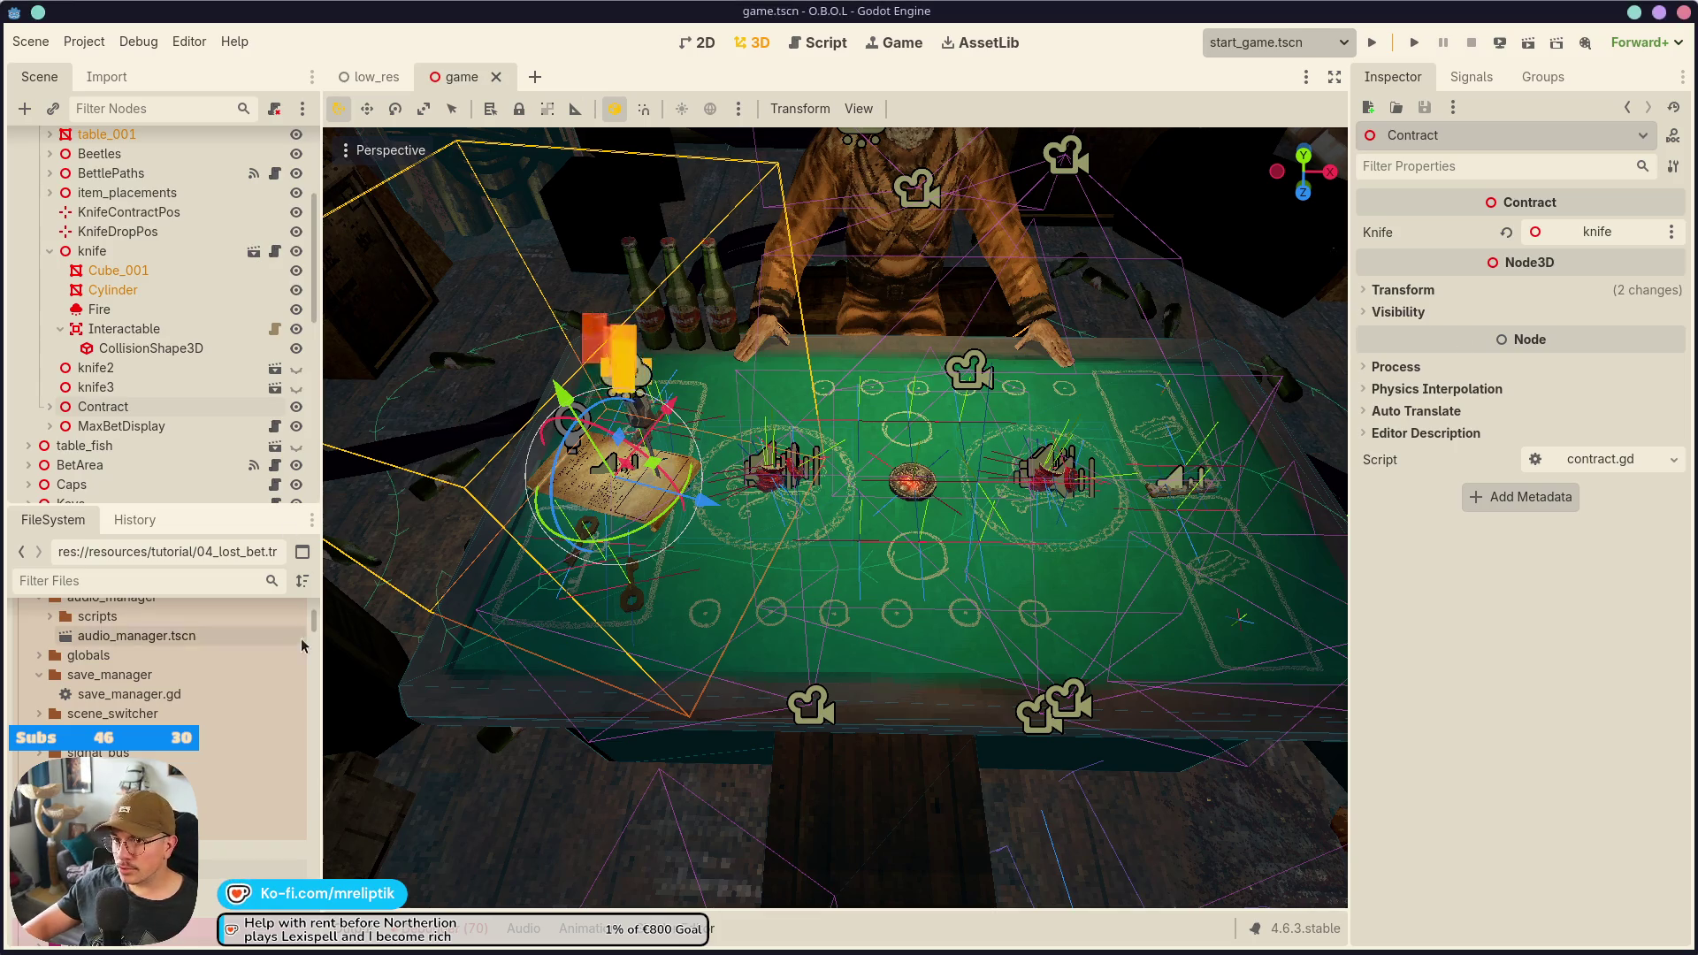
# Collapse the resources and audio folders in the FileSystem dock to reveal the top-level folders.
pyautogui.scroll(-5, 159, 672)
pyautogui.scroll(8, 159, 663)
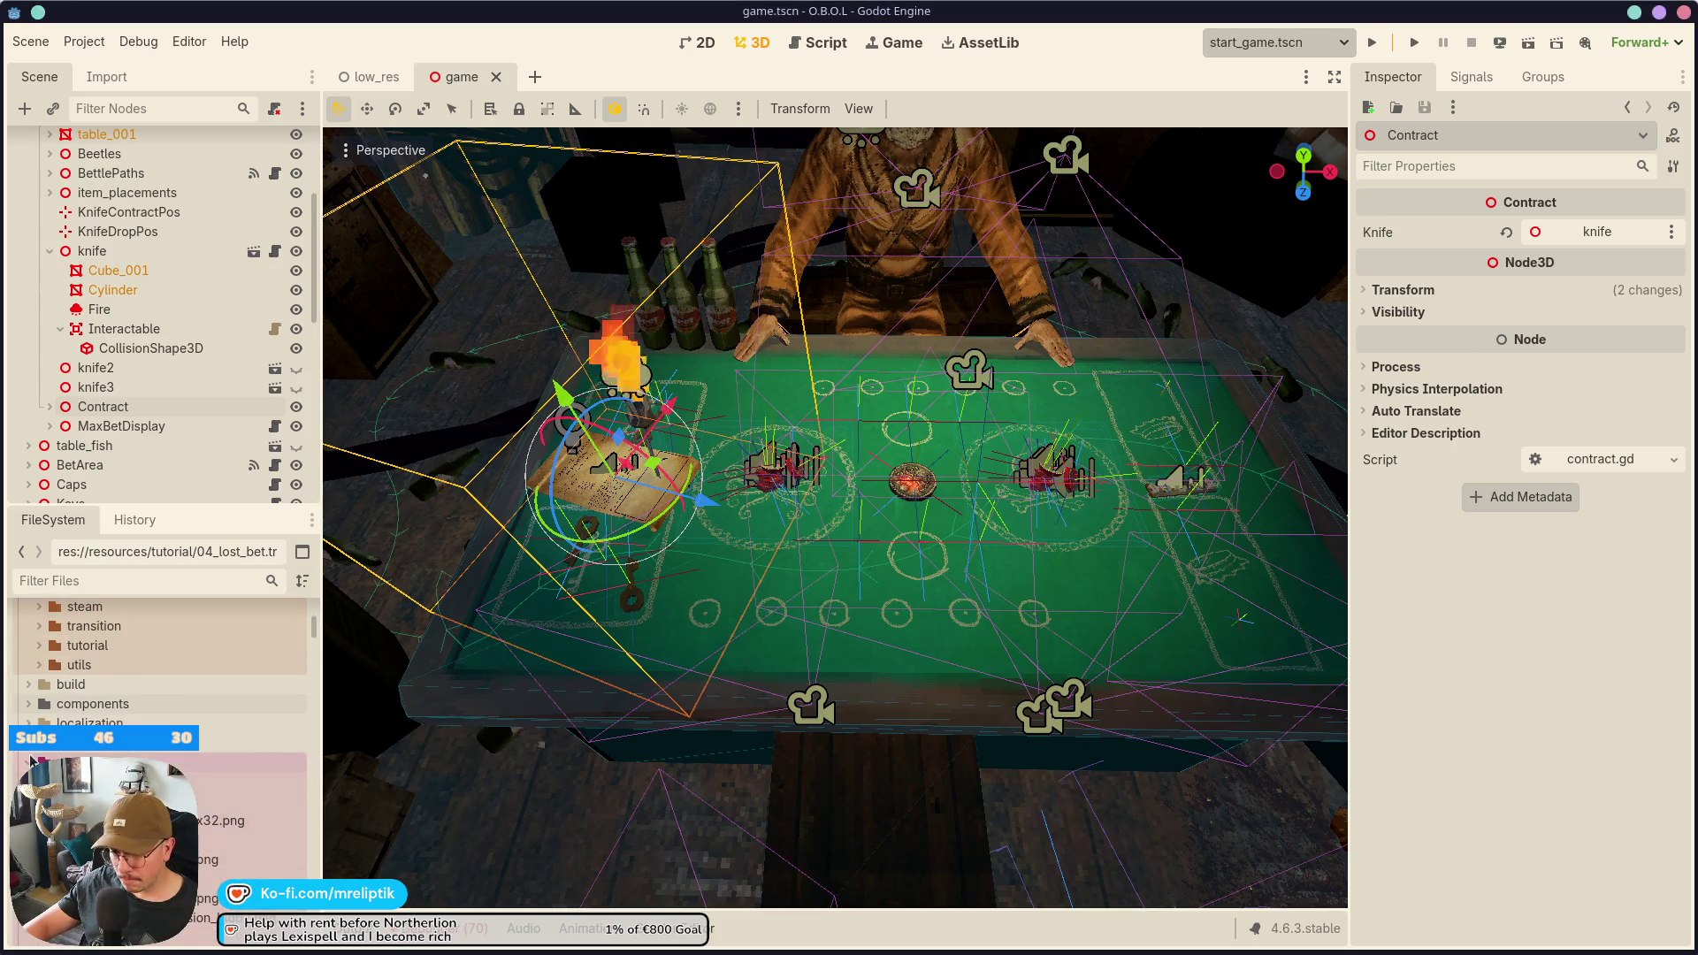
pyautogui.click(29, 698)
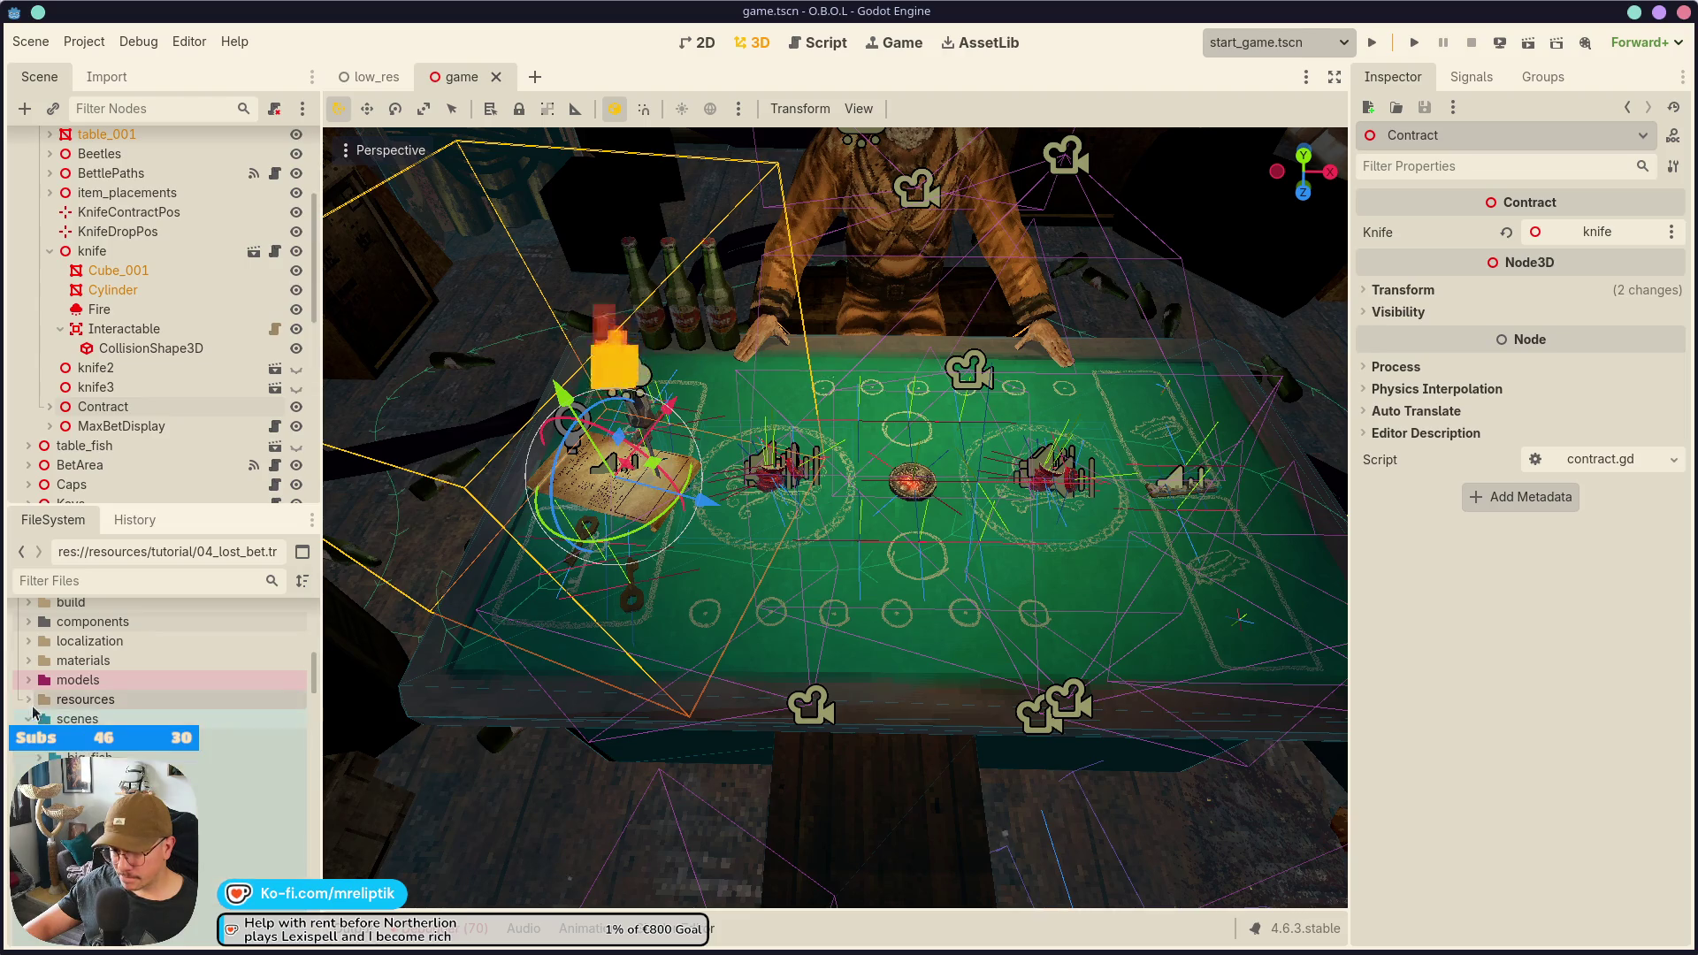
pyautogui.click(39, 757)
pyautogui.click(28, 758)
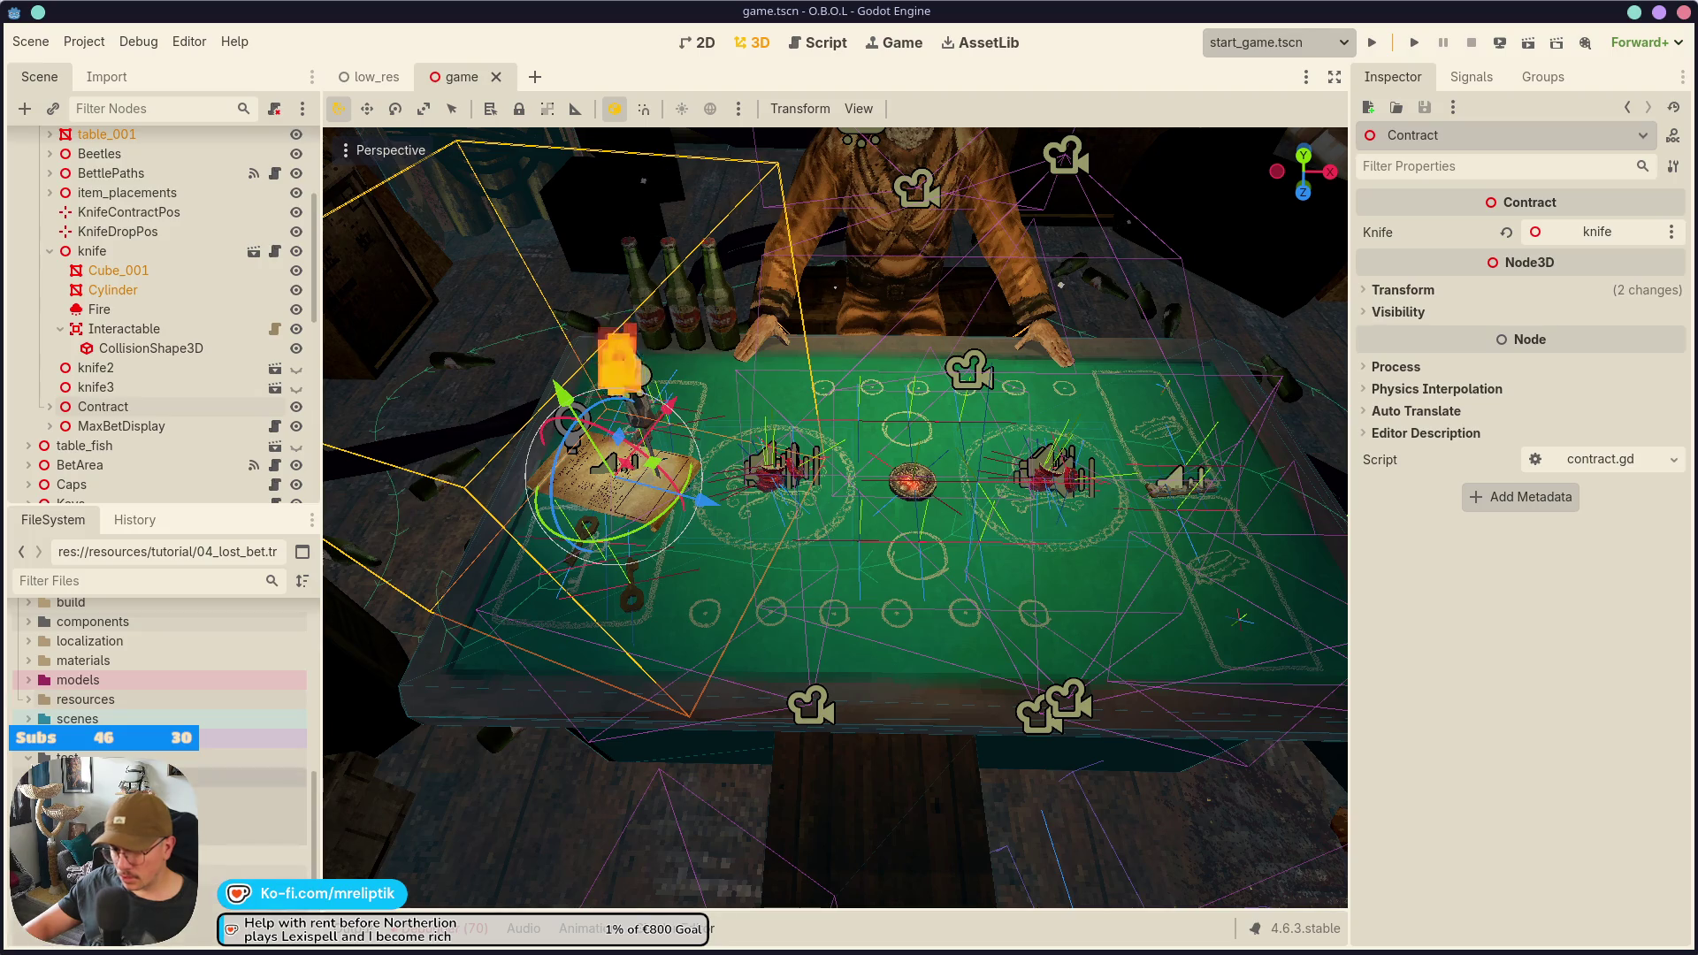
pyautogui.scroll(-3, 159, 672)
pyautogui.scroll(1, 160, 663)
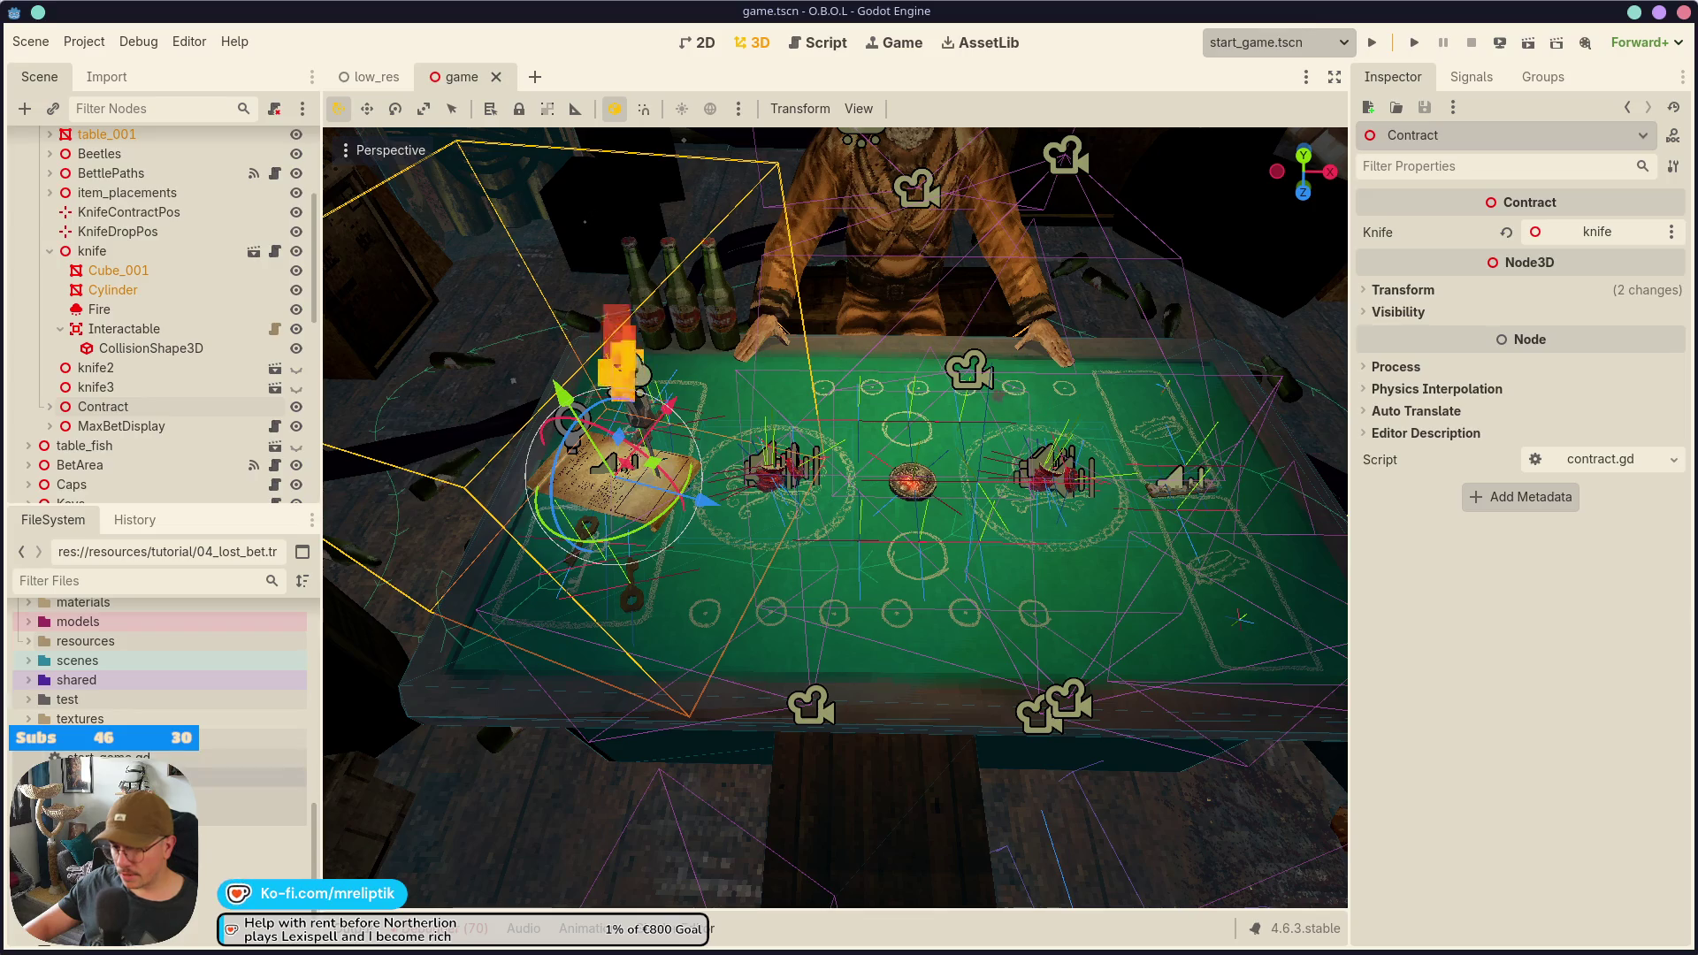
pyautogui.doubleClick(248, 776)
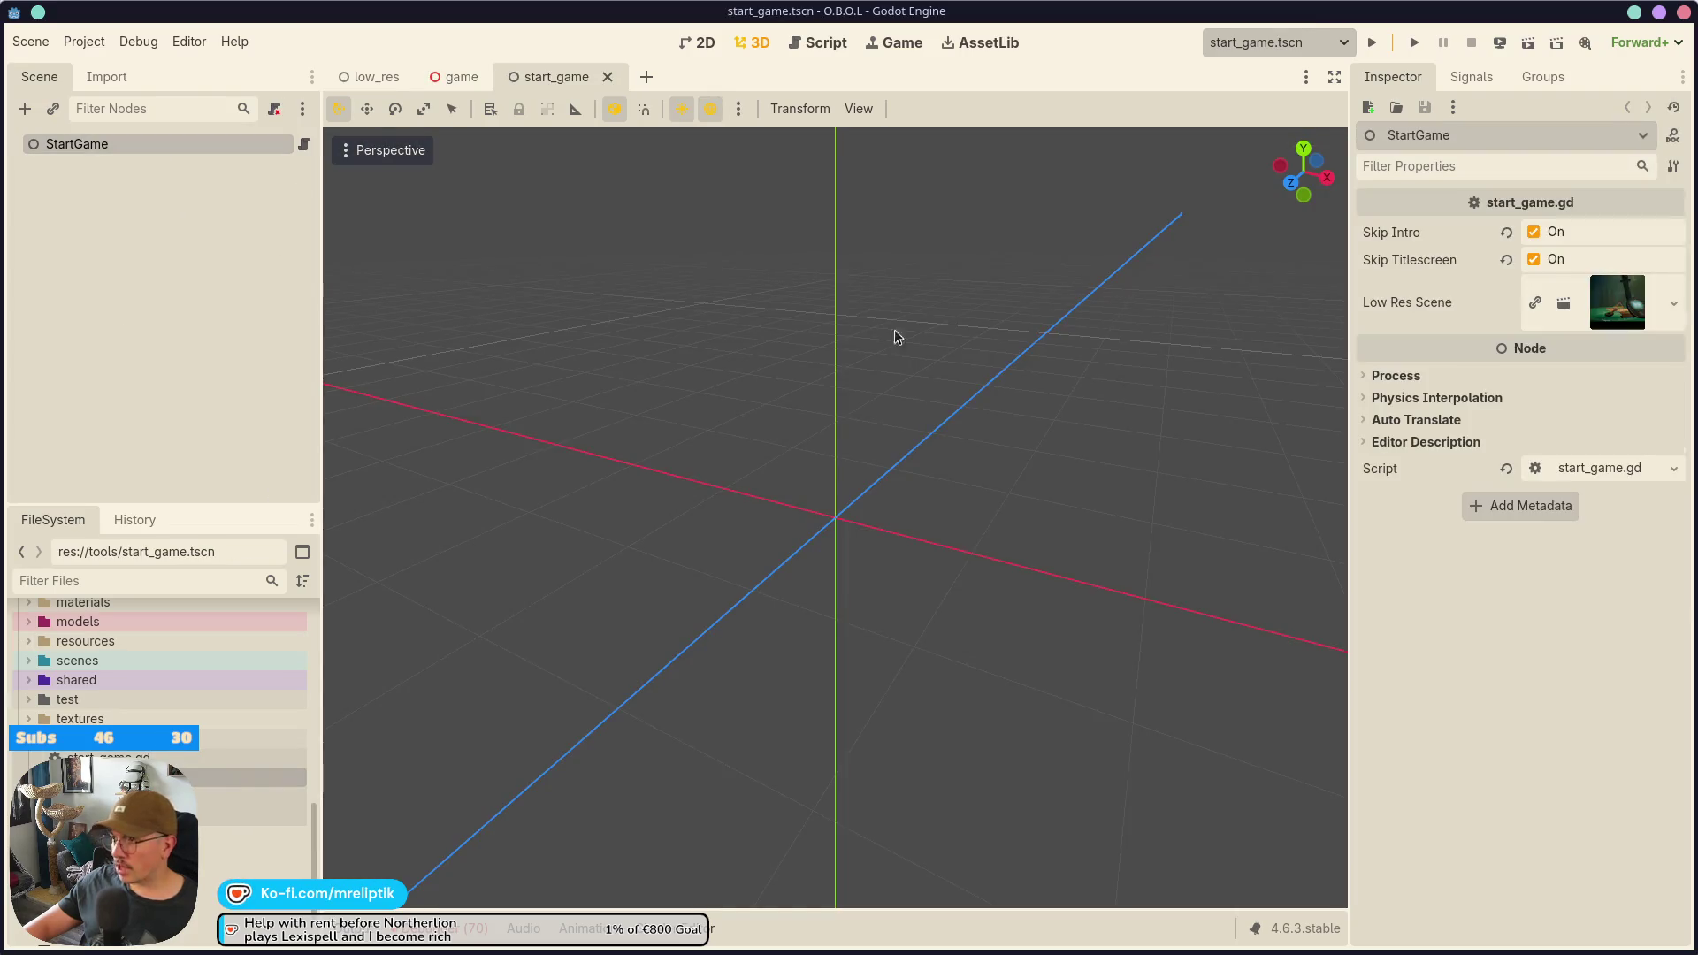
pyautogui.doubleClick(265, 757)
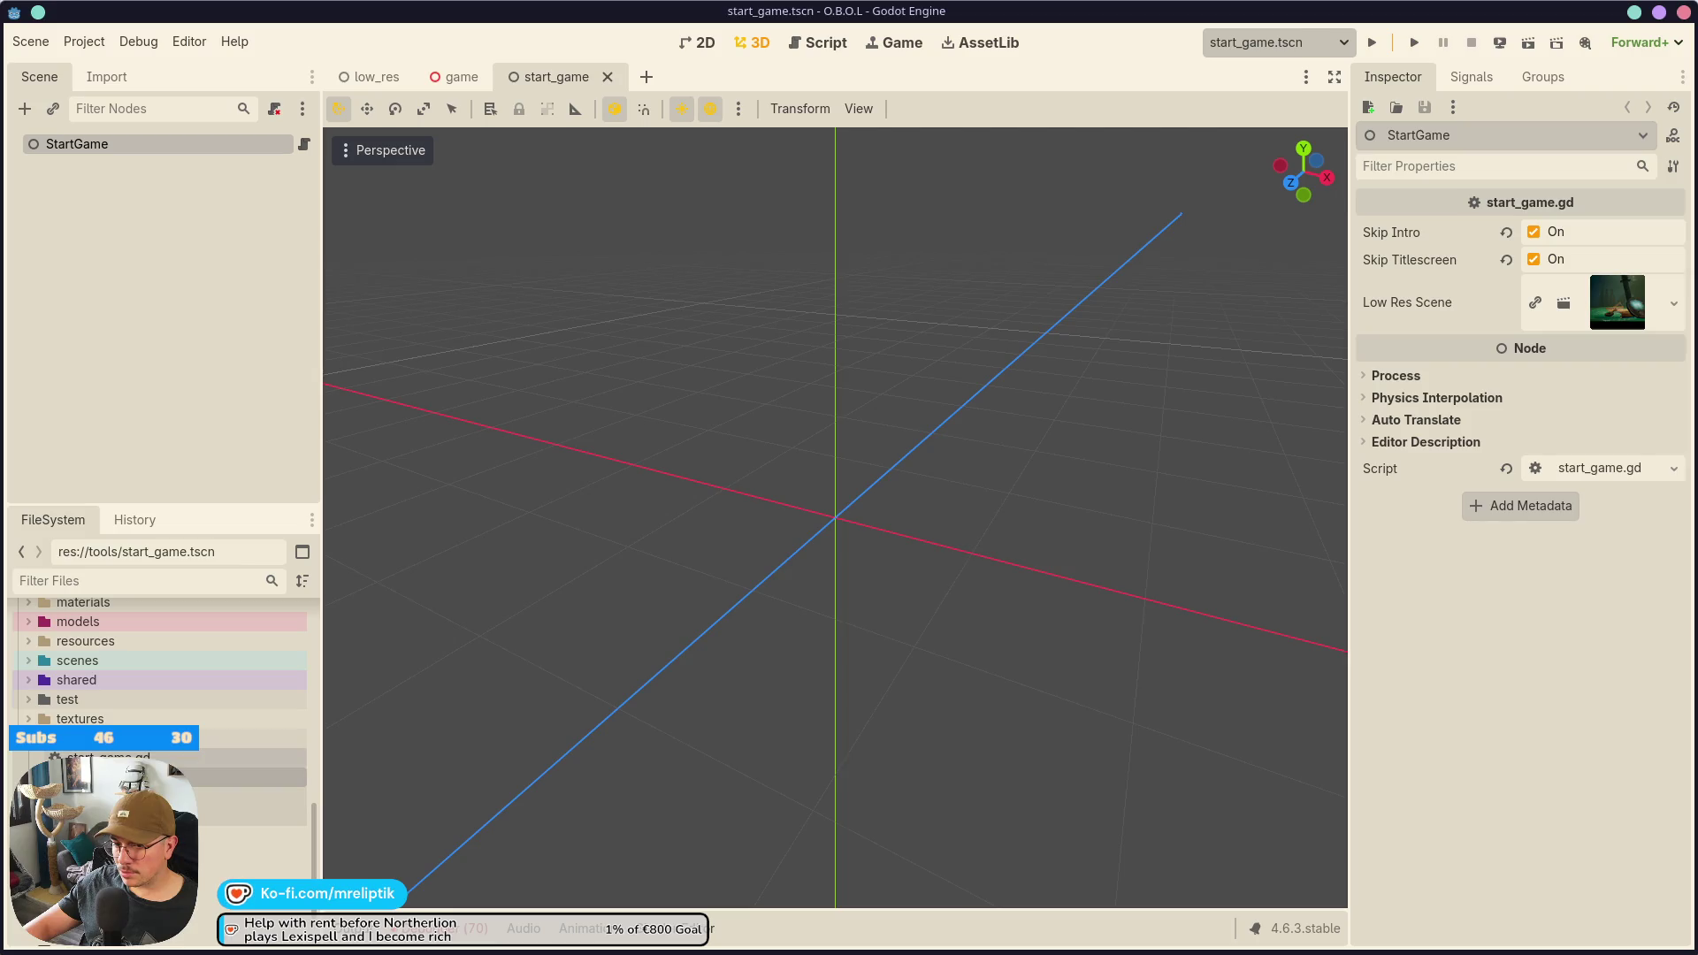
pyautogui.click(540, 219)
pyautogui.press('Return')
pyautogui.press('Up')
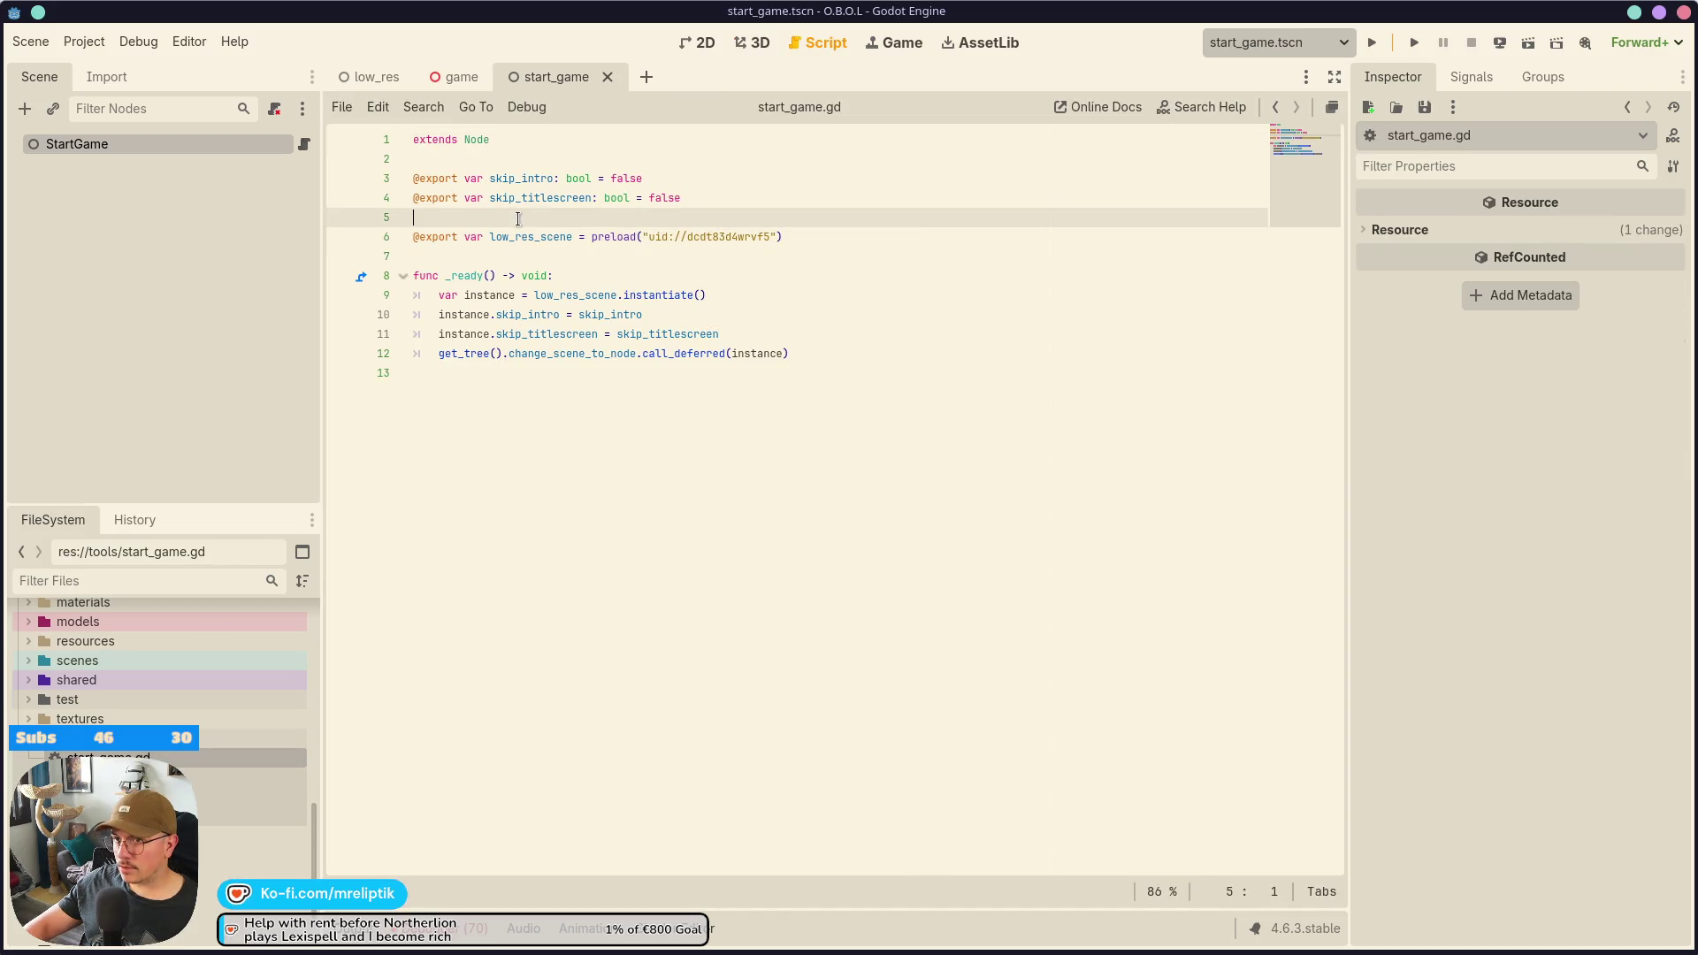
pyautogui.write('@export var sk')
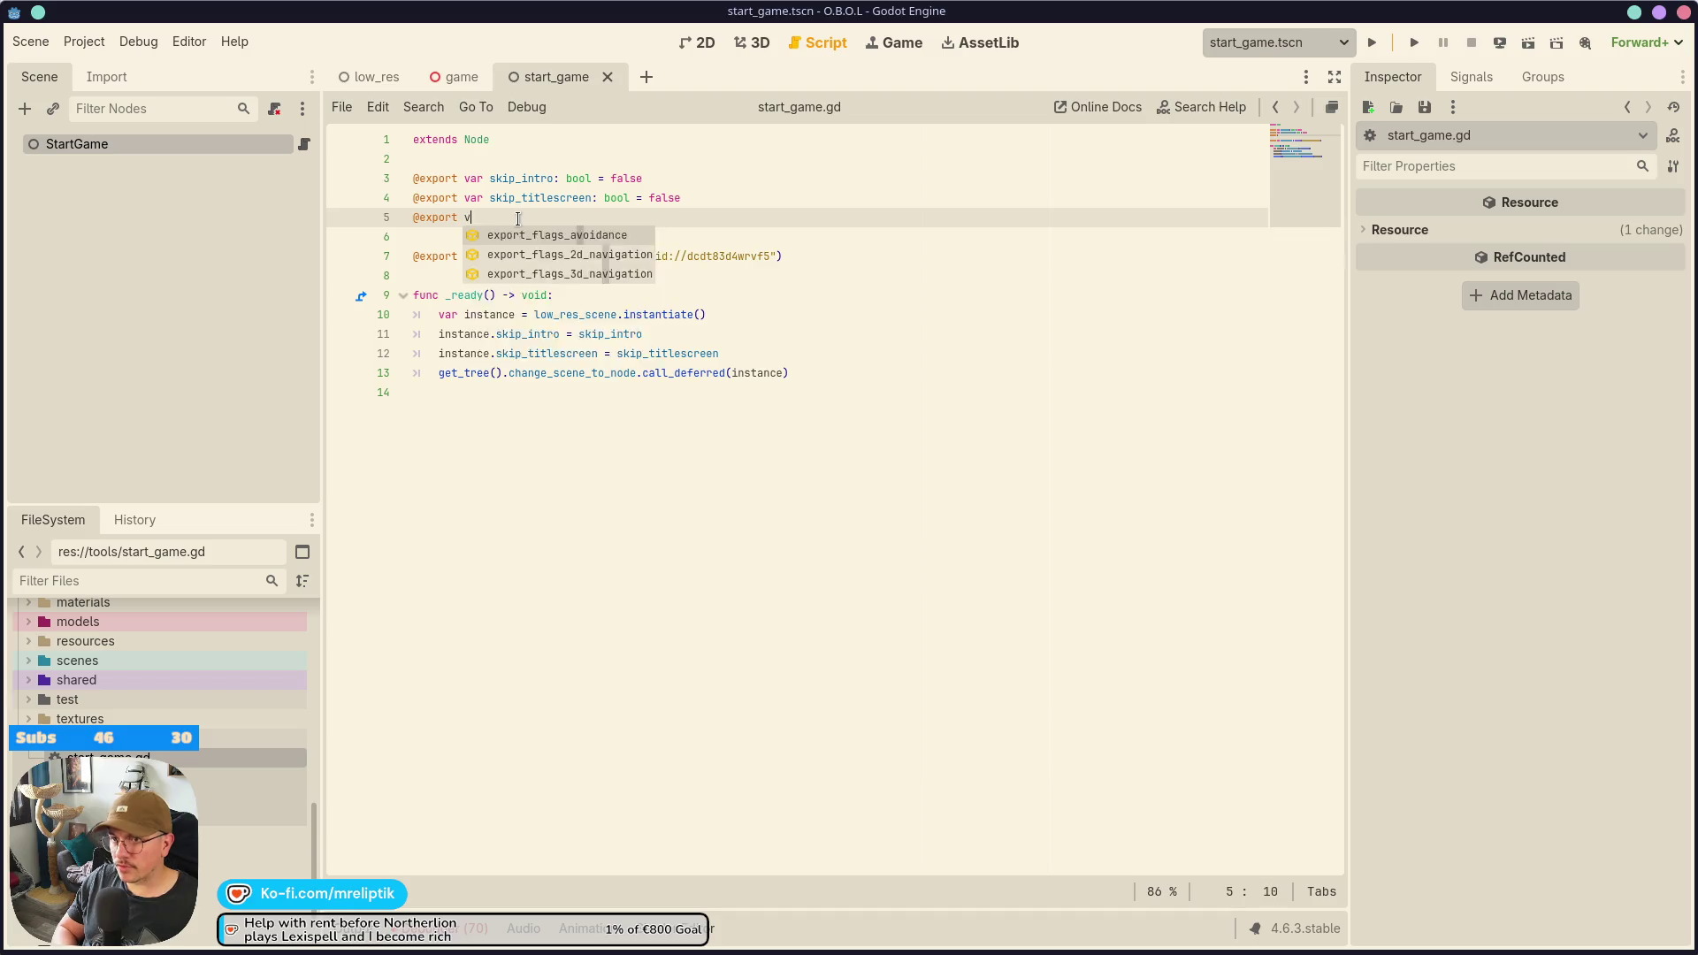
pyautogui.write('ip_')
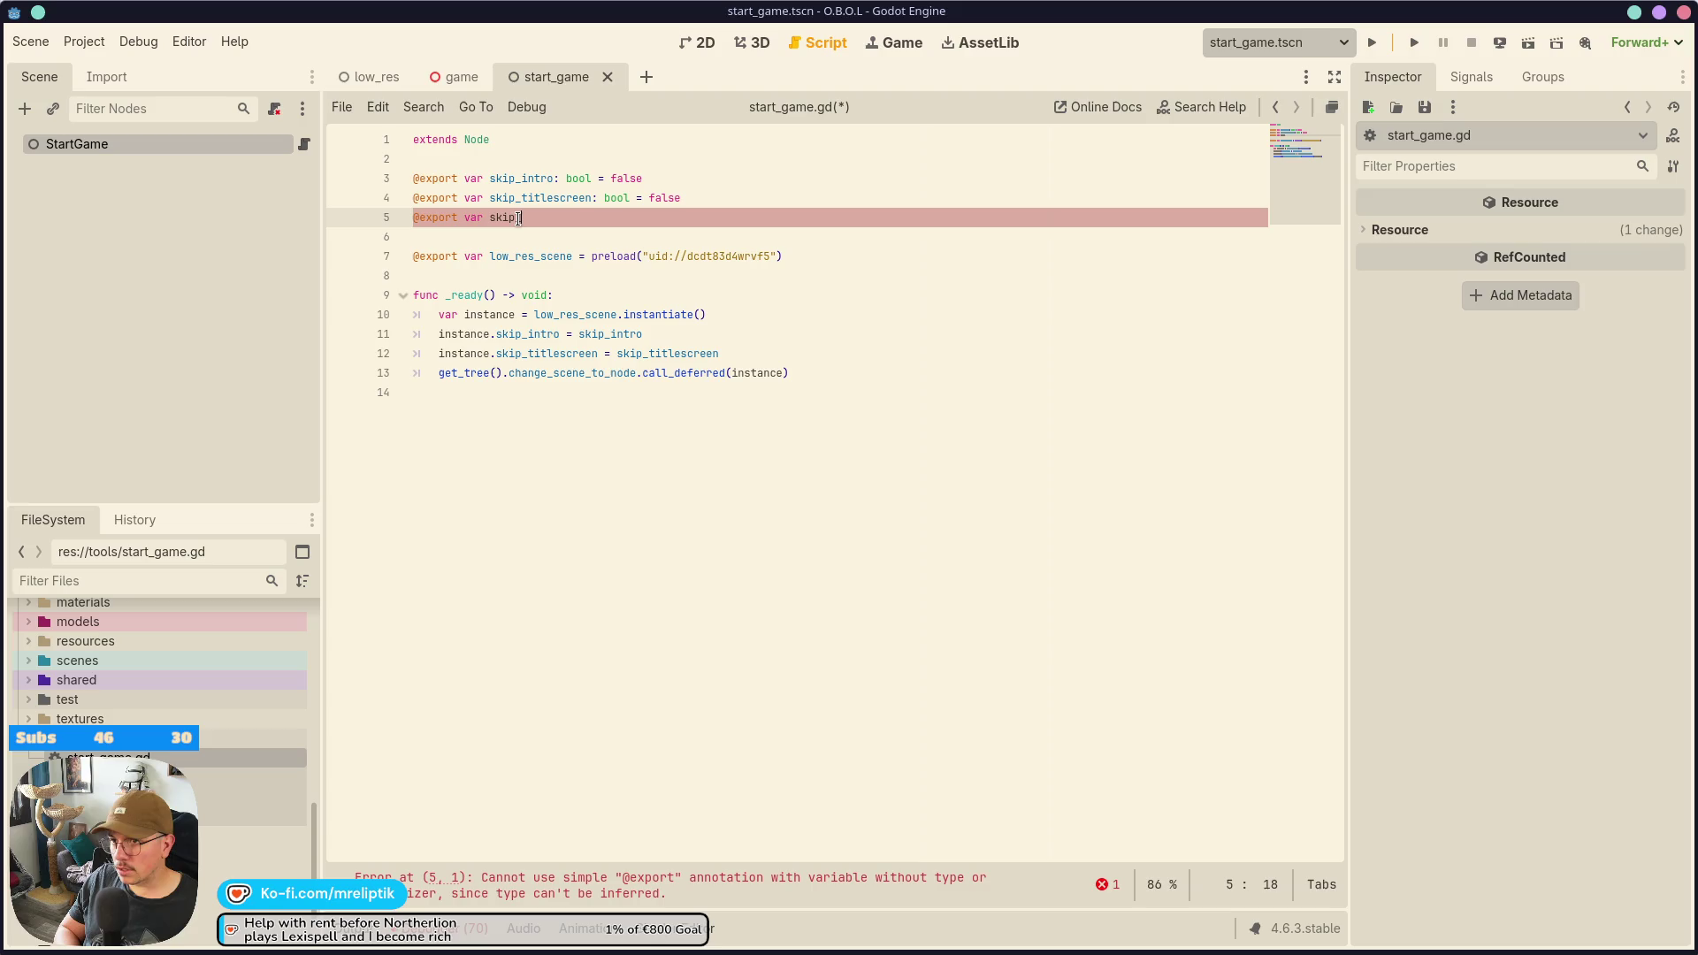
pyautogui.write('contract: bool = true')
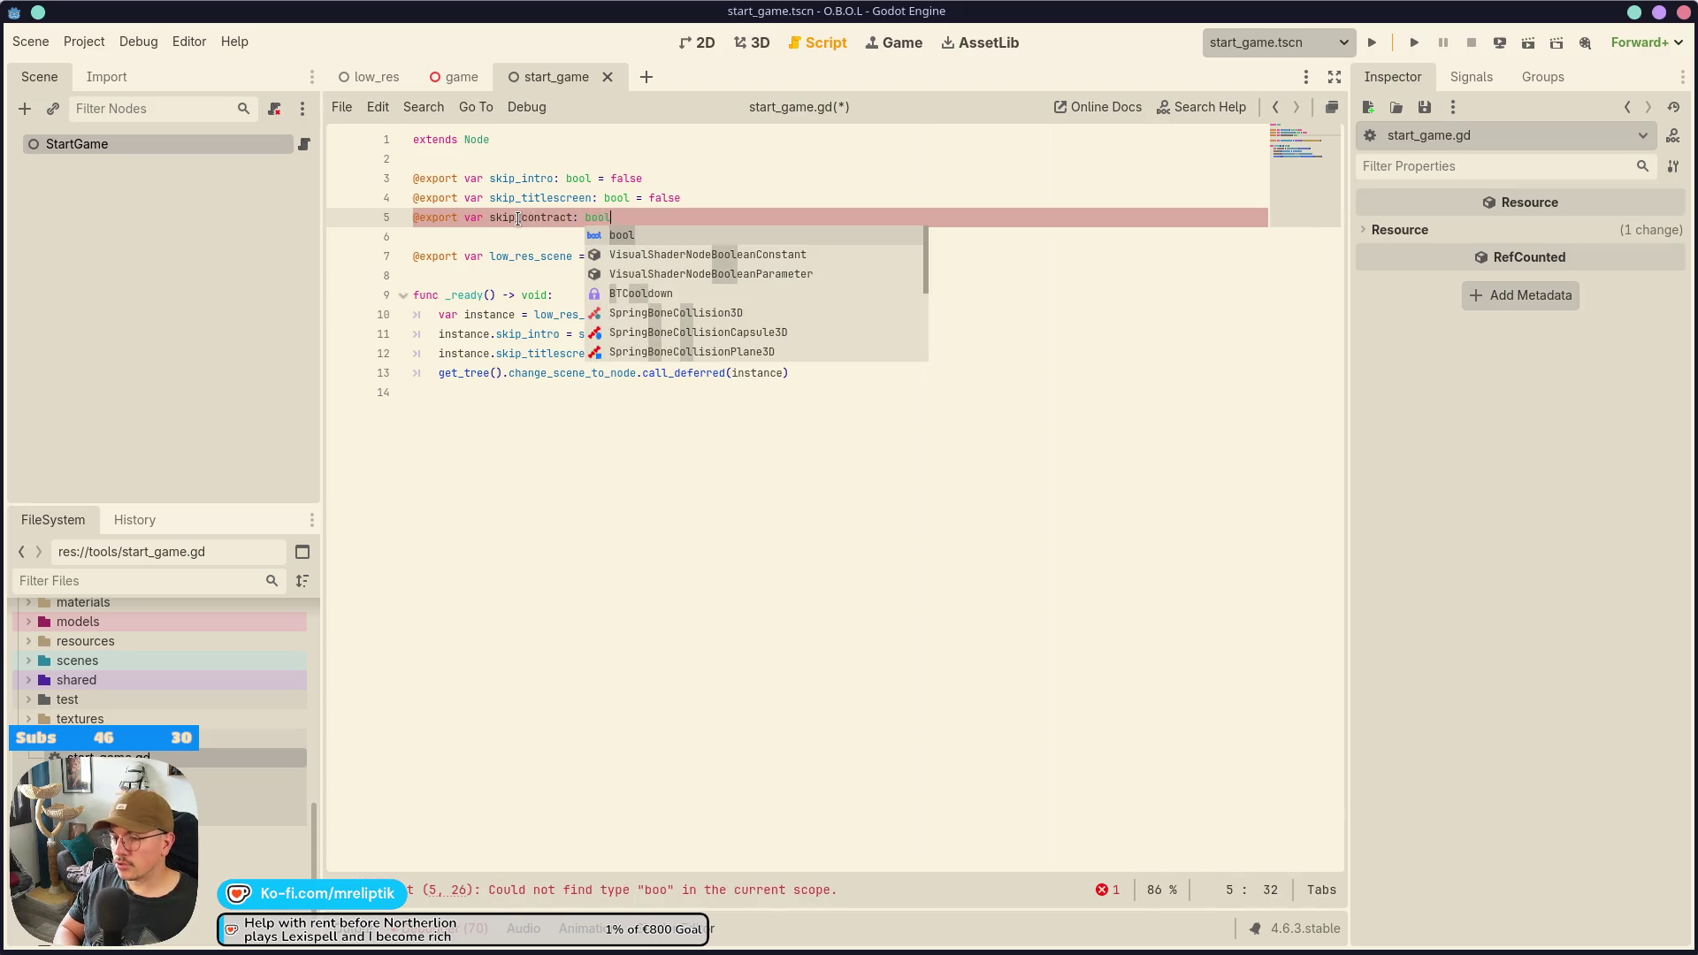
pyautogui.press('Escape')
pyautogui.hotkey('ctrl', 's')
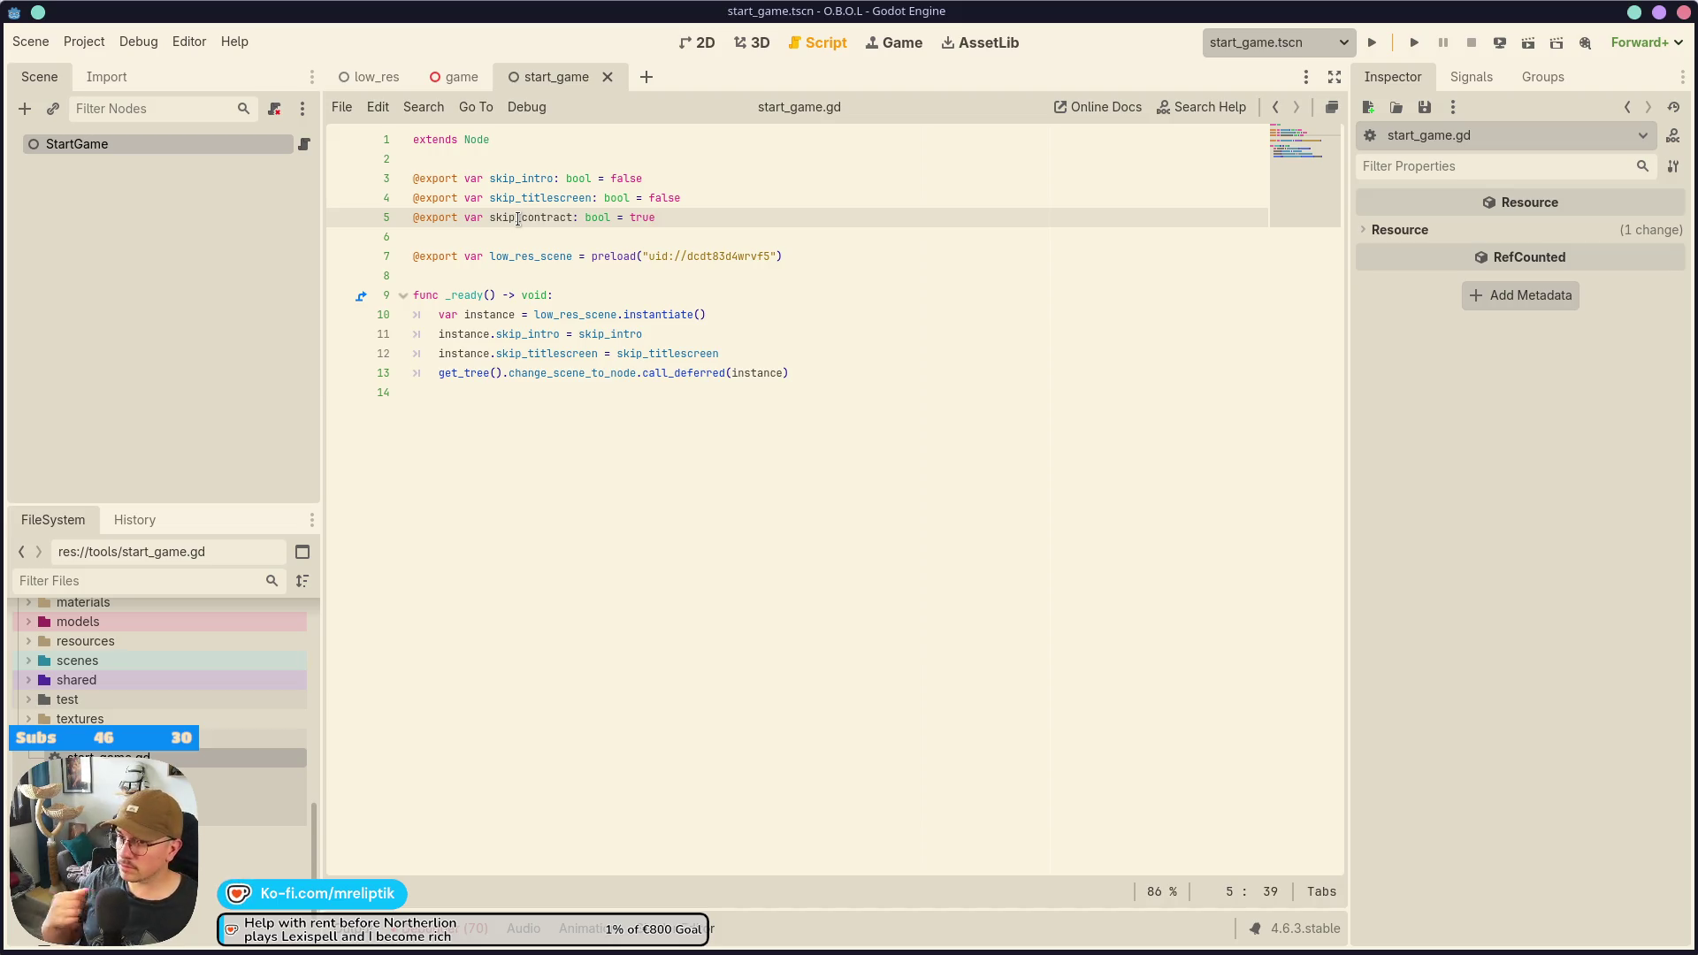
# Change the skip_contract default from true to false and save the script.
pyautogui.doubleClick(672, 214)
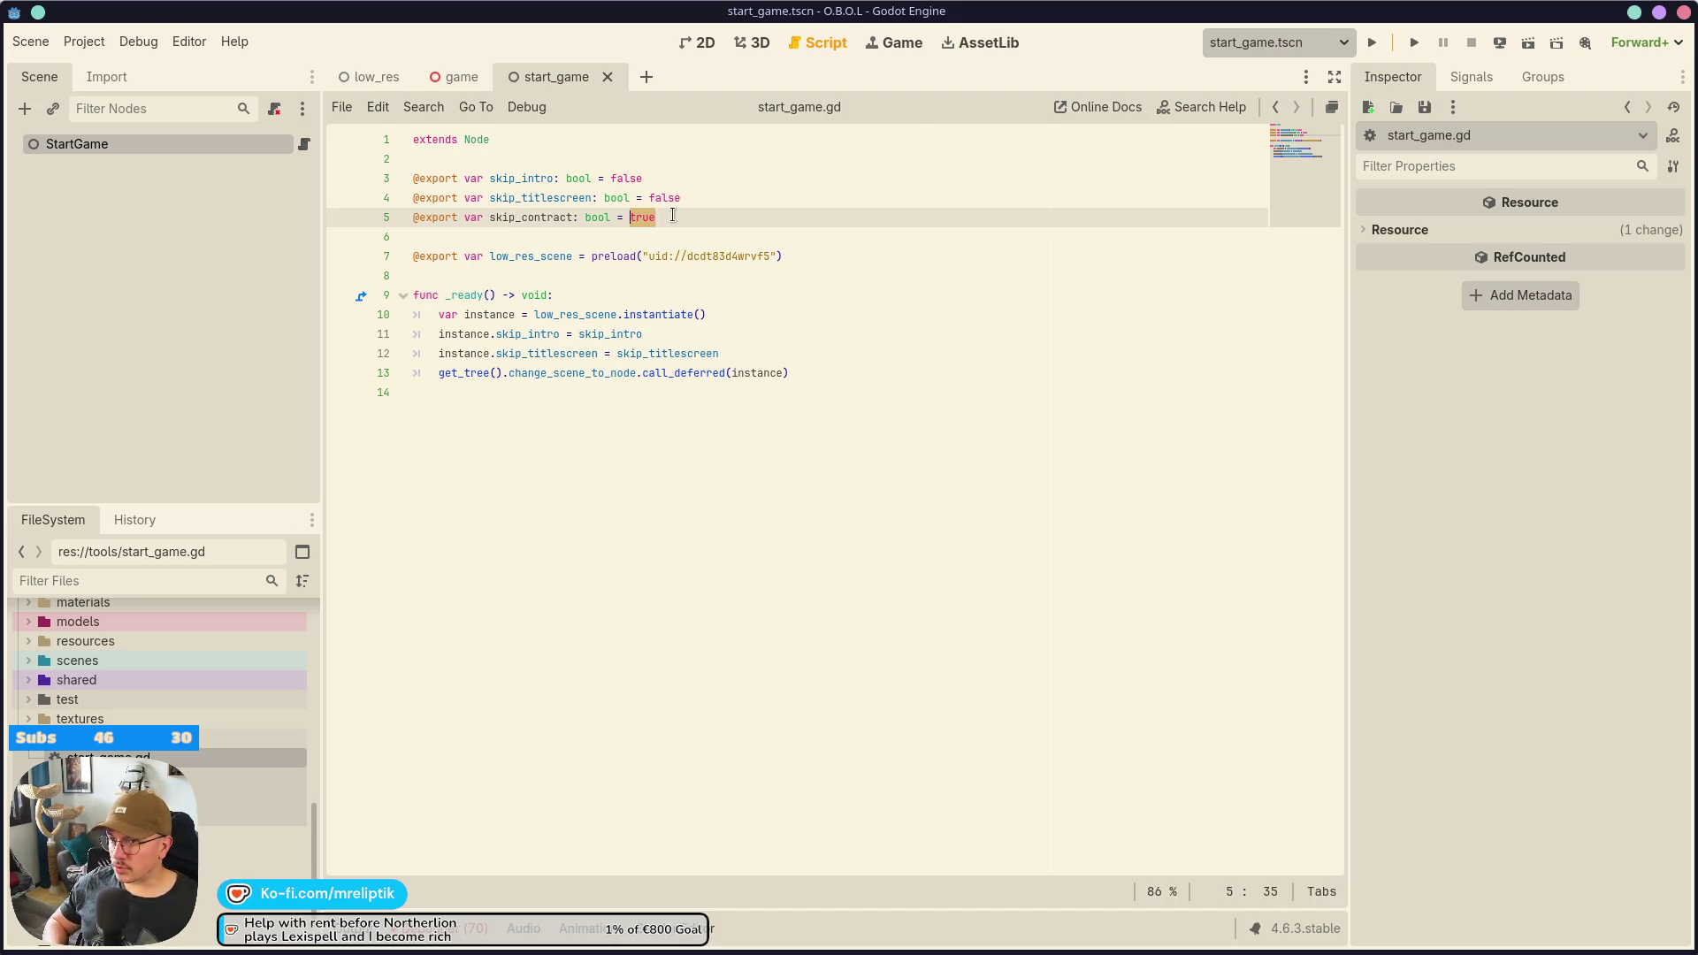
pyautogui.write('false')
pyautogui.hotkey('ctrl', 's')
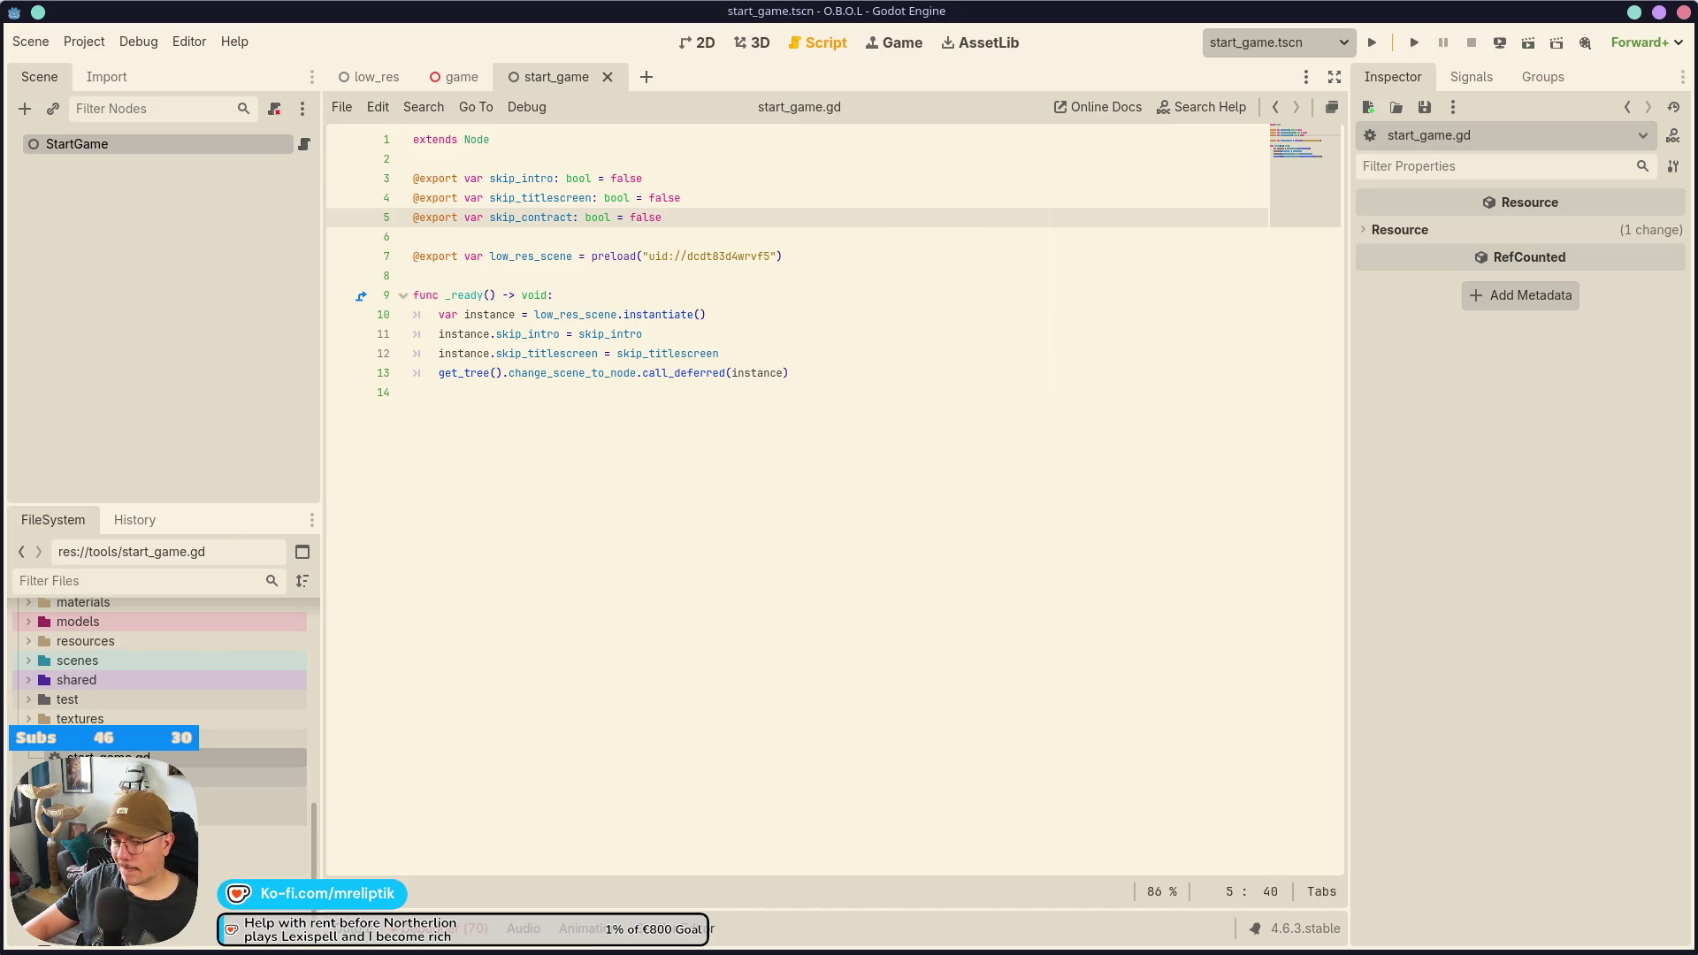
# Try instancing start_game.tscn, dismiss the error, and open the start_intro and start_titlescreen scenes.
pyautogui.click(262, 310)
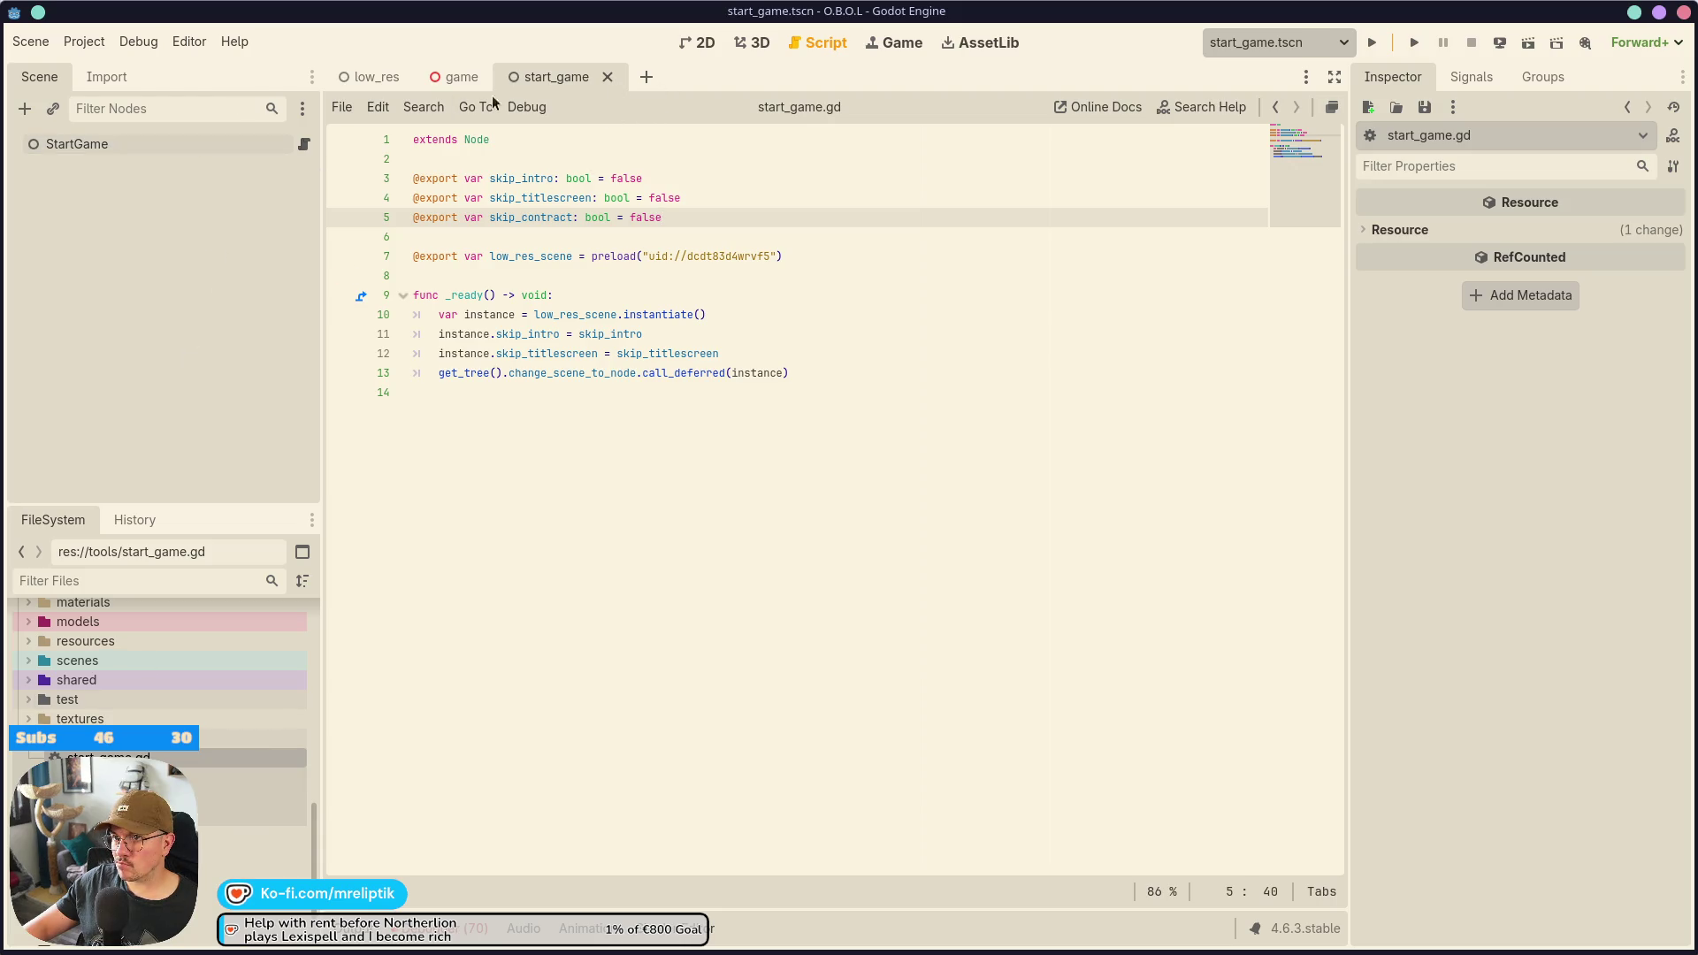
pyautogui.click(53, 107)
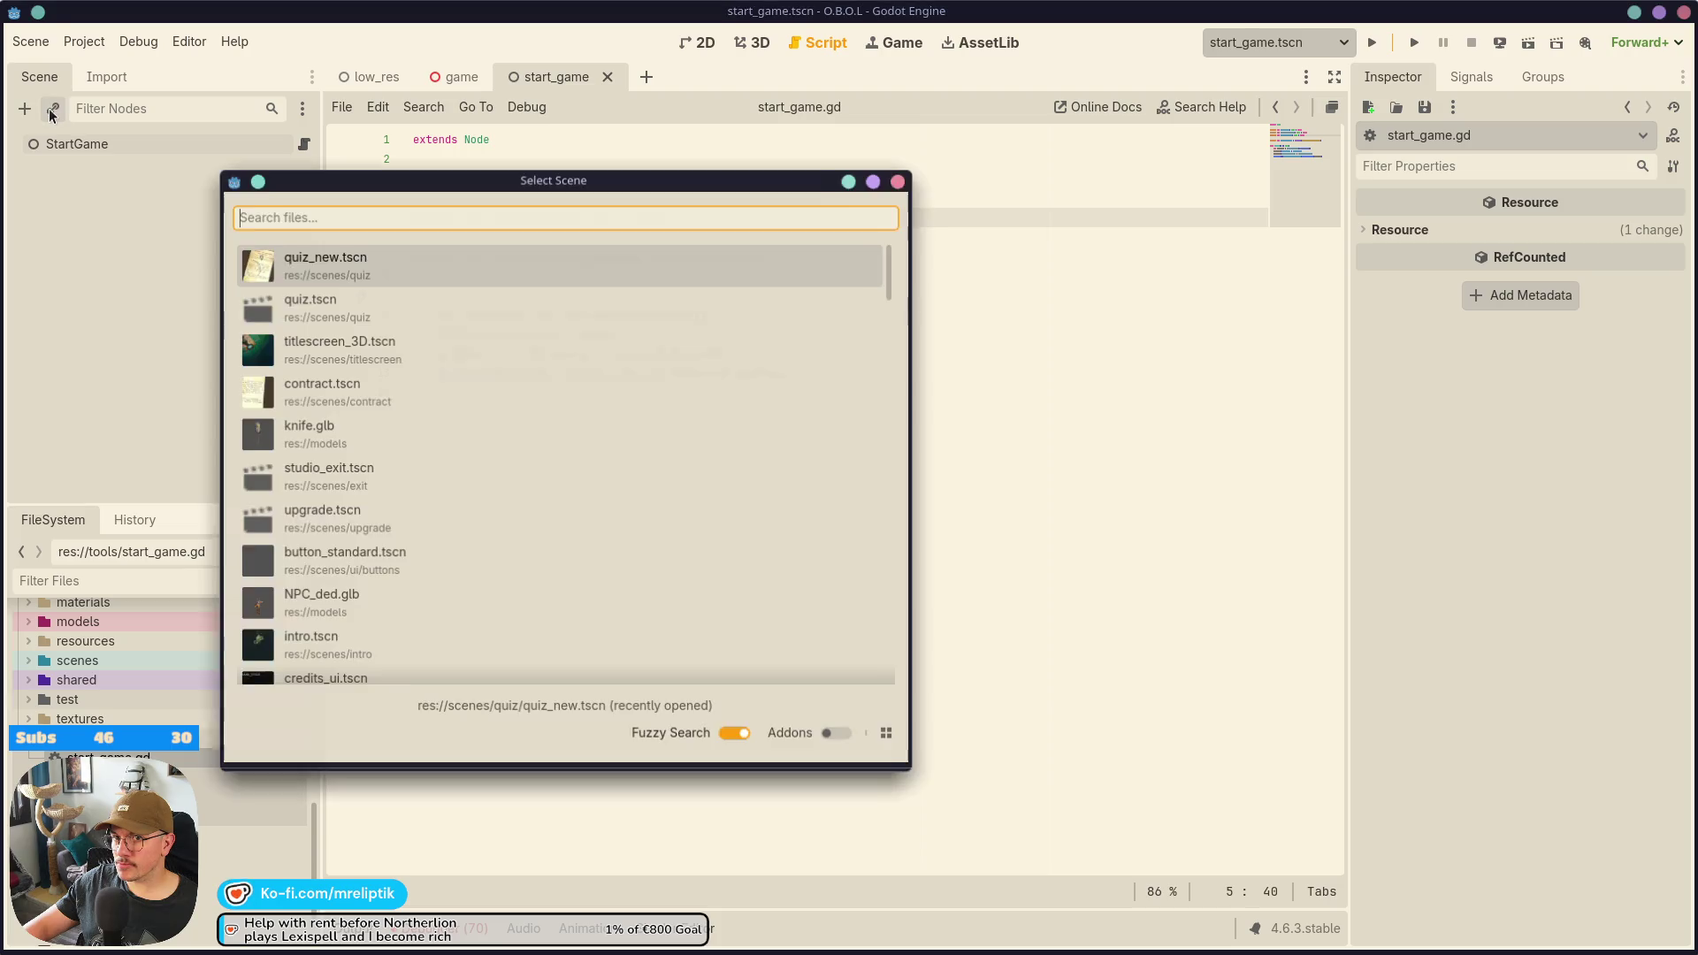
pyautogui.write('start')
pyautogui.doubleClick(373, 265)
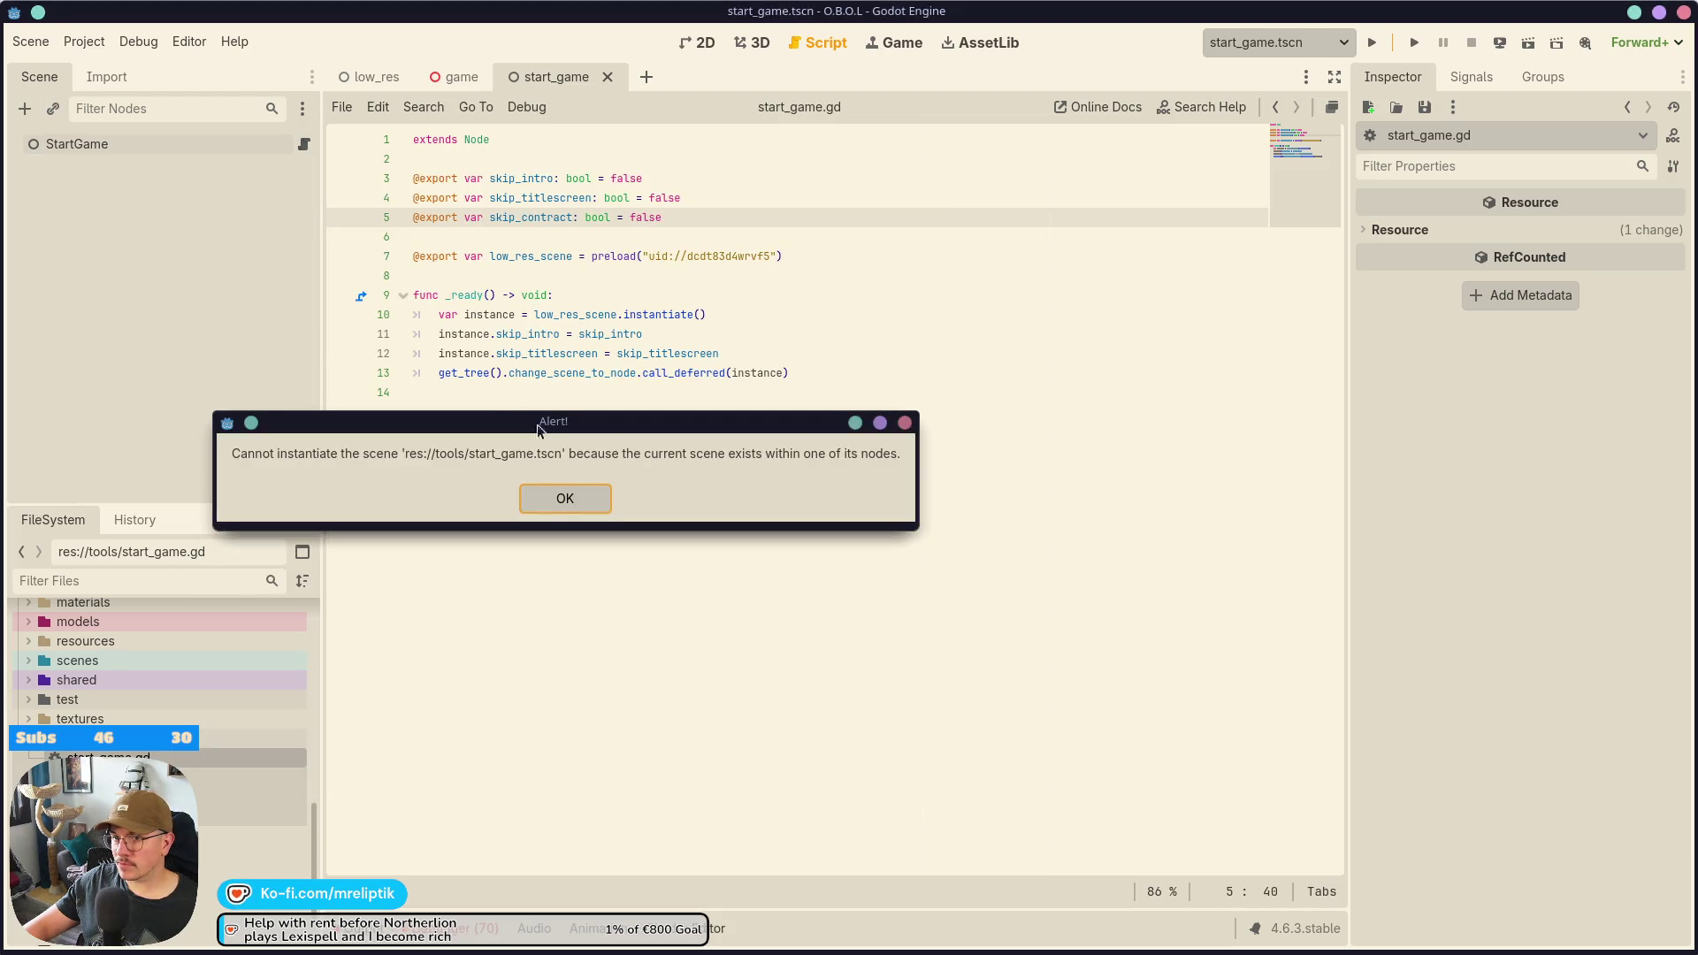
pyautogui.click(564, 503)
pyautogui.click(106, 778)
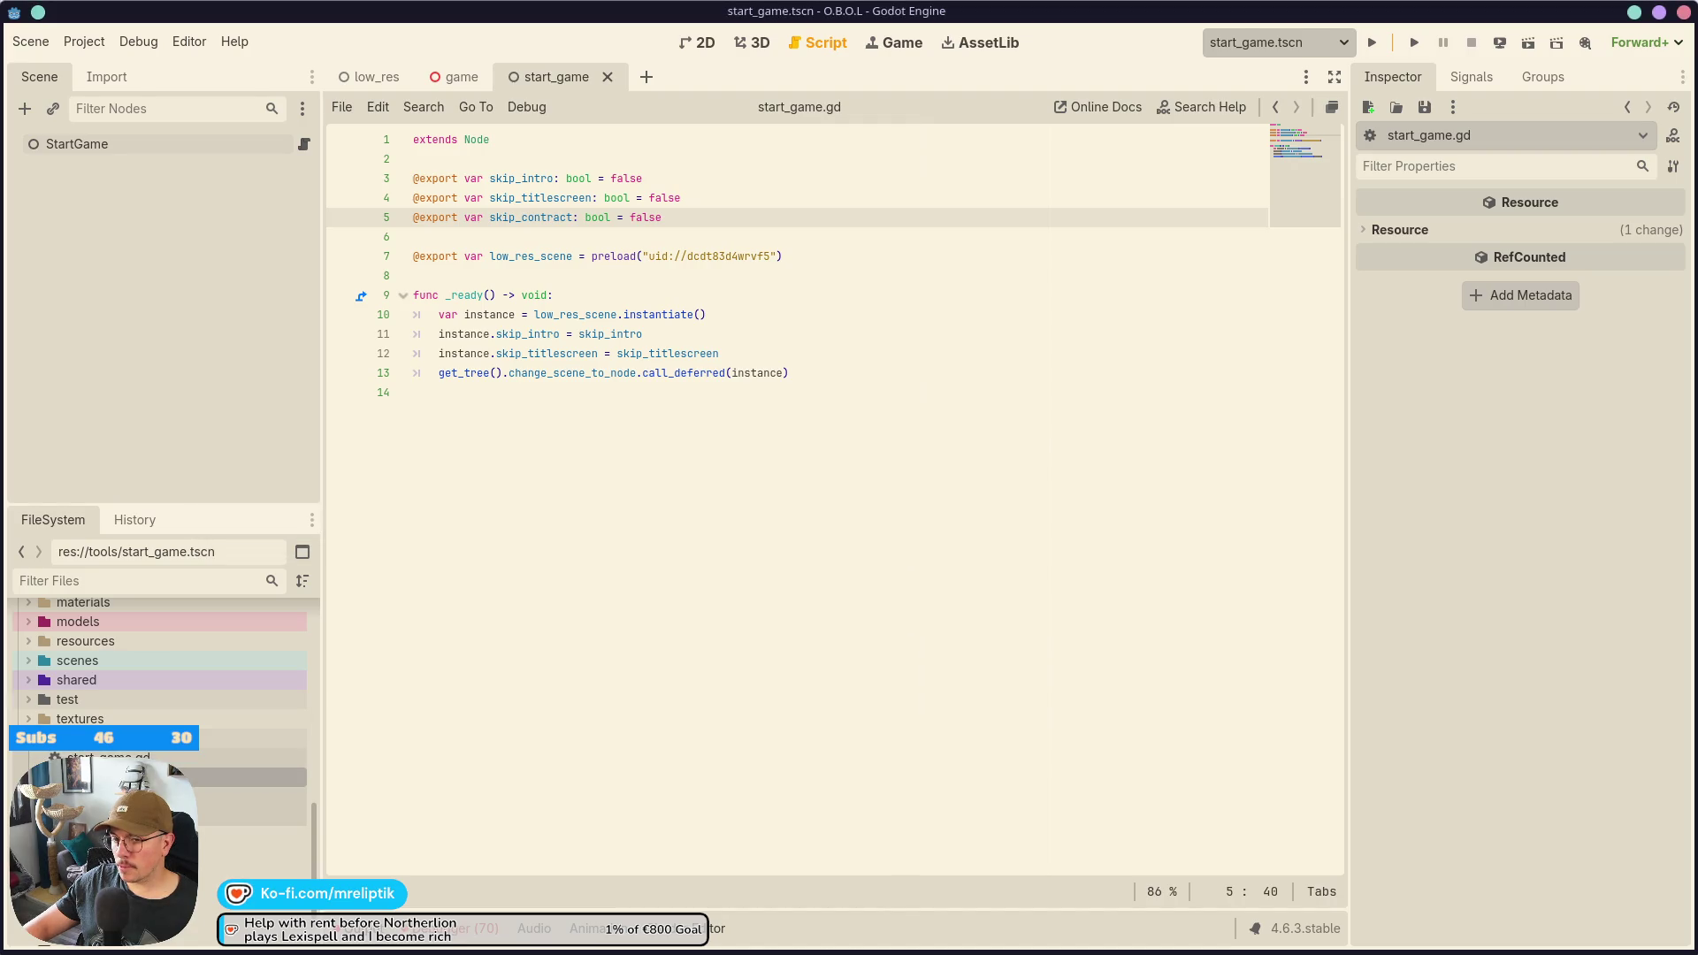
pyautogui.doubleClick(106, 797)
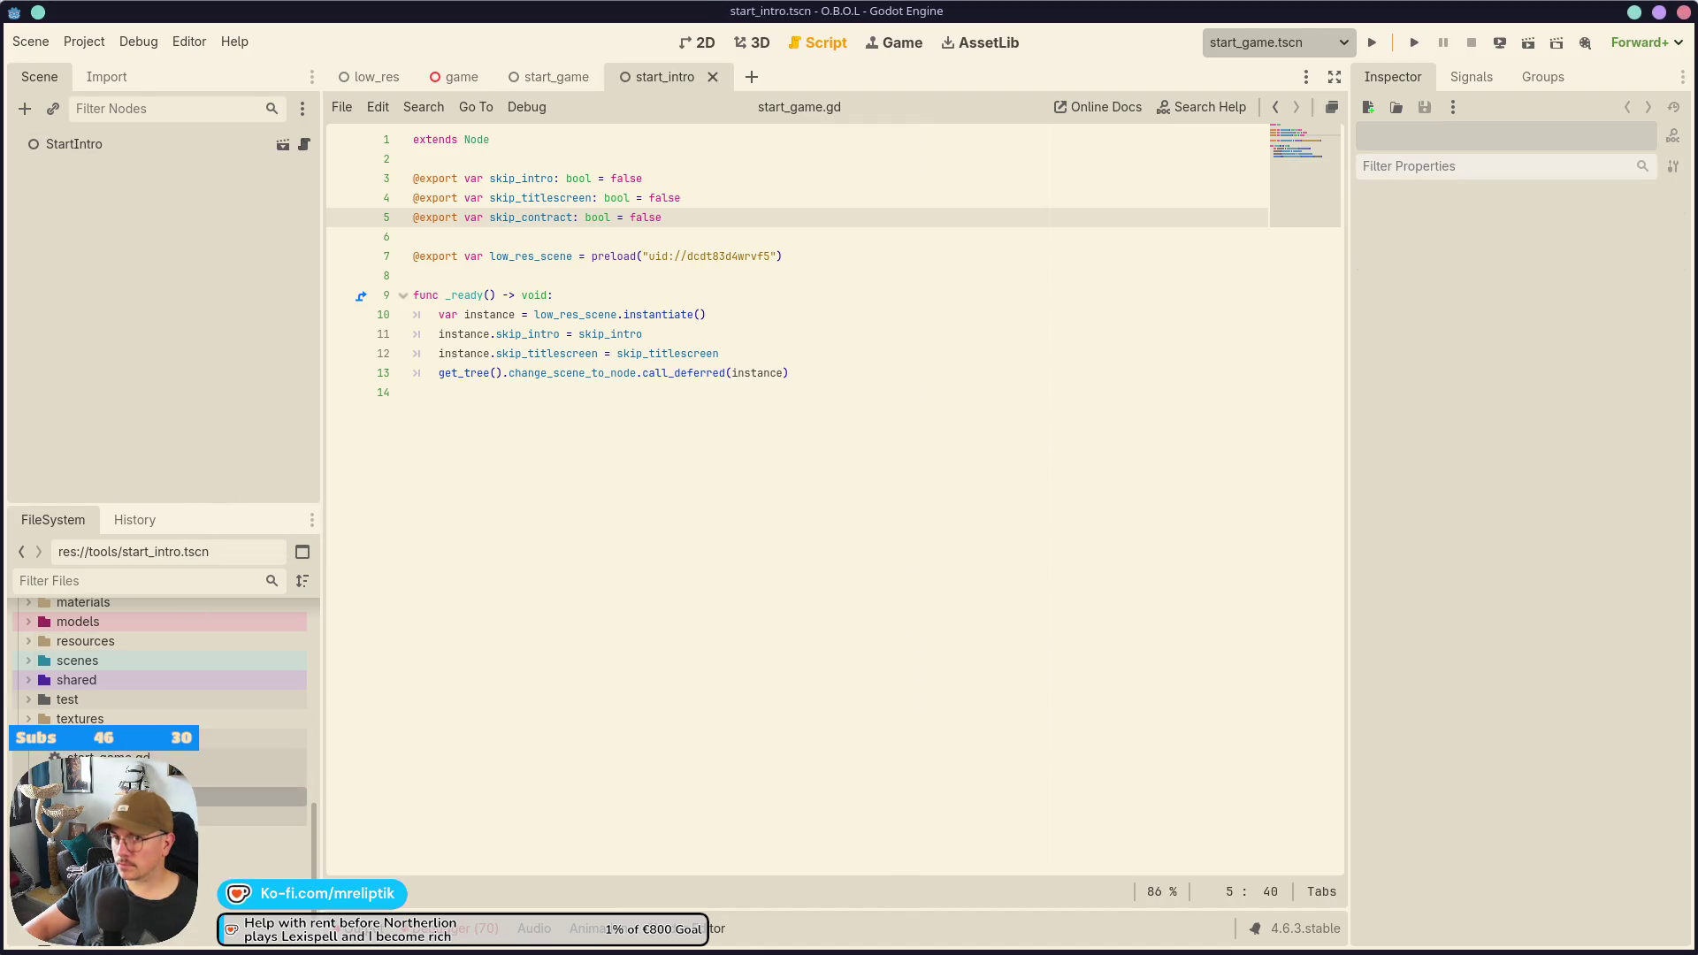
pyautogui.doubleClick(106, 816)
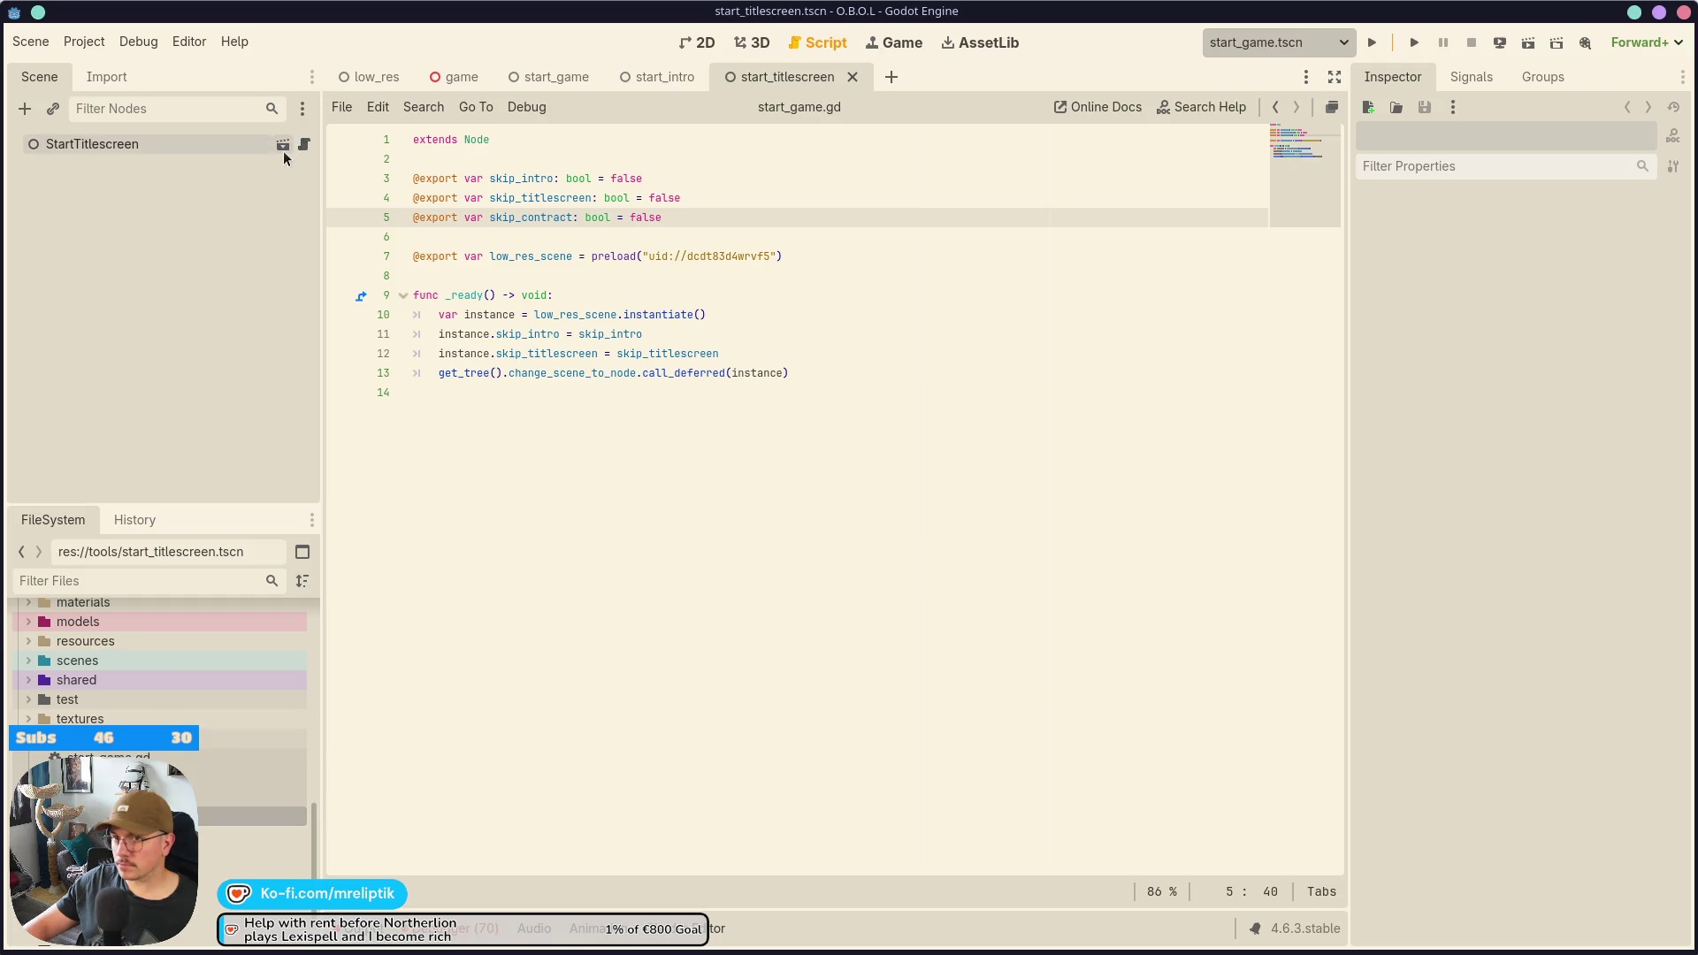
# Create a new scene inheriting res://tools/start_game.tscn and rename its root to StartContract.
pyautogui.click(892, 77)
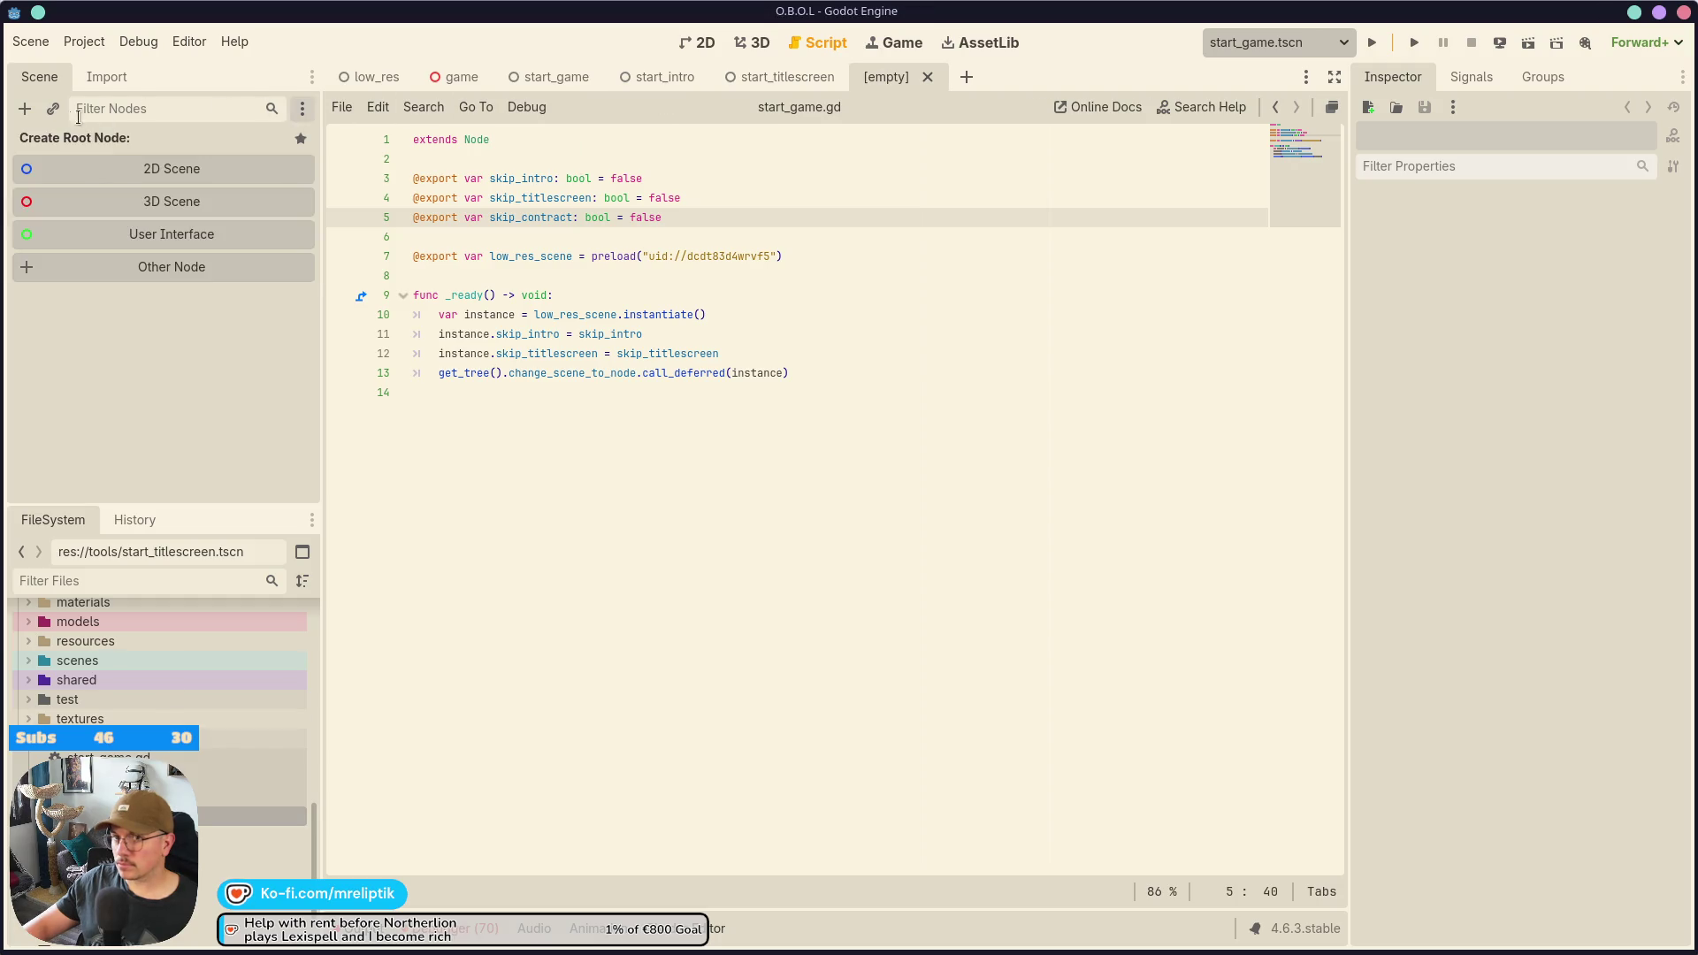
pyautogui.hotkey('ctrl', 'shift', 'n')
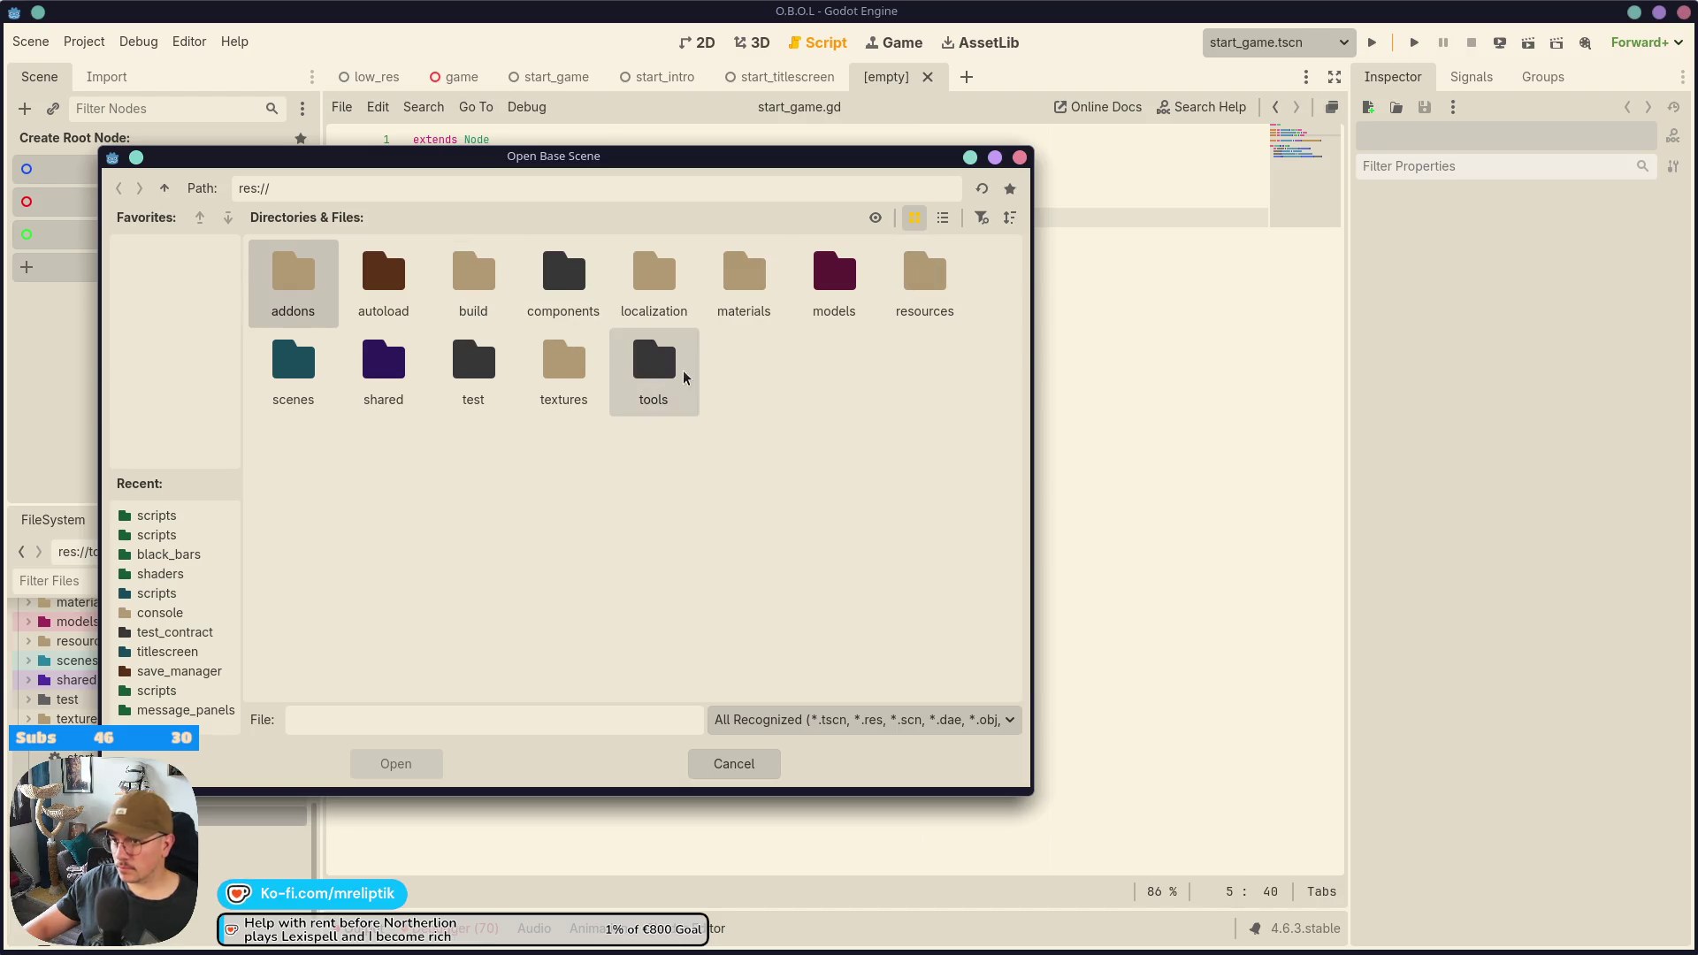
pyautogui.doubleClick(654, 365)
pyautogui.doubleClick(301, 297)
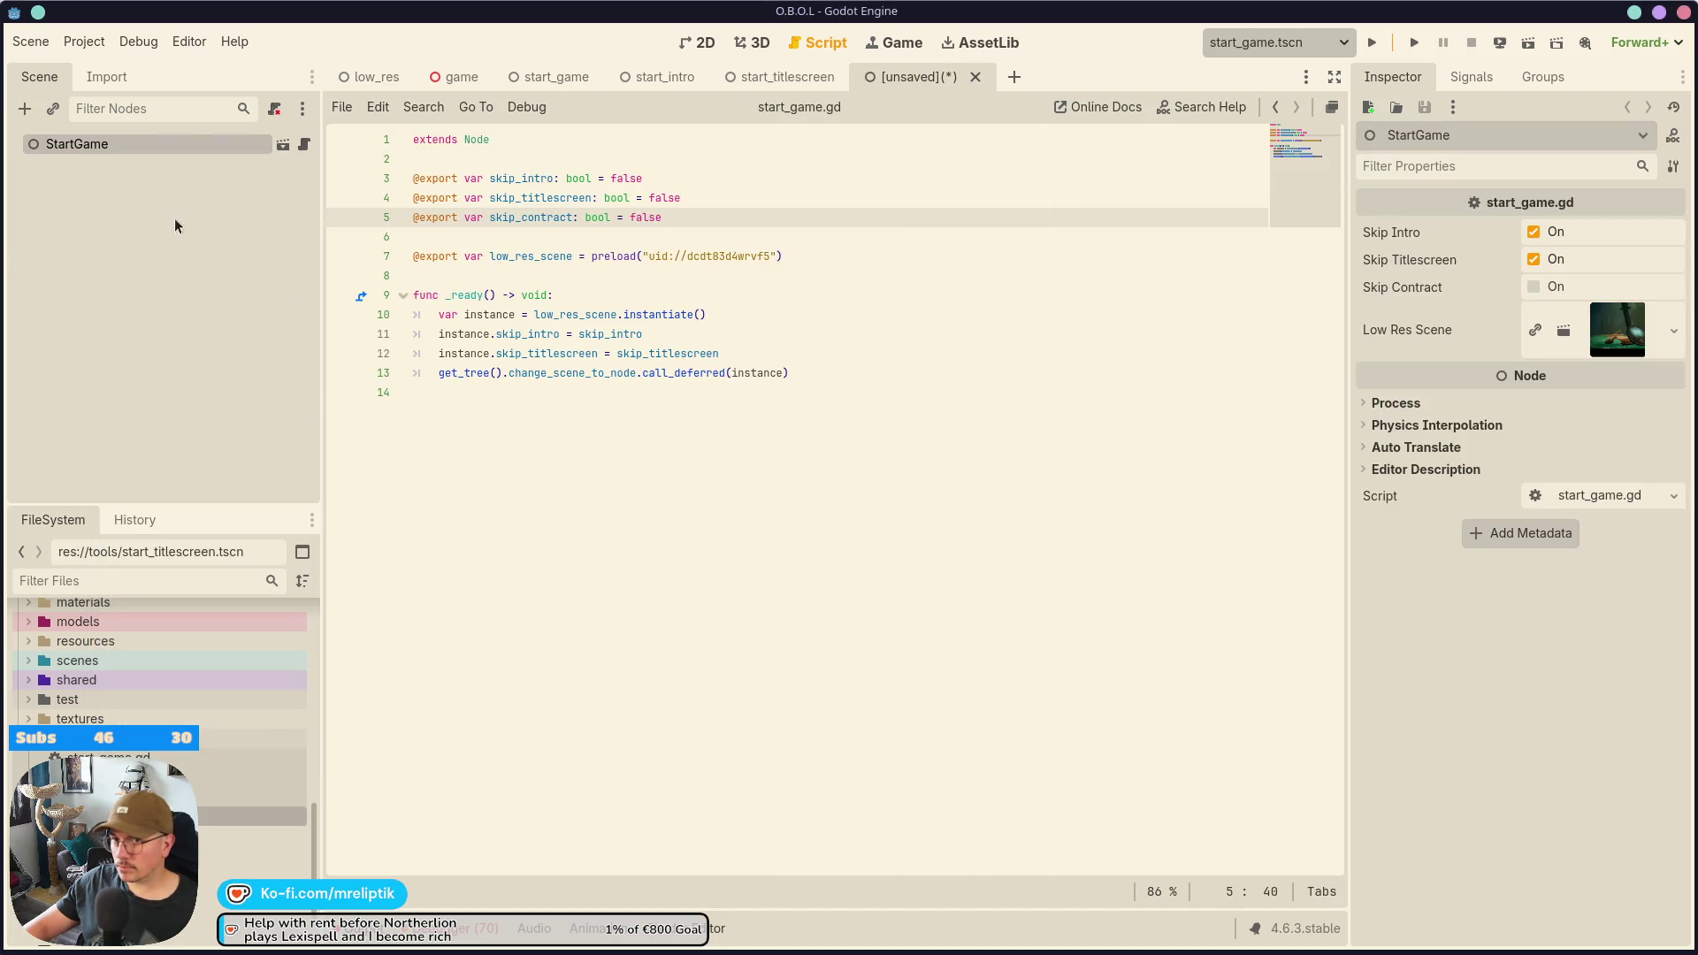
pyautogui.click(145, 145)
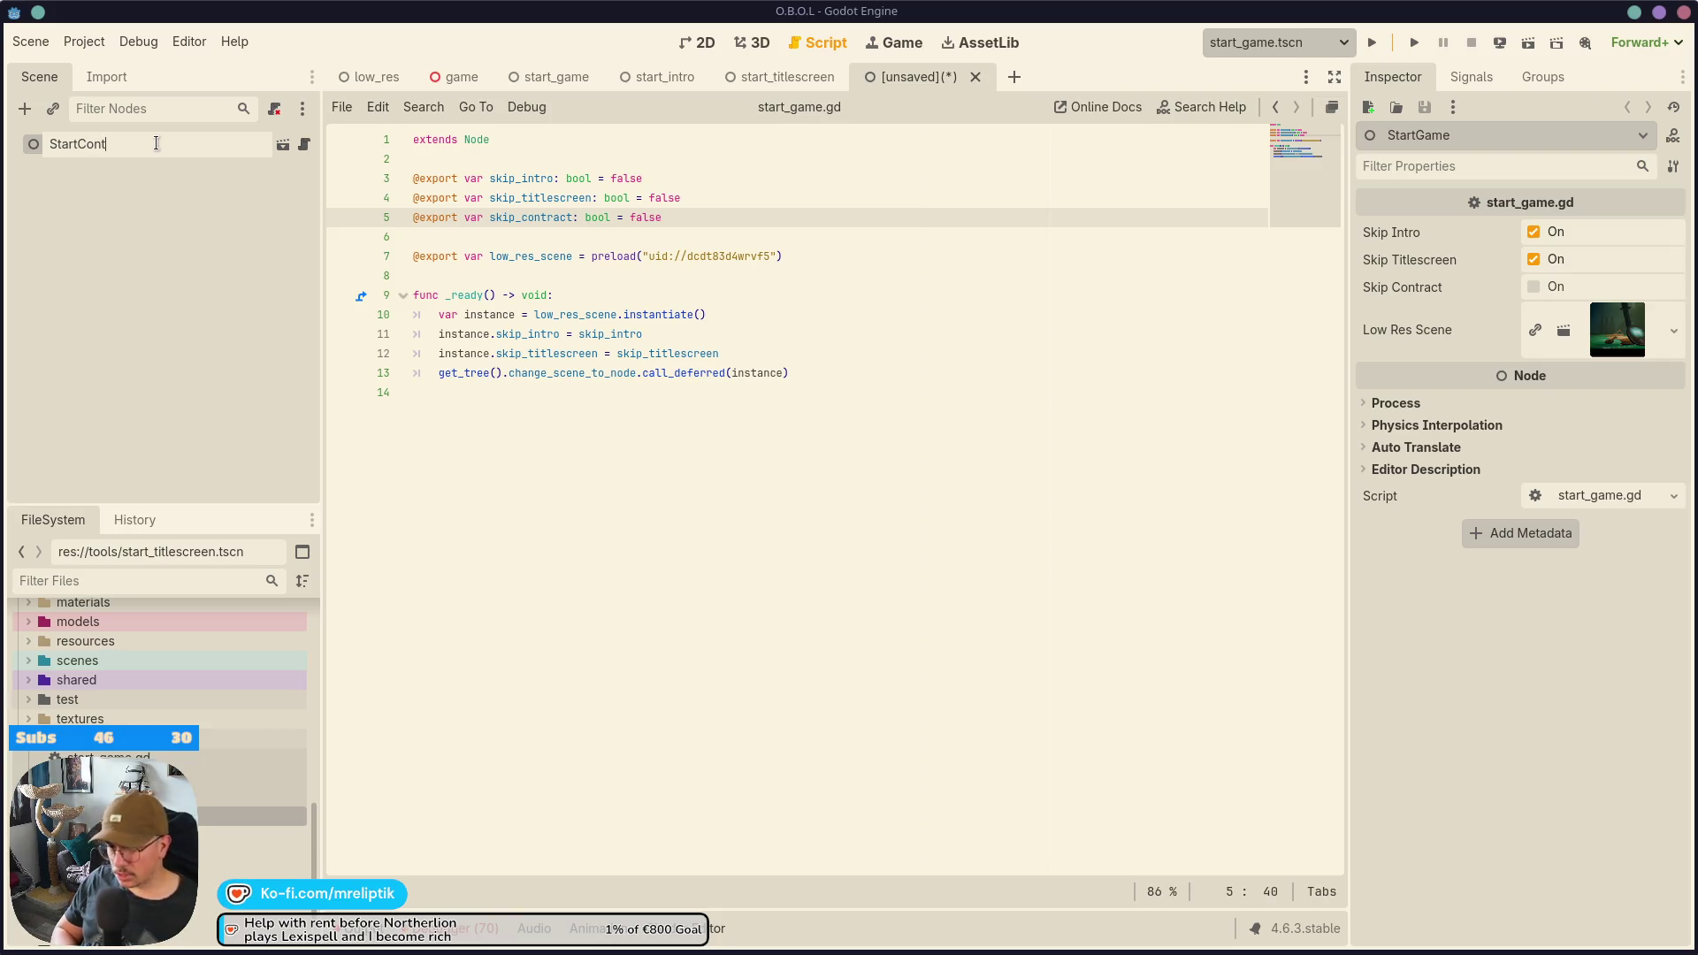
pyautogui.press('Return')
# Save the inherited scene as start_contract.tscn in the tools folder.
pyautogui.hotkey('ctrl', 's')
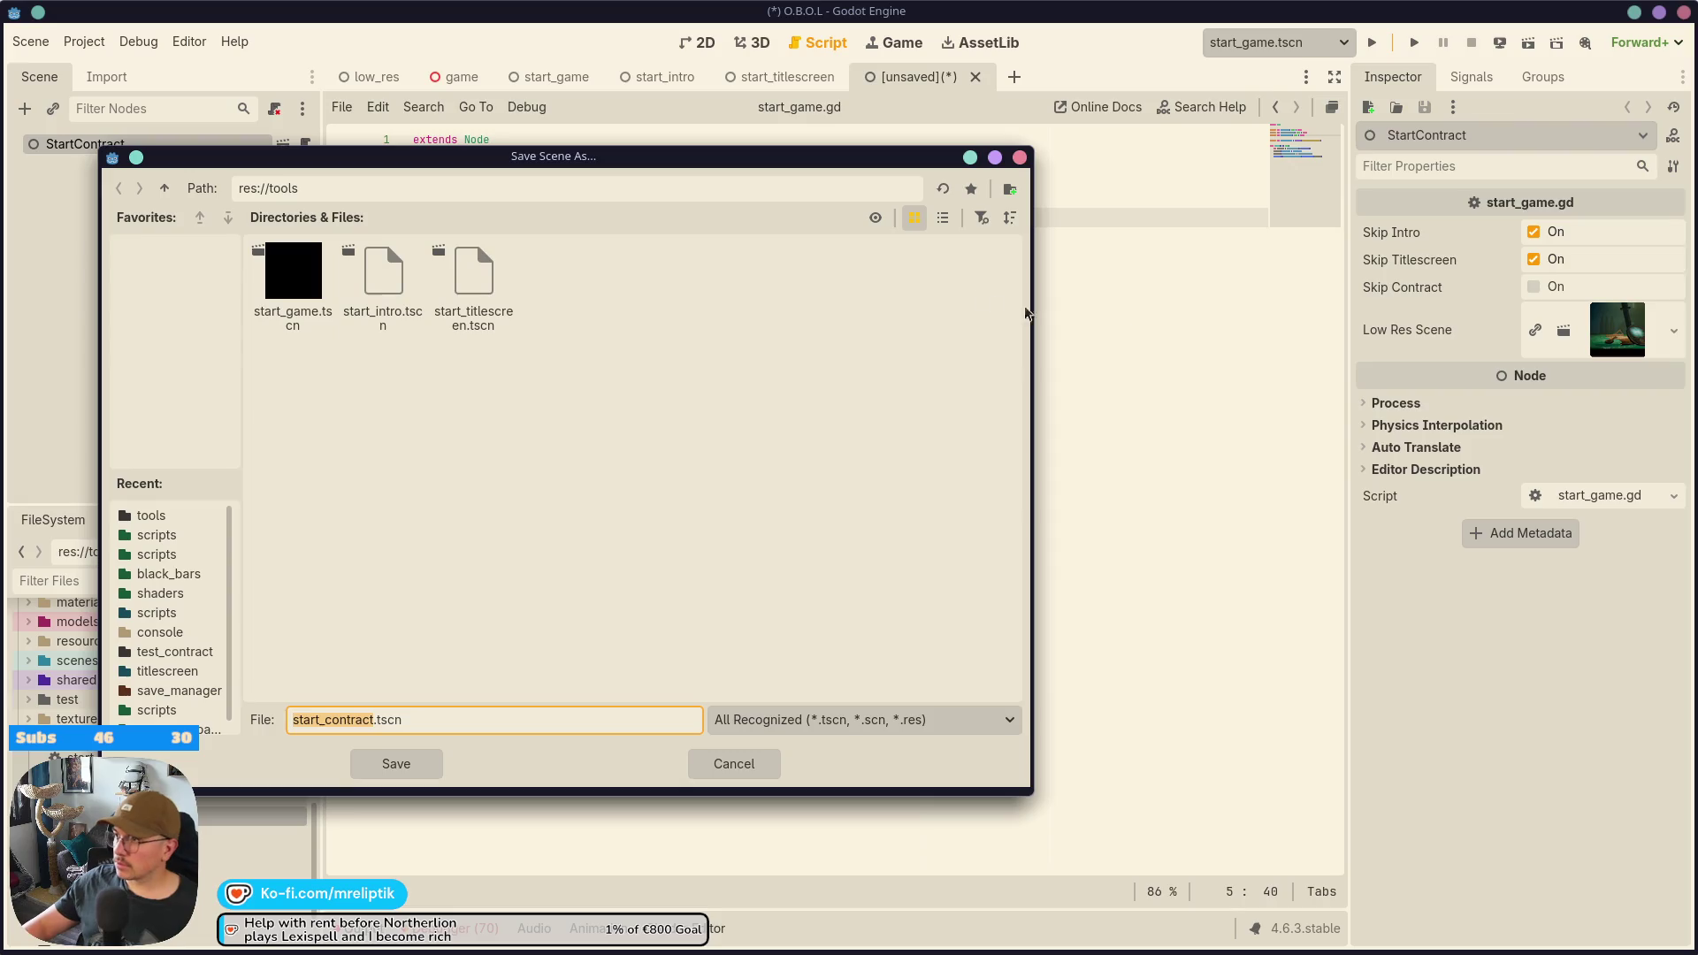
pyautogui.click(739, 764)
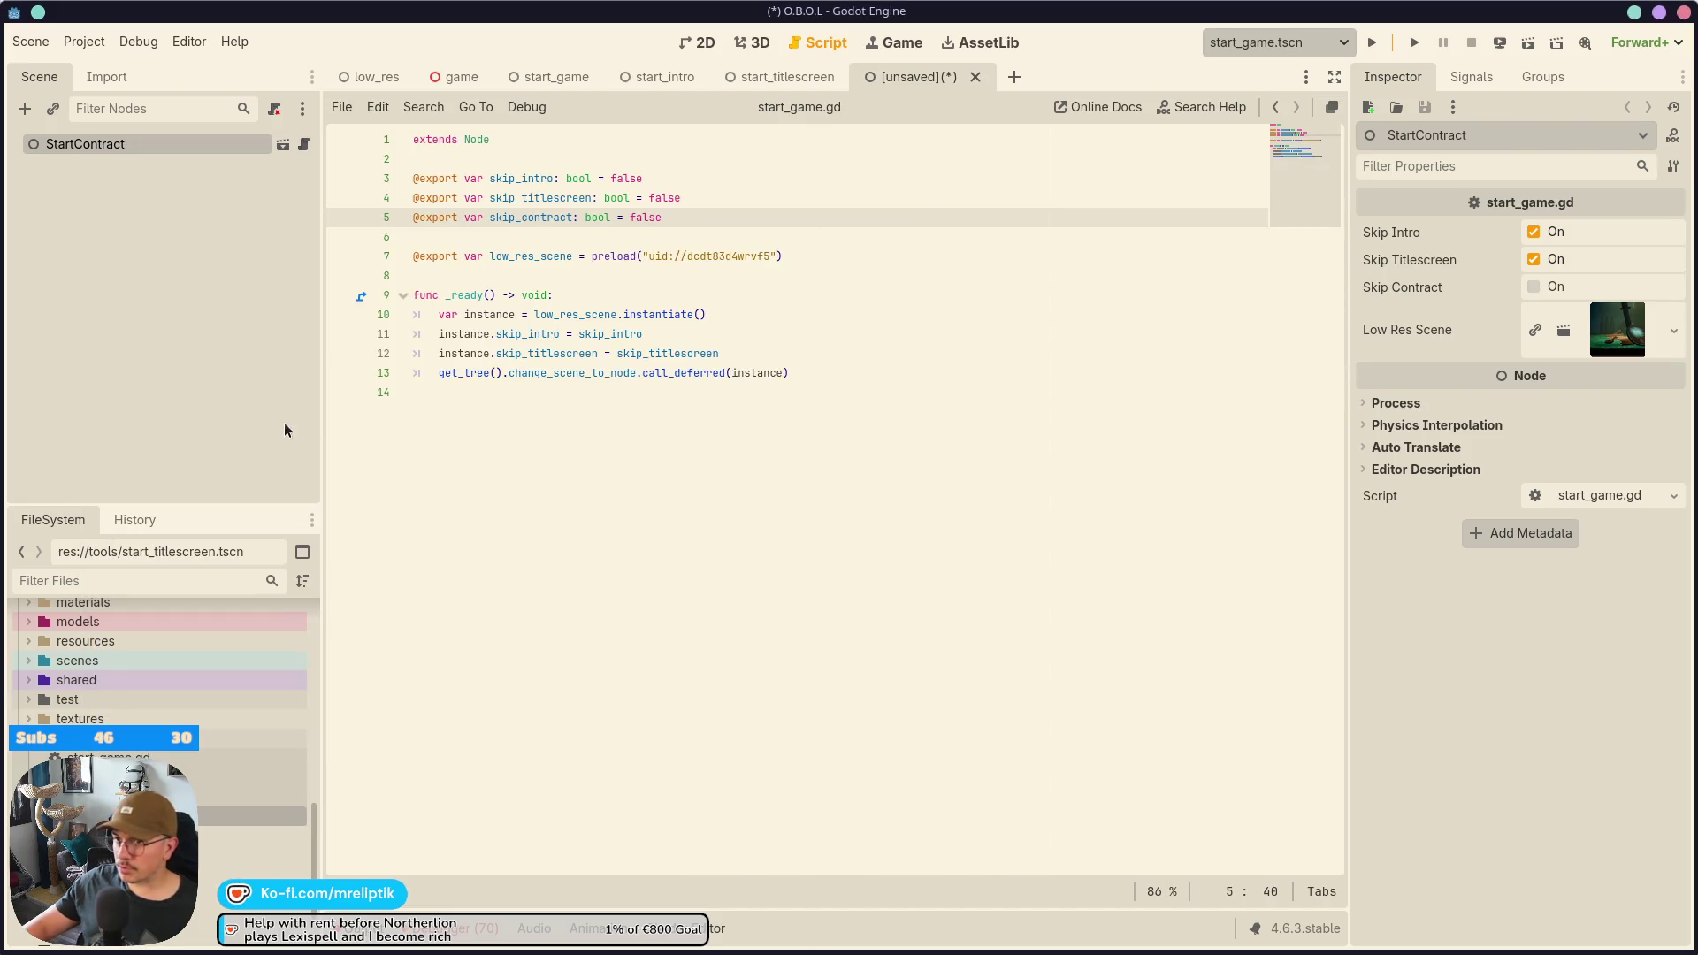
pyautogui.hotkey('ctrl', 's')
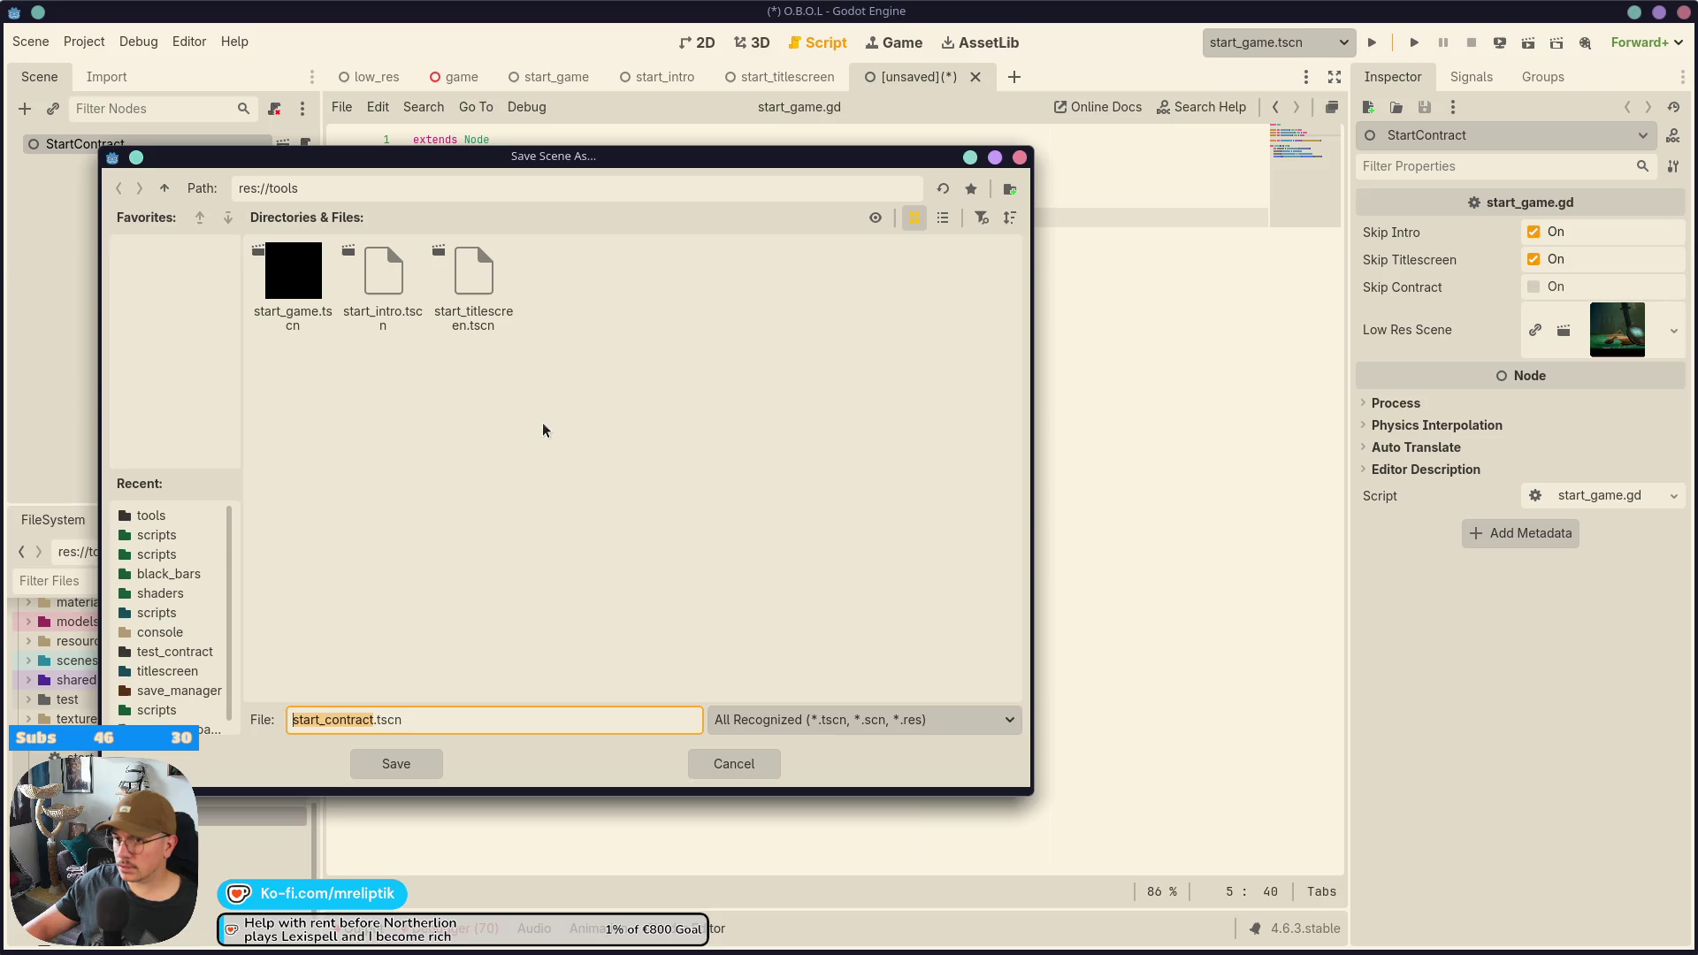
pyautogui.click(396, 764)
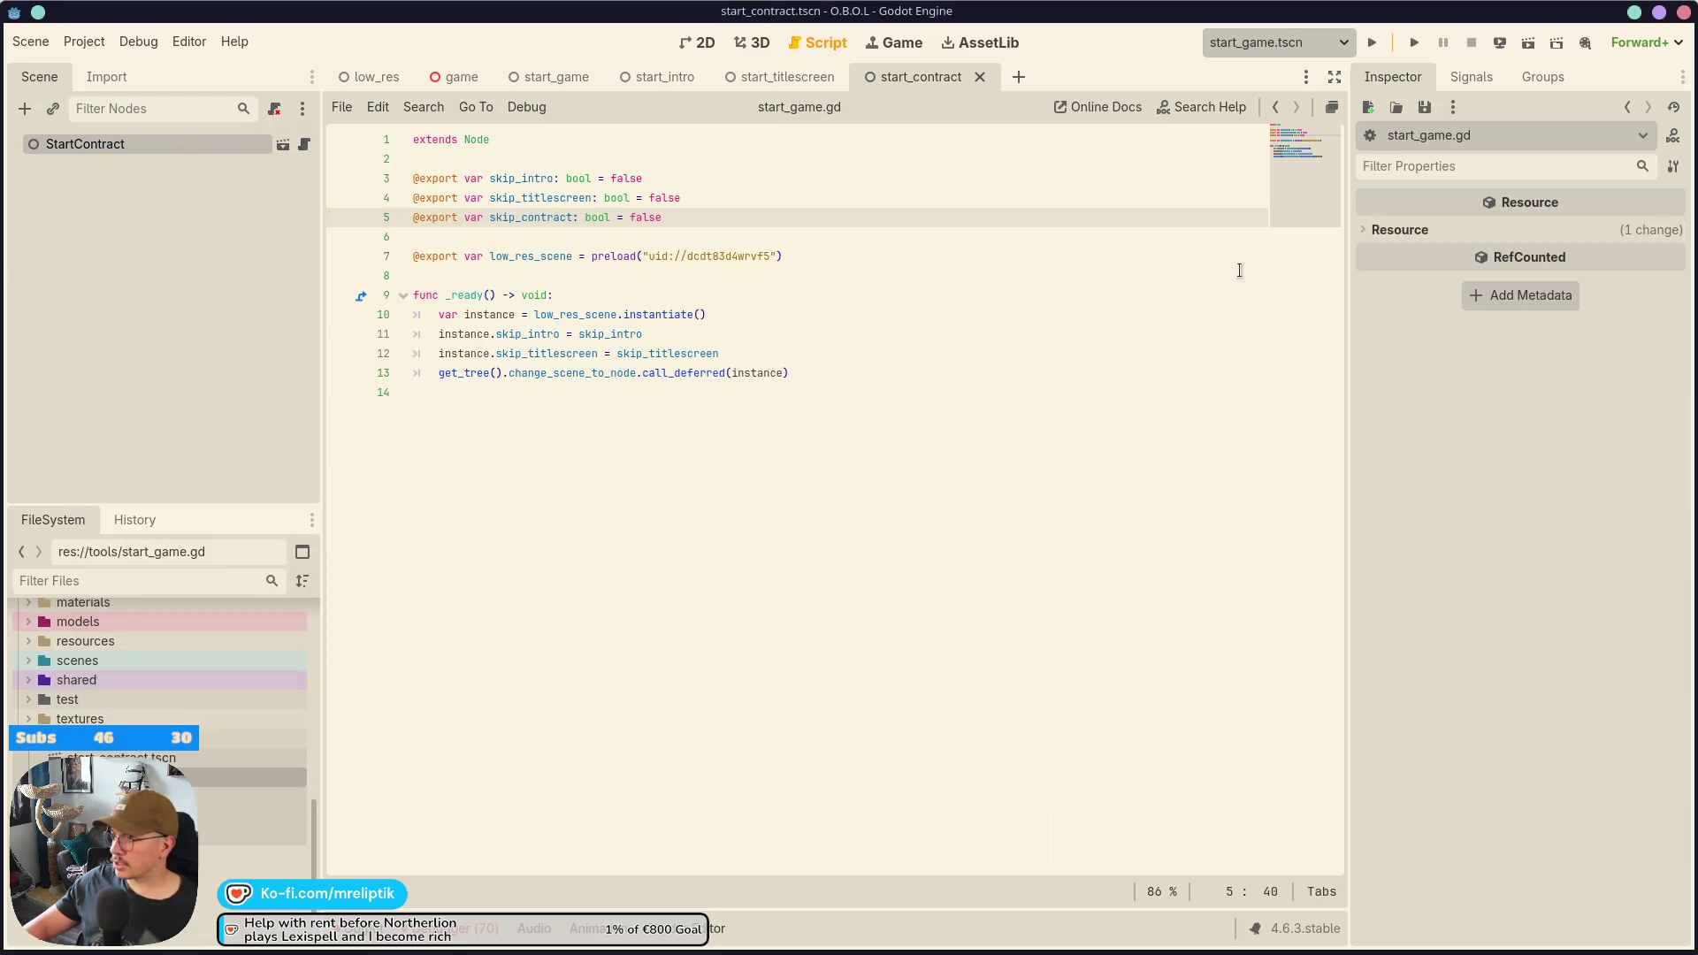
# Open start_game.tscn and turn on Skip Contract on its StartGame root node.
pyautogui.doubleClick(274, 796)
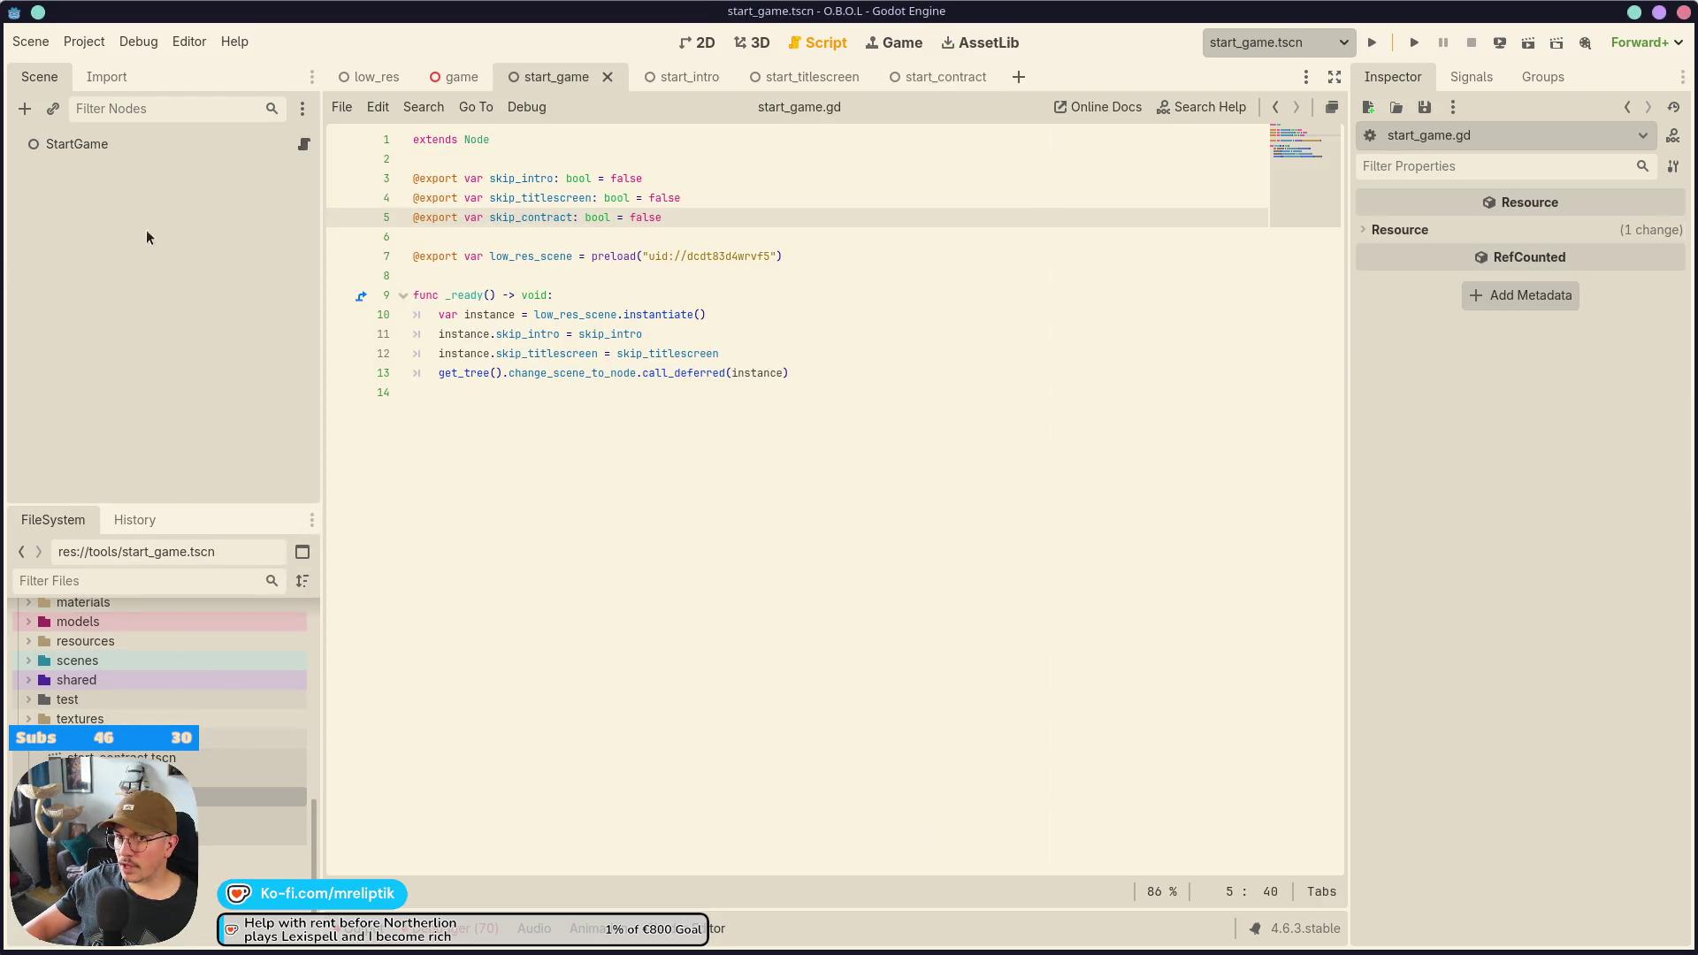
pyautogui.click(161, 146)
pyautogui.click(1542, 283)
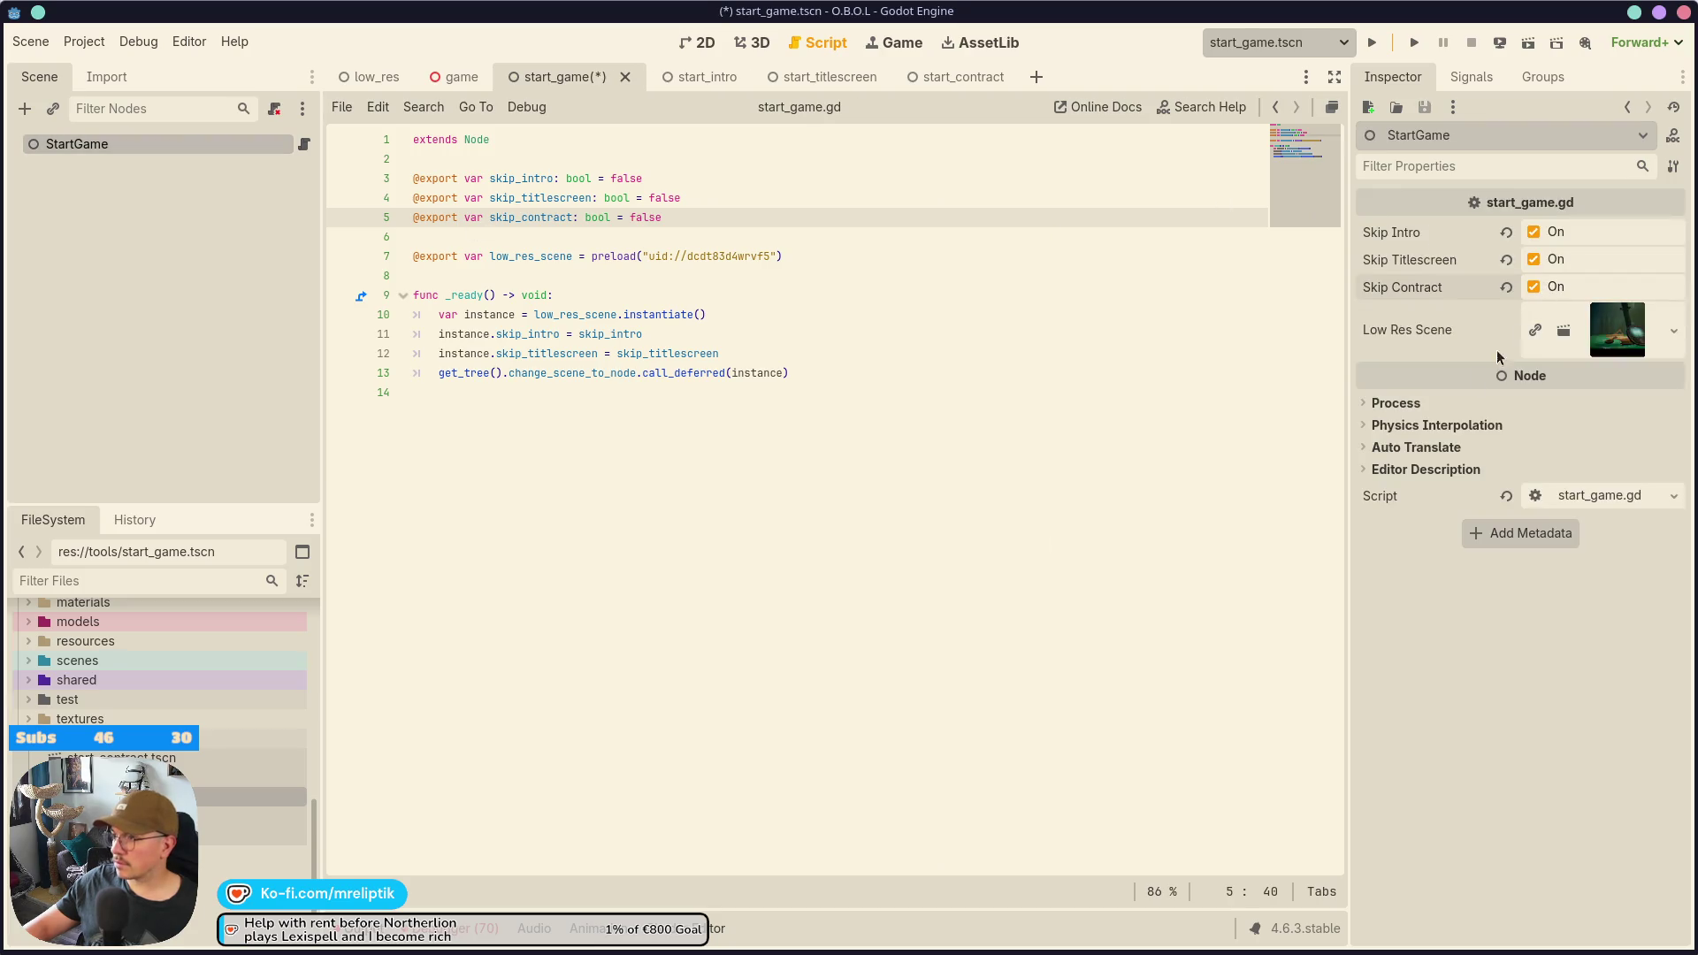
pyautogui.click(888, 305)
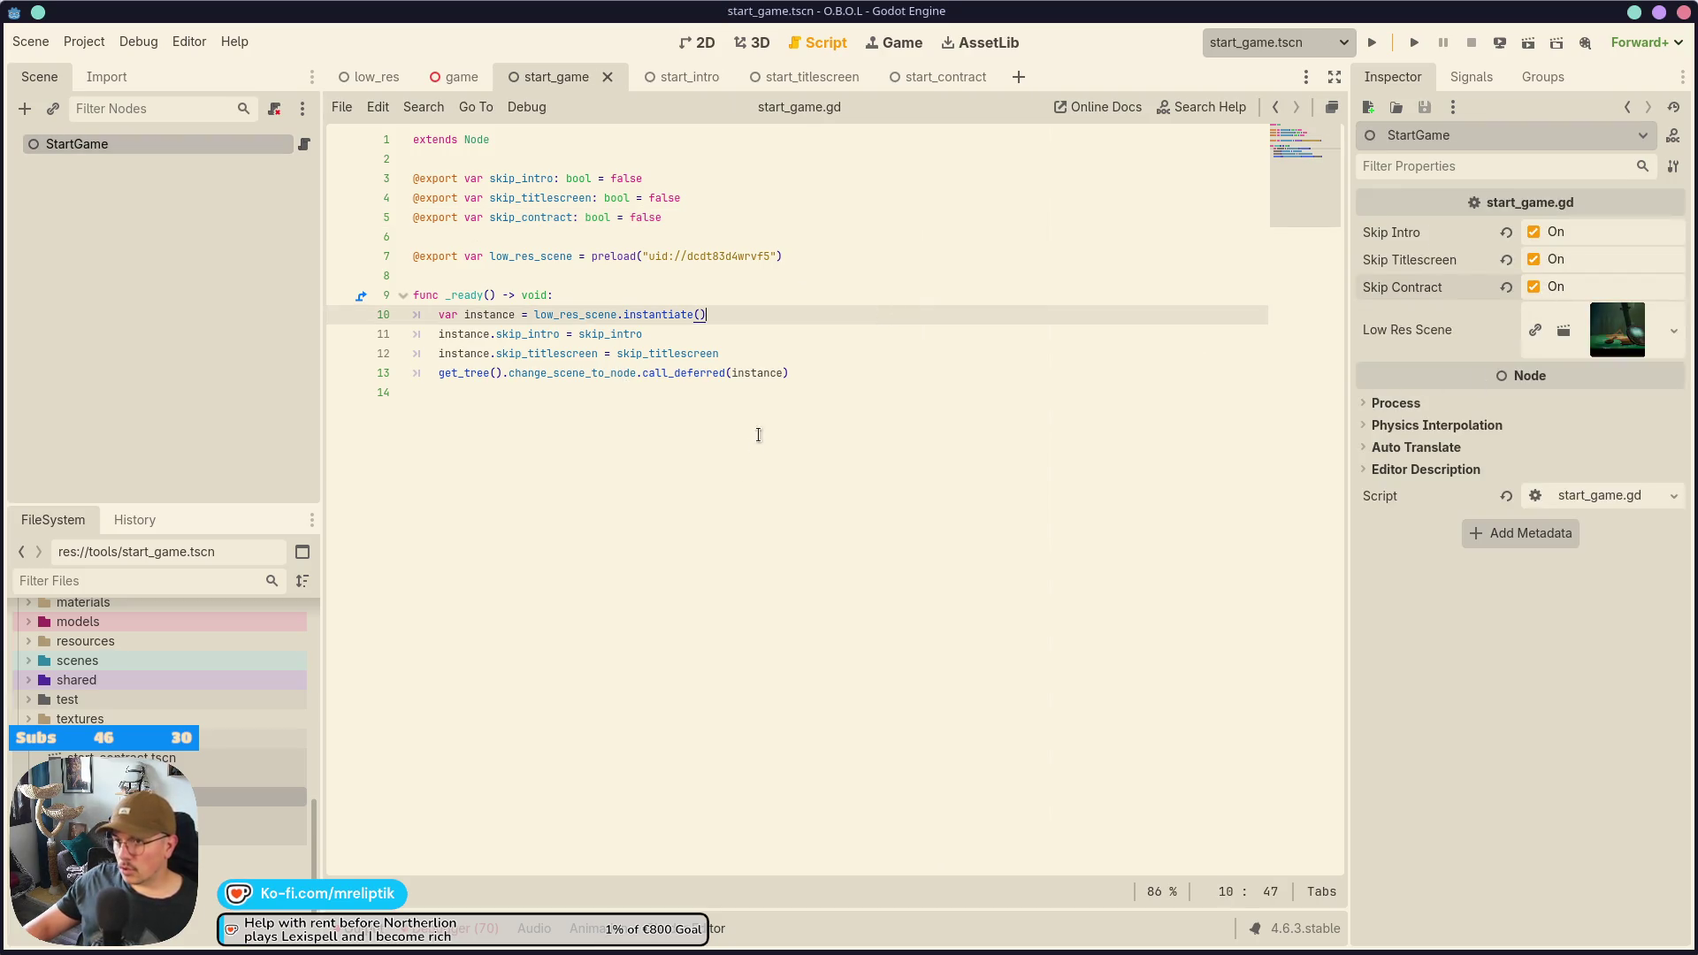
# Add 'instance.skip_contract = skip_contract' on line 13 of start_game.gd and save.
pyautogui.click(809, 391)
pyautogui.click(773, 351)
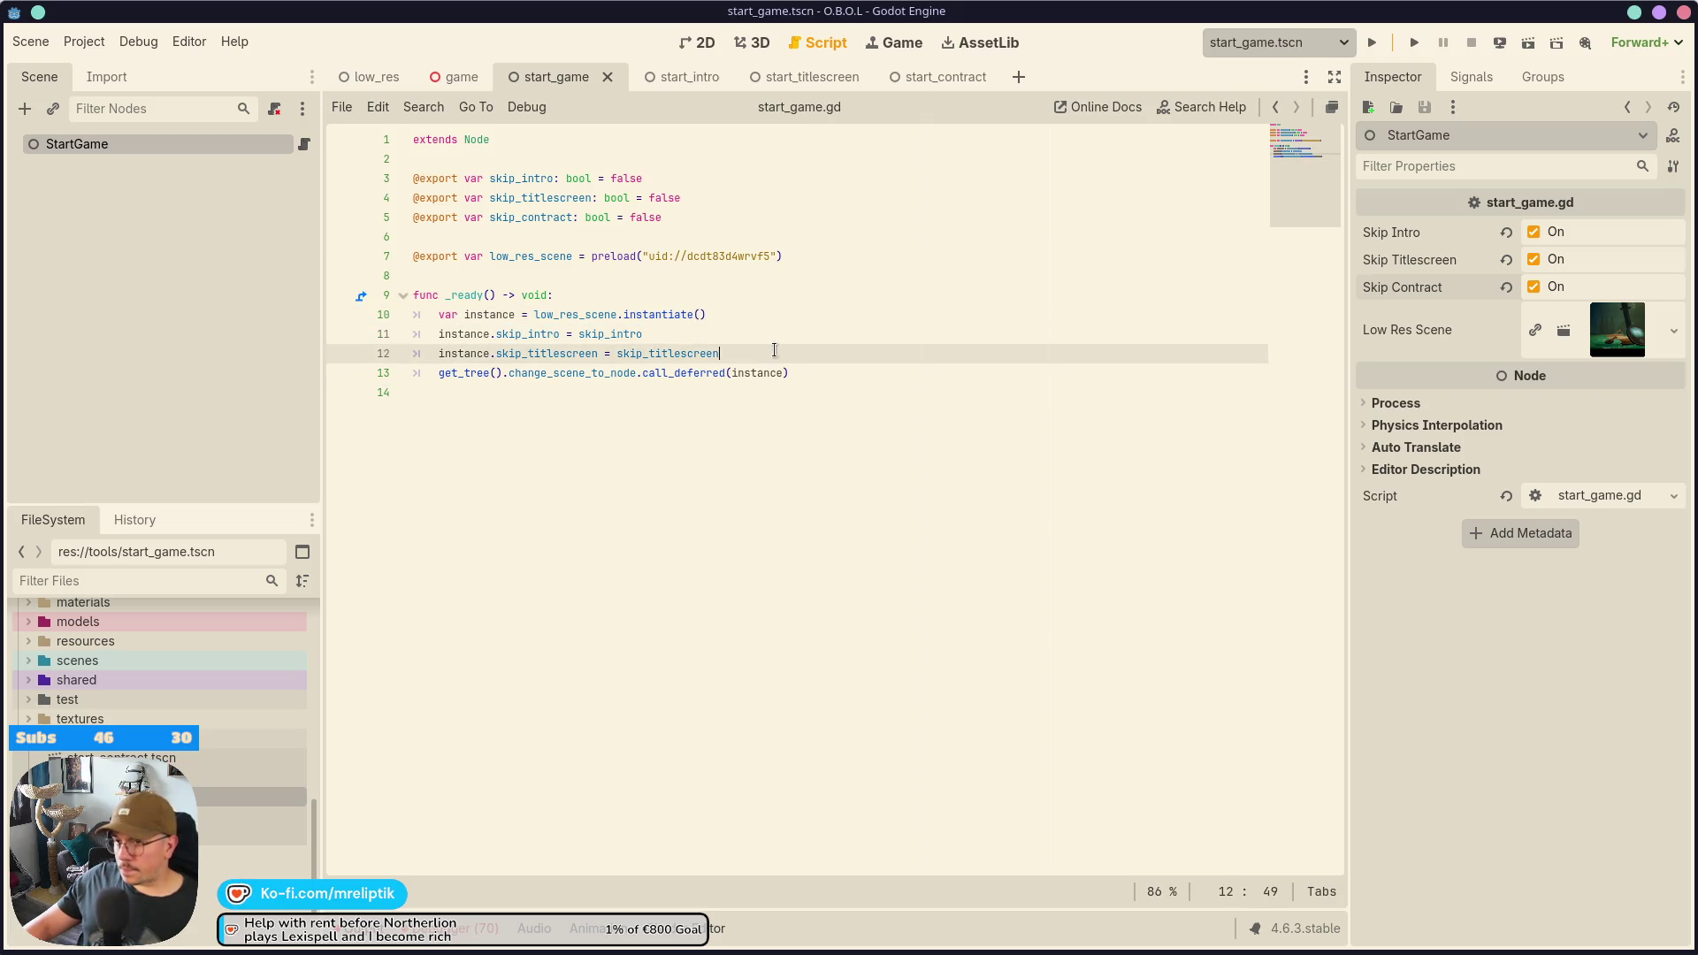
pyautogui.press('Return')
pyautogui.write('instance')
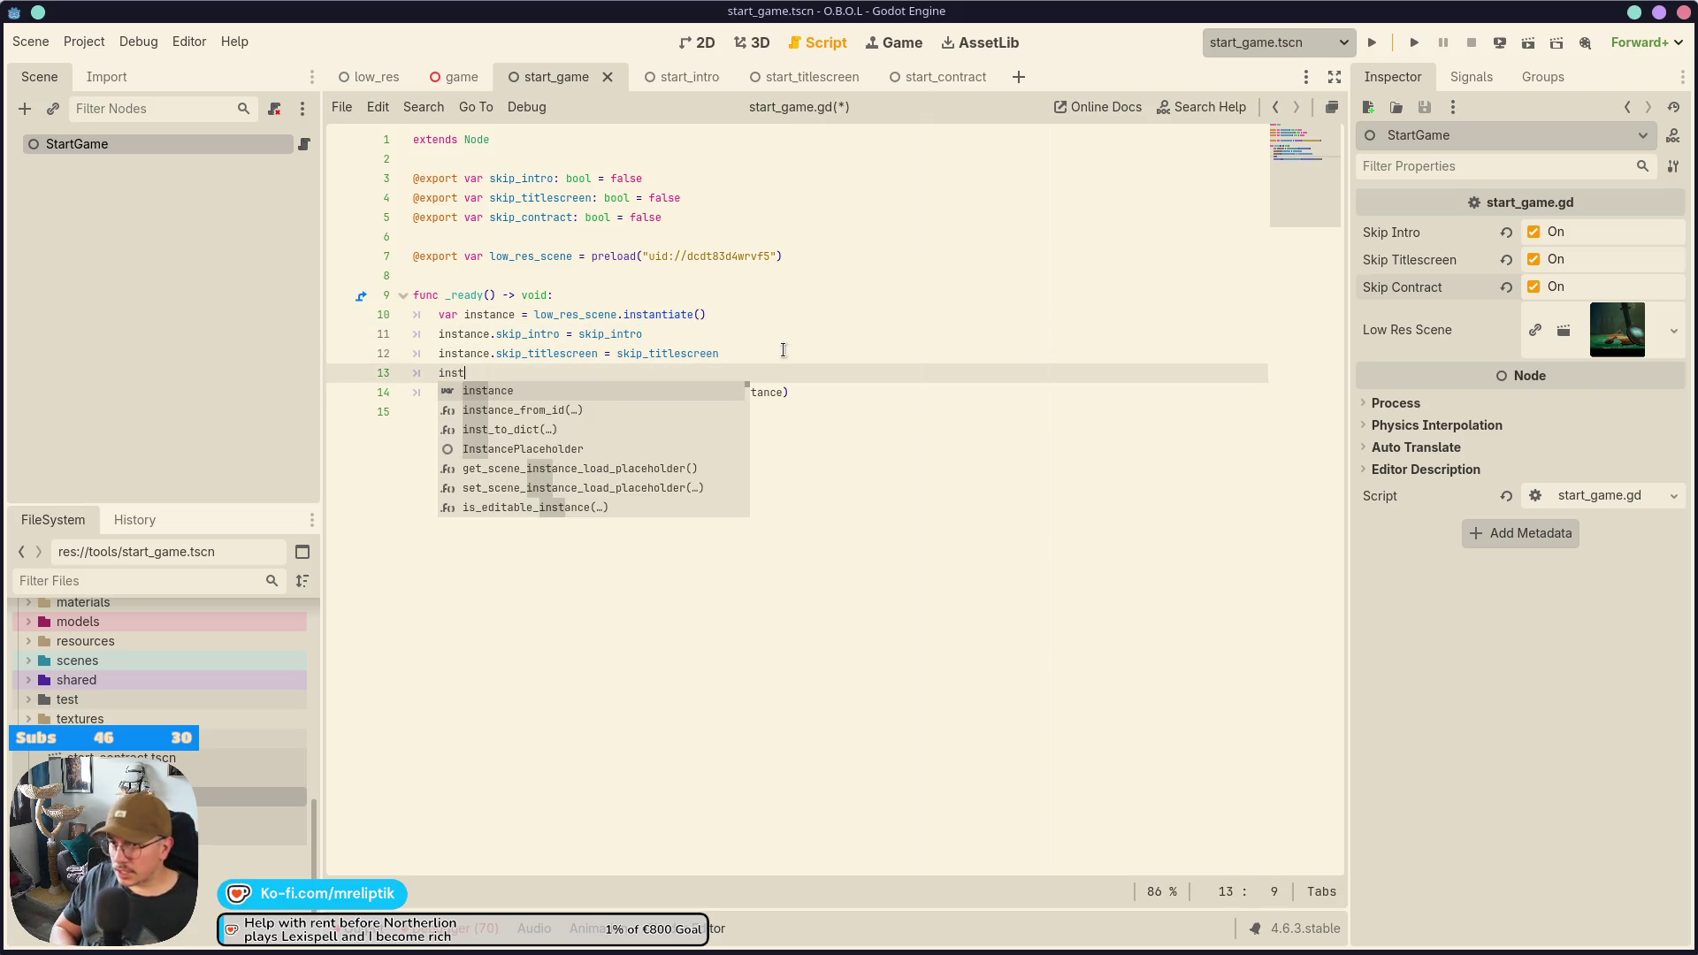
pyautogui.write('.skip_contract')
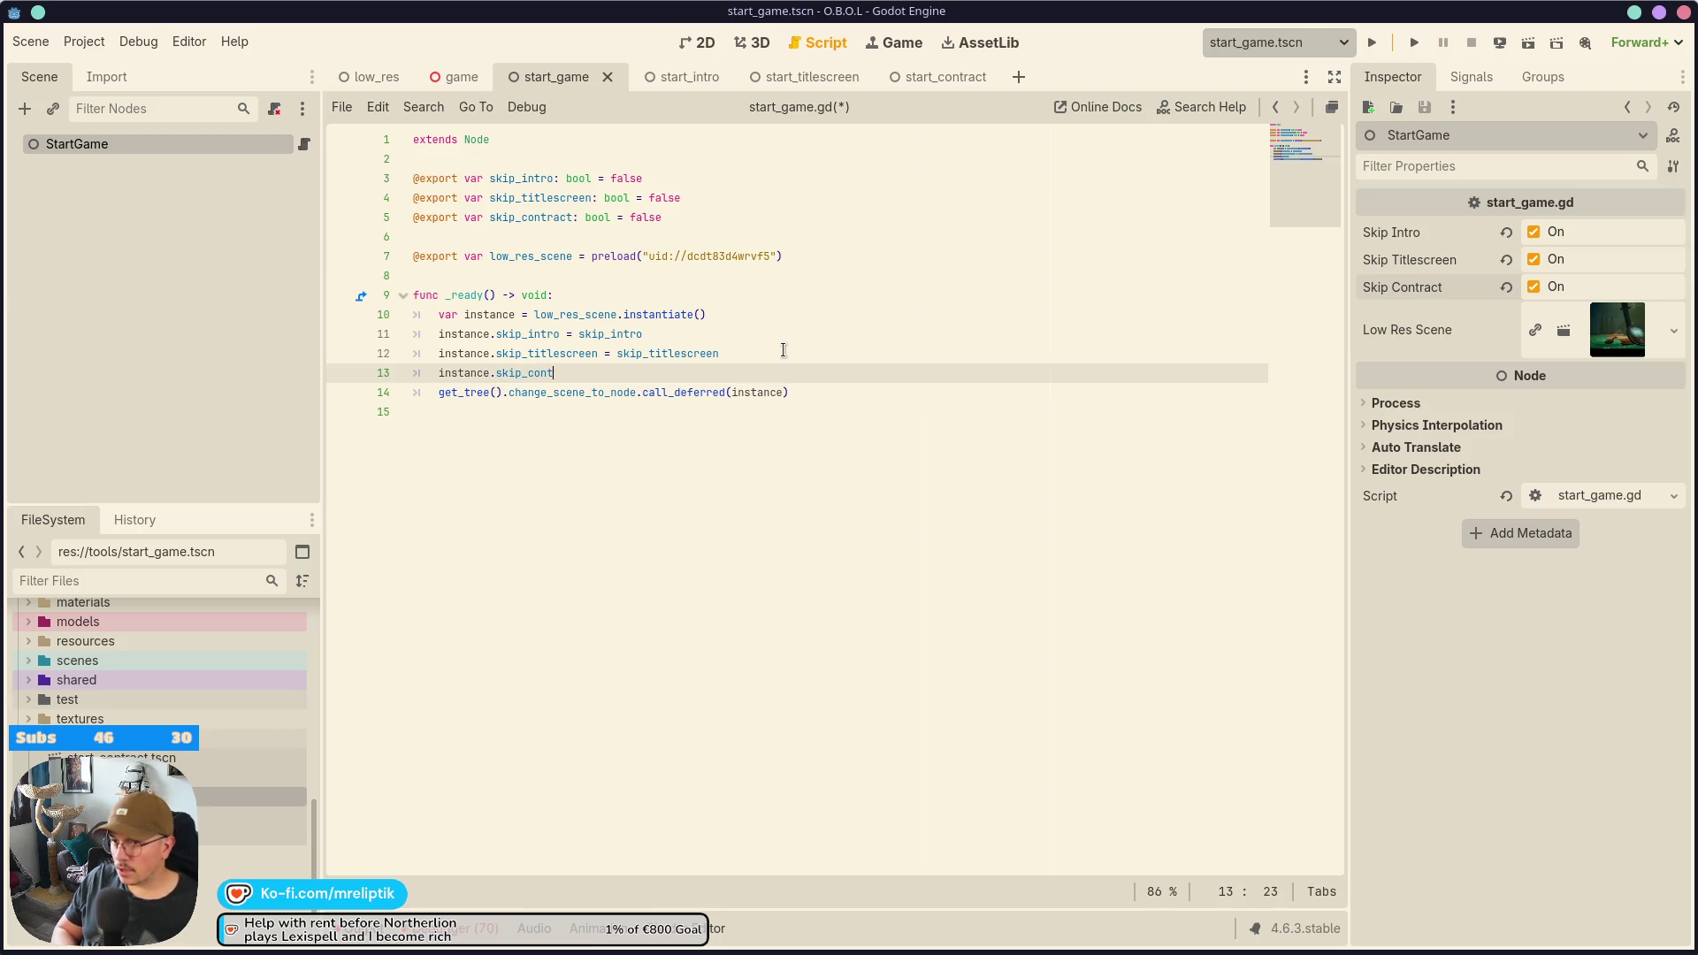
pyautogui.write(' = skip')
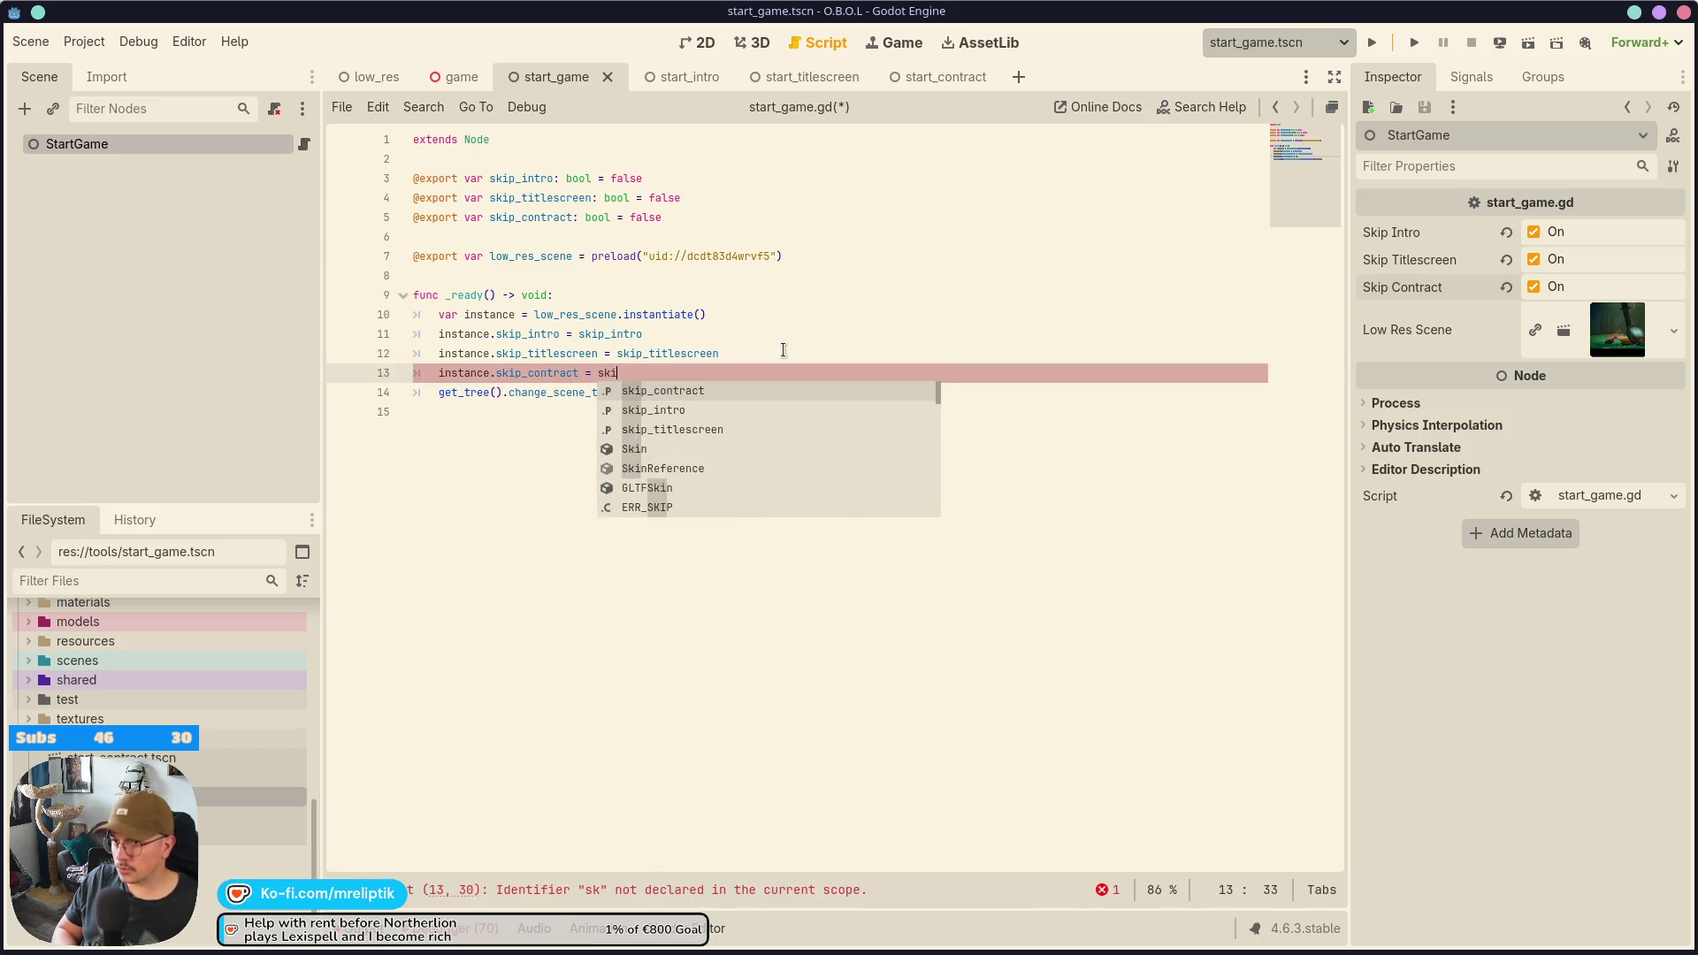
pyautogui.press('Return')
pyautogui.hotkey('ctrl', 's')
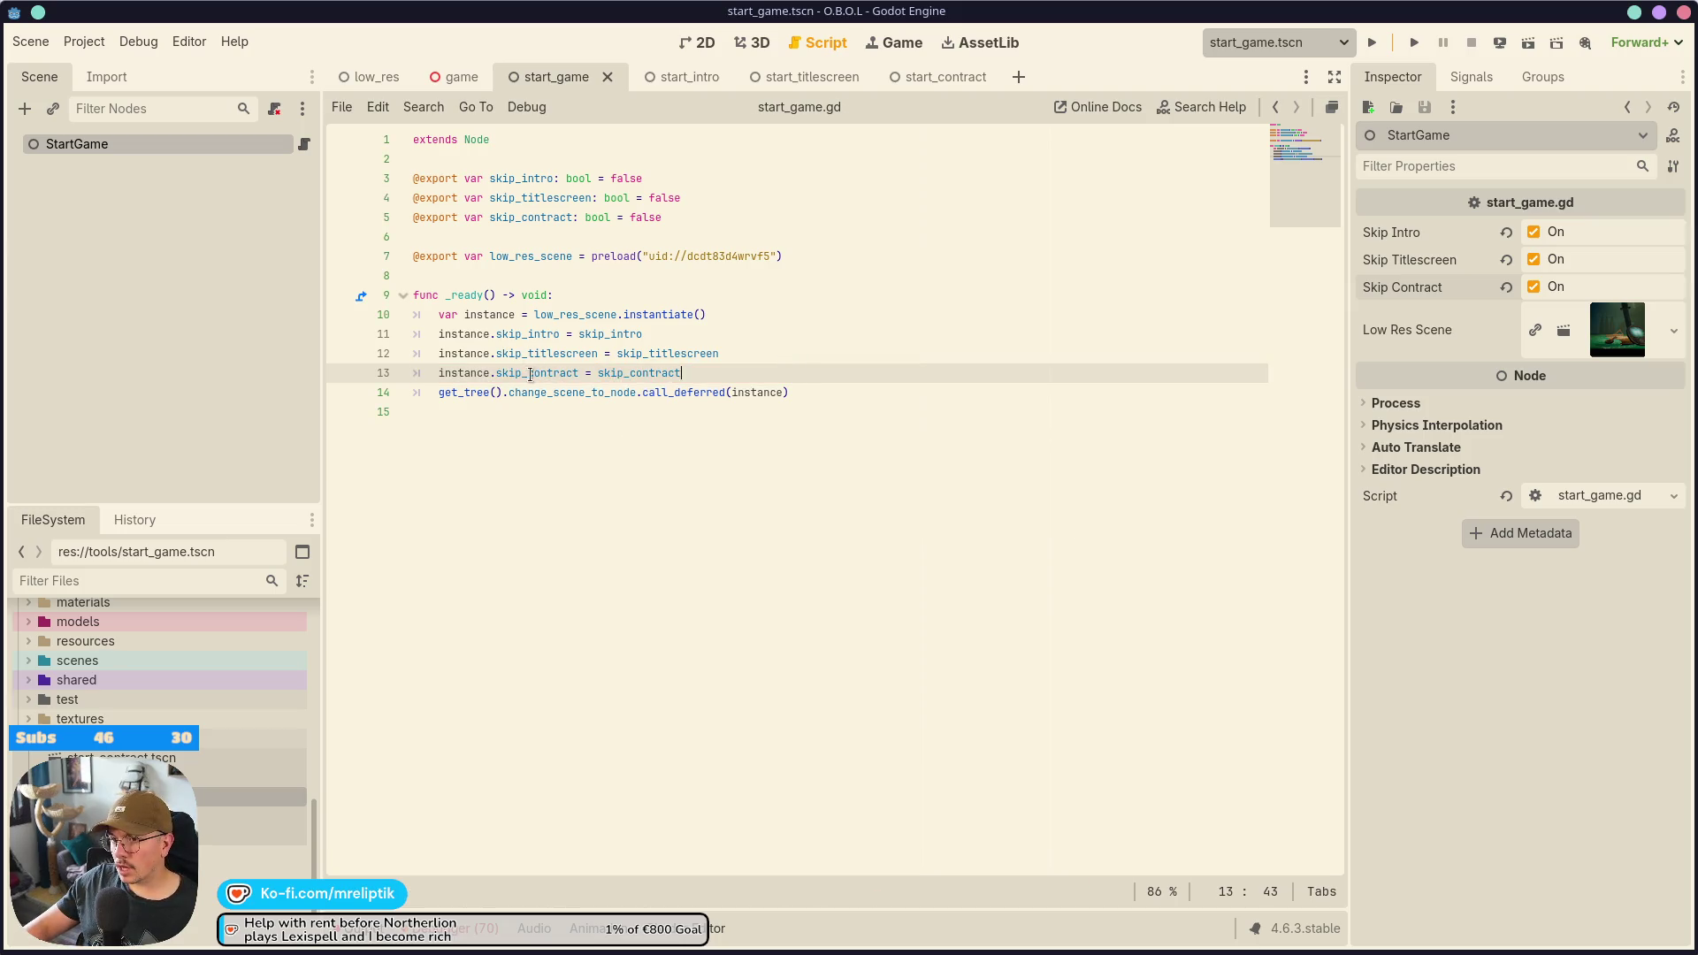
# Check the skip_contract and low_res_scene references, then switch to the low_res scene.
pyautogui.doubleClick(531, 374)
pyautogui.doubleClick(529, 224)
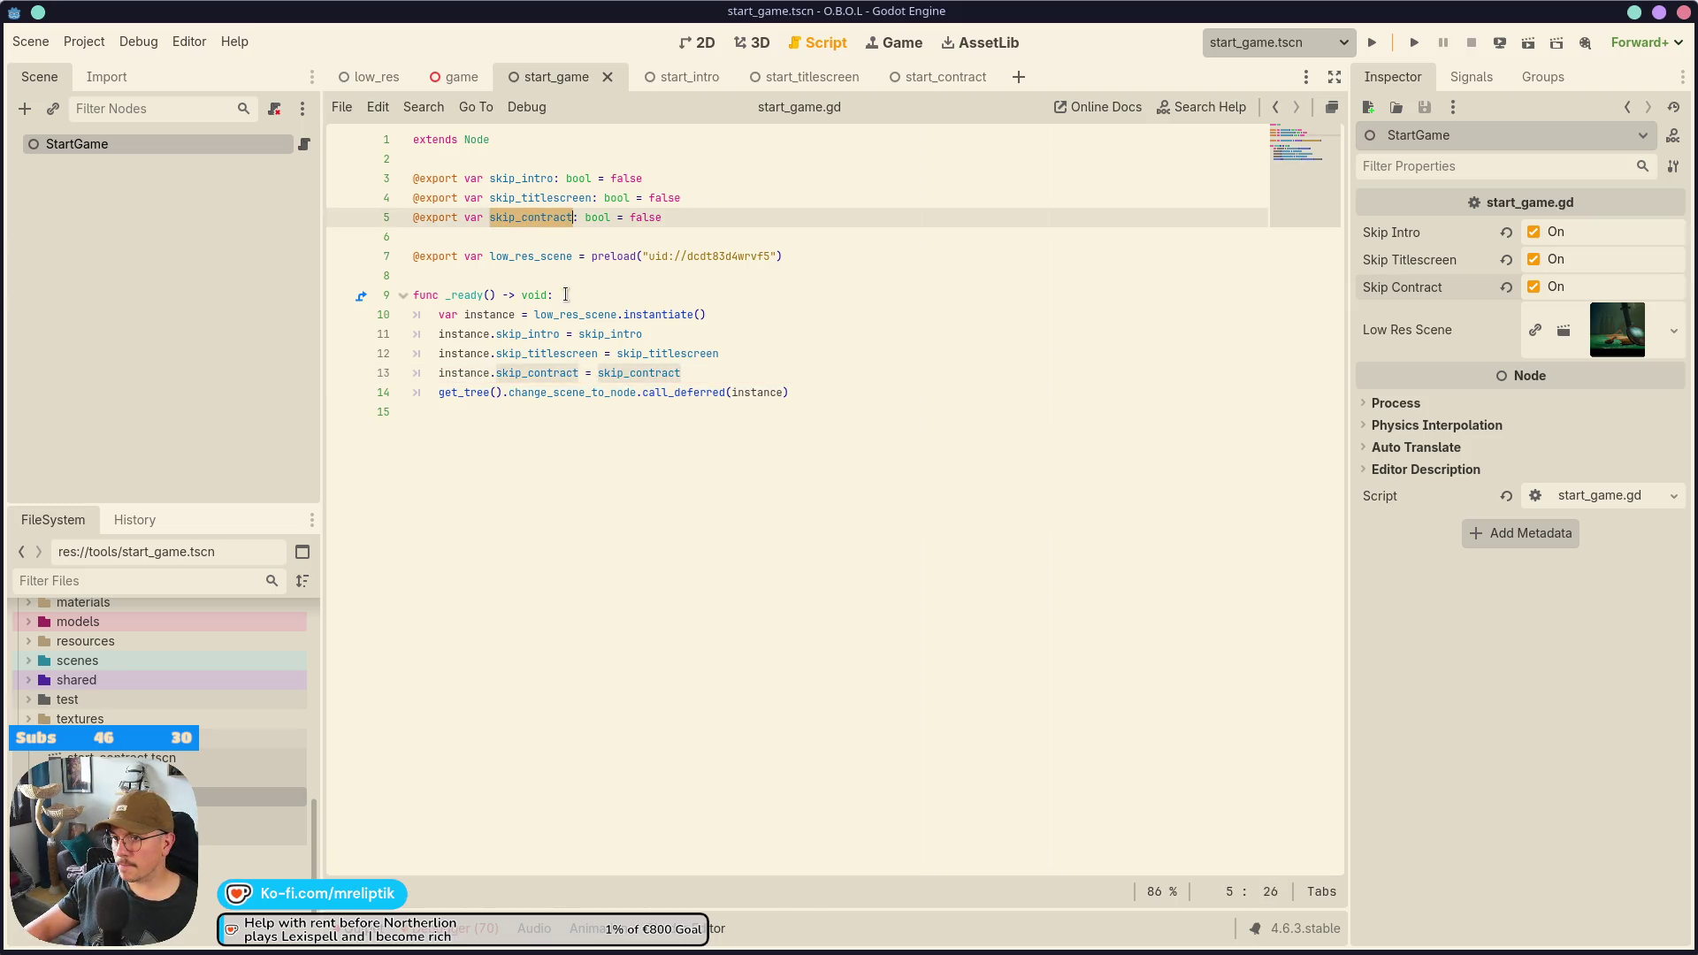
pyautogui.doubleClick(575, 315)
pyautogui.click(389, 78)
pyautogui.click(297, 144)
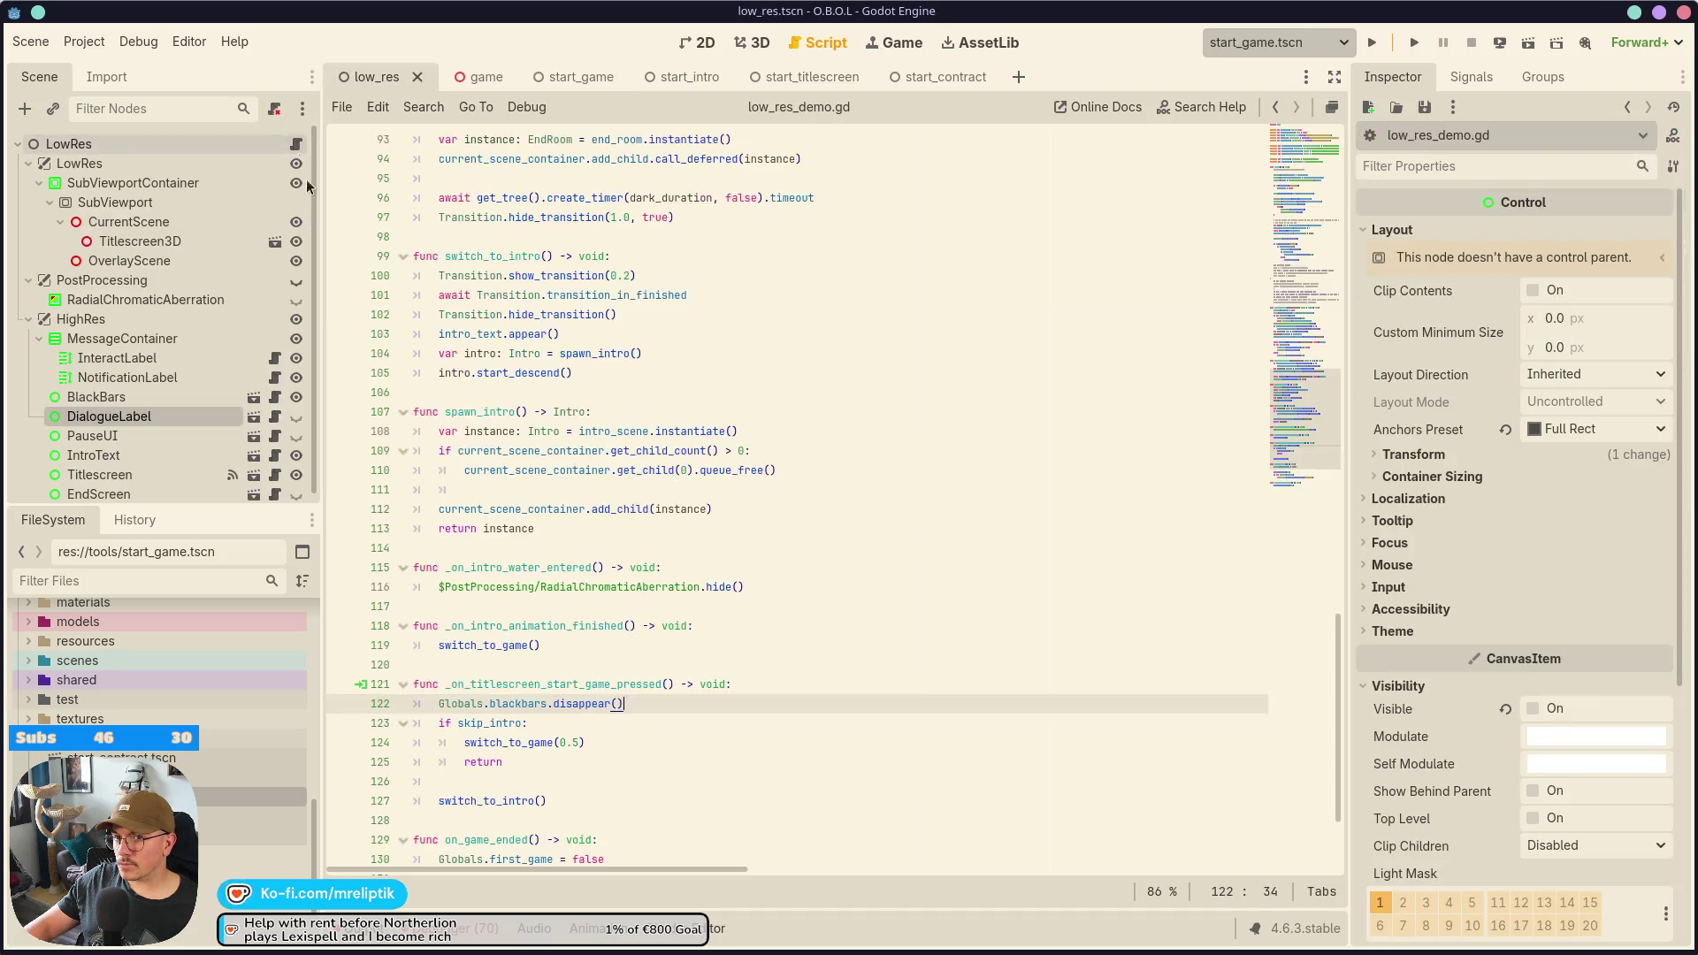
pyautogui.scroll(20, 1266, 137)
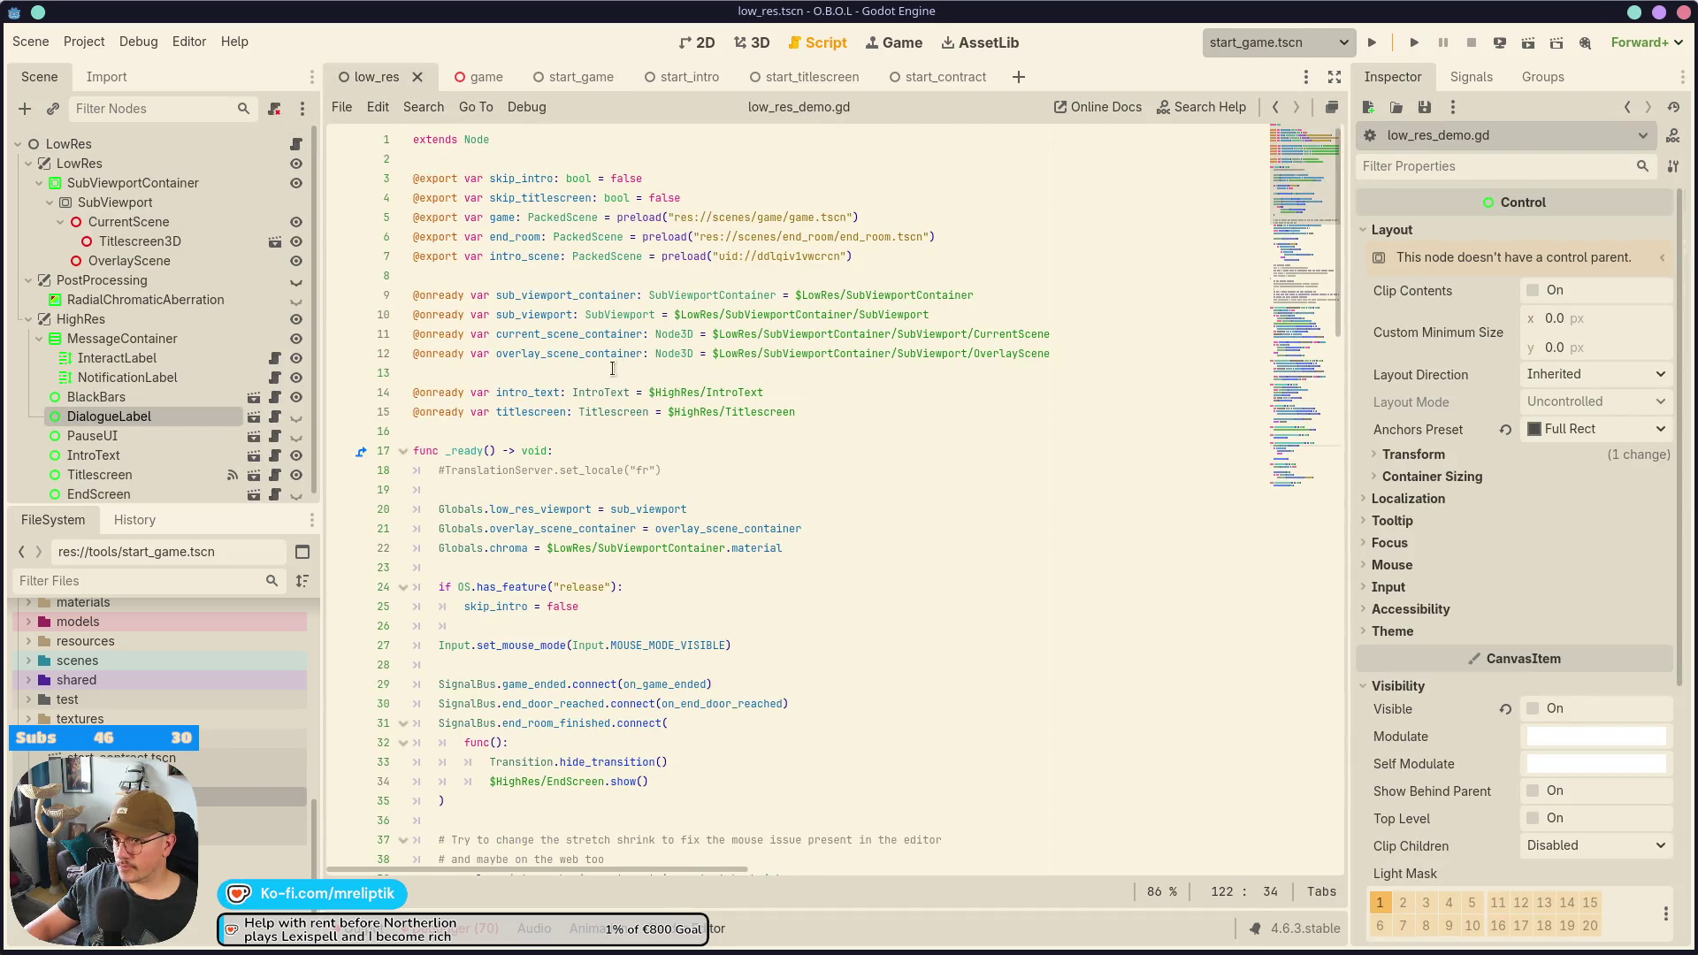
pyautogui.click(716, 195)
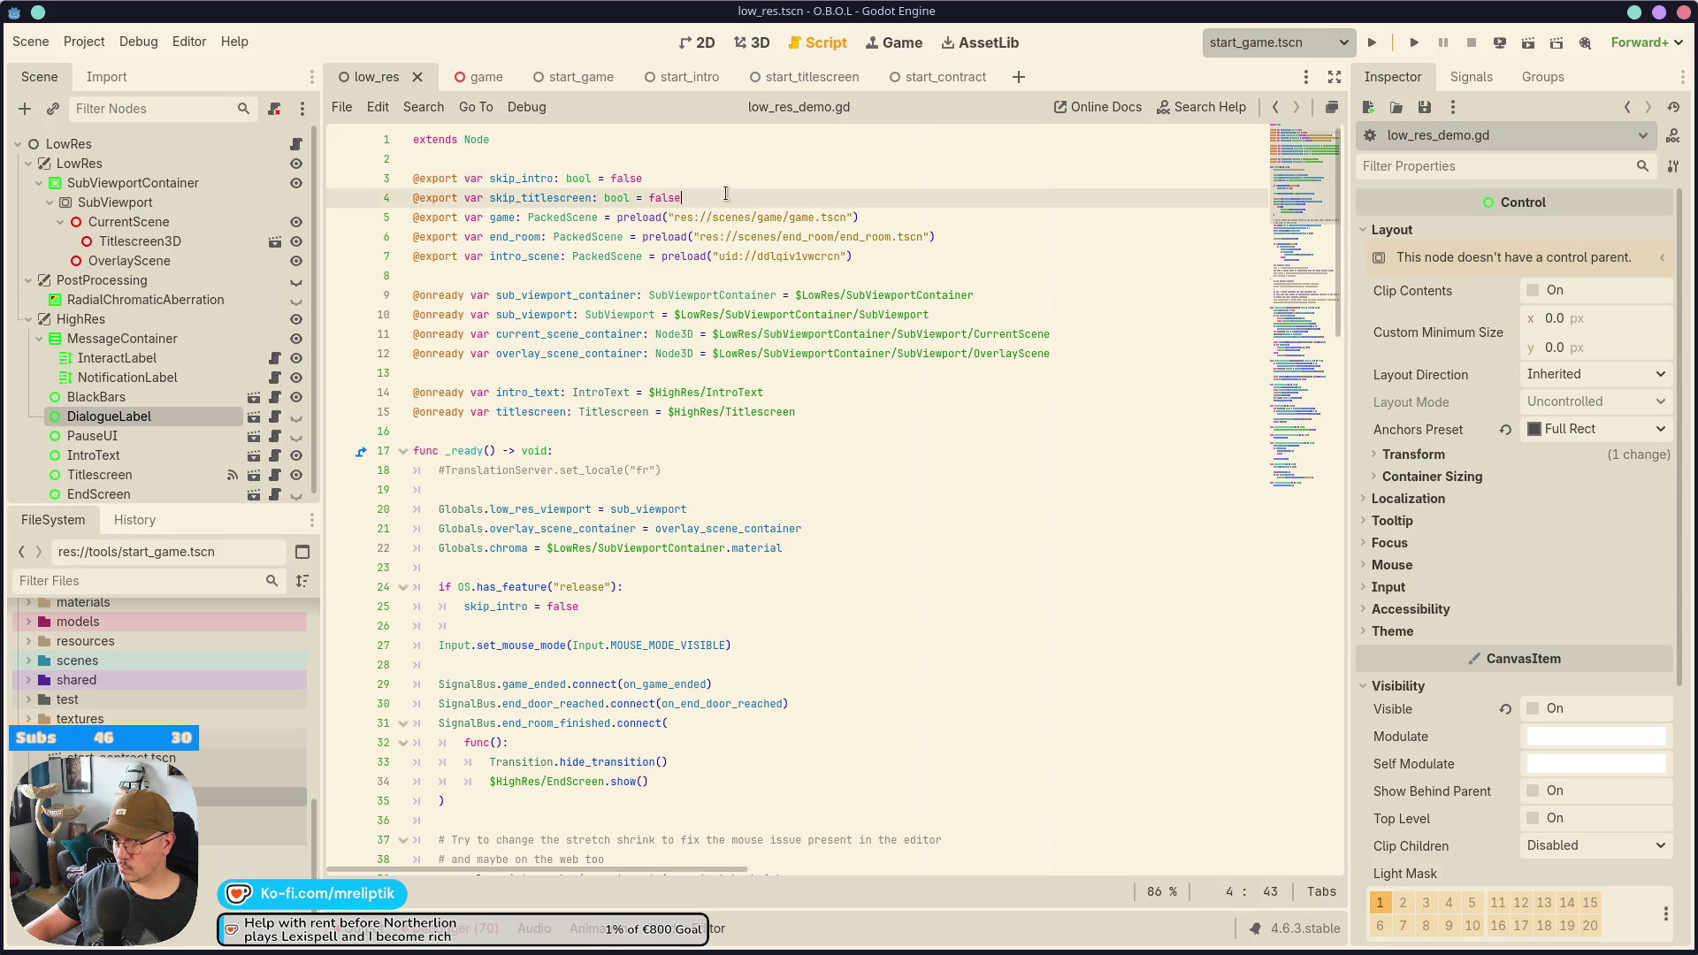
pyautogui.press('Return')
pyautogui.write('@export var skip_contract')
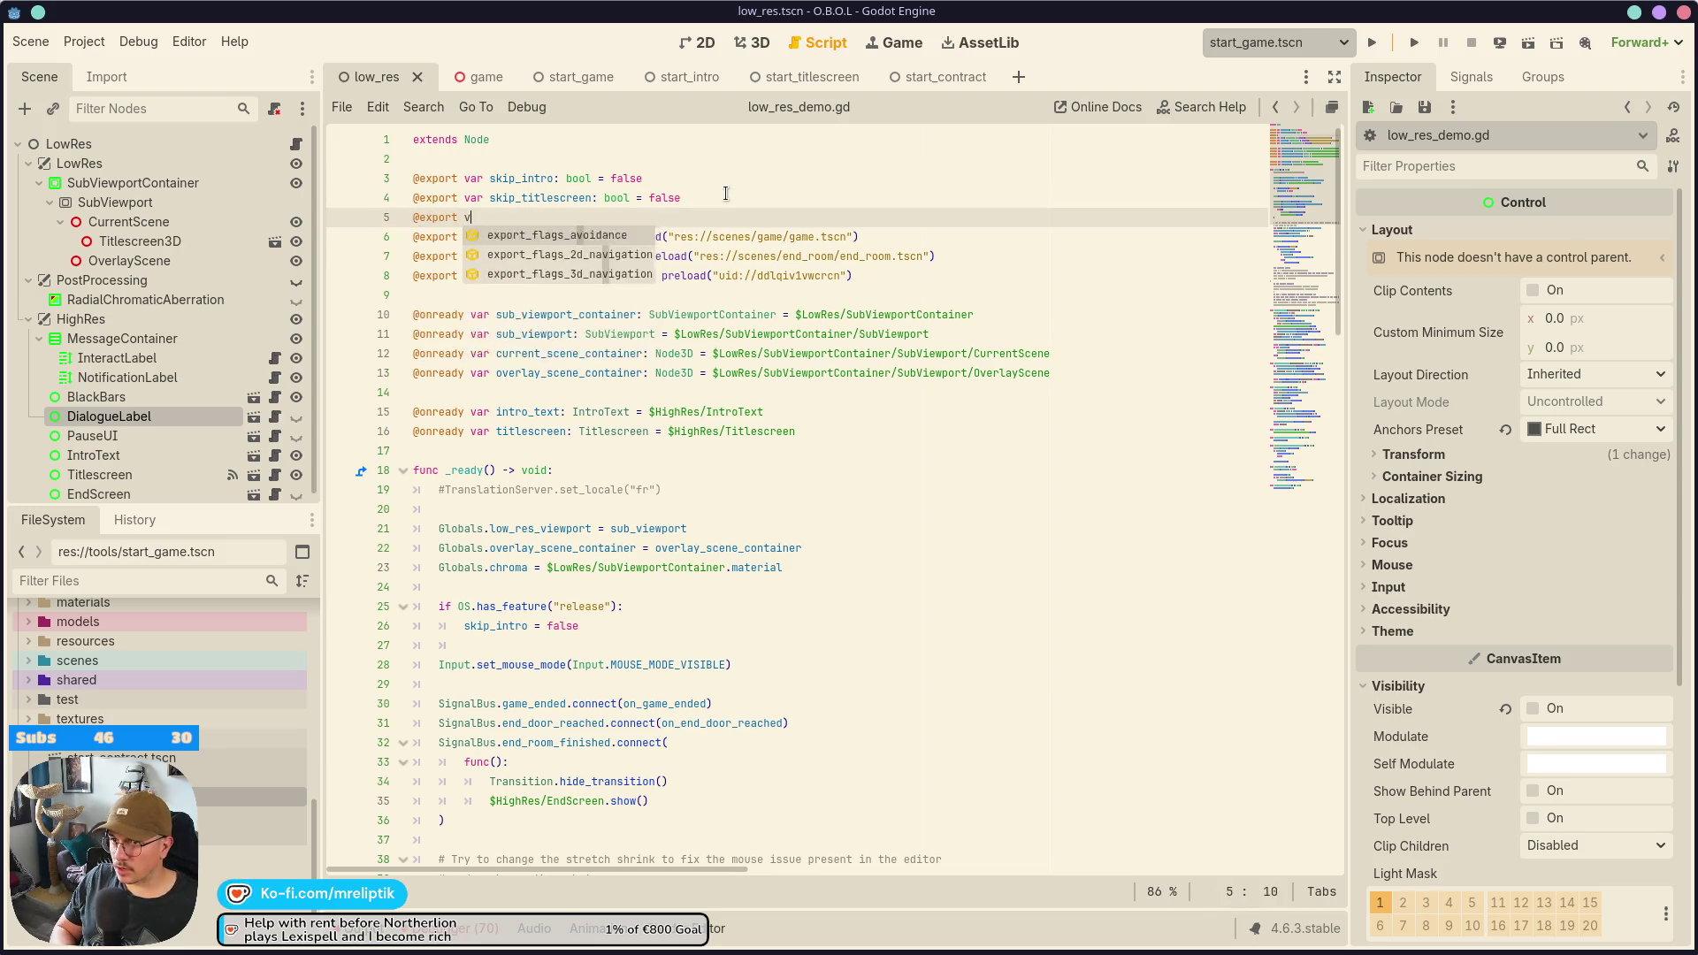
pyautogui.write(': bool = false')
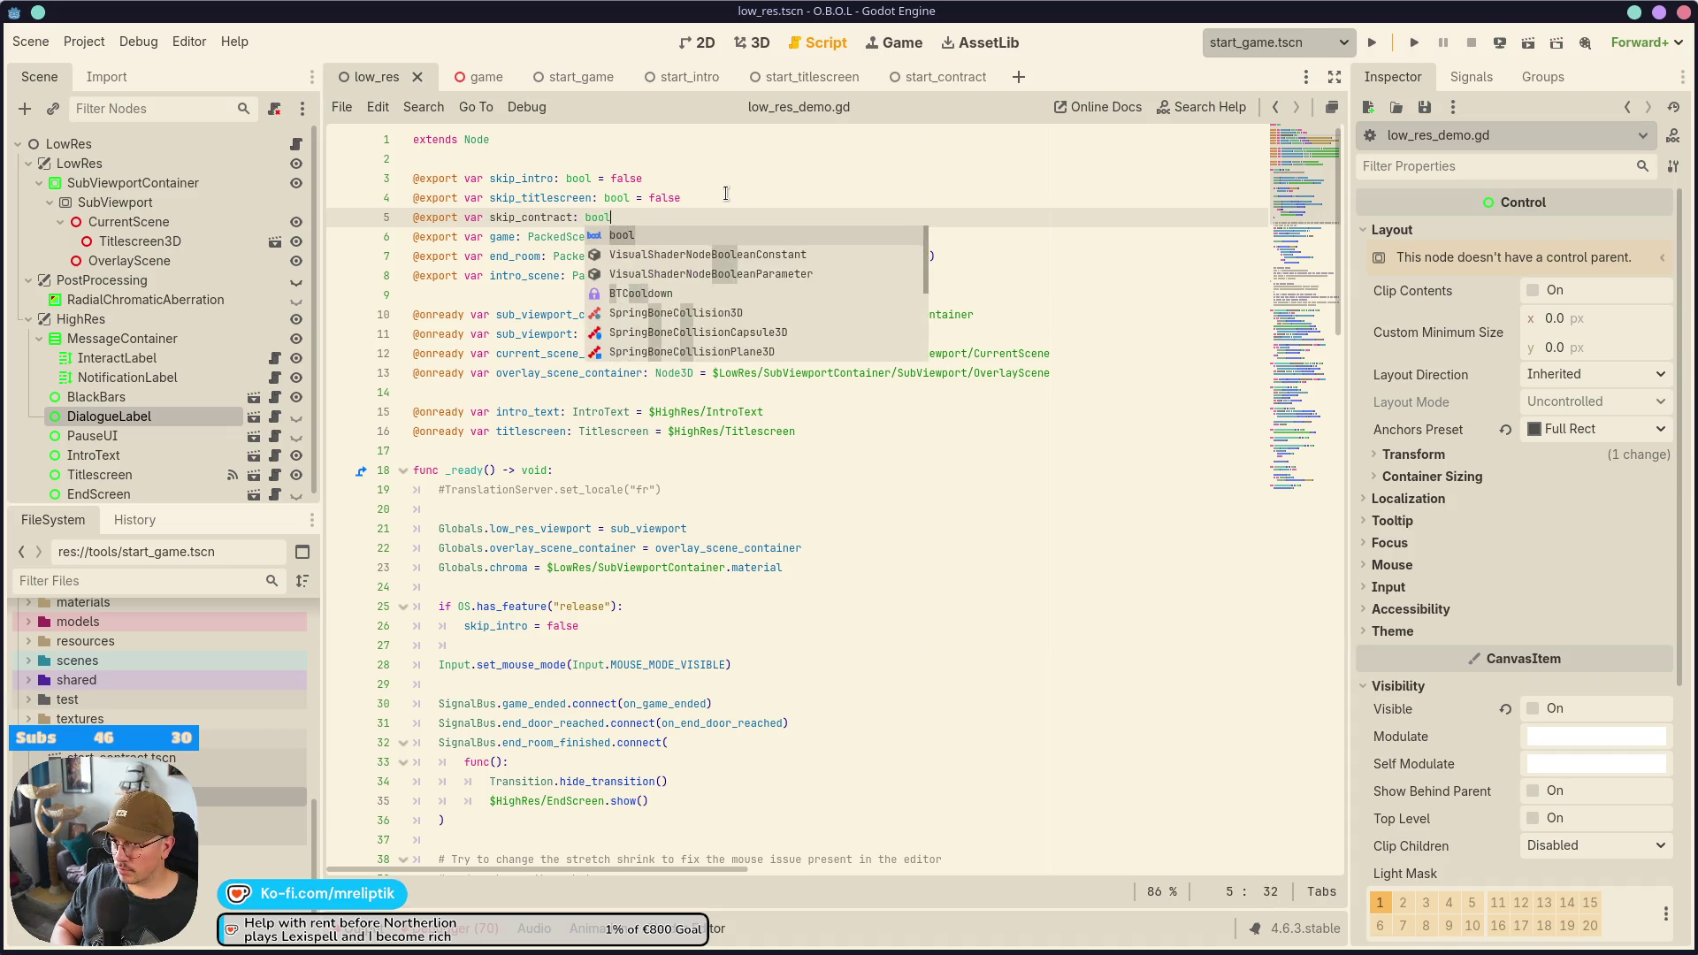
# Search low_res_demo.gd for 'game' and jump to the switch_to_game function.
pyautogui.doubleClick(509, 235)
pyautogui.hotkey('ctrl', 'f')
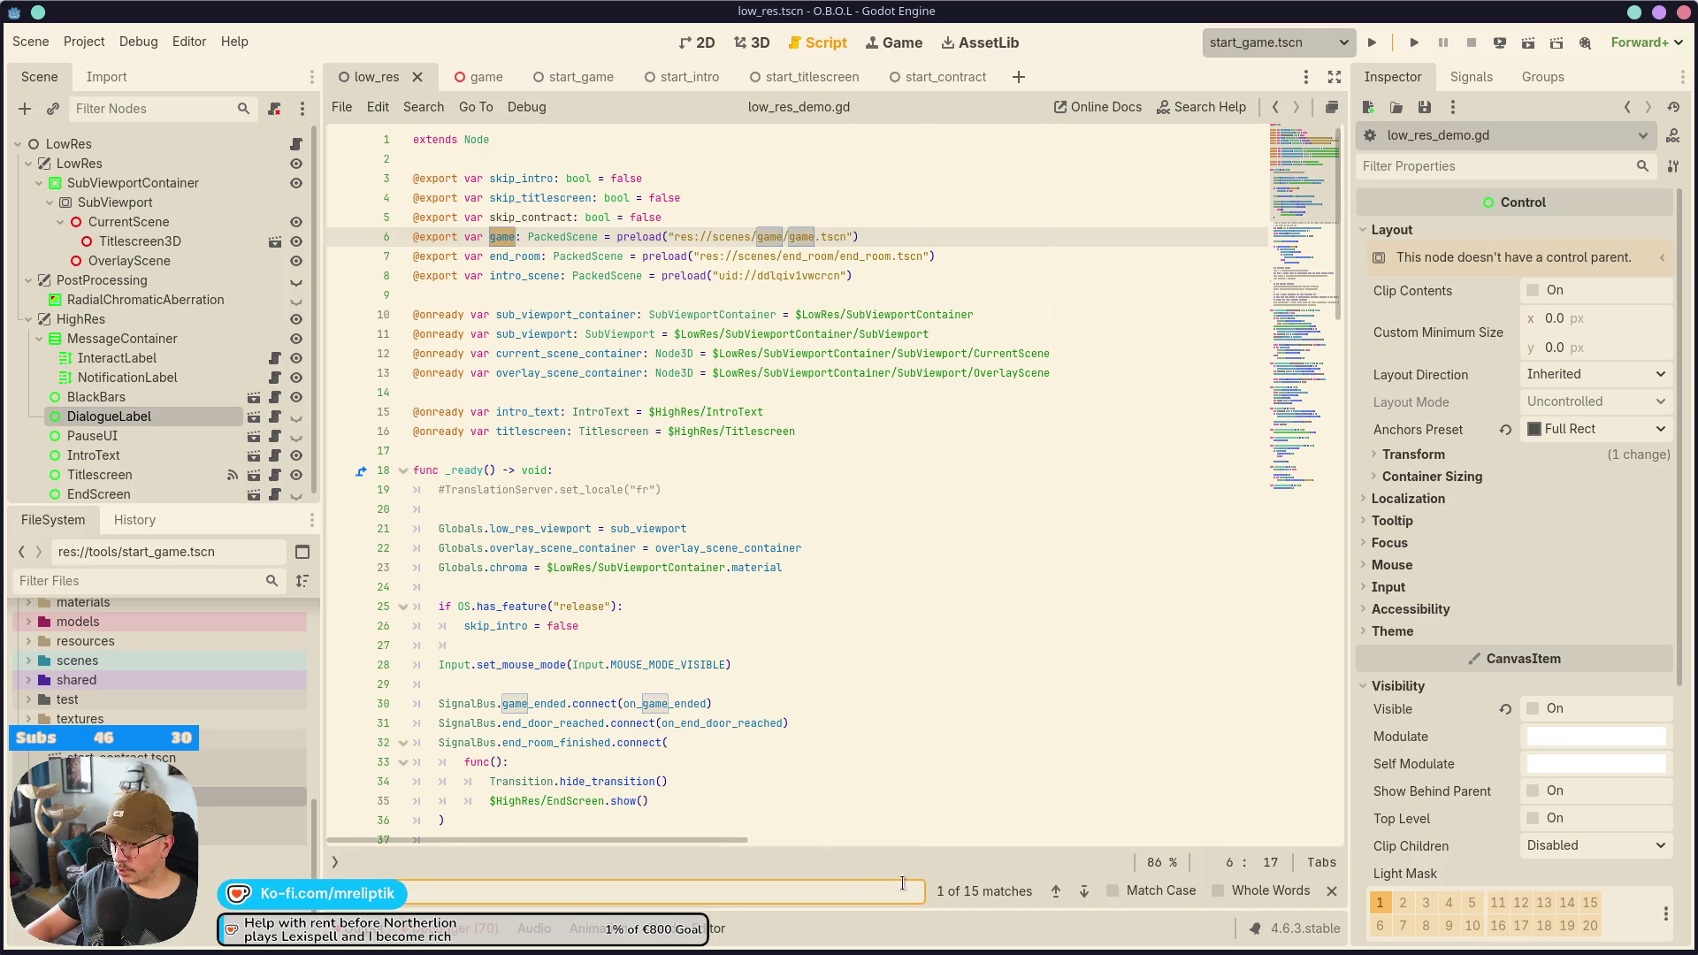
pyautogui.click(1083, 891)
pyautogui.click(1084, 892)
pyautogui.click(1084, 891)
pyautogui.click(1085, 892)
pyautogui.click(1085, 891)
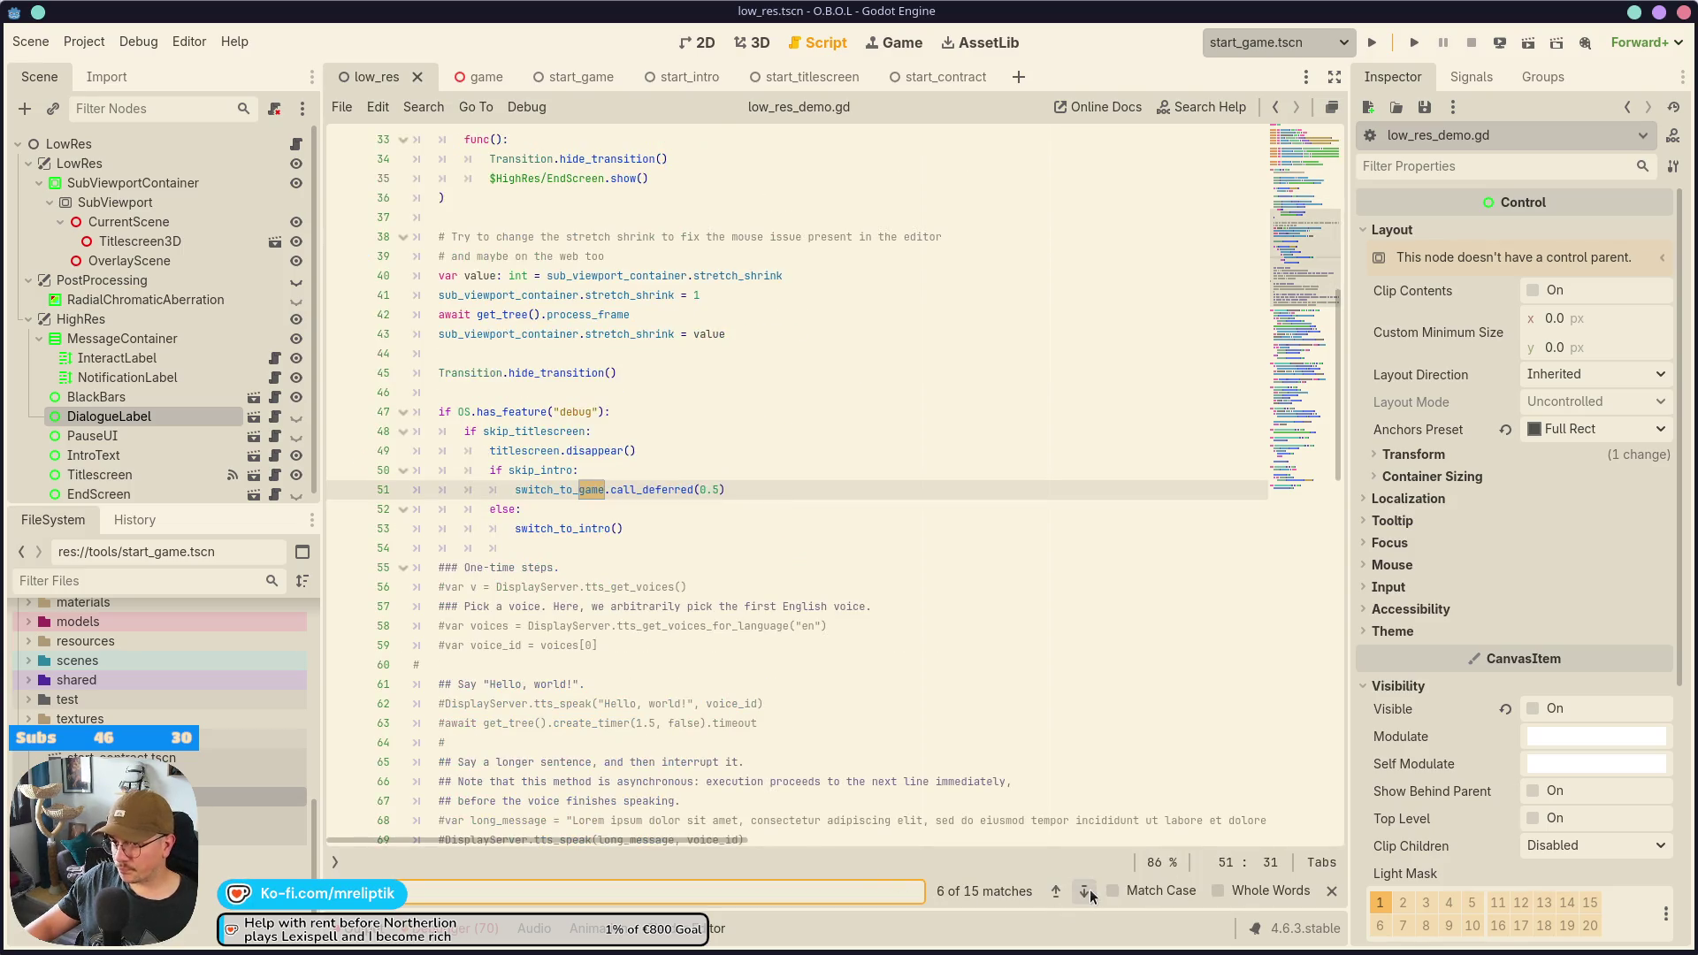
pyautogui.click(1085, 891)
pyautogui.scroll(-8, 707, 619)
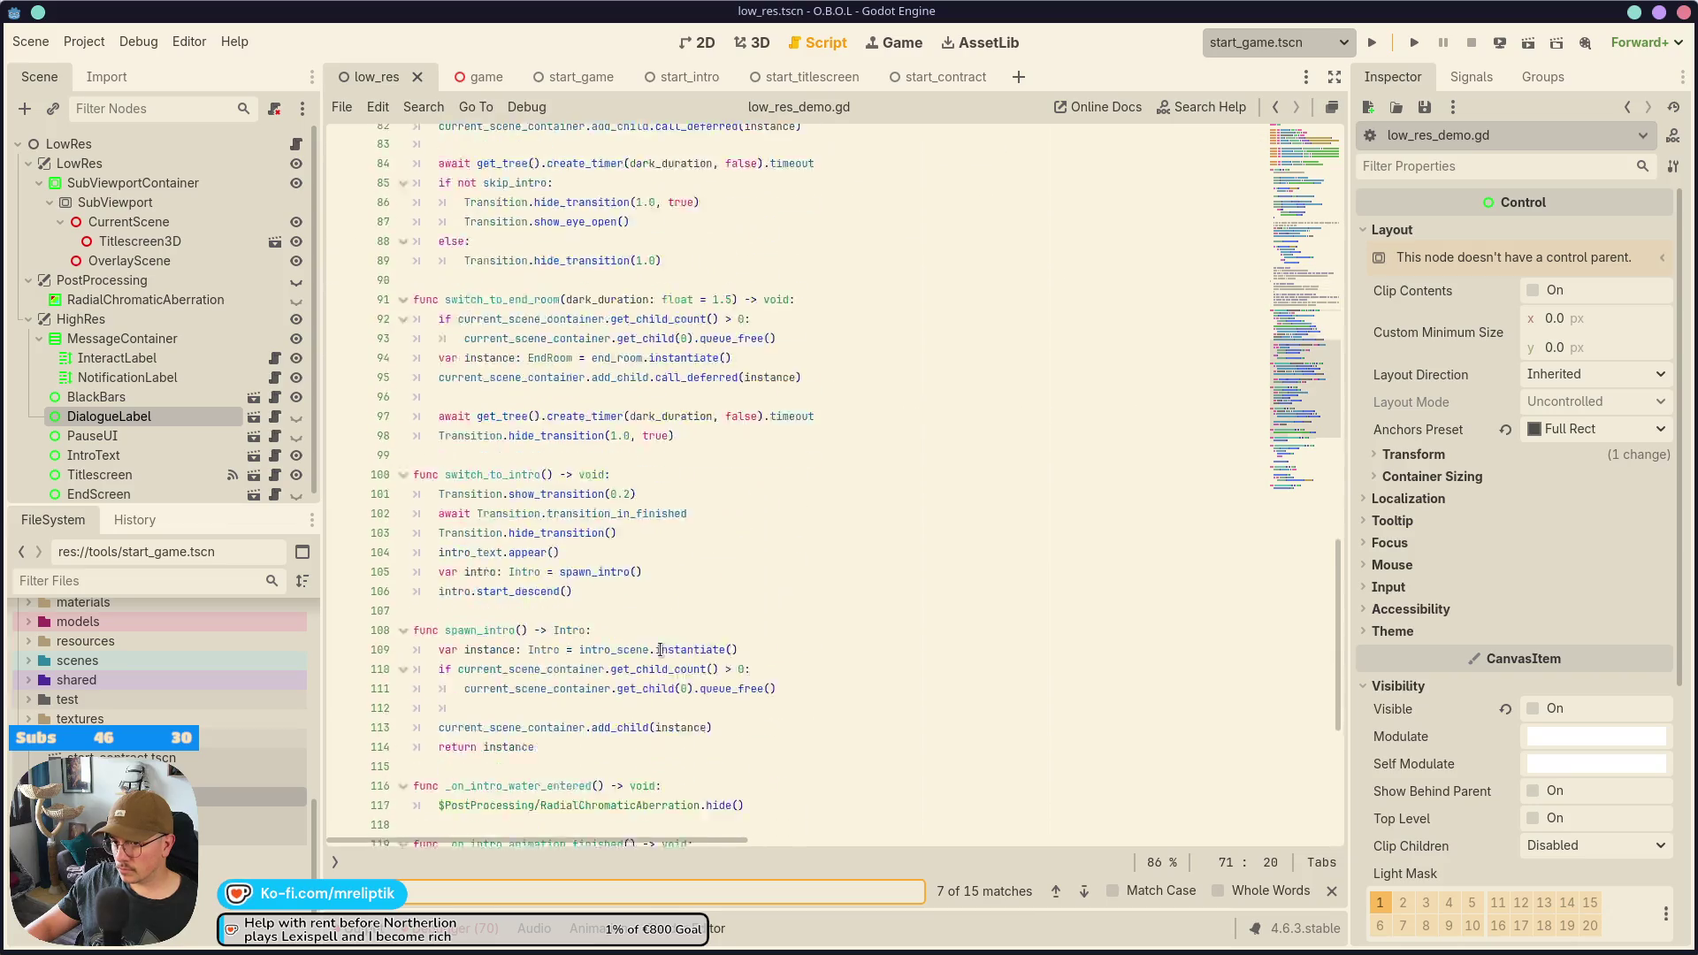
pyautogui.click(336, 863)
pyautogui.click(415, 582)
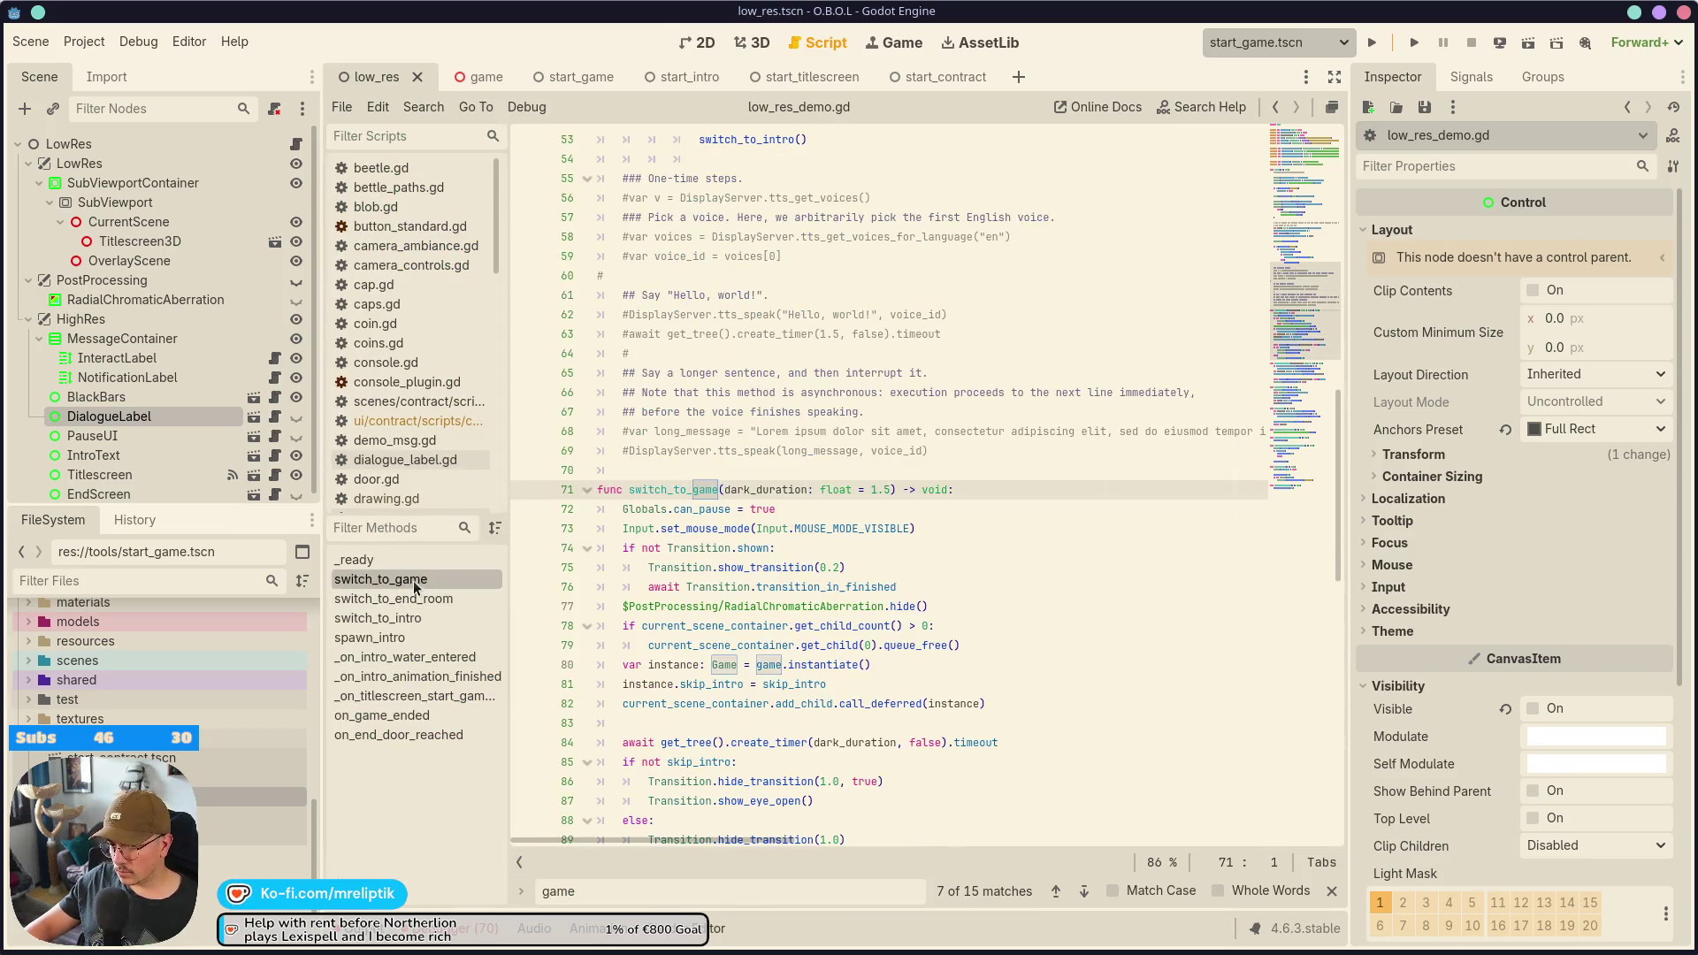
pyautogui.doubleClick(686, 489)
pyautogui.scroll(-2, 733, 570)
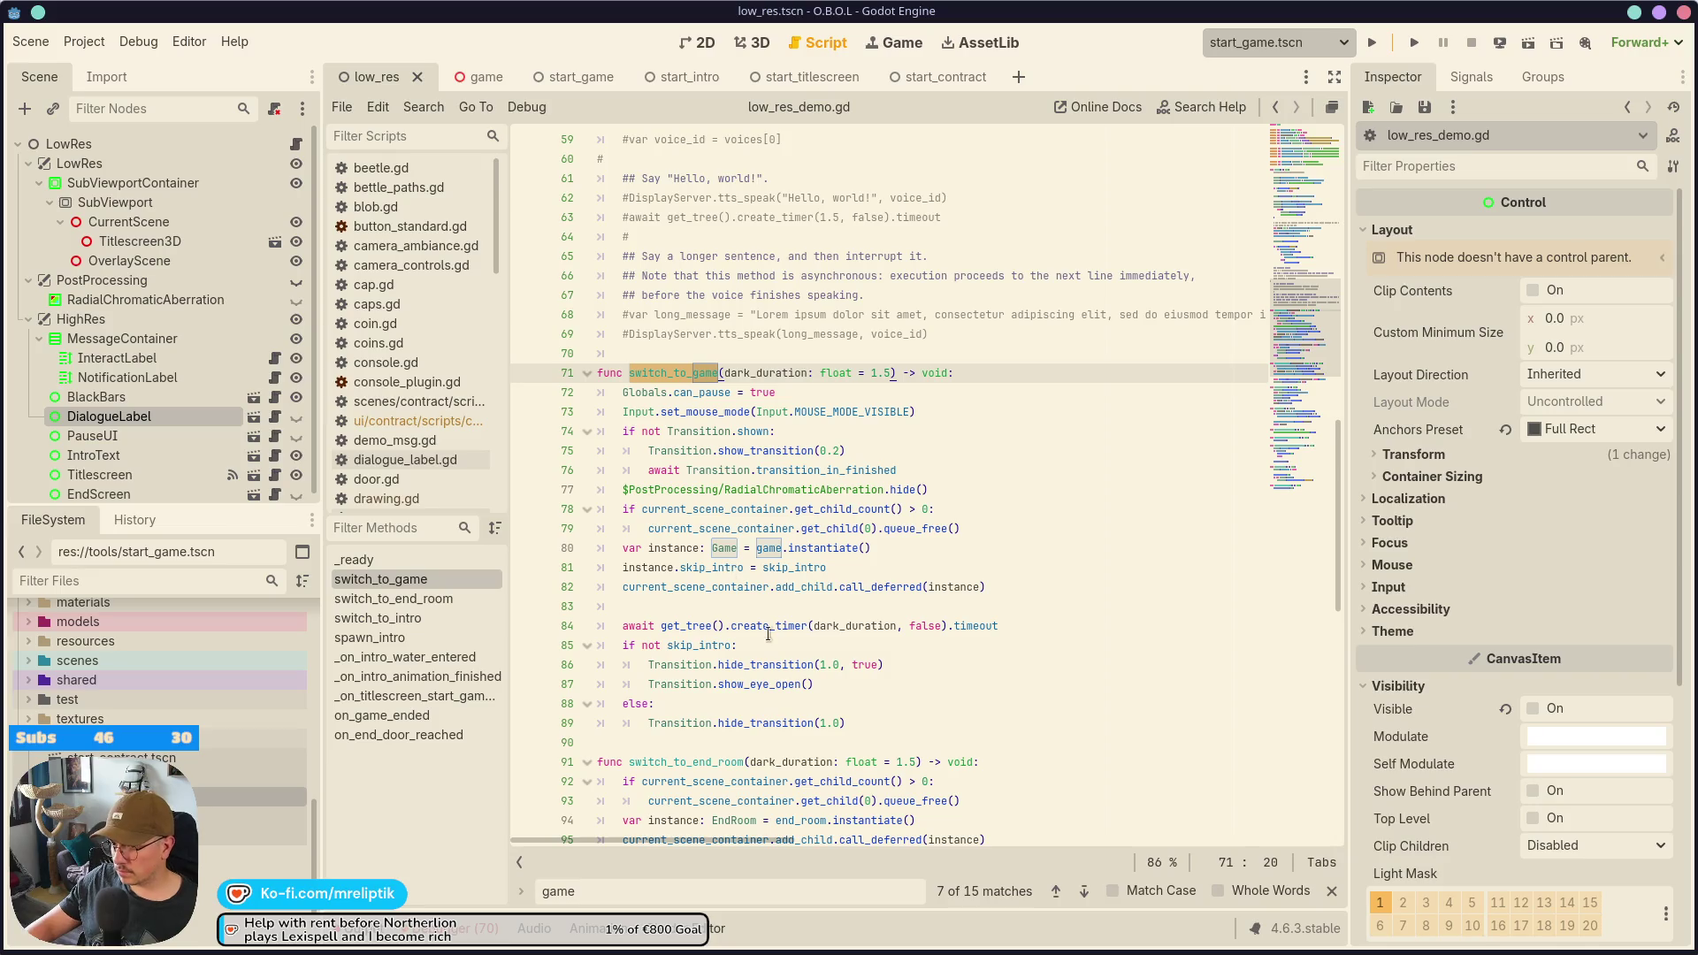
# Add 'instance.skip_contract = skip_contract' after line 80 and follow it into game.gd.
pyautogui.click(921, 551)
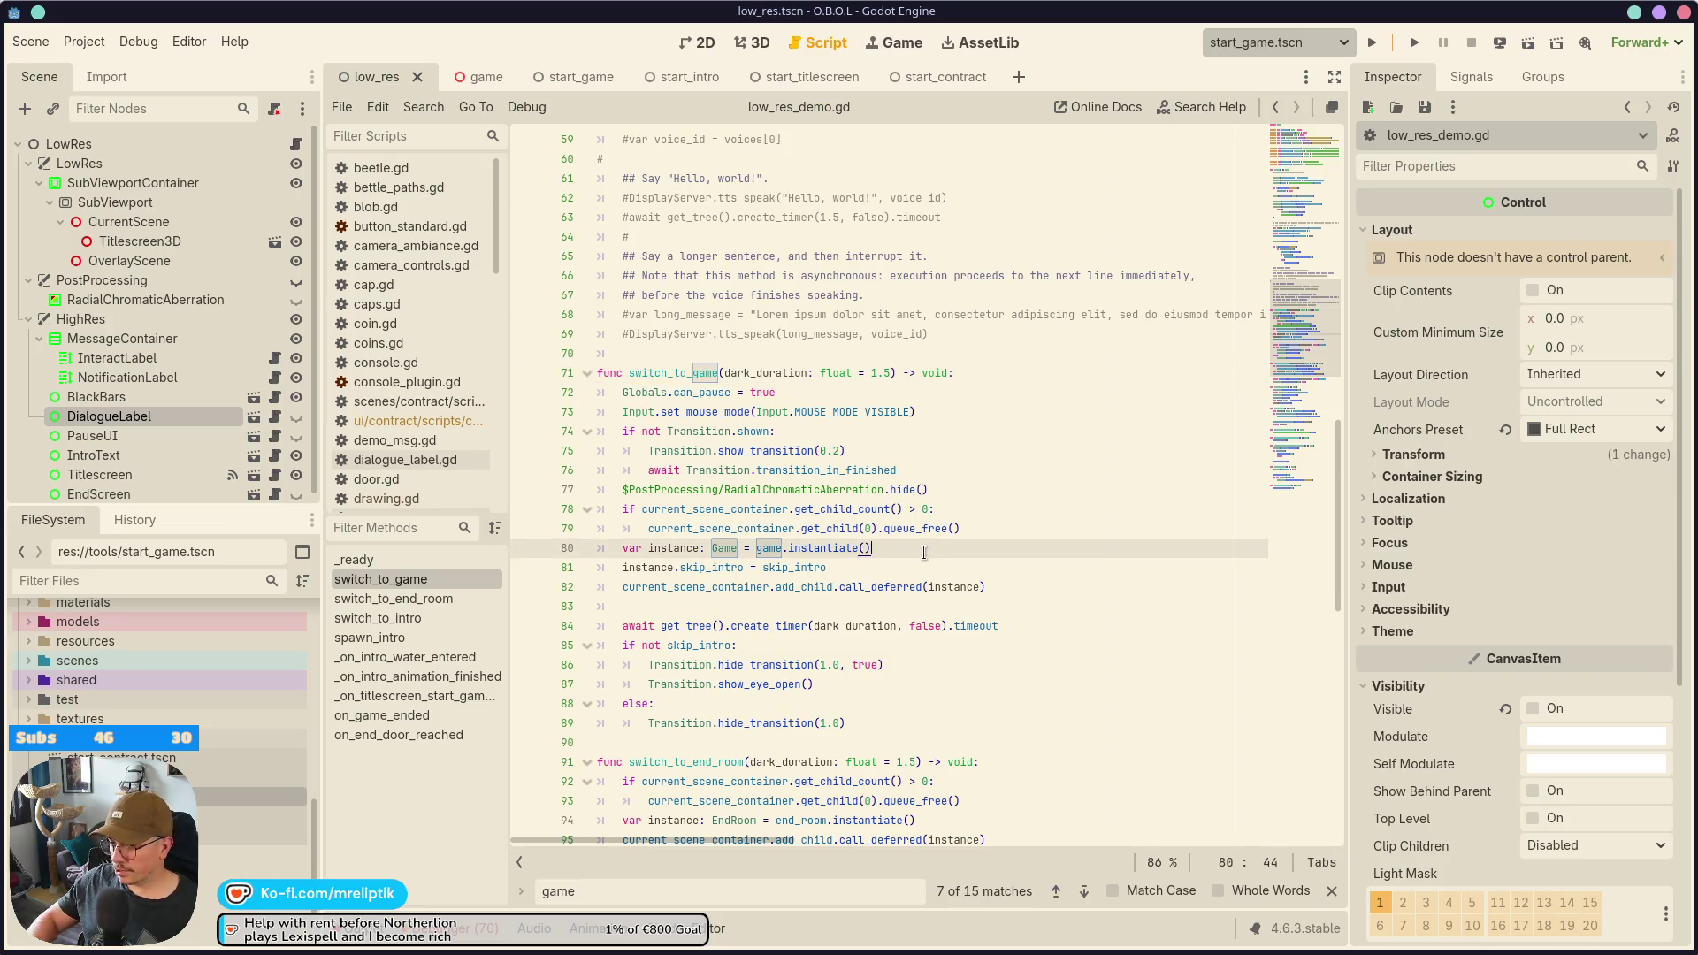
pyautogui.press('Return')
pyautogui.write('instance.skip_contract')
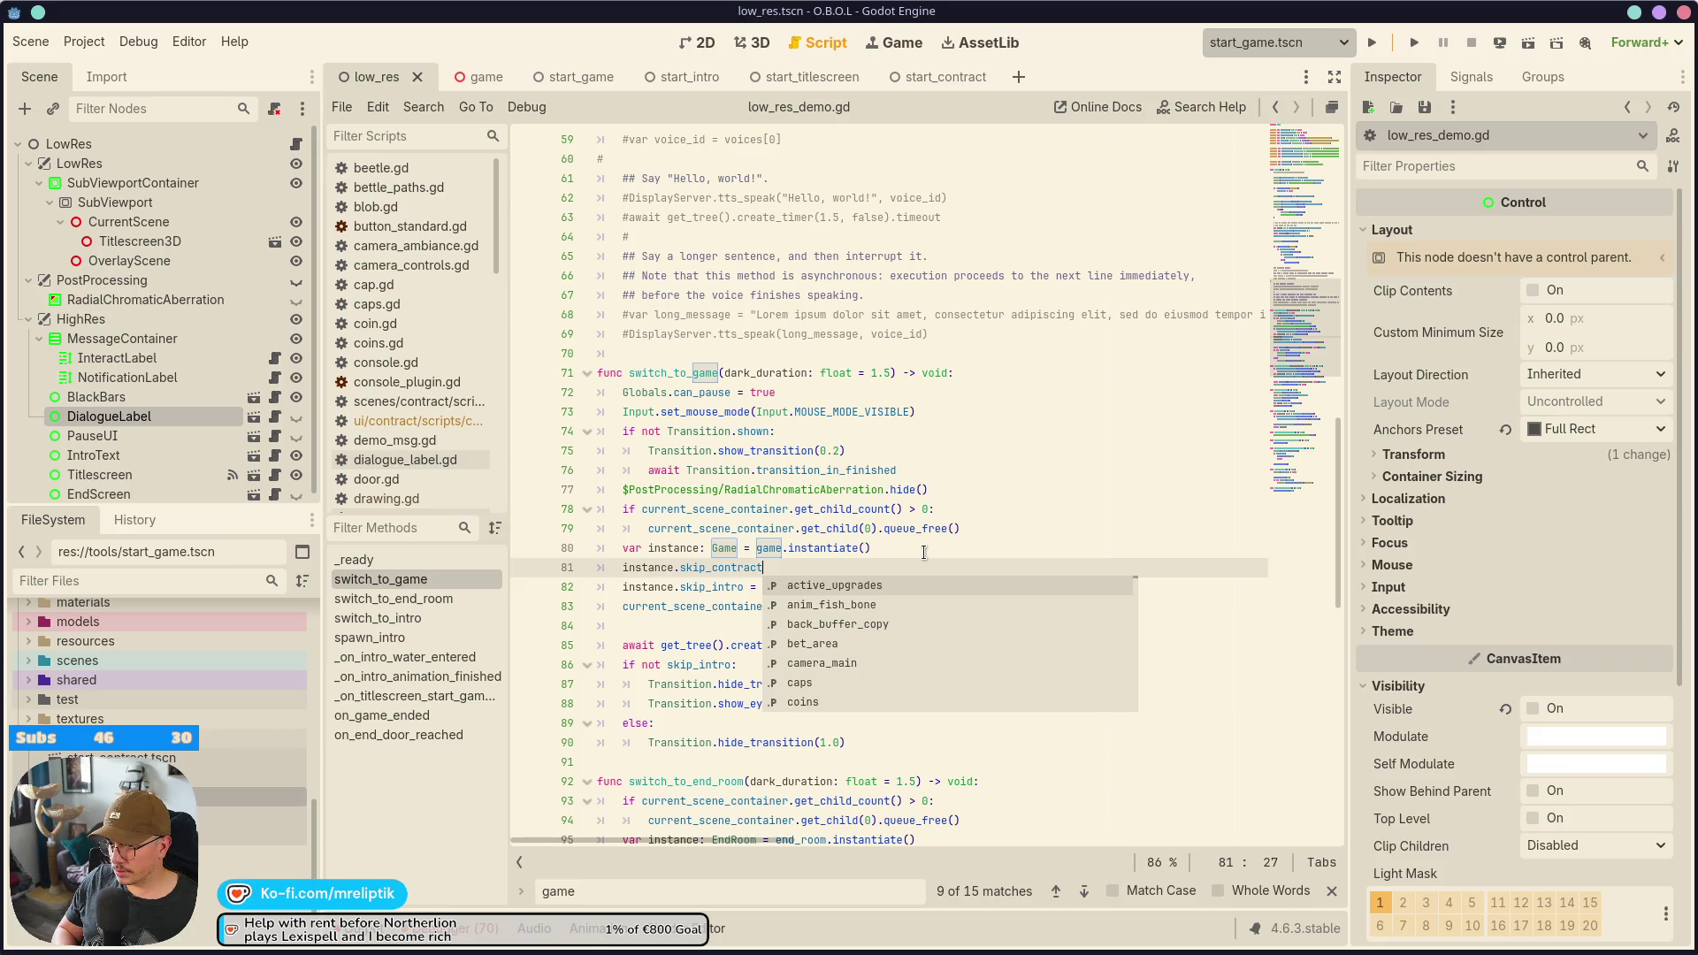
pyautogui.write(' = skip_contract')
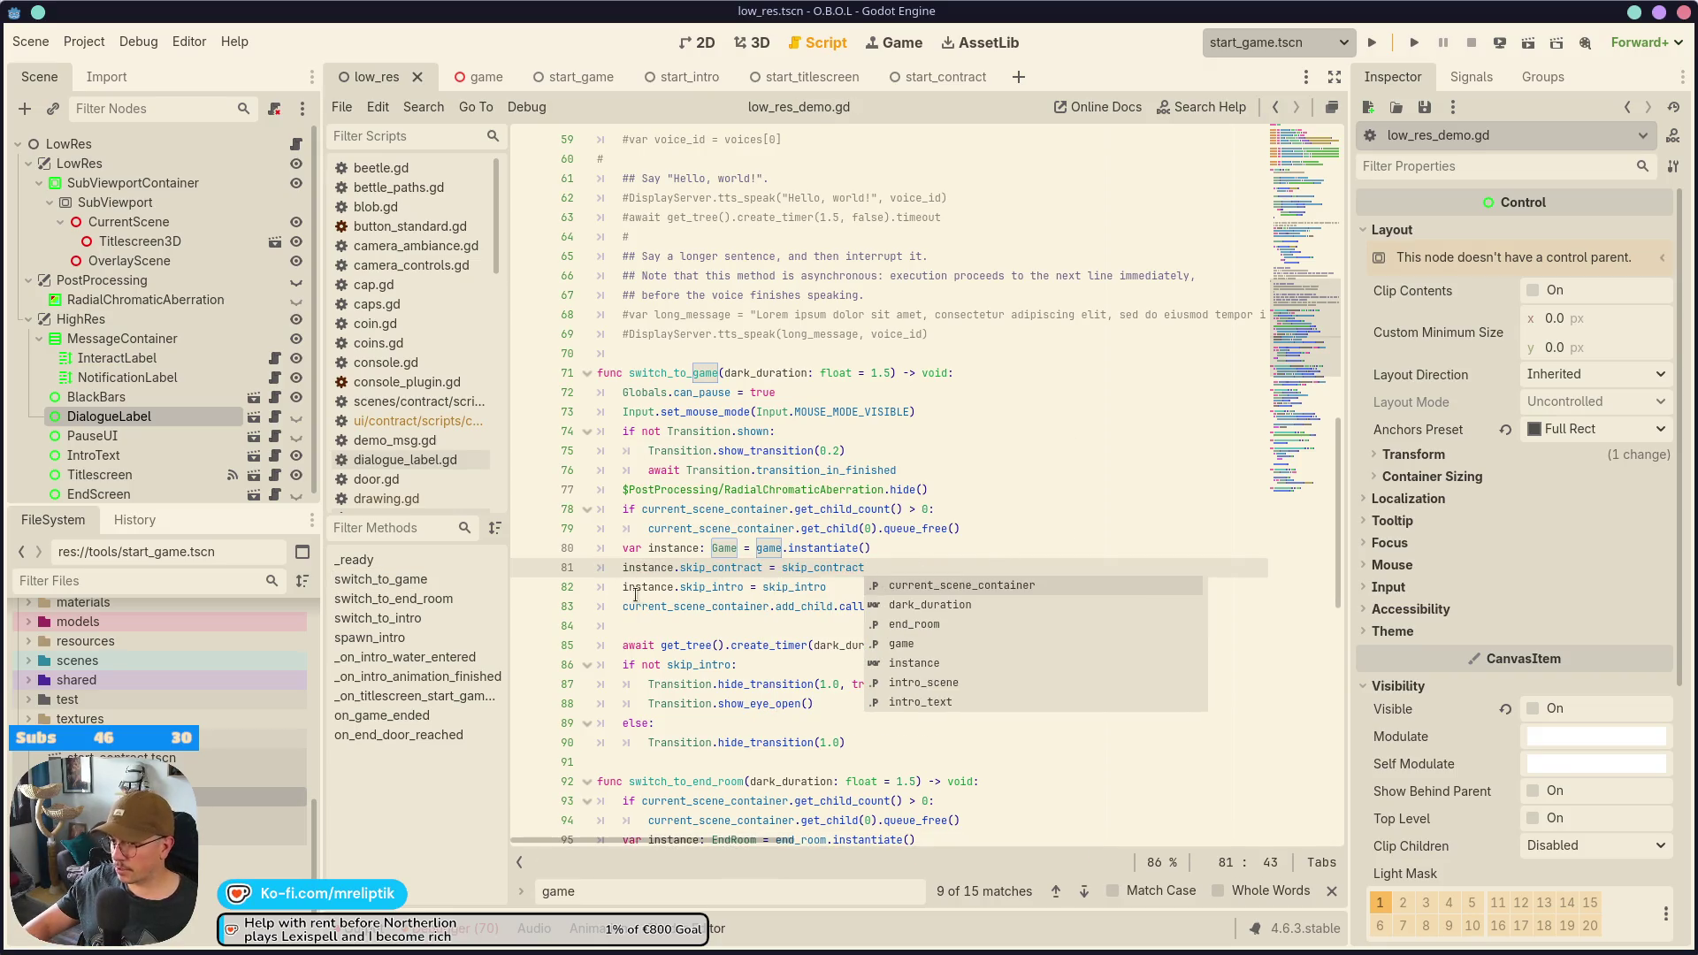
pyautogui.press('Escape')
pyautogui.keyDown('ctrl'); pyautogui.click(720, 567); pyautogui.keyUp('ctrl')
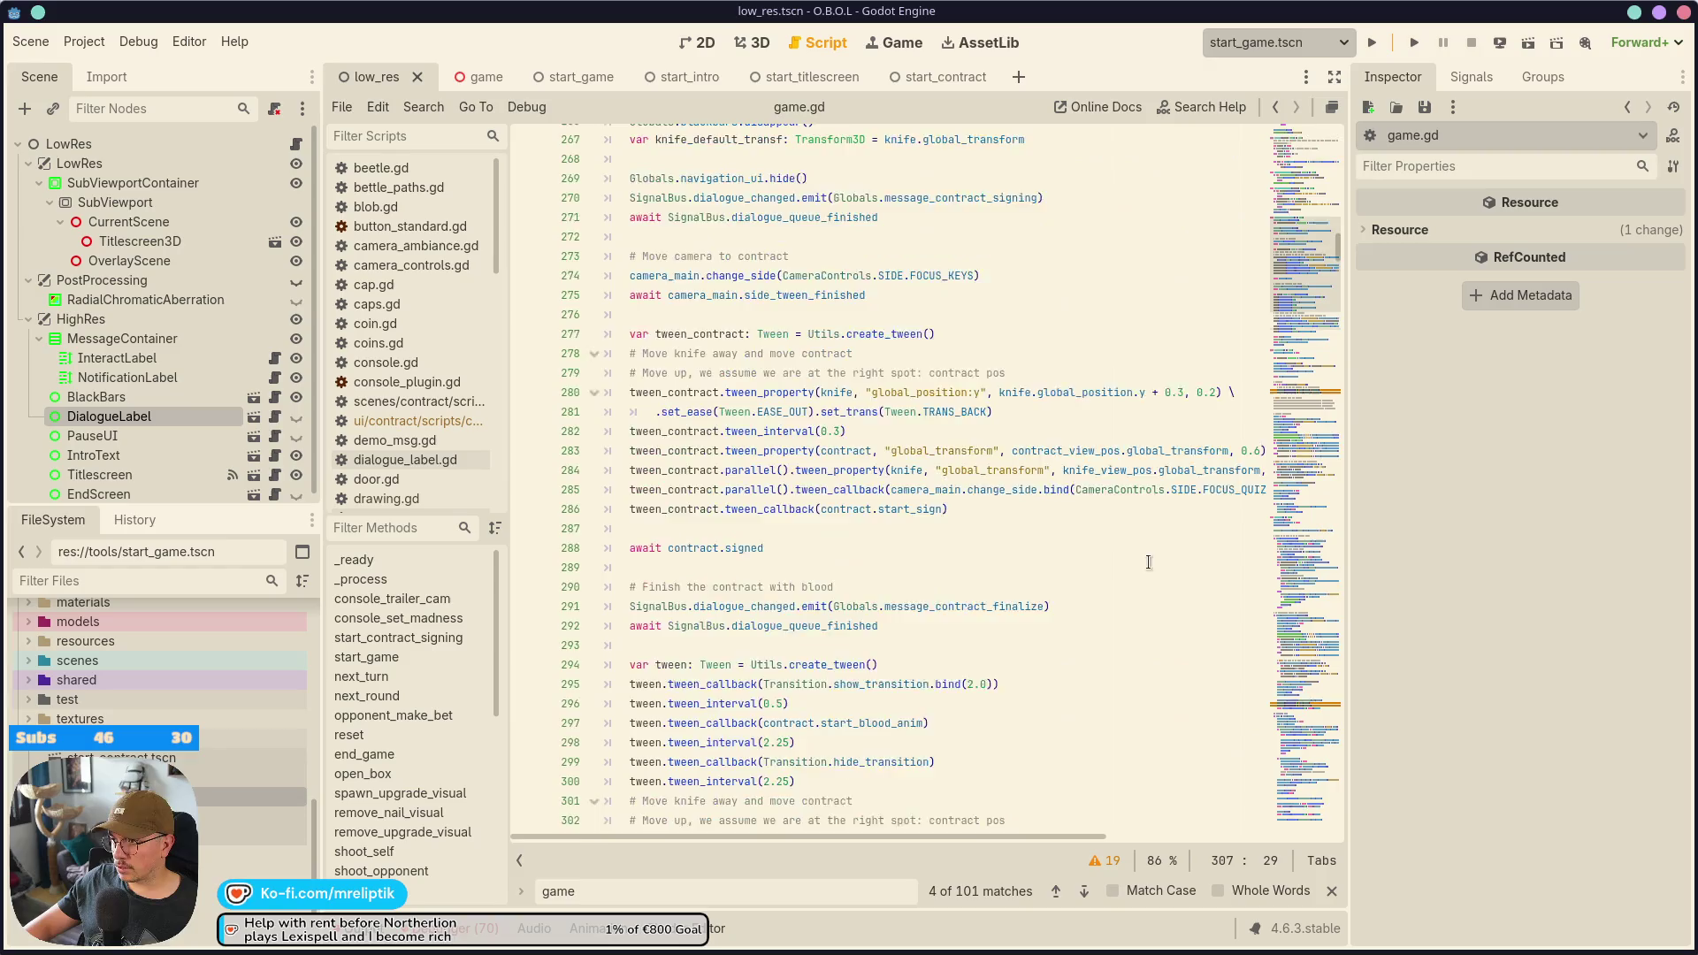
pyautogui.scroll(20, 1147, 562)
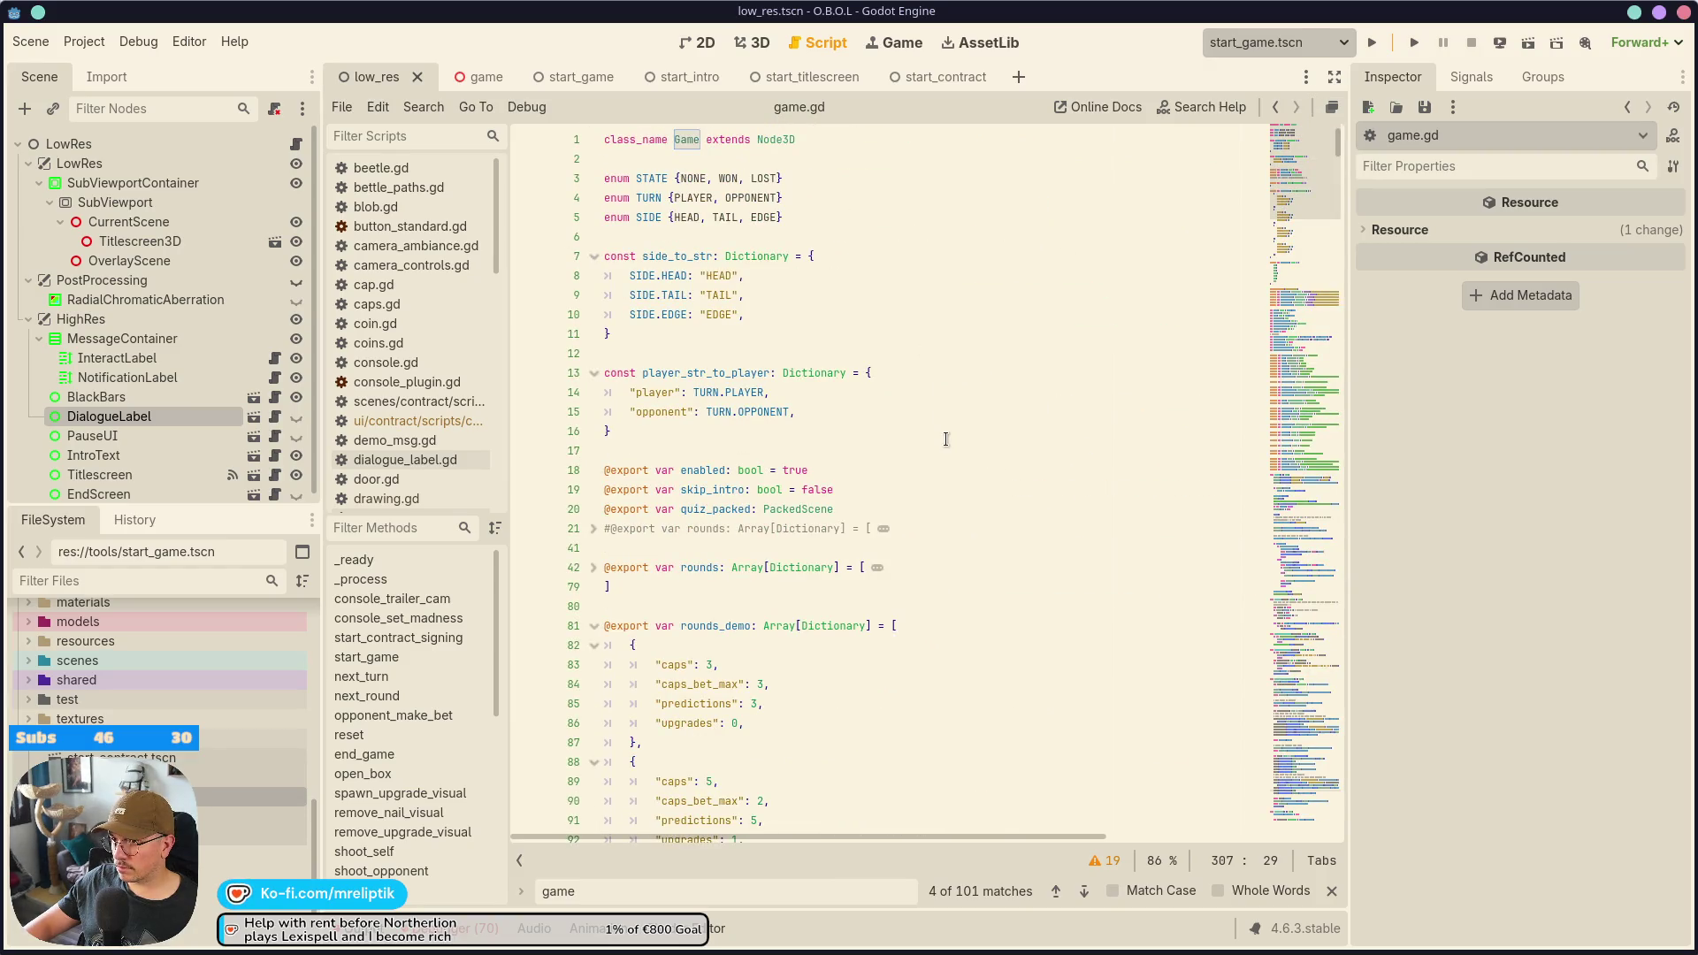
pyautogui.scroll(-4, 946, 439)
pyautogui.click(861, 263)
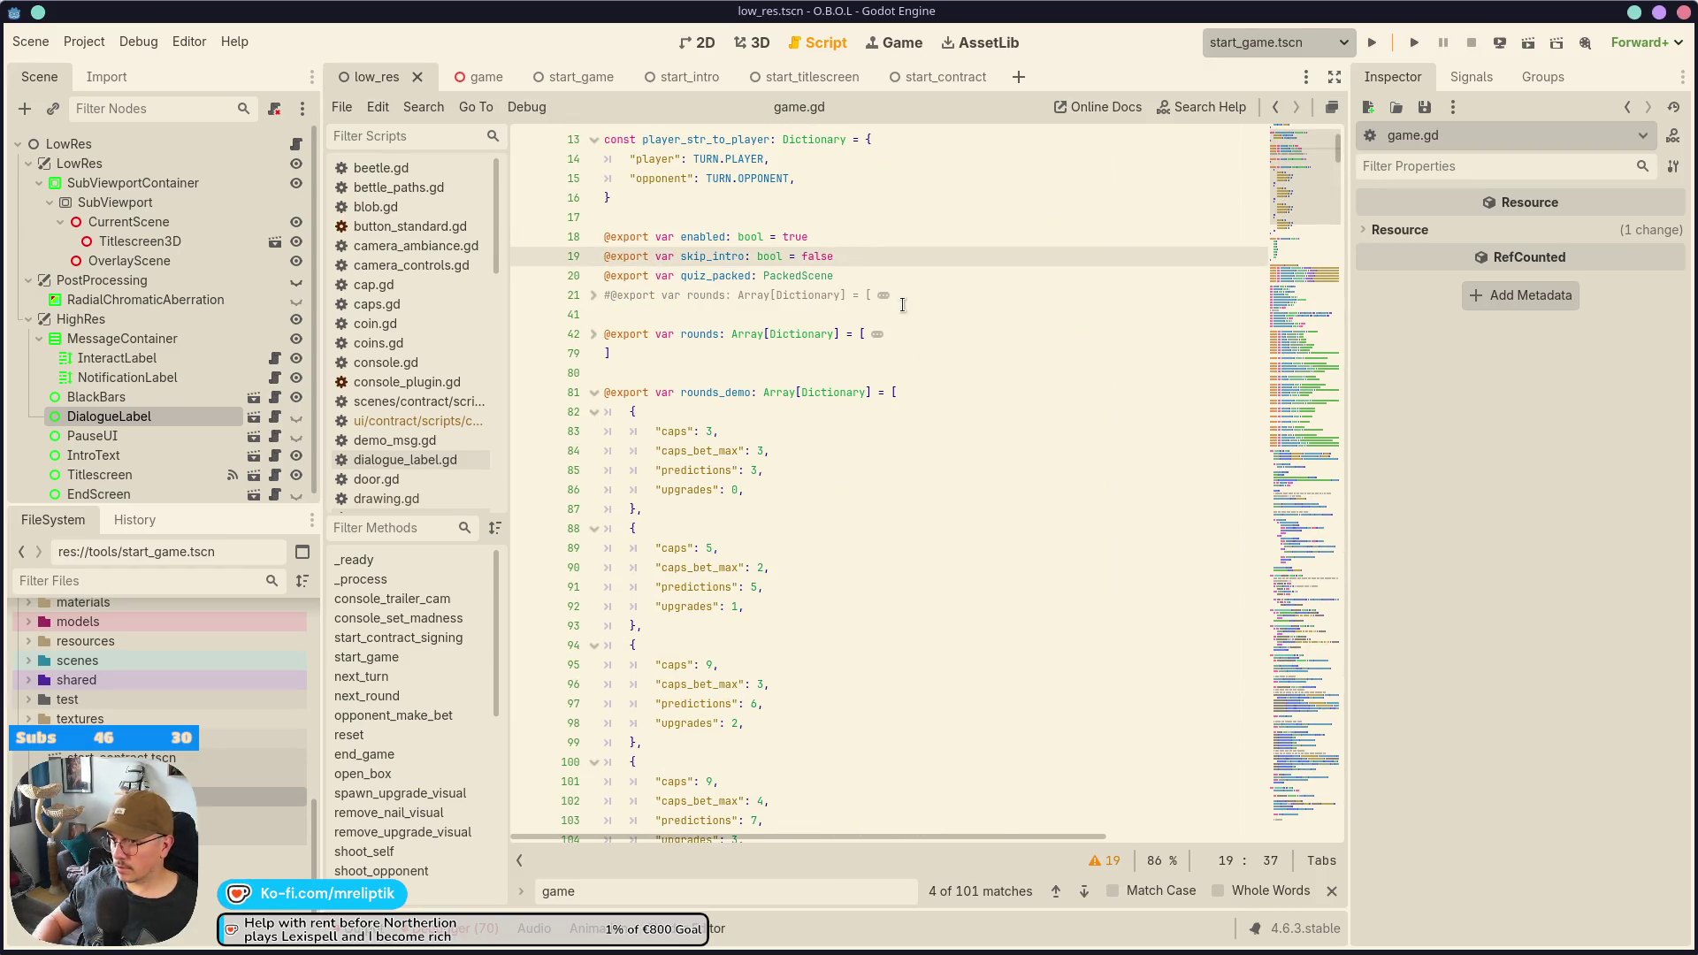
pyautogui.press('Return')
pyautogui.write('@export var s')
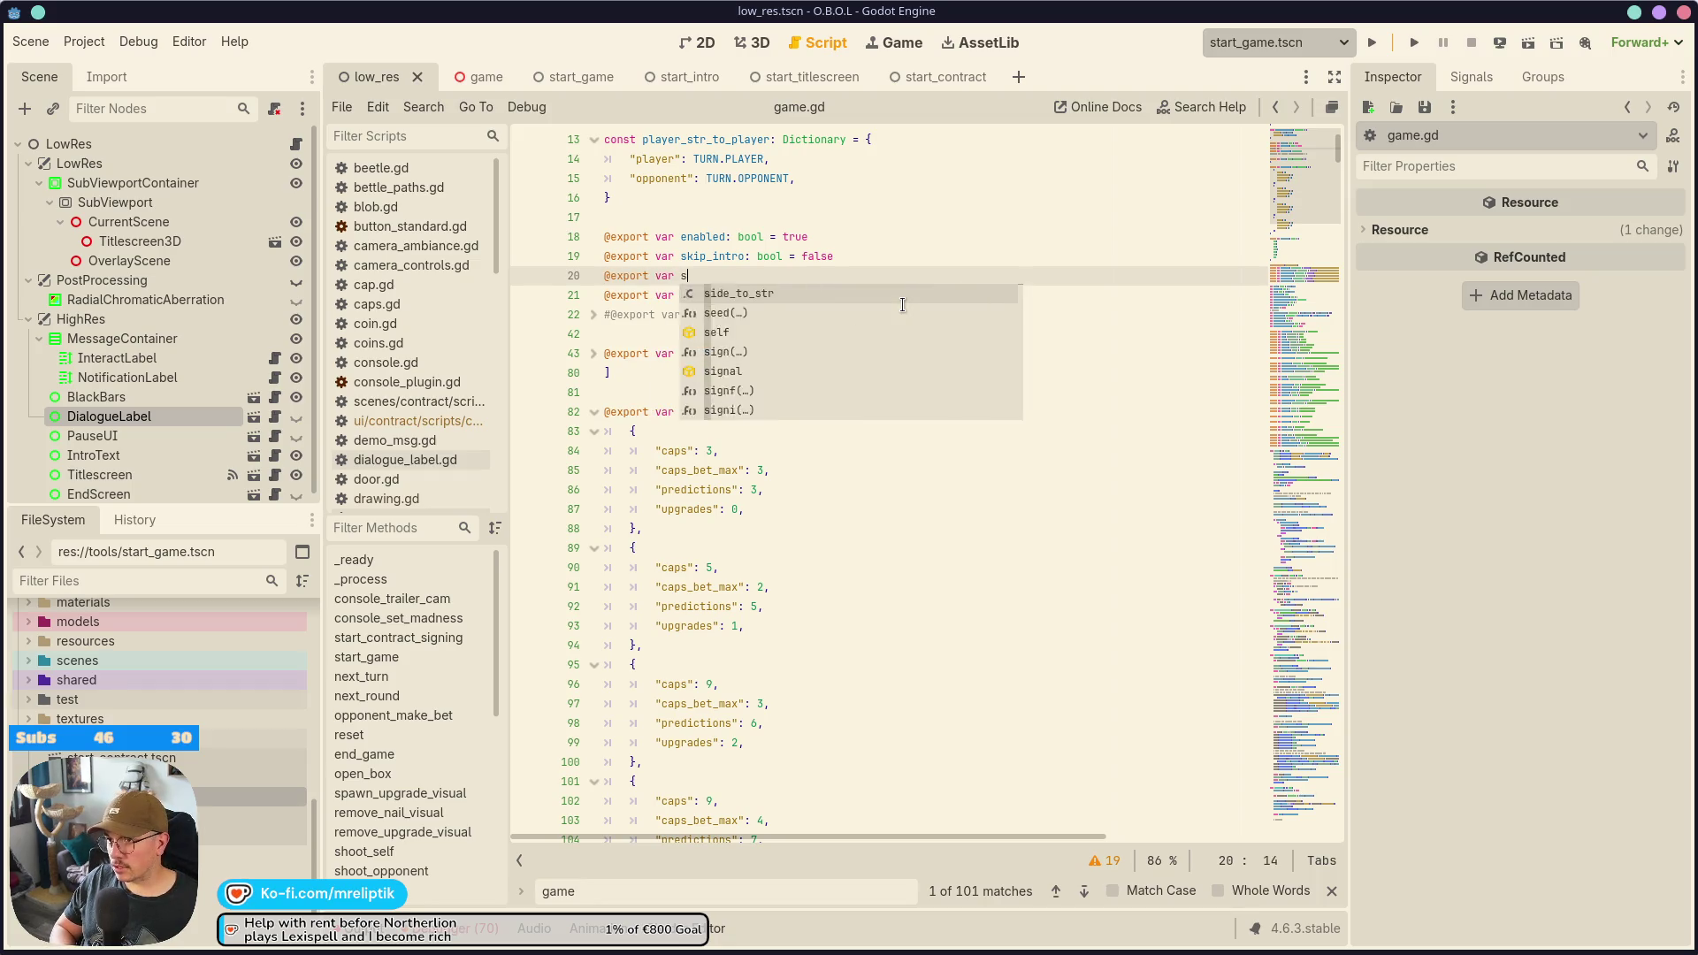
pyautogui.write('kip')
pyautogui.press('BackSpace')
pyautogui.press('BackSpace')
pyautogui.press('BackSpace')
pyautogui.write('skip_contract')
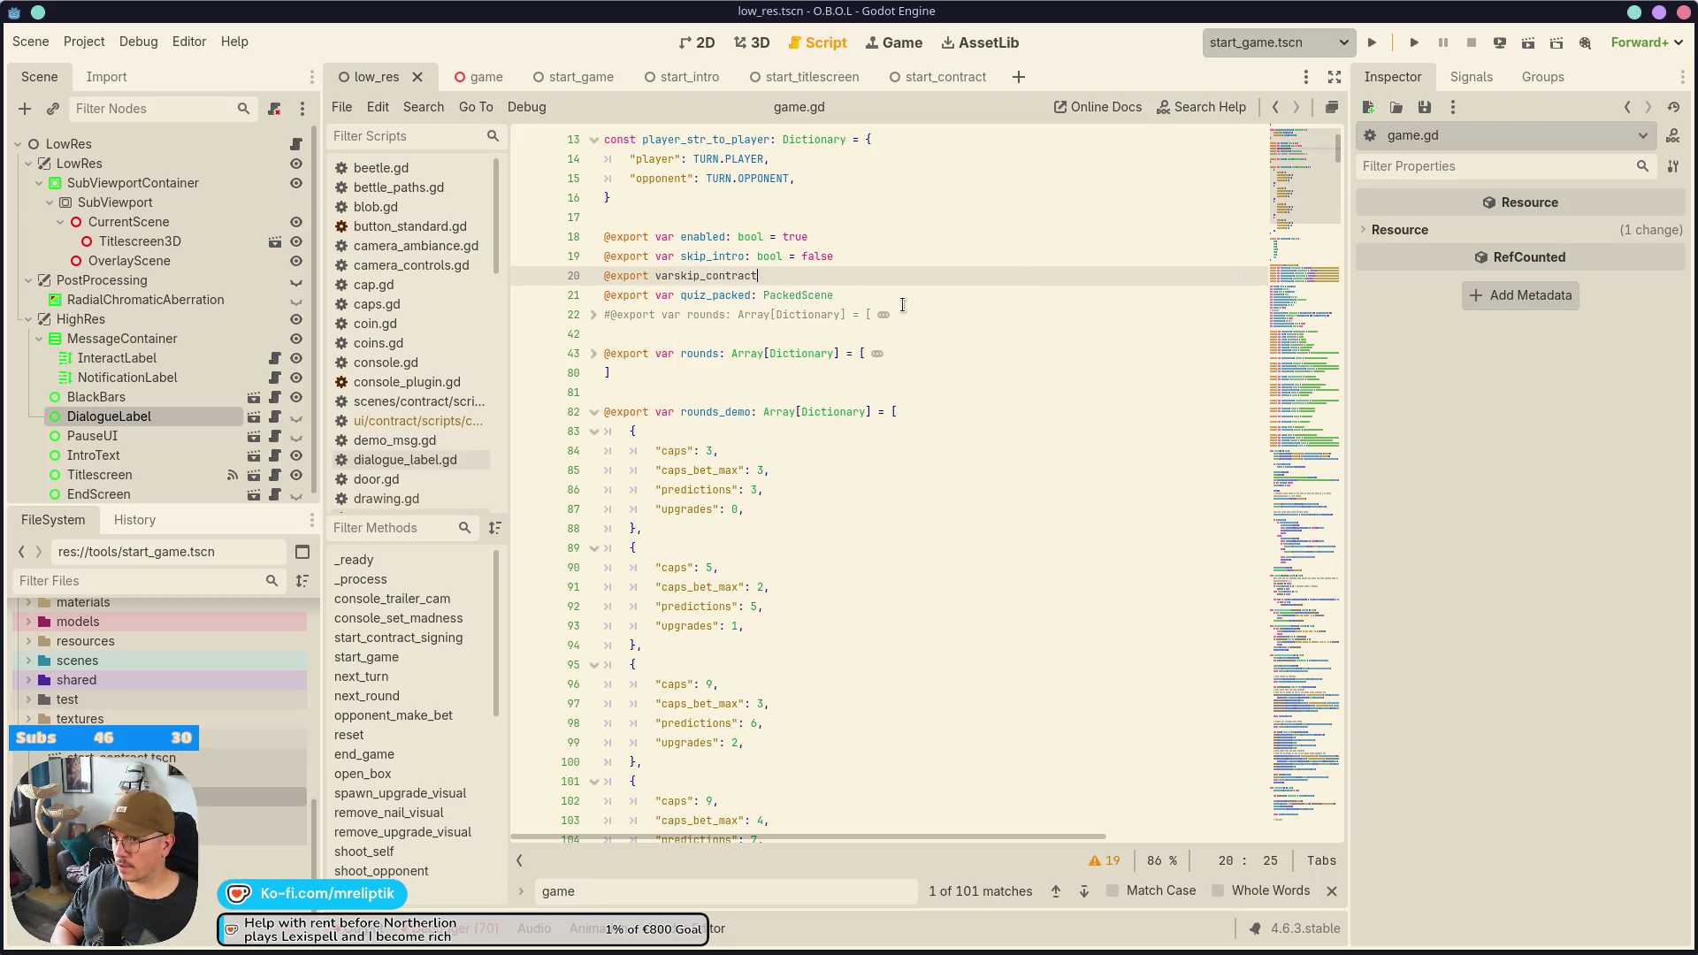
pyautogui.press('BackSpace')
pyautogui.press('BackSpace')
pyautogui.press('BackSpace')
pyautogui.write('skip_contract: bool = fal')
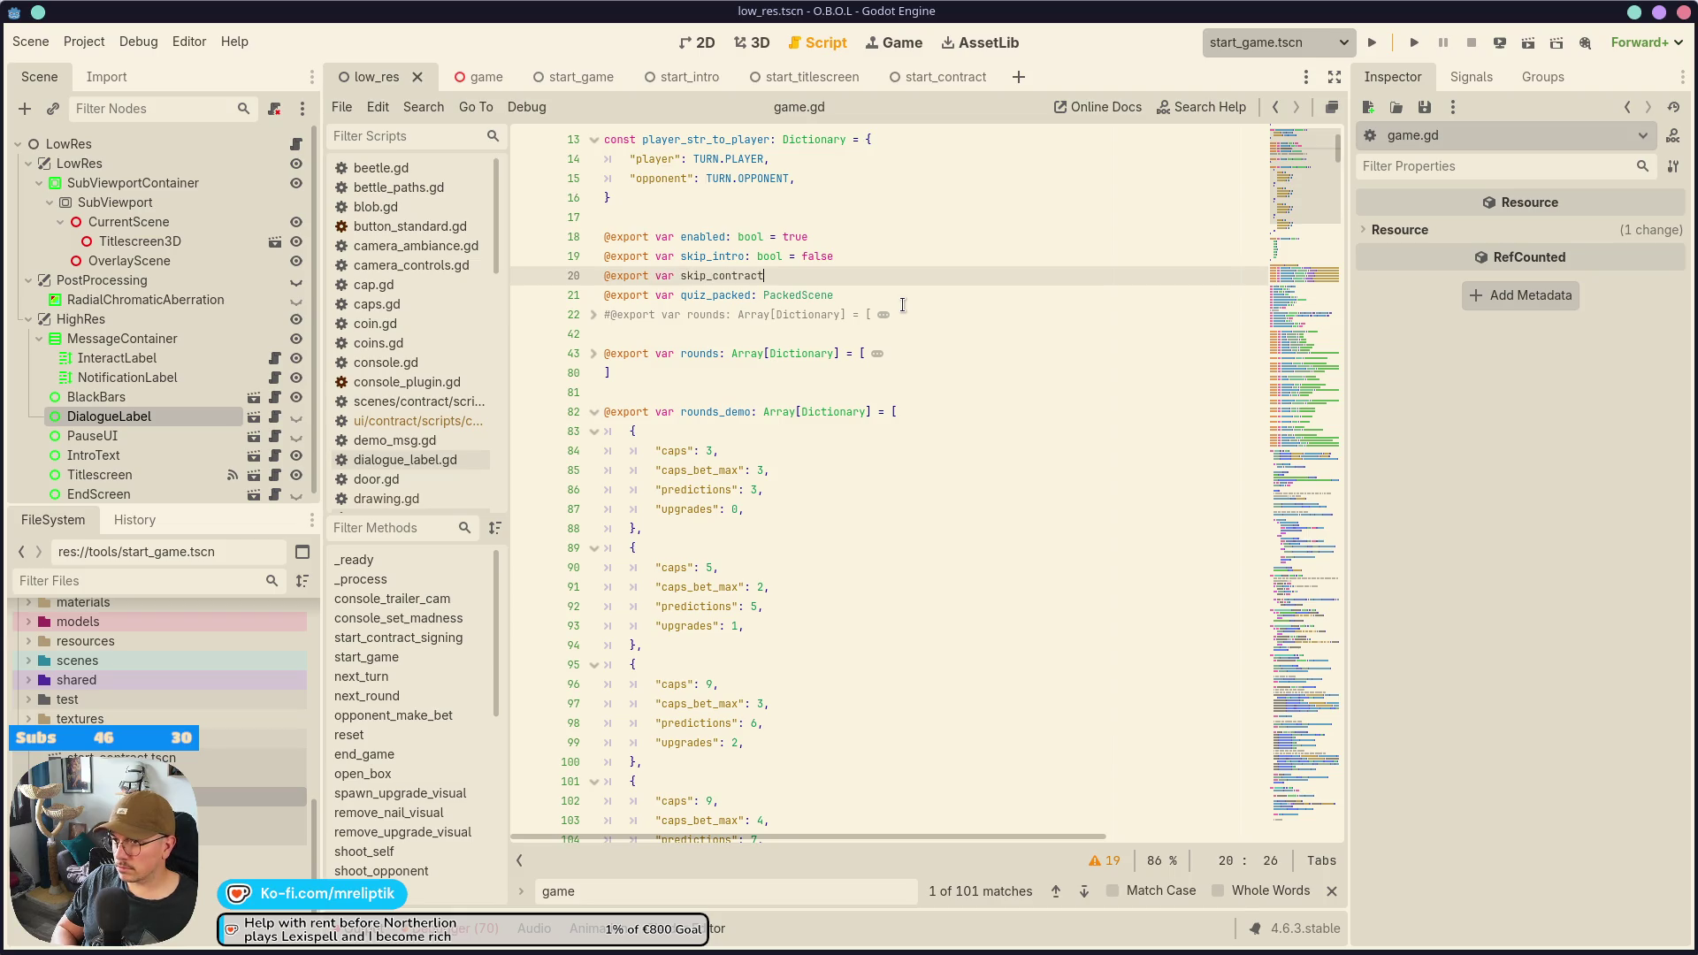
pyautogui.write('se')
pyautogui.hotkey('ctrl', 's')
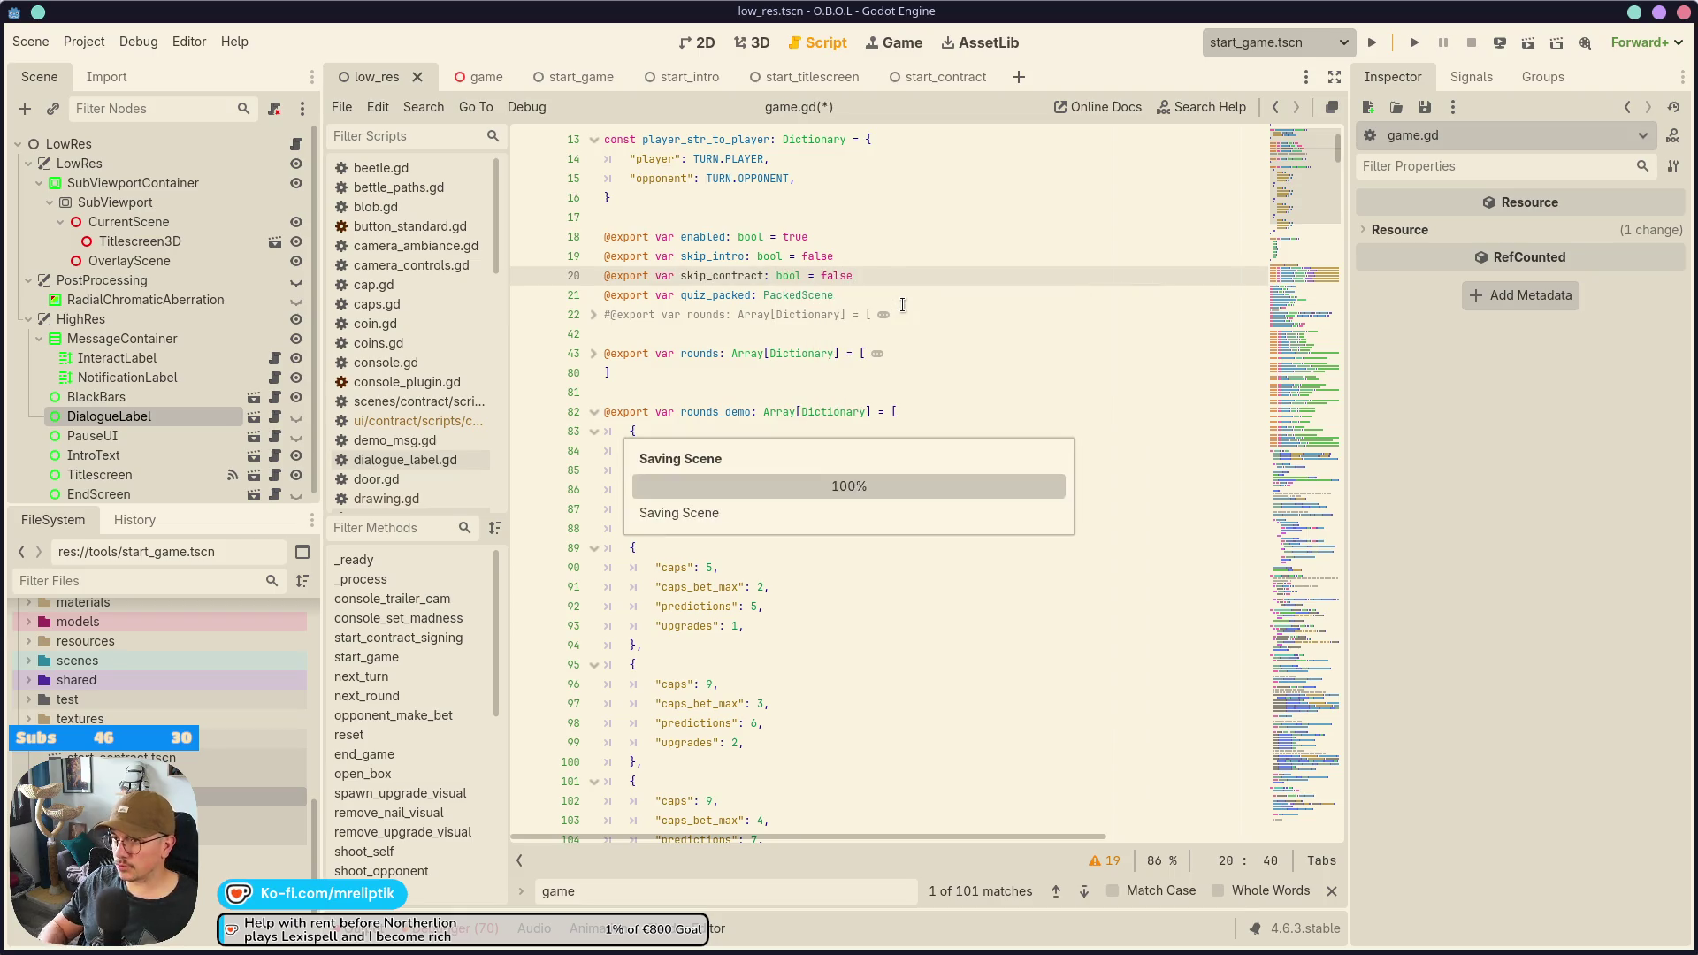
# Locate the skip_intro and should_sign_contract condition on lines 215-216 in _ready.
pyautogui.doubleClick(724, 275)
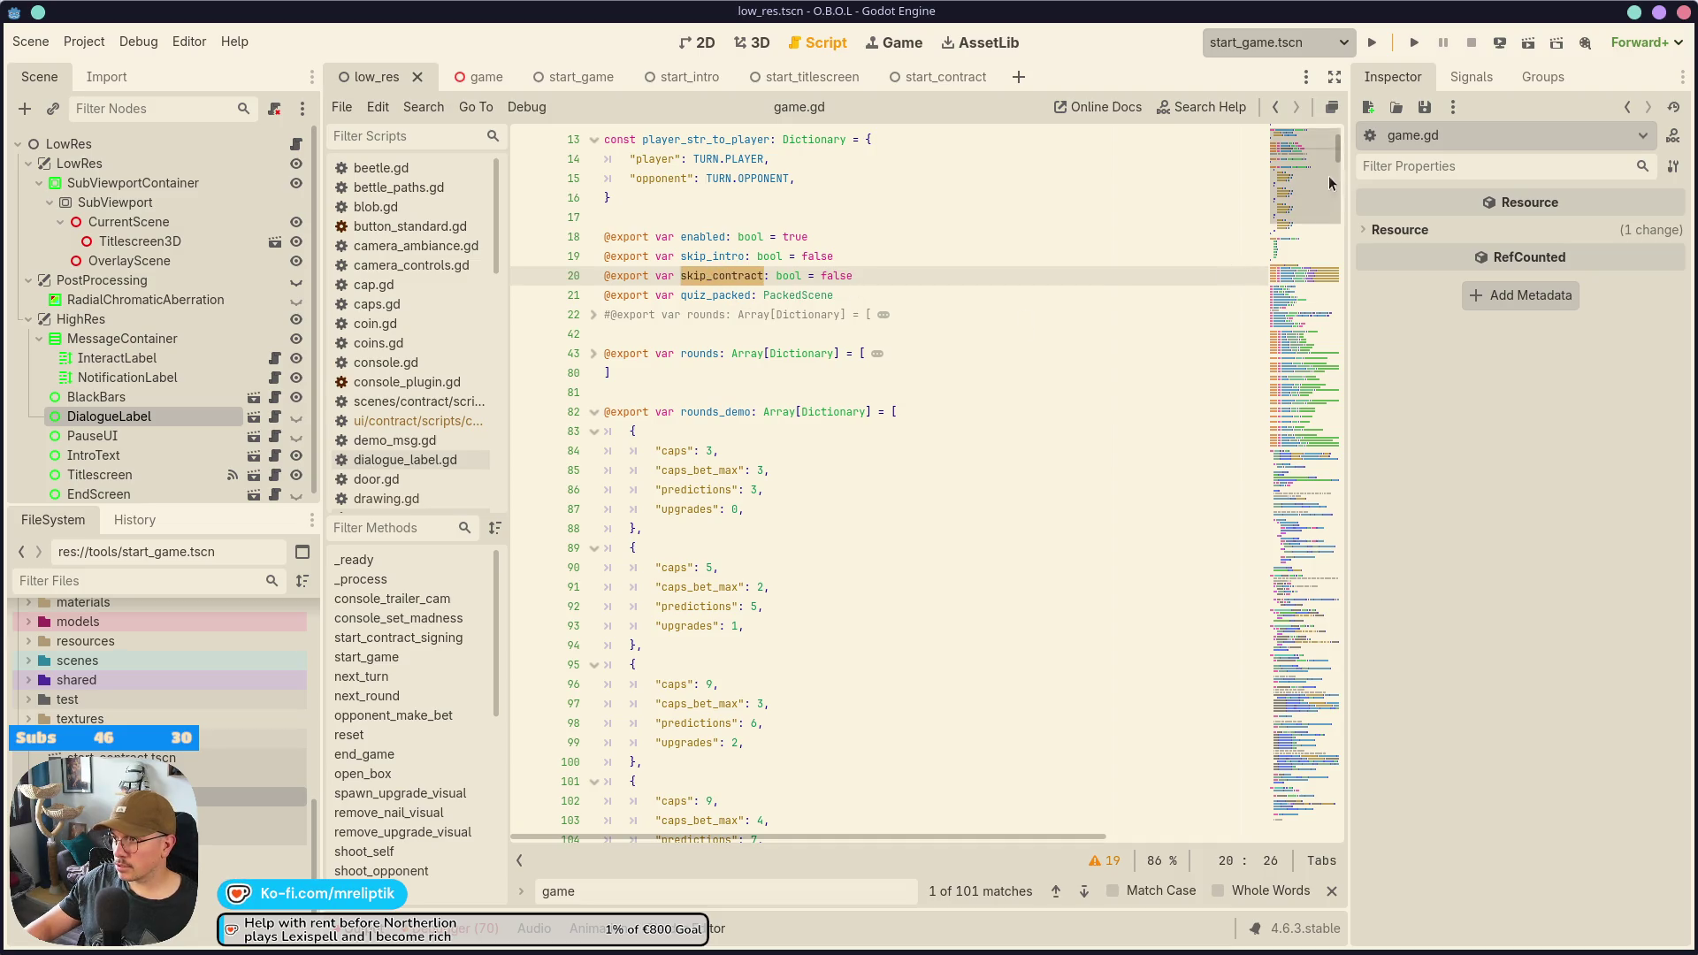
pyautogui.scroll(-20, 1034, 424)
pyautogui.scroll(14, 1040, 528)
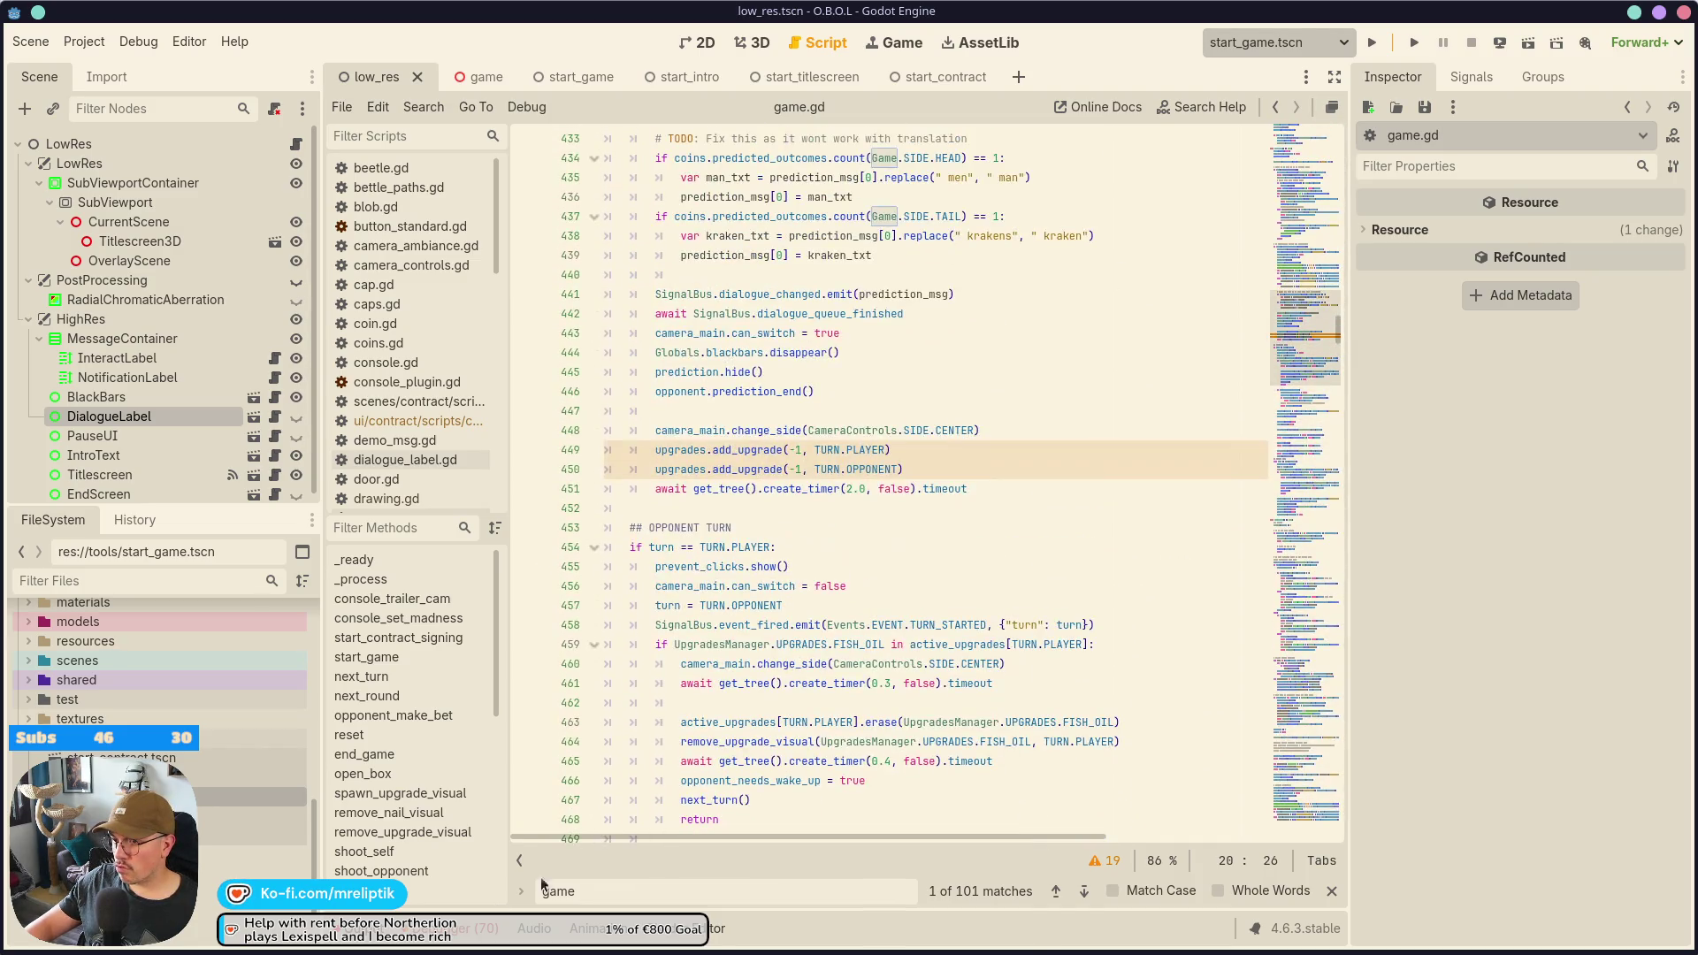
pyautogui.click(353, 560)
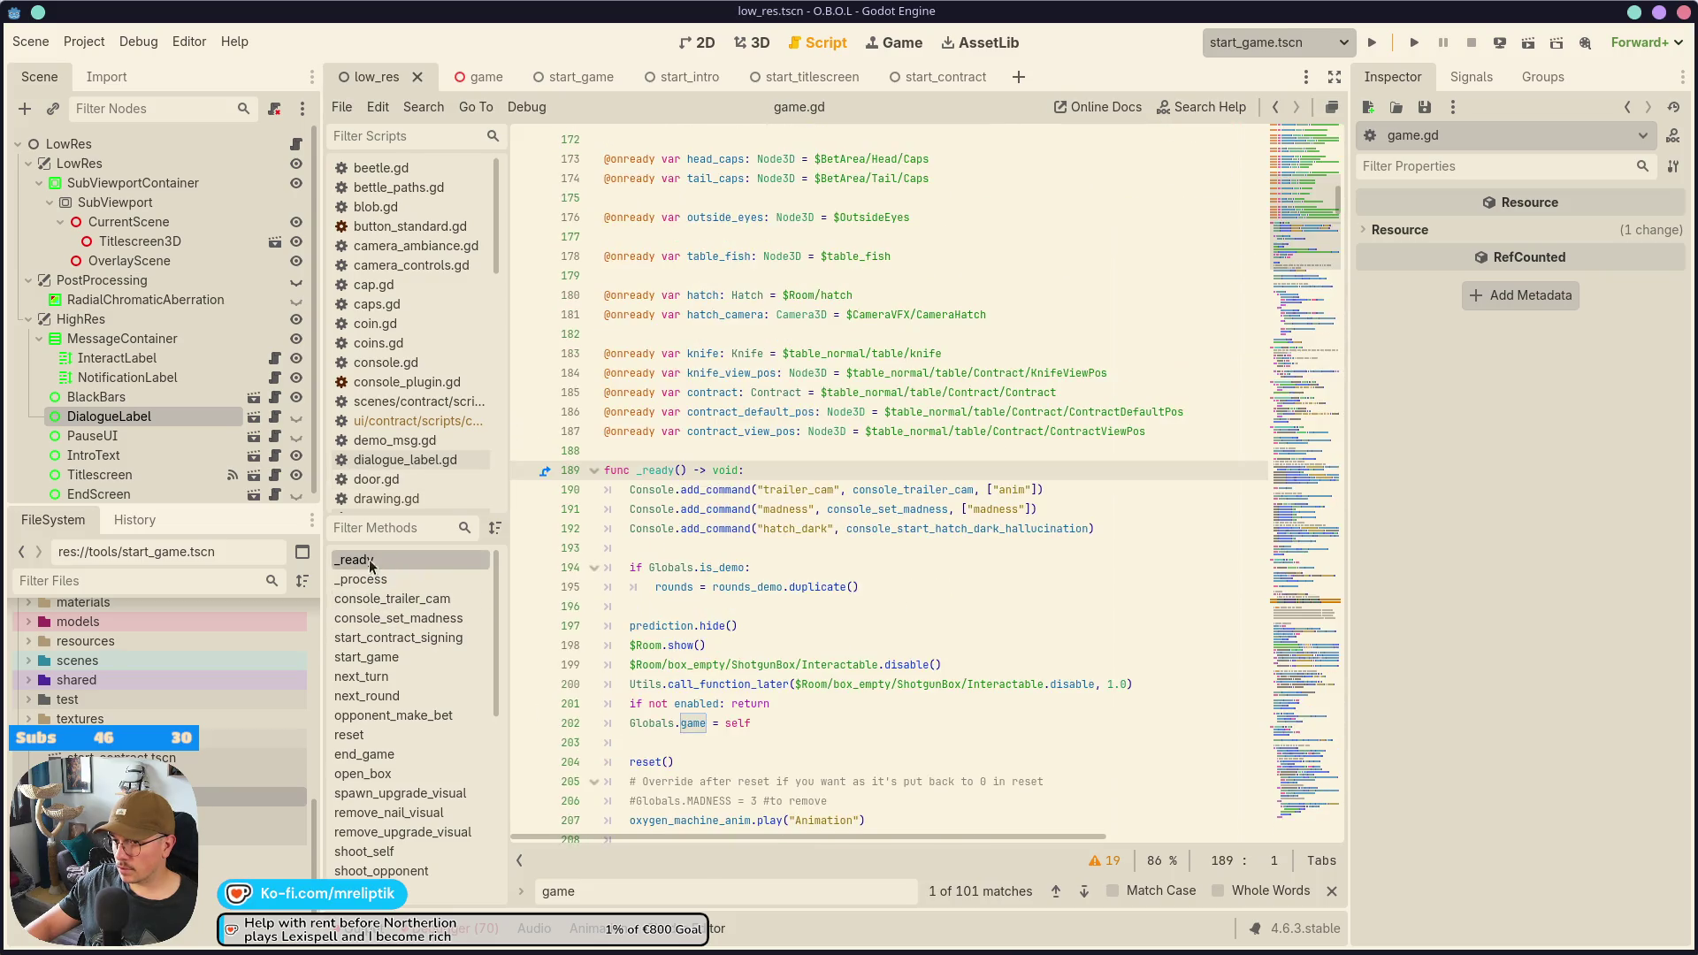
pyautogui.scroll(-12, 834, 517)
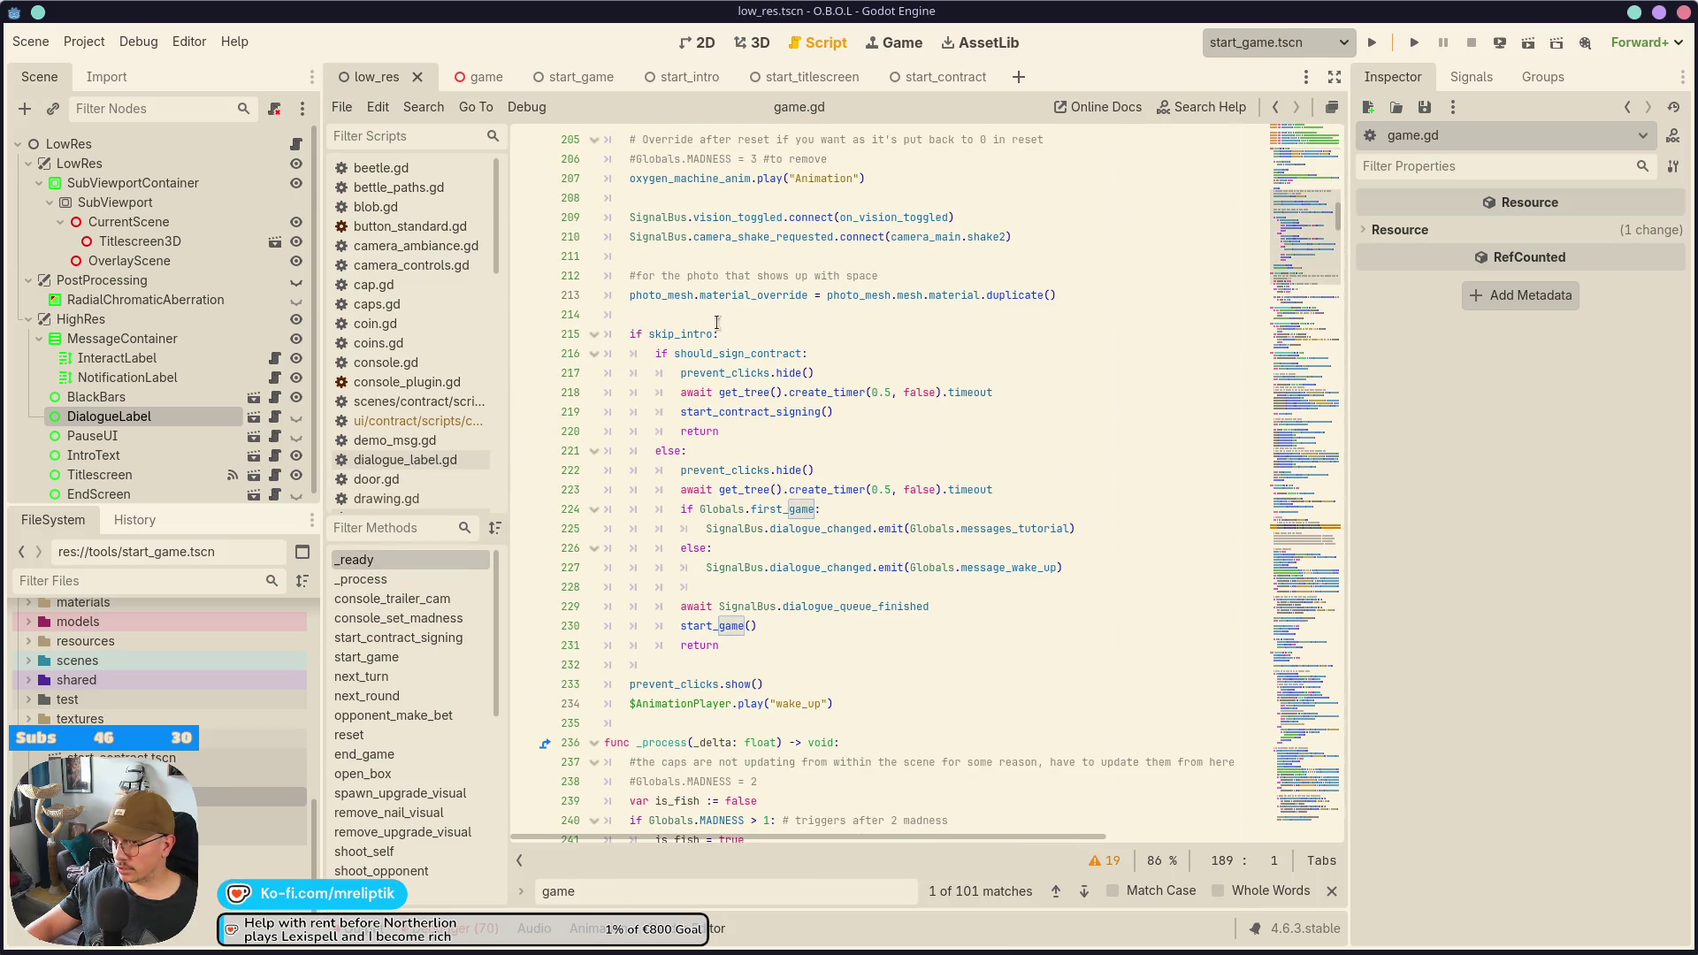
pyautogui.doubleClick(674, 334)
pyautogui.doubleClick(735, 355)
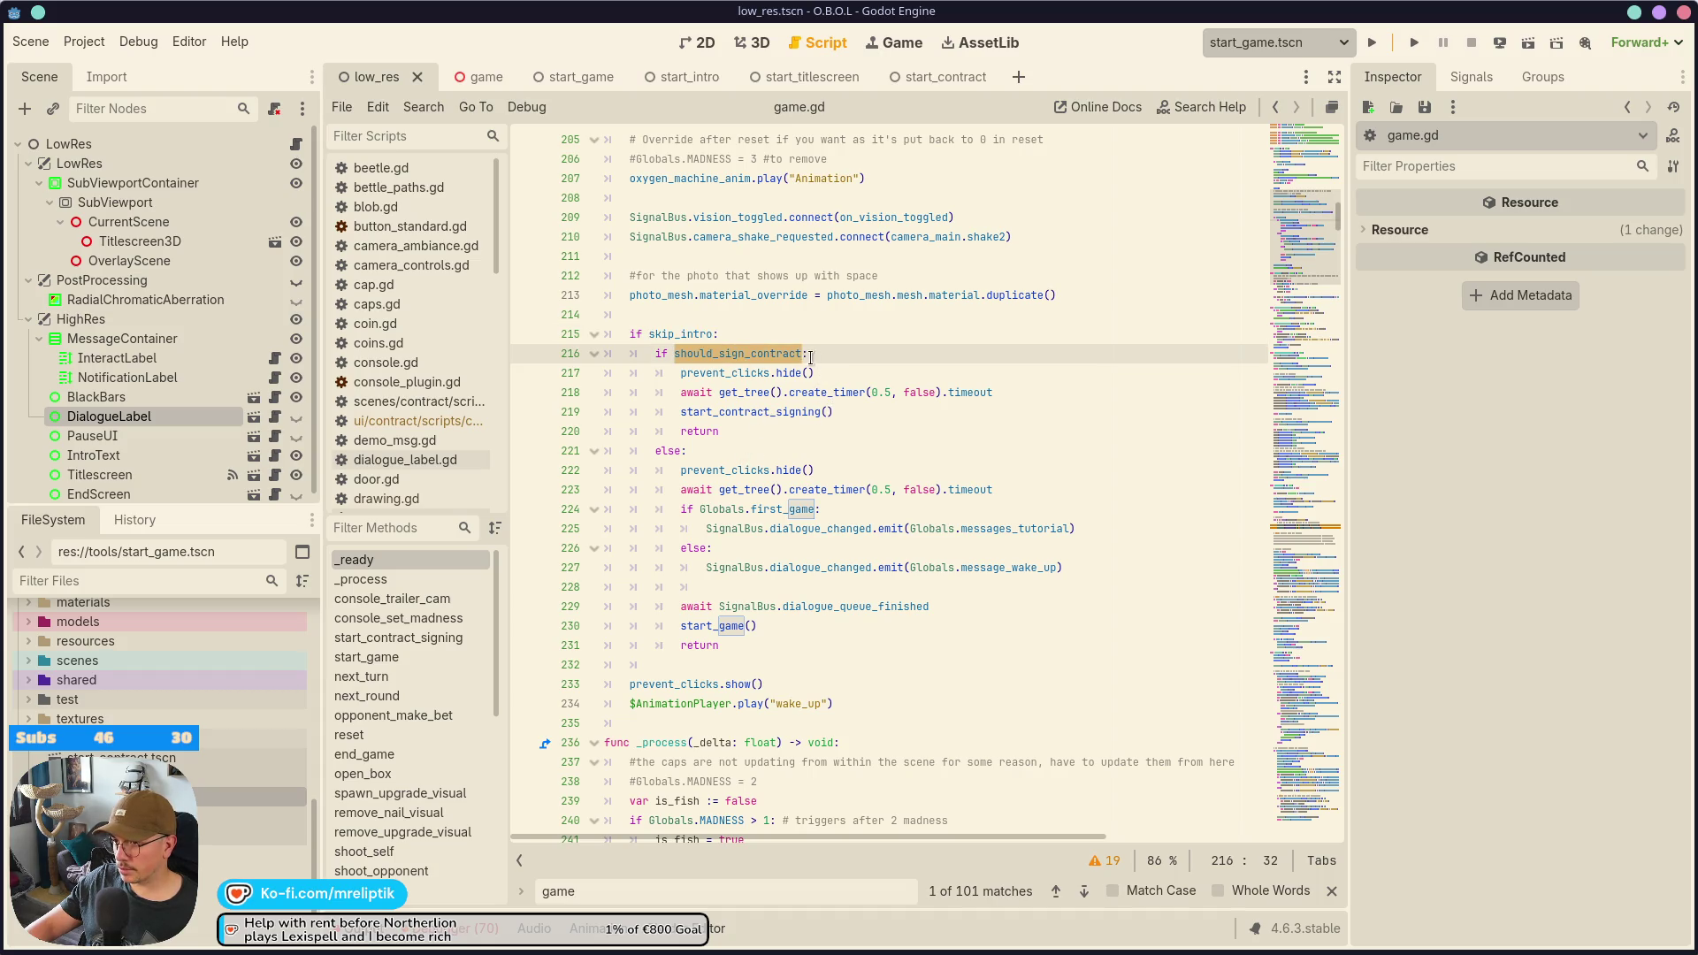
pyautogui.press('Escape')
# Append 'and not skip_contract:' to the should_sign_contract condition on line 216 and run the project.
pyautogui.moveTo(805, 411)
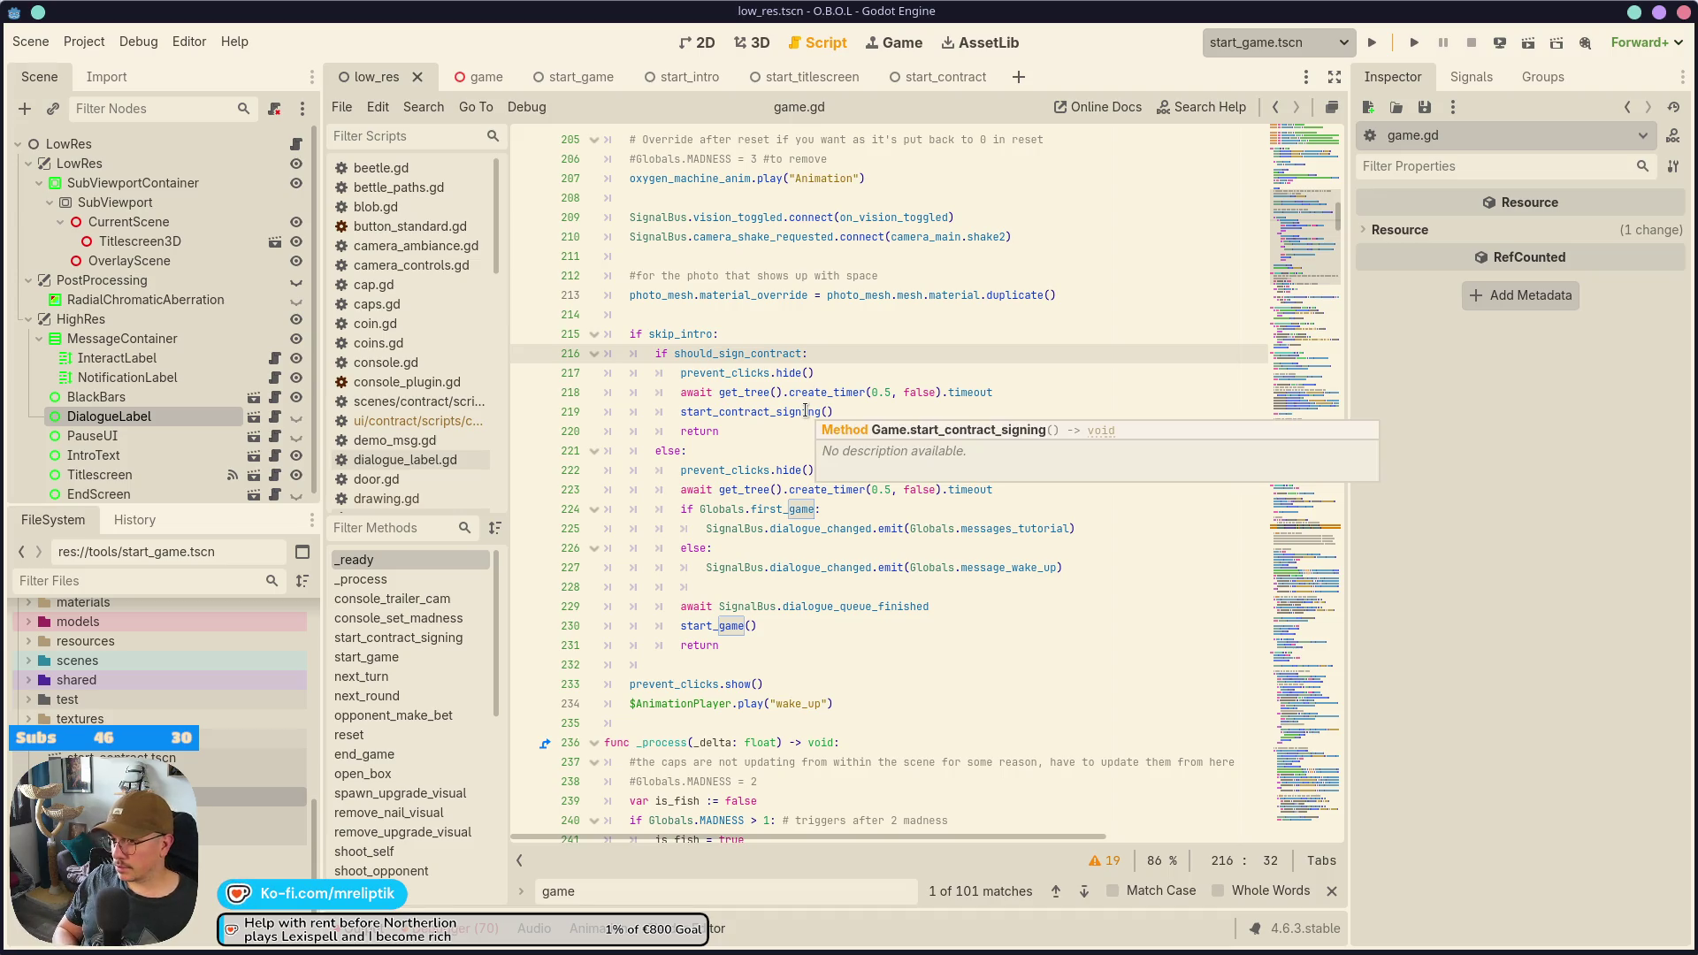
pyautogui.write('and not')
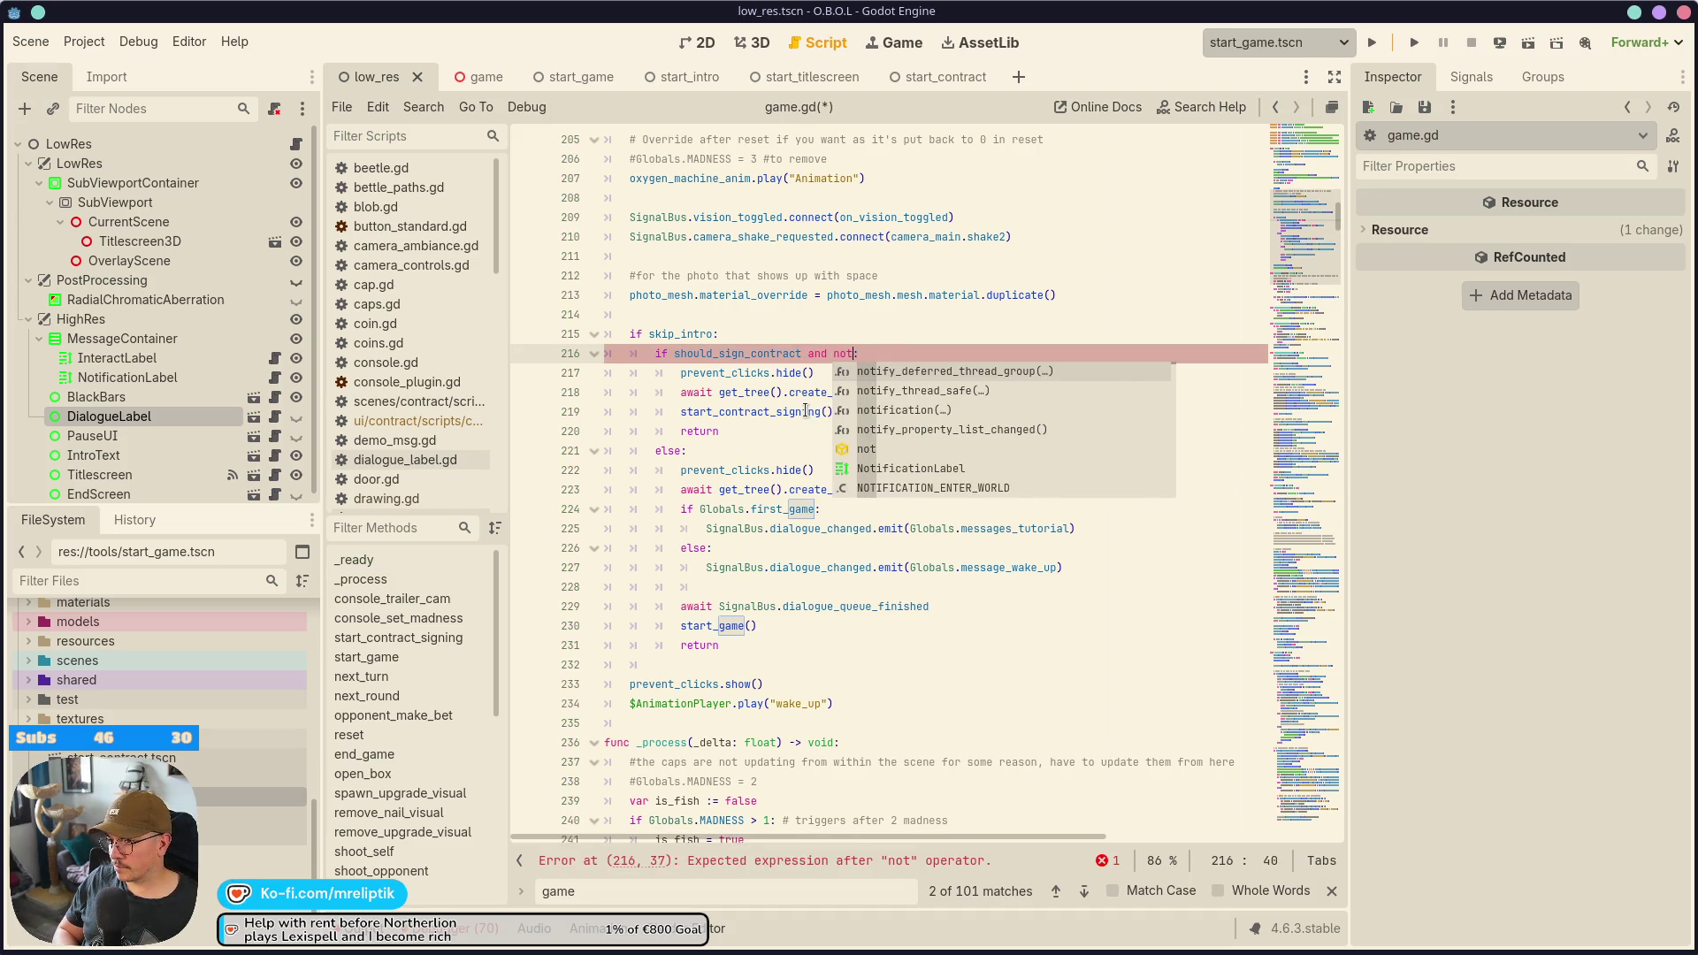
pyautogui.write(' skip_contract:')
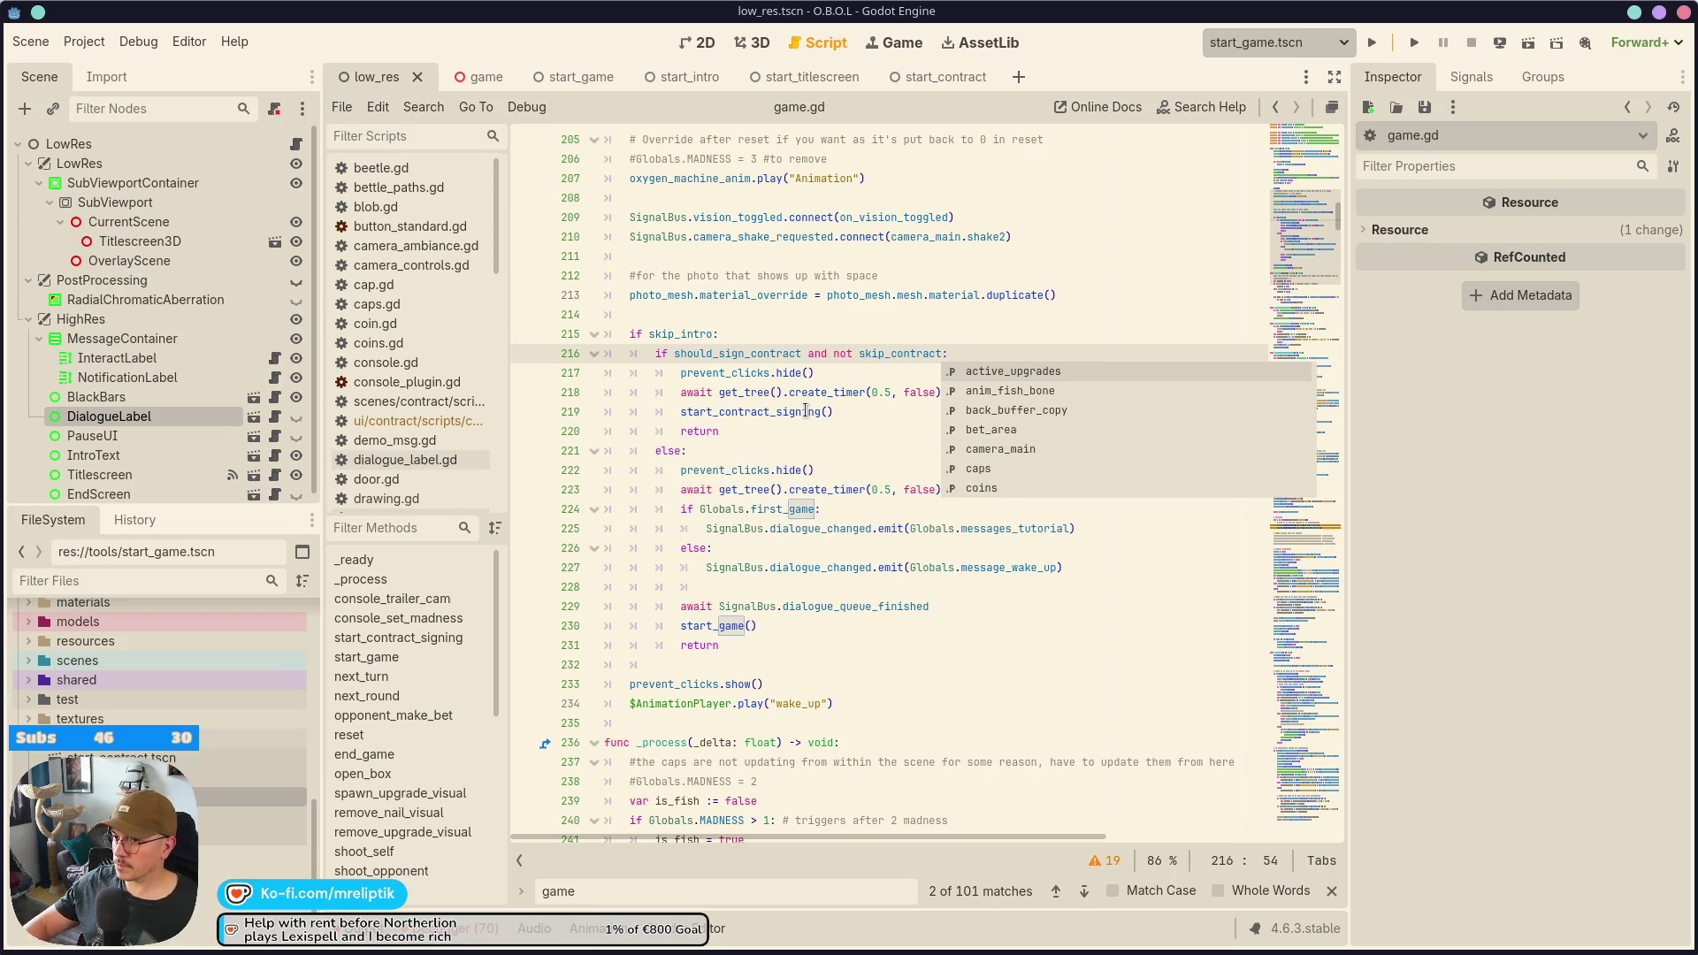
pyautogui.click(778, 431)
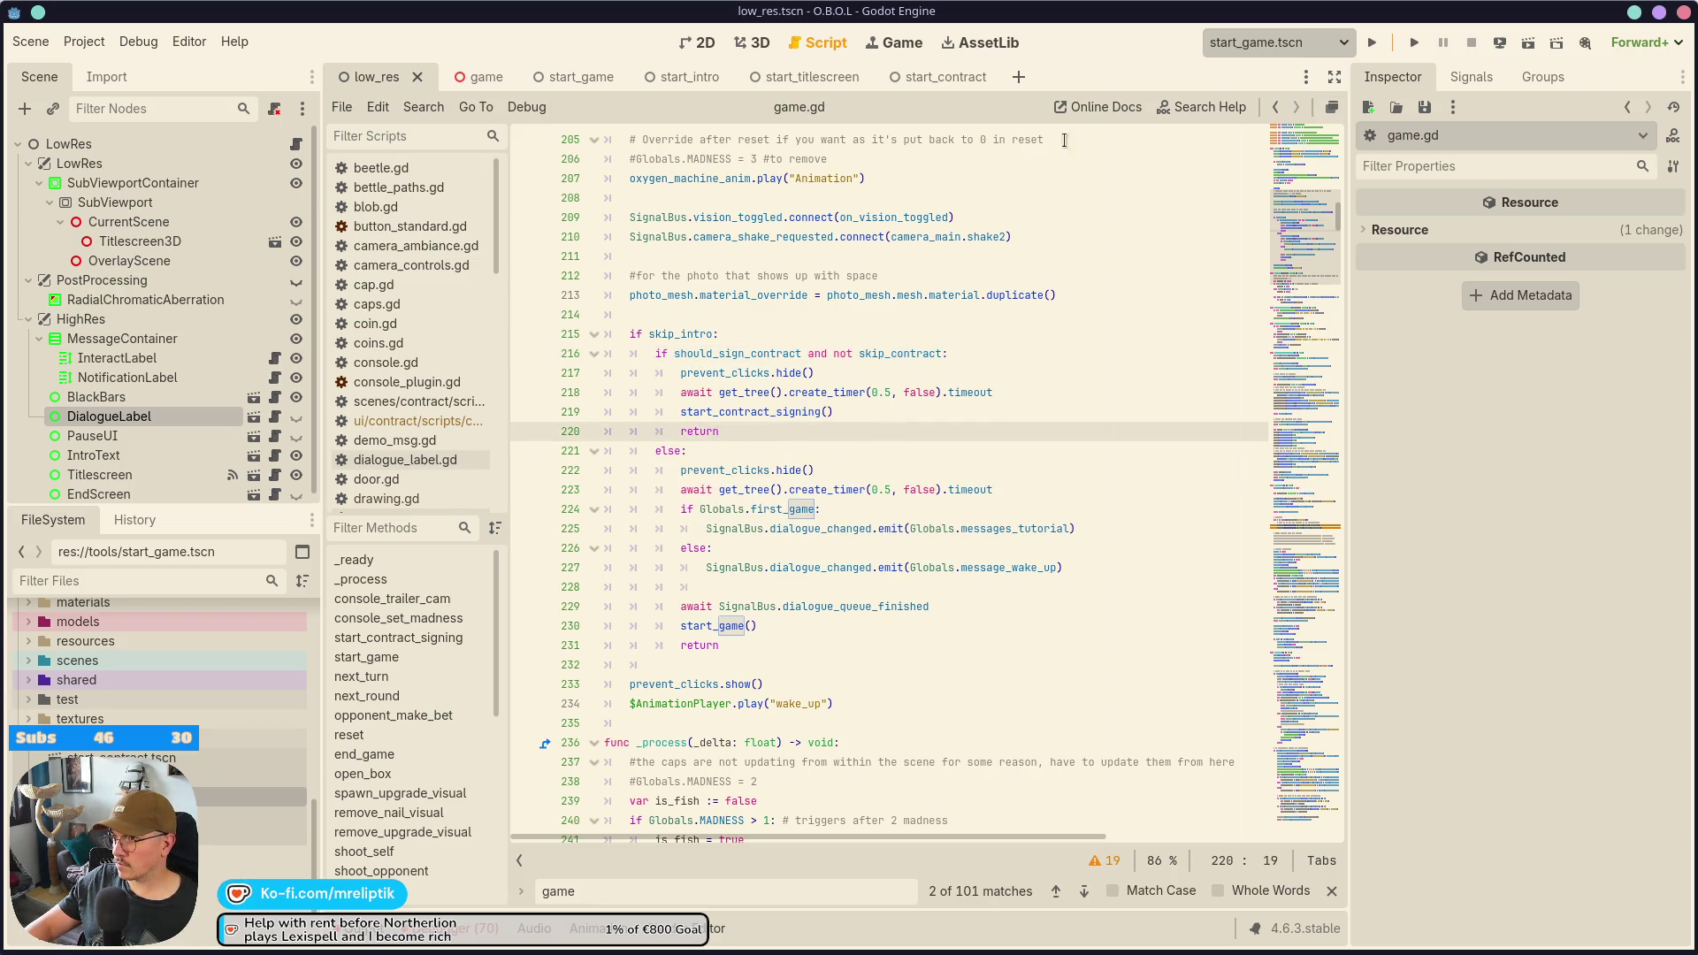
pyautogui.click(1372, 43)
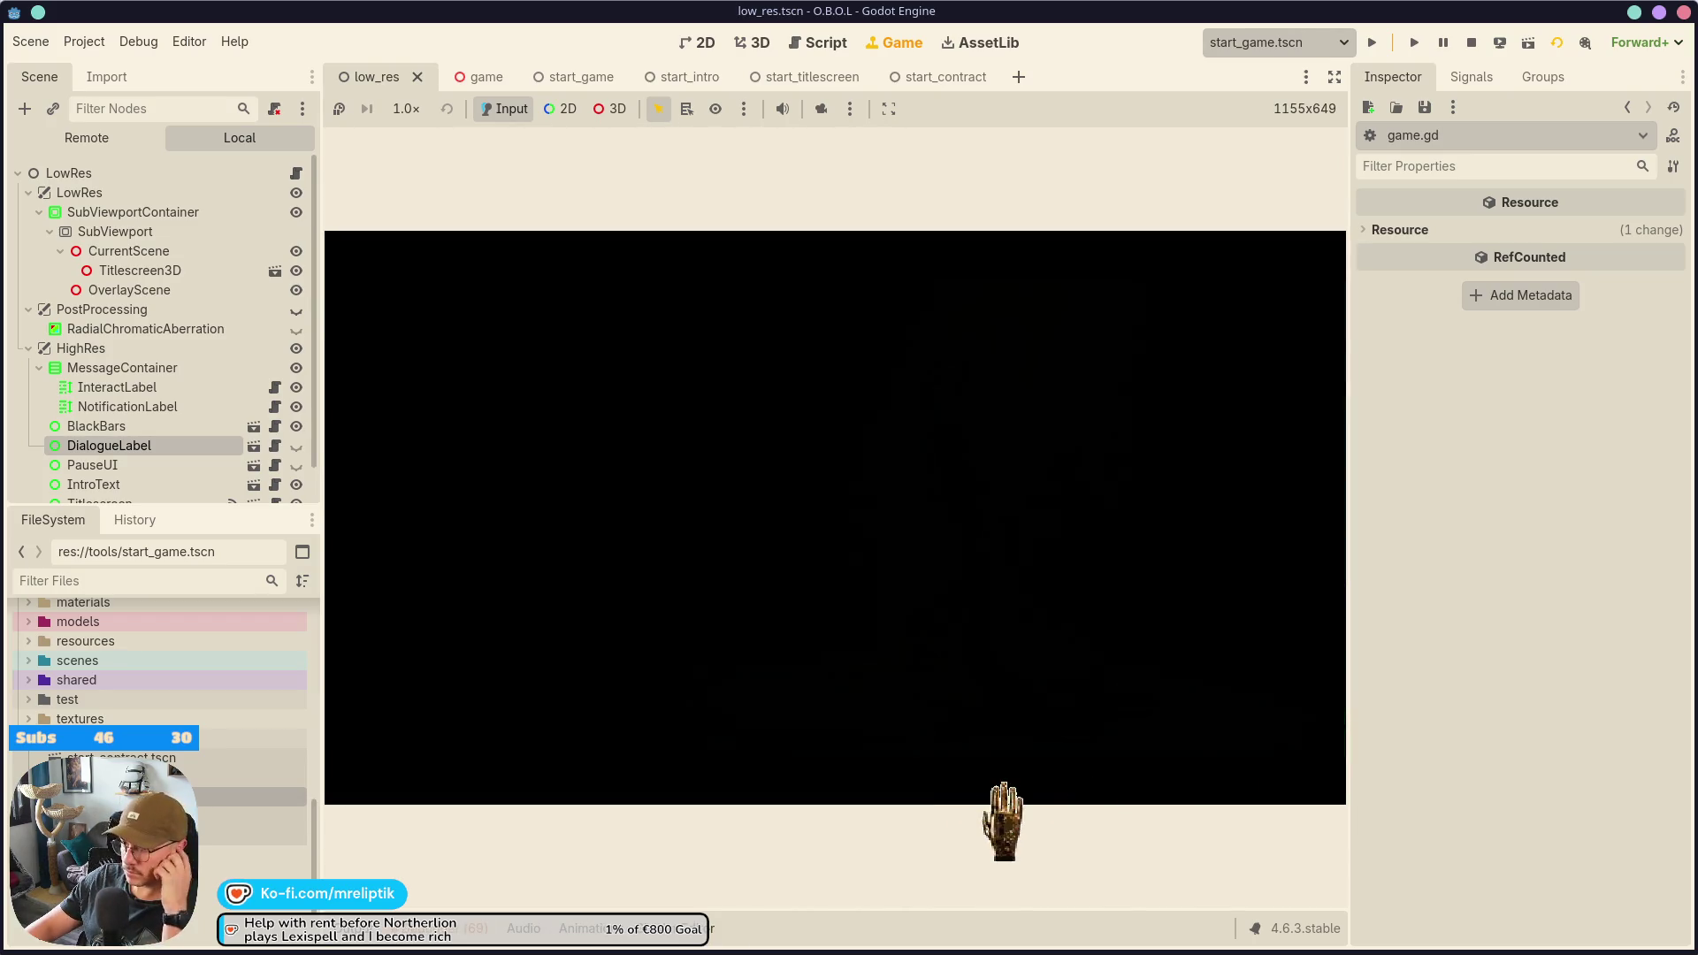
# Click through the opening dialogue of the running game, then stop it.
pyautogui.click(924, 727)
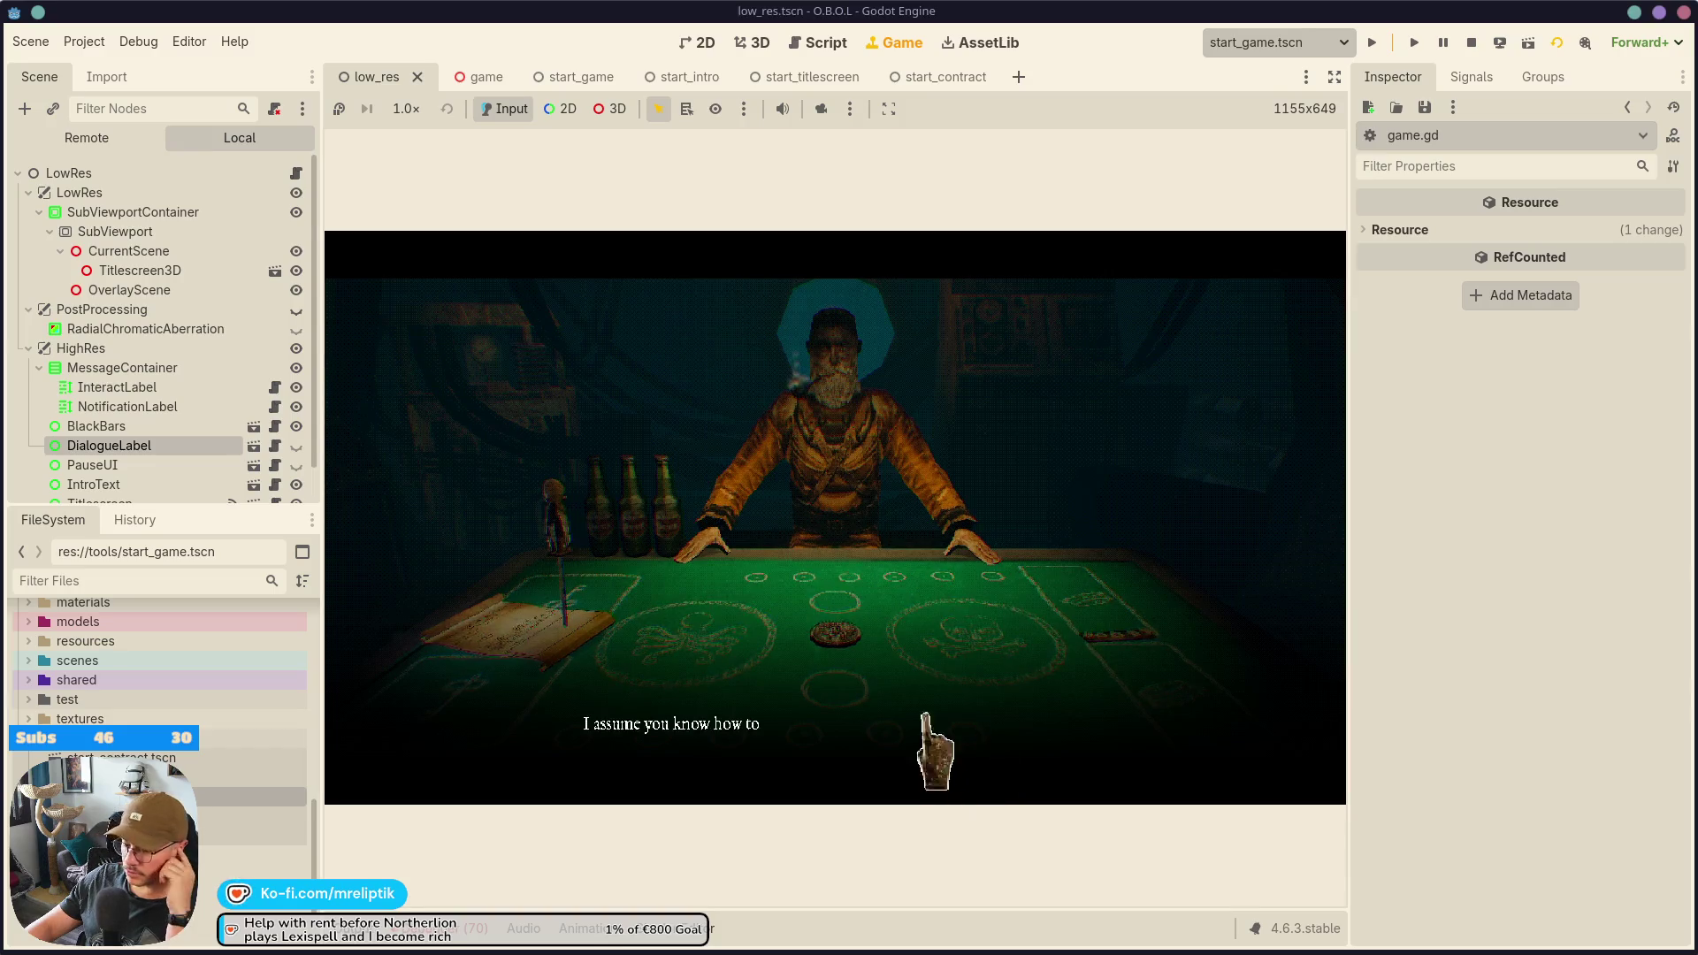
pyautogui.click(923, 726)
pyautogui.click(920, 734)
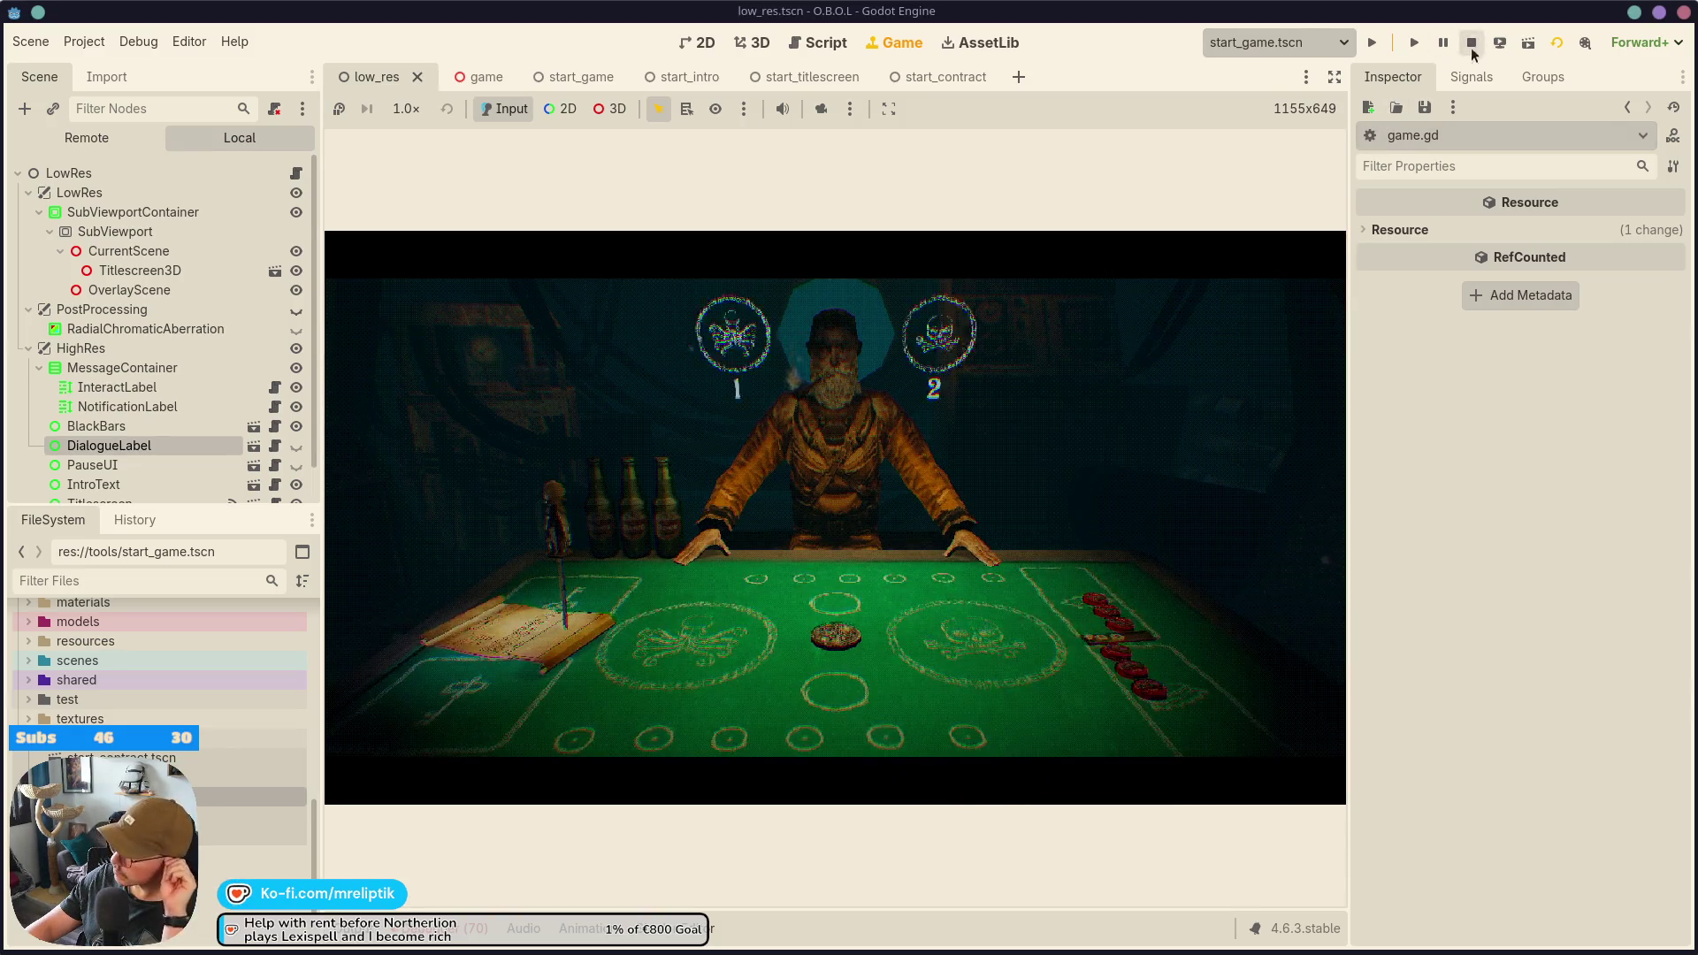
pyautogui.press('F8')
# Choose res://tools/start_contract.tscn as the scene to run and launch it.
pyautogui.click(1278, 43)
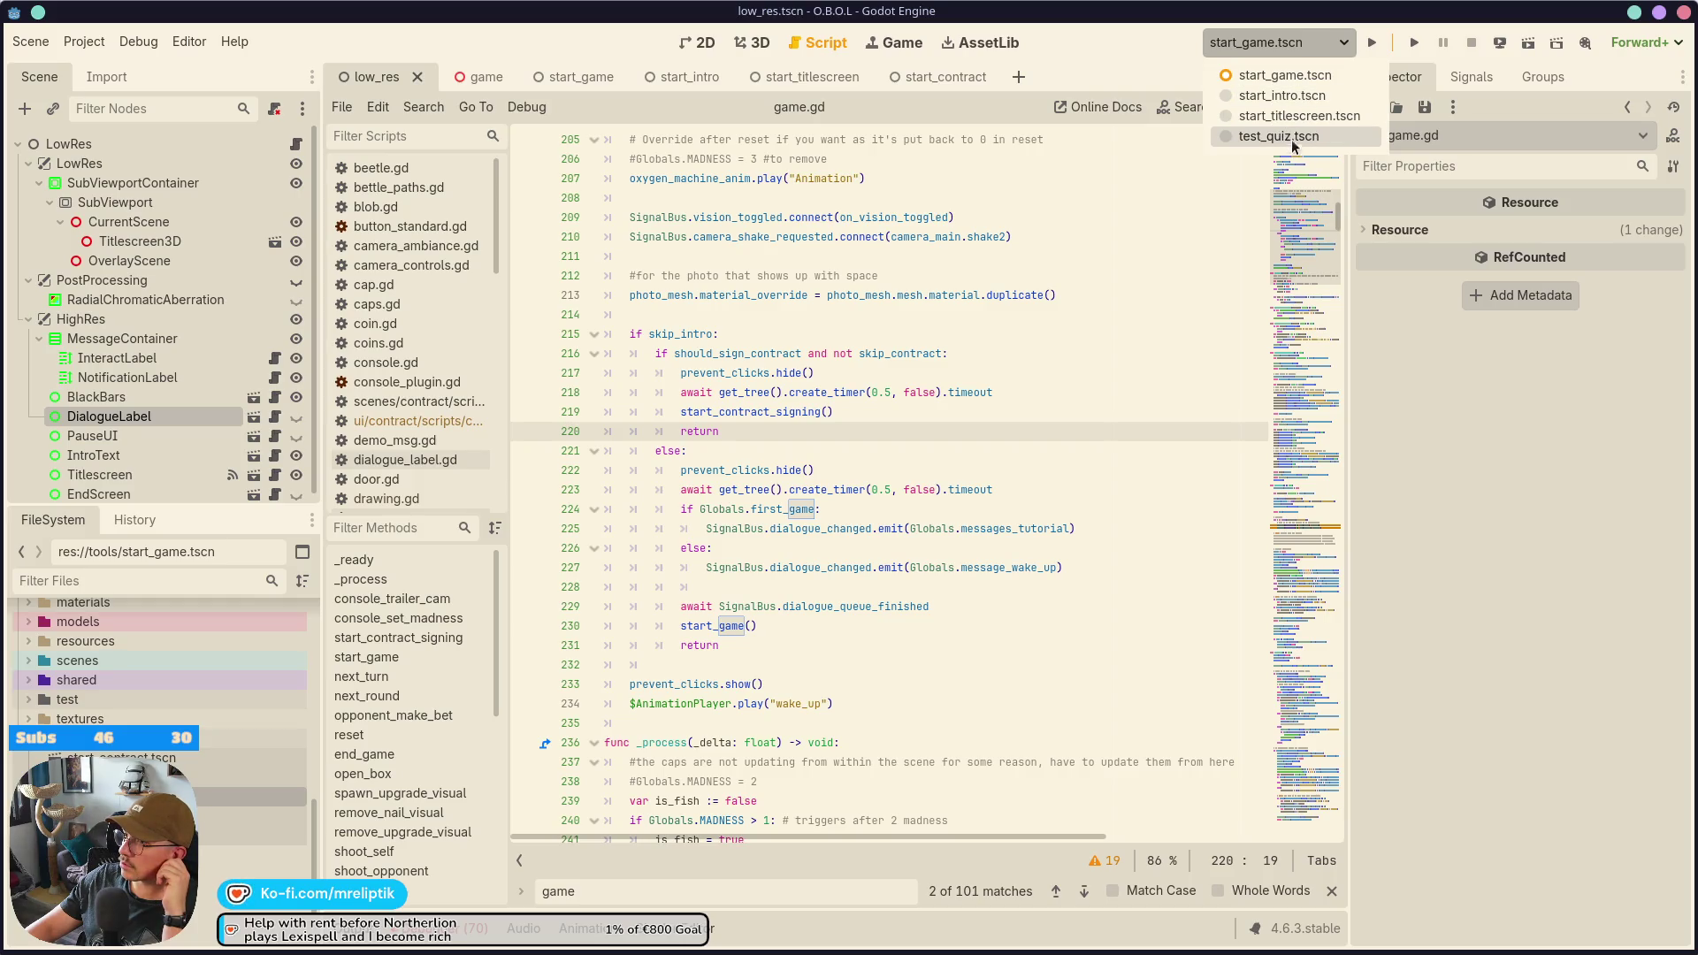
pyautogui.press('Escape')
pyautogui.click(1273, 42)
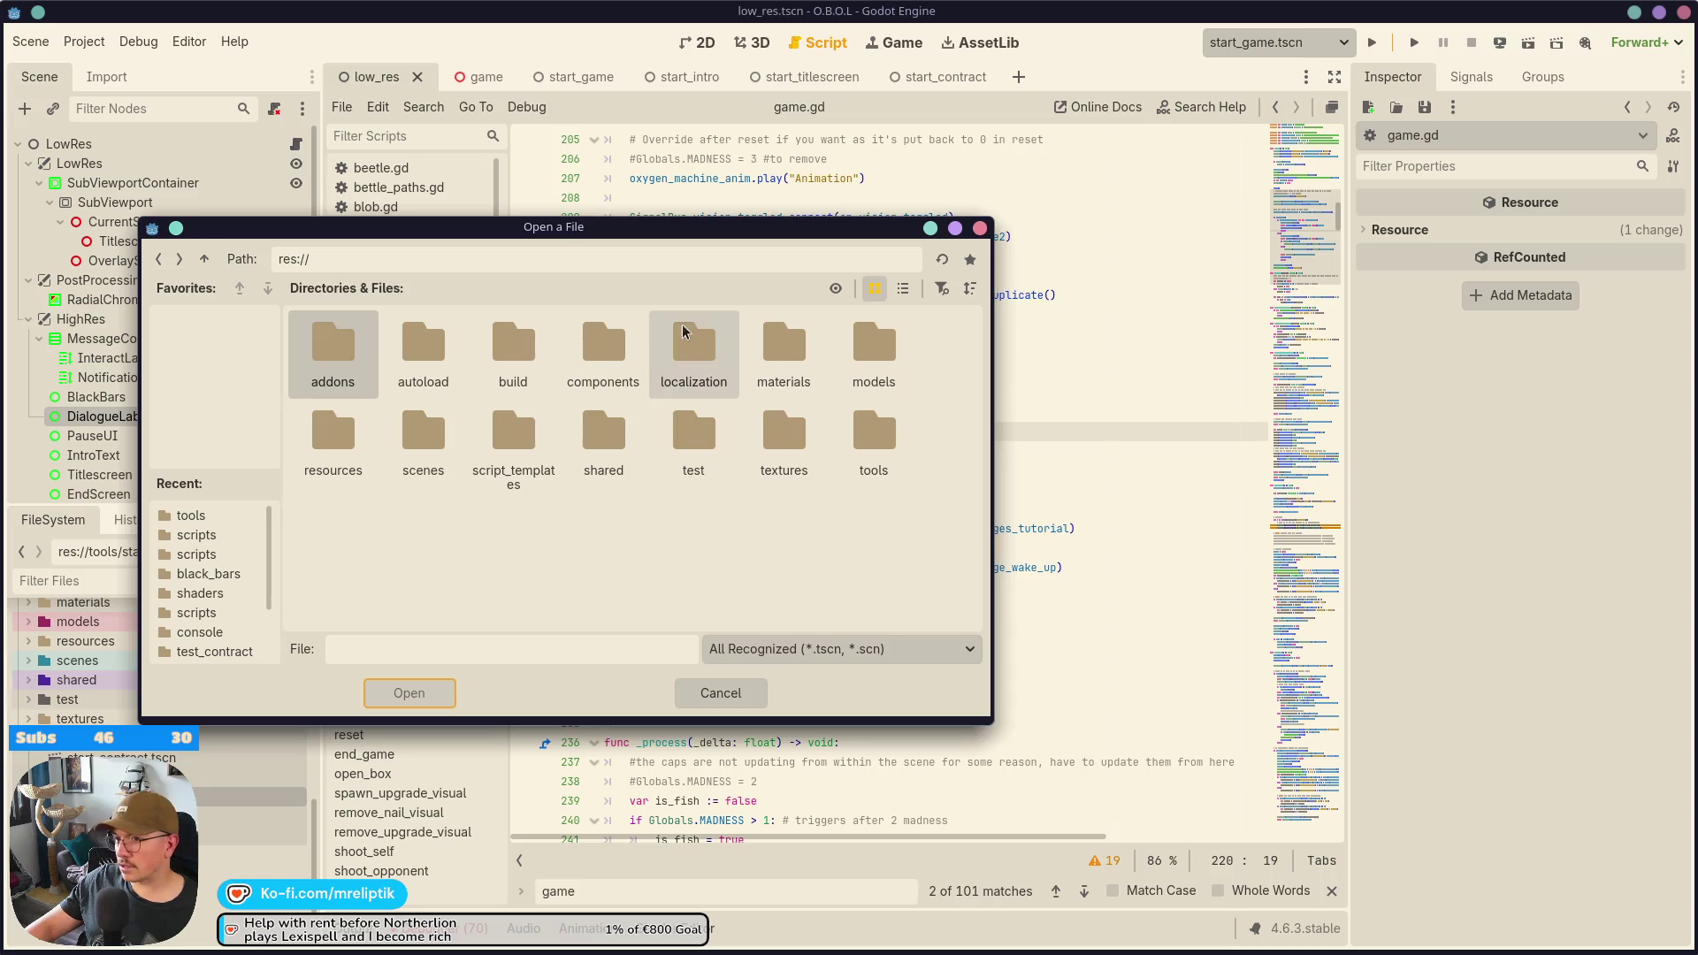
pyautogui.doubleClick(874, 435)
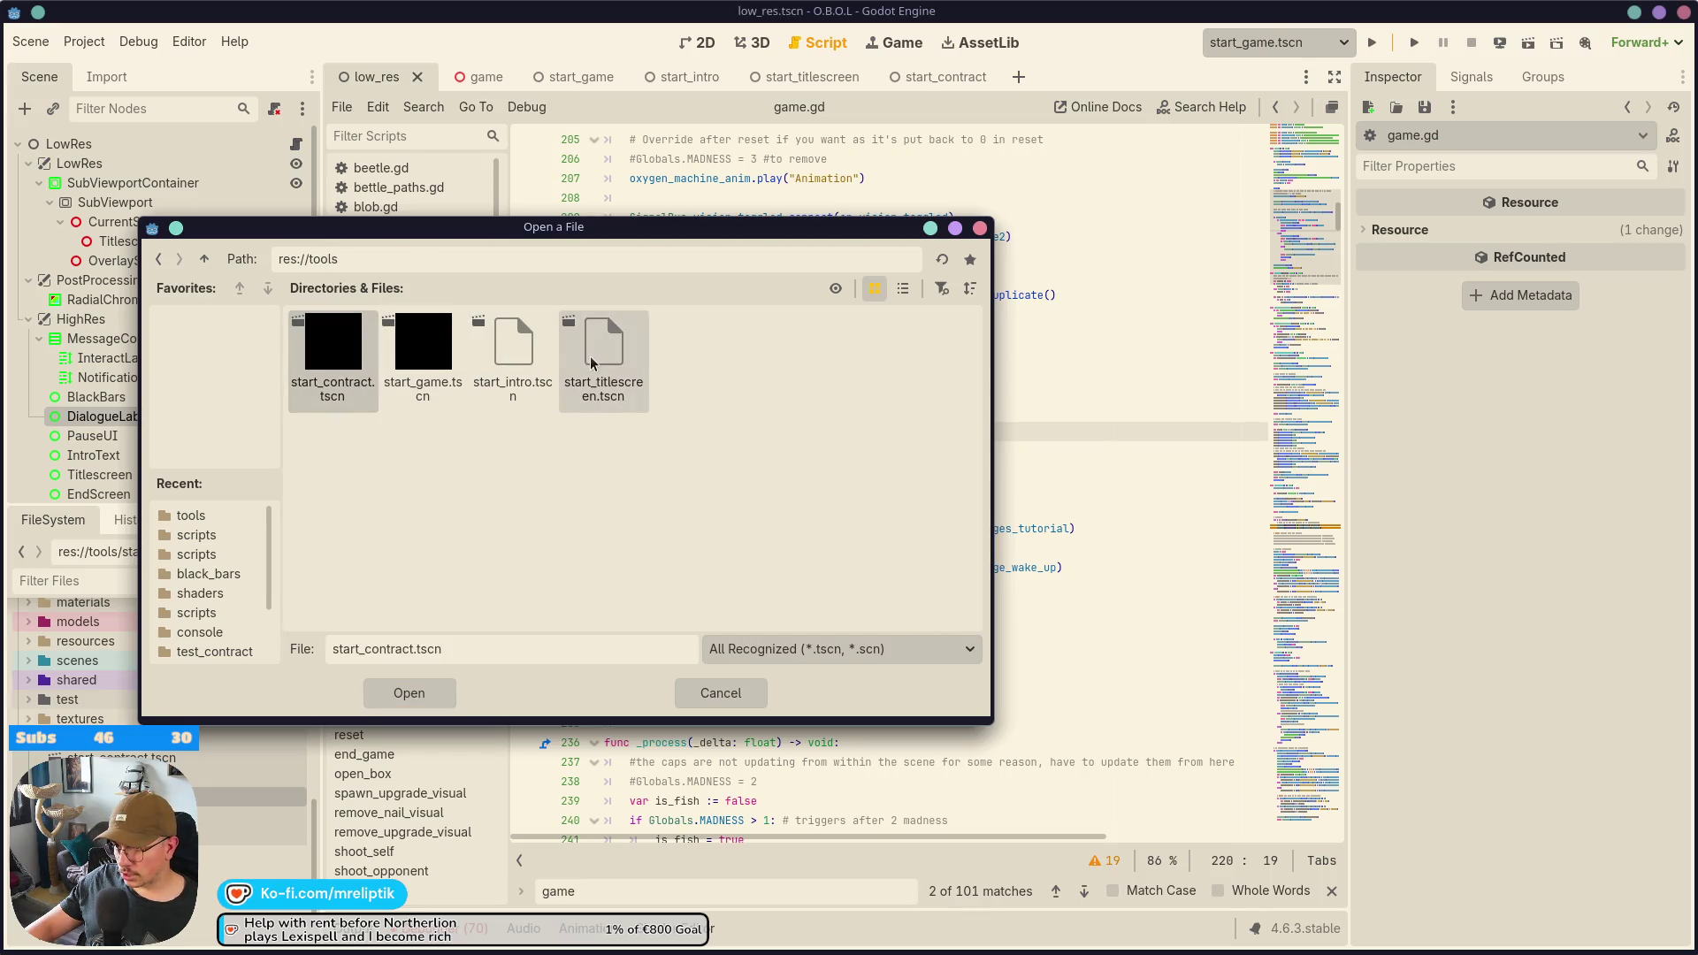
pyautogui.doubleClick(320, 369)
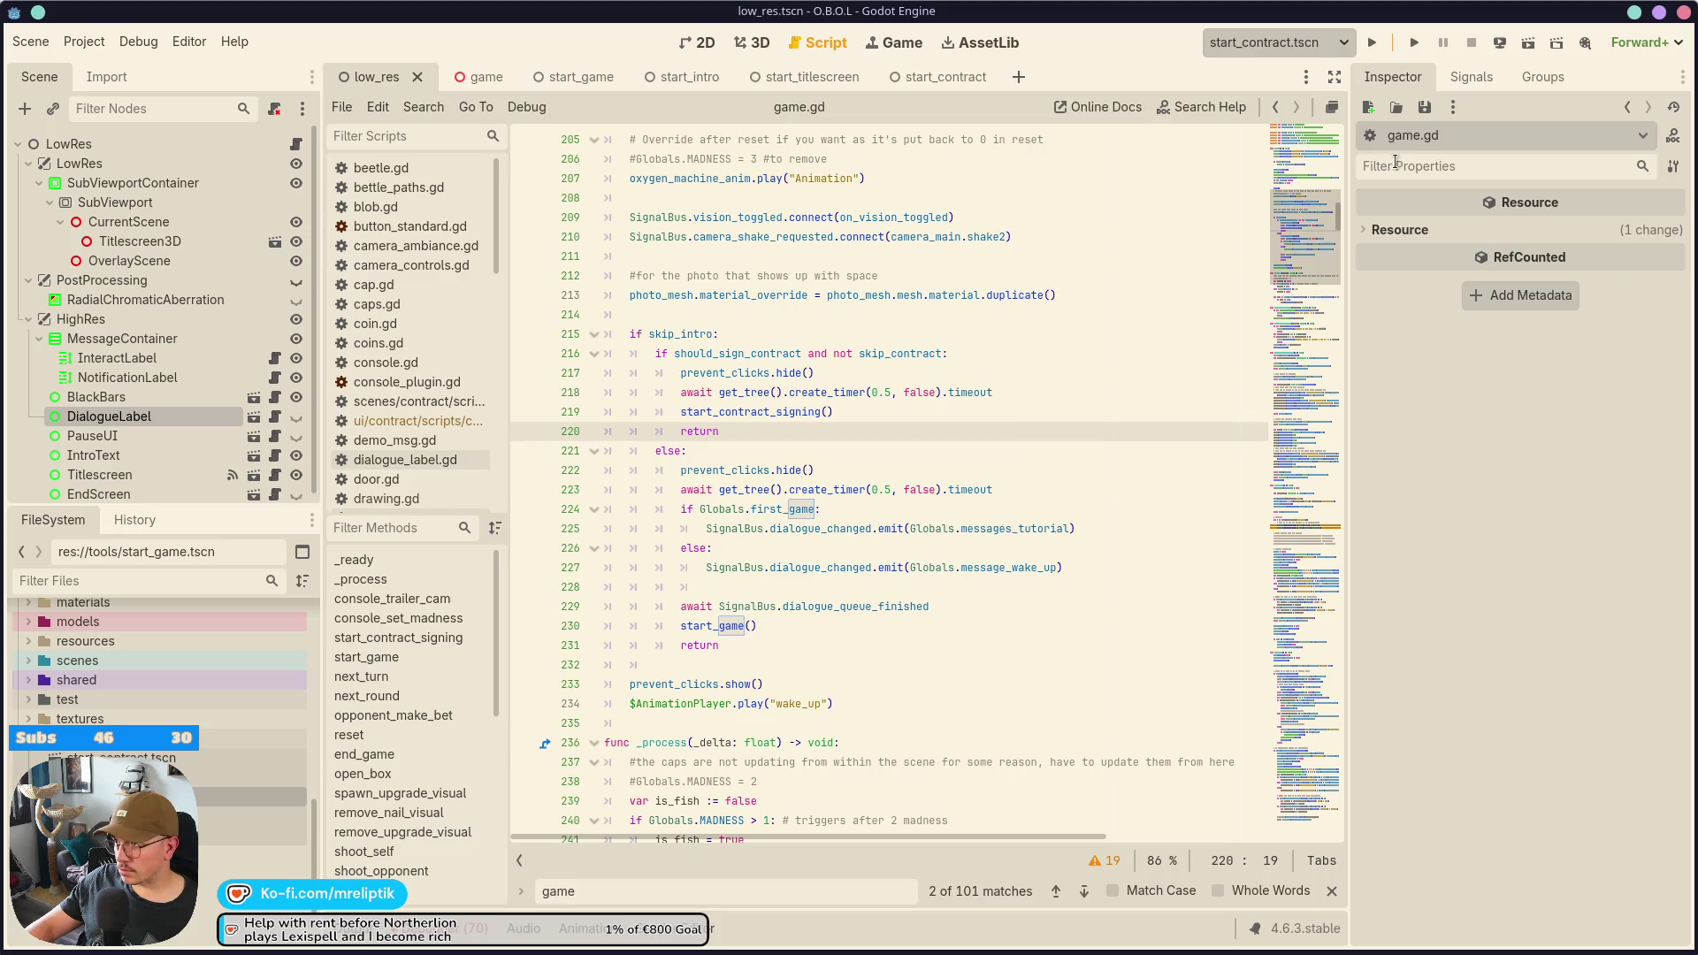
pyautogui.click(1372, 44)
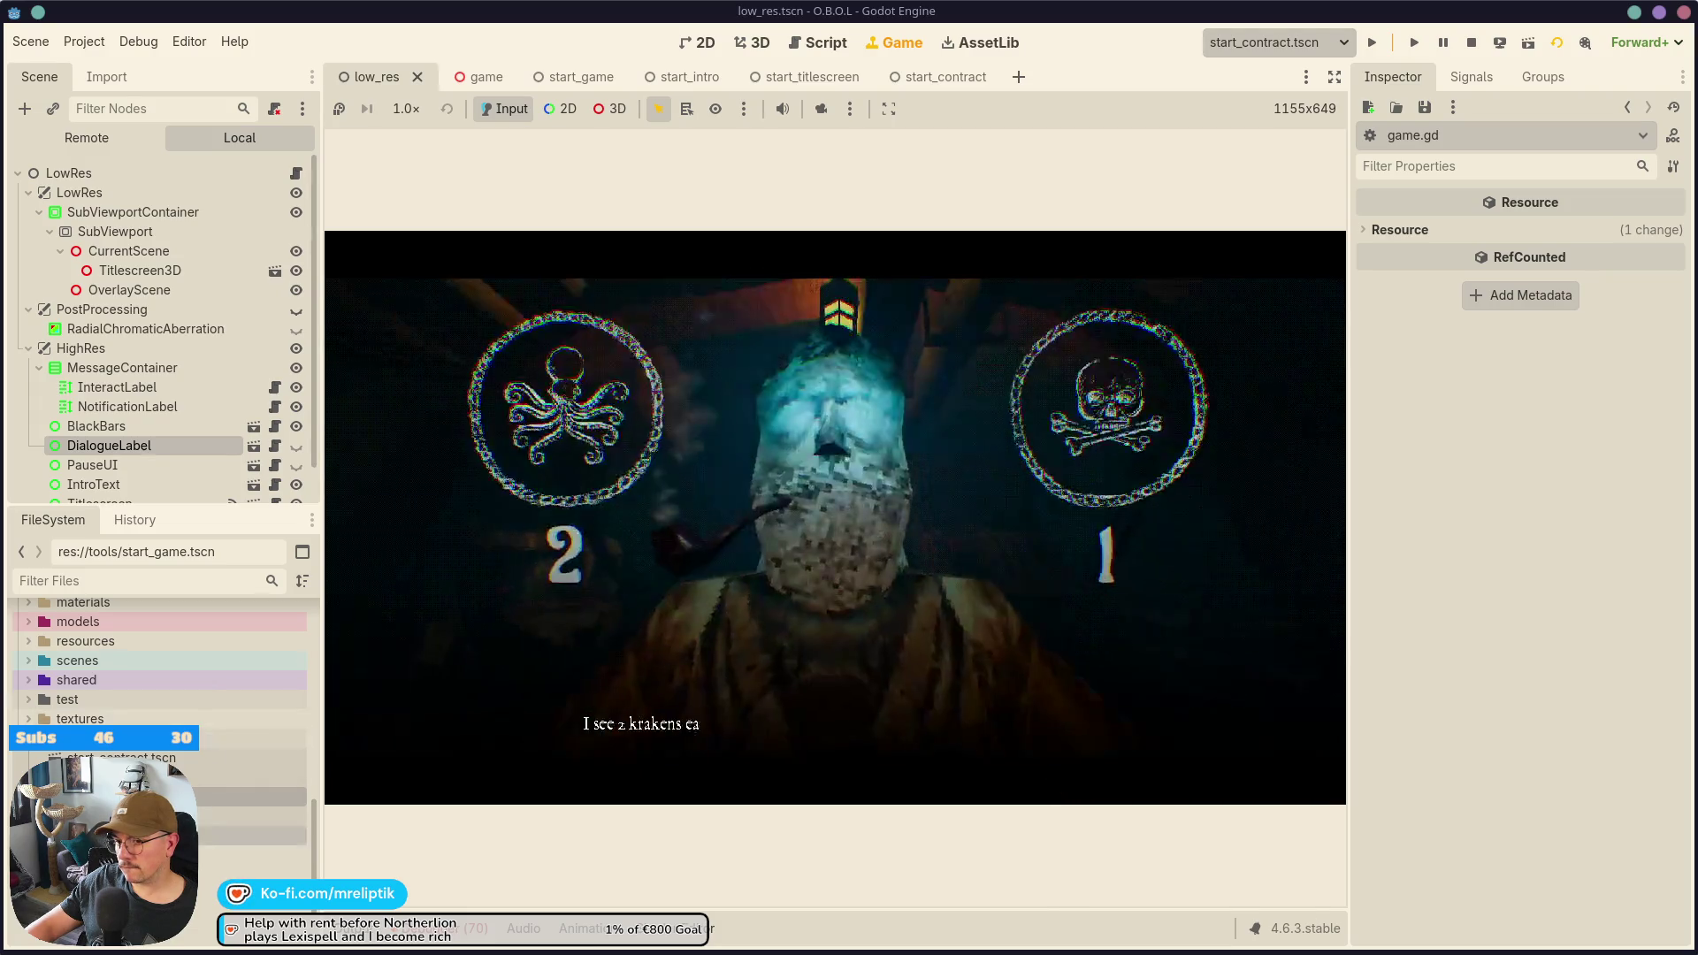
# Switch off Skip Contract in start_contract.tscn, then open the start_game, start_intro and start_titlescreen scenes.
pyautogui.doubleClick(247, 757)
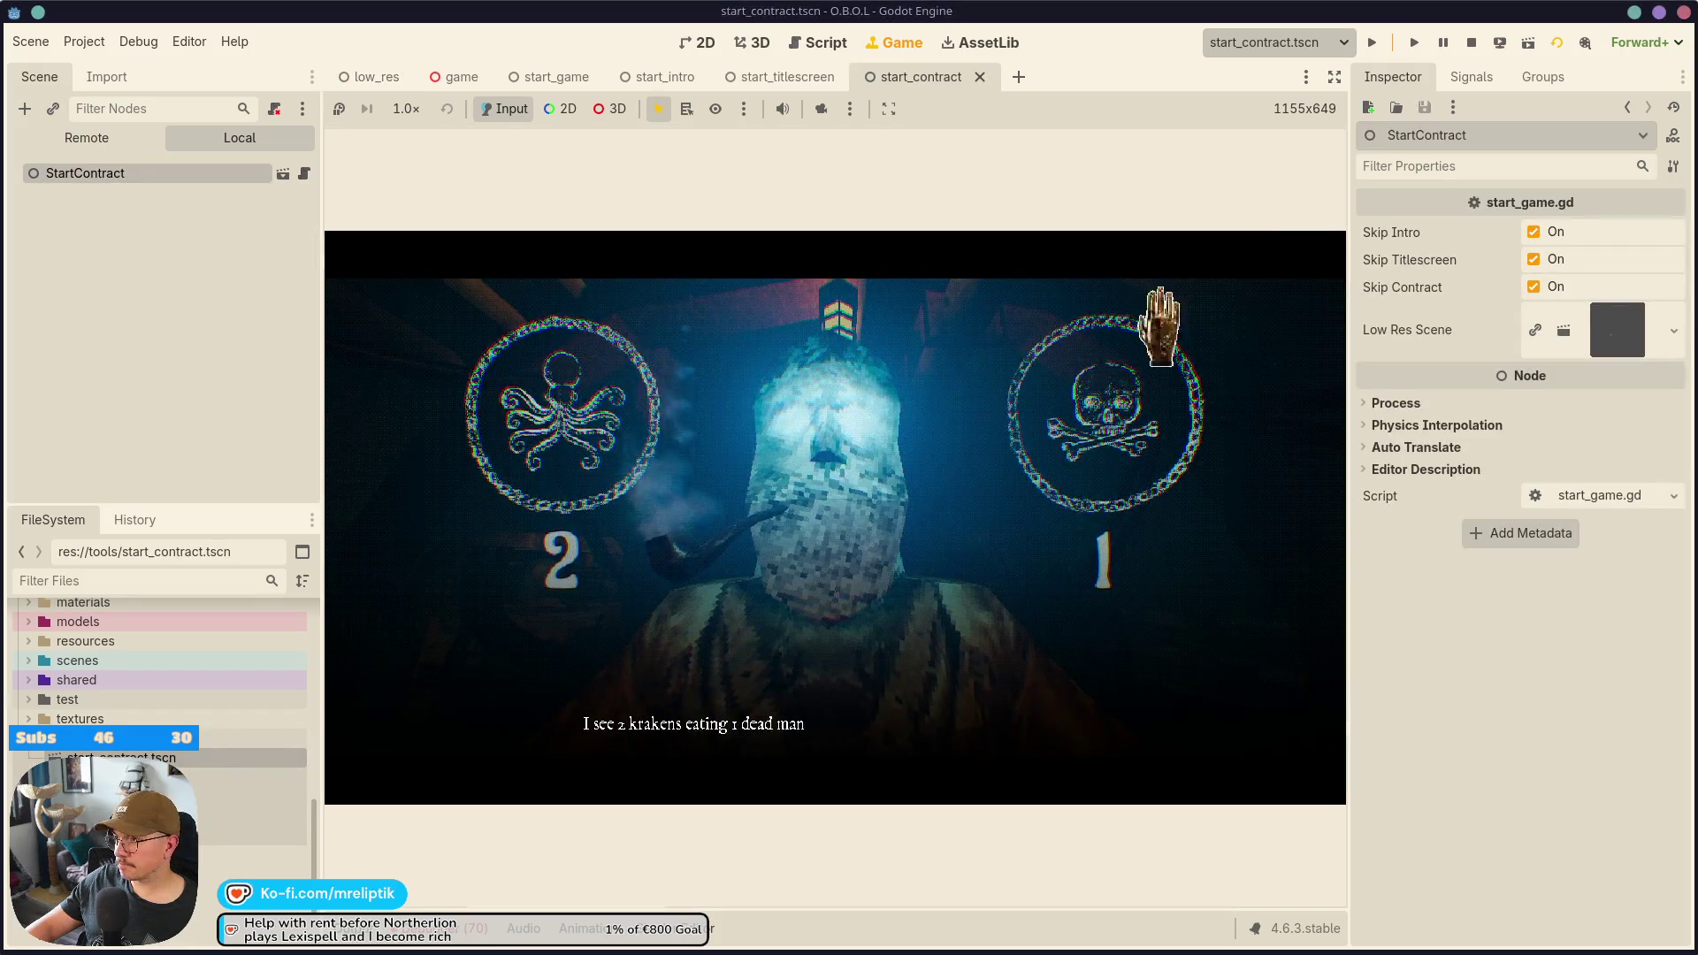
pyautogui.click(1534, 287)
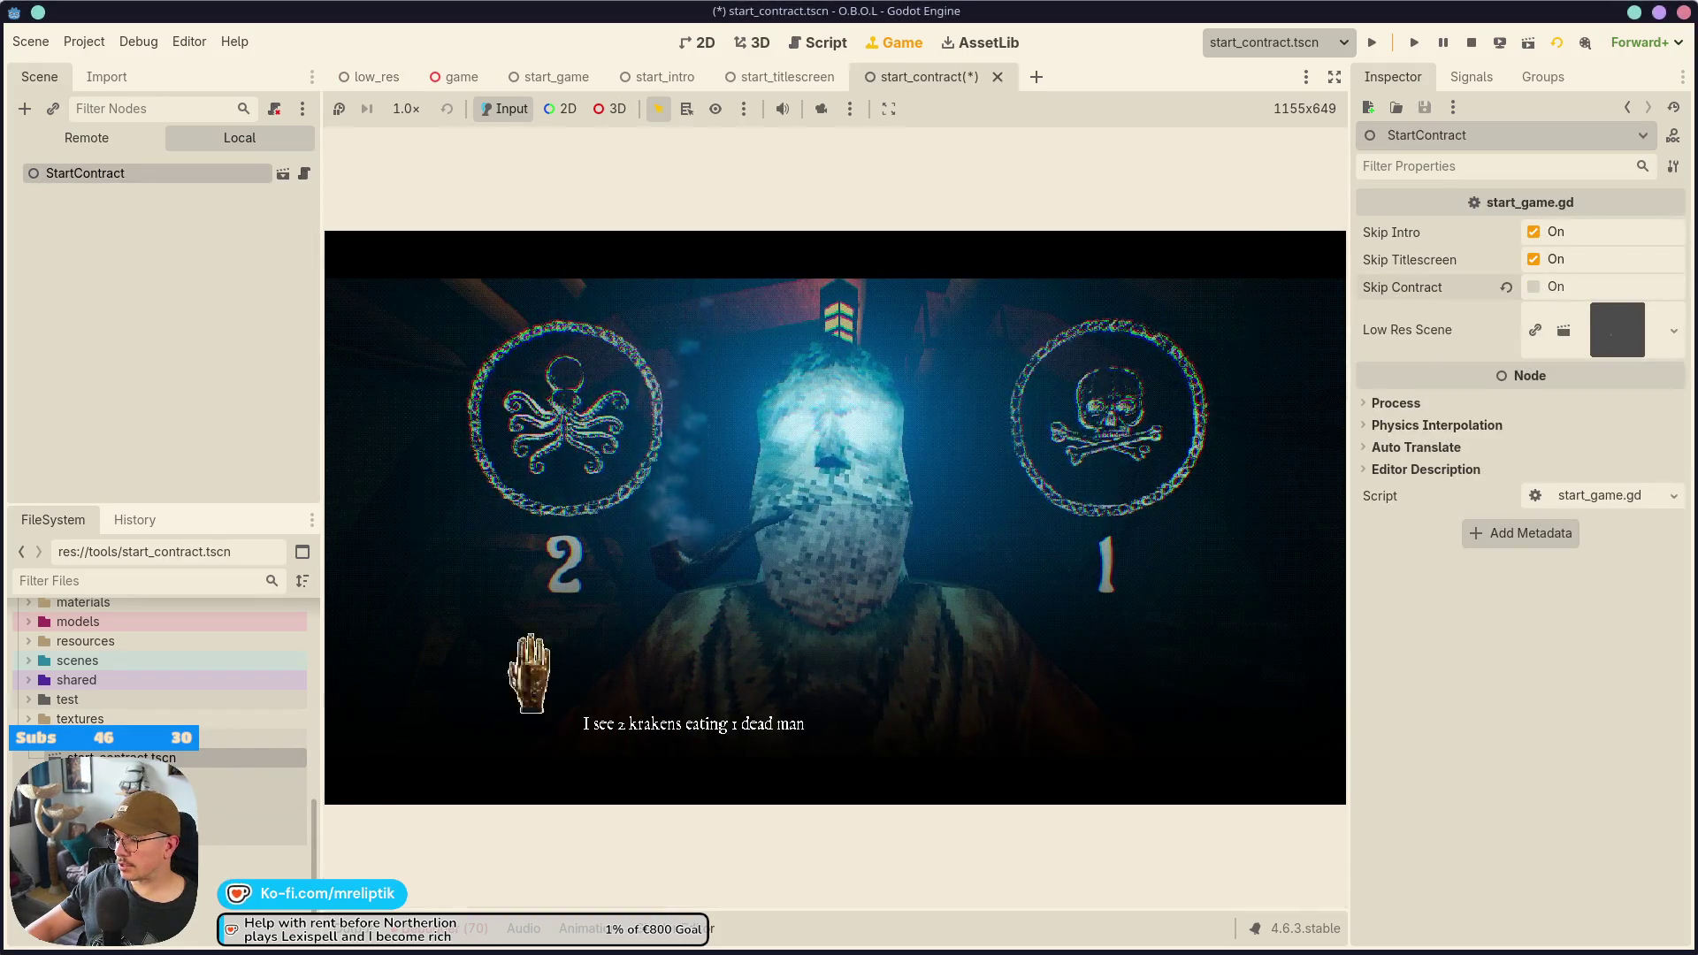
pyautogui.doubleClick(248, 796)
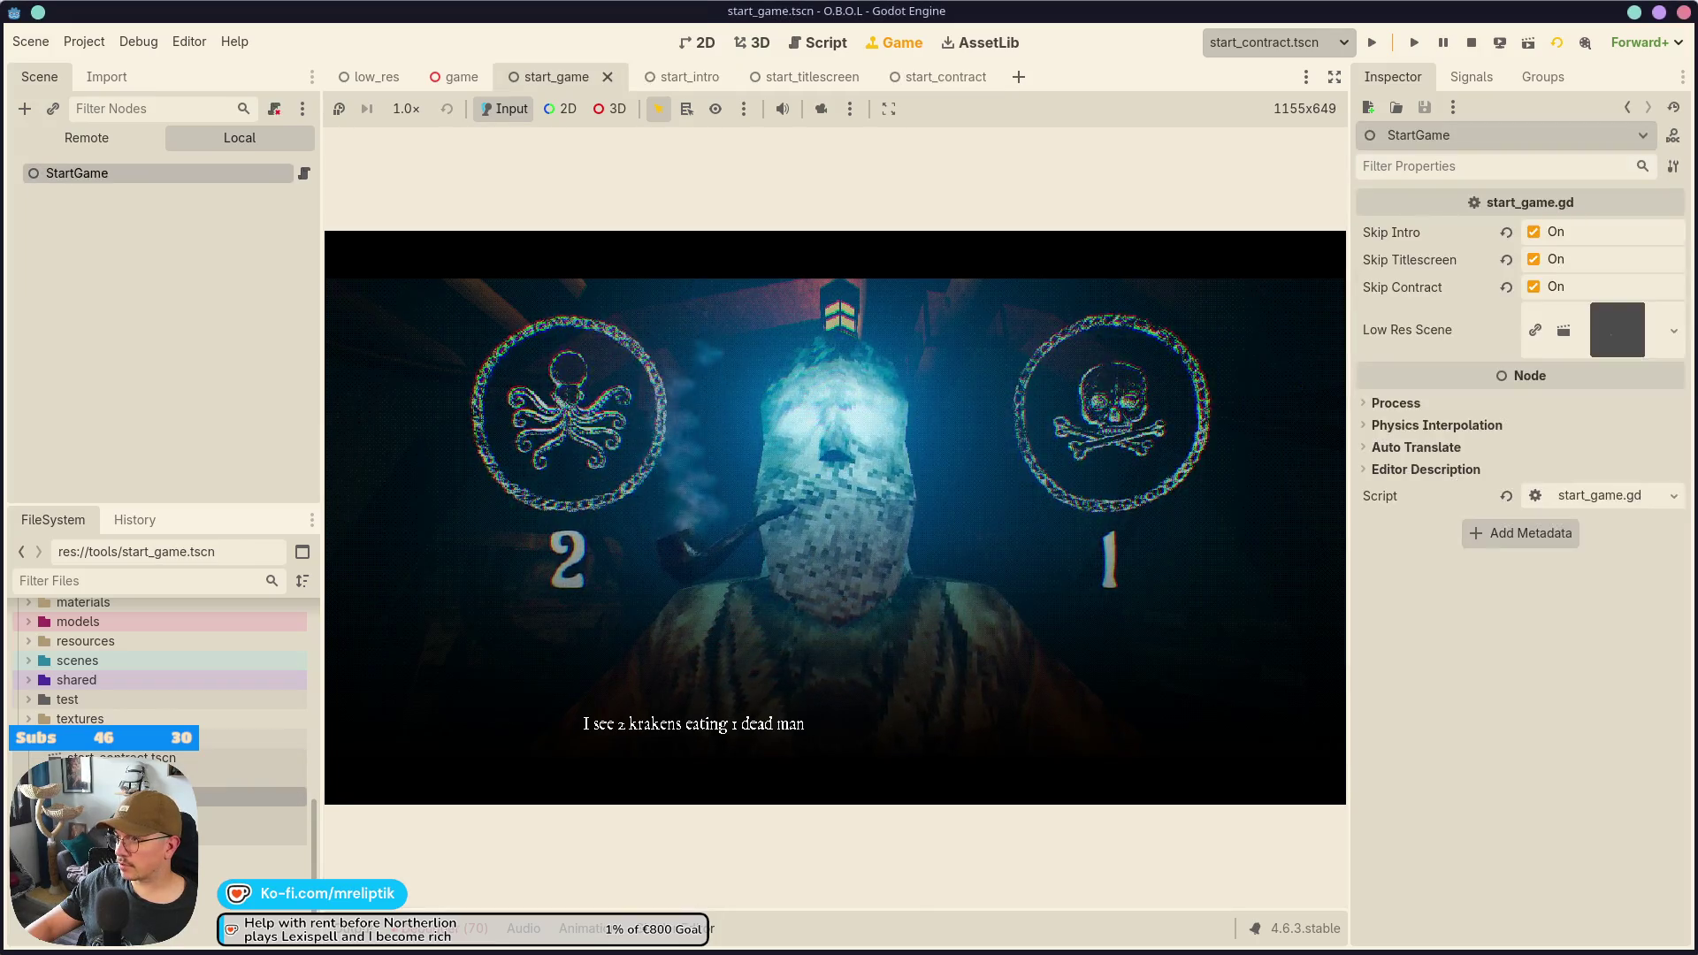
pyautogui.doubleClick(247, 815)
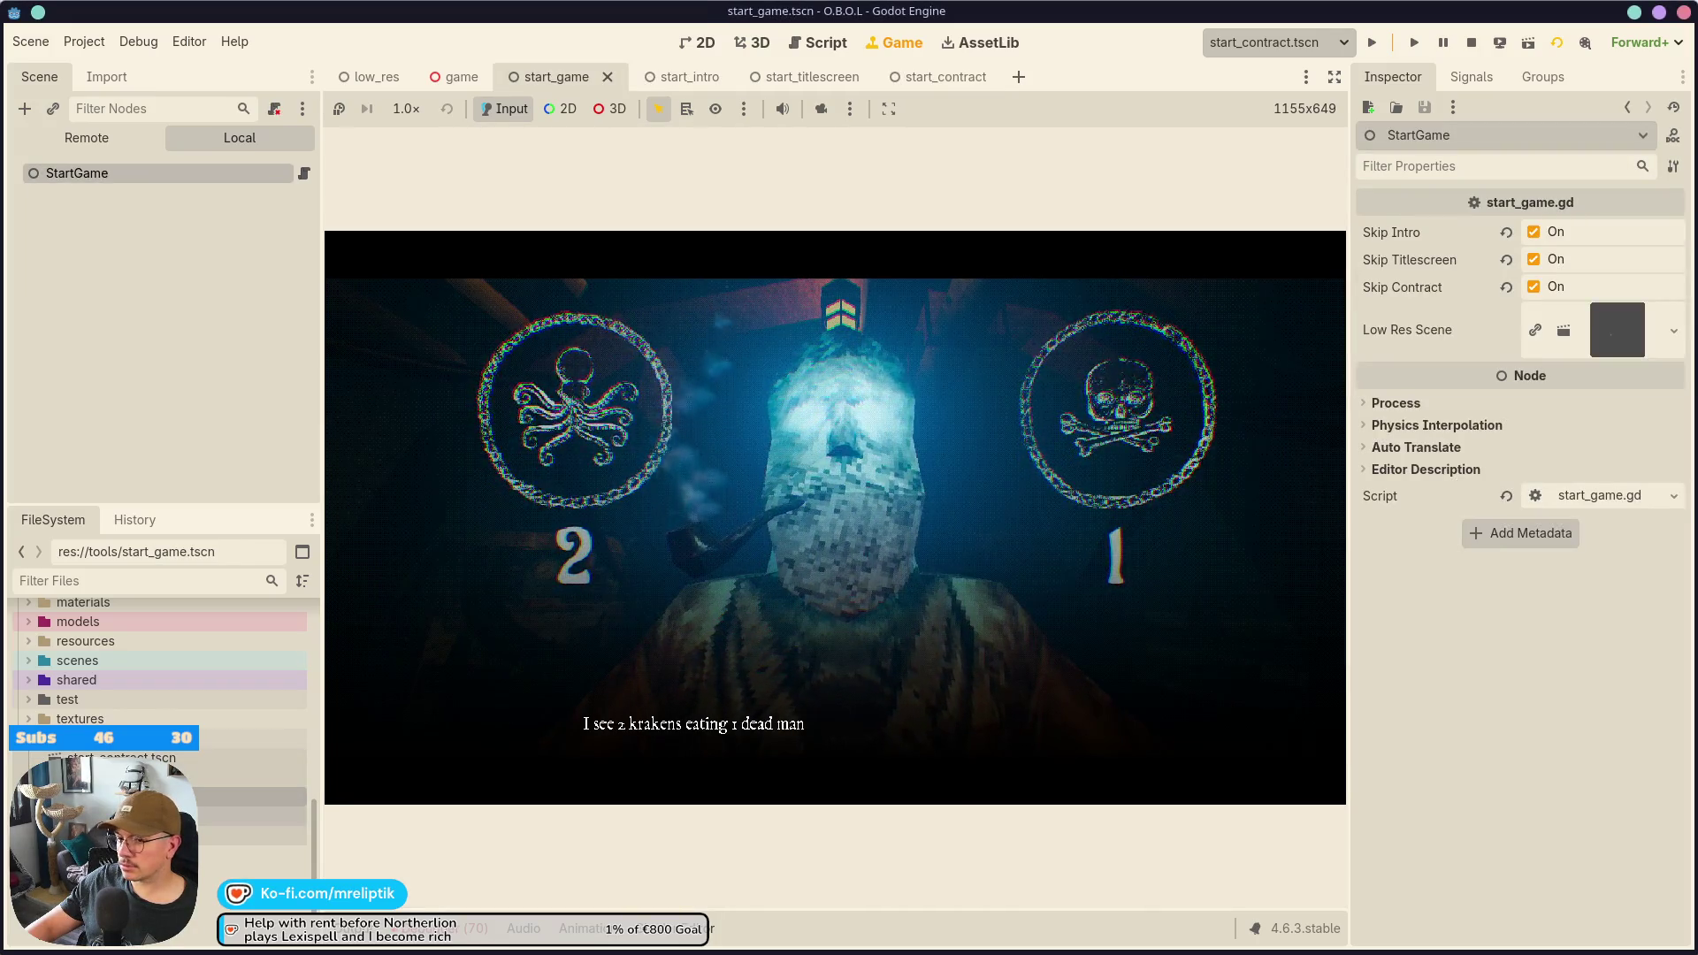
pyautogui.doubleClick(248, 836)
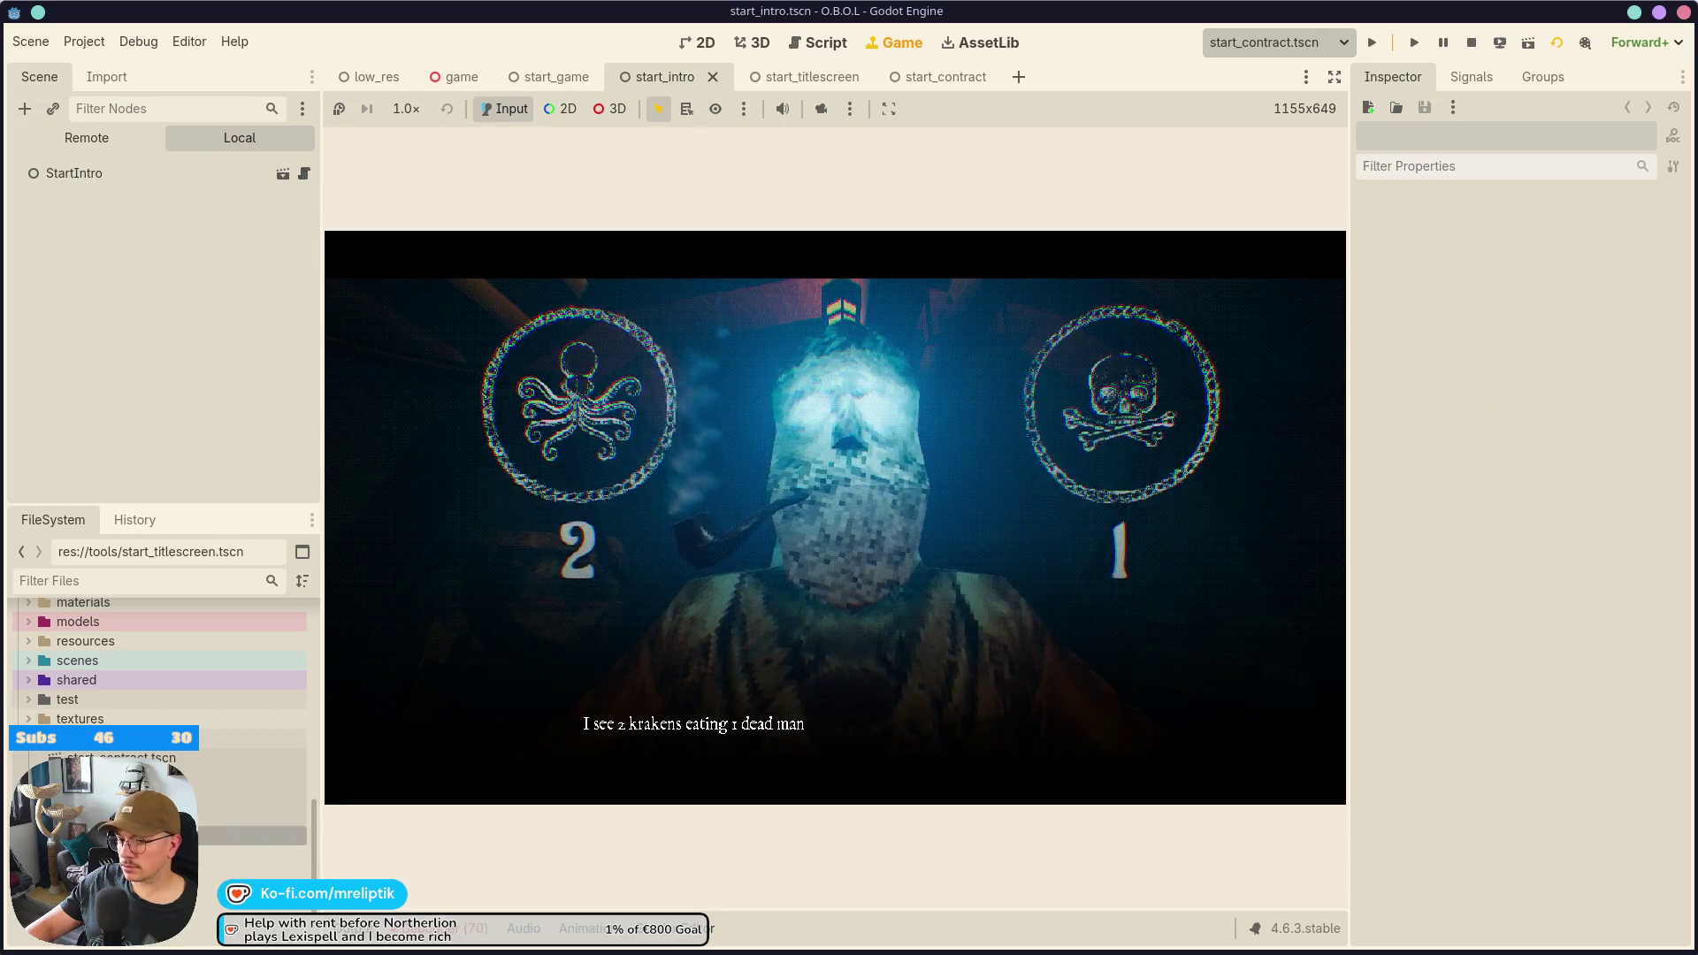
pyautogui.click(118, 174)
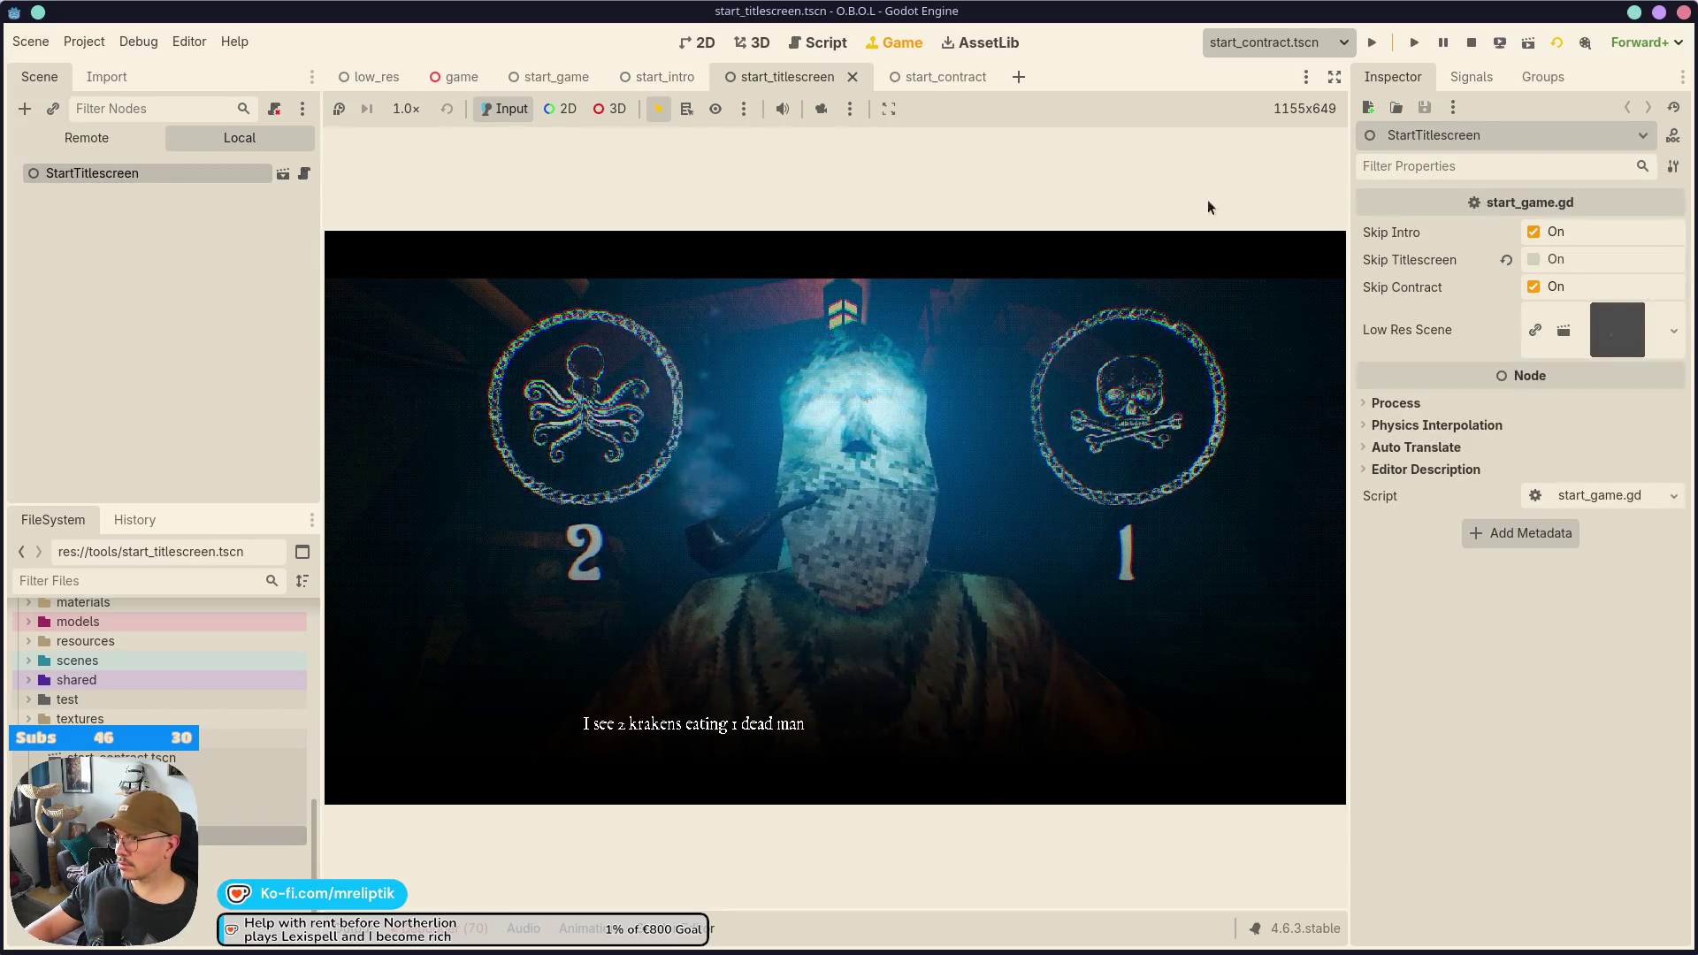
# Run the game, try signing the contract and grabbing the knife unsigned, then stop it.
pyautogui.click(1413, 43)
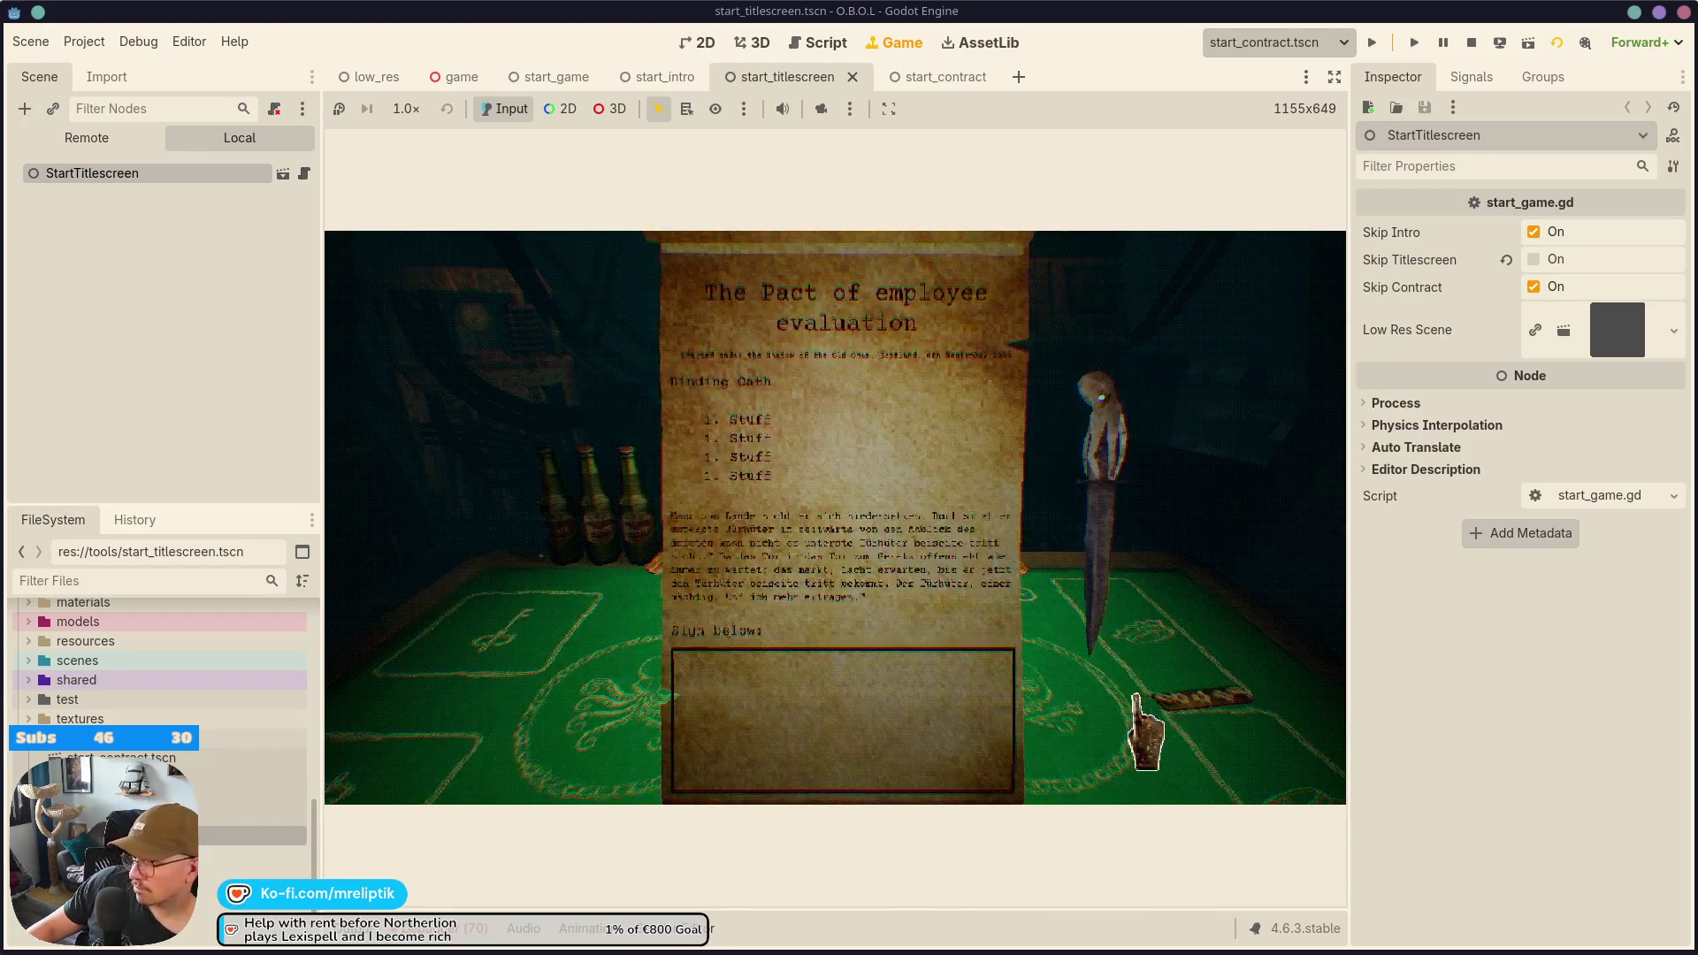
pyautogui.click(811, 738)
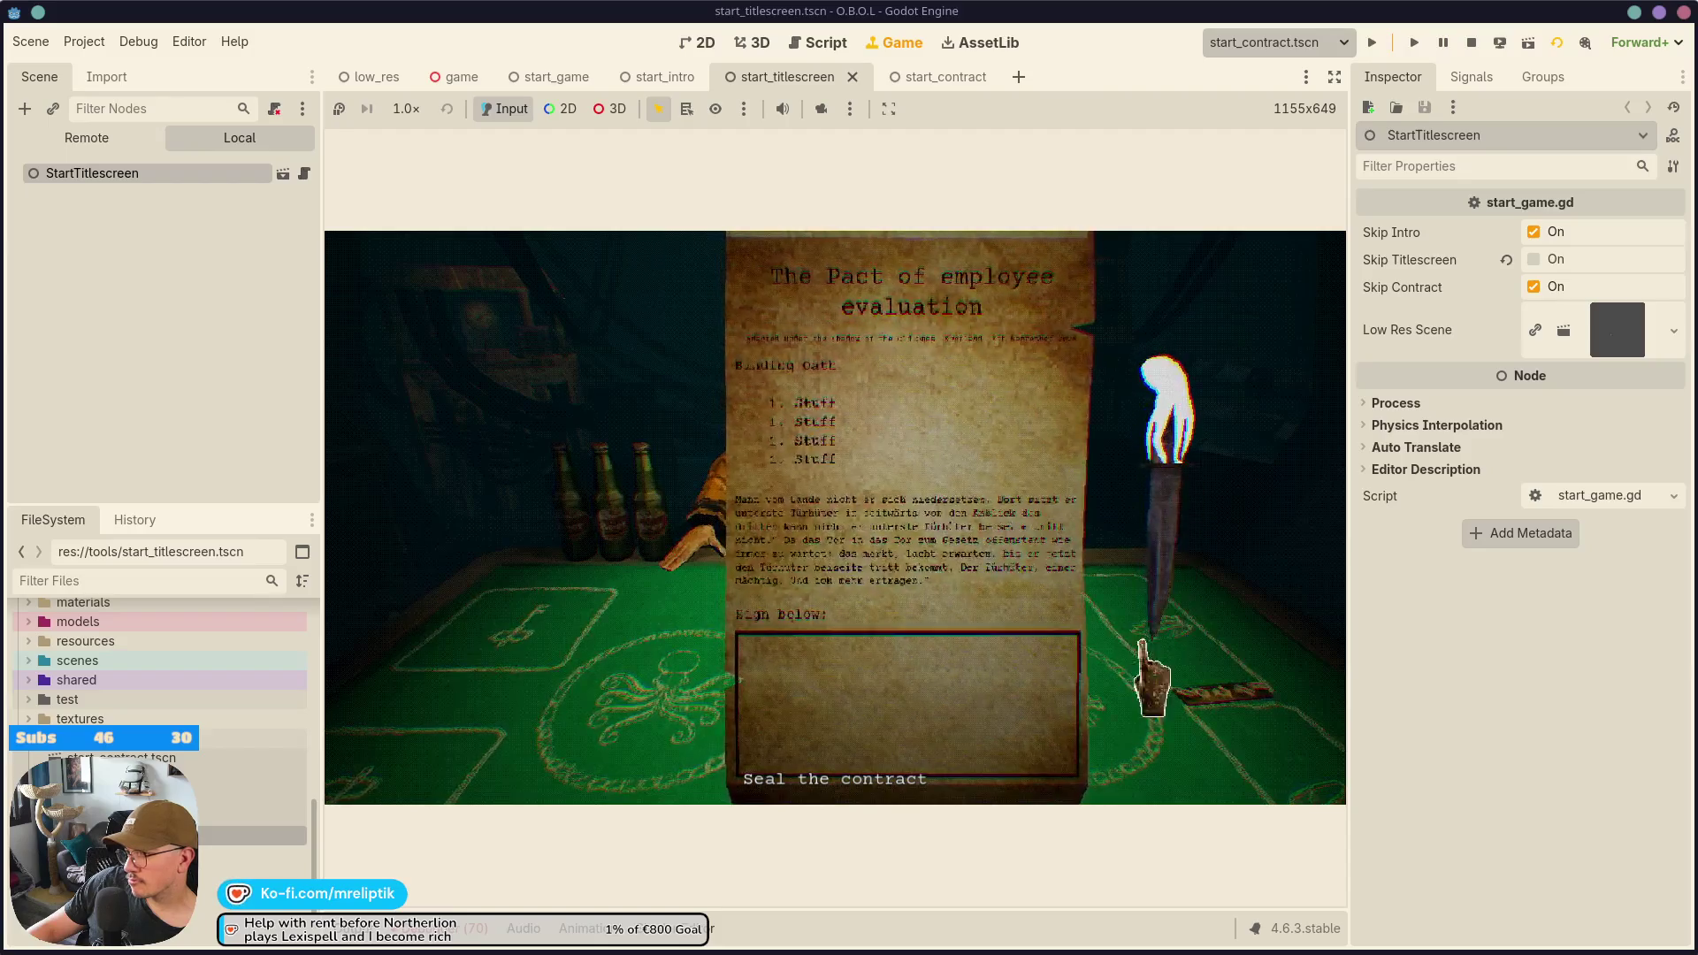
pyautogui.click(1185, 469)
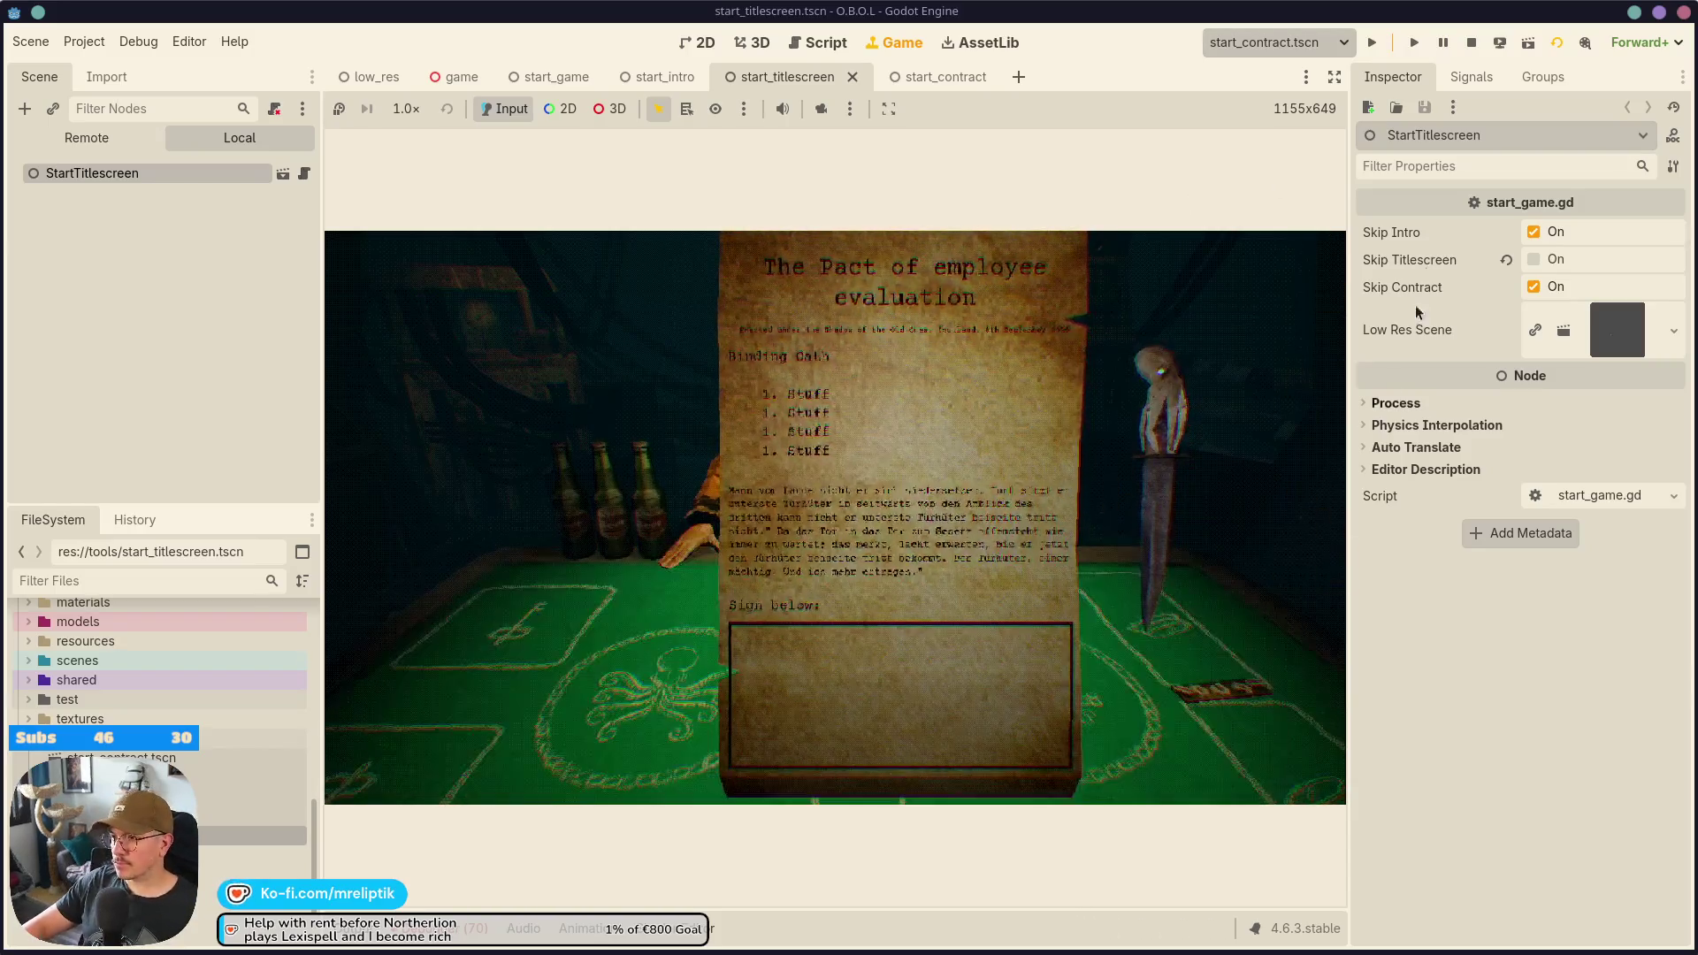
pyautogui.click(1469, 43)
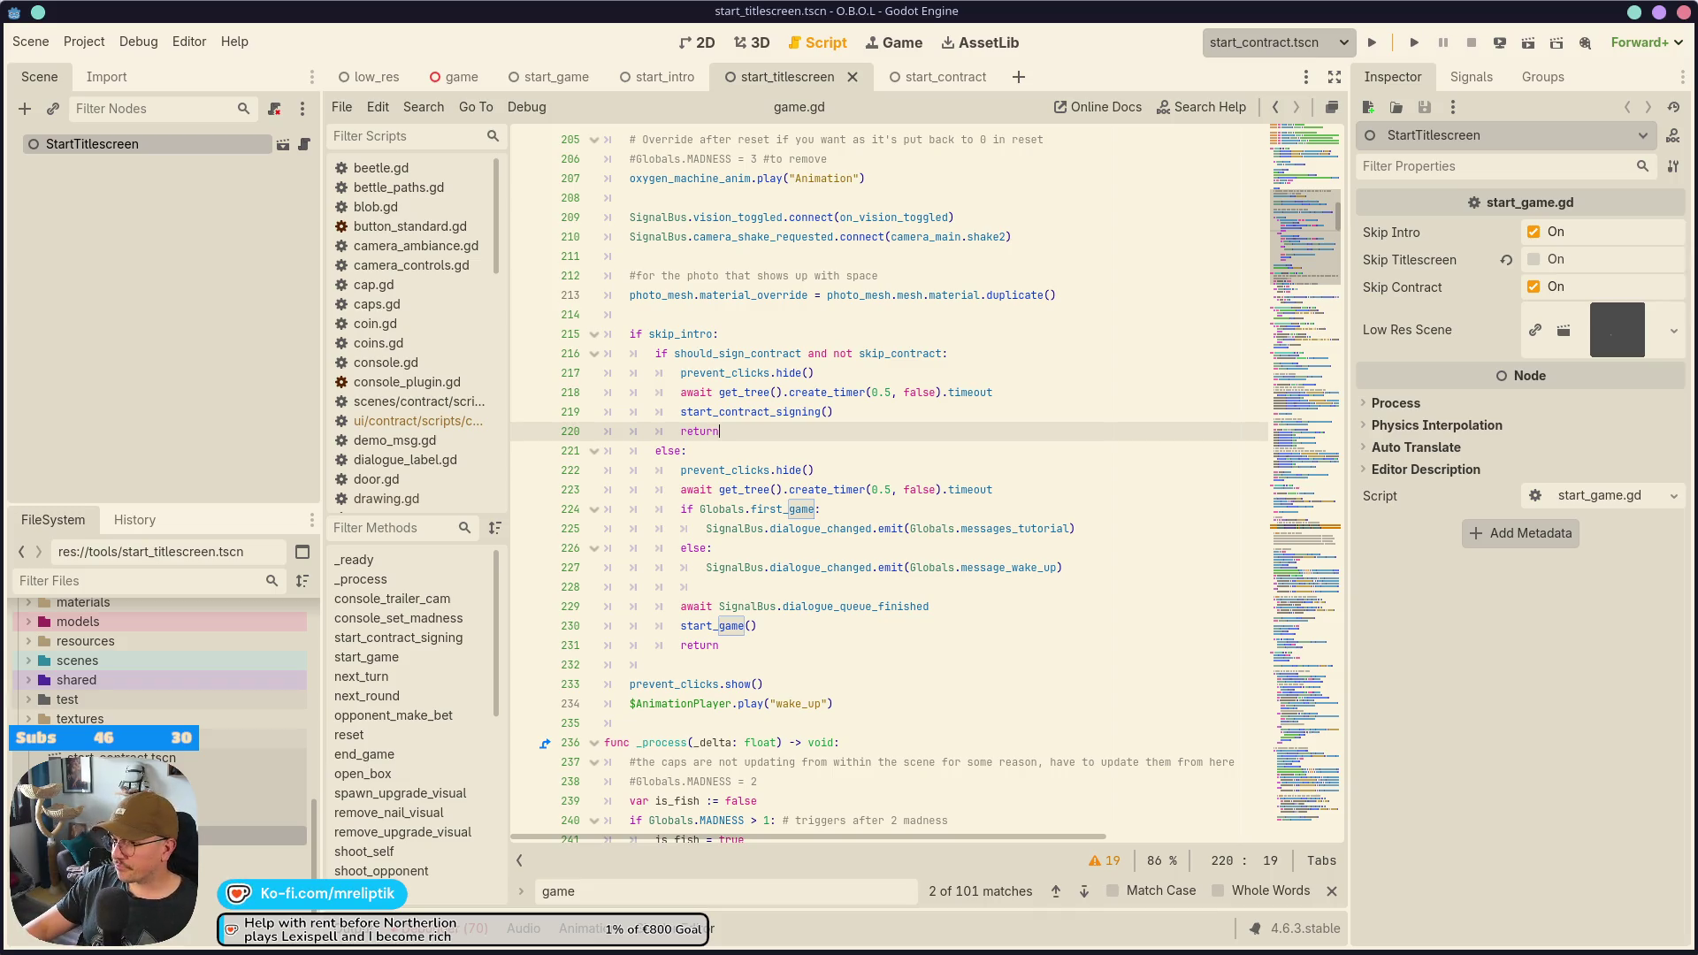
# Close the start_titlescreen, start_contract, start_intro and start_game scene tabs.
pyautogui.click(661, 125)
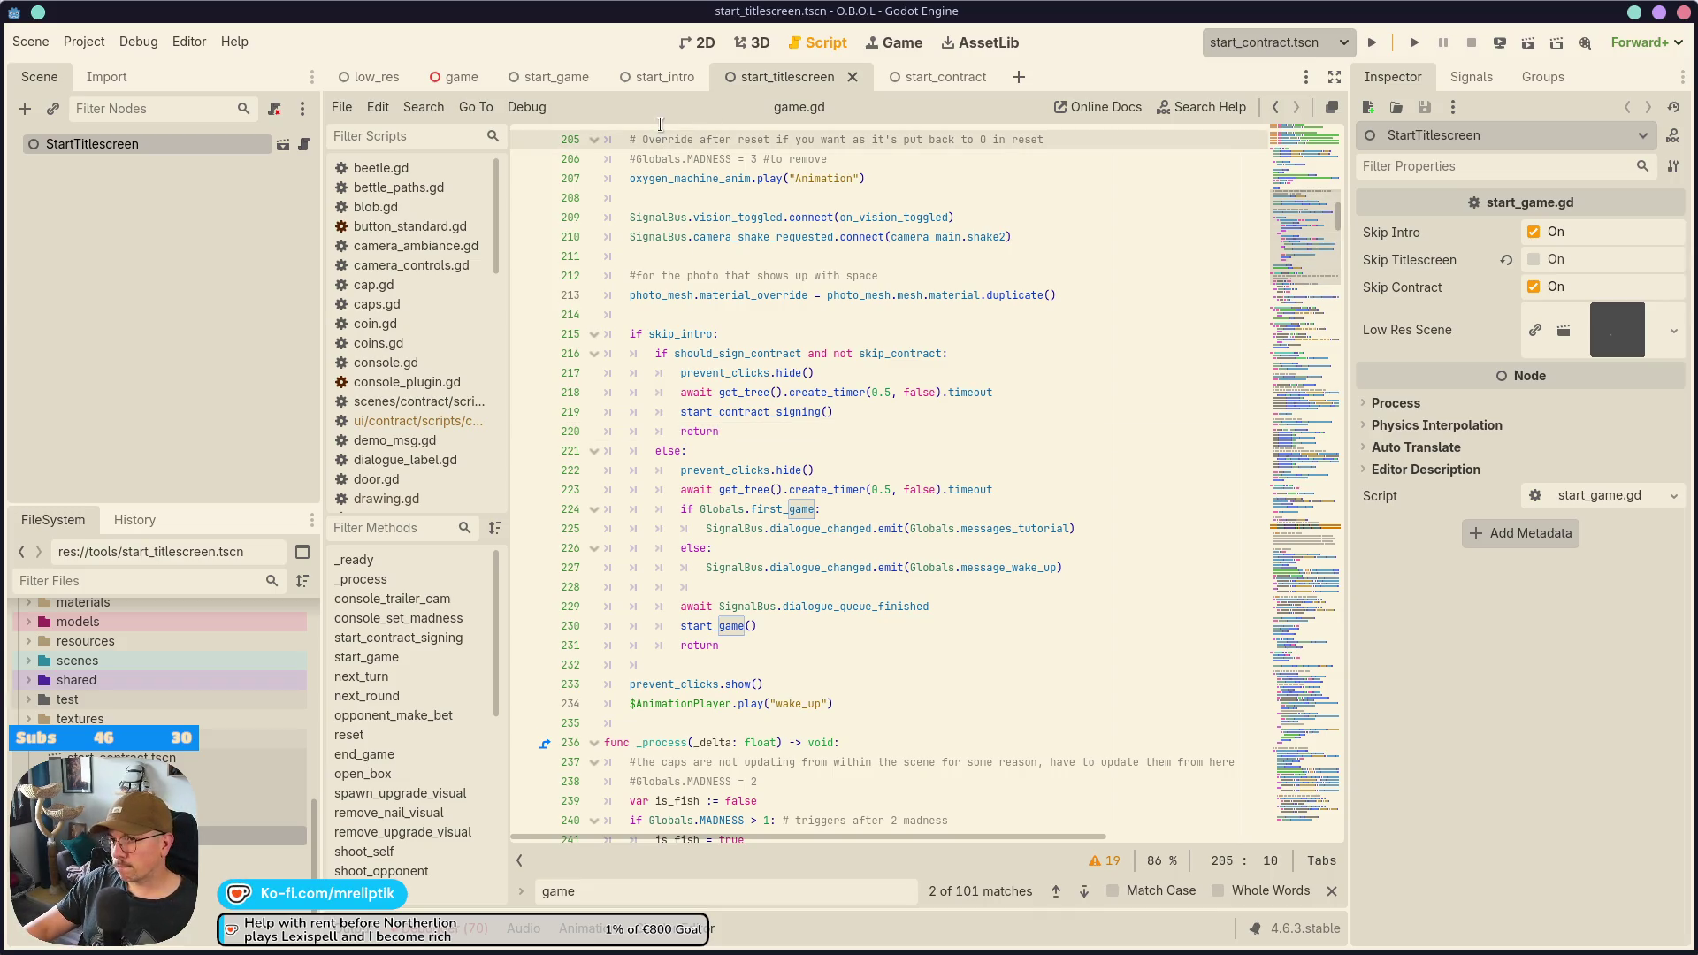
pyautogui.click(854, 78)
pyautogui.click(840, 78)
pyautogui.click(699, 77)
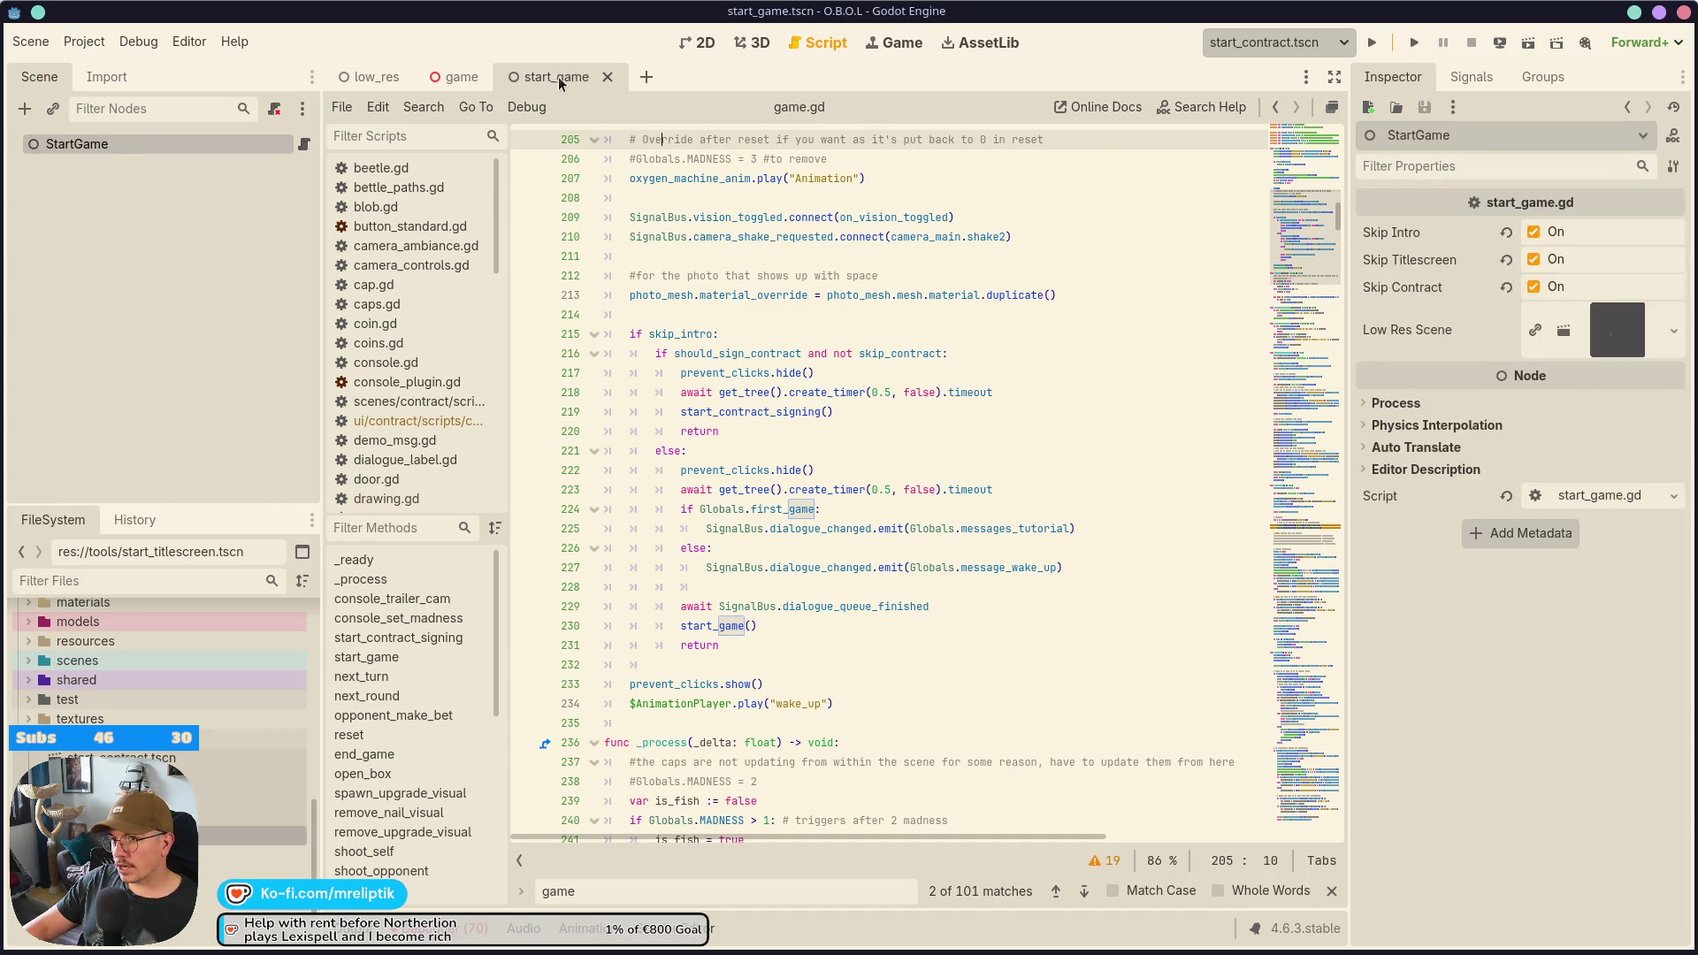
pyautogui.click(597, 78)
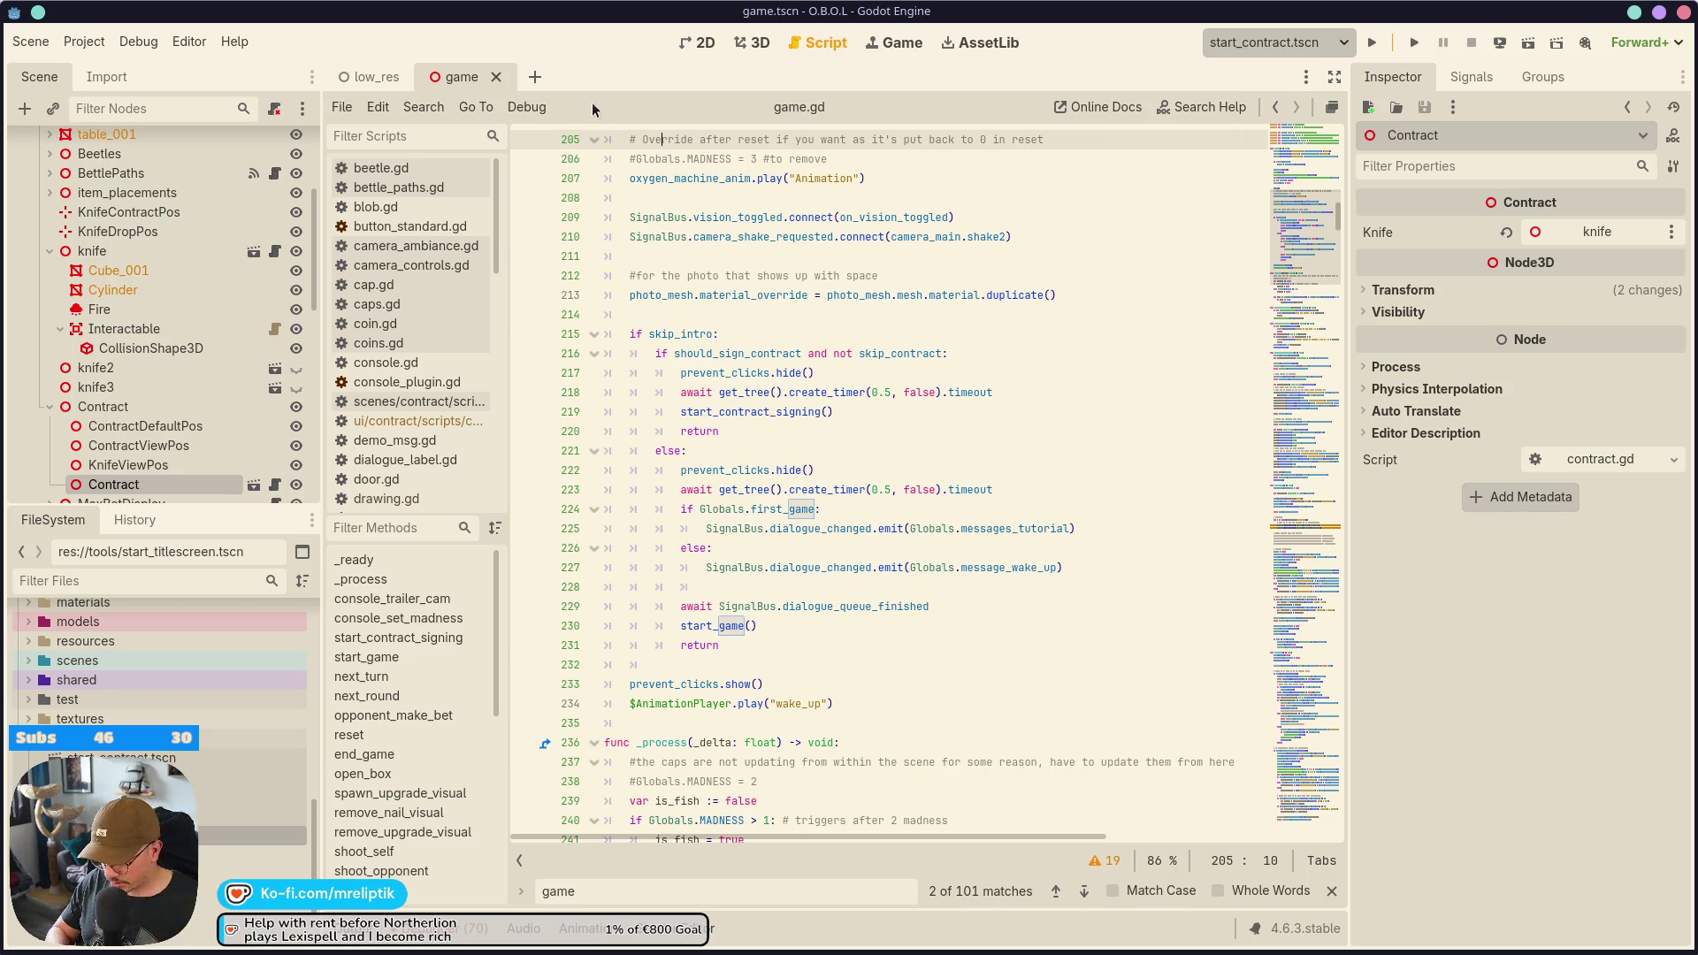
# Quick-open titlescreen_3d.tscn and view it in 3D.
pyautogui.hotkey('ctrl', 'shift', 'o')
pyautogui.write('titlescreen_3d')
pyautogui.press('Return')
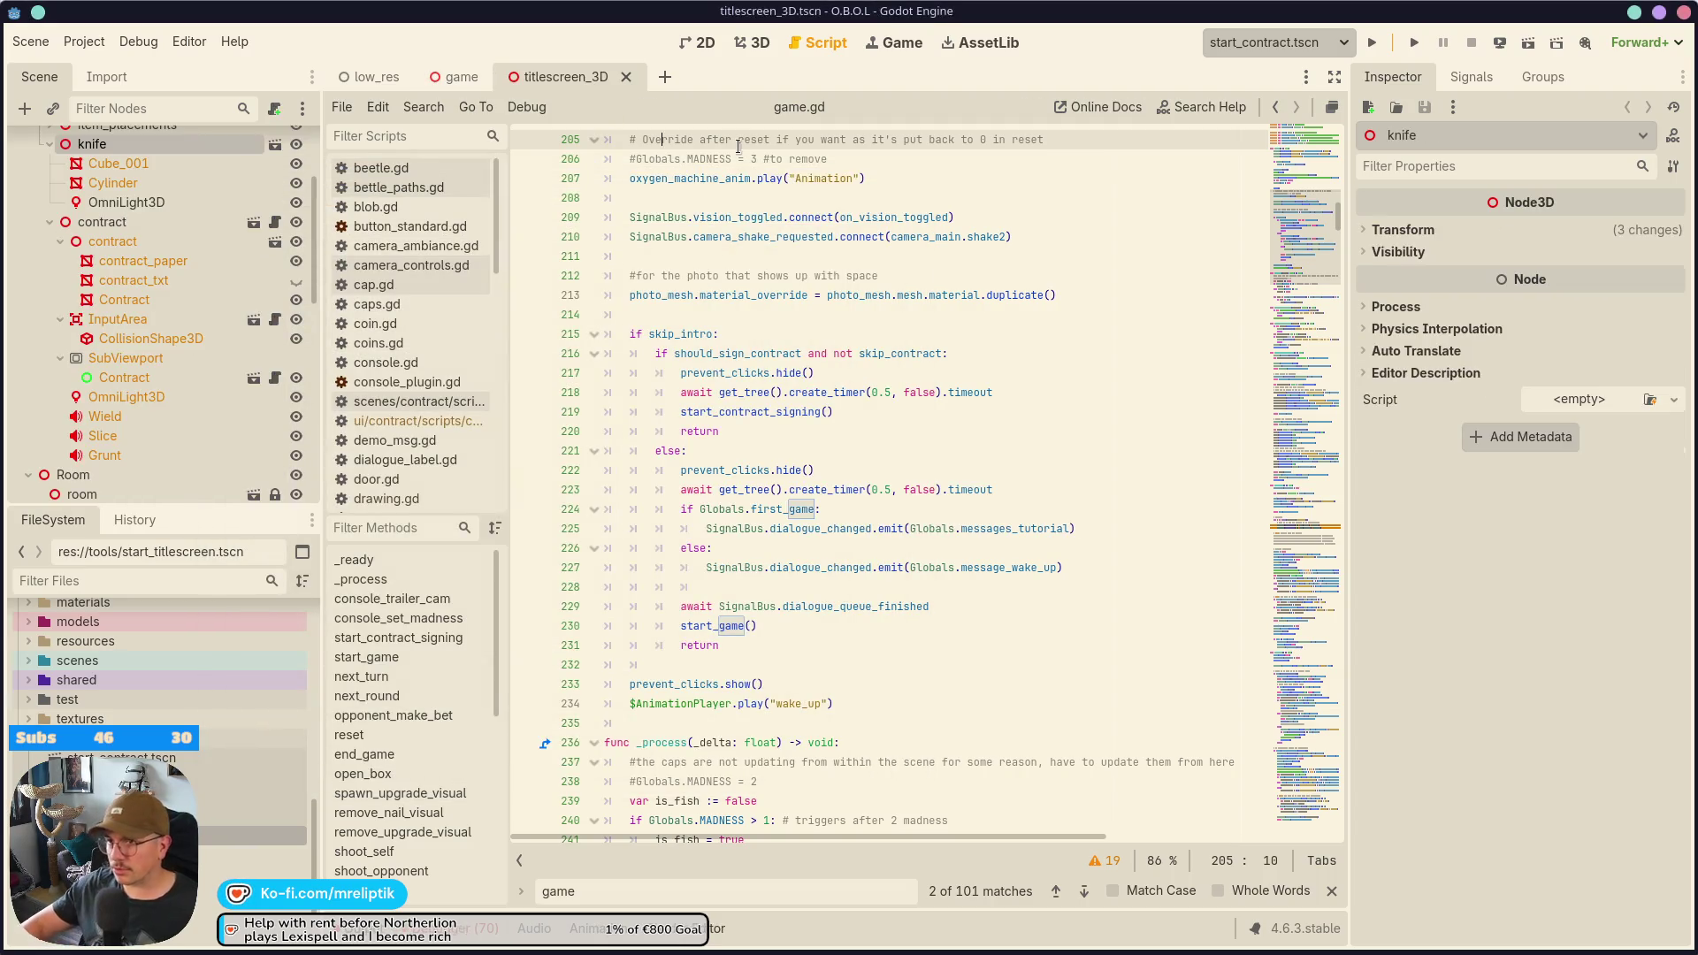
pyautogui.click(695, 42)
pyautogui.click(175, 221)
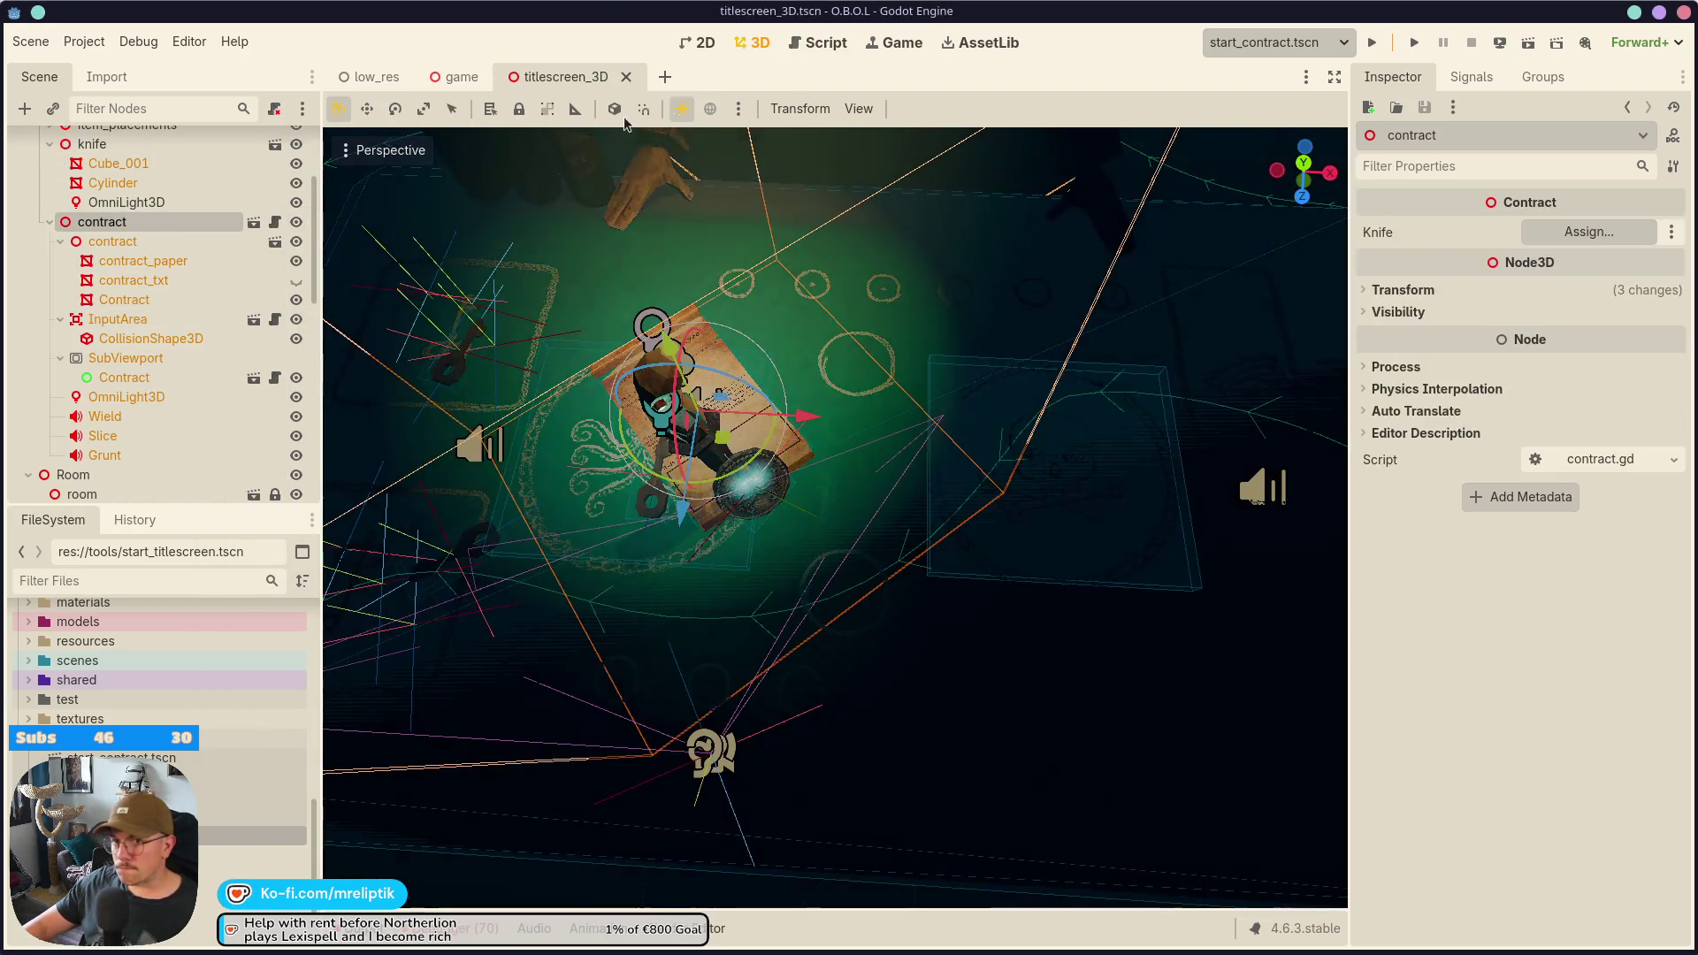
# Collapse the contract and knife branches in the scene tree, then bring up the game scene.
pyautogui.rightClick(146, 223)
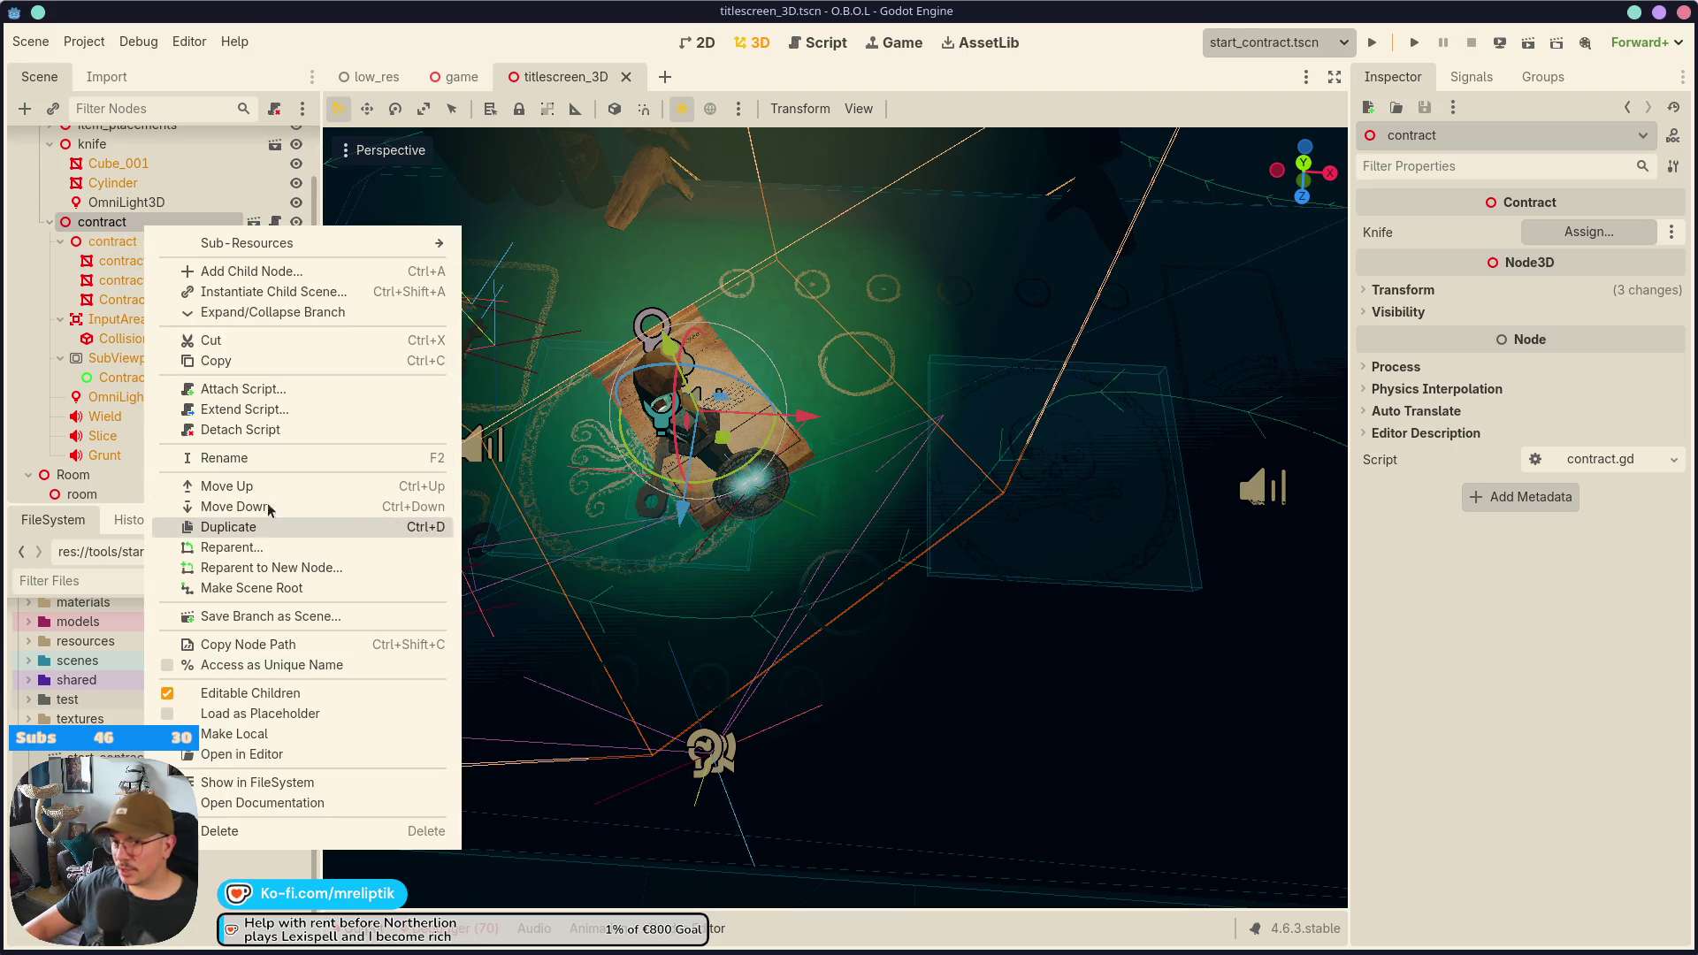
pyautogui.click(287, 432)
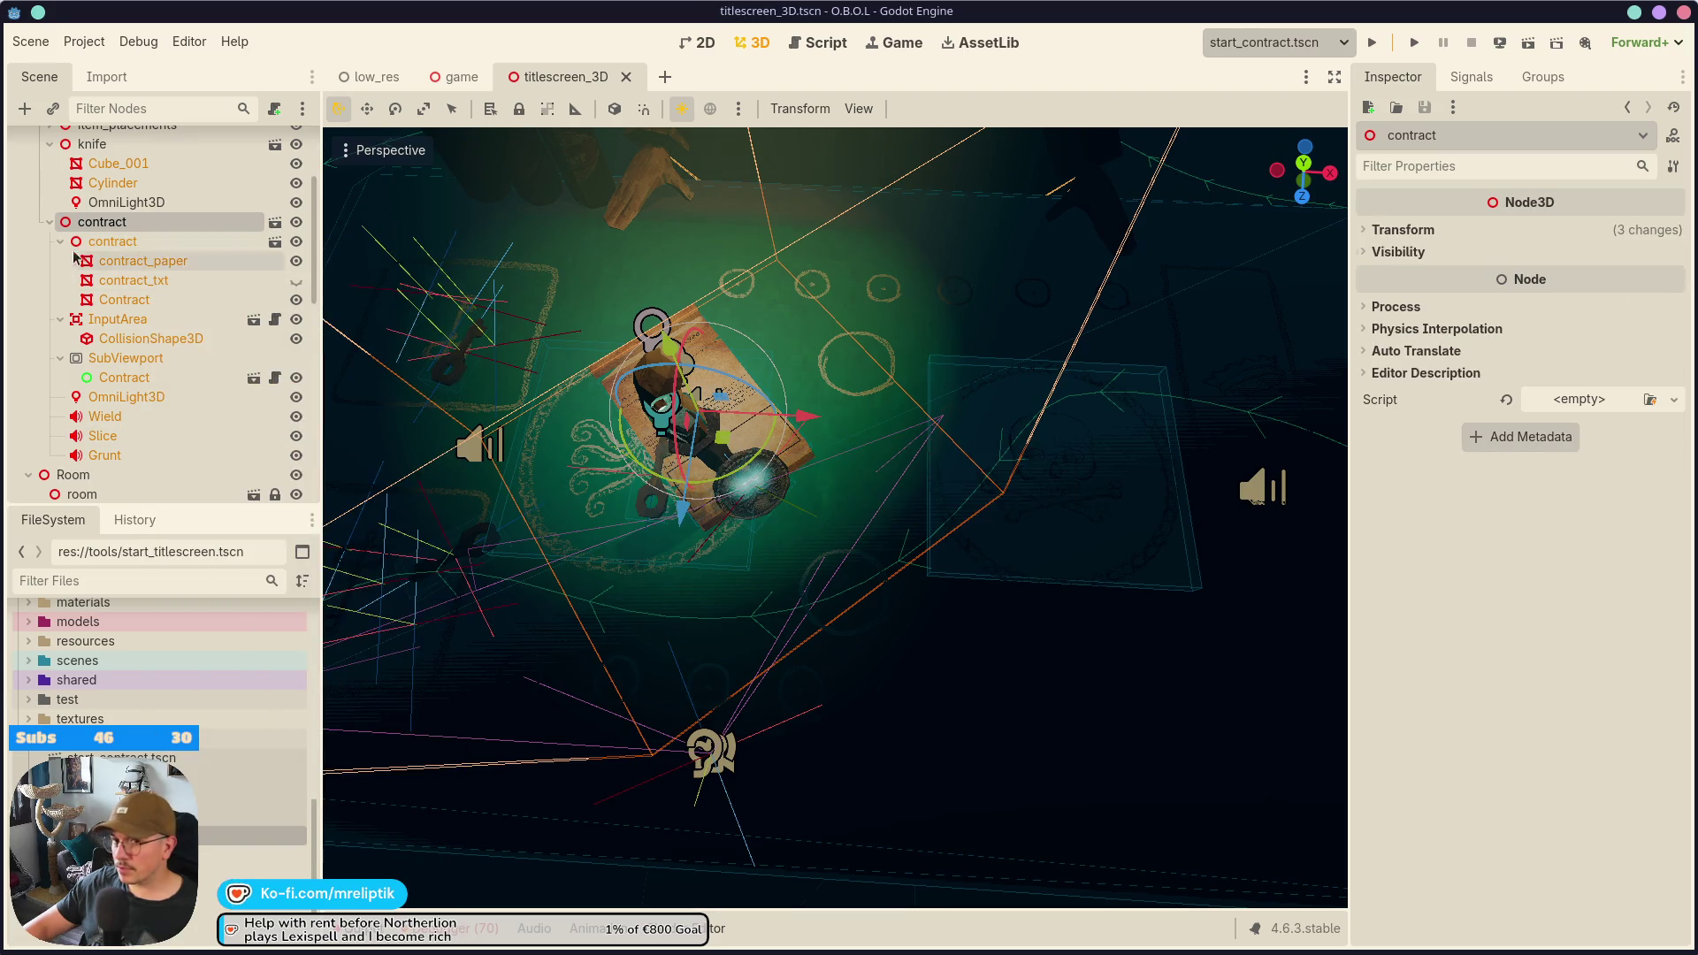
pyautogui.click(49, 221)
pyautogui.scroll(3, 82, 322)
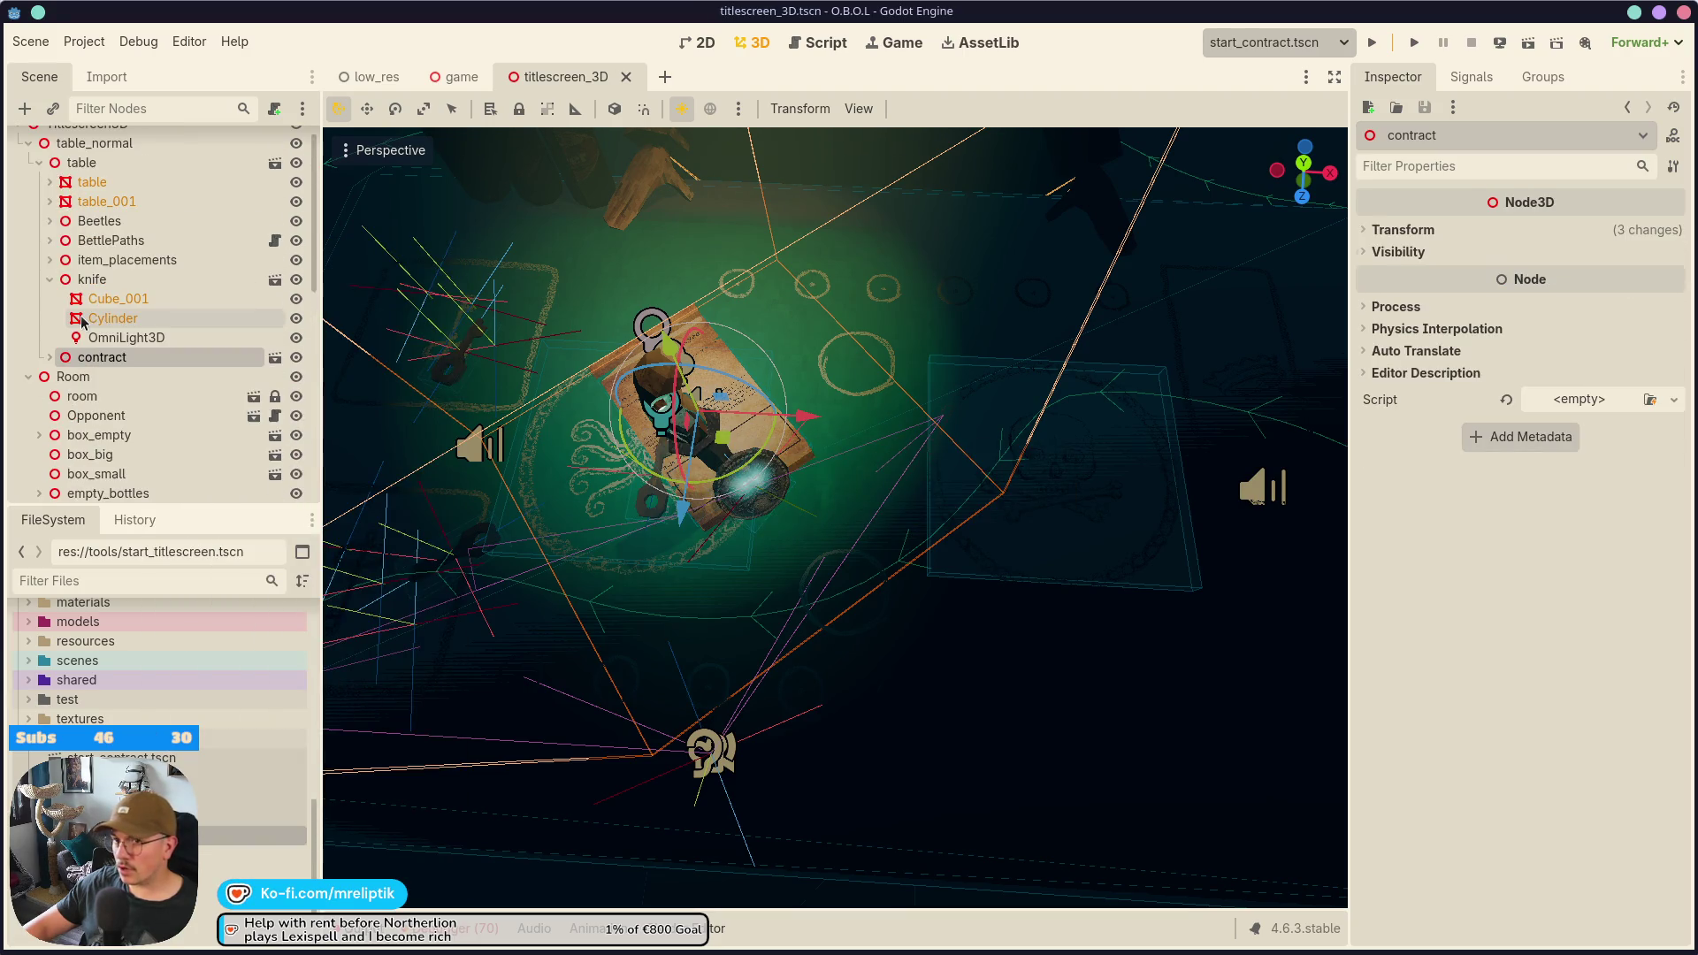
pyautogui.click(49, 280)
pyautogui.click(462, 77)
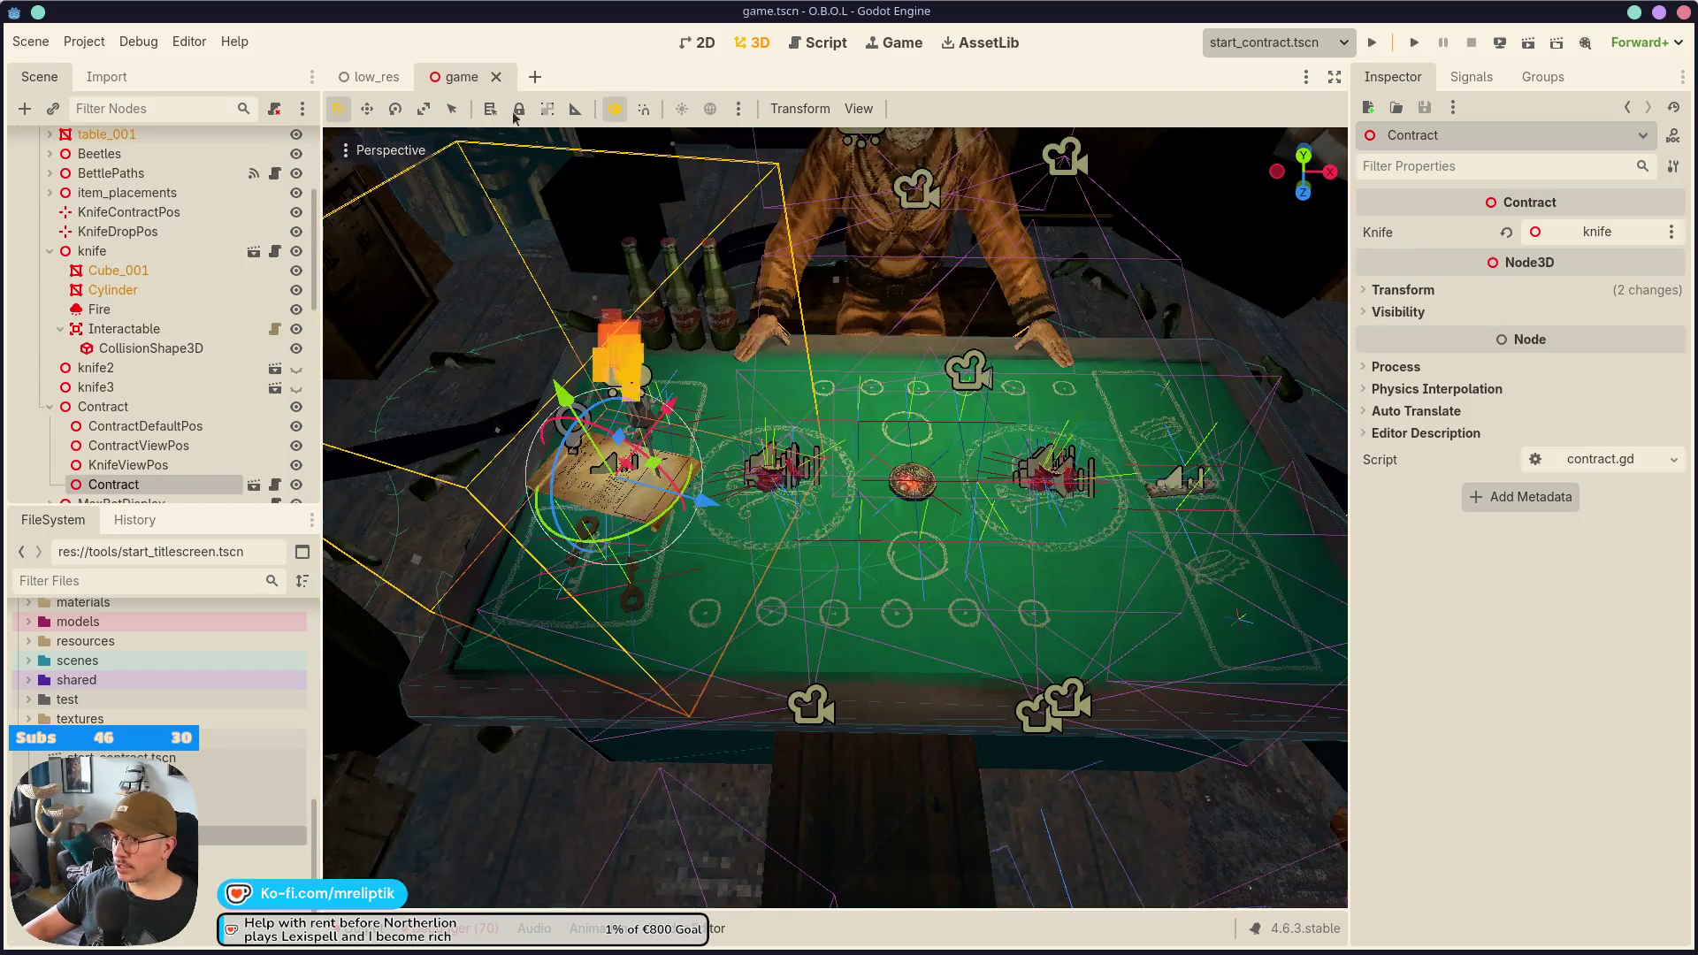
pyautogui.hotkey('alt', 'Tab')
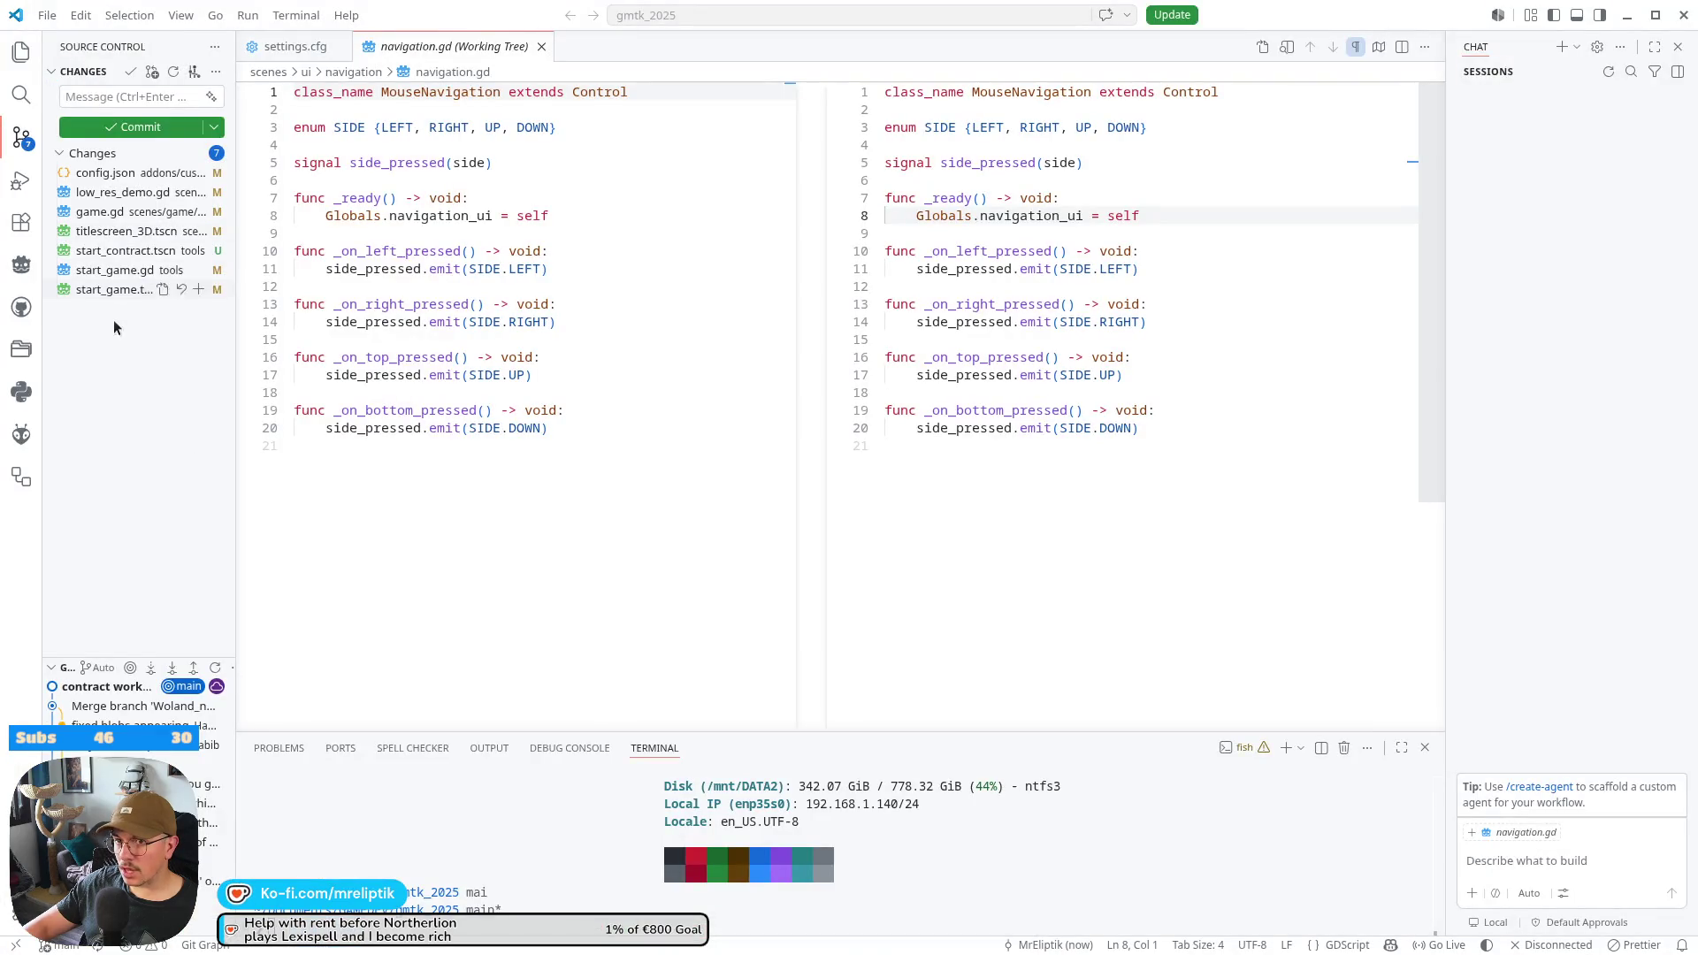
# Stage and commit titlescreen_3D.tscn as 'remove script on contract to avoid interac…', then view the low_res_demo.gd diff.
pyautogui.click(166, 235)
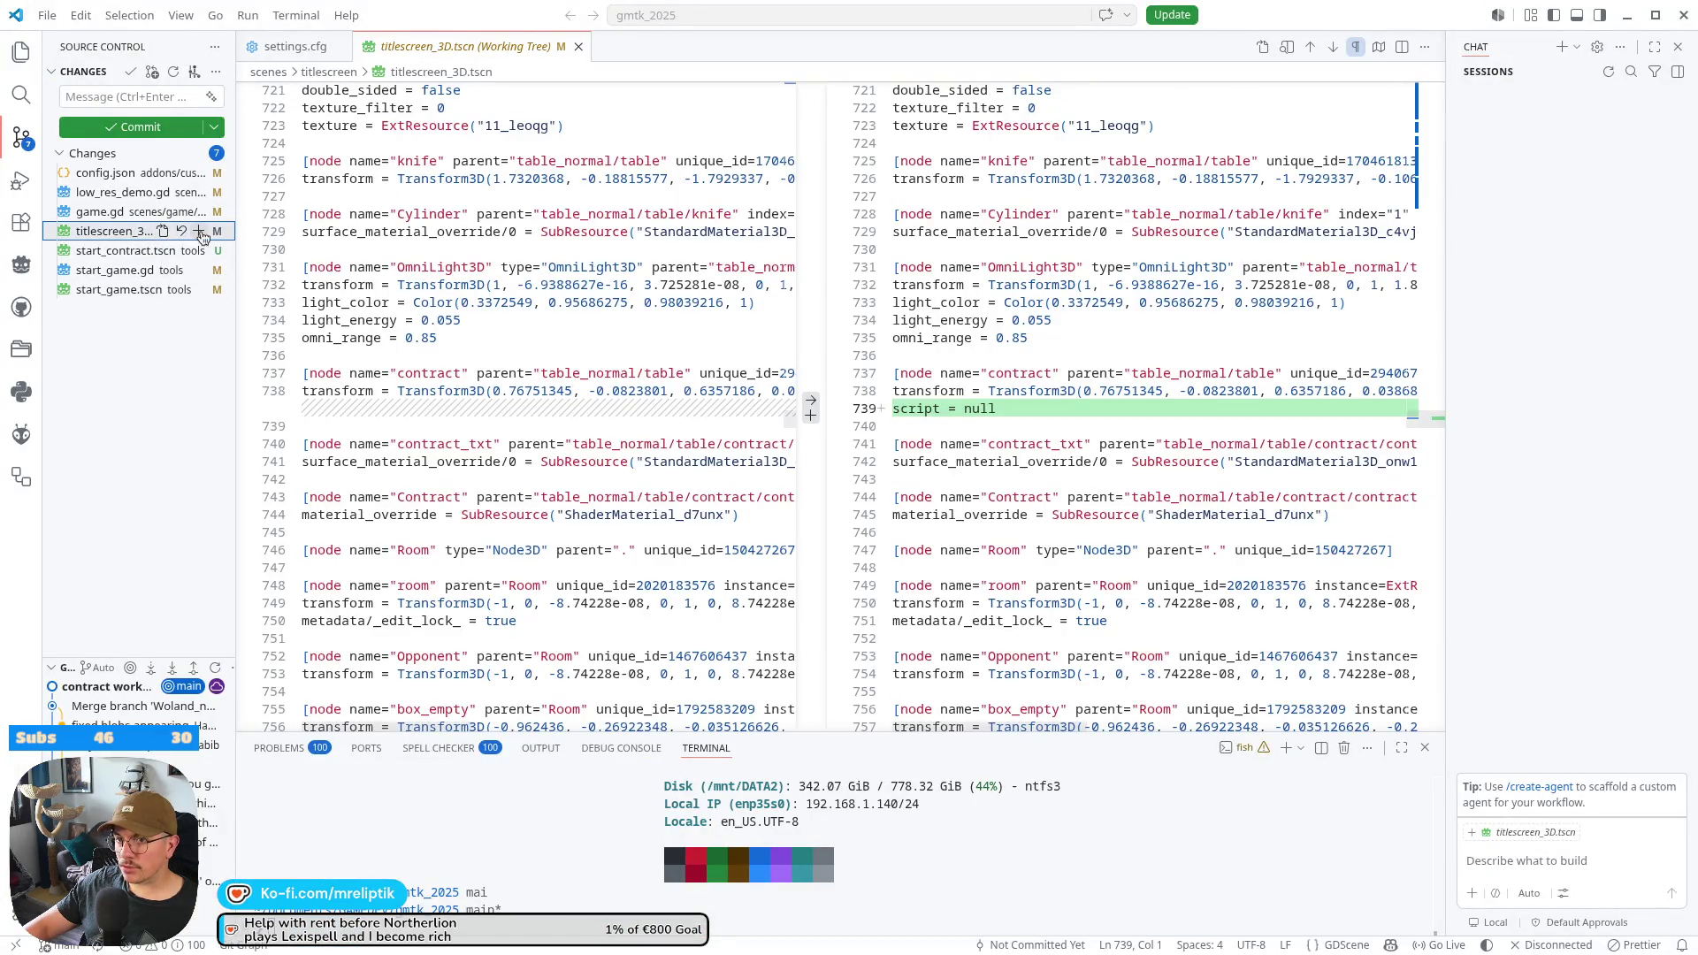
pyautogui.click(198, 230)
pyautogui.click(76, 97)
pyautogui.write('remove')
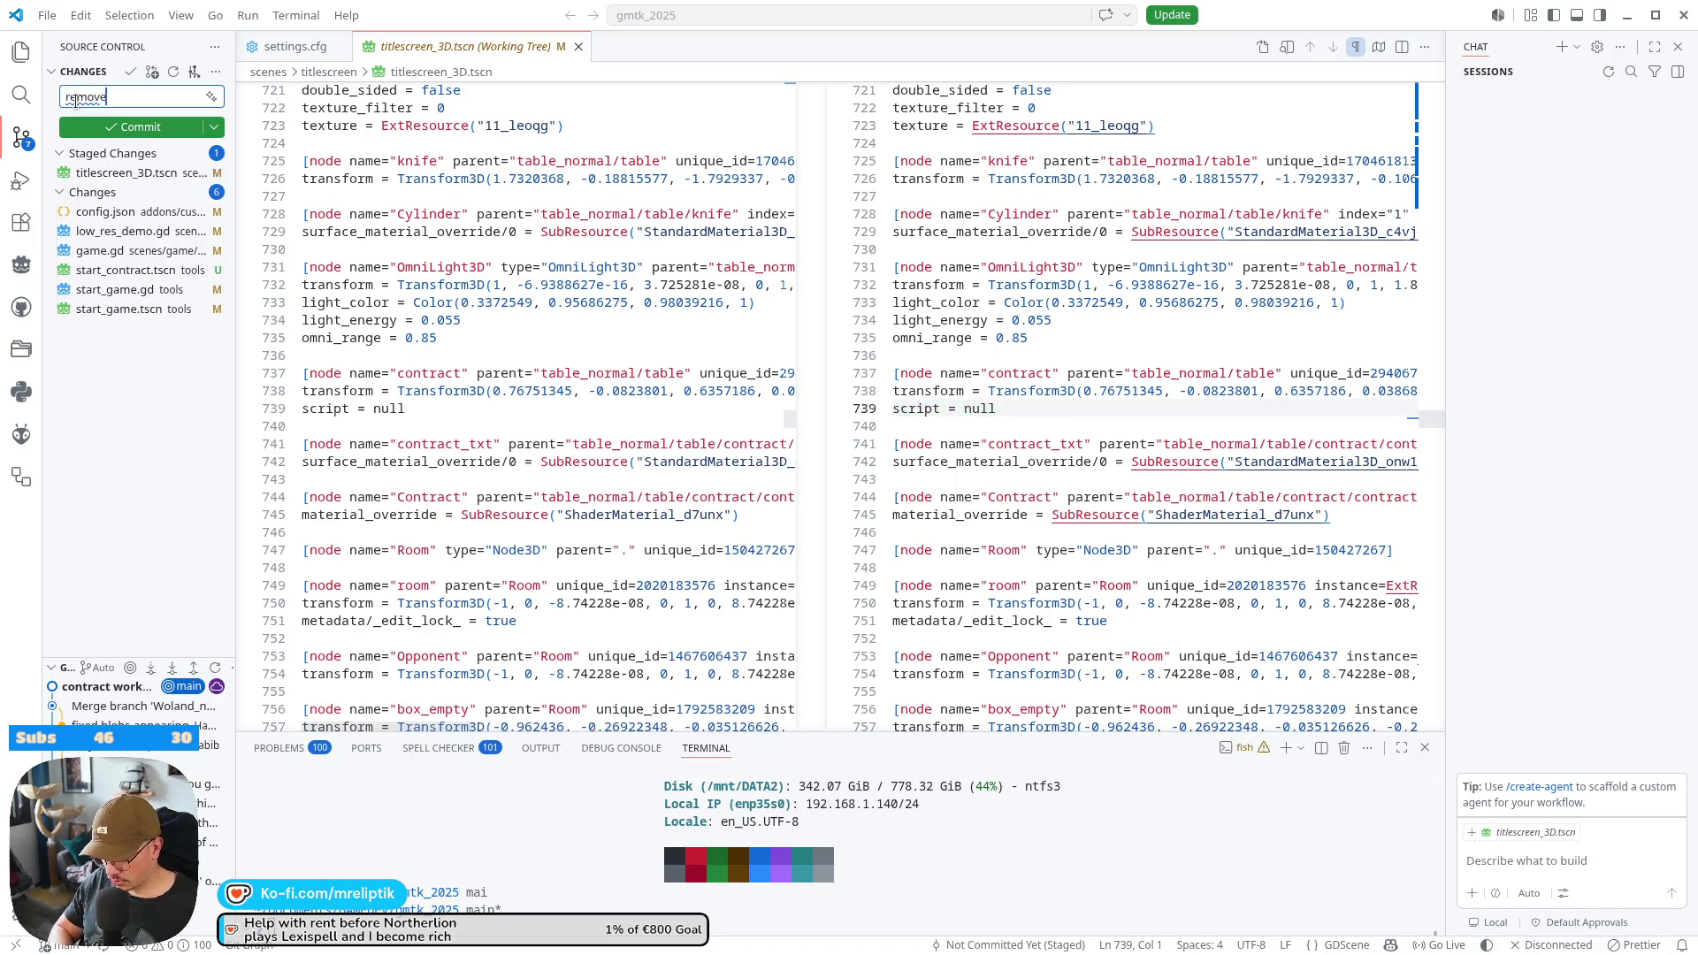
pyautogui.write(' script on contract to avoid')
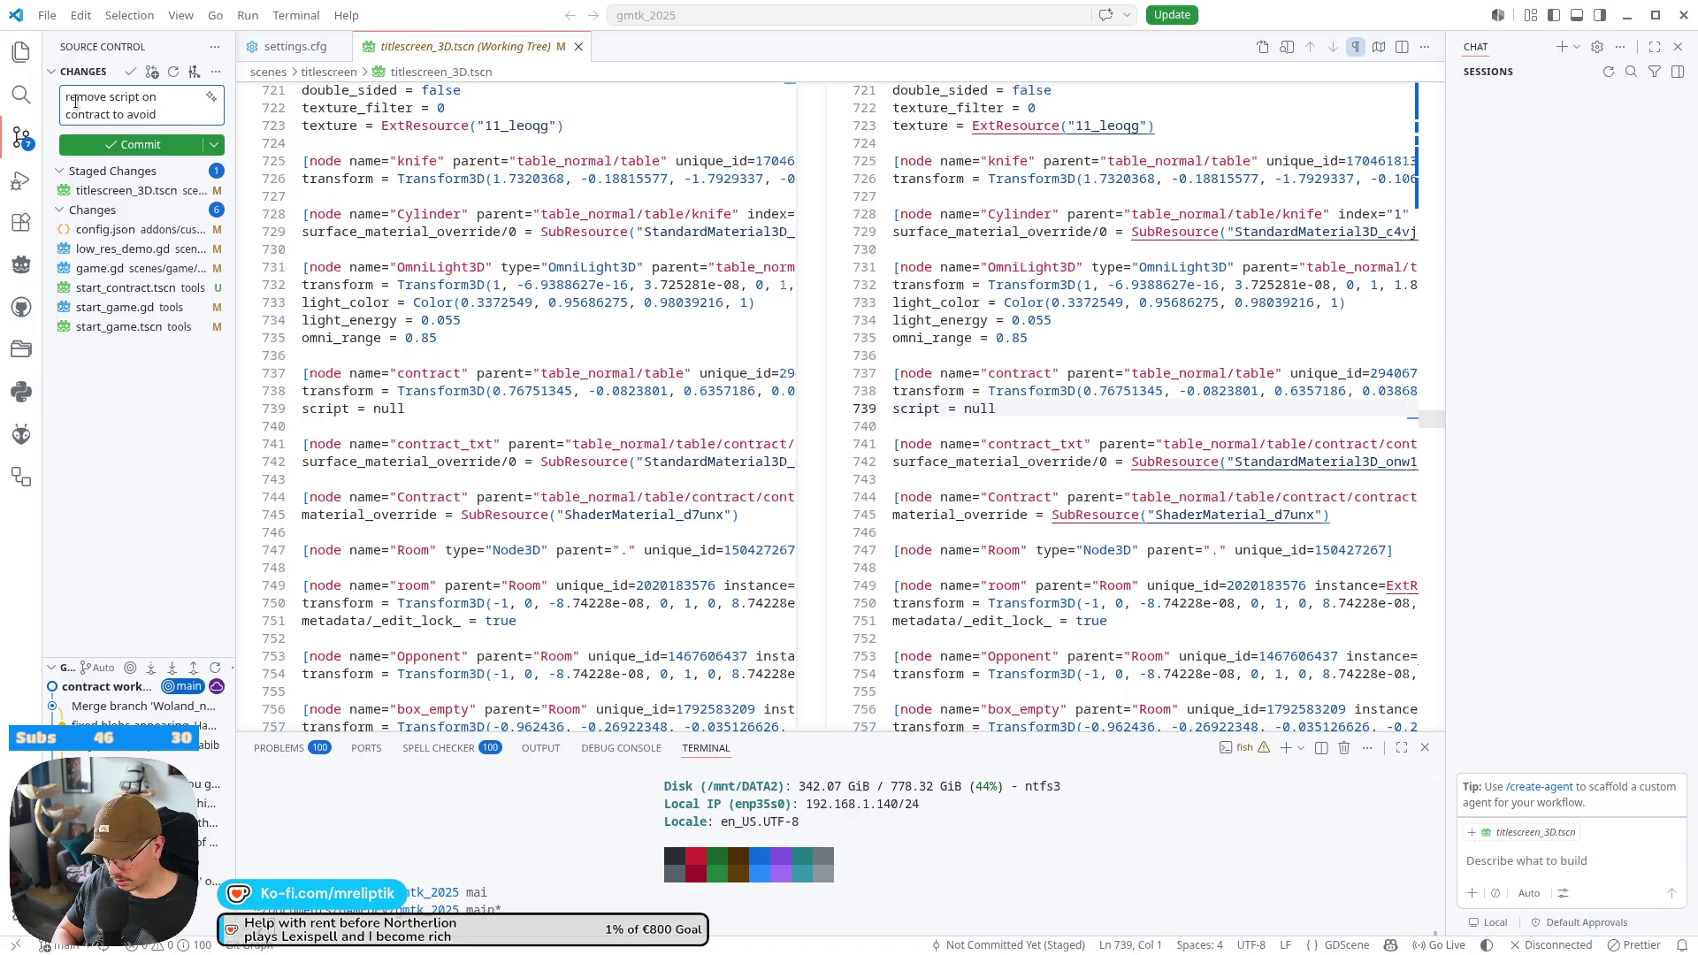
pyautogui.write(' interaction')
pyautogui.hotkey('ctrl', 'Return')
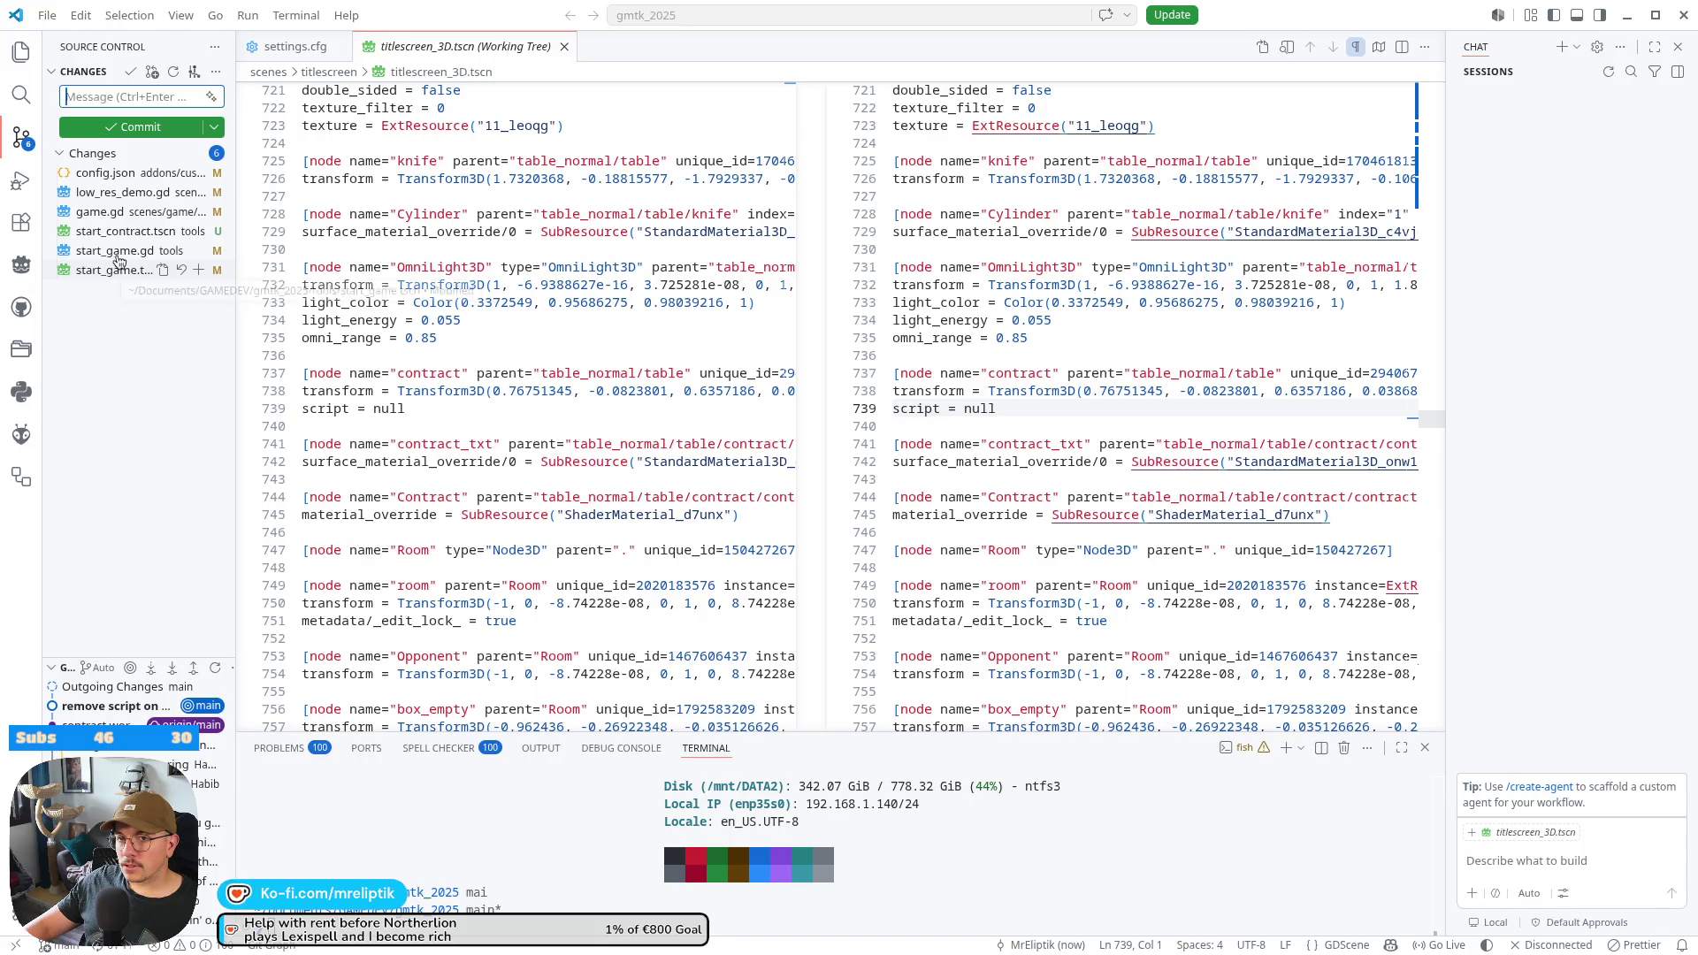
pyautogui.click(108, 192)
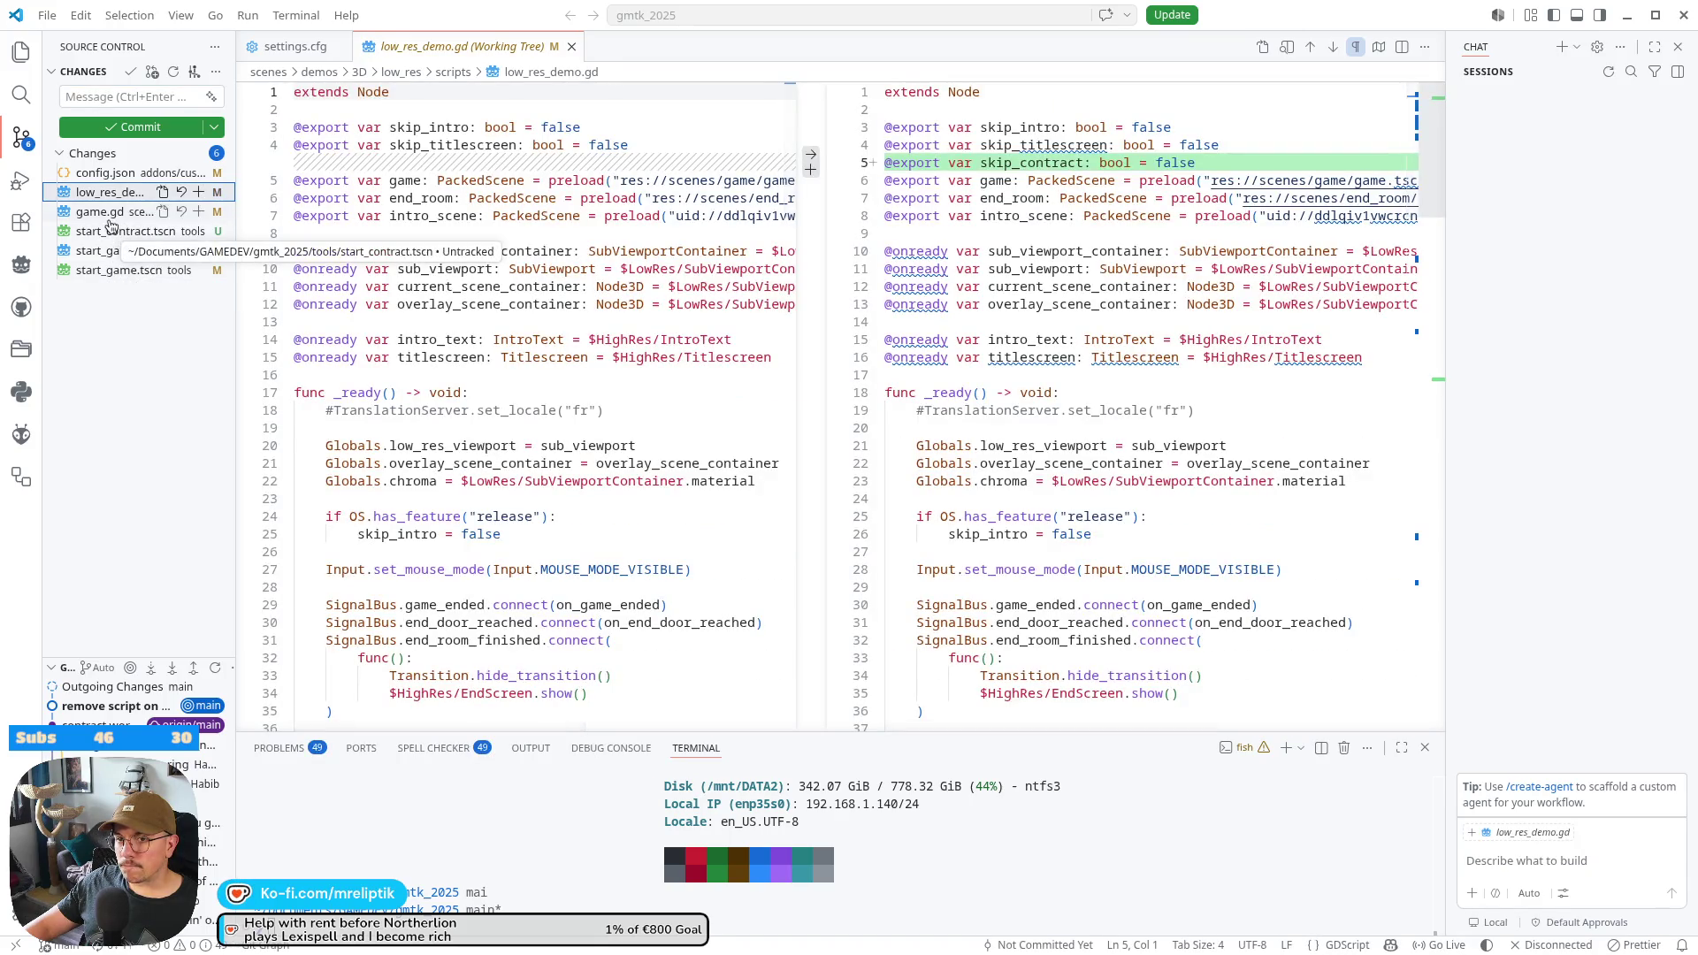
# Stage the six remaining changed files and commit them with the message 'ability to start game skip…'.
pyautogui.click(133, 211)
pyautogui.click(133, 191)
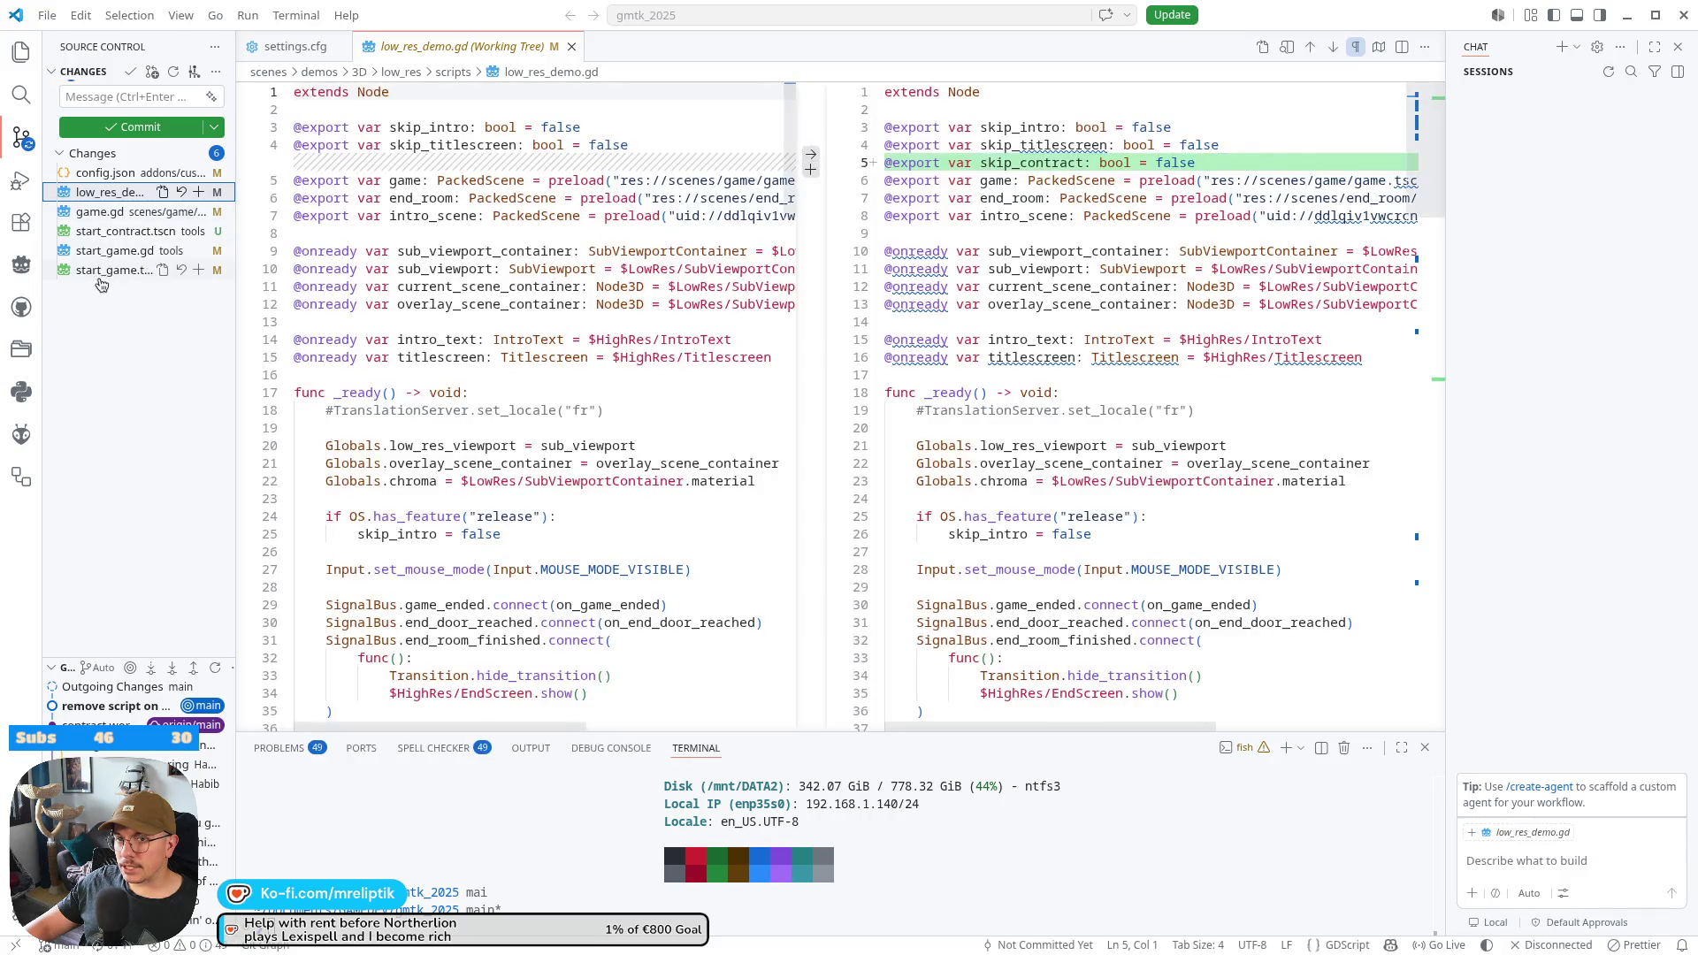
pyautogui.keyDown('shift'); pyautogui.click(118, 172); pyautogui.keyUp('shift')
pyautogui.click(198, 173)
pyautogui.click(123, 94)
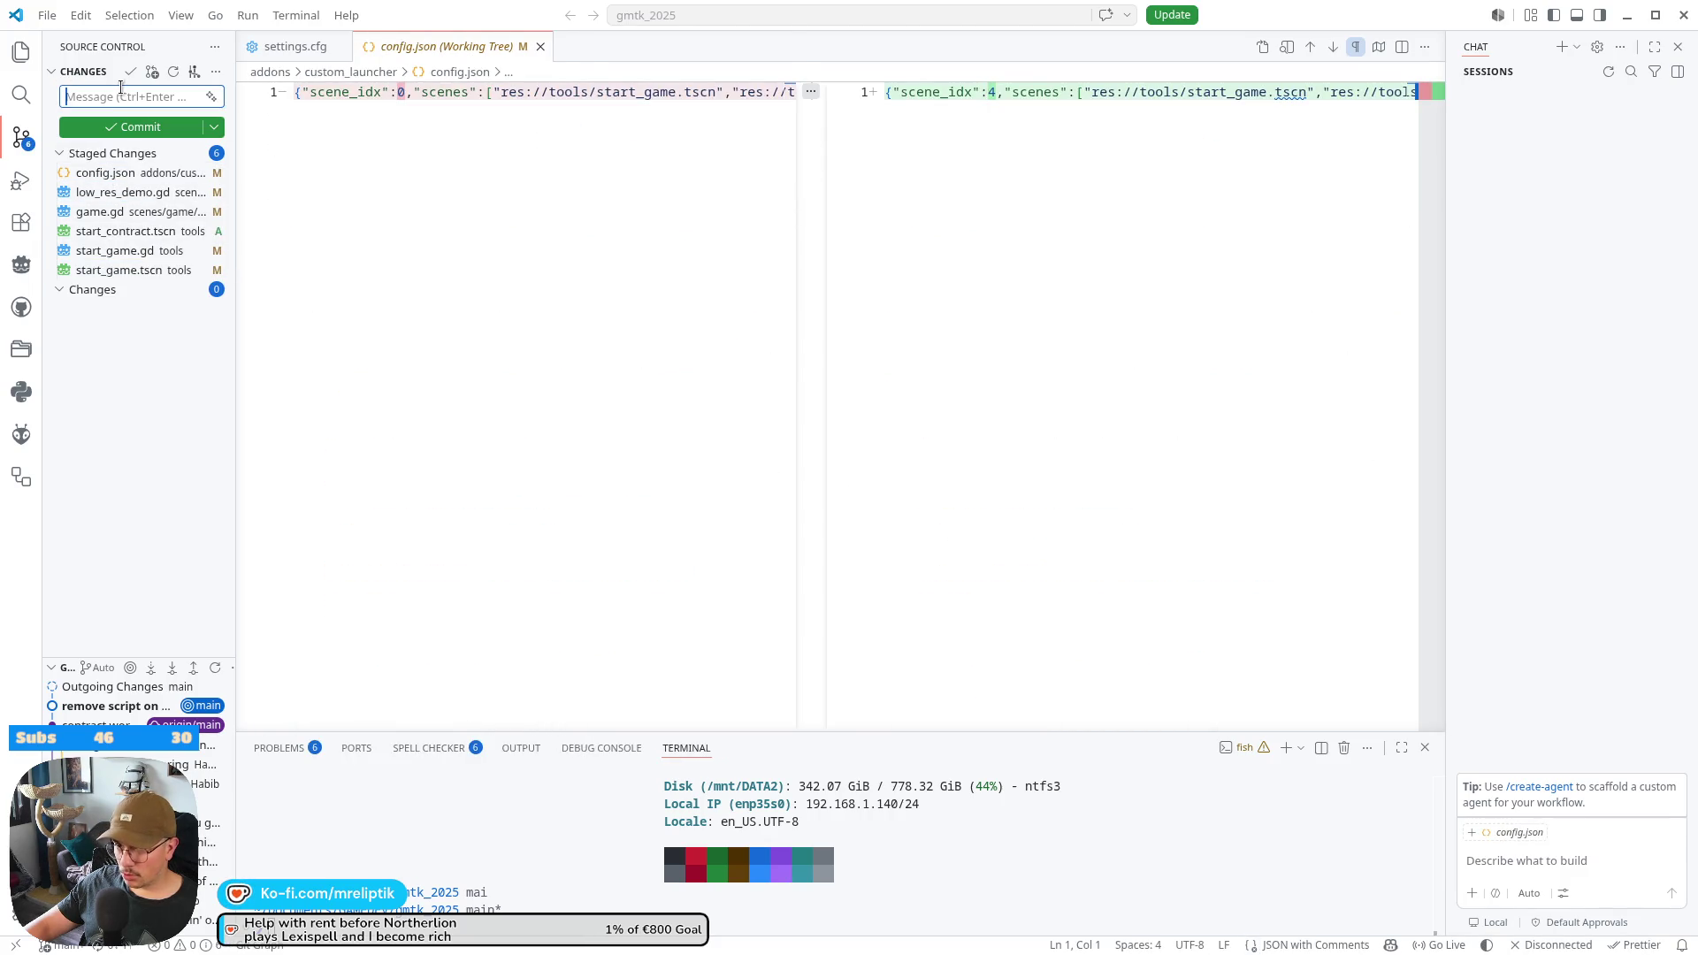
pyautogui.write('ability to star')
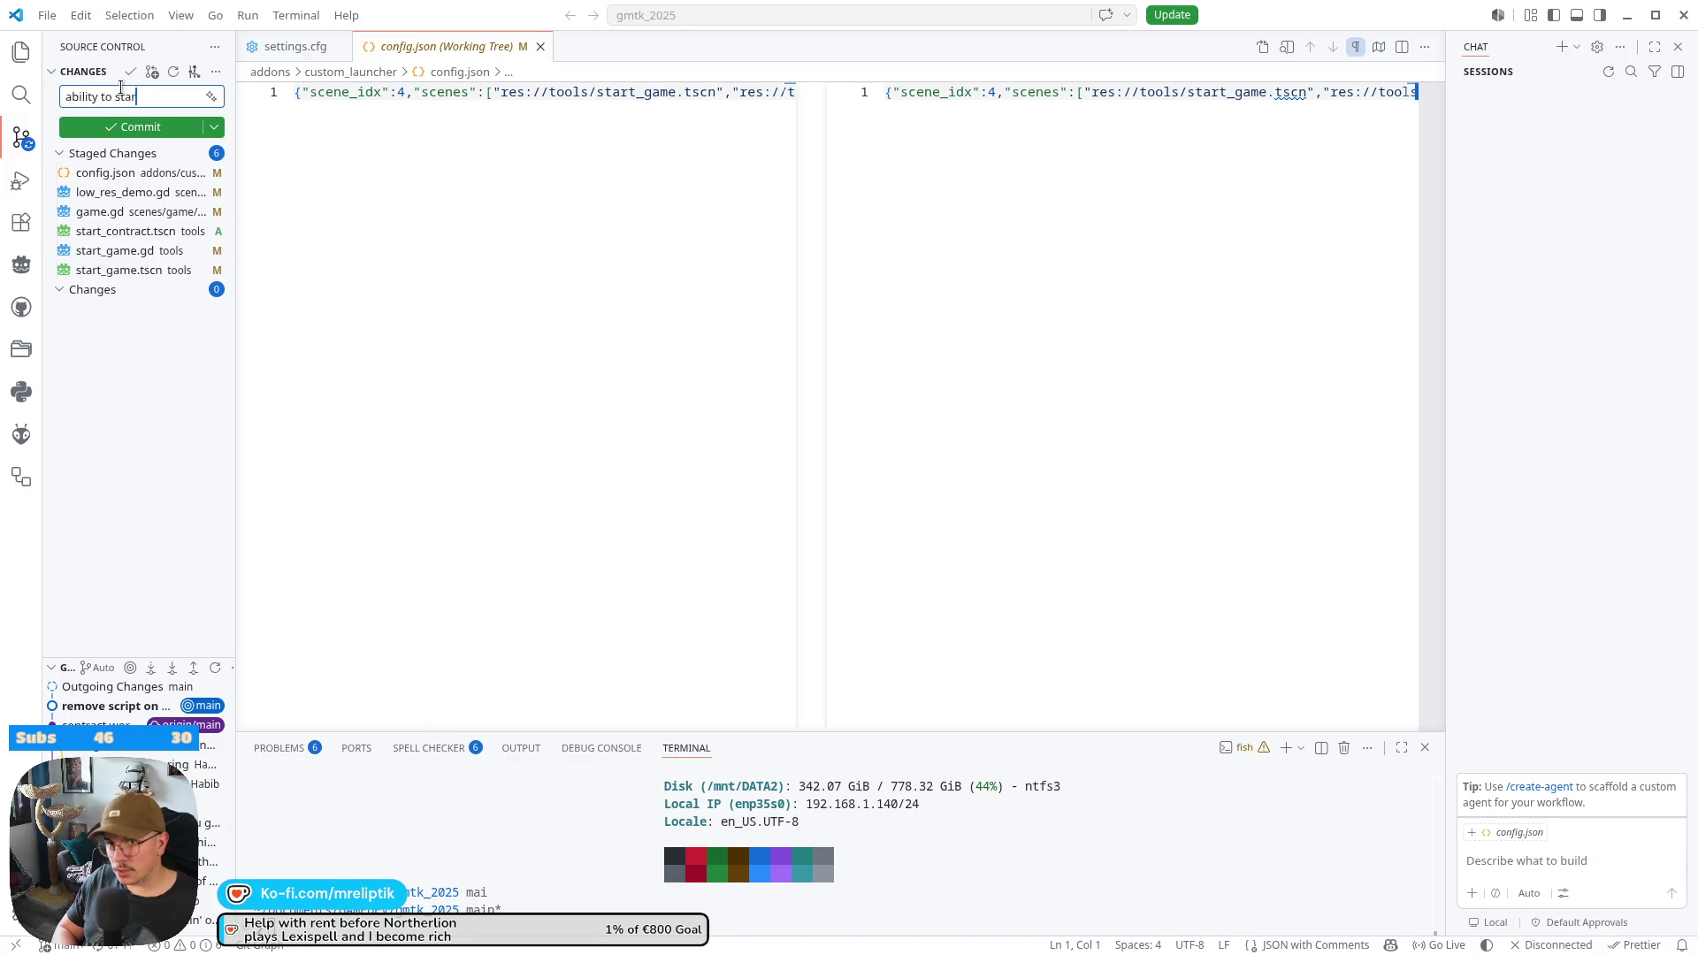
pyautogui.write(' sl')
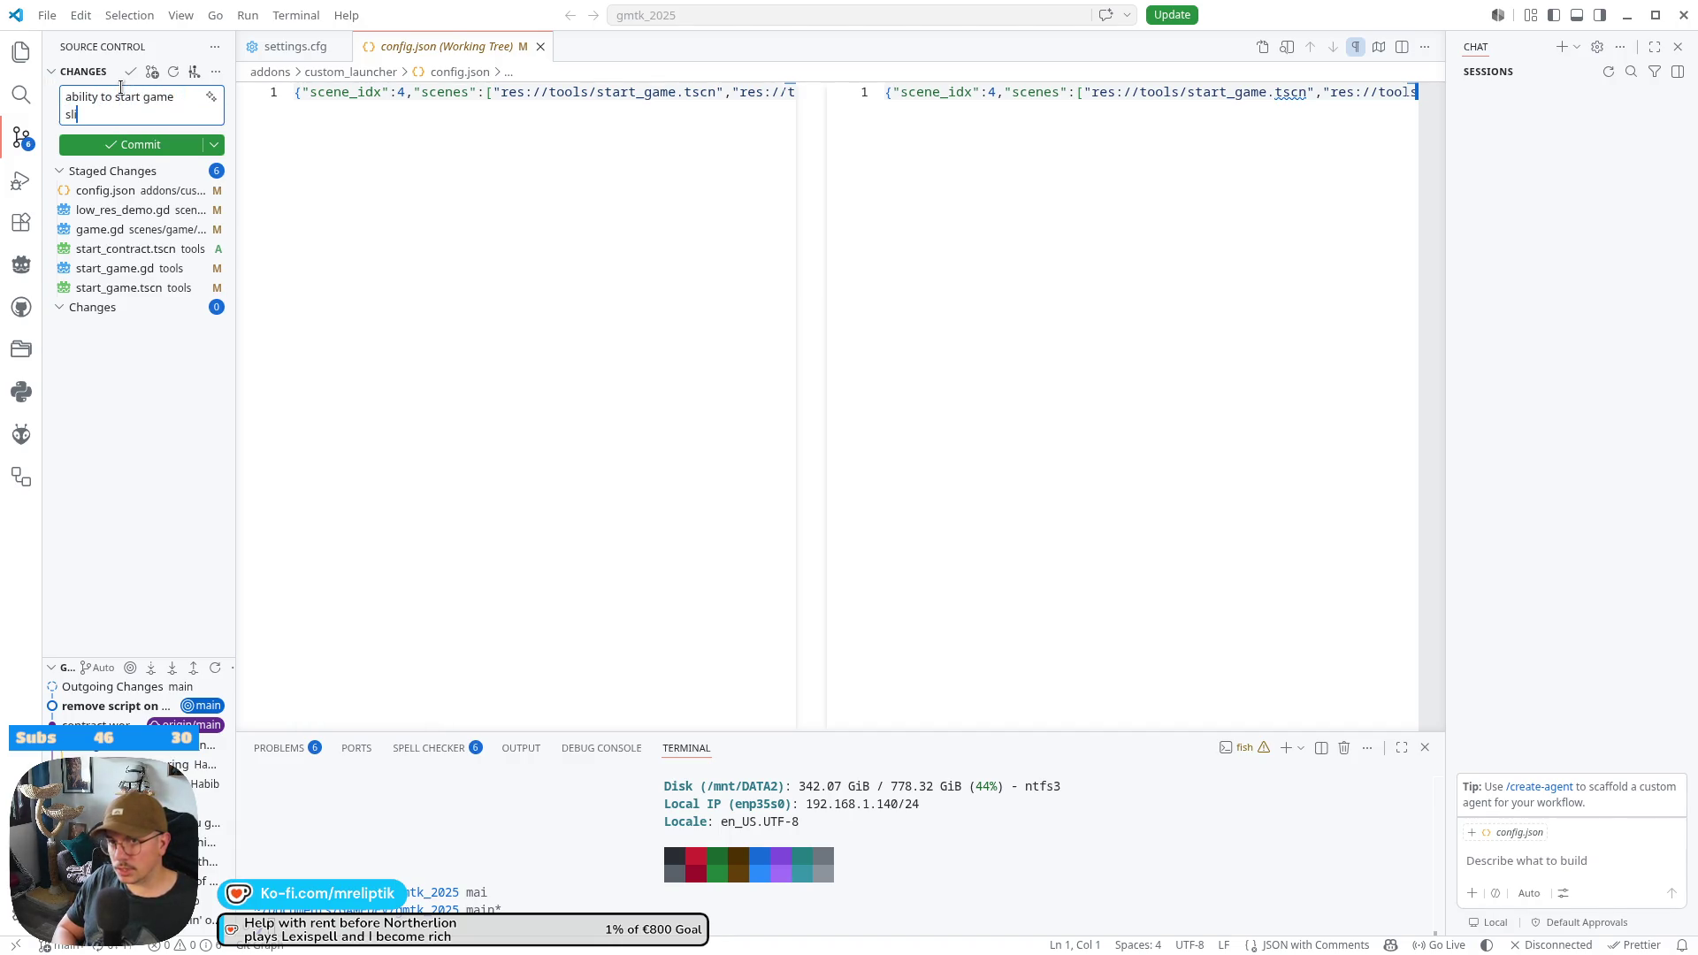
pyautogui.press('BackSpace')
pyautogui.press('BackSpace')
pyautogui.write('kipping contract')
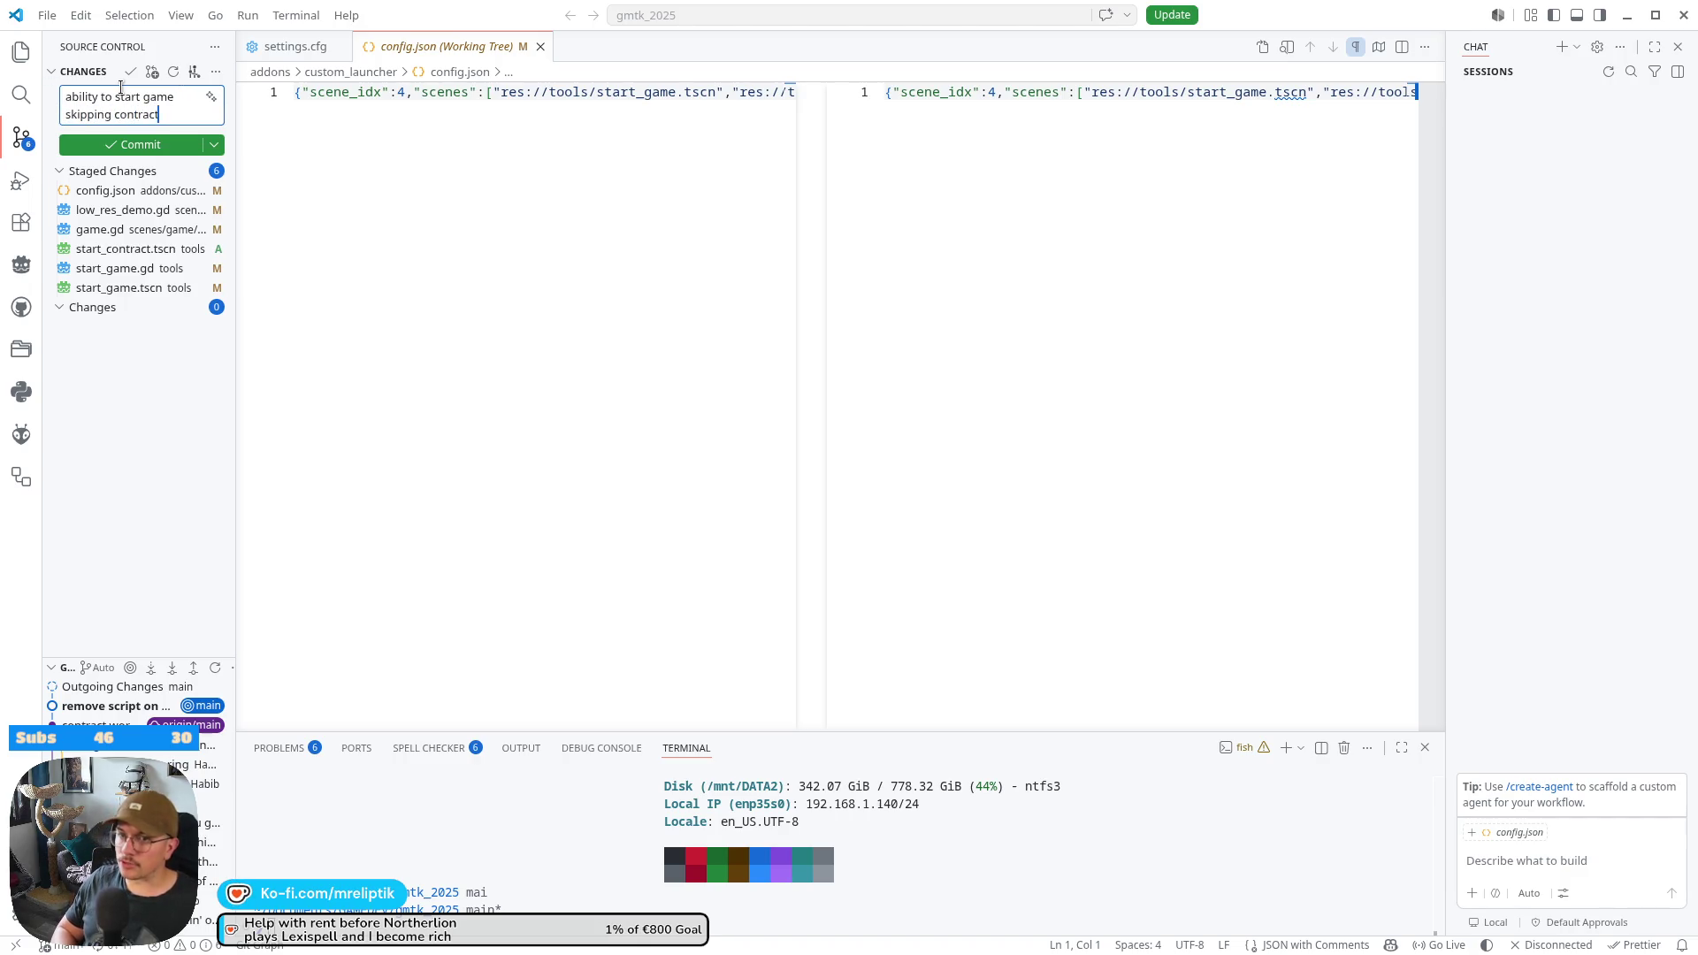
pyautogui.hotkey('ctrl', 'Return')
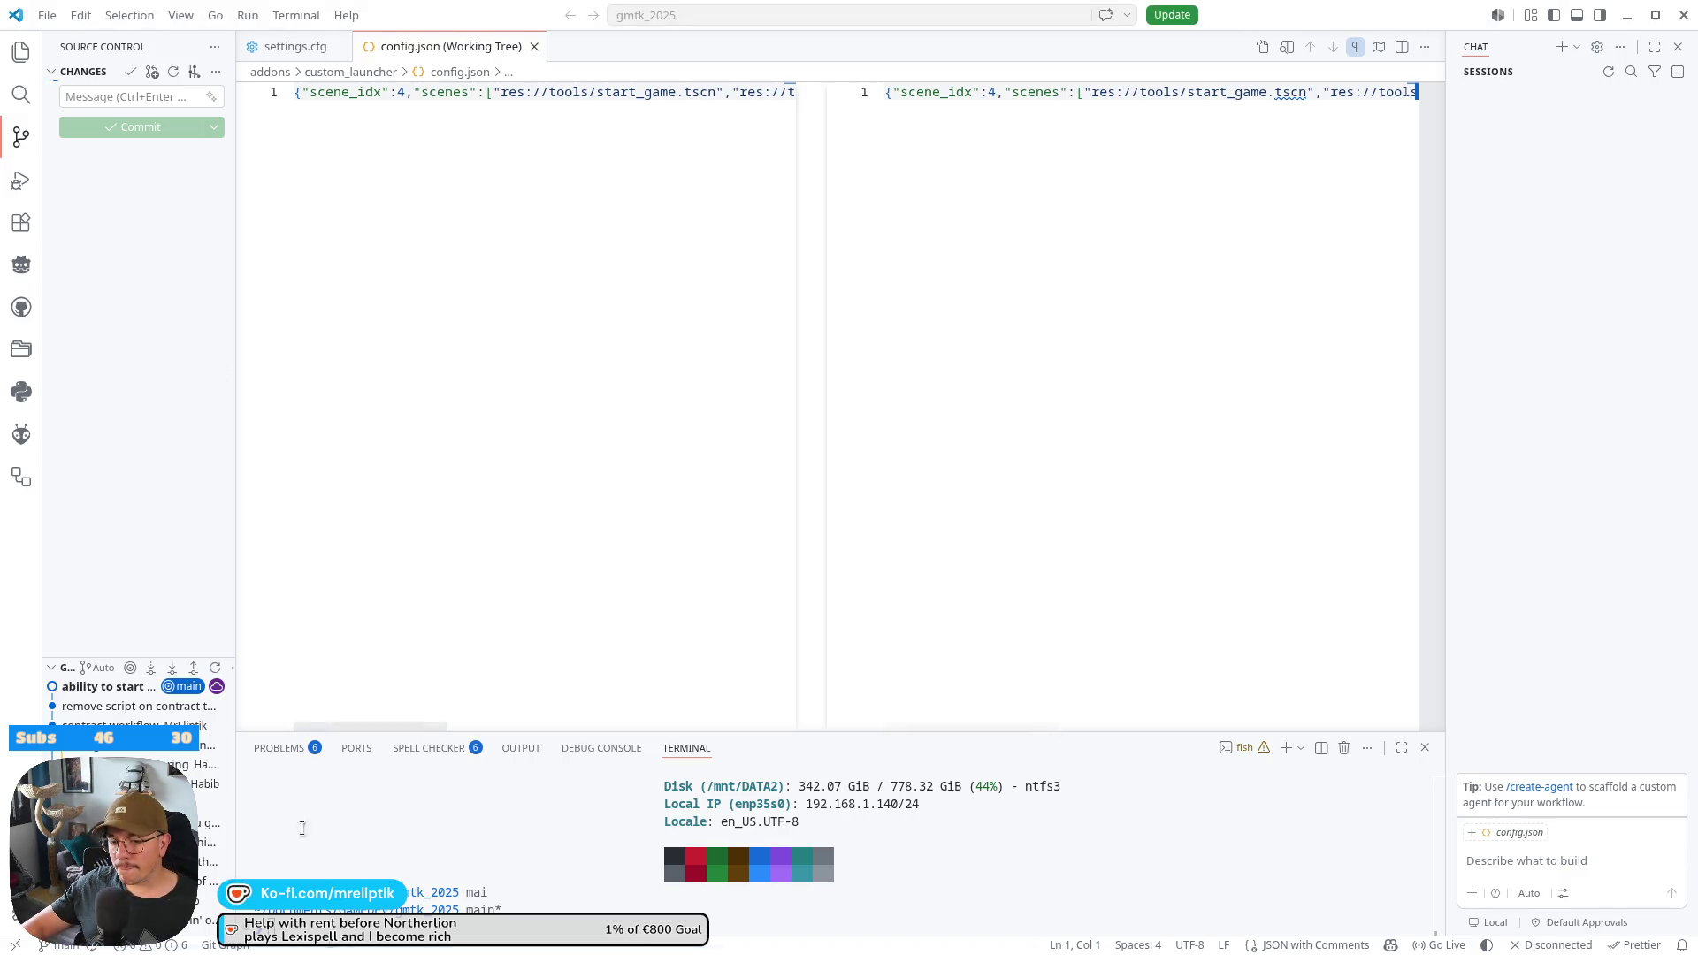
# Back in Godot, check CameraMain's script, then show game.gd at the start_contract_signing function.
pyautogui.hotkey('alt', 'Tab')
pyautogui.scroll(5, 159, 251)
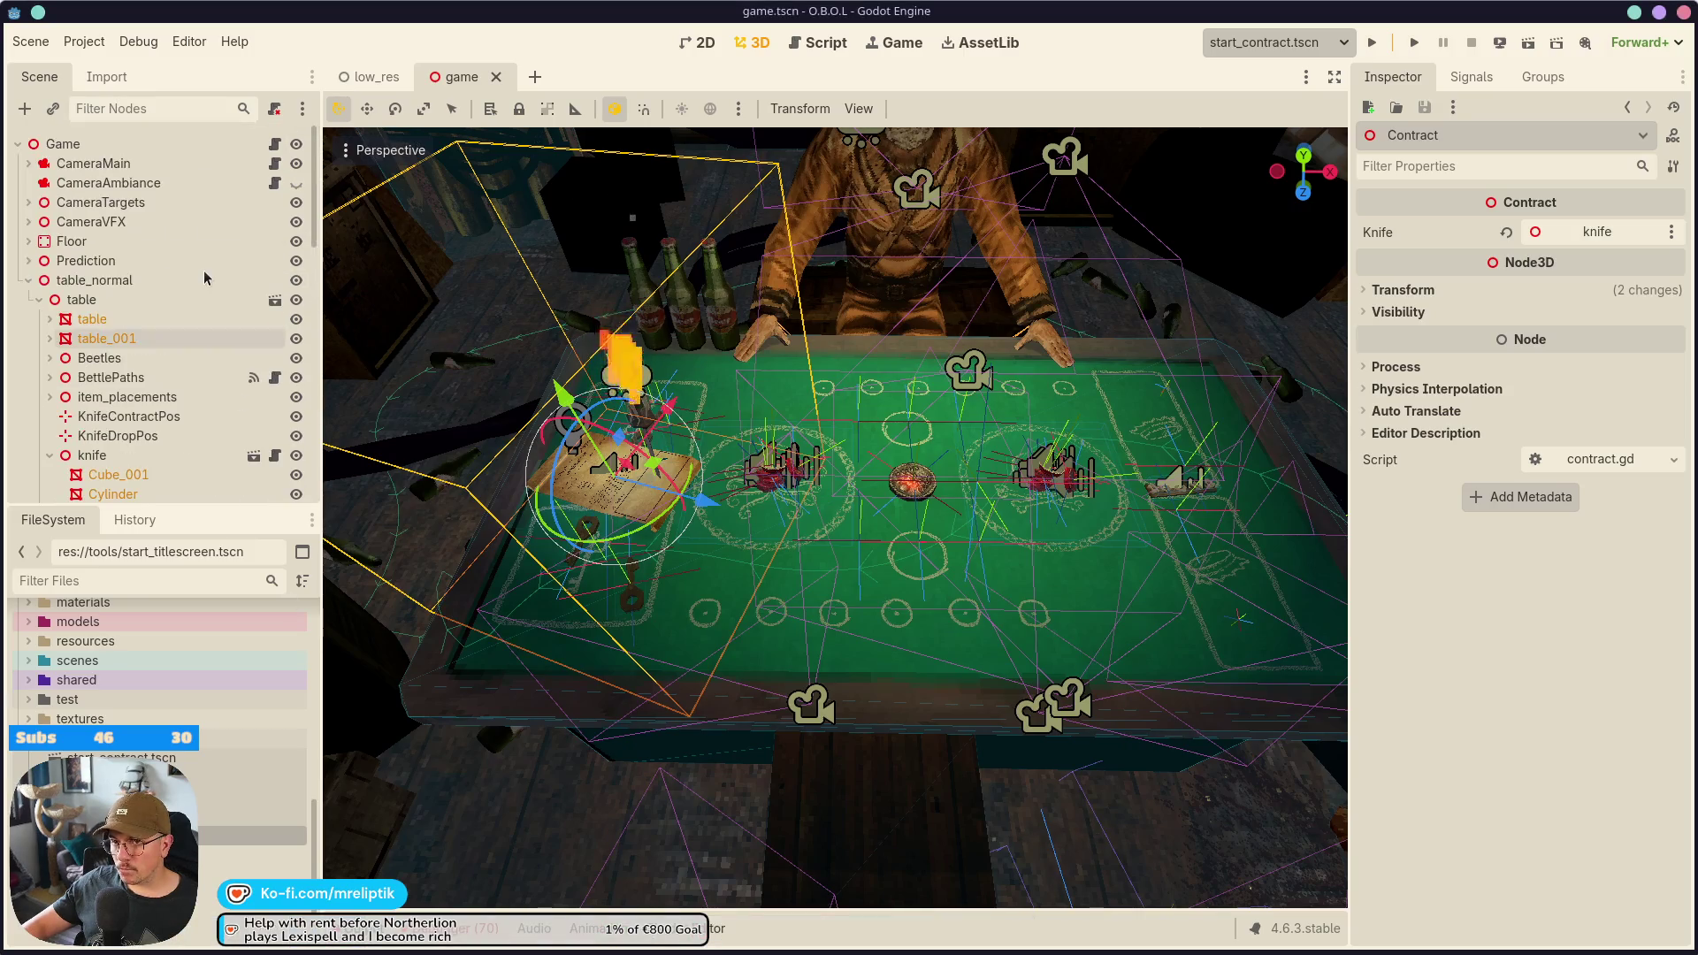
pyautogui.click(126, 166)
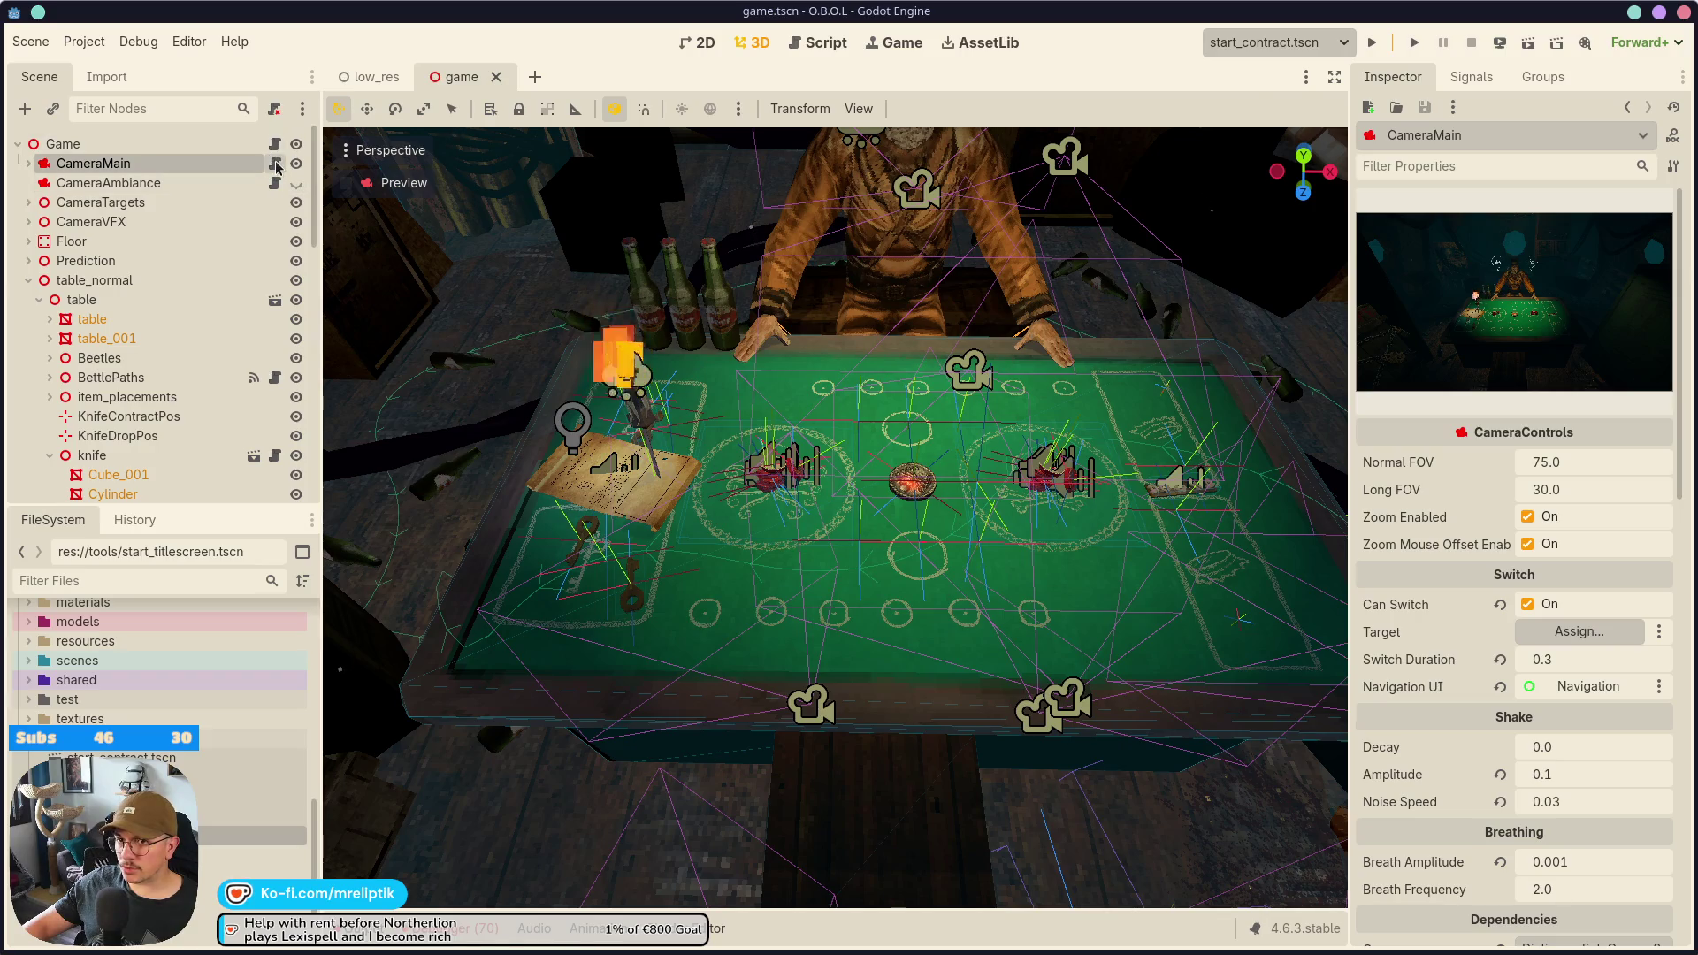
pyautogui.click(275, 163)
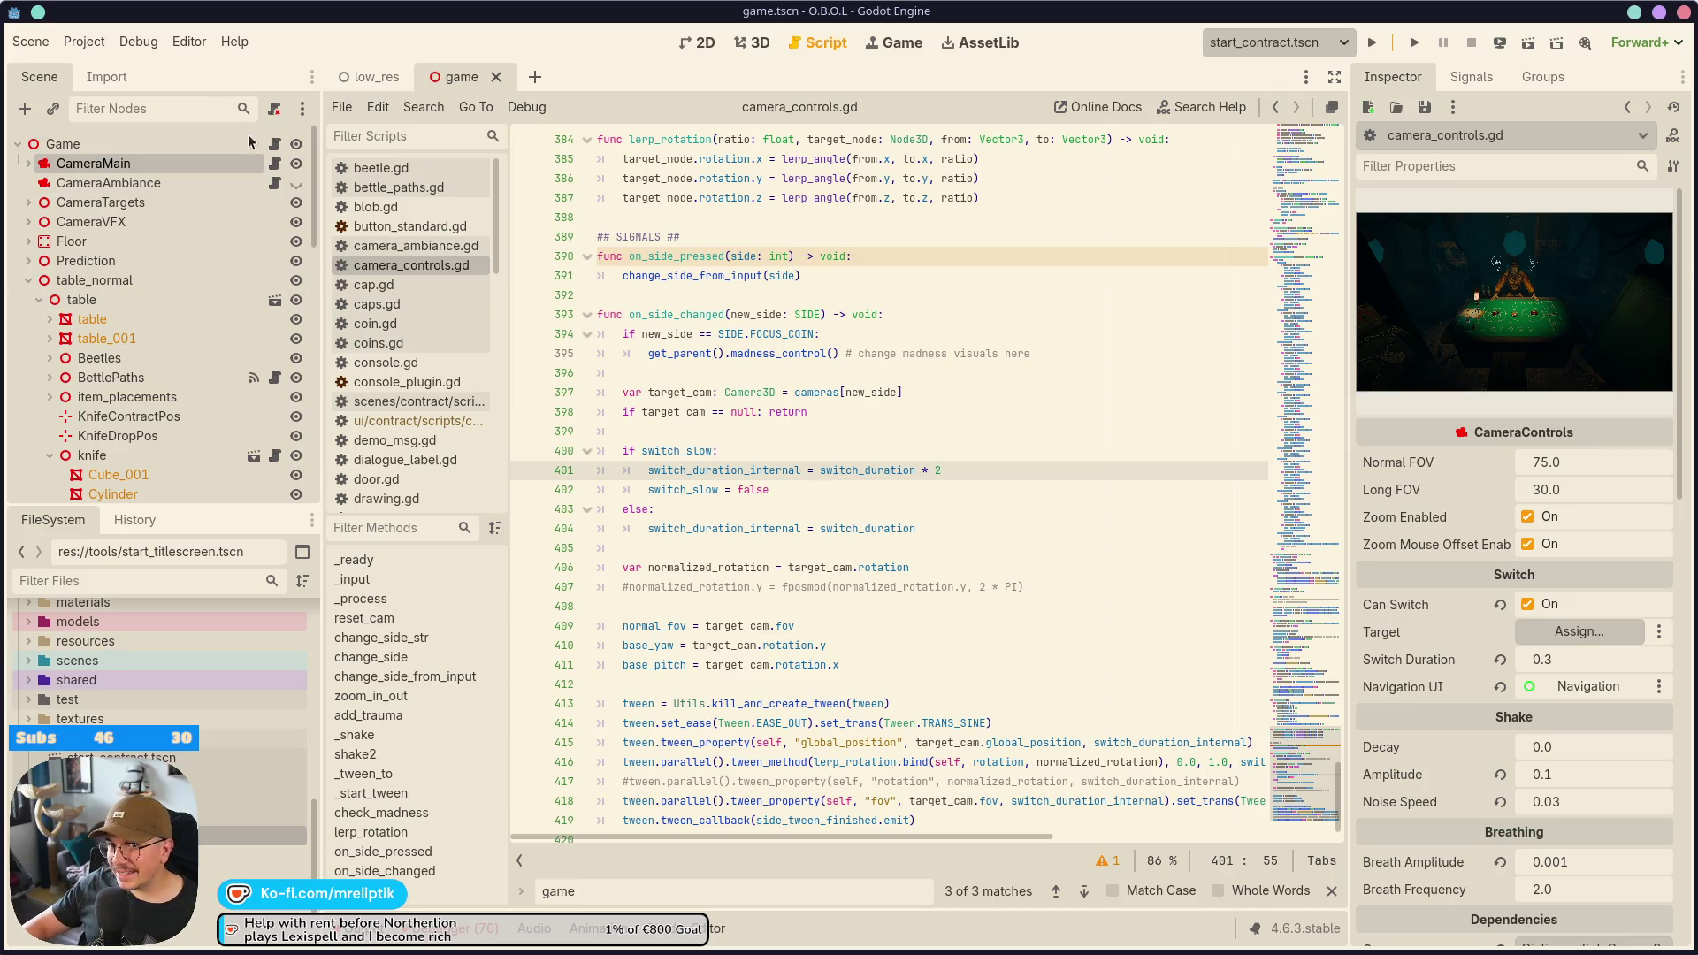
pyautogui.hotkey('alt', 'Left')
pyautogui.scroll(10, 902, 582)
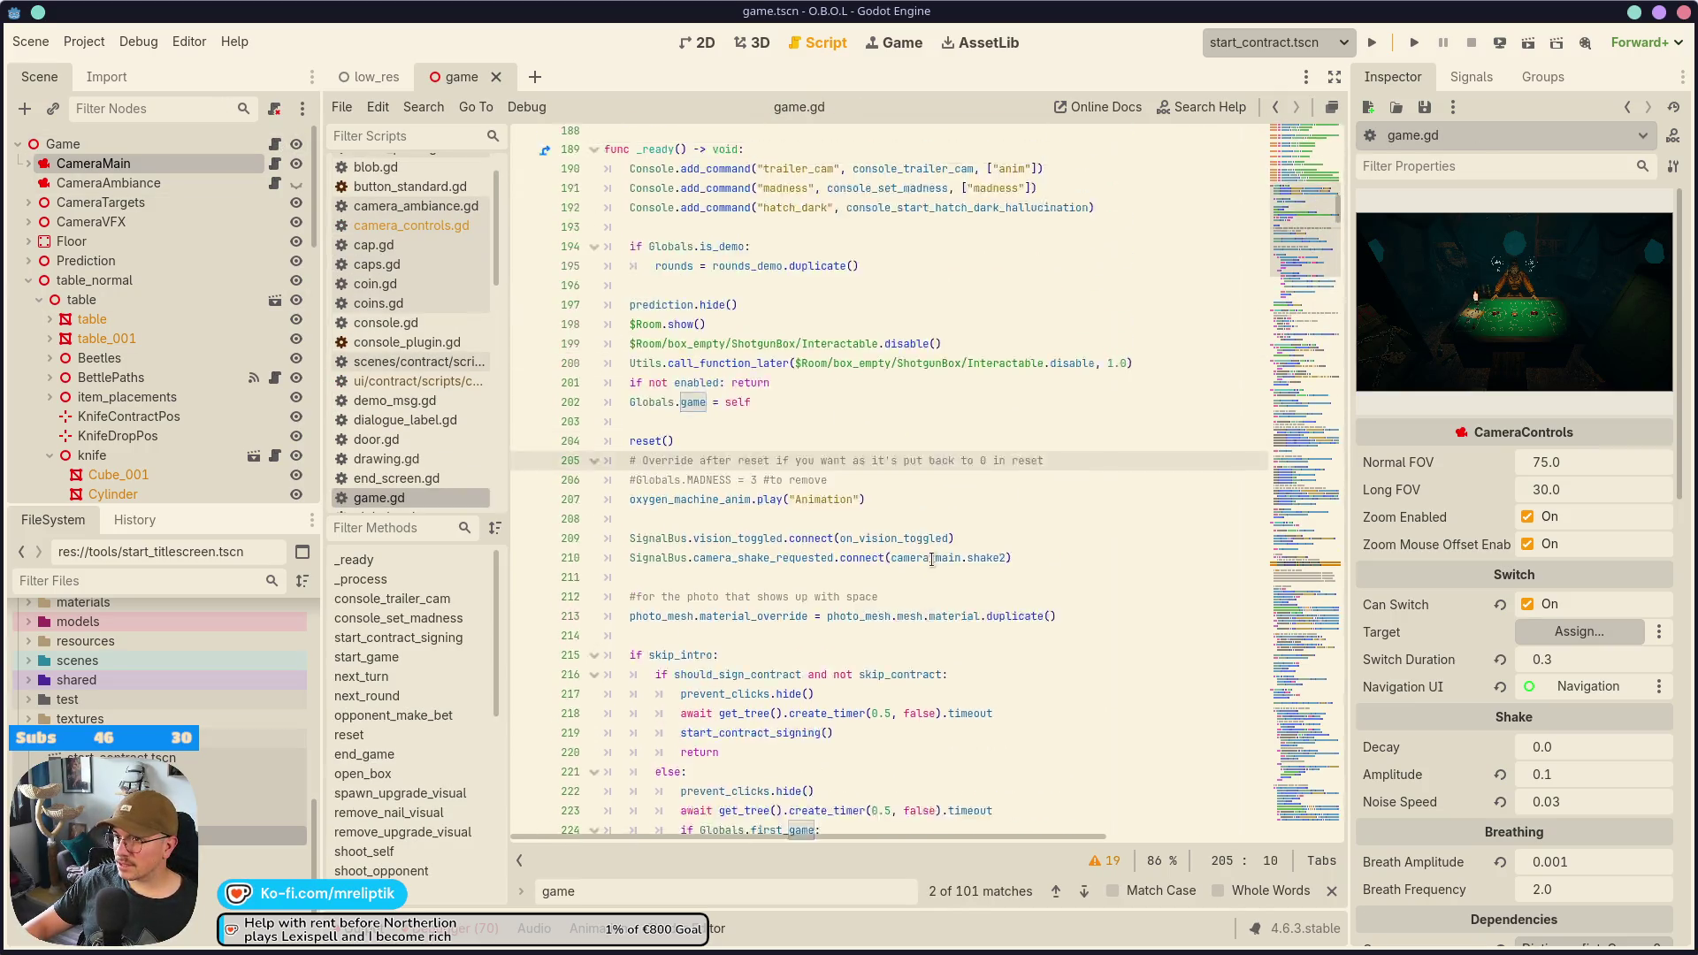
pyautogui.scroll(-5, 902, 582)
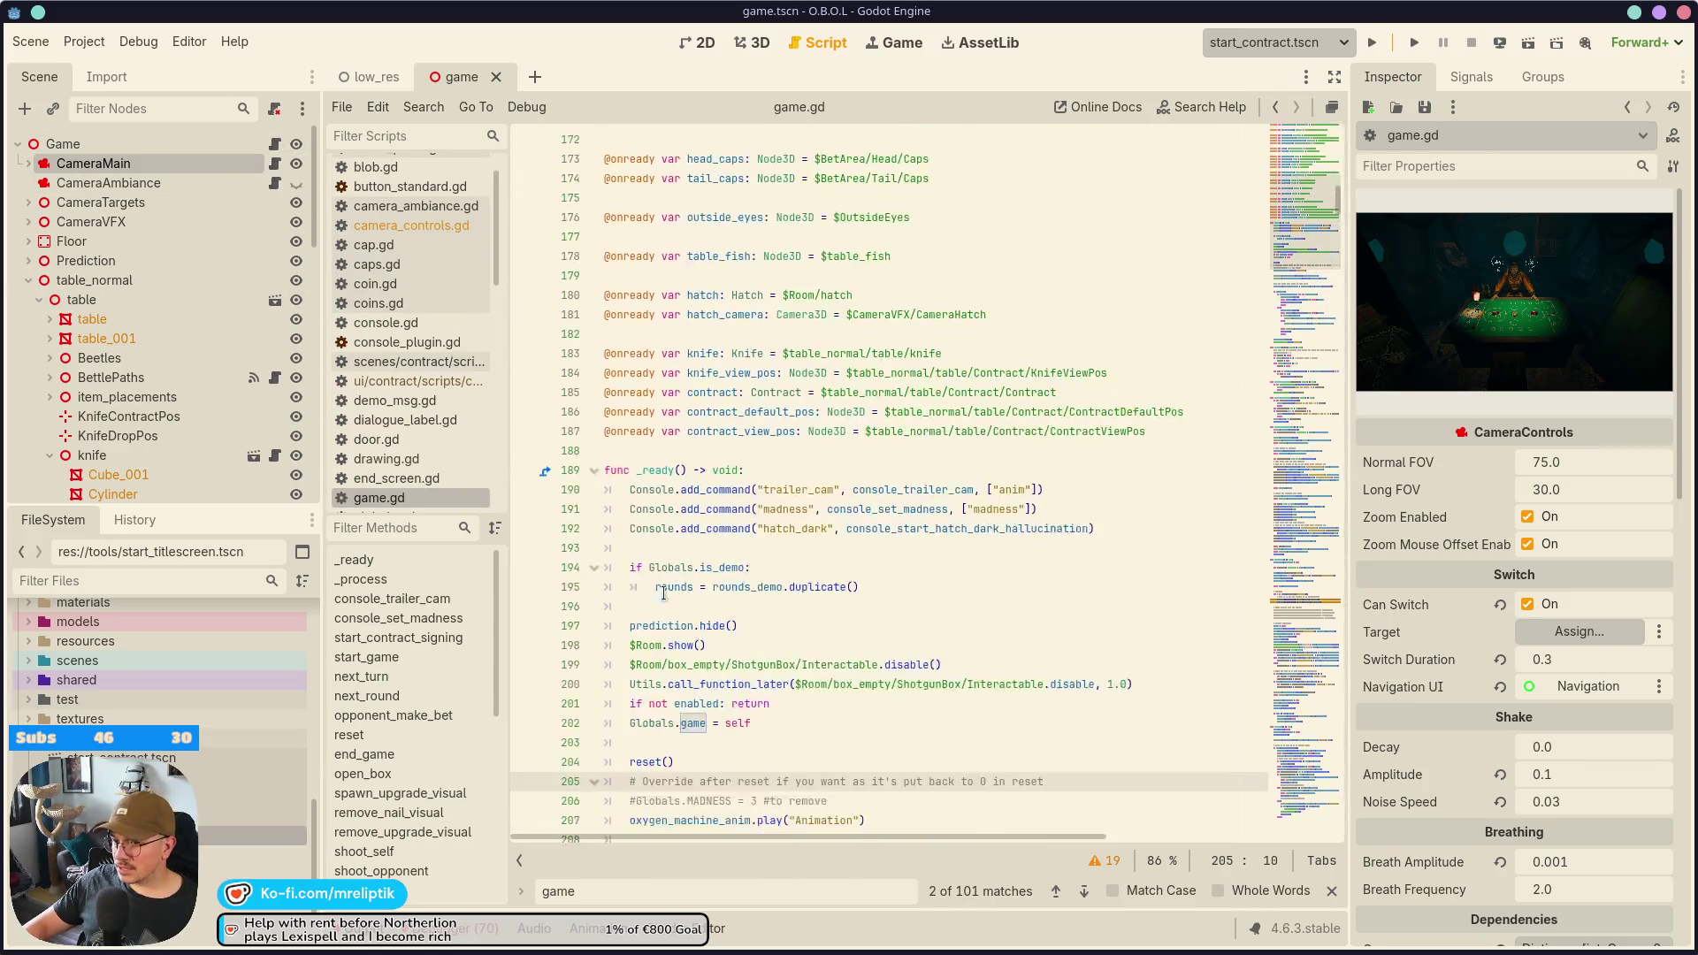
pyautogui.click(398, 638)
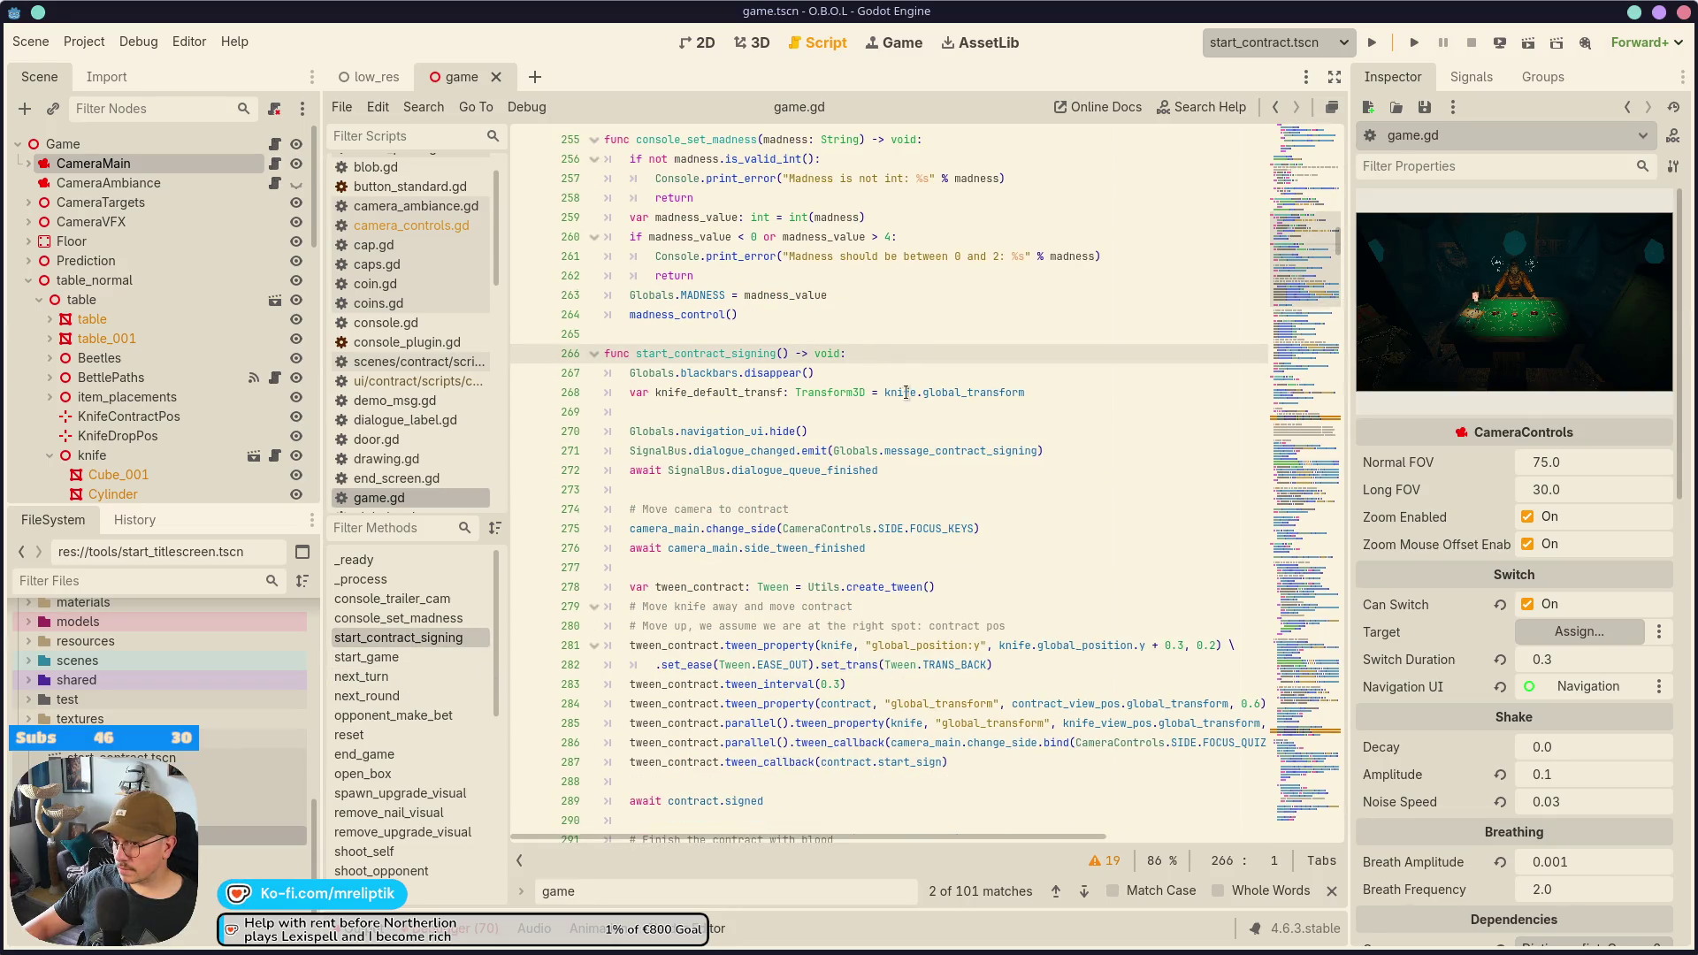
pyautogui.scroll(-1, 906, 391)
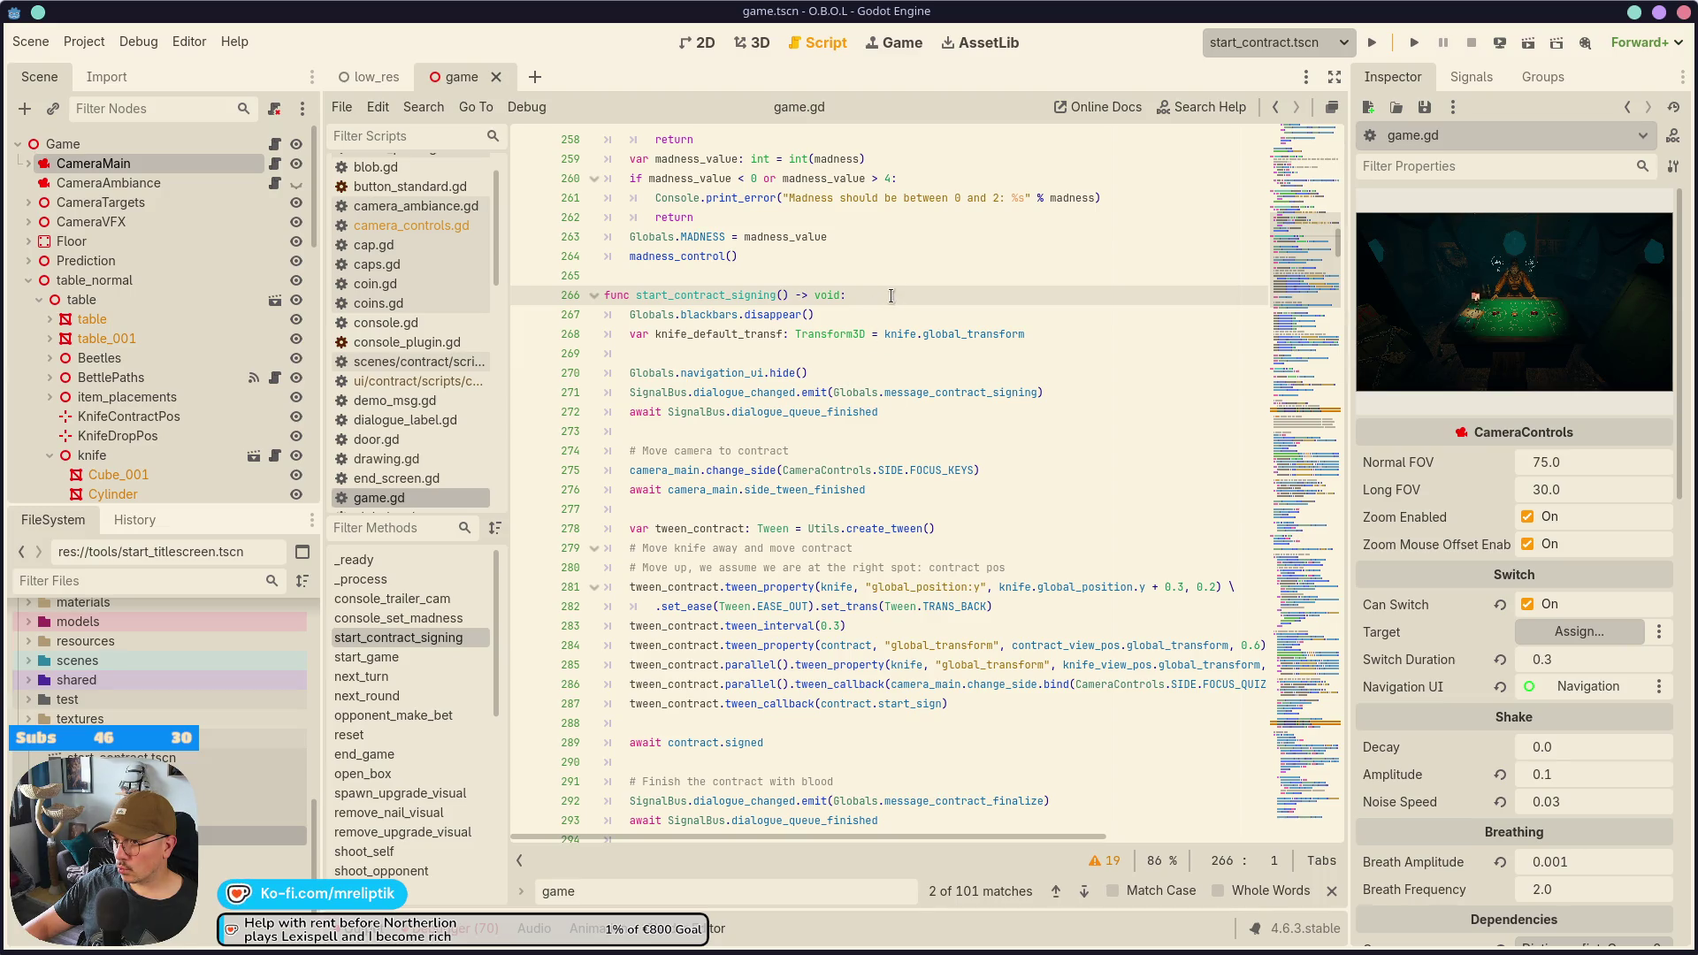
pyautogui.scroll(-4, 890, 295)
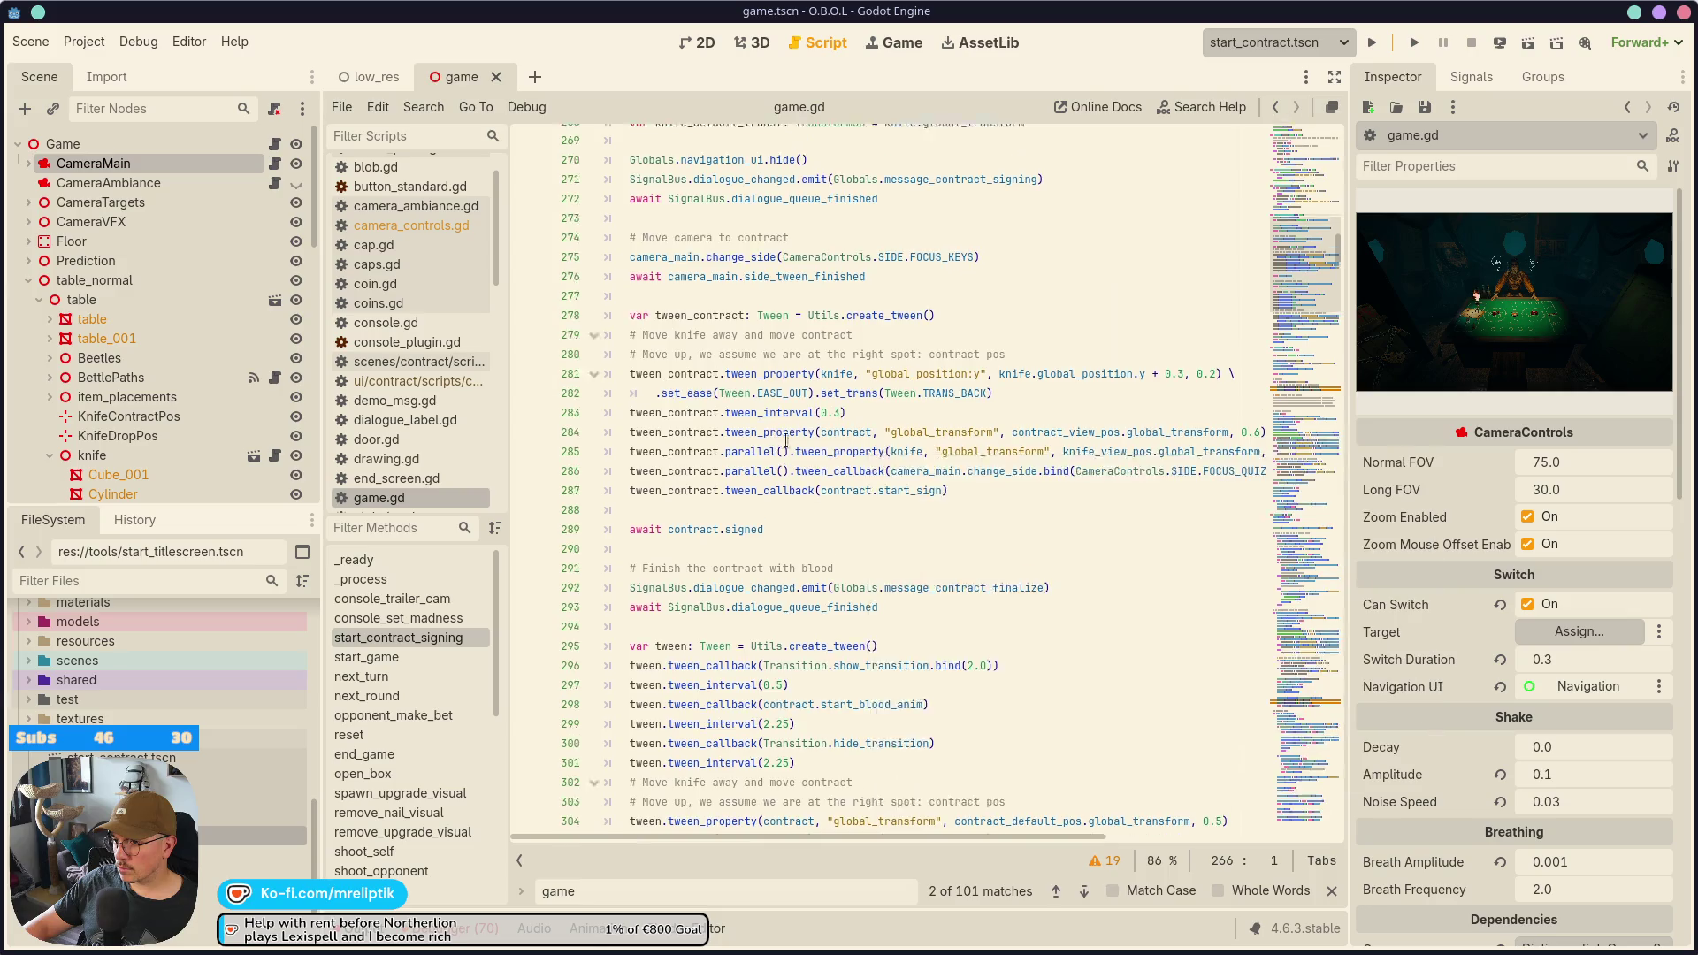
pyautogui.scroll(6, 787, 442)
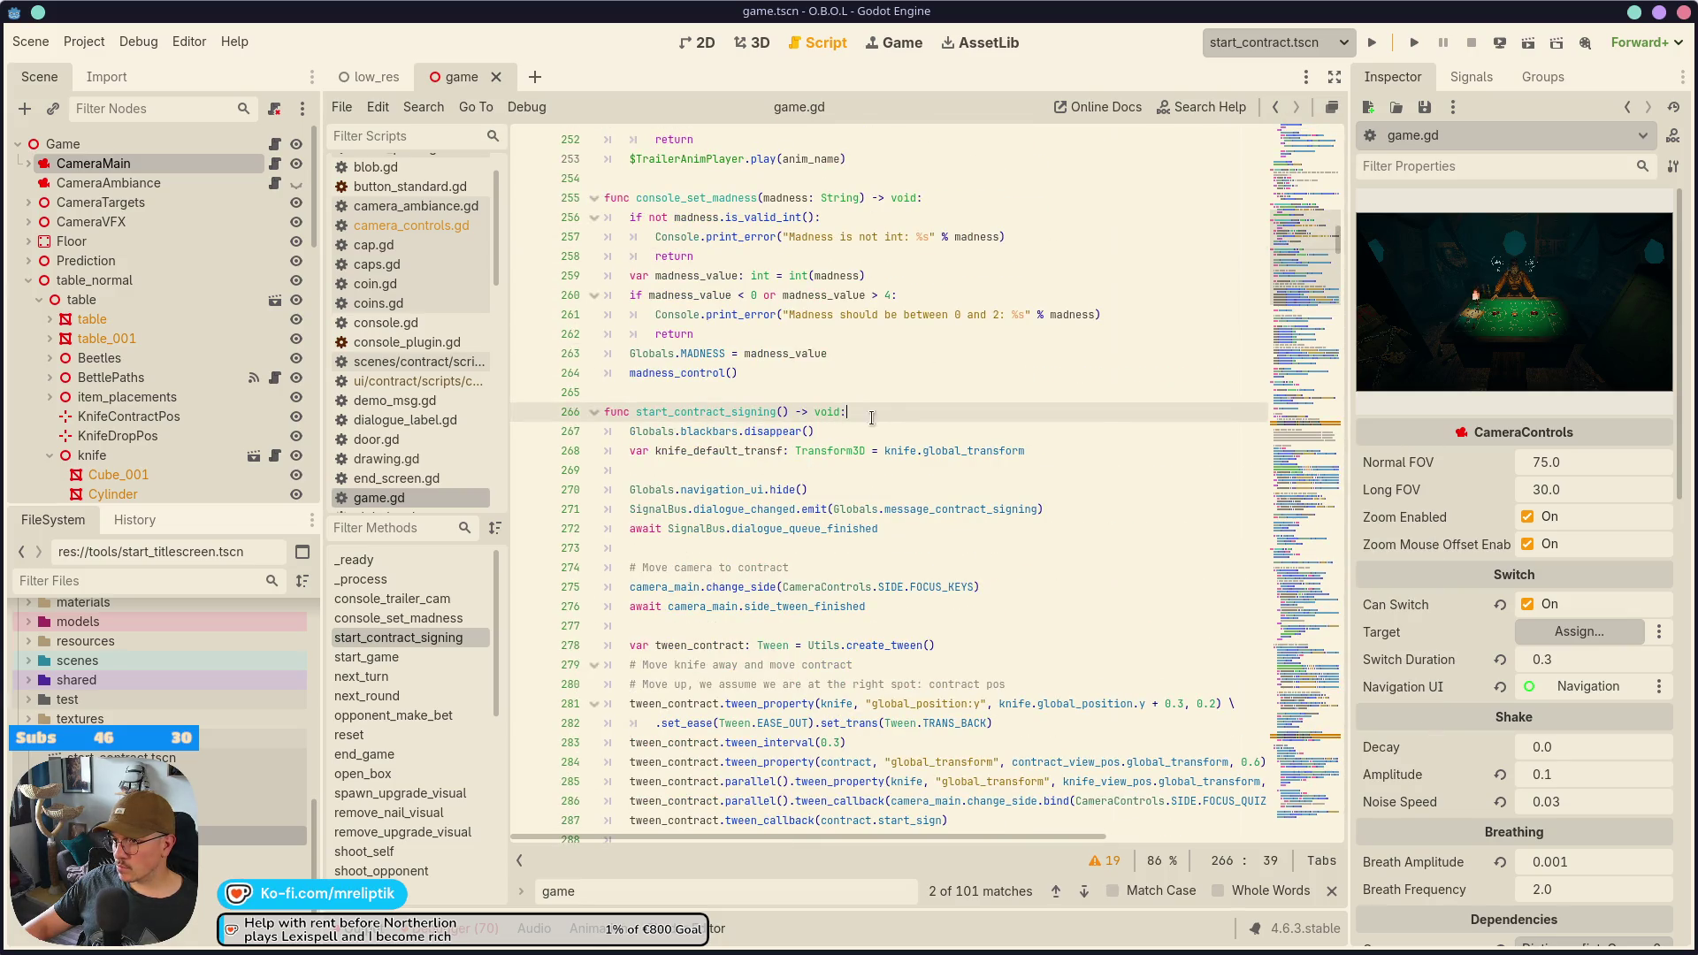
# Below the knife transform line, add 'var camera_breathing: float = camera_main.breath_amplitude' and save.
pyautogui.press('Down')
pyautogui.press('Down')
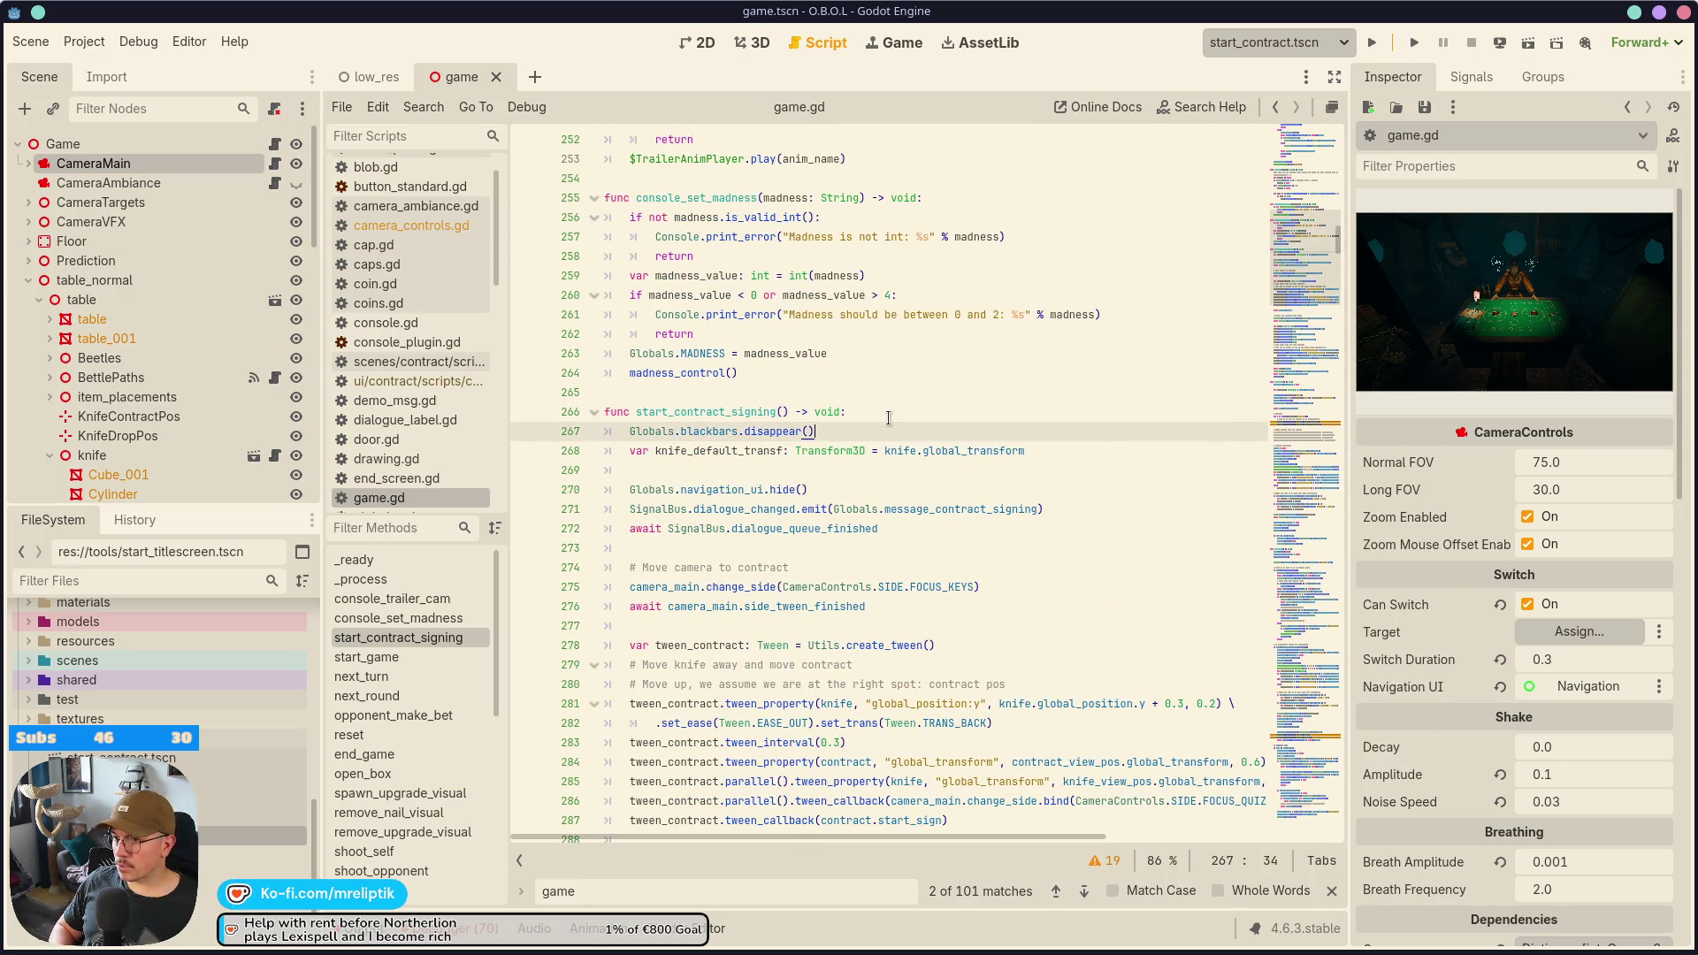
pyautogui.press('Return')
pyautogui.write('var camera_breathing:')
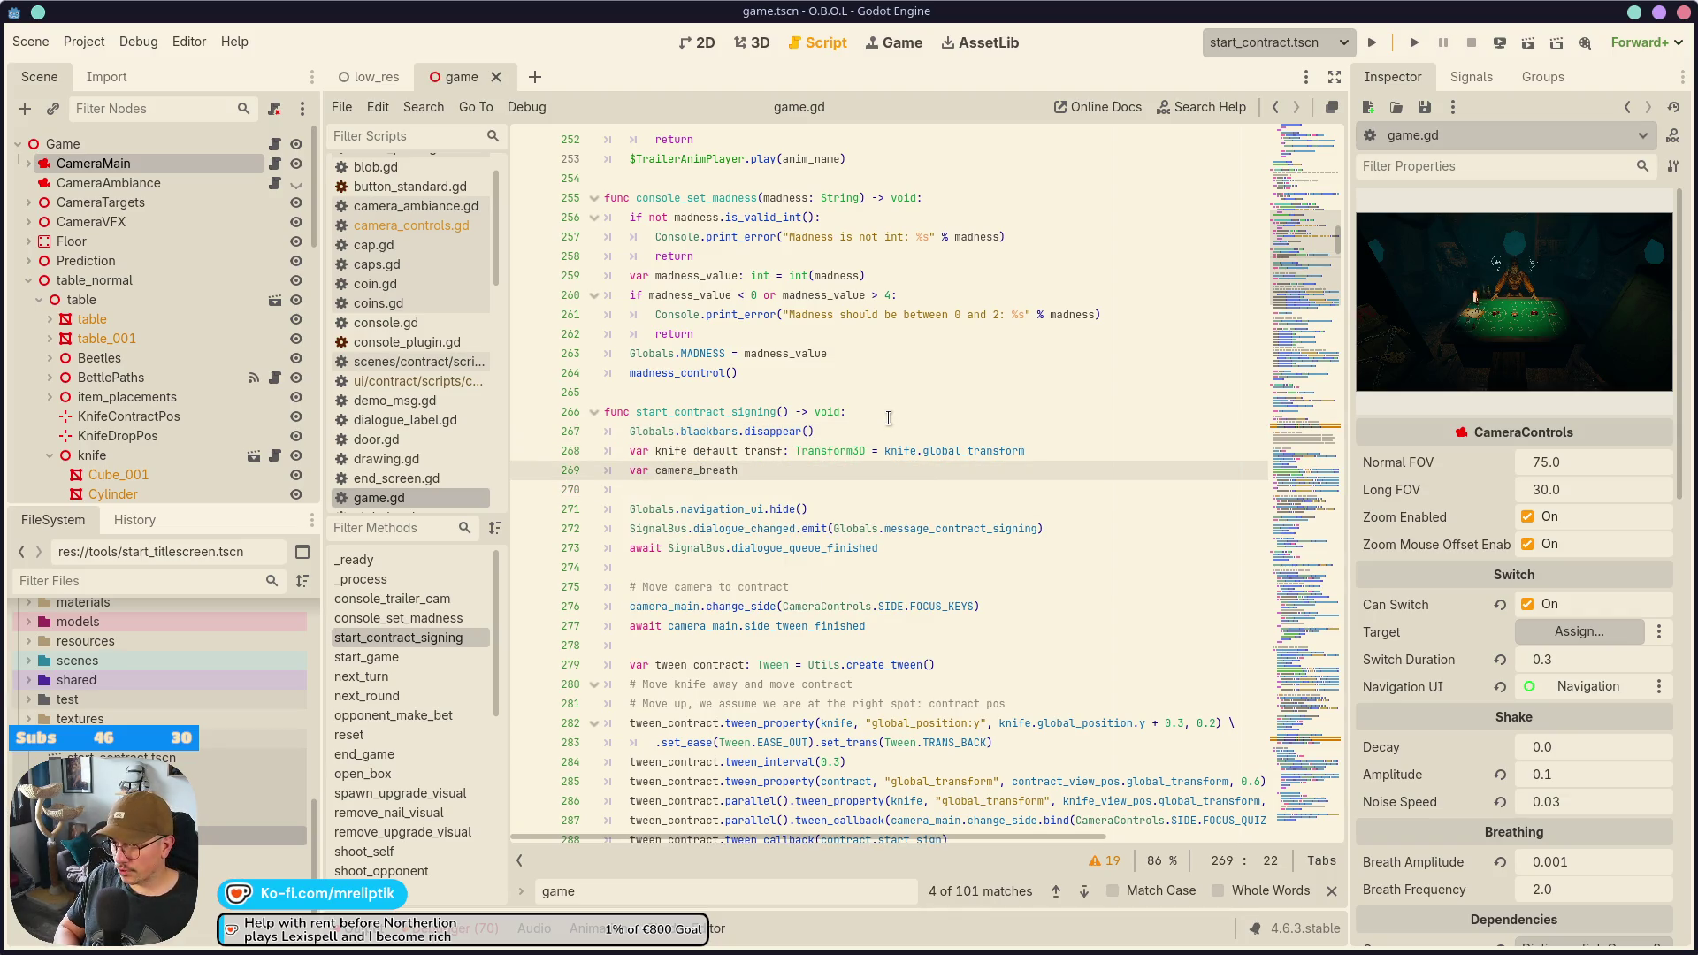
pyautogui.write(' float = camera')
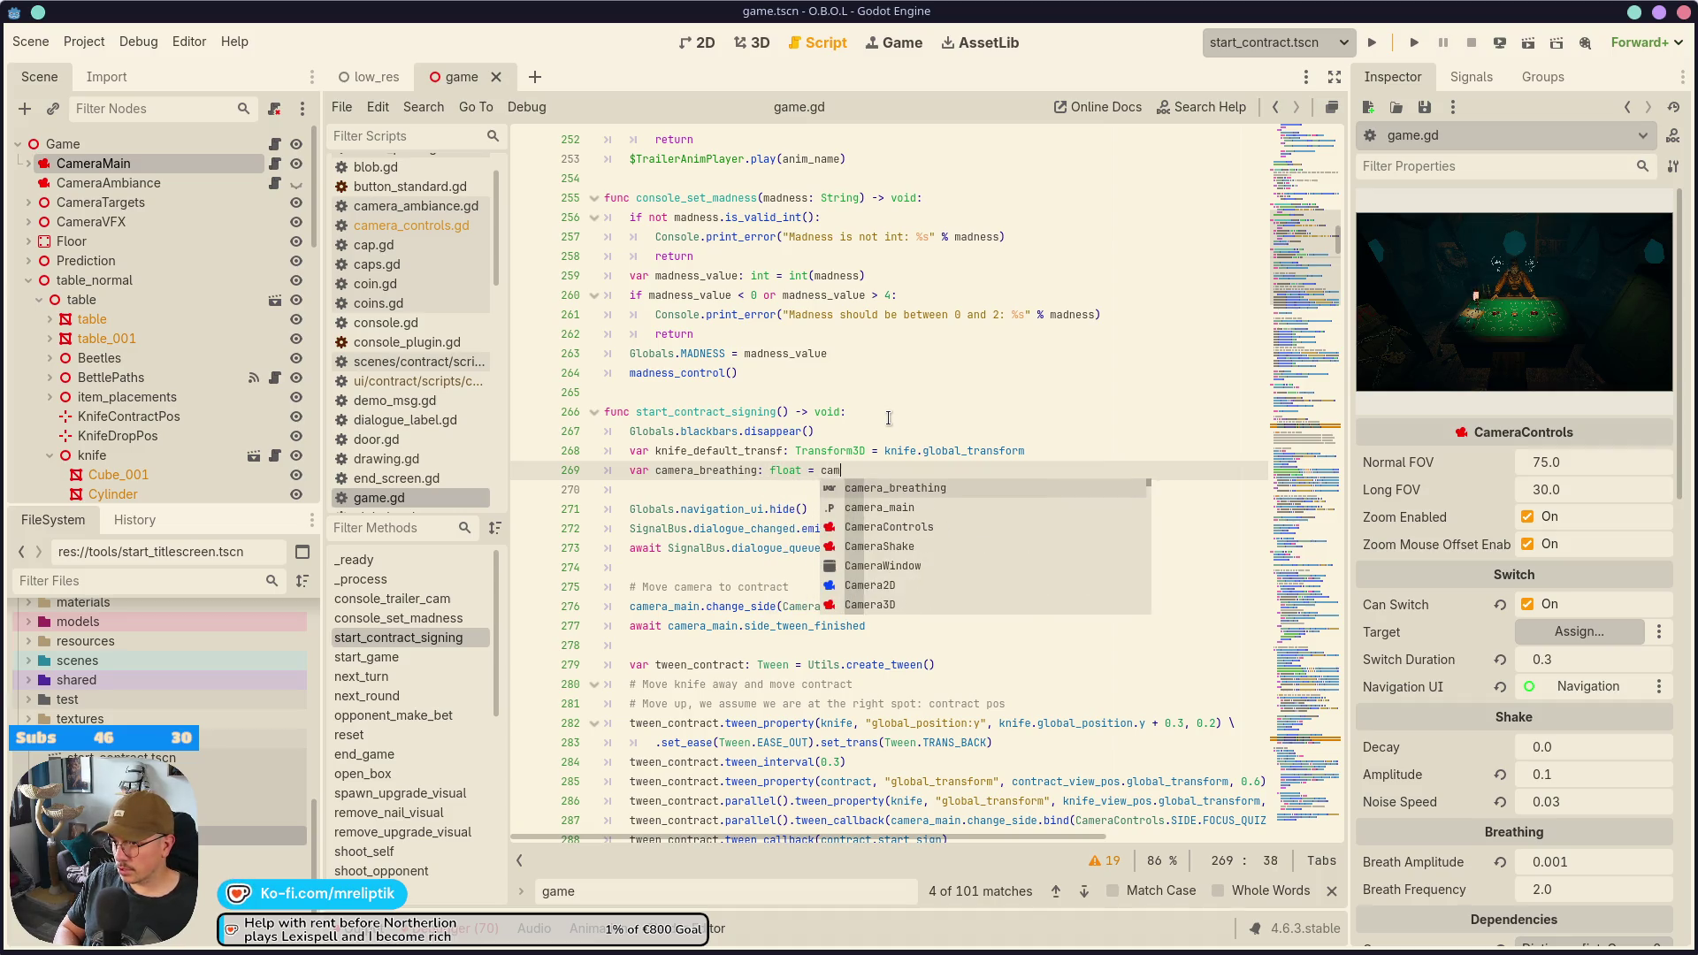
pyautogui.write('_main.')
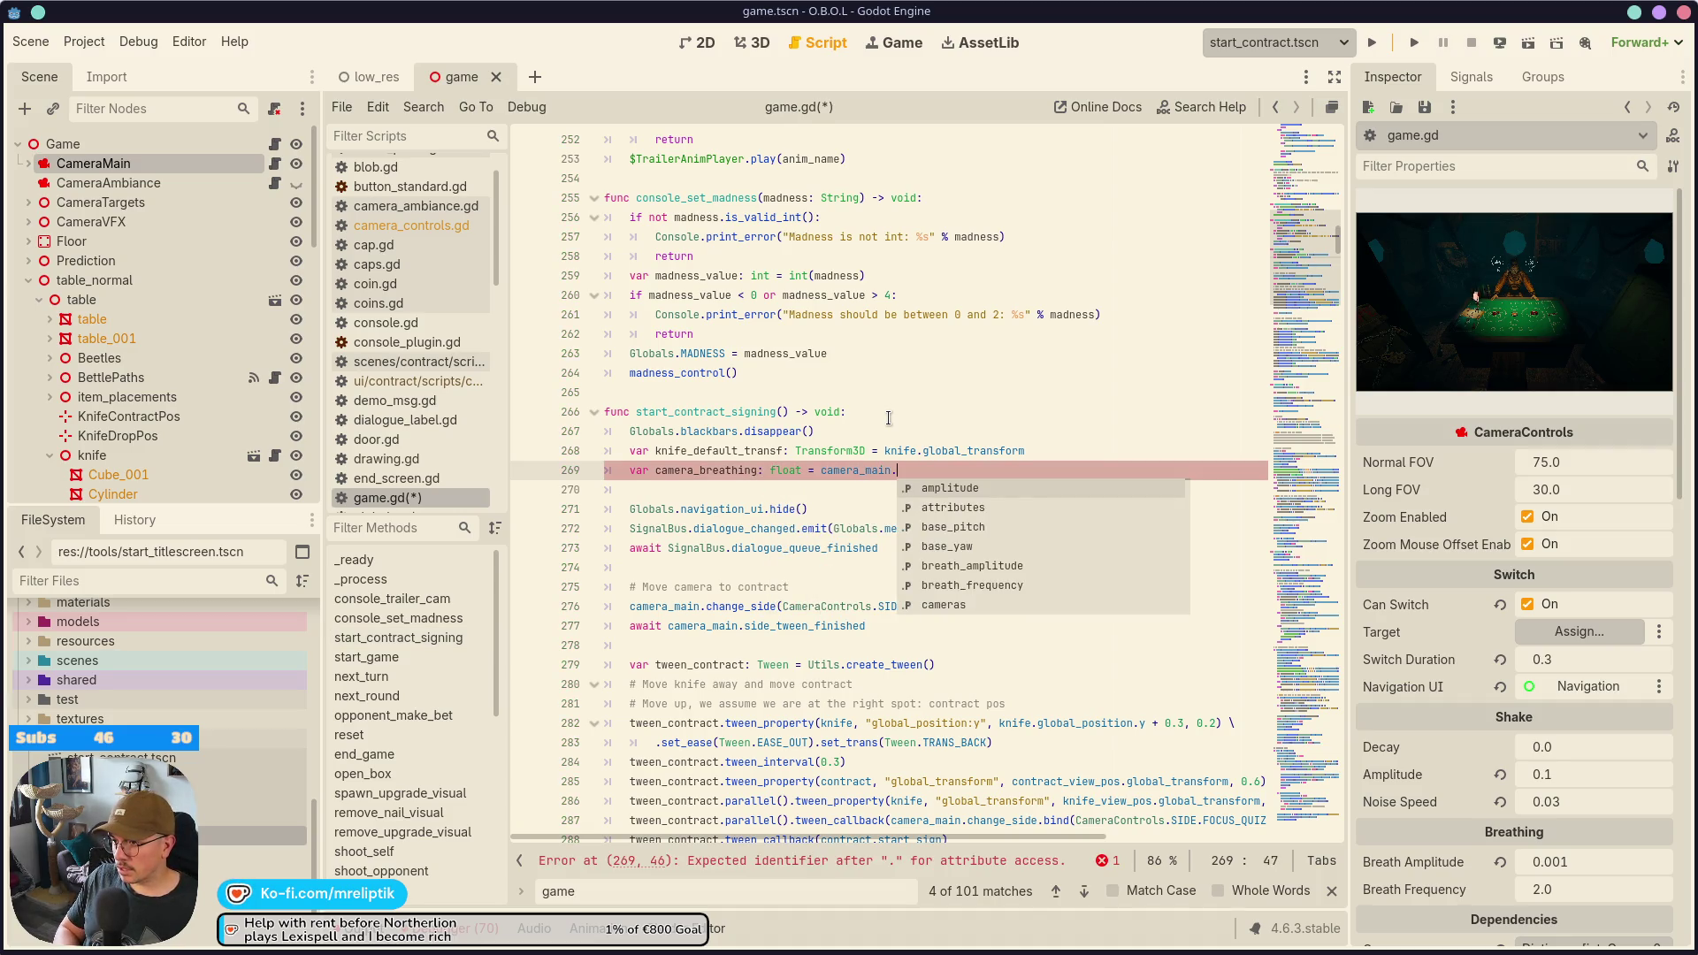
pyautogui.write('brea')
pyautogui.press('Return')
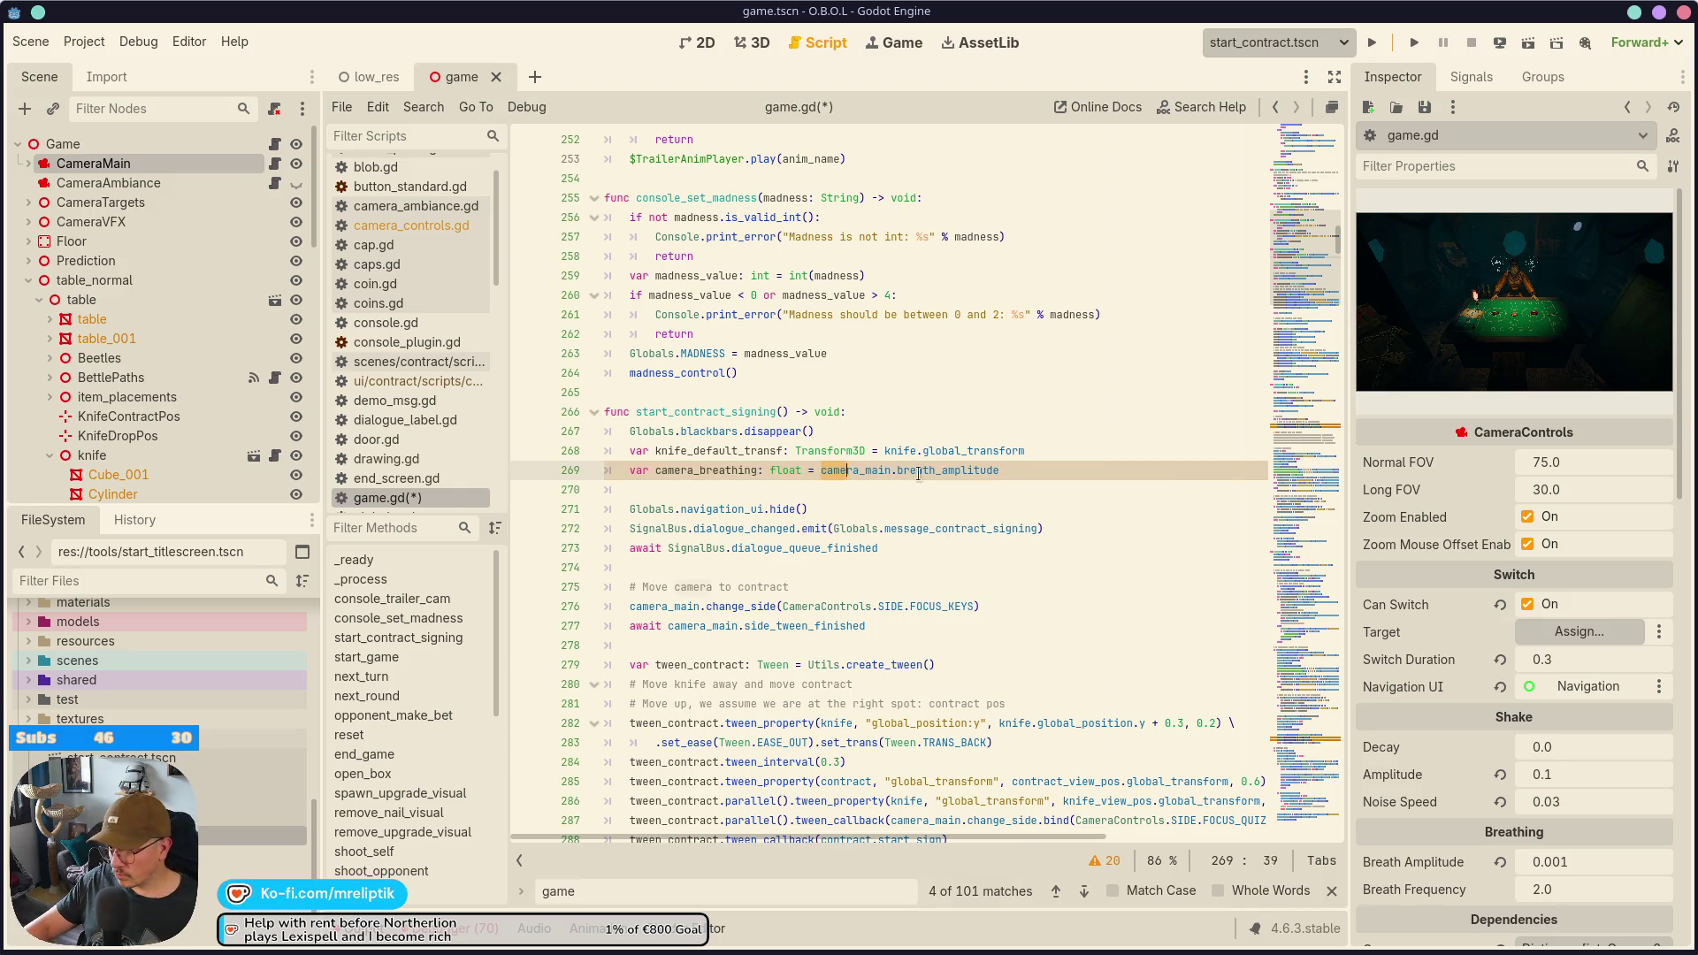
pyautogui.click(875, 510)
pyautogui.hotkey('ctrl', 's')
# Add a line setting camera_main.breath_amplitude = 0 and save.
pyautogui.scroll(-5, 716, 495)
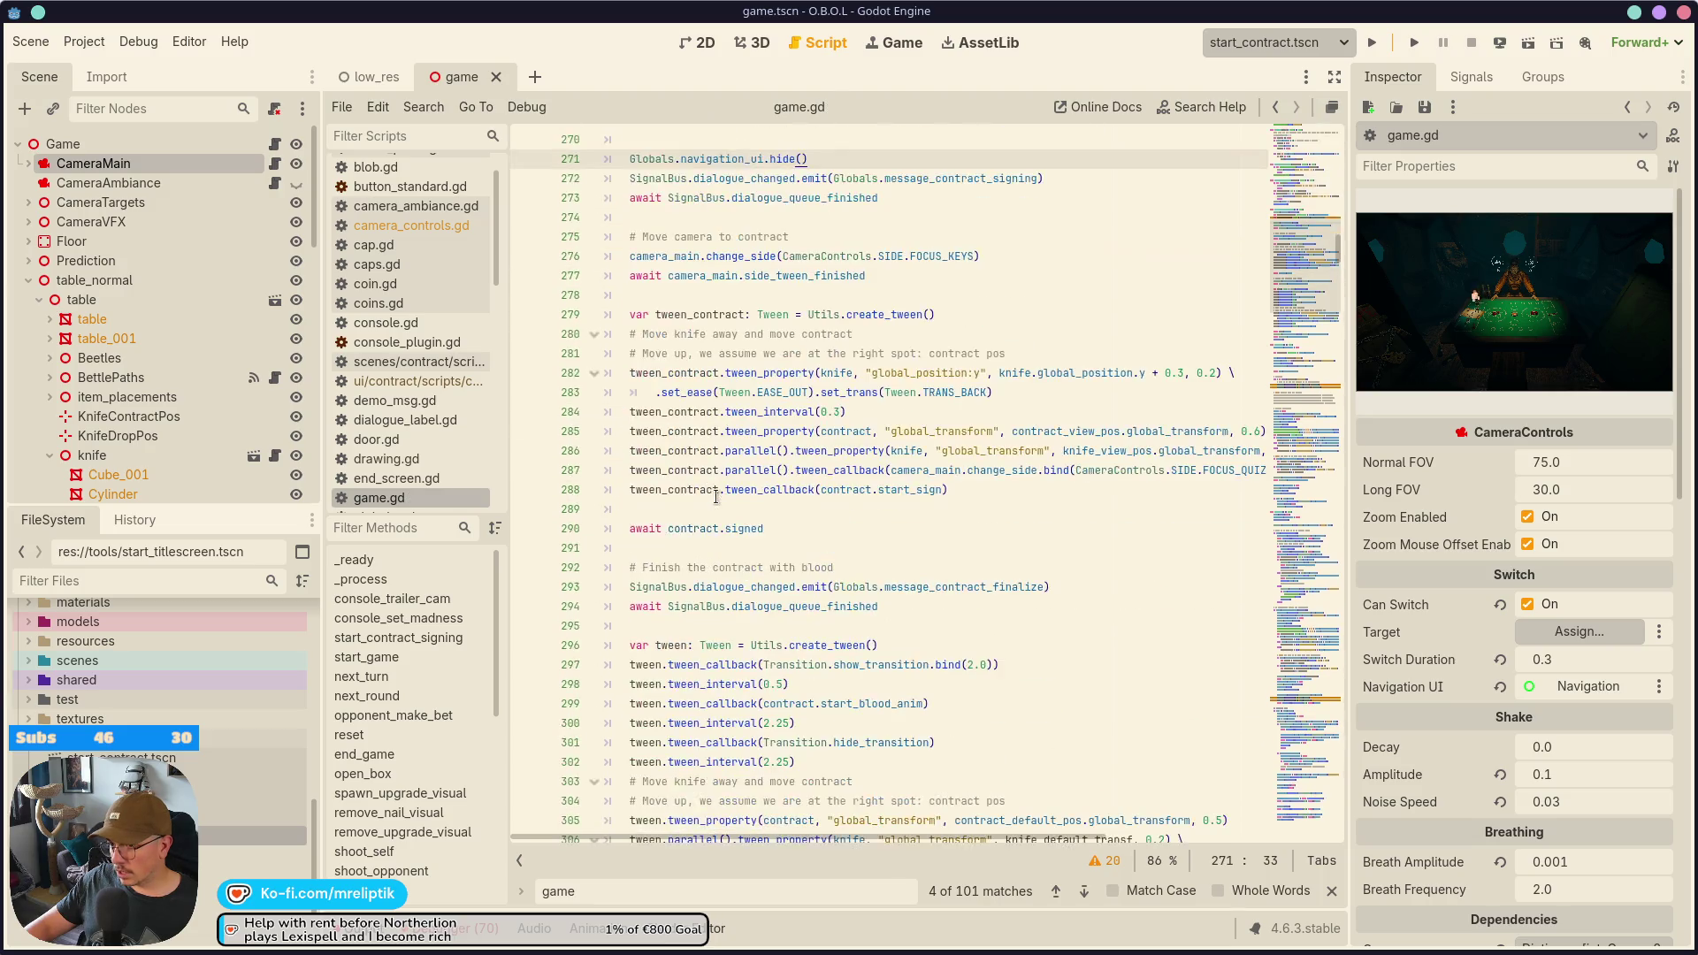
pyautogui.scroll(3, 717, 496)
pyautogui.click(891, 315)
pyautogui.press('Return')
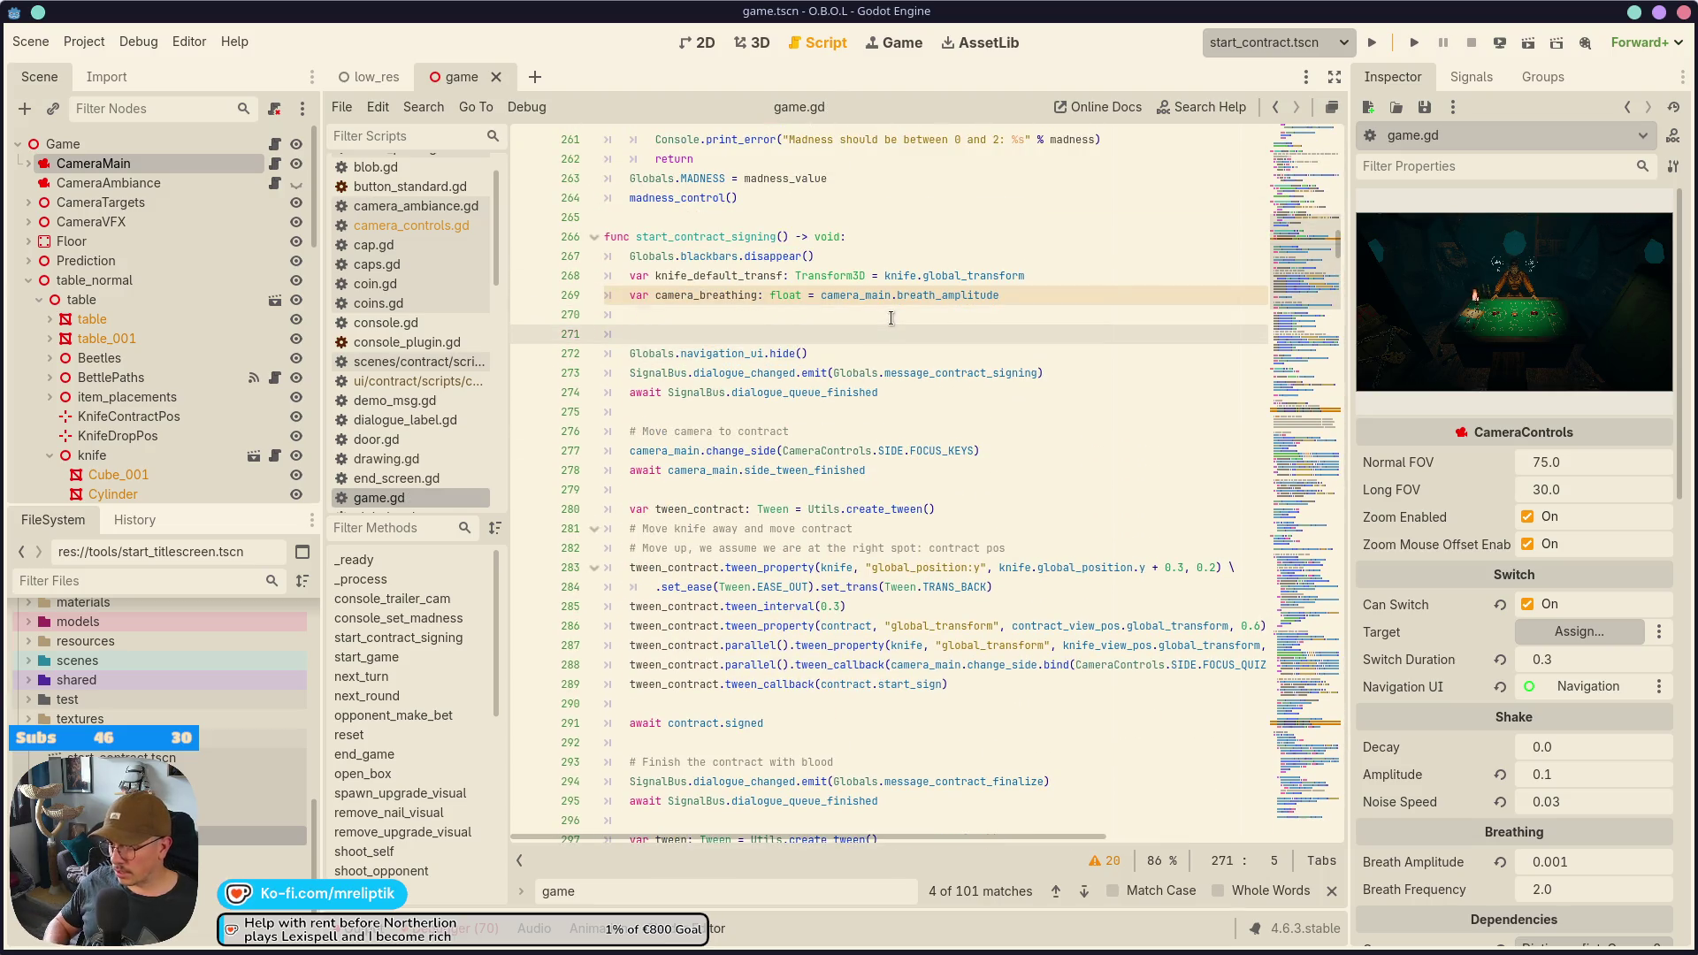
pyautogui.write('camera_main.breath_amplitude')
pyautogui.write('= 0')
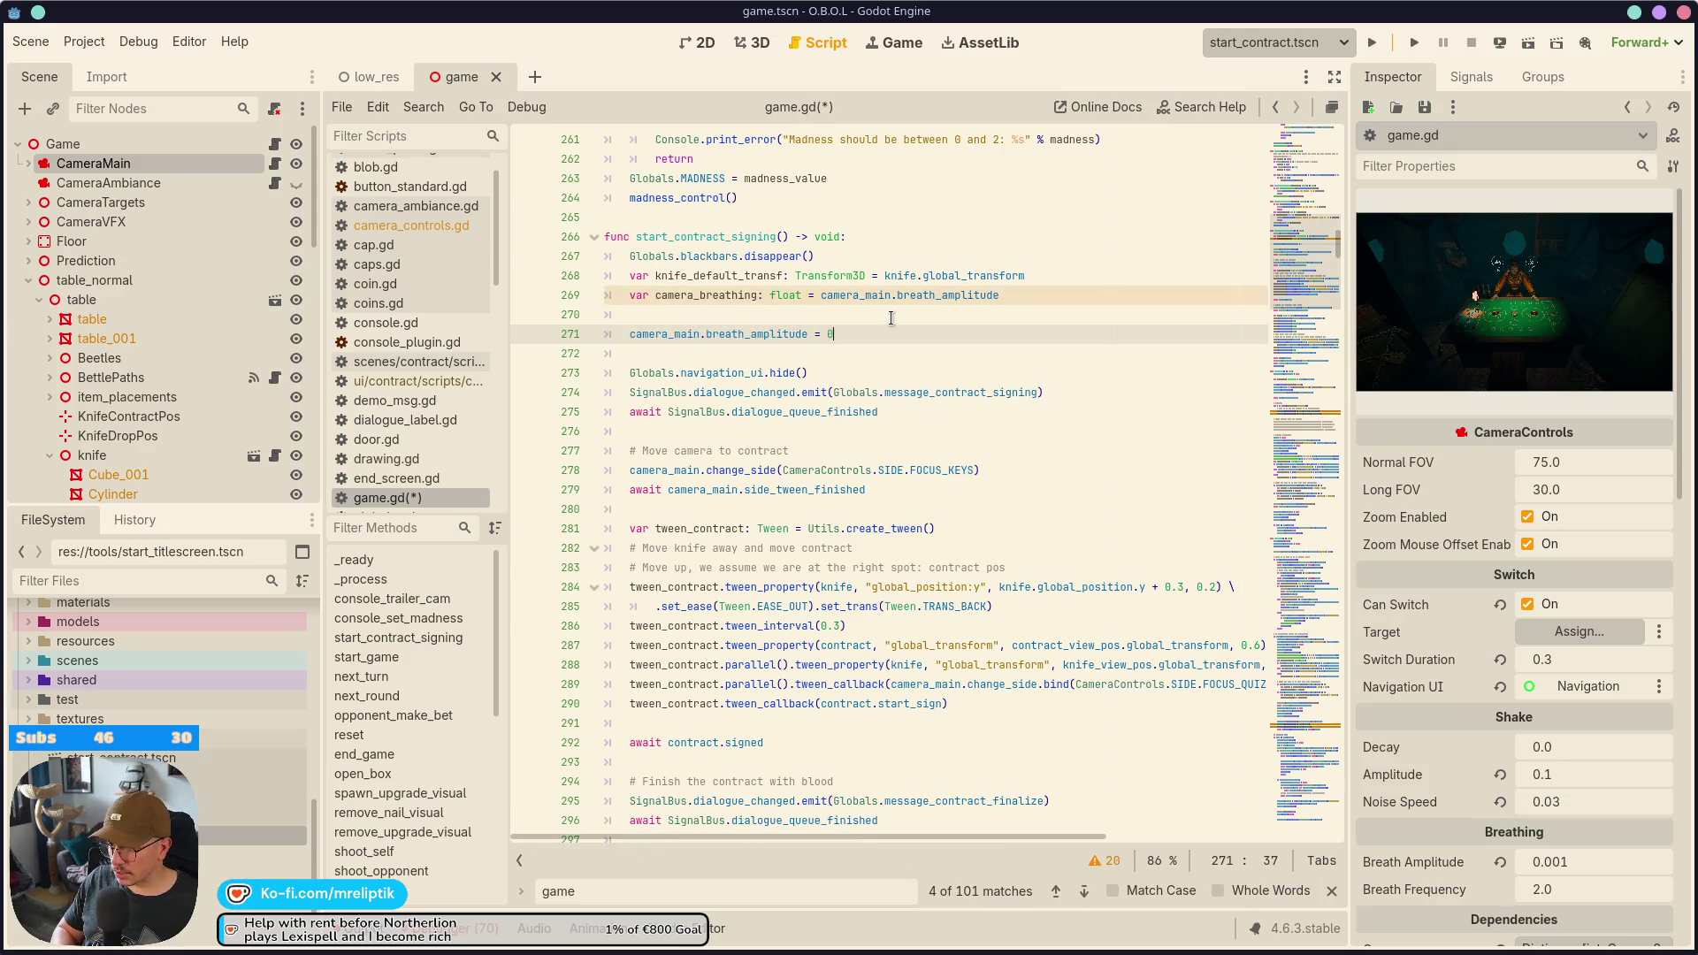
pyautogui.hotkey('ctrl', 's')
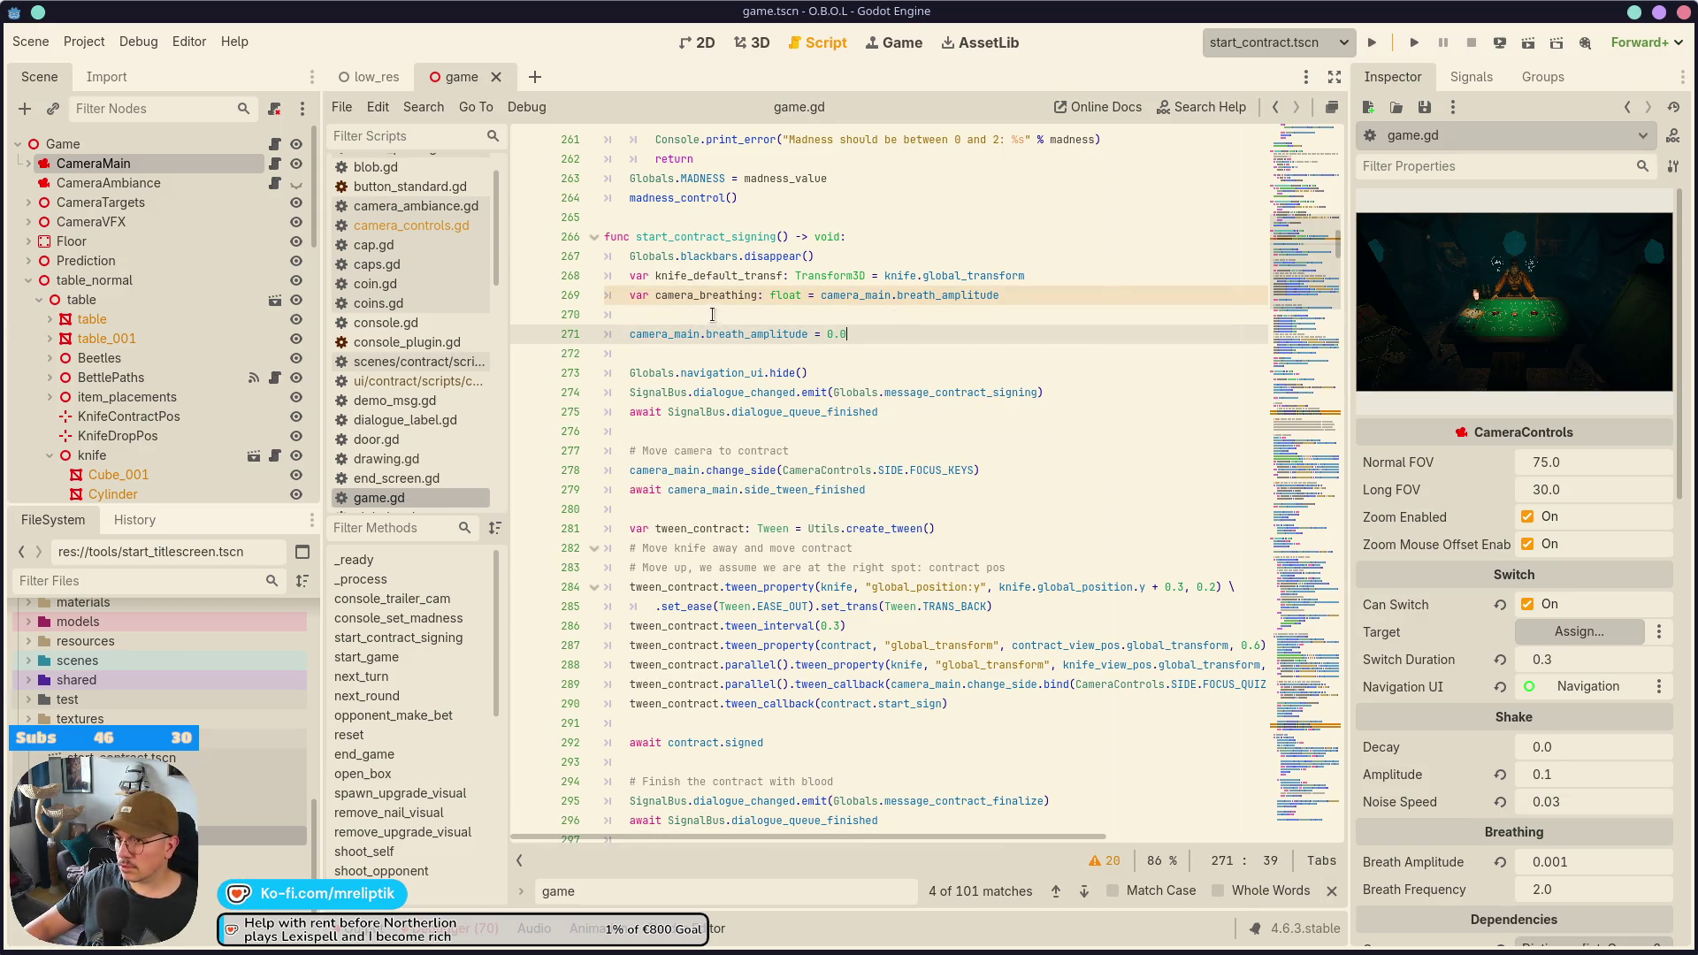
# After await tween.finished, add a restore line 'camera_breathing = default'.
pyautogui.doubleClick(708, 294)
pyautogui.scroll(-9, 707, 442)
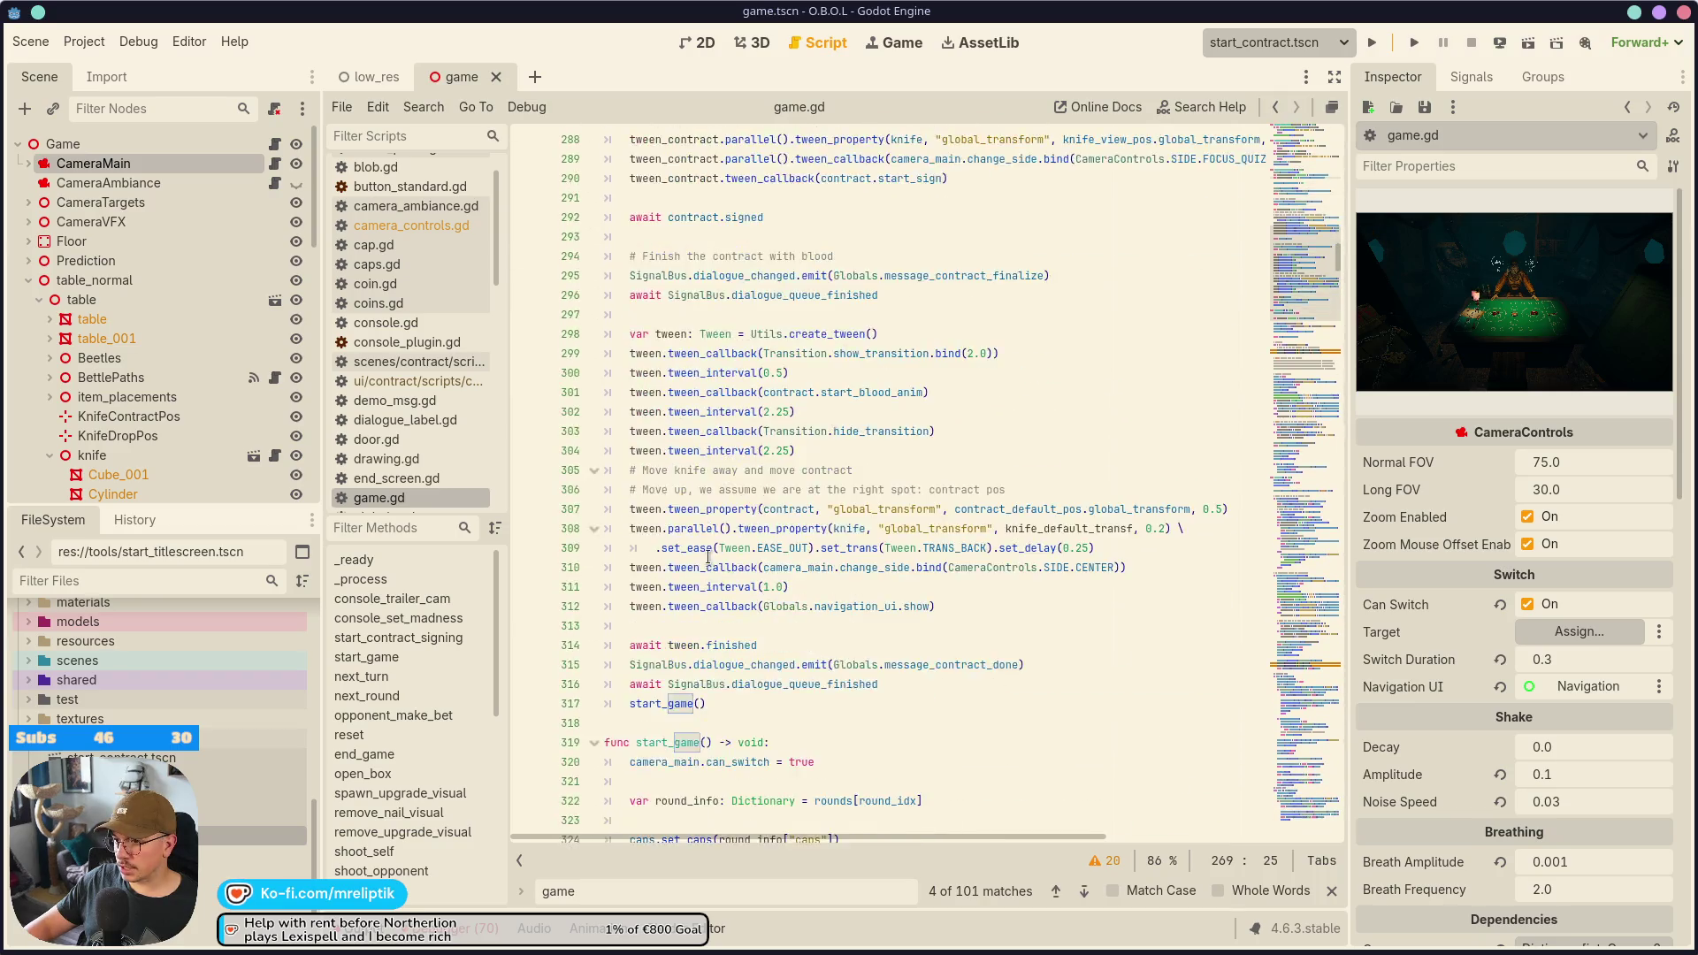
pyautogui.scroll(-5, 707, 557)
pyautogui.scroll(3, 708, 556)
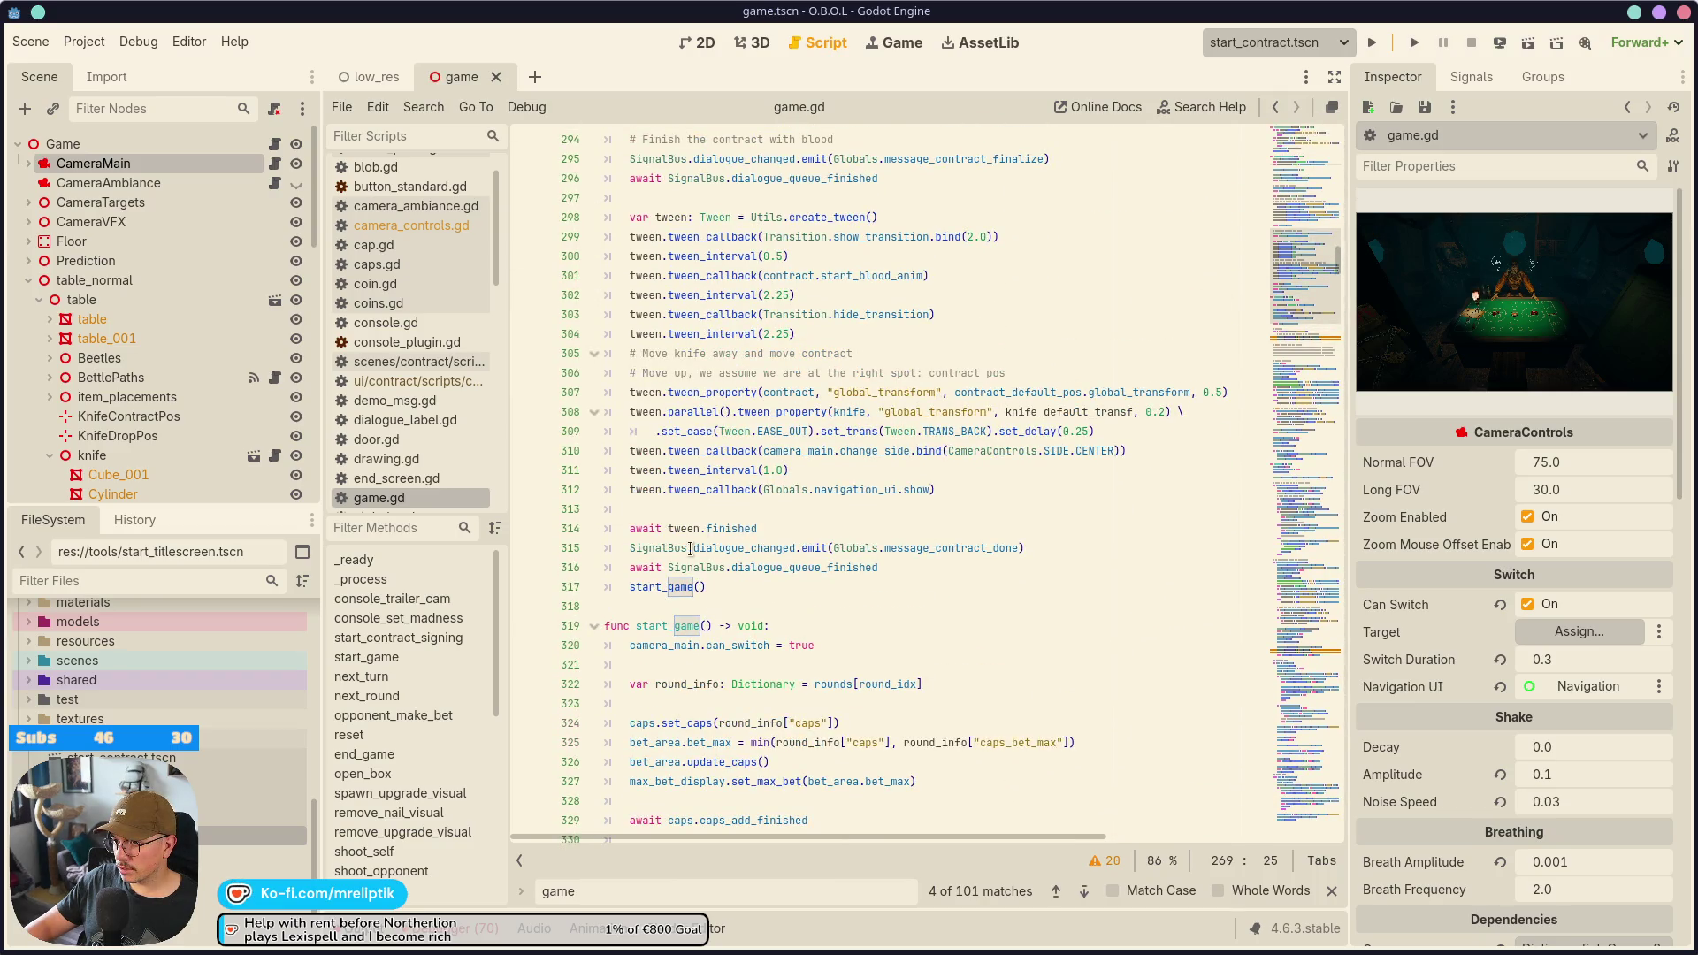
pyautogui.click(782, 534)
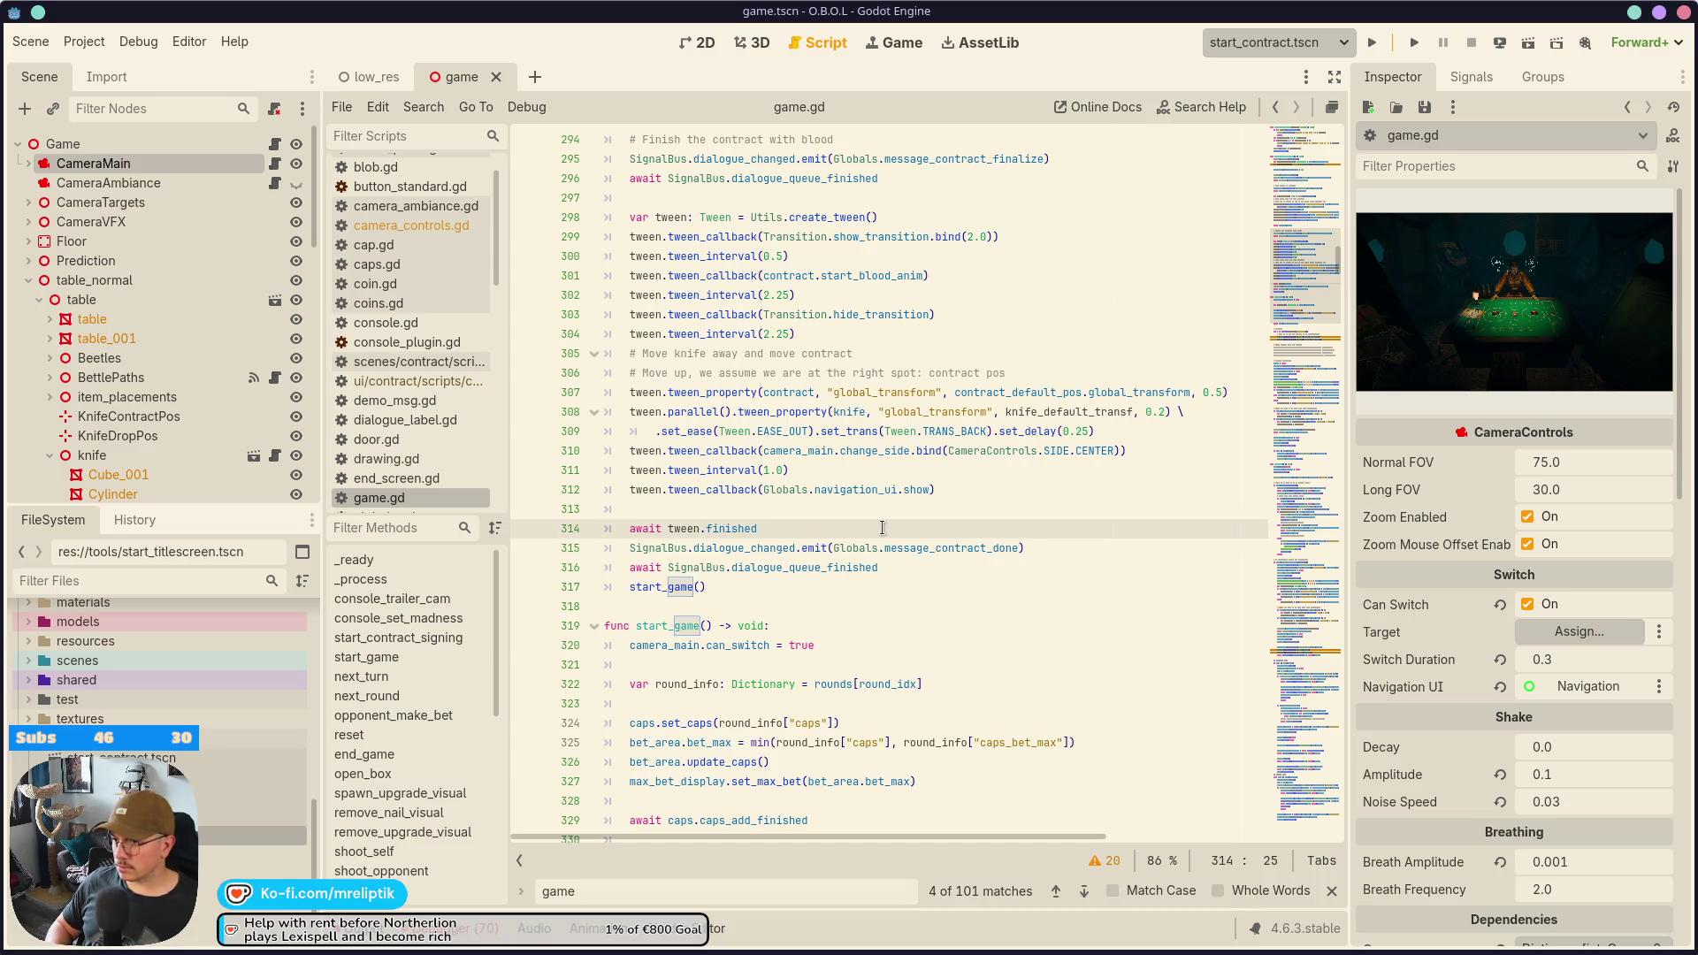
pyautogui.press('Return')
pyautogui.press('Return')
pyautogui.press('Up')
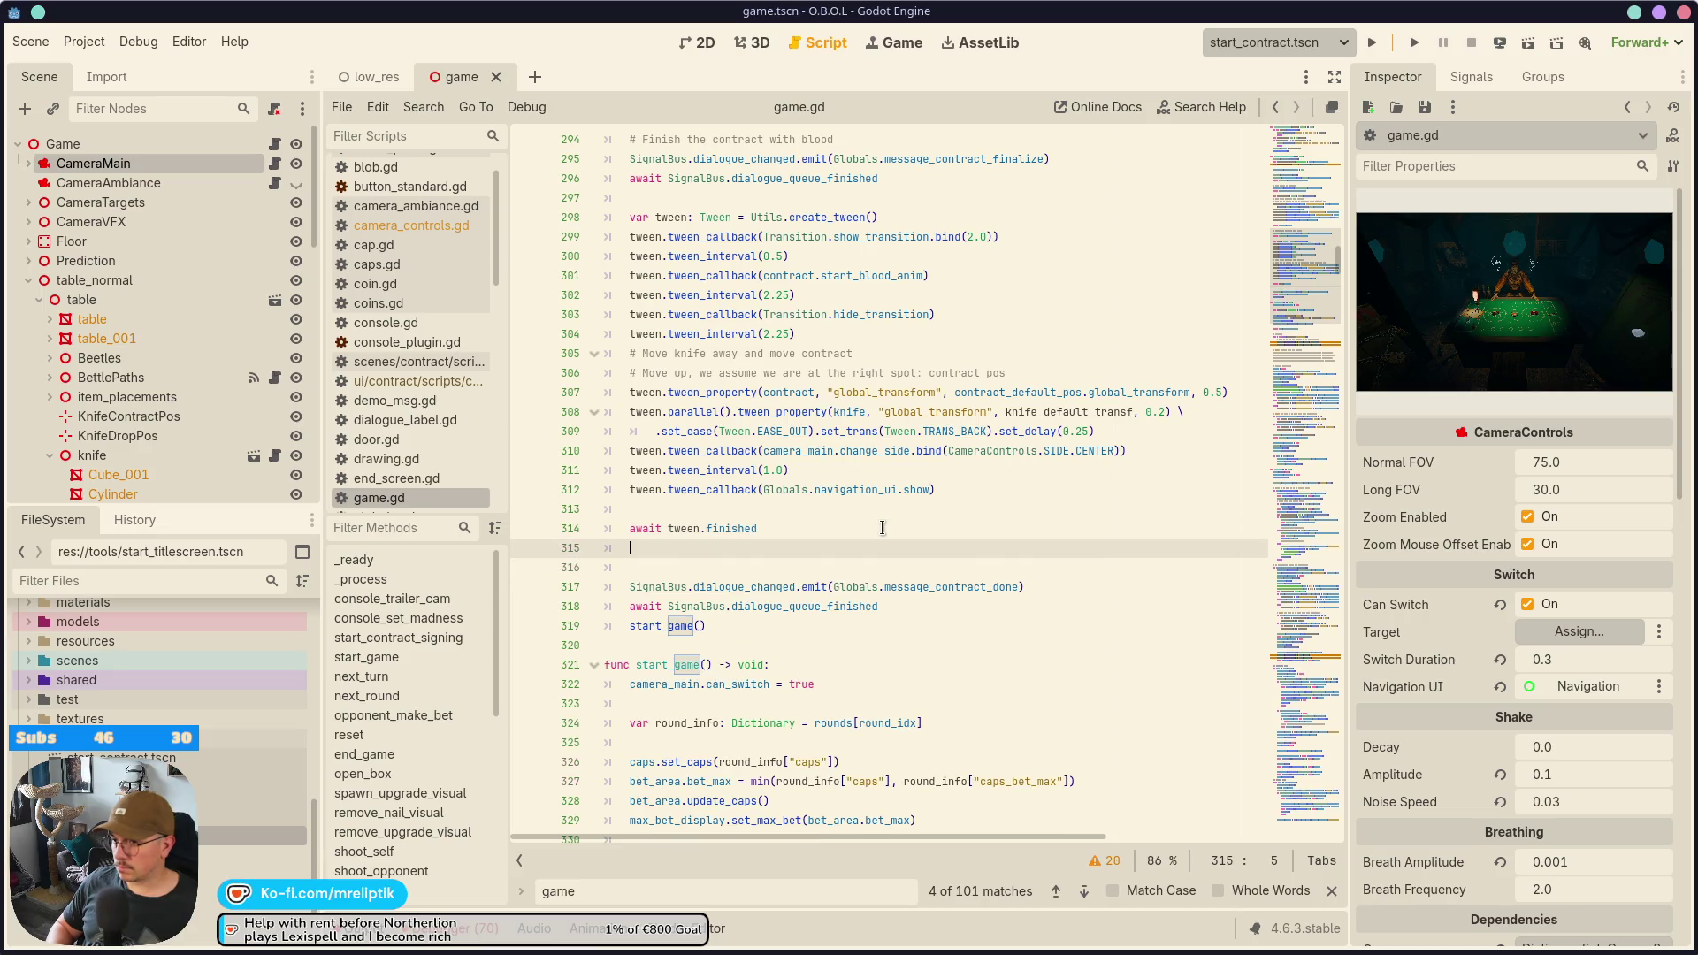
pyautogui.write('camera_breathing')
pyautogui.write('.')
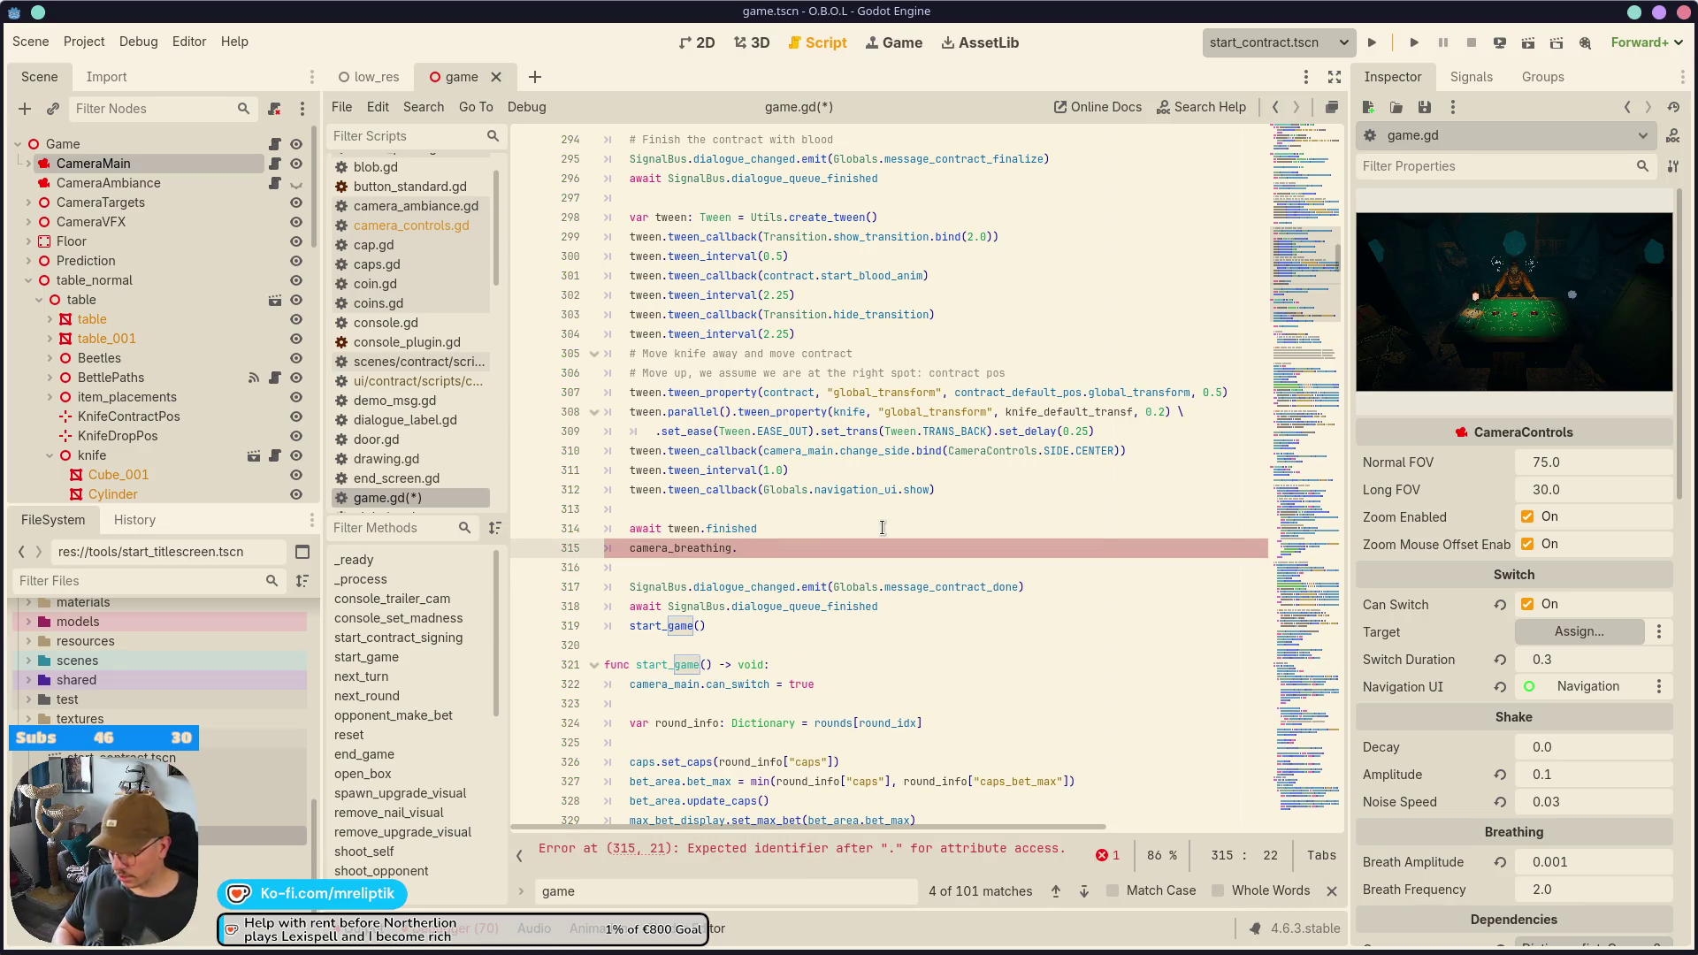
pyautogui.press('BackSpace')
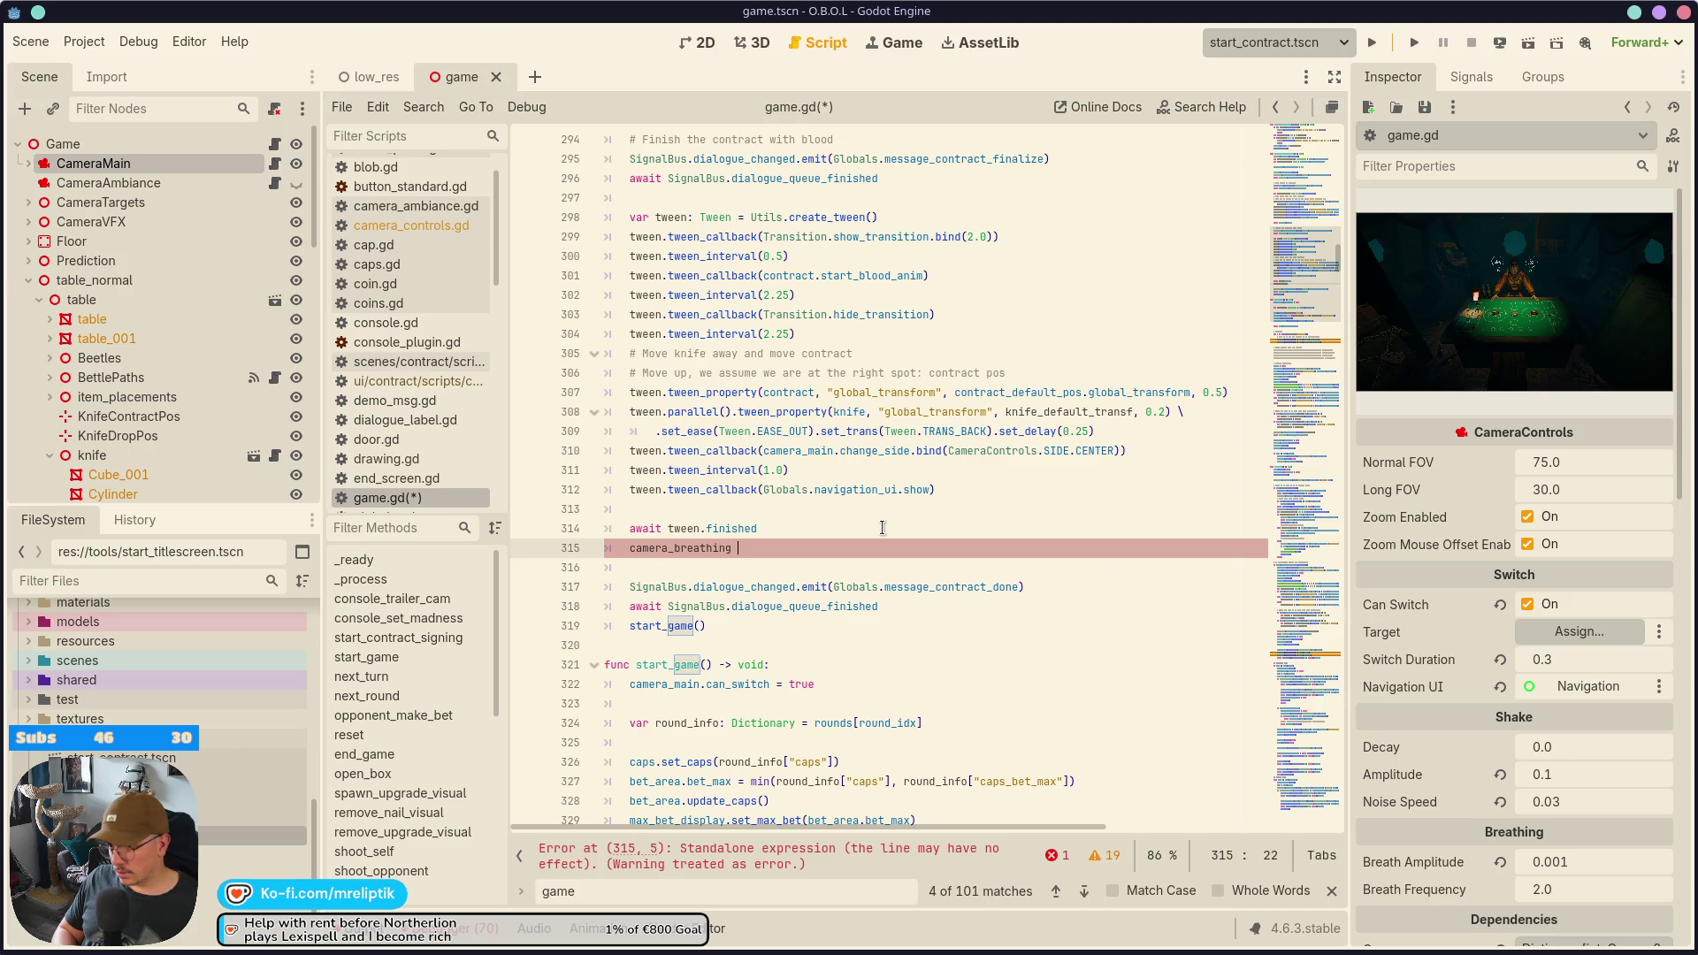
pyautogui.write('= ')
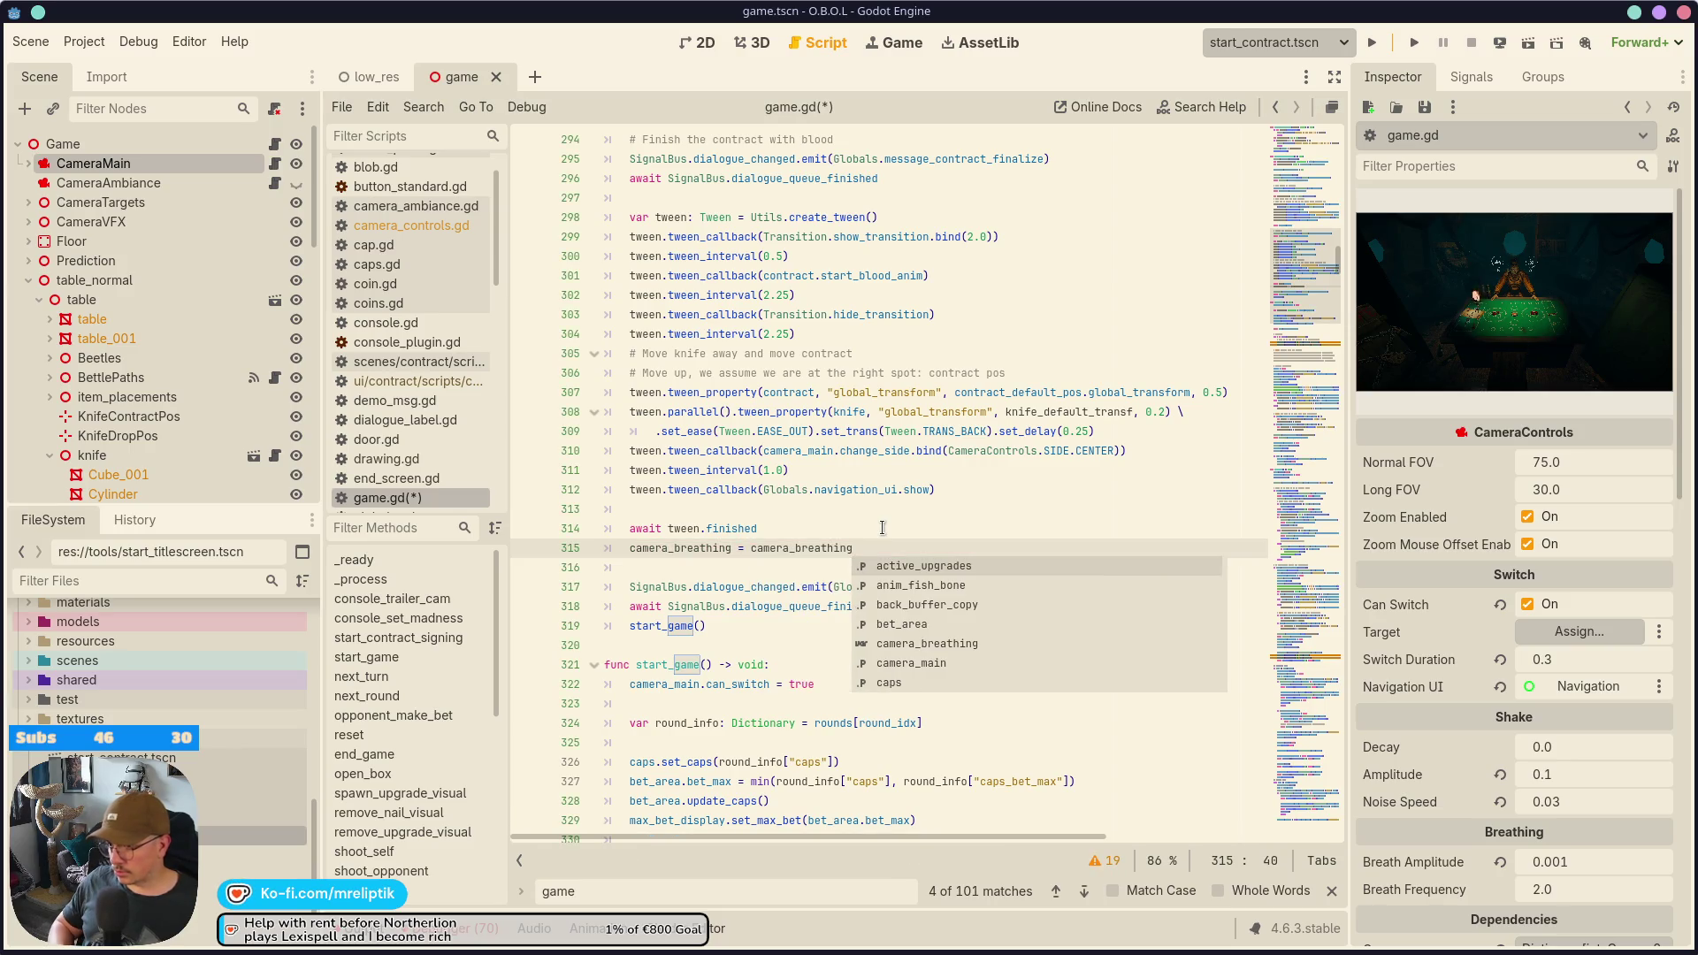
pyautogui.write('default')
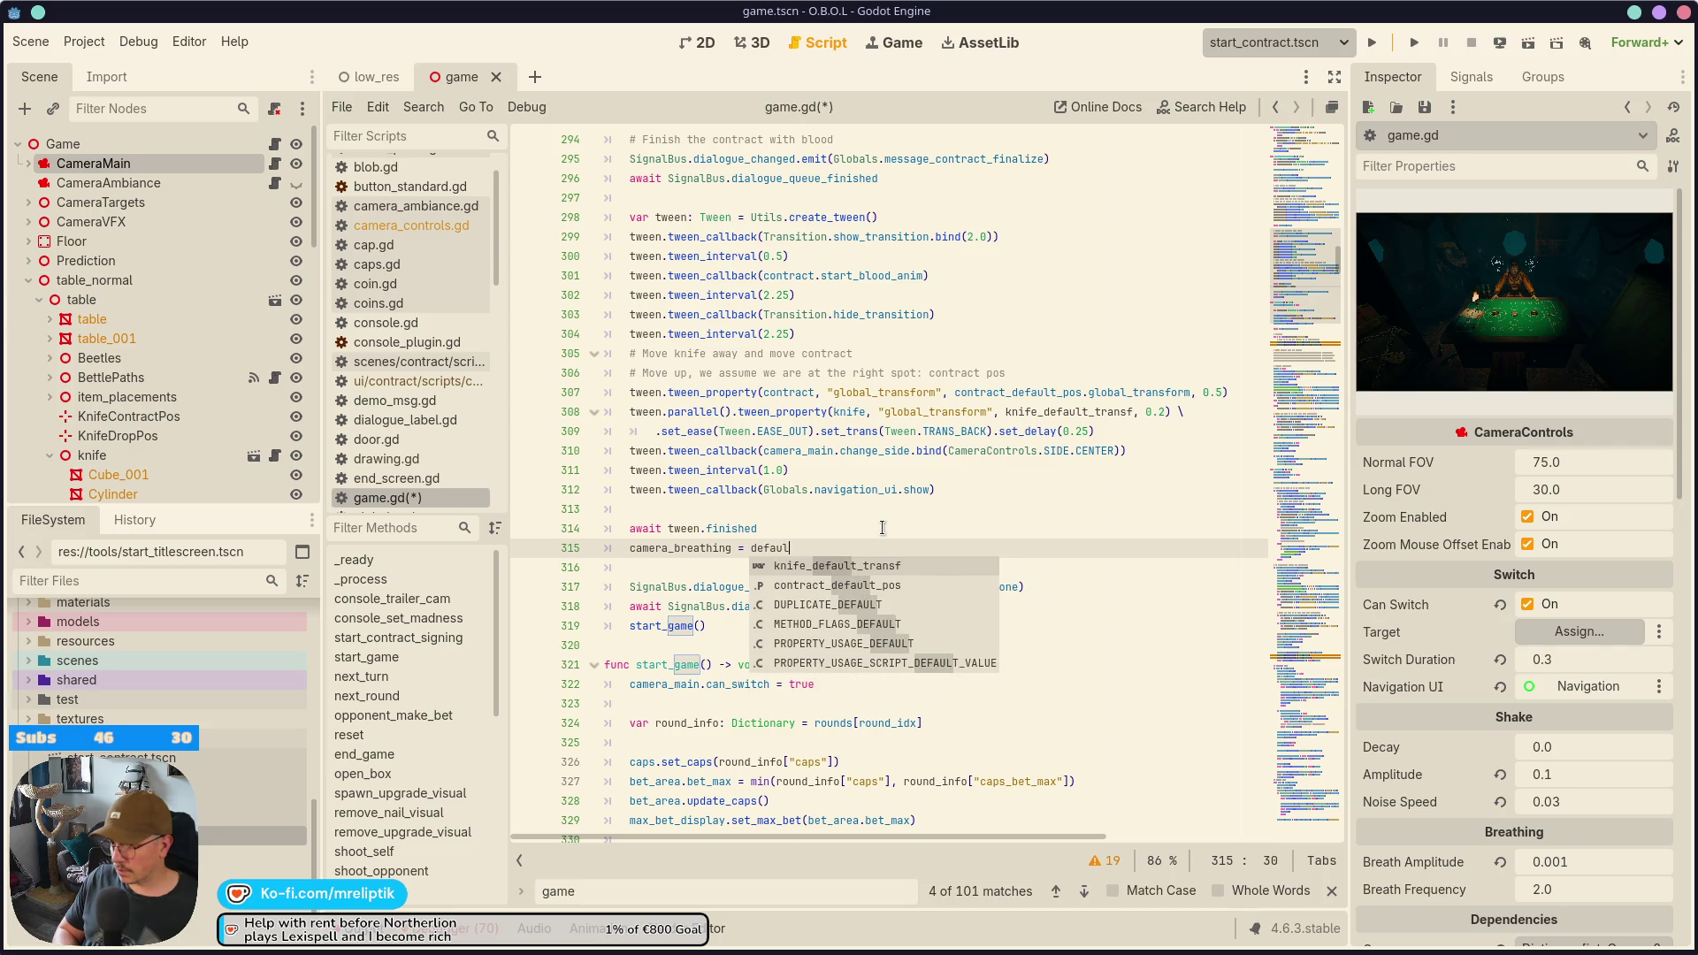
# Rename the stored variable to camera_breathing_default.
pyautogui.scroll(9, 881, 528)
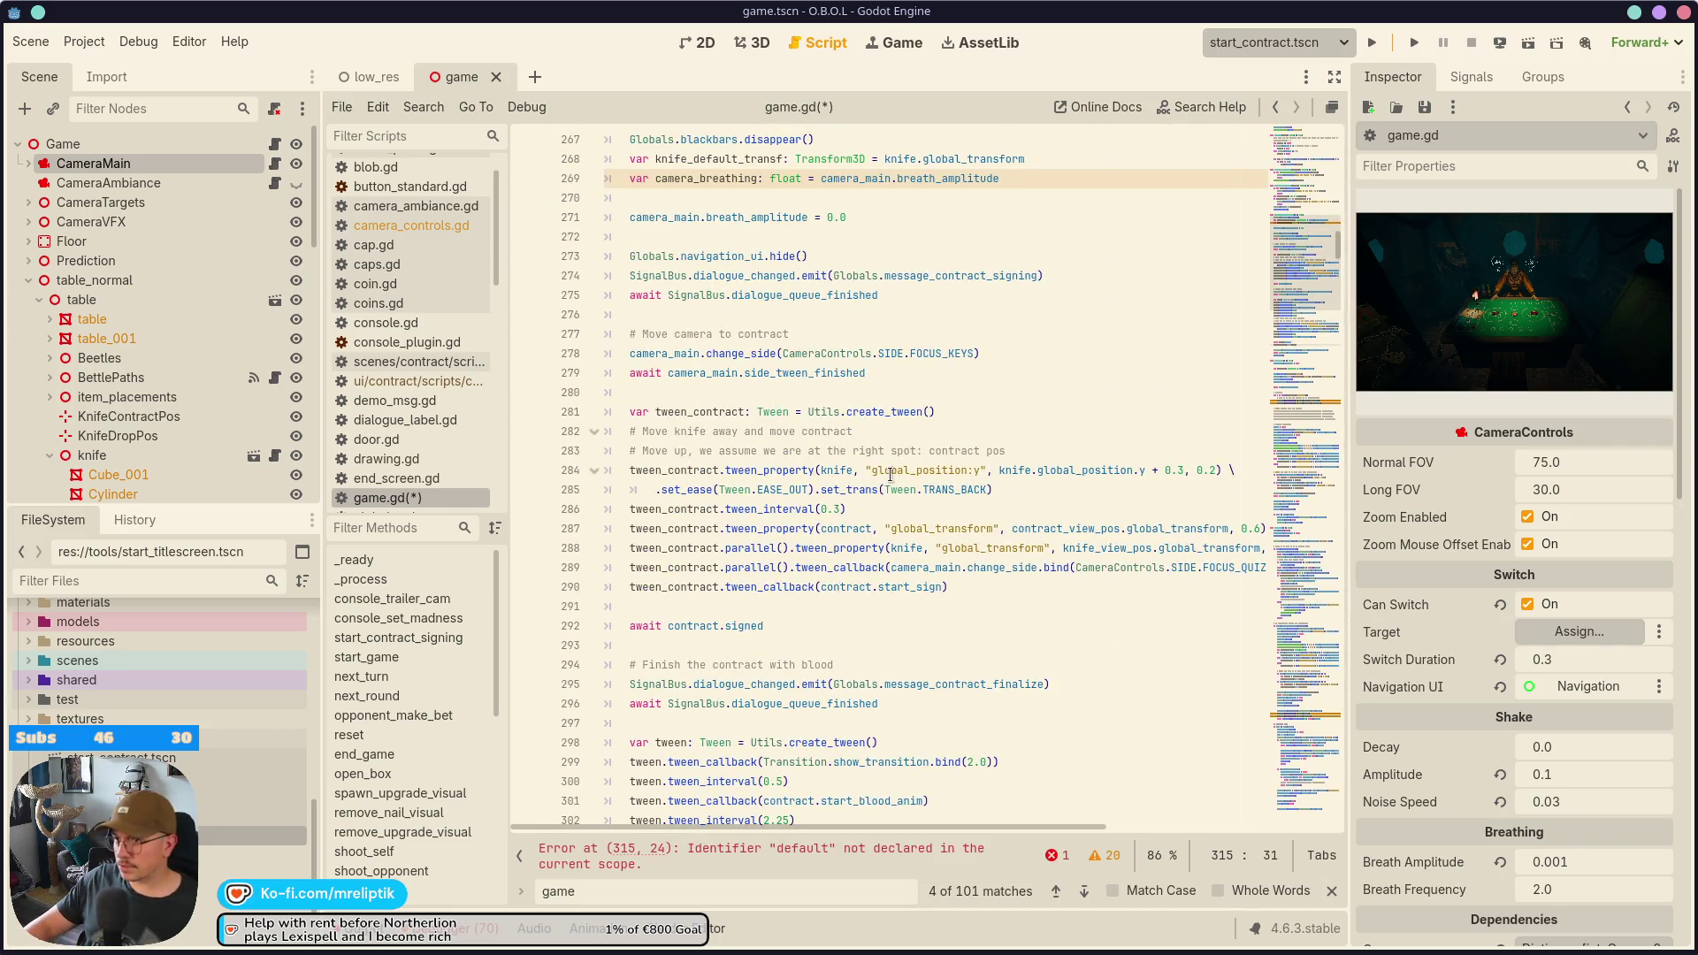
pyautogui.doubleClick(706, 178)
pyautogui.scroll(1, 823, 655)
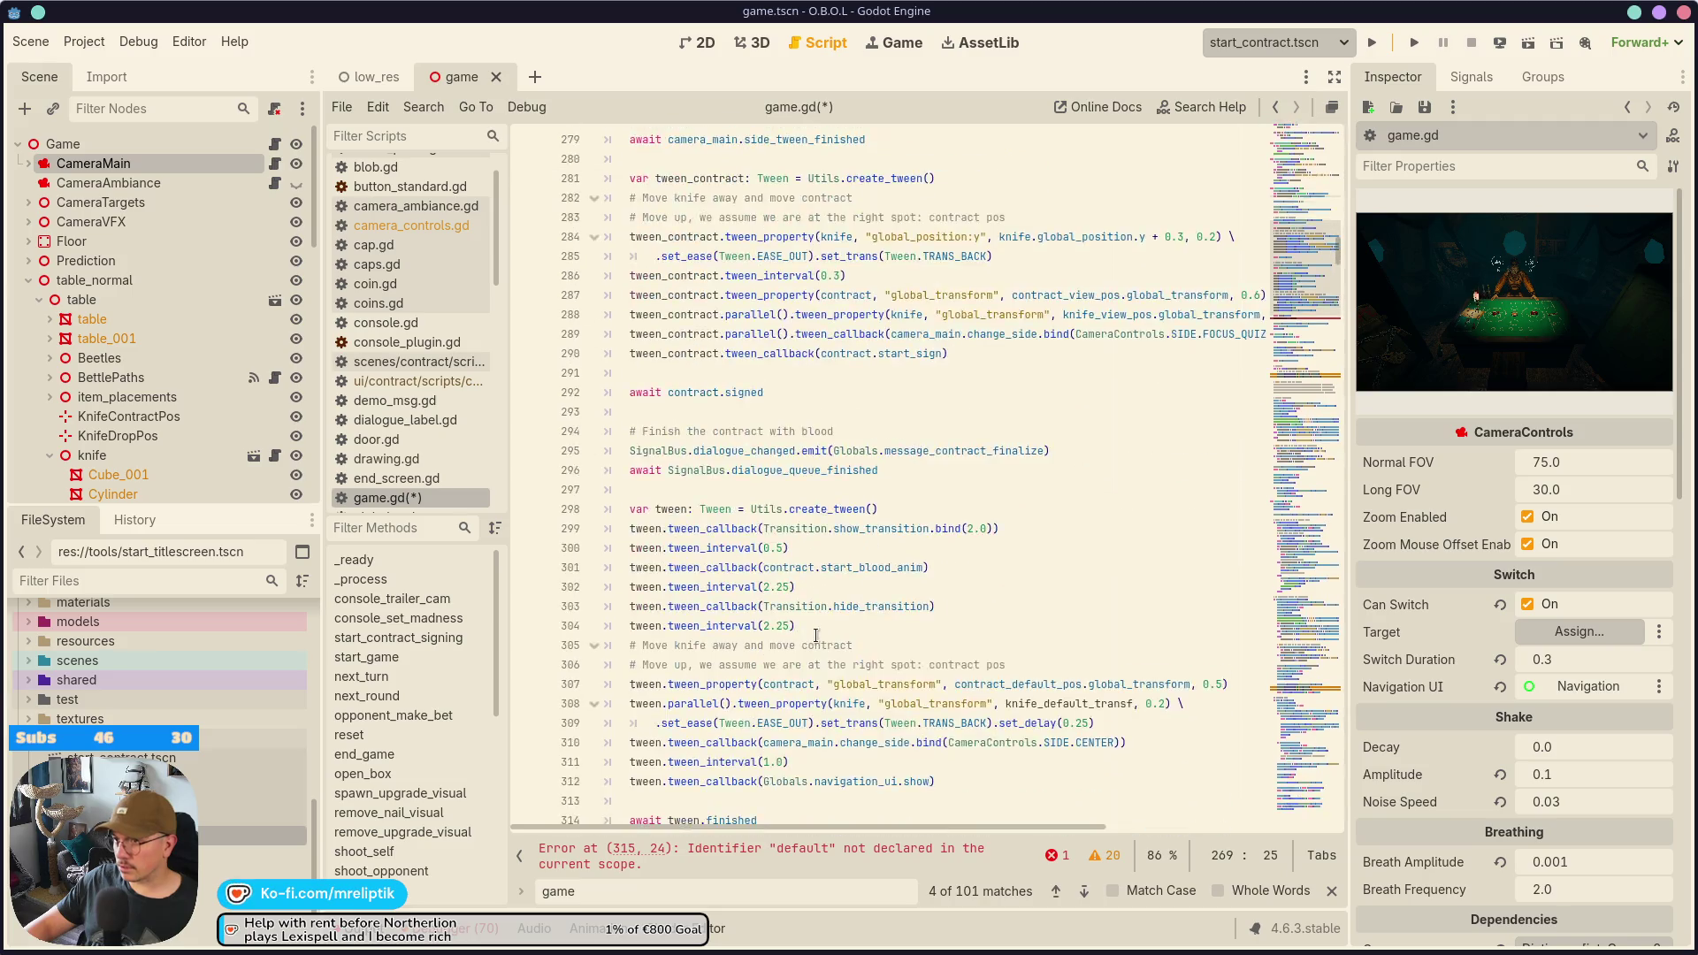
pyautogui.moveTo(823, 656)
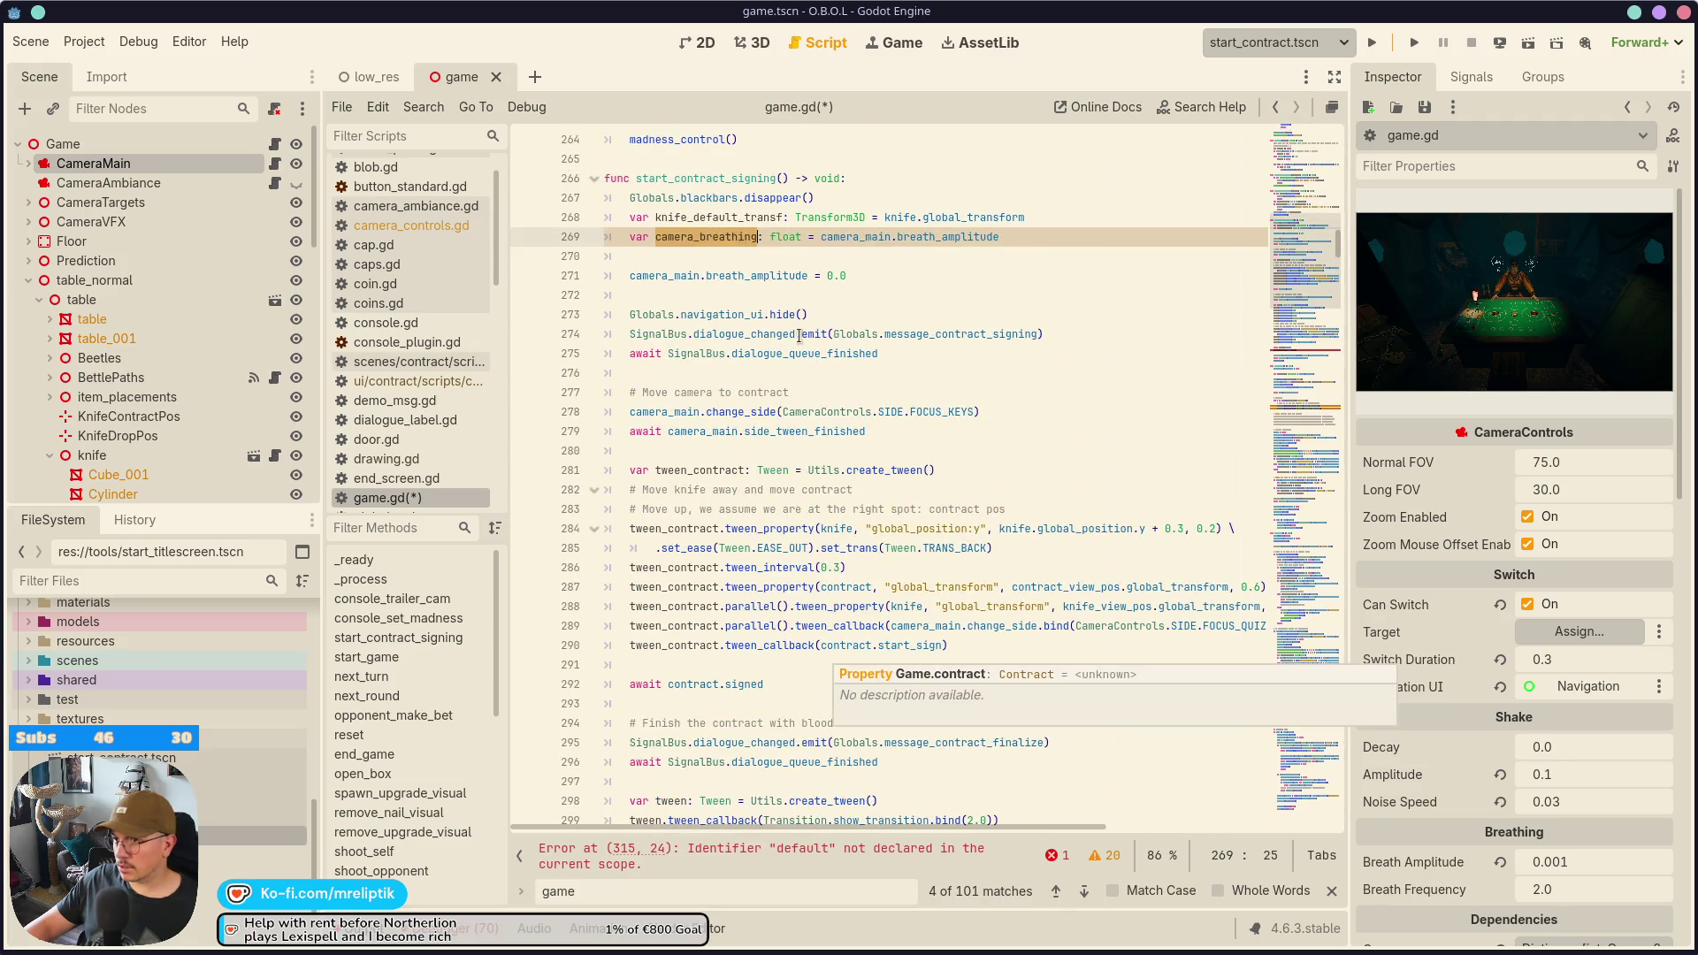
pyautogui.click(762, 236)
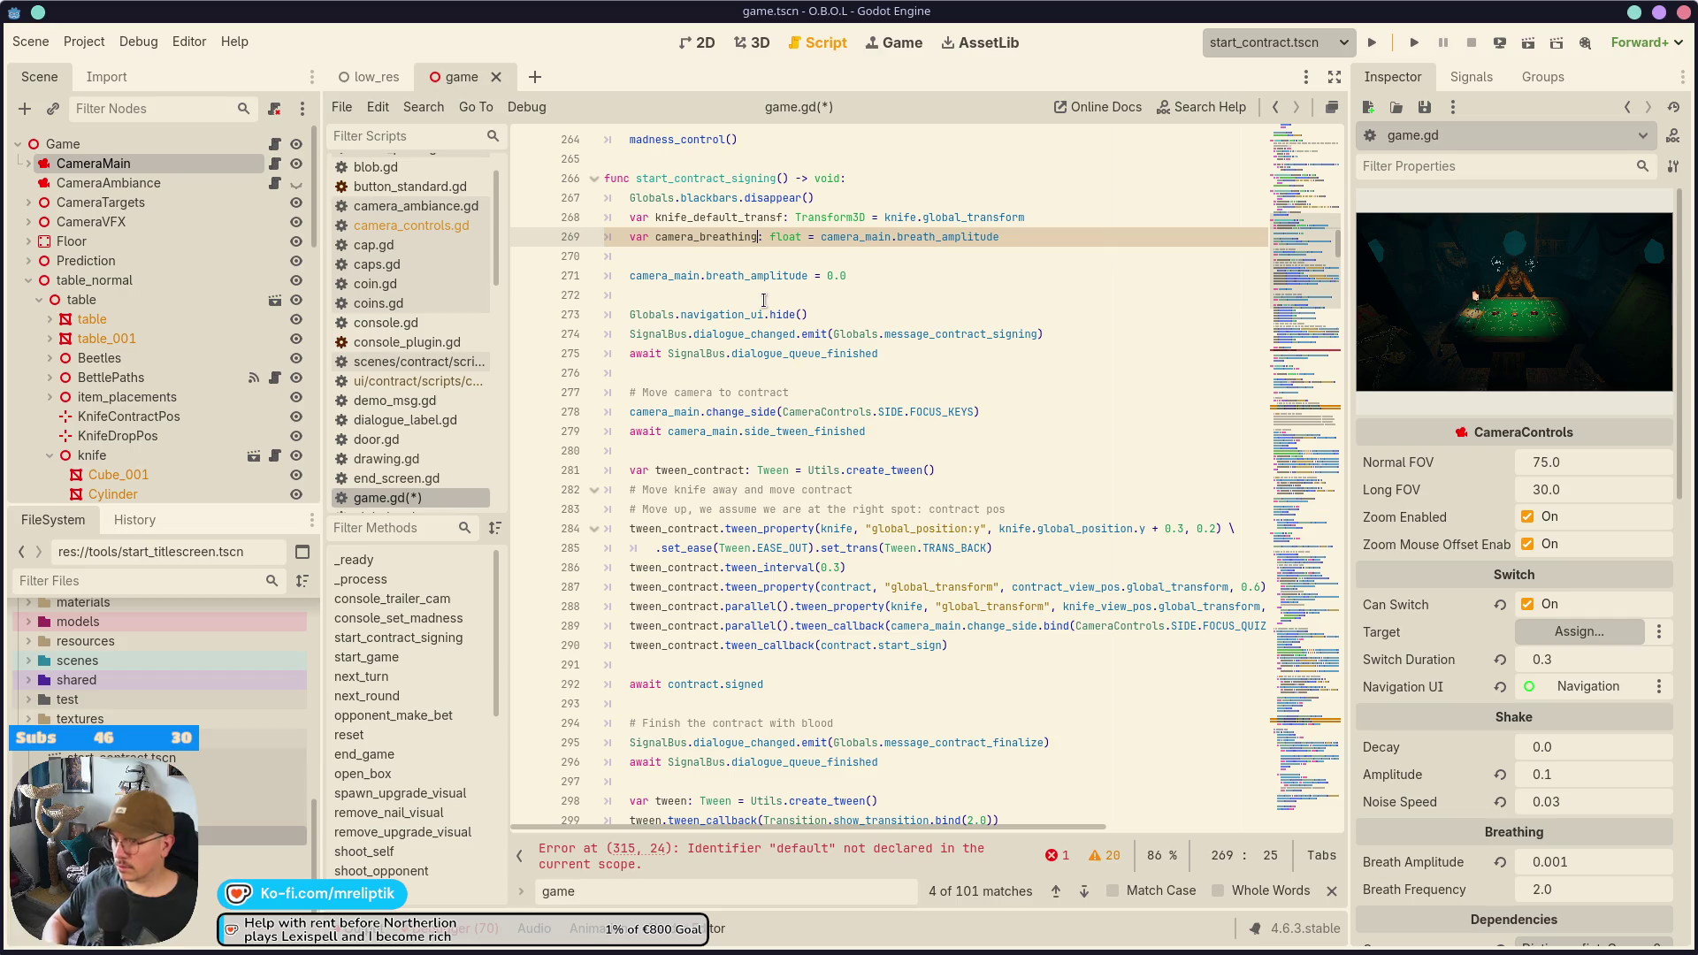
pyautogui.write('_default')
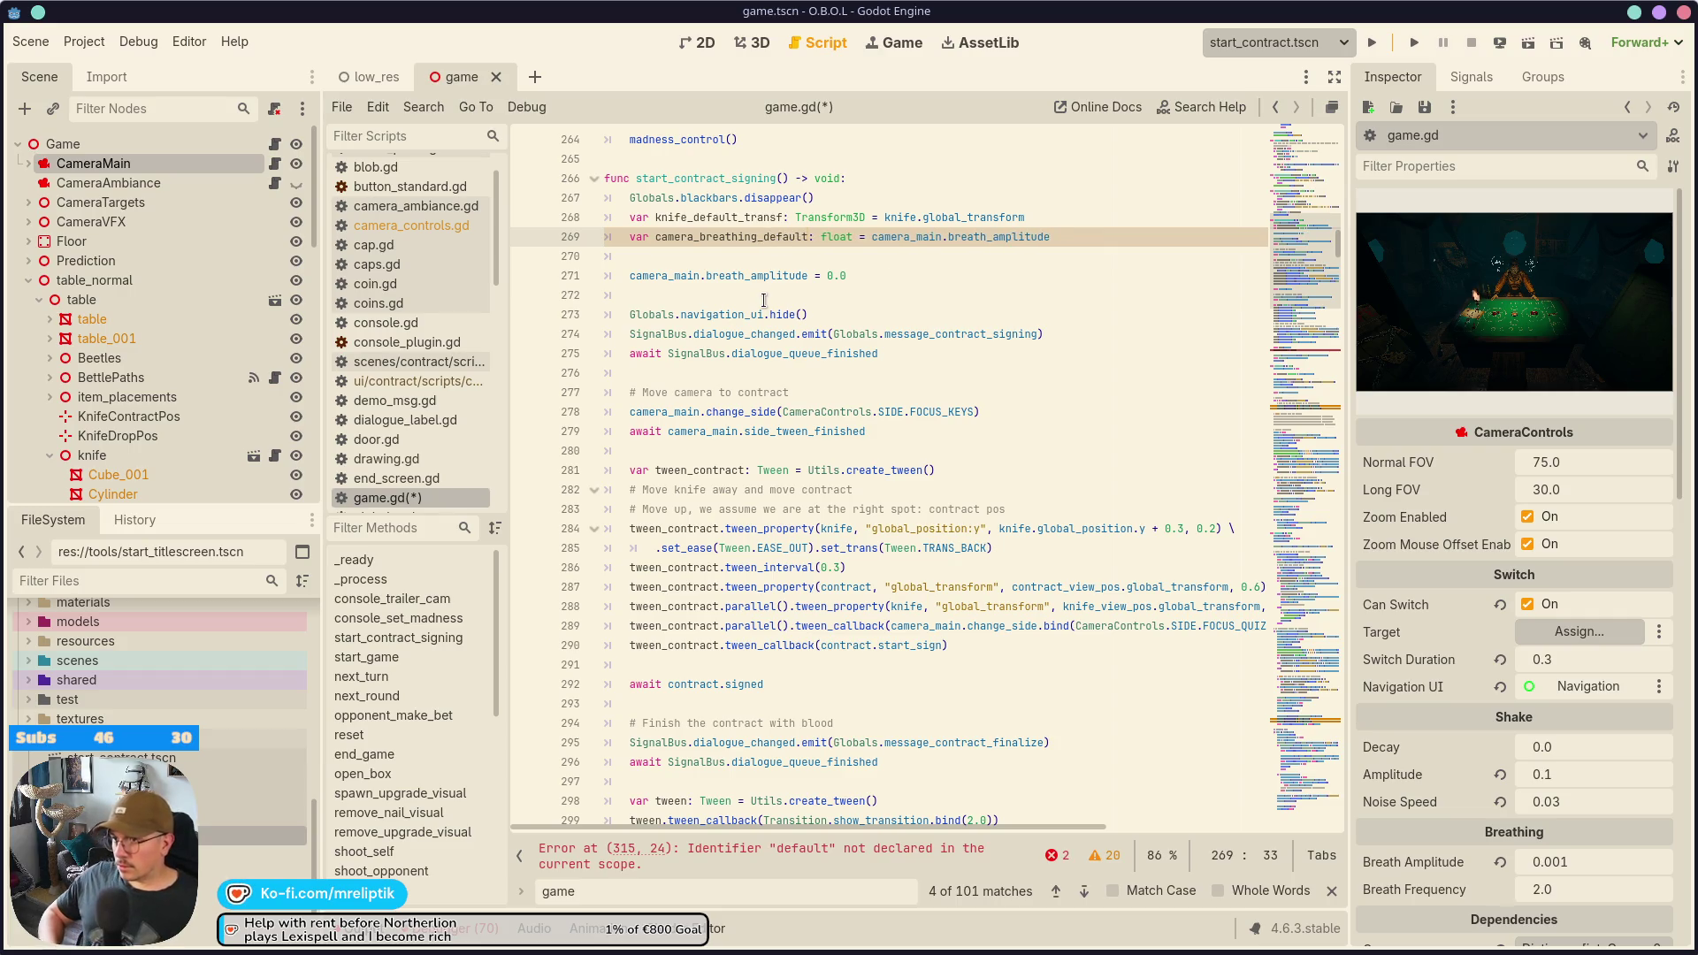
# Finish the restore line as 'camera_main.camera_breathing = camera_breathing_default', save, and run the game with F5.
pyautogui.scroll(-10, 790, 438)
pyautogui.click(778, 473)
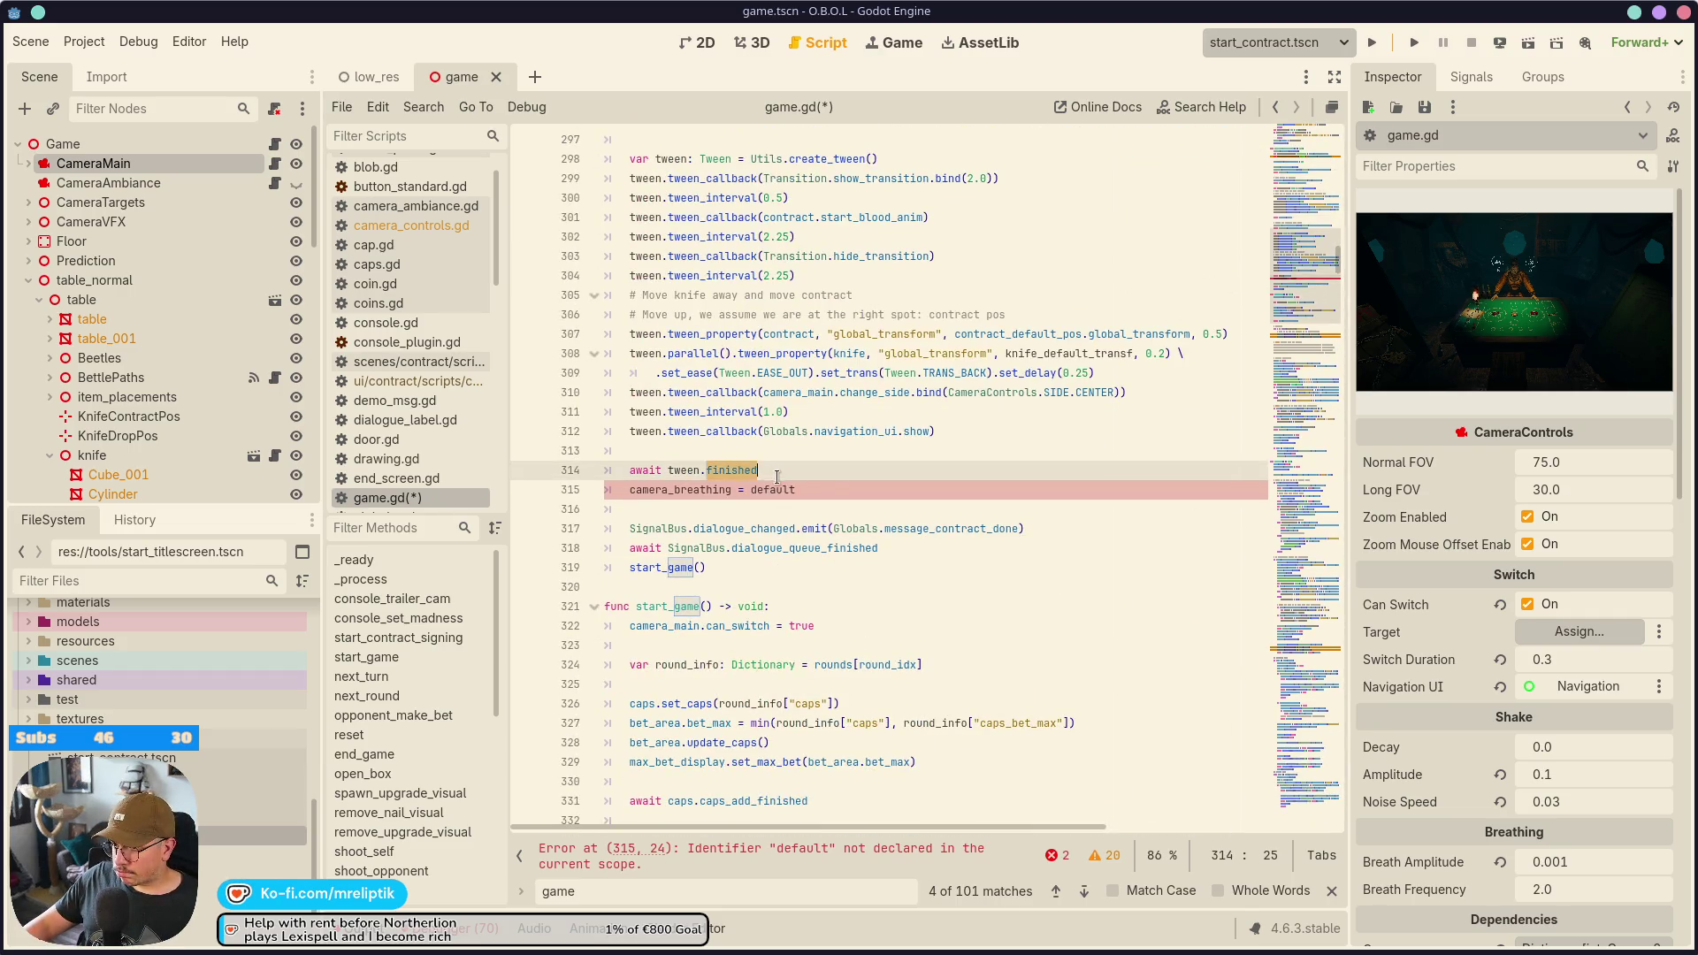
pyautogui.doubleClick(776, 489)
pyautogui.write('camera_b')
pyautogui.press('Return')
pyautogui.hotkey('ctrl', 's')
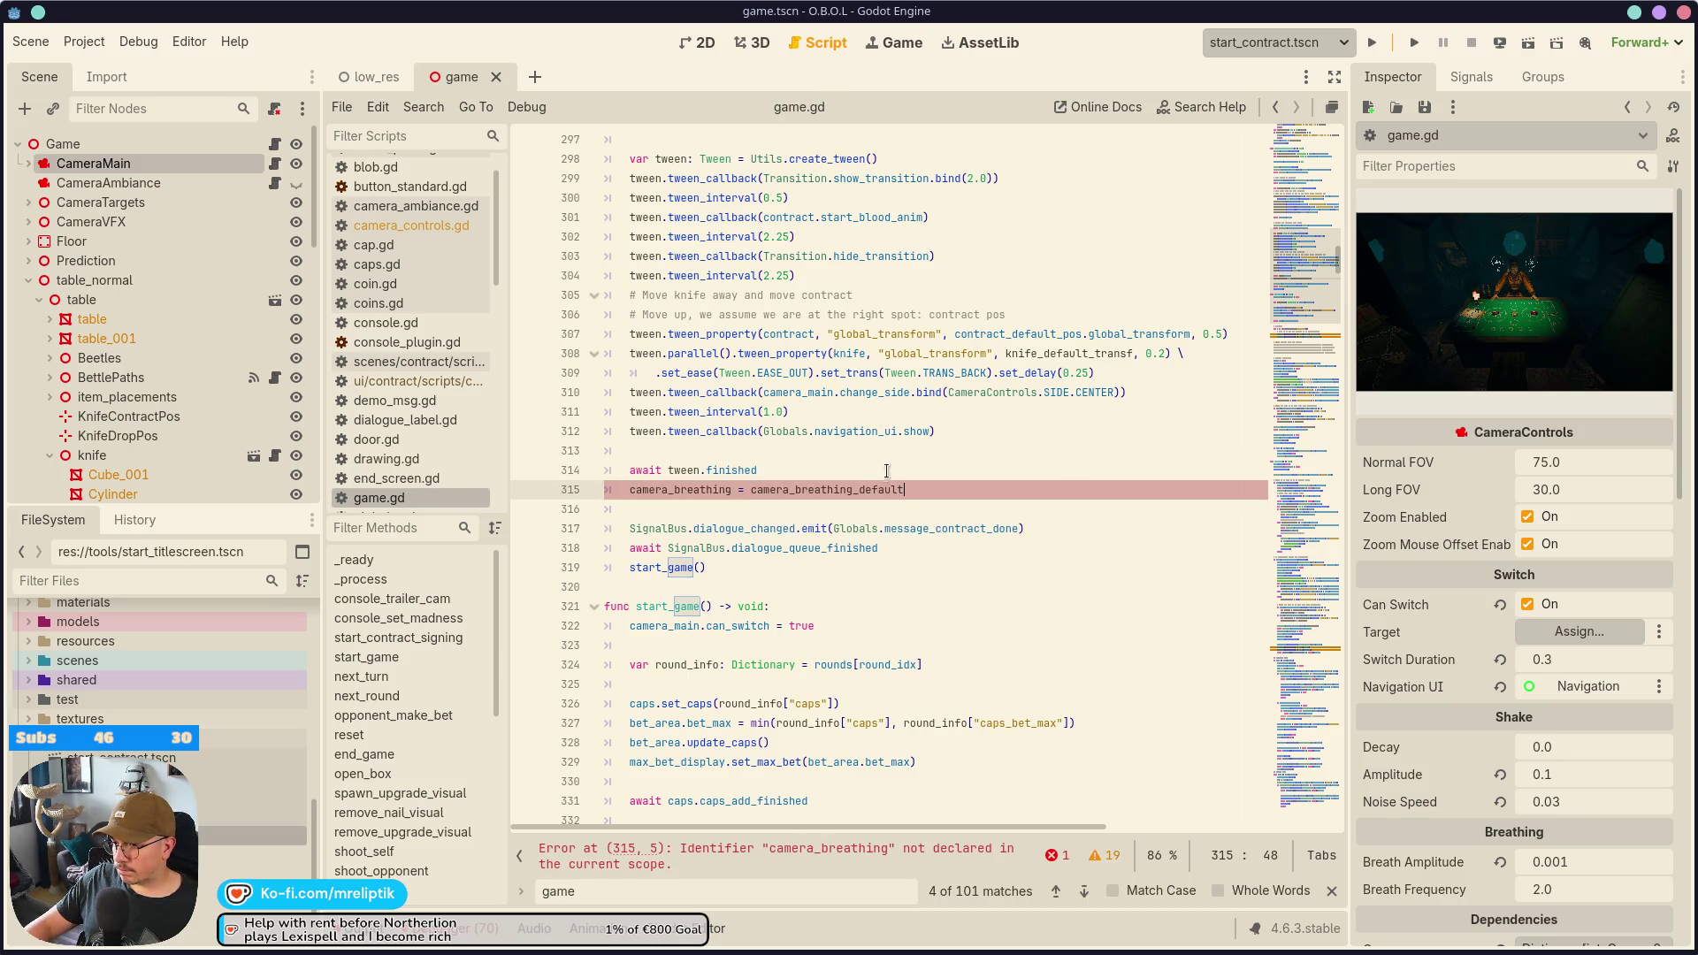
pyautogui.doubleClick(633, 489)
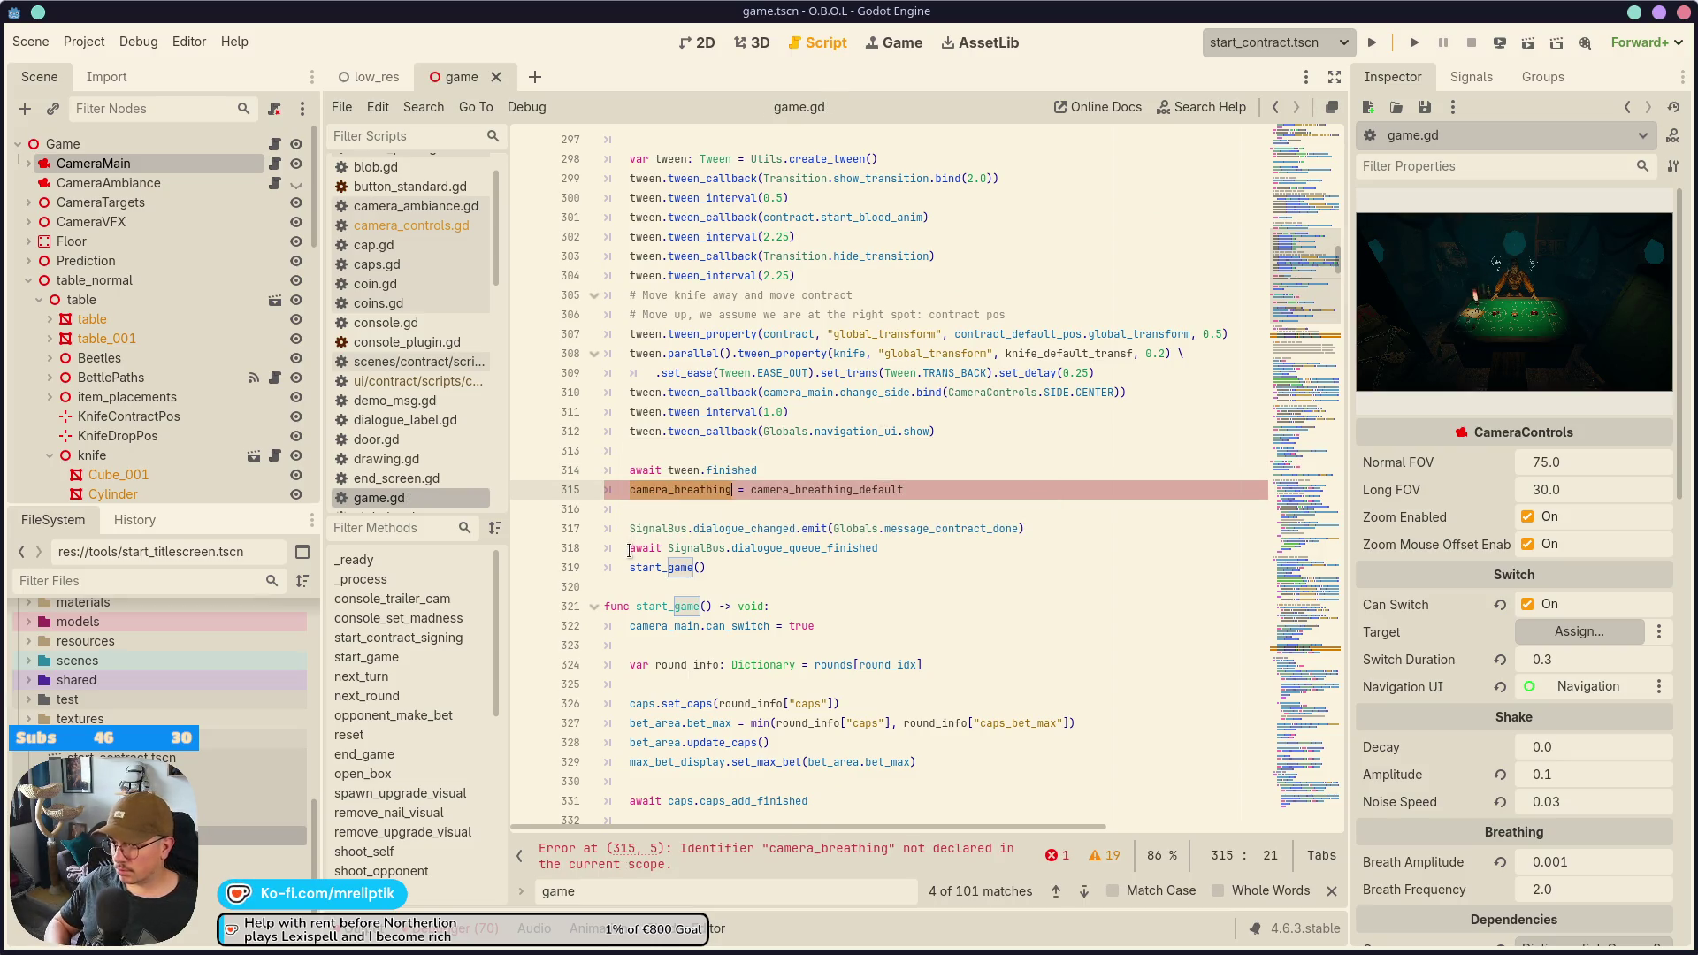
pyautogui.press('Left')
pyautogui.write('camera_main.')
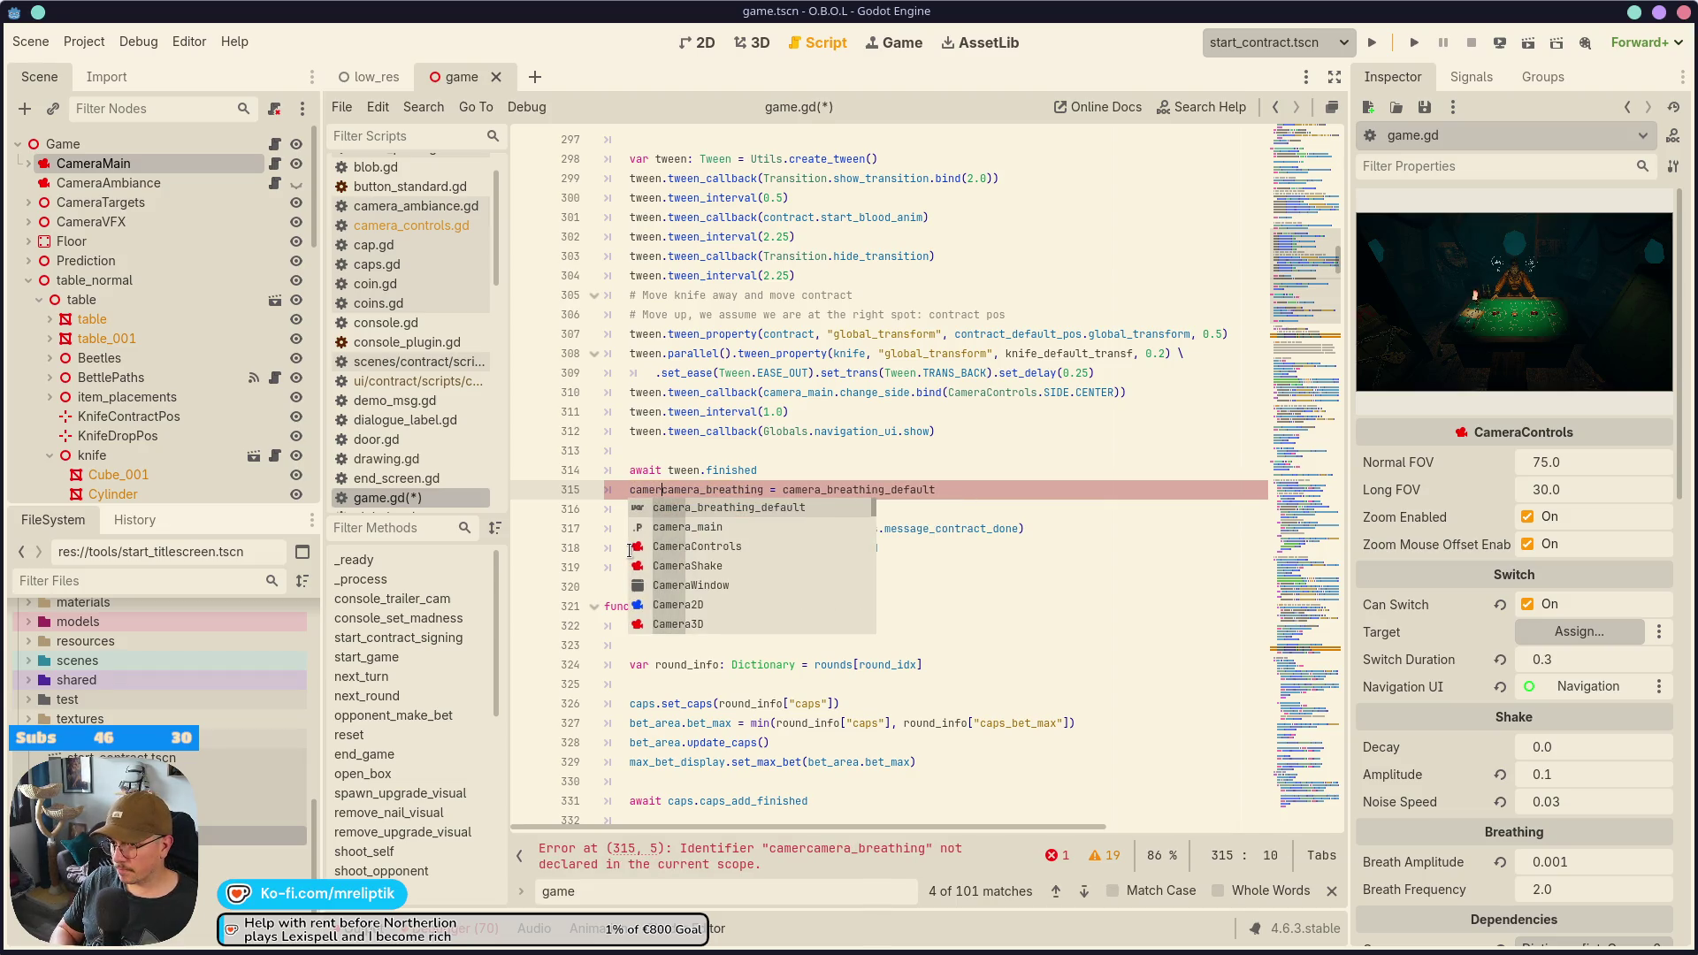
pyautogui.hotkey('ctrl', 's')
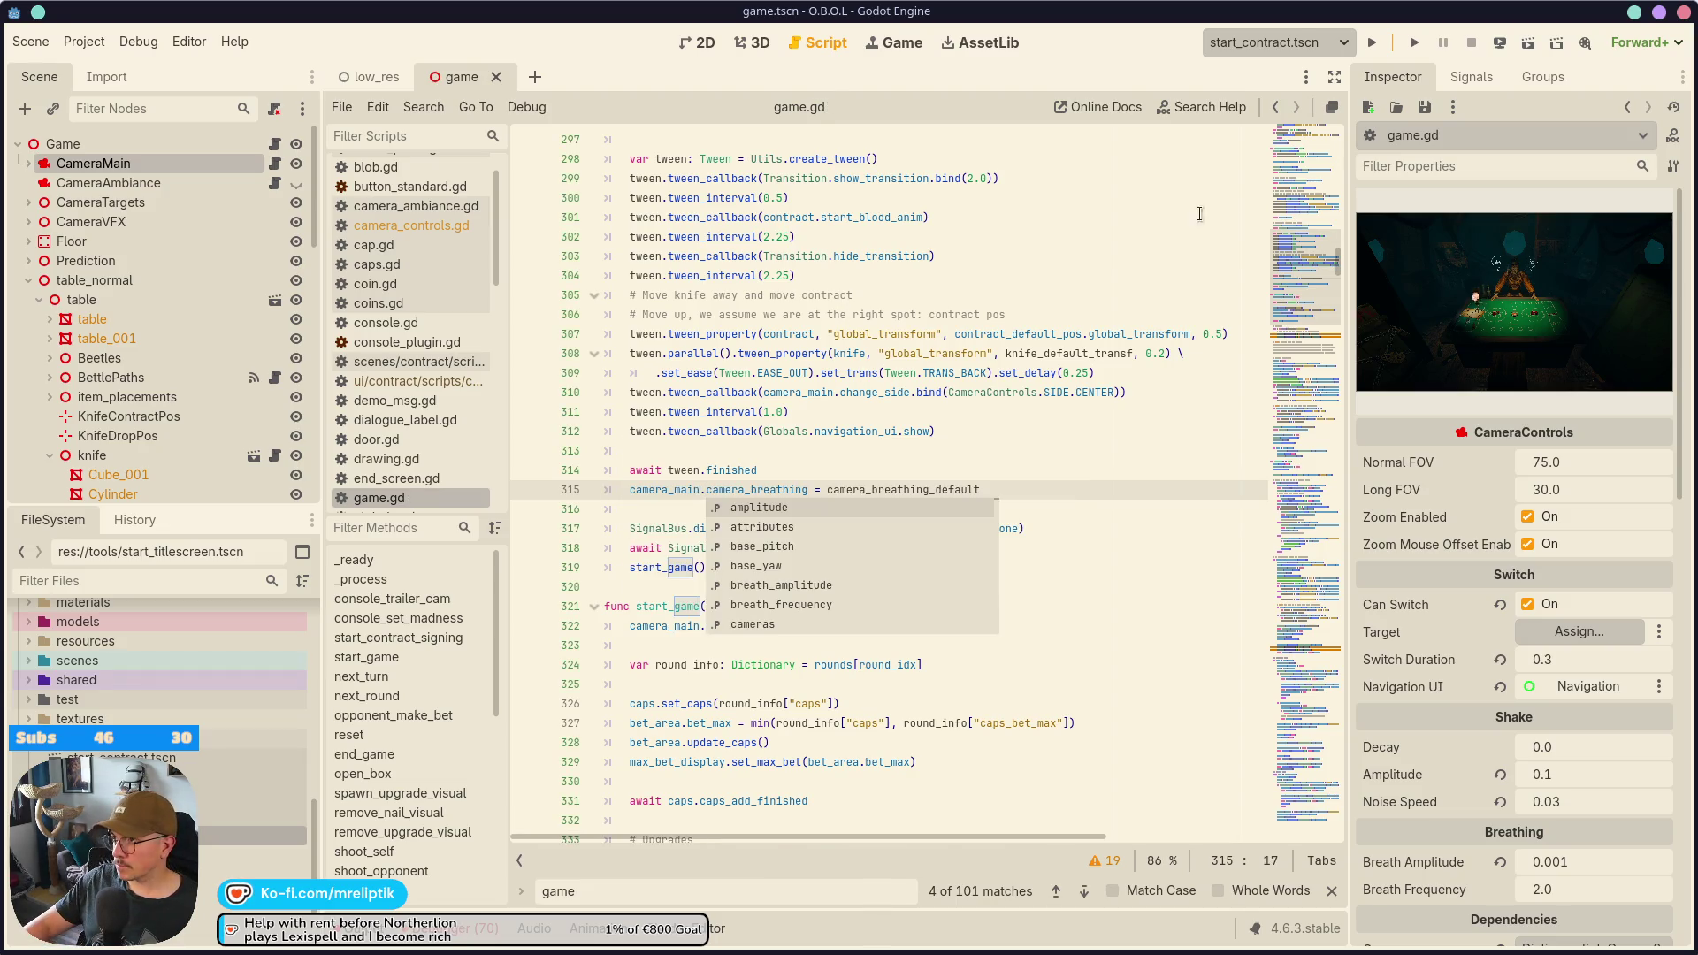
pyautogui.press('F5')
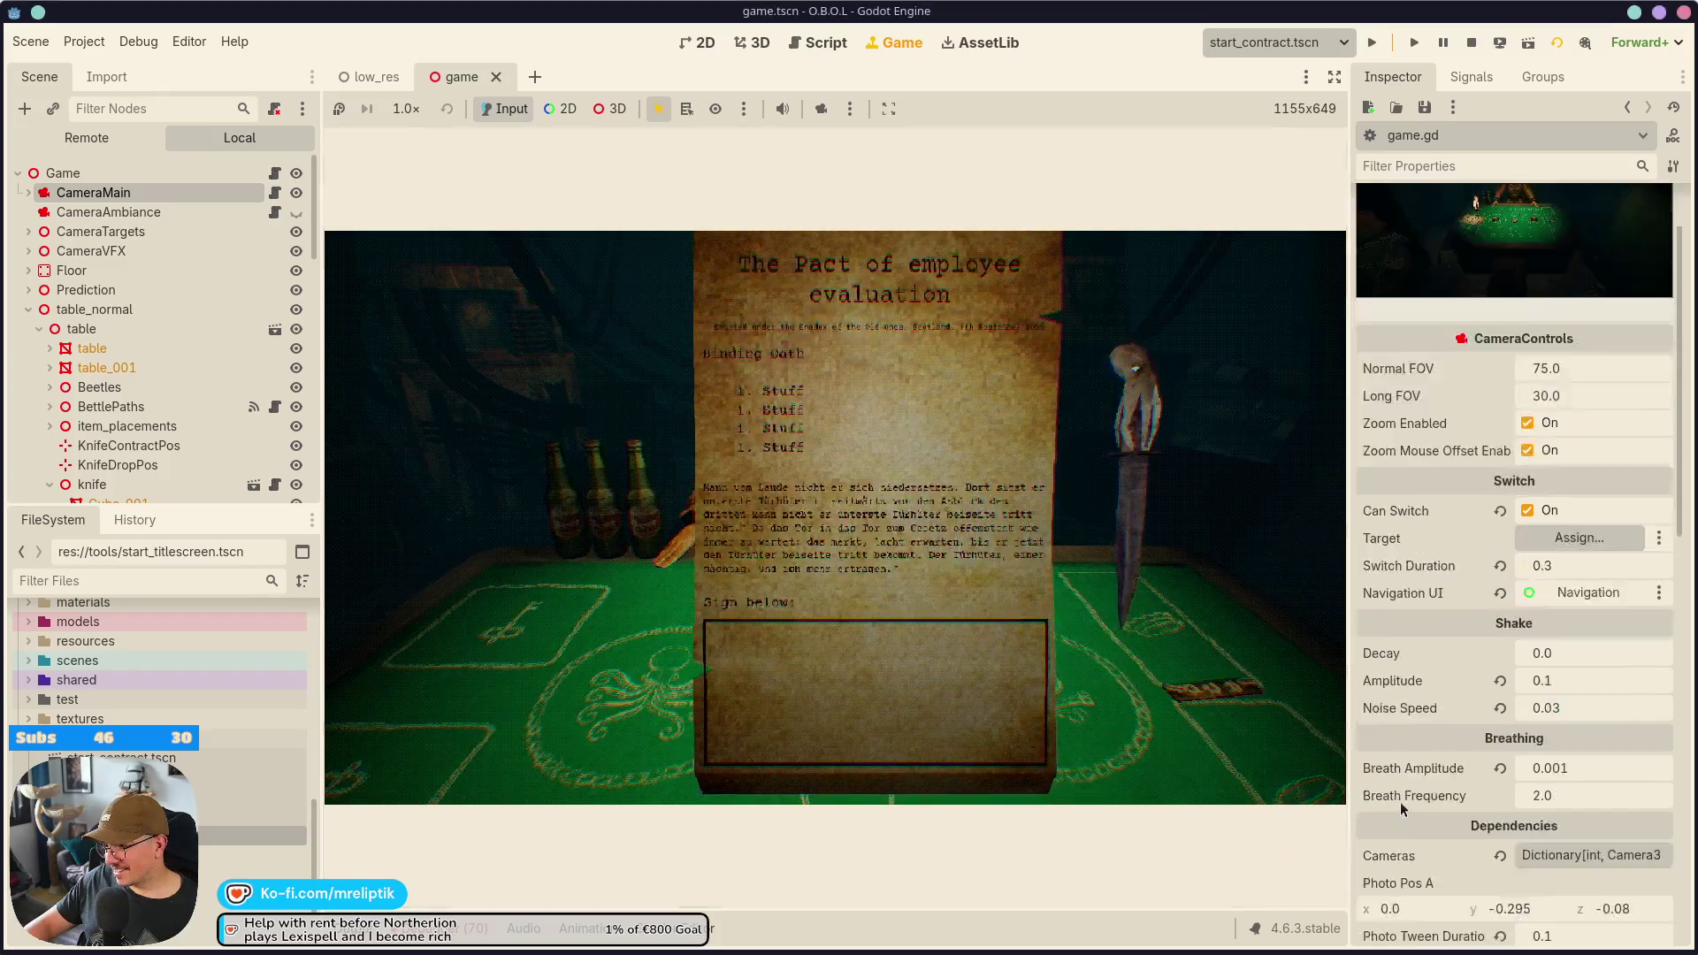
pyautogui.scroll(-3, 1388, 796)
pyautogui.scroll(2, 1382, 780)
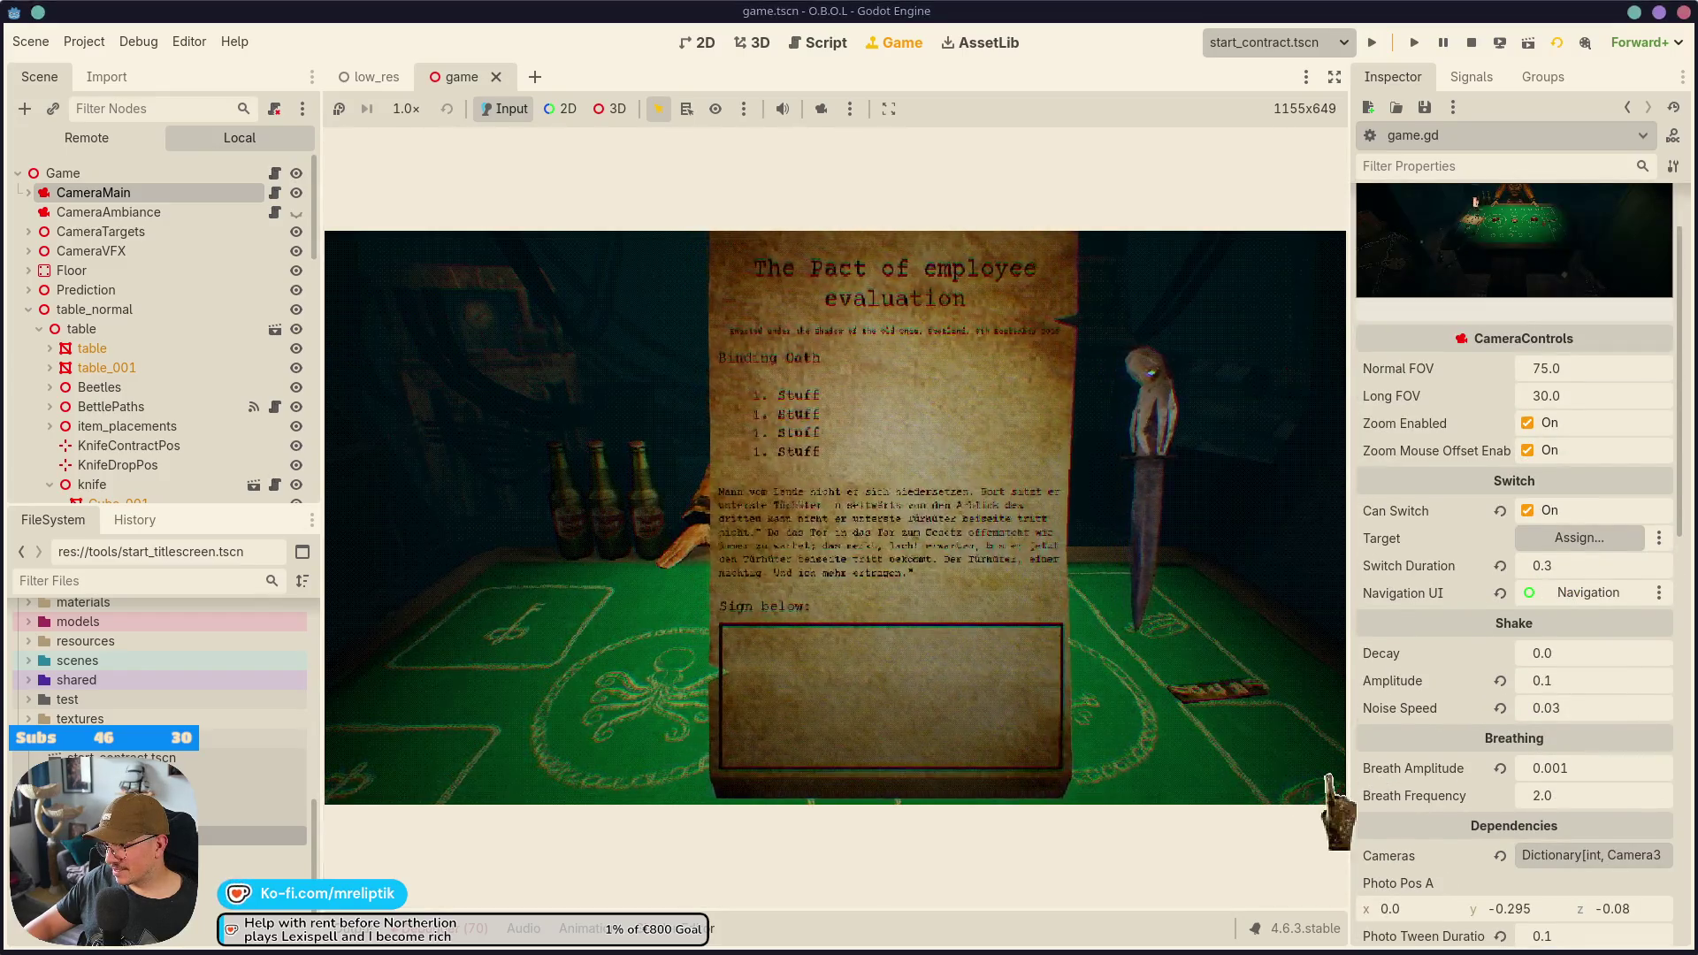
pyautogui.moveTo(1602, 776); pyautogui.dragTo(1503, 769)
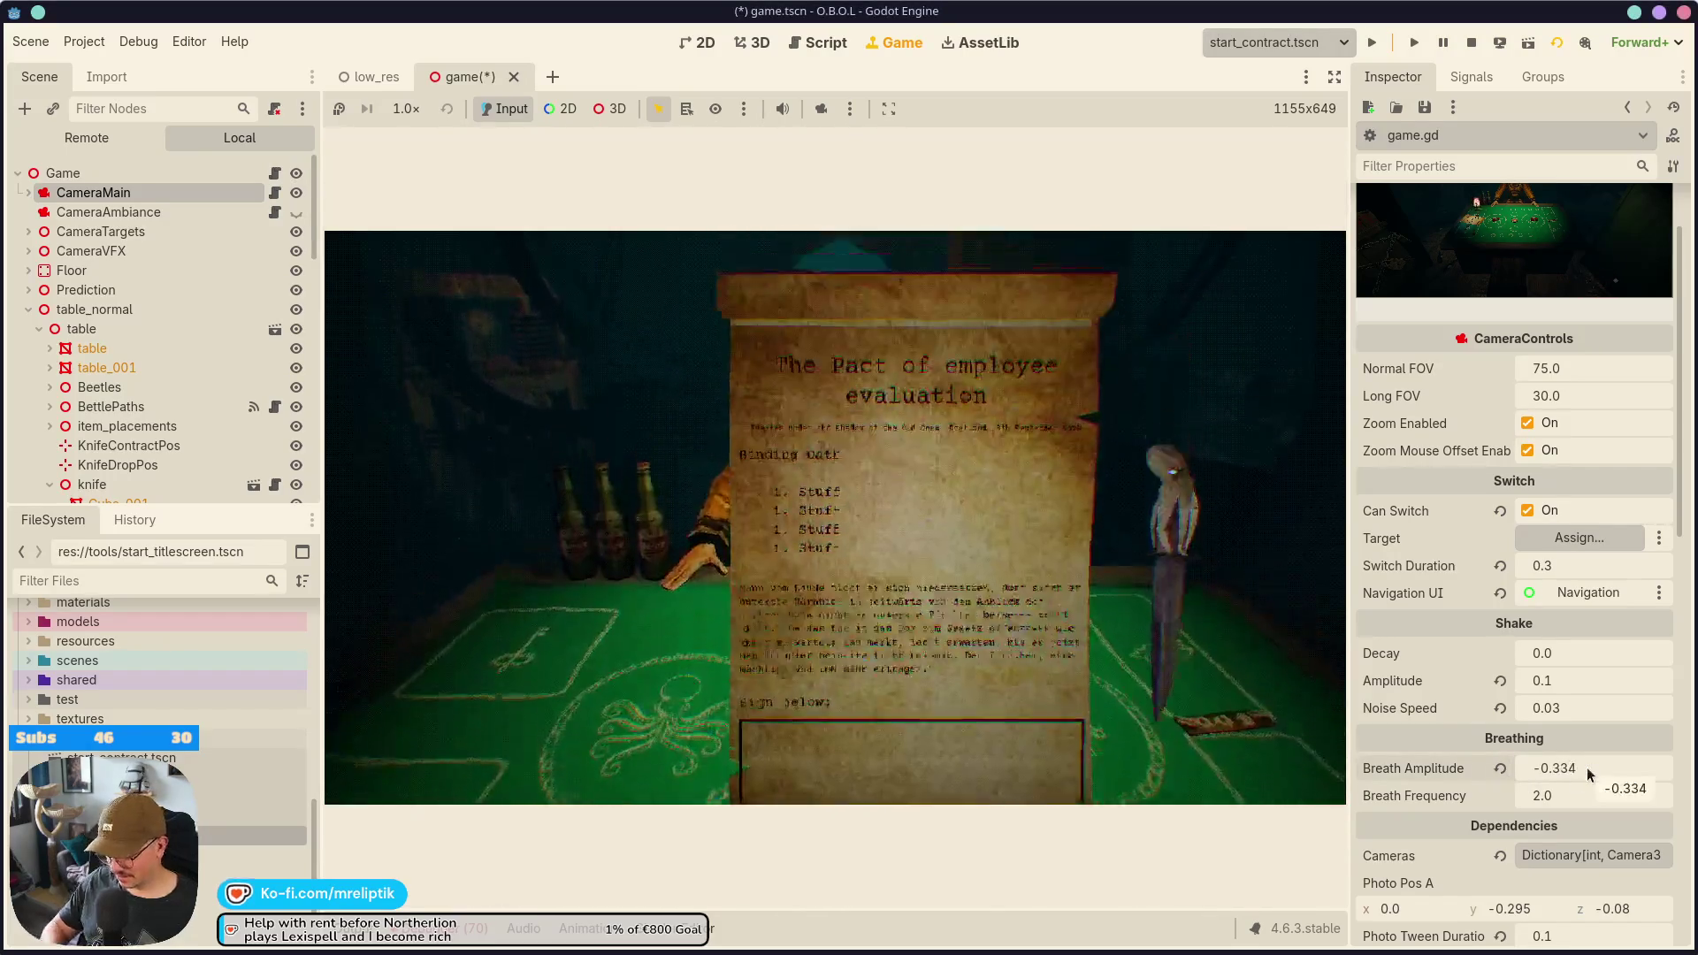
pyautogui.click(1616, 773)
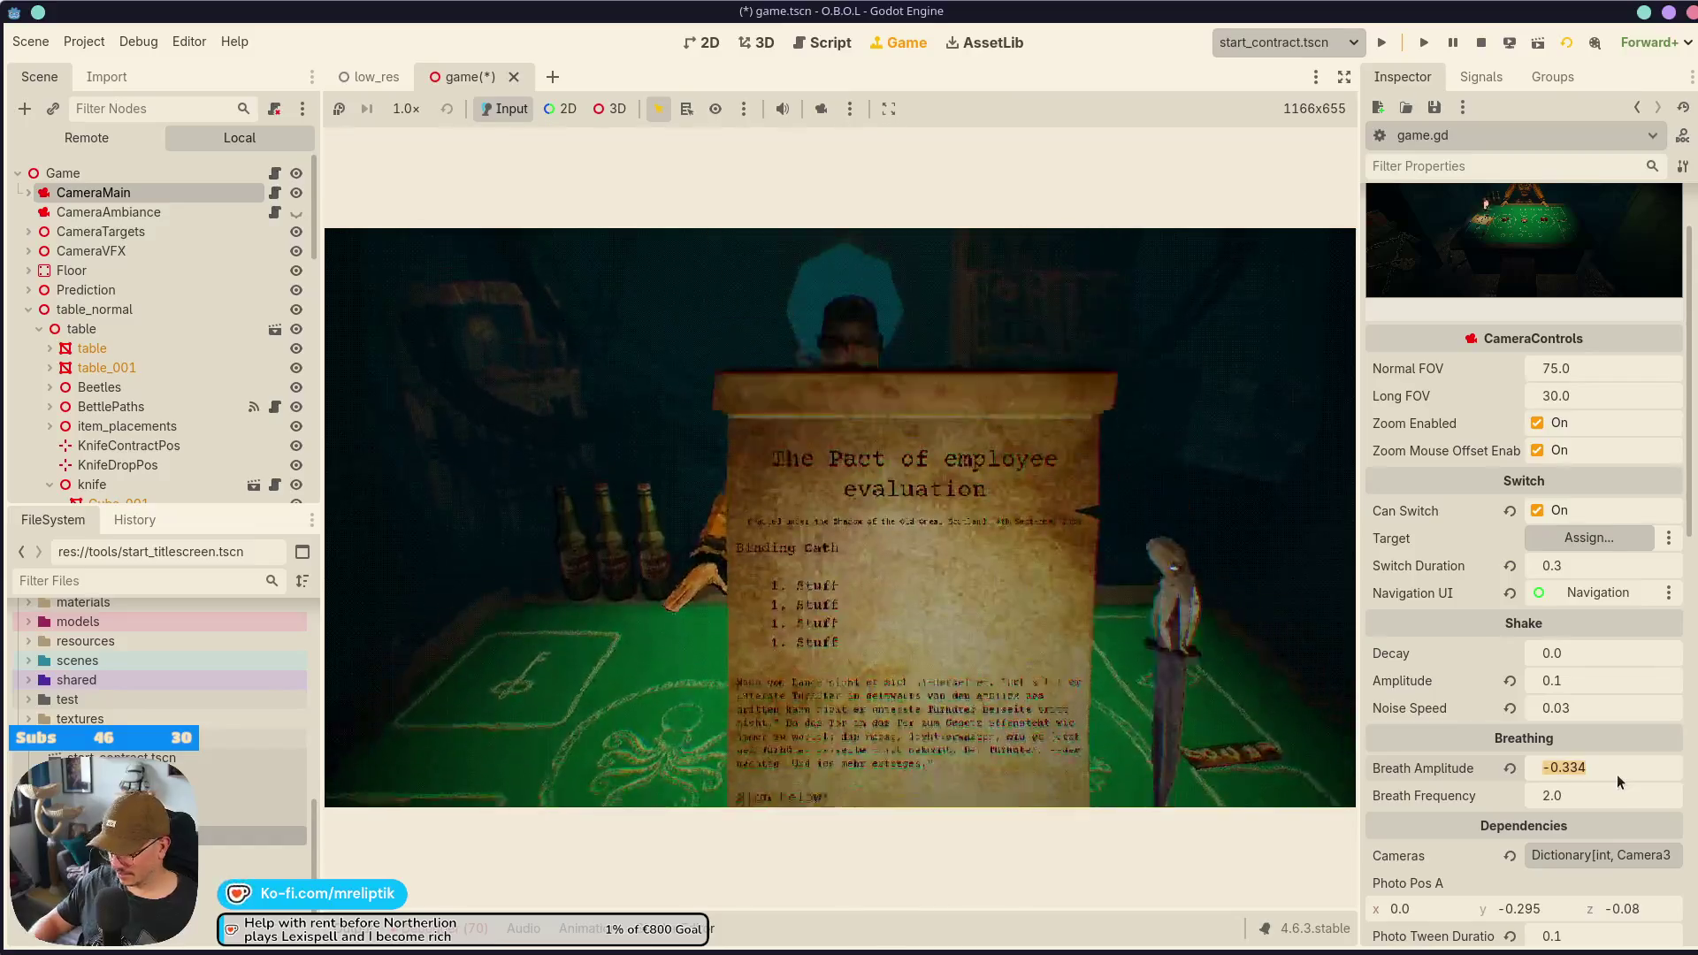
pyautogui.write('0')
pyautogui.press('Return')
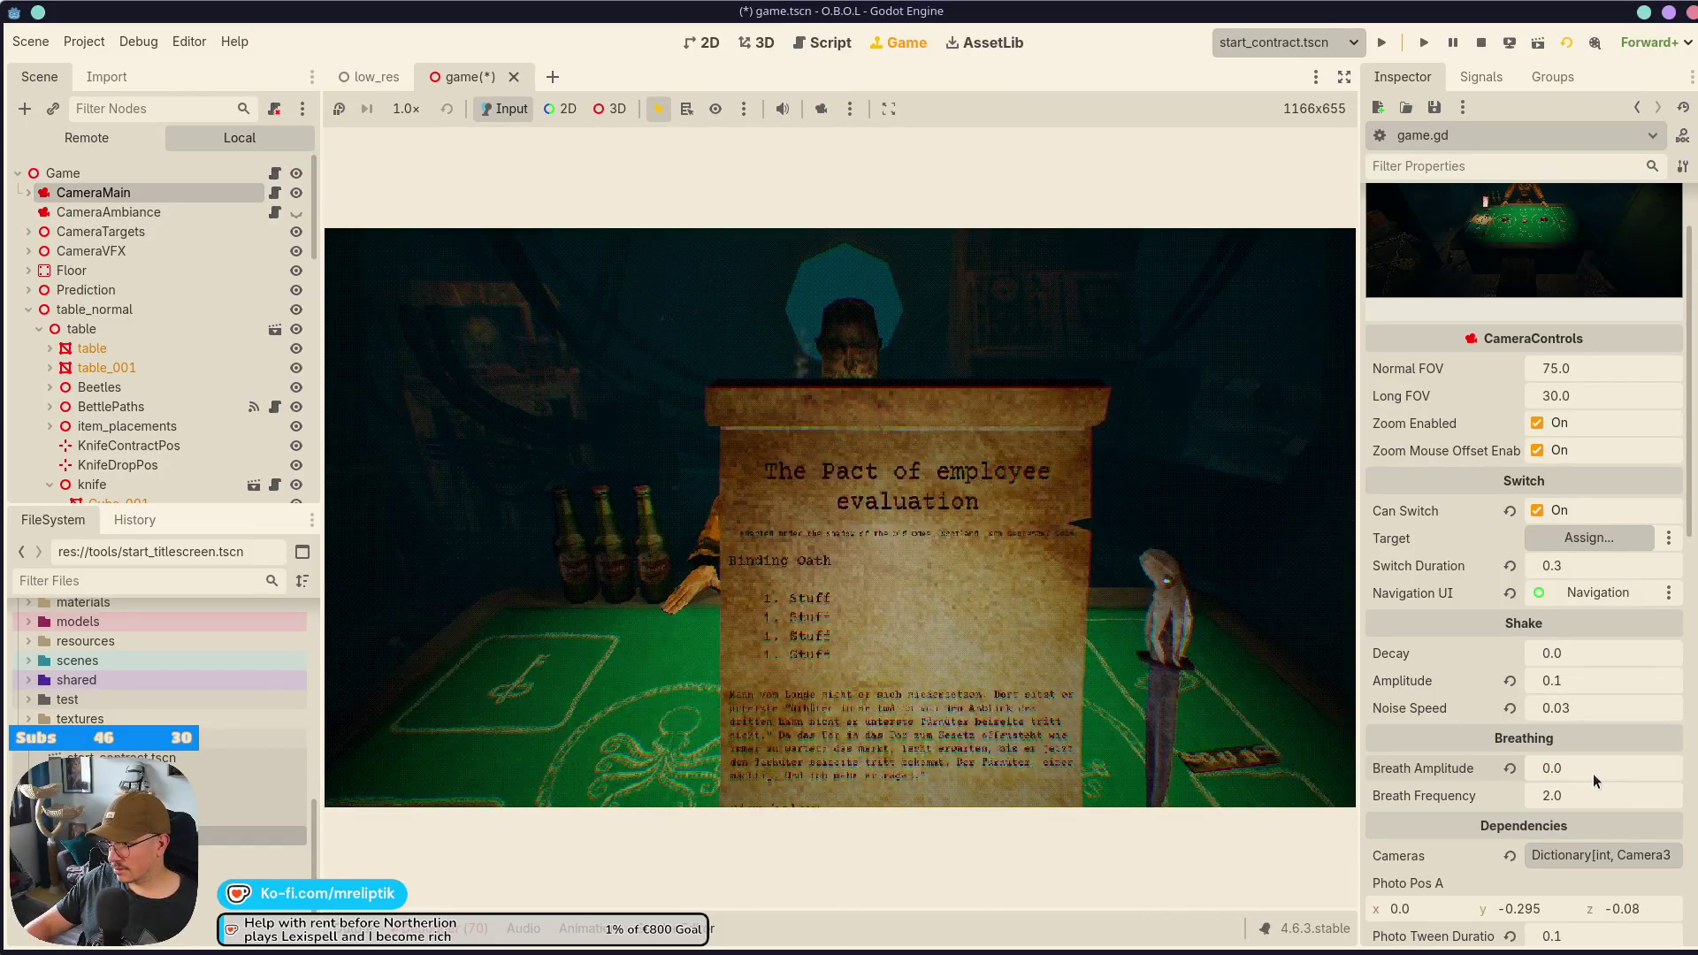
pyautogui.click(1590, 773)
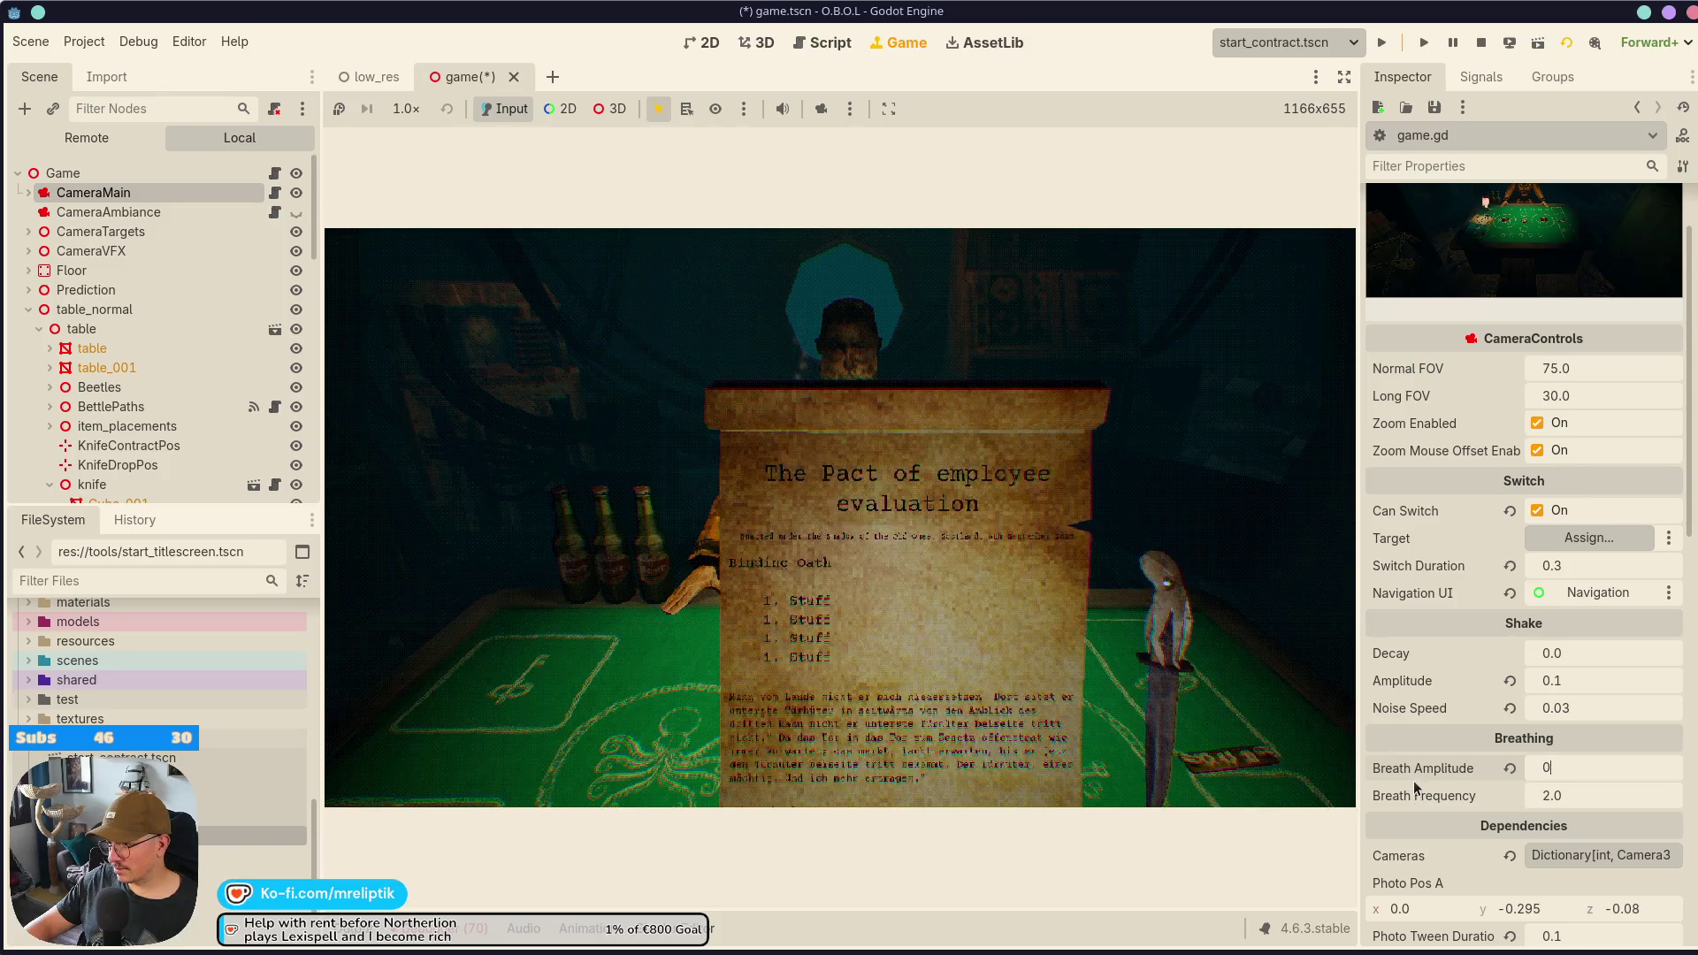
pyautogui.write('.001')
pyautogui.press('Return')
pyautogui.hotkey('ctrl', 's')
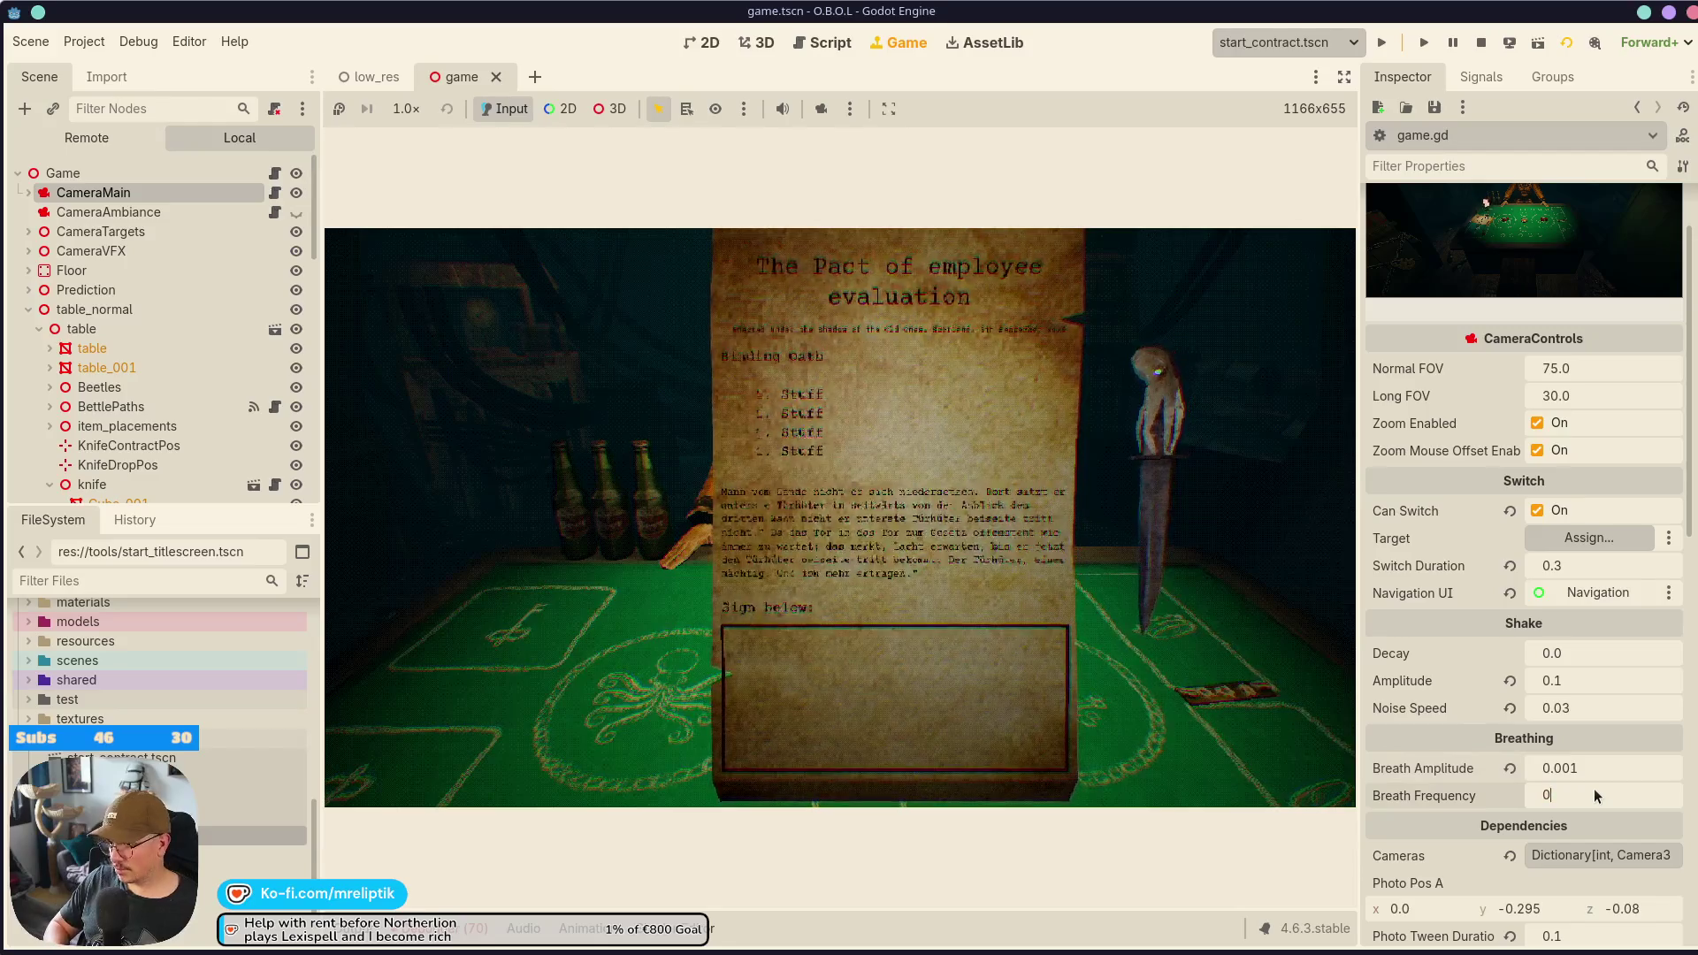
pyautogui.write('0')
pyautogui.press('Return')
pyautogui.hotkey('ctrl', 'z')
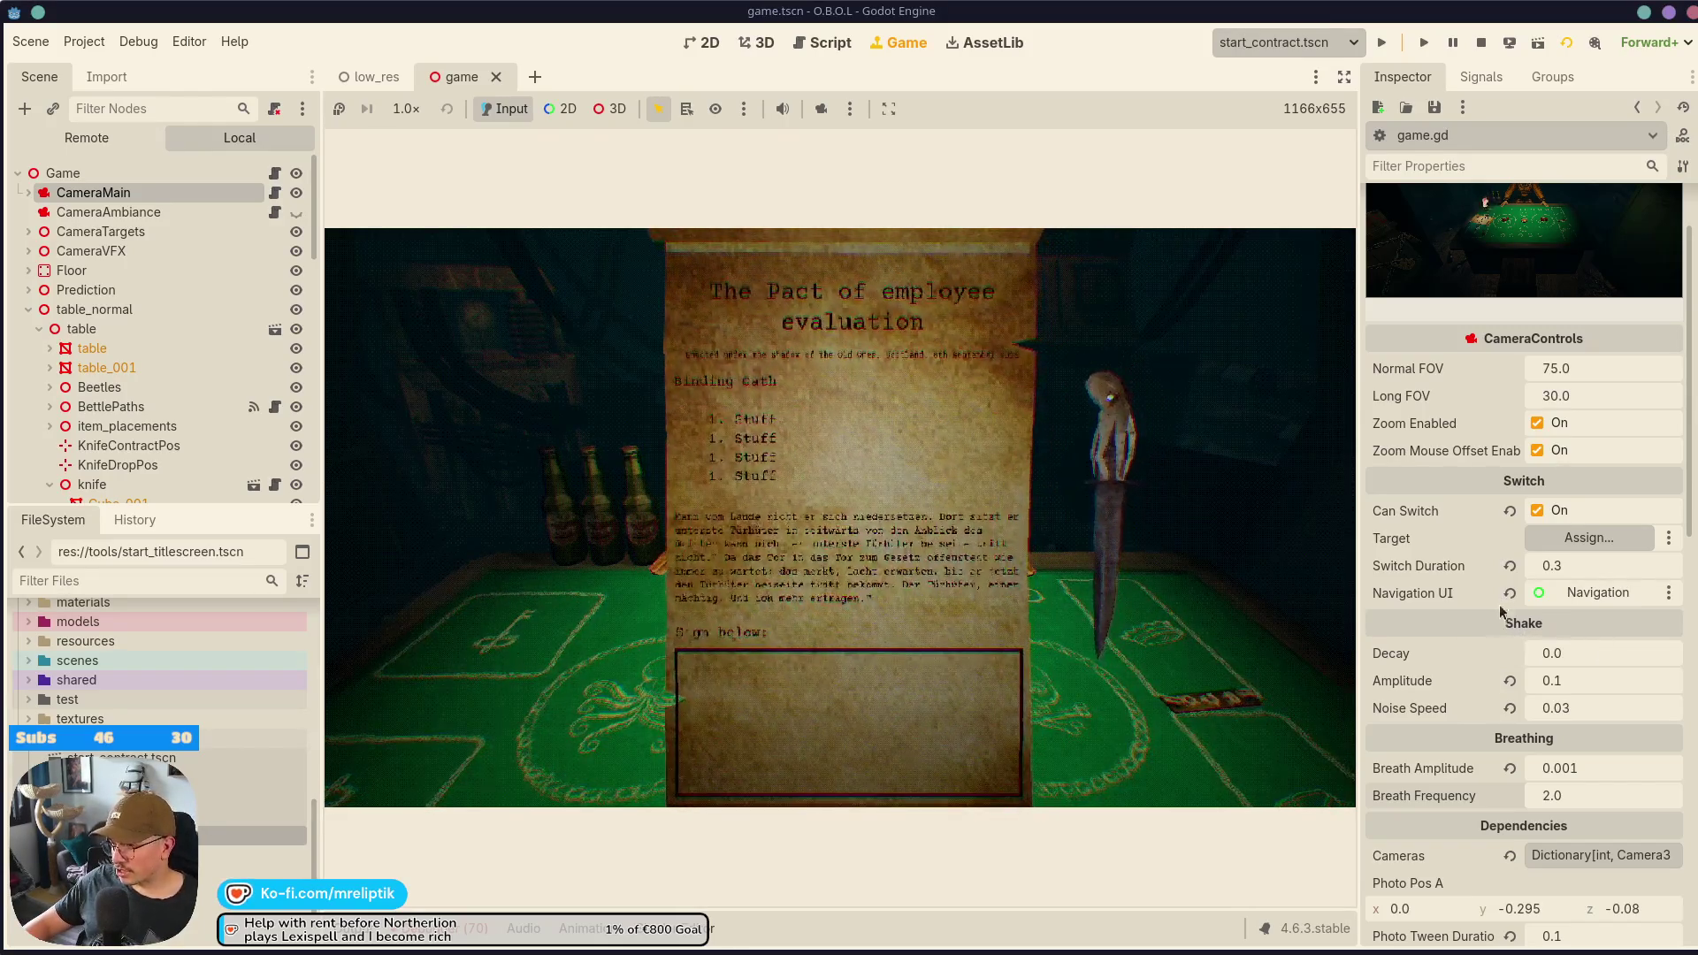
pyautogui.scroll(-5, 1406, 559)
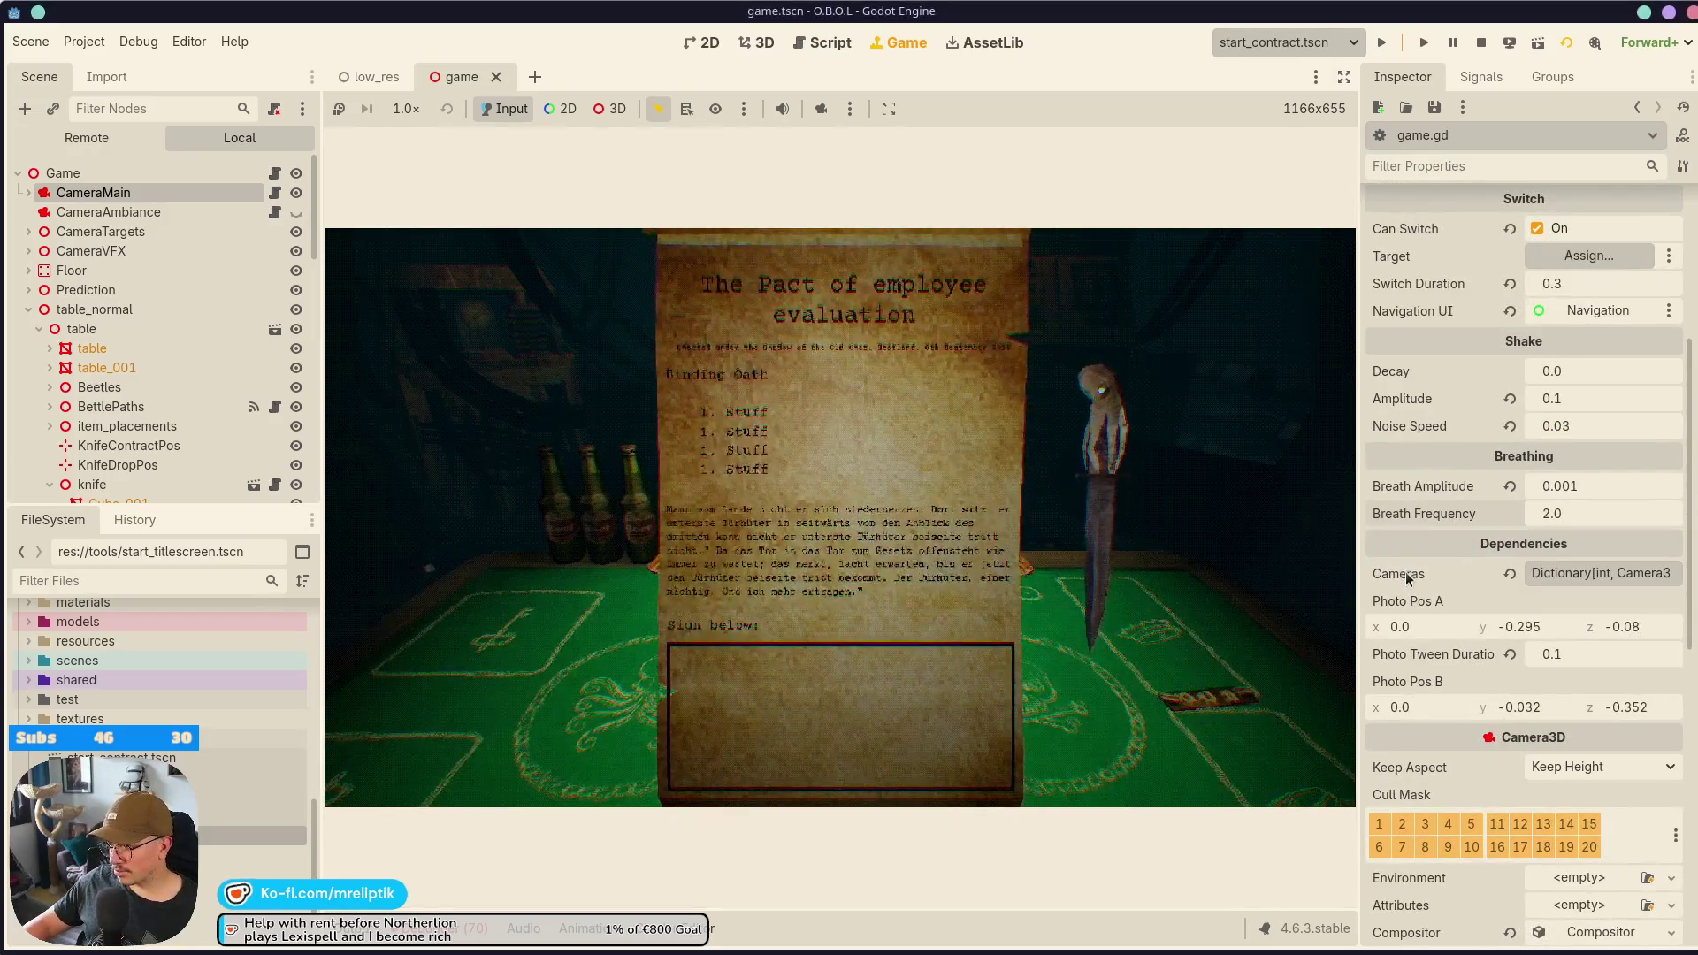
pyautogui.click(28, 192)
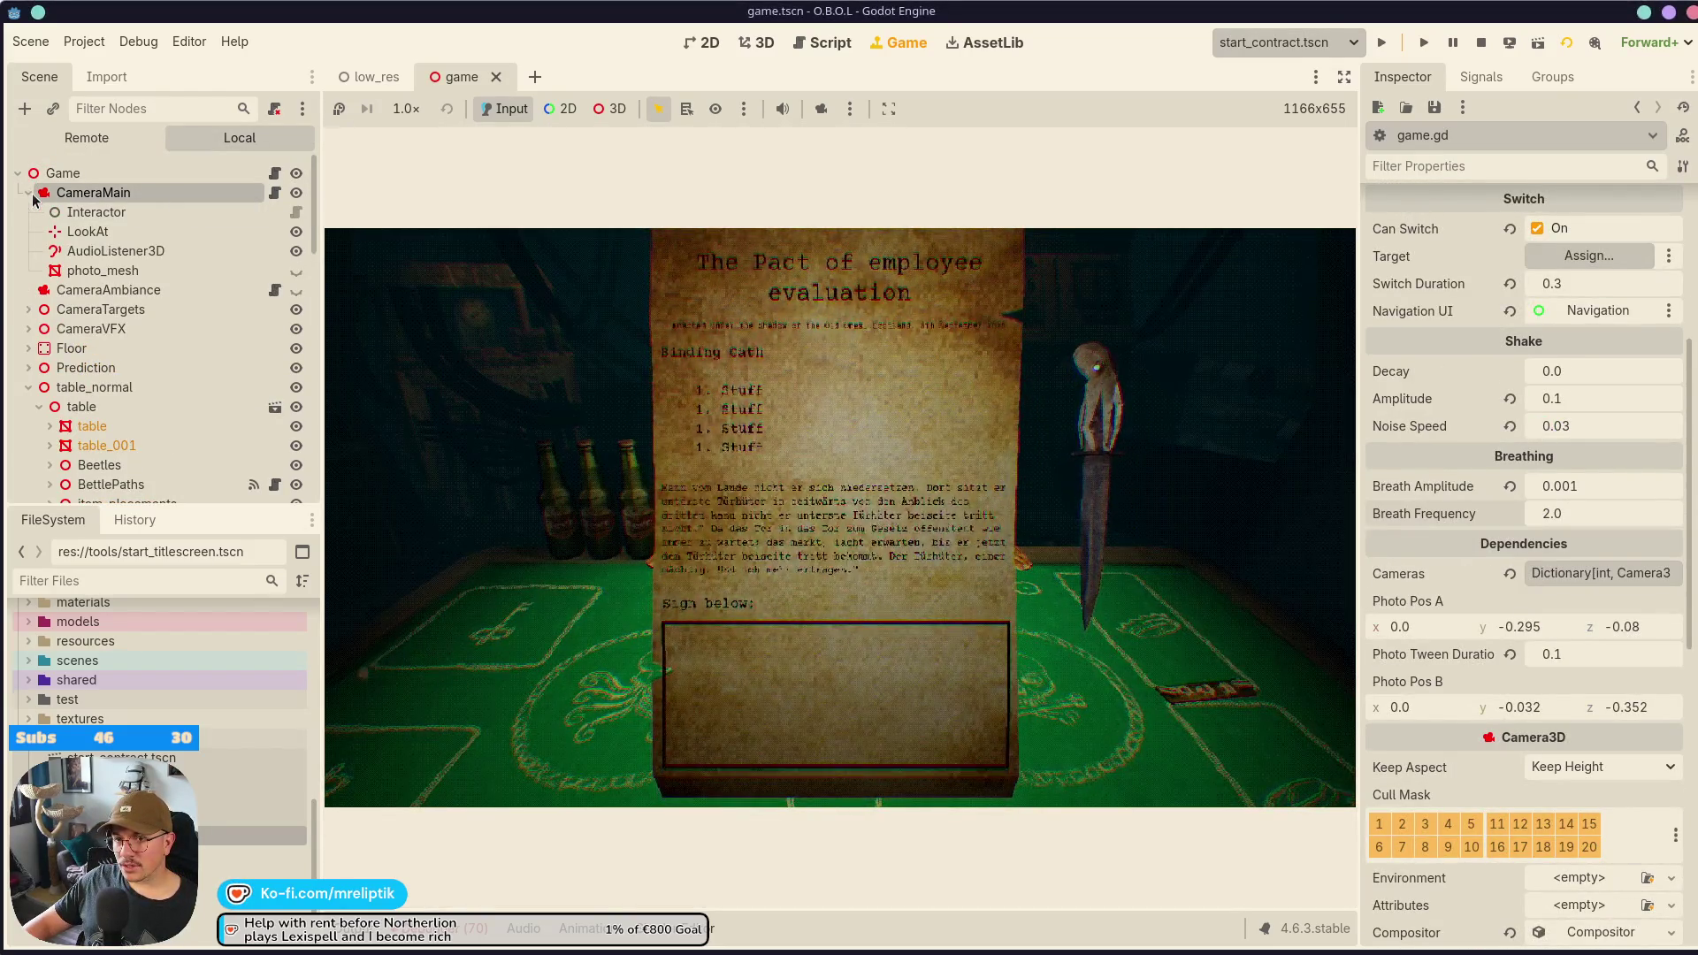
pyautogui.click(29, 193)
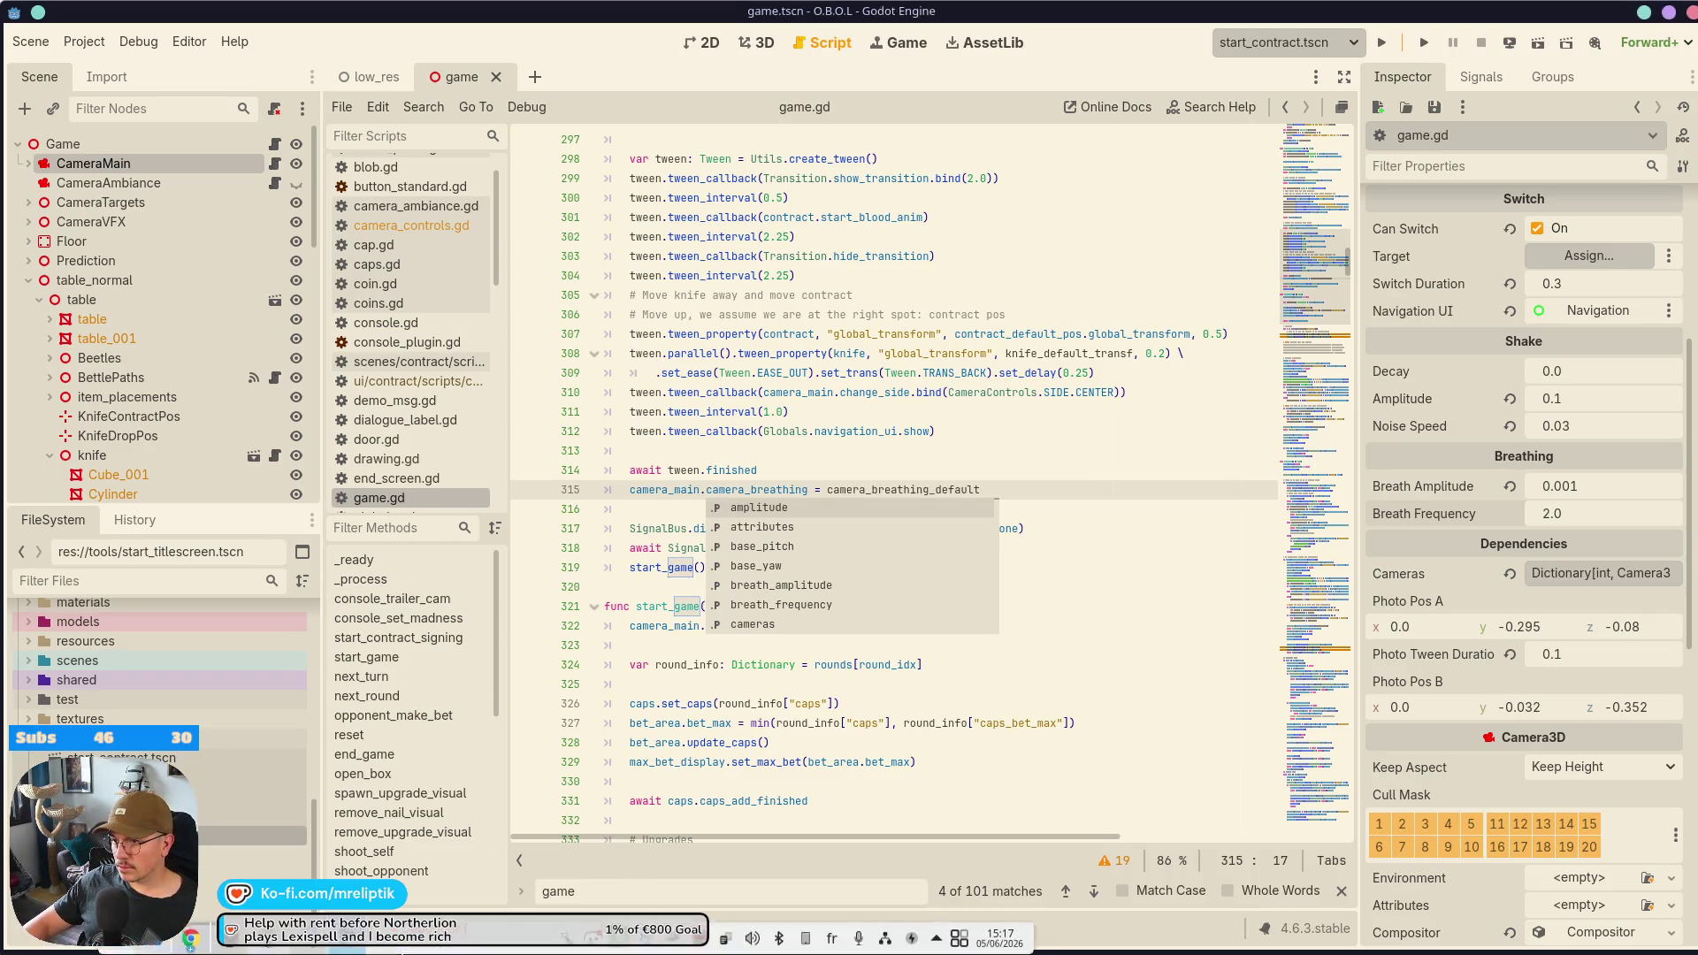
# Stage and commit game.gd as 'remove camera breath…', then switch back to Godot.
pyautogui.click(309, 944)
pyautogui.click(124, 173)
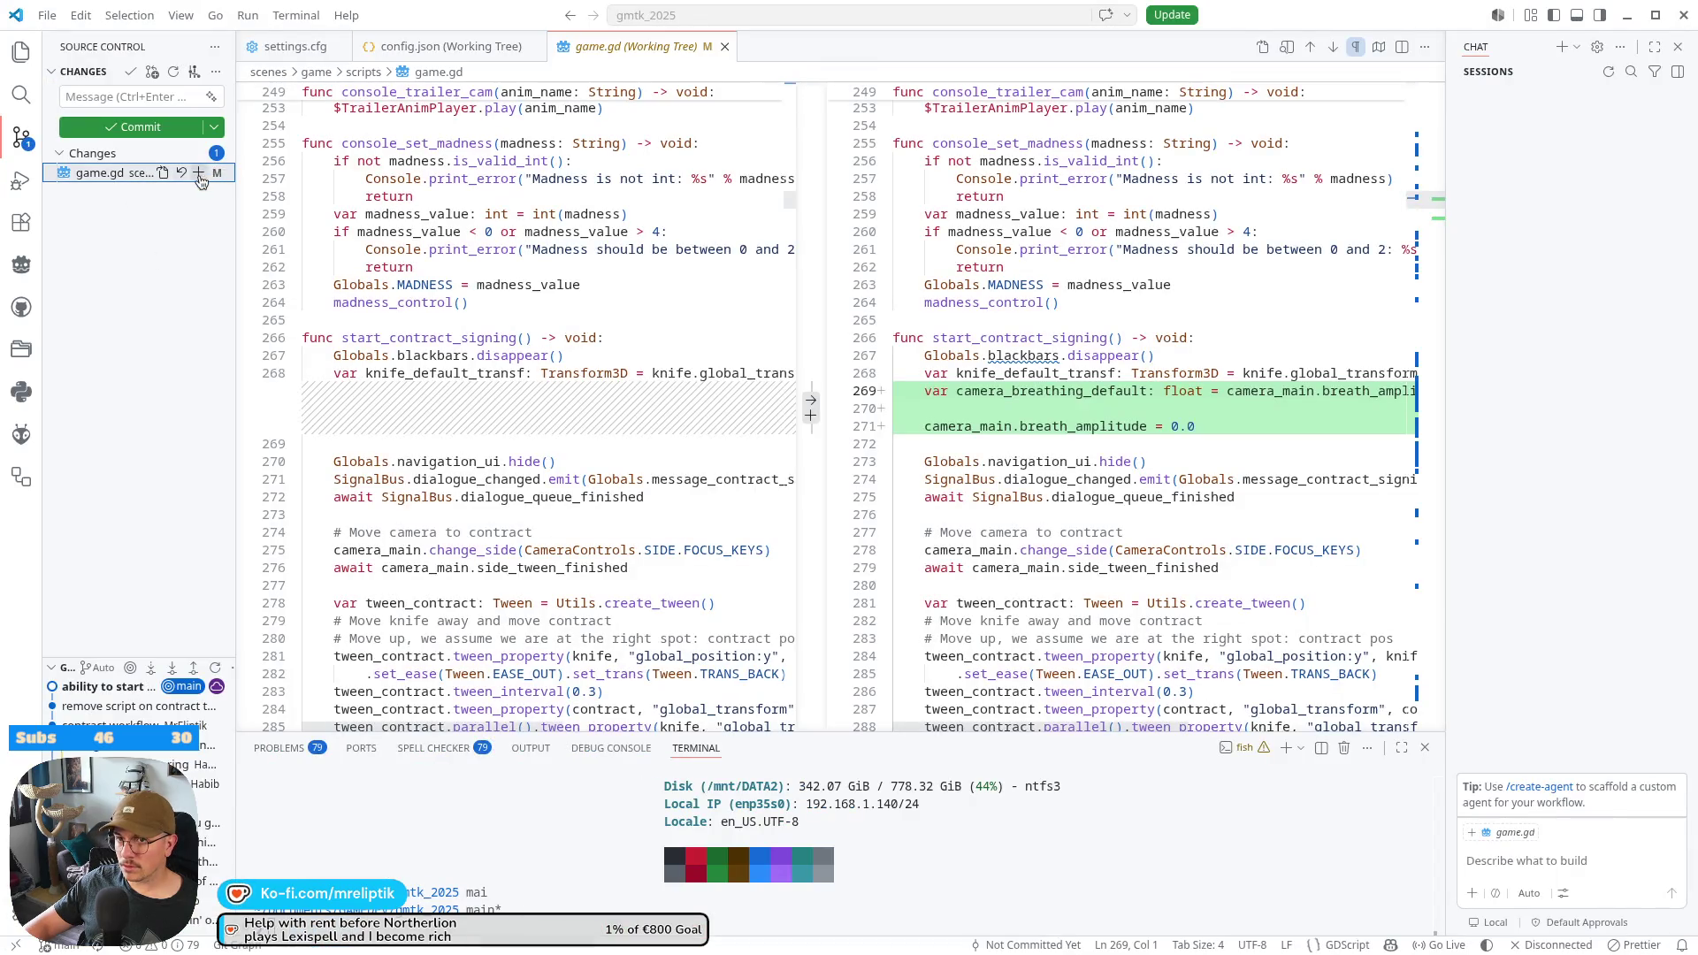
pyautogui.click(200, 174)
pyautogui.click(100, 95)
pyautogui.write('remove c')
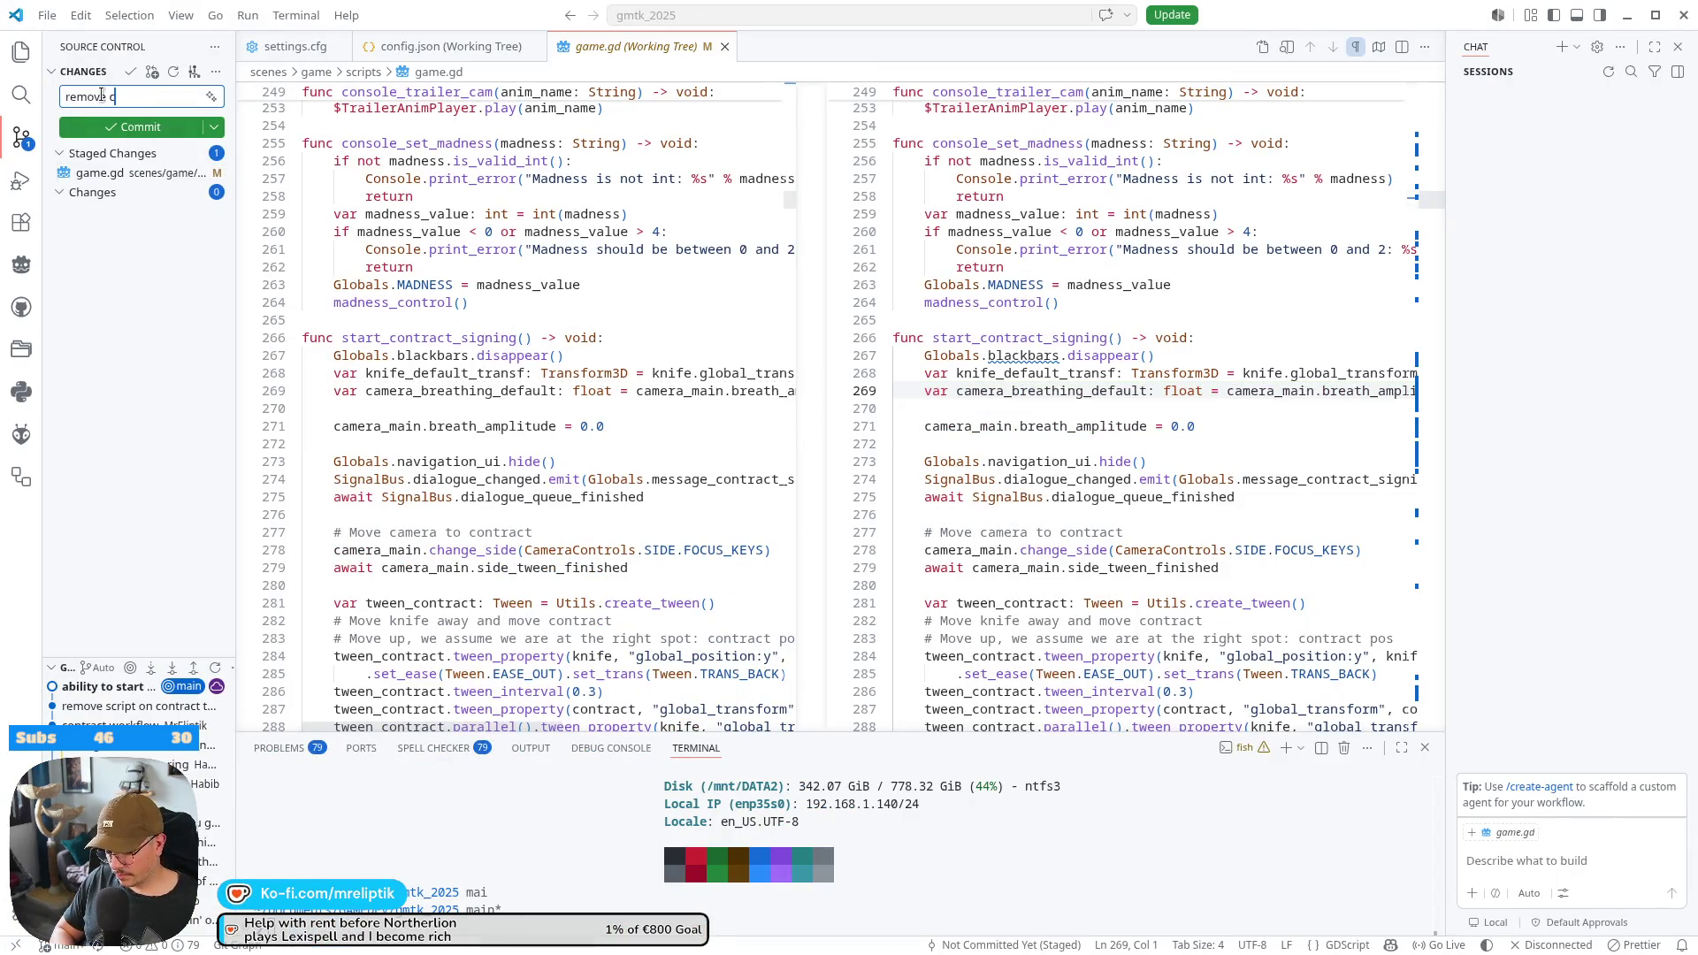
pyautogui.write('amera breathing wip')
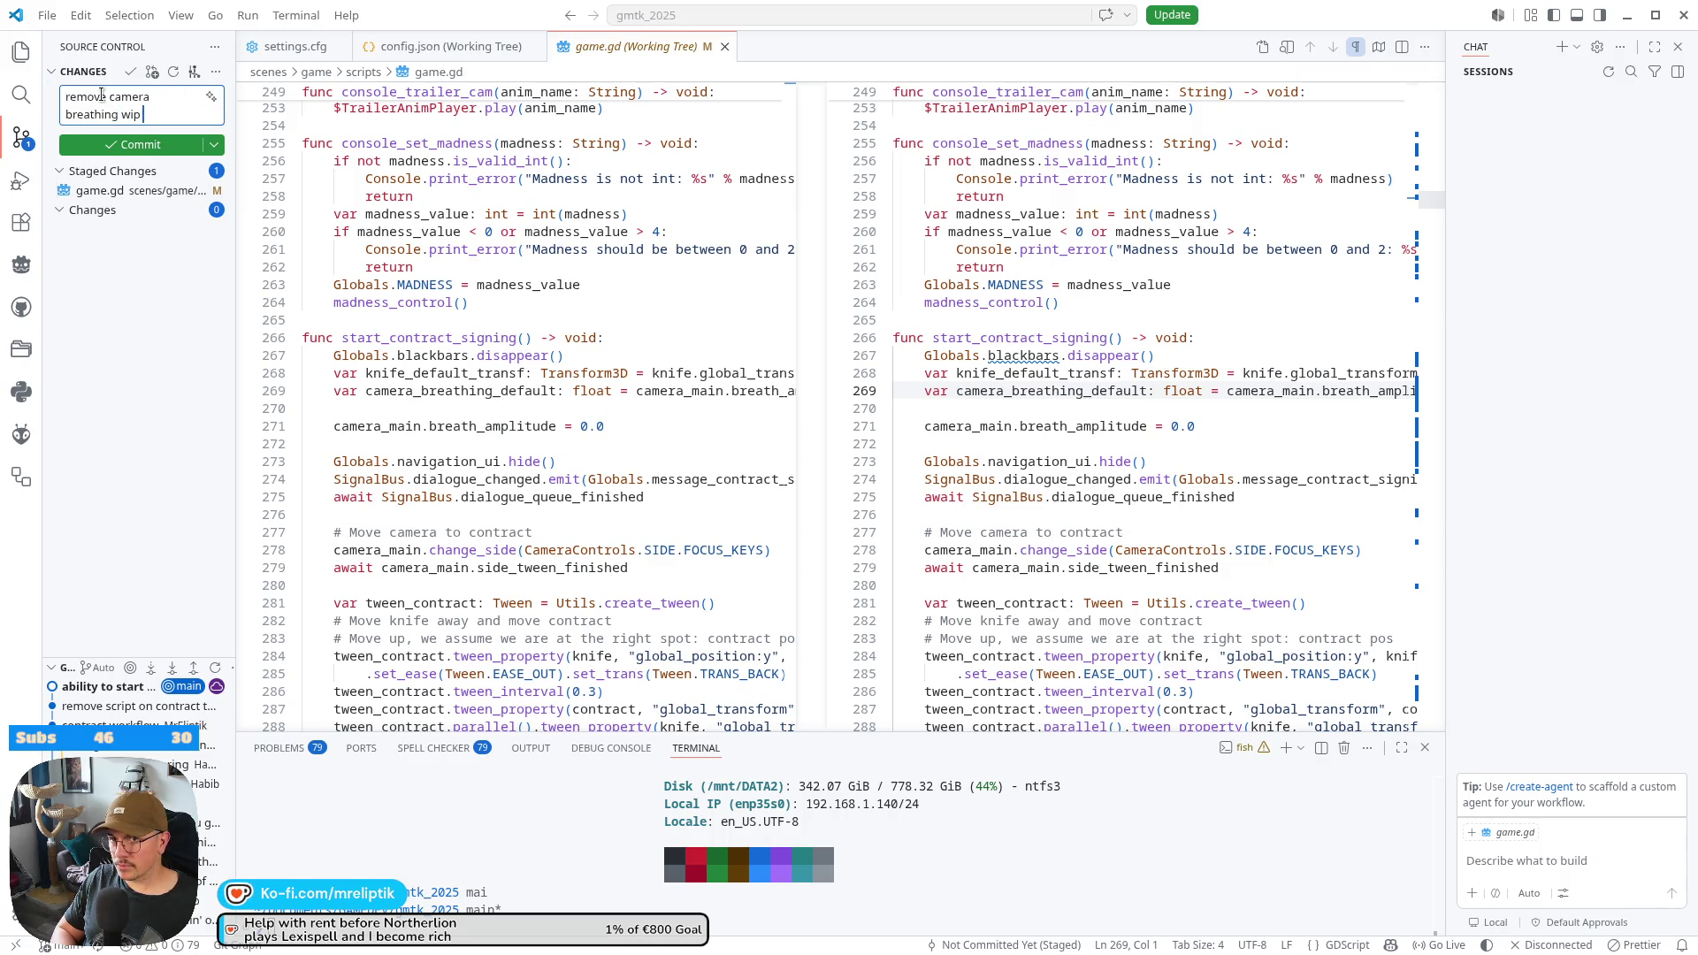
pyautogui.hotkey('ctrl', 'Return')
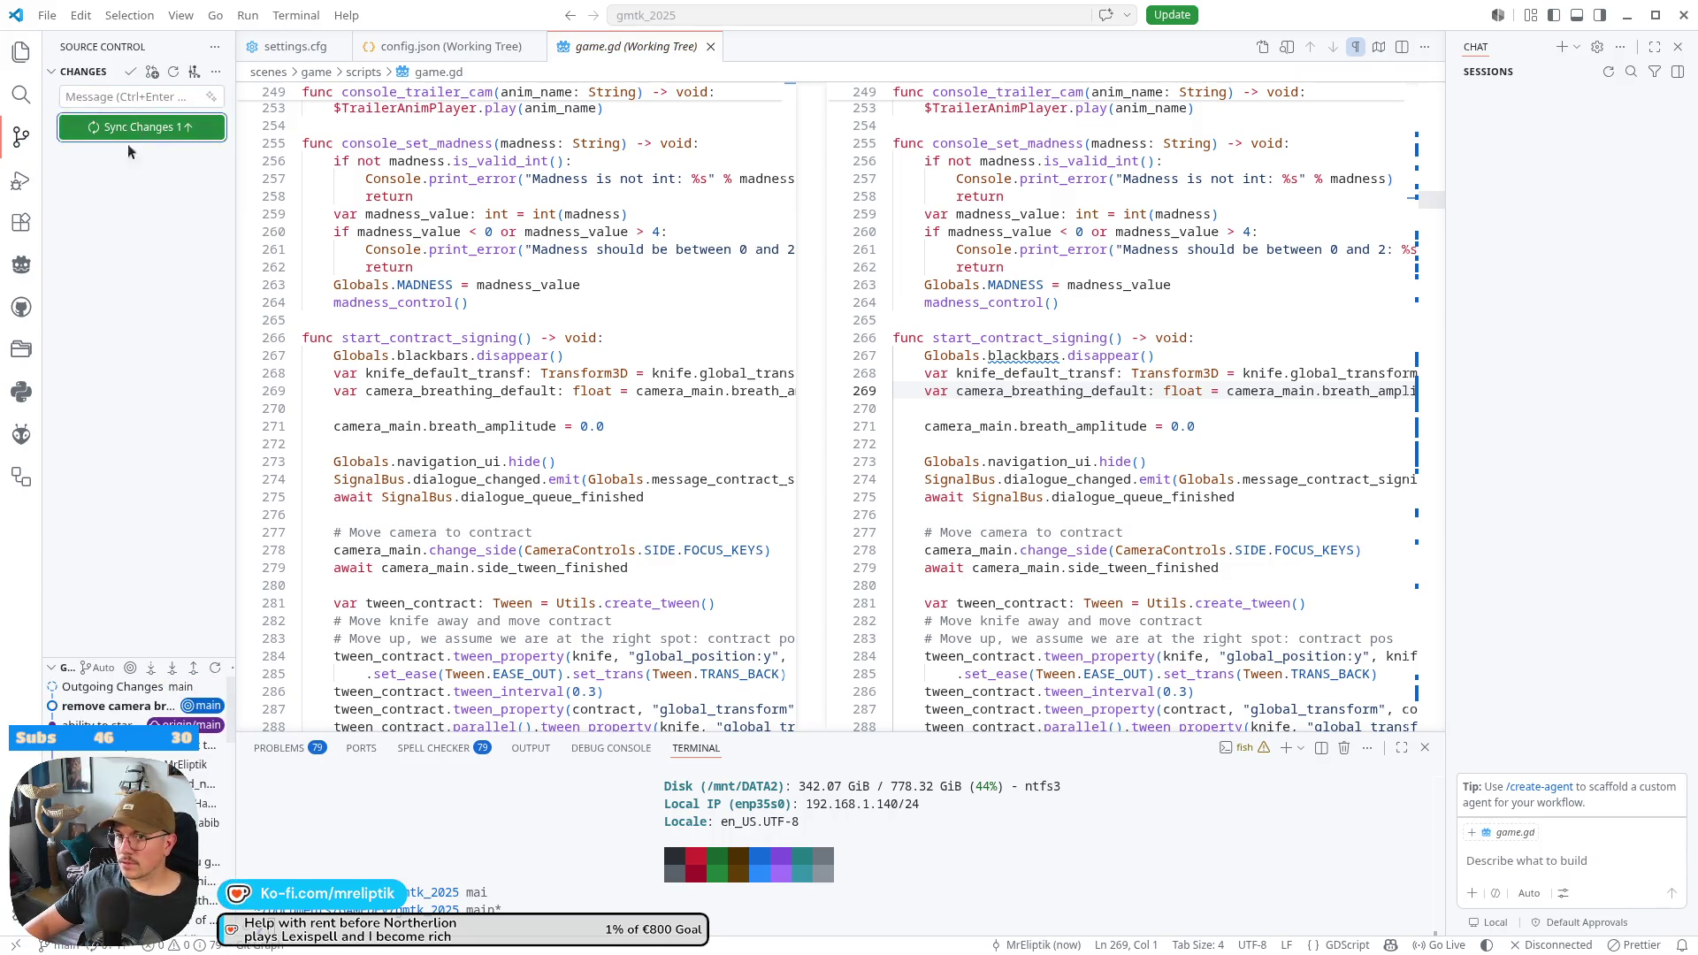
pyautogui.hotkey('alt', 'Tab')
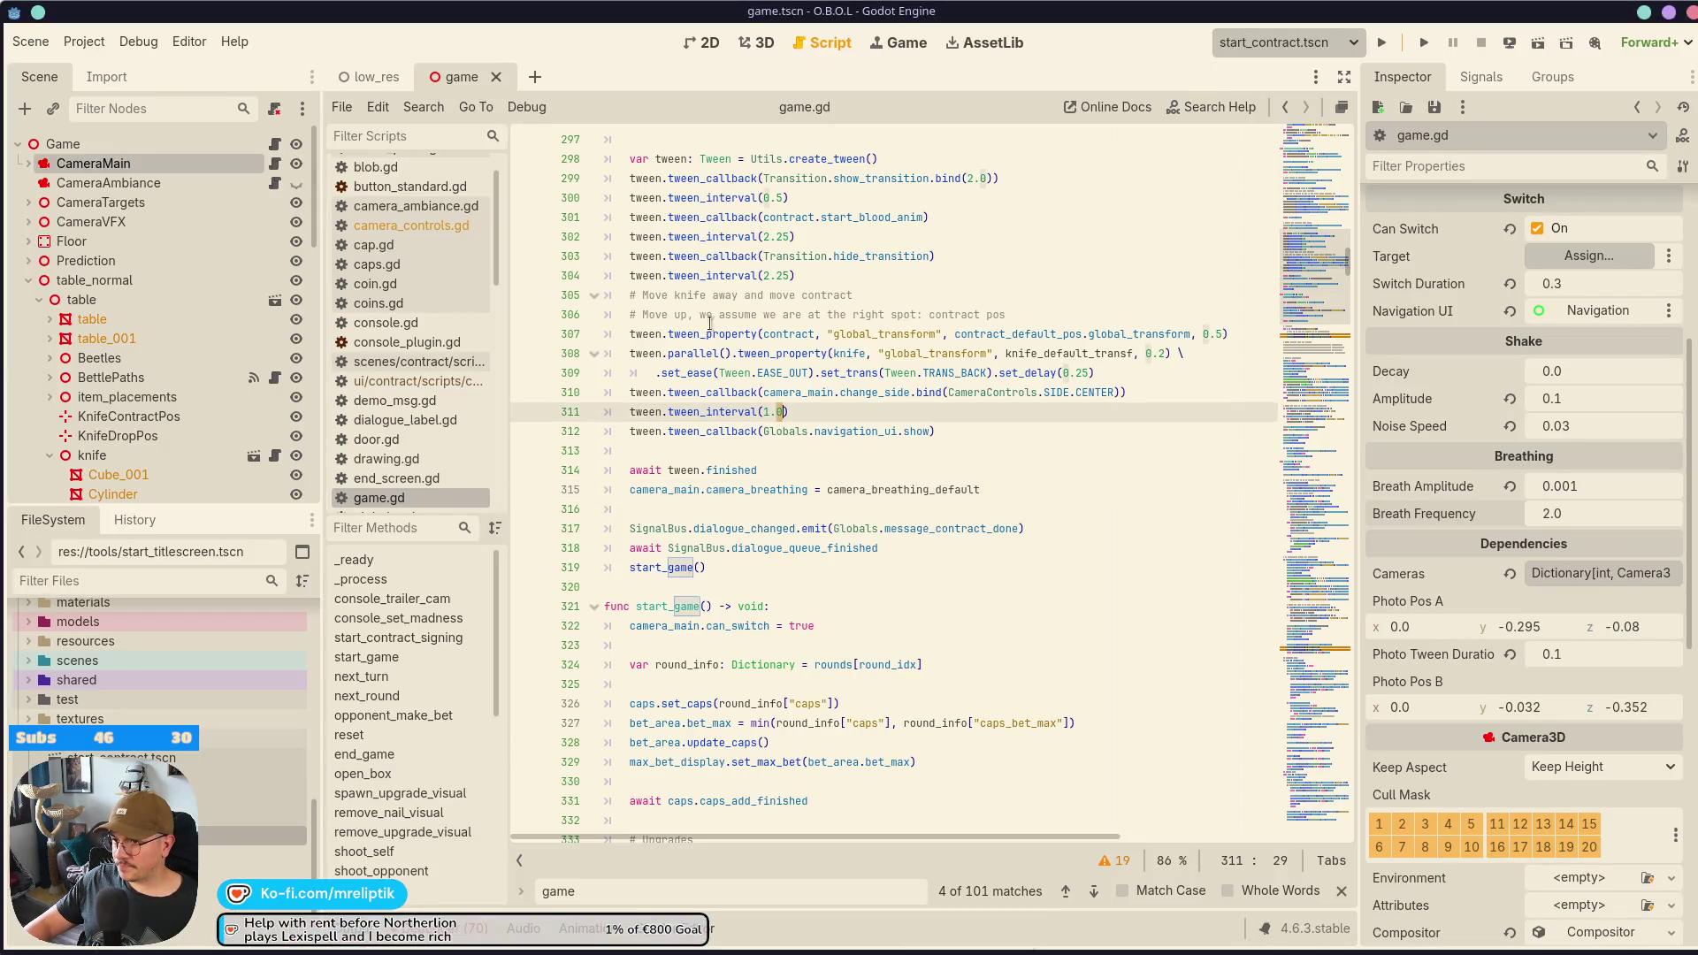
# In the autoload folder, create a new cursor_manager scene with a plain Node root.
pyautogui.click(708, 43)
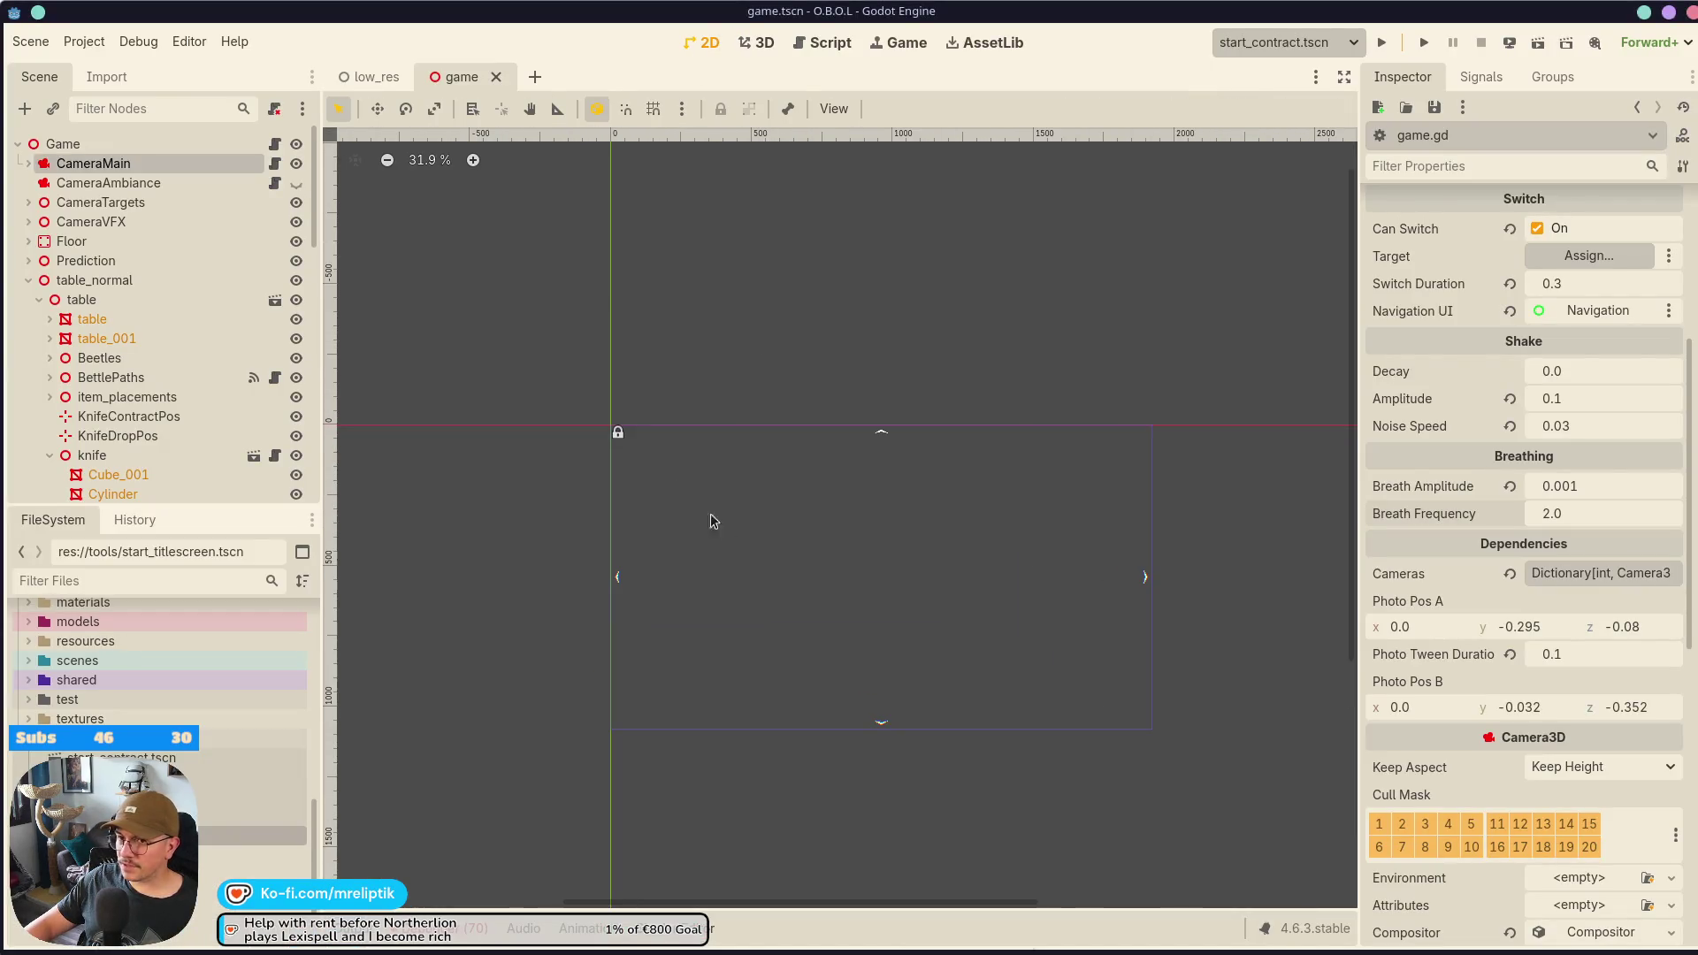
pyautogui.click(41, 300)
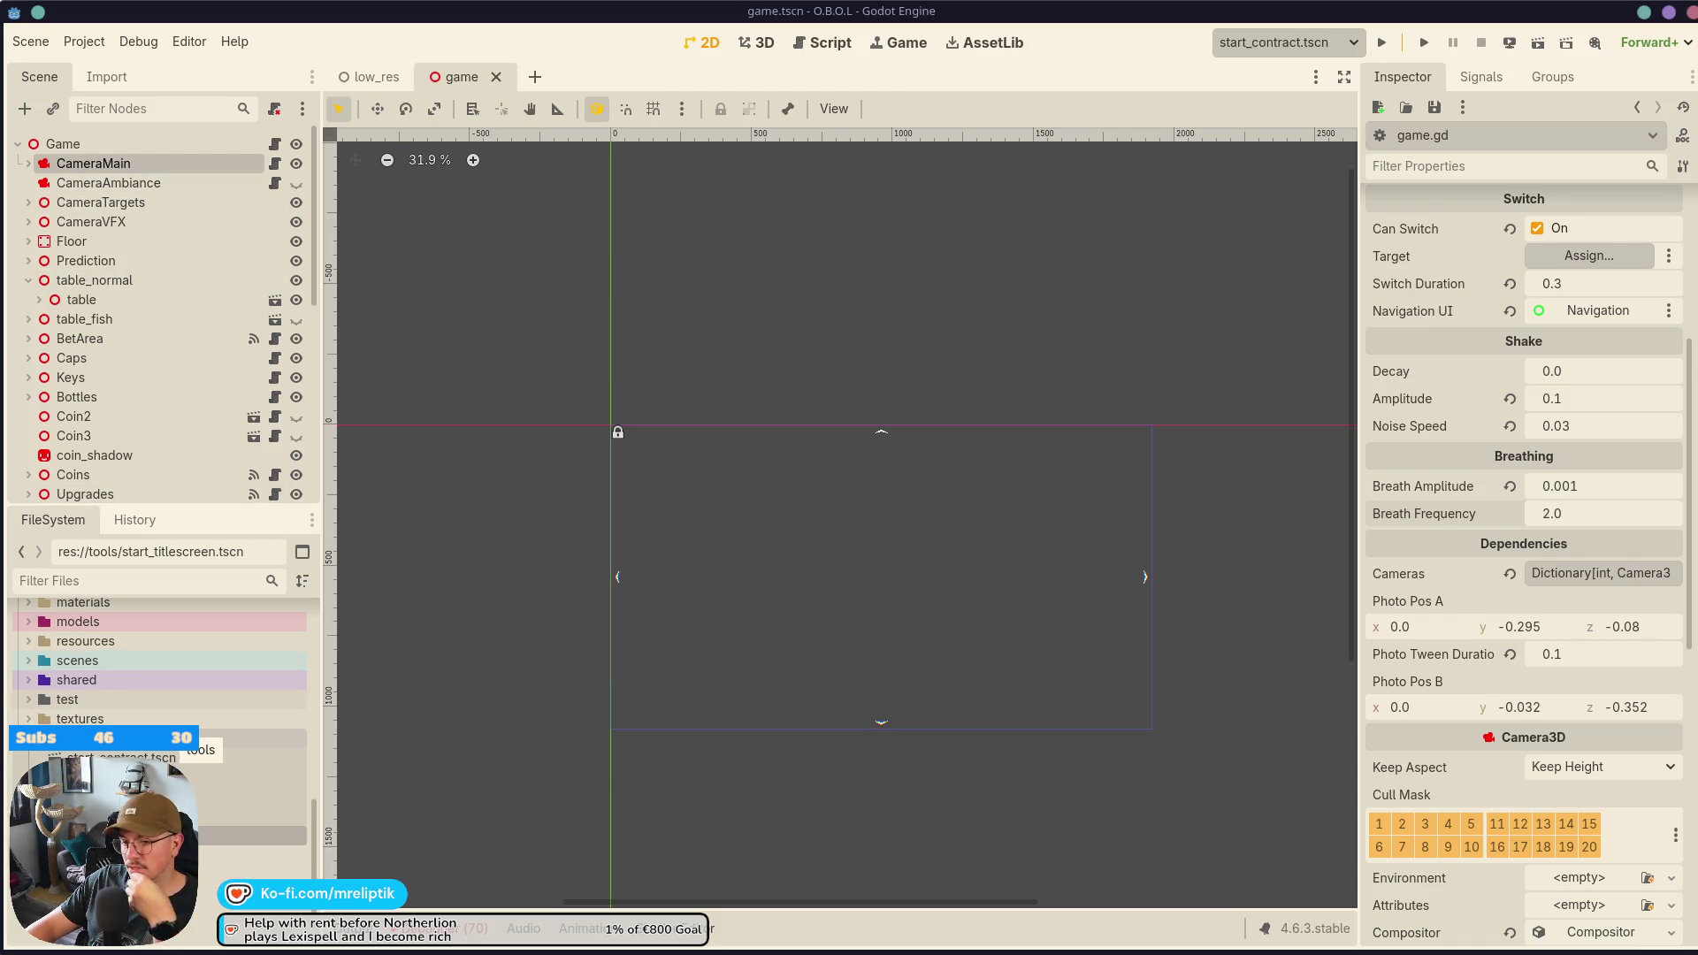
pyautogui.scroll(8, 139, 753)
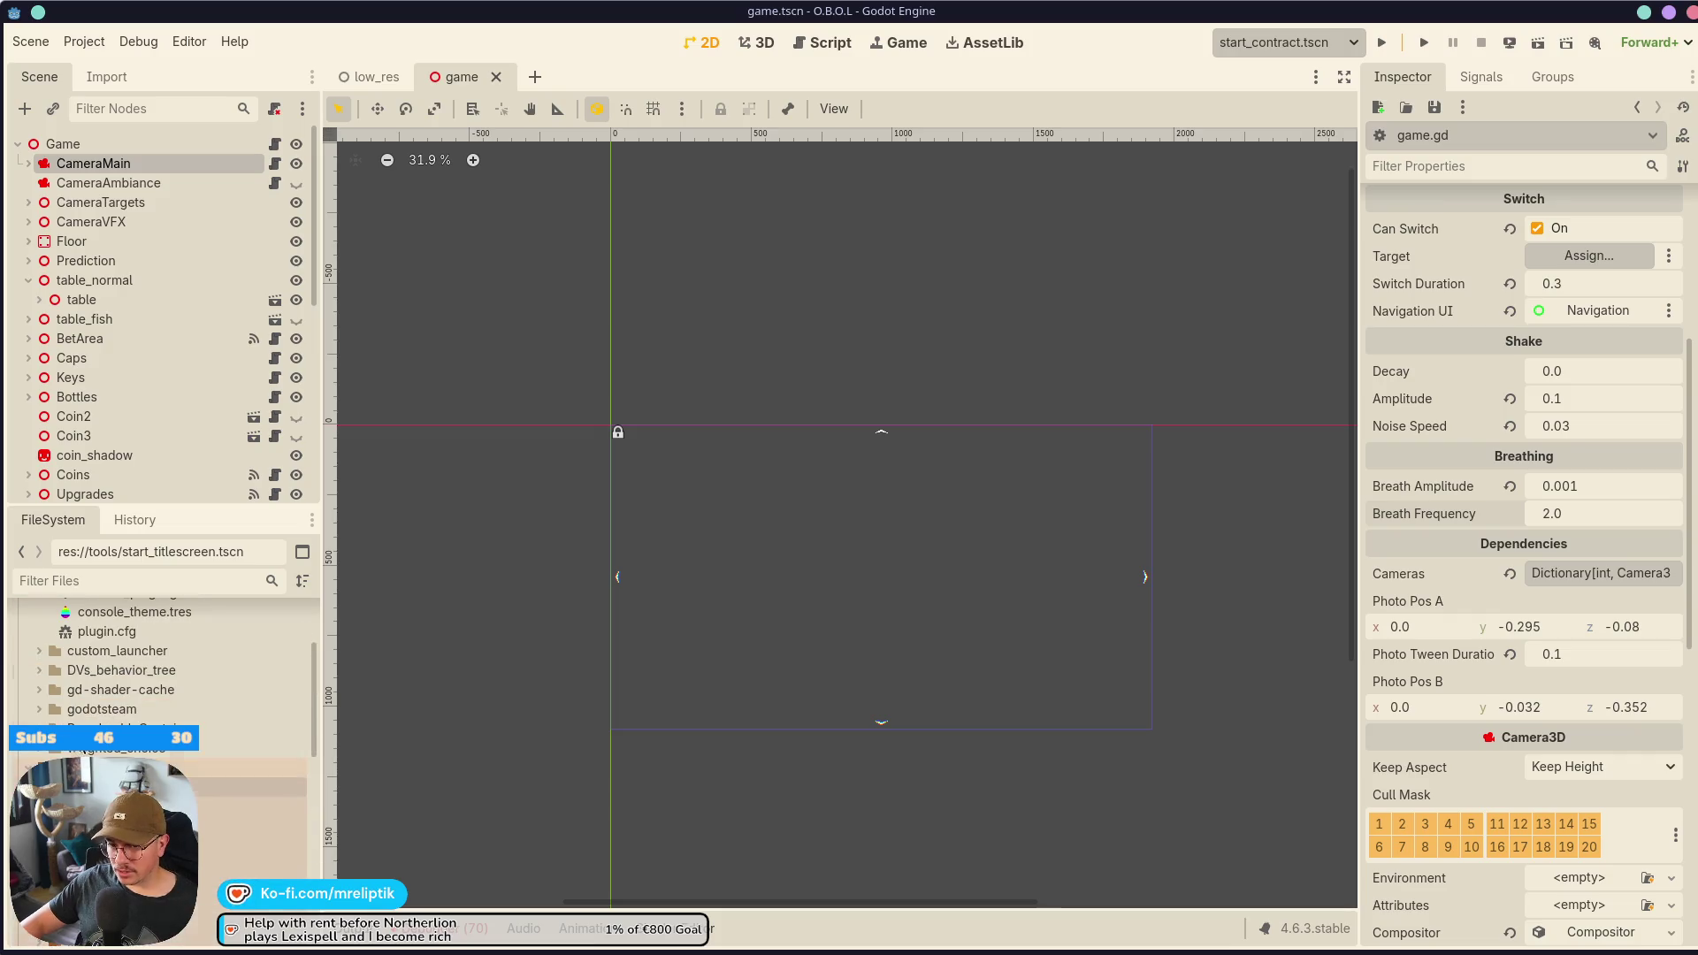
pyautogui.scroll(5, 89, 698)
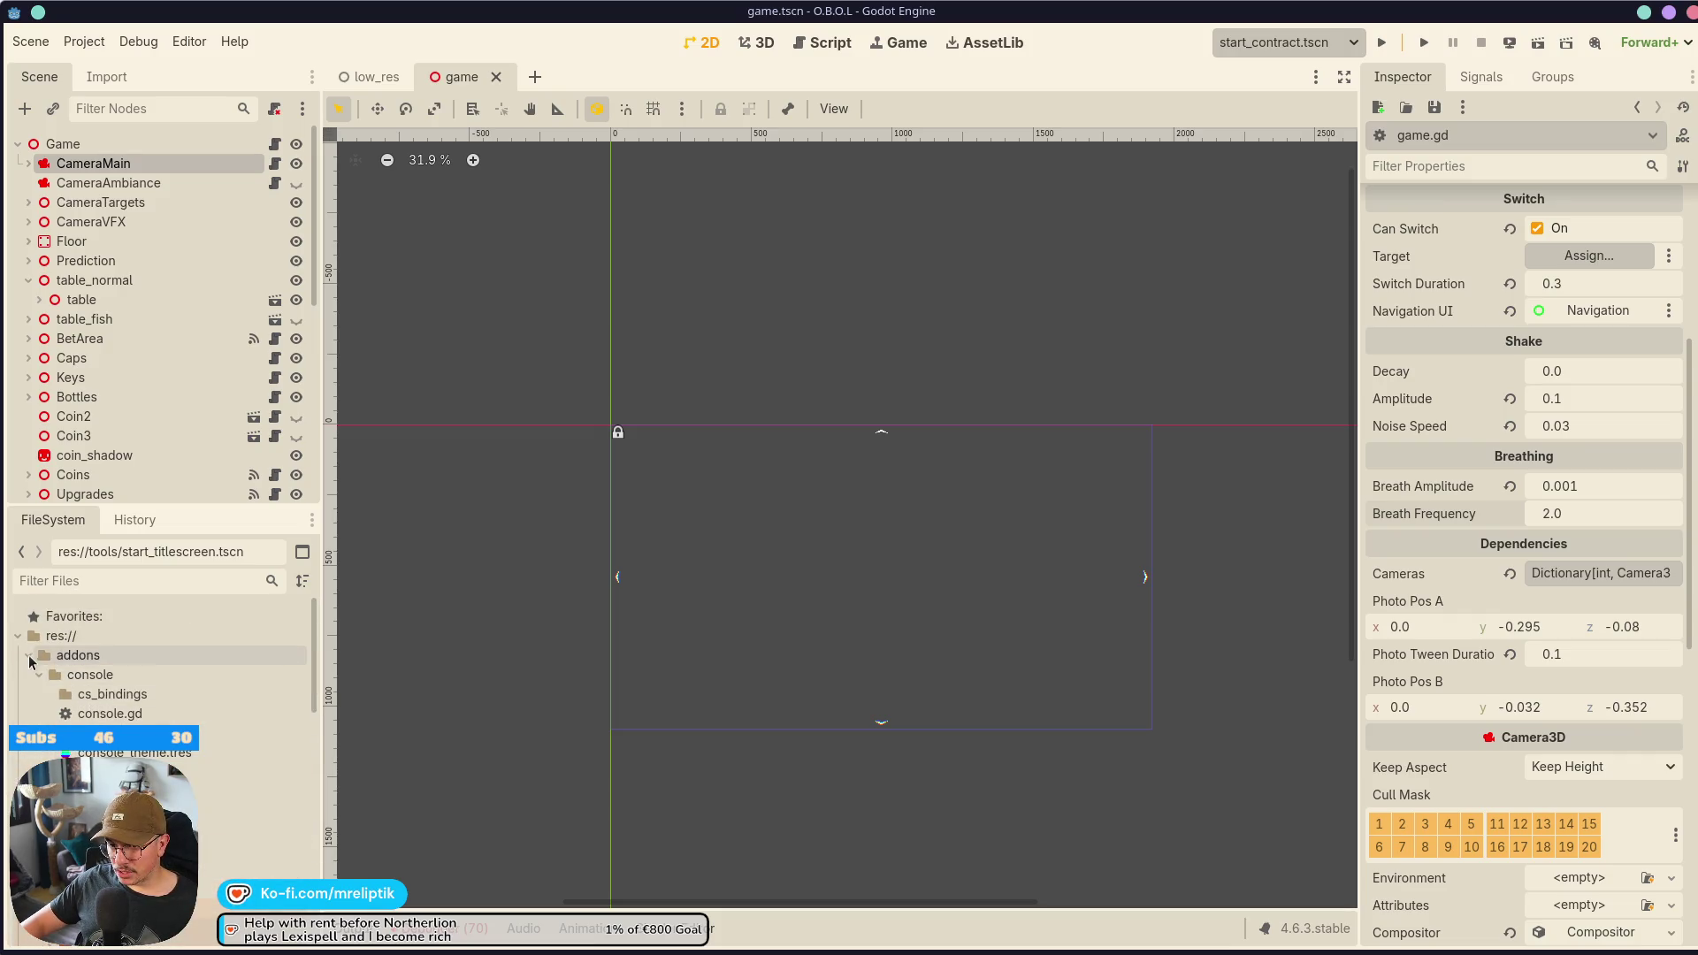
pyautogui.click(37, 682)
pyautogui.rightClick(115, 681)
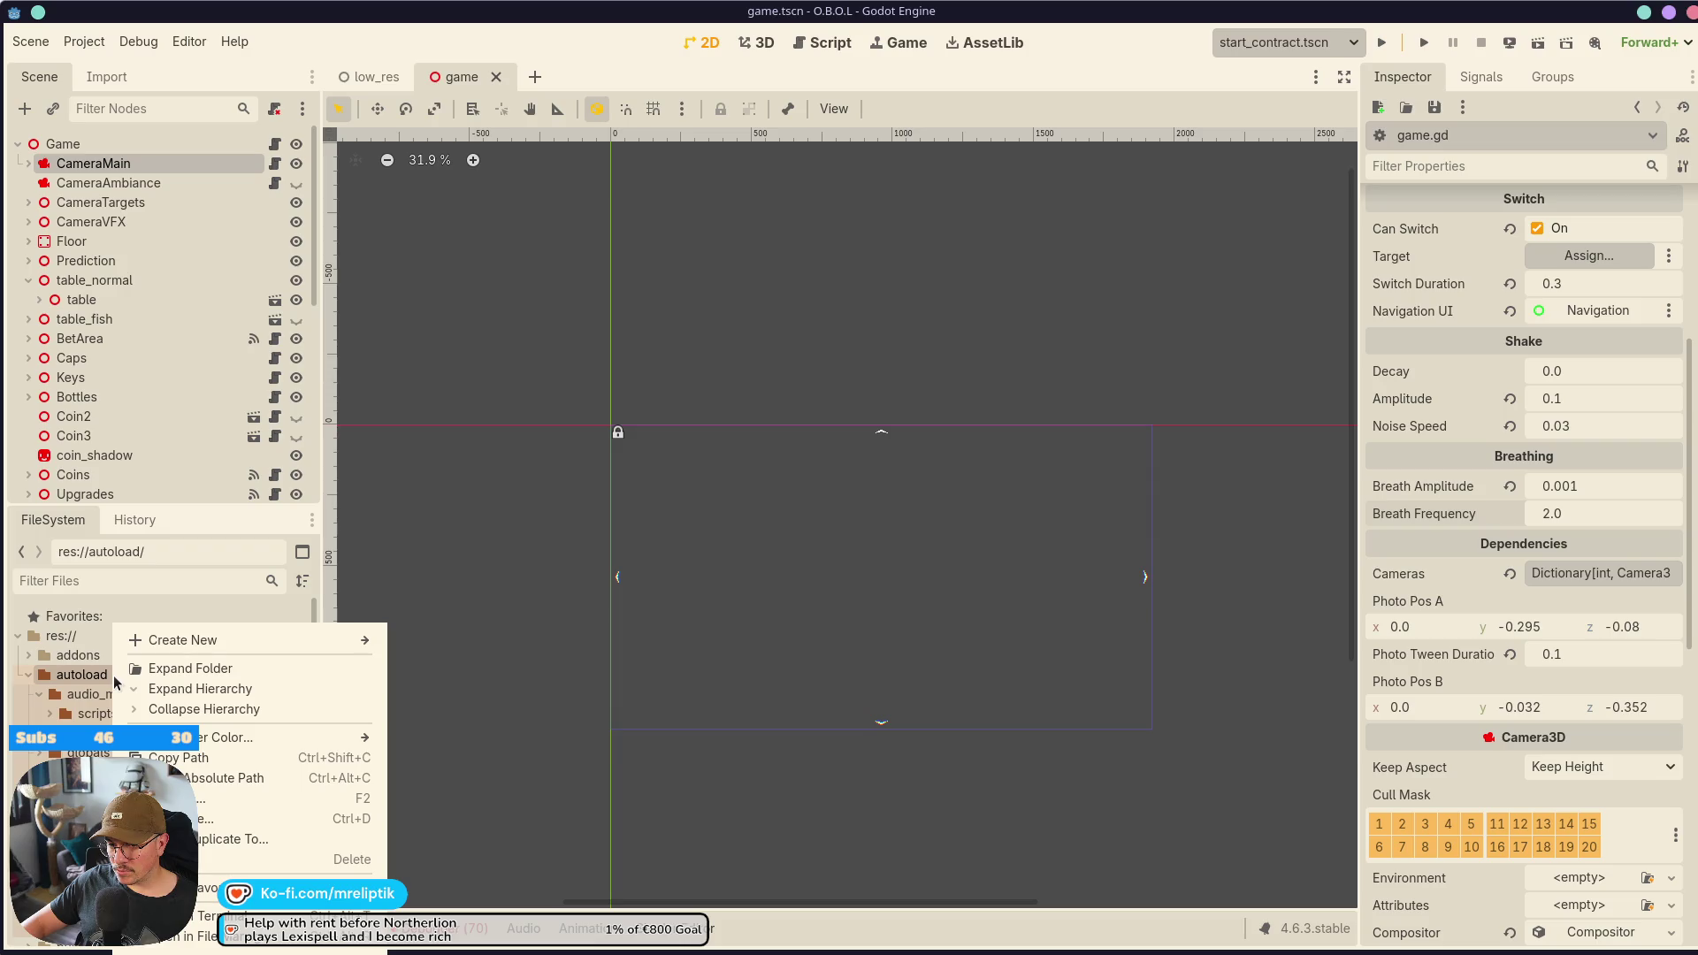
pyautogui.moveTo(245, 640)
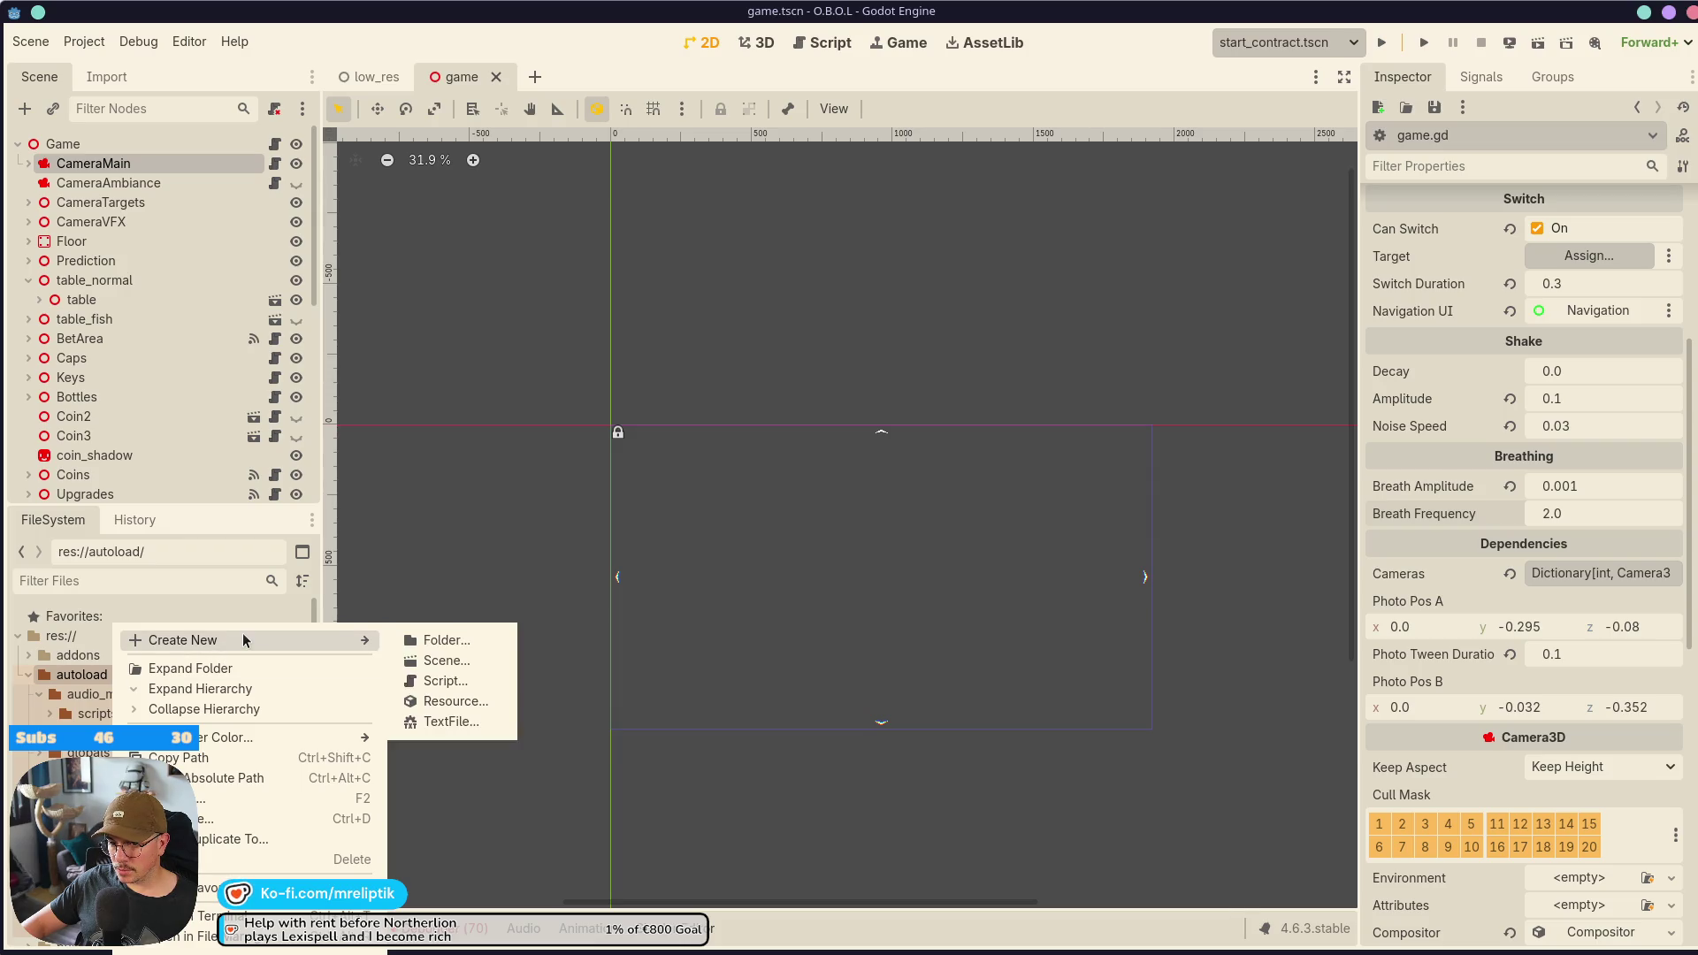
pyautogui.click(477, 661)
pyautogui.write('cursor_manager')
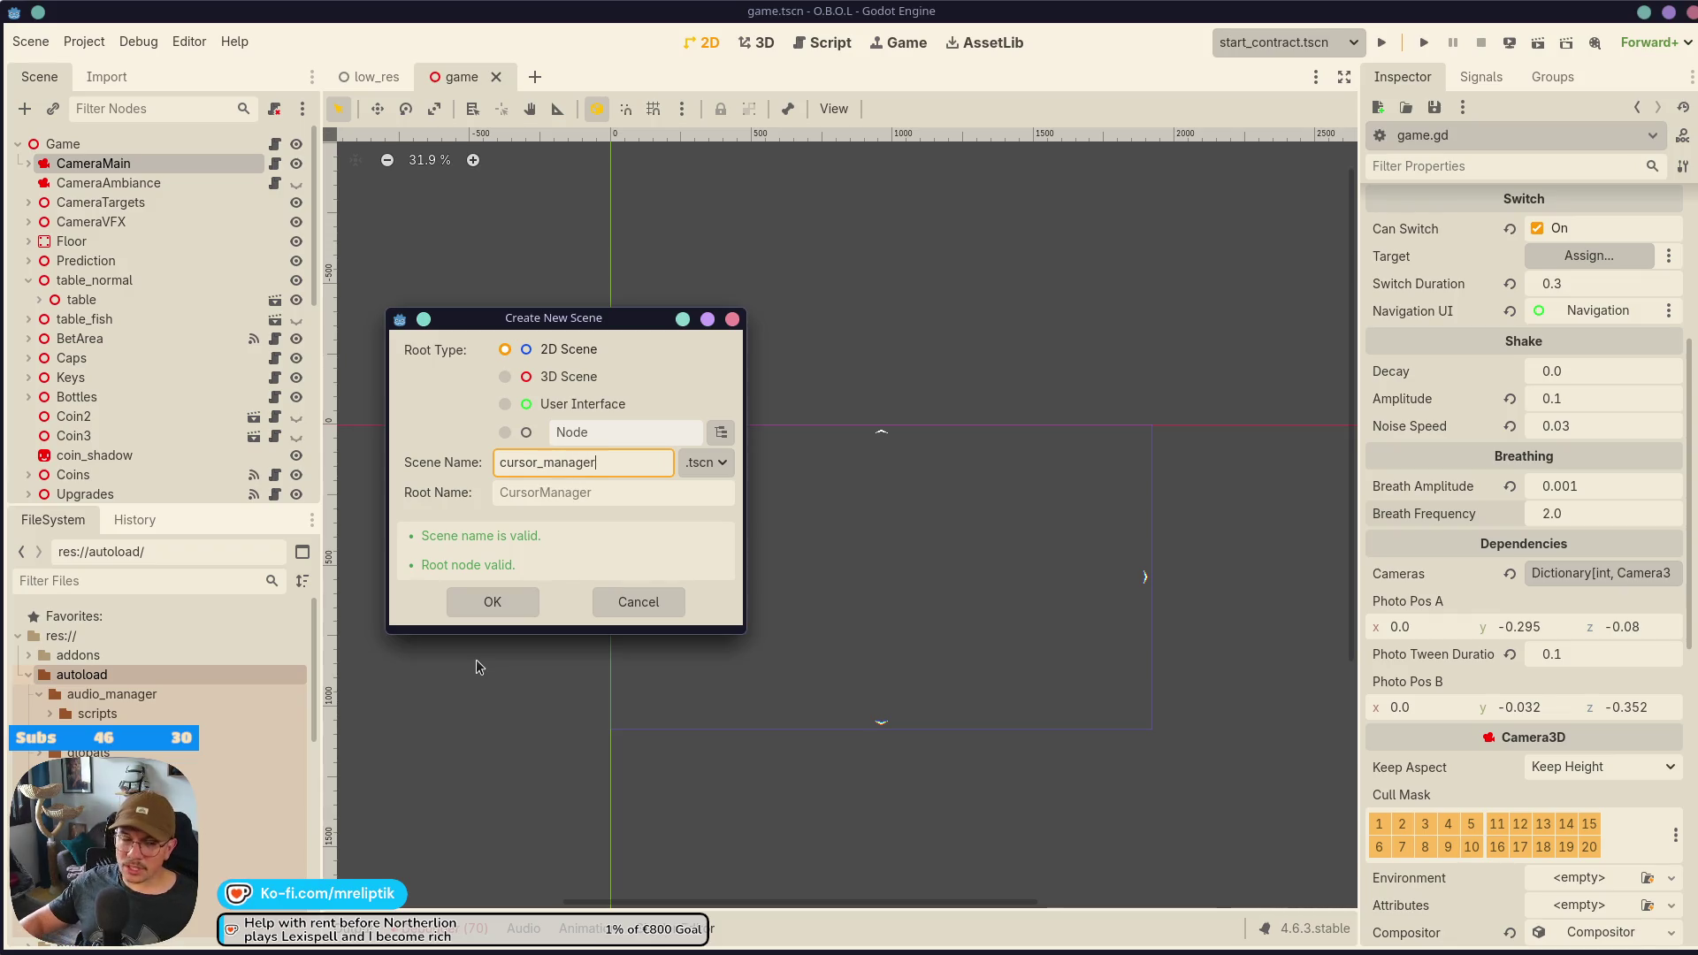
pyautogui.click(527, 431)
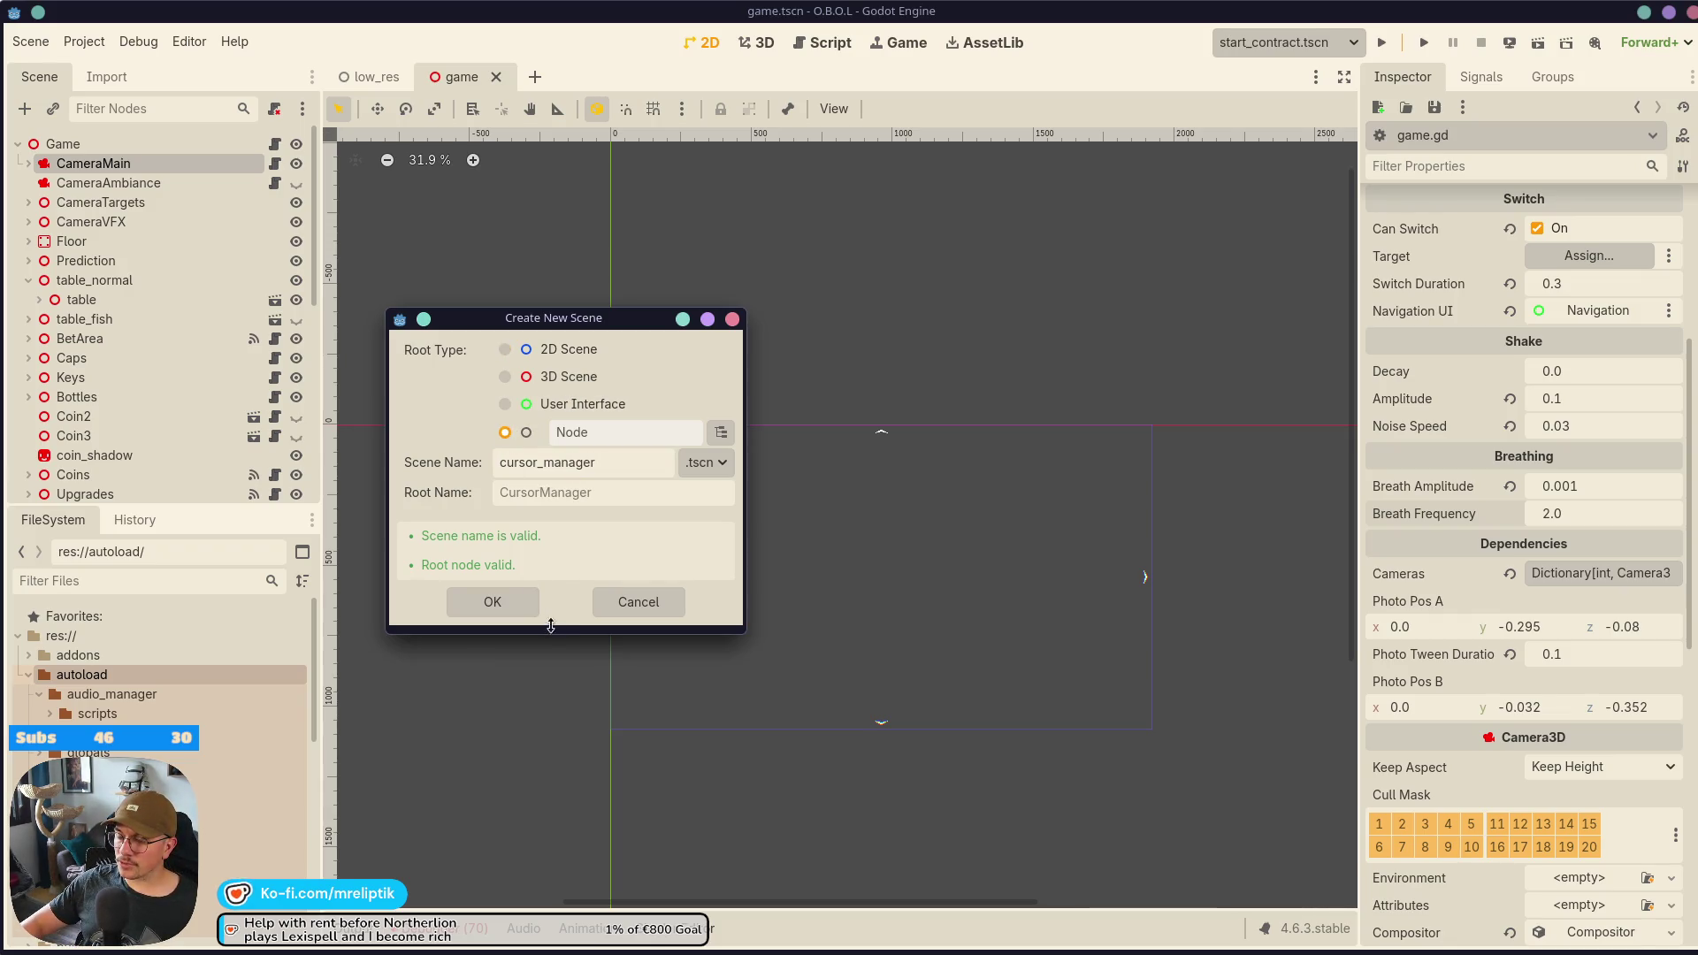
pyautogui.click(509, 607)
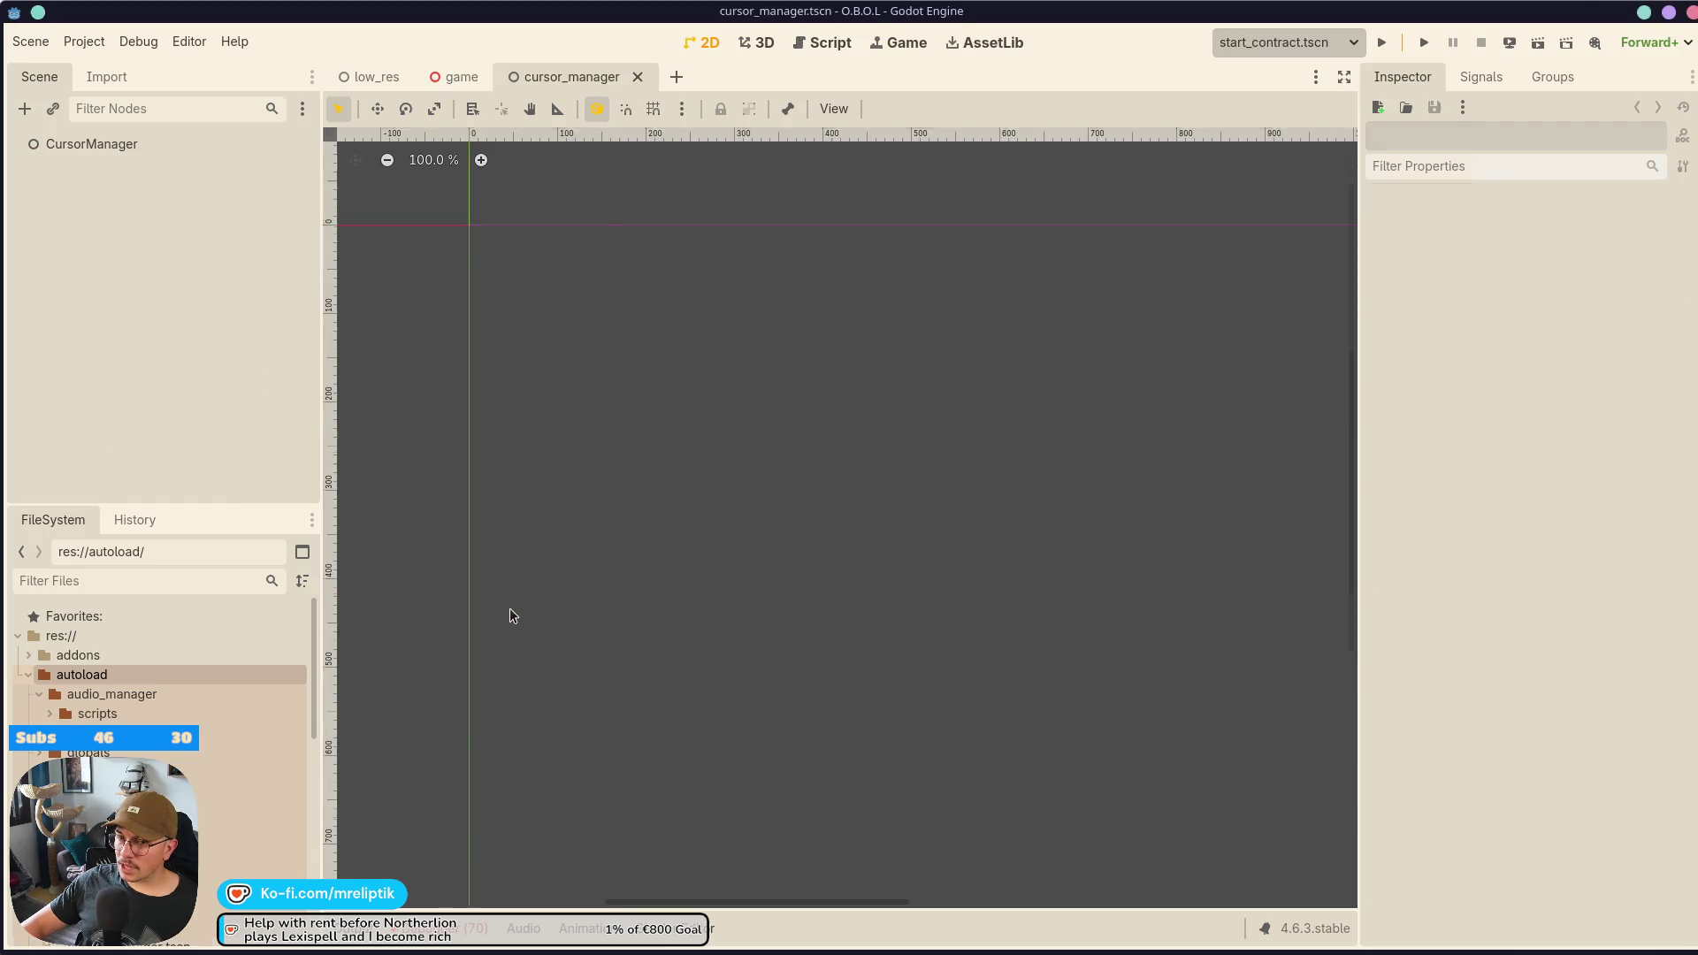
# Attach a new cursor_manager.gd script to CursorManager, saved in a new autoload/cursor_manager folder.
pyautogui.rightClick(107, 137)
pyautogui.click(129, 153)
pyautogui.press('Escape')
pyautogui.rightClick(152, 152)
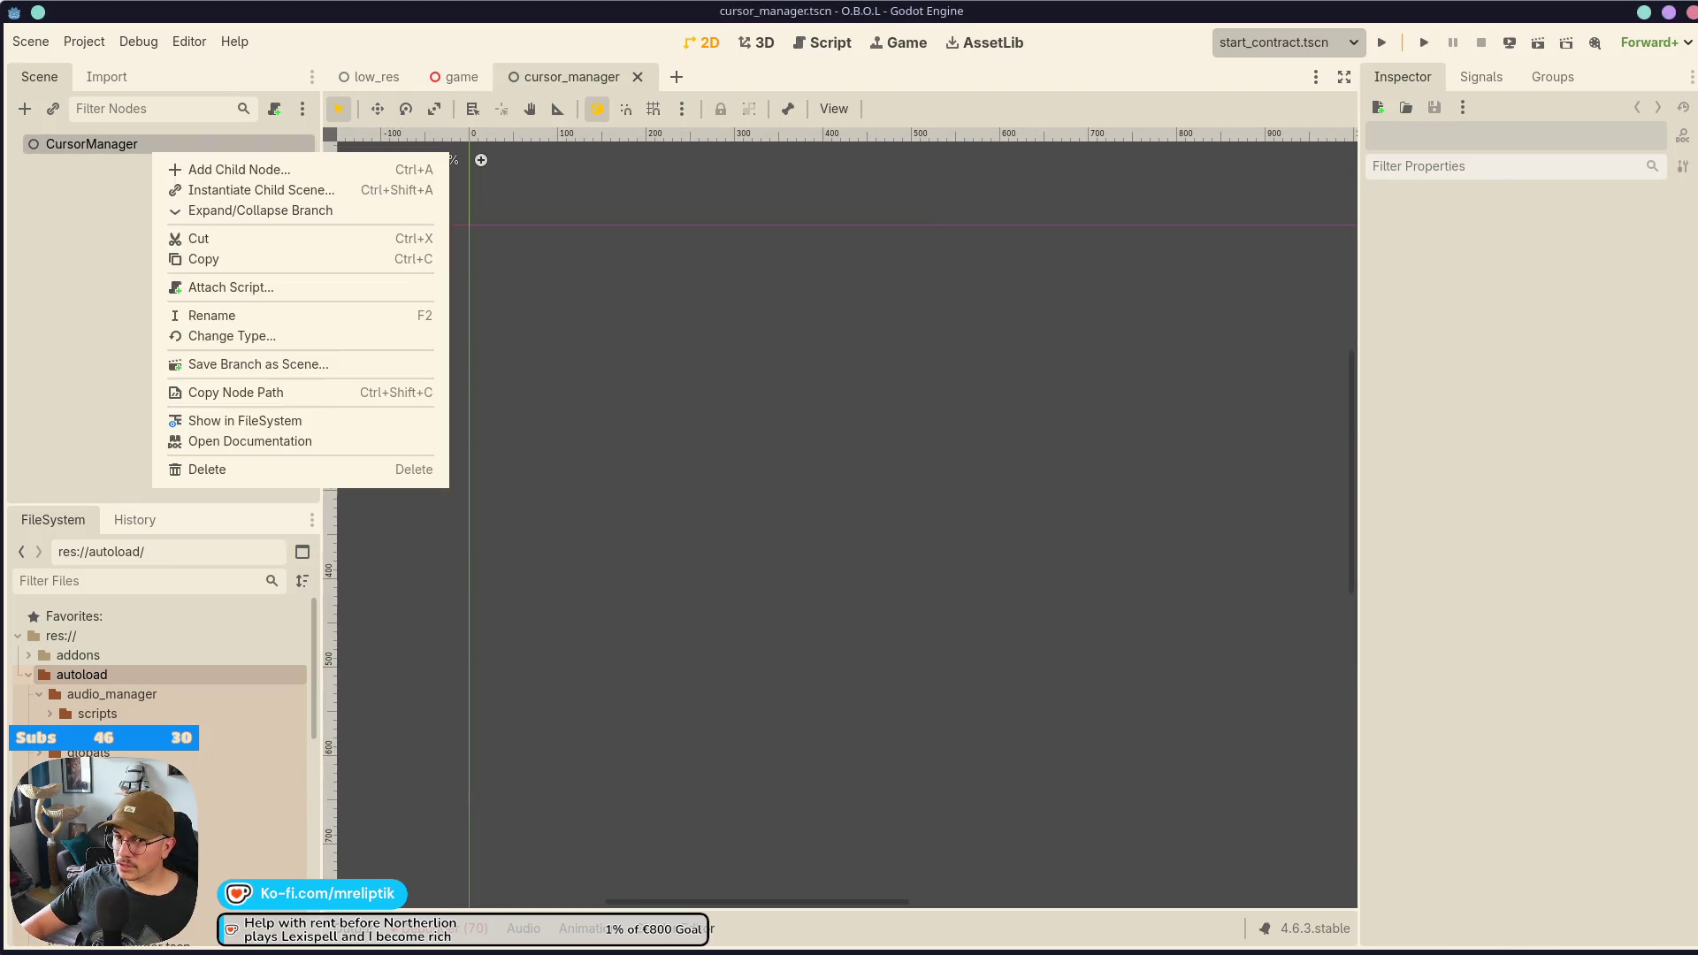
pyautogui.click(233, 287)
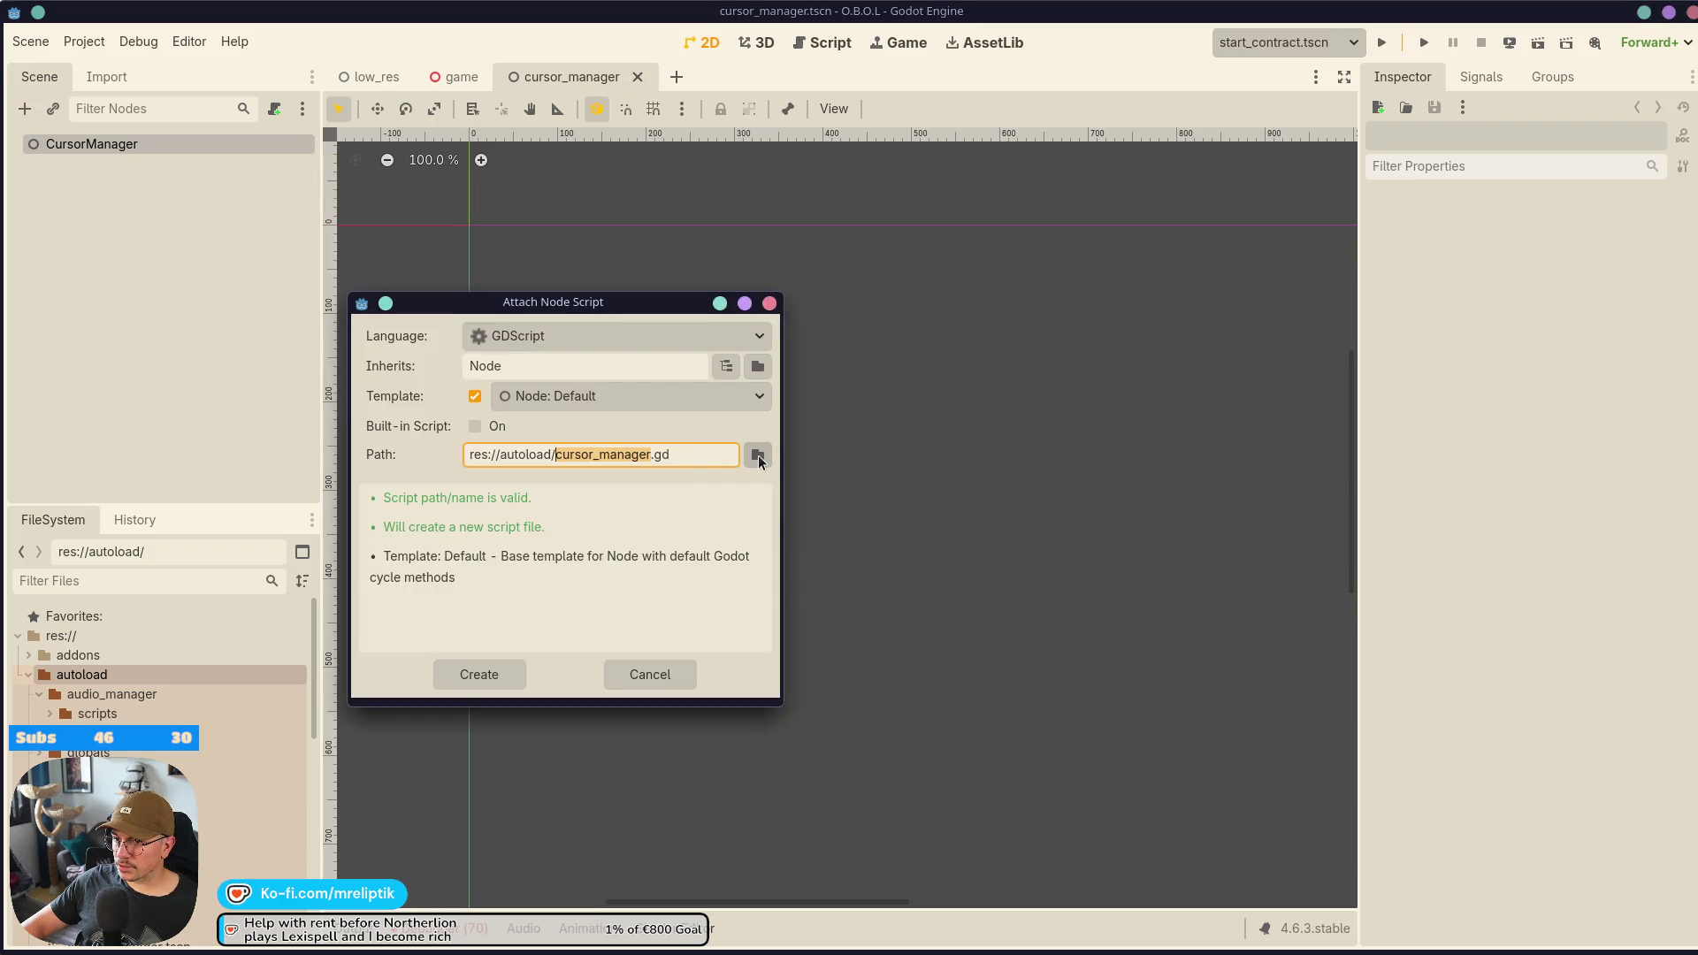
pyautogui.click(759, 458)
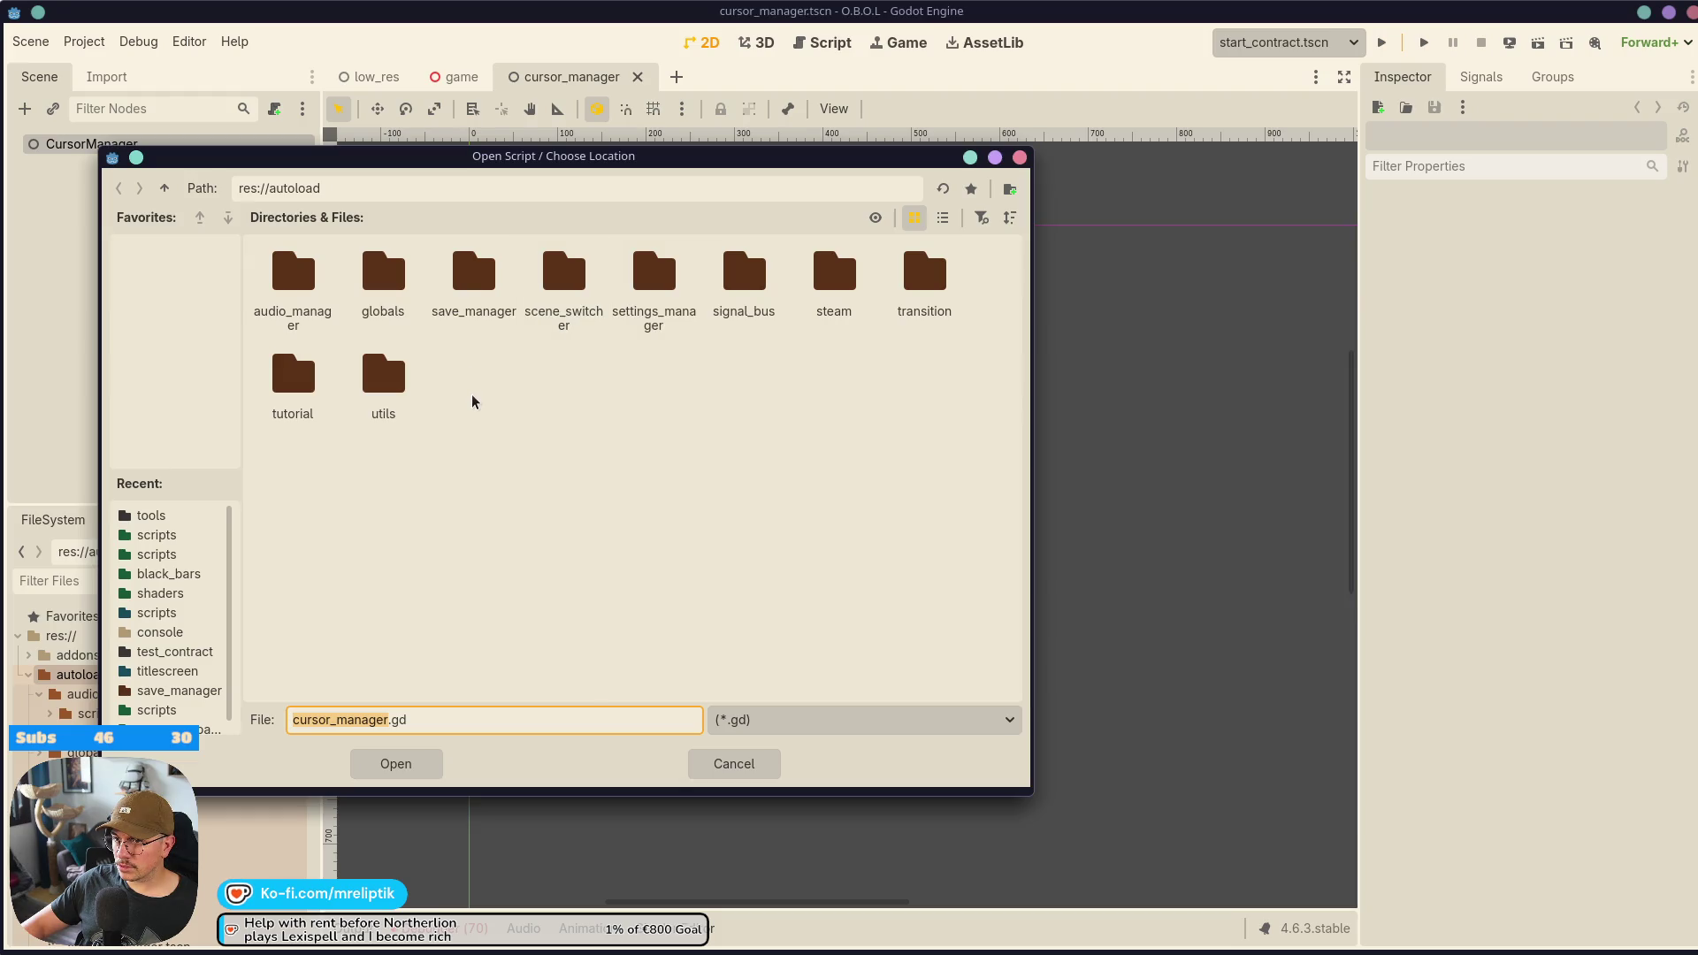
pyautogui.click(727, 768)
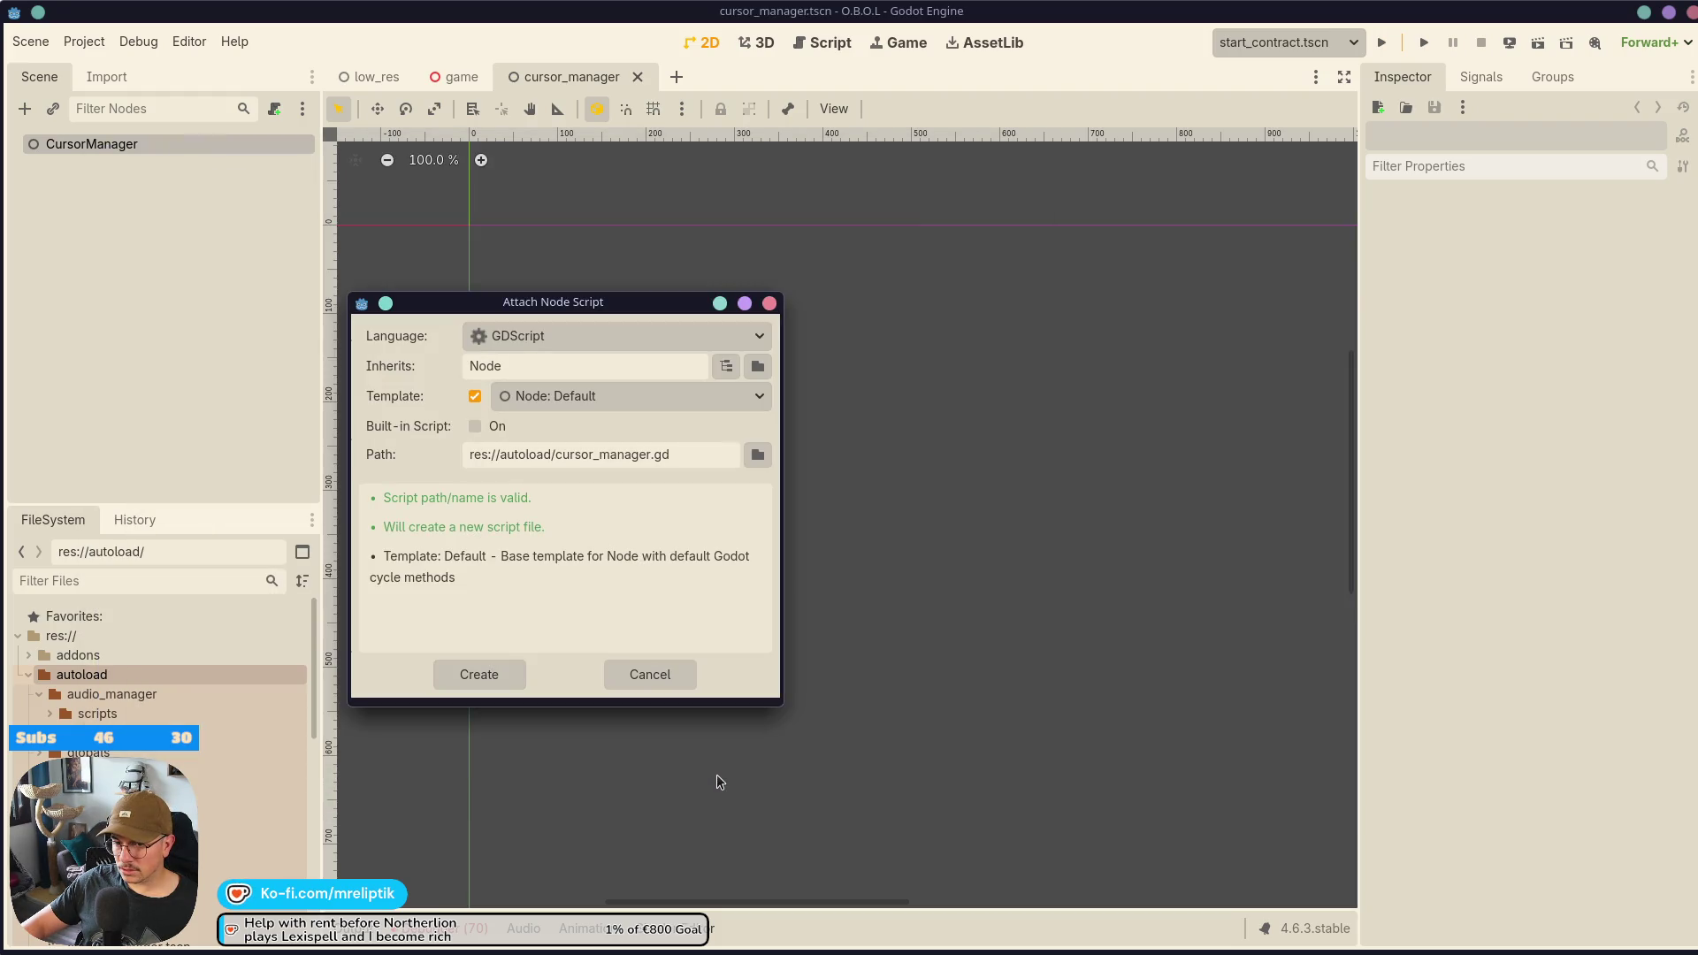
pyautogui.click(758, 454)
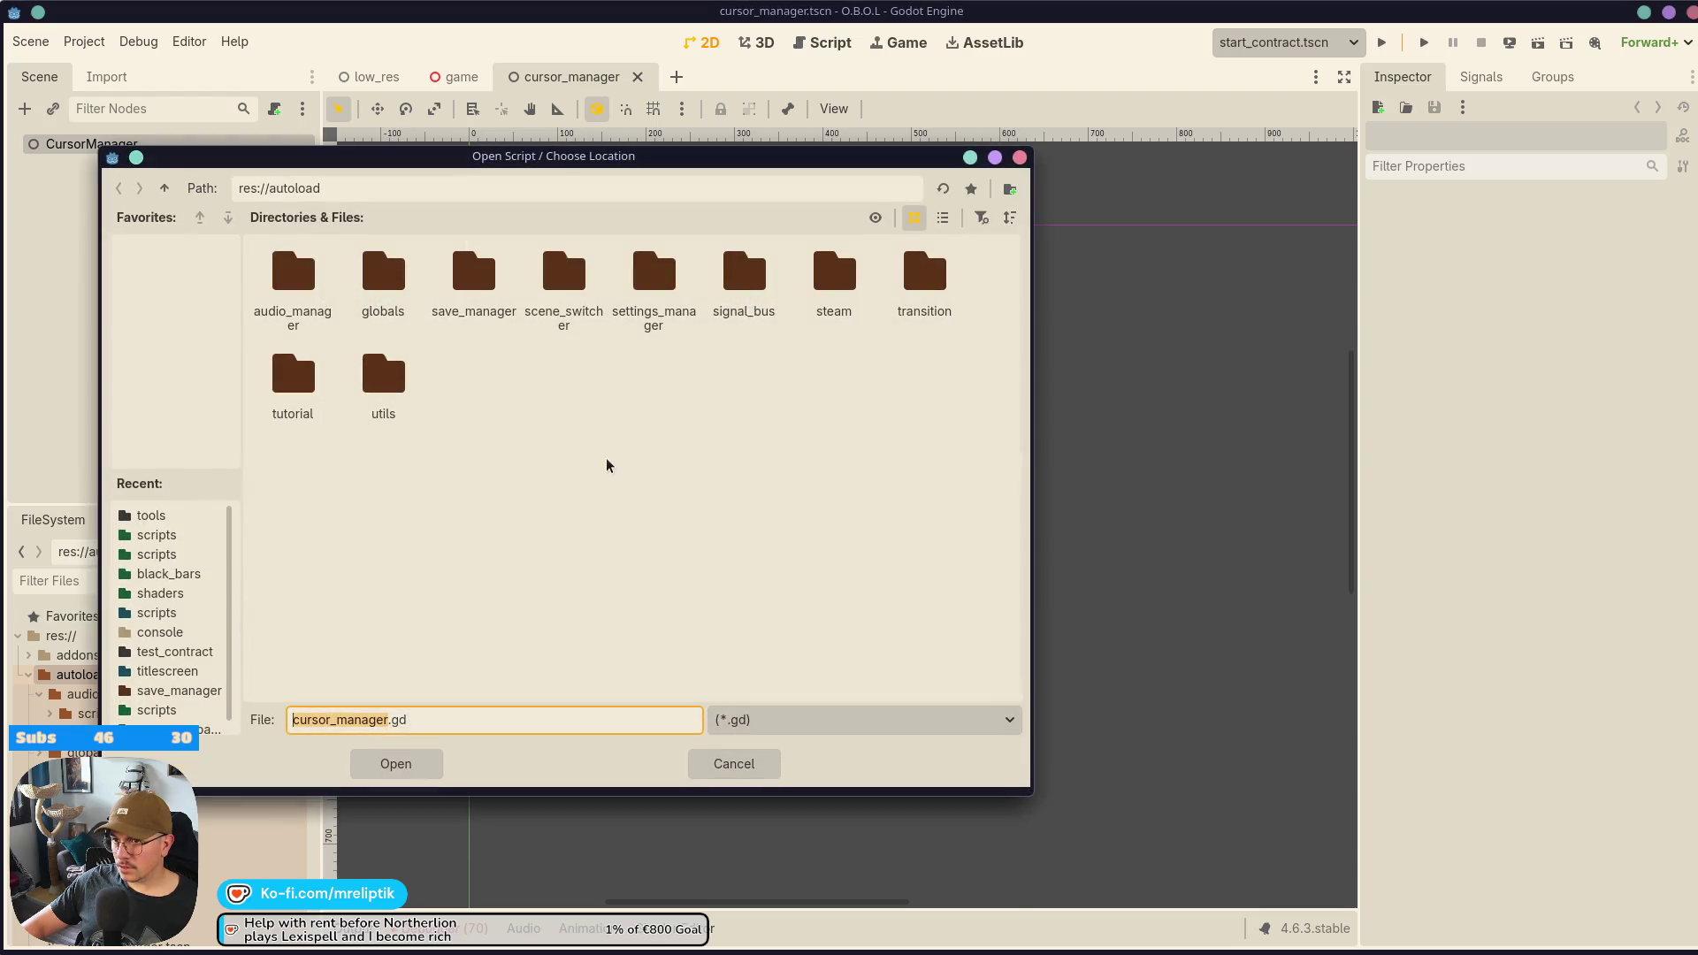
pyautogui.rightClick(607, 465)
pyautogui.click(632, 473)
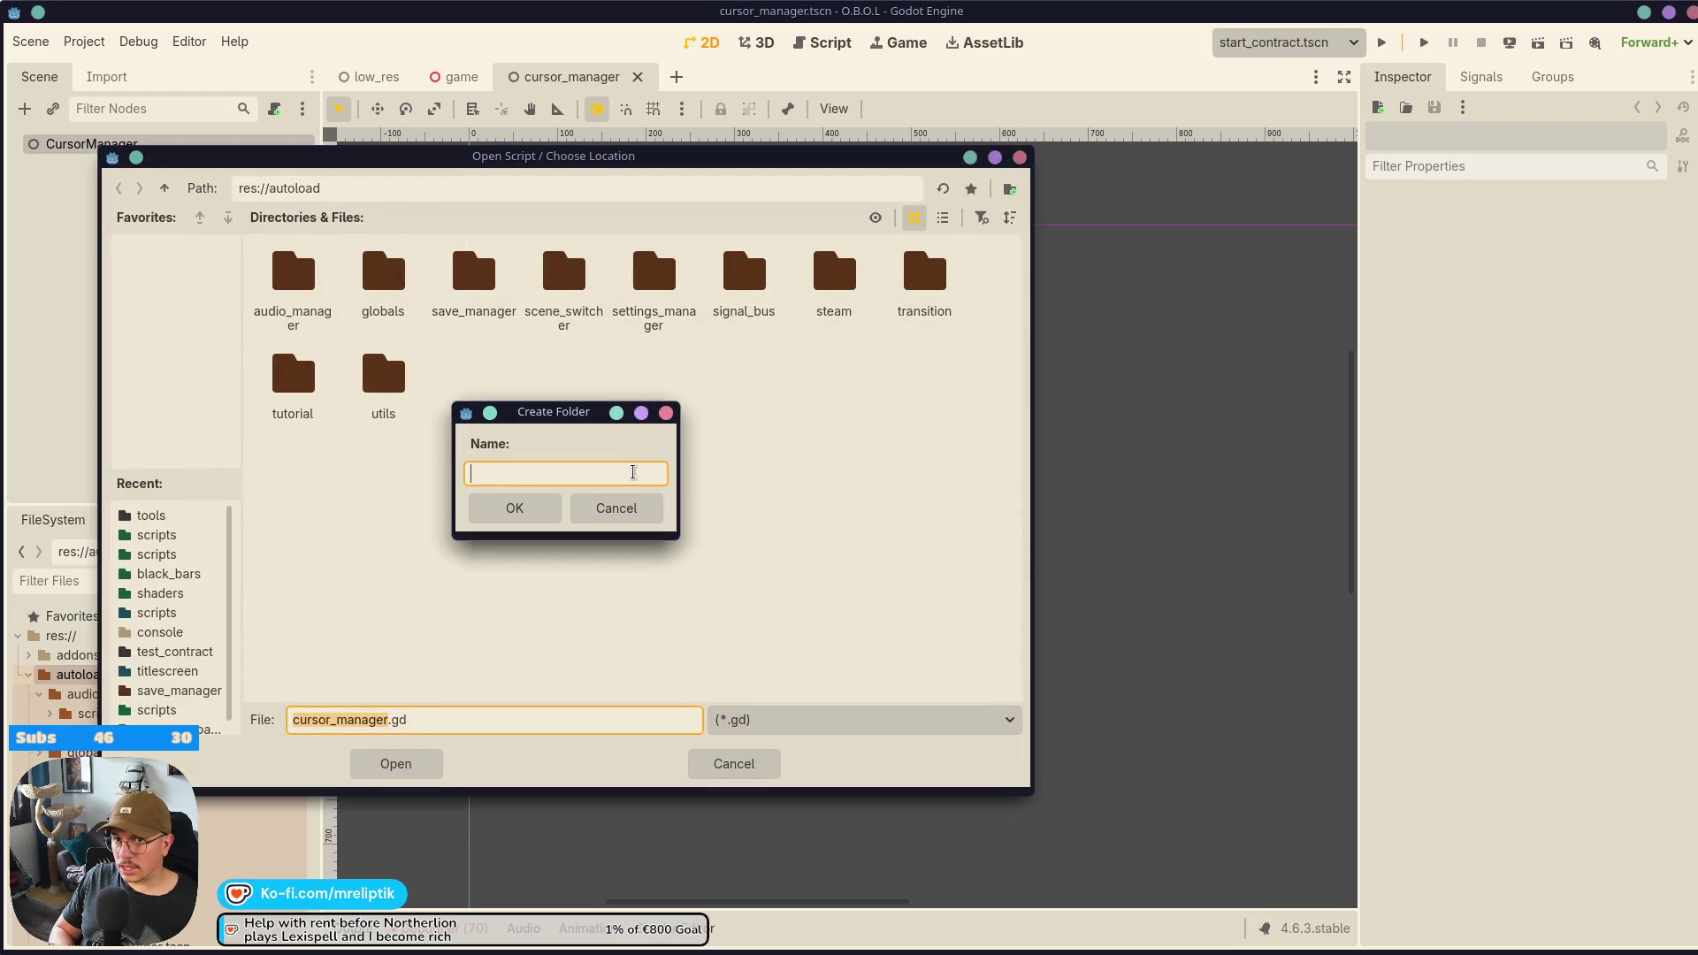
pyautogui.write('or_maang')
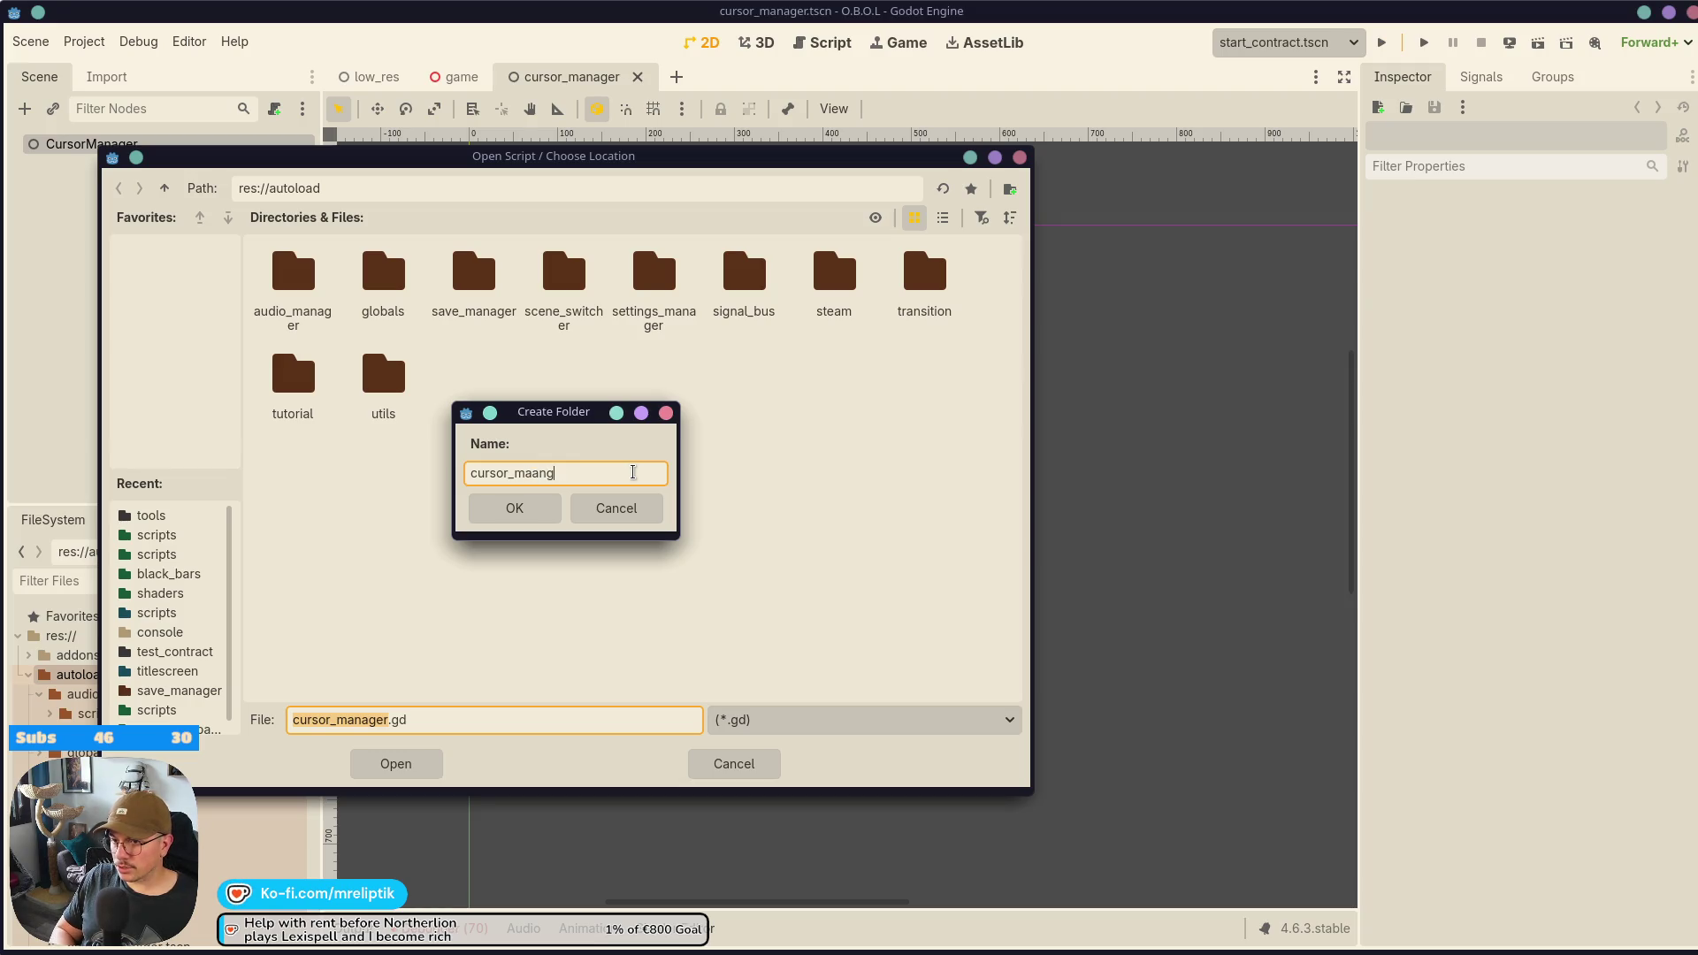
pyautogui.write('nager')
pyautogui.press('Return')
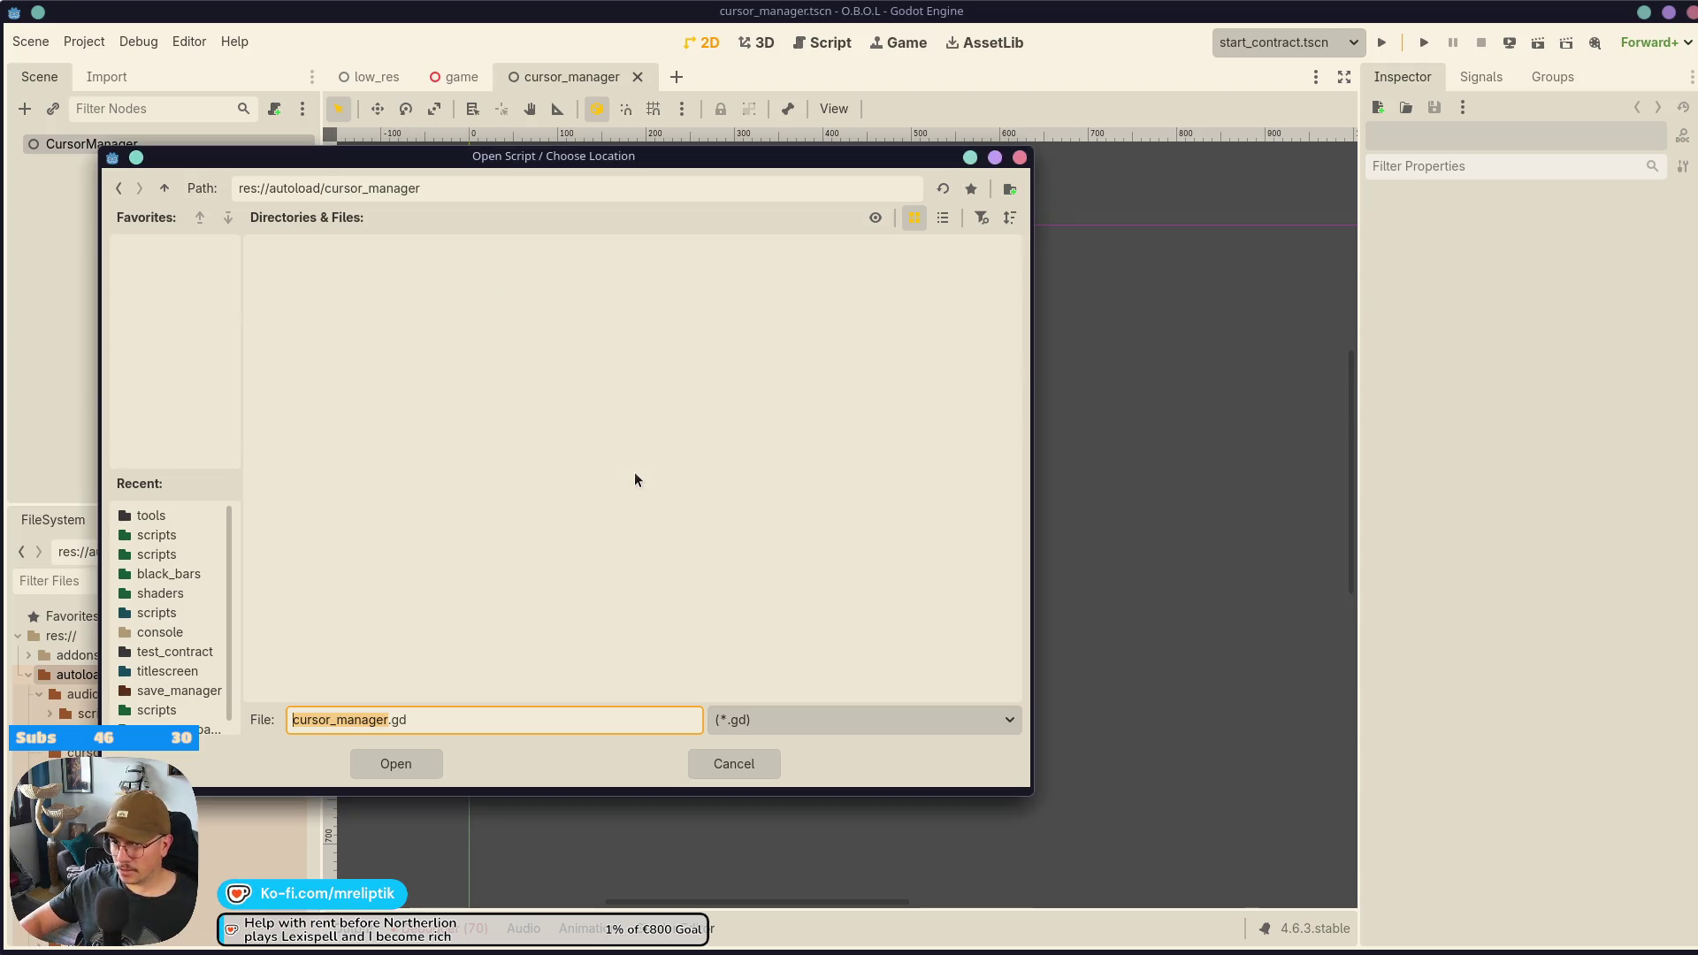
pyautogui.press('Return')
pyautogui.press('Return')
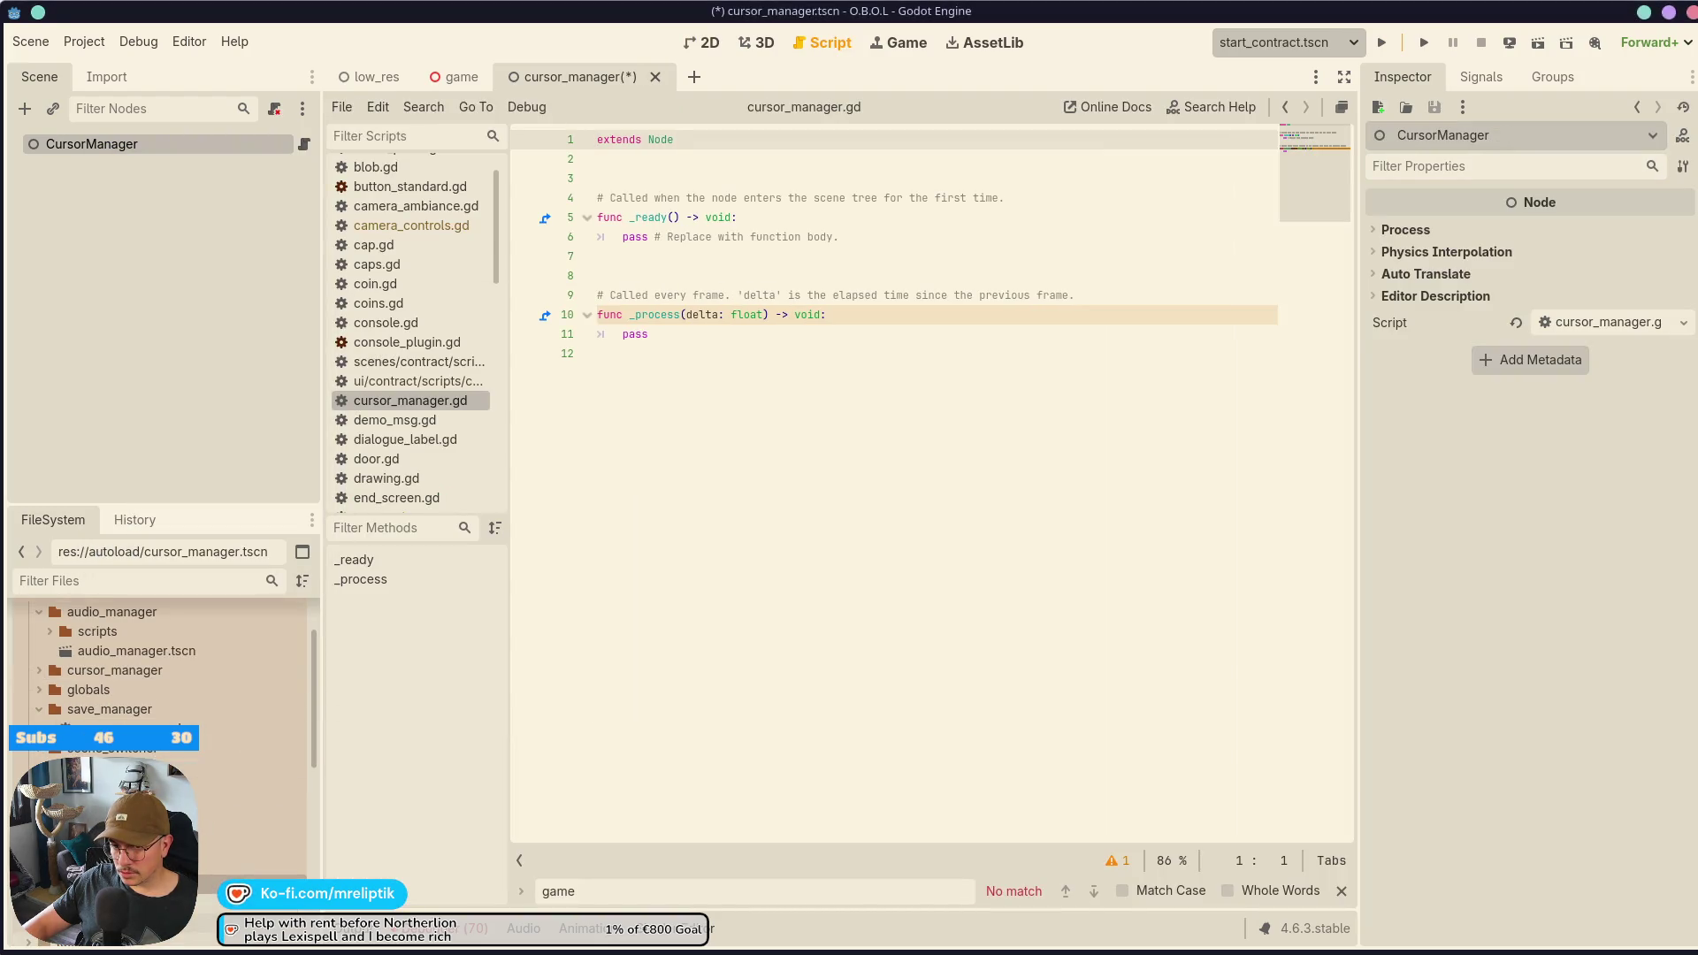
# Move cursor_manager.tscn into the cursor_manager folder and add it as the CursorManager autoload, placed higher in the list.
pyautogui.moveTo(256, 806)
pyautogui.mouseDown()
pyautogui.moveTo(234, 752)
pyautogui.moveTo(68, 679)
pyautogui.mouseUp()
pyautogui.click(487, 499)
pyautogui.click(84, 42)
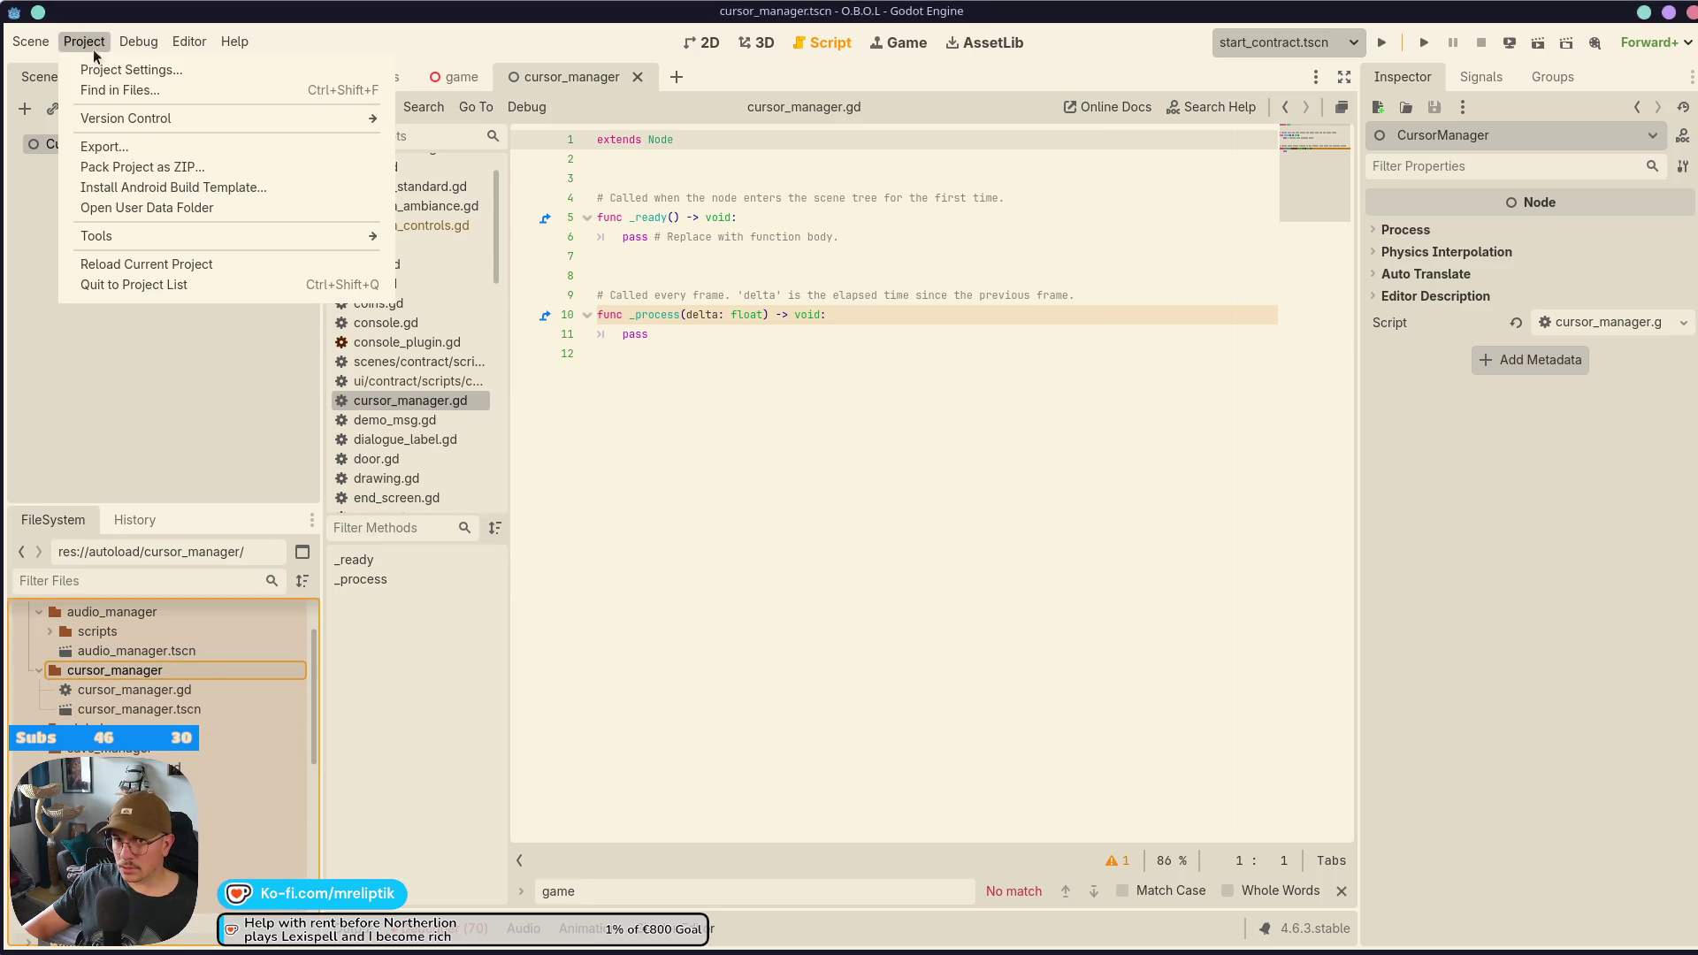
pyautogui.click(133, 68)
pyautogui.click(436, 164)
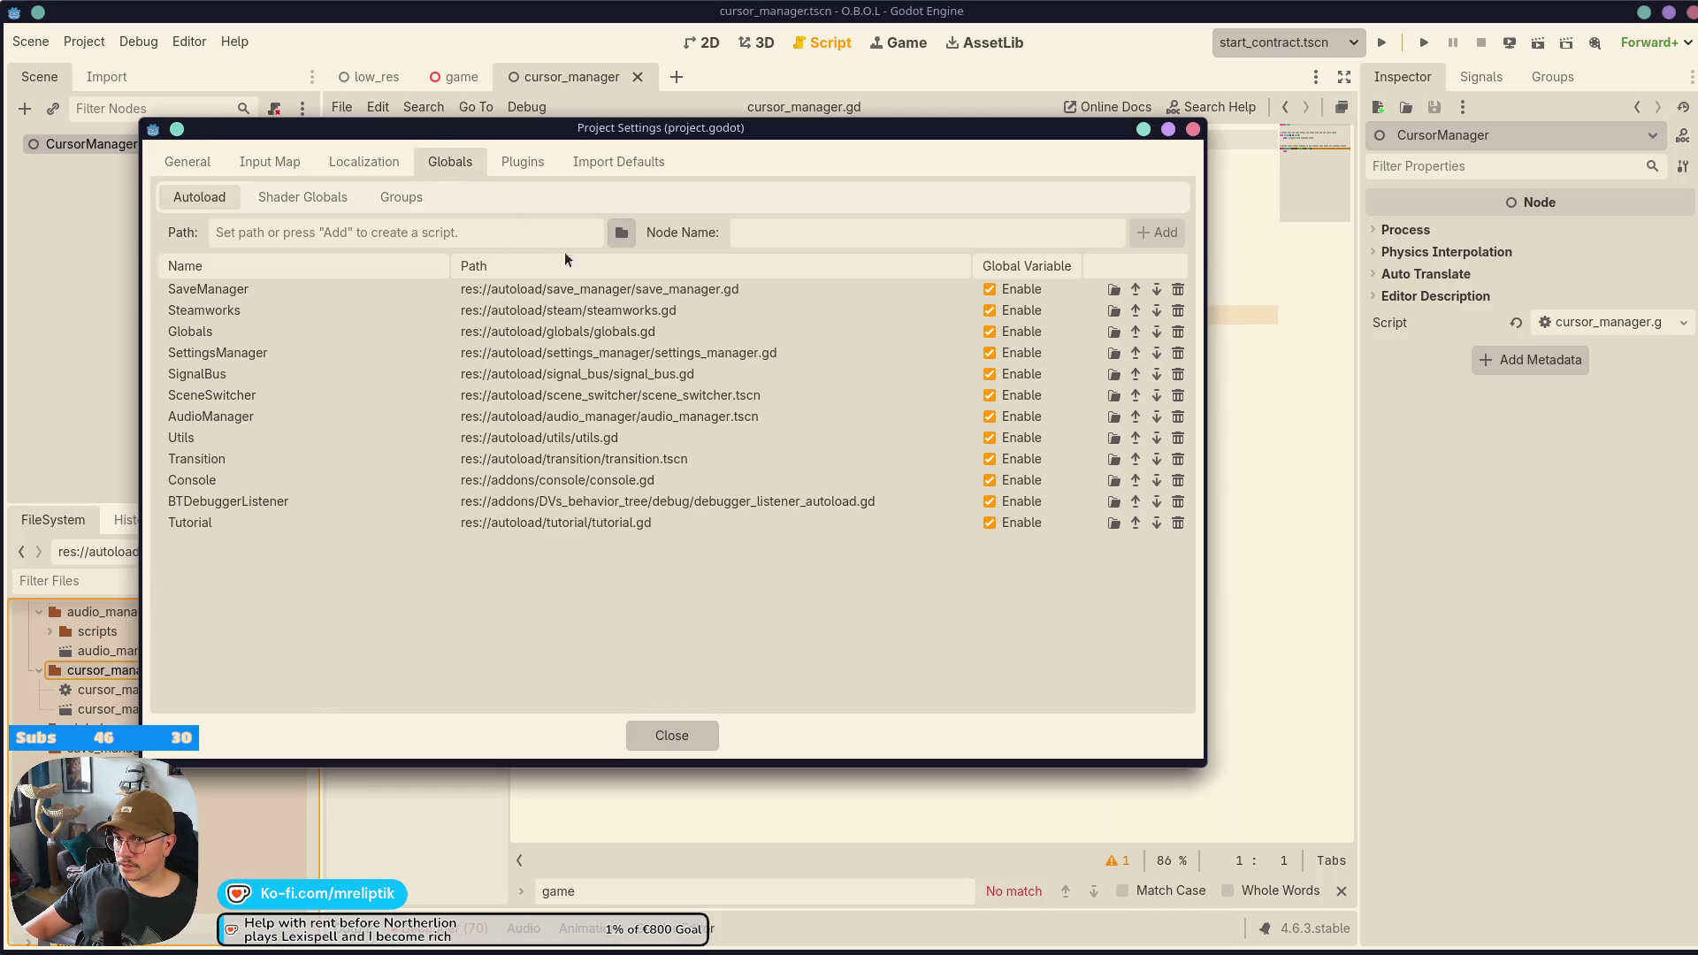
pyautogui.click(622, 231)
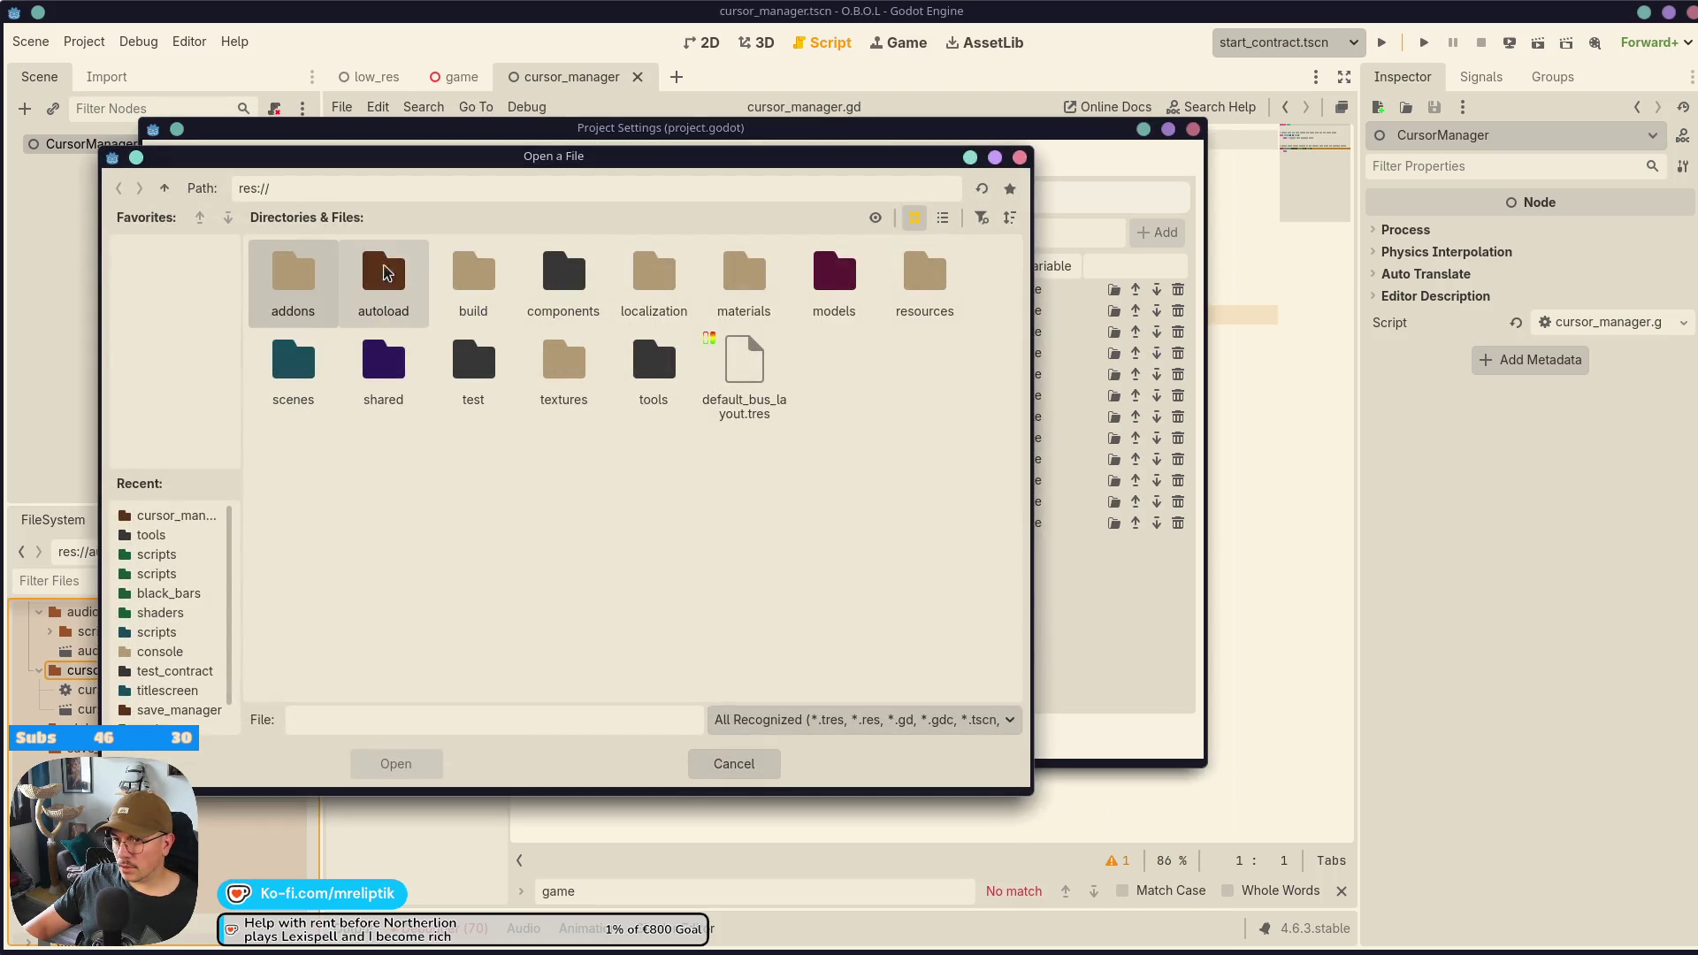
pyautogui.doubleClick(383, 274)
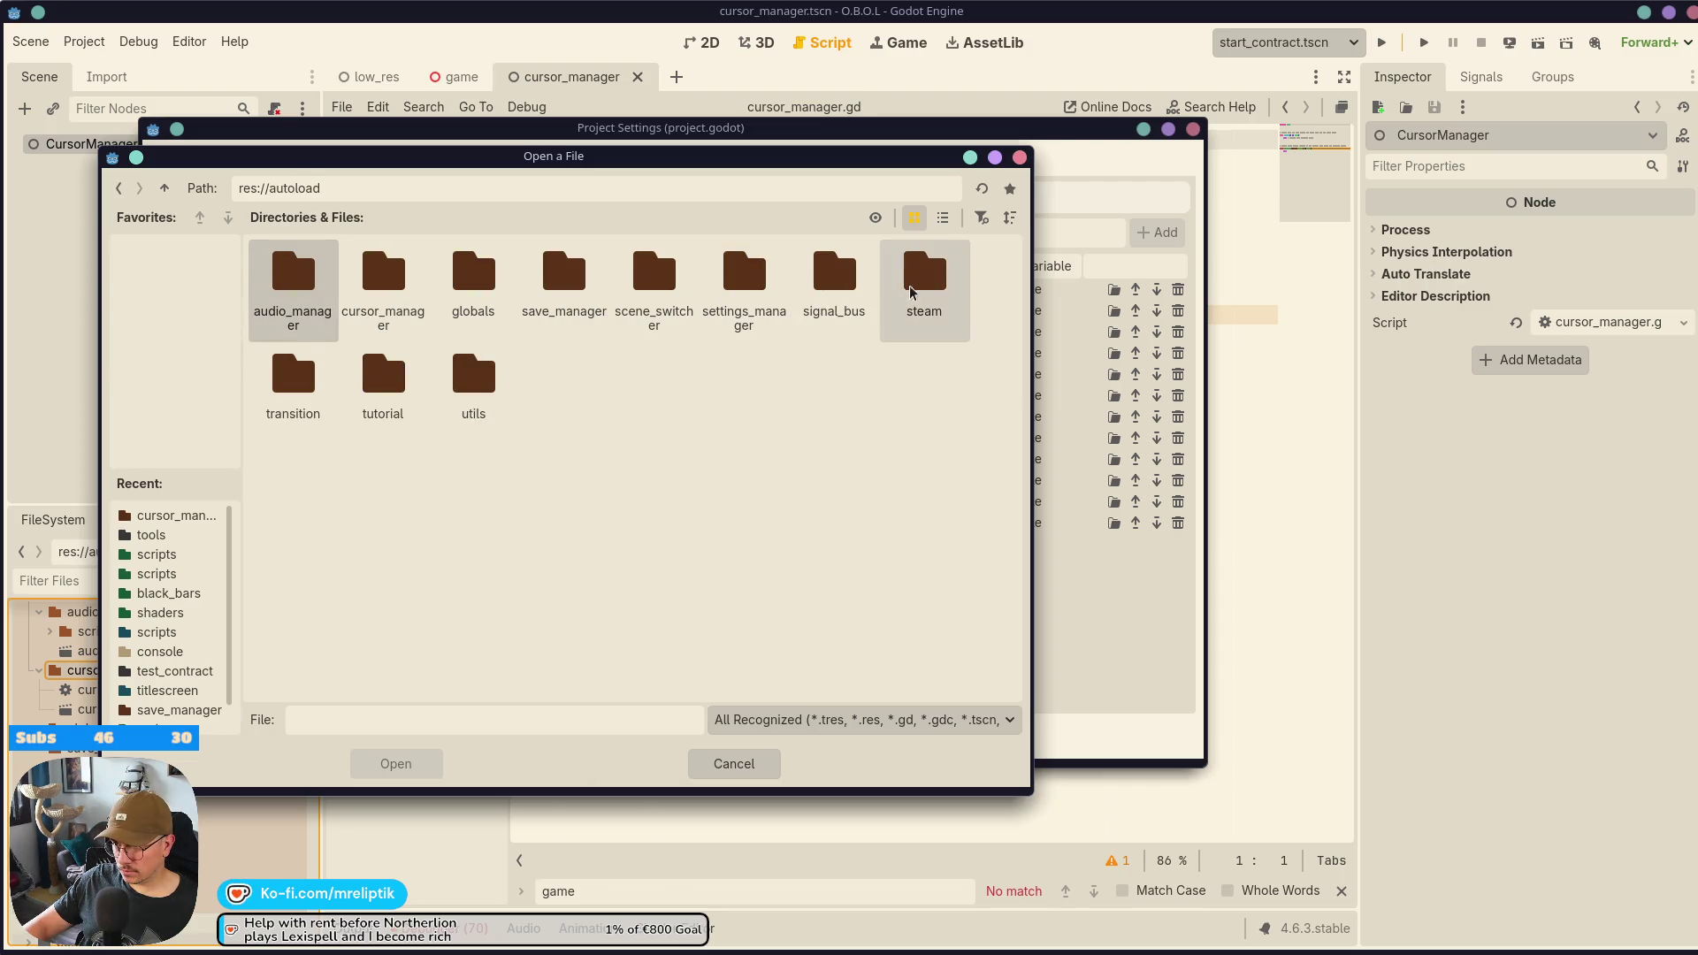
pyautogui.doubleClick(382, 274)
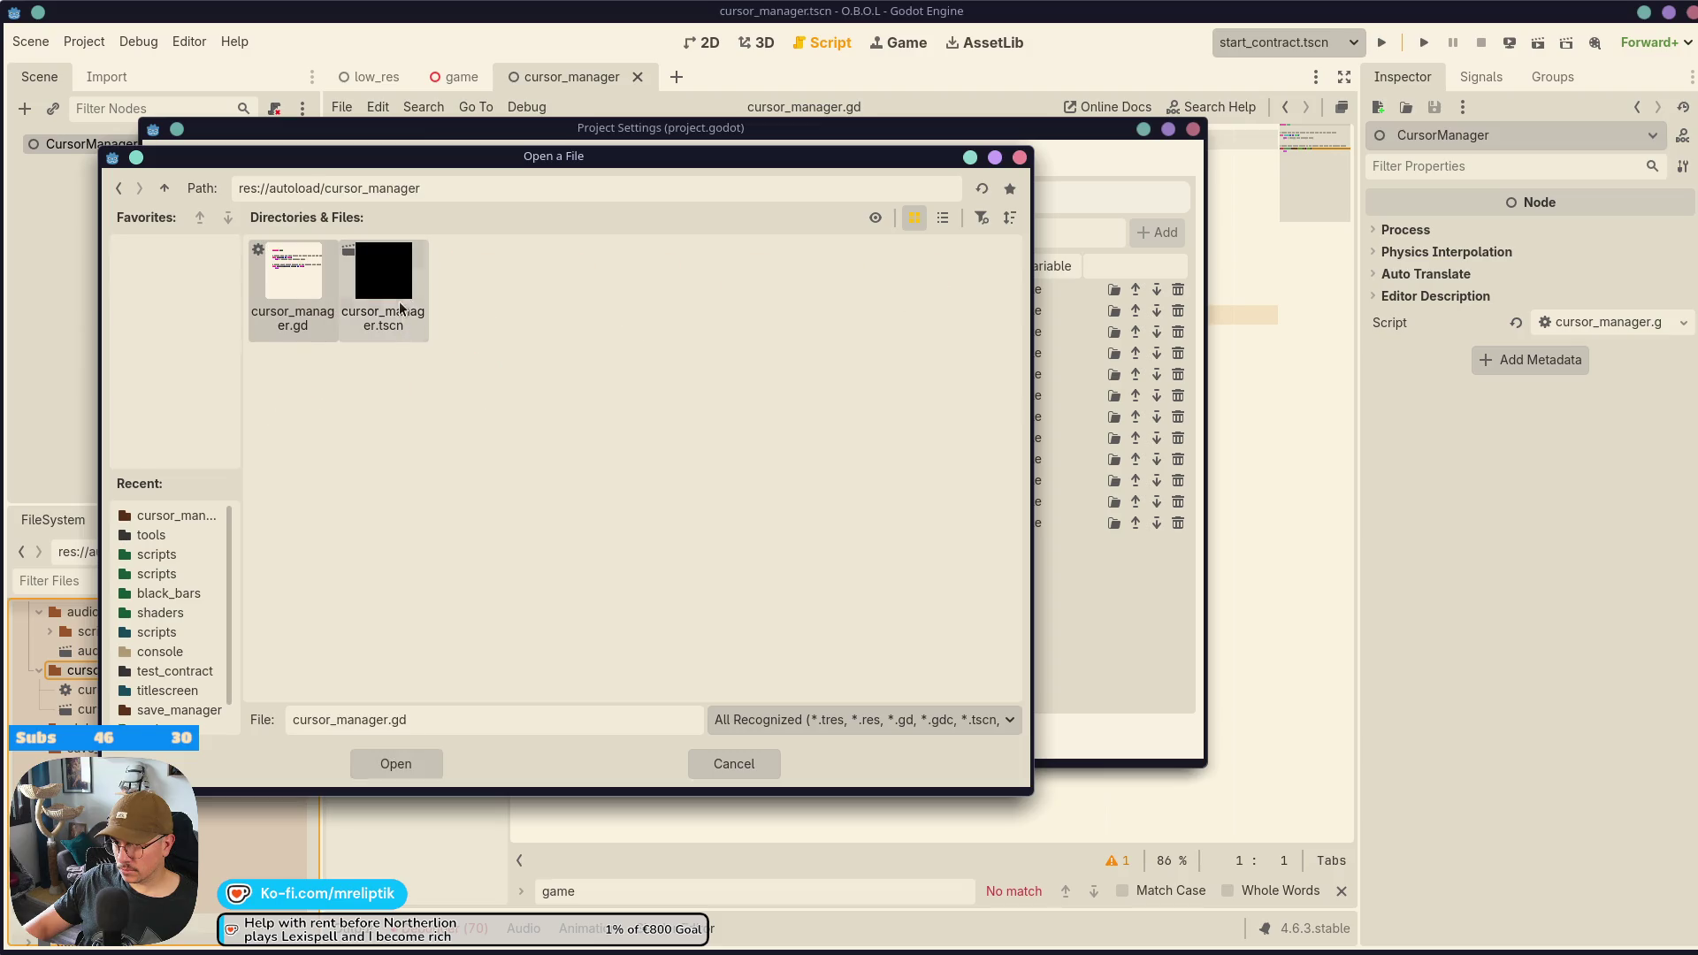
pyautogui.doubleClick(383, 274)
pyautogui.click(1156, 231)
pyautogui.moveTo(251, 541)
pyautogui.mouseDown()
pyautogui.moveTo(254, 296)
pyautogui.moveTo(276, 320)
pyautogui.mouseUp()
# Strip the template comments and blank lines from cursor_manager.gd and save it.
pyautogui.click(704, 735)
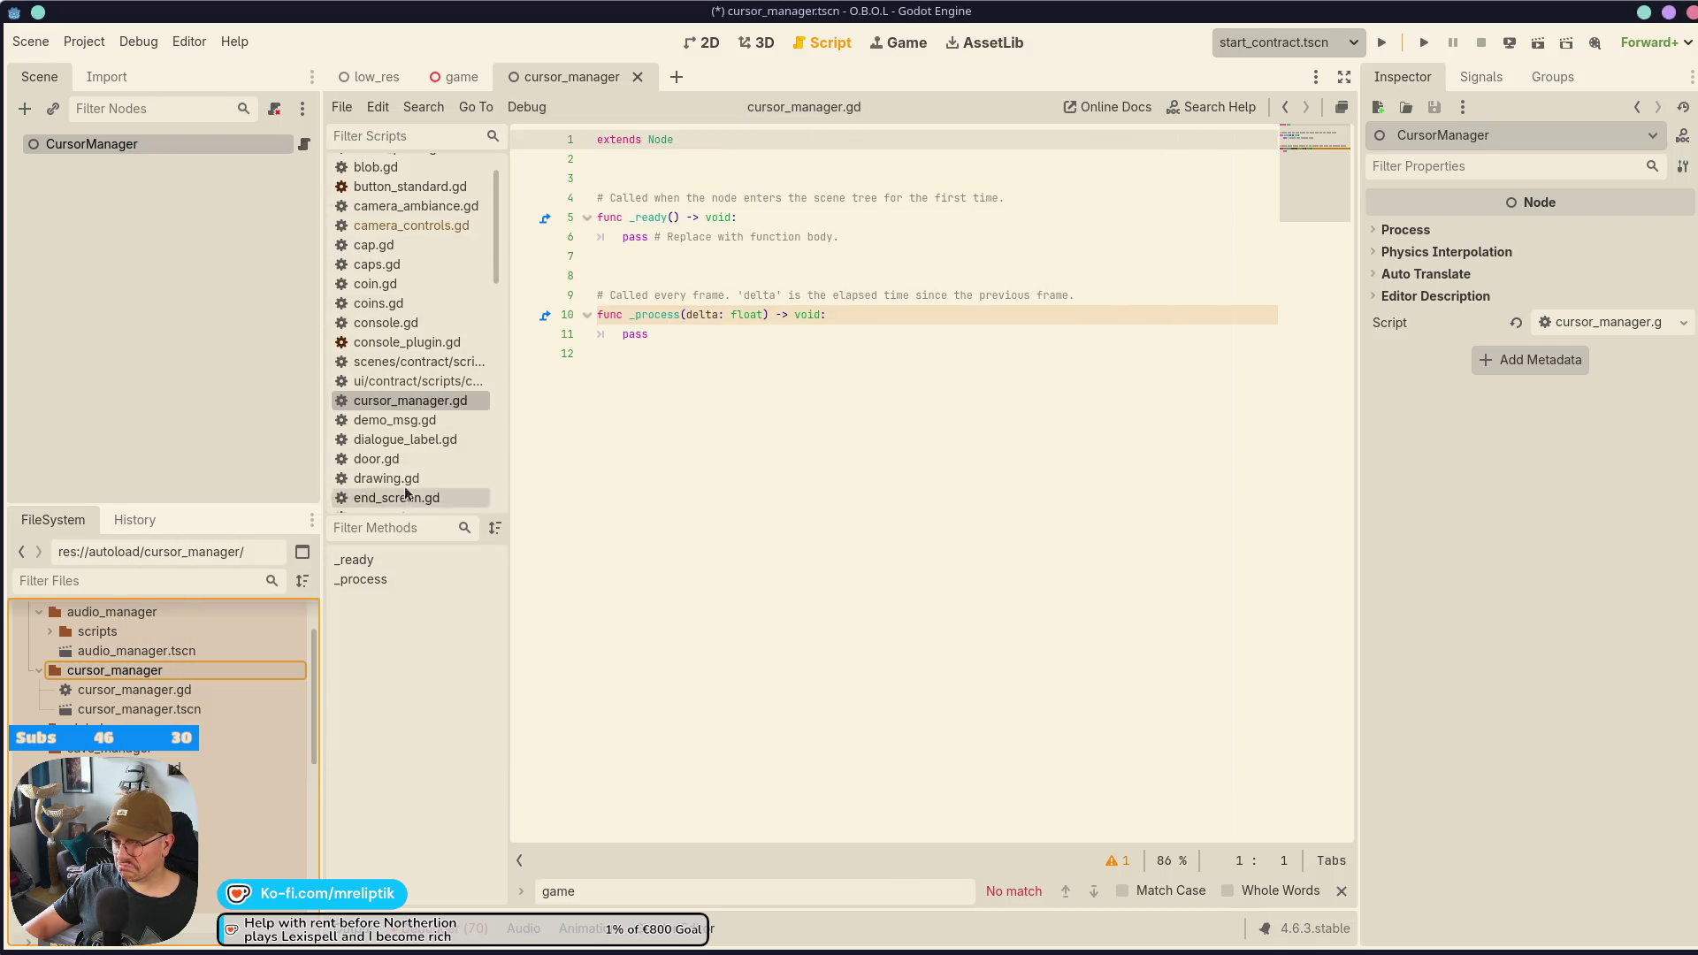
pyautogui.click(685, 184)
pyautogui.hotkey('ctrl', 'shift', 'k')
pyautogui.hotkey('ctrl', 'shift', 'k')
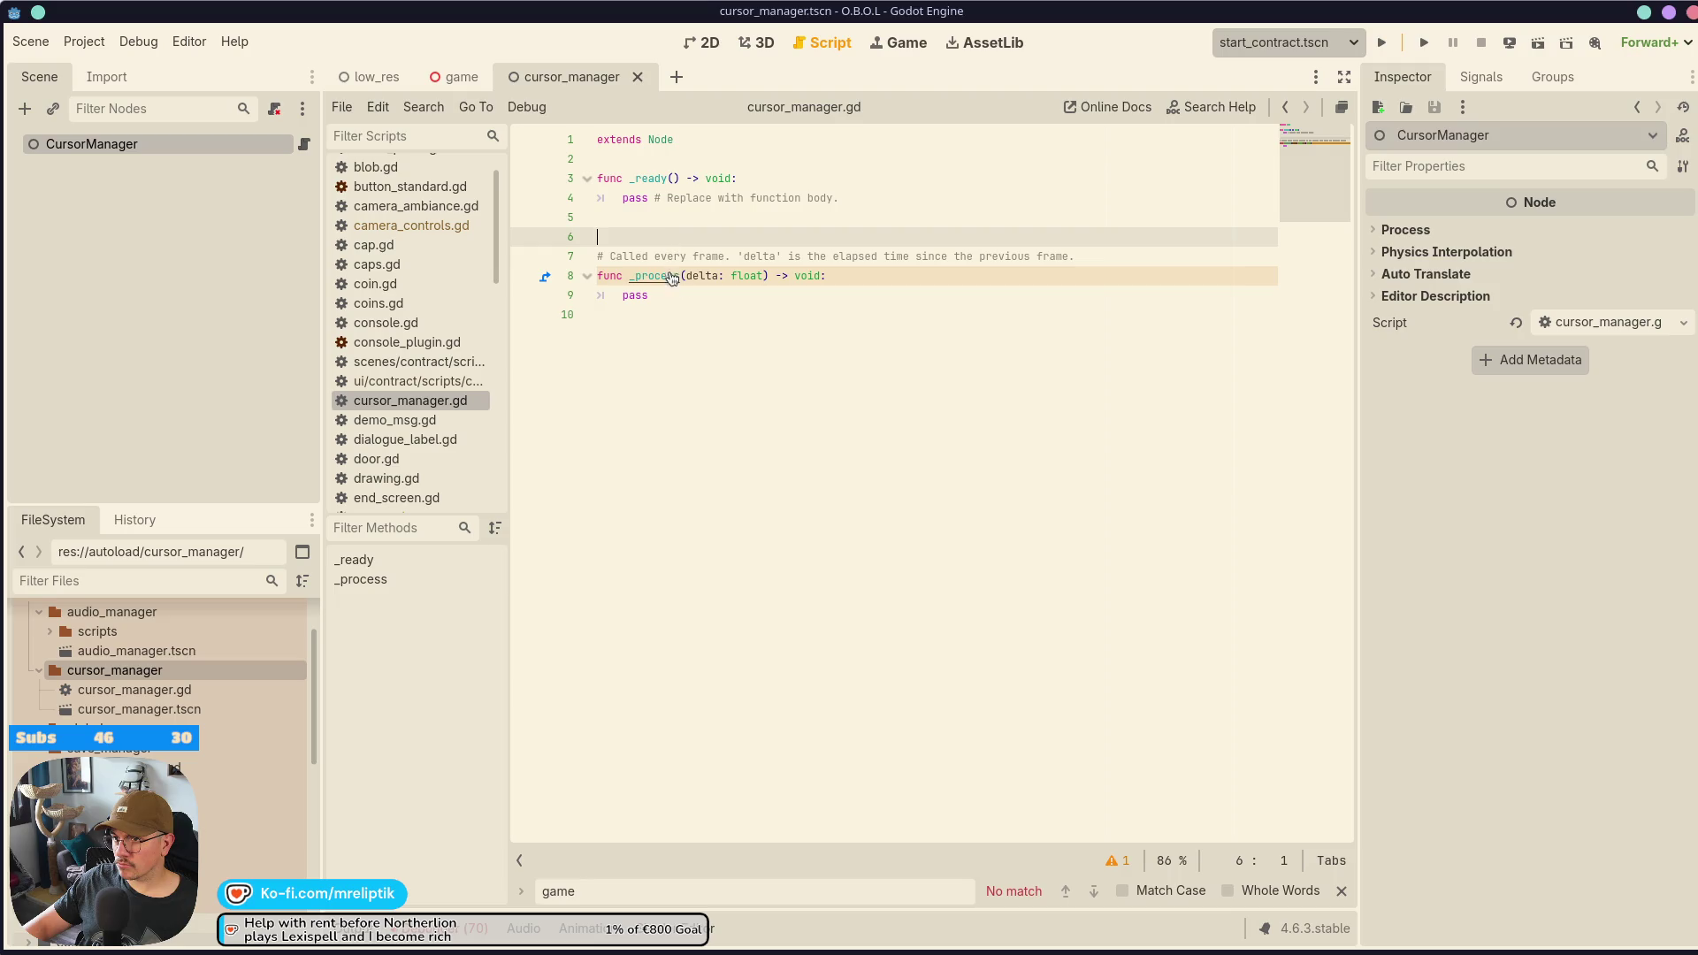
pyautogui.press('Down')
pyautogui.press('Down')
pyautogui.hotkey('ctrl', 'shift', 'k')
pyautogui.press('Down')
pyautogui.hotkey('ctrl', 'shift', 'k')
pyautogui.hotkey('ctrl', 'shift', 'k')
pyautogui.hotkey('ctrl', 'shift', 'k')
pyautogui.hotkey('ctrl', 'shift', 'k')
pyautogui.hotkey('ctrl', 's')
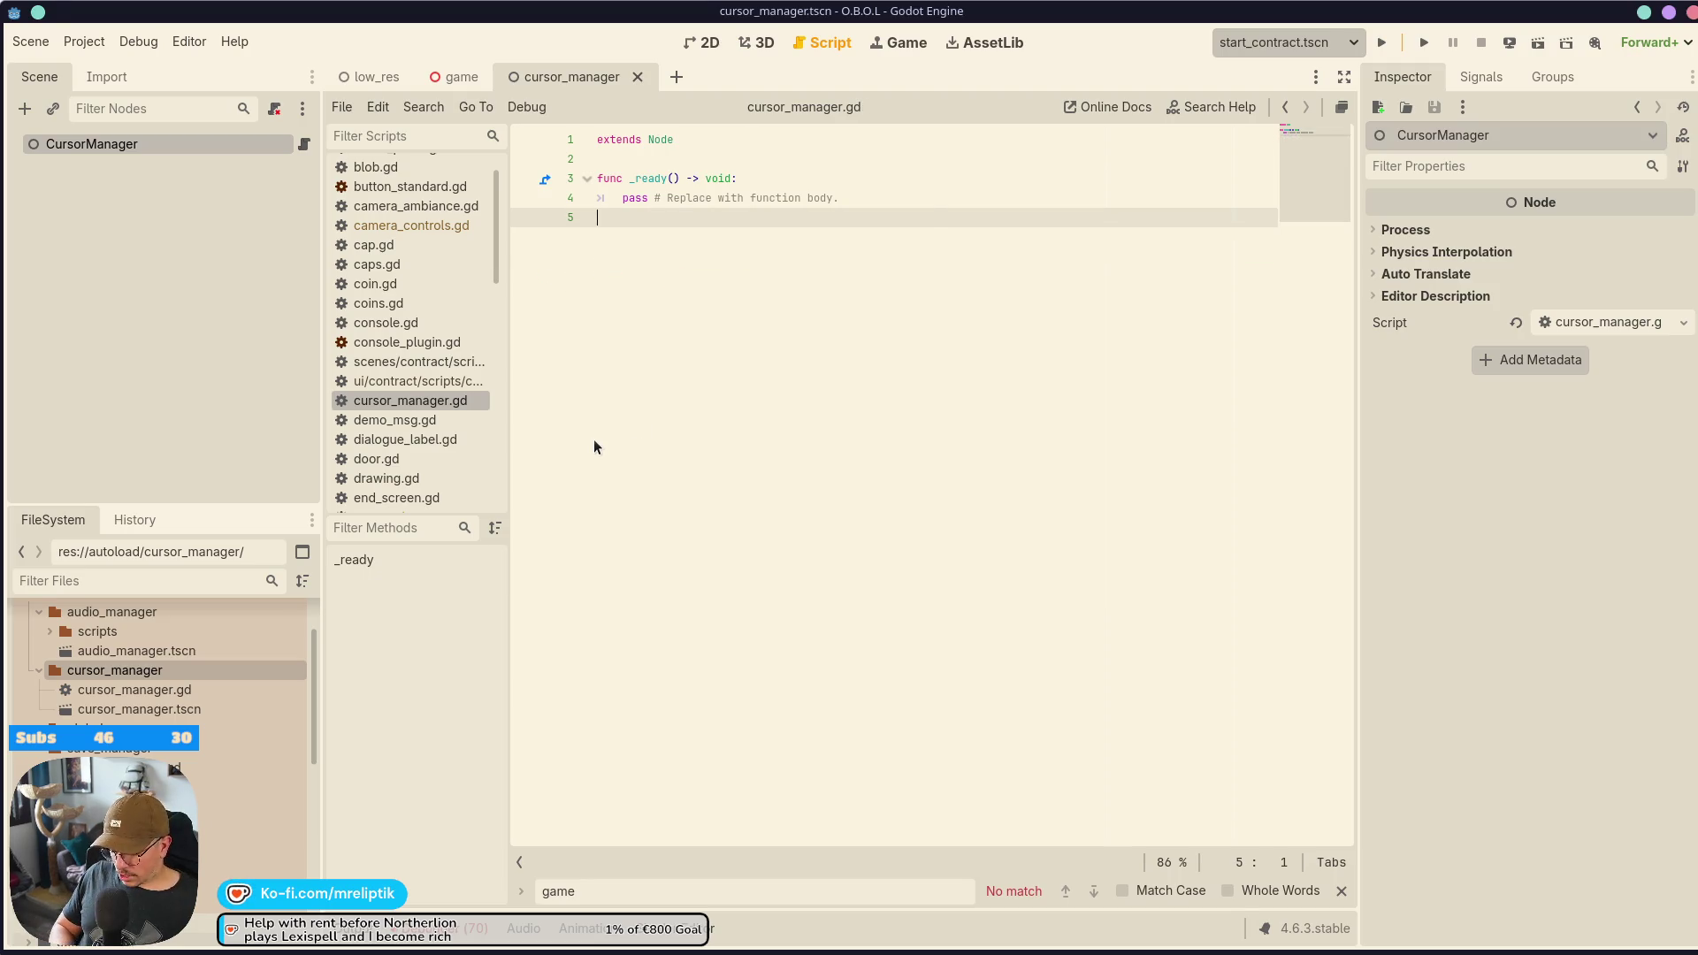
# Remove the custom-cursor lines 225–230 from globals.gd's _ready, then return to cursor_manager.gd.
pyautogui.hotkey('ctrl', 'alt', 'o')
pyautogui.write('globa')
pyautogui.press('Return')
pyautogui.scroll(-20, 770, 517)
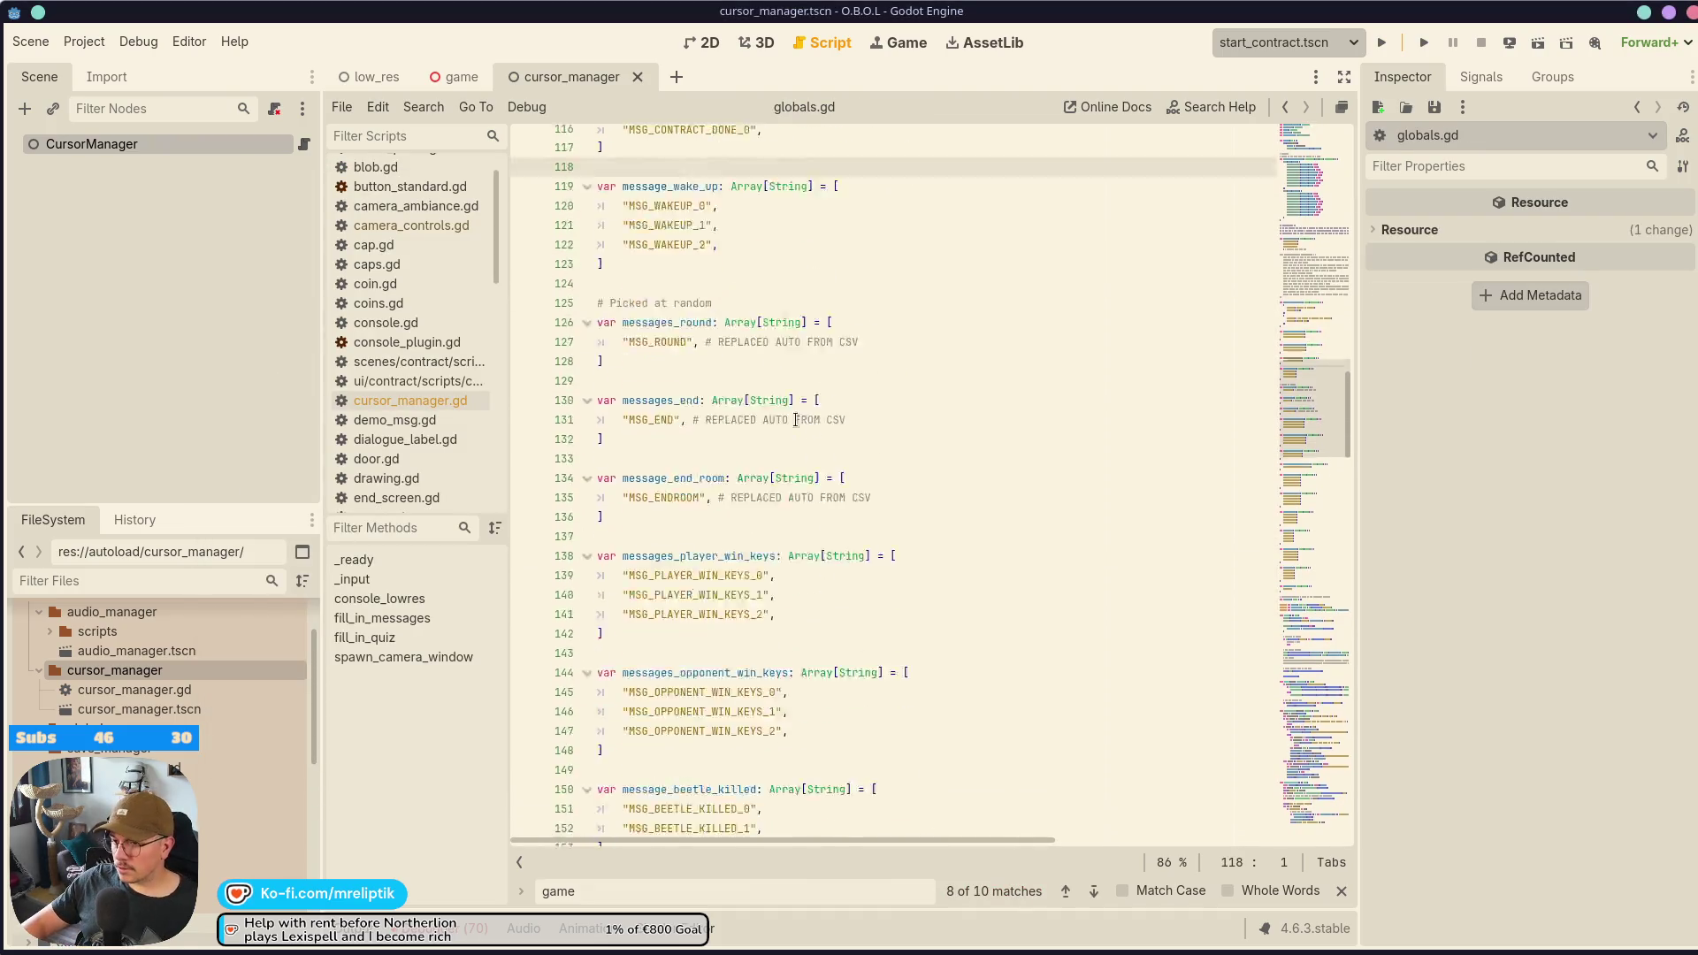
pyautogui.scroll(-9, 770, 517)
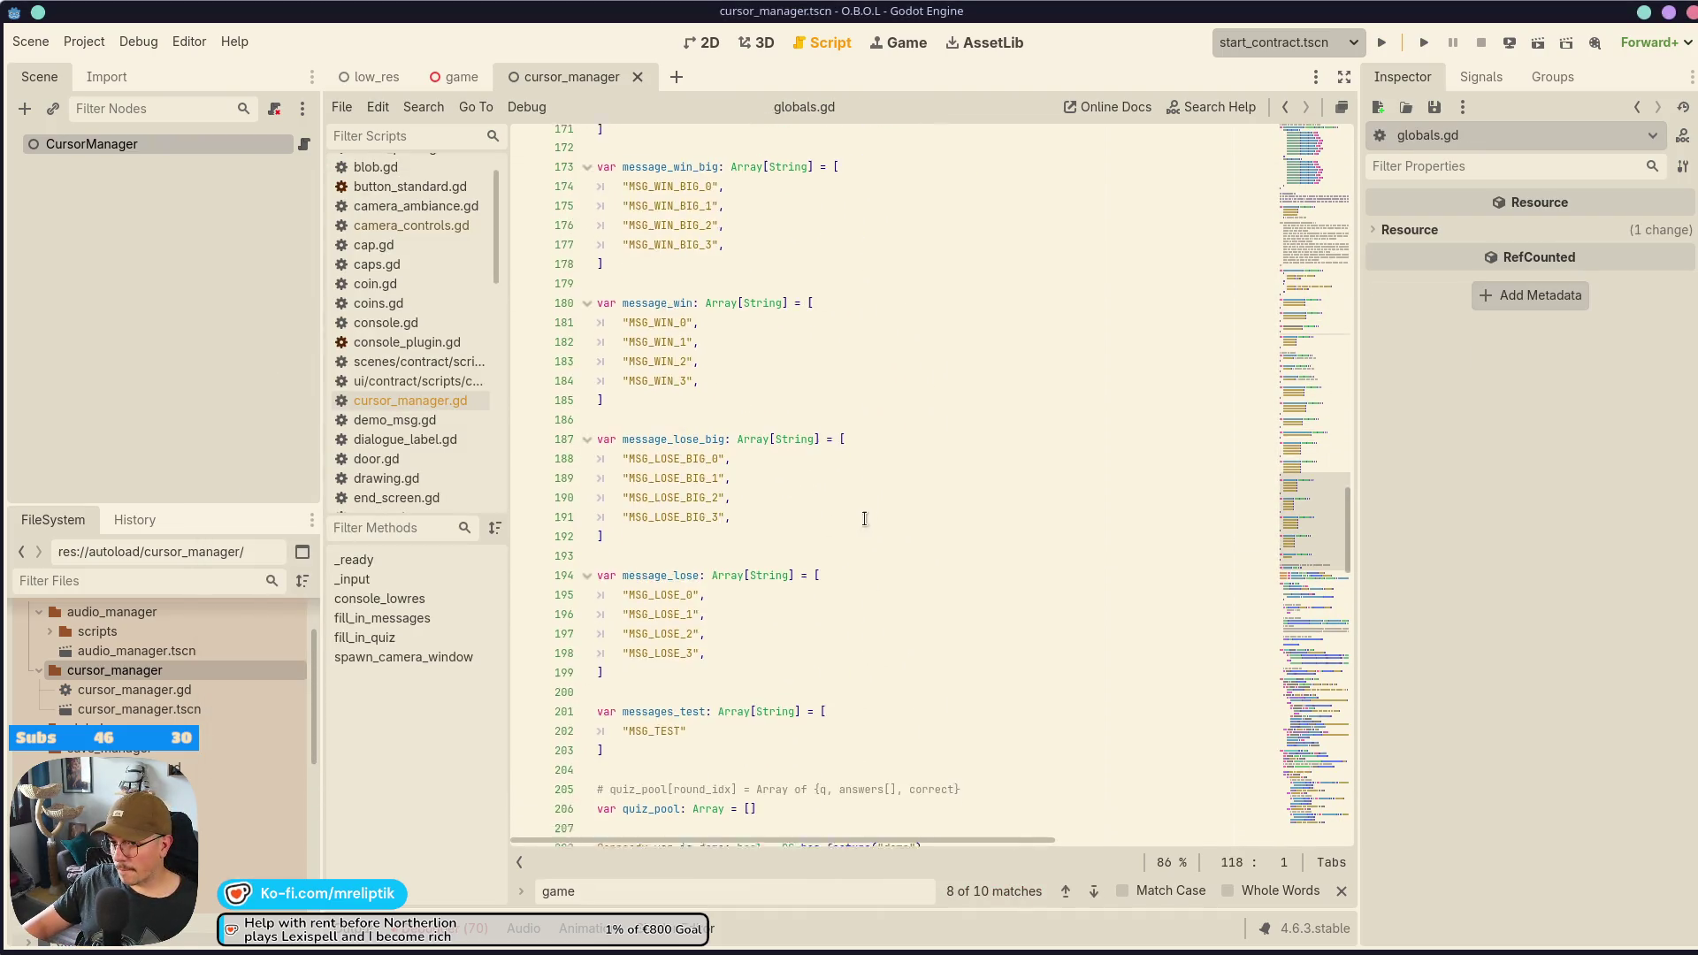
pyautogui.click(361, 564)
pyautogui.scroll(-4, 776, 577)
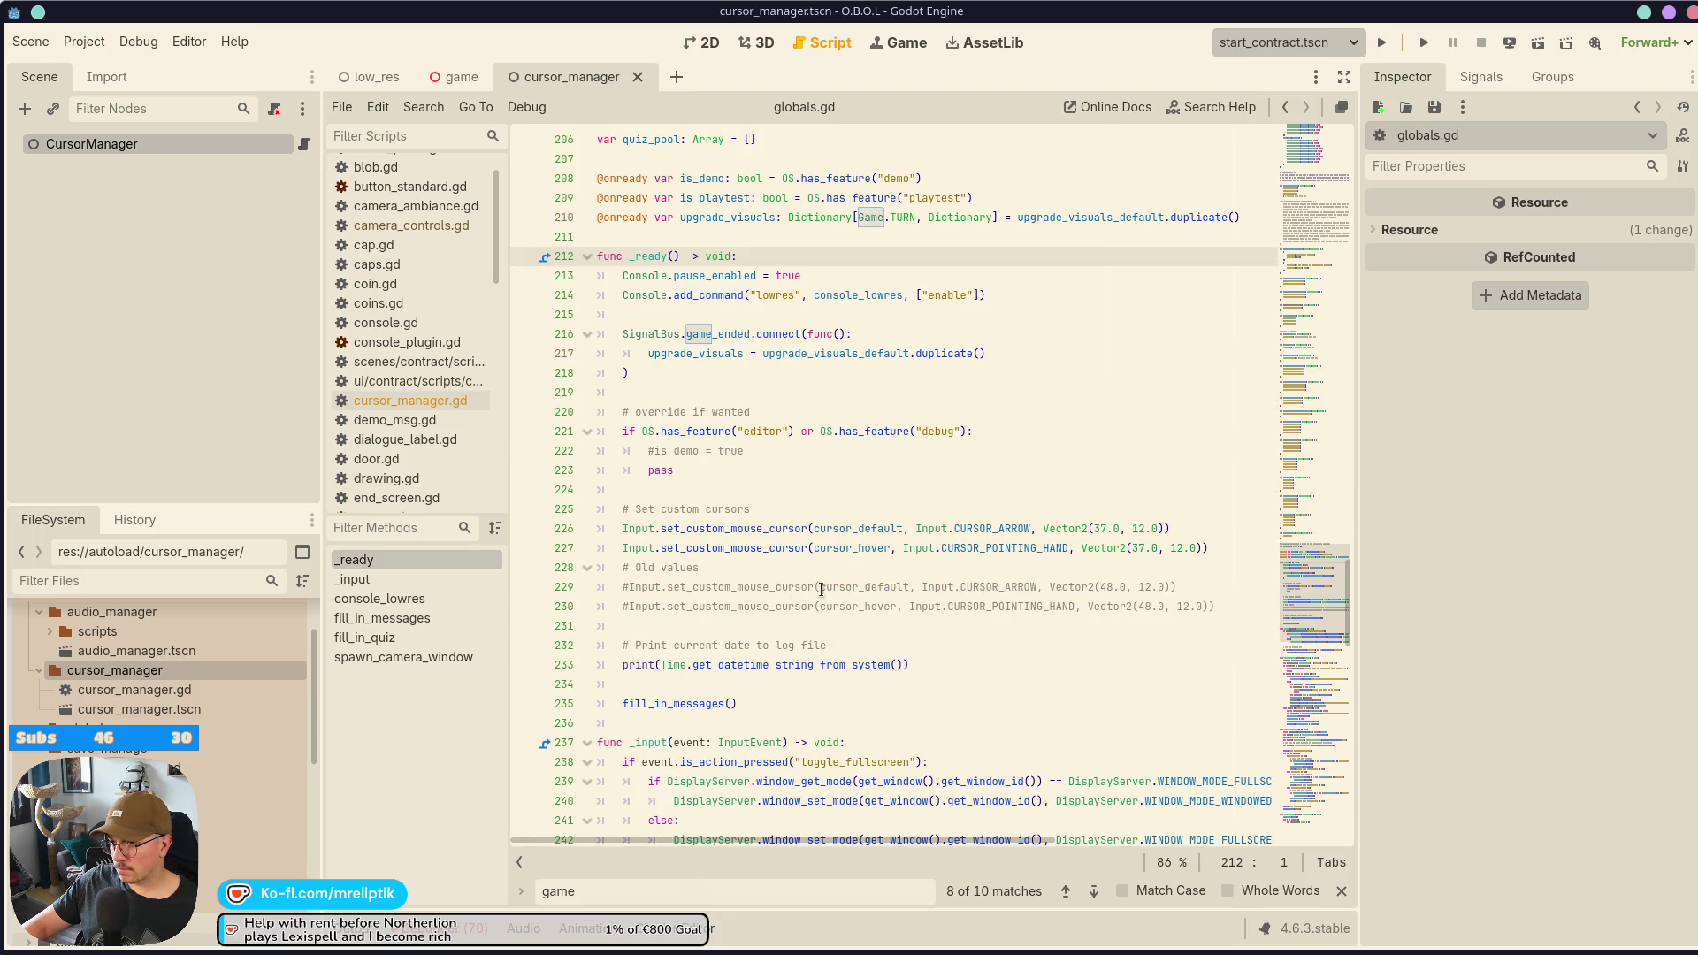
pyautogui.click(1223, 609)
pyautogui.moveTo(566, 513); pyautogui.dragTo(560, 510)
pyautogui.hotkey('ctrl', 'c')
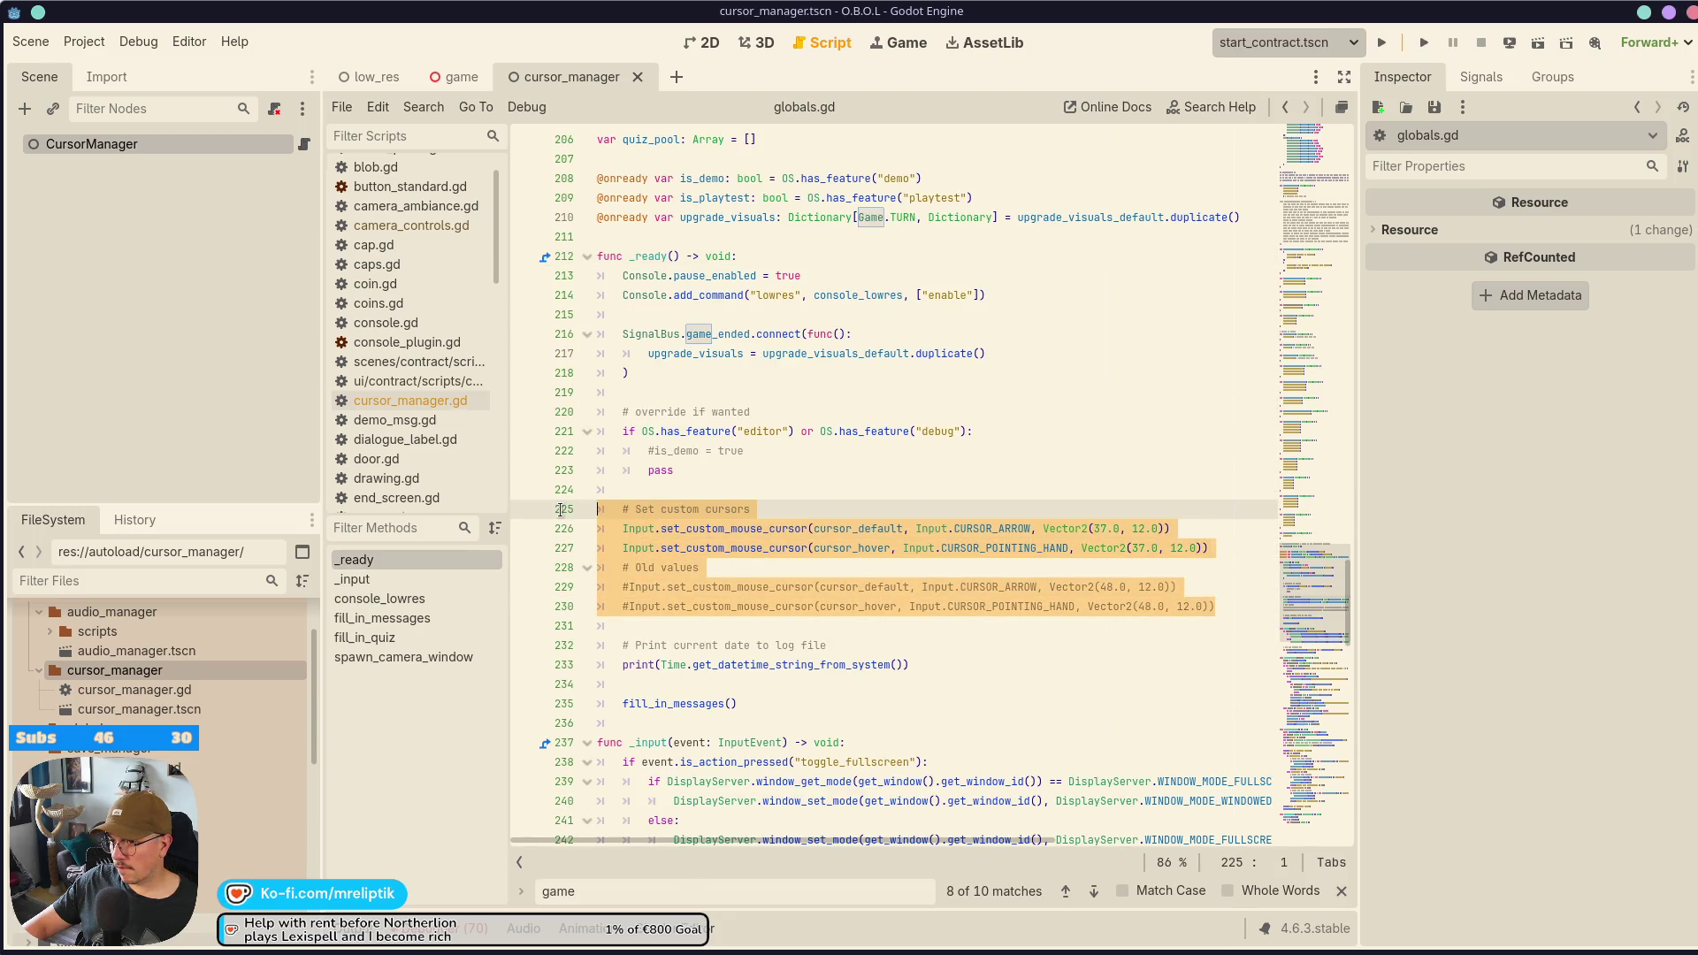
pyautogui.moveTo(662, 584)
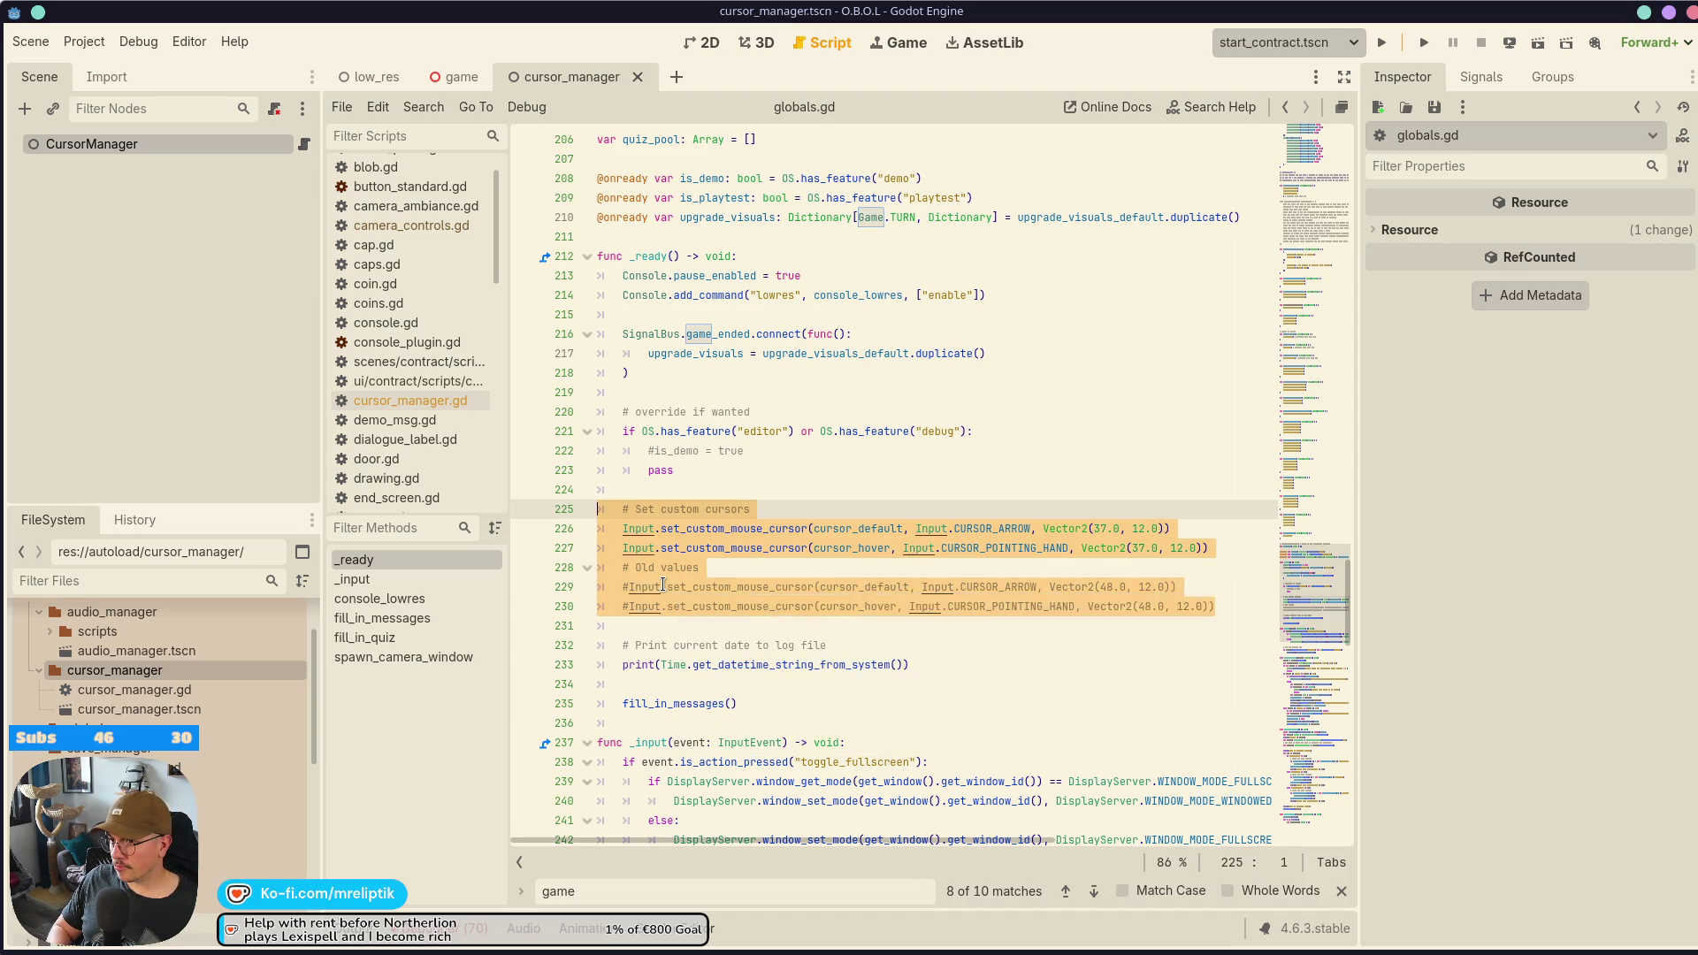
pyautogui.press('BackSpace')
pyautogui.press('BackSpace')
pyautogui.press('BackSpace')
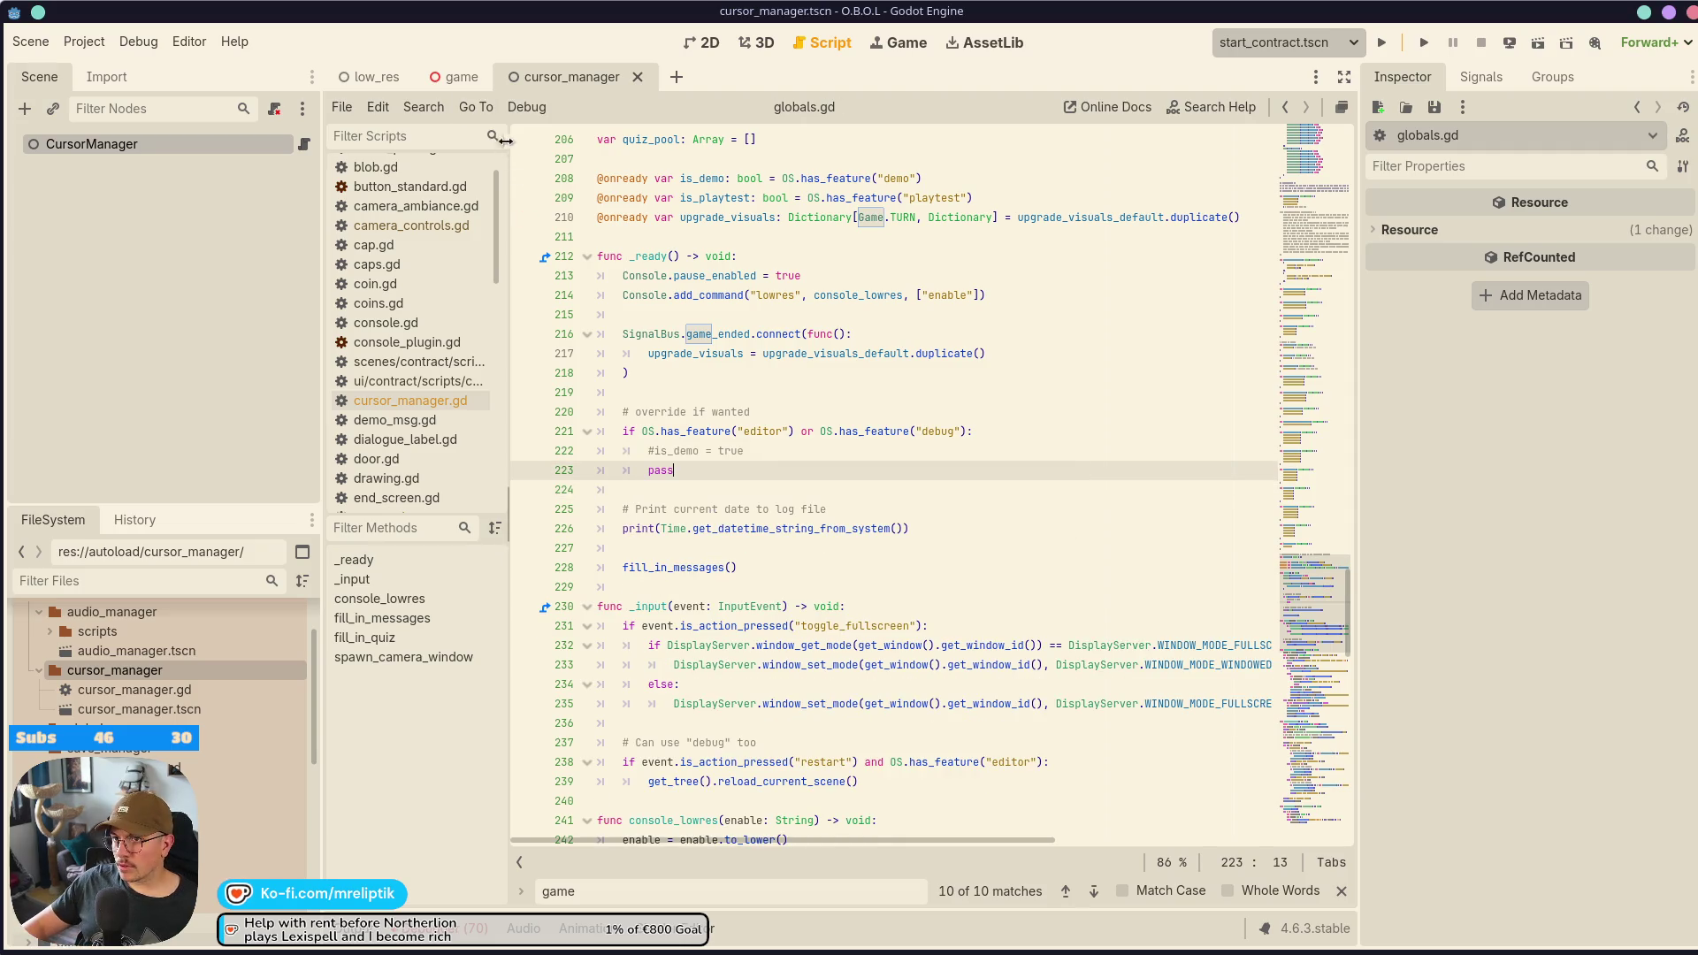
pyautogui.click(415, 400)
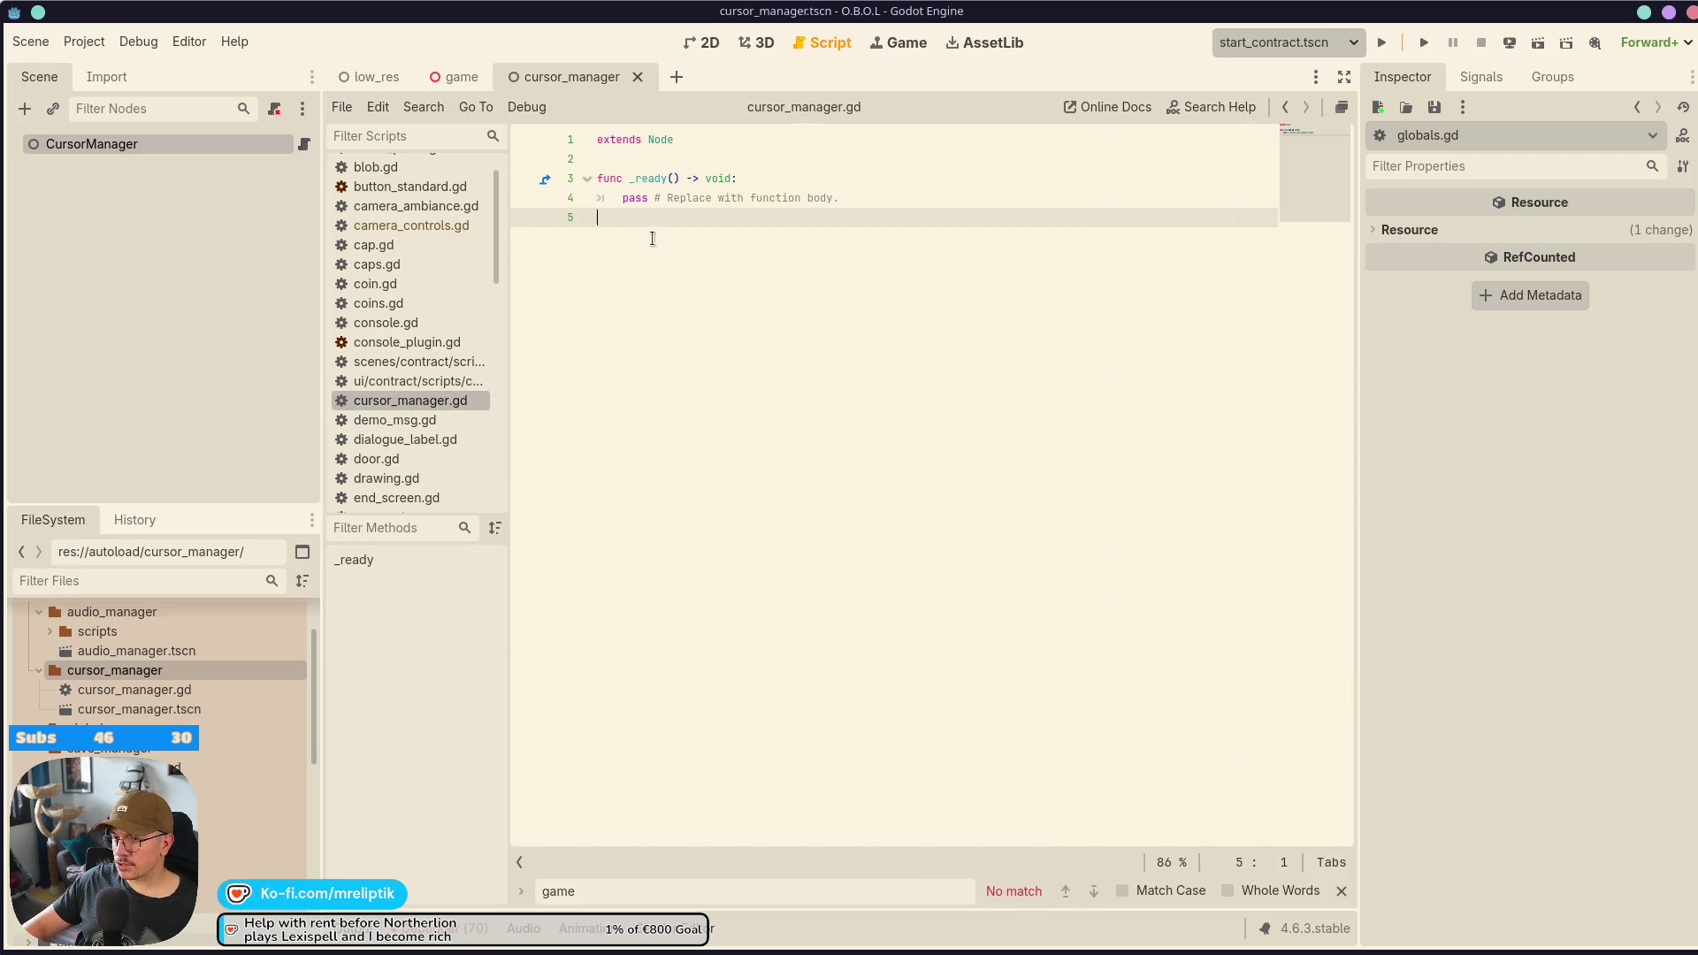
# Replace the pass placeholder in _ready with the custom-cursor code, fix the comment indent, and save.
pyautogui.doubleClick(624, 198)
pyautogui.hotkey('shift', 'End')
pyautogui.hotkey('ctrl', 'v')
pyautogui.click(715, 199)
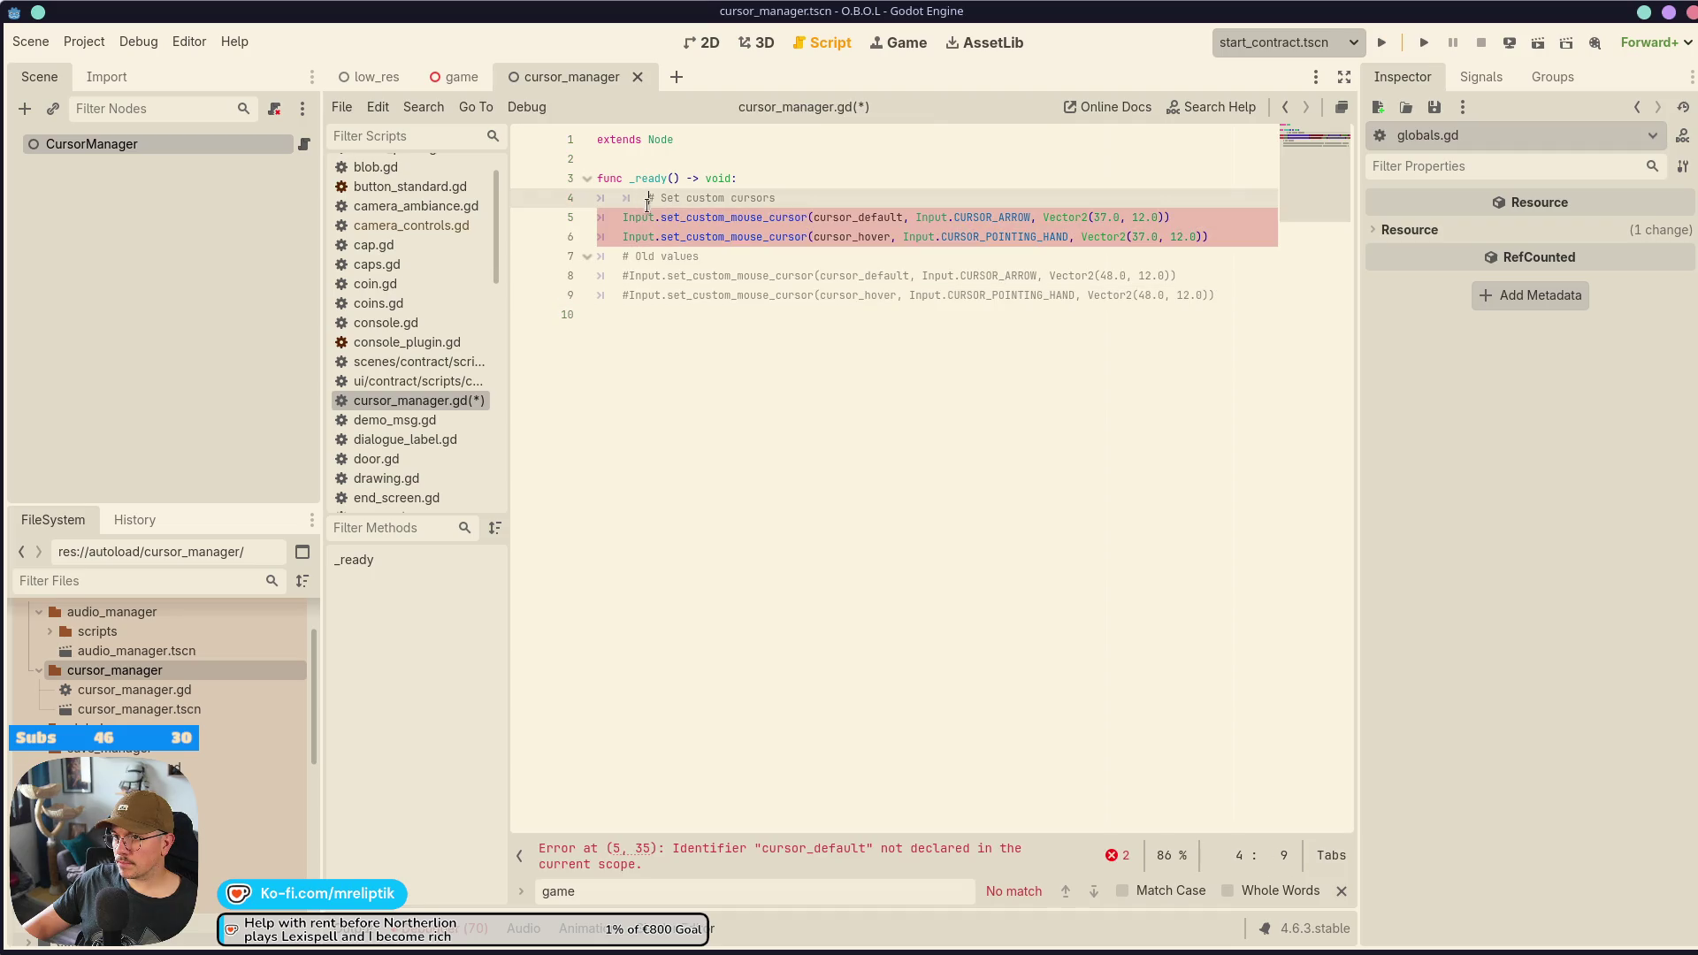
pyautogui.hotkey('shift', 'Tab')
pyautogui.press('Down')
pyautogui.press('Down')
pyautogui.hotkey('ctrl', 's')
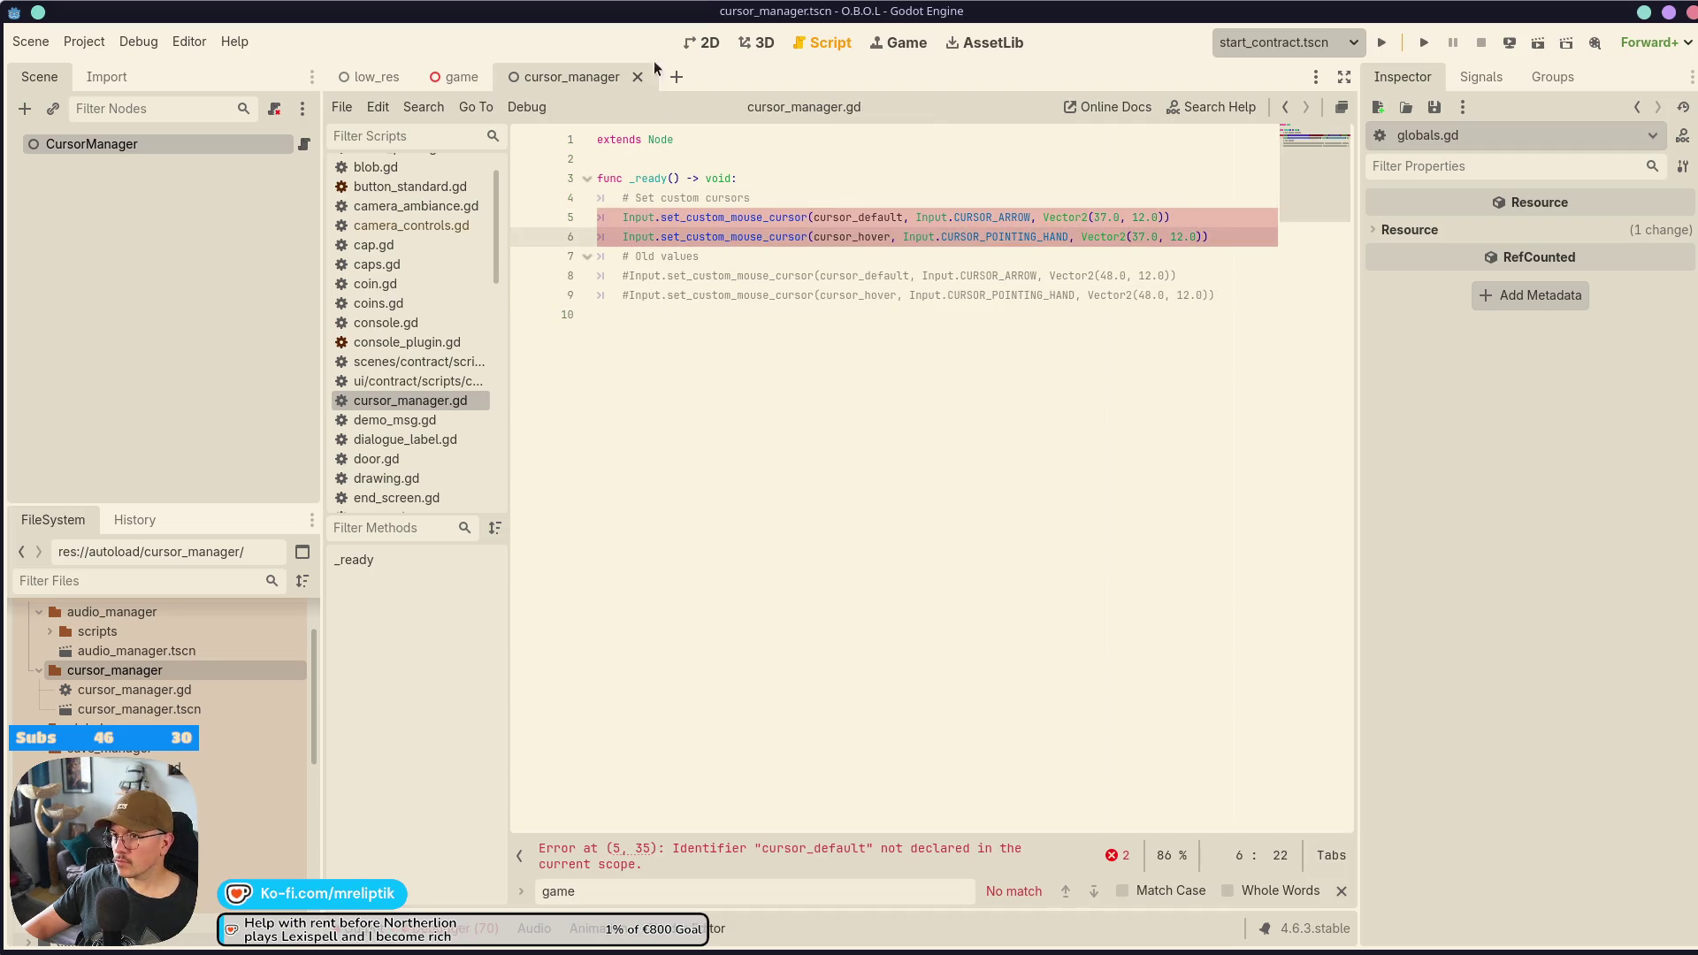
pyautogui.scroll(2, 405, 272)
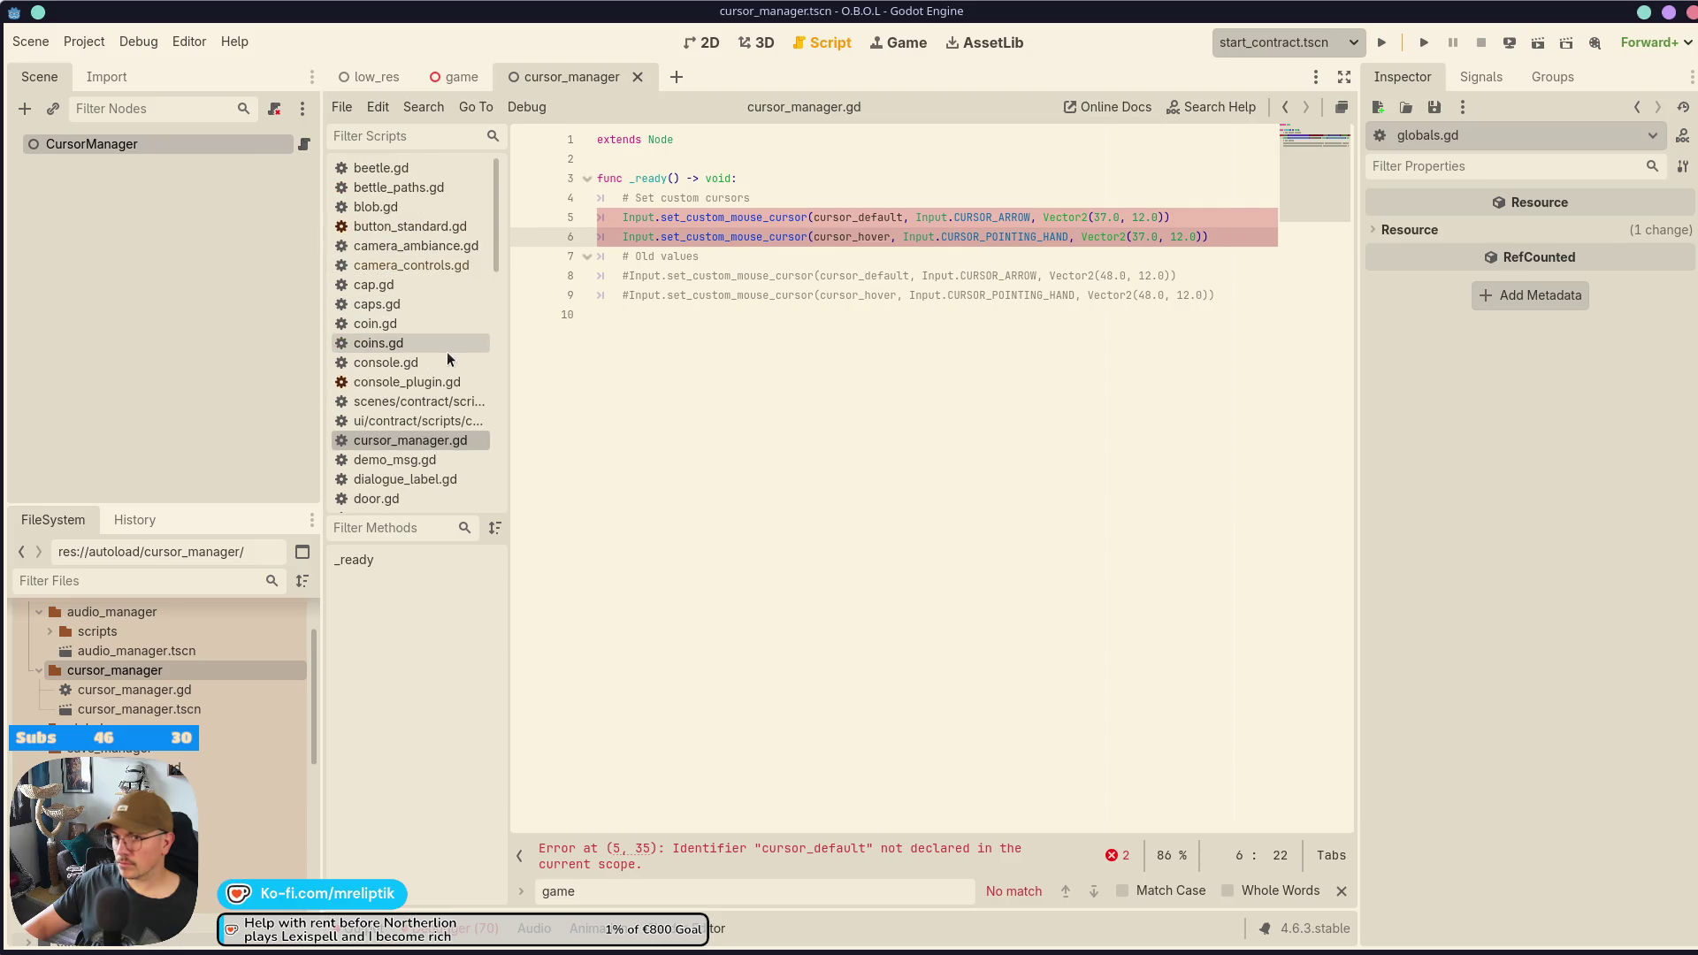
pyautogui.scroll(-5, 447, 352)
pyautogui.click(414, 317)
pyautogui.scroll(20, 933, 588)
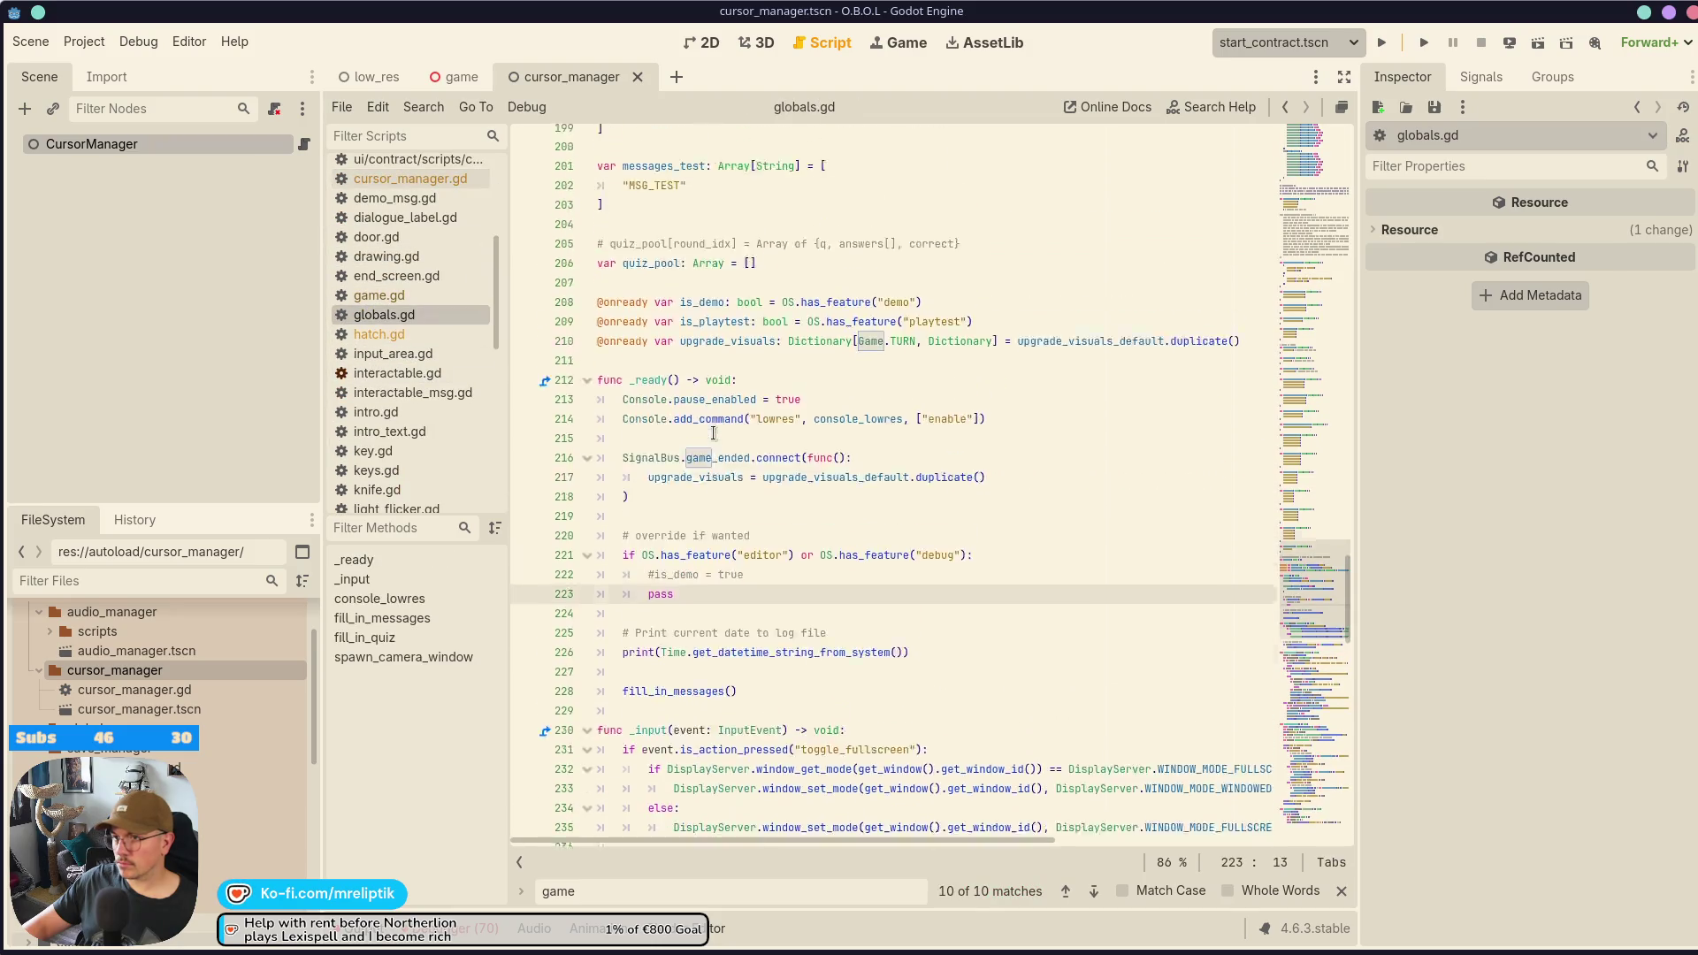
pyautogui.scroll(18, 933, 588)
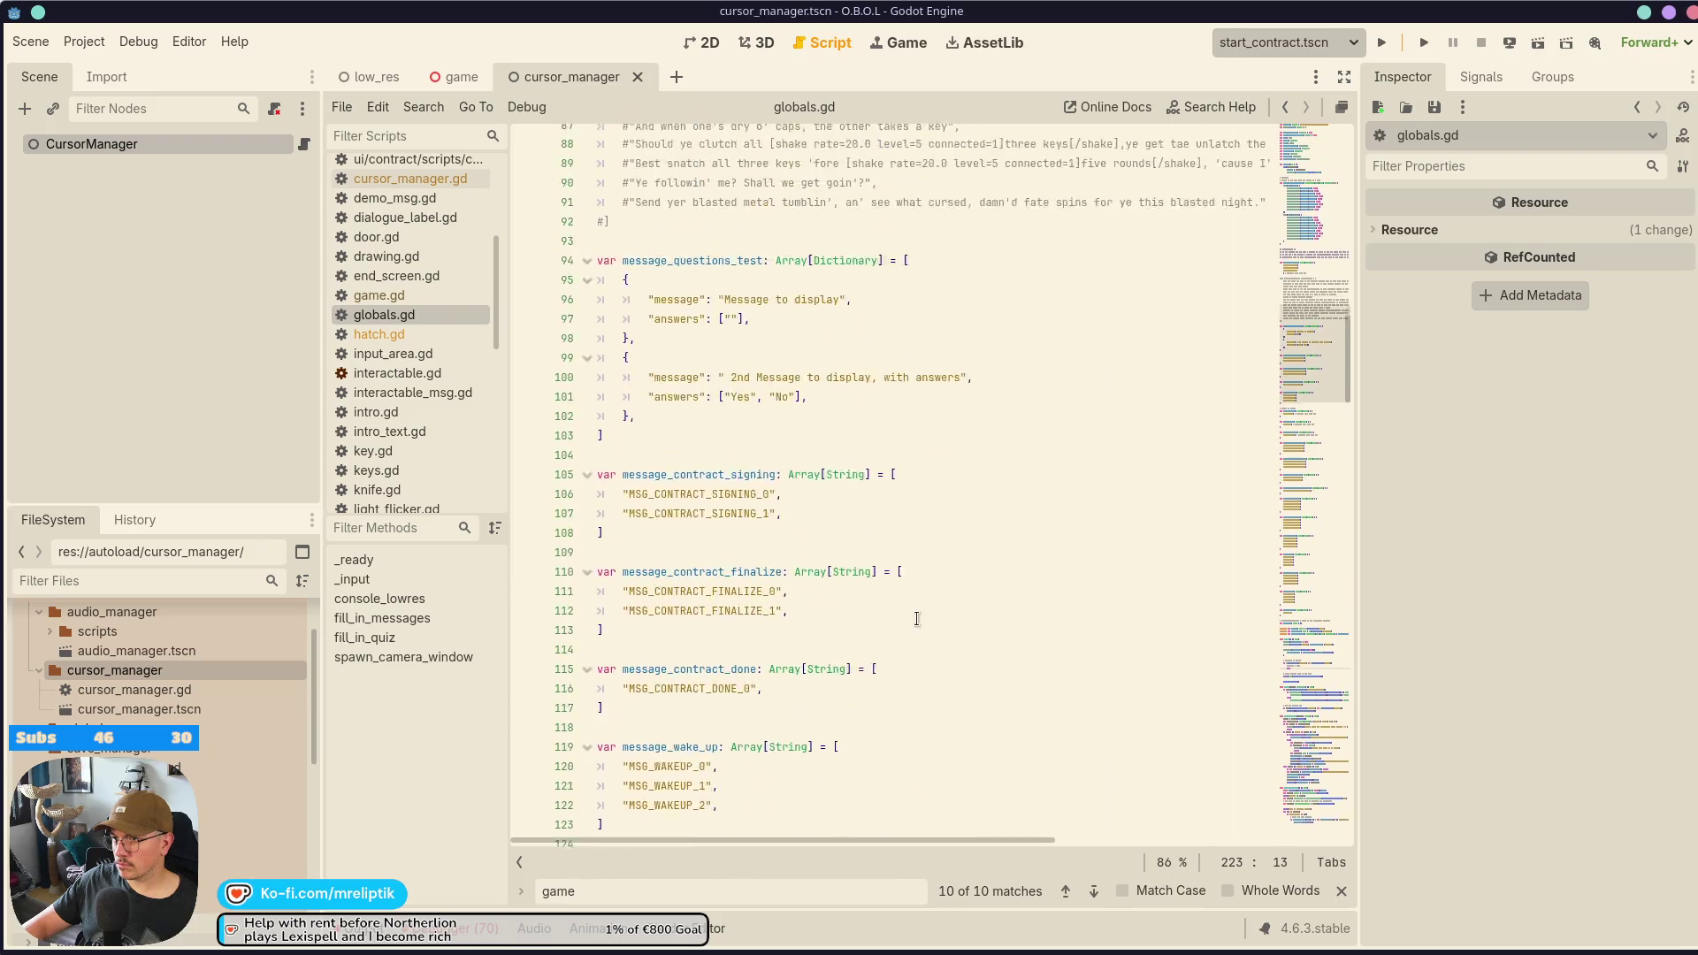
pyautogui.scroll(9, 878, 619)
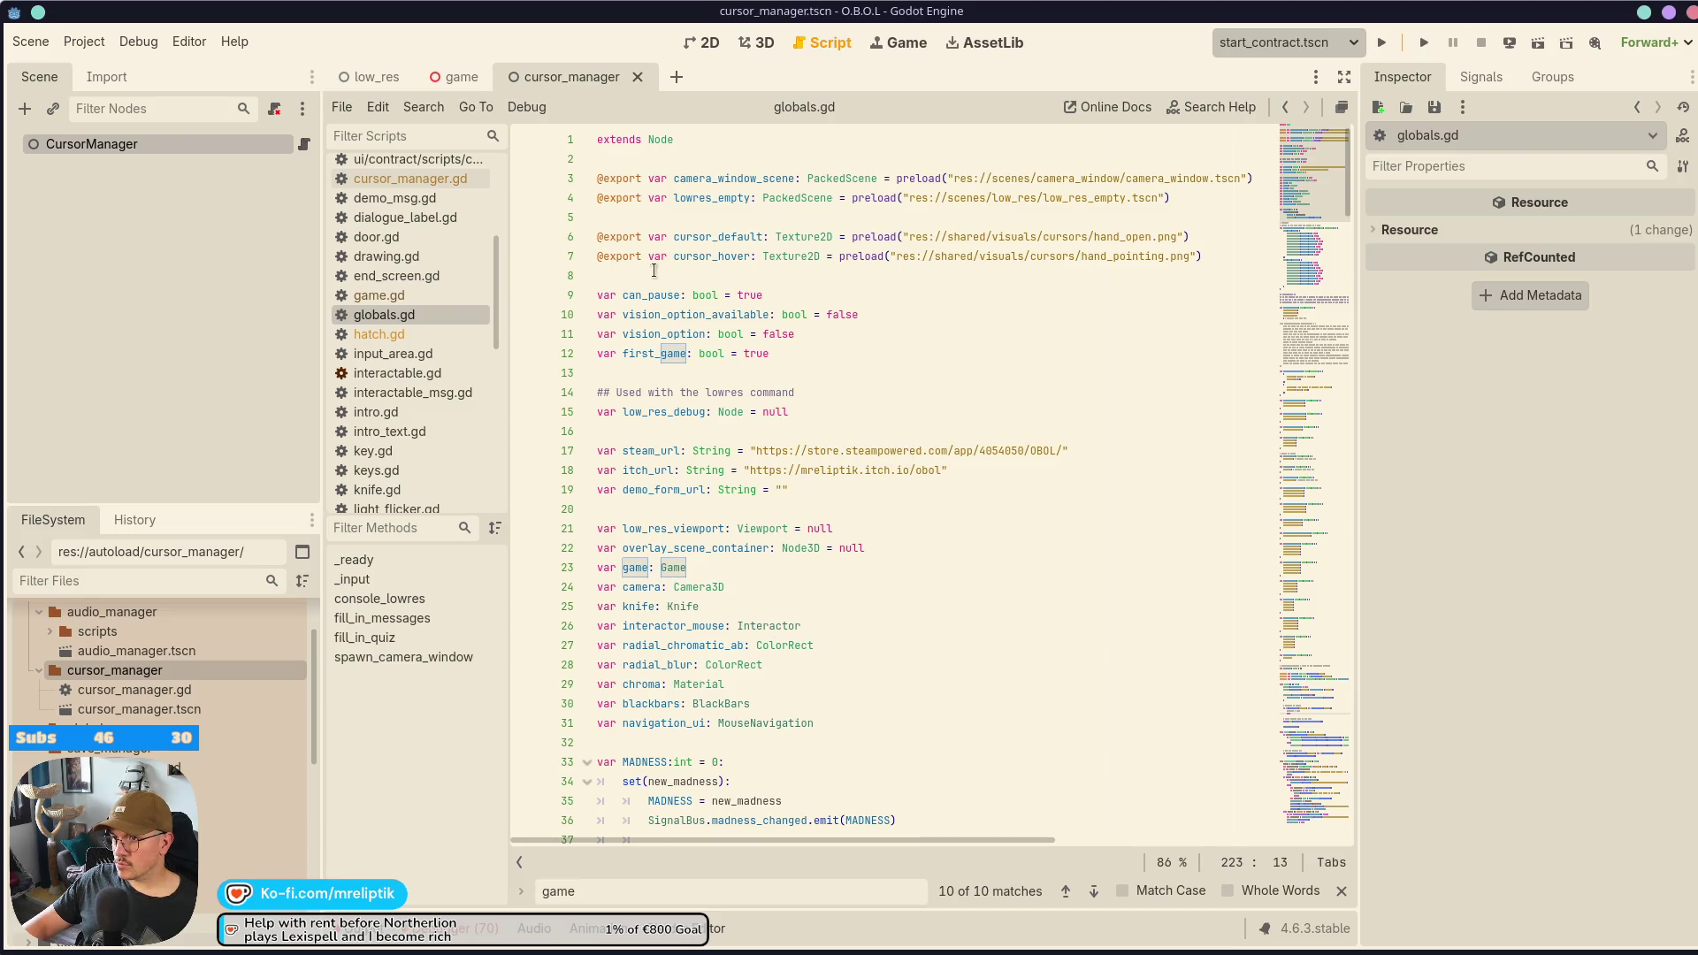
pyautogui.moveTo(718, 276); pyautogui.dragTo(577, 232)
pyautogui.hotkey('ctrl', 'x')
pyautogui.press('BackSpace')
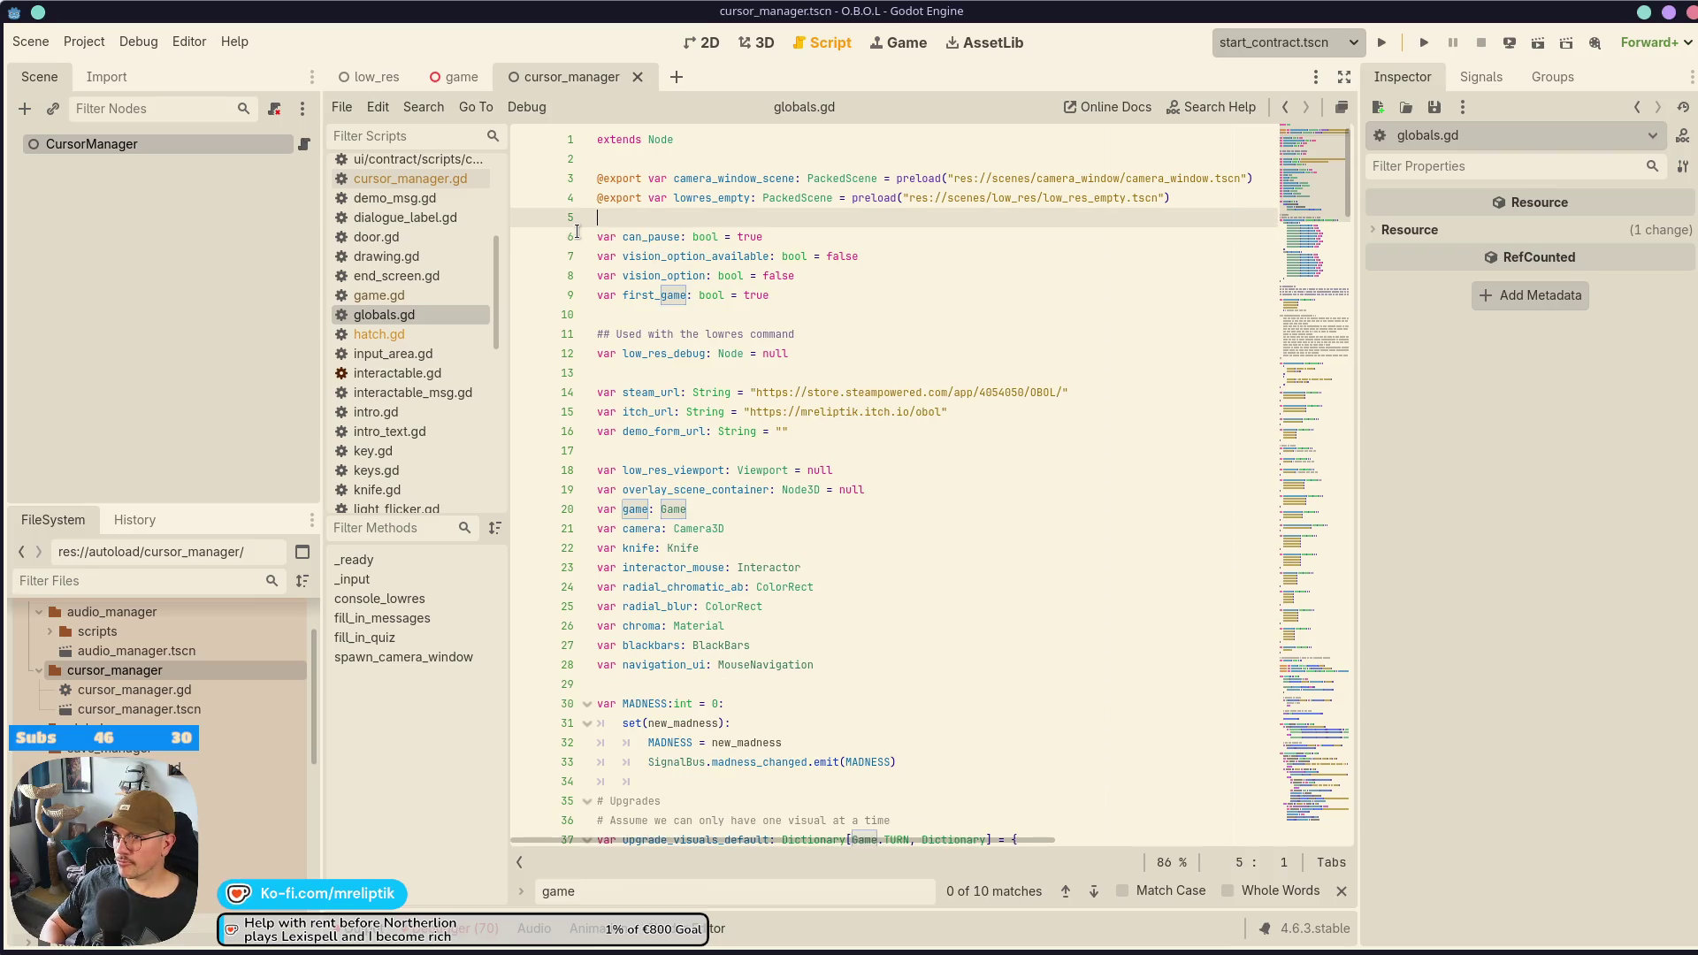
pyautogui.hotkey('ctrl', 's')
# Paste the cursor_default and cursor_hover exports at the top of cursor_manager.gd and save.
pyautogui.click(455, 77)
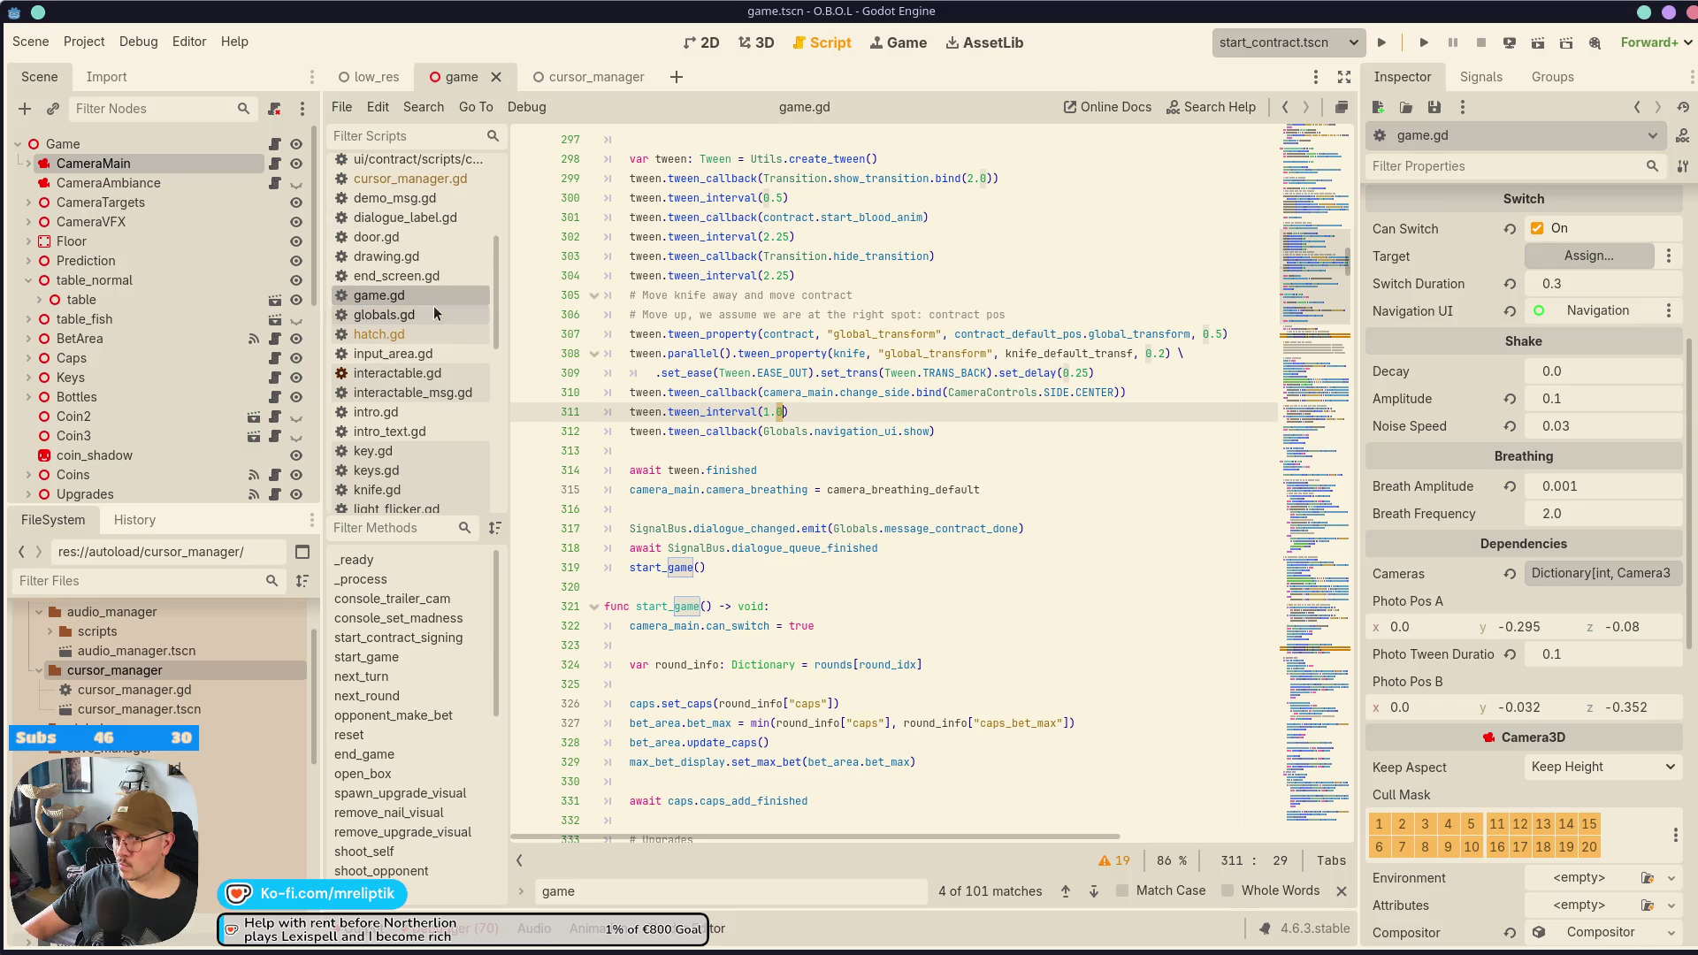
pyautogui.click(417, 182)
pyautogui.click(716, 149)
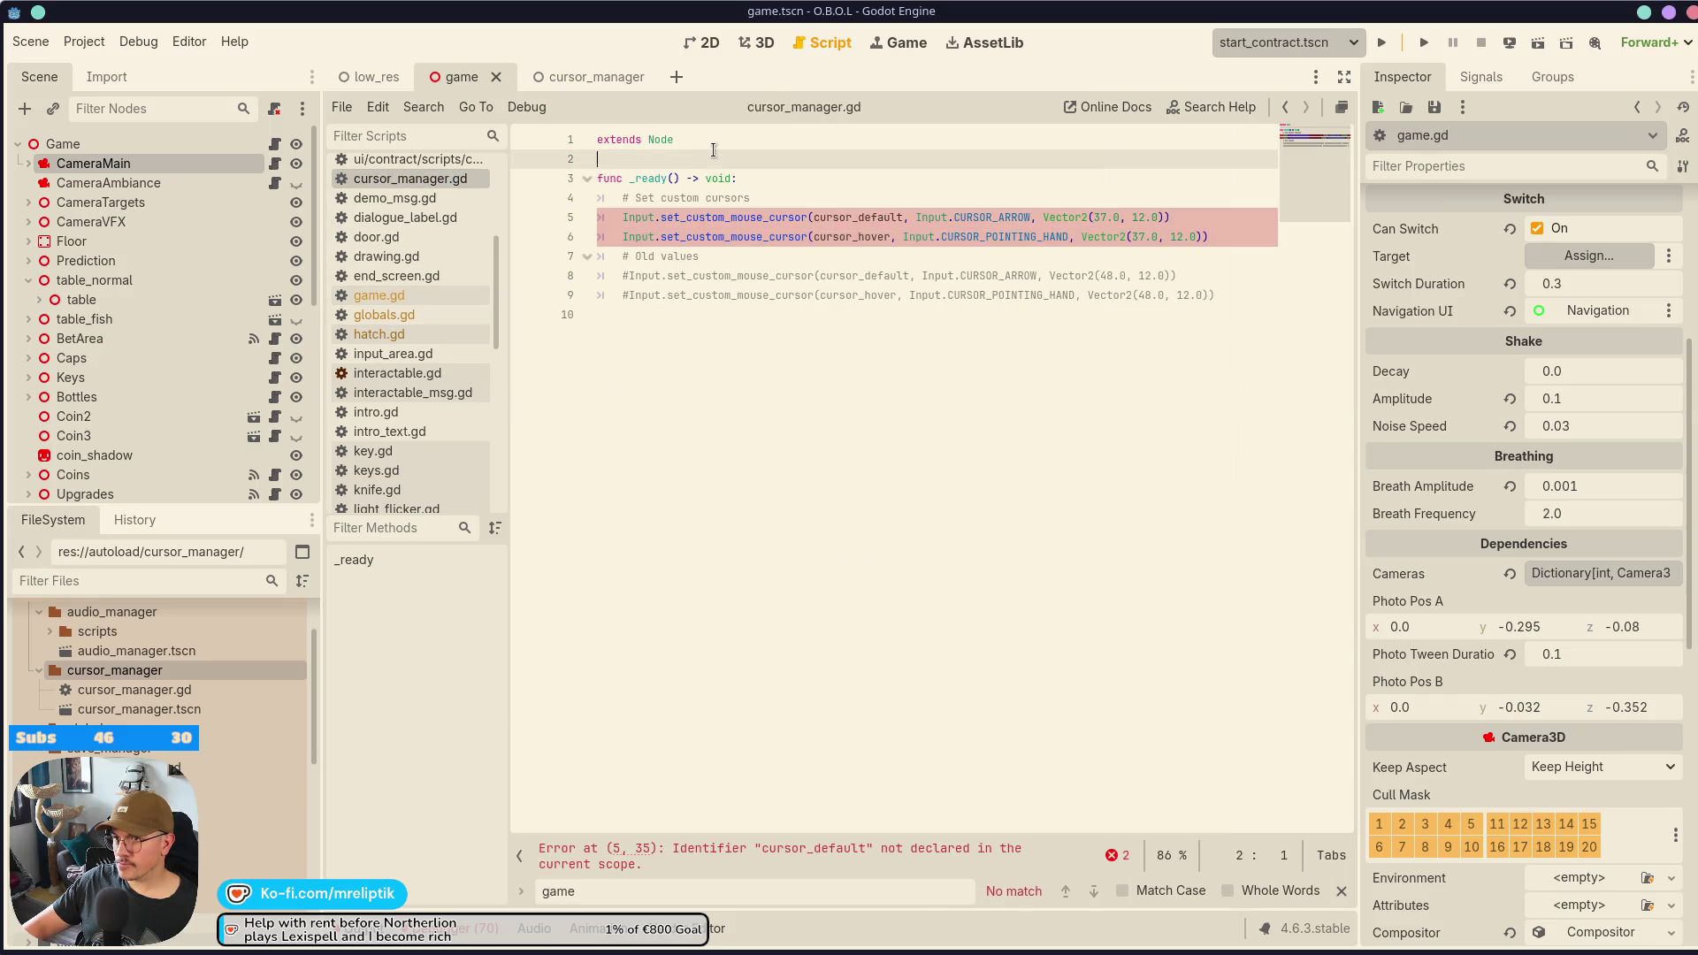
pyautogui.press('Return')
pyautogui.press('Return')
pyautogui.hotkey('ctrl', 'v')
pyautogui.hotkey('ctrl', 's')
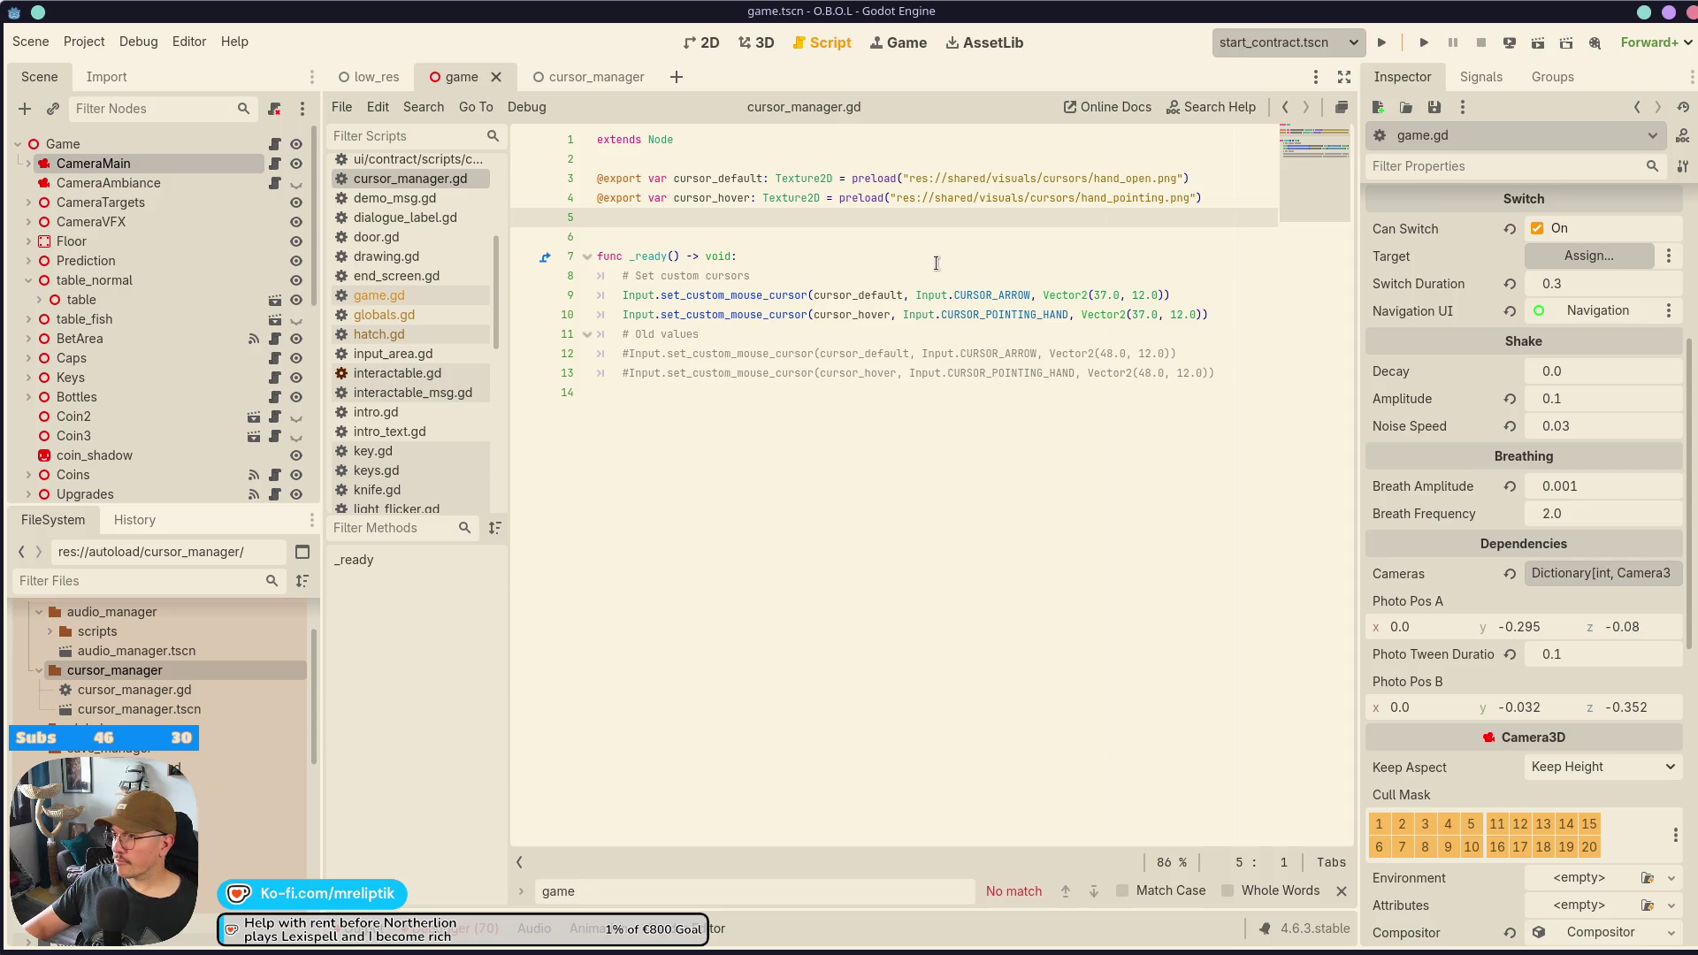
# Inspect the Game and CameraMain nodes, then return to the cursor_manager scene.
pyautogui.click(132, 143)
pyautogui.click(137, 163)
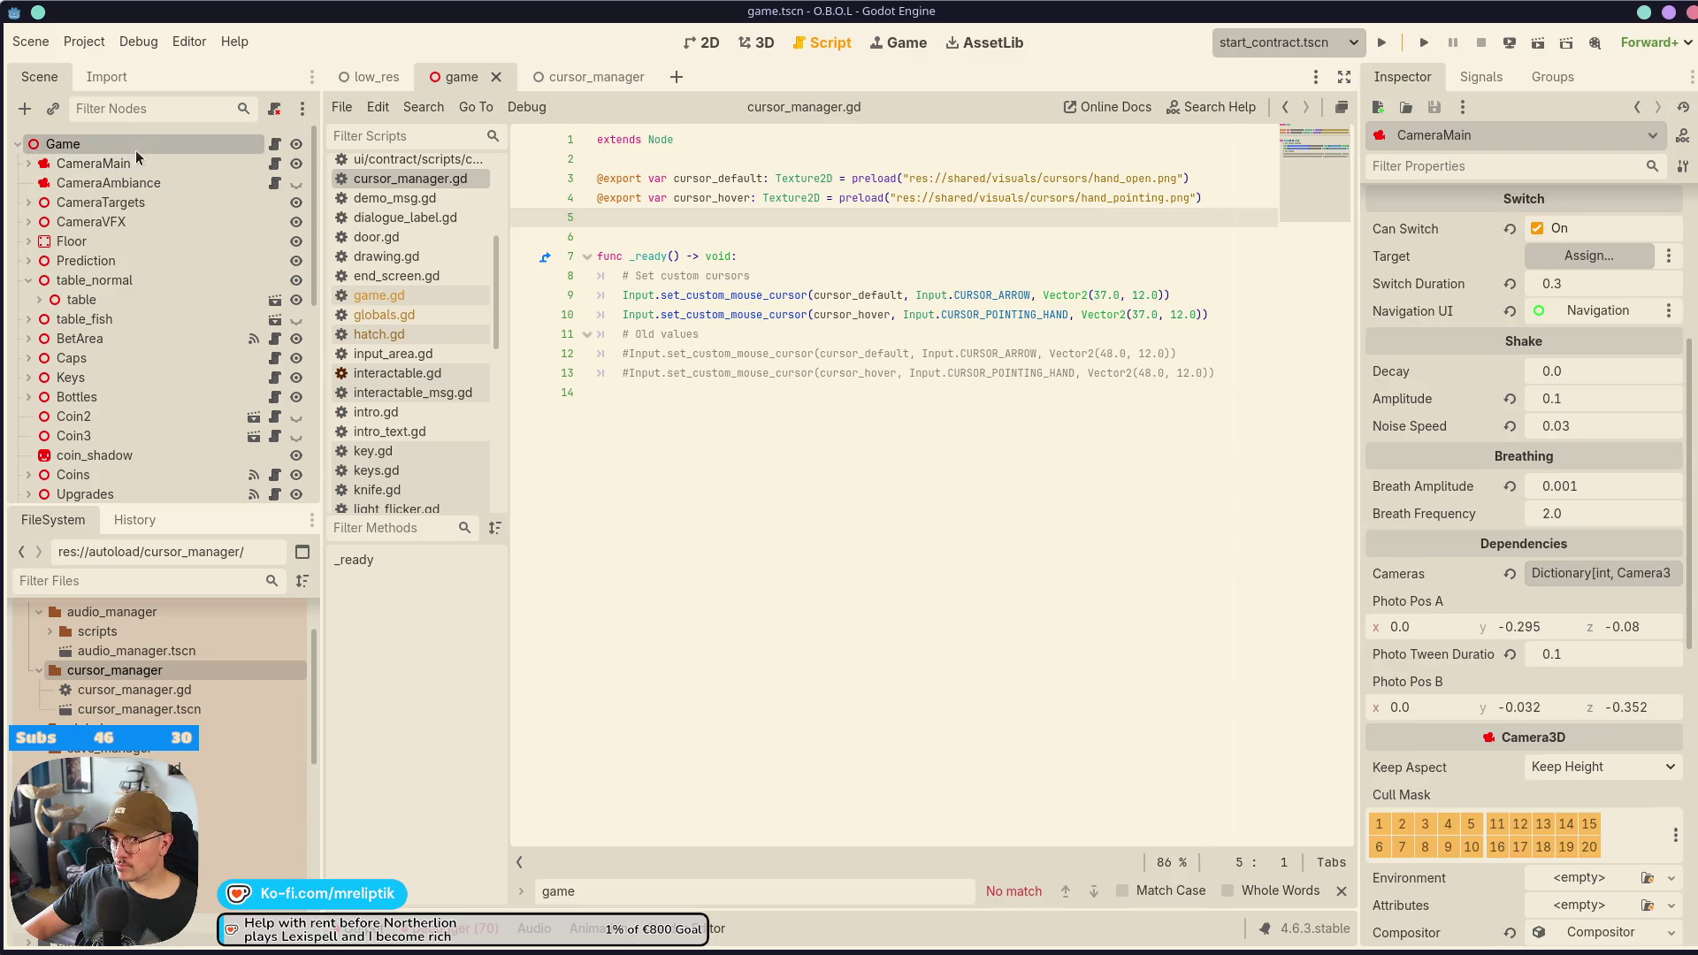
pyautogui.click(71, 143)
pyautogui.click(93, 163)
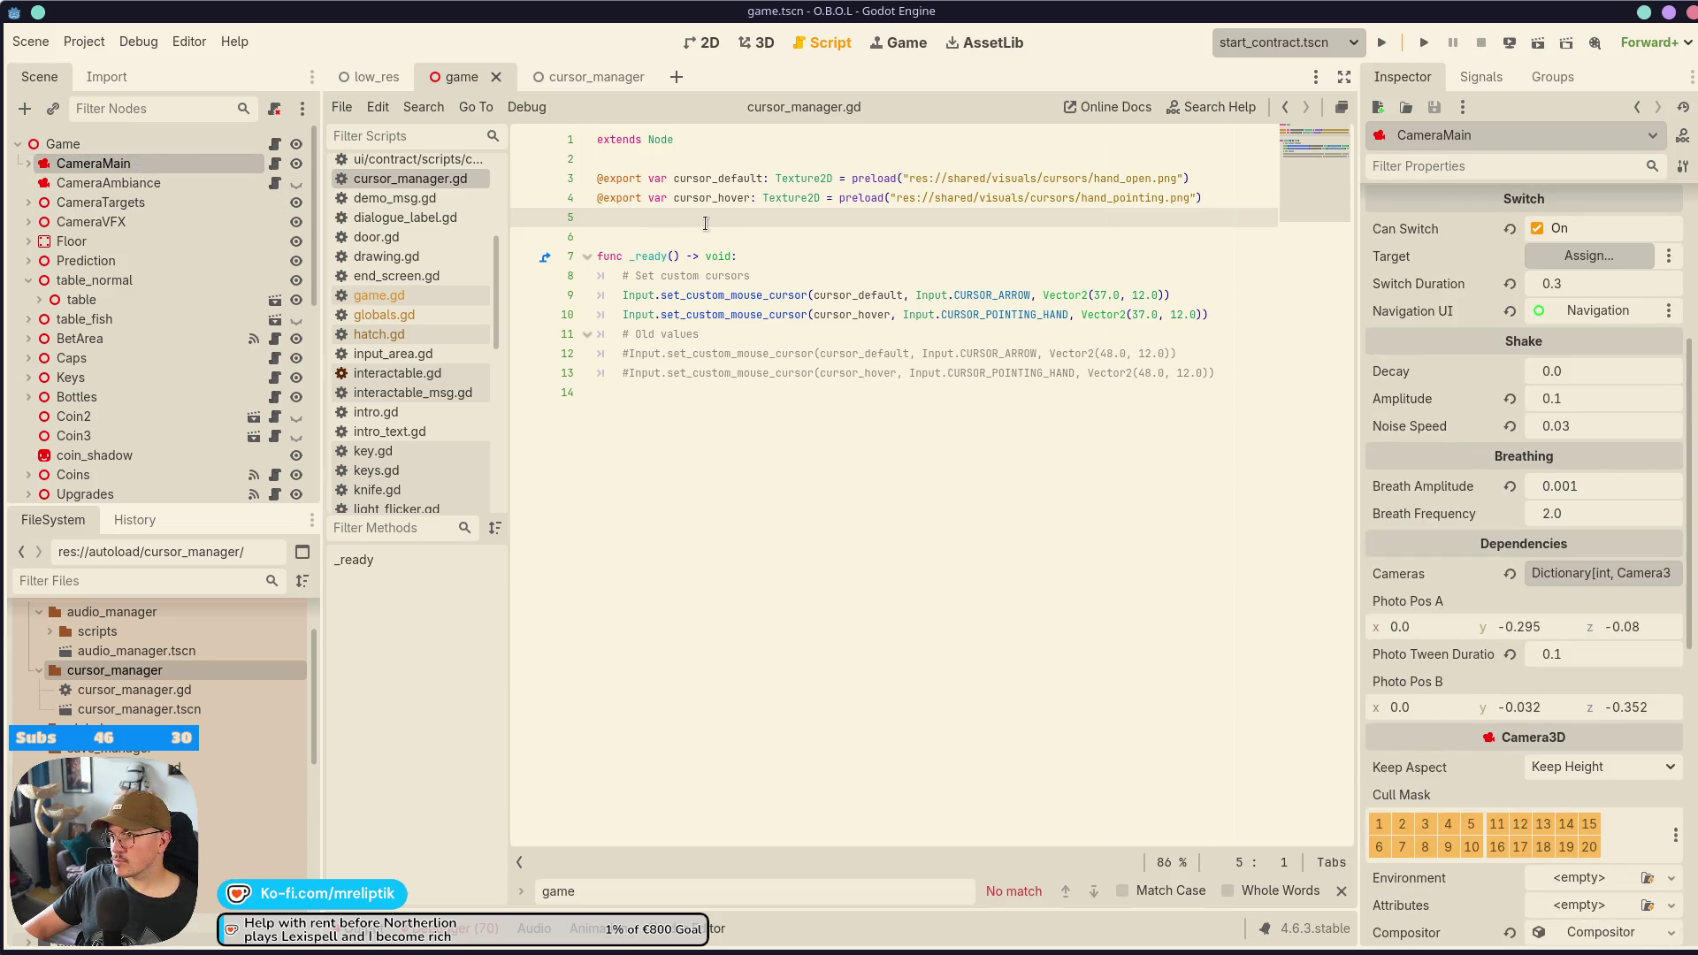
pyautogui.click(572, 77)
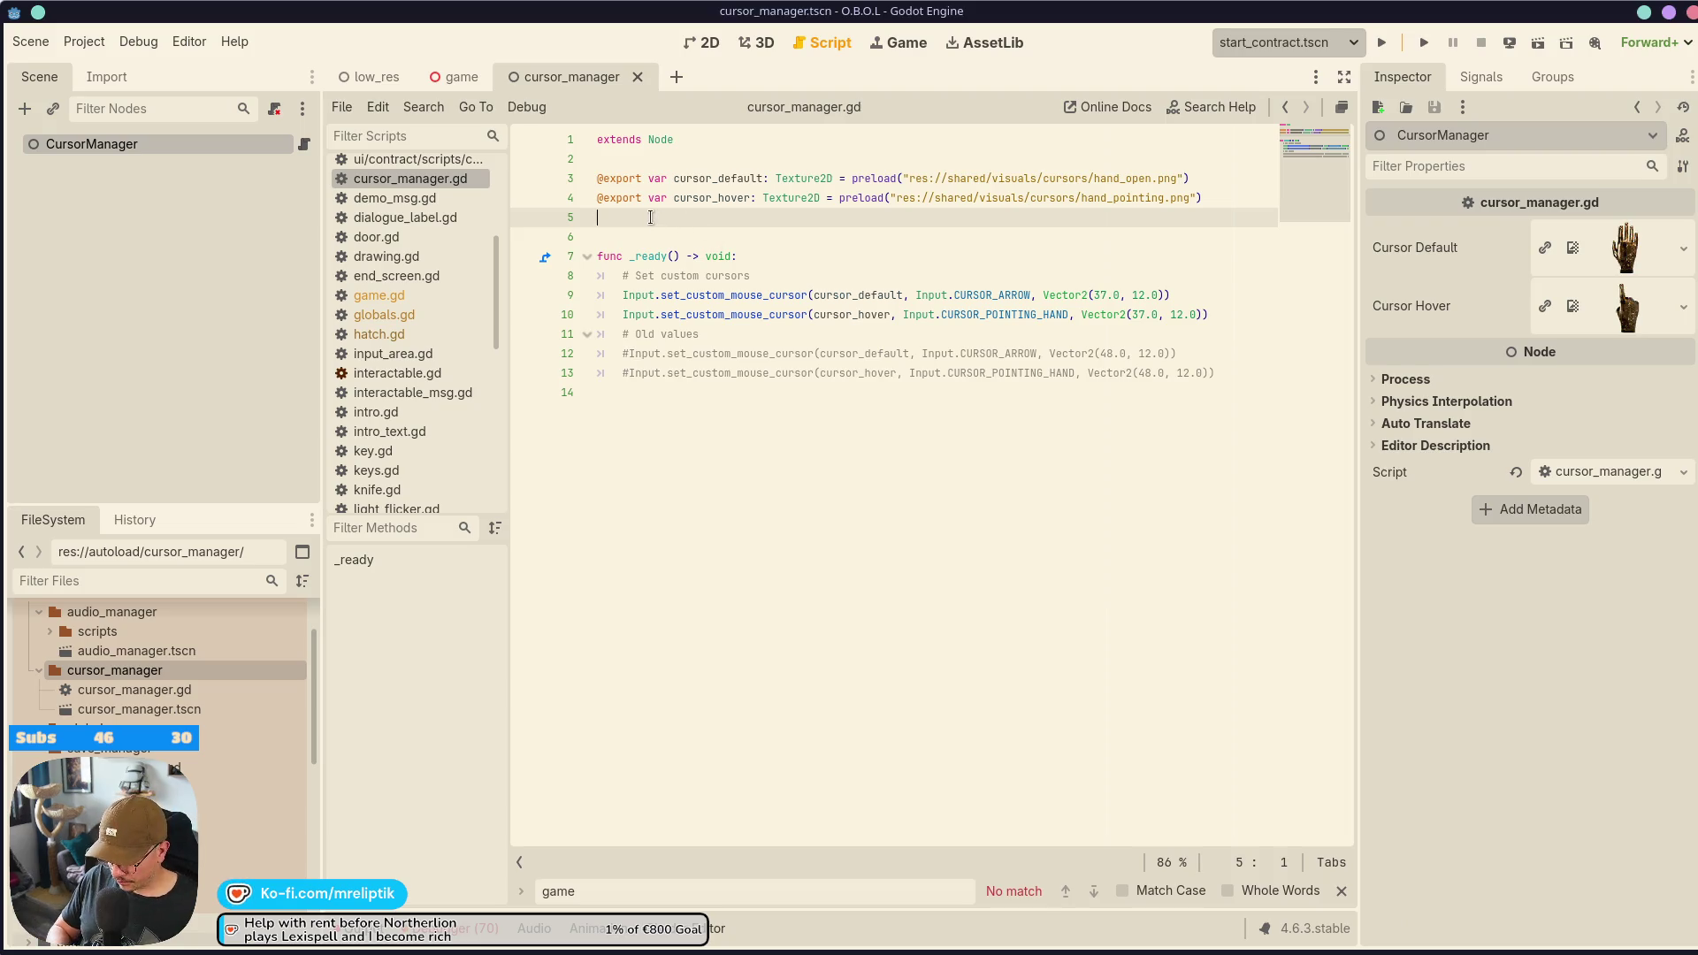
pyautogui.write('@exprot var cursor_')
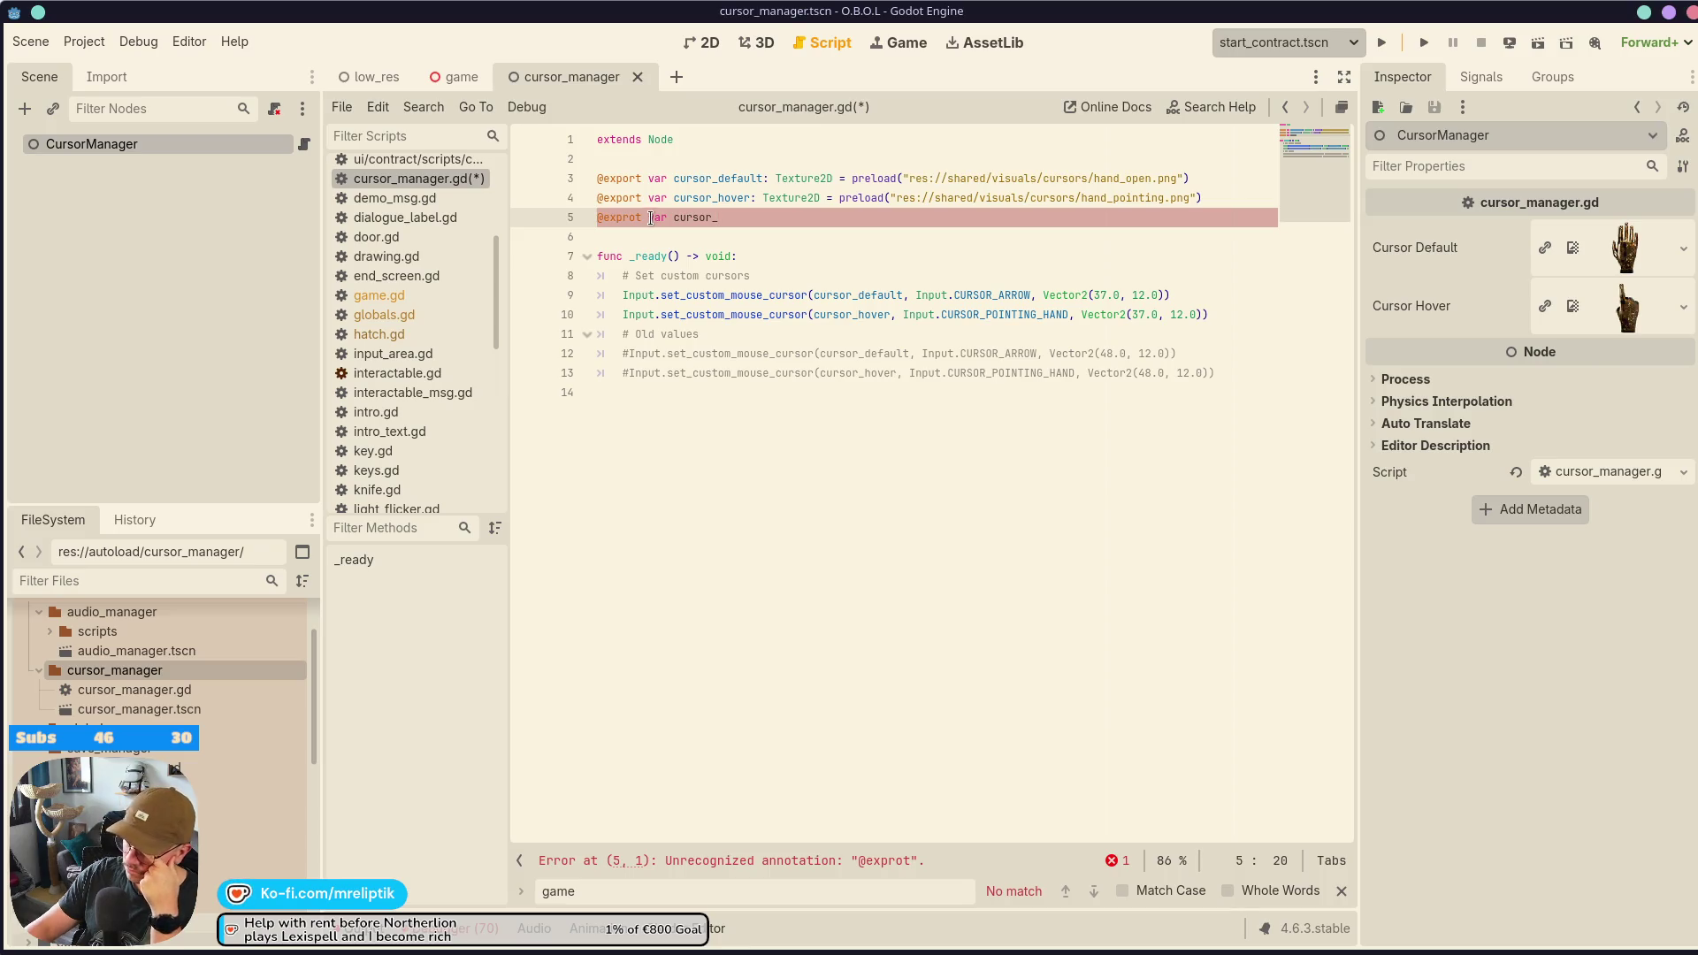
pyautogui.moveTo(762, 948)
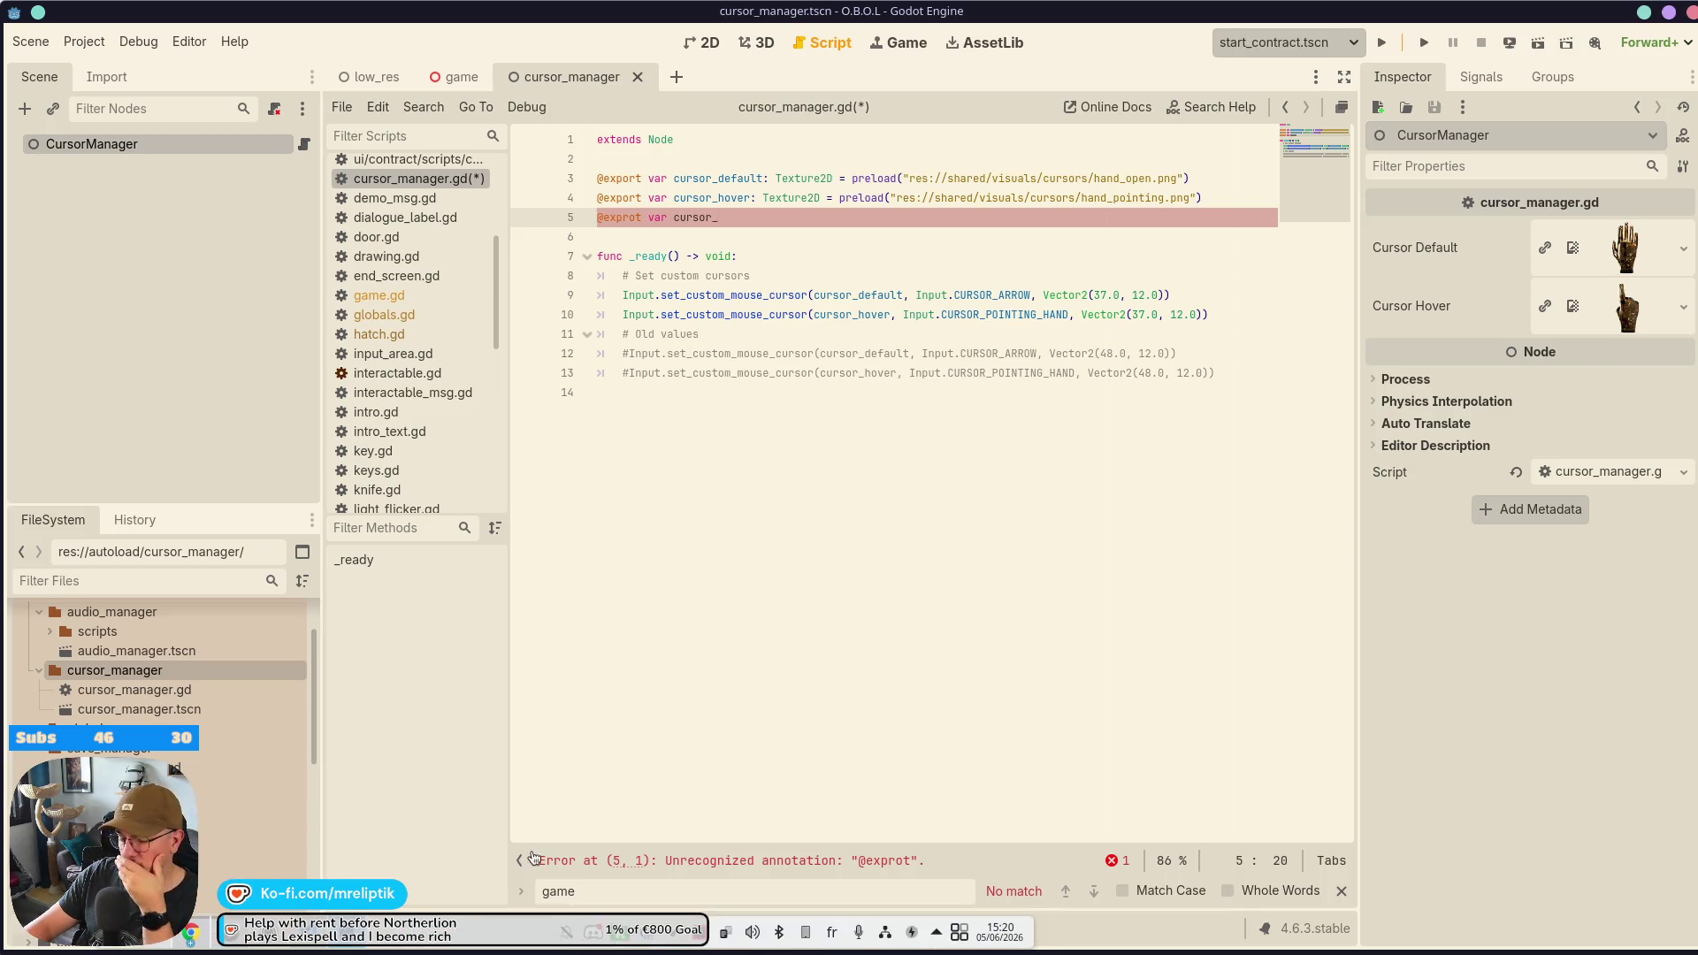
pyautogui.rightClick(114, 674)
# Create cursor_resource.gd inheriting Resource in the cursor_manager folder, after cancelling a stray New Resource.
pyautogui.moveTo(267, 652)
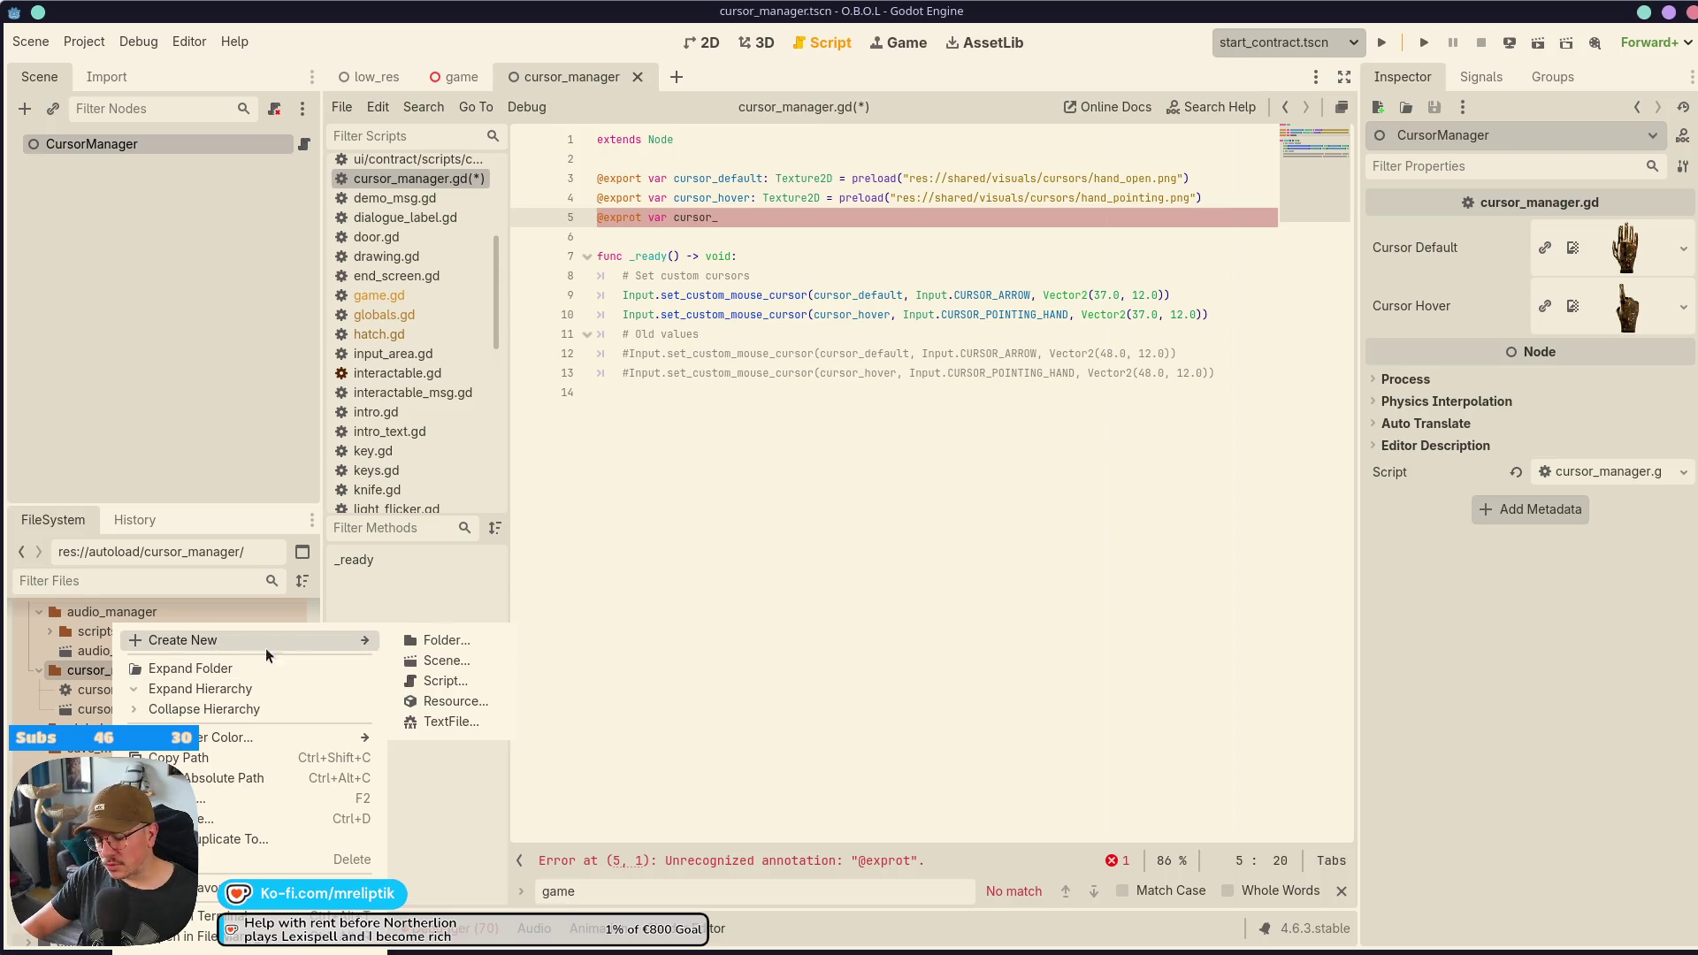
pyautogui.click(448, 702)
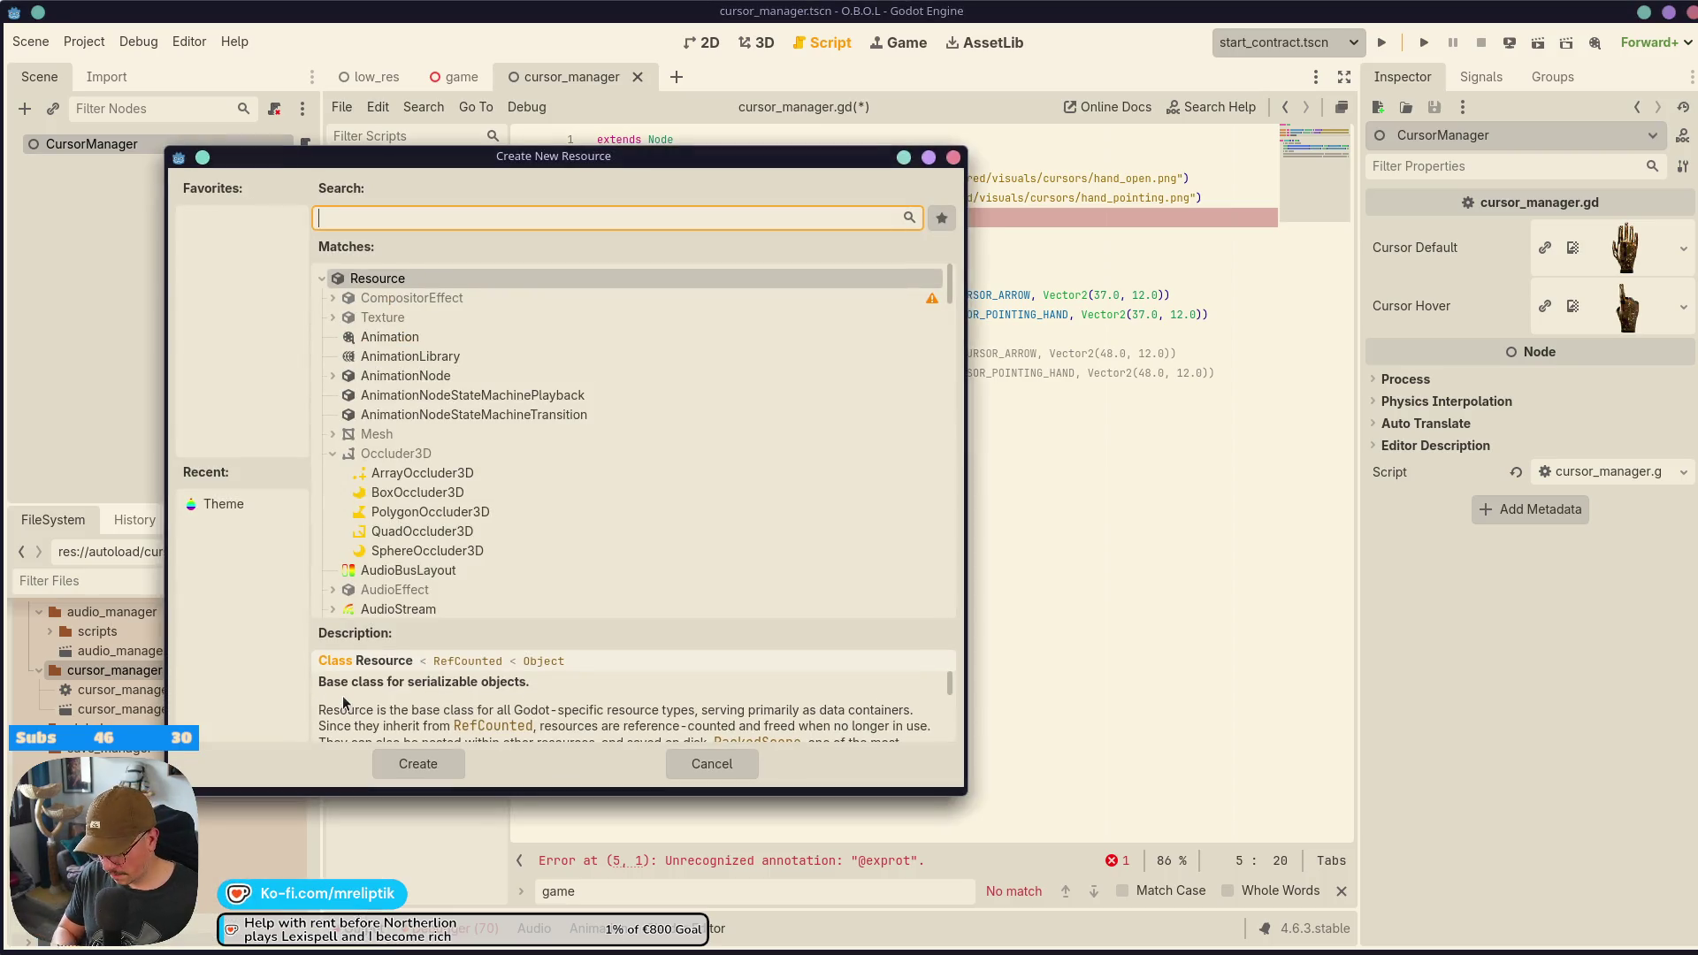
pyautogui.press('Escape')
pyautogui.rightClick(152, 665)
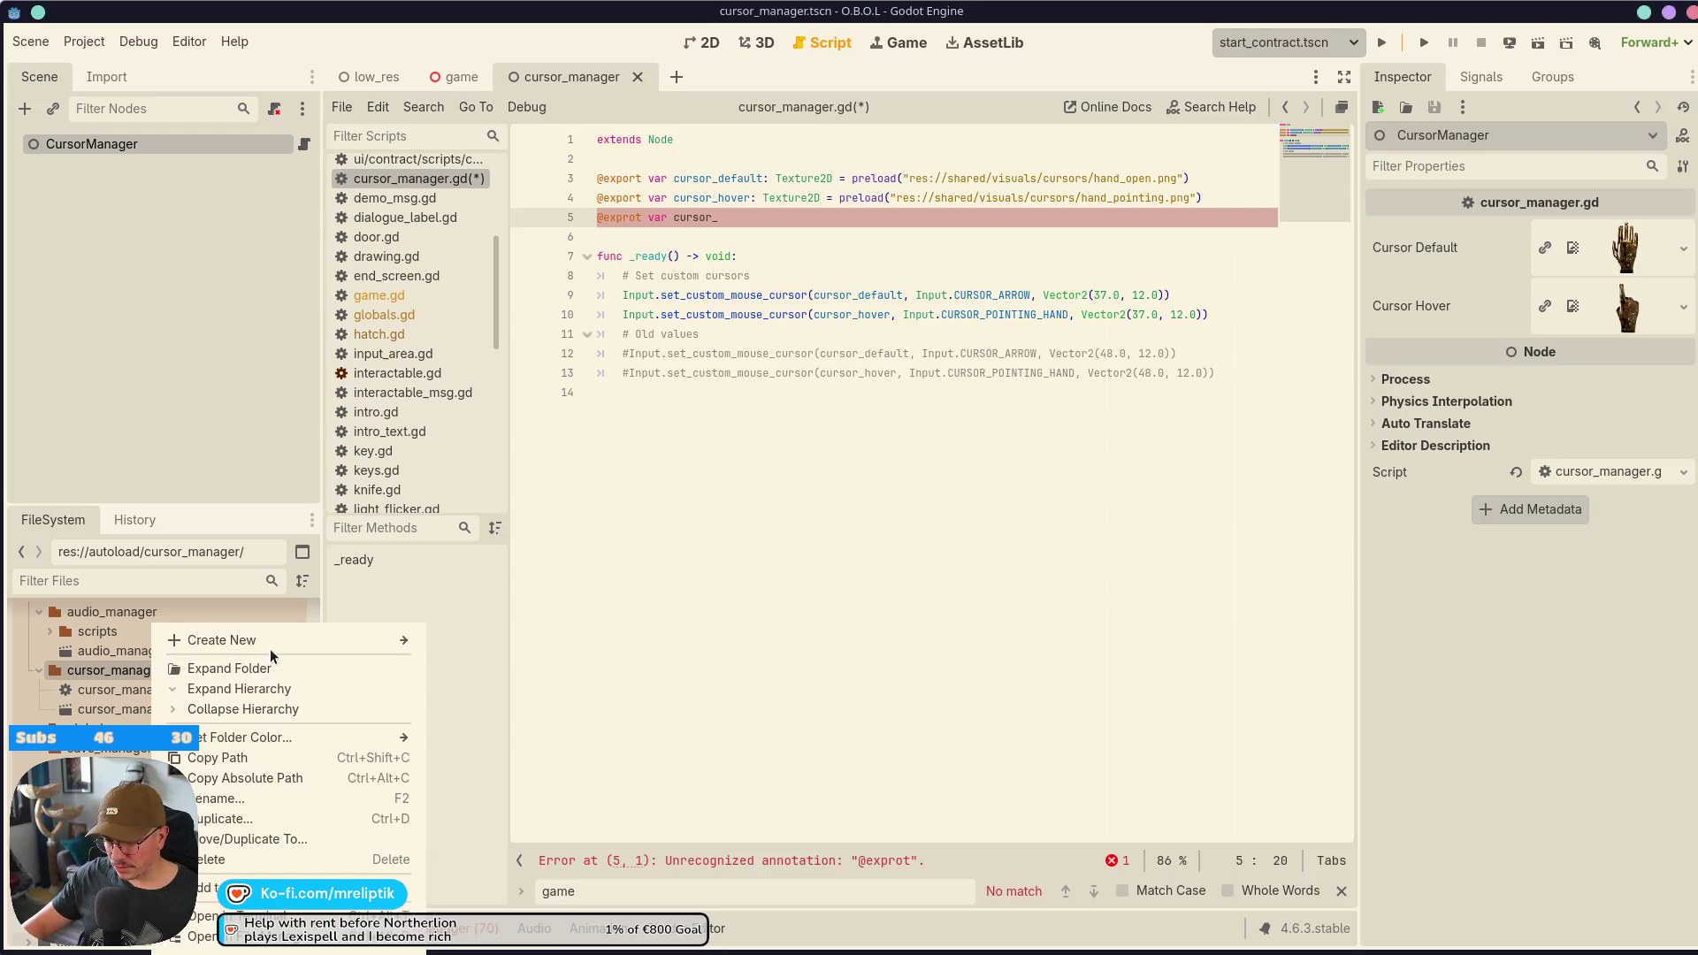
pyautogui.moveTo(341, 646)
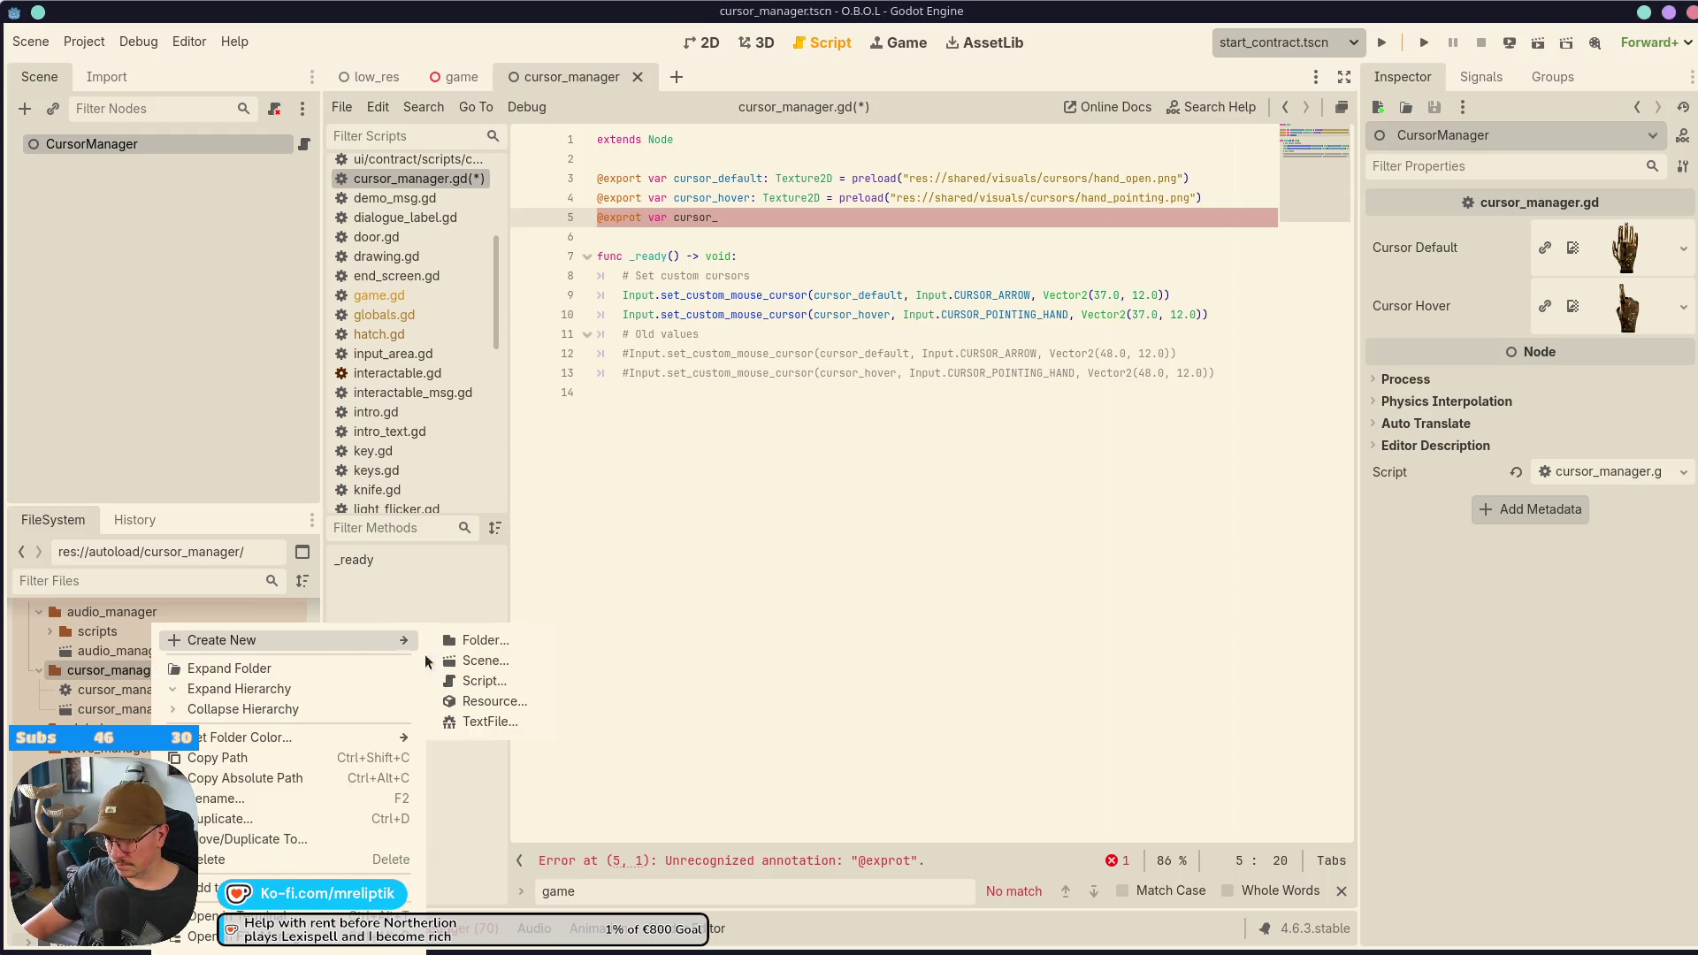
pyautogui.click(482, 681)
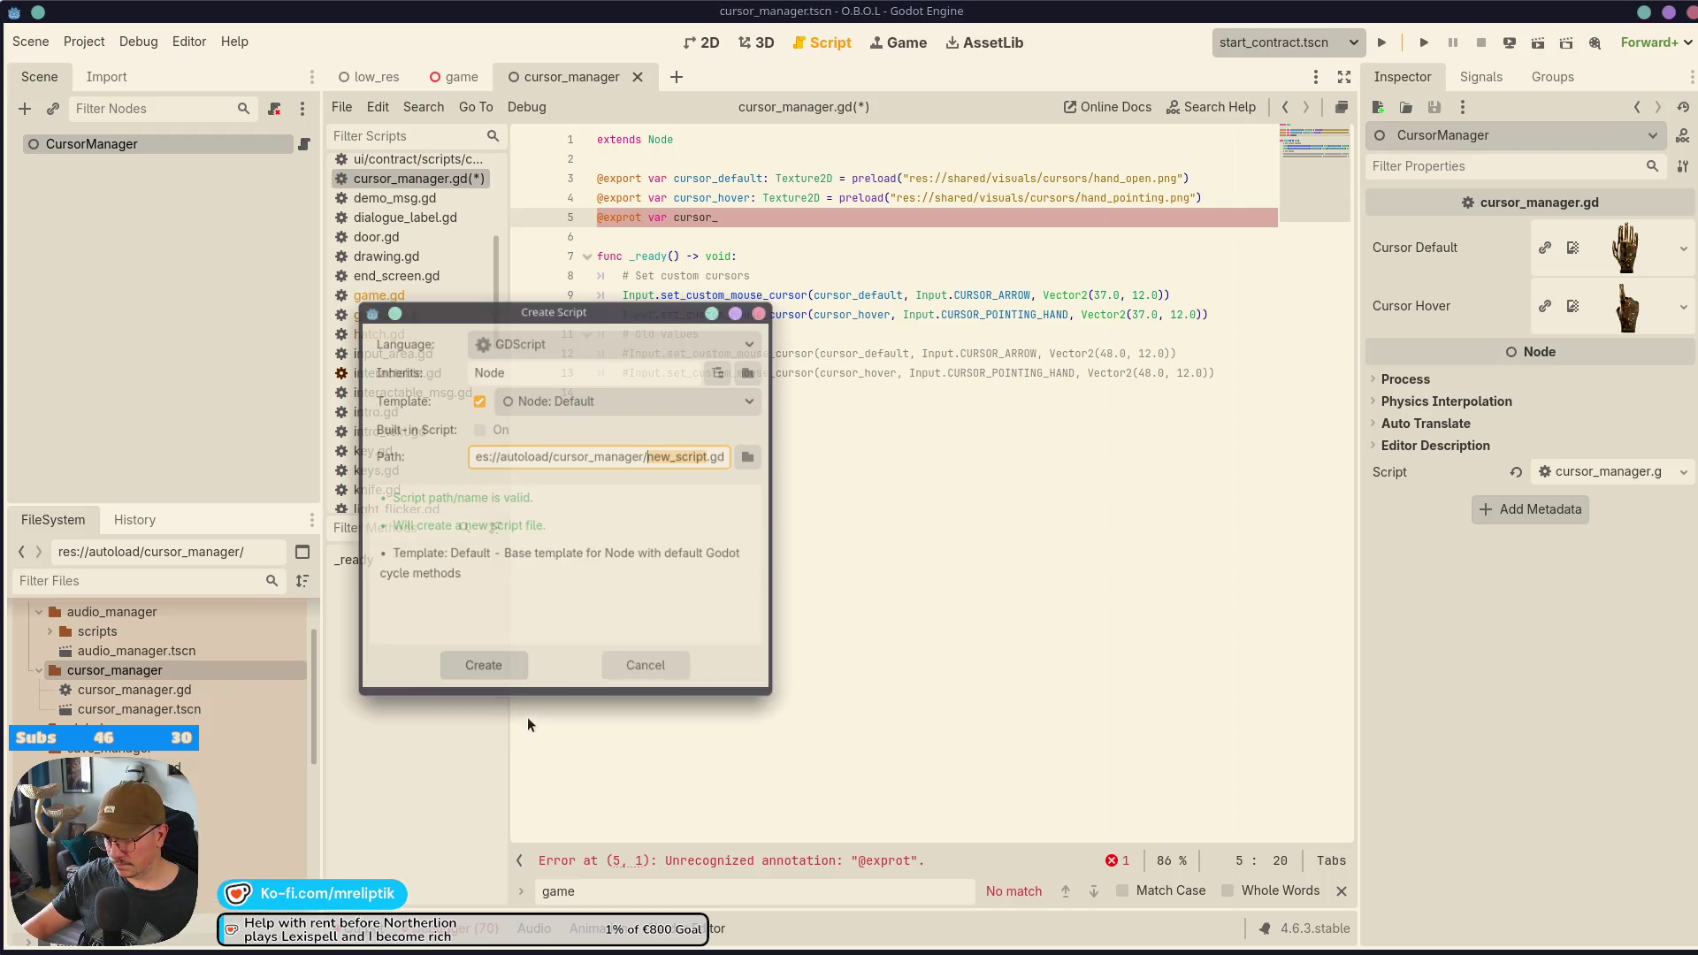
pyautogui.doubleClick(544, 366)
pyautogui.write('Resource')
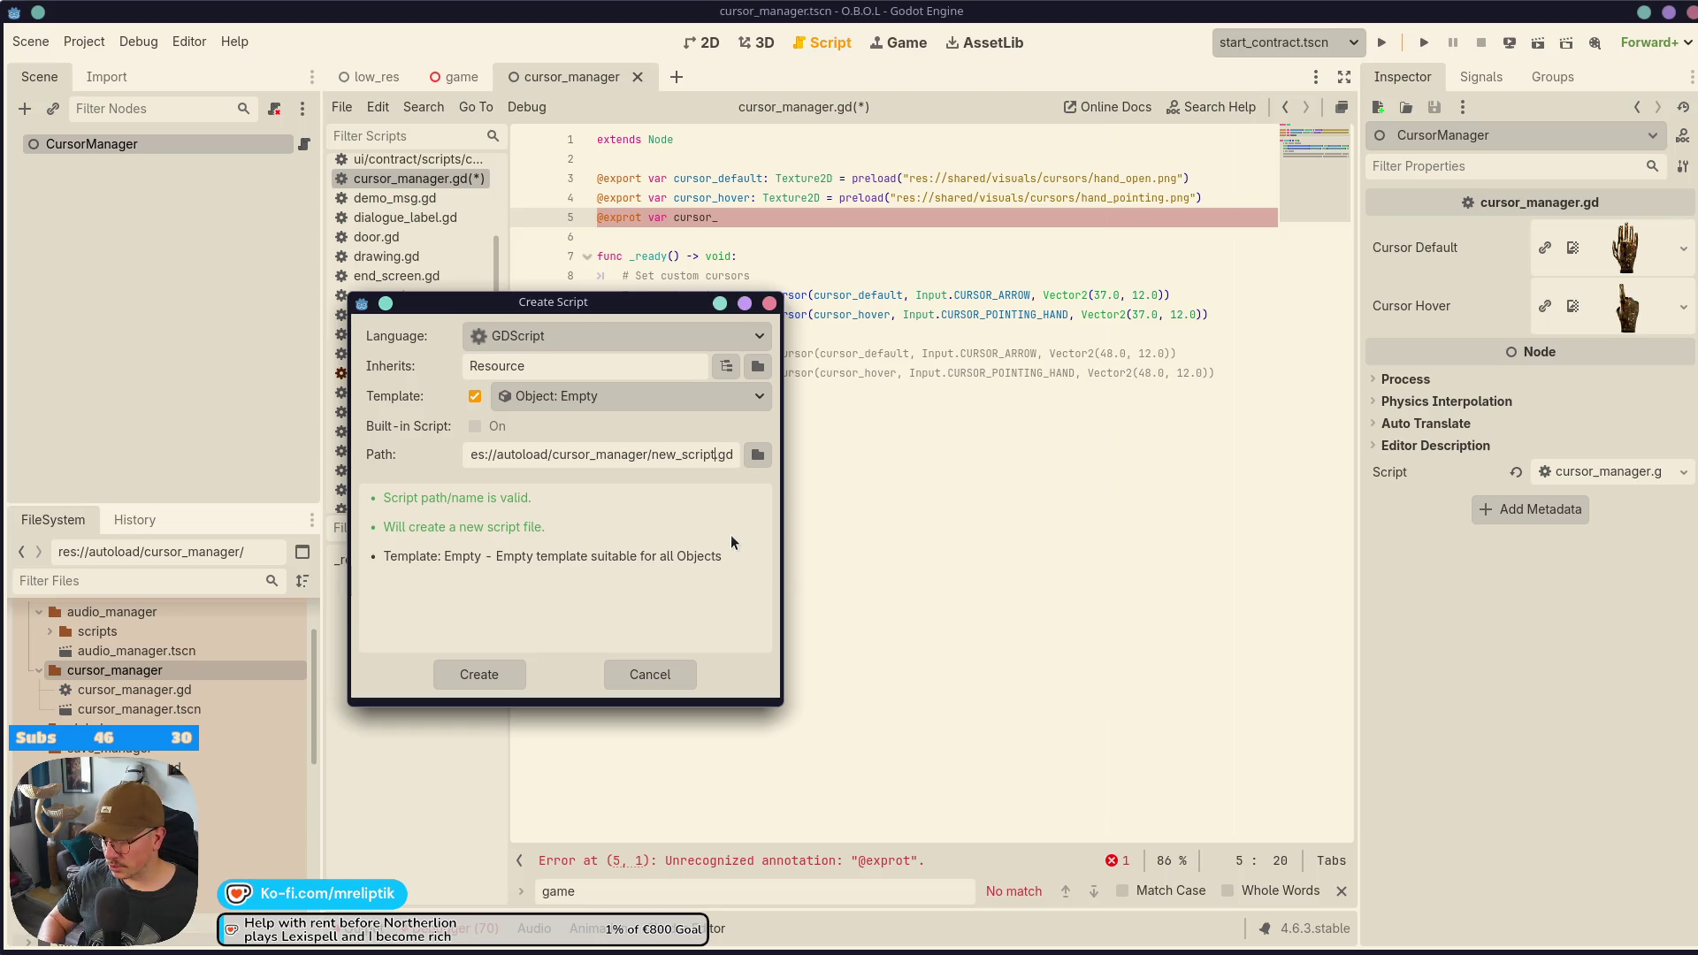
pyautogui.press('BackSpace')
pyautogui.press('BackSpace')
pyautogui.press('BackSpace')
pyautogui.write('cursor_resource')
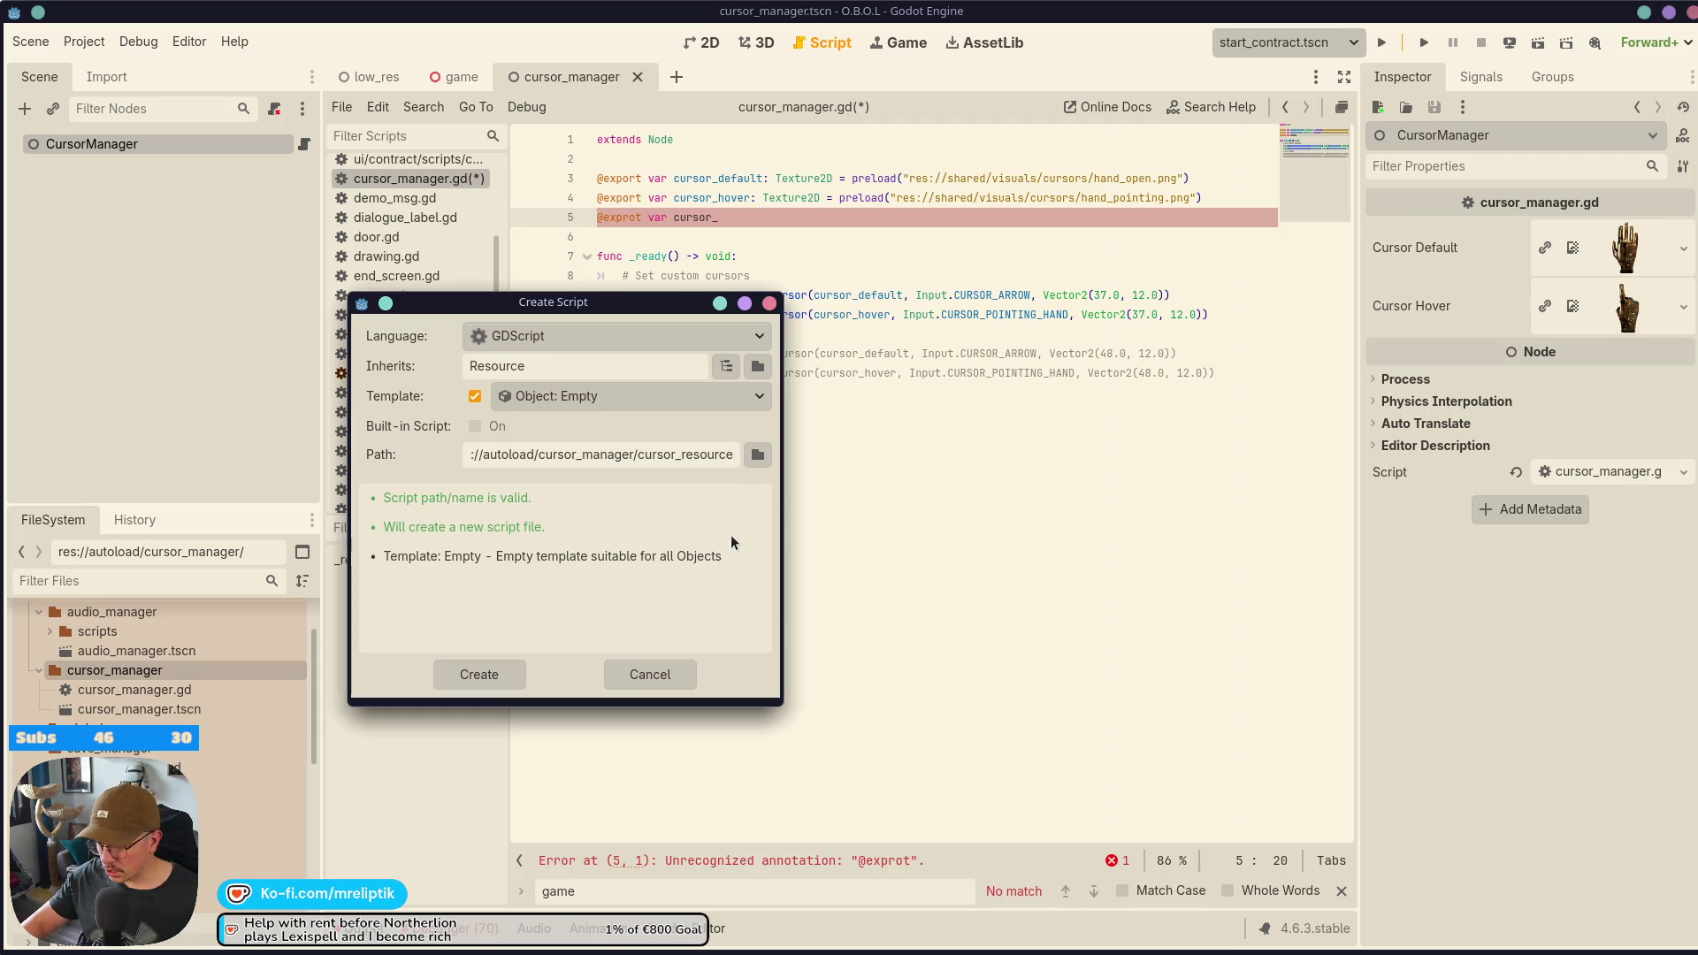
pyautogui.click(460, 676)
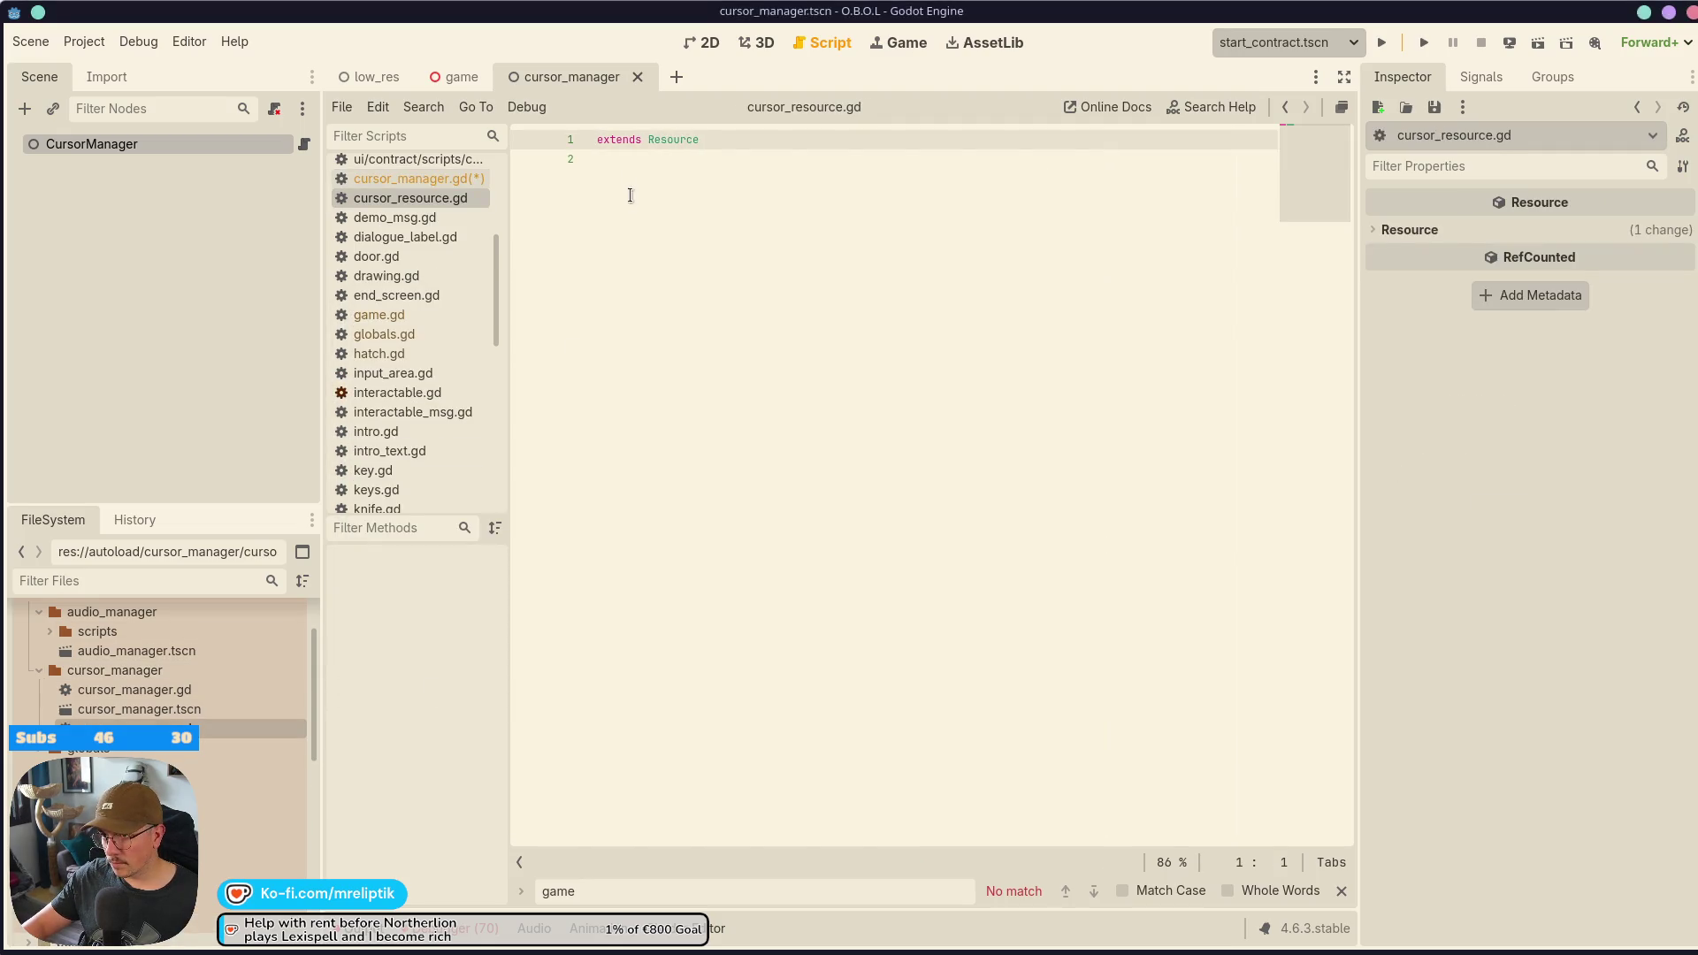
# Declare class_name CursorResource and add an exported texture property of type Texture2D.
pyautogui.write('class_name Cu')
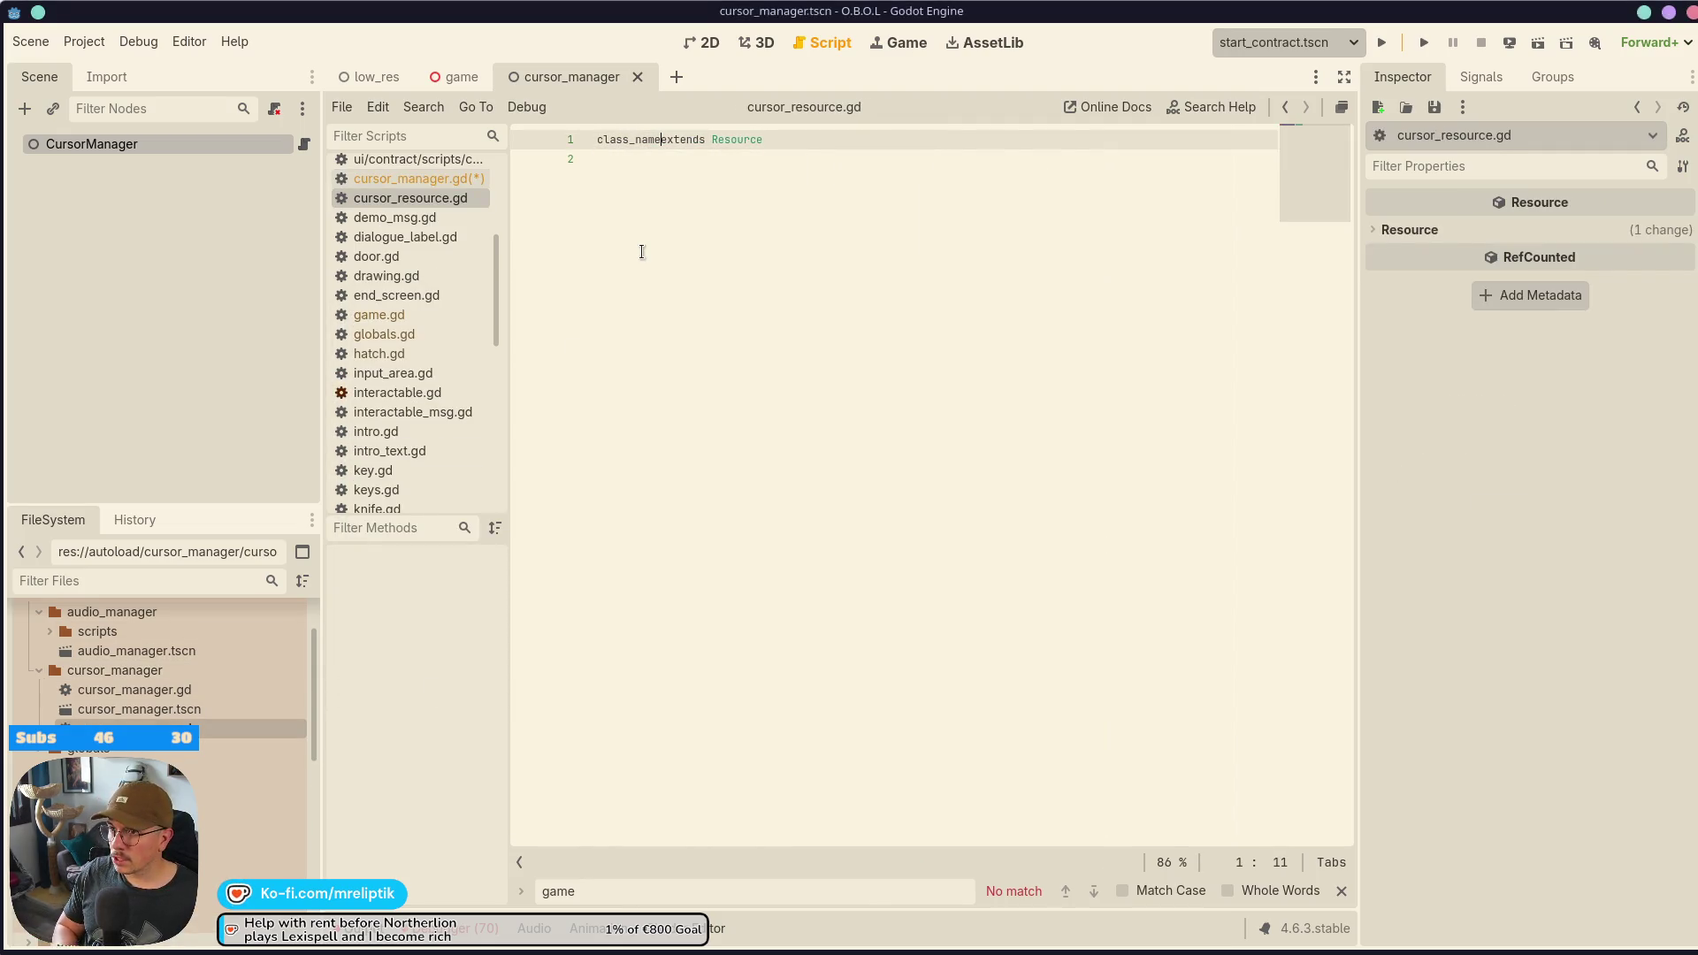
pyautogui.write('rsorResource')
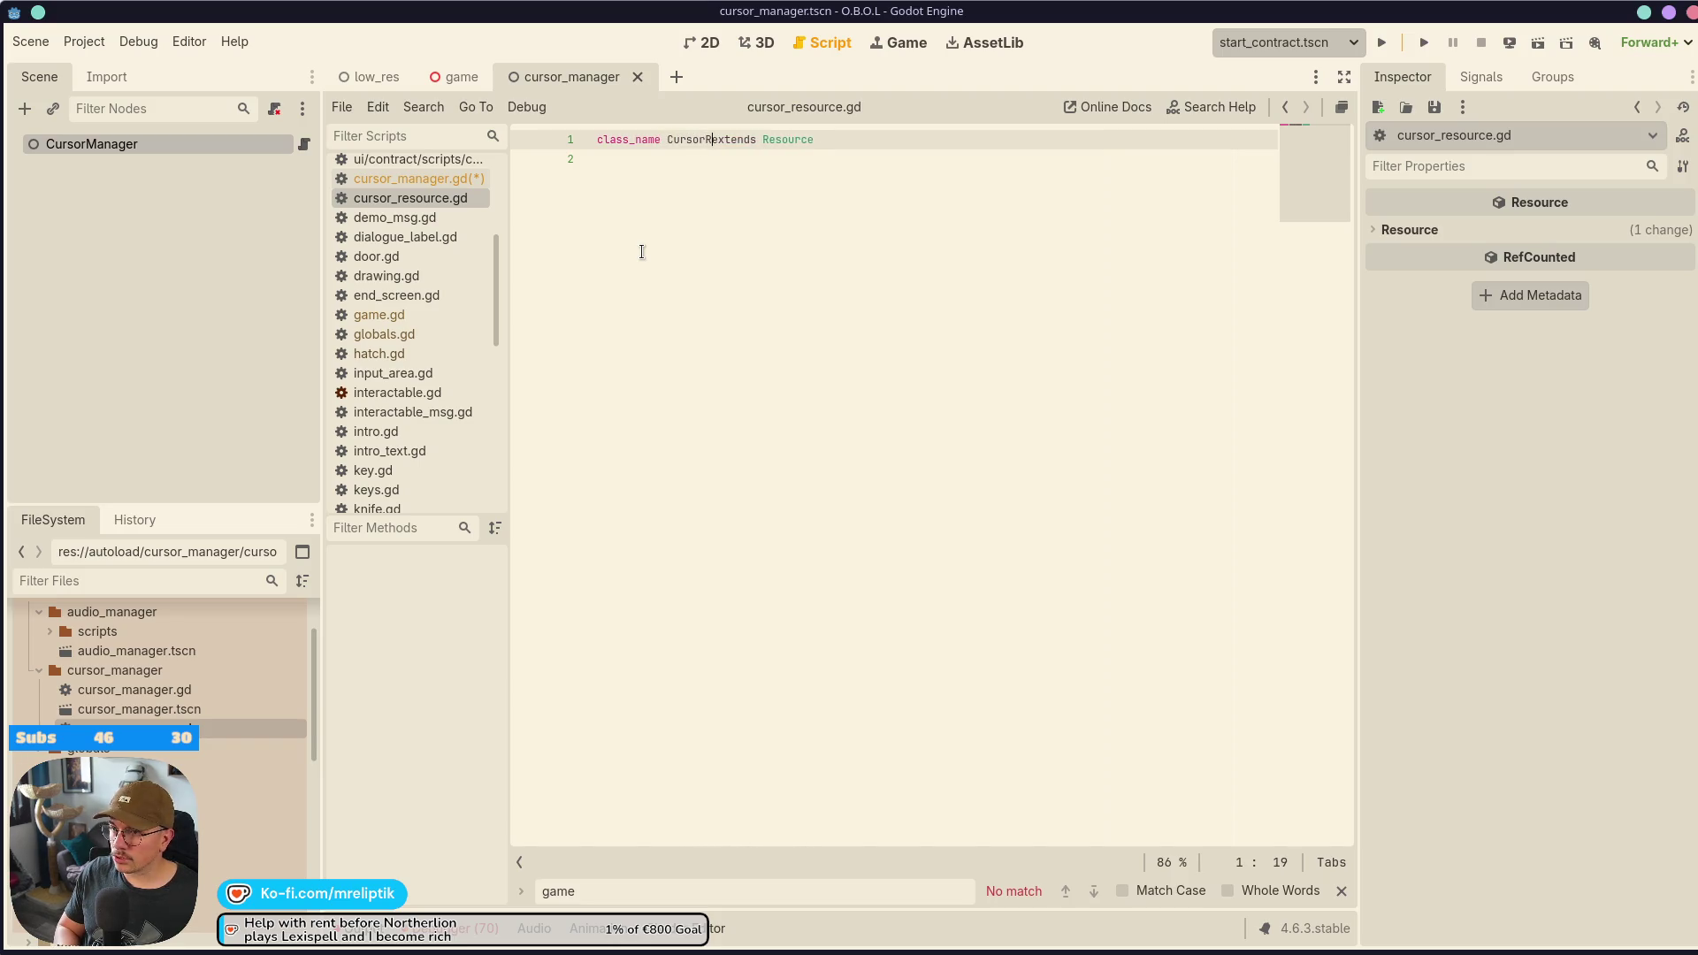
pyautogui.hotkey('ctrl', 's')
pyautogui.click(700, 233)
pyautogui.press('Return')
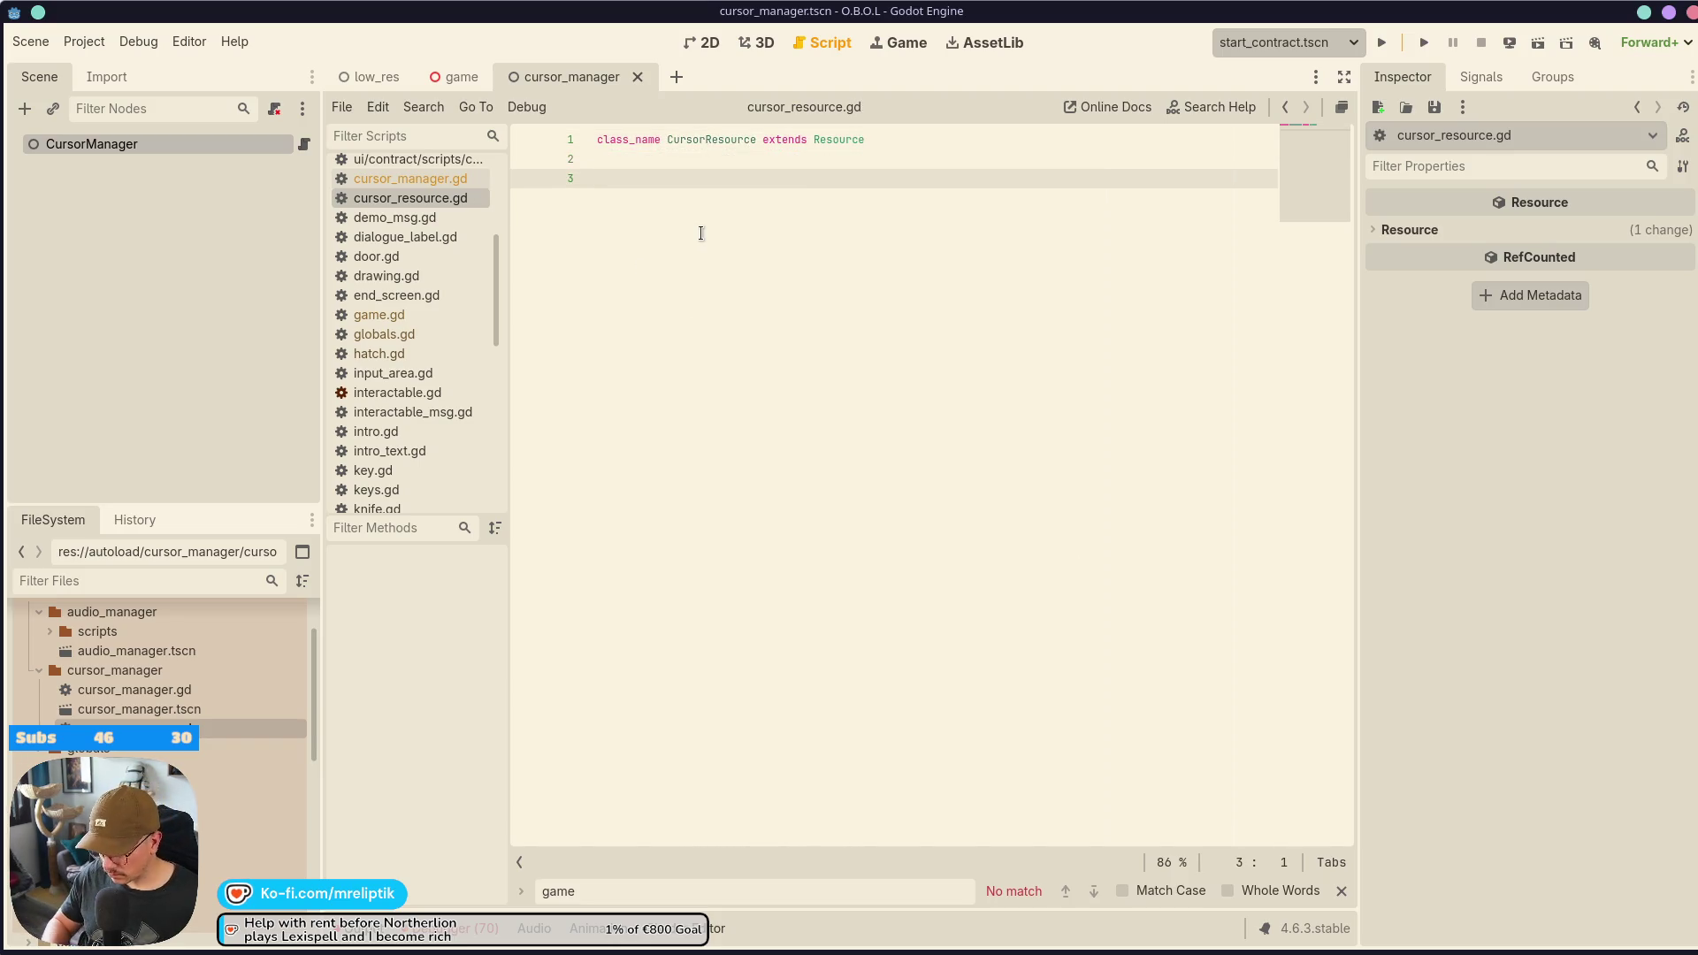
pyautogui.write('@exprot var texture:')
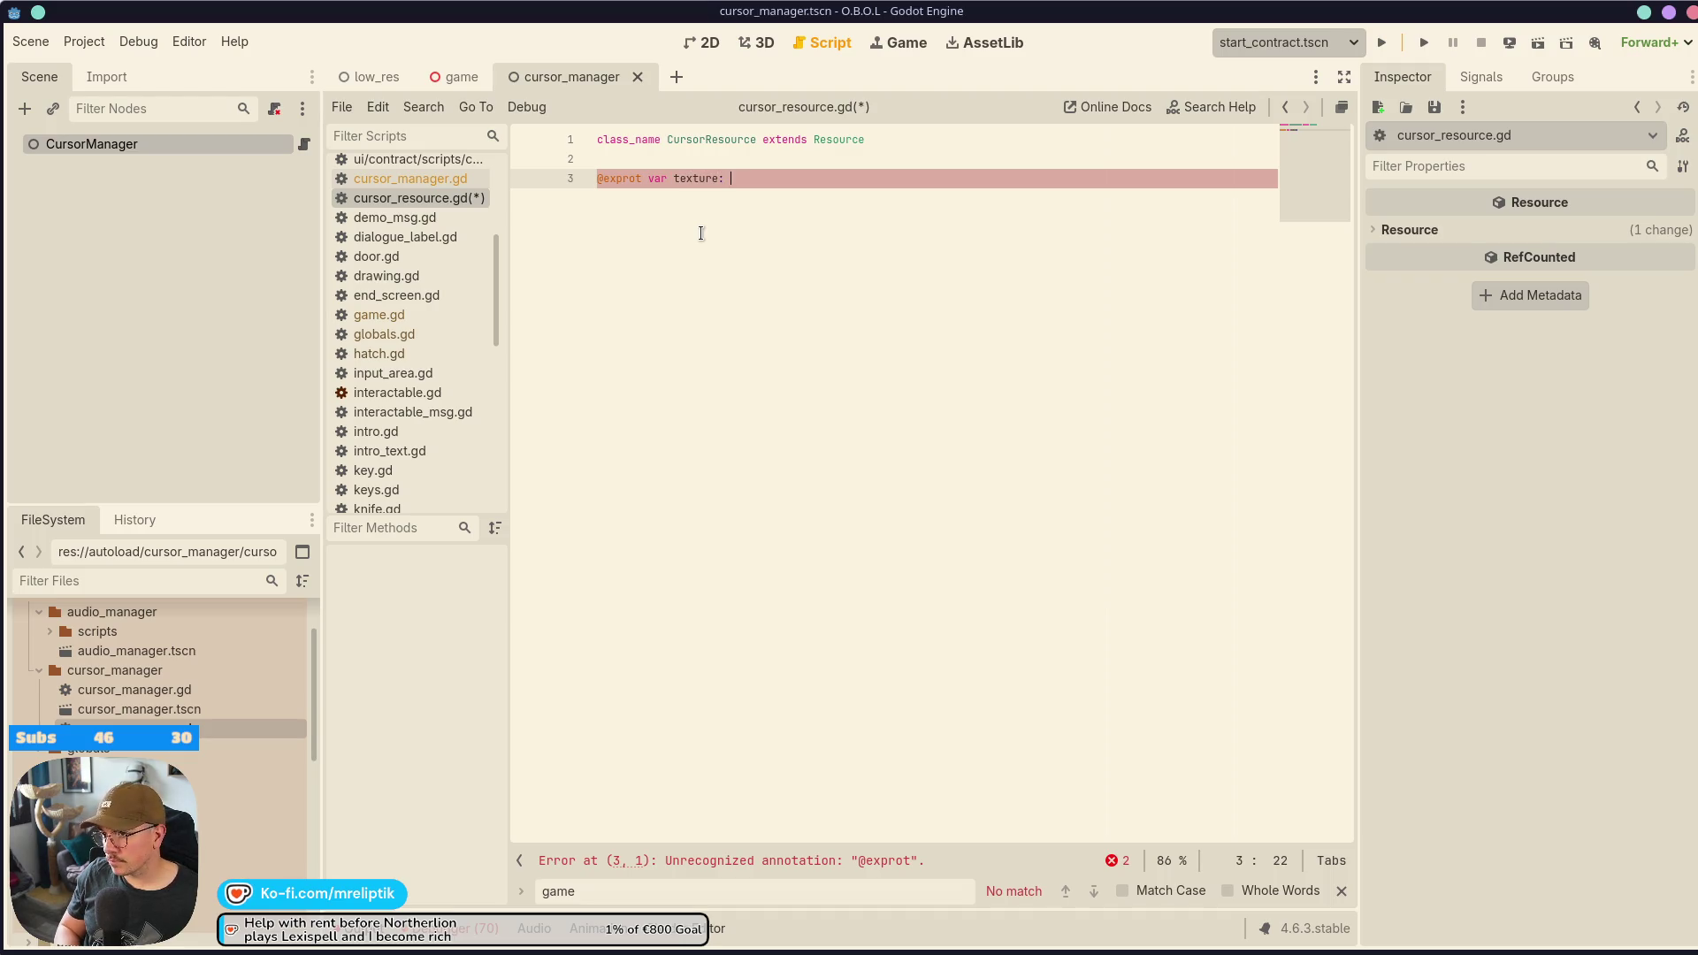
pyautogui.write('S')
pyautogui.press('BackSpace')
pyautogui.write('Textre')
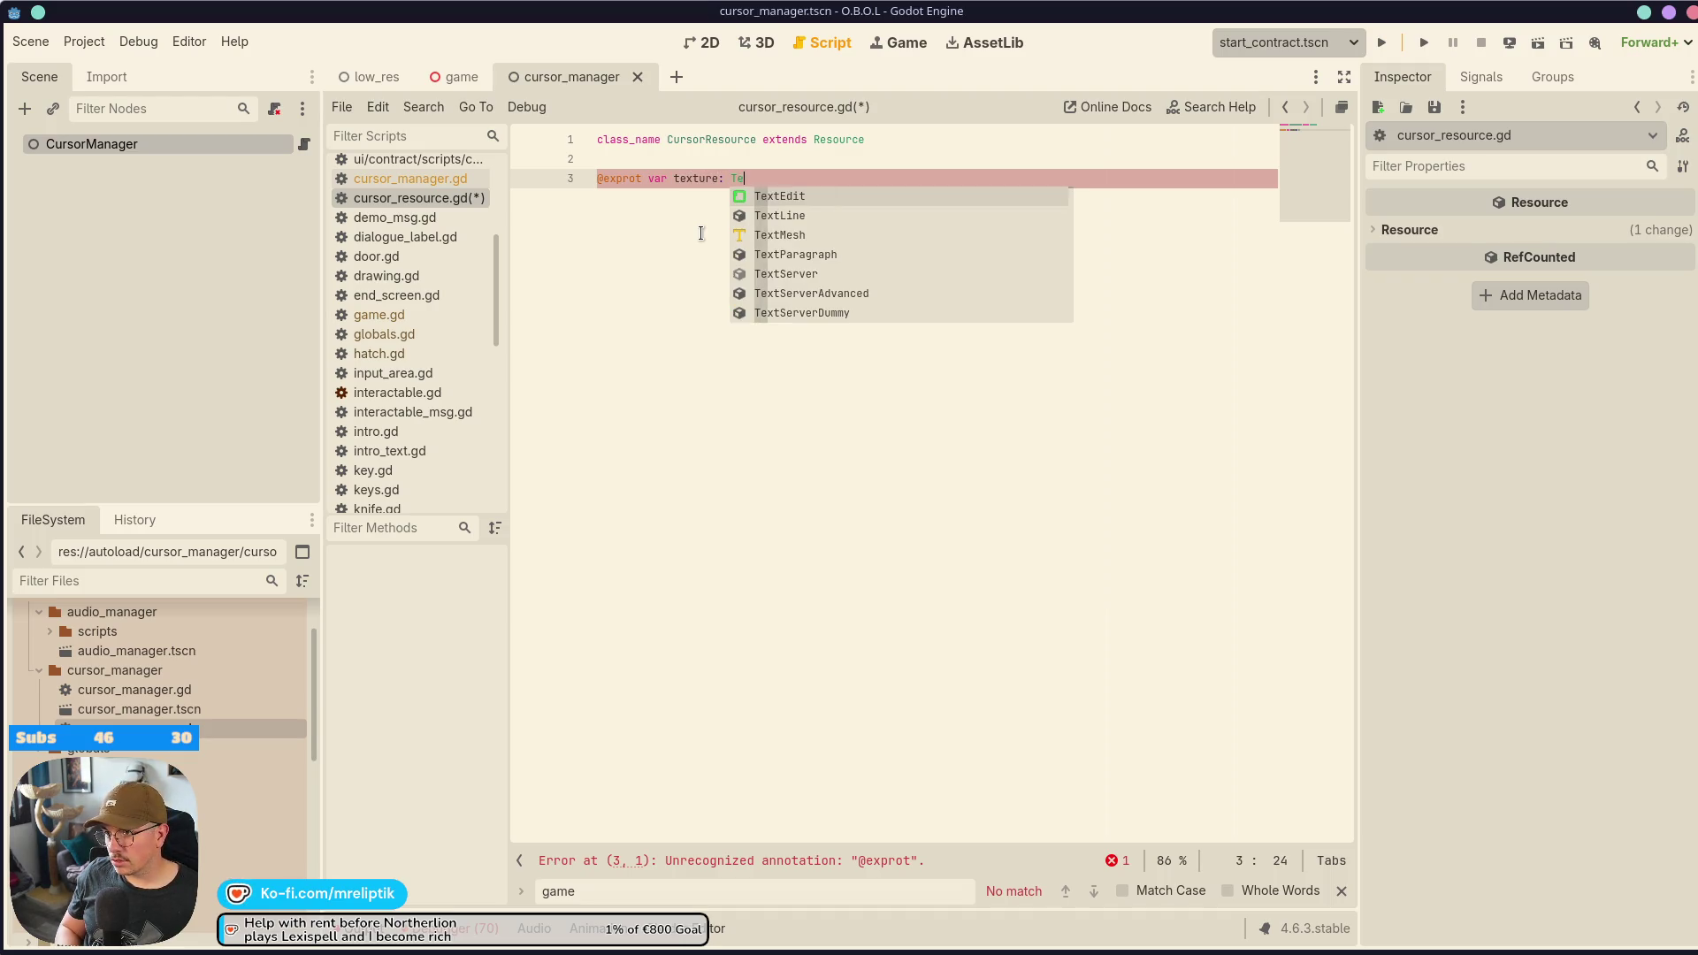
pyautogui.press('Down')
pyautogui.press('Return')
pyautogui.hotkey('ctrl', 's')
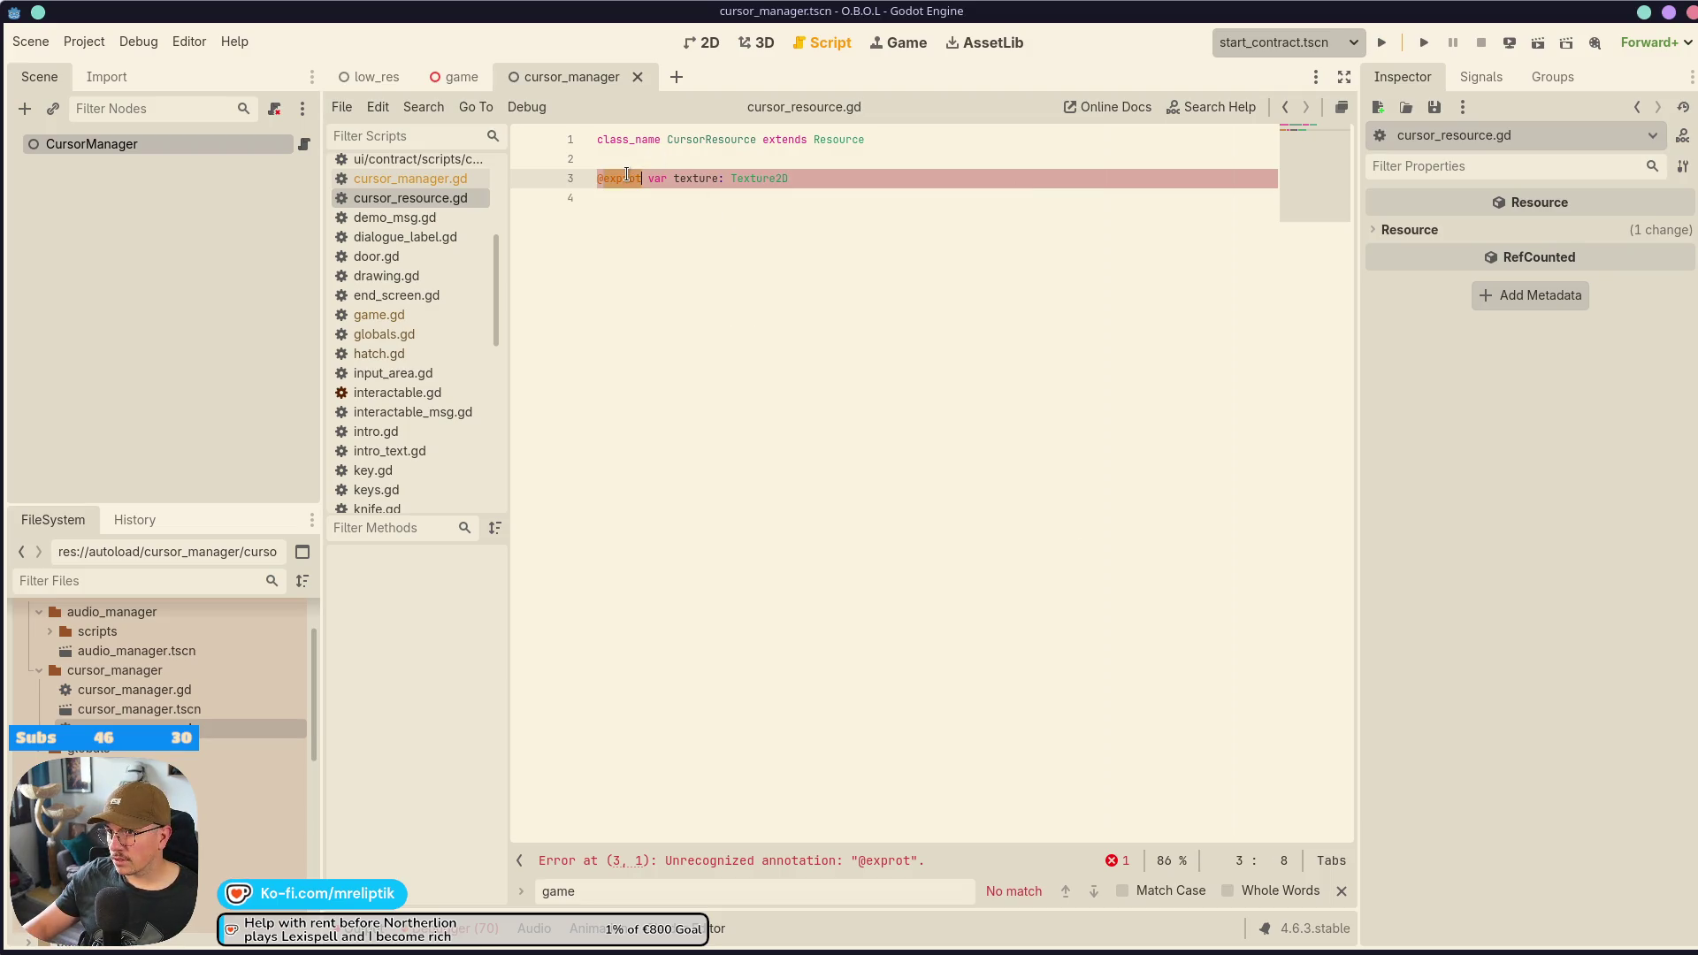
# Add an exported offset: Vector2 defaulting to Vector2.ZERO and save.
pyautogui.write('export')
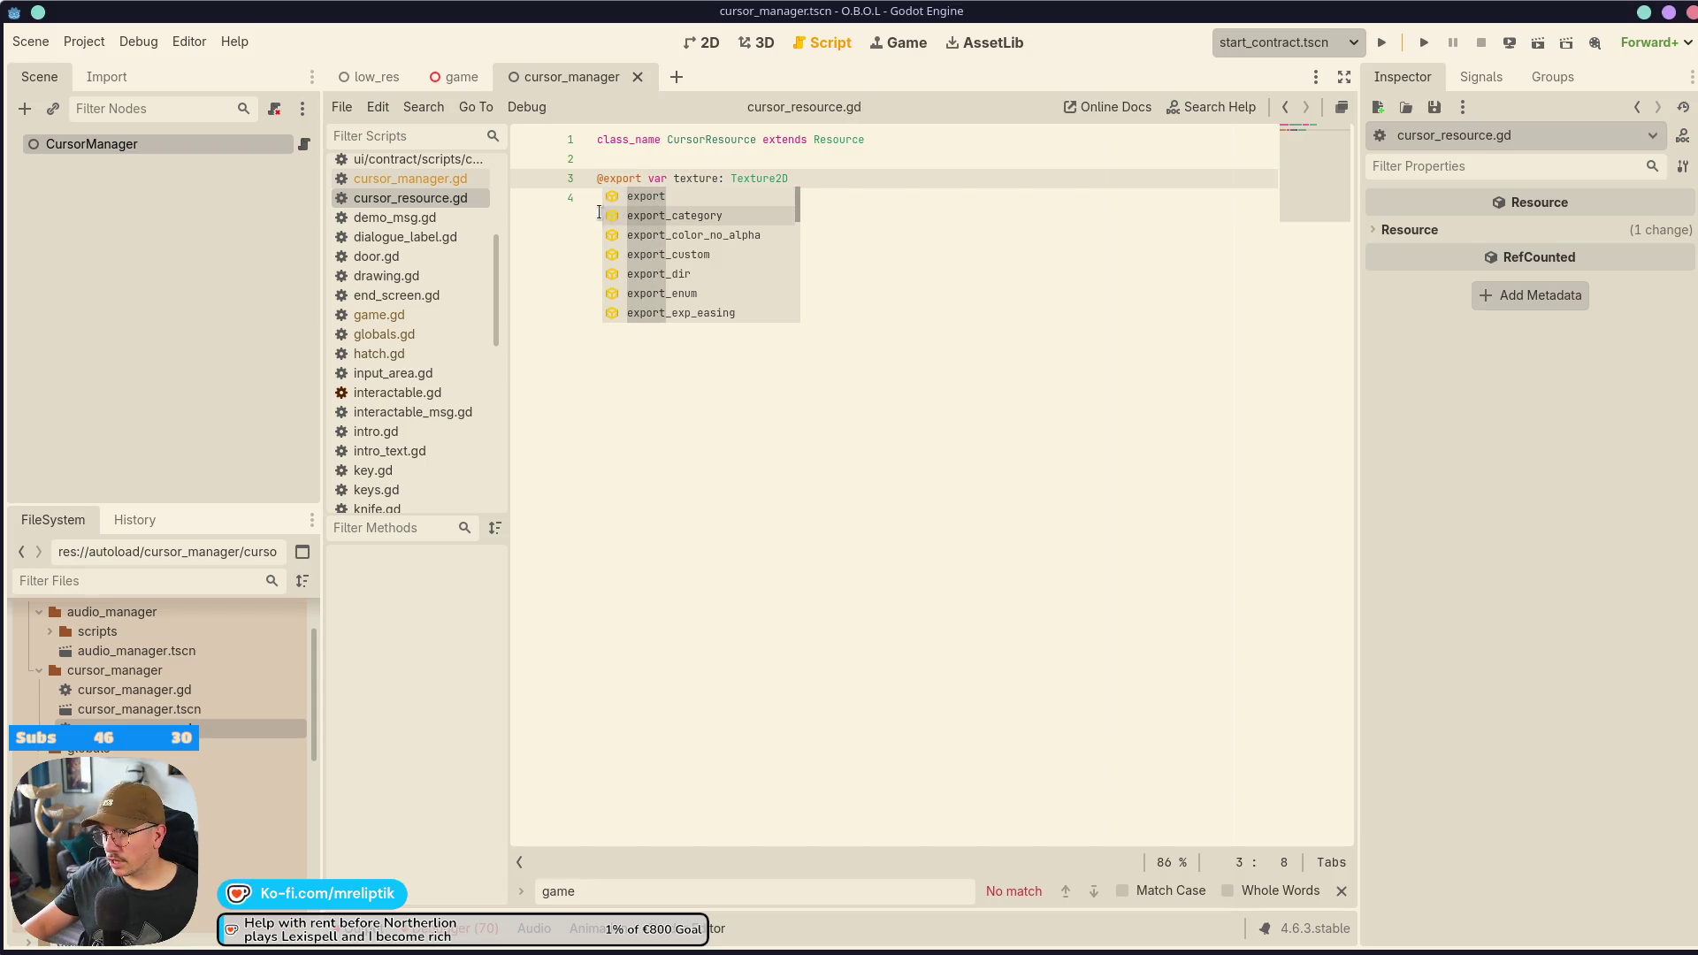
pyautogui.press('Escape')
pyautogui.click(590, 200)
pyautogui.write('@exprot ')
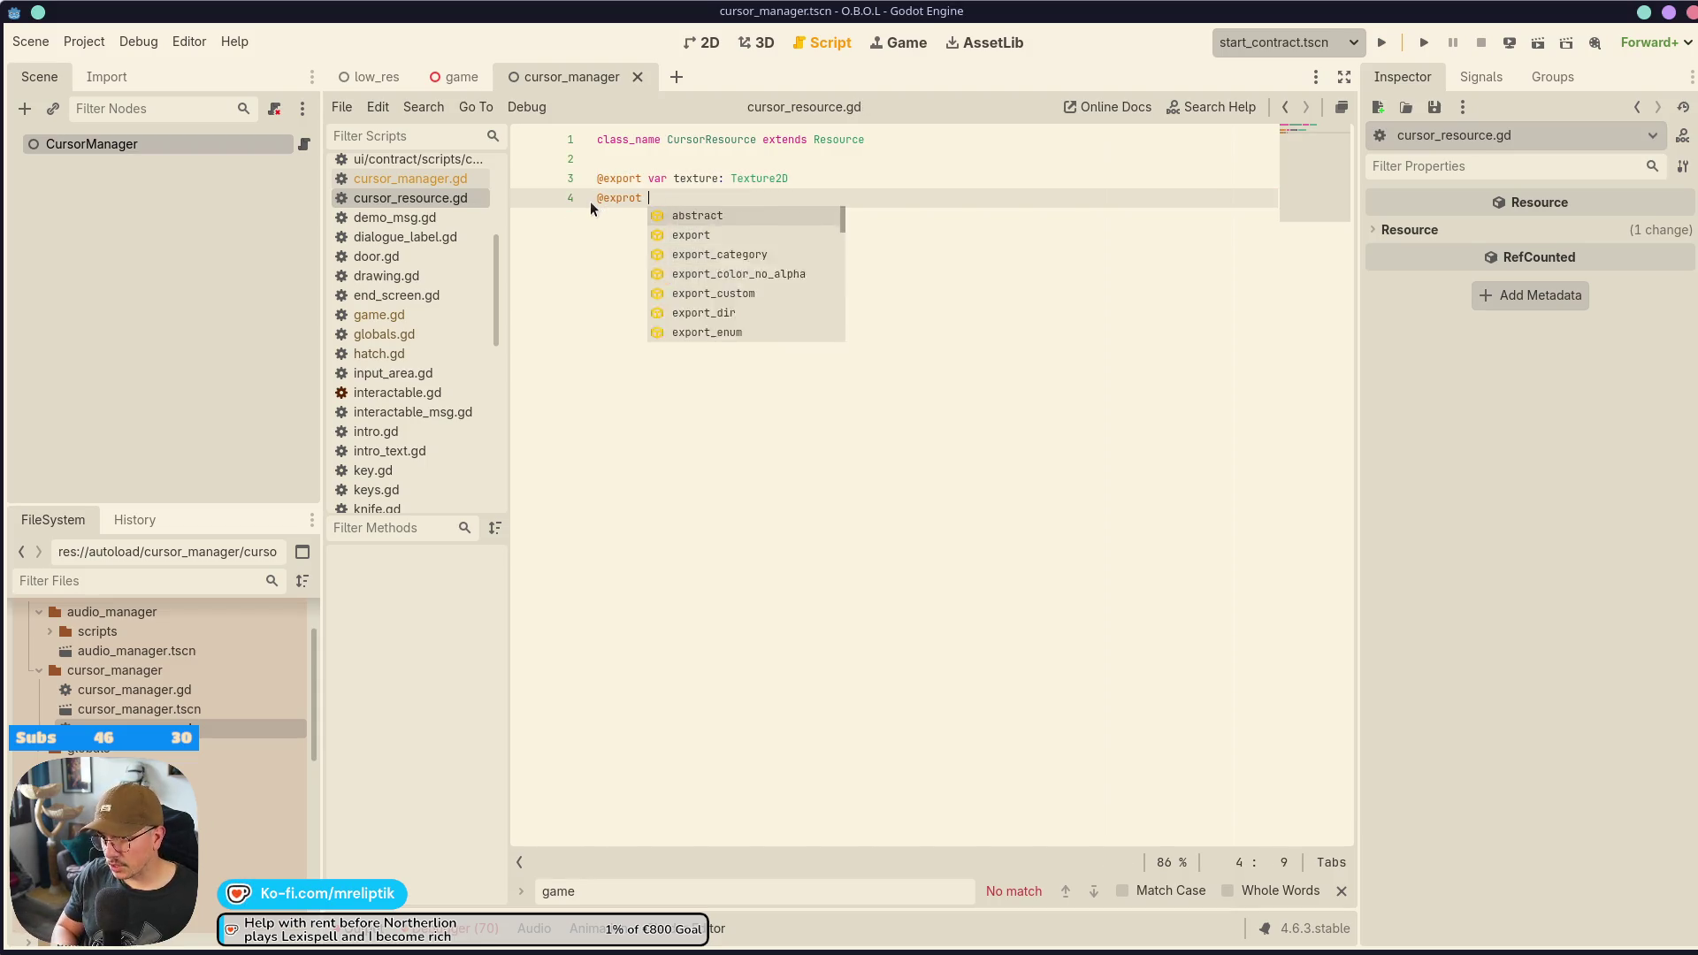
pyautogui.write('var offset: Vec')
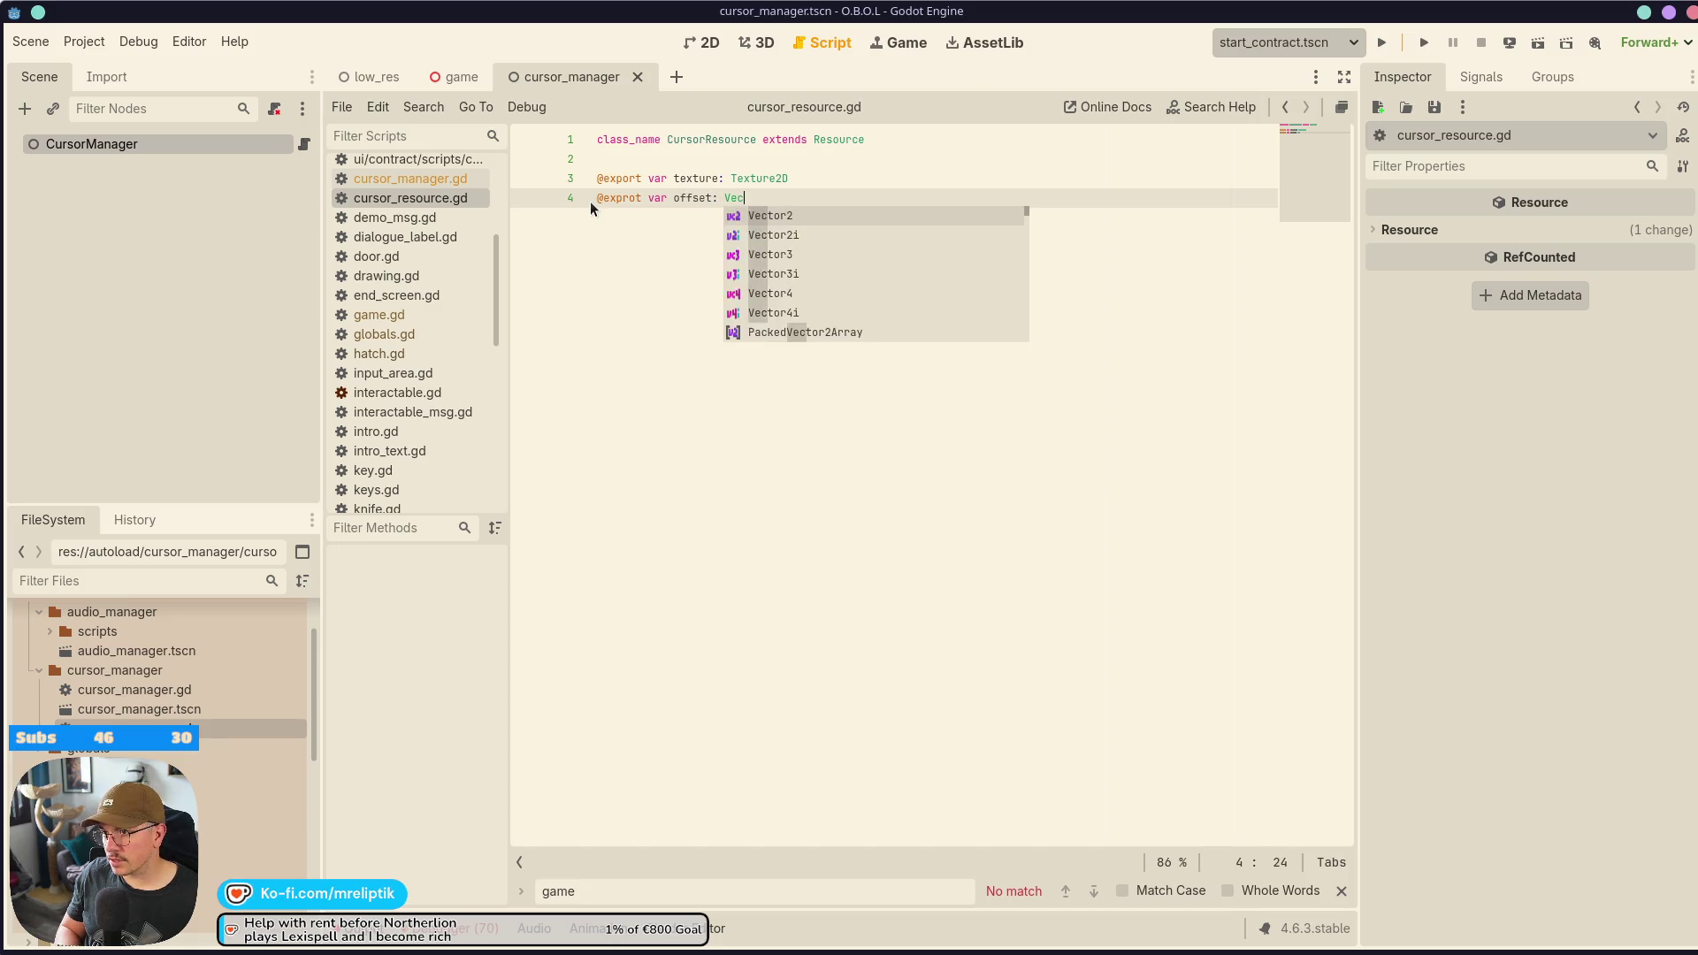
pyautogui.press('Return')
pyautogui.write('= (')
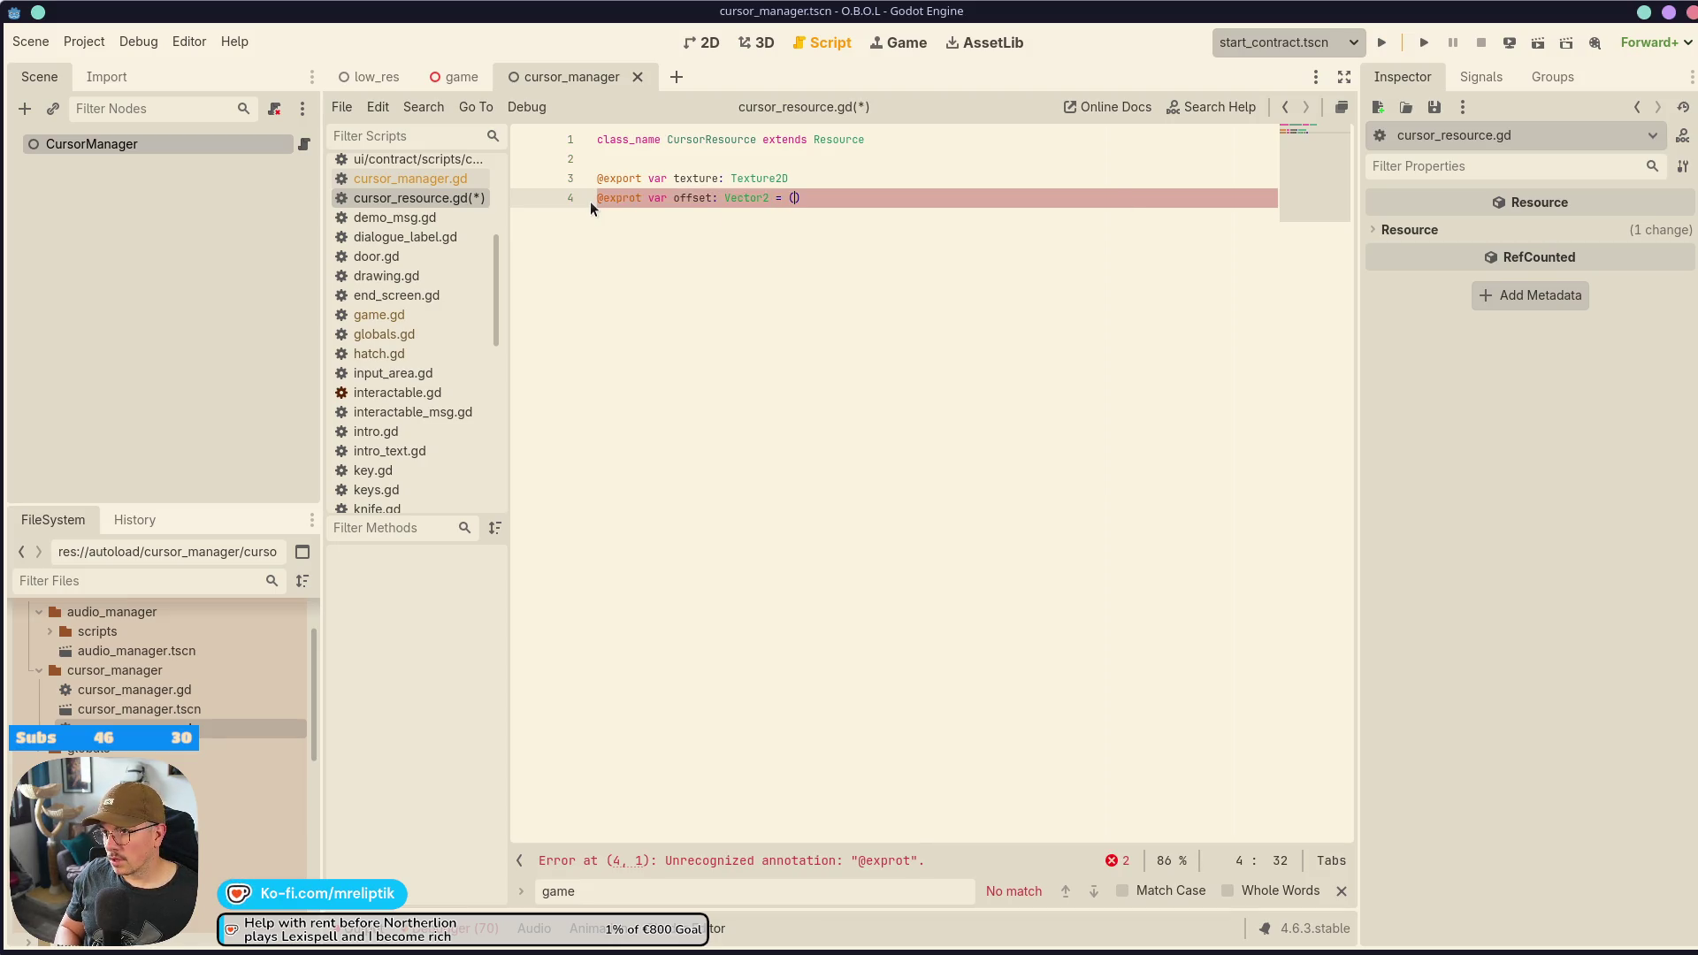
pyautogui.press('BackSpace')
pyautogui.write('VEc')
pyautogui.press('Return')
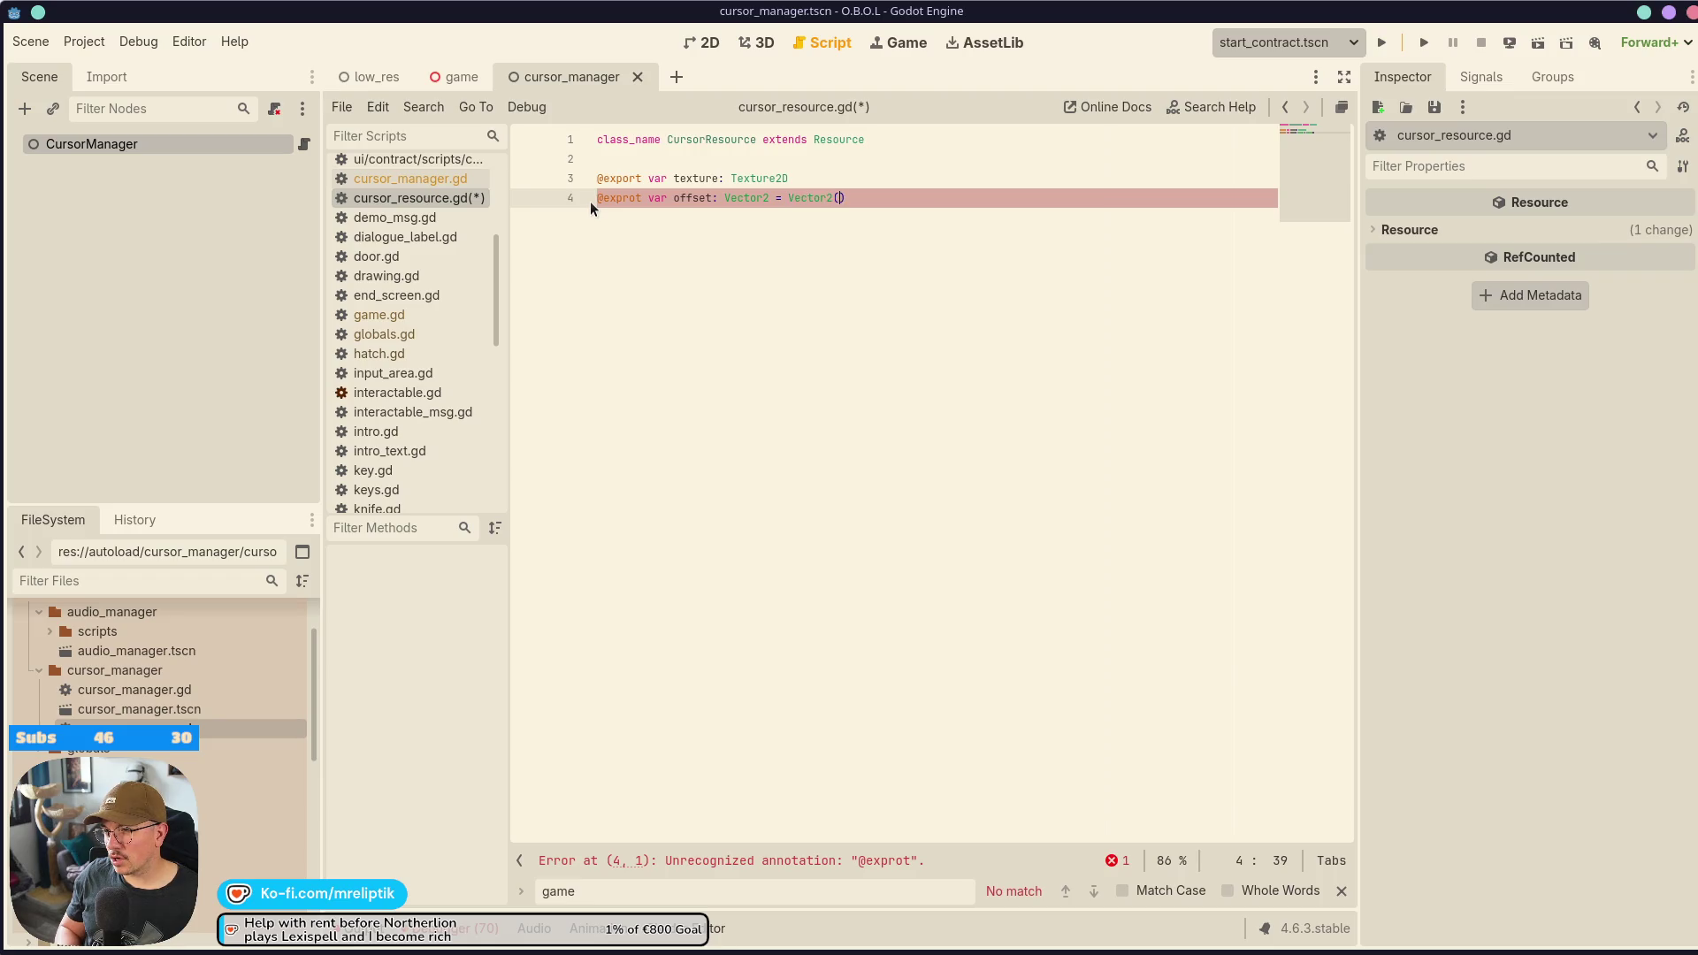
pyautogui.write('.ZERO')
pyautogui.hotkey('ctrl', 's')
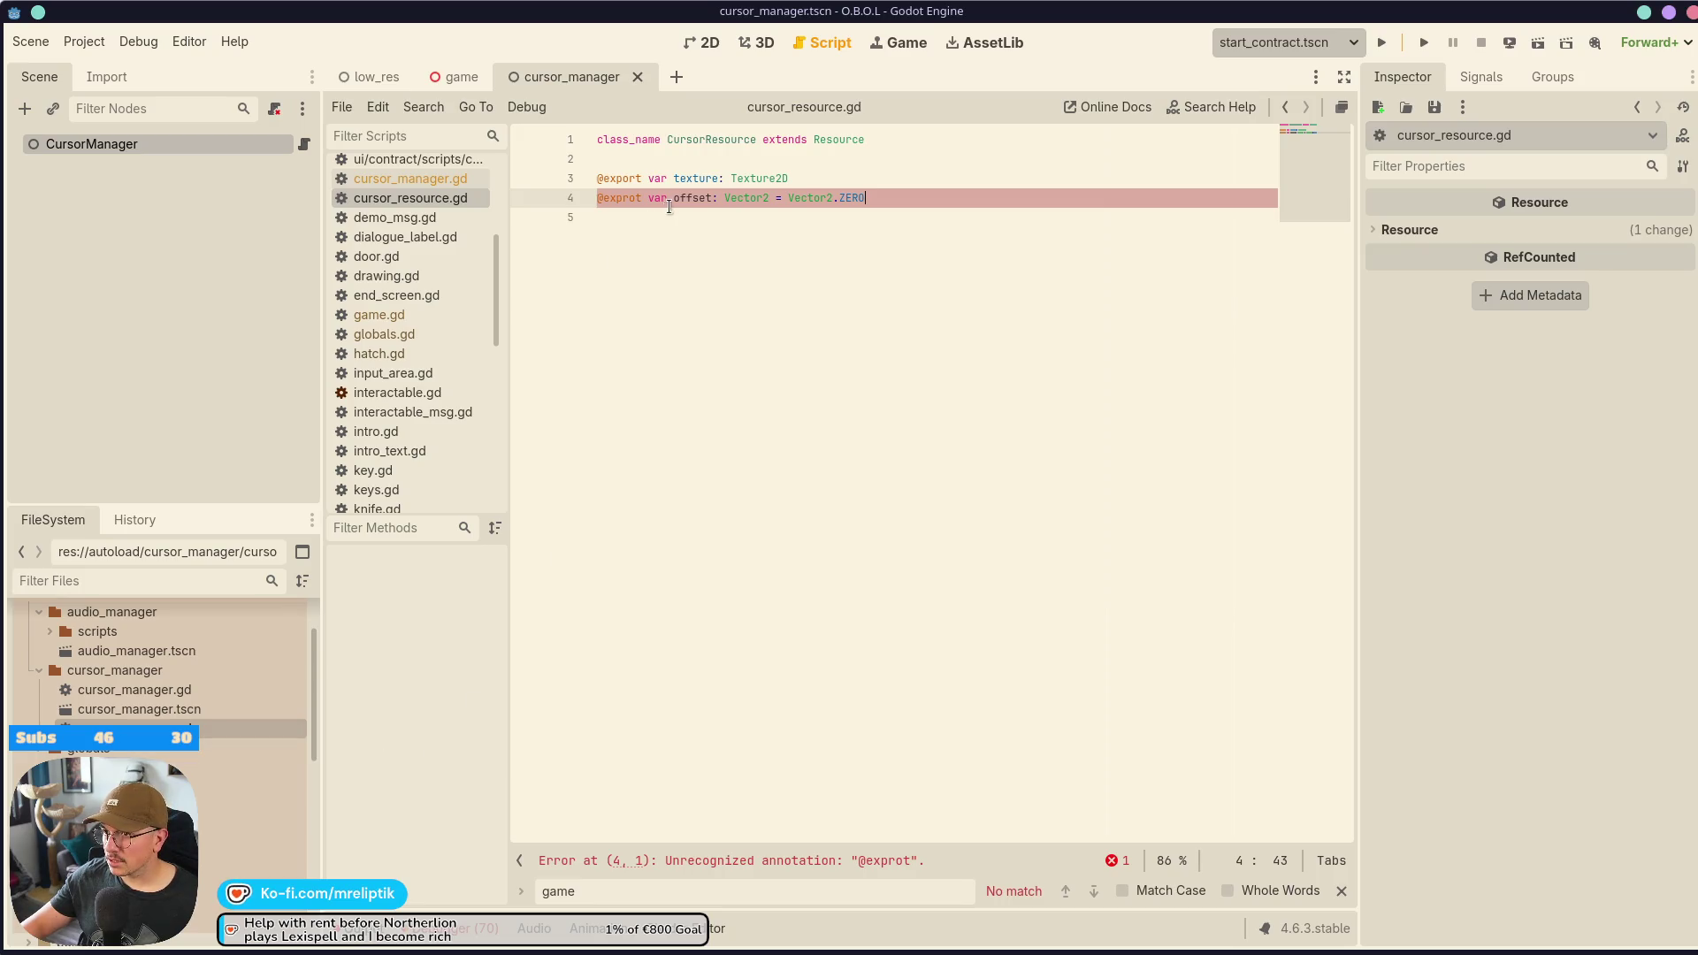
pyautogui.click(631, 181)
pyautogui.press('Down')
pyautogui.press('BackSpace')
pyautogui.press('Right')
pyautogui.write('r')
pyautogui.hotkey('ctrl', 's')
pyautogui.press('Down')
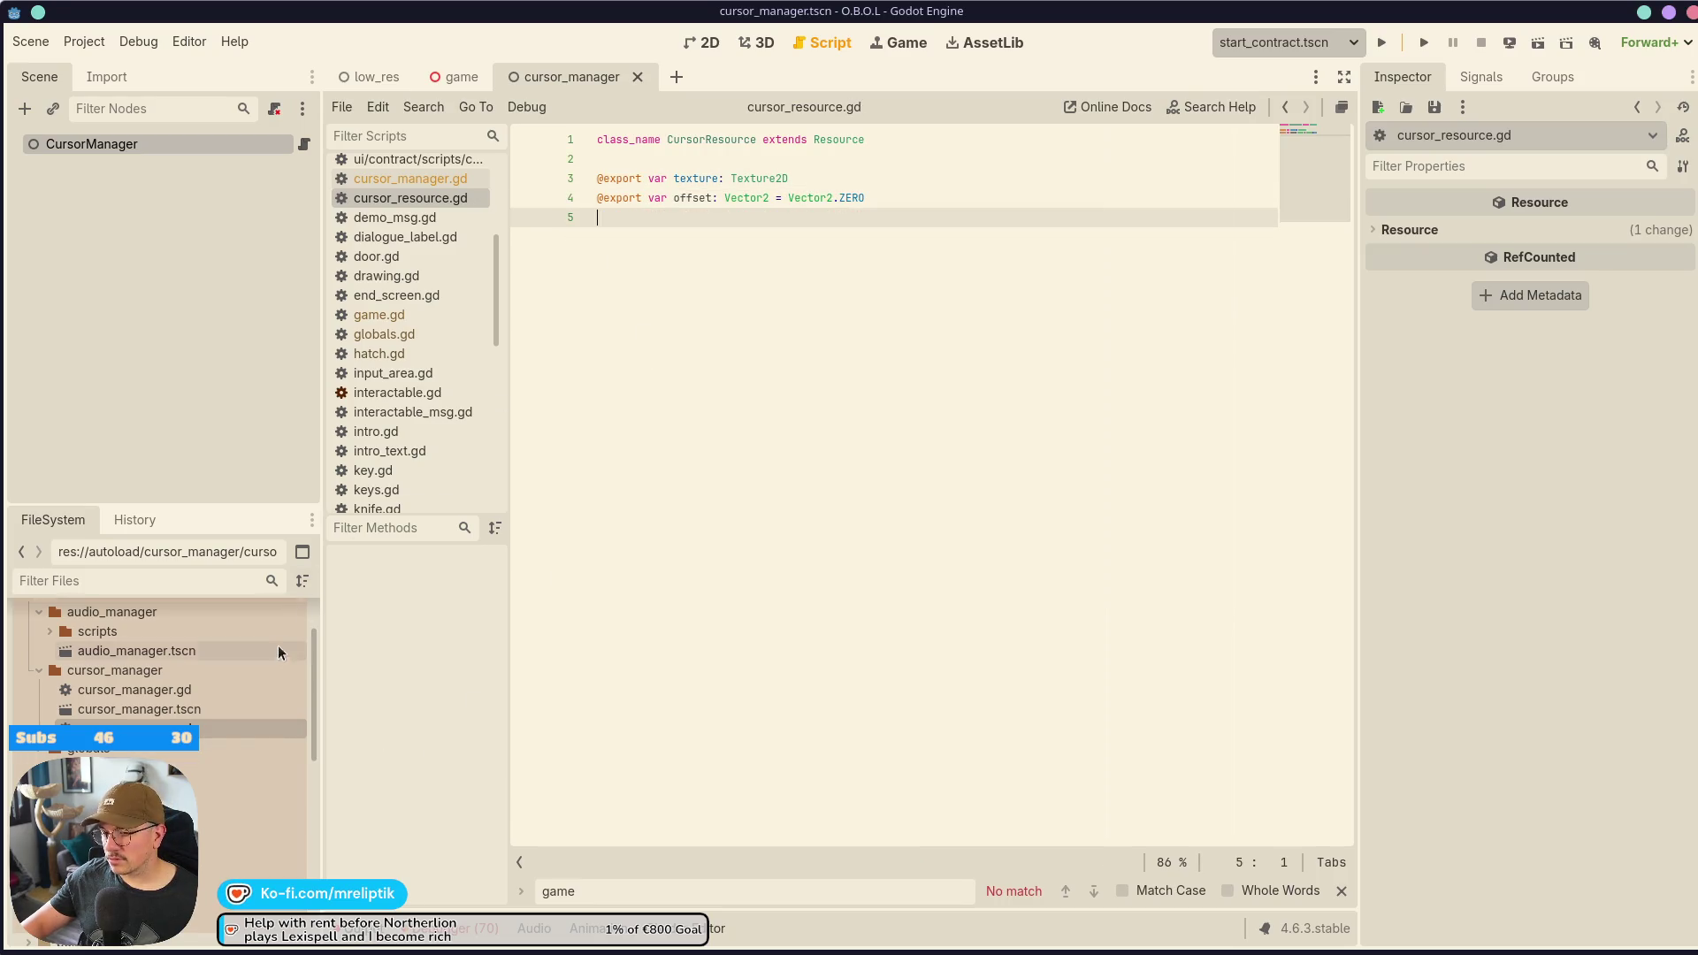
pyautogui.doubleClick(148, 689)
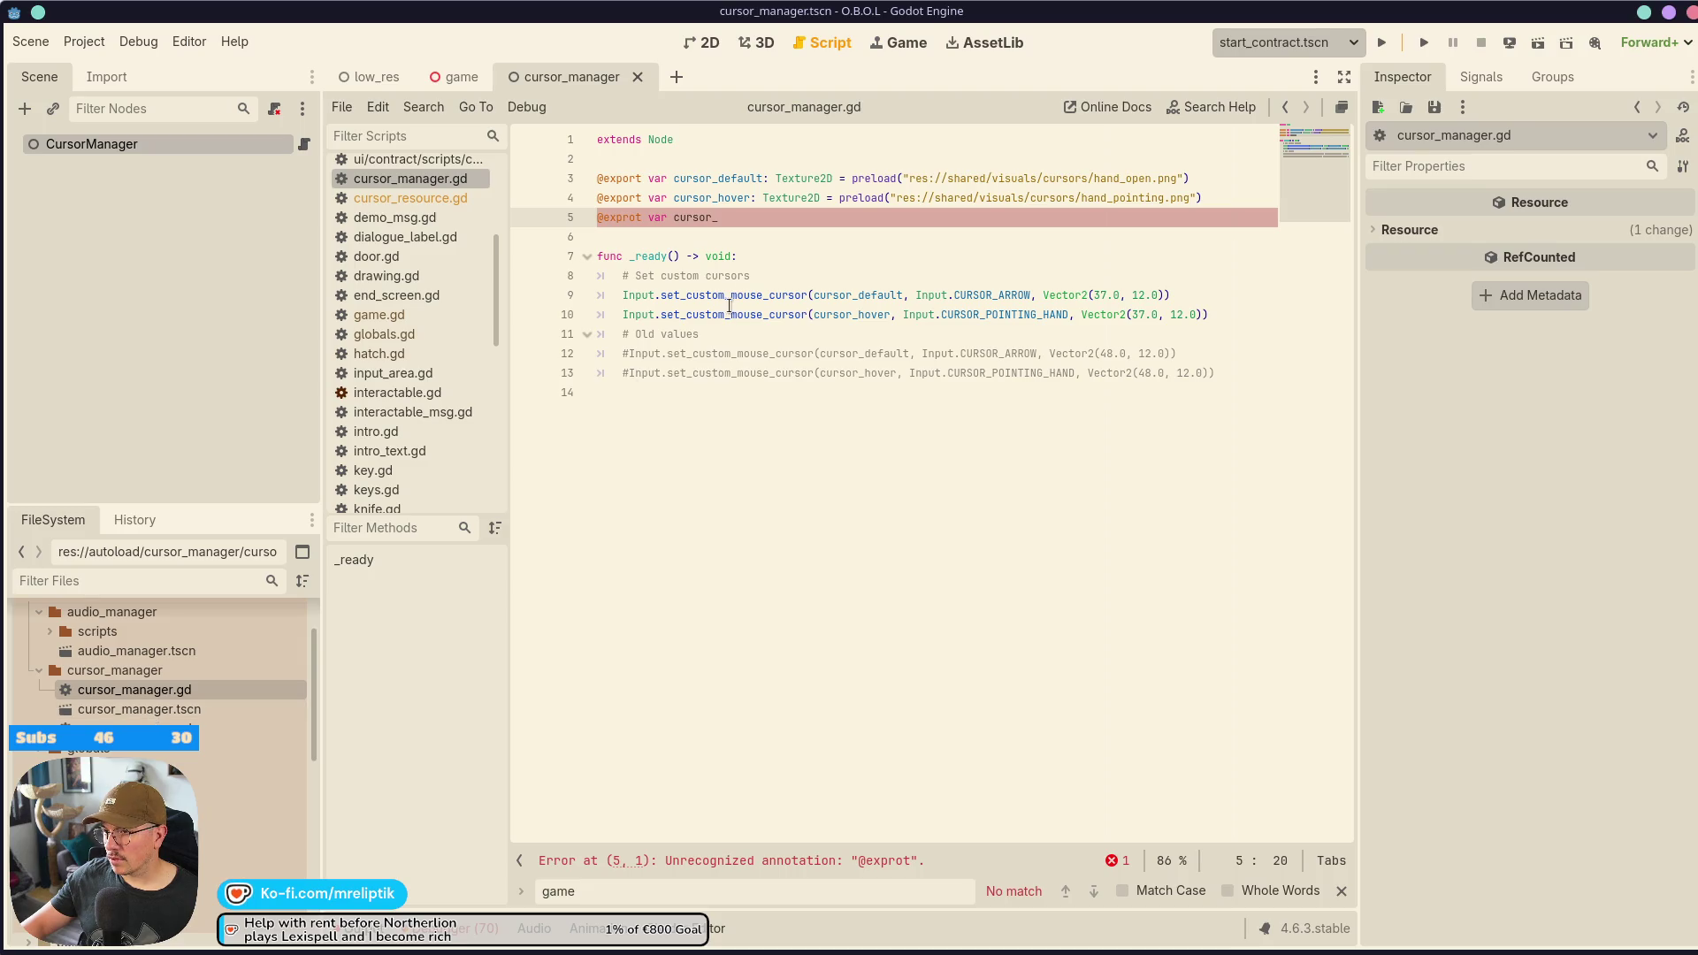
# Drop the unfinished cursor_ line, then create a new CursorResource in the cursor_manager folder.
pyautogui.hotkey('ctrl', 'z')
pyautogui.hotkey('ctrl', 's')
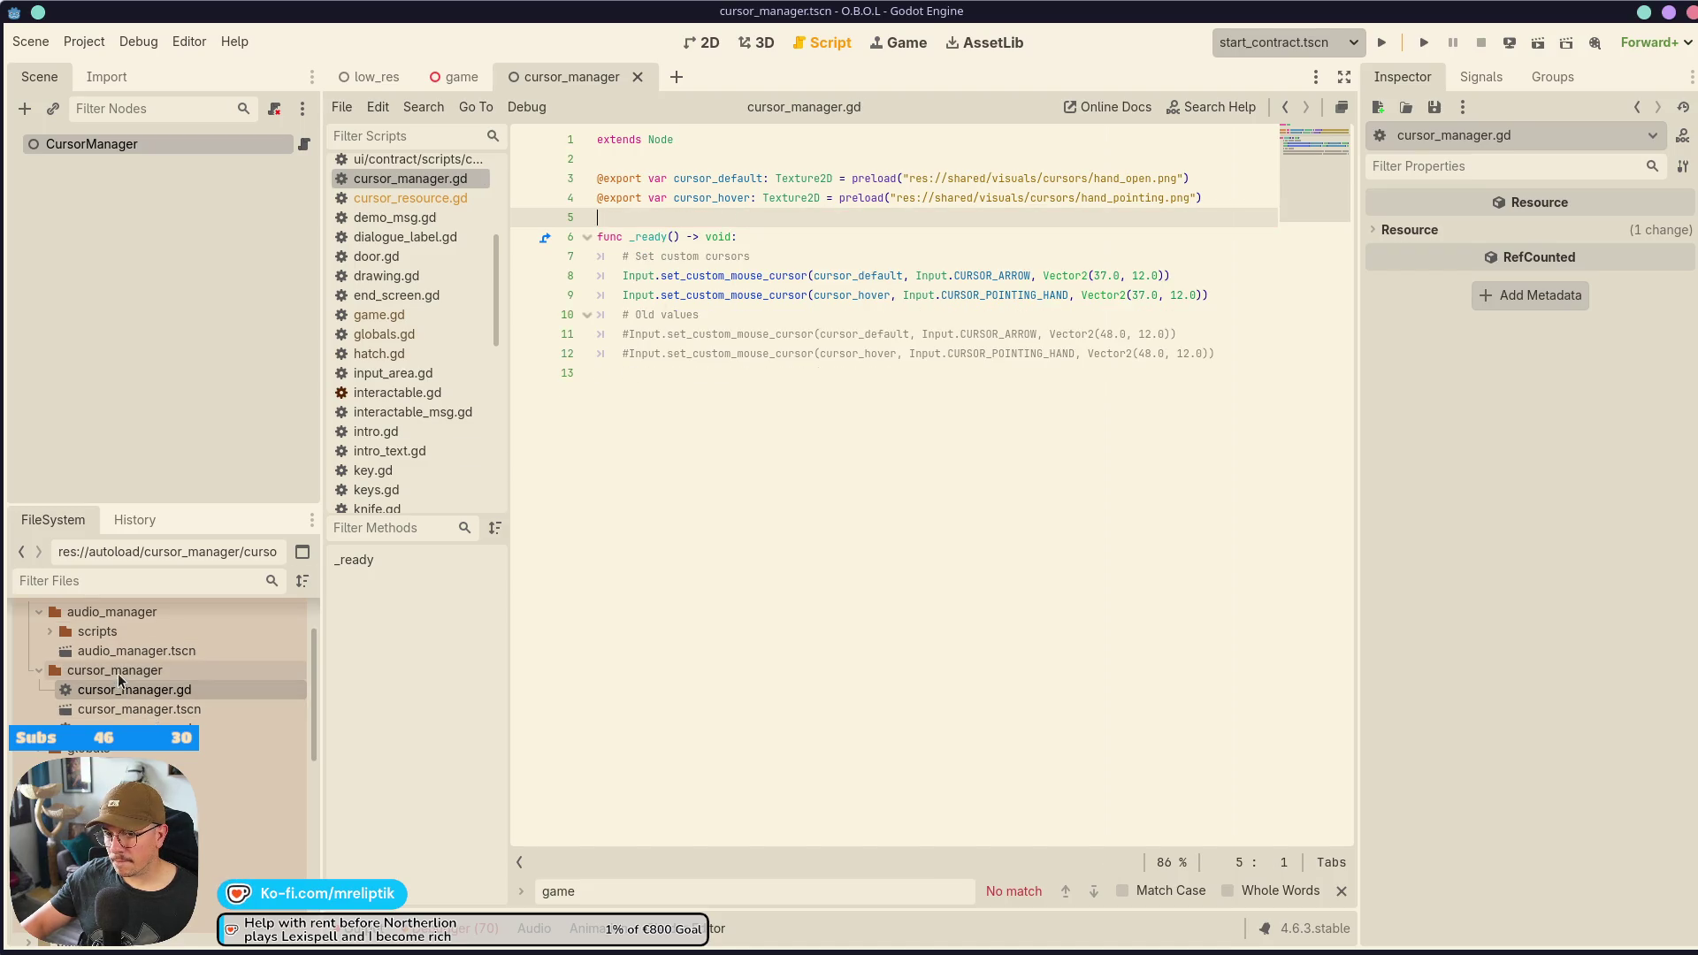
pyautogui.rightClick(118, 672)
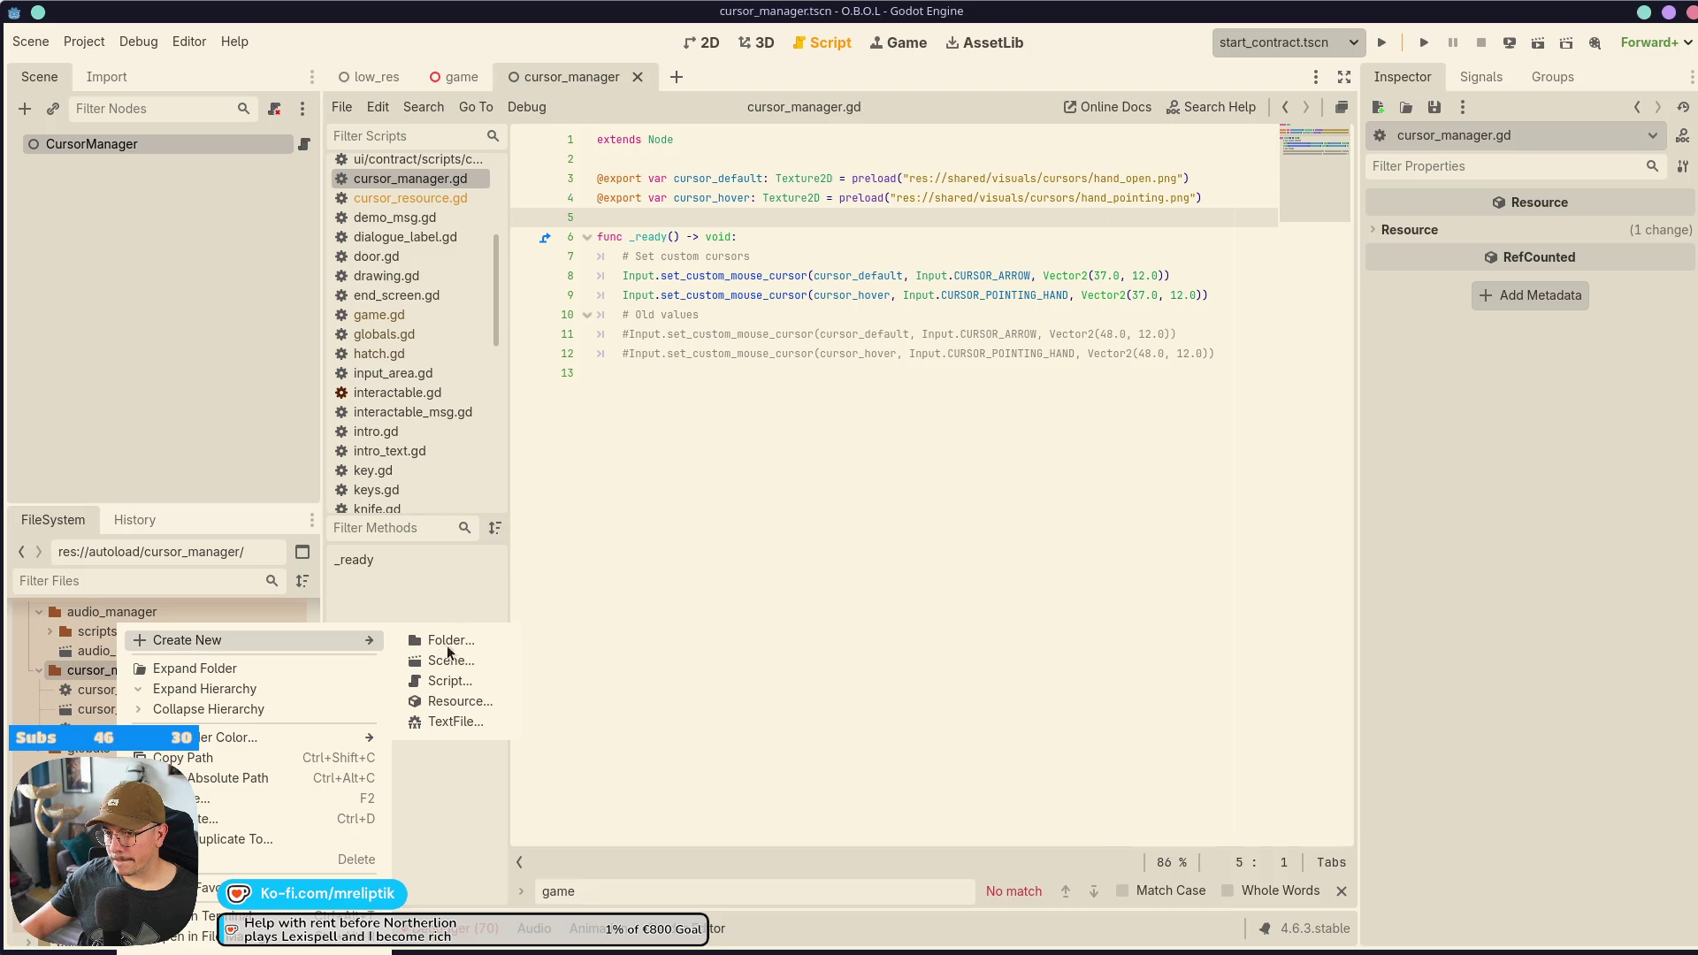
pyautogui.moveTo(227, 646)
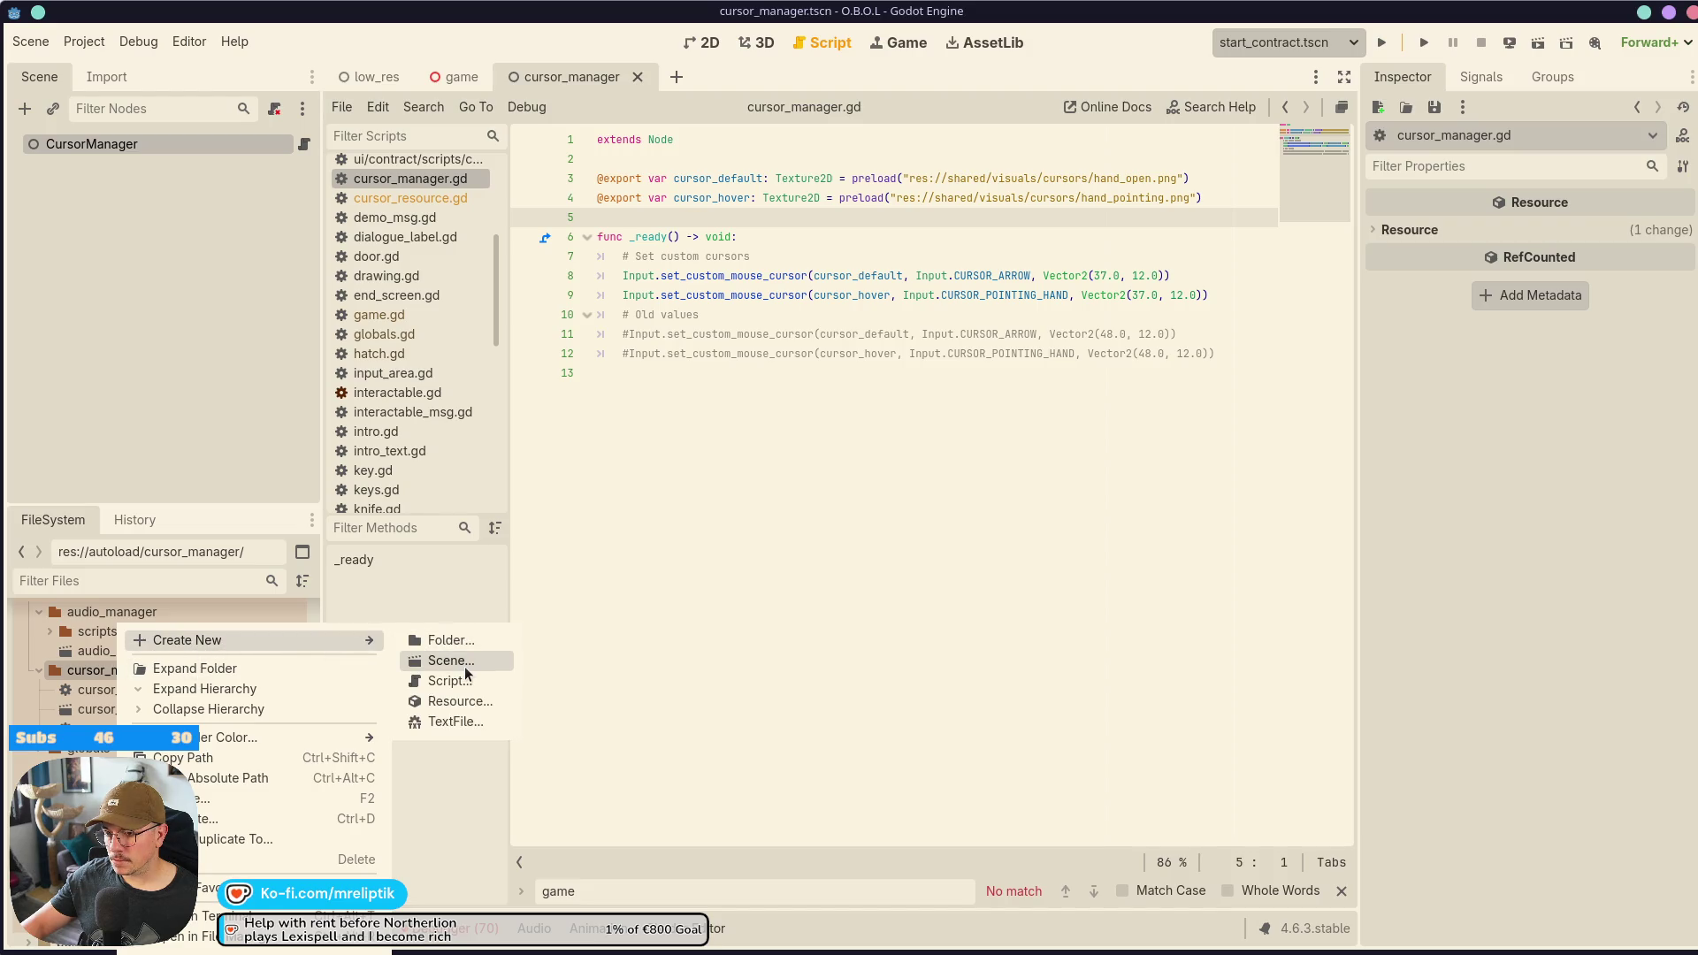
pyautogui.click(455, 703)
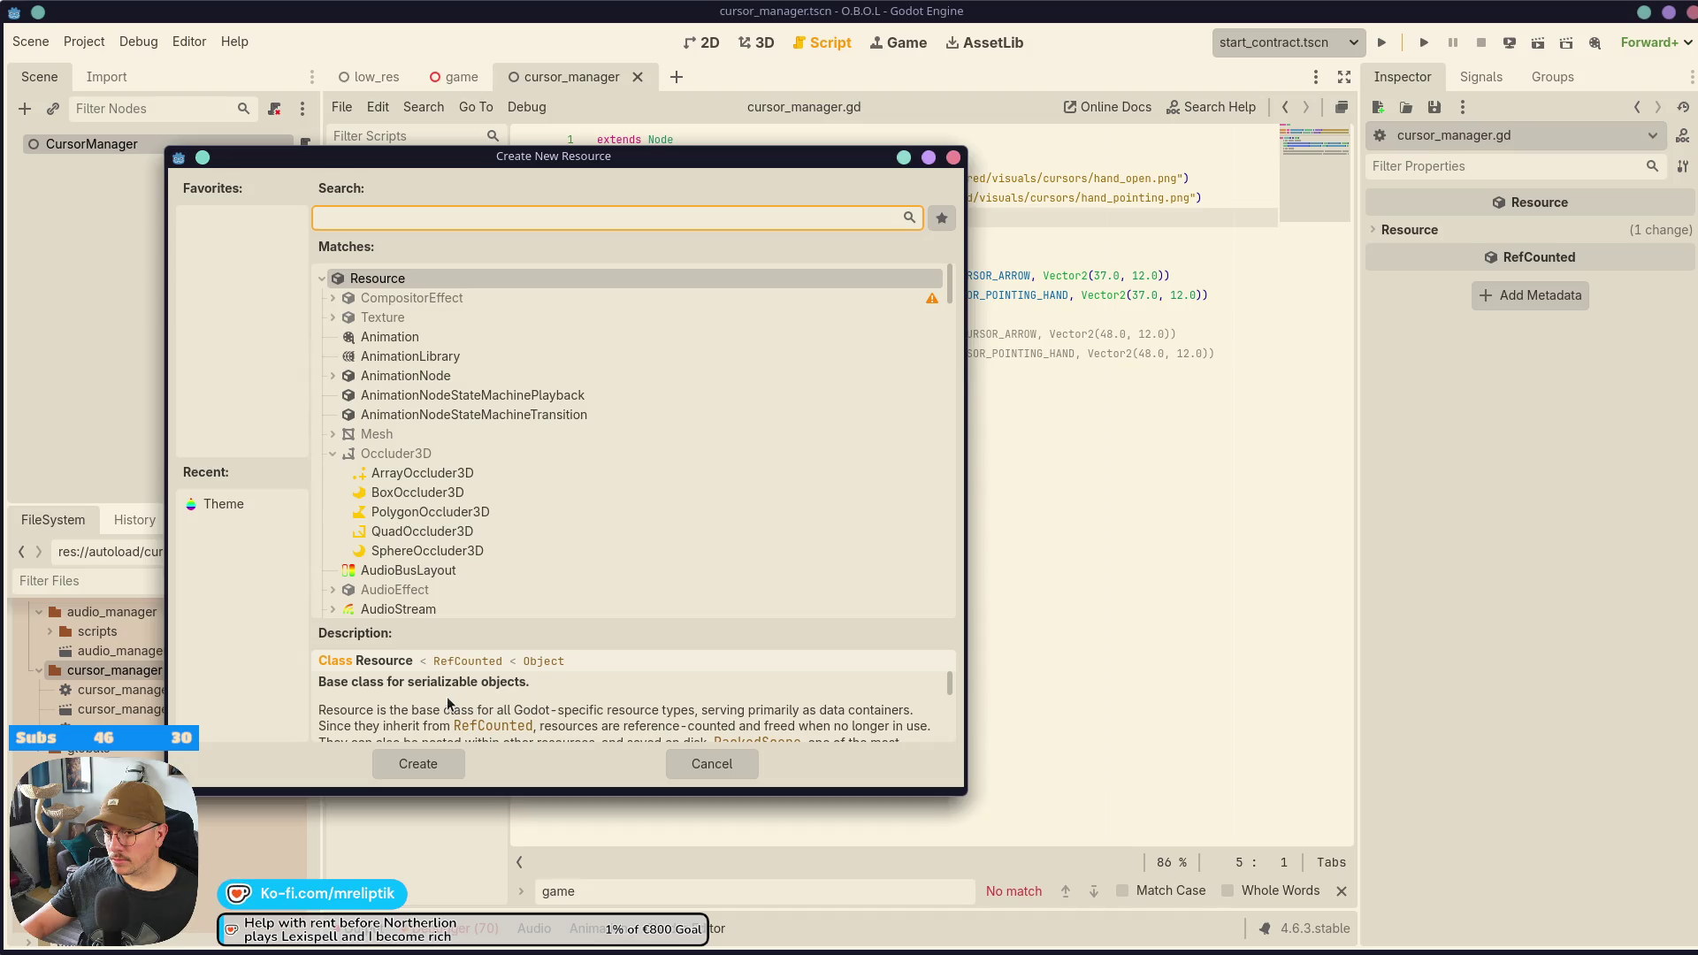
pyautogui.press('Escape')
pyautogui.rightClick(137, 682)
pyautogui.moveTo(364, 641)
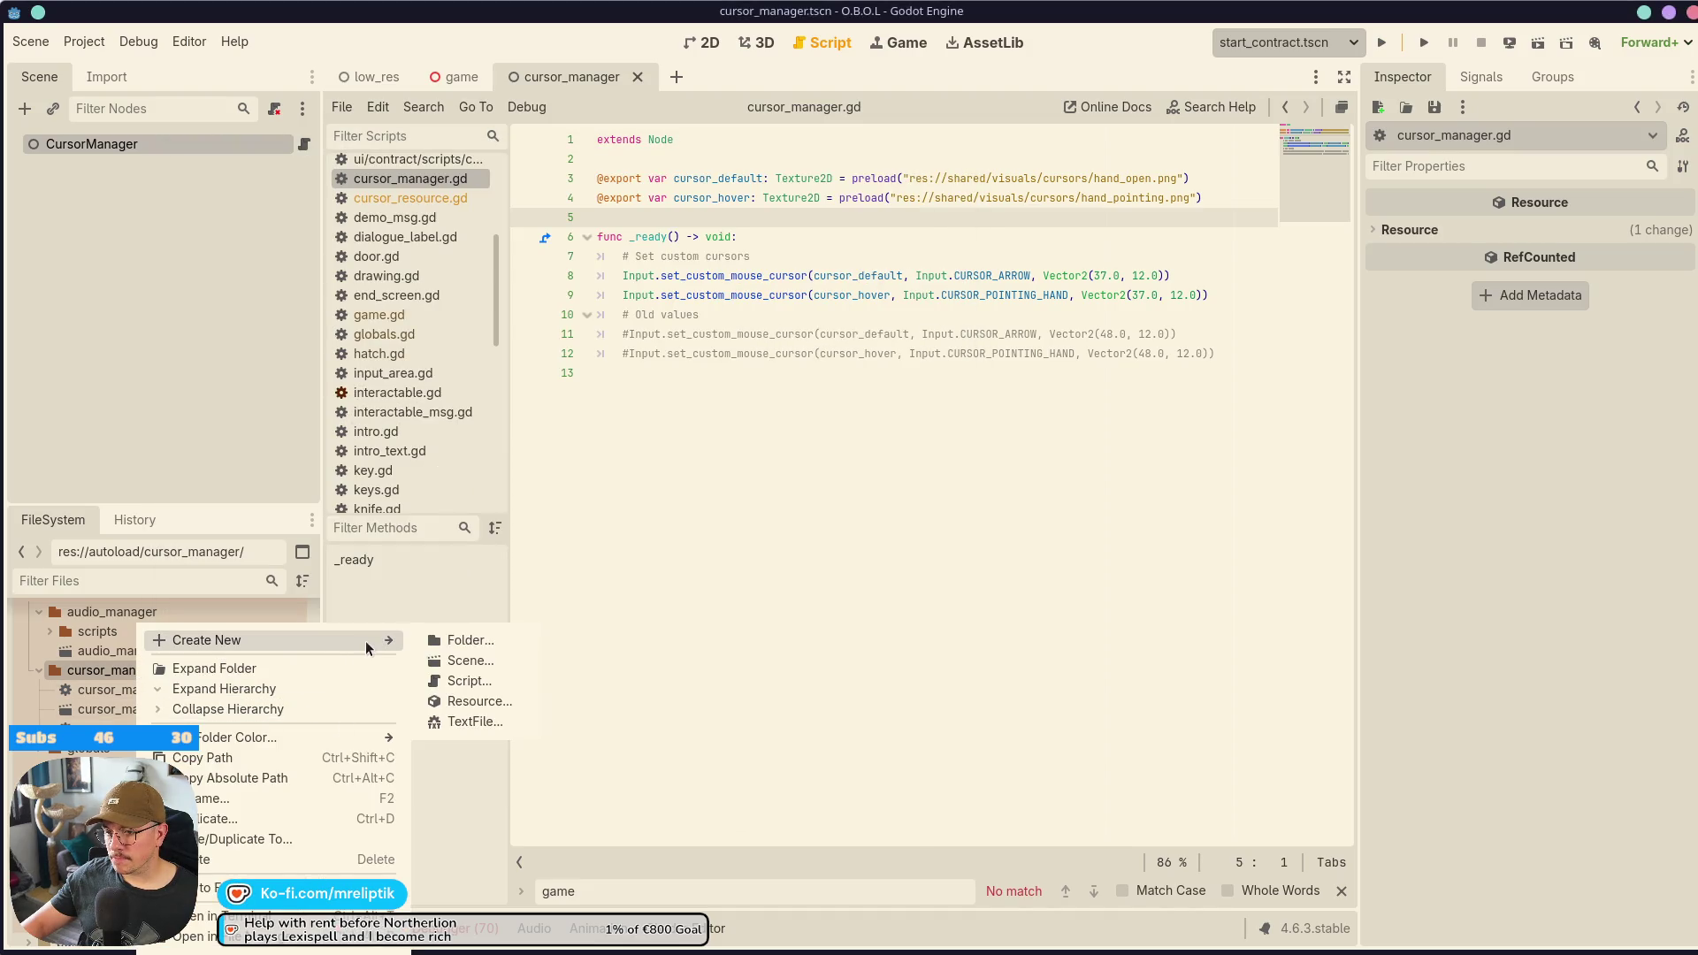
pyautogui.click(478, 701)
pyautogui.write('cursor')
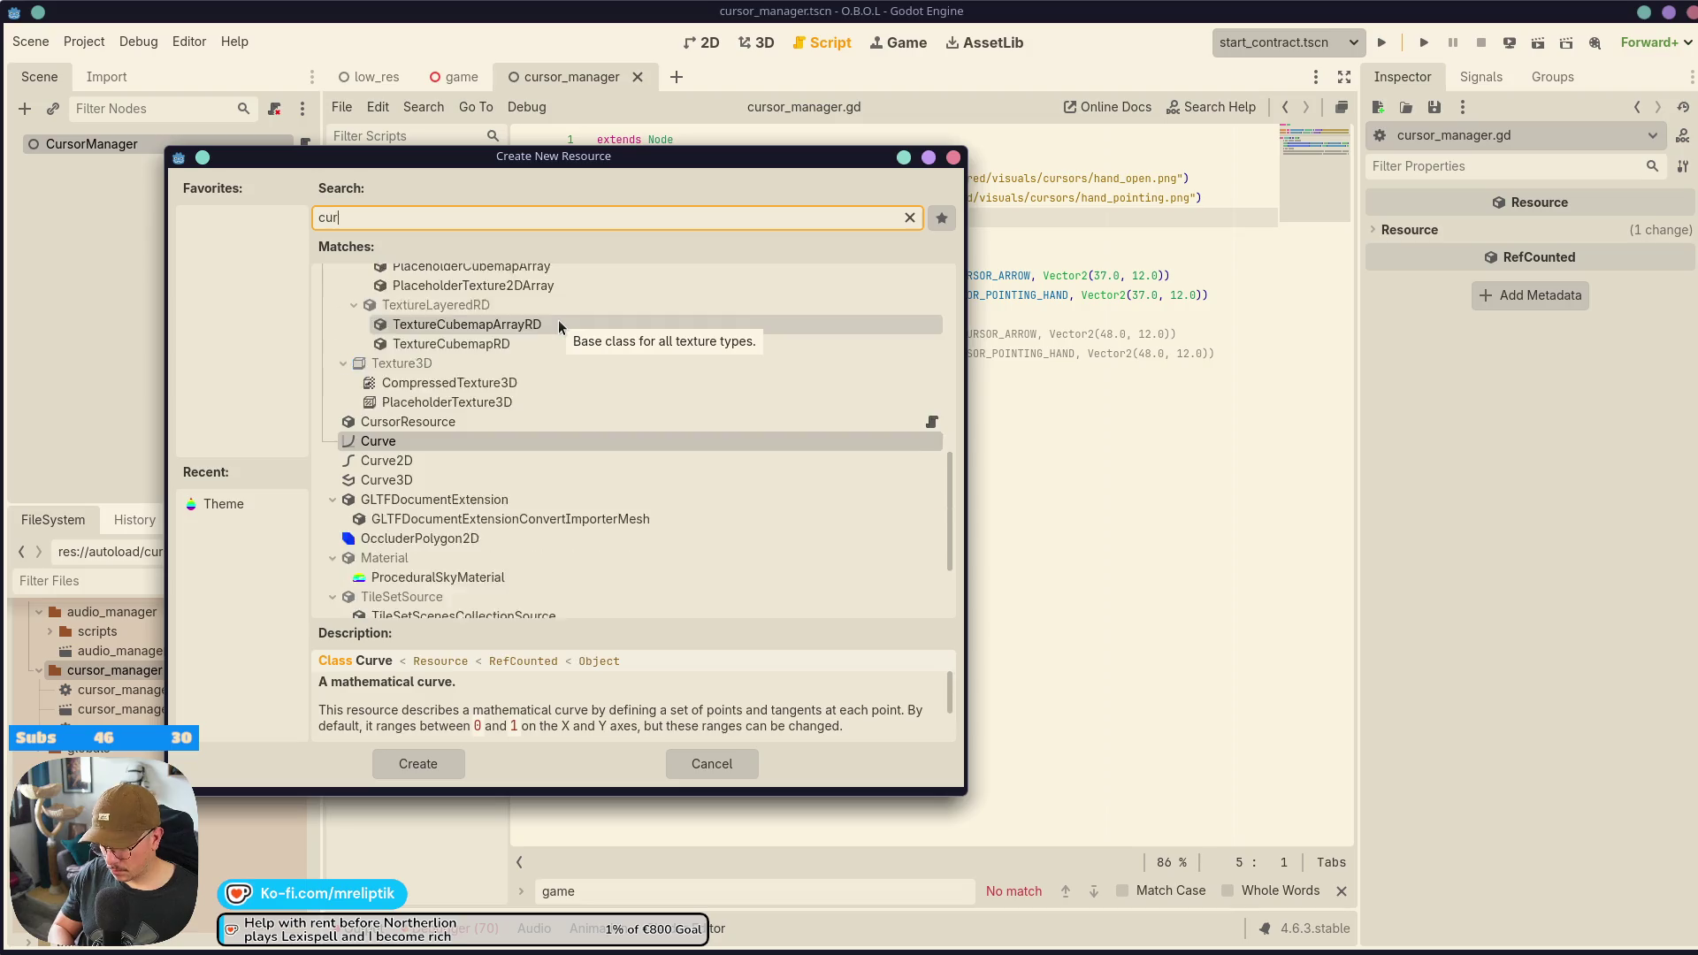
pyautogui.press('Return')
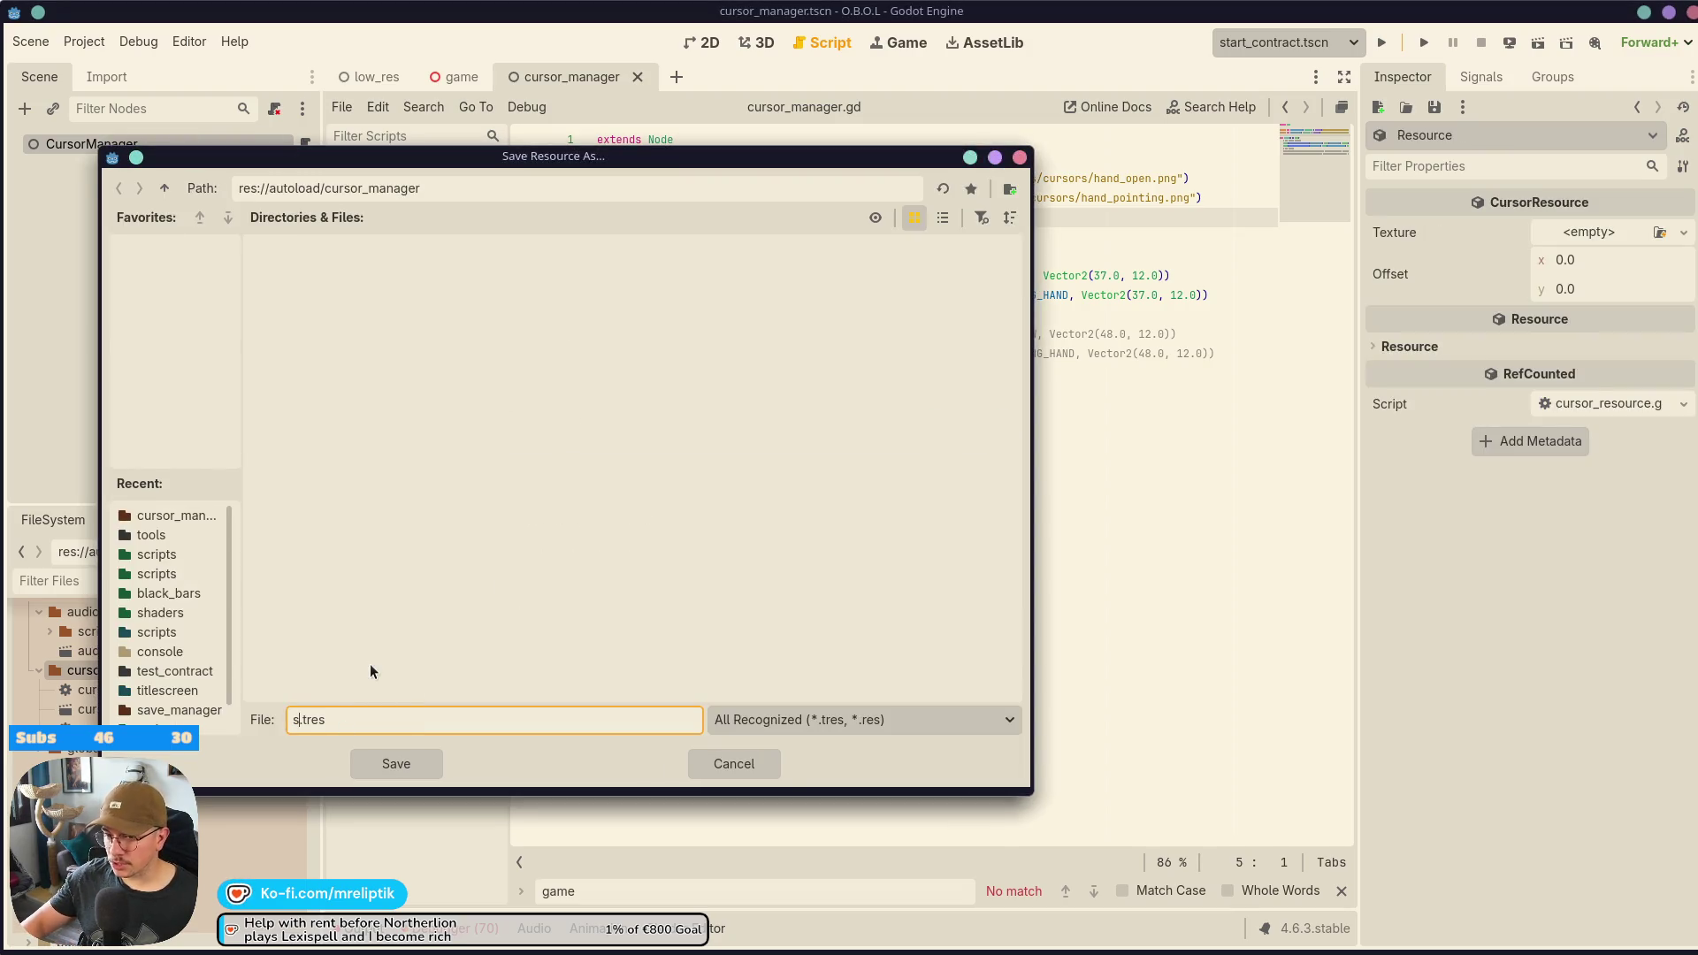
# Save the resource as cursor_default.tres and Quick Load hand_open.png as its Texture.
pyautogui.write('cursor_')
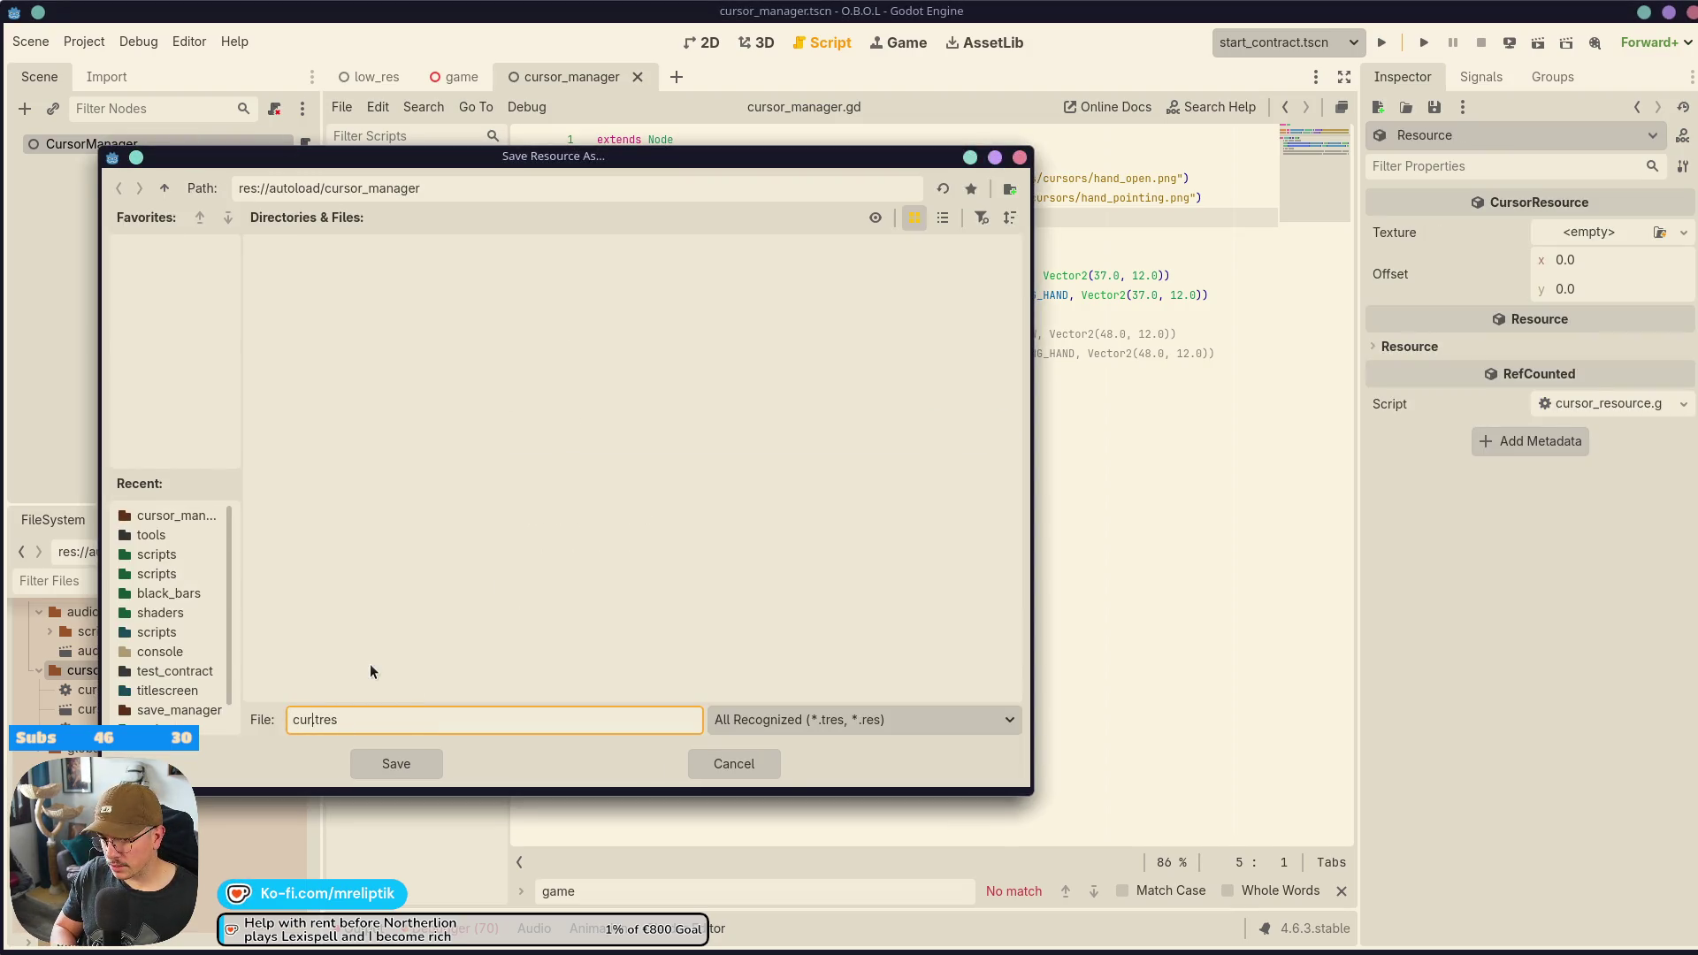
pyautogui.write('default')
pyautogui.press('Return')
pyautogui.hotkey('ctrl', 's')
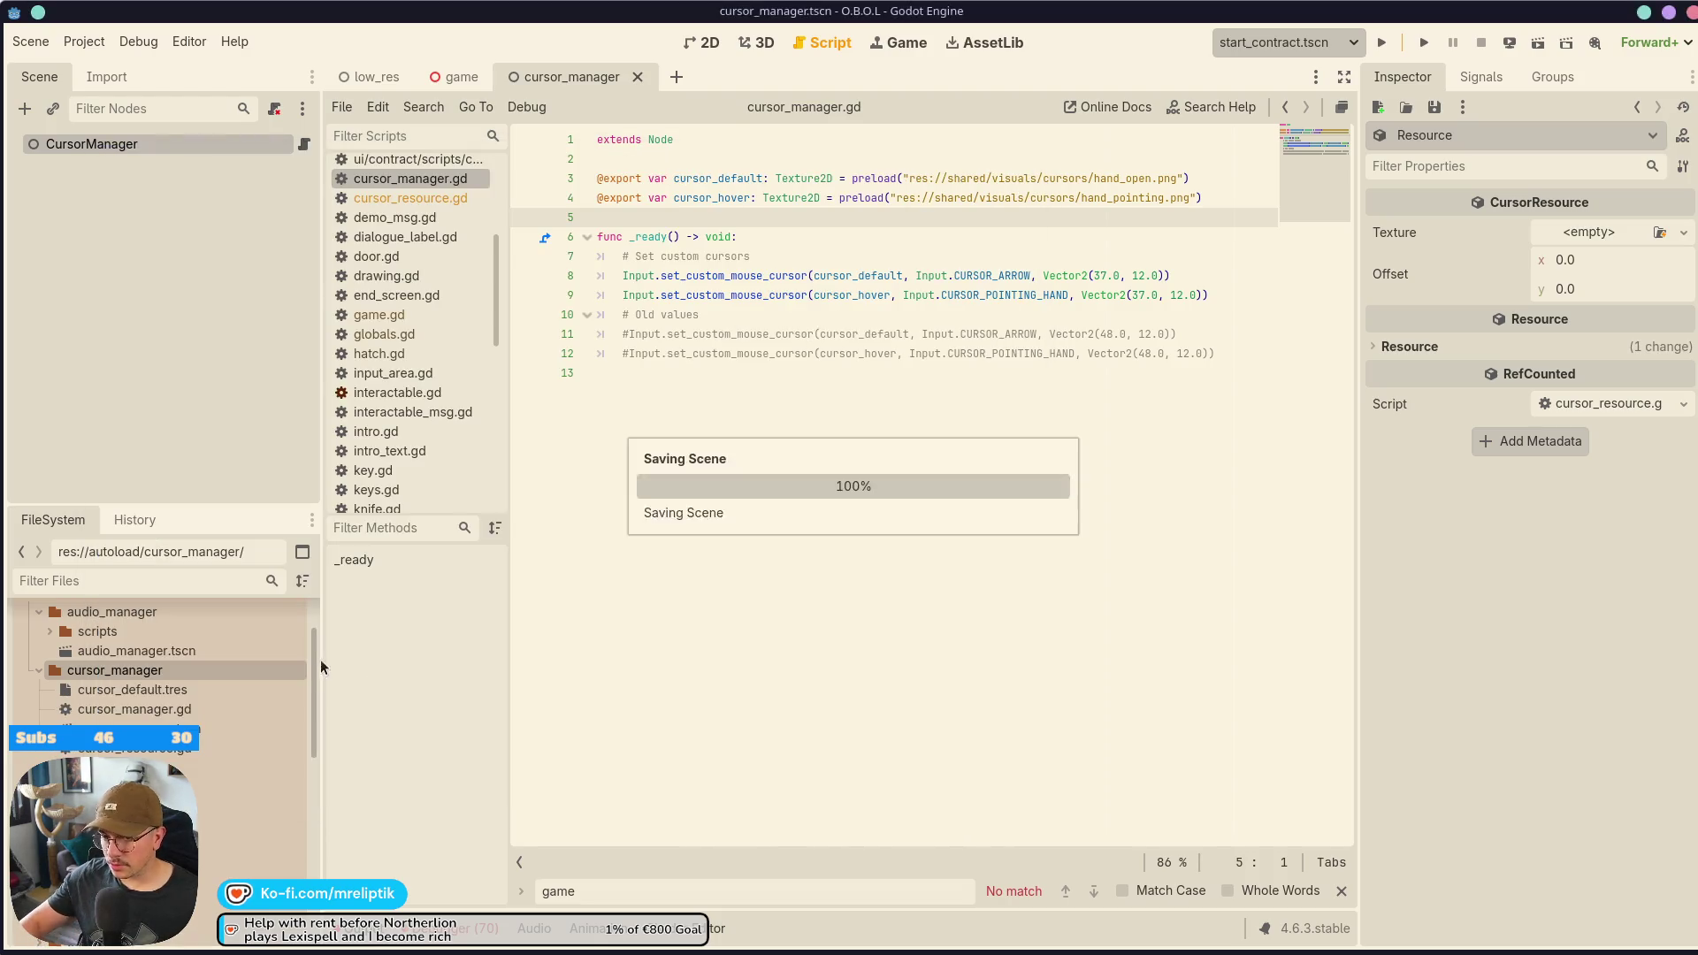
pyautogui.click(113, 689)
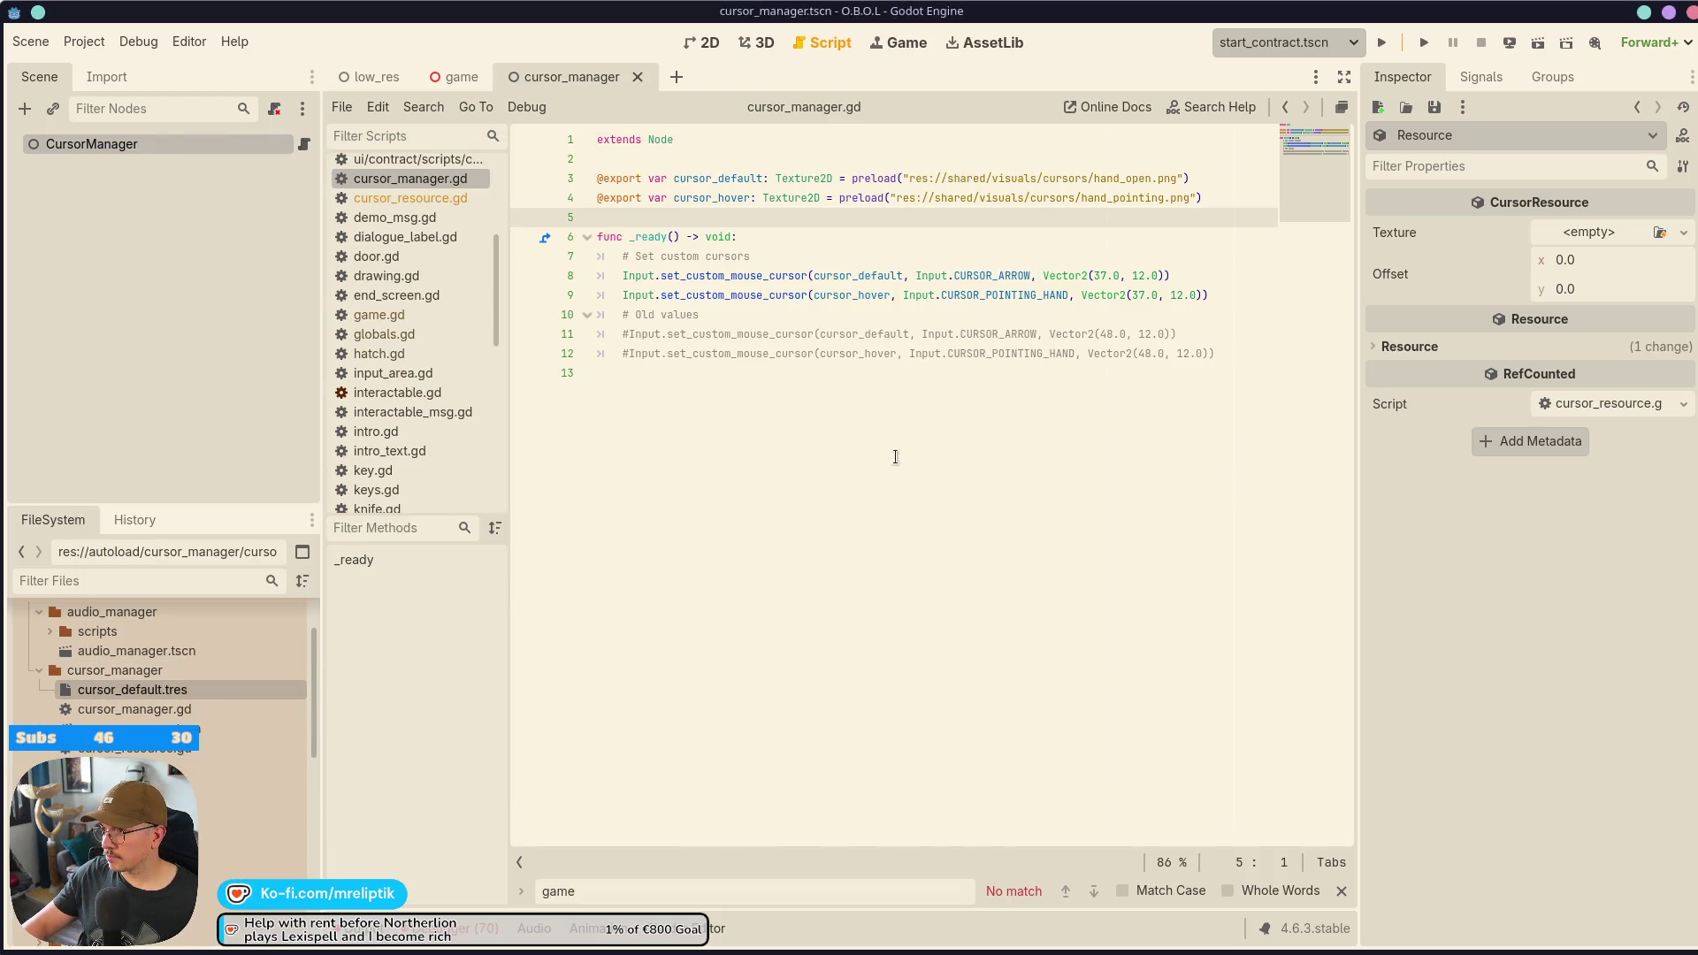
pyautogui.click(1589, 232)
pyautogui.click(1521, 653)
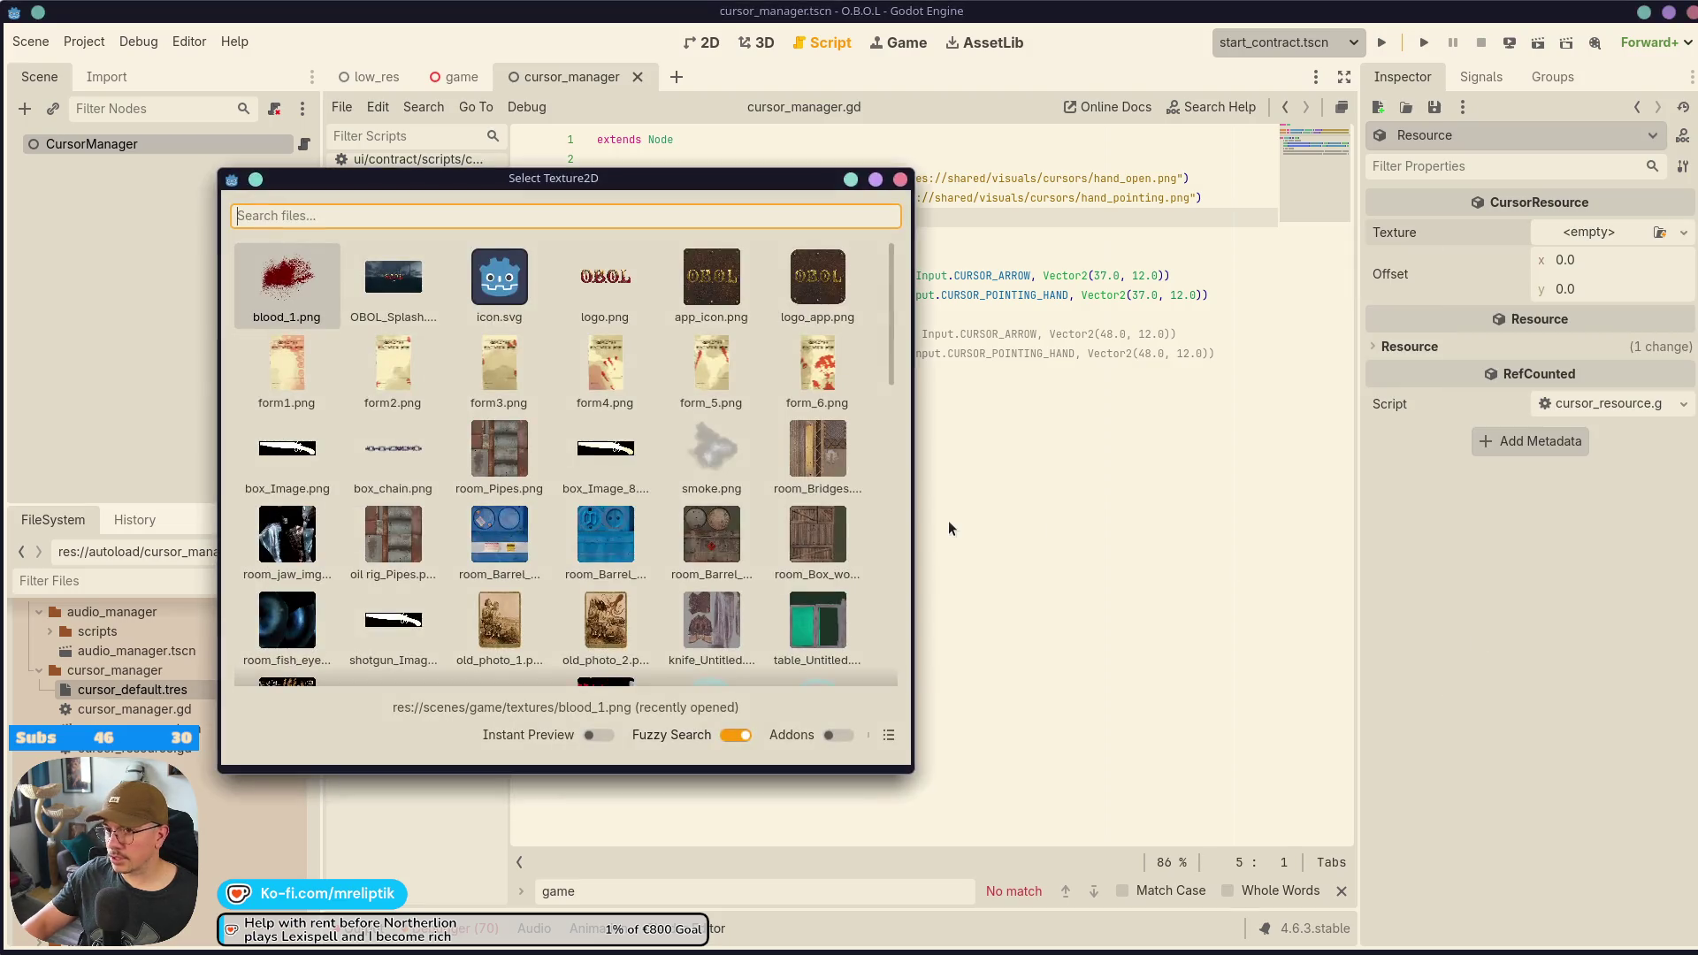
pyautogui.write('jh')
pyautogui.press('BackSpace')
pyautogui.press('BackSpace')
pyautogui.write('hand')
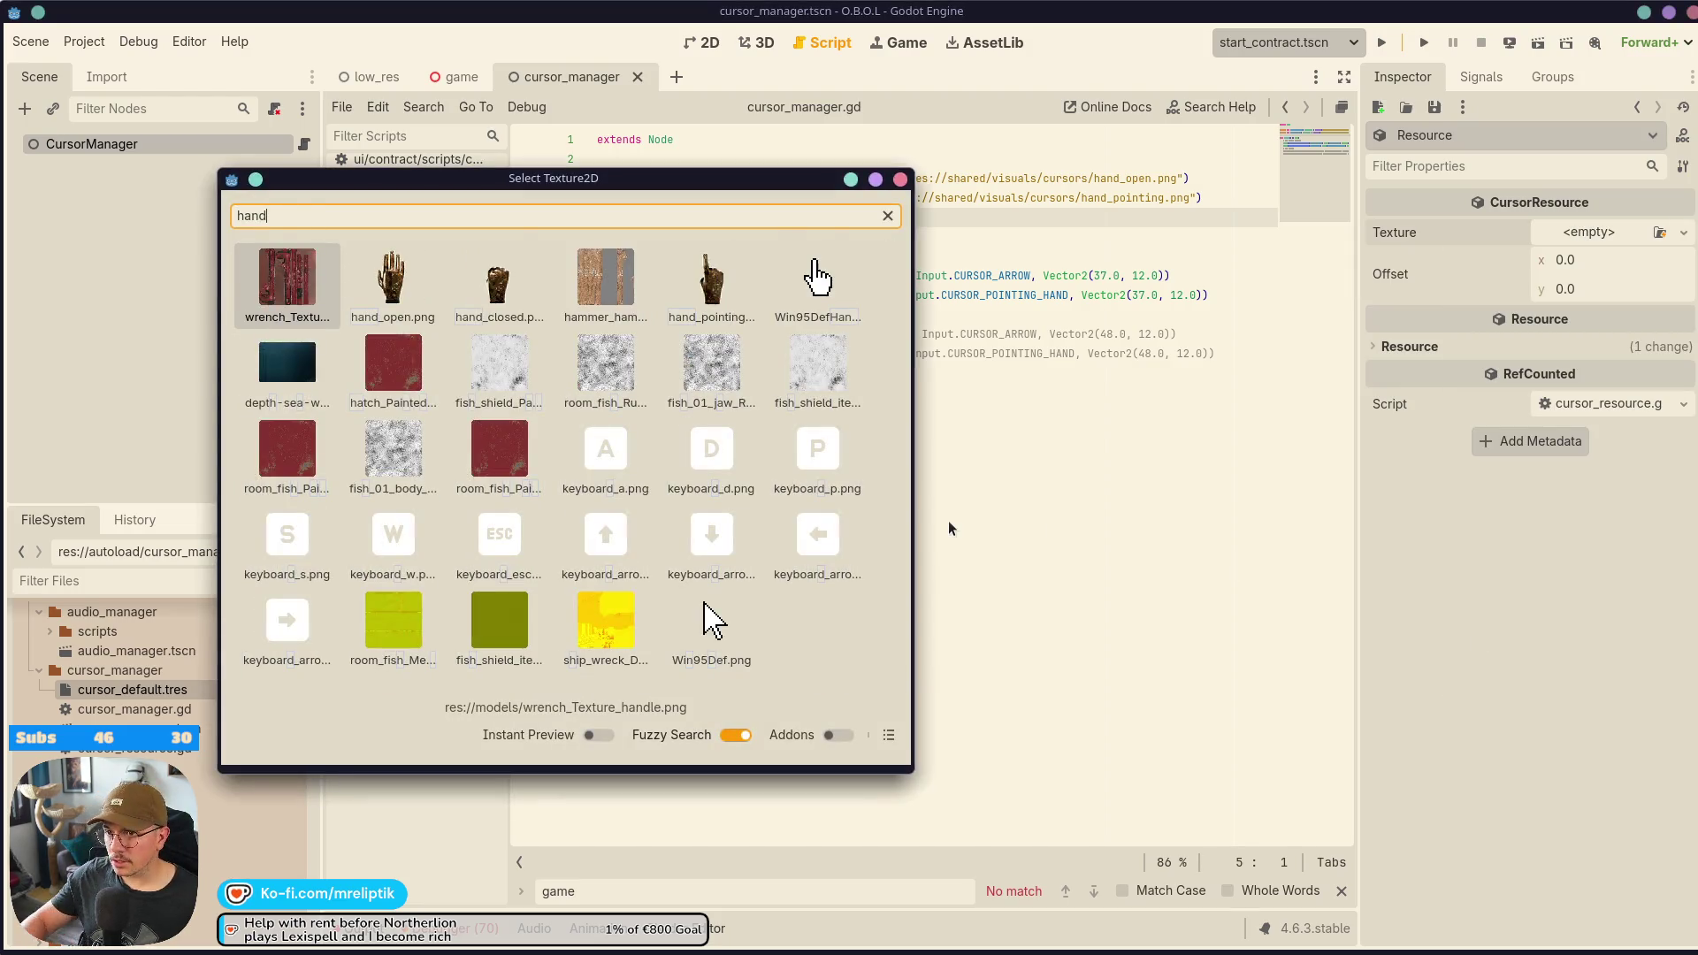
pyautogui.doubleClick(377, 292)
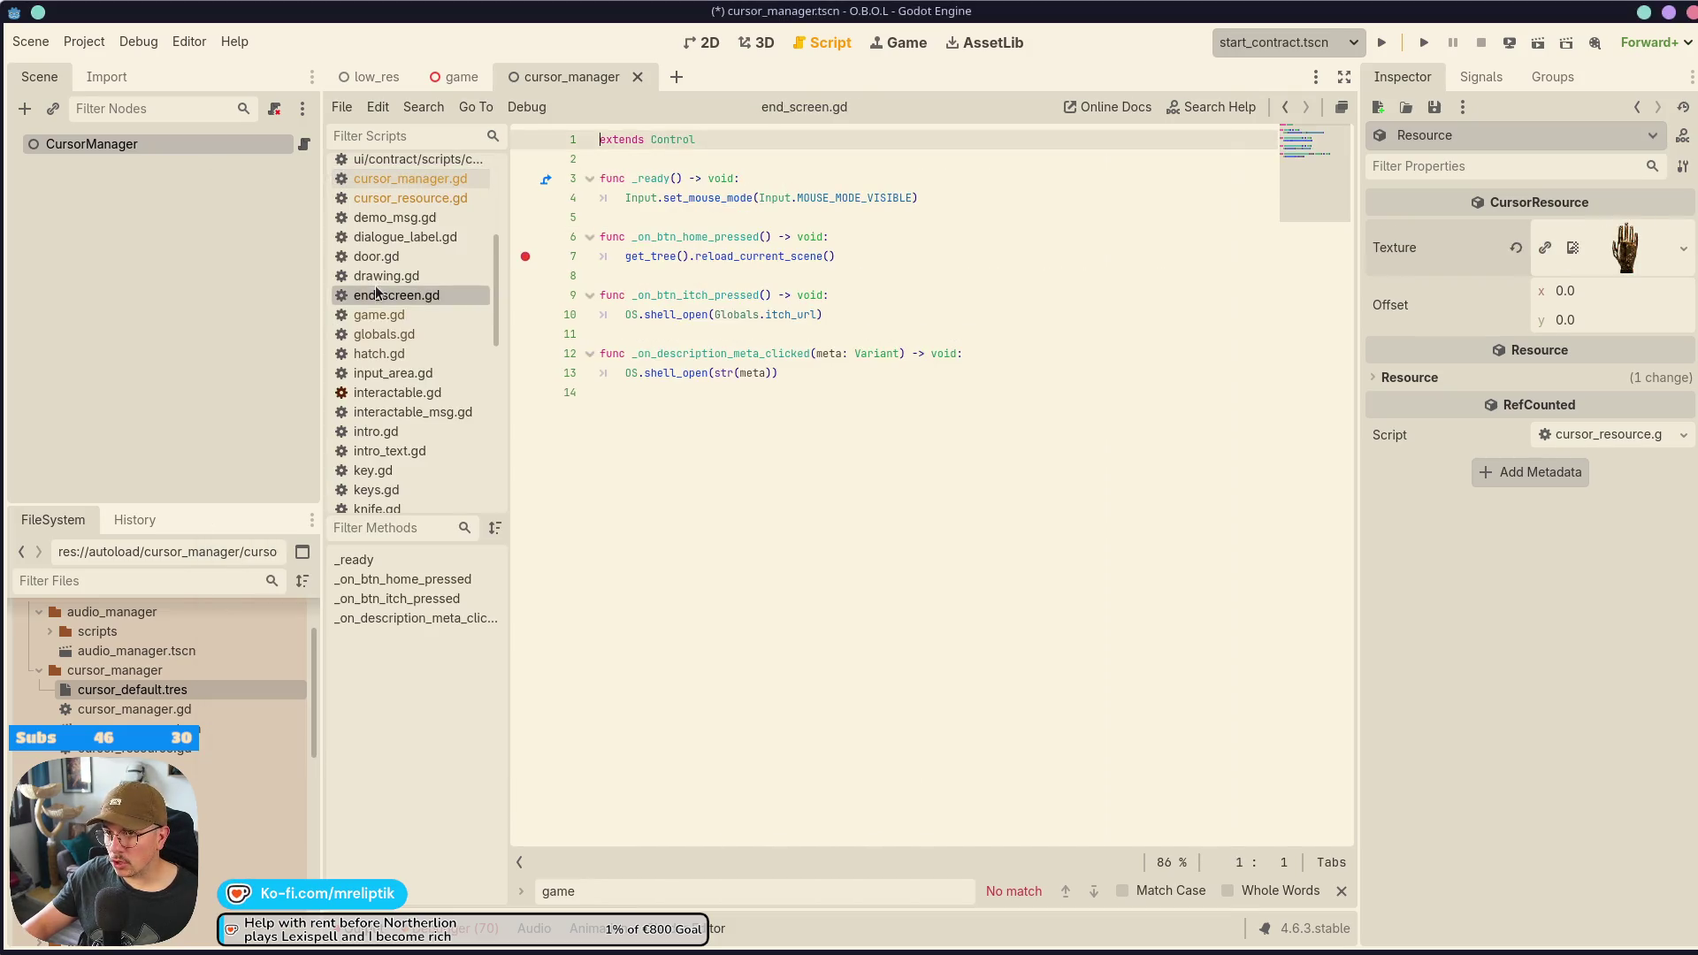
pyautogui.hotkey('ctrl', 's')
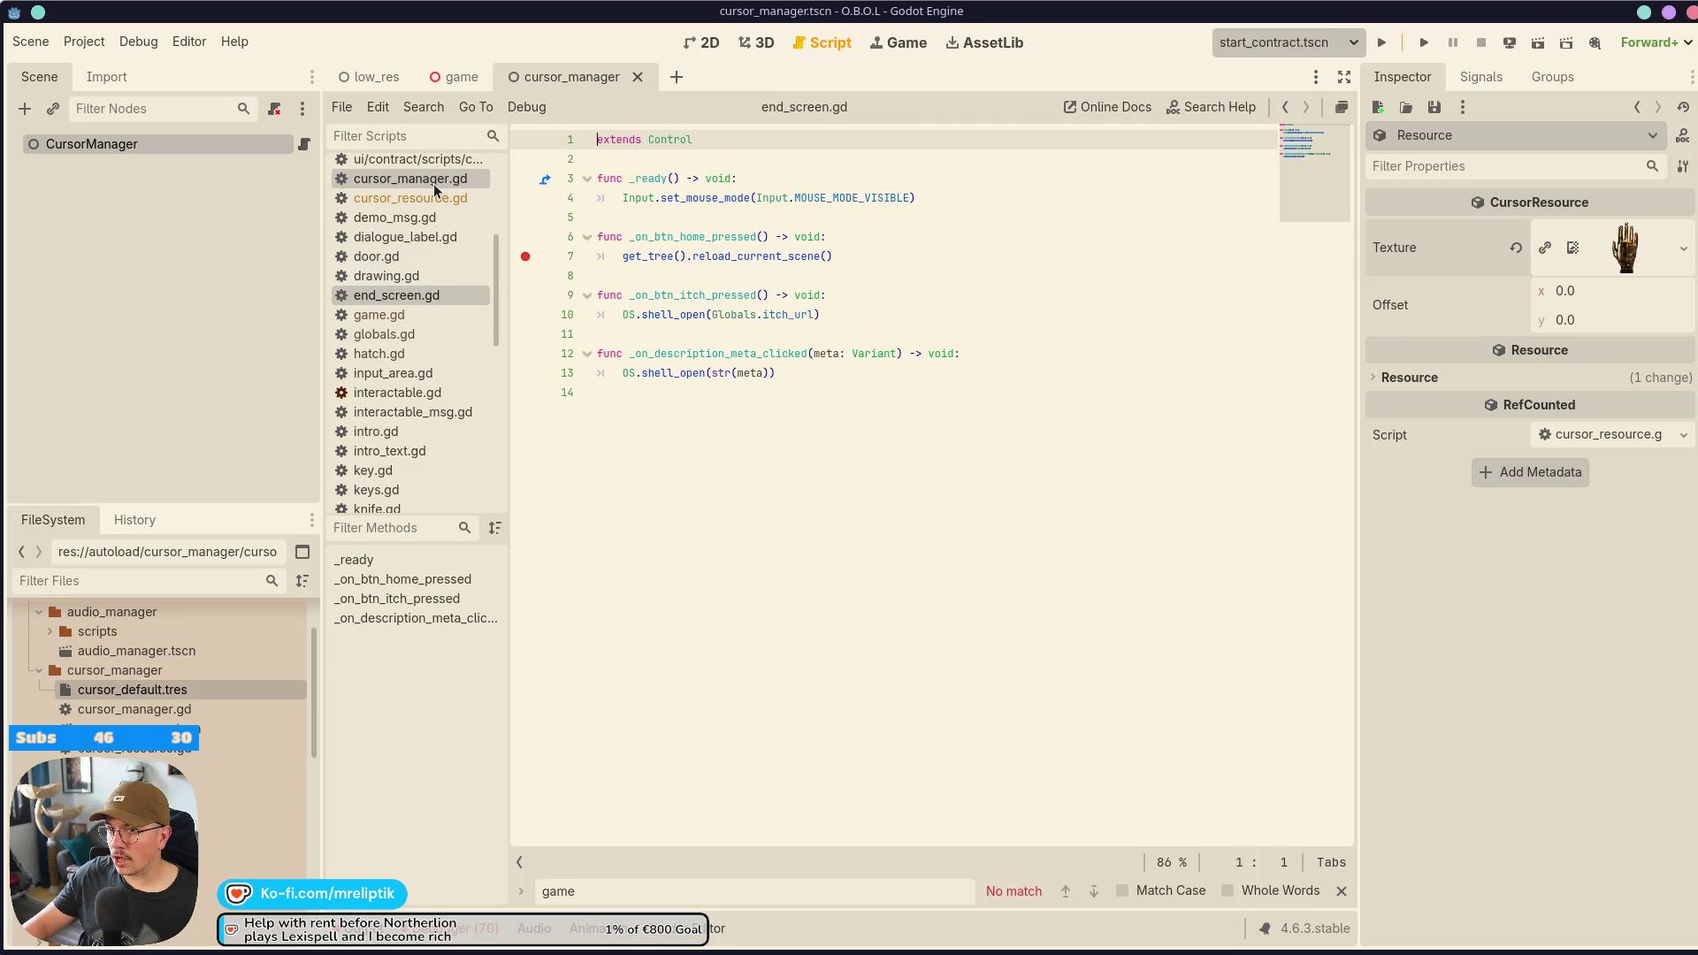
# Bring cursor_manager.gd and then cursor_resource.gd back up in the script editor.
pyautogui.click(433, 183)
pyautogui.click(482, 294)
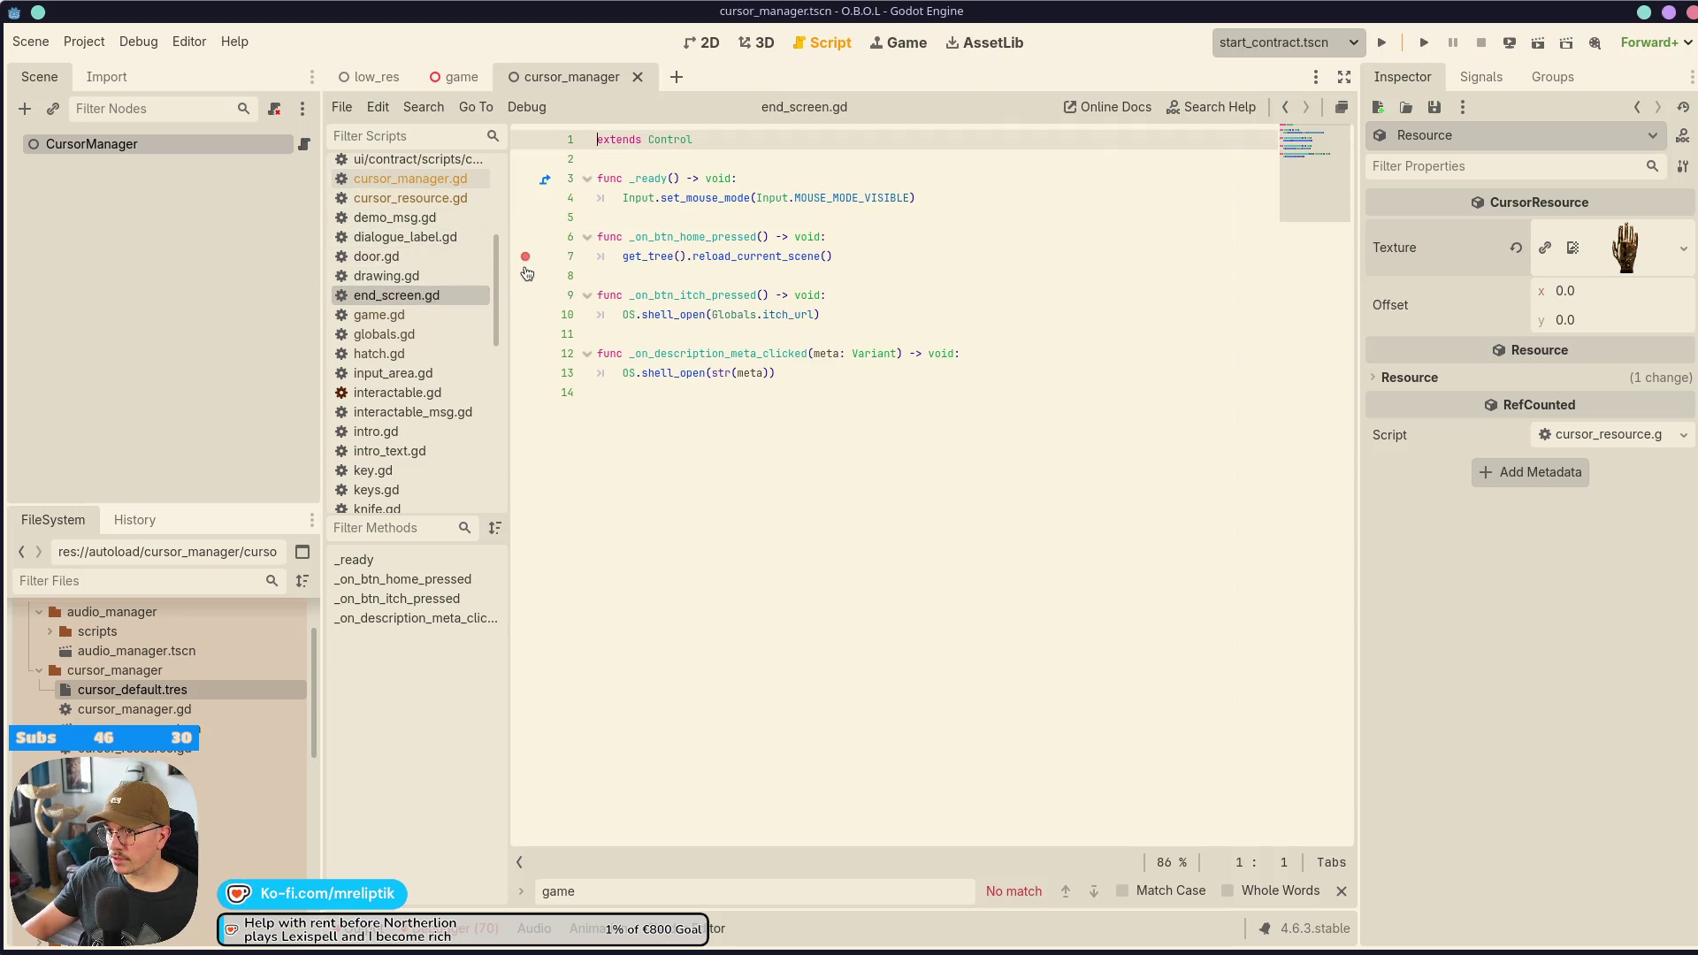
pyautogui.click(410, 197)
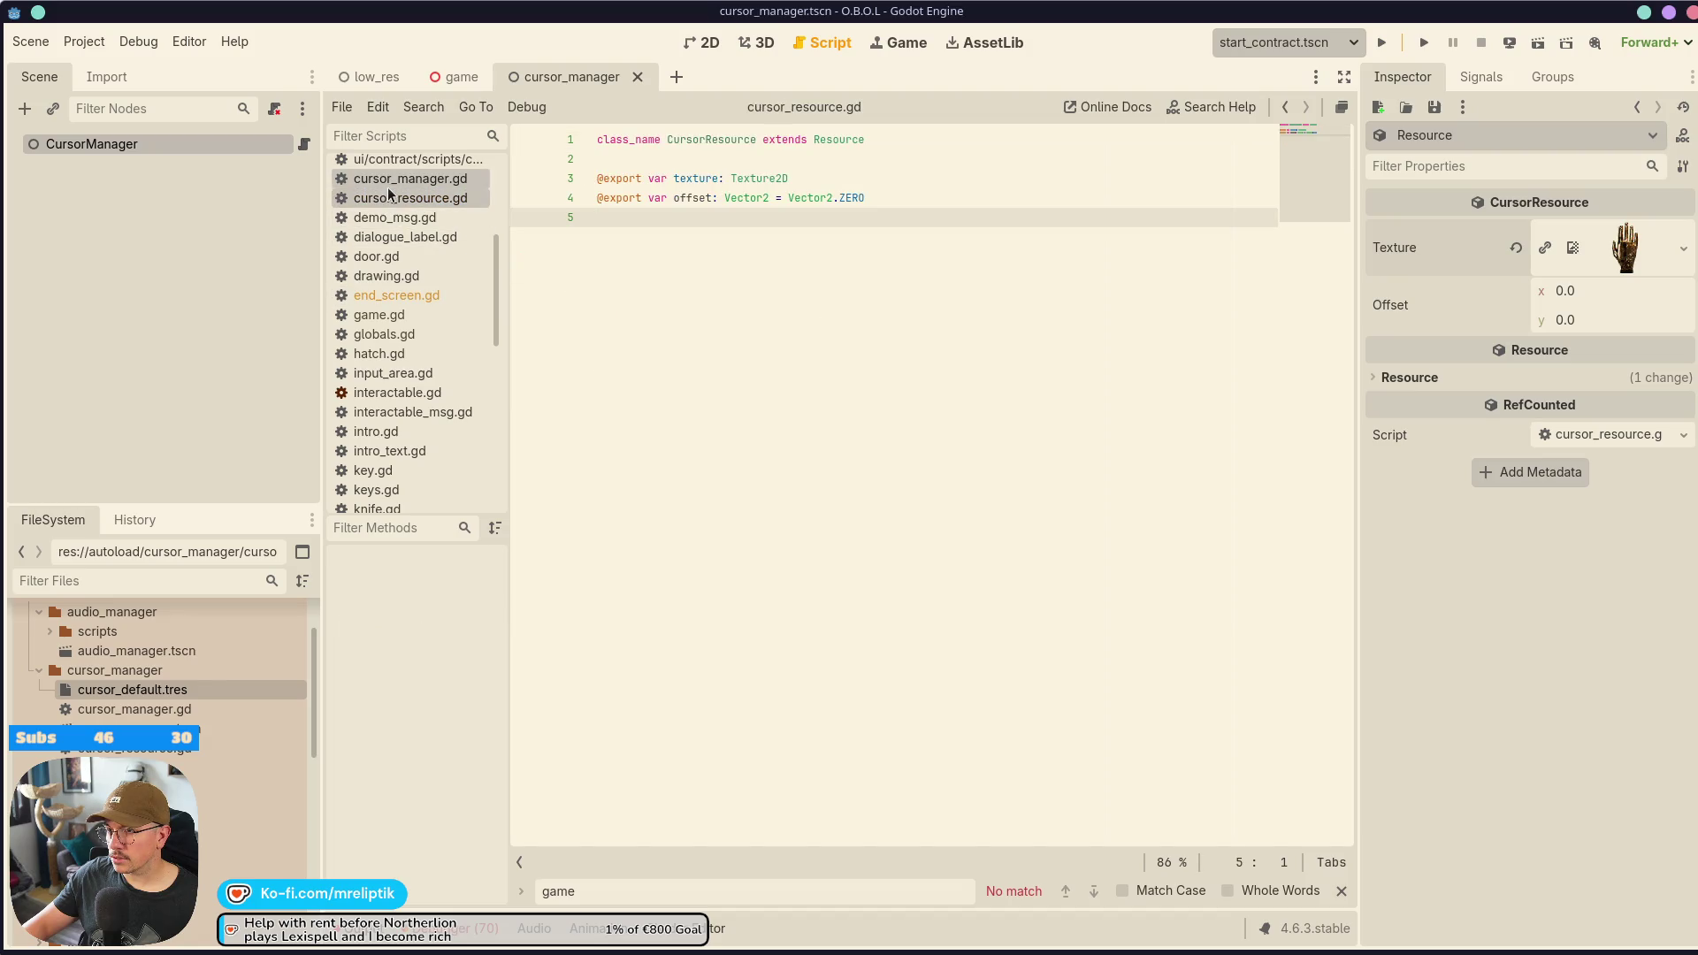
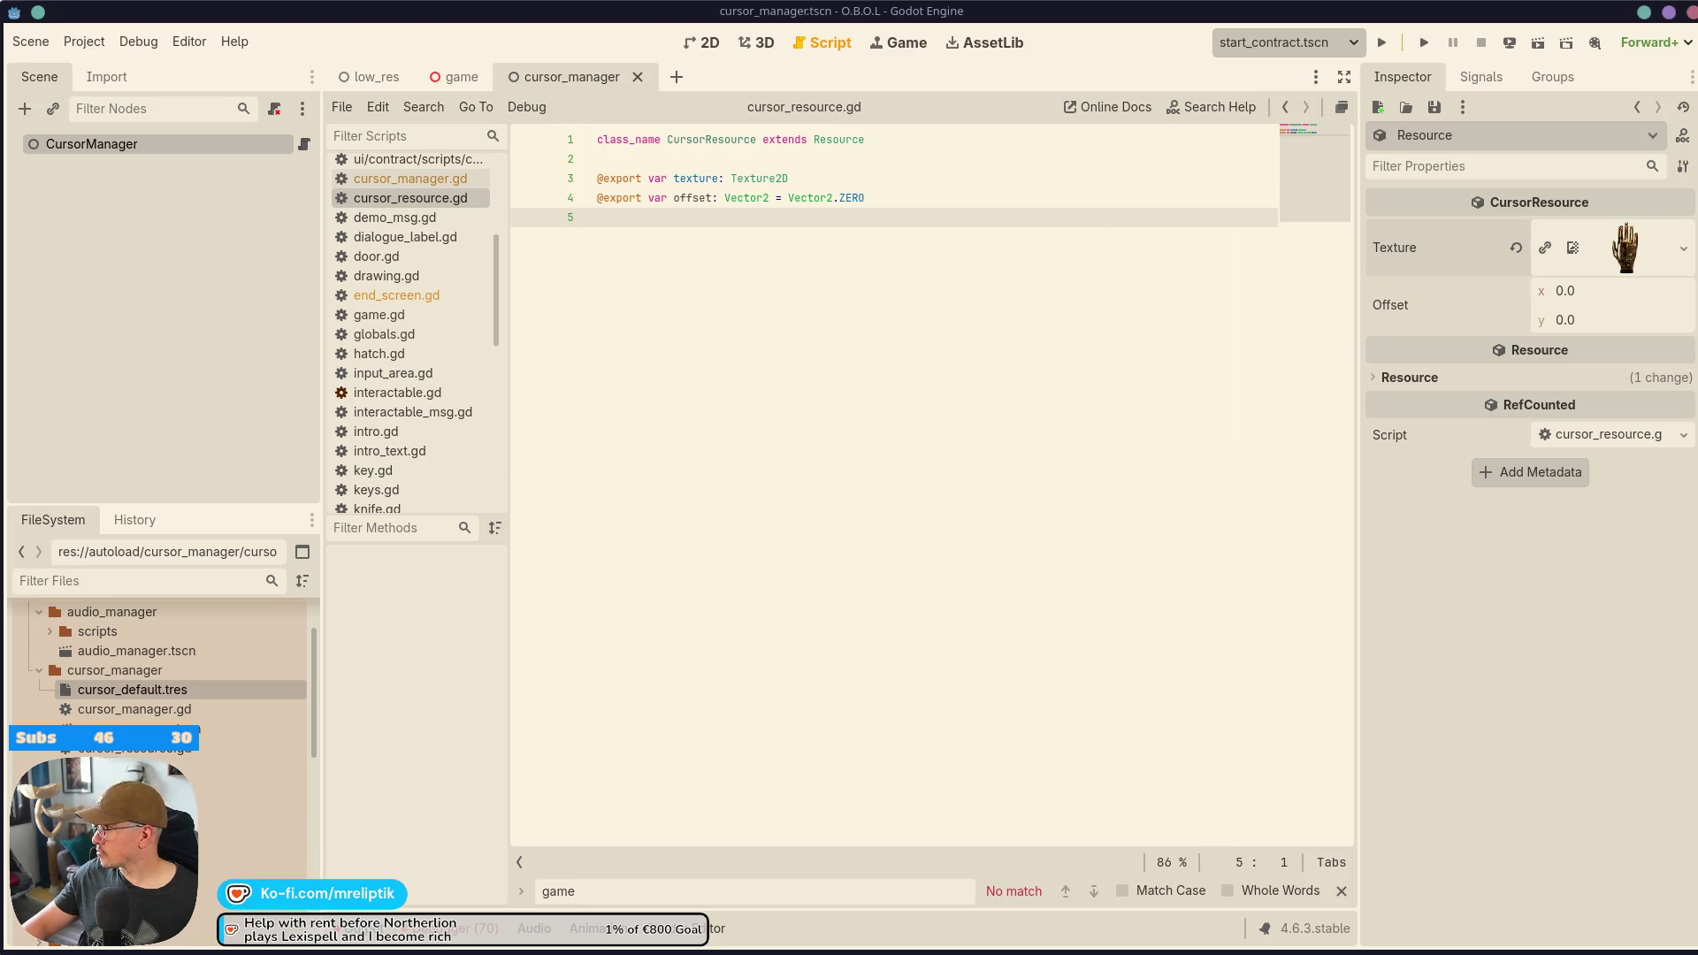
# Switch from the Godot editor to the Notion End screen UI task in Chrome.
pyautogui.hotkey('alt', 'Tab')
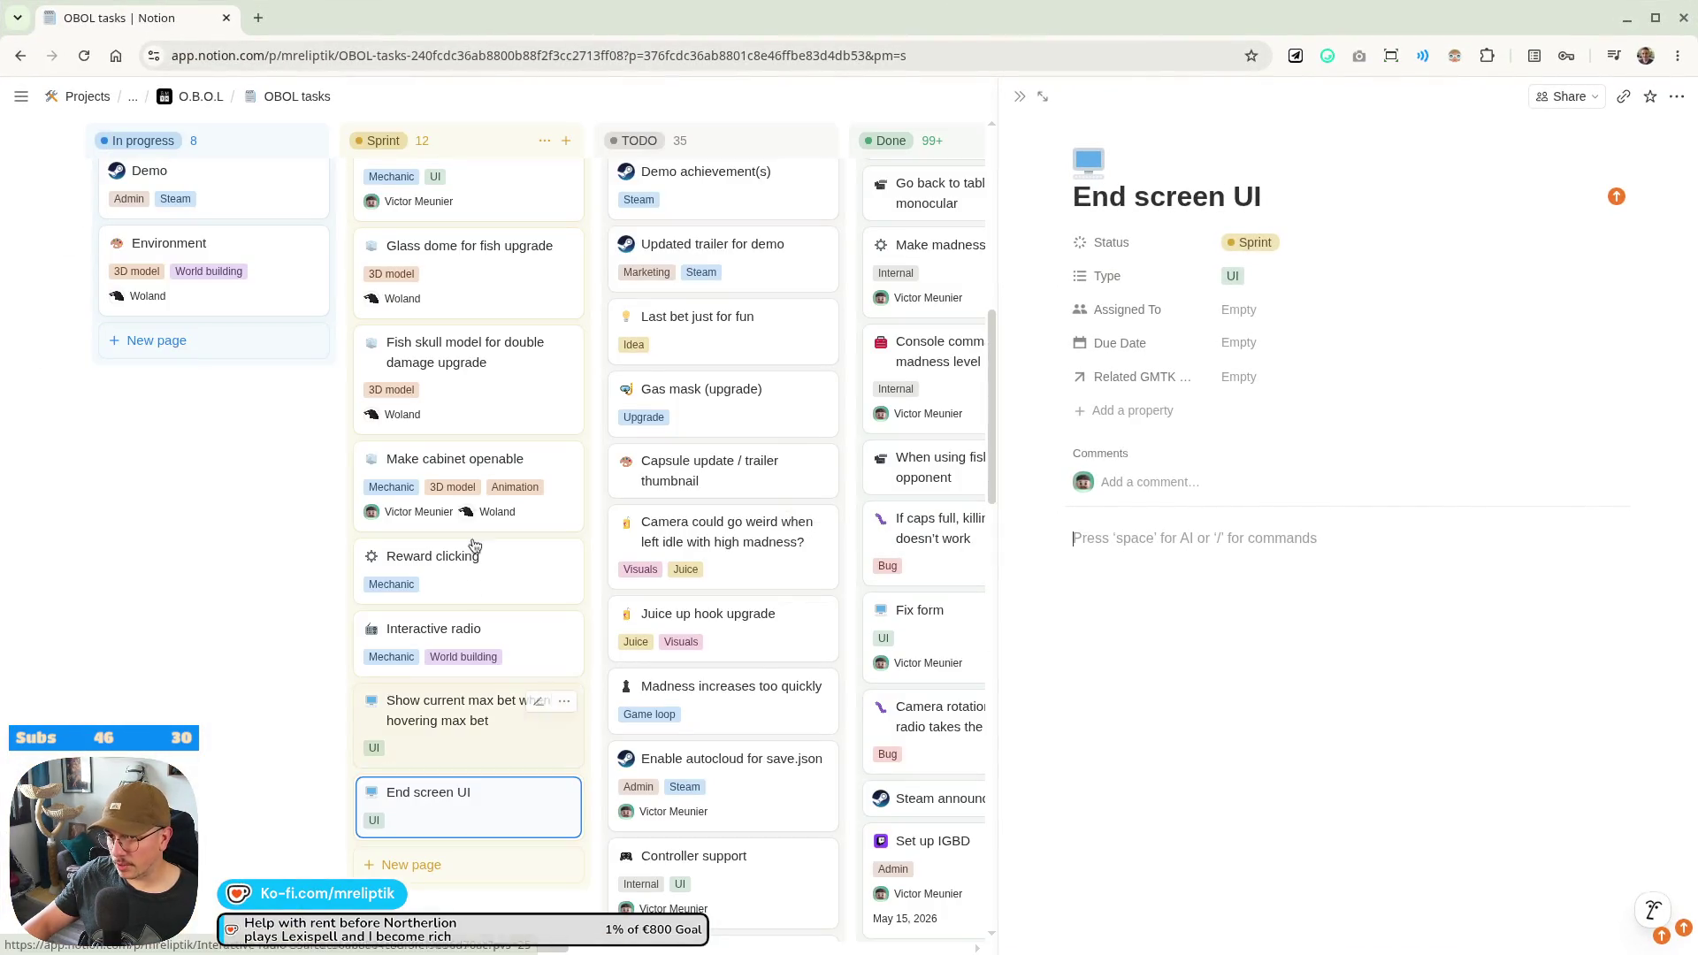
# Move the End screen UI card to the top of the Sprint column, under Rework double damage.
pyautogui.scroll(2, 352, 604)
pyautogui.scroll(-5, 483, 398)
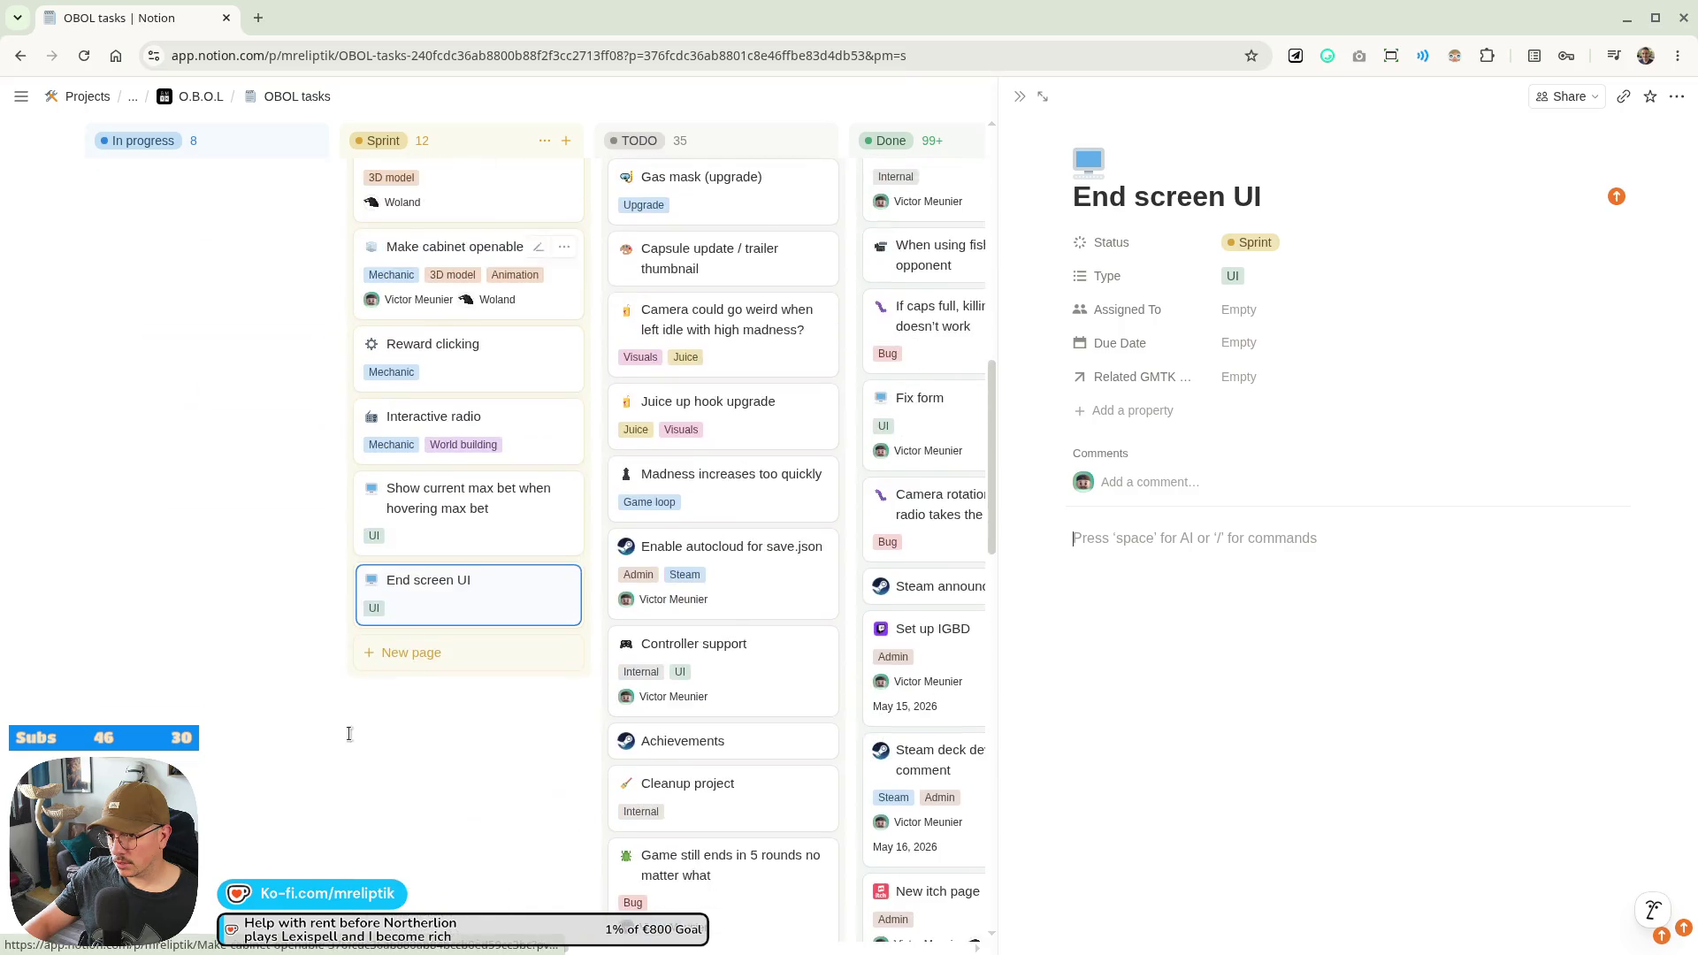
pyautogui.moveTo(485, 605)
pyautogui.mouseDown()
pyautogui.moveTo(488, 222)
pyautogui.moveTo(513, 557)
pyautogui.mouseUp()
pyautogui.scroll(-10, 467, 576)
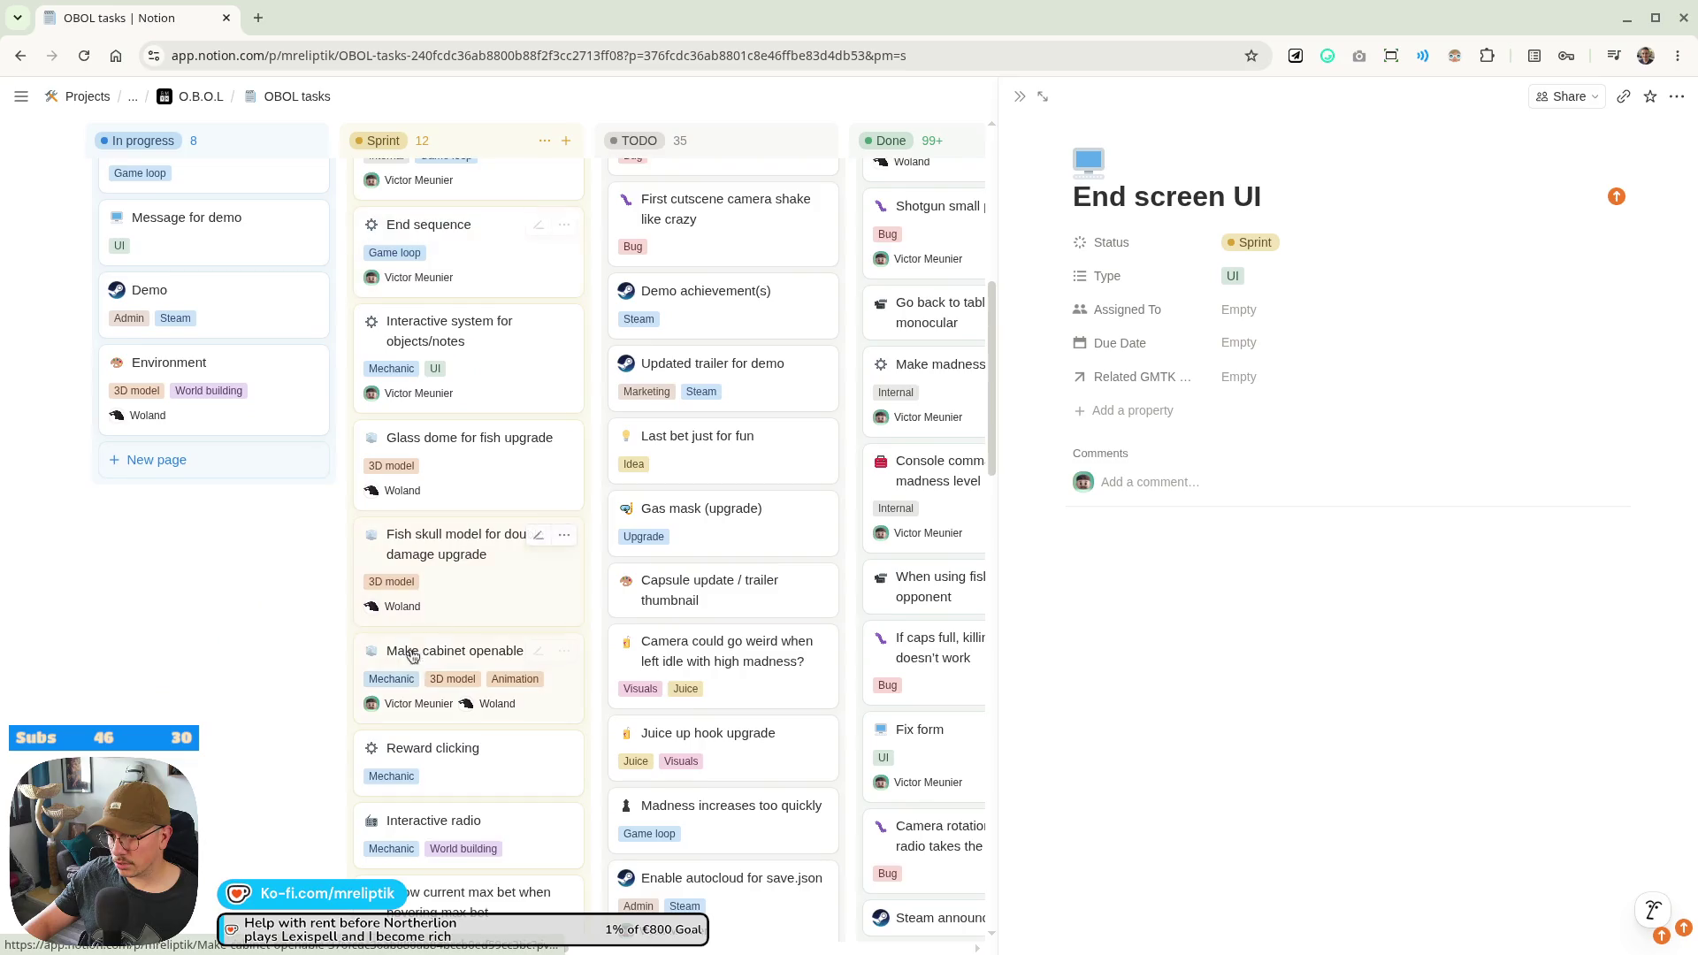
pyautogui.scroll(3, 403, 659)
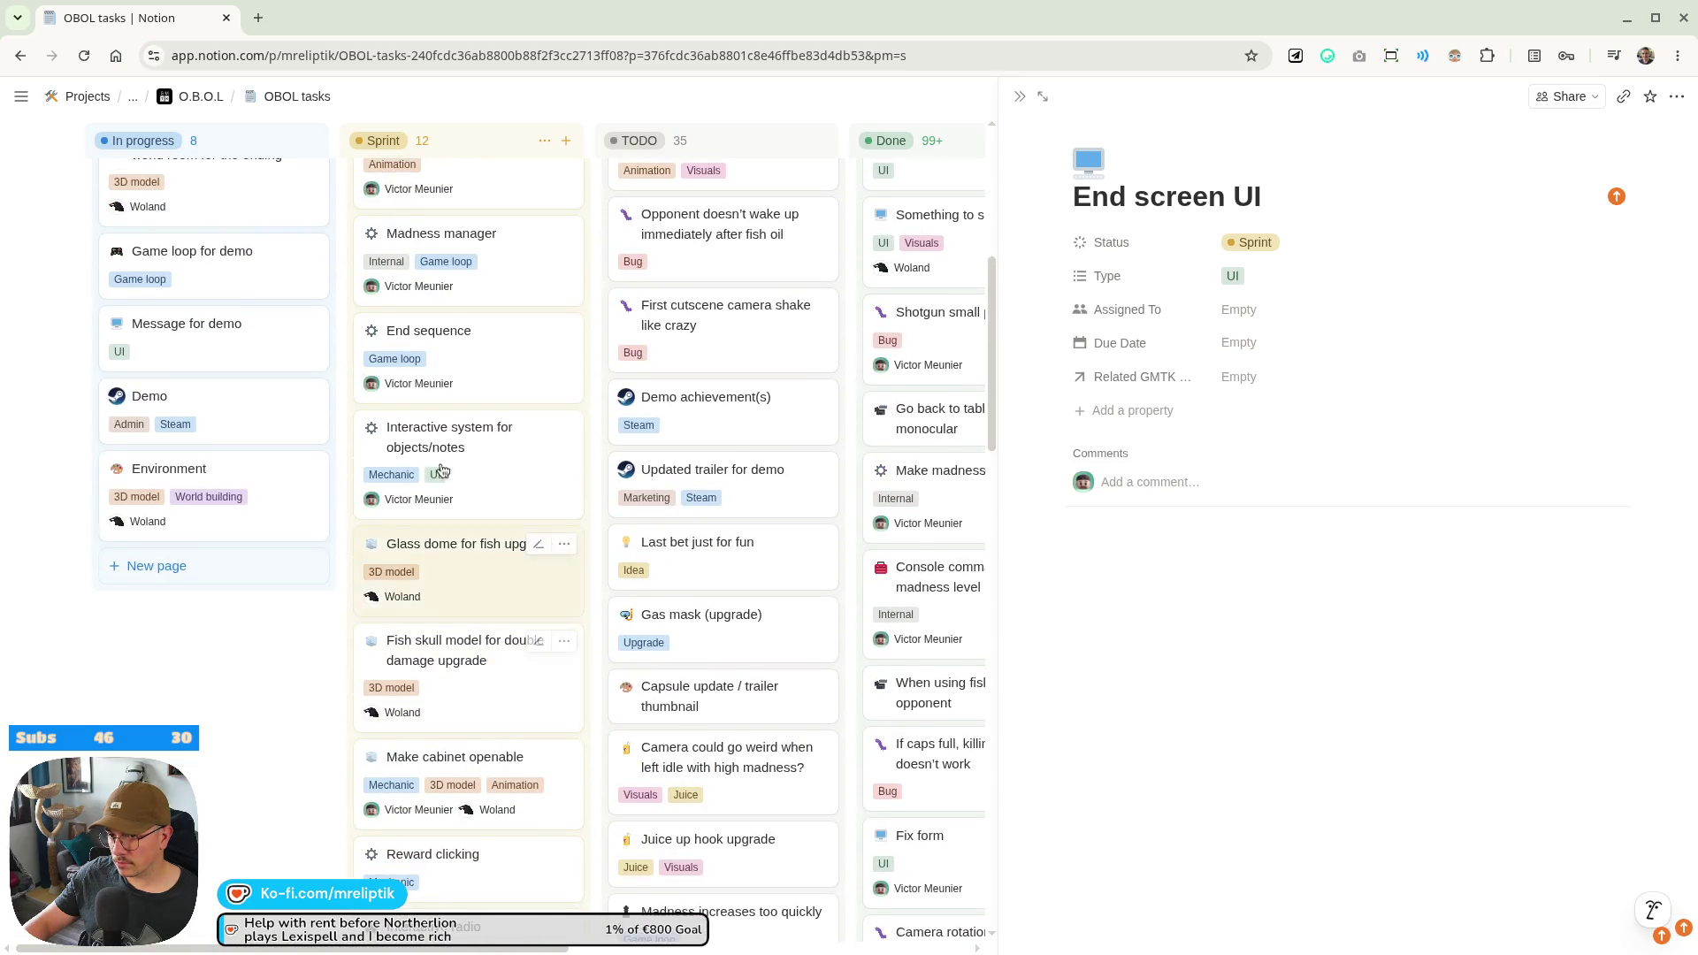
# Open the End sequence task in side peek and read its note.
pyautogui.click(484, 357)
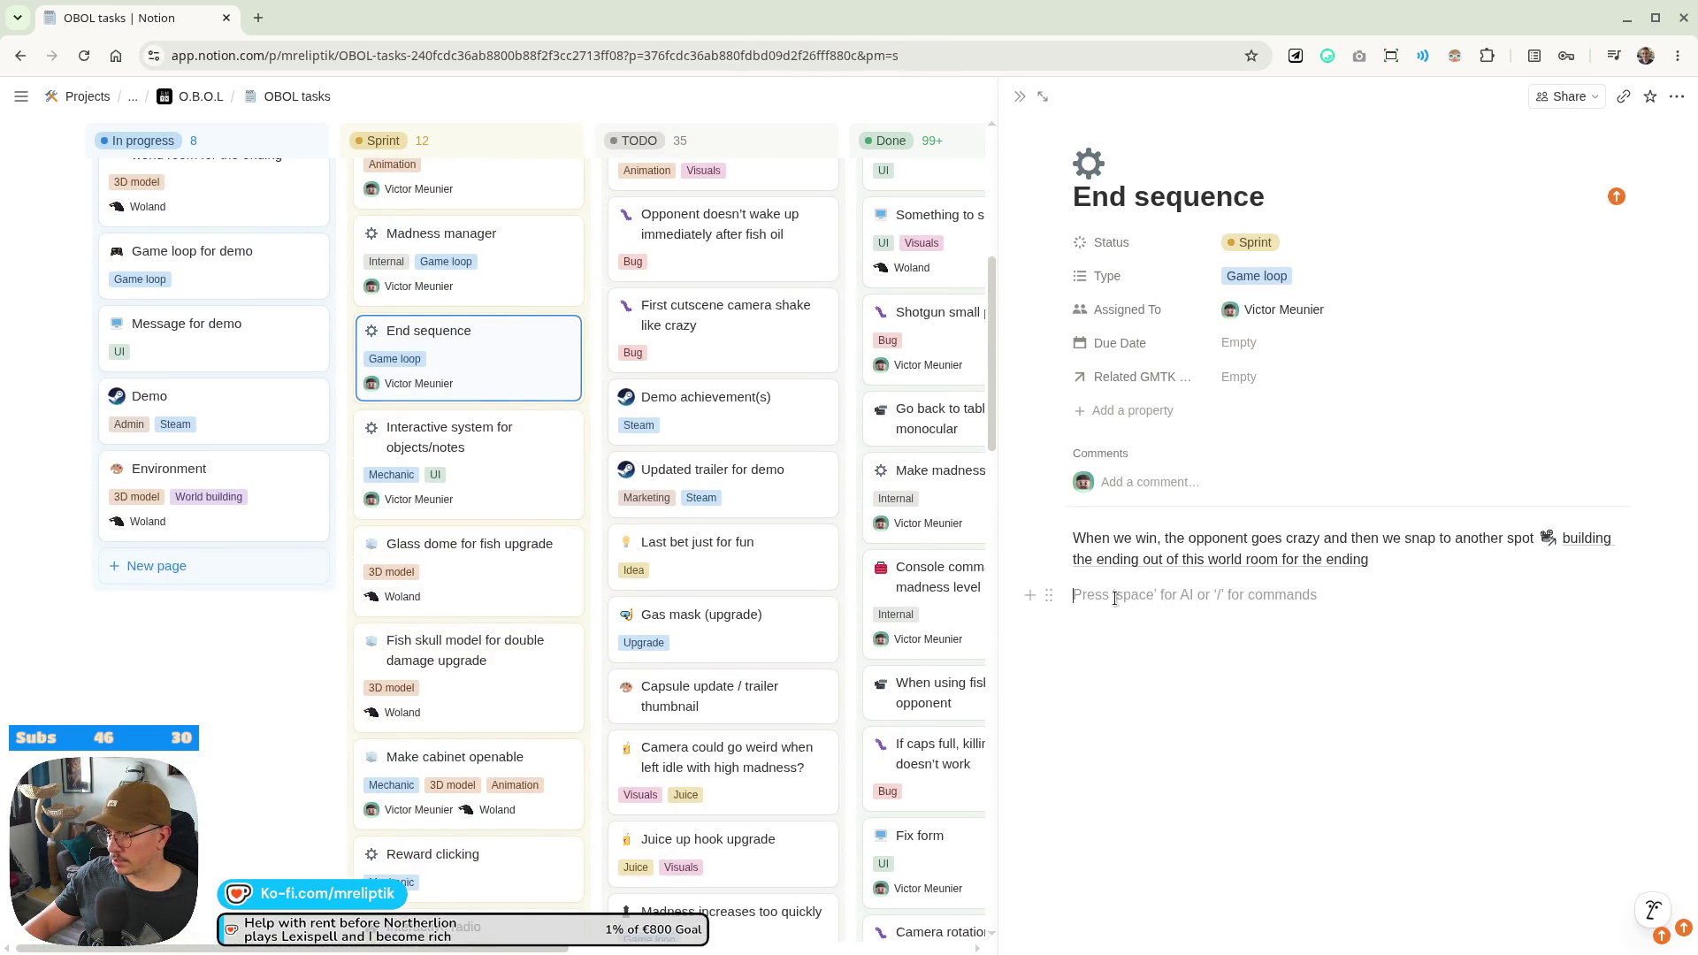
pyautogui.scroll(-2, 488, 665)
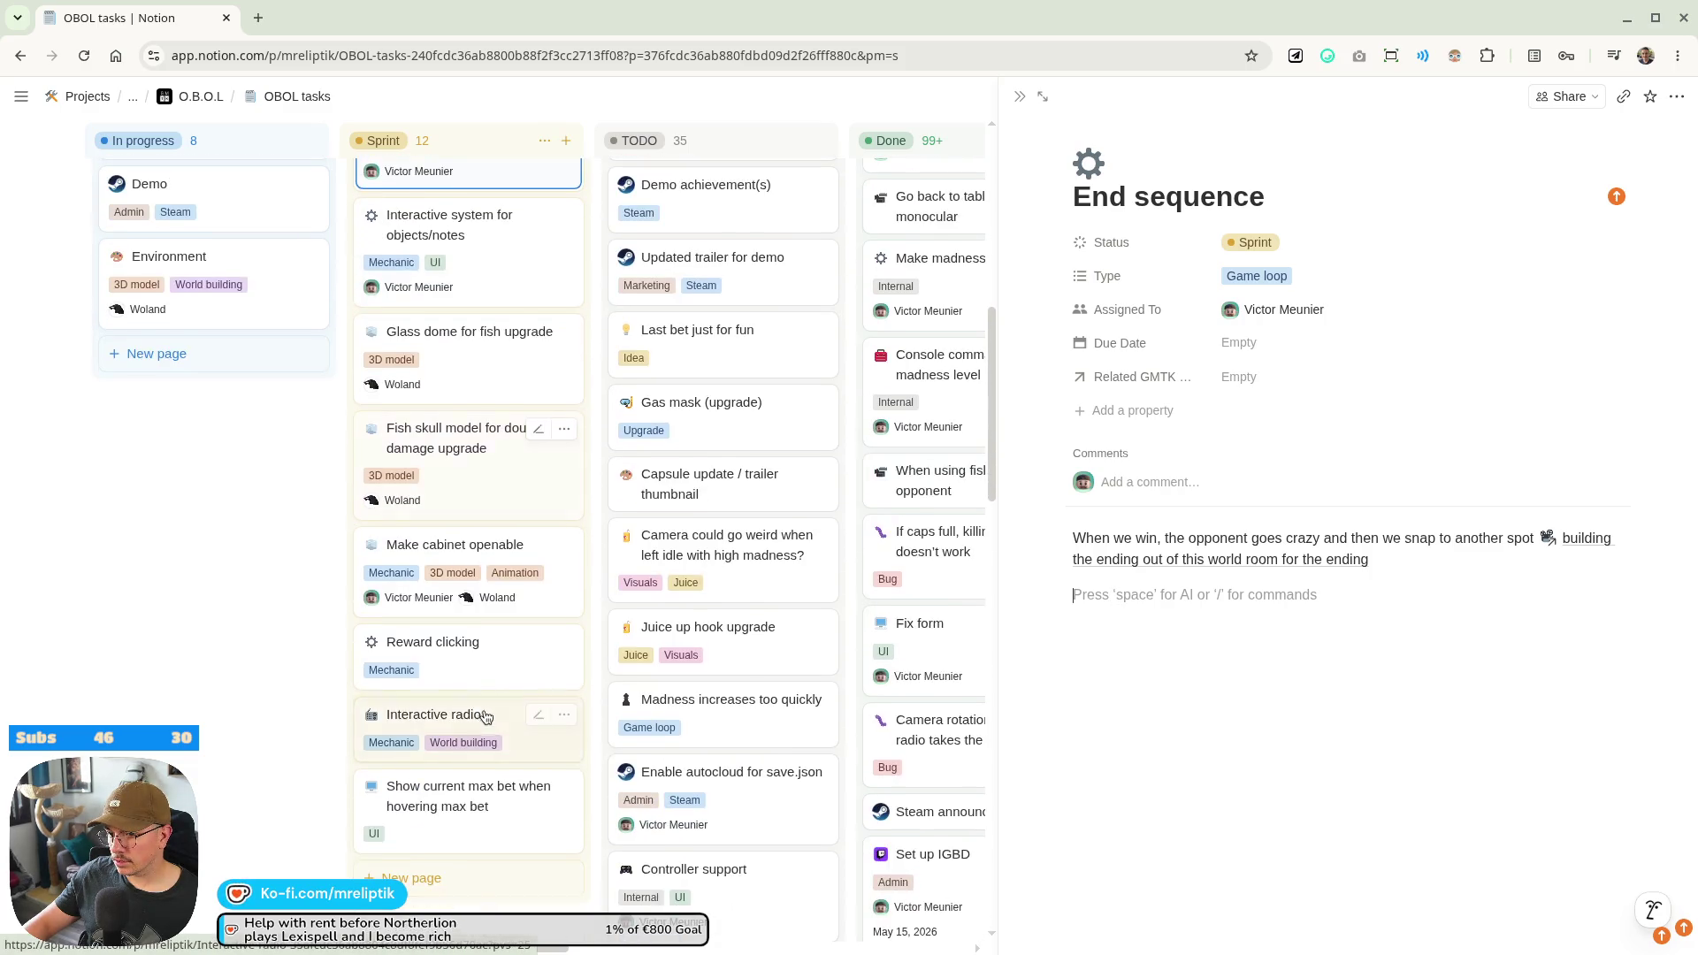
pyautogui.scroll(2, 488, 666)
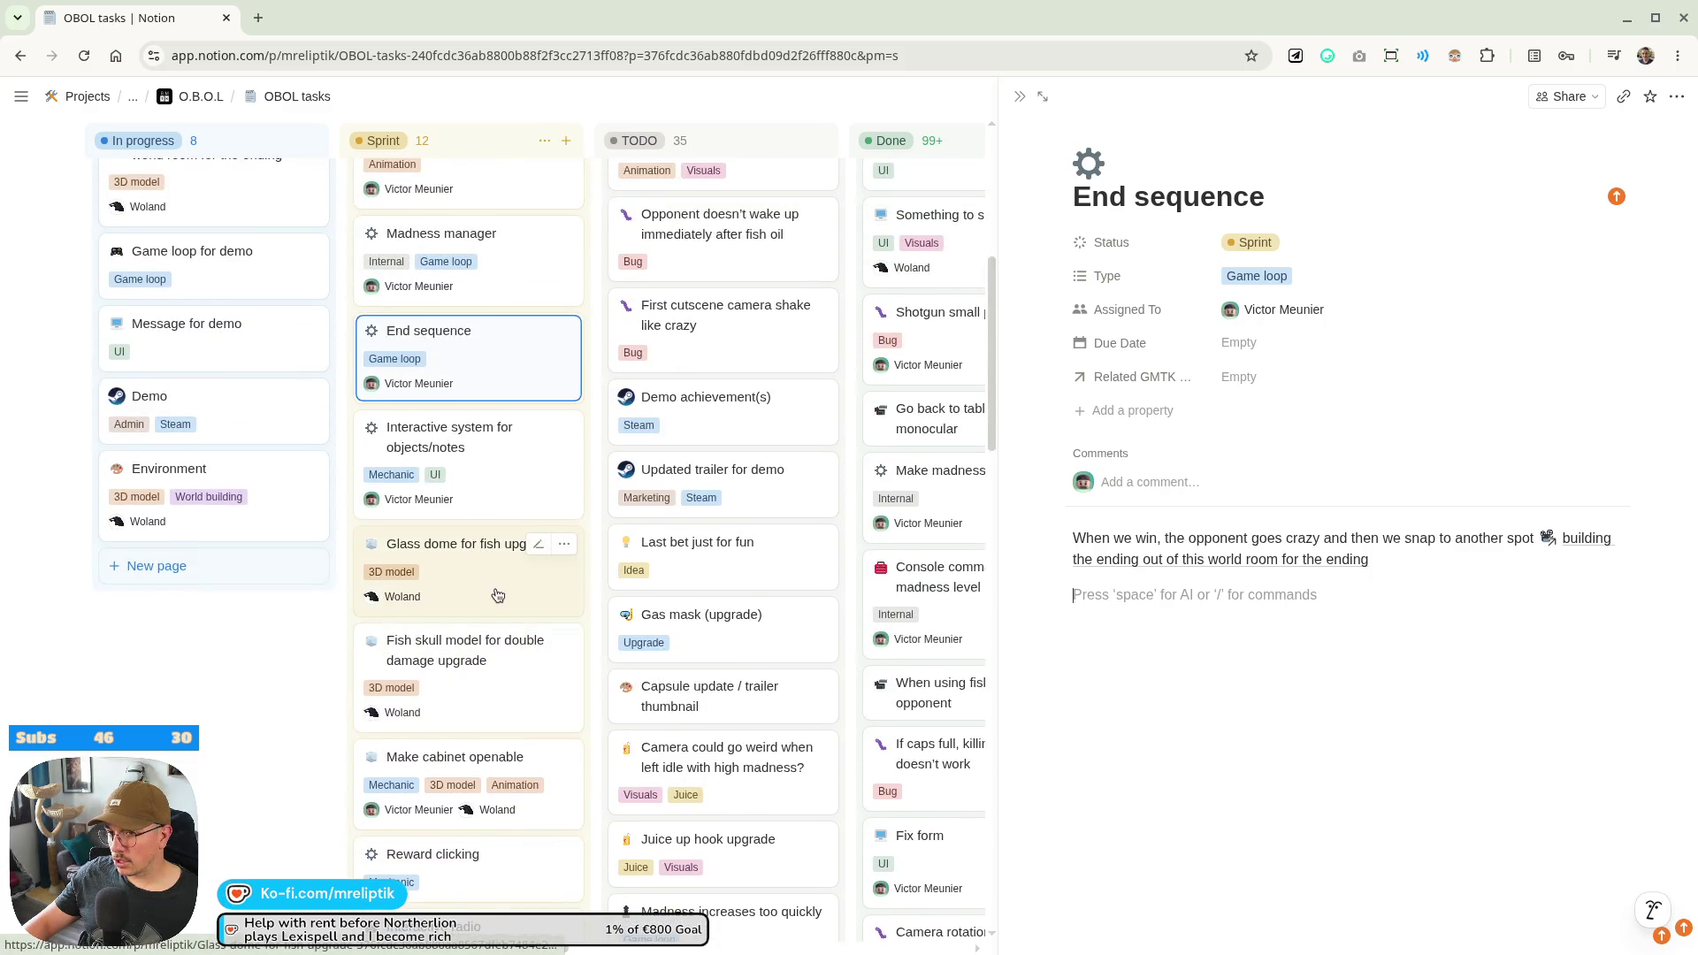
pyautogui.scroll(-2, 497, 595)
pyautogui.scroll(3, 433, 591)
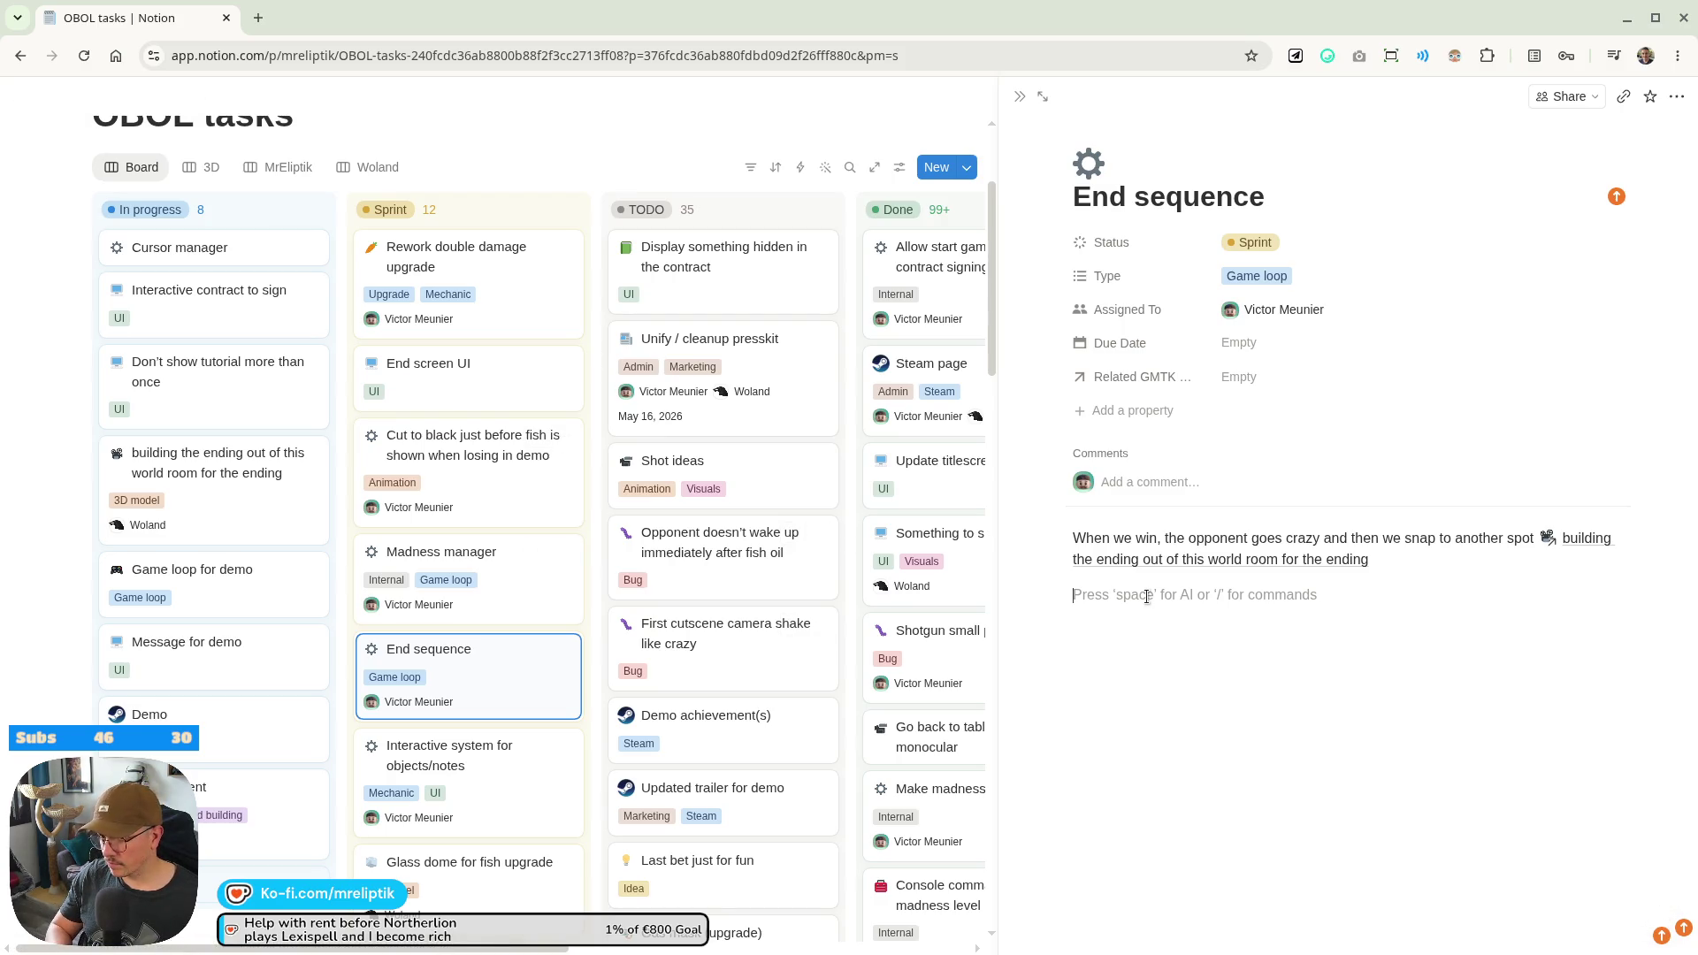
pyautogui.write('@end')
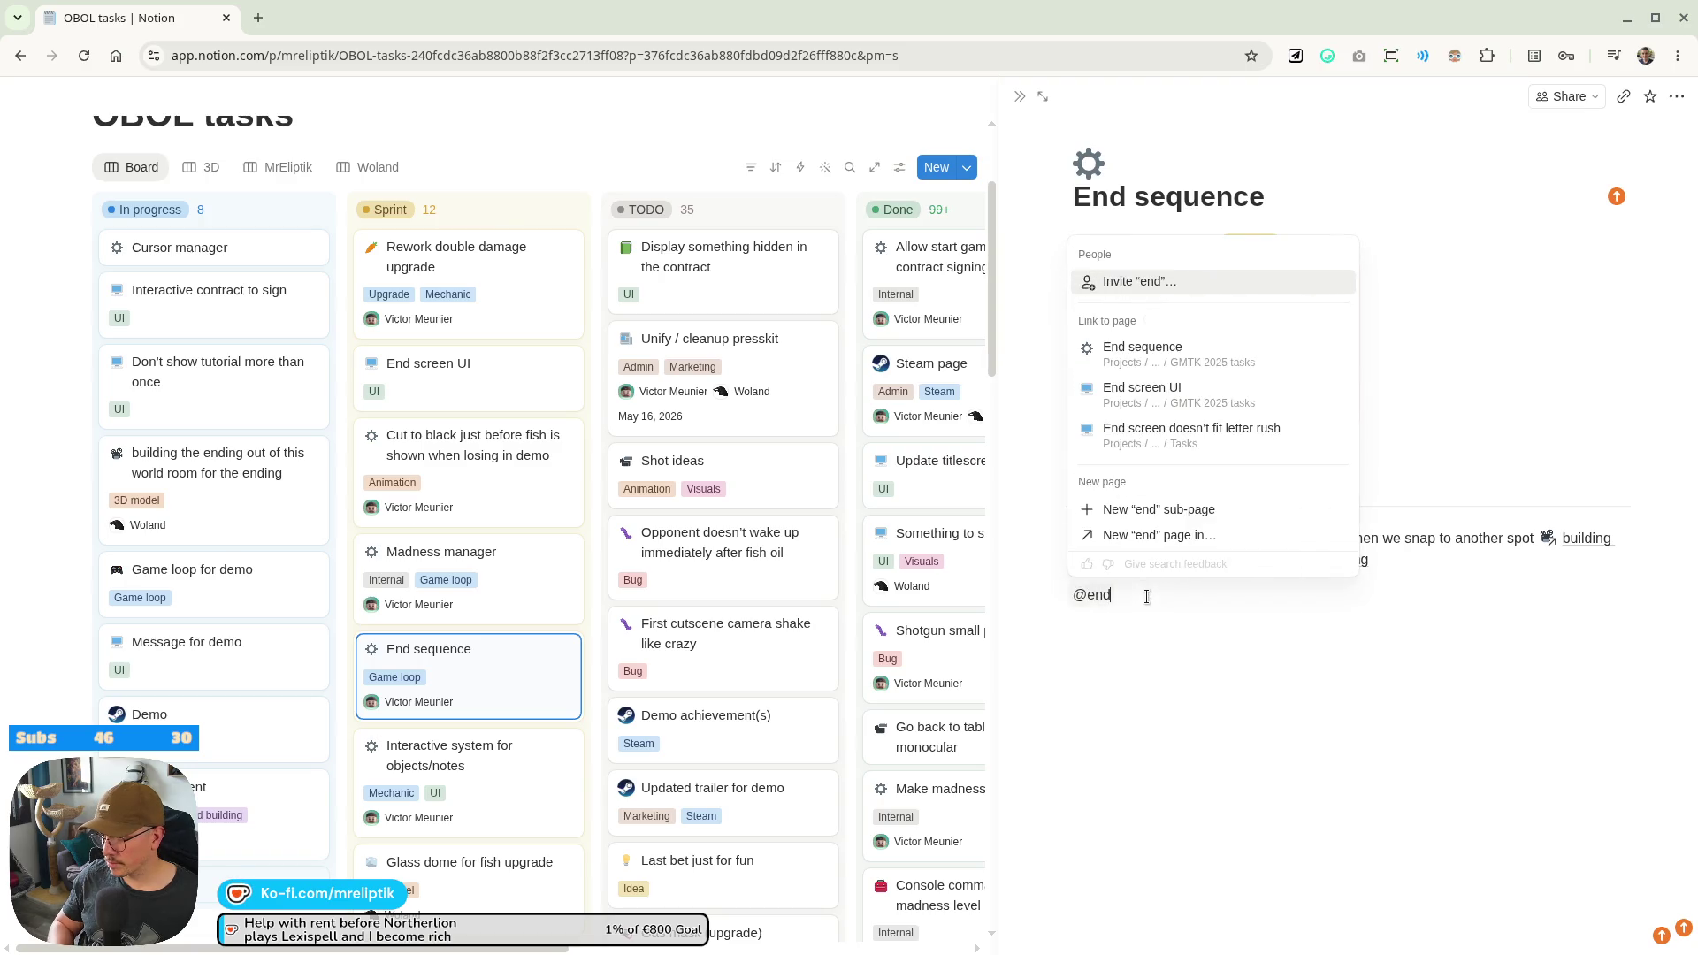
pyautogui.press('Down')
pyautogui.press('Down')
pyautogui.press('Return')
pyautogui.click(1142, 596)
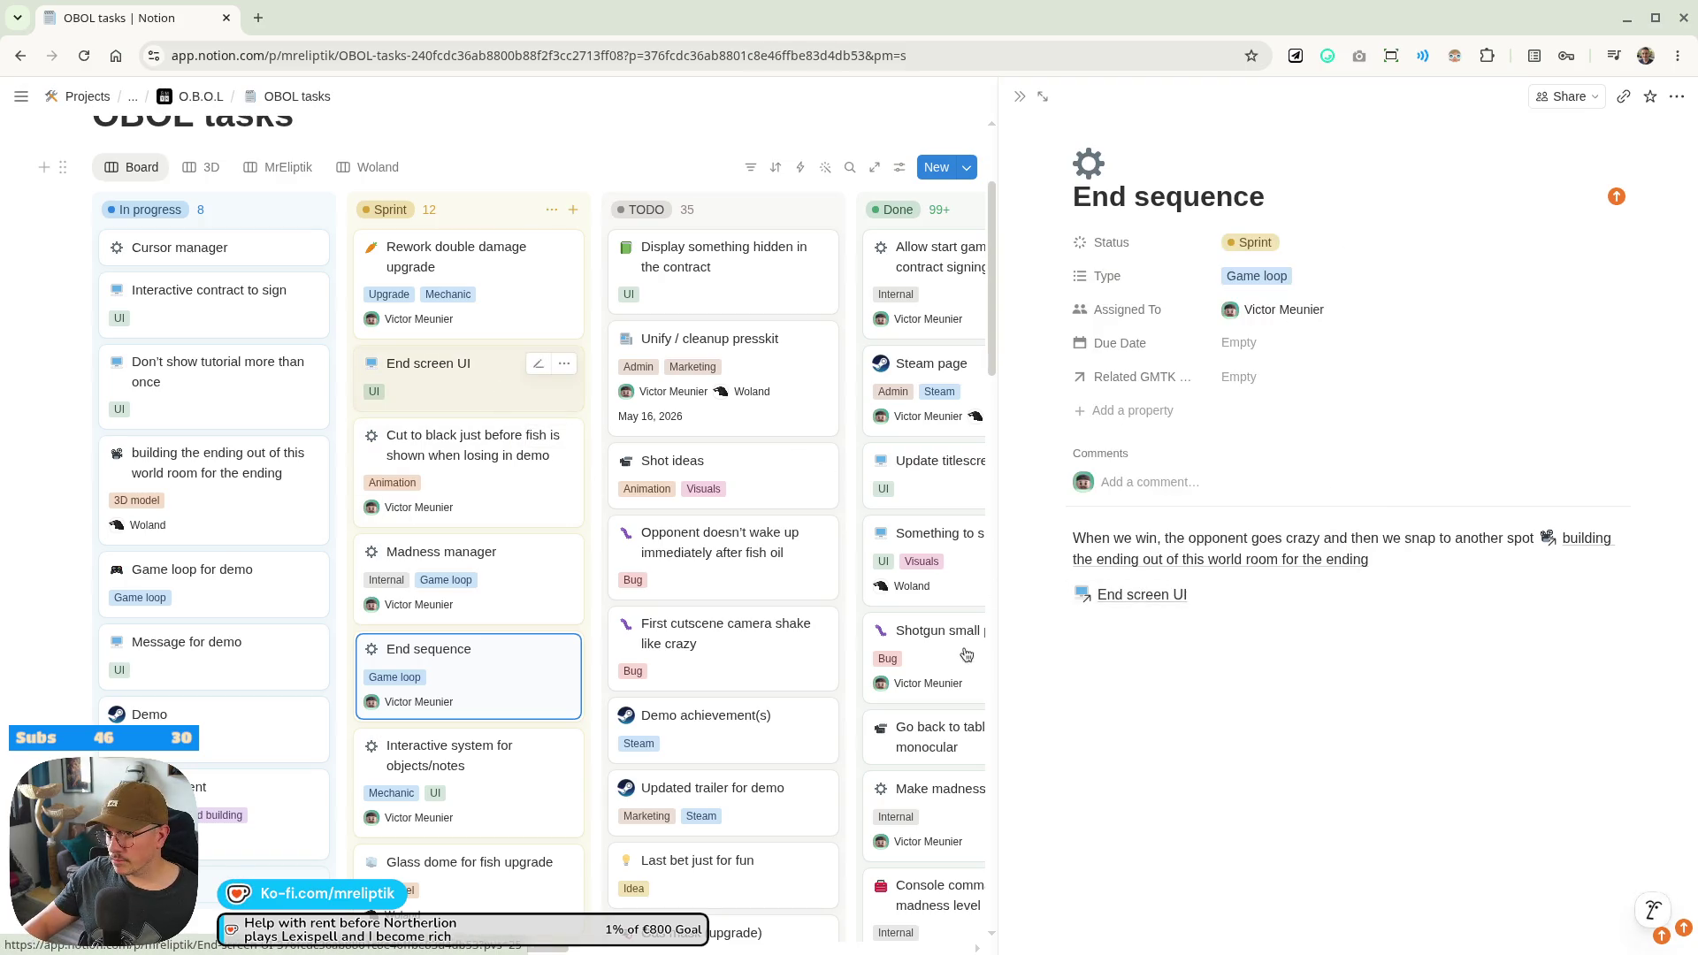
# Write notes: thank-you or 'there is more to see' message, full-game sentence, and a Win line.
pyautogui.write('Show thank')
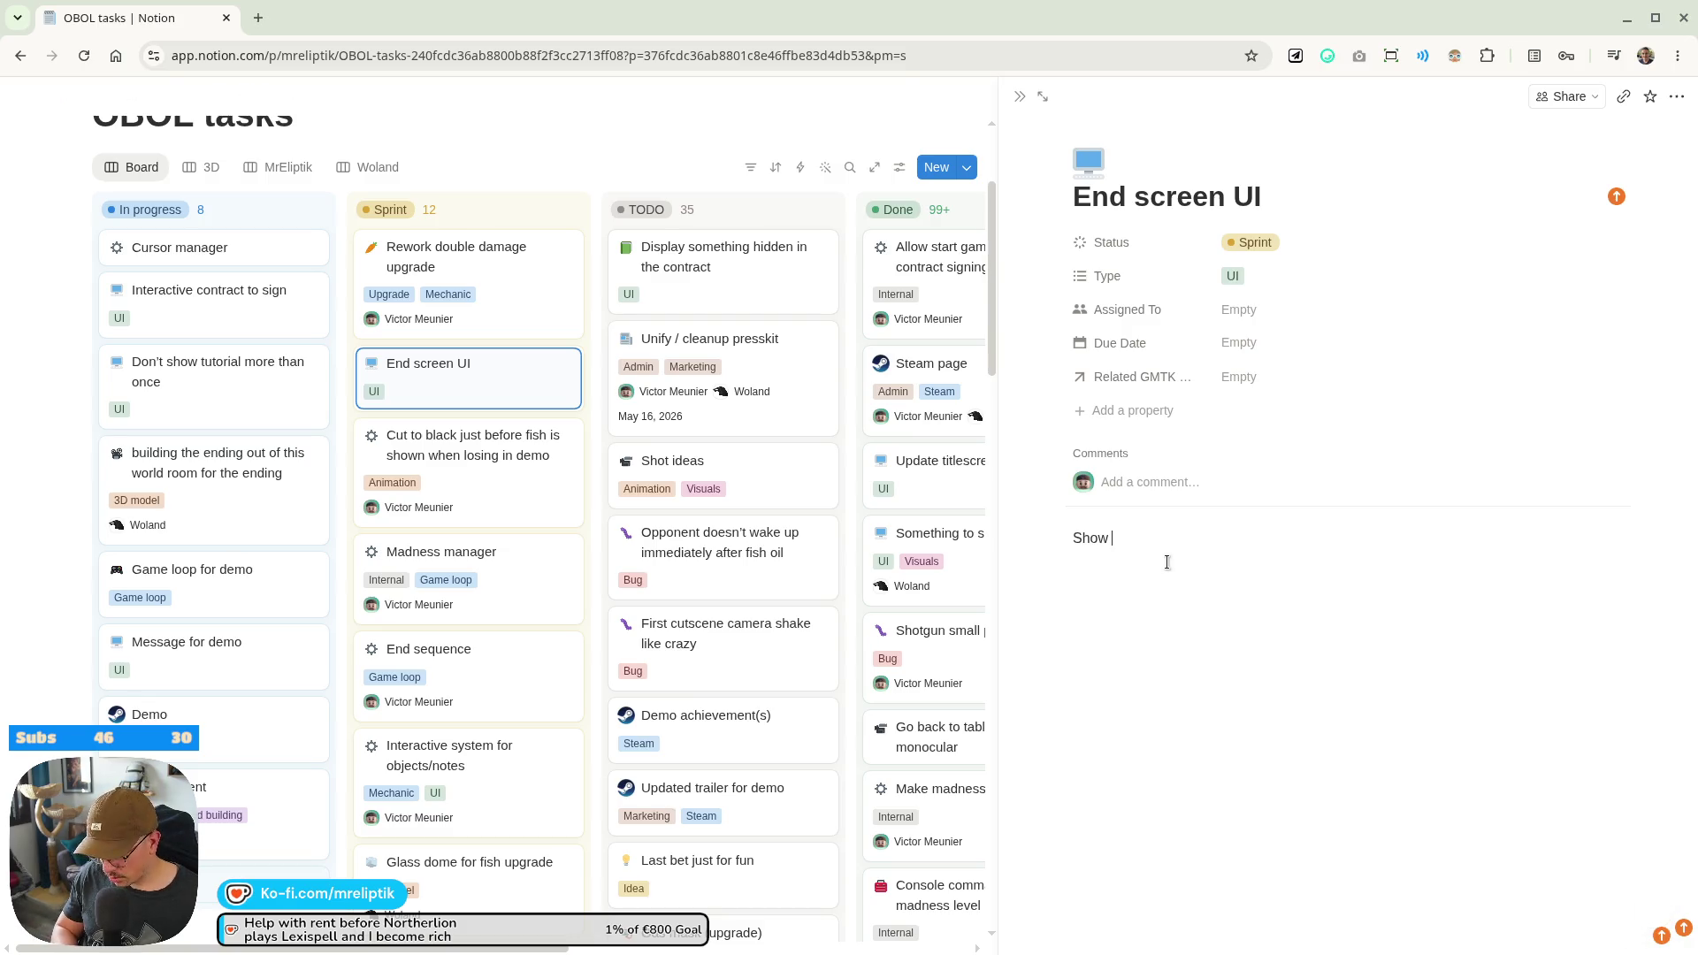
pyautogui.write(' you for plying')
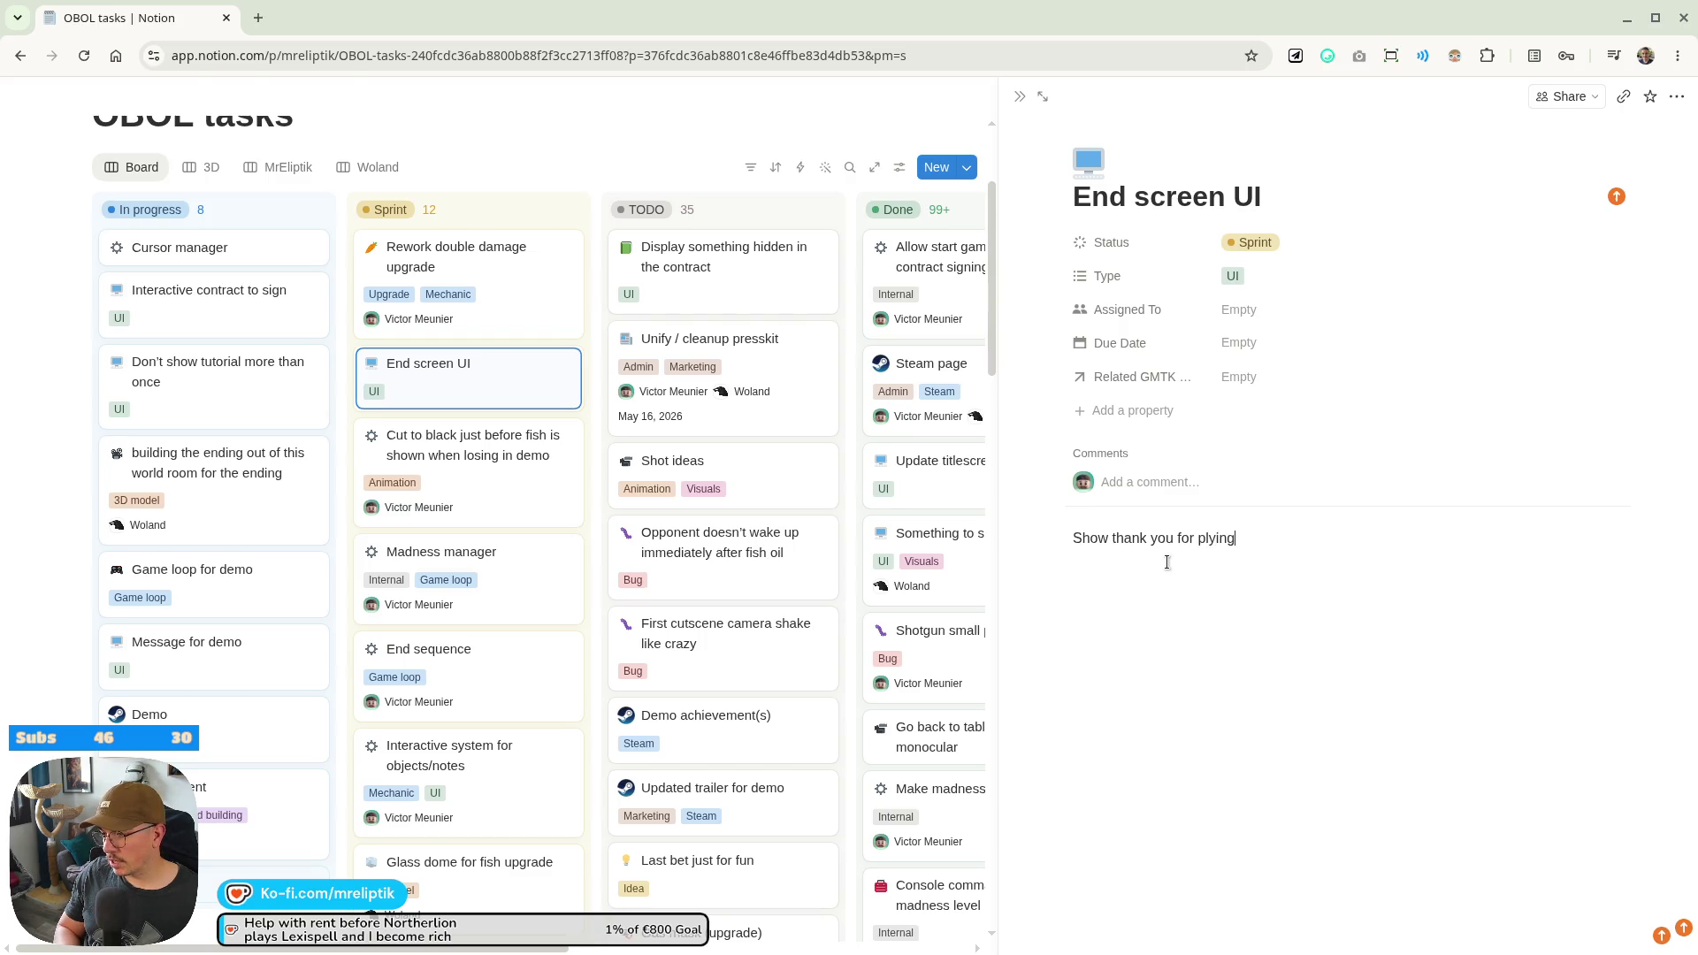
pyautogui.press('BackSpace')
pyautogui.press('BackSpace')
pyautogui.press('BackSpace')
pyautogui.press('BackSpace')
pyautogui.press('BackSpace')
pyautogui.press('BackSpace')
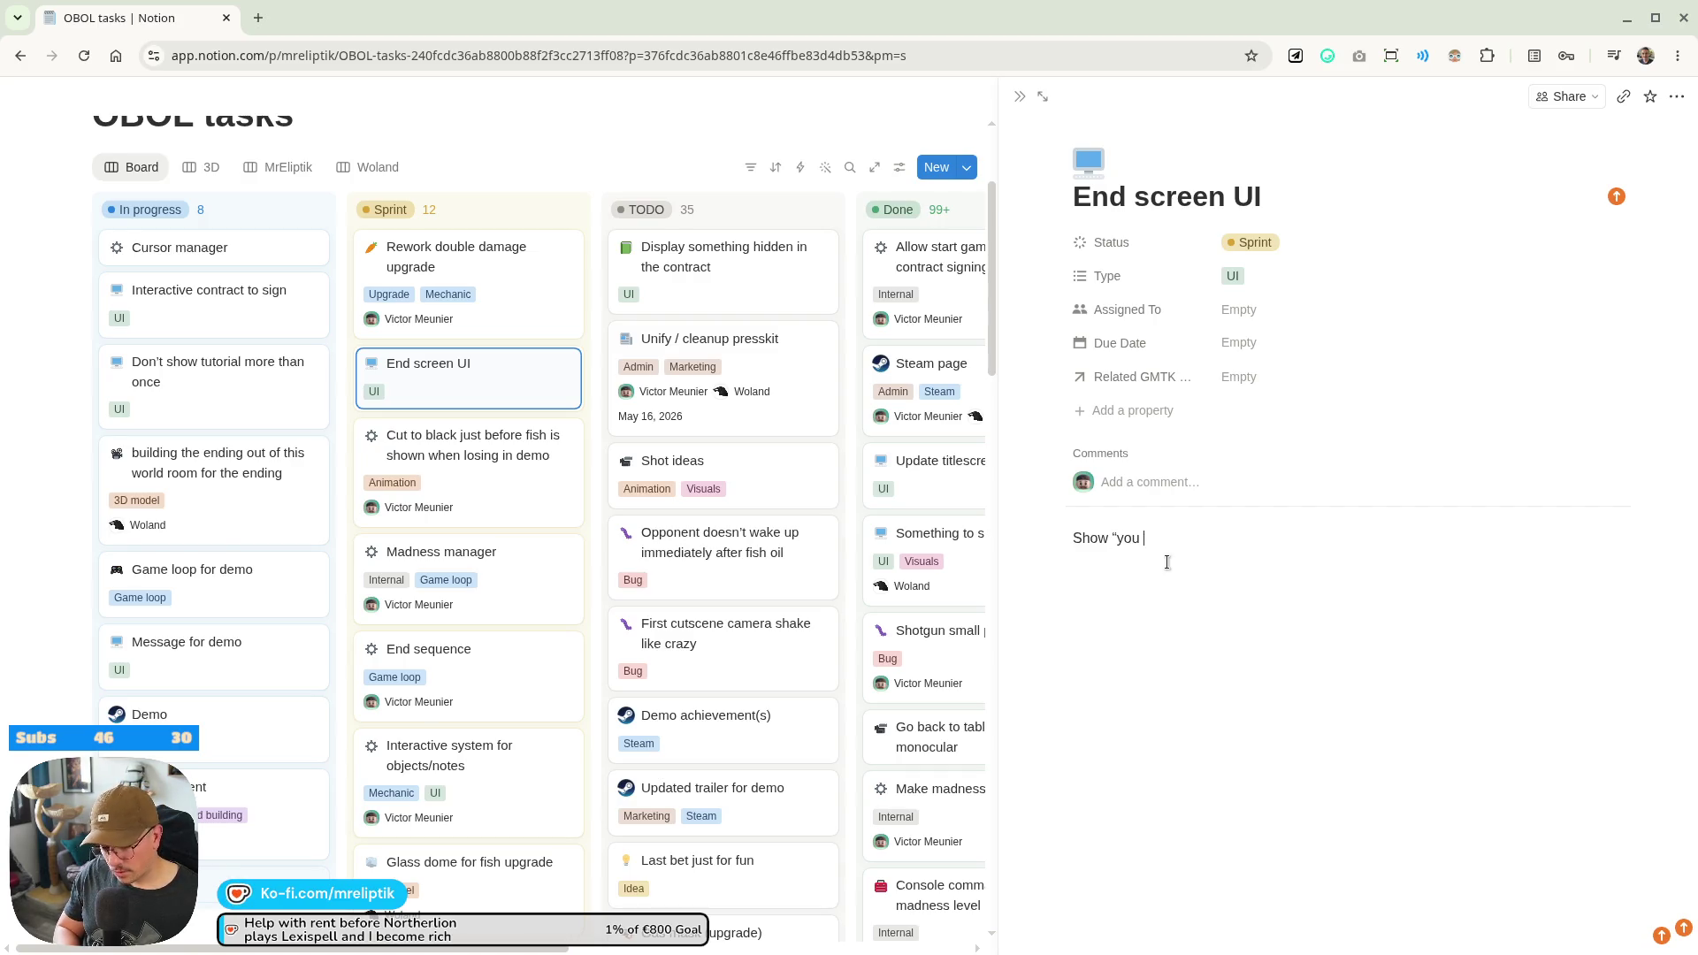
pyautogui.write('emo” ')
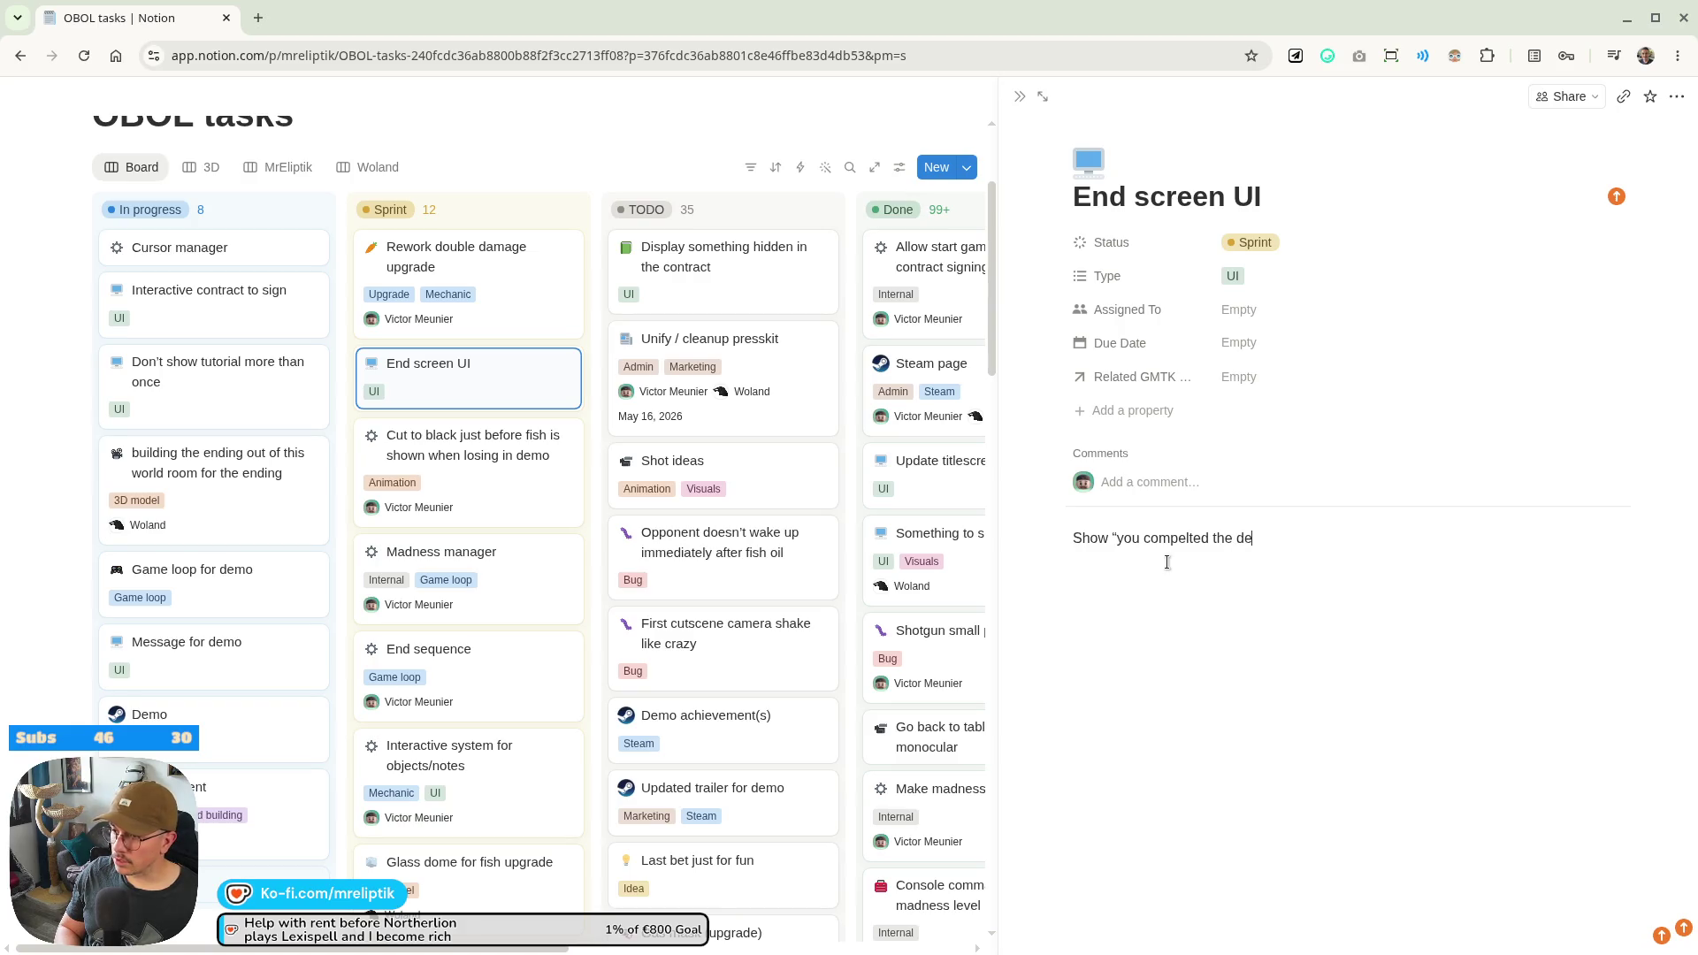
pyautogui.write('or “')
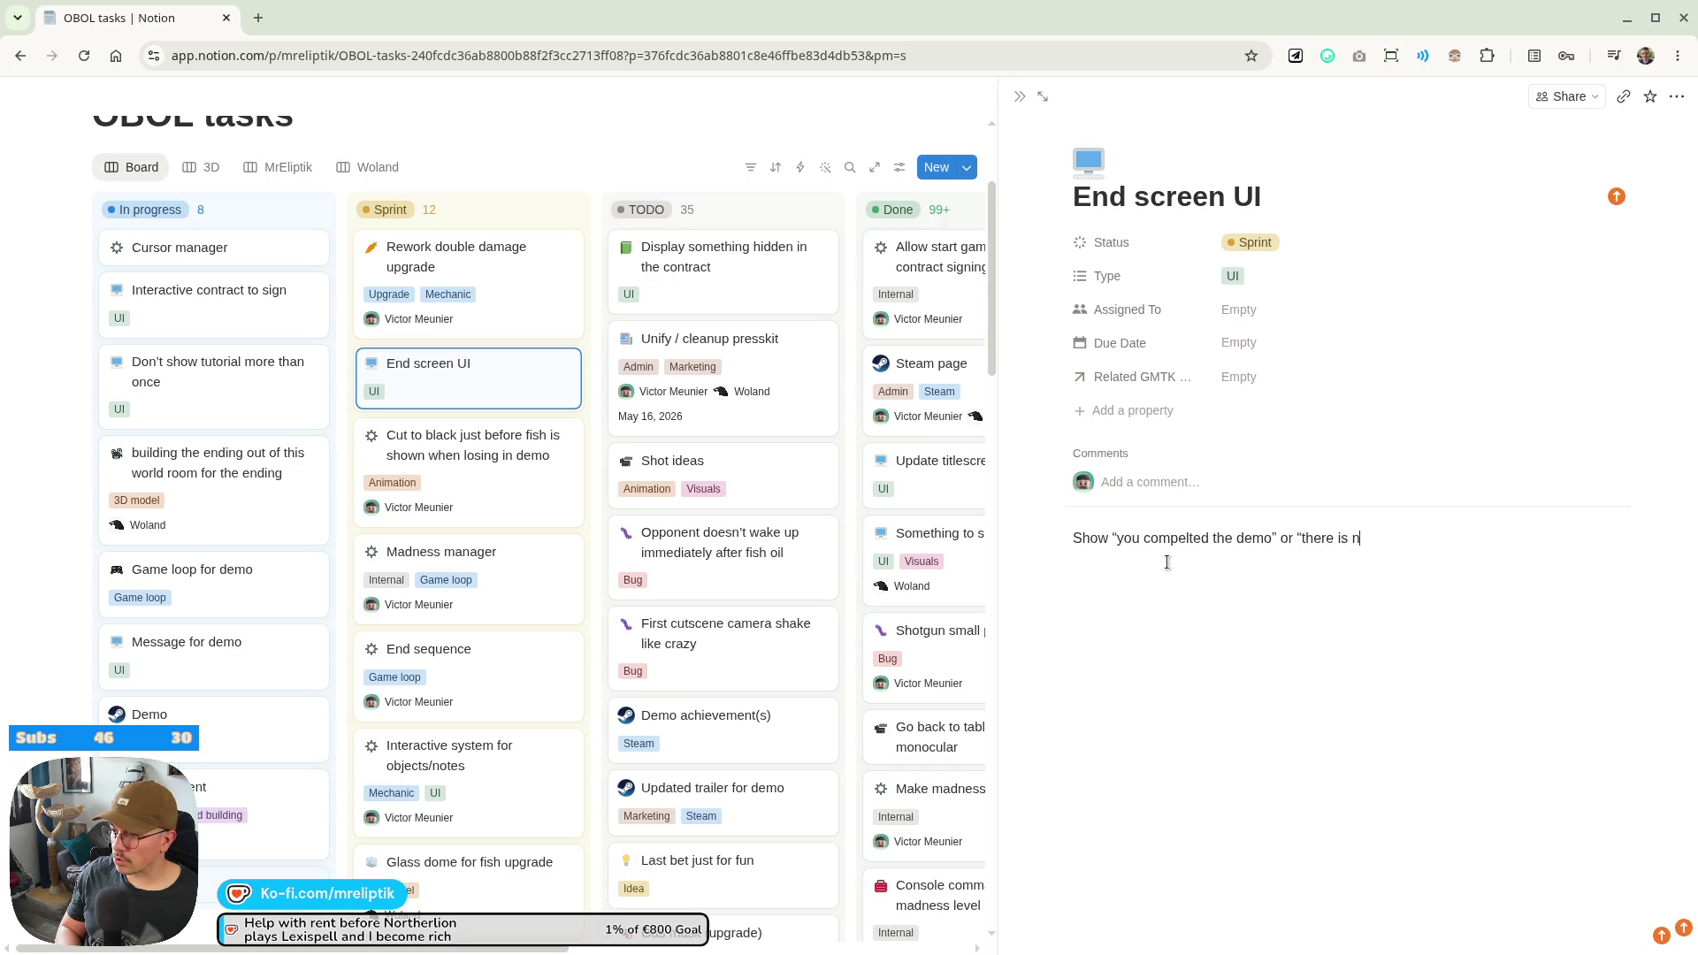
pyautogui.write('there is more to see” depending ')
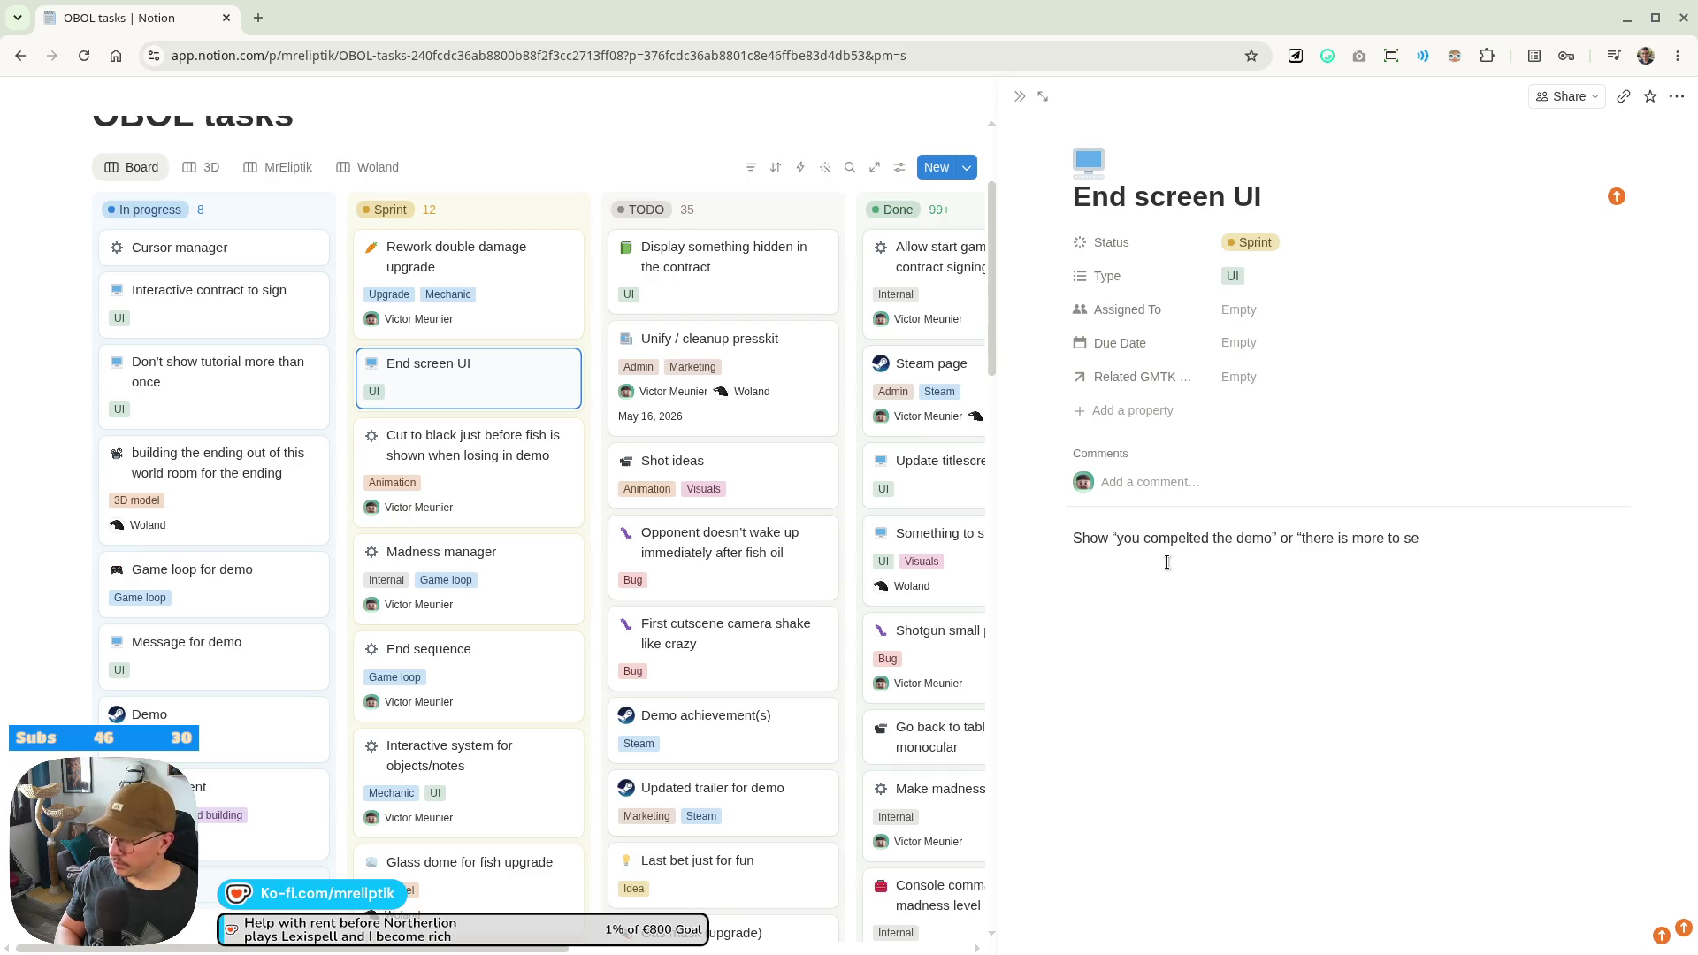
pyautogui.write('on if you won')
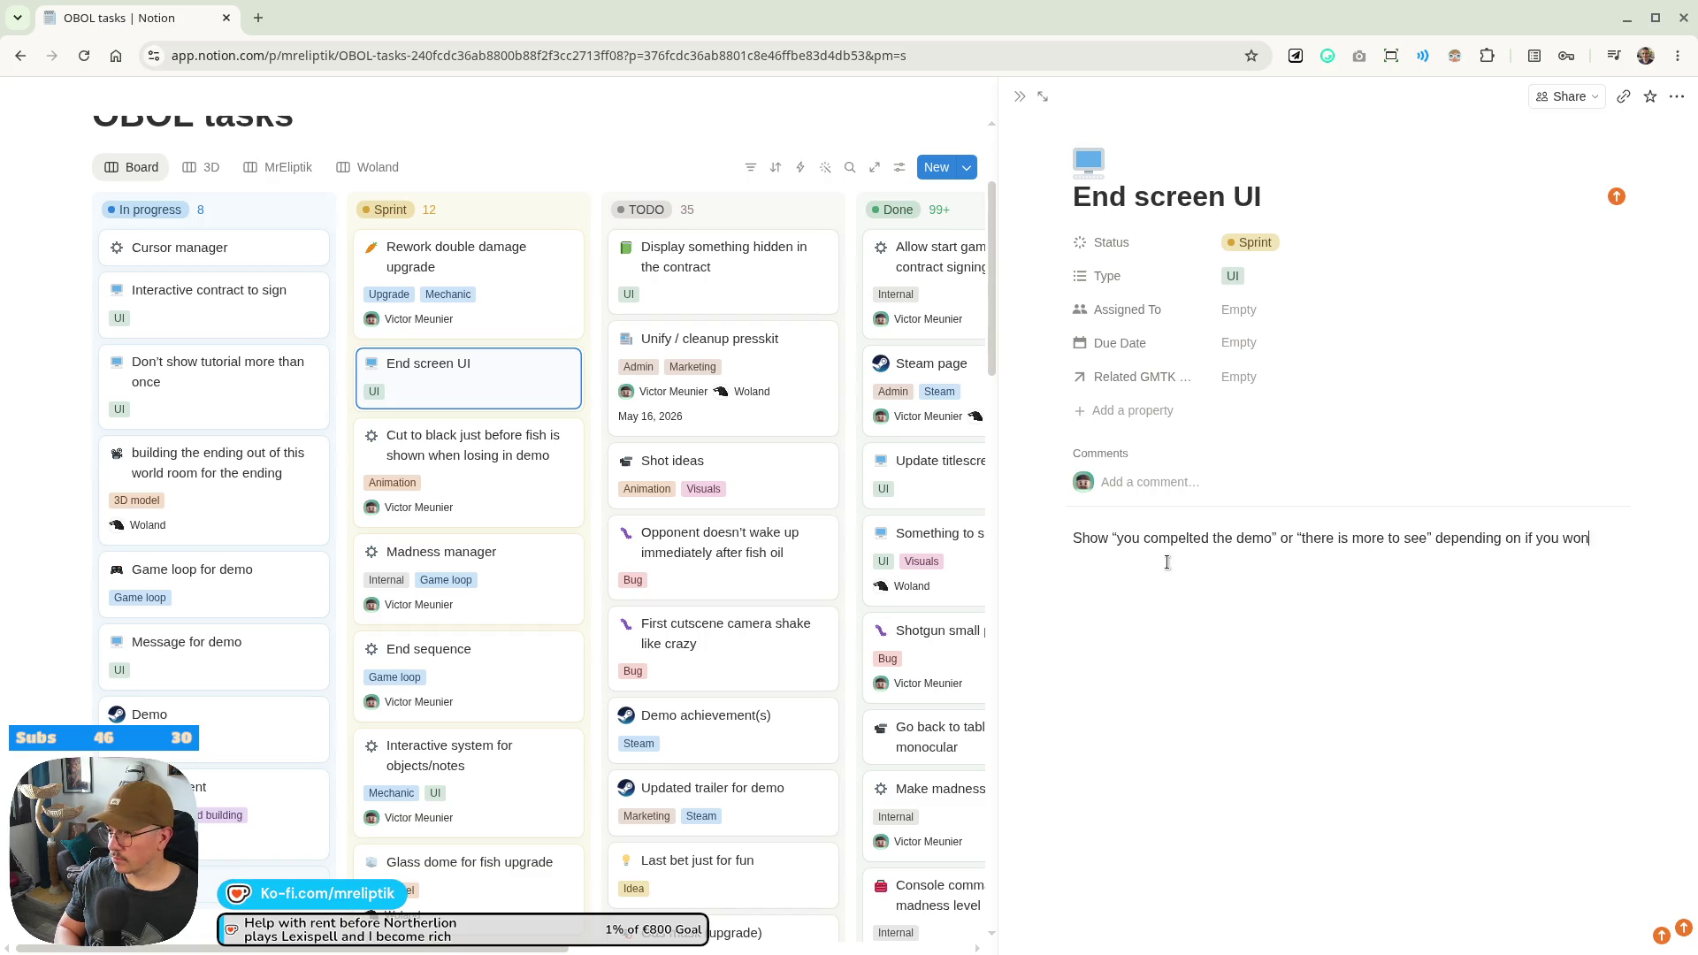
pyautogui.write(' or not')
pyautogui.press('Return')
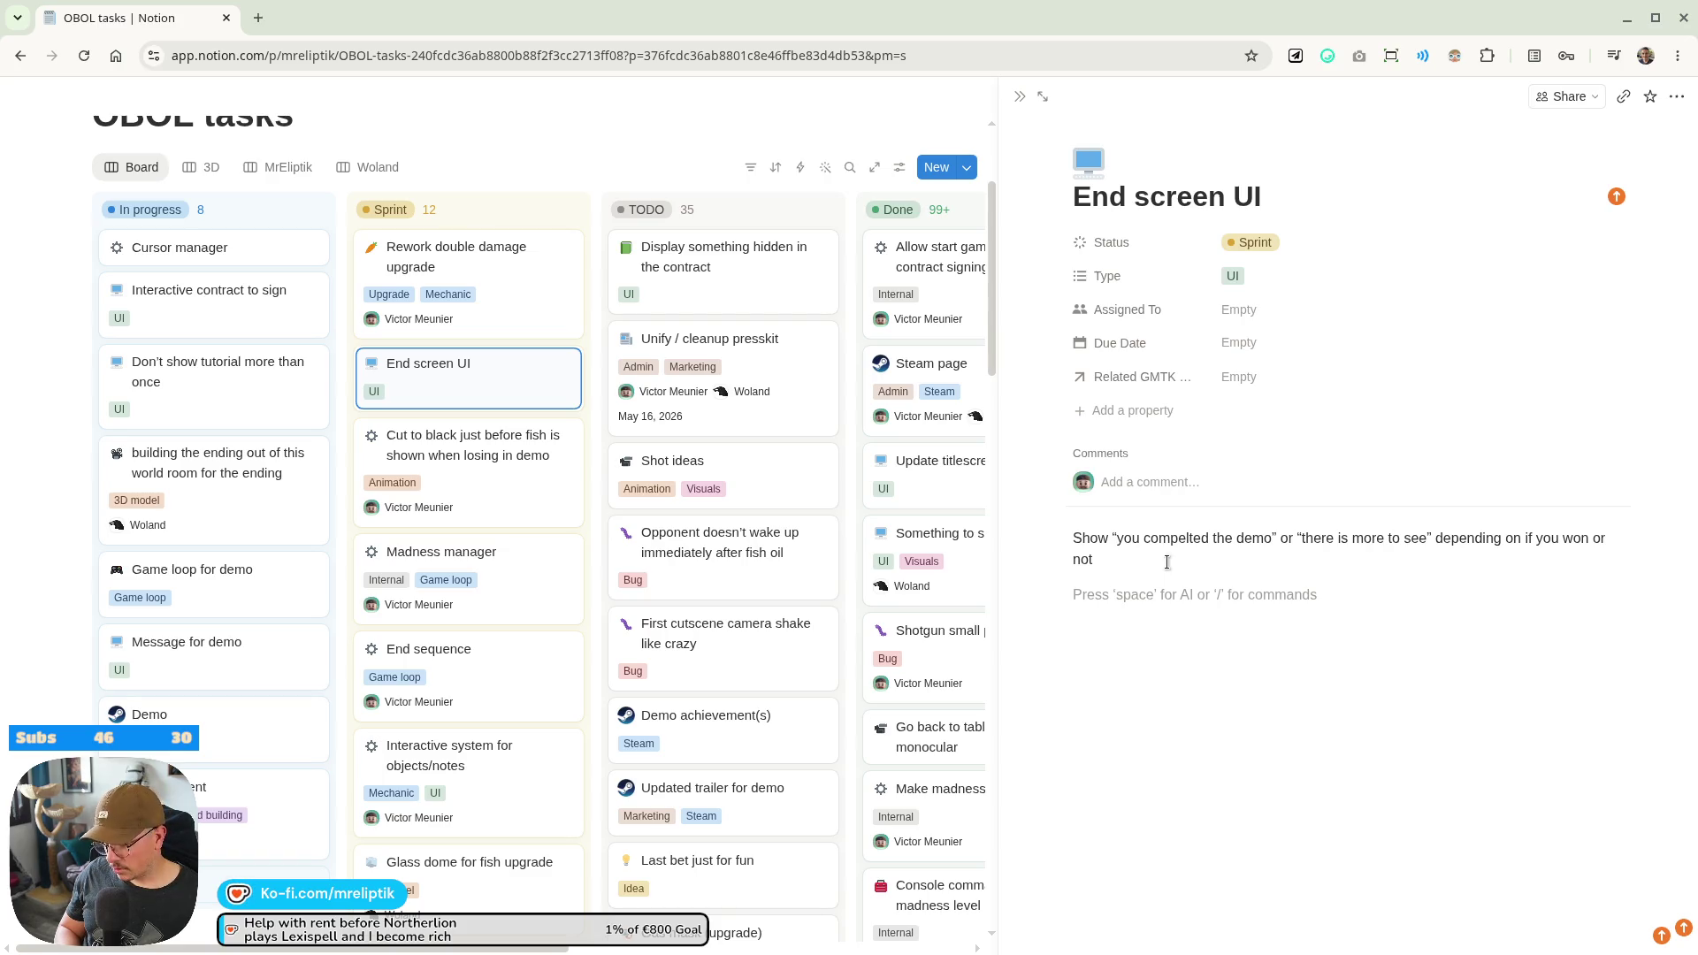
pyautogui.write('Sentence ')
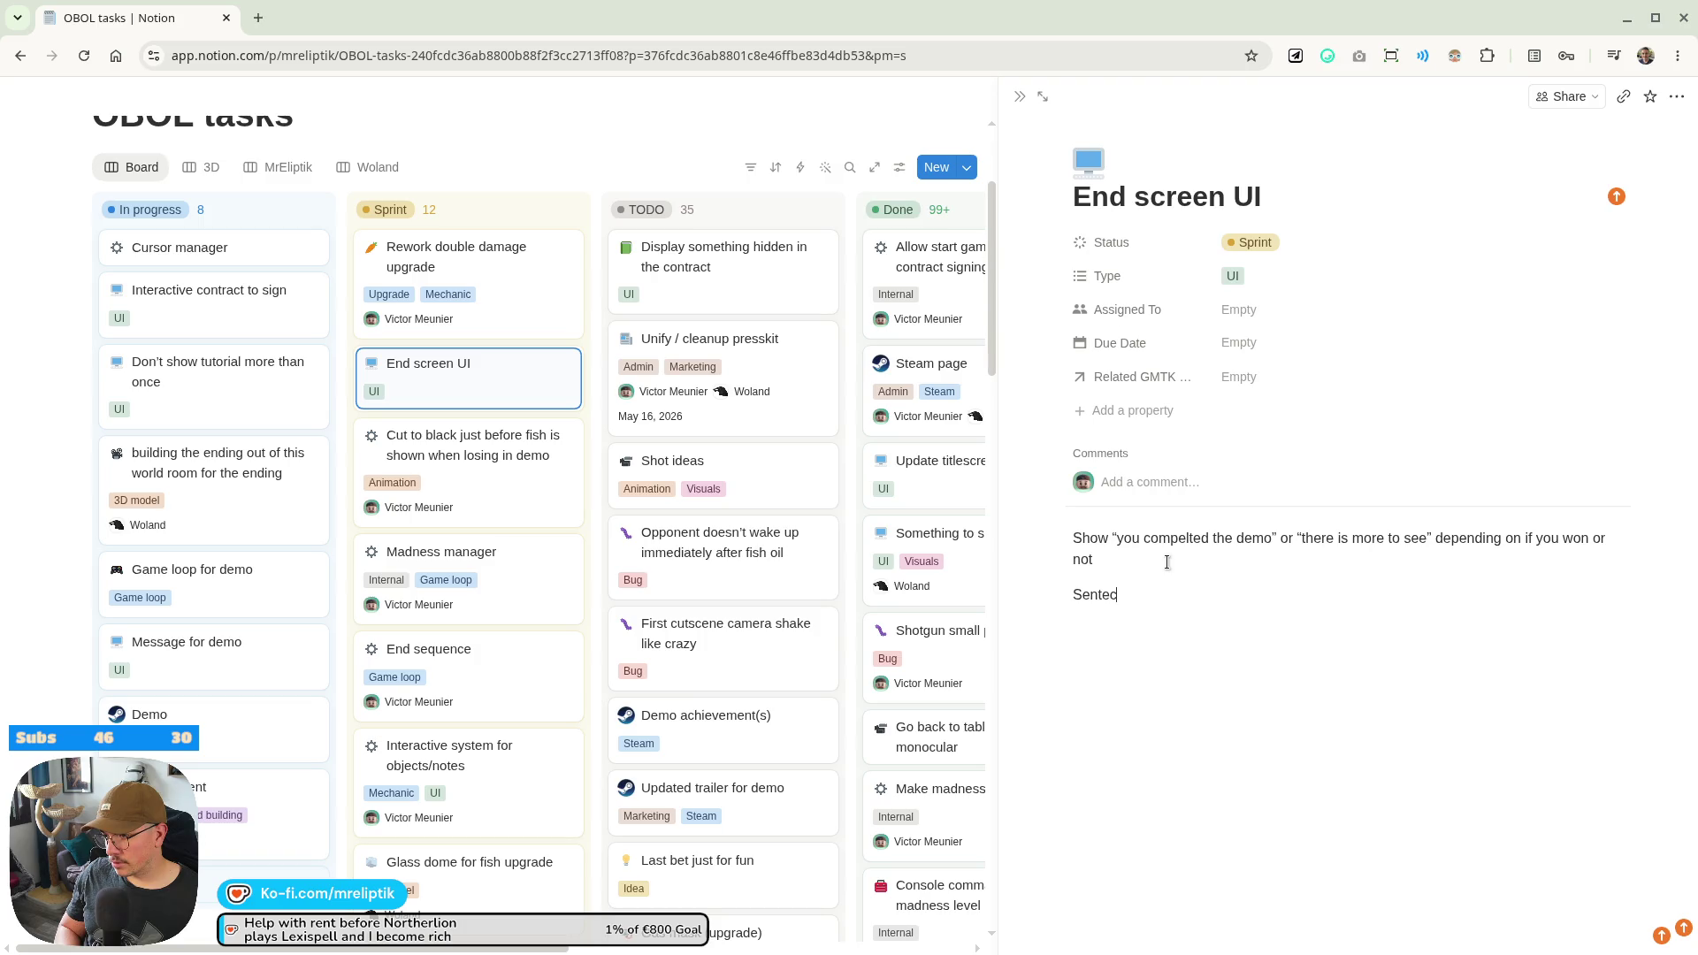
pyautogui.write('about what the full g')
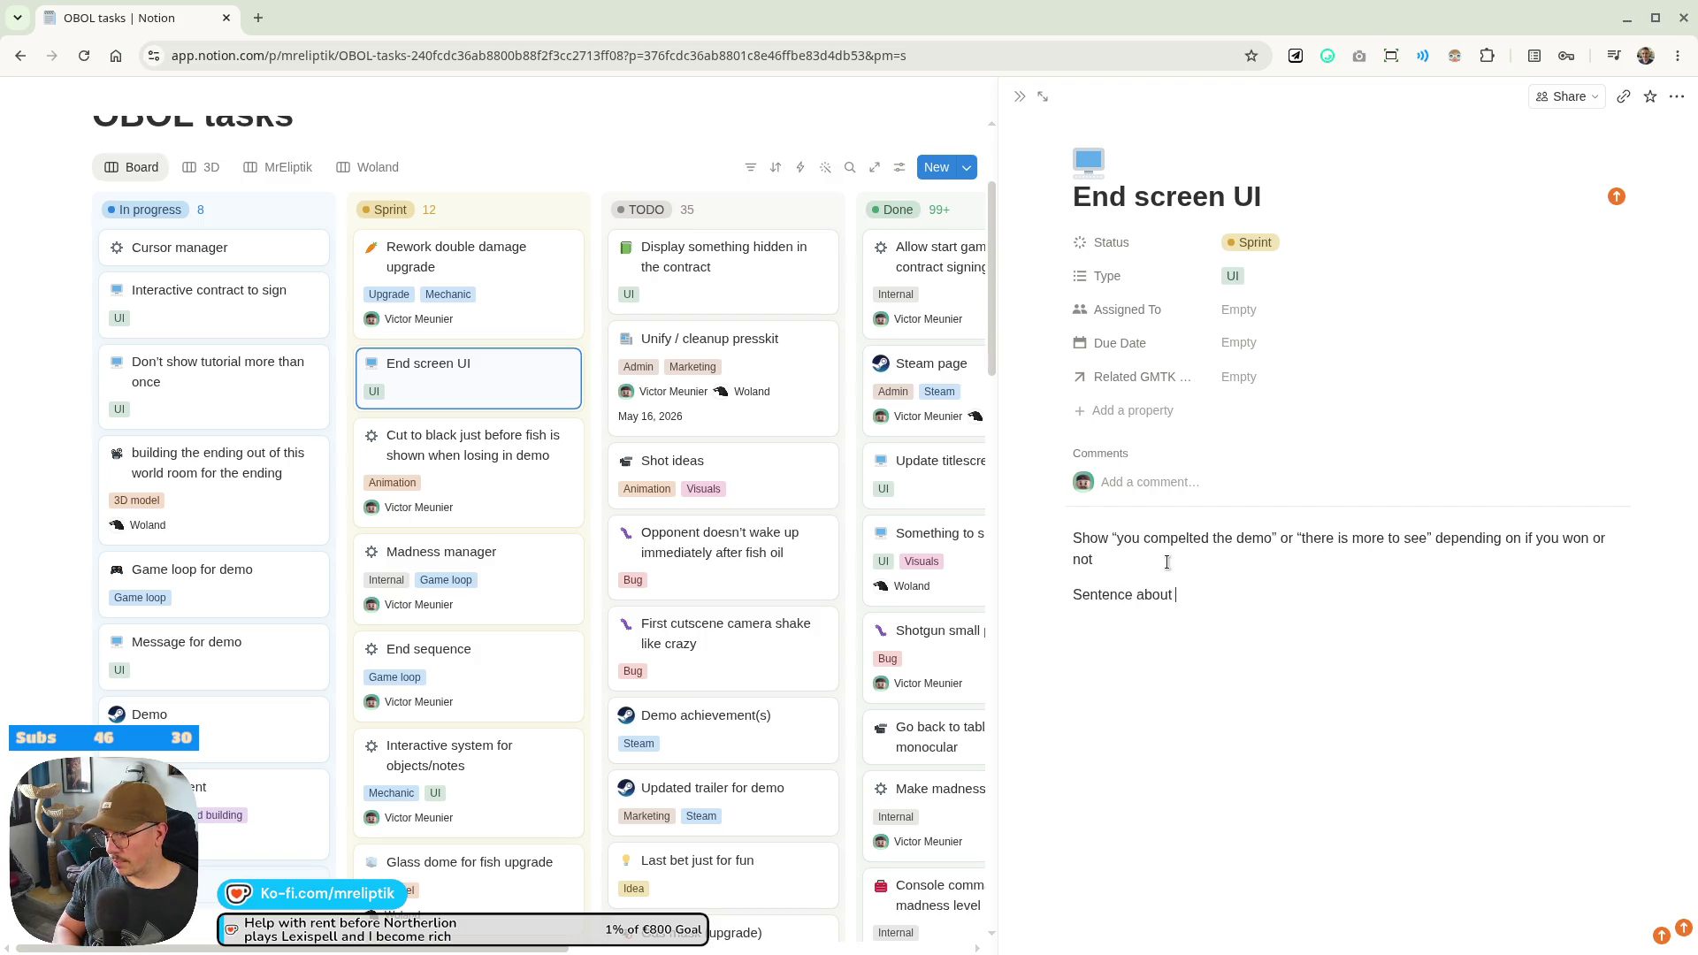
pyautogui.write('ame is and CTA')
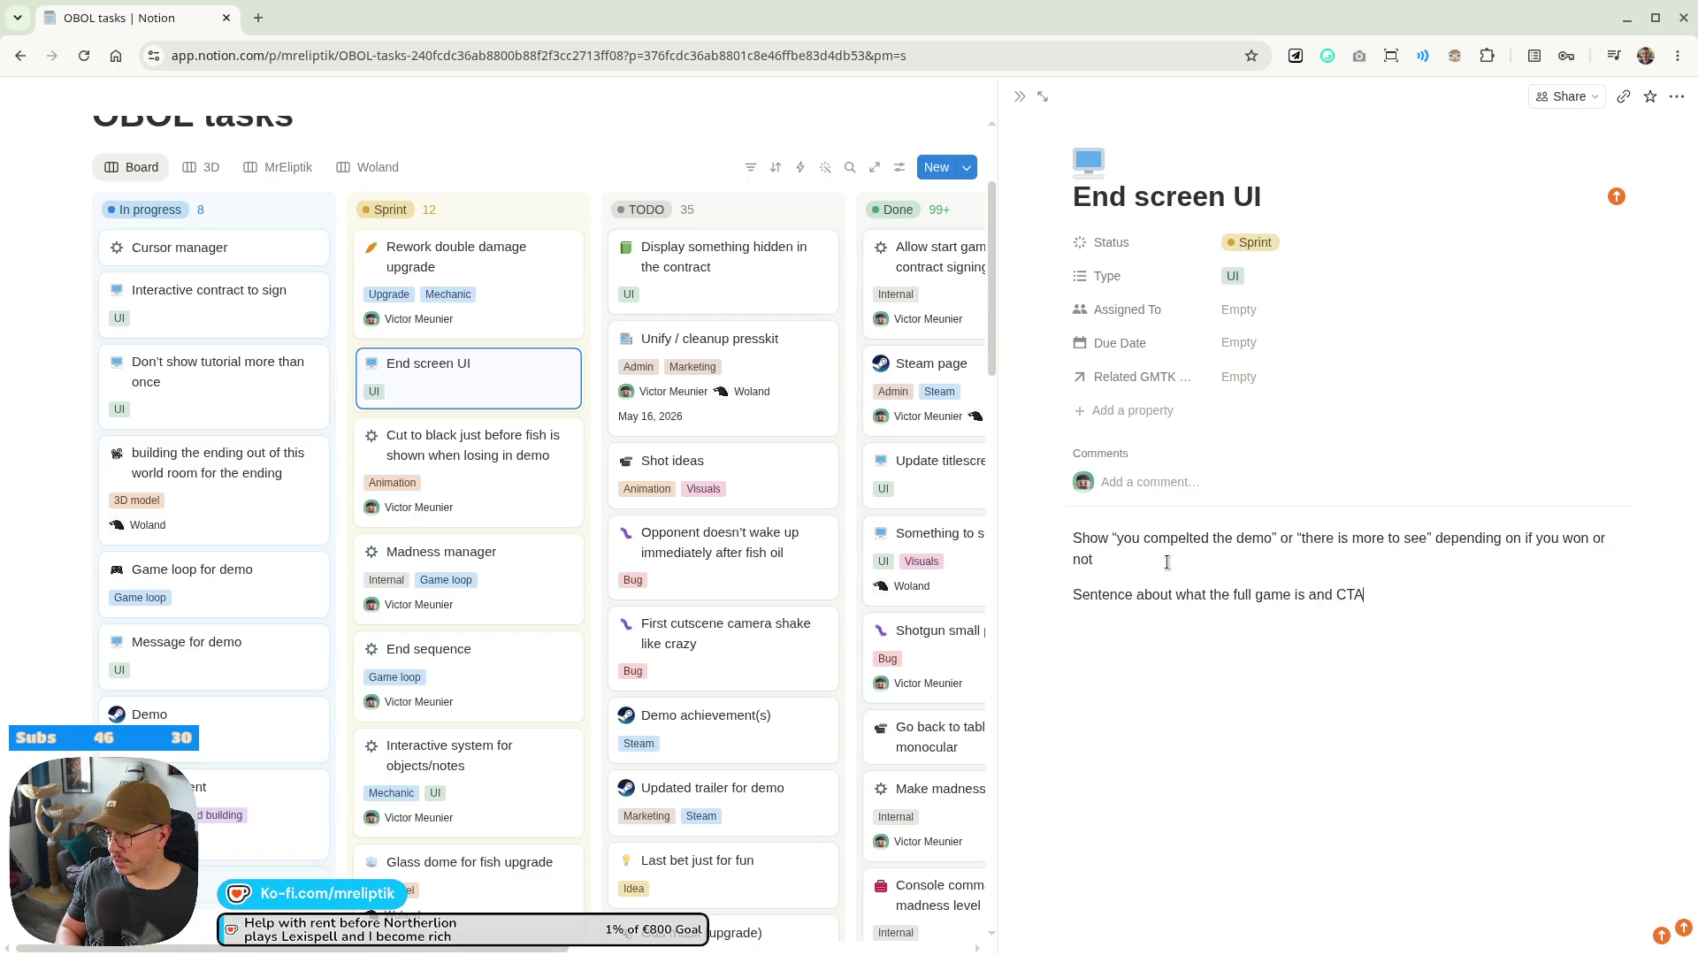
pyautogui.press('Return')
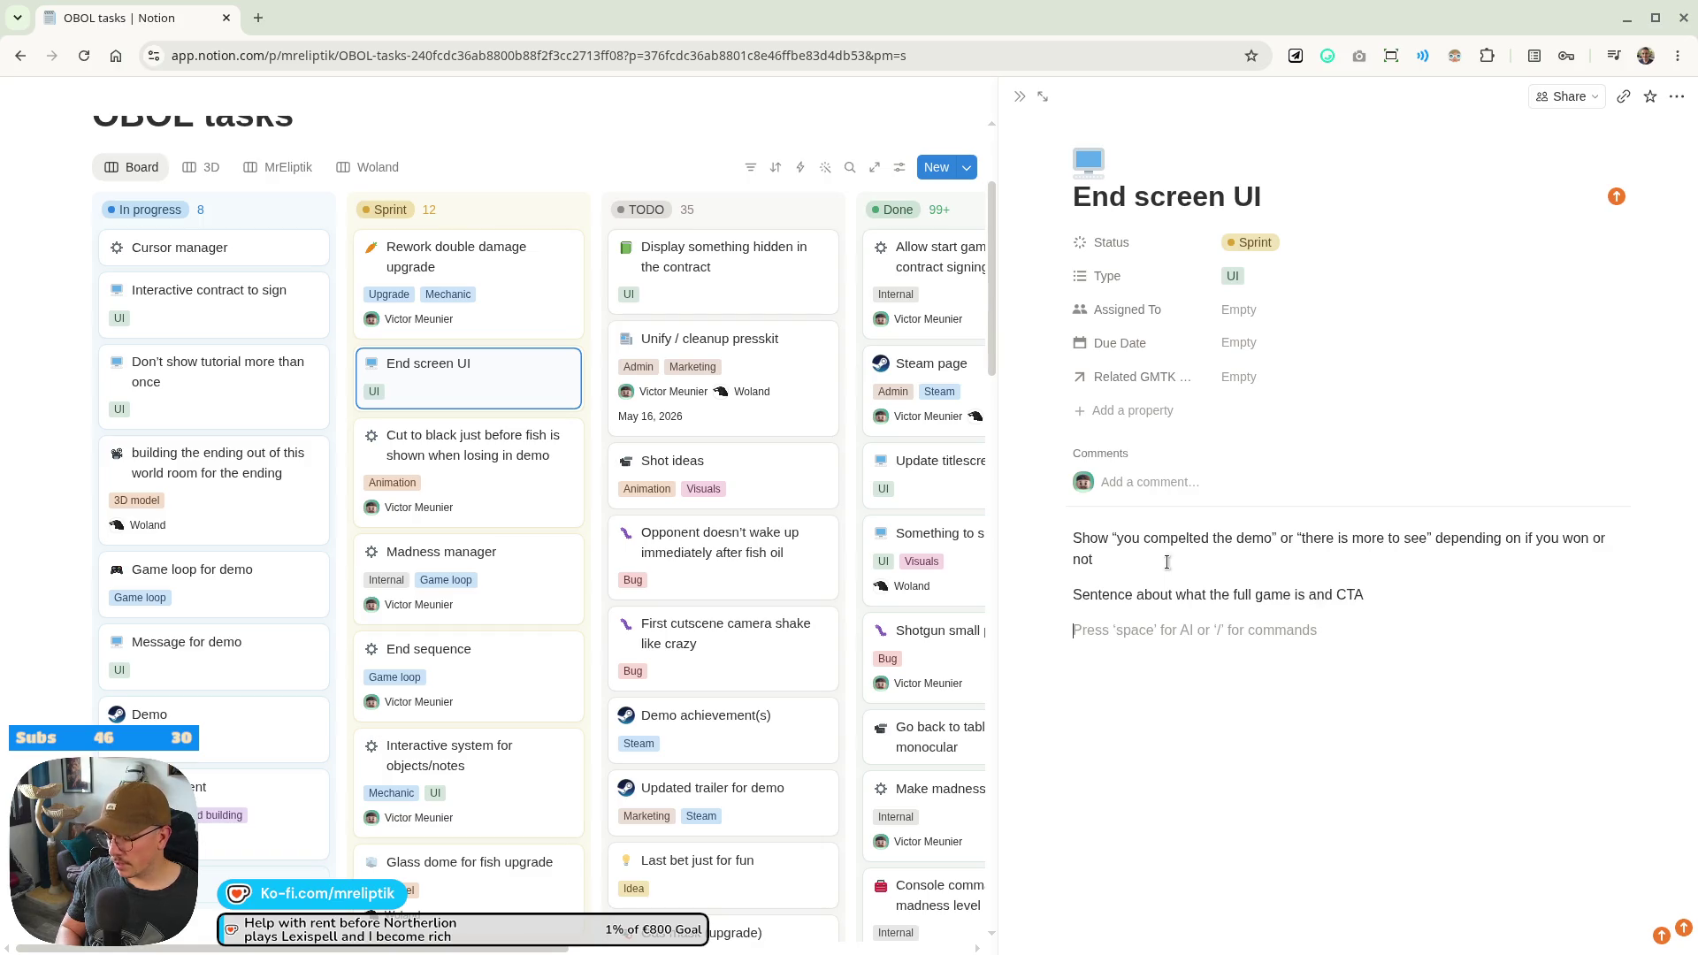
pyautogui.write('Wishlist + home')
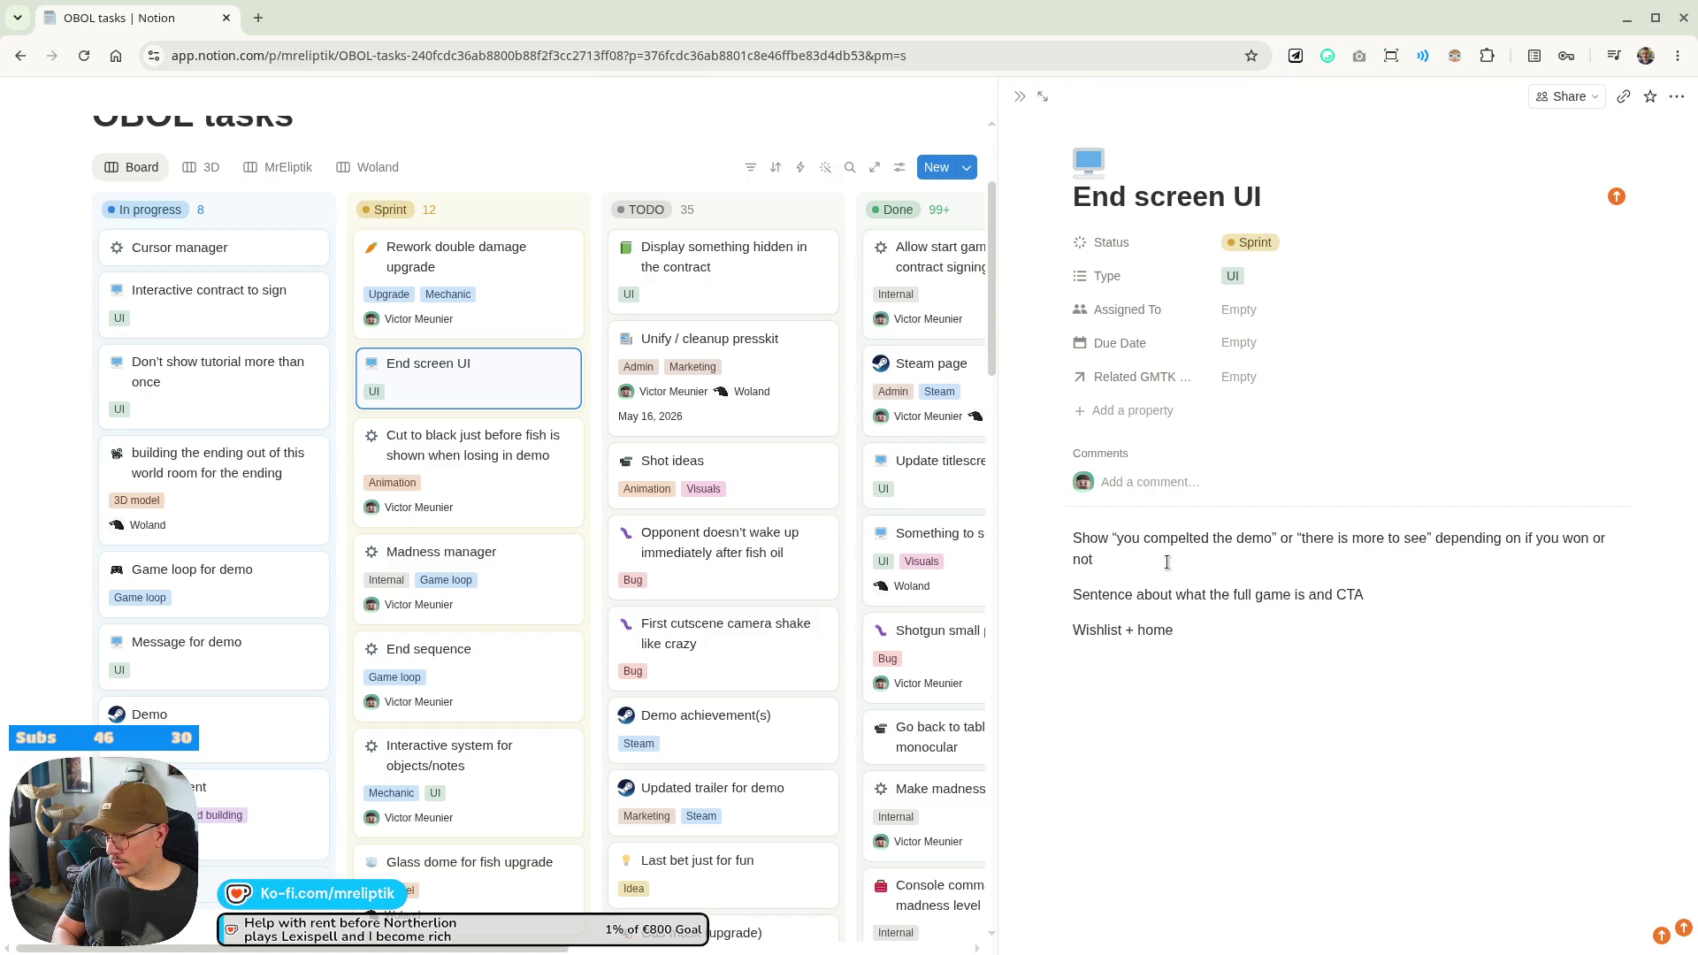
pyautogui.write('Win:')
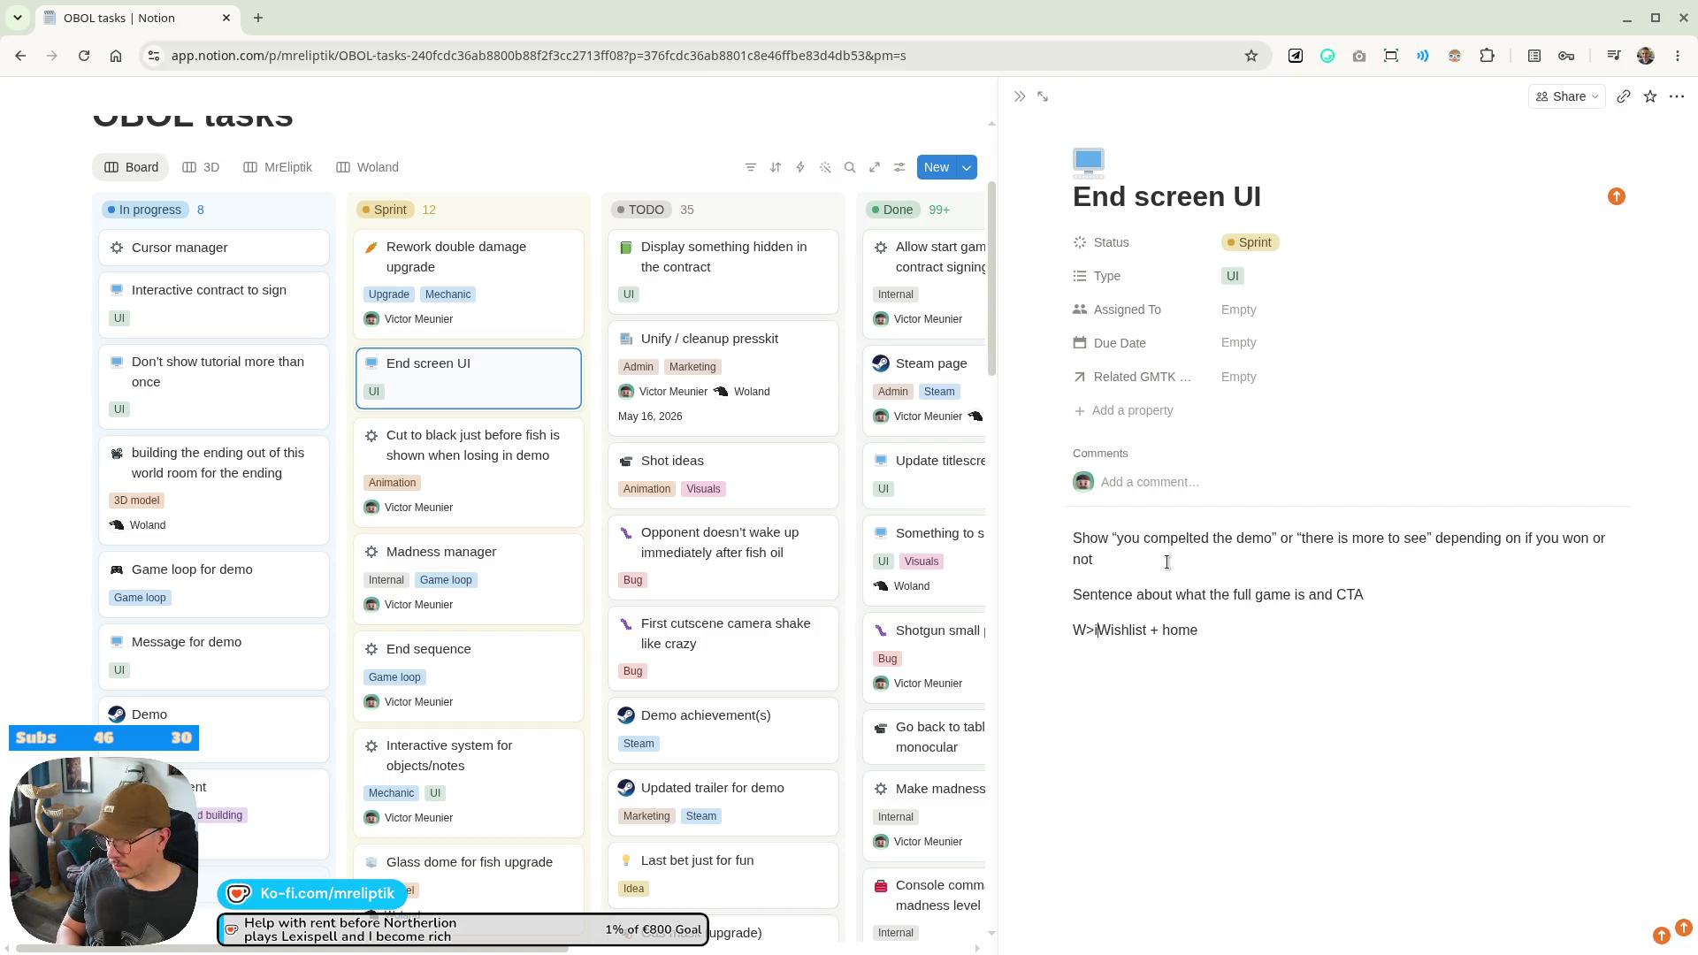
# Duplicate the 'Win: Wishlist + home' line and change home to restart in the copy.
pyautogui.hotkey('ctrl', 'd')
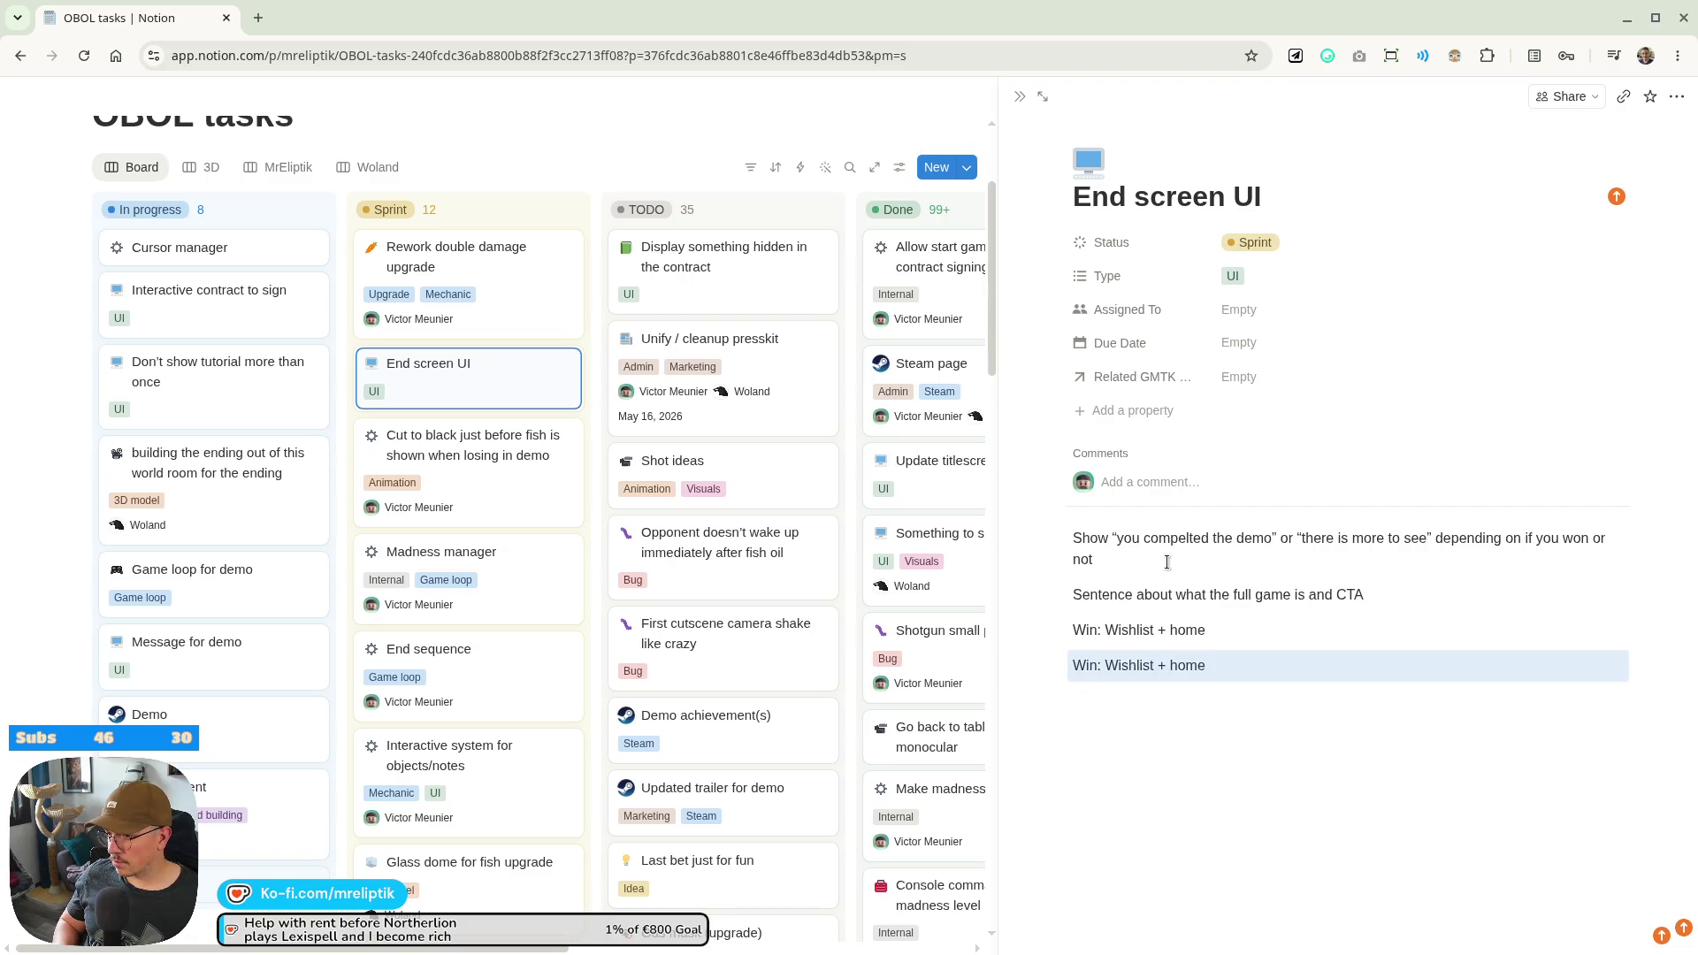
pyautogui.doubleClick(1187, 665)
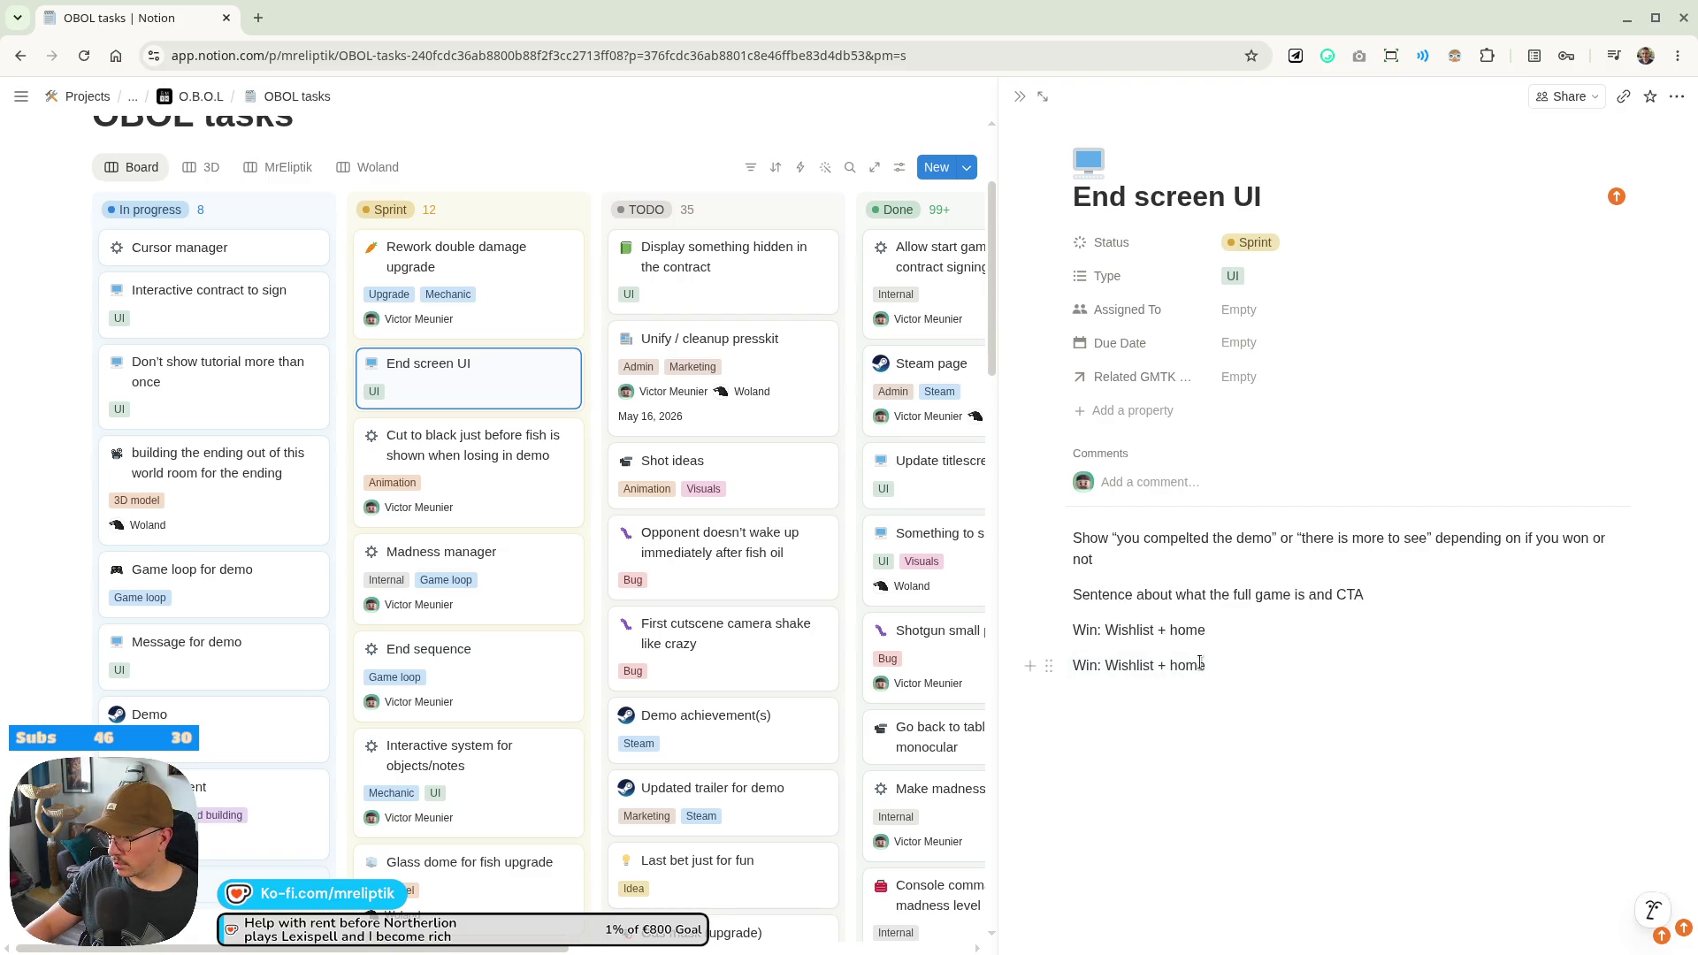
pyautogui.write('retry')
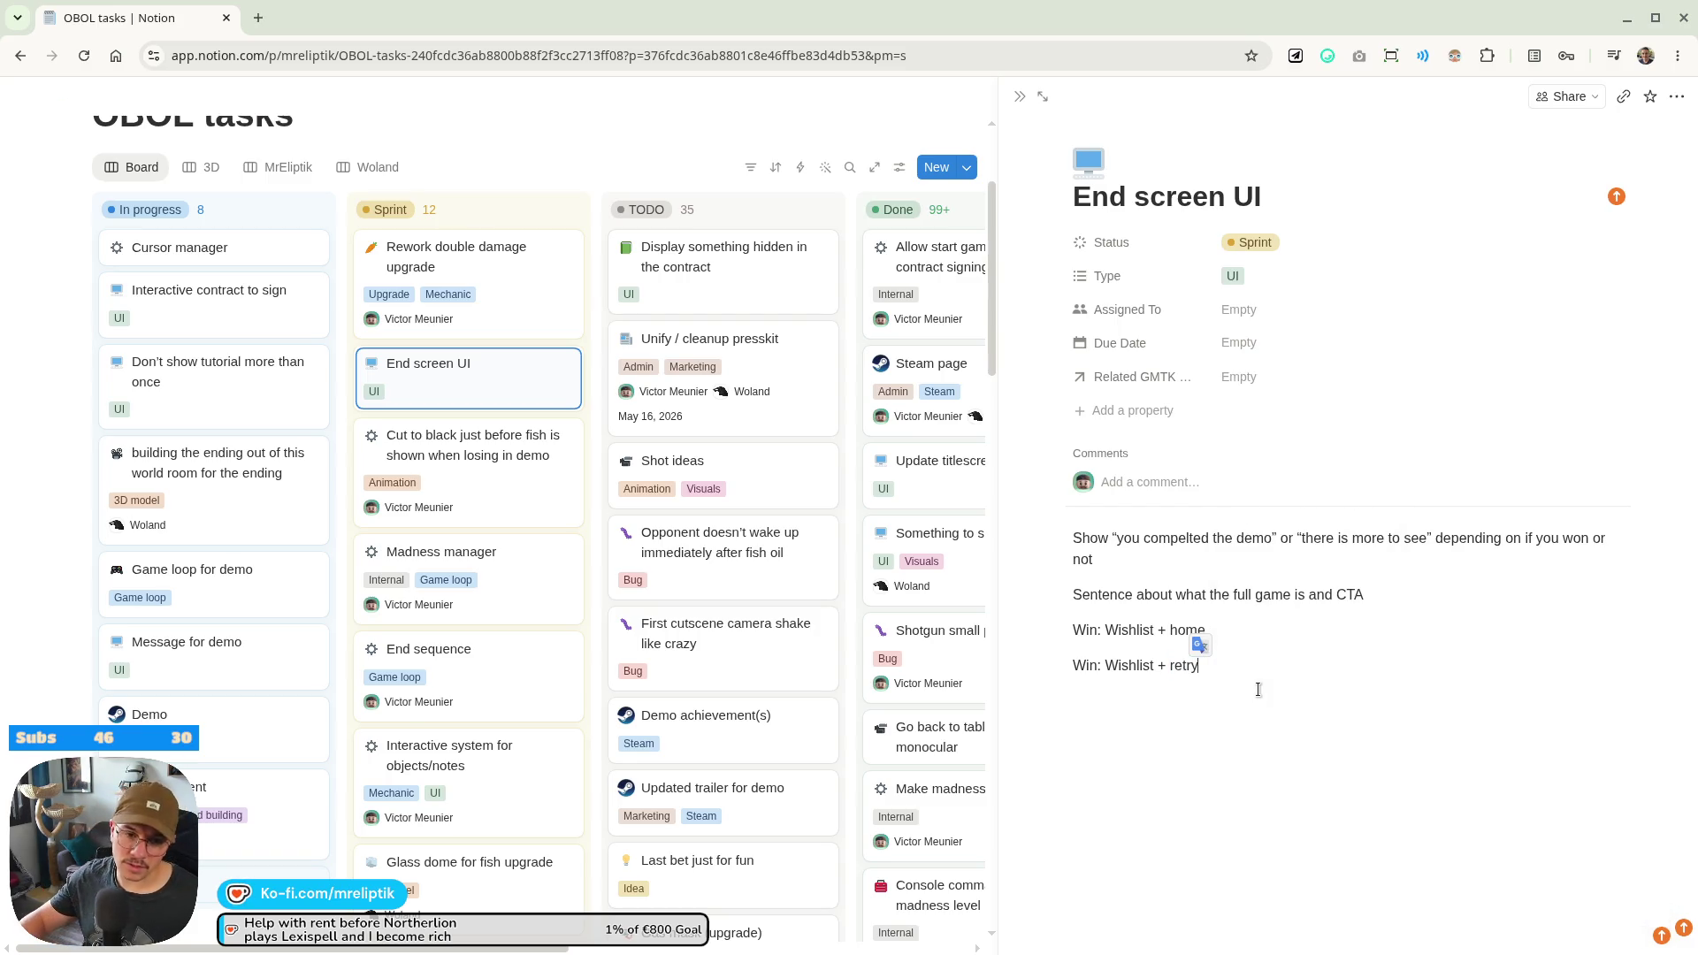
pyautogui.doubleClick(1183, 667)
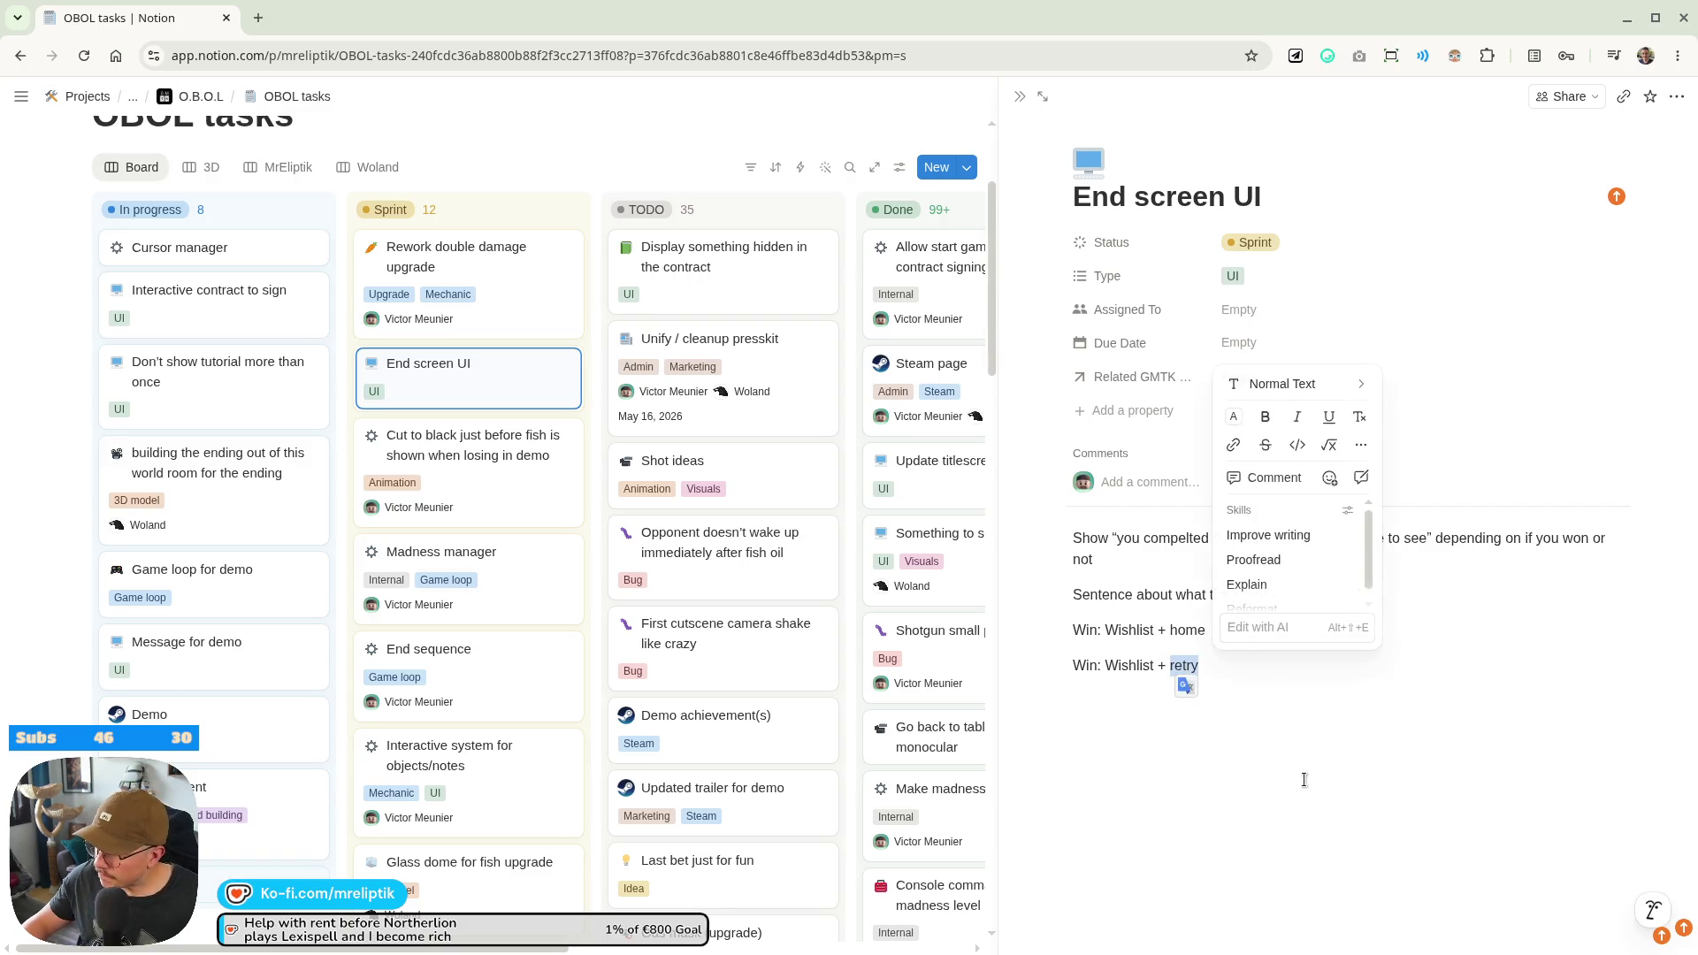
pyautogui.write('restart')
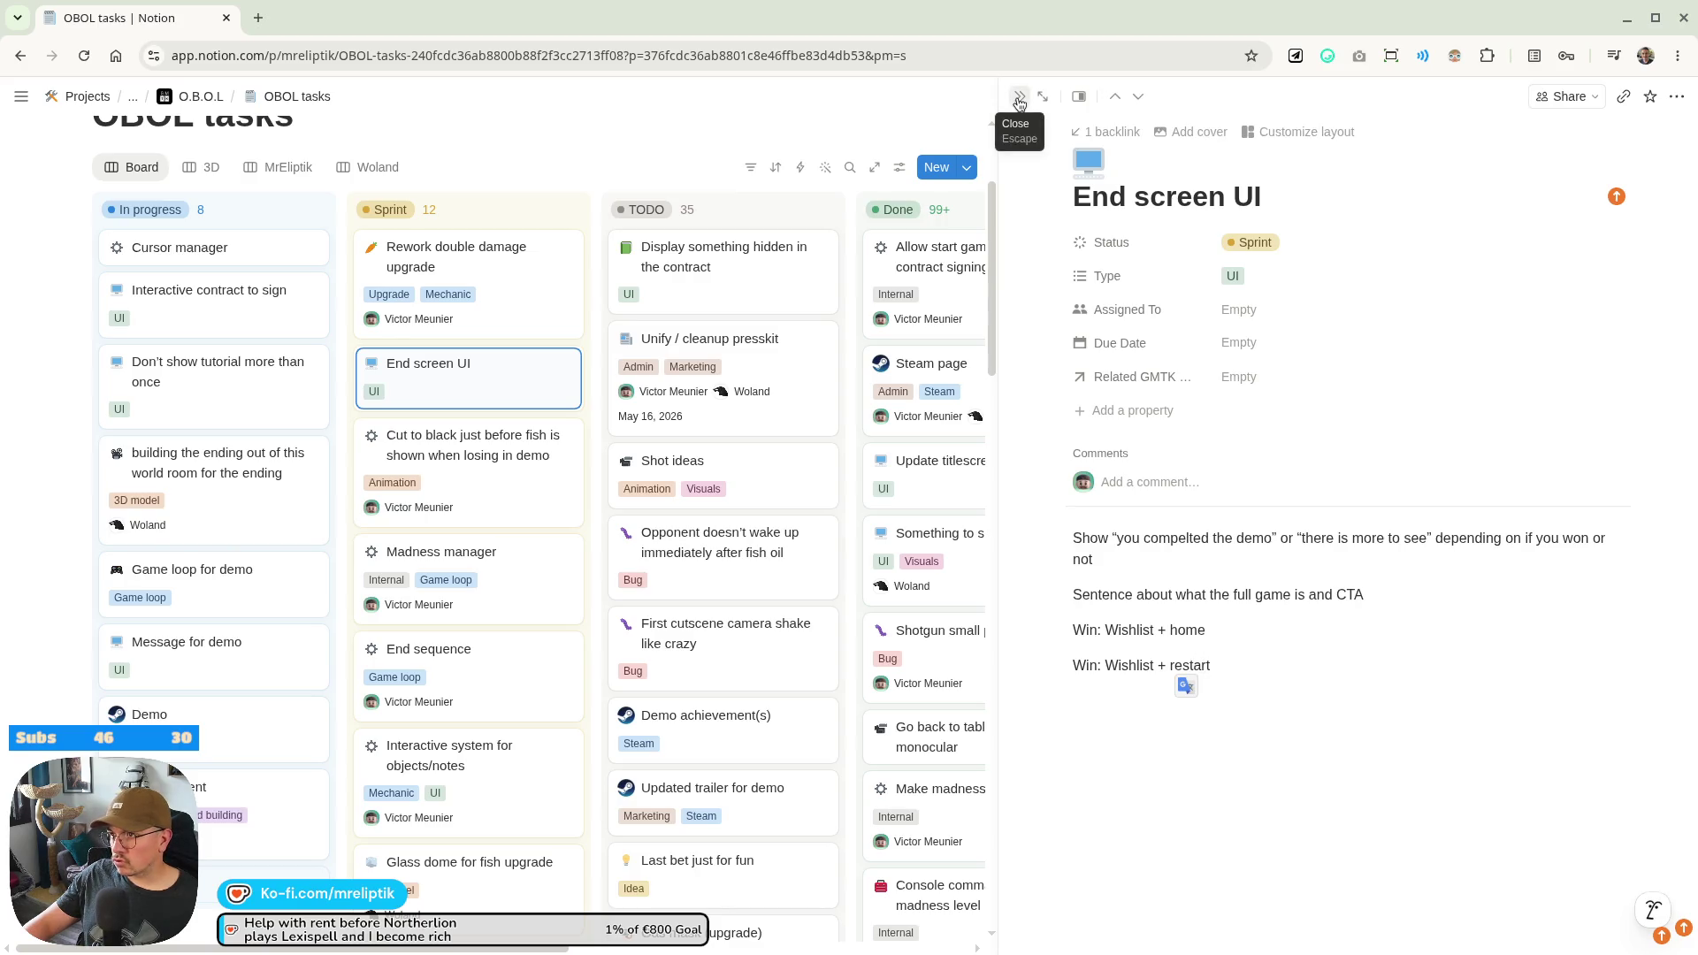
# Assign the End screen UI task to yourself and return to the Godot editor.
pyautogui.click(1239, 310)
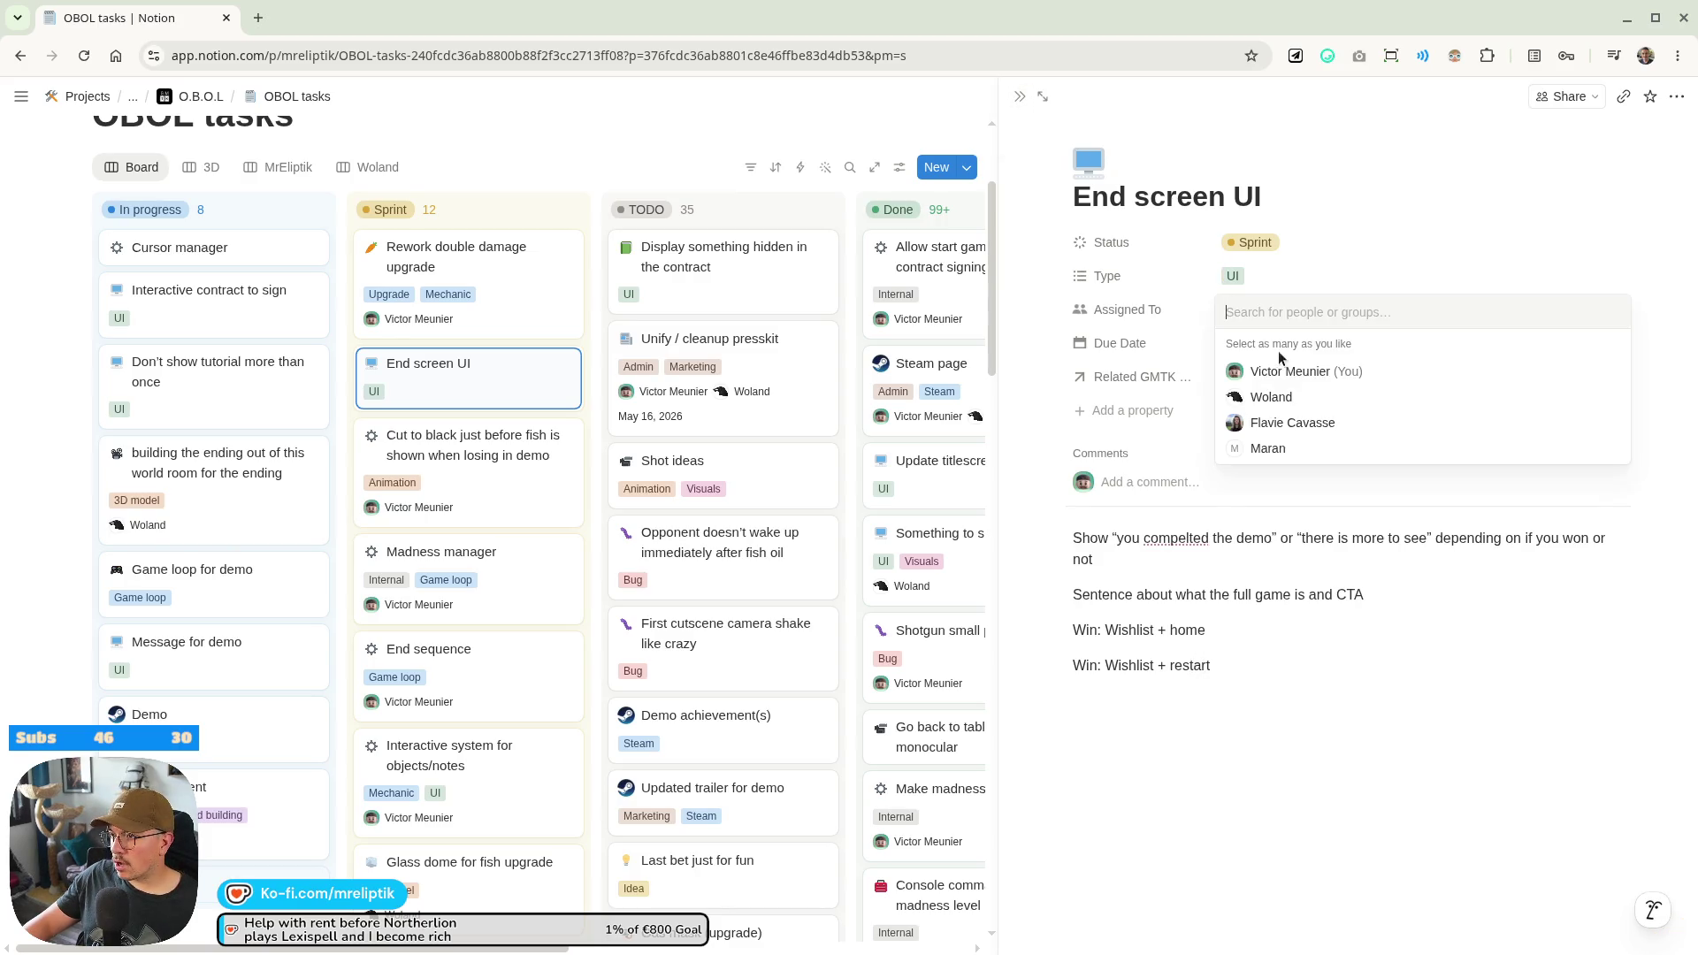
pyautogui.click(1274, 370)
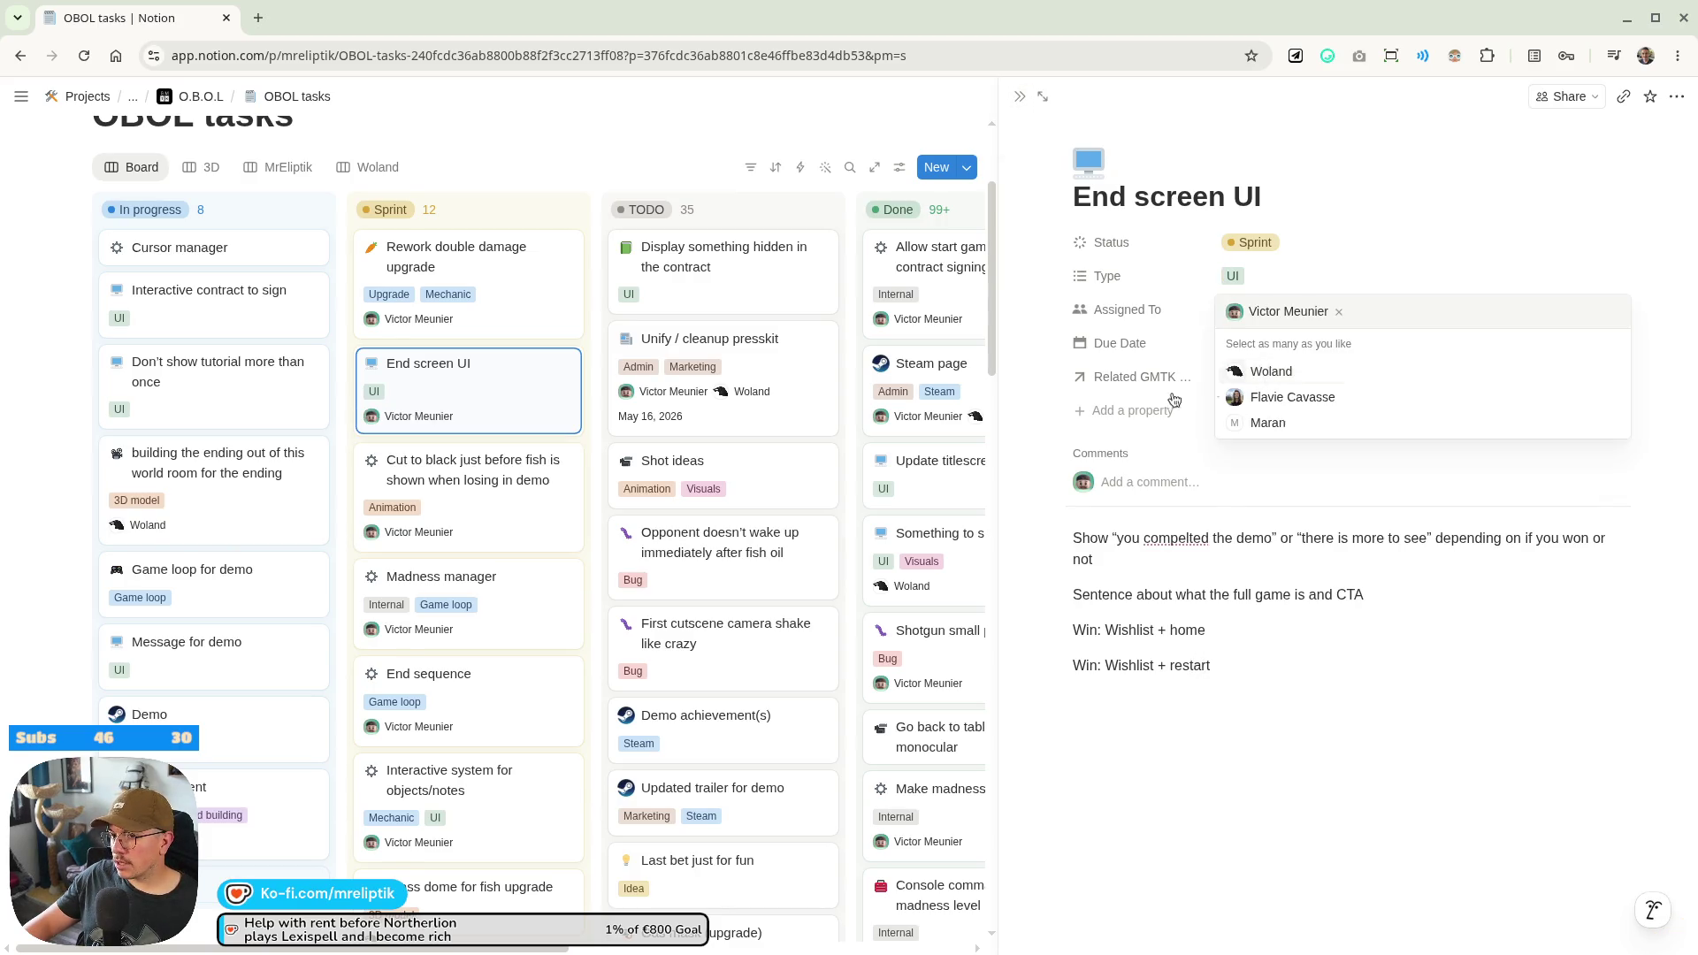
pyautogui.click(1185, 248)
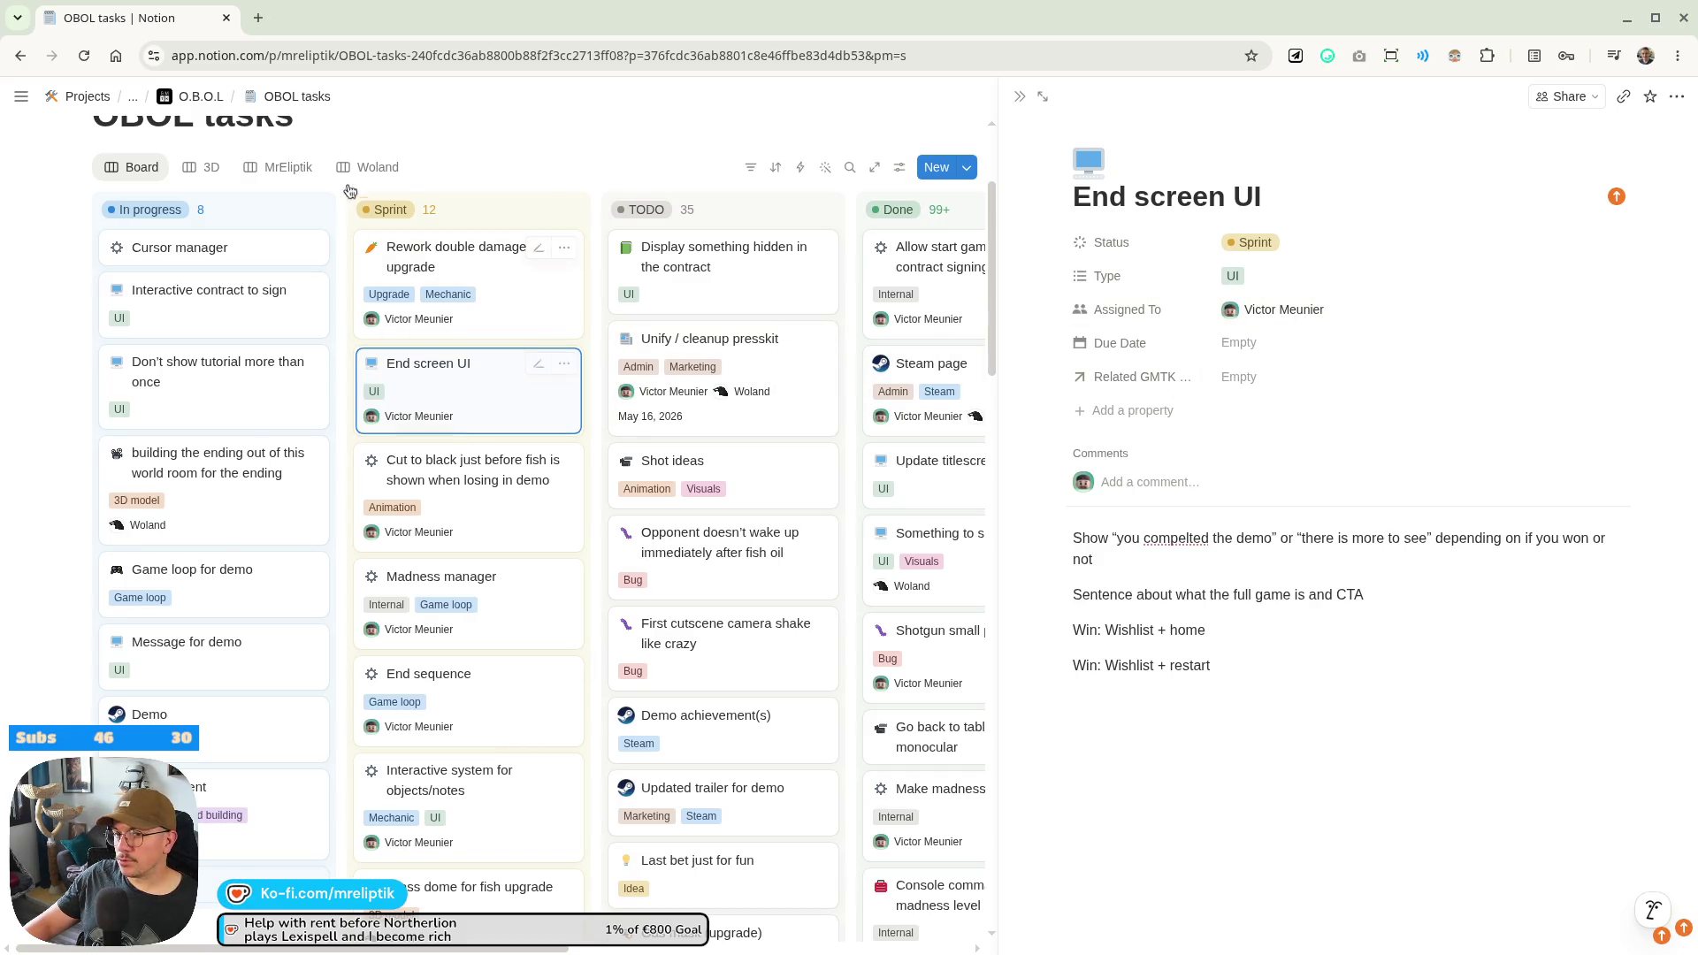
pyautogui.hotkey('alt', 'Tab')
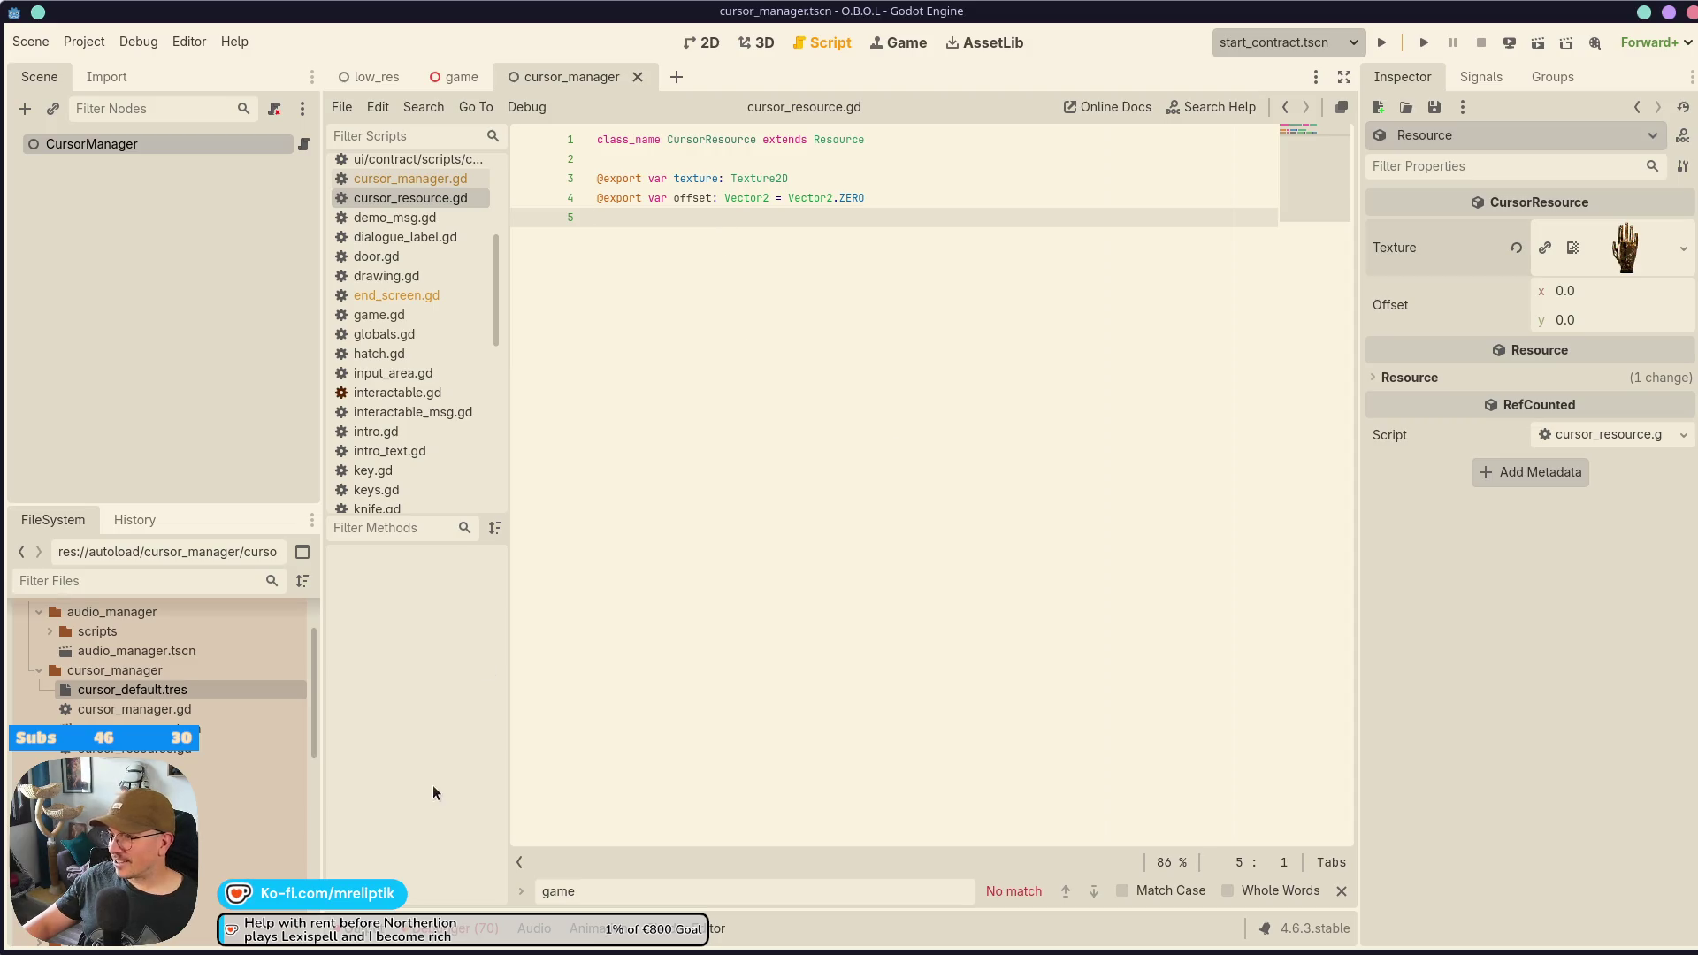
# Check cursor_manager.gd, then set the default cursor resource's Offset to x 37, y 12 and save.
pyautogui.click(398, 179)
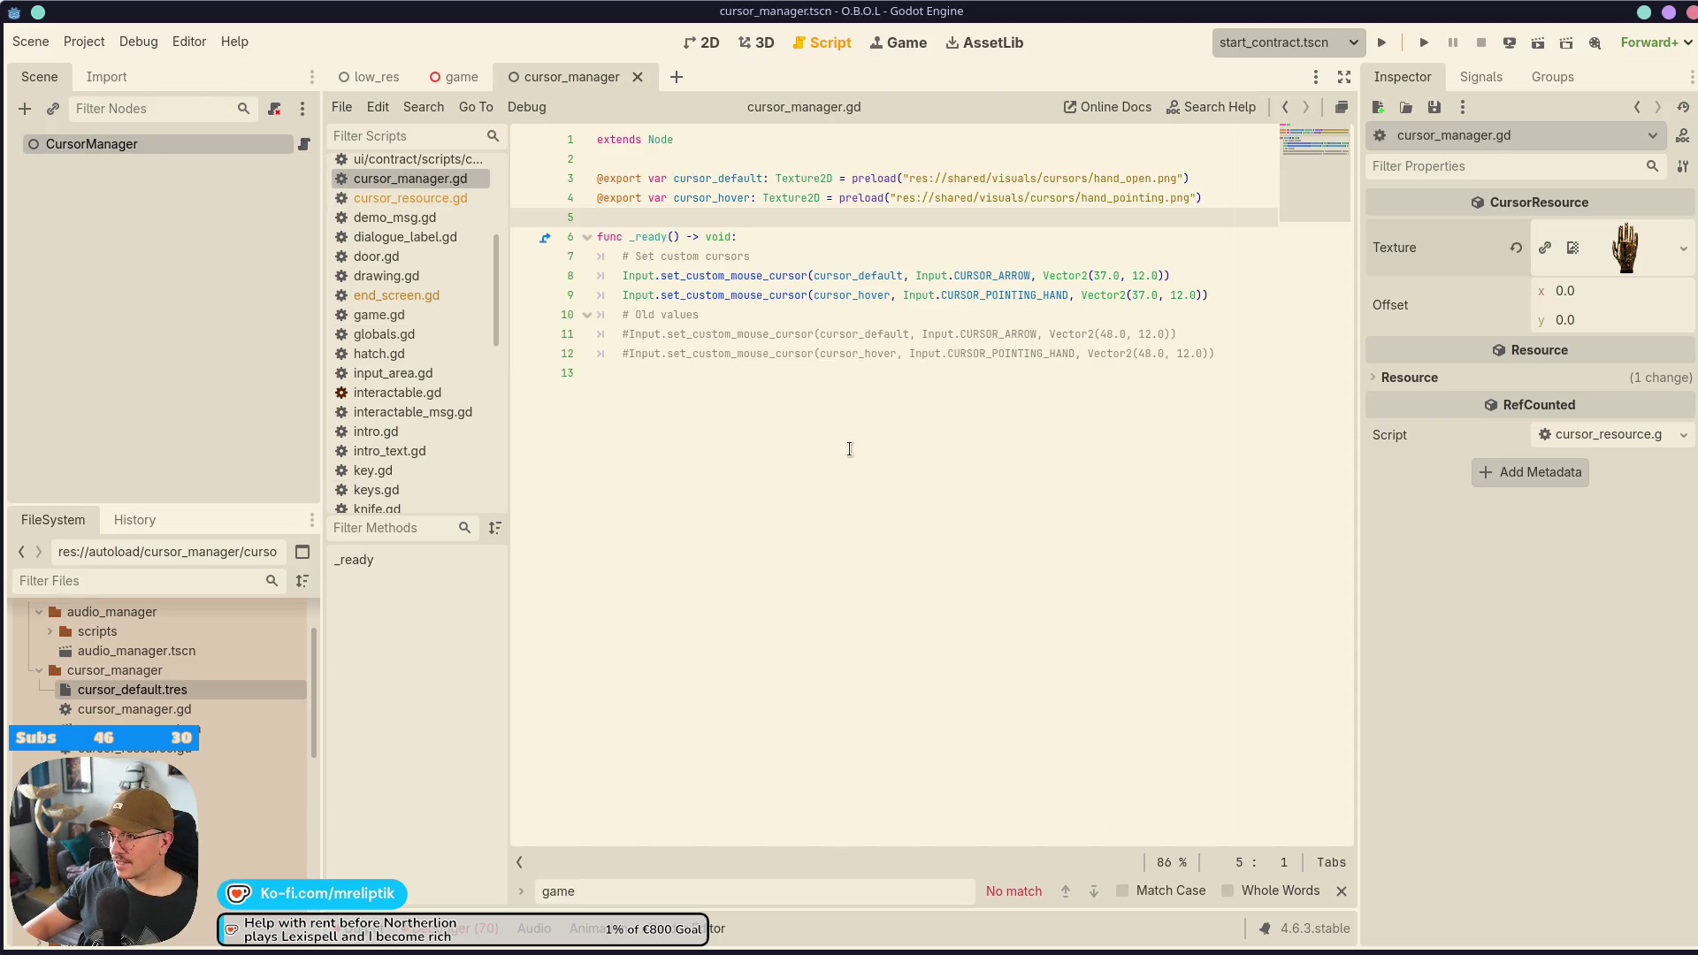
pyautogui.click(1597, 290)
pyautogui.write('37')
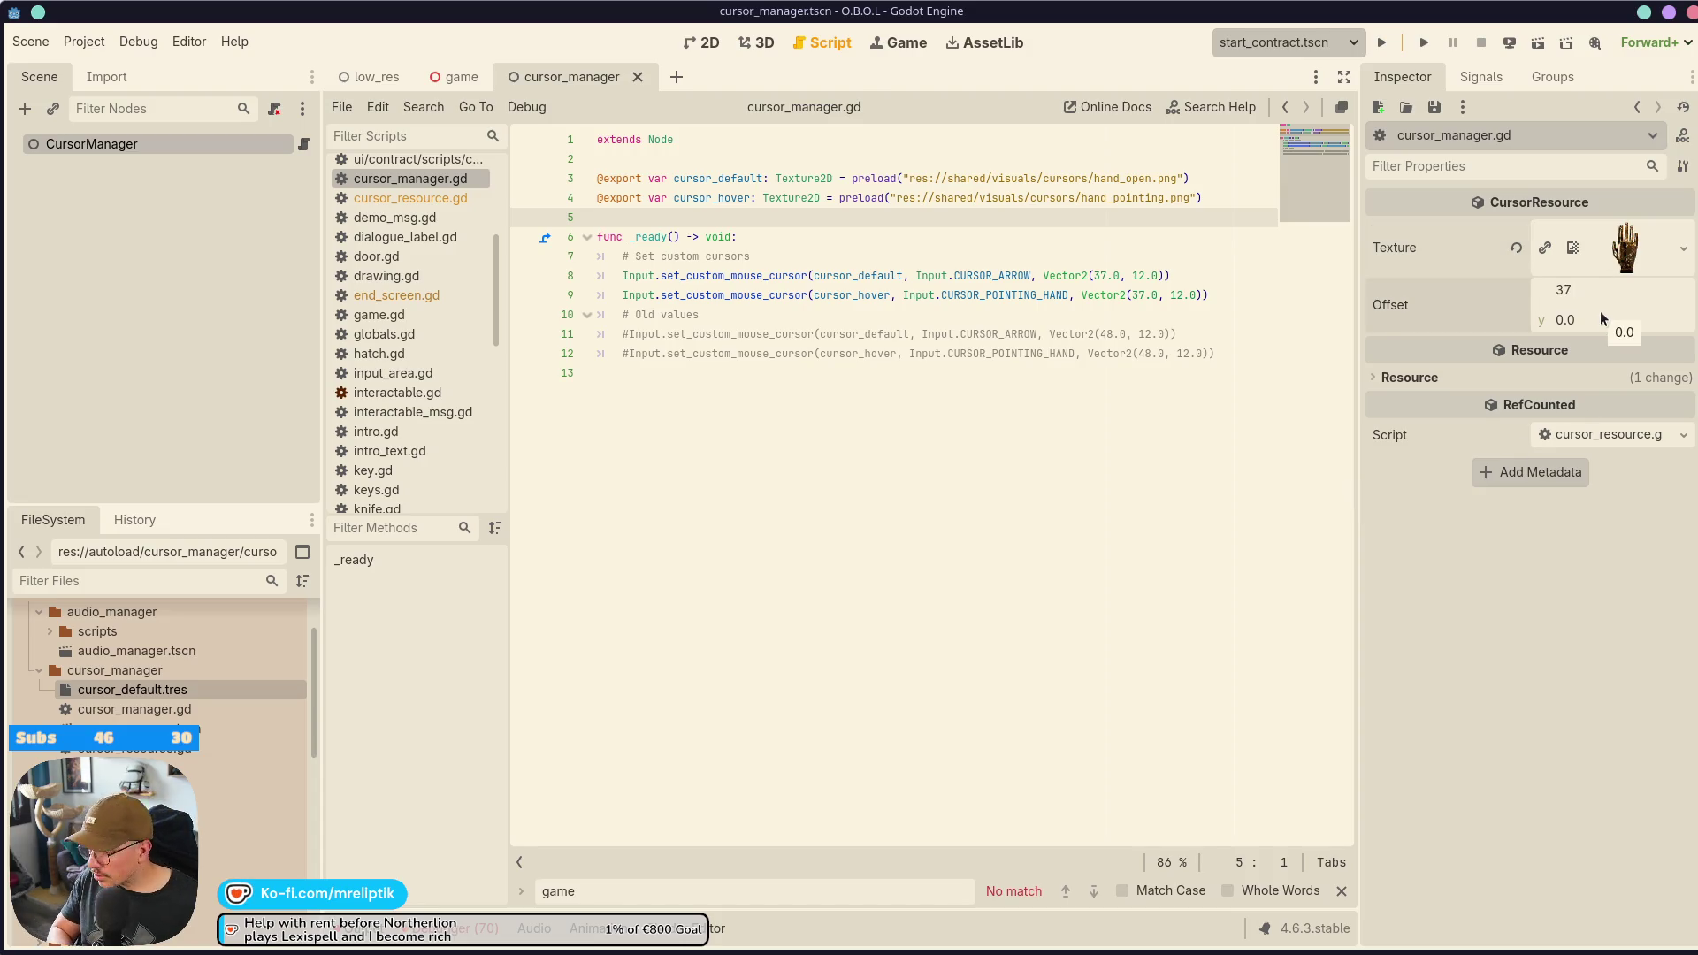
pyautogui.press('Tab')
pyautogui.write('12')
pyautogui.hotkey('ctrl', 's')
pyautogui.click(671, 296)
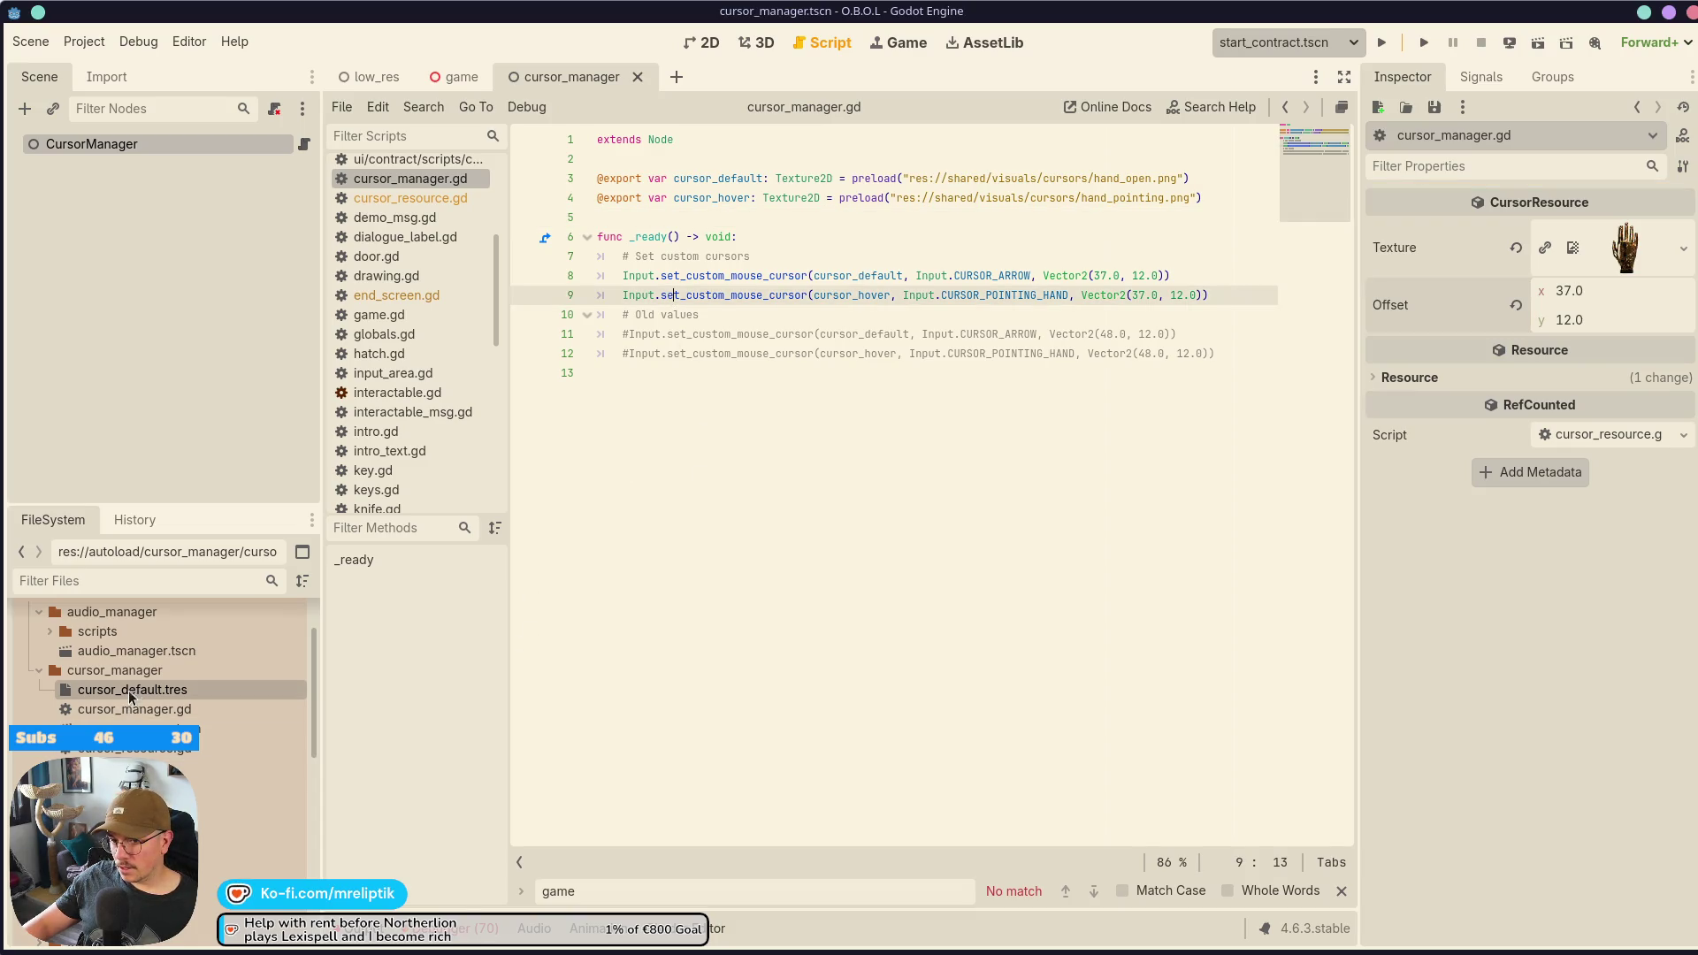
# Create a new CursorResource named cursor_hover in the cursor_manager folder.
pyautogui.rightClick(97, 669)
pyautogui.moveTo(235, 643)
pyautogui.click(483, 702)
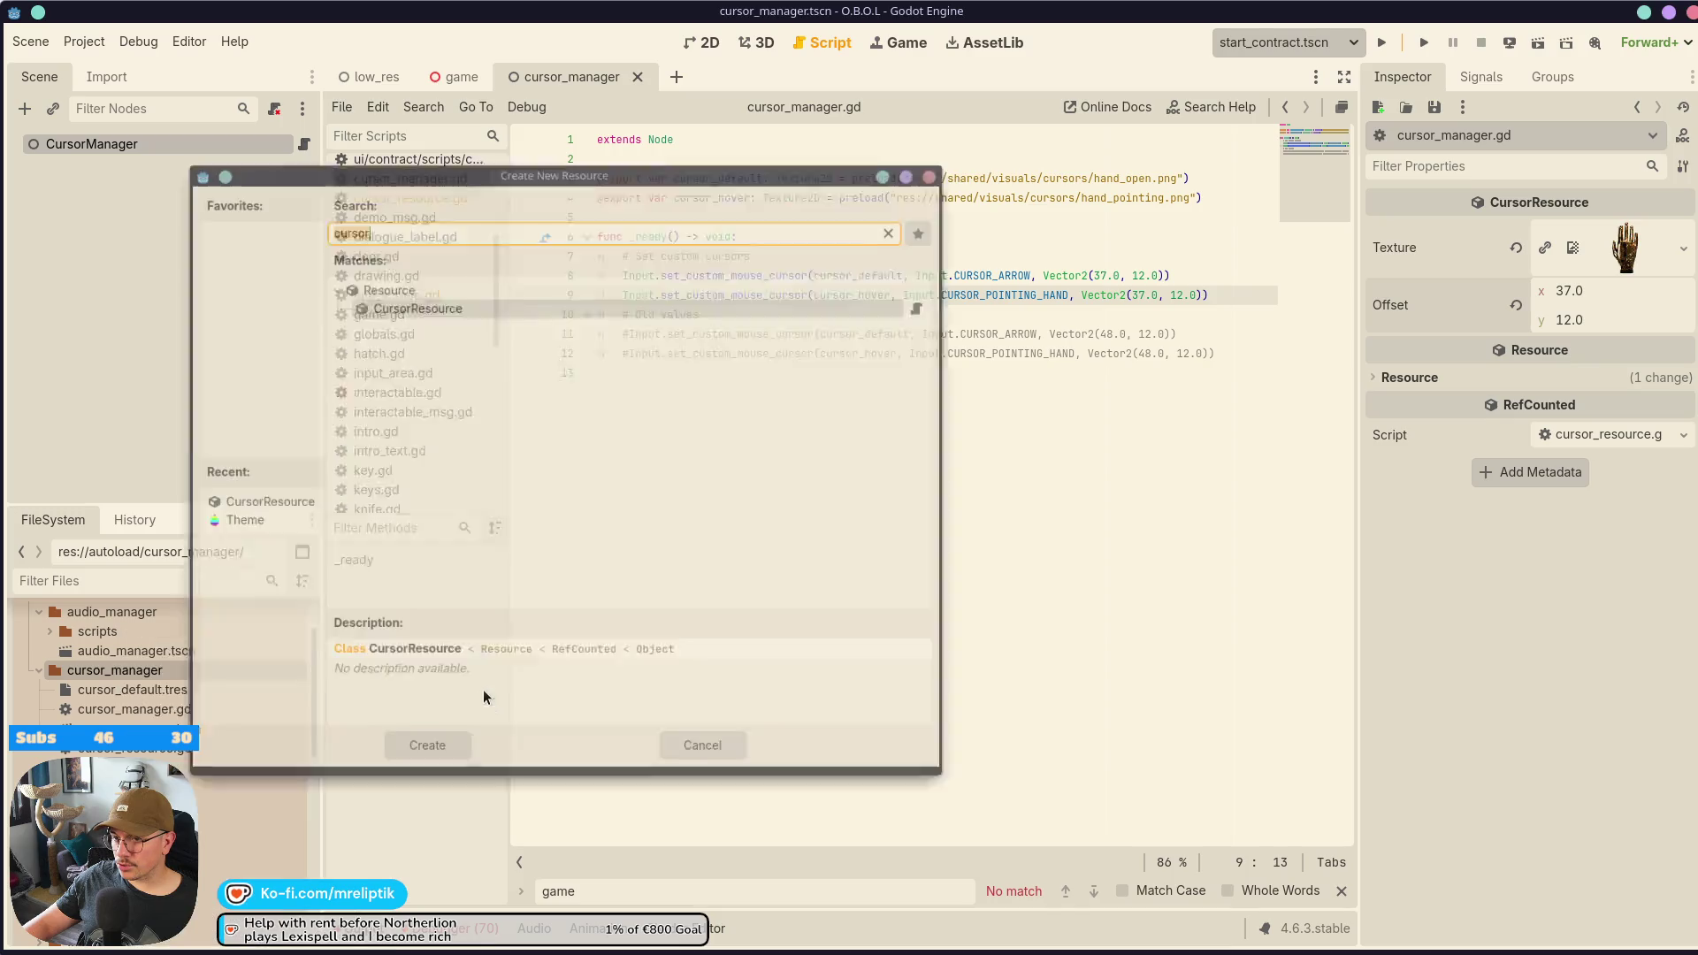
pyautogui.doubleClick(433, 307)
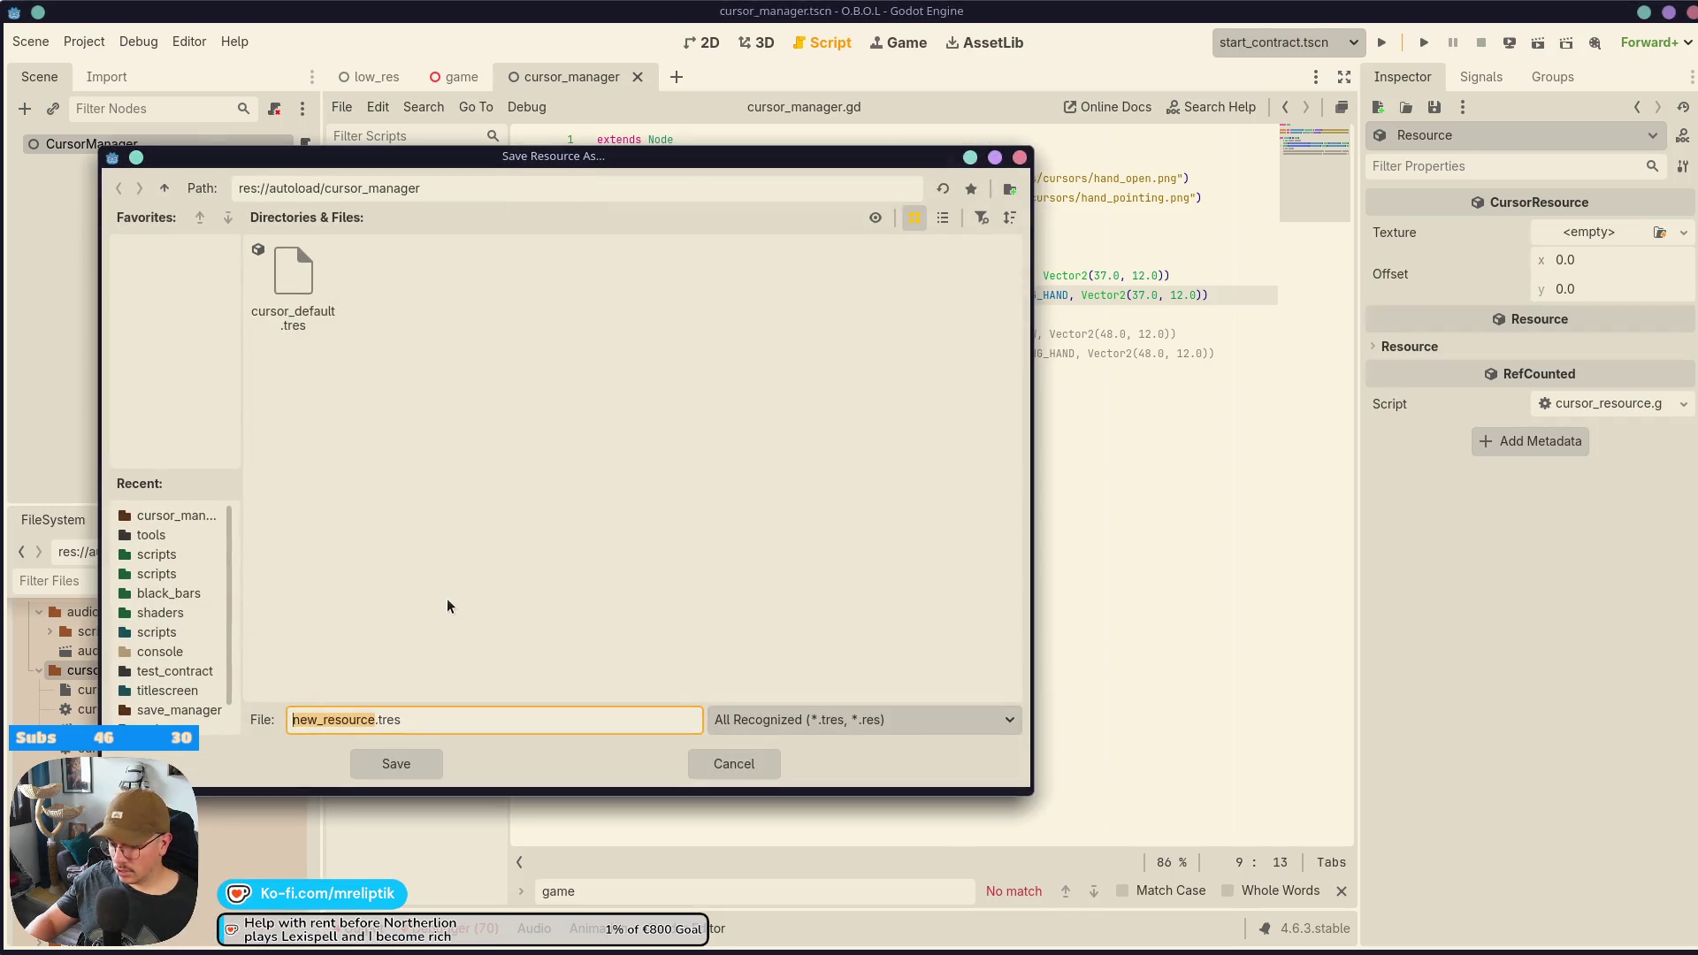
pyautogui.write('cursor_hover')
pyautogui.press('Return')
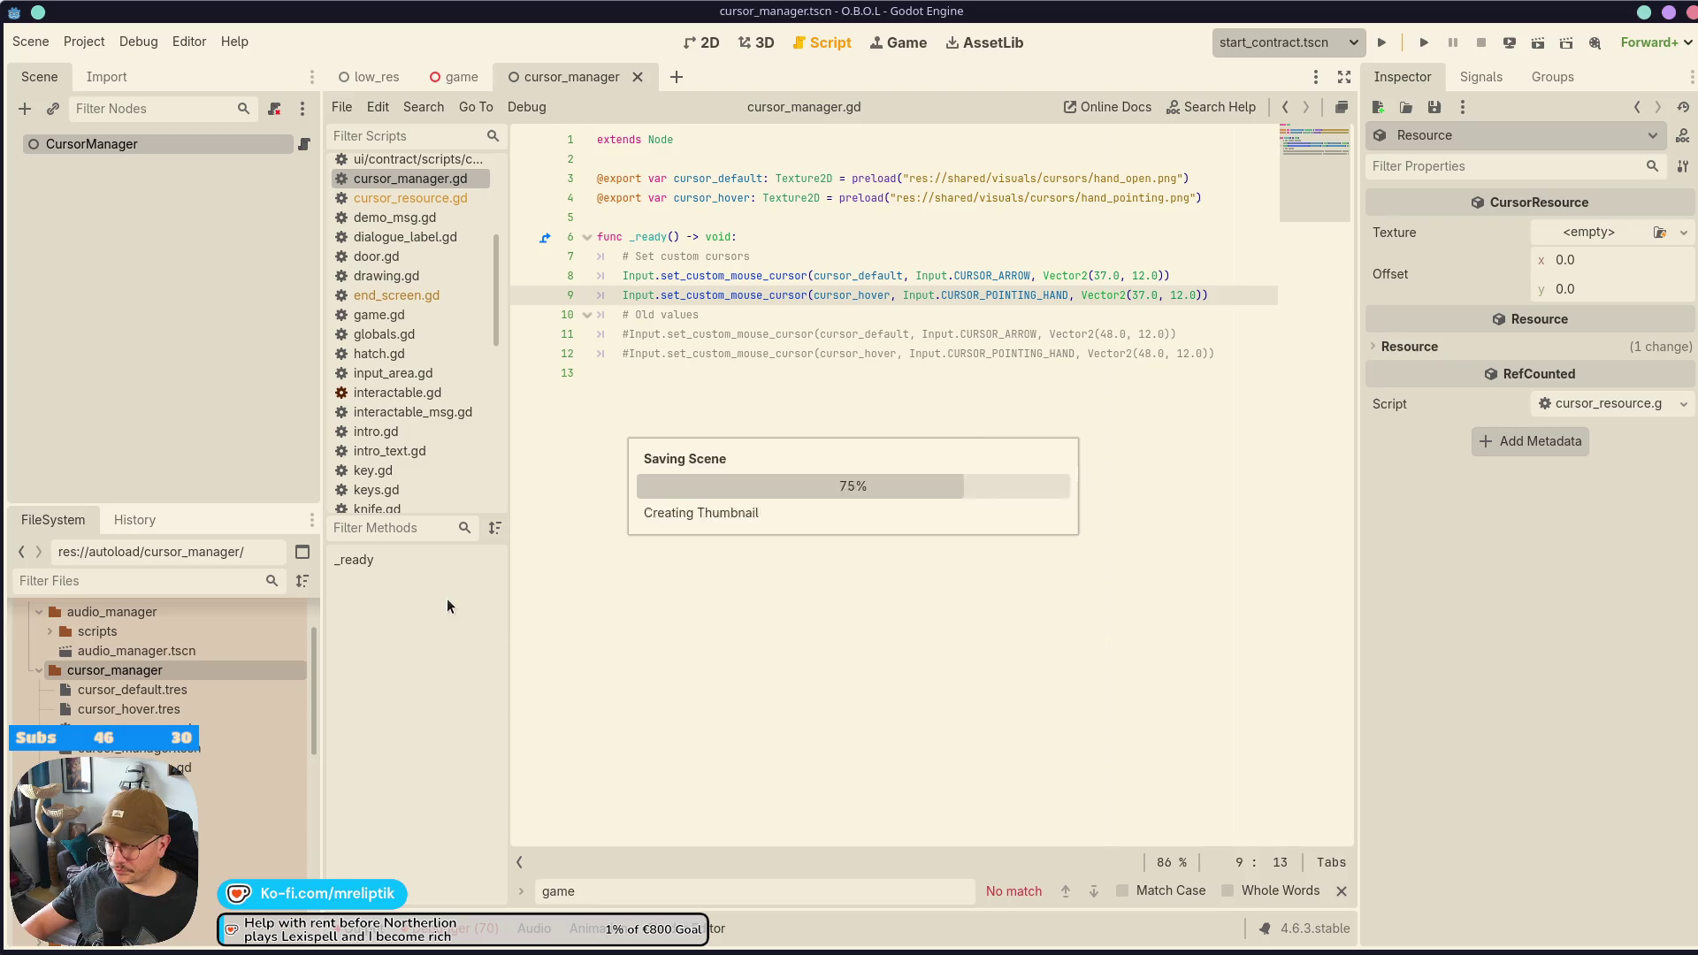
# Quick-load the hand_pointing texture into cursor_hover and save.
pyautogui.click(1589, 232)
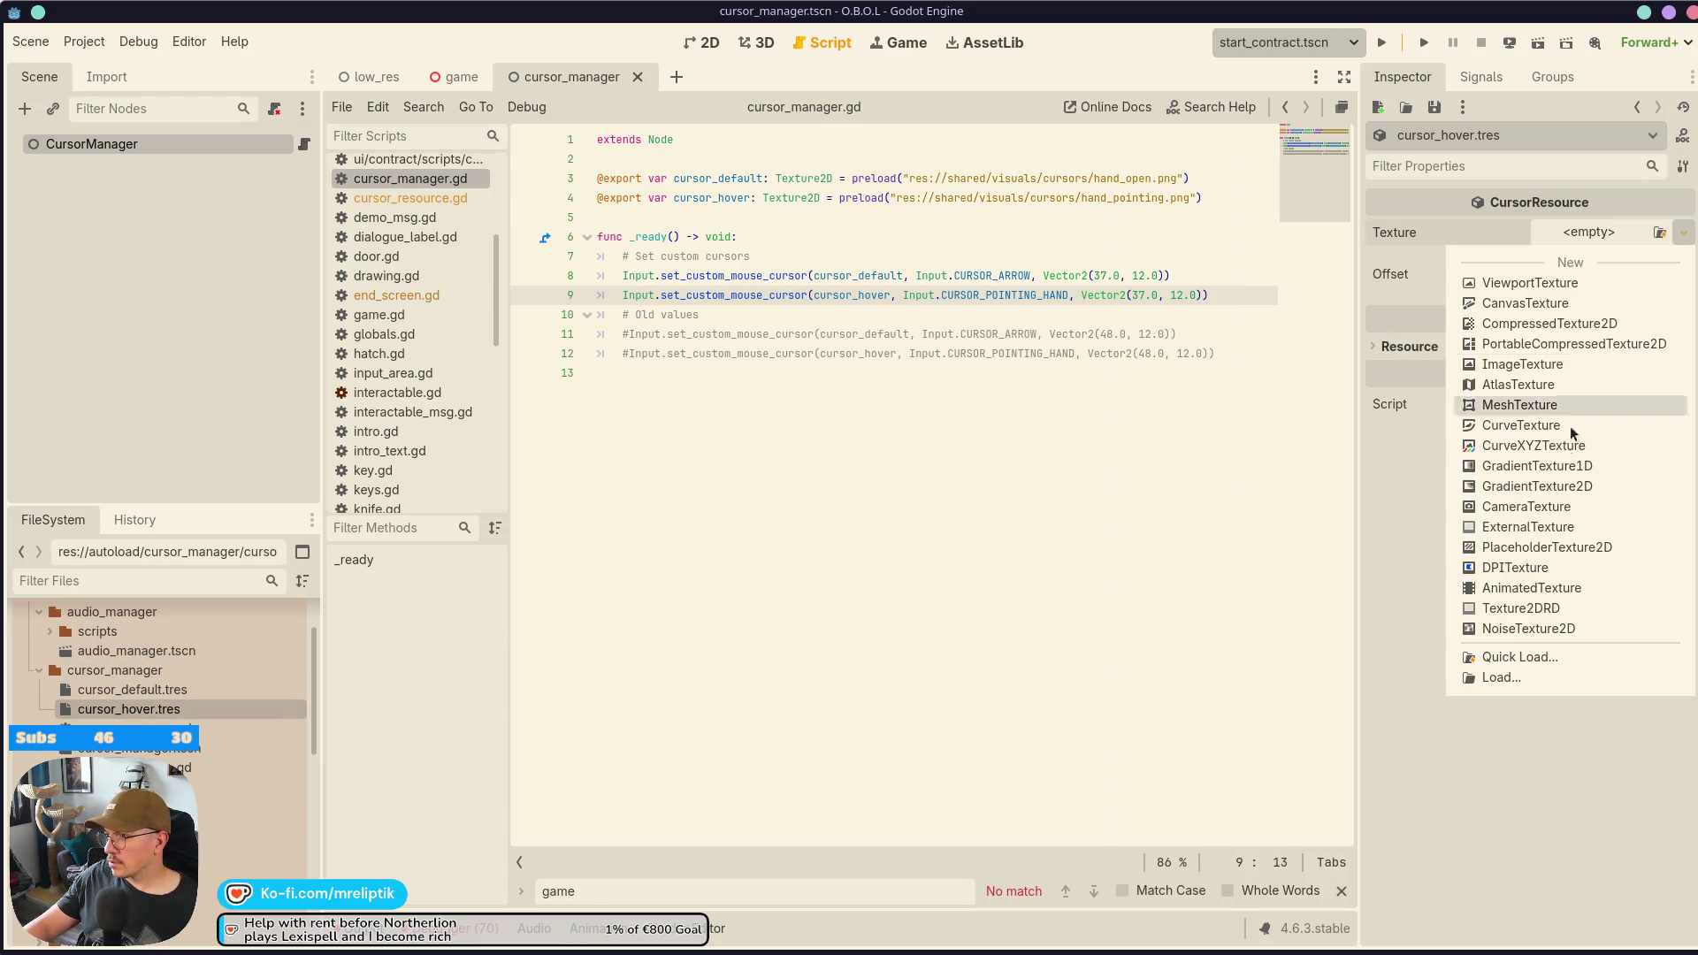
pyautogui.click(1516, 654)
pyautogui.write('hover')
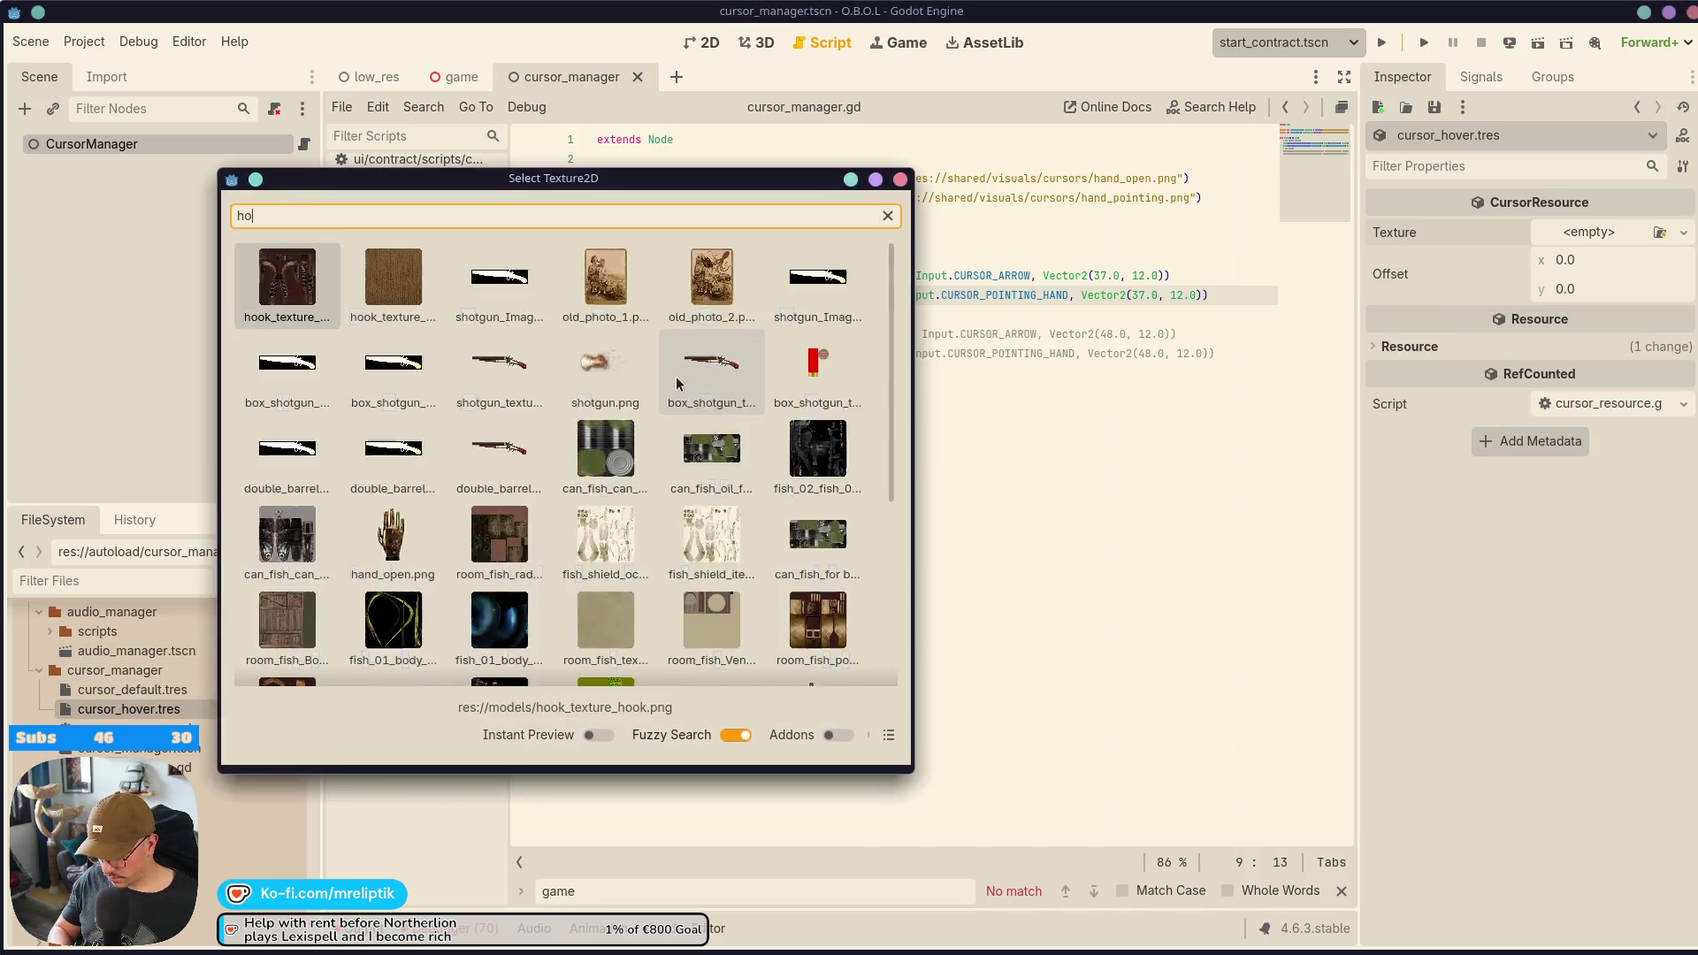
pyautogui.press('BackSpace')
pyautogui.press('BackSpace')
pyautogui.press('BackSpace')
pyautogui.write('point')
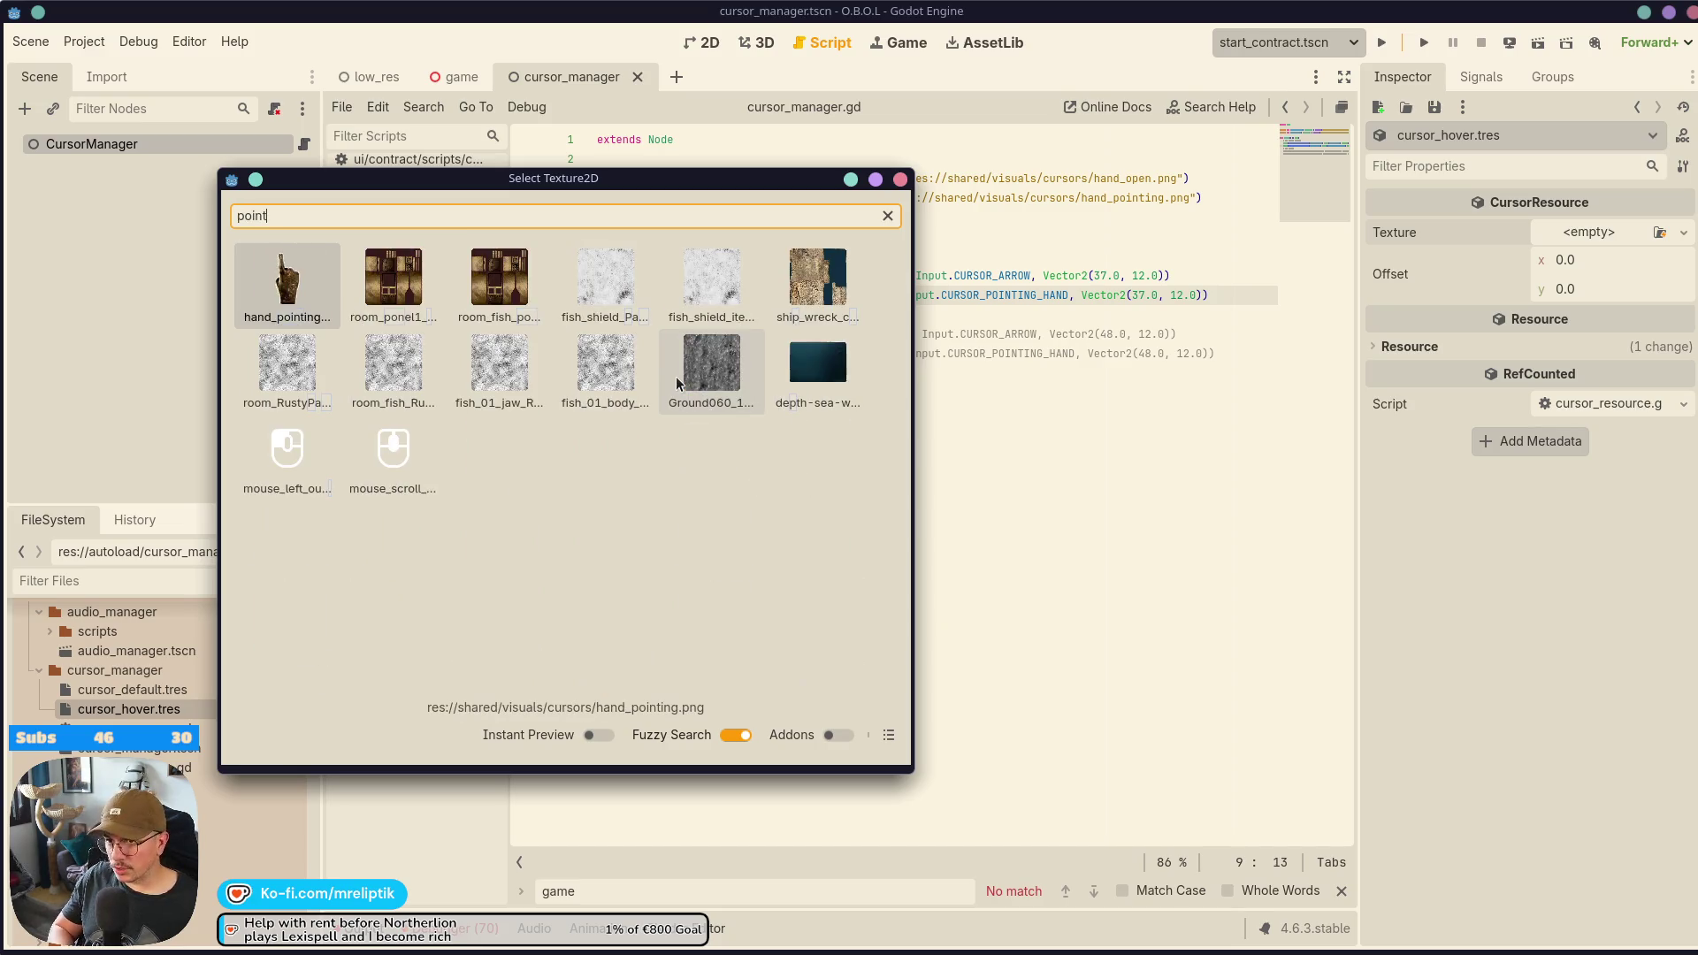
pyautogui.press('Return')
pyautogui.hotkey('ctrl', 's')
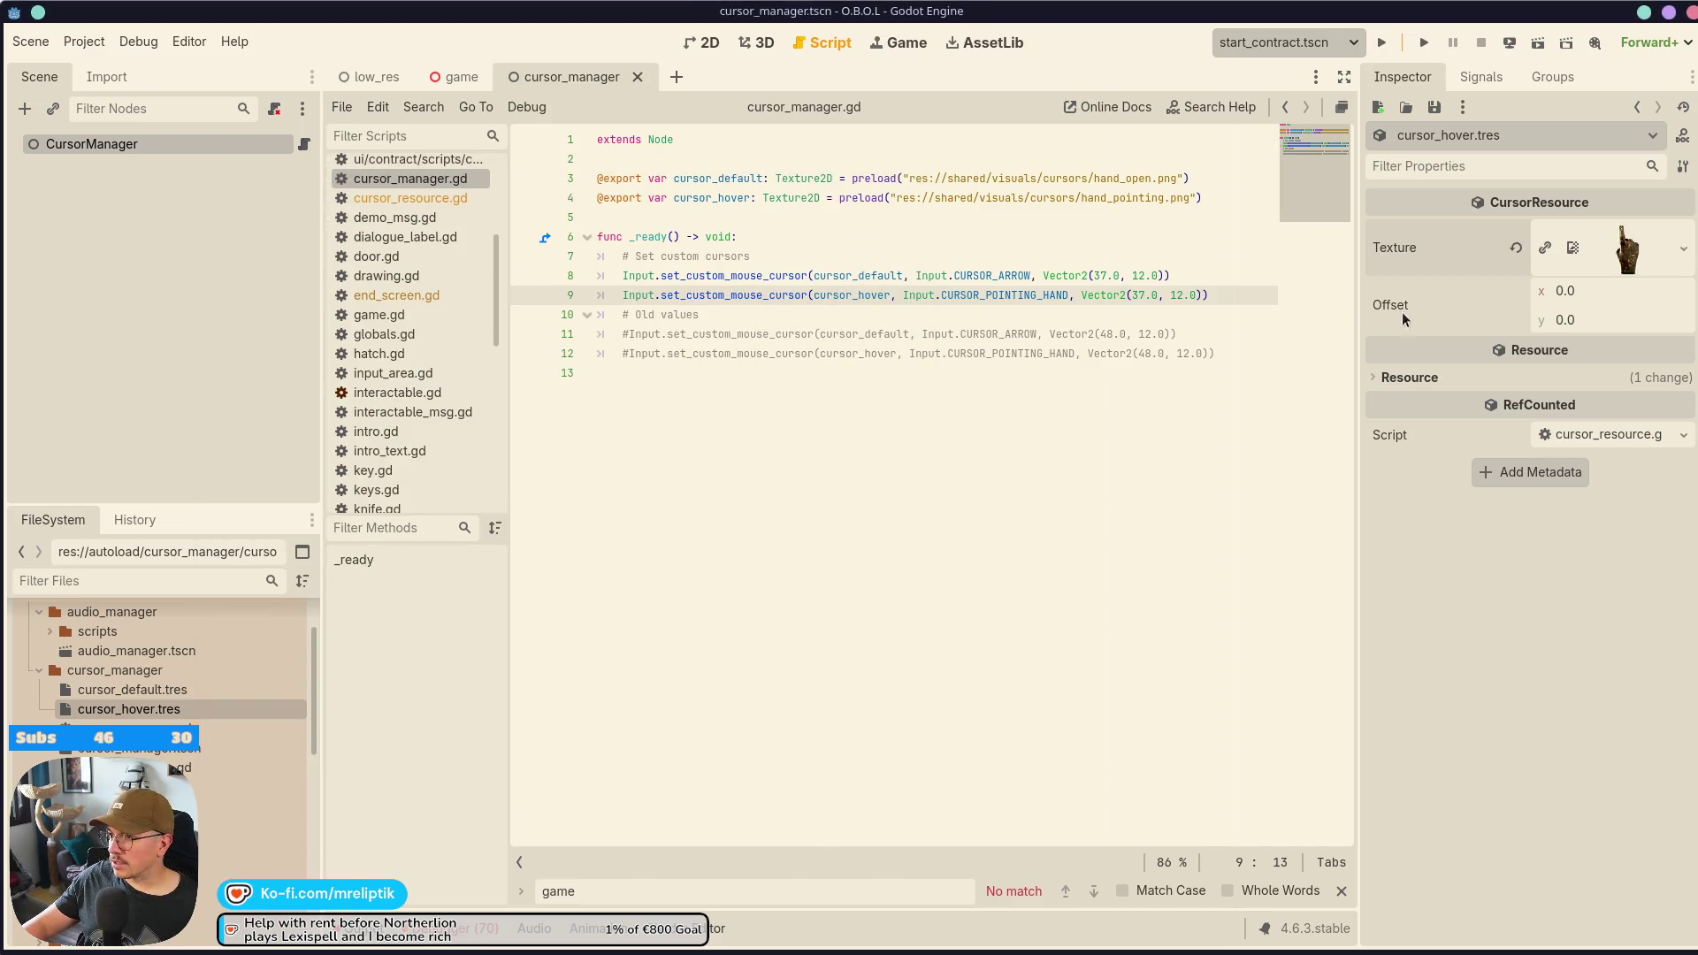
# Set cursor_hover's Offset to 37, 12 and save.
pyautogui.click(1570, 292)
pyautogui.write('7')
pyautogui.press('Tab')
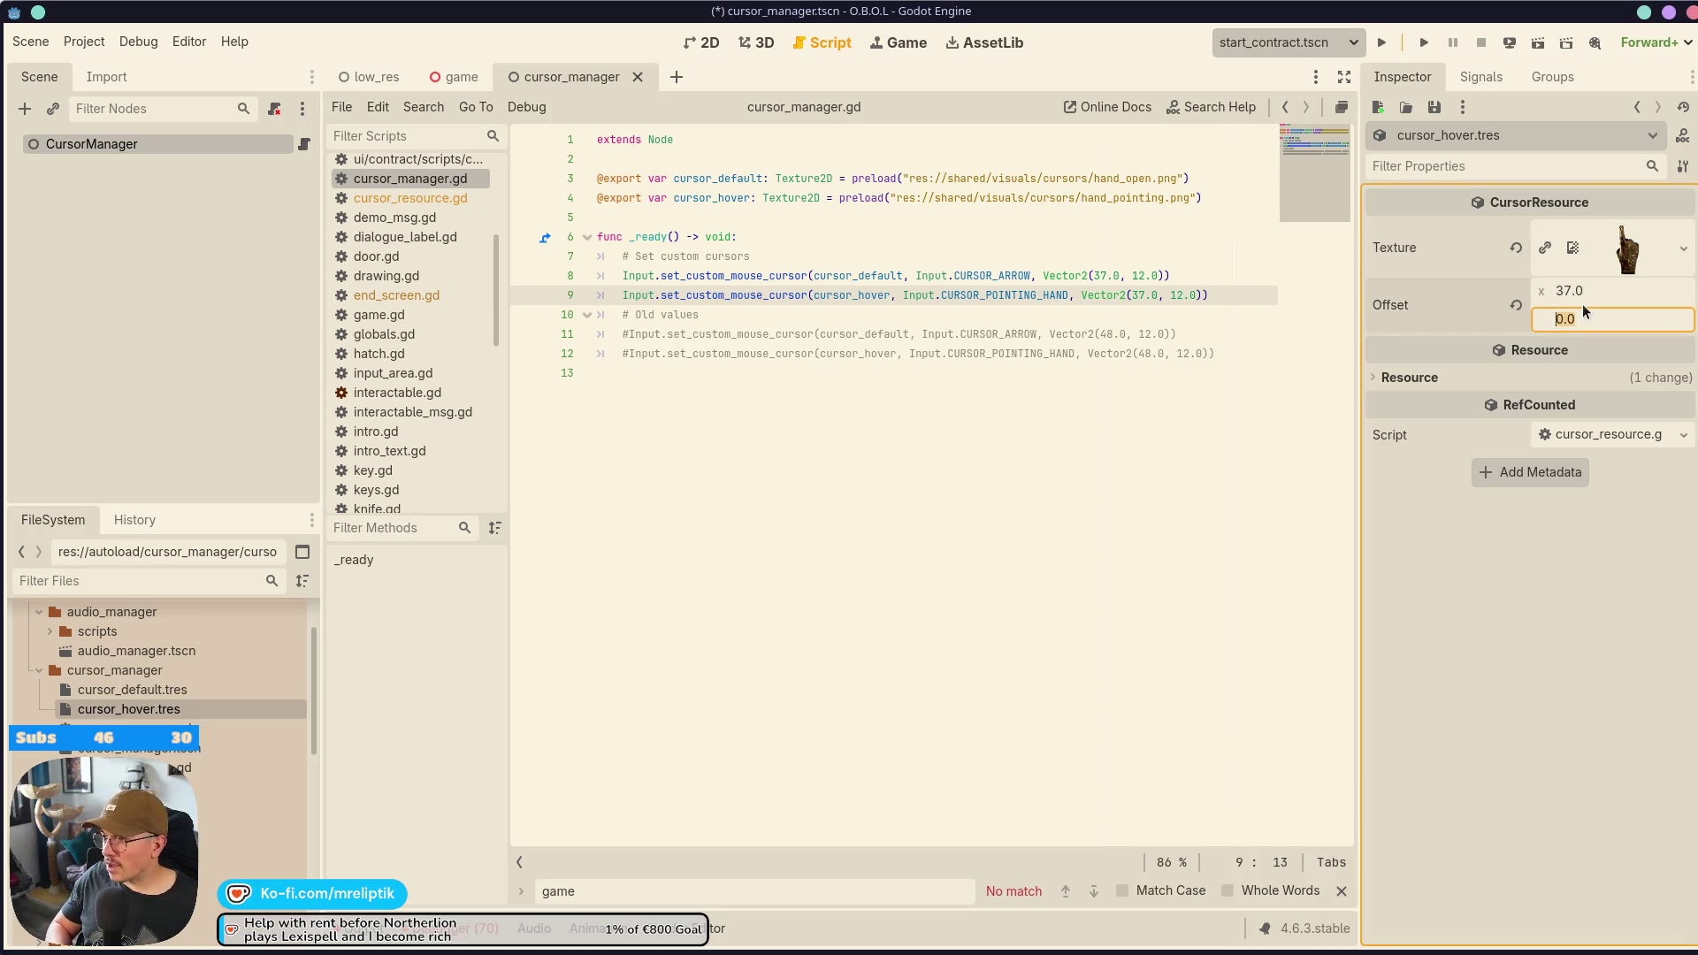
pyautogui.hotkey('ctrl', 's')
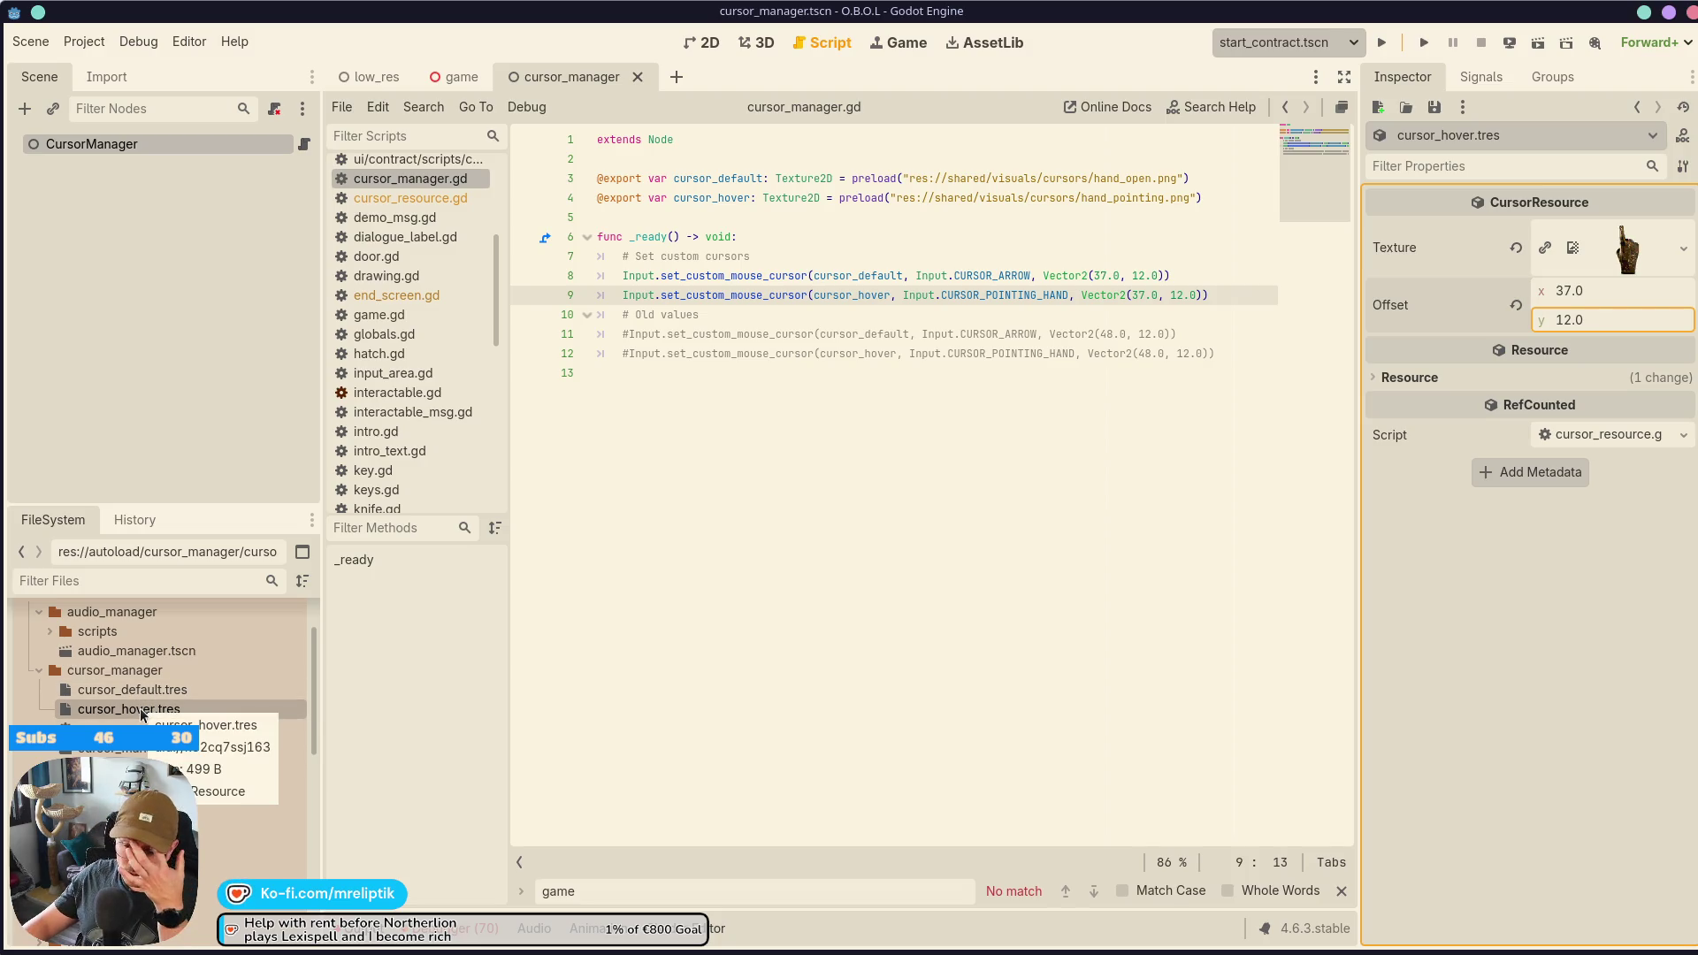
pyautogui.rightClick(141, 714)
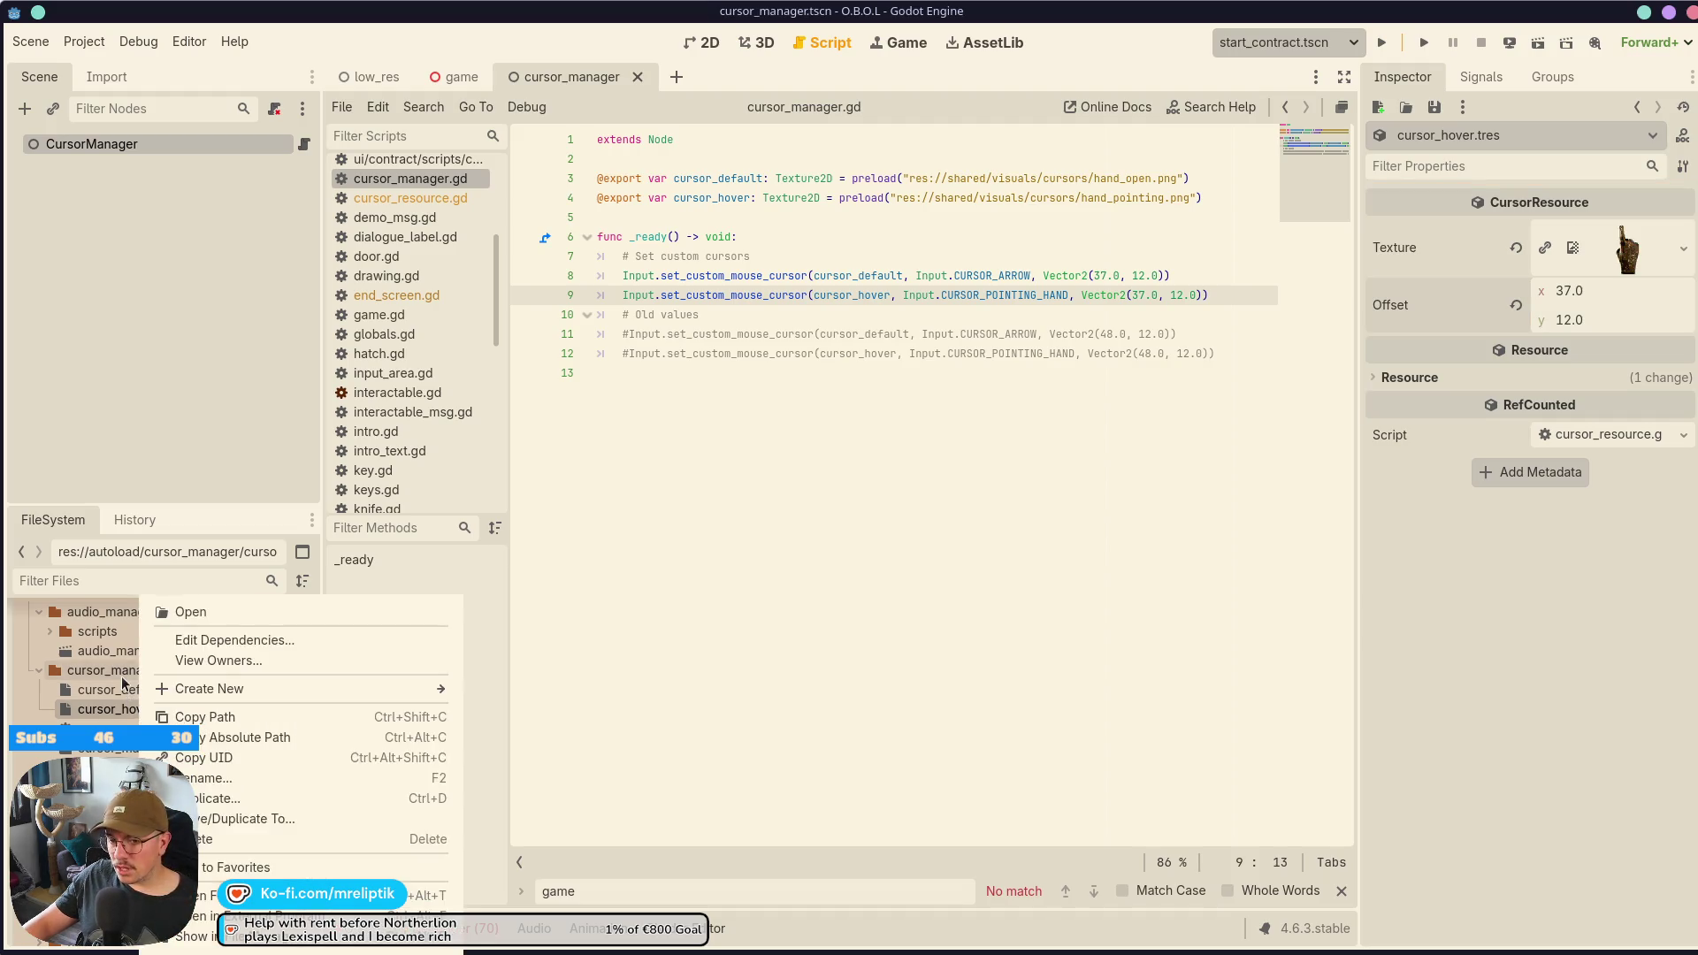
pyautogui.rightClick(121, 669)
# Create a new CursorResource saved as cursor_pen in cursor_manager.
pyautogui.moveTo(266, 640)
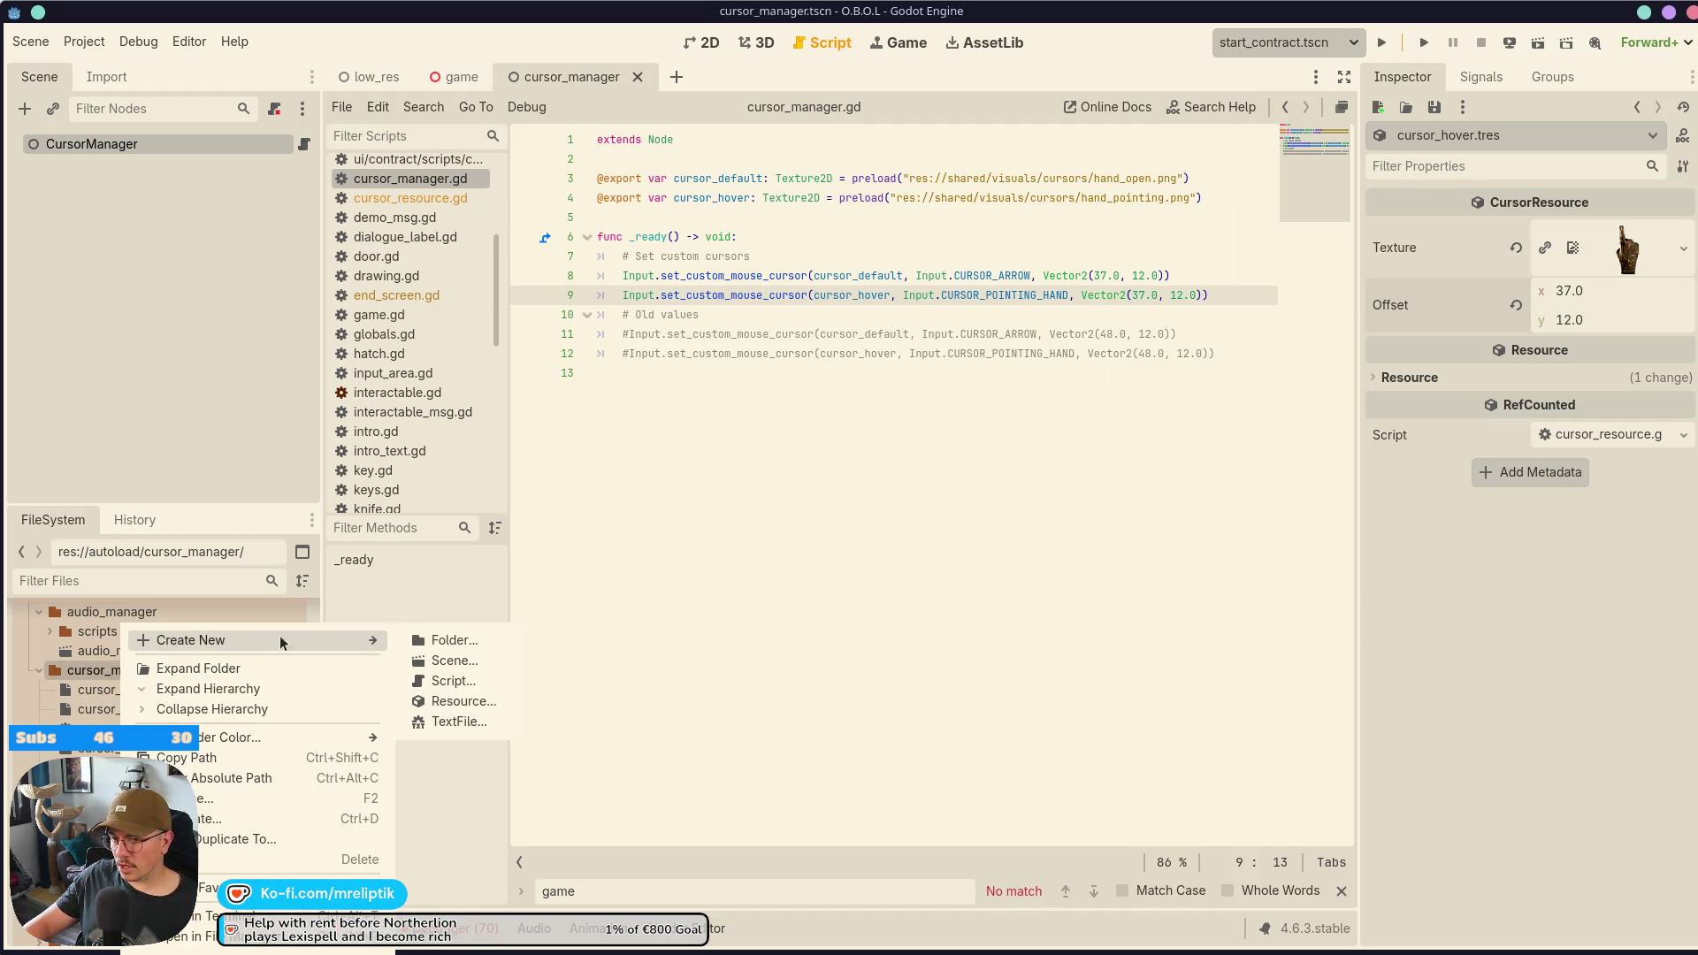
pyautogui.click(447, 701)
pyautogui.press('Return')
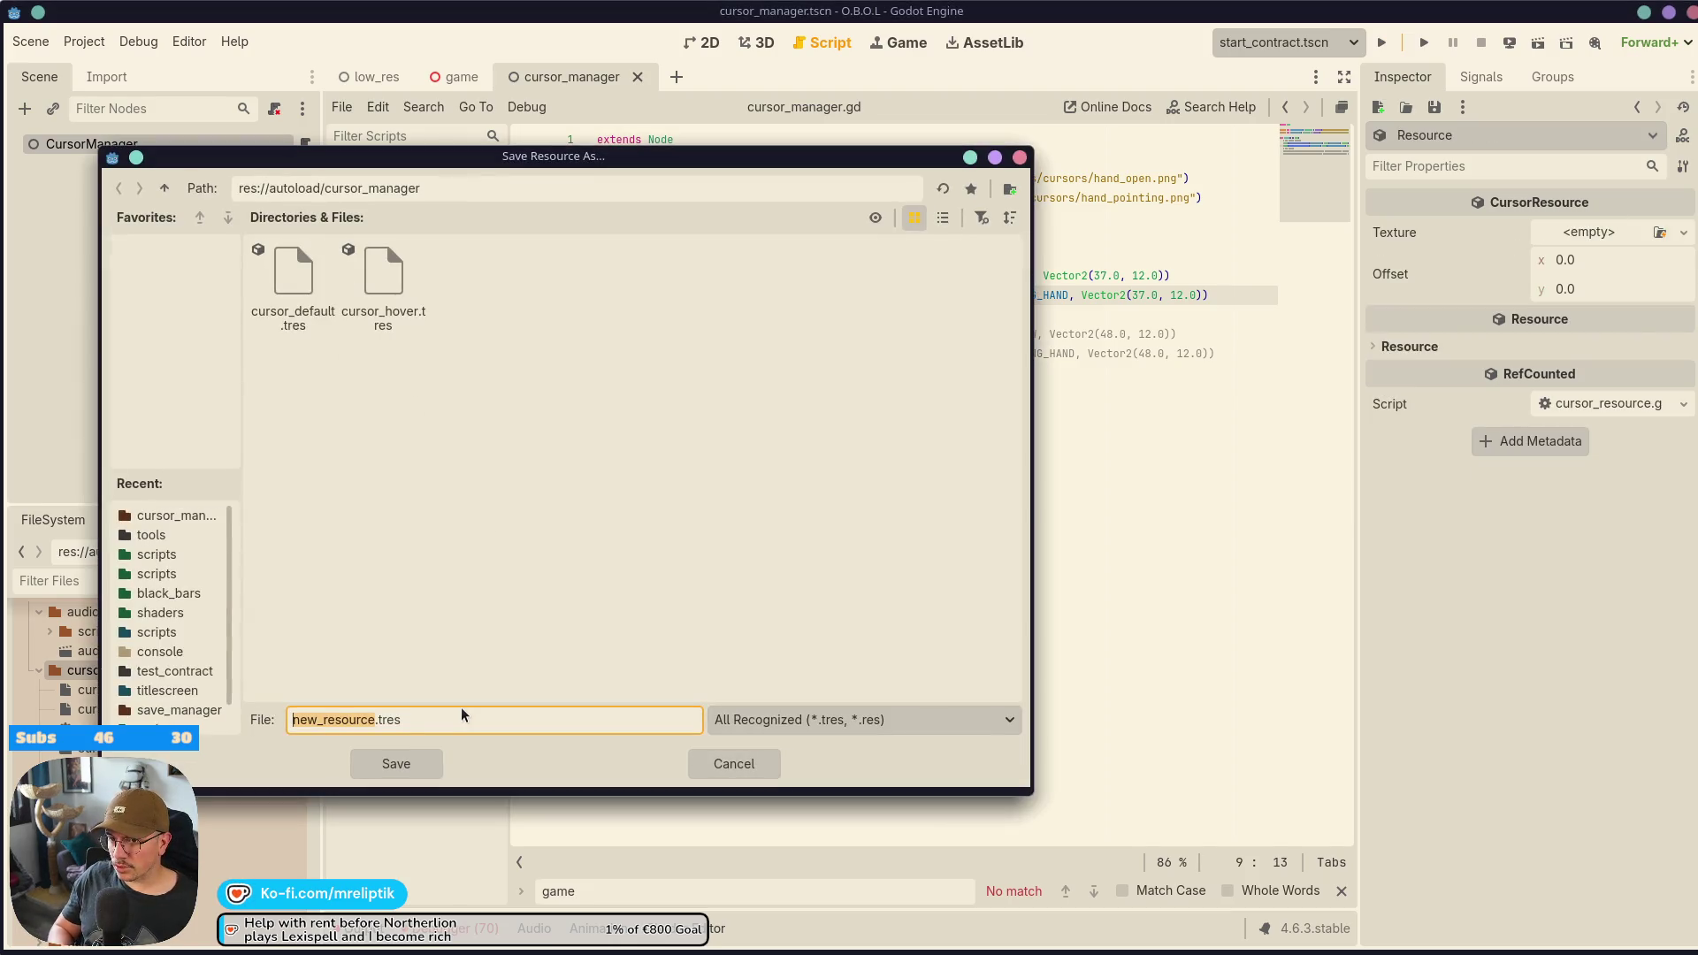
pyautogui.write('cursor_')
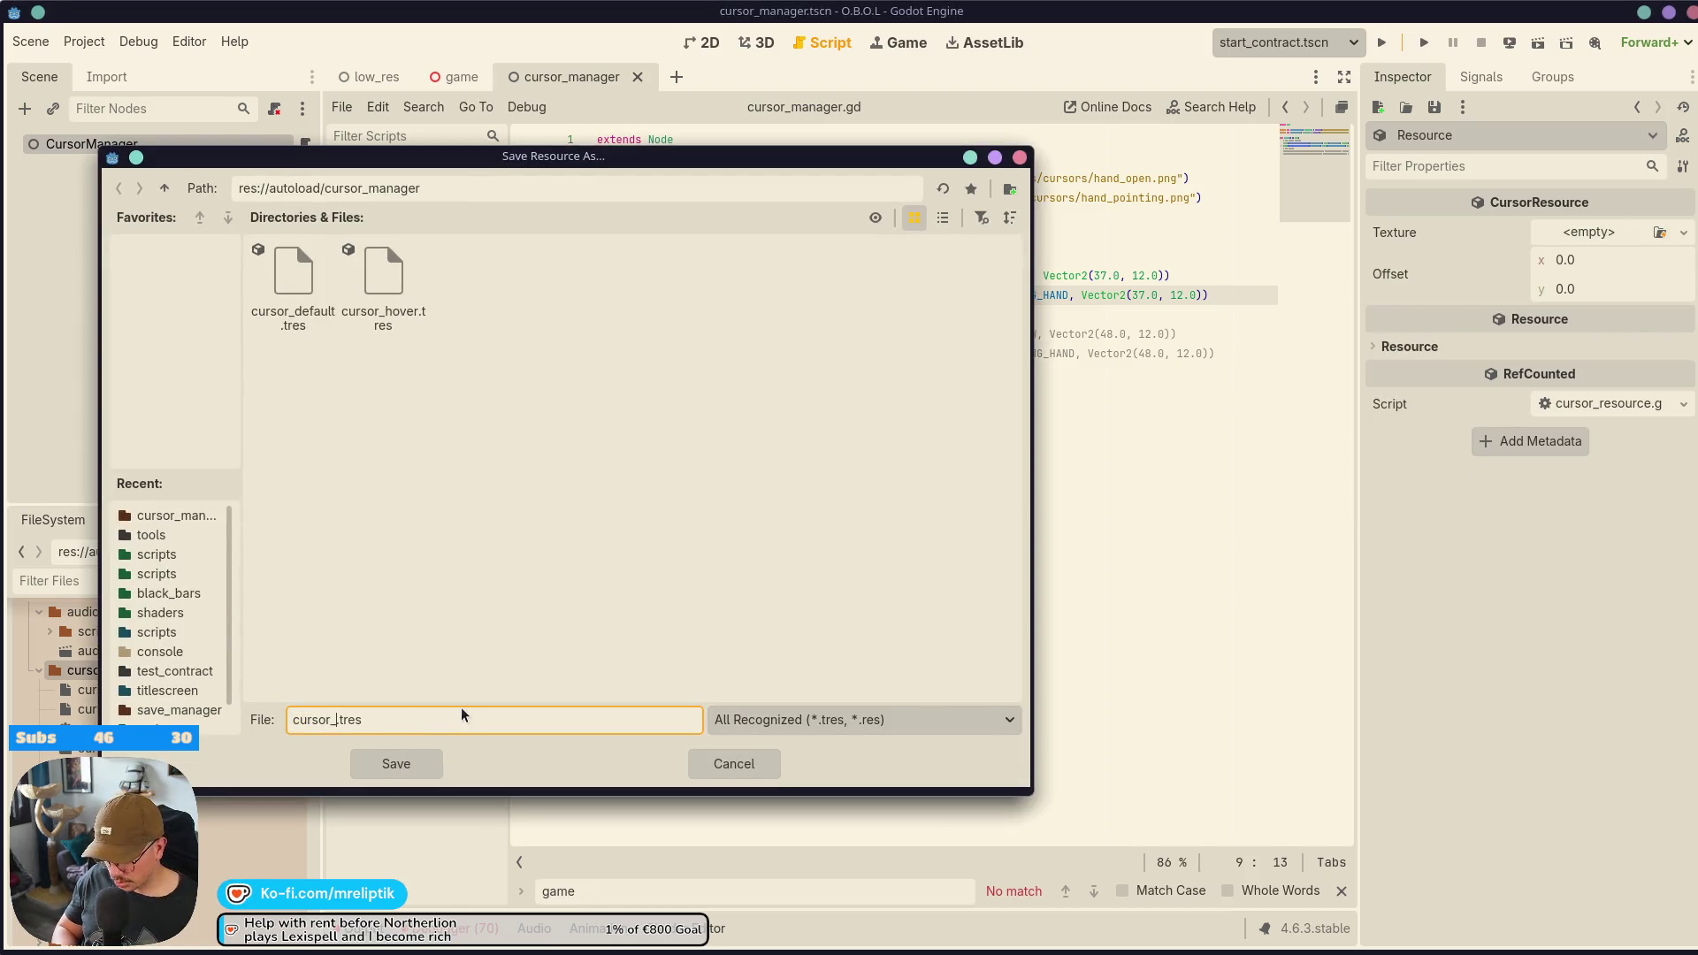
pyautogui.write('link')
pyautogui.press('Return')
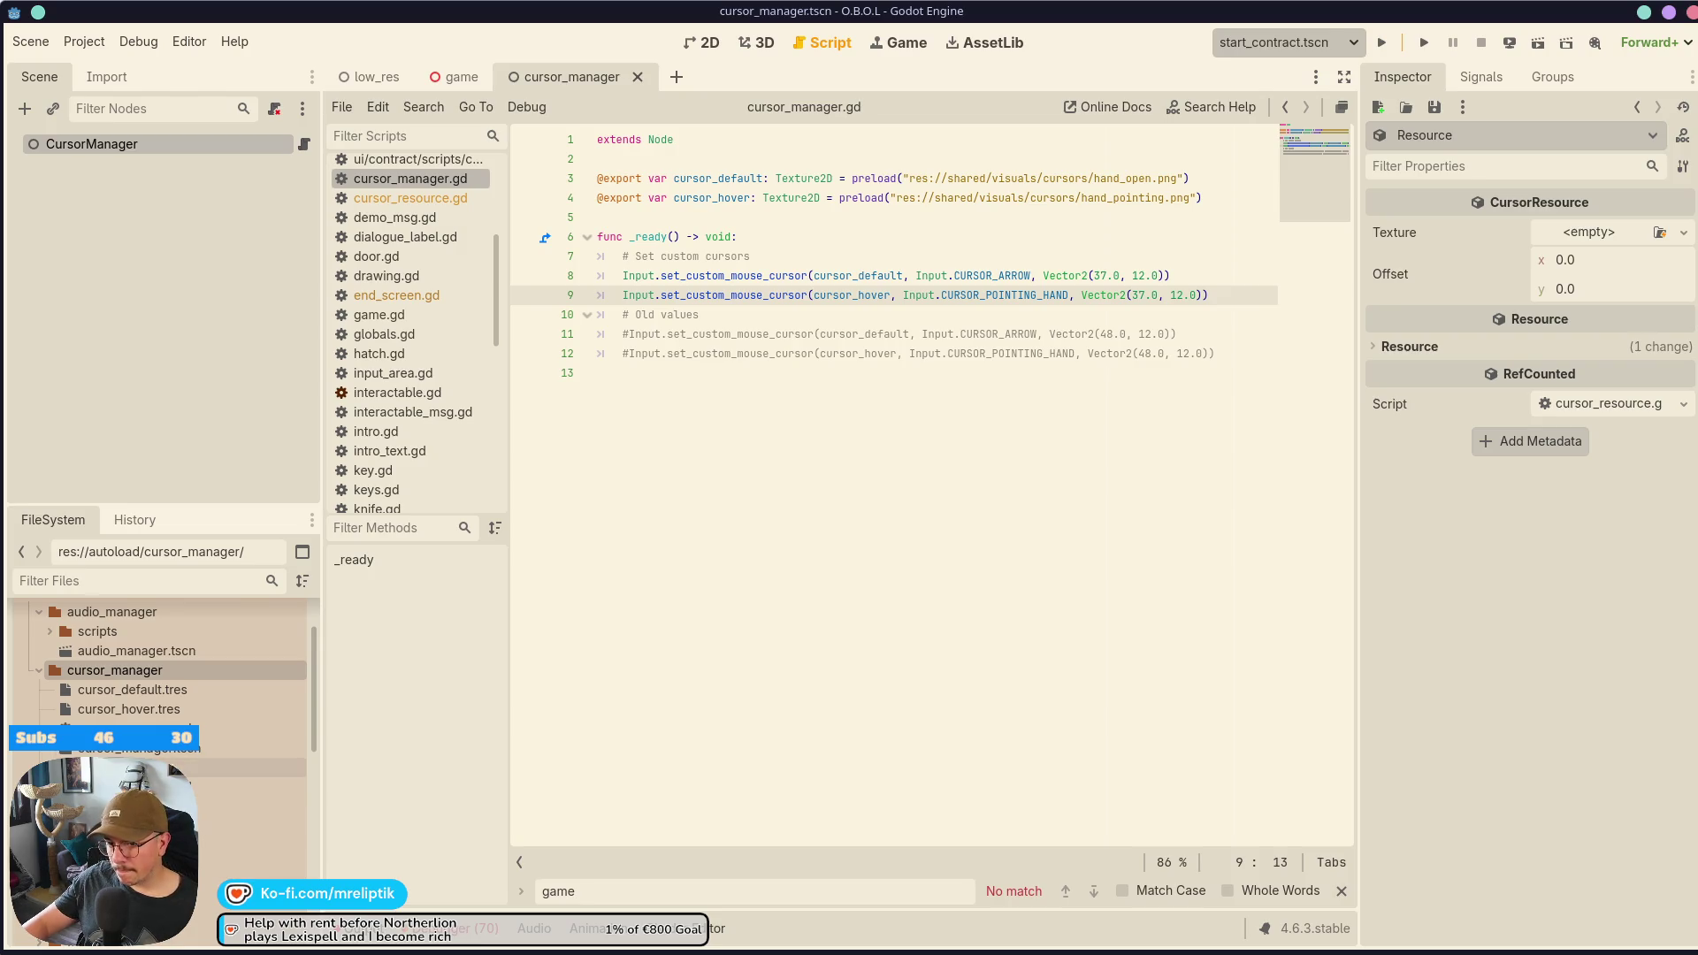
pyautogui.hotkey('ctrl', 's')
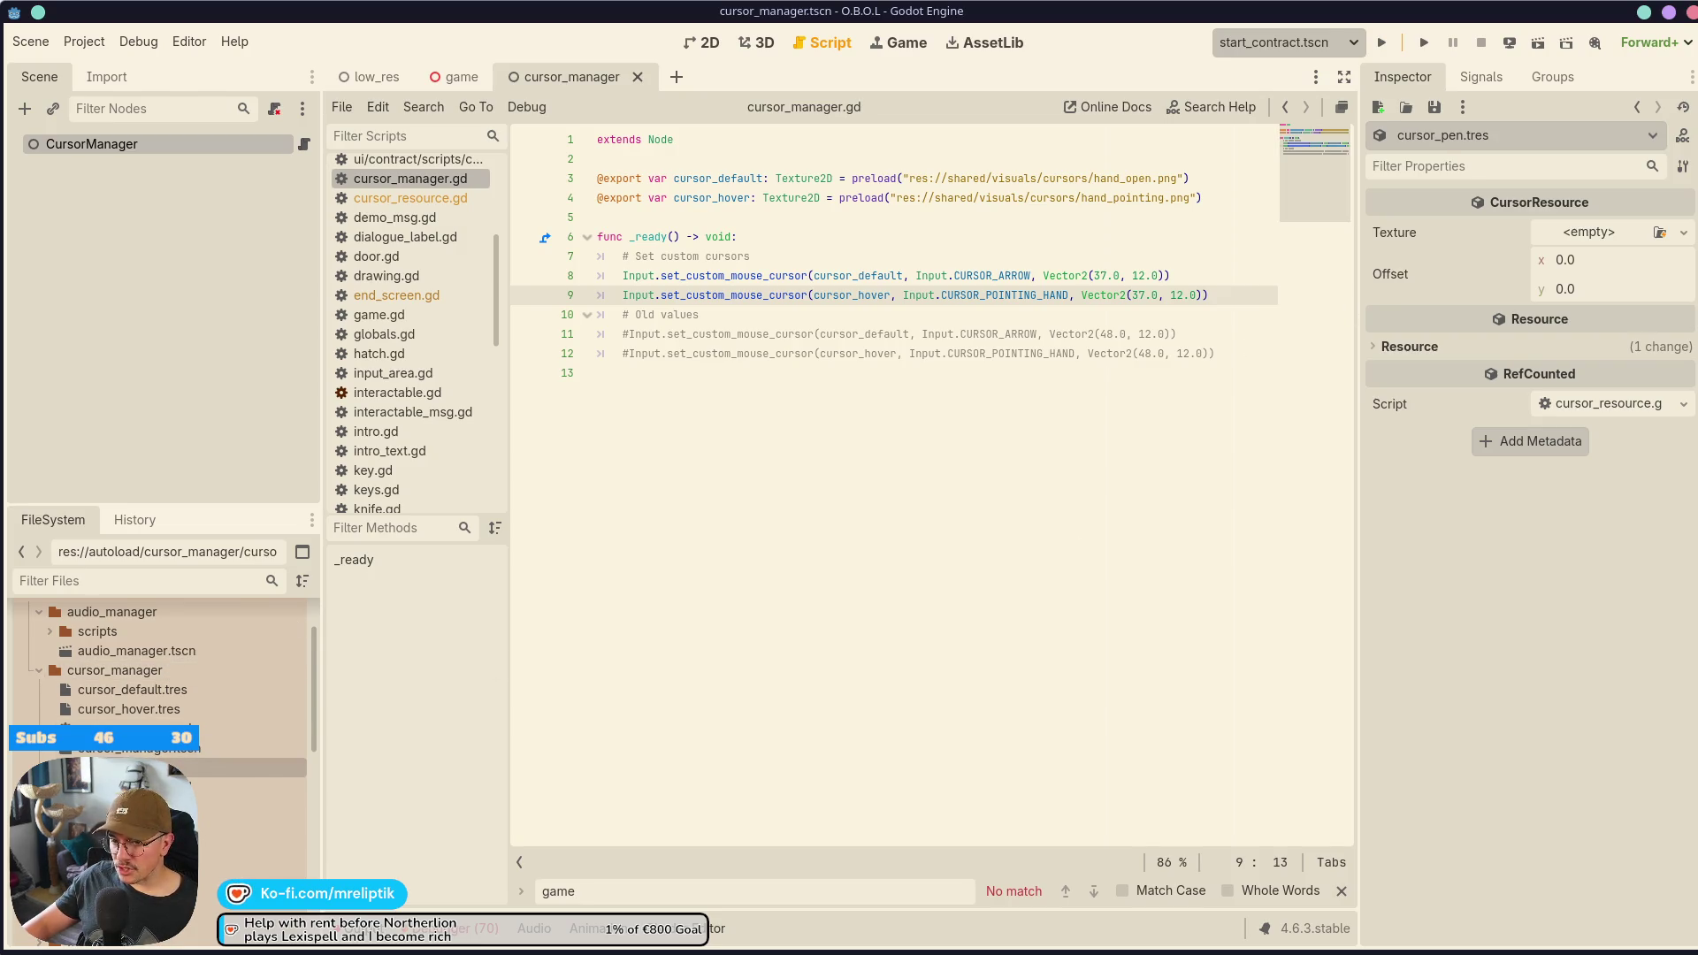
# Create another CursorResource saved as cursor_magnifying_glass in cursor_manager.
pyautogui.rightClick(159, 676)
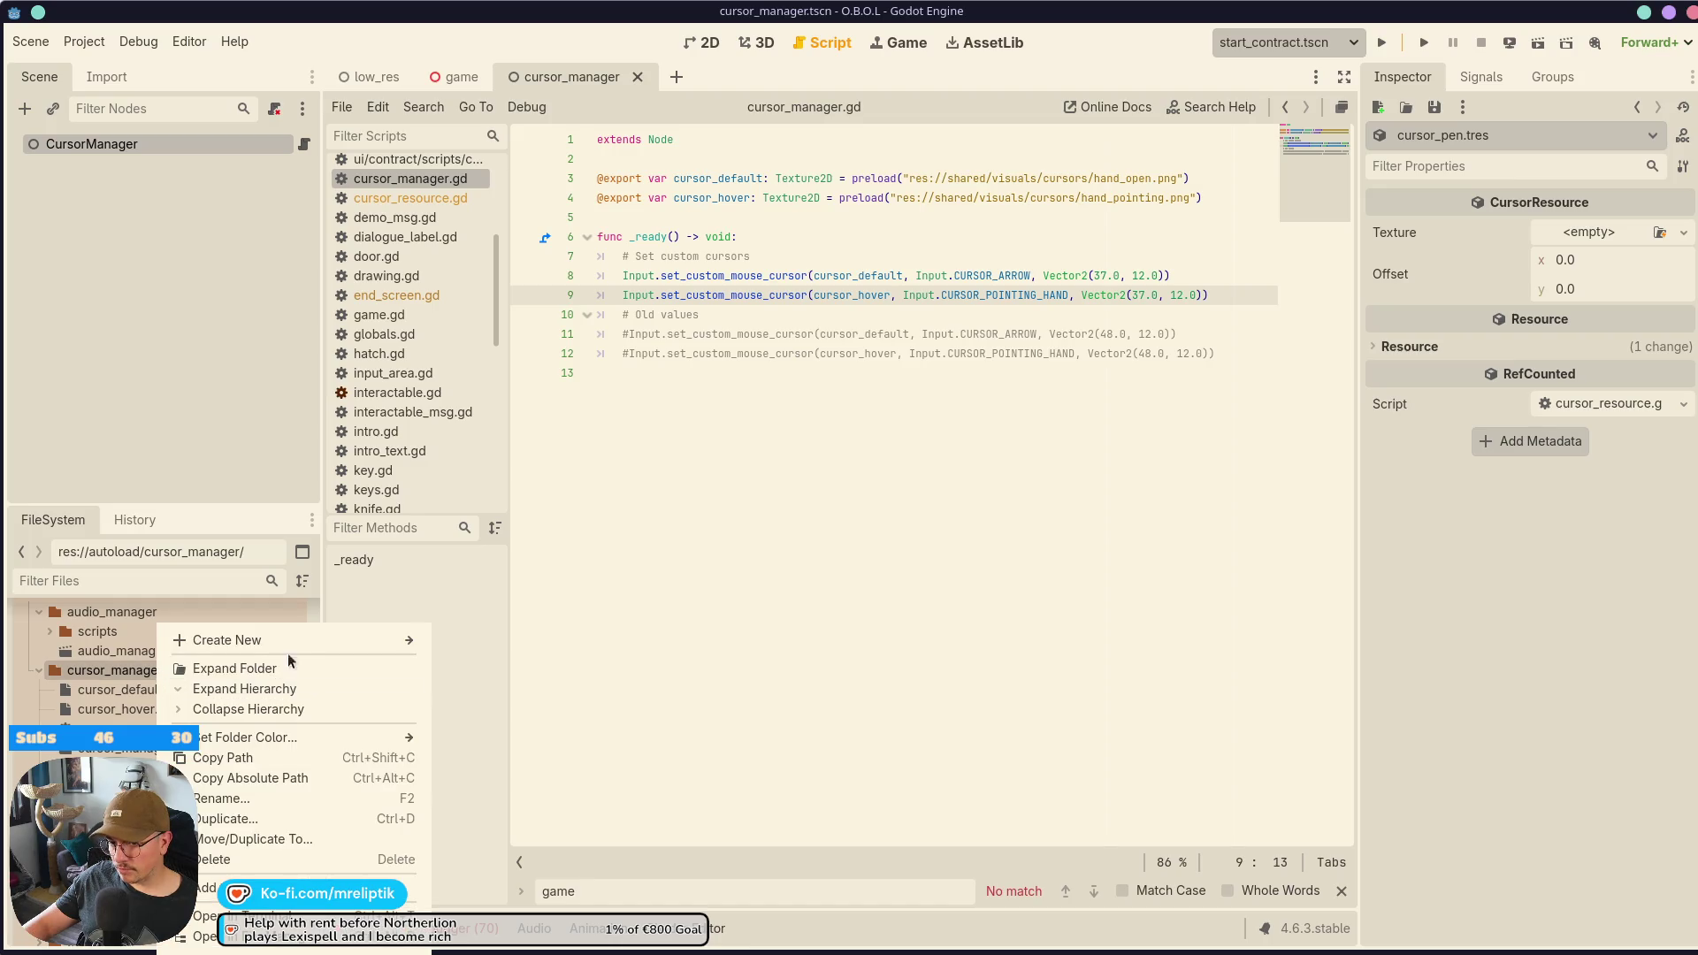
pyautogui.moveTo(293, 649)
pyautogui.click(500, 702)
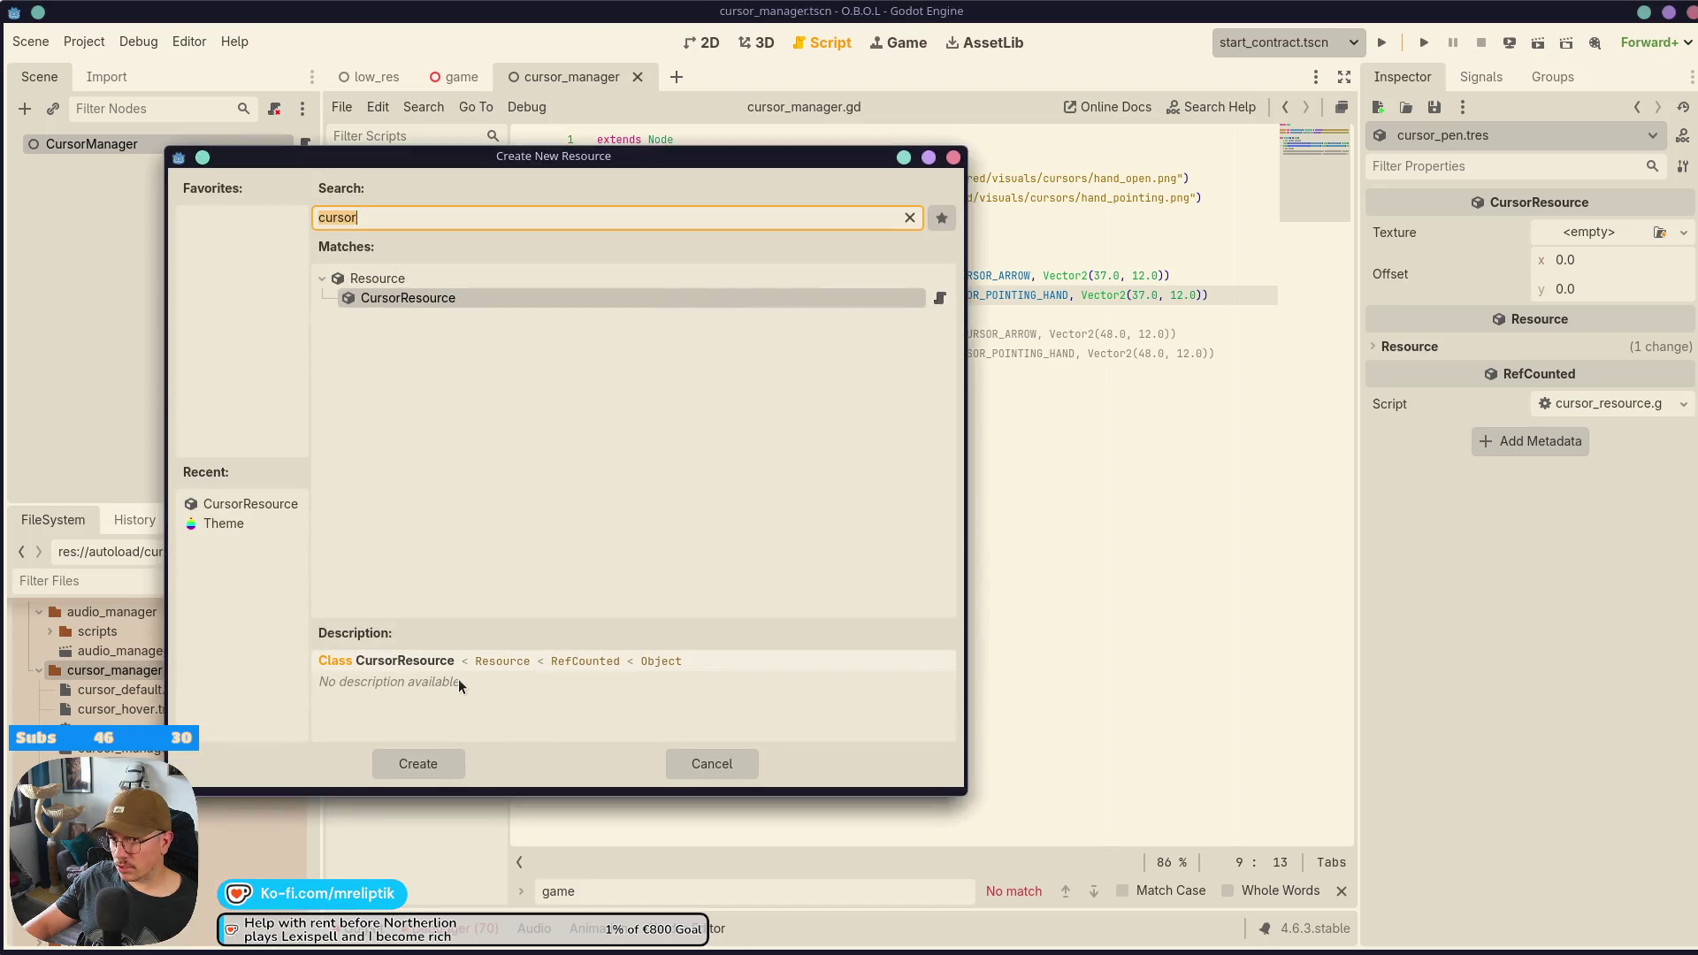
pyautogui.press('Return')
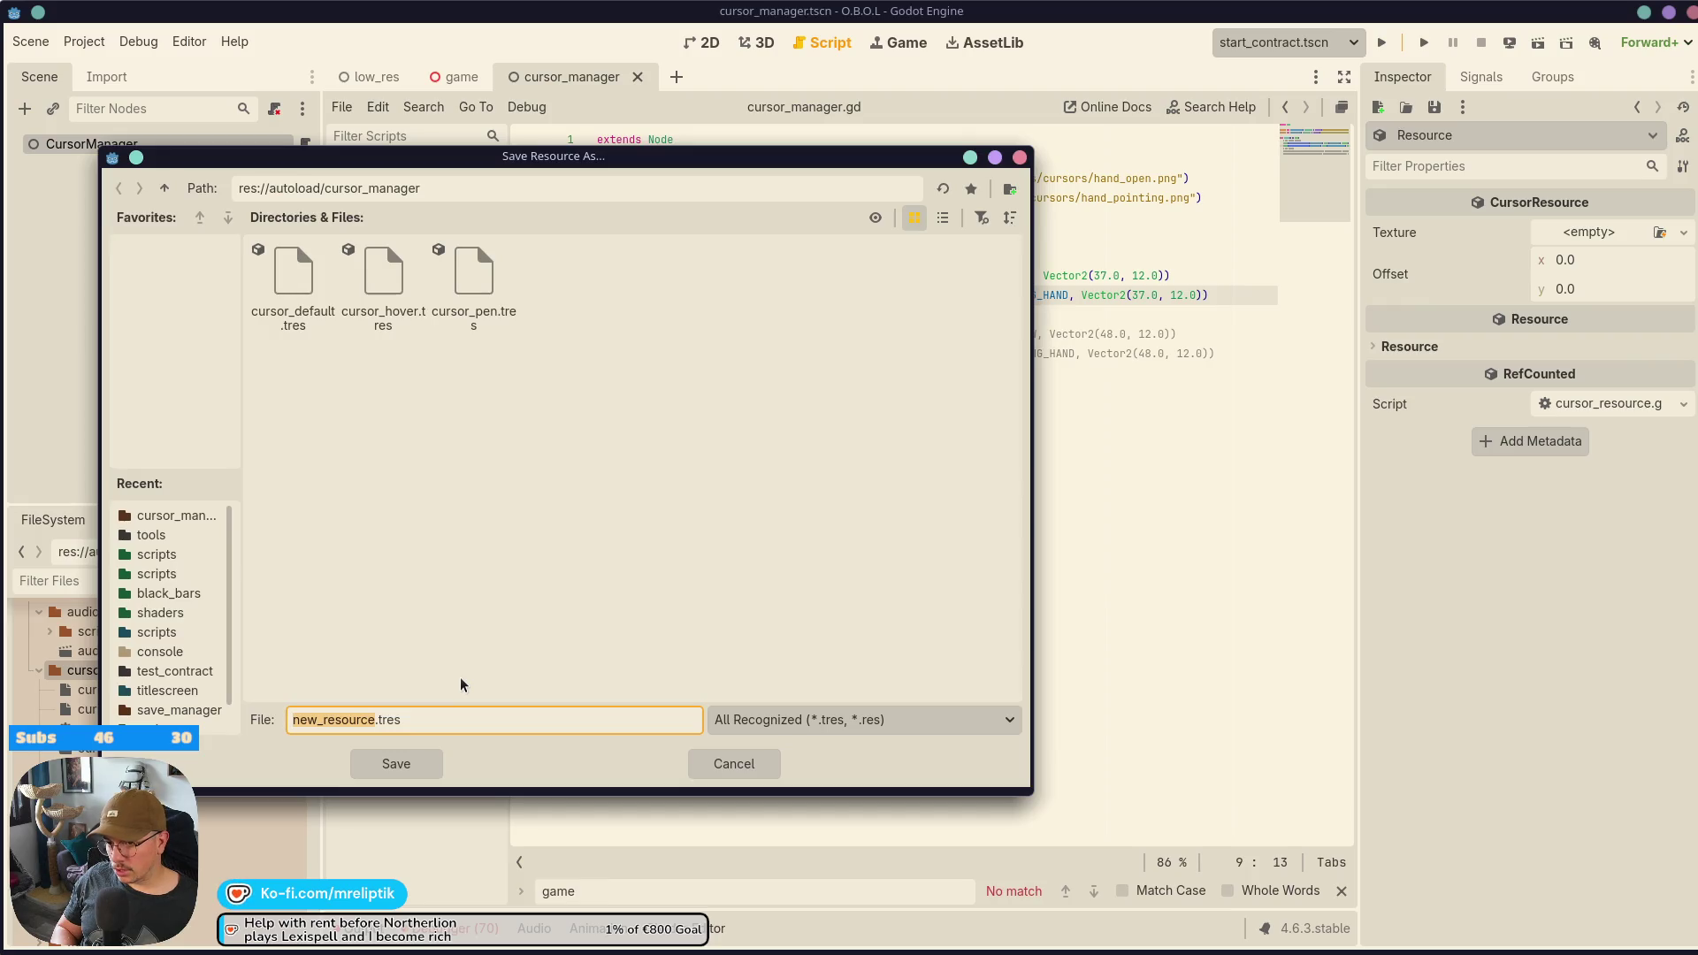
pyautogui.write('cursor_')
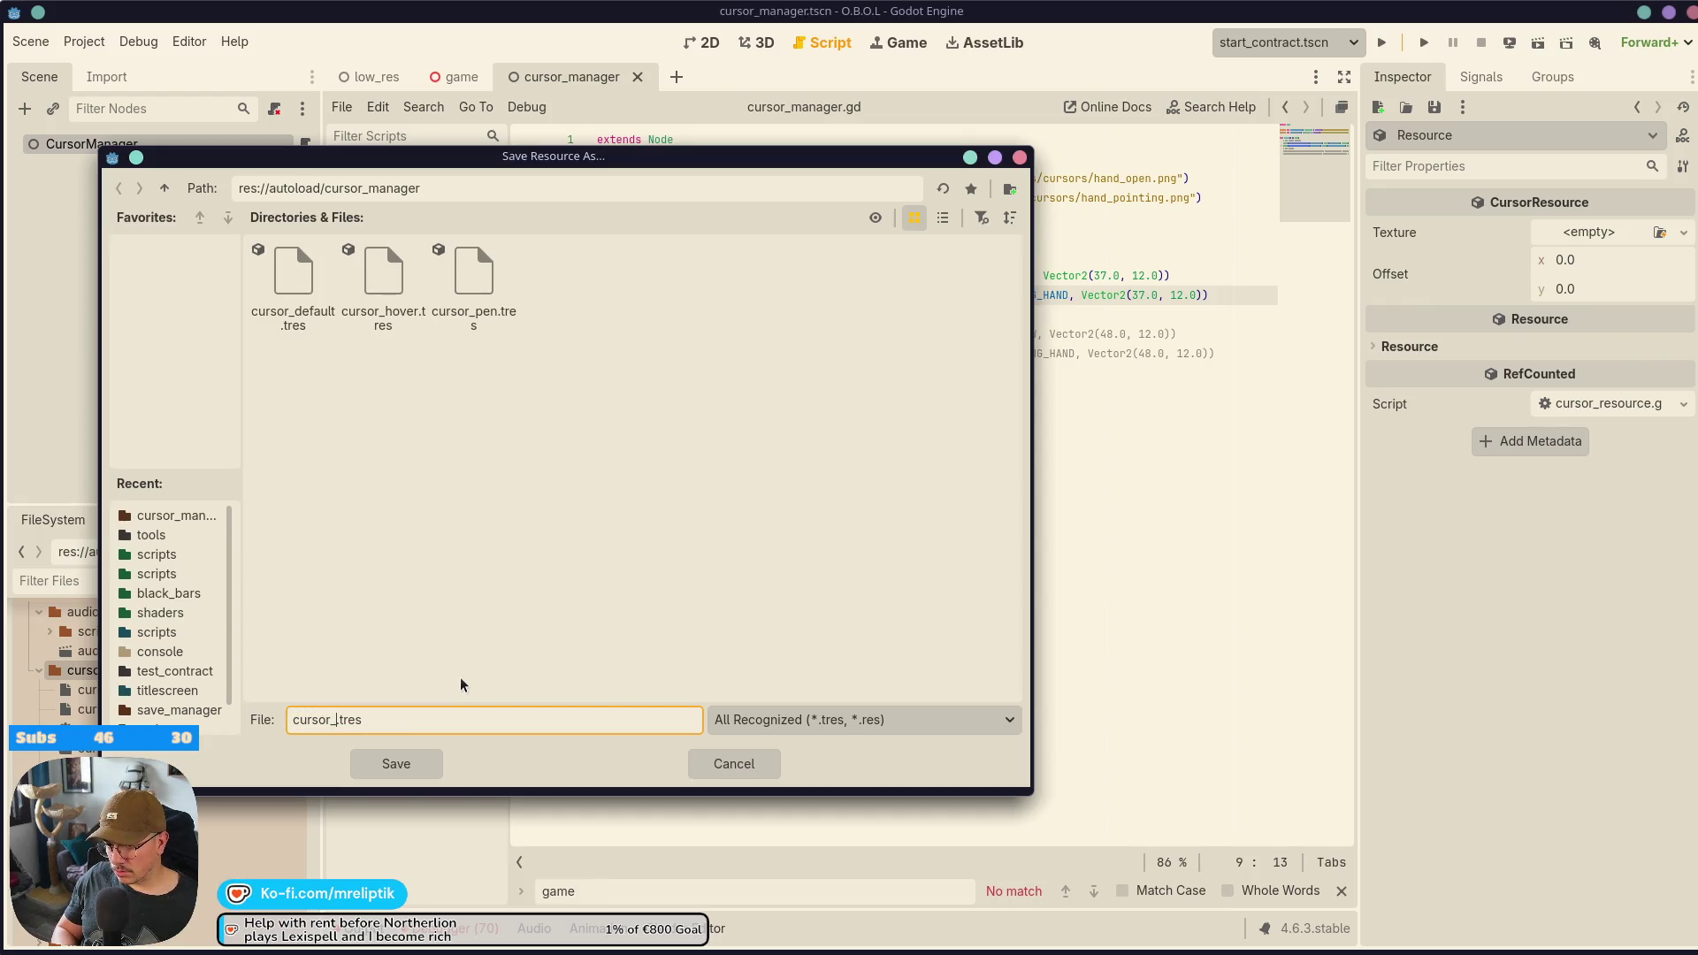
pyautogui.write('magnifying_glass')
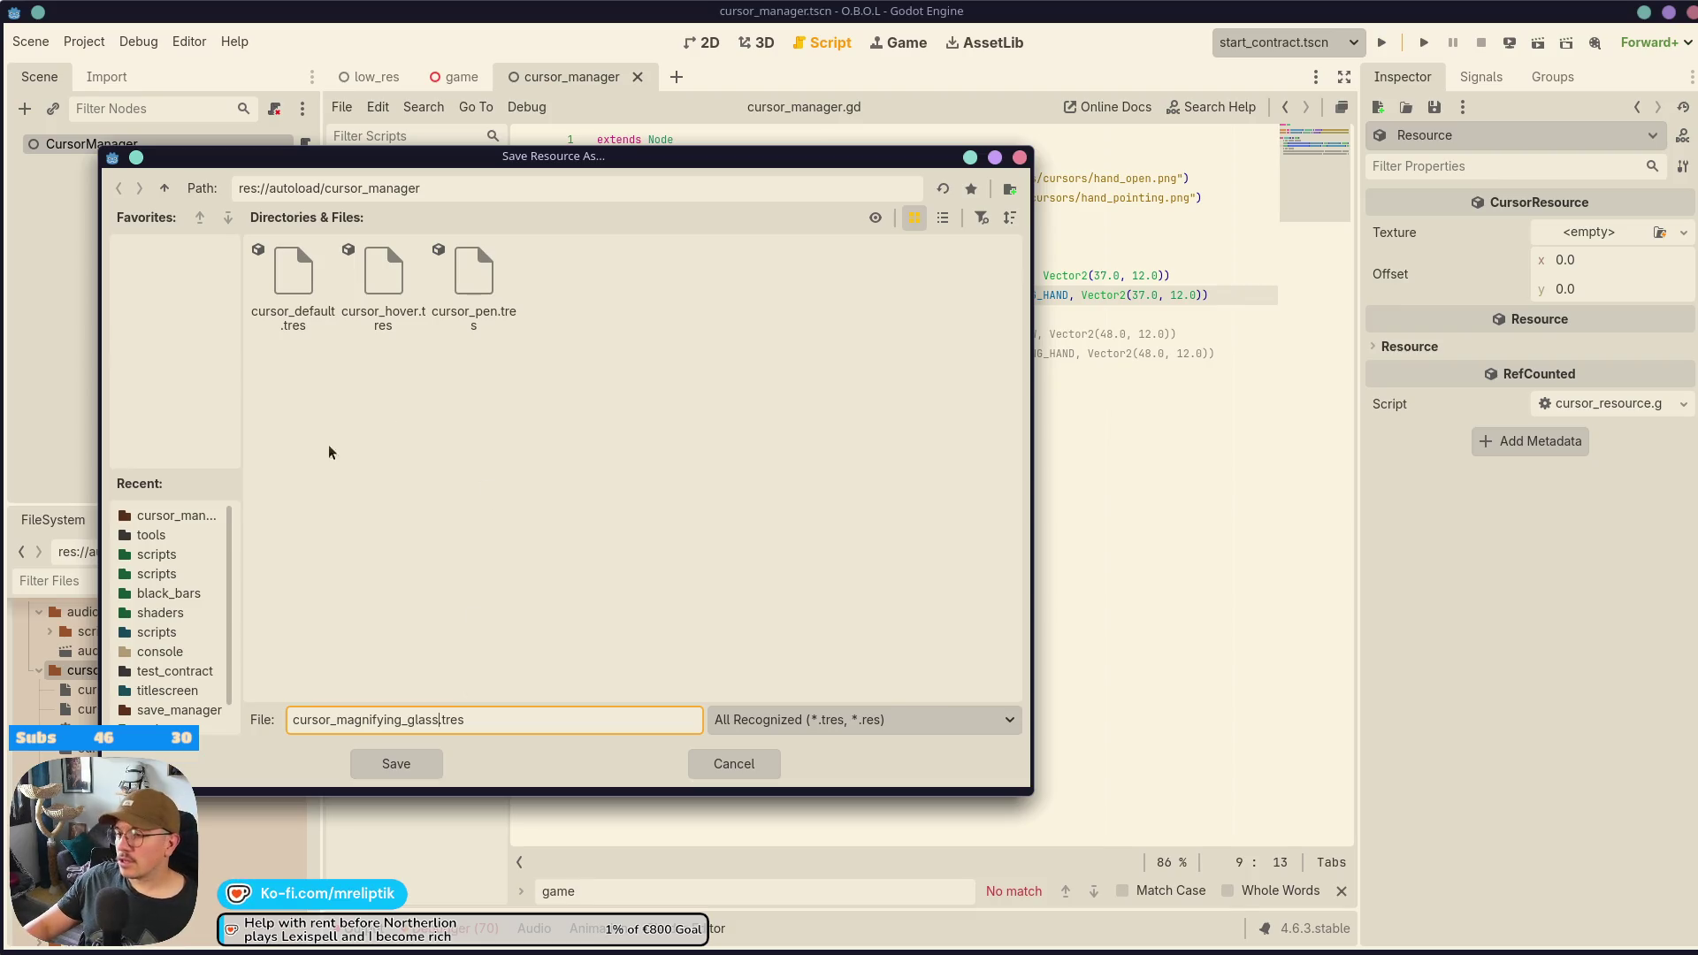
pyautogui.click(396, 763)
# Snap the Godot window to the side, then restore it to full screen.
pyautogui.moveTo(689, 16); pyautogui.dragTo(628, 141)
pyautogui.click(1198, 22)
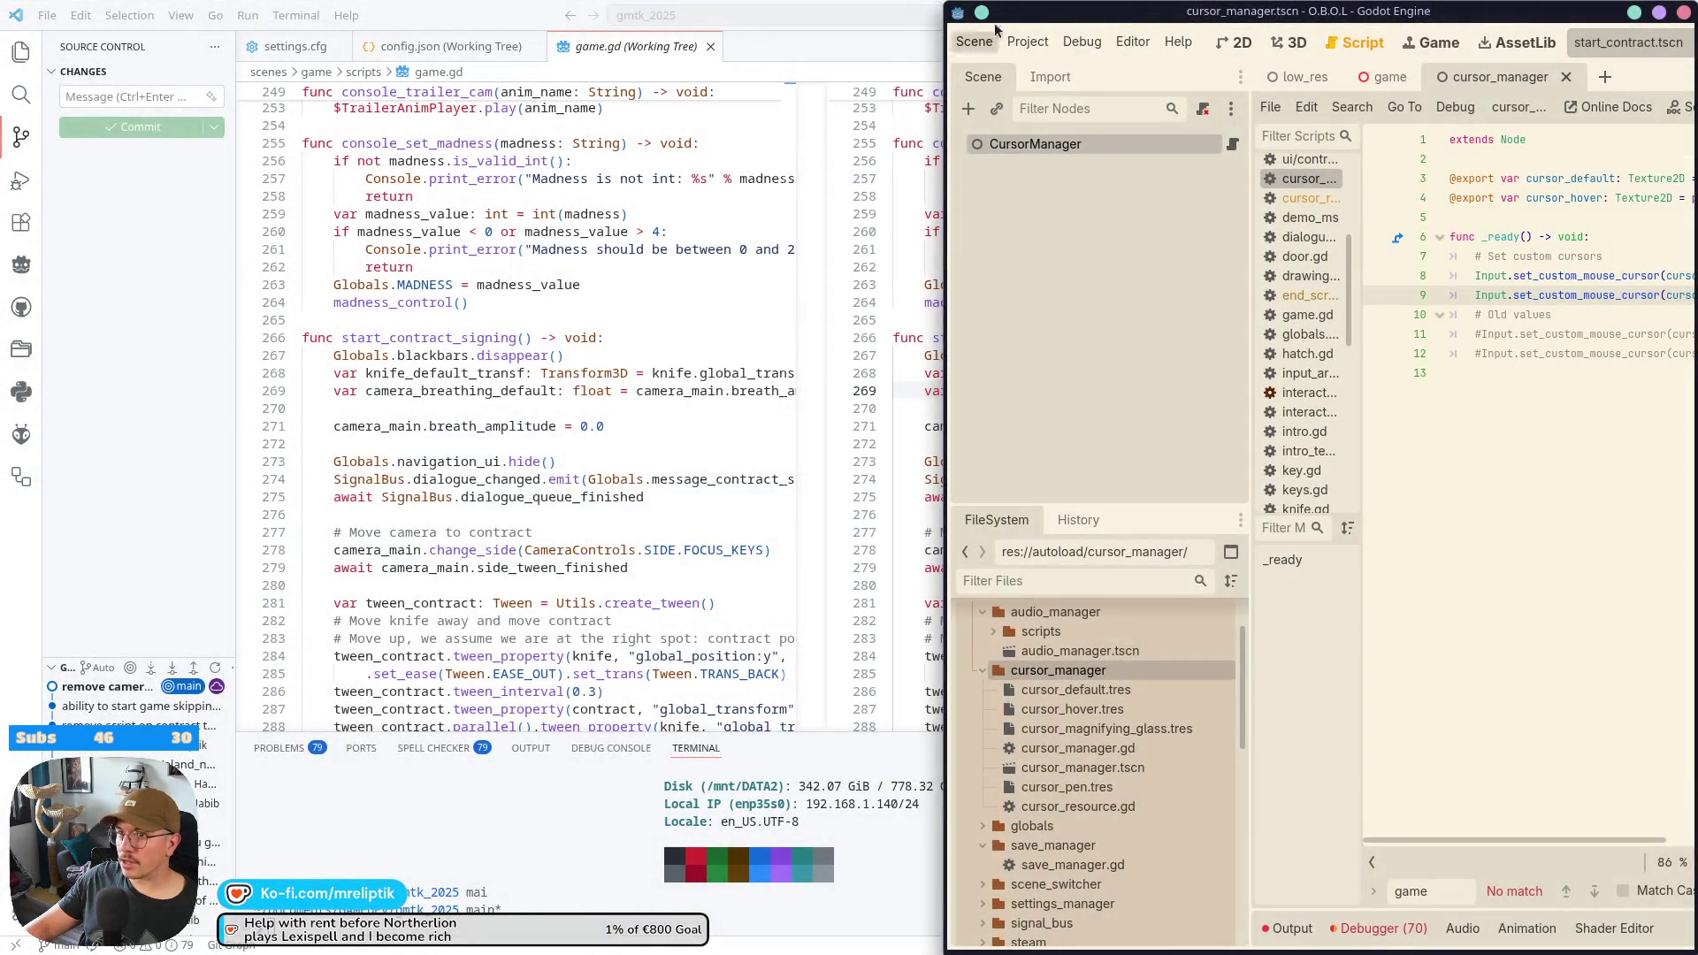
pyautogui.moveTo(1134, 21)
pyautogui.mouseDown()
pyautogui.moveTo(581, 142)
pyautogui.moveTo(474, 4)
pyautogui.moveTo(566, 53)
pyautogui.moveTo(530, 89)
pyautogui.moveTo(345, 123)
pyautogui.mouseUp()
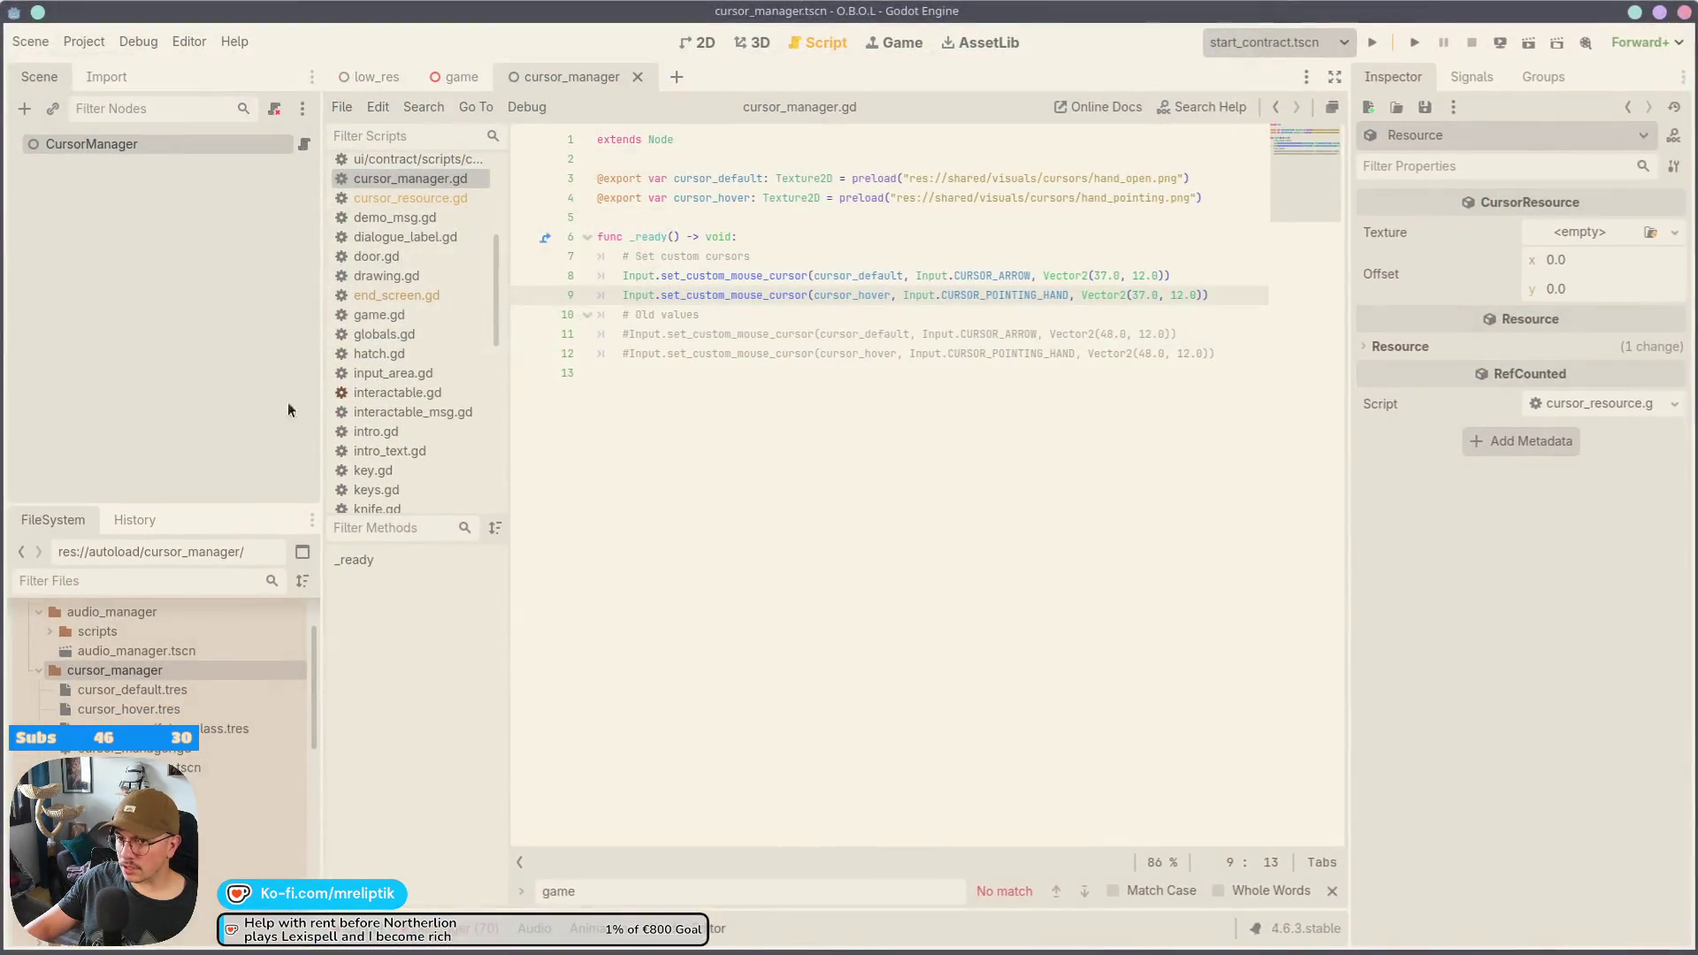
# Create a new folder named resources inside cursor_manager.
pyautogui.click(614, 650)
pyautogui.rightClick(103, 676)
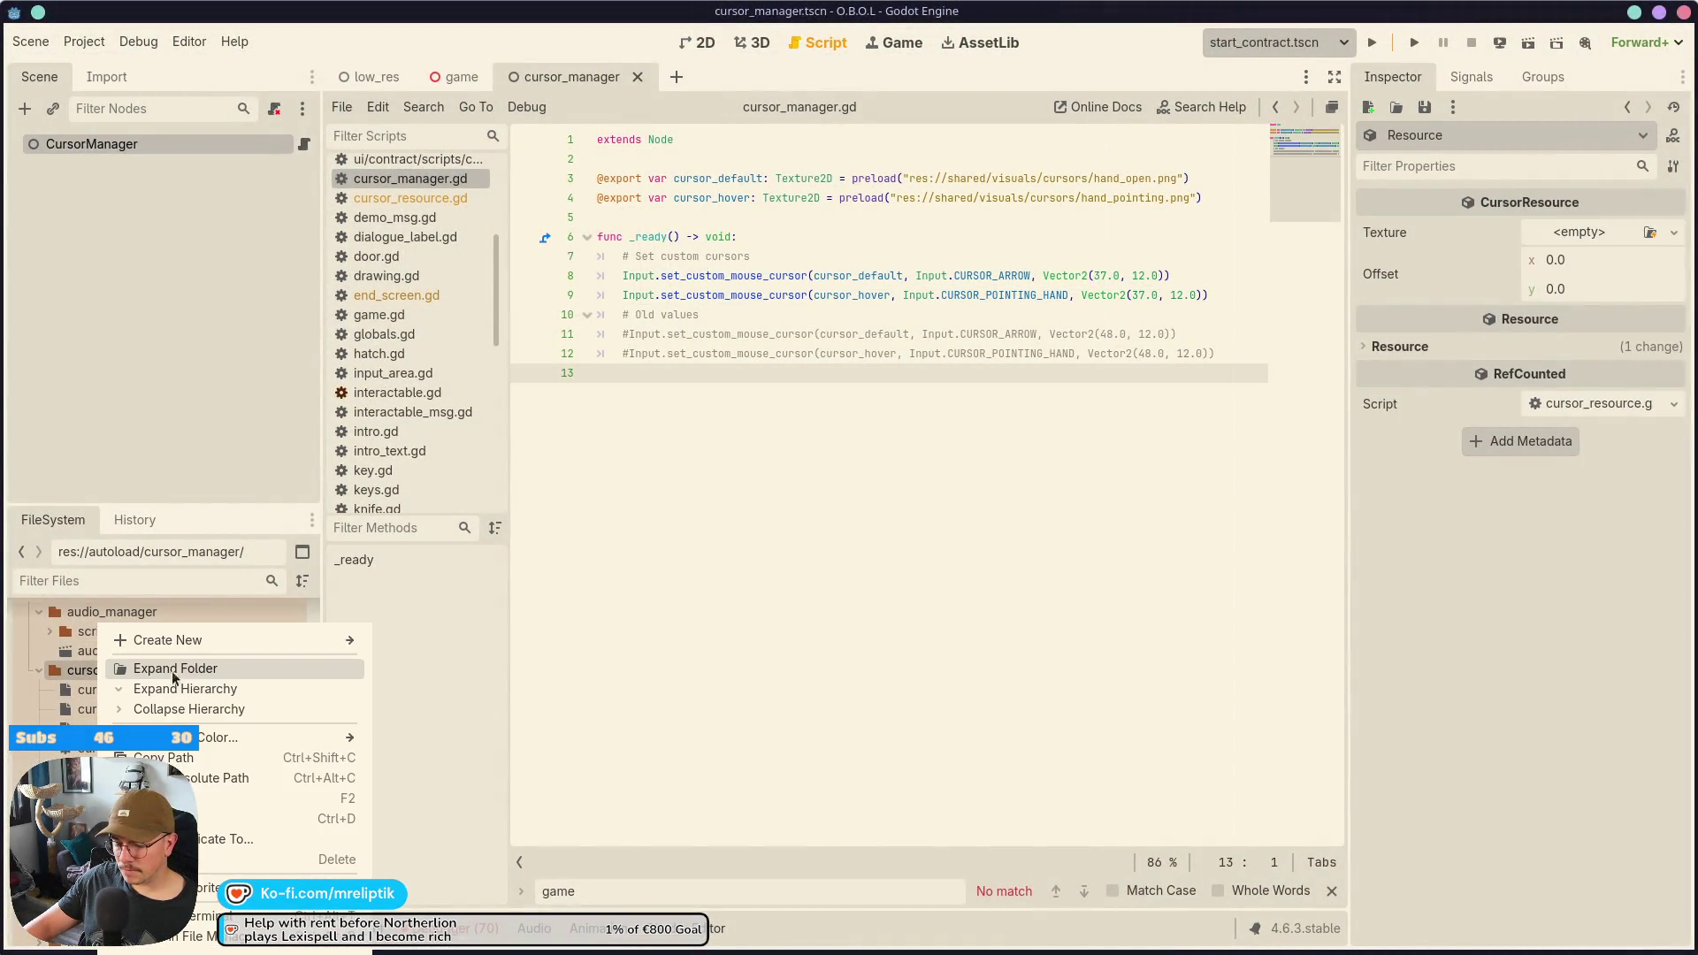
pyautogui.moveTo(221, 639)
pyautogui.click(440, 701)
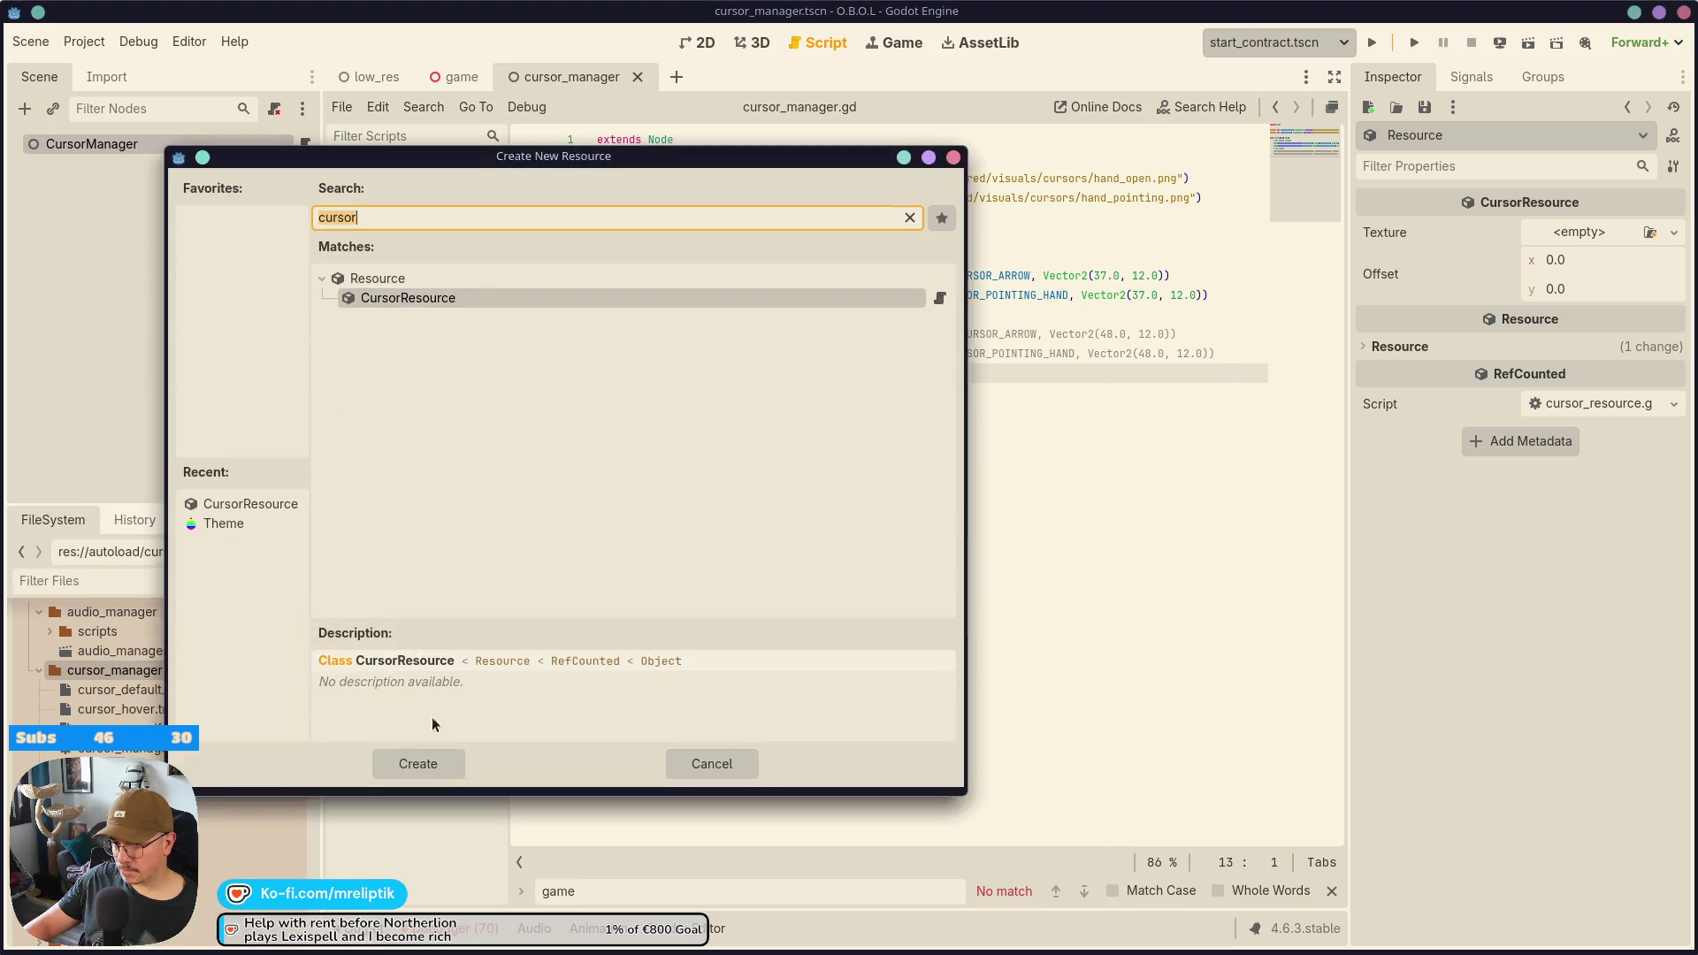
pyautogui.press('Escape')
pyautogui.rightClick(160, 669)
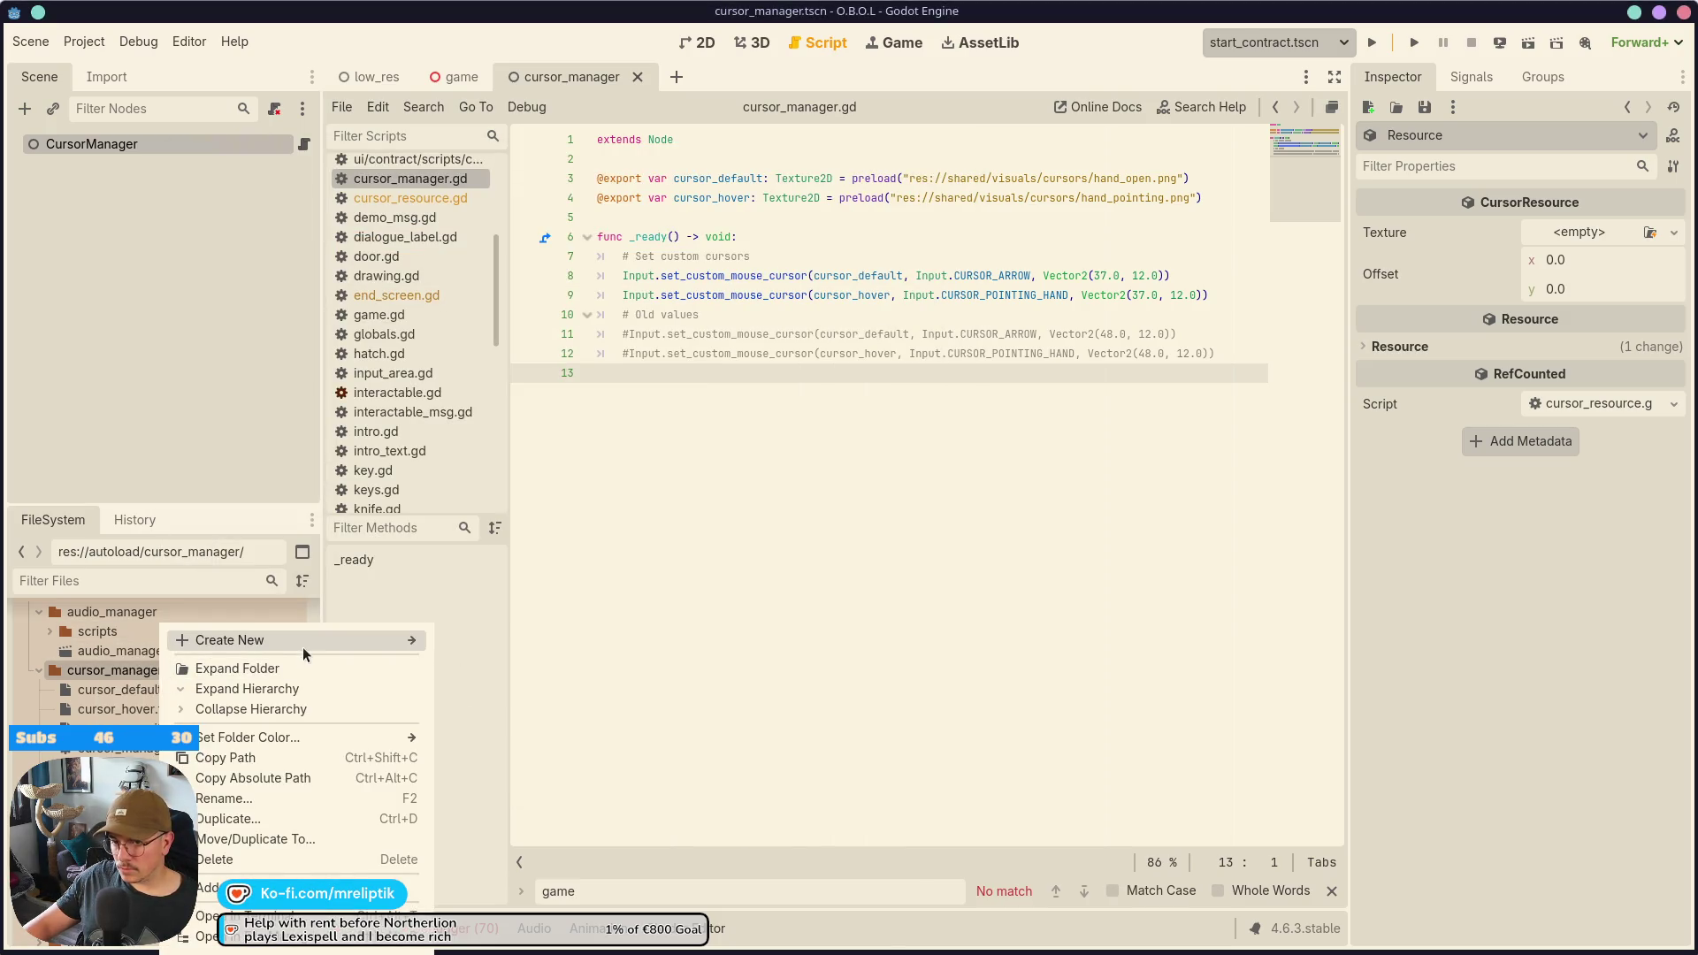
pyautogui.moveTo(300, 640)
pyautogui.click(486, 640)
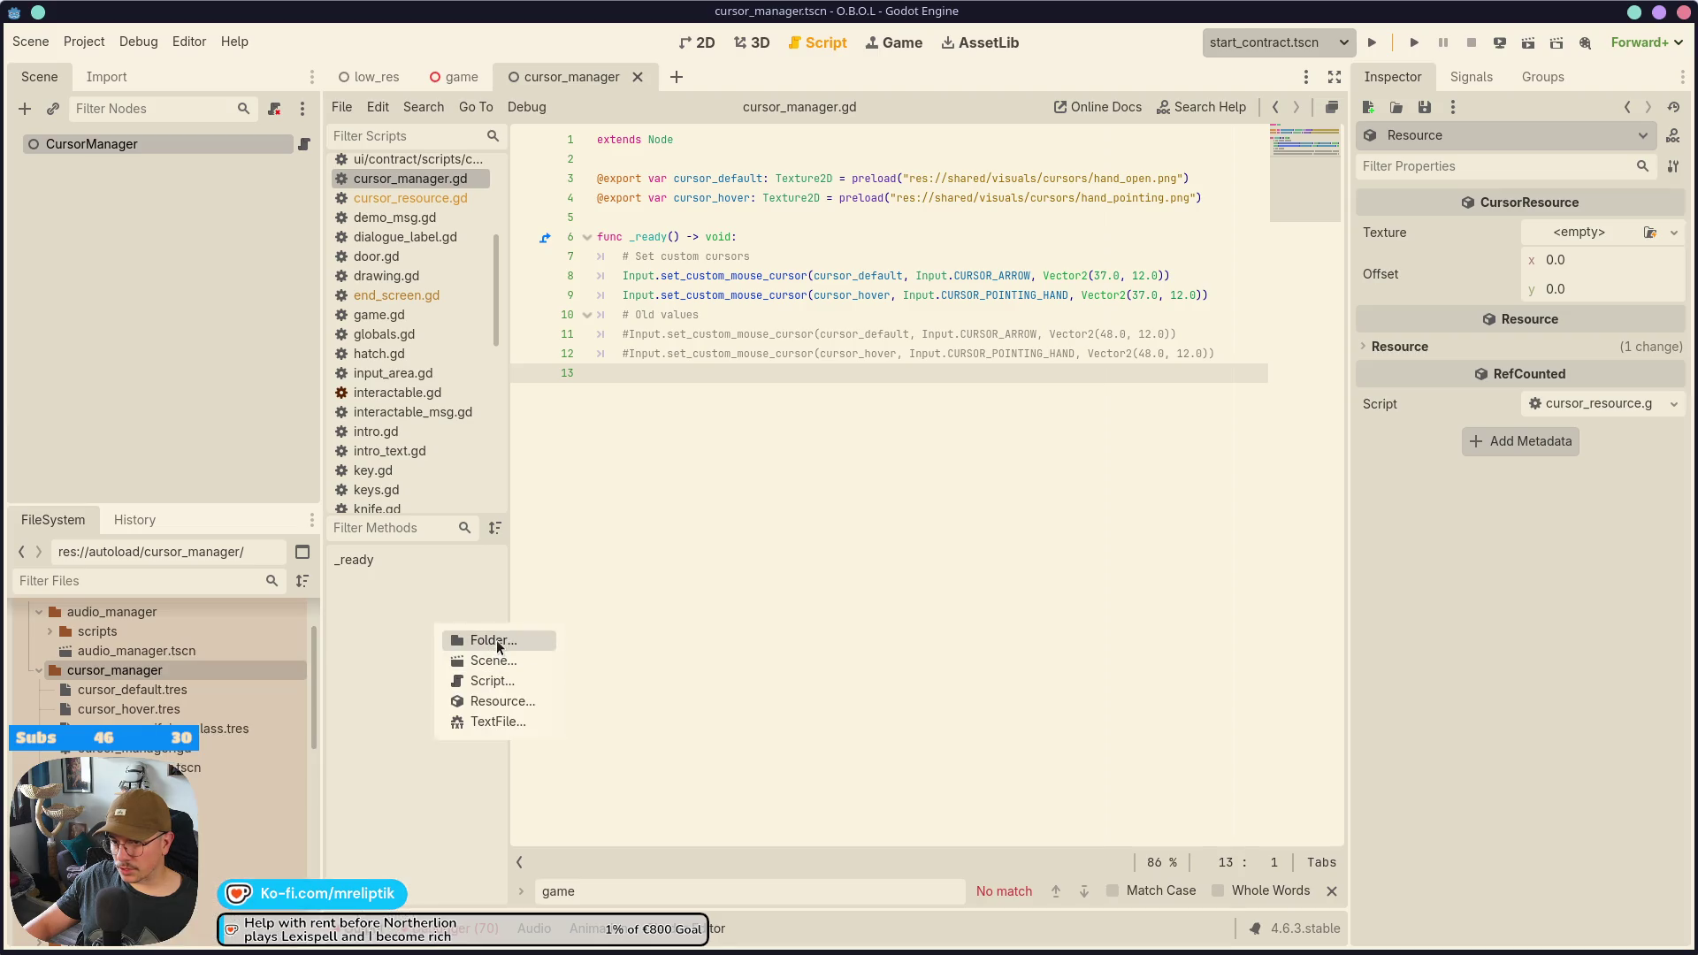
pyautogui.write('resources')
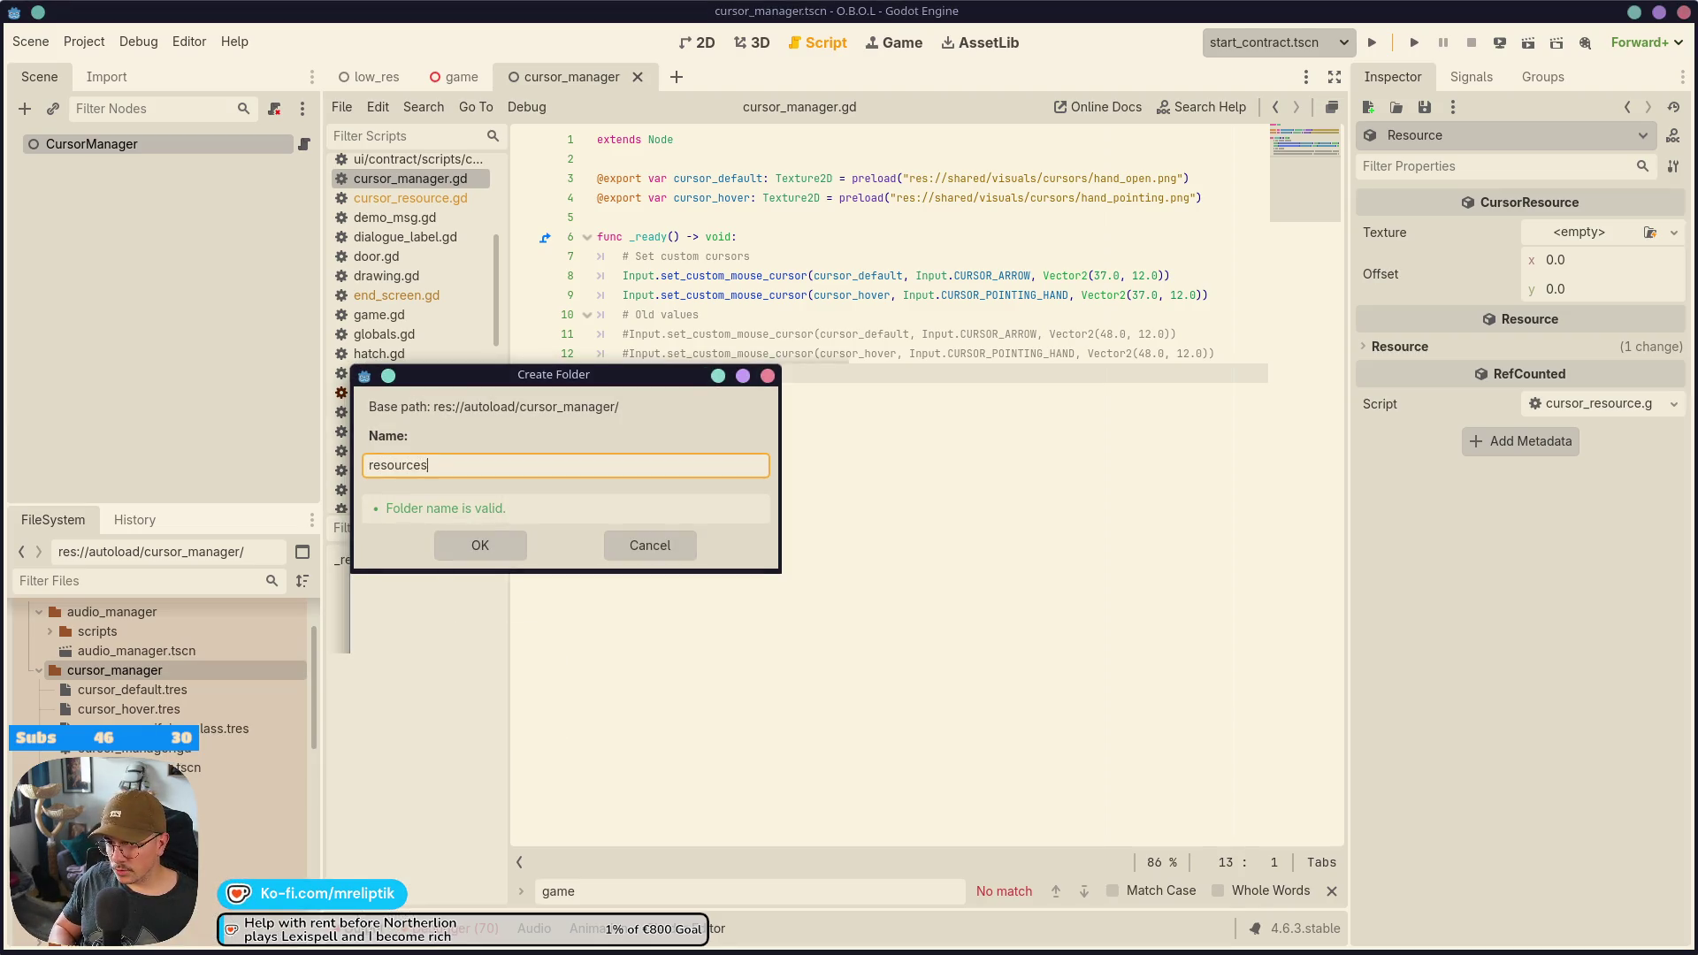
pyautogui.press('Return')
# Move all the cursor .tres files into the resources folder.
pyautogui.click(133, 708)
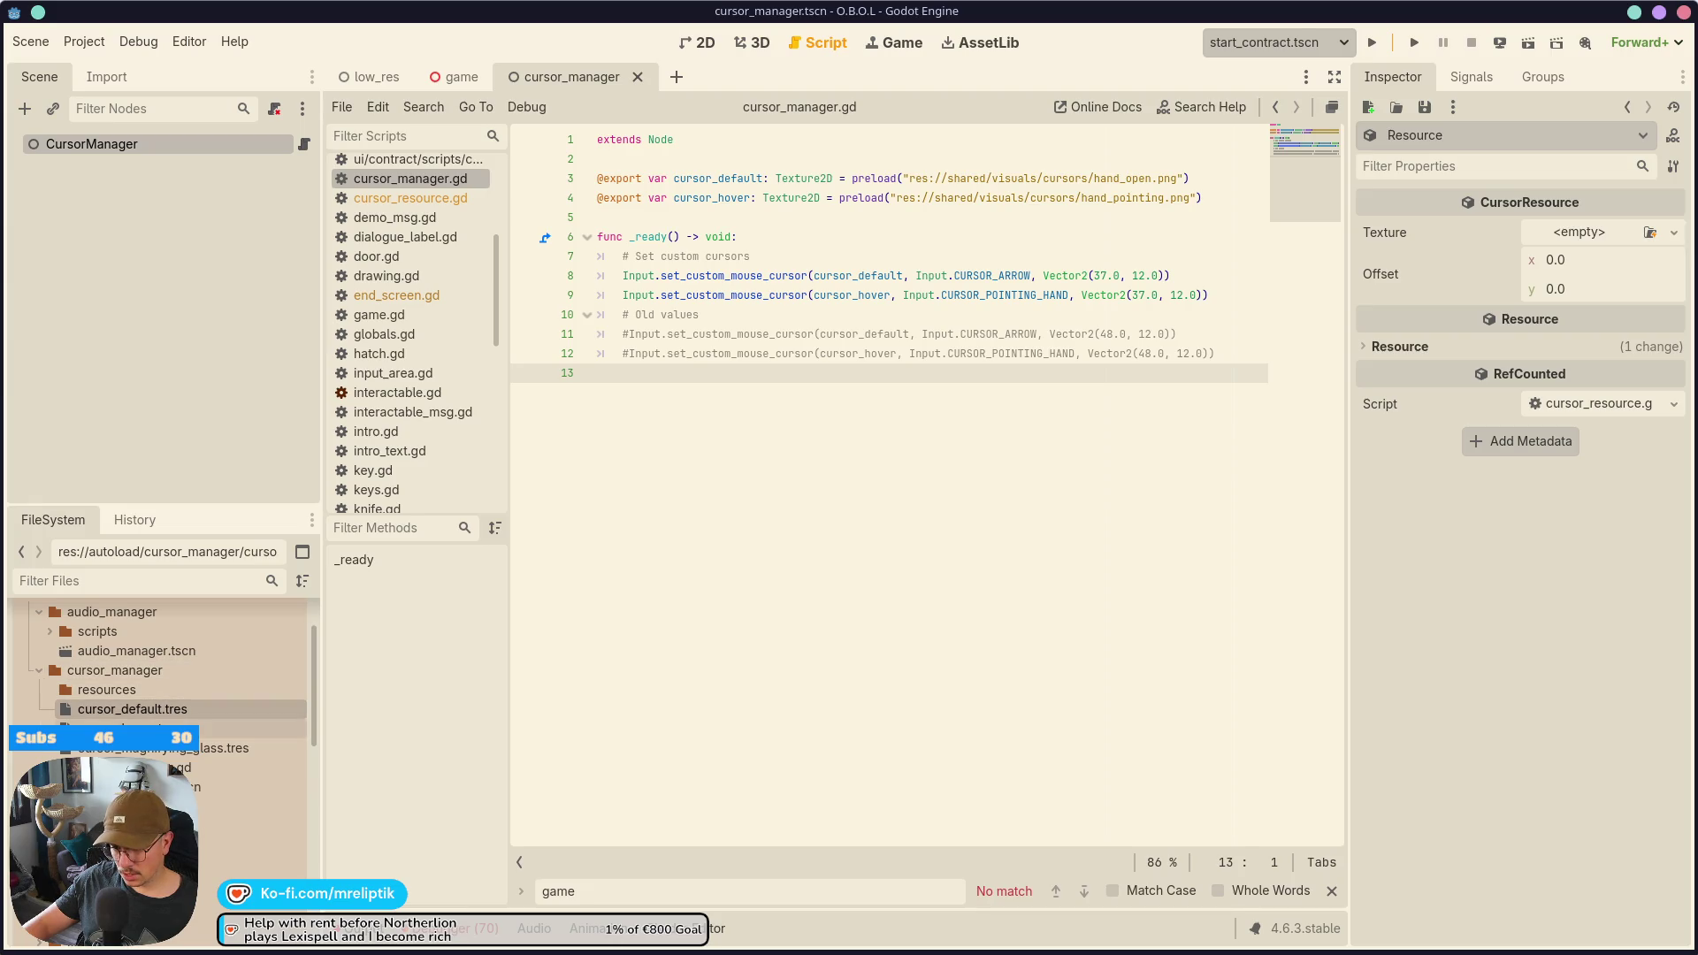
pyautogui.keyDown('shift'); pyautogui.click(160, 748); pyautogui.keyUp('shift')
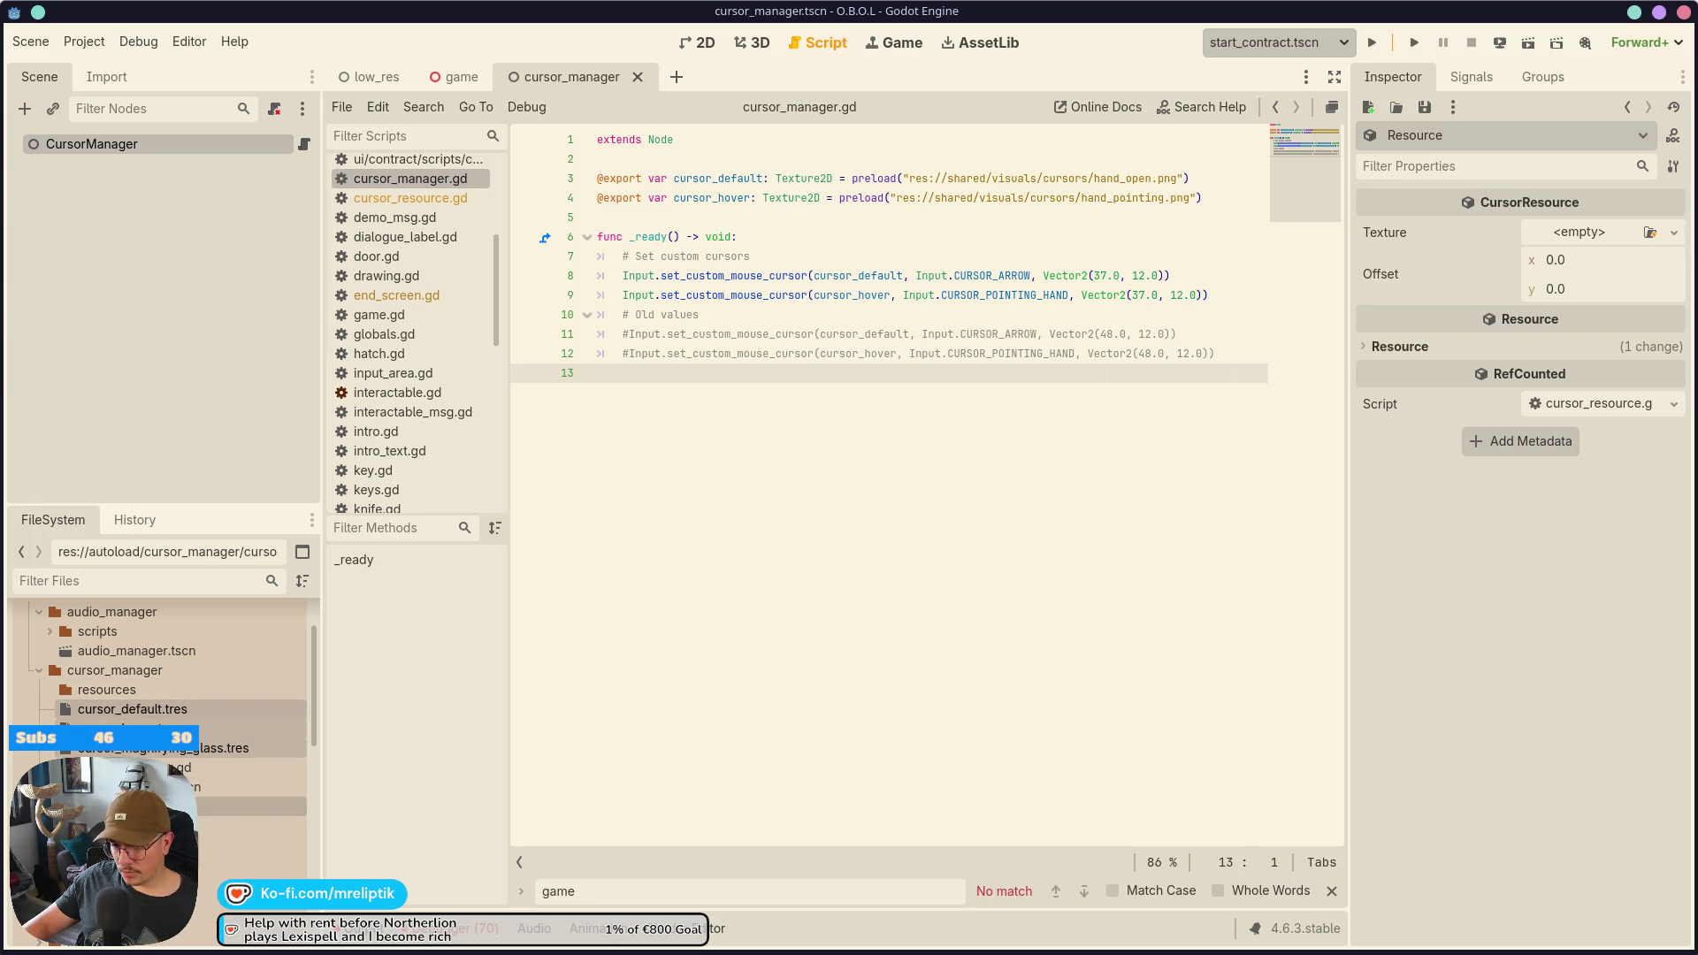
pyautogui.moveTo(113, 707); pyautogui.dragTo(106, 690)
pyautogui.click(469, 498)
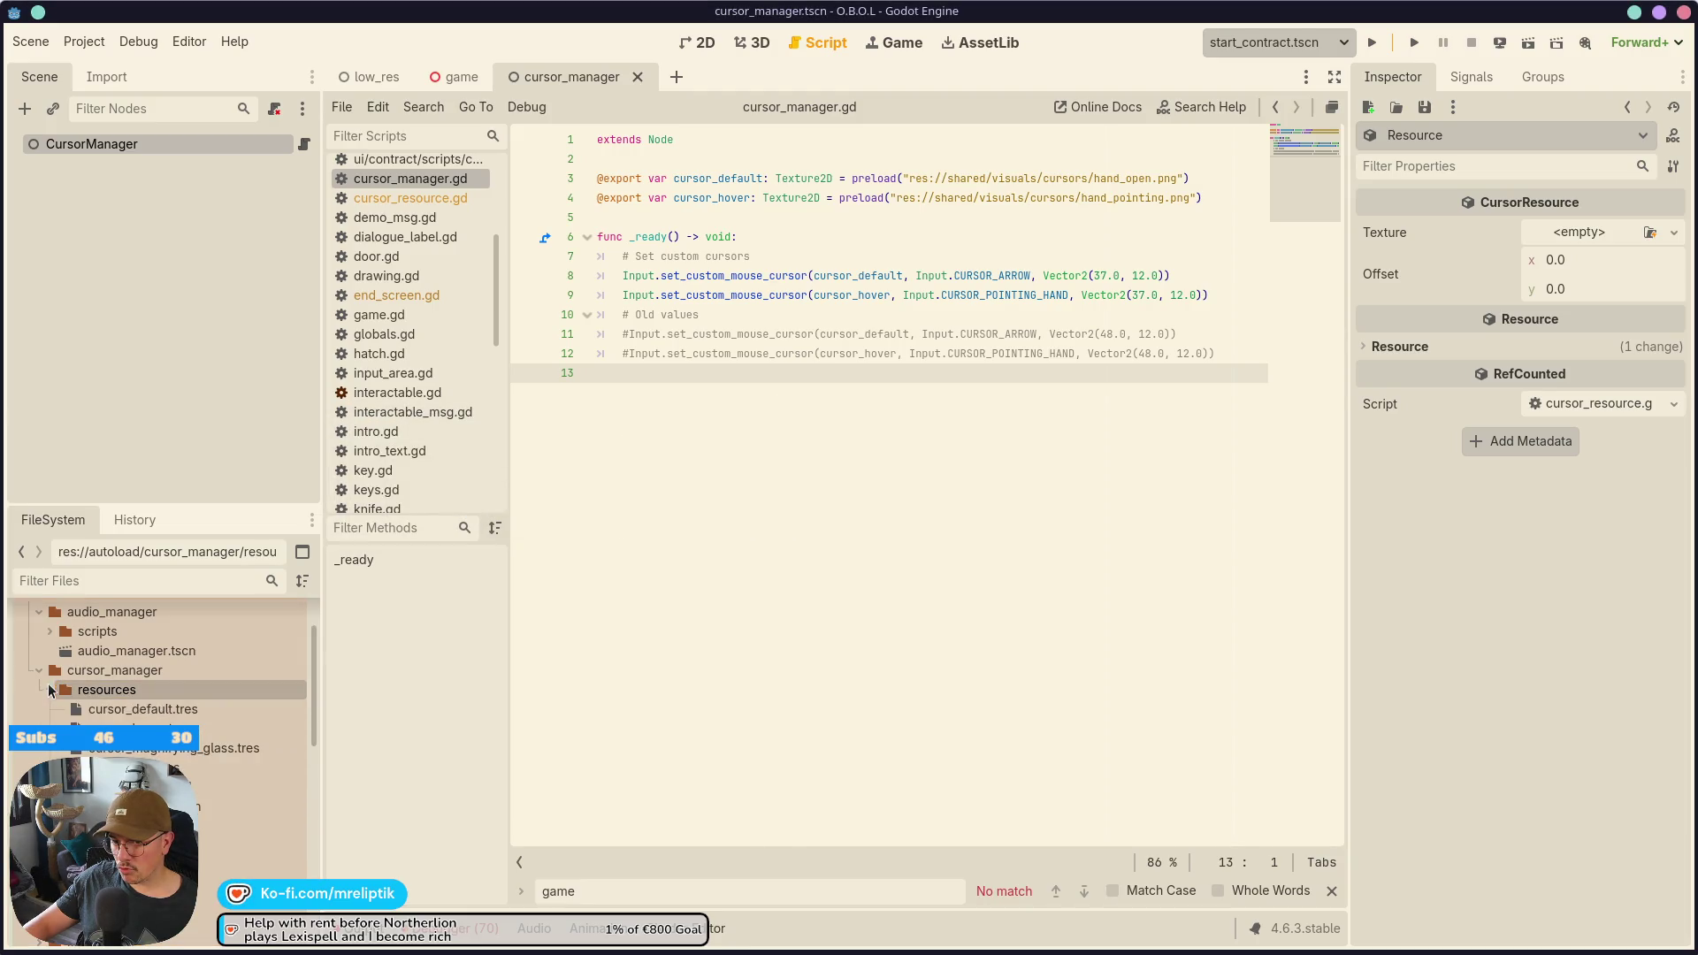
pyautogui.click(770, 334)
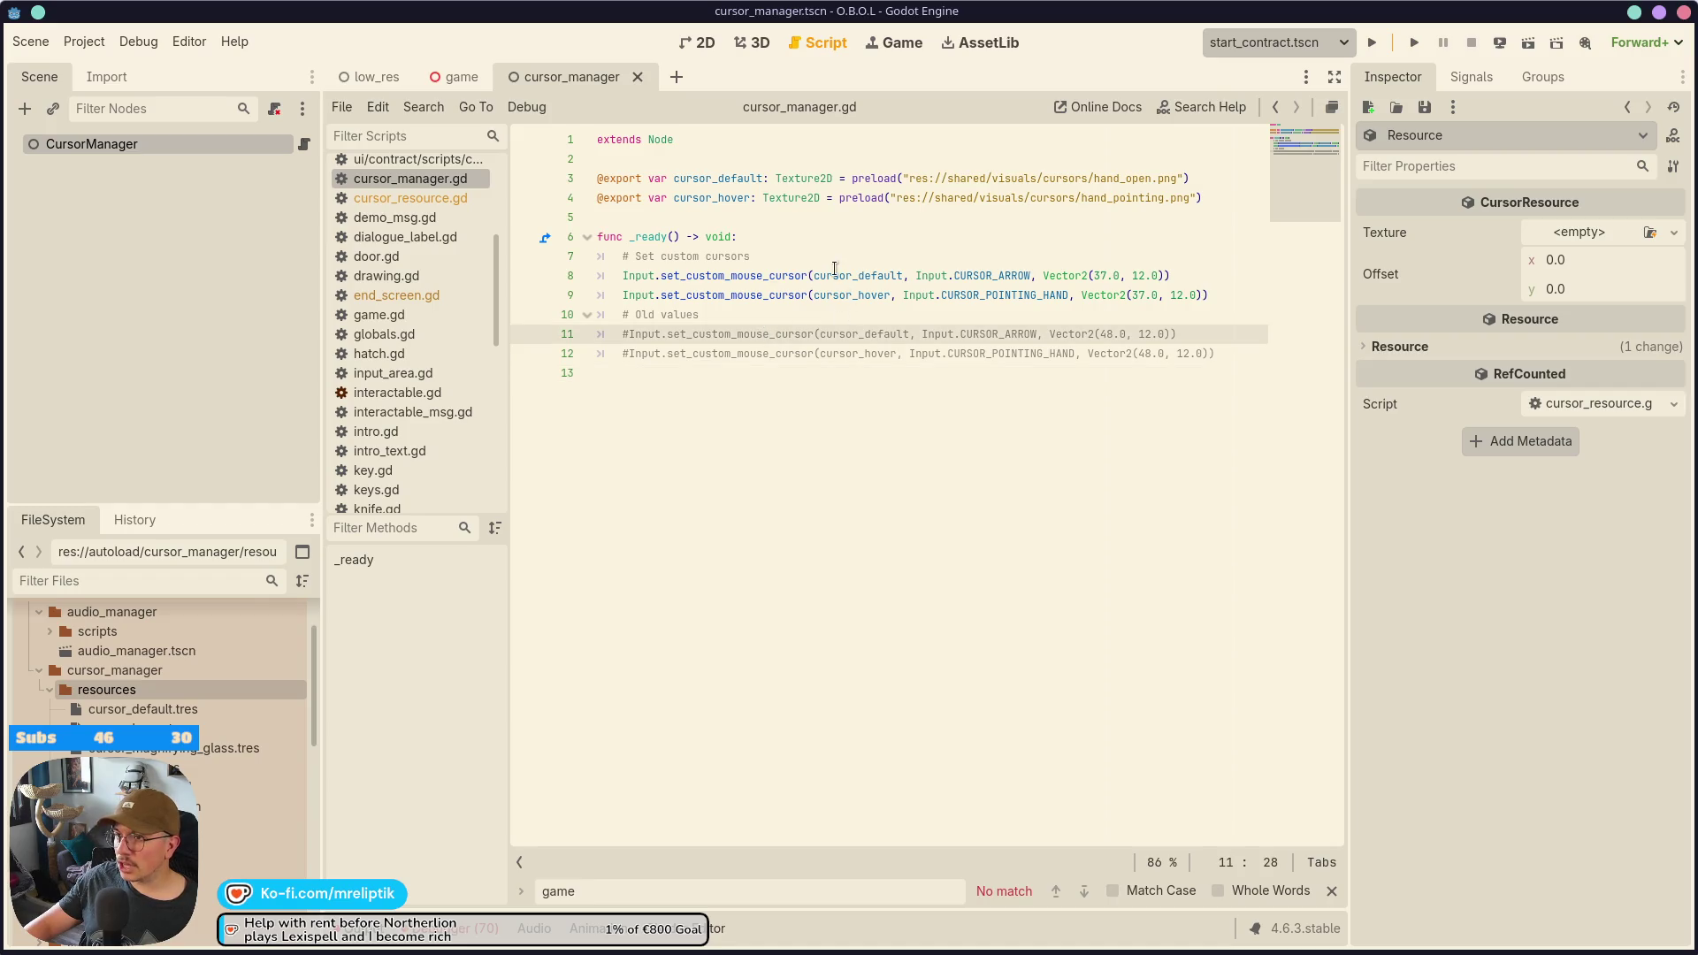
# Change the cursor_default and cursor_hover export types from Texture2D to CursorResource.
pyautogui.click(674, 178)
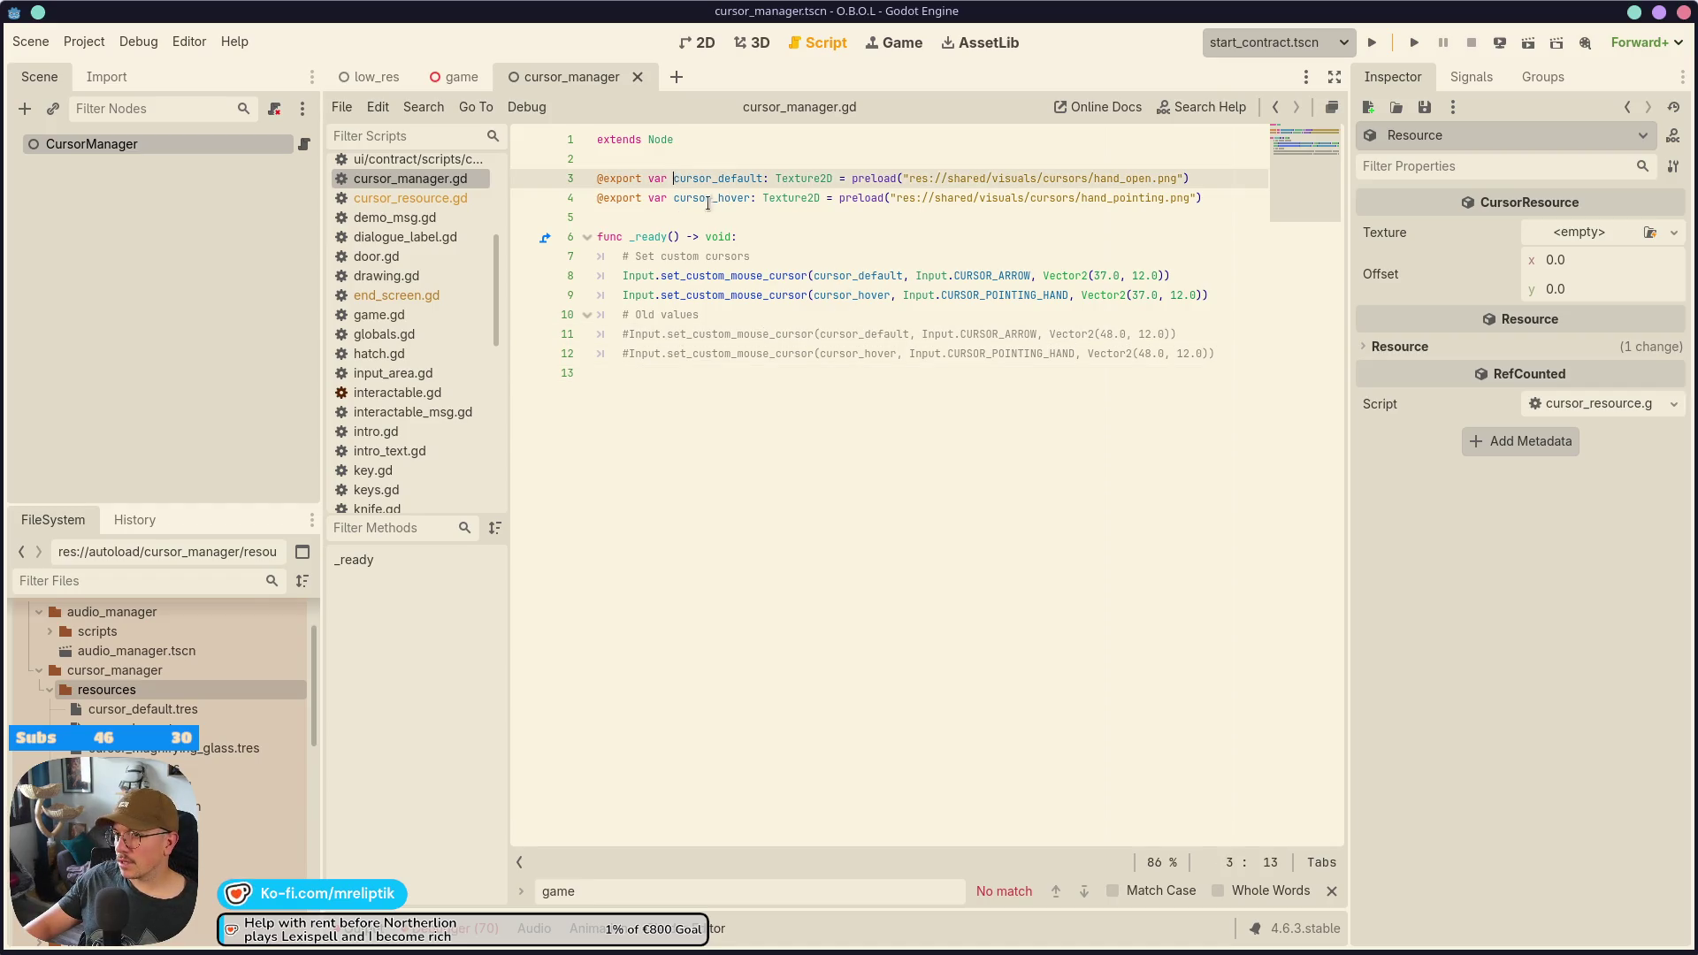
pyautogui.click(786, 178)
pyautogui.doubleClick(795, 180)
pyautogui.write('Cursor')
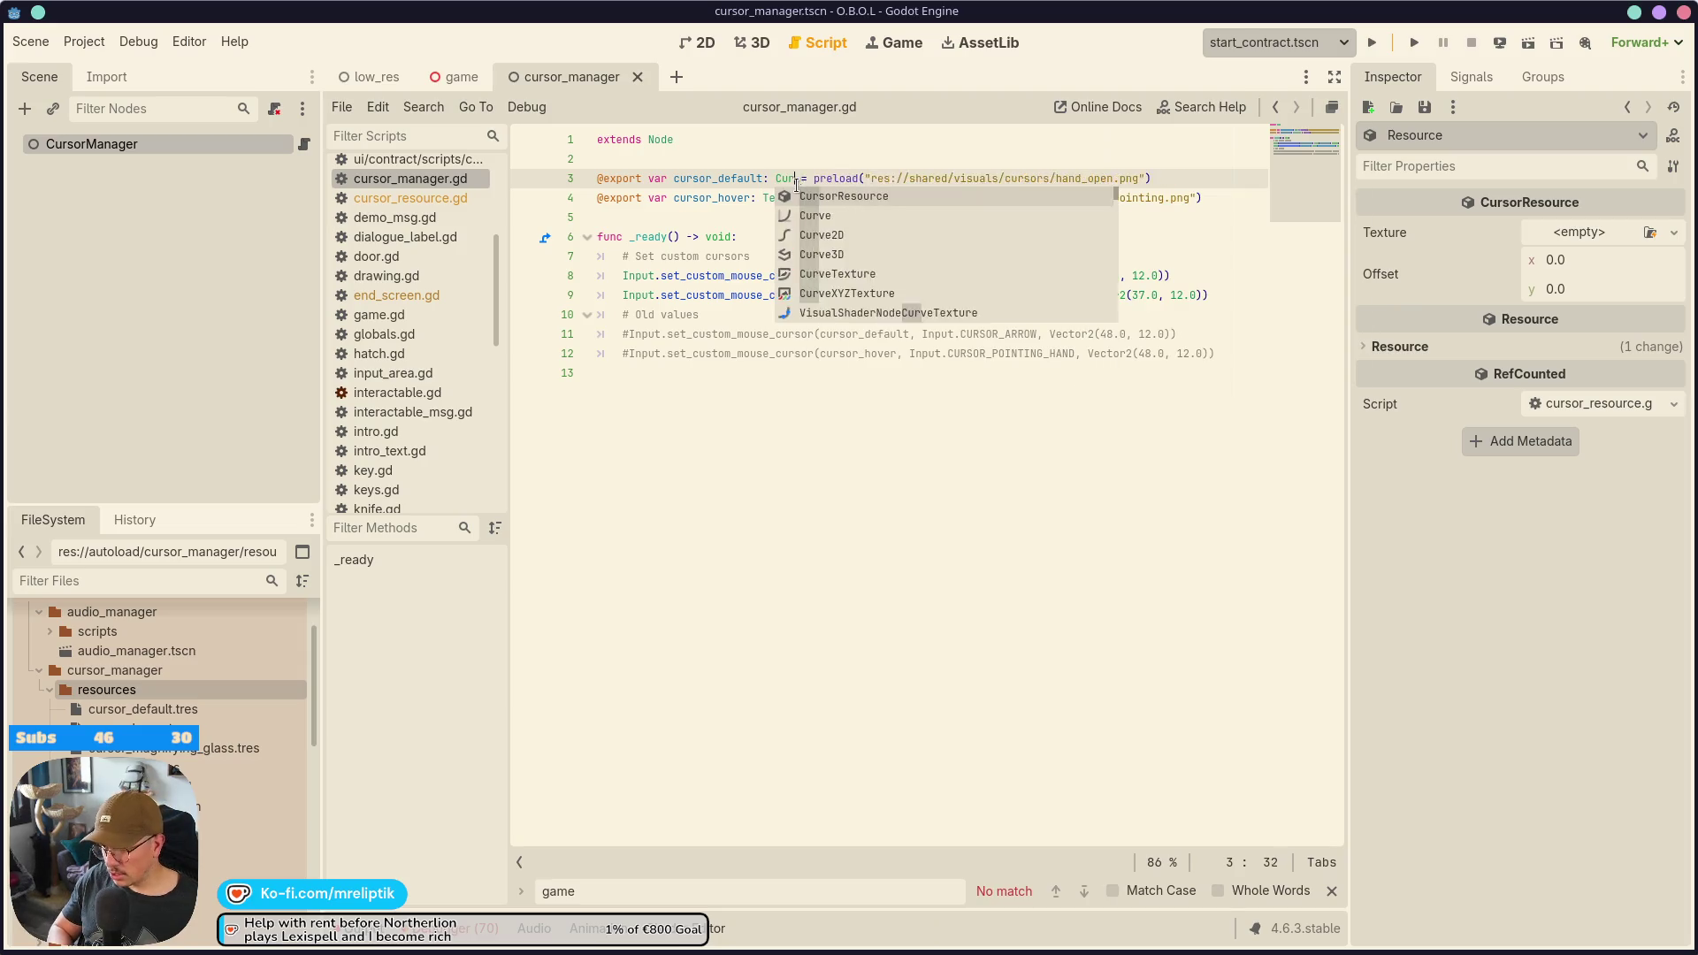
pyautogui.press('Return')
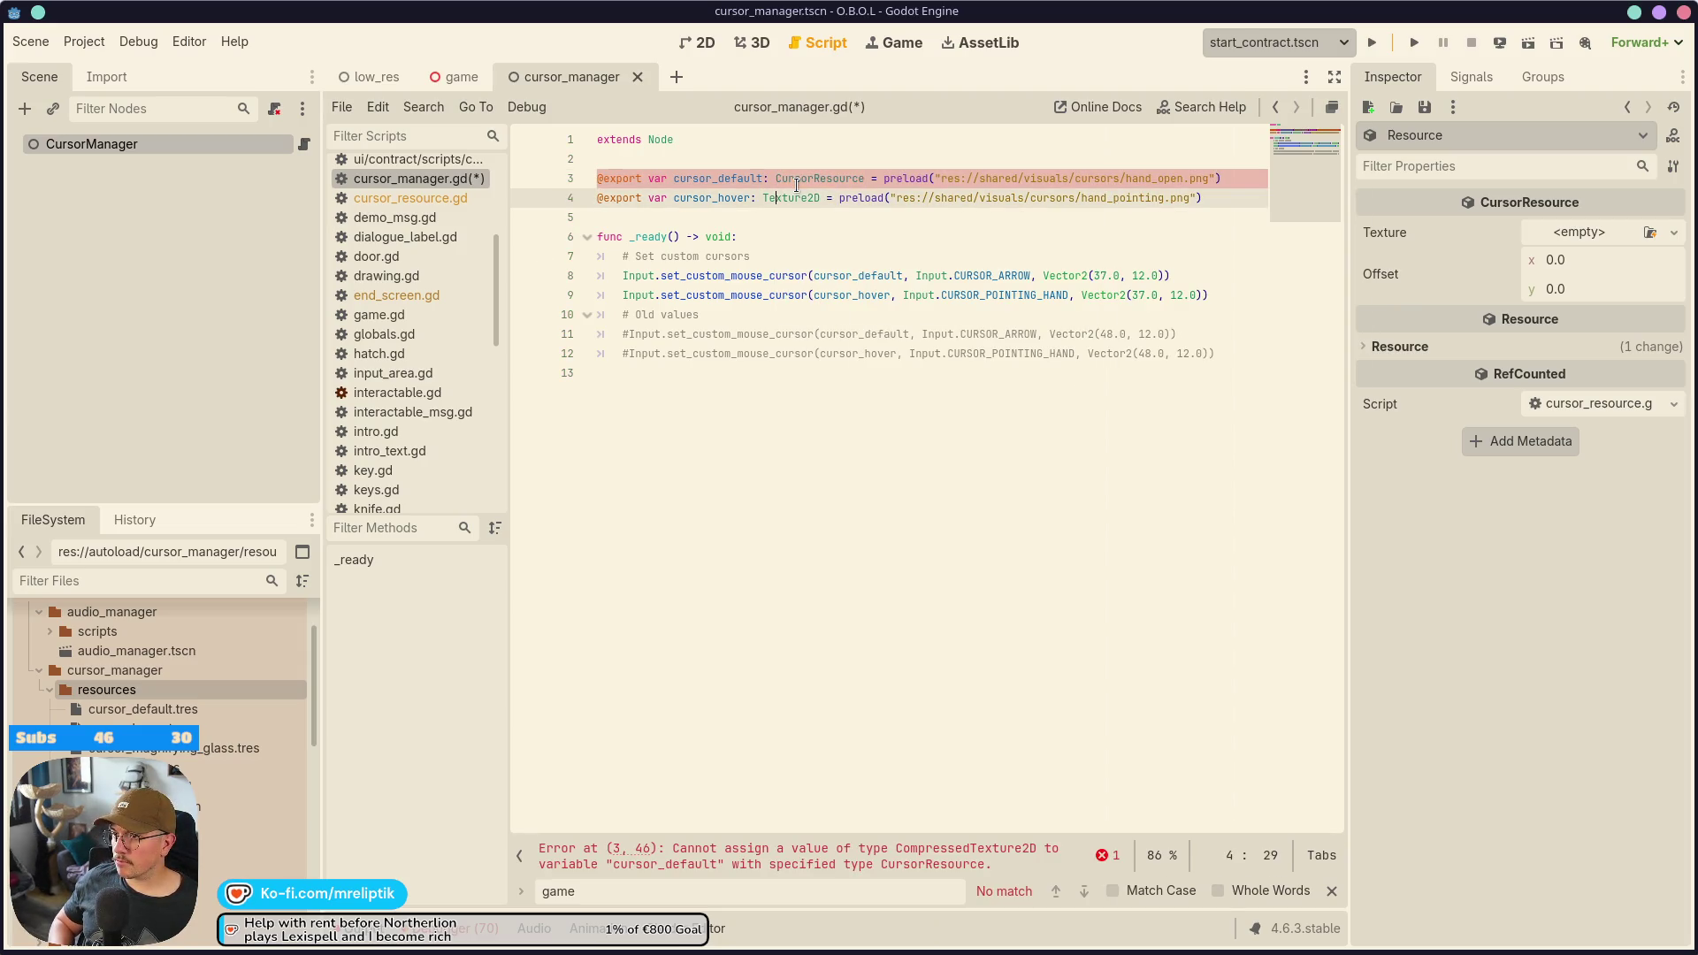
pyautogui.doubleClick(796, 193)
pyautogui.write('CursorResource')
# Replace the old texture preloads with cursor_default.tres and cursor_hover.tres.
pyautogui.press('Up')
pyautogui.press('Right')
pyautogui.press('Right')
pyautogui.press('Right')
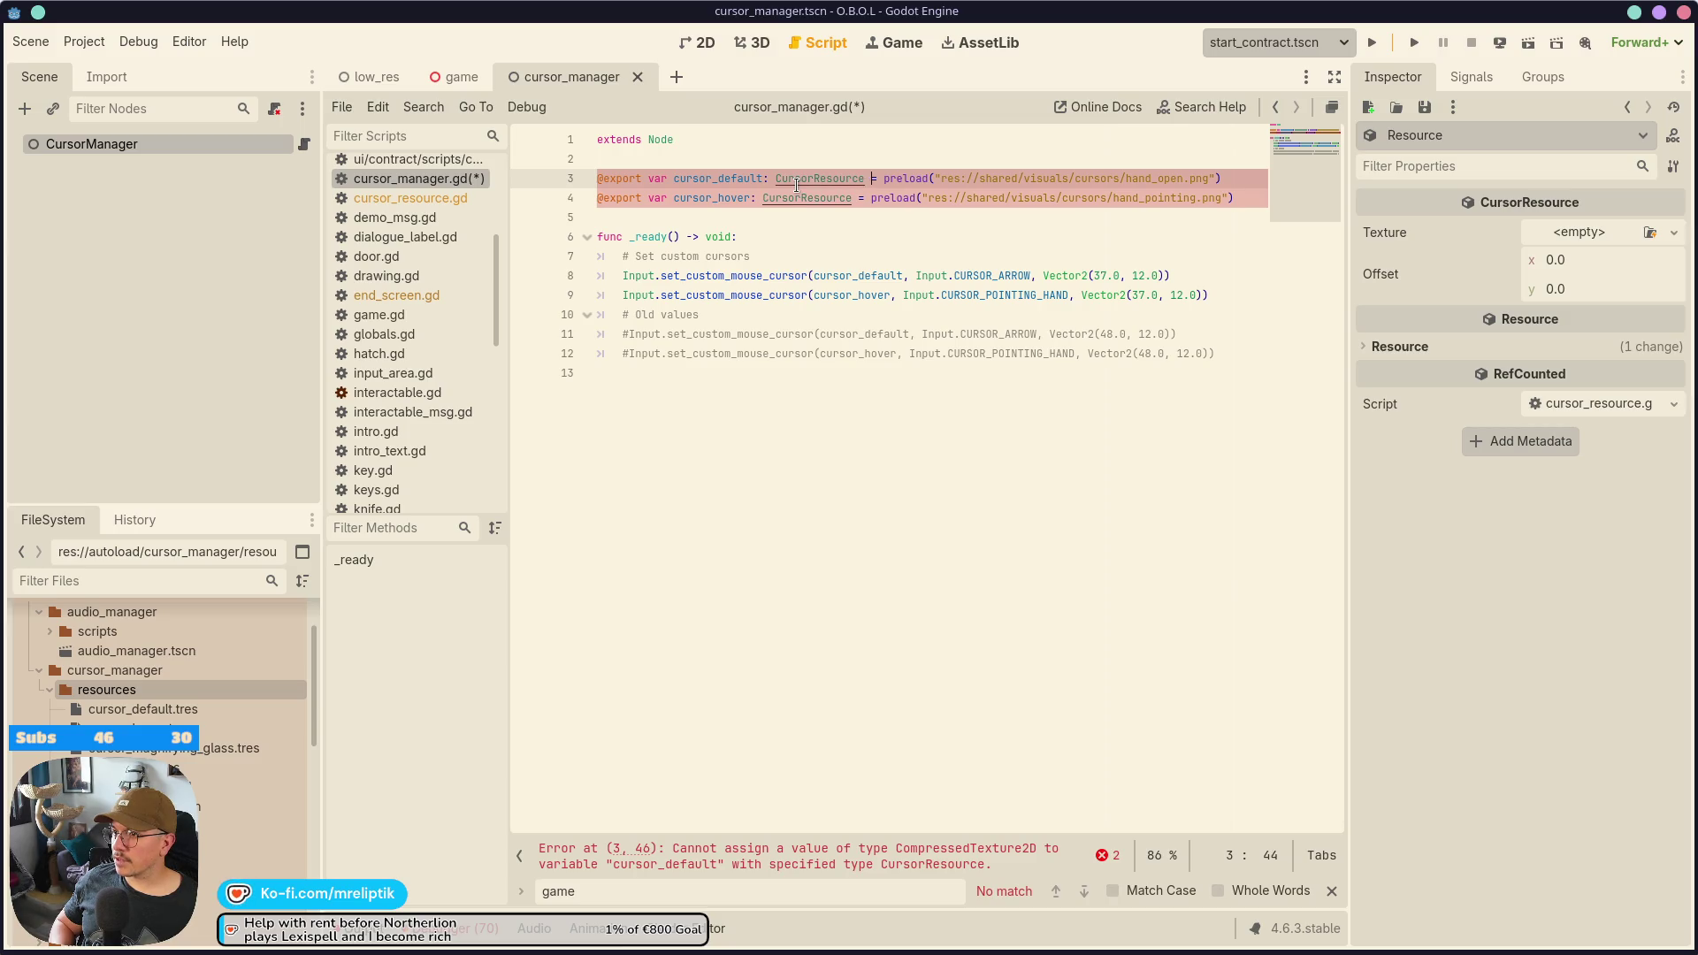
pyautogui.hotkey('ctrl', 'shift', 'Right')
pyautogui.hotkey('ctrl', 'shift', 'Right')
pyautogui.hotkey('ctrl', 'shift', 'Right')
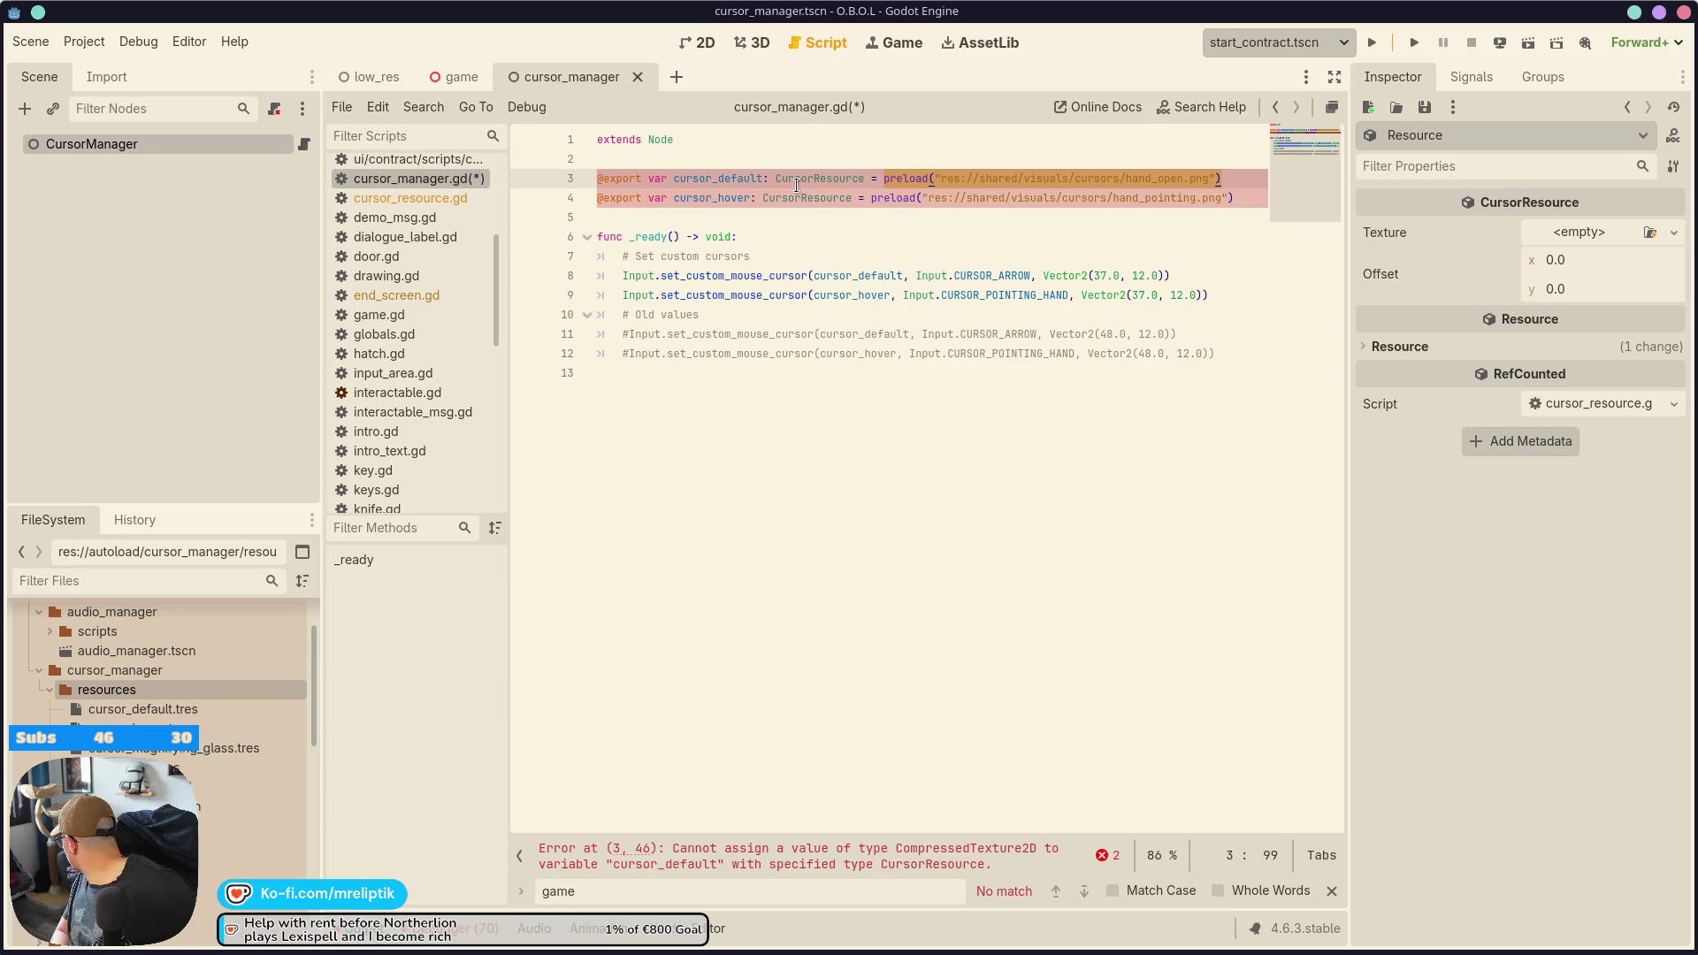
pyautogui.press('BackSpace')
pyautogui.press('BackSpace')
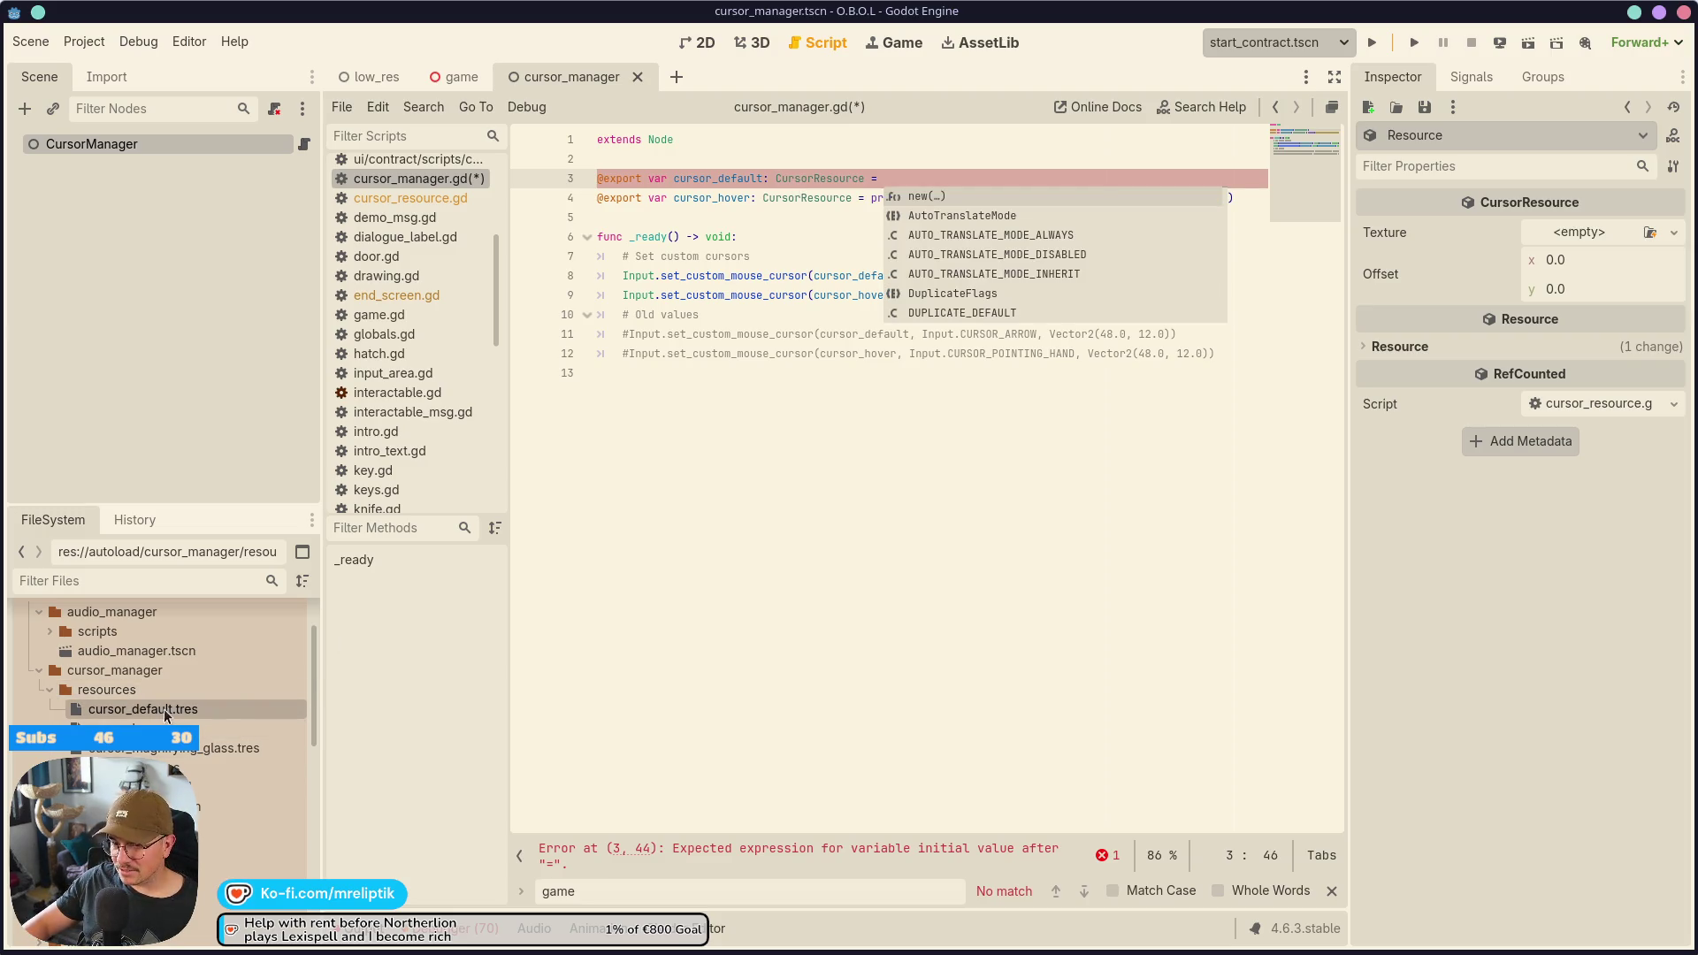
pyautogui.moveTo(165, 714); pyautogui.dragTo(904, 176)
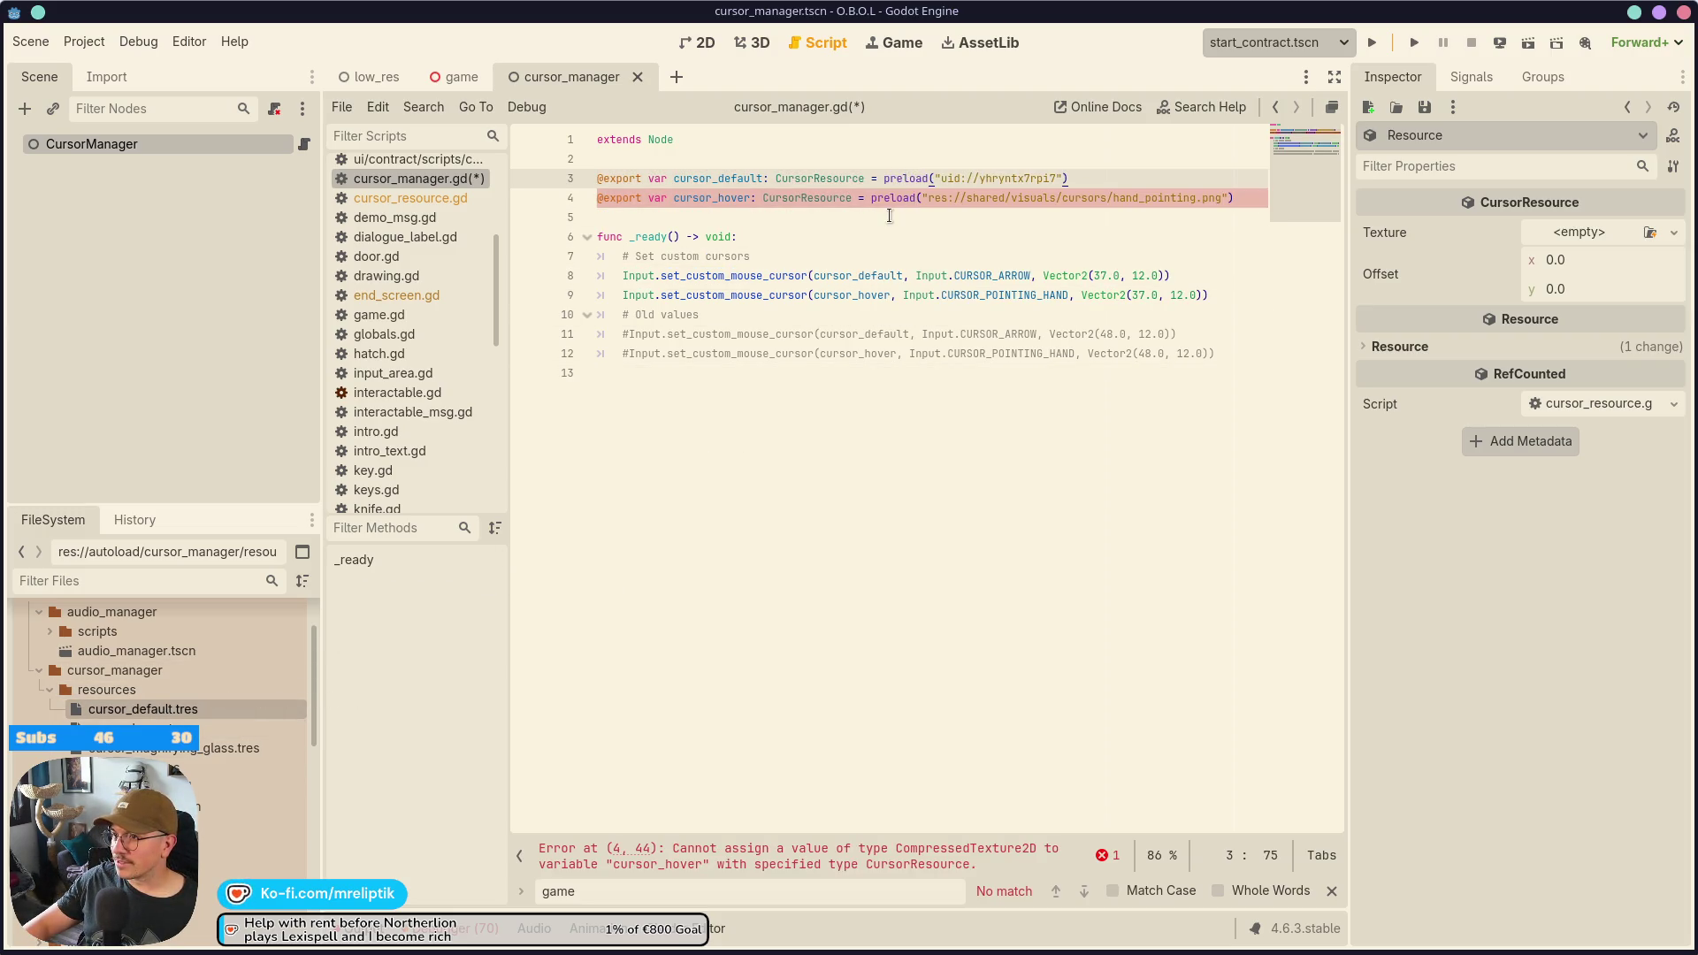
pyautogui.click(871, 200)
pyautogui.hotkey('shift', 'End')
pyautogui.press('Delete')
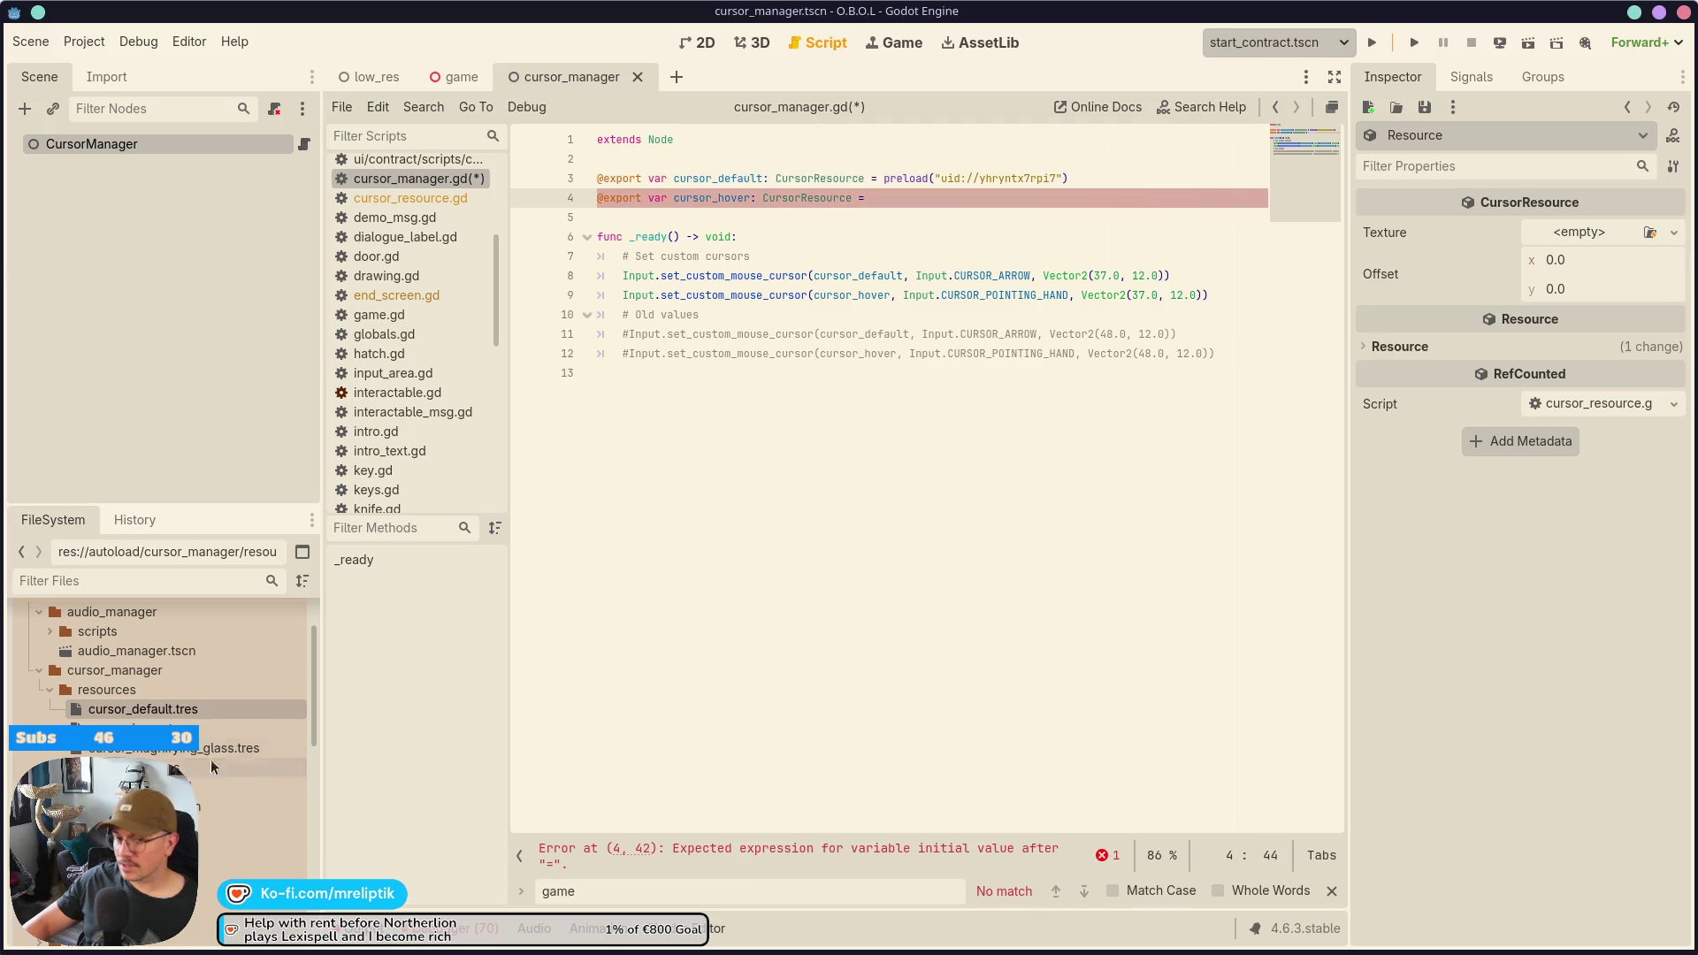
pyautogui.moveTo(142, 727)
pyautogui.mouseDown()
pyautogui.moveTo(747, 489)
pyautogui.moveTo(902, 268)
pyautogui.moveTo(916, 203)
pyautogui.mouseUp()
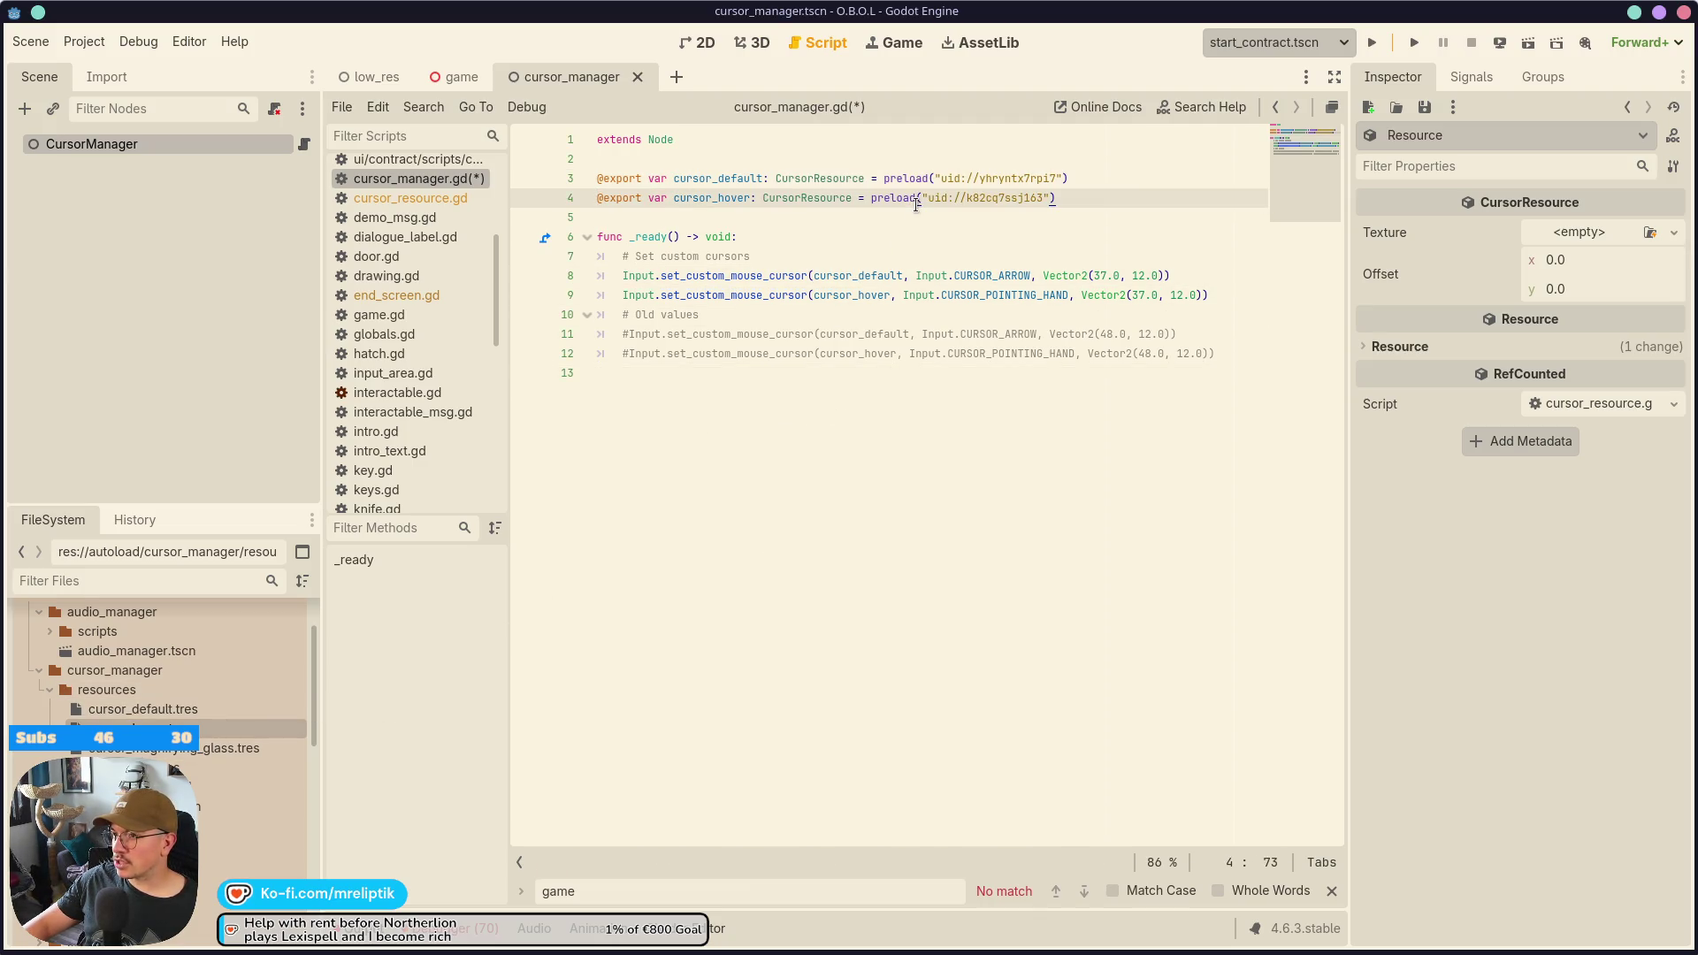
# Duplicate the hover declaration into cursor_pen and cursor_magnifying_glass variables and save.
pyautogui.hotkey('ctrl', 'shift', 'd')
pyautogui.press('BackSpace')
pyautogui.press('BackSpace')
pyautogui.press('BackSpace')
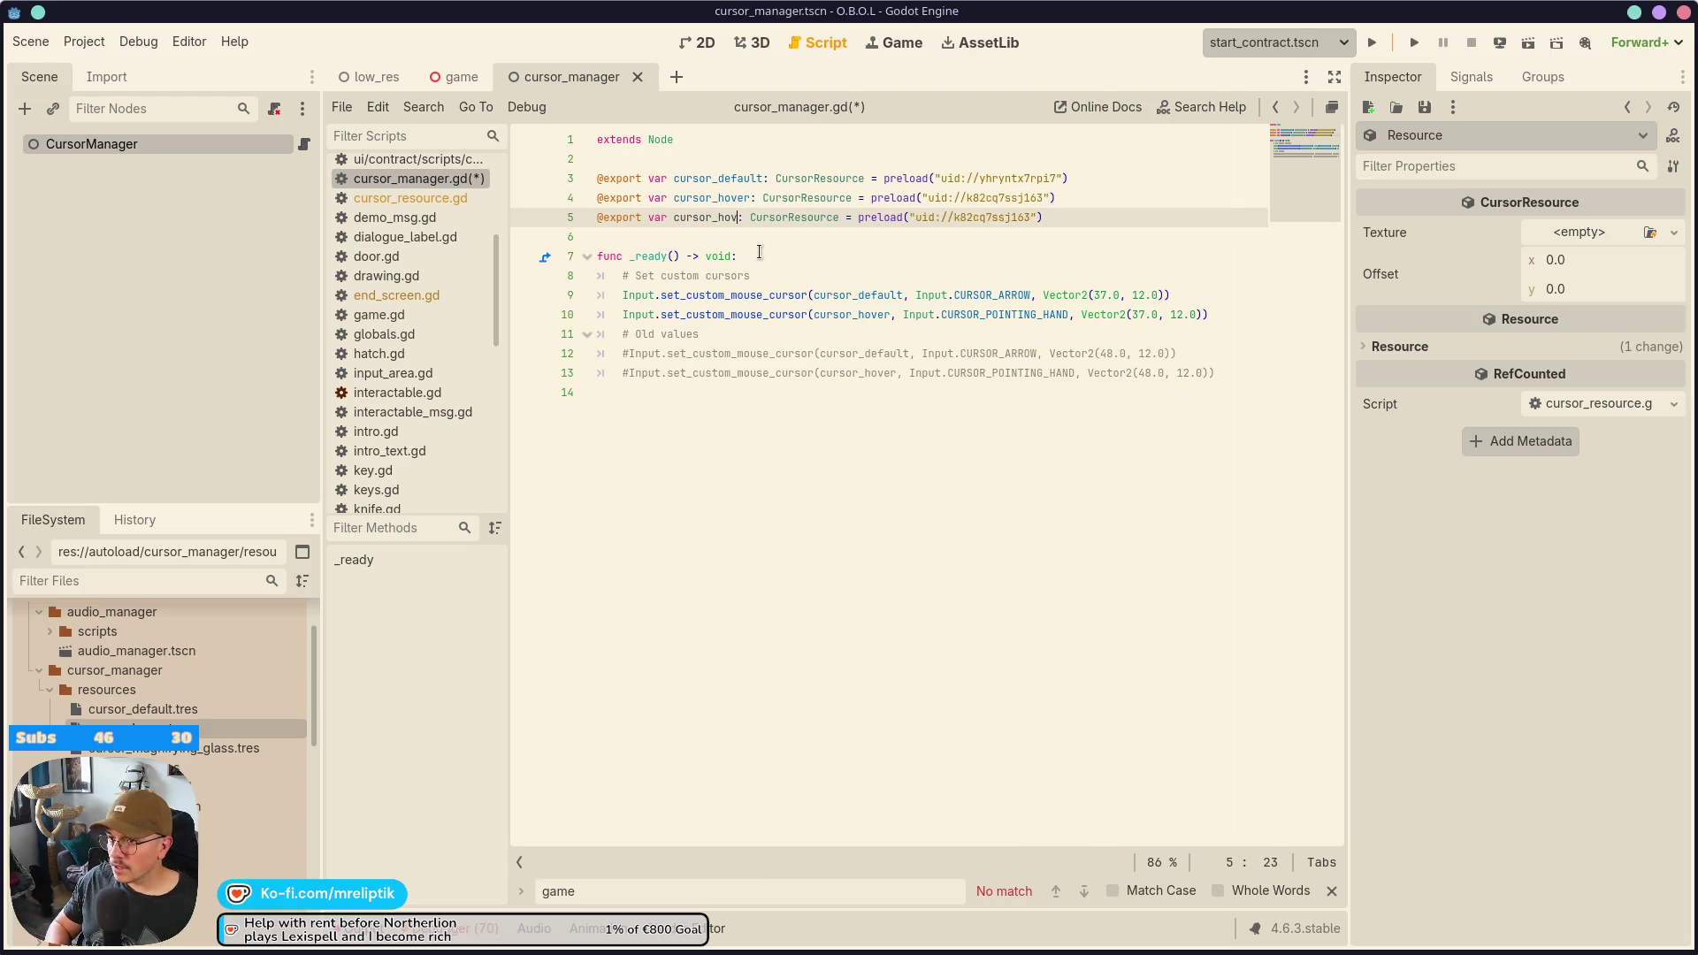
pyautogui.write('pen')
pyautogui.hotkey('ctrl', 'shift', 'd')
pyautogui.press('BackSpace')
pyautogui.press('BackSpace')
pyautogui.press('BackSpace')
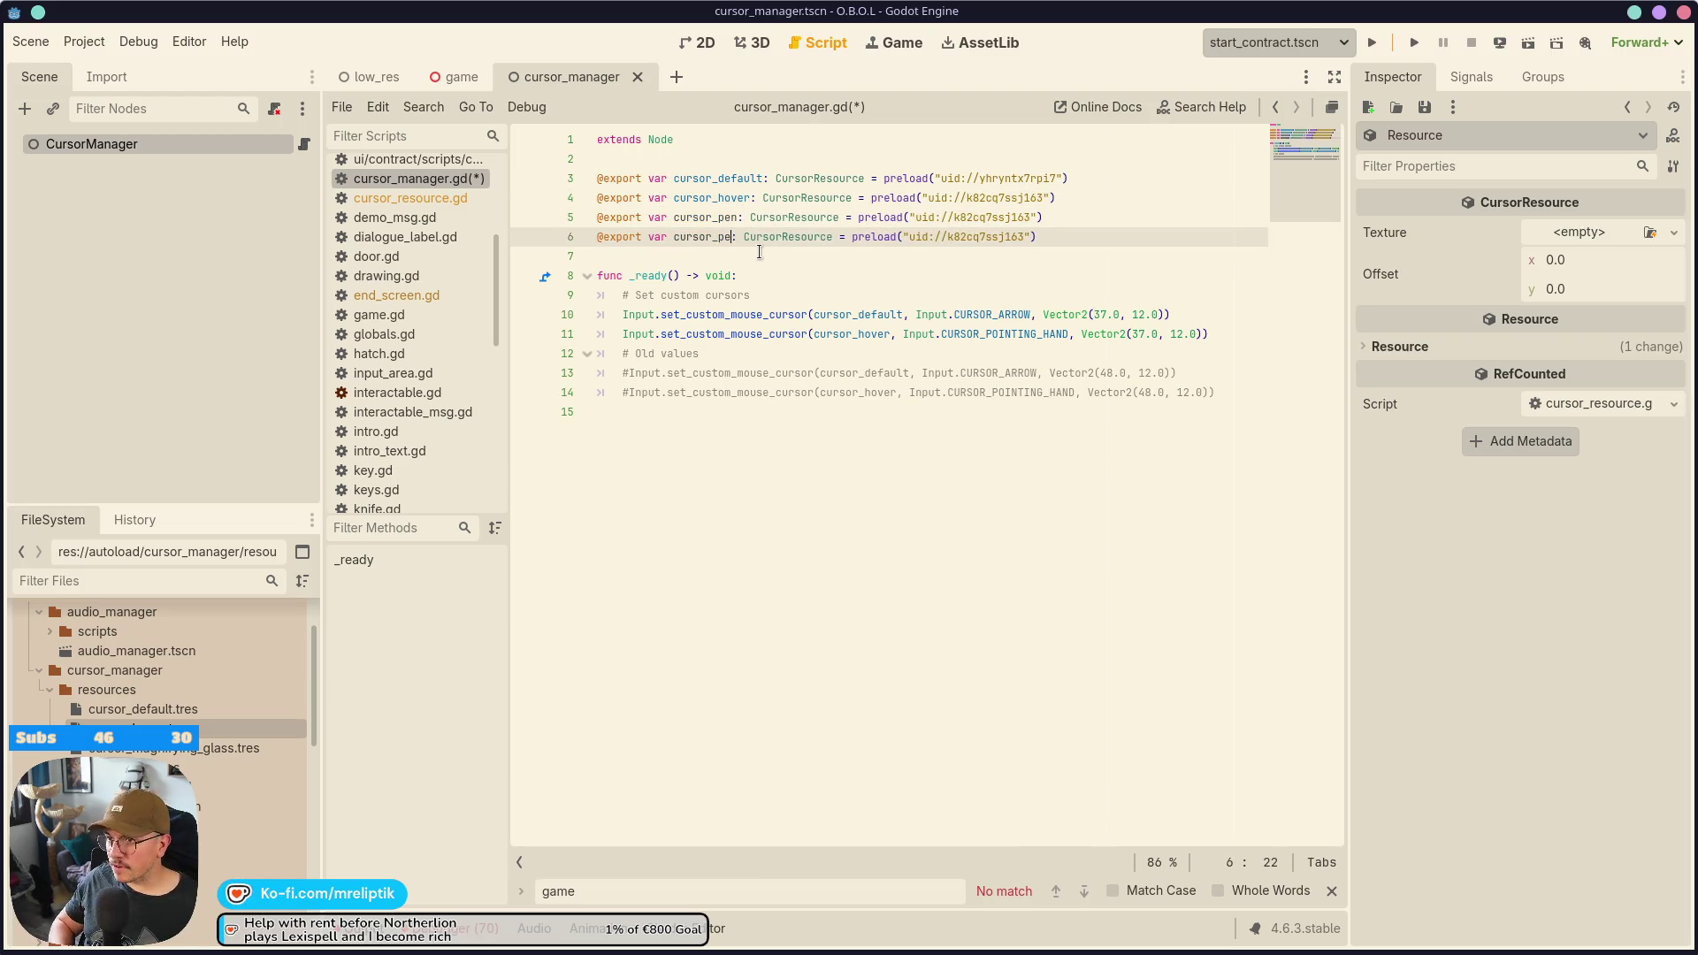
pyautogui.write('magnifyin')
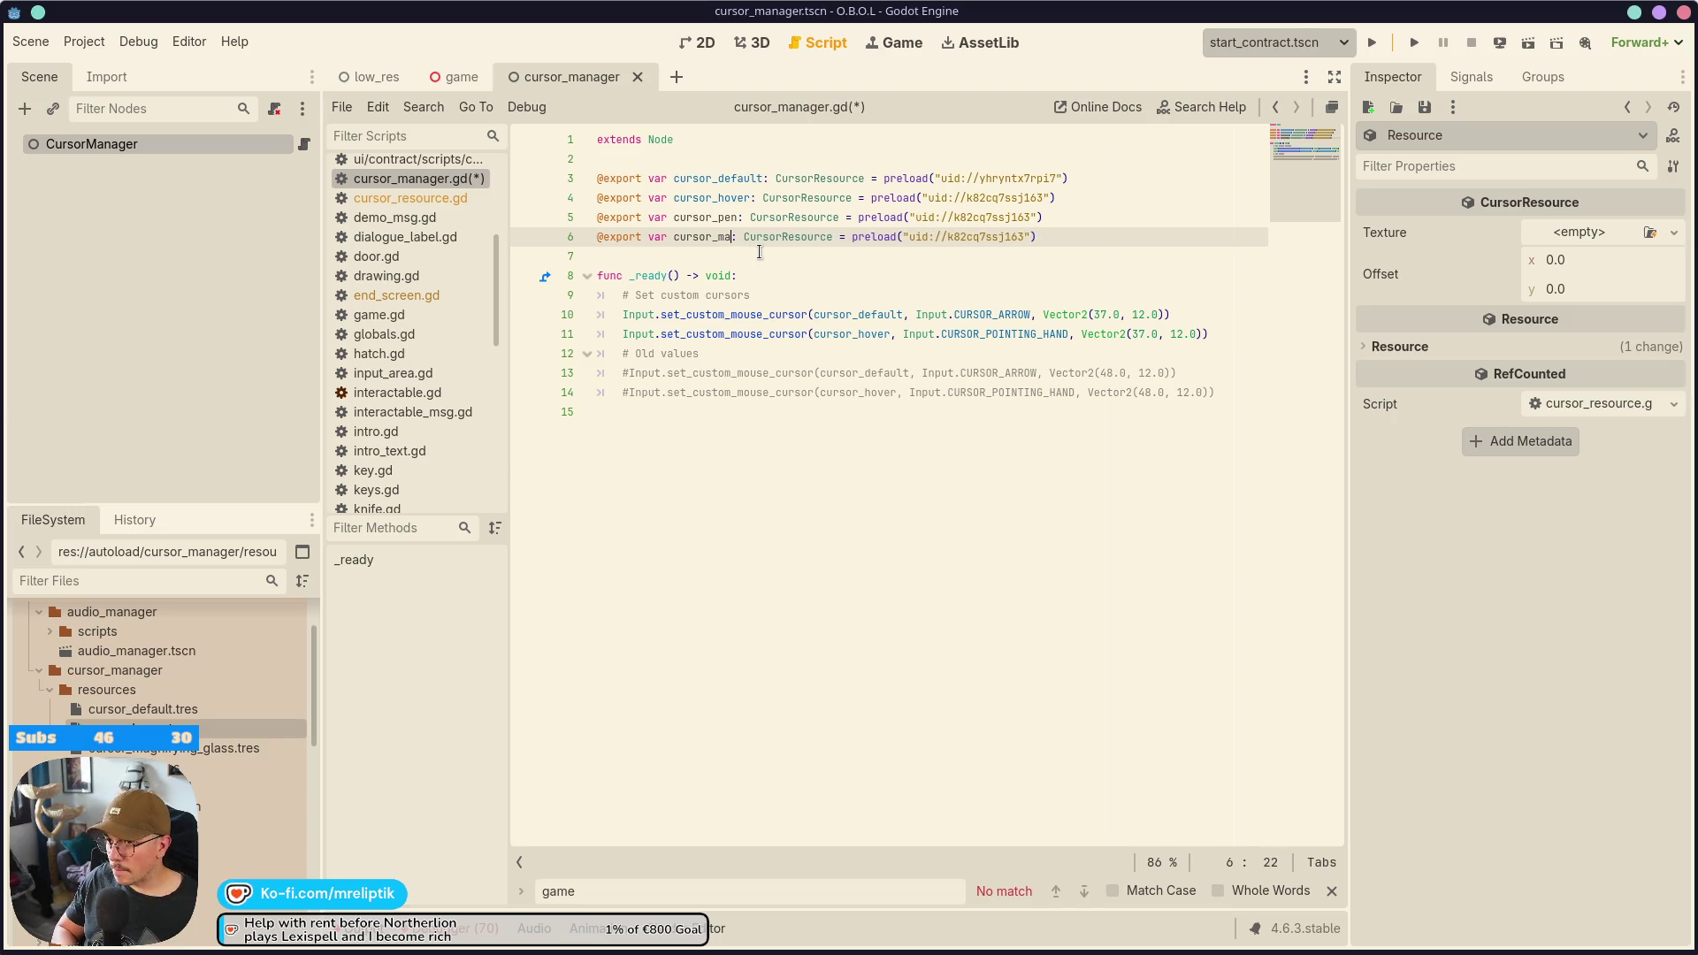
pyautogui.write('g_glass')
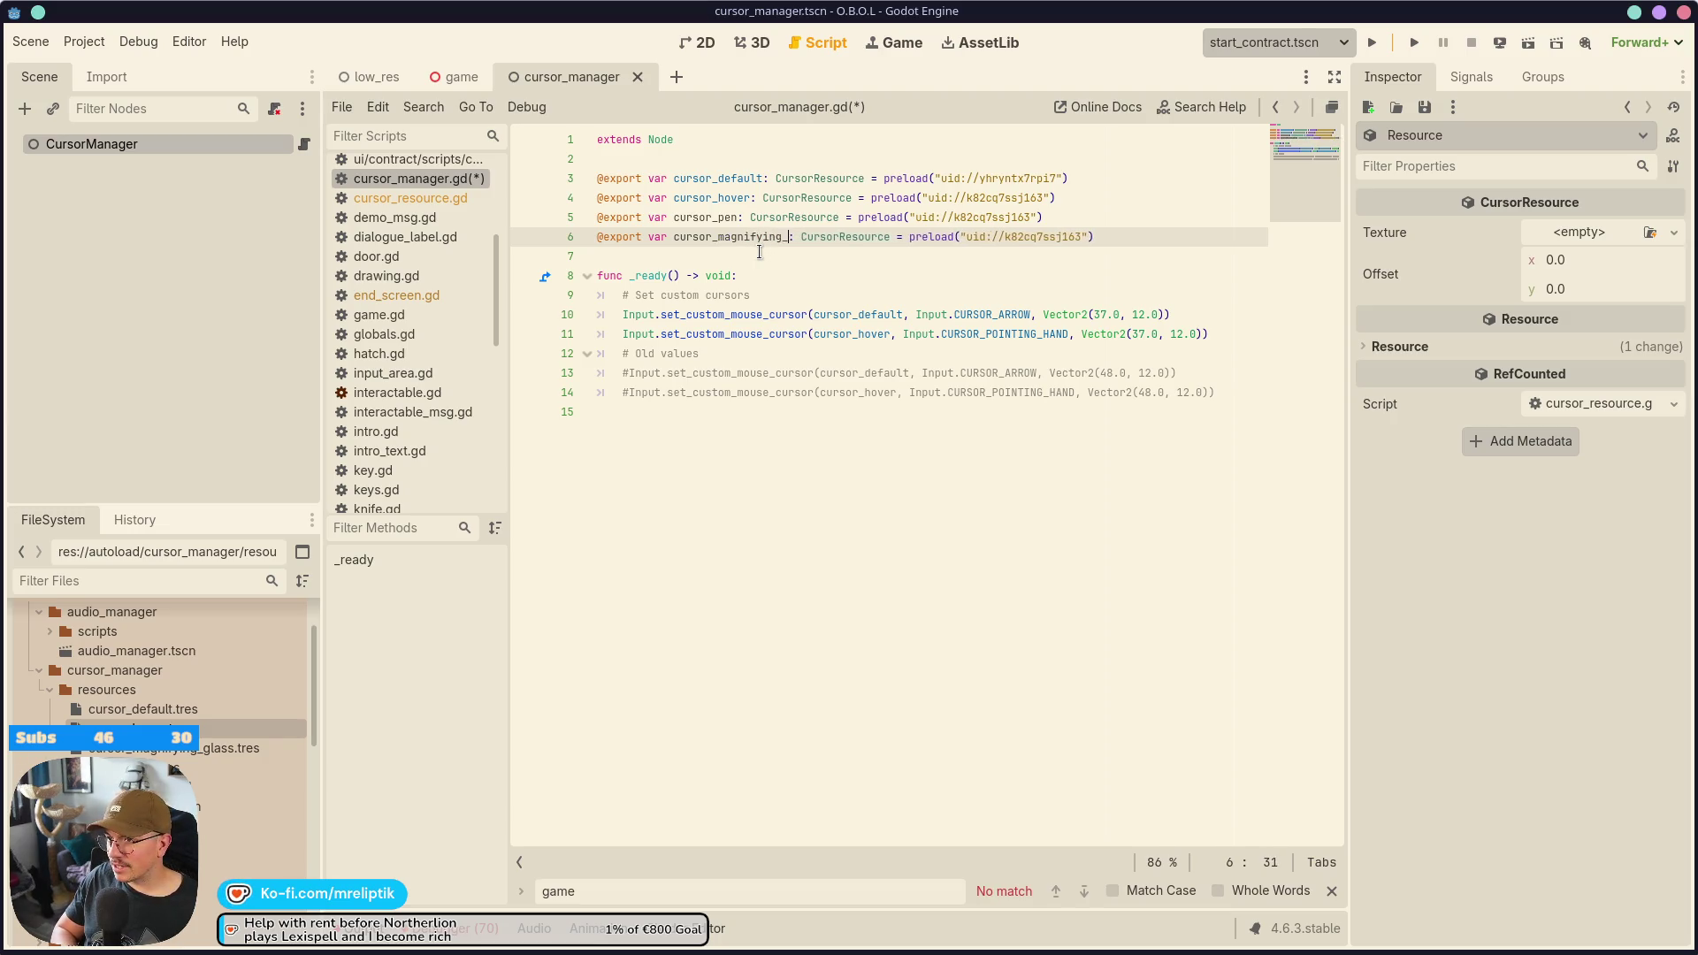
pyautogui.hotkey('ctrl', 's')
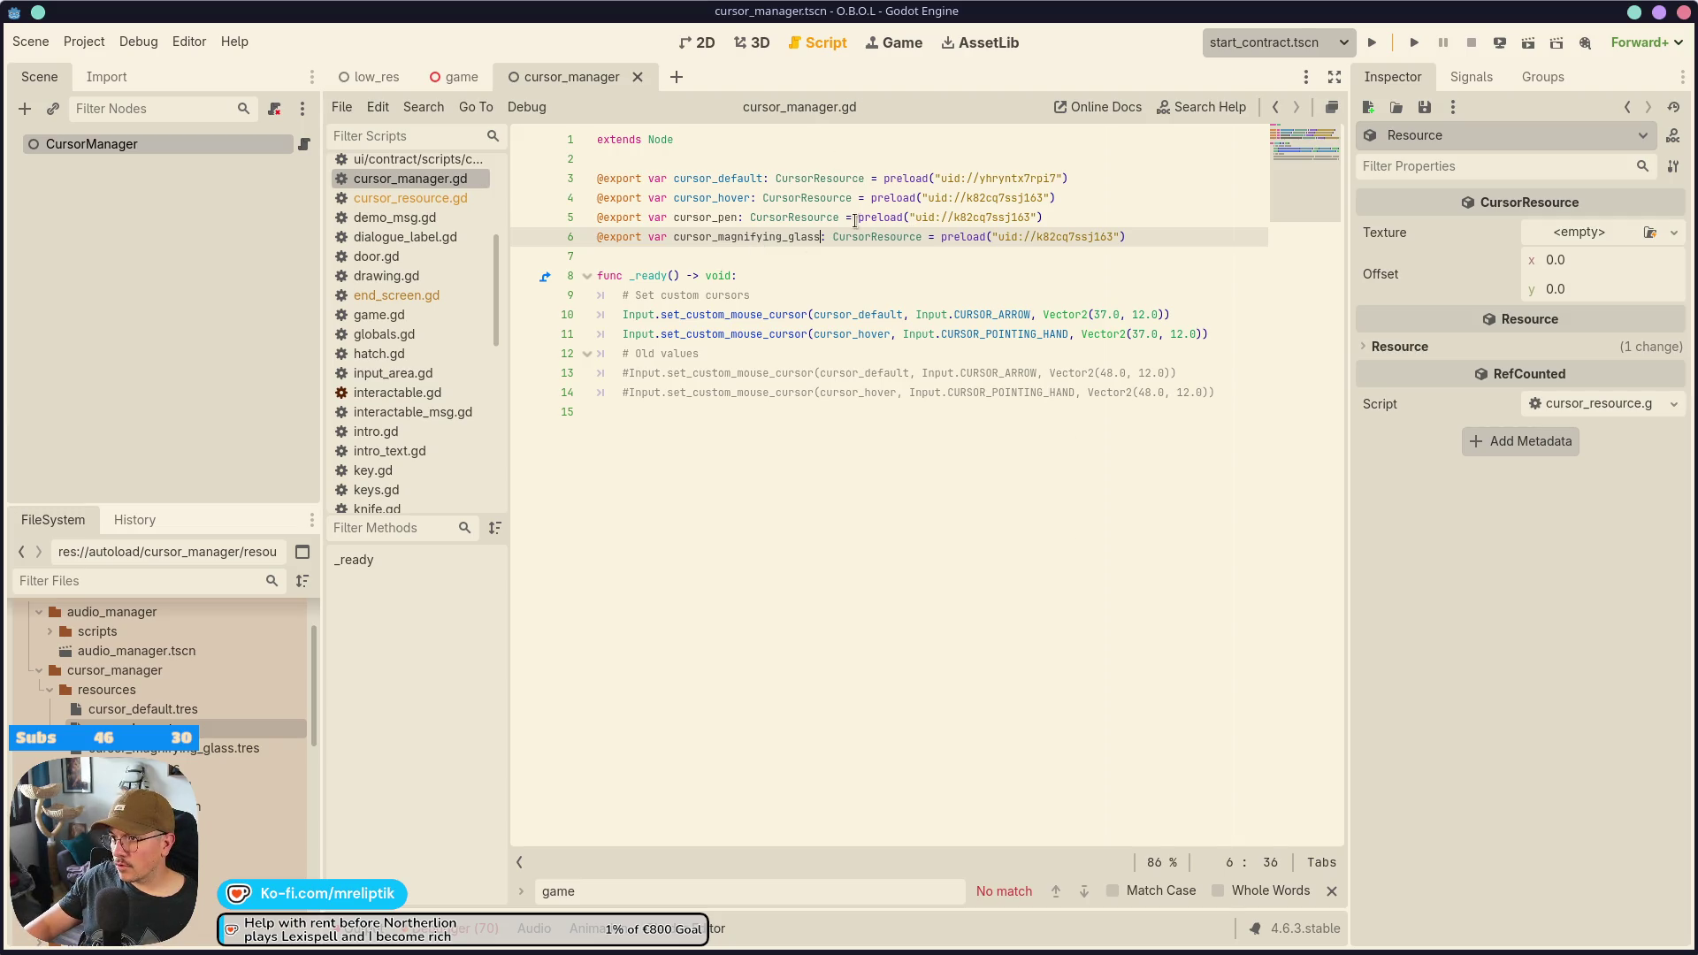
# Point the new preloads to cursor_pen.tres and cursor_magnifying_glass.tres, then save.
pyautogui.click(858, 217)
pyautogui.hotkey('shift', 'End')
pyautogui.press('BackSpace')
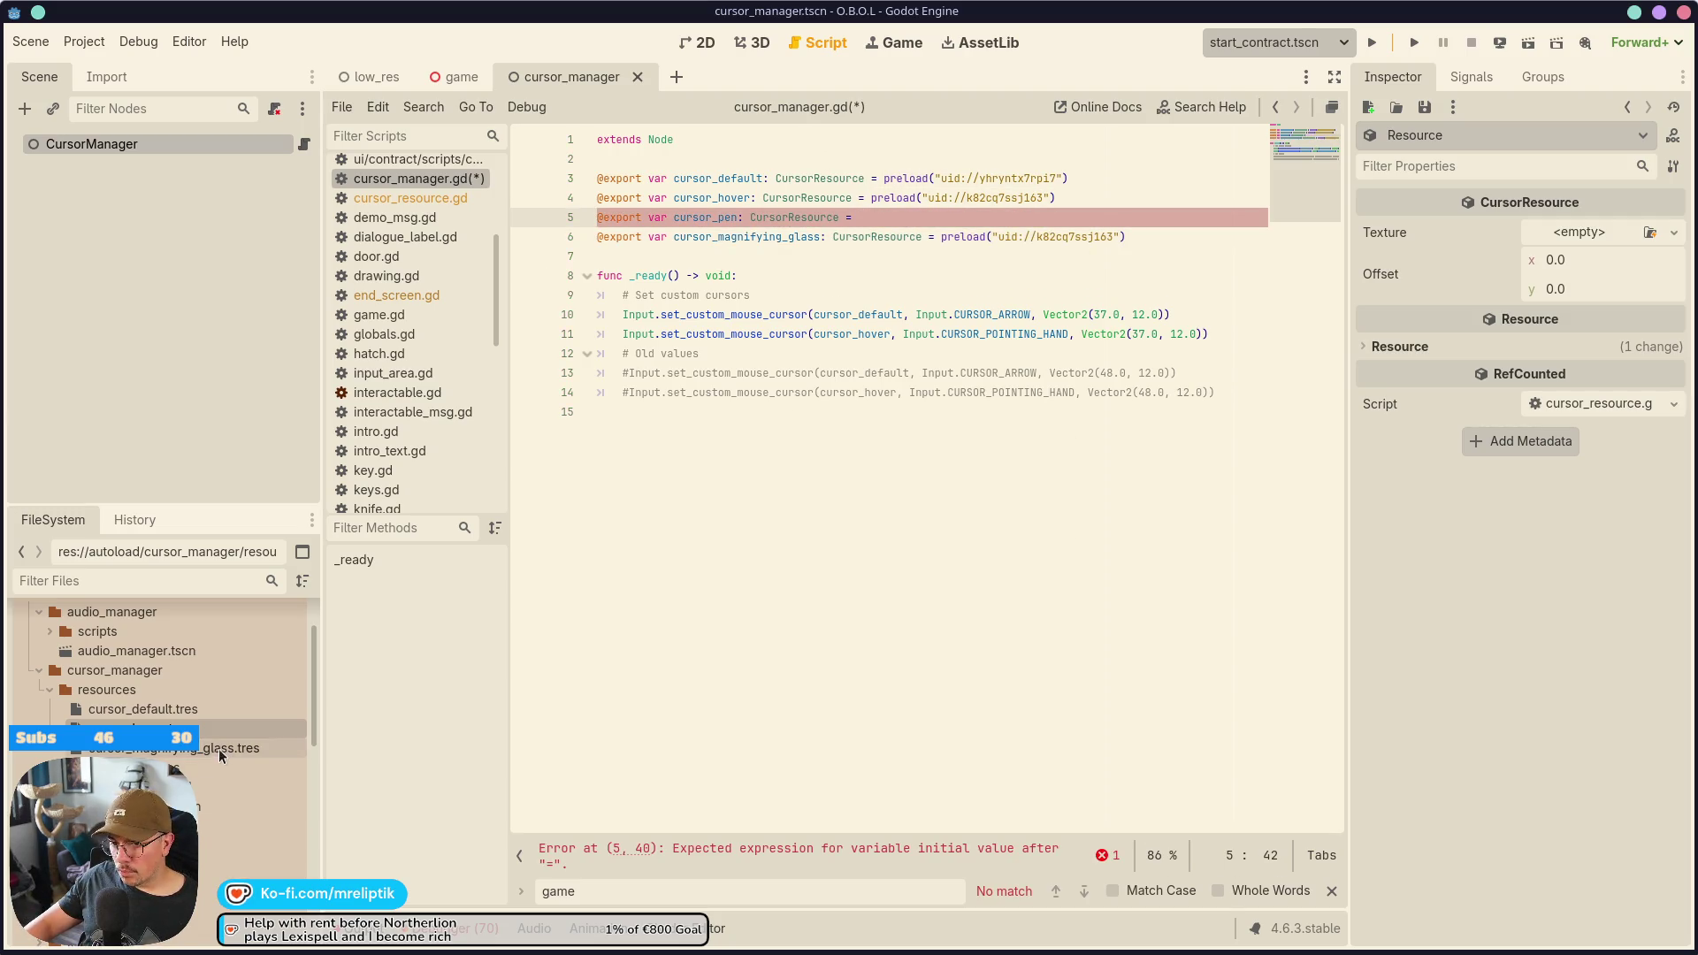
pyautogui.moveTo(204, 768)
pyautogui.mouseDown()
pyautogui.moveTo(265, 758)
pyautogui.moveTo(862, 259)
pyautogui.moveTo(858, 217)
pyautogui.mouseUp()
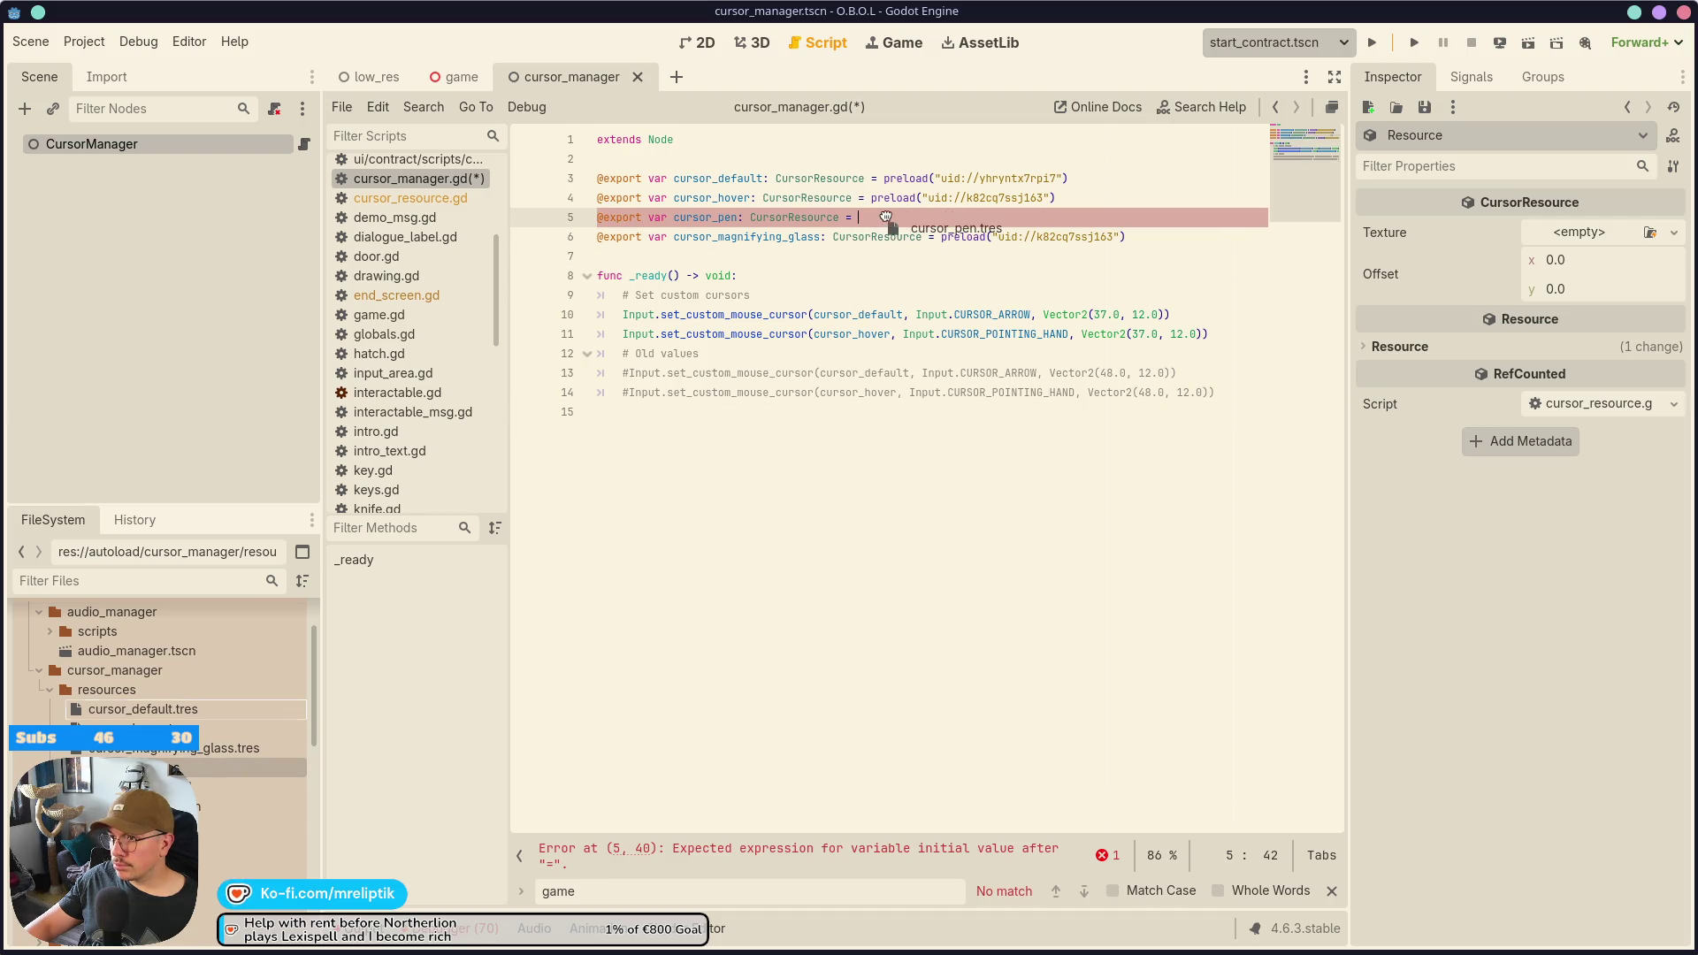
pyautogui.click(941, 236)
pyautogui.hotkey('shift', 'End')
pyautogui.press('BackSpace')
pyautogui.moveTo(172, 748)
pyautogui.mouseDown()
pyautogui.moveTo(265, 742)
pyautogui.moveTo(884, 334)
pyautogui.moveTo(982, 244)
pyautogui.mouseUp()
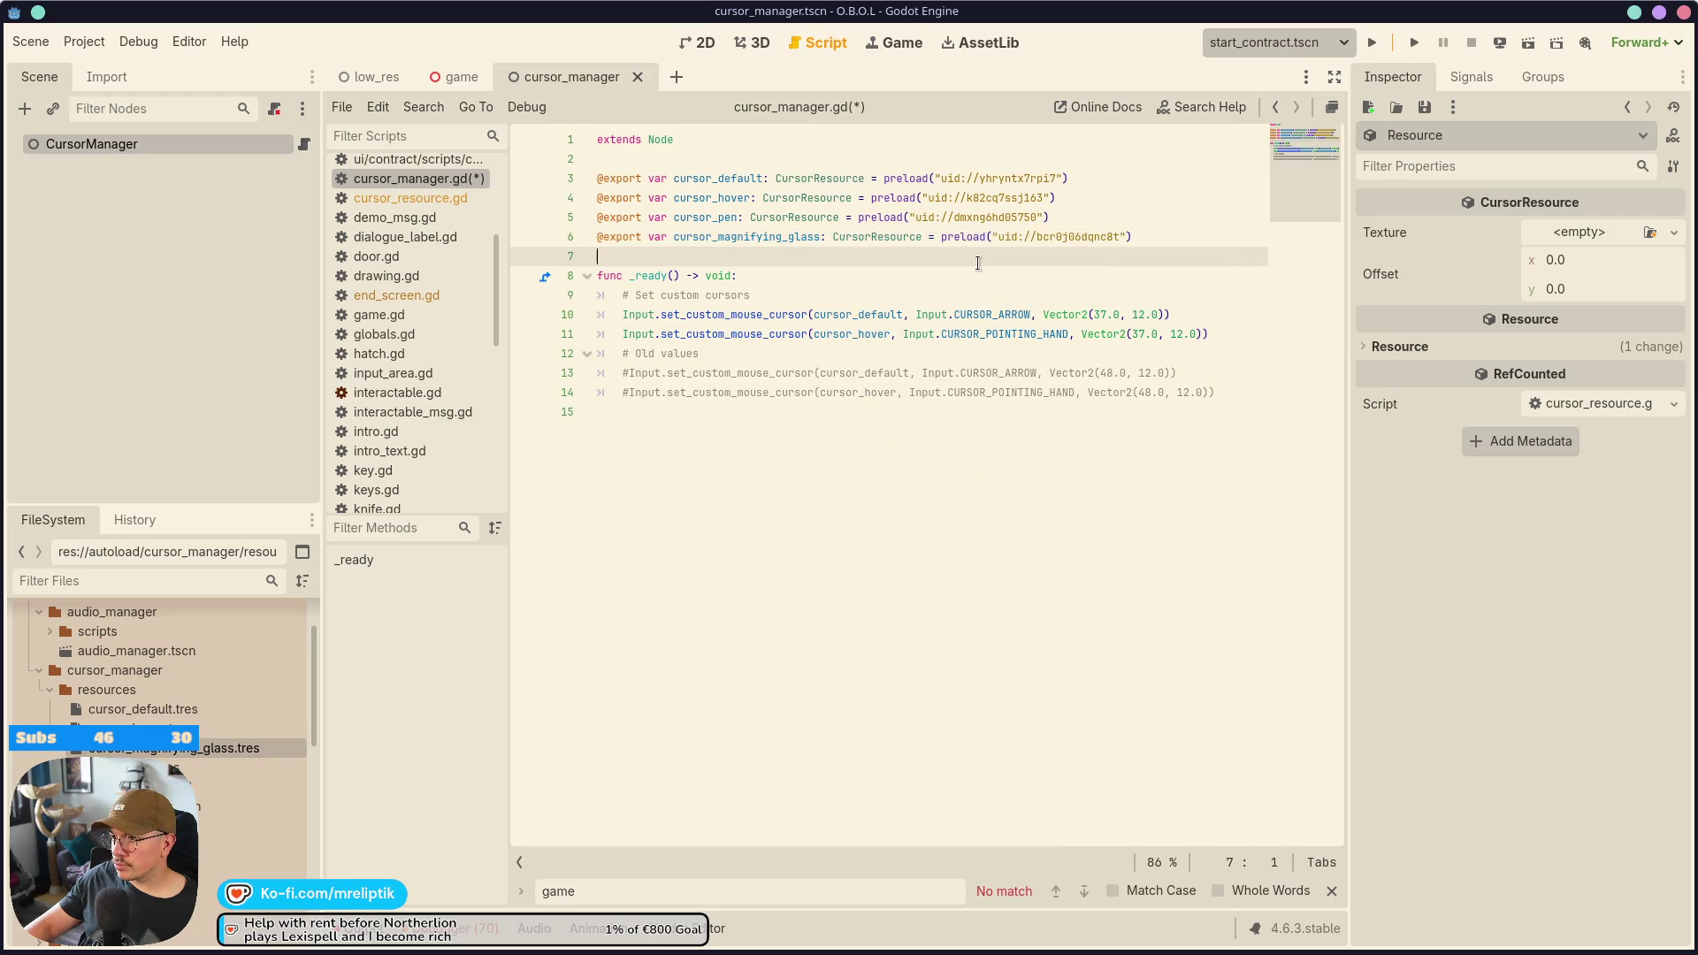
pyautogui.click(977, 257)
pyautogui.hotkey('ctrl', 's')
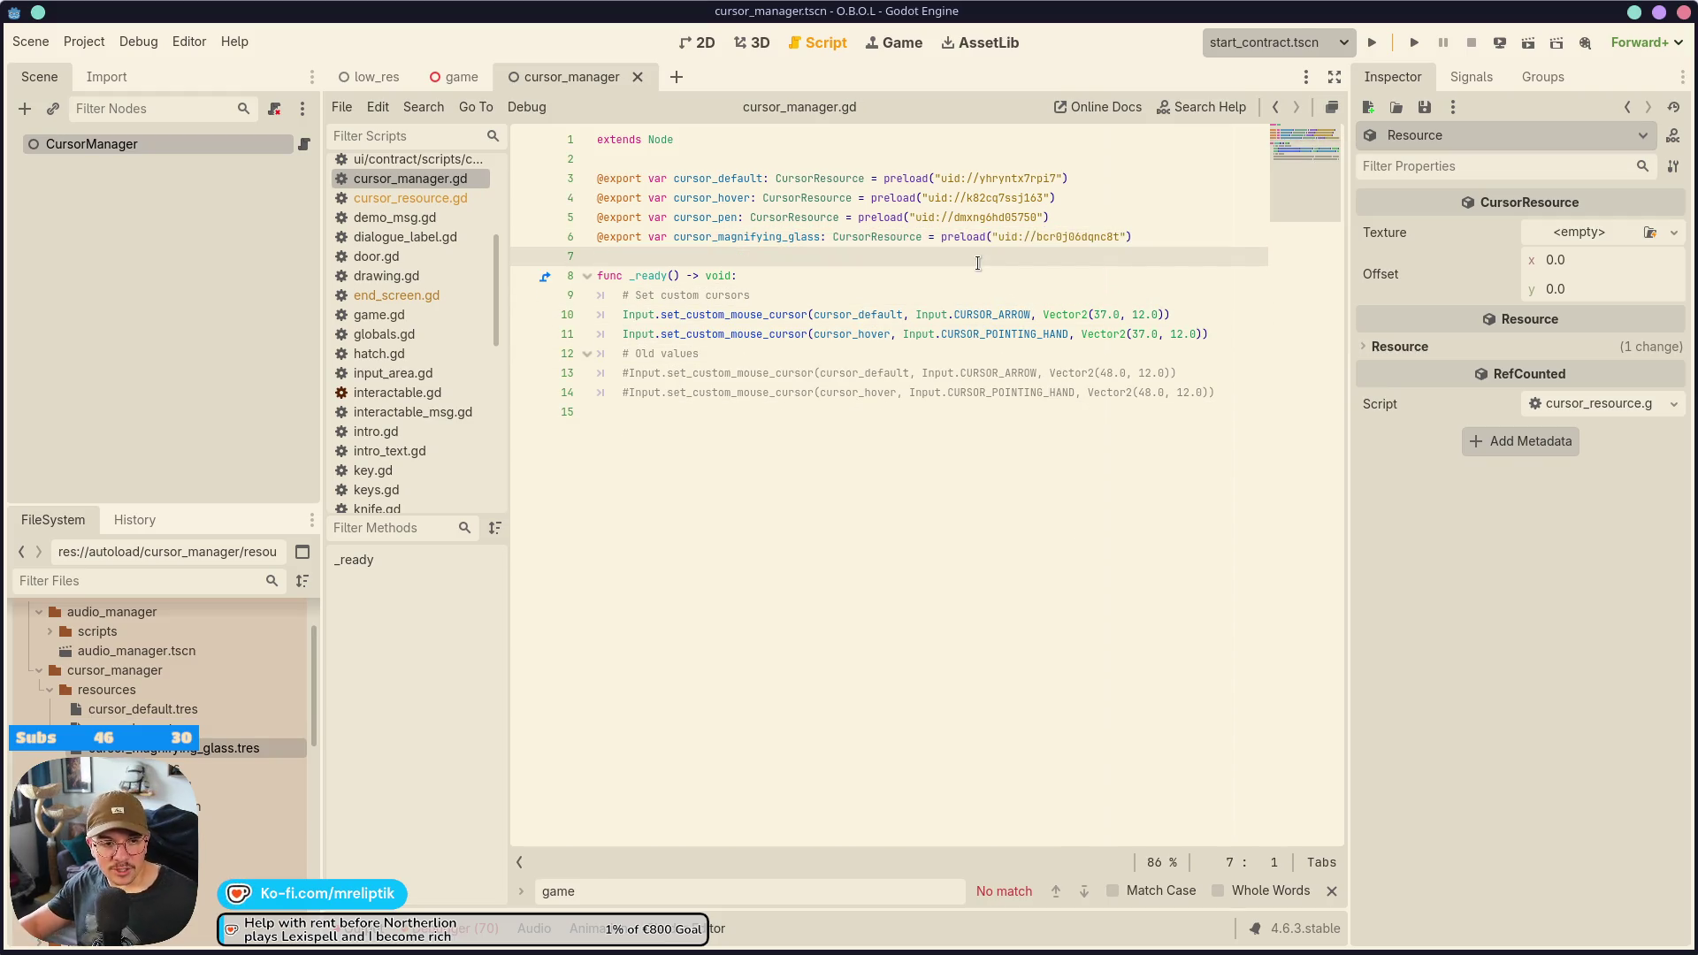
# Append .texture to cursor_default and cursor_hover in the two set_custom_mouse_cursor calls.
pyautogui.click(808, 333)
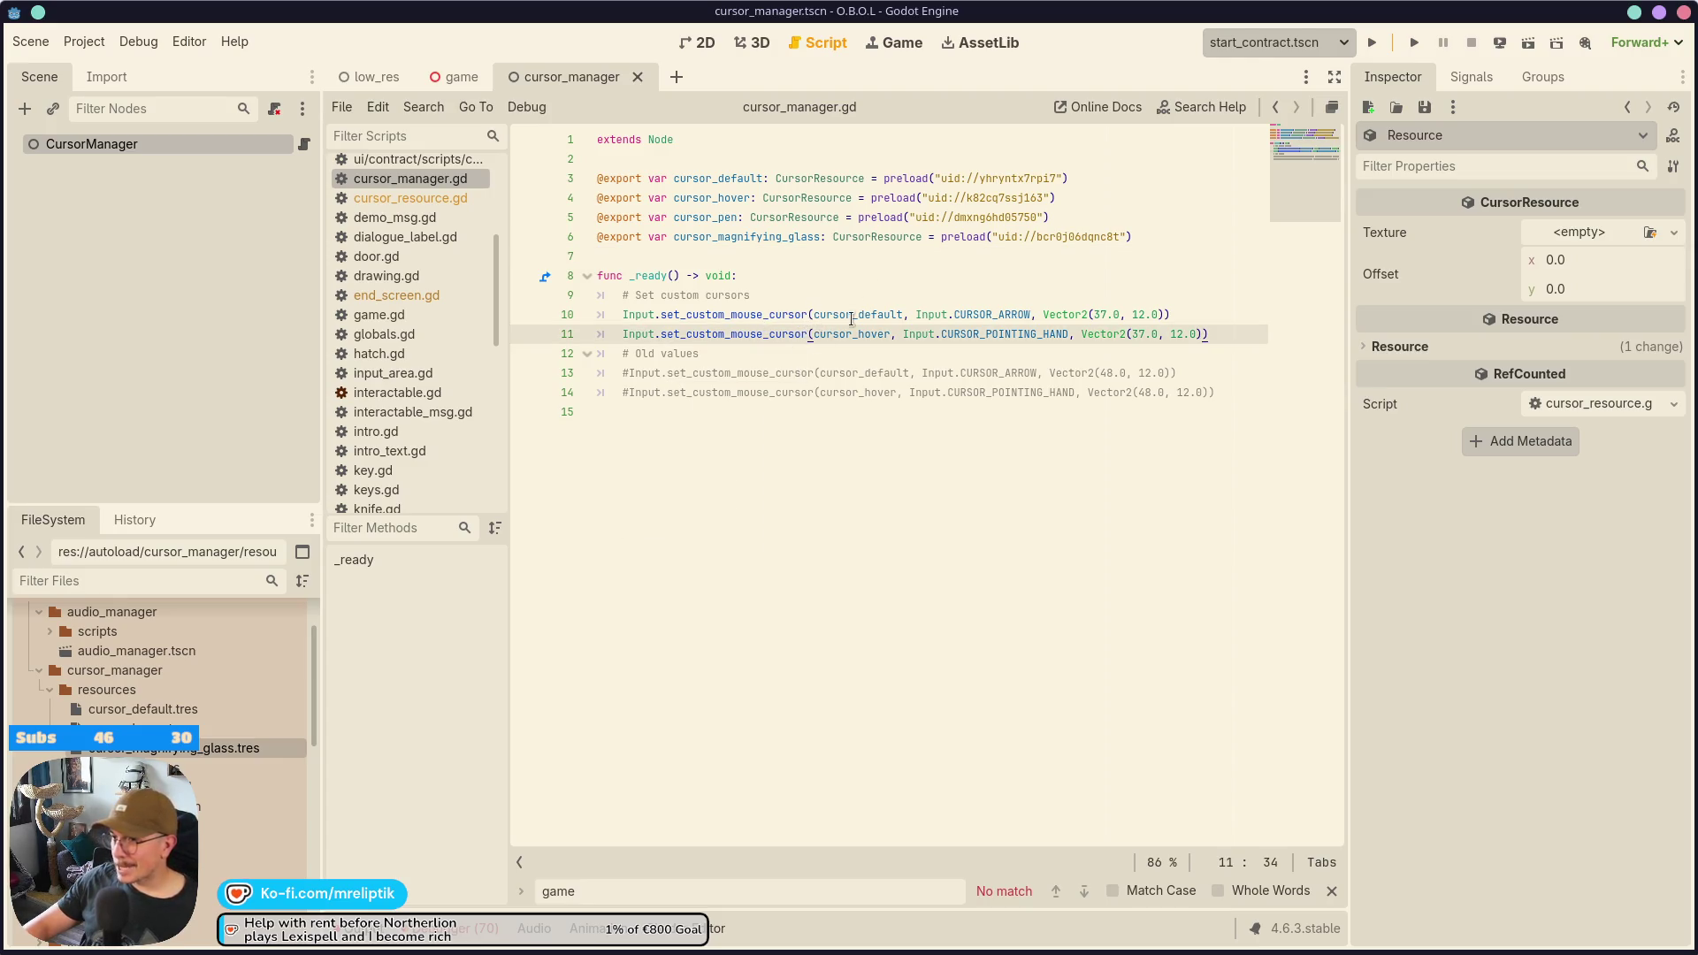
pyautogui.keyDown('ctrl'); pyautogui.click(853, 311); pyautogui.keyUp('ctrl')
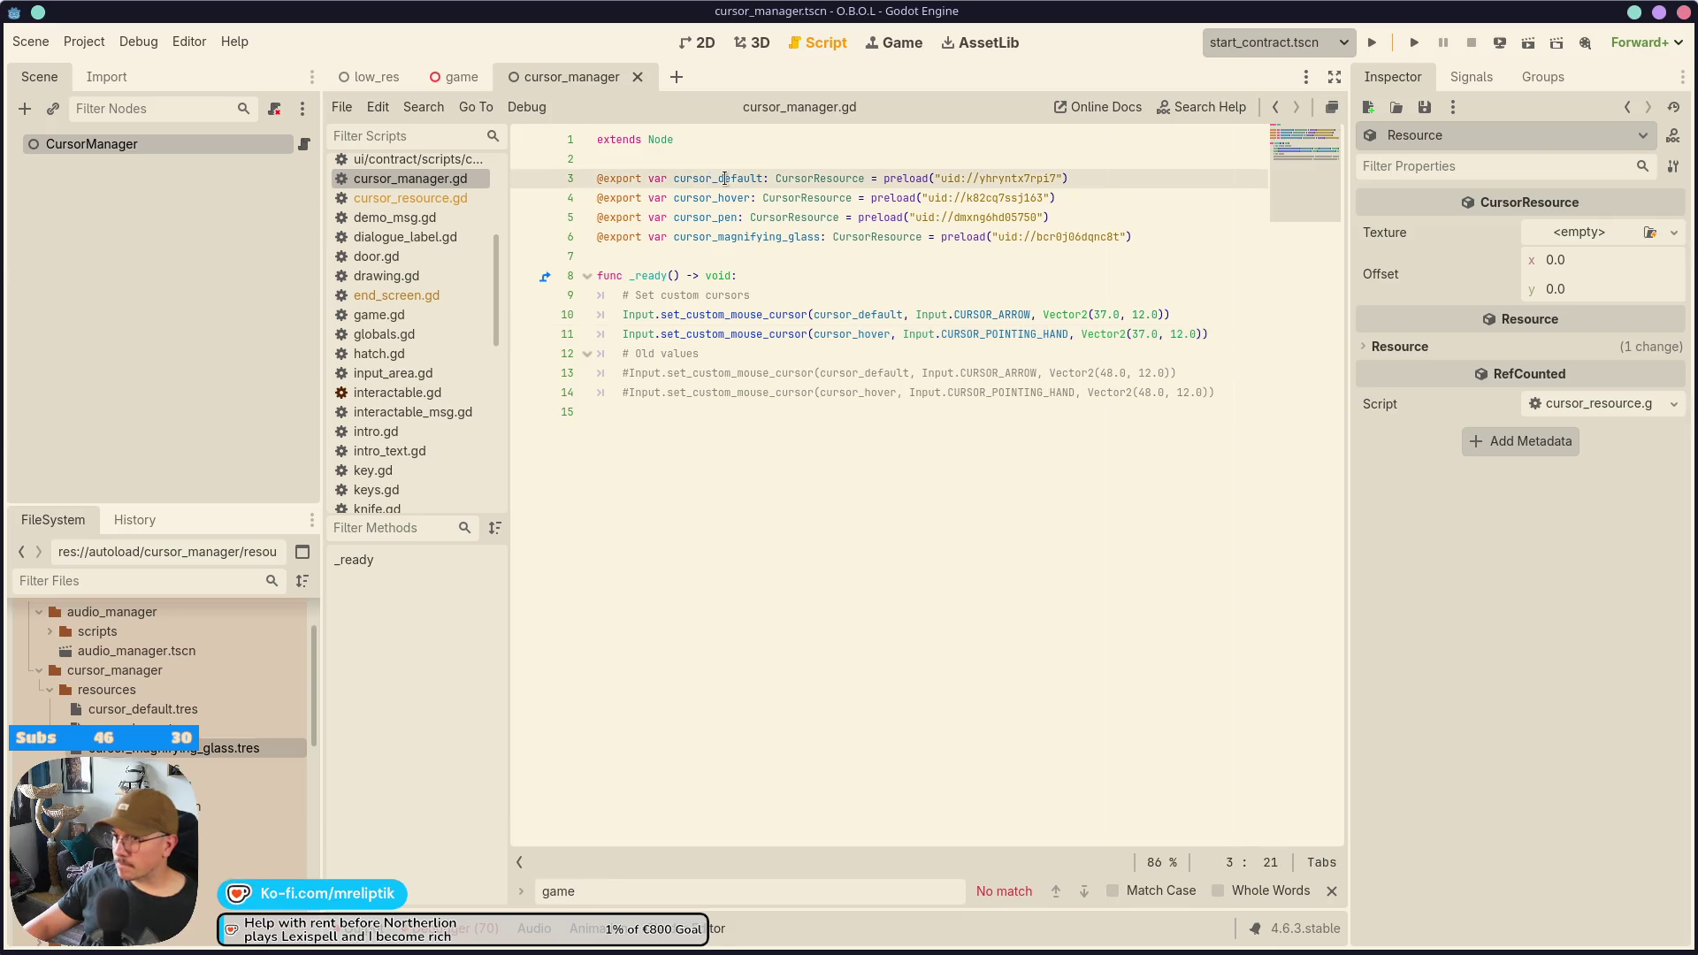
pyautogui.doubleClick(866, 311)
pyautogui.click(908, 316)
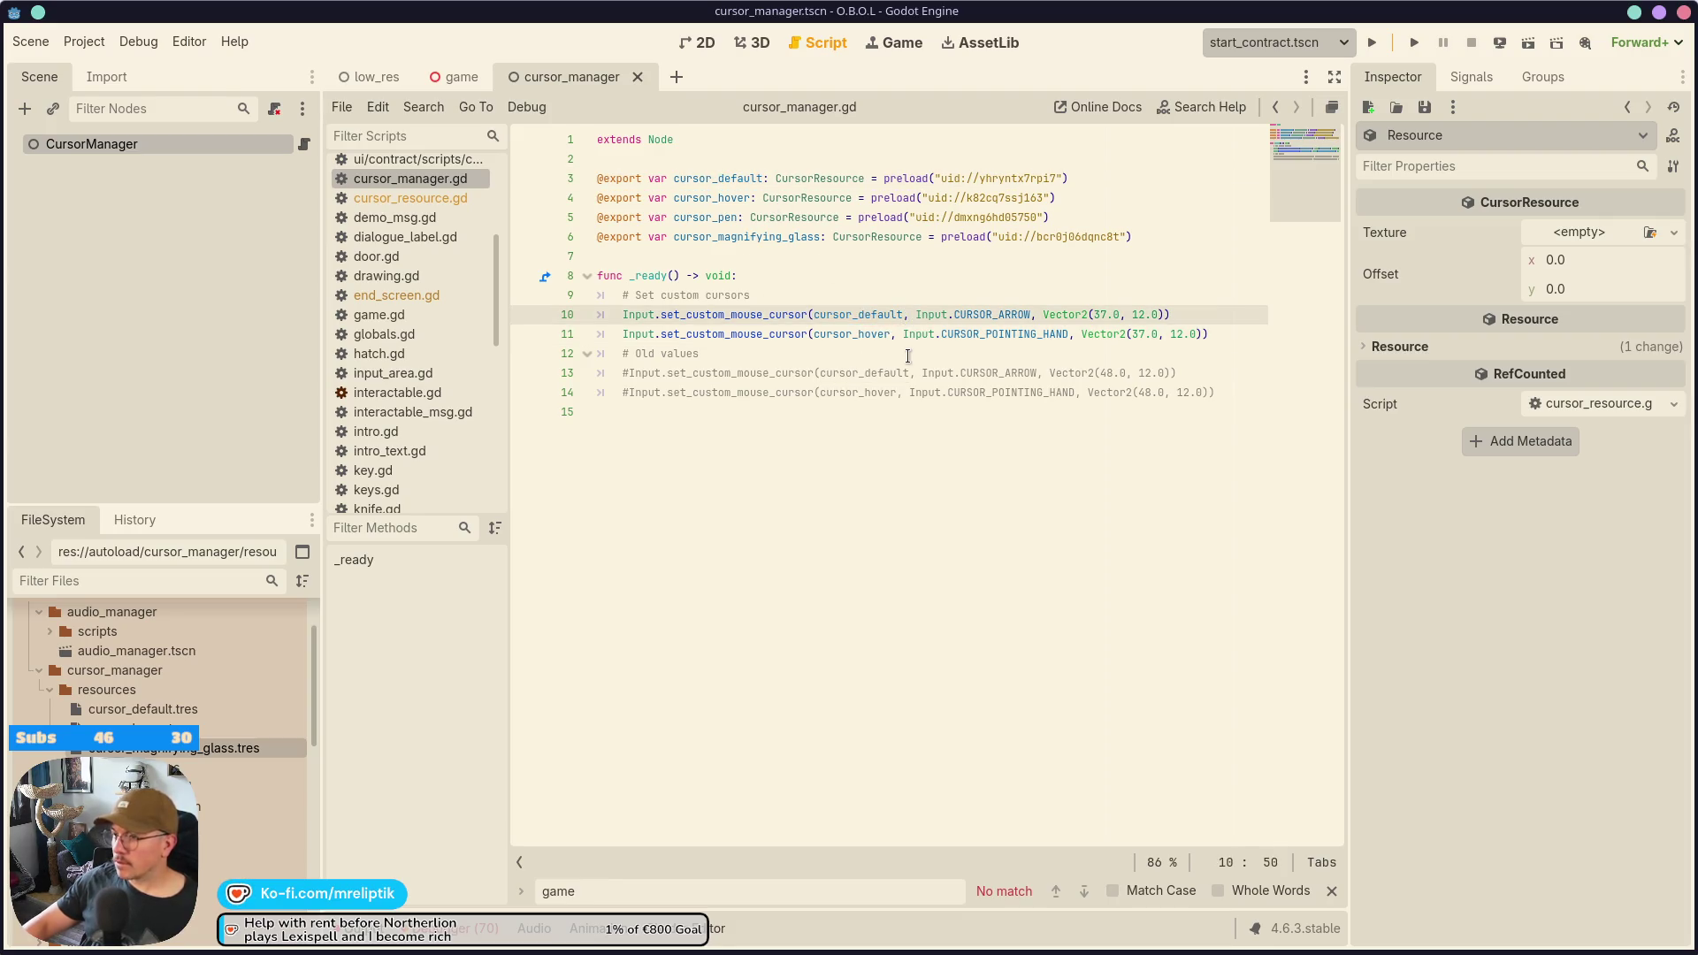
pyautogui.write('.texture')
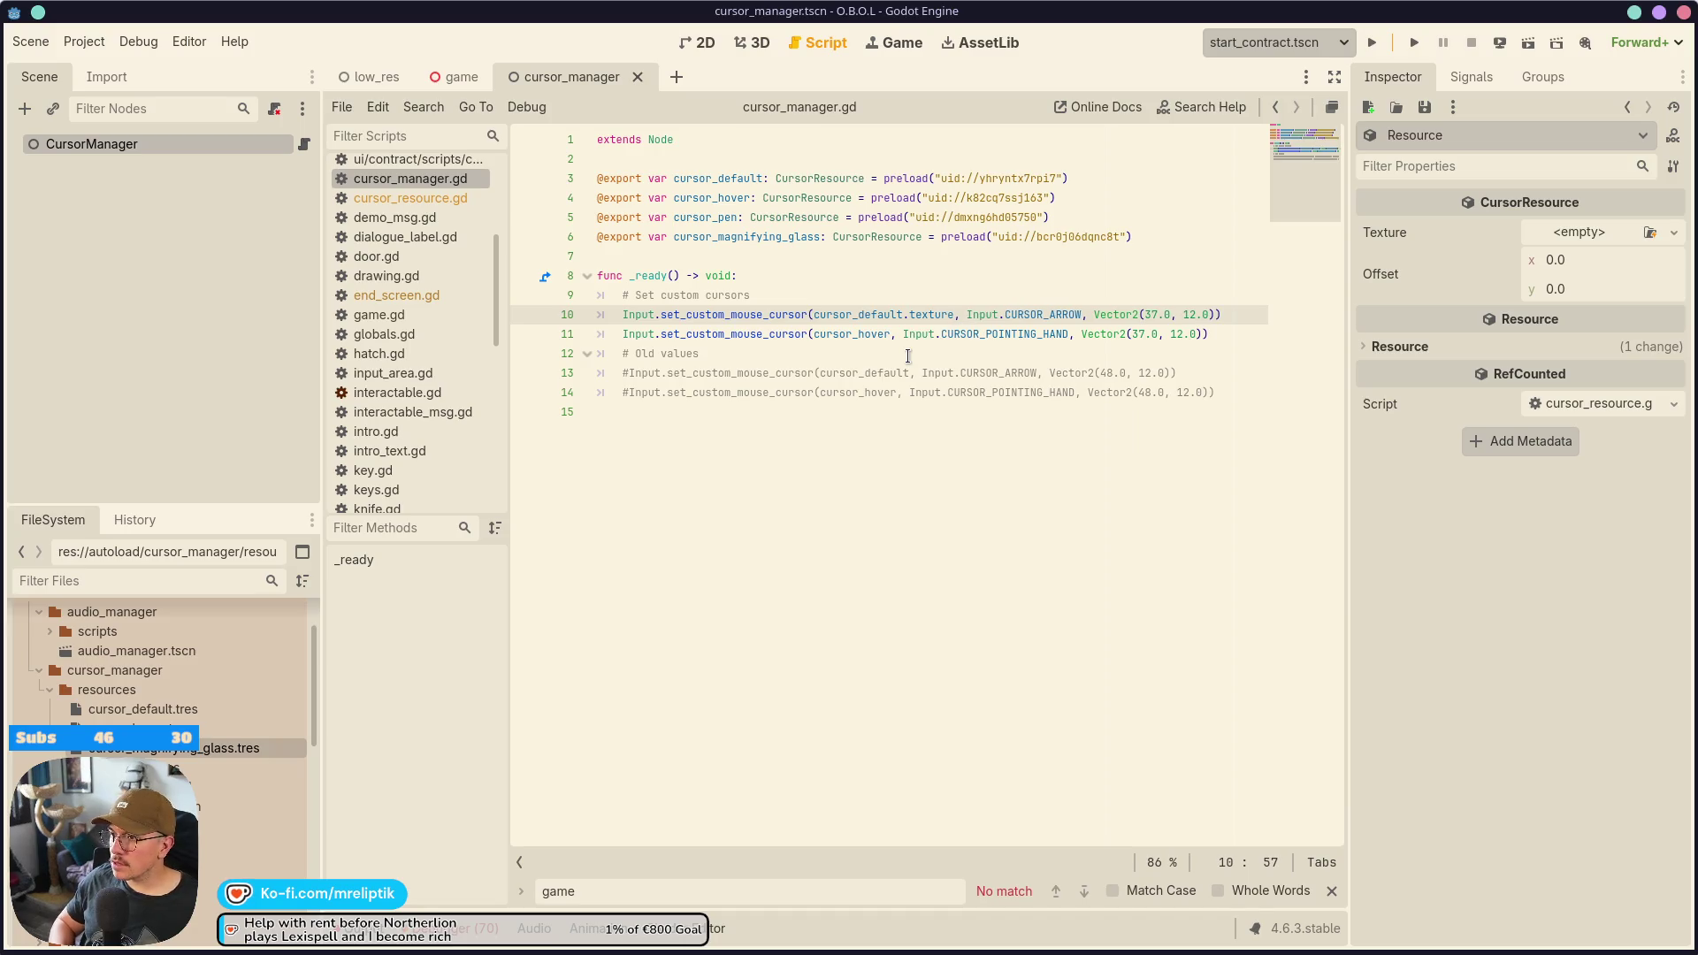
pyautogui.hotkey('ctrl', 'shift', 'Left')
pyautogui.press('Down')
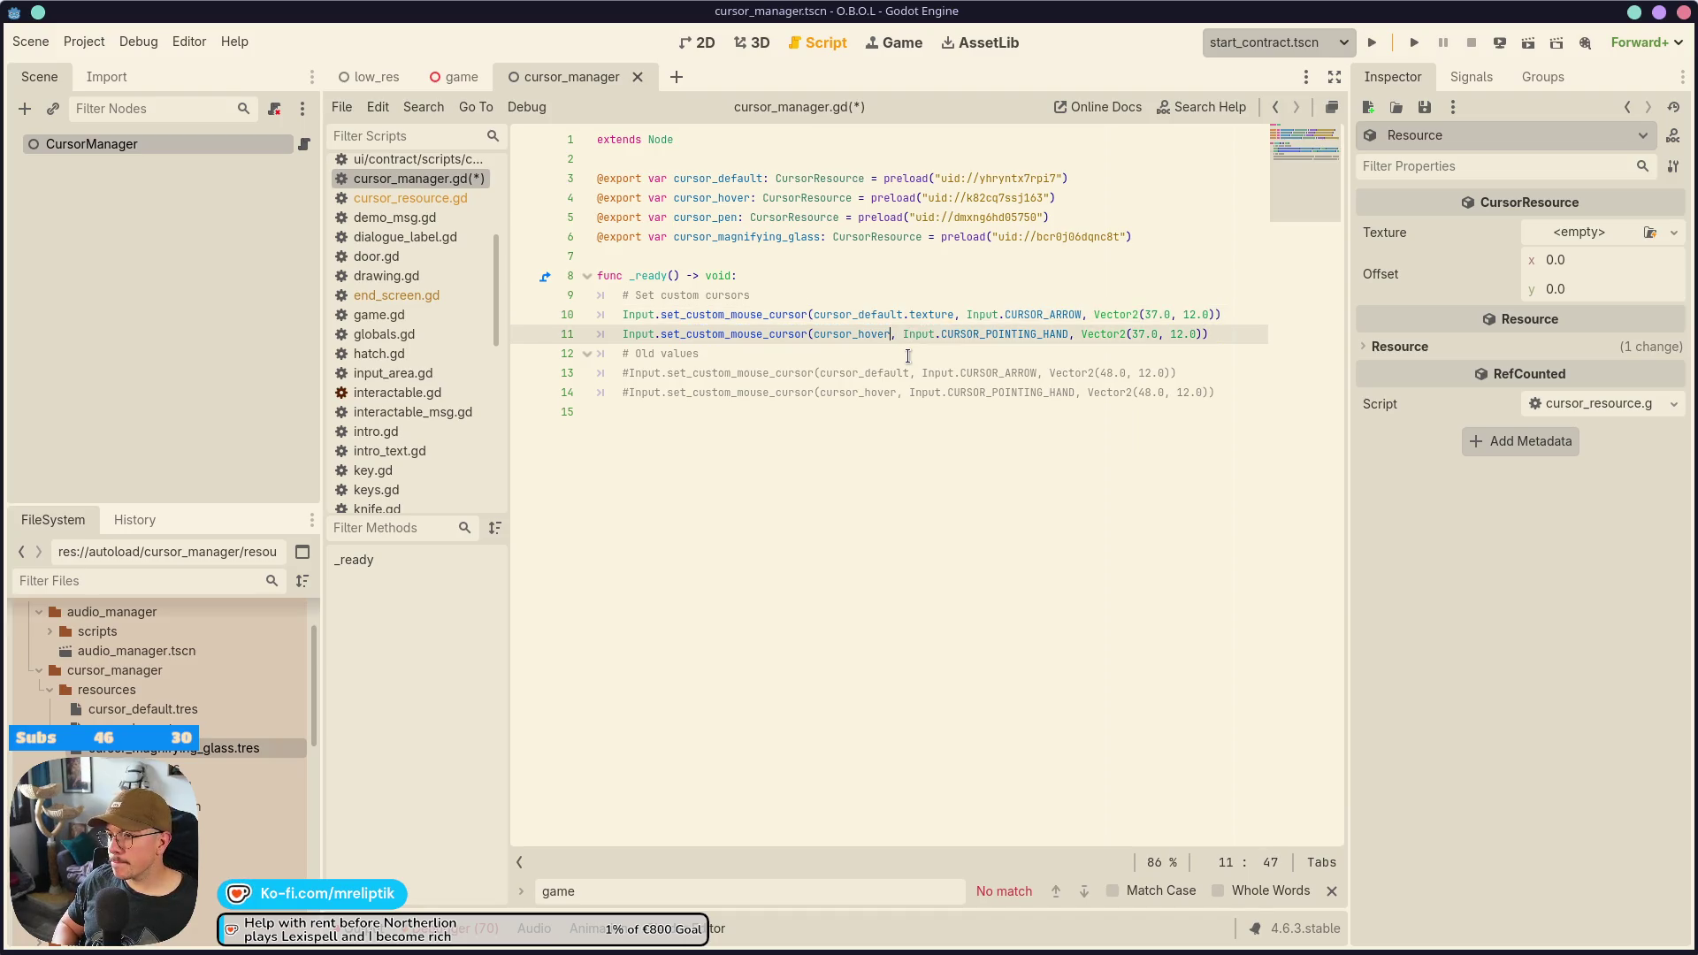
pyautogui.write('.texture')
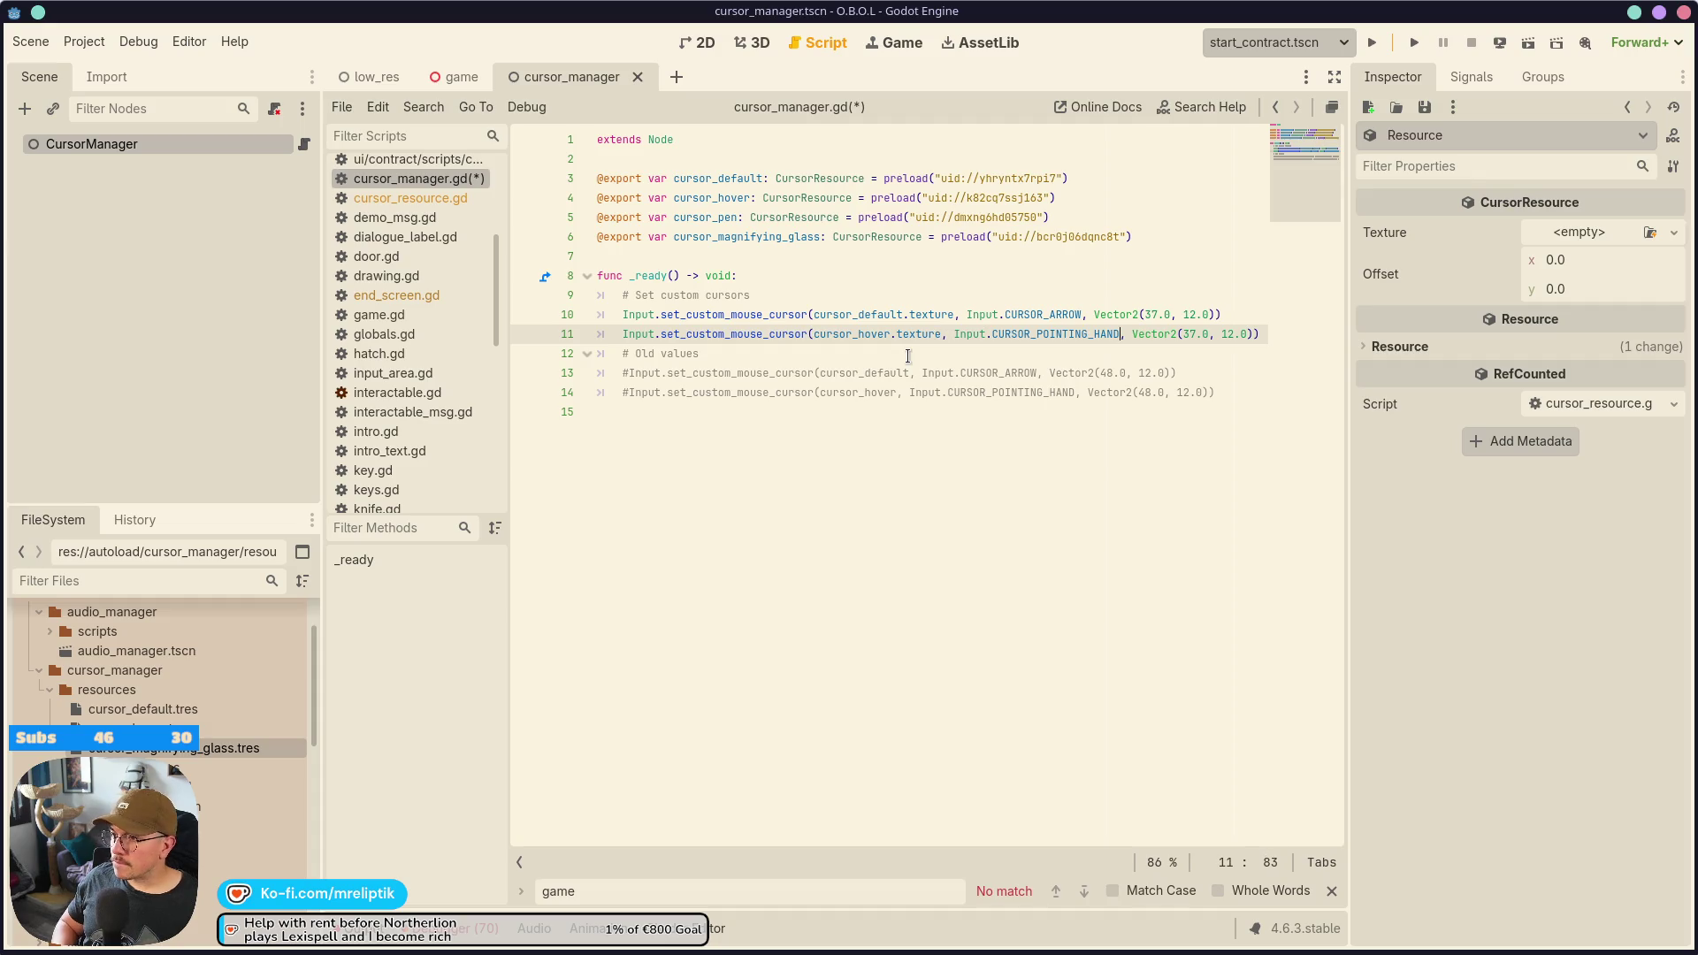
# Replace the hover line's hard-coded hotspot with cursor_hover.offset.
pyautogui.press('Right')
pyautogui.hotkey('ctrl', 'shift', 'Right')
pyautogui.hotkey('ctrl', 'shift', 'Right')
pyautogui.hotkey('ctrl', 'shift', 'Right')
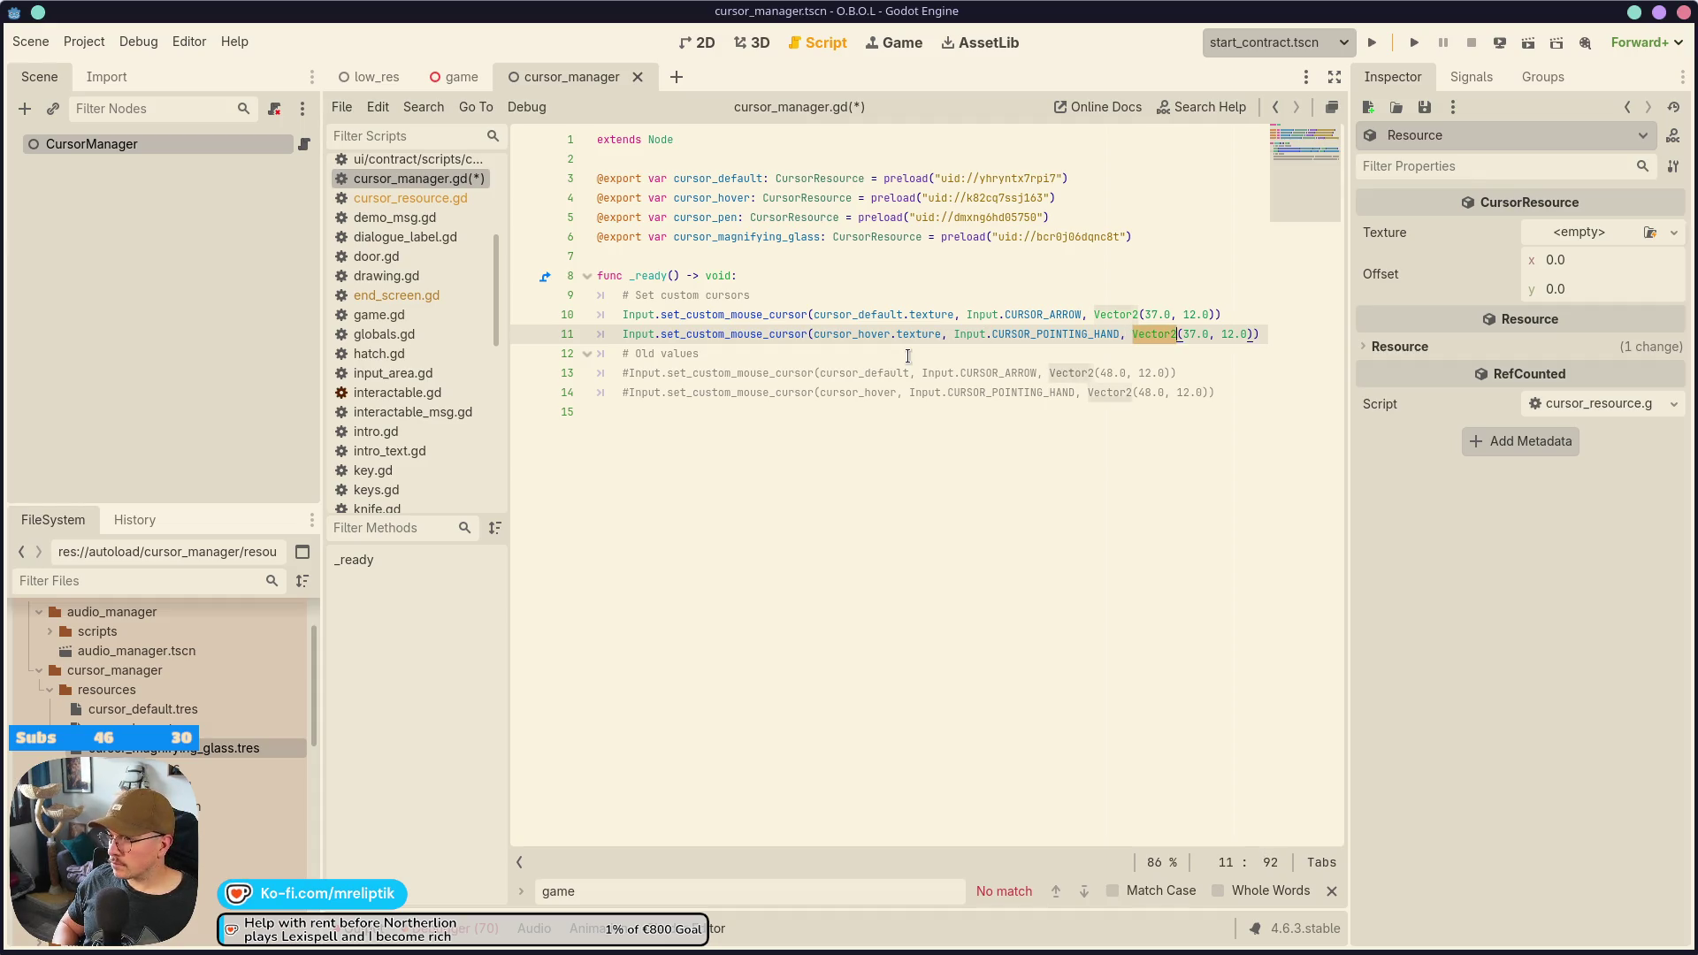
pyautogui.press('Delete')
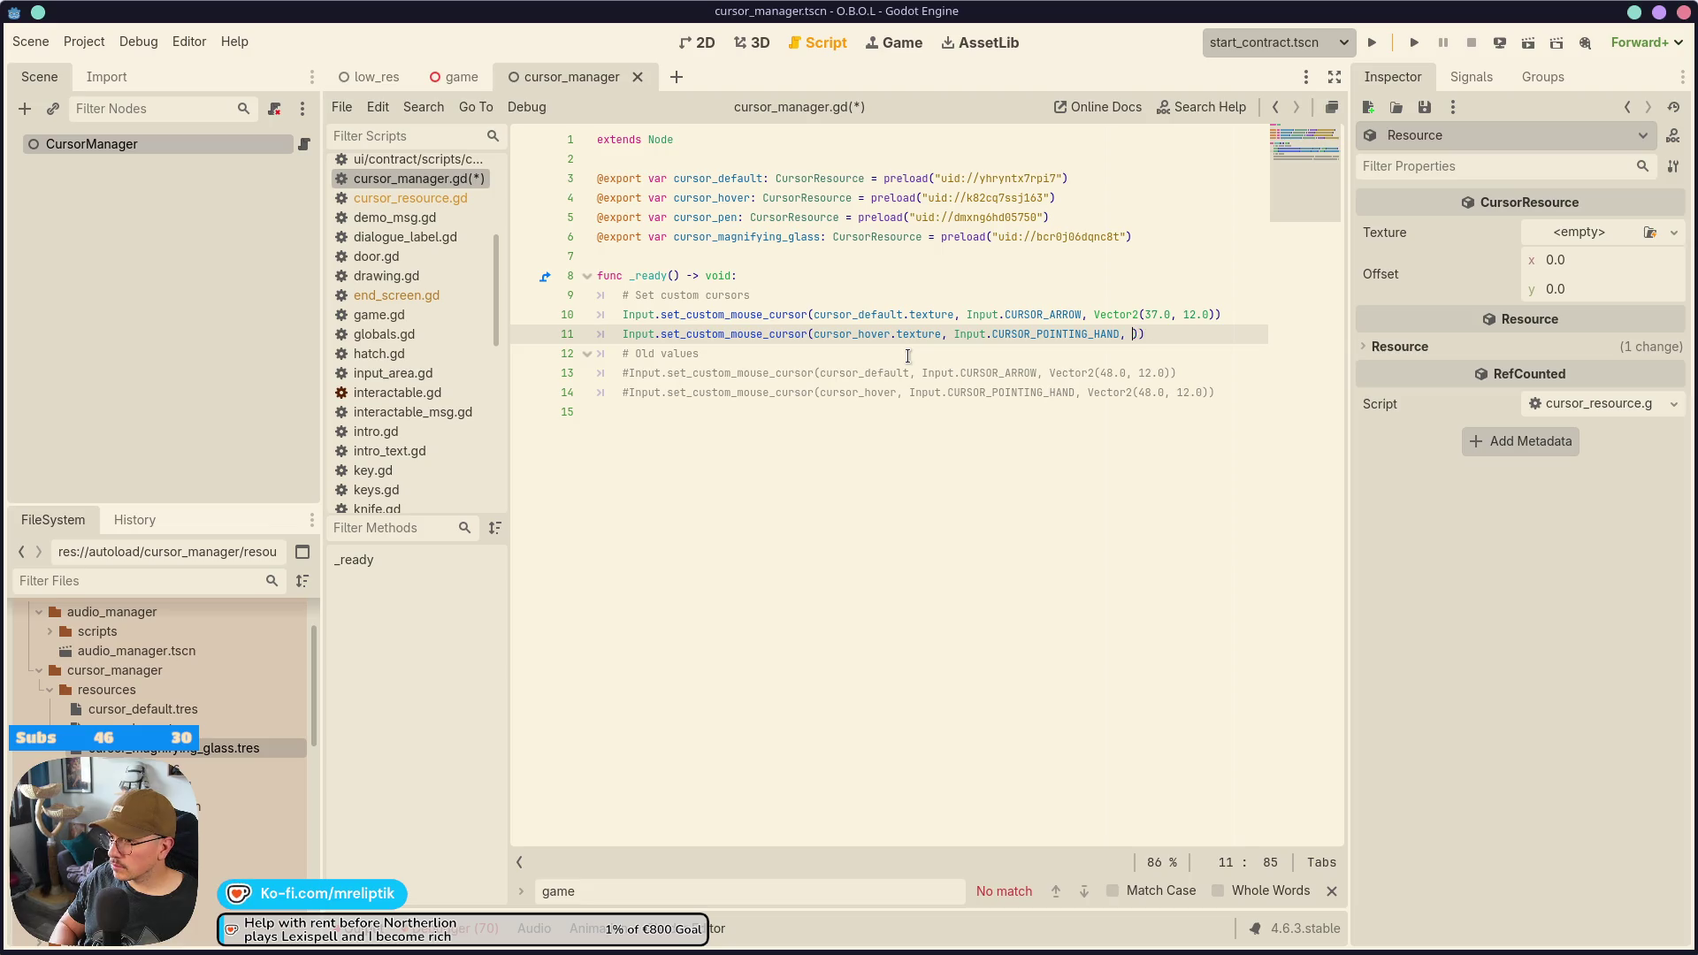
pyautogui.write('curs')
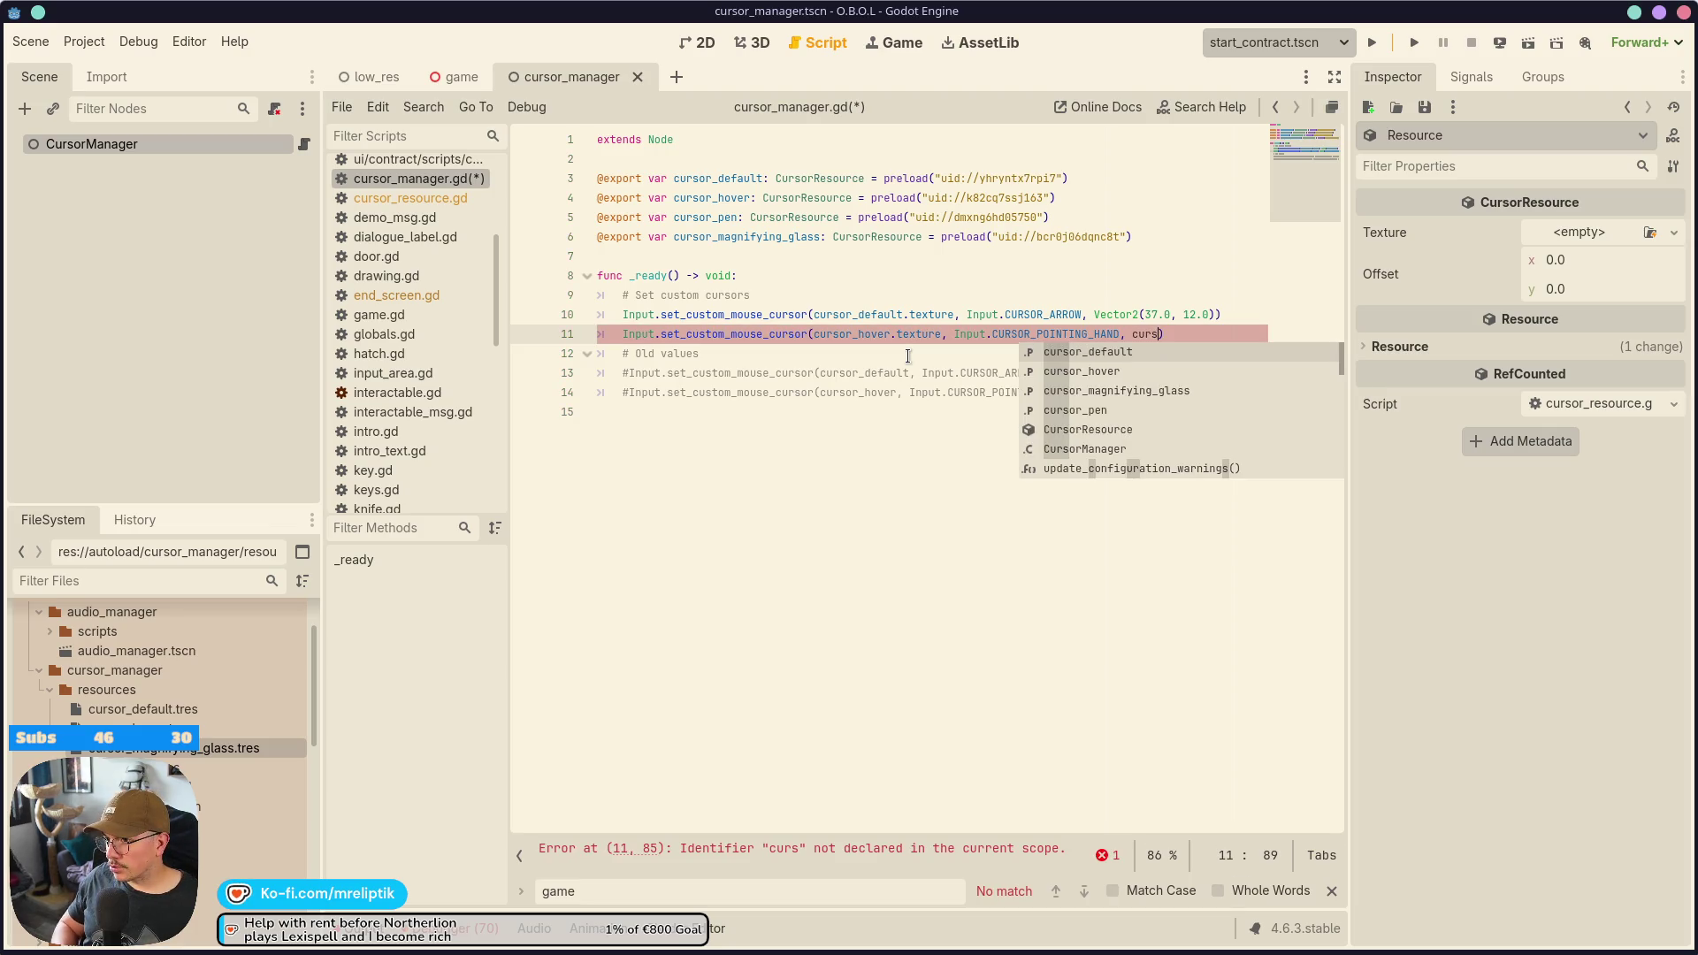
pyautogui.press('Down')
pyautogui.press('Return')
pyautogui.write('.')
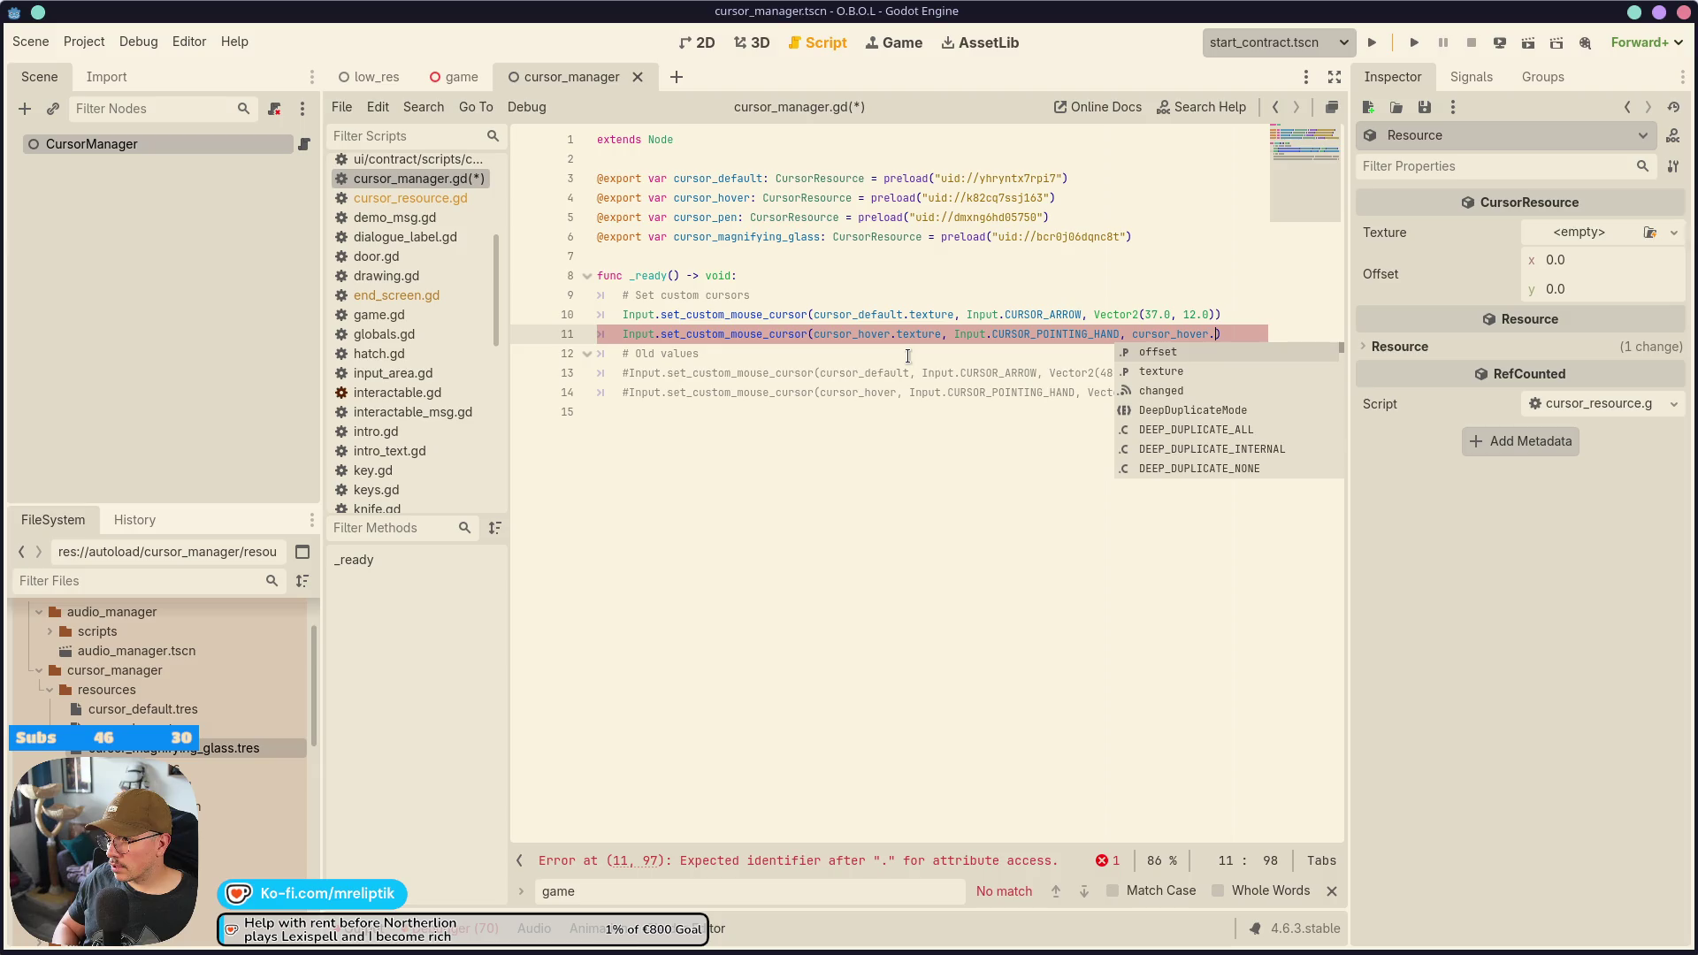
pyautogui.press('Return')
pyautogui.hotkey('ctrl', 'shift', 'Left')
pyautogui.hotkey('ctrl', 'shift', 'Left')
pyautogui.hotkey('ctrl', 'shift', 'Left')
pyautogui.hotkey('ctrl', 'c')
# Replace the default line's Vector2(37.0, 12.0) hotspot with cursor_default.offset and save the script.
pyautogui.press('Up')
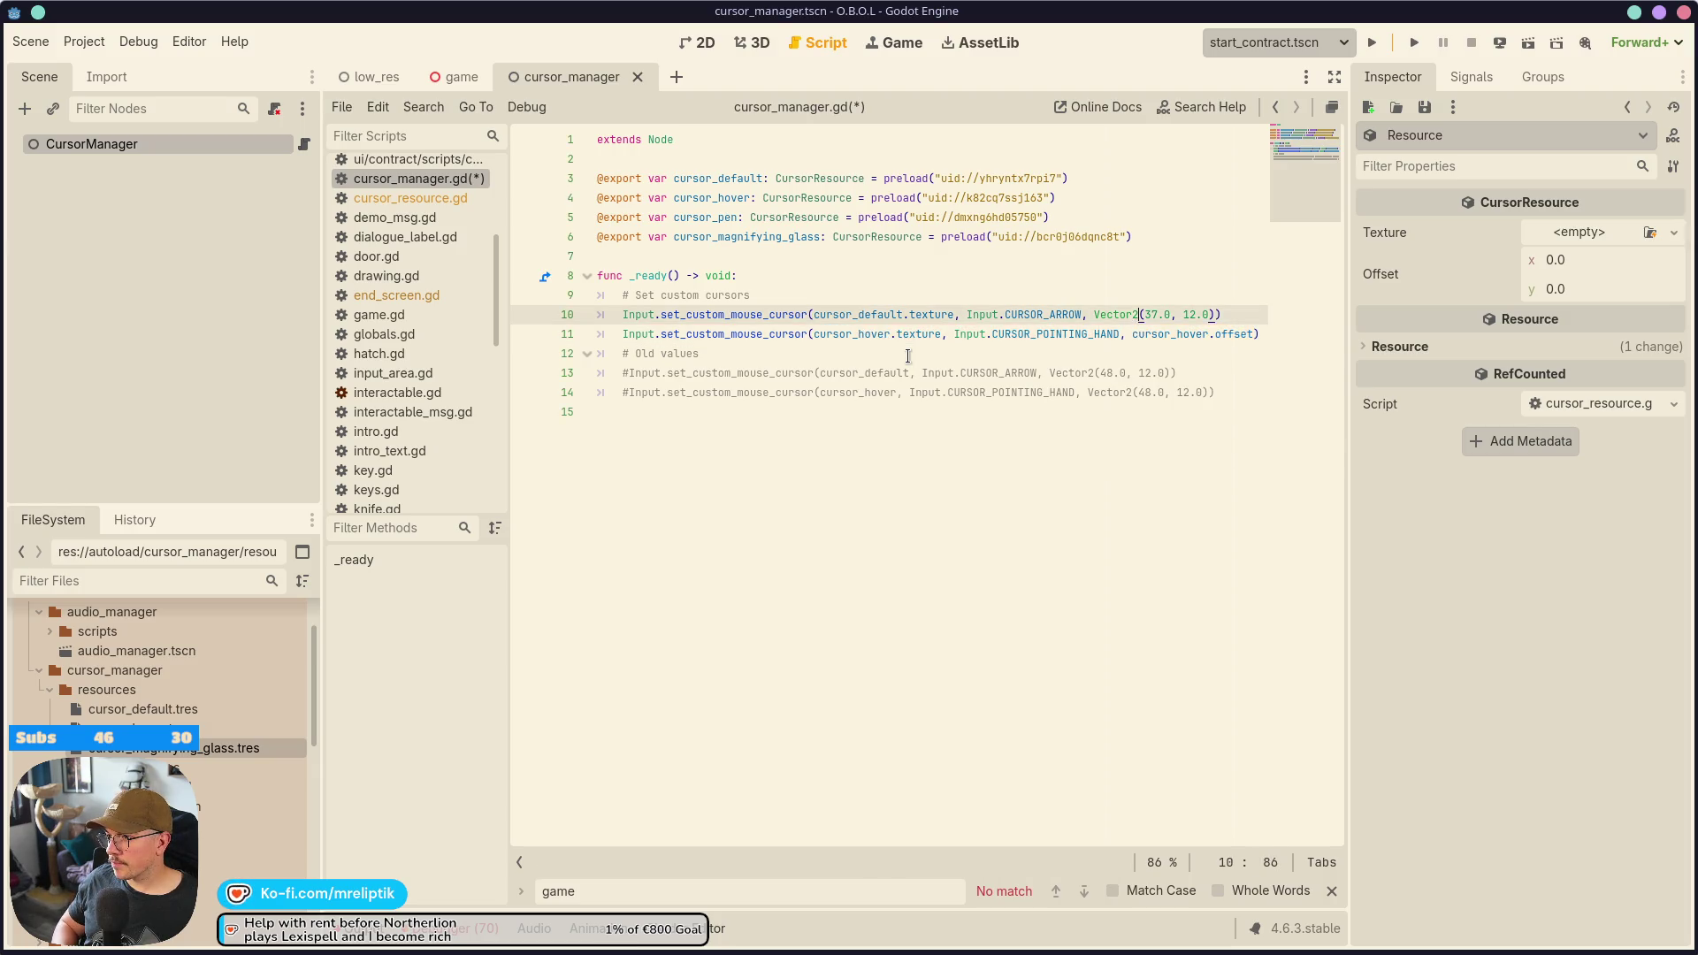
pyautogui.hotkey('ctrl', 'shift', 'Left')
pyautogui.hotkey('ctrl', 'shift', 'Left')
pyautogui.hotkey('ctrl', 'shift', 'Left')
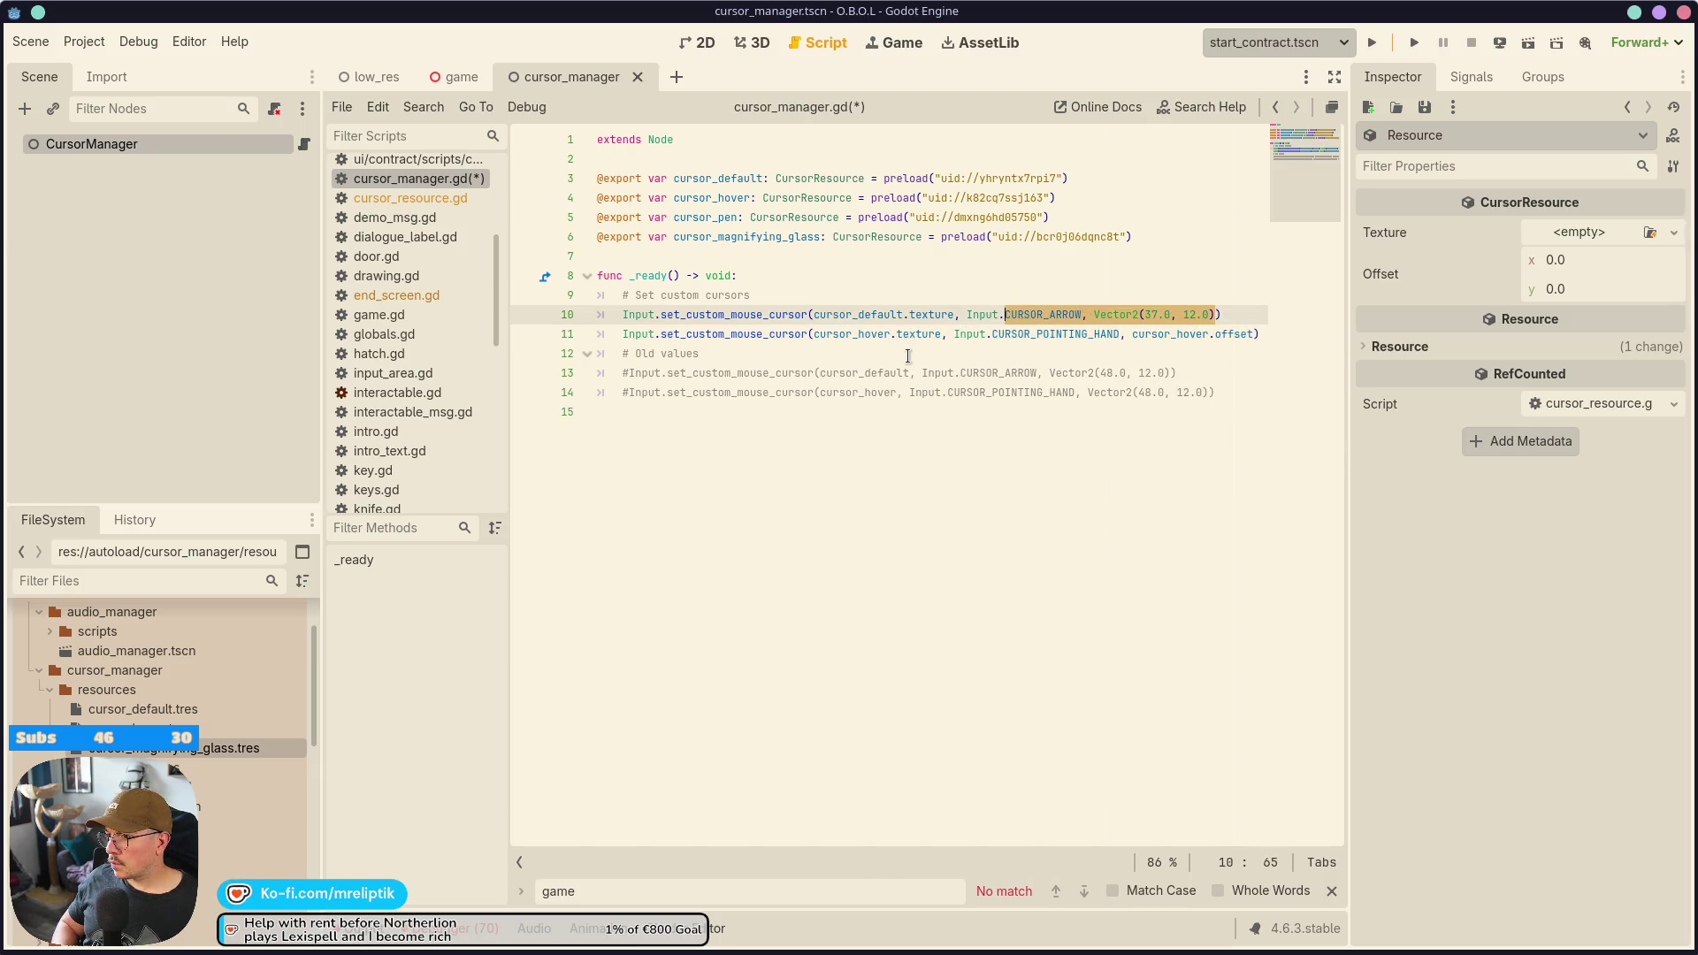
pyautogui.hotkey('ctrl', 'shift', 'Right')
pyautogui.hotkey('ctrl', 'shift', 'Right')
pyautogui.hotkey('ctrl', 'shift', 'Left')
pyautogui.hotkey('ctrl', 'v')
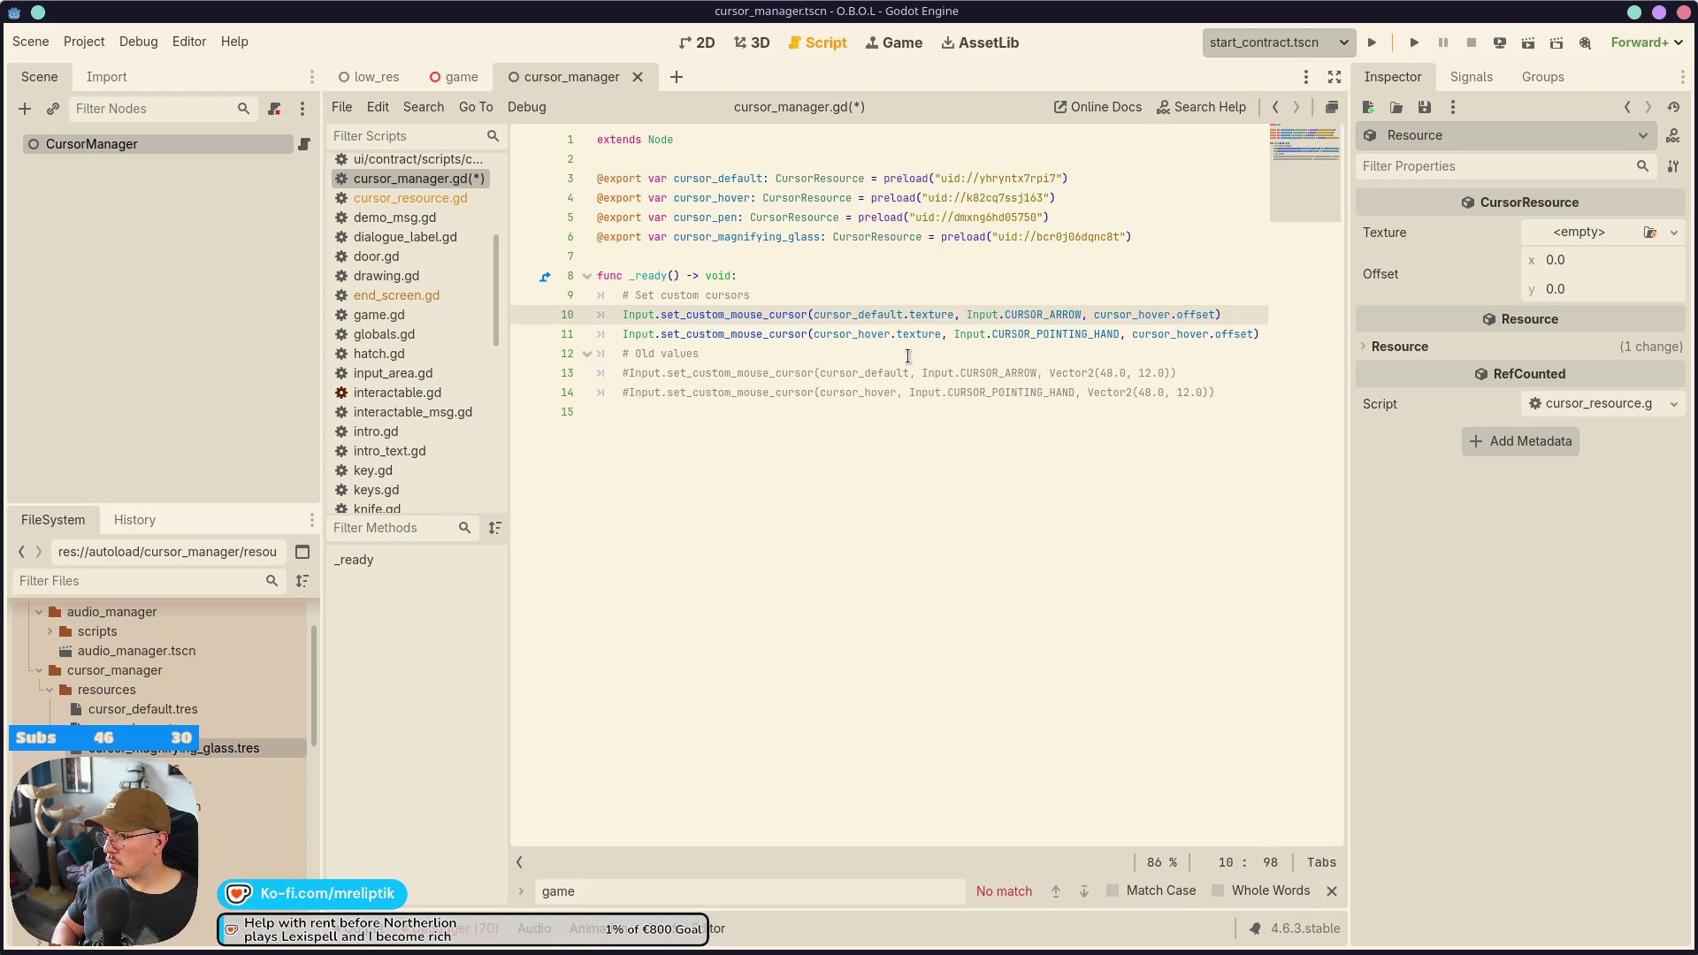
pyautogui.hotkey('ctrl', 'shift', 'Left')
pyautogui.write('cur')
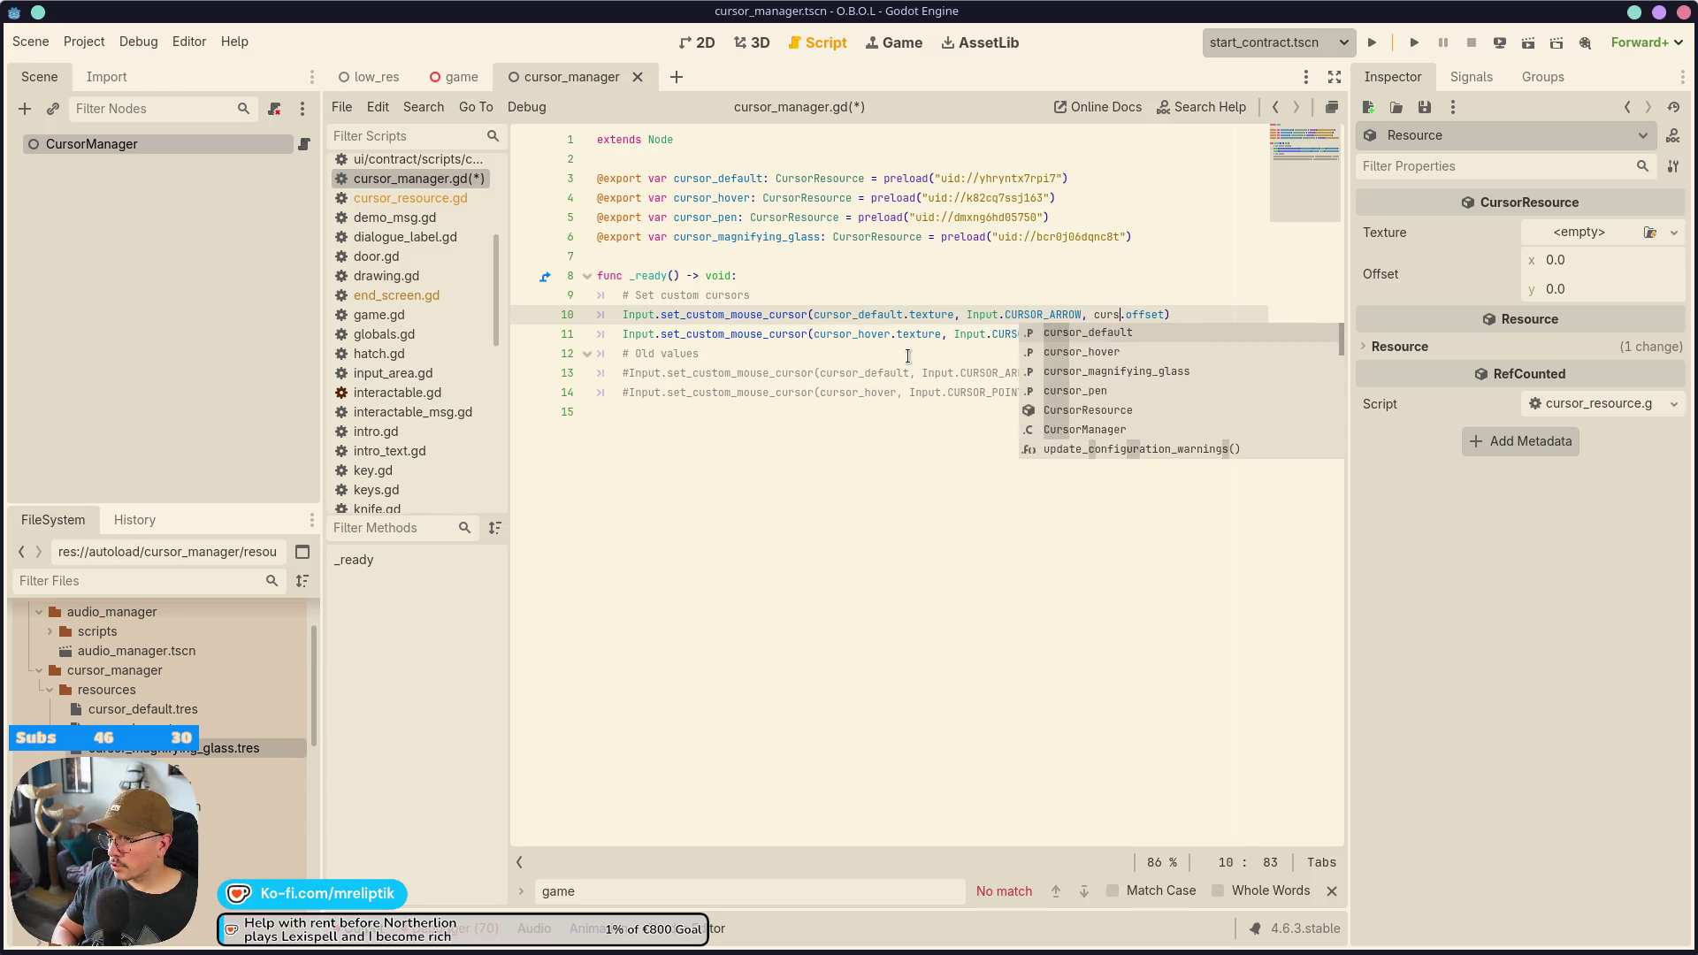
pyautogui.press('Return')
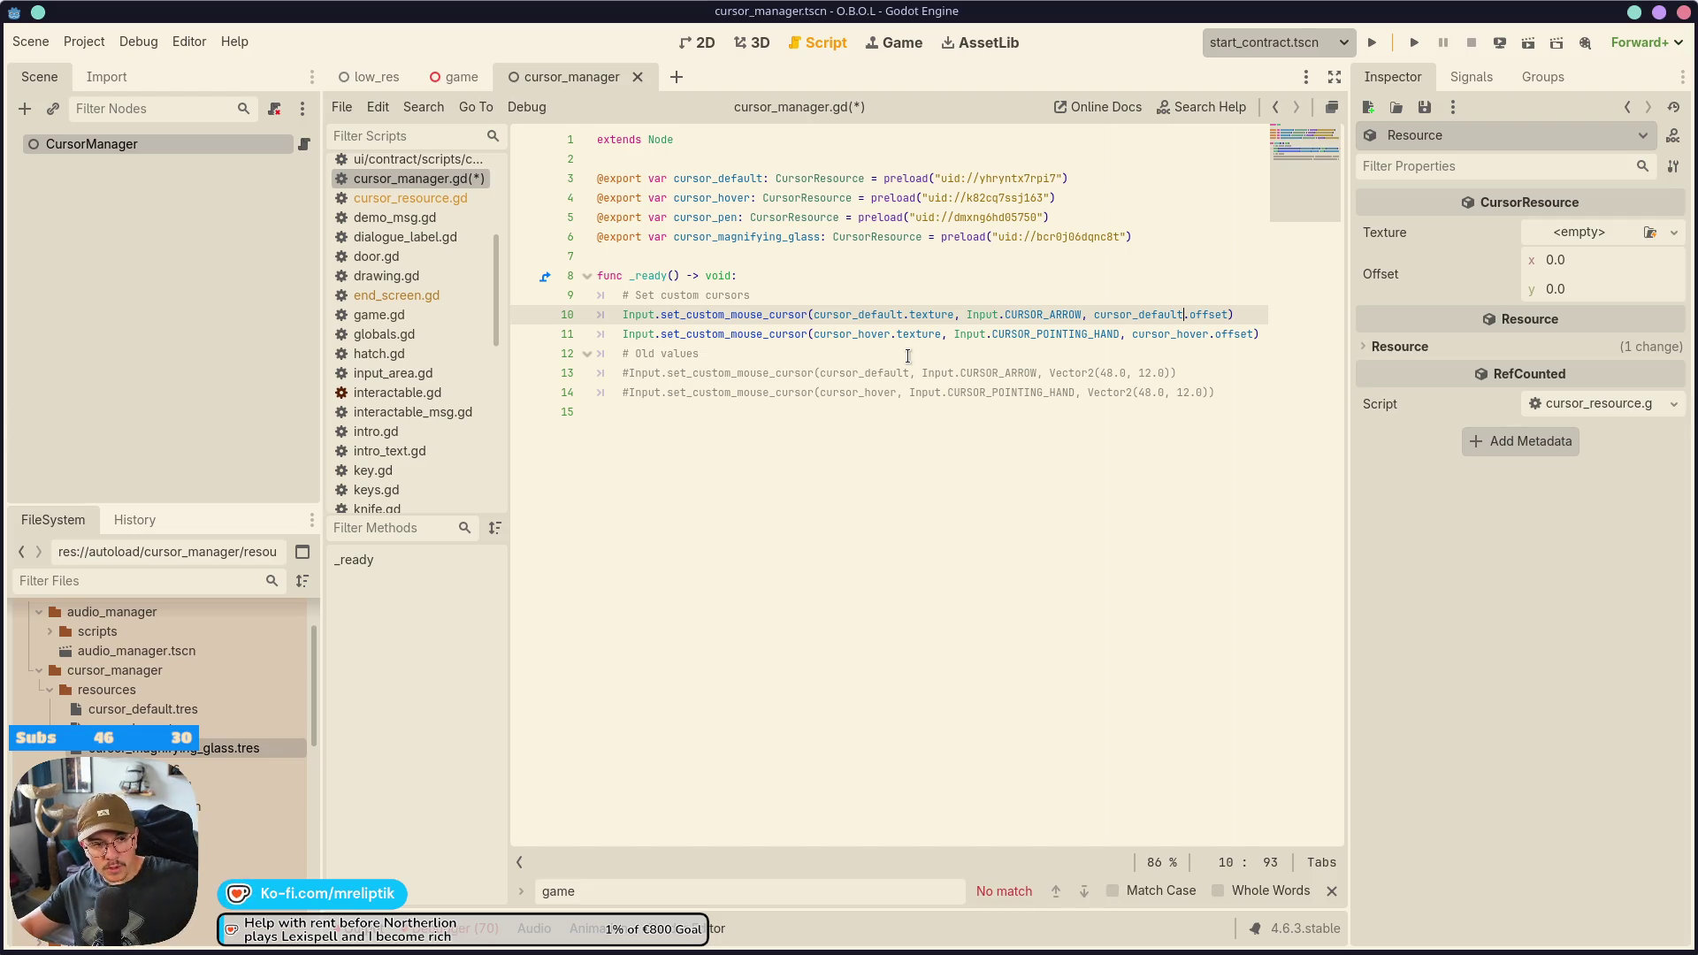
pyautogui.click(801, 372)
pyautogui.hotkey('ctrl', 's')
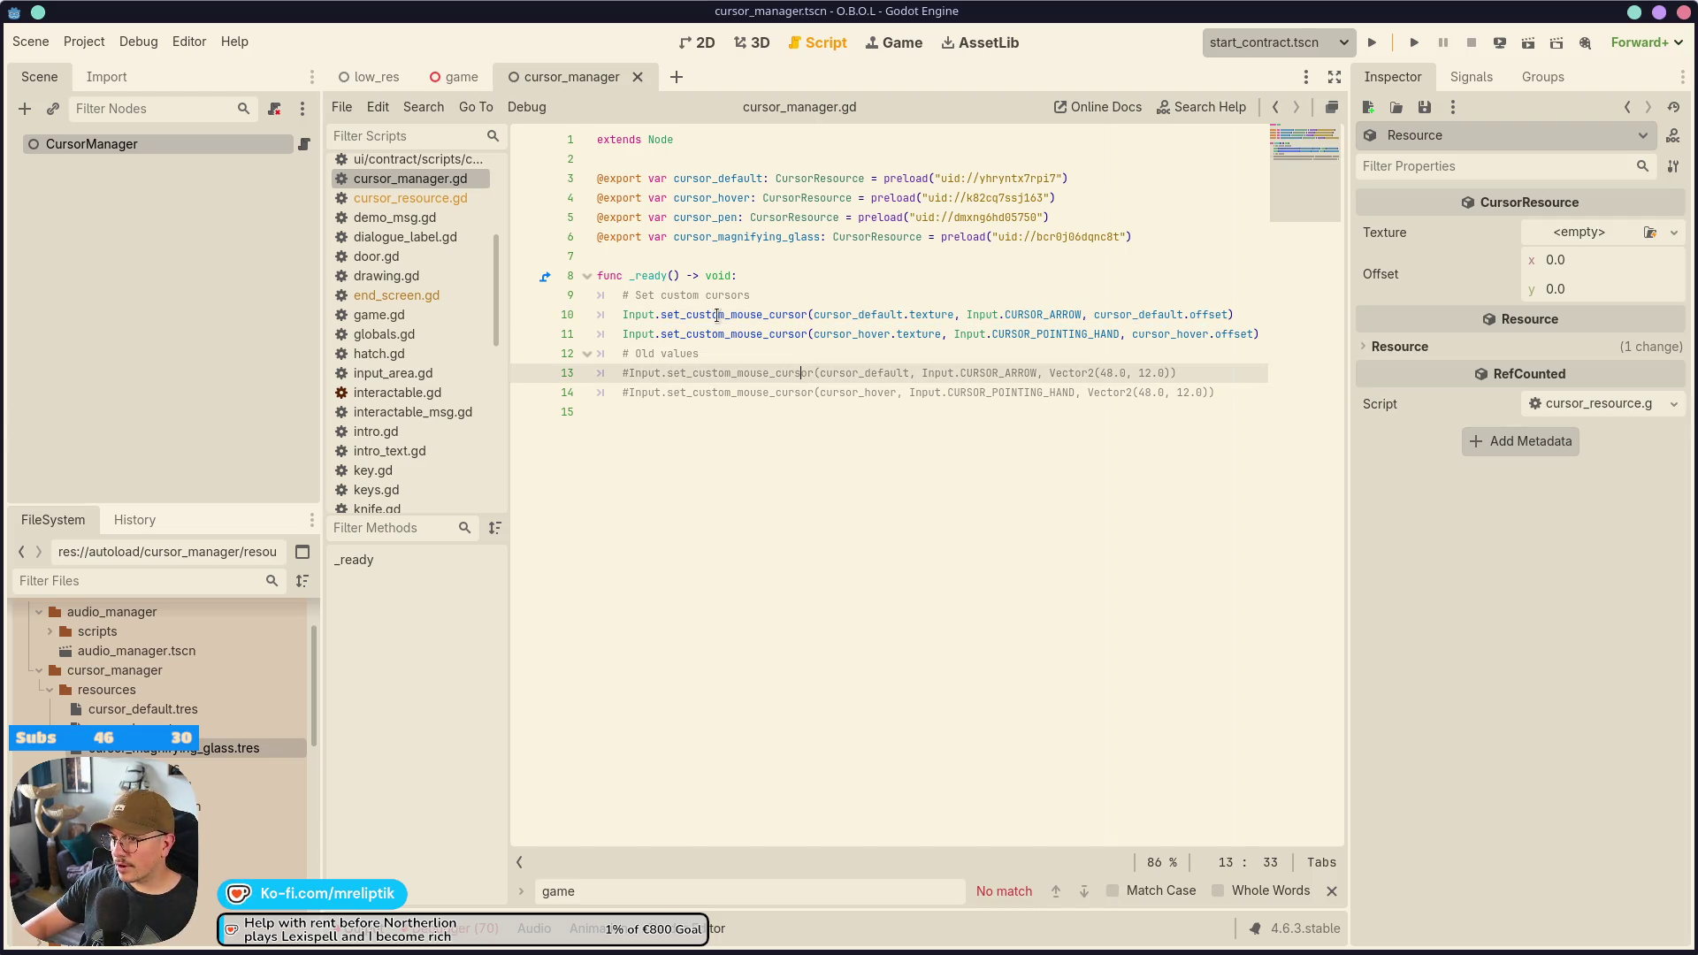
pyautogui.click(657, 466)
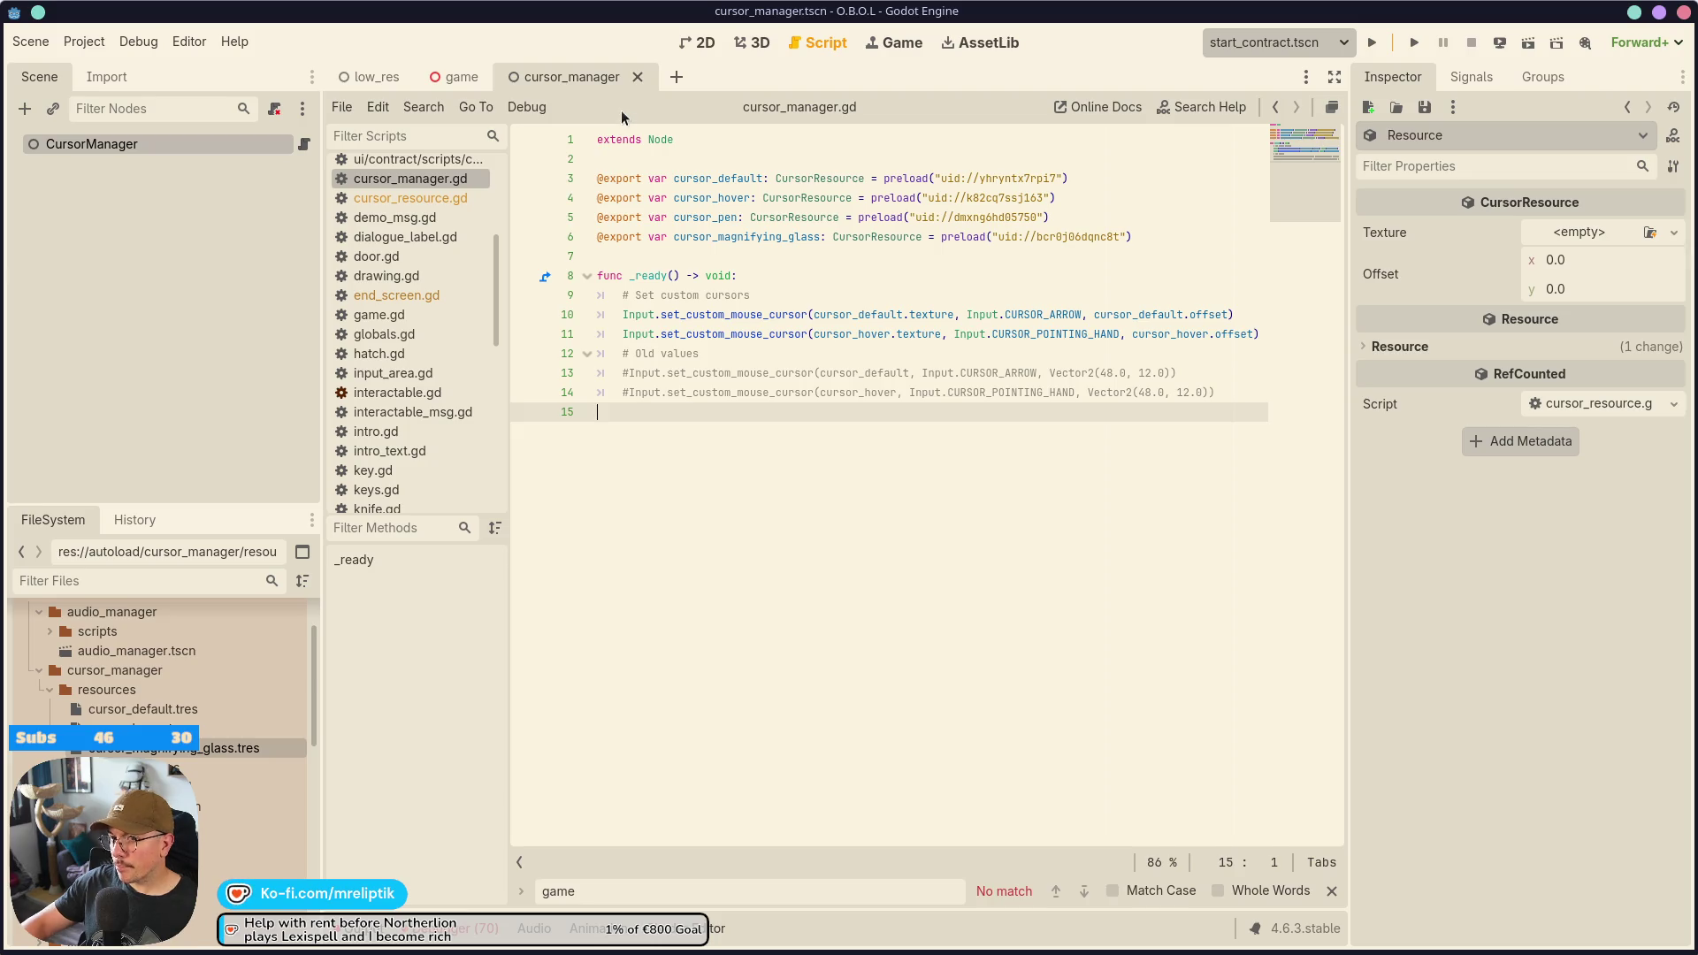
# Quick-open quiz_new.tscn, then open the QuizUI sub-scene and its quiz_ui.gd script.
pyautogui.hotkey('ctrl', 'shift', 'o')
pyautogui.write('quiz')
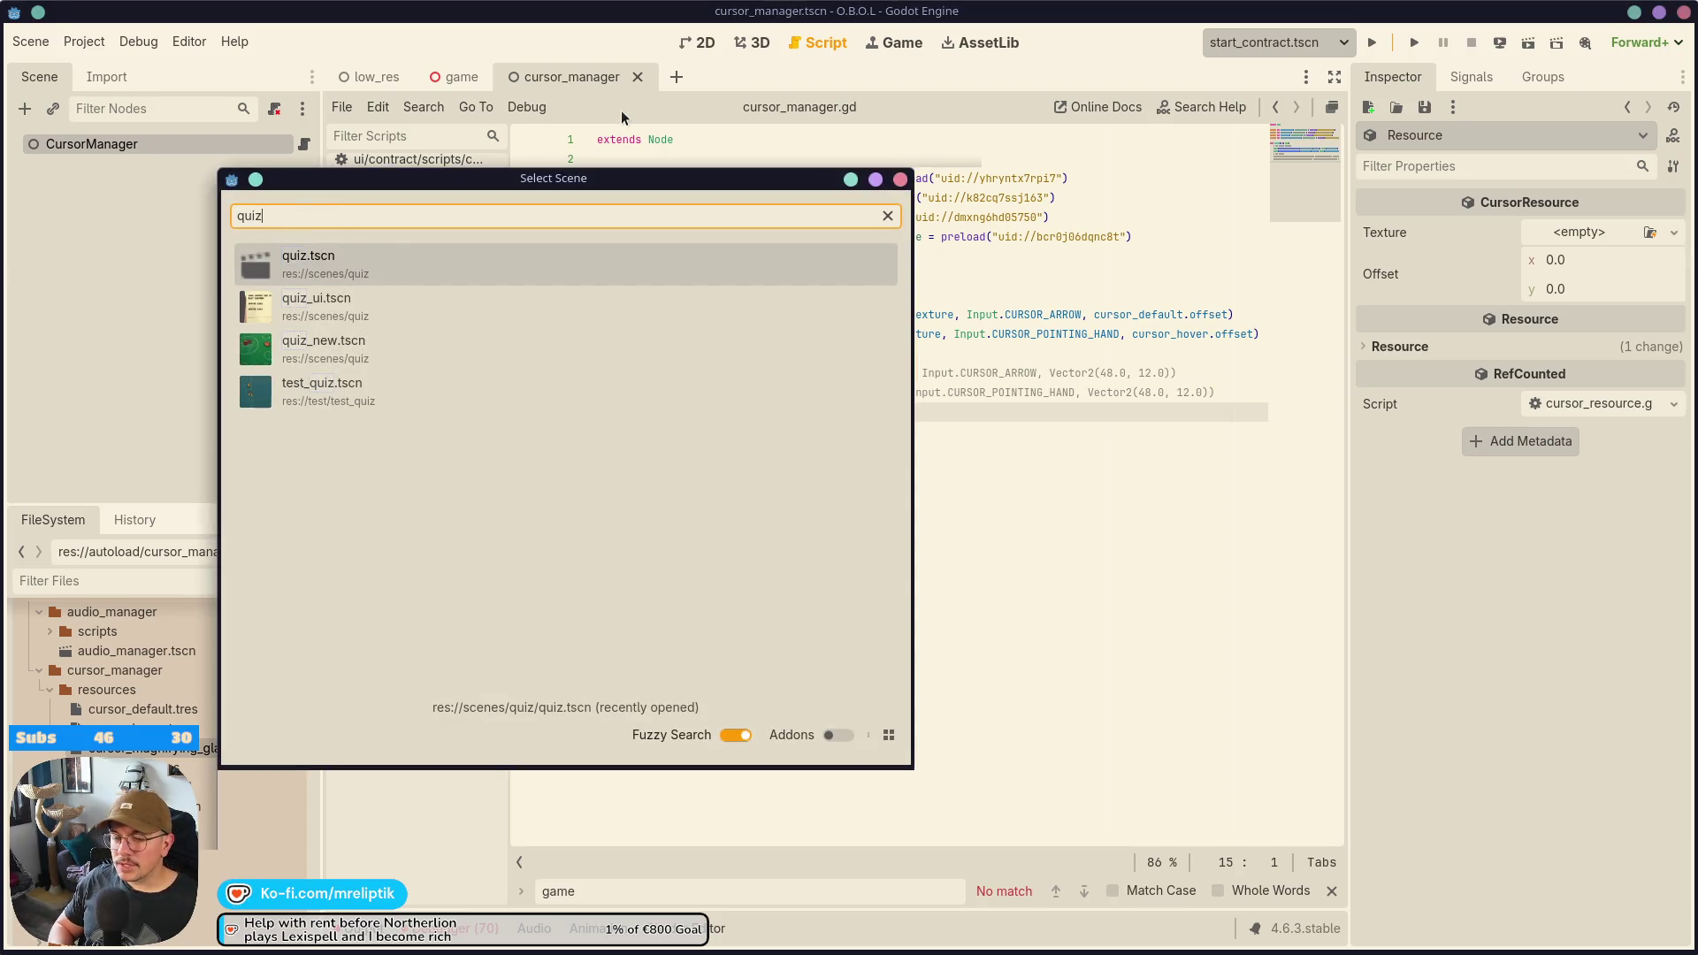
pyautogui.press('Down')
pyautogui.press('Down')
pyautogui.press('Return')
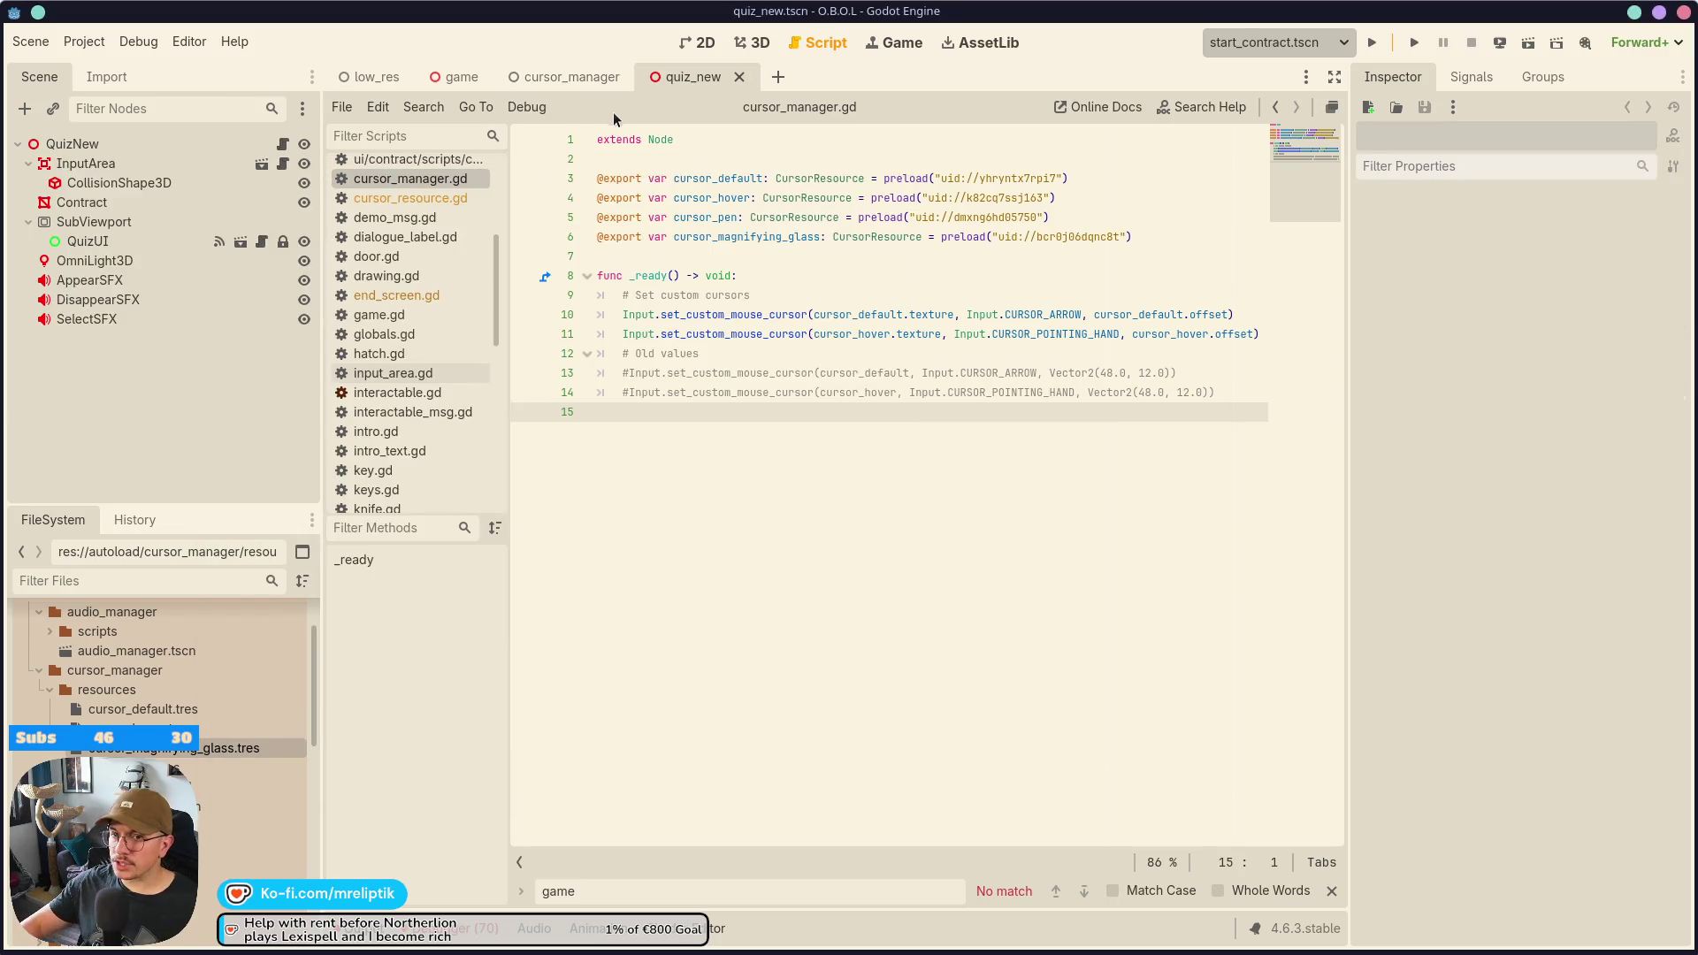
pyautogui.click(241, 240)
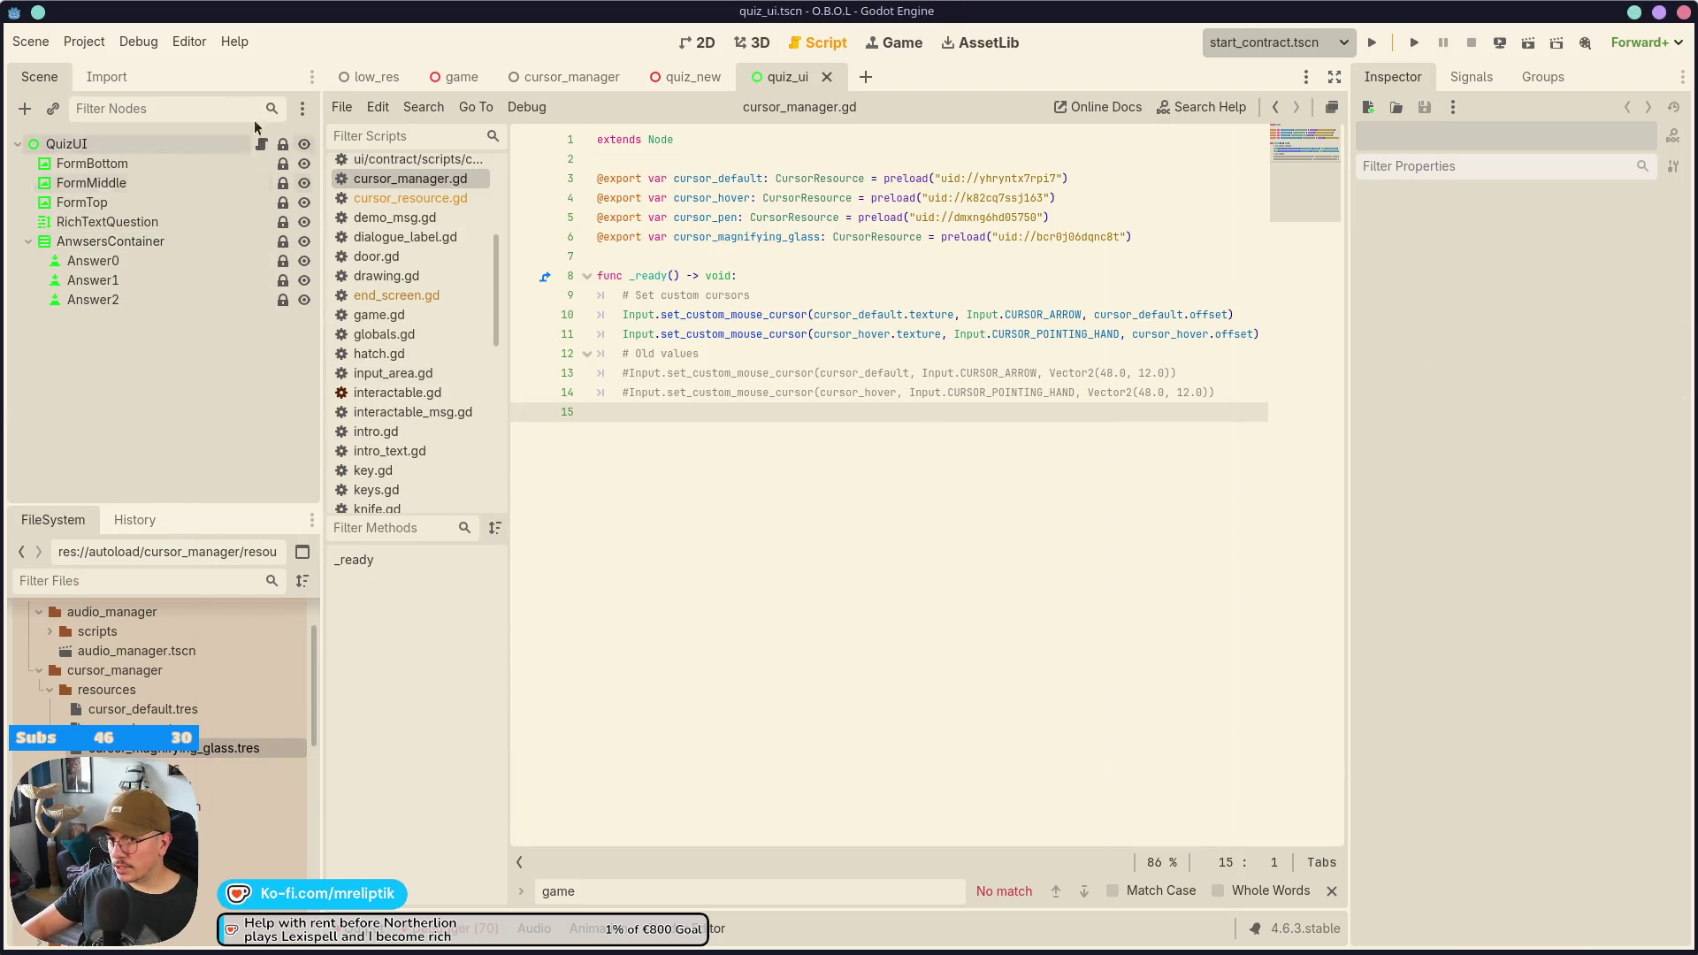
pyautogui.click(261, 144)
pyautogui.click(909, 664)
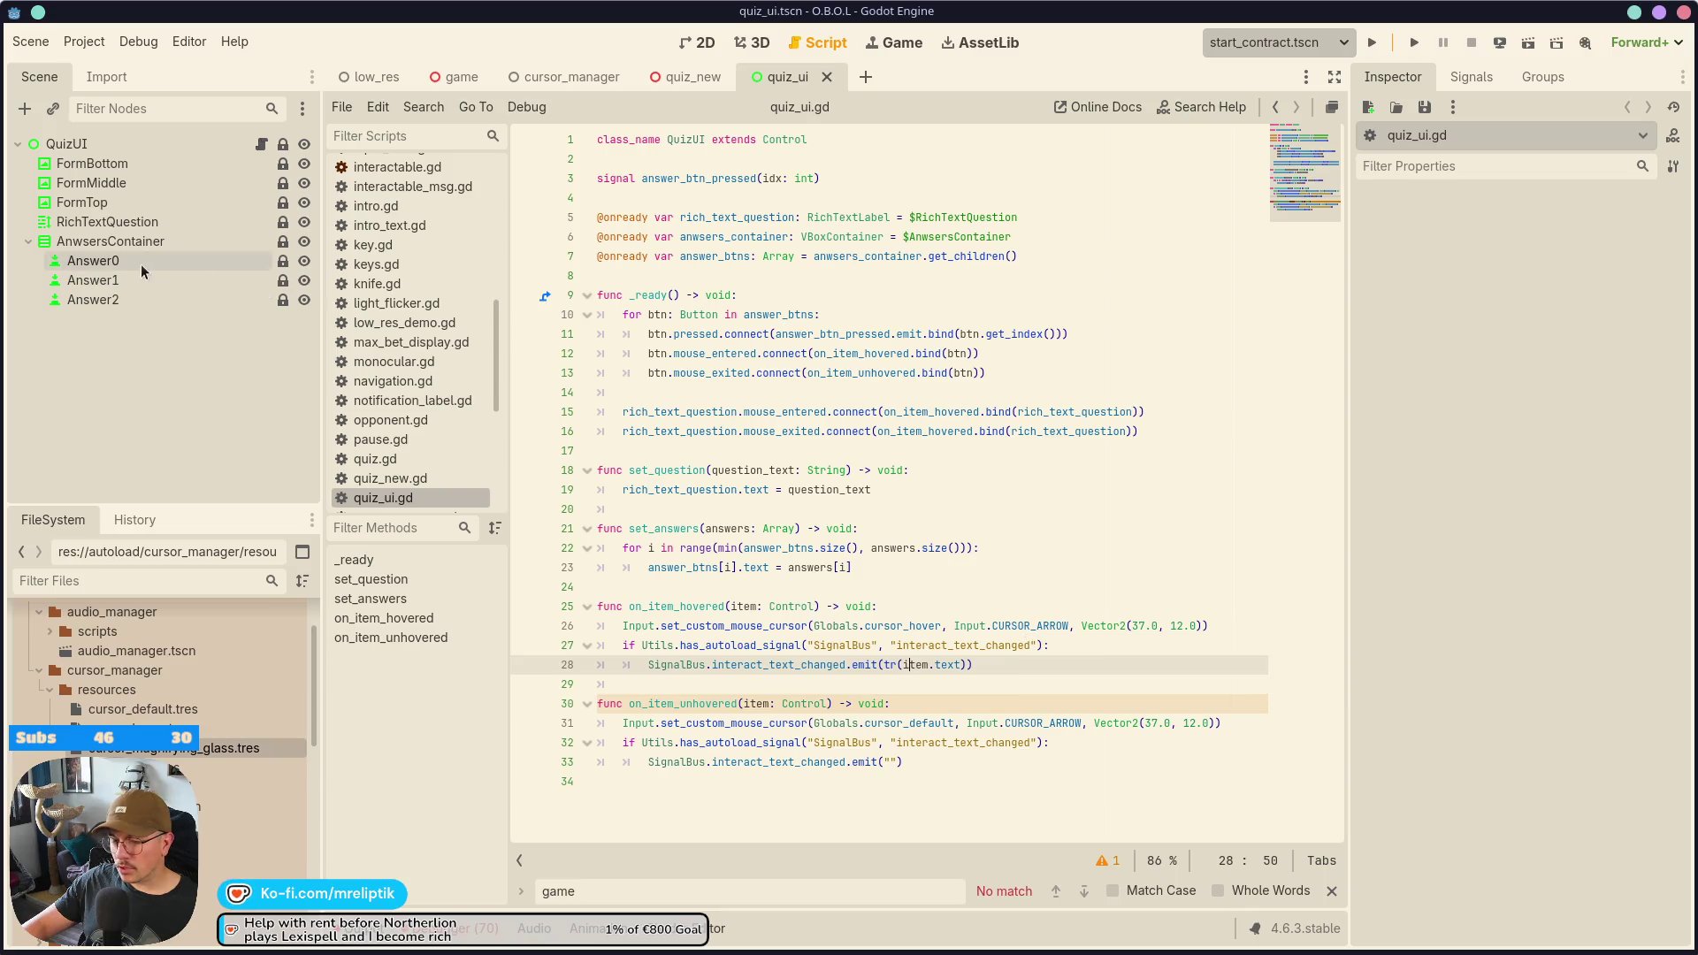
# Confirm the Answer1 and Answer2 buttons use the Pointing Hand cursor shape, then reopen quiz_ui.gd.
pyautogui.click(705, 41)
pyautogui.click(131, 260)
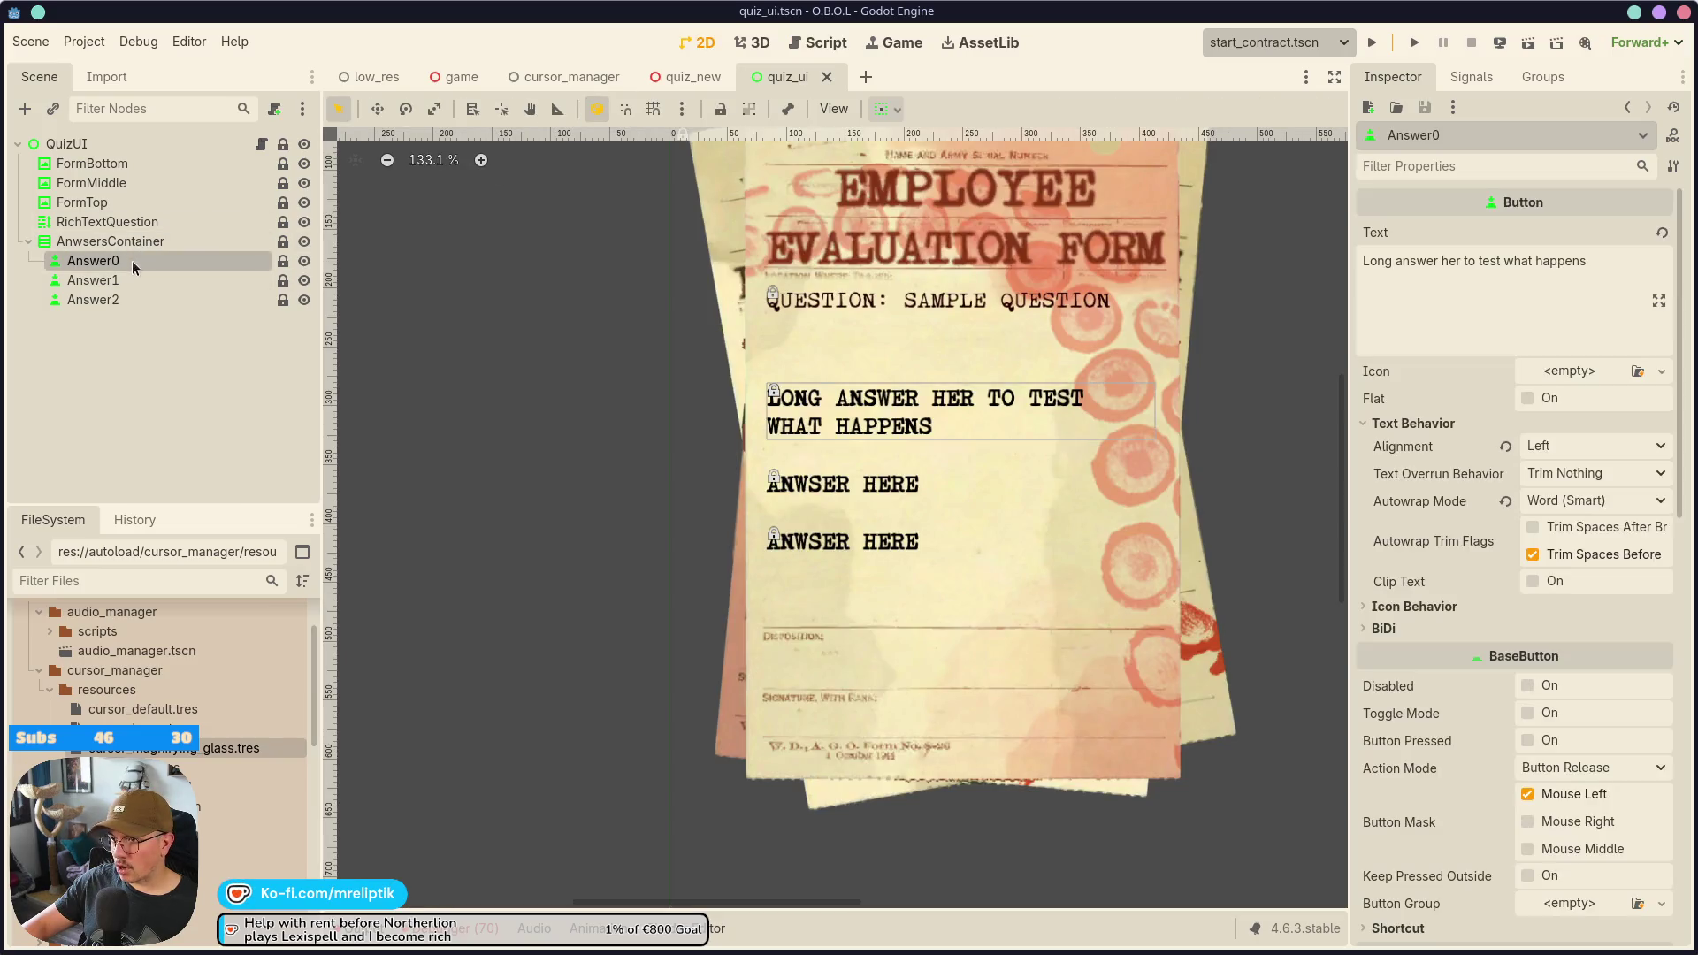
pyautogui.keyDown('shift'); pyautogui.click(92, 302); pyautogui.keyUp('shift')
pyautogui.scroll(-4, 1426, 482)
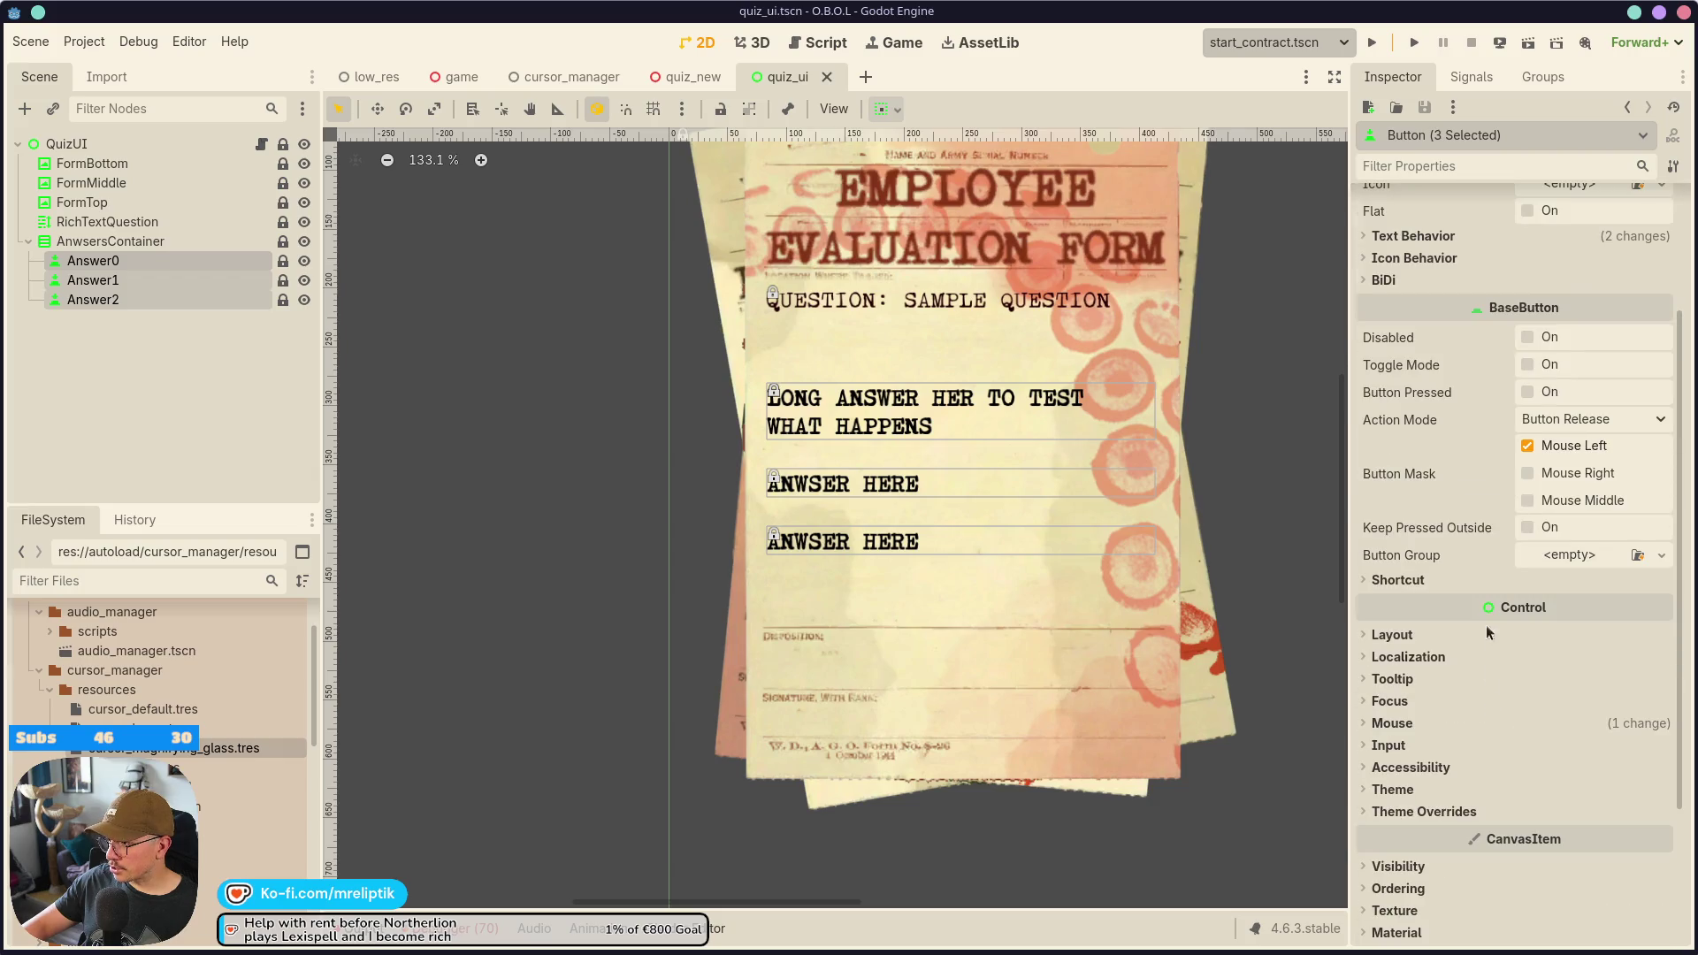
pyautogui.click(1406, 723)
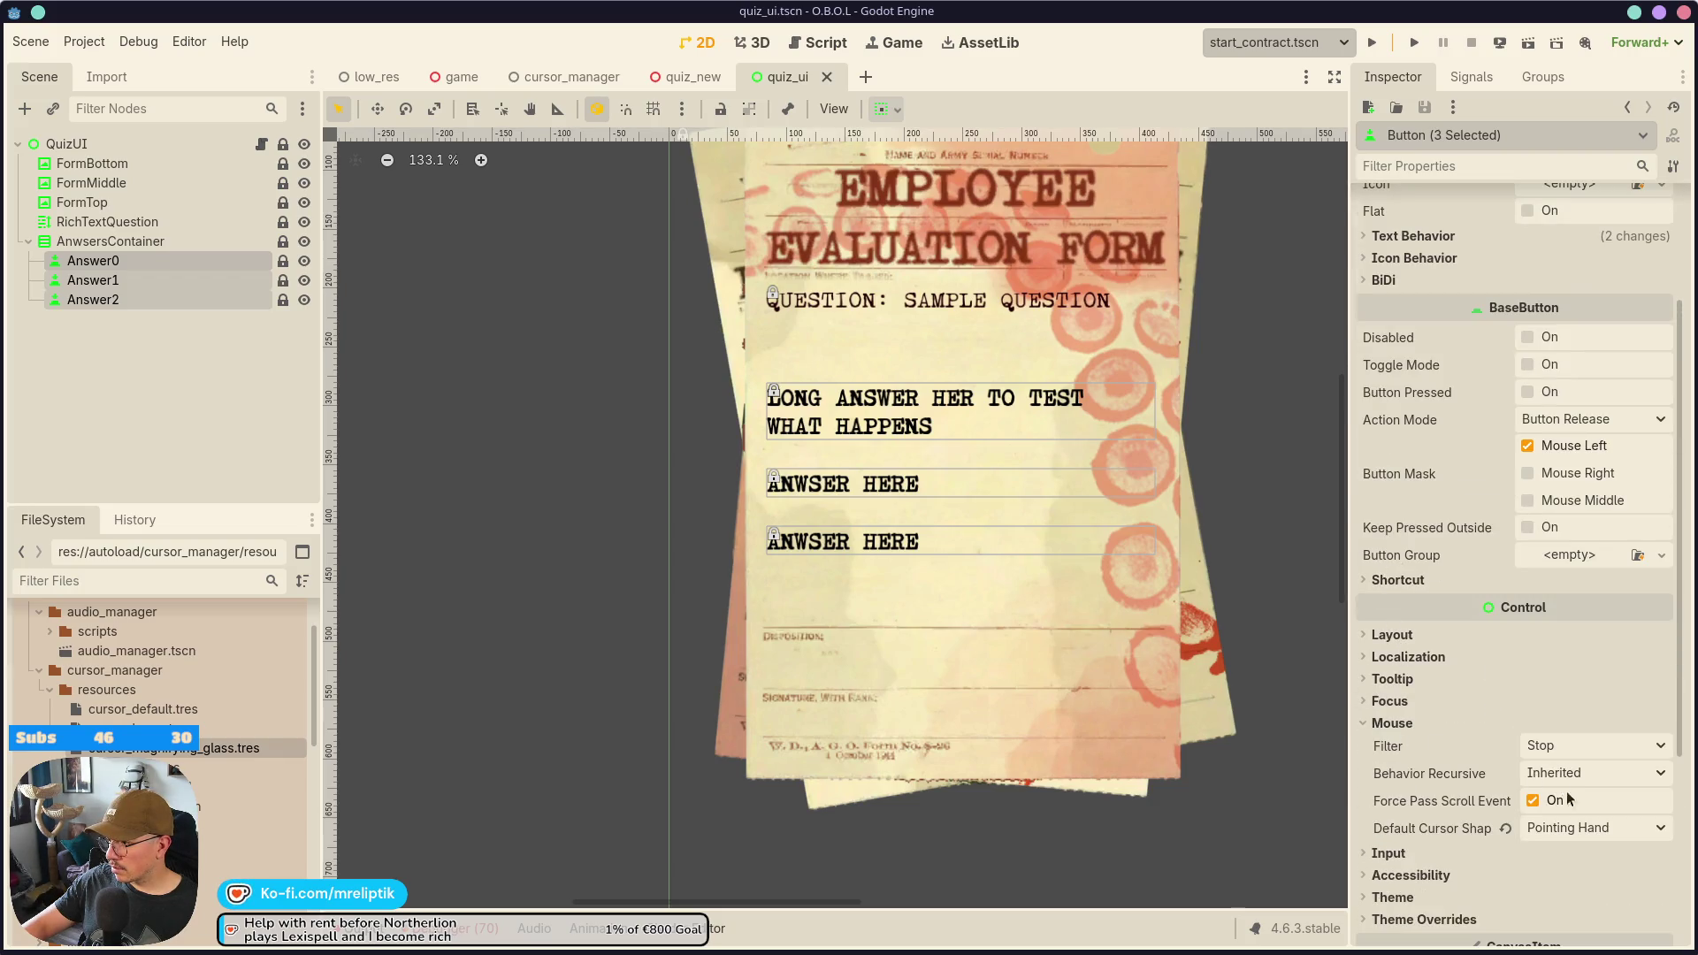
pyautogui.click(208, 330)
pyautogui.click(177, 144)
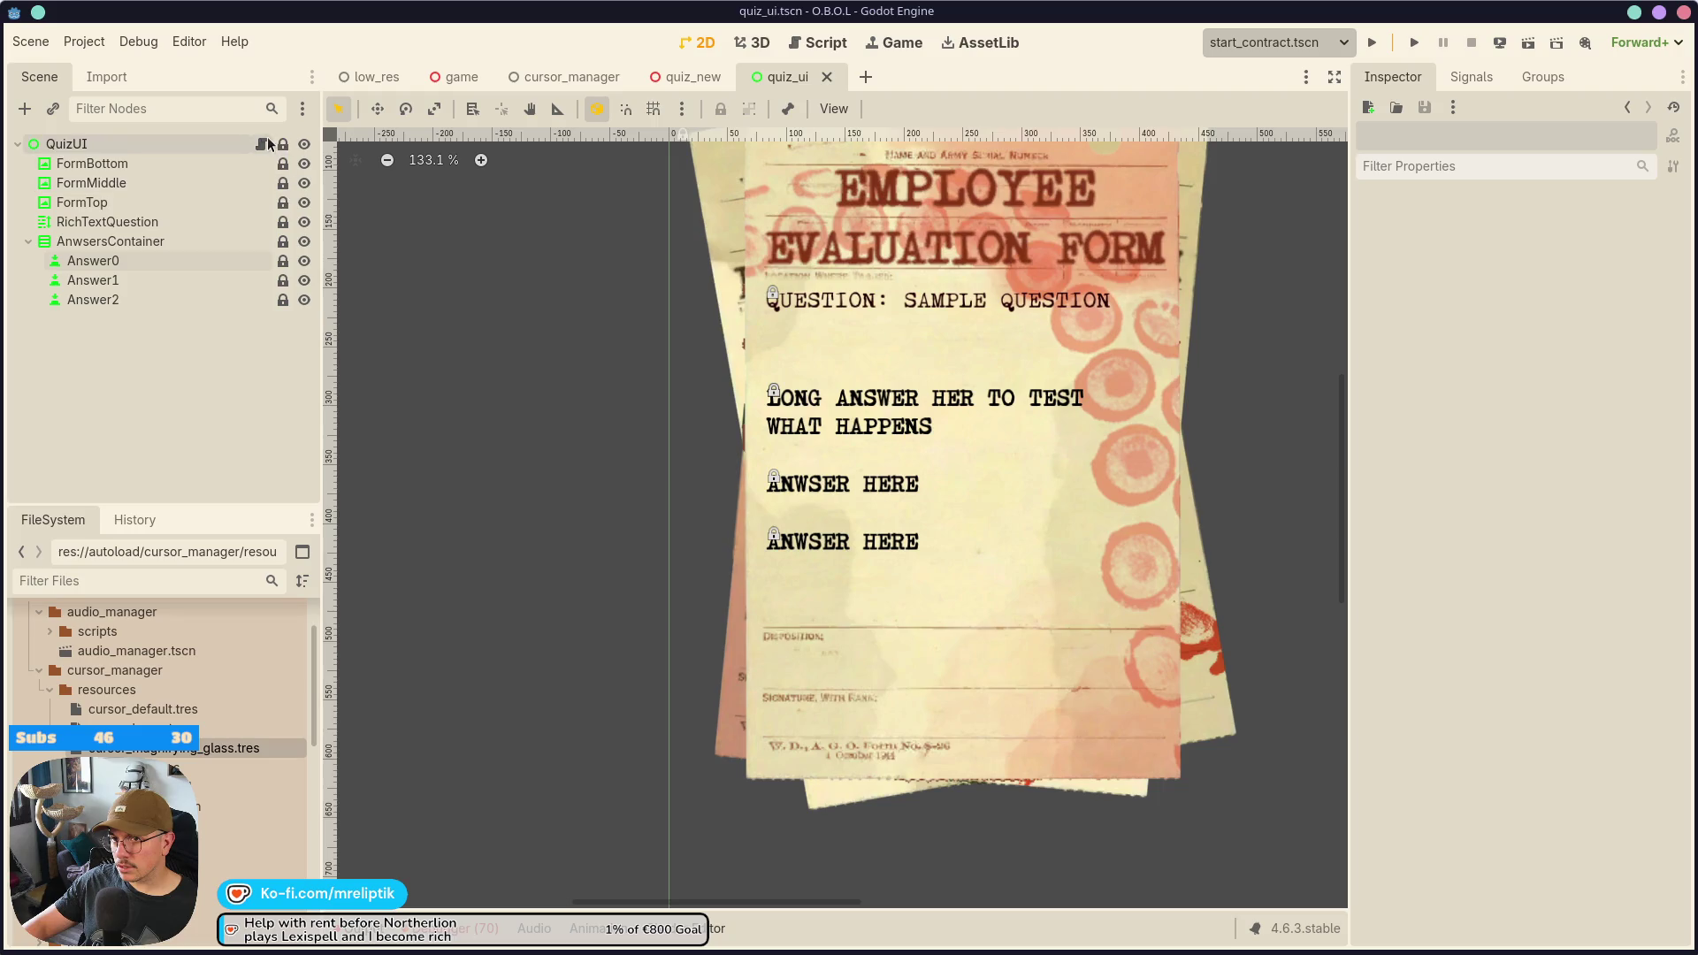
pyautogui.click(261, 144)
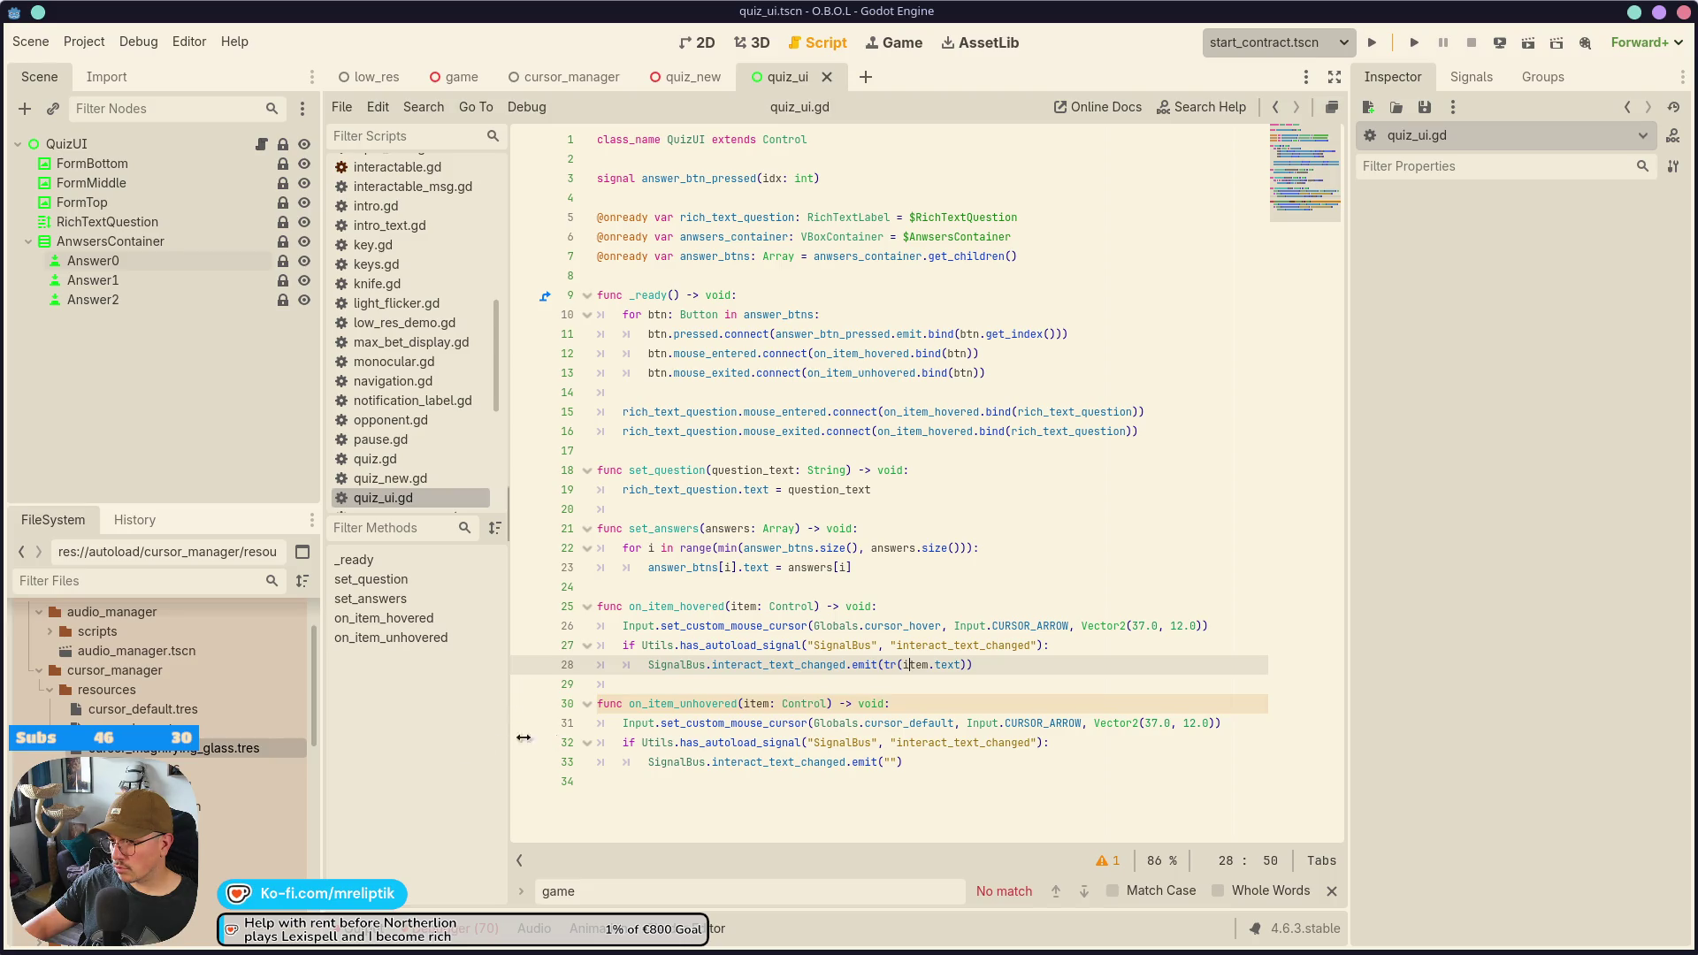
# Comment out the custom-cursor calls on lines 26 and 31 and save quiz_ui.gd.
pyautogui.click(751, 626)
pyautogui.hotkey('ctrl', 'k')
pyautogui.press('Down')
pyautogui.press('Down')
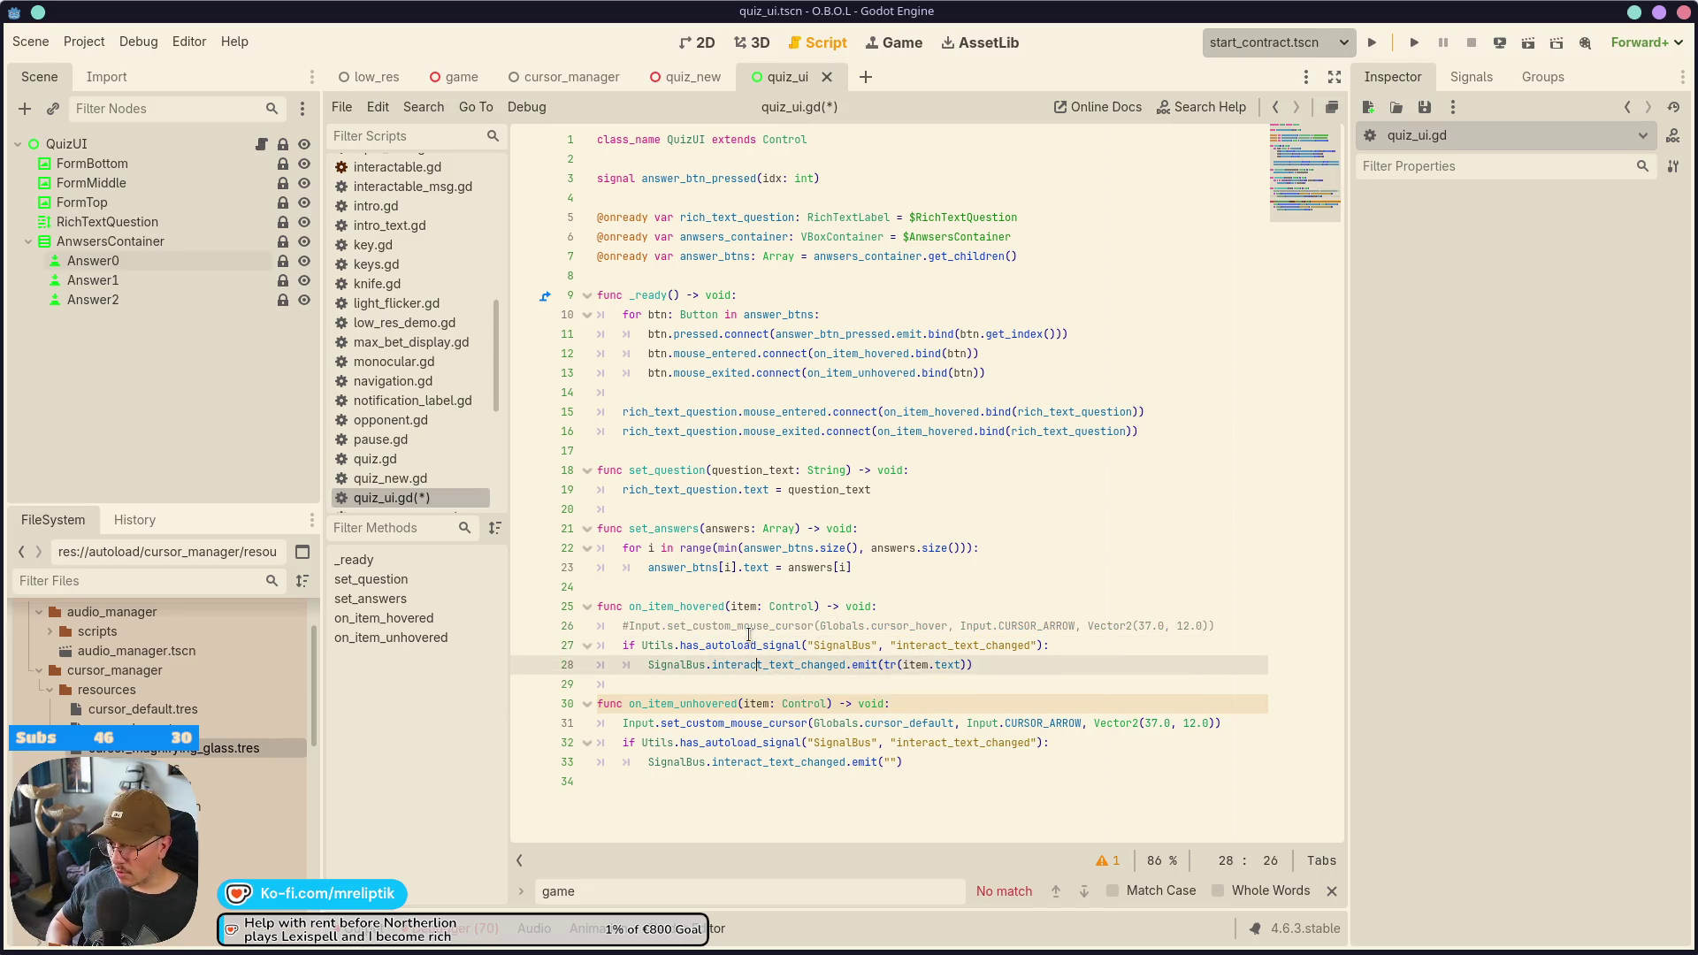
pyautogui.press('Down')
pyautogui.press('Down')
pyautogui.press('Down')
pyautogui.hotkey('ctrl', 'k')
pyautogui.hotkey('ctrl', 's')
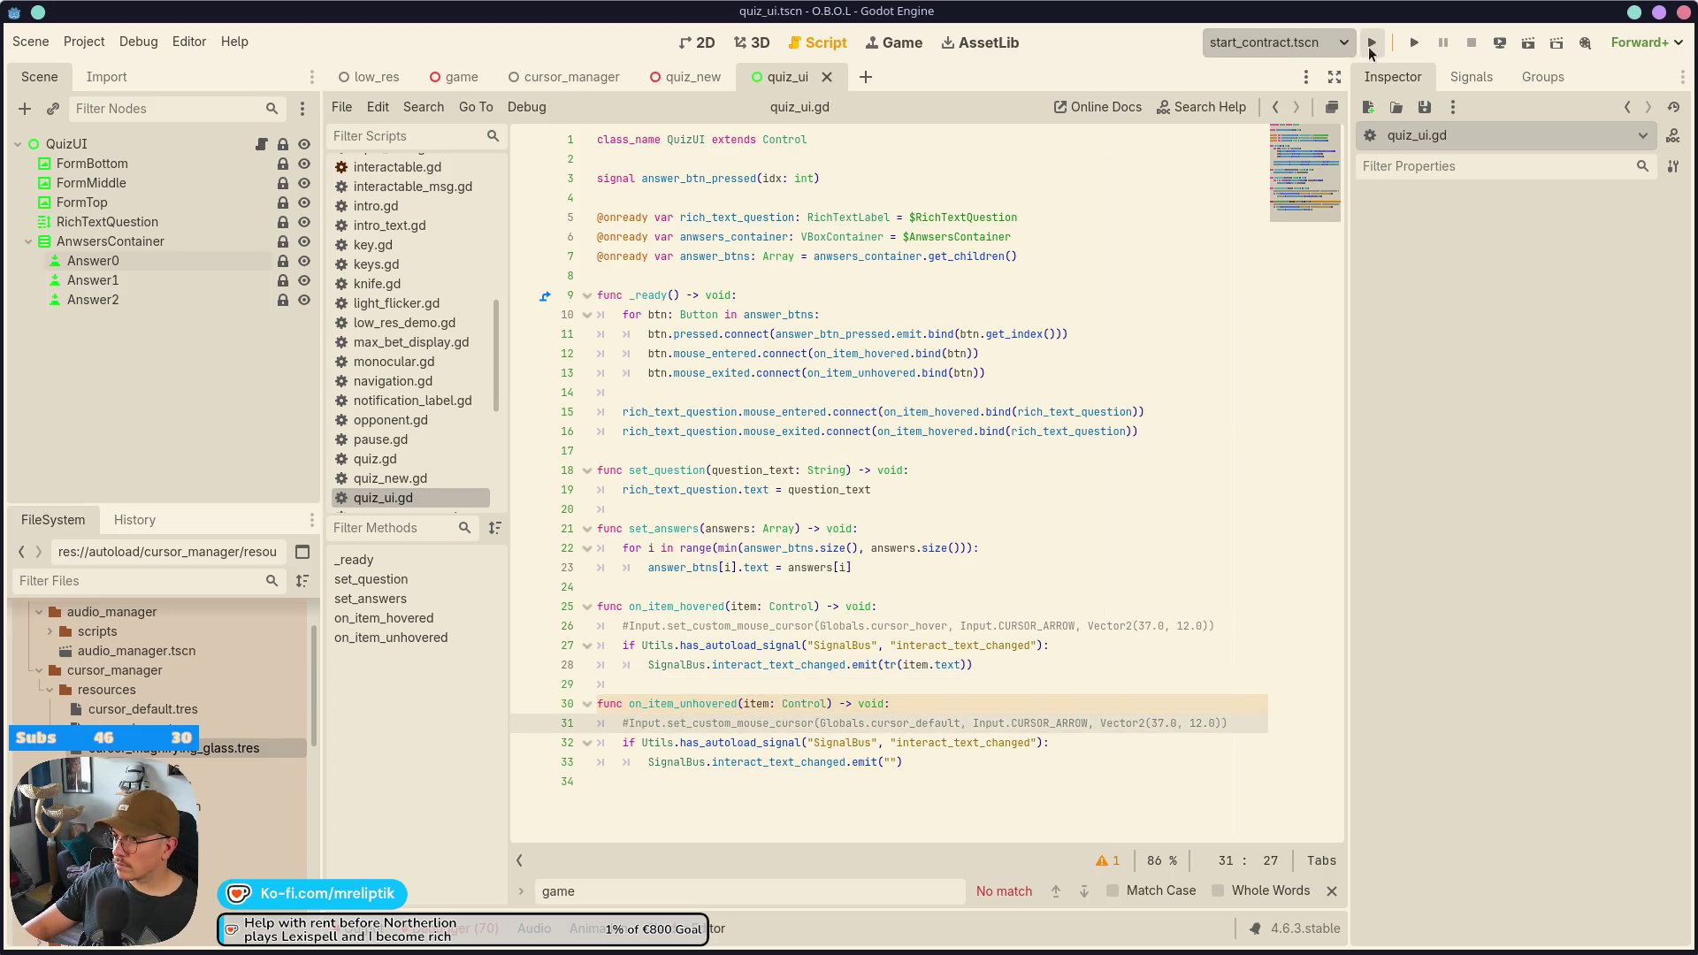
# Run the project, then stop it after the debugger breaks in drawing.gd.
pyautogui.click(1371, 46)
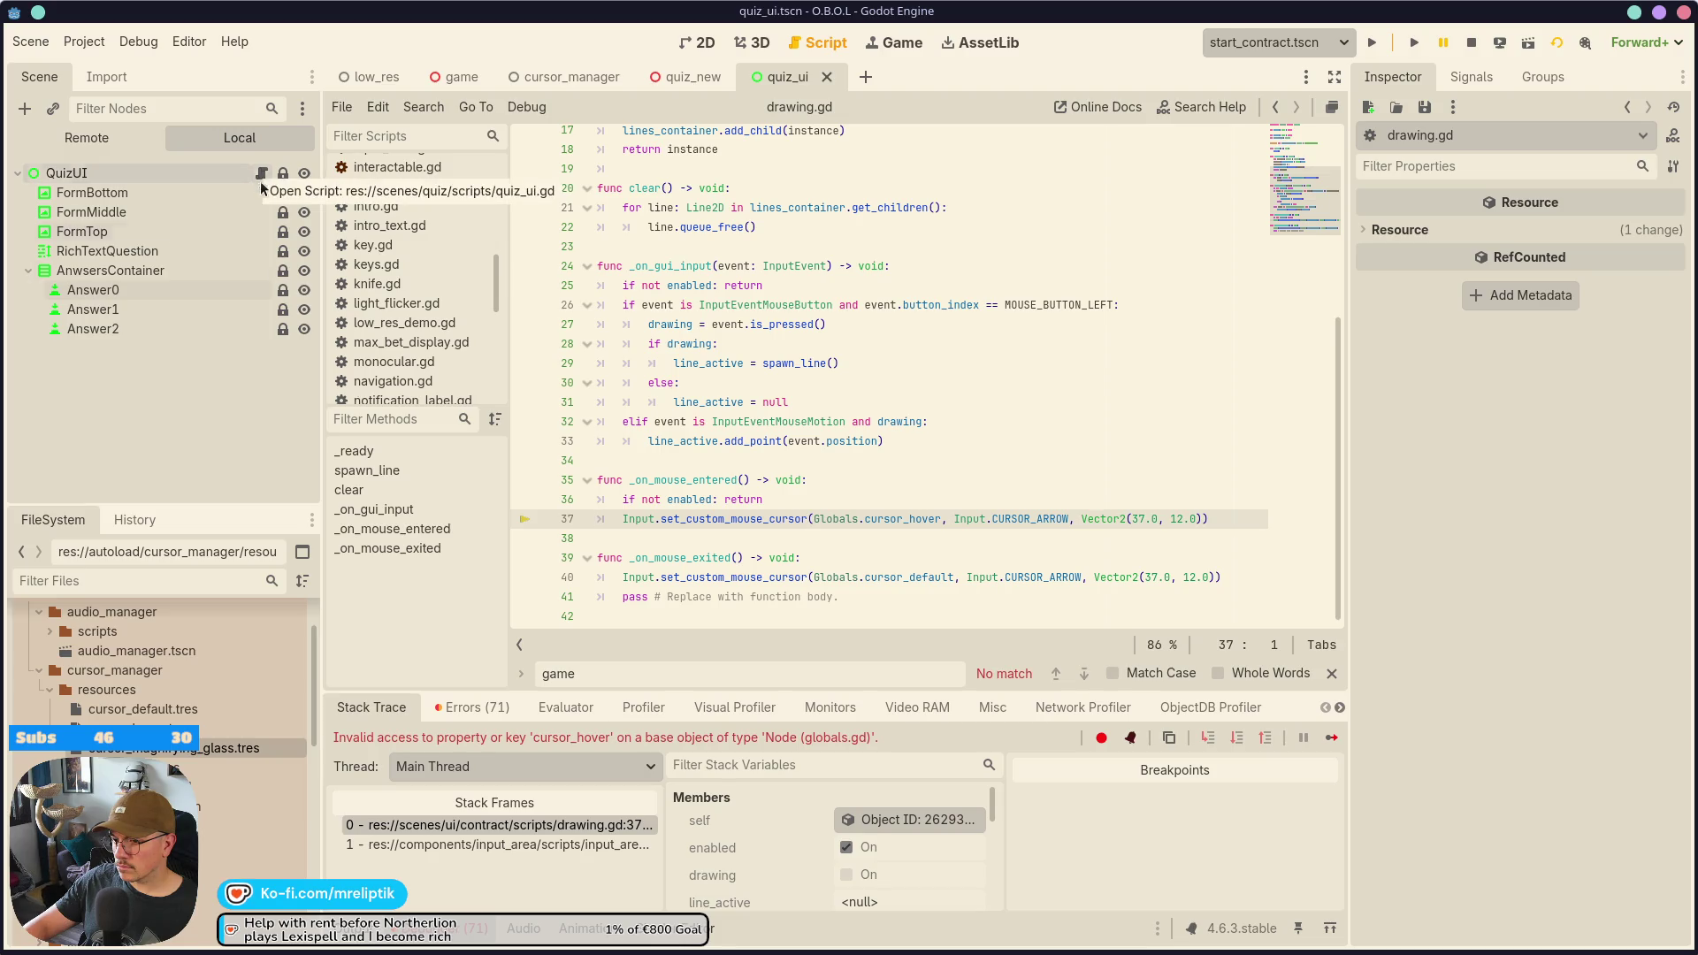
pyautogui.scroll(3, 334, 188)
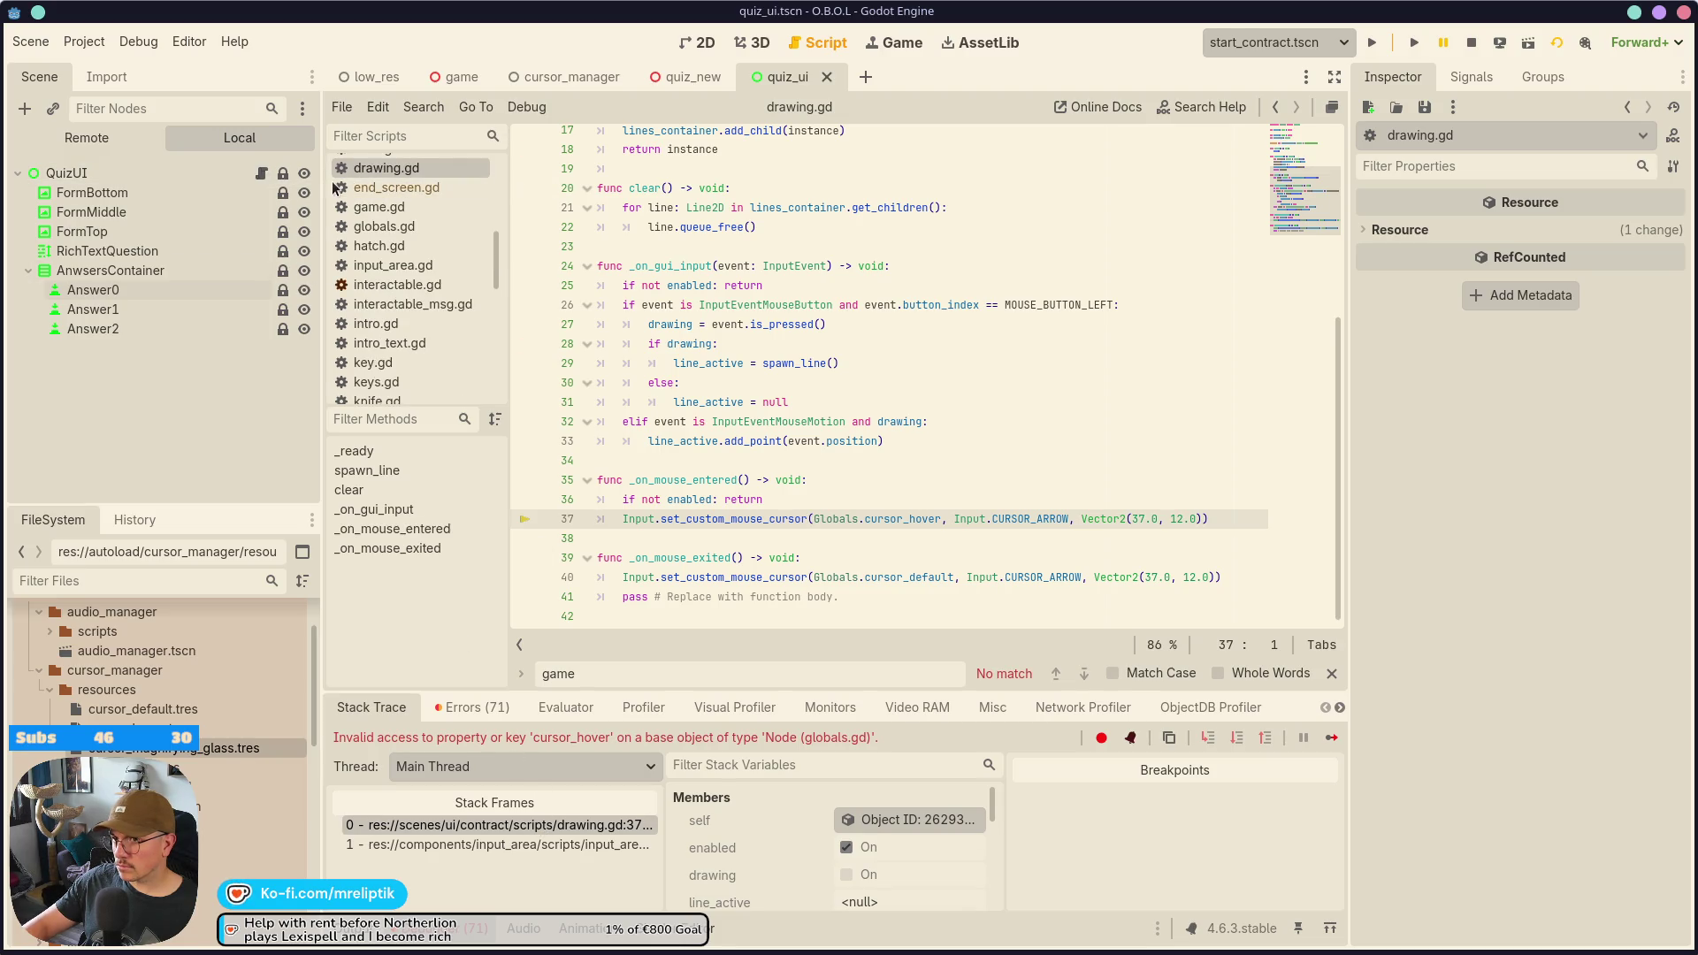
pyautogui.click(1471, 42)
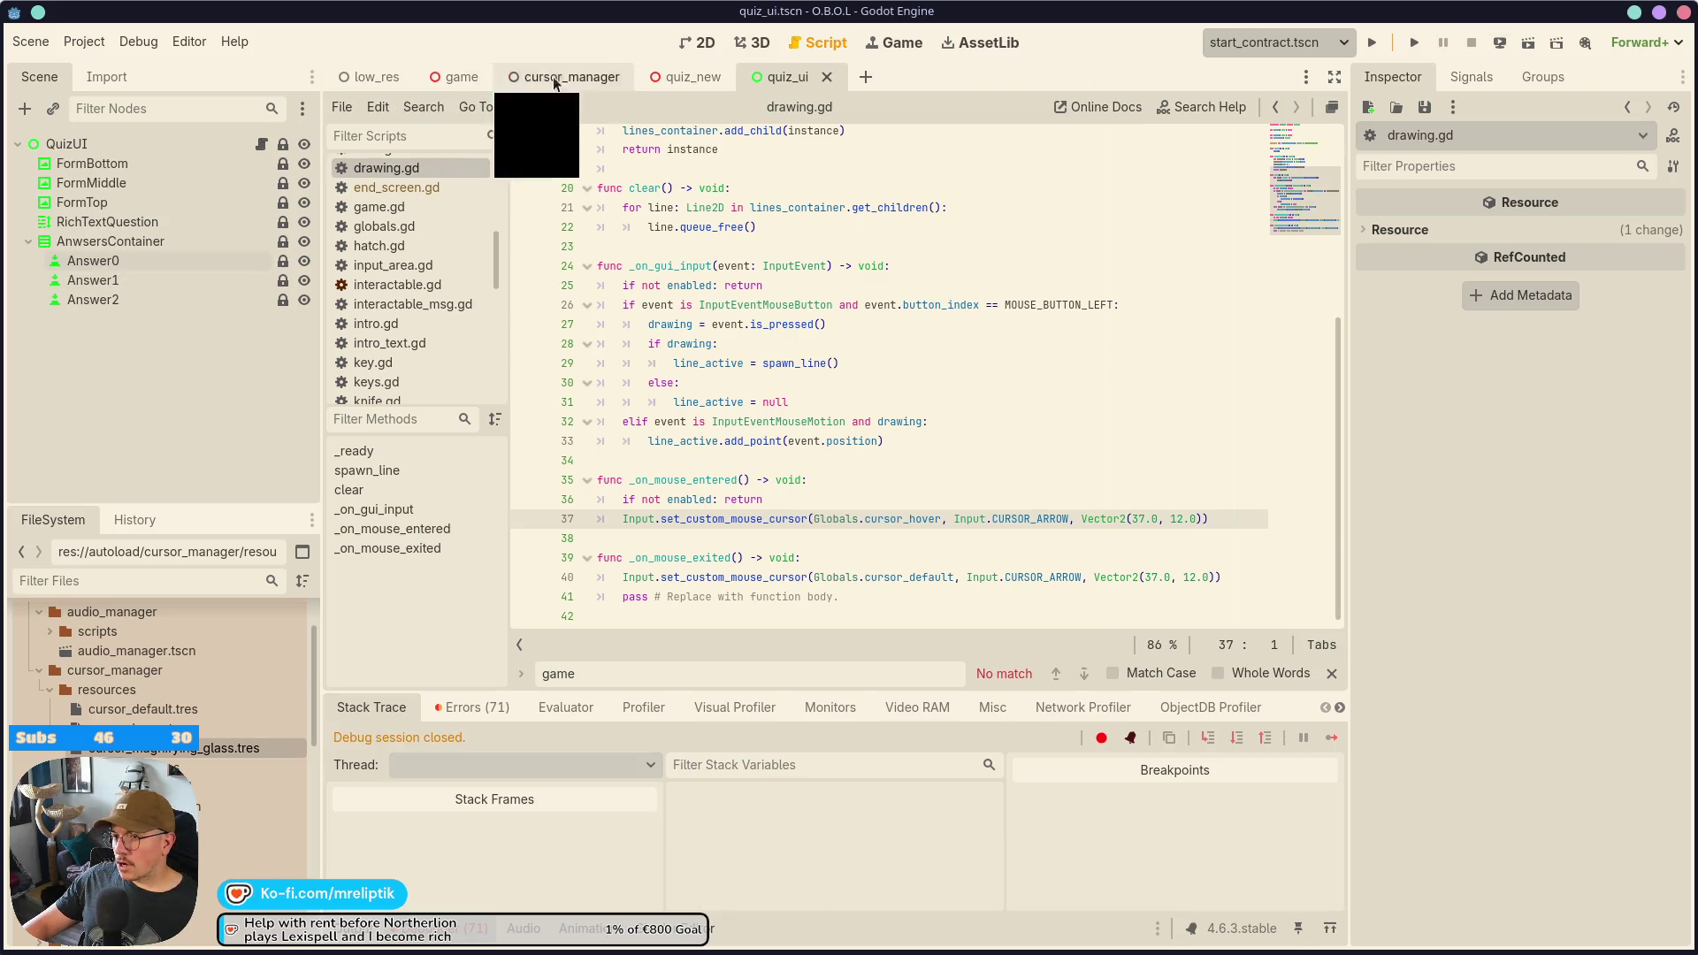
# Open the Contract scene and its Drawing node's drawing.gd script.
pyautogui.click(701, 43)
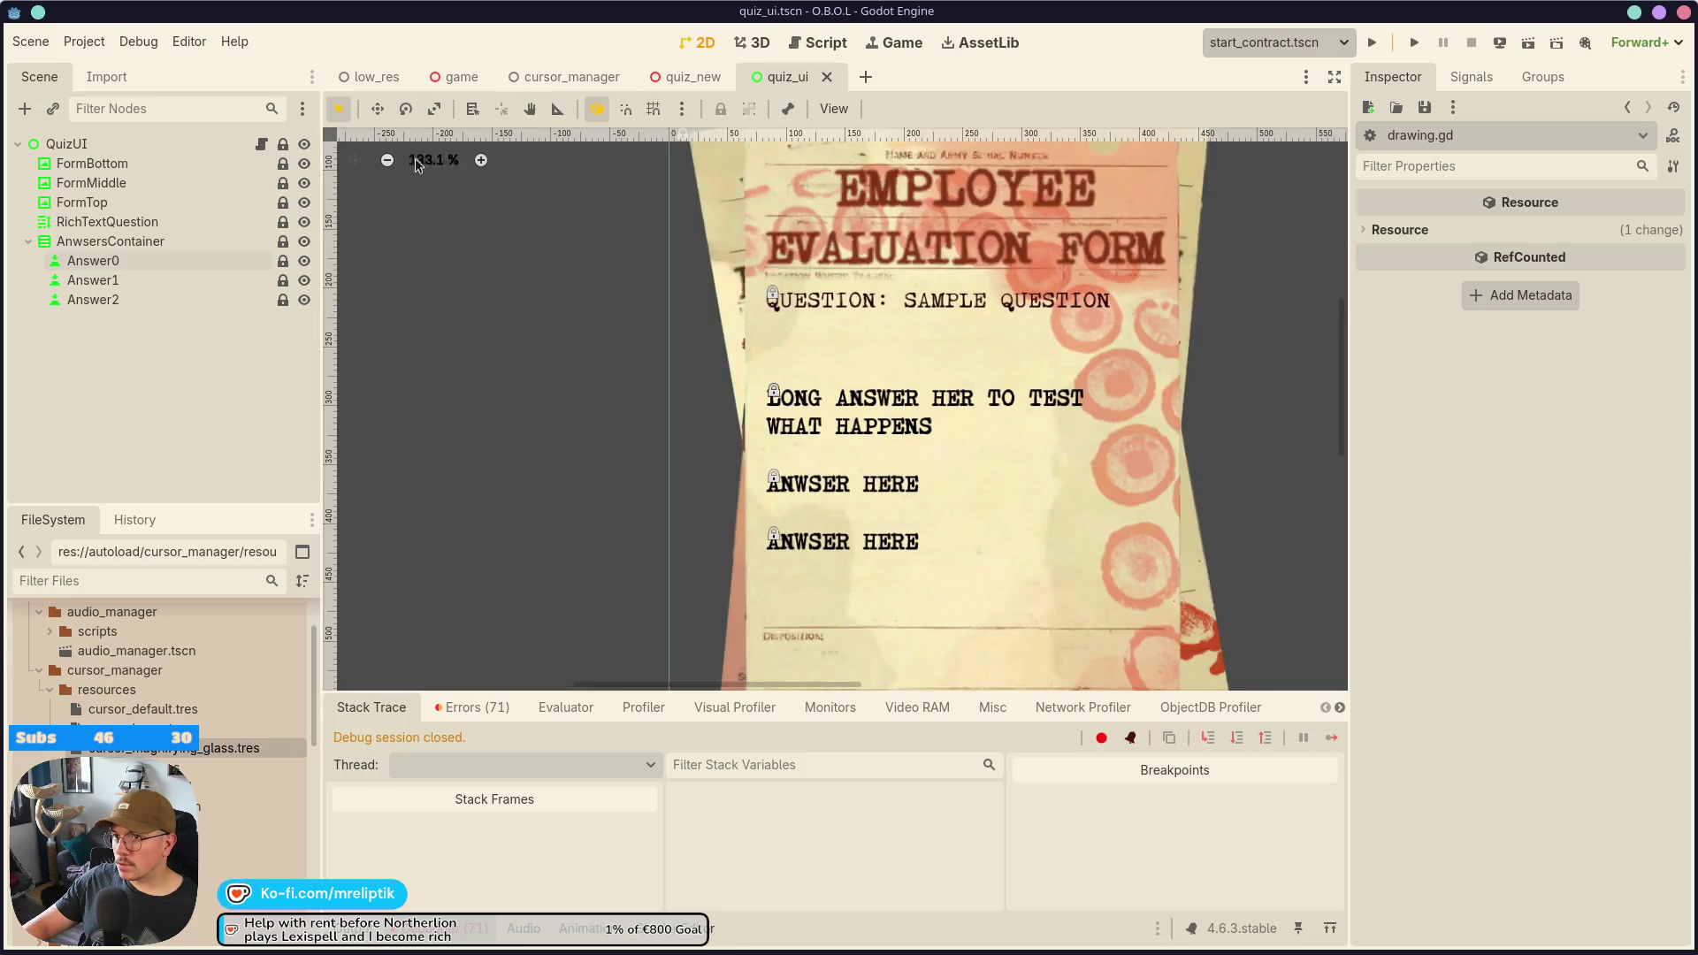
pyautogui.hotkey('ctrl', 'shift', 'o')
pyautogui.write('contract')
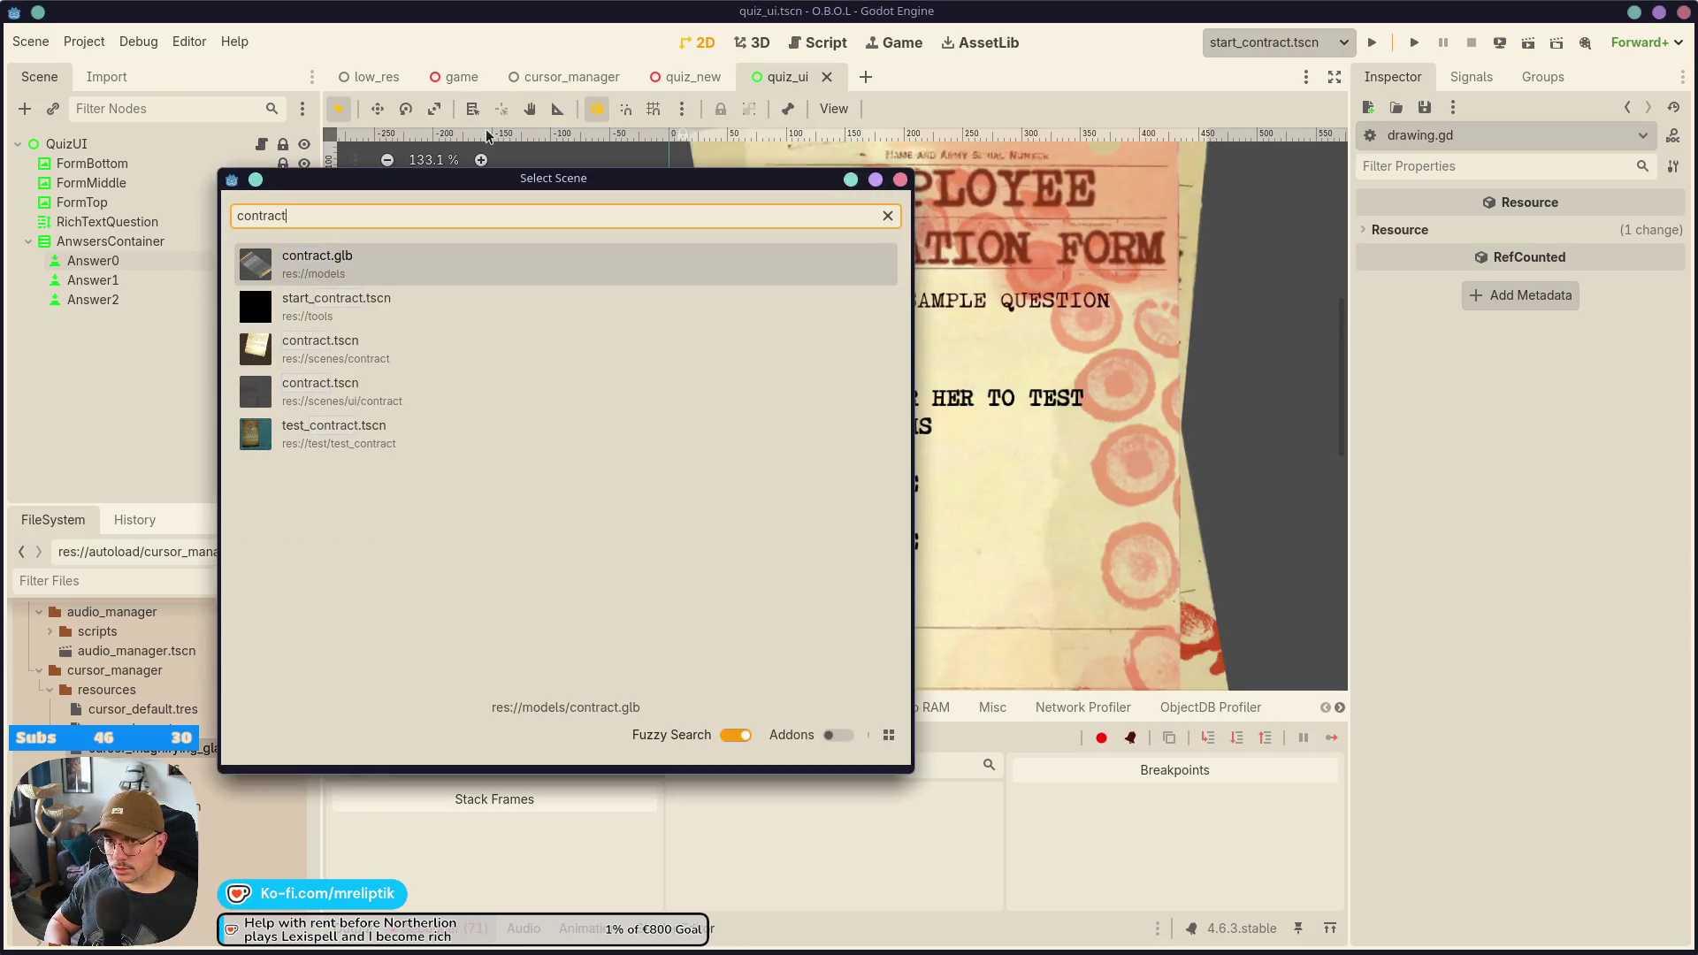
pyautogui.press('Down')
pyautogui.press('Down')
pyautogui.press('Return')
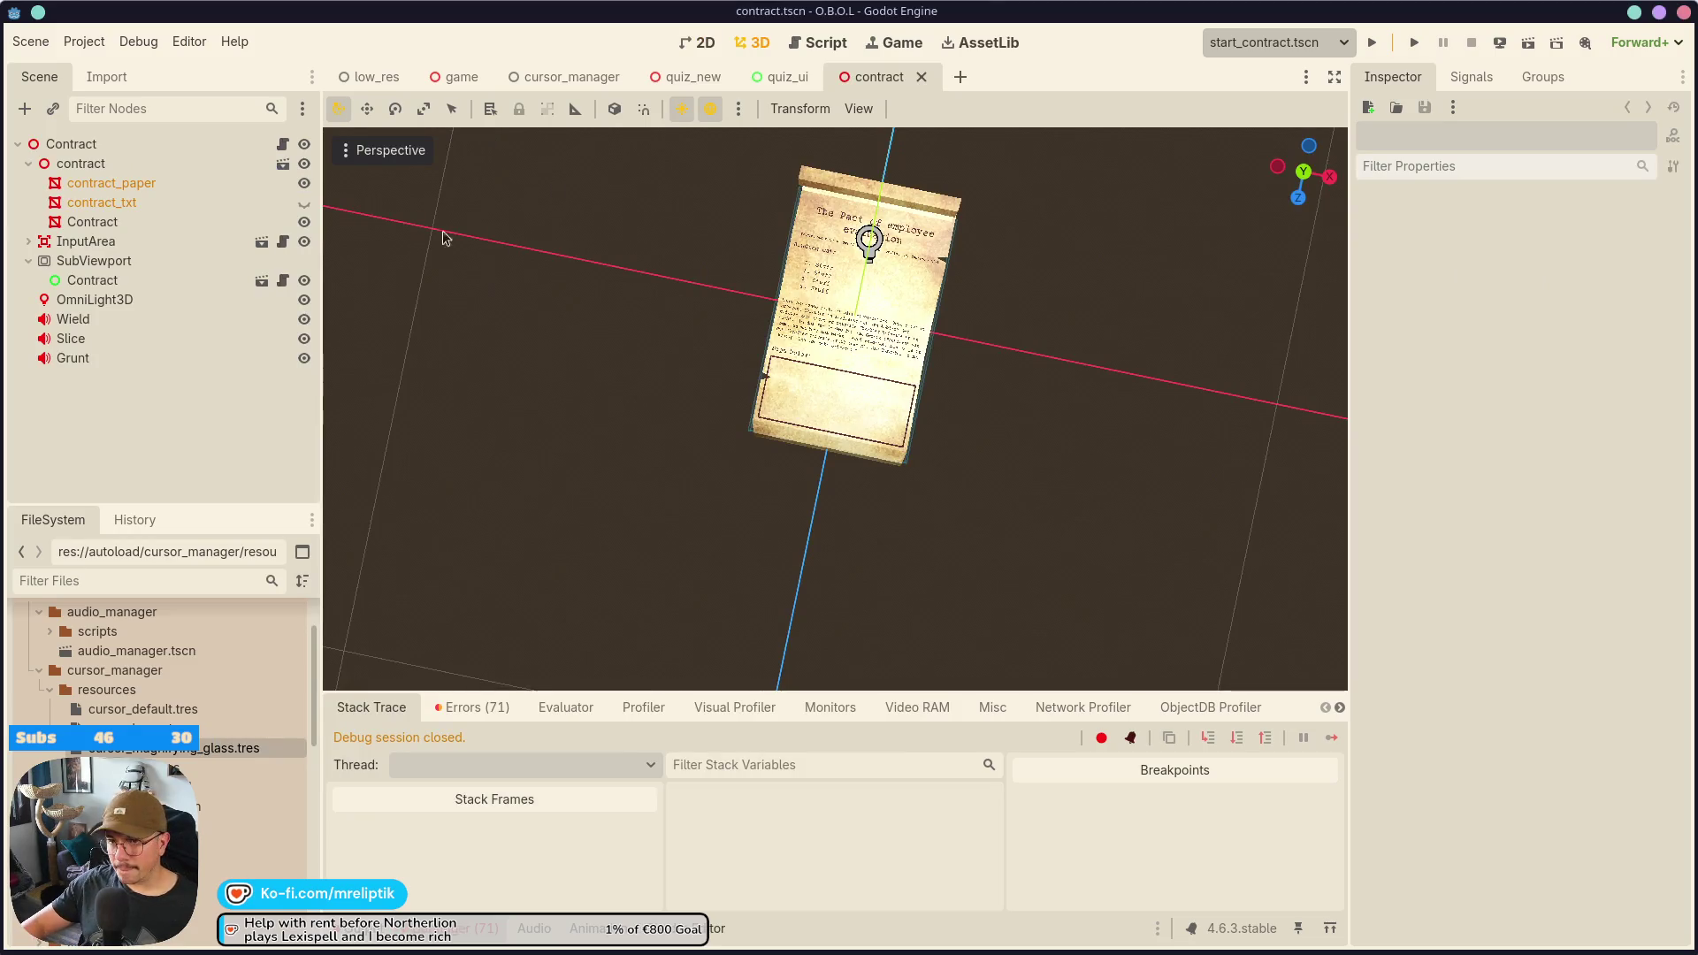
pyautogui.click(143, 279)
pyautogui.click(260, 279)
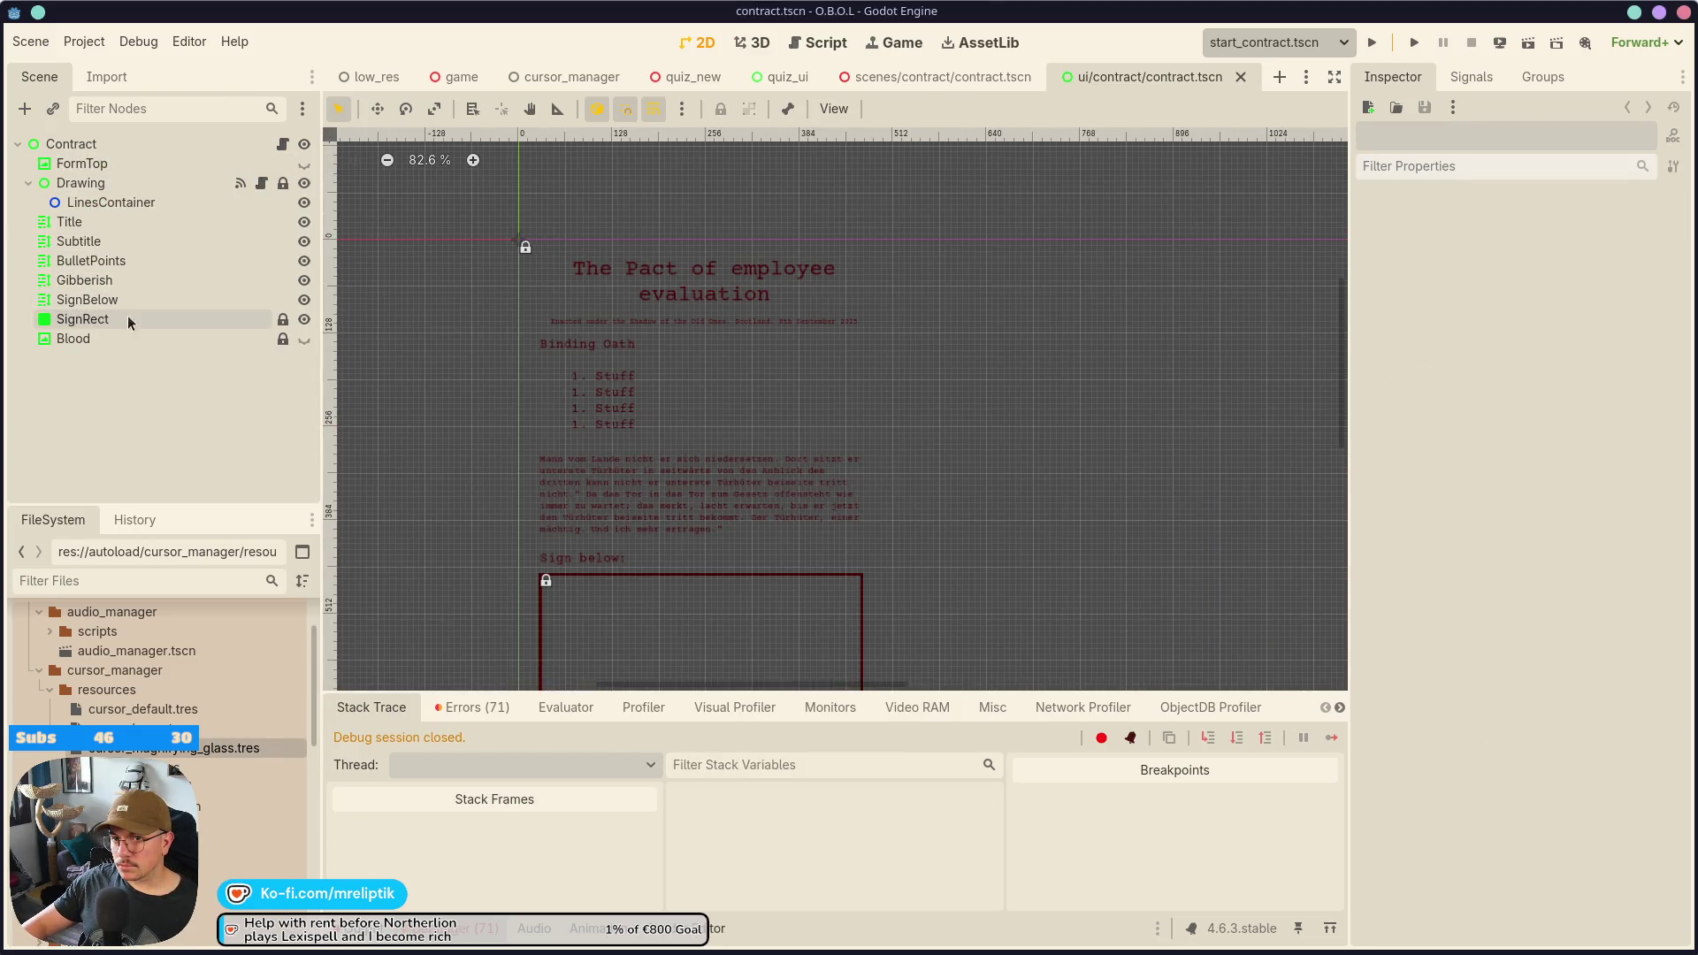
pyautogui.click(262, 183)
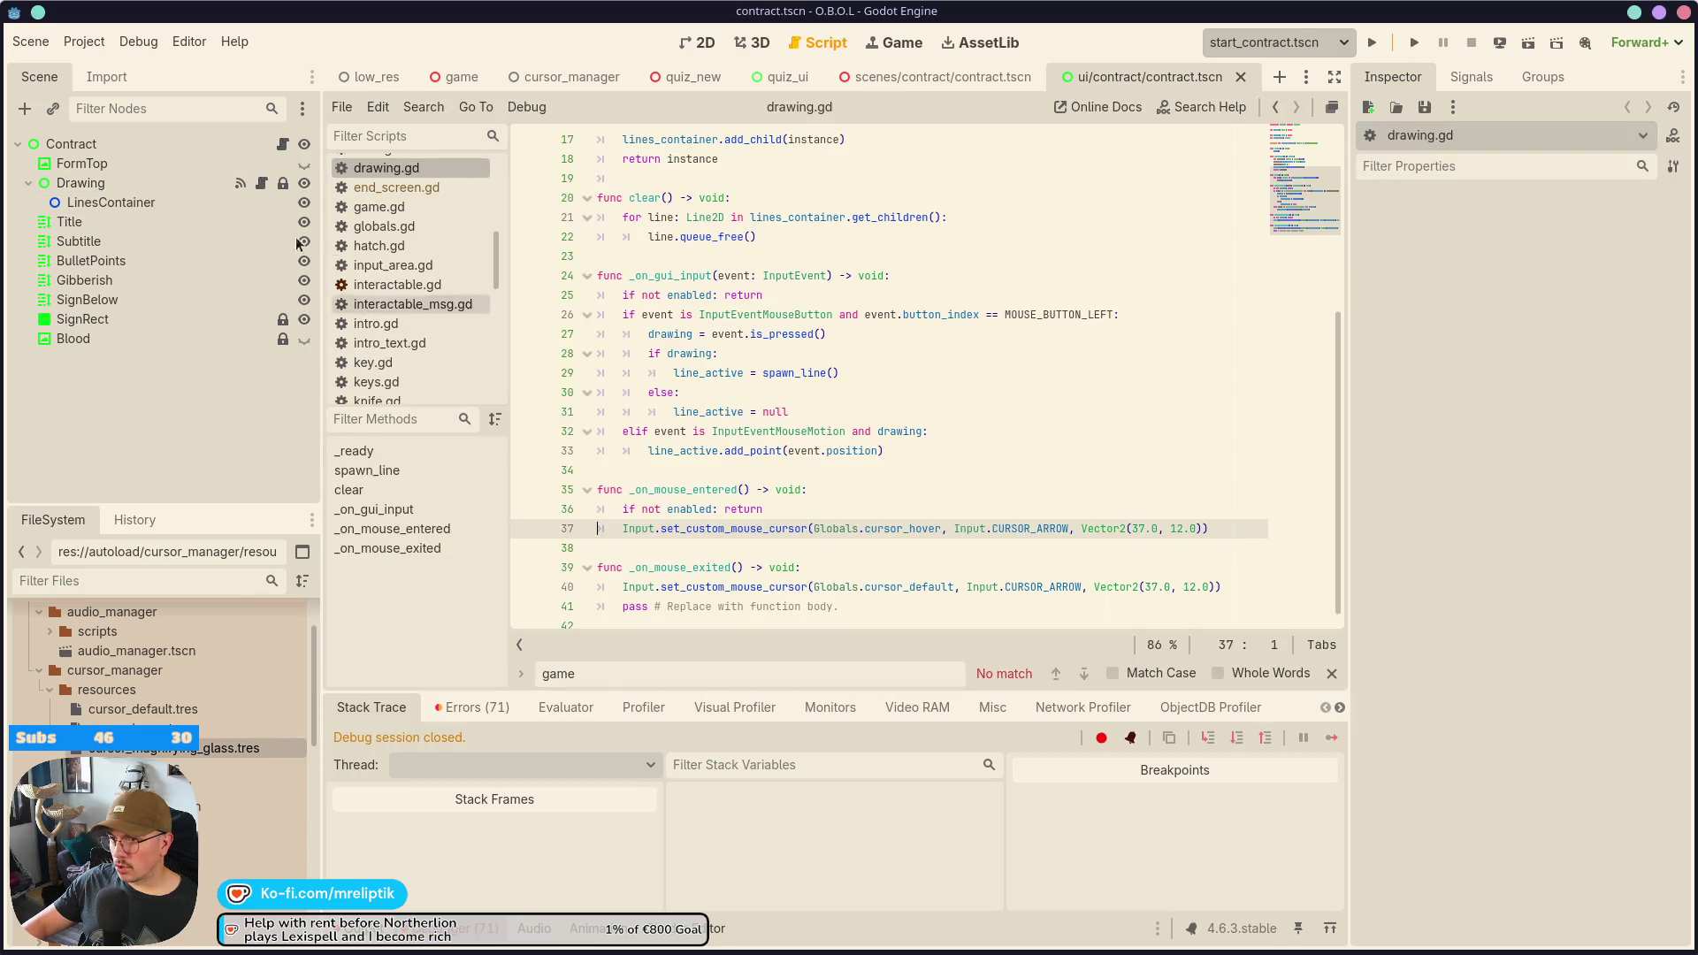
pyautogui.click(146, 167)
pyautogui.click(147, 183)
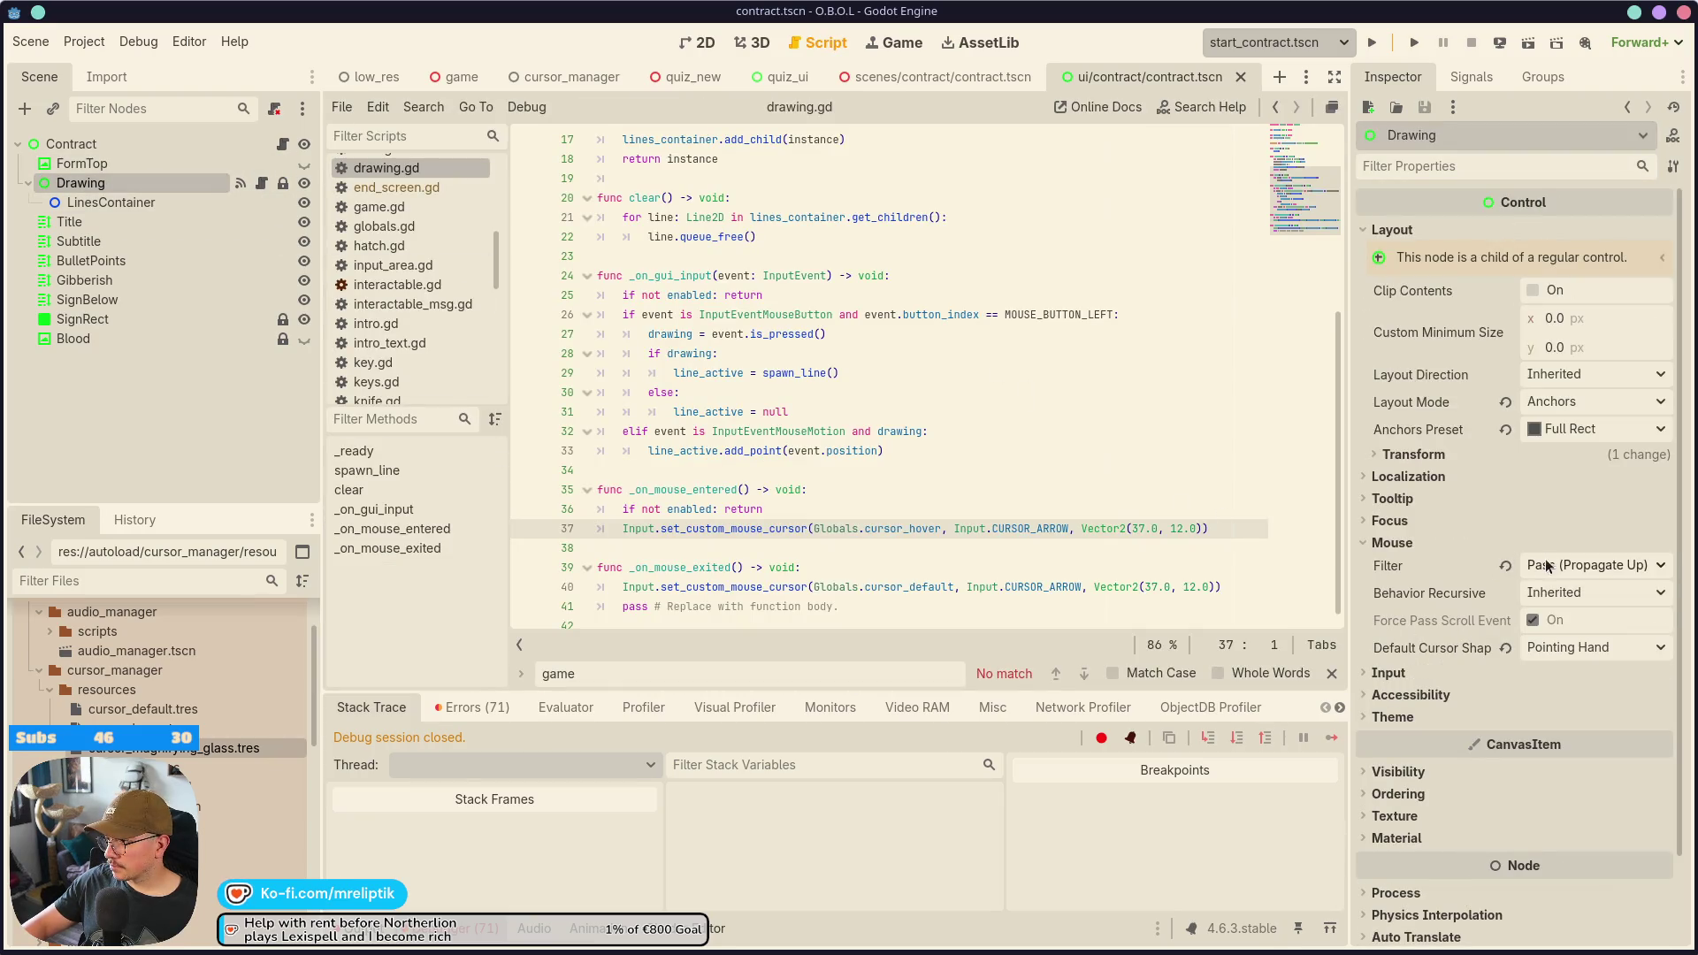
pyautogui.scroll(-1, 802, 479)
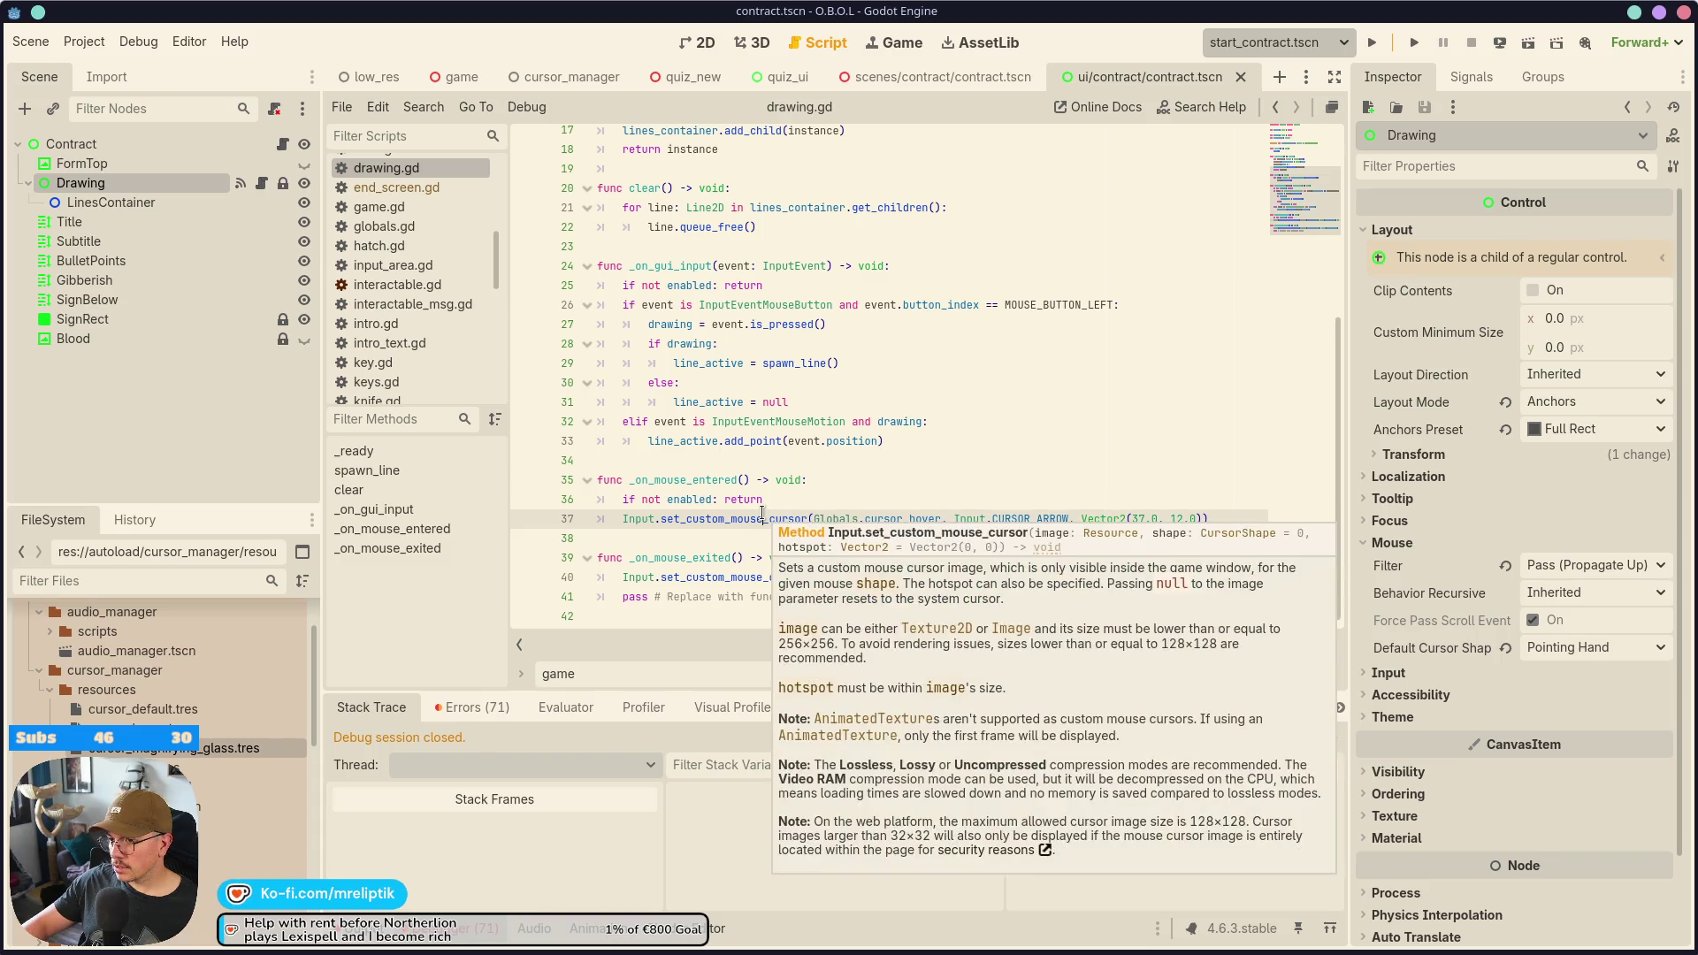
# Comment out the cursor calls on lines 37 and 40, save drawing.gd, and run with F5.
pyautogui.hotkey('ctrl', 'k')
pyautogui.press('Down')
pyautogui.press('Down')
pyautogui.press('Down')
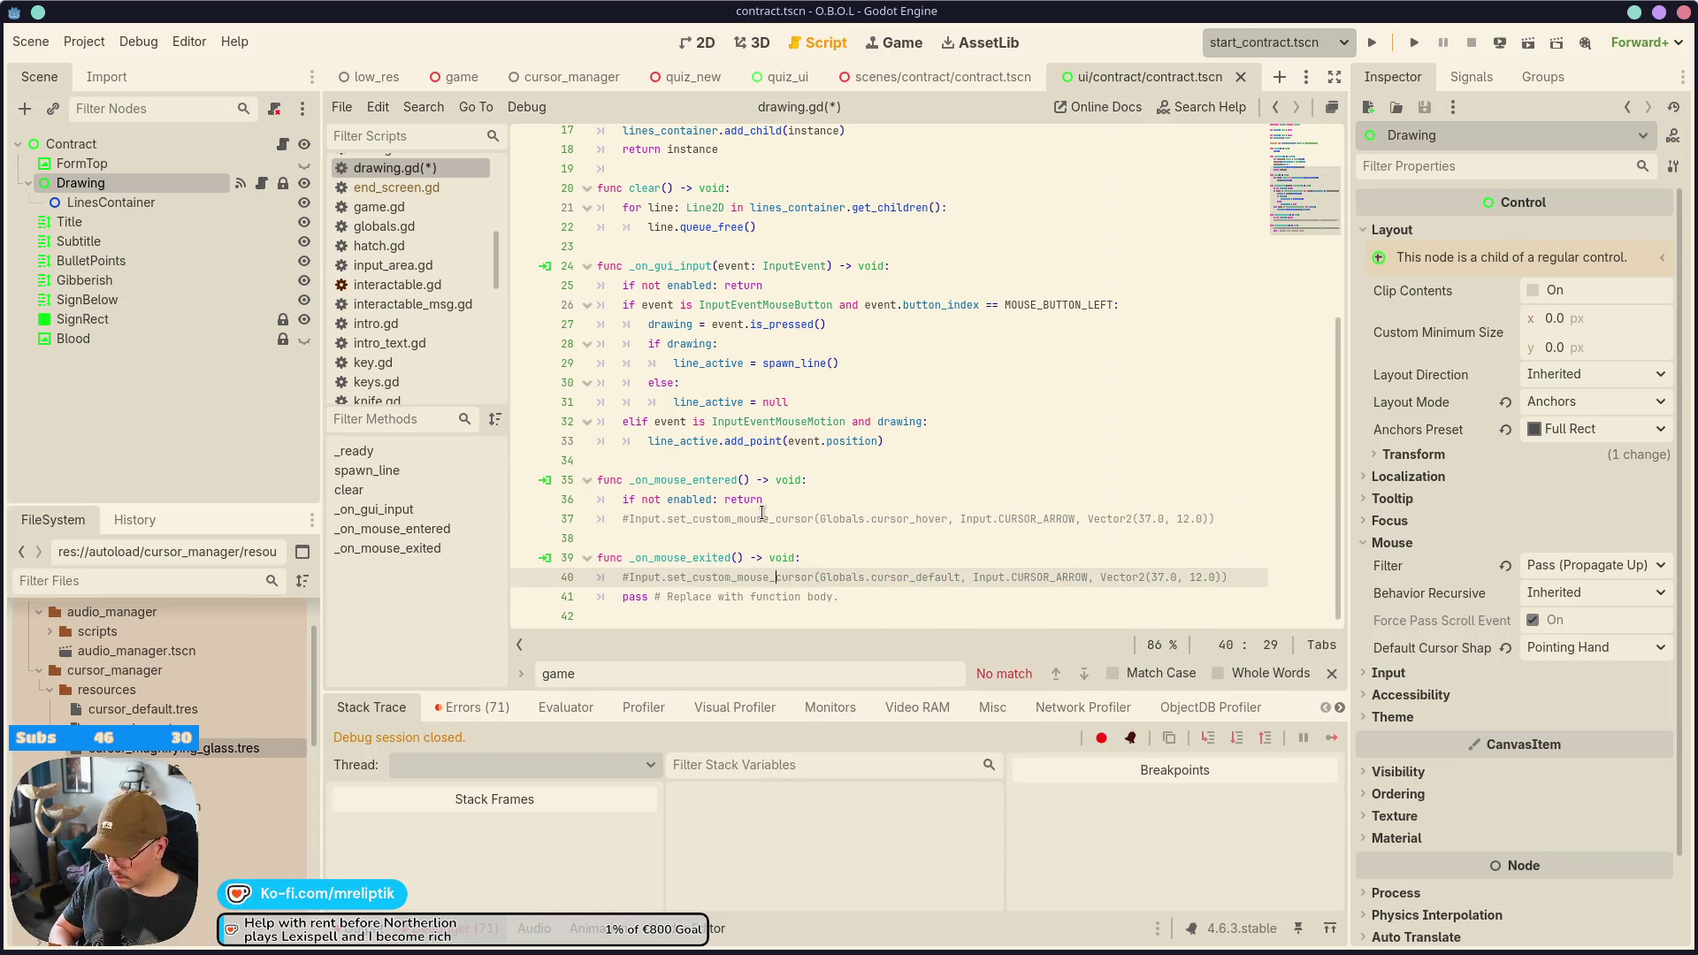
pyautogui.hotkey('ctrl', 'k')
pyautogui.press('Up')
pyautogui.press('Return')
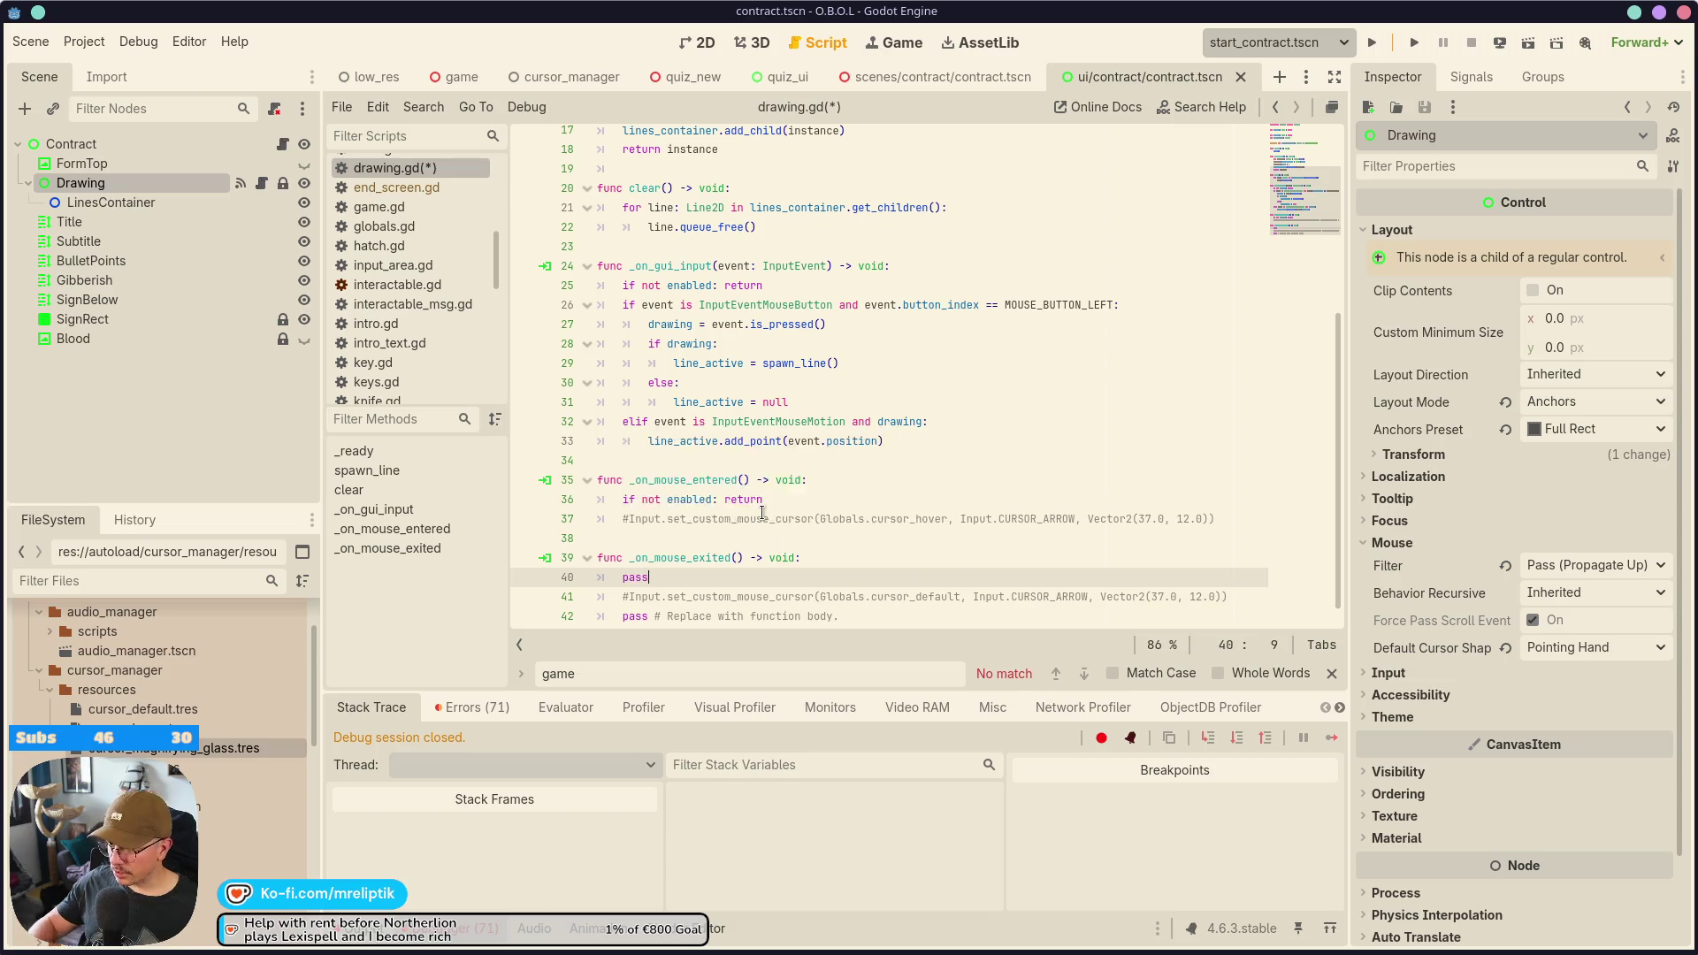
pyautogui.hotkey('ctrl', 's')
pyautogui.click(668, 611)
pyautogui.press('F5')
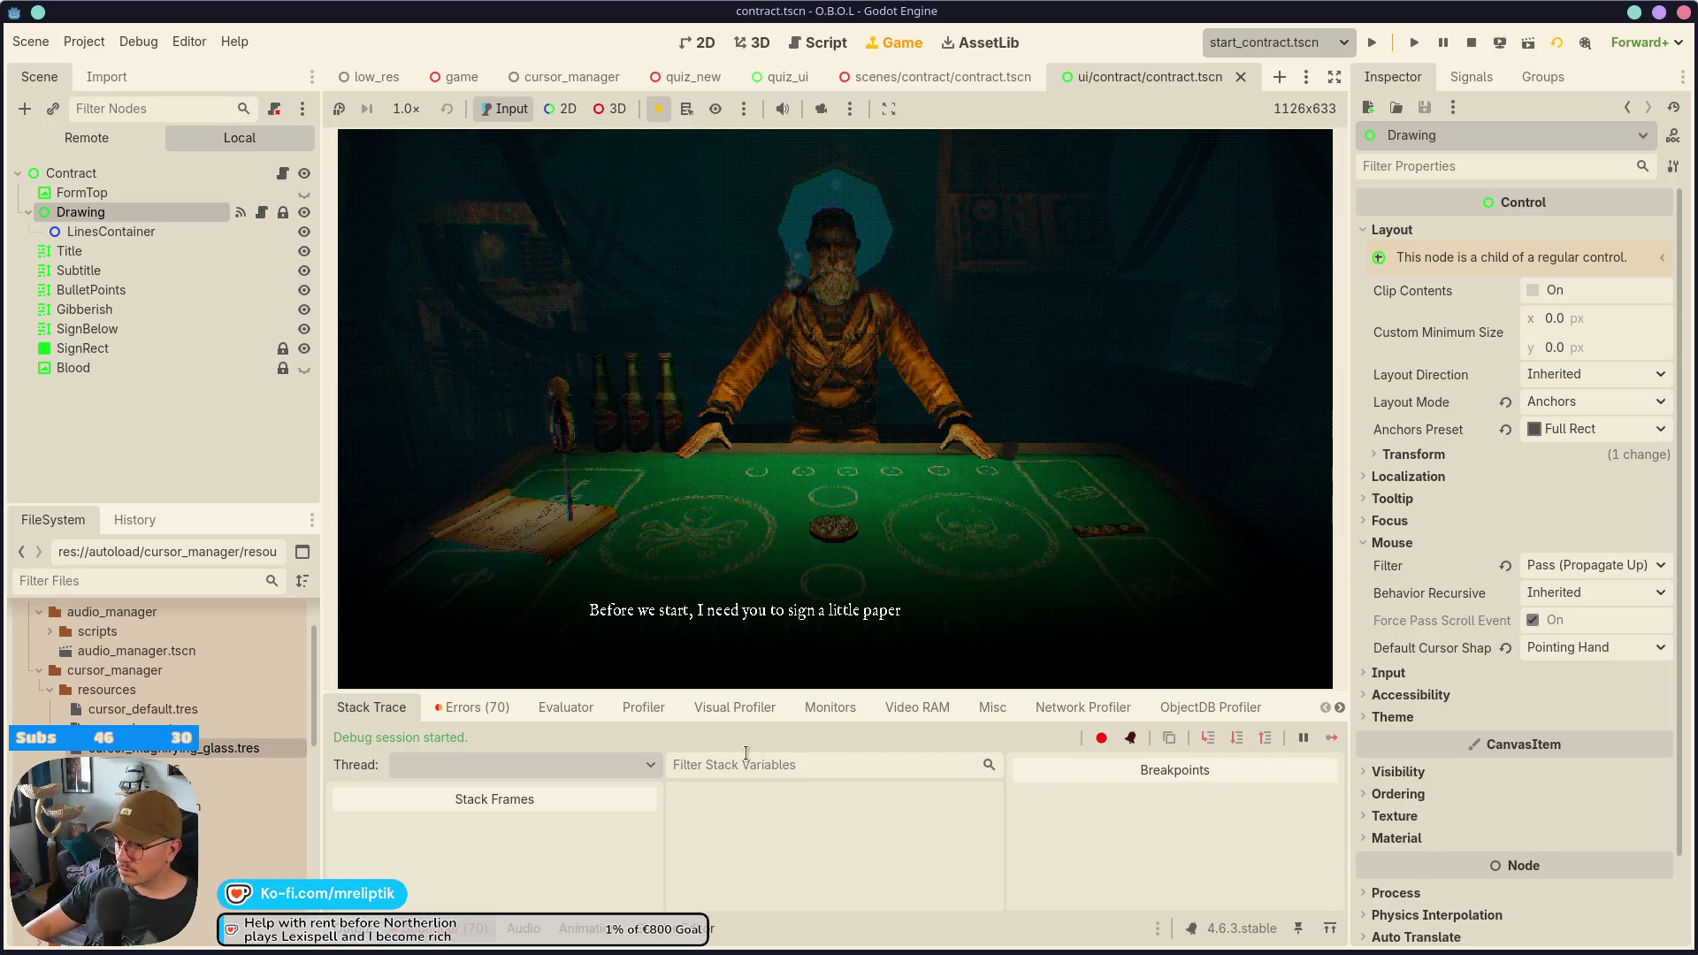
# Check the debugger's Errors list, collapse the panel, and scribble a looping signature in Sign below.
pyautogui.click(431, 910)
pyautogui.click(451, 928)
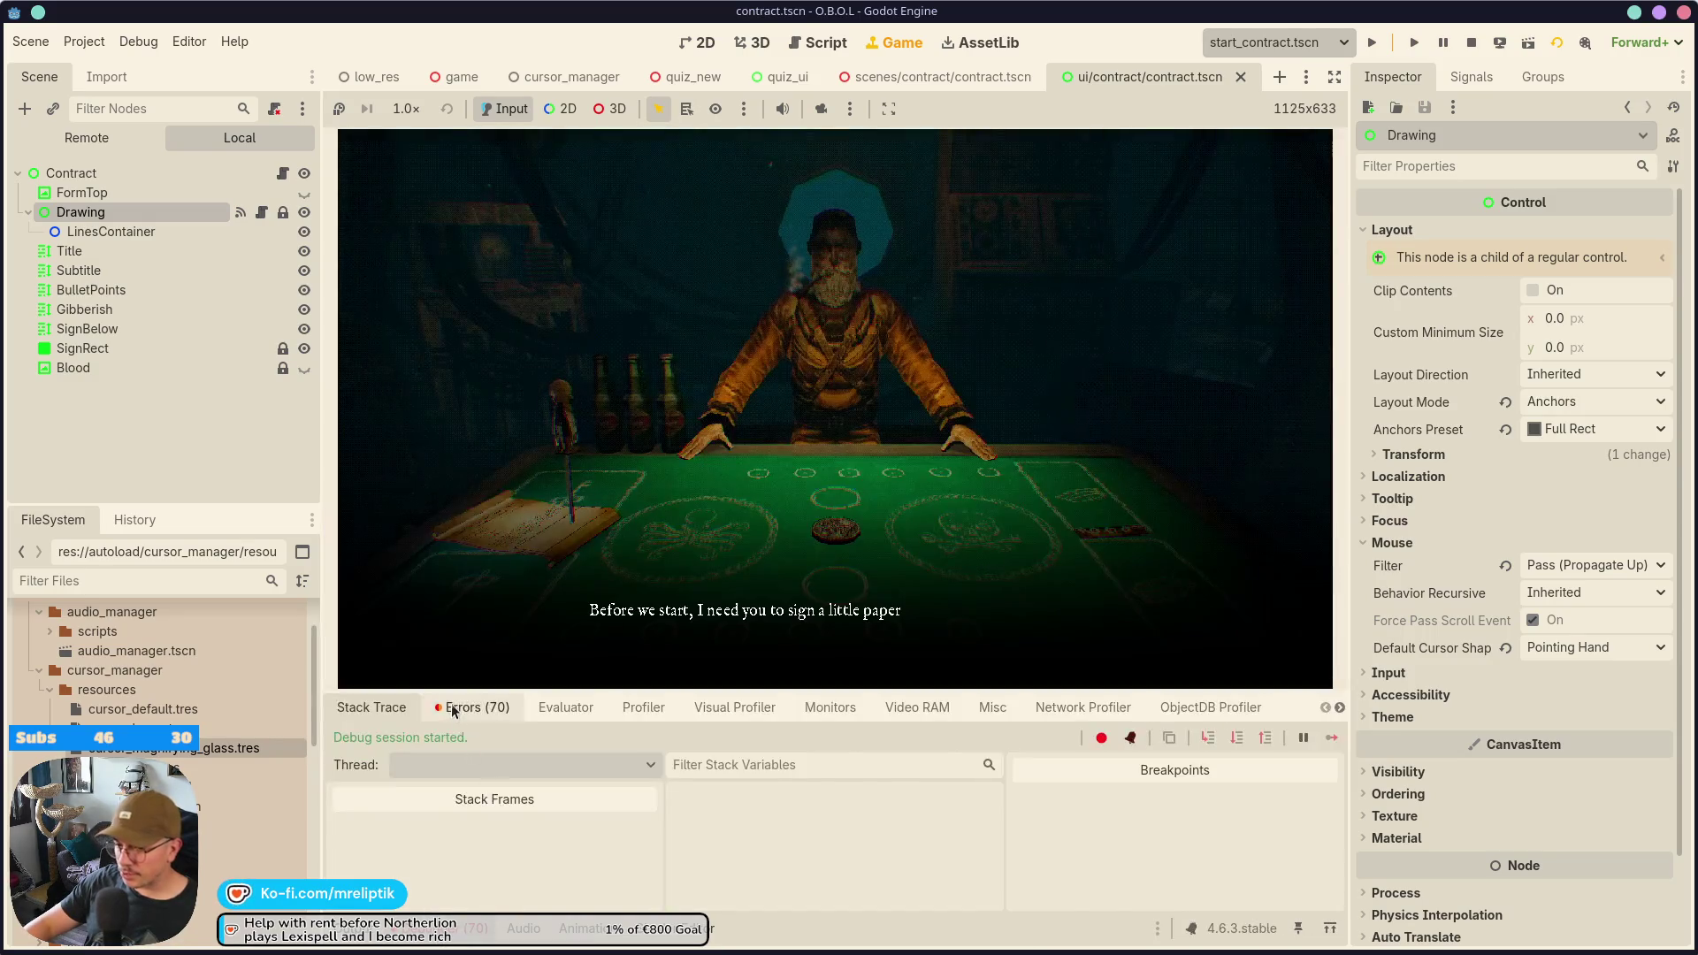
pyautogui.click(469, 708)
pyautogui.scroll(-10, 627, 822)
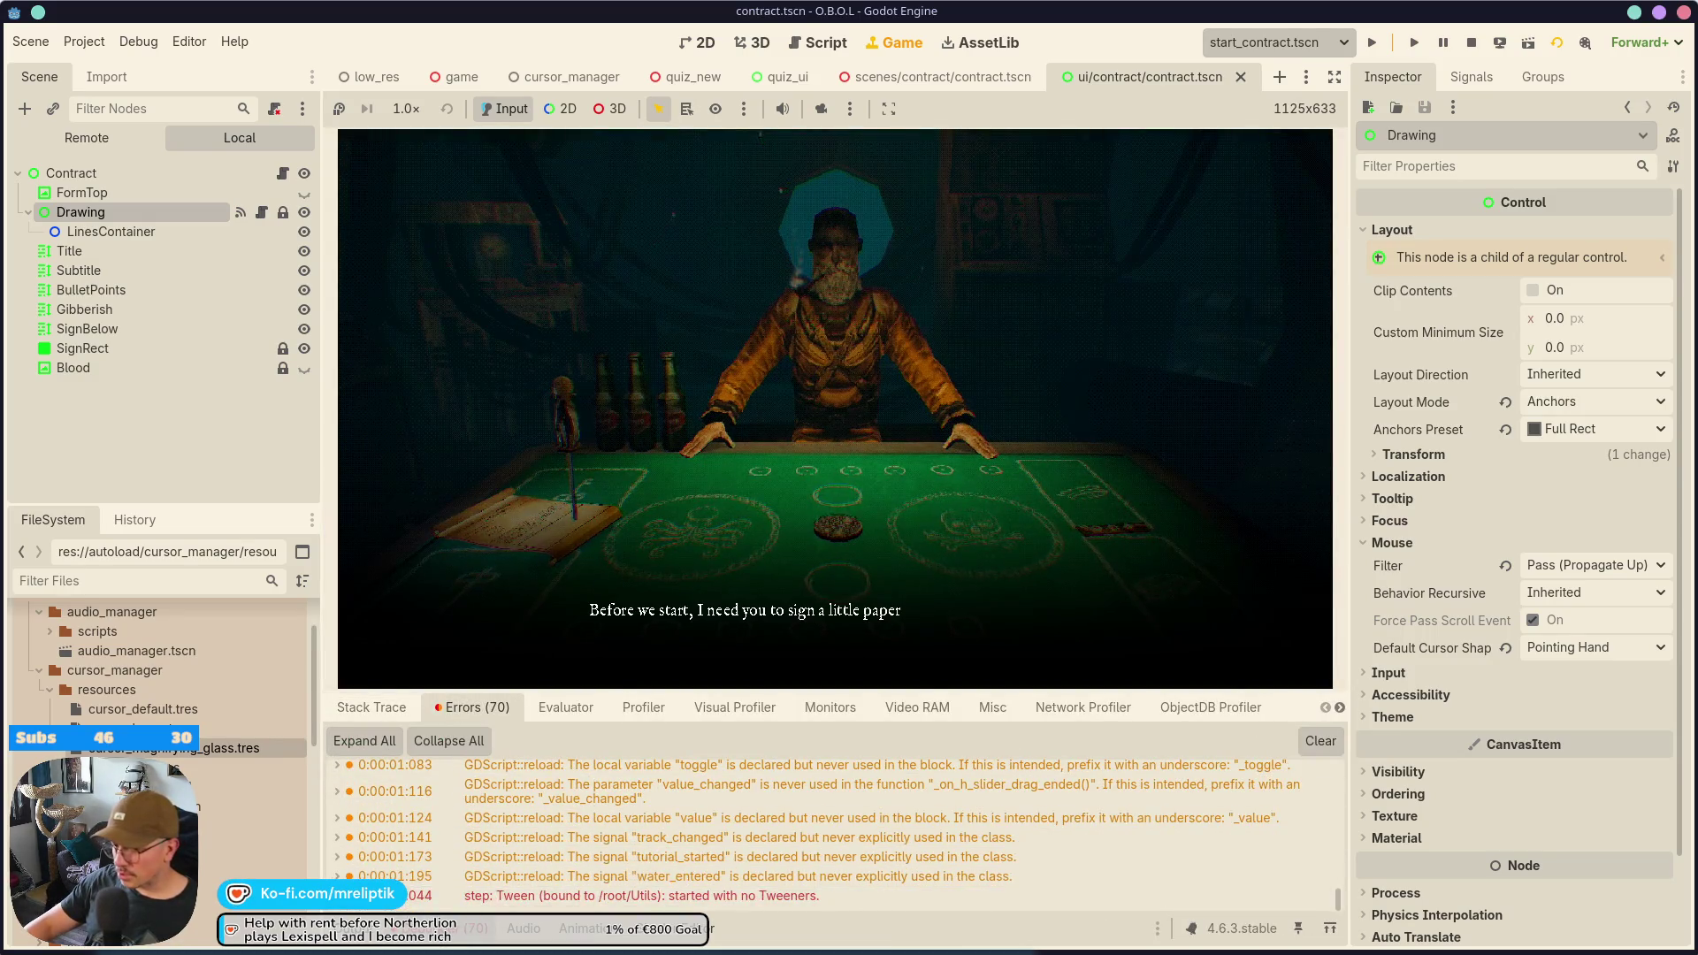
pyautogui.click(451, 928)
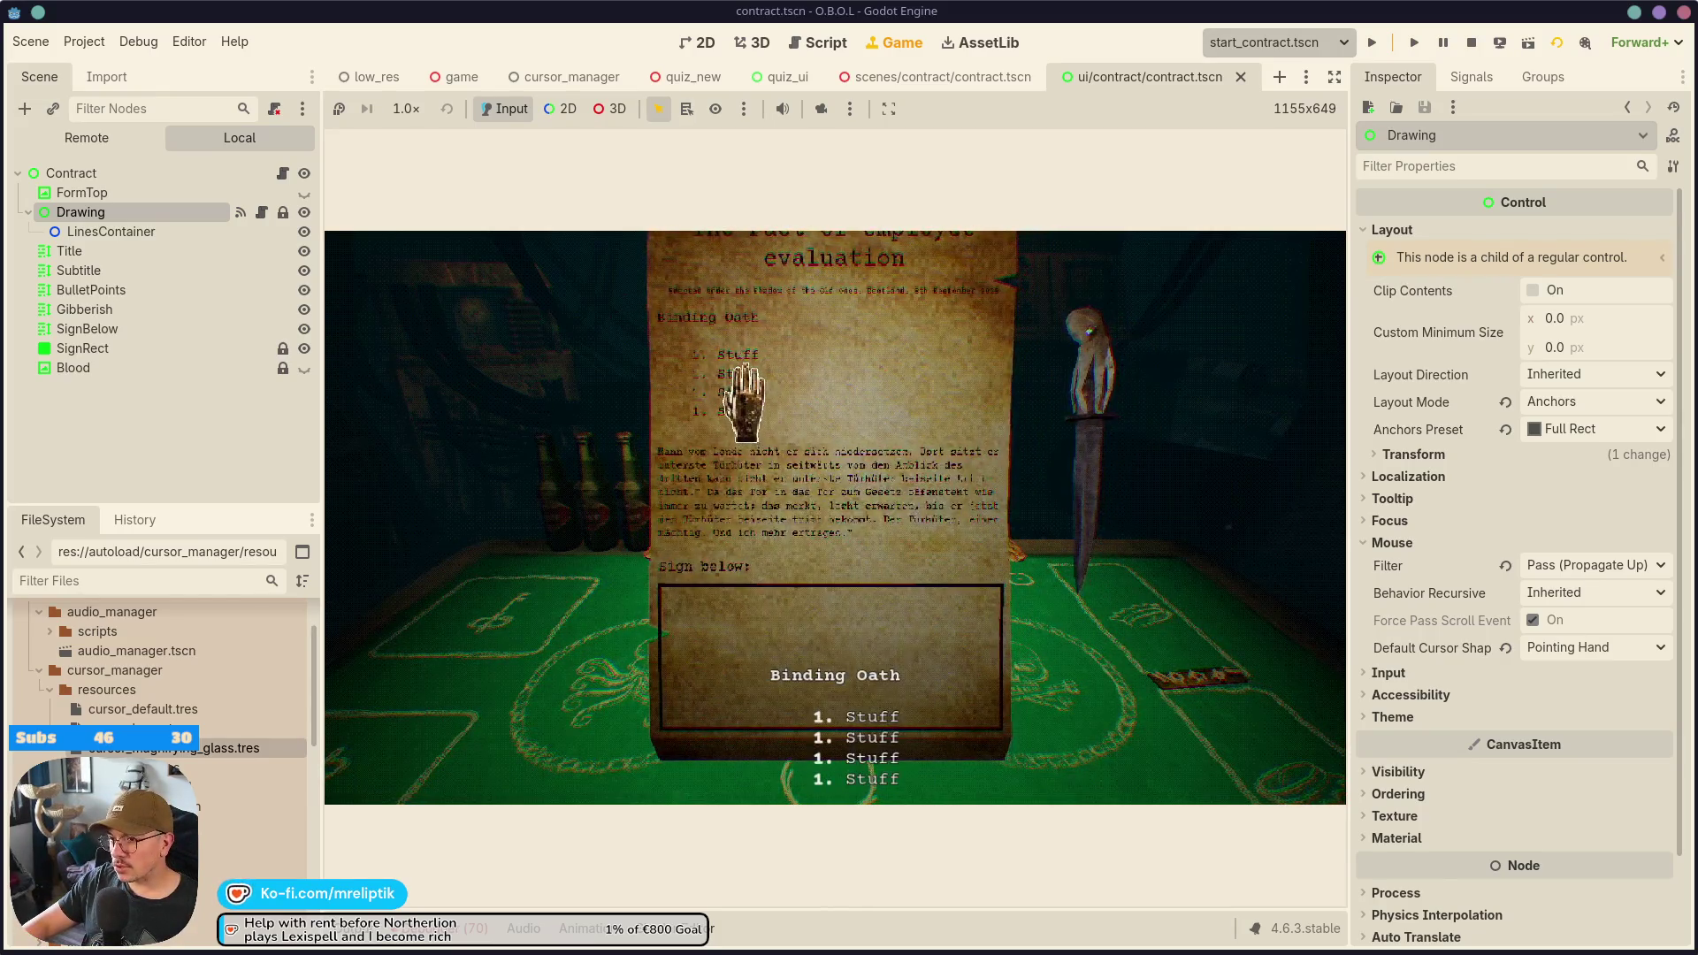
pyautogui.moveTo(768, 630)
pyautogui.mouseDown()
pyautogui.moveTo(893, 654)
pyautogui.moveTo(700, 672)
pyautogui.mouseUp()
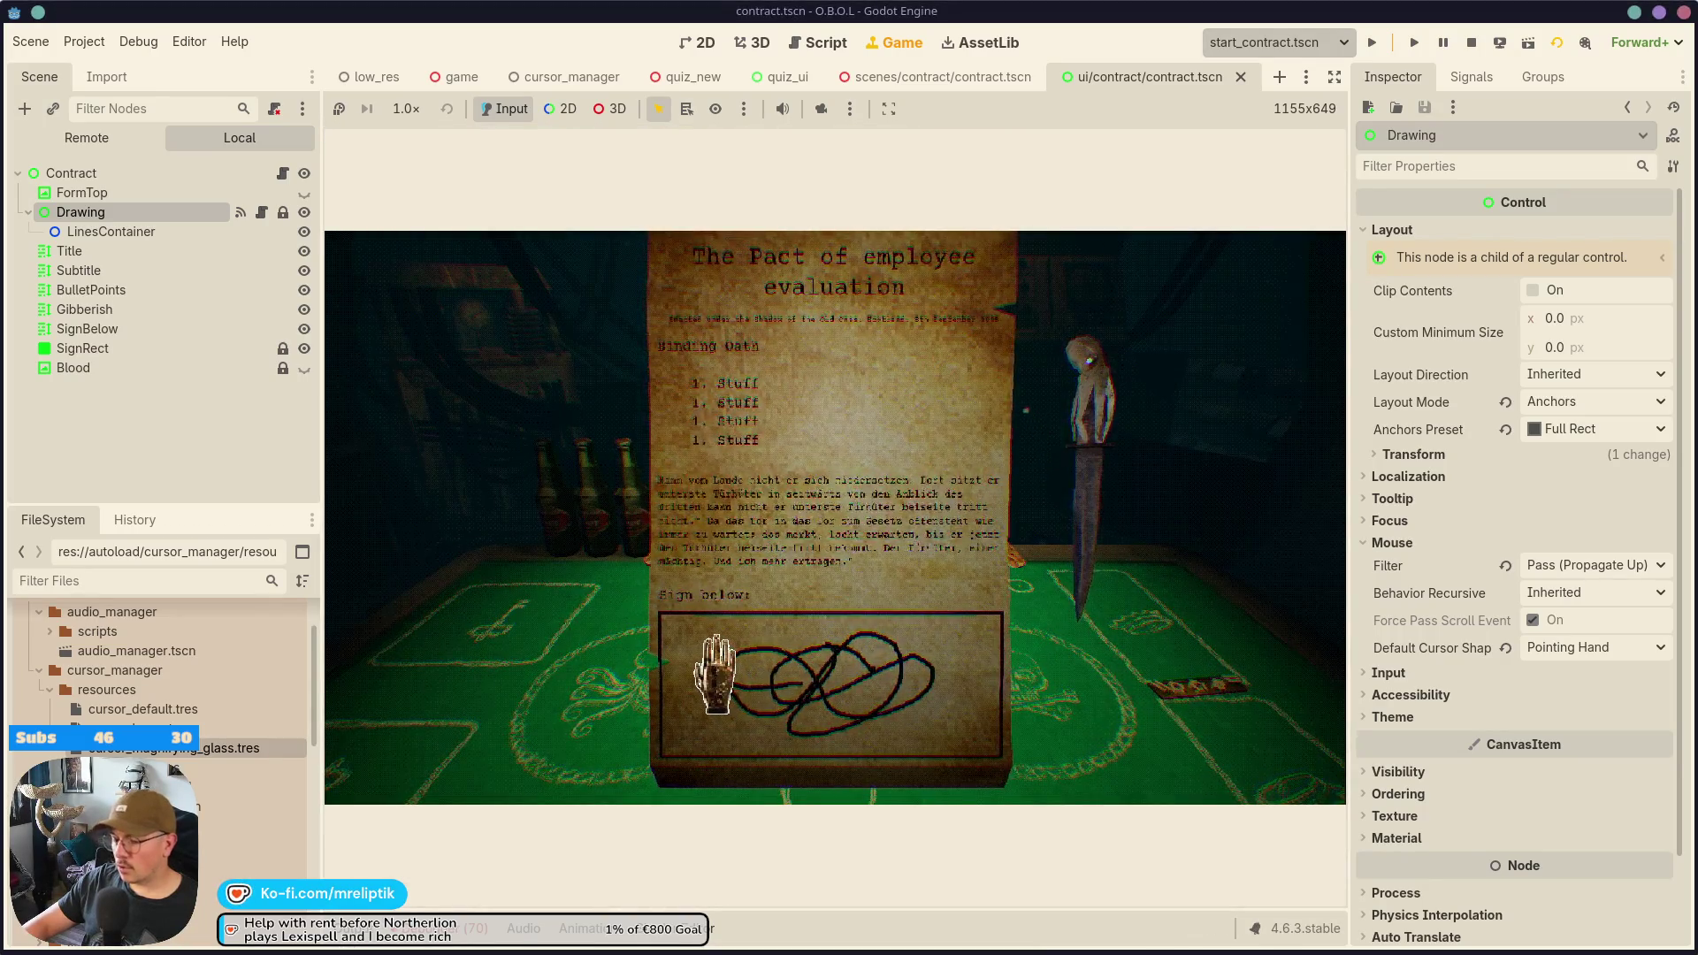
pyautogui.moveTo(742, 690)
pyautogui.mouseDown()
pyautogui.moveTo(966, 693)
pyautogui.moveTo(944, 715)
pyautogui.mouseUp()
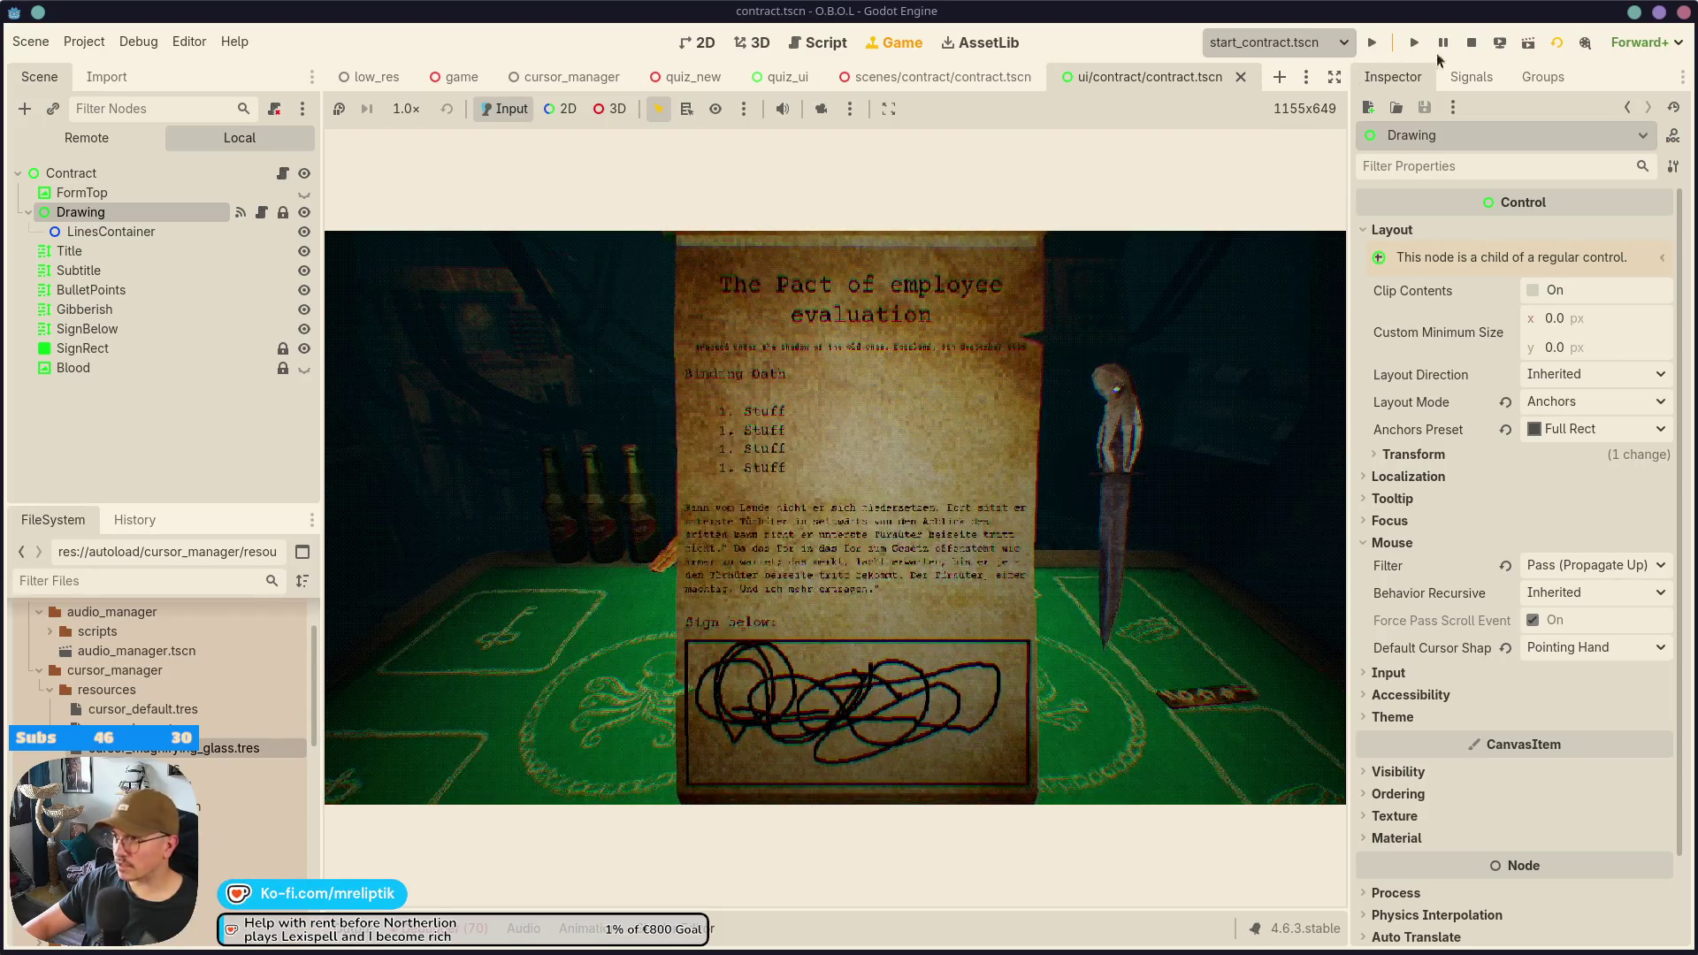
# Stop the game and add CursorManager.set_mouse_cursor(CursorManager.CURSORS.HOVER) above the commented mouse-entered call.
pyautogui.click(1473, 49)
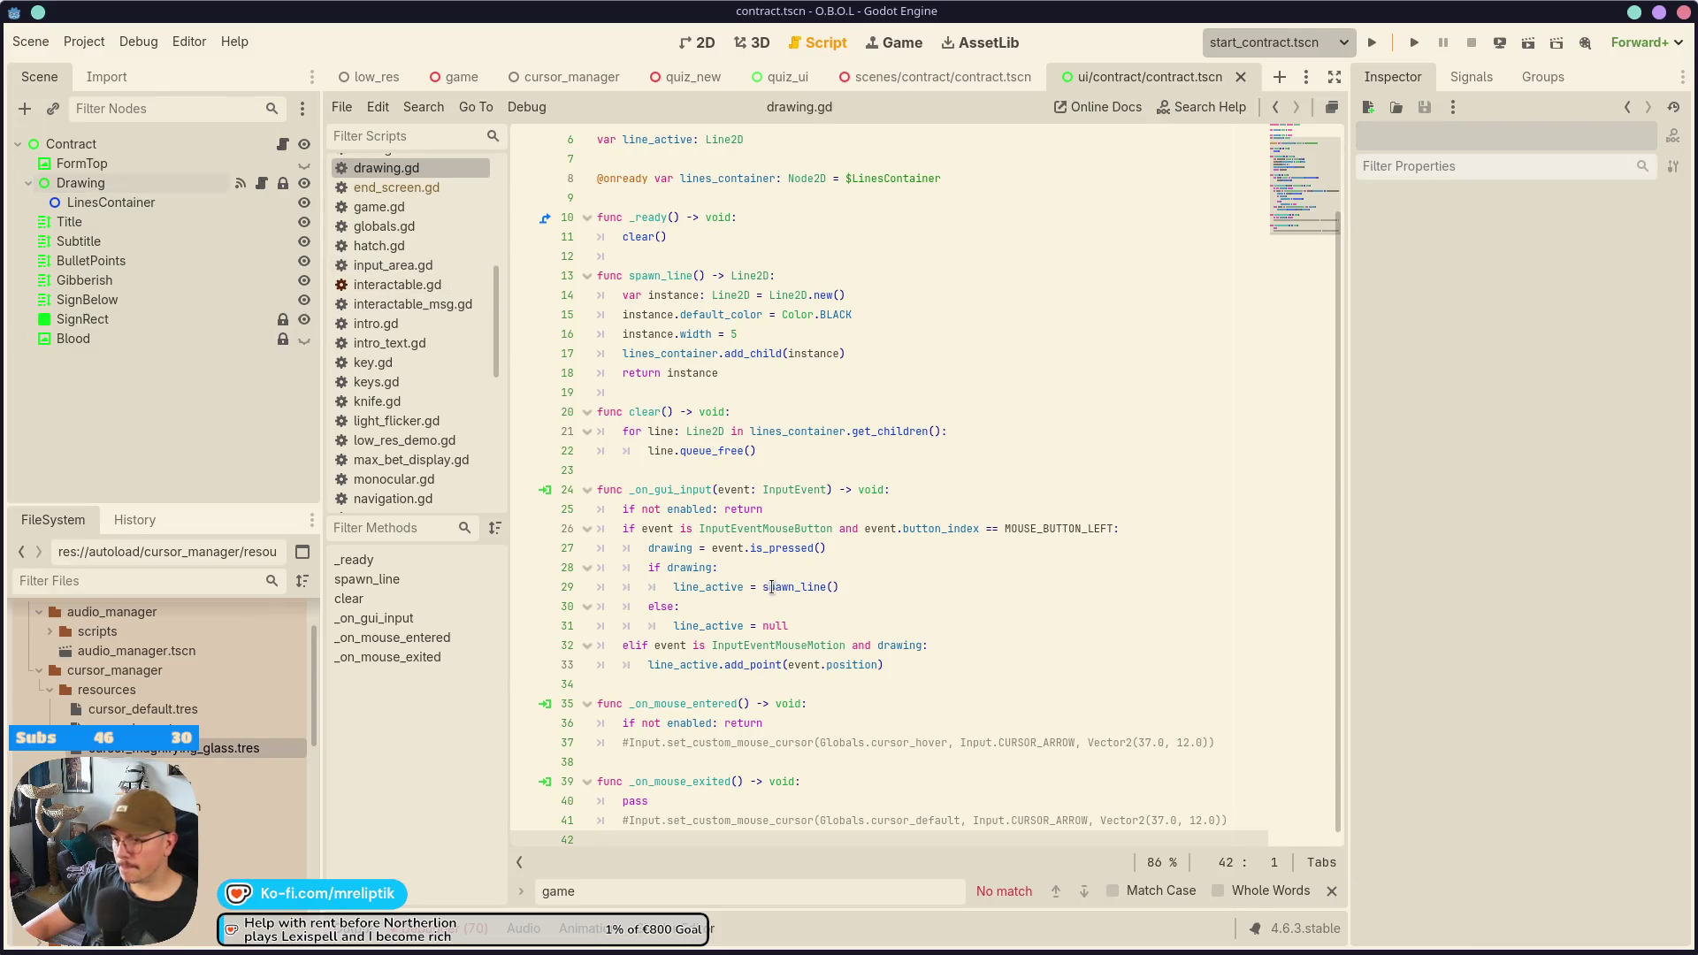
pyautogui.click(739, 742)
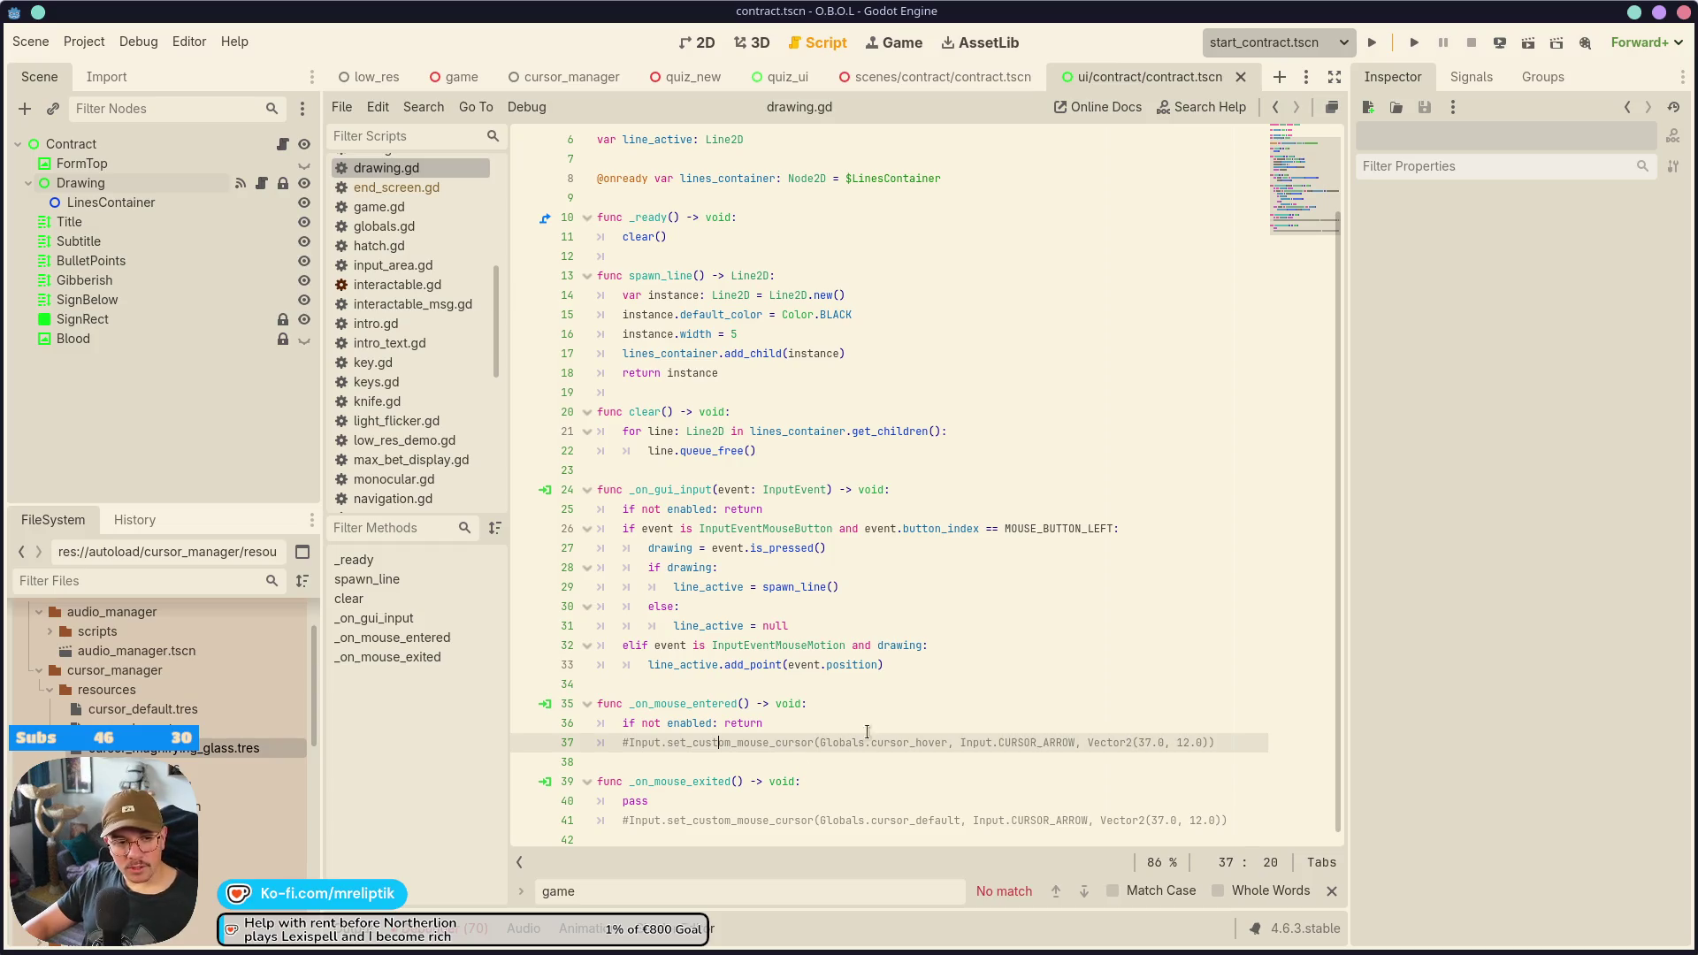
pyautogui.press('Home')
pyautogui.press('Return')
pyautogui.press('Up')
pyautogui.write('CursorManager')
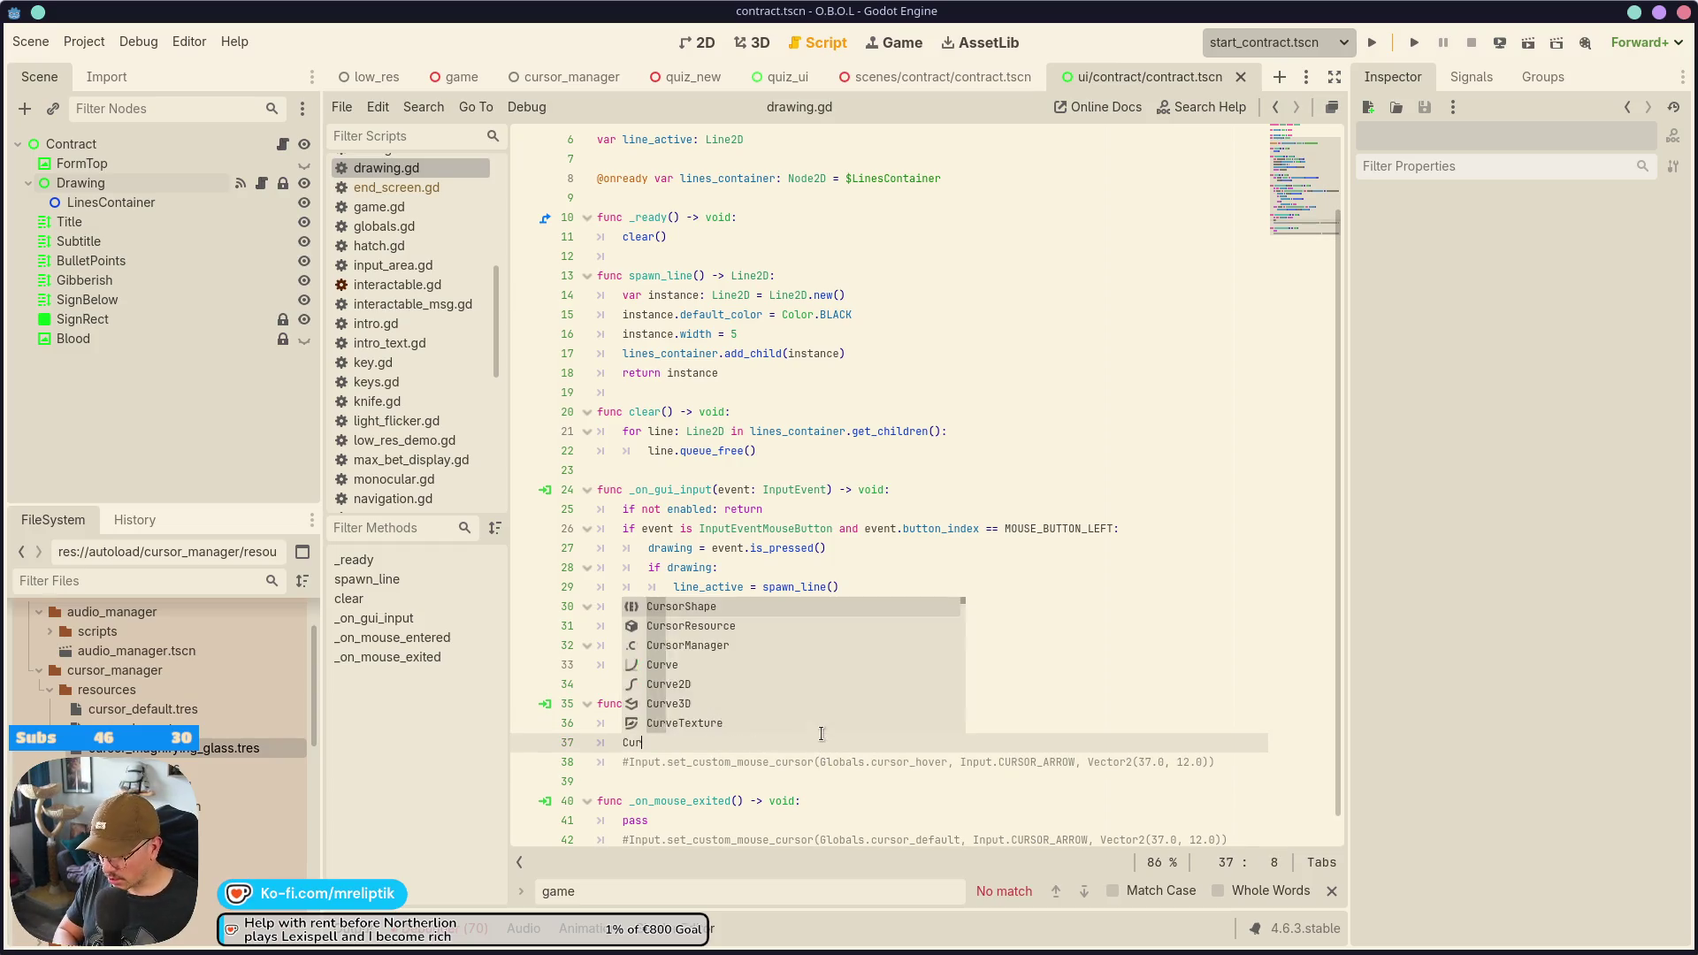
pyautogui.write('.')
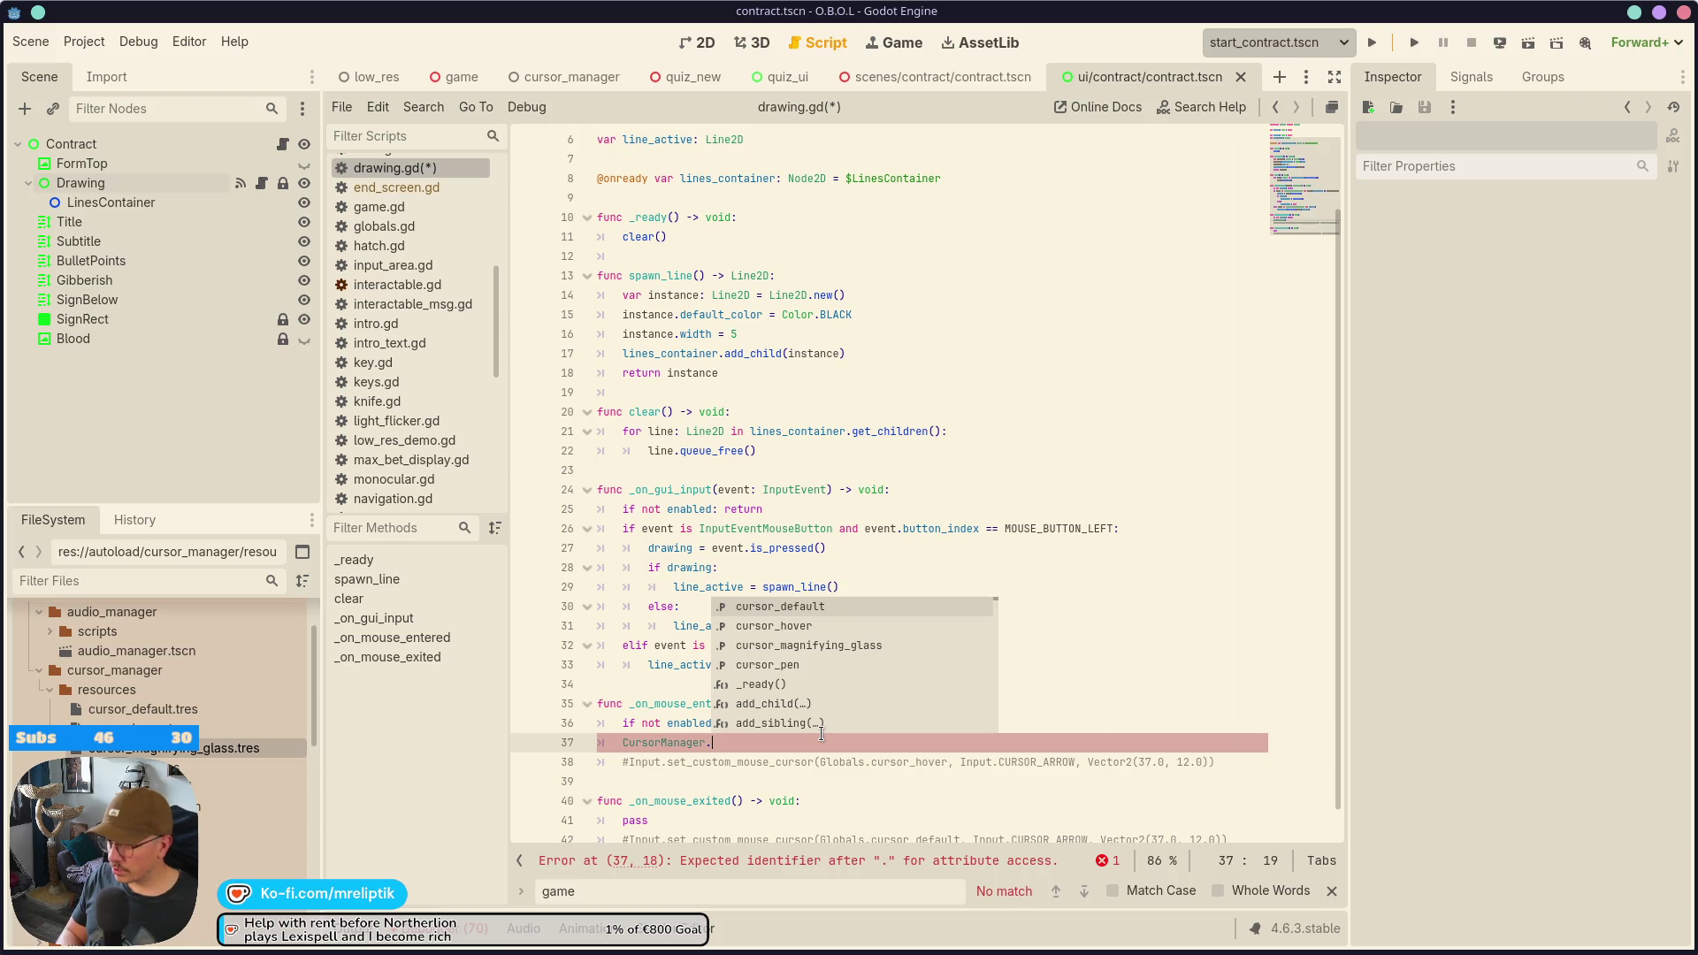
pyautogui.write('set_mouse_')
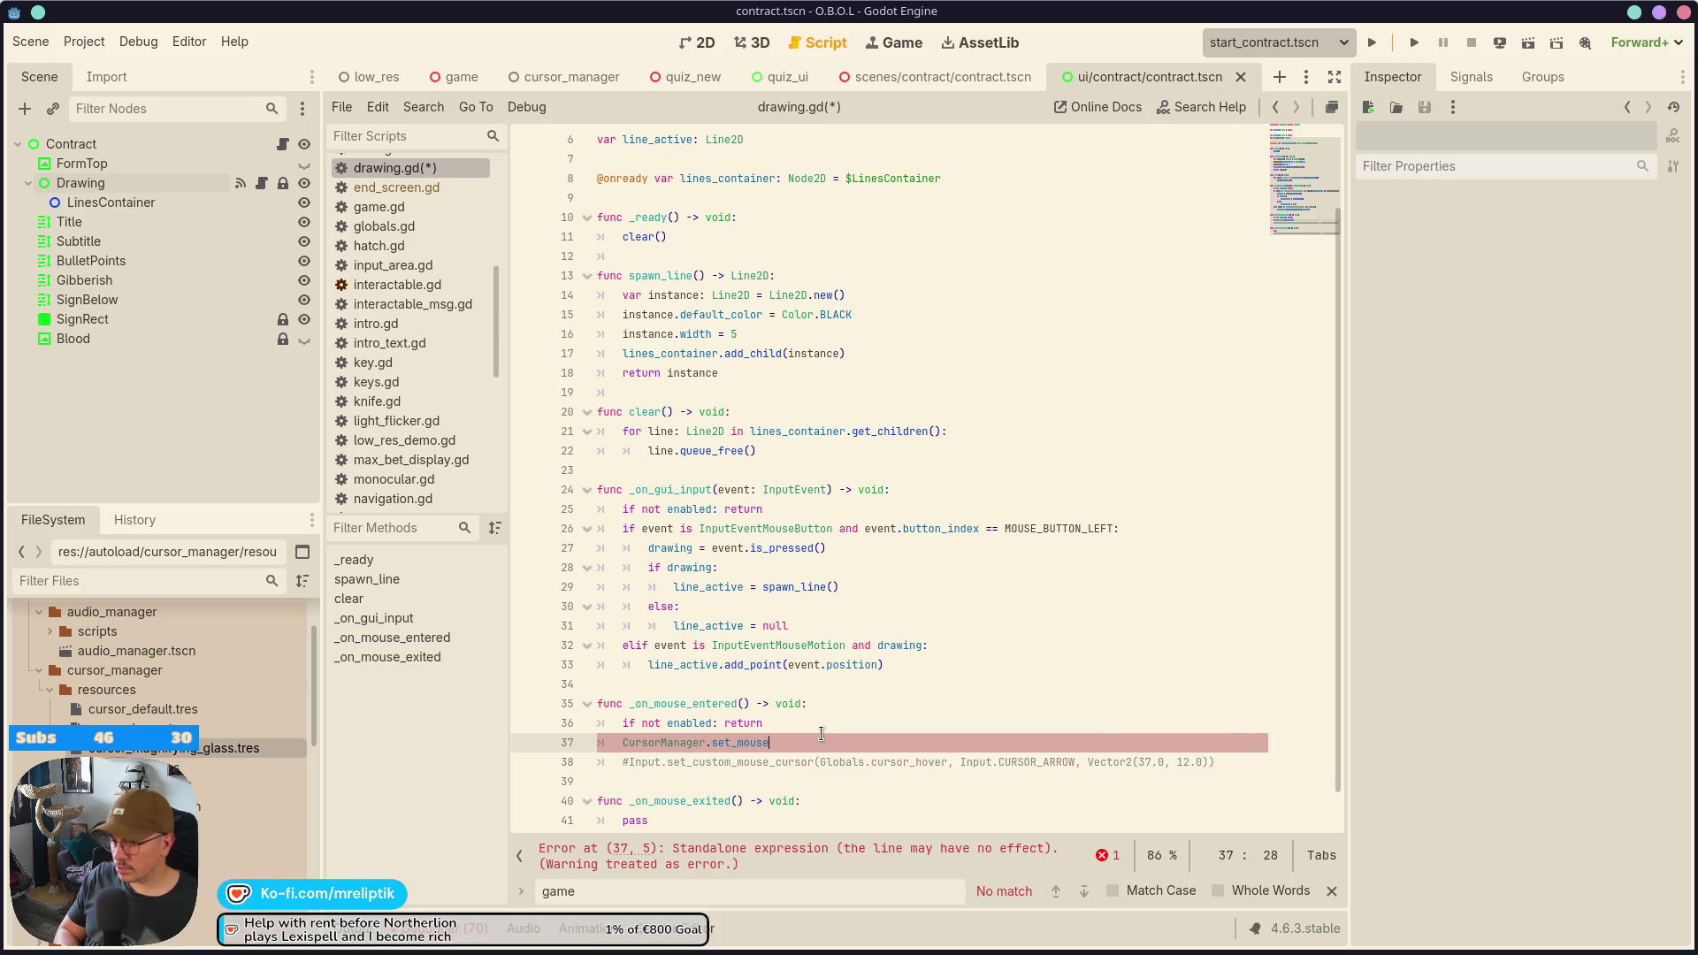
pyautogui.write('cursor(')
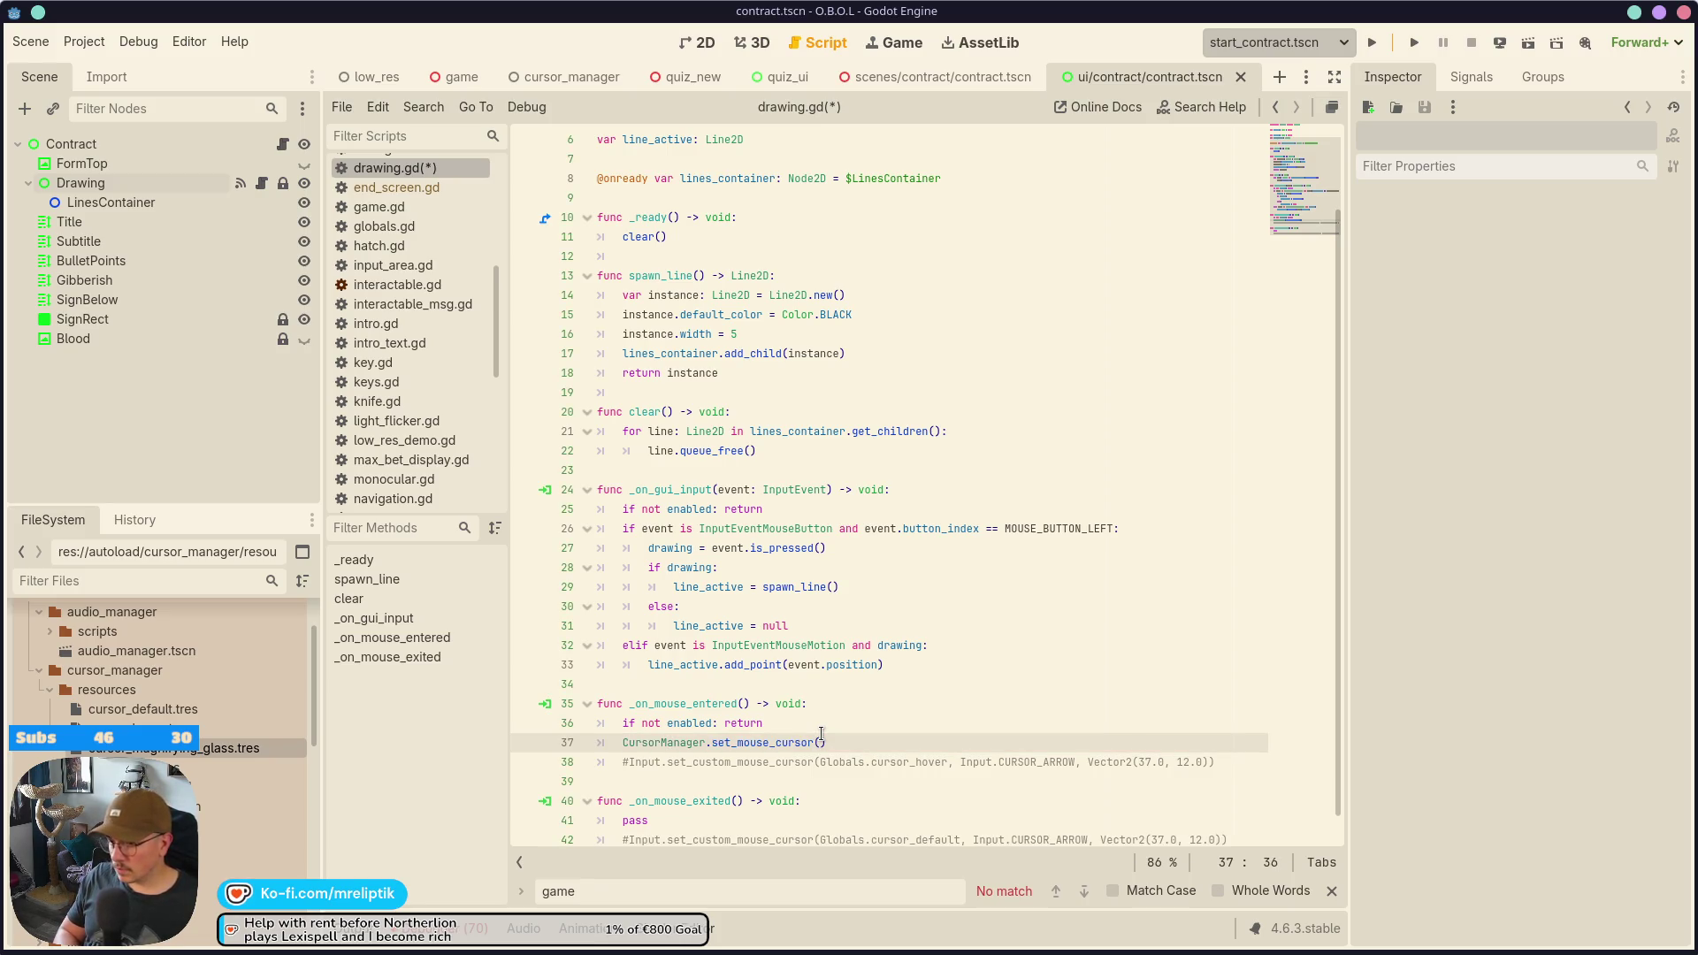
pyautogui.write('Cursor')
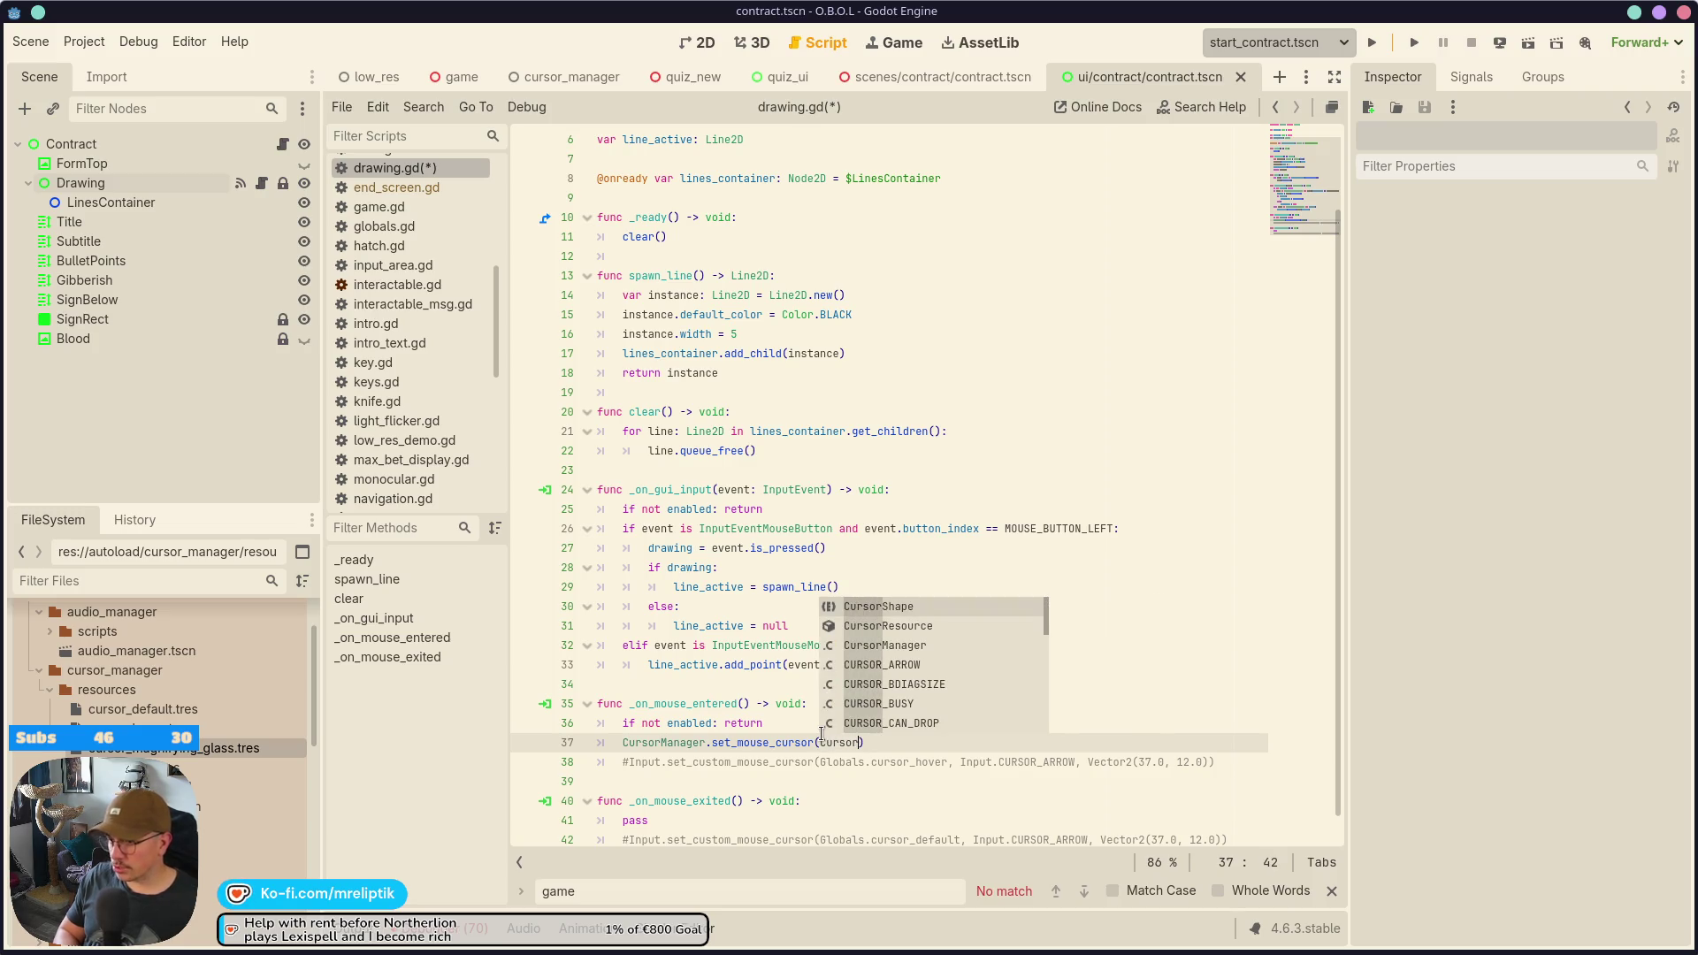
pyautogui.write('Manager.CURS')
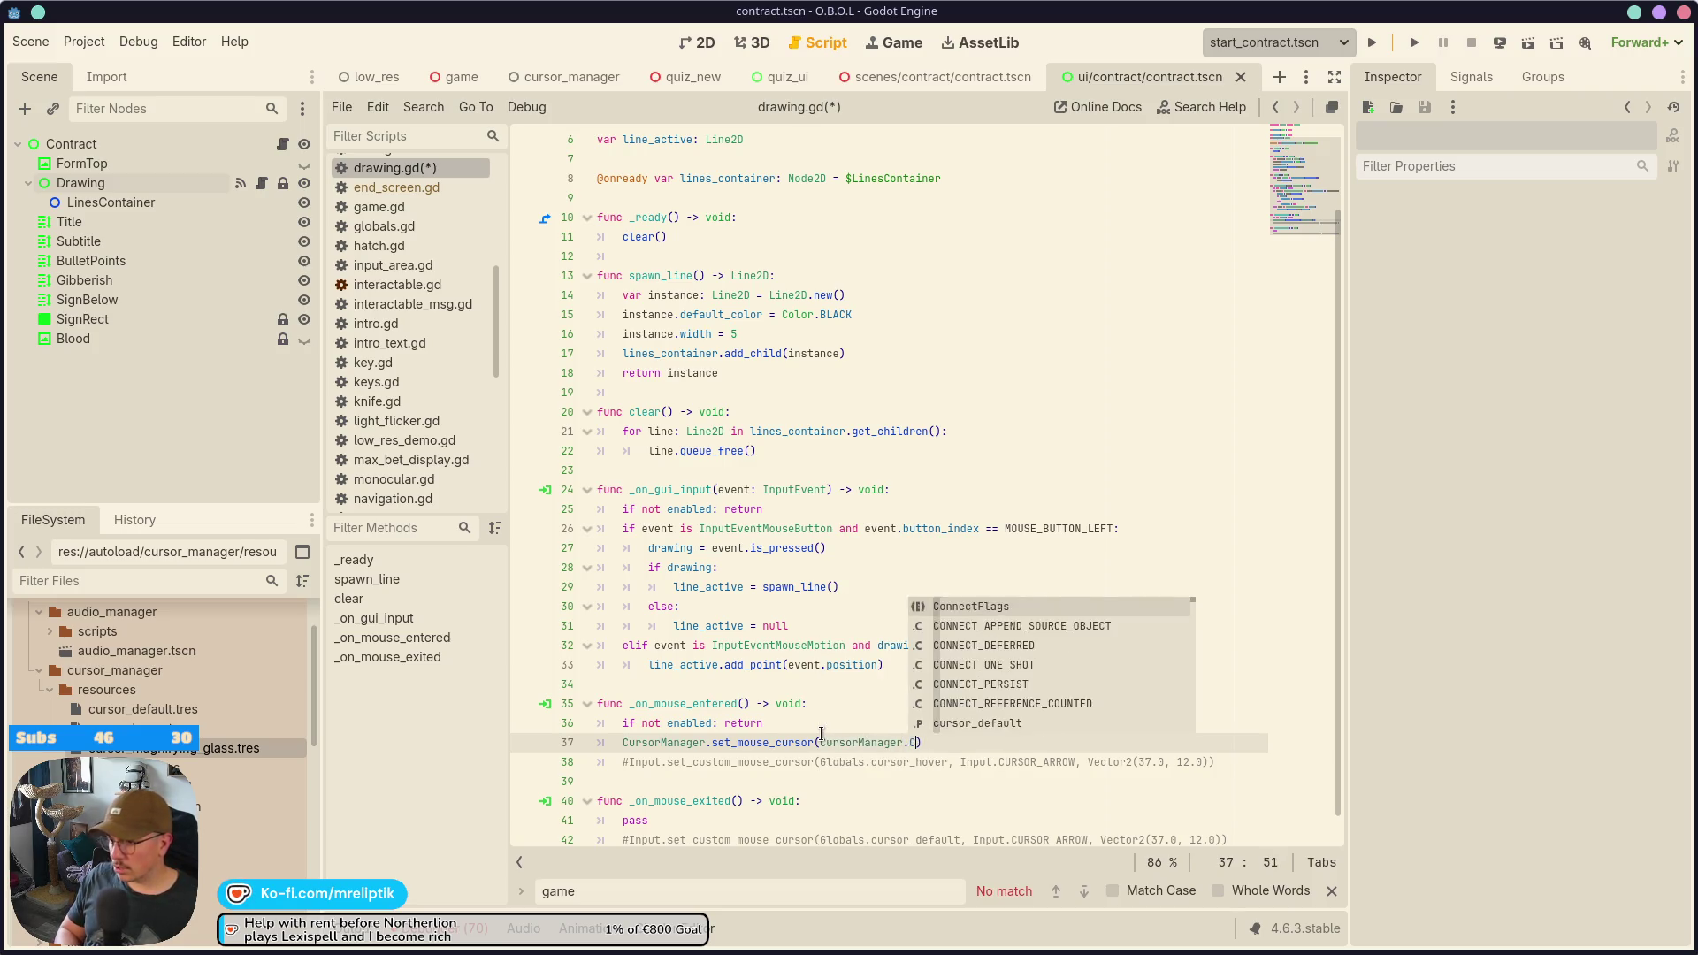
pyautogui.write('ORS.')
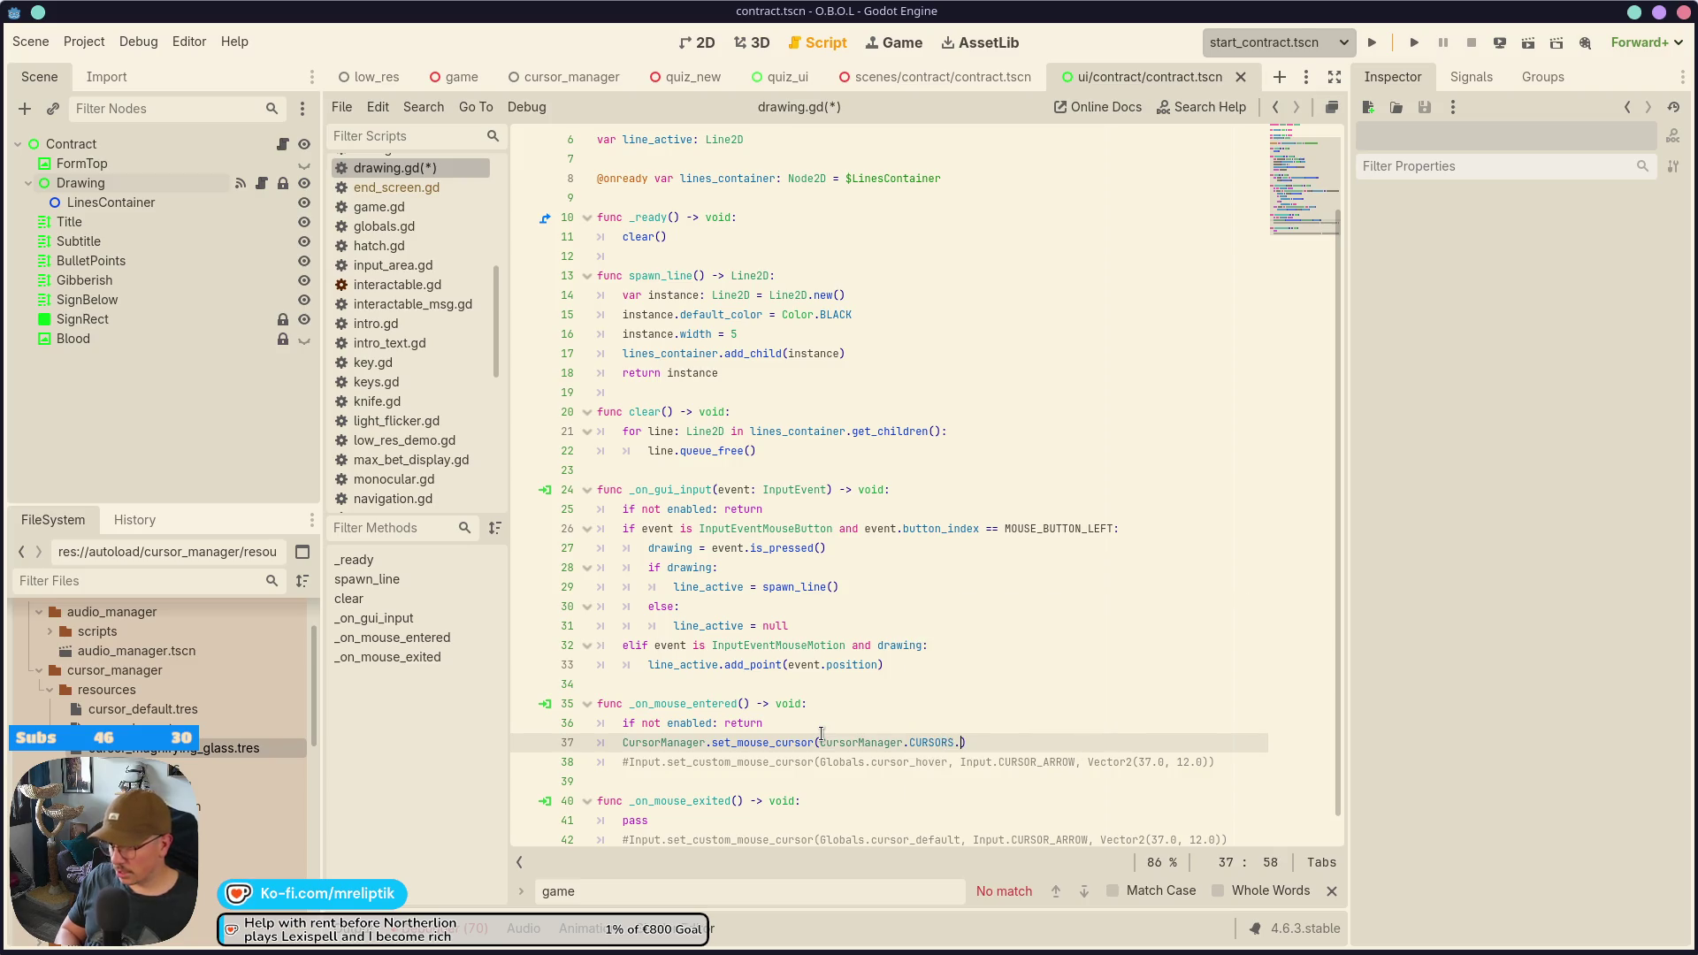
pyautogui.write('HOVER')
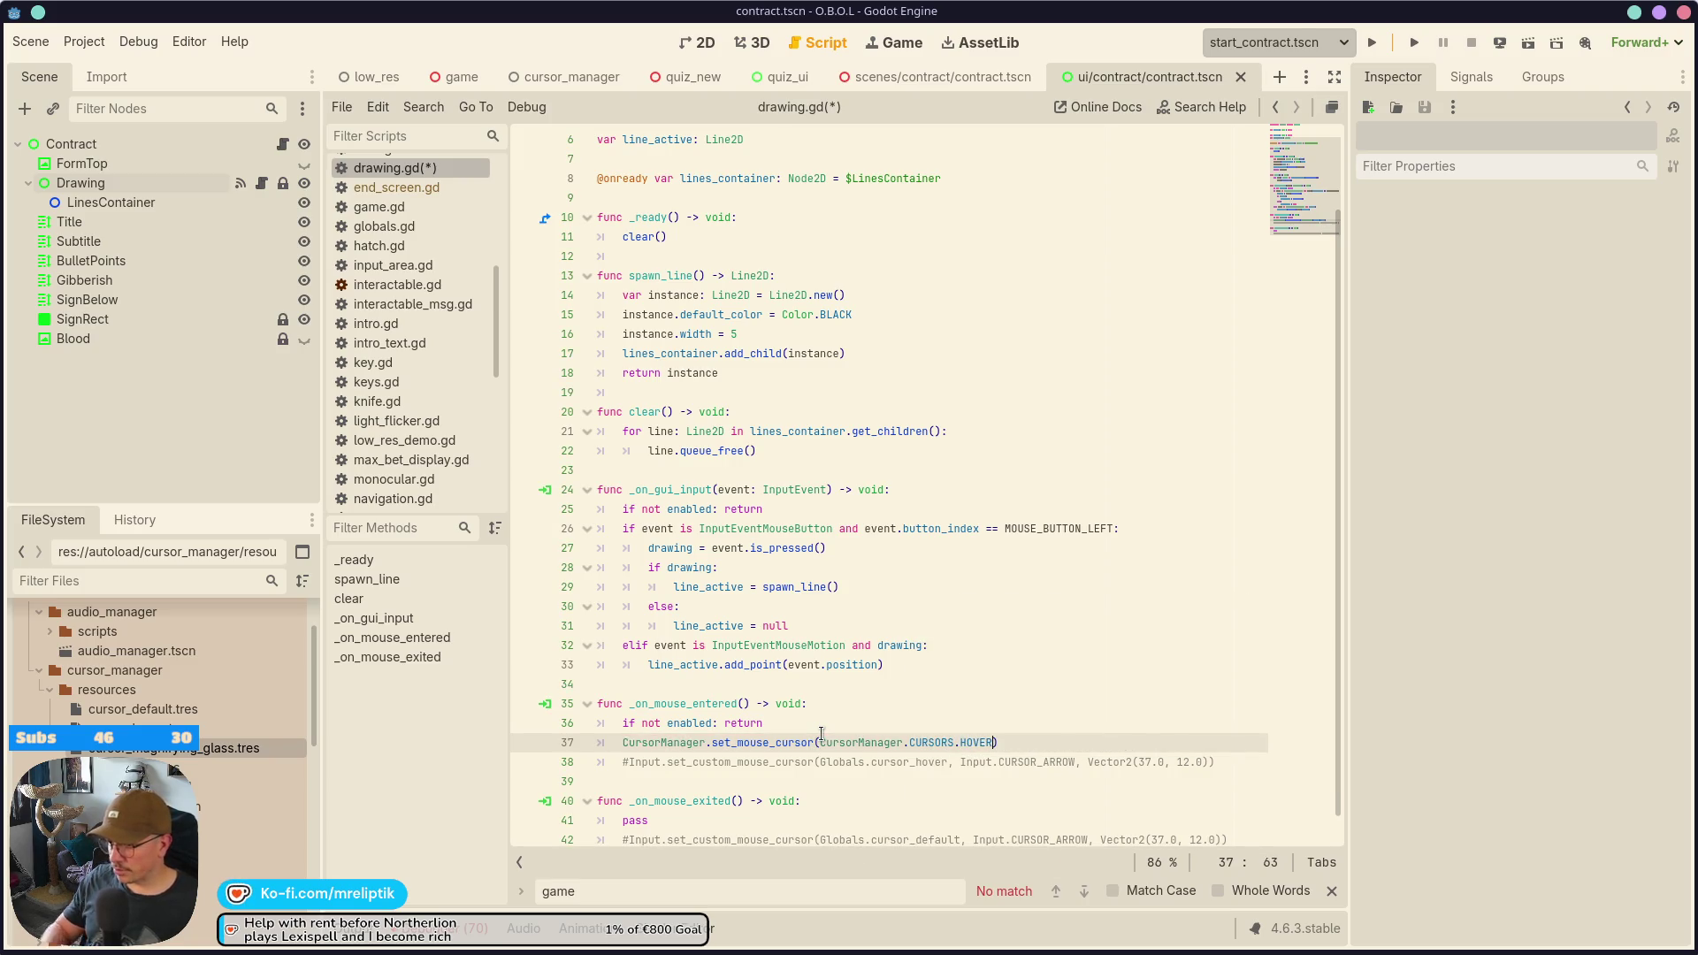
pyautogui.hotkey('ctrl', 'shift', 'Left')
pyautogui.hotkey('ctrl', 'shift', 'Left')
pyautogui.hotkey('ctrl', 'shift', 'Left')
# Duplicate the HOVER call line and move the copy into _on_mouse_exited.
pyautogui.press('End')
pyautogui.hotkey('ctrl', 'alt', 'Down')
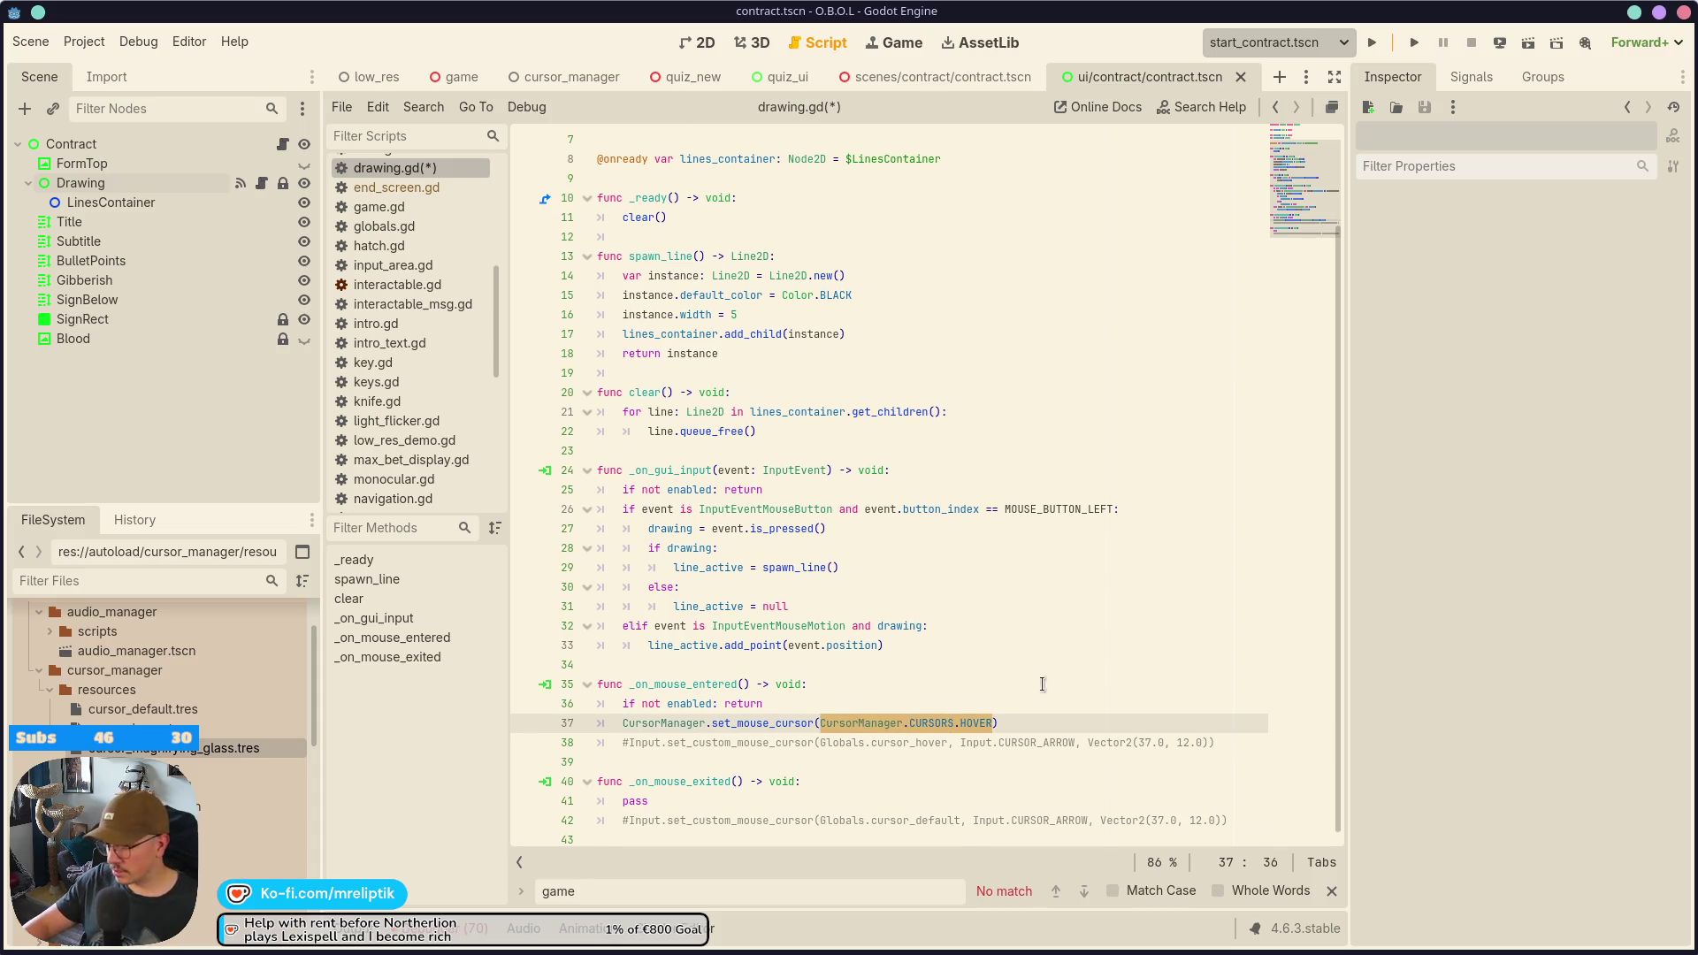
pyautogui.hotkey('alt', 'Down')
pyautogui.hotkey('alt', 'Down')
pyautogui.hotkey('alt', 'Down')
pyautogui.hotkey('alt', 'Up')
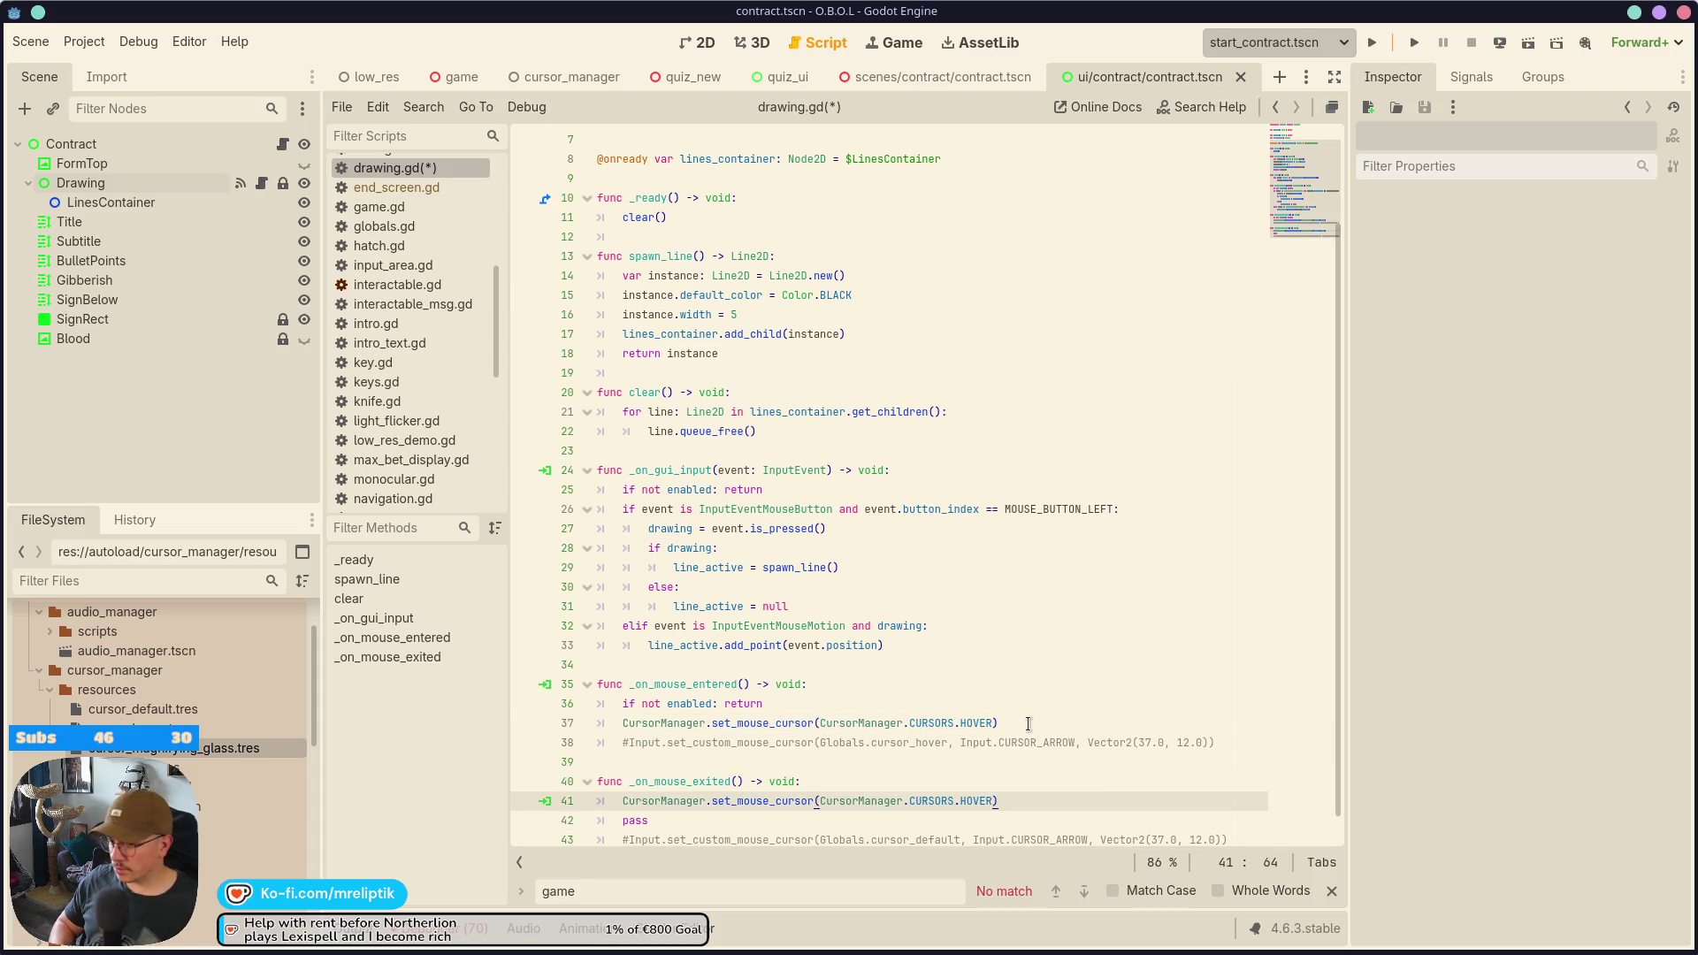
pyautogui.press('Down')
pyautogui.hotkey('ctrl', 'shift', 'k')
pyautogui.press('Up')
pyautogui.press('Home')
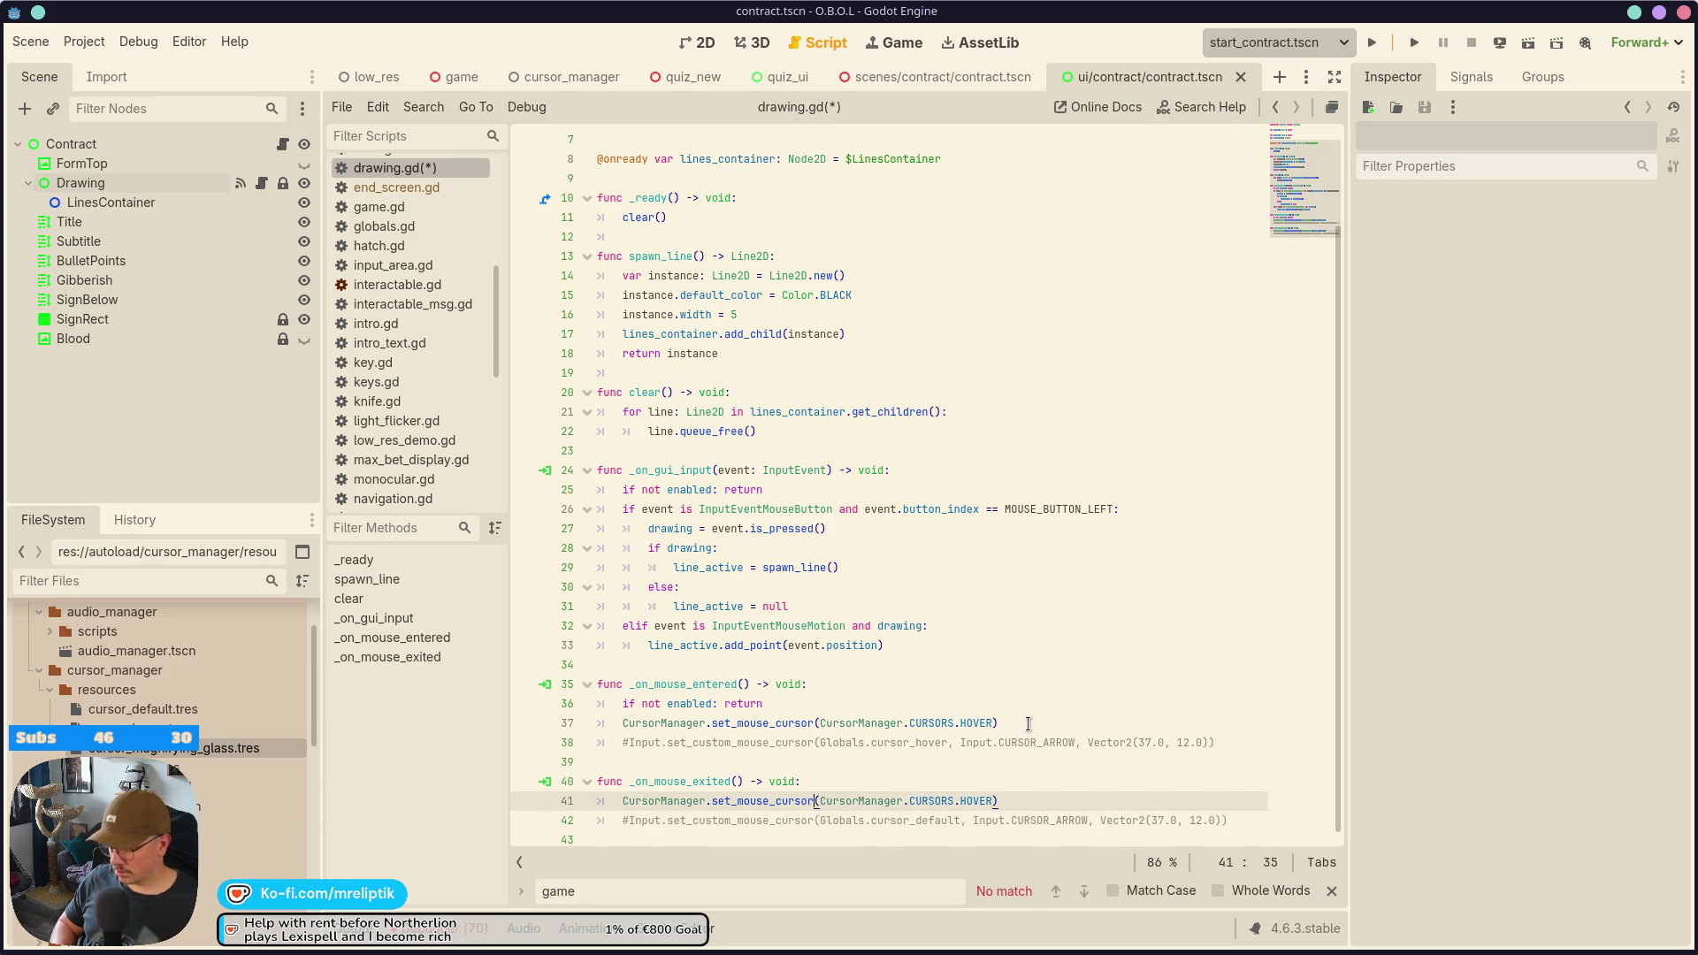
# Change the copied call's argument to DEFAULT and jump to the CursorManager script definition.
pyautogui.press('End')
pyautogui.press('Left')
pyautogui.hotkey('ctrl', 'shift', 'Left')
pyautogui.write('DEFAULT')
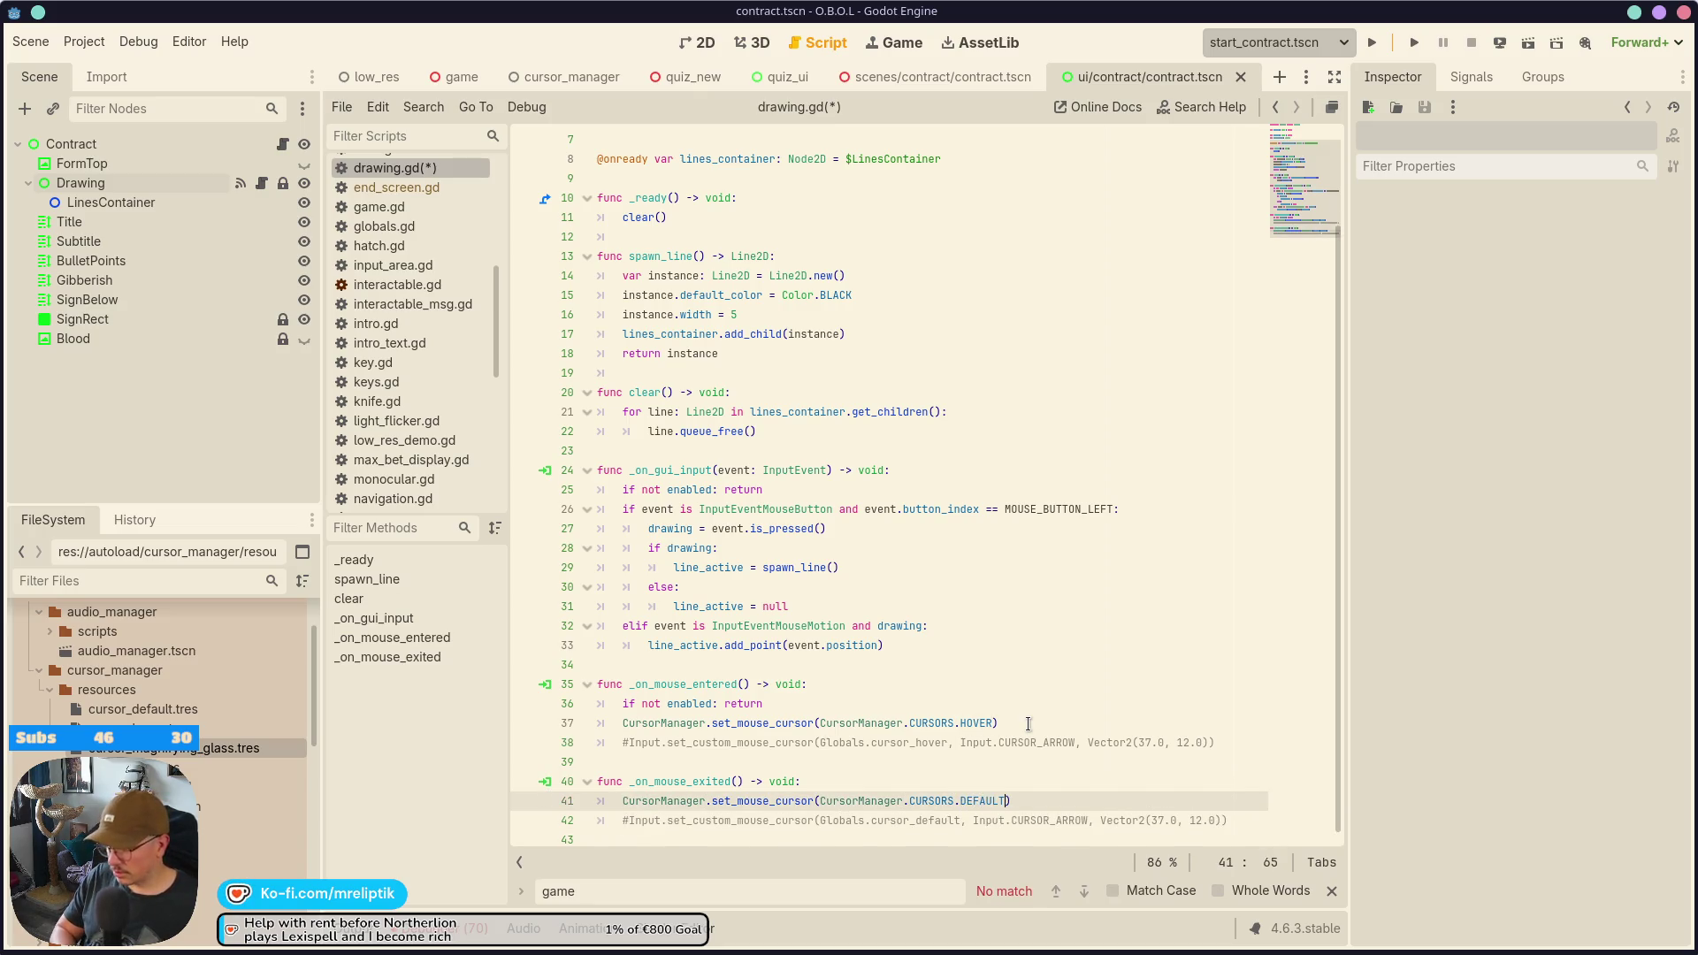
pyautogui.hotkey('ctrl', 'shift', 'Left')
pyautogui.hotkey('ctrl', 'shift', 'Left')
pyautogui.hotkey('ctrl', 'shift', 'Left')
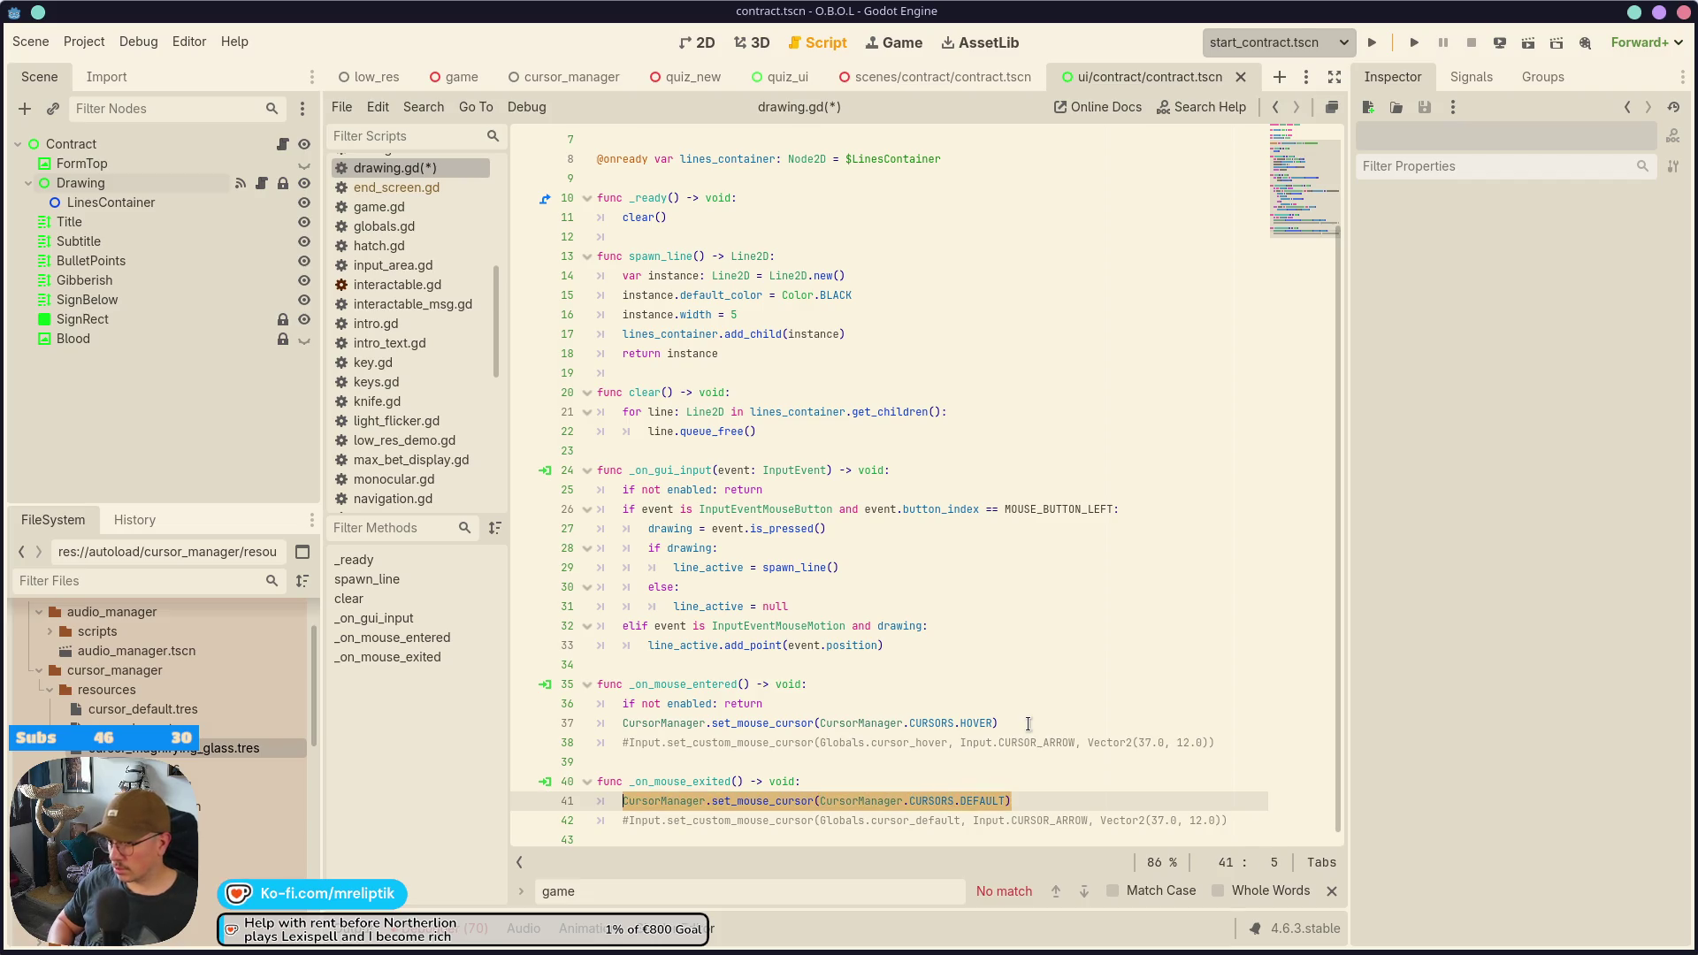
pyautogui.click(763, 723)
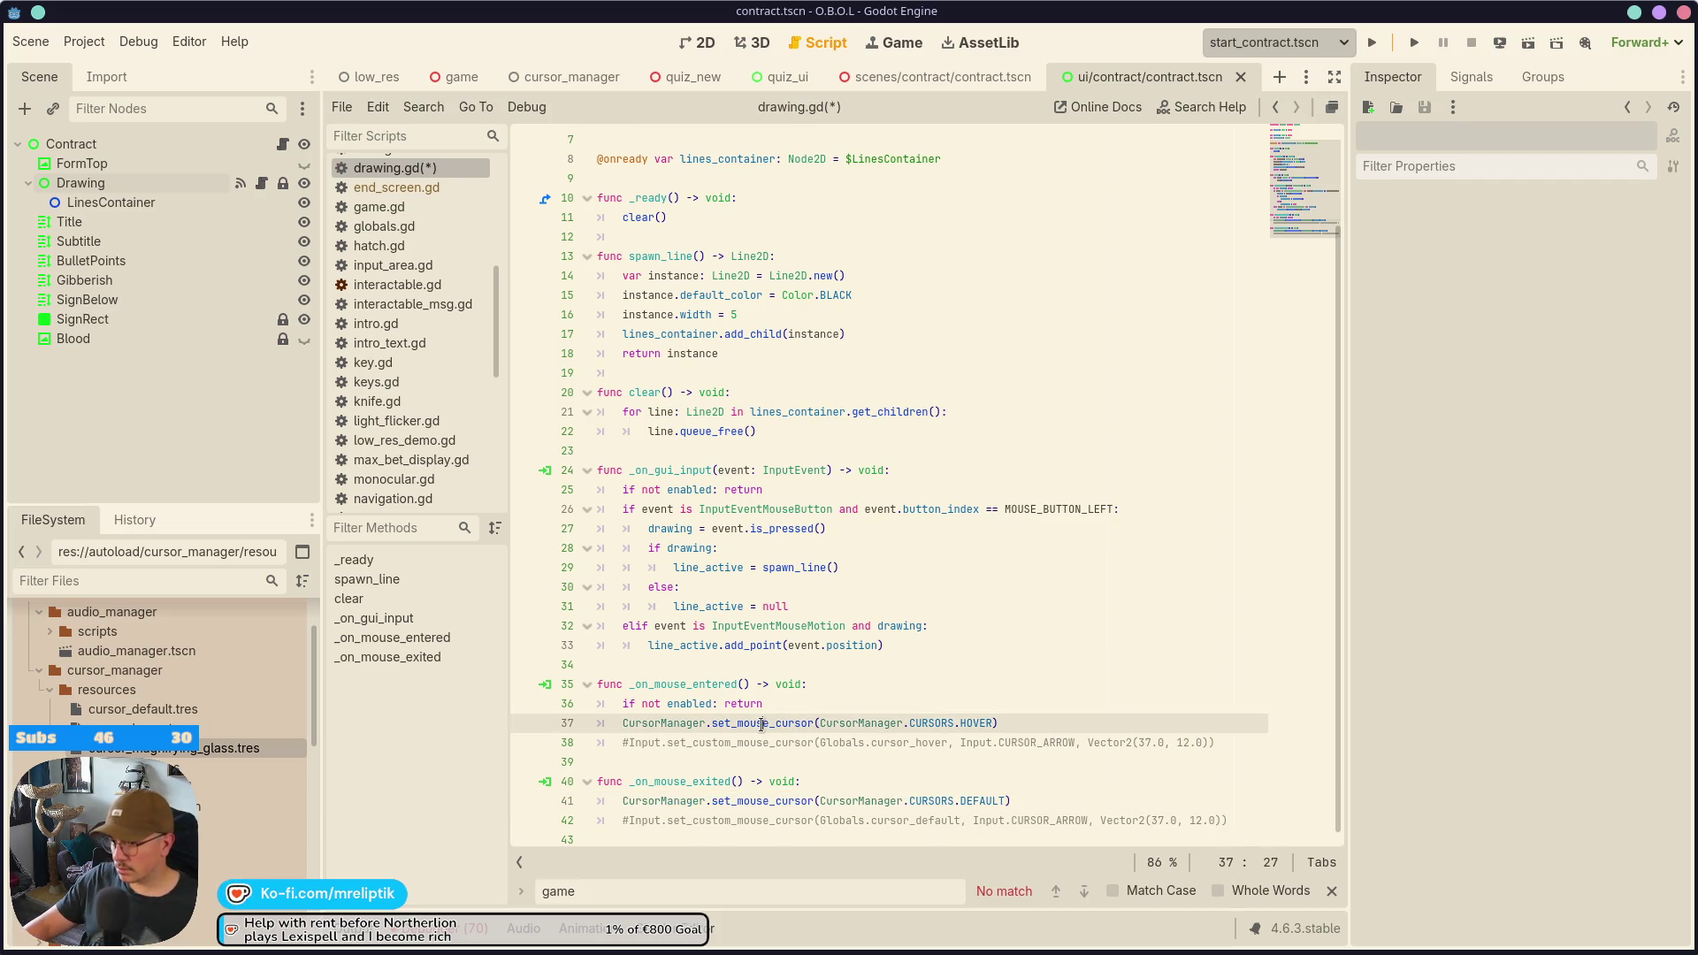
pyautogui.keyDown('ctrl'); pyautogui.click(681, 723); pyautogui.keyUp('ctrl')
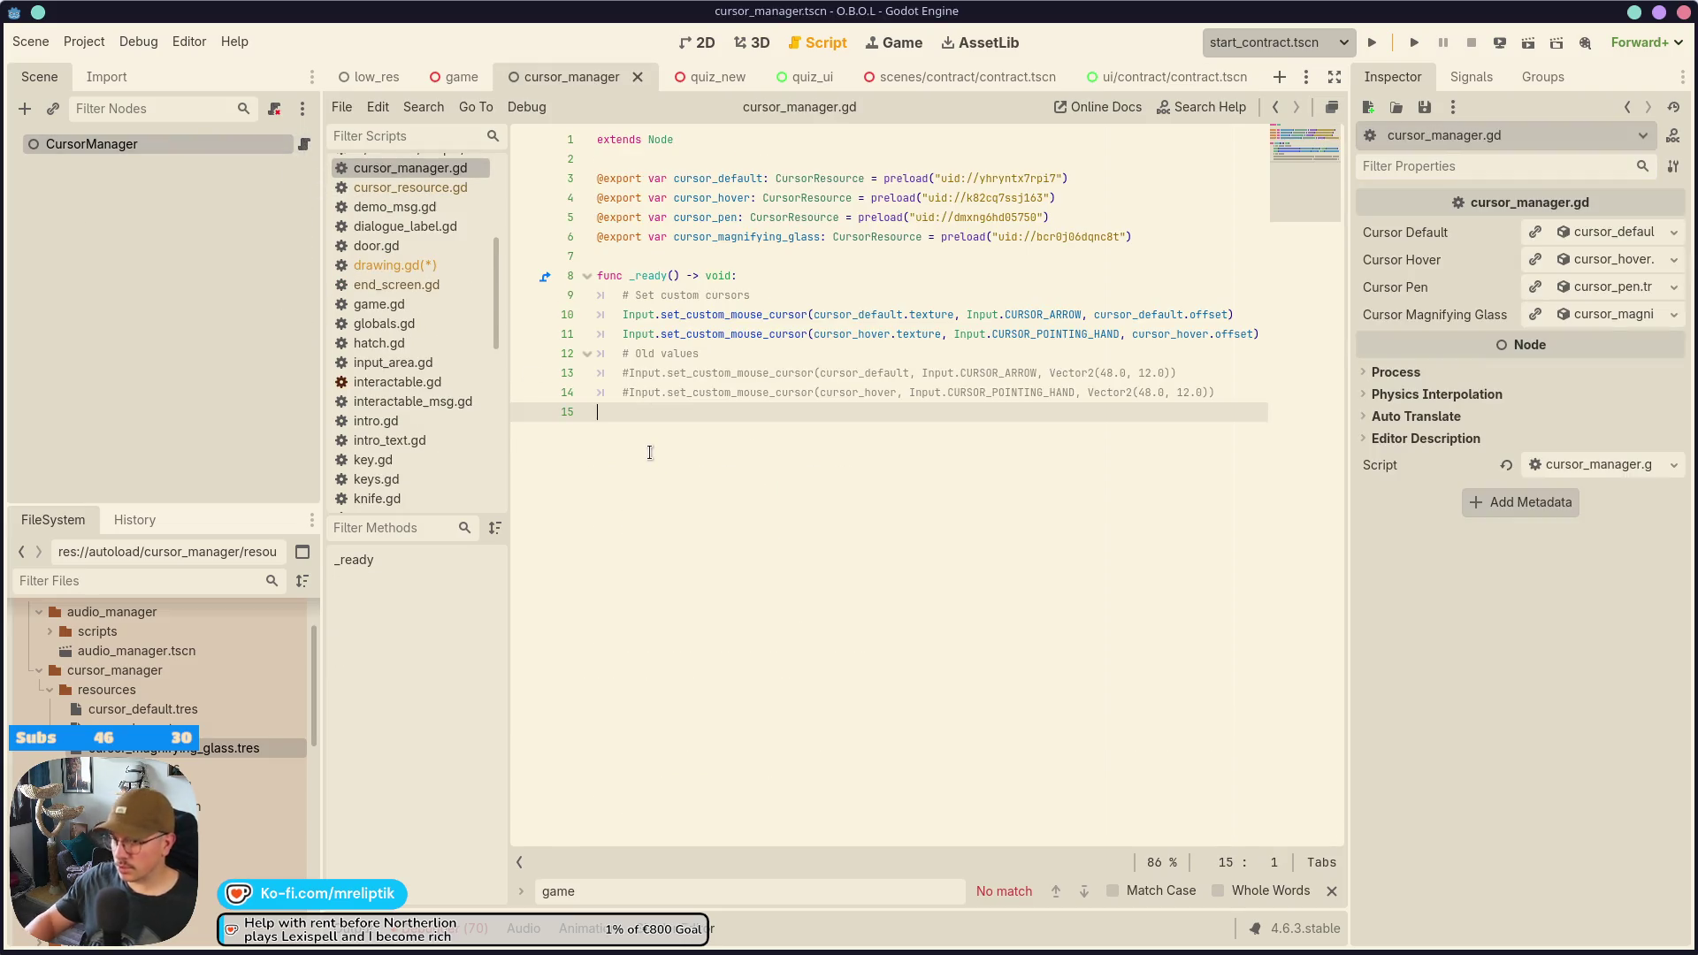
# Add func set_mouse_cursor() -> void: with a pass body after _ready and save cursor_manager.gd.
pyautogui.click(650, 452)
pyautogui.write('func set_mouse')
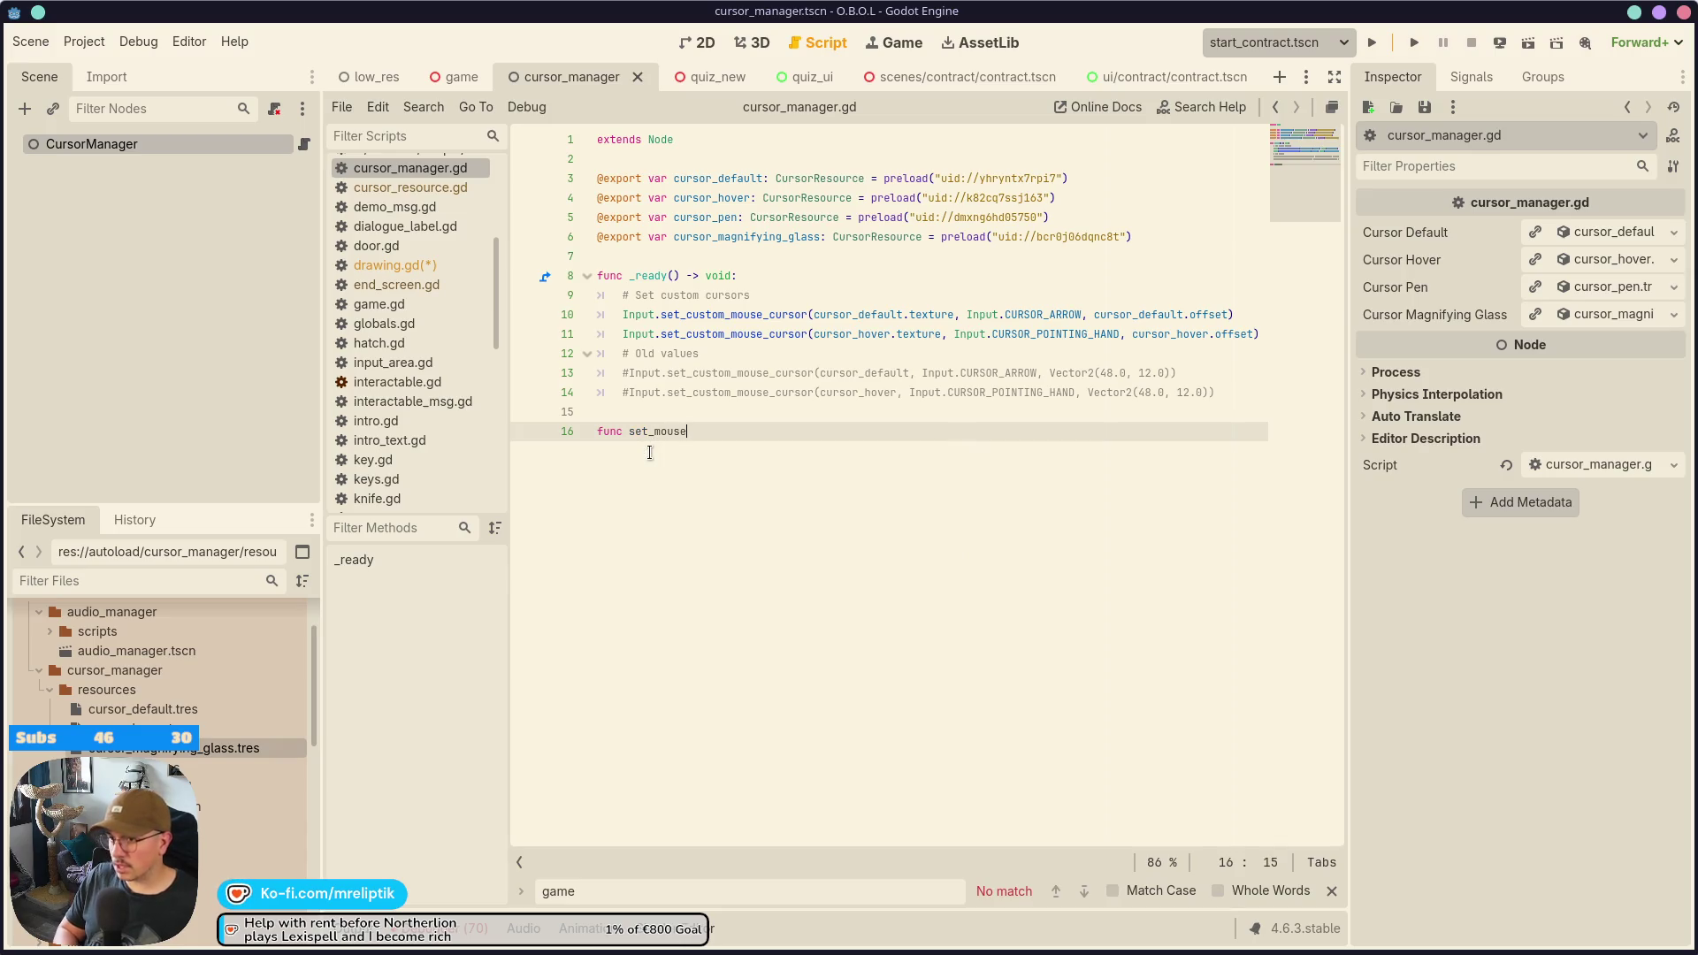
pyautogui.write('_cursor() -> ')
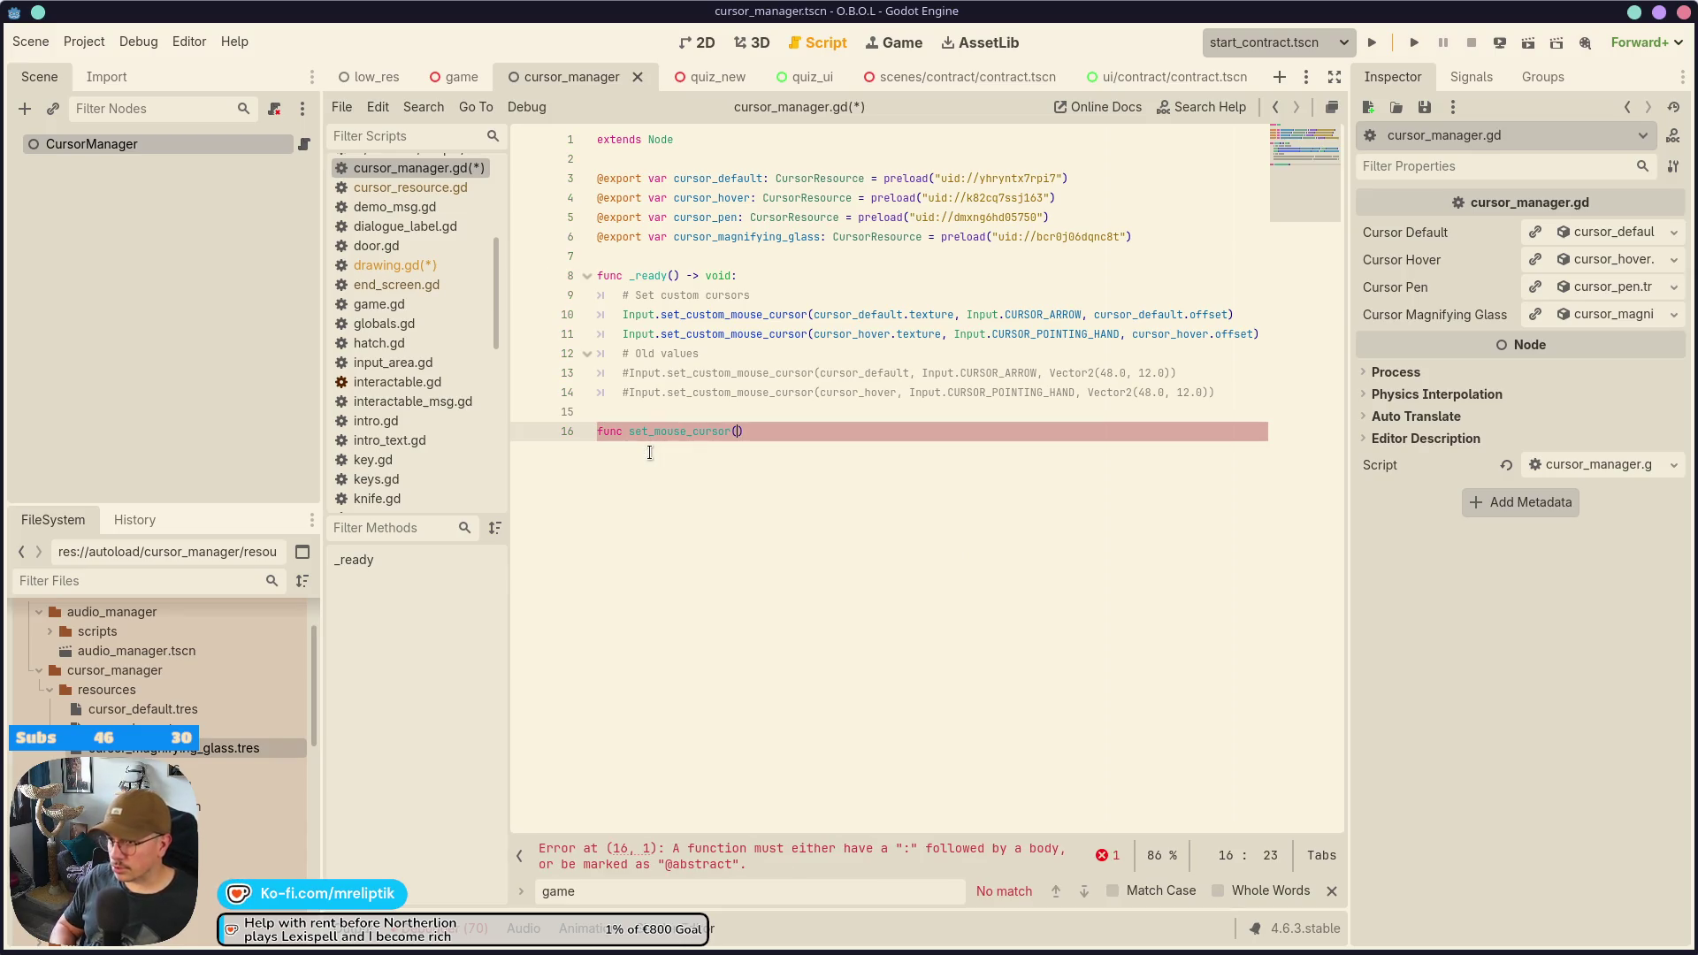
pyautogui.write('void:')
pyautogui.press('Return')
pyautogui.write('CursorManager.set_mouse_cursor(CursorManager.CURSORS.DEFAULT)')
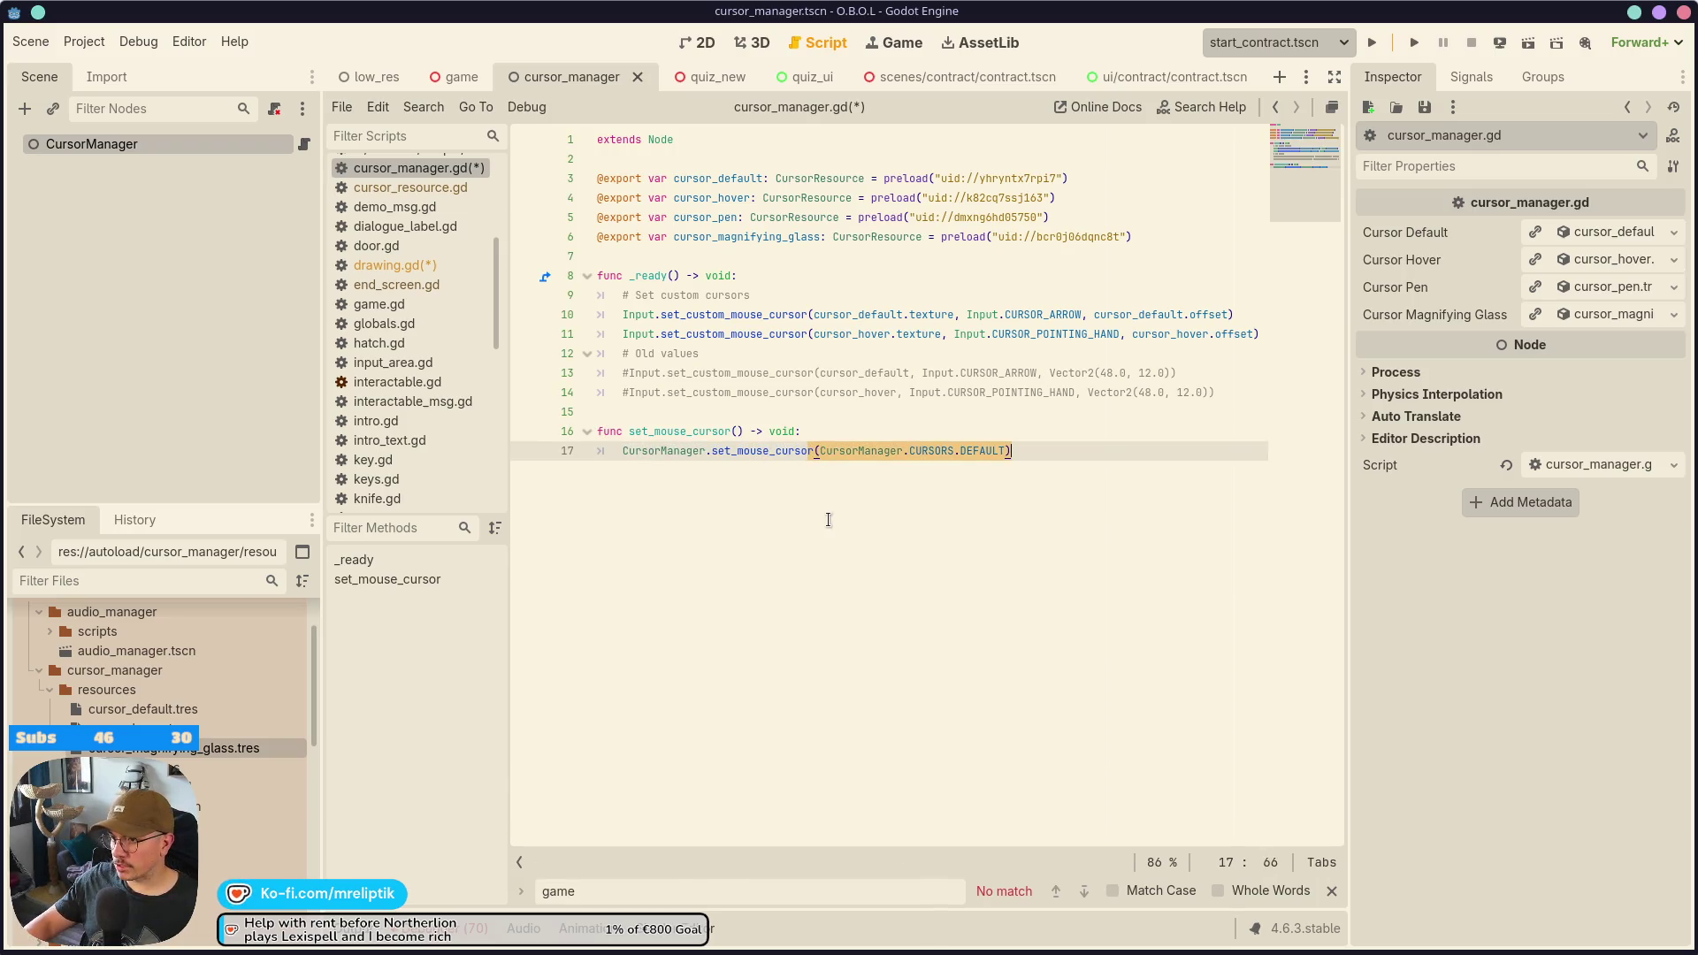
pyautogui.hotkey('ctrl', 'shift', 'Right')
pyautogui.hotkey('ctrl', 'shift', 'Right')
pyautogui.hotkey('ctrl', 'shift', 'Right')
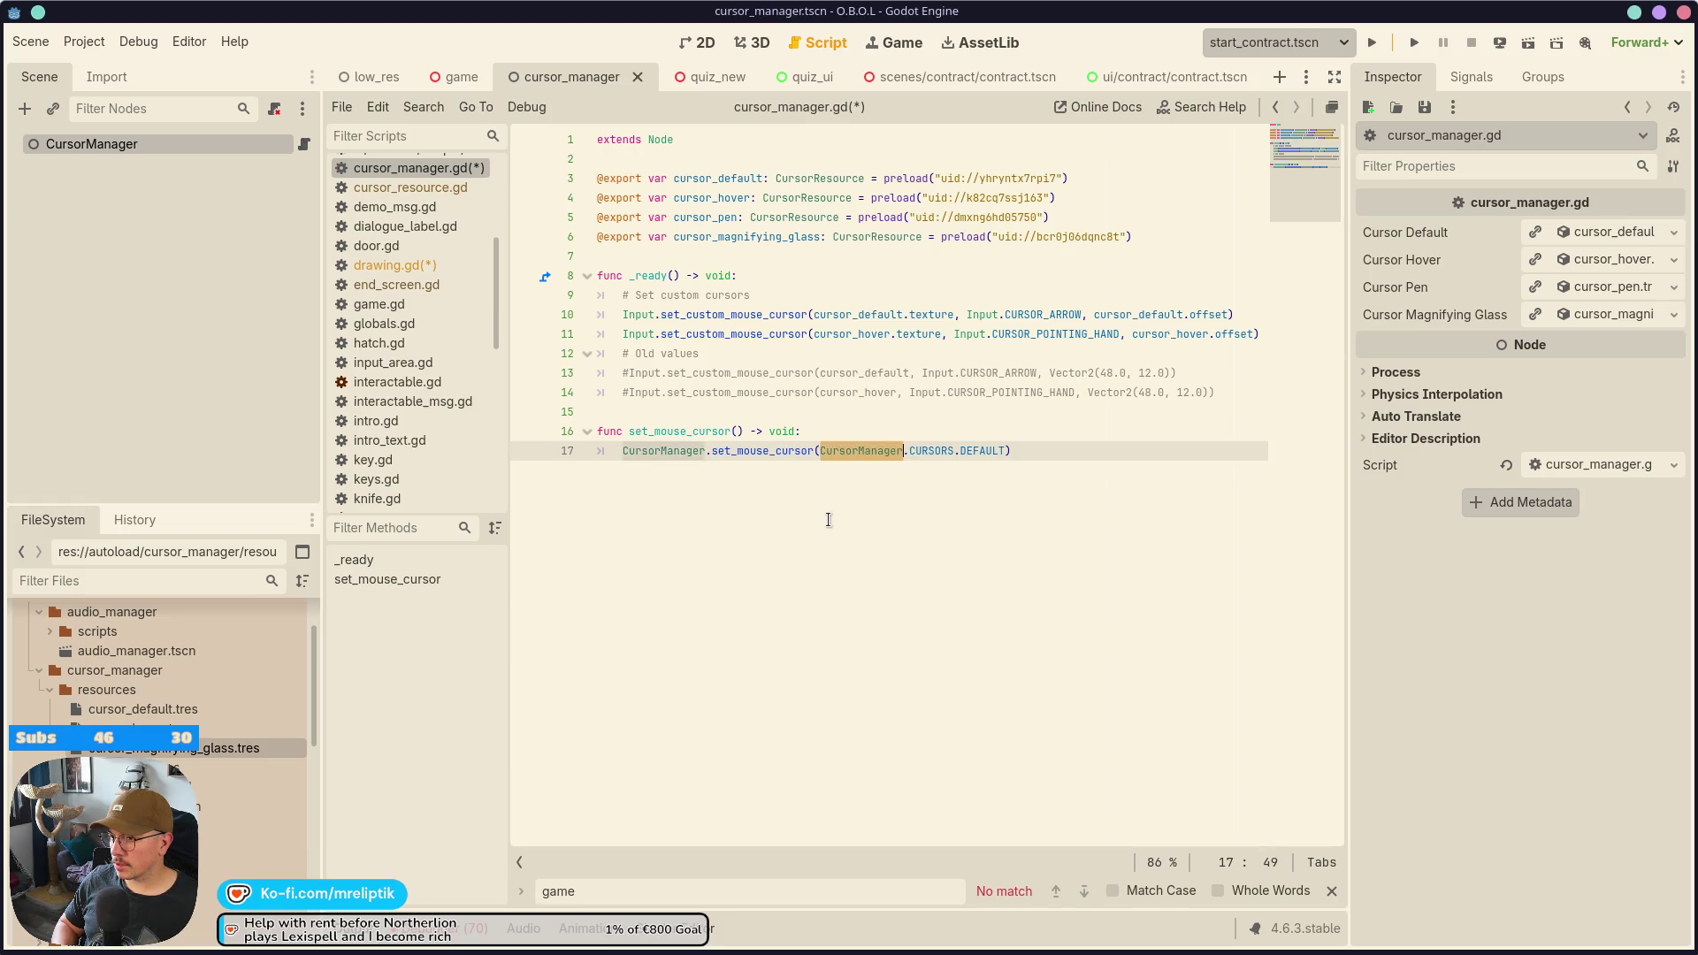
pyautogui.press('Delete')
pyautogui.hotkey('shift', 'Home')
pyautogui.hotkey('ctrl', 'c')
pyautogui.hotkey('shift', 'Home')
pyautogui.press('BackSpace')
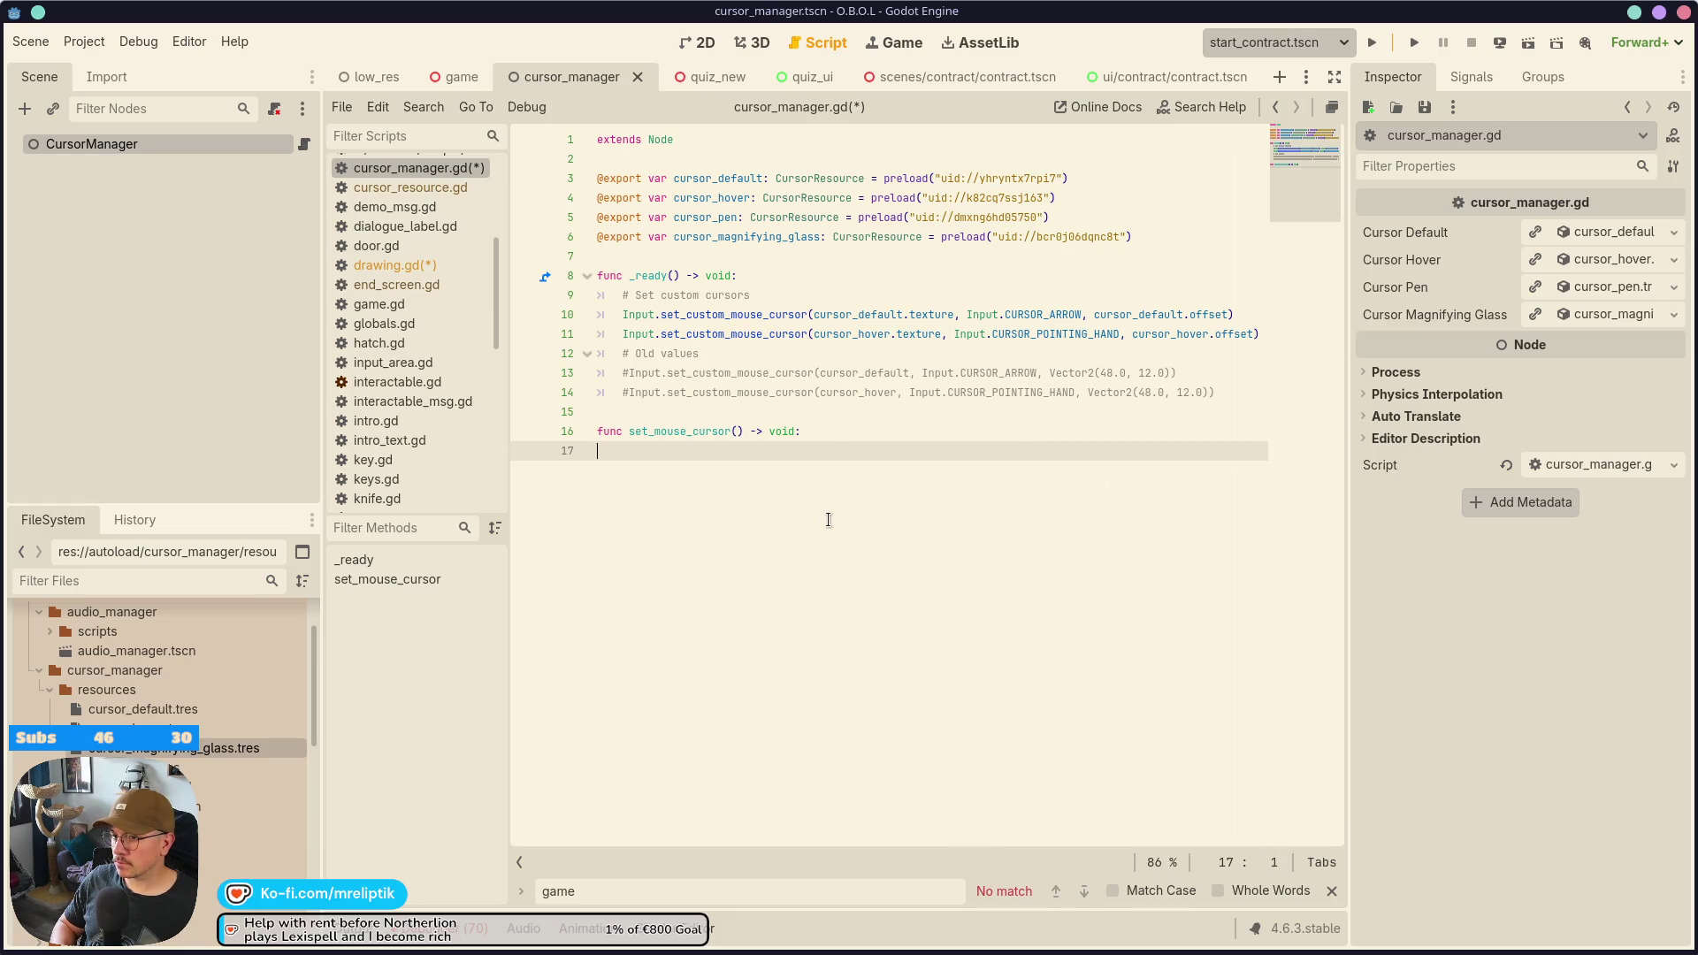
pyautogui.write('pass')
pyautogui.hotkey('ctrl', 's')
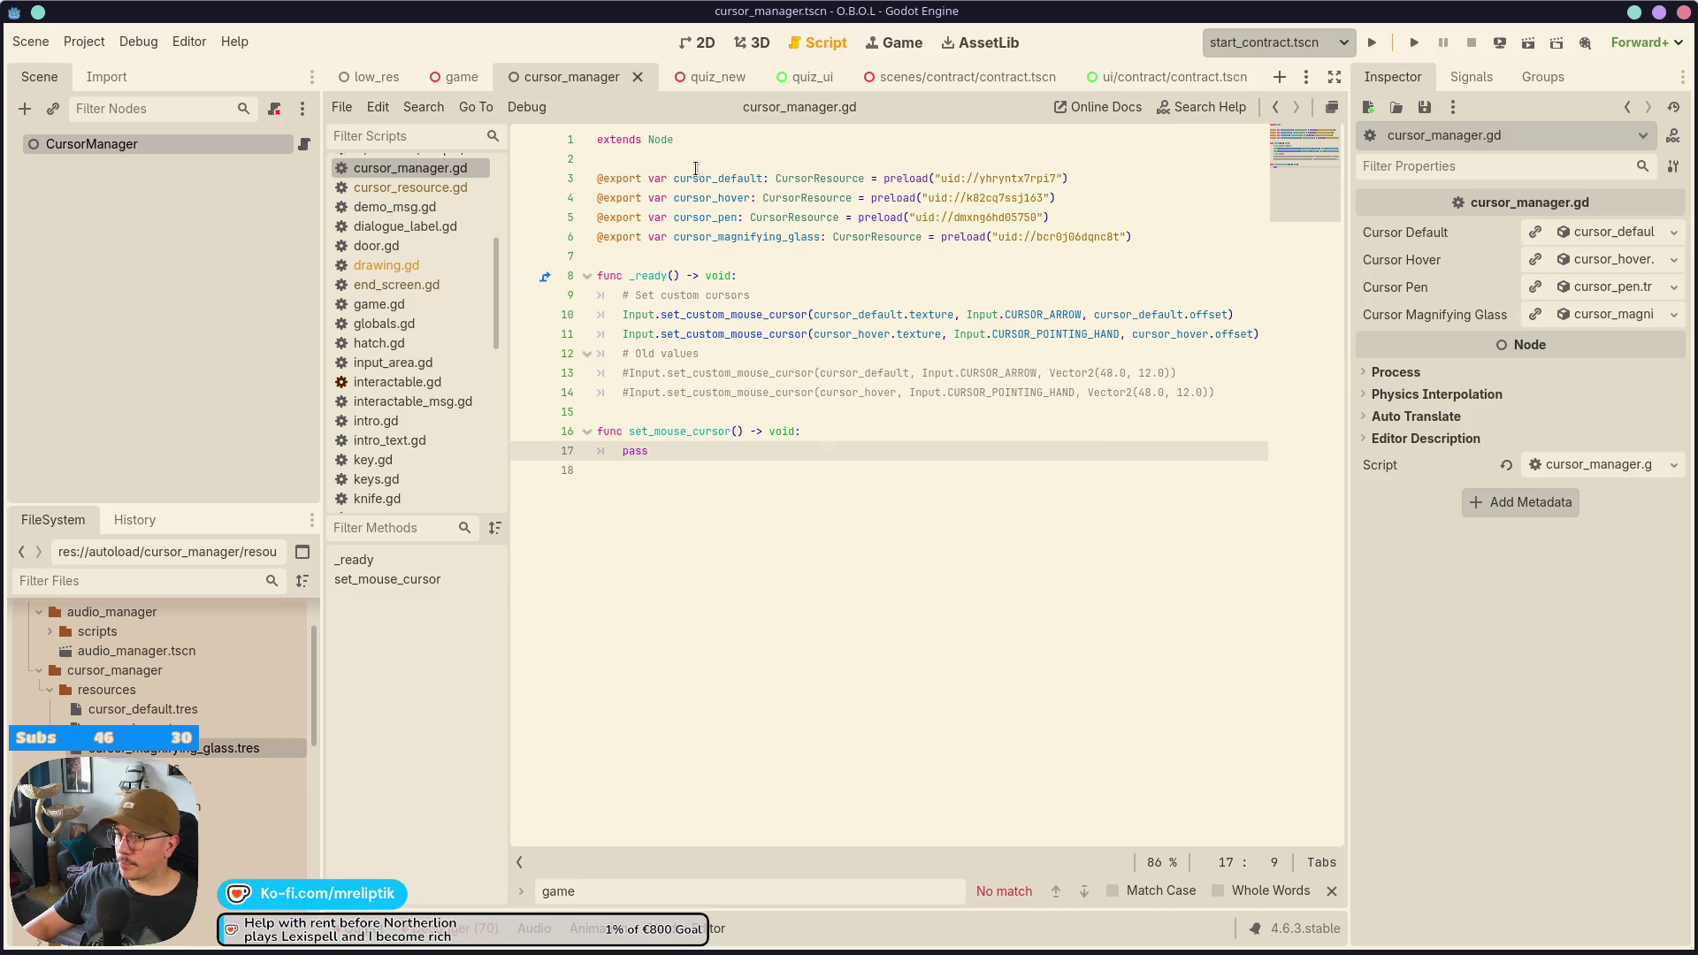
pyautogui.click(695, 155)
# Turn the pasted line 3 into enum CURSORS {DEFAULT, HOVER, PEN, MAGNIFYING_GLASS} and save.
pyautogui.press('Return')
pyautogui.hotkey('ctrl', 'v')
pyautogui.hotkey('ctrl', 'Left')
pyautogui.hotkey('ctrl', 'Left')
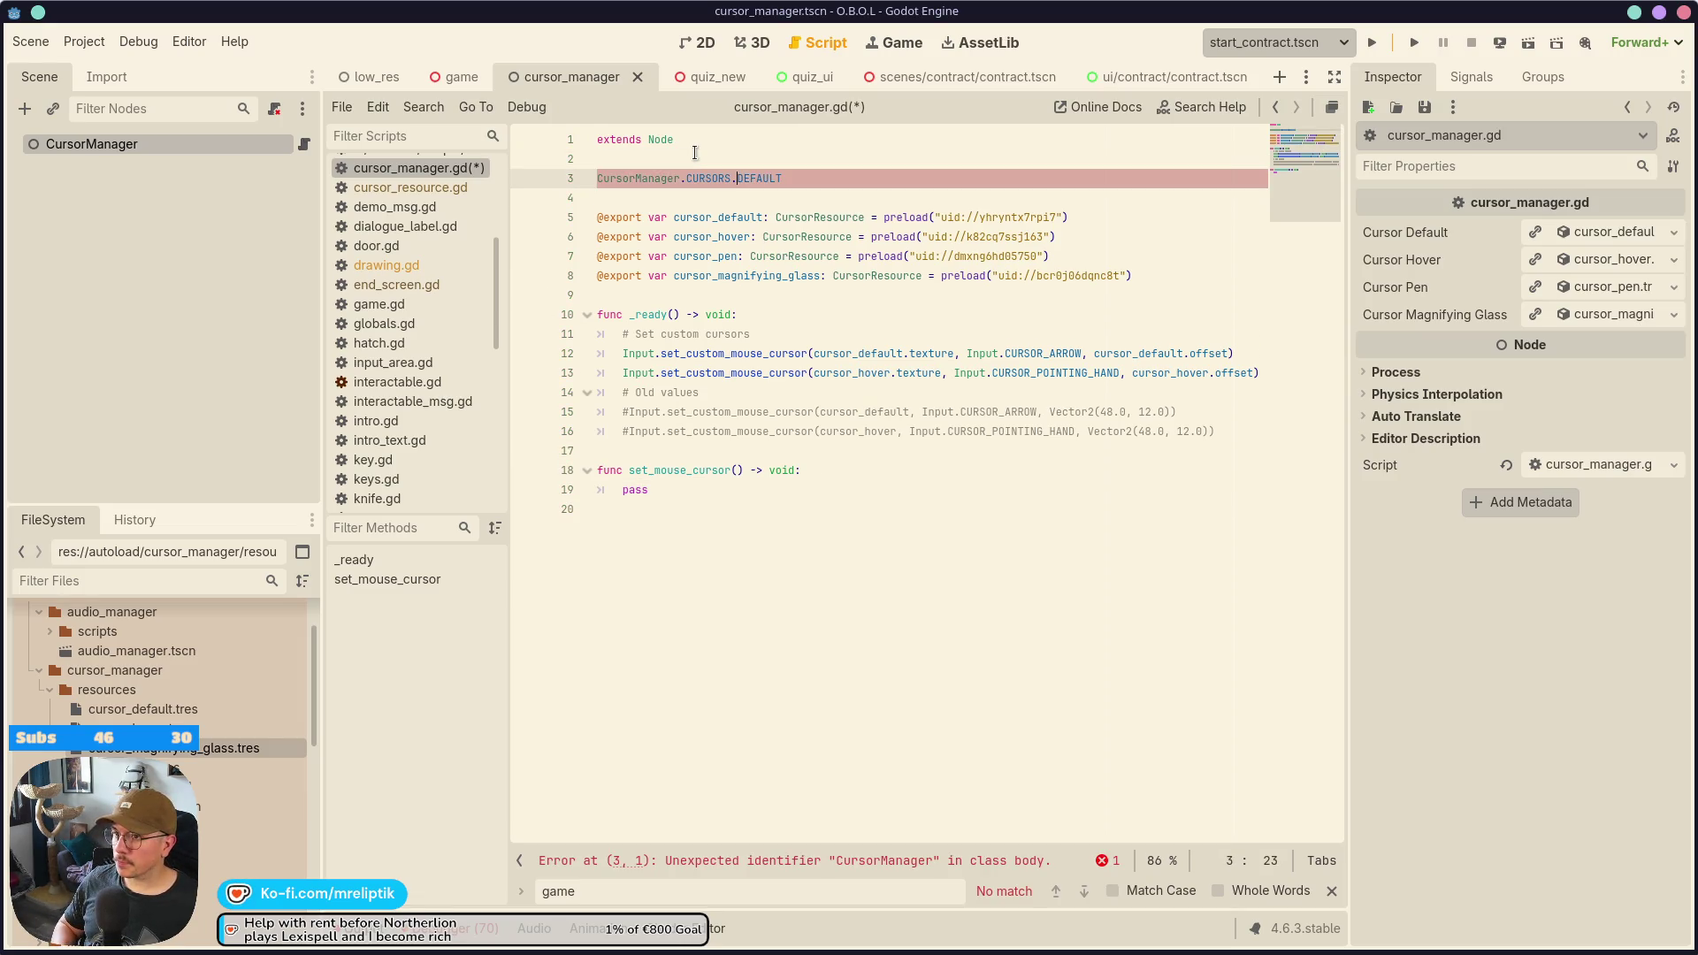
pyautogui.hotkey('shift', 'Home')
pyautogui.press('BackSpace')
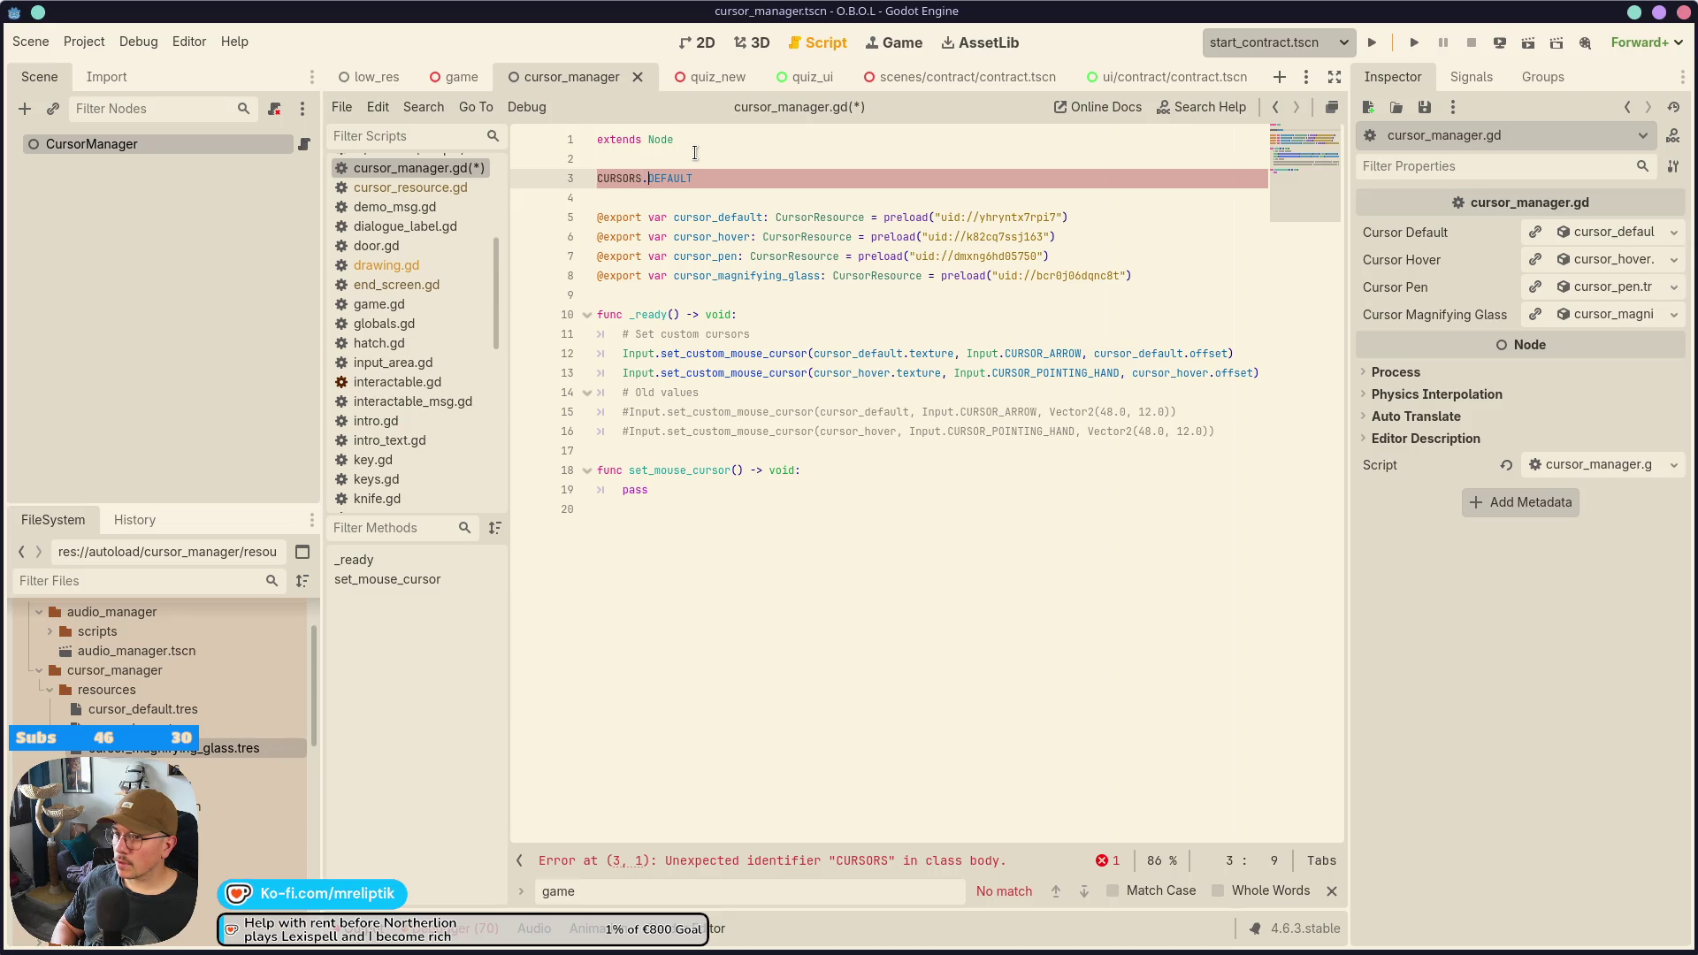
pyautogui.press('BackSpace')
pyautogui.write('enum')
pyautogui.press('Right')
pyautogui.press('Right')
pyautogui.press('Right')
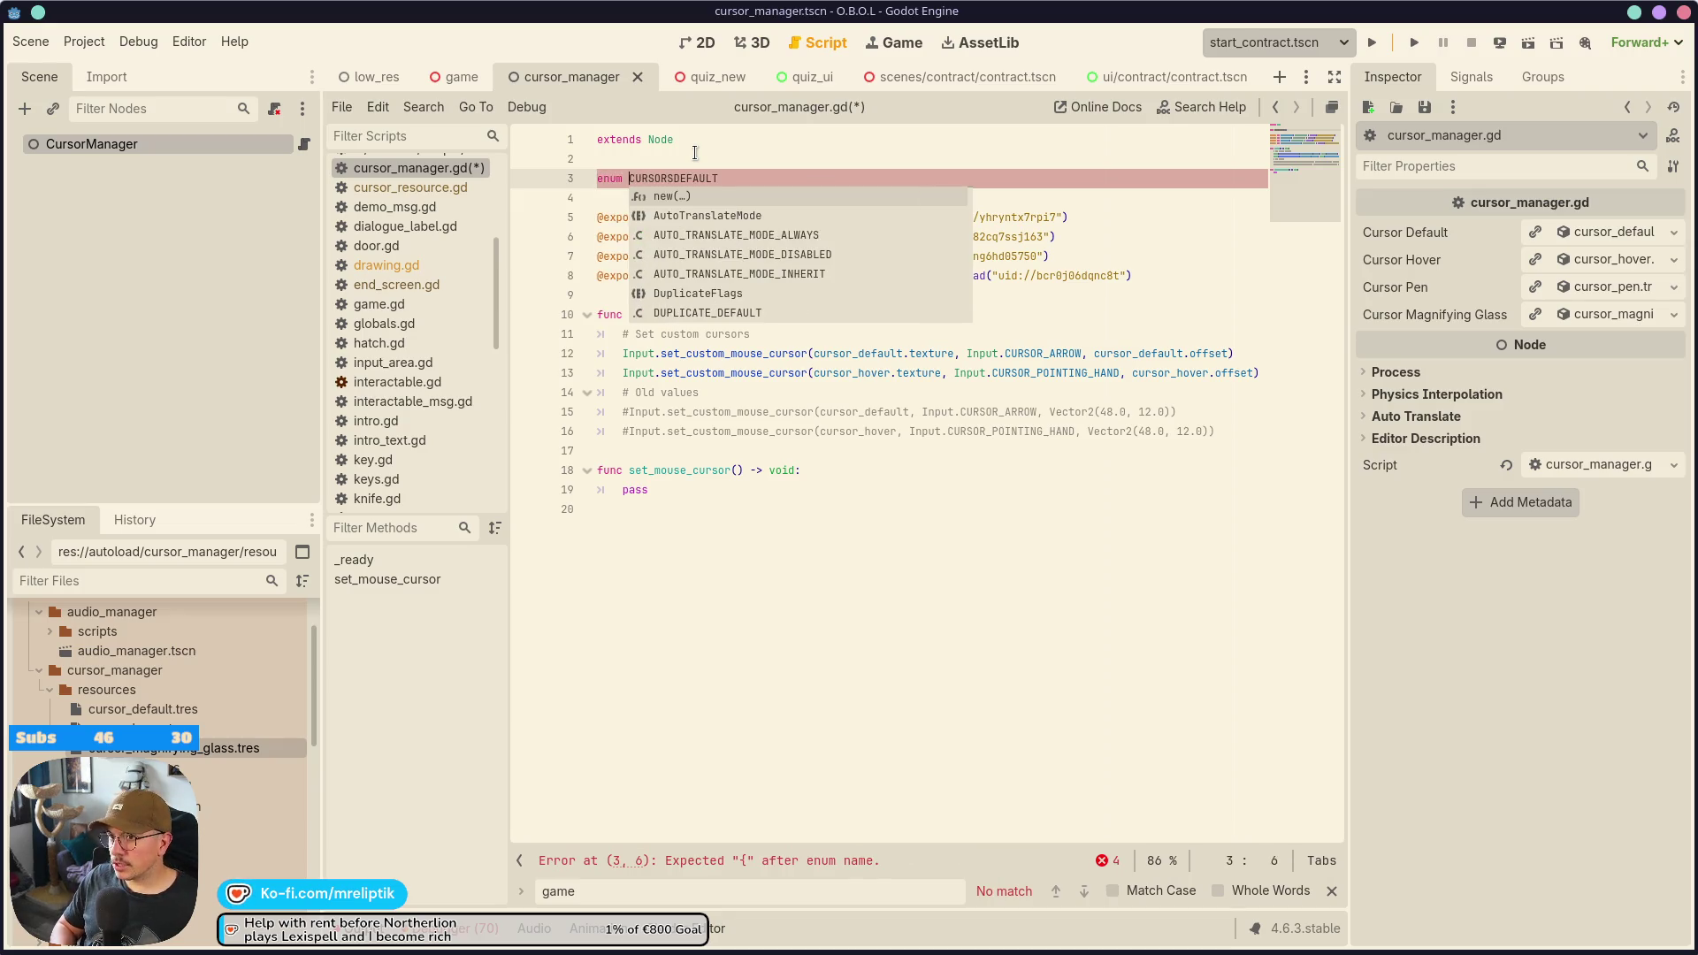
pyautogui.press('Right')
pyautogui.write('{')
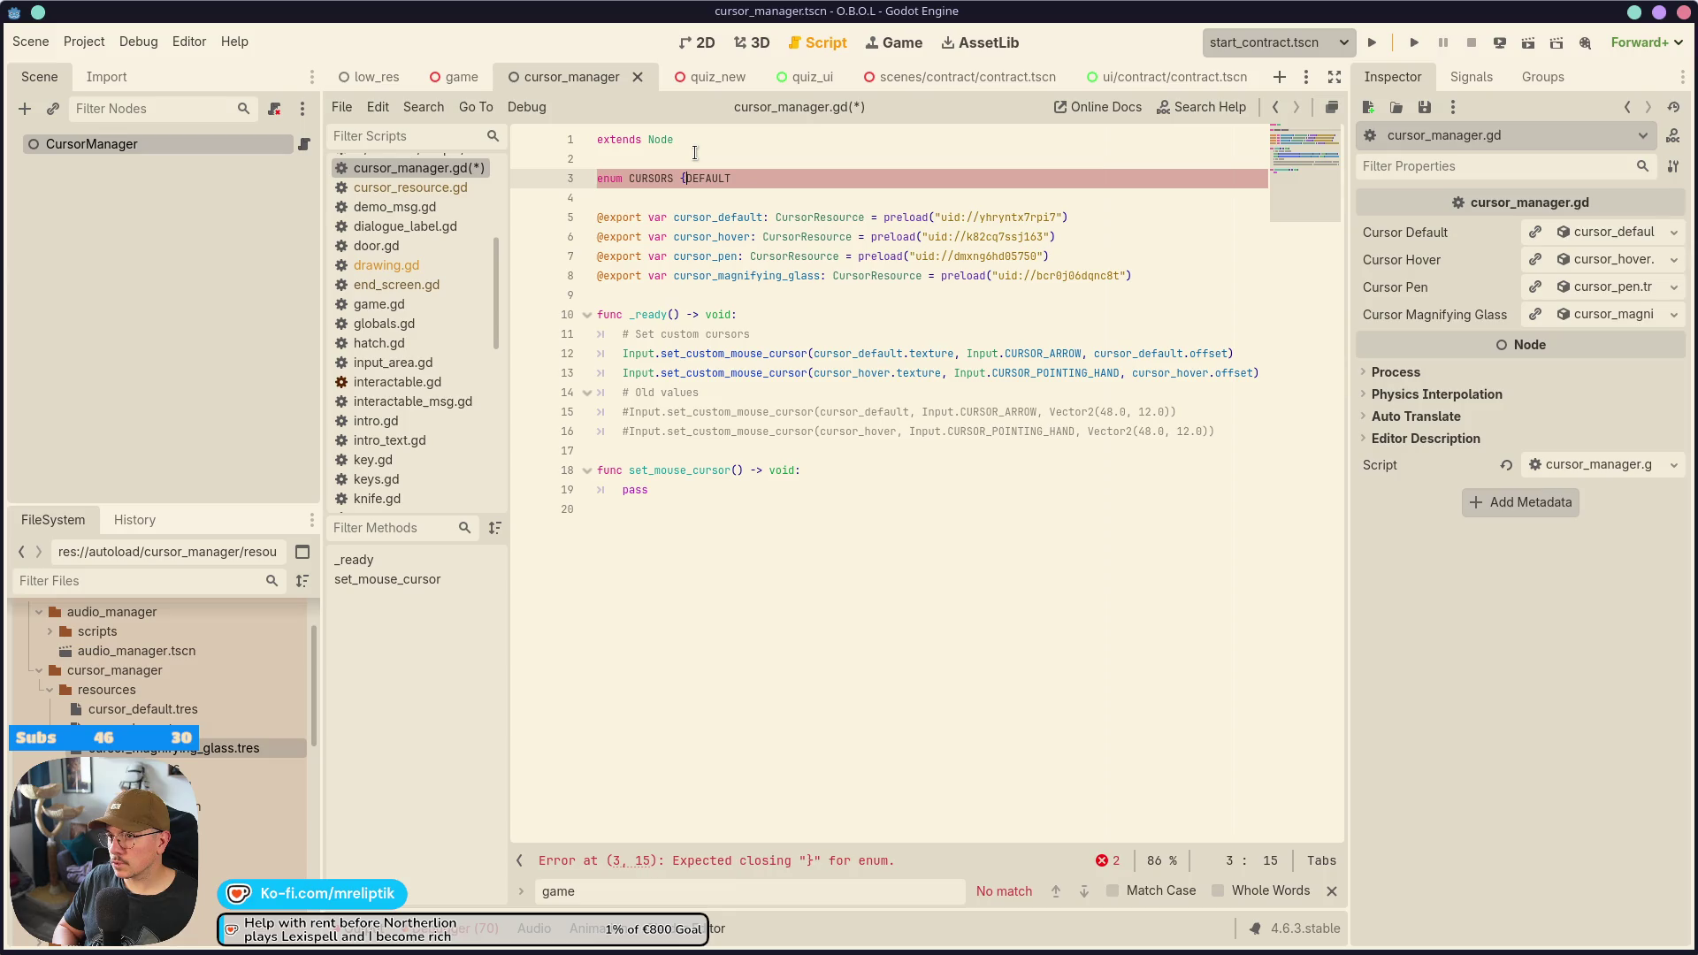
pyautogui.press('End')
pyautogui.write(', HOVER, P')
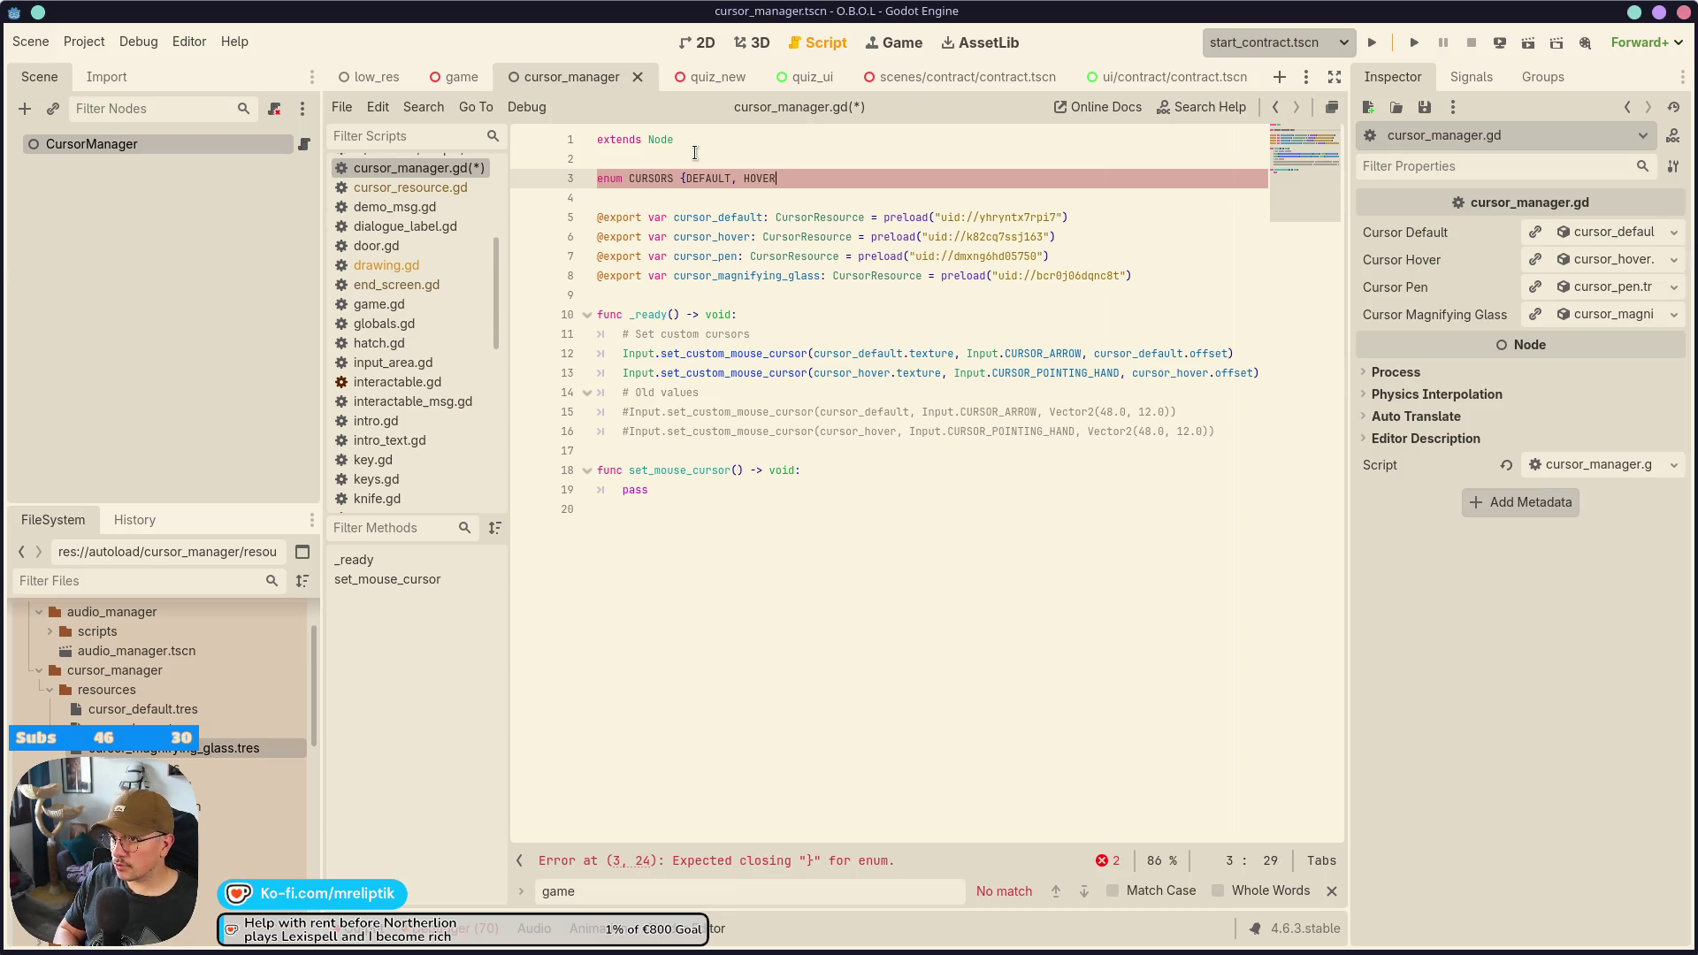
pyautogui.write('EN, ')
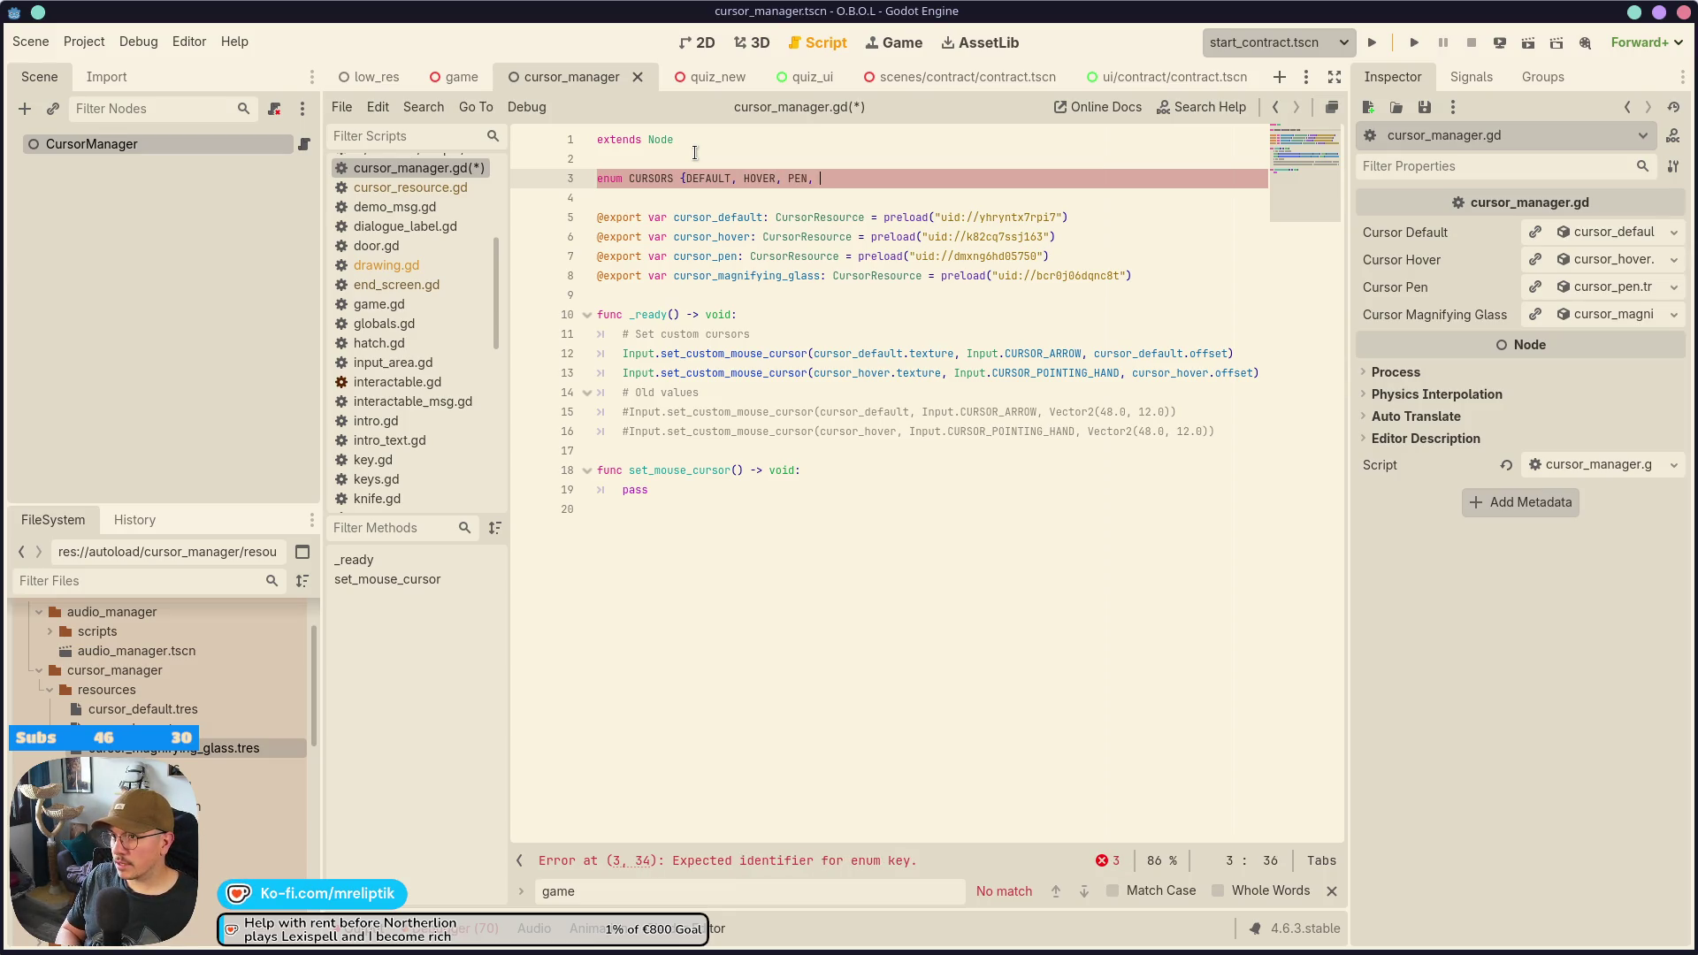
pyautogui.write('MAGNIFYING_')
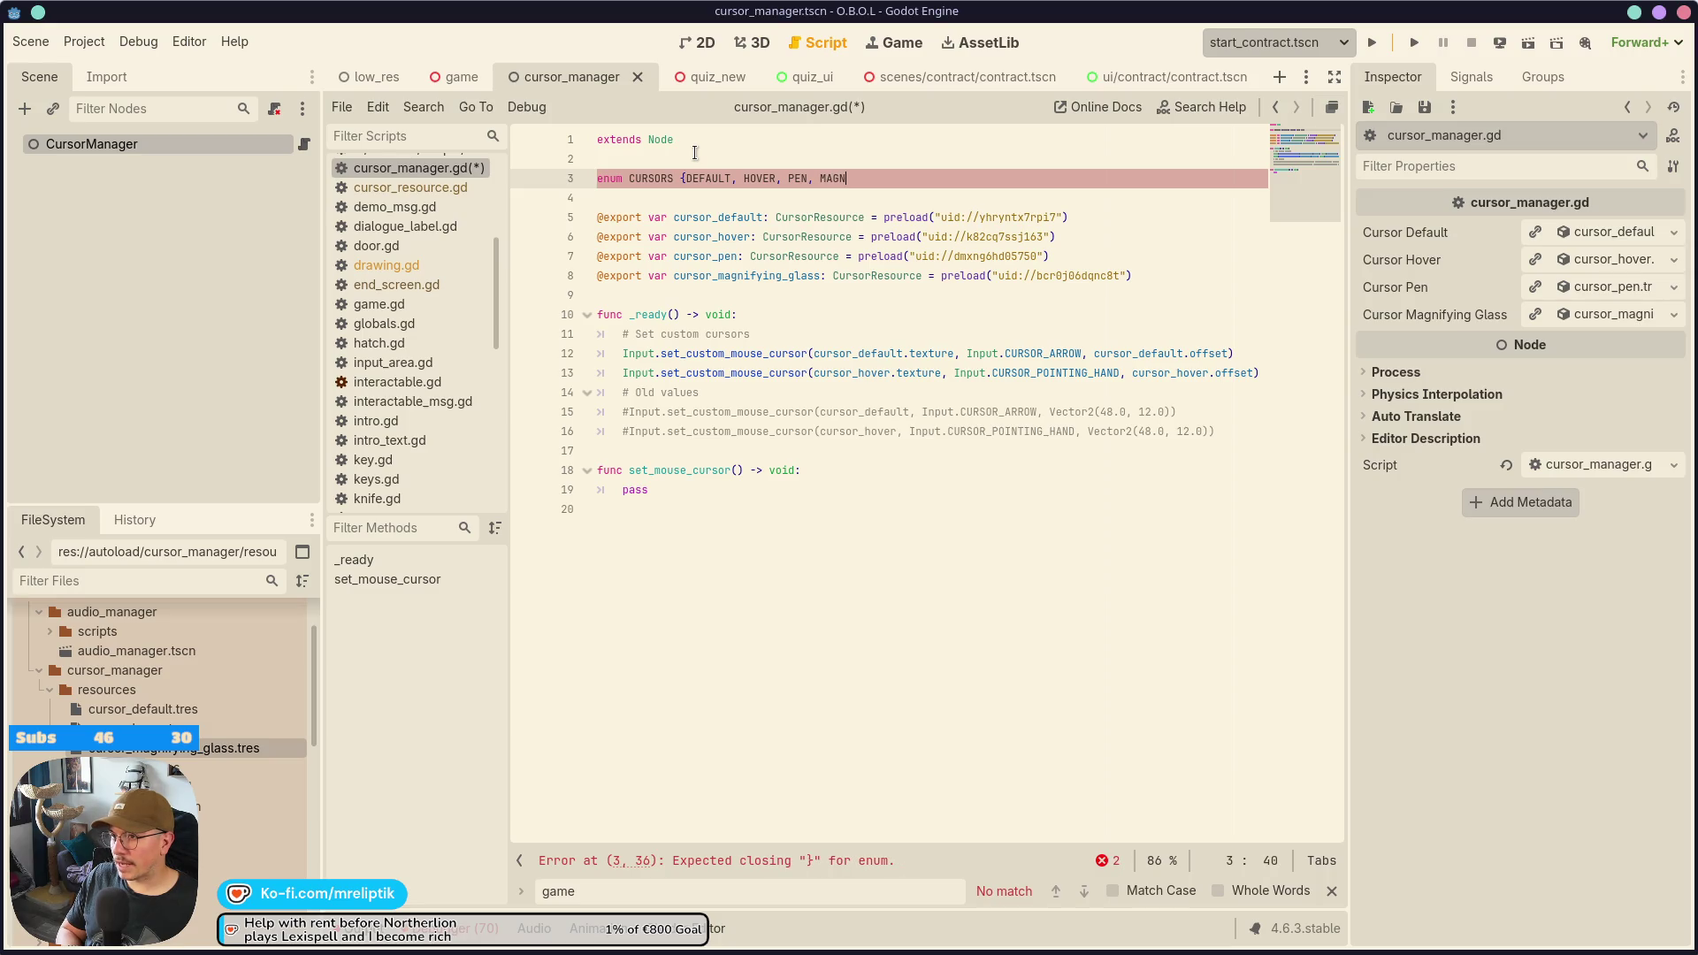
pyautogui.write('GLASS}')
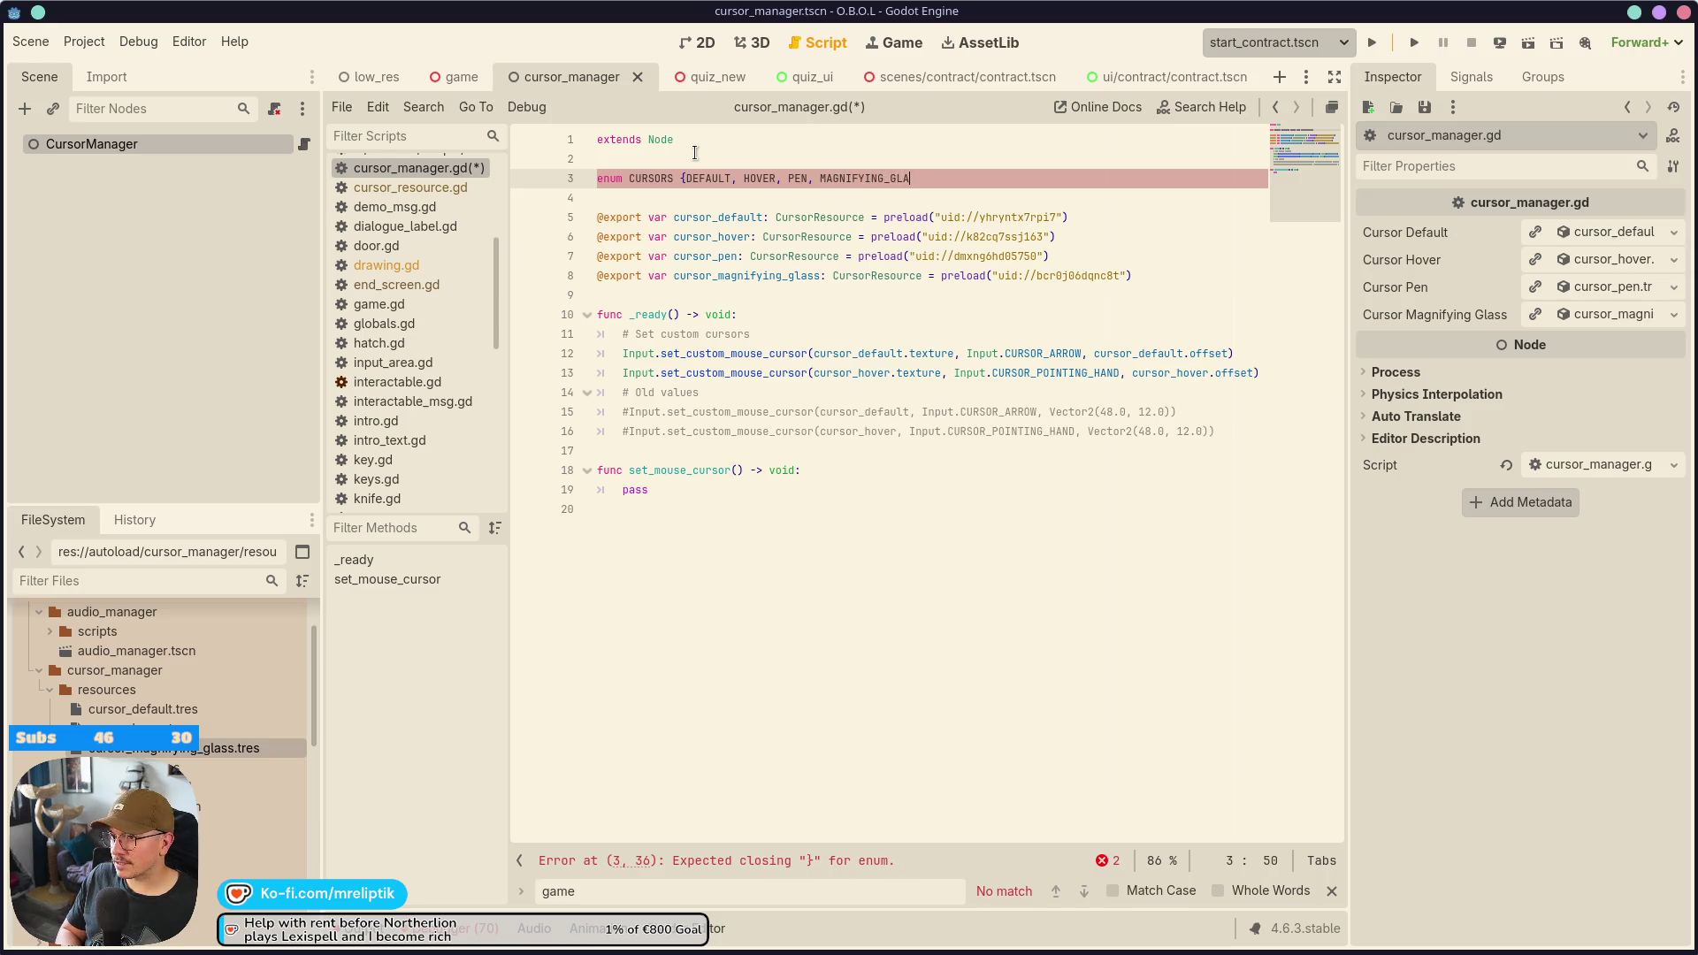
pyautogui.hotkey('ctrl', 's')
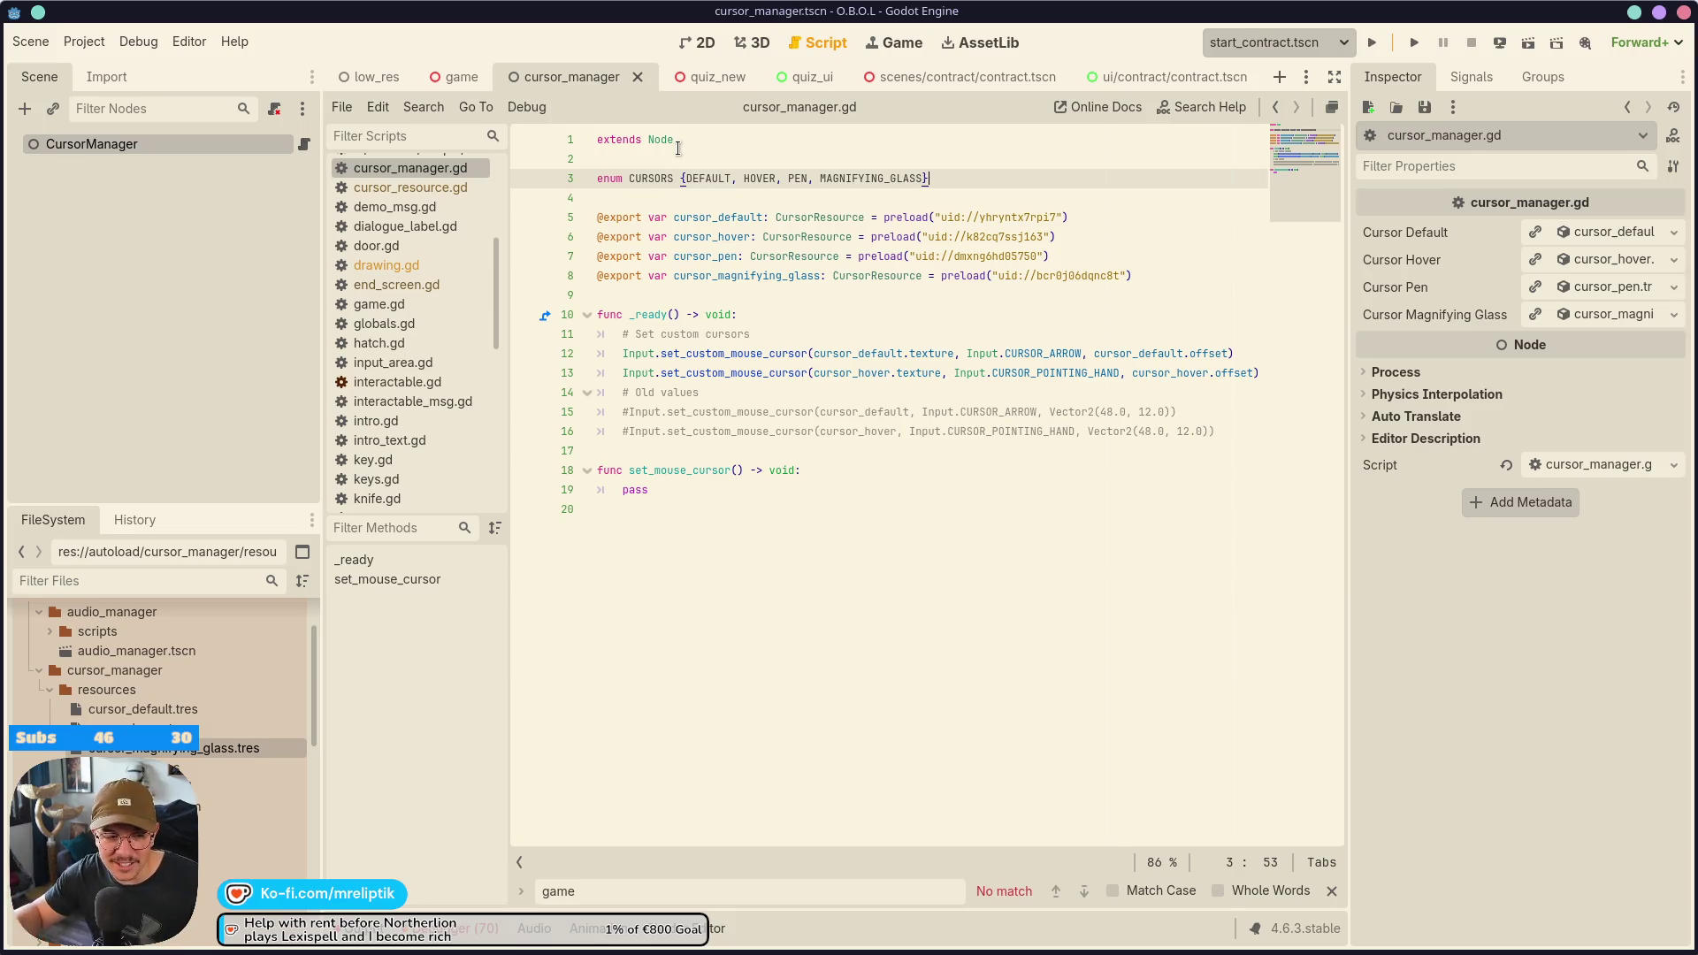
# Replace pass with Input.set_default_cursor_shape() in set_mouse_cursor, then reopen quiz_ui.gd.
pyautogui.click(712, 471)
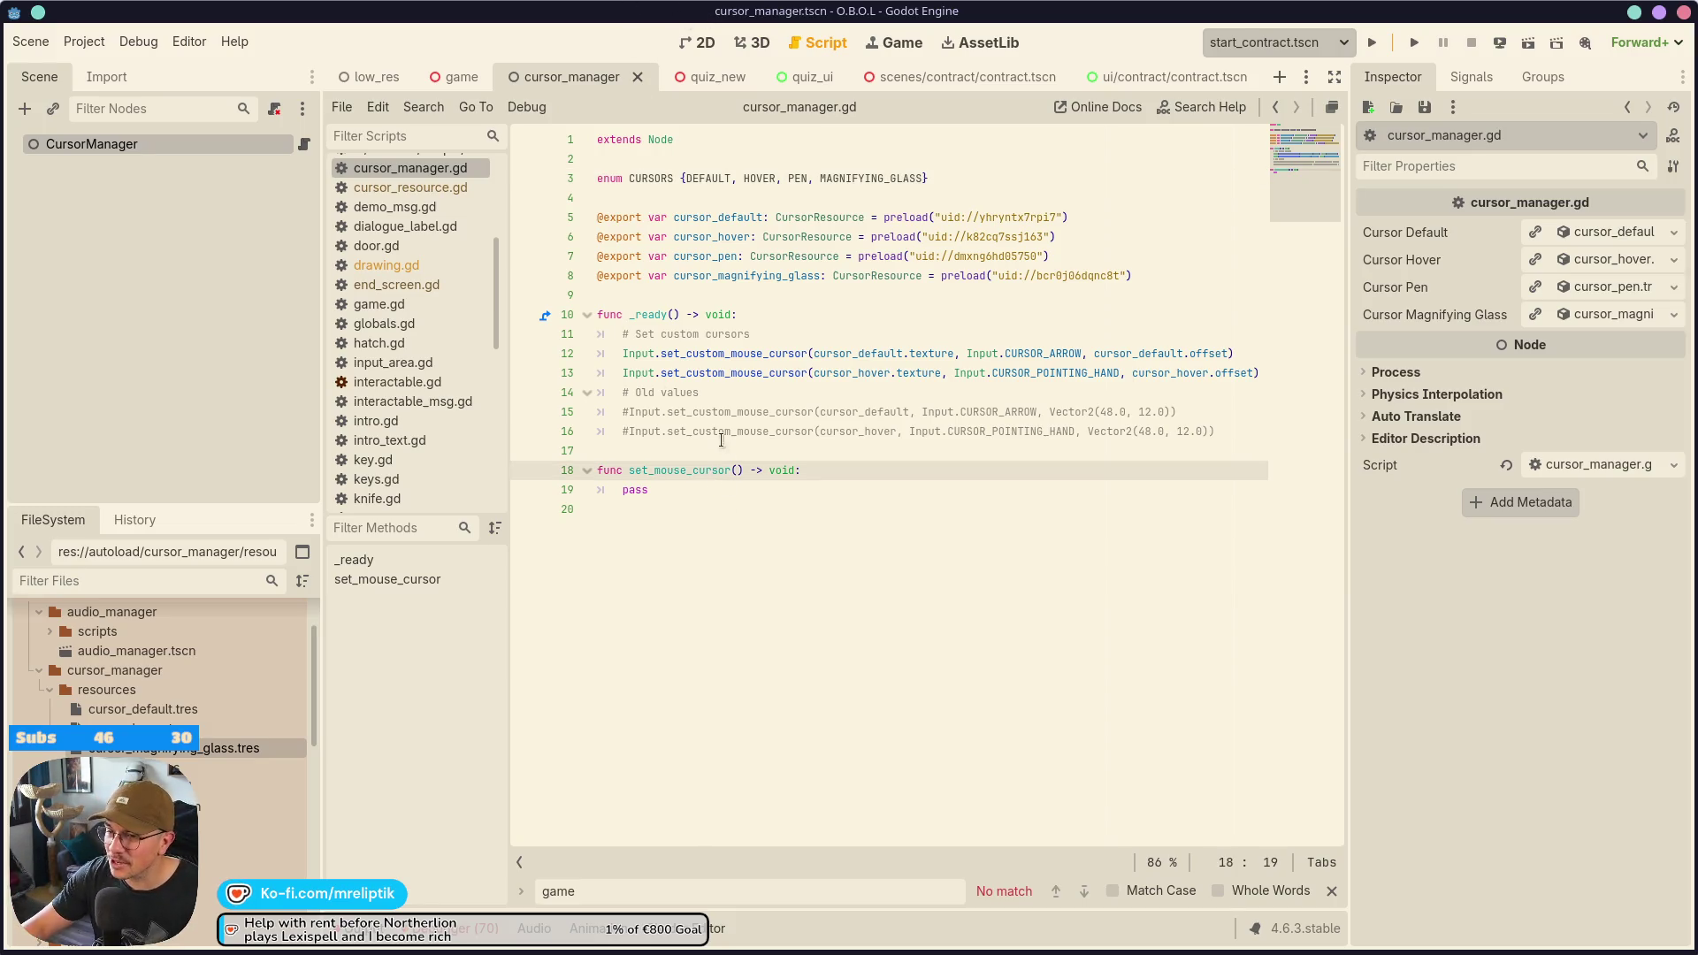
pyautogui.click(749, 392)
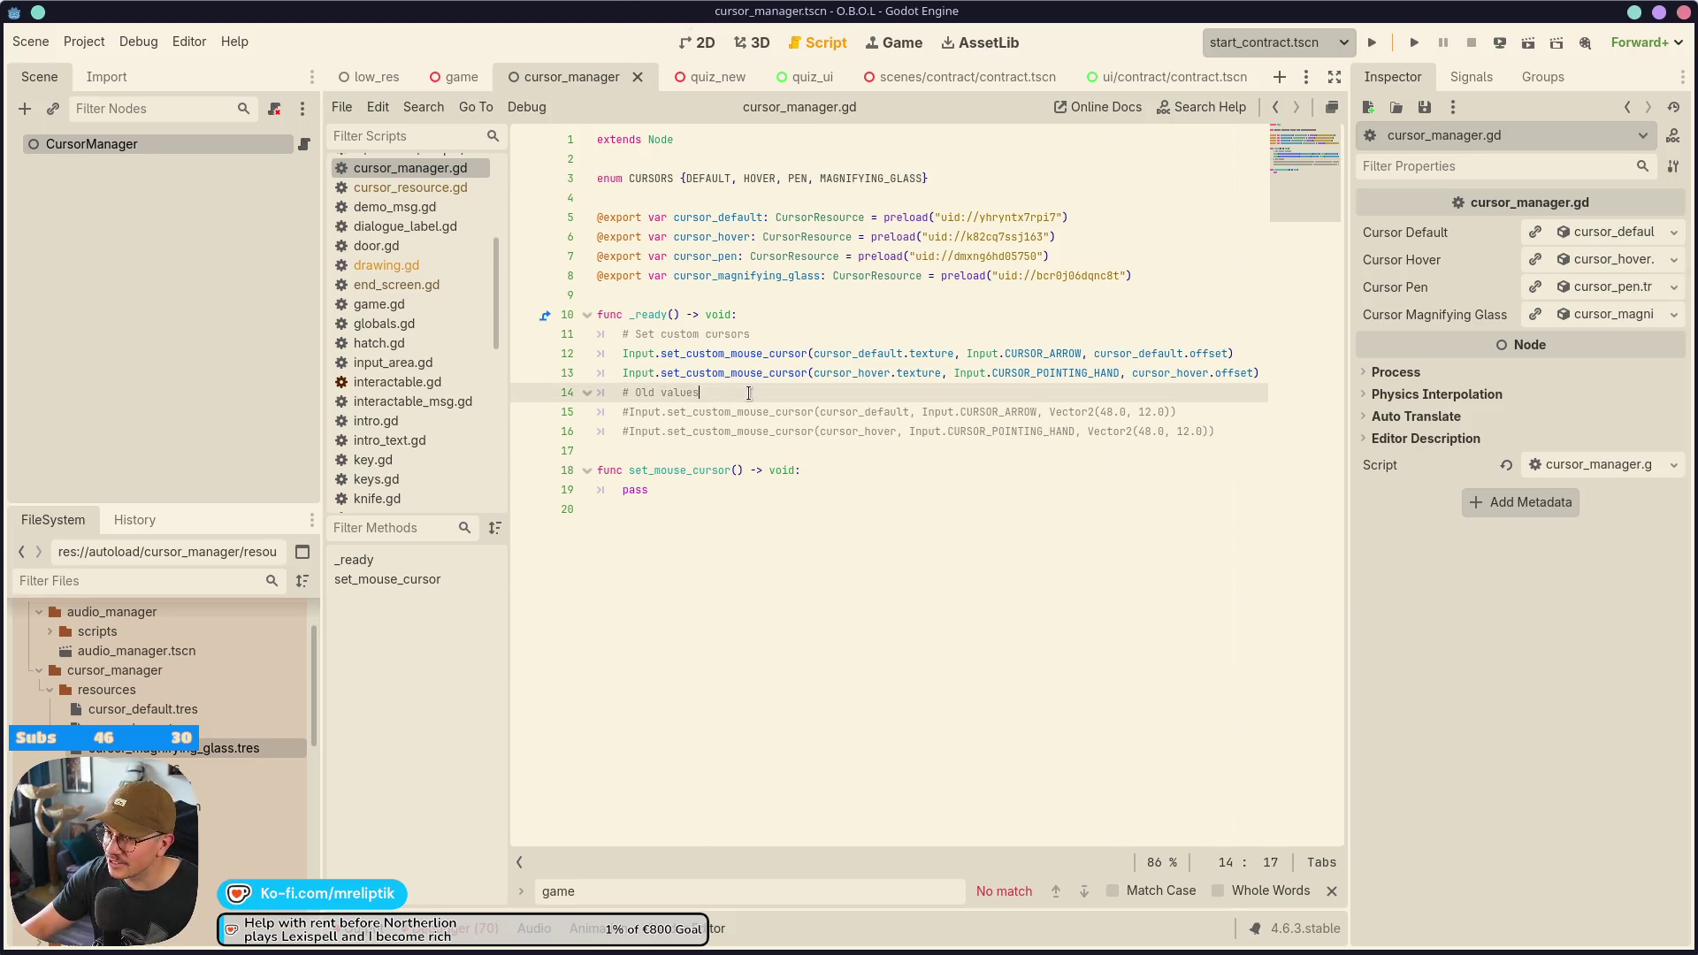
pyautogui.click(880, 353)
pyautogui.click(670, 488)
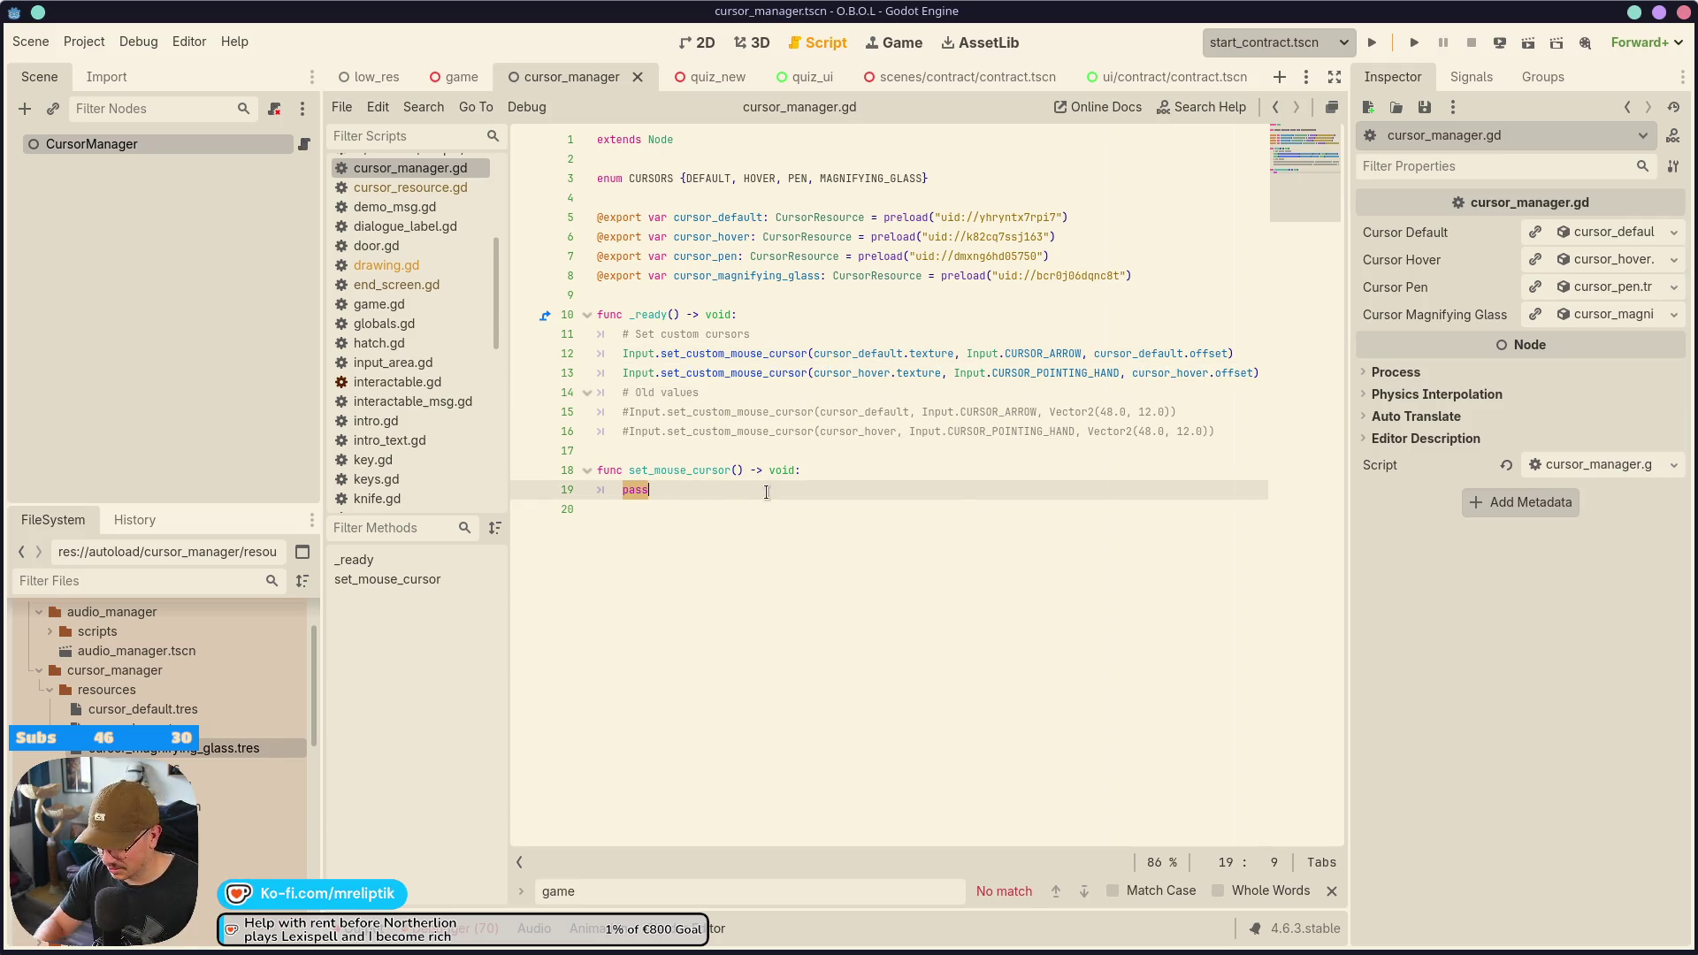
pyautogui.write('Input.set_def')
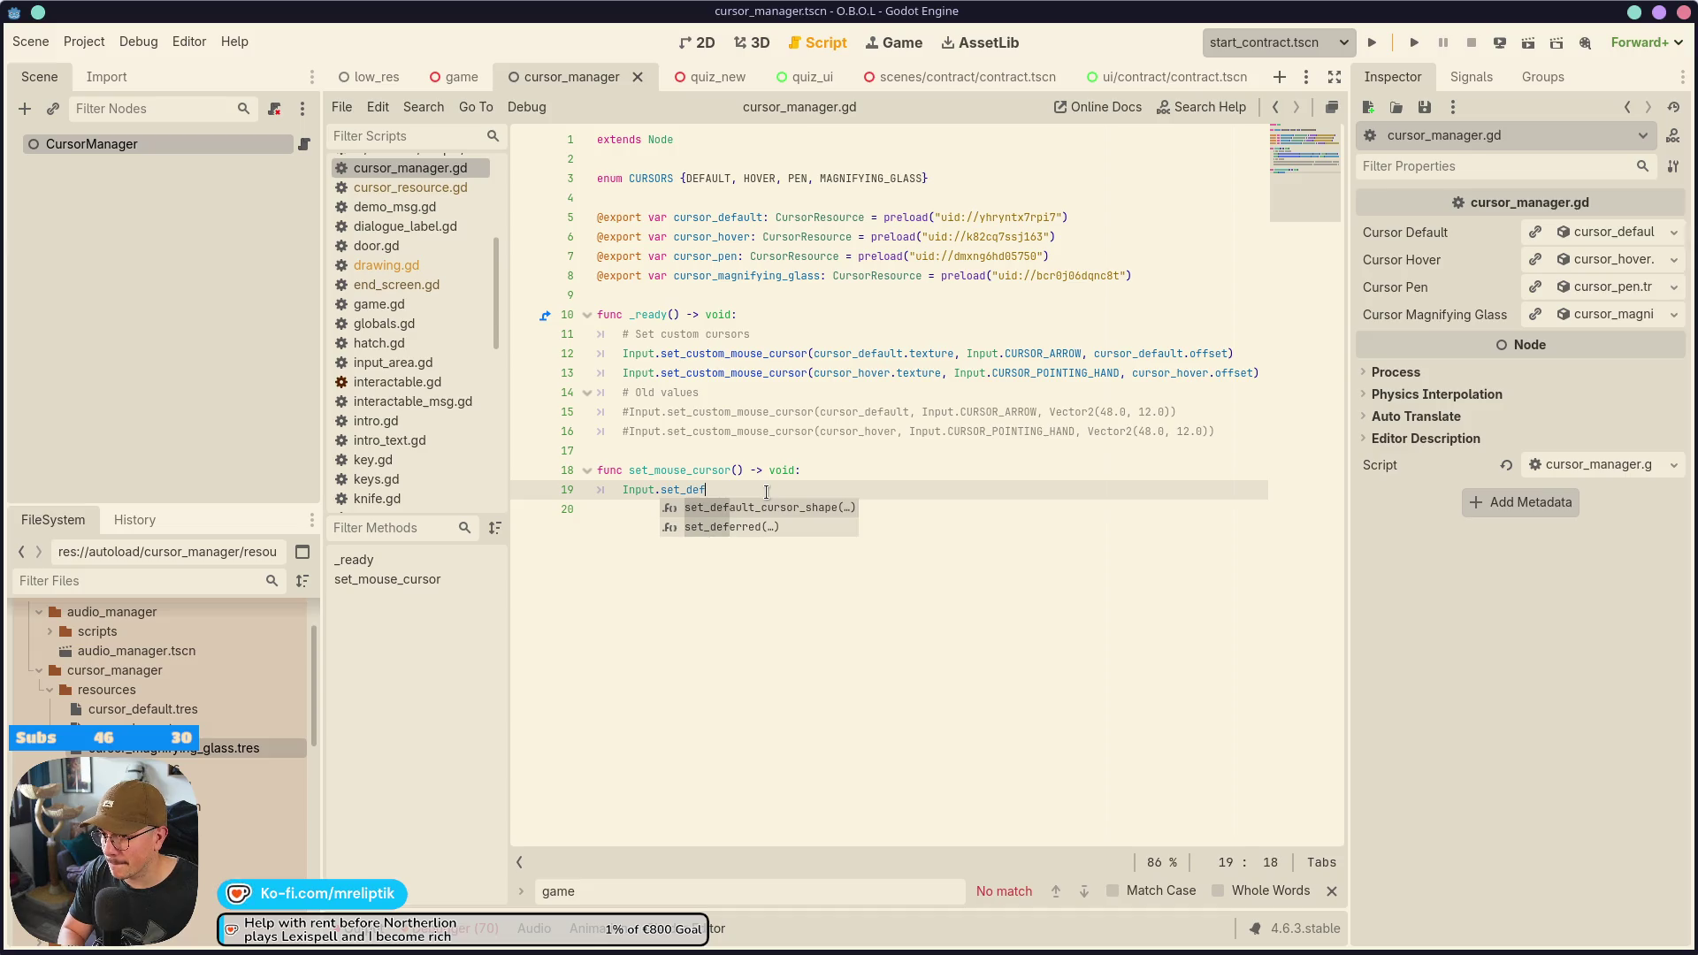
pyautogui.press('Return')
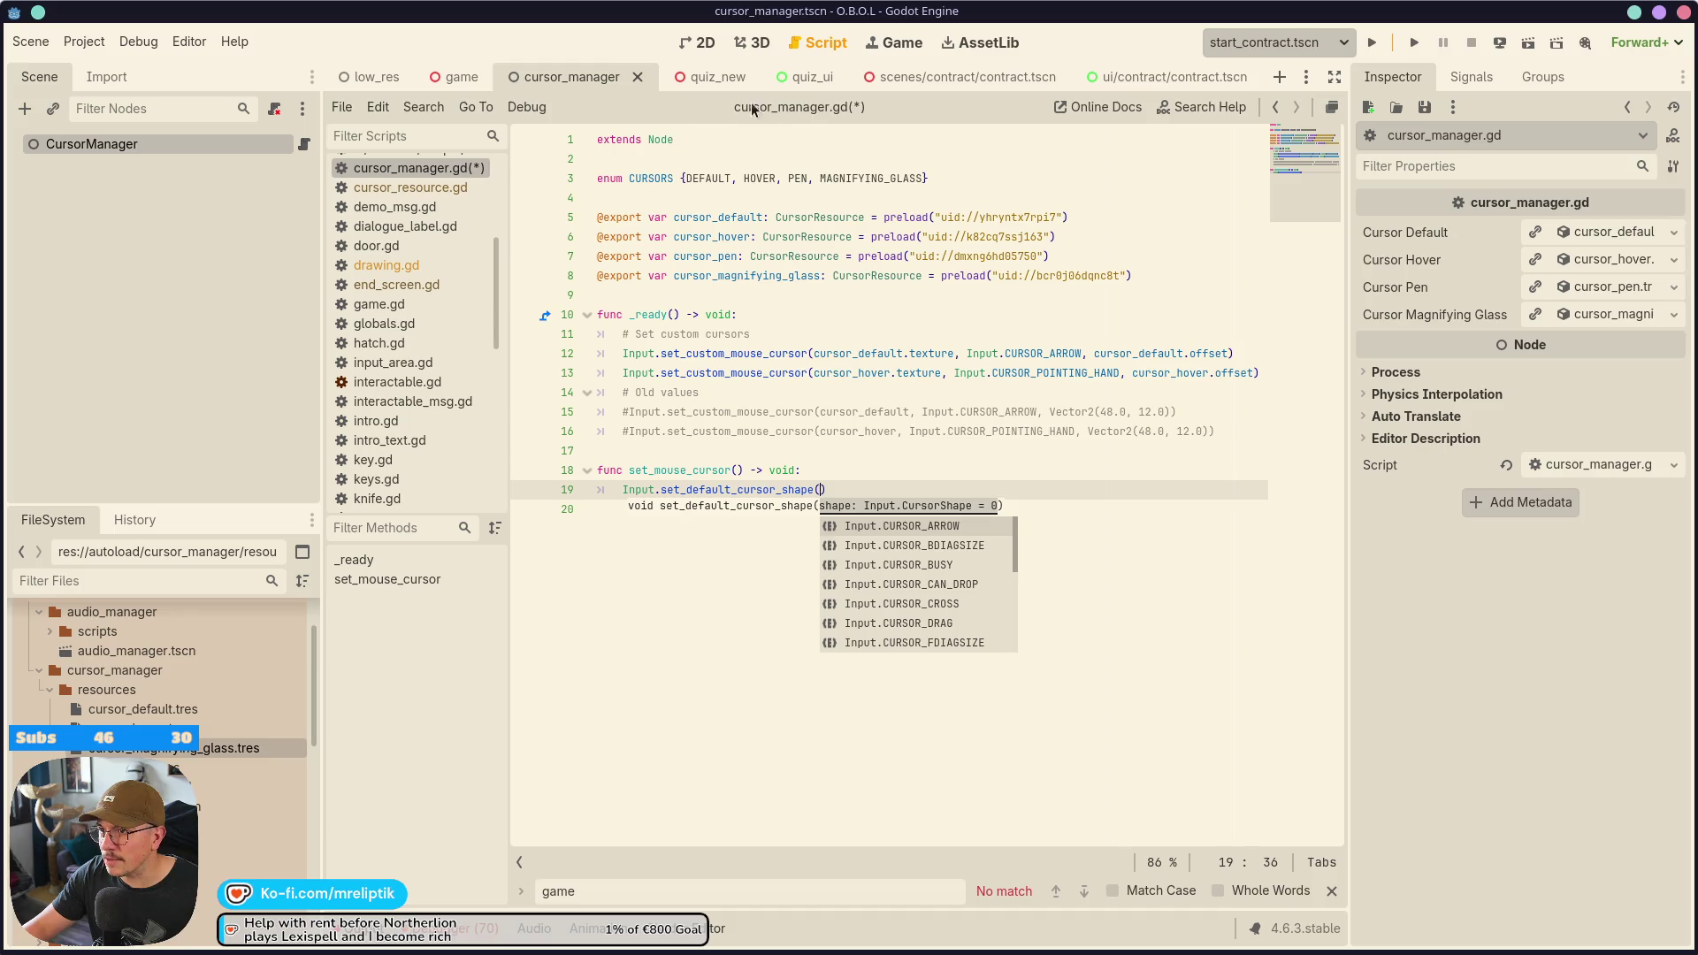
pyautogui.click(800, 77)
pyautogui.click(263, 147)
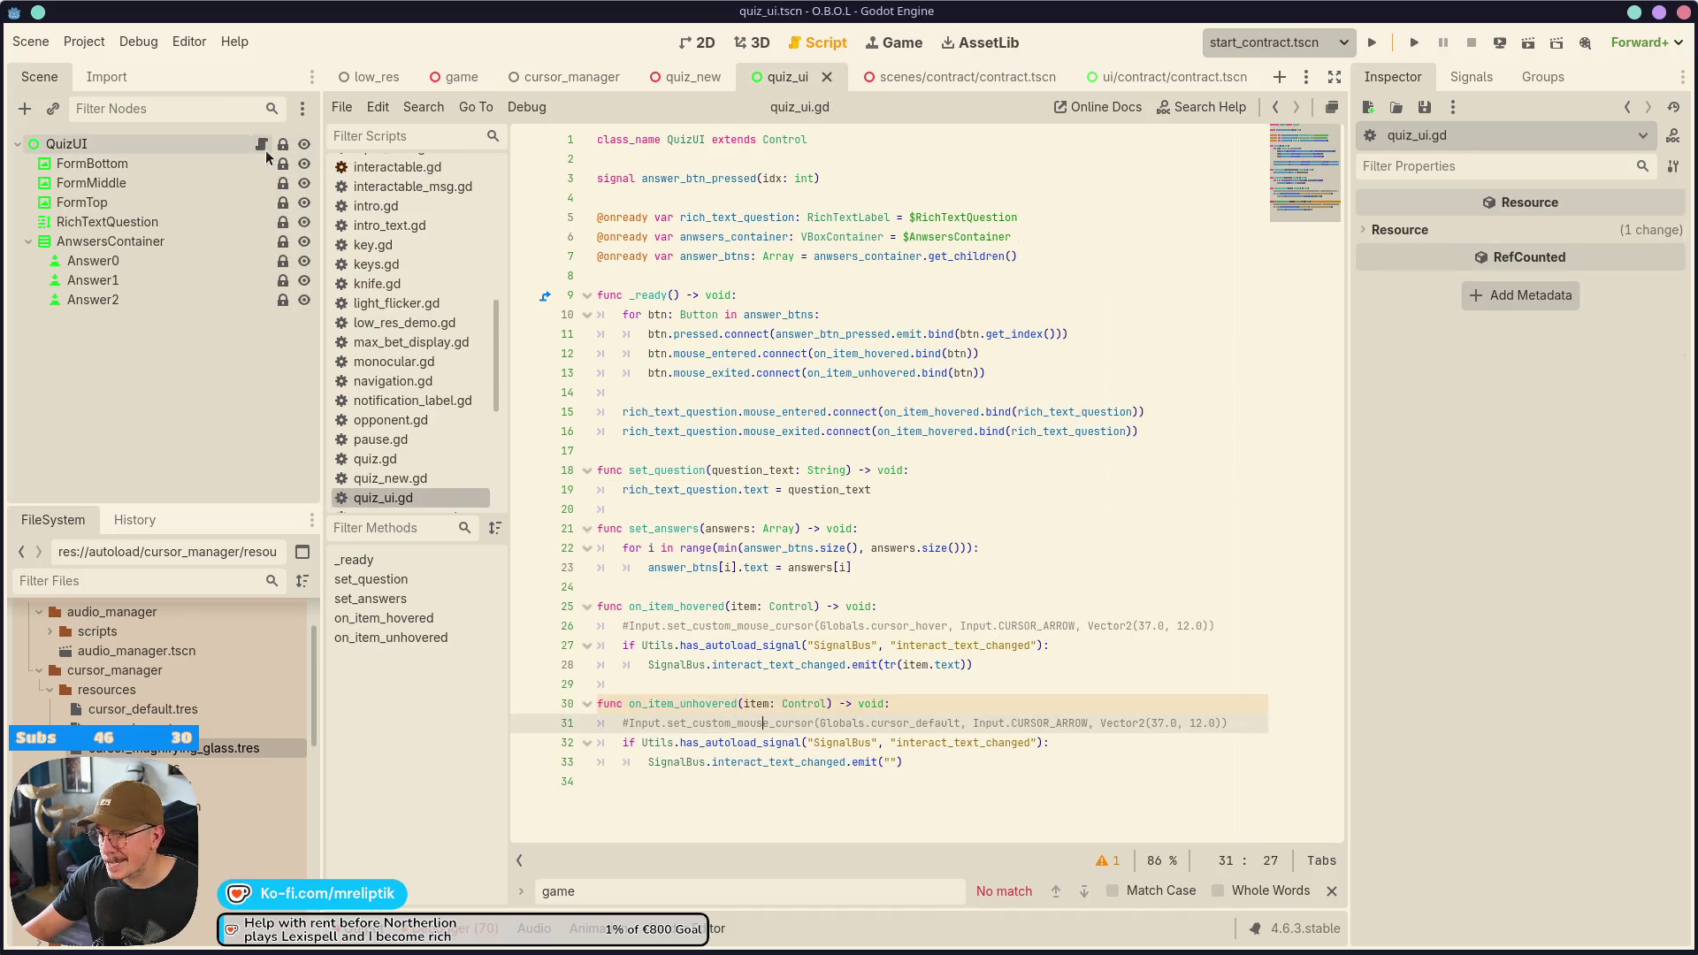
# Find the old set_custom_mouse_cursor calls in quiz_ui.gd, then flip through the open scene tabs.
pyautogui.doubleClick(716, 626)
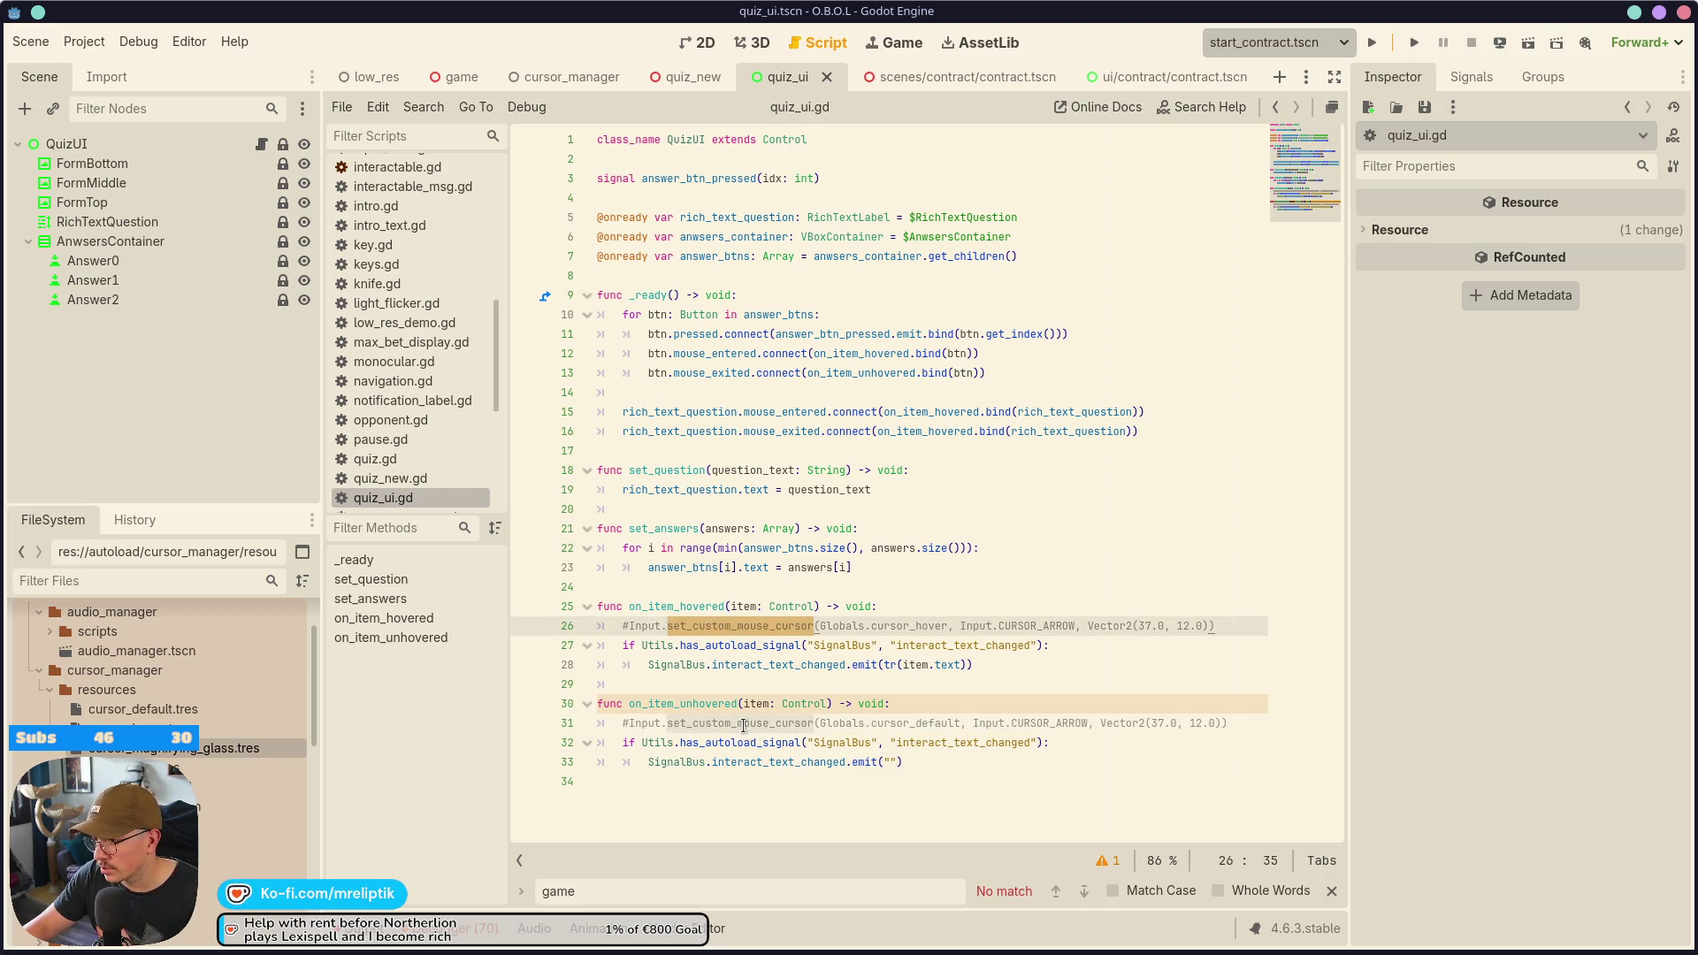
pyautogui.click(743, 725)
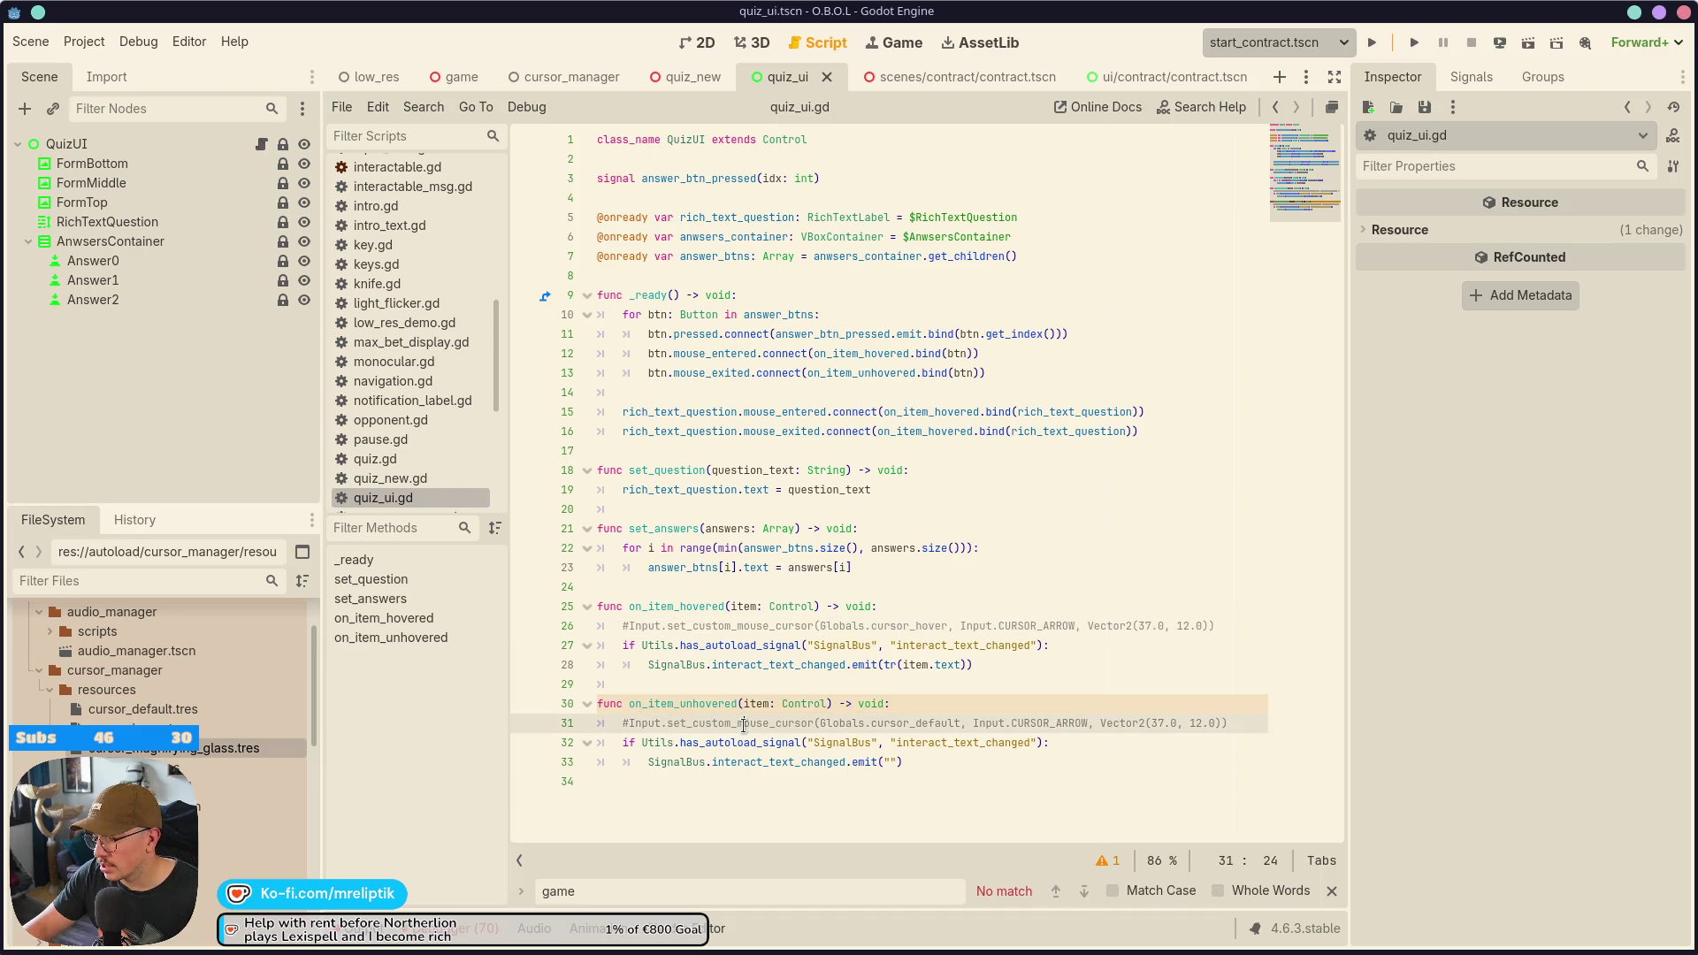
pyautogui.click(1118, 83)
pyautogui.click(870, 82)
pyautogui.click(782, 82)
pyautogui.click(691, 84)
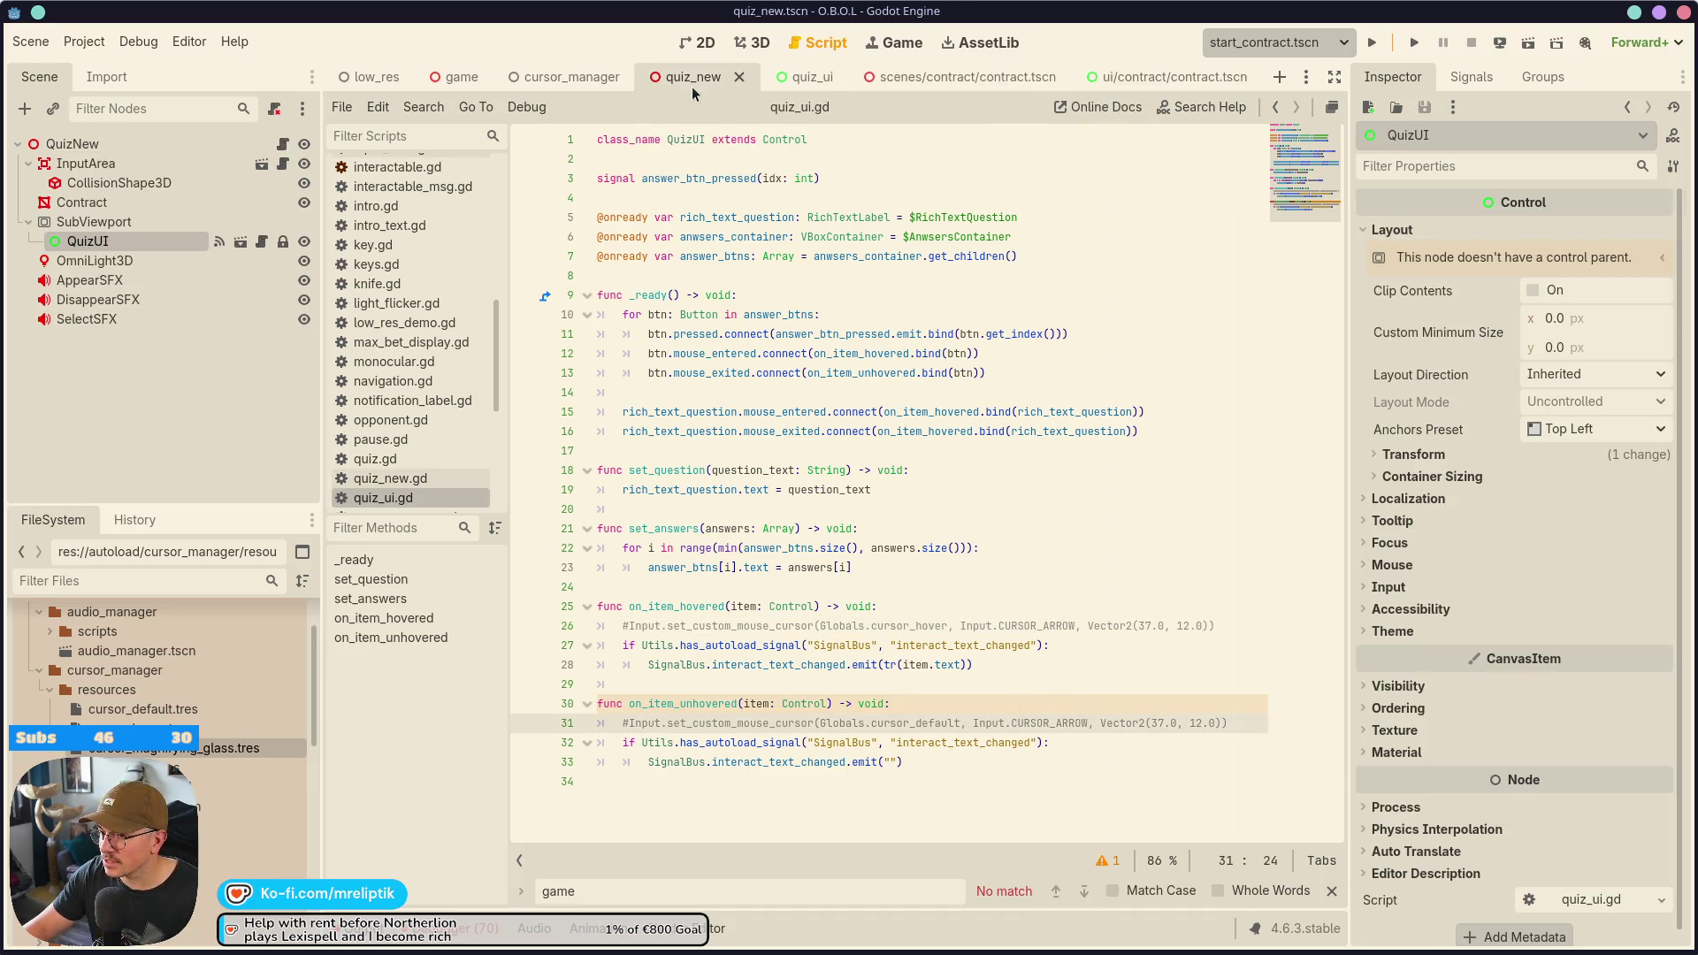
pyautogui.click(777, 82)
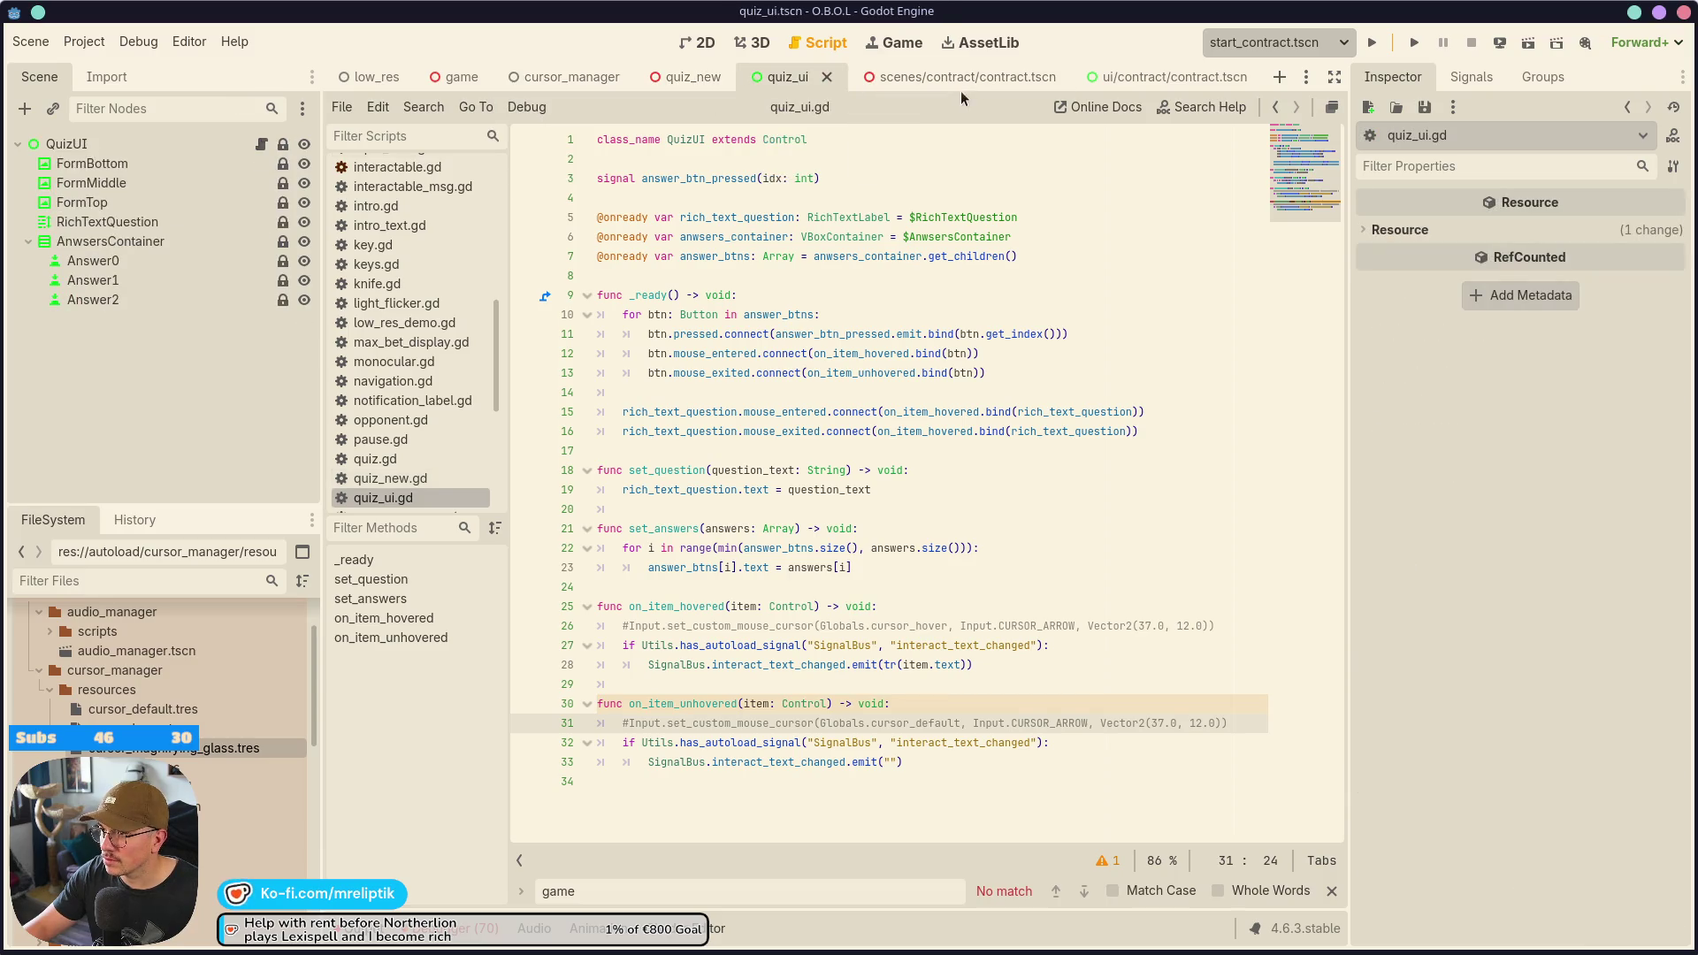
# Check the Drawing node's drawing.gd in contract.tscn, then bring back the quiz_ui script.
pyautogui.click(1215, 83)
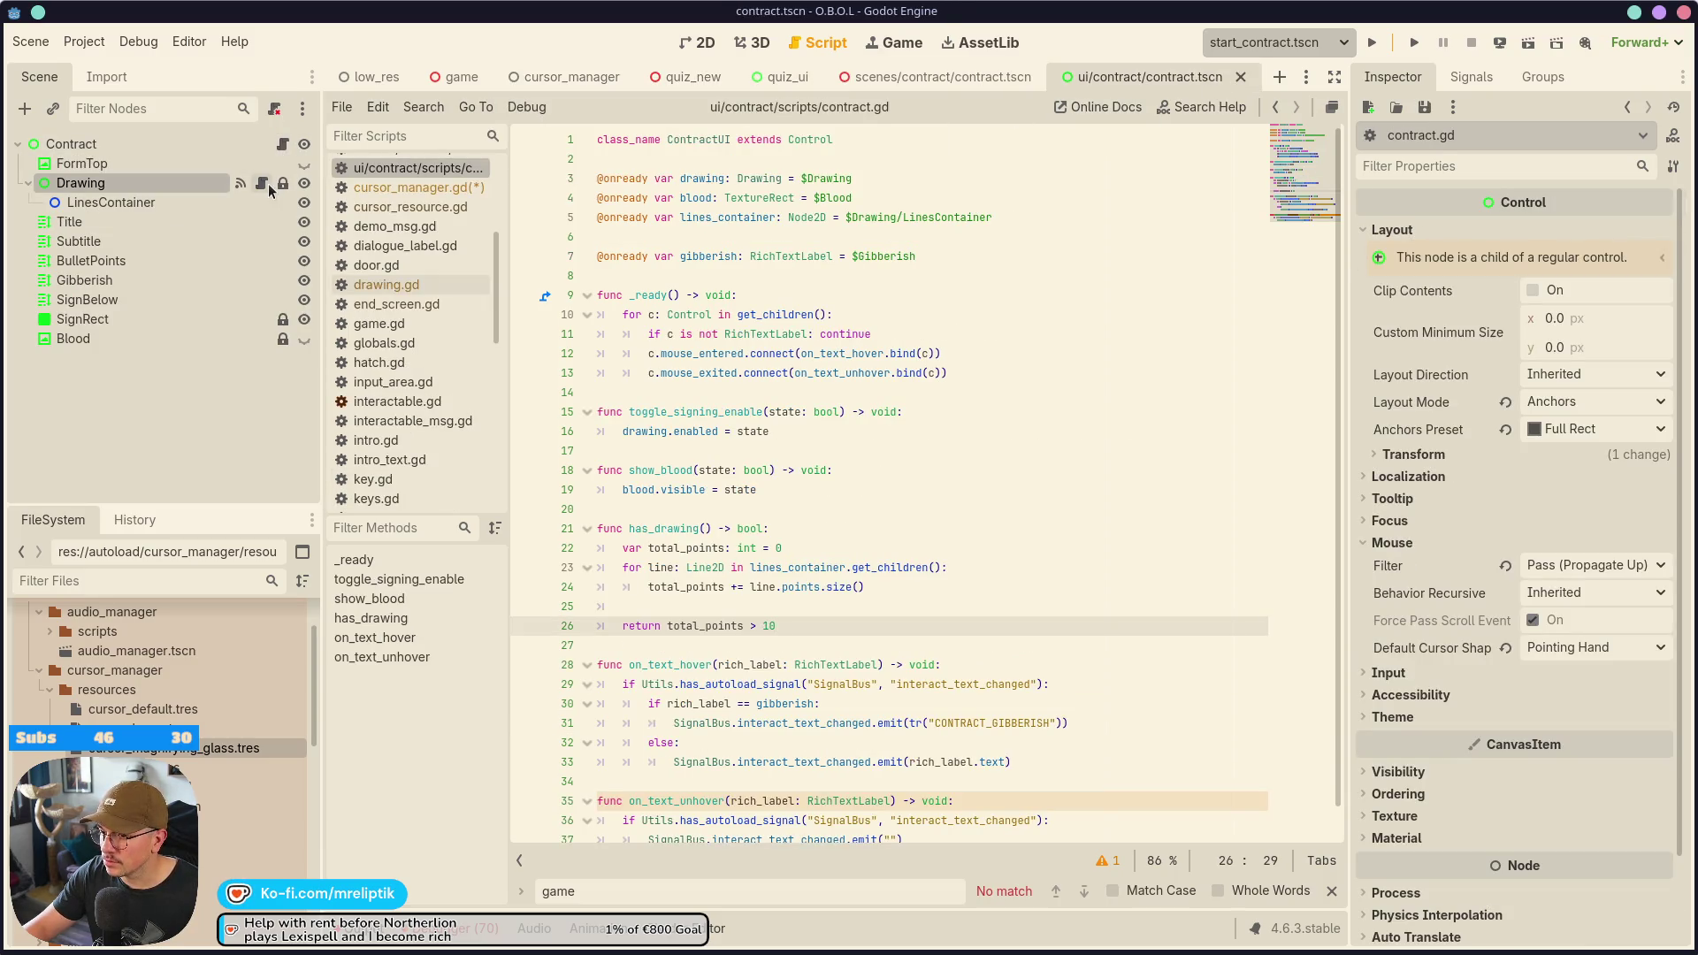
pyautogui.click(263, 183)
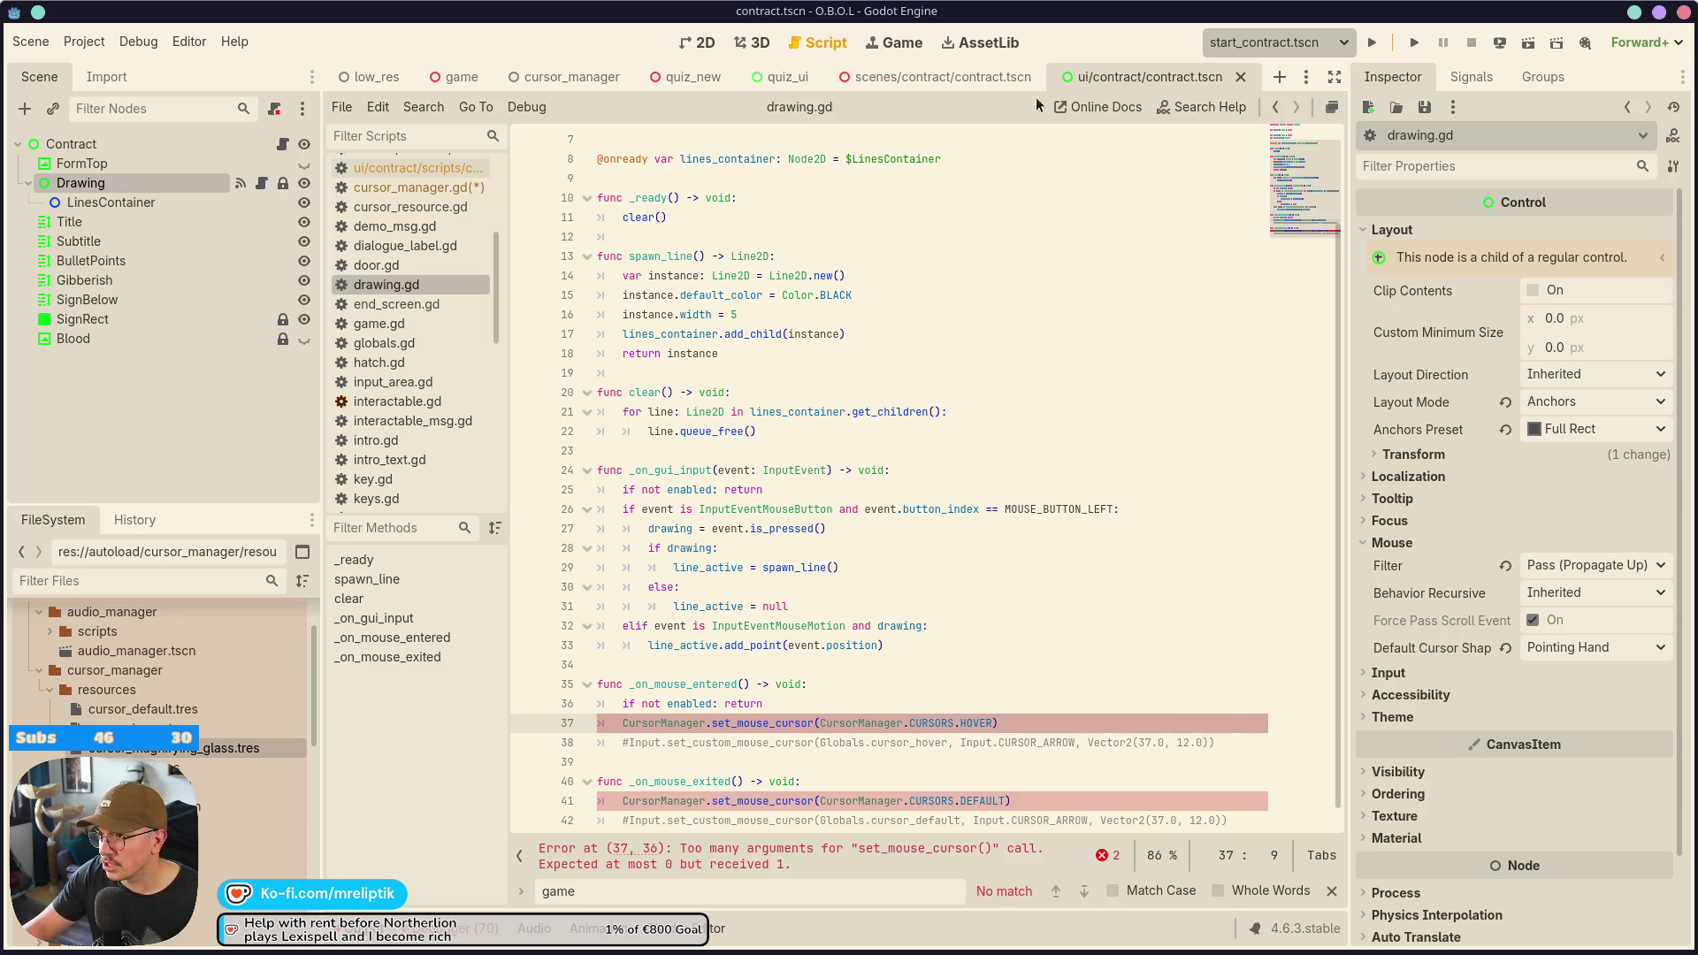
pyautogui.click(780, 76)
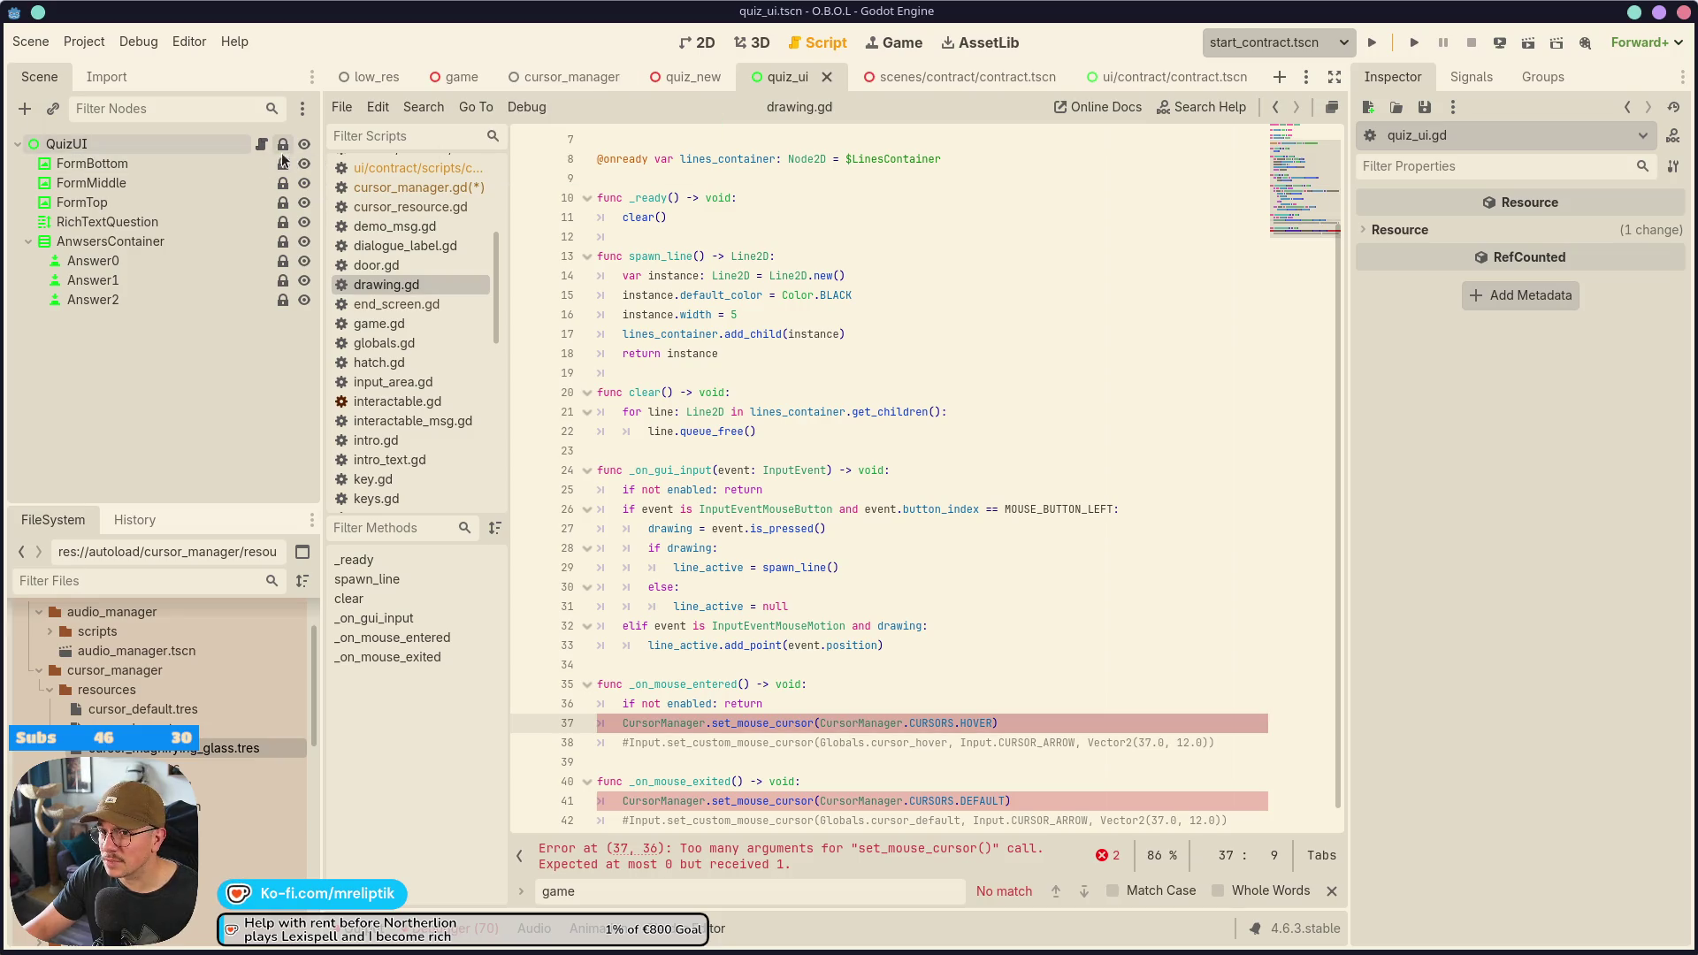
pyautogui.click(264, 145)
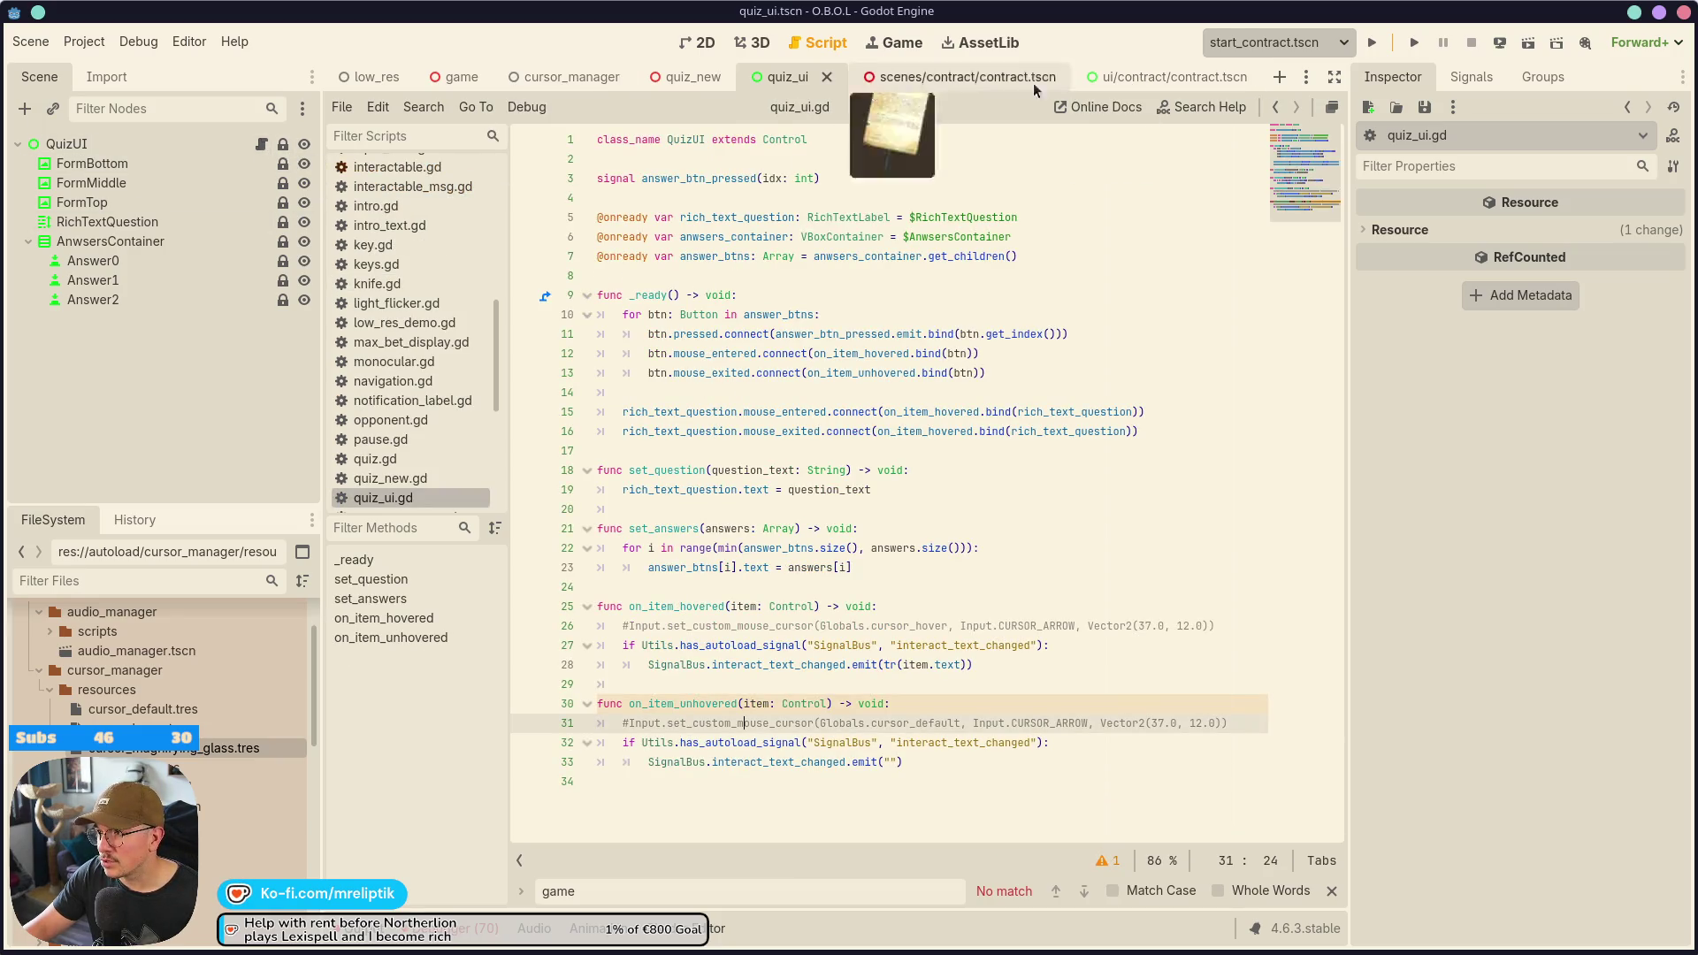
# Reopen cursor_manager.gd to review set_mouse_cursor, then switch to the contract.tscn tab.
pyautogui.click(571, 77)
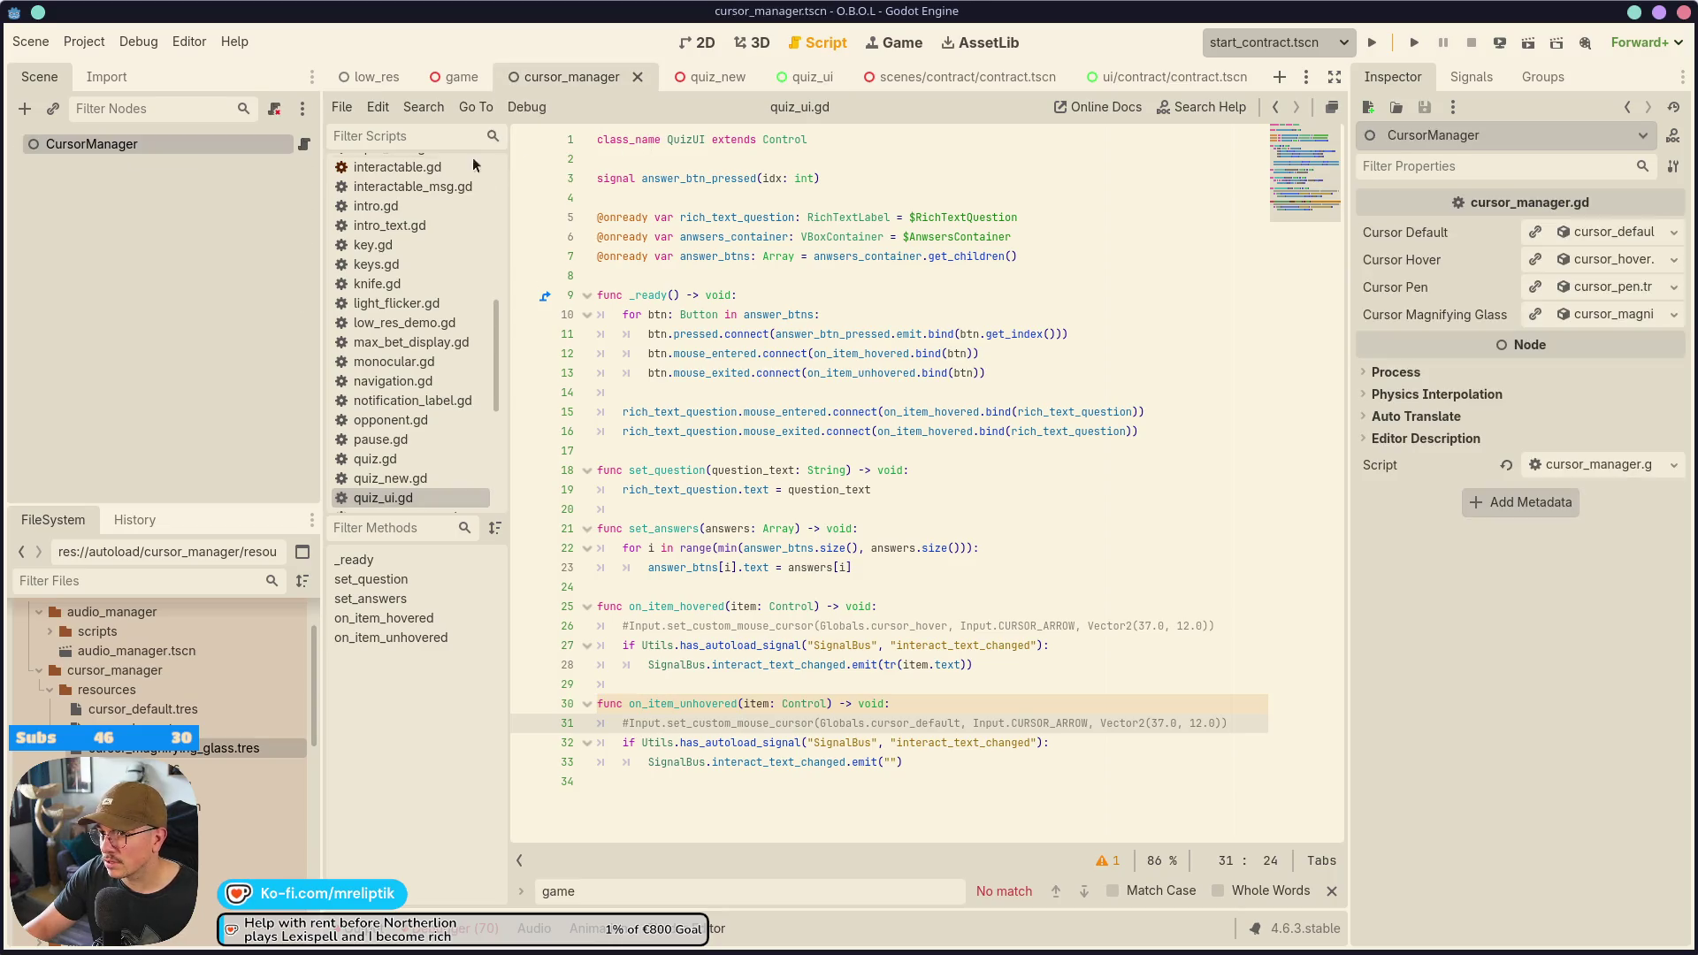
pyautogui.click(303, 143)
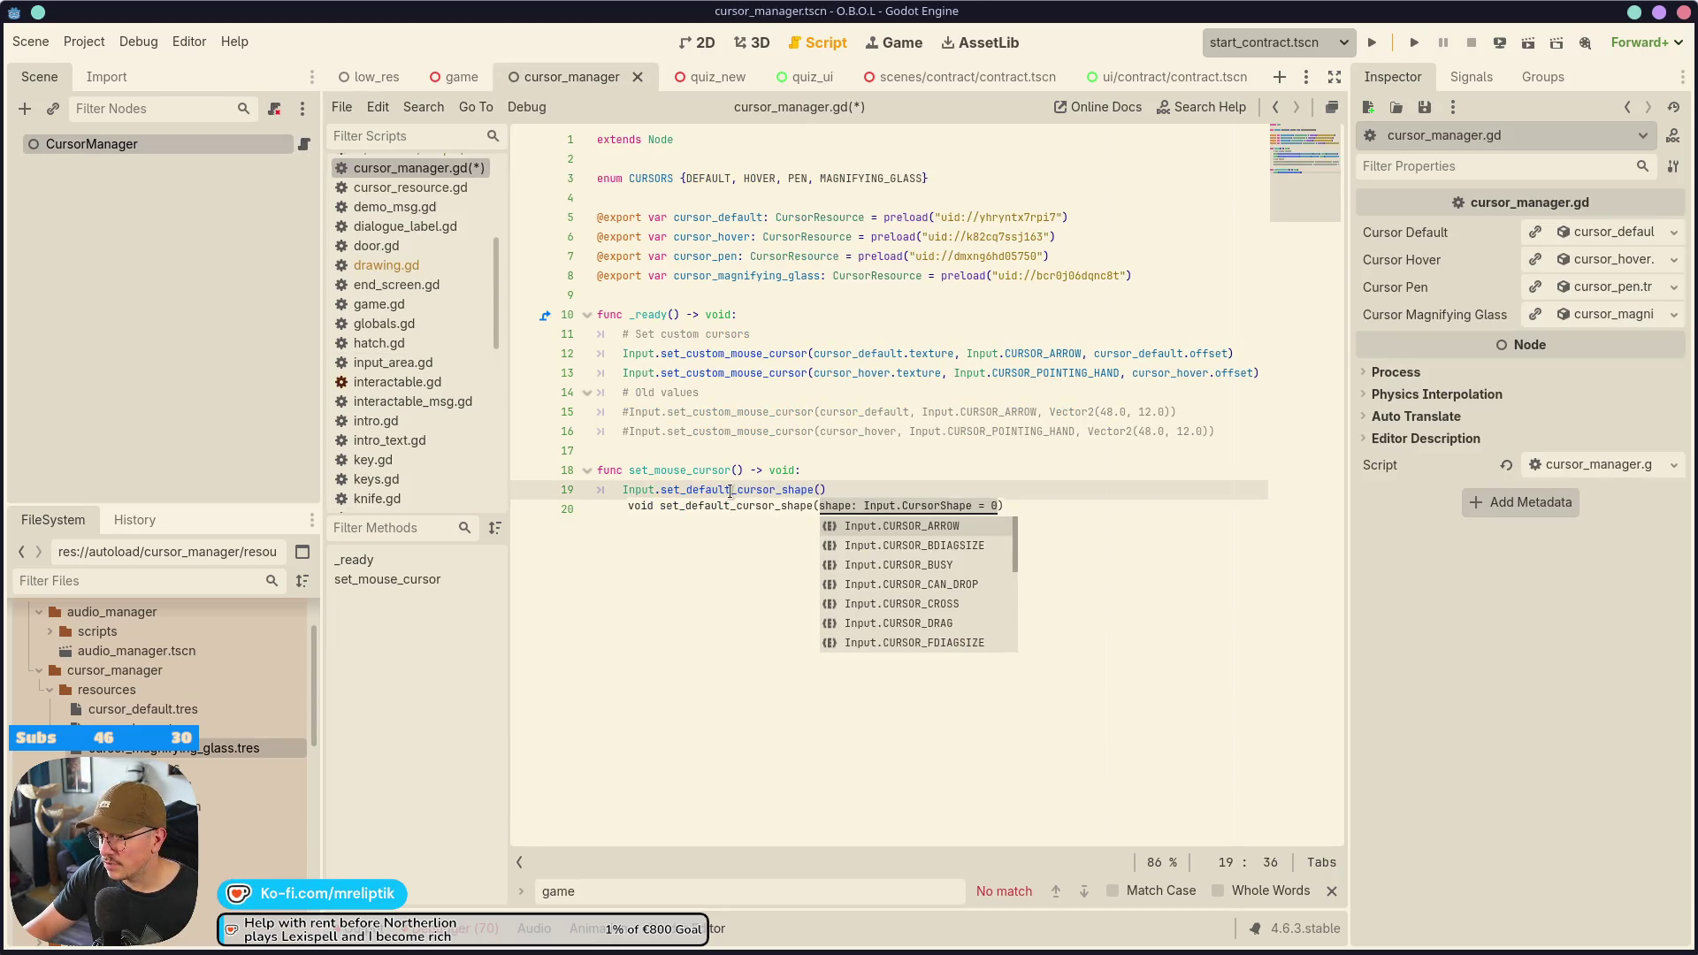
pyautogui.click(853, 451)
pyautogui.click(817, 492)
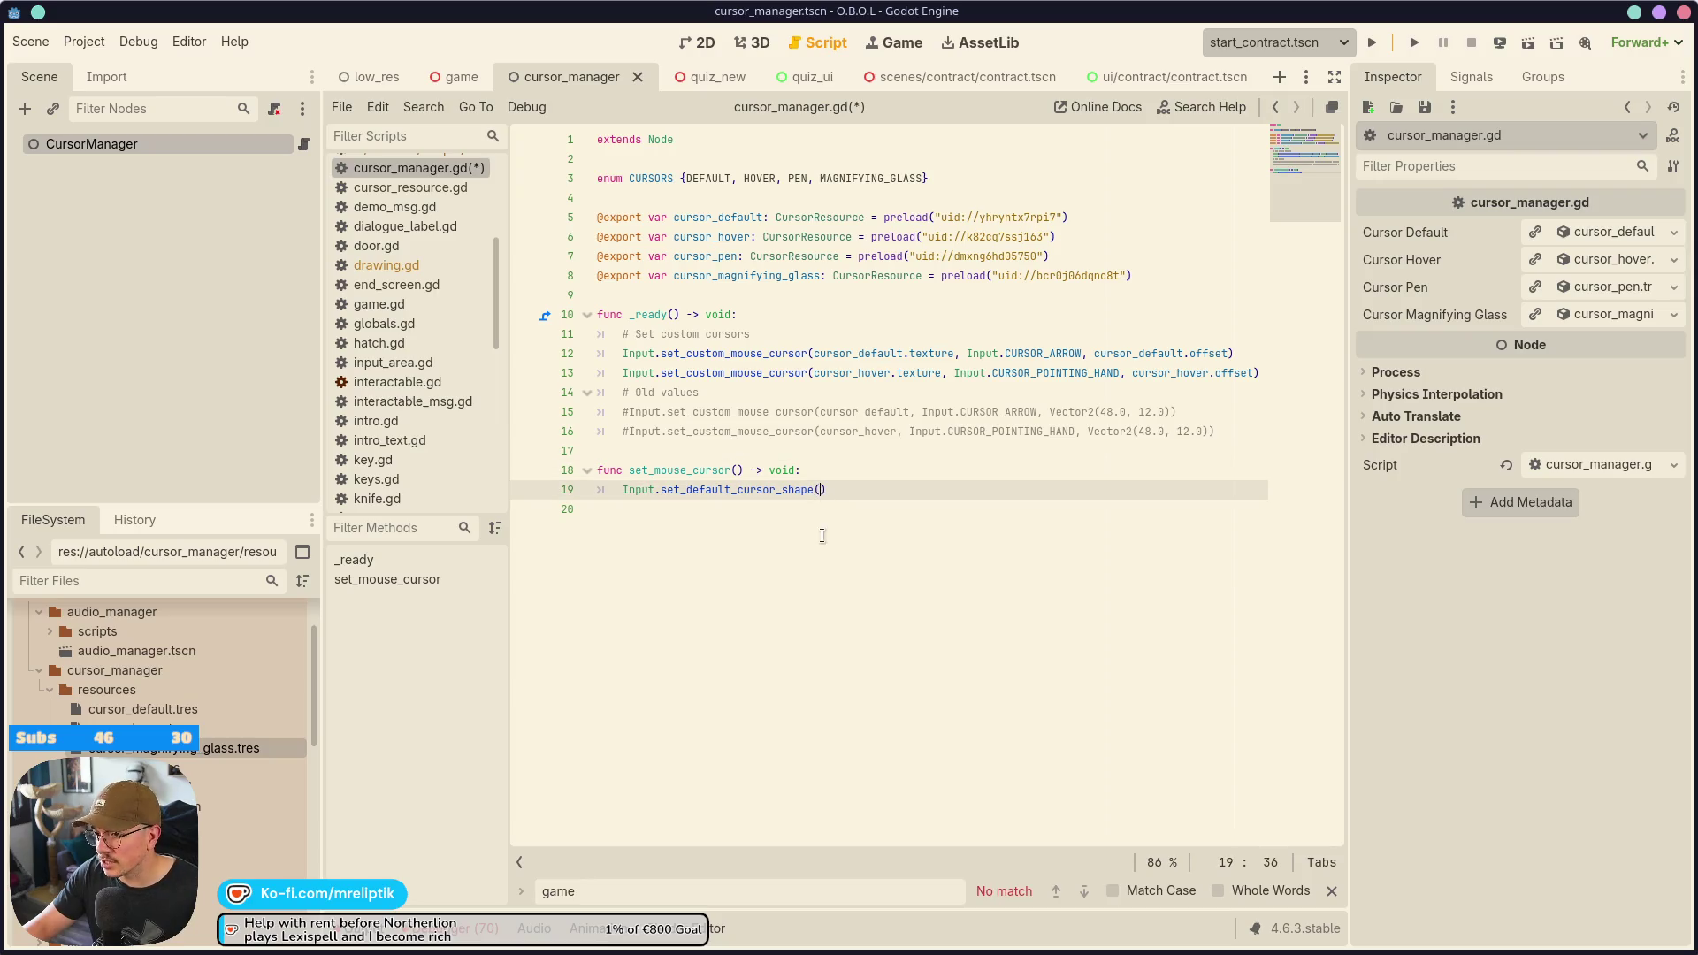
pyautogui.click(832, 475)
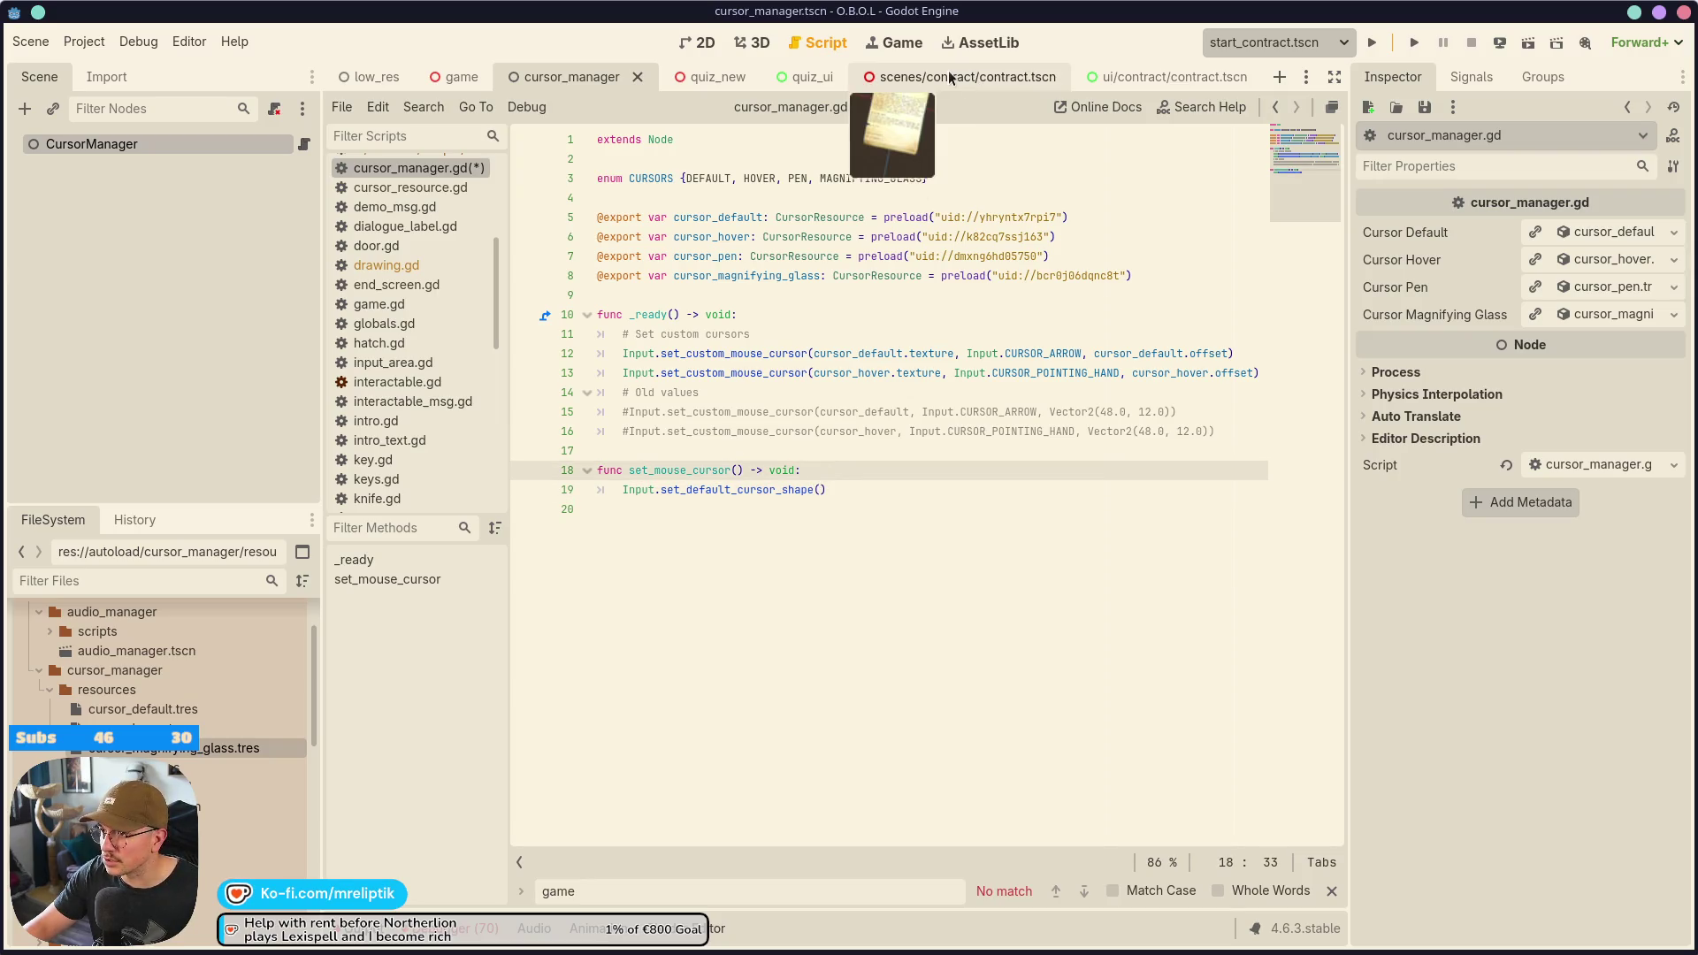
pyautogui.click(745, 373)
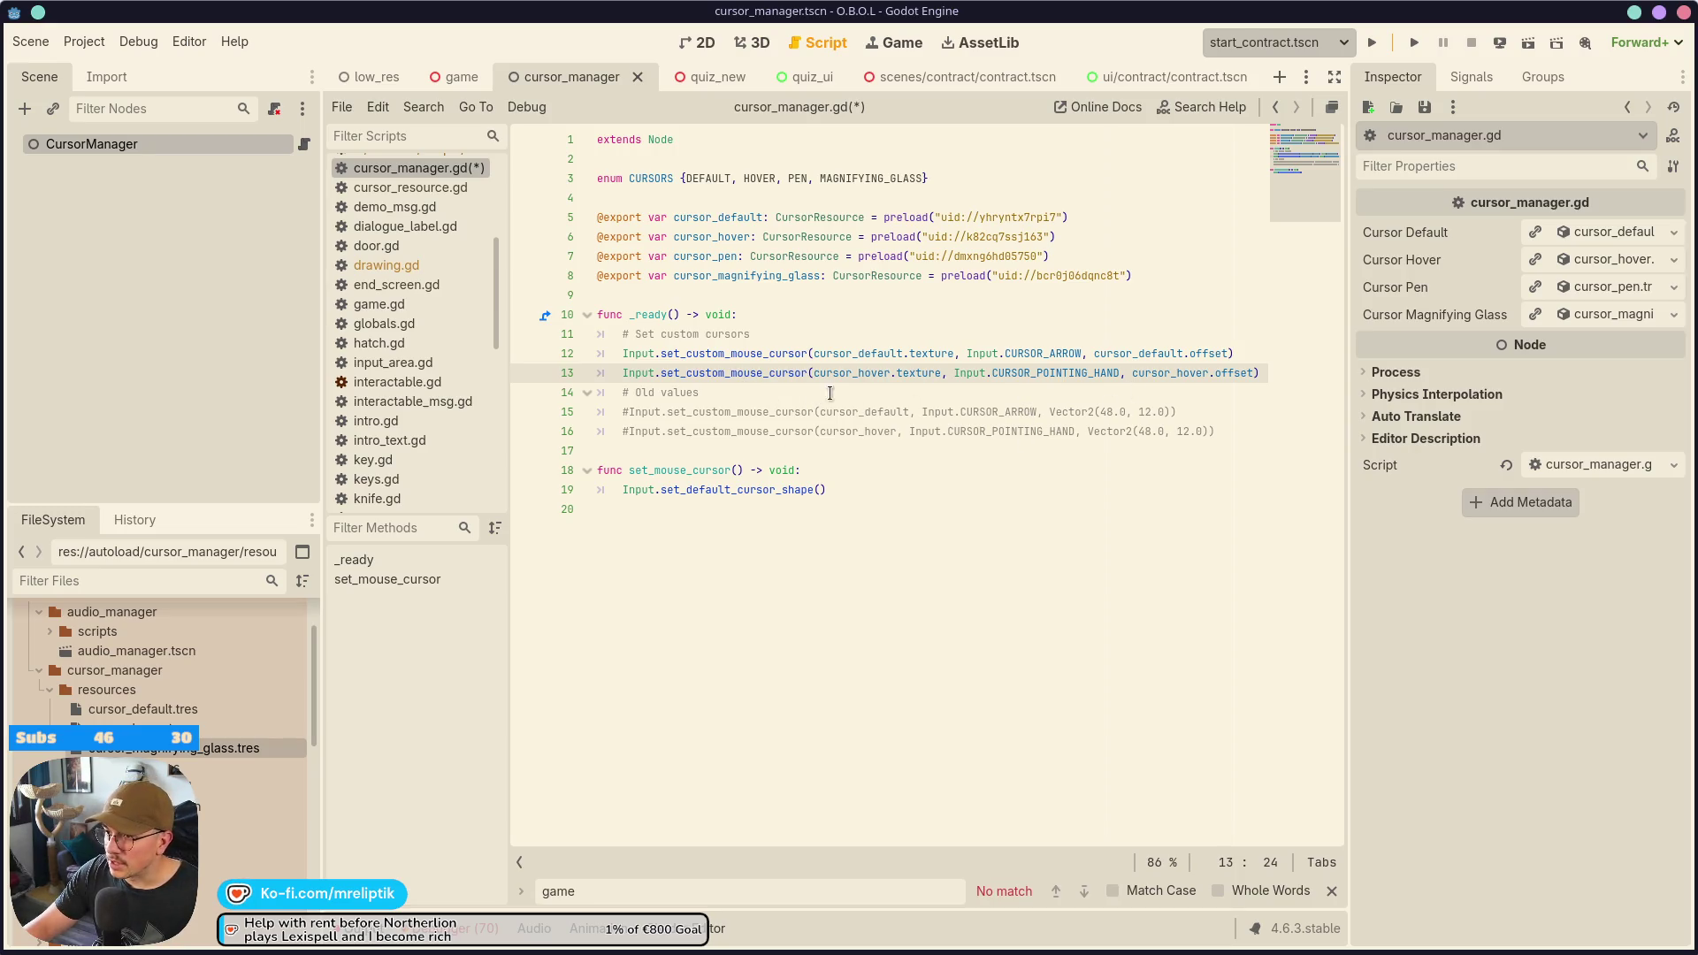
pyautogui.click(943, 504)
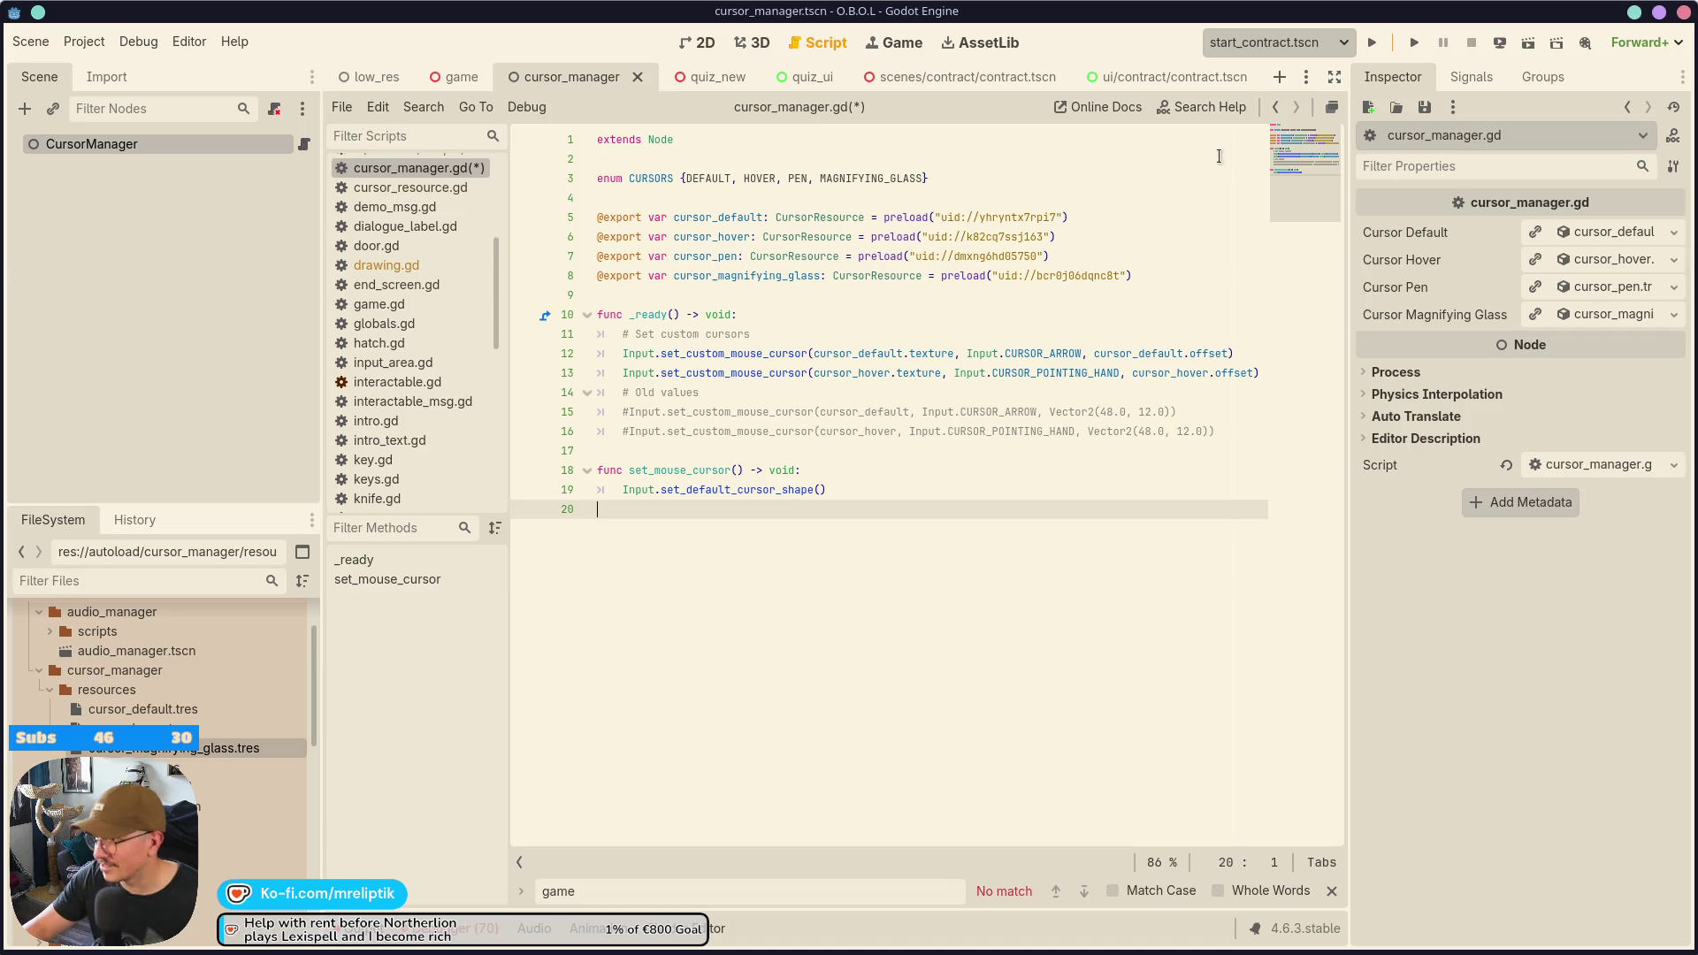
pyautogui.click(1156, 79)
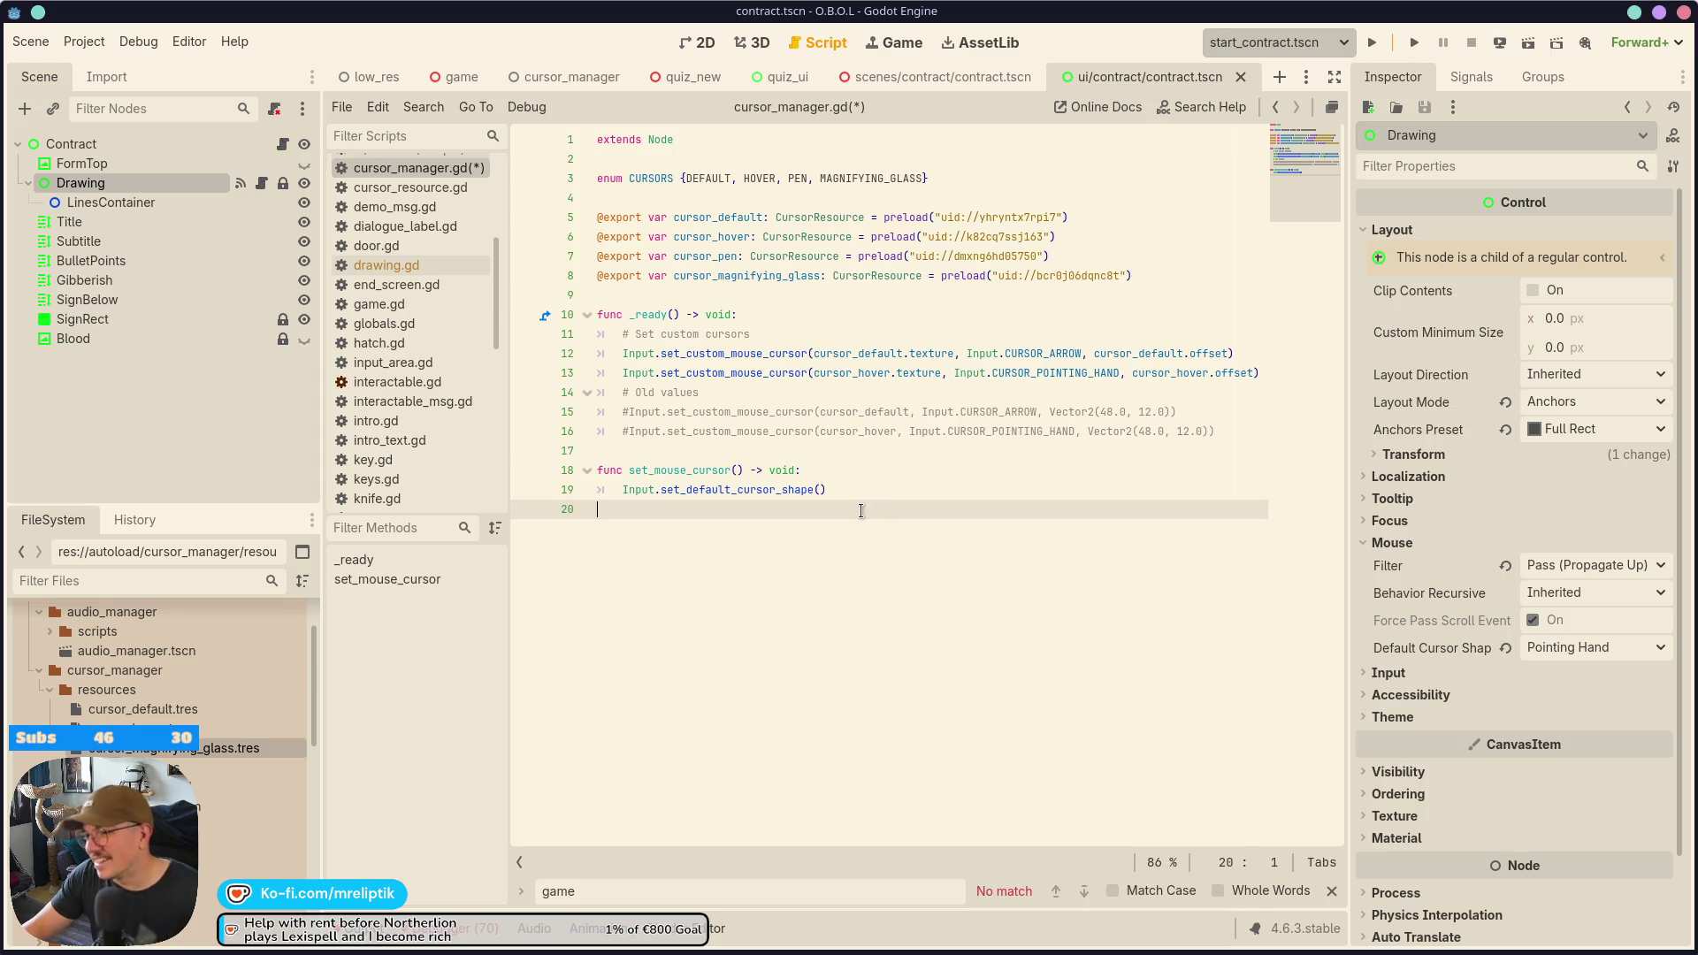
# Rename set_mouse_cursor to set_default_shape and copy its header as set_custom_mouse_cursor.
pyautogui.click(871, 493)
pyautogui.click(686, 470)
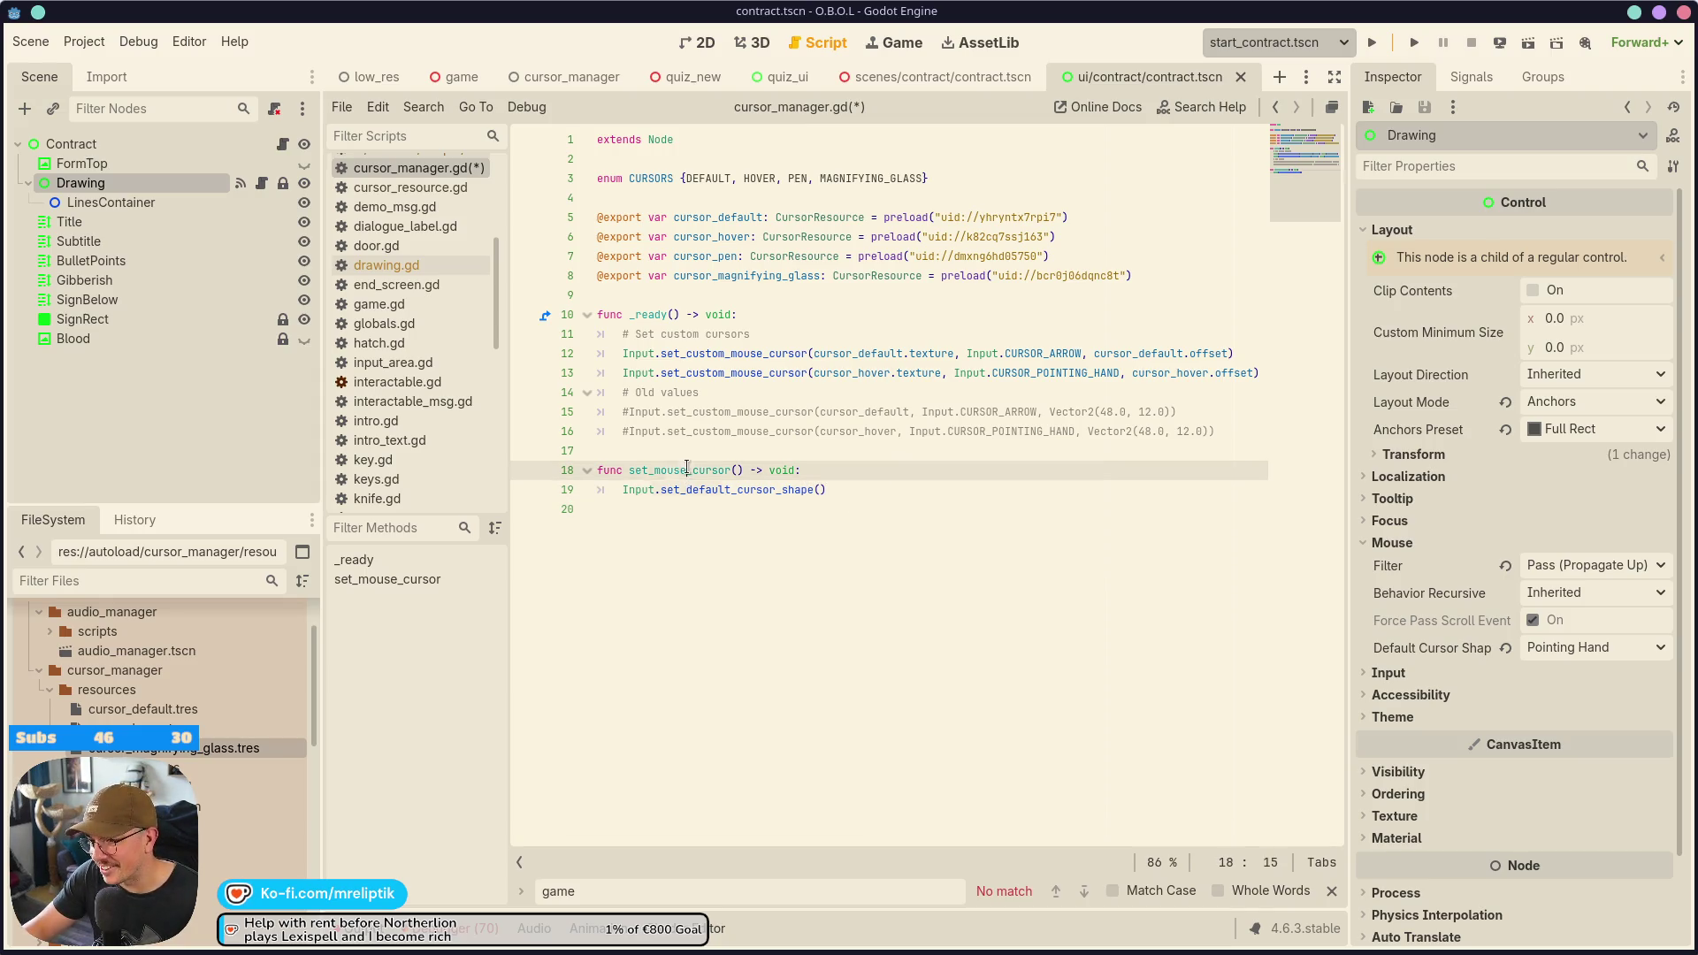
pyautogui.click(815, 489)
pyautogui.doubleClick(658, 471)
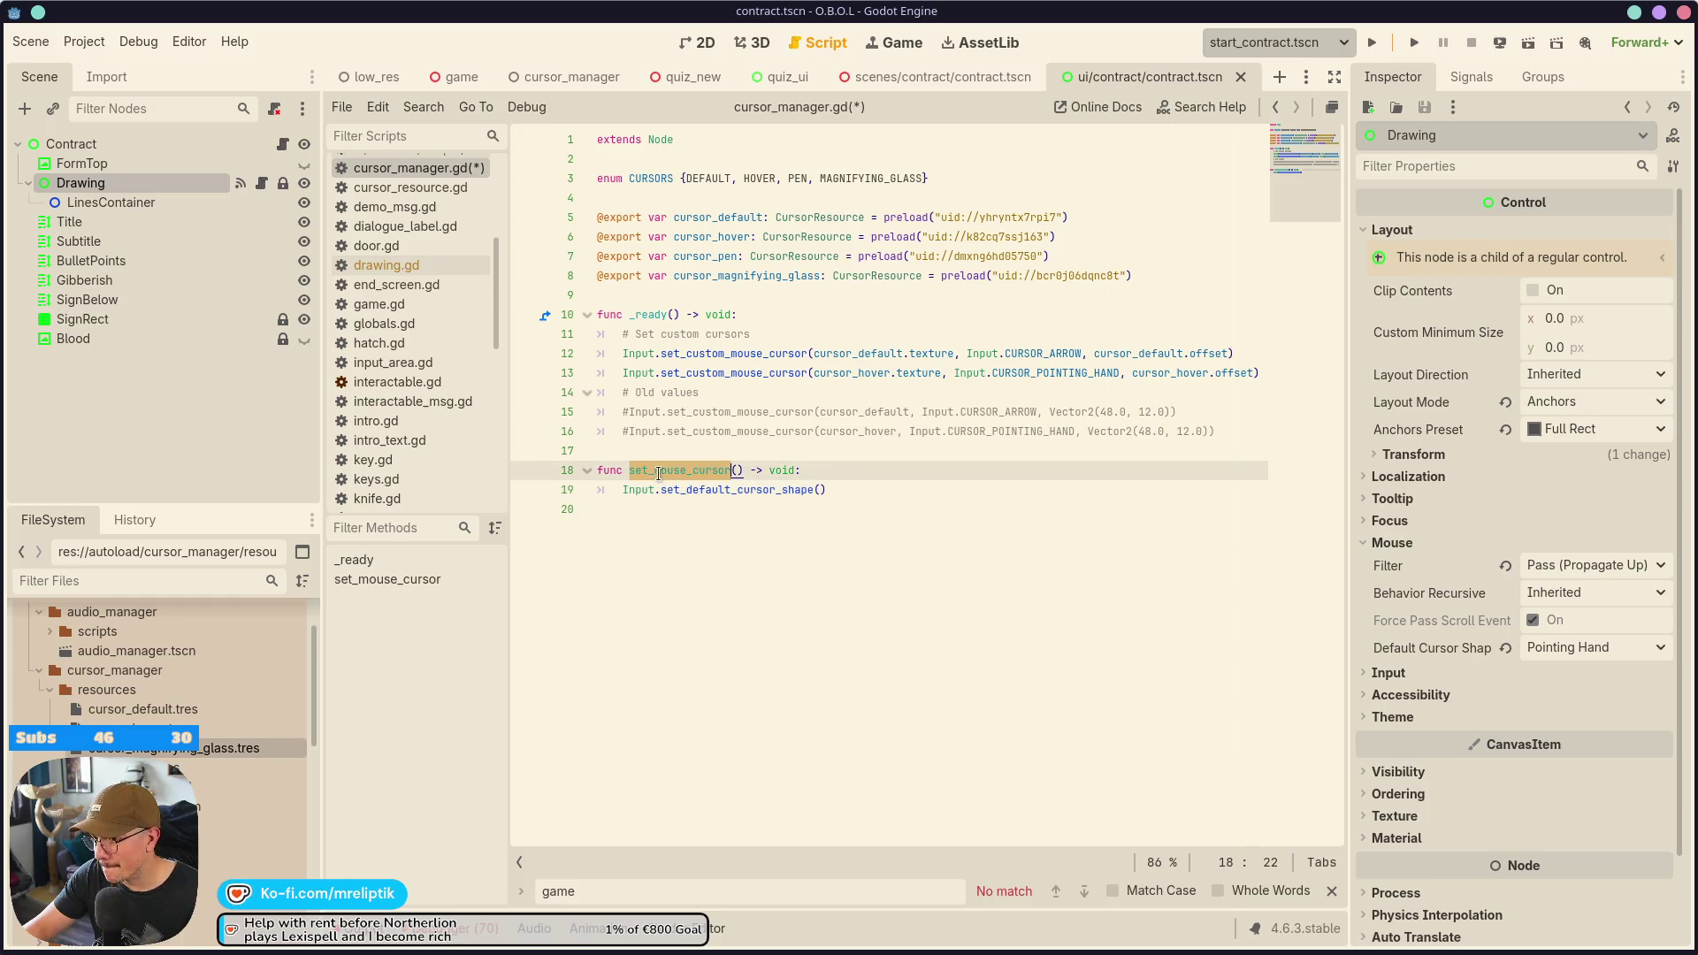
pyautogui.write('set_default_')
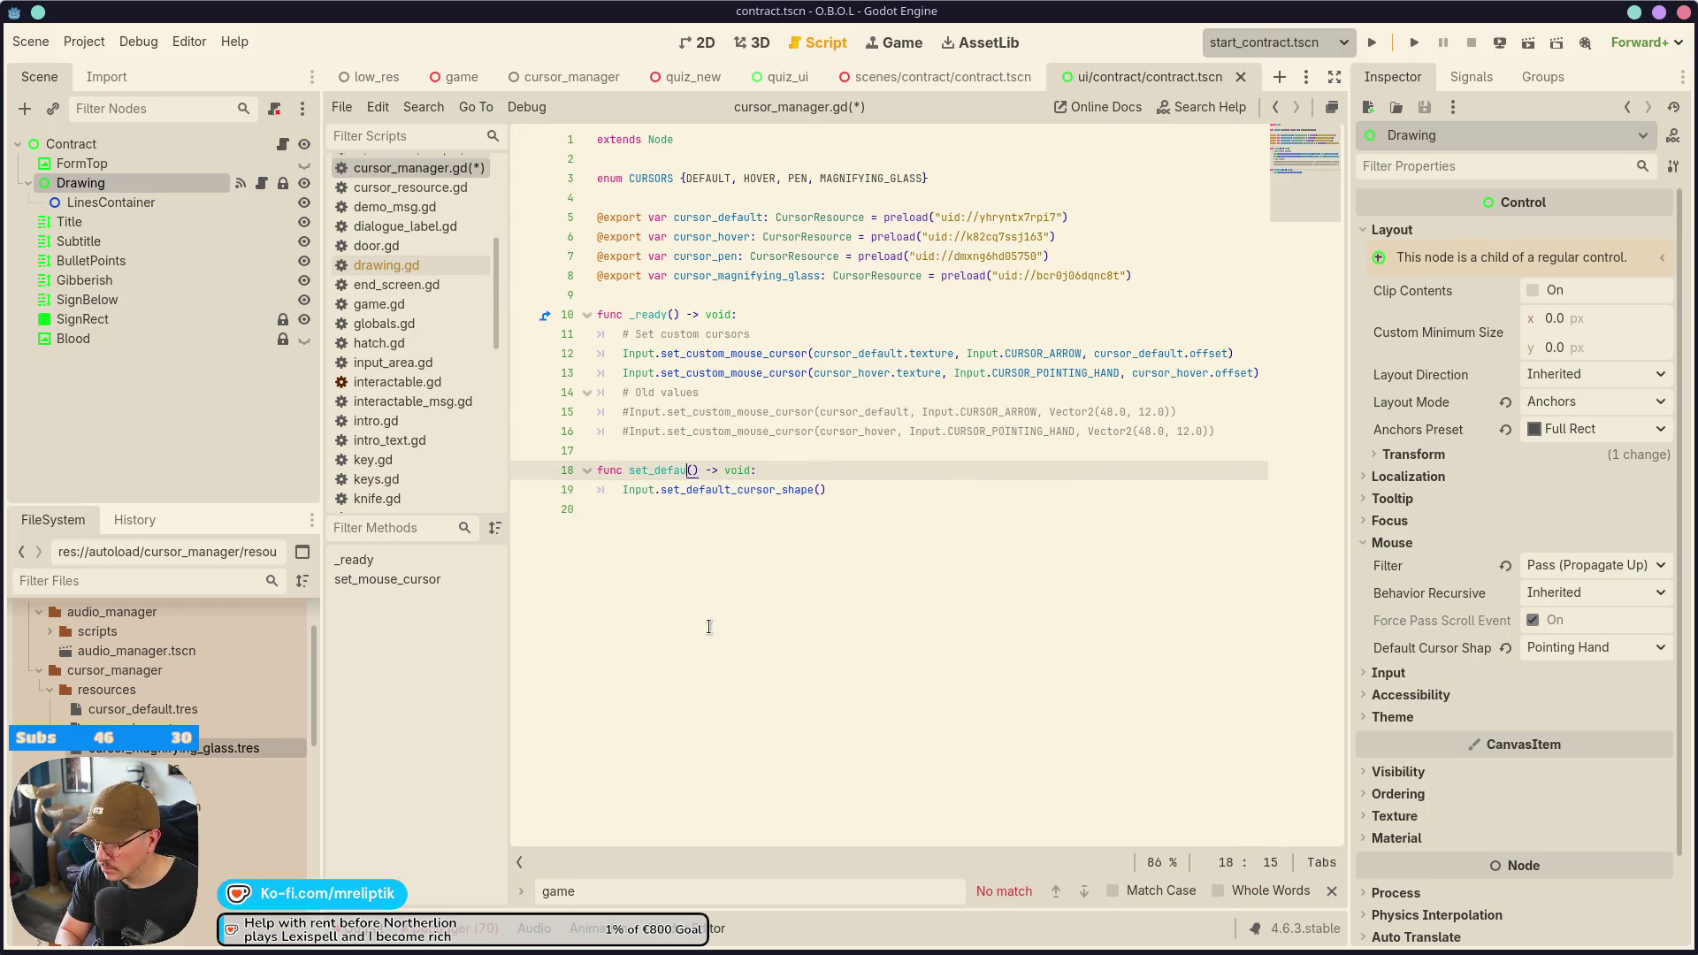
pyautogui.write('shape')
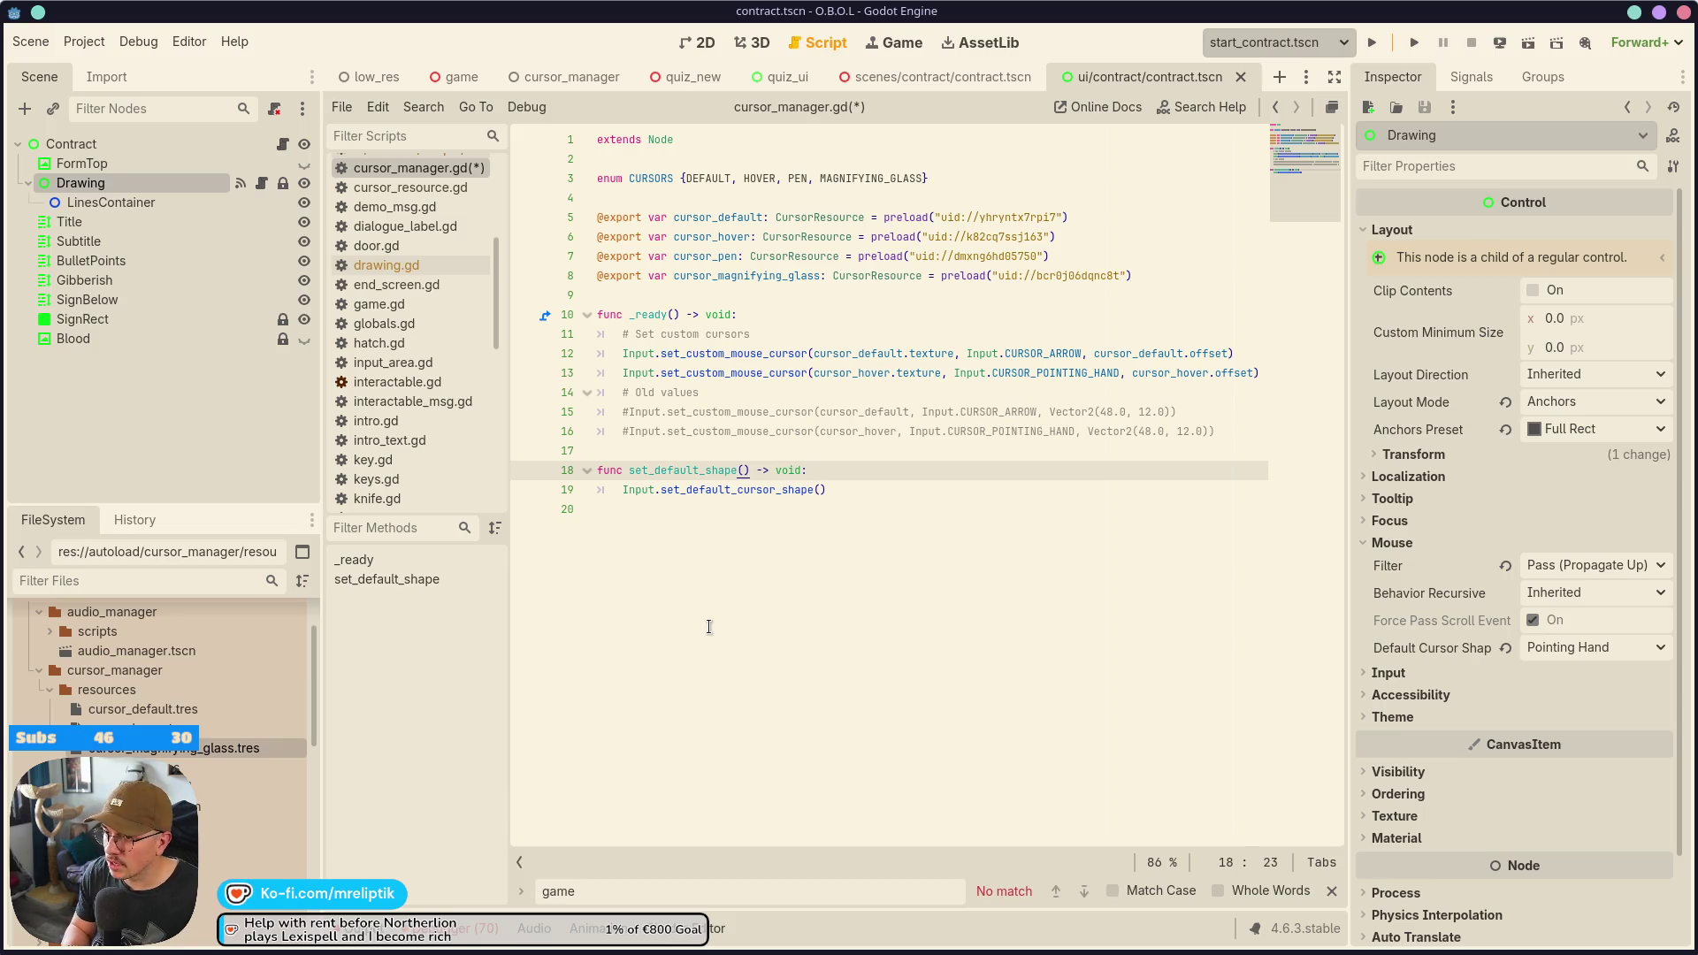
pyautogui.hotkey('ctrl', 'c')
pyautogui.press('Down')
pyautogui.press('Down')
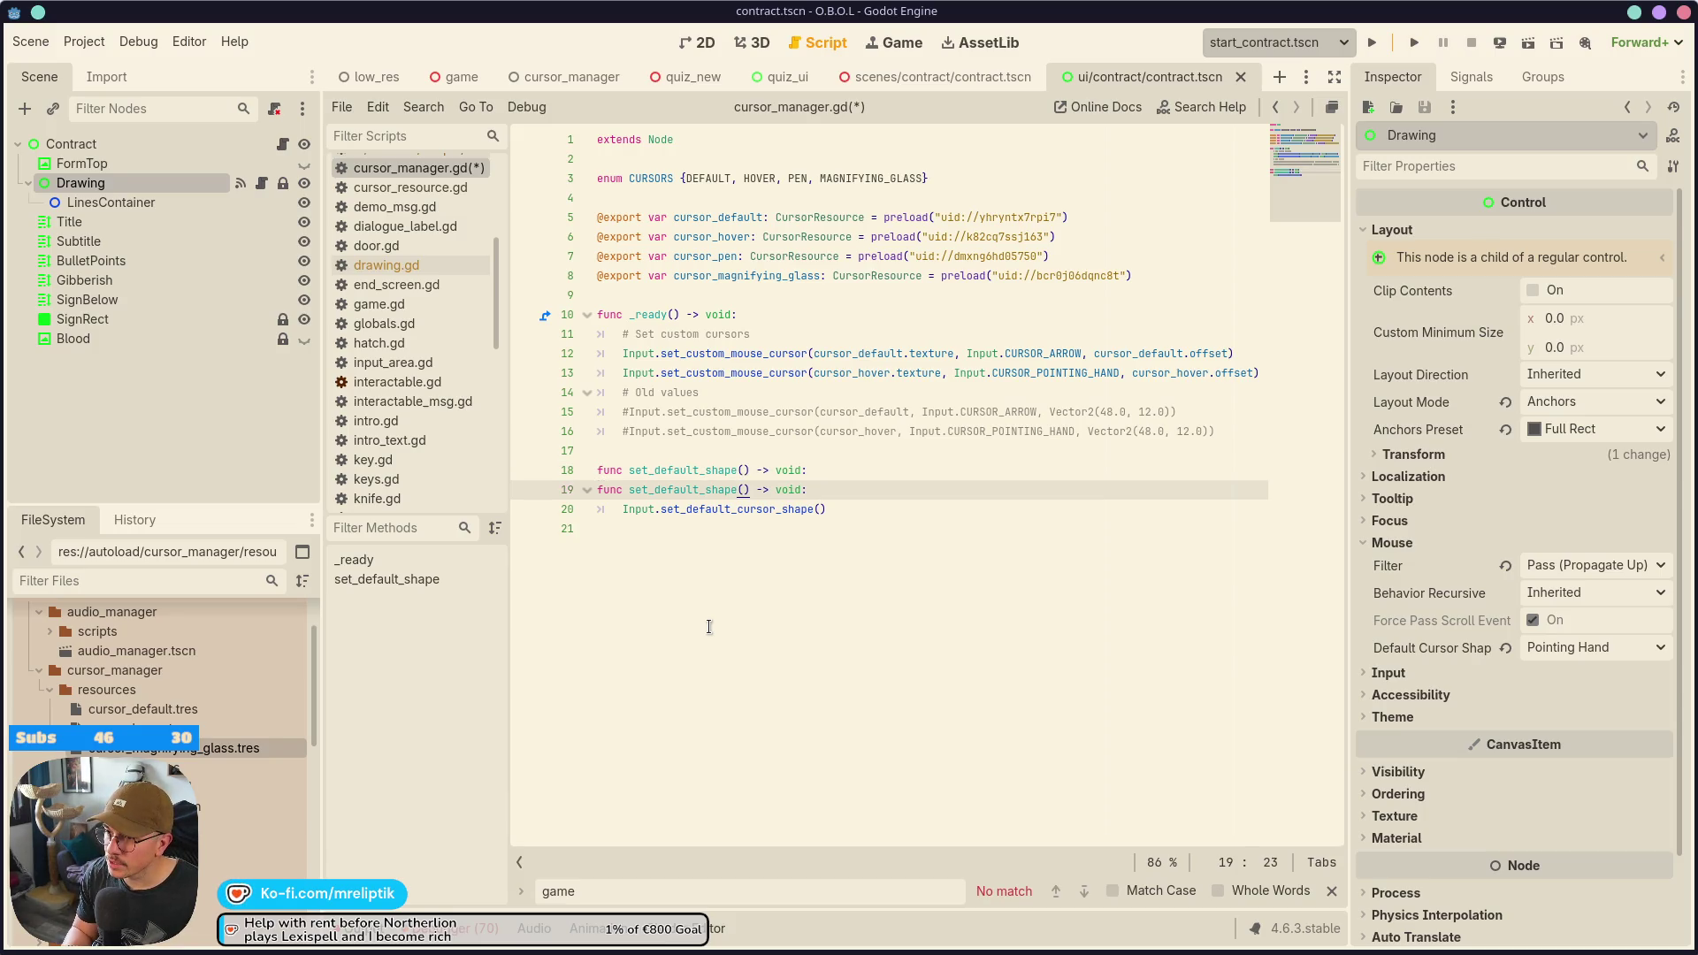
pyautogui.hotkey('ctrl', 'v')
pyautogui.hotkey('ctrl', 'shift', 'Left')
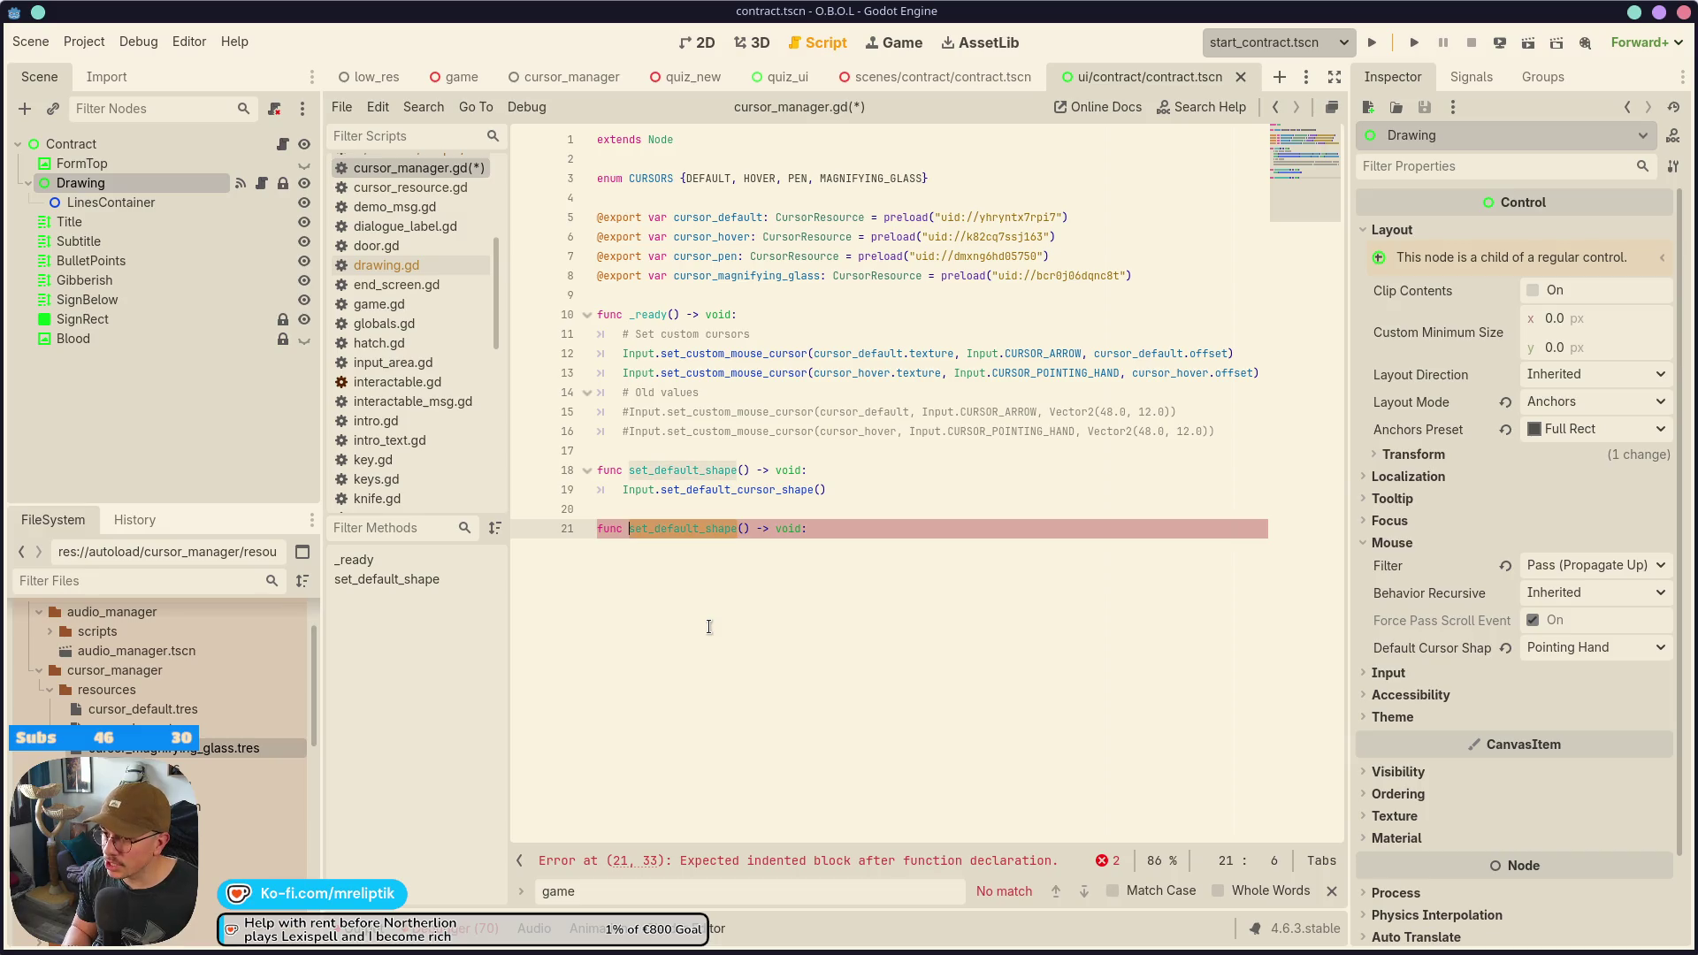
pyautogui.write('set_cu')
pyautogui.write('stom_mouse')
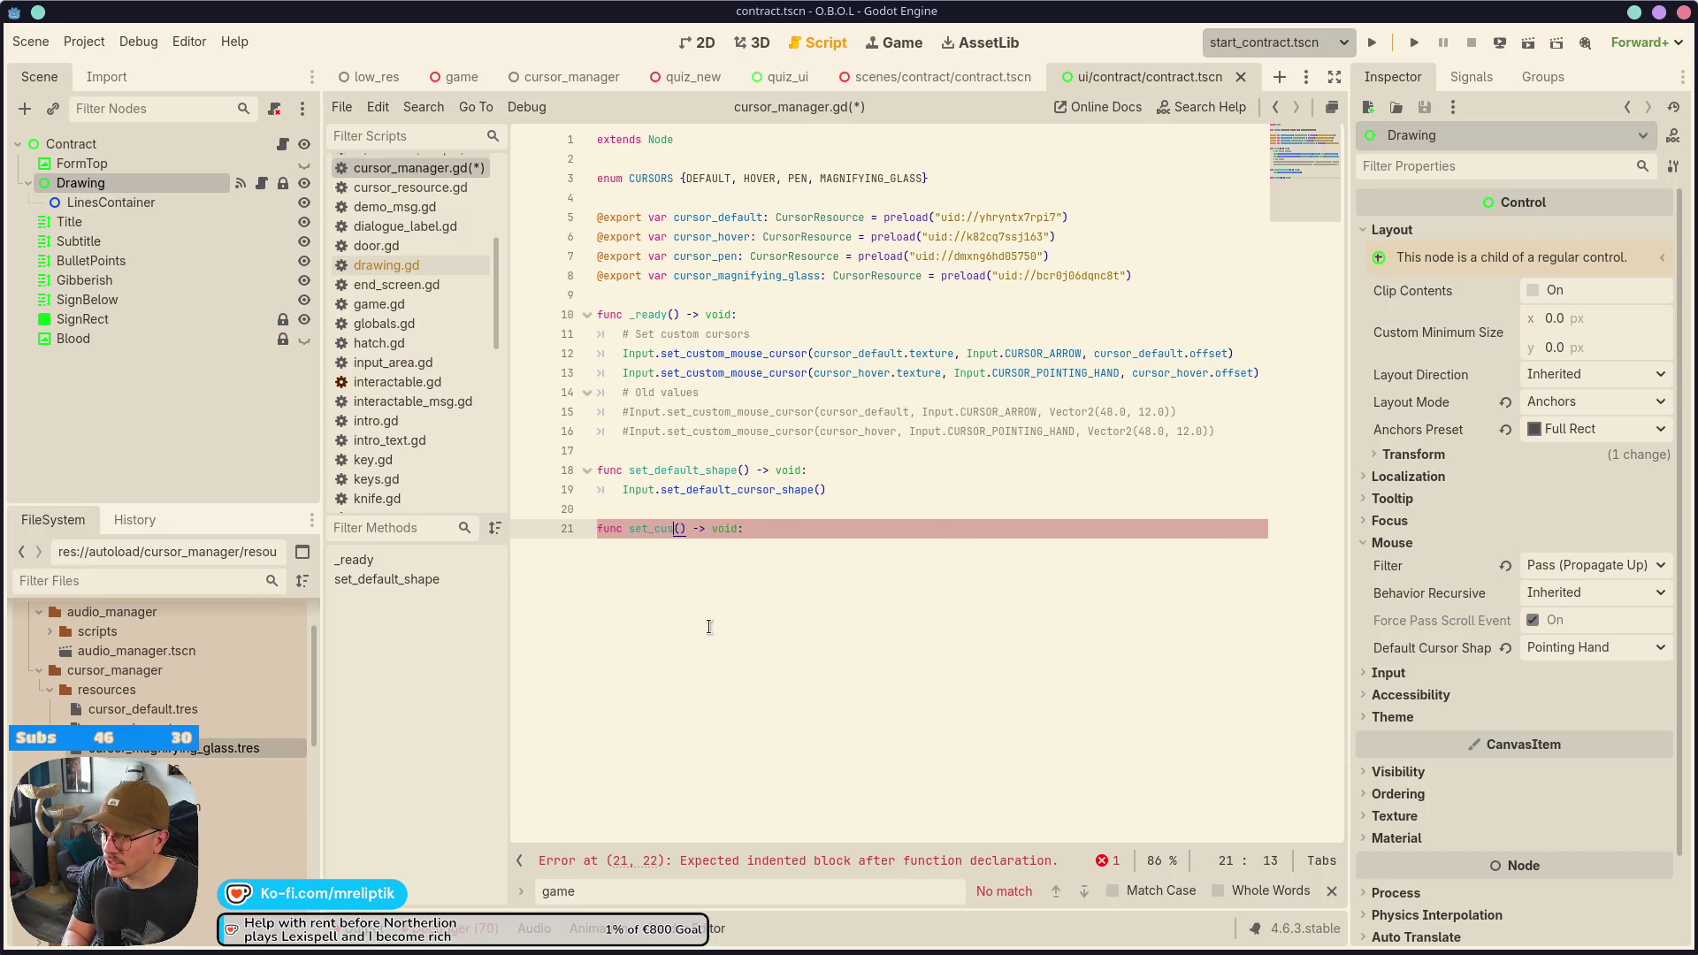
pyautogui.write('_cursor')
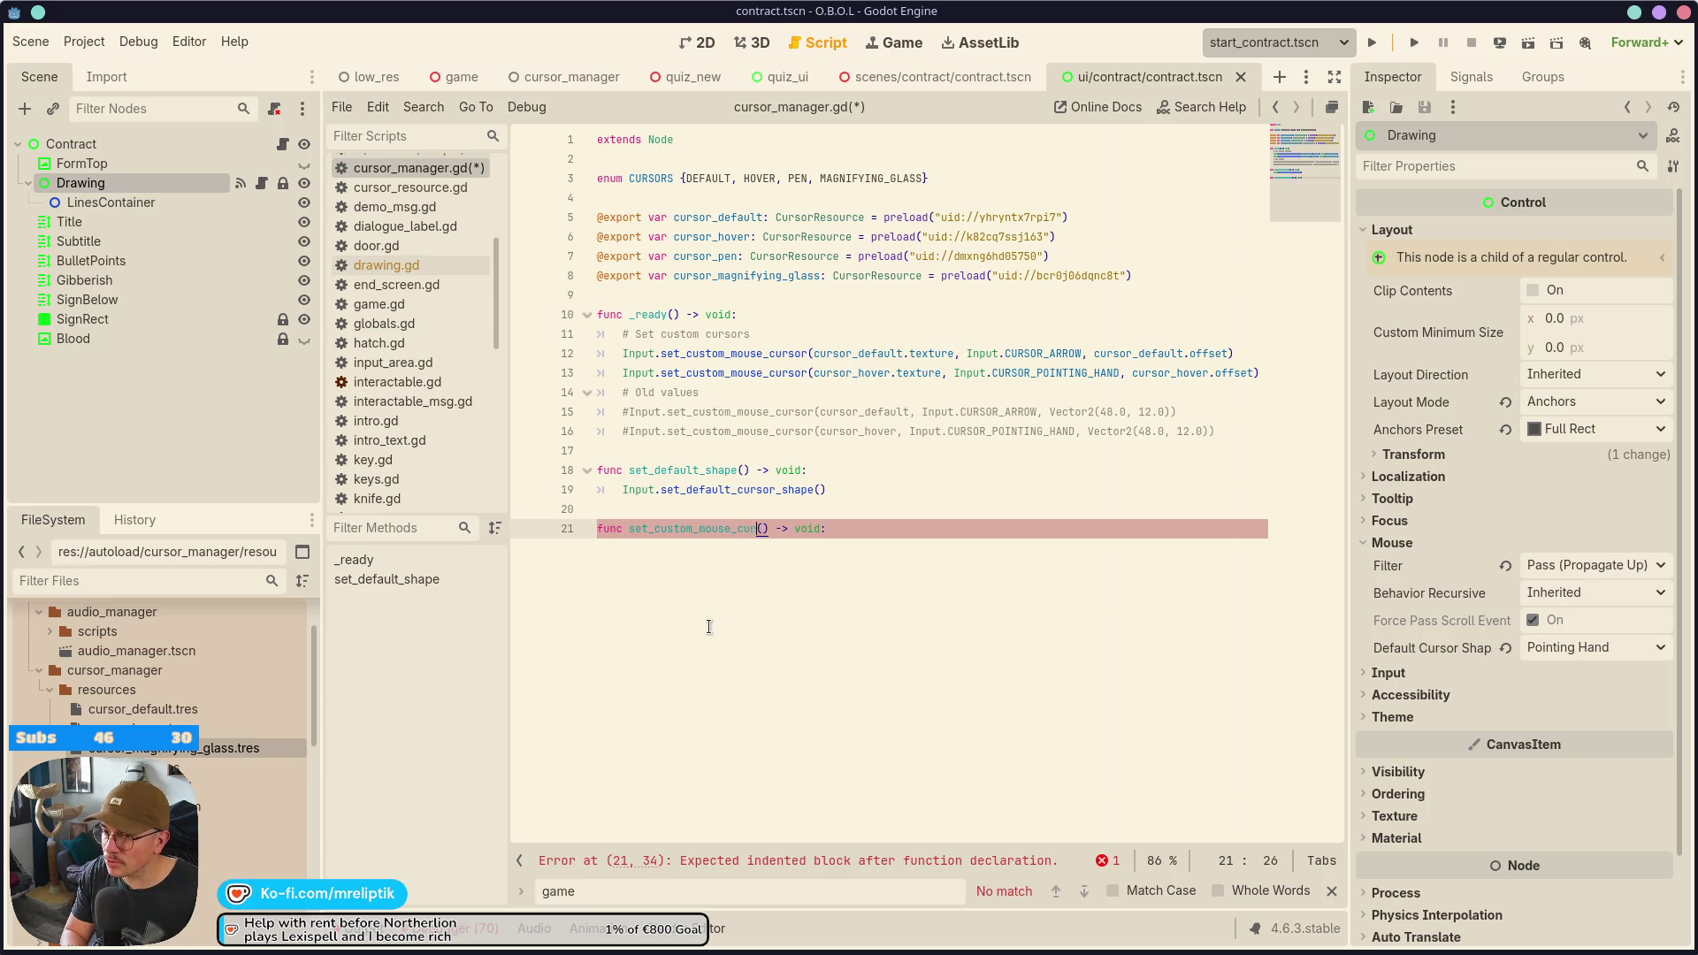
# Give set_custom_mouse_cursor a pass body and save the script.
pyautogui.click(745, 474)
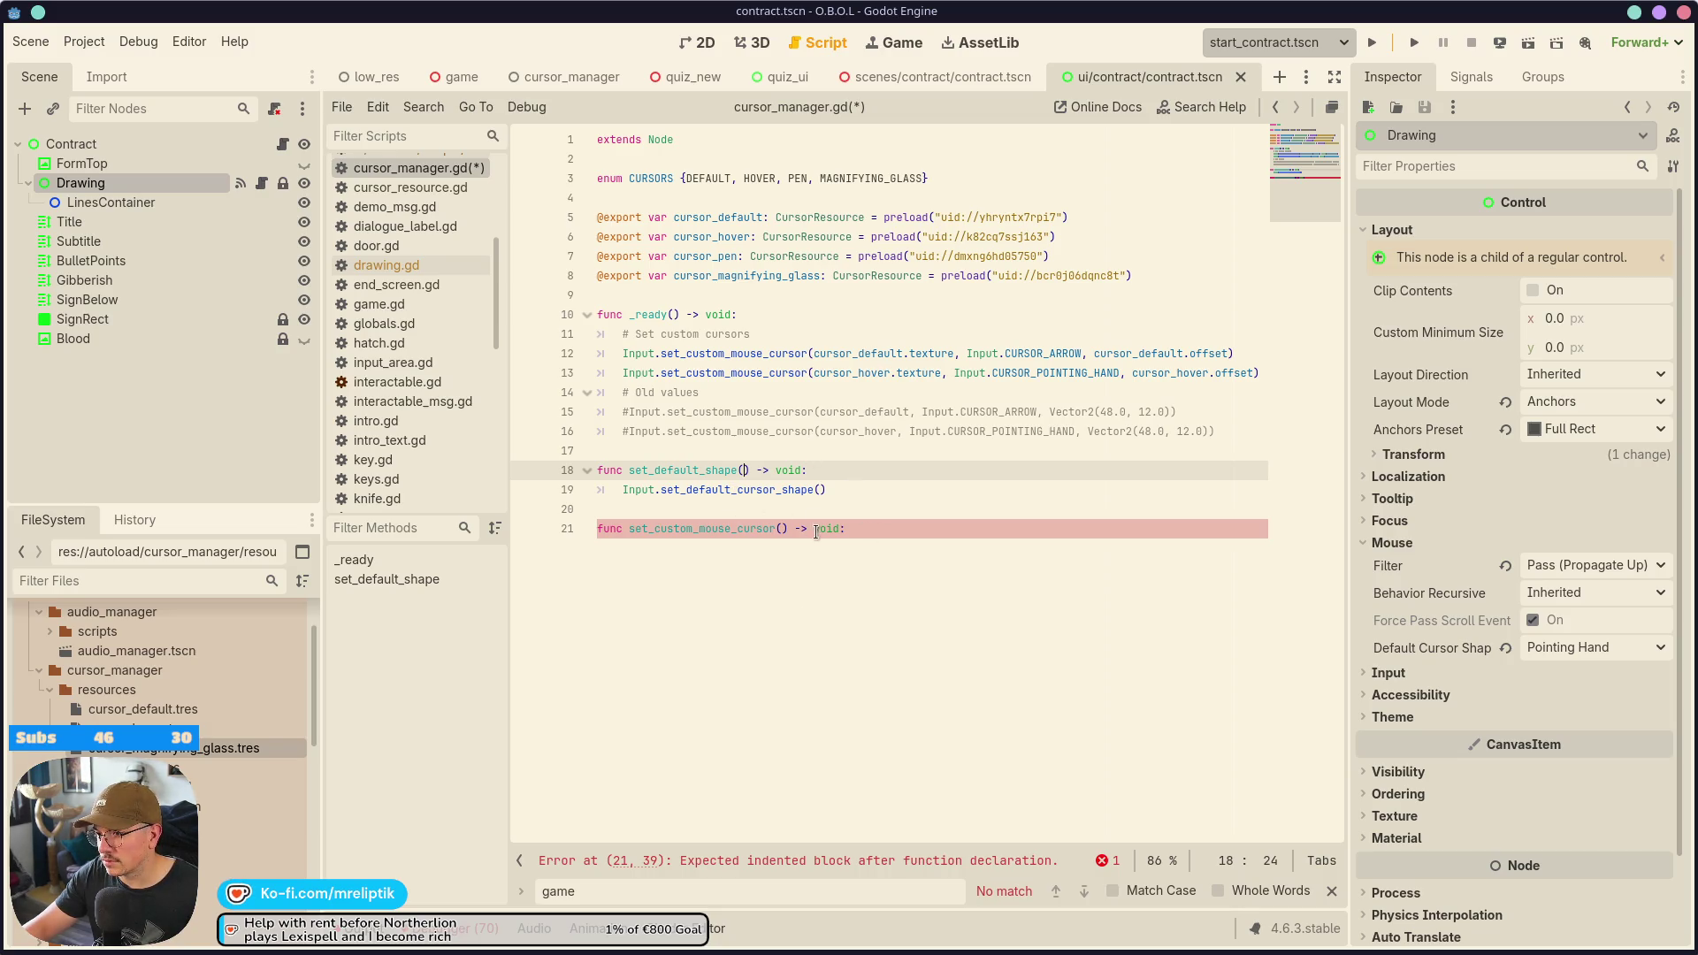
pyautogui.click(823, 492)
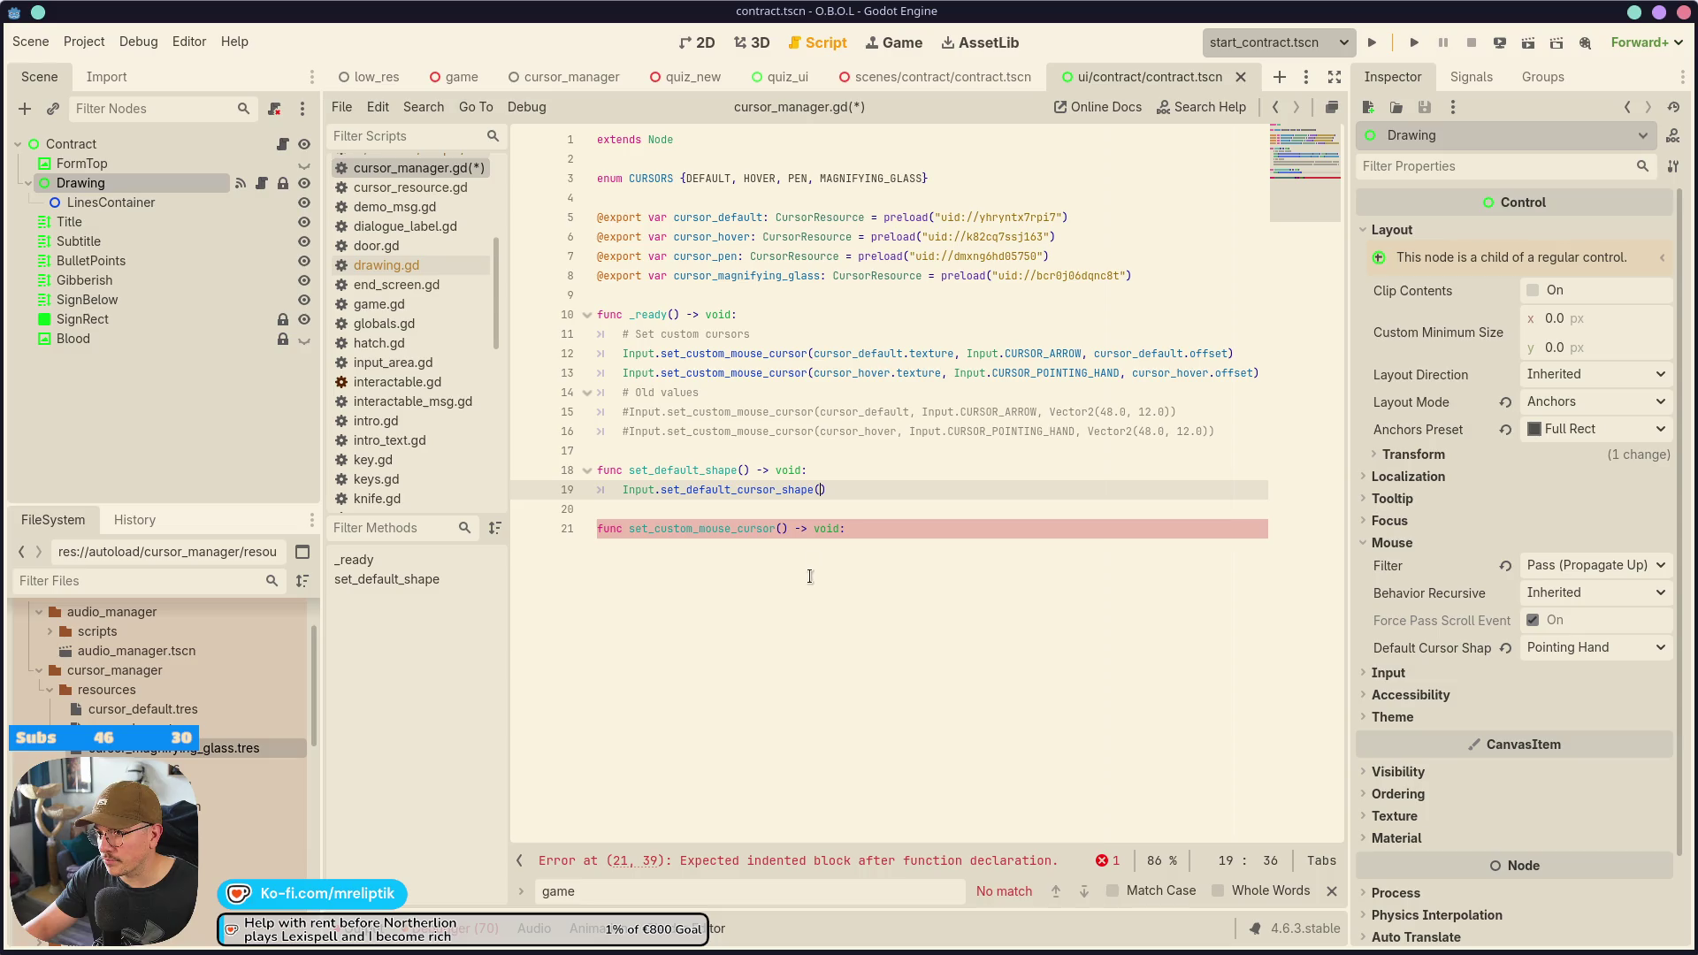
pyautogui.click(882, 529)
pyautogui.press('Return')
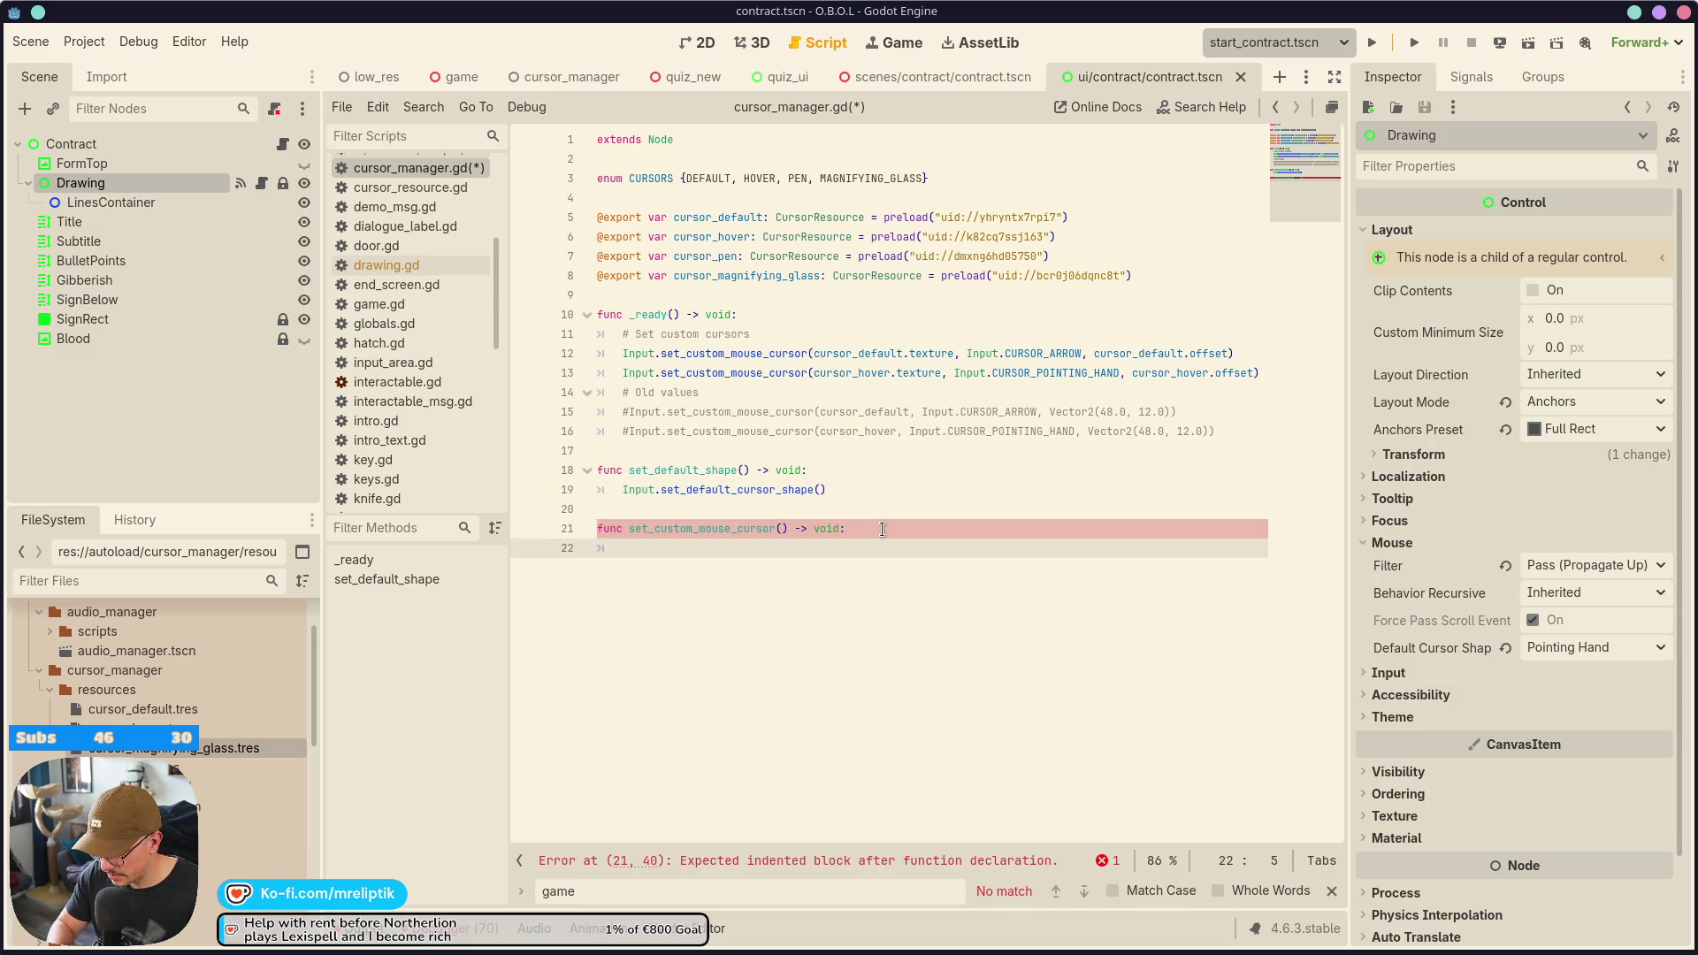
pyautogui.write('pass')
pyautogui.hotkey('ctrl', 's')
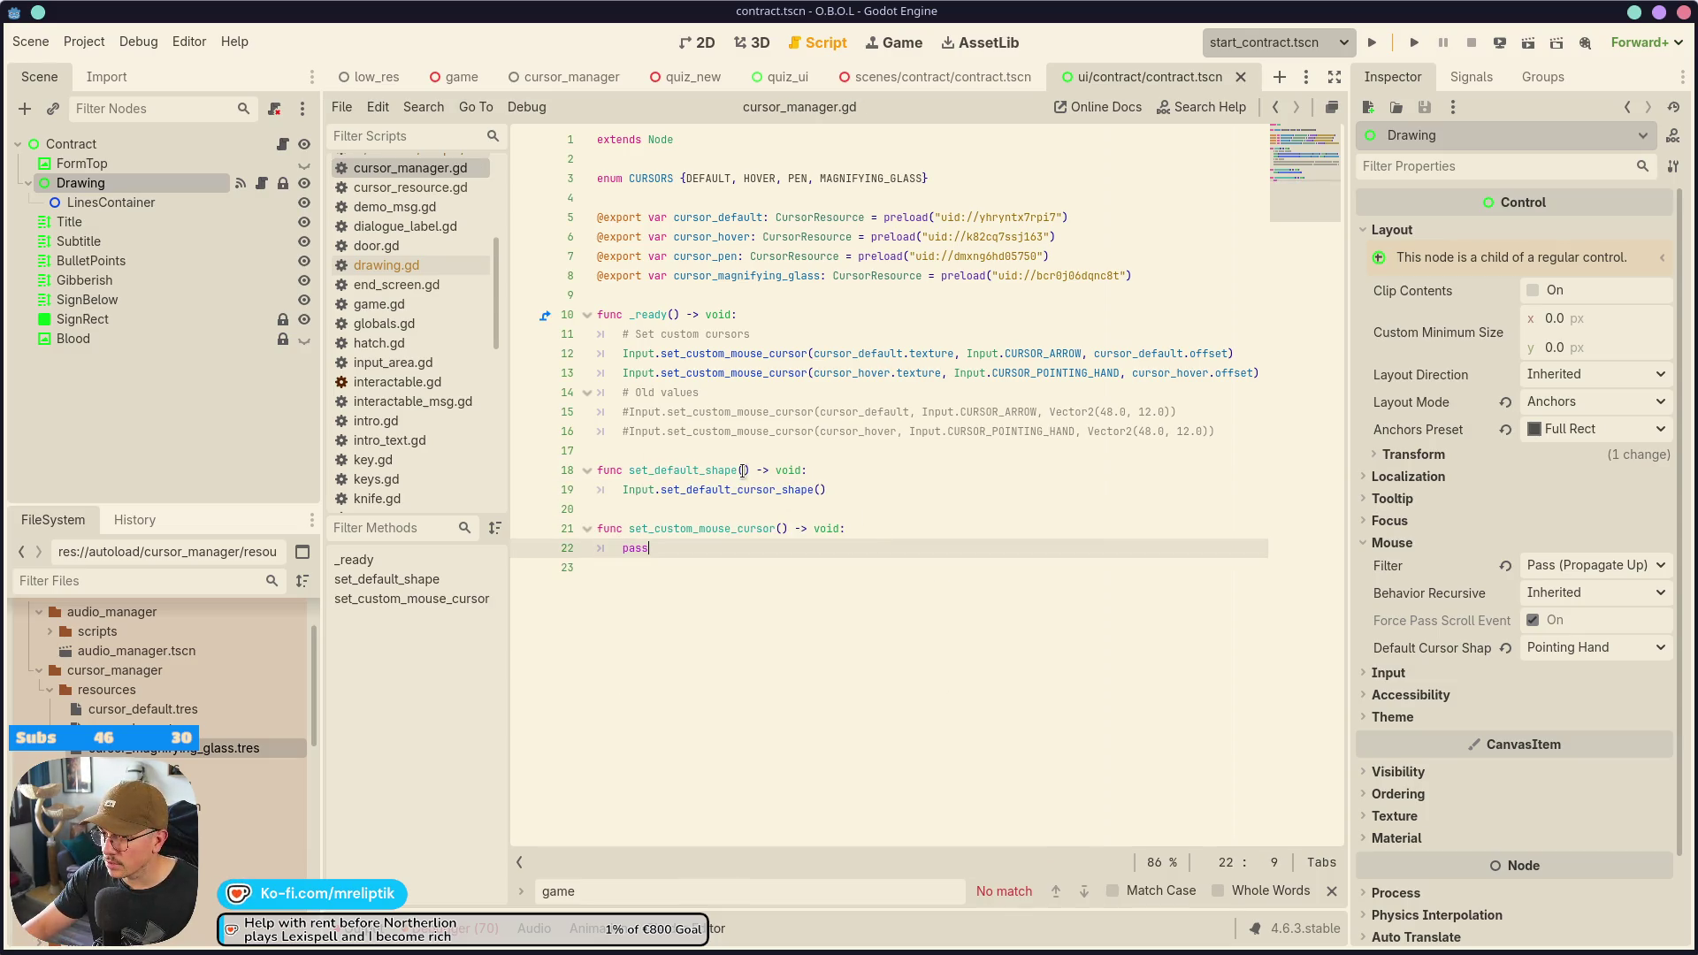
# Add the parameter cursor: CURSORS to both set_default_shape and set_custom_mouse_cursor.
pyautogui.click(743, 470)
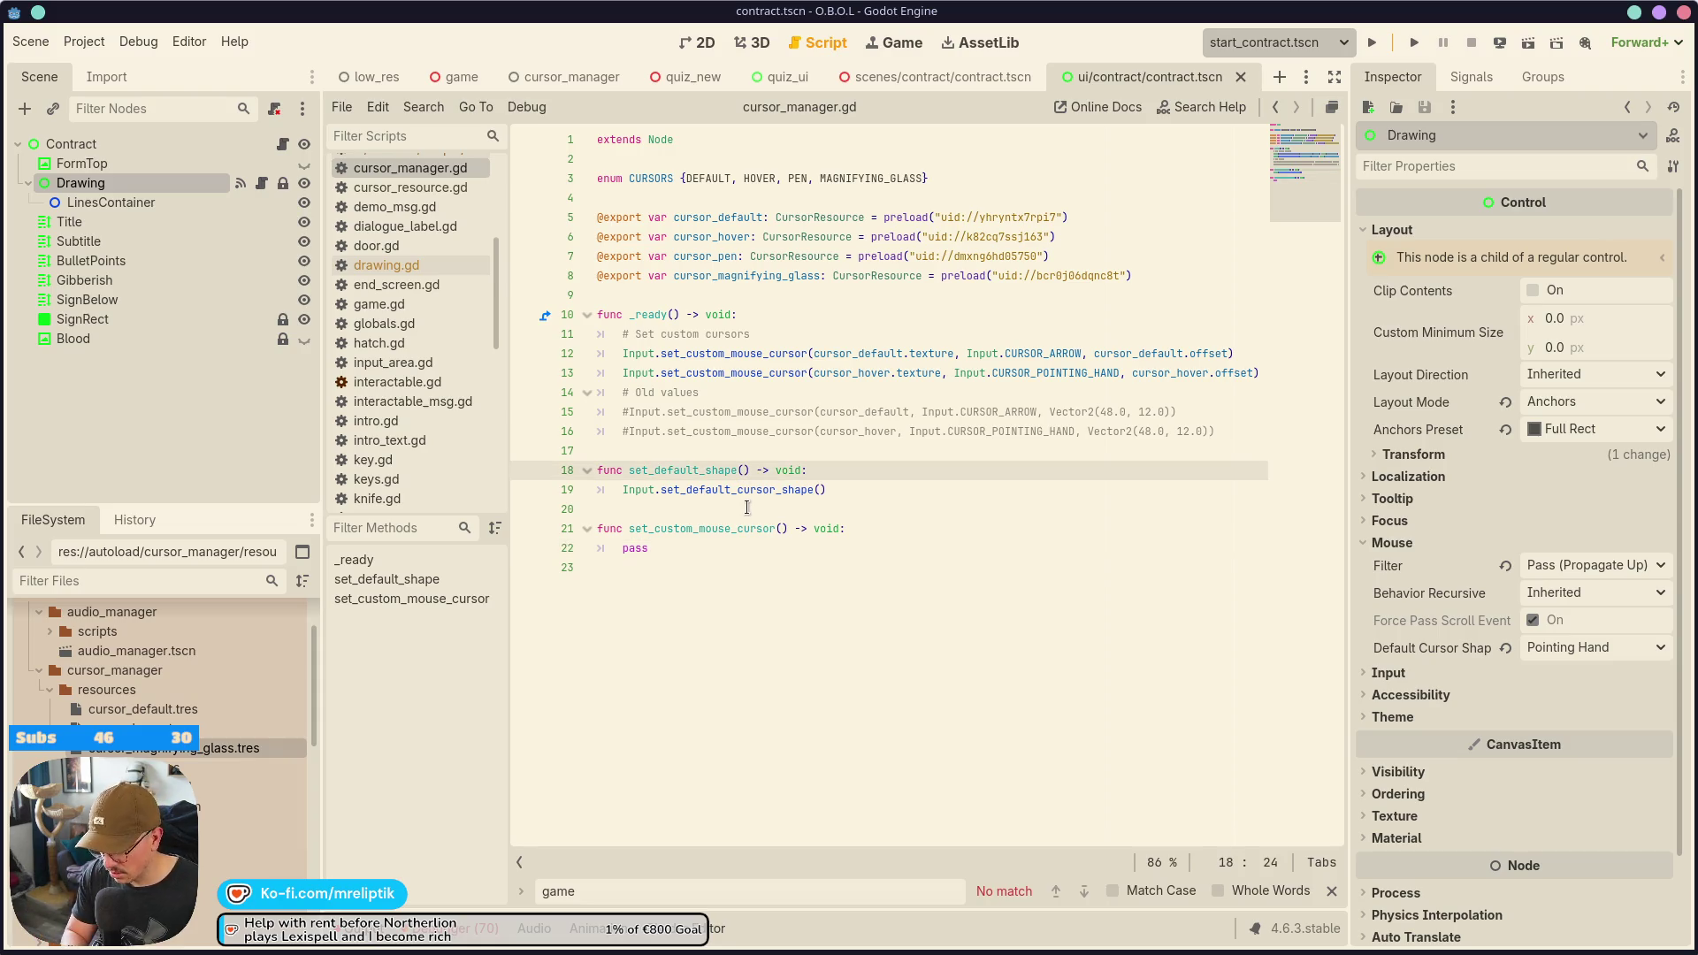
pyautogui.write('cursor: CURSO')
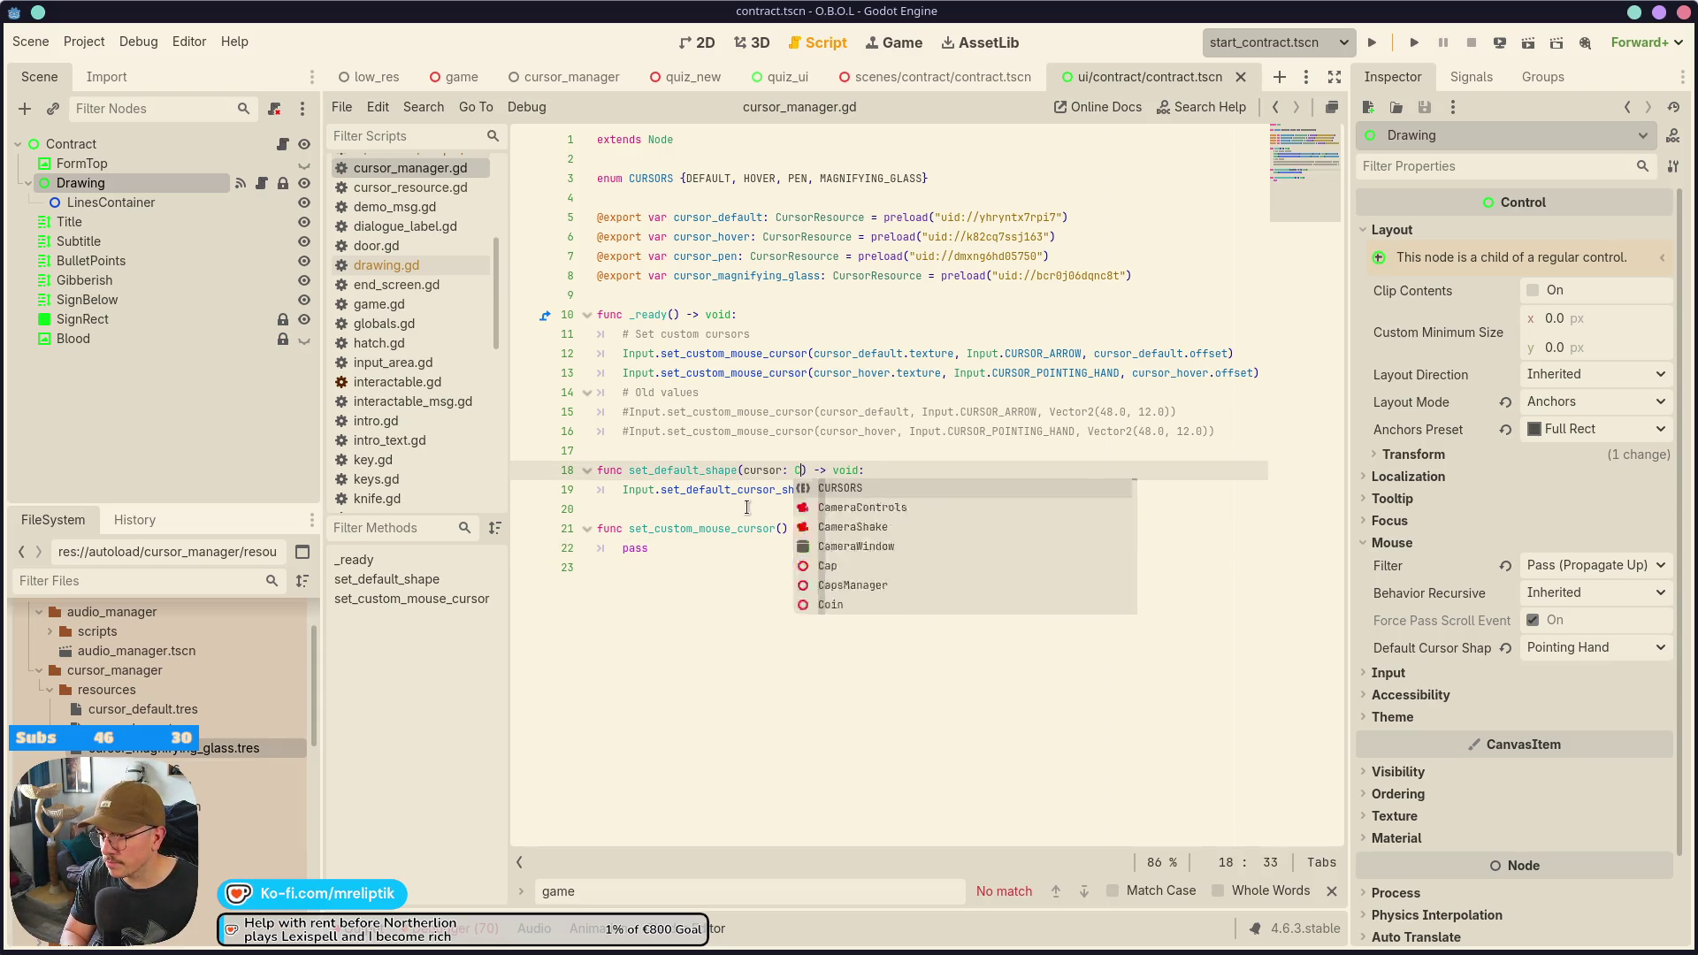
pyautogui.press('Return')
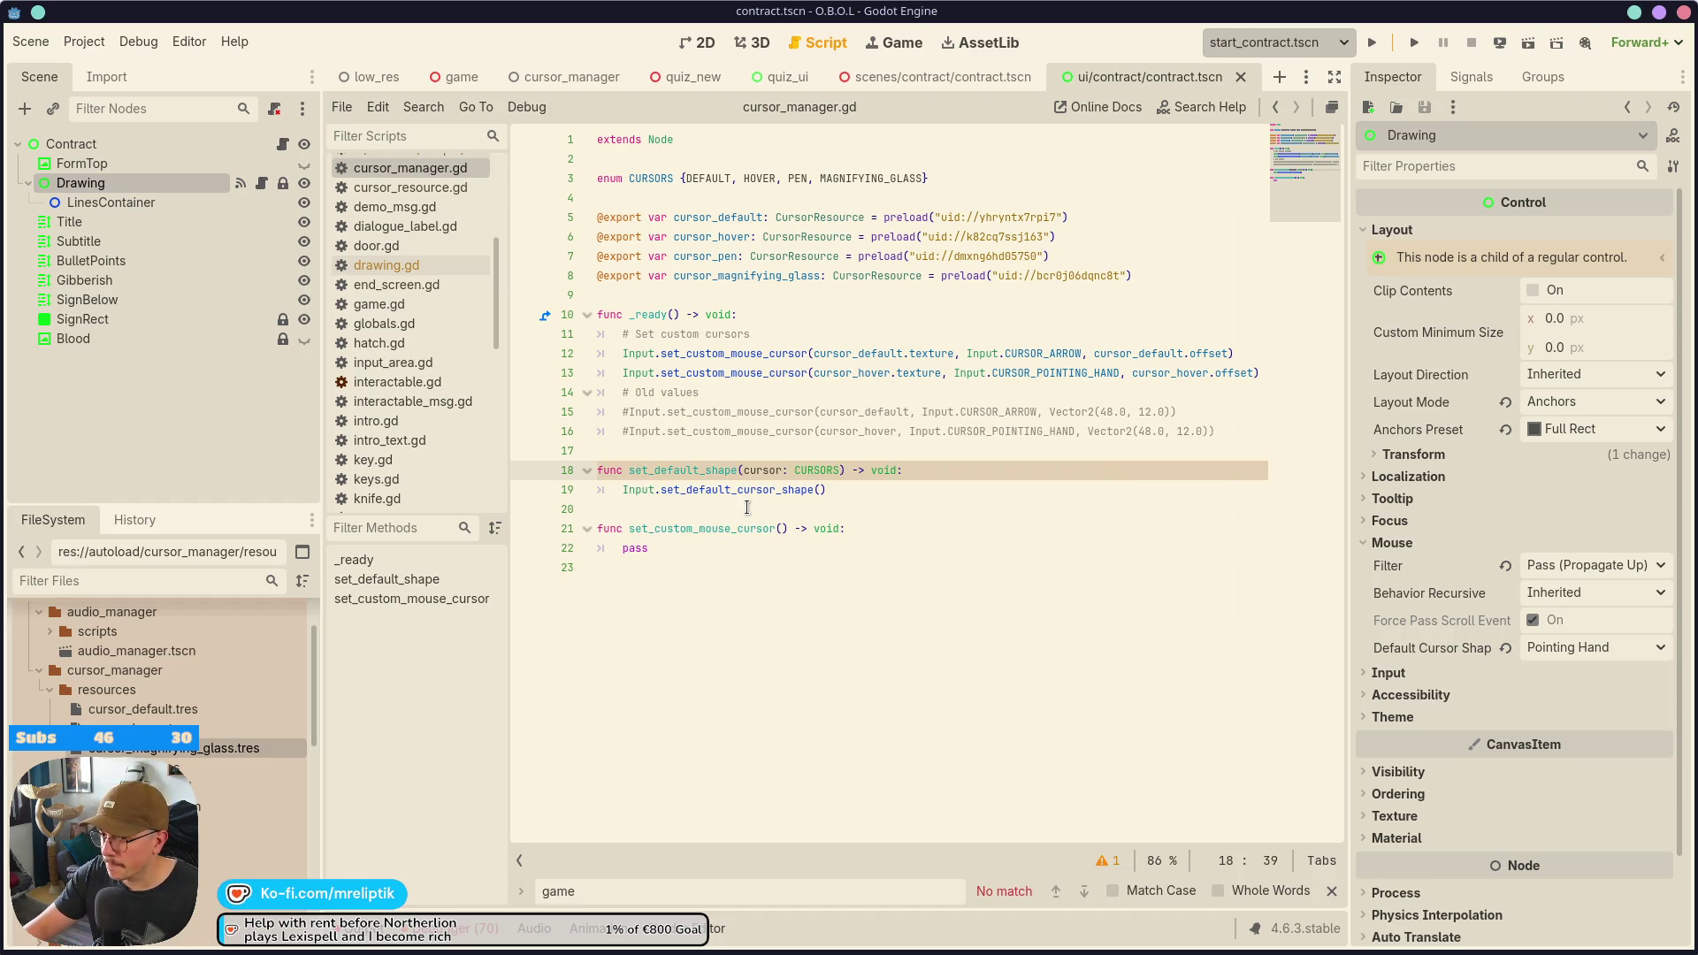
pyautogui.hotkey('ctrl', 'shift', 'Left')
pyautogui.hotkey('ctrl', 'shift', 'Left')
pyautogui.hotkey('ctrl', 'shift', 'Left')
pyautogui.hotkey('ctrl', 'c')
pyautogui.press('Down')
pyautogui.press('Down')
pyautogui.press('Down')
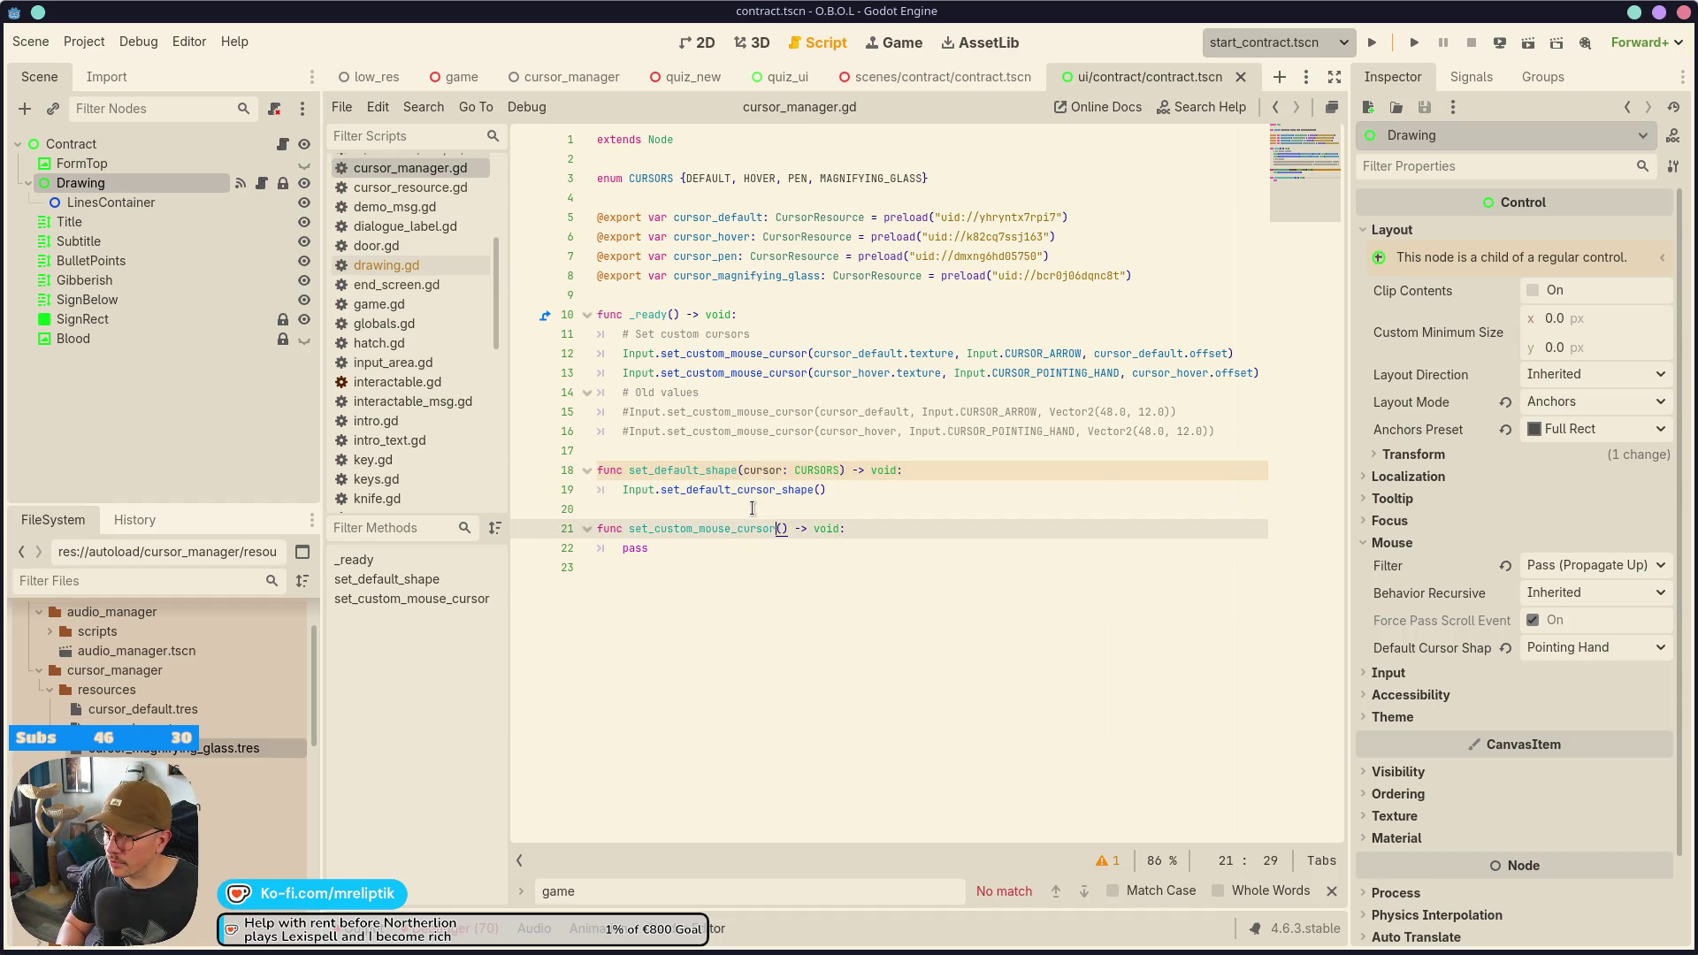
pyautogui.press('Left')
pyautogui.press('Left')
pyautogui.press('Left')
pyautogui.hotkey('ctrl', 'v')
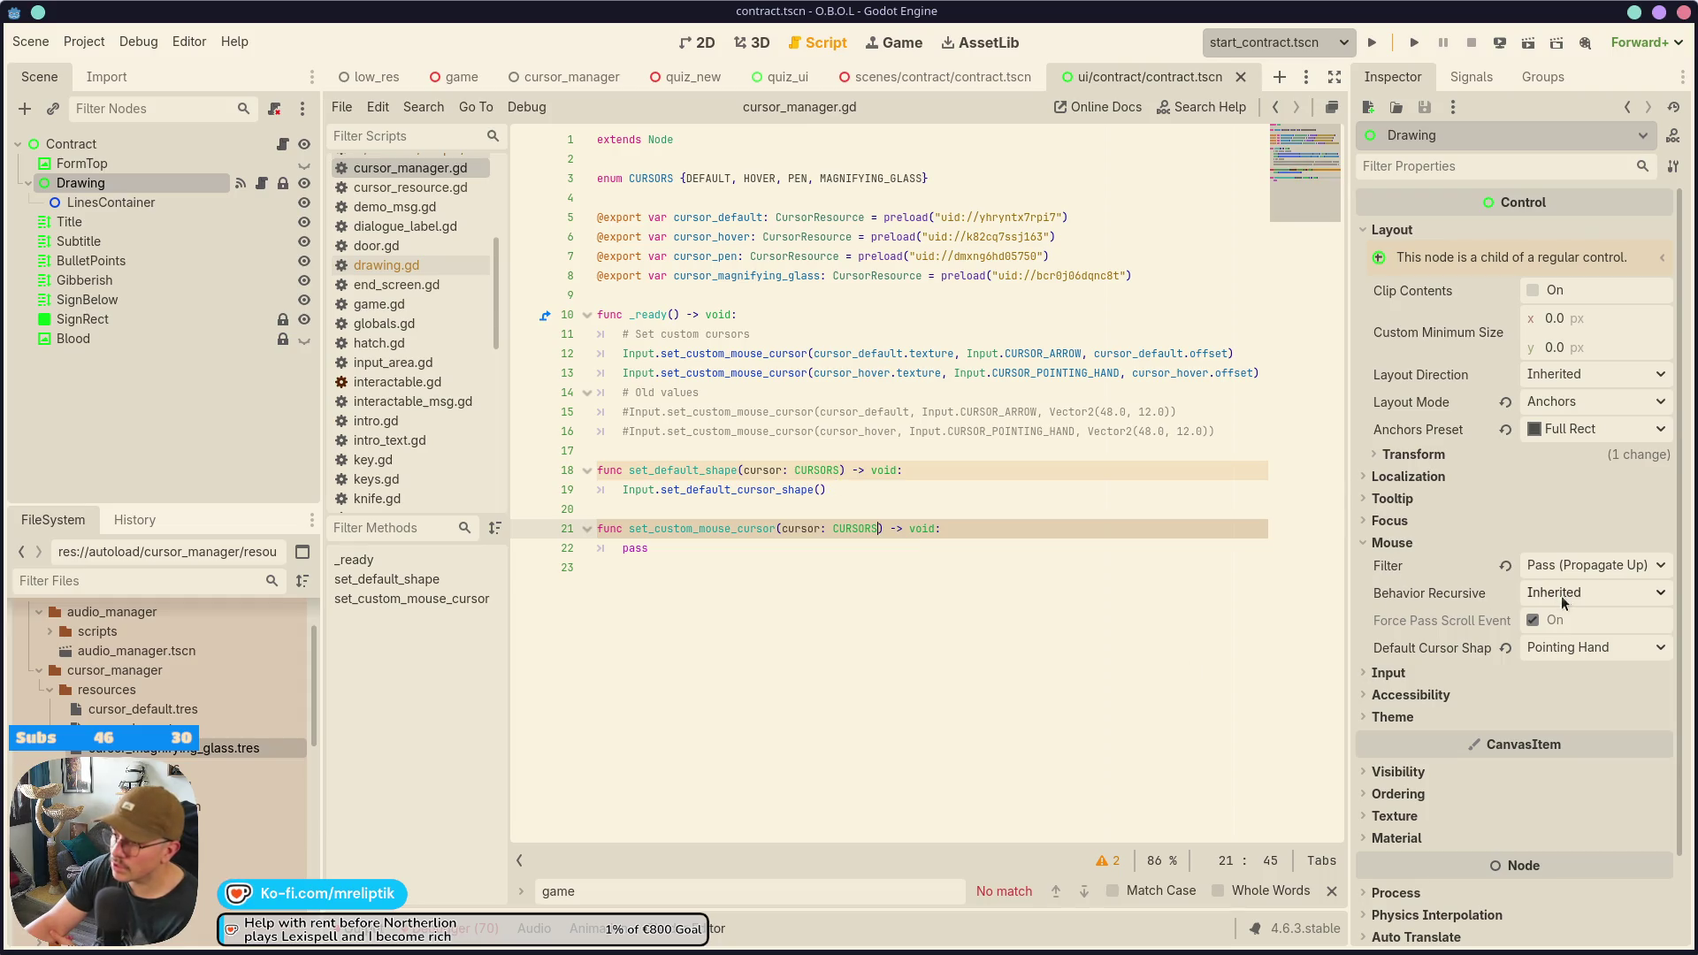
pyautogui.click(1571, 657)
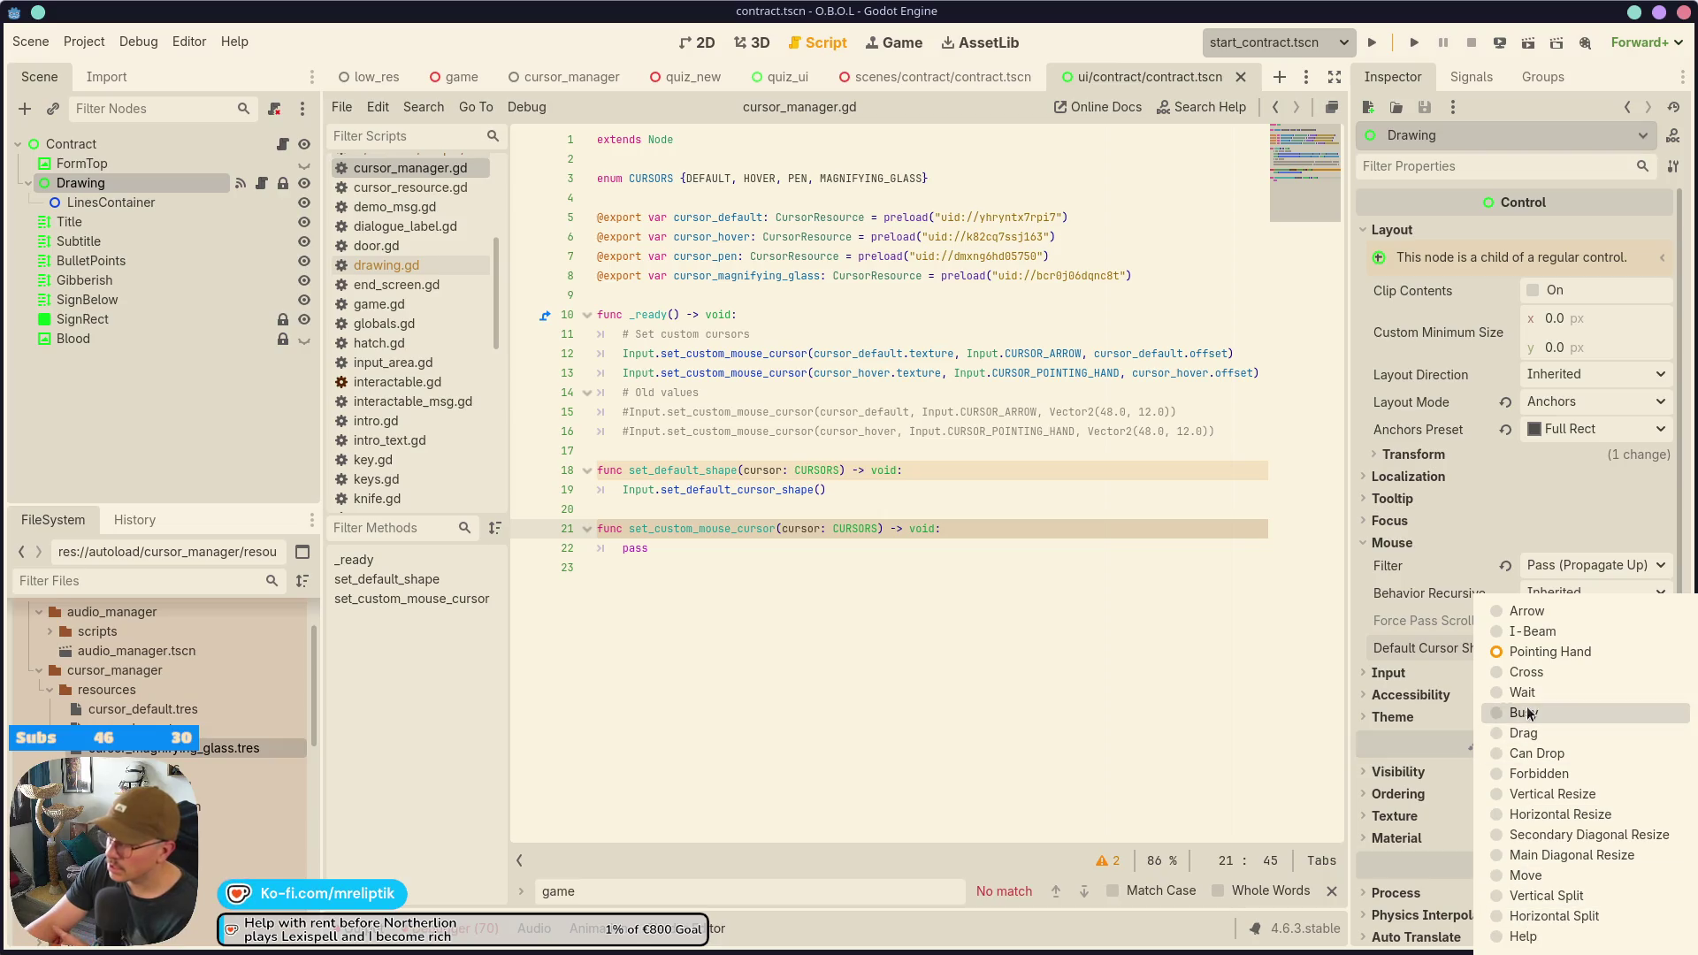
pyautogui.click(1065, 579)
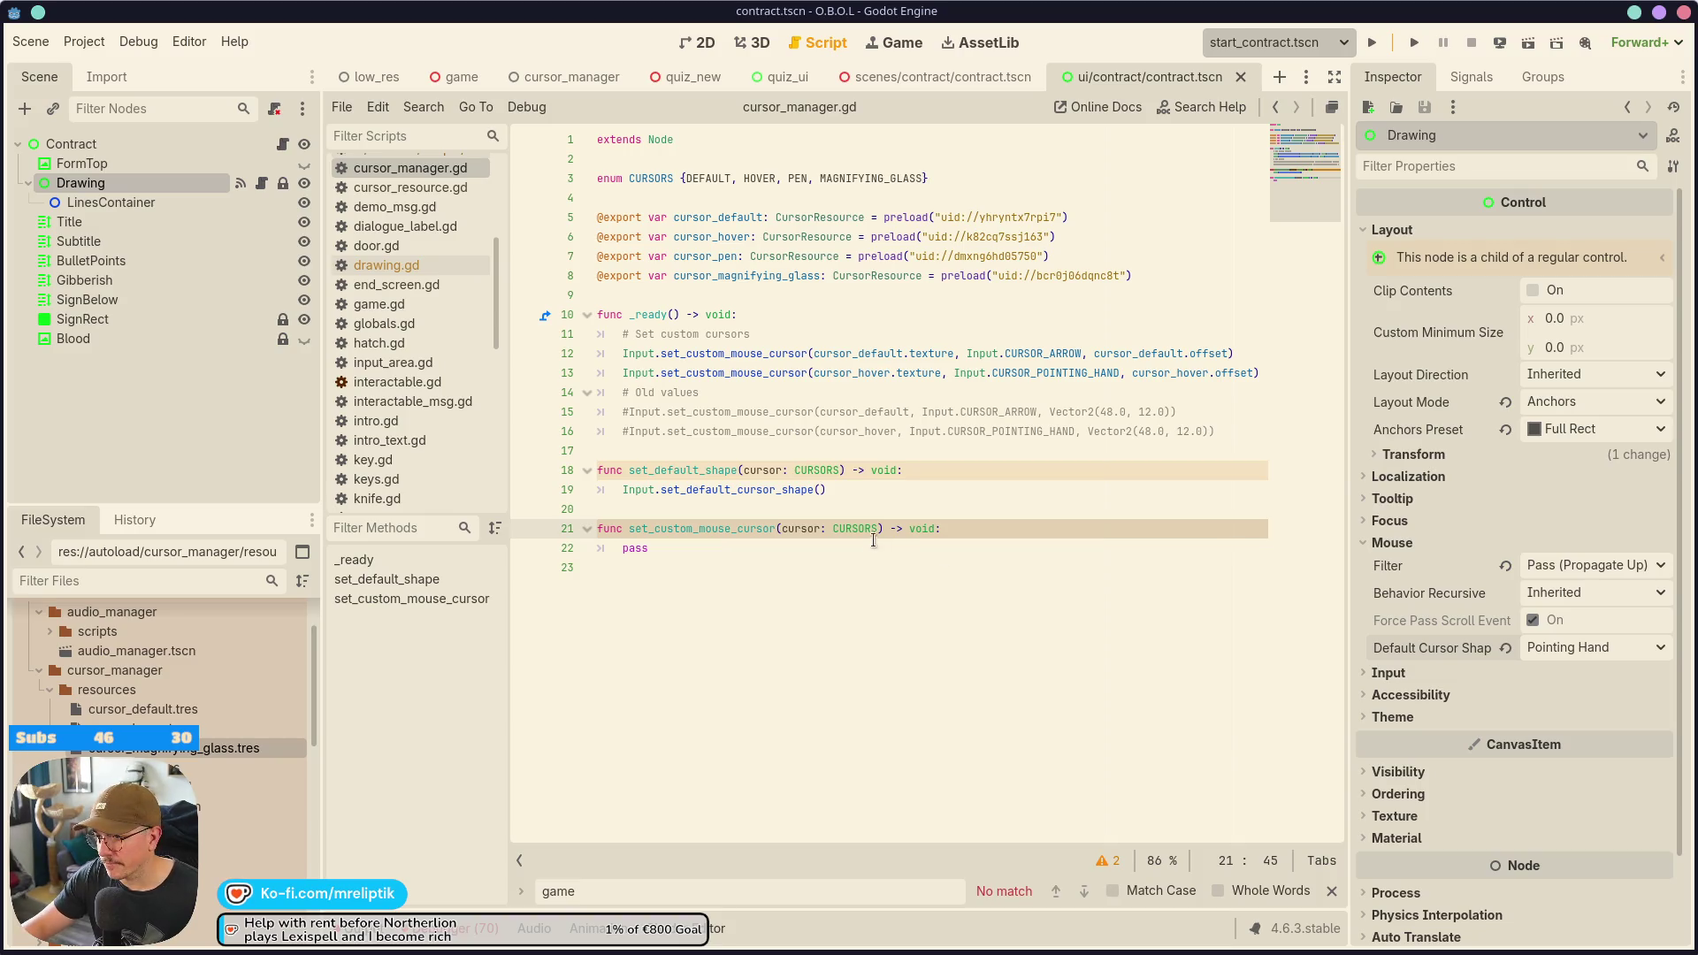
pyautogui.click(905, 482)
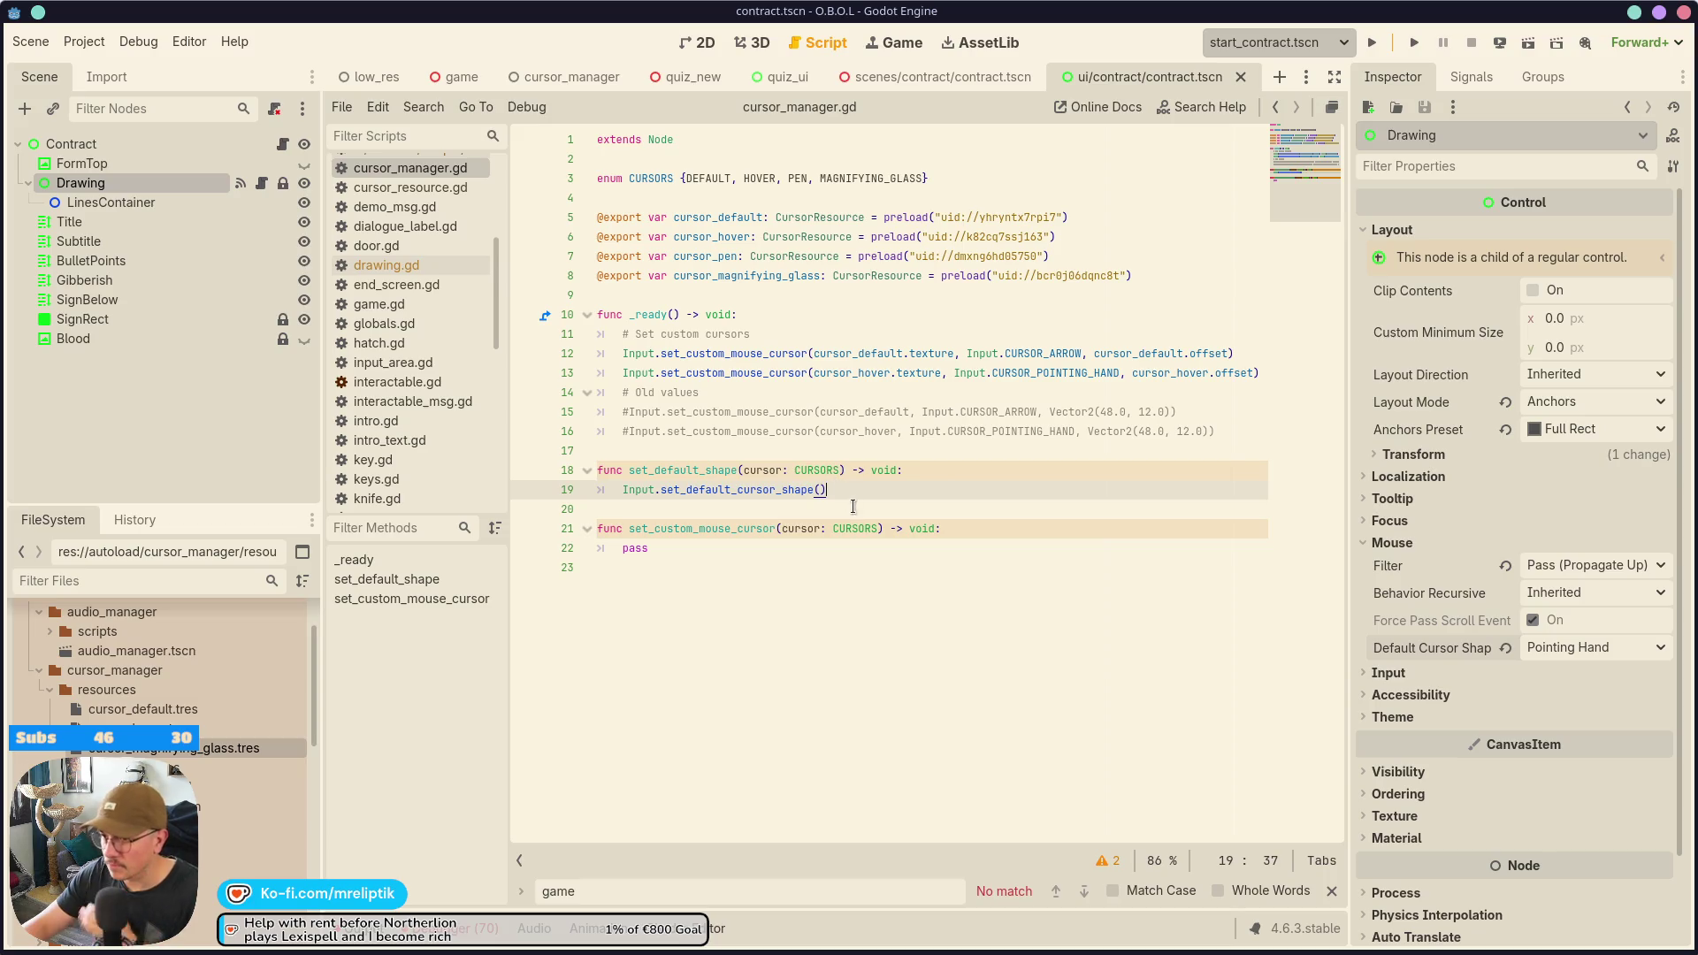
pyautogui.click(698, 530)
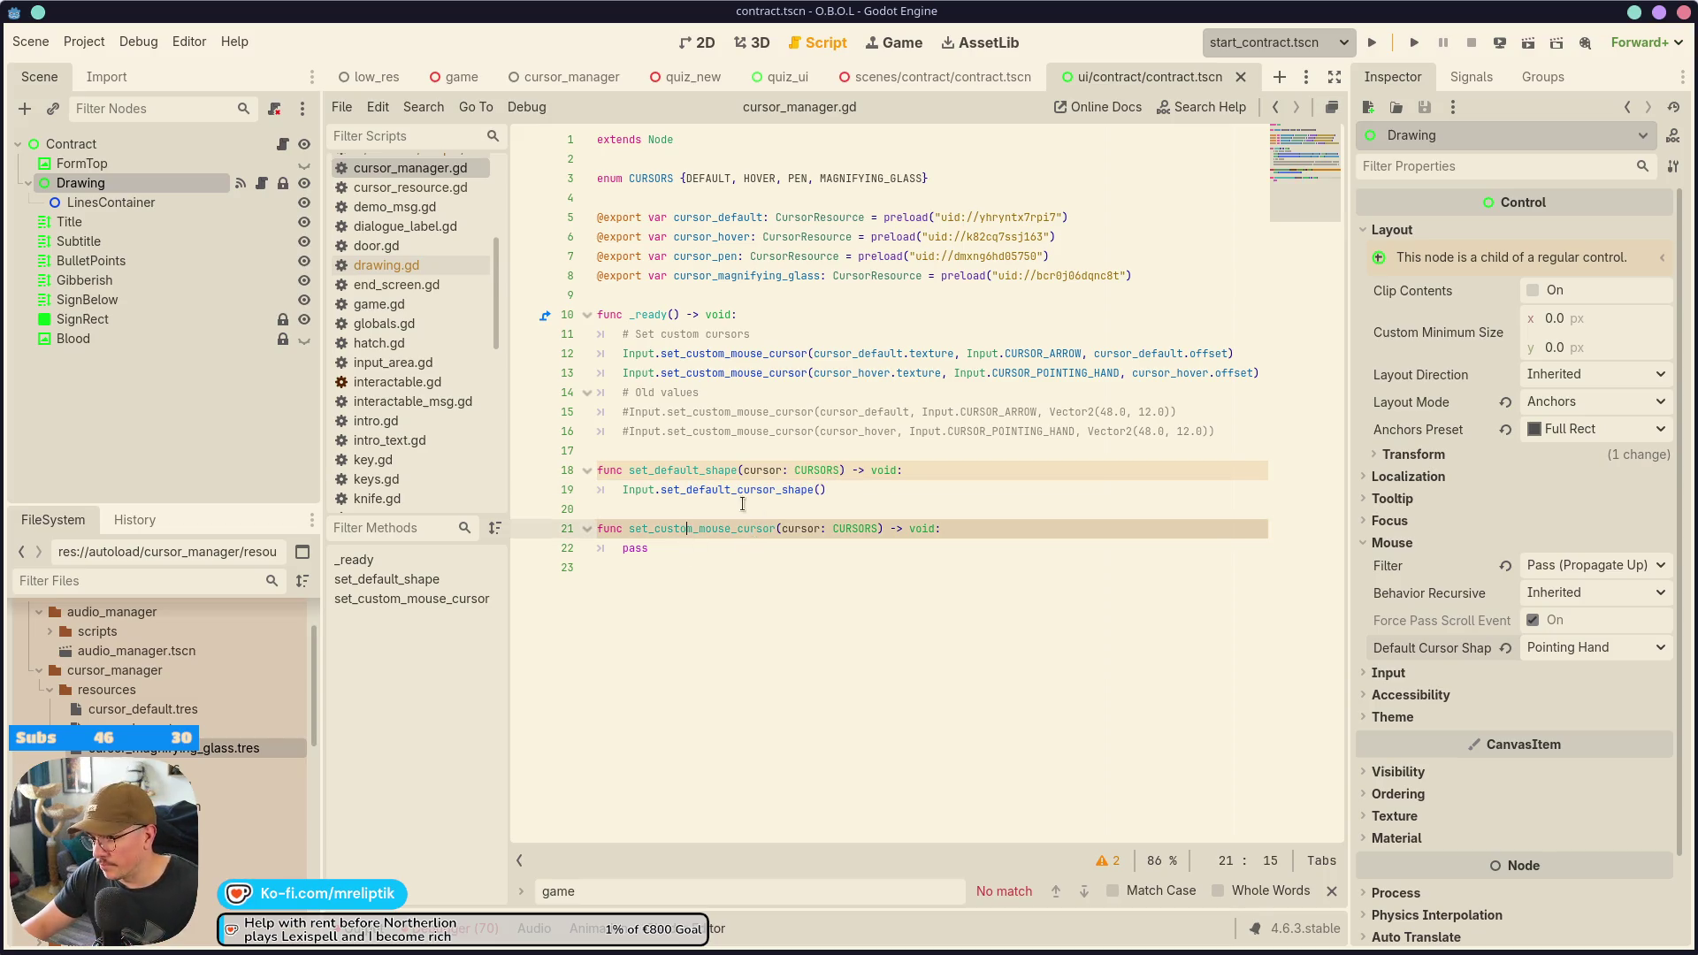
pyautogui.doubleClick(696, 472)
pyautogui.click(703, 489)
pyautogui.click(654, 548)
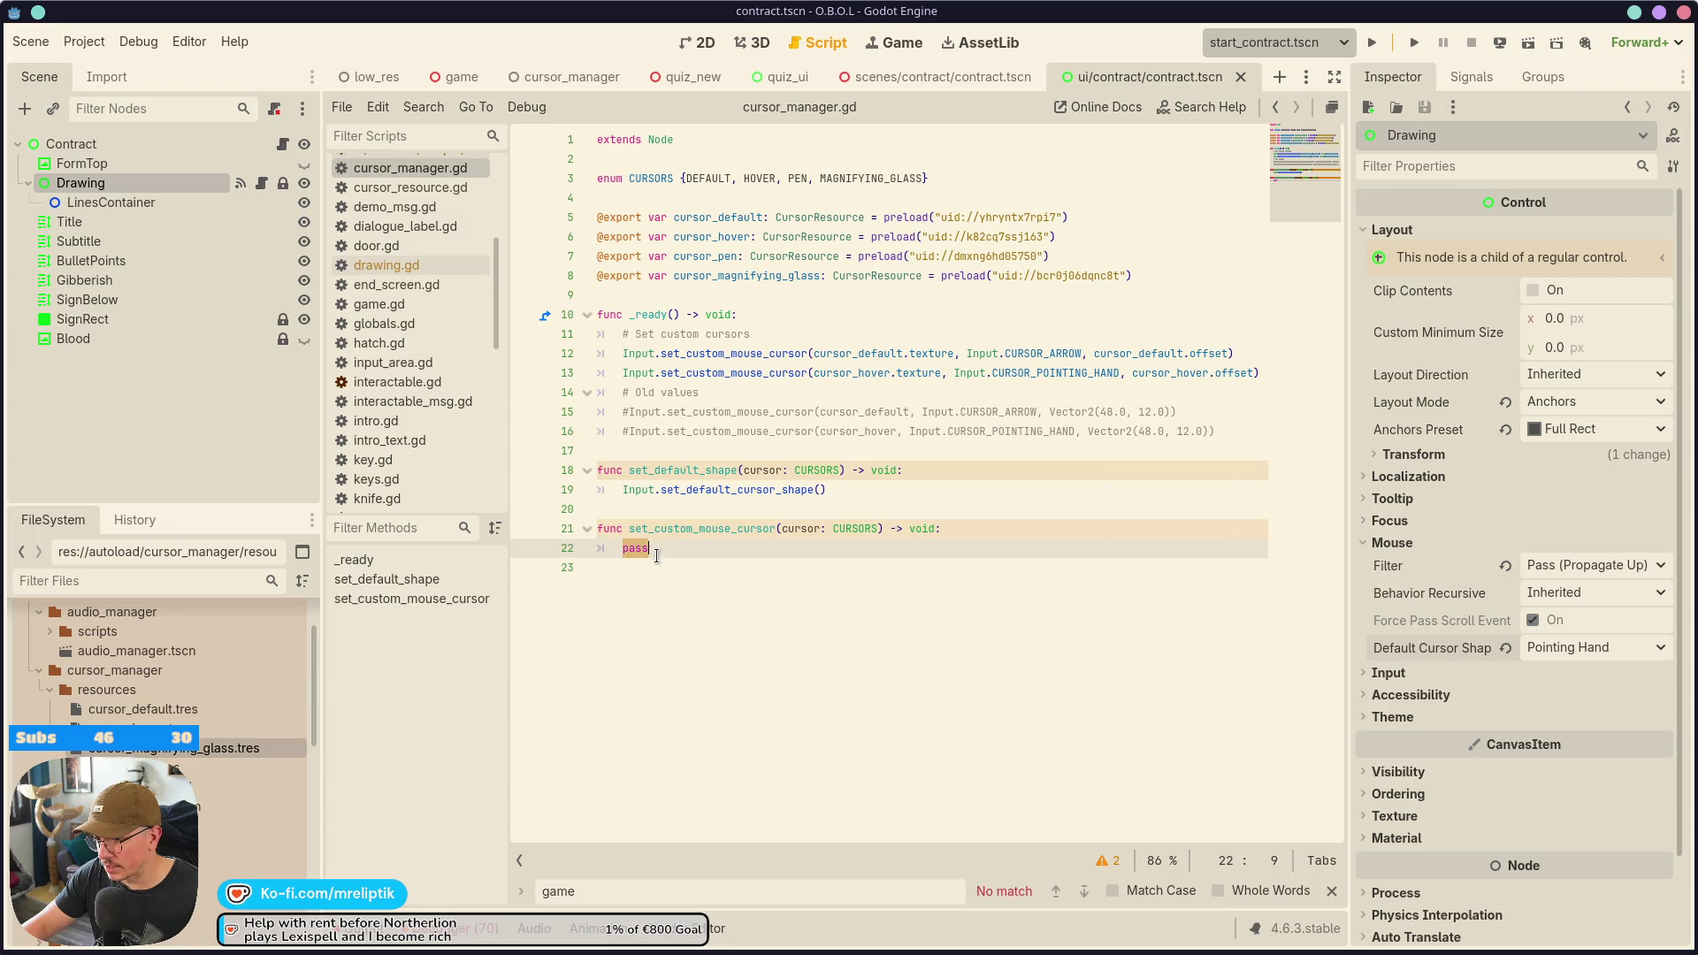
pyautogui.click(851, 471)
pyautogui.click(880, 491)
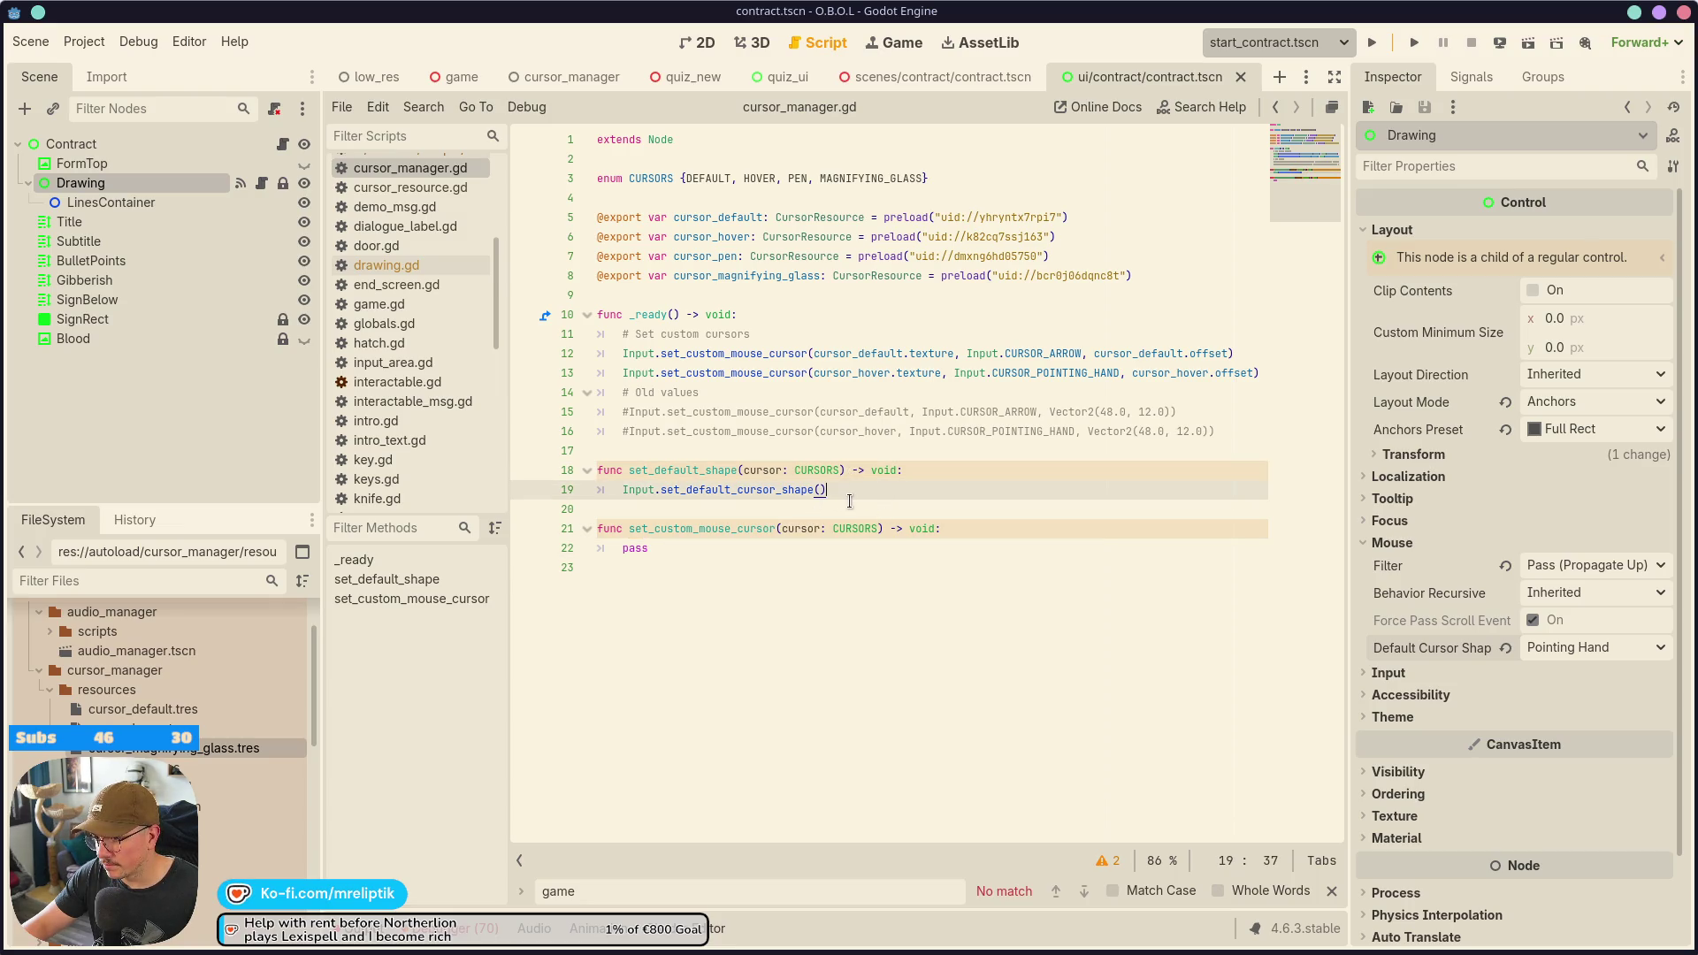
# Start a match cursor: block in set_default_shape with a CURSORS.DEFAULT: case.
pyautogui.click(965, 471)
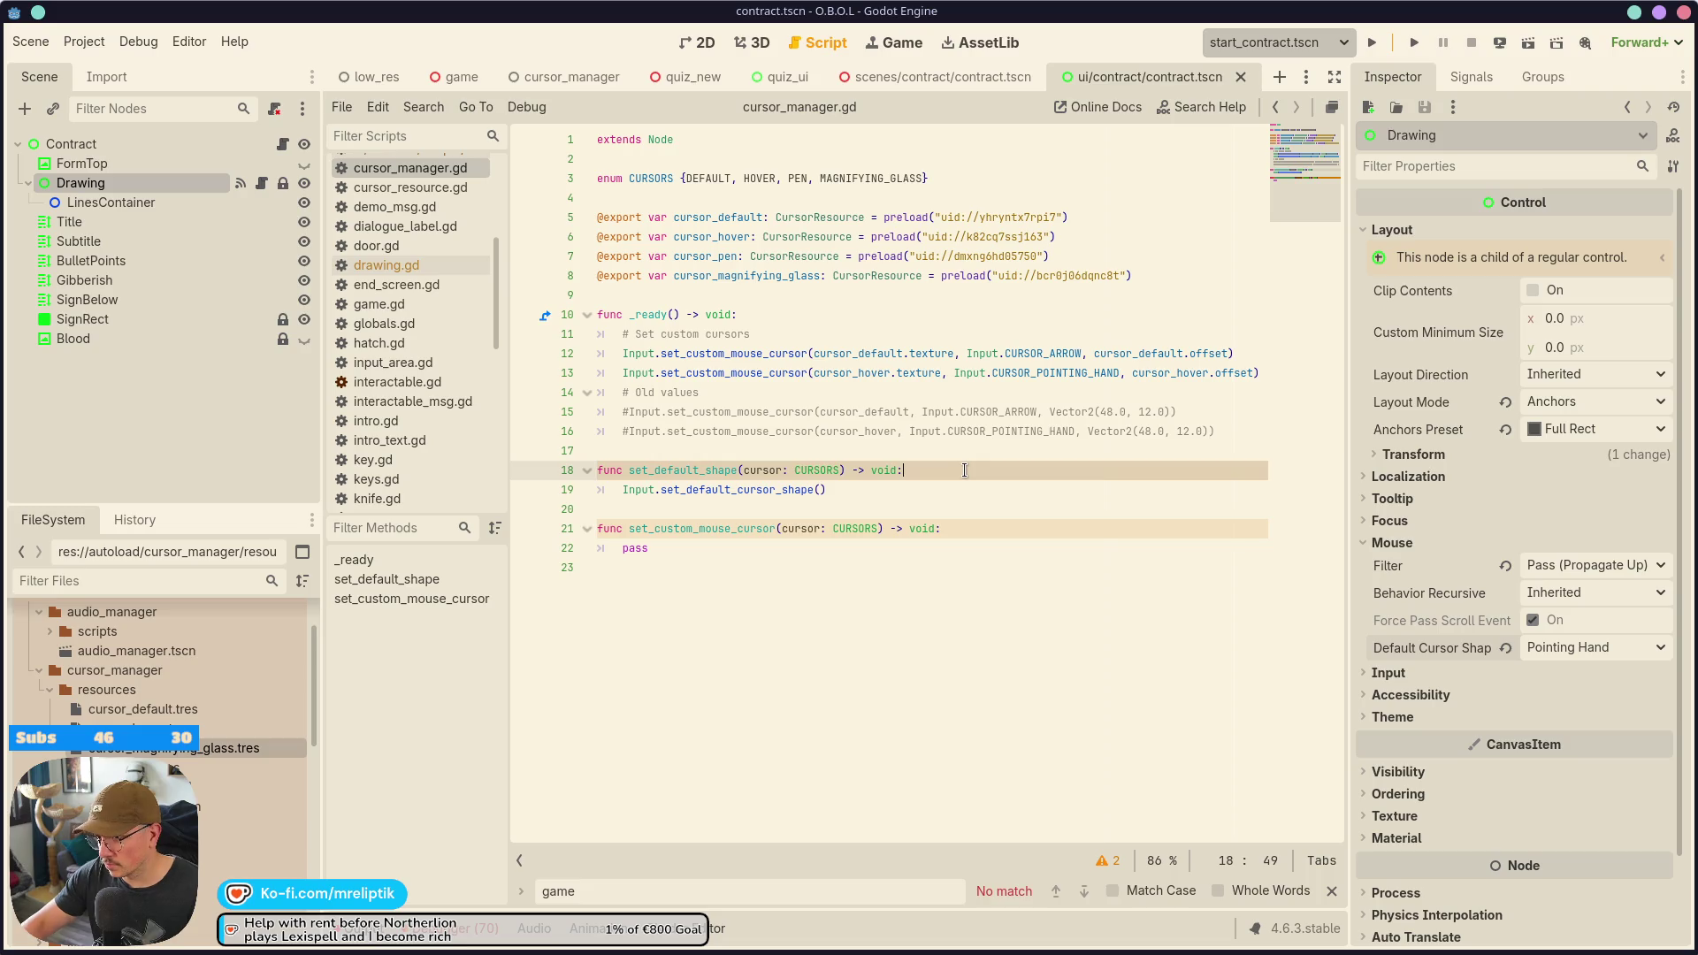
pyautogui.press('Return')
pyautogui.write('mat')
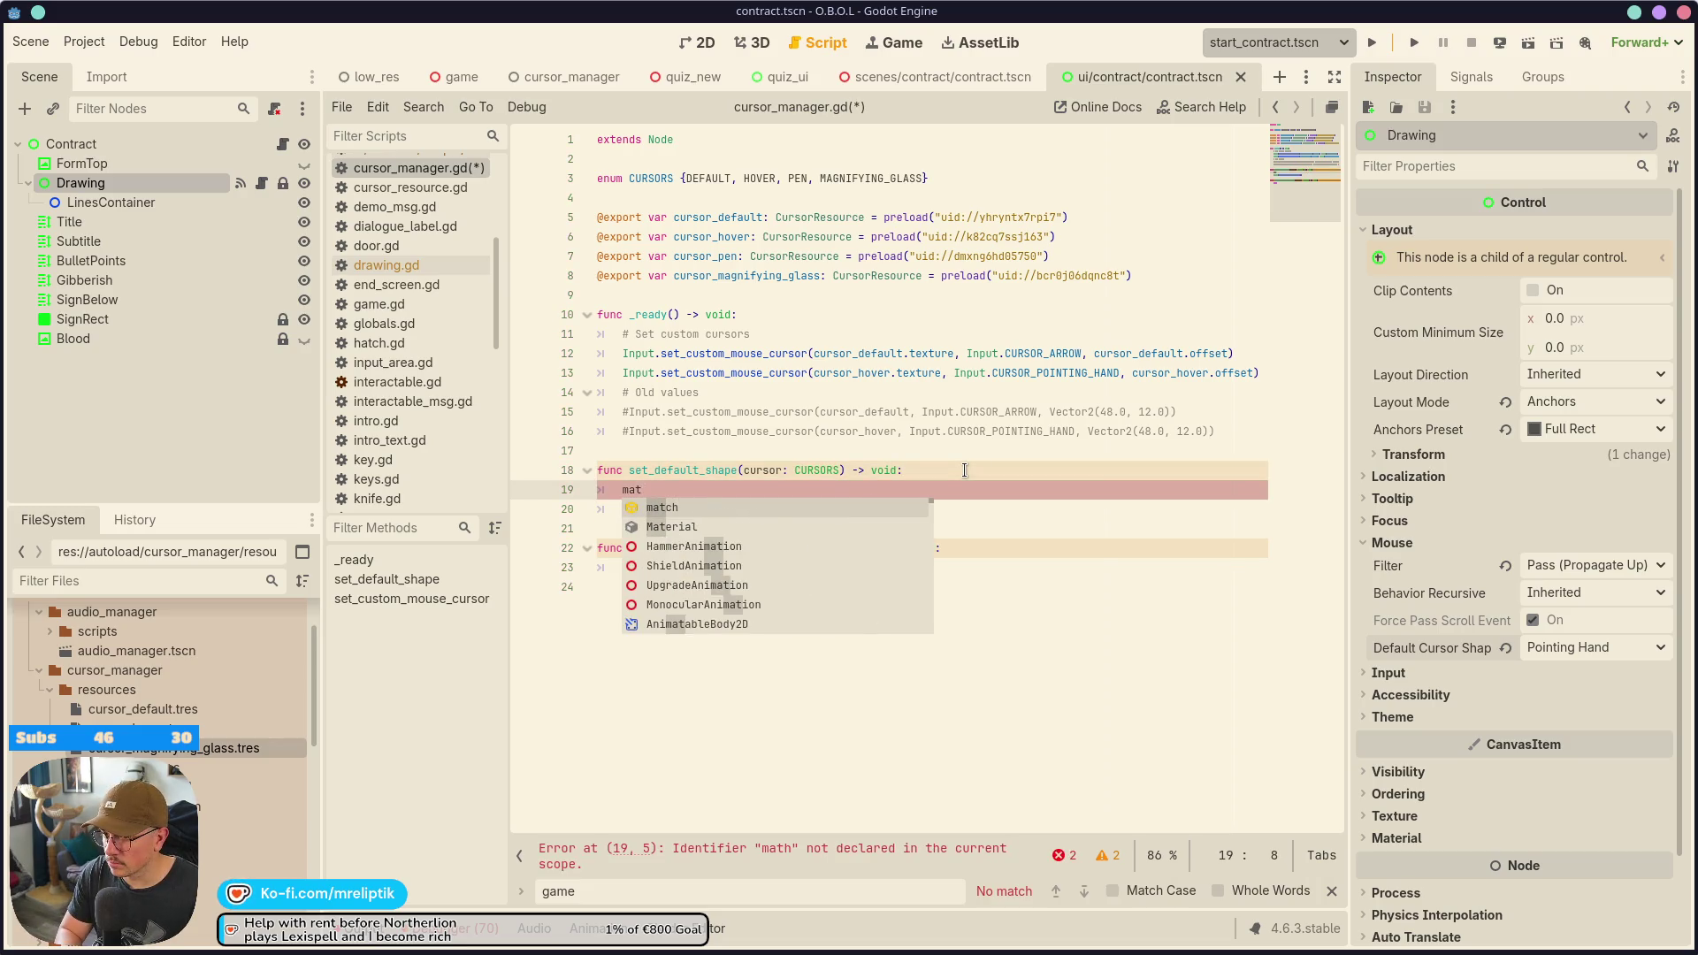
pyautogui.write('ch cursor:')
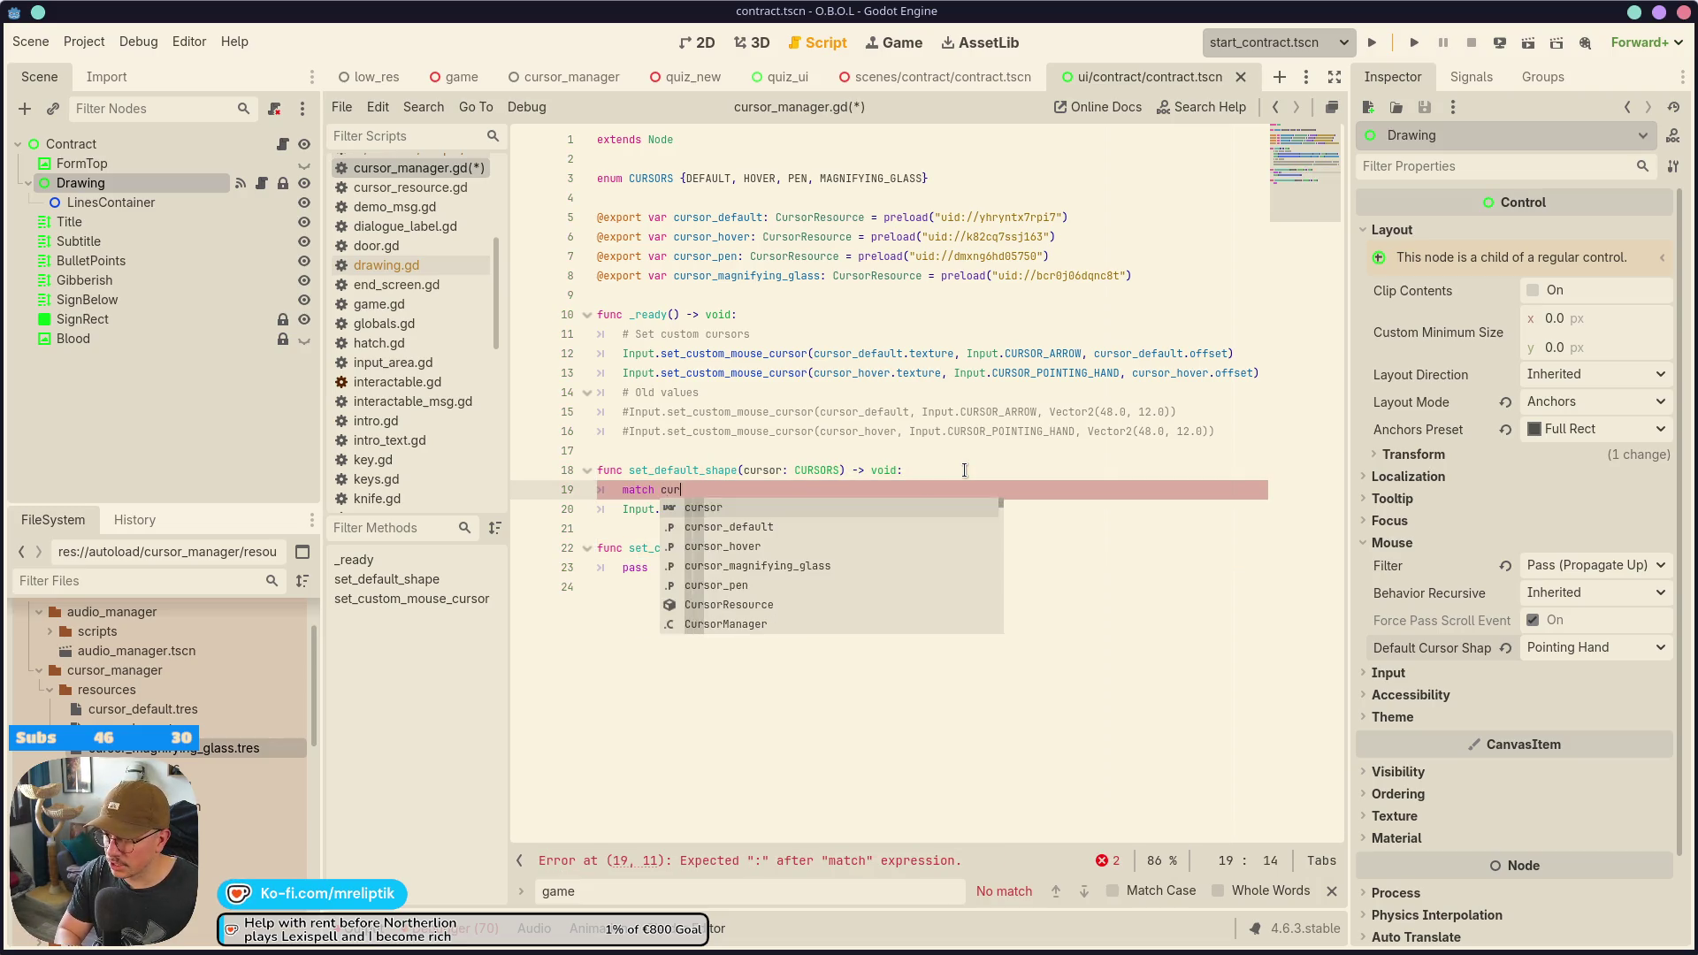
pyautogui.press('Return')
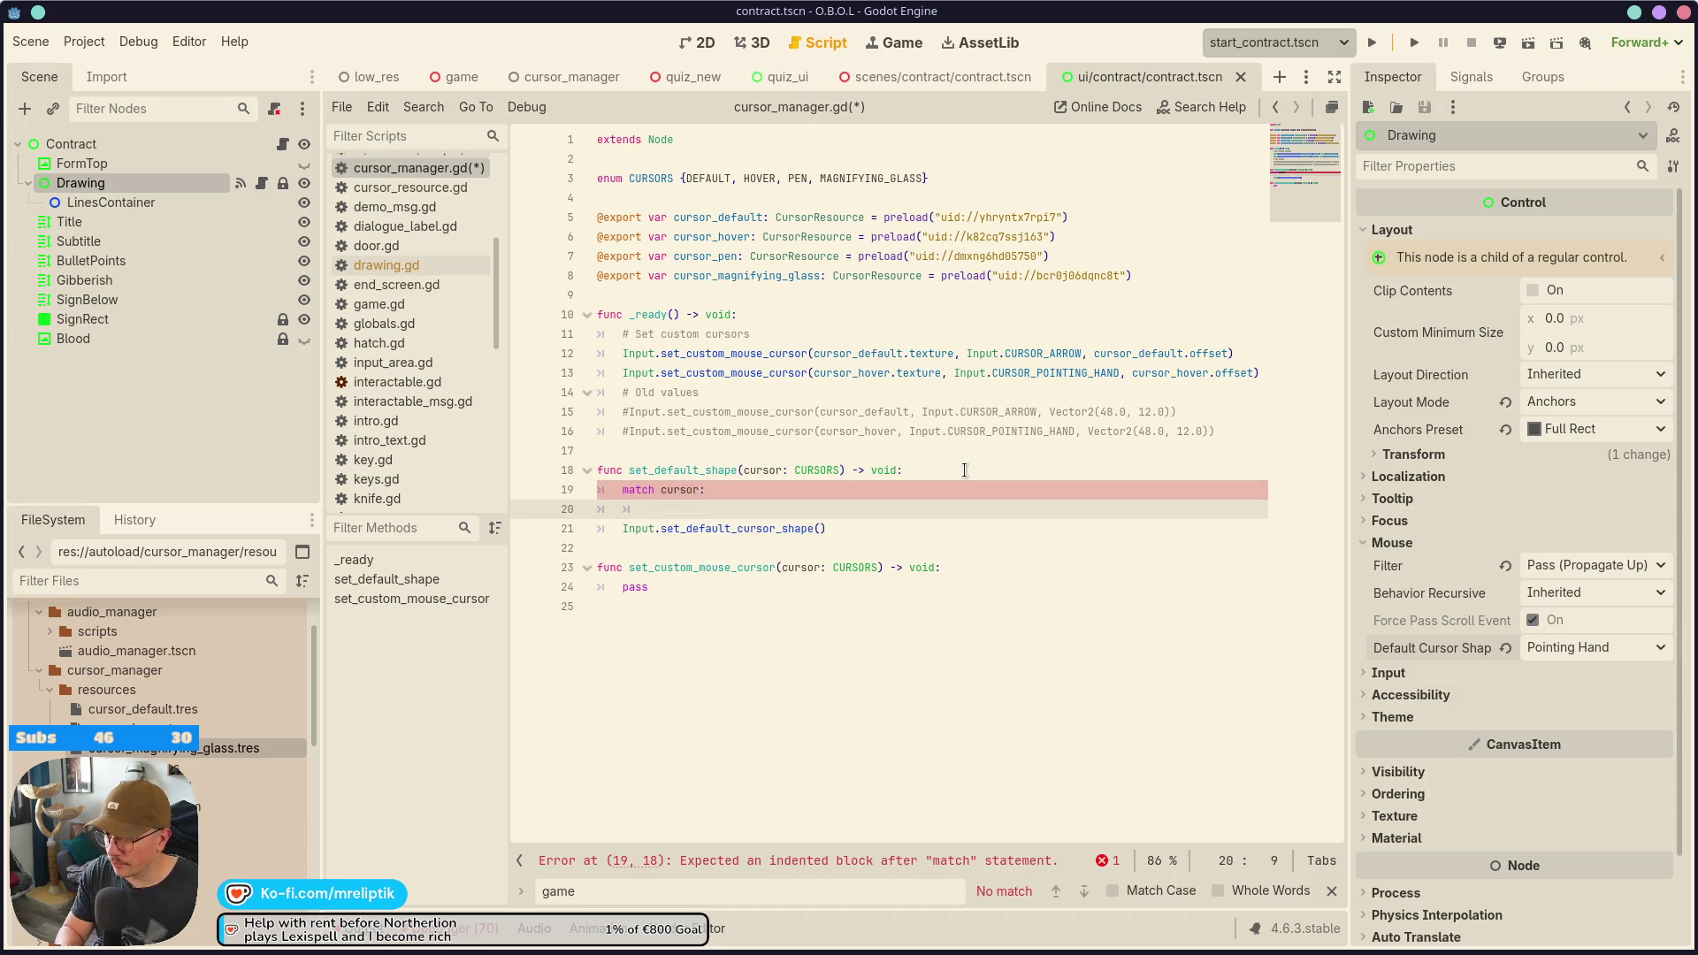
pyautogui.write('CURSORS.DEFAULT')
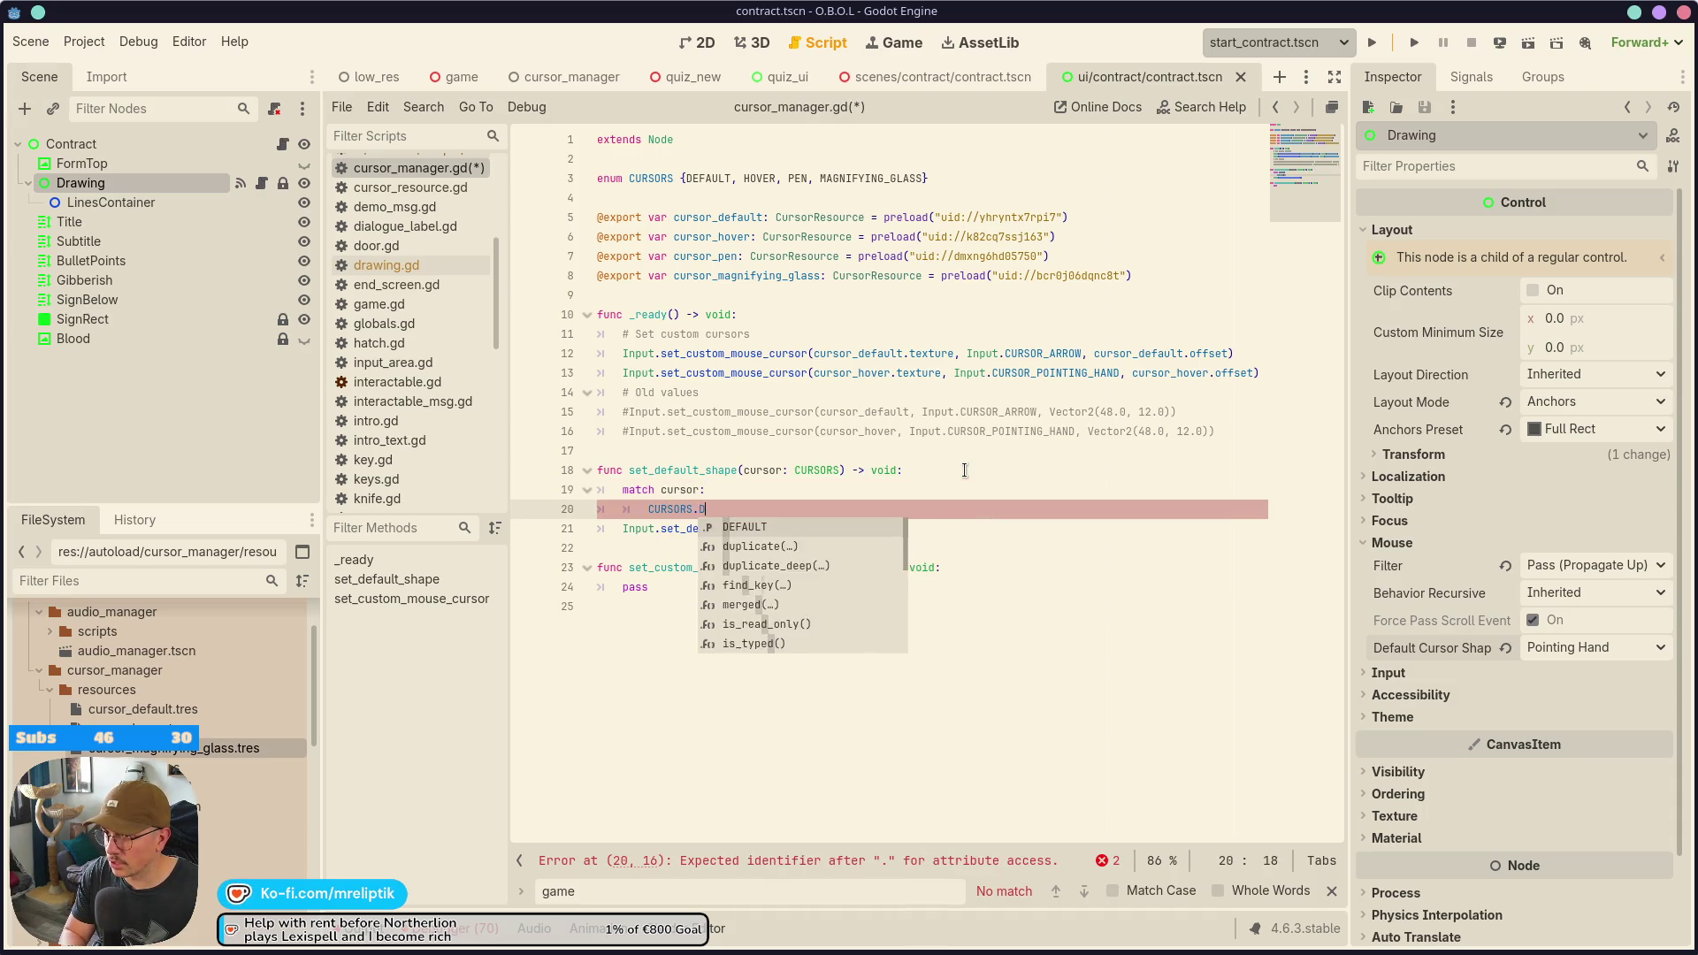
pyautogui.write(':')
pyautogui.press('Return')
# Duplicate the case line into HOVER, PEN and MAGNIFYING_GLASS cases.
pyautogui.press('Up')
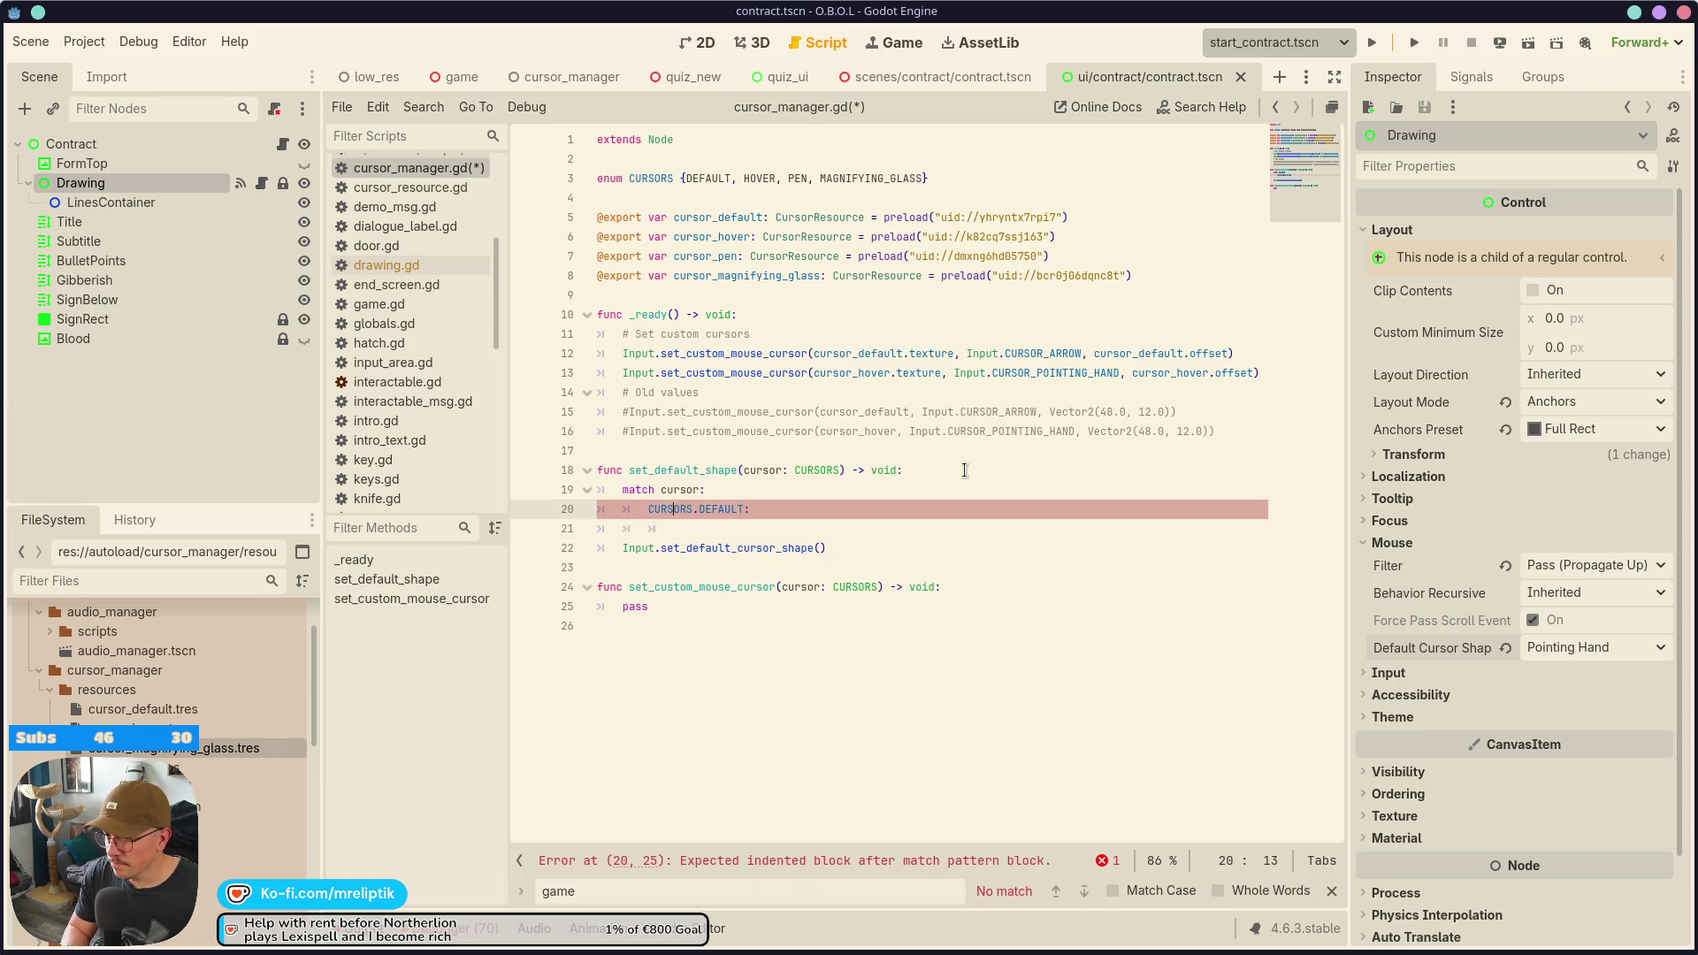
pyautogui.hotkey('ctrl', 'shift', 'd')
pyautogui.hotkey('ctrl', 'shift', 'd')
pyautogui.hotkey('ctrl', 'shift', 'd')
pyautogui.press('Up')
pyautogui.press('Up')
pyautogui.hotkey('ctrl', 'shift', 'Right')
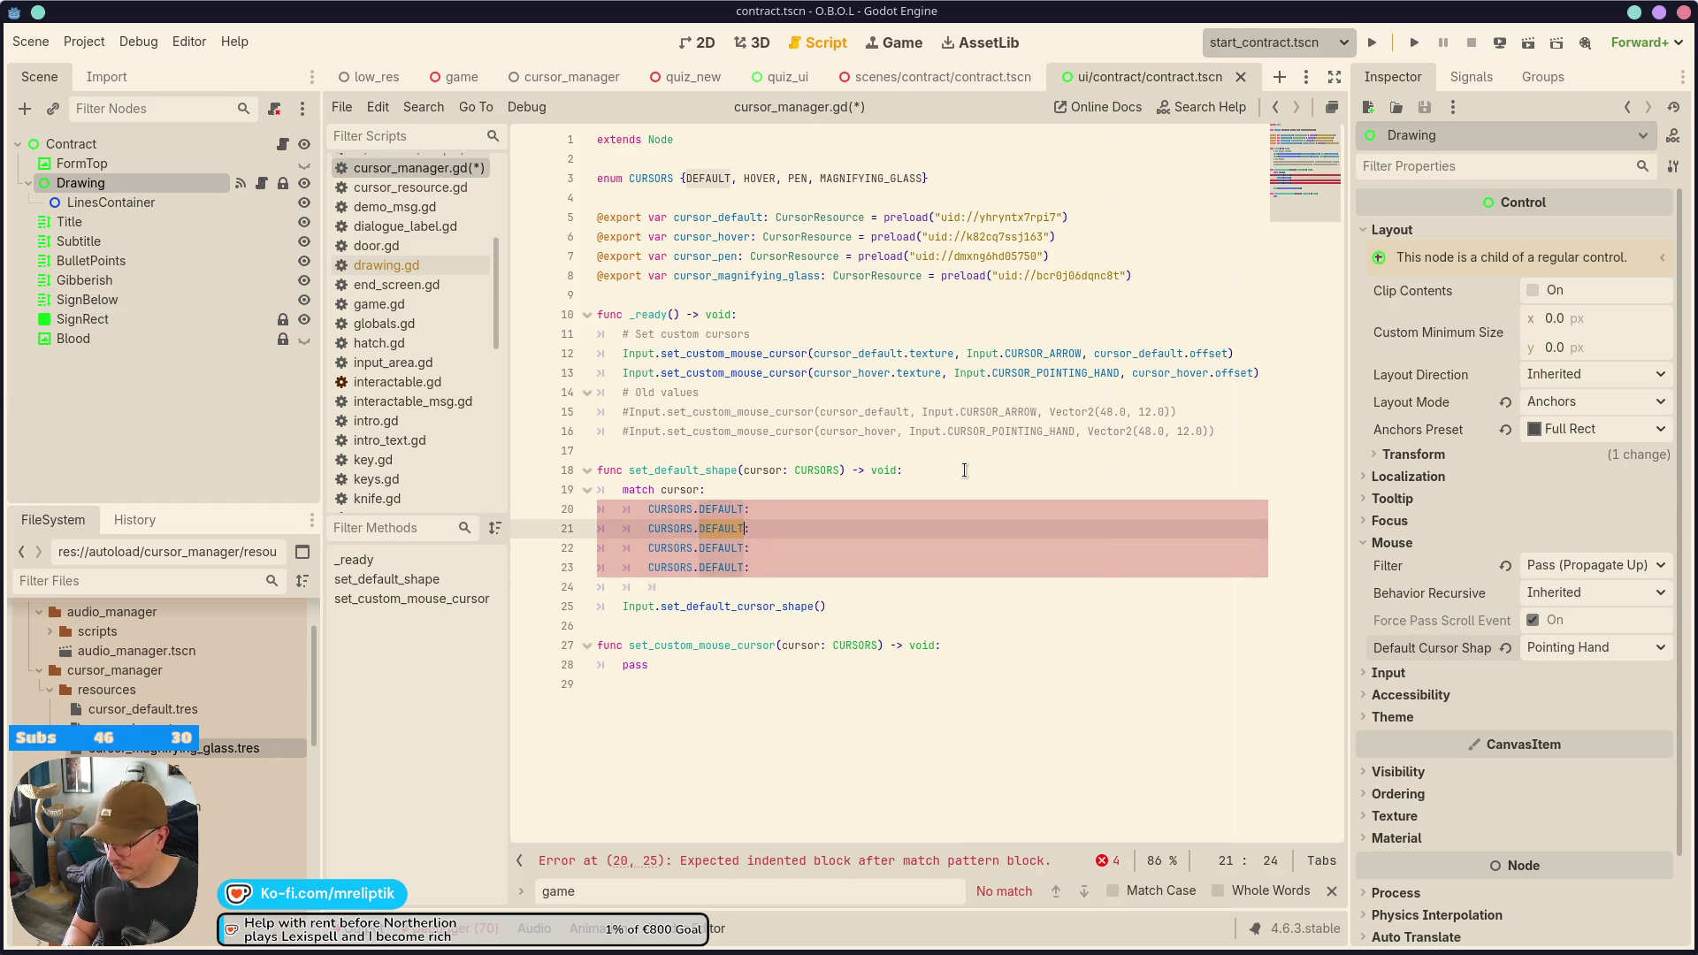
pyautogui.write('HOVER')
pyautogui.press('Down')
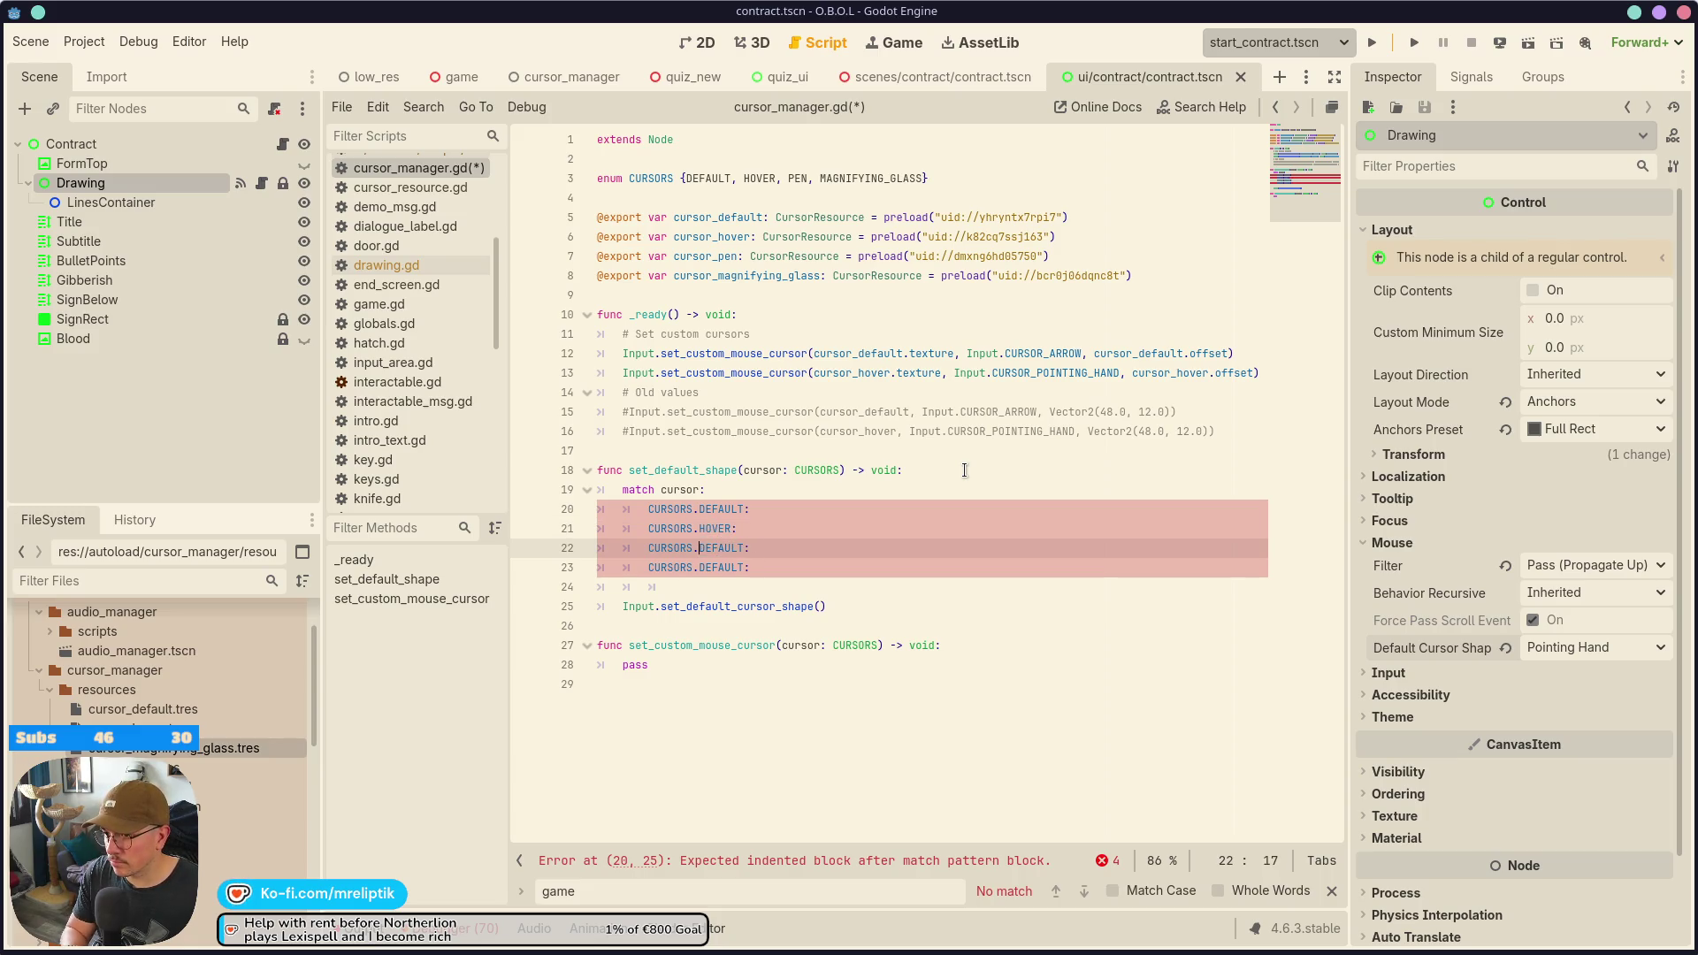
pyautogui.write('PEN')
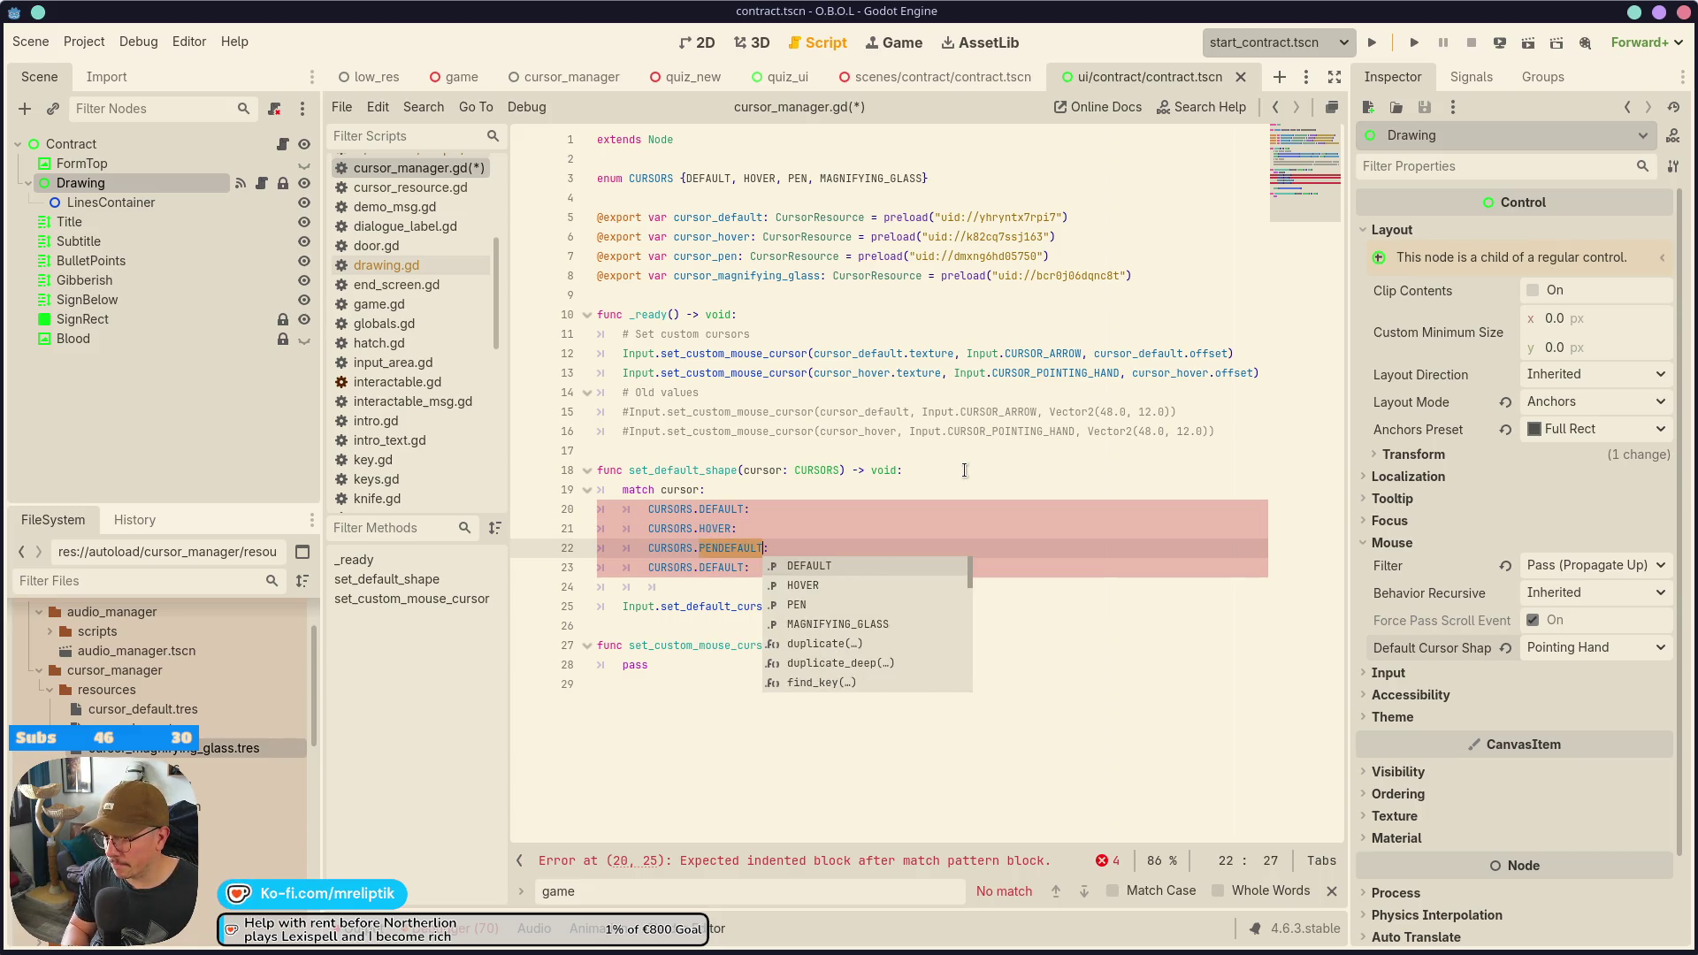
pyautogui.press('BackSpace')
pyautogui.press('BackSpace')
pyautogui.press('BackSpace')
pyautogui.press('Down')
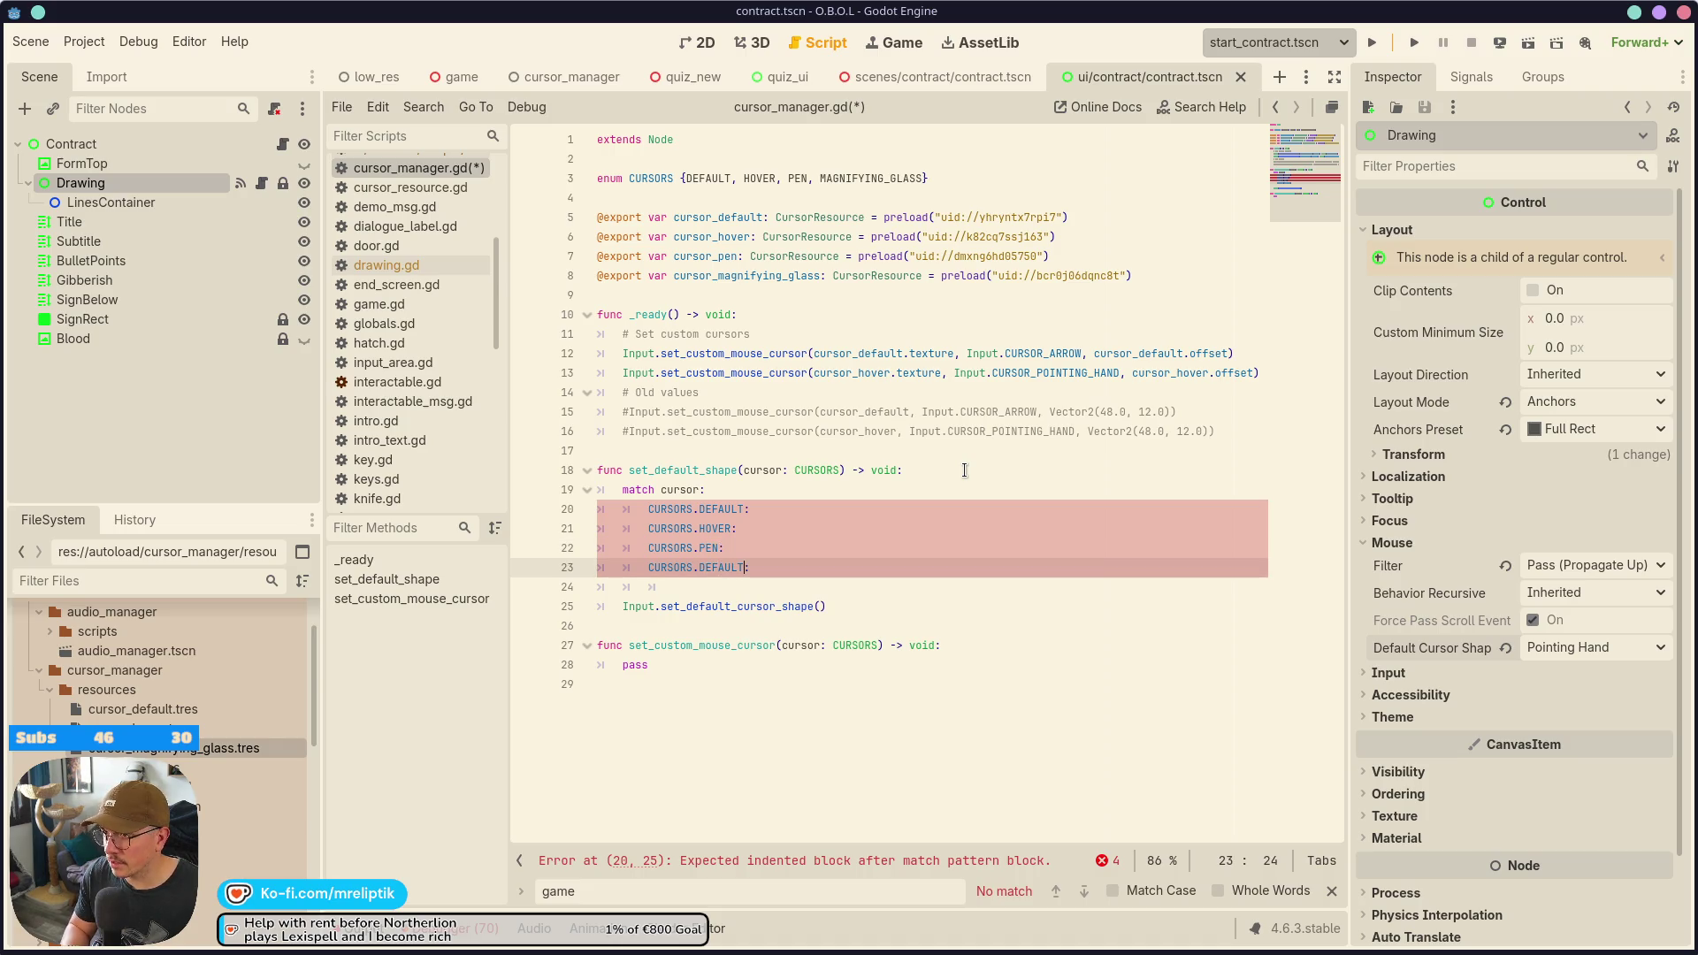
pyautogui.hotkey('ctrl', 'shift', 'Left')
pyautogui.write('MAGN')
pyautogui.press('Return')
# Place an indented Input.set_default_cursor_shape() call under each of the four cases.
pyautogui.press('Down')
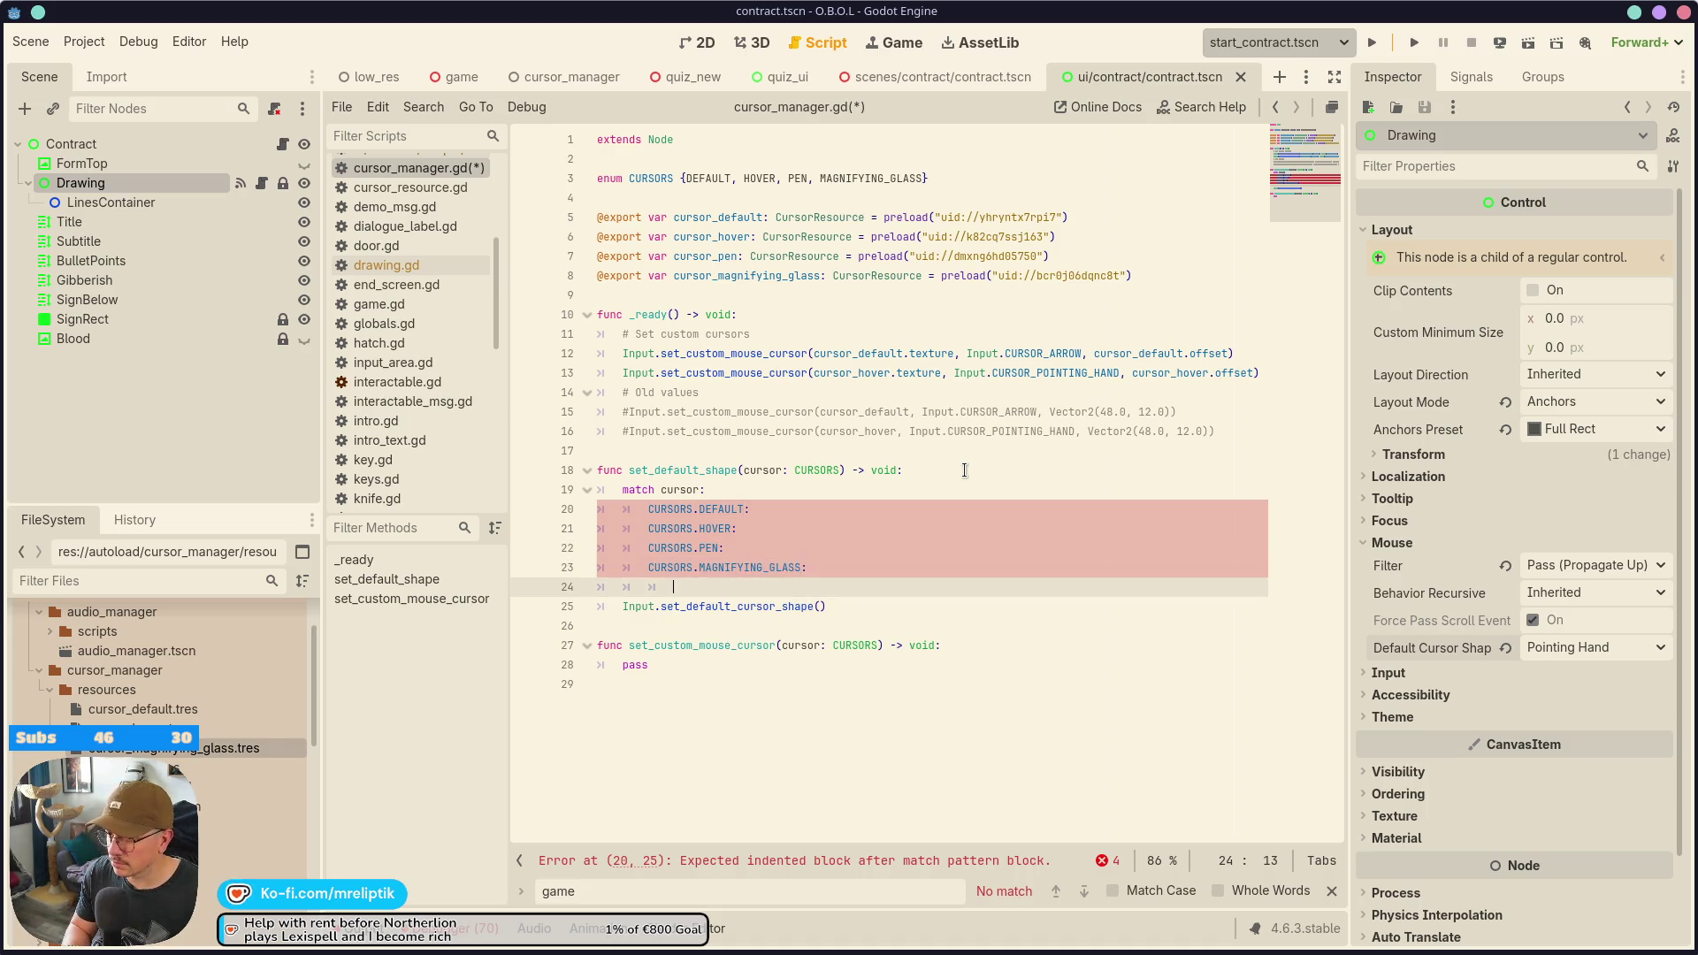
pyautogui.press('Down')
pyautogui.press('Home')
pyautogui.press('Tab')
pyautogui.press('Tab')
pyautogui.press('Up')
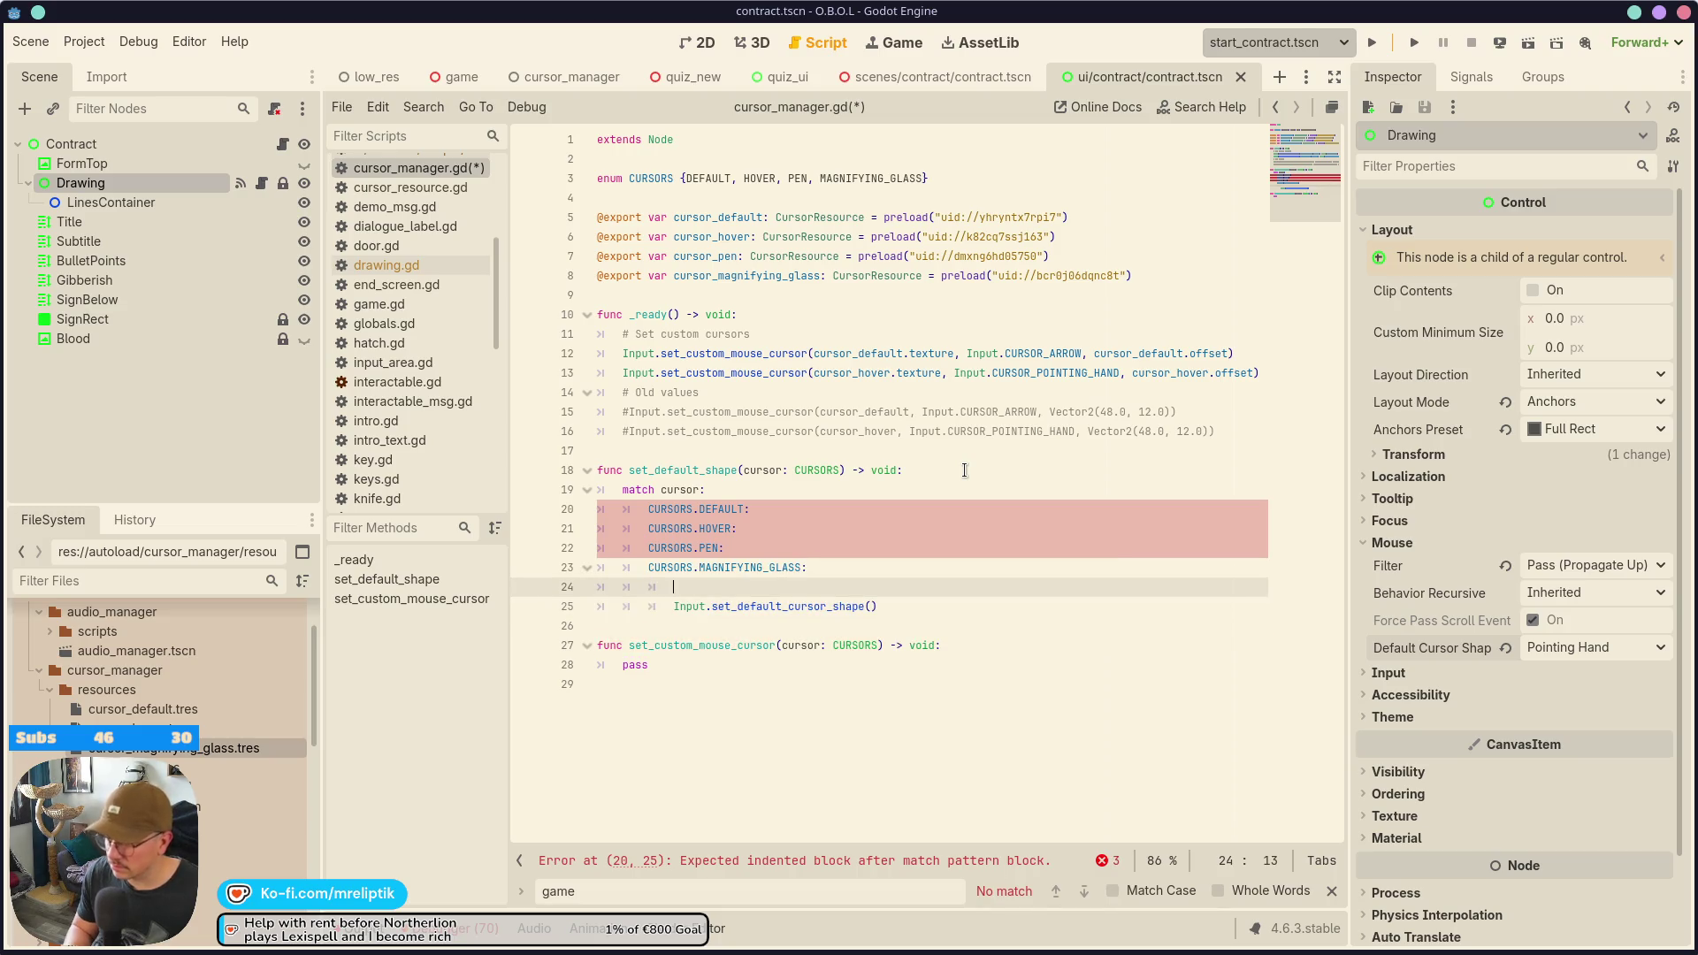
pyautogui.hotkey('ctrl', 'shift', 'k')
pyautogui.hotkey('ctrl', 'shift', 'd')
pyautogui.hotkey('alt', 'Up')
pyautogui.hotkey('ctrl', 'shift', 'd')
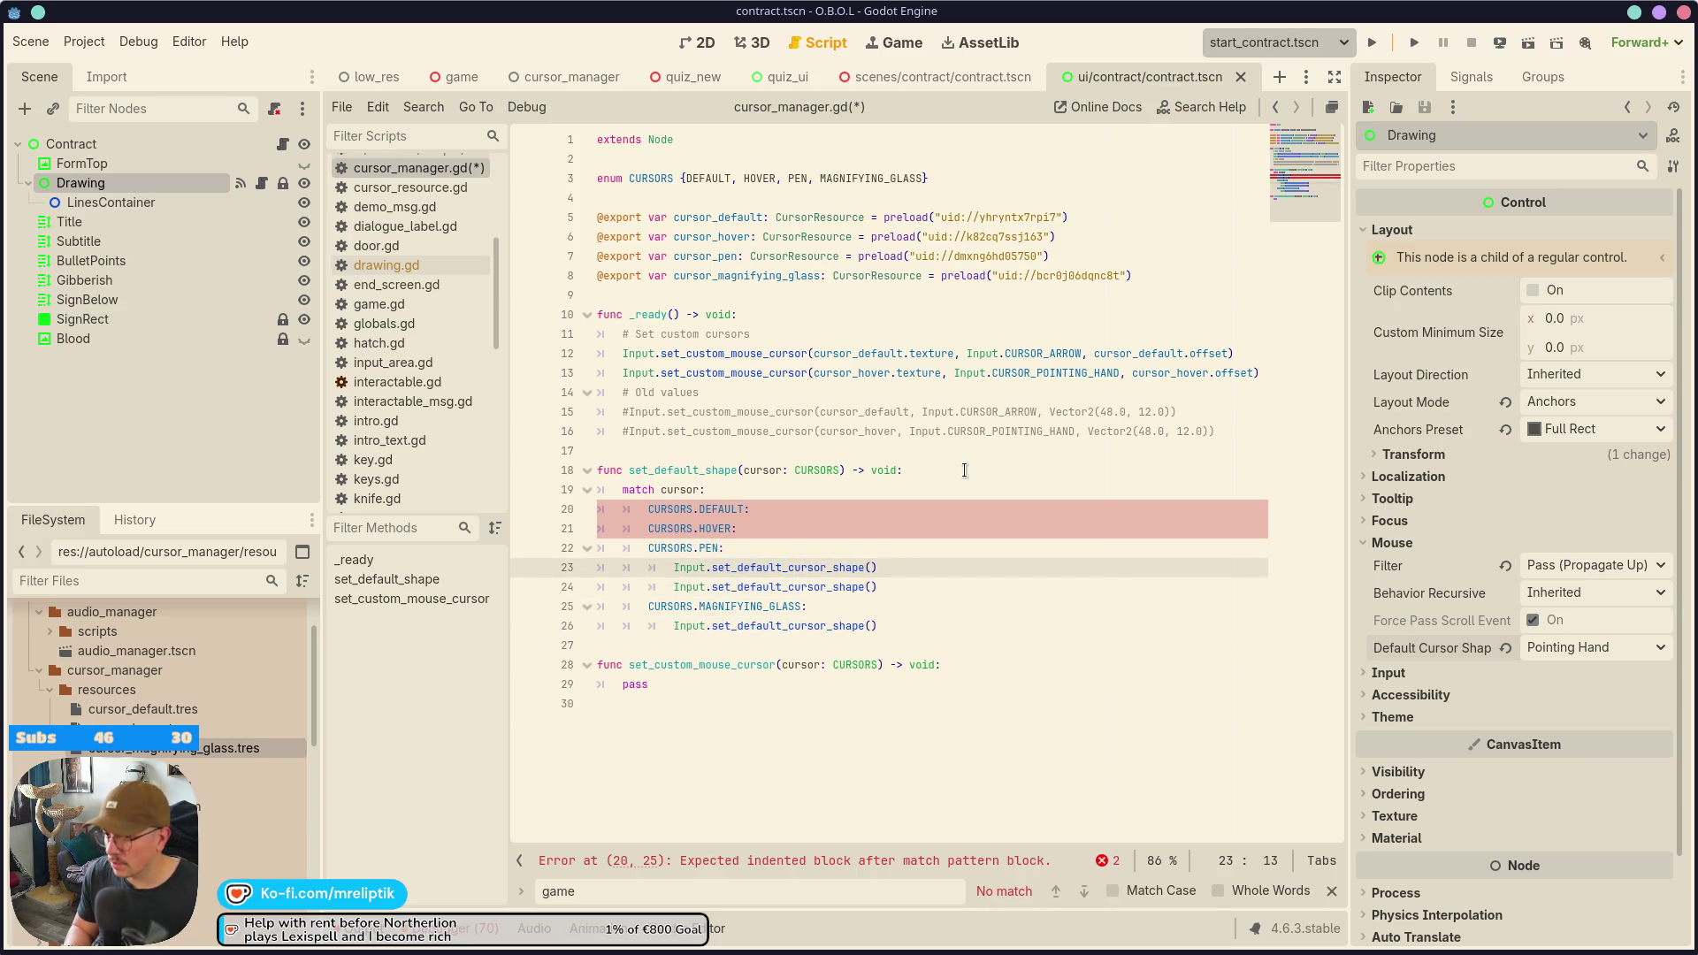
pyautogui.hotkey('alt', 'Up')
pyautogui.hotkey('ctrl', 'shift', 'd')
pyautogui.hotkey('alt', 'Up')
pyautogui.hotkey('alt', 'Up')
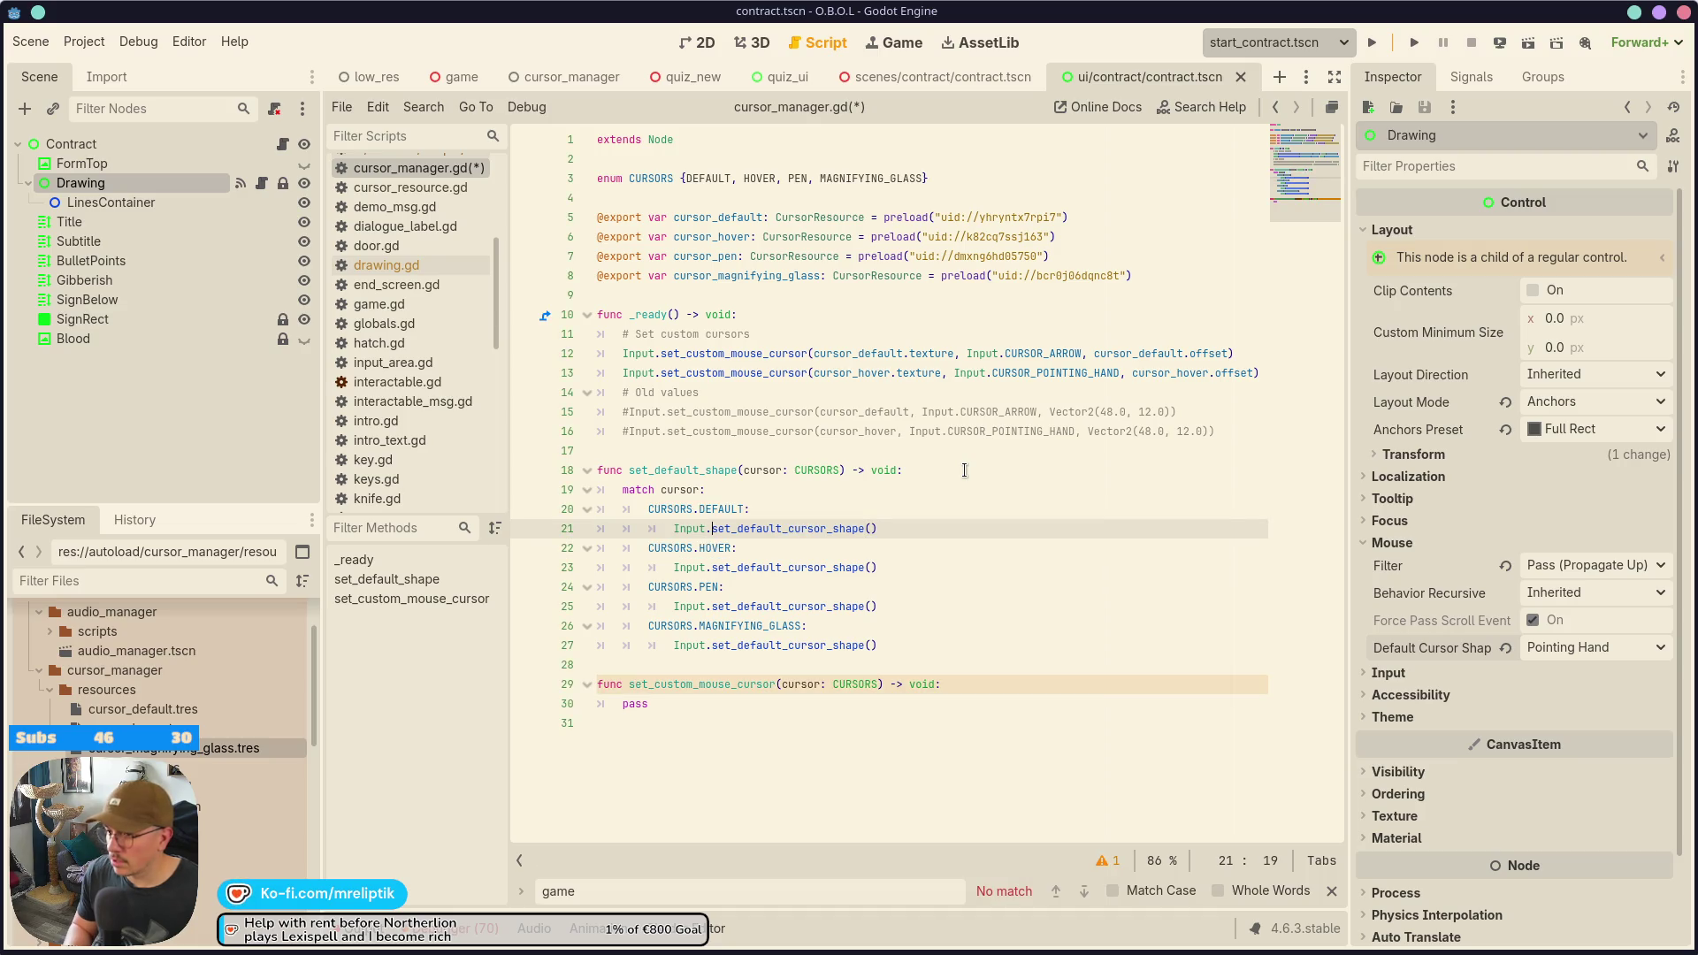
# Set CURSOR_ARROW for DEFAULT and CURSOR_POINTING_HAND for HOVER, then save.
pyautogui.hotkey('ctrl', 'space')
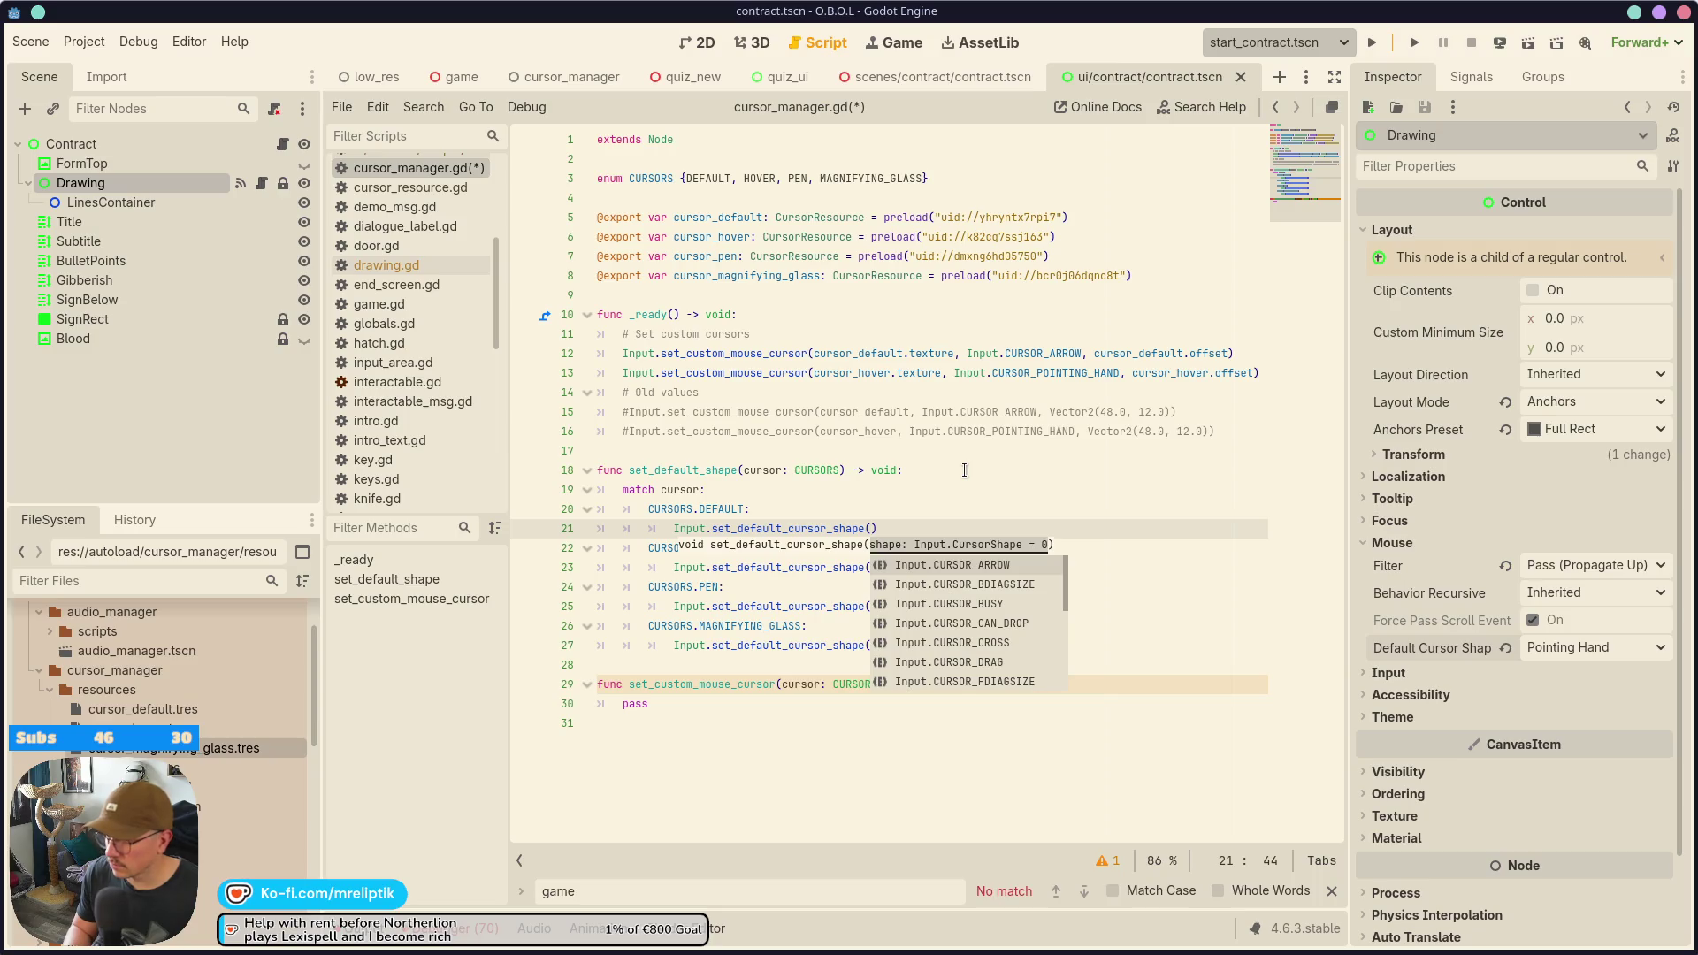
pyautogui.press('Return')
pyautogui.press('Down')
pyautogui.press('Down')
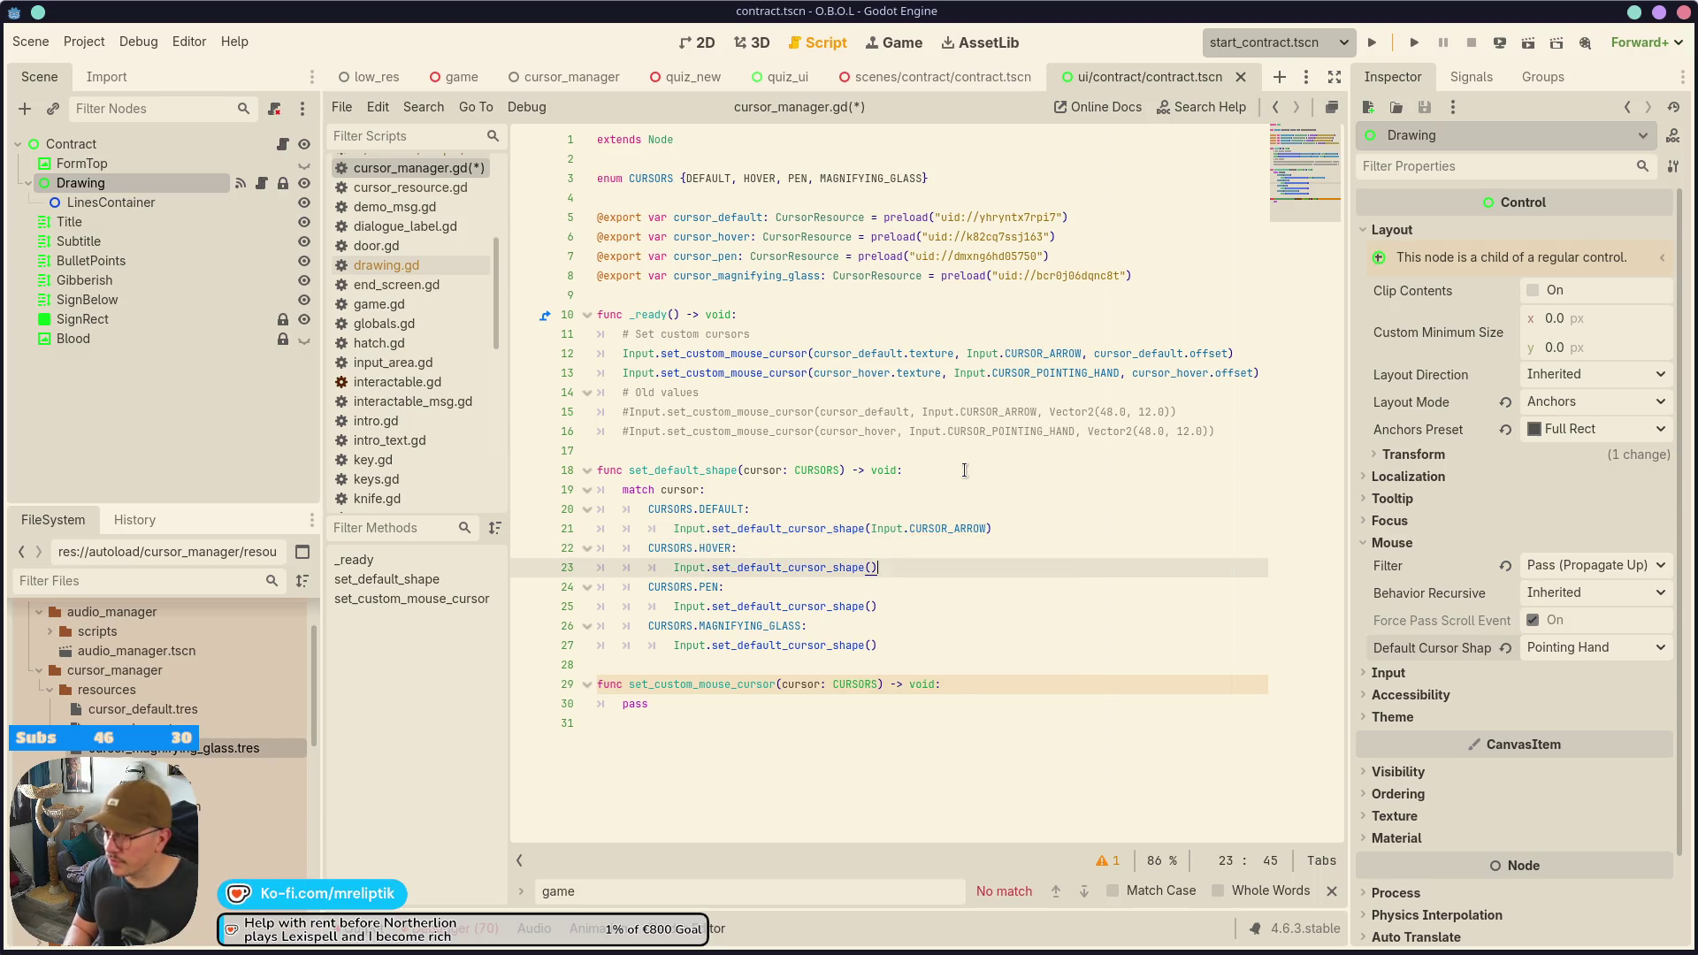
pyautogui.press('Left')
pyautogui.hotkey('ctrl', 'space')
pyautogui.press('Down')
pyautogui.press('Down')
pyautogui.press('Down')
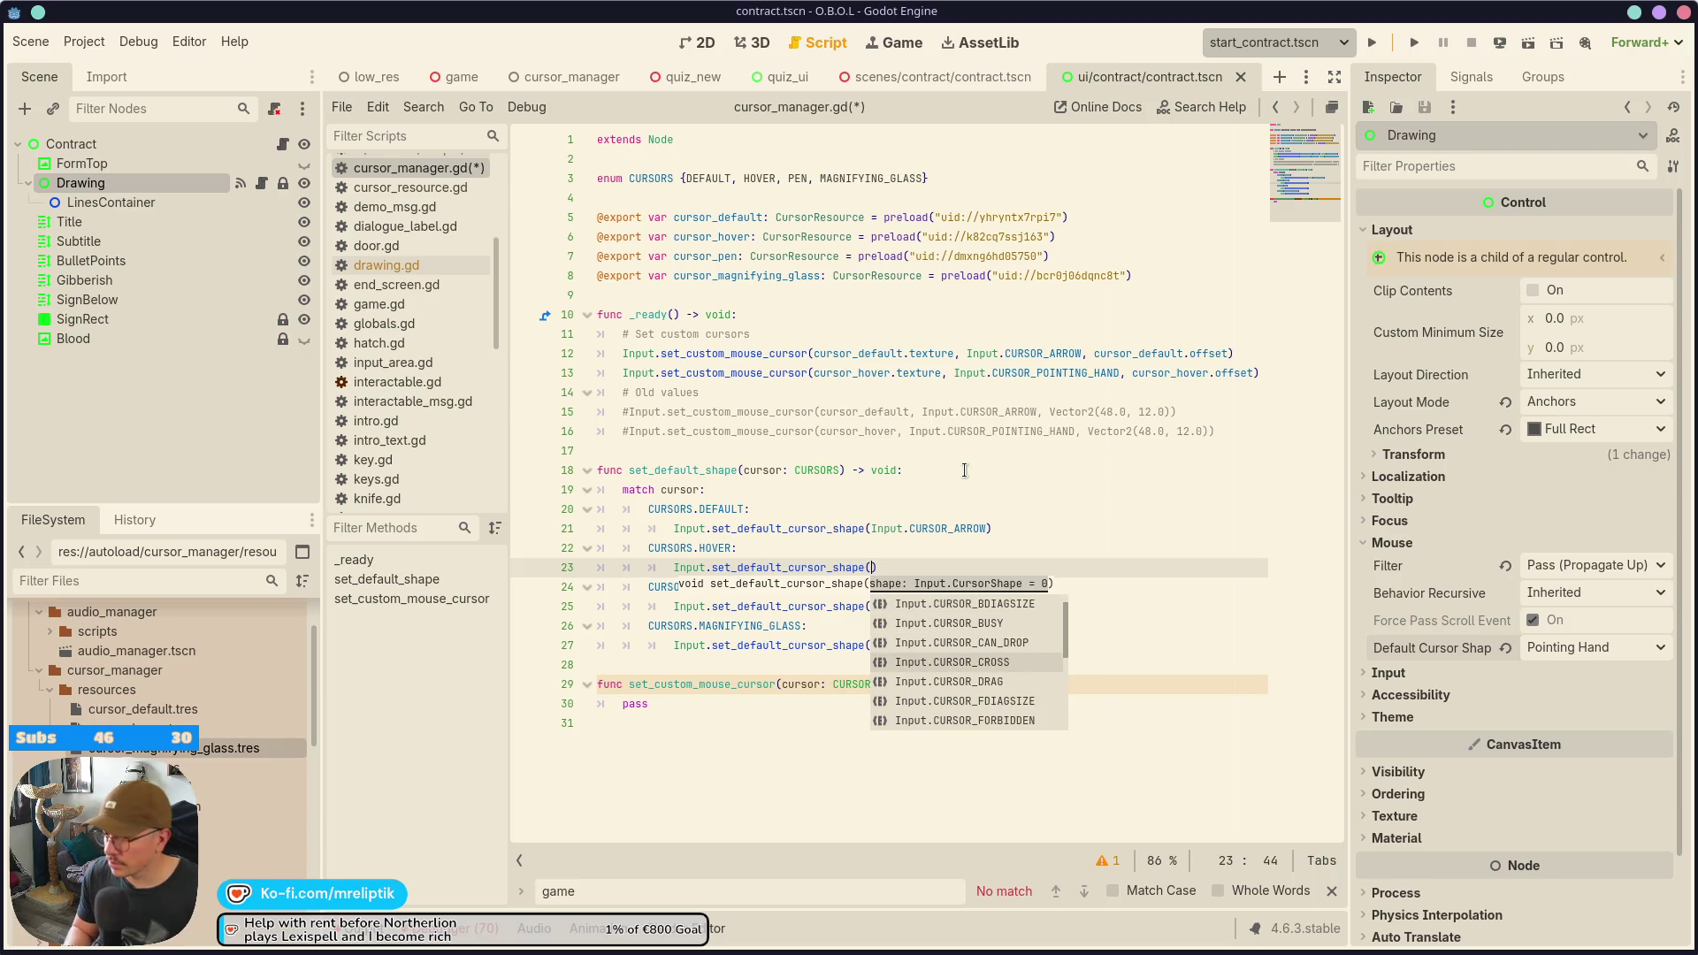
pyautogui.press('Down')
pyautogui.press('Down')
pyautogui.press('Down')
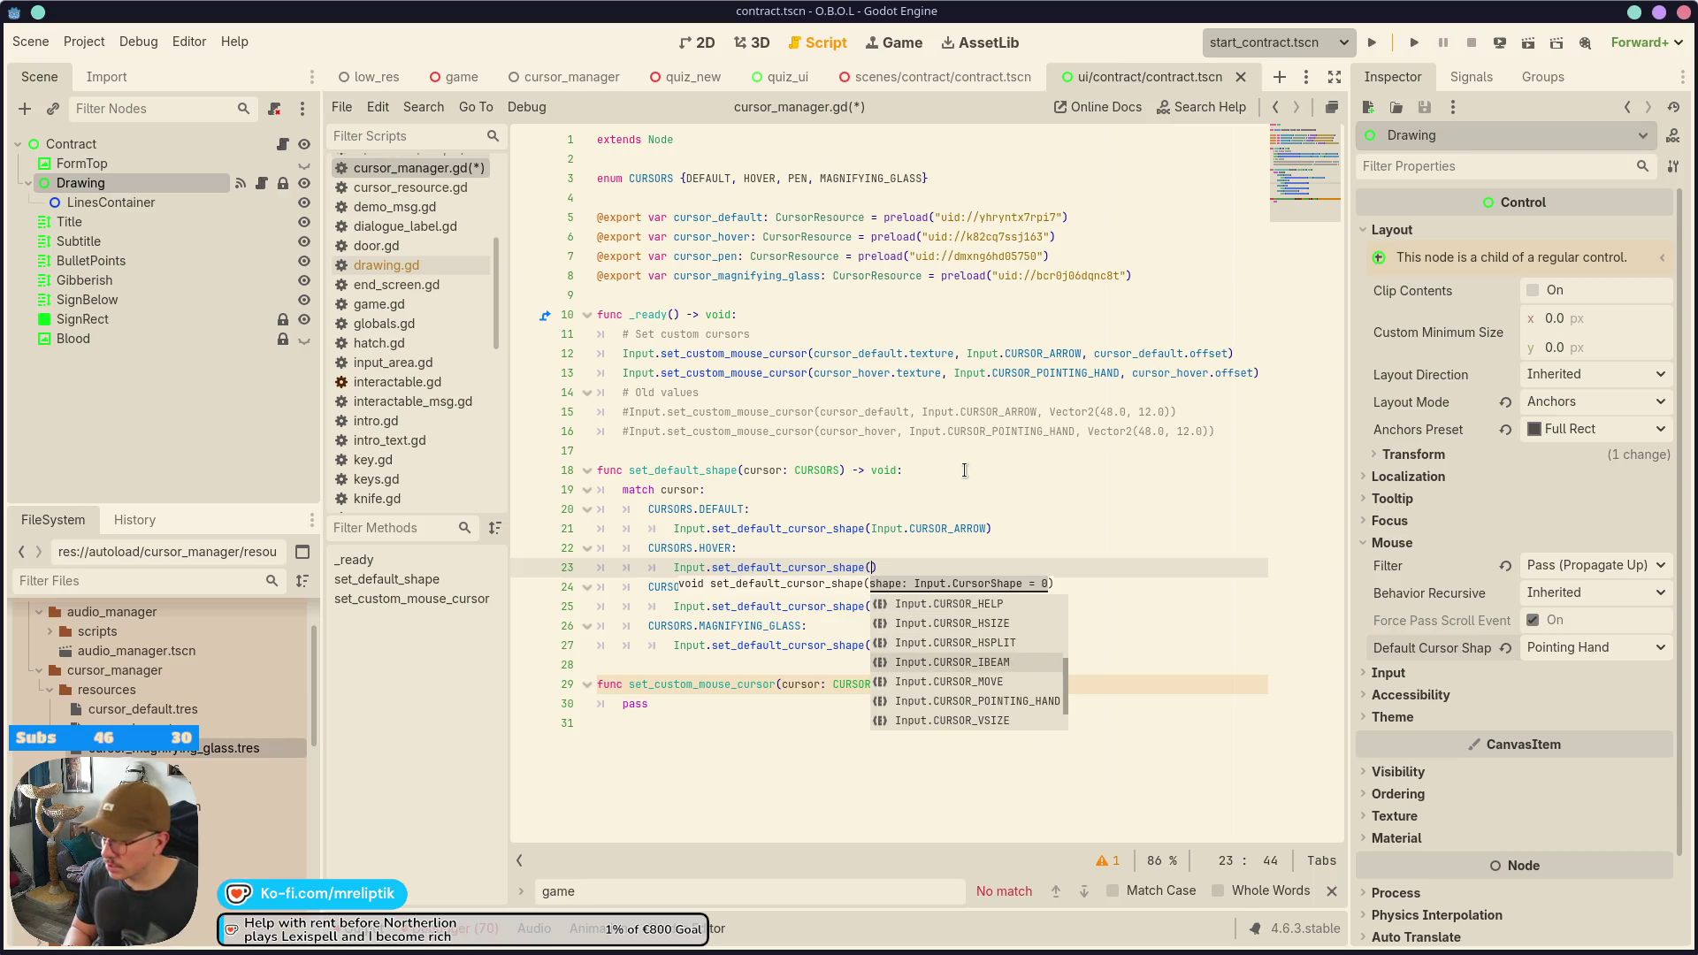
pyautogui.press('Down')
pyautogui.press('Down')
pyautogui.press('Return')
pyautogui.hotkey('ctrl', 's')
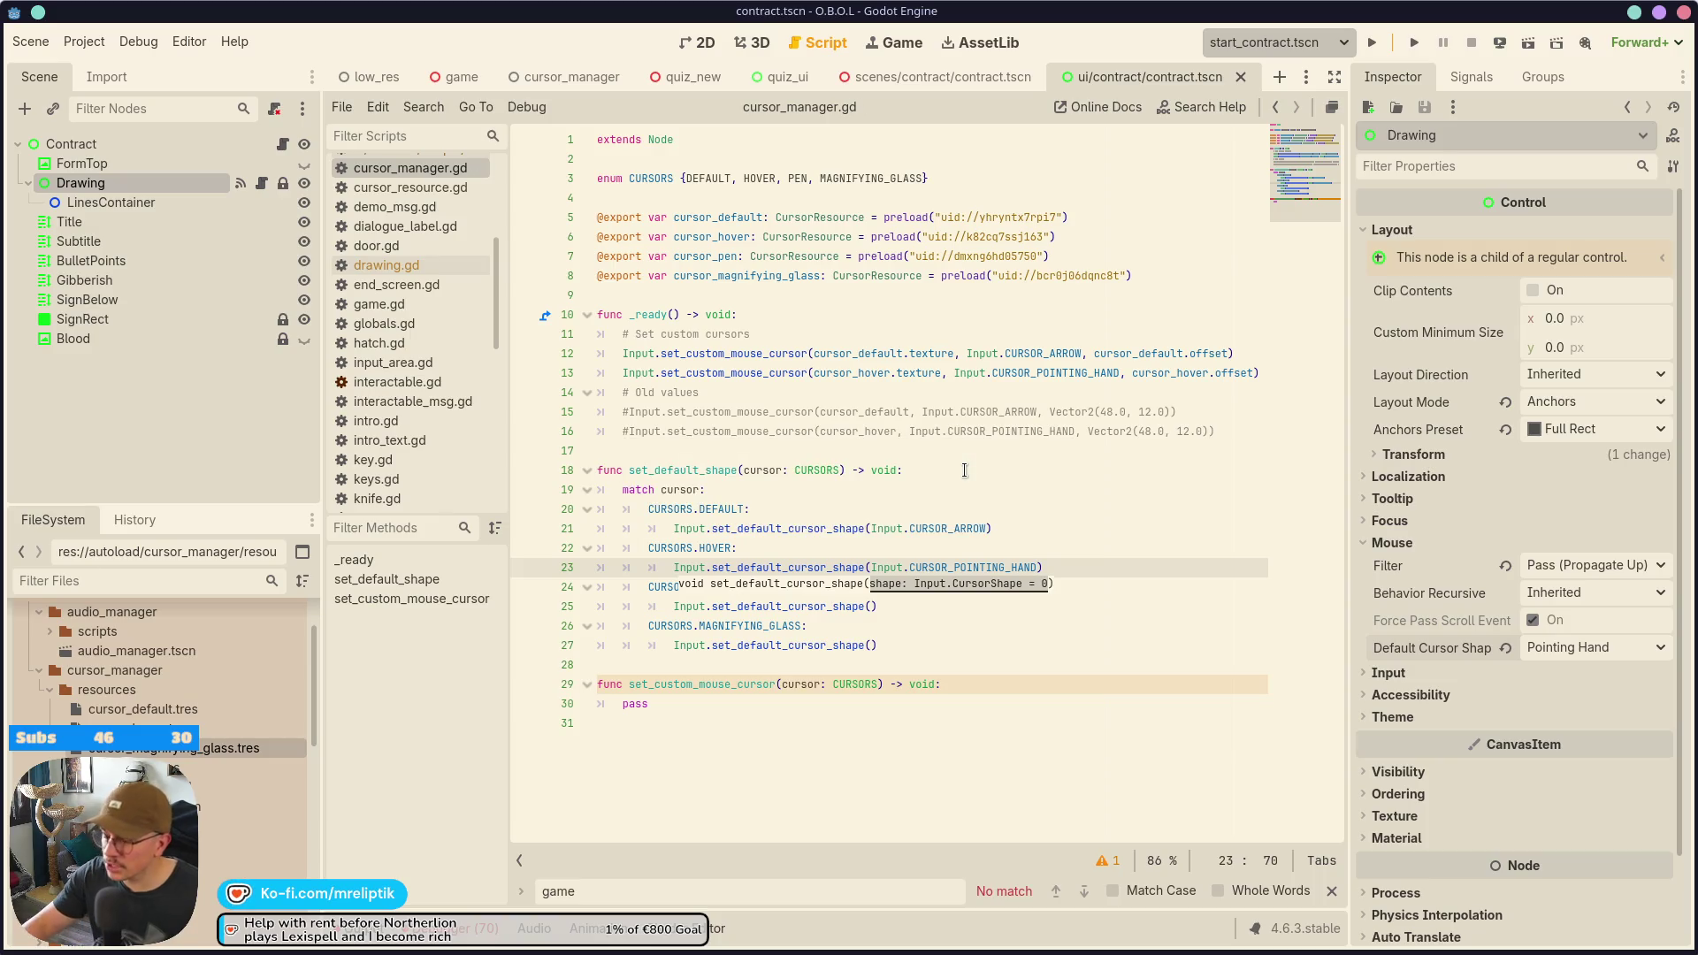
# Put the CURSOR_HELP call under MAGNIFYING_GLASS and begin picking a shape for PEN.
pyautogui.click(866, 606)
pyautogui.press('BackSpace')
pyautogui.press('BackSpace')
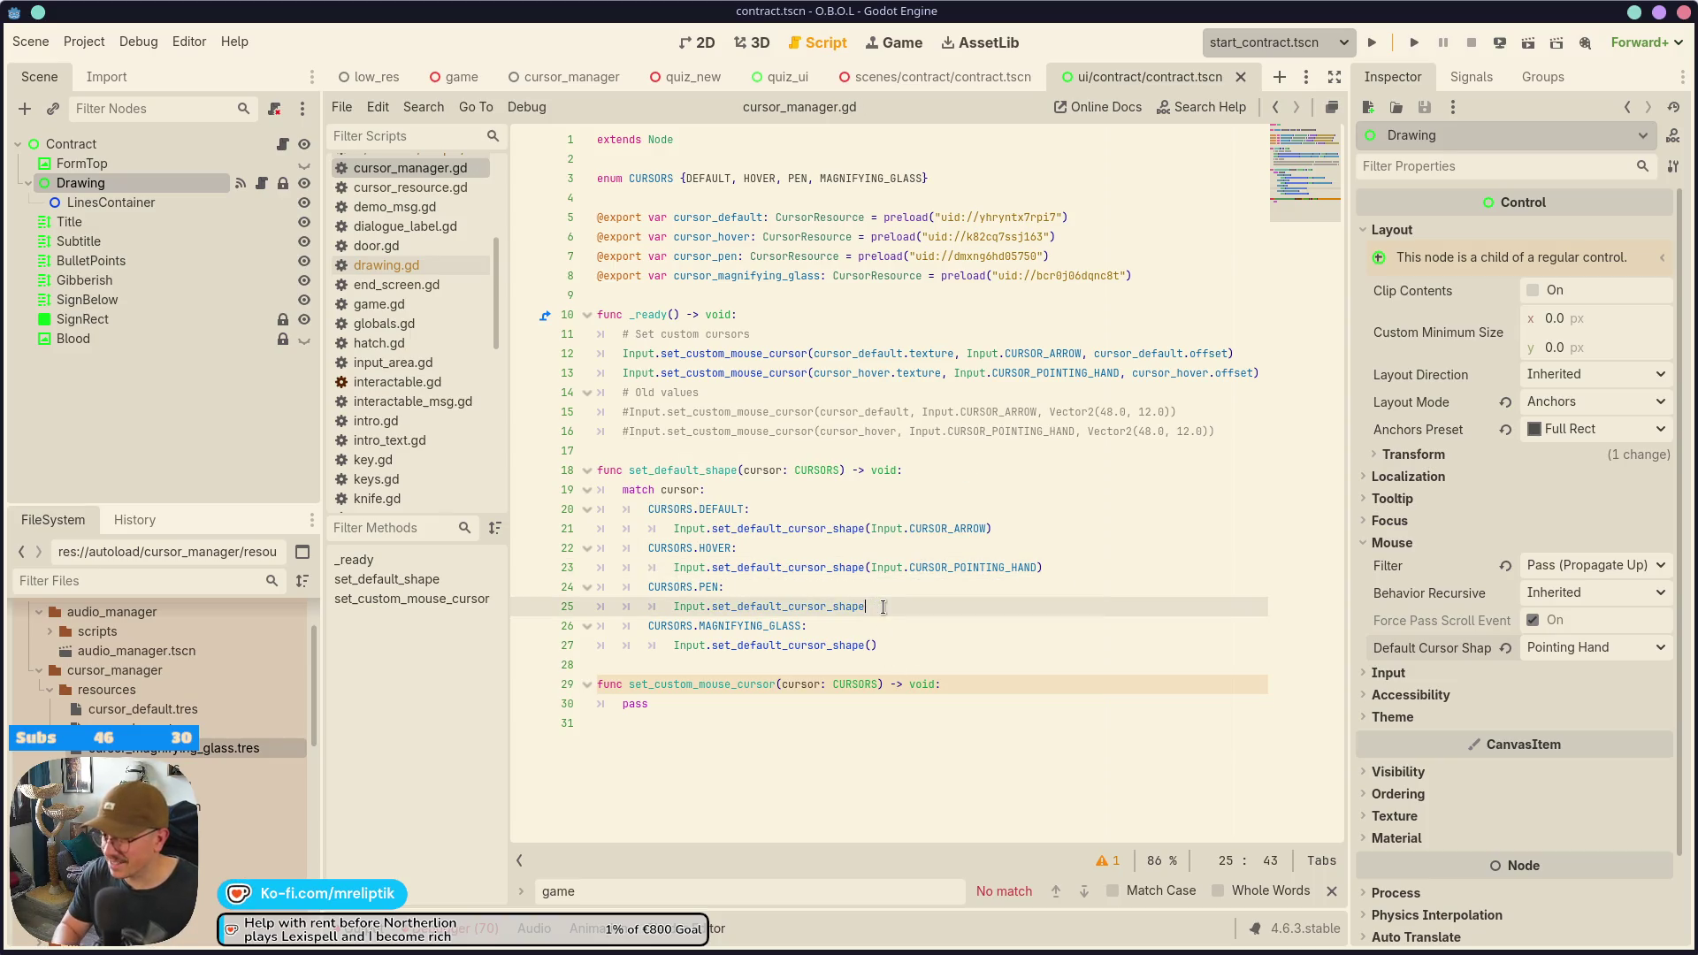
pyautogui.write('(')
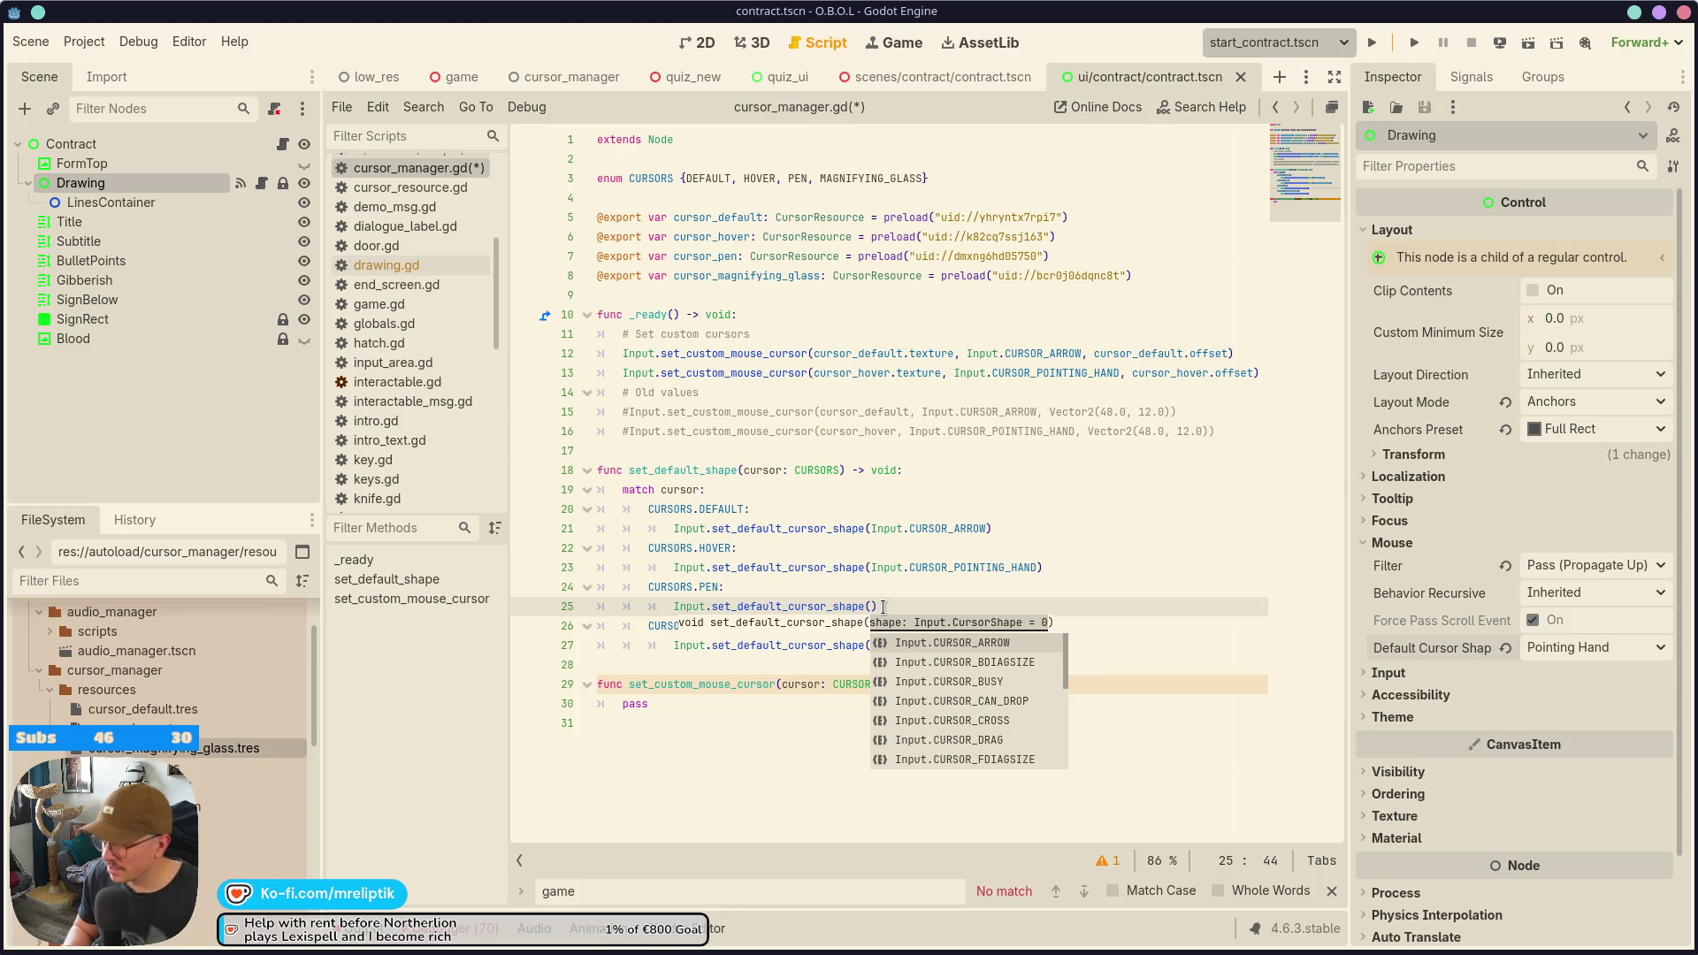
pyautogui.press('Down')
pyautogui.press('Down')
pyautogui.press('Down')
pyautogui.press('Down')
pyautogui.press('Down')
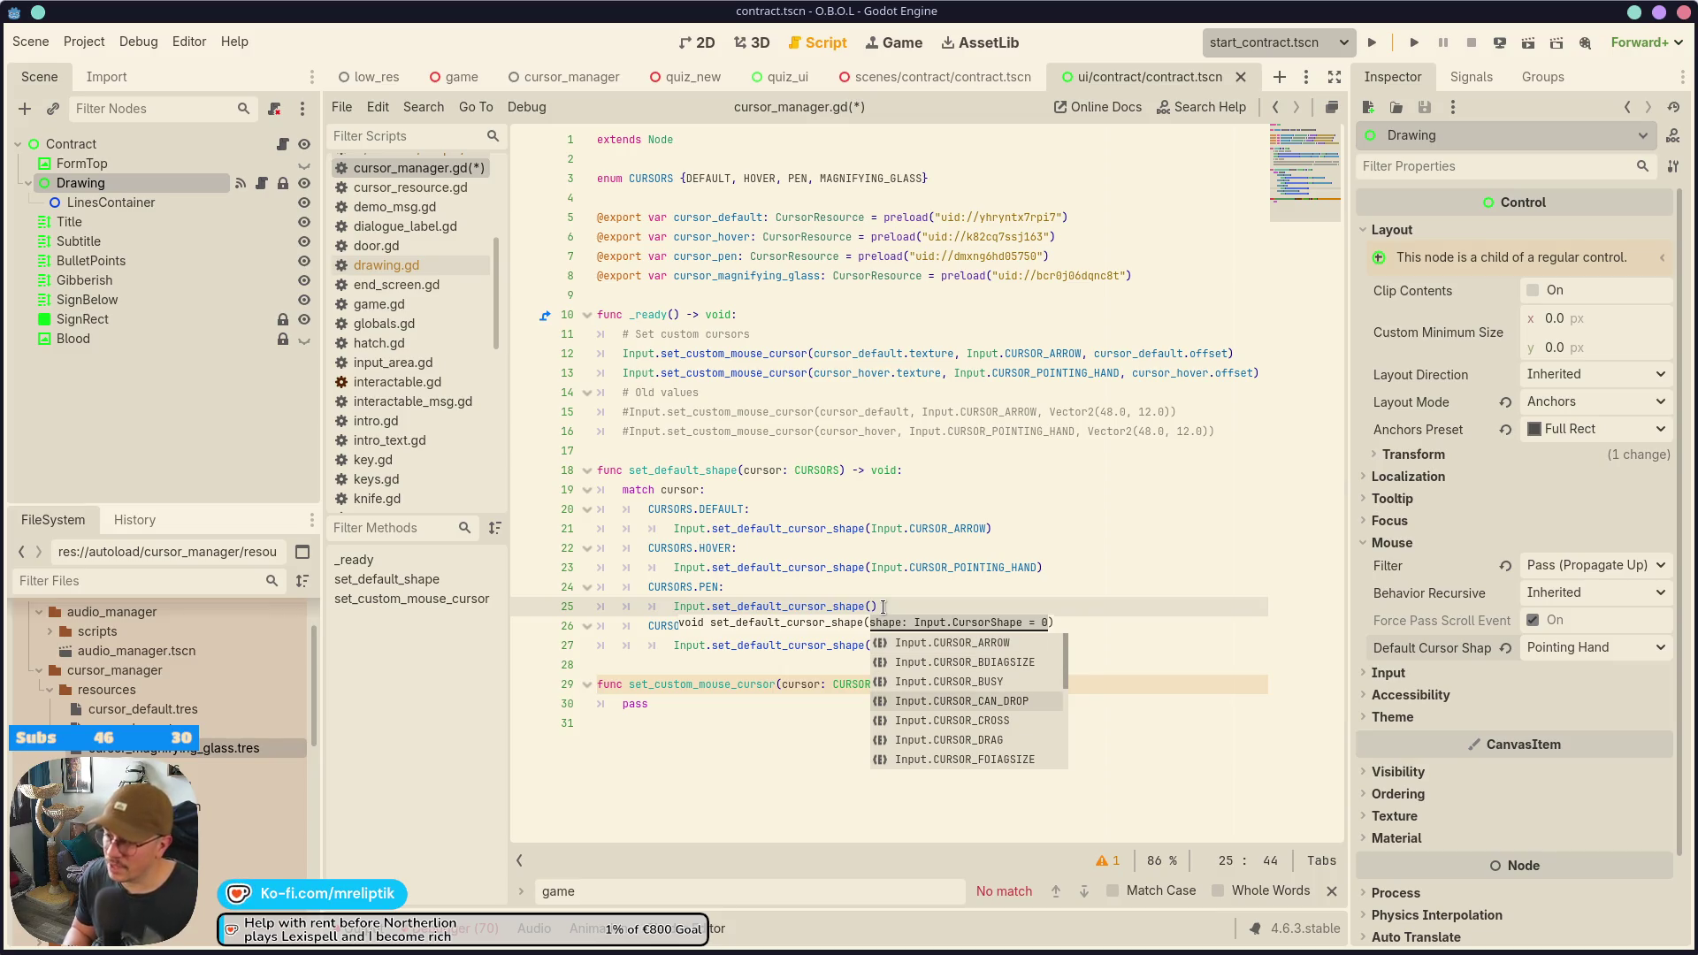
pyautogui.press('Down')
pyautogui.press('Down')
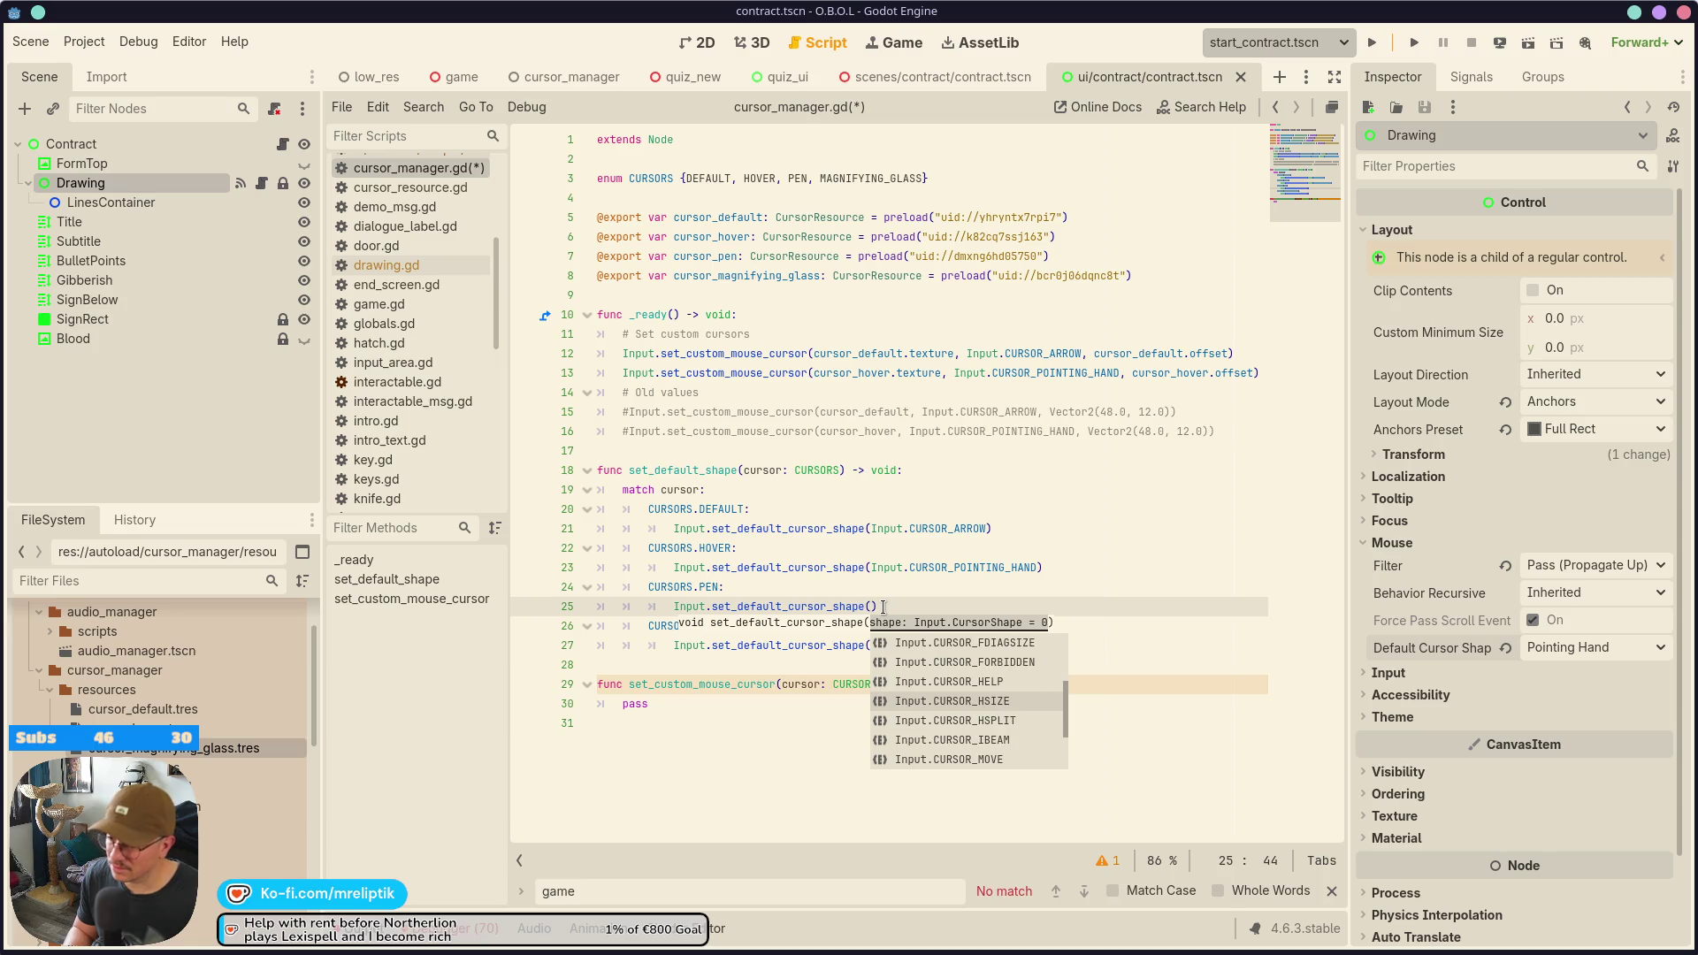
pyautogui.press('Up')
pyautogui.press('Up')
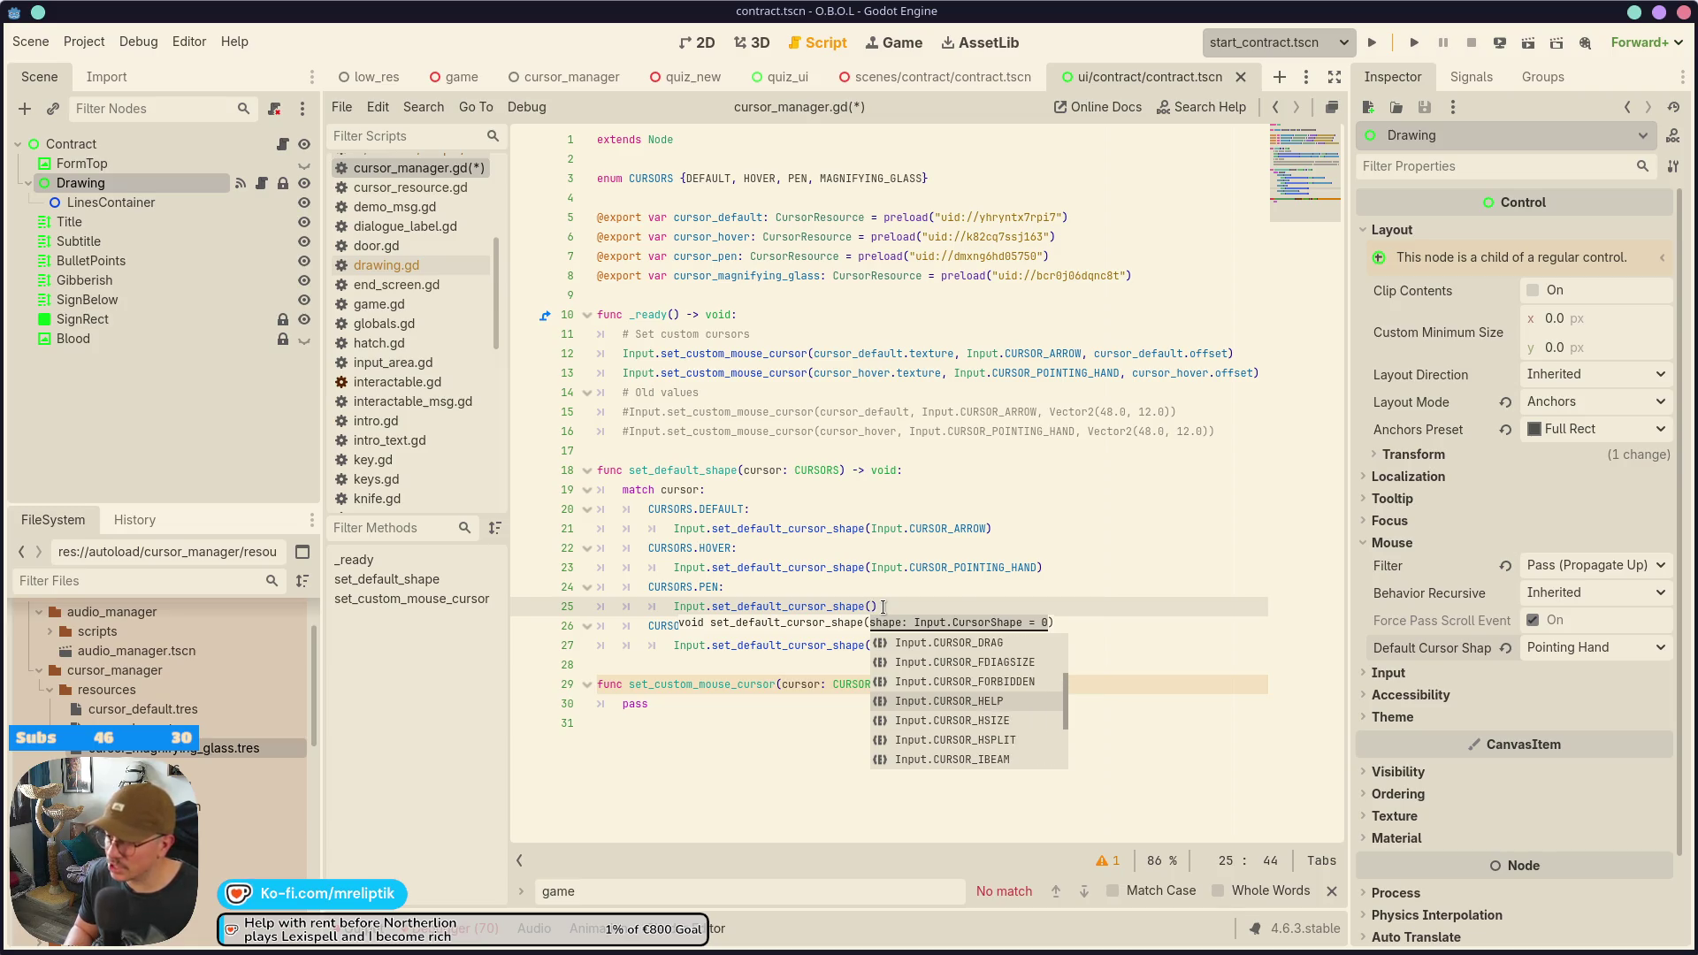
pyautogui.press('Return')
pyautogui.hotkey('alt', 'Down')
pyautogui.hotkey('alt', 'Down')
pyautogui.press('Up')
pyautogui.hotkey('alt', 'Up')
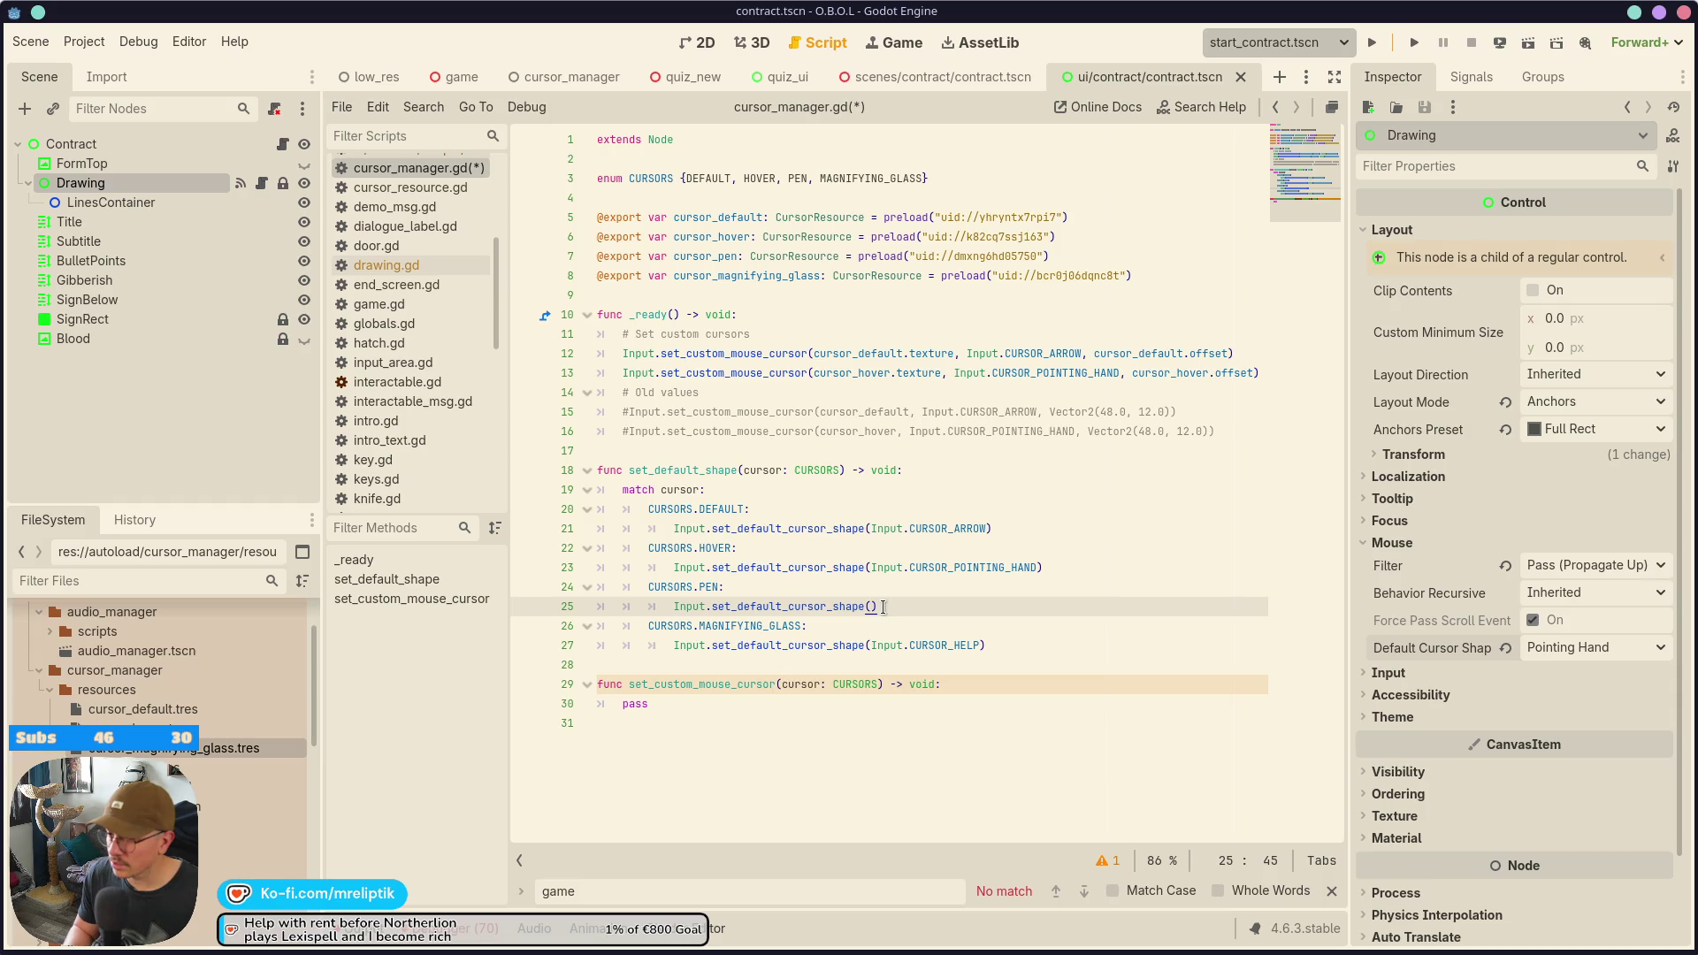
pyautogui.hotkey('ctrl', 'space')
pyautogui.press('Down')
pyautogui.press('Down')
pyautogui.press('Down')
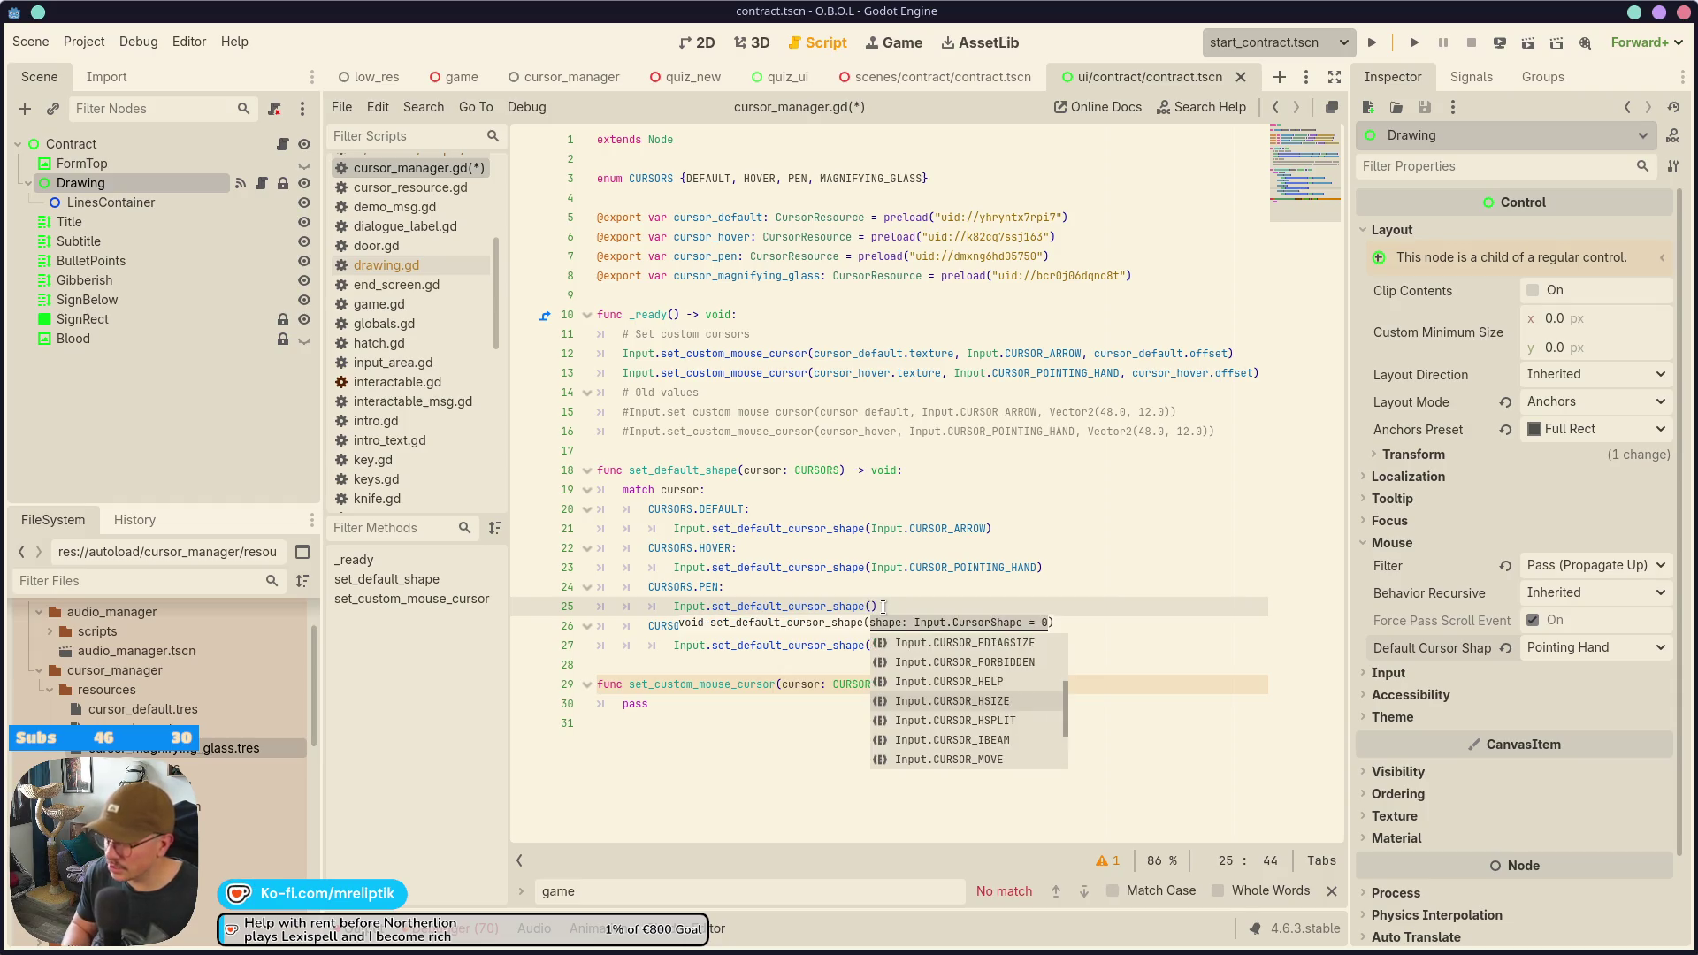
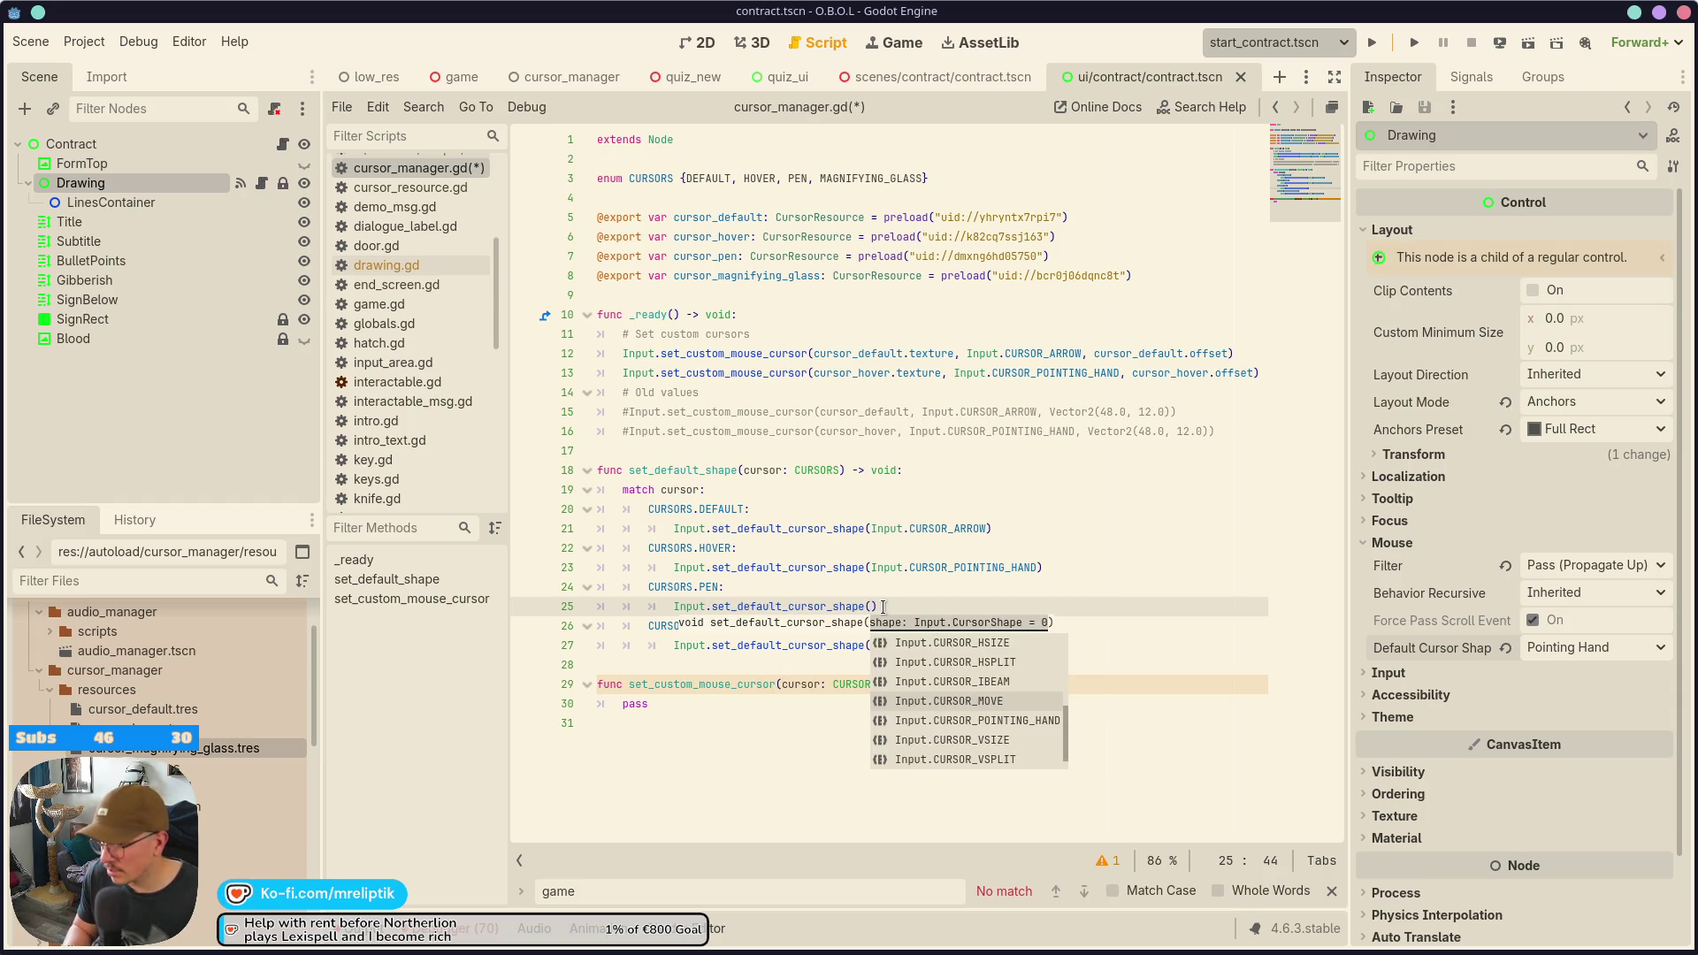
# Set the pen case's cursor shape to Input.CURSOR_IBEAM and save the script.
pyautogui.press('Up')
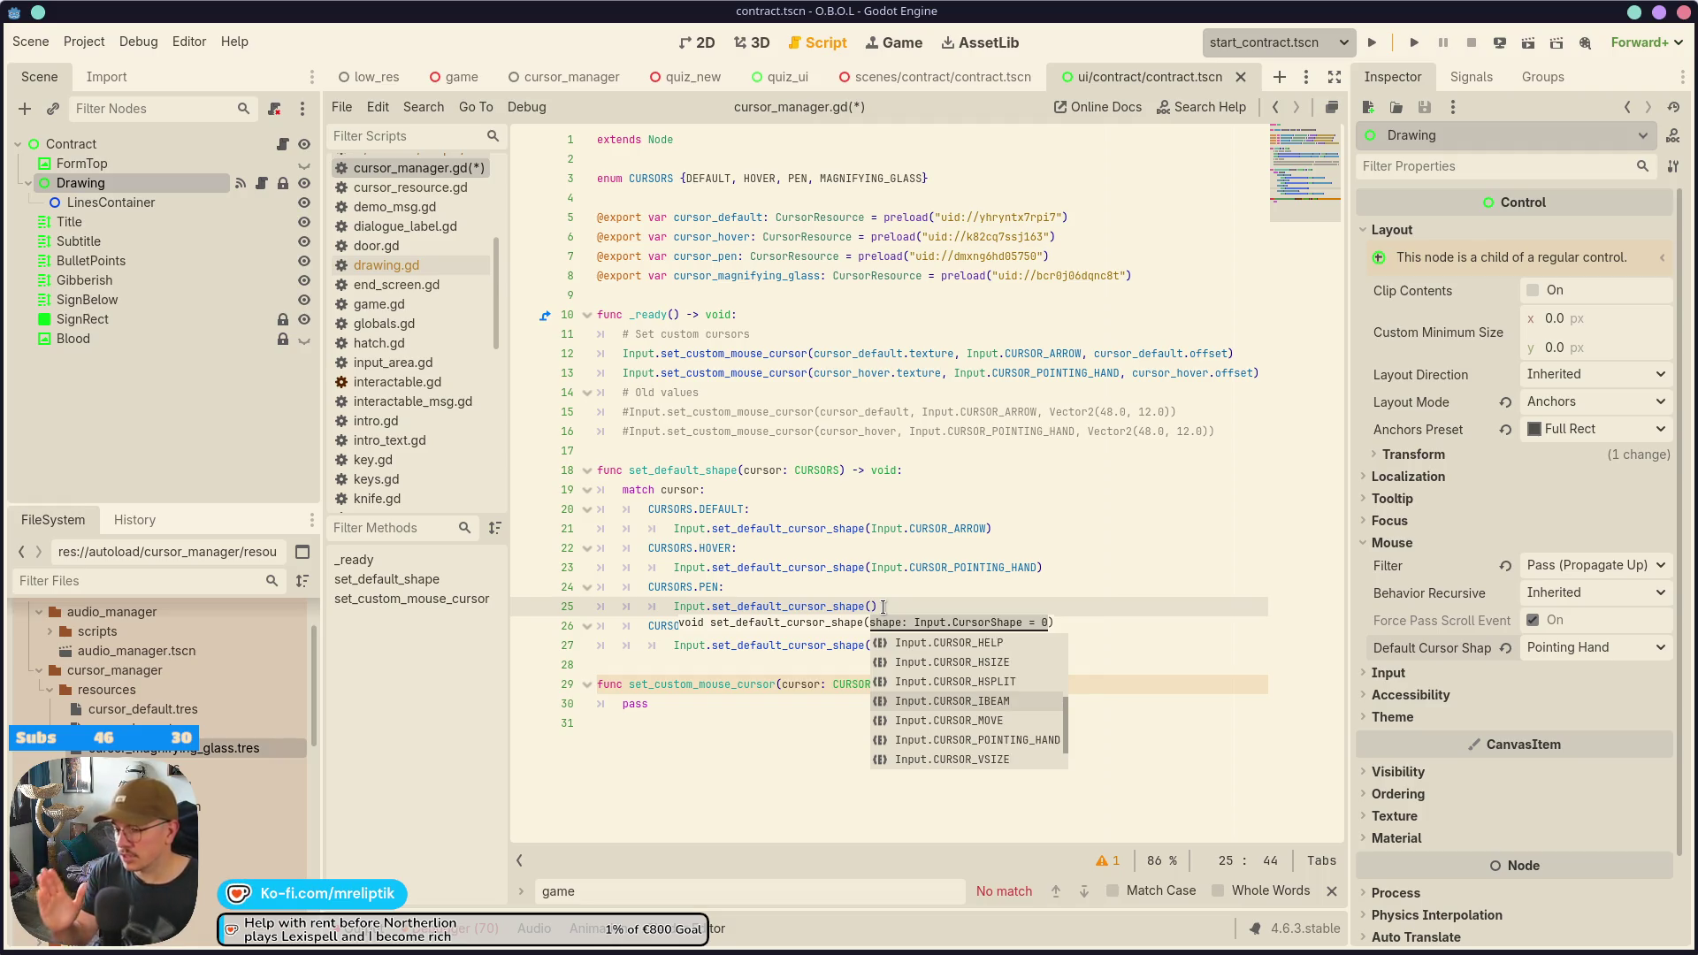
pyautogui.press('Down')
pyautogui.press('Down')
pyautogui.press('Down')
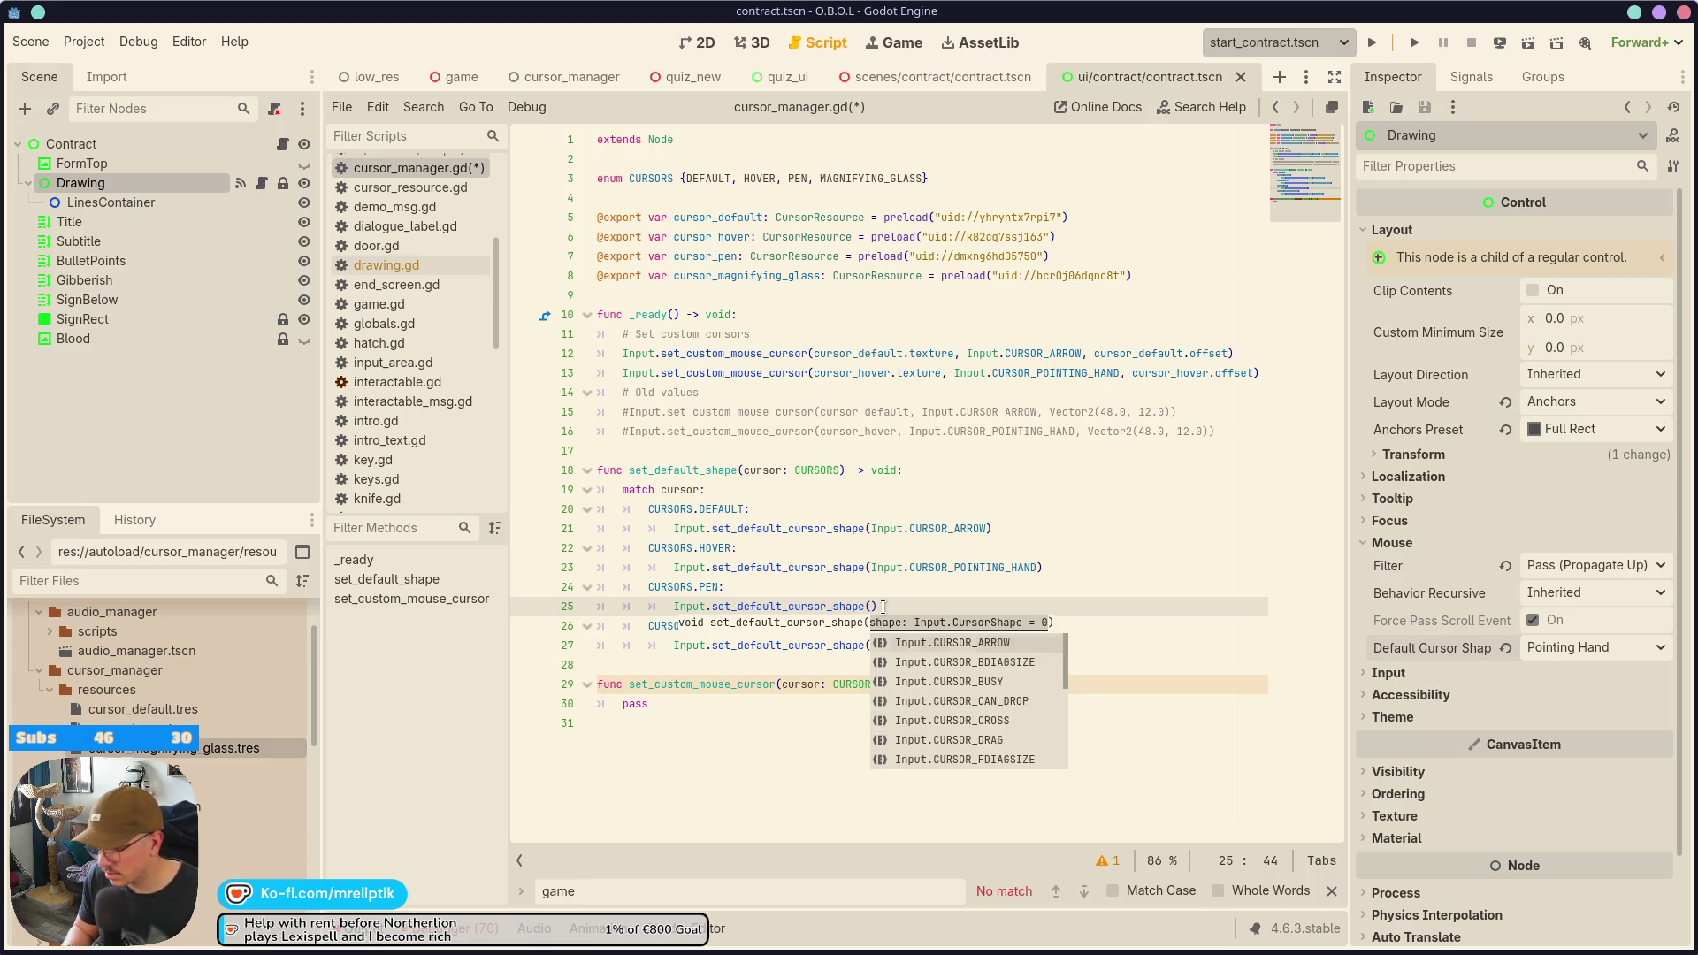
pyautogui.press('Up')
pyautogui.press('Up')
pyautogui.press('Up')
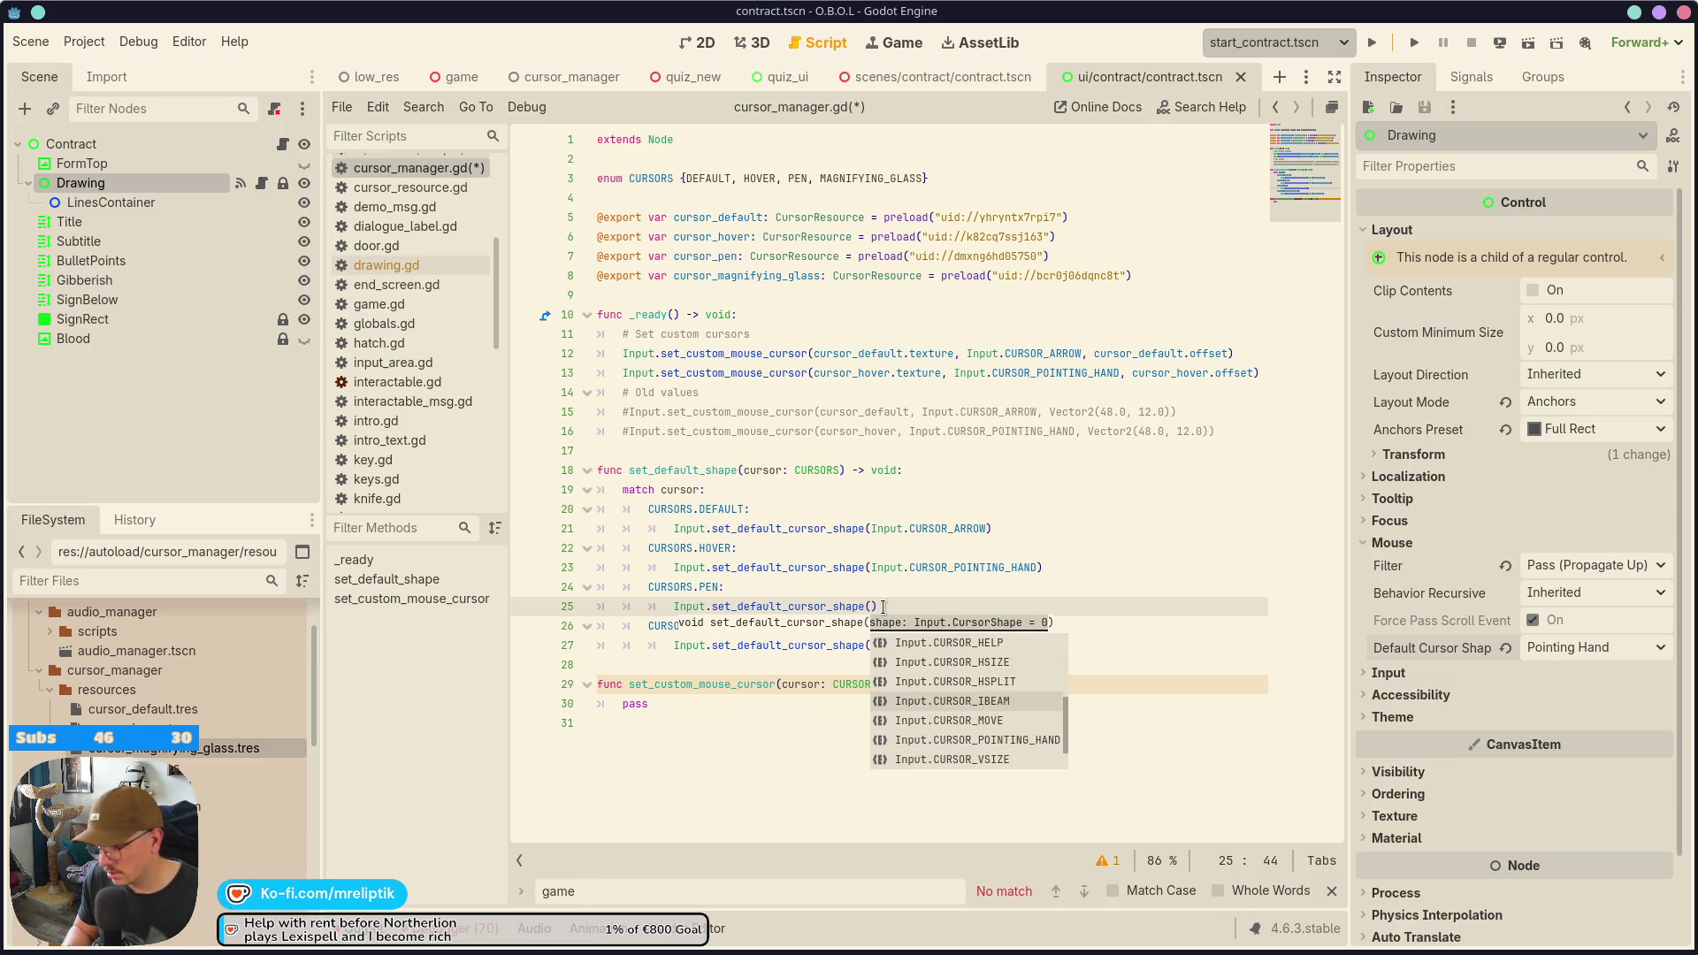
pyautogui.press('Return')
pyautogui.hotkey('ctrl', 's')
# Copy set_default_shape's match block over the pass placeholder in set_custom_mouse_cursor.
pyautogui.click(918, 644)
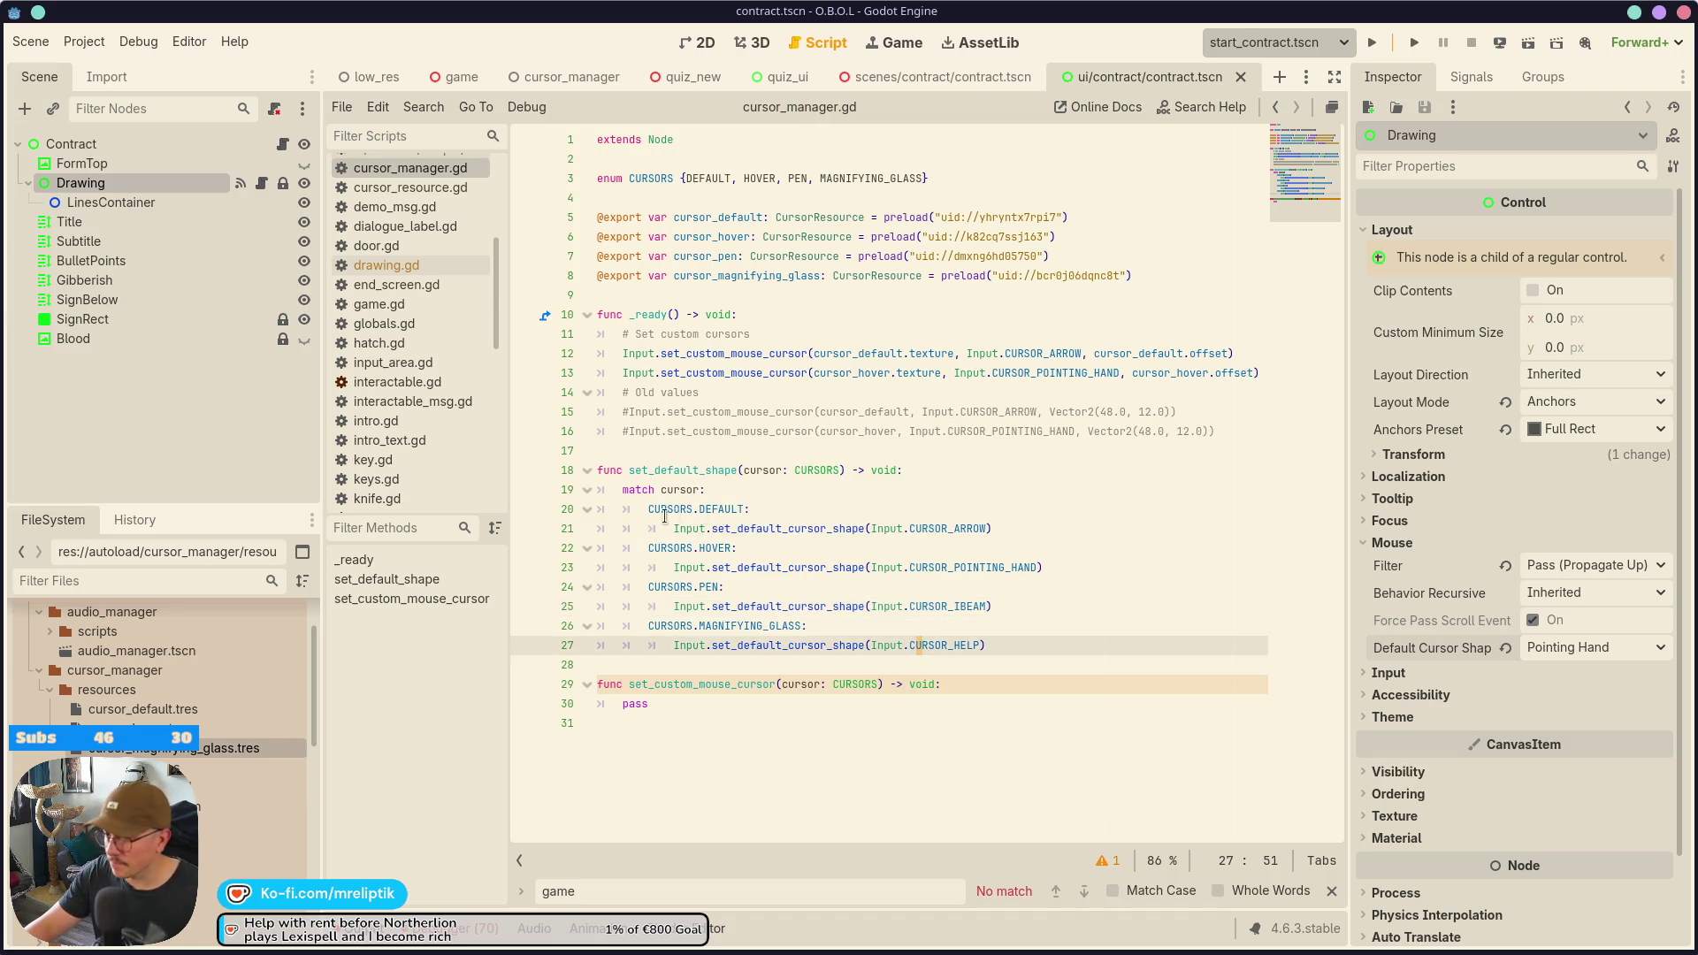
pyautogui.moveTo(987, 645)
pyautogui.mouseDown()
pyautogui.moveTo(672, 548)
pyautogui.moveTo(624, 489)
pyautogui.mouseUp()
pyautogui.hotkey('ctrl', 'c')
pyautogui.doubleClick(655, 703)
pyautogui.hotkey('ctrl', 'v')
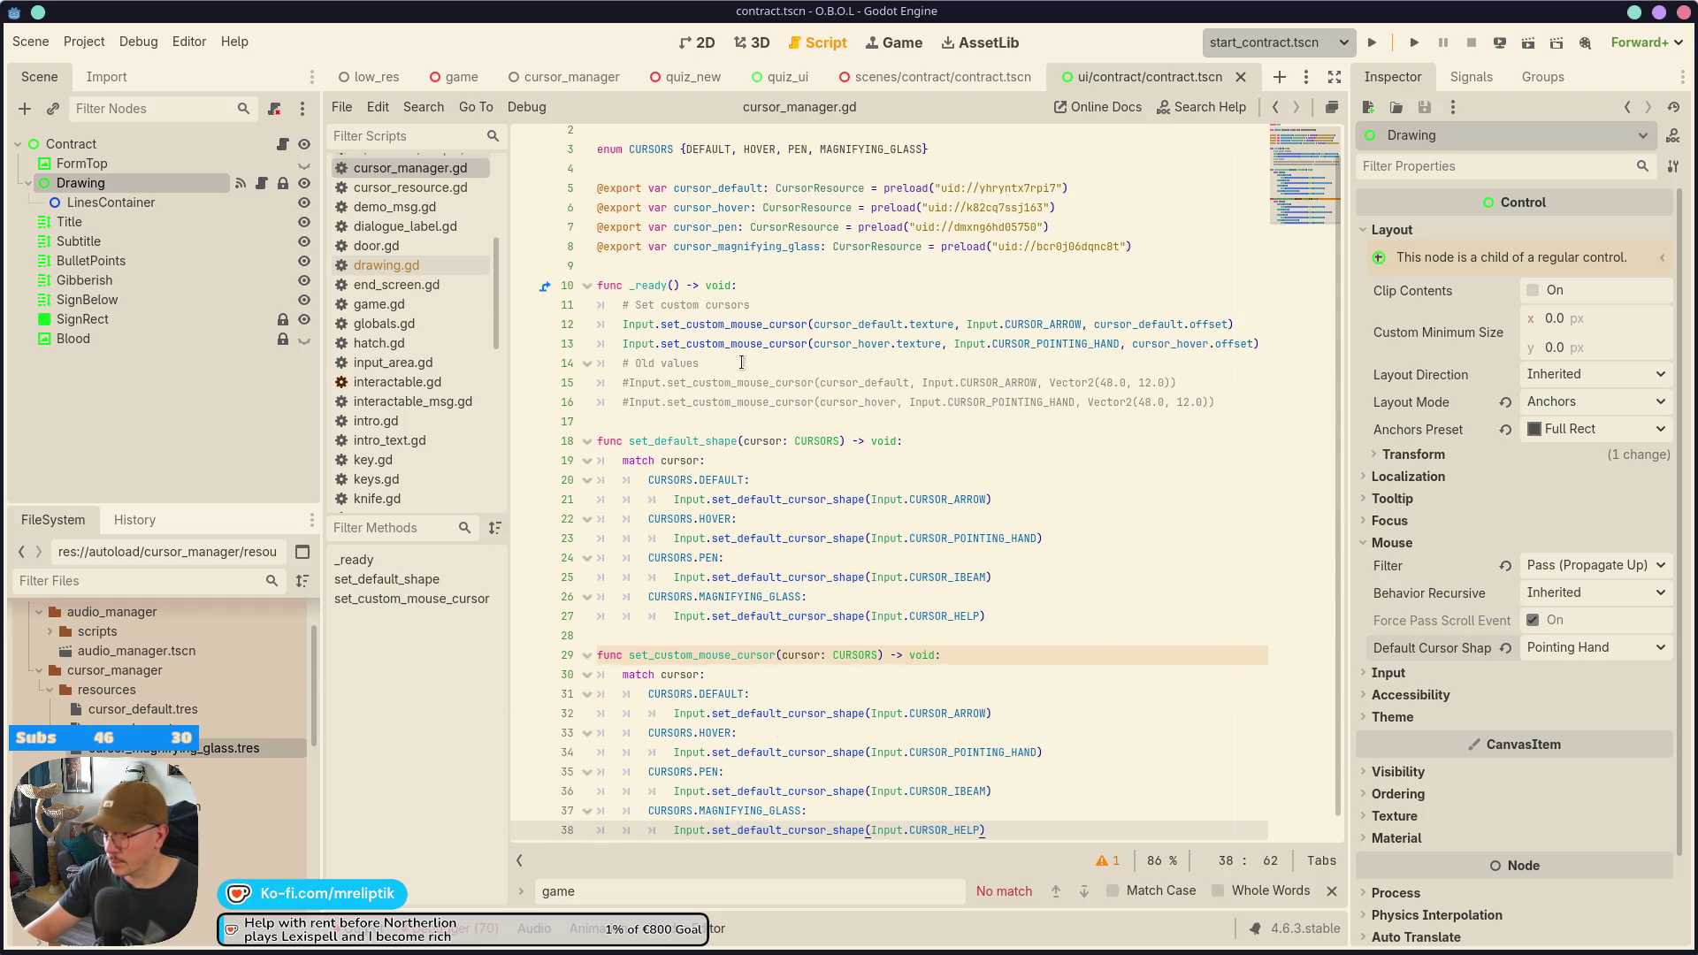
pyautogui.scroll(-1, 721, 336)
# Replace the DEFAULT case's shape call with the custom cursor call from line 12.
pyautogui.doubleClick(721, 336)
pyautogui.scroll(-1, 732, 522)
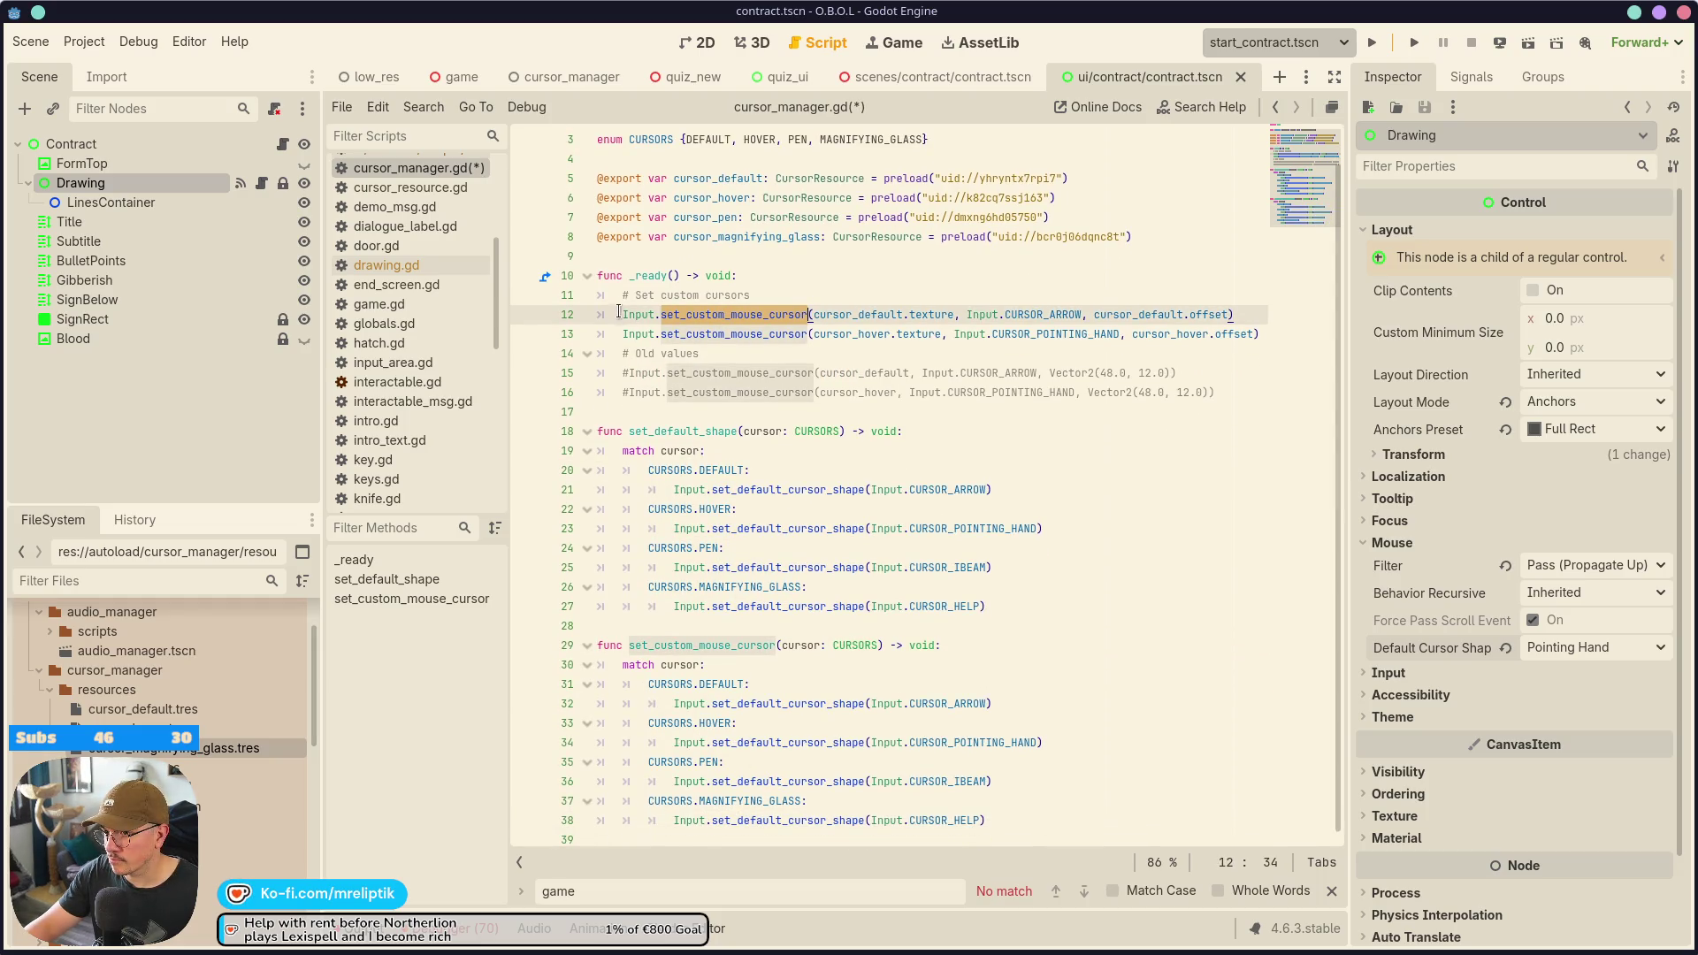
pyautogui.moveTo(621, 314); pyautogui.dragTo(1234, 314)
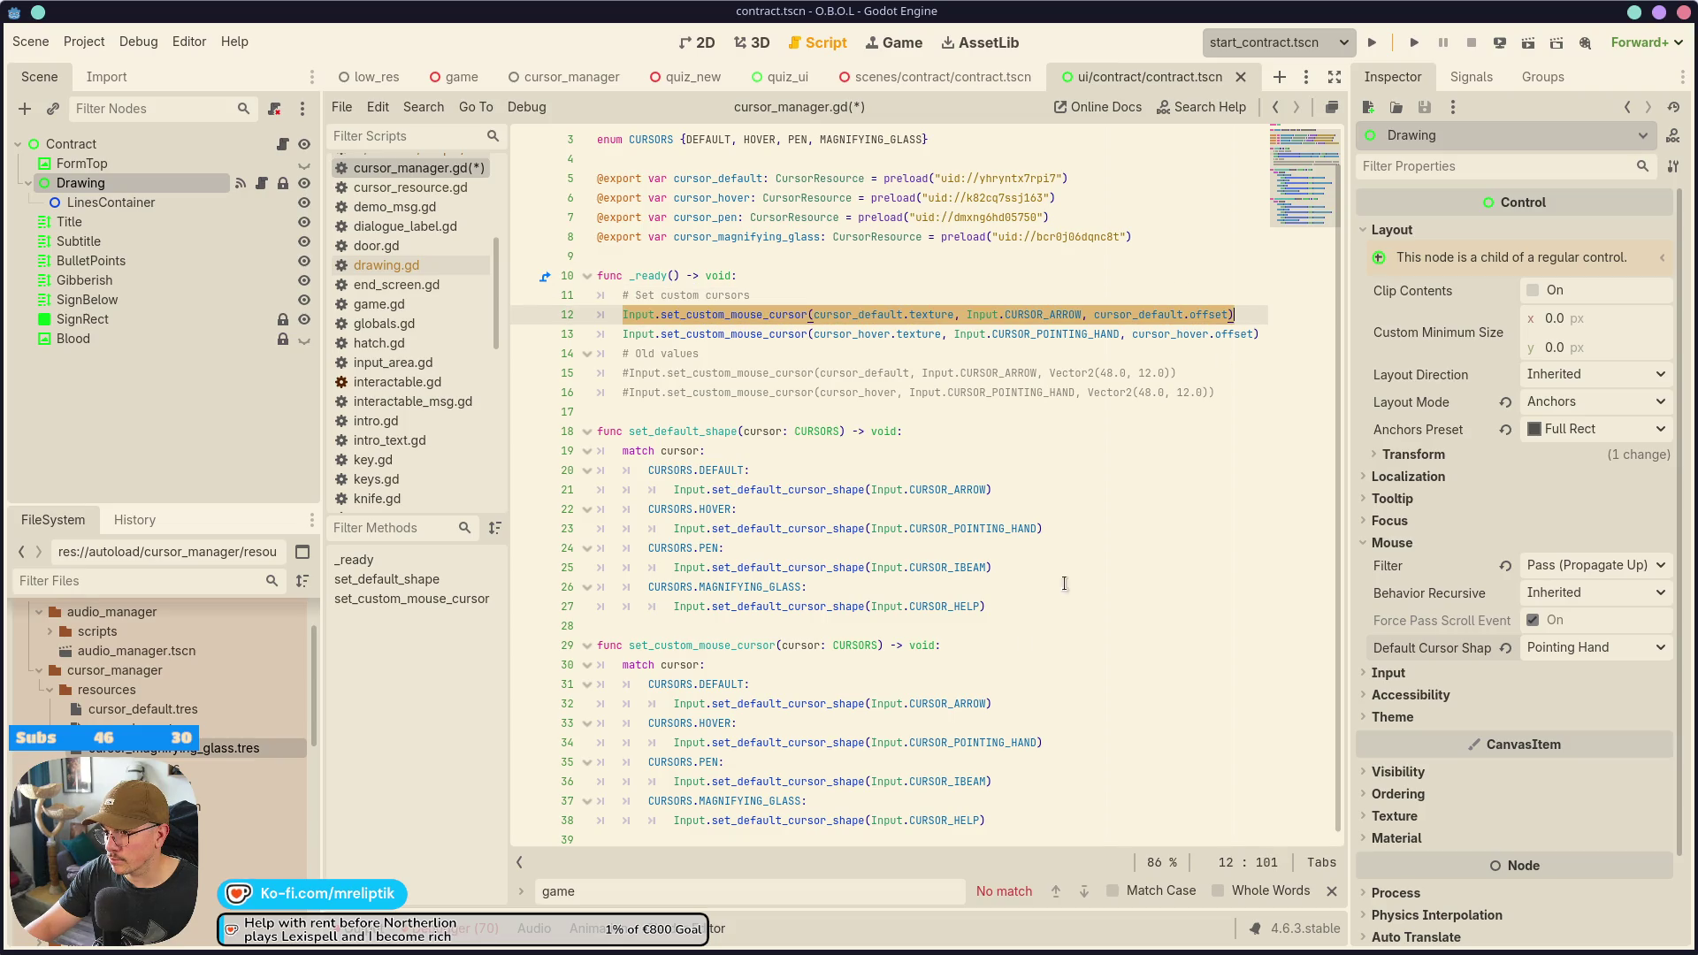
pyautogui.moveTo(672, 704); pyautogui.dragTo(1052, 708)
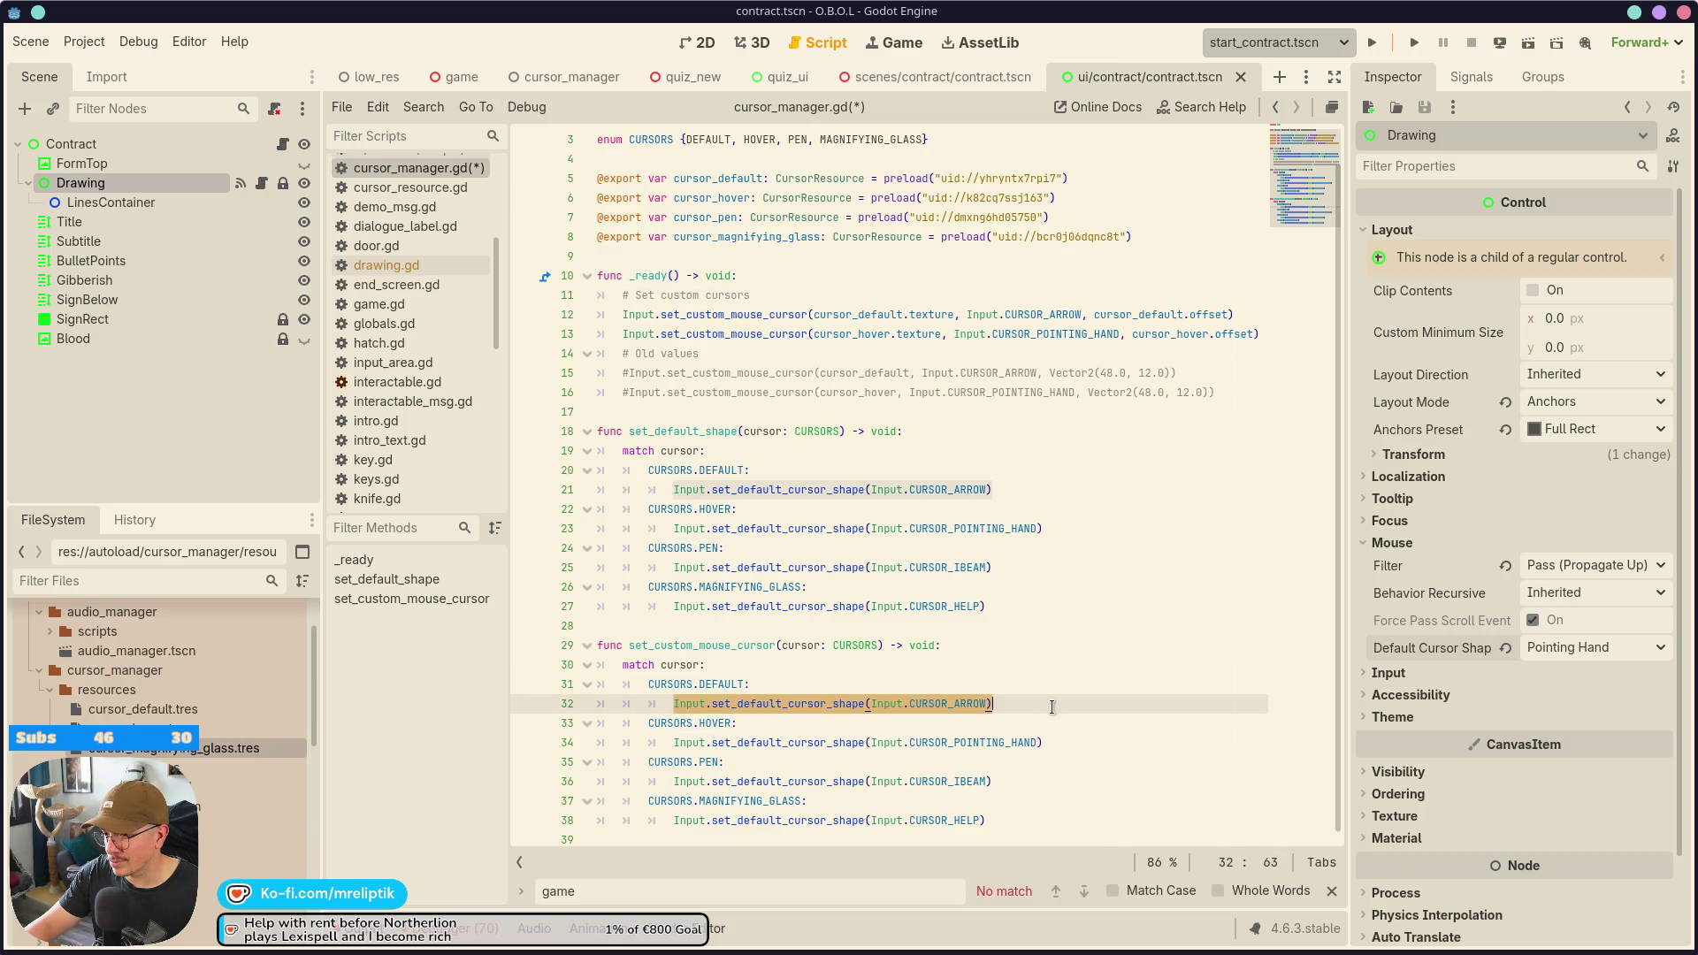
pyautogui.hotkey('ctrl', 'v')
pyautogui.click(805, 722)
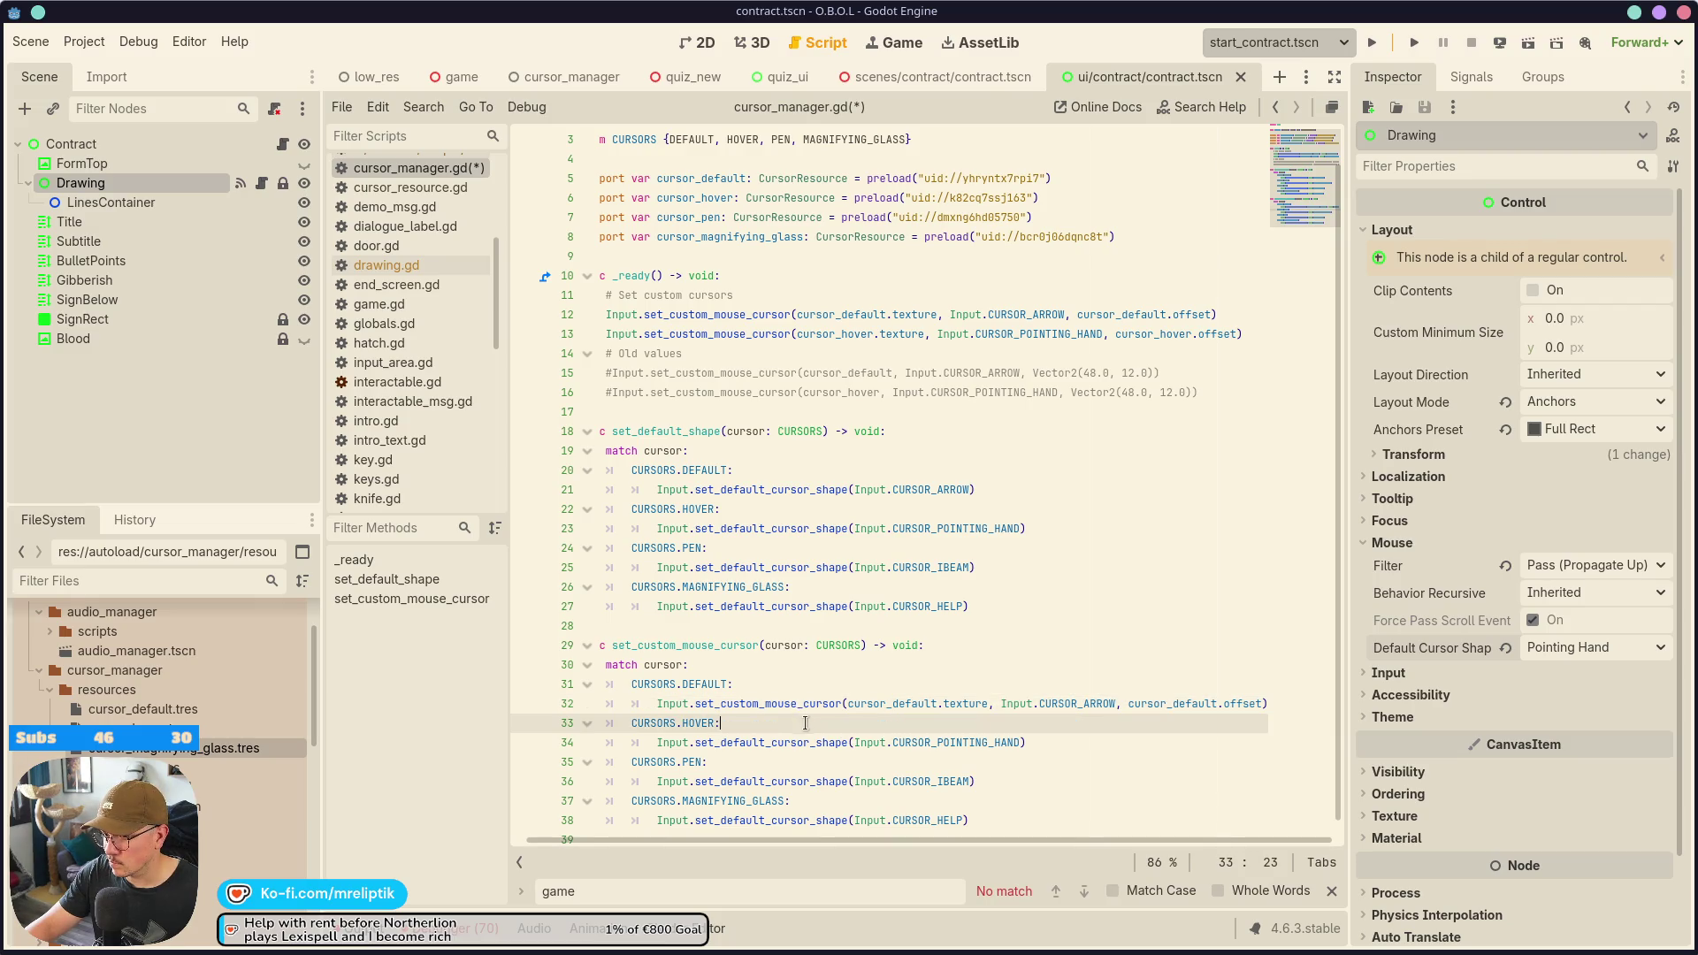
pyautogui.doubleClick(892, 704)
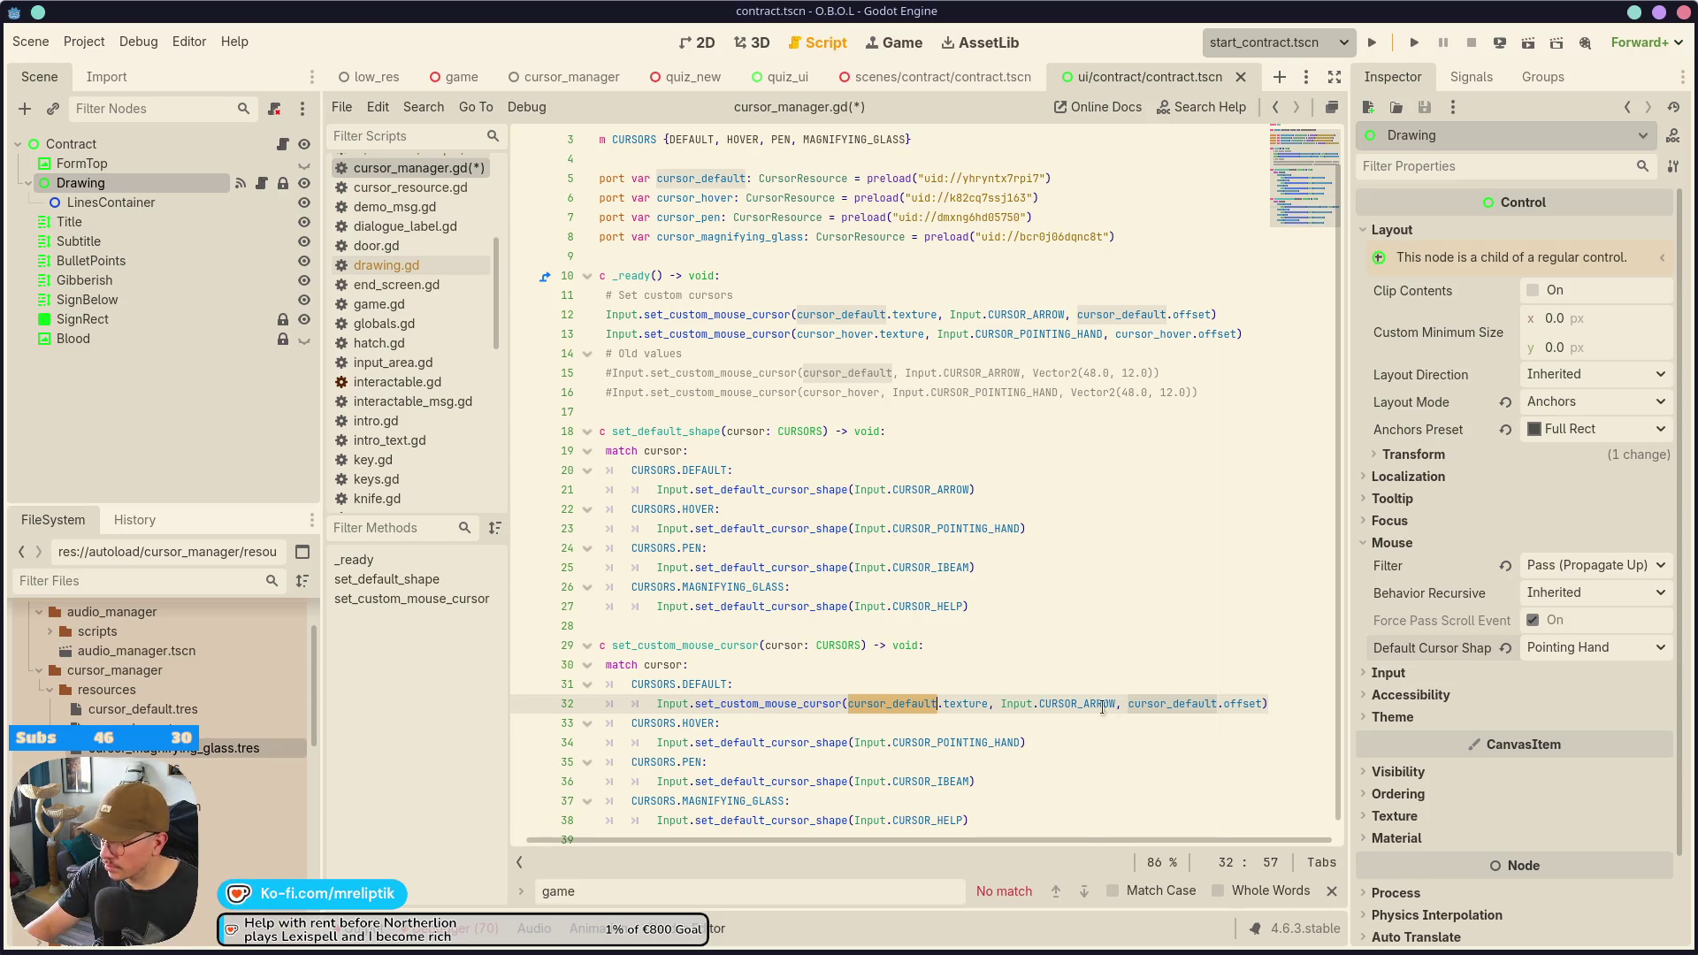
pyautogui.click(1071, 705)
pyautogui.scroll(-1, 969, 396)
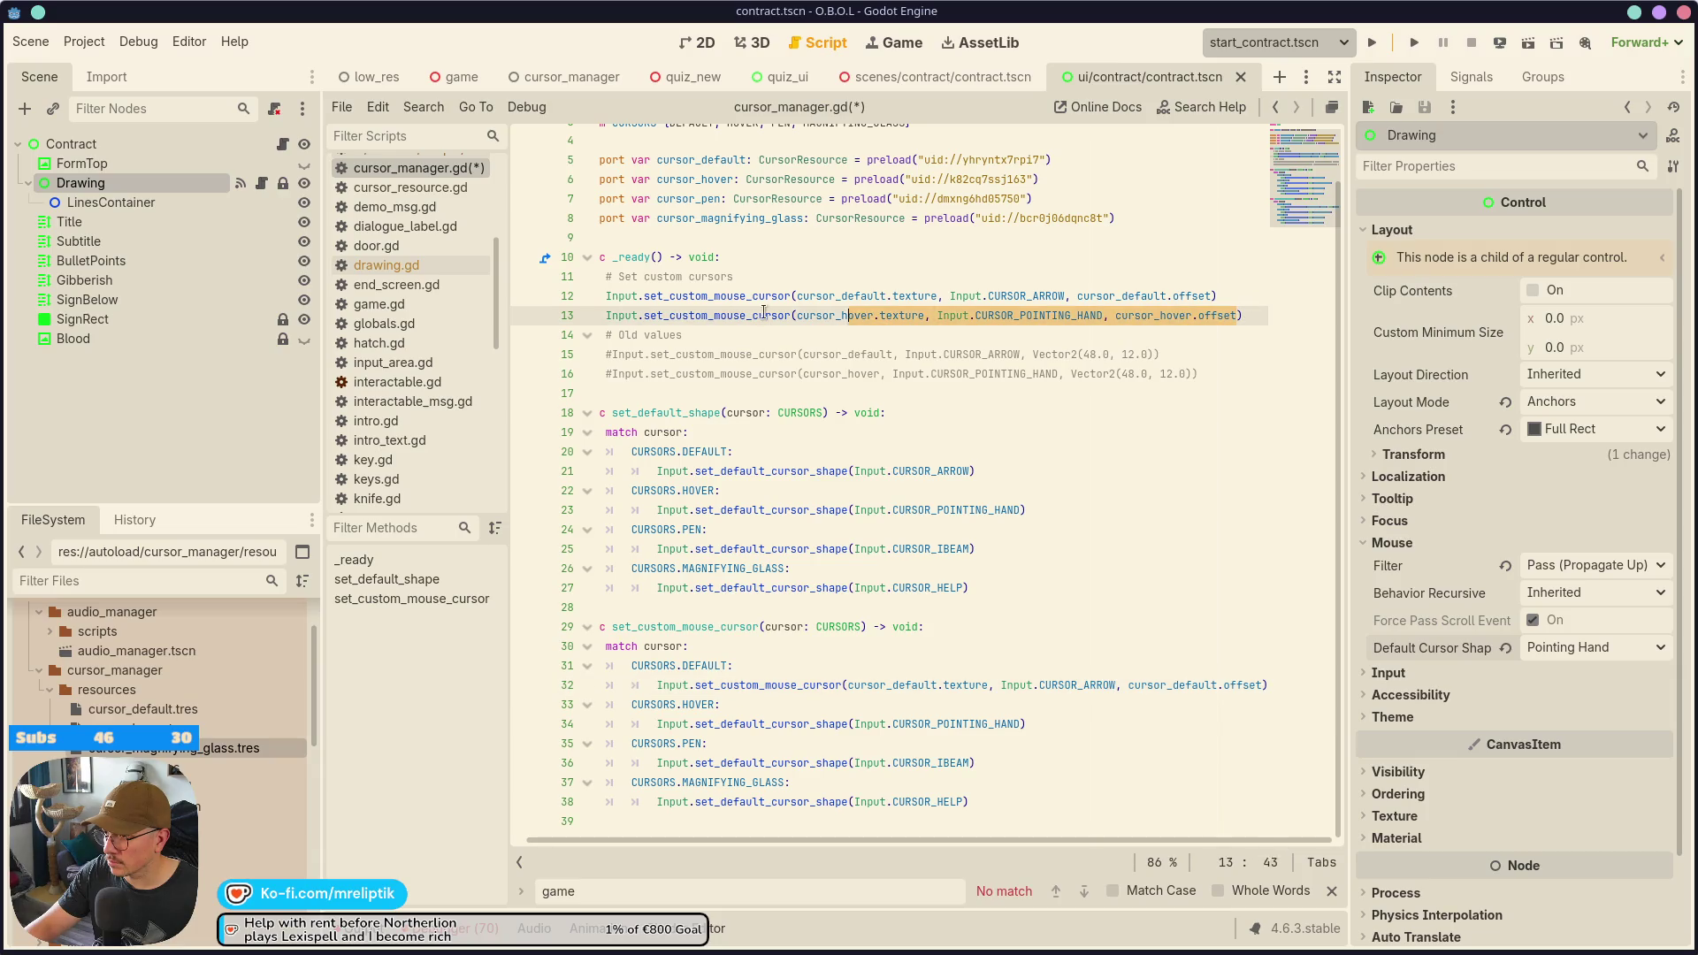
pyautogui.moveTo(606, 315); pyautogui.dragTo(1297, 316)
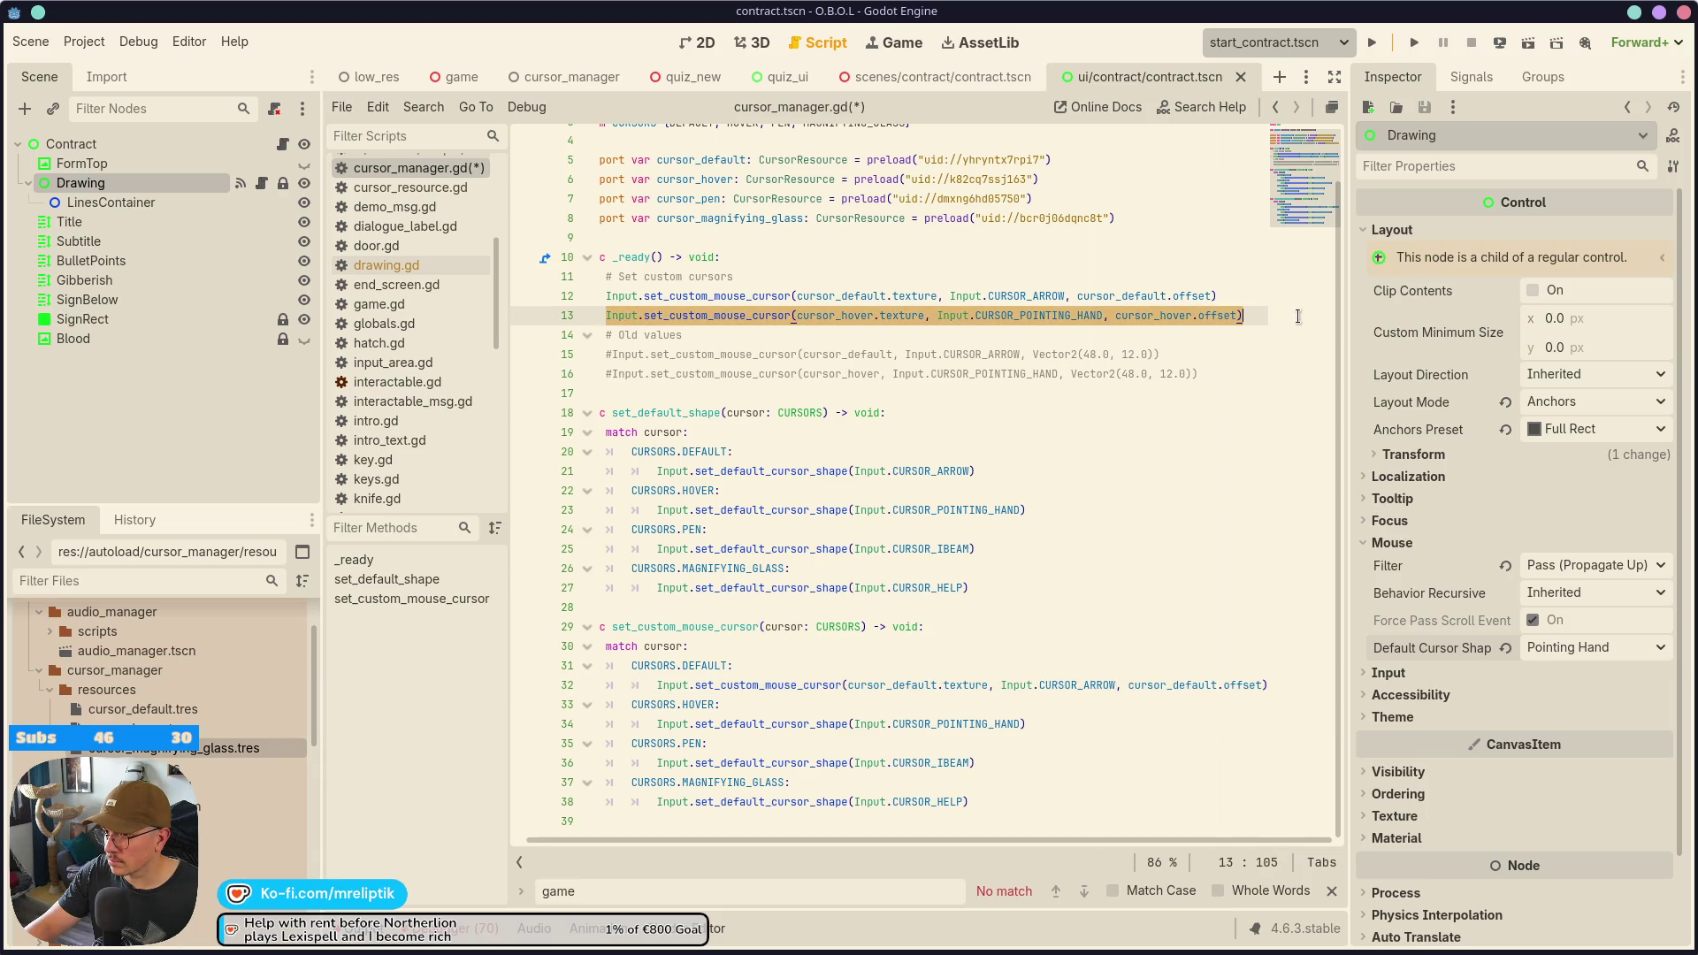
pyautogui.click(1058, 686)
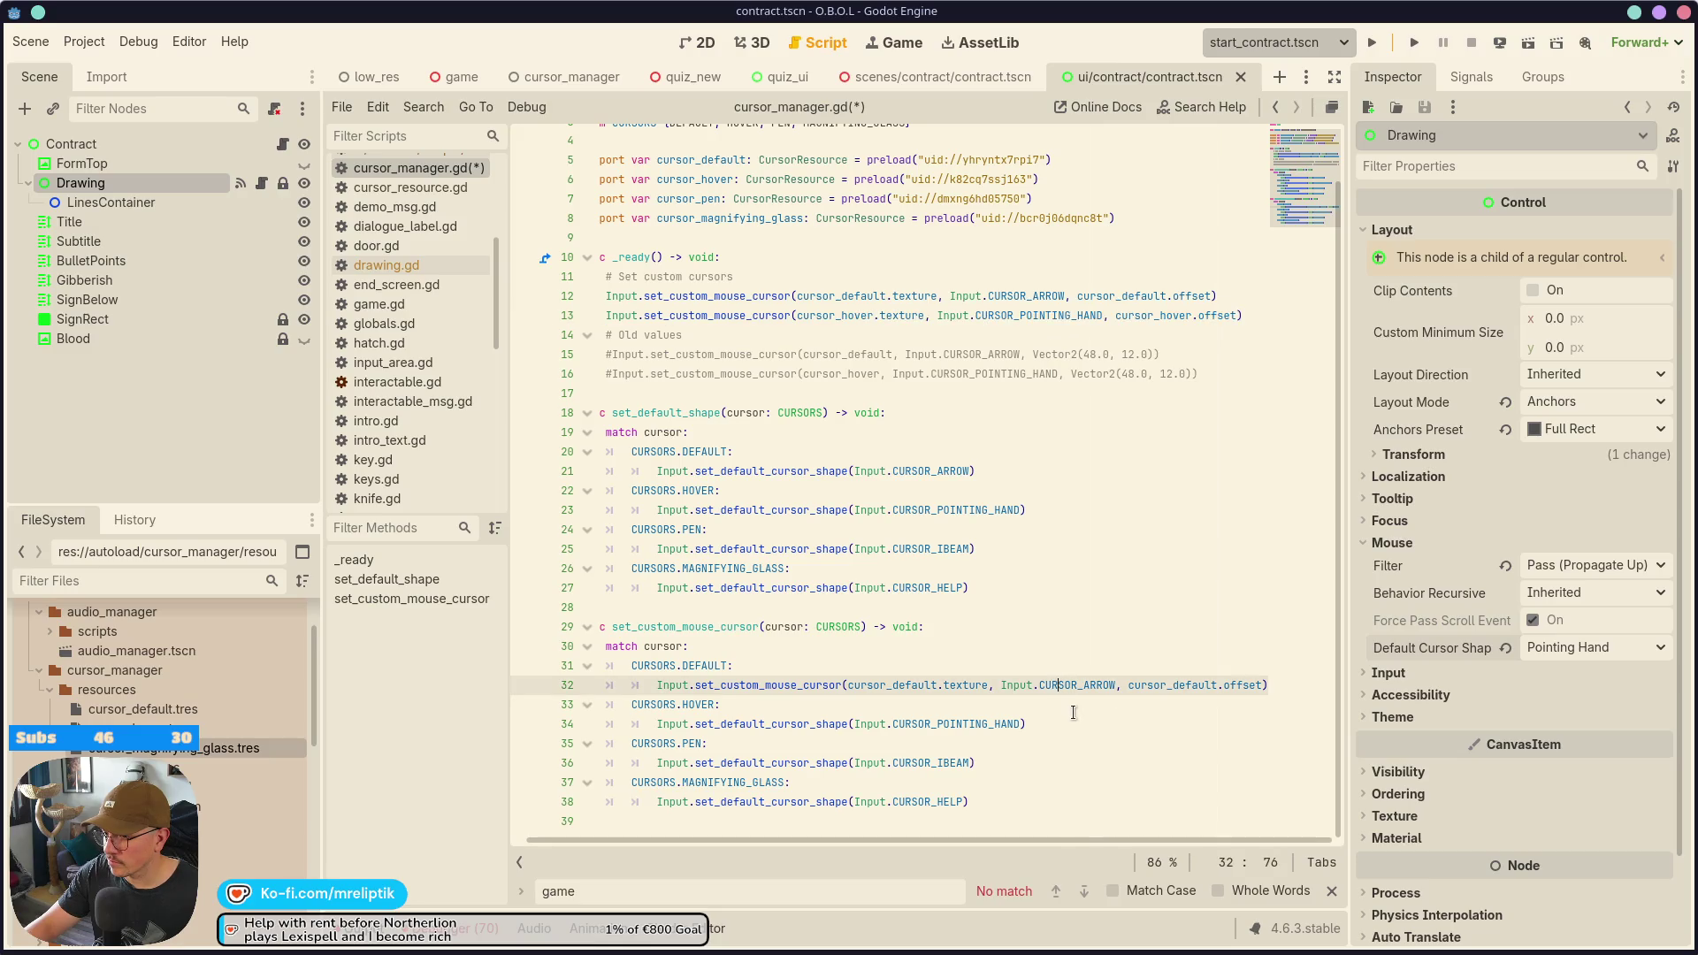
# Swap the HOVER, PEN and MAGNIFYING_GLASS cases' shape calls for the custom cursor call, then save.
pyautogui.click(1074, 727)
pyautogui.hotkey('ctrl', 'v')
pyautogui.hotkey('ctrl', 'shift', 'k')
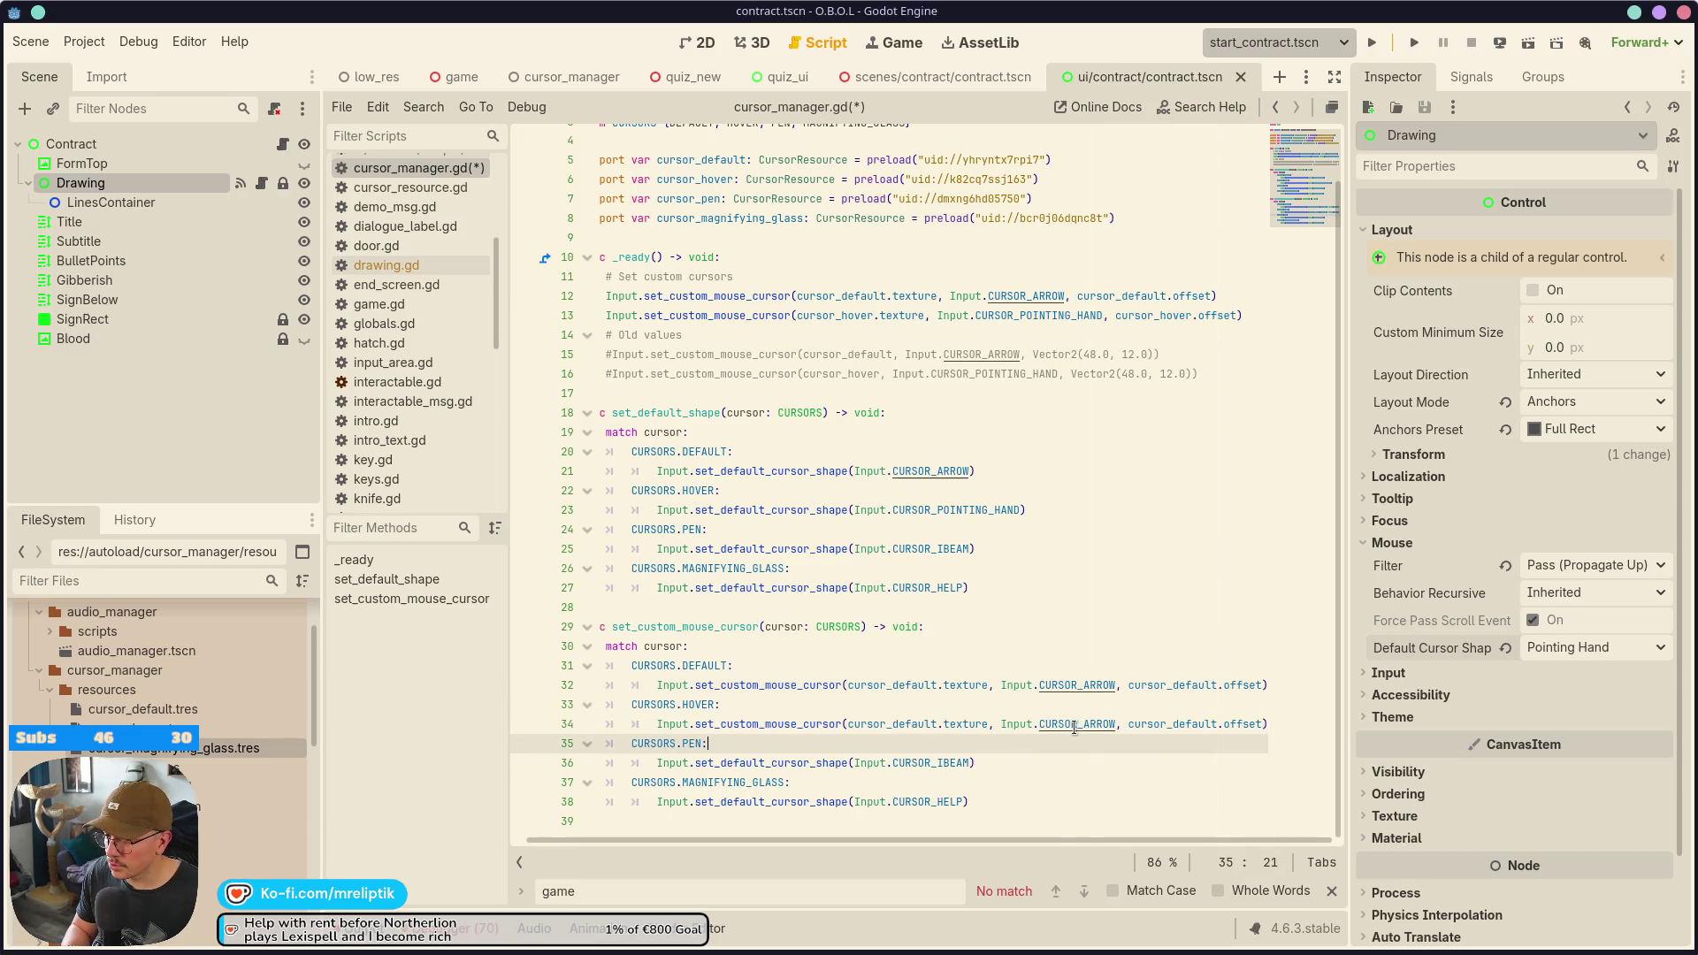
pyautogui.press('Up')
pyautogui.press('Down')
pyautogui.press('Down')
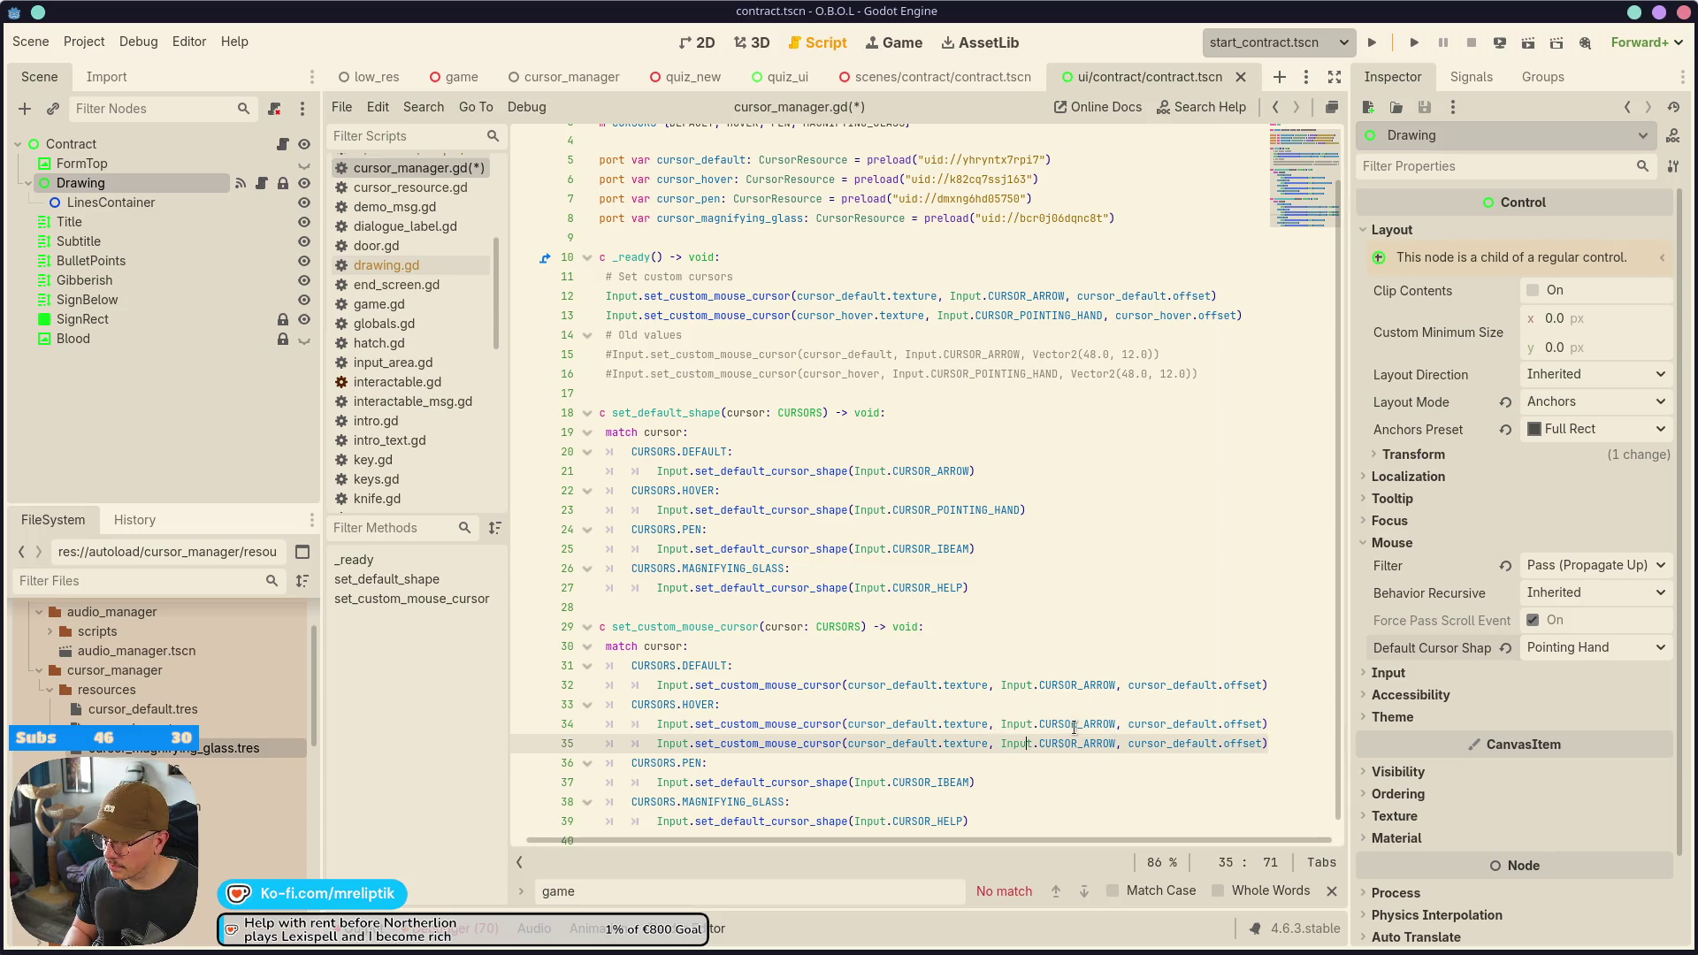
pyautogui.write('Input.set_custom_mouse_cursor(cursor_default.texture, Input.CURSOR_ARROW, cursor_default.offset)')
pyautogui.hotkey('ctrl', 'shift', 'k')
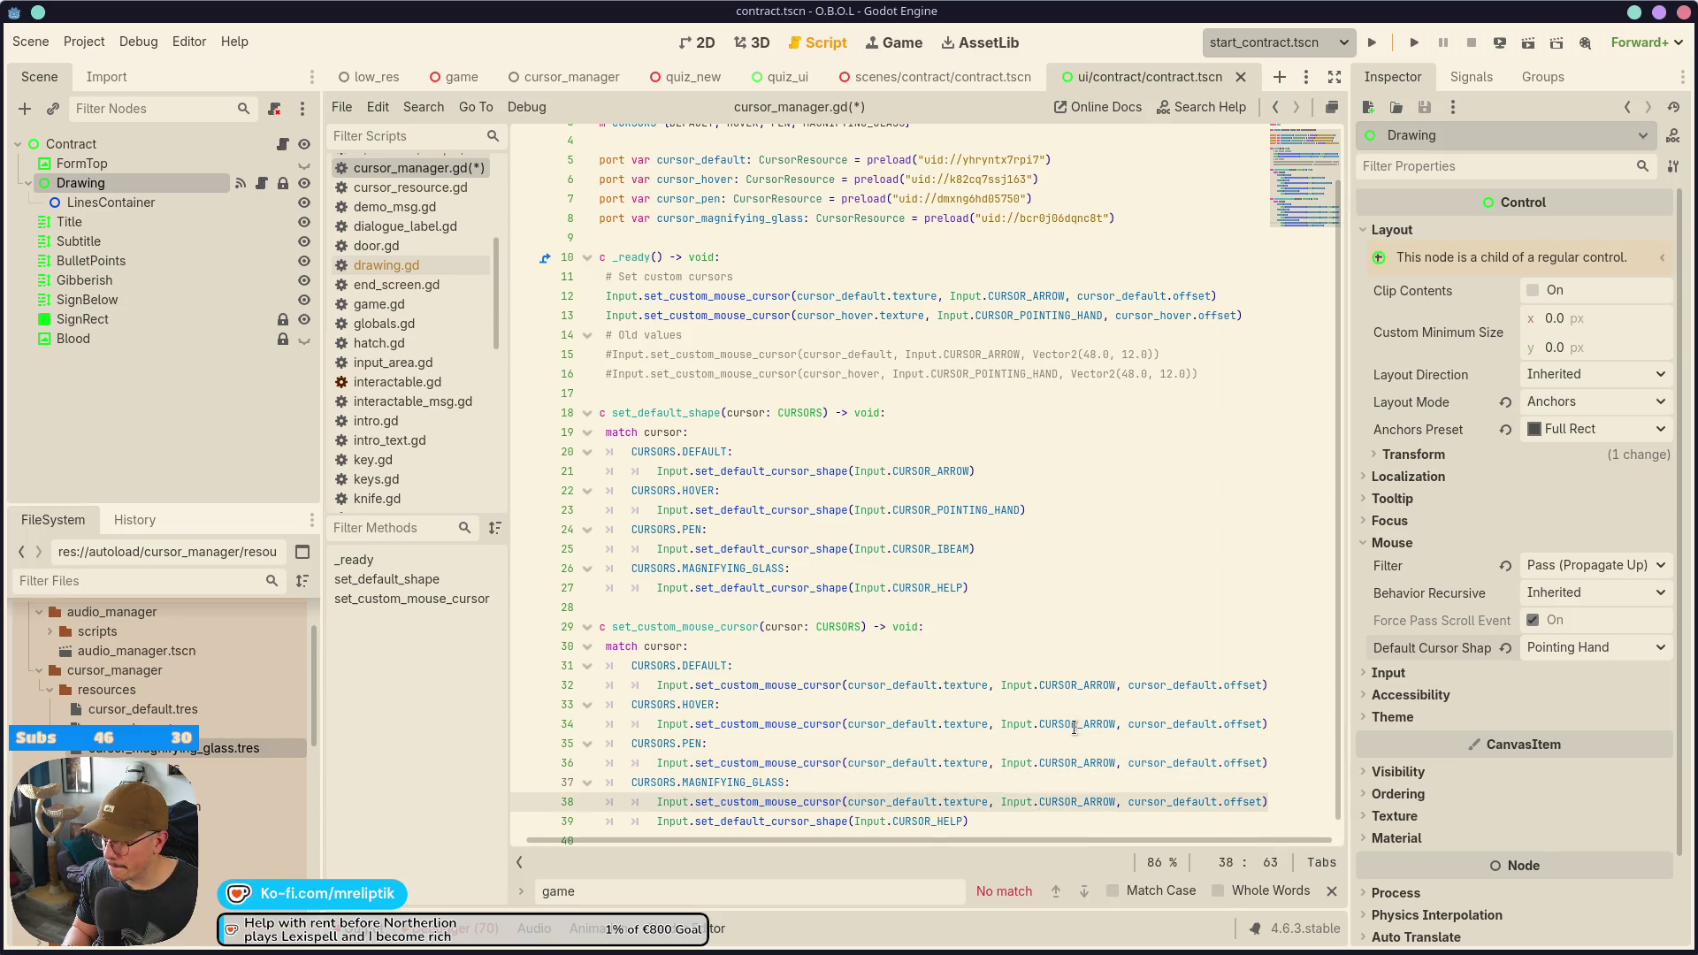
pyautogui.press('Down')
pyautogui.write('Input.set_custom_mouse_cursor(cursor_default.texture, Input.CURSOR_ARROW, cursor_default.offset)')
pyautogui.hotkey('ctrl', 'shift', 'k')
pyautogui.hotkey('ctrl', 's')
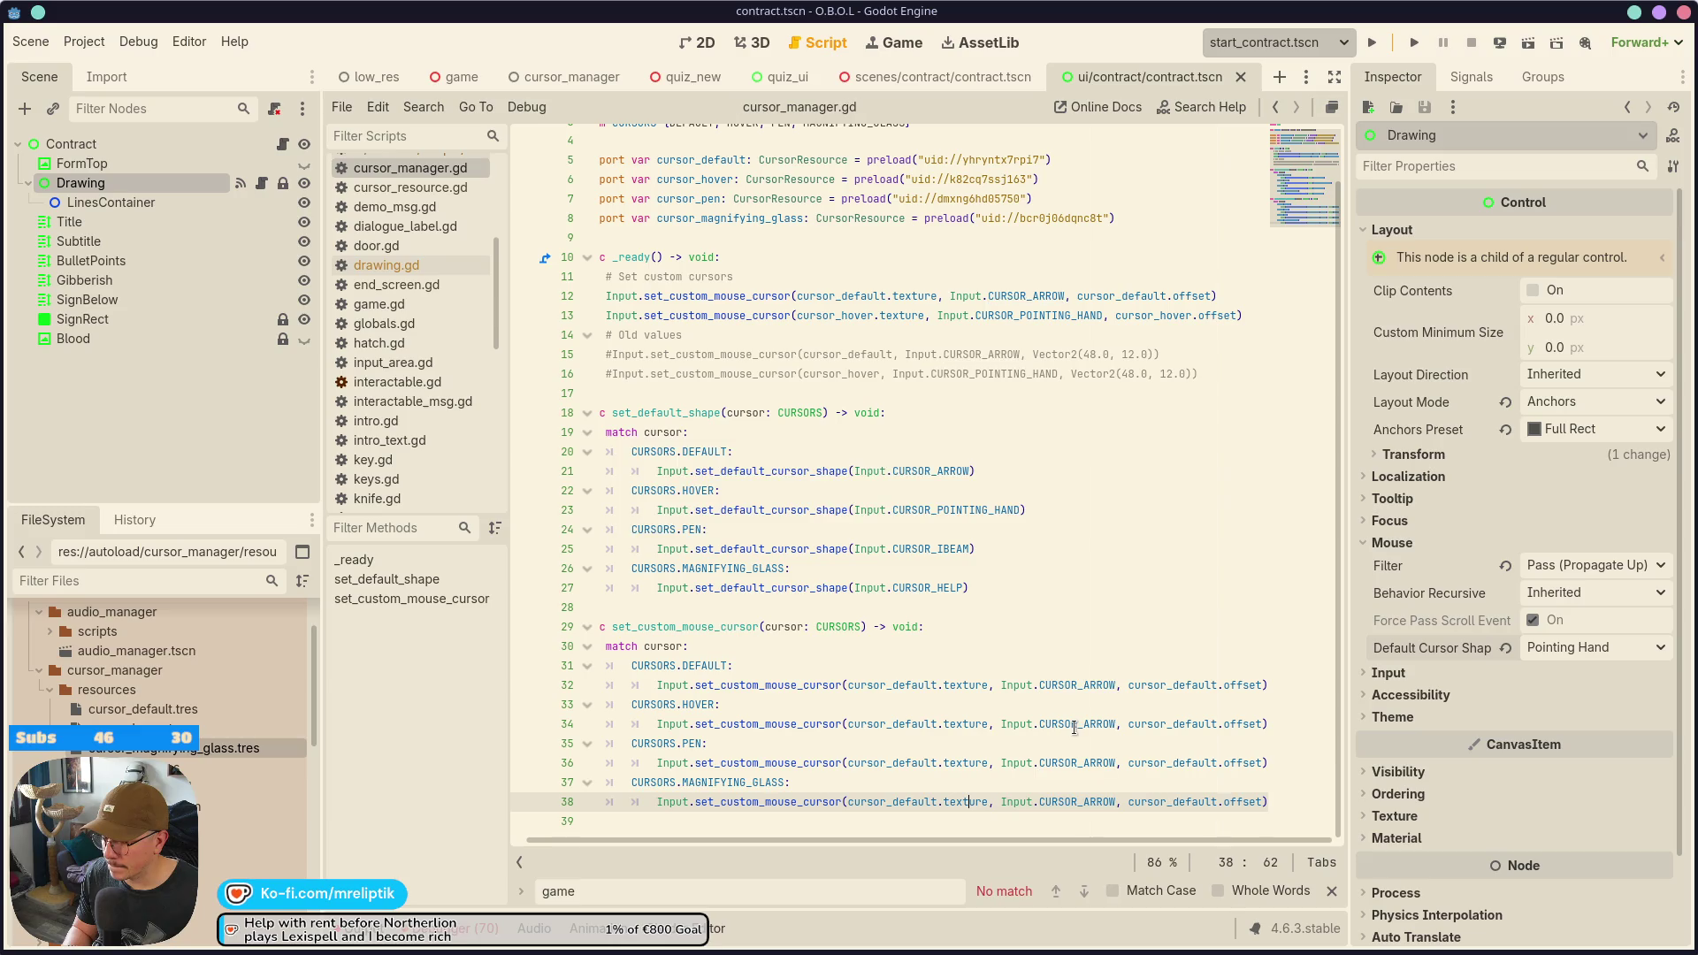
pyautogui.hscroll(-1, 790, 840)
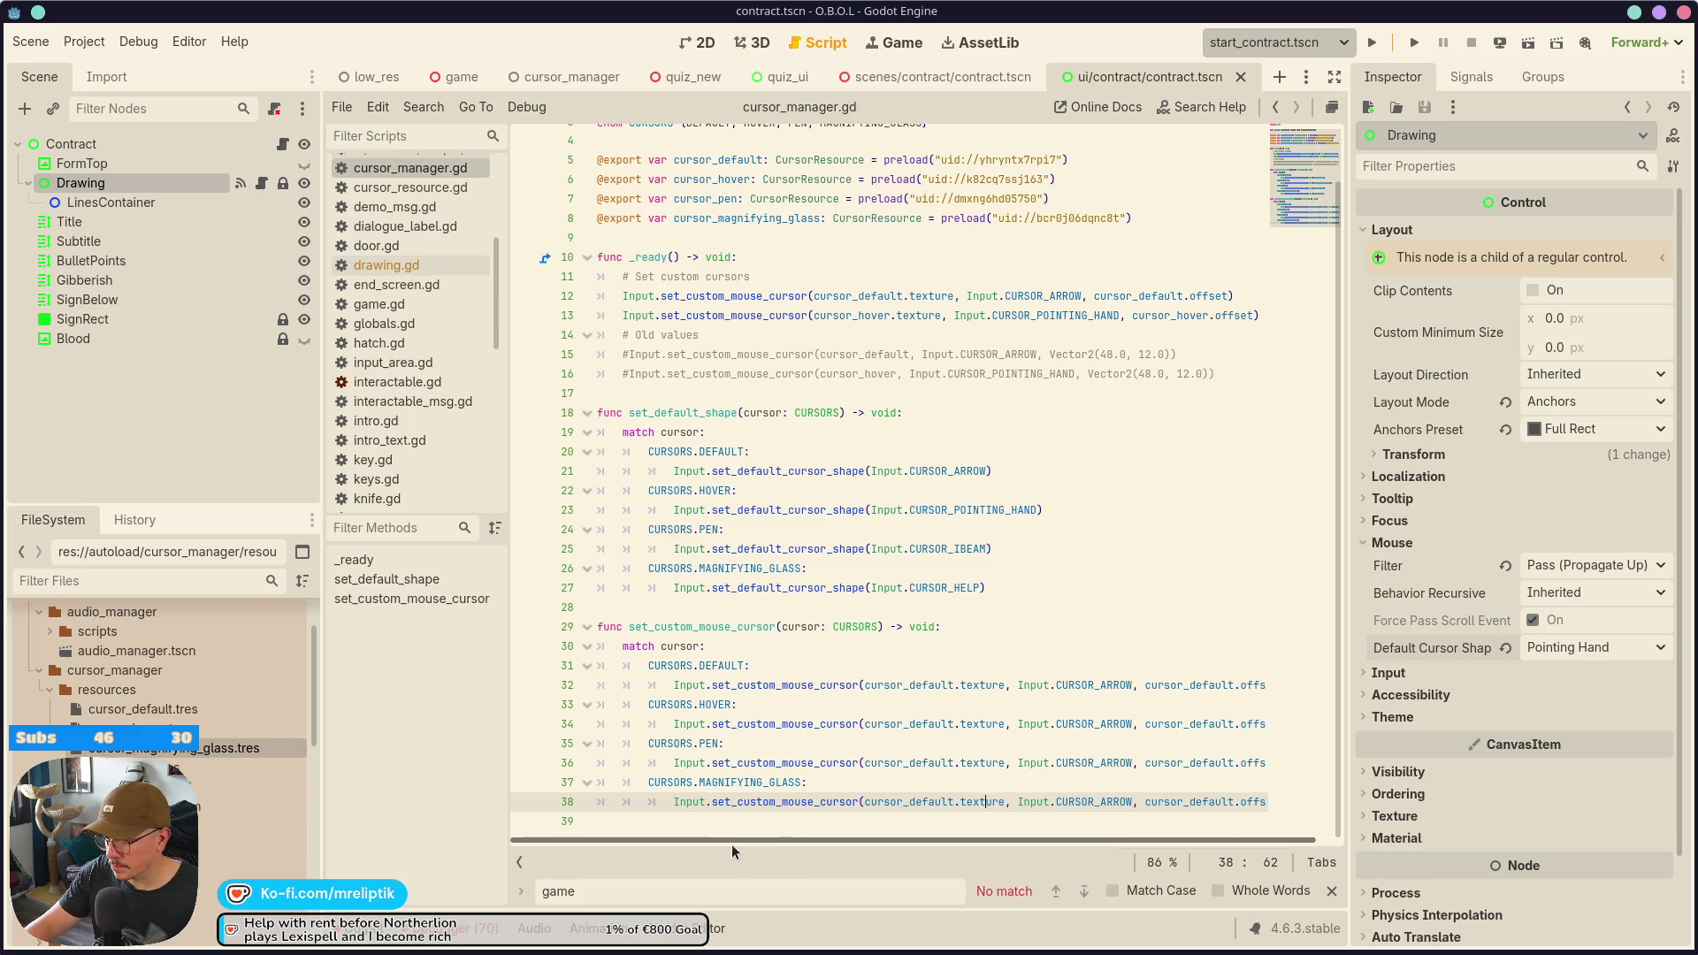
# Add a cursor_type: Input.CursorShape parameter to set_custom_mouse_cursor and save.
pyautogui.click(878, 631)
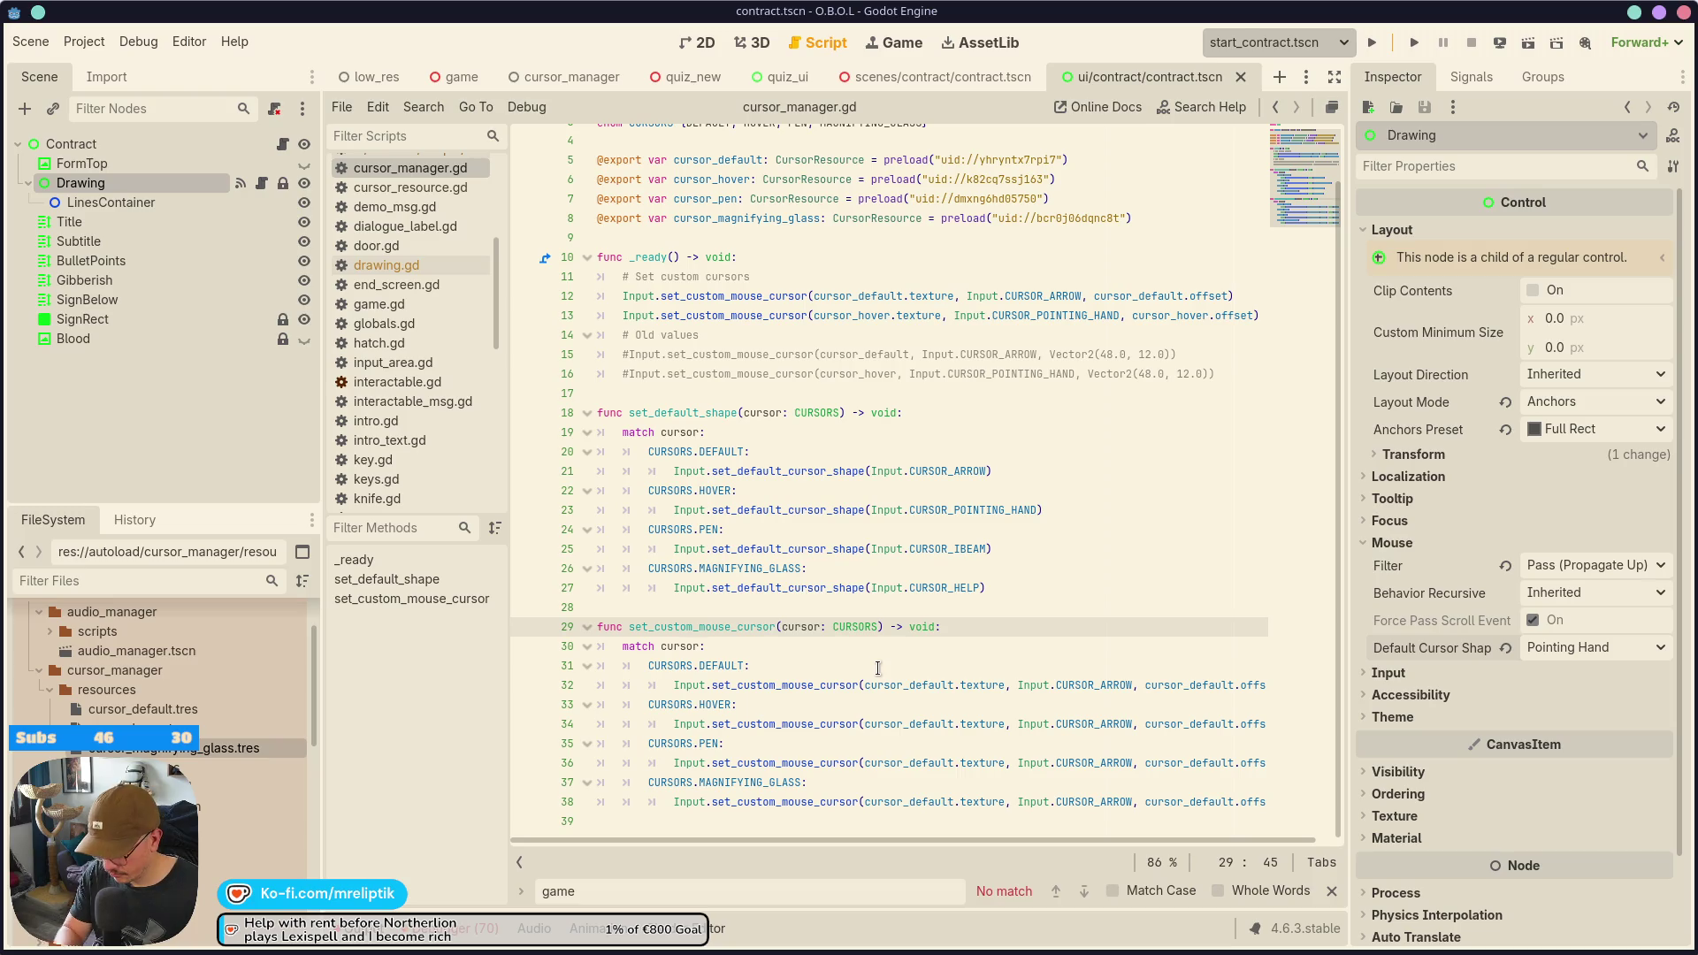
pyautogui.write(', cursor')
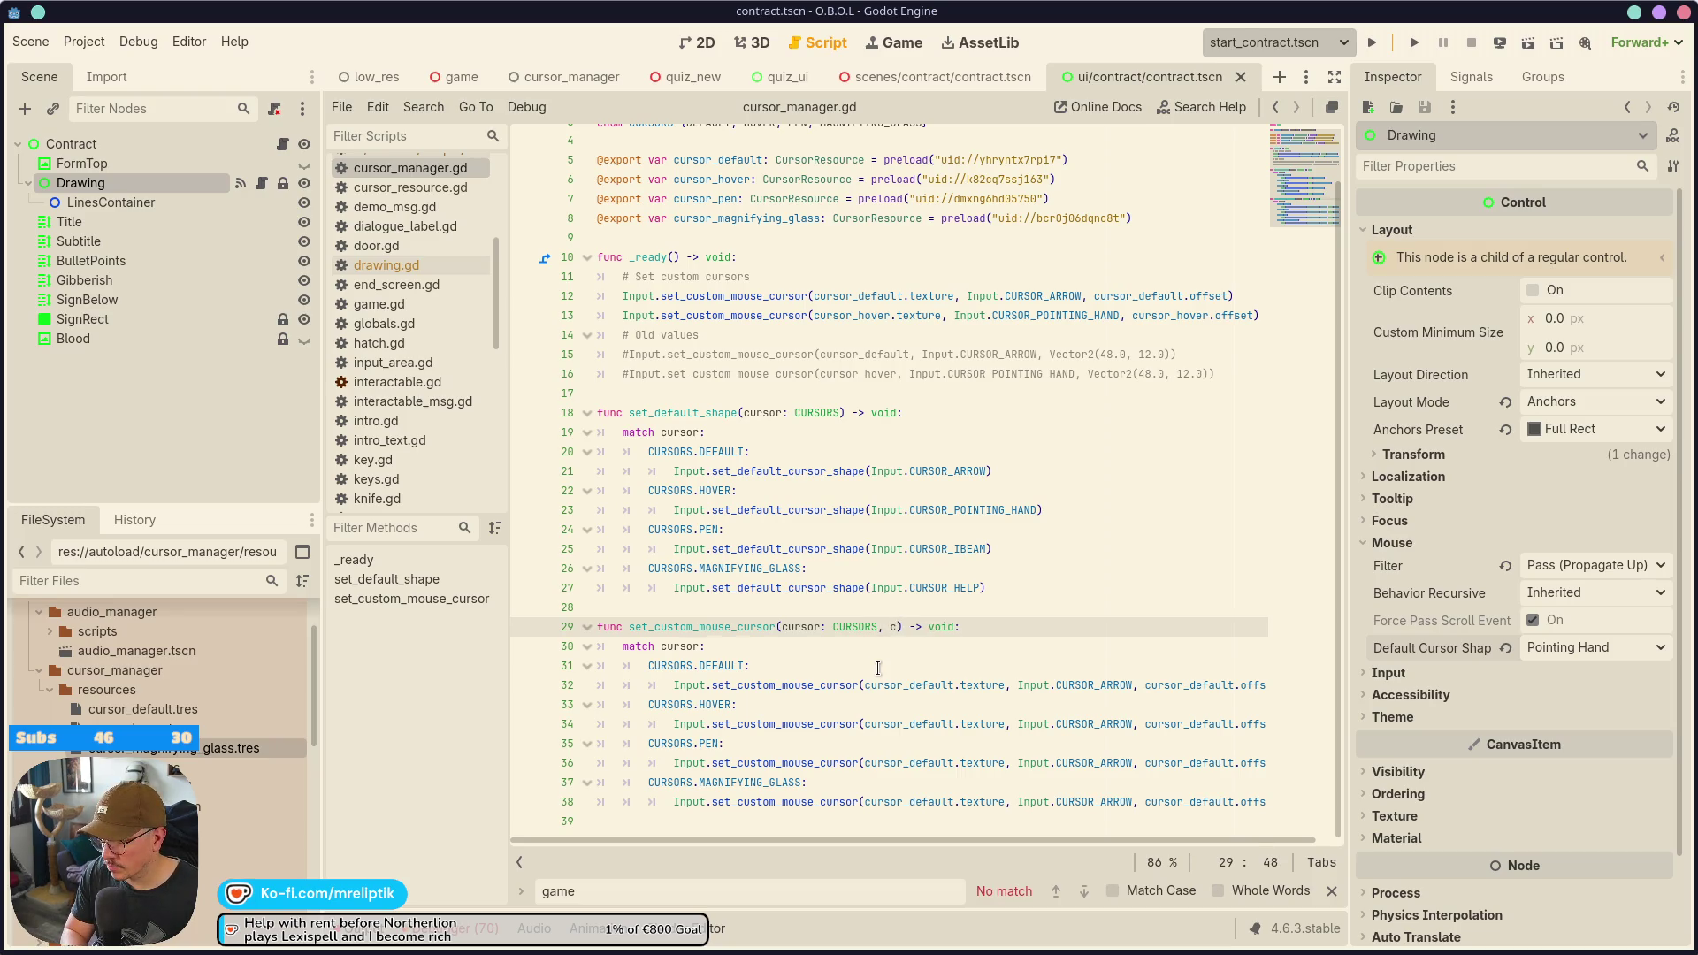
pyautogui.write('_type: In')
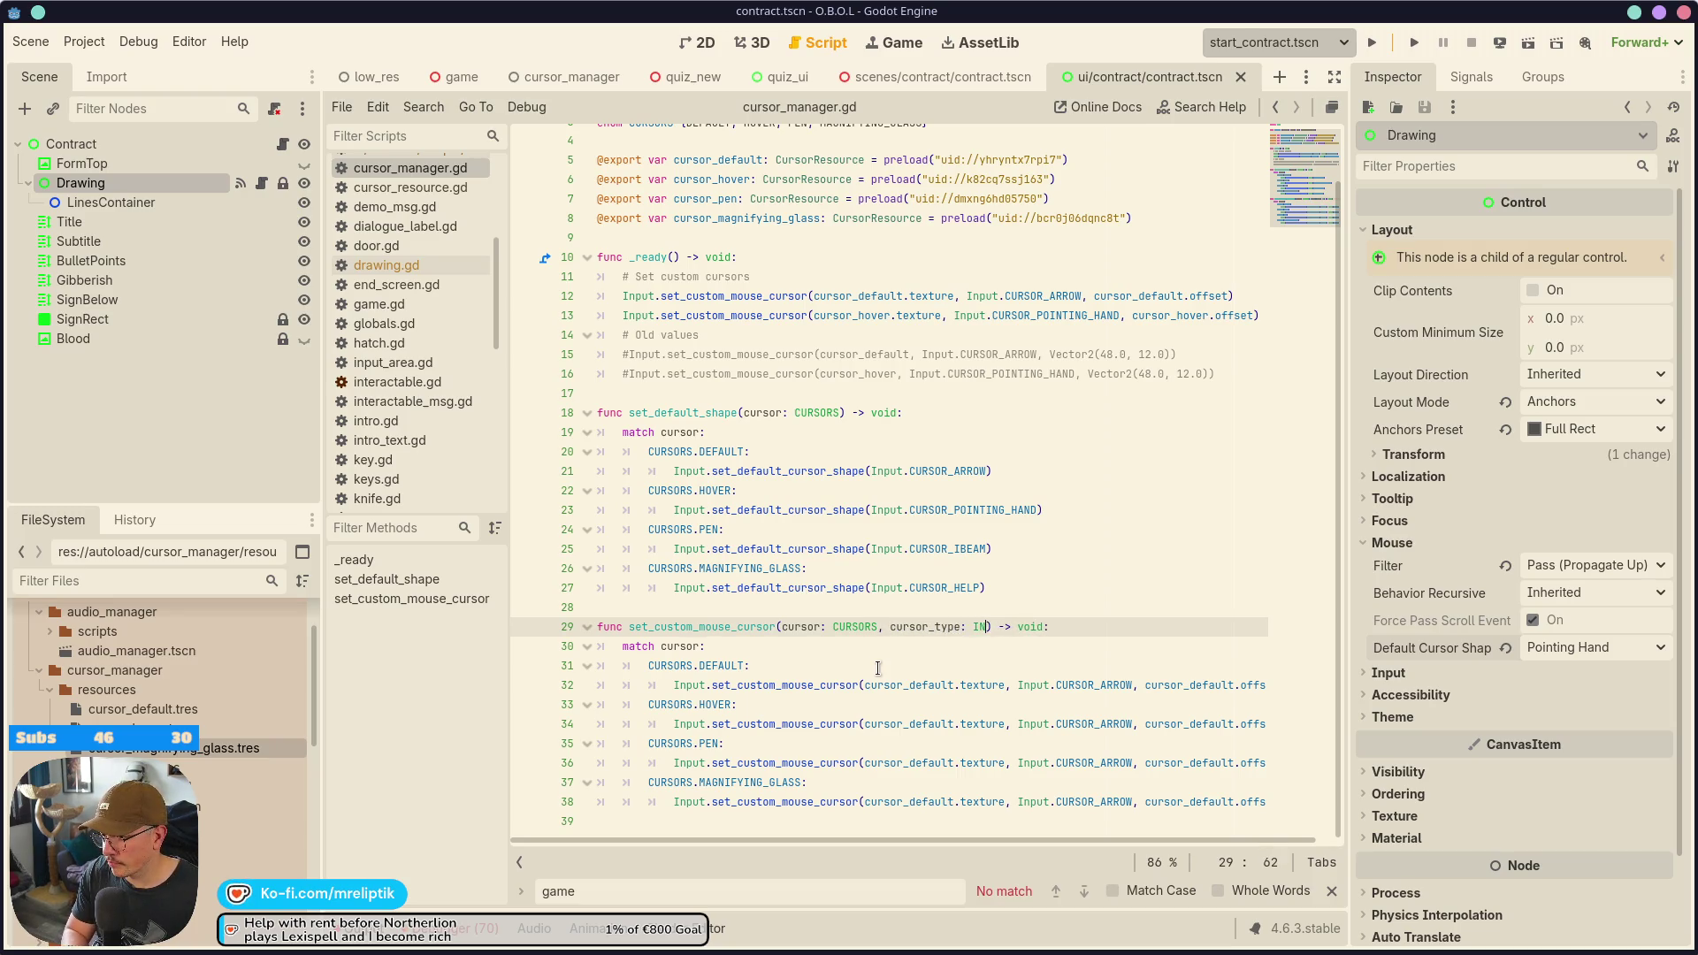
pyautogui.write('p')
pyautogui.write('ut.')
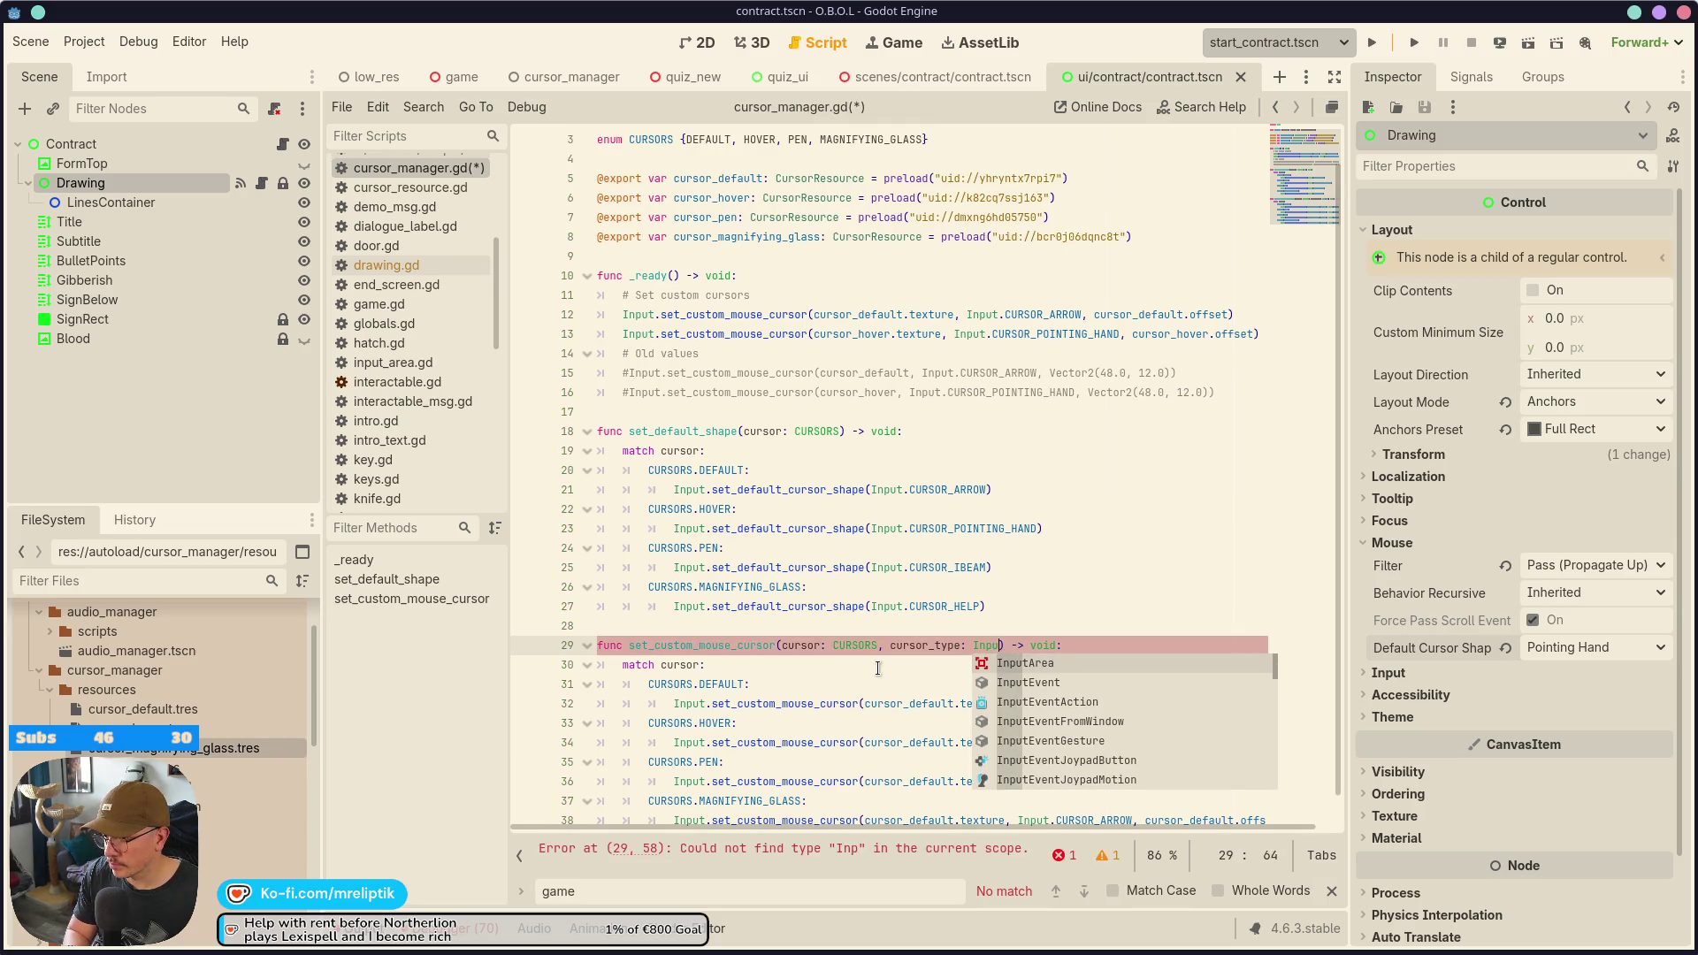
pyautogui.press('Return')
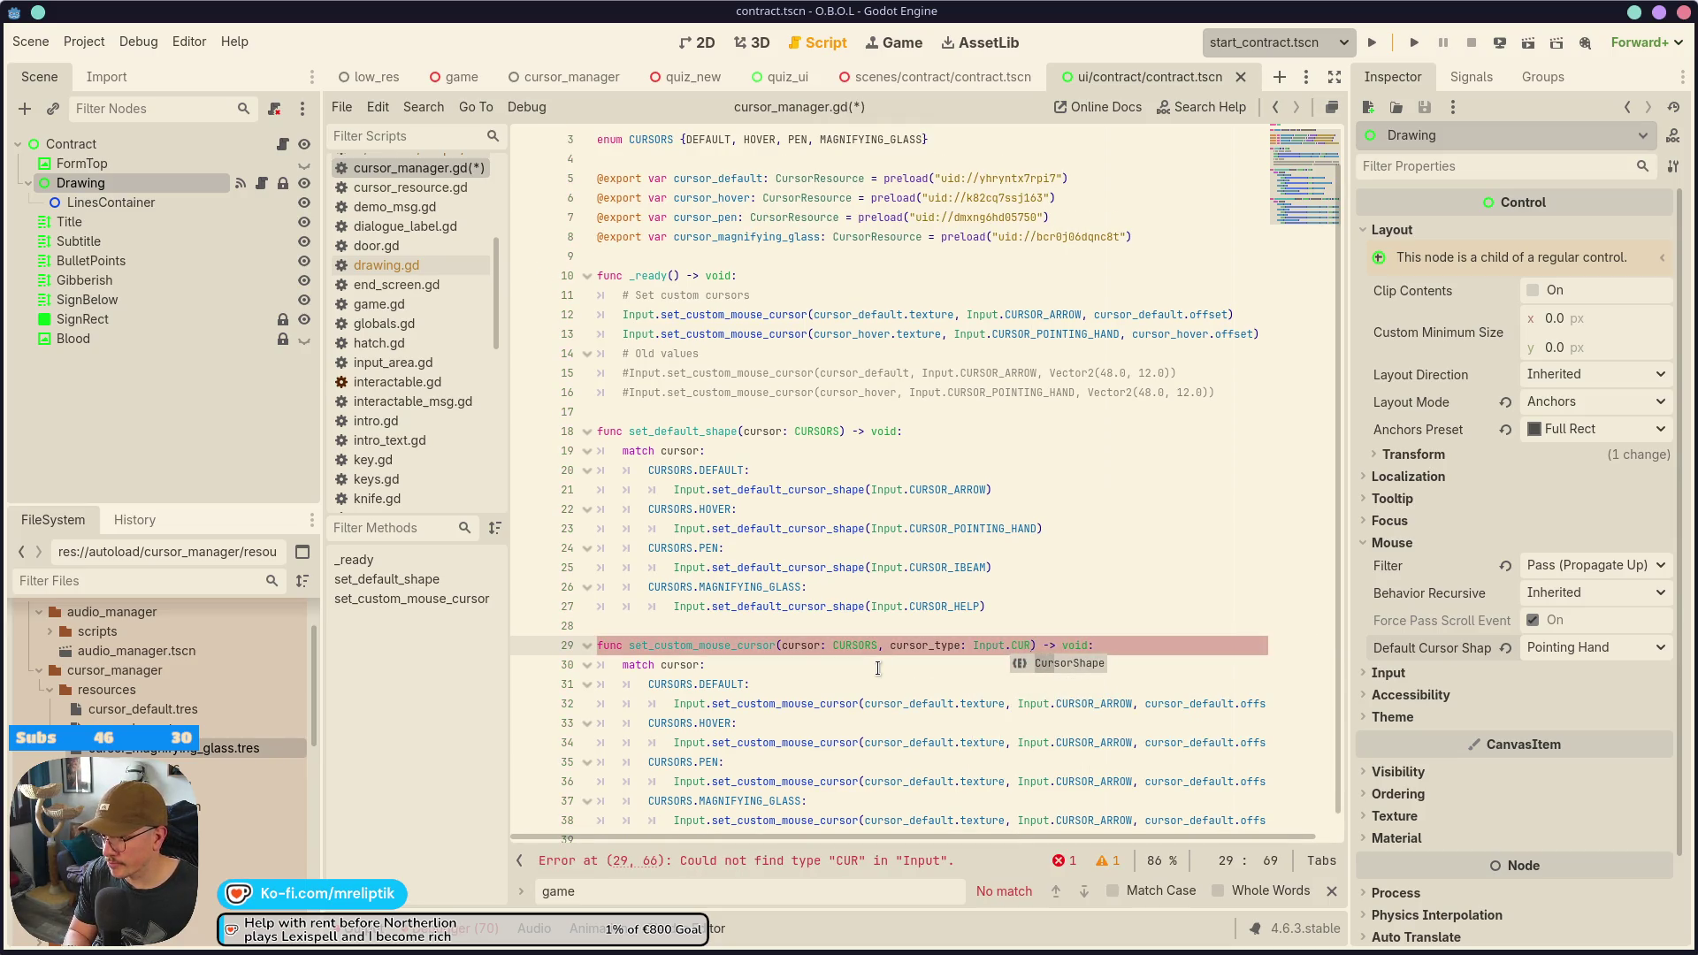
pyautogui.write('.')
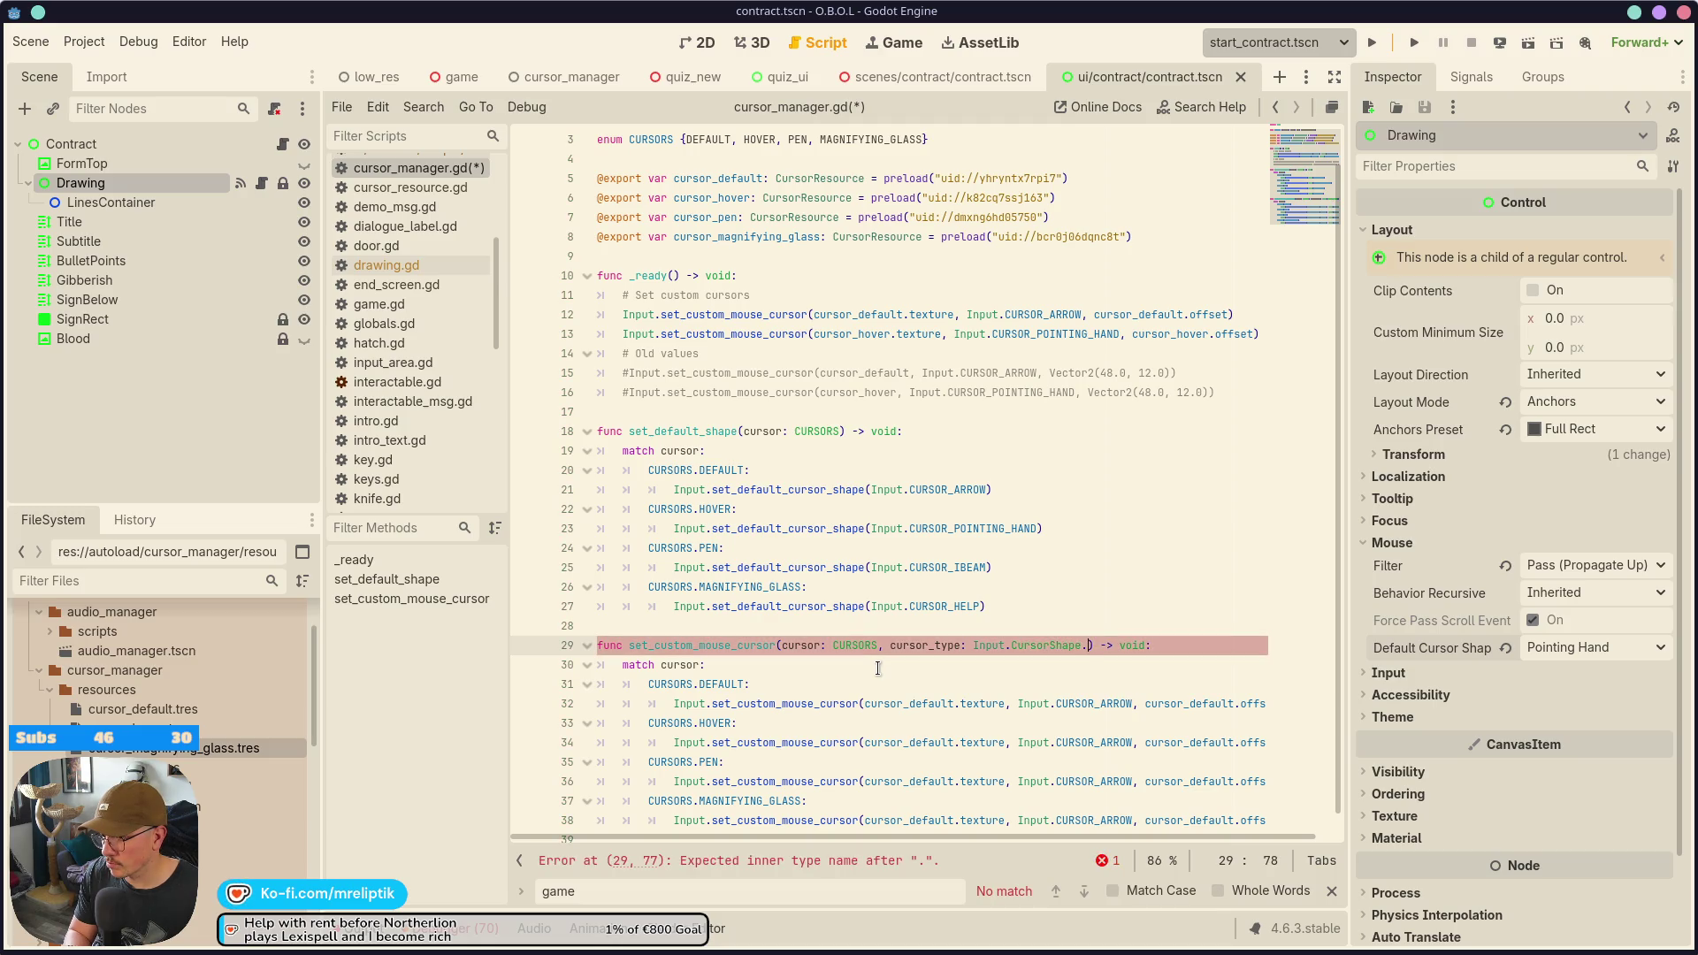
pyautogui.hotkey('ctrl', 'shift', 'Left')
pyautogui.hotkey('ctrl', 'shift', 'Left')
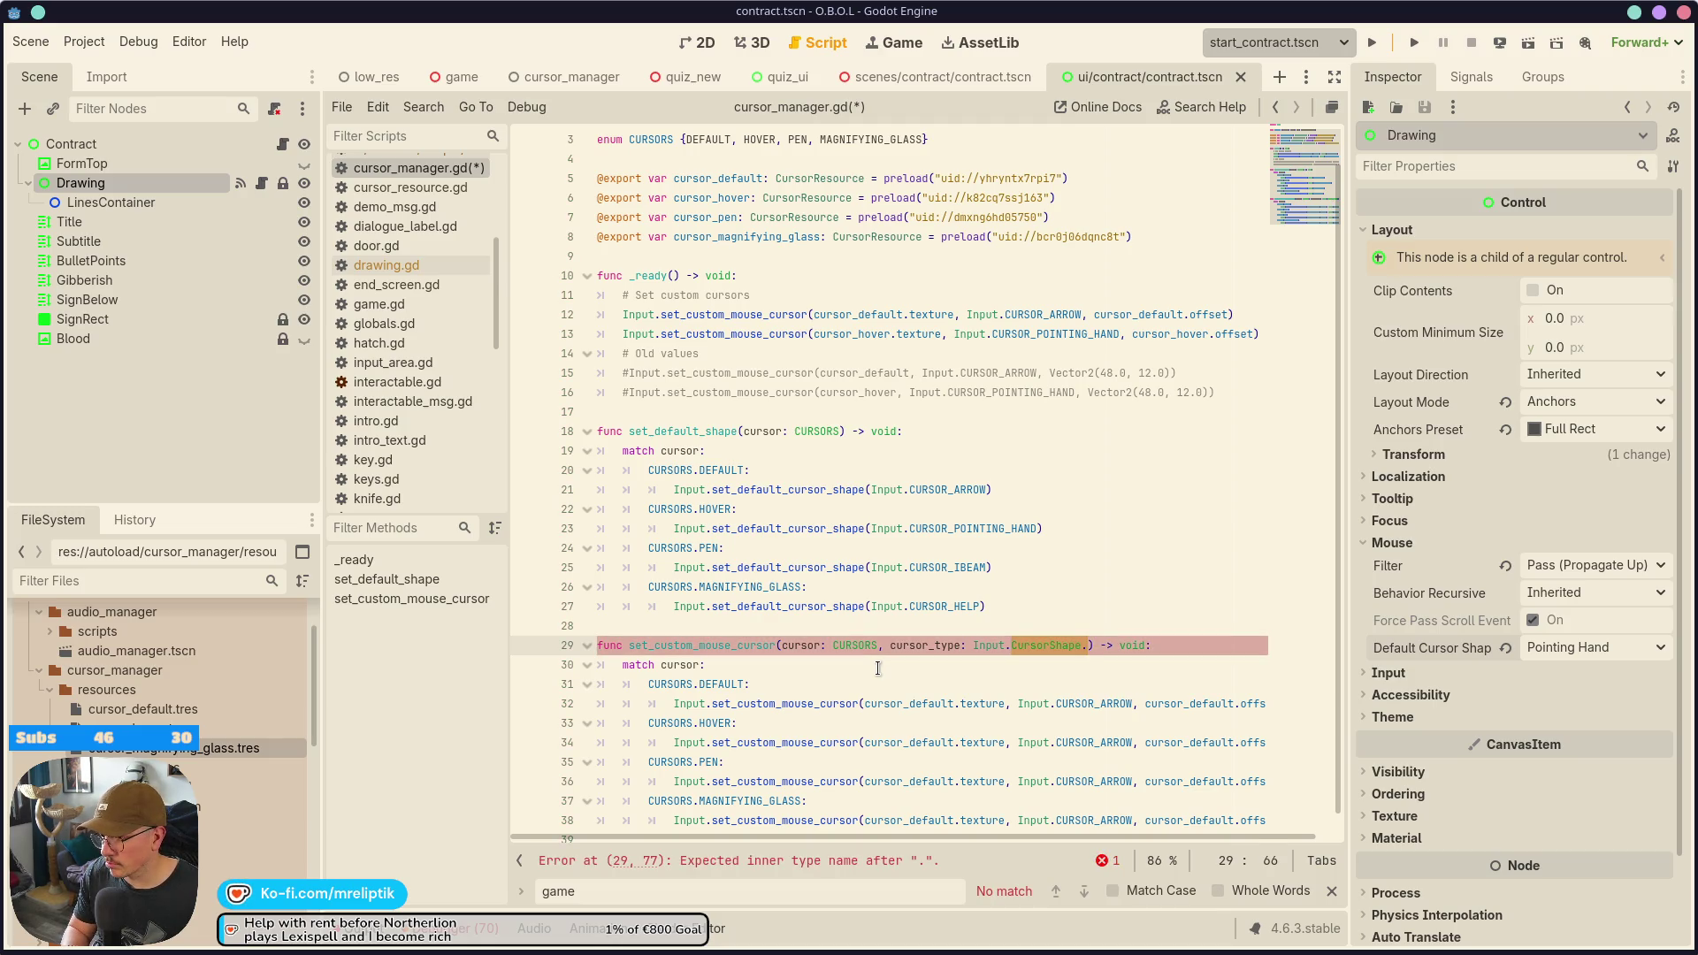
pyautogui.press('Right')
pyautogui.press('BackSpace')
pyautogui.hotkey('ctrl', 's')
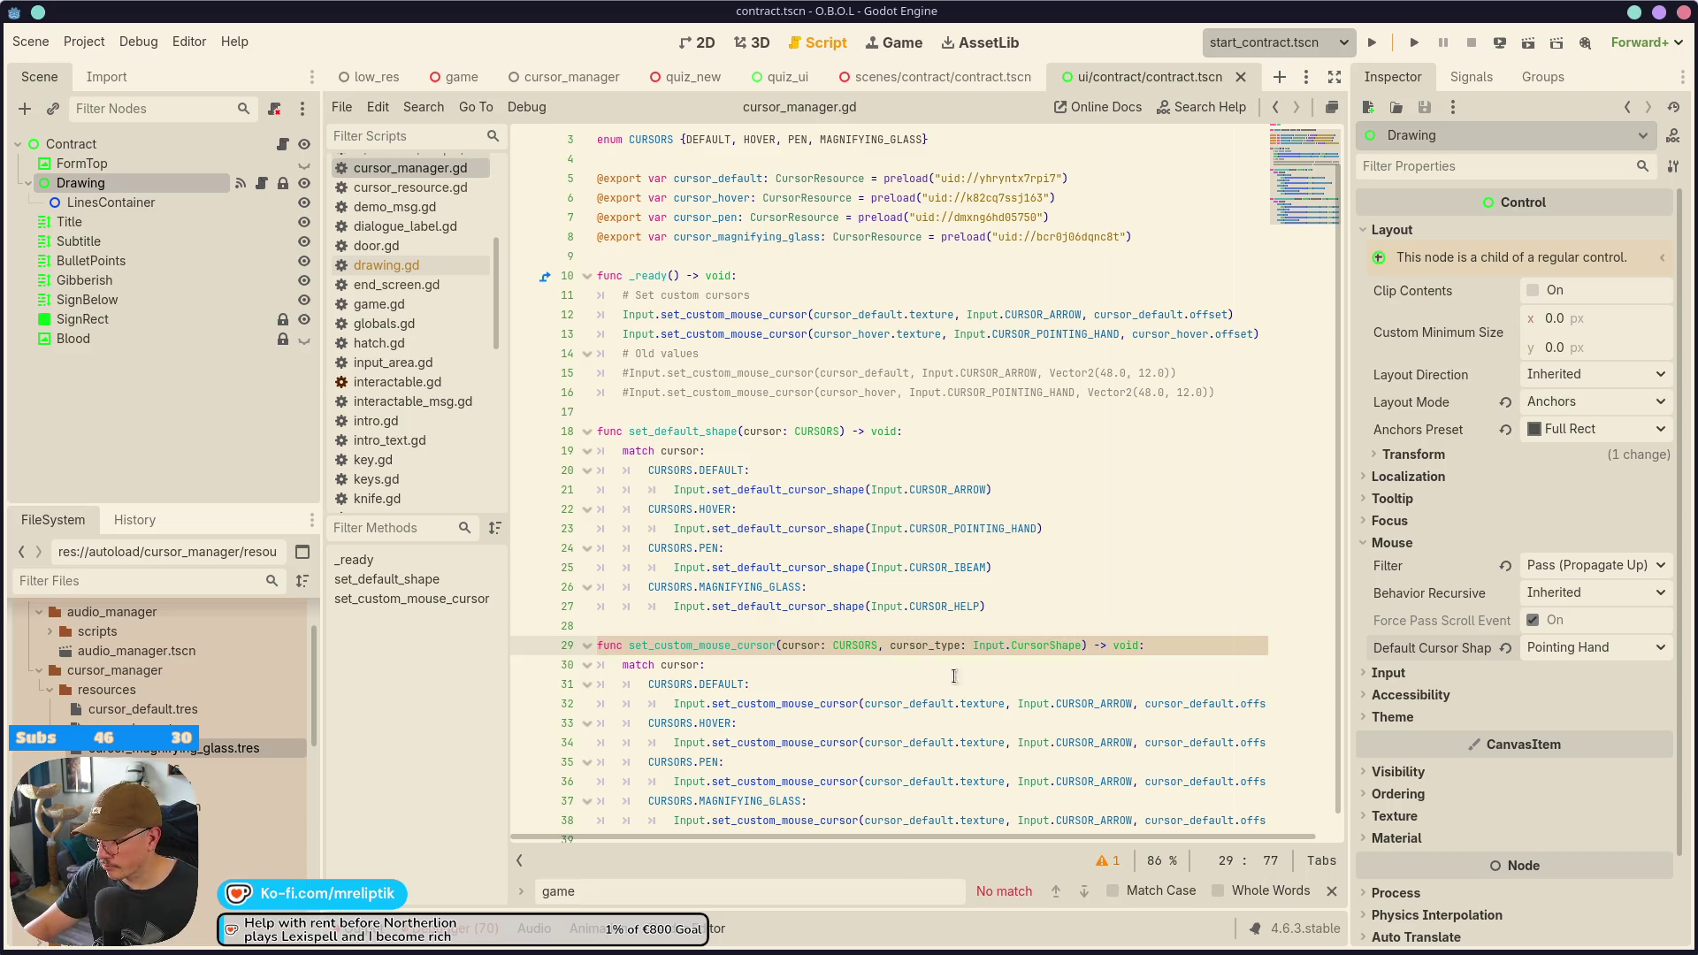
# Give the cursor_type parameter a default value of Input.CURSOR_ARROW and save.
pyautogui.press('Down')
pyautogui.scroll(-1, 963, 655)
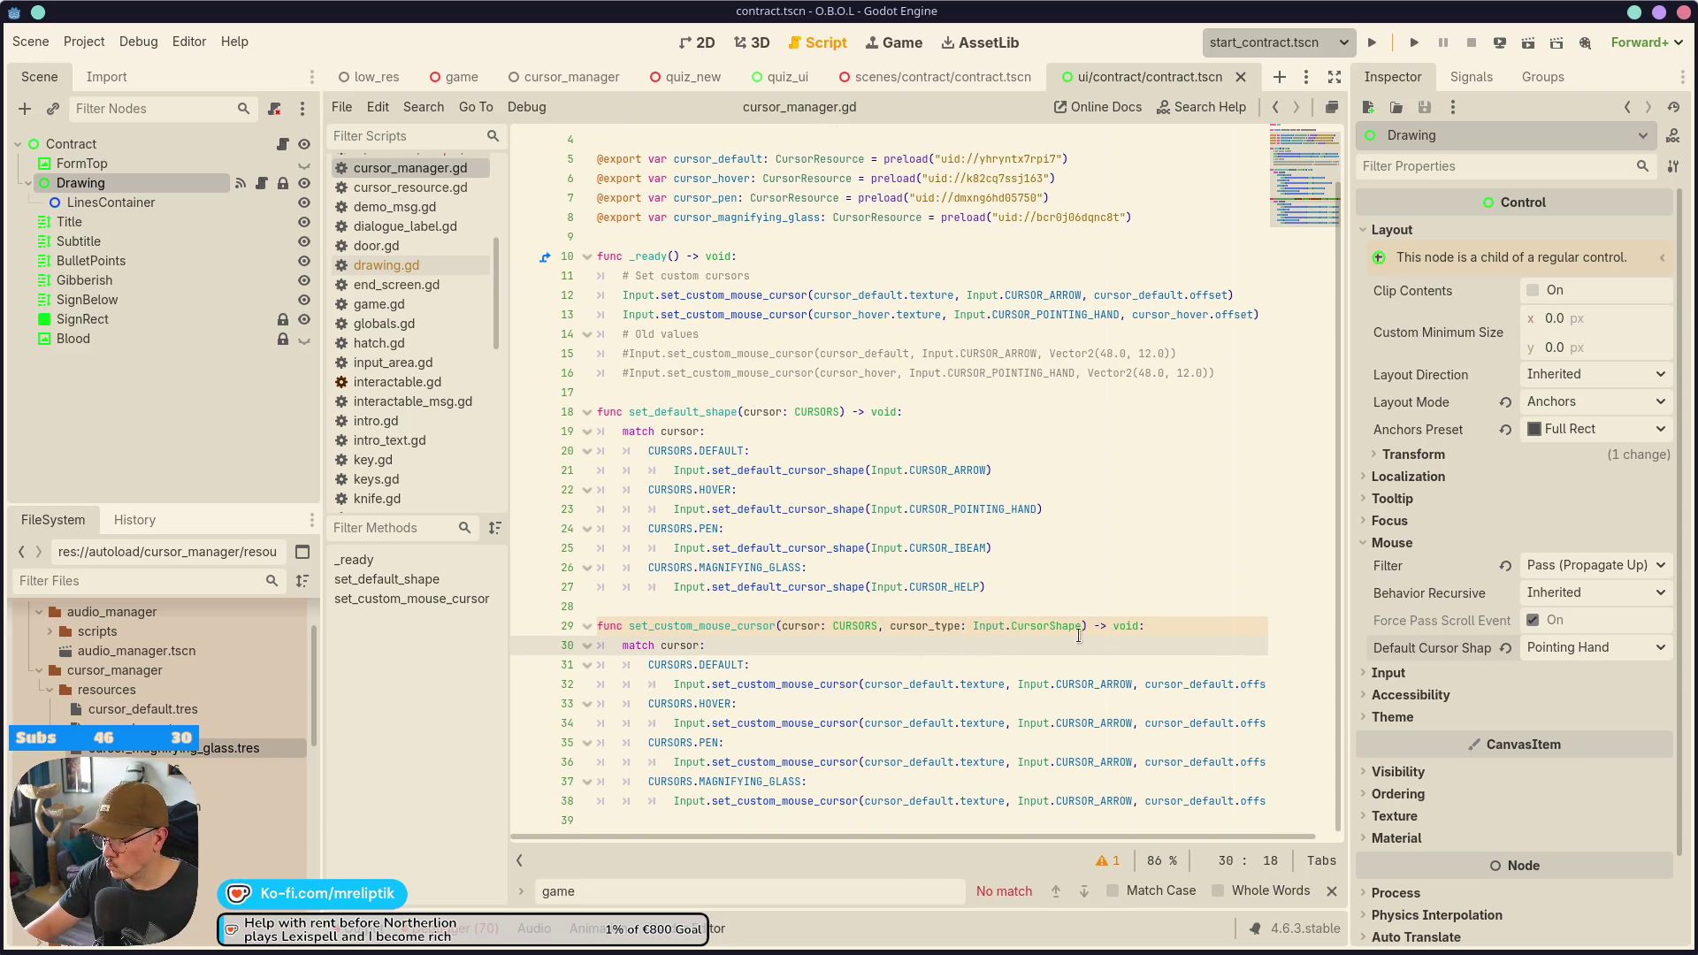
pyautogui.click(1085, 626)
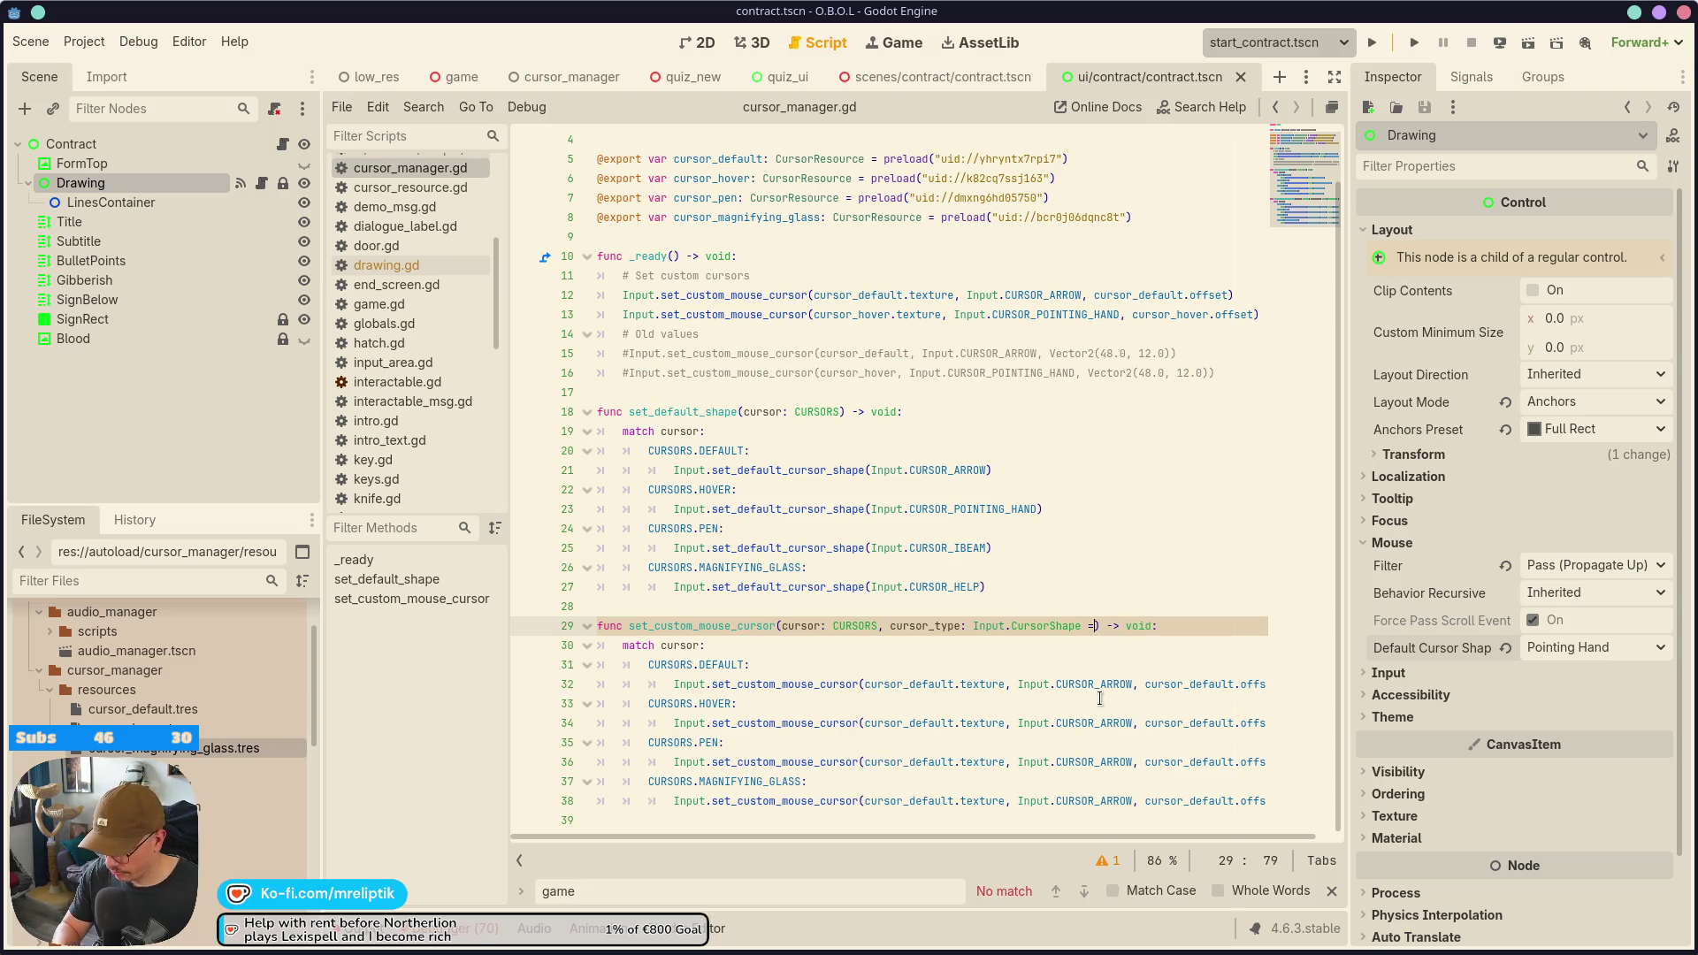
pyautogui.write('Input.')
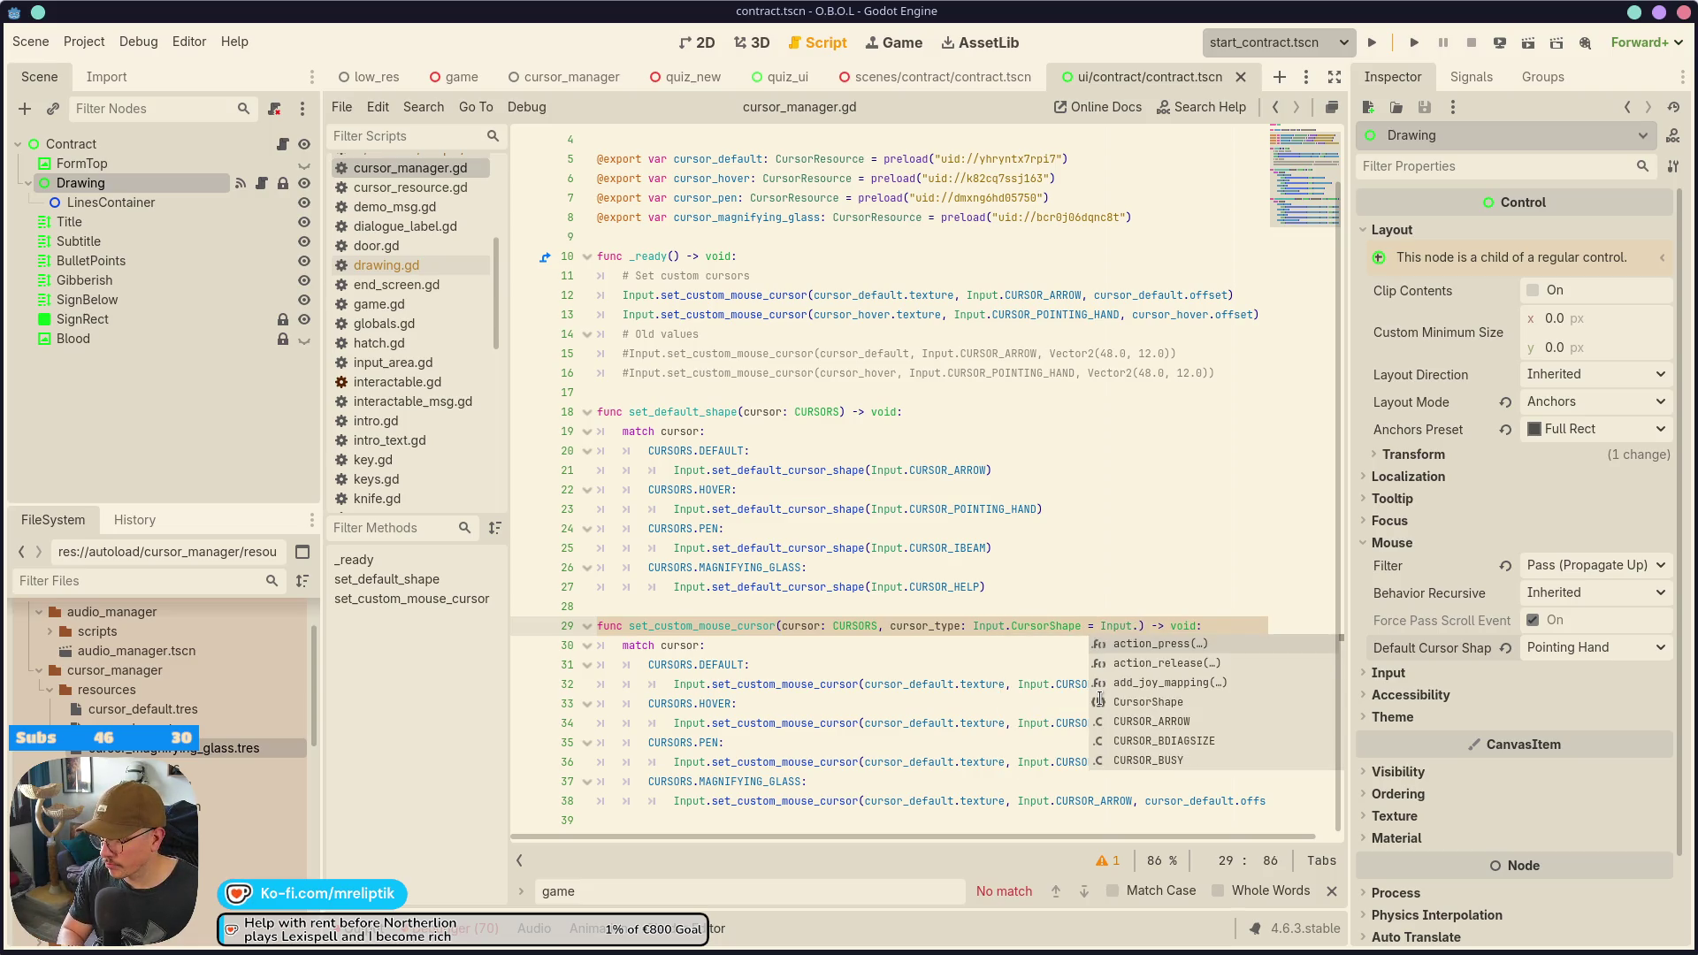
pyautogui.write('CURSOR')
pyautogui.press('Return')
pyautogui.hotkey('ctrl', 's')
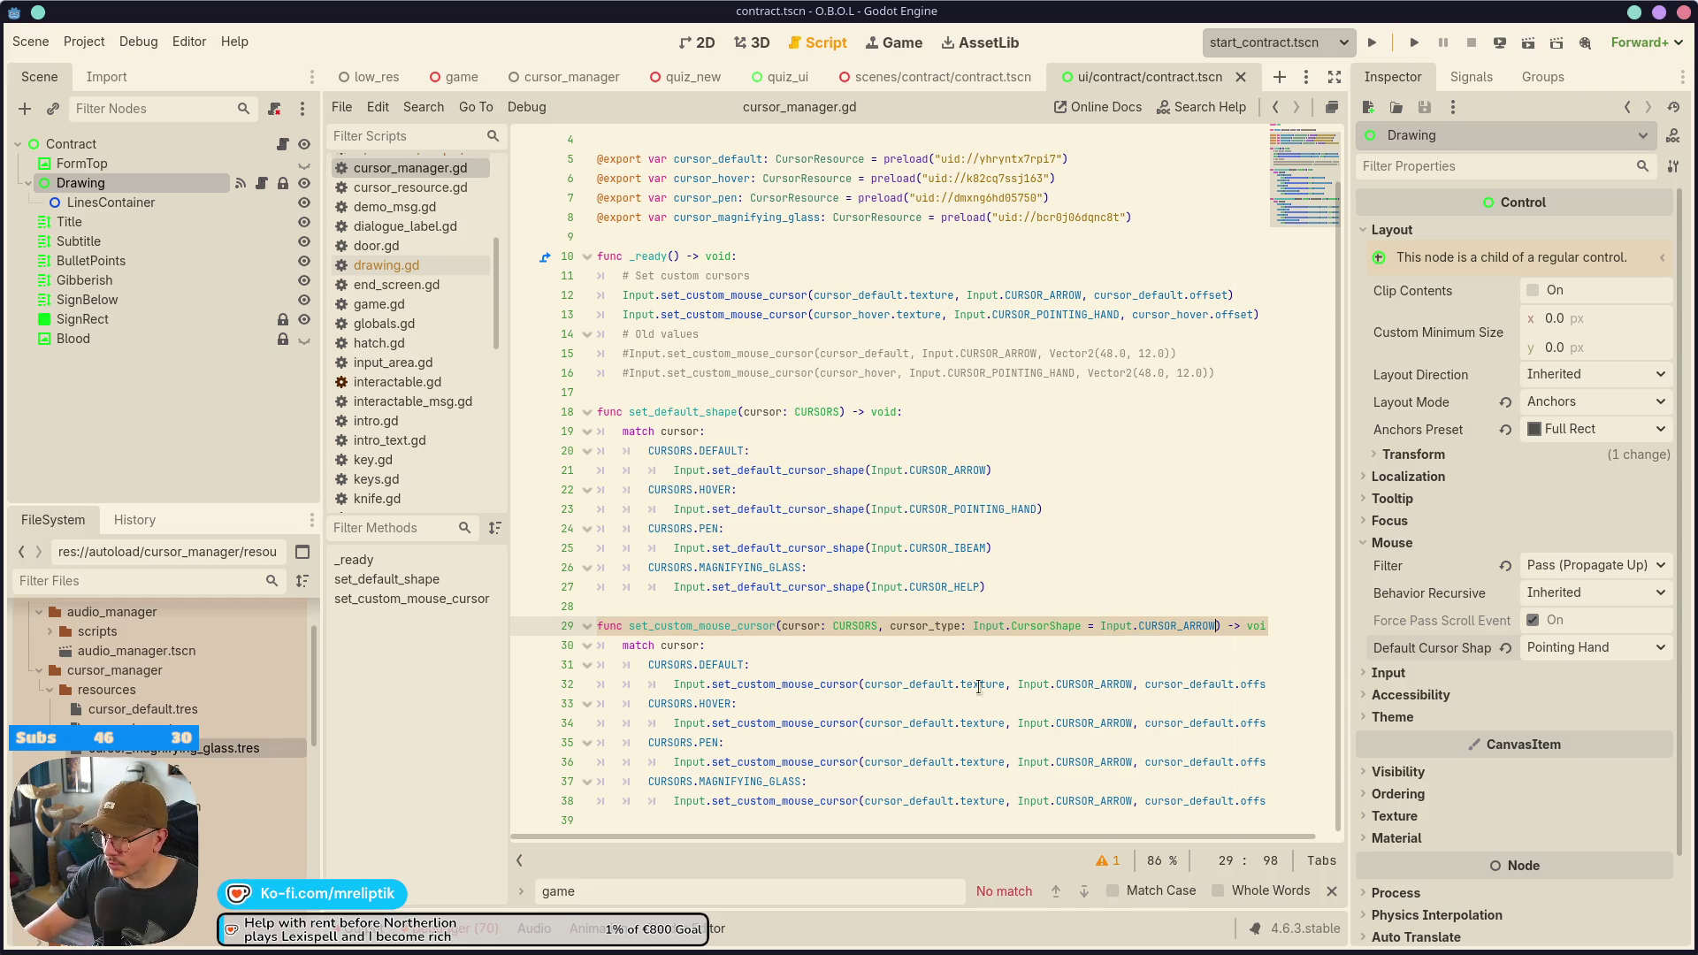
# Check the output log for the unused cursor_type parameter warning.
pyautogui.hscroll(1, 698, 637)
pyautogui.hscroll(-1, 796, 708)
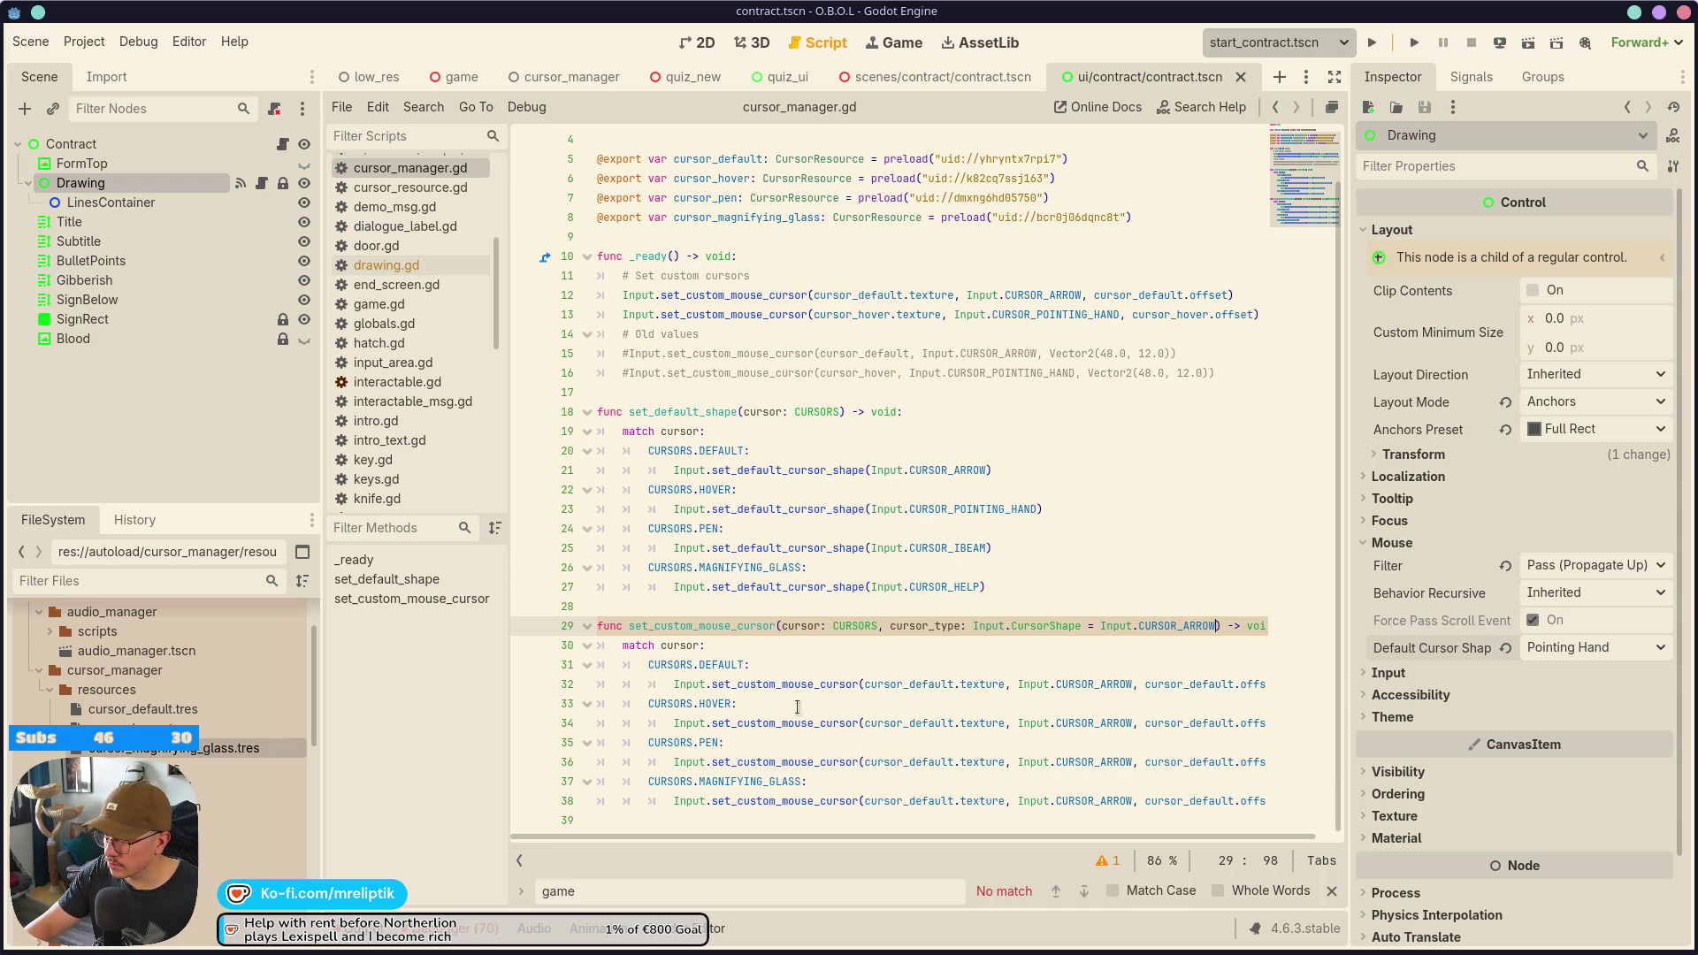
pyautogui.click(1116, 860)
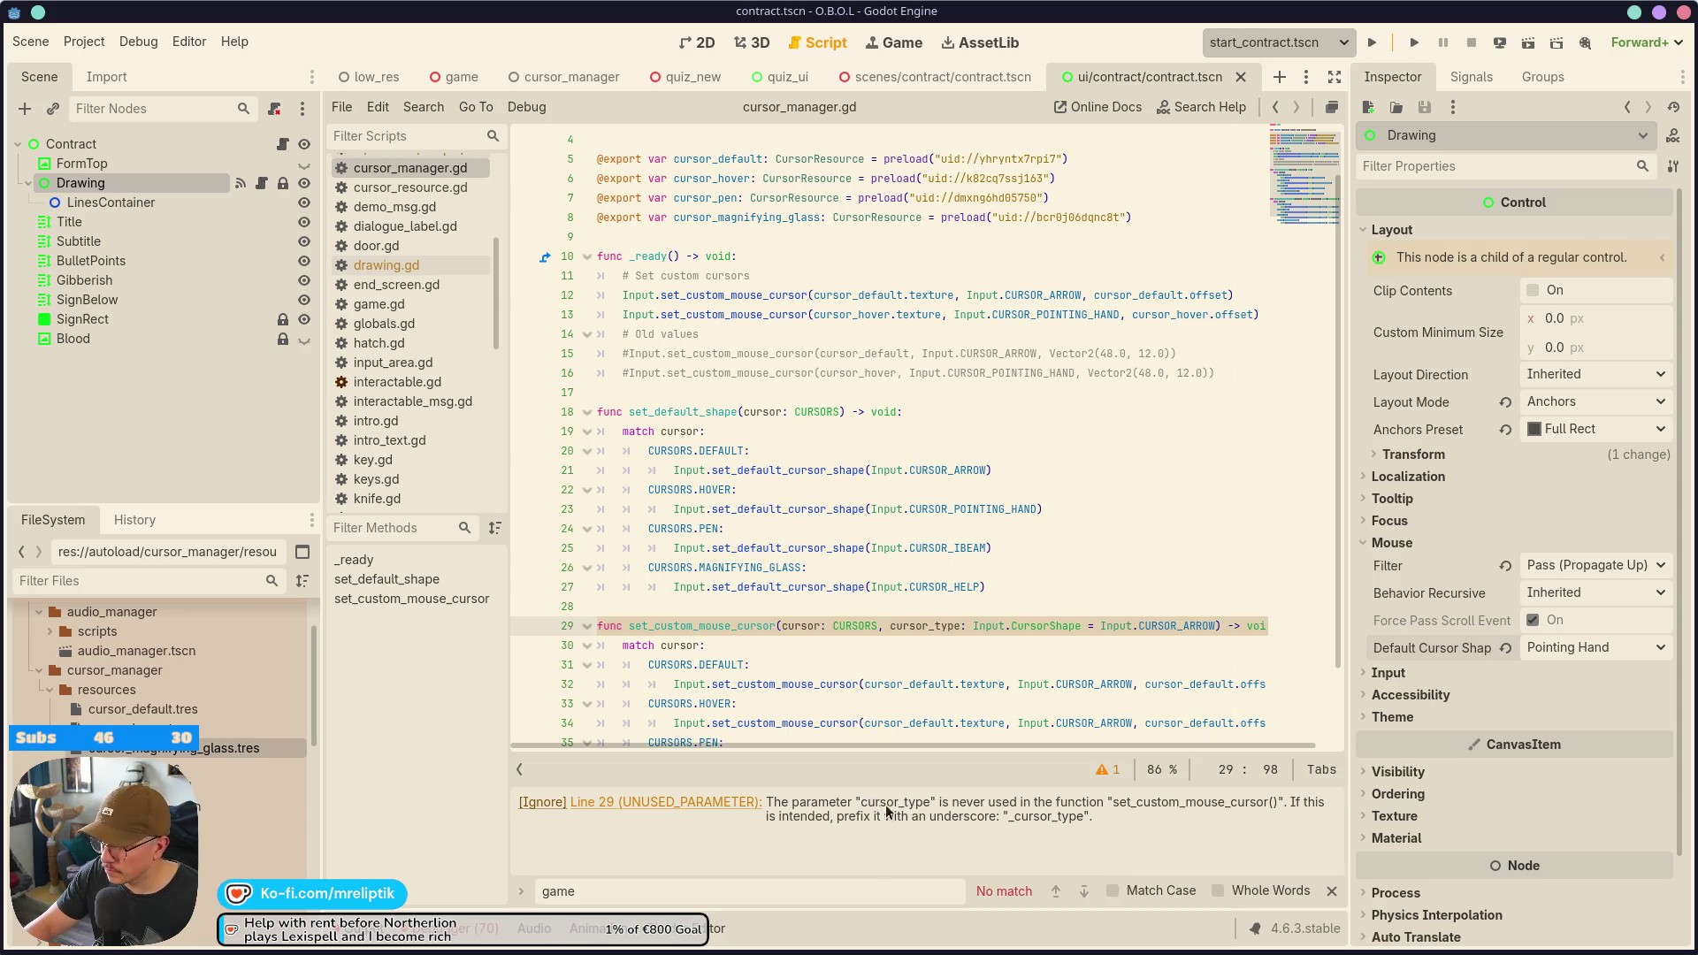
pyautogui.hotkey('ctrl', 'j')
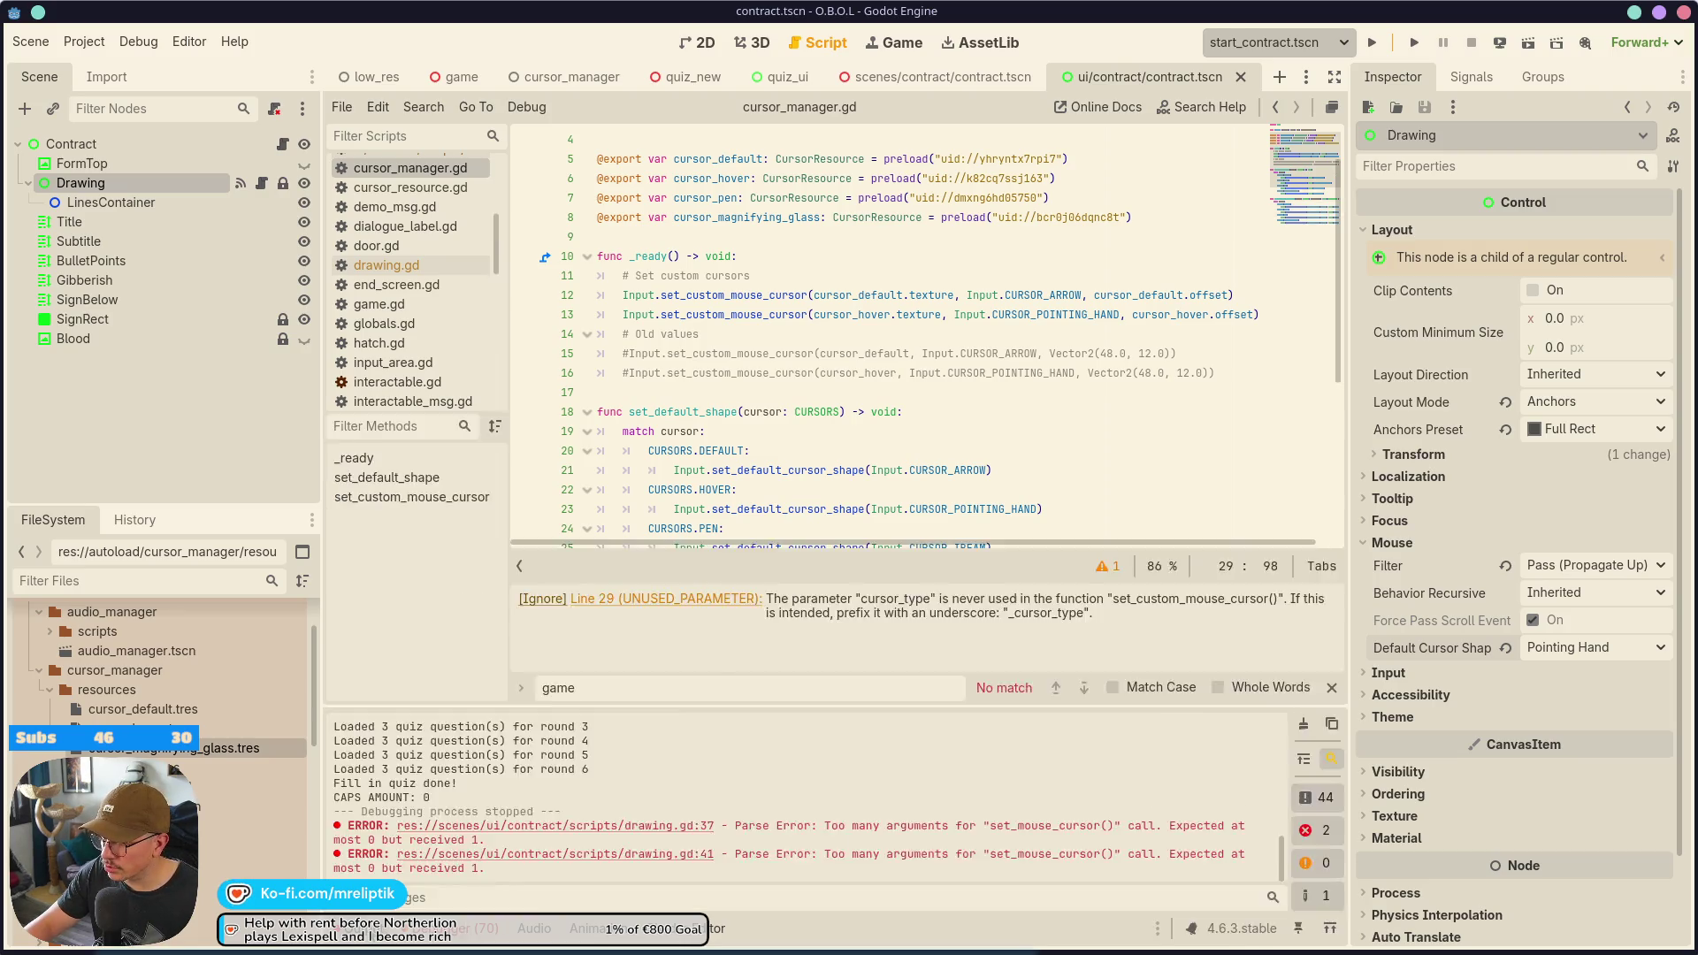
pyautogui.hotkey('ctrl', 'j')
pyautogui.hotkey('ctrl', 'j')
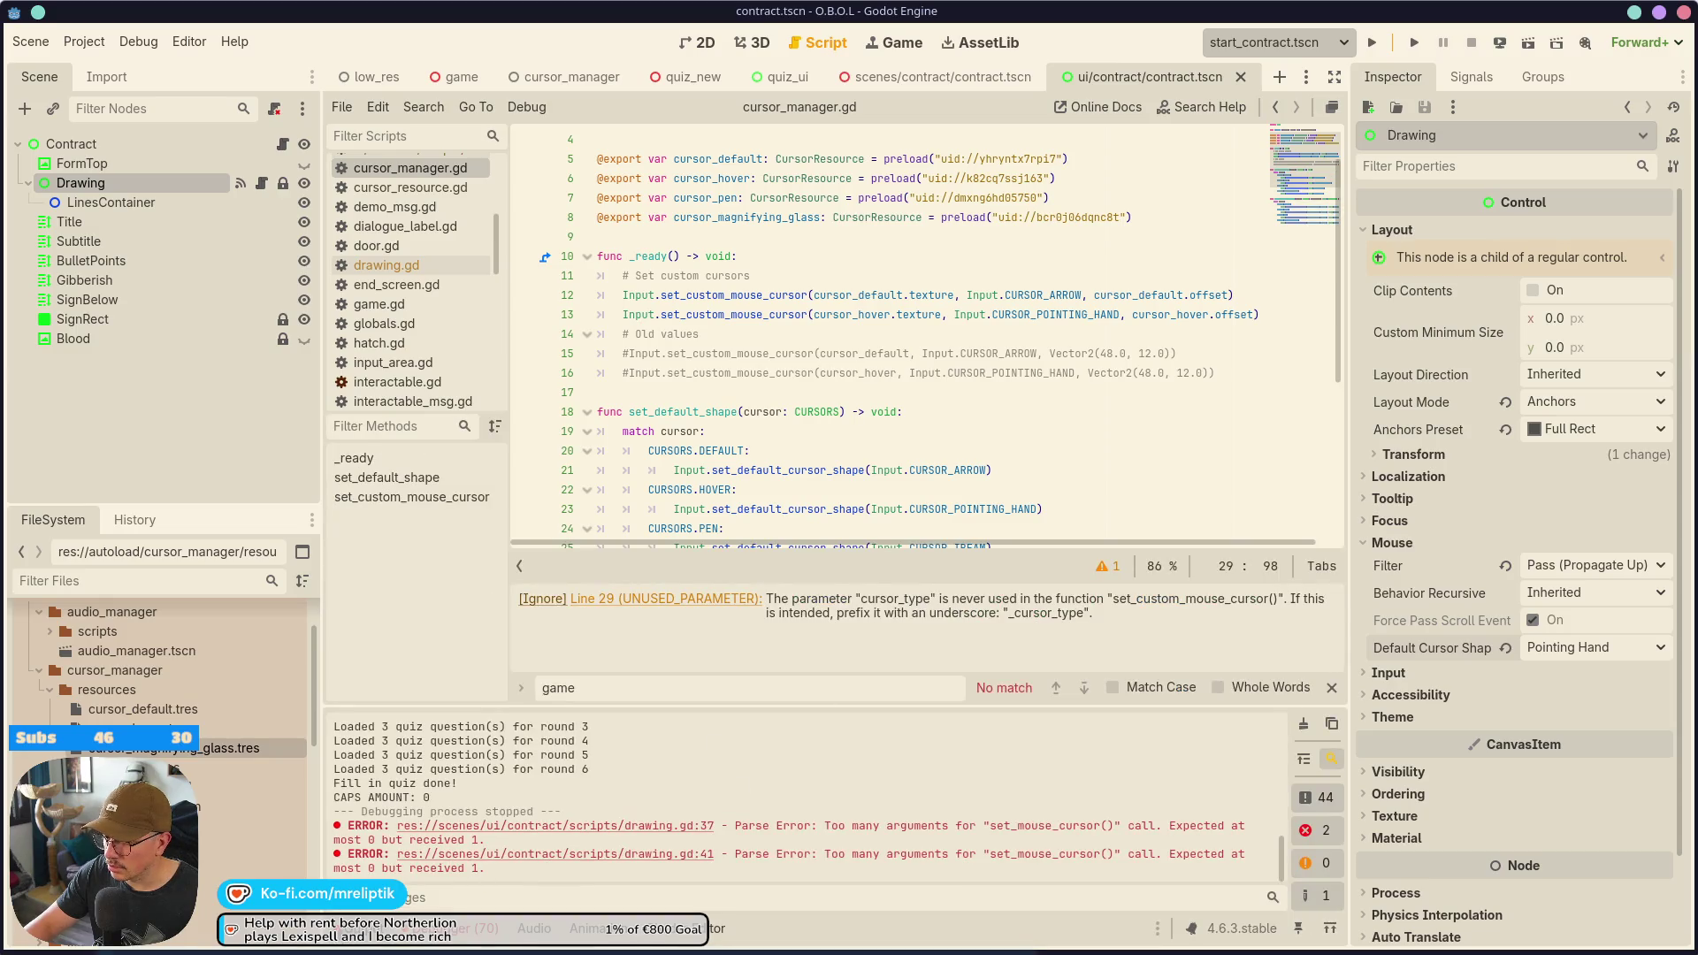
pyautogui.hotkey('ctrl', 'j')
pyautogui.doubleClick(933, 630)
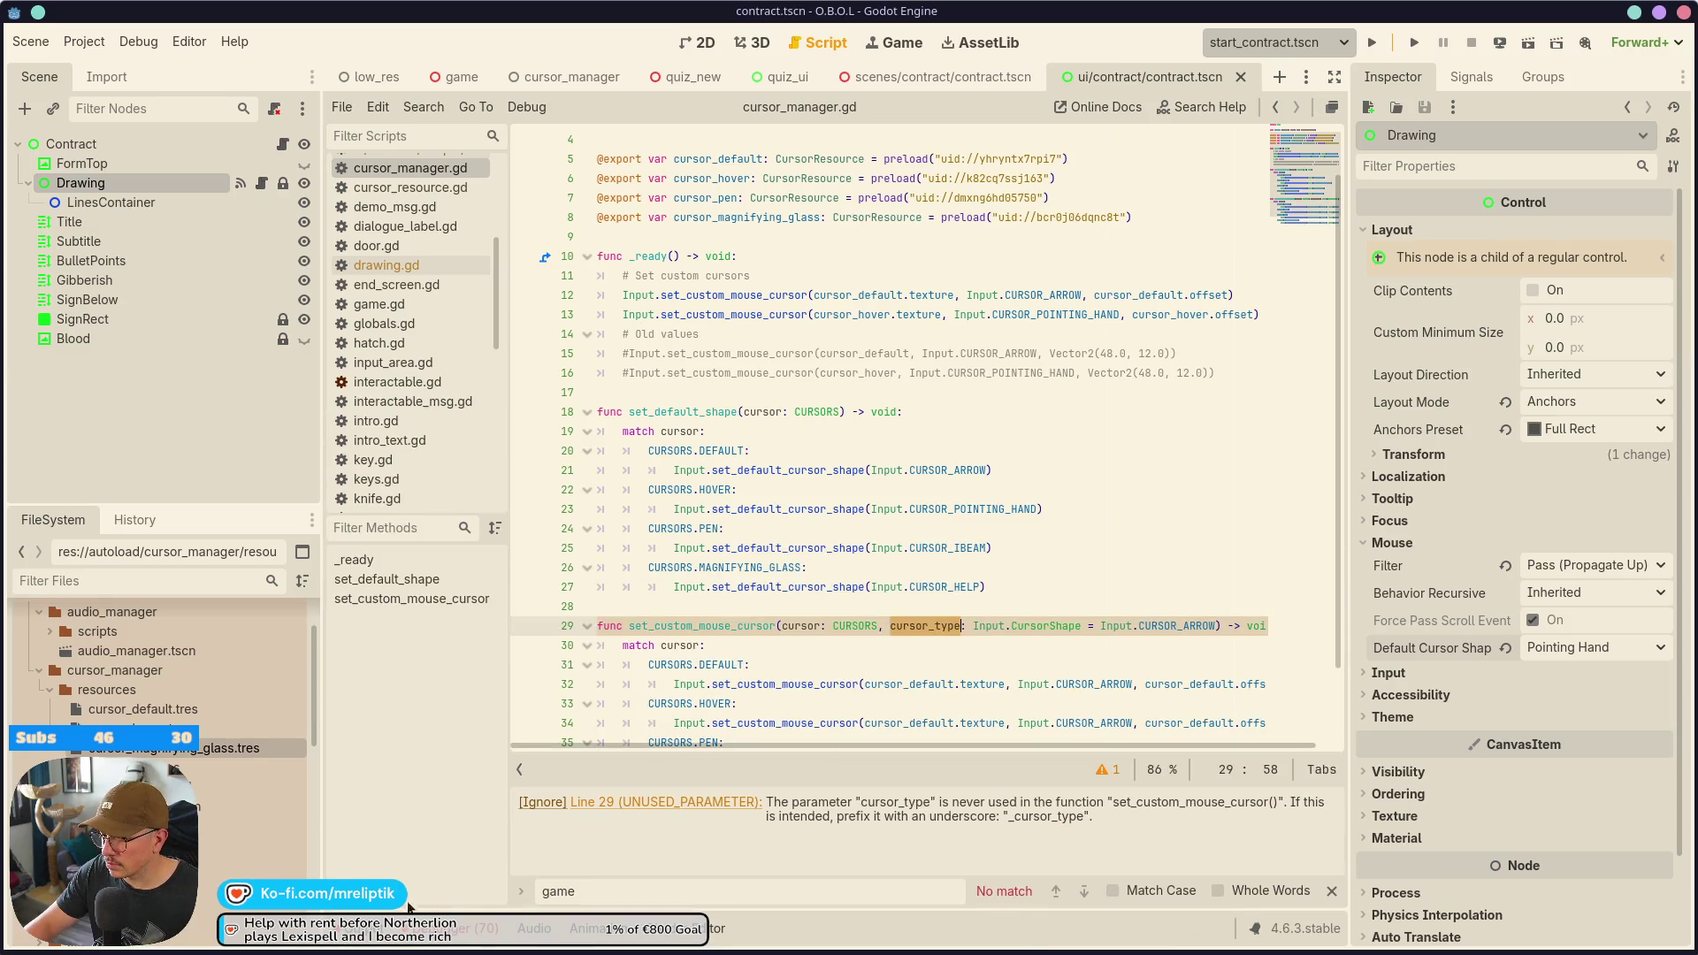
pyautogui.hotkey('ctrl', 'j')
pyautogui.hotkey('ctrl', 'j')
pyautogui.scroll(-2, 1047, 573)
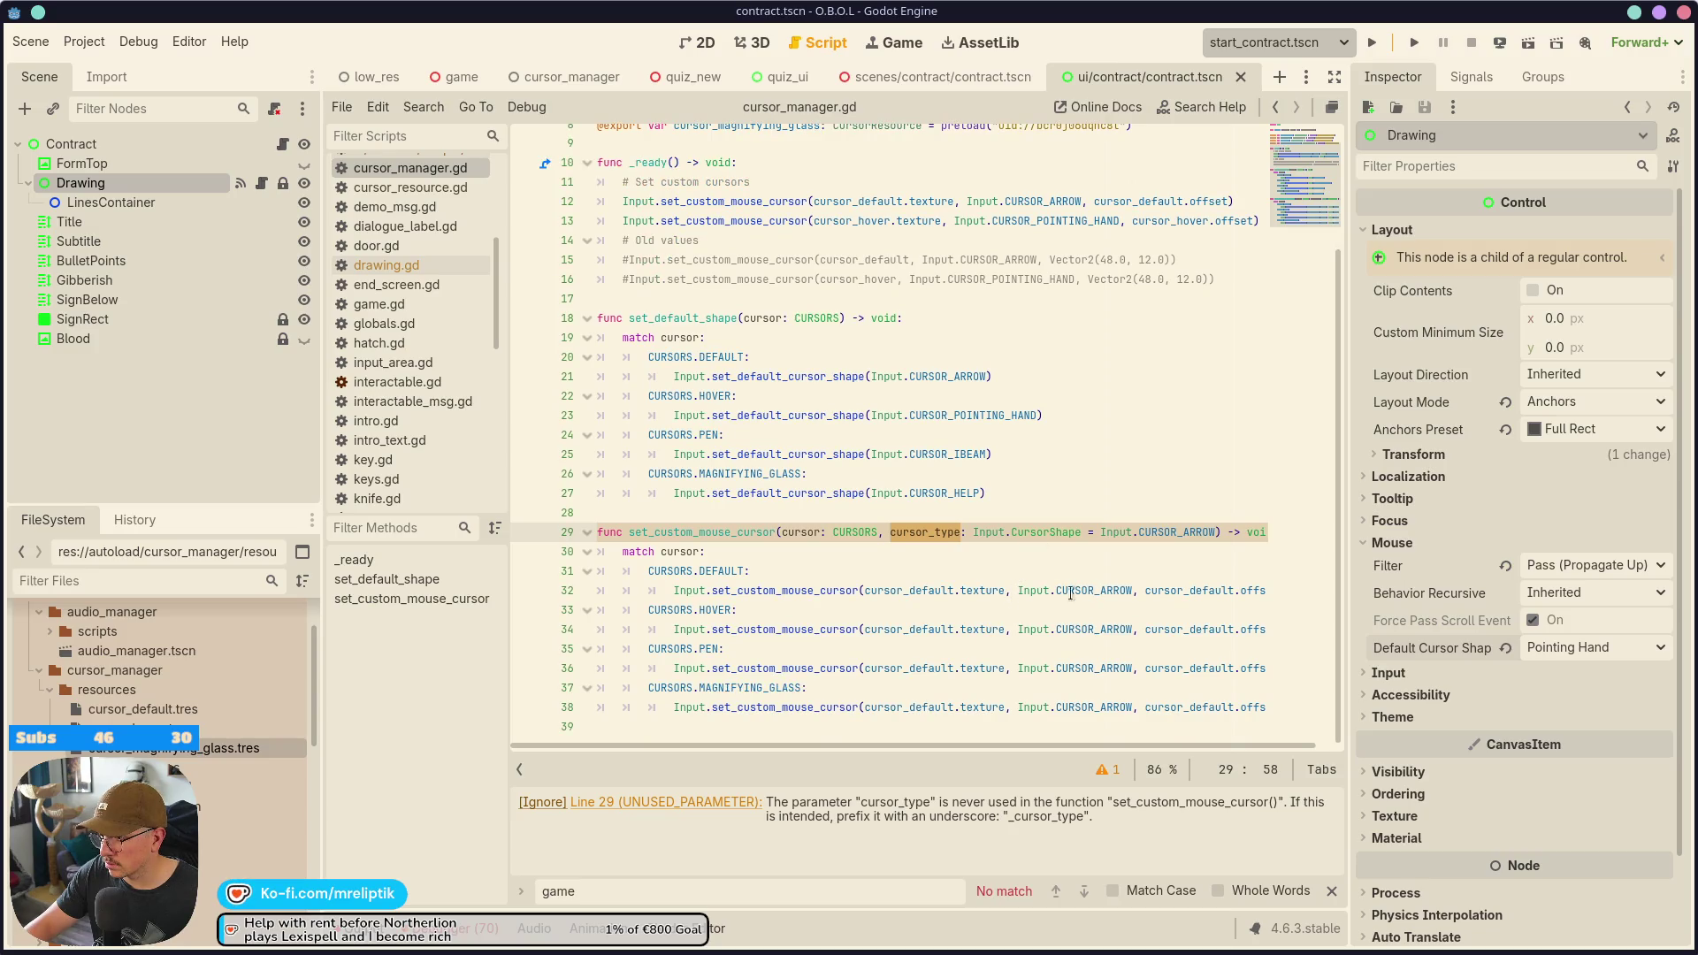
# Replace Input.CURSOR_ARROW with cursor_type on lines 32, 34, 36 and 38 at once.
pyautogui.click(1132, 589)
pyautogui.keyDown('alt'); pyautogui.click(1133, 629); pyautogui.keyUp('alt')
pyautogui.keyDown('alt'); pyautogui.click(1115, 668); pyautogui.keyUp('alt')
pyautogui.keyDown('alt'); pyautogui.click(1121, 708); pyautogui.keyUp('alt')
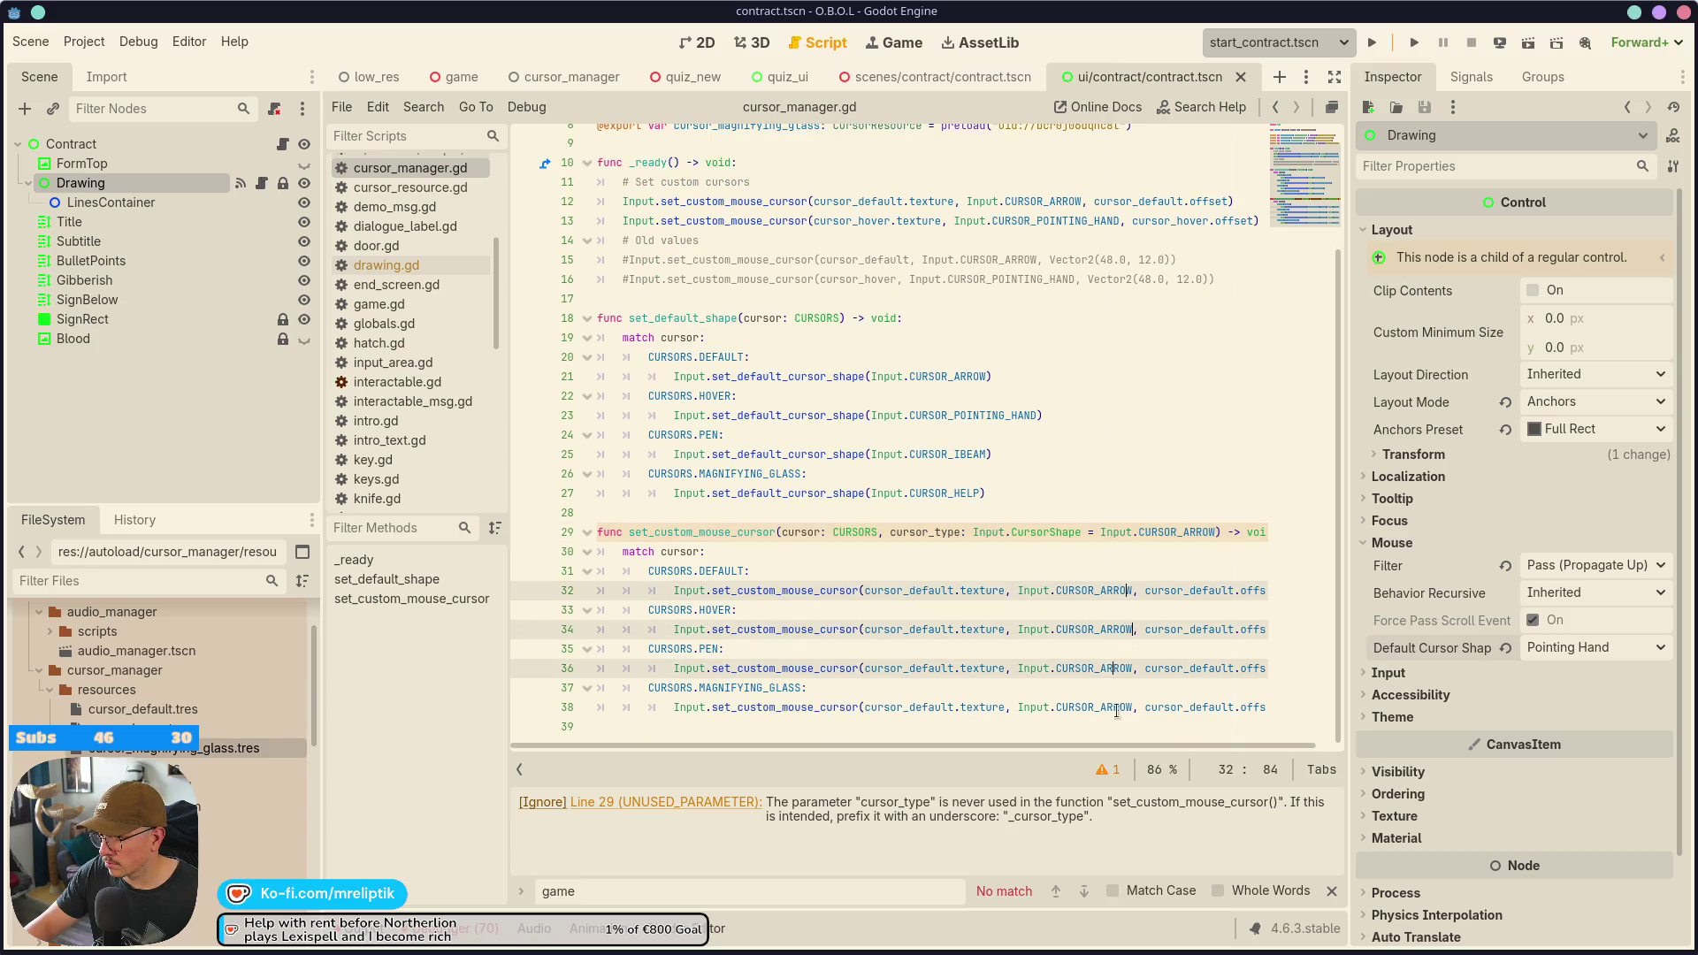
pyautogui.hotkey('ctrl', 'shift', 'Left')
pyautogui.hotkey('ctrl', 'shift', 'Left')
pyautogui.hotkey('ctrl', 'shift', 'Left')
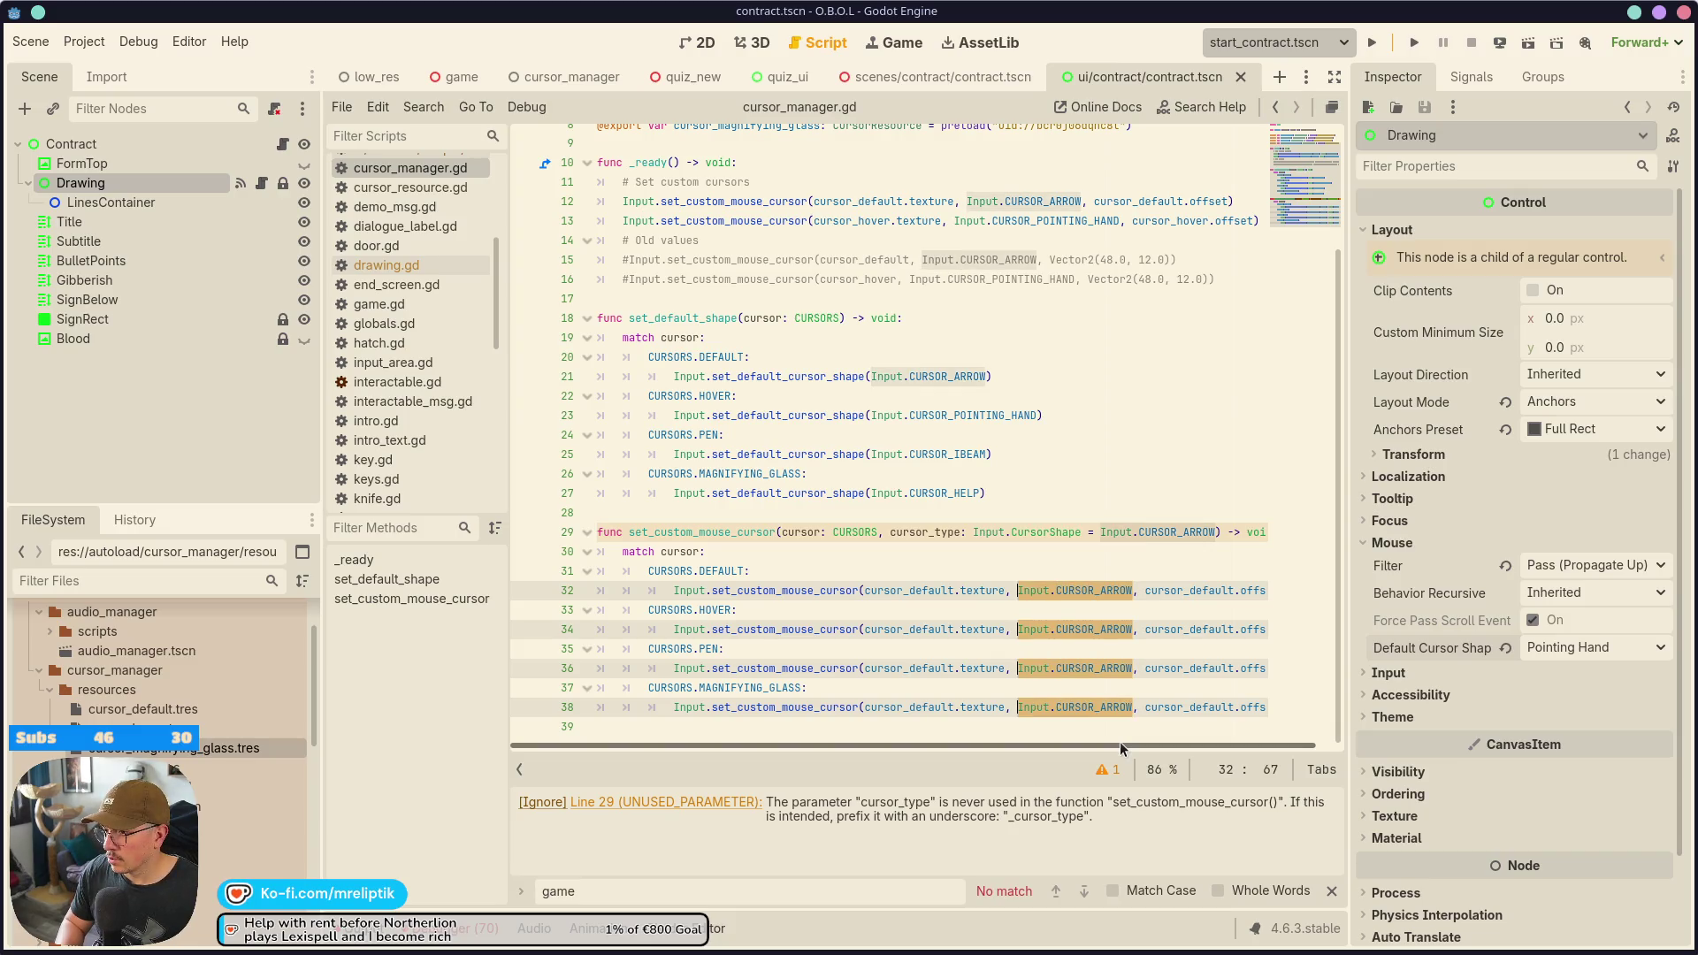
pyautogui.write('cursor_type')
pyautogui.click(774, 699)
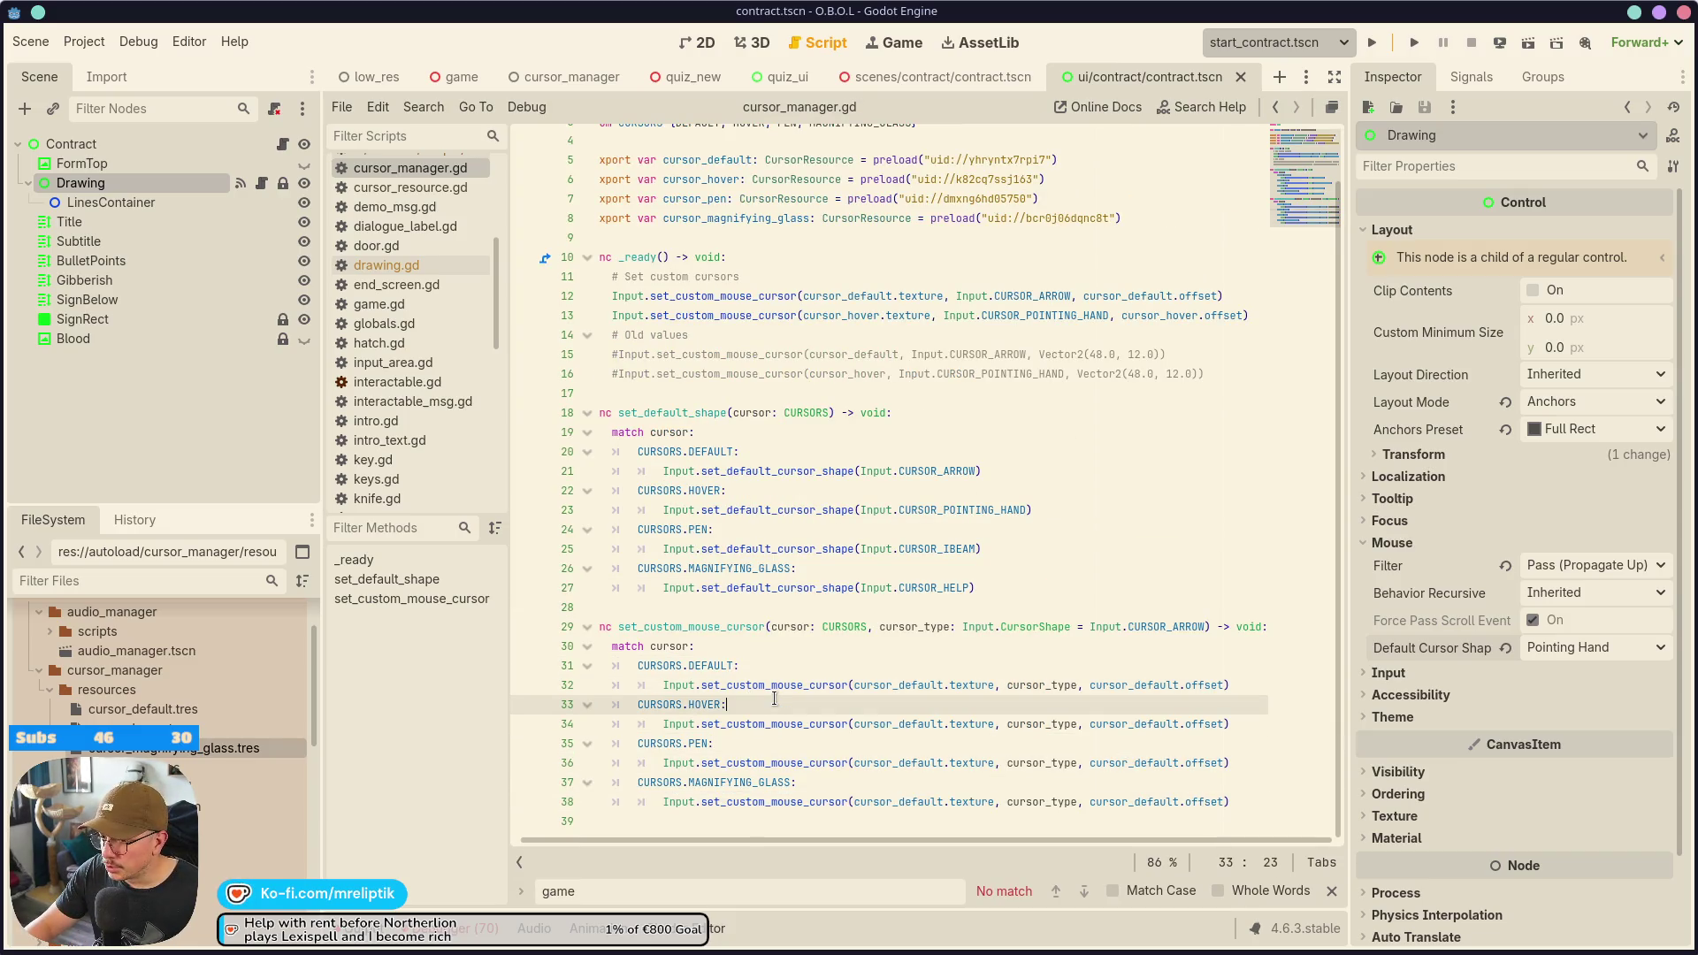
# Point the HOVER and PEN cases' textures at cursor_hover and cursor_pen.
pyautogui.doubleClick(898, 723)
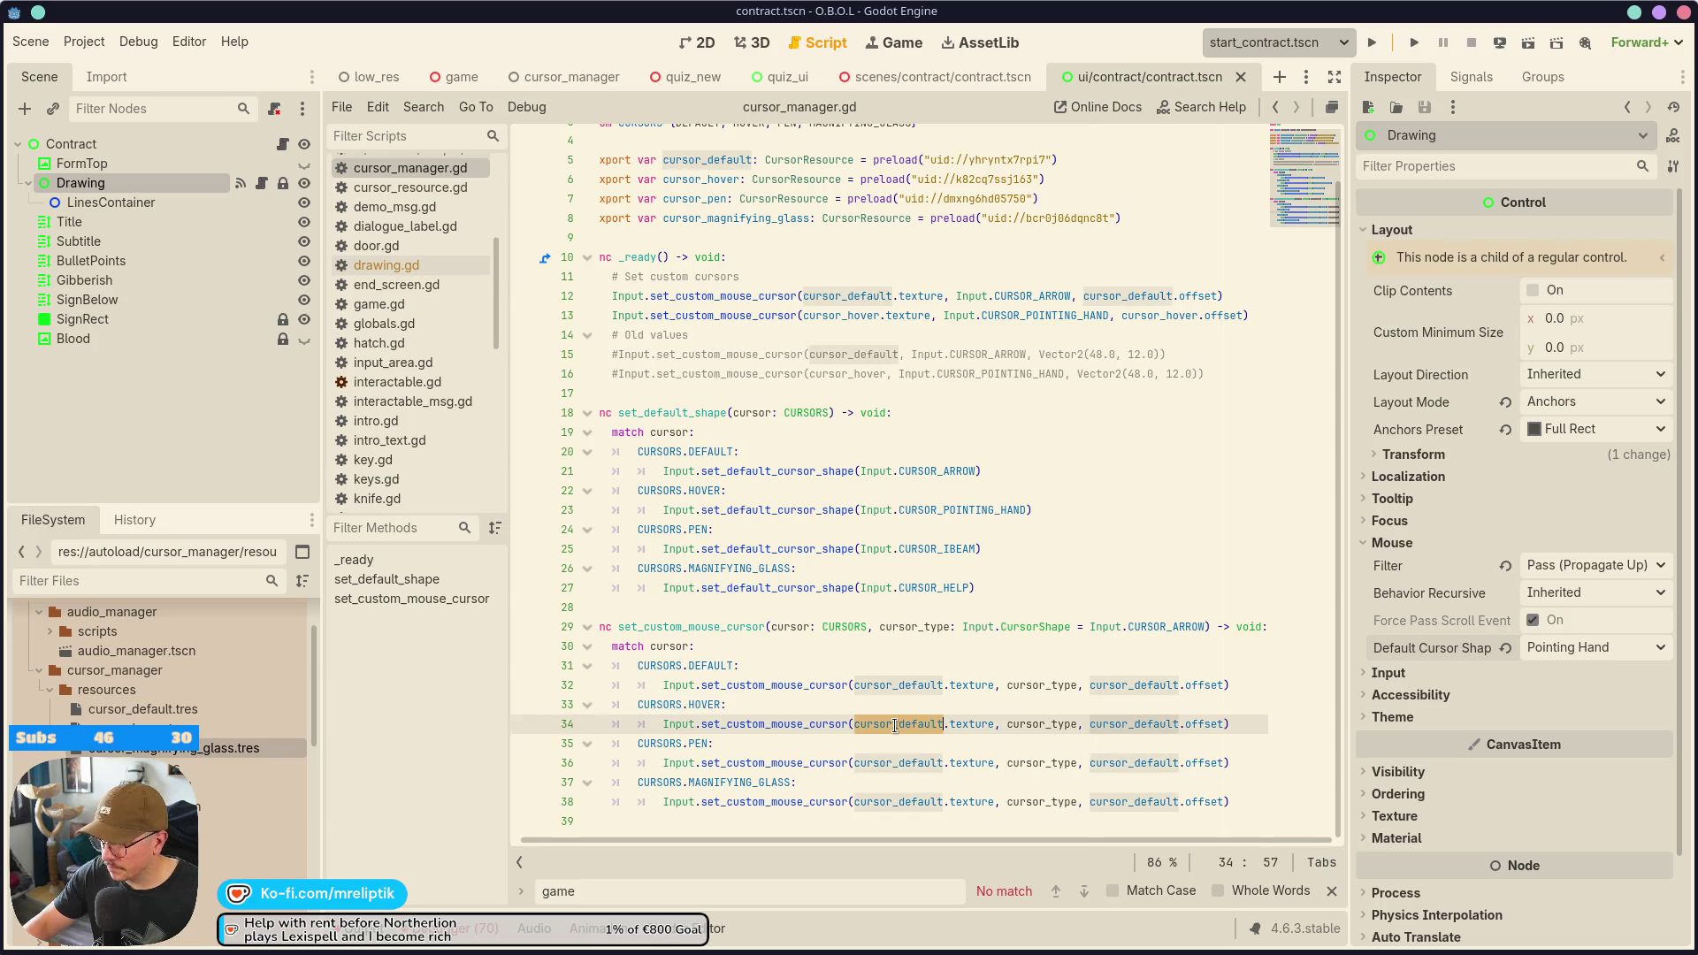
pyautogui.write('cursor')
pyautogui.press('Down')
pyautogui.press('Return')
pyautogui.doubleClick(895, 723)
pyautogui.hotkey('ctrl', 'c')
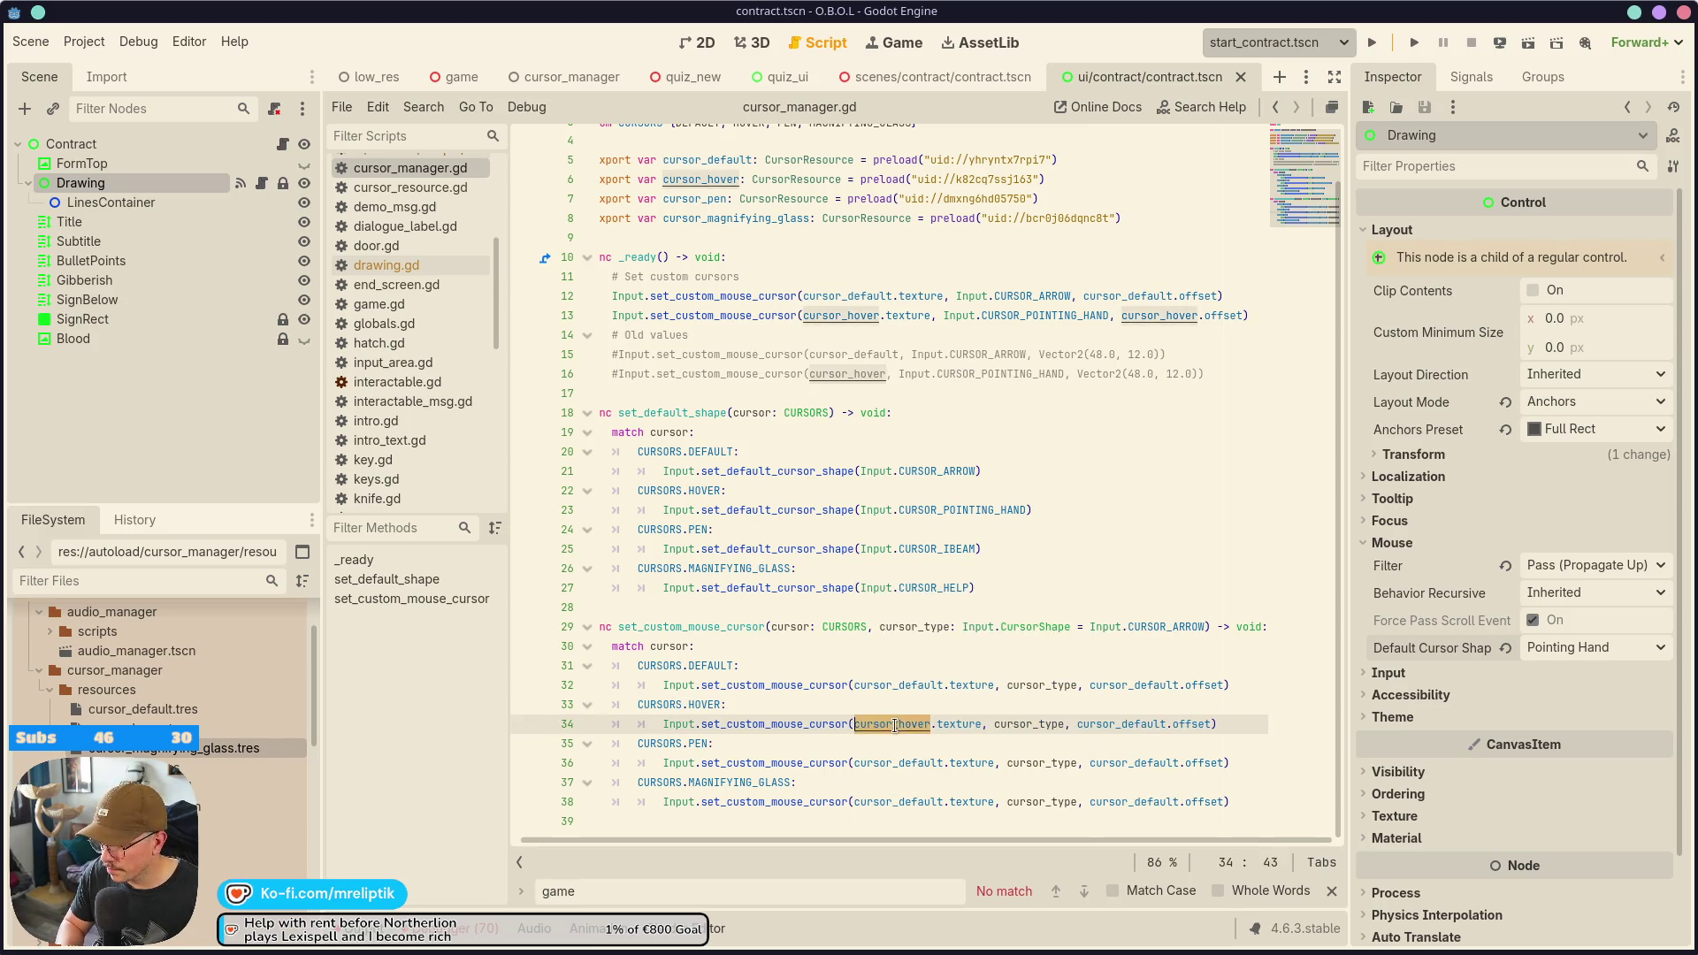
pyautogui.press('Down')
pyautogui.press('Down')
pyautogui.hotkey('ctrl', 'Left')
pyautogui.hotkey('ctrl', 'shift', 'Right')
pyautogui.hotkey('ctrl', 'v')
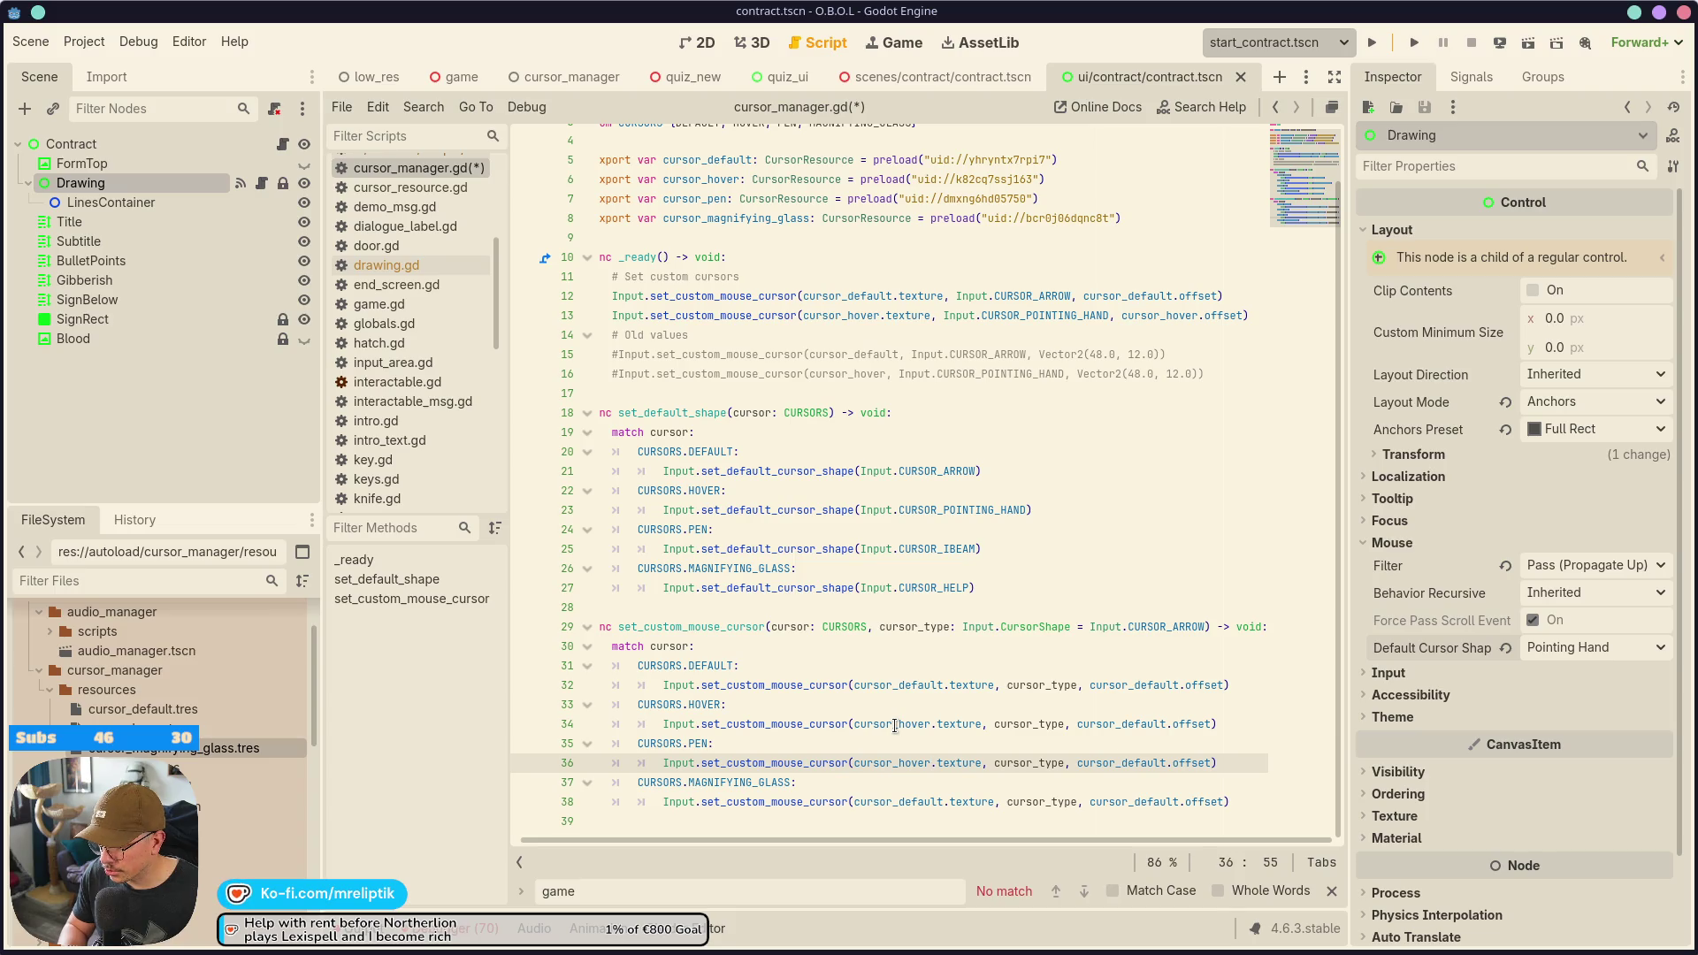
pyautogui.hotkey('ctrl', 'shift', 'Left')
pyautogui.write('cursor')
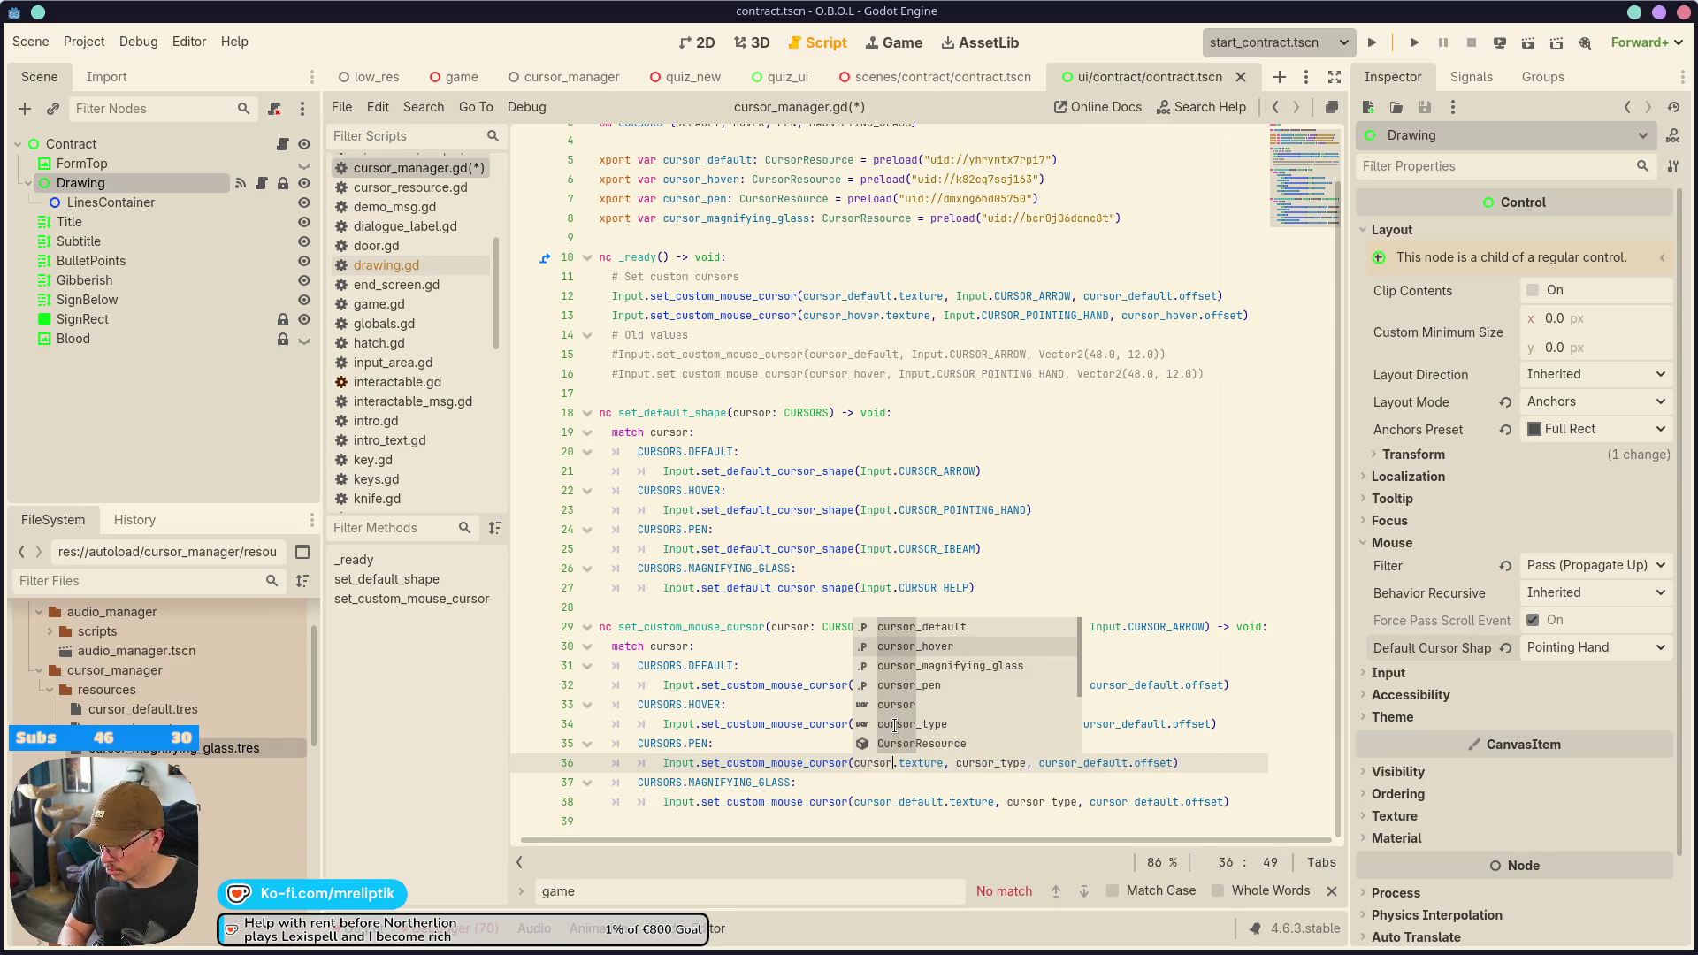
pyautogui.press('Down')
pyautogui.press('Down')
pyautogui.press('Return')
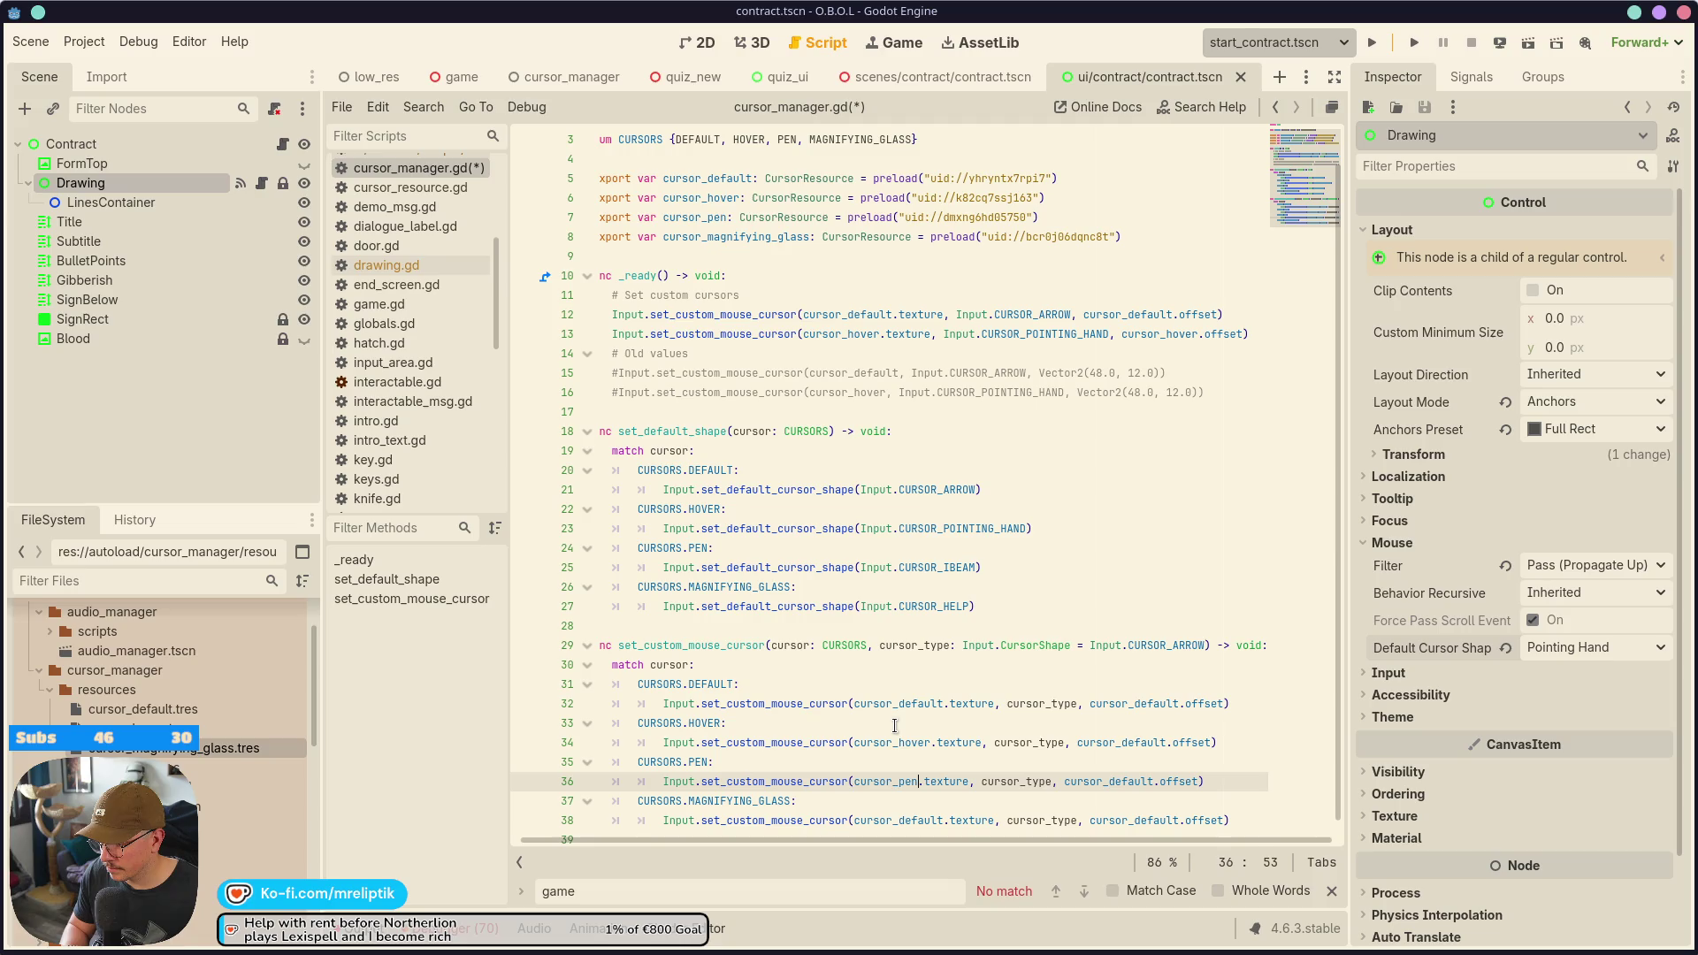
# Use cursor_pen, cursor_hover and cursor_magnifying_glass offsets, fix the magnifying-glass texture, and save.
pyautogui.hotkey('ctrl', 'shift', 'Left')
pyautogui.write('cursor_pen')
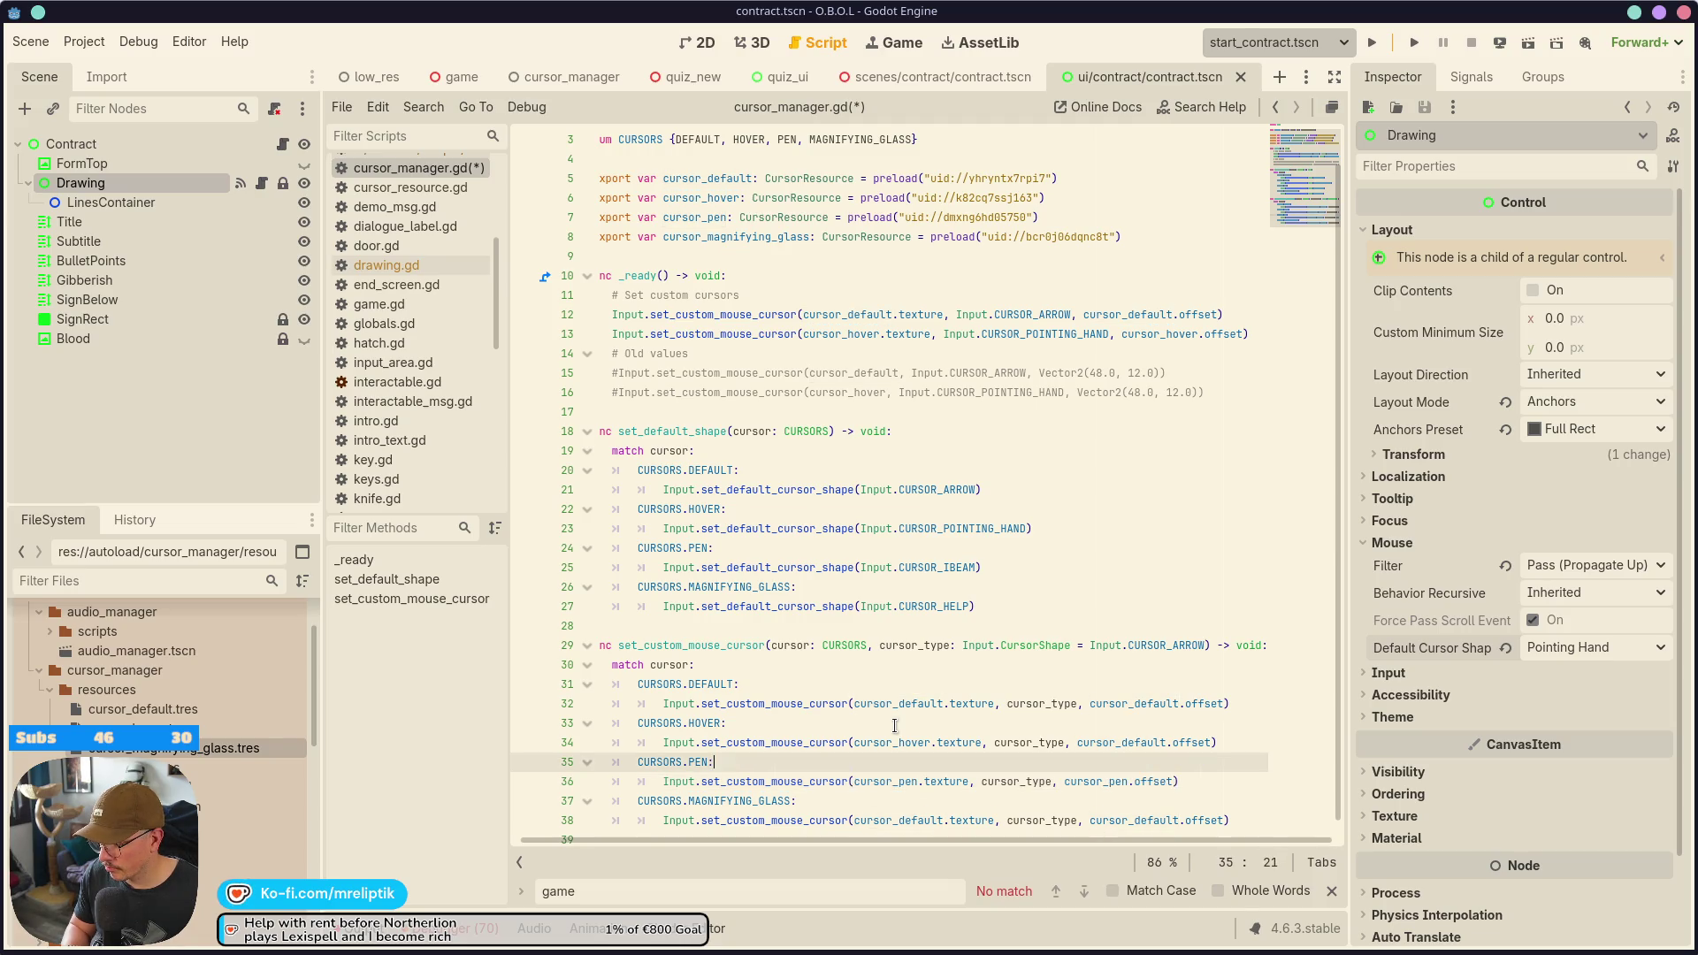
pyautogui.press('Up')
pyautogui.press('Up')
pyautogui.hotkey('ctrl', 'Right')
pyautogui.hotkey('ctrl', 'shift', 'Left')
pyautogui.write('cursor_hover')
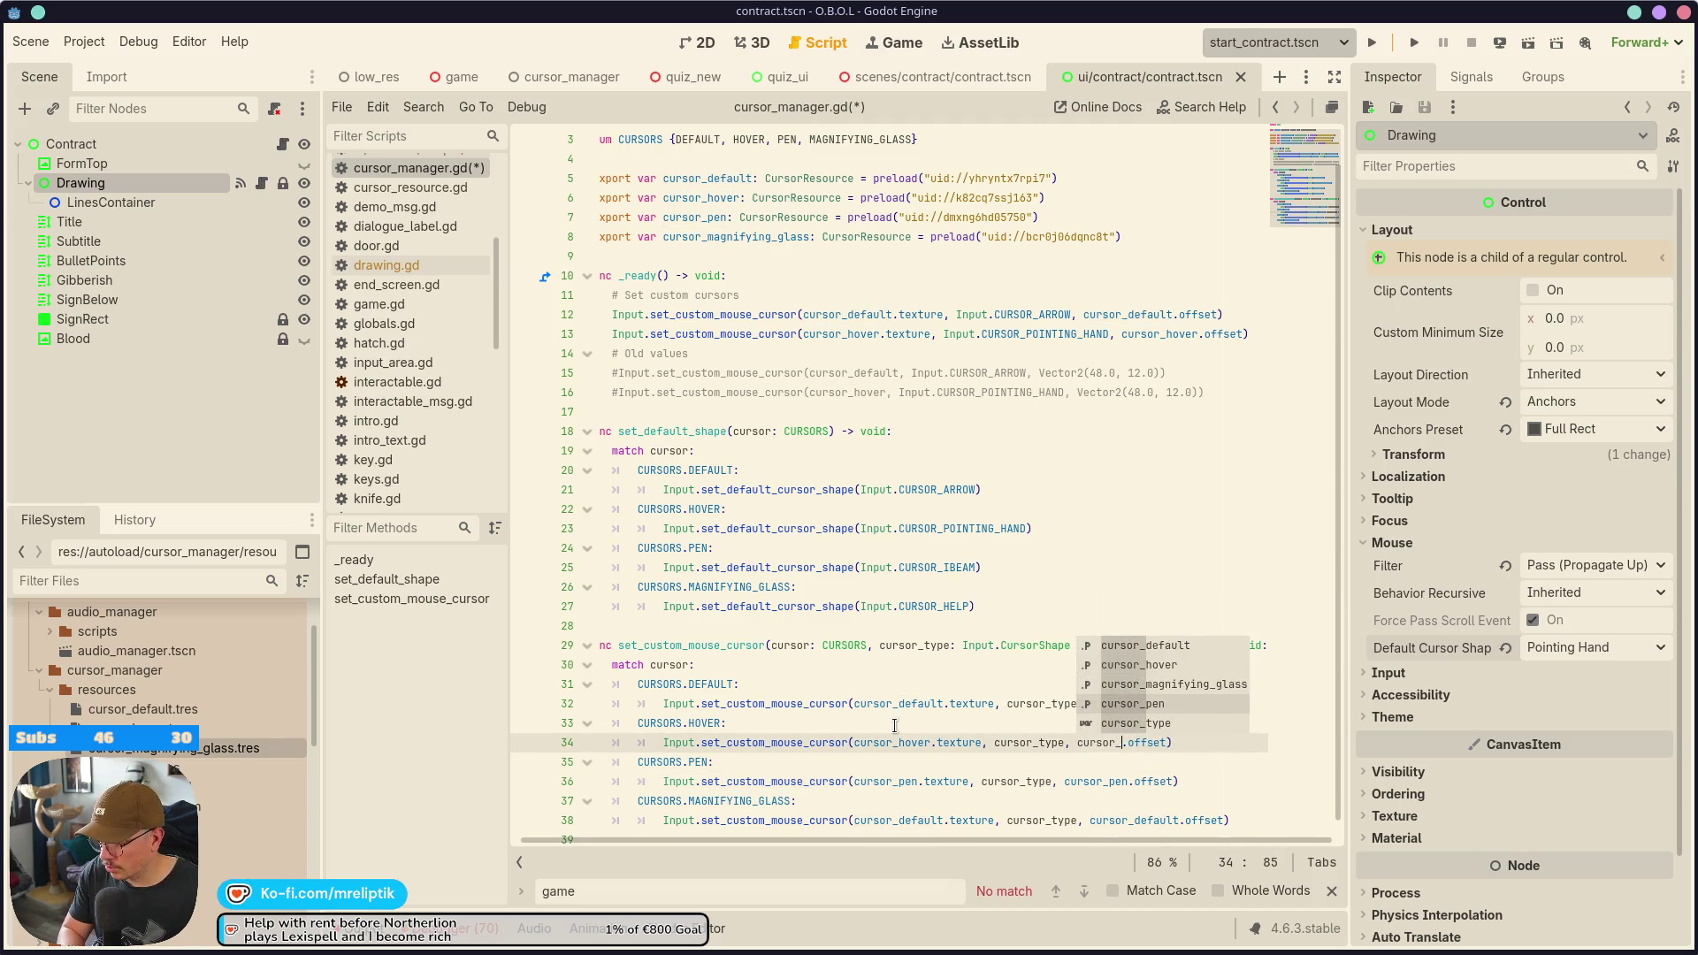
pyautogui.press('Down')
pyautogui.press('Down')
pyautogui.press('Down')
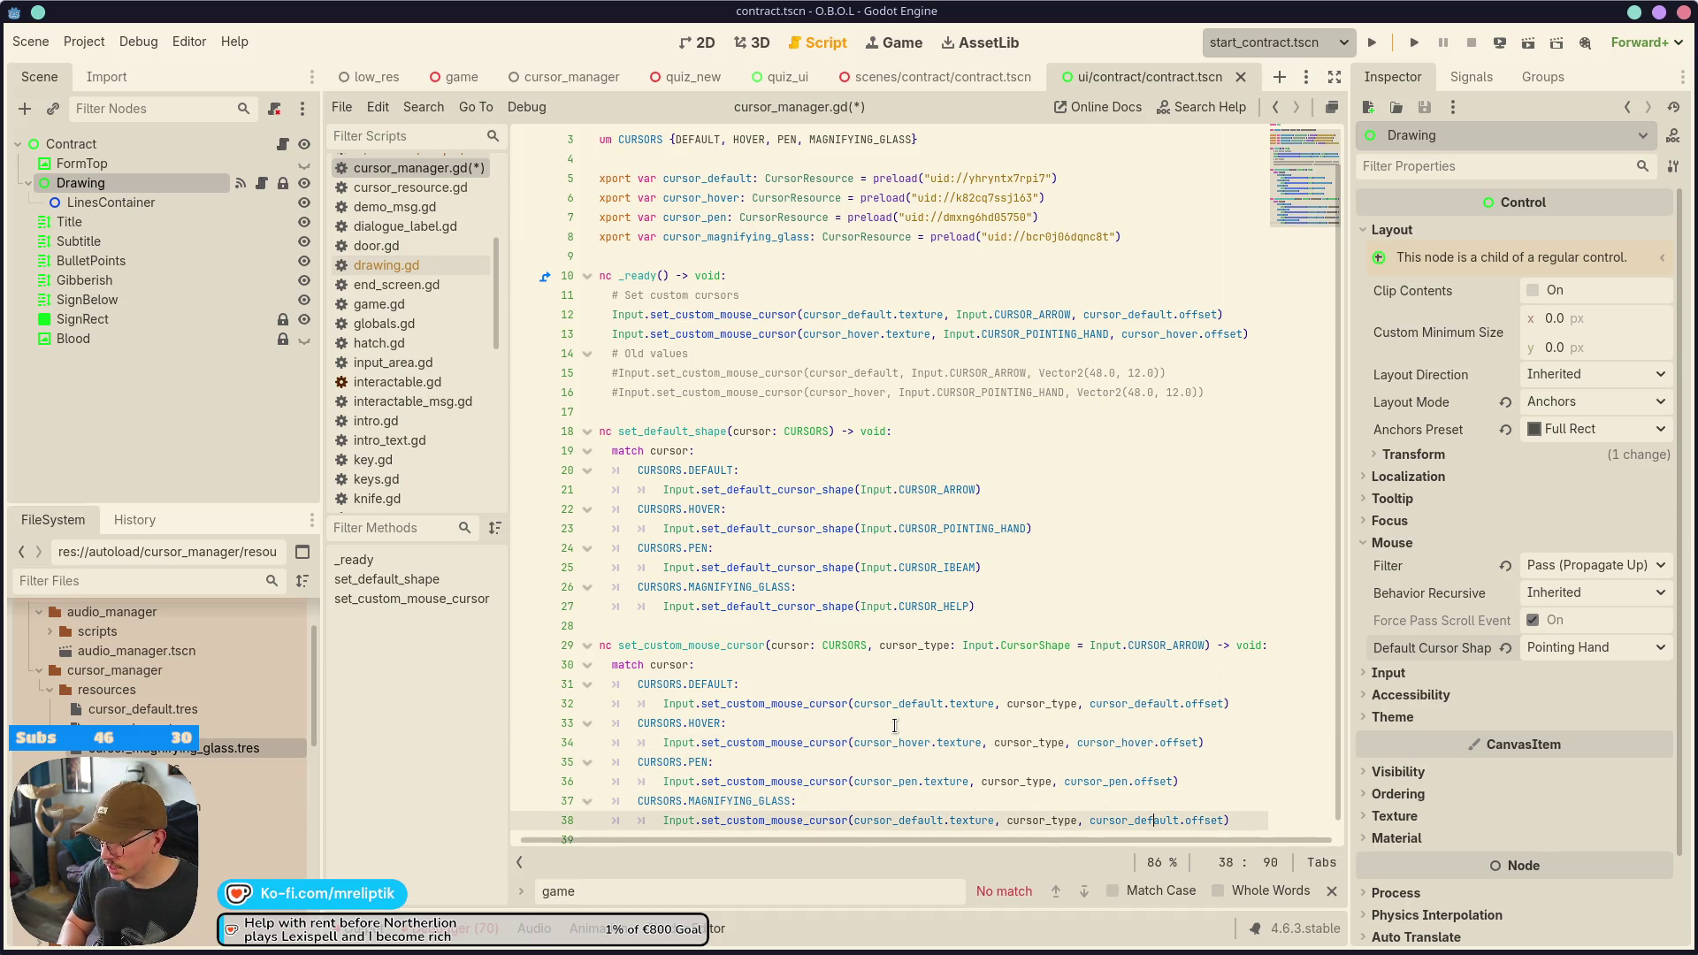
pyautogui.hotkey('ctrl', 'shift', 'Left')
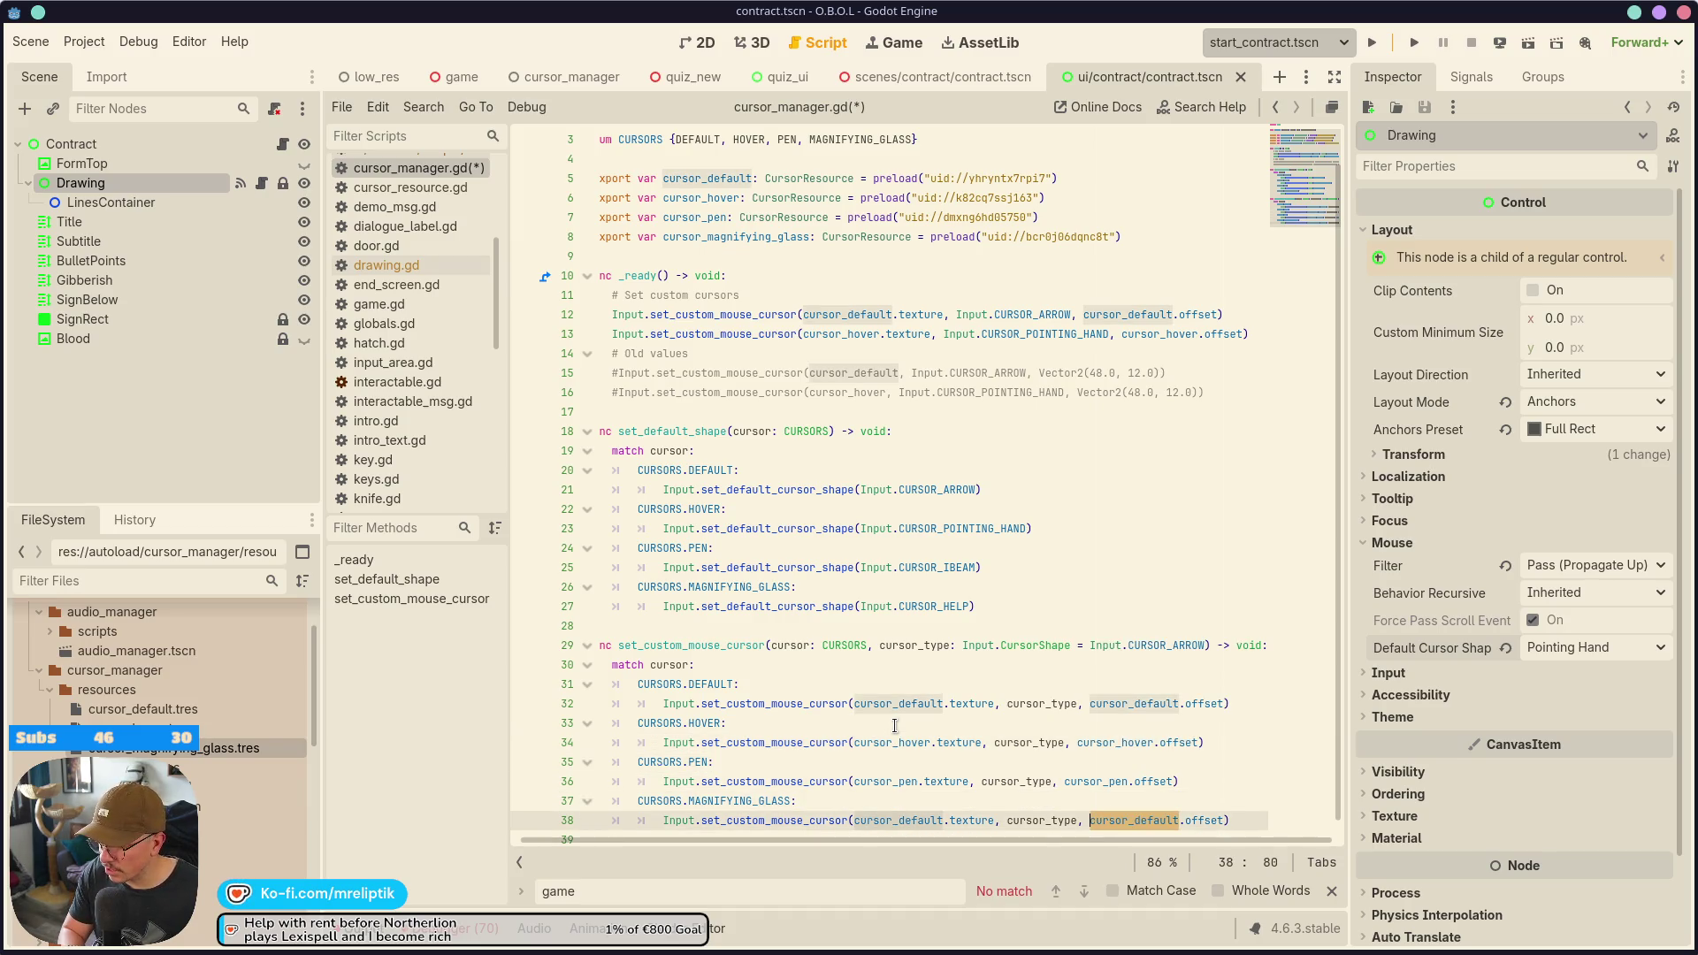
pyautogui.write('cursor_magnifying_glass')
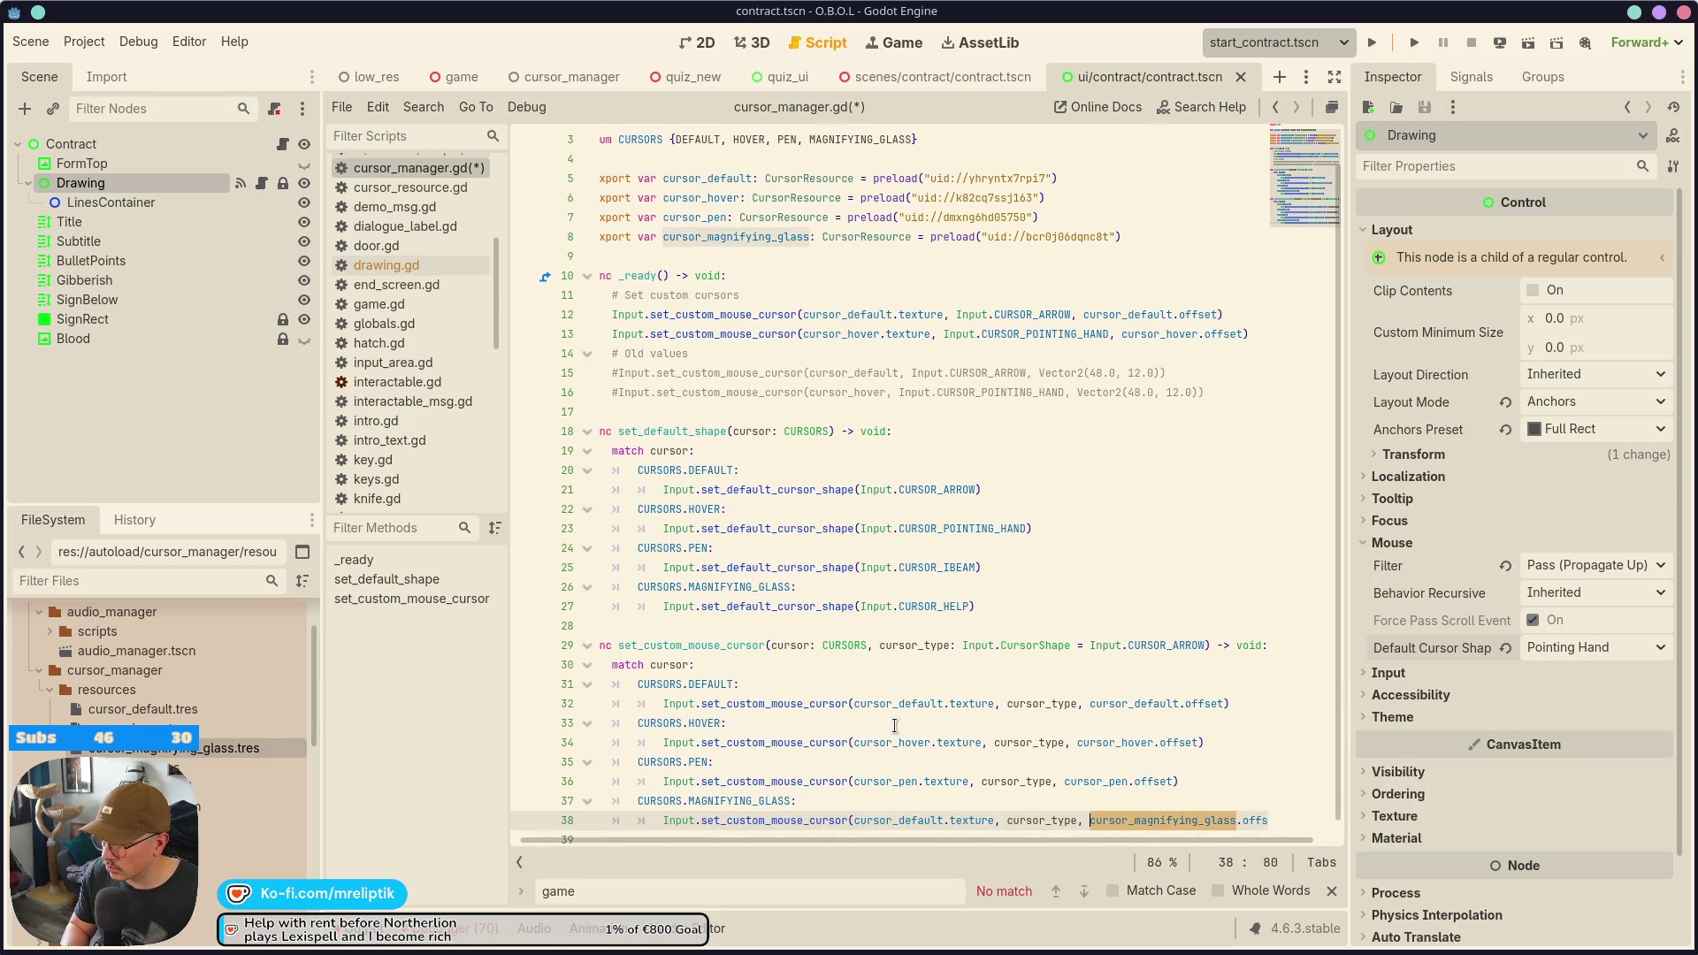
pyautogui.hotkey('ctrl', 'Left')
pyautogui.hotkey('ctrl', 'Left')
pyautogui.hotkey('ctrl', 'Left')
pyautogui.hotkey('ctrl', 'shift', 'Right')
pyautogui.write('cursor_magnifying_glass')
pyautogui.hotkey('ctrl', 's')
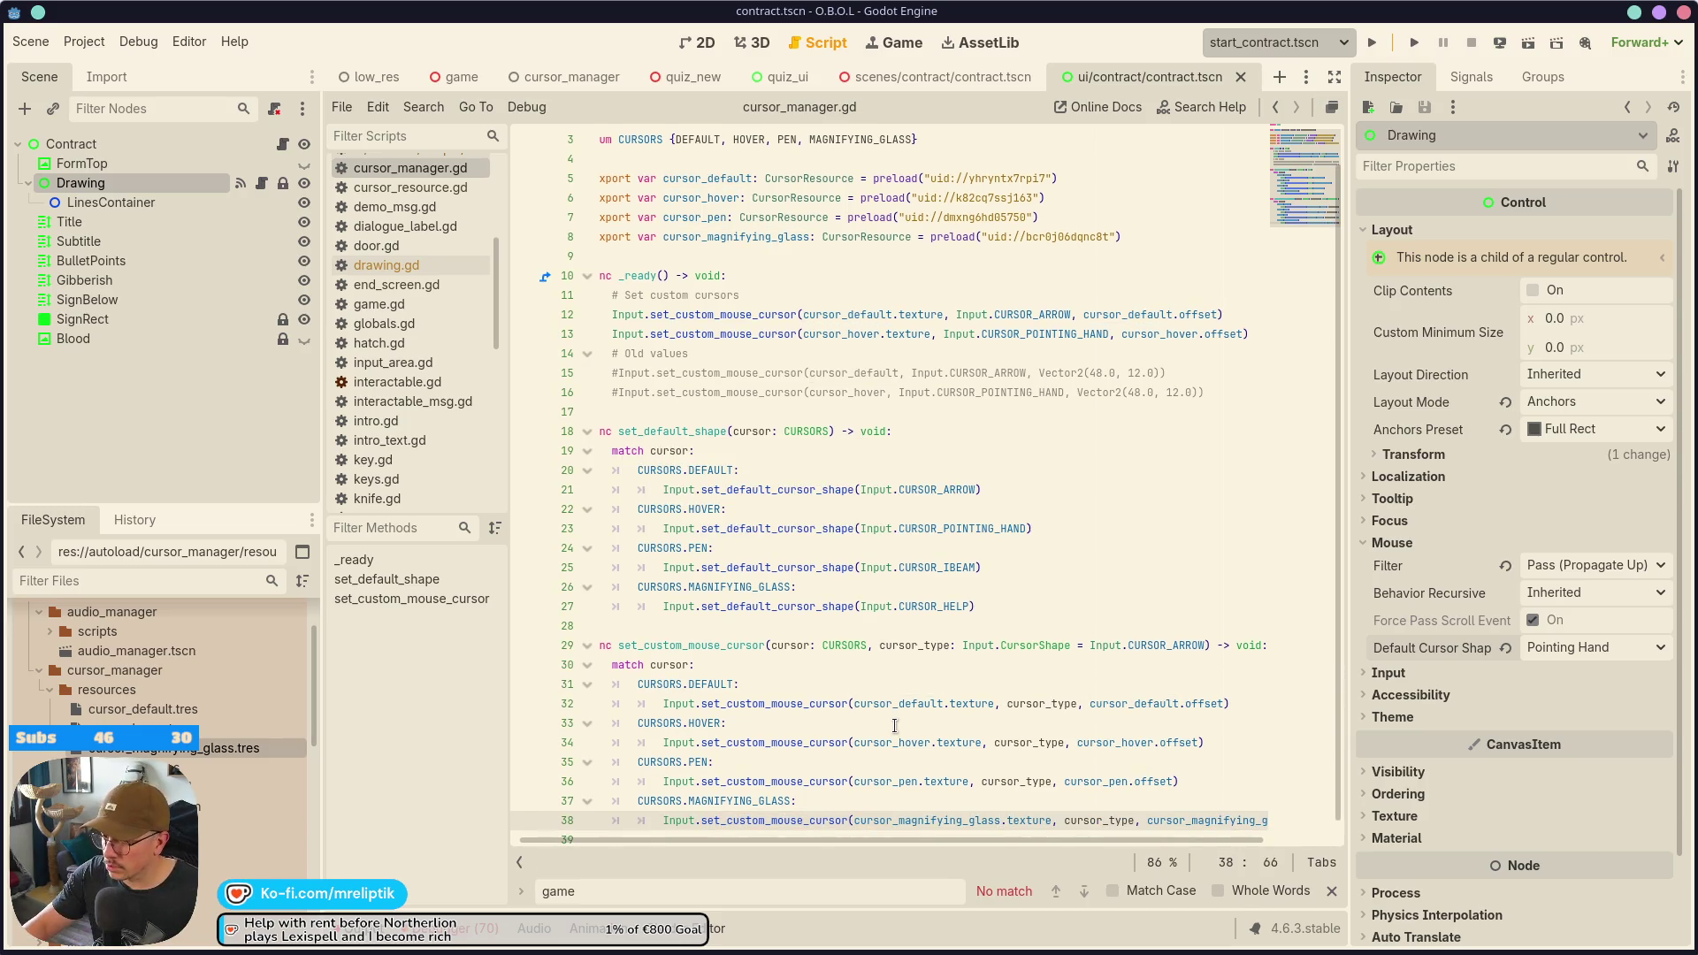
pyautogui.doubleClick(705, 629)
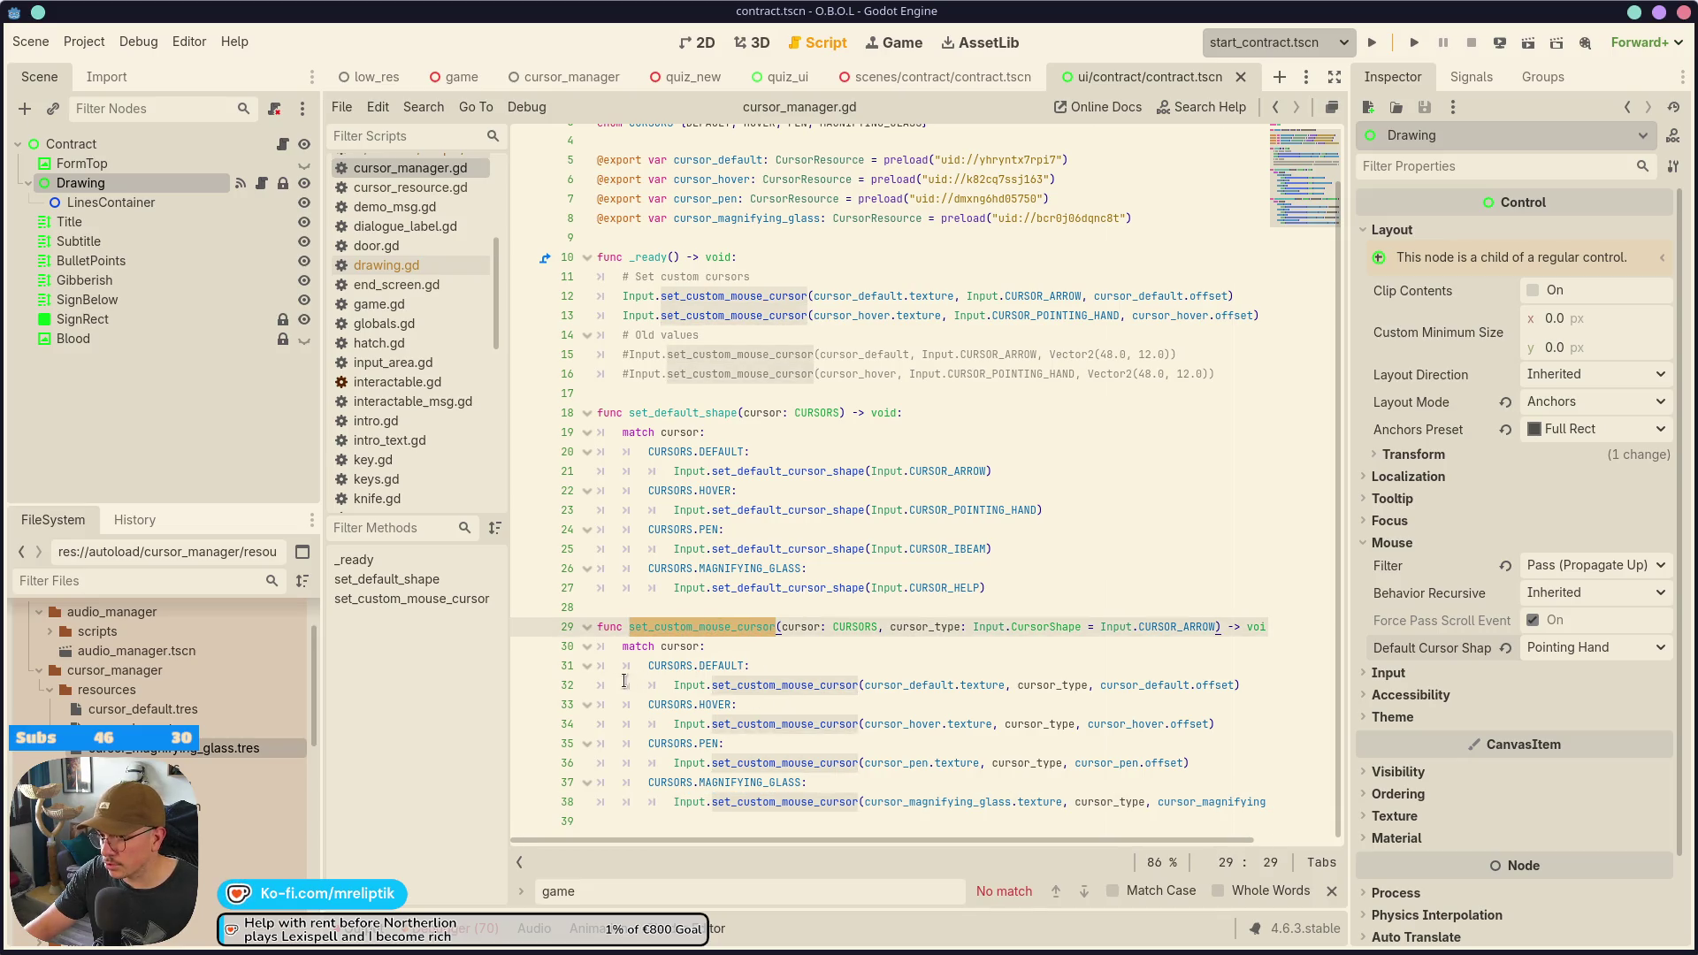
# In contract.gd, add CursorManager.set_custom_mouse_cursor(CursorManager.CURSORS.HOVER) after the hover emit.
pyautogui.click(281, 146)
pyautogui.scroll(-1, 796, 619)
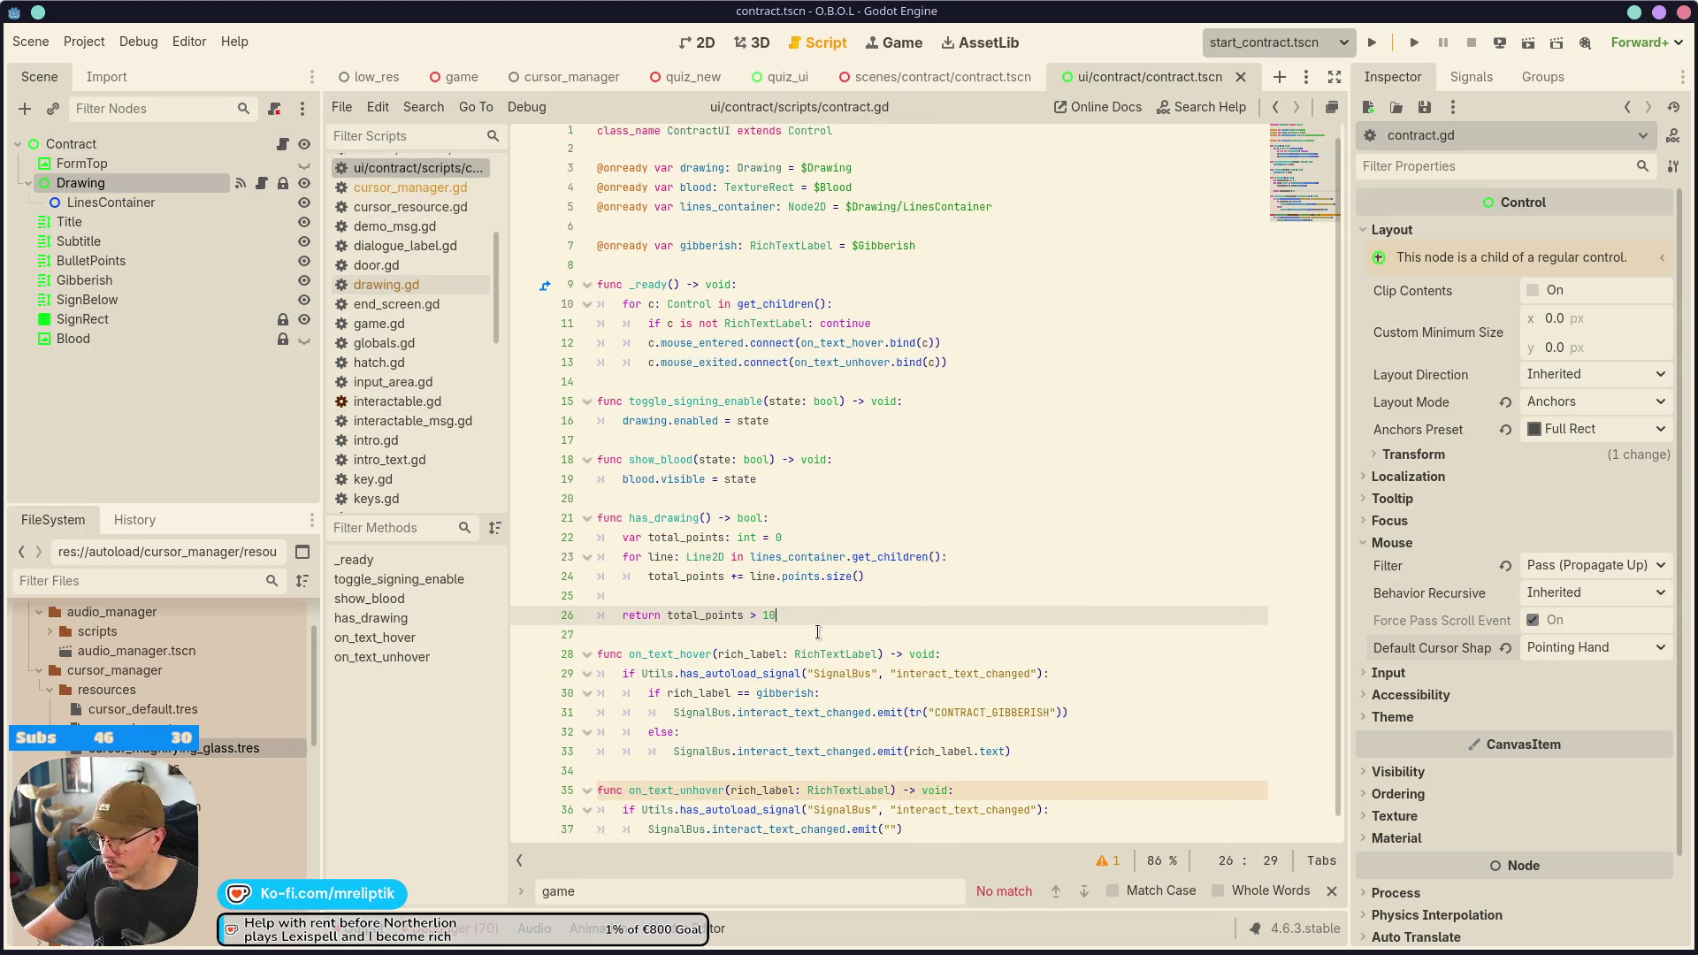
pyautogui.click(651, 713)
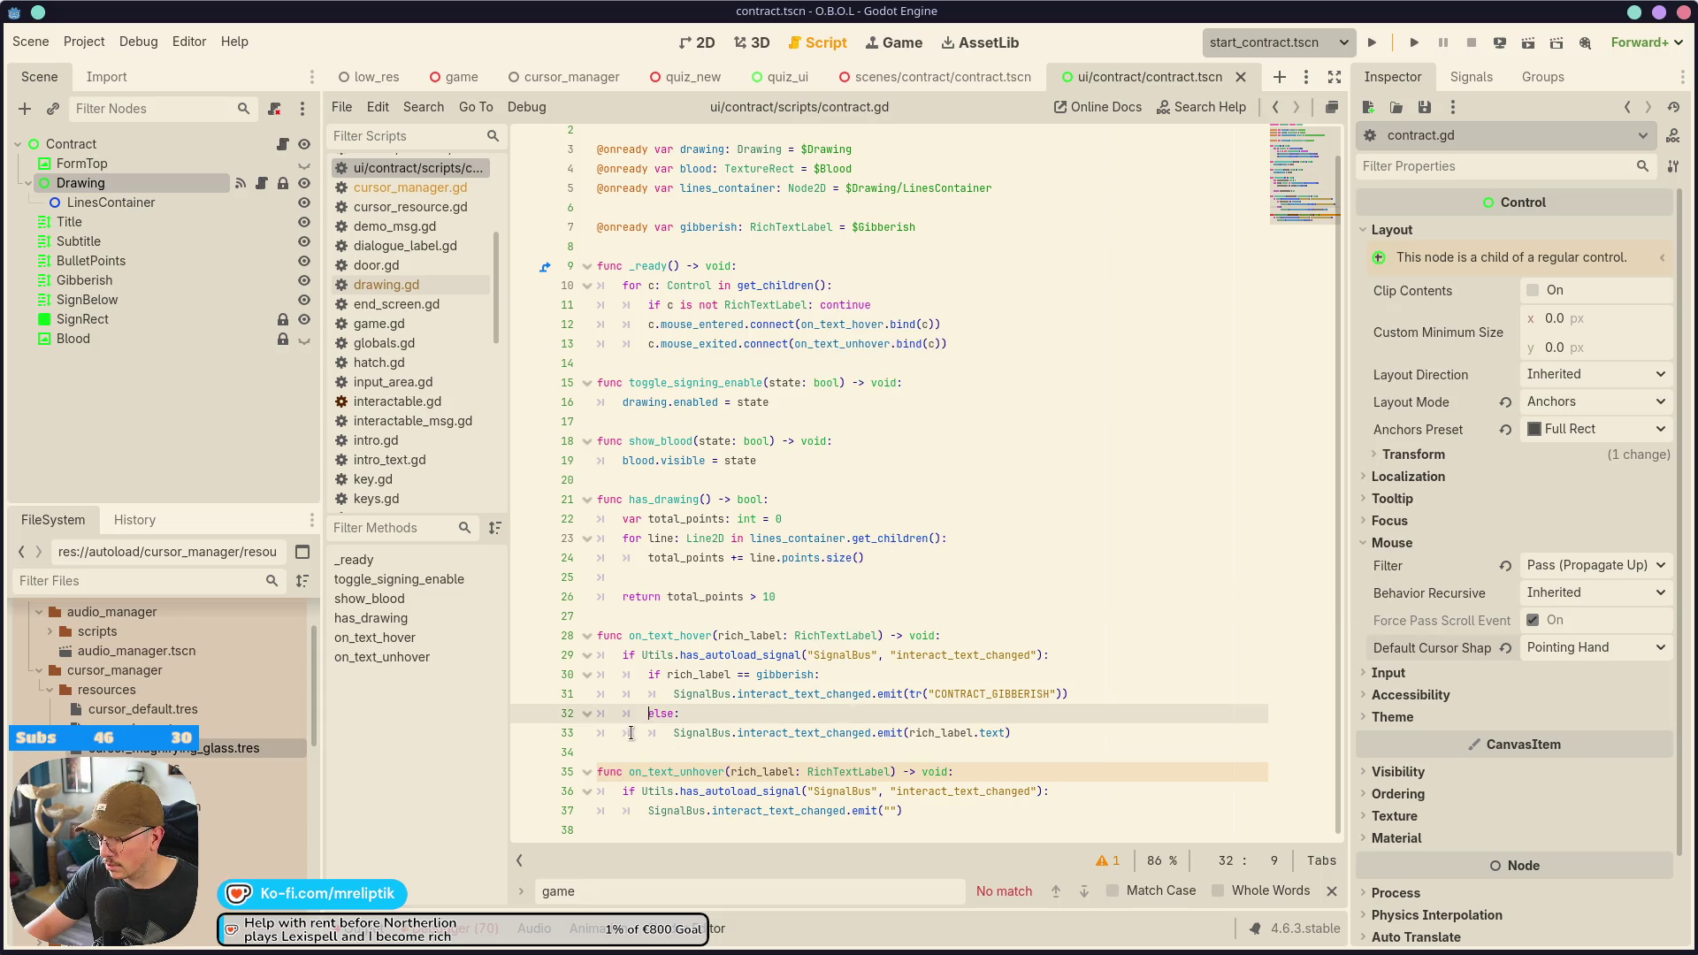
pyautogui.click(624, 732)
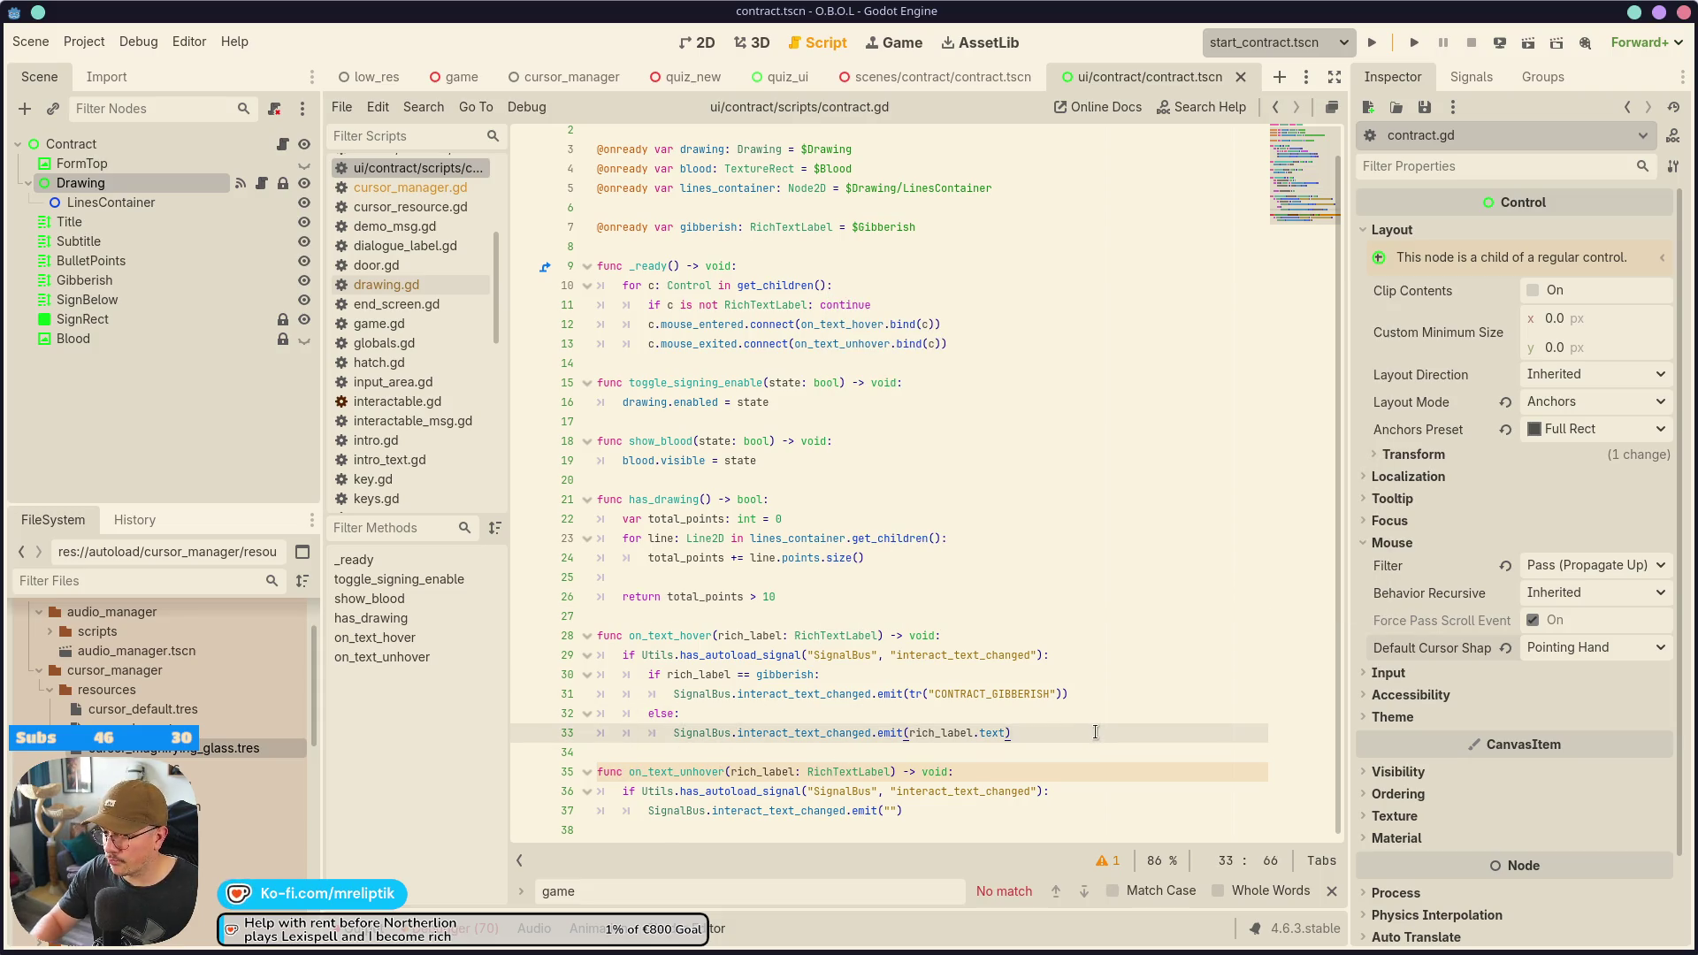
pyautogui.press('Return')
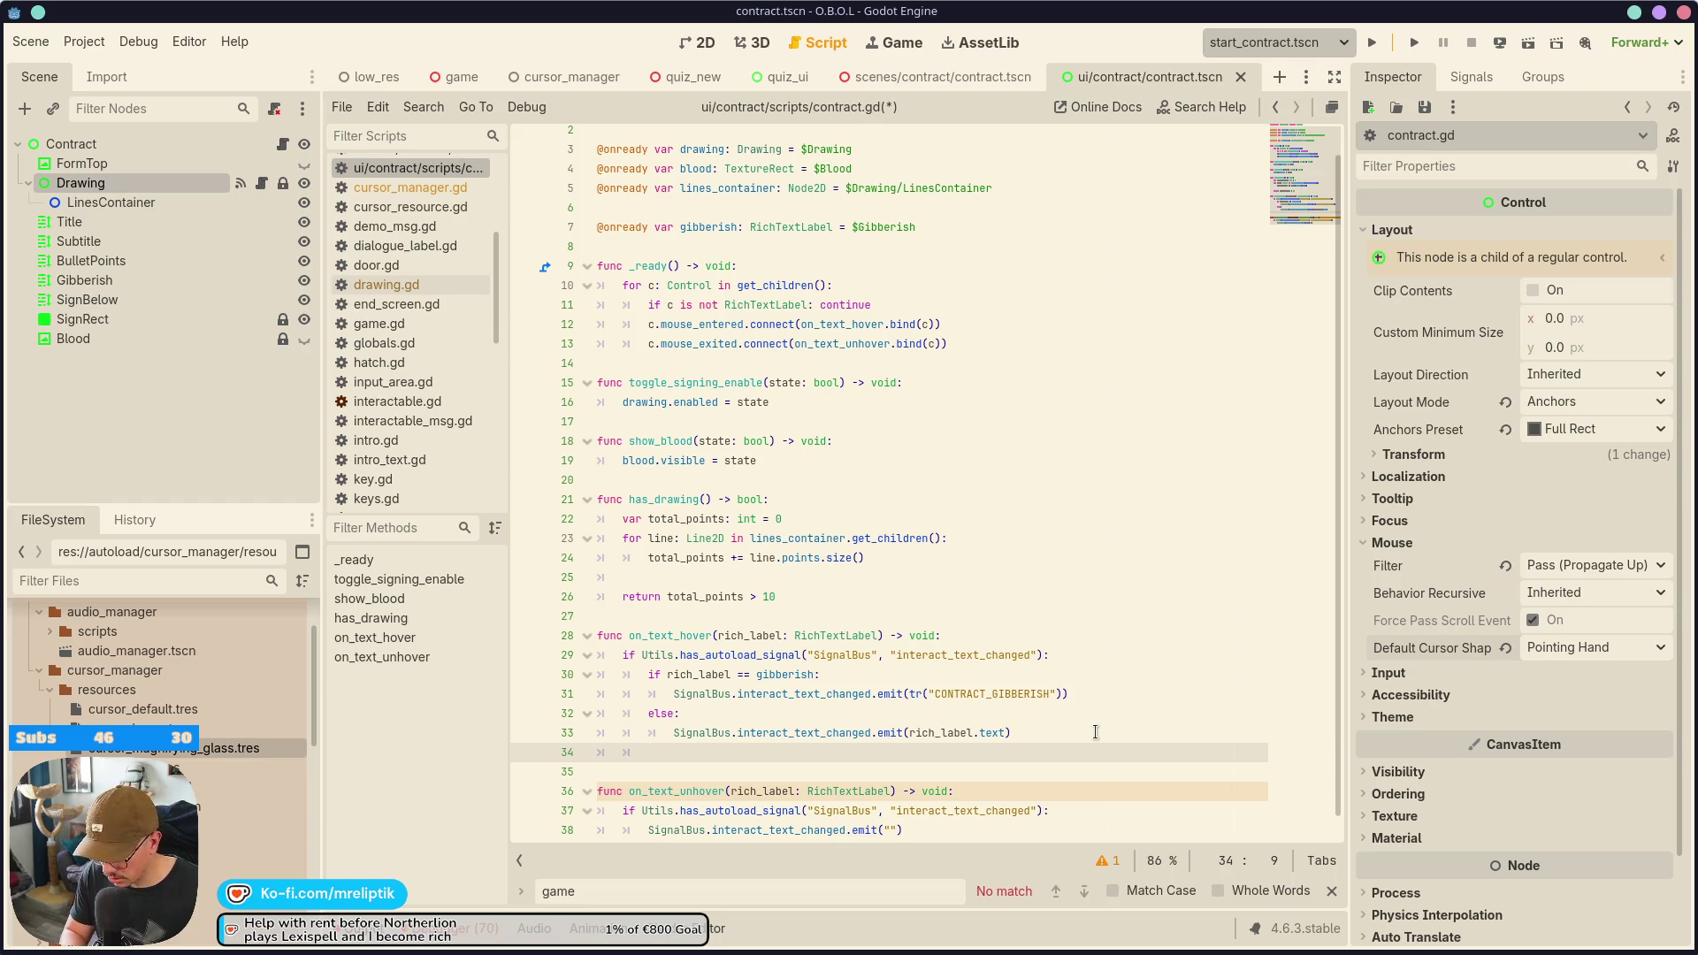
pyautogui.write('sorManager.set_custom_mouse_cursor')
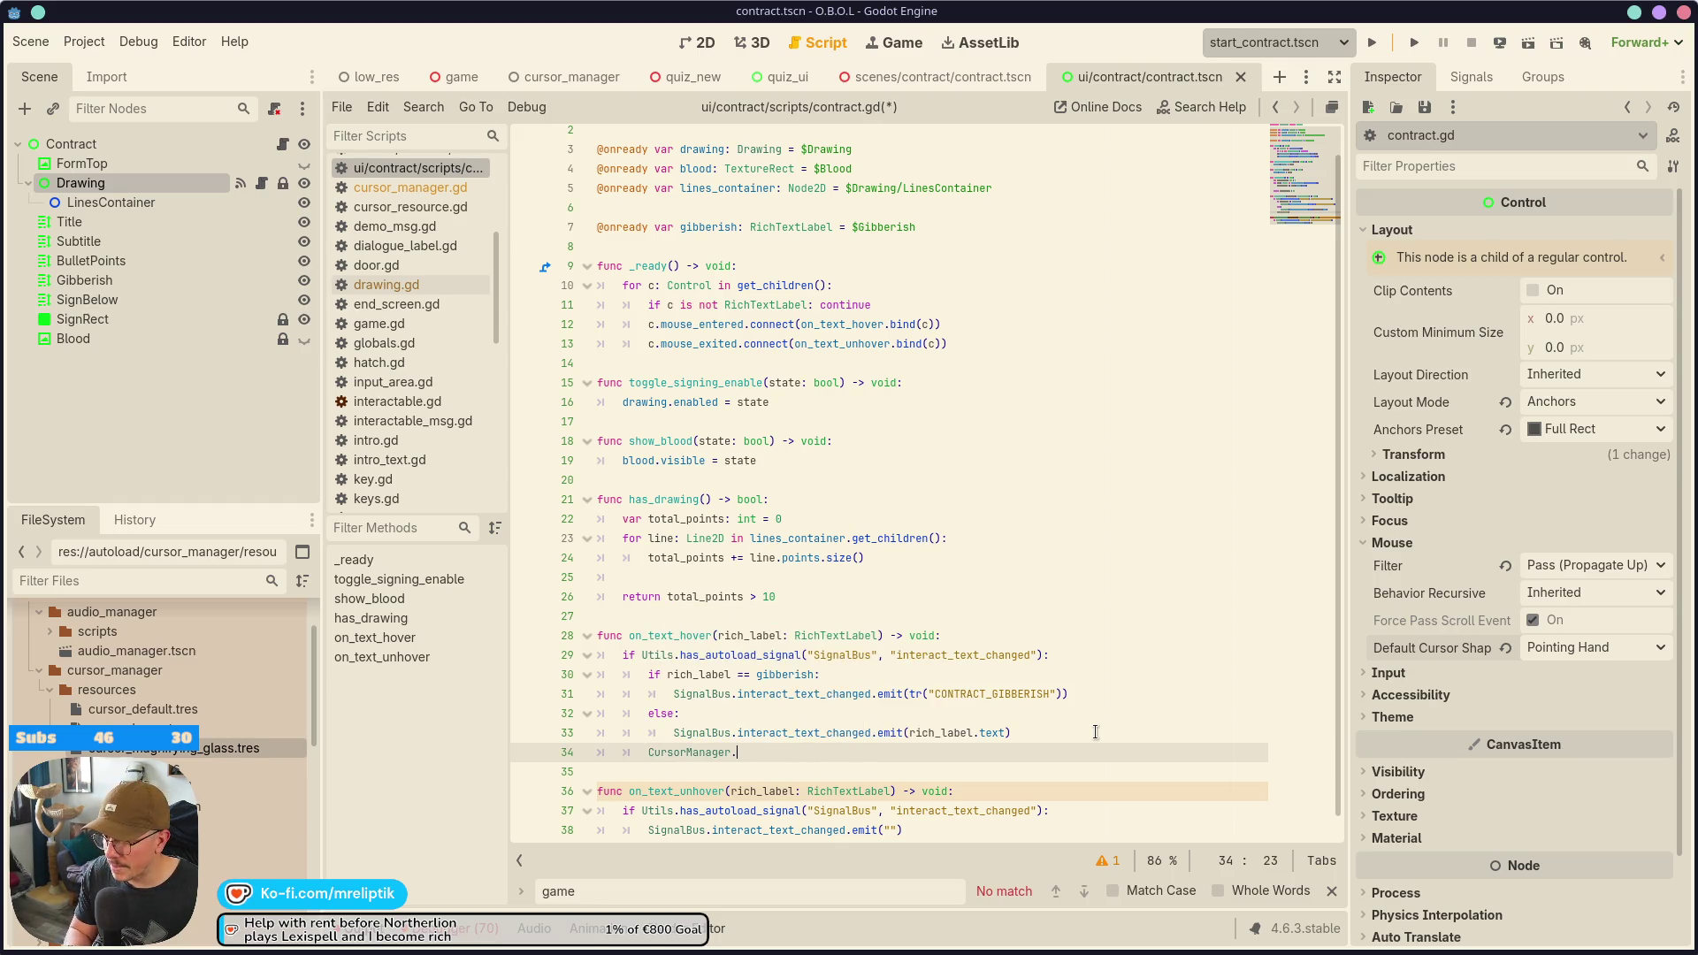
pyautogui.write('(')
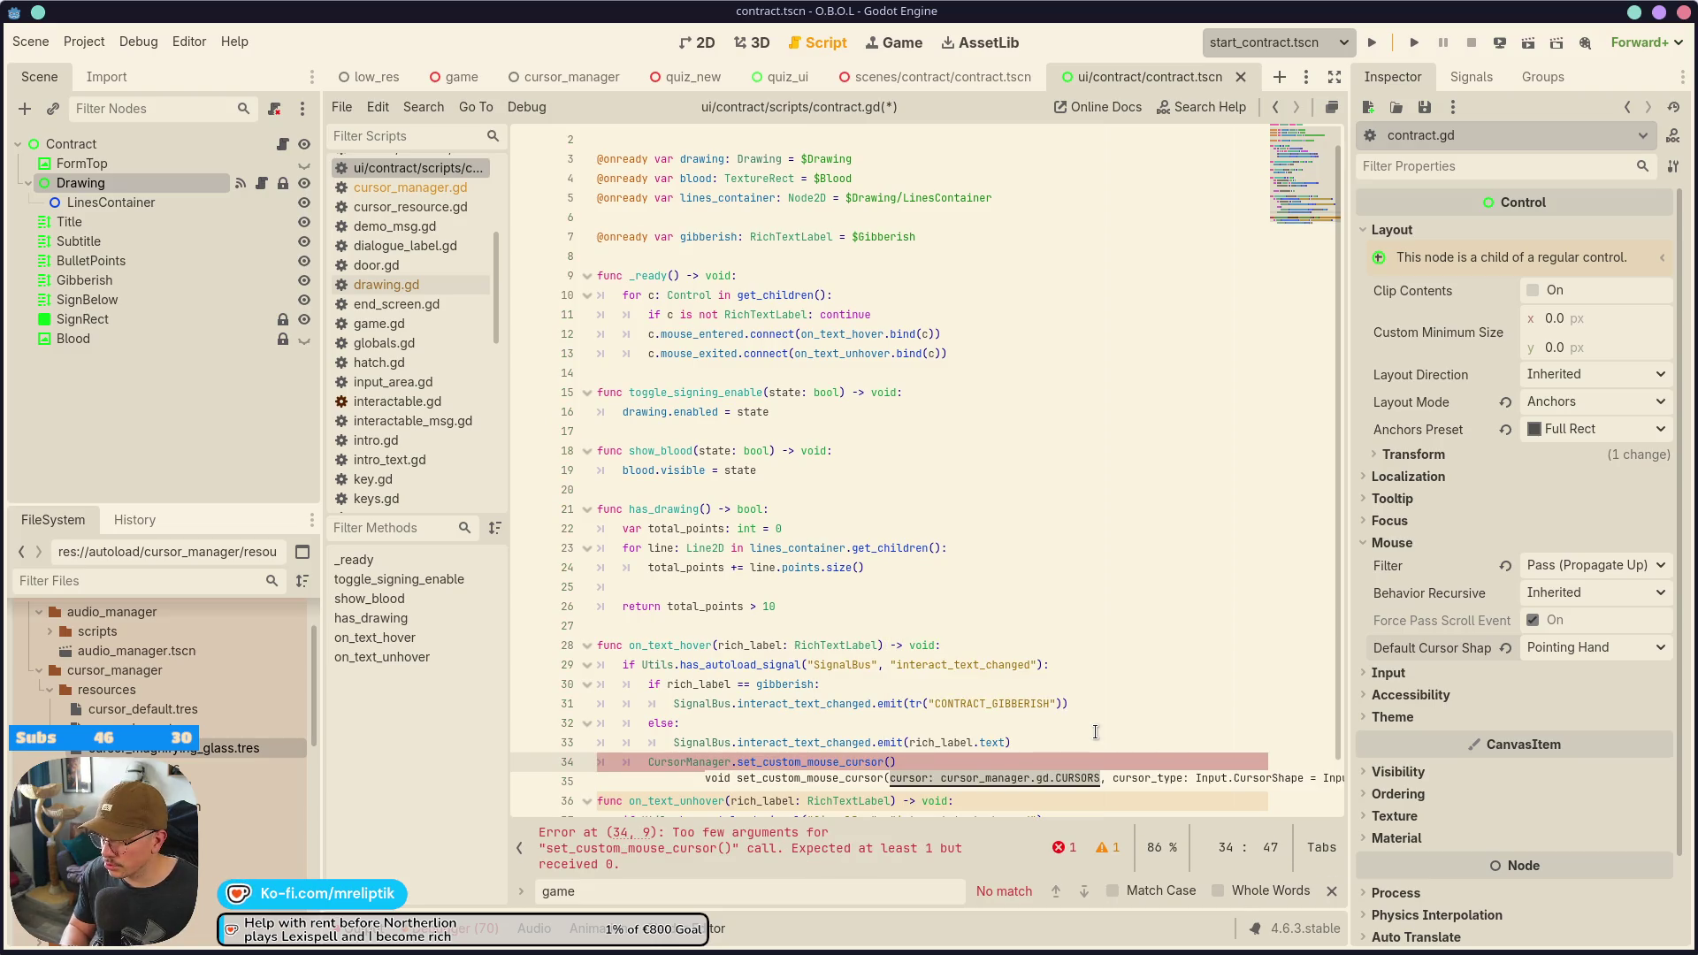
pyautogui.write('Ci')
pyautogui.press('BackSpace')
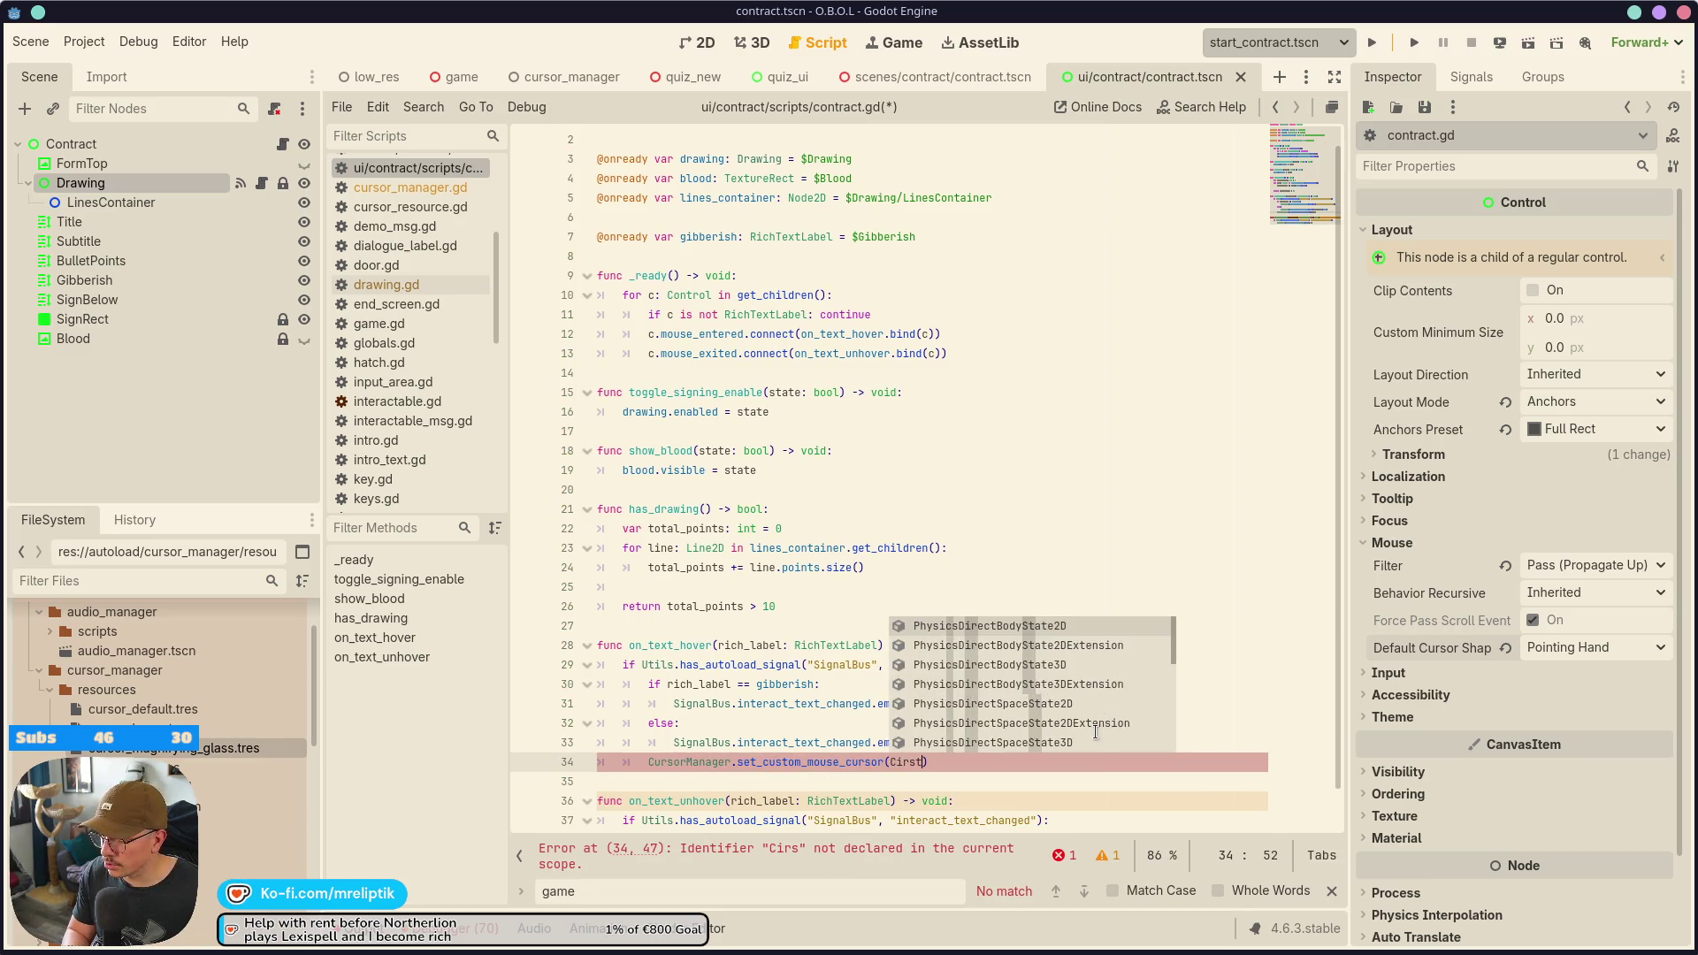
pyautogui.write('urs')
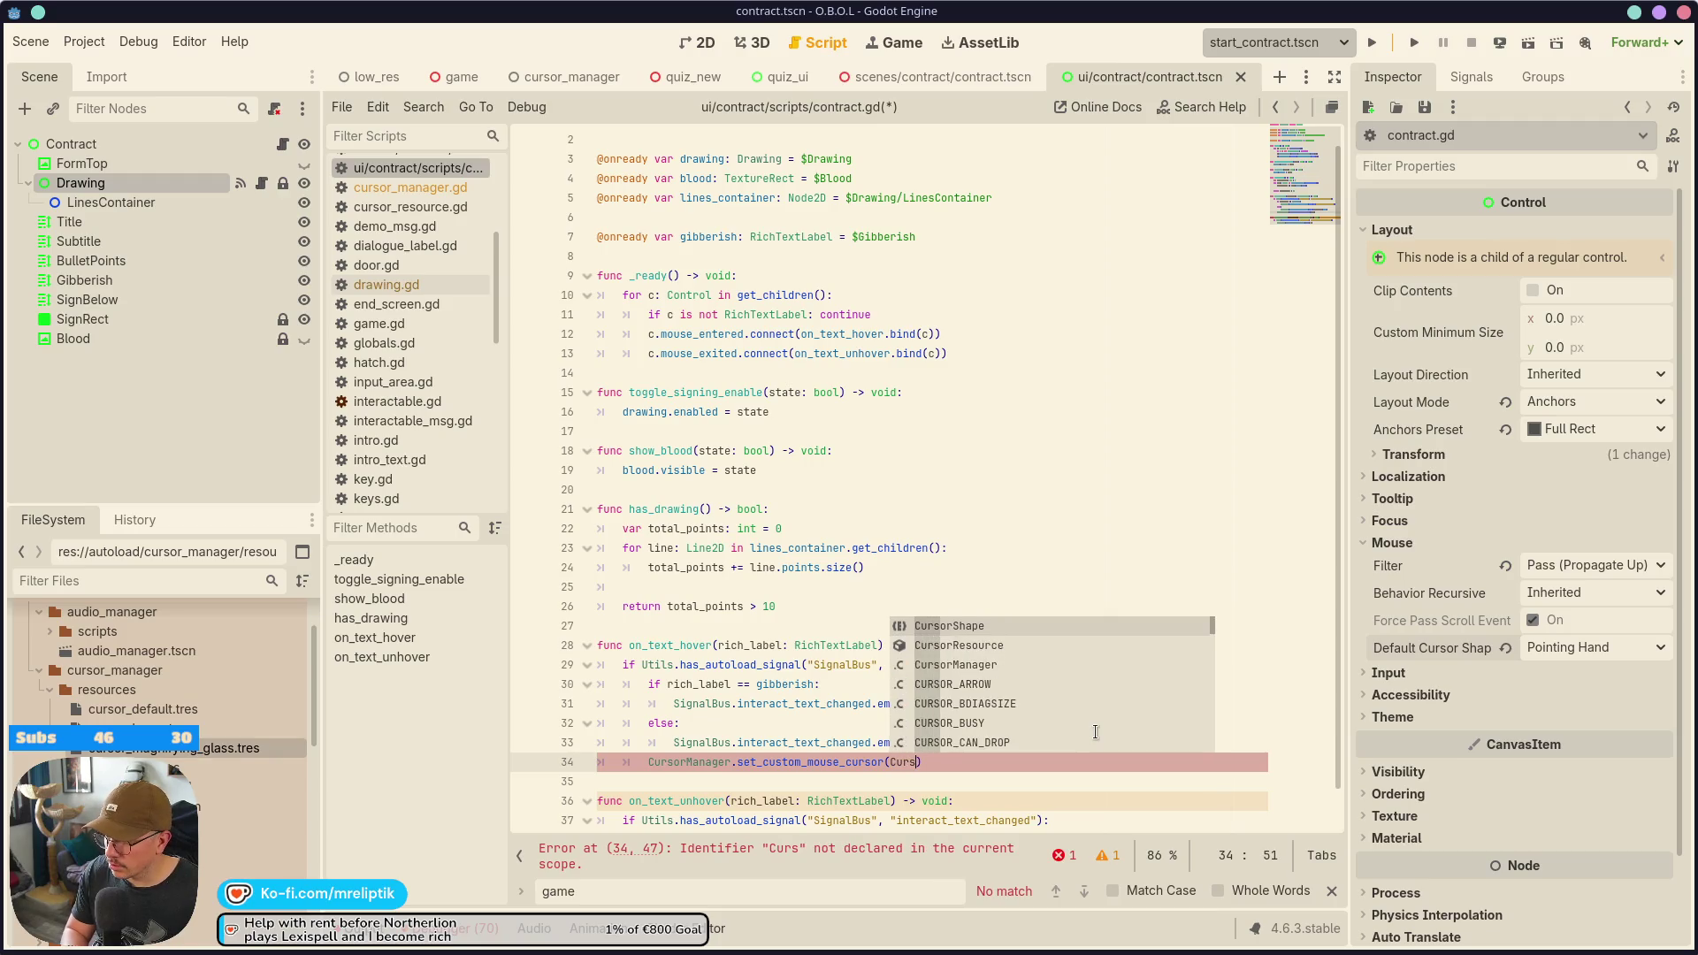
pyautogui.write('orManager.CURSORS')
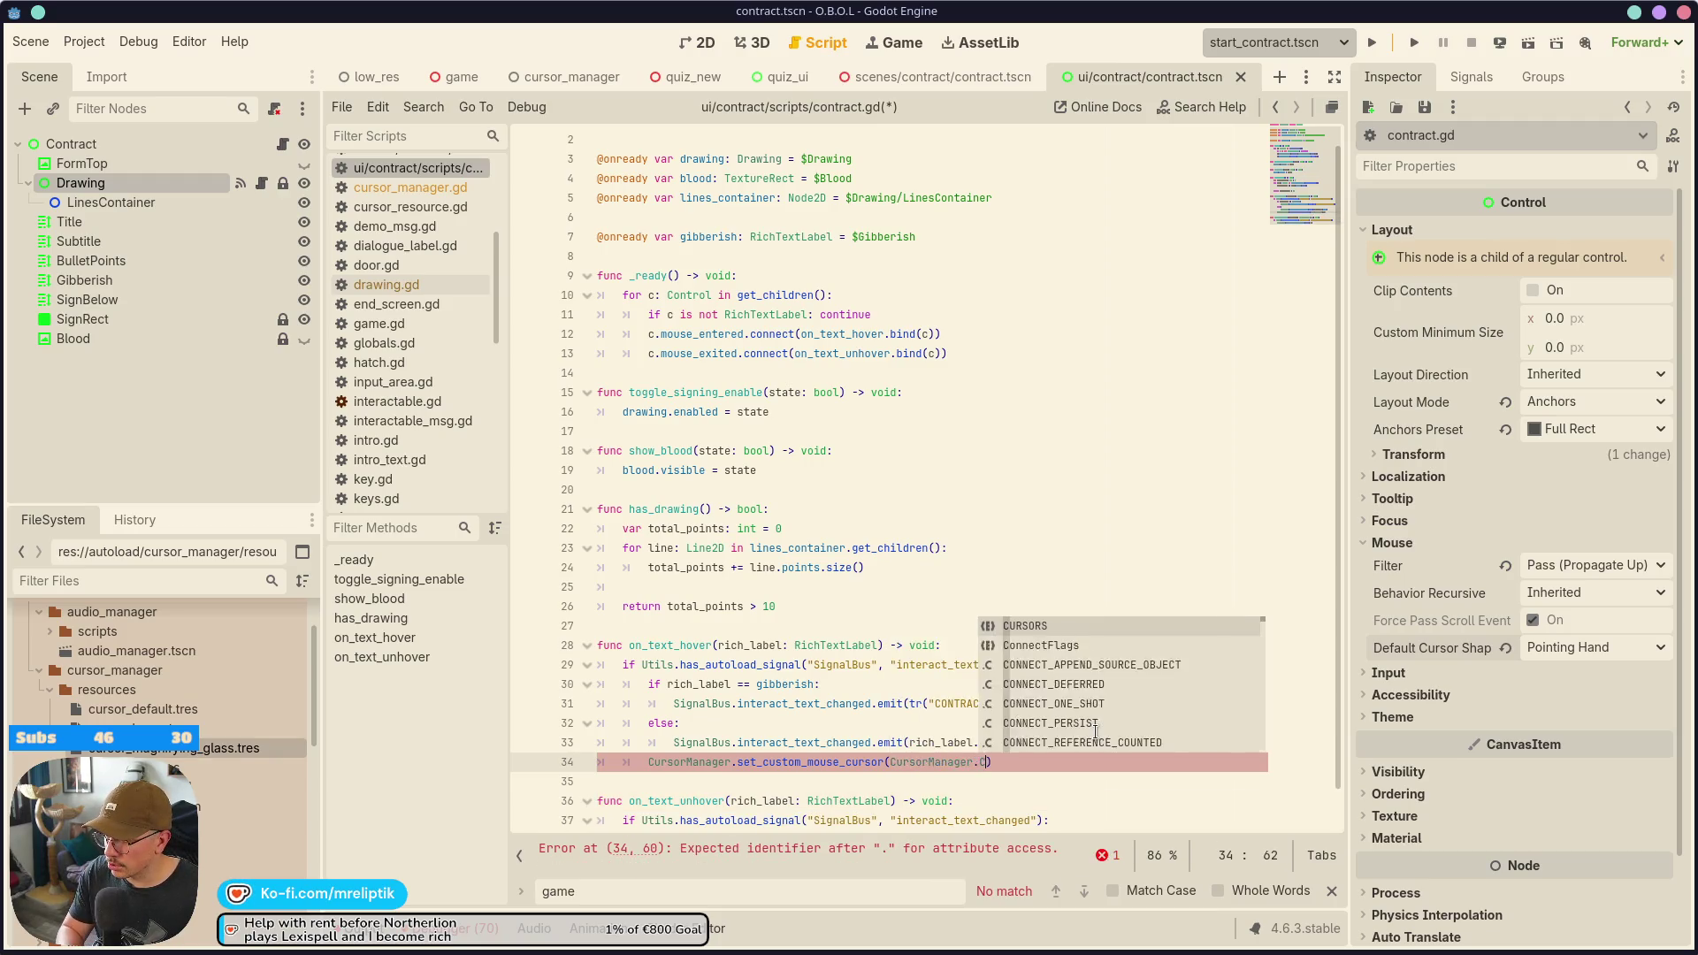
pyautogui.write('.HOVER')
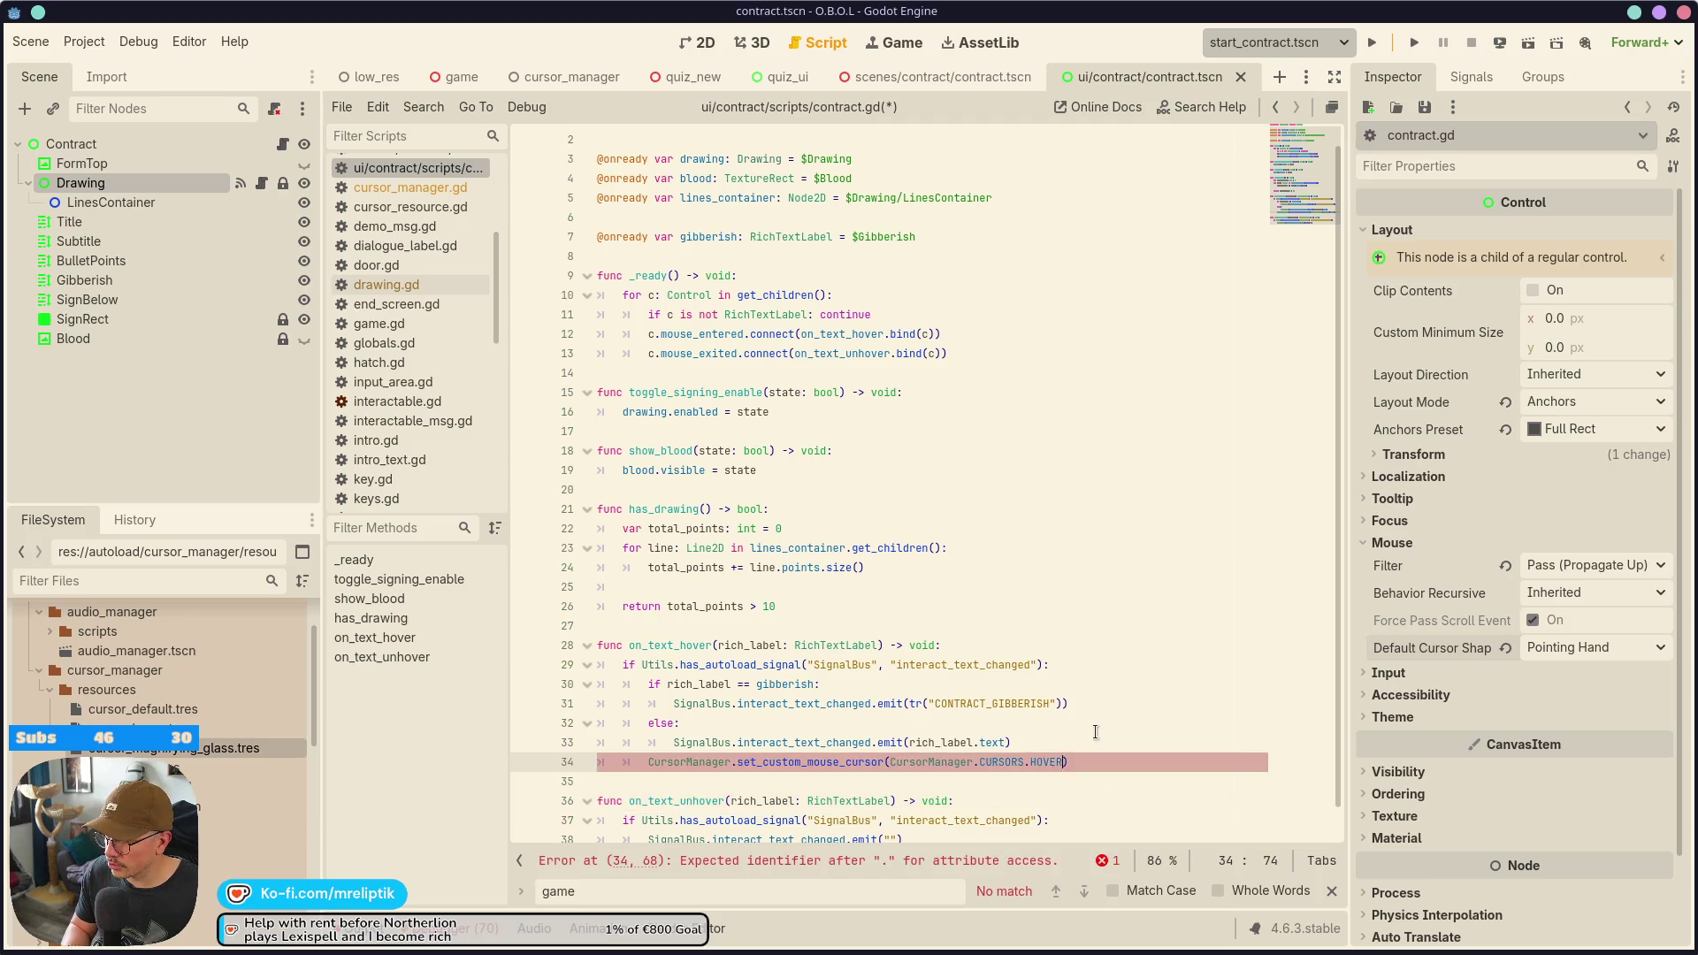
# Duplicate that line into on_text_unhover with CURSORS.DEFAULT and save.
pyautogui.press('Down')
pyautogui.press('Down')
pyautogui.press('Down')
pyautogui.press('Return')
pyautogui.press('Return')
pyautogui.write('CursorManager.set_custom_mouse_cursor(CursorManager.CURSORS.HOVER)')
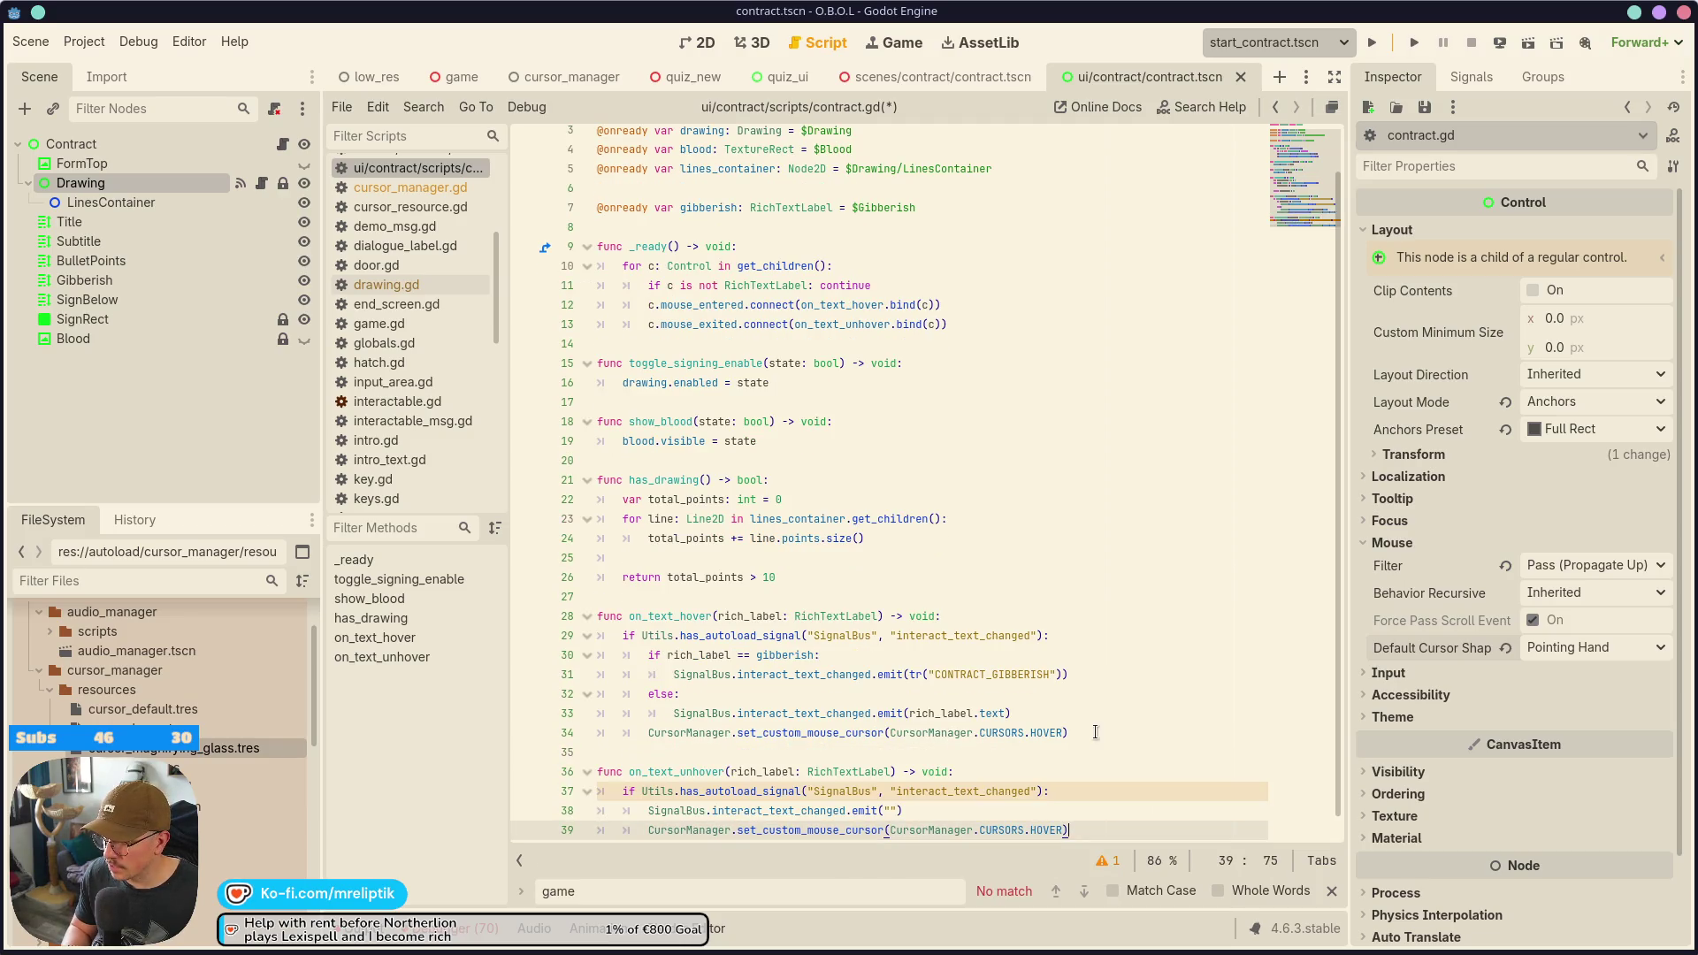
pyautogui.hotkey('alt', 'Up')
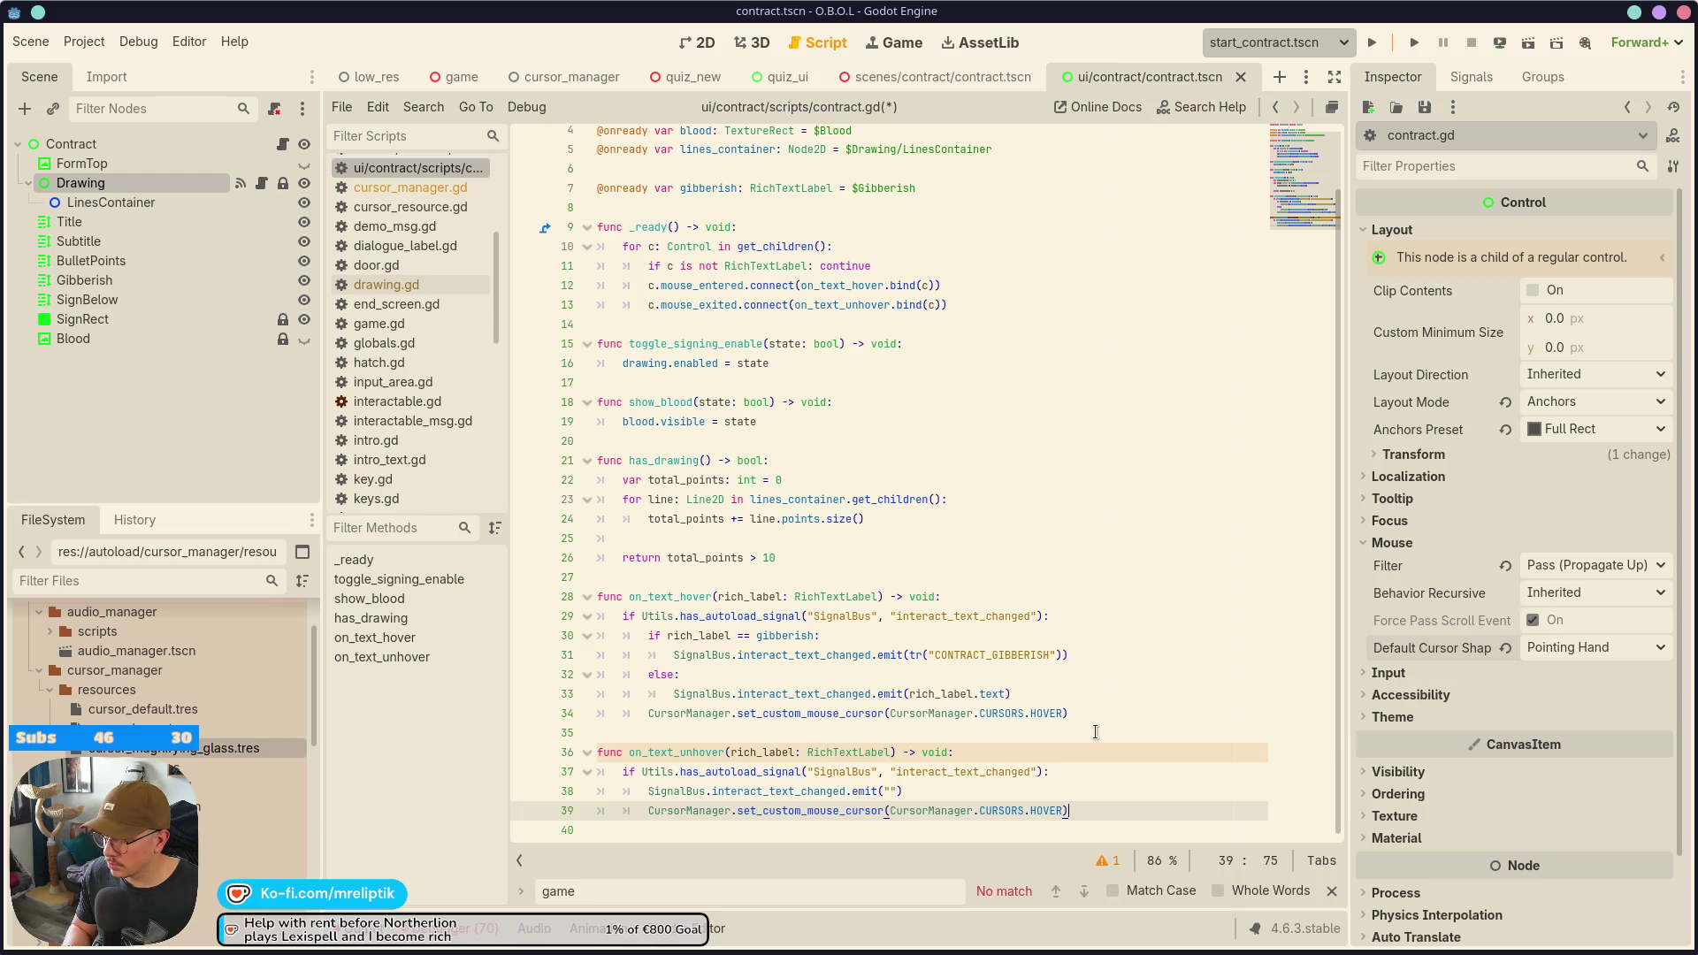
pyautogui.press('Left')
pyautogui.hotkey('ctrl', 'shift', 'Left')
pyautogui.write('D')
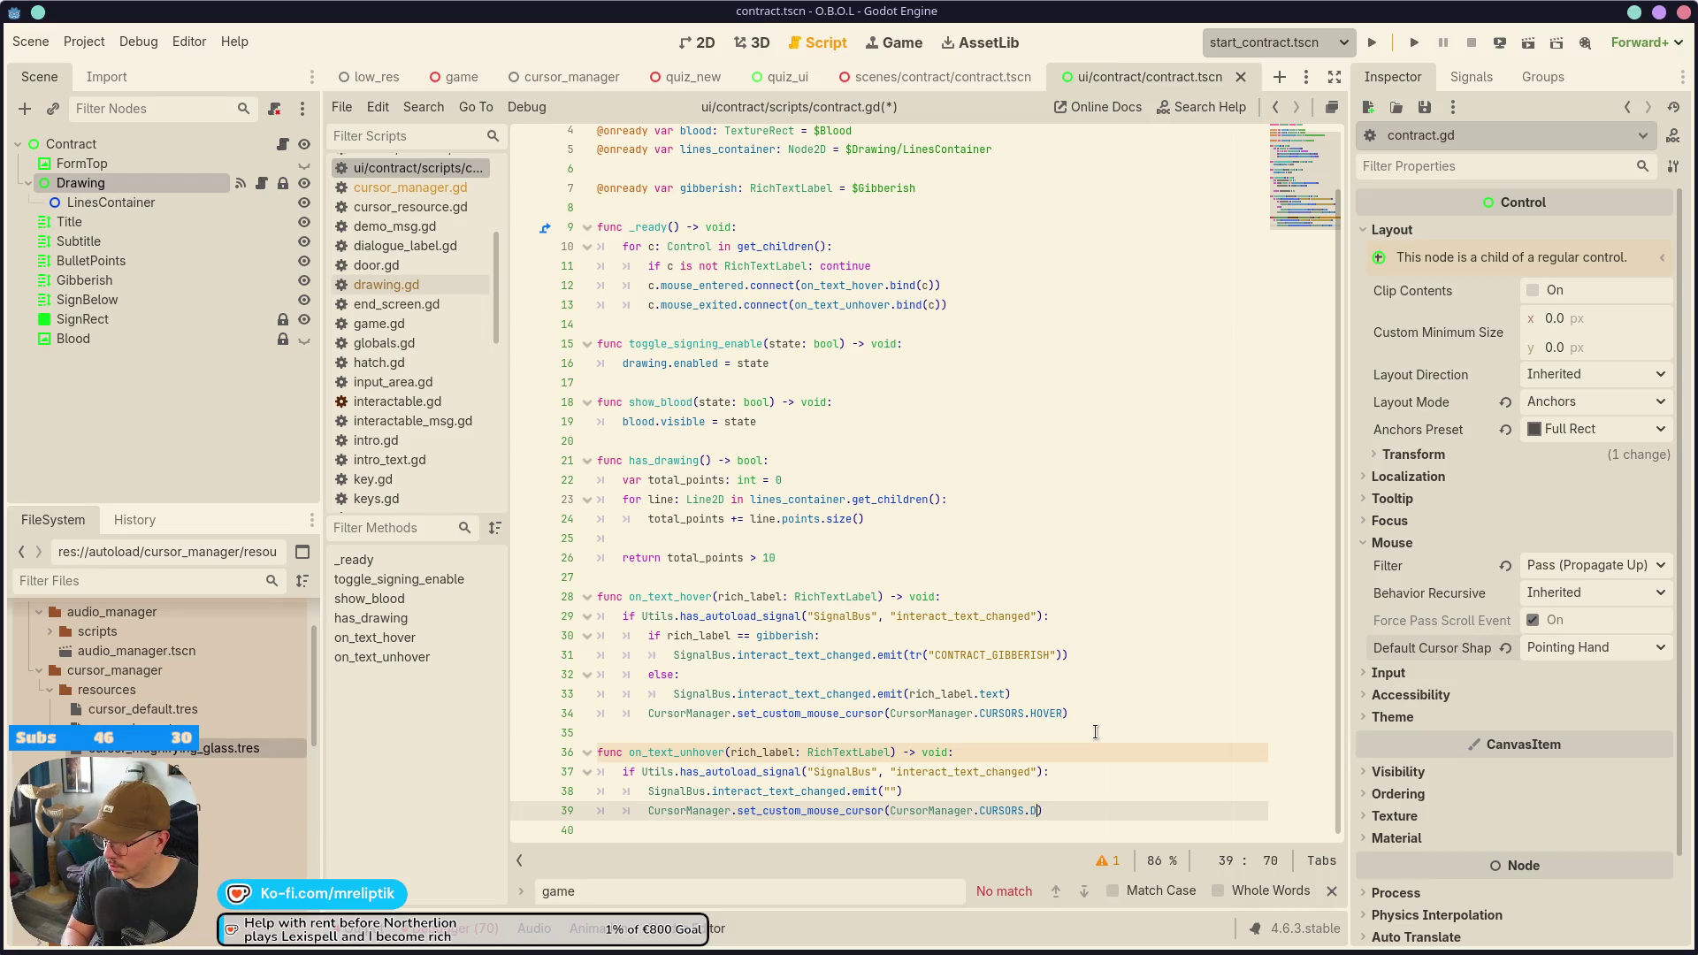
pyautogui.press('Return')
pyautogui.hotkey('ctrl', 's')
pyautogui.moveTo(1075, 723)
pyautogui.mouseDown()
pyautogui.moveTo(624, 716)
pyautogui.moveTo(649, 714)
pyautogui.mouseUp()
pyautogui.hotkey('ctrl', 'c')
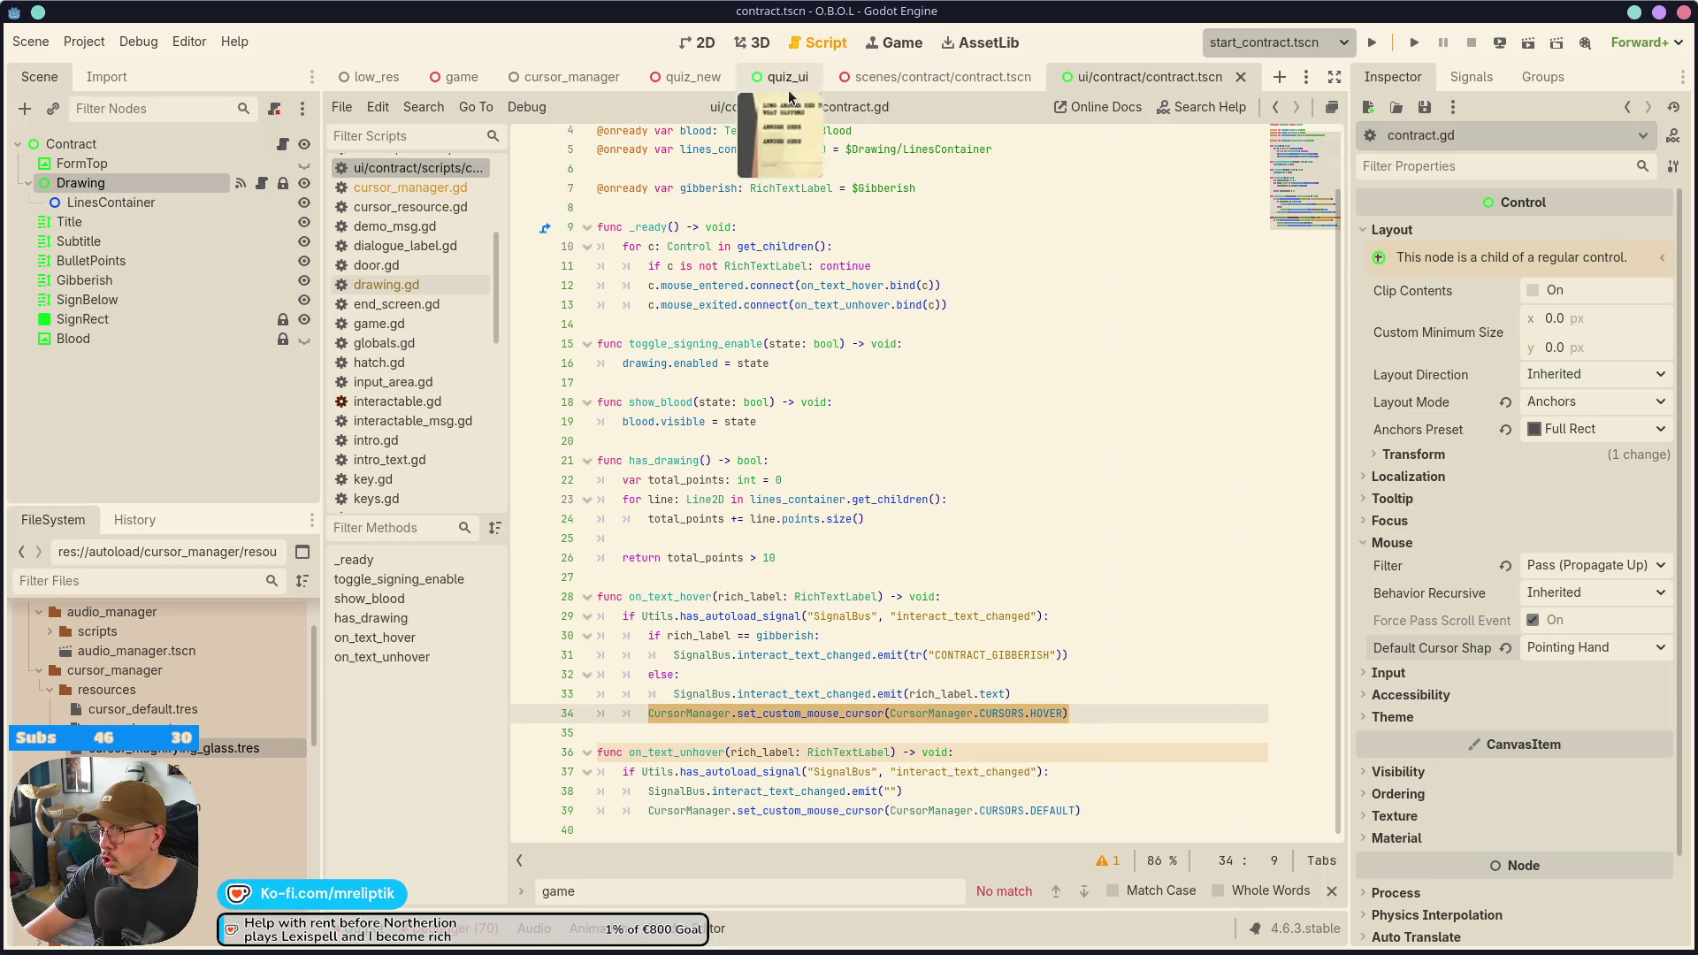
# Open quiz_ui.gd and paste the HOVER cursor line into on_item_hovered.
pyautogui.click(780, 77)
pyautogui.click(262, 146)
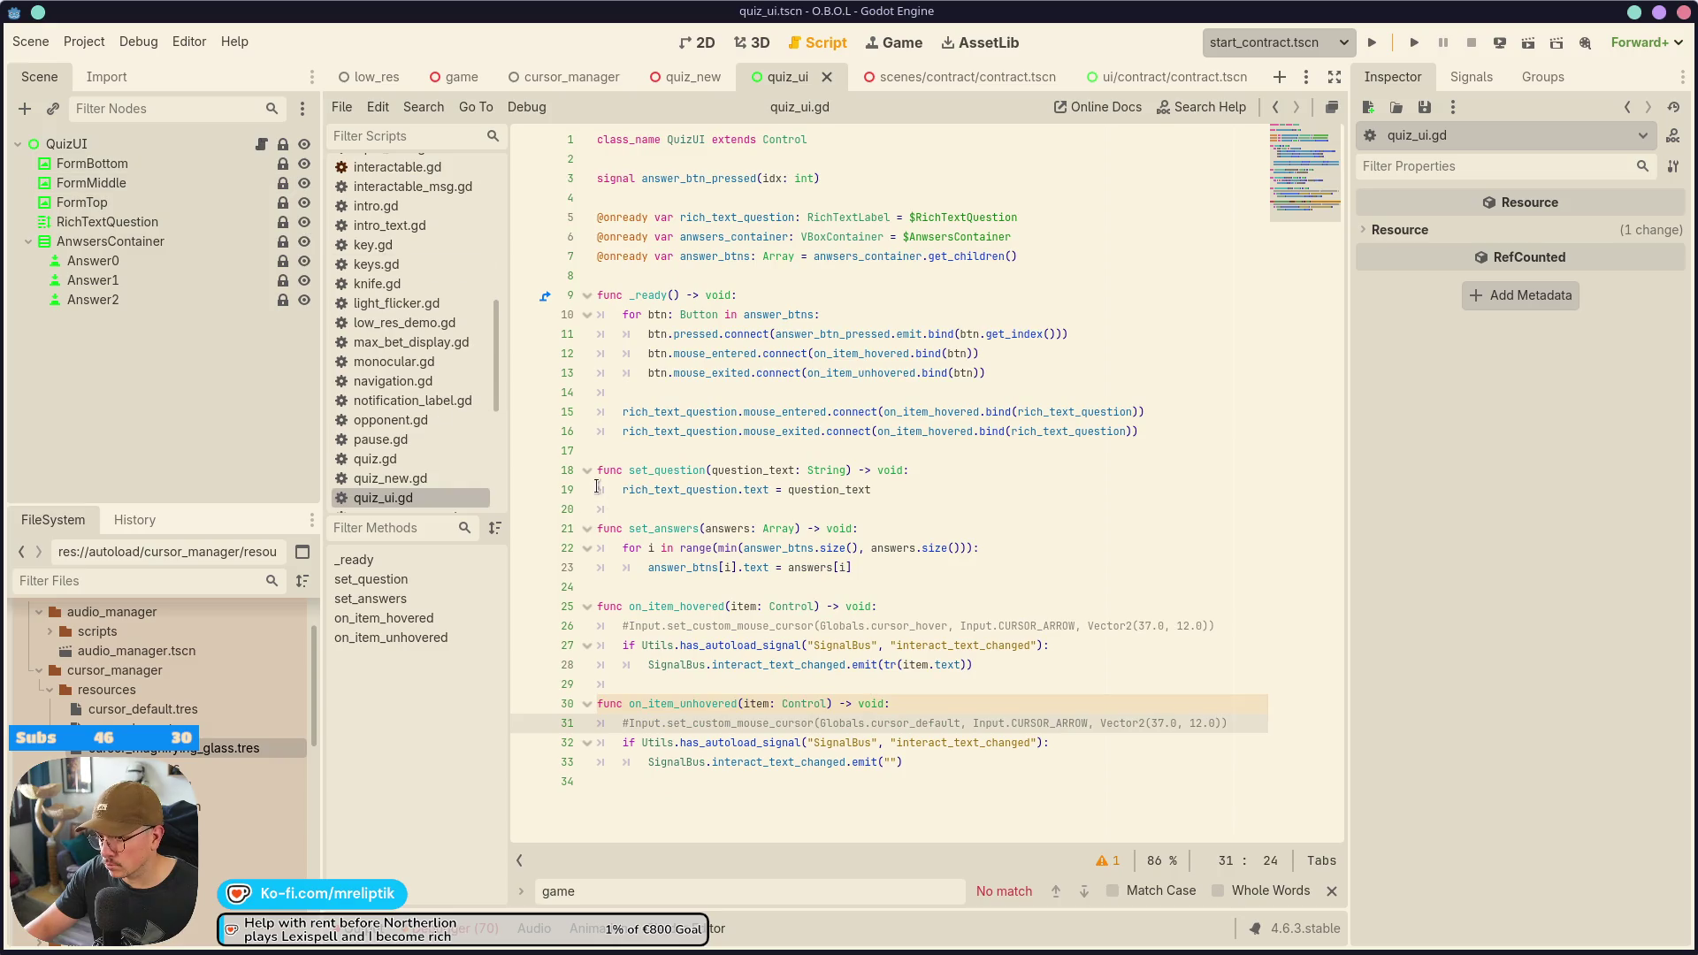
pyautogui.click(1012, 645)
pyautogui.click(1009, 666)
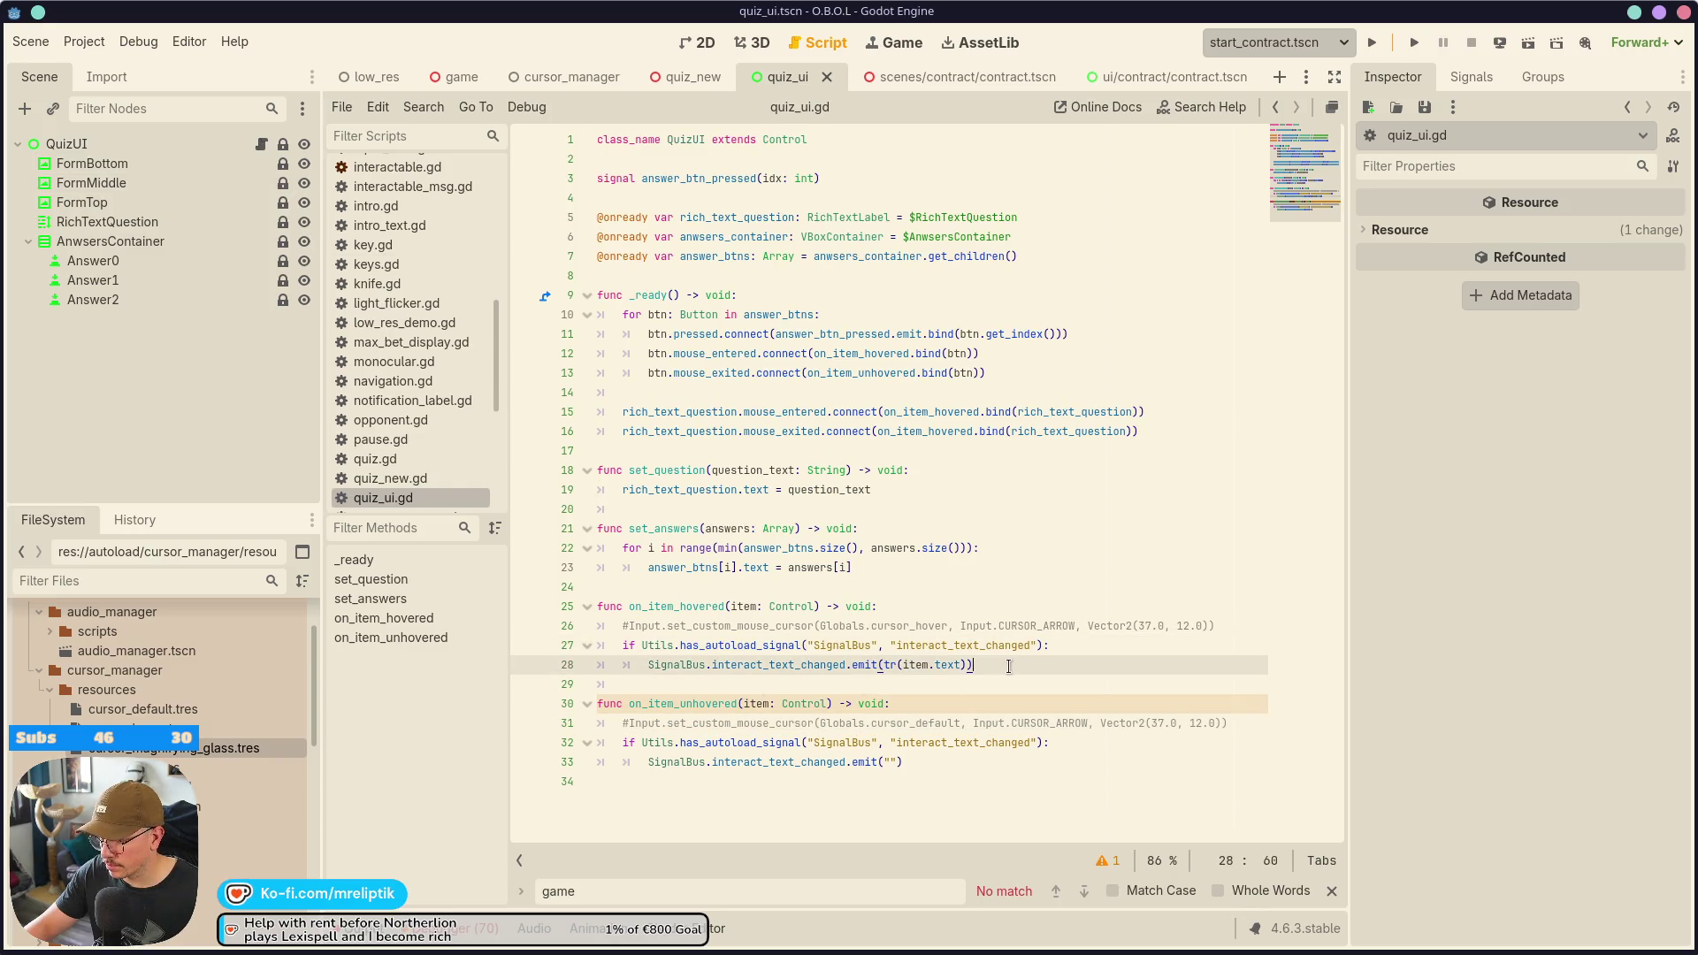
pyautogui.click(1228, 625)
pyautogui.press('Return')
pyautogui.hotkey('ctrl', 'v')
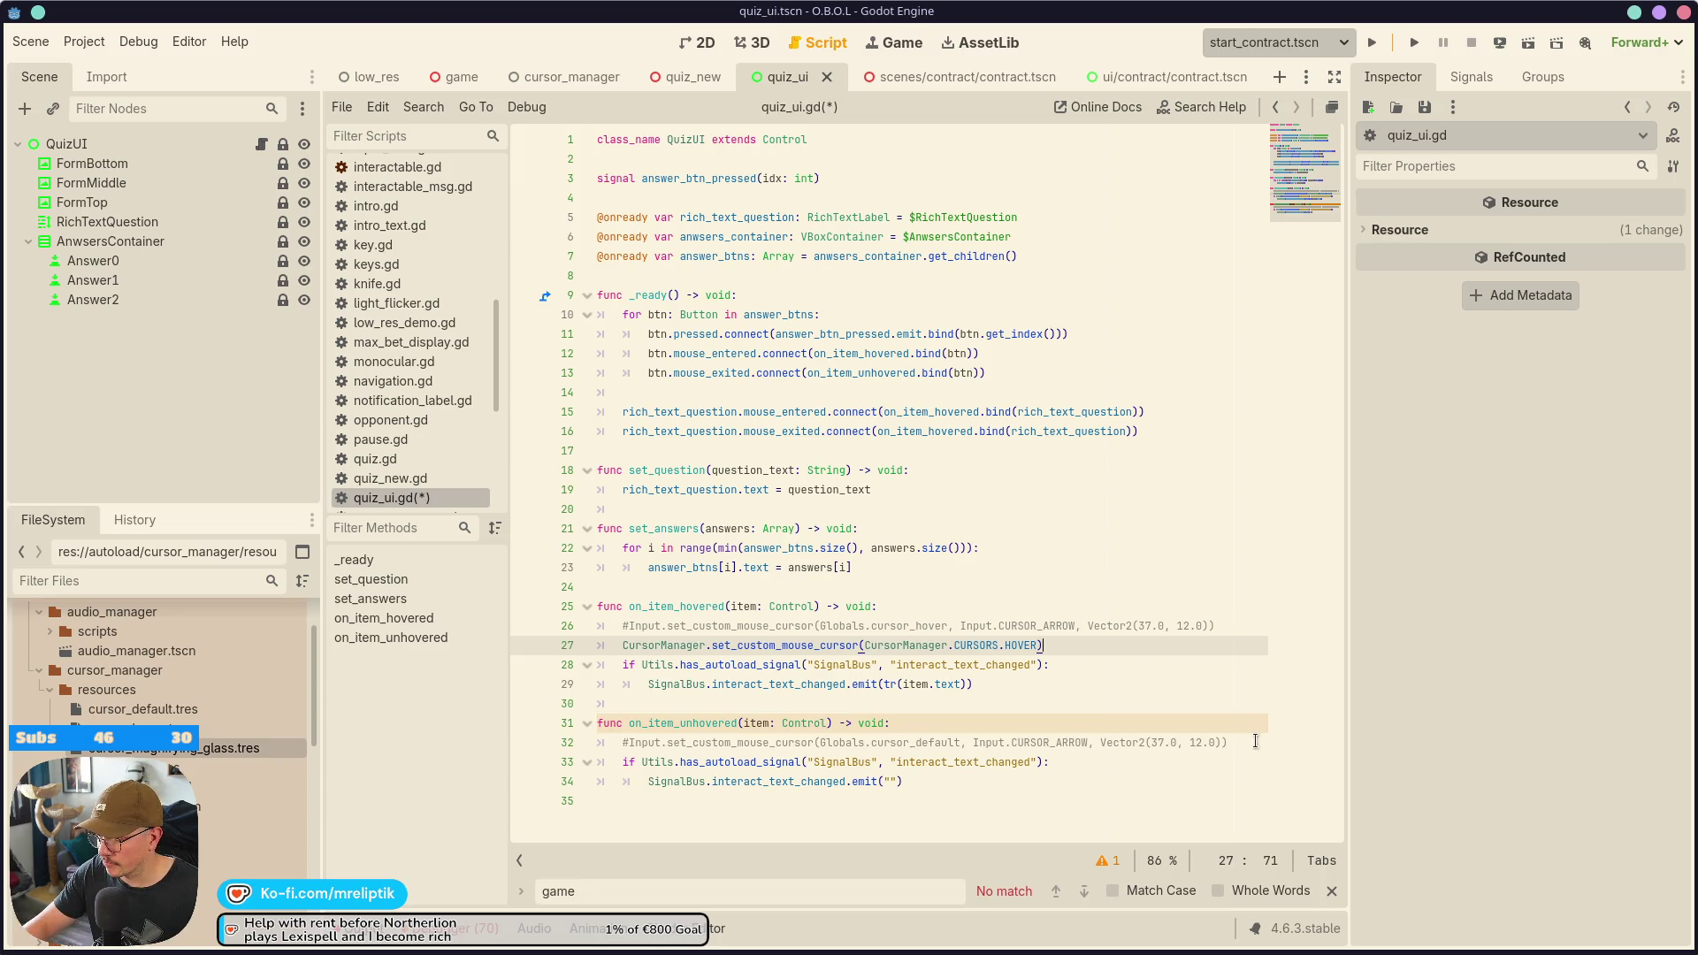
# Add the cursor line to on_item_unhovered with CURSORS.DEFAULT, remove the commented line, and save.
pyautogui.click(1251, 737)
pyautogui.press('Return')
pyautogui.hotkey('ctrl', 'v')
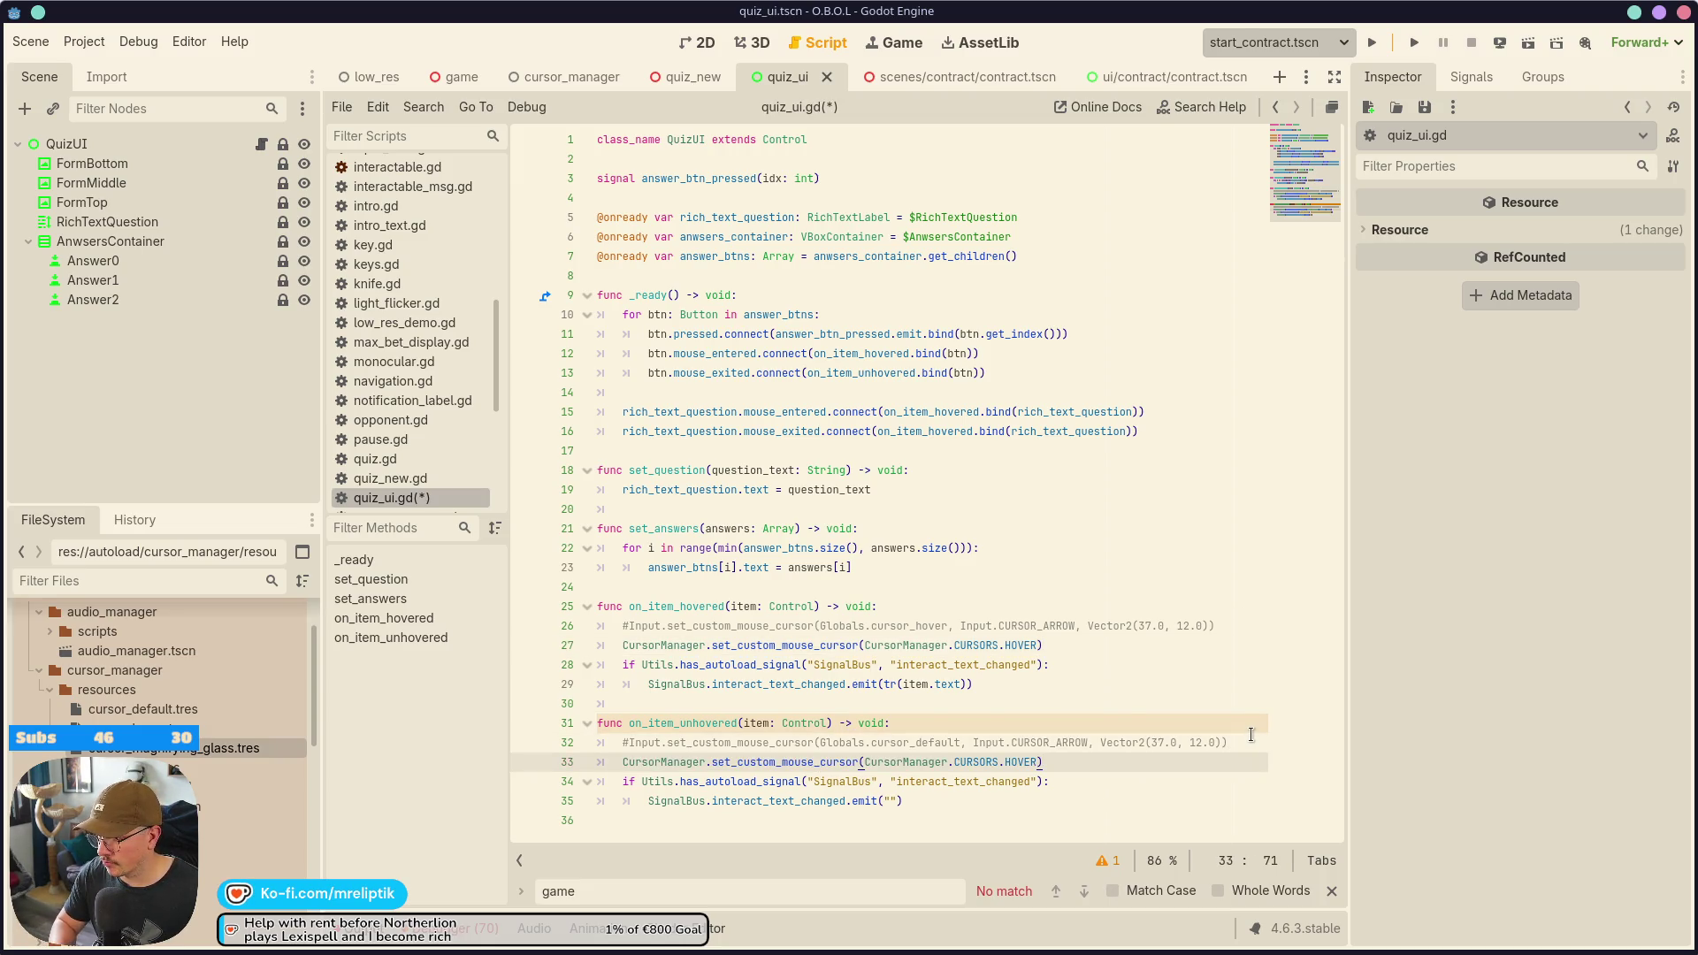
pyautogui.hotkey('ctrl', 'shift', 'Left')
pyautogui.write('DEFAULT')
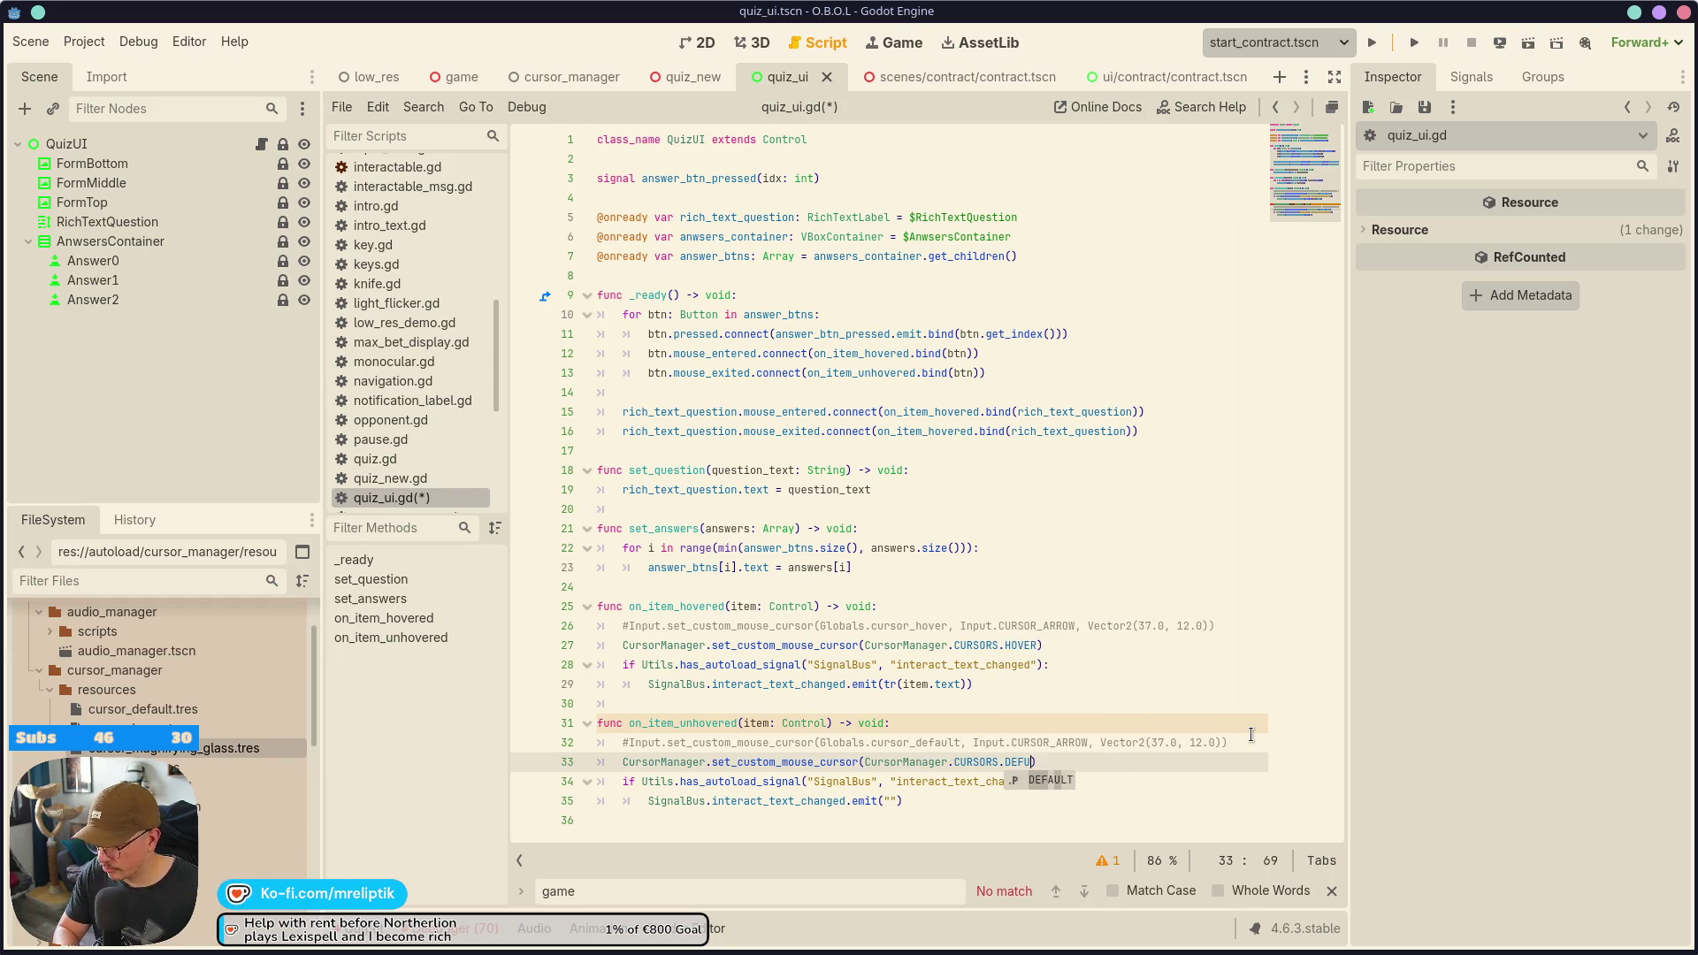
pyautogui.press('Up')
pyautogui.hotkey('ctrl', 'shift', 'k')
pyautogui.press('Up')
pyautogui.press('Up')
pyautogui.press('Up')
pyautogui.hotkey('ctrl', 's')
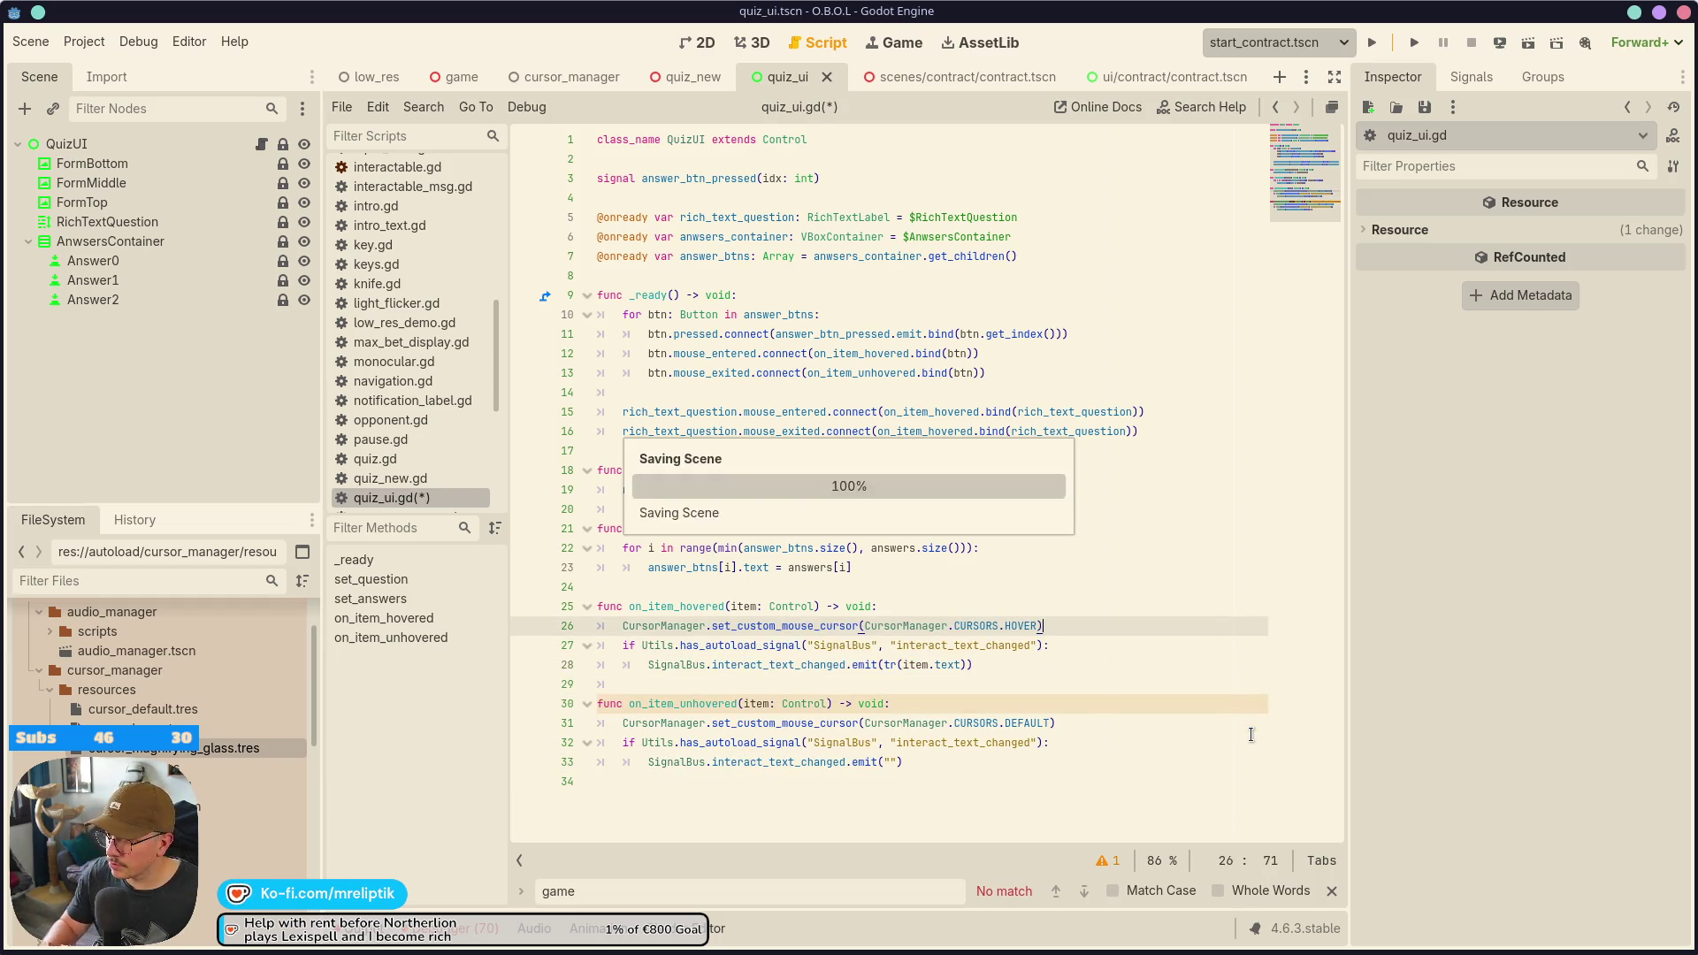
# Close line 26's parenthesis and search all project files for the old Input.set_custom_mouse_cursor call.
pyautogui.click(1221, 626)
pyautogui.write(')')
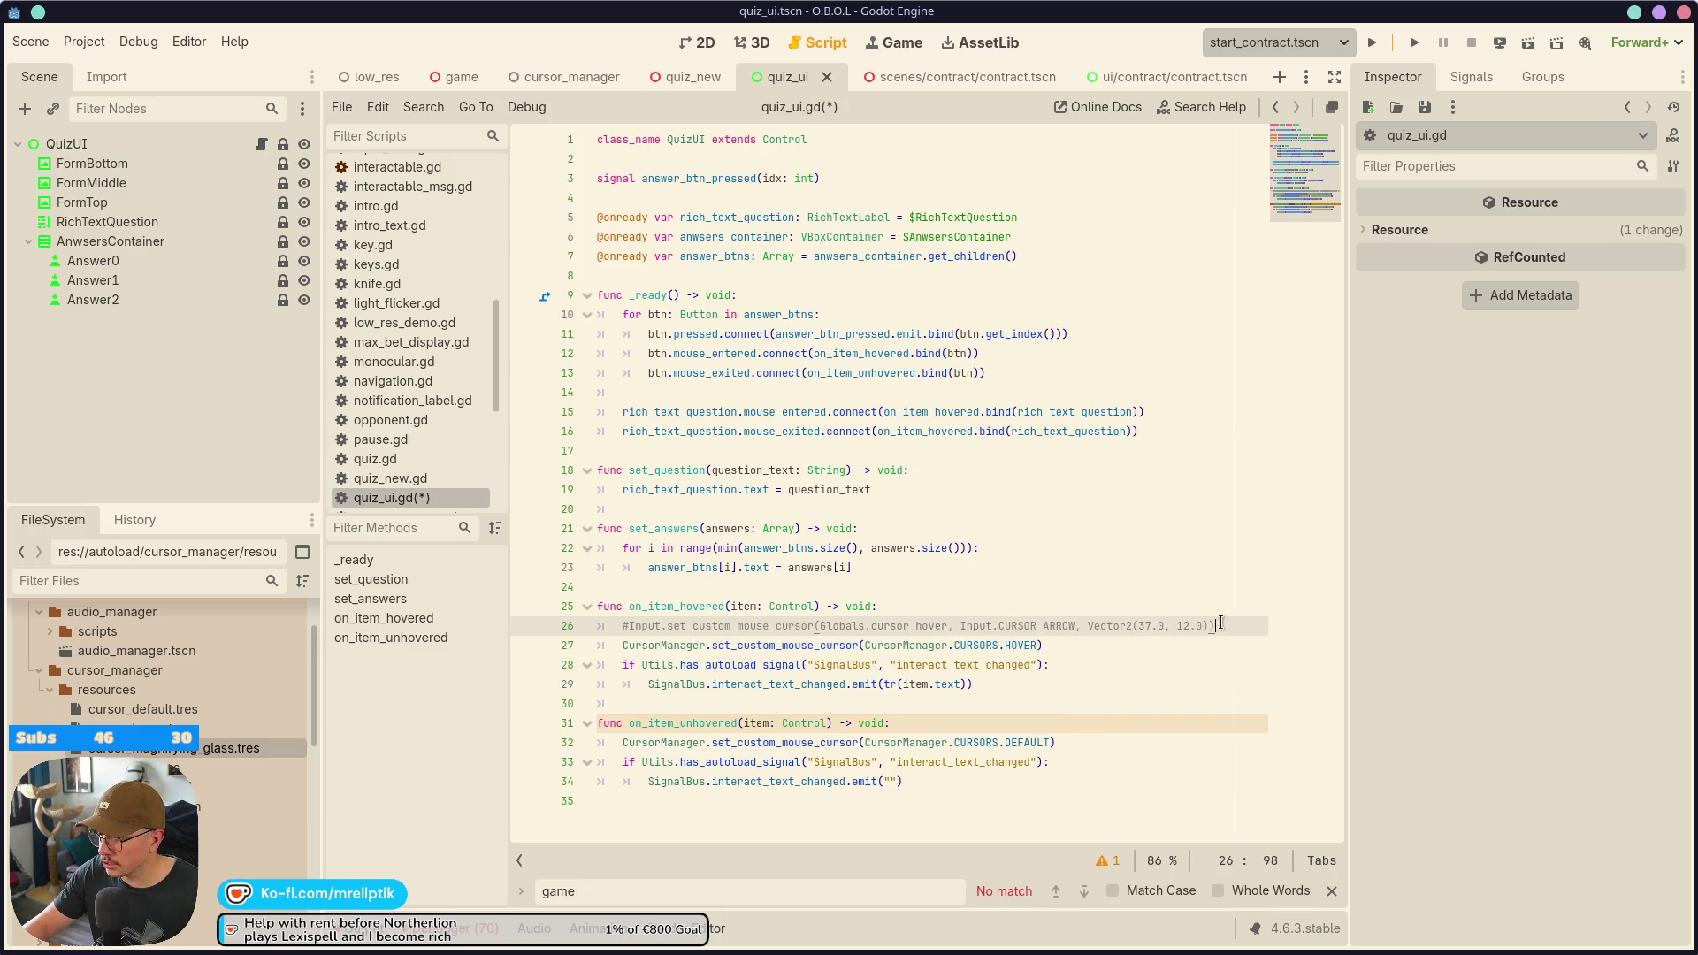
pyautogui.moveTo(814, 625); pyautogui.dragTo(616, 627)
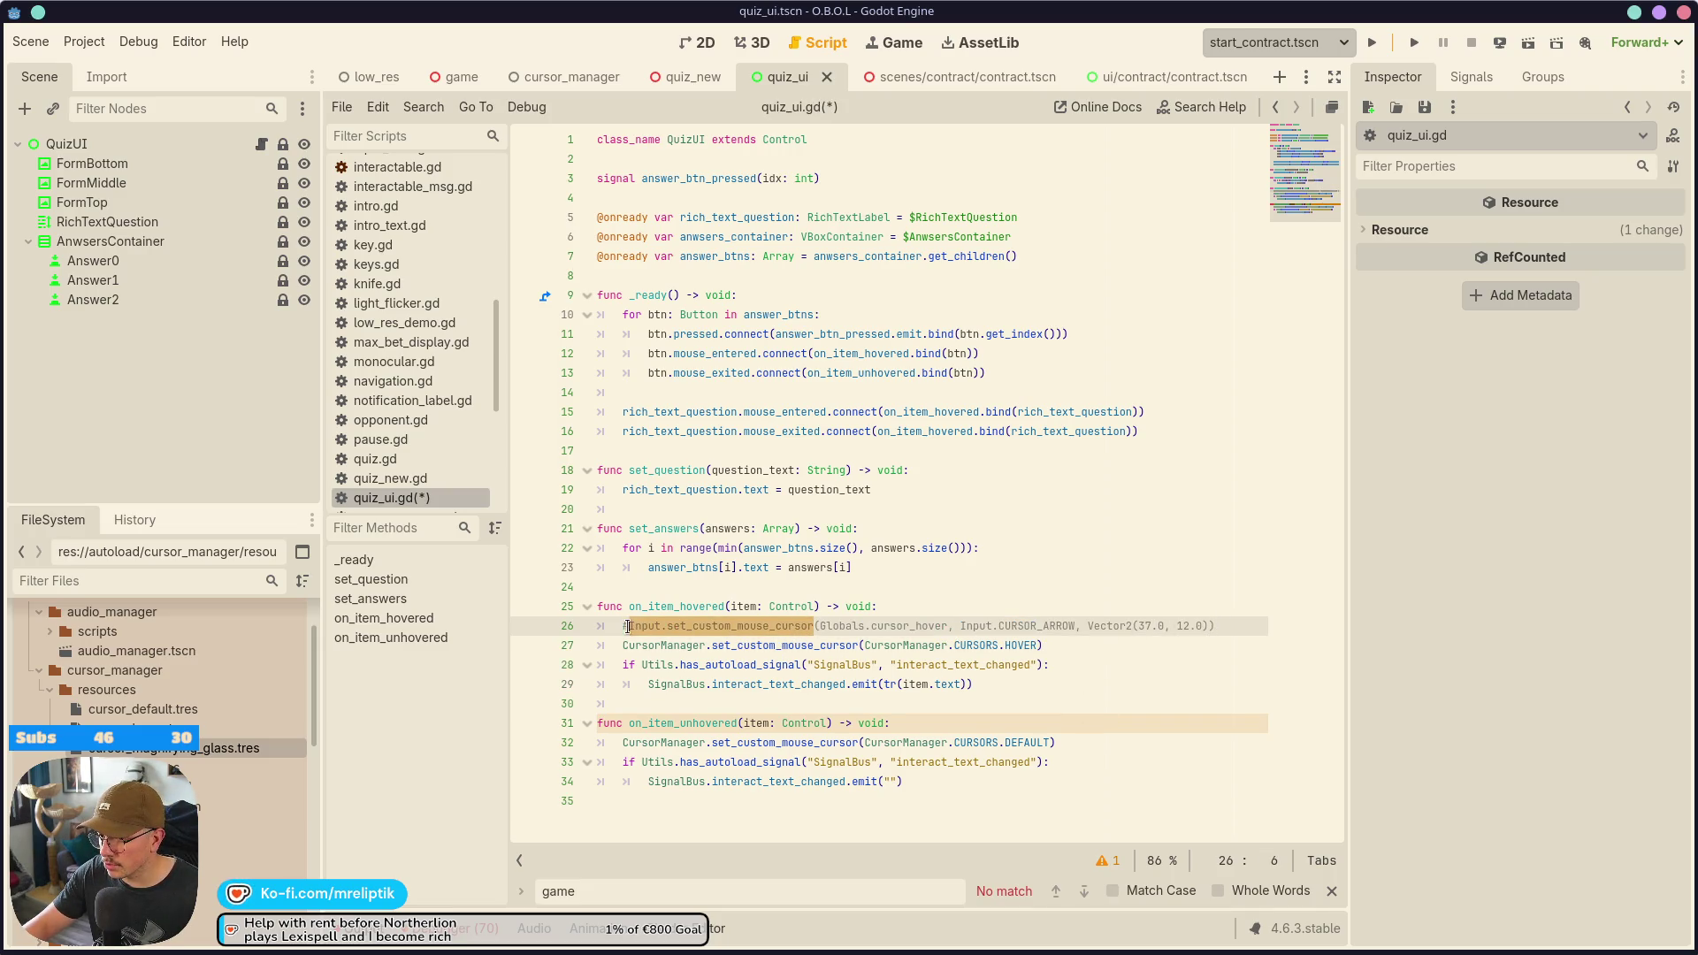
pyautogui.hotkey('ctrl', 'shift', 'f')
# Search the project for Input.set_custom_mouse_cursor and open the quiz.gd match at line 111.
pyautogui.click(566, 570)
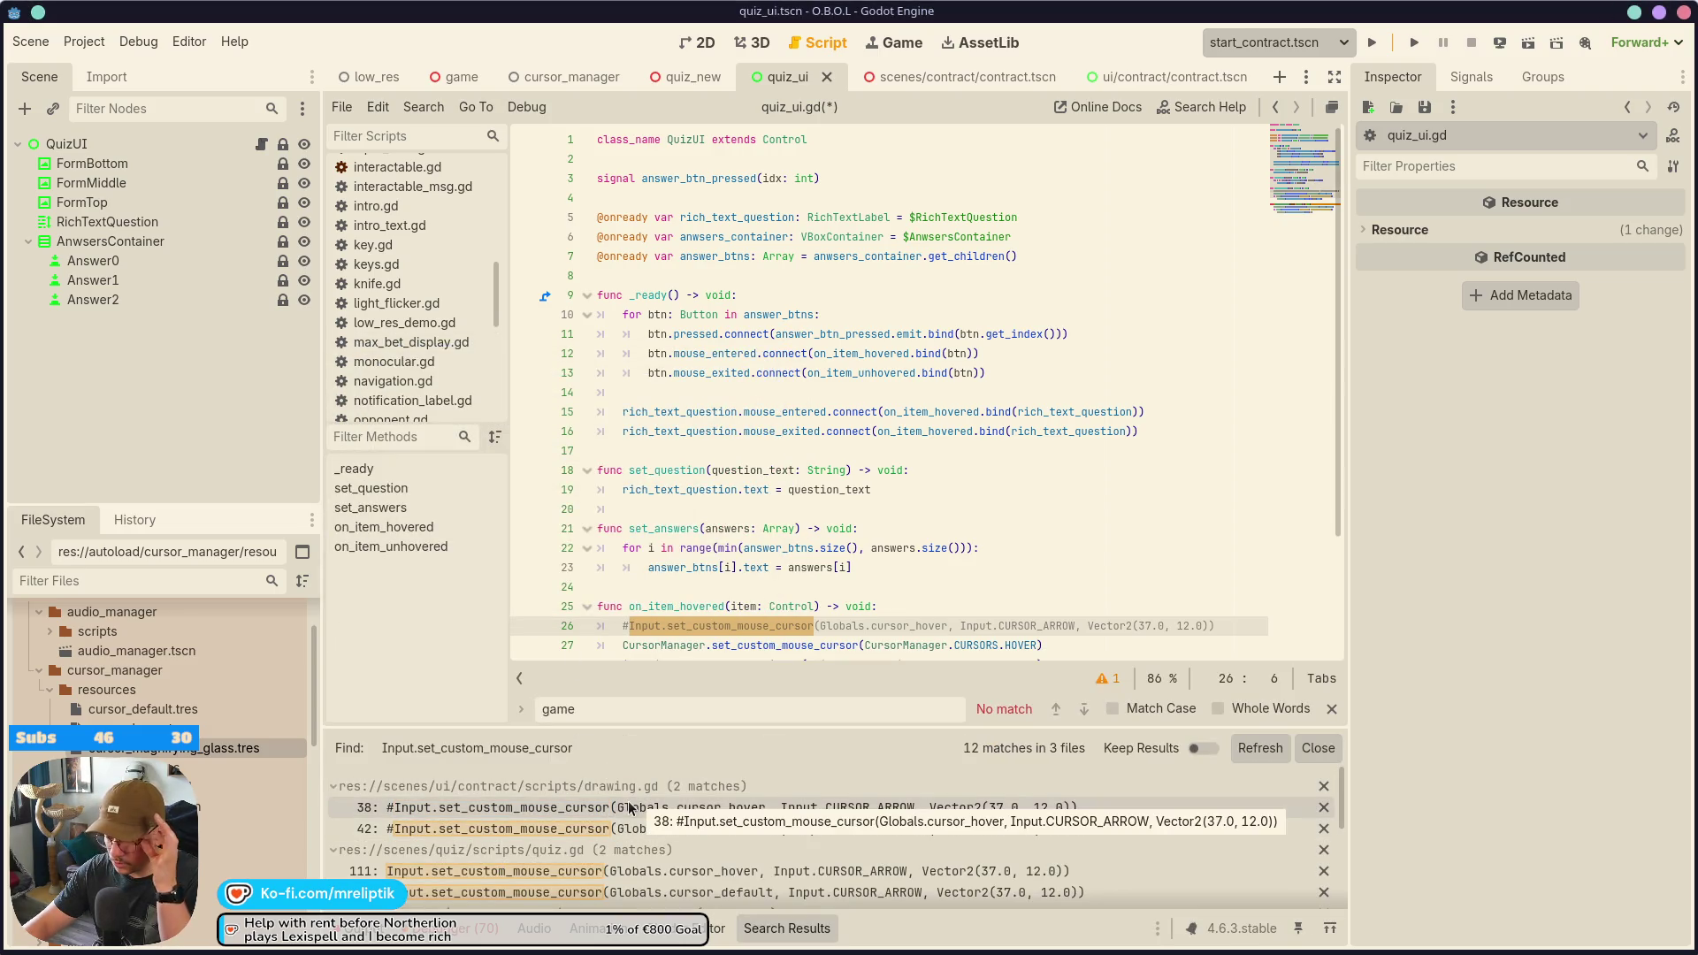
pyautogui.scroll(-1, 631, 808)
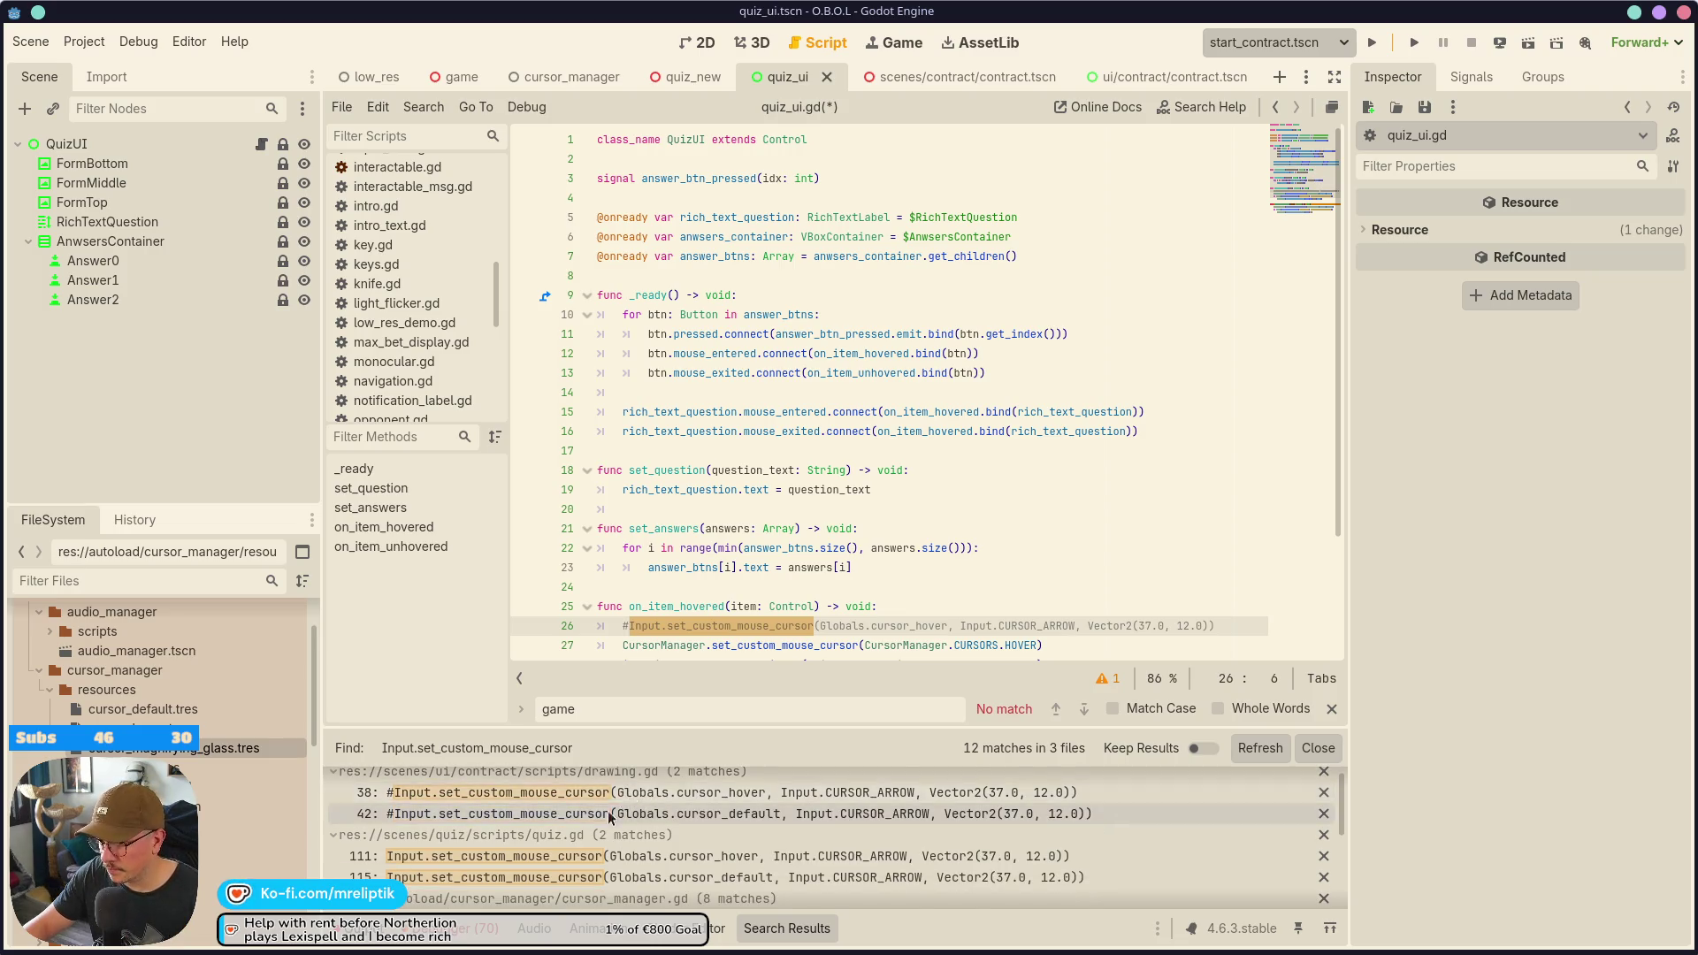
pyautogui.scroll(-1, 555, 829)
pyautogui.click(556, 830)
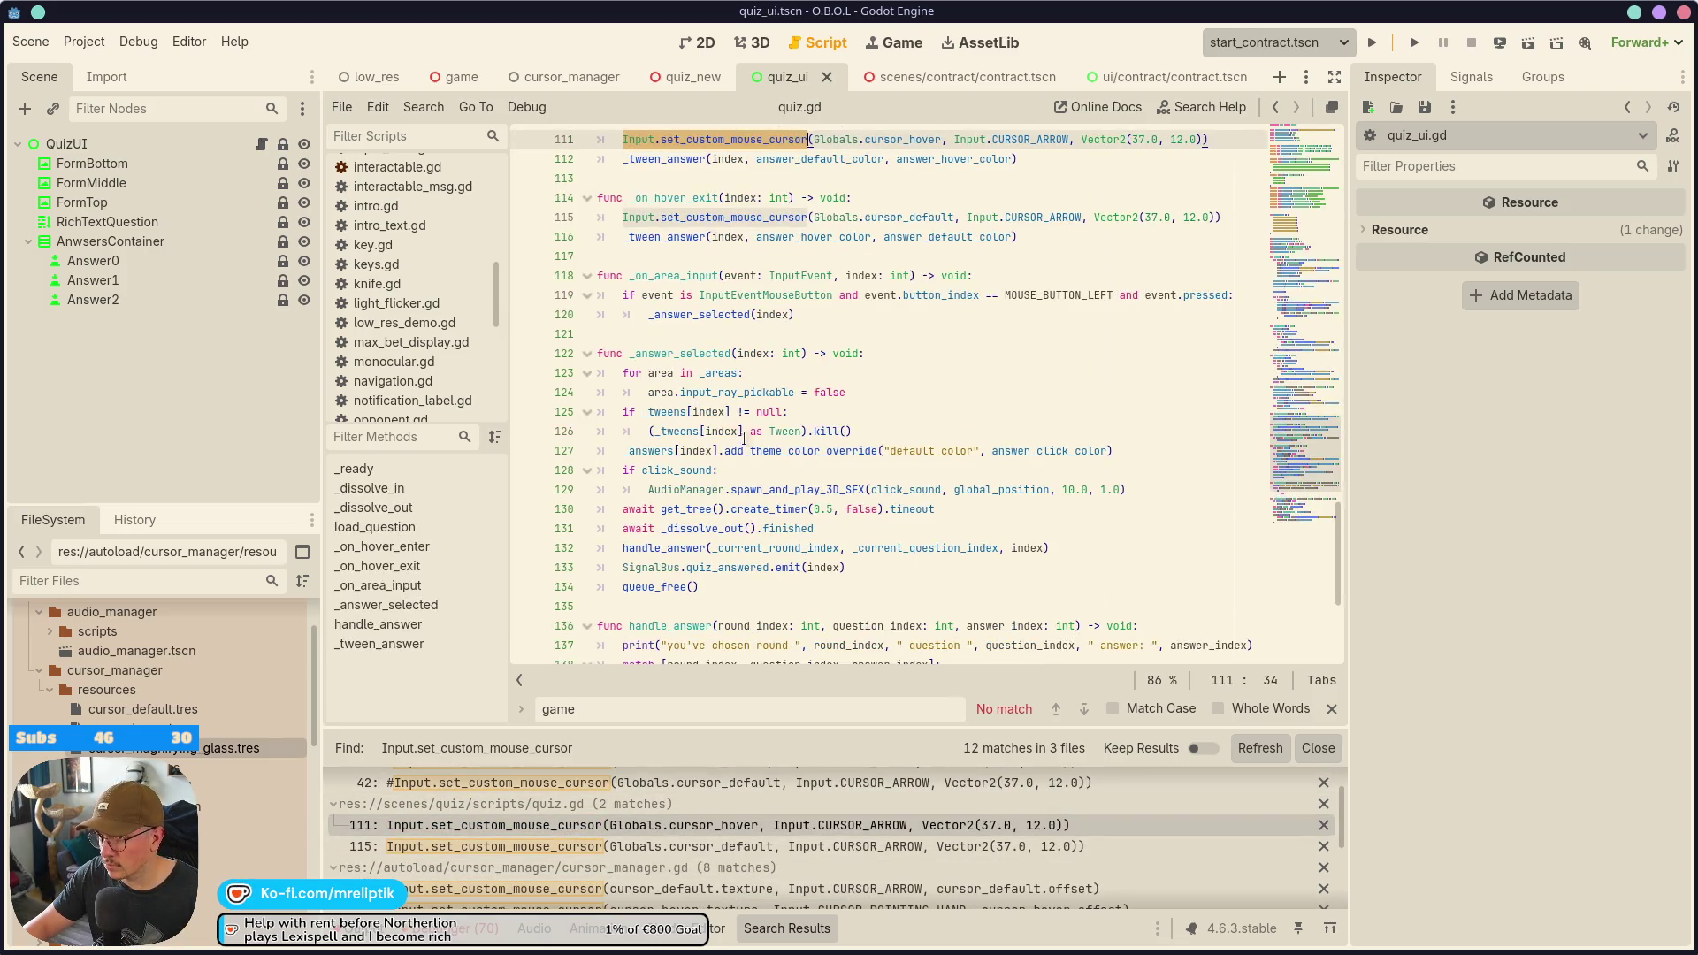
pyautogui.scroll(2, 822, 380)
# Paste a line into _on_hover_enter, then undo the pasted commented line.
pyautogui.click(889, 353)
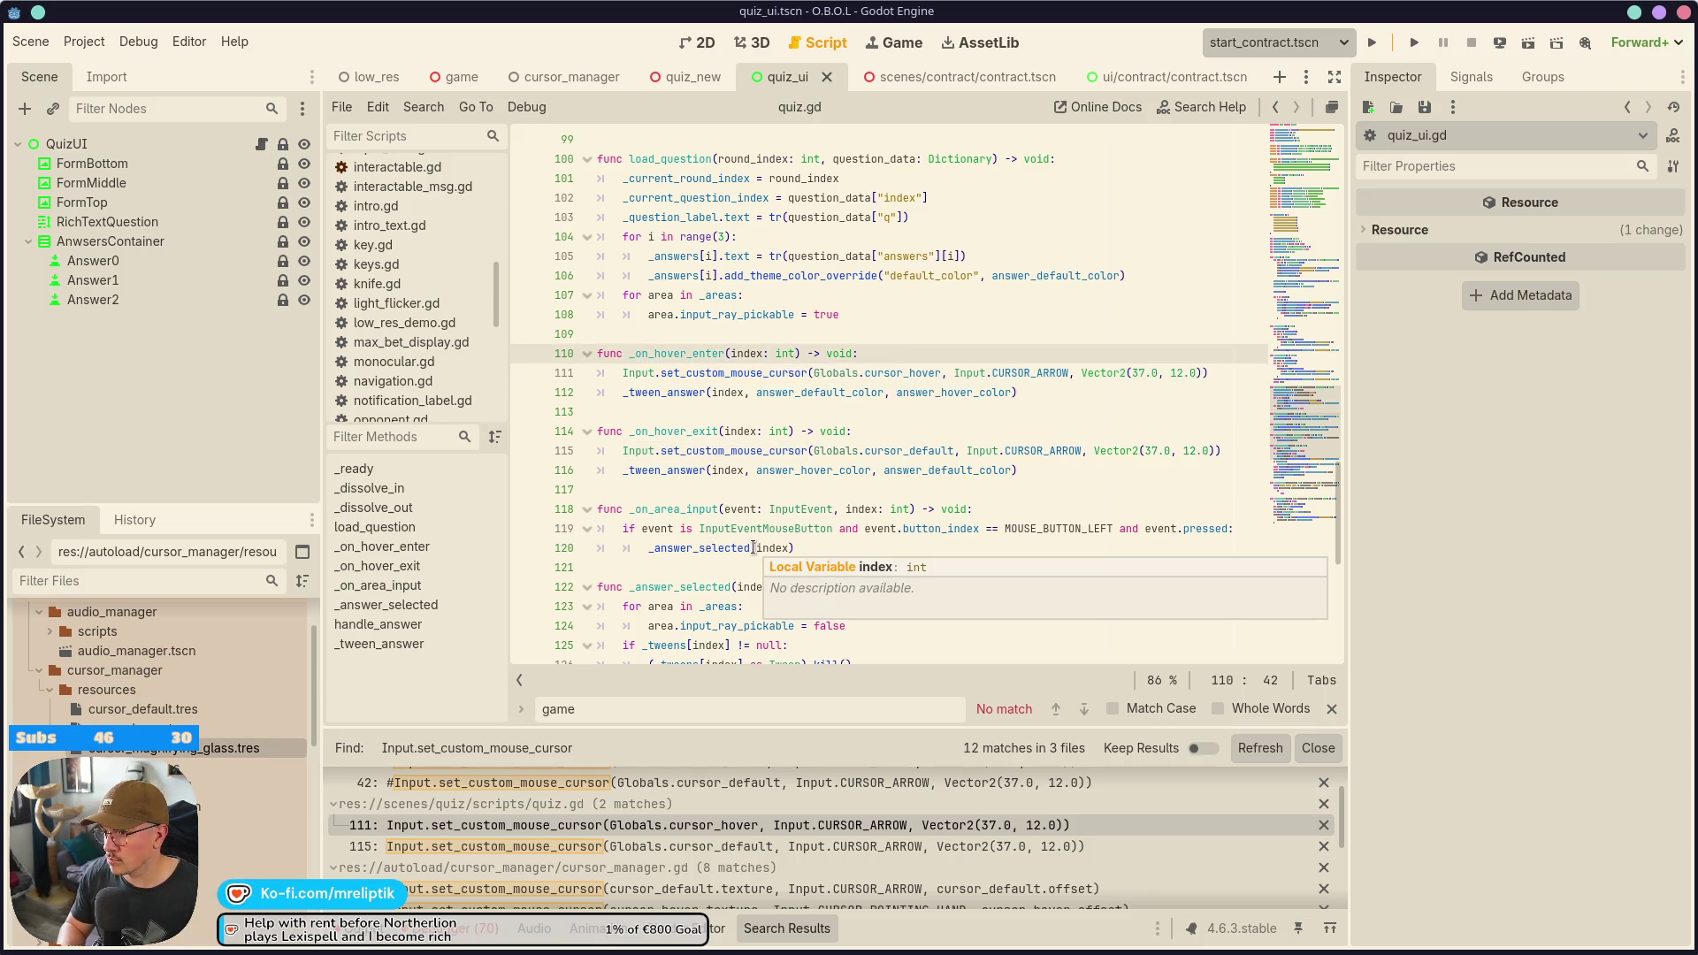
pyautogui.press('Return')
pyautogui.write('#Input.set_custom_mouse_cursor(Globals.cursor_hover, Input.CURSOR_ARROW, Vector2(37.0, 12.0))')
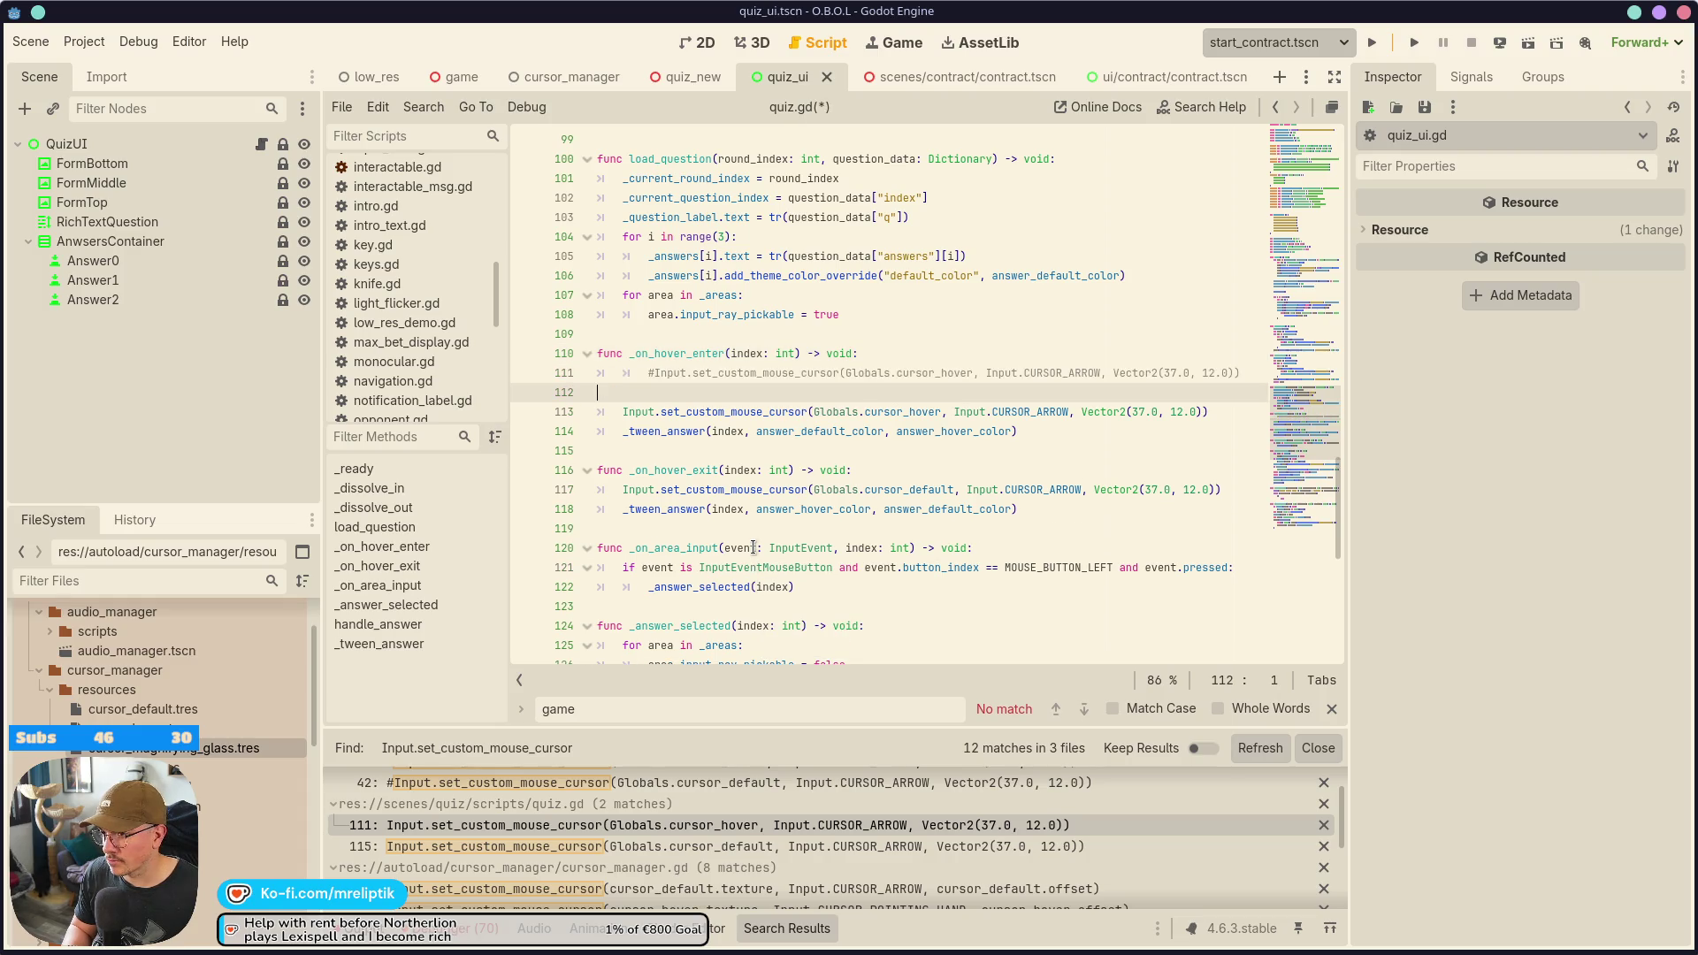
pyautogui.hotkey('ctrl', 'z')
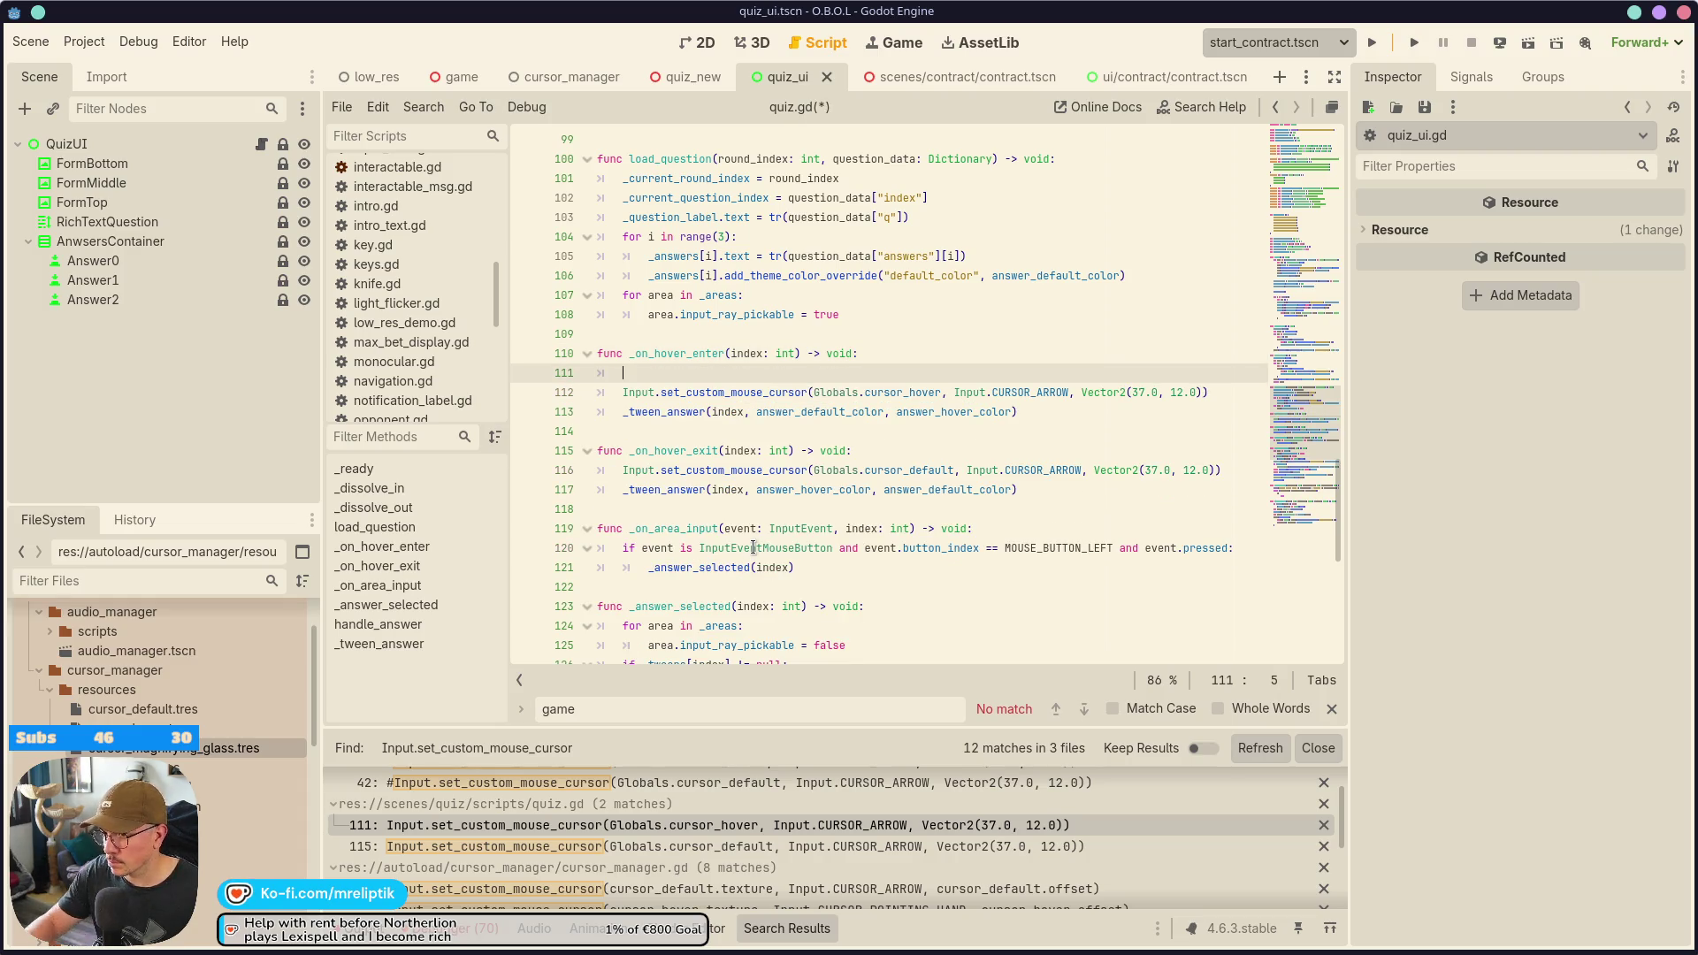
pyautogui.scroll(-5, 754, 547)
pyautogui.scroll(6, 775, 616)
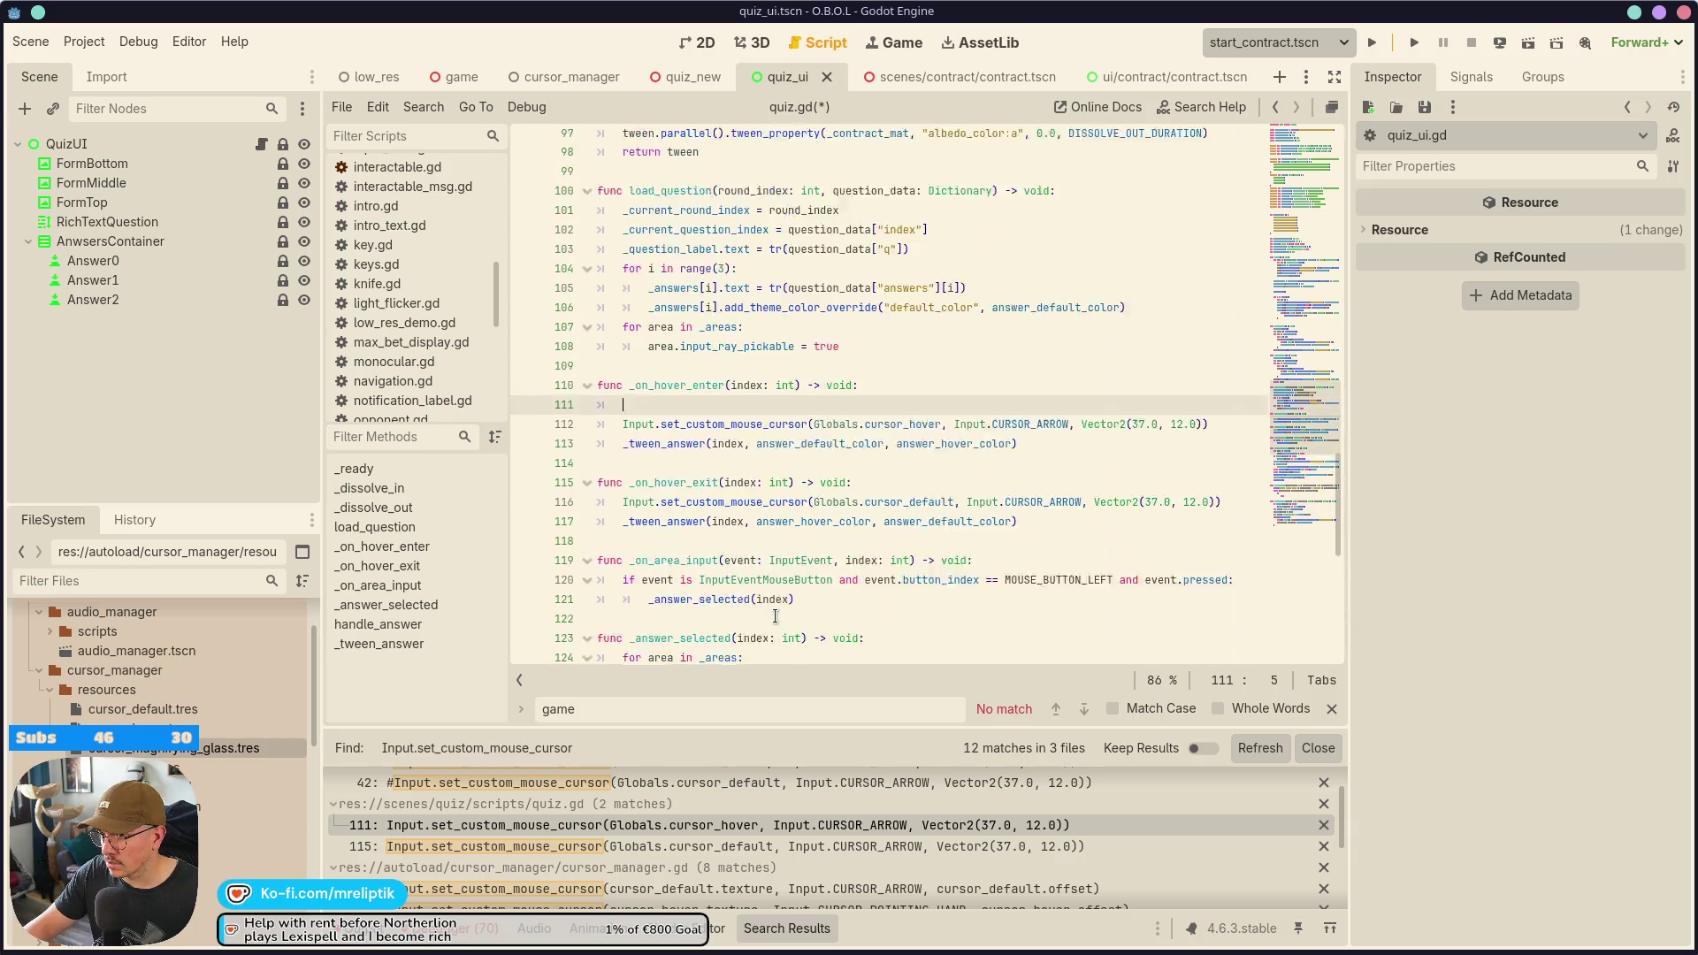
pyautogui.scroll(2, 775, 617)
# Find the other _on_hover_enter occurrence in quiz.gd and check where _areas is used.
pyautogui.click(666, 448)
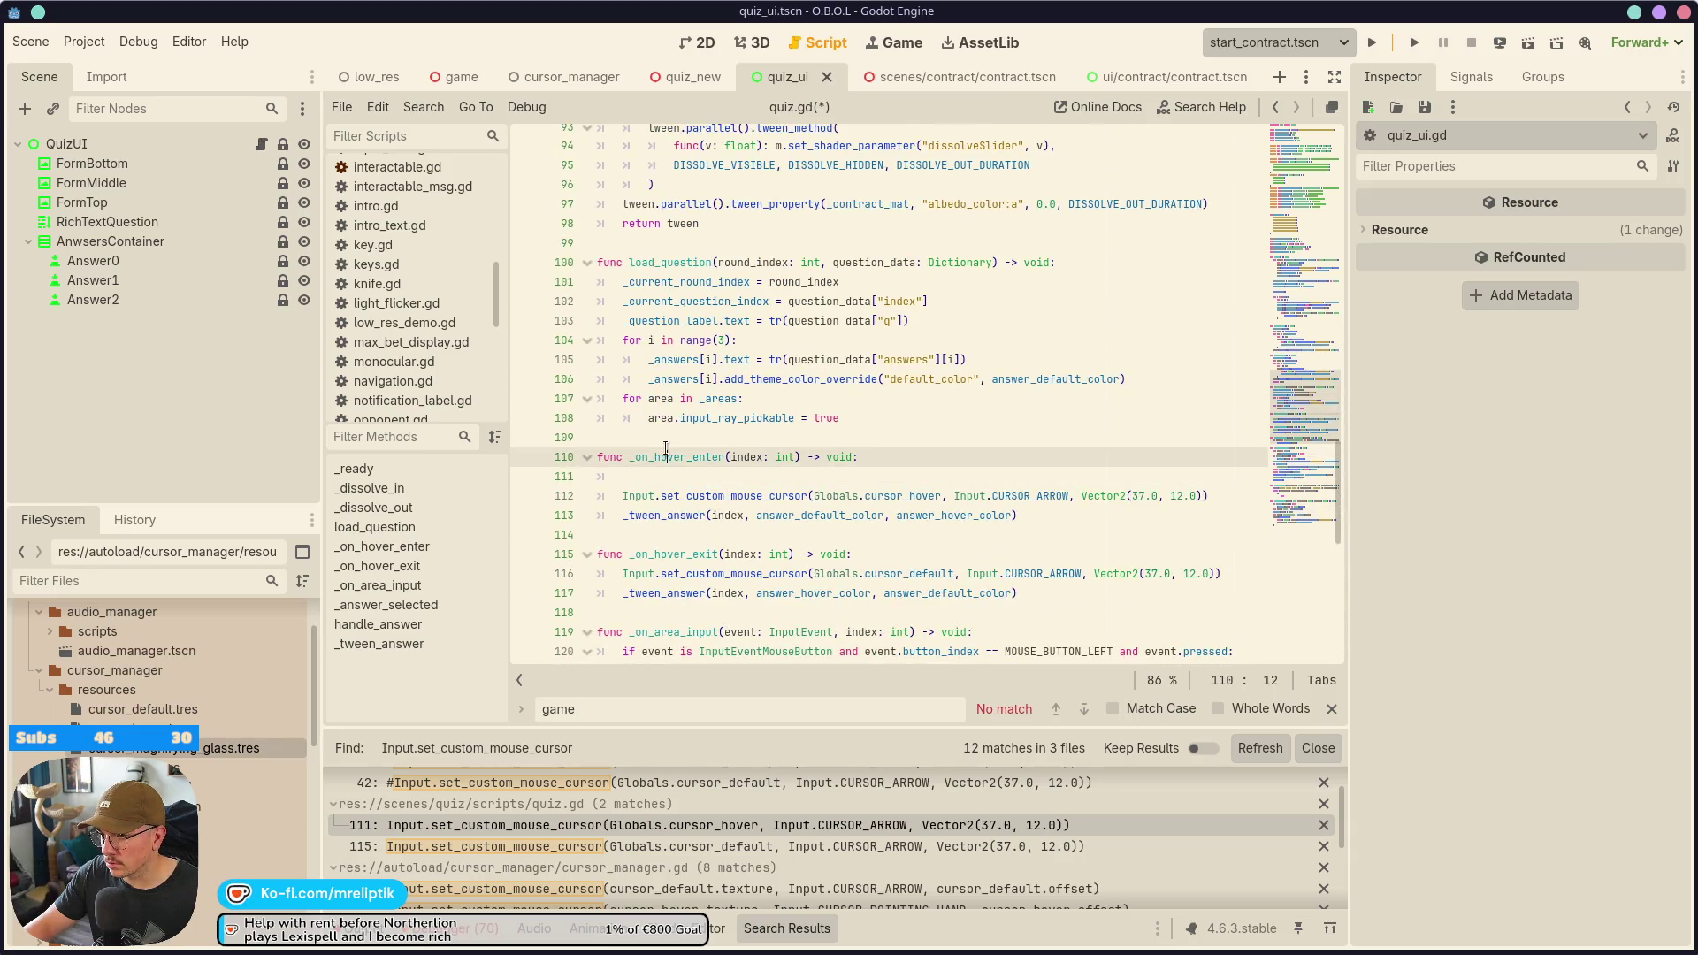
pyautogui.doubleClick(666, 449)
pyautogui.scroll(-3, 672, 469)
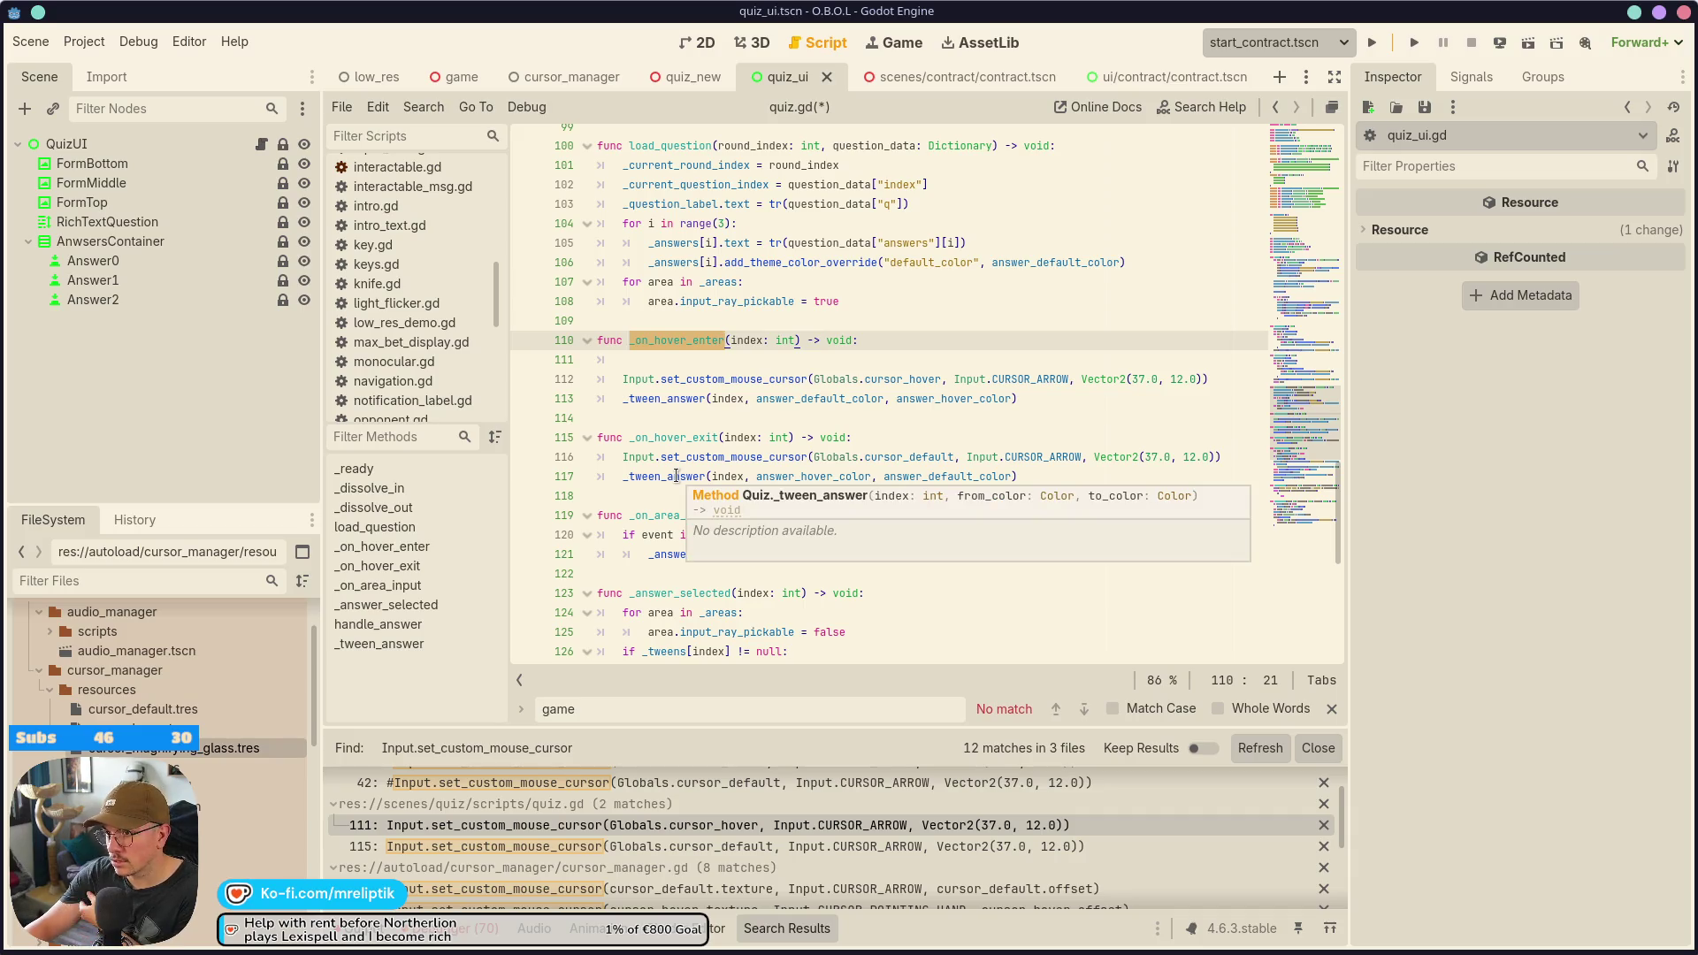
pyautogui.hotkey('ctrl', 'f')
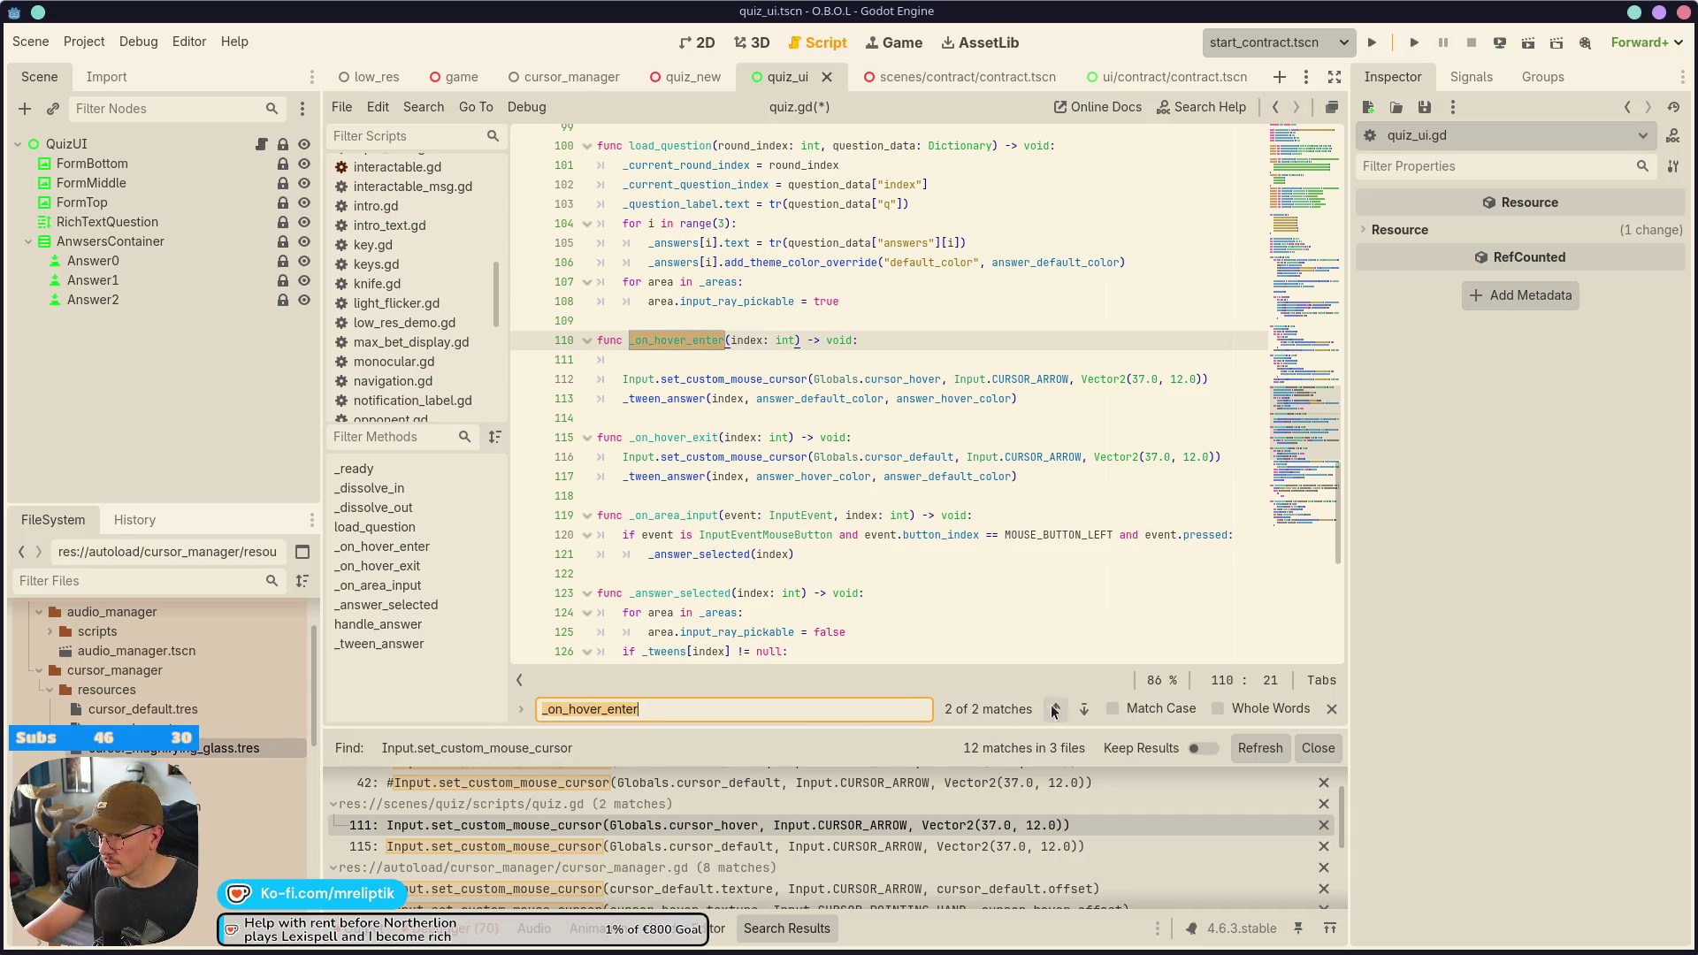
pyautogui.click(1054, 709)
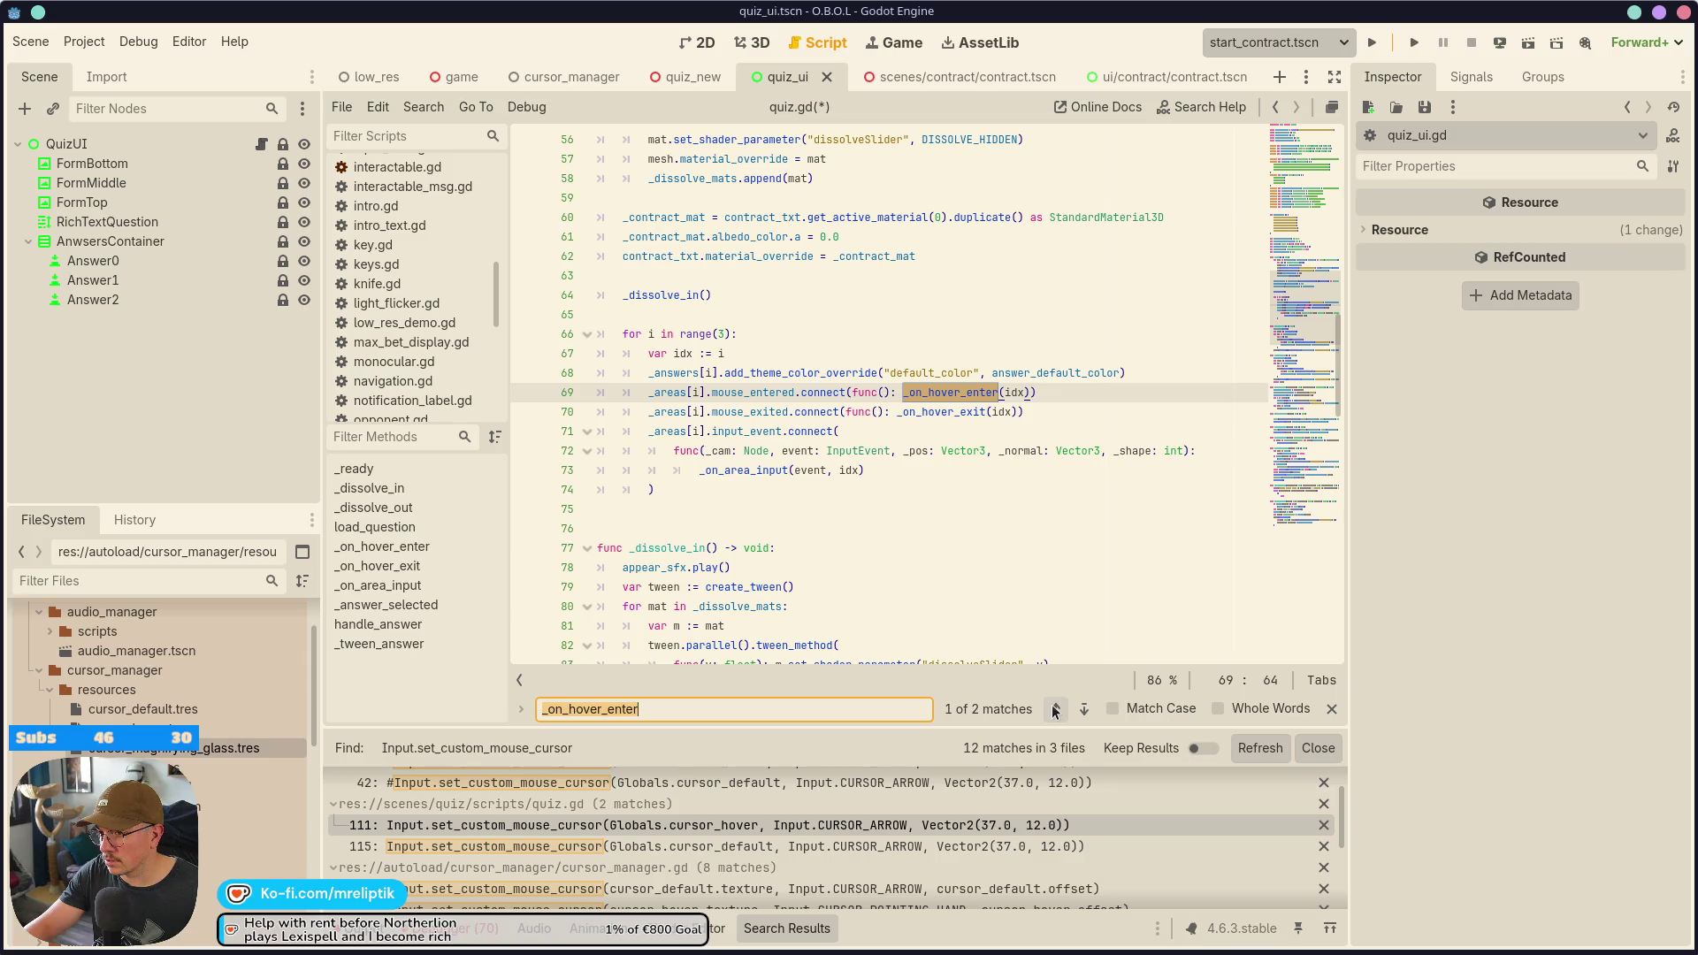
pyautogui.doubleClick(670, 393)
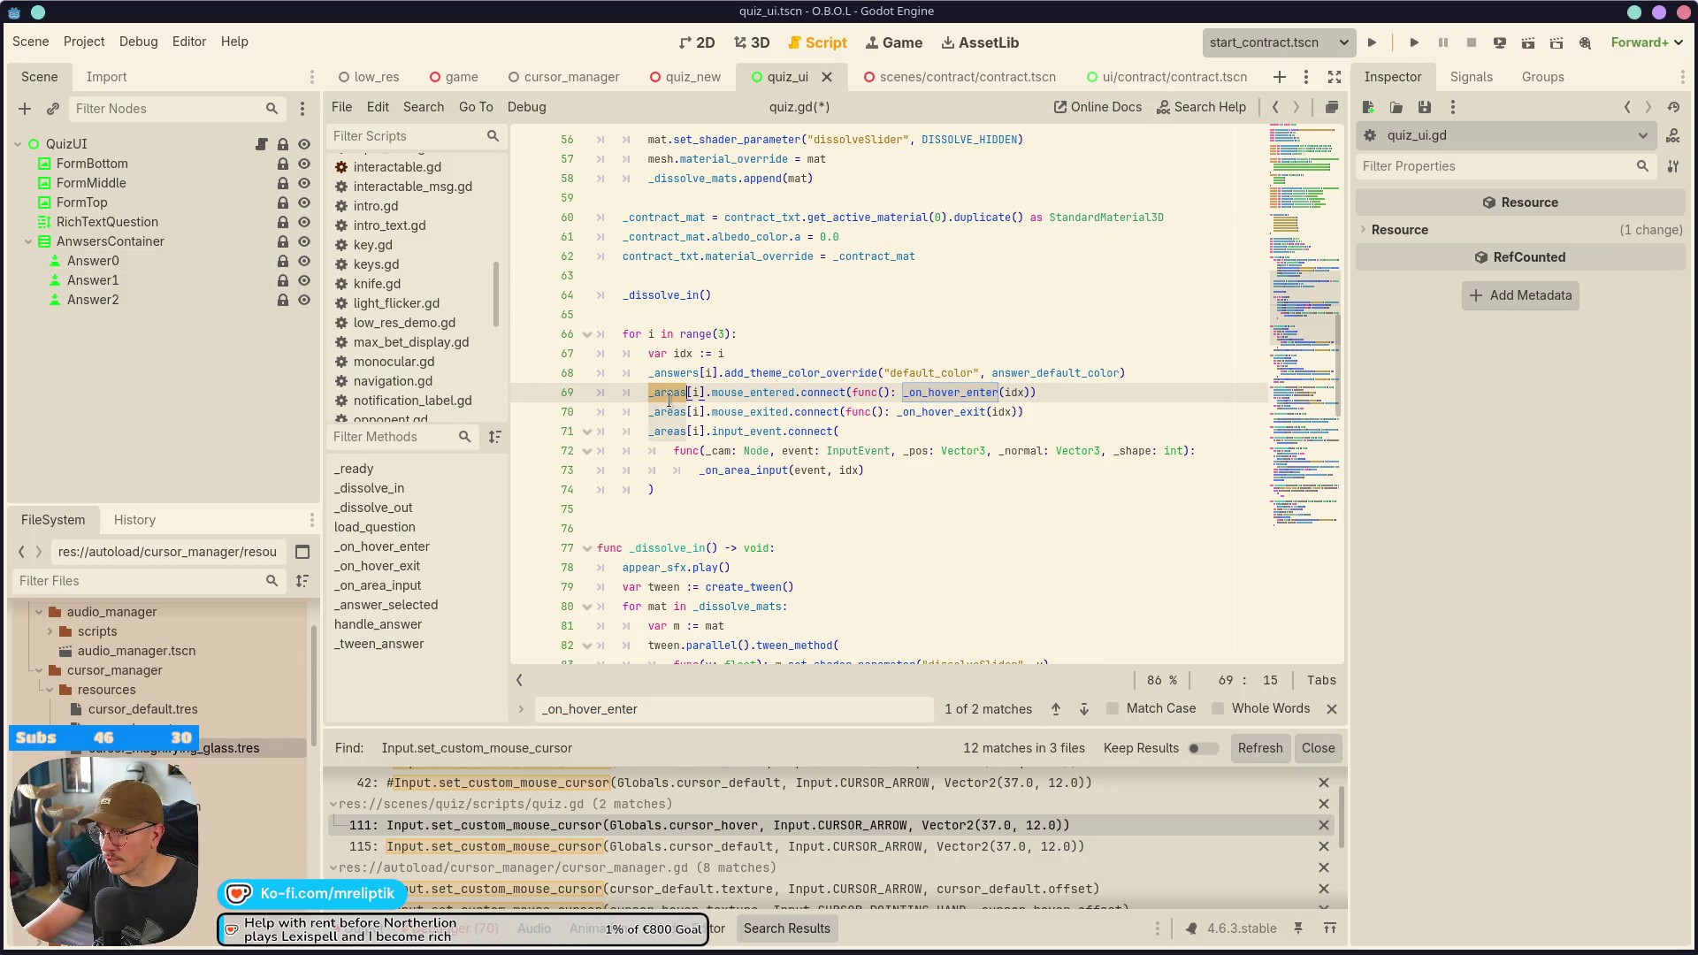
pyautogui.scroll(10, 669, 398)
pyautogui.scroll(5, 875, 447)
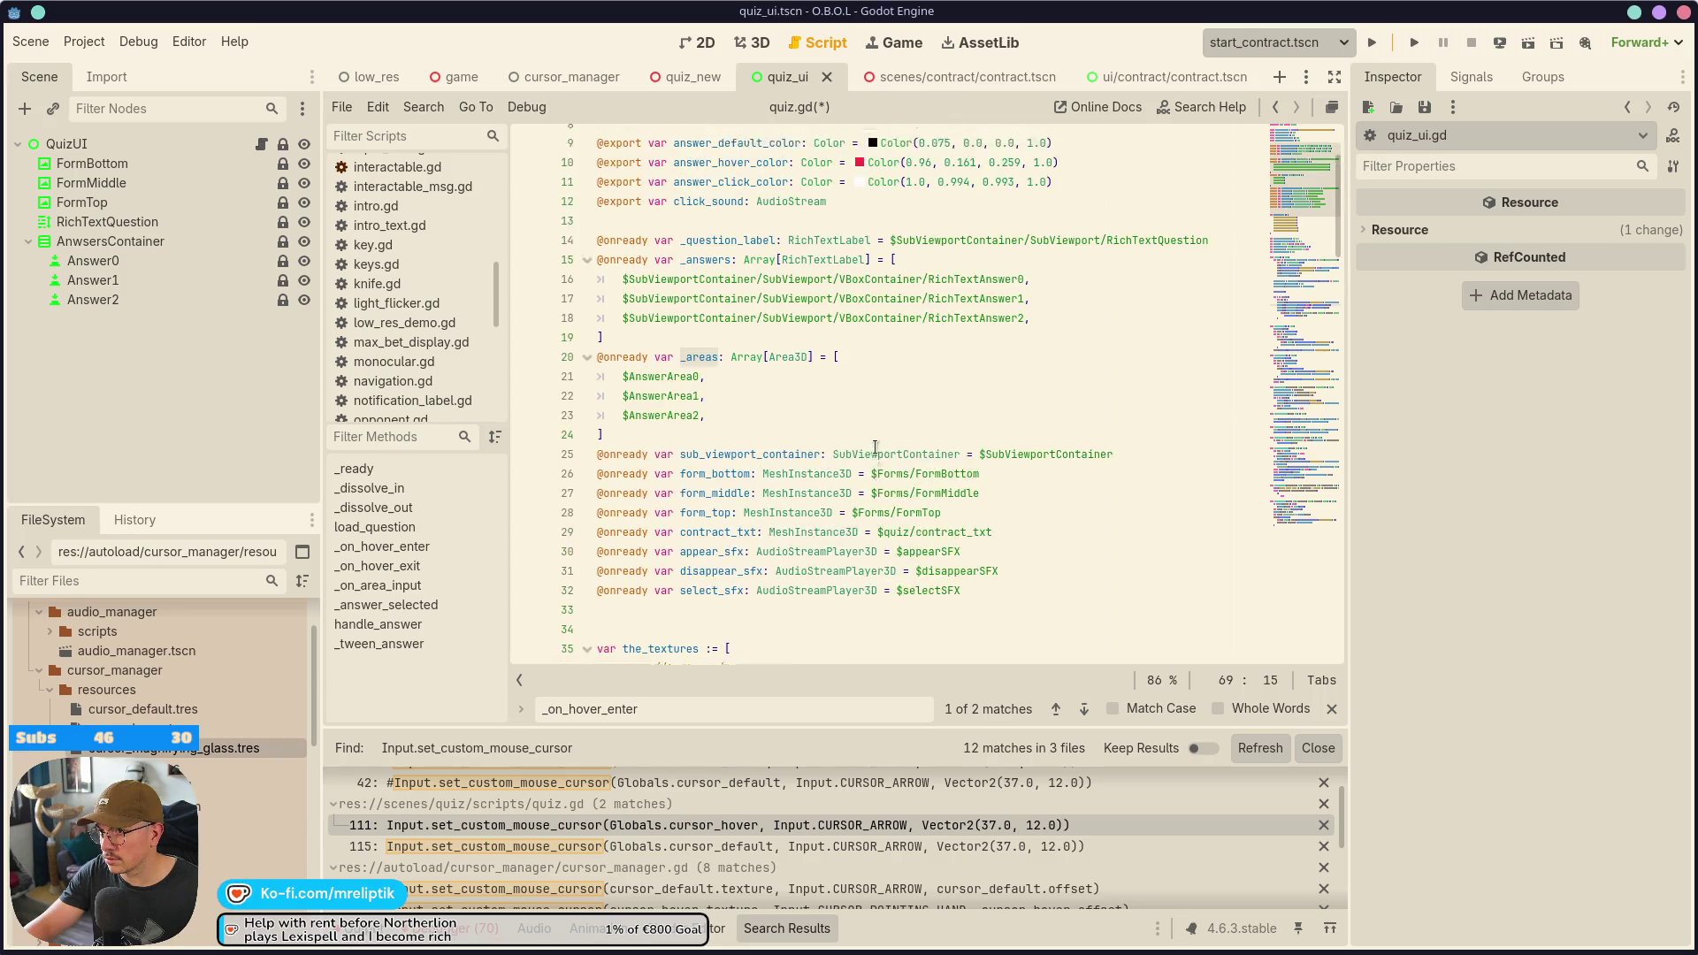
pyautogui.scroll(3, 875, 447)
pyautogui.moveTo(805, 458)
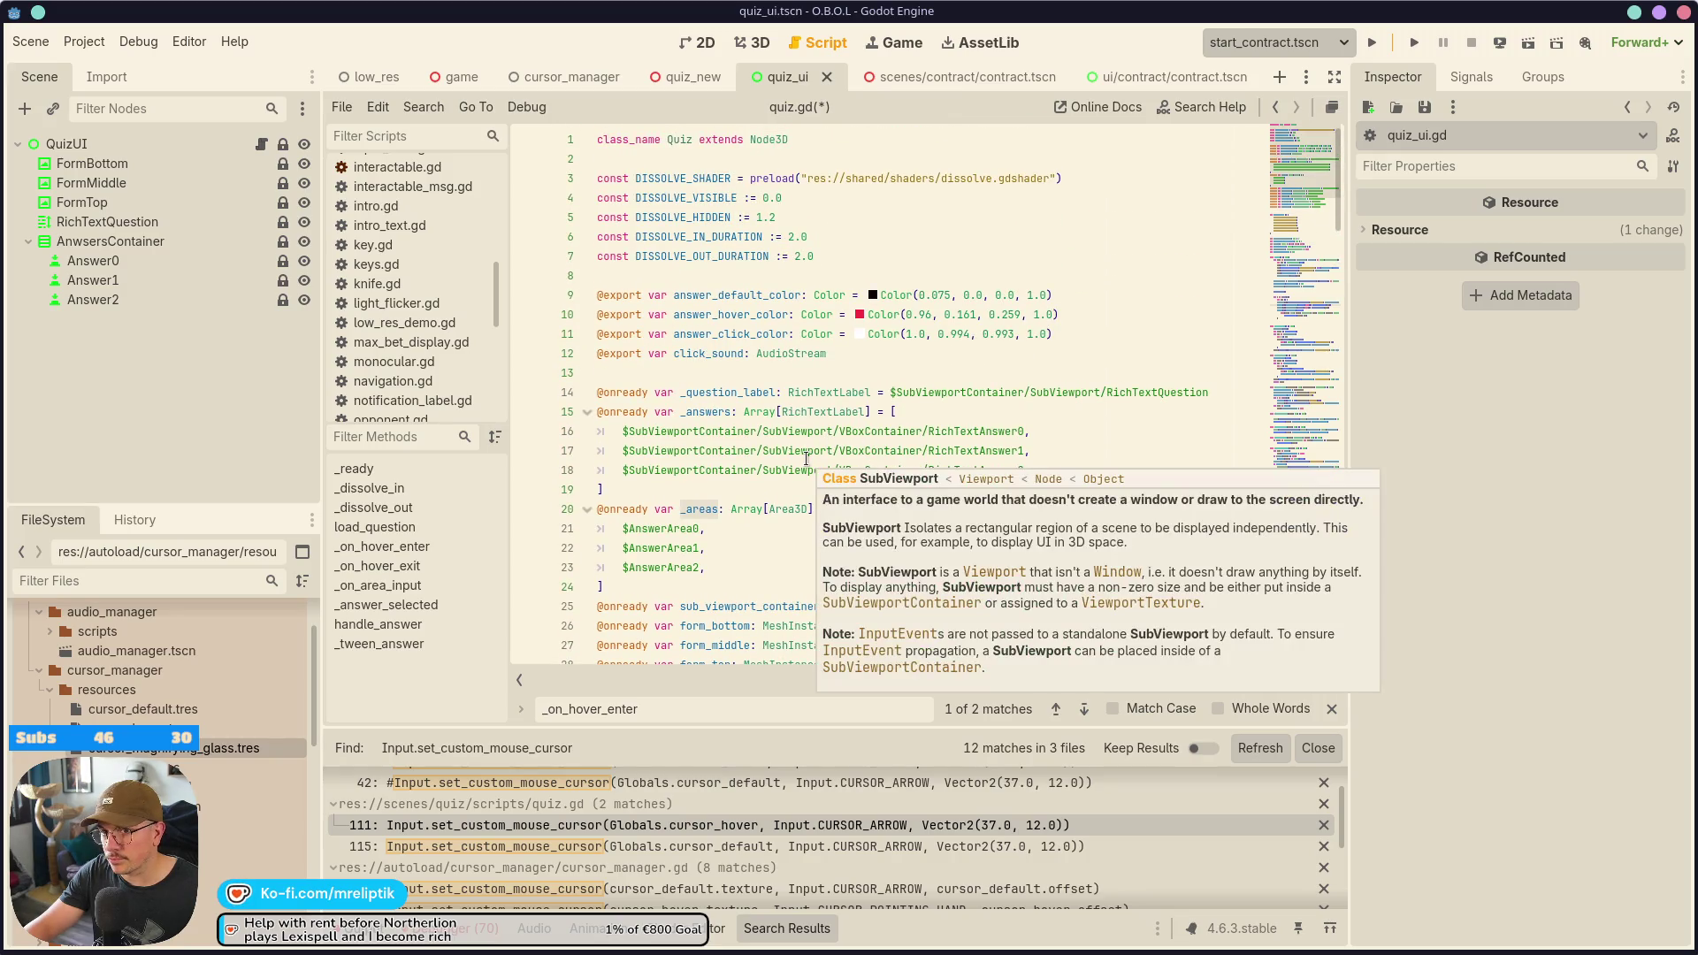
# In the quiz_new scene, follow _on_hover_enter to its definition, delete empty line 111, and save.
pyautogui.click(666, 85)
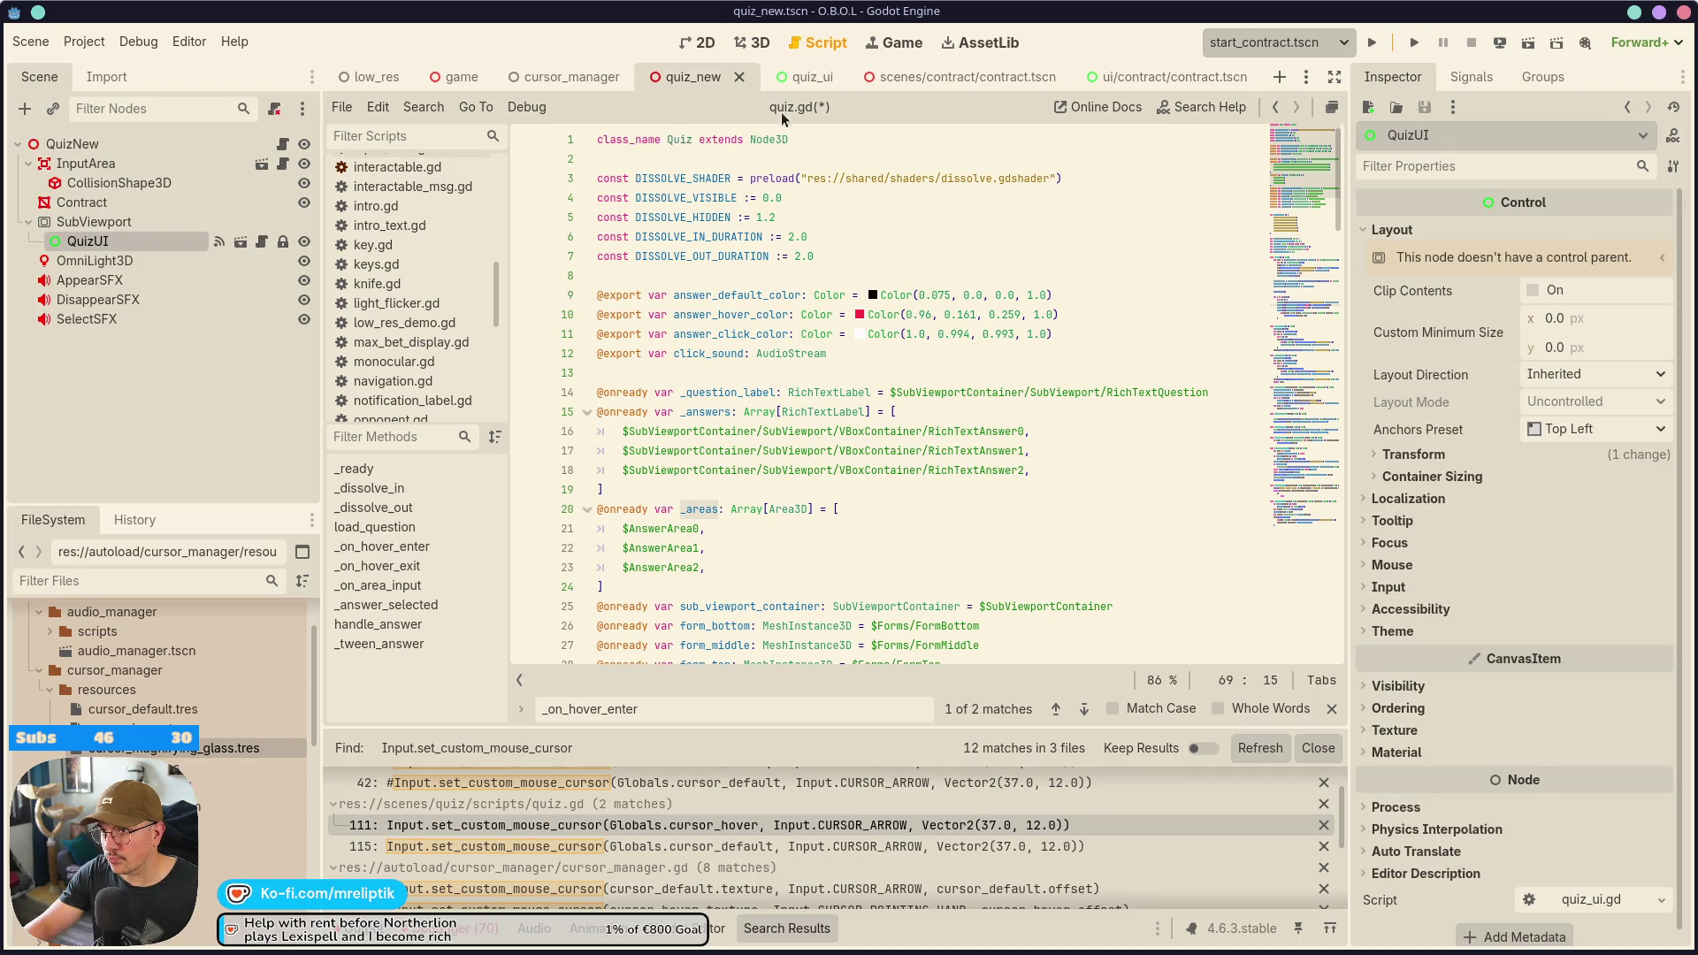
pyautogui.click(826, 472)
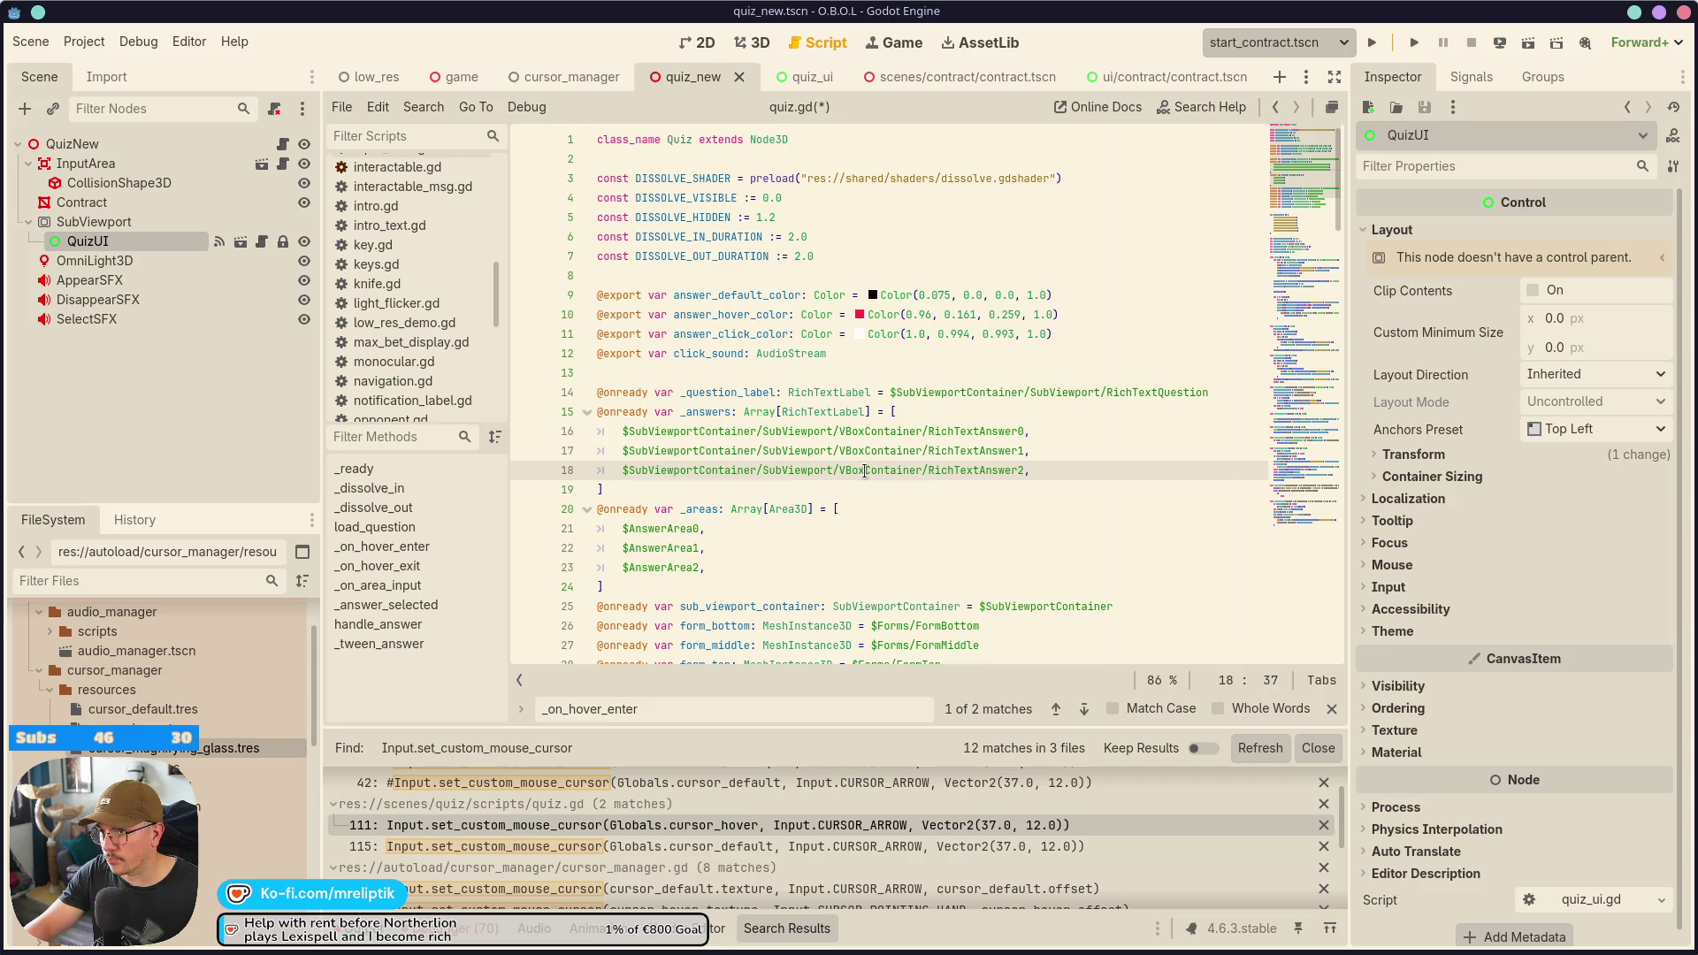
pyautogui.scroll(-15, 863, 472)
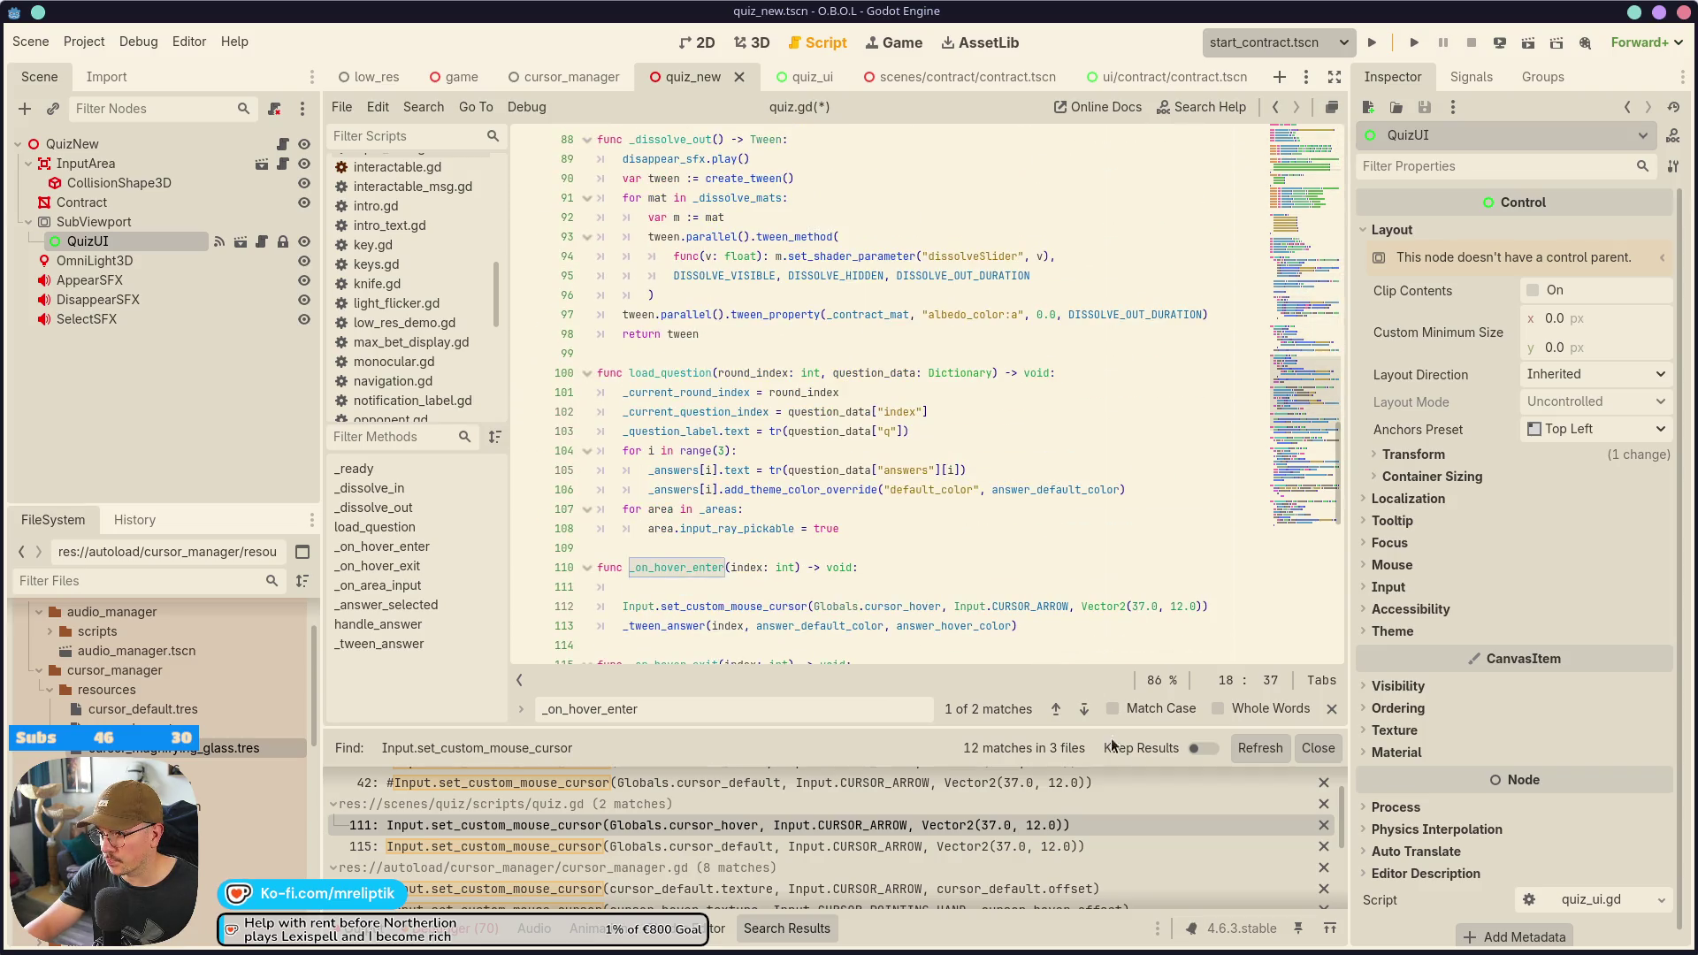
pyautogui.click(1083, 708)
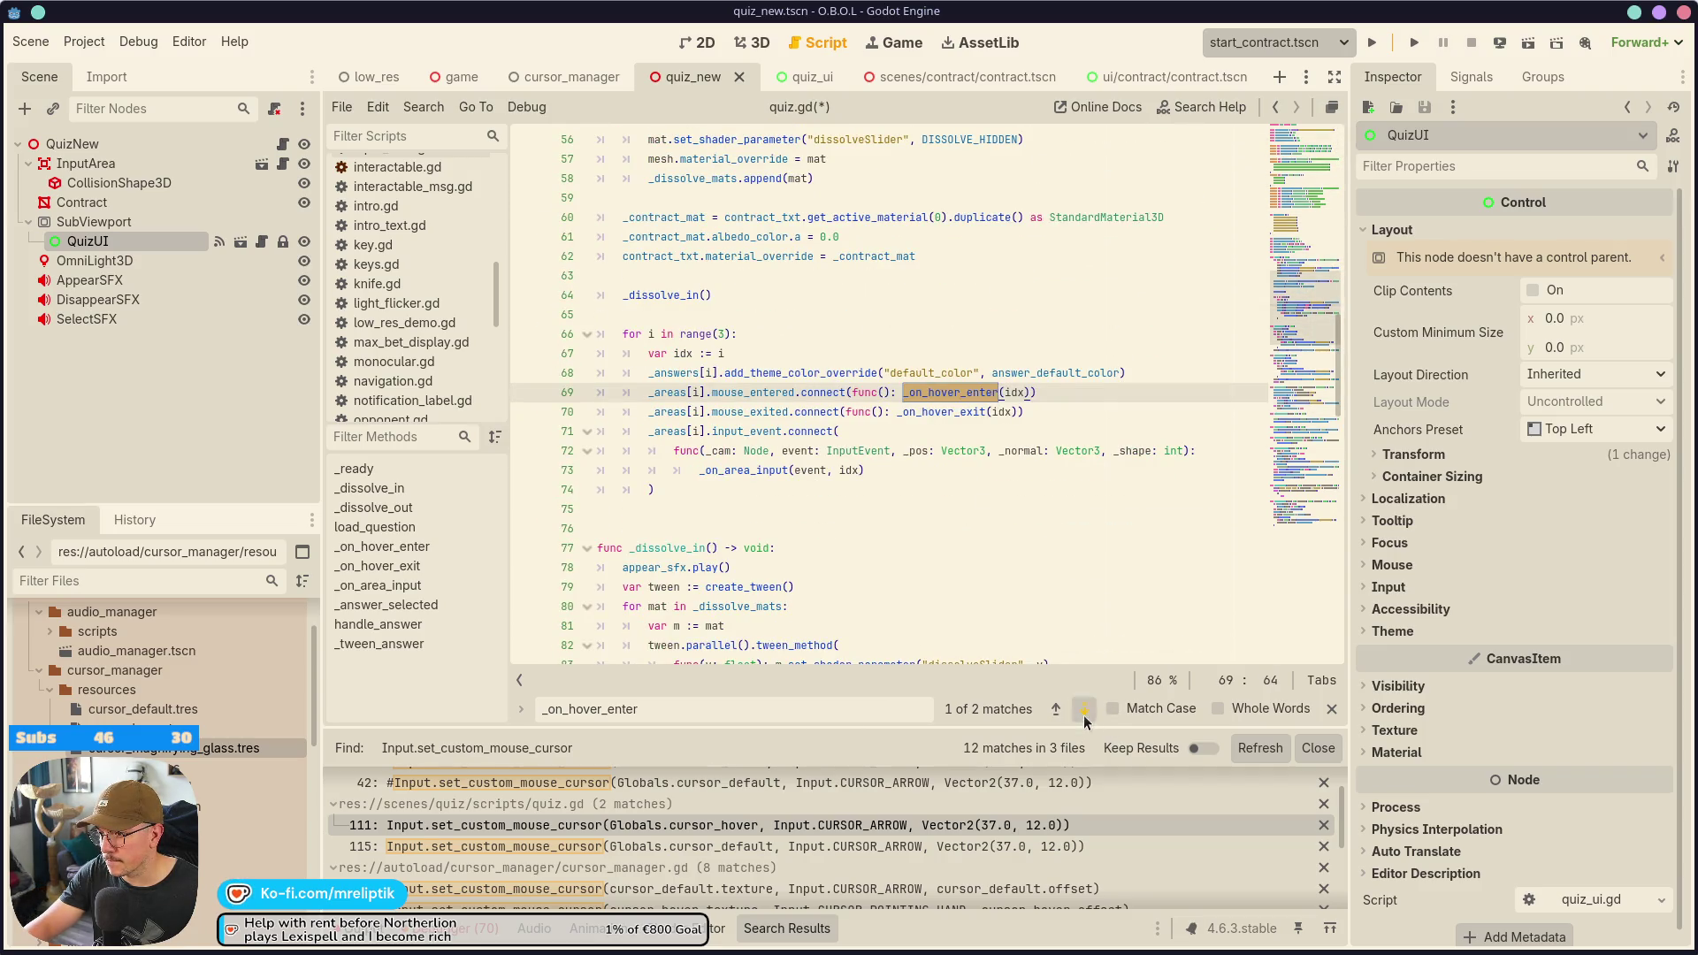
pyautogui.click(1083, 710)
pyautogui.press('Down')
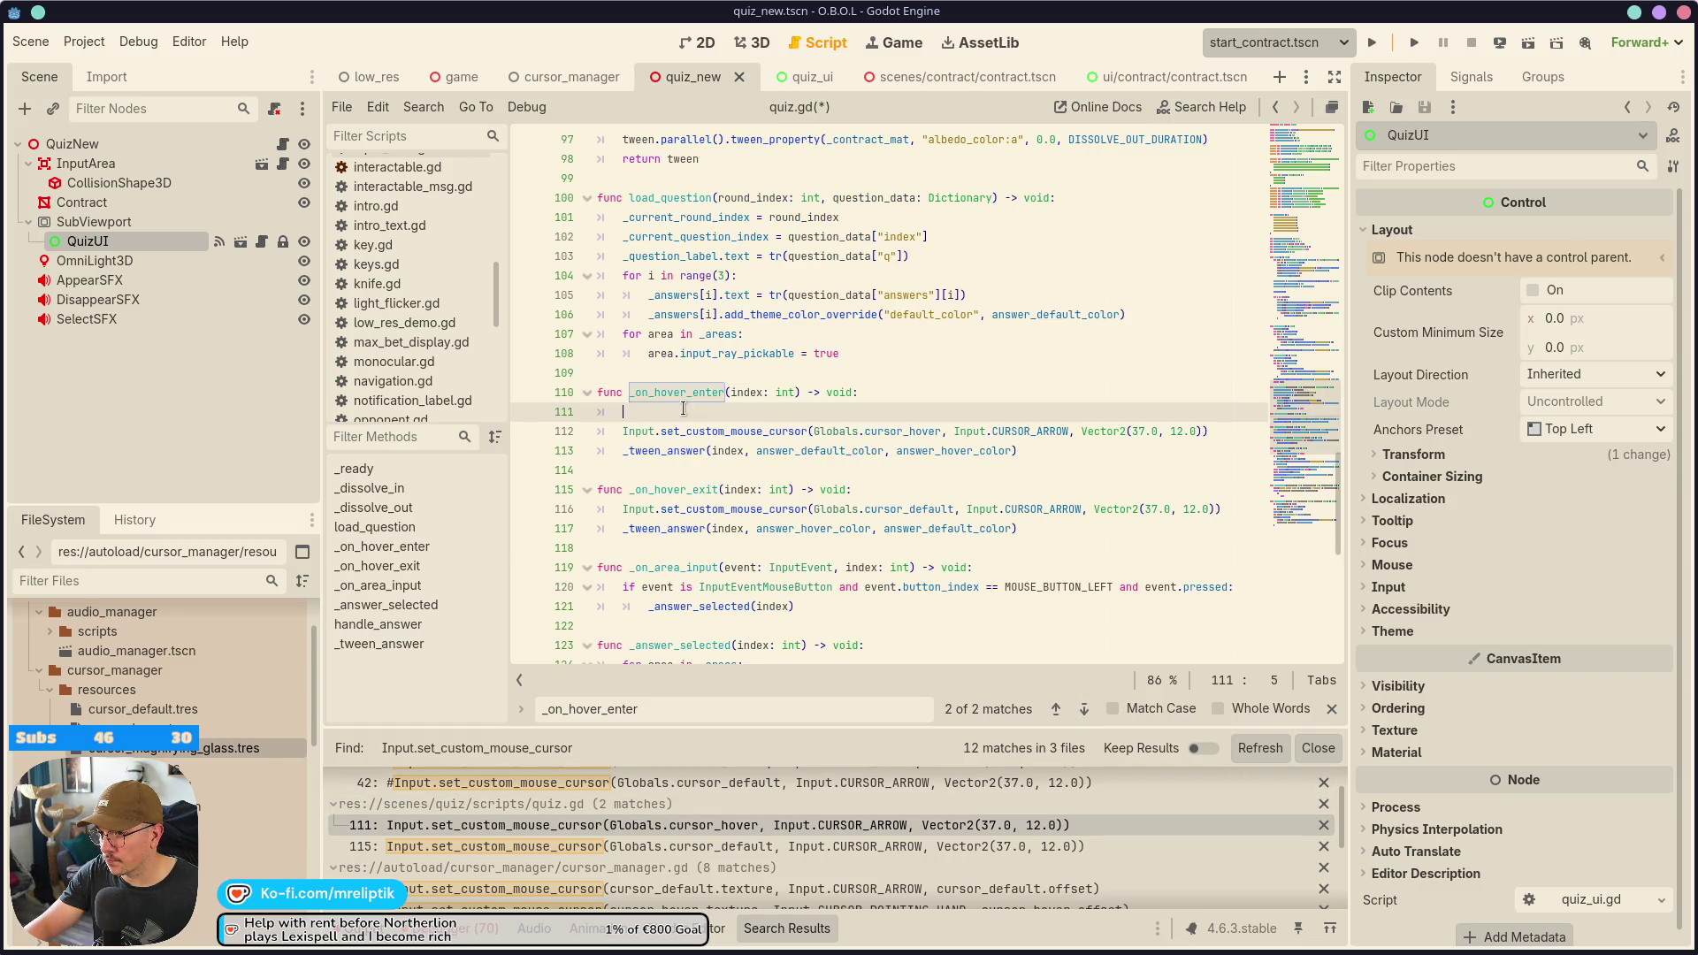
pyautogui.hotkey('ctrl', 'shift', 'k')
pyautogui.hotkey('ctrl', 's')
pyautogui.scroll(-1, 640, 831)
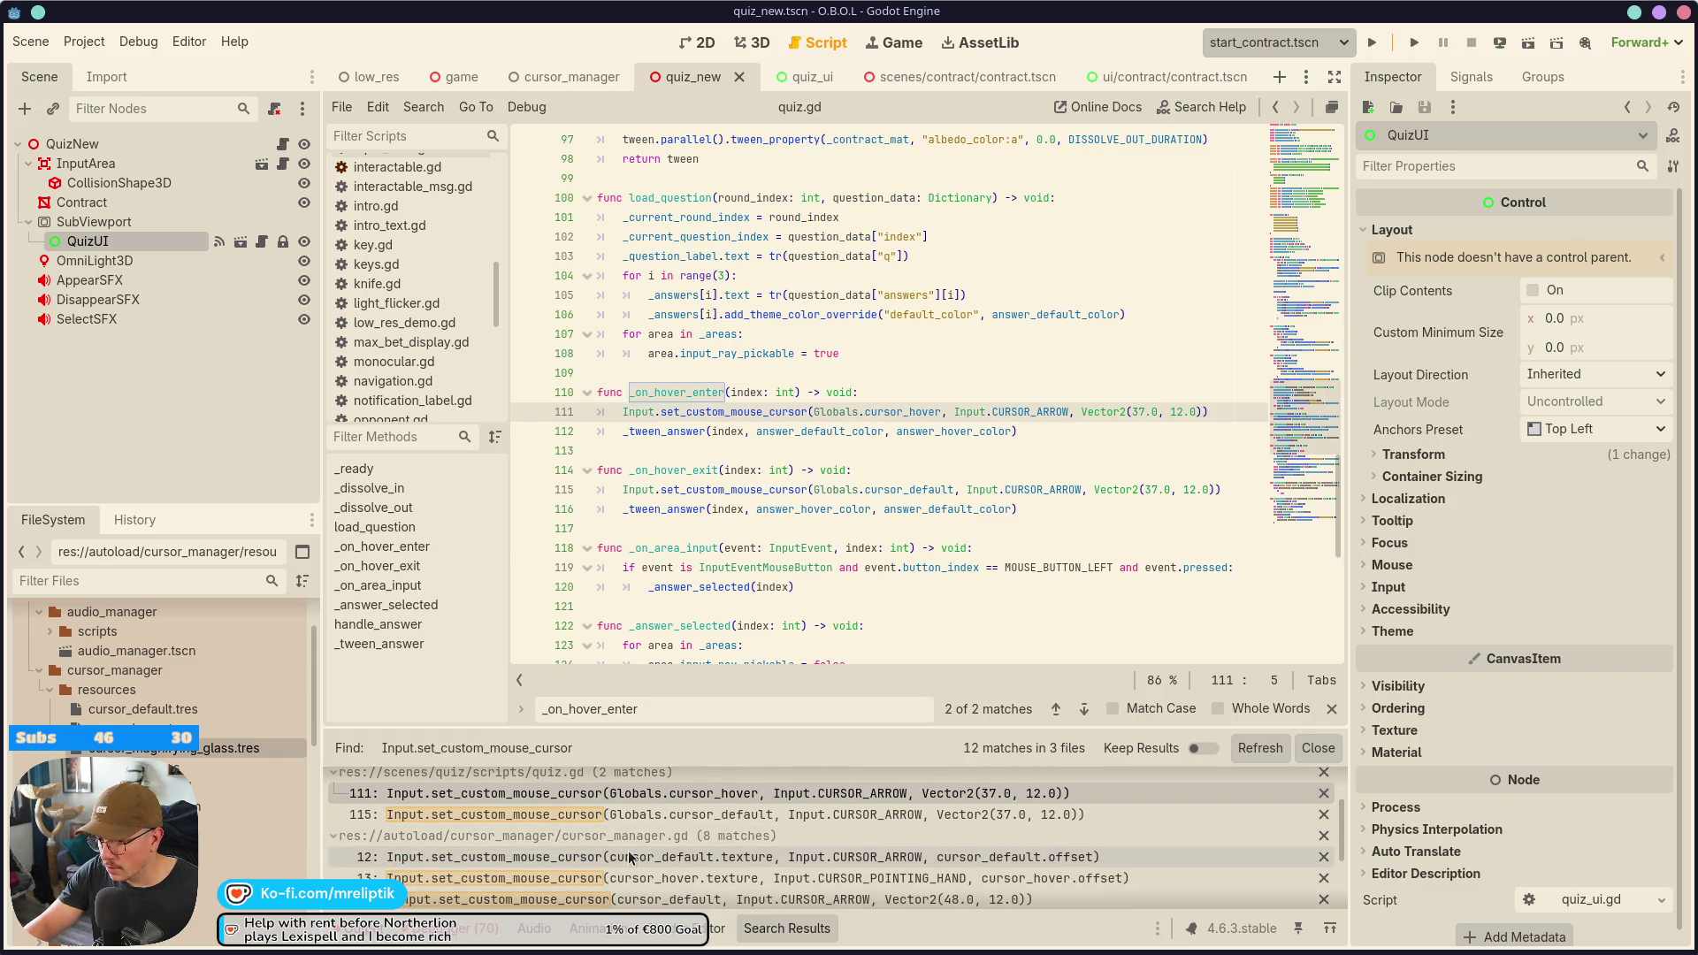
# Delete the commented-out old cursor calls at drawing.gd line 38 and save the script.
pyautogui.click(677, 858)
pyautogui.scroll(-2, 645, 868)
pyautogui.scroll(-5, 616, 875)
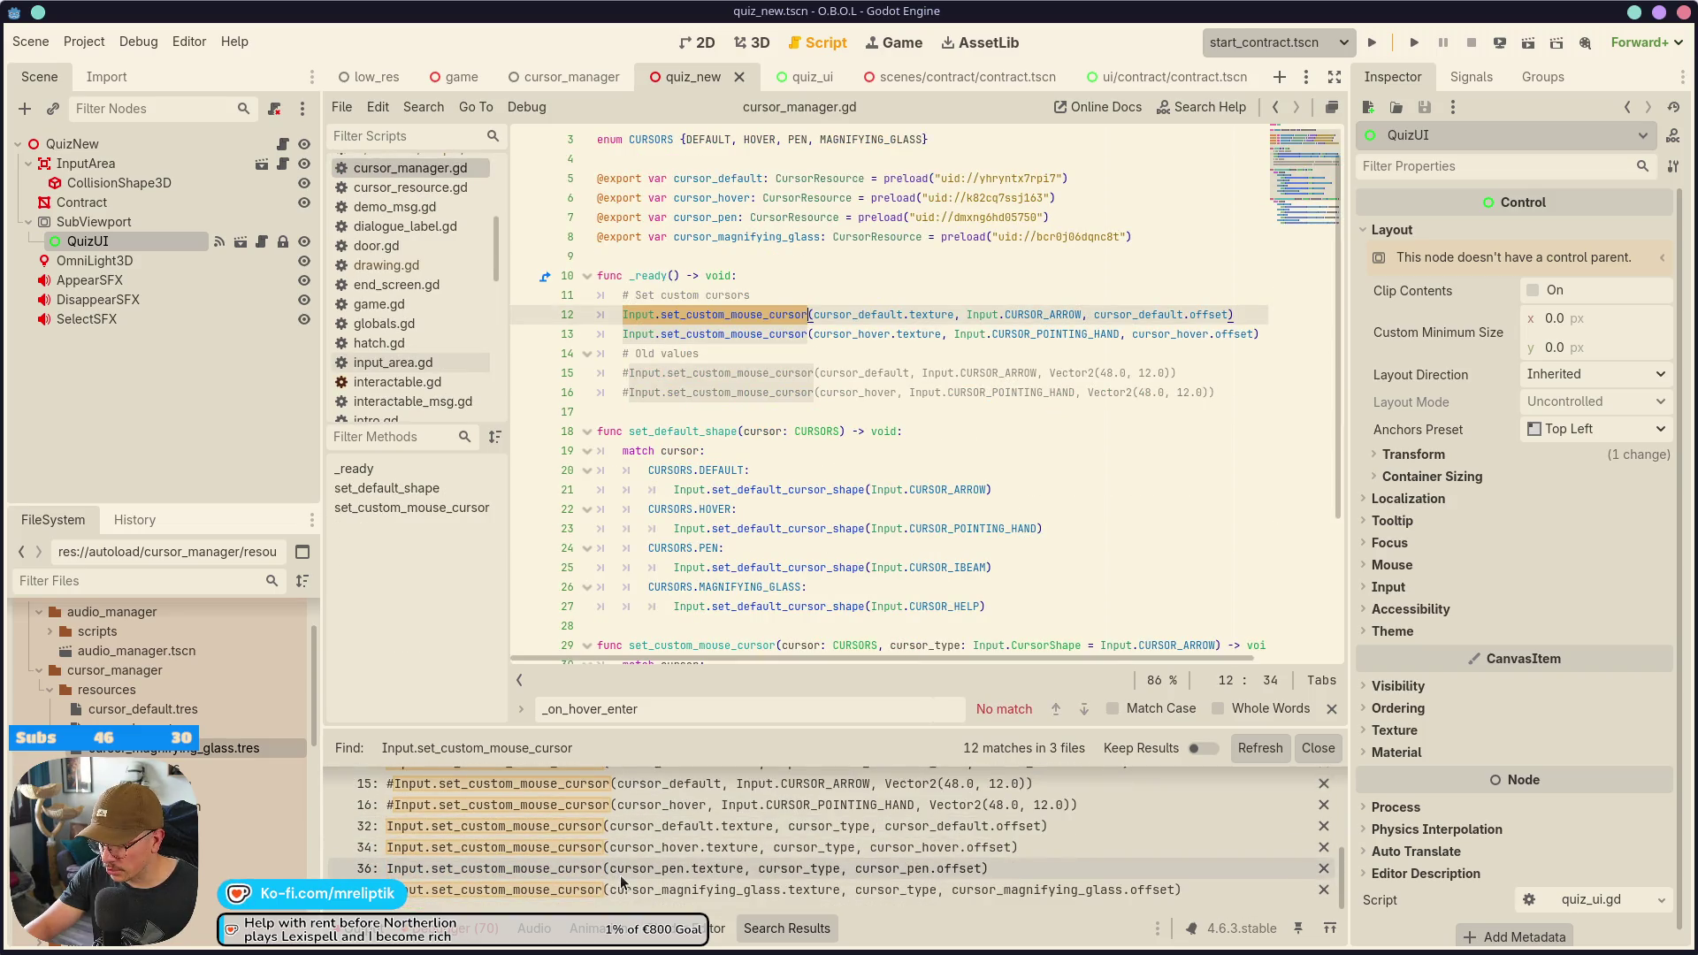
pyautogui.click(637, 803)
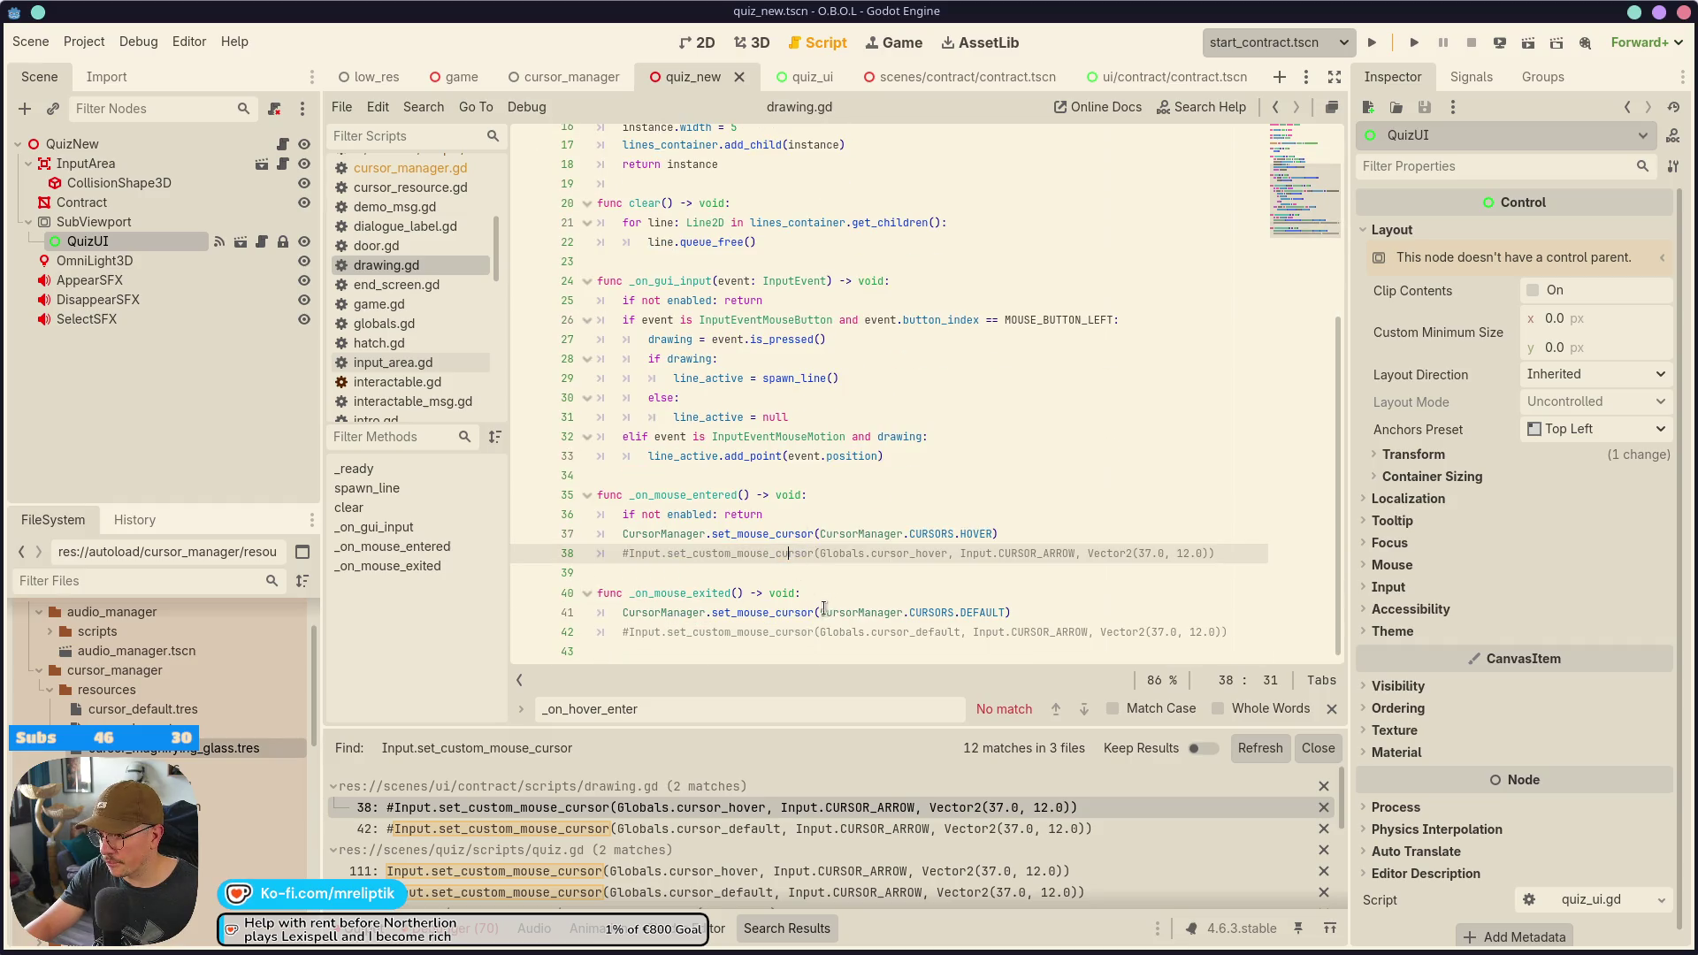
pyautogui.hotkey('ctrl', 'shift', 'k')
pyautogui.press('Down')
pyautogui.press('Down')
pyautogui.press('Down')
pyautogui.hotkey('ctrl', 'shift', 'k')
pyautogui.hotkey('ctrl', 's')
# Close the Search Results panel and run the game to test the cursor changes.
pyautogui.click(1333, 709)
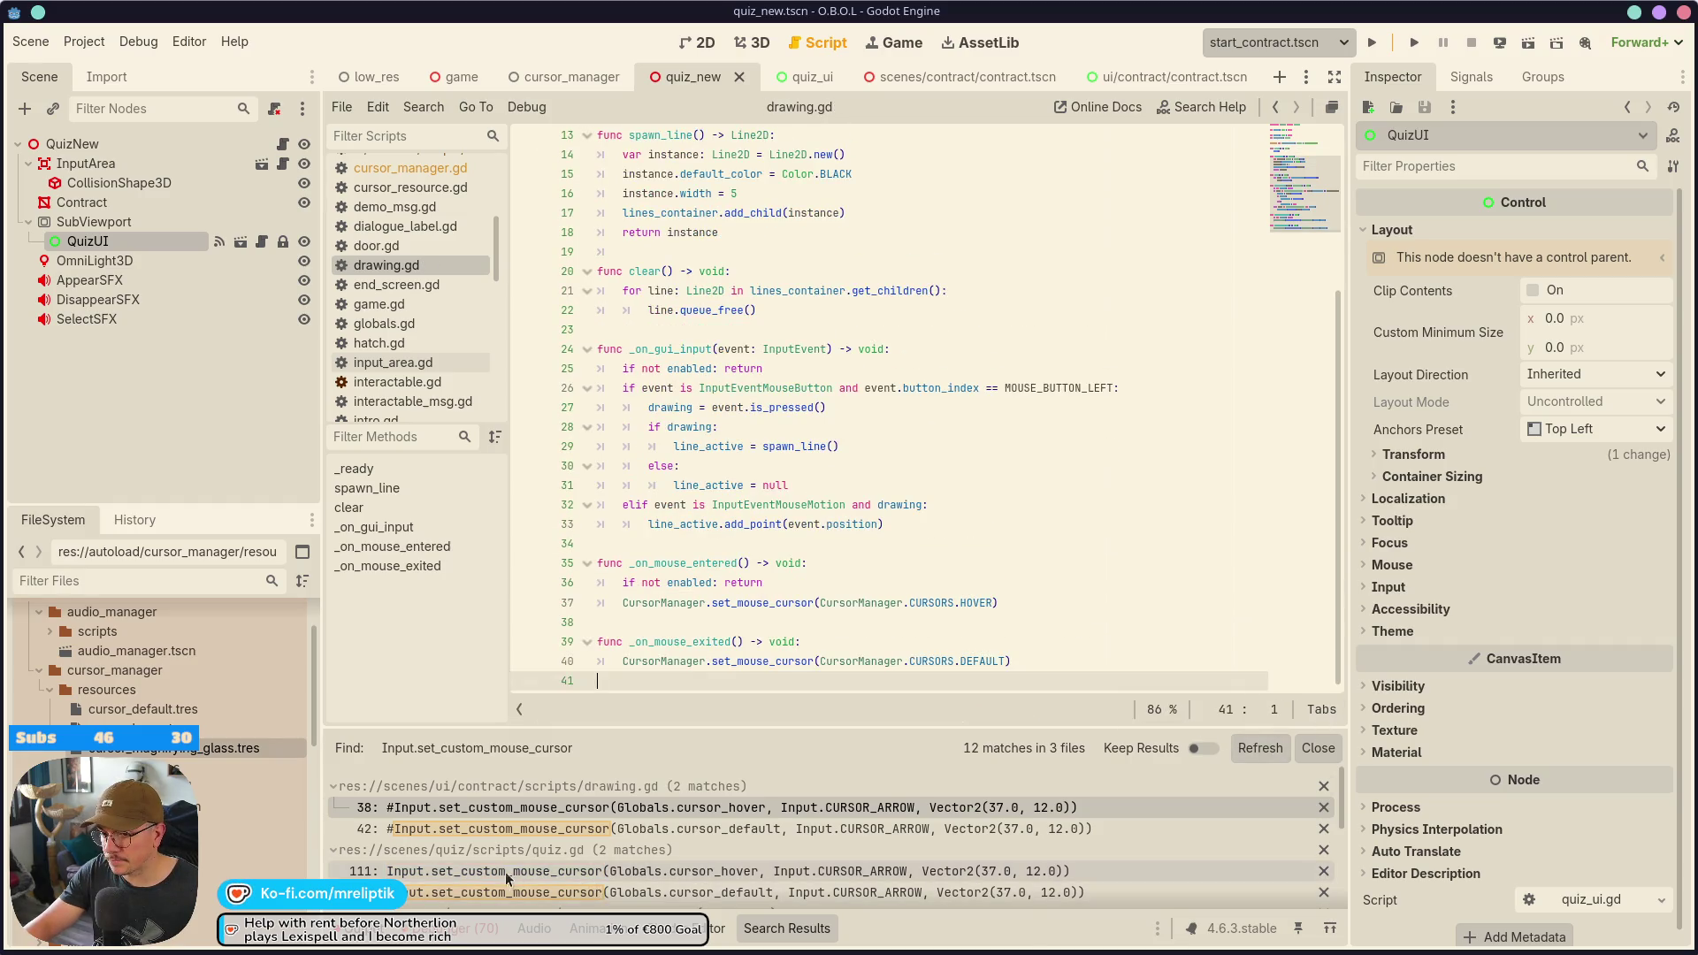
pyautogui.click(1317, 747)
pyautogui.click(1371, 44)
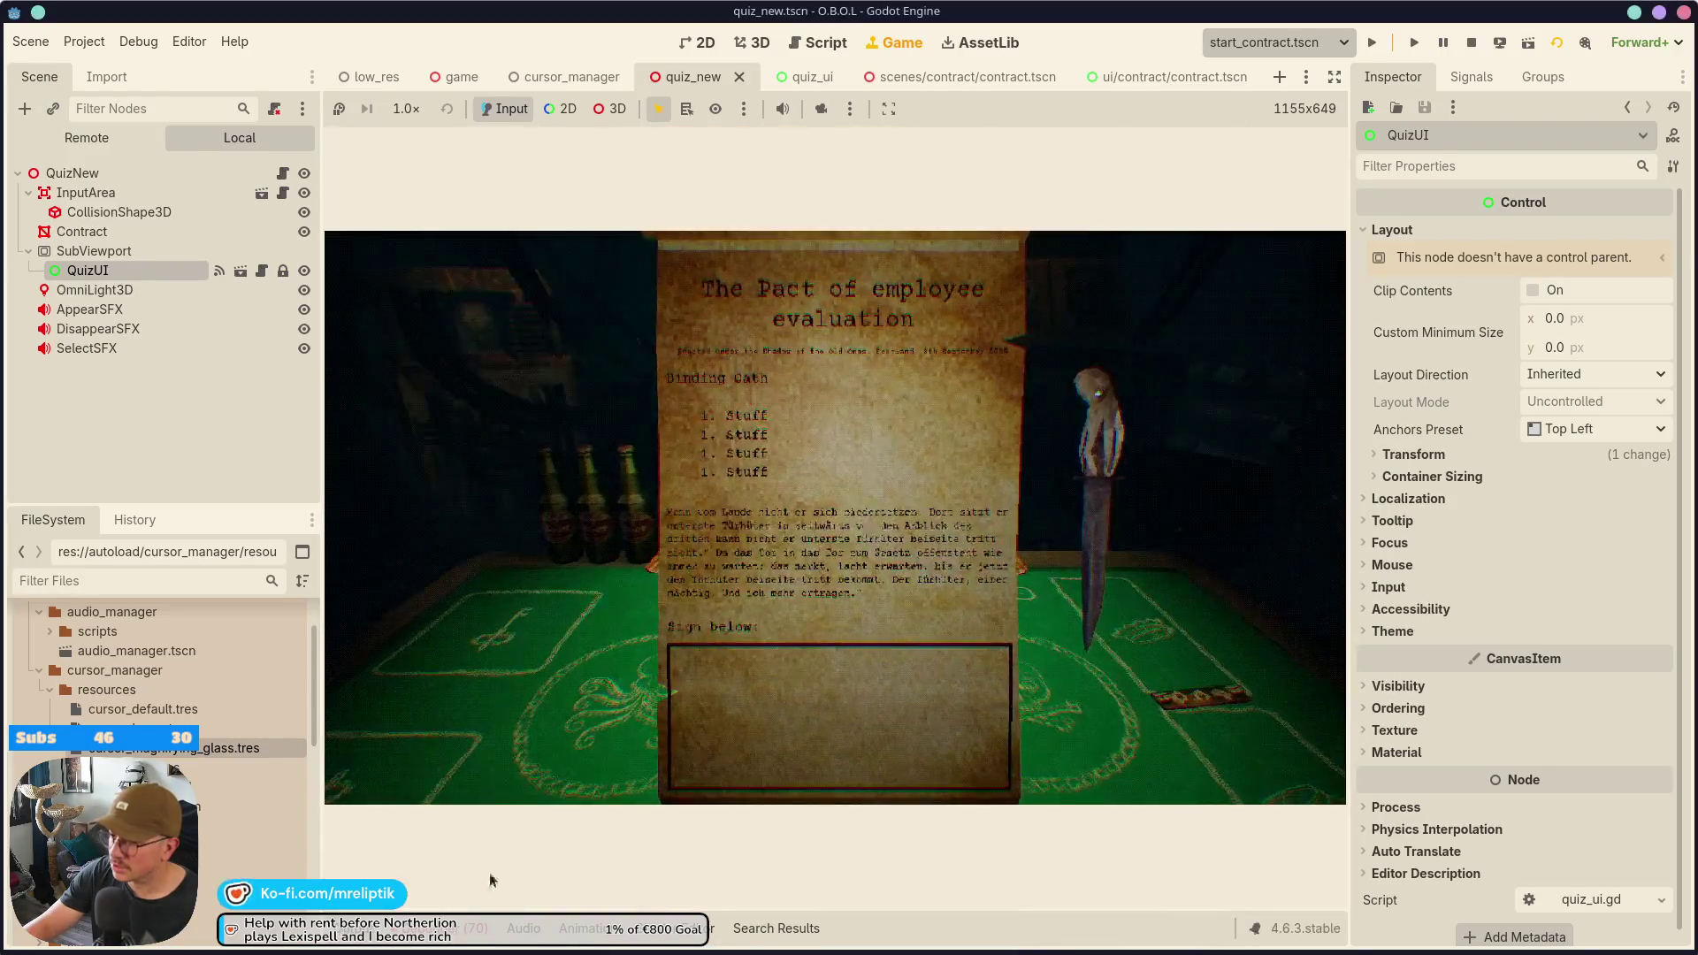
pyautogui.moveTo(861, 656)
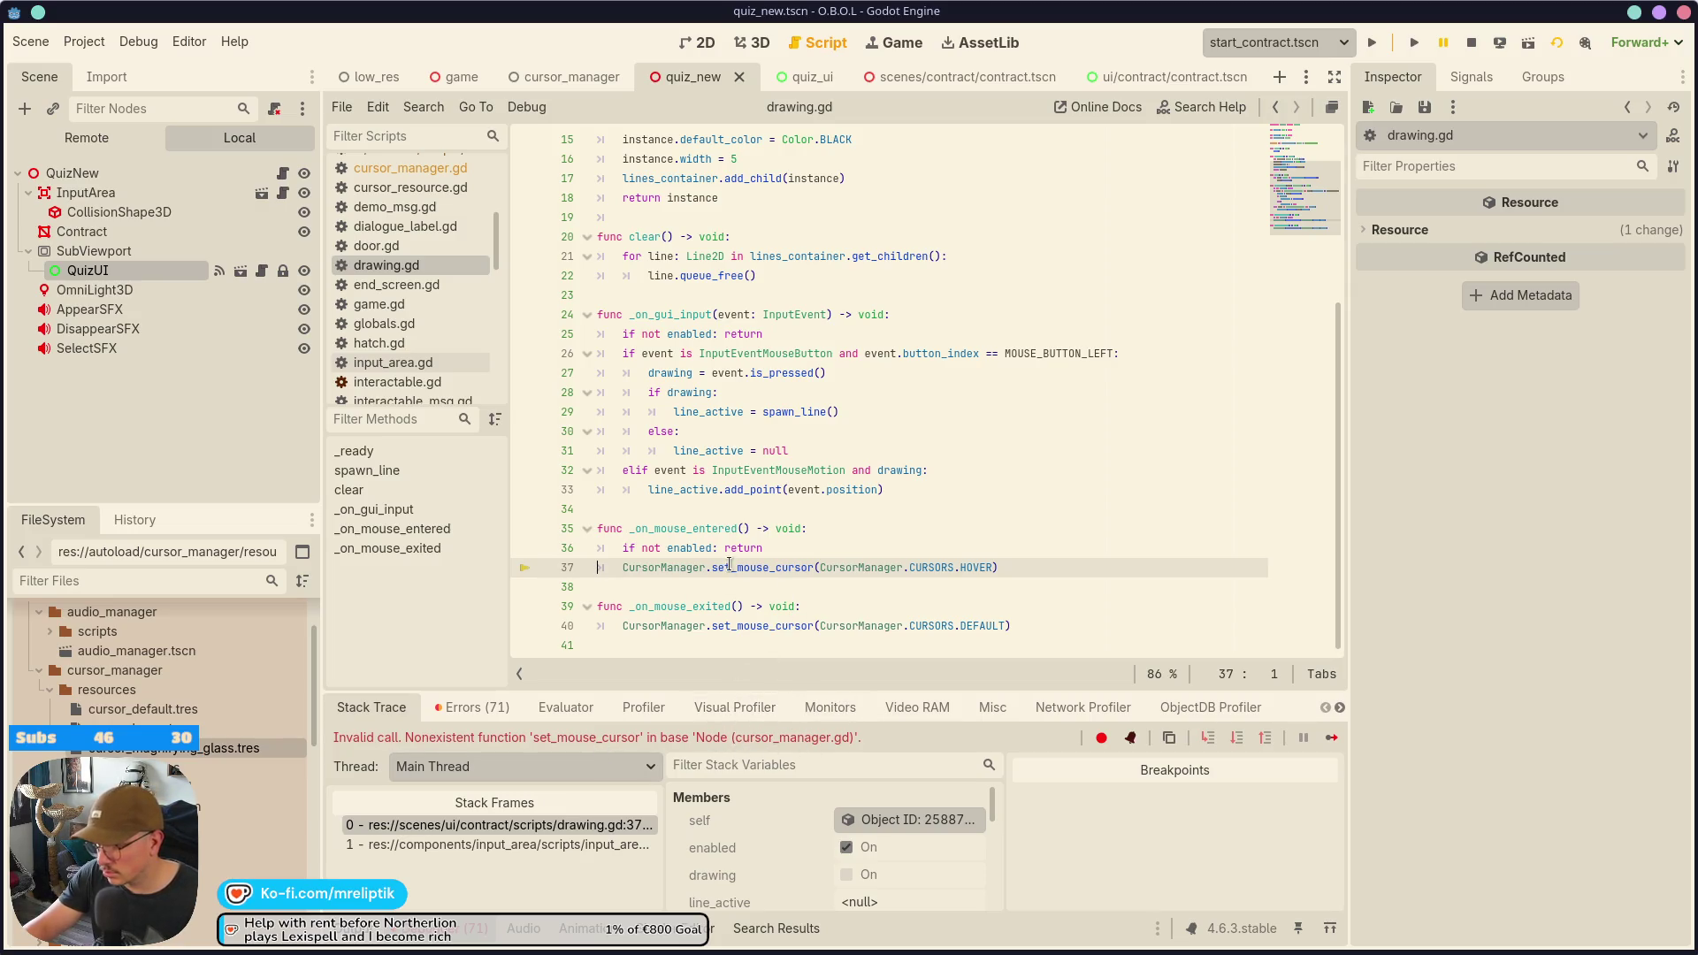
# Rename set_custom_mouse_cursor on line 29 of cursor_manager.gd to set_mouse_cursor and save.
pyautogui.doubleClick(774, 568)
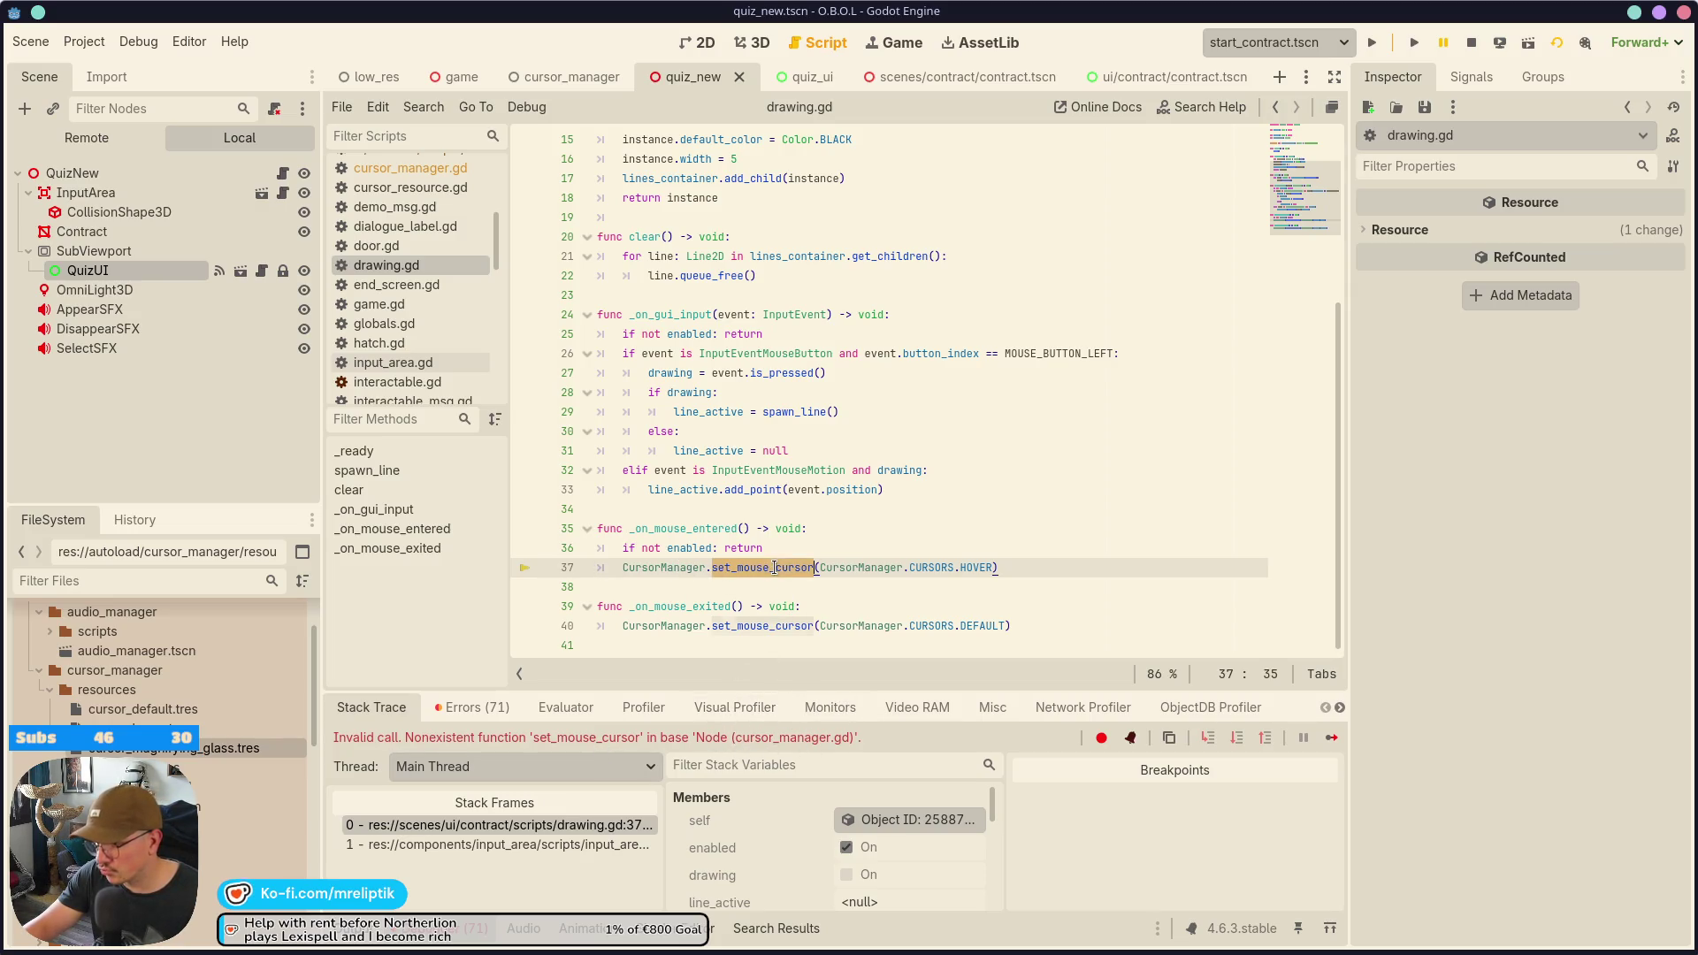
pyautogui.keyDown('ctrl'); pyautogui.click(707, 568); pyautogui.keyUp('ctrl')
pyautogui.click(307, 174)
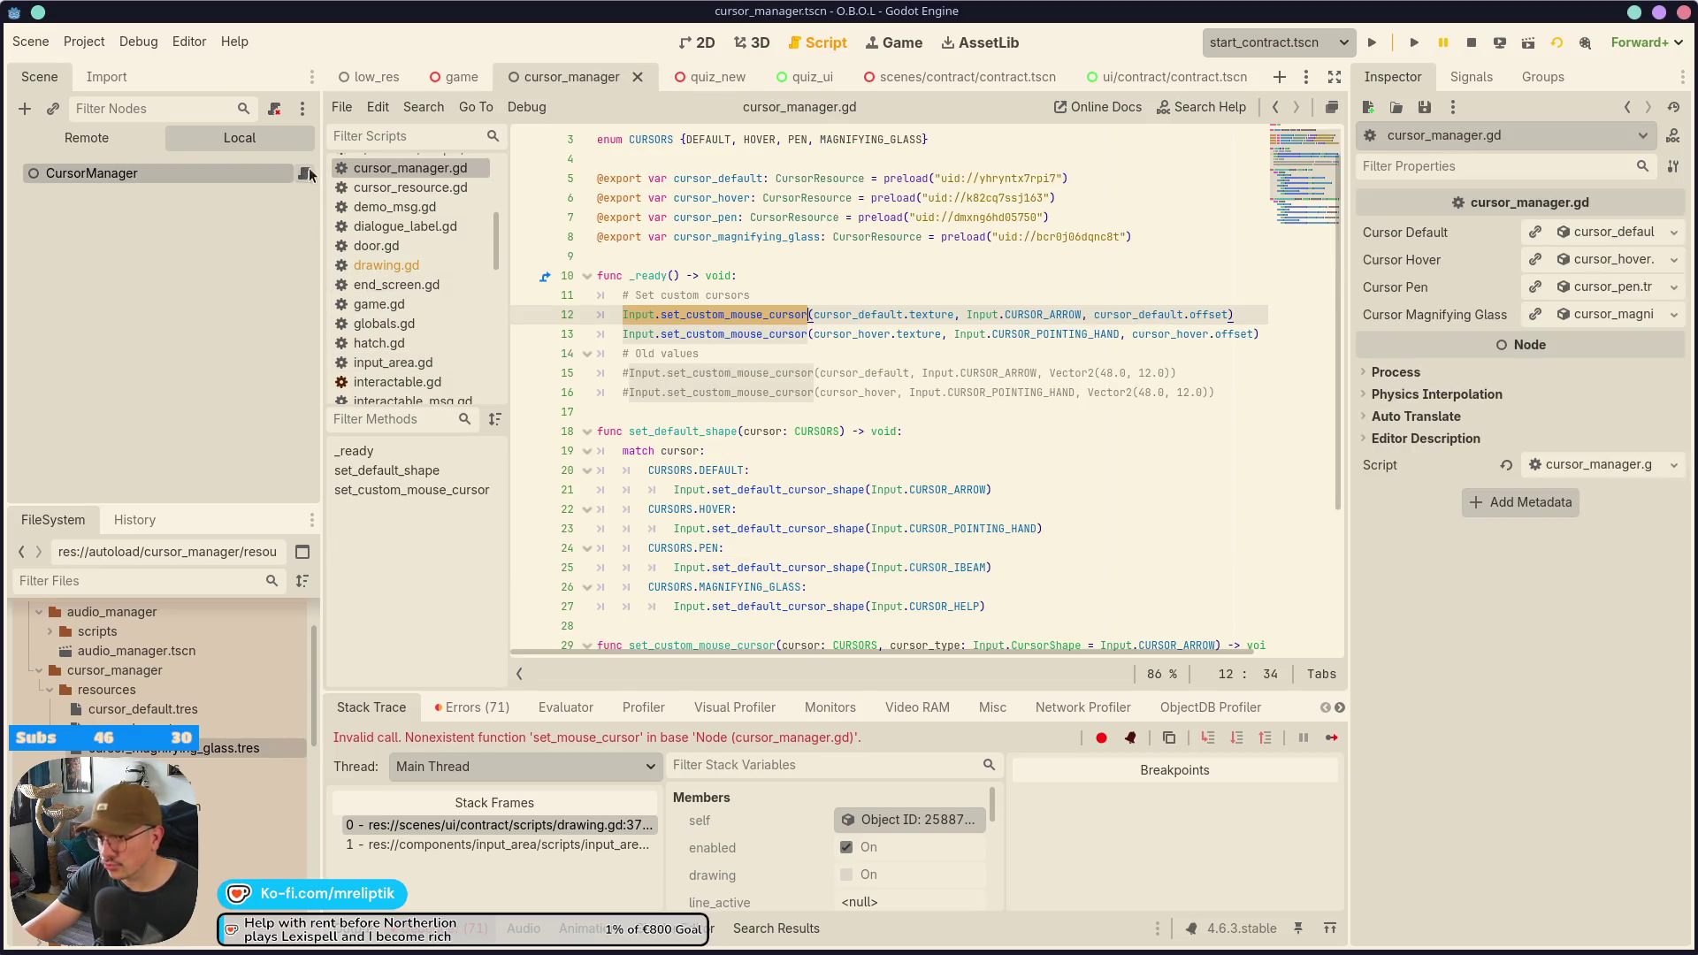
pyautogui.scroll(-3, 619, 398)
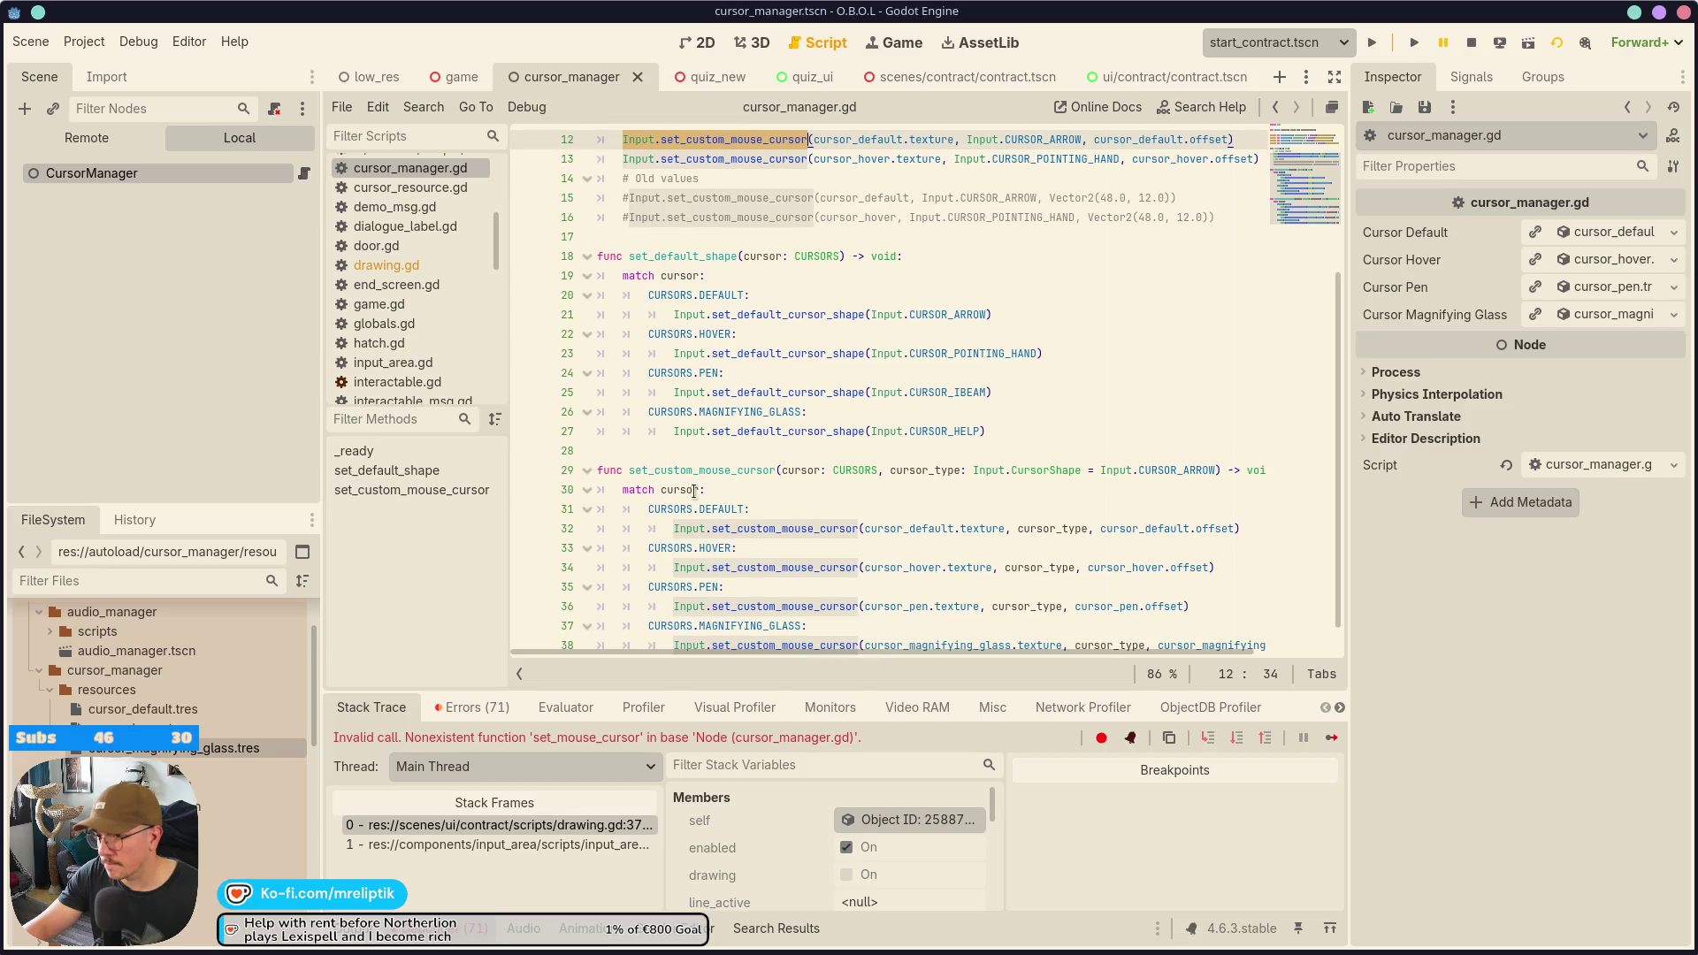
pyautogui.doubleClick(670, 470)
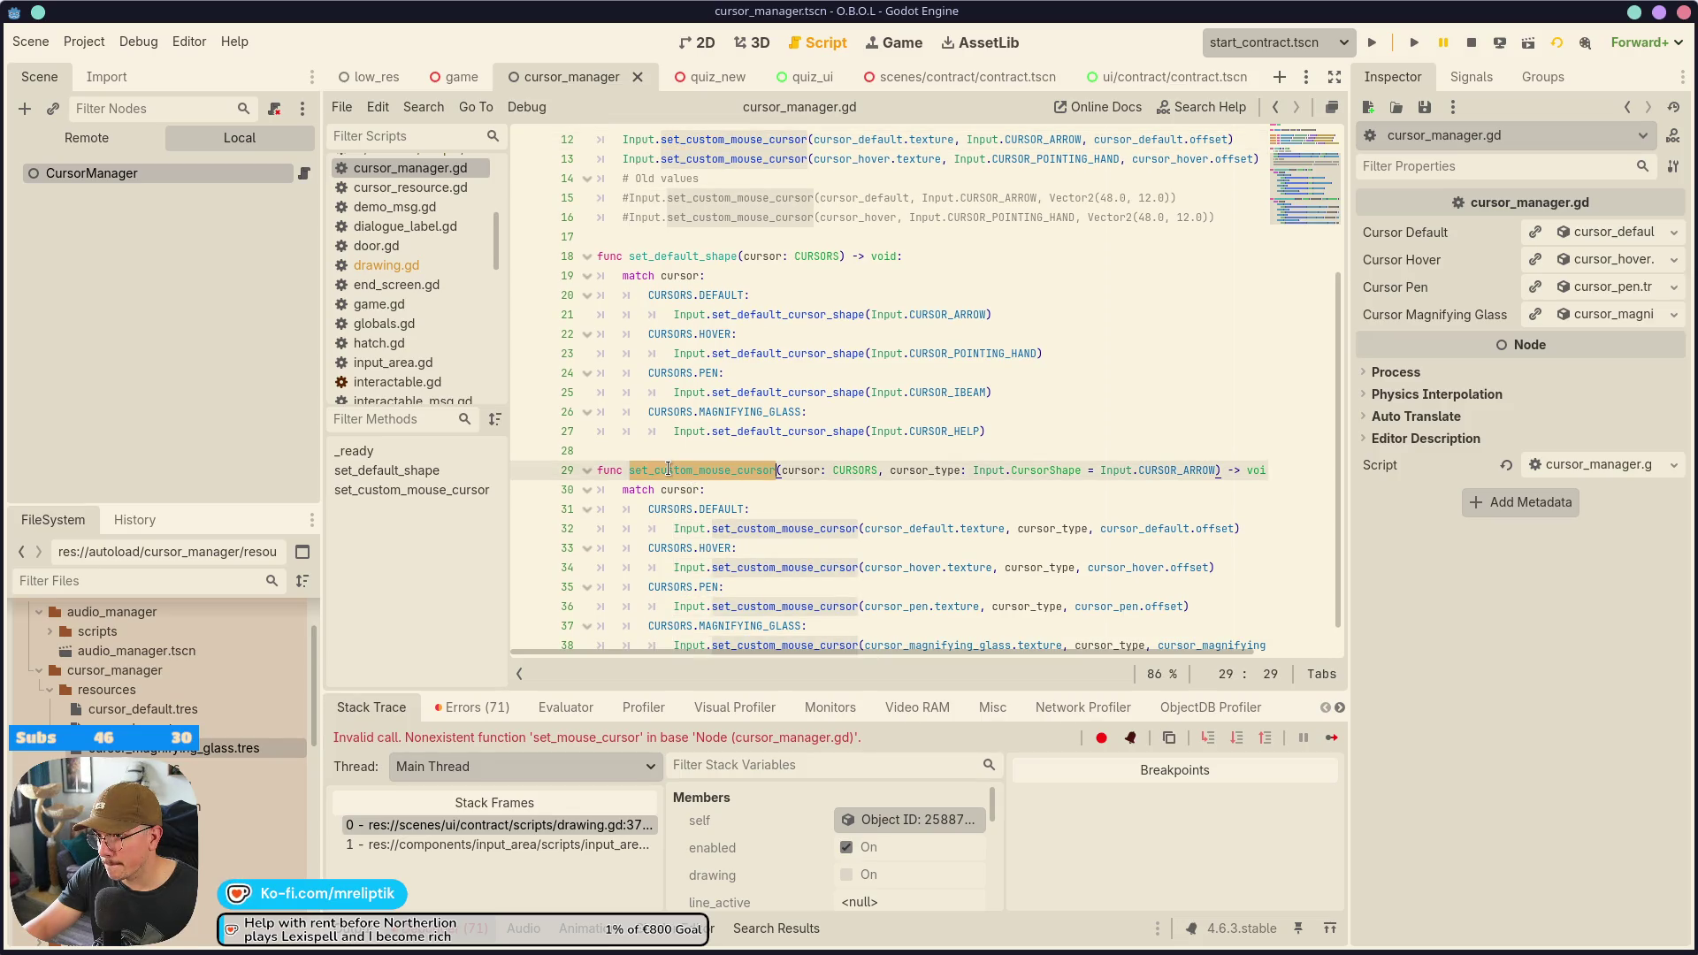
pyautogui.write('set_mouse_cursor')
pyautogui.hotkey('ctrl', 's')
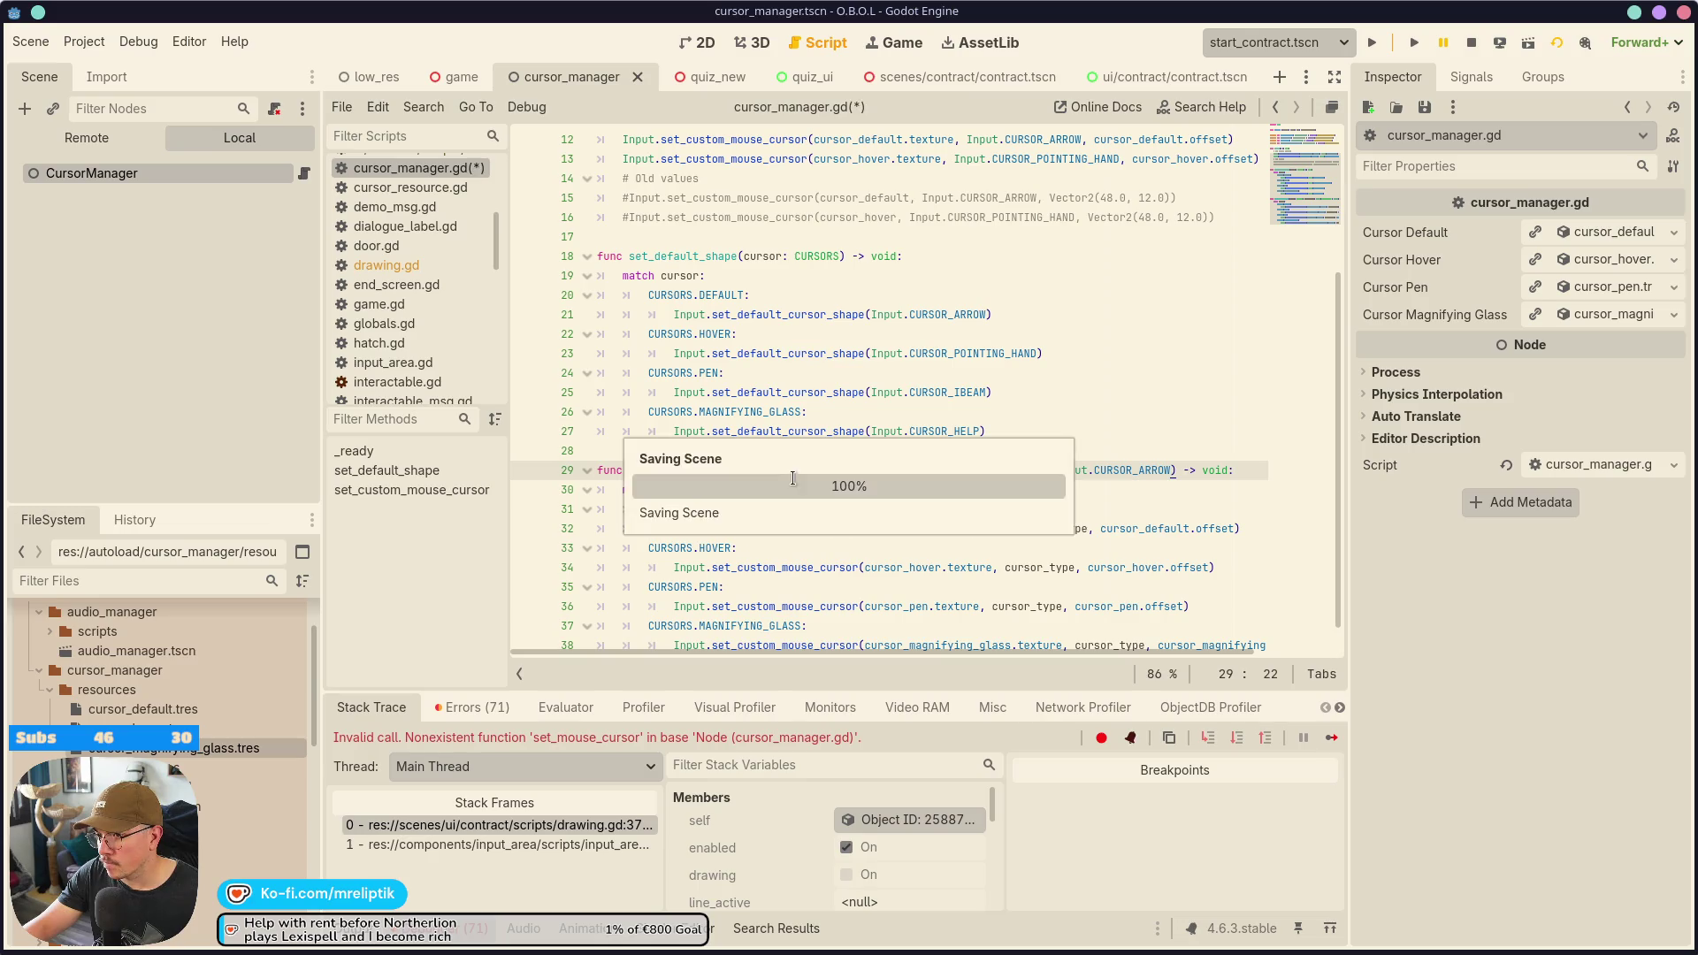
# Restart the game to check the renamed function.
pyautogui.scroll(1, 774, 314)
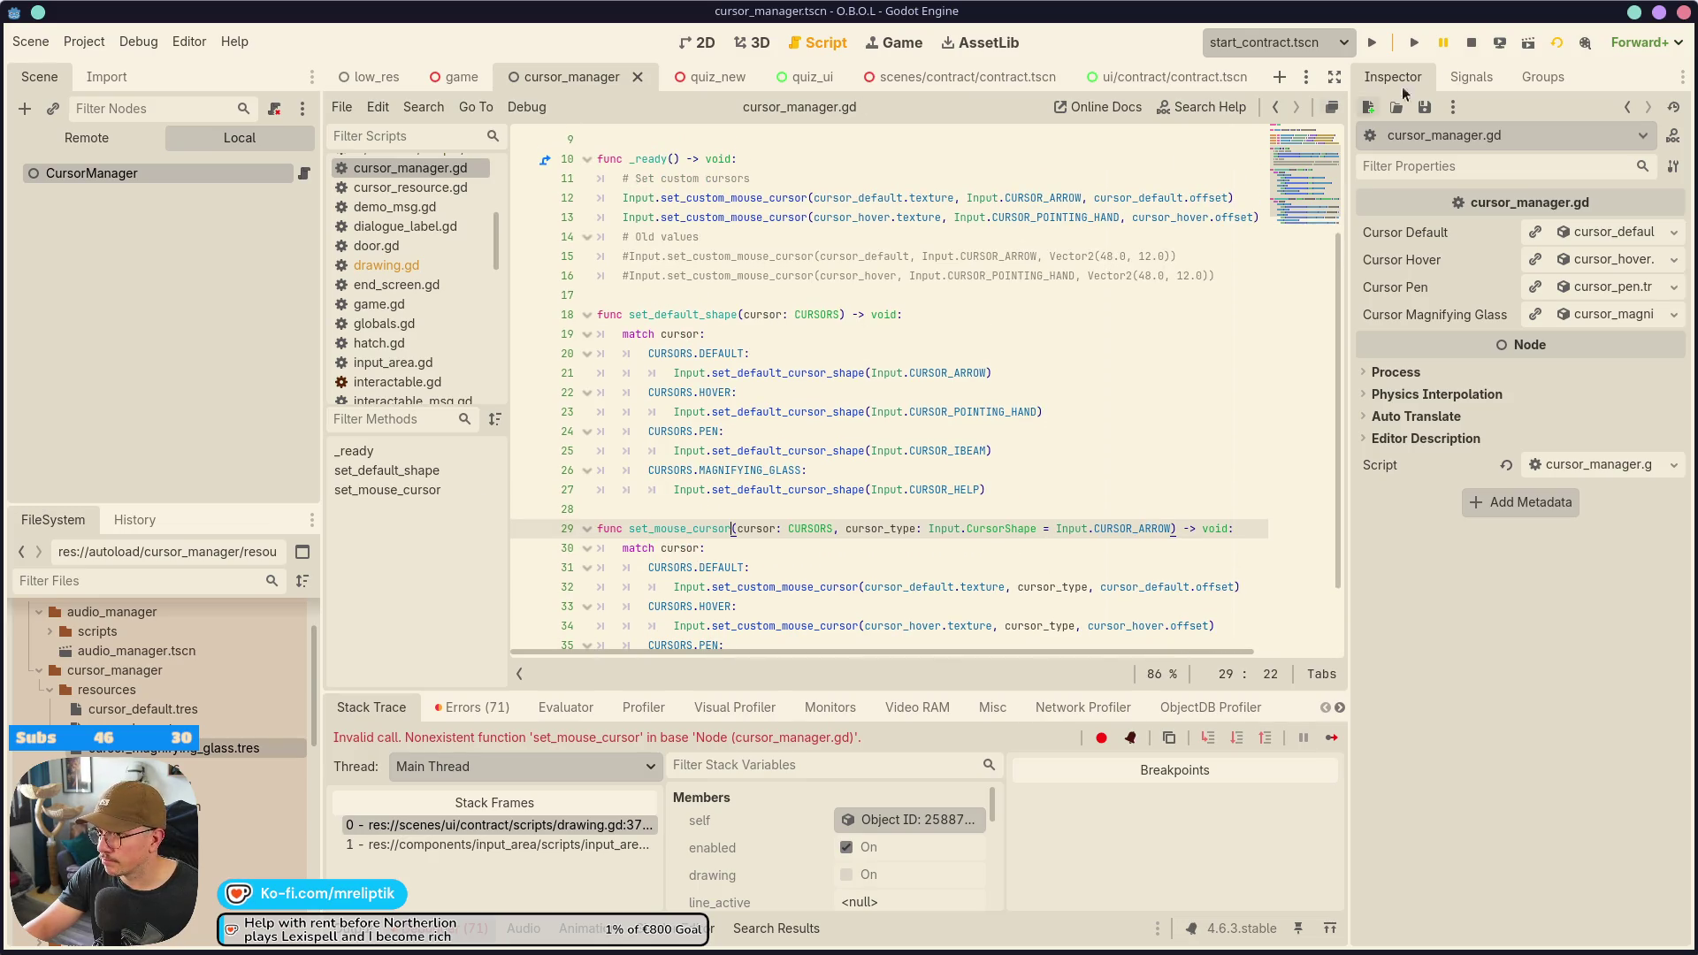
pyautogui.click(1371, 43)
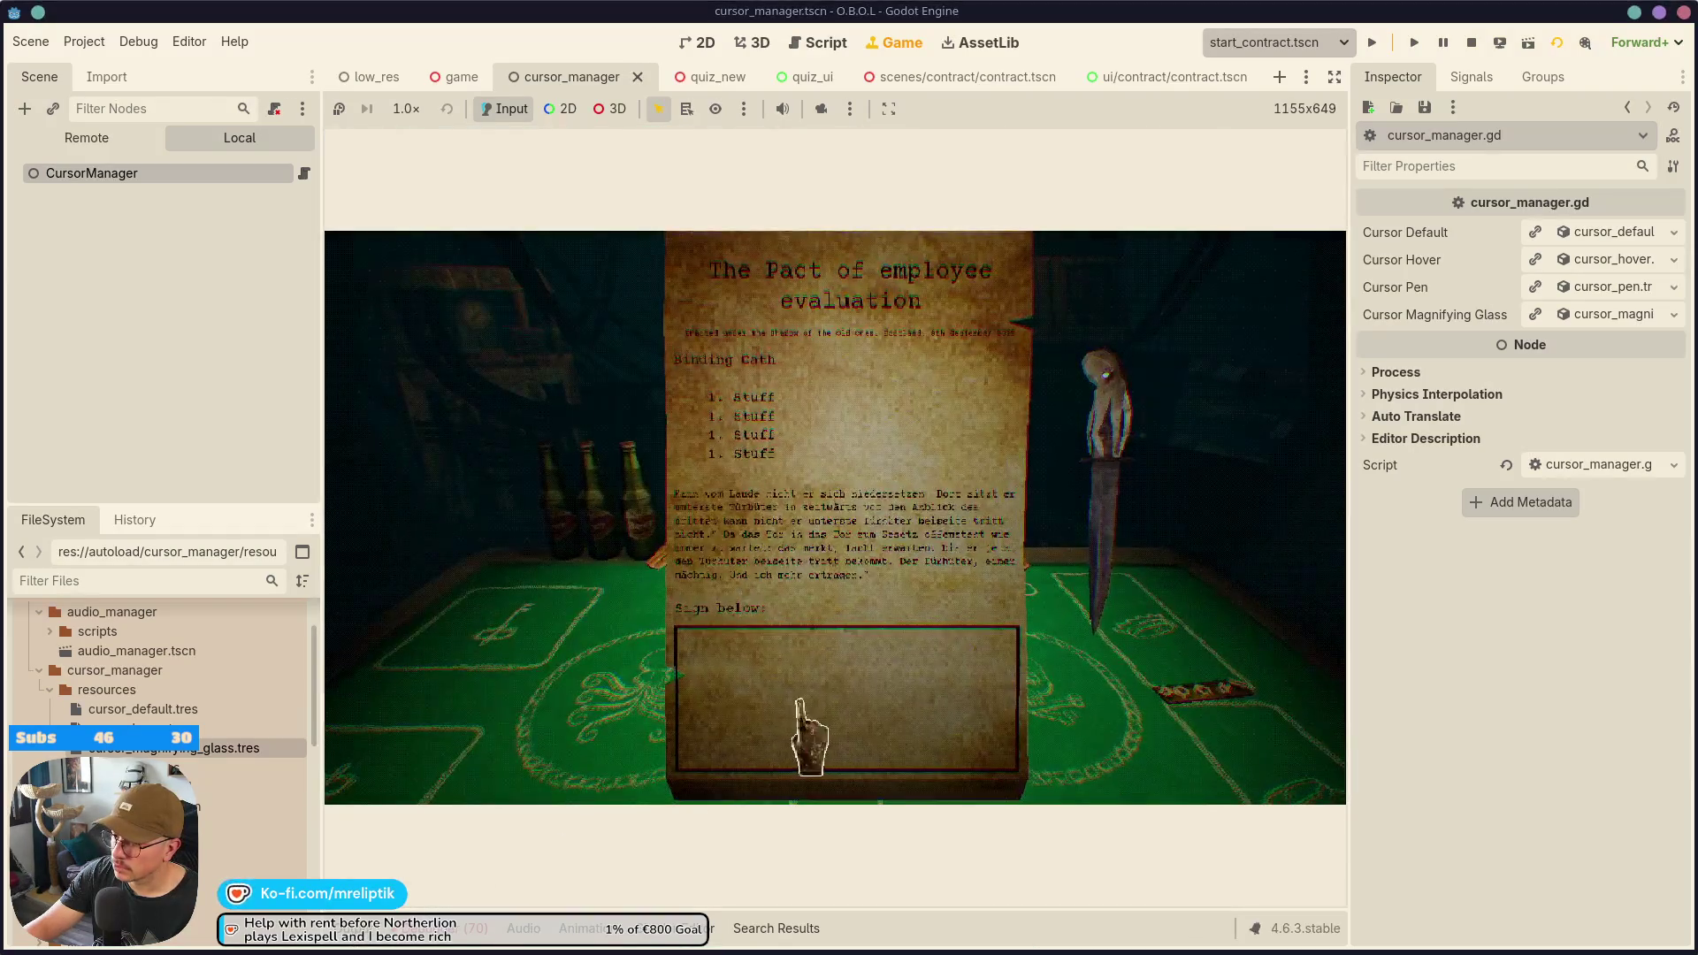
pyautogui.moveTo(831, 560)
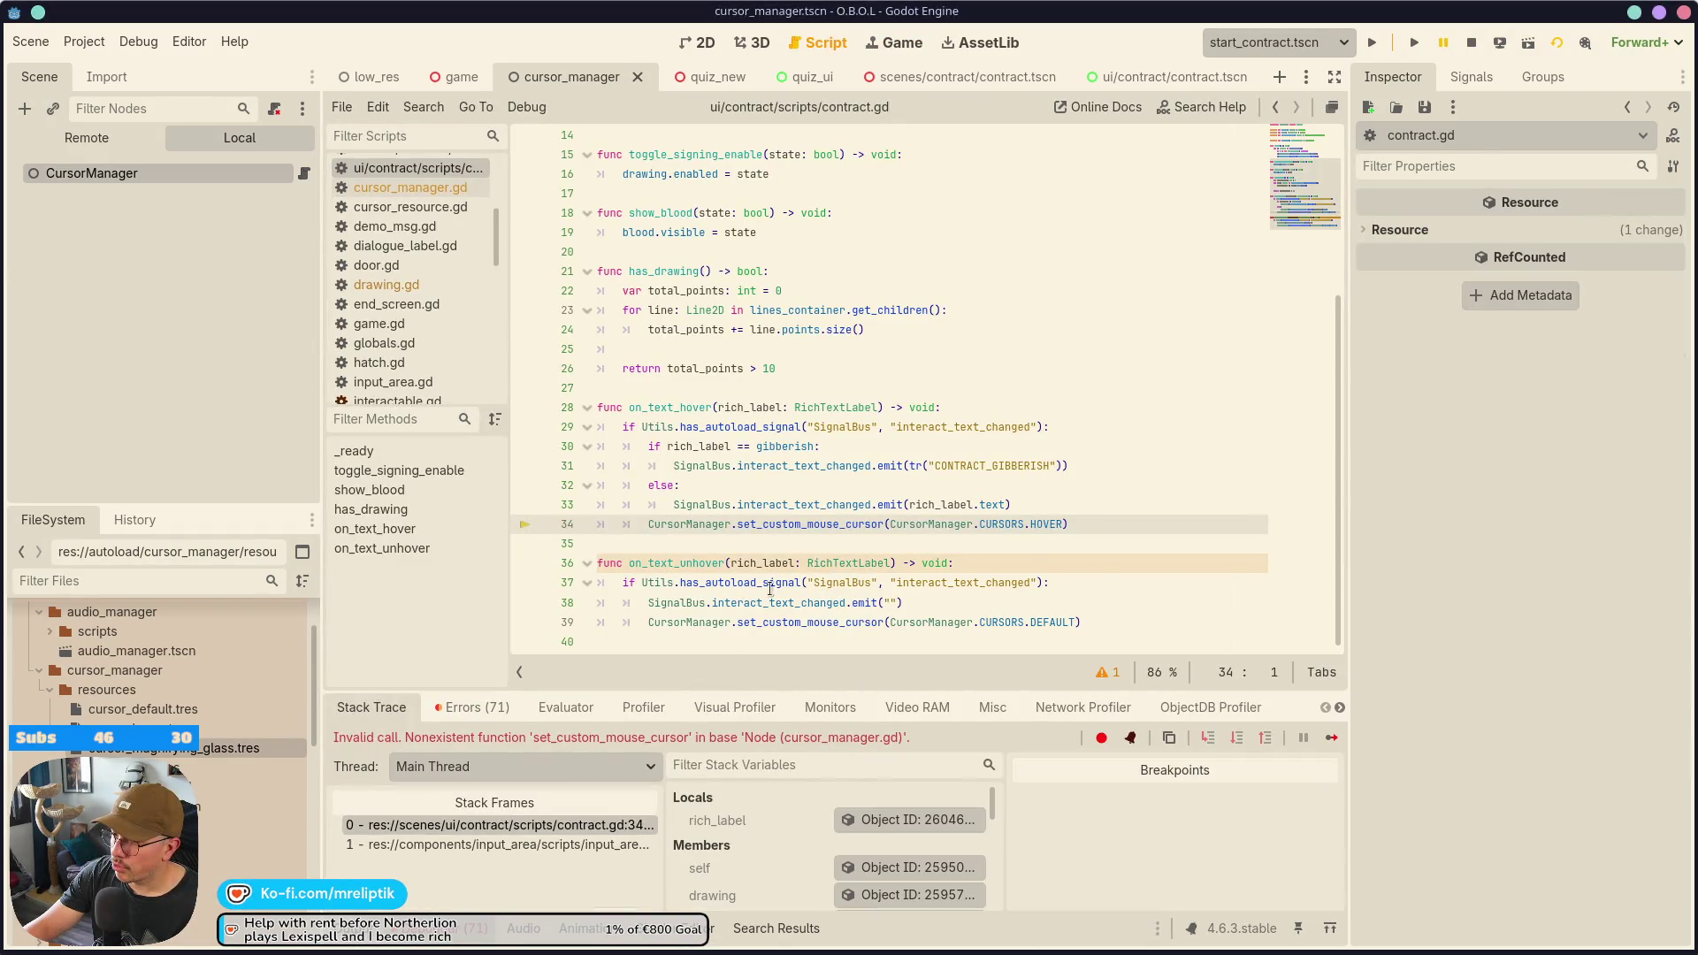
# Change the calls on contract.gd lines 34 and 39 to set_mouse_cursor.
pyautogui.doubleClick(802, 526)
pyautogui.write('set_mouse_cursor')
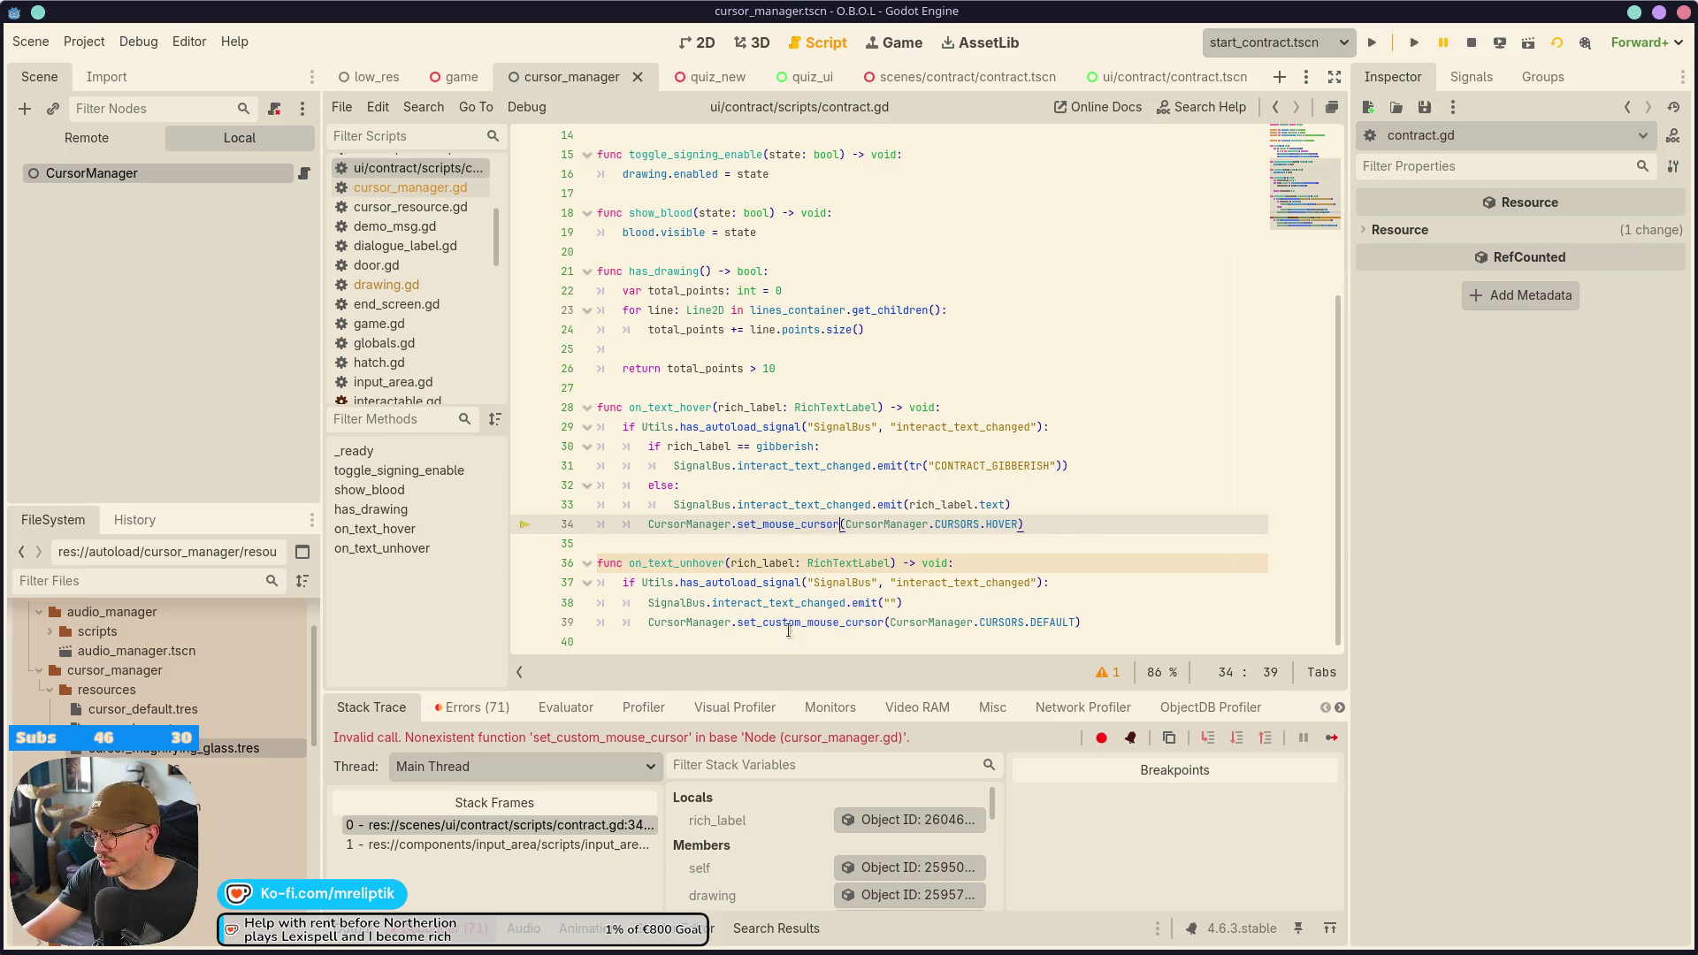
pyautogui.doubleClick(789, 623)
pyautogui.write('set_mouse_cursor')
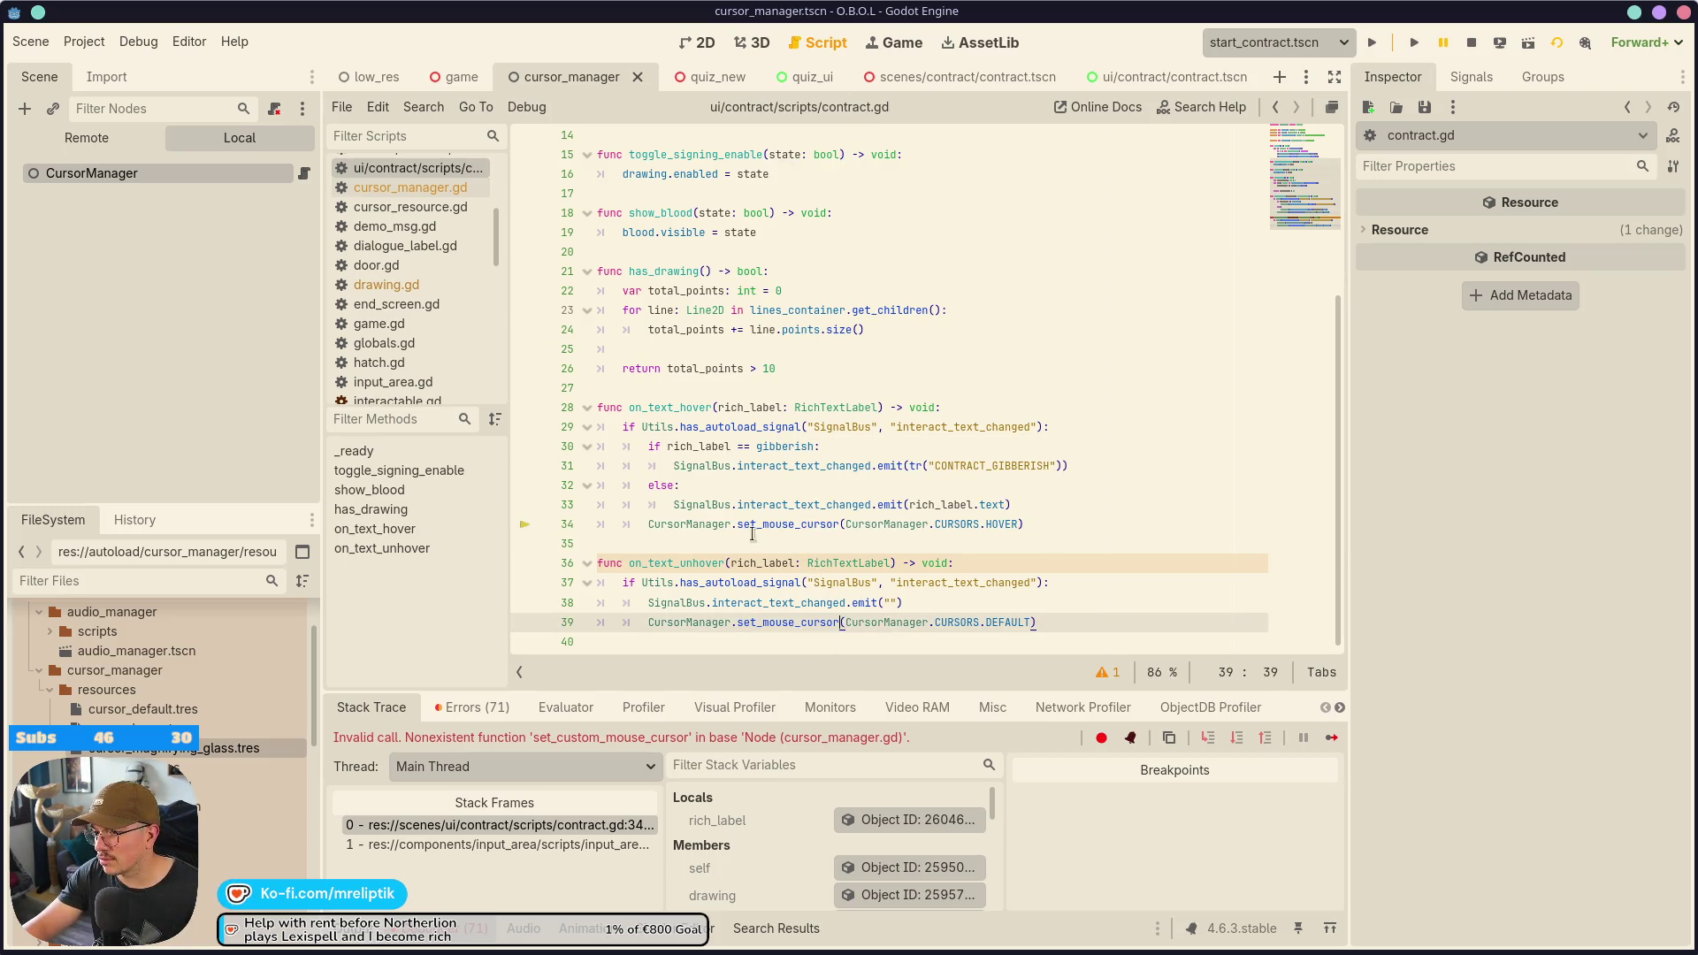
# Search all scripts for CursorManager.
pyautogui.doubleClick(688, 623)
pyautogui.hotkey('ctrl', 'shift', 'f')
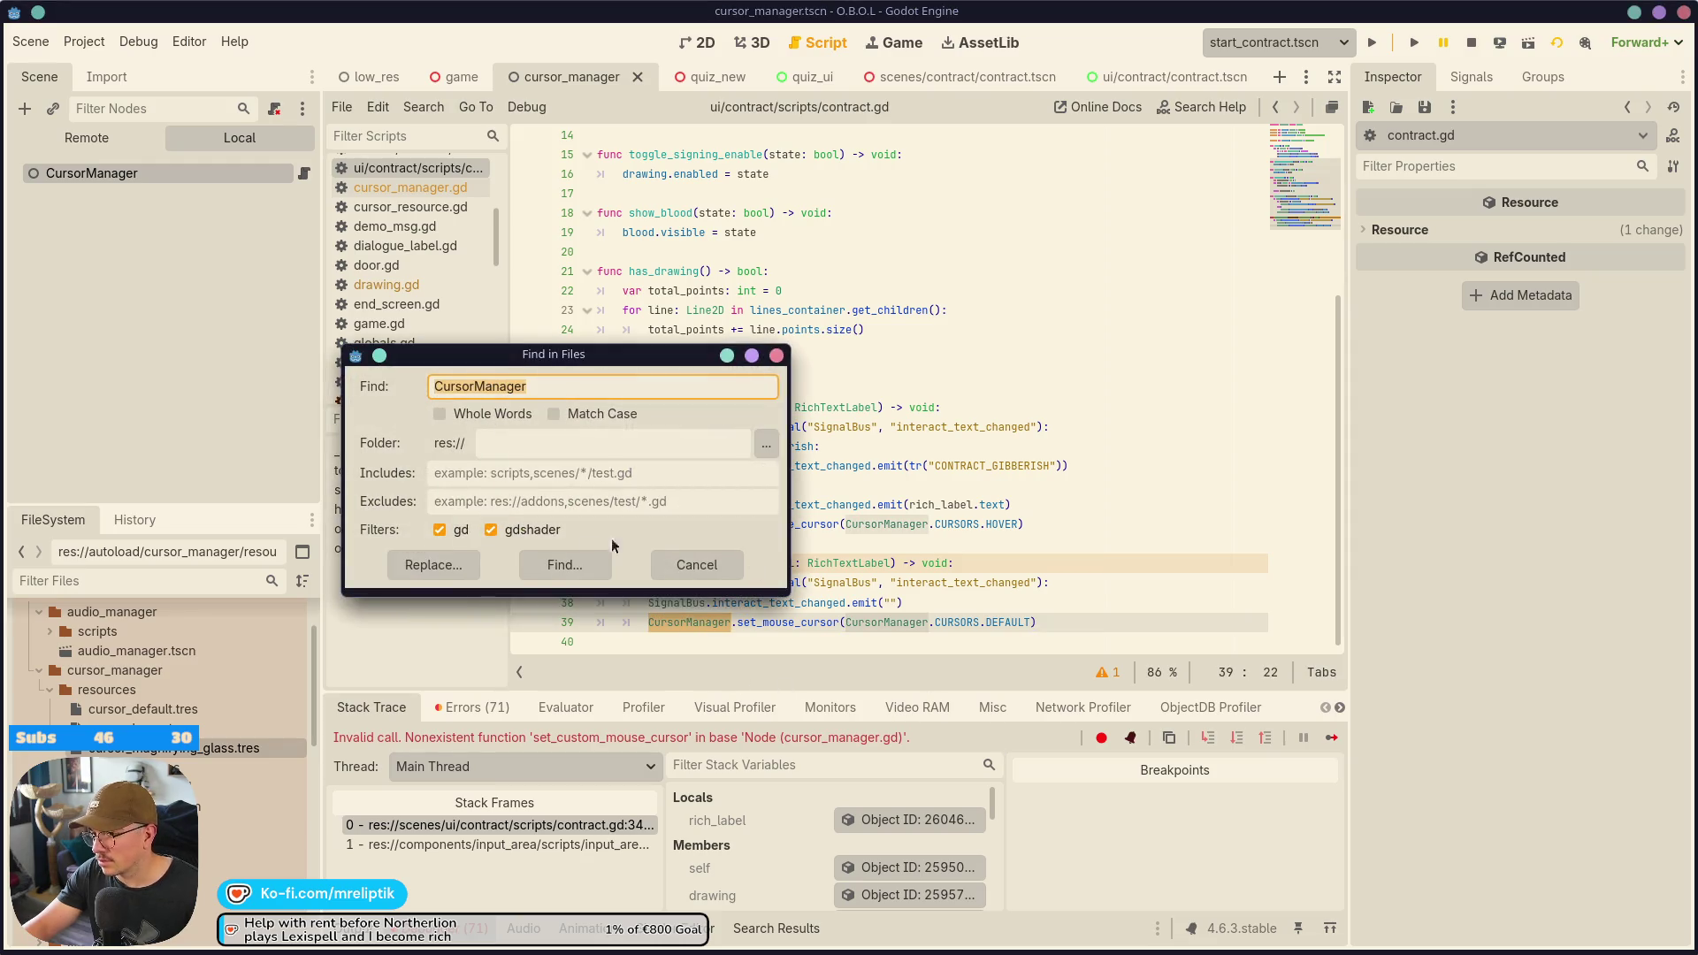
pyautogui.click(559, 565)
pyautogui.scroll(-4, 637, 847)
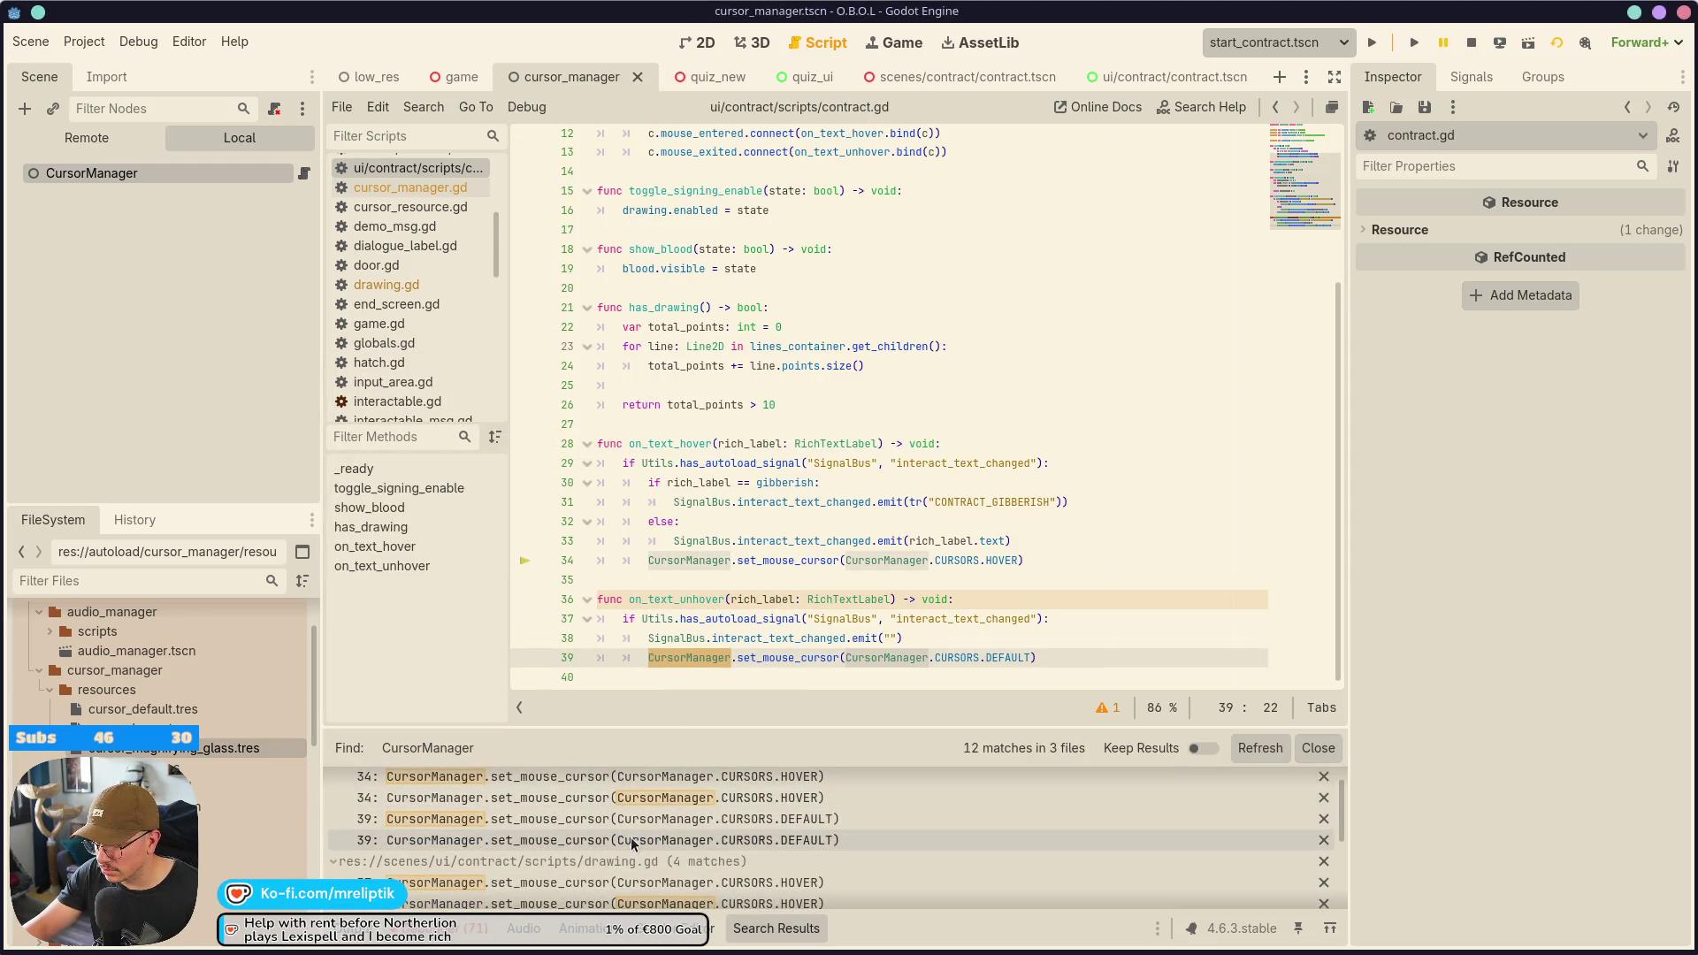
pyautogui.scroll(-5, 637, 847)
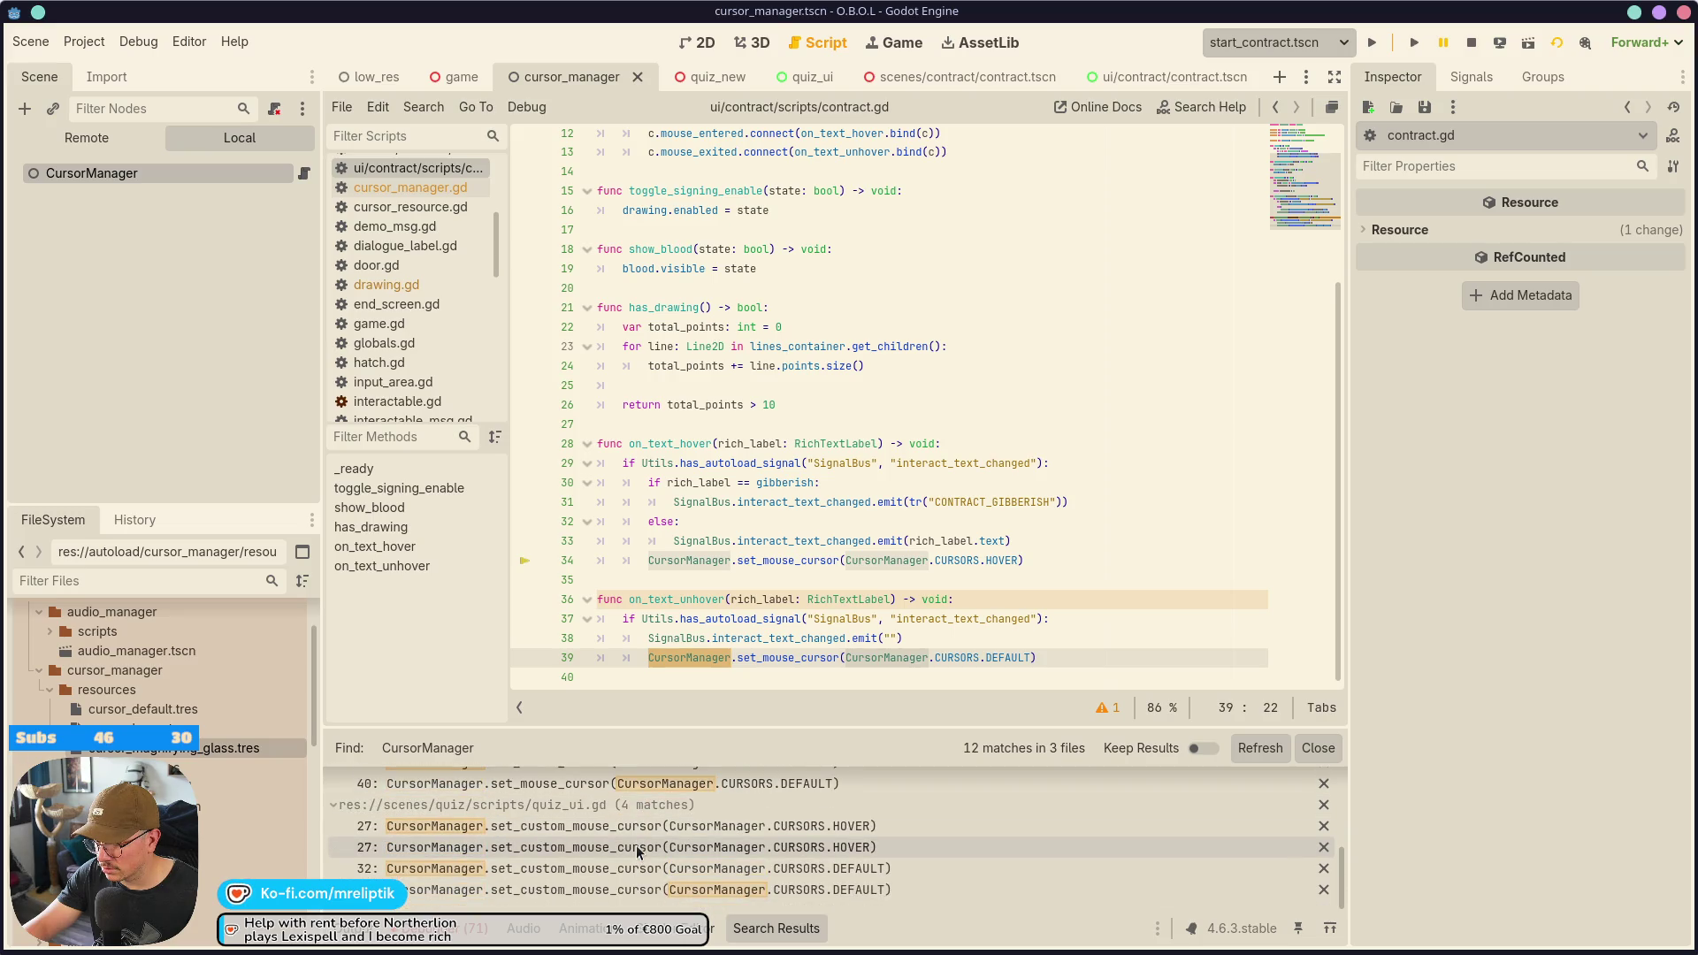
# Make quiz_ui.gd line 32 call set_mouse_cursor, then close the search results.
pyautogui.click(558, 827)
pyautogui.scroll(-2, 794, 542)
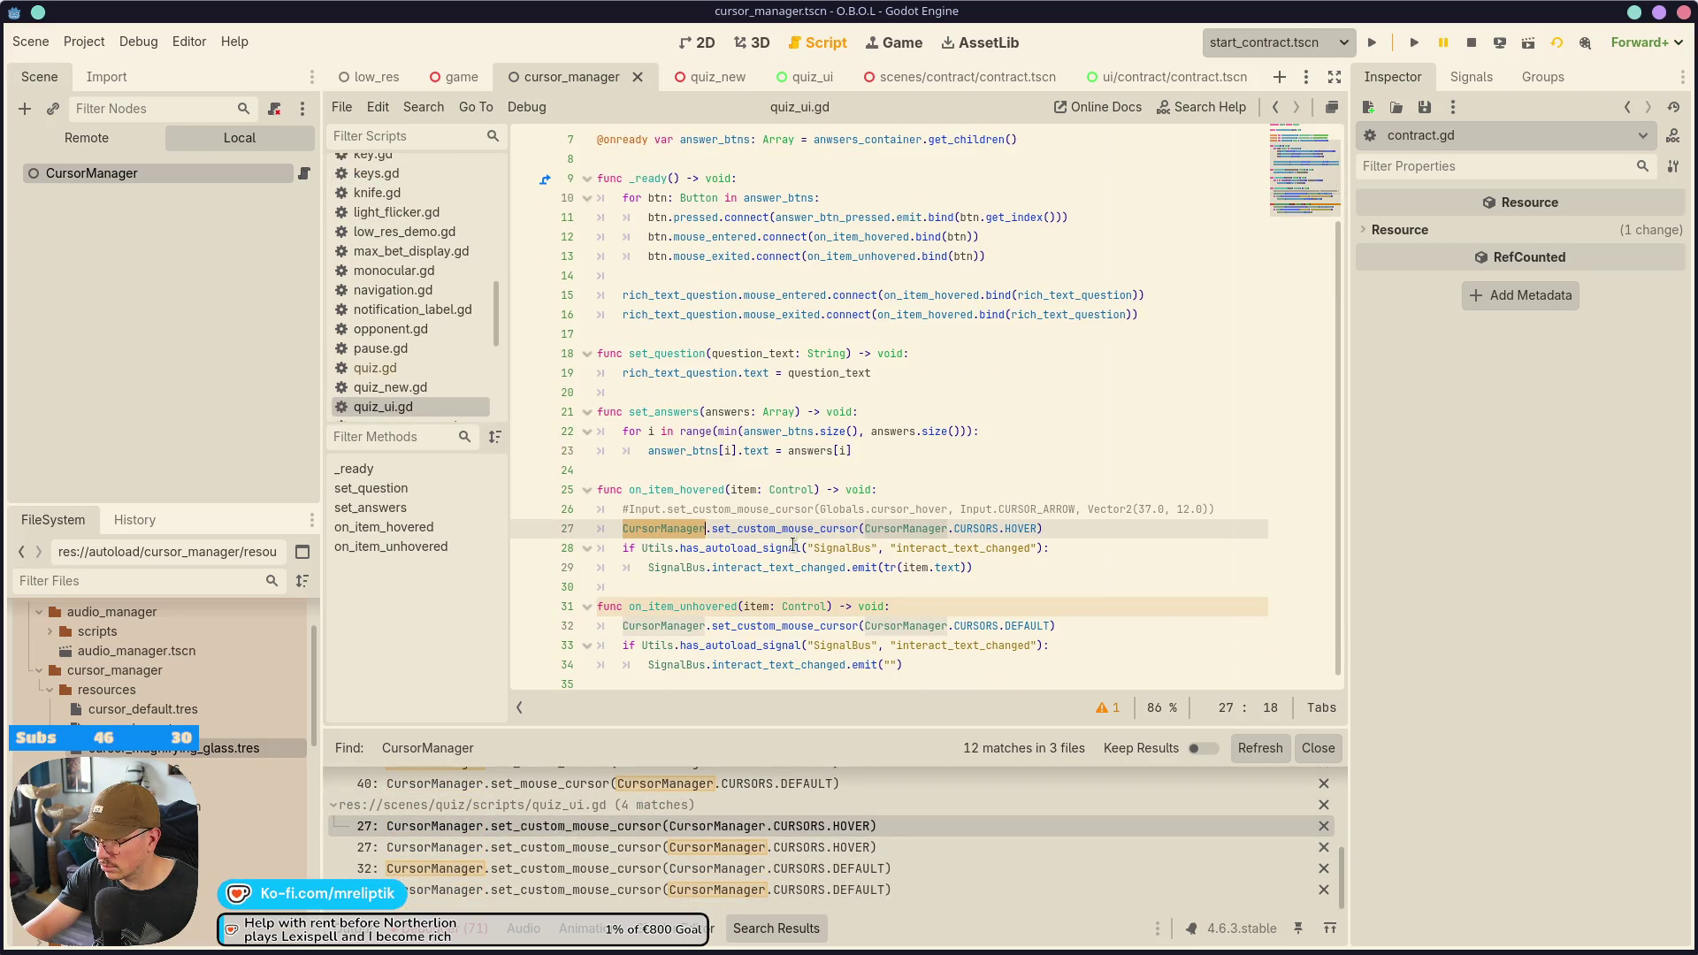
pyautogui.moveTo(782, 626); pyautogui.dragTo(738, 626)
pyautogui.press('BackSpace')
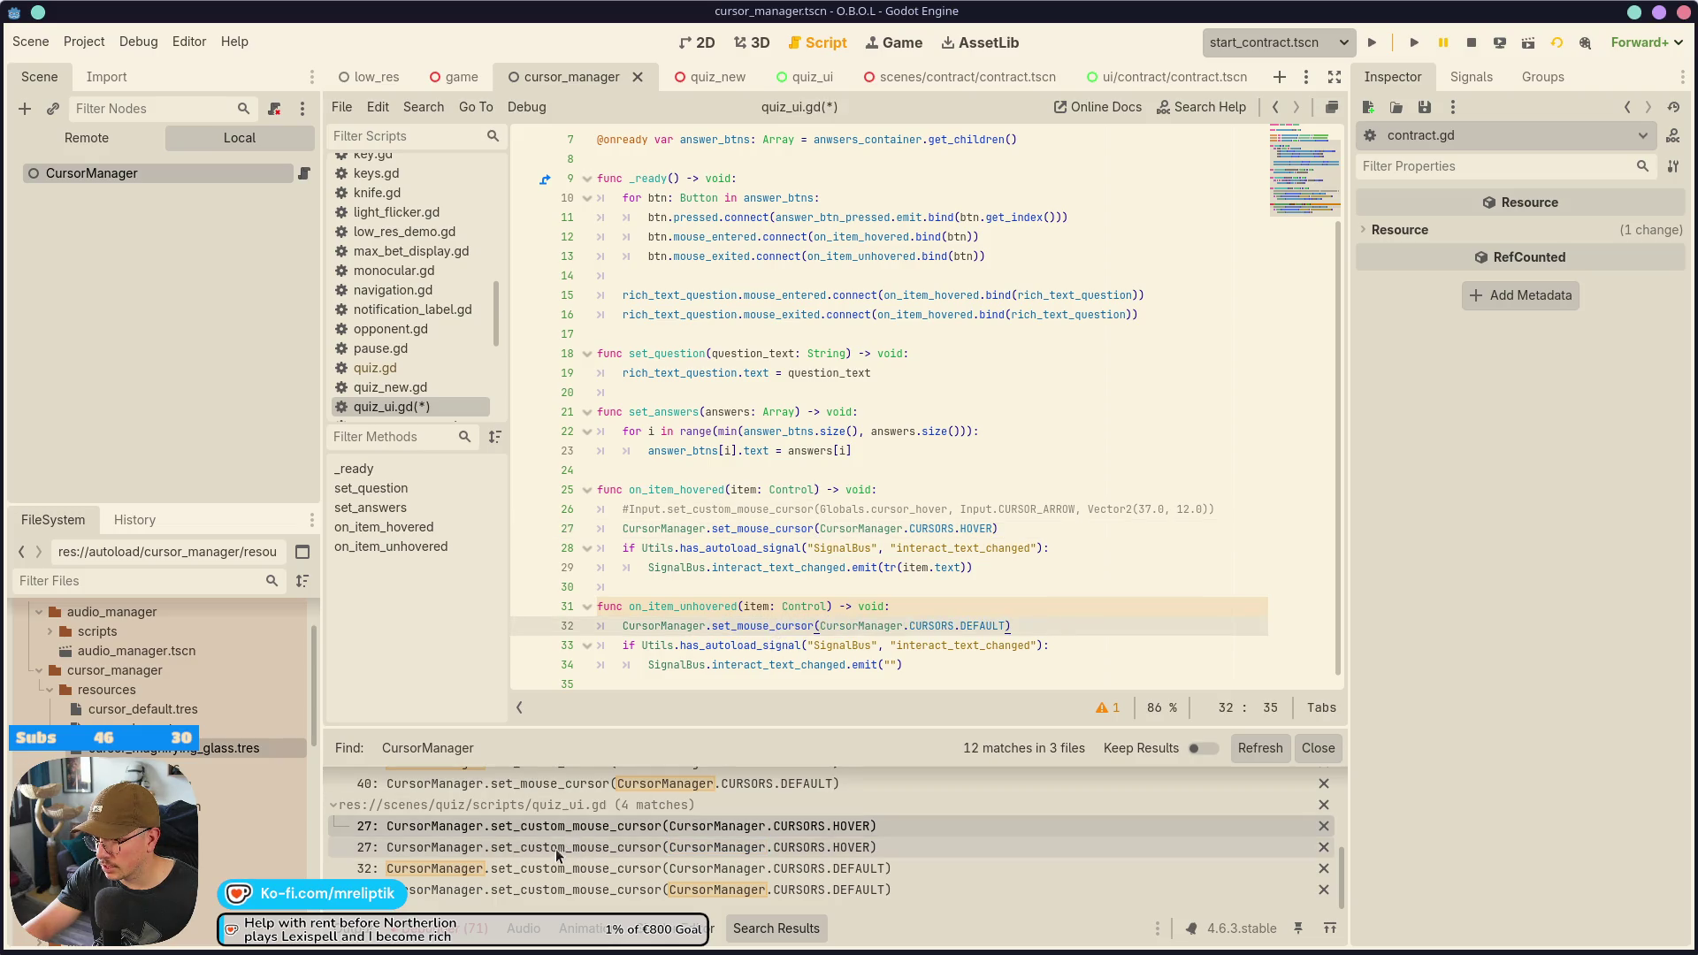
pyautogui.click(619, 869)
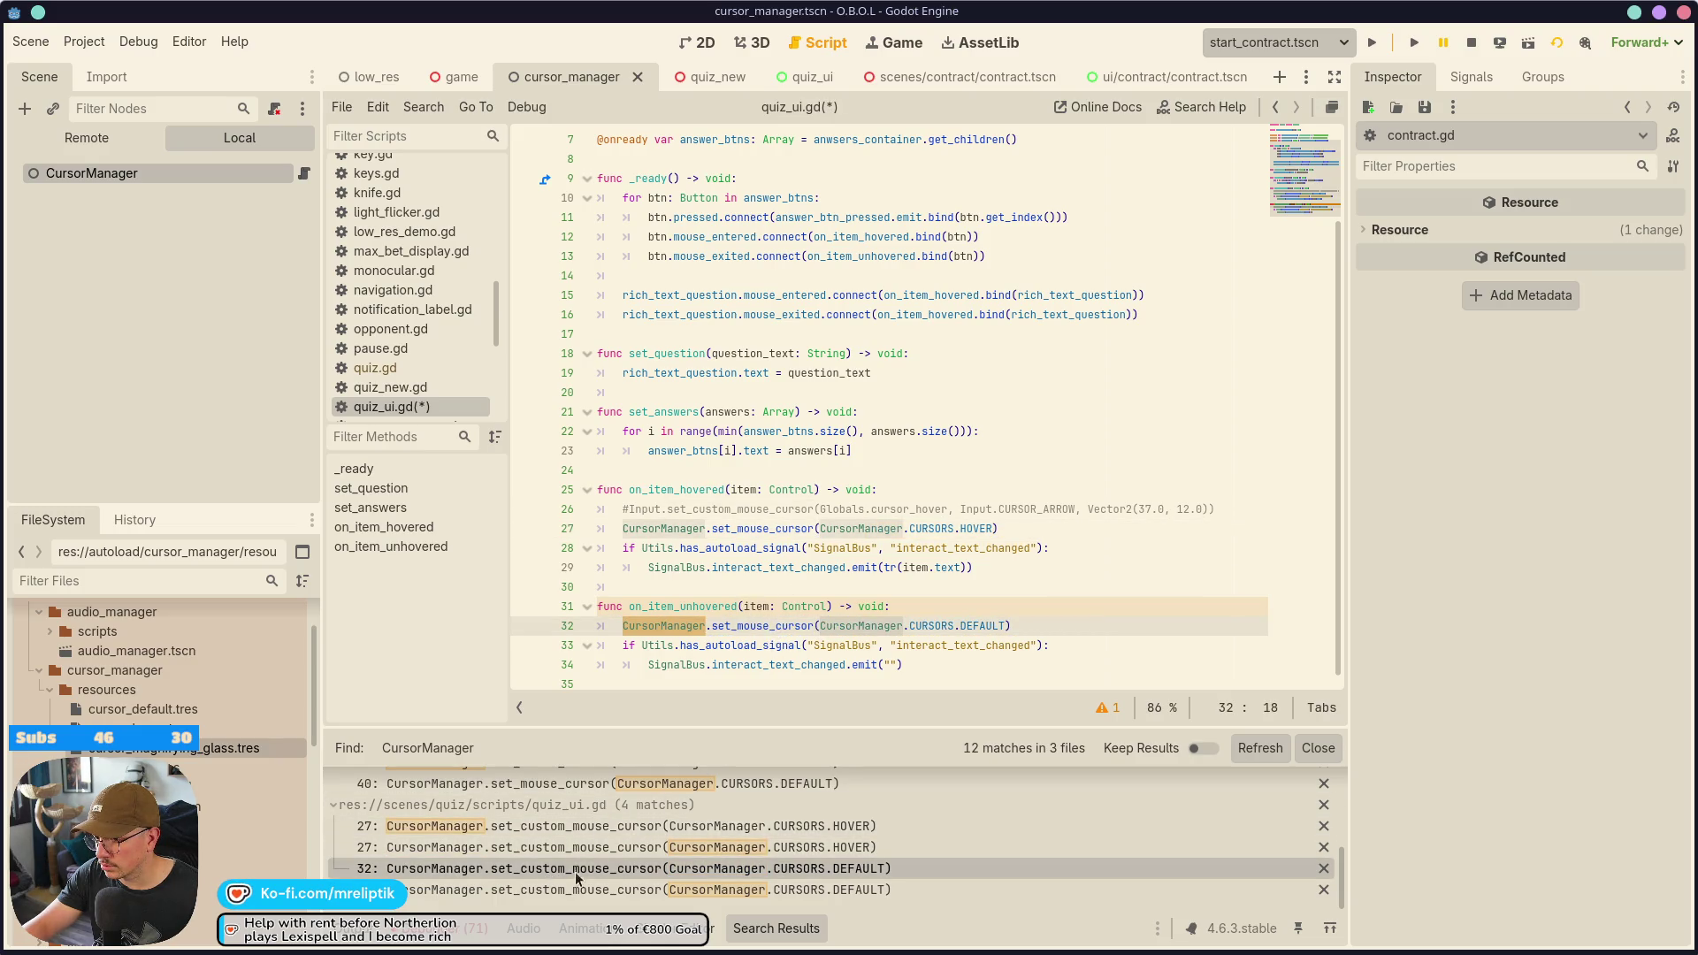
pyautogui.click(619, 889)
pyautogui.click(1318, 748)
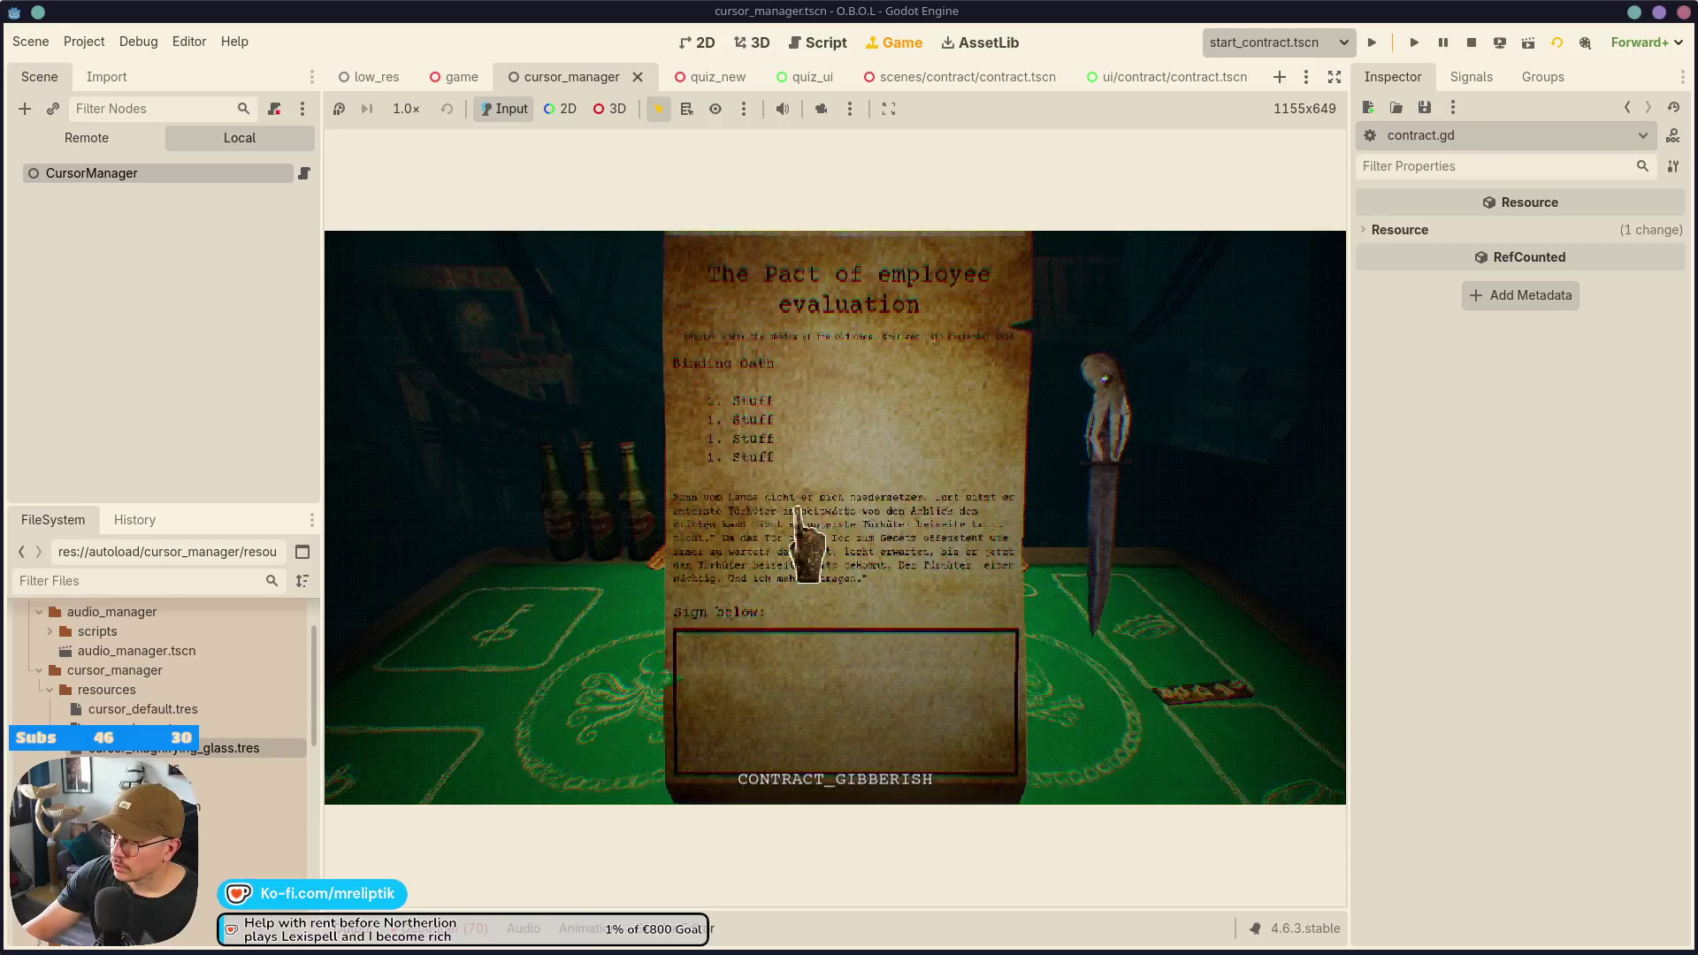
# Draw a check-mark signature in the Sign below box and inspect failing game.gd line 315.
pyautogui.moveTo(769, 681)
pyautogui.mouseDown()
pyautogui.moveTo(807, 739)
pyautogui.moveTo(762, 677)
pyautogui.moveTo(864, 739)
pyautogui.mouseUp()
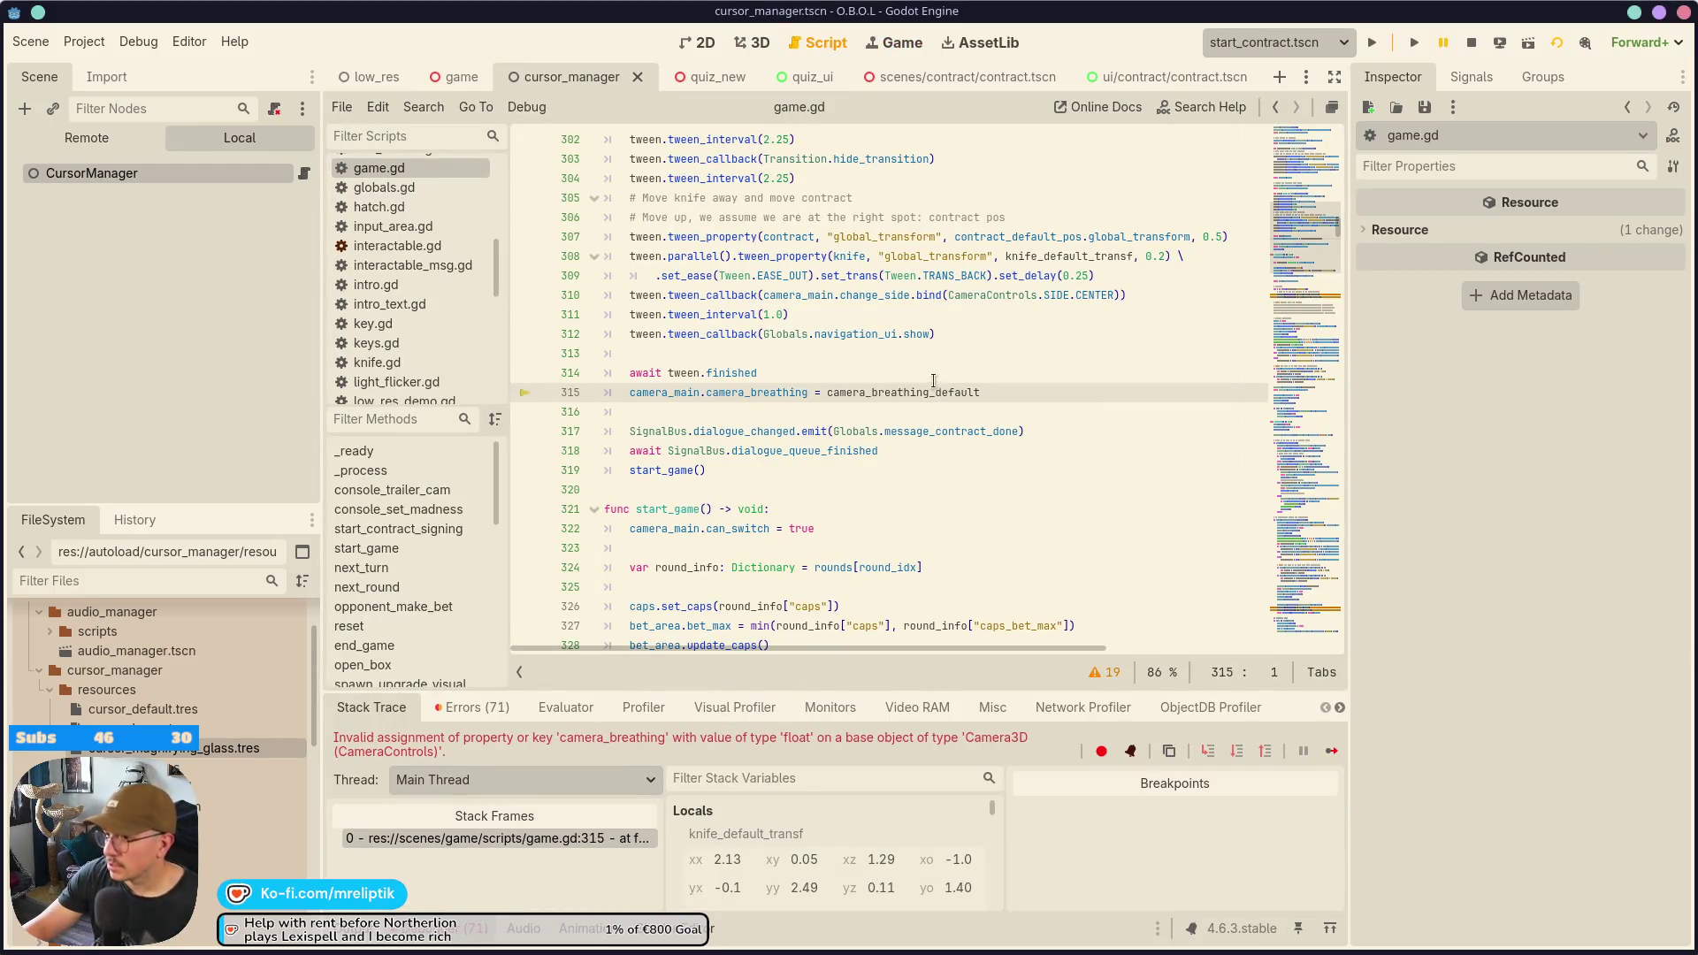
pyautogui.click(919, 394)
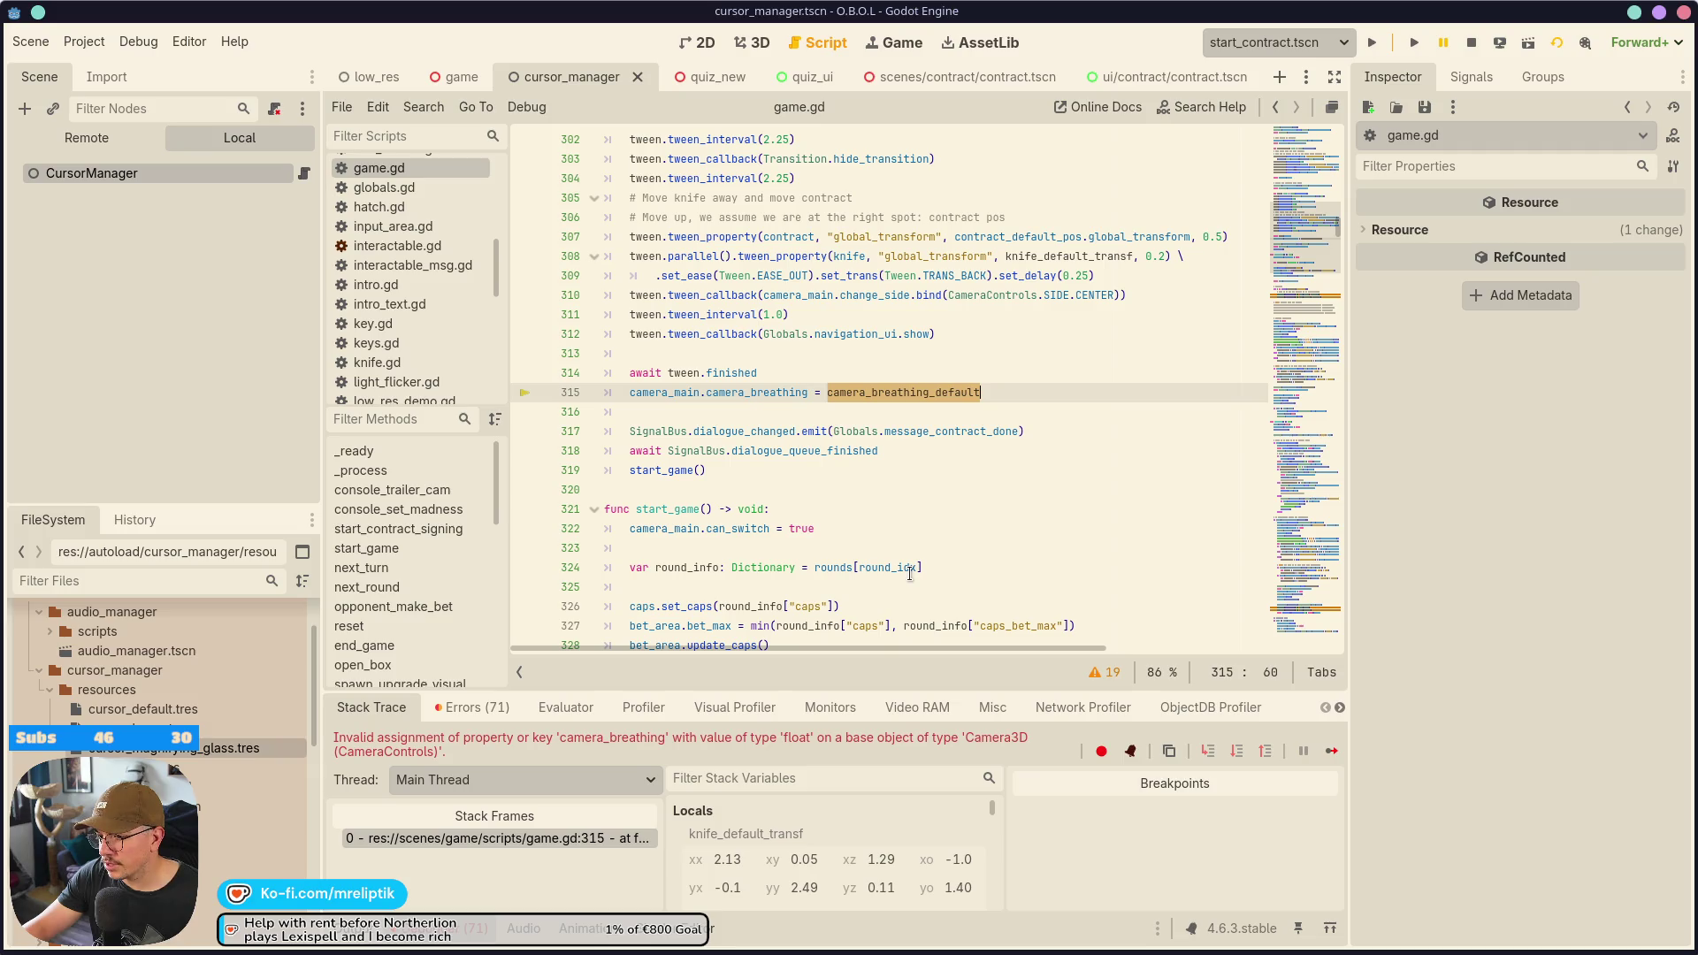
# Look up the breath_amplitude property name on line 269 of game.gd.
pyautogui.doubleClick(756, 392)
pyautogui.scroll(10, 760, 521)
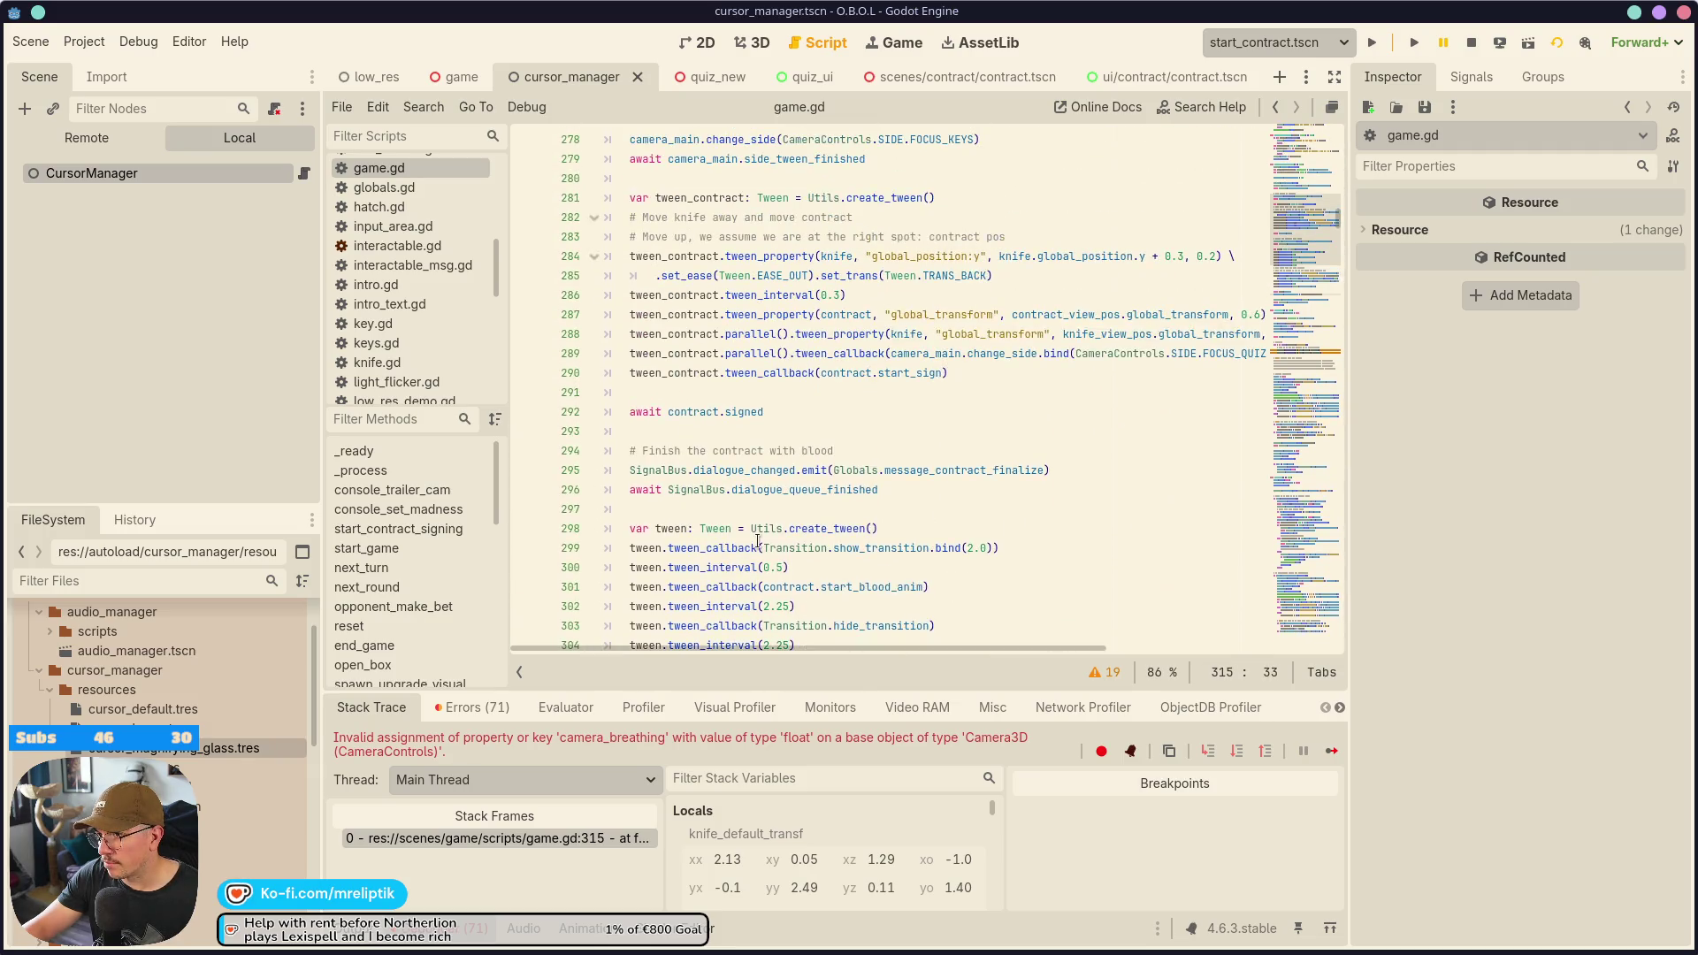
pyautogui.scroll(4, 776, 535)
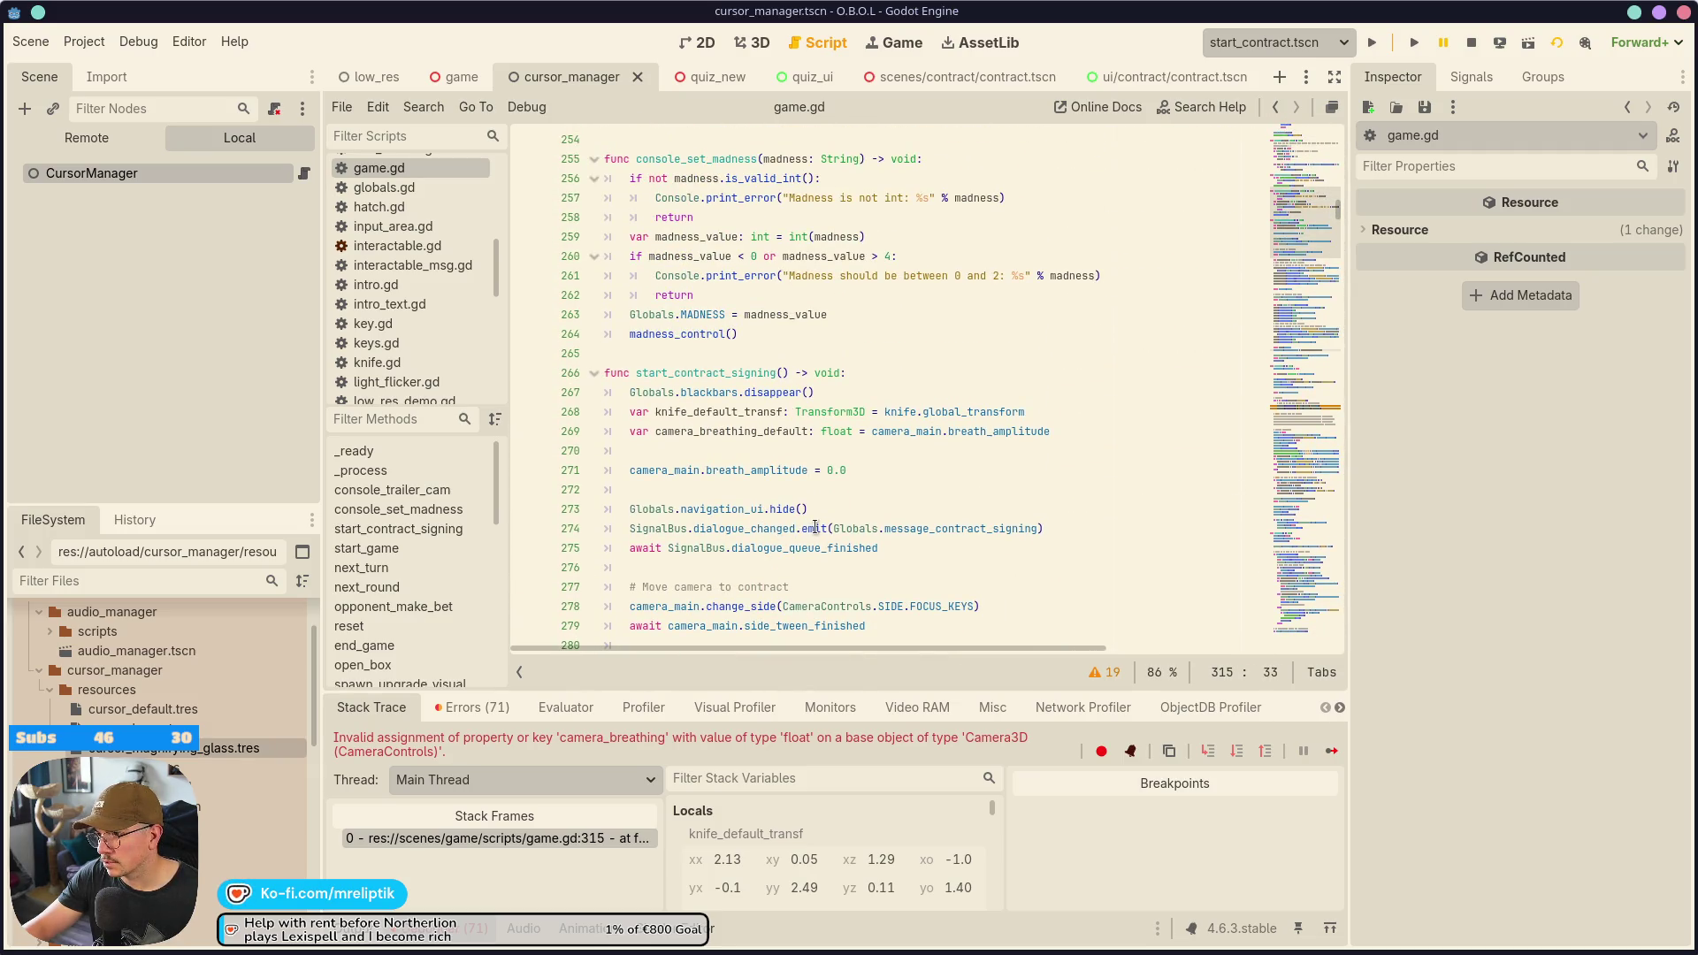
pyautogui.doubleClick(987, 430)
pyautogui.hotkey('ctrl', 'c')
pyautogui.scroll(-18, 724, 496)
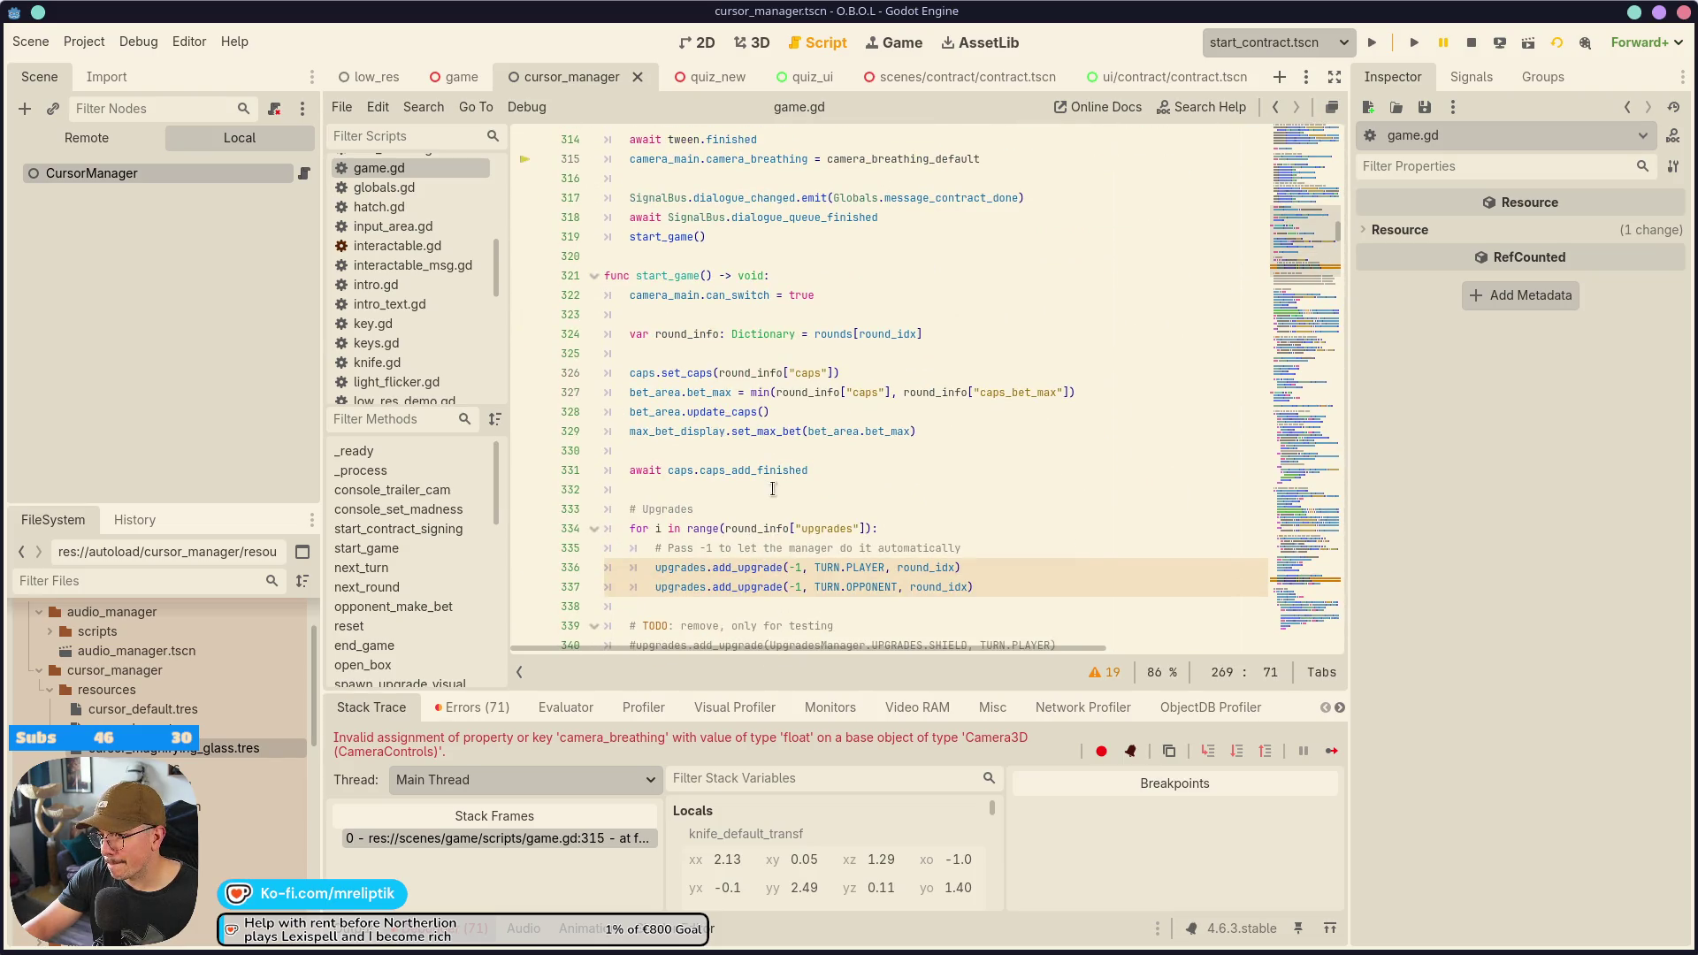
pyautogui.scroll(-8, 776, 499)
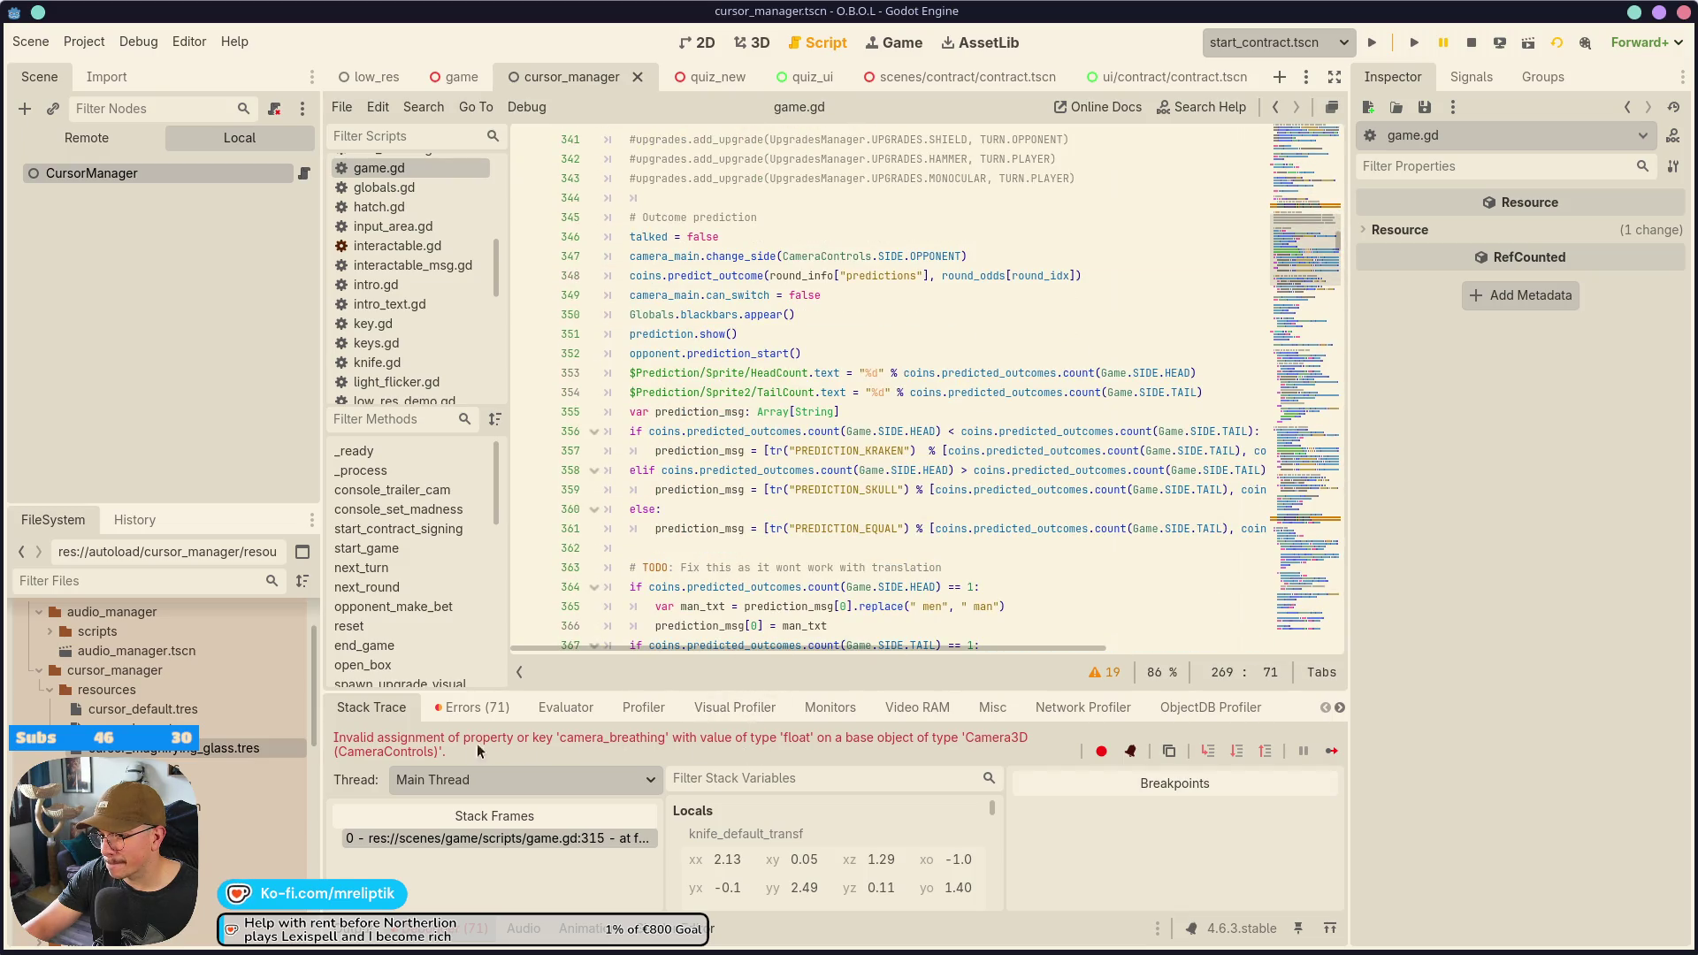
pyautogui.scroll(11, 785, 510)
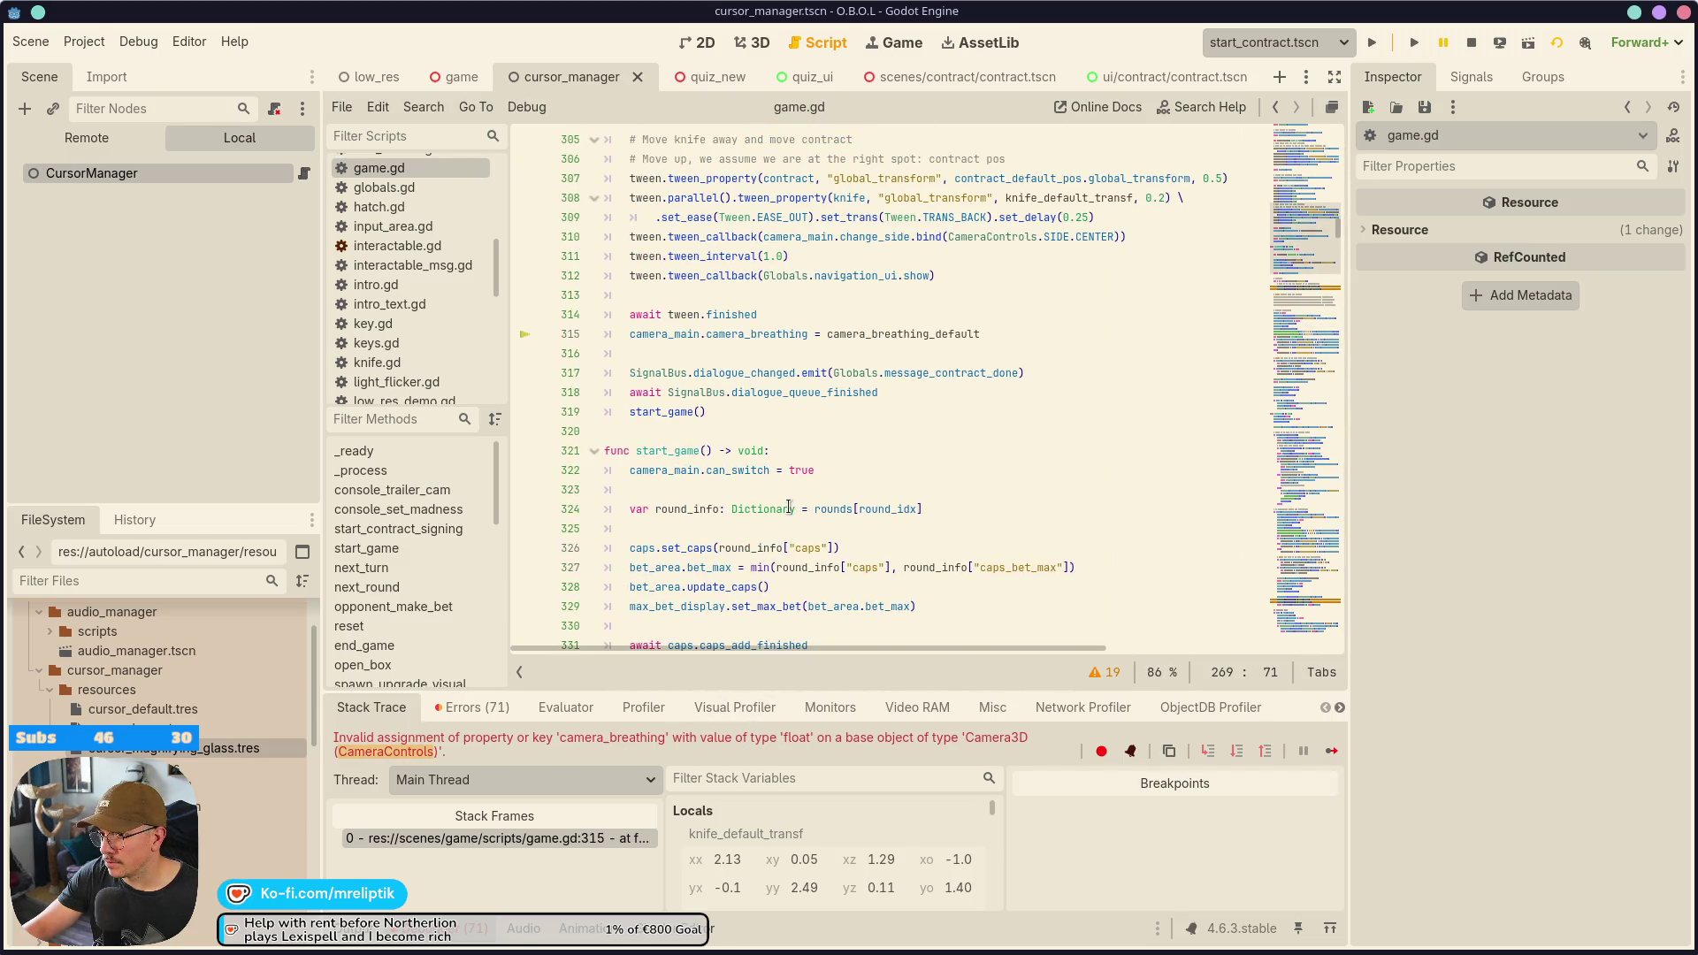
# Replace camera_breathing with breath_amplitude on line 315, save, and switch to VS Code.
pyautogui.doubleClick(730, 334)
pyautogui.hotkey('ctrl', 'v')
pyautogui.hotkey('ctrl', 's')
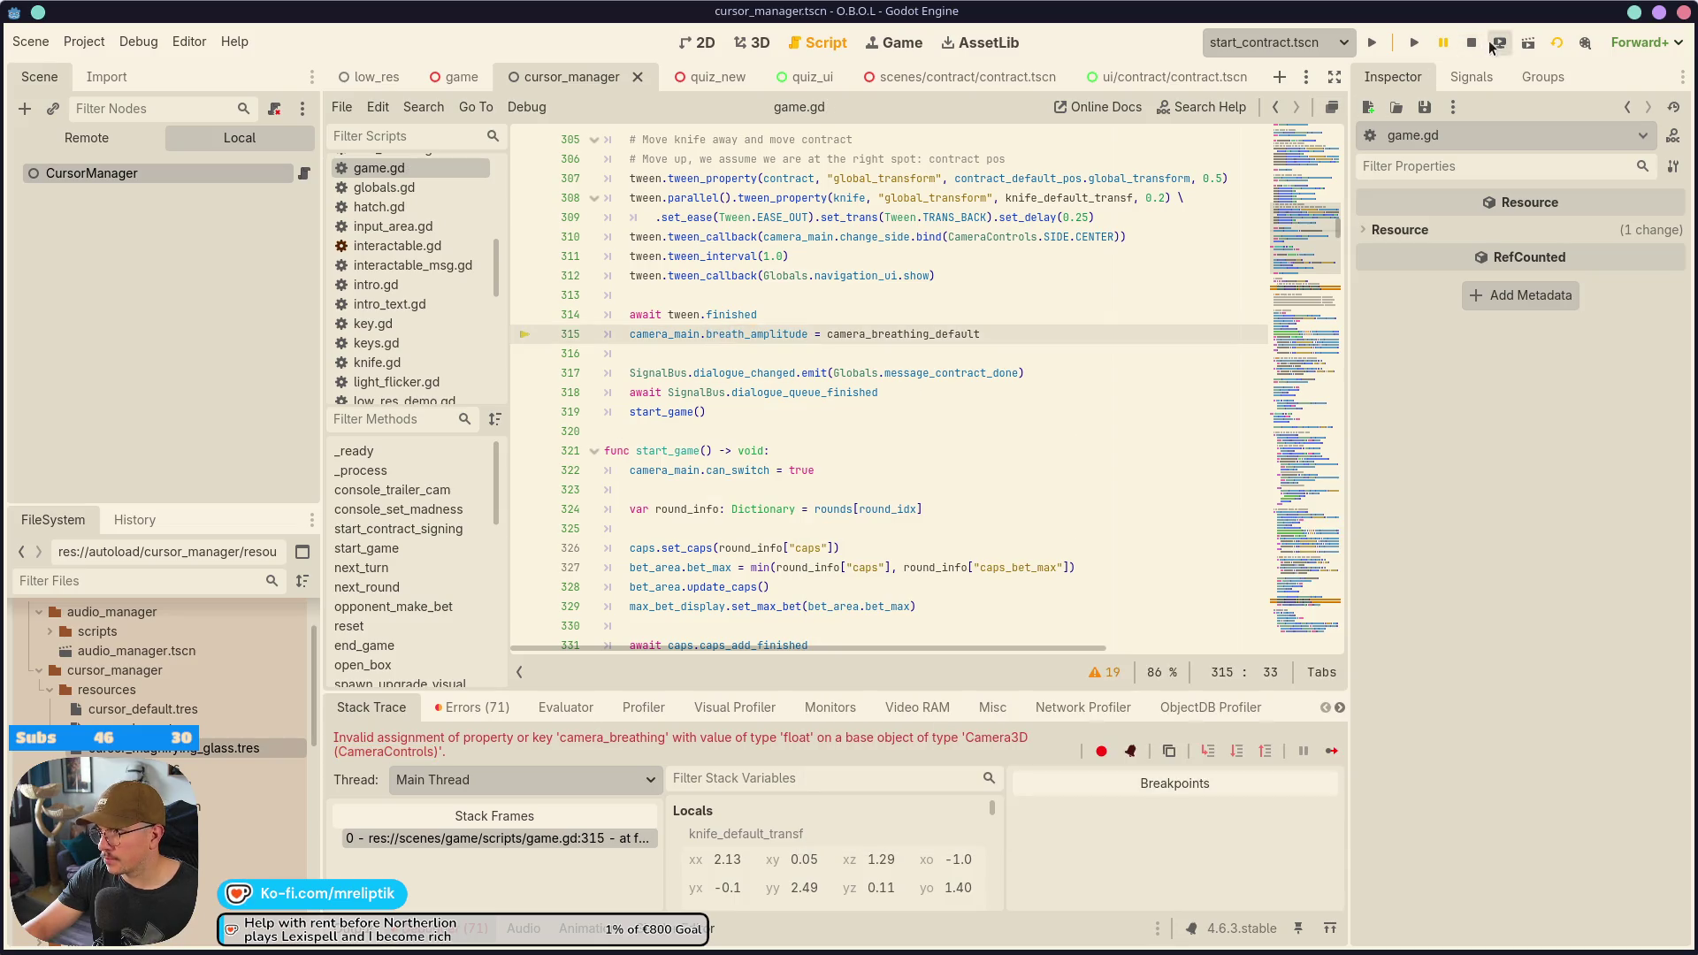
pyautogui.hotkey('alt', 'Tab')
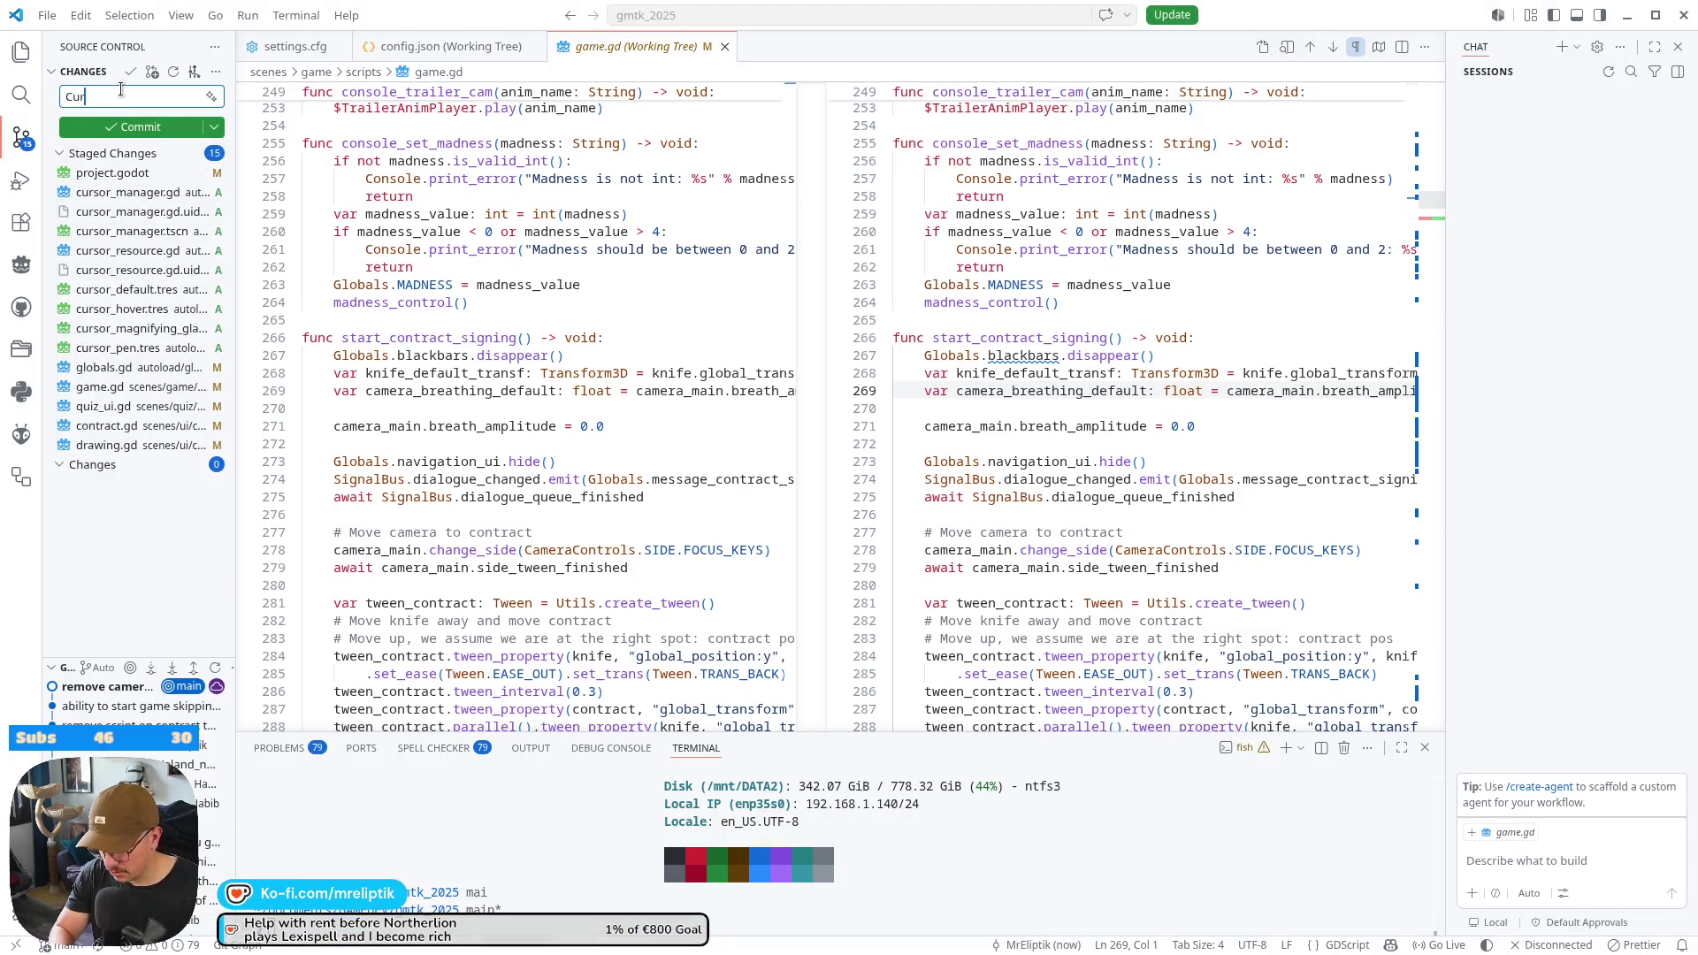
# Commit with the finished message, close the game.gd and config.json diffs, and return to Godot.
pyautogui.write('er')
pyautogui.hotkey('ctrl', 'Return')
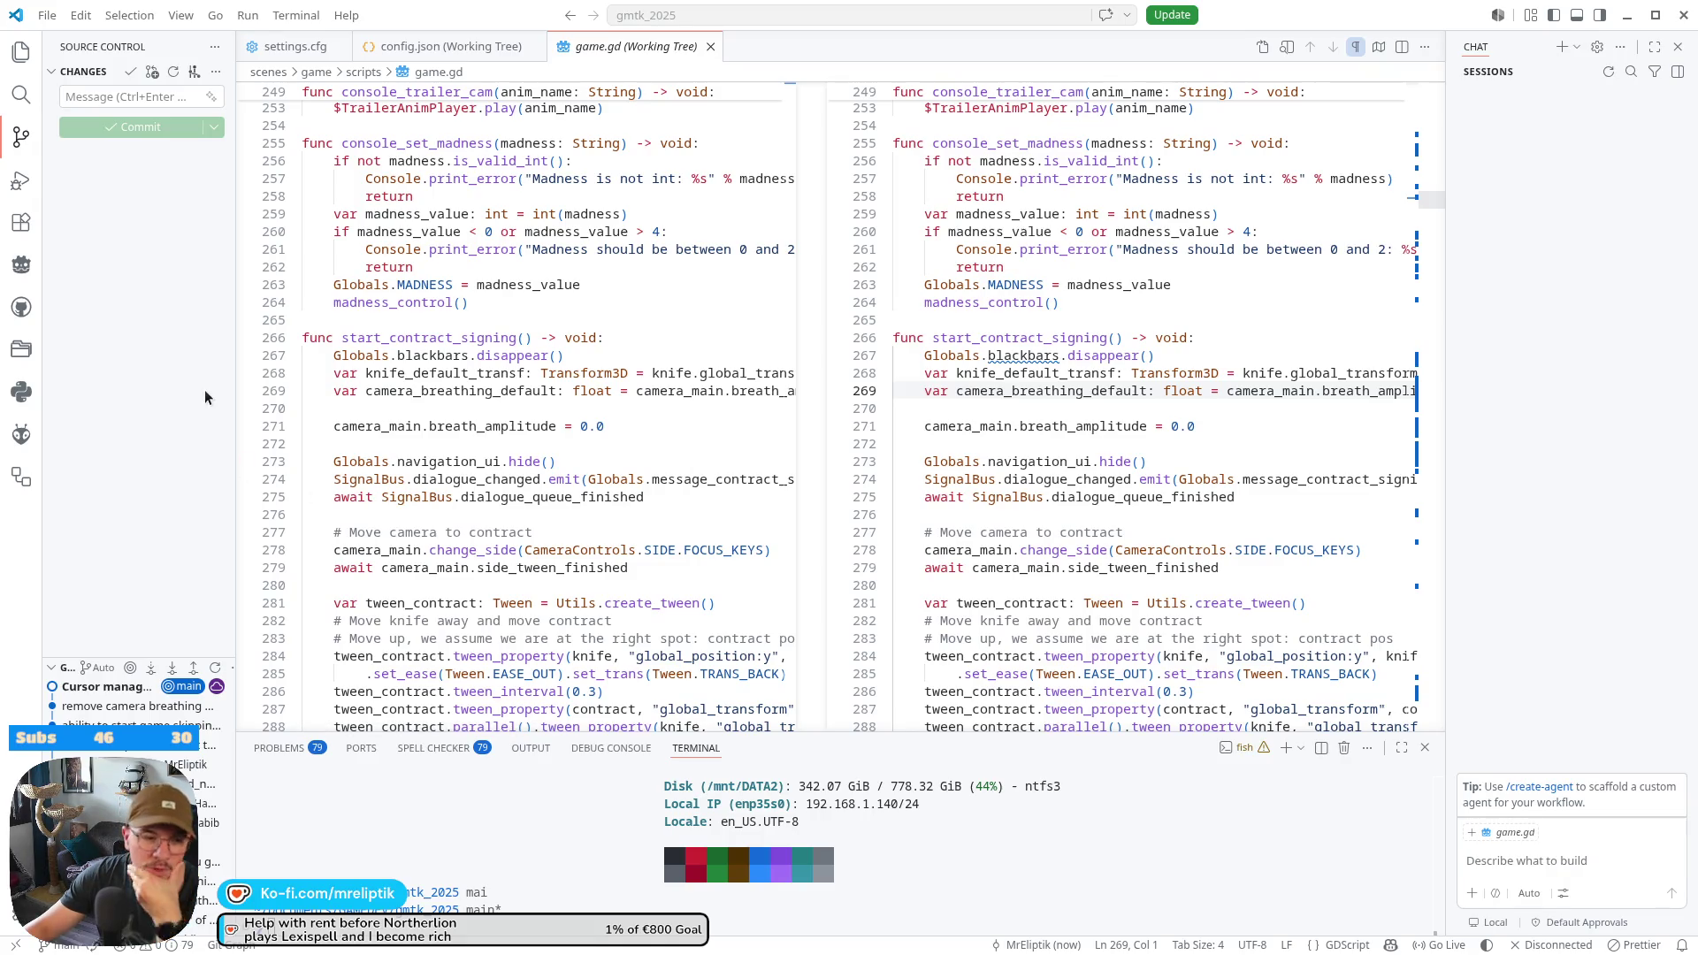
pyautogui.click(710, 47)
pyautogui.click(534, 48)
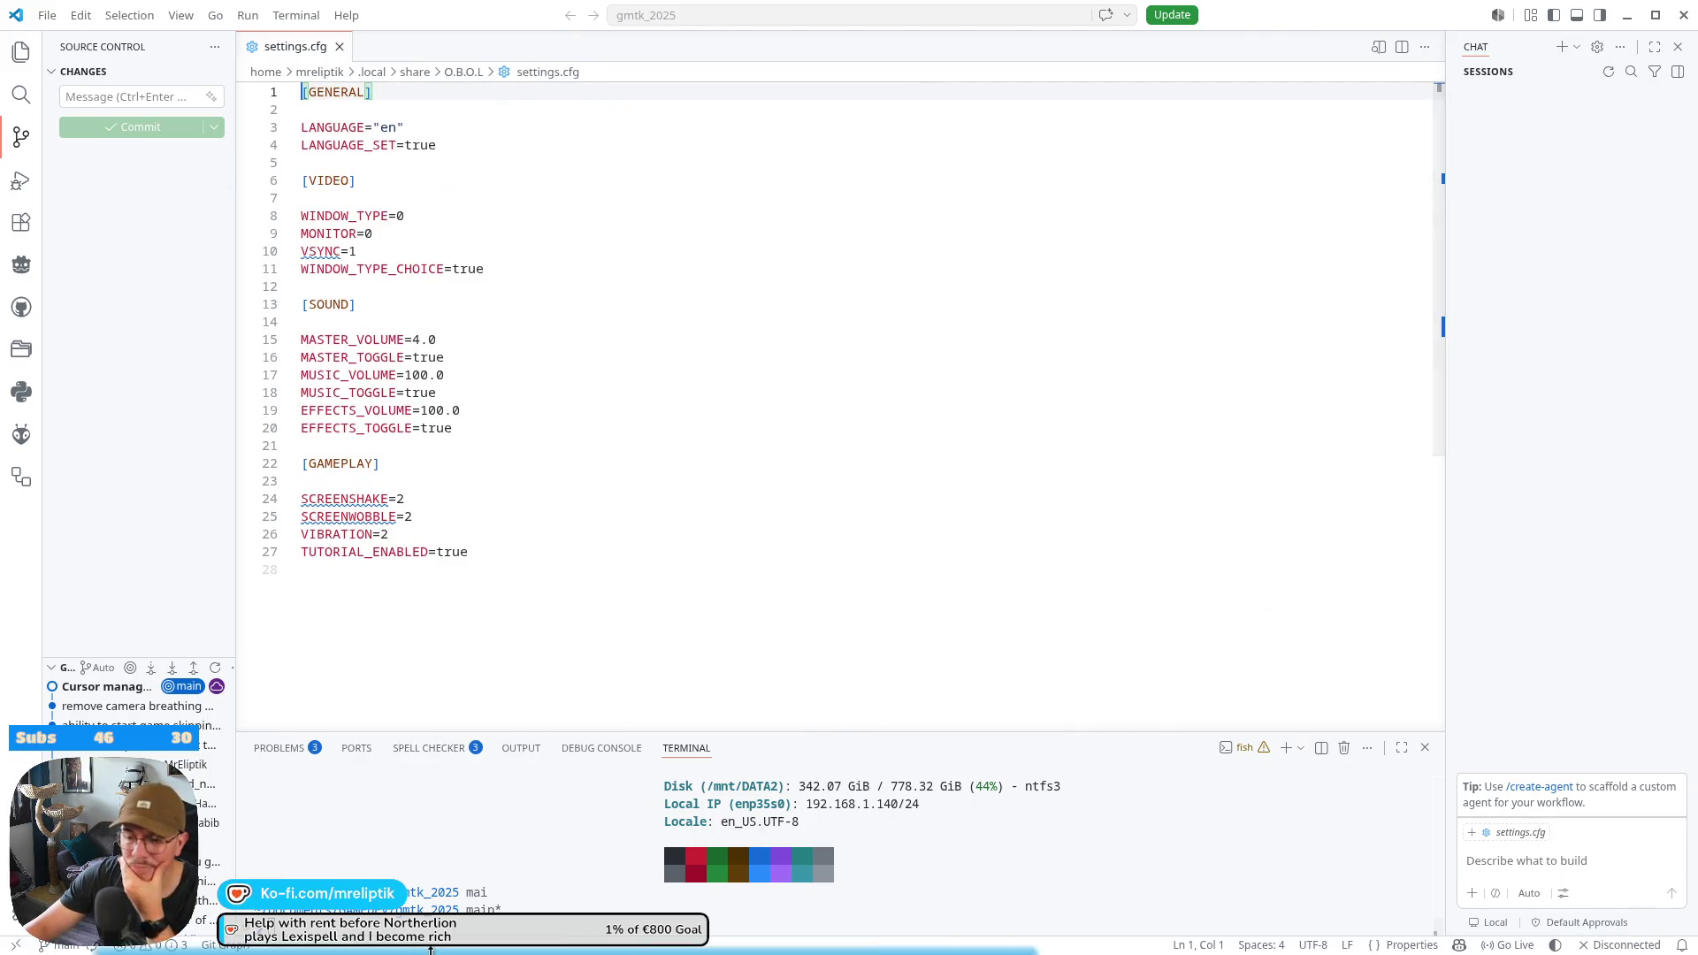
pyautogui.hotkey('alt', 'Tab')
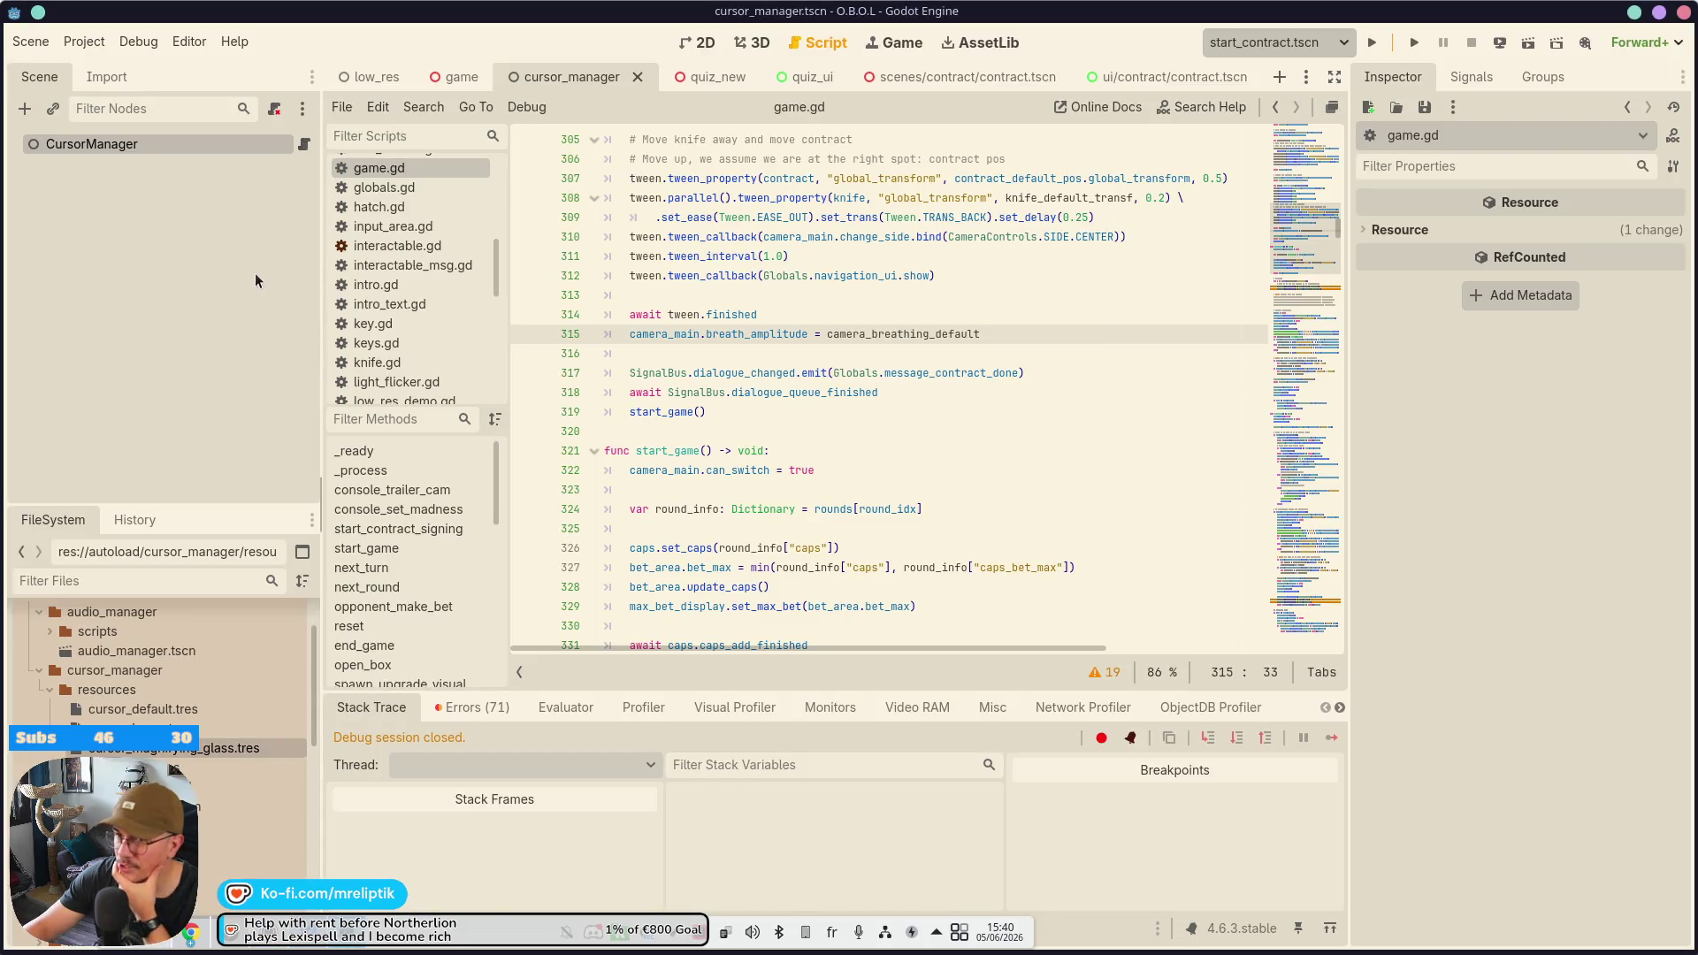
# Collapse the bottom Output panel and narrow the Inspector to widen the script editor.
pyautogui.click(352, 929)
pyautogui.click(352, 928)
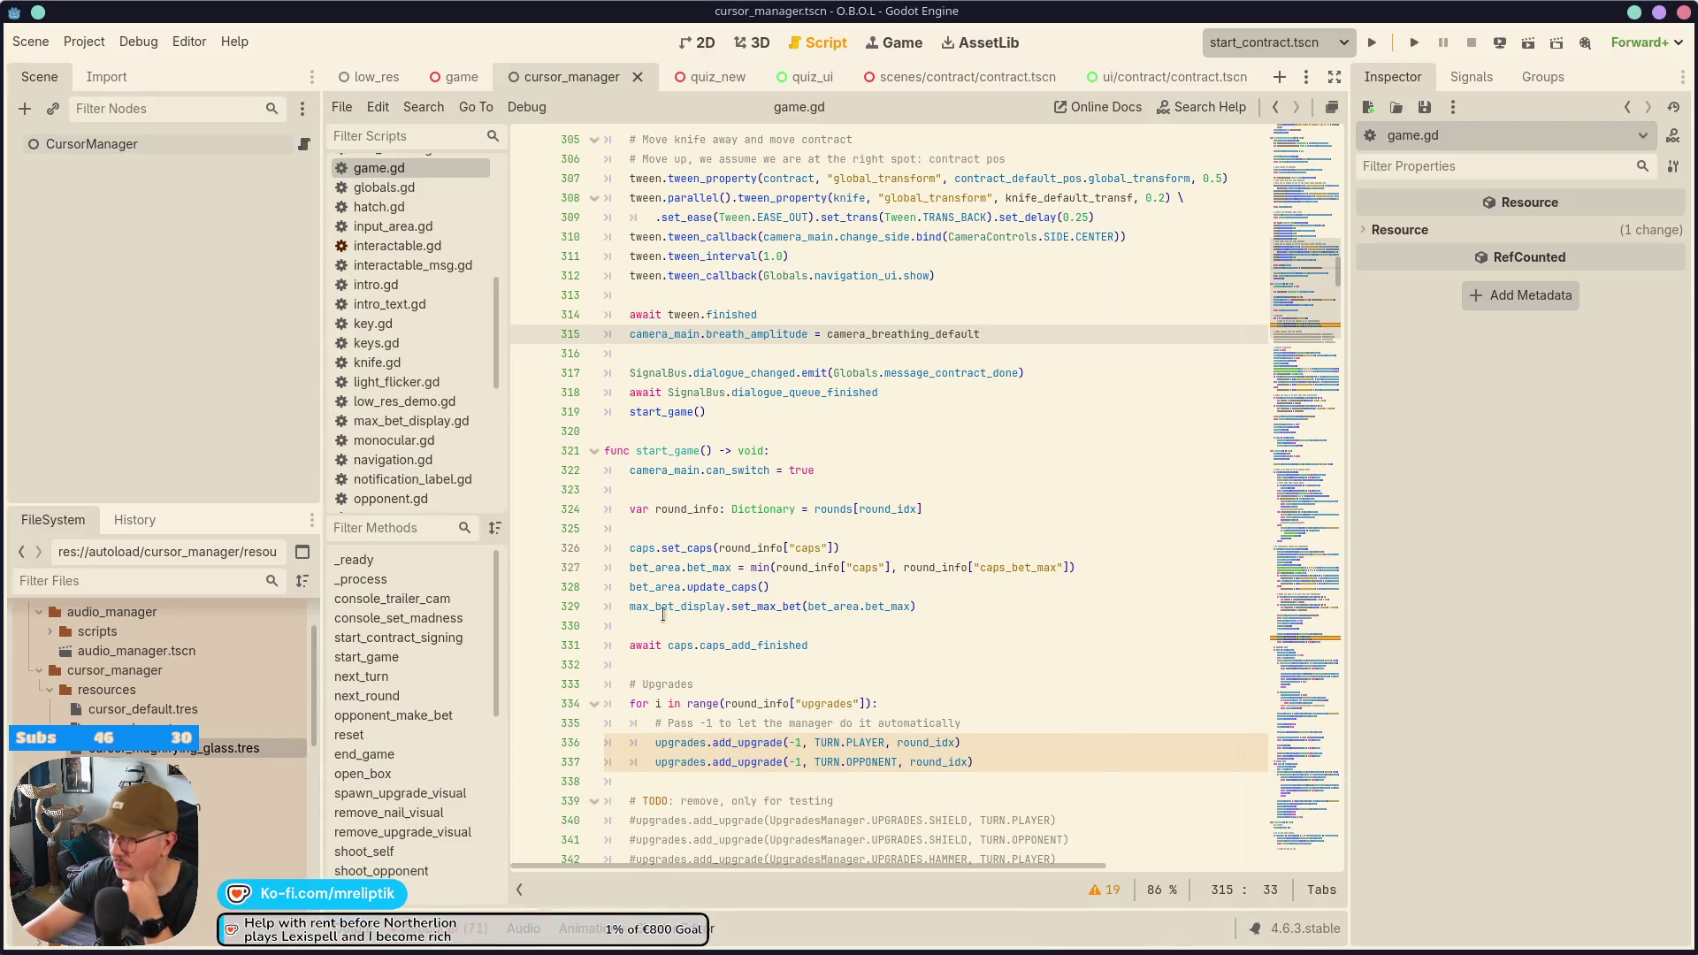
pyautogui.moveTo(1350, 349); pyautogui.dragTo(1481, 362)
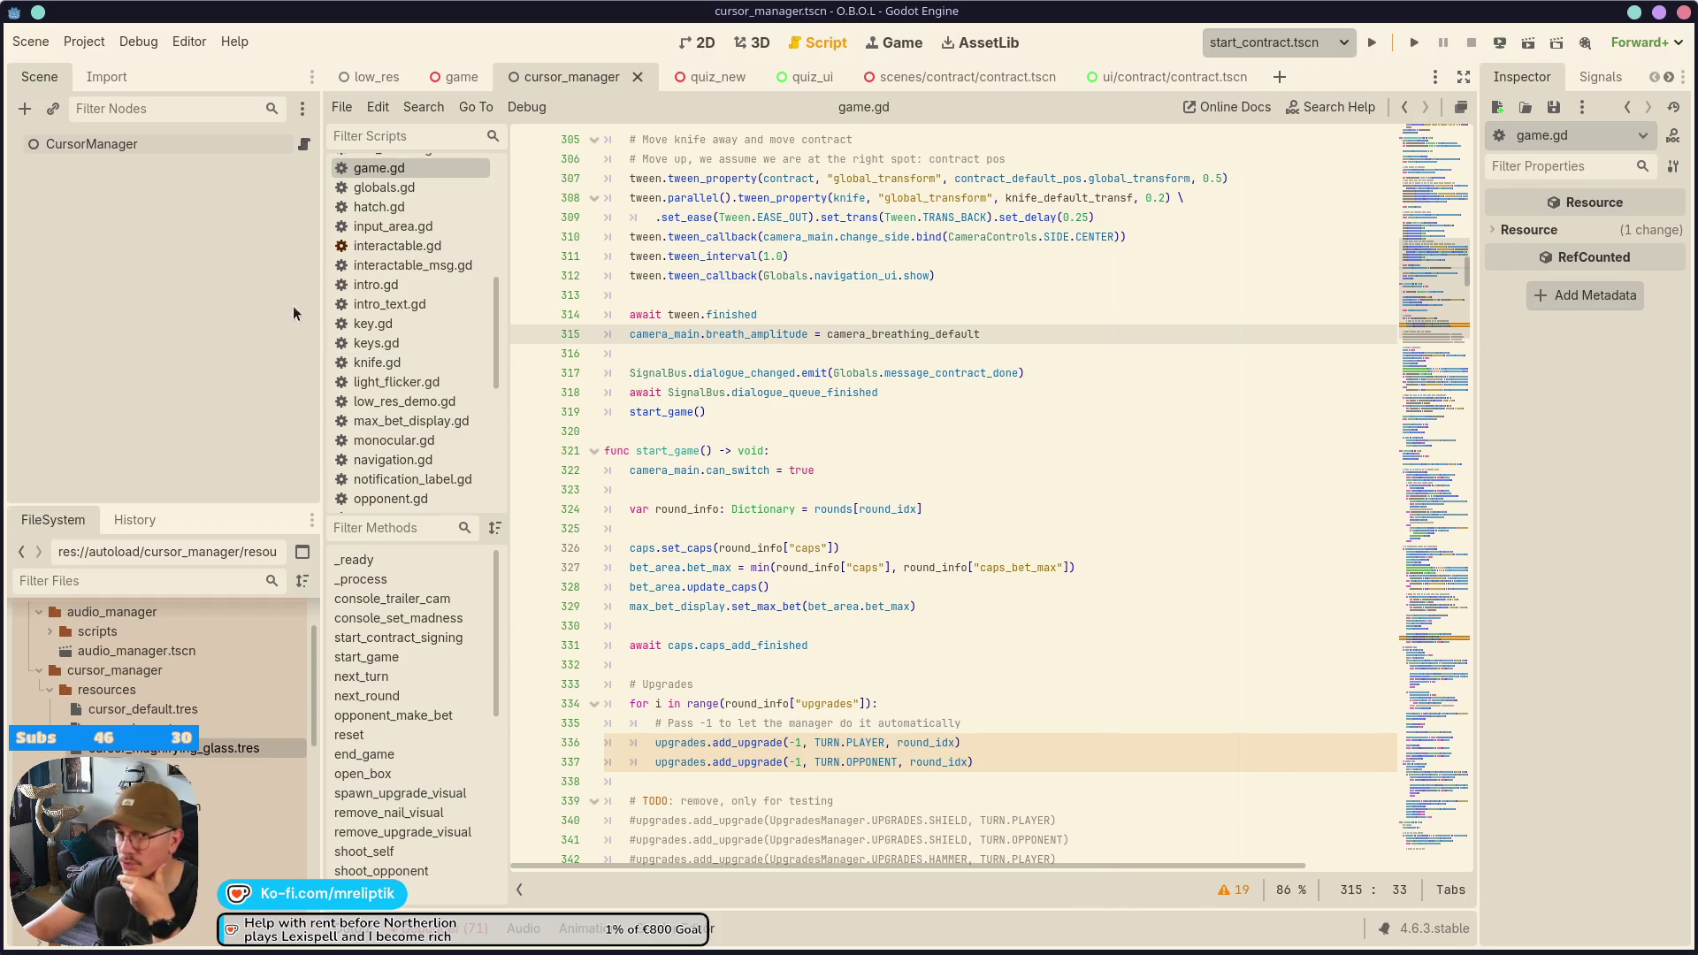
# Open the game scene's end_game function and examine its AnimationPlayer fish_ending call on line 833.
pyautogui.click(461, 76)
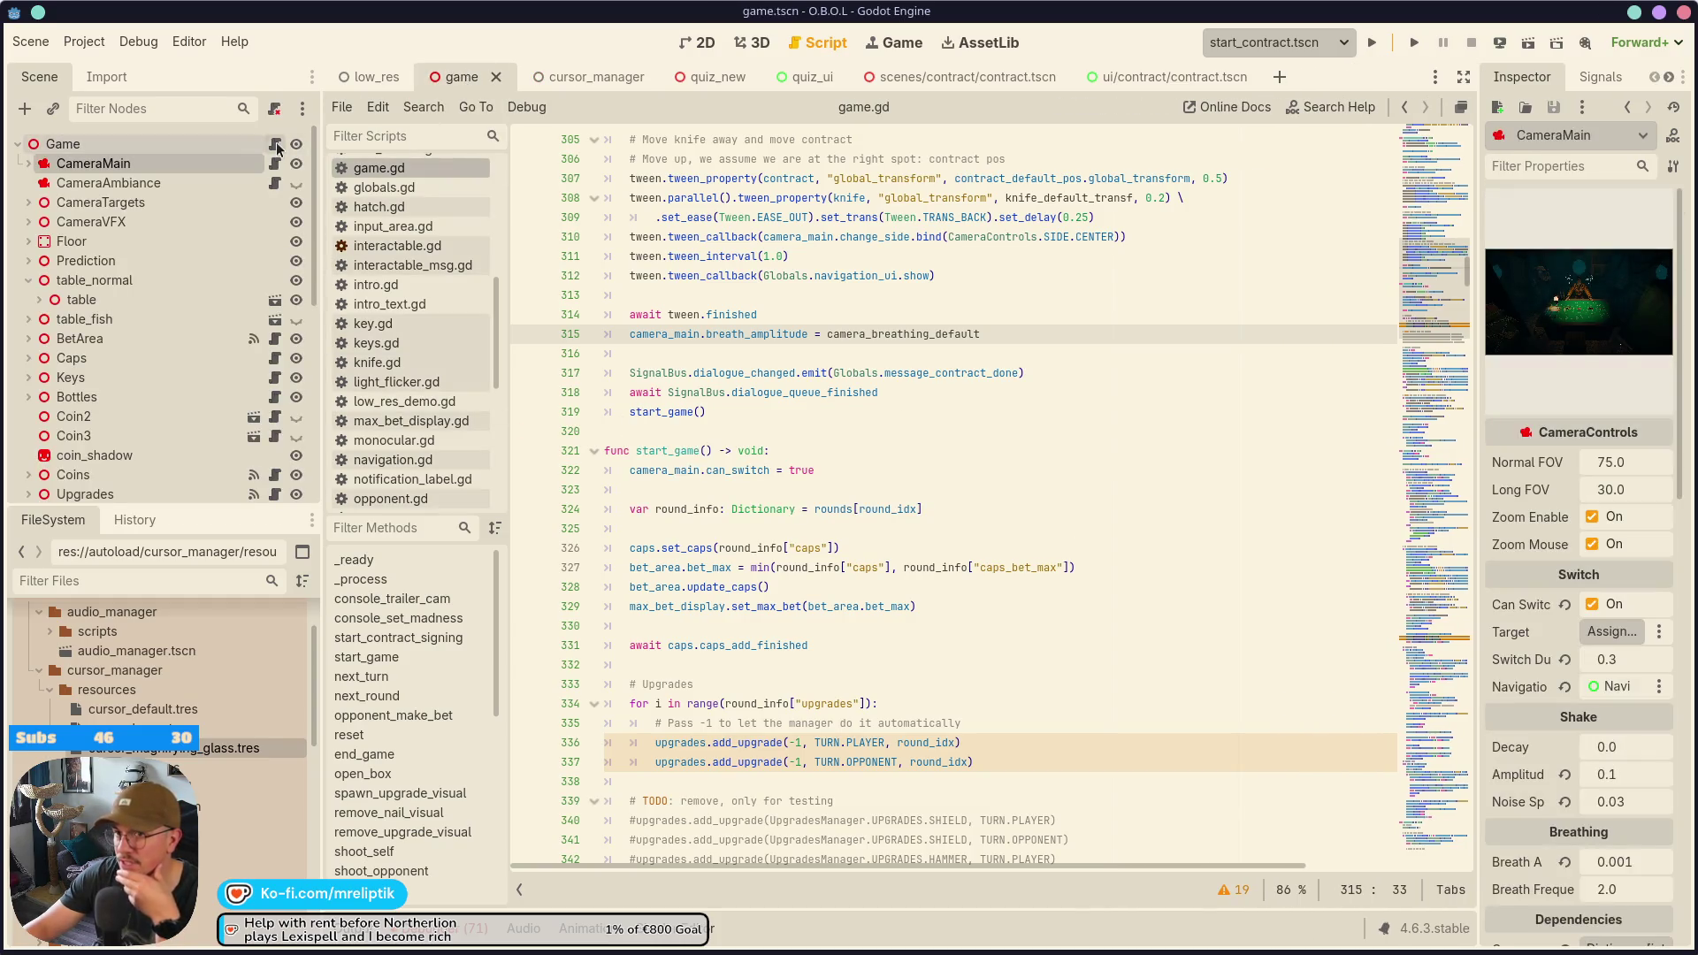
pyautogui.click(918, 517)
pyautogui.scroll(-2, 402, 766)
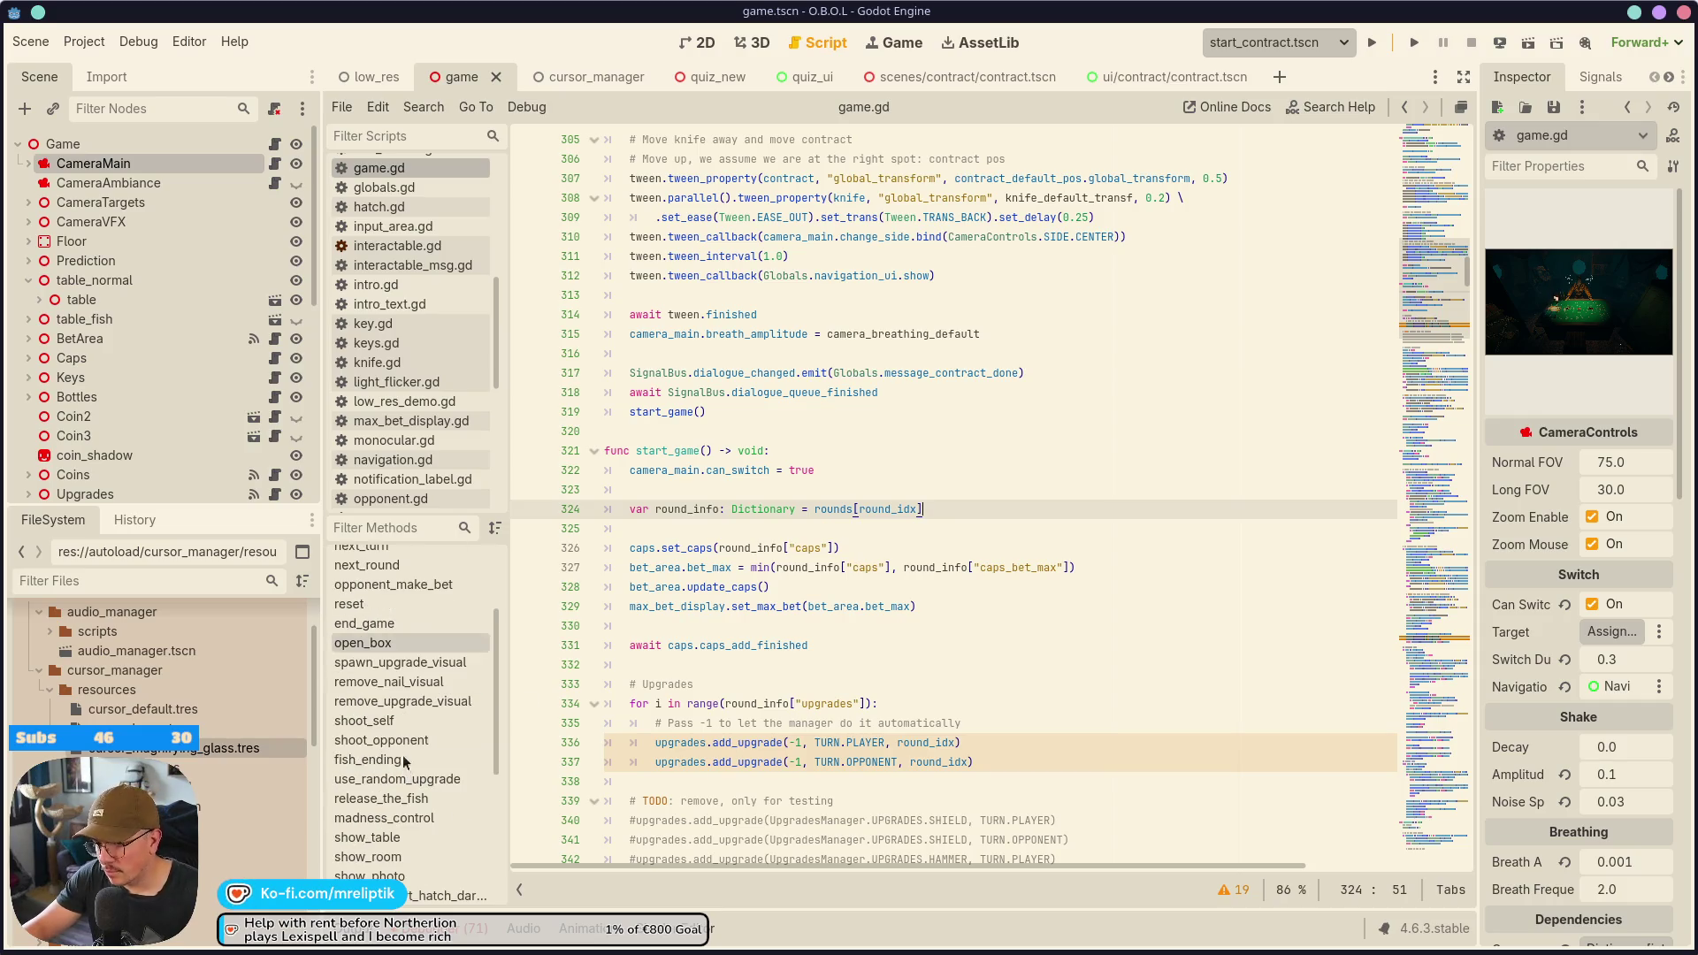
pyautogui.click(411, 670)
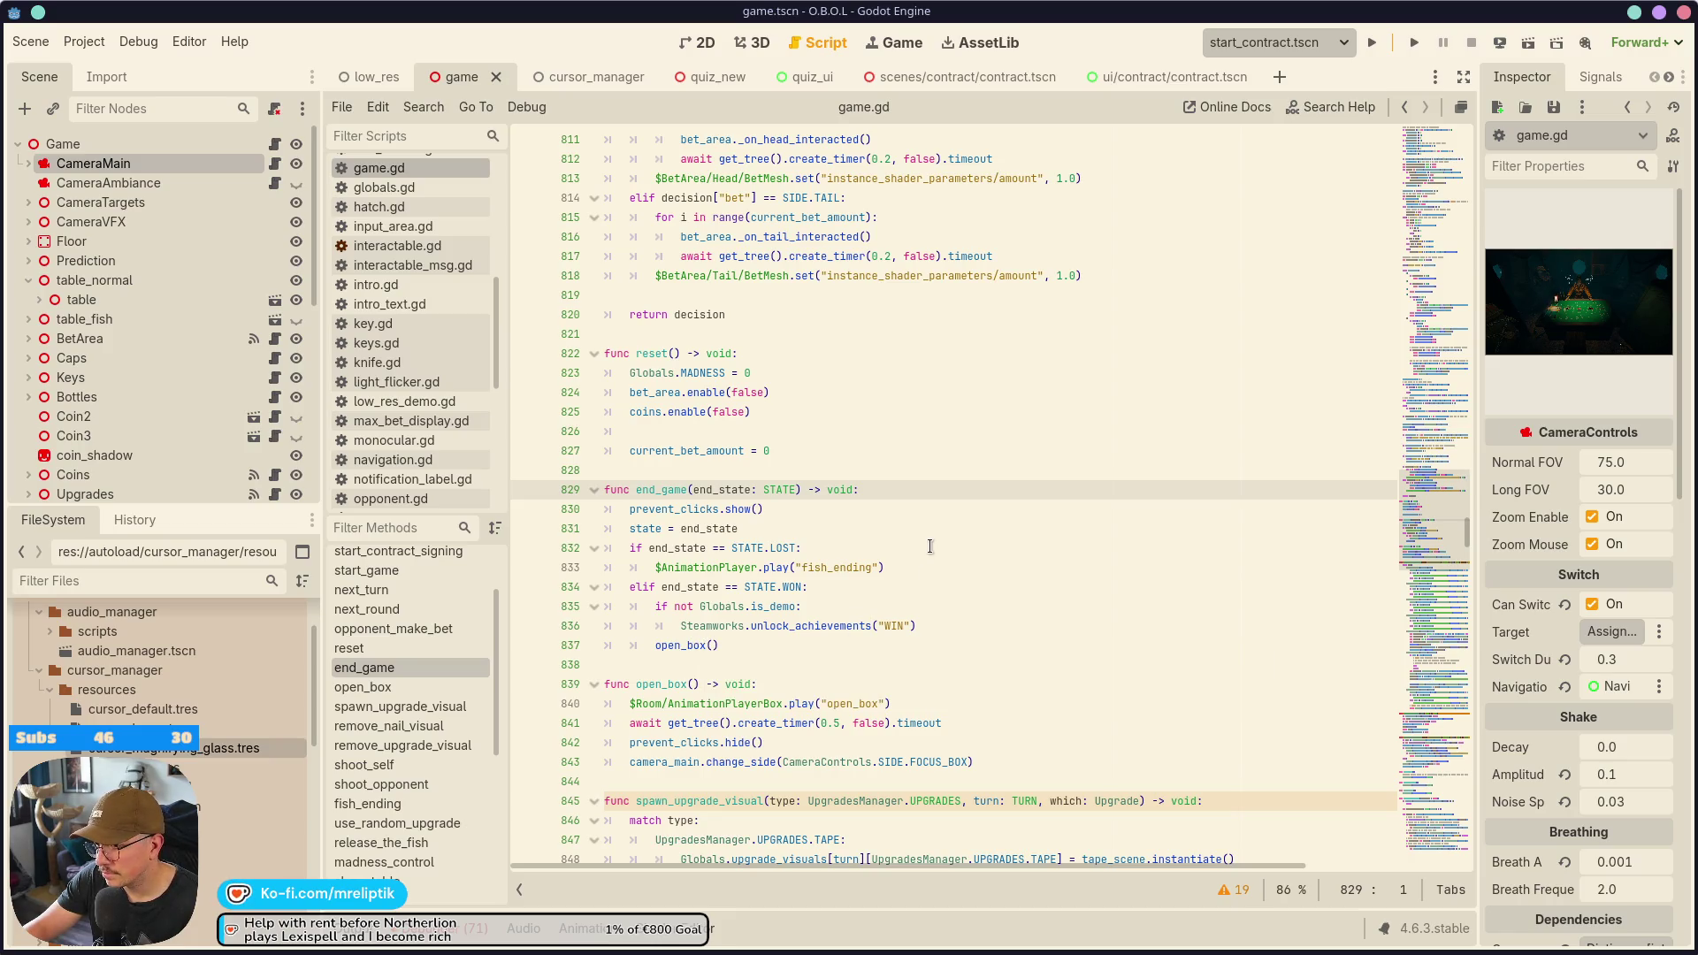
pyautogui.doubleClick(808, 567)
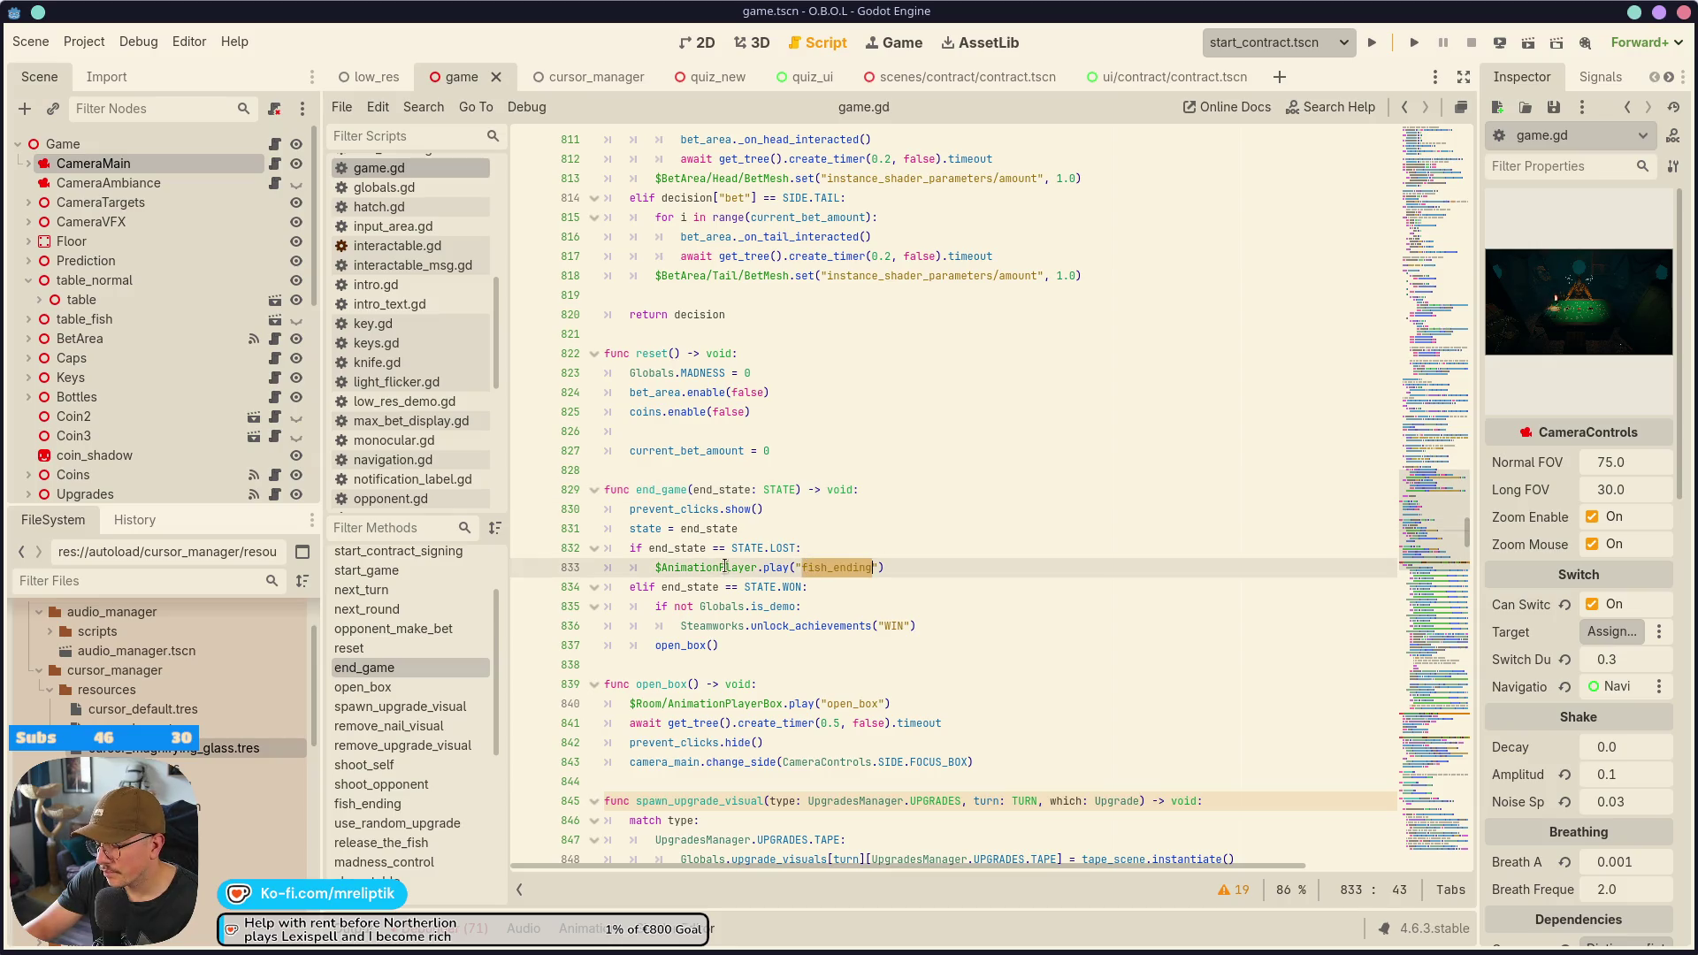
pyautogui.doubleClick(857, 567)
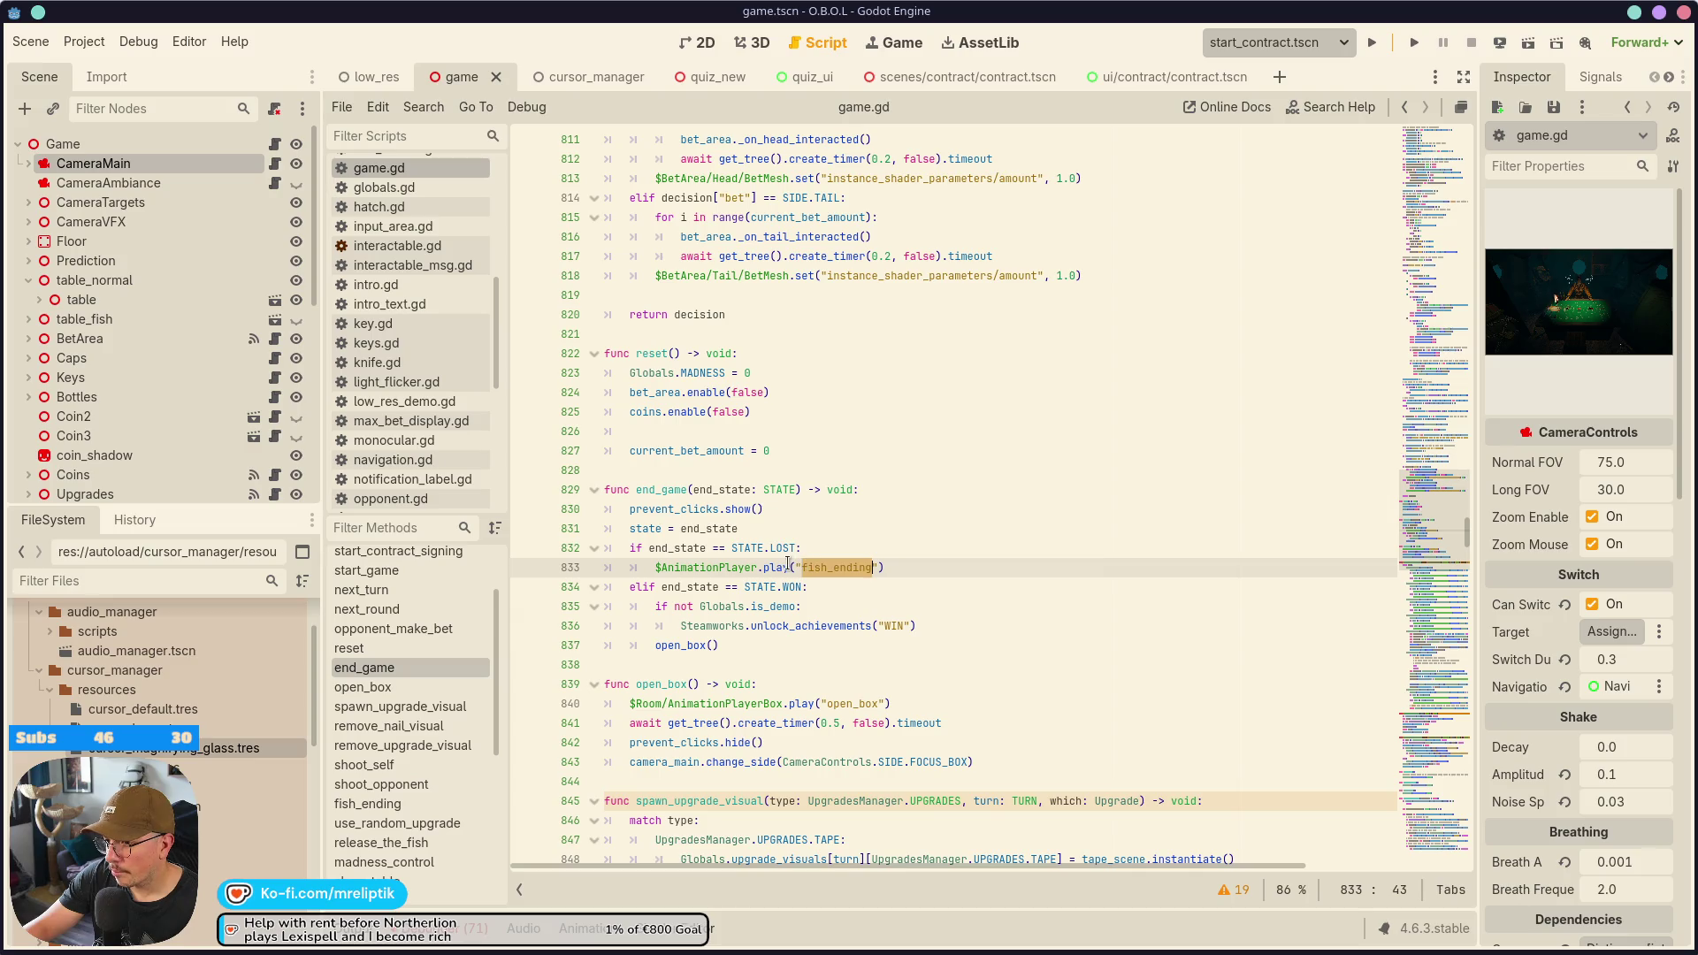
pyautogui.moveTo(788, 562)
pyautogui.moveTo(692, 571)
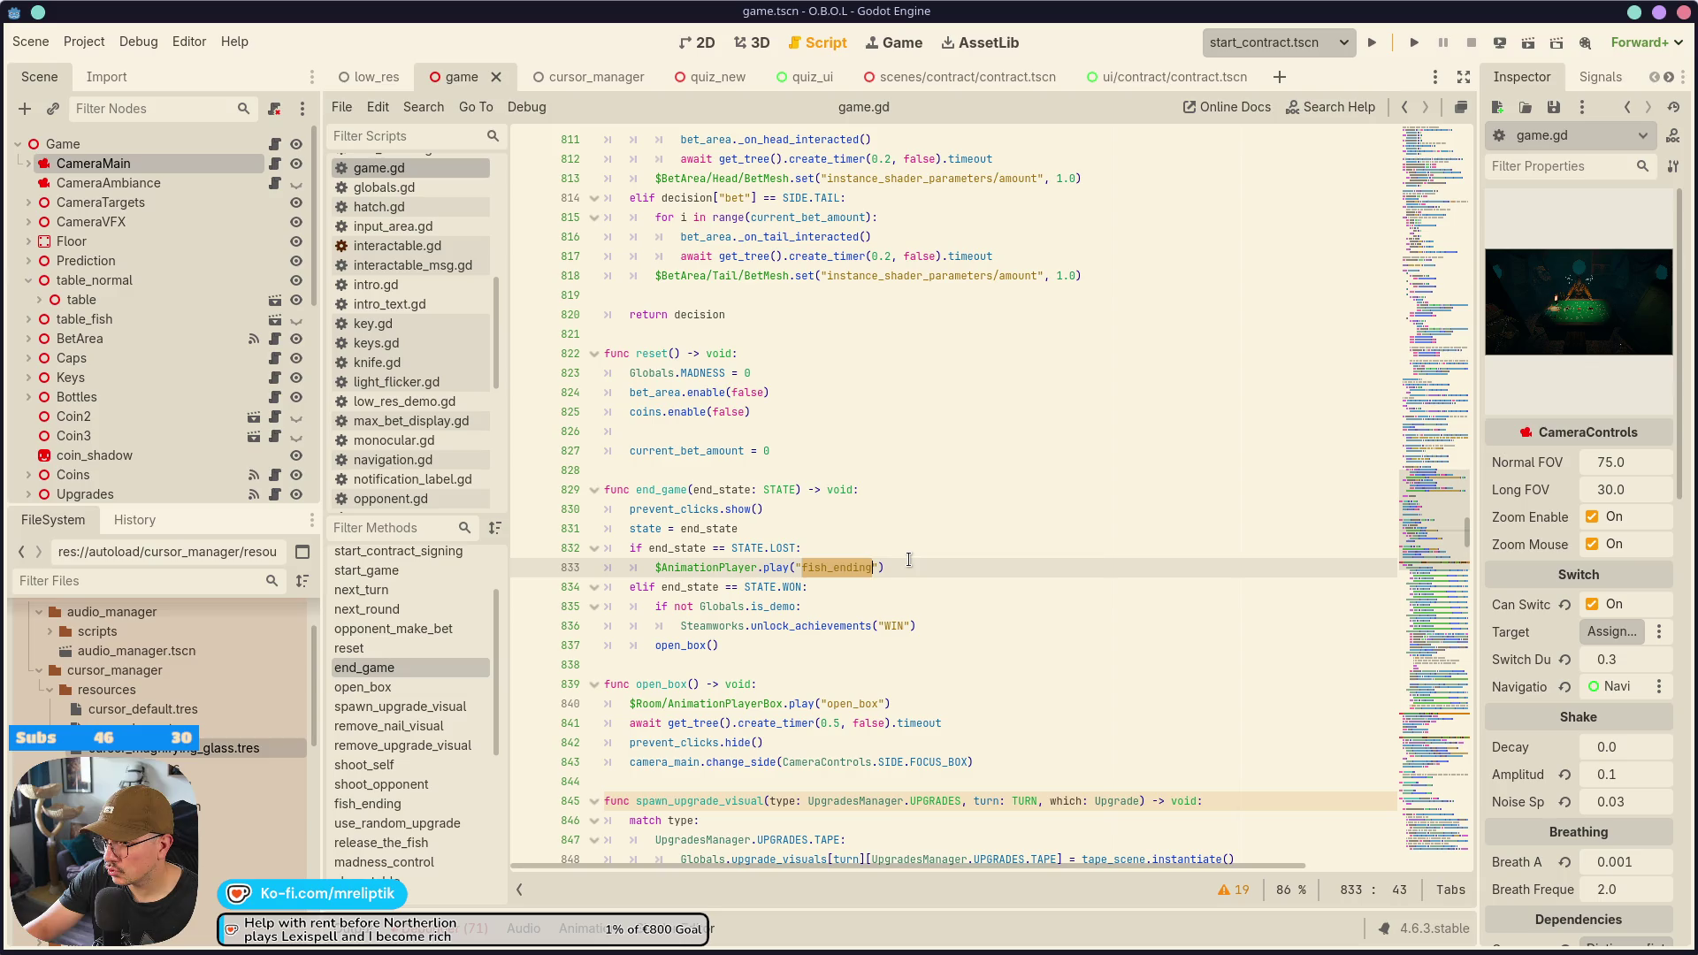
pyautogui.scroll(-5, 170, 380)
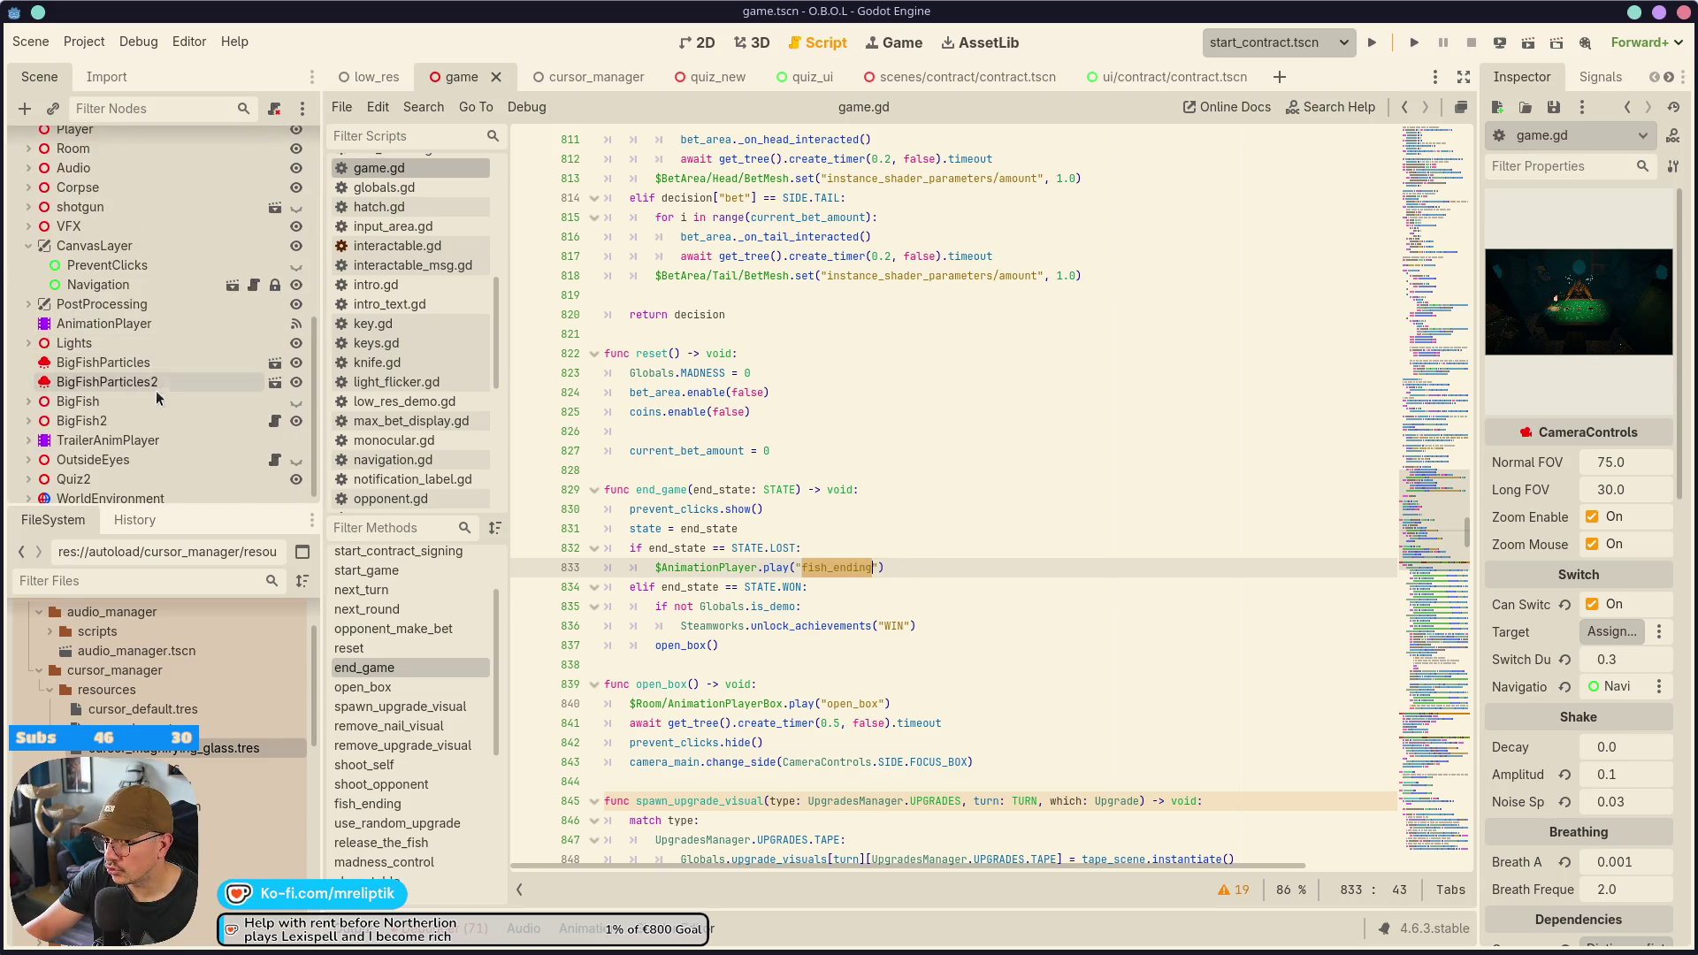
# Load fish_ending in the AnimationPlayer and show the 3D view above the timeline.
pyautogui.click(146, 324)
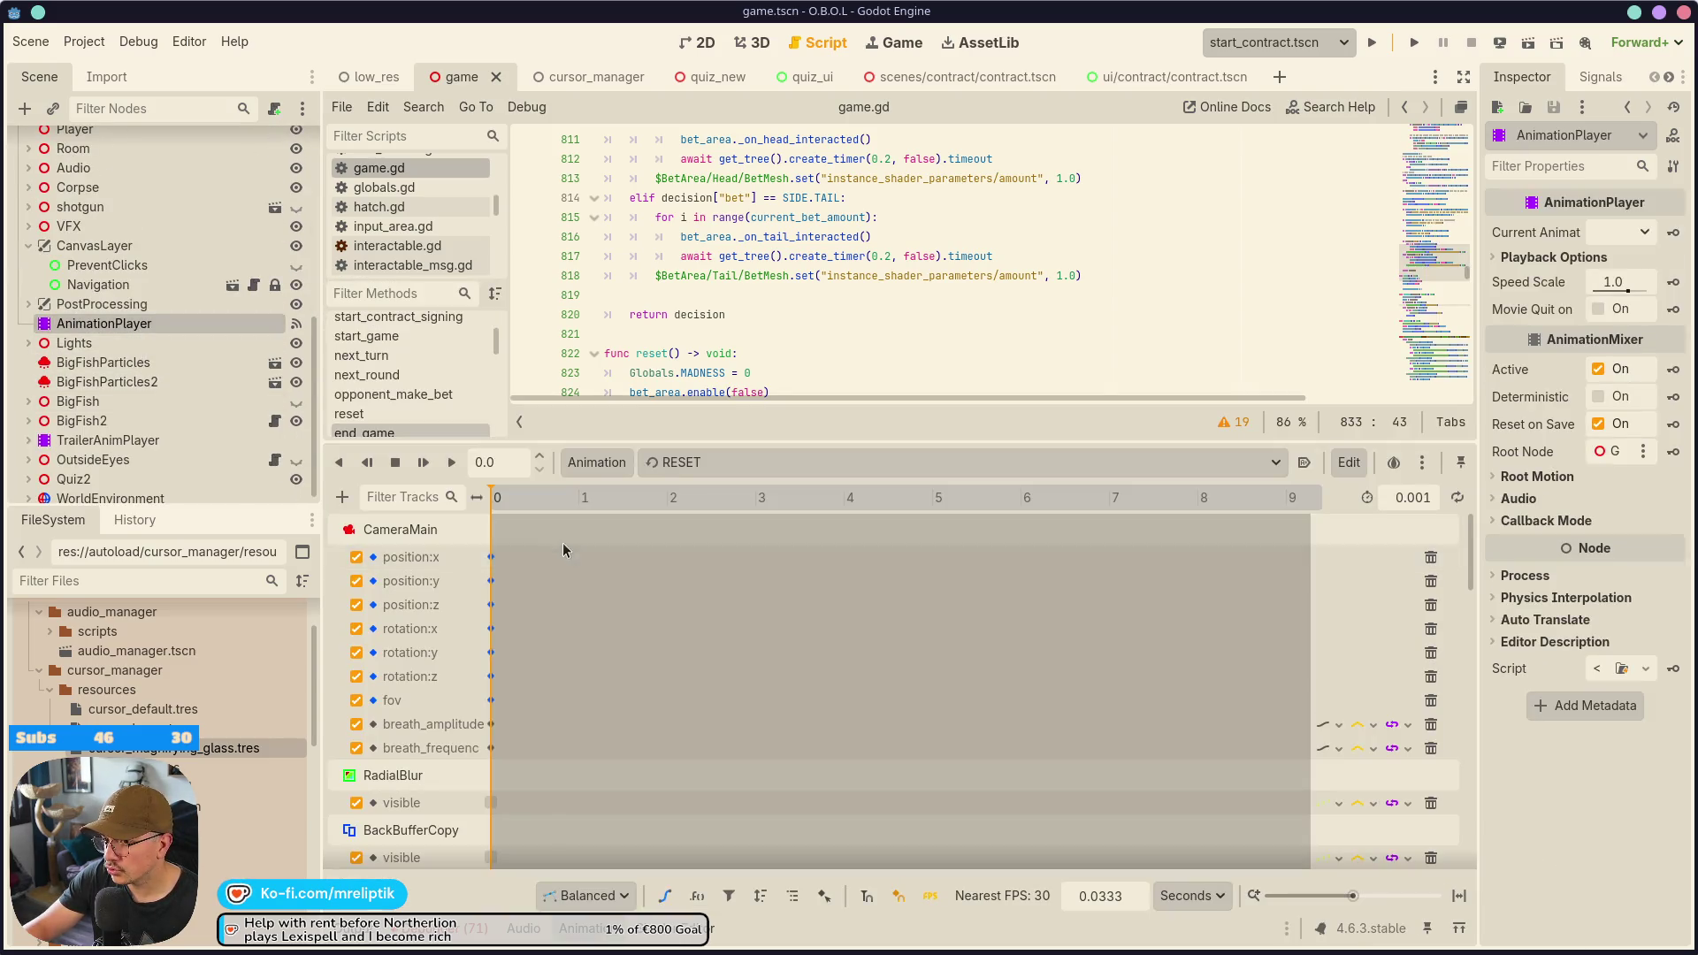
pyautogui.click(700, 455)
pyautogui.click(774, 520)
pyautogui.click(885, 44)
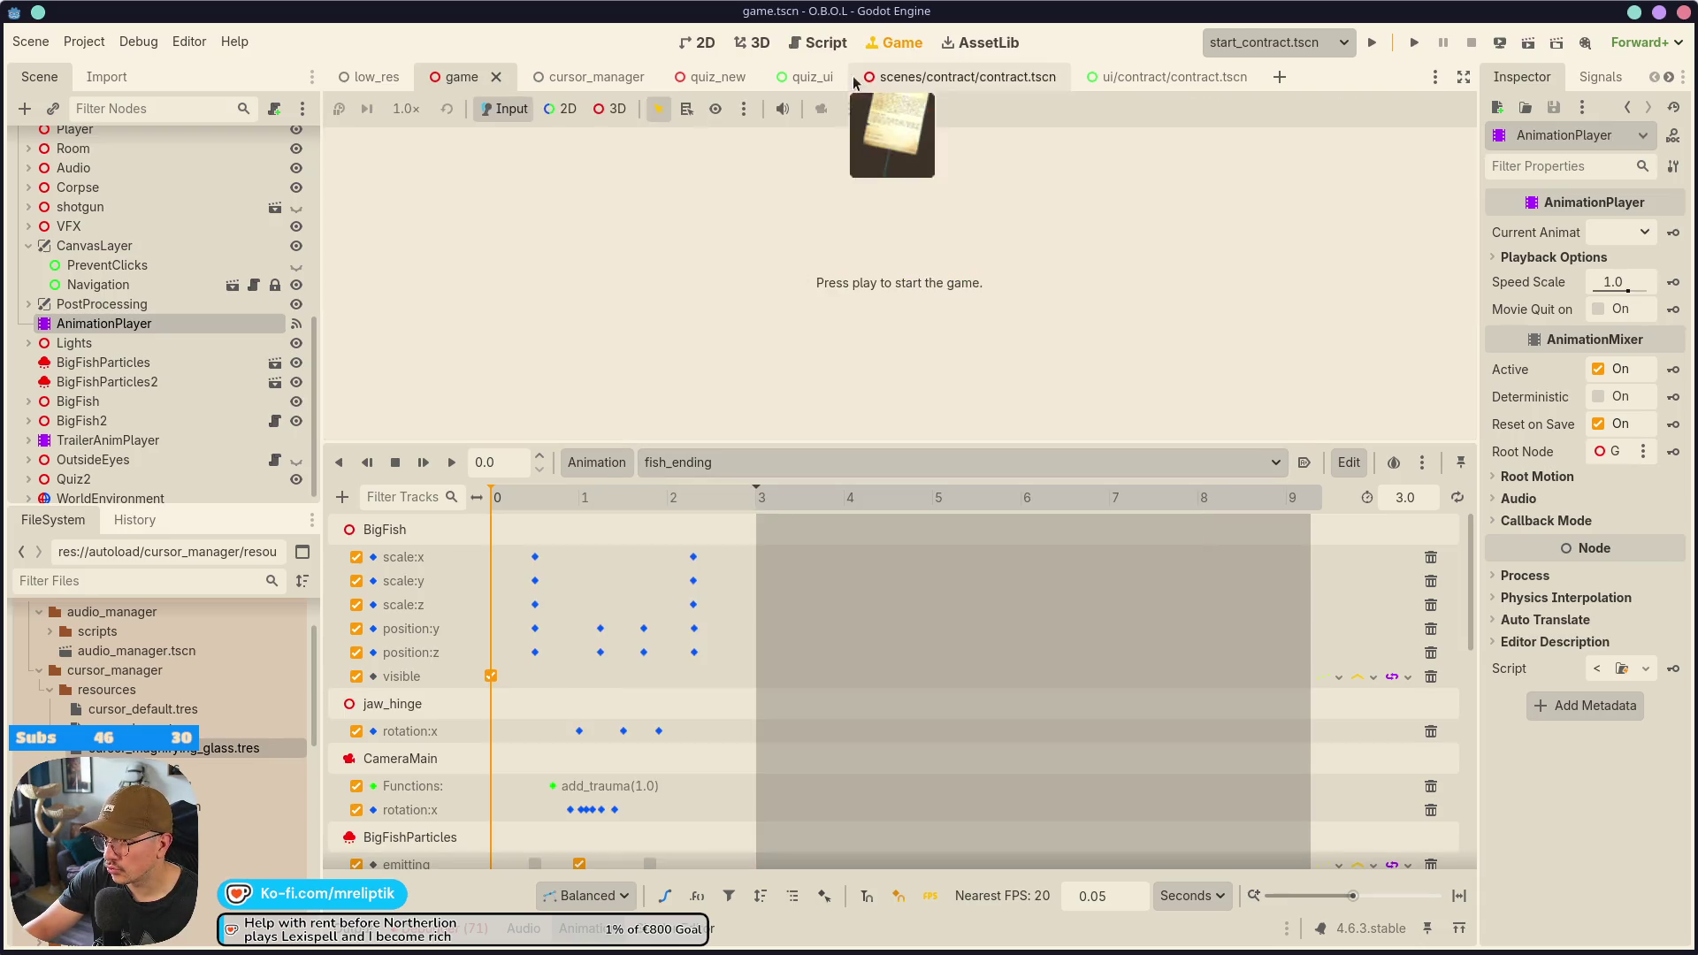
pyautogui.click(750, 43)
pyautogui.moveTo(779, 439); pyautogui.dragTo(779, 620)
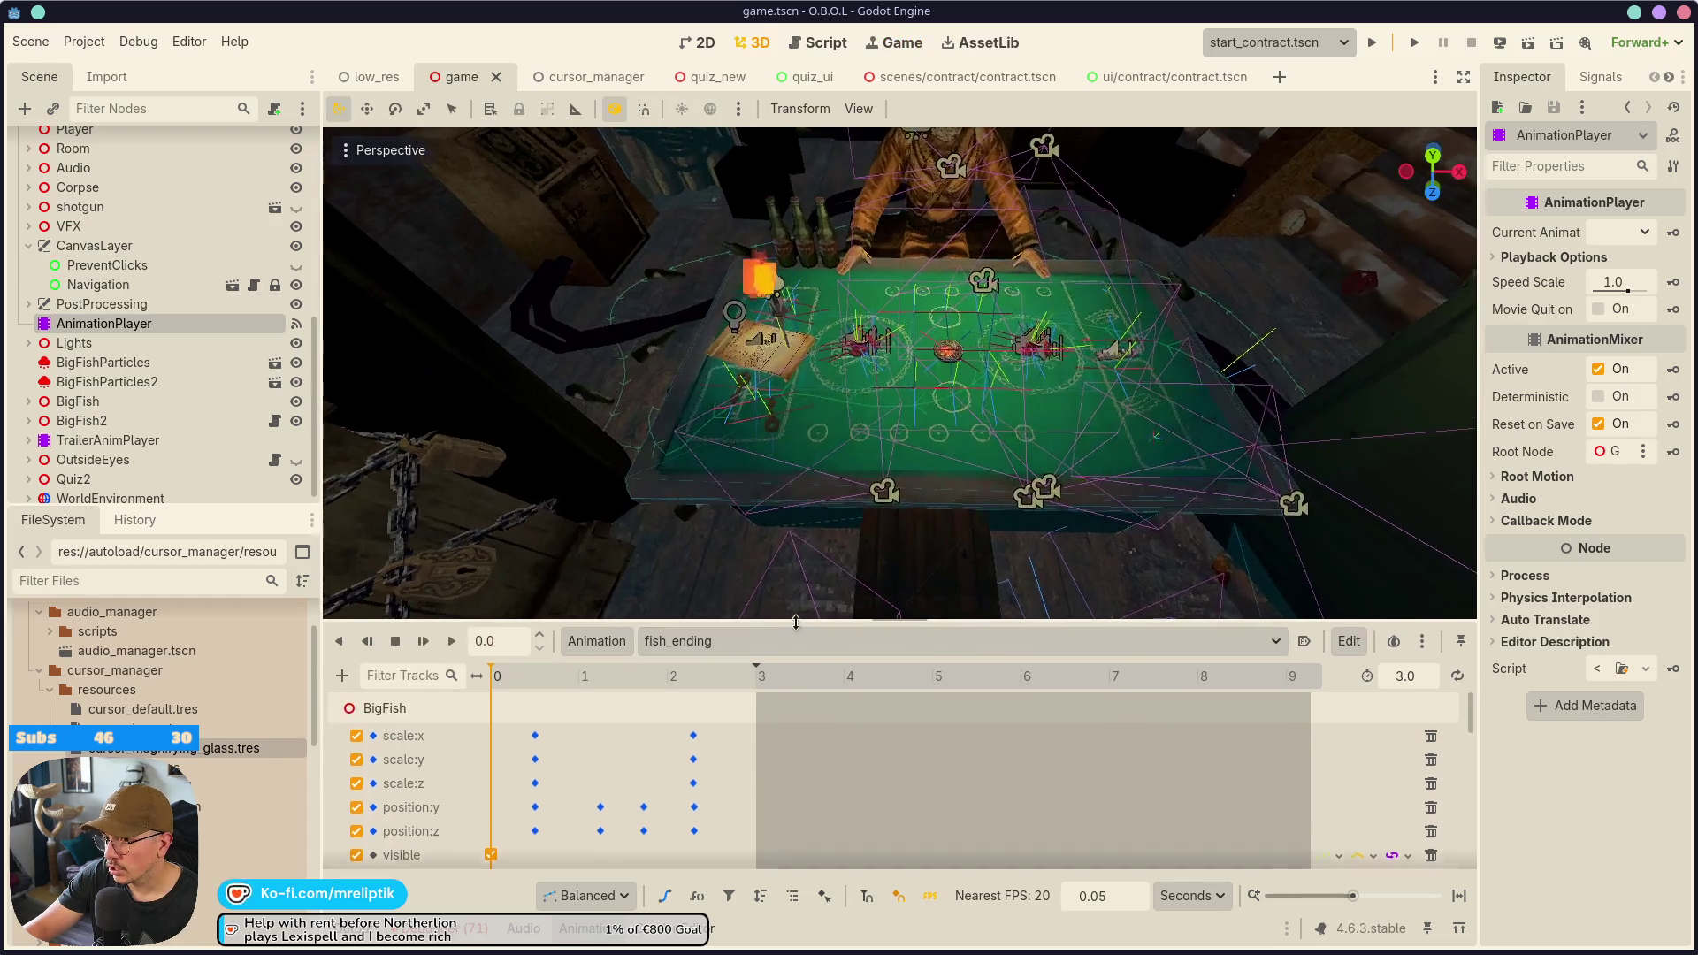
pyautogui.scroll(-5, 778, 372)
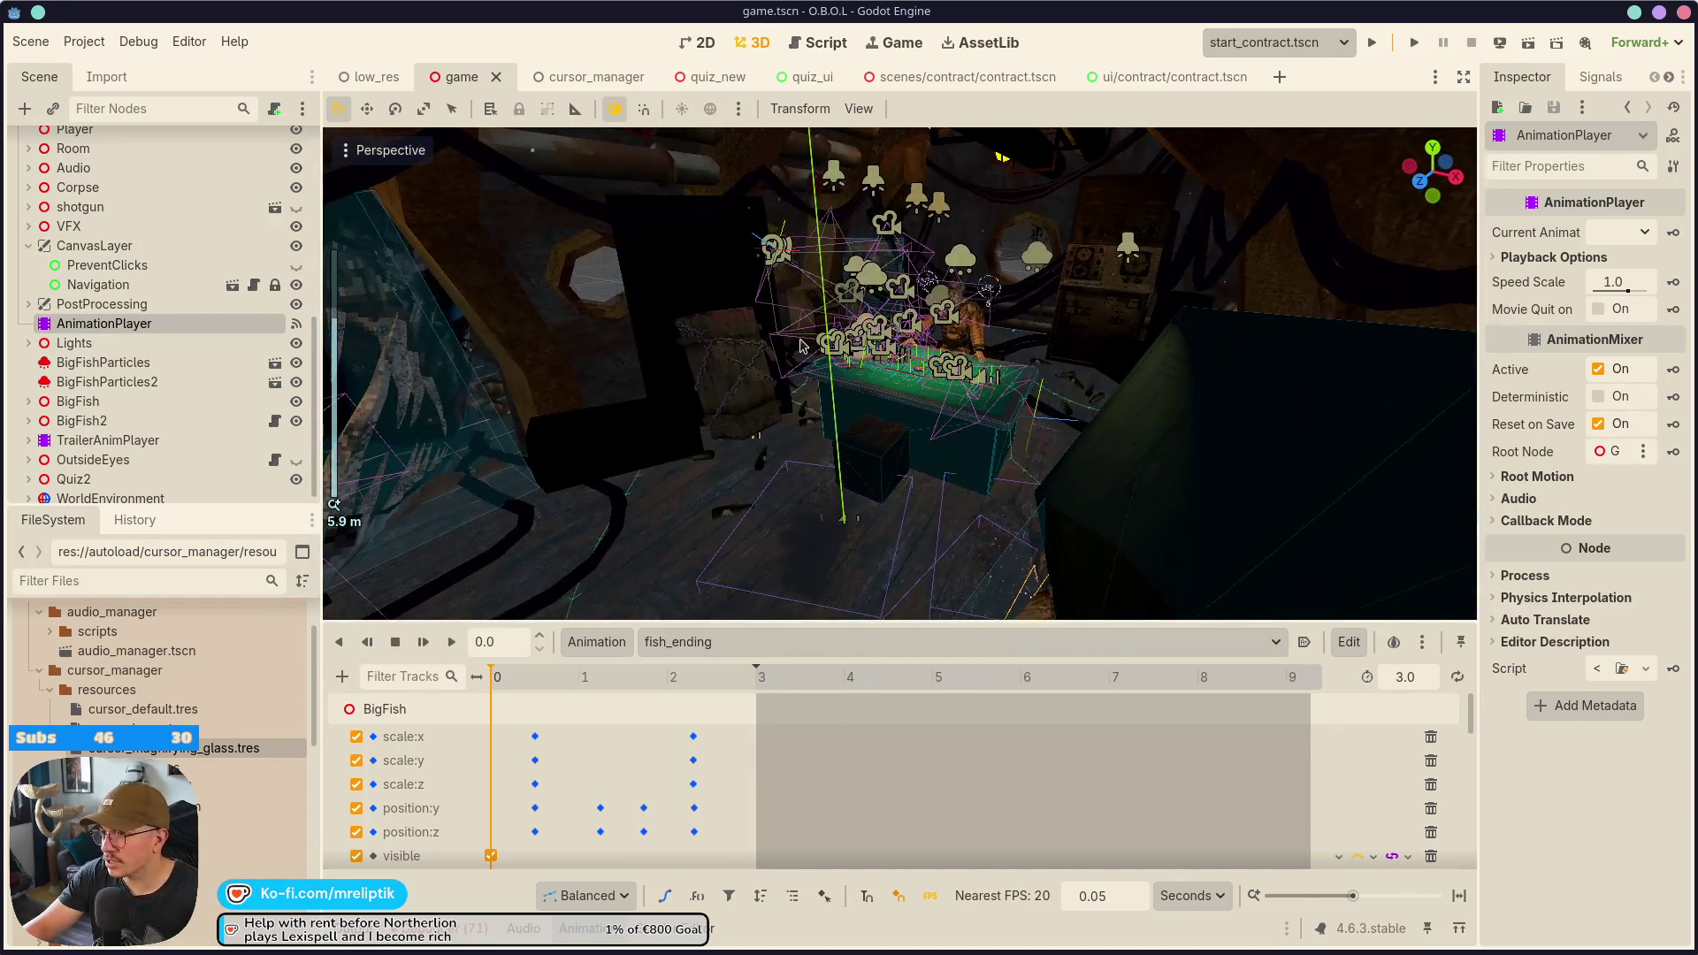
pyautogui.scroll(5, 752, 442)
pyautogui.scroll(-5, 751, 509)
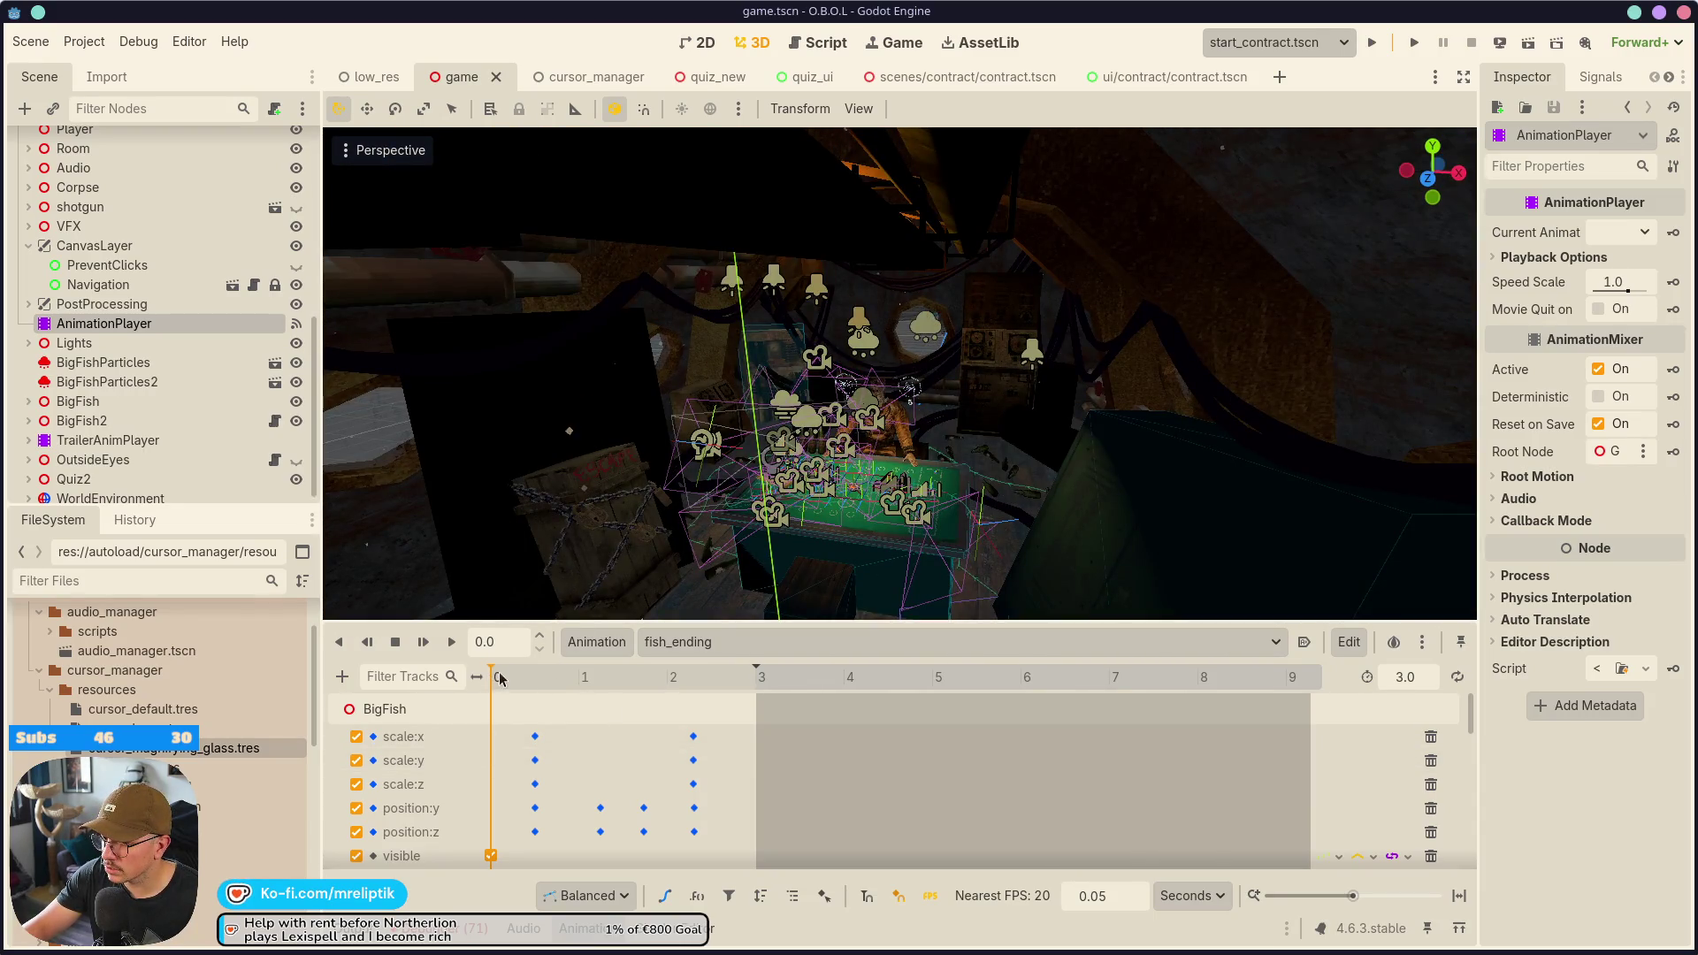
# Scrub the fish_ending timeline to preview the jaw and camera motion.
pyautogui.moveTo(585, 687); pyautogui.dragTo(582, 687)
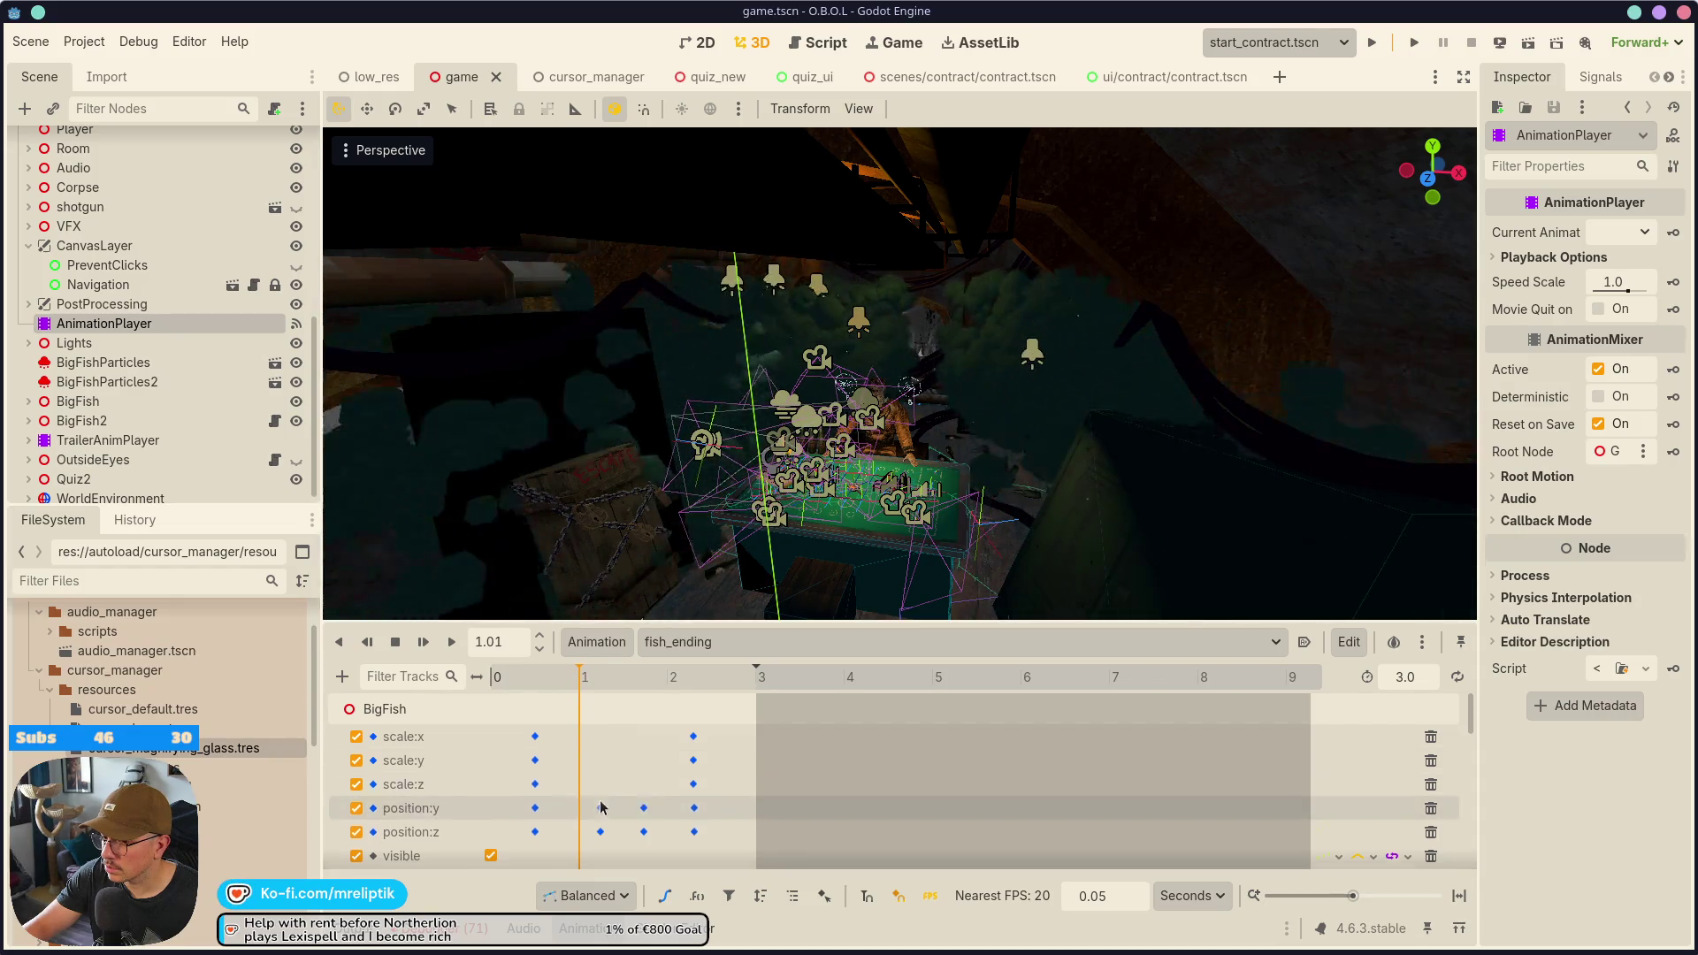
pyautogui.scroll(-5, 591, 785)
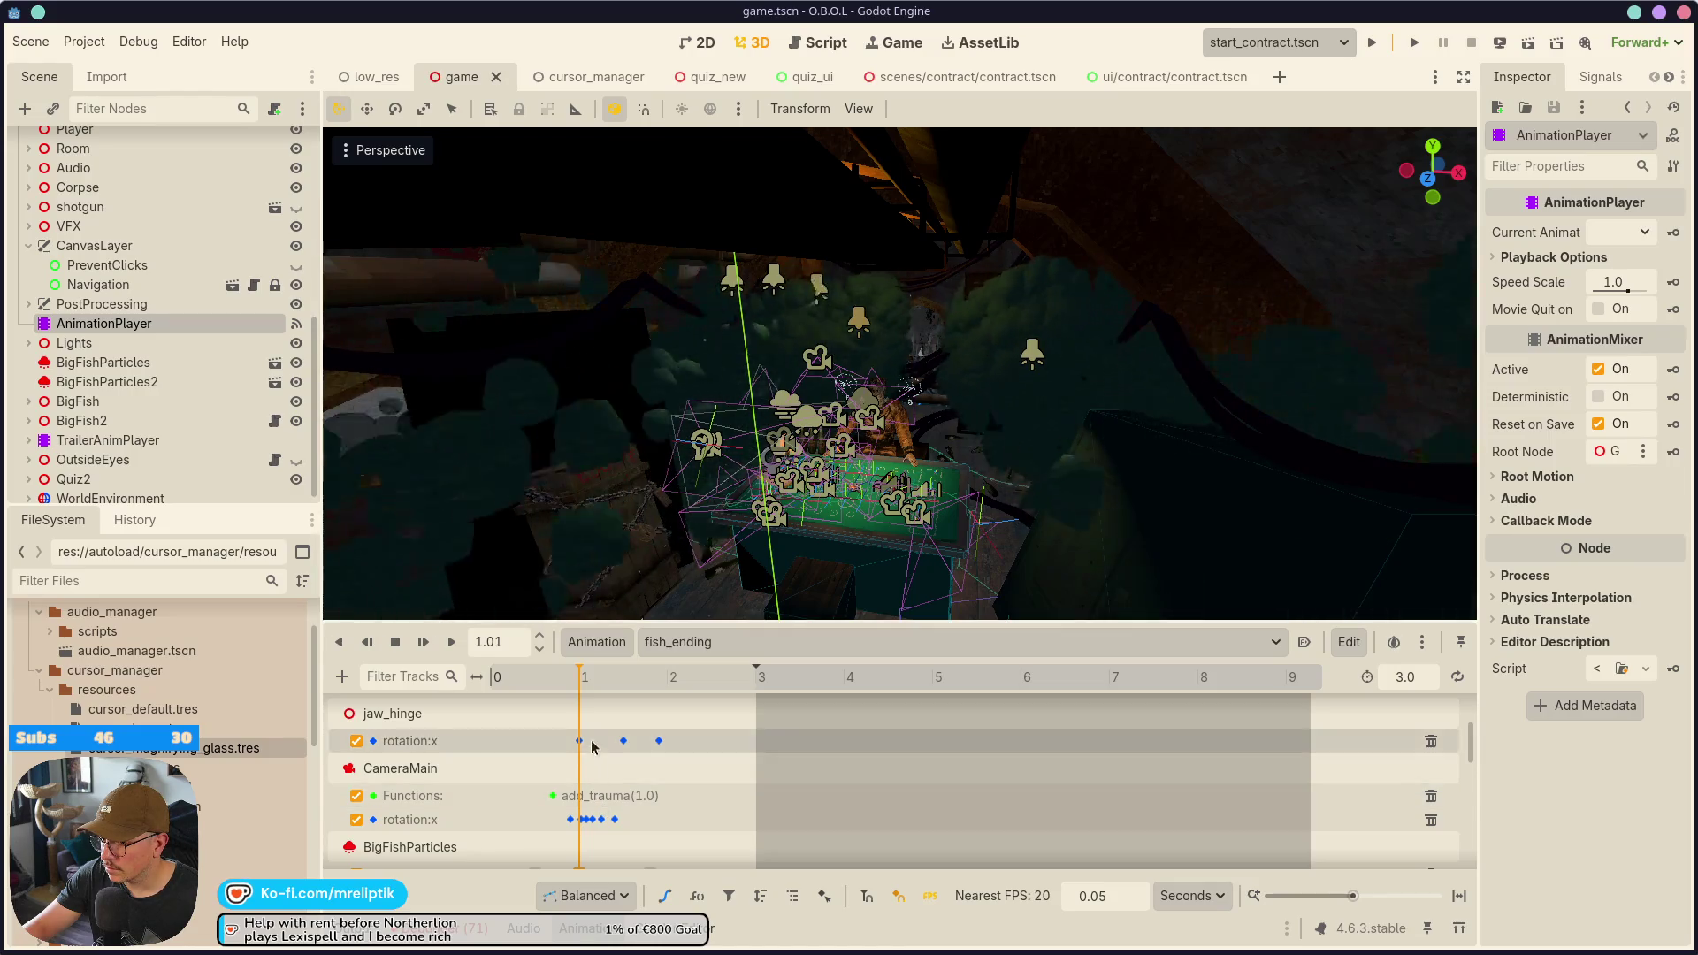
pyautogui.moveTo(581, 678)
pyautogui.mouseDown()
pyautogui.moveTo(551, 680)
pyautogui.moveTo(568, 682)
pyautogui.mouseUp()
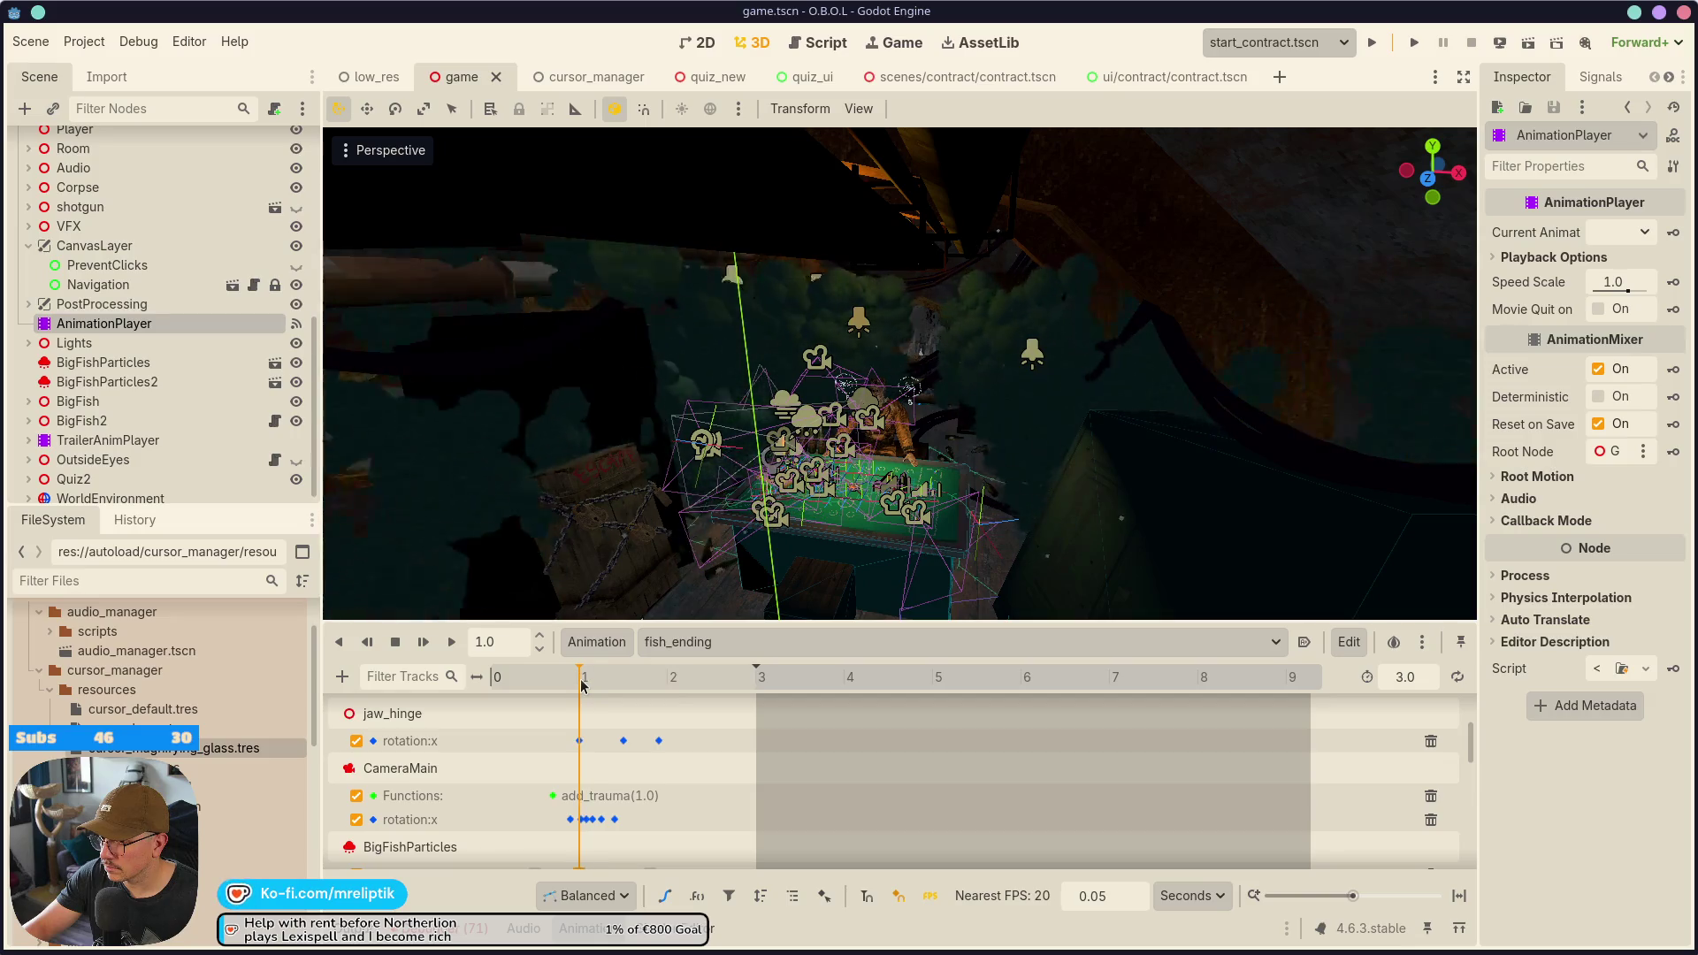
pyautogui.scroll(-5, 579, 794)
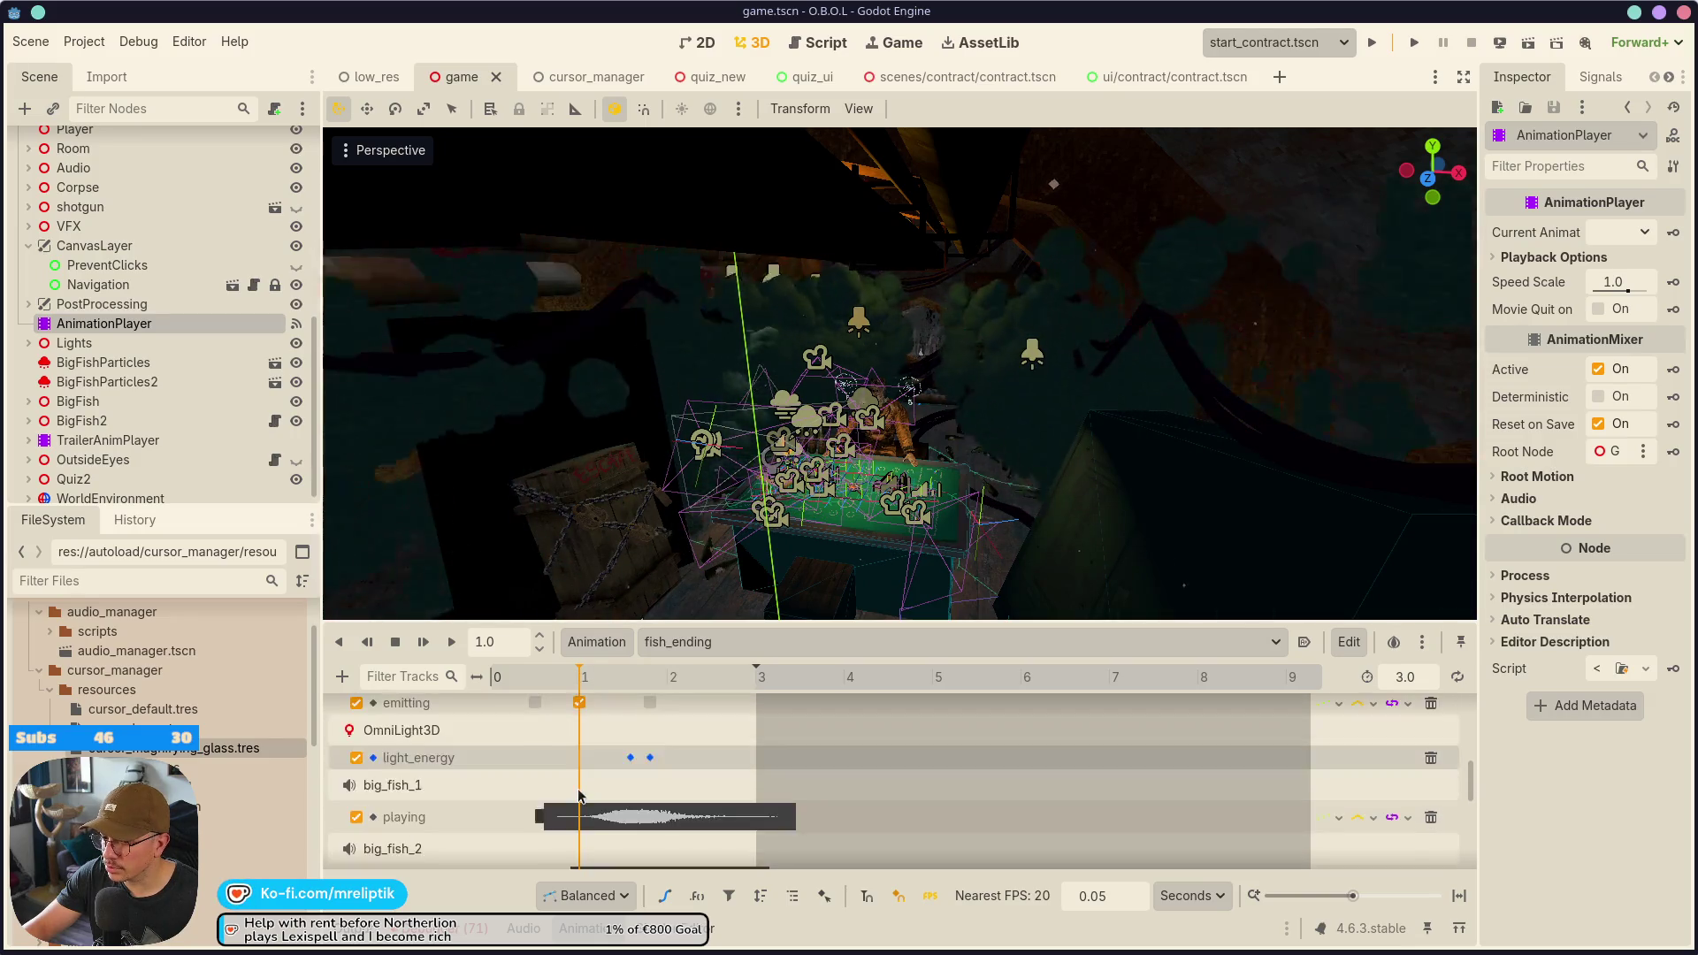
pyautogui.scroll(-8, 580, 794)
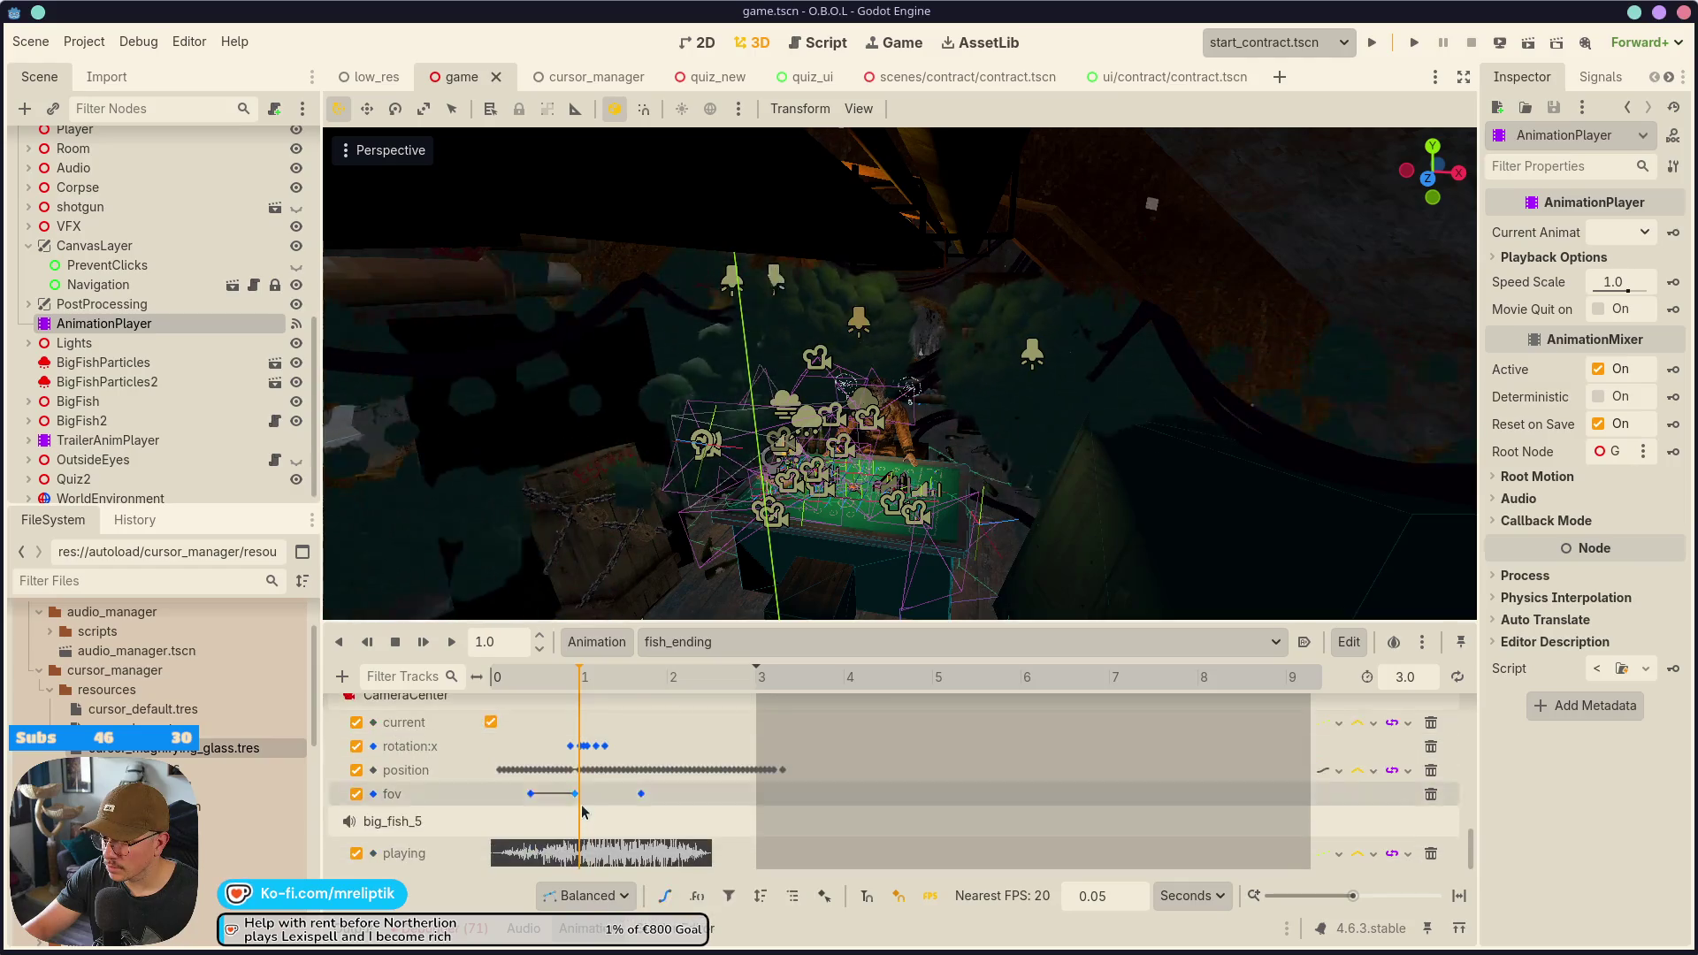
pyautogui.scroll(3, 580, 807)
pyautogui.scroll(-3, 580, 808)
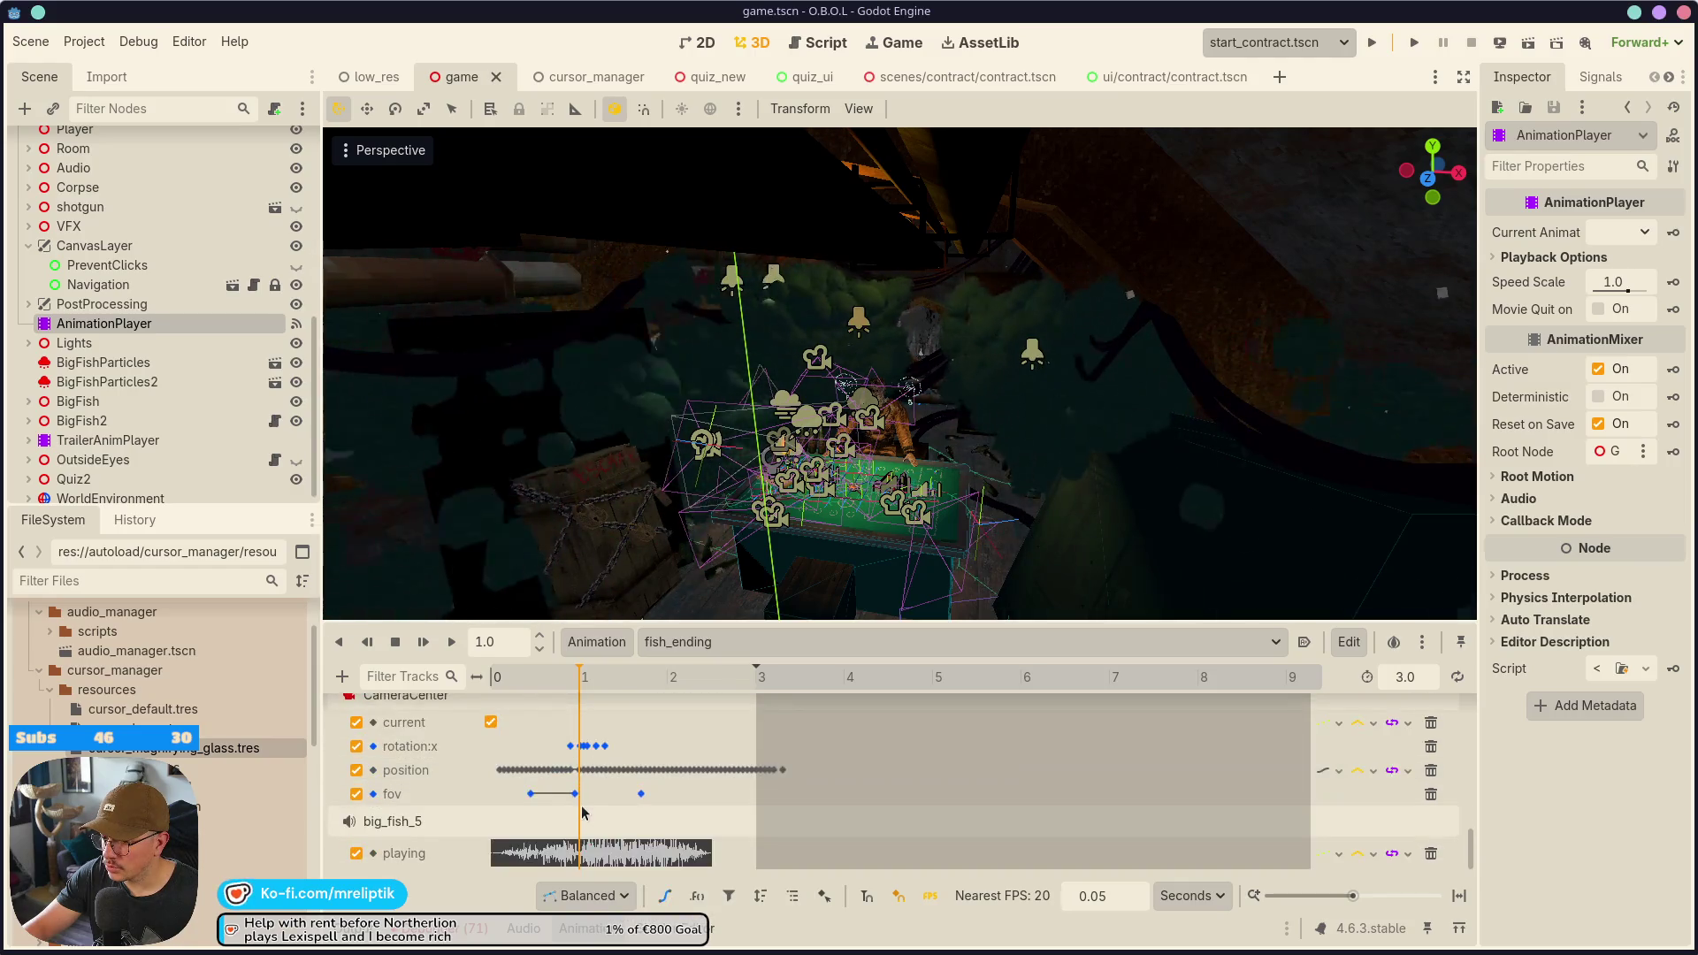
pyautogui.click(342, 676)
# Add a Call Method track for the Game node, then cancel the method picker without inserting a key.
pyautogui.click(424, 807)
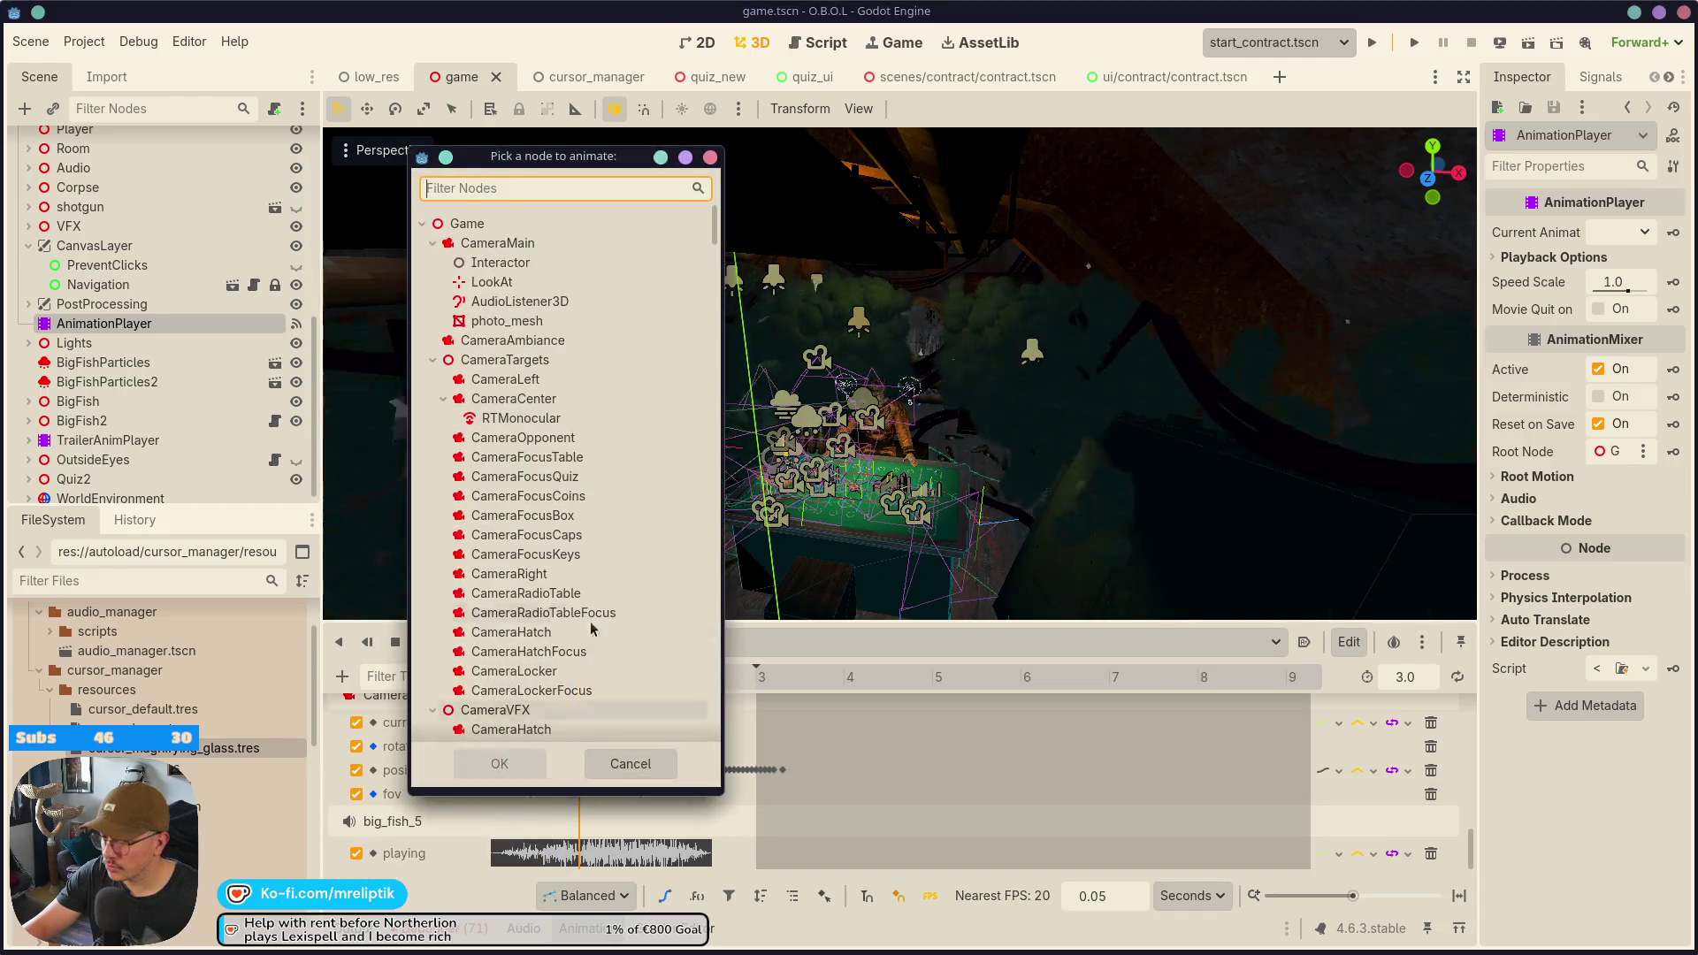
pyautogui.click(496, 225)
pyautogui.doubleClick(498, 227)
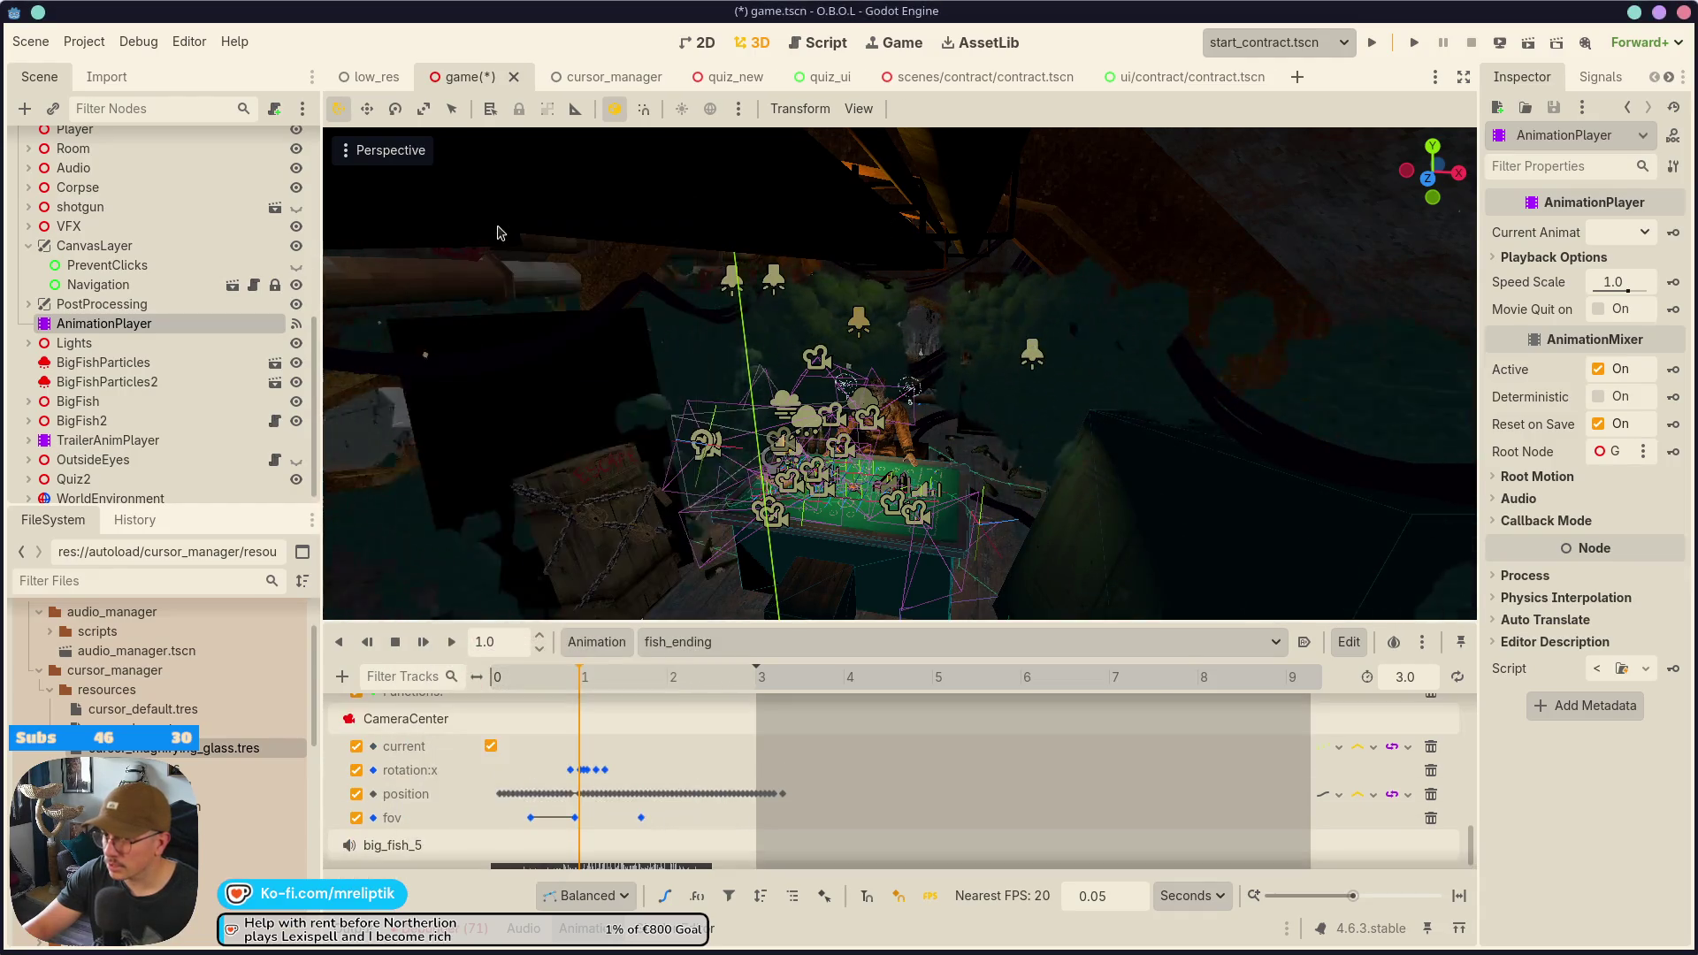
pyautogui.scroll(2, 564, 831)
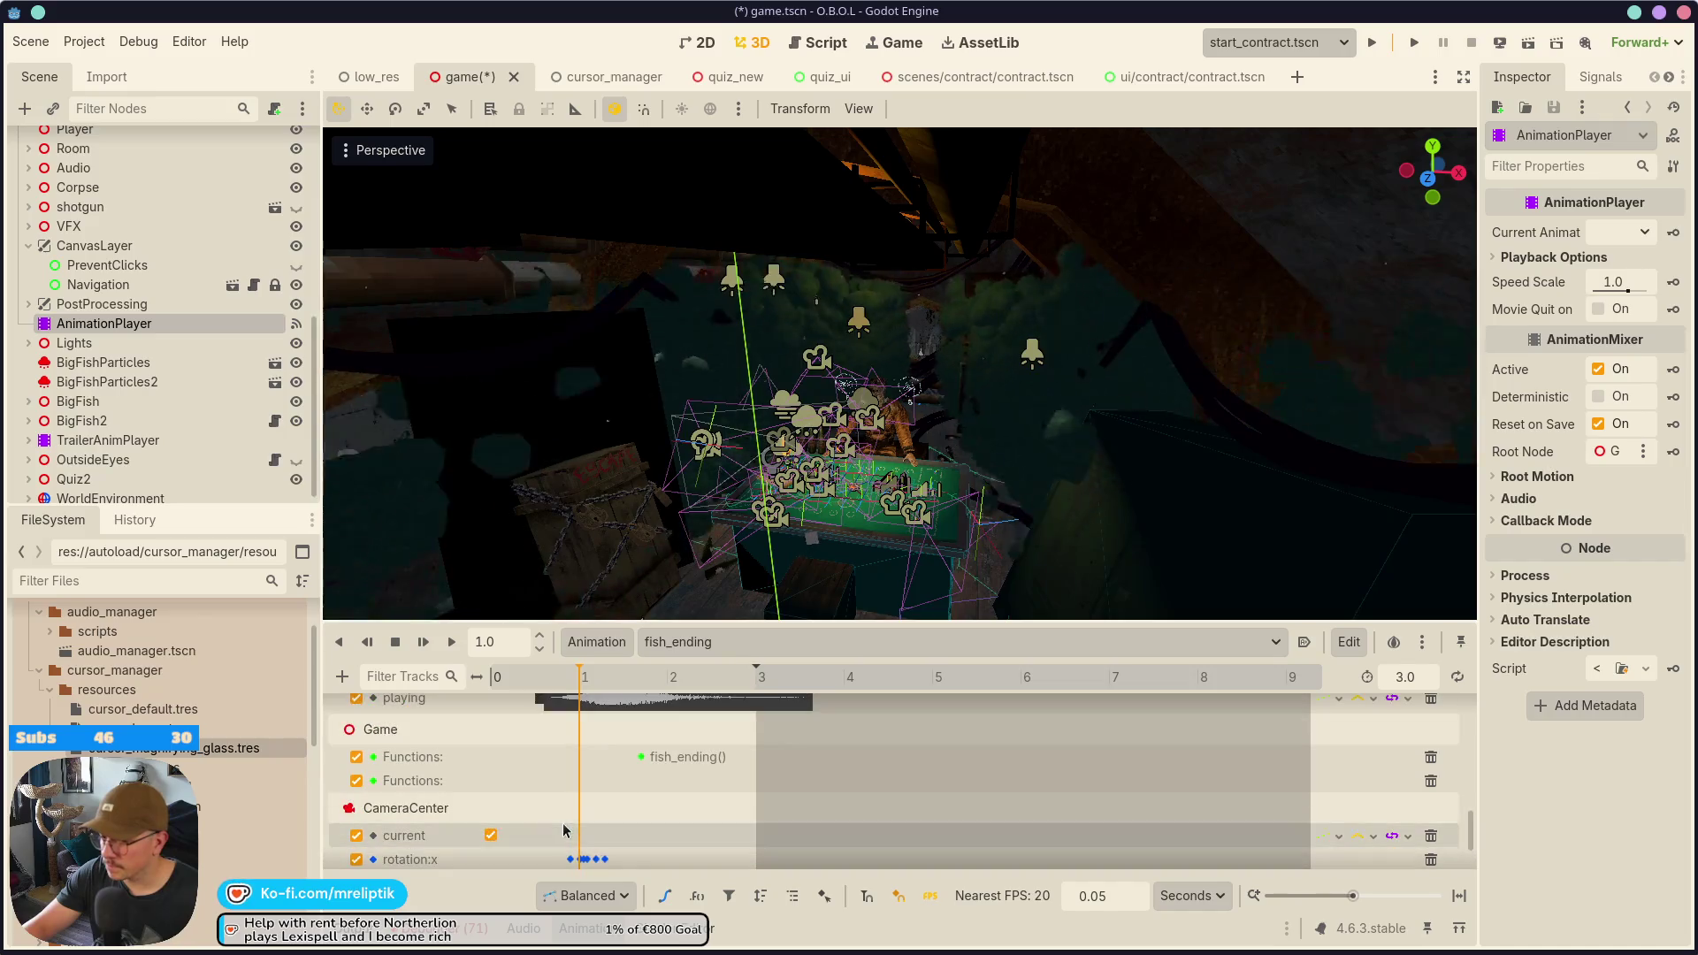
pyautogui.rightClick(582, 784)
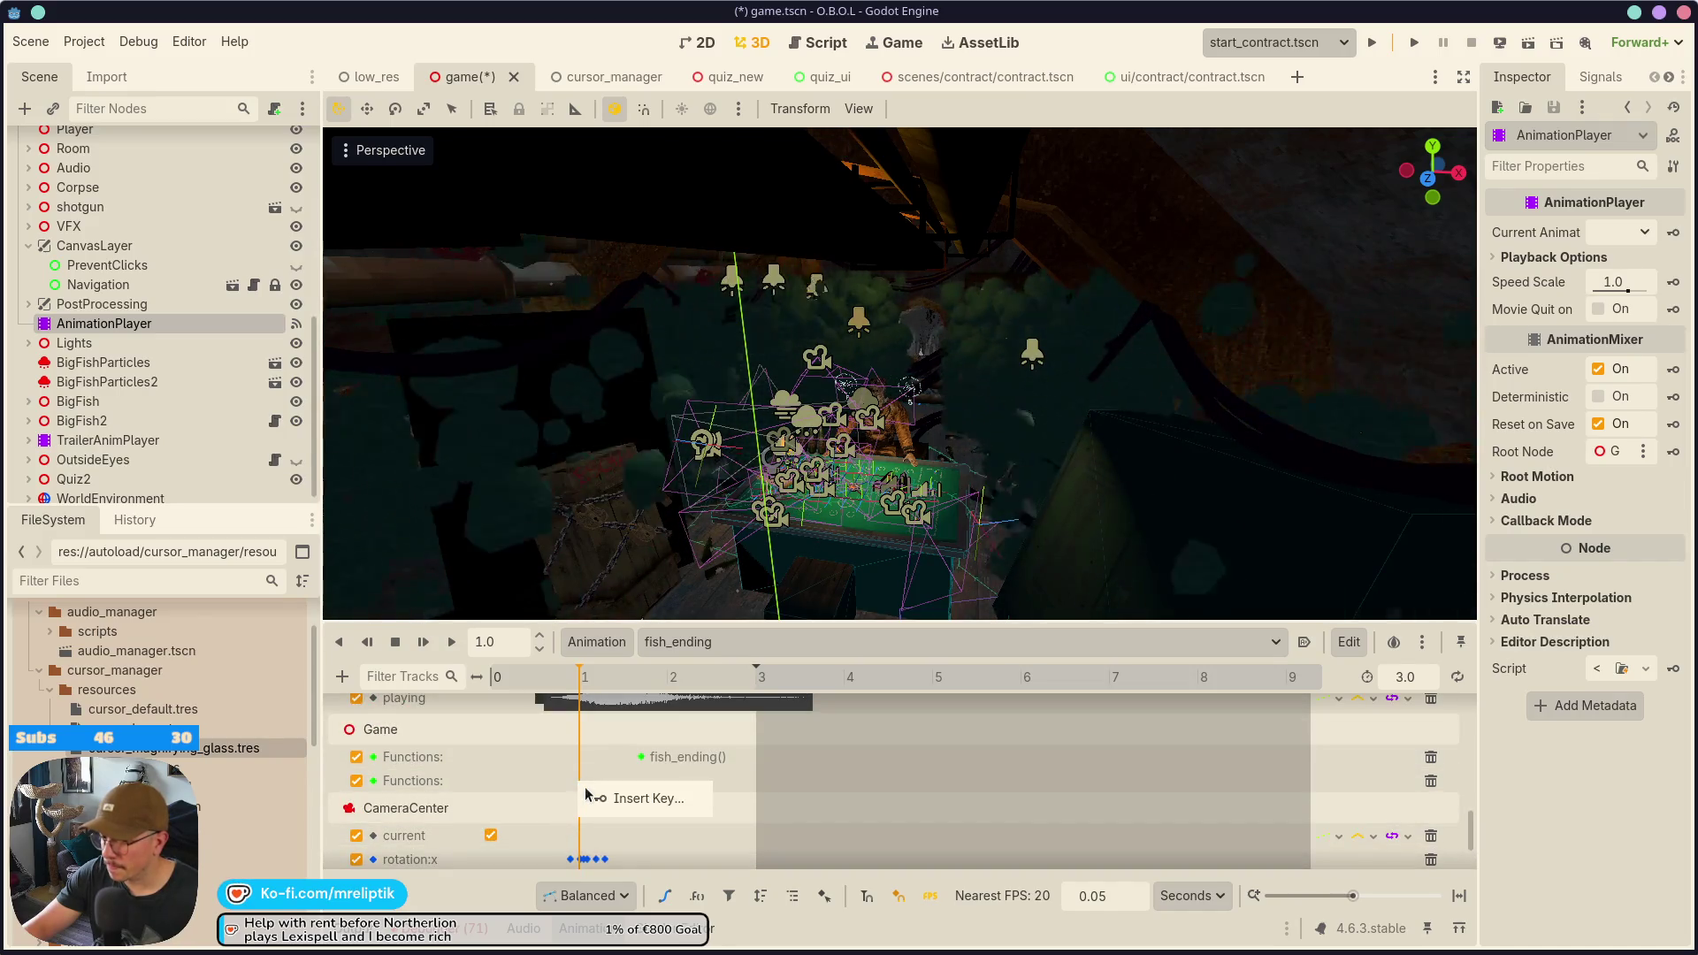
pyautogui.click(619, 798)
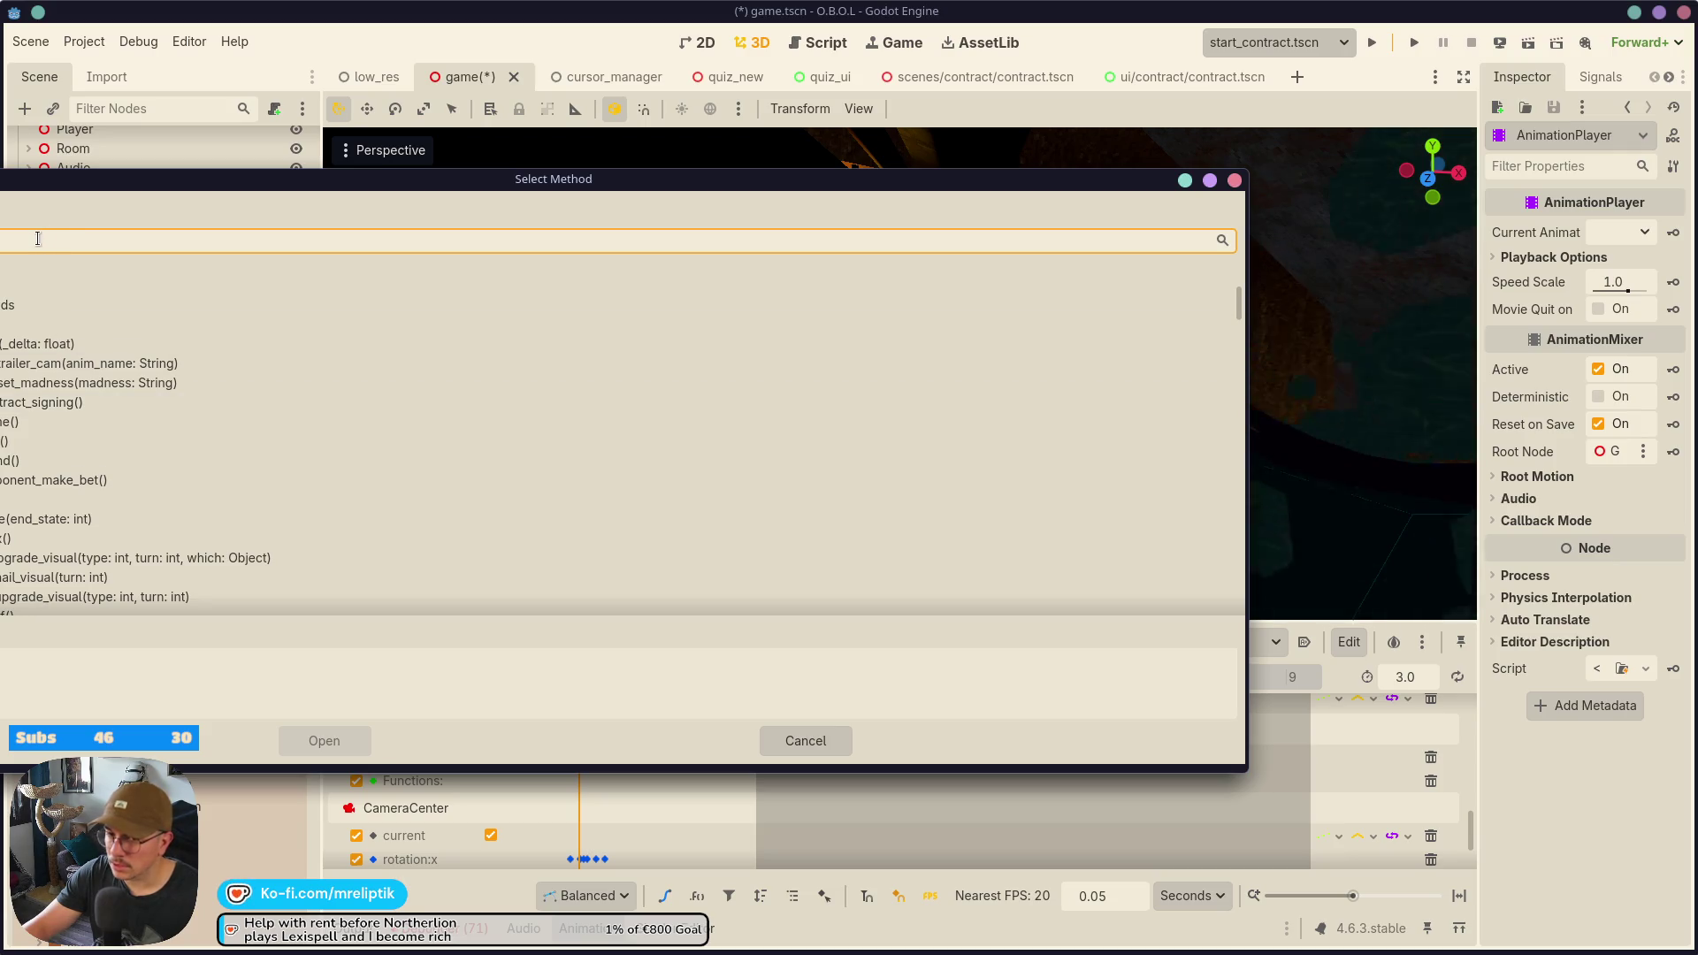
pyautogui.write('shortcut')
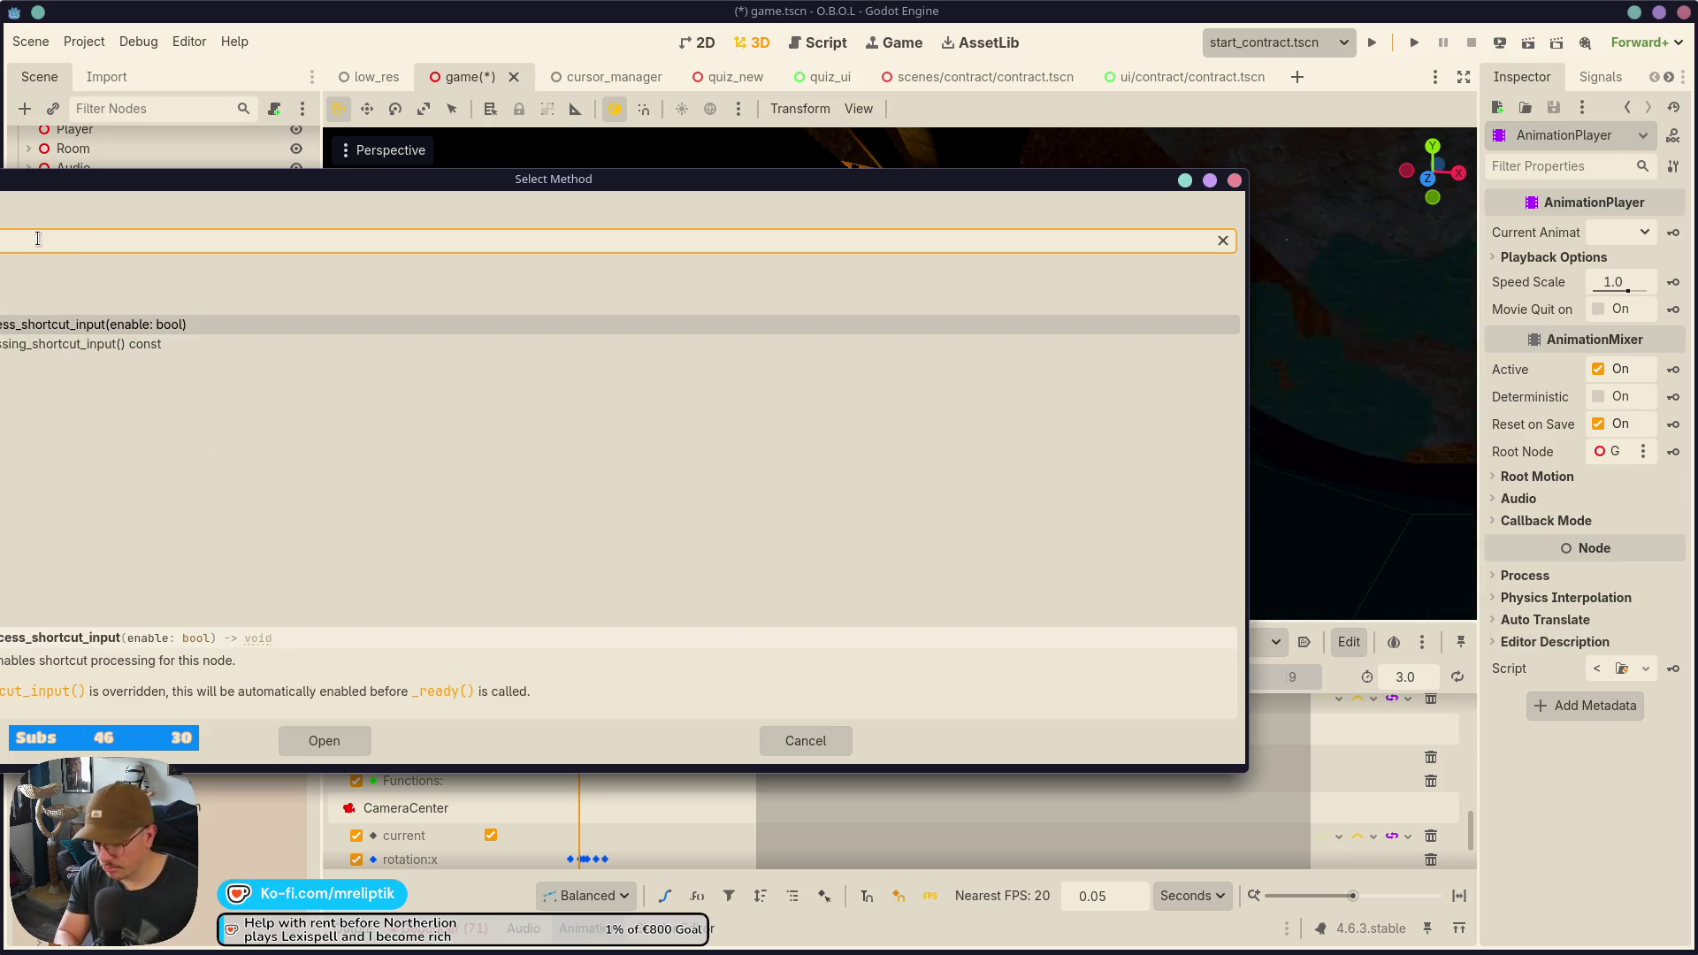
pyautogui.press('Escape')
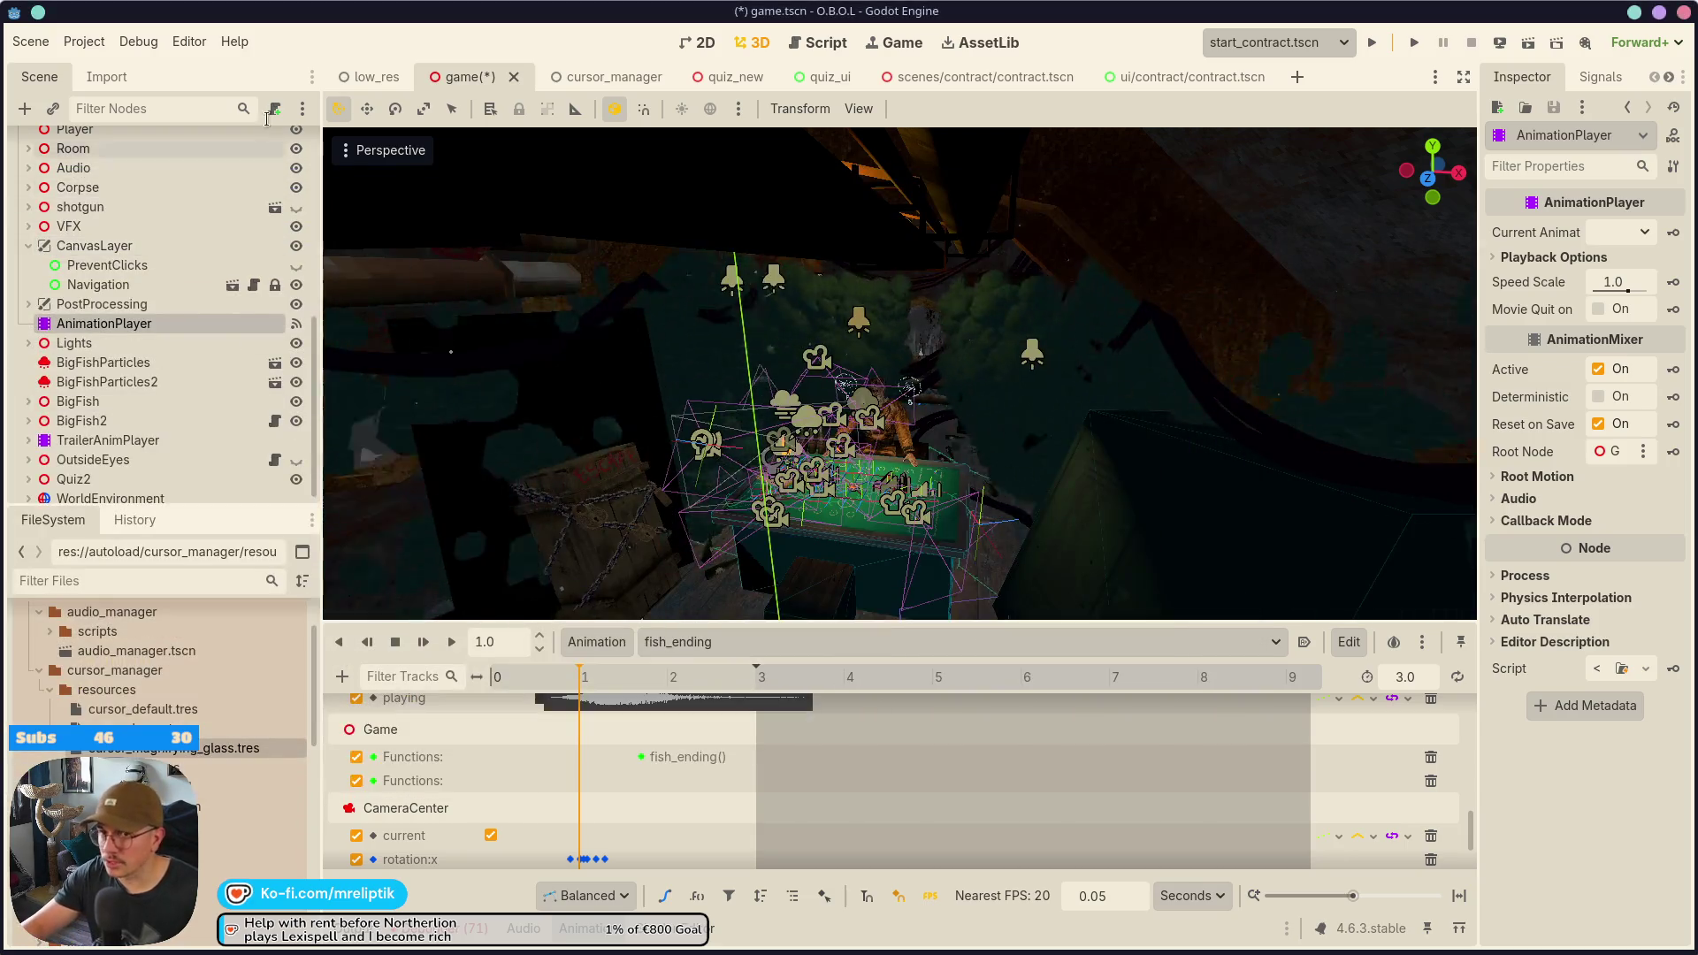
pyautogui.scroll(5, 278, 175)
pyautogui.scroll(3, 278, 175)
# Add a stub function cut_to_black_demo() -> void containing pass below end_game, and save.
pyautogui.click(275, 143)
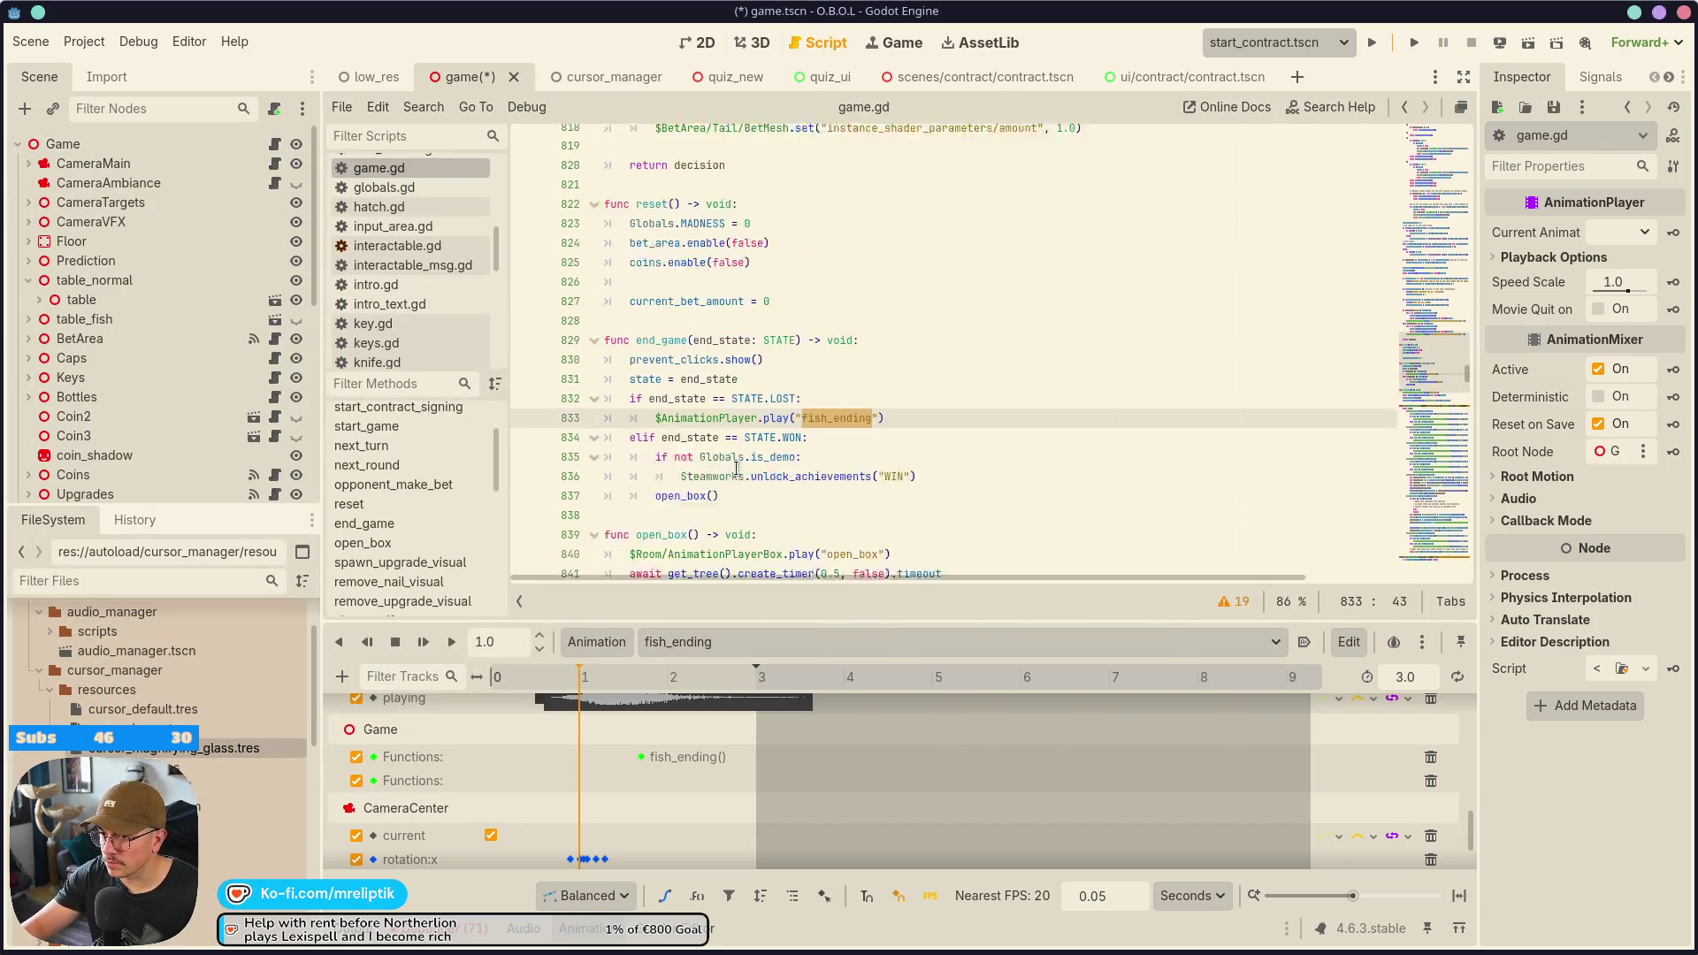
pyautogui.click(641, 491)
pyautogui.press('Return')
pyautogui.press('Return')
pyautogui.press('Return')
pyautogui.press('Up')
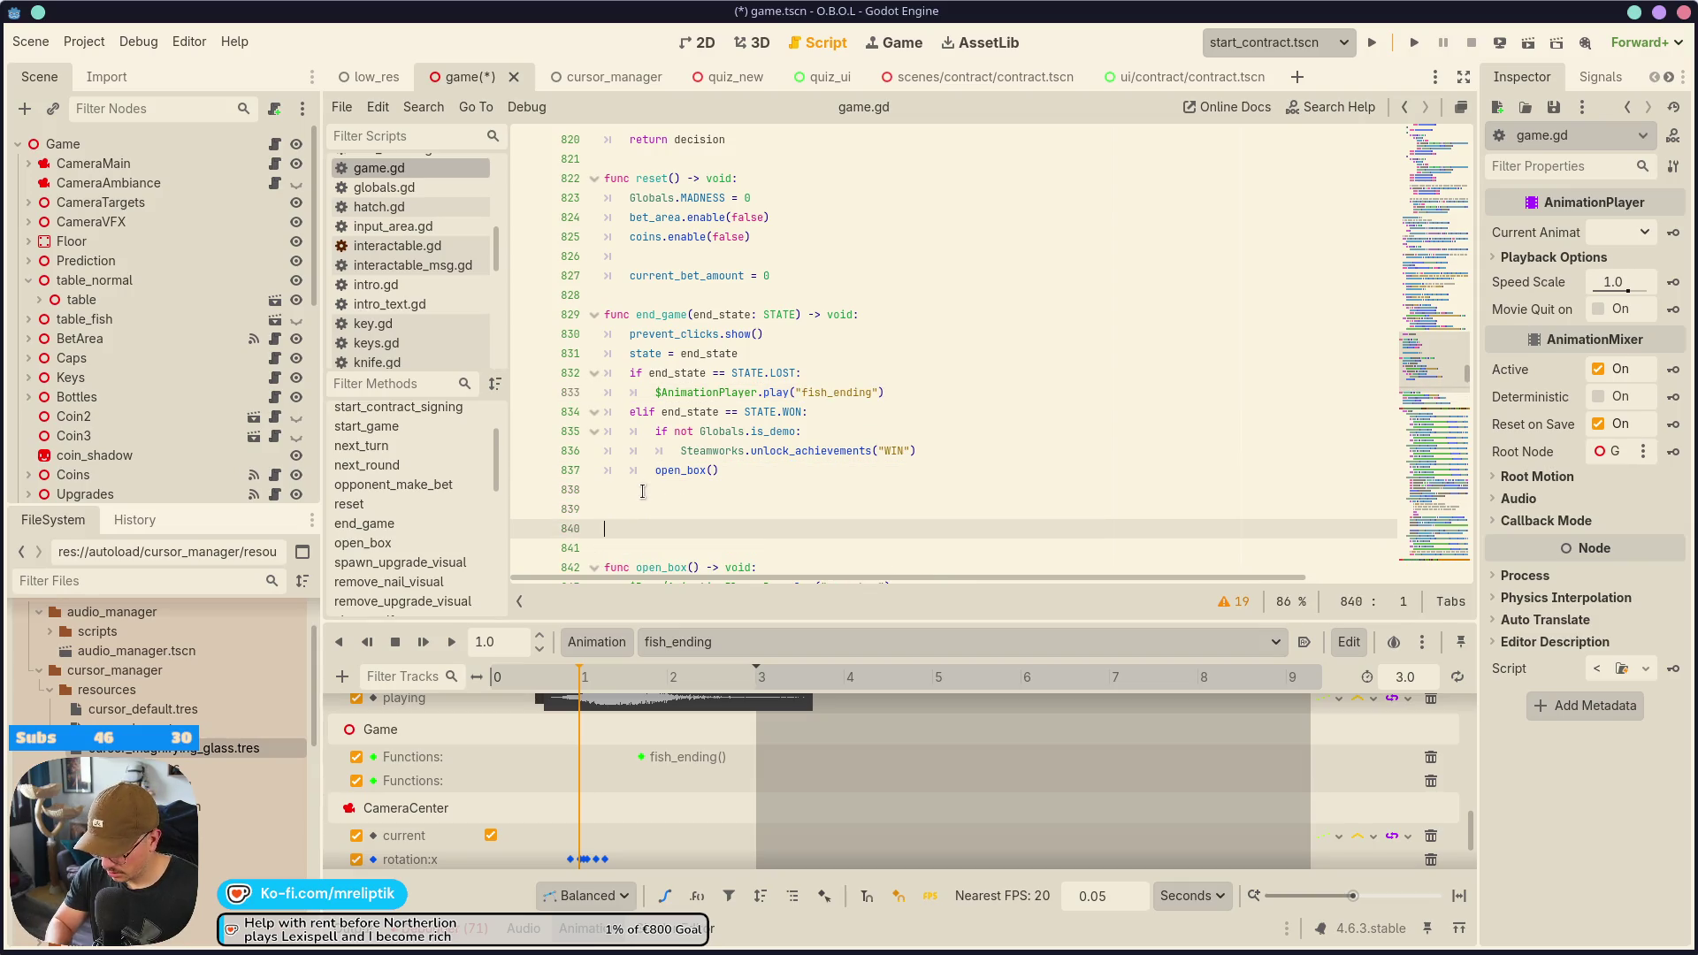
pyautogui.press('BackSpace')
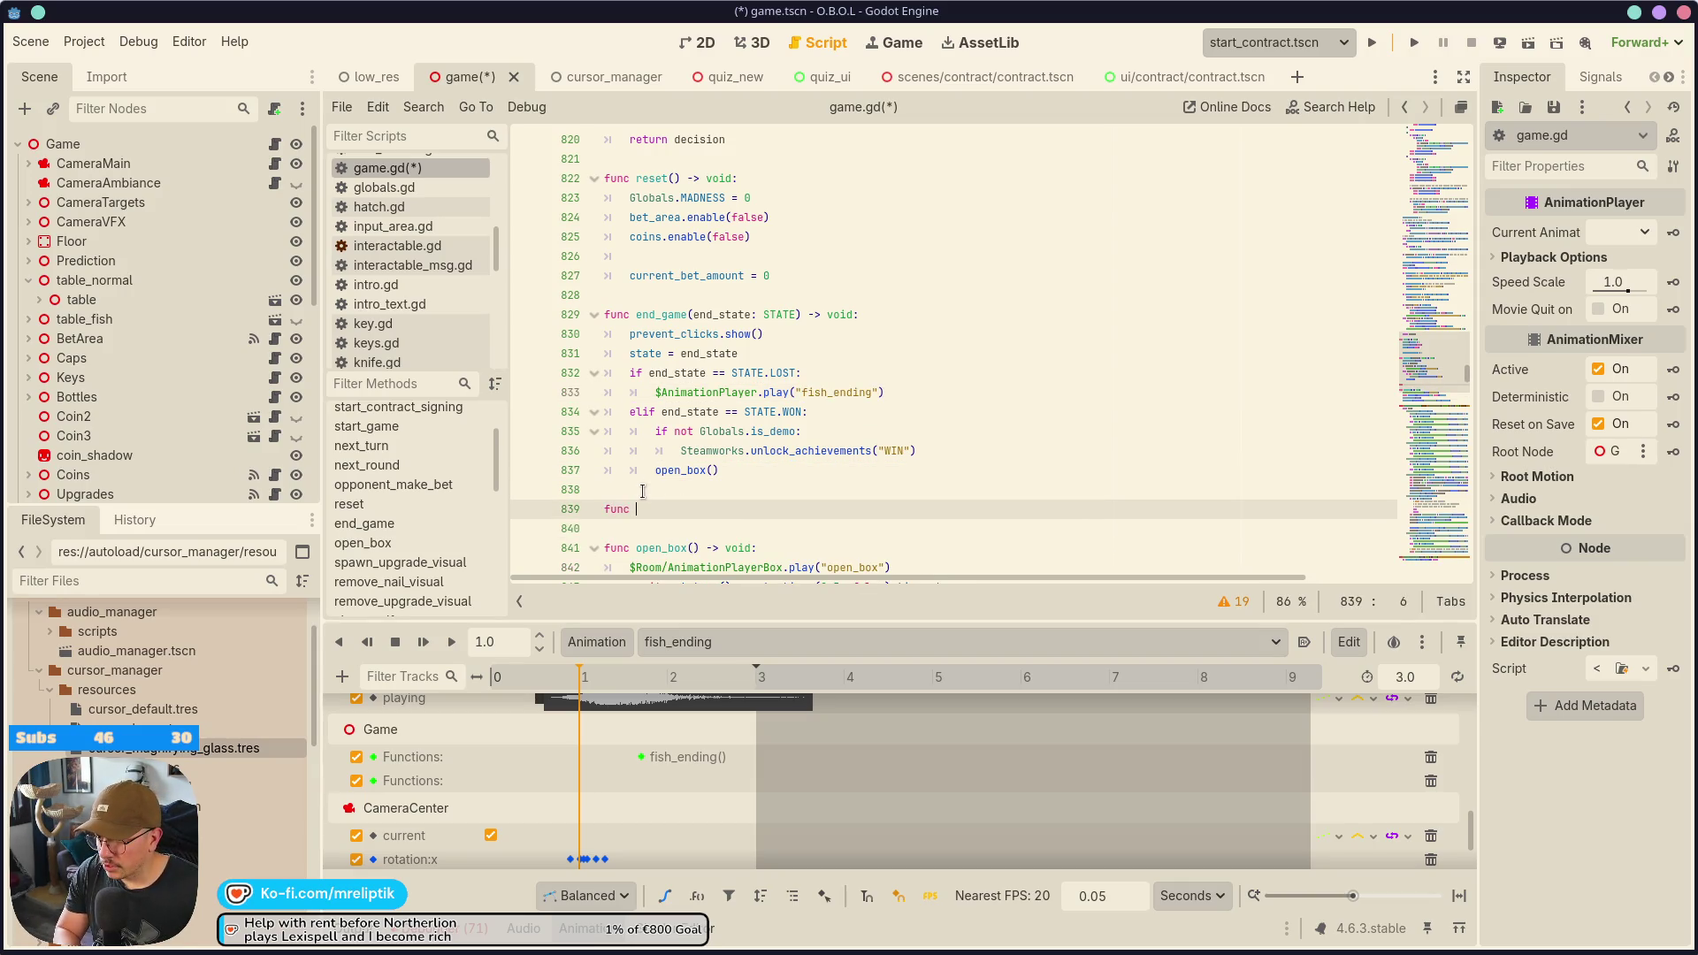
pyautogui.write('cut_to_black')
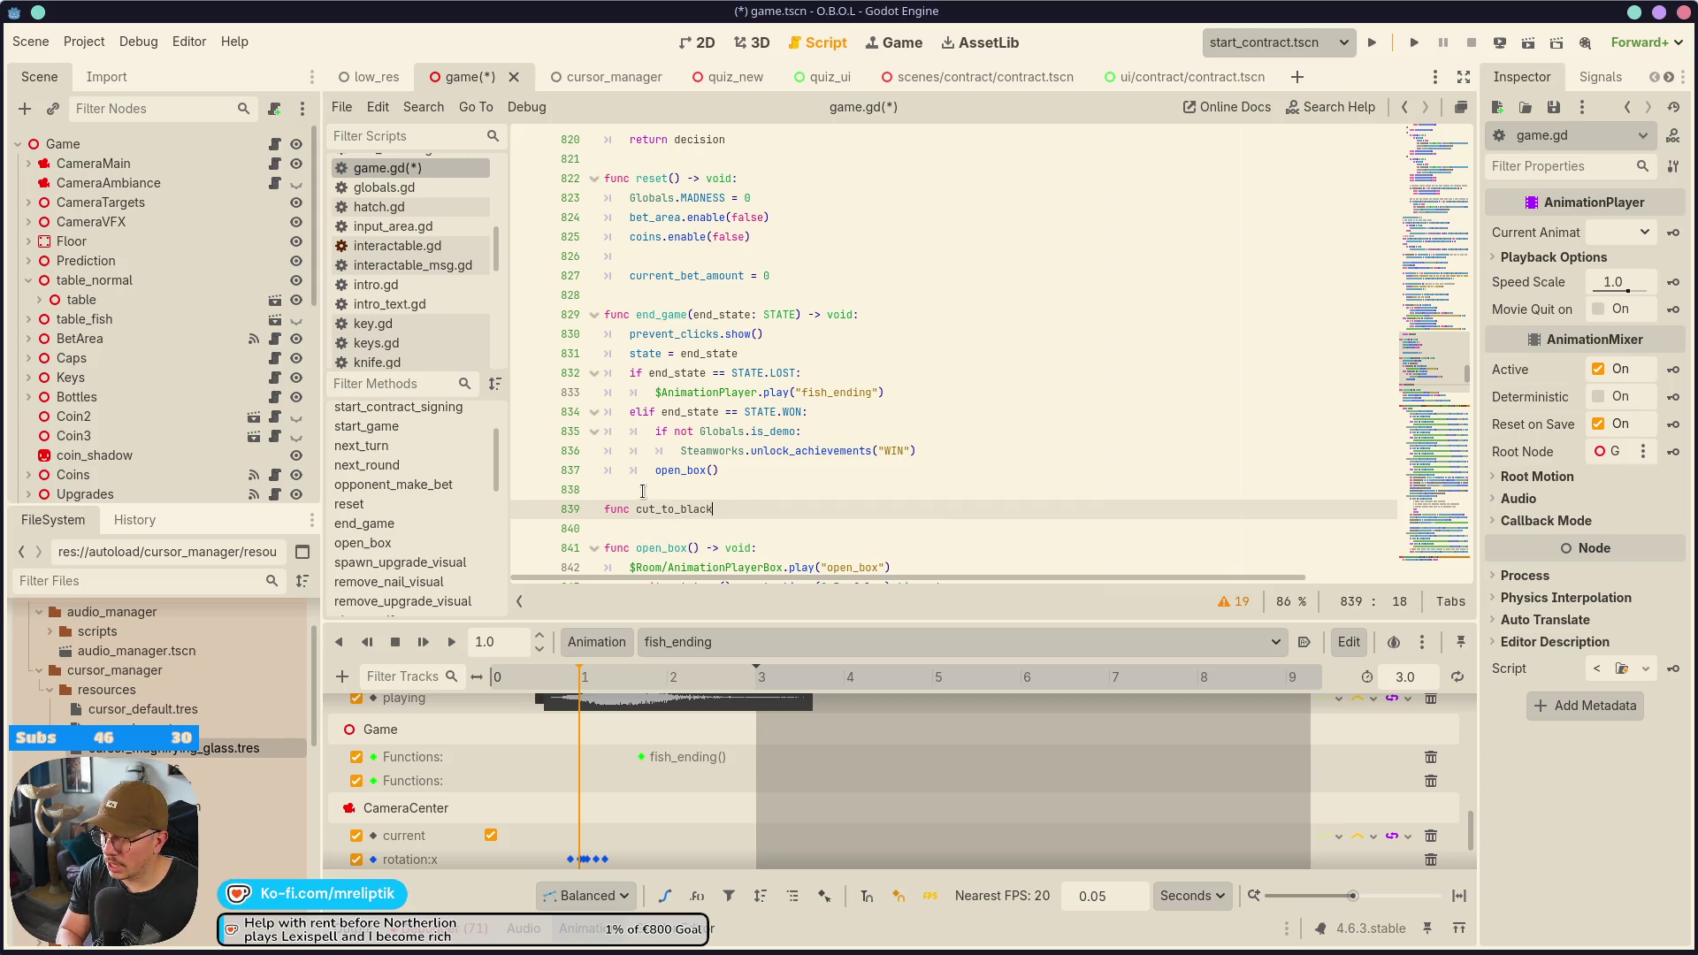
pyautogui.write('è_')
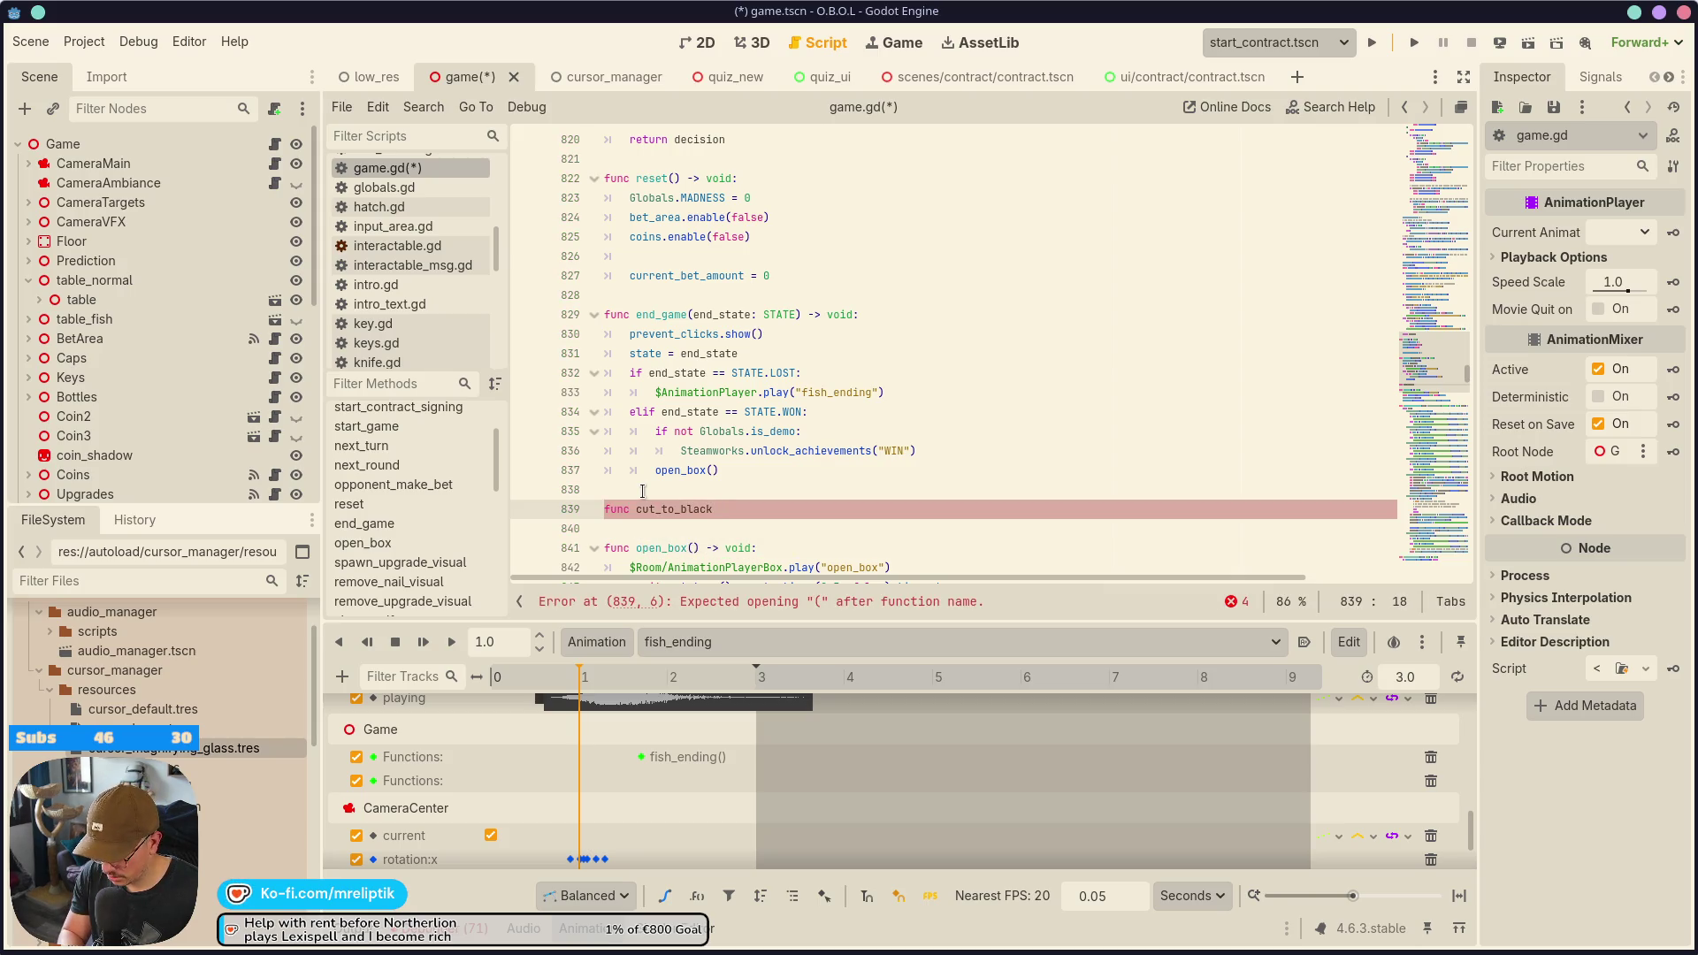
pyautogui.write('()')
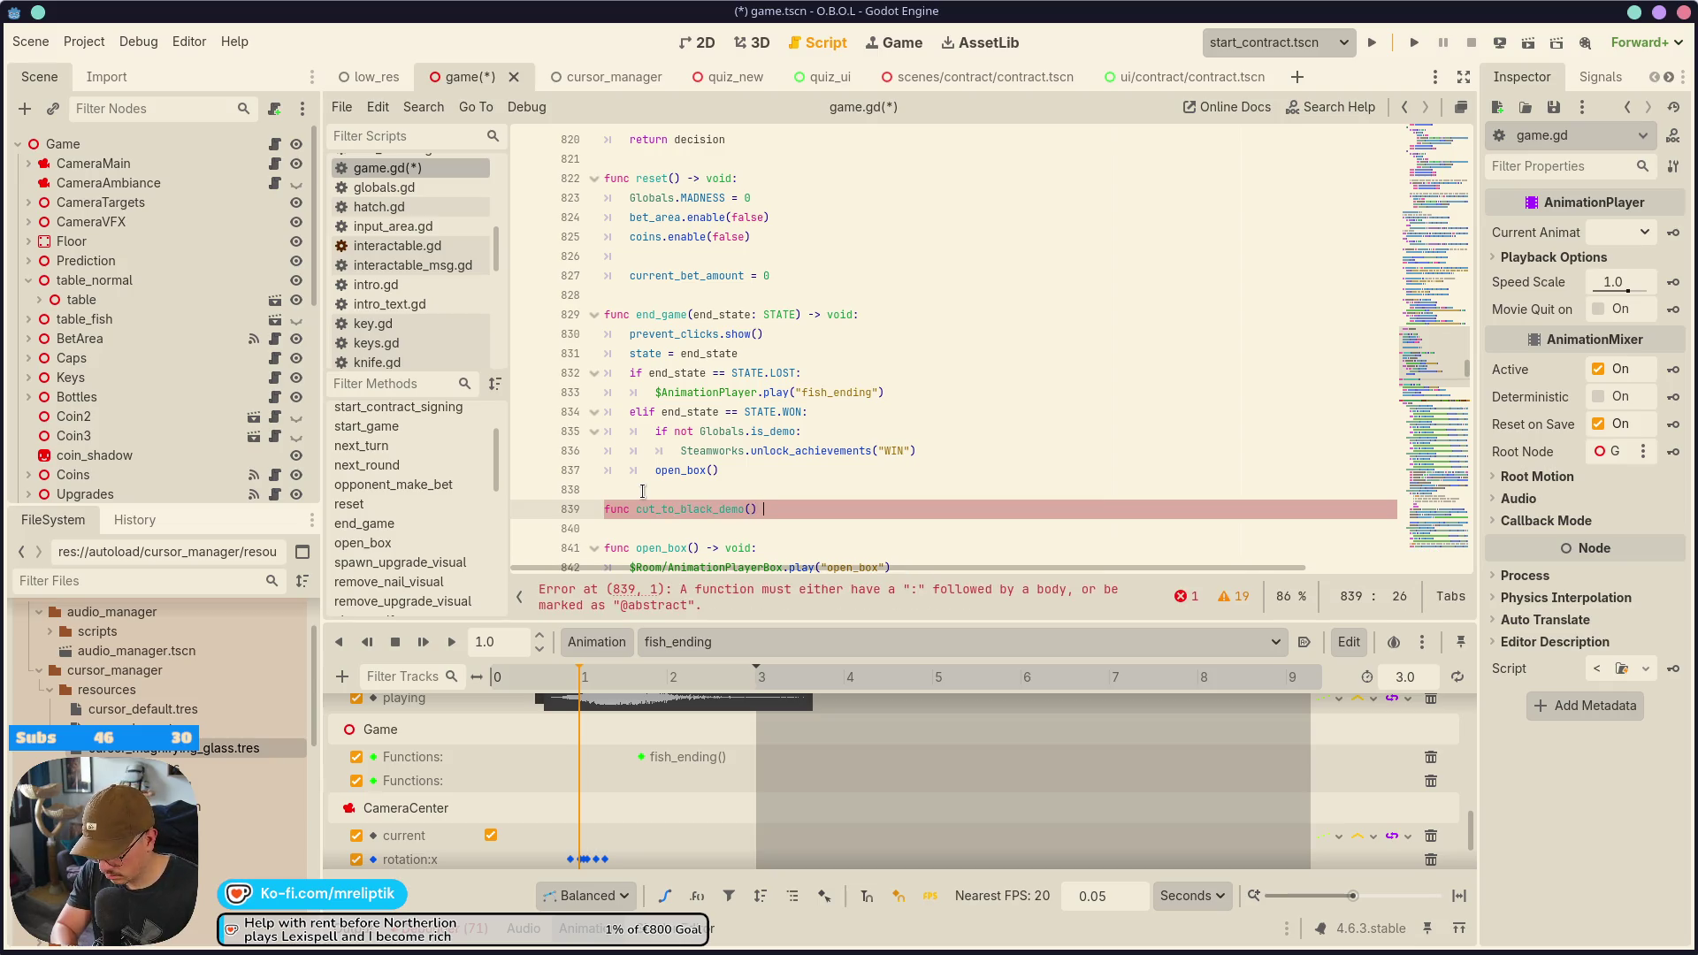
pyautogui.write('-> void:')
pyautogui.press('Return')
pyautogui.write('pass')
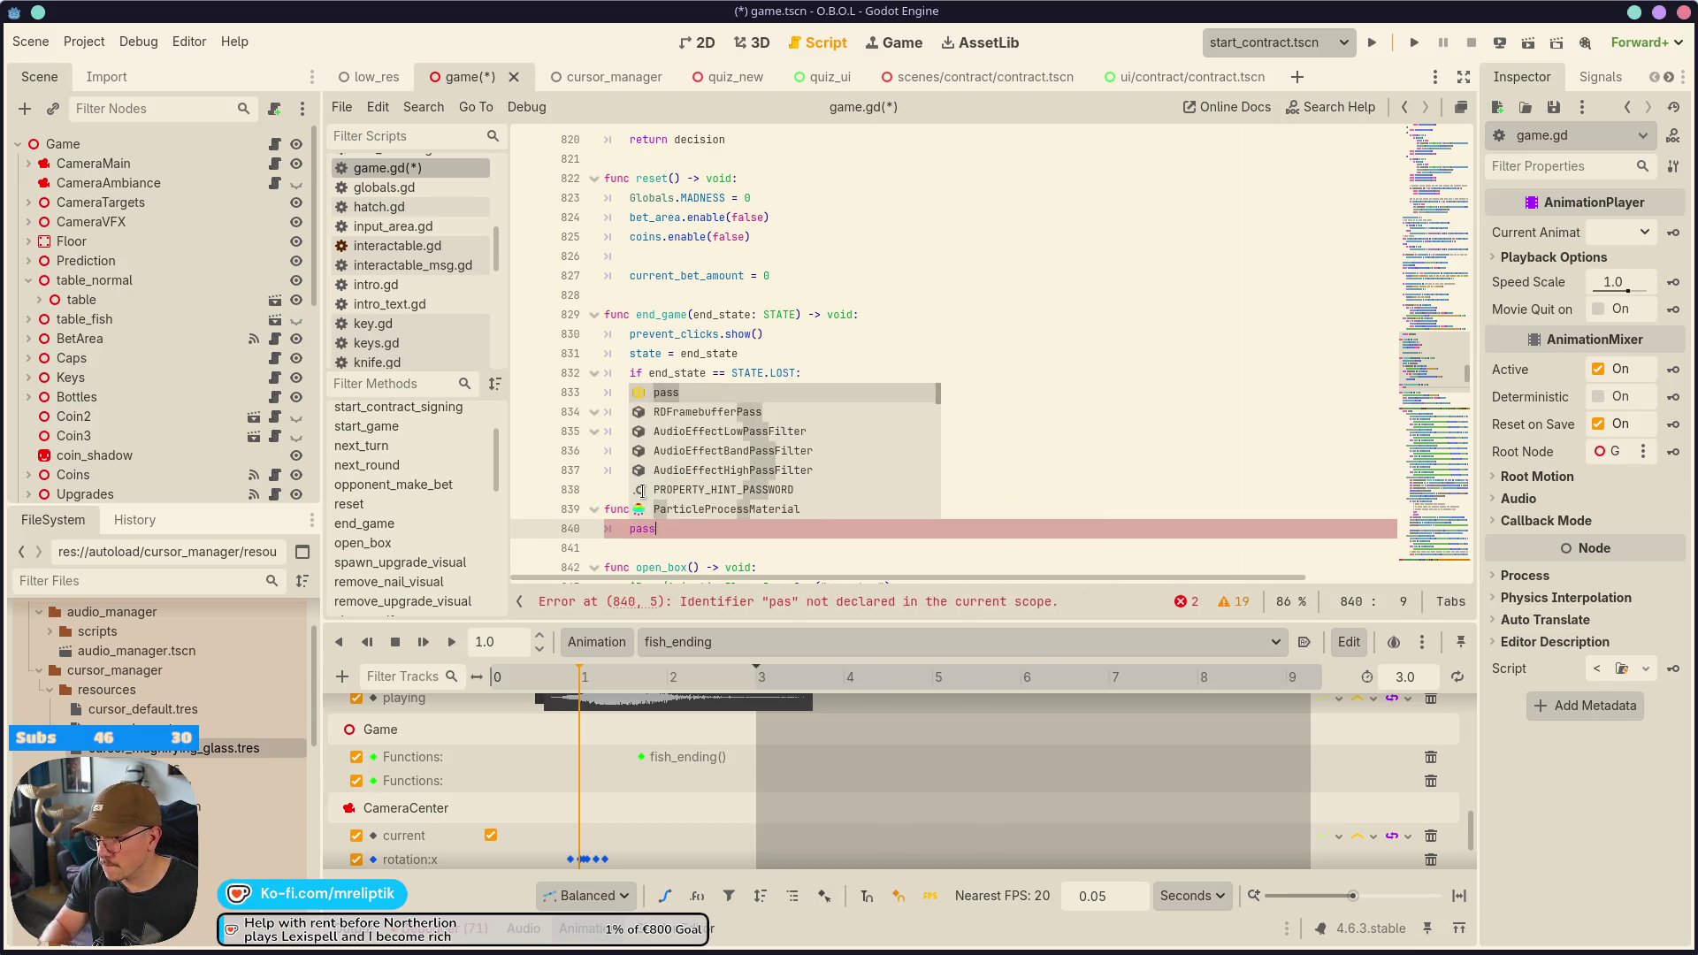
pyautogui.hotkey('ctrl', 's')
# Insert a Functions-track key in fish_ending that calls cut_to_black_demo, then save the scene.
pyautogui.click(682, 502)
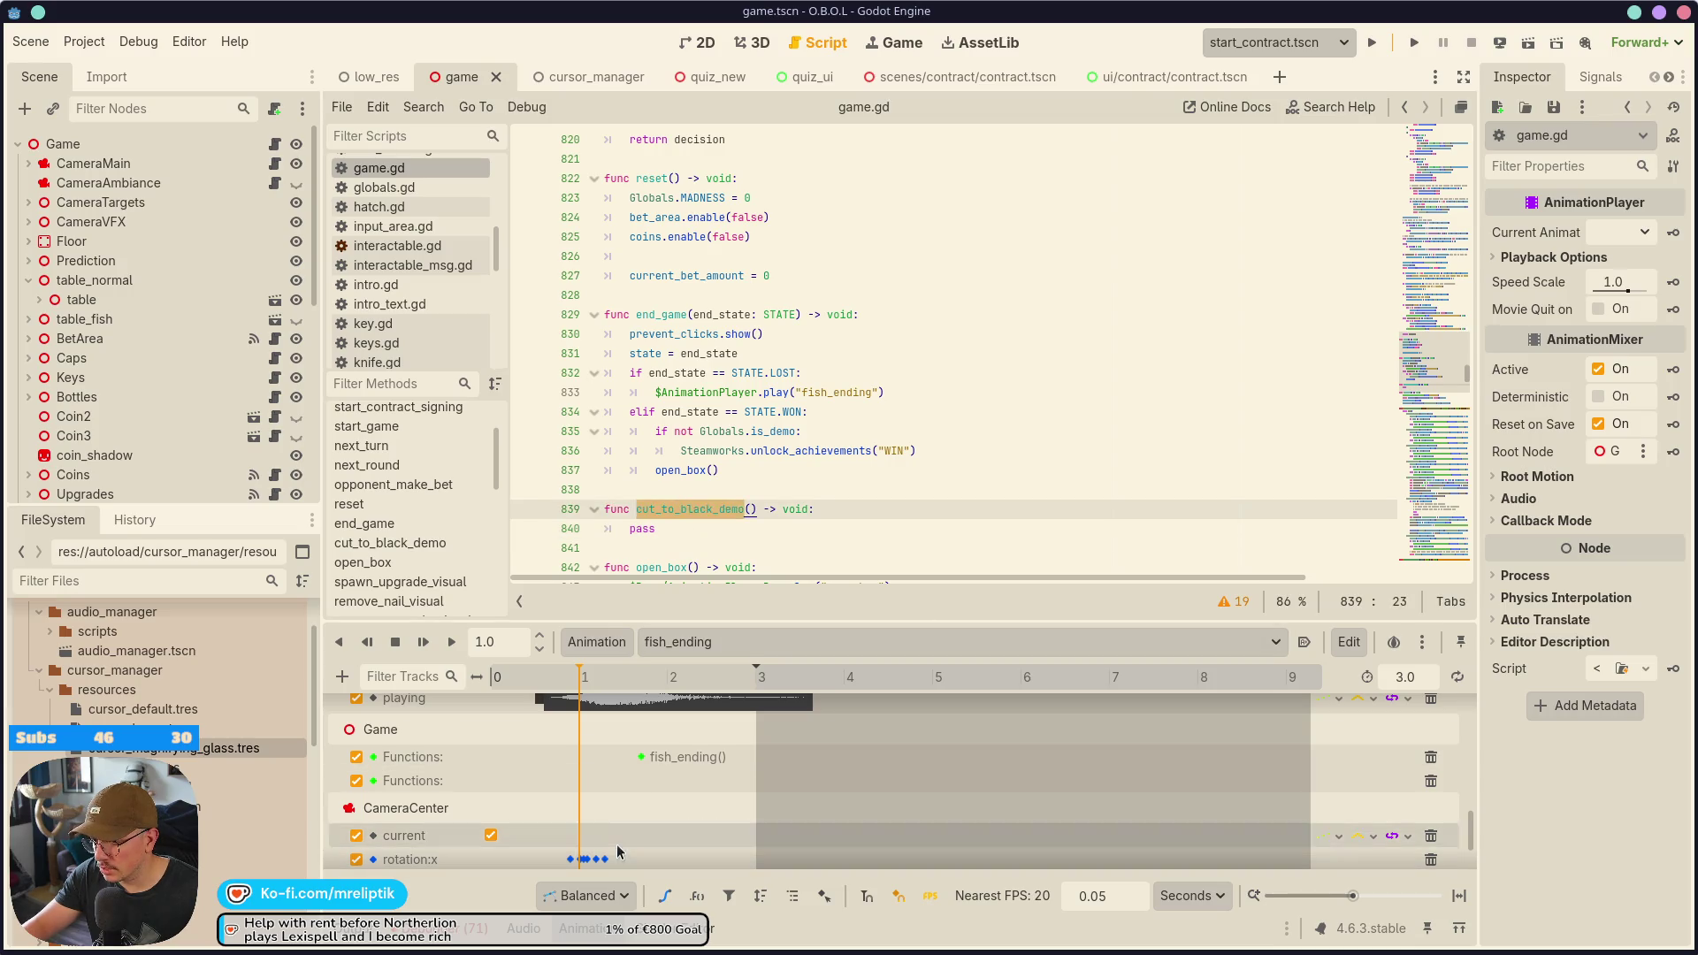
pyautogui.rightClick(579, 787)
pyautogui.click(606, 796)
pyautogui.write('demo')
pyautogui.doubleClick(39, 325)
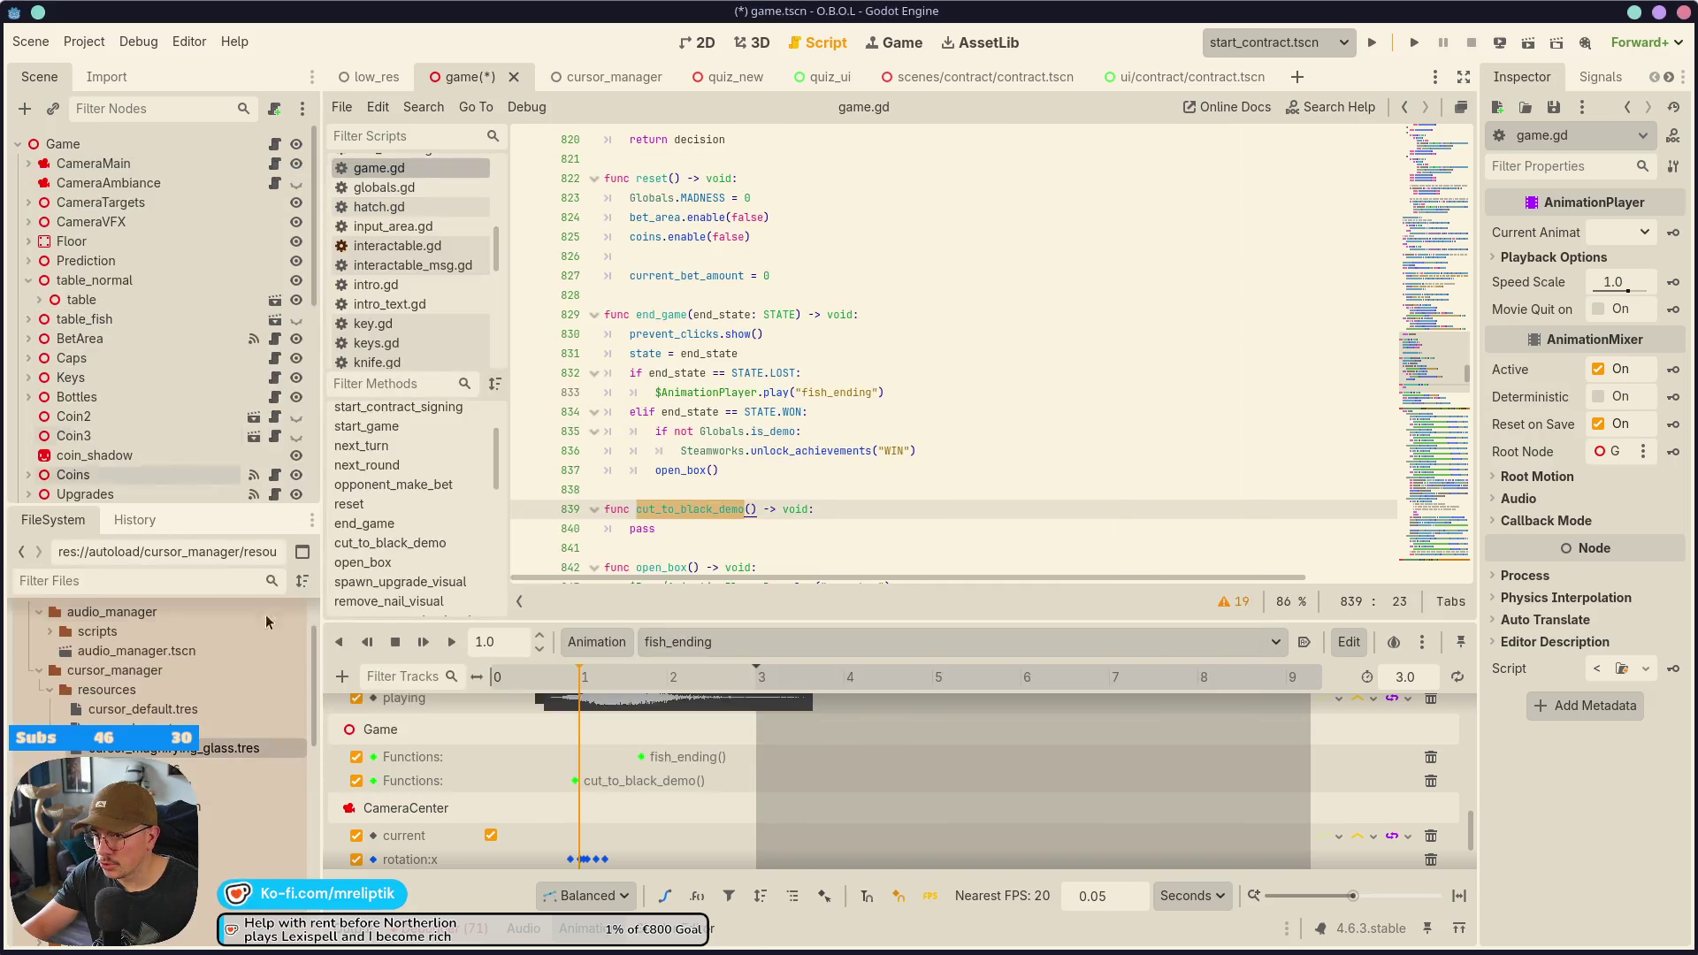
pyautogui.click(579, 780)
pyautogui.hotkey('ctrl', 's')
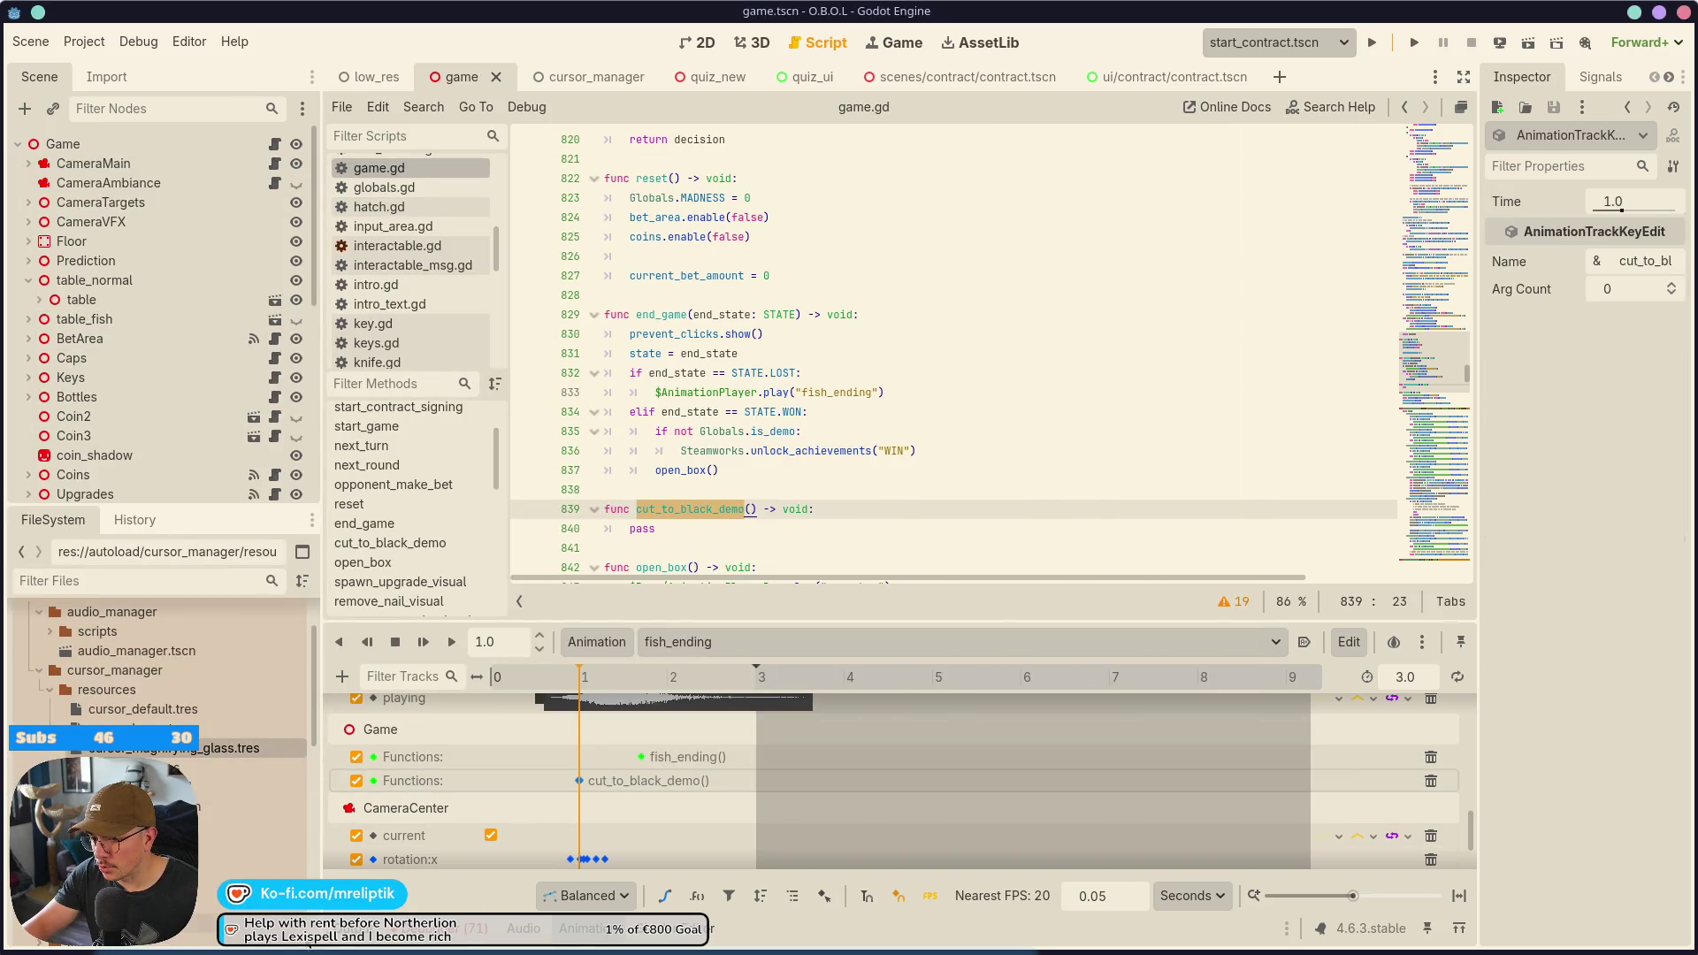
# Give cut_to_black_demo an 'if not Globals.is_demo: return' guard and Transition.show_transition(10.0).
pyautogui.click(540, 677)
pyautogui.hotkey('ctrl', 'j')
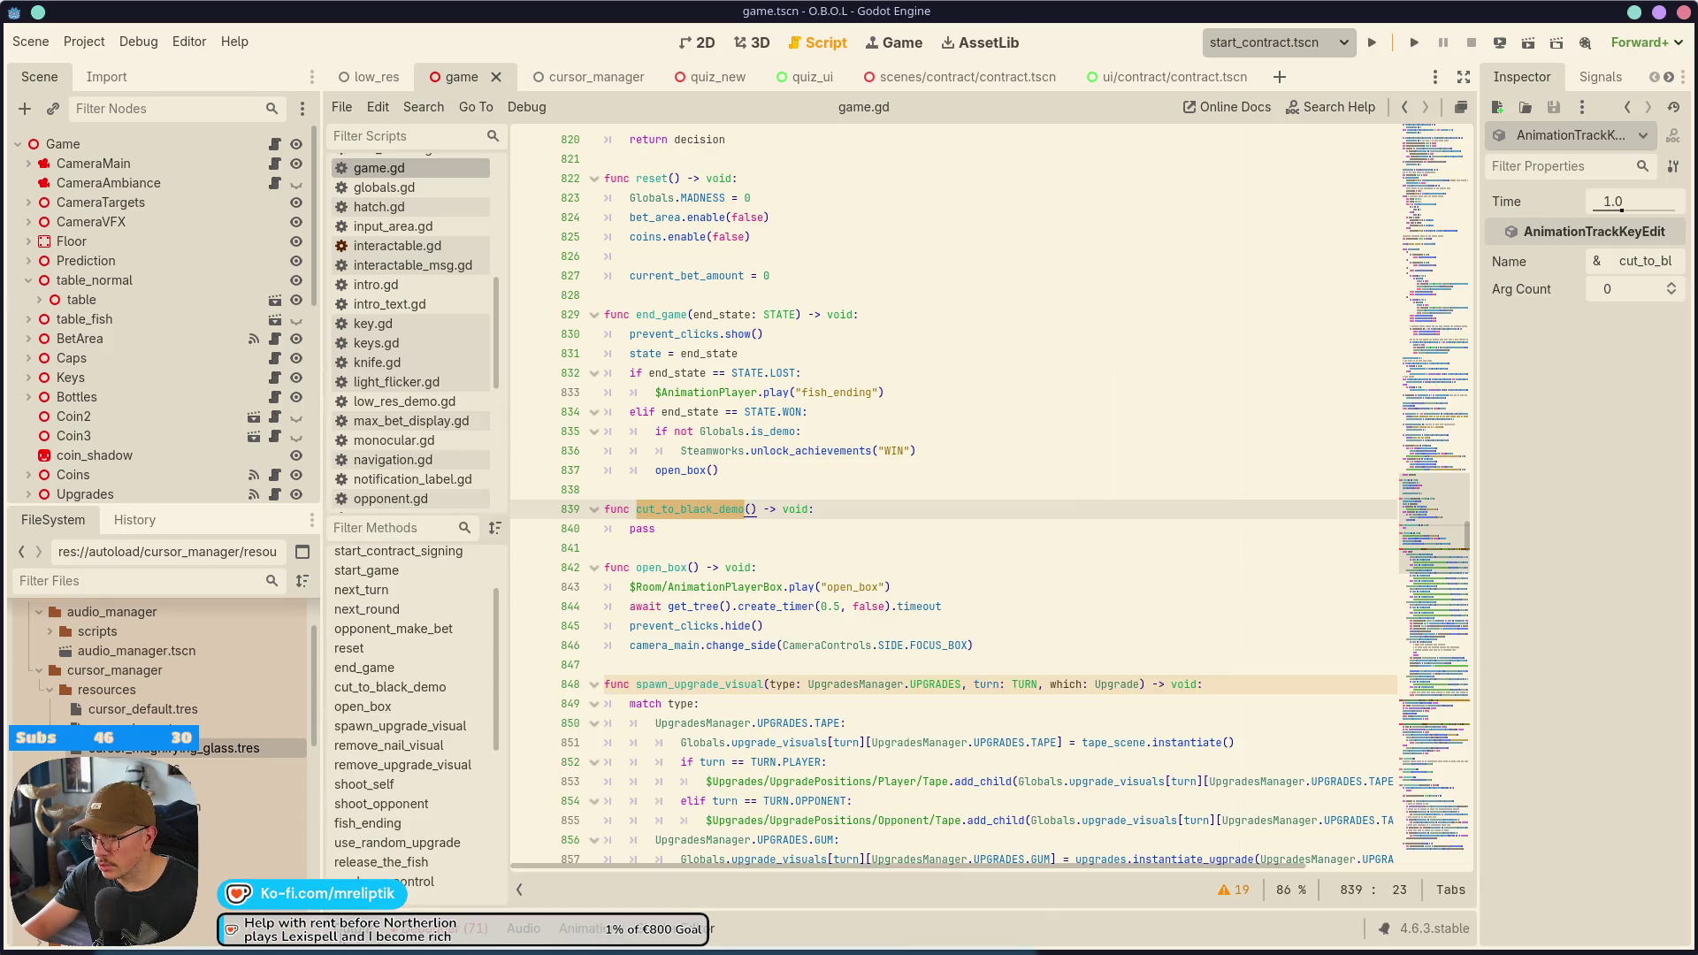
pyautogui.click(690, 527)
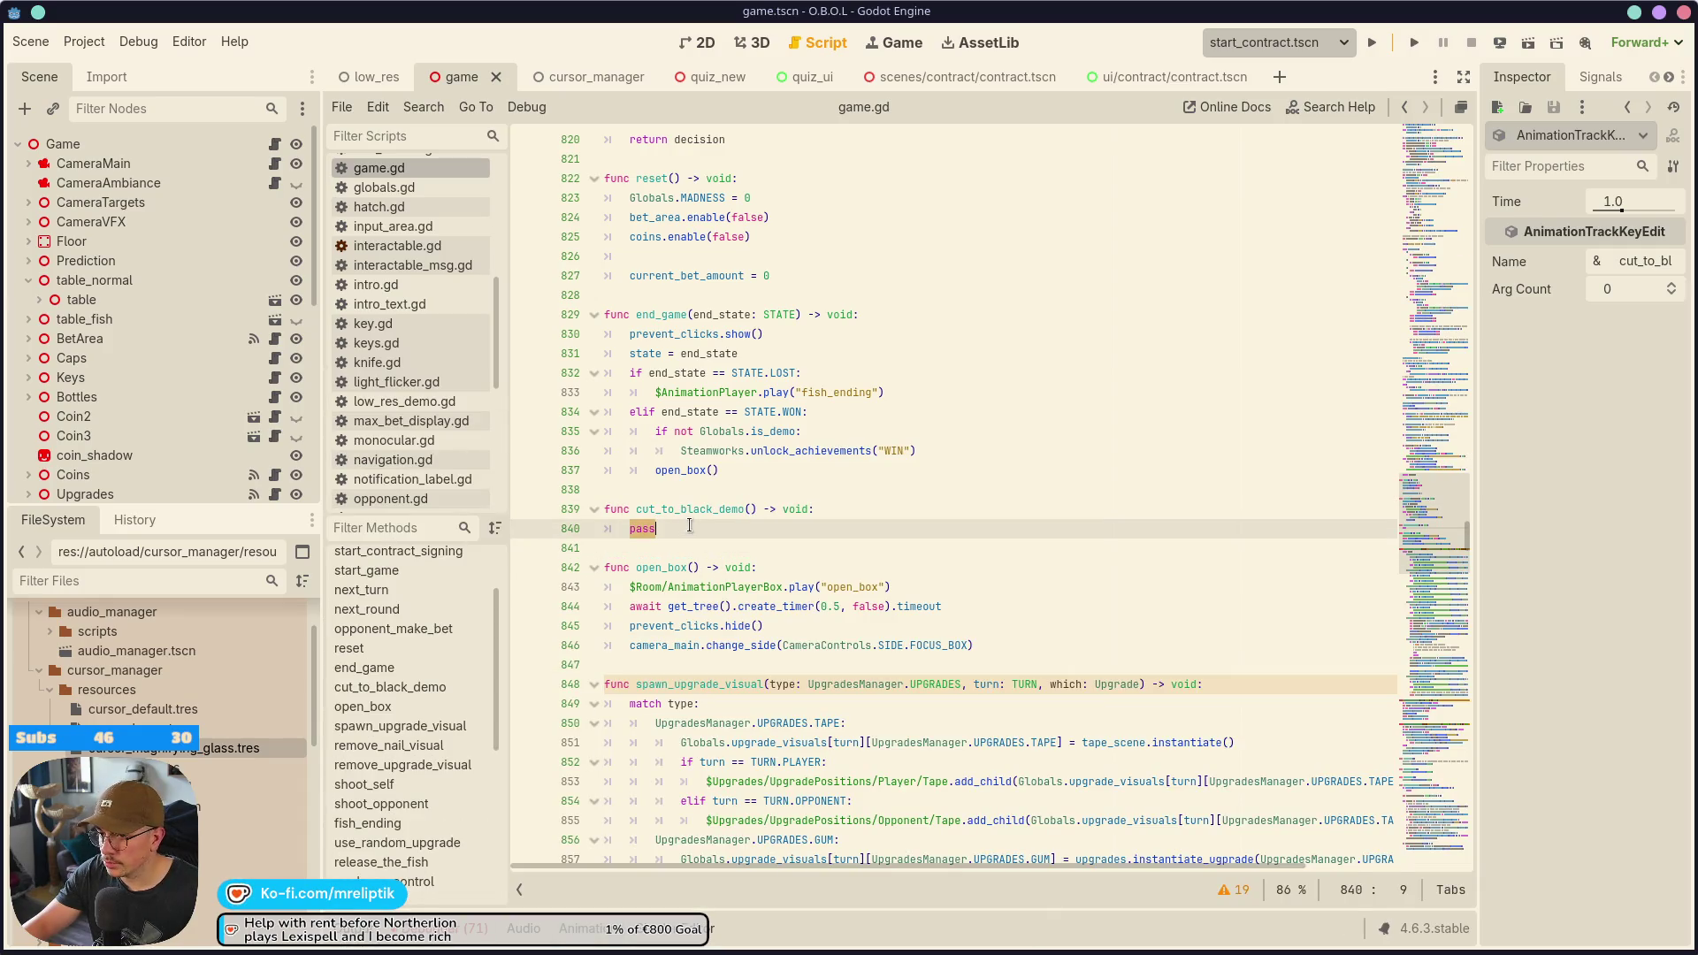
pyautogui.write('lobals')
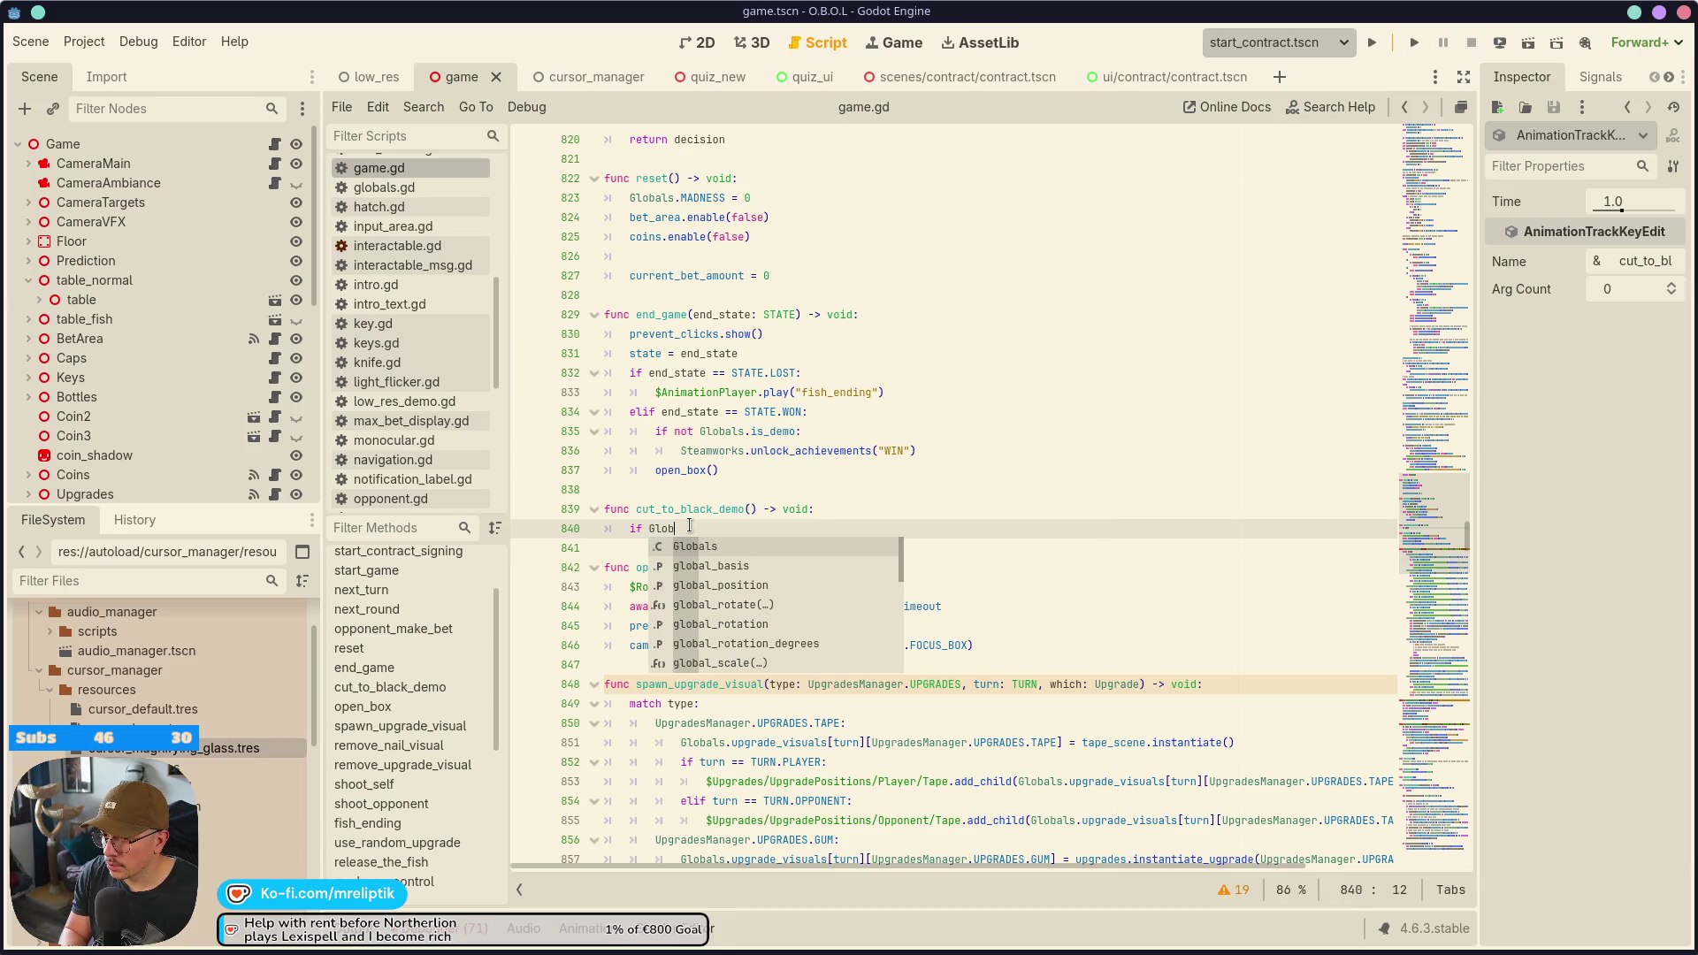
pyautogui.write('.is_demo')
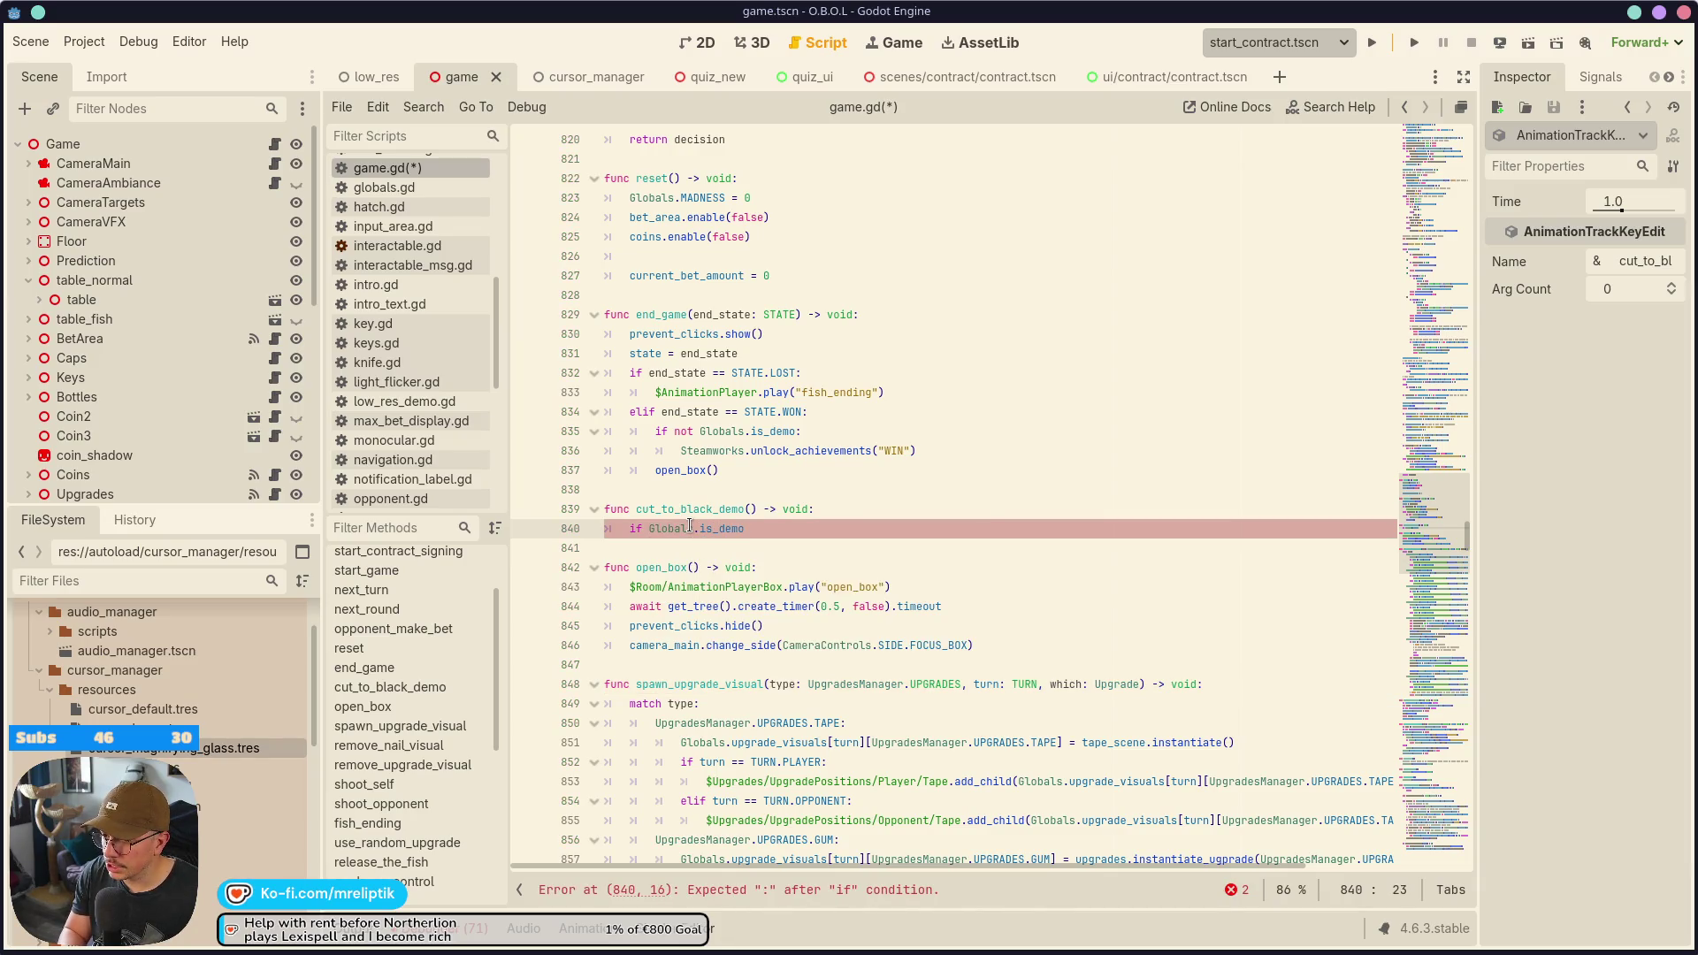
pyautogui.write('not')
pyautogui.press('End')
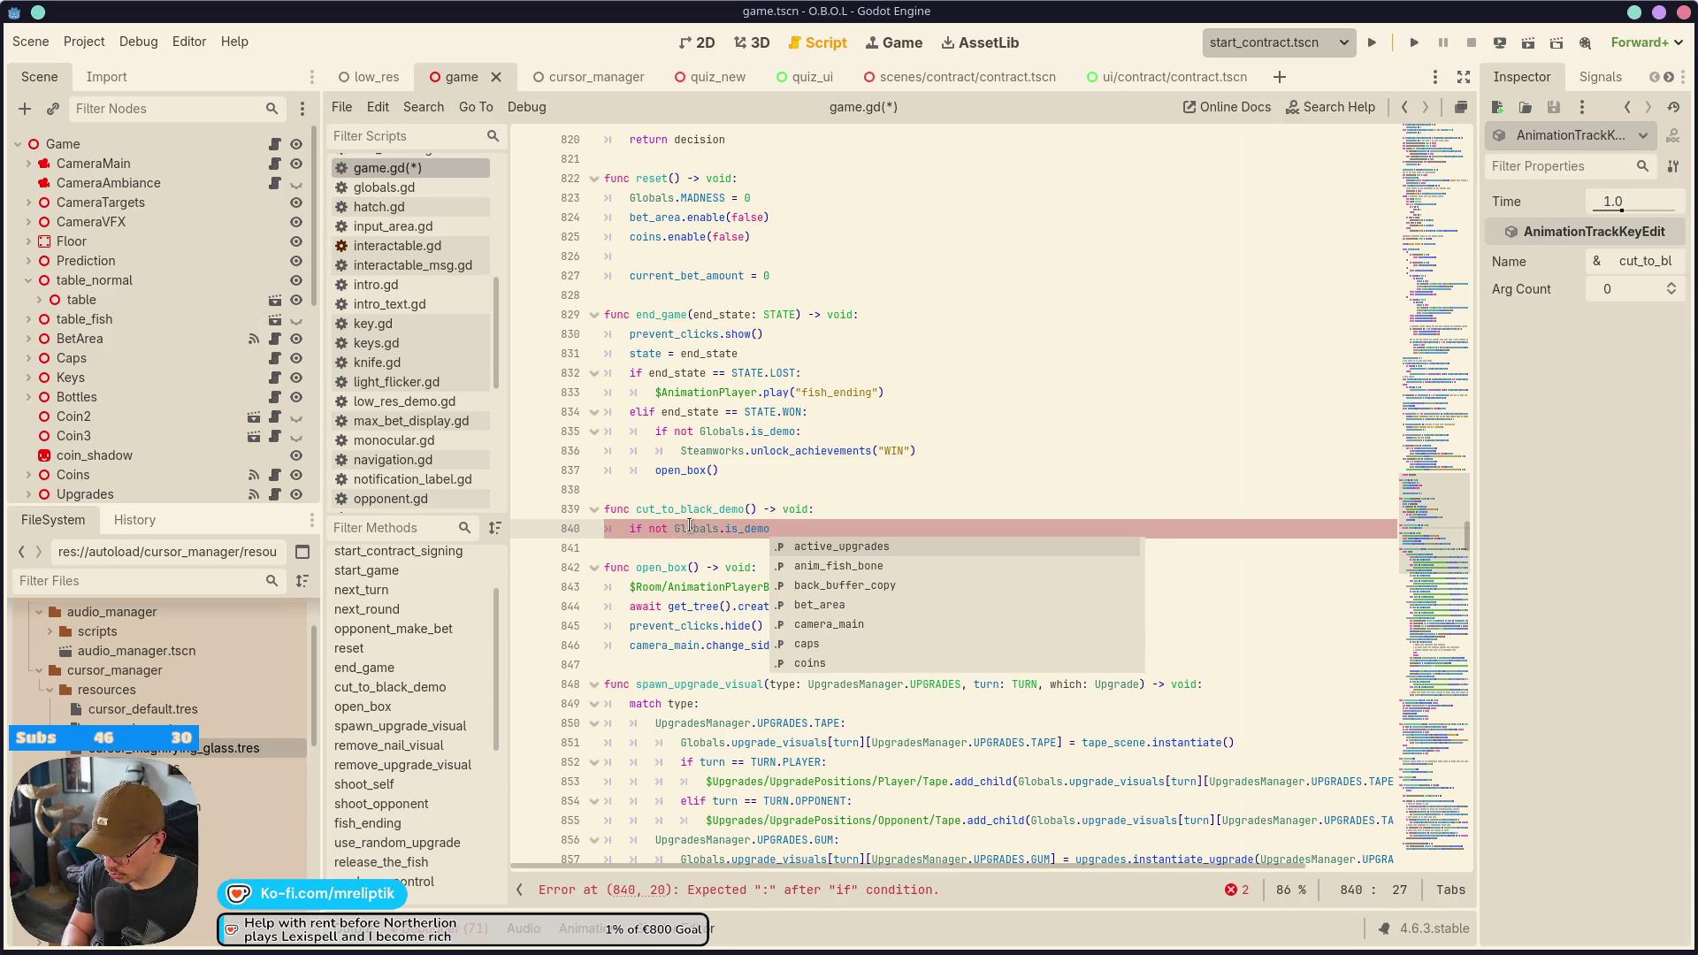
pyautogui.write(': return')
pyautogui.hotkey('ctrl', 's')
pyautogui.press('Return')
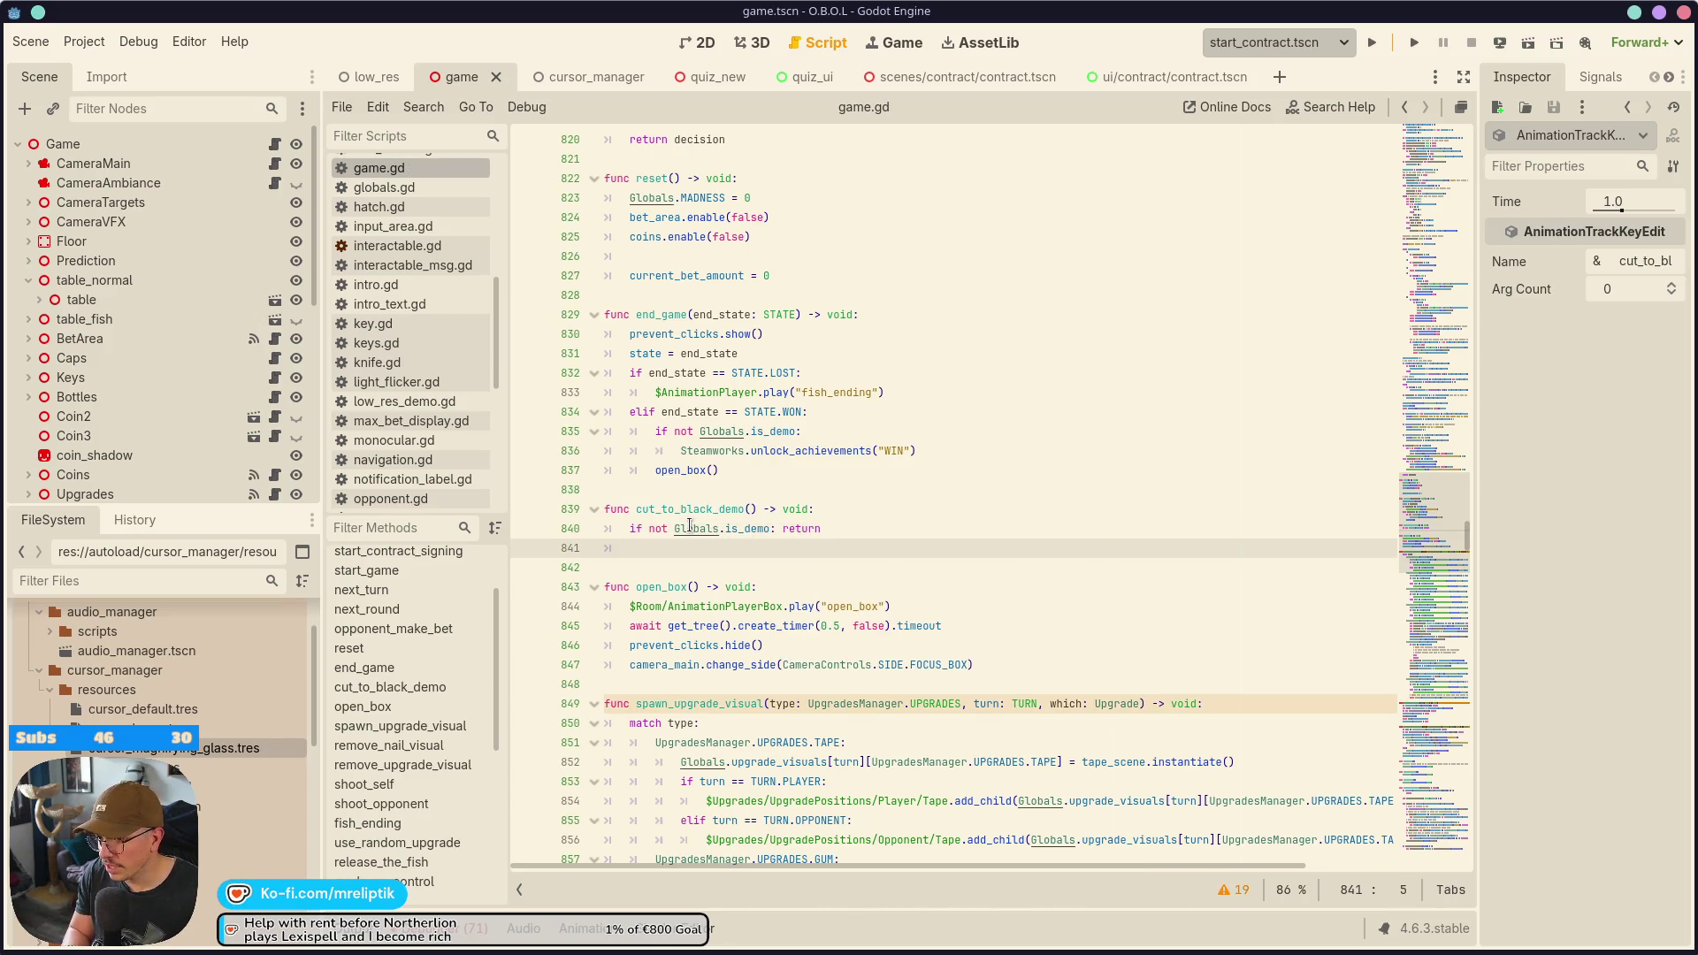
pyautogui.write('Tra')
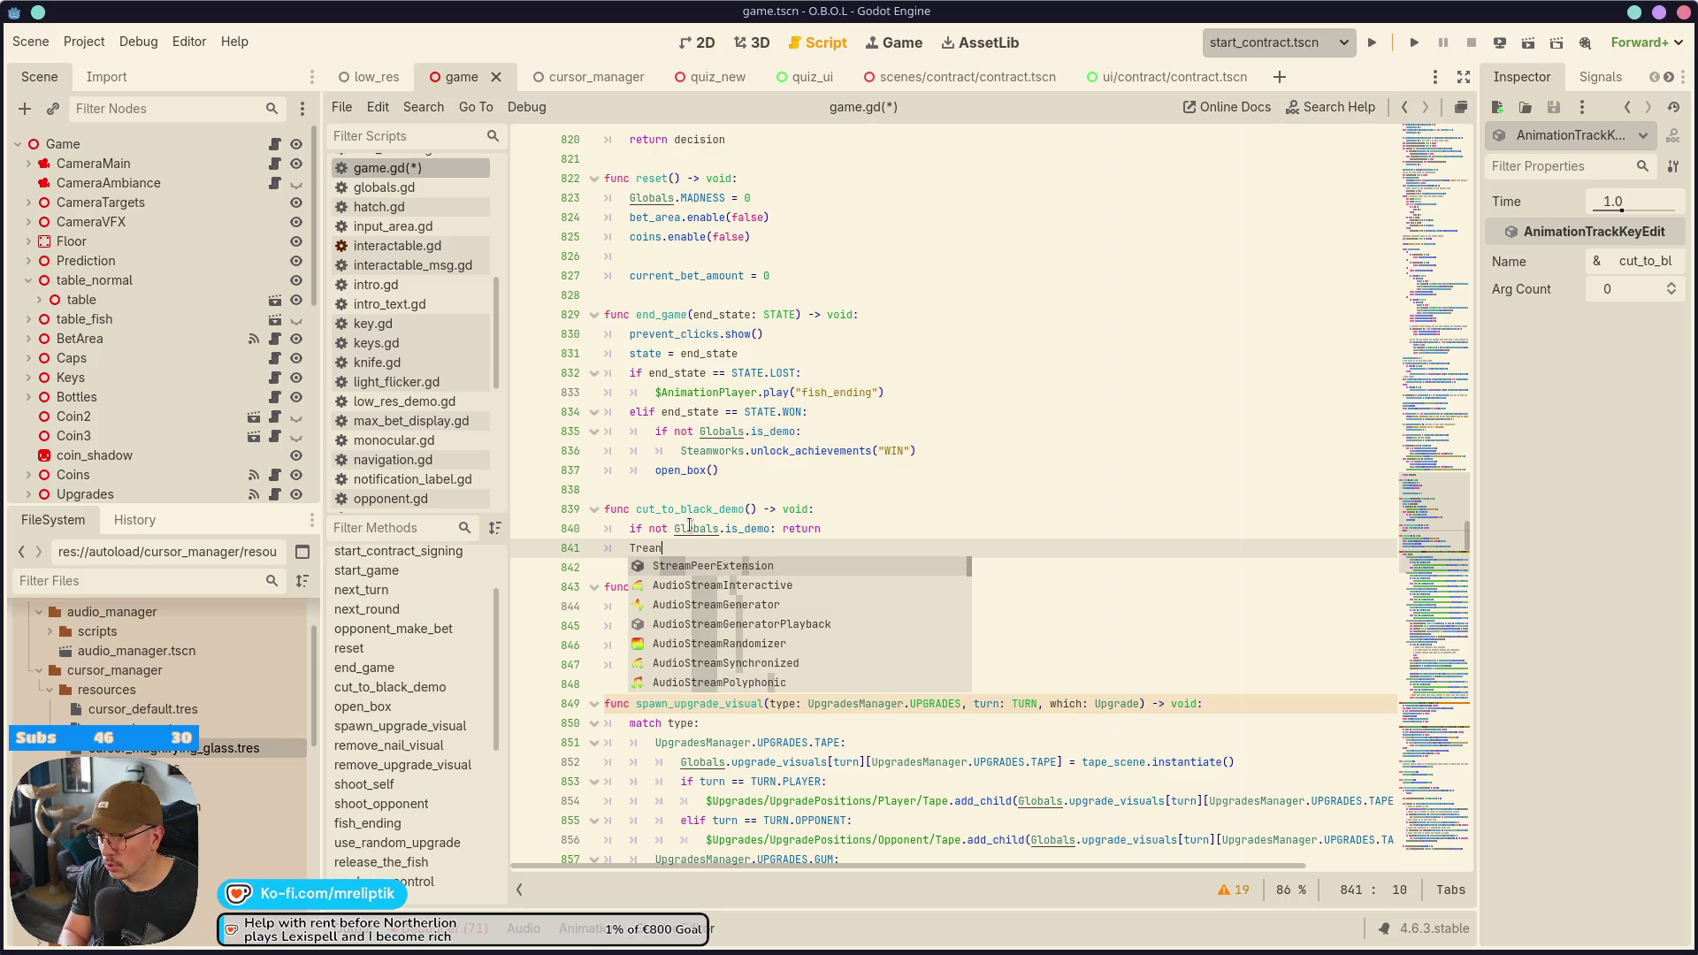
pyautogui.write('nsition.sho')
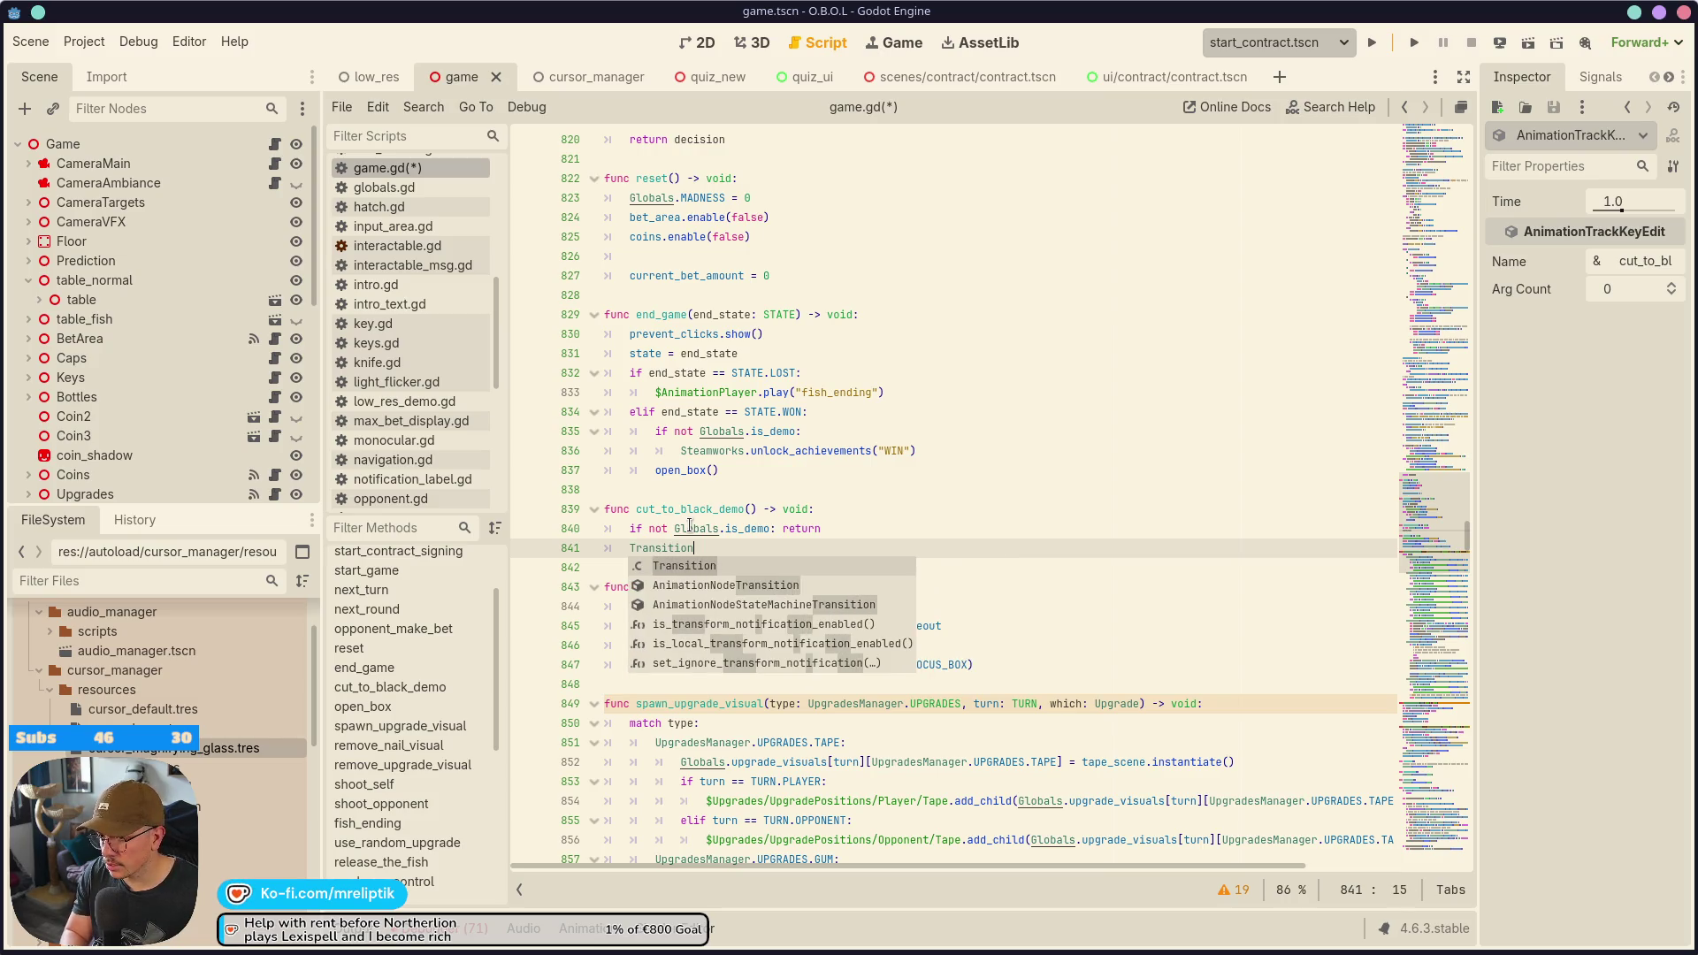
pyautogui.write('wn')
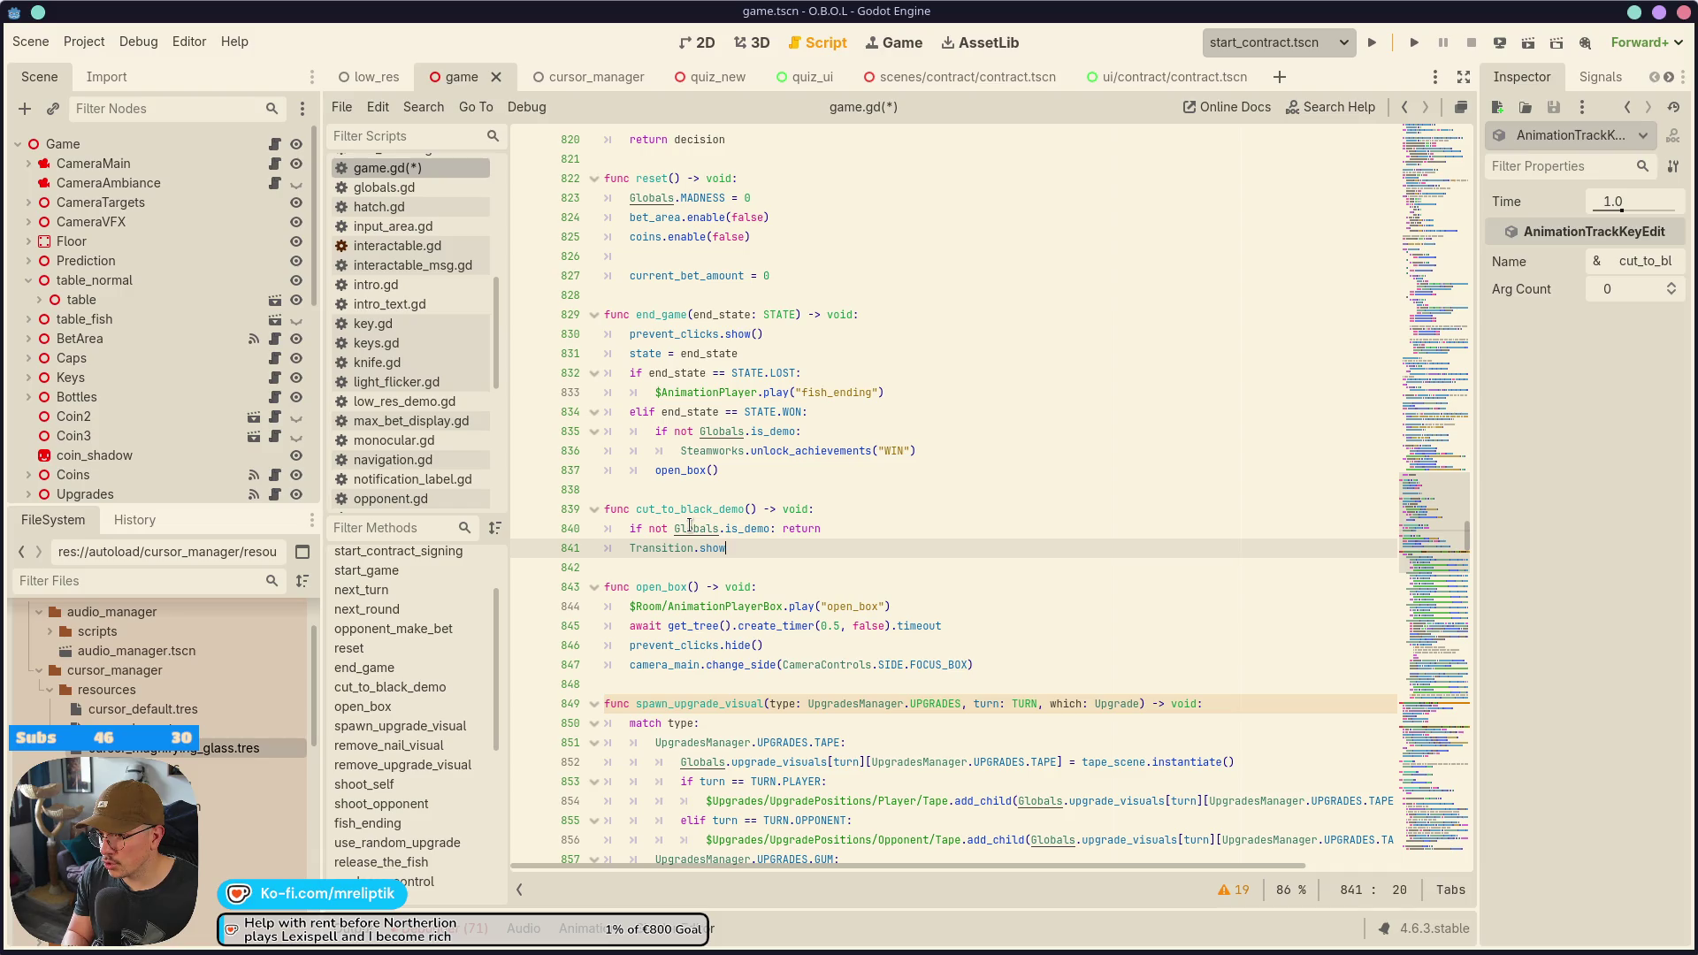
pyautogui.press('Return')
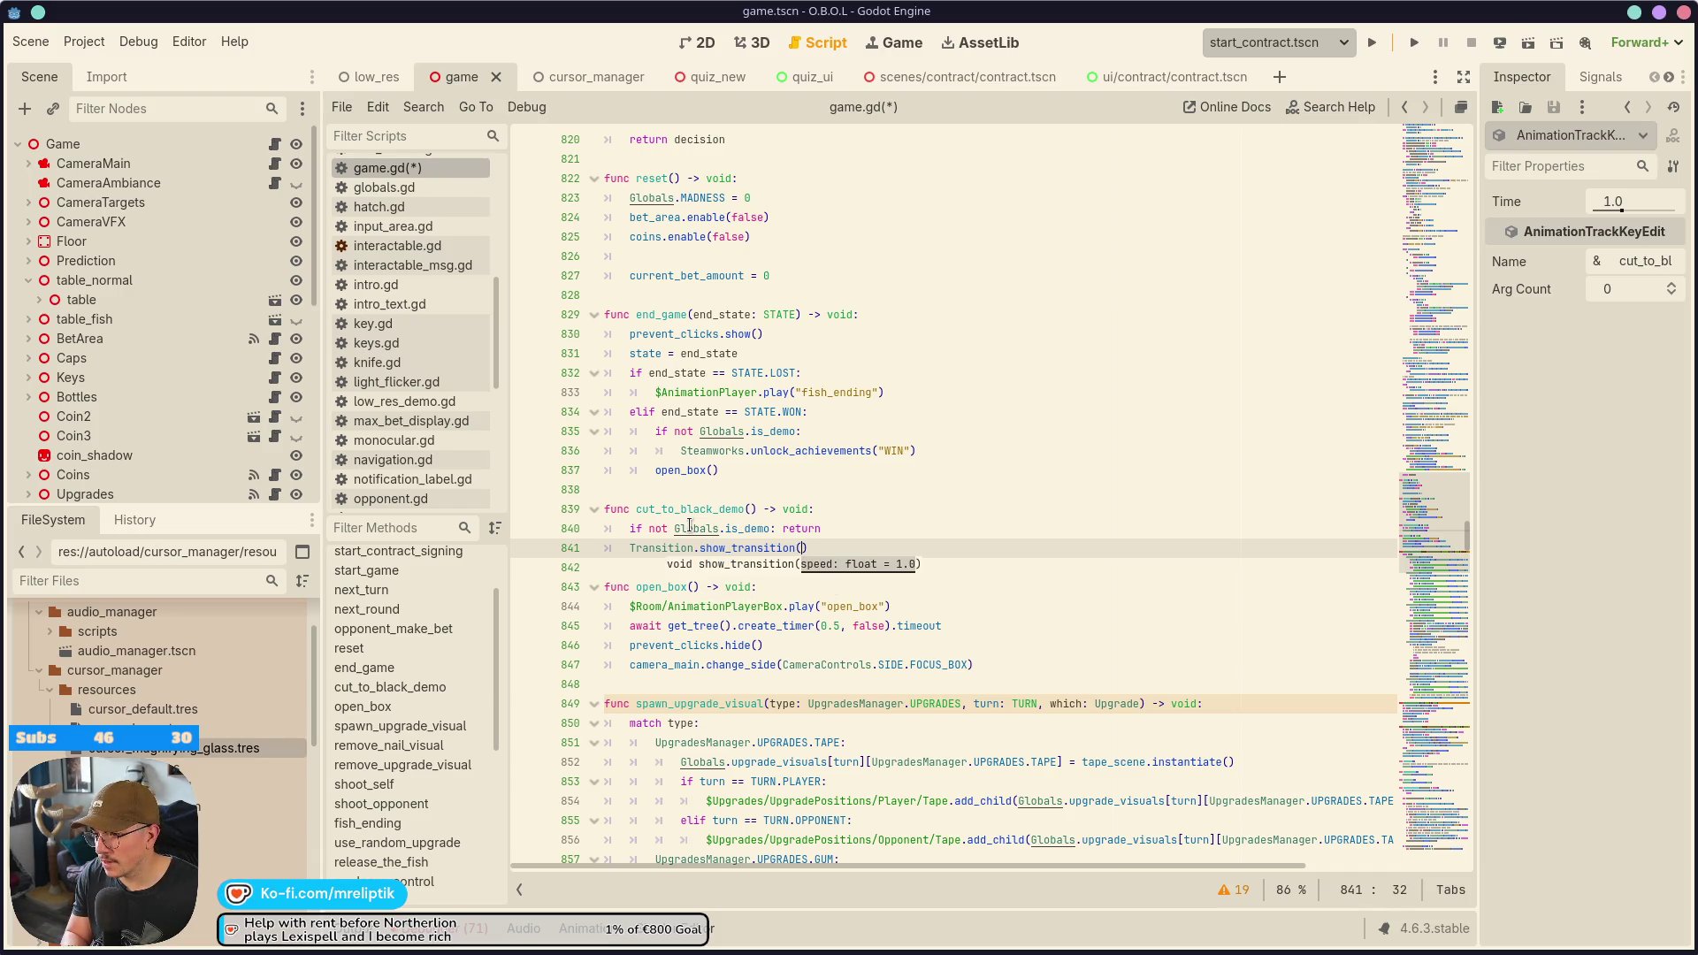
pyautogui.hotkey('ctrl', 's')
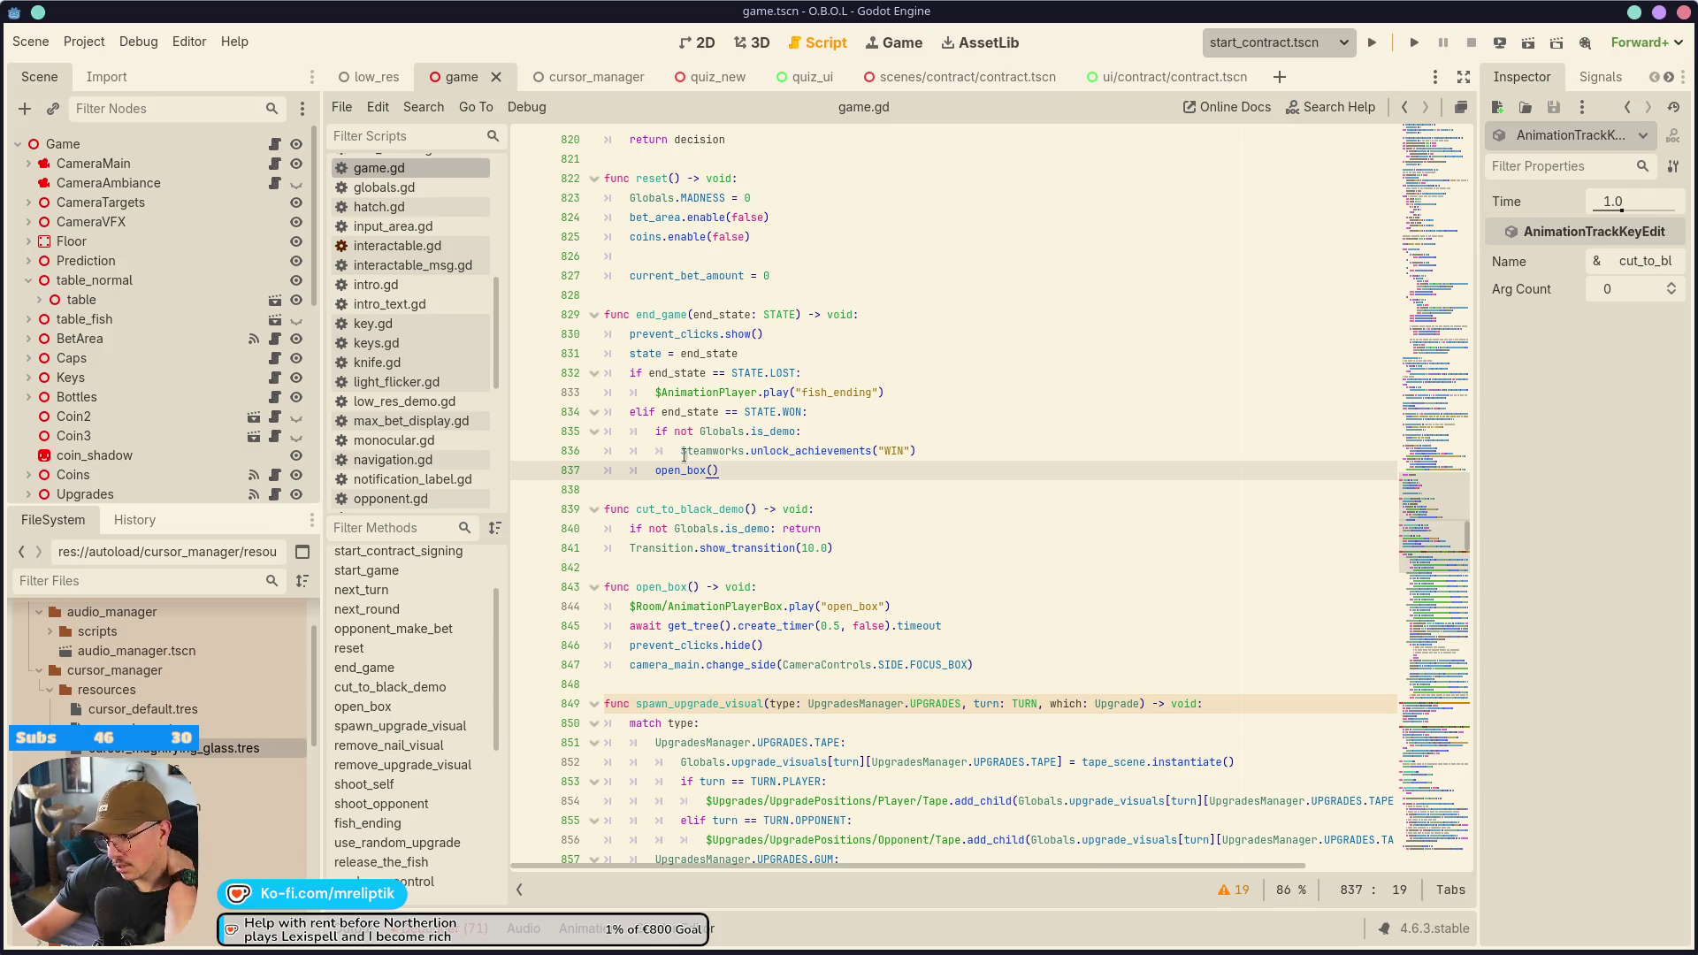
pyautogui.click(668, 308)
# Follow the end_game call to the keys declaration, then open the Keys node's keys.gd script.
pyautogui.hotkey('ctrl', 'f')
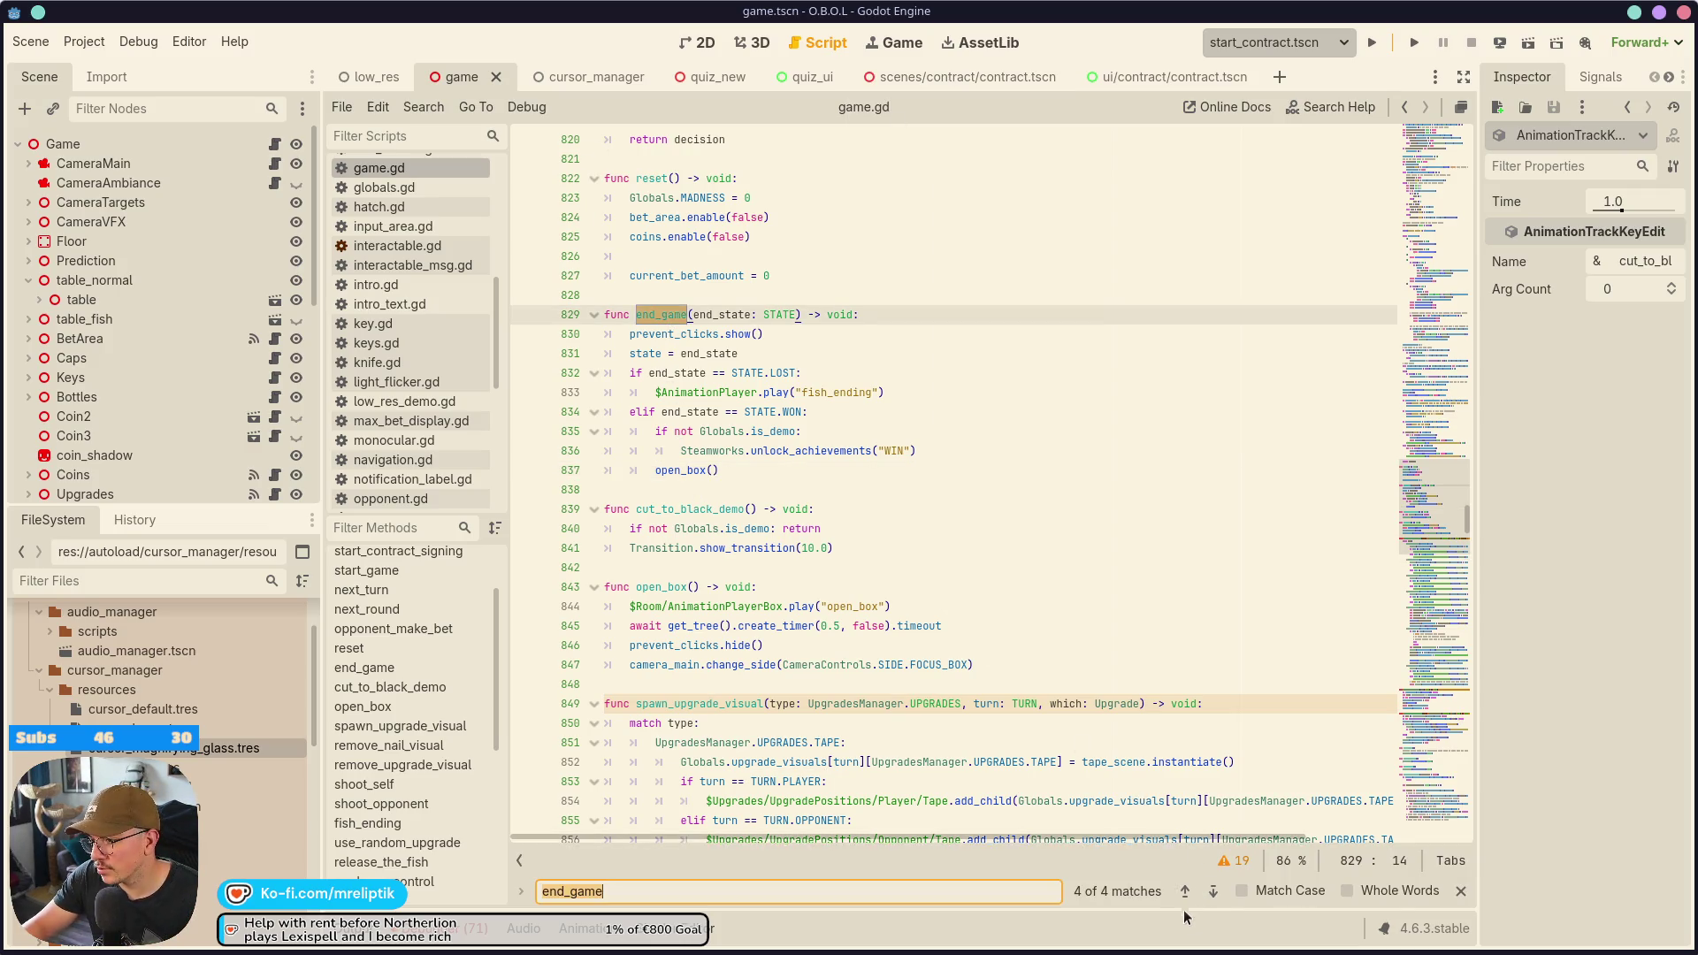
pyautogui.click(1183, 899)
pyautogui.click(1184, 891)
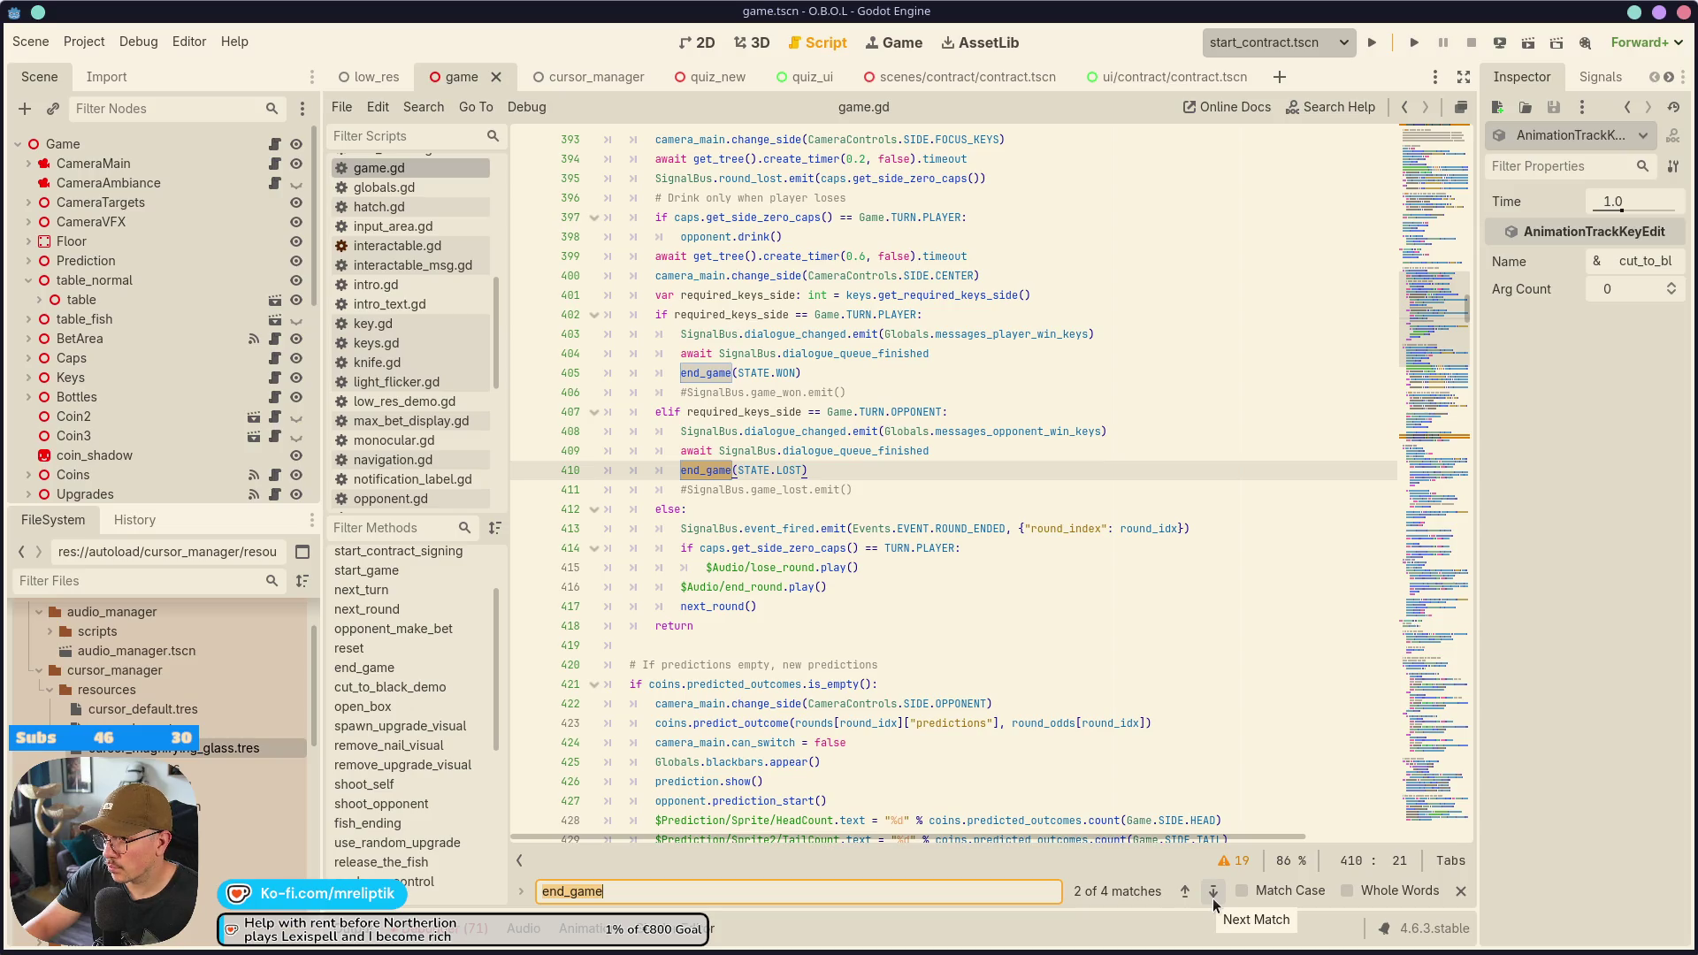
pyautogui.click(870, 295)
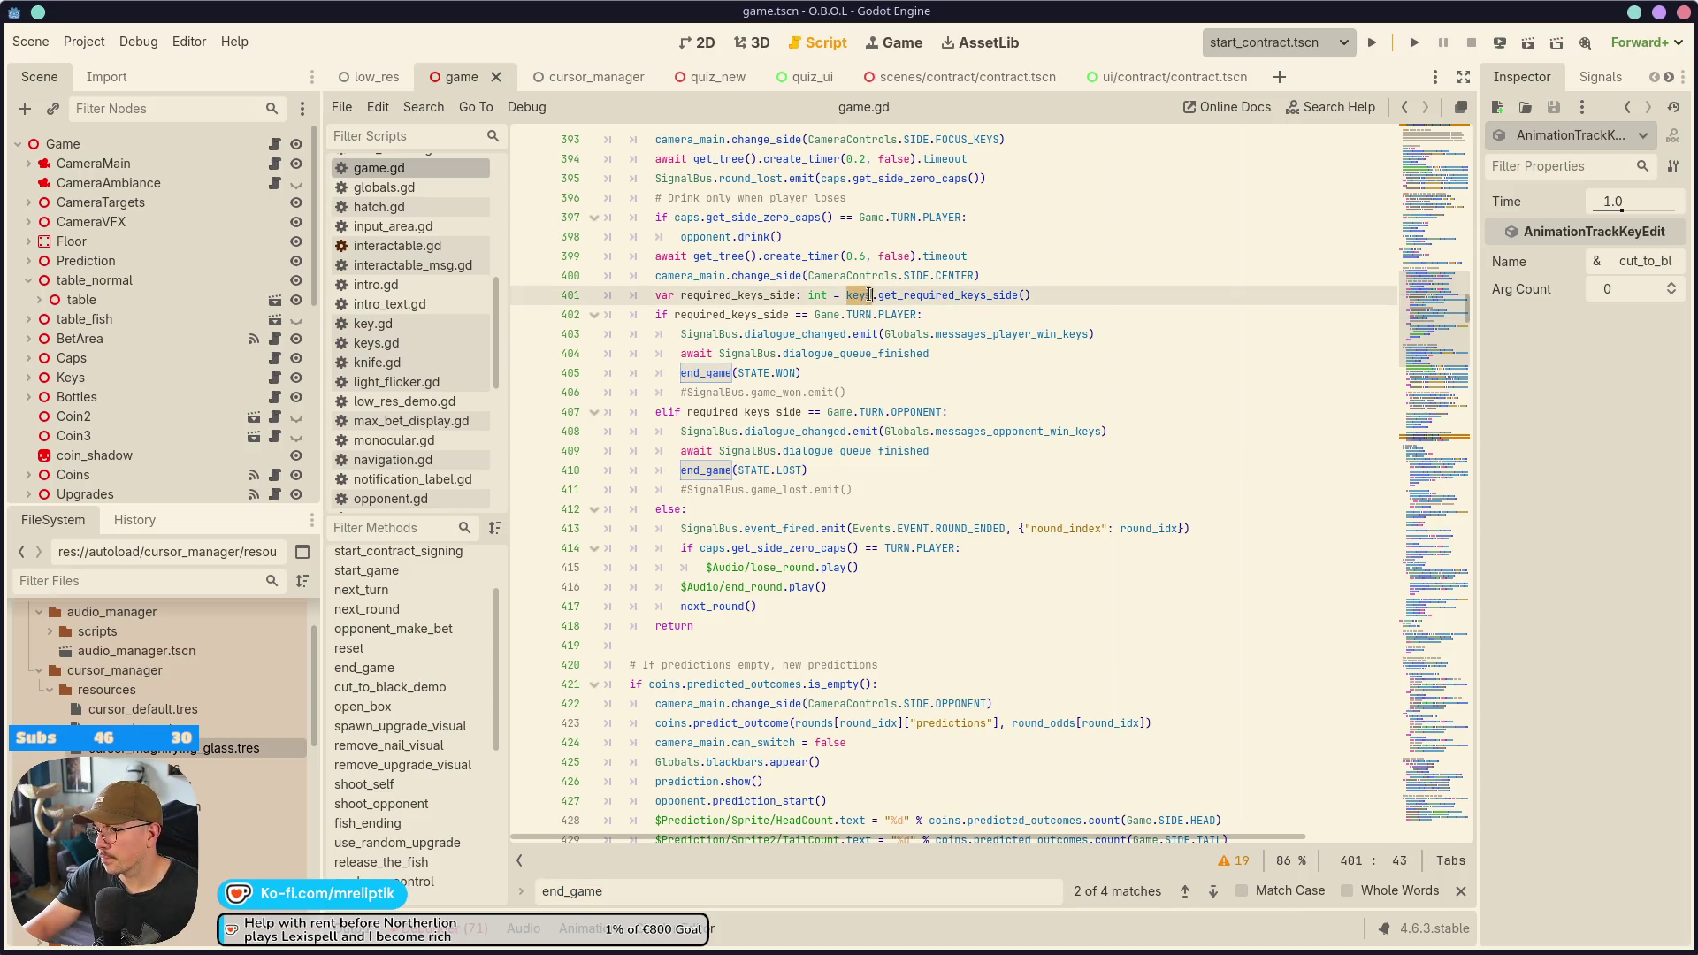
pyautogui.keyDown('ctrl'); pyautogui.click(870, 294); pyautogui.keyUp('ctrl')
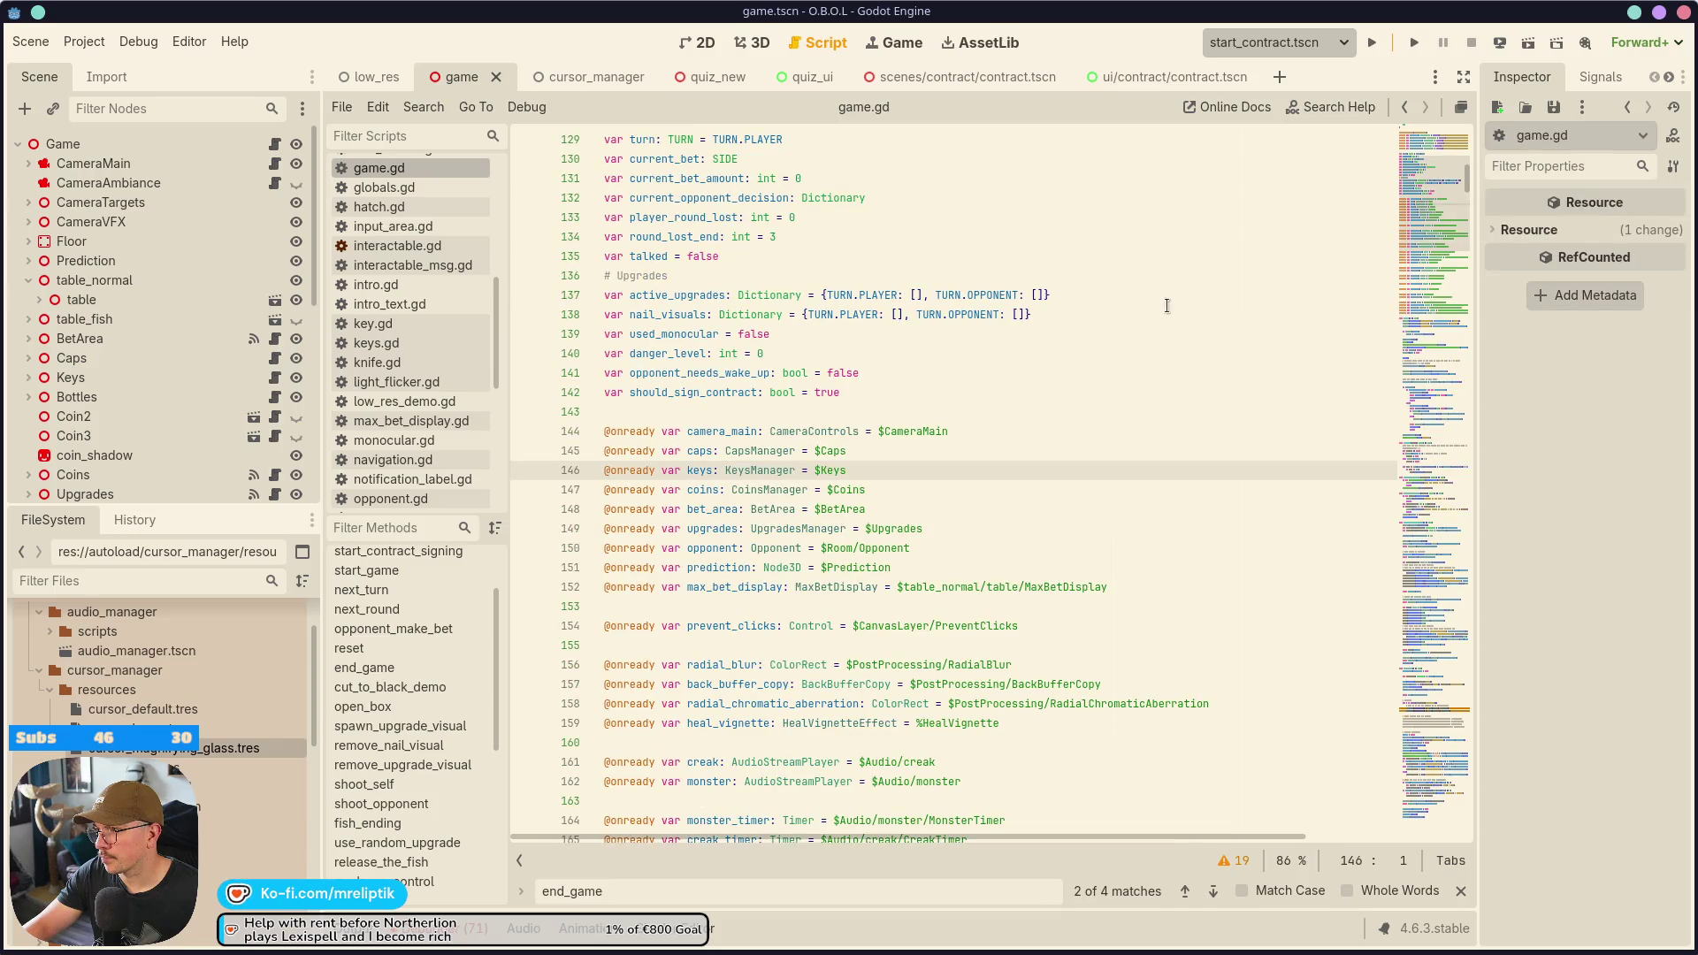
pyautogui.doubleClick(699, 470)
pyautogui.click(92, 377)
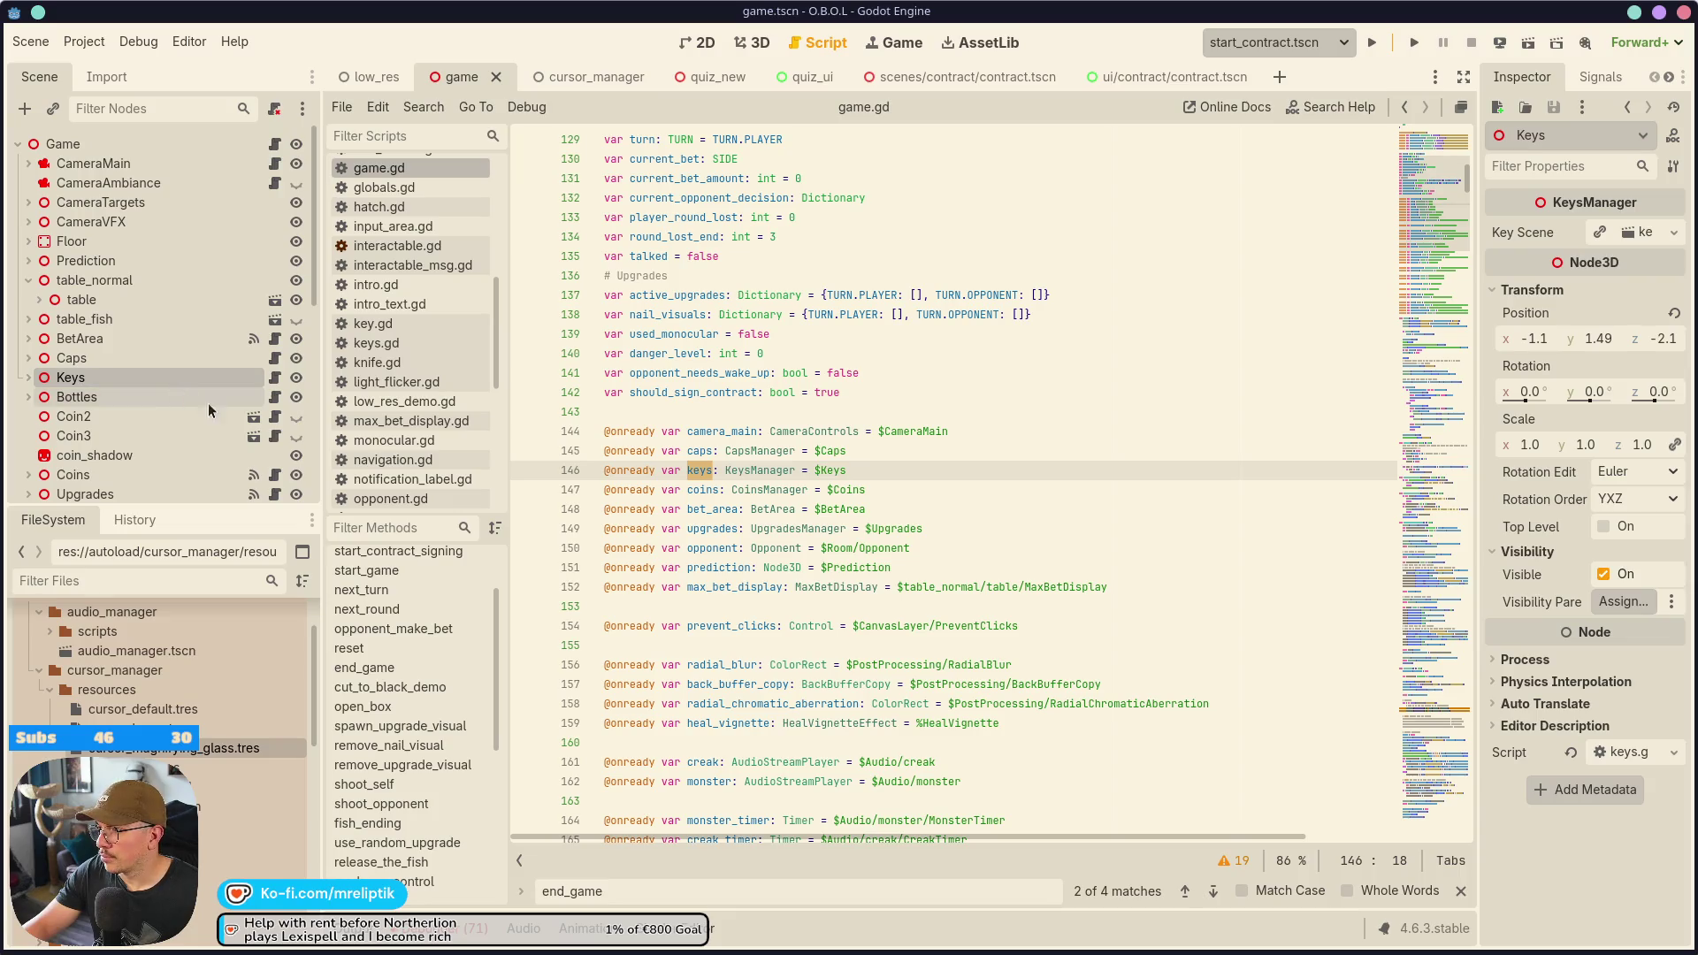
pyautogui.click(278, 377)
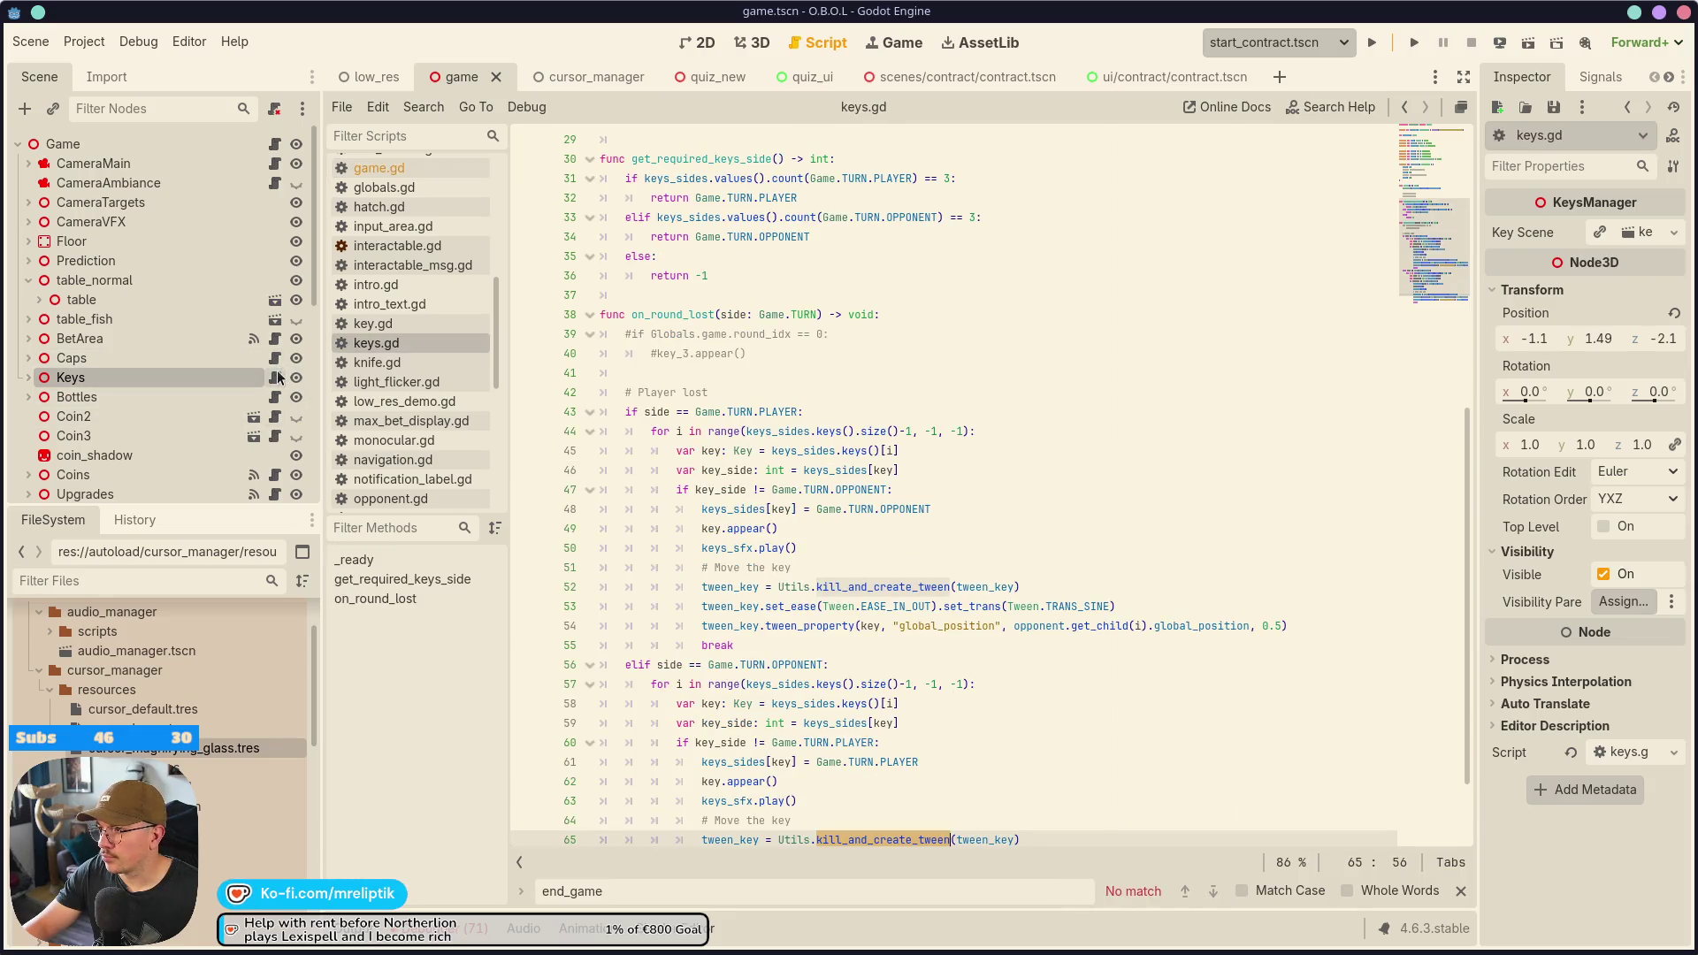
pyautogui.scroll(10, 779, 399)
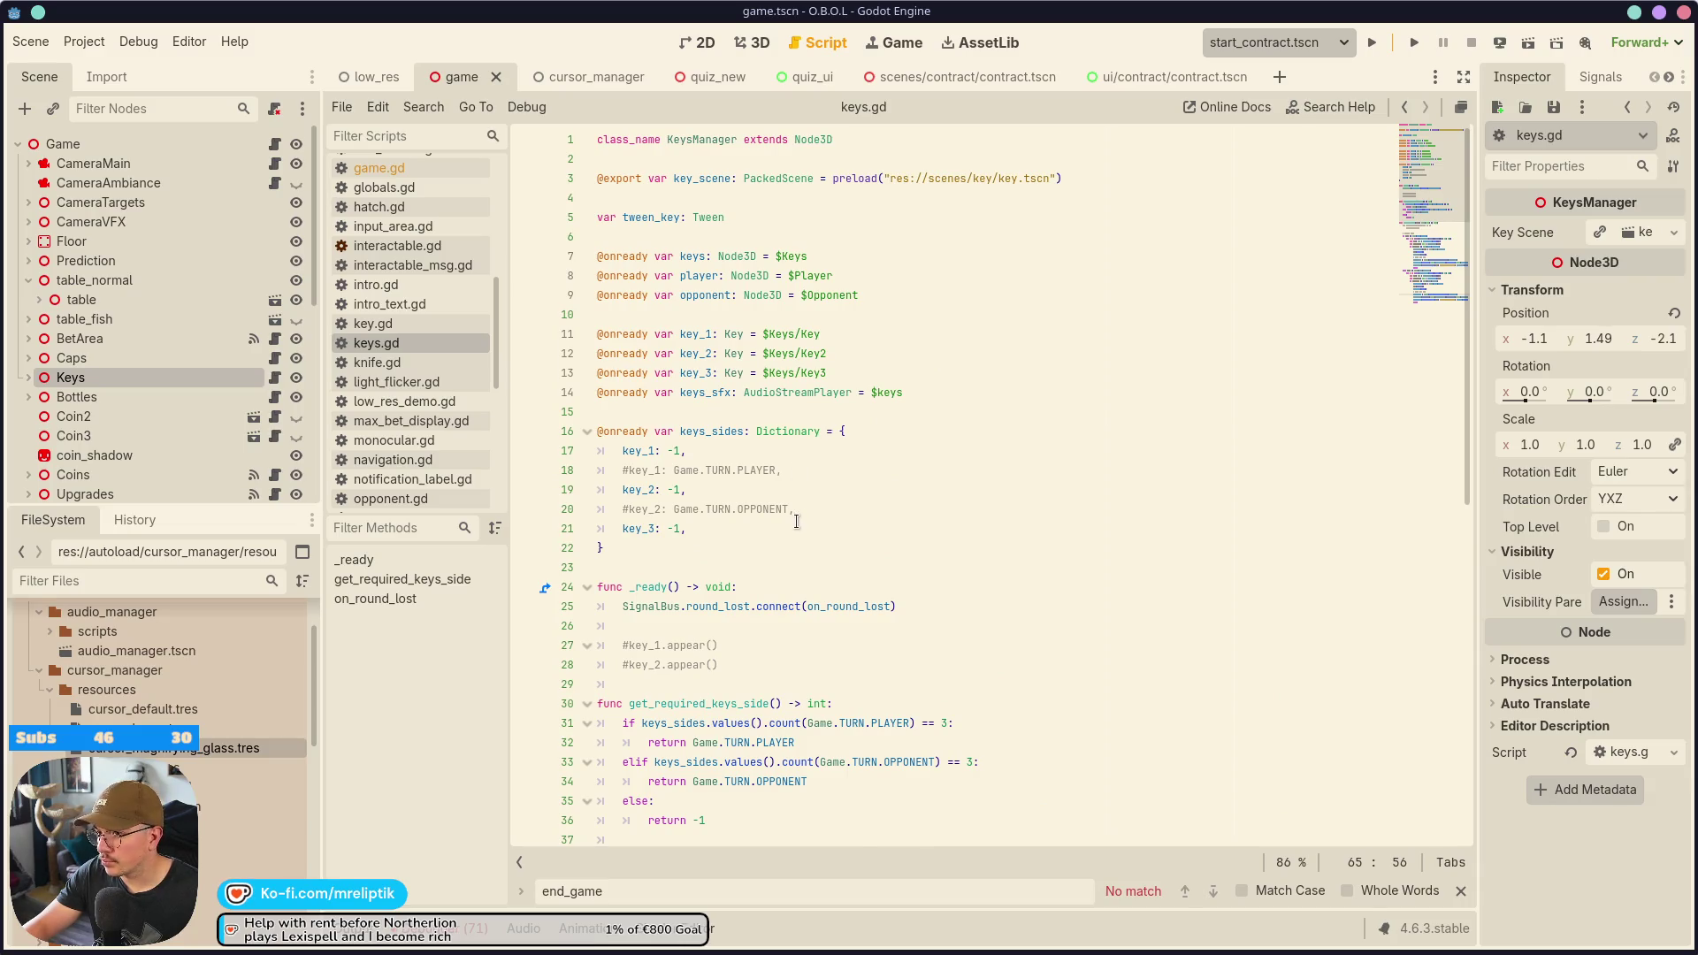
pyautogui.scroll(-3, 796, 522)
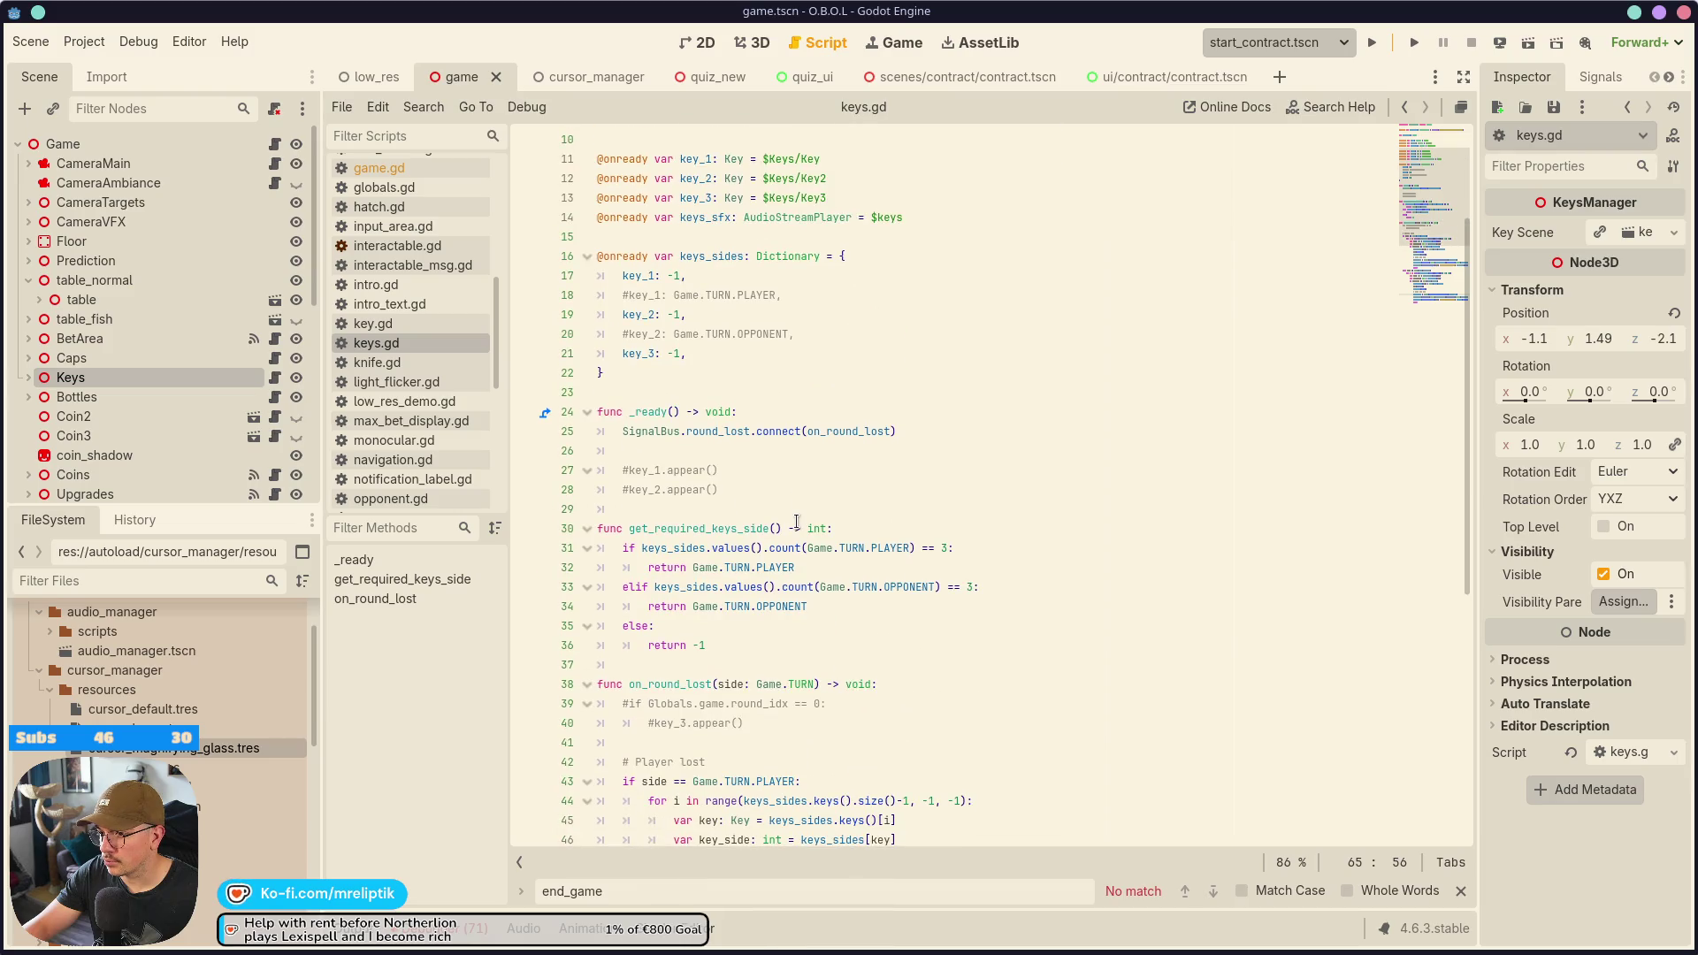
pyautogui.doubleClick(745, 528)
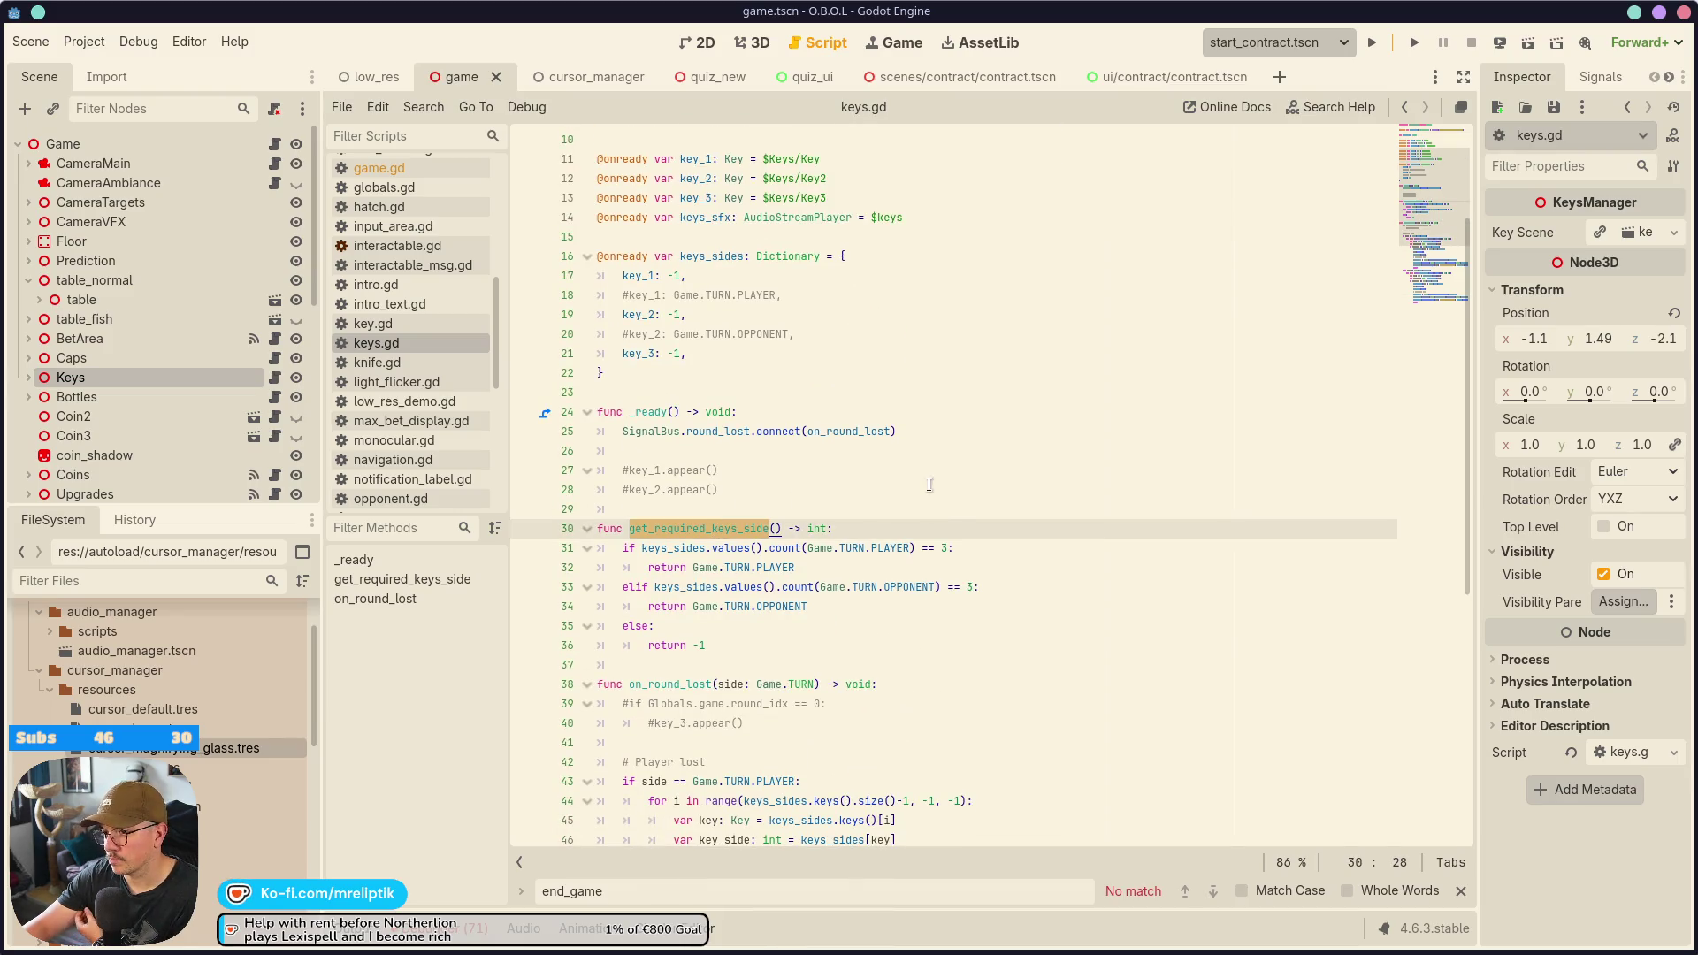
pyautogui.click(953, 548)
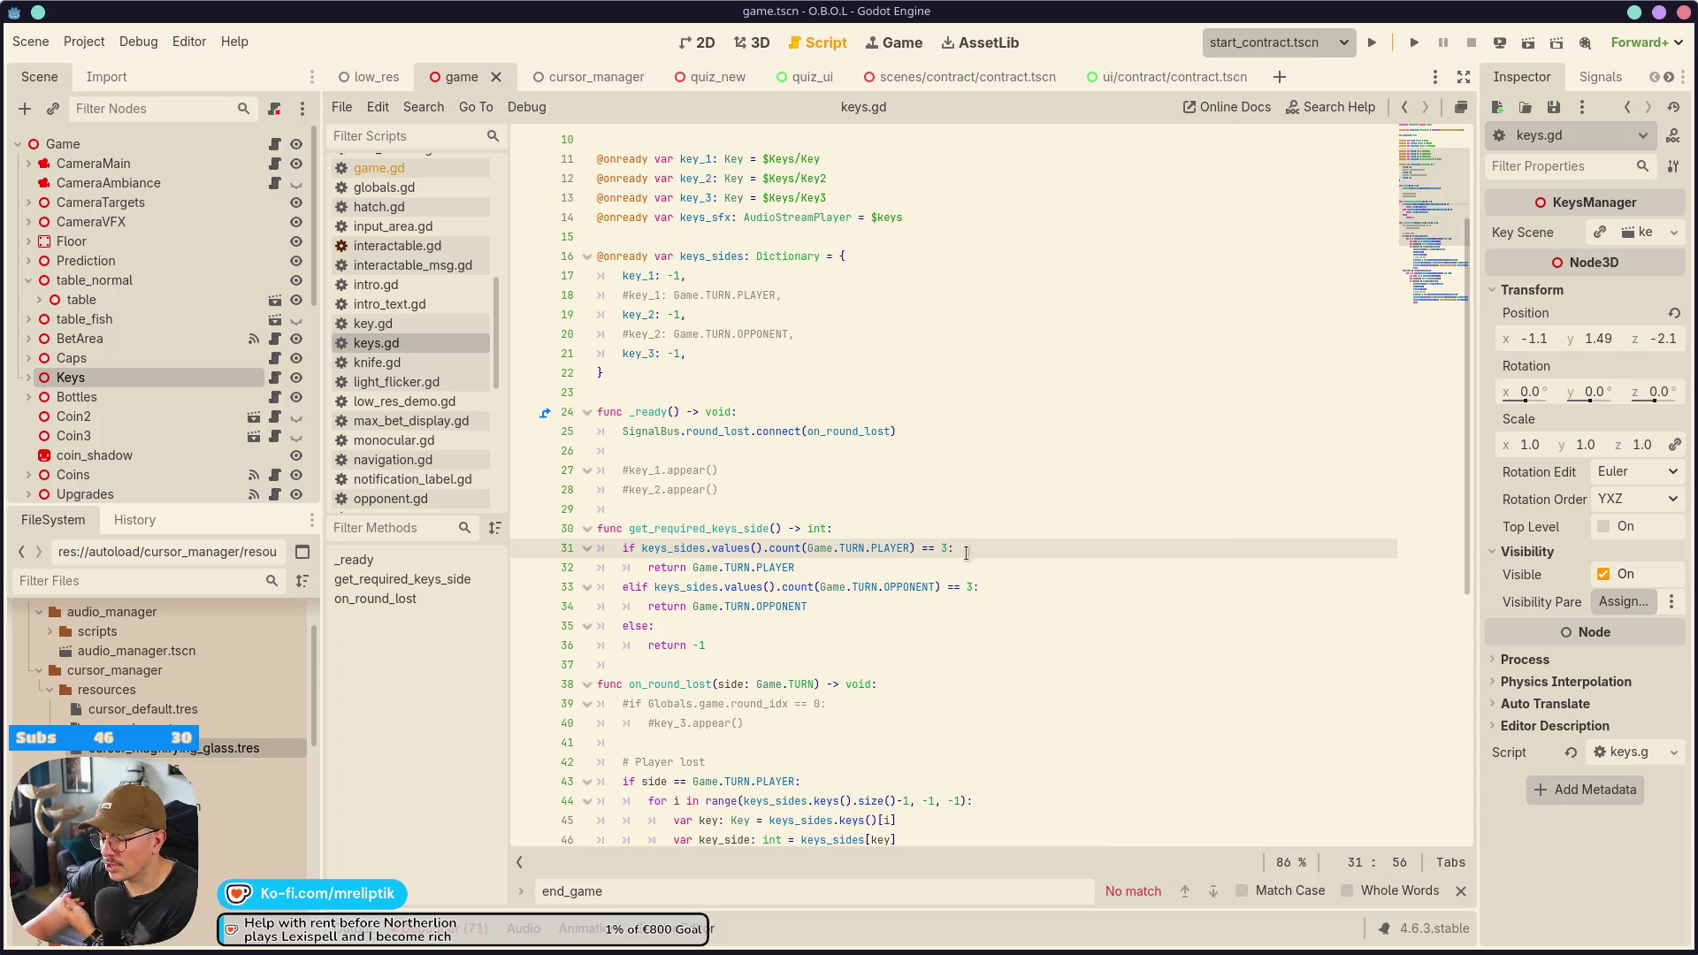
pyautogui.scroll(3, 964, 558)
pyautogui.click(702, 199)
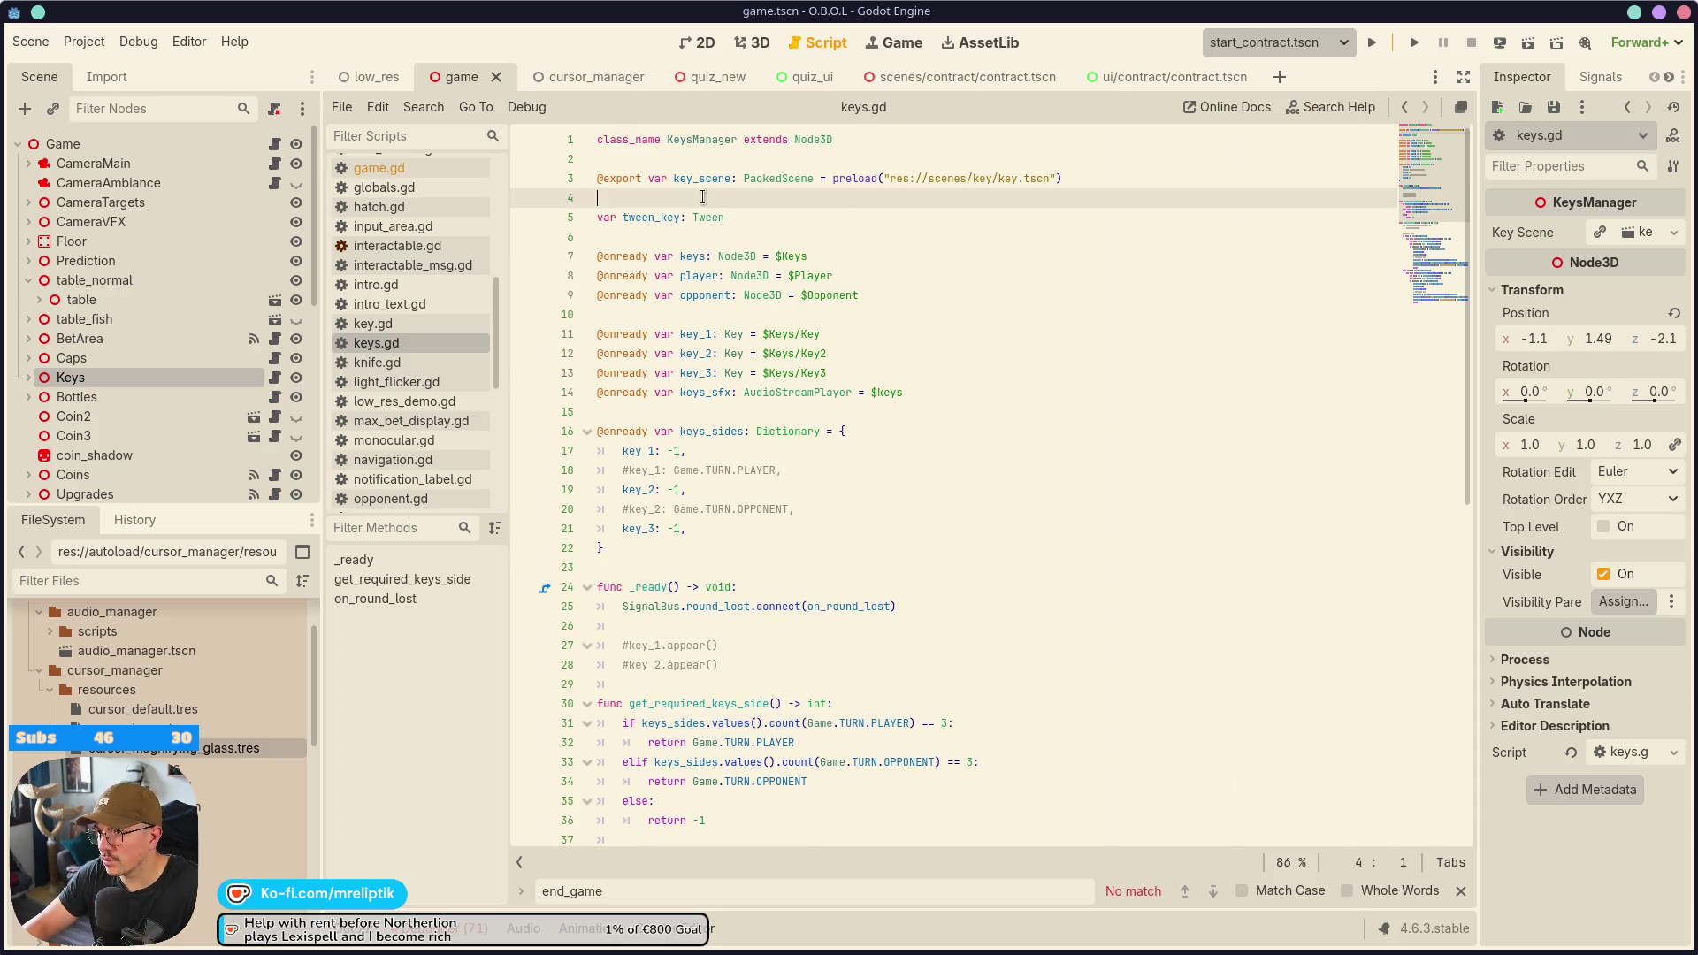
pyautogui.click(694, 167)
pyautogui.press('Return')
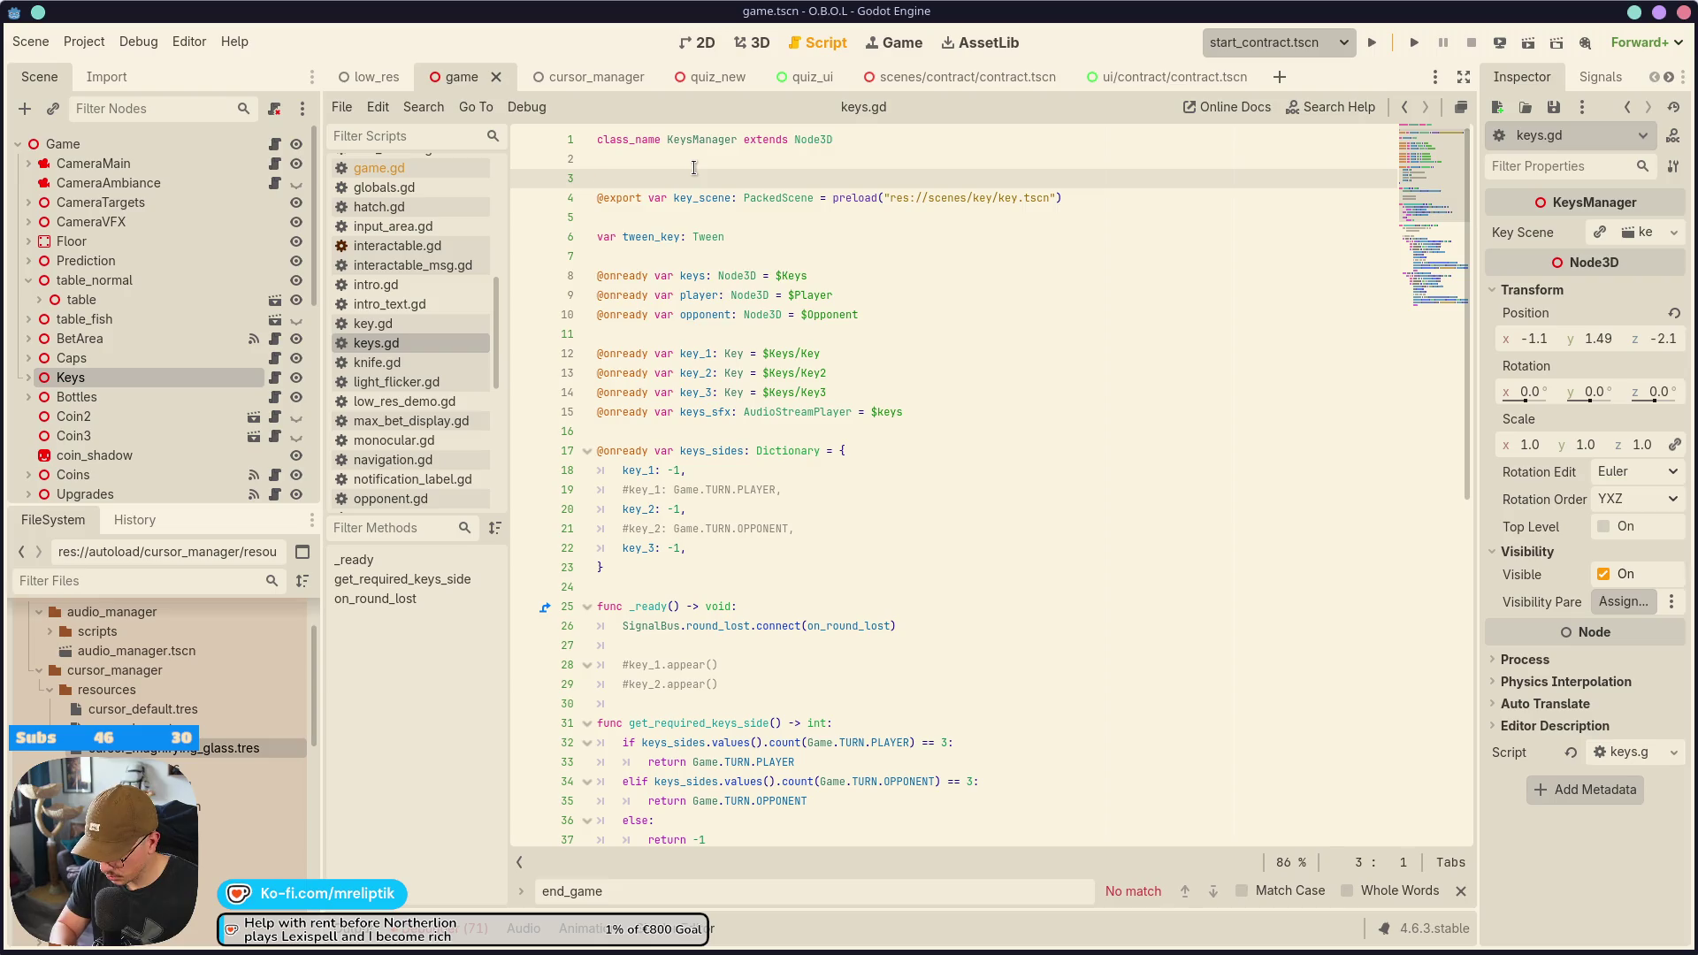
pyautogui.write('@exporte_')
pyautogui.press('BackSpace')
pyautogui.press('BackSpace')
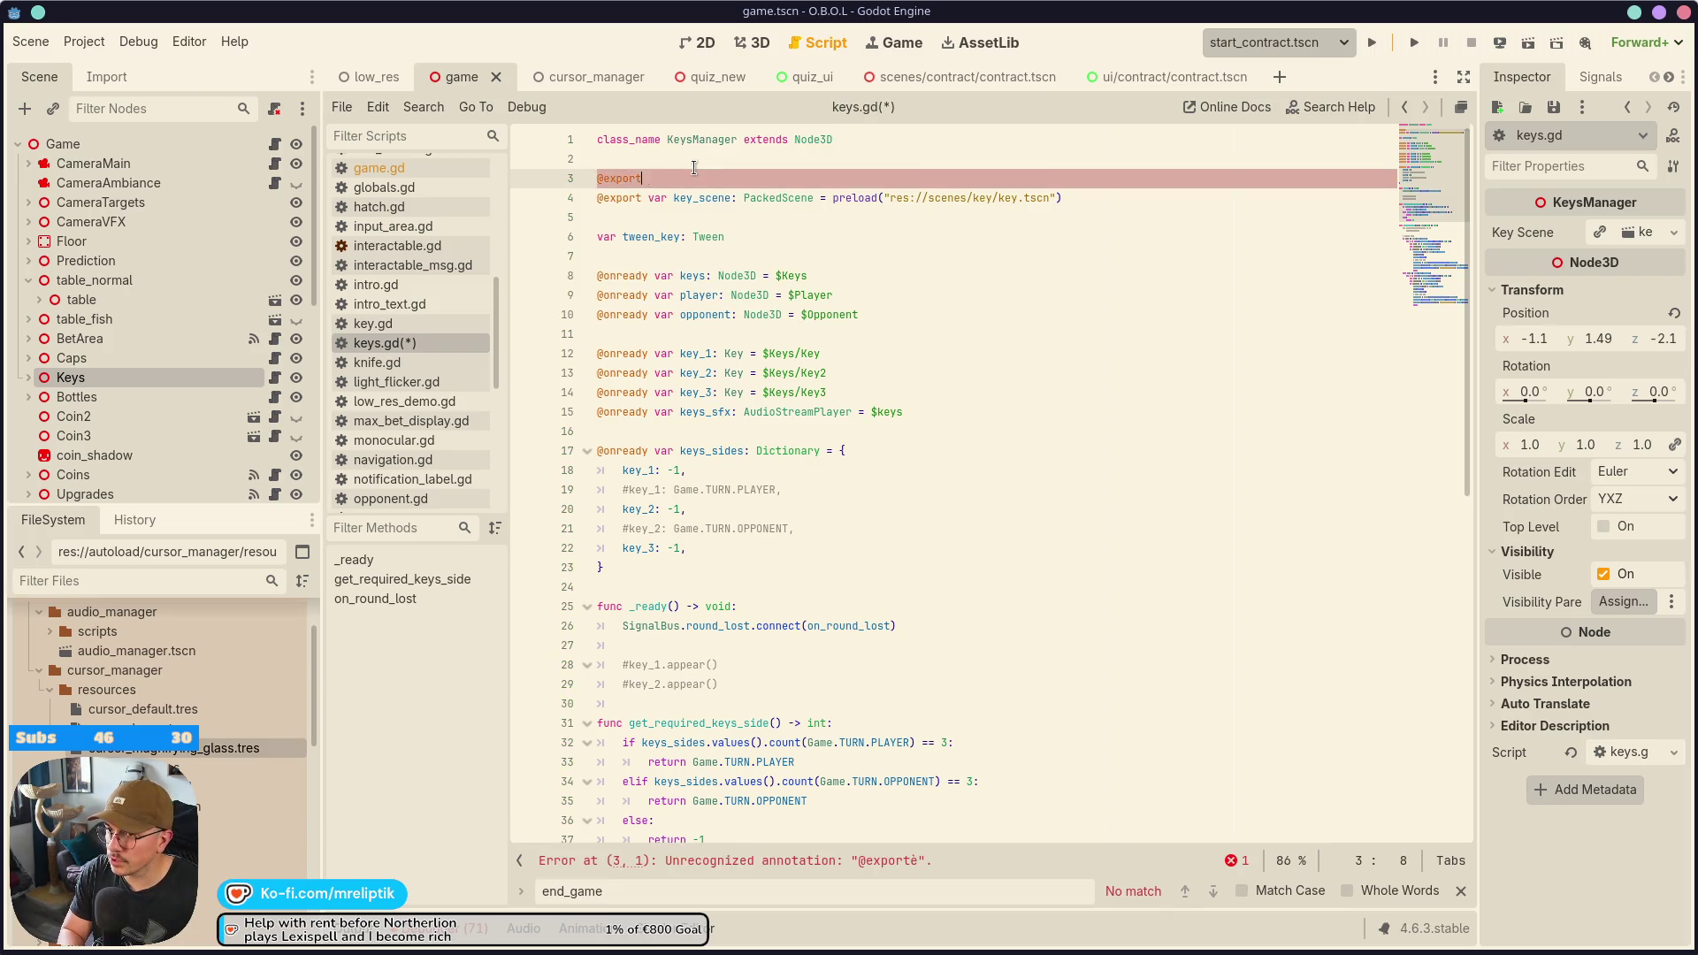
pyautogui.write('_s')
pyautogui.press('Return')
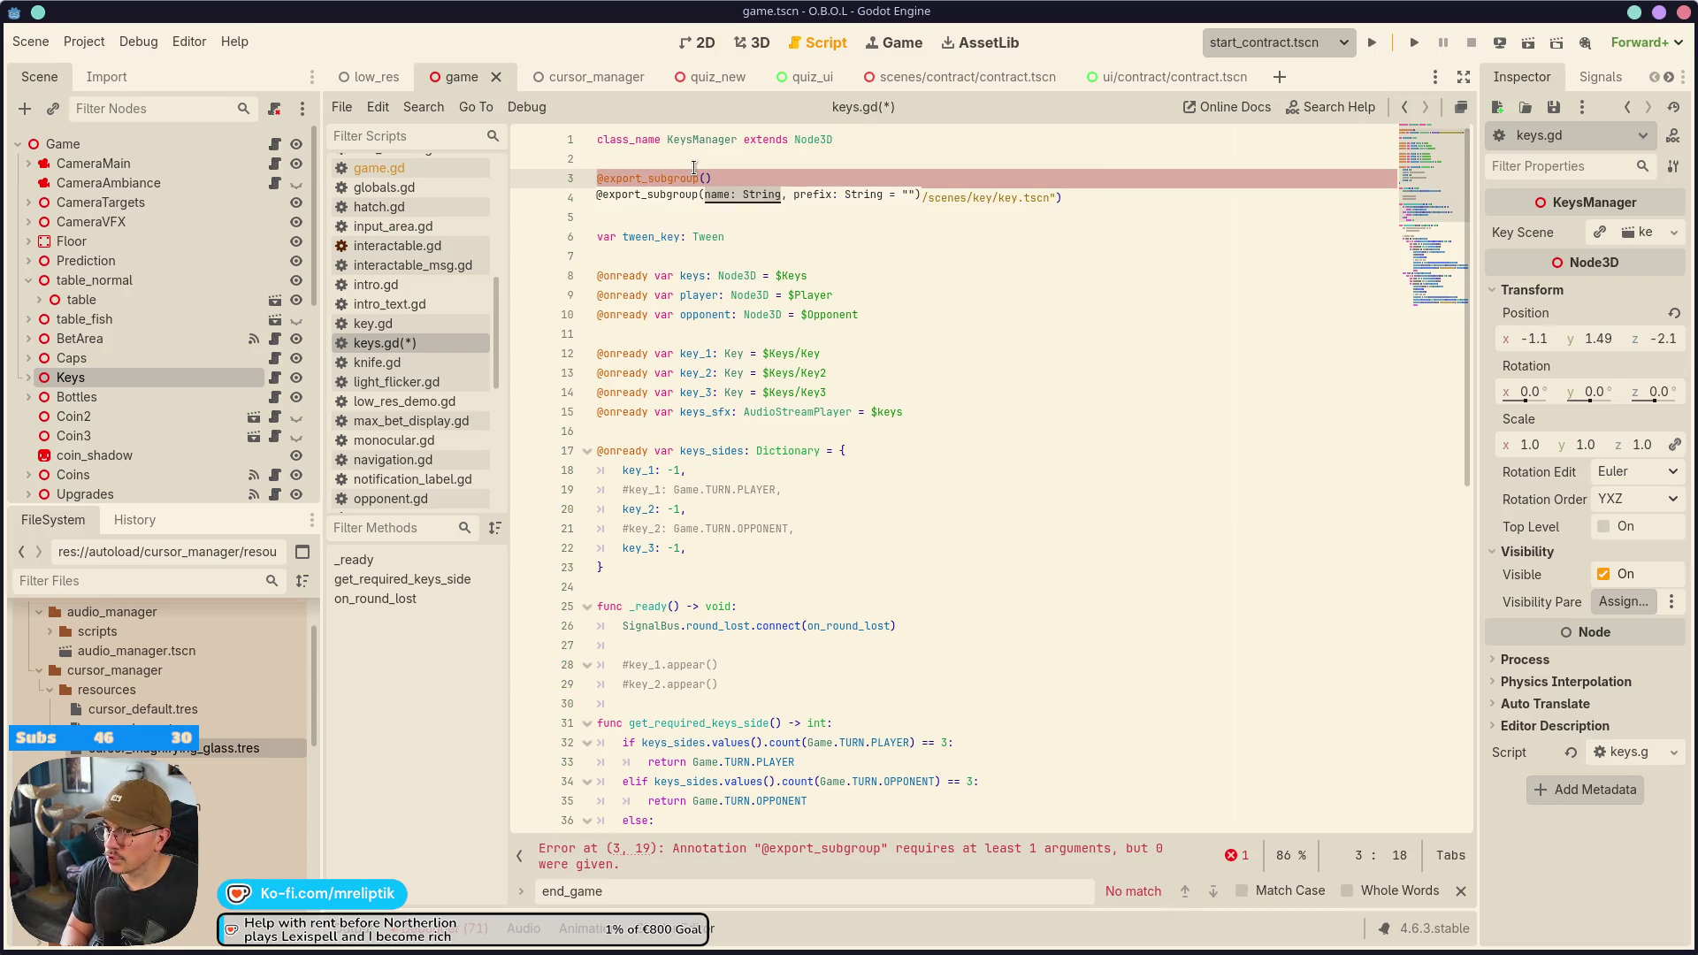
pyautogui.write('"')
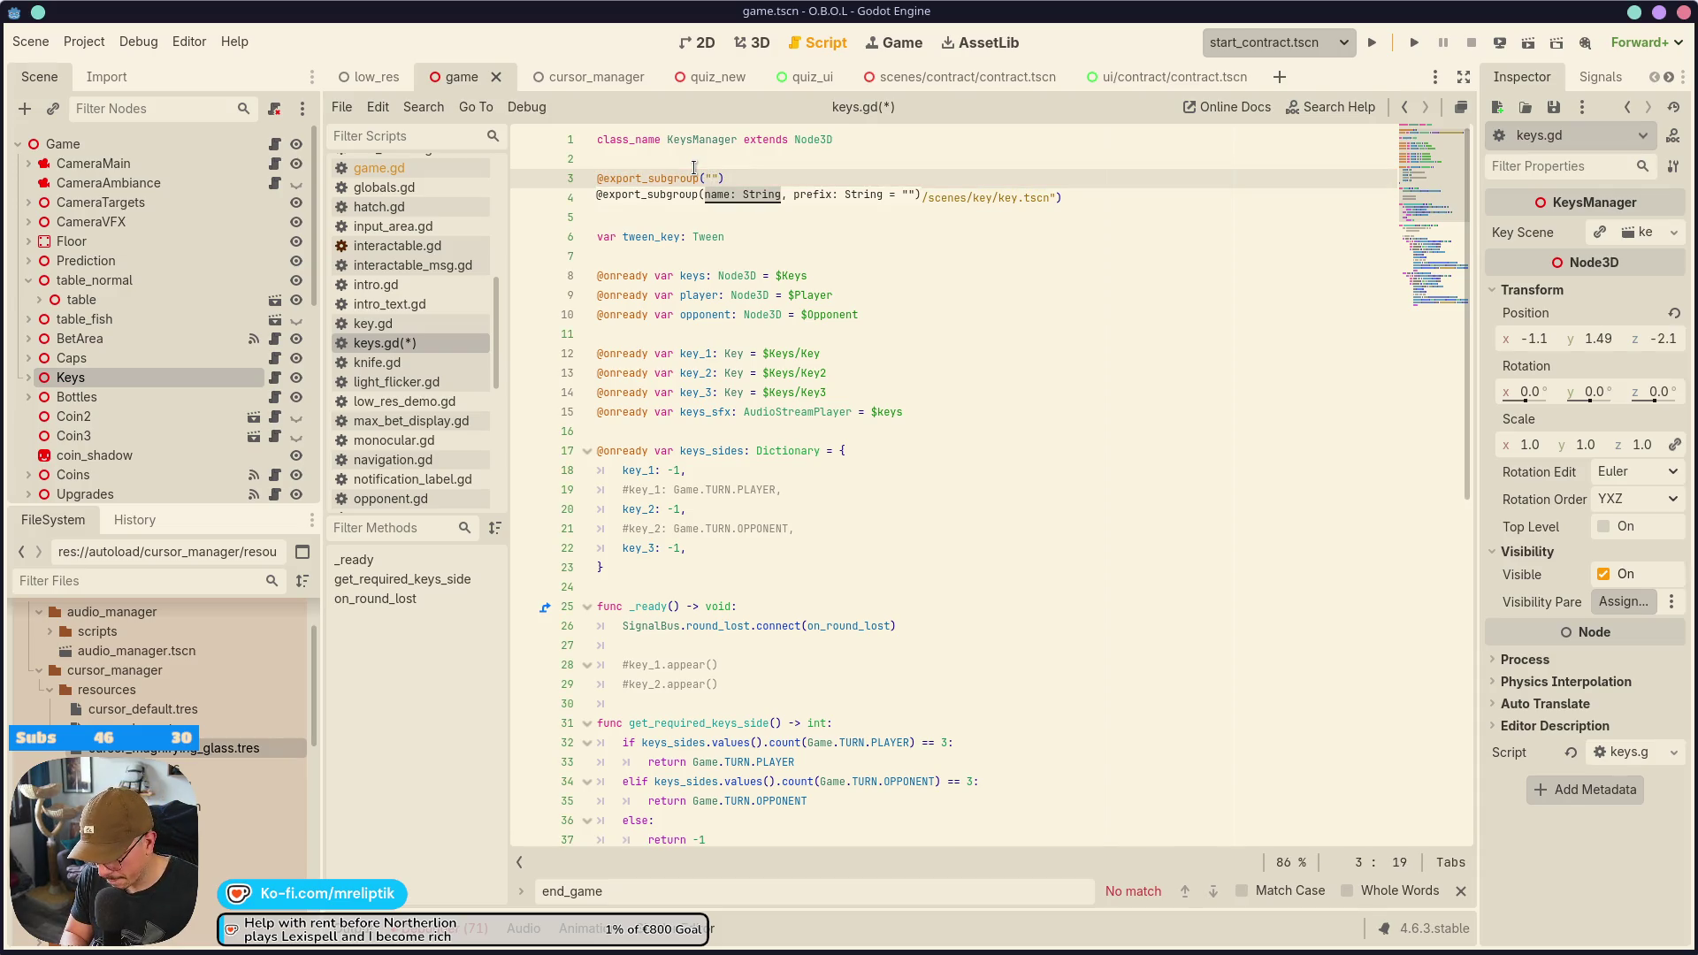
pyautogui.write('Dependencies')
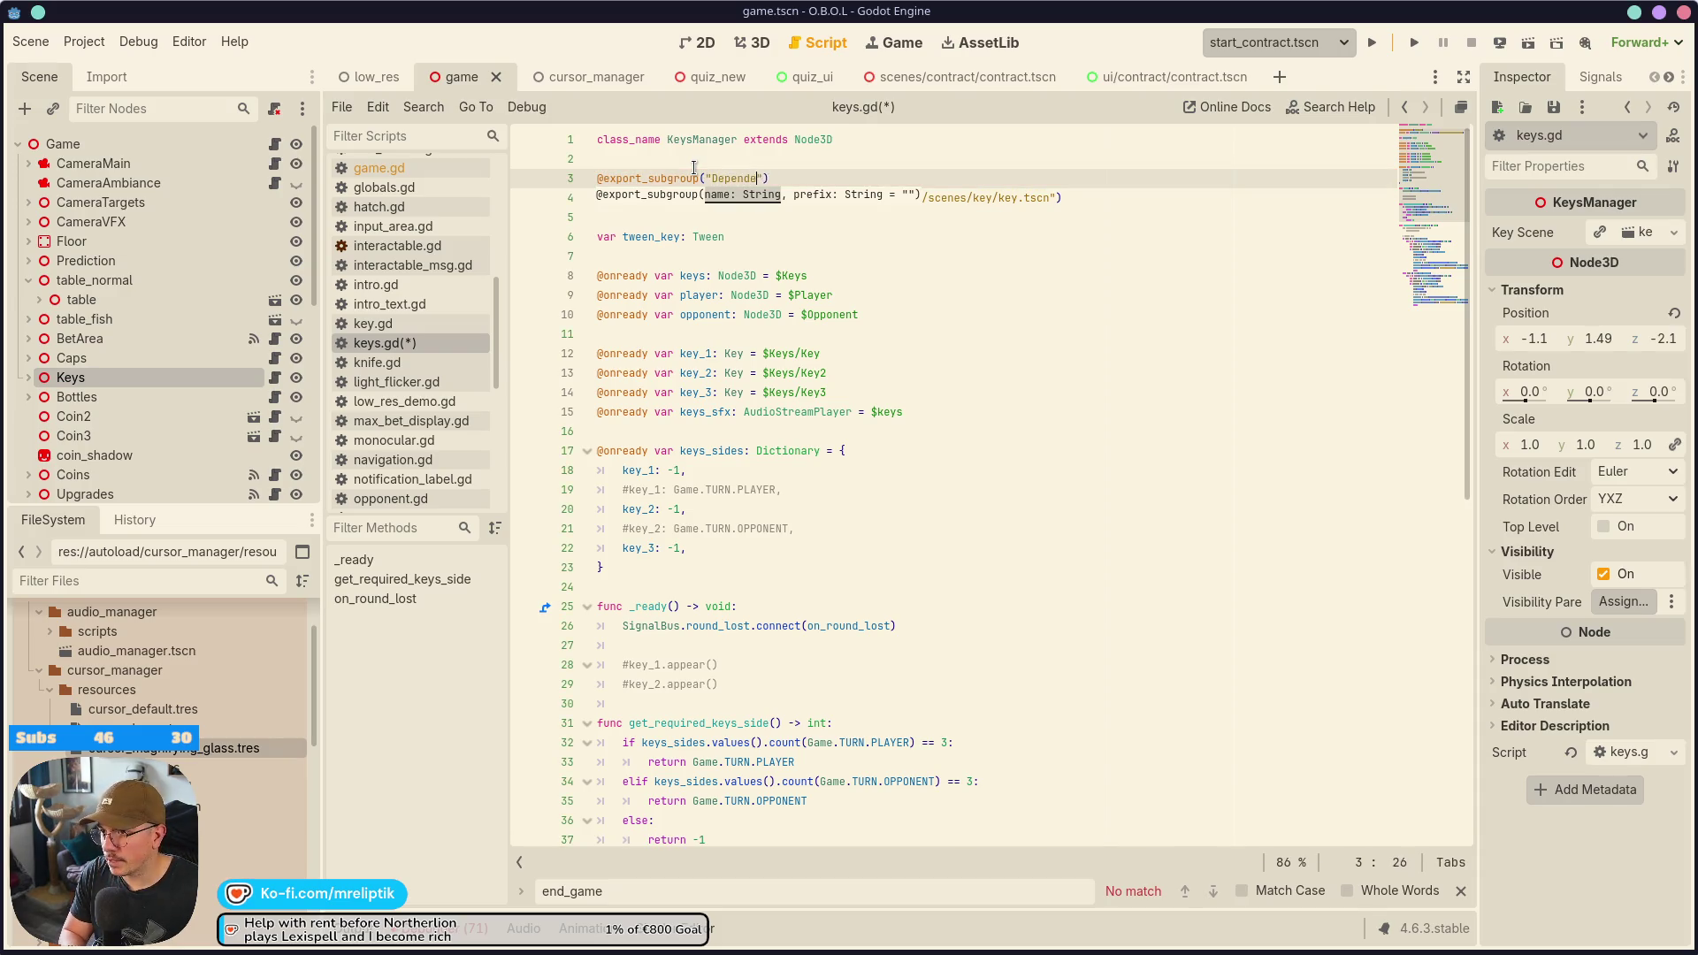
pyautogui.press('Up')
pyautogui.press('Return')
pyautogui.press('Return')
pyautogui.press('Up')
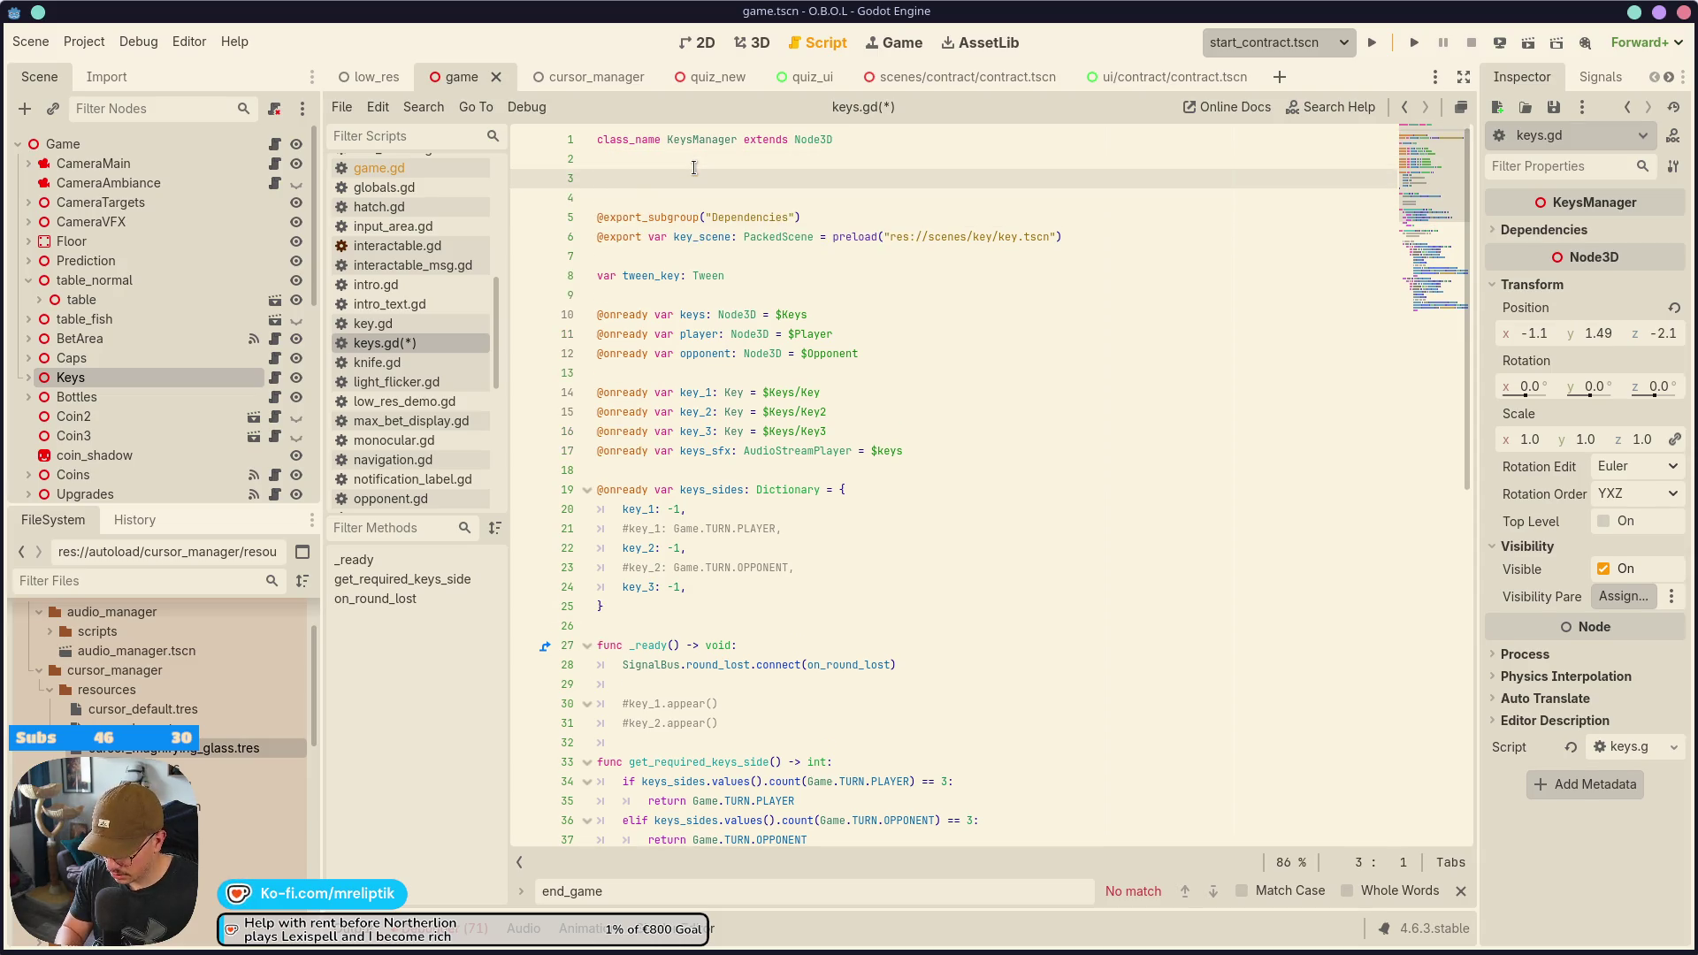
pyautogui.write('@export v')
pyautogui.press('Return')
pyautogui.write('k')
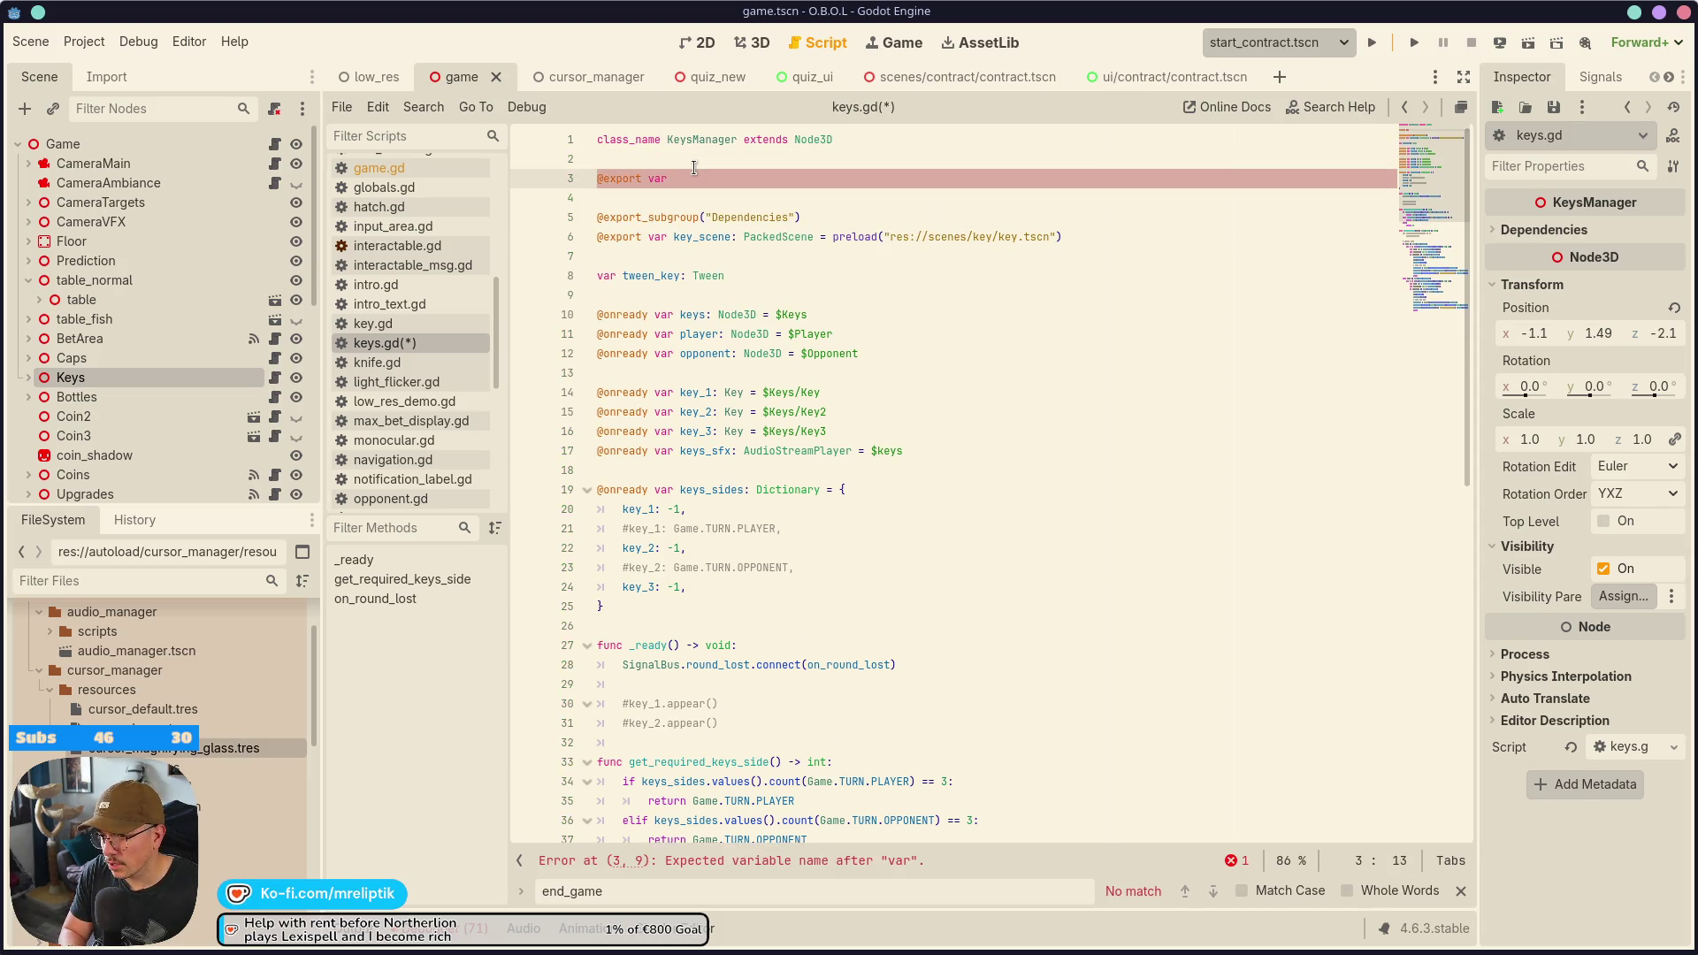
pyautogui.write('eys')
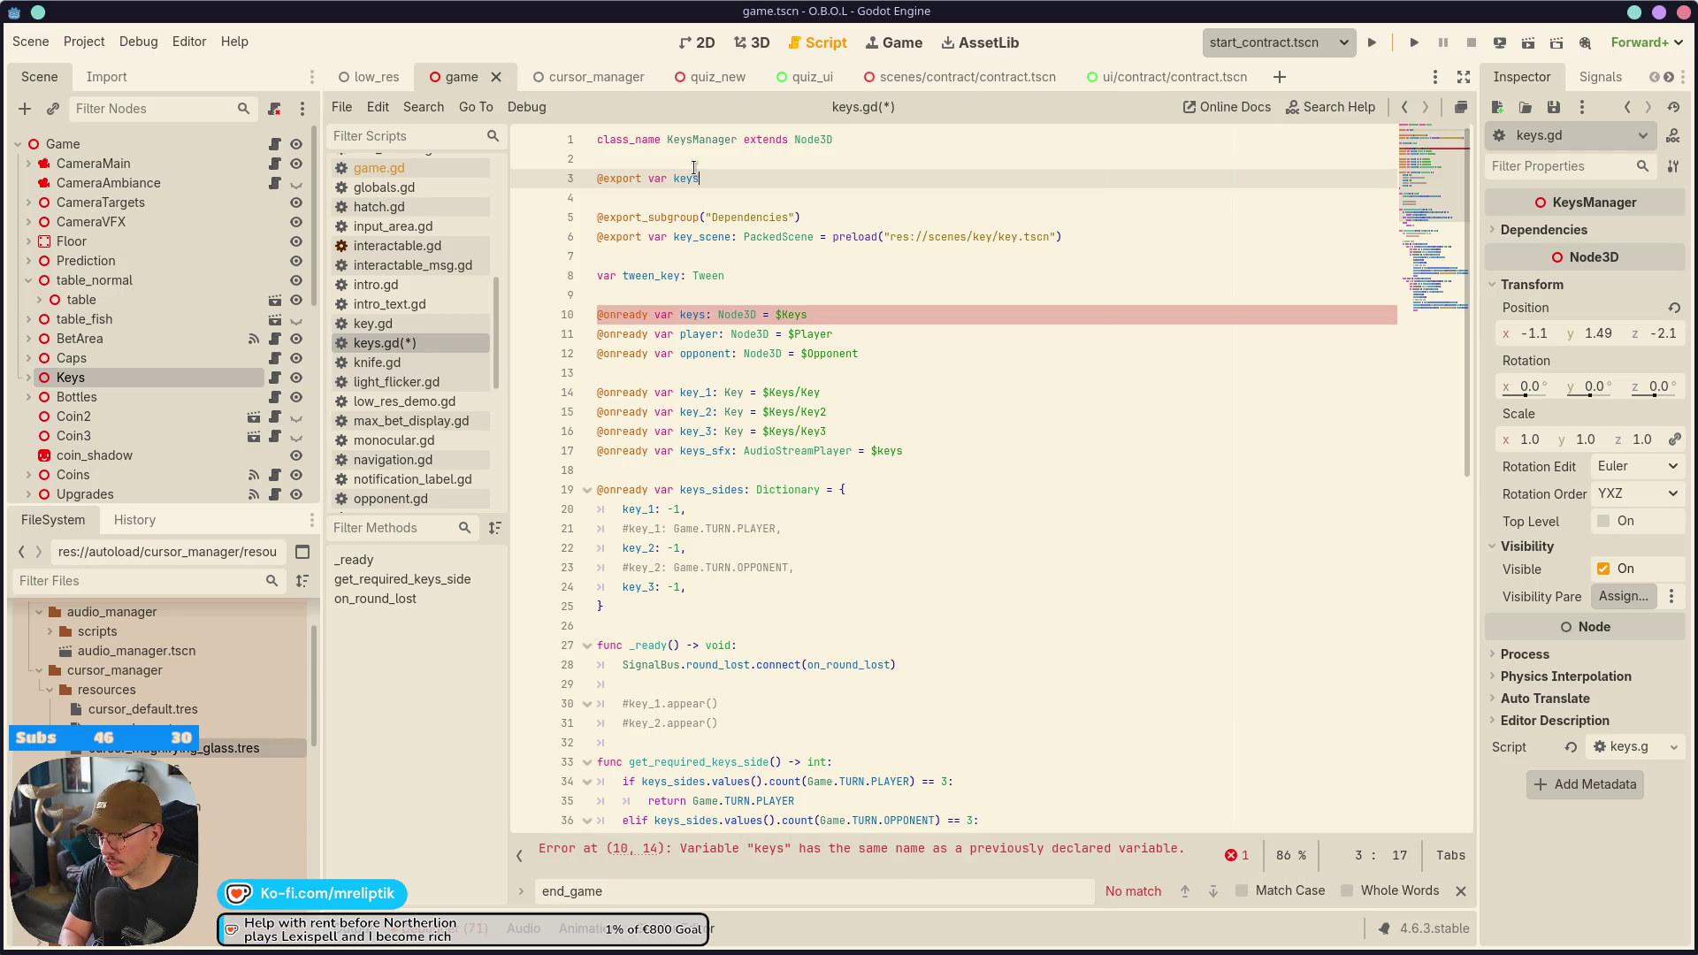
pyautogui.write('_required:')
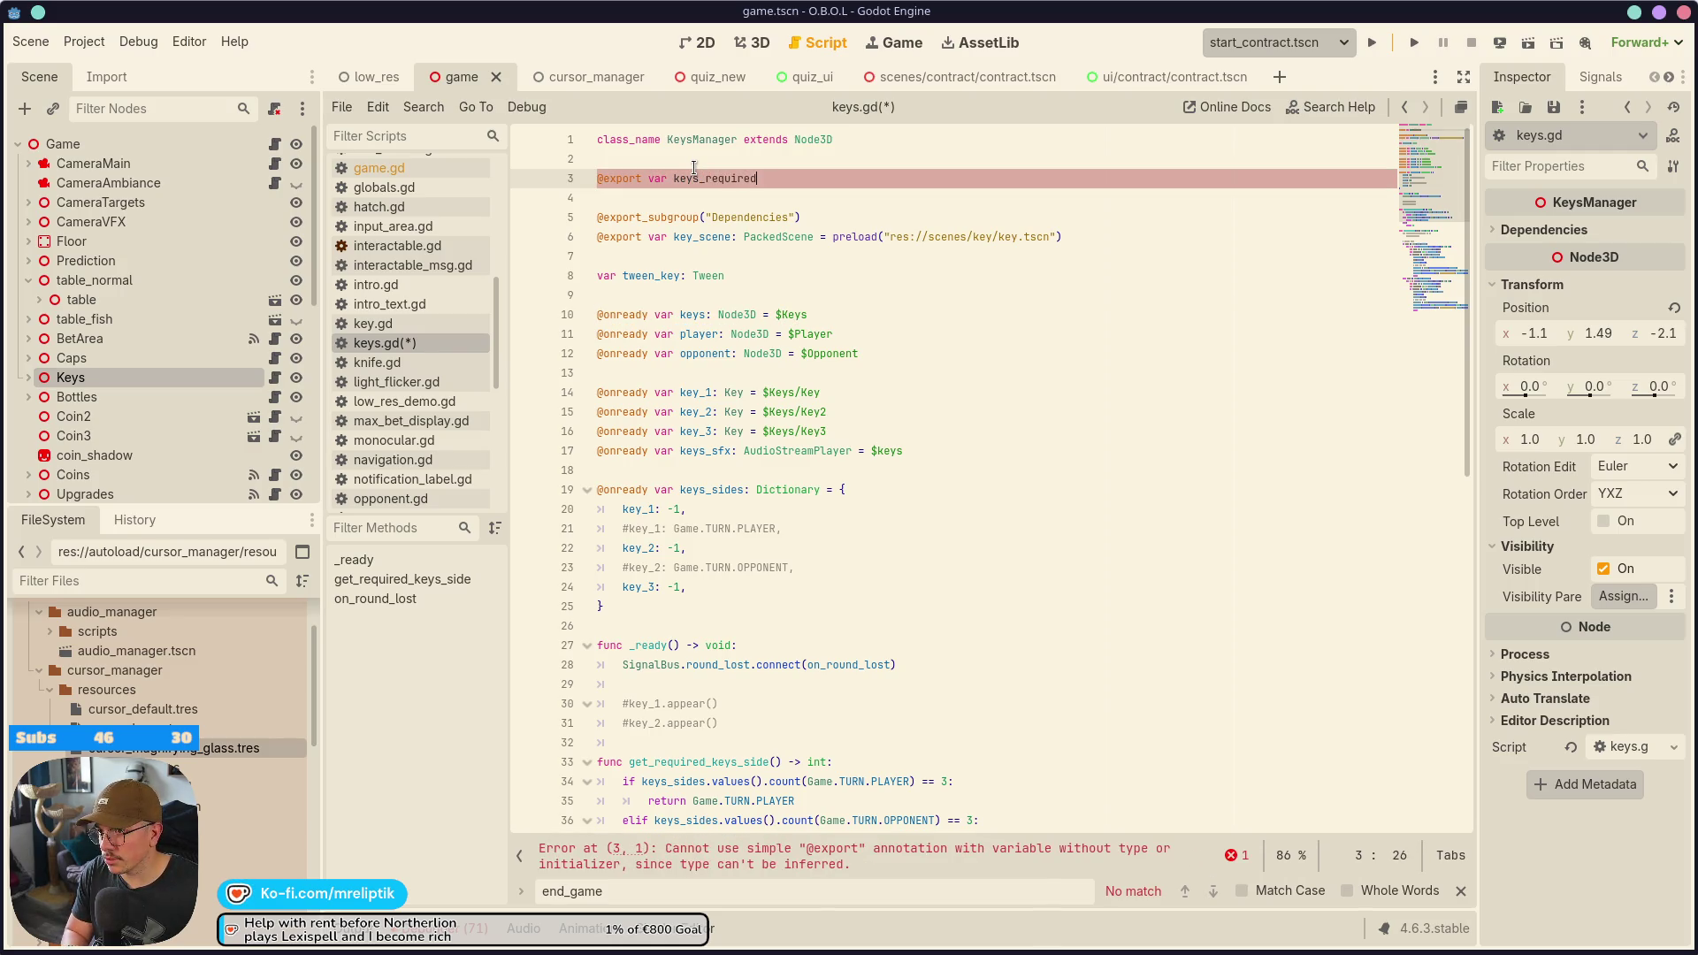
pyautogui.write(' int = 3')
pyautogui.hotkey('ctrl', 's')
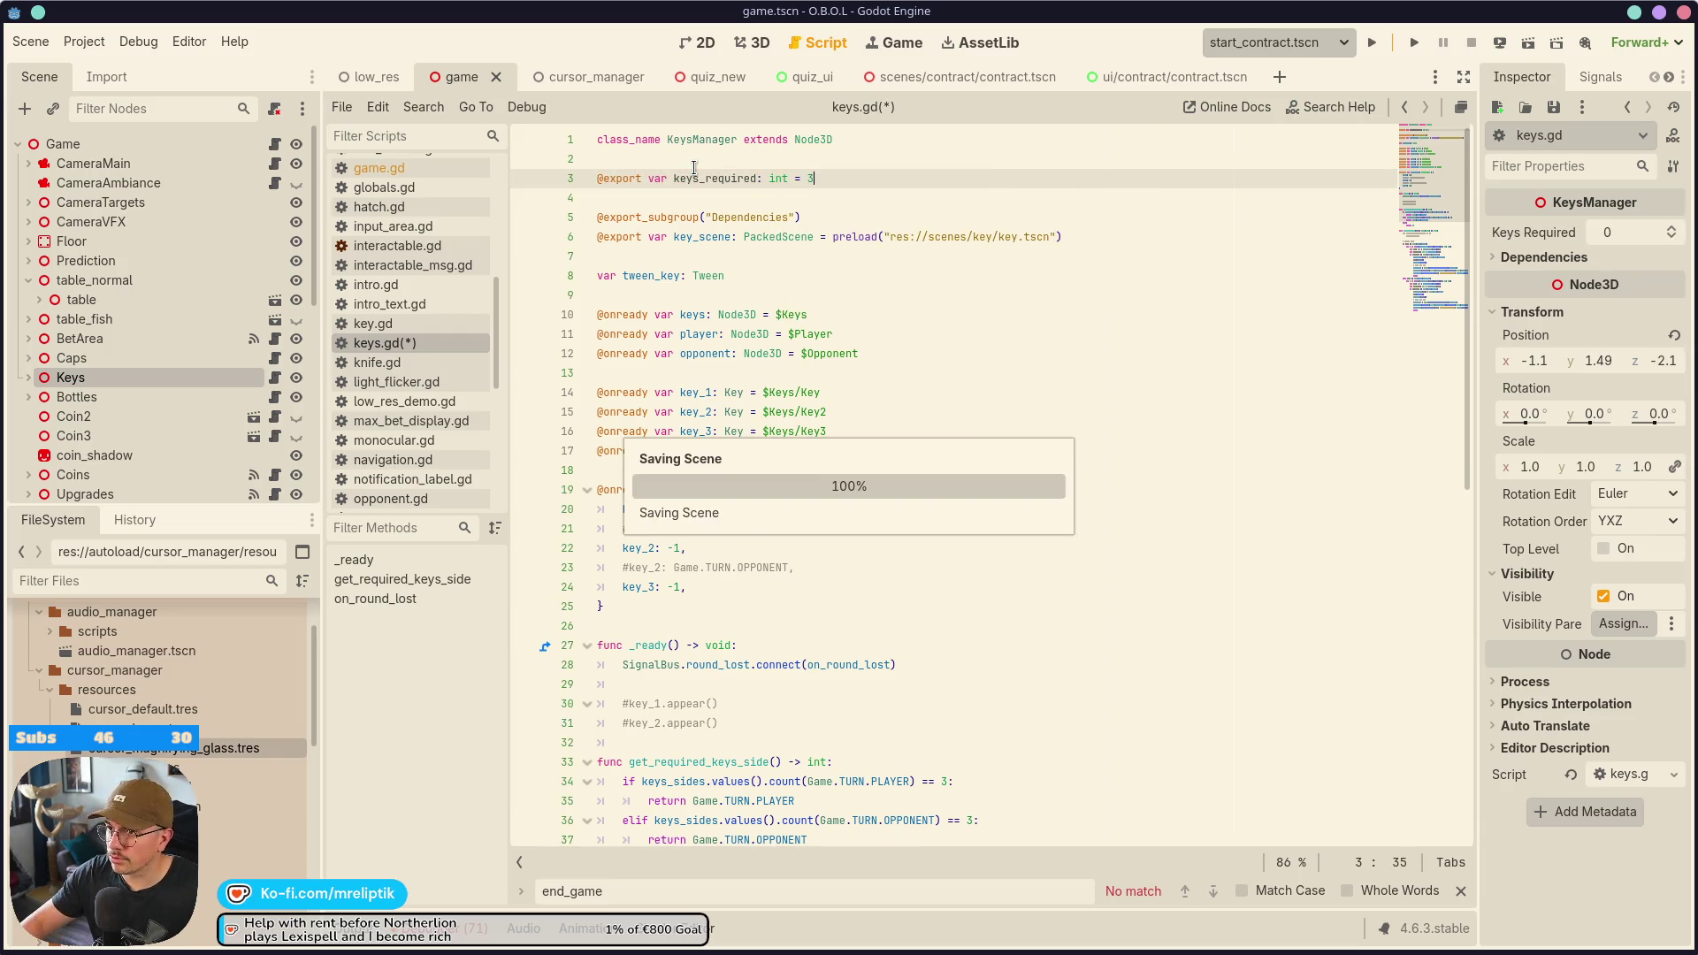
# Replace the hardcoded 3 on lines 34 and 36 with keys_required and save.
pyautogui.doubleClick(720, 181)
pyautogui.hotkey('ctrl', 'c')
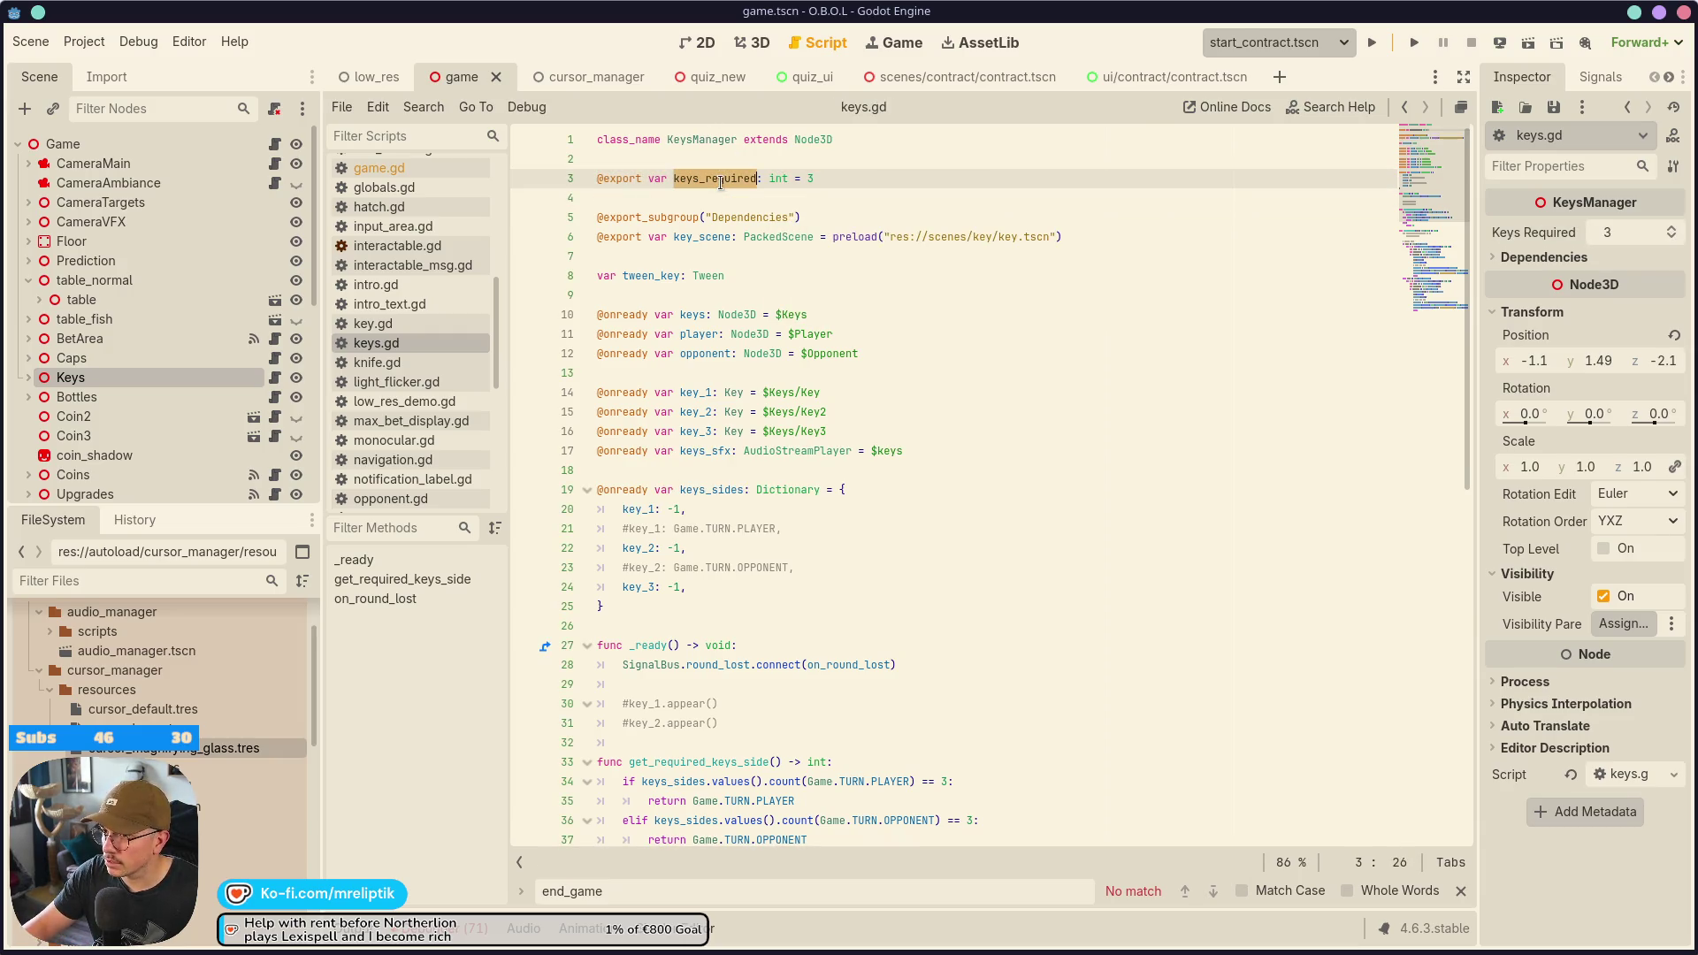
pyautogui.scroll(-3, 936, 694)
pyautogui.click(946, 607)
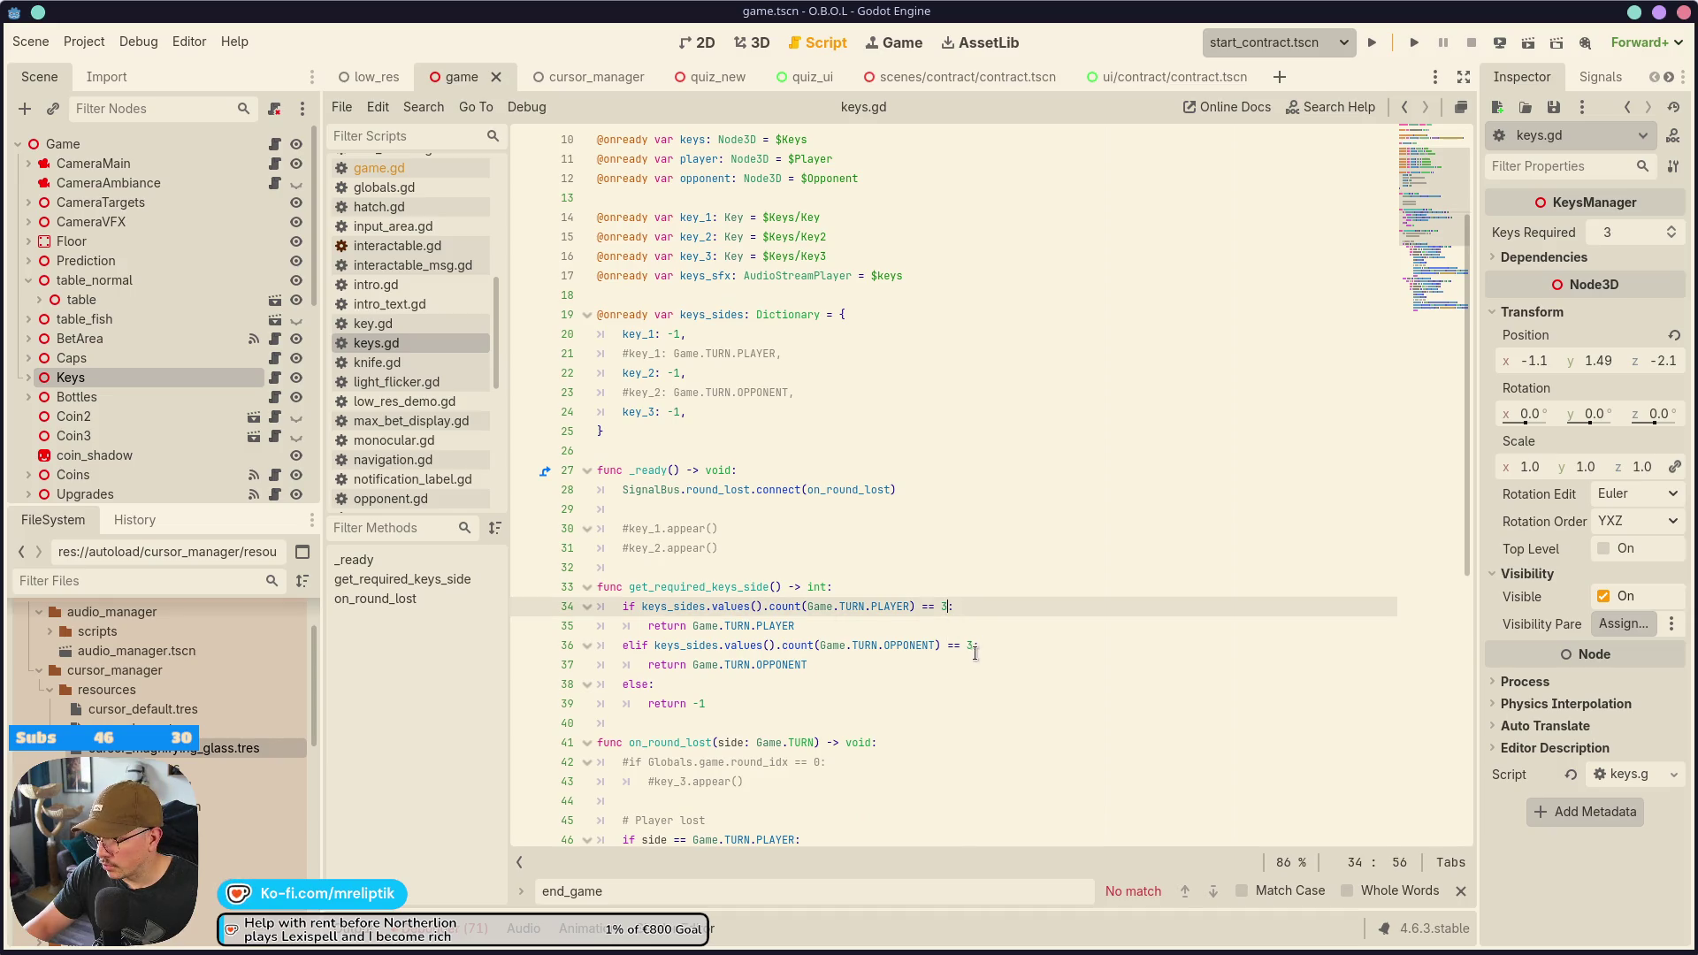
pyautogui.keyDown('alt'); pyautogui.click(975, 646); pyautogui.keyUp('alt')
pyautogui.press('BackSpace')
pyautogui.hotkey('ctrl', 'v')
pyautogui.hotkey('ctrl', 's')
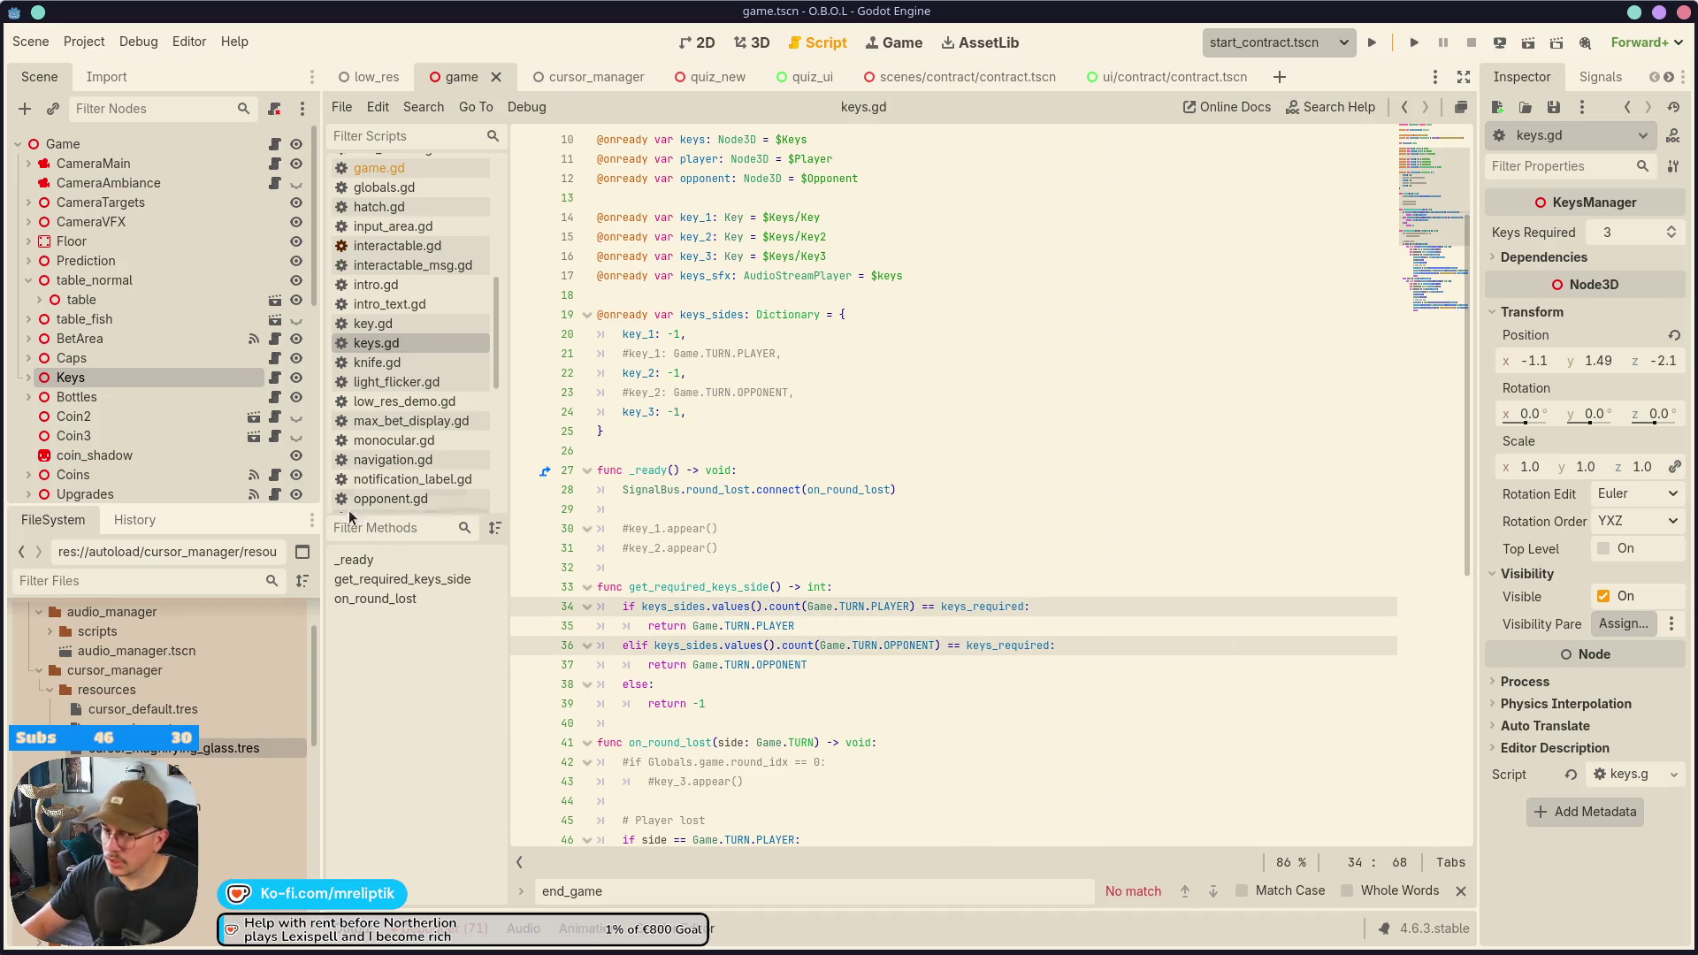
# Set the Keys node's Keys Required to 1 in the Inspector and save the scene.
pyautogui.click(1671, 232)
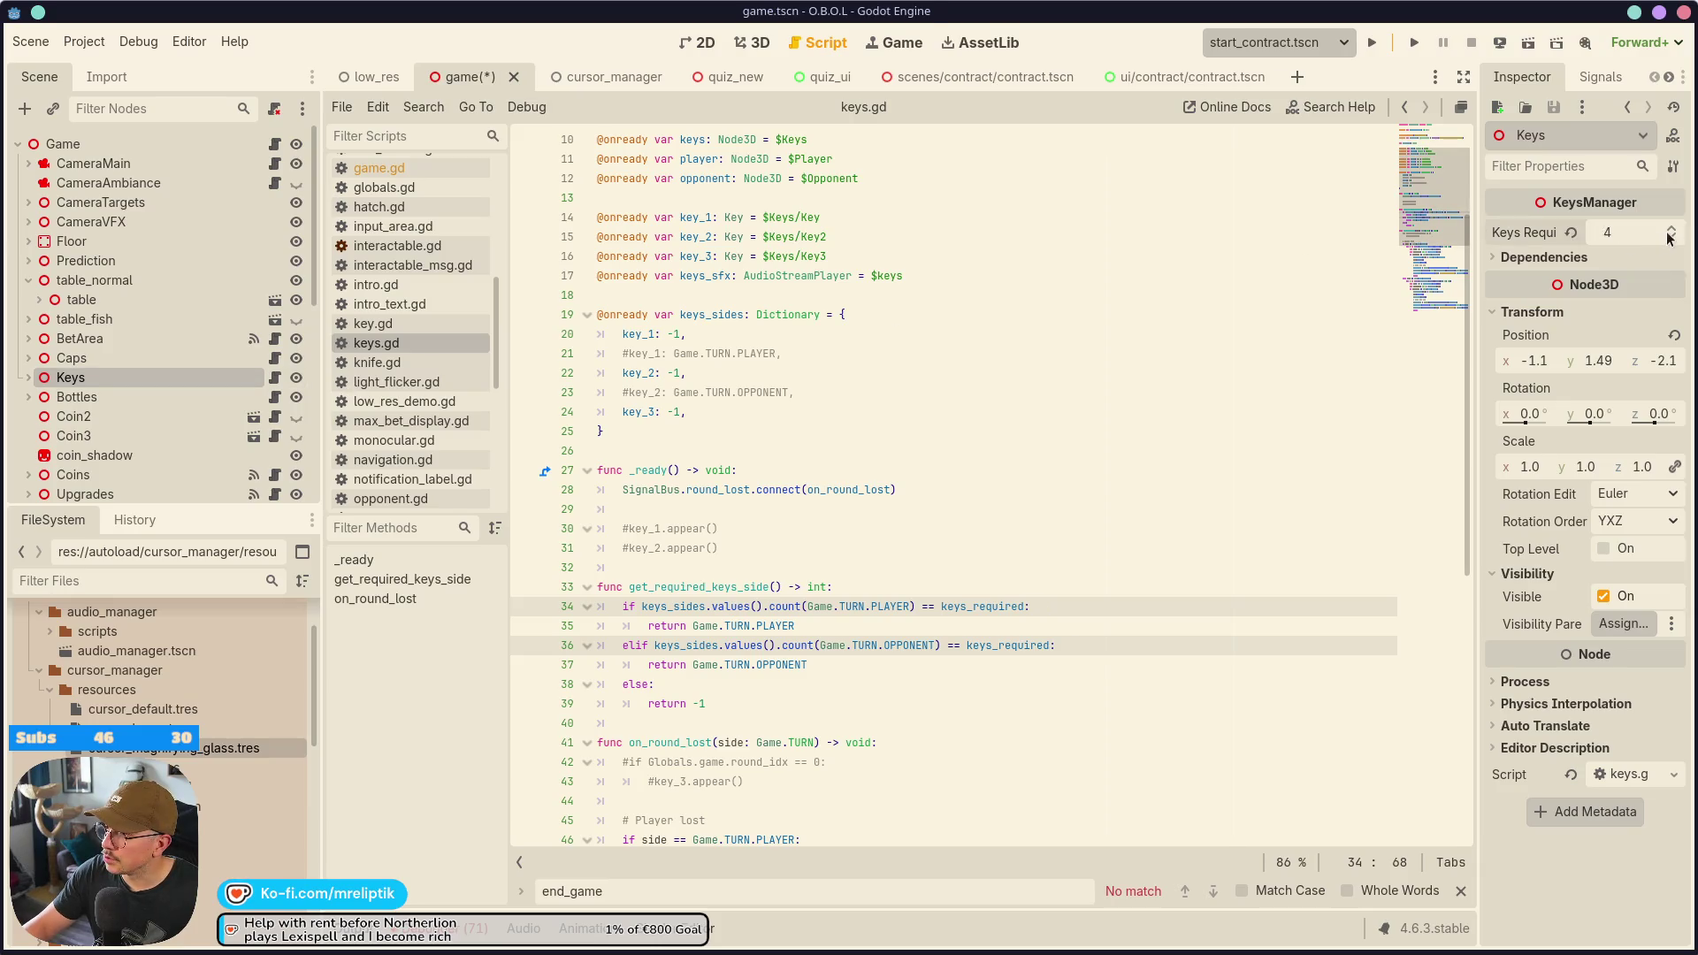
pyautogui.doubleClick(1672, 241)
pyautogui.hotkey('ctrl', 's')
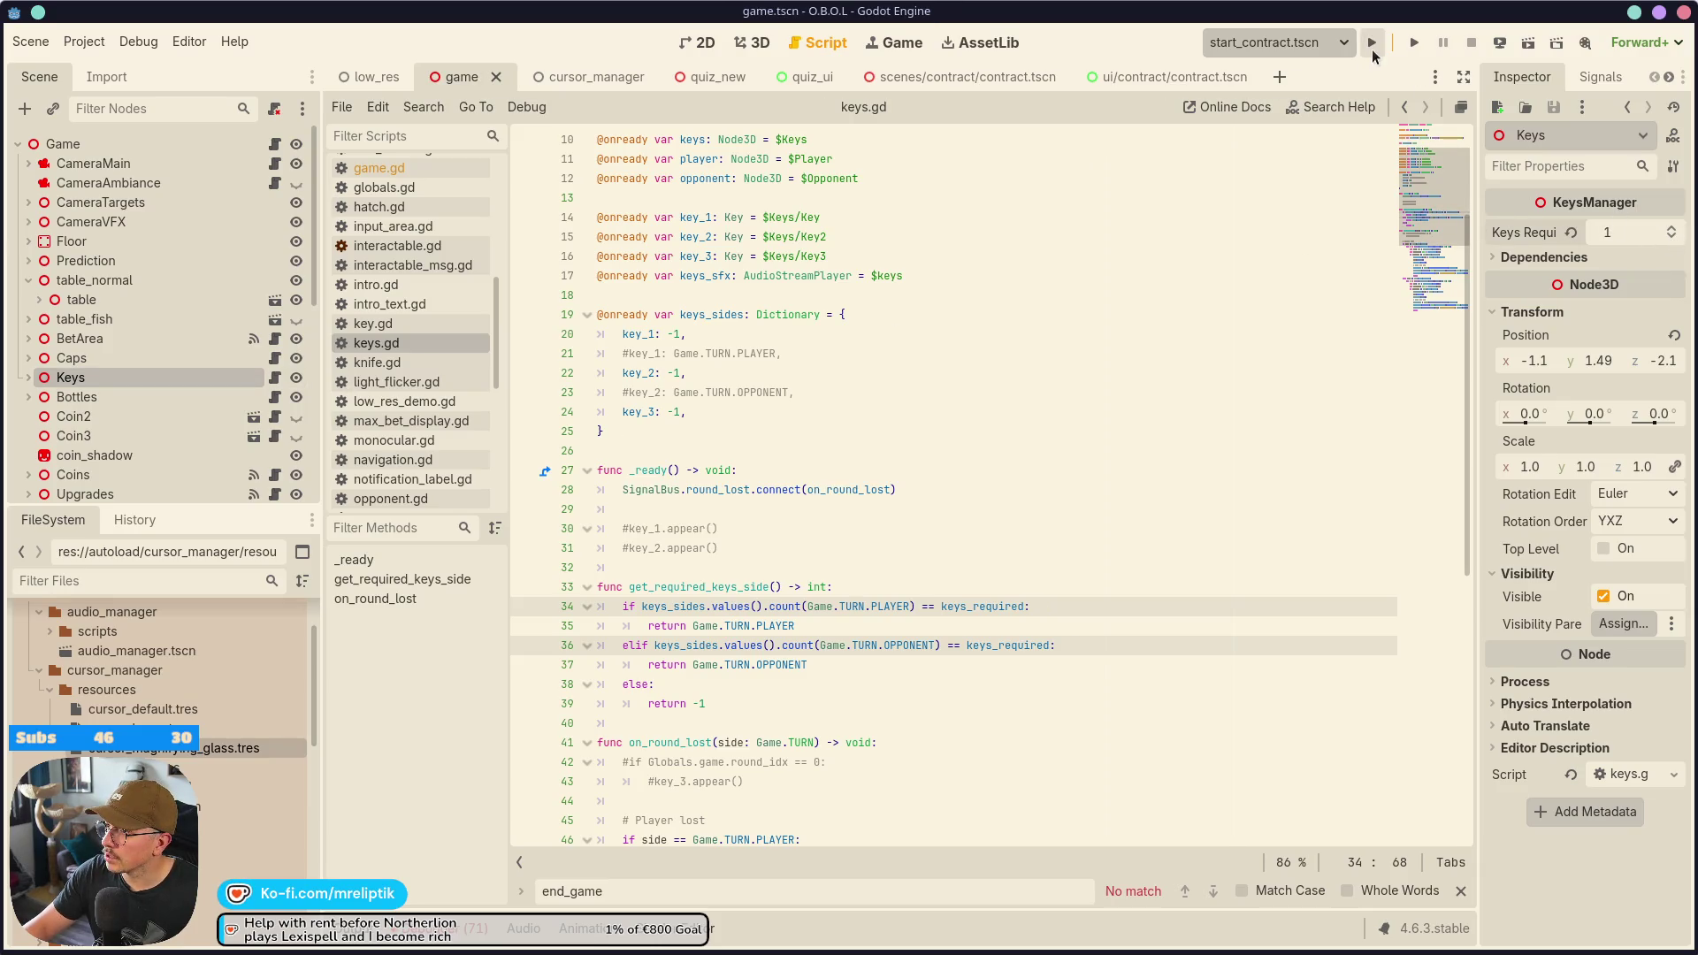
pyautogui.click(1326, 43)
# Run start_game.tscn in distraction-free view, bet chips on KRAKEN, then stop the game.
pyautogui.click(1276, 69)
pyautogui.click(1371, 42)
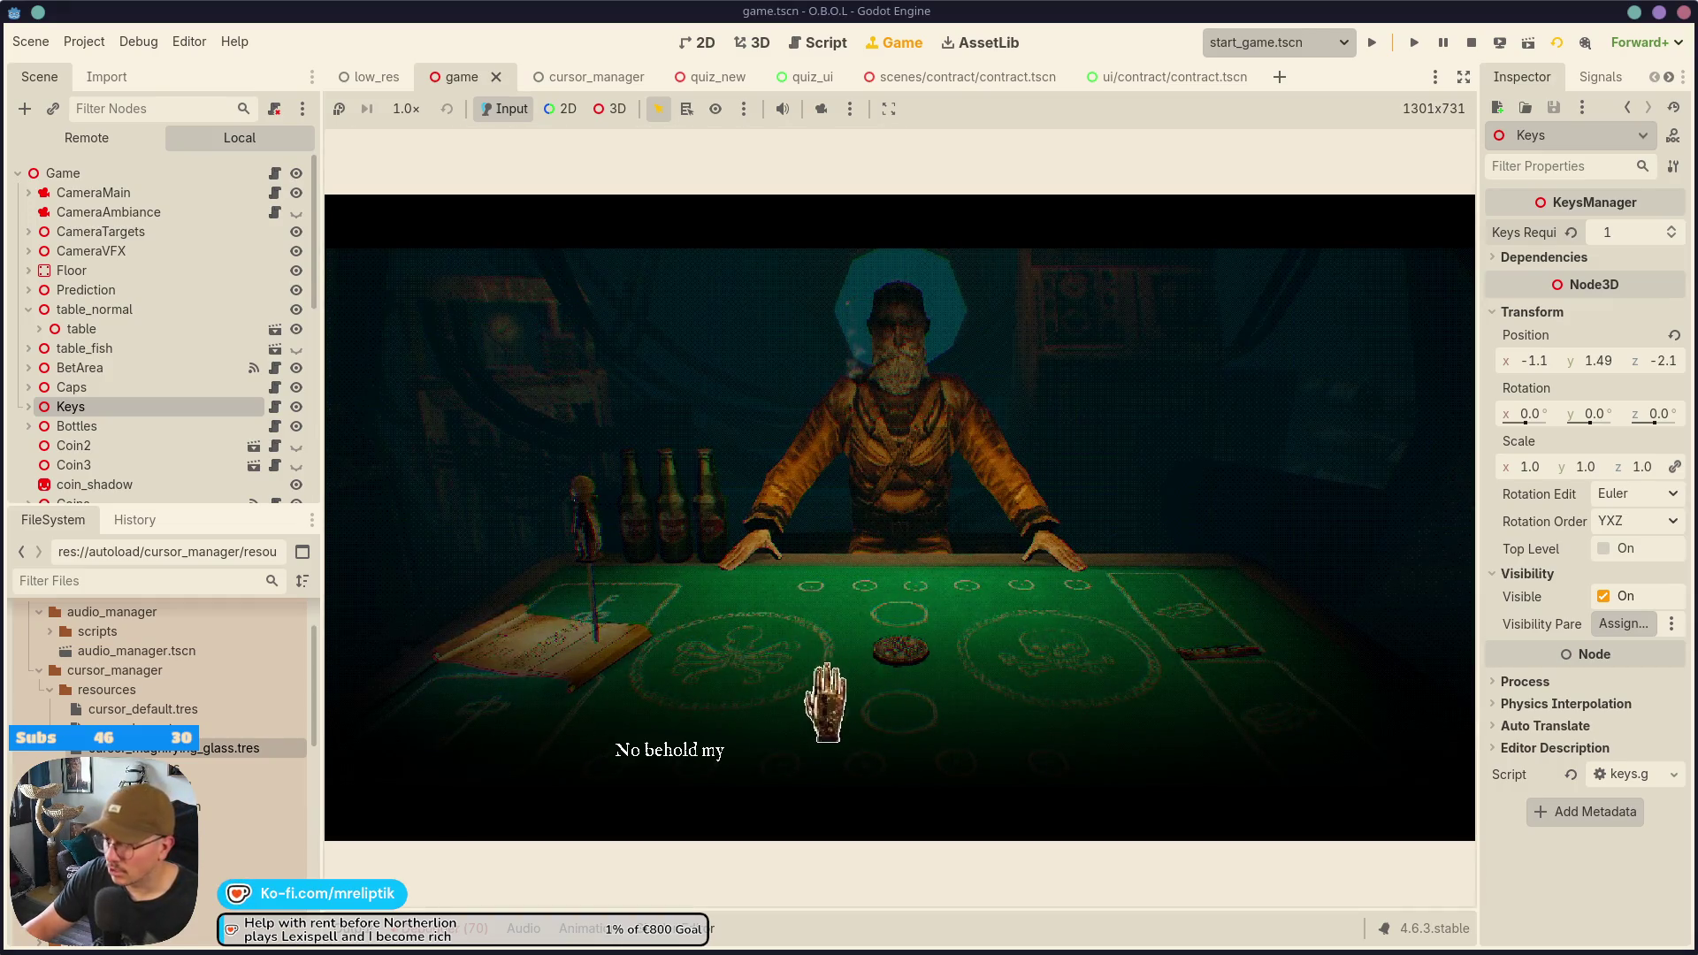
pyautogui.click(1460, 77)
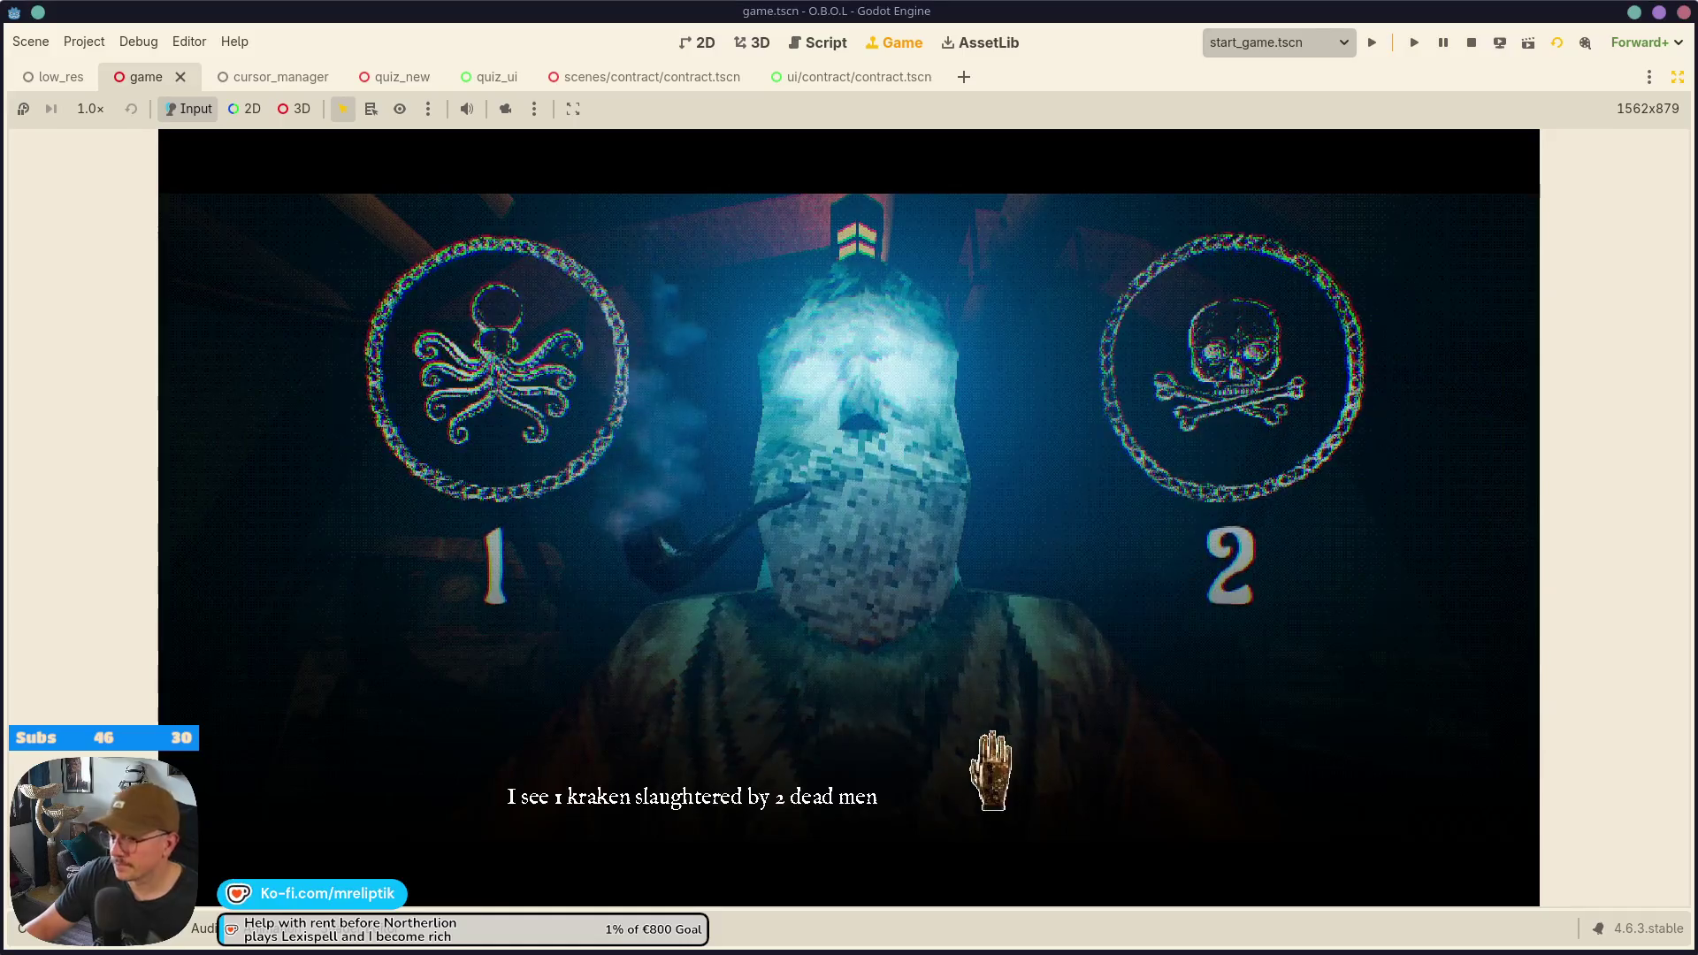
pyautogui.click(1082, 765)
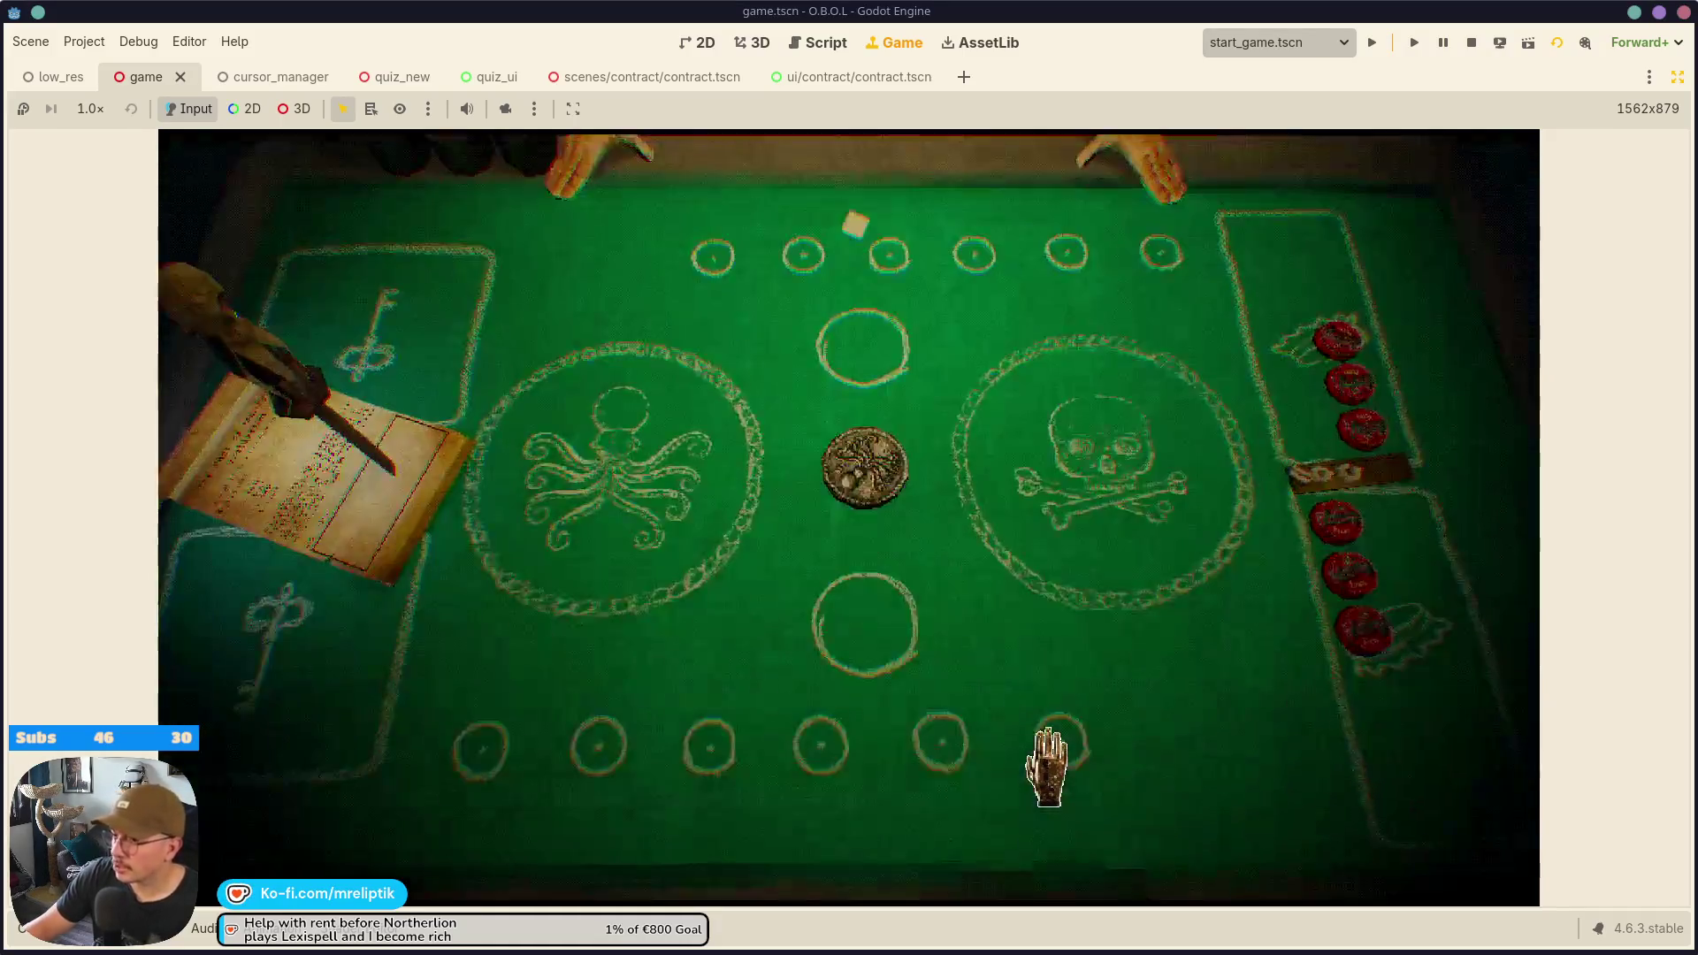
pyautogui.click(597, 487)
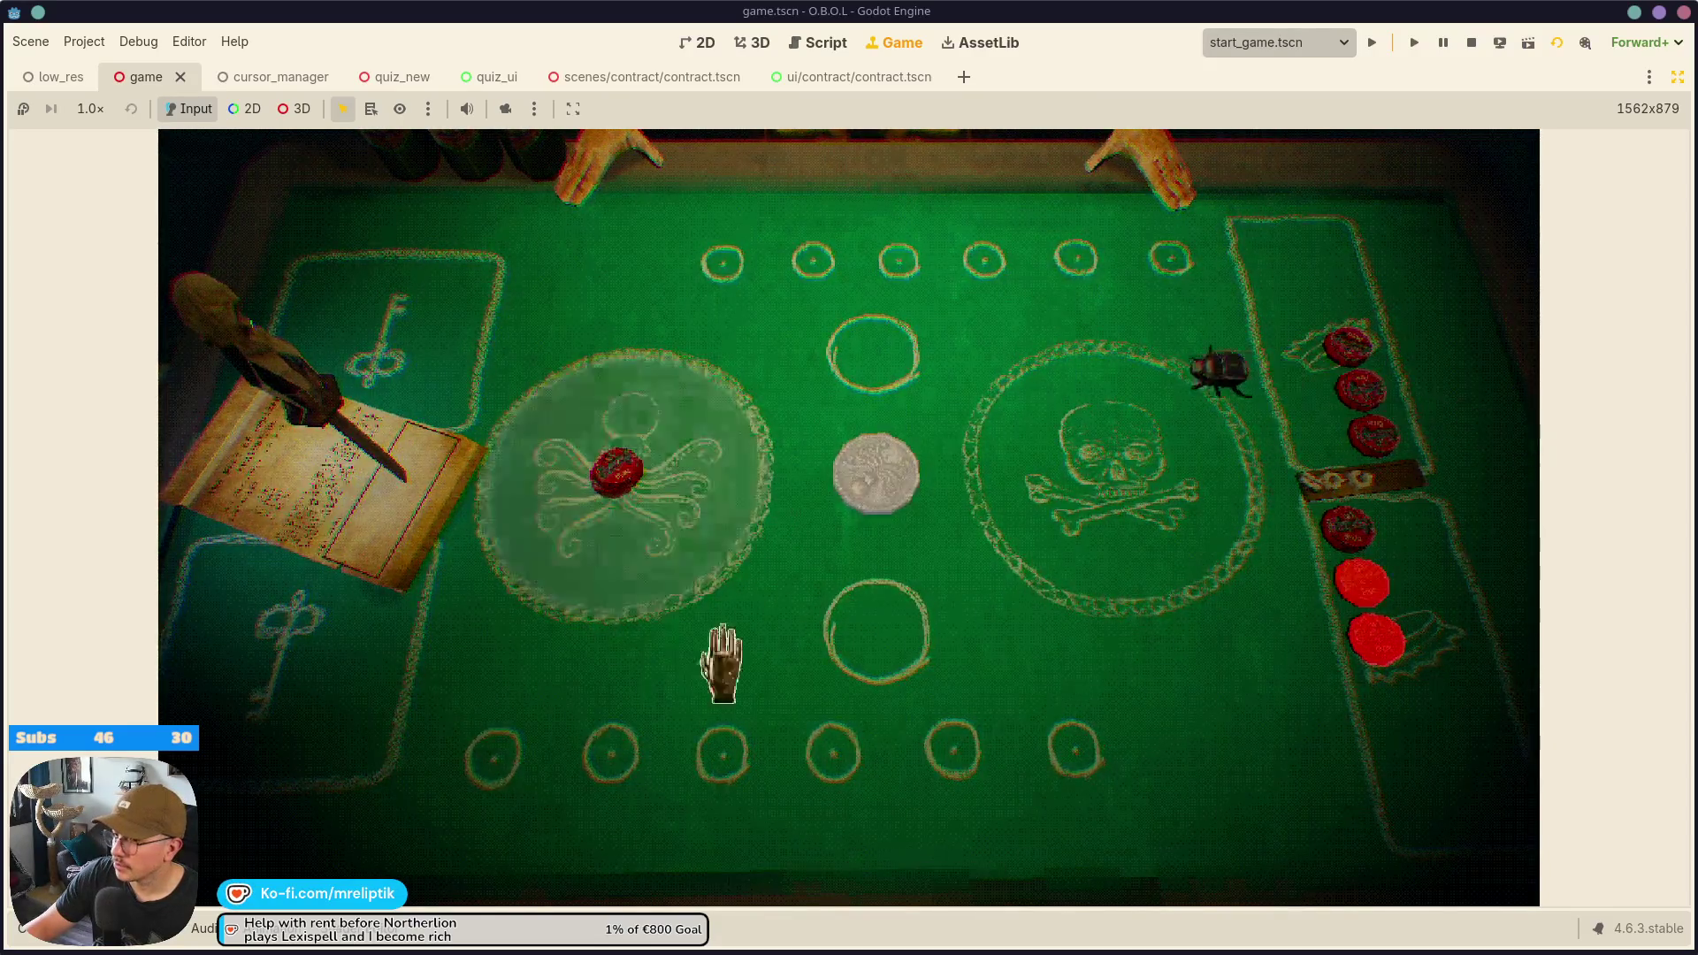
pyautogui.click(698, 588)
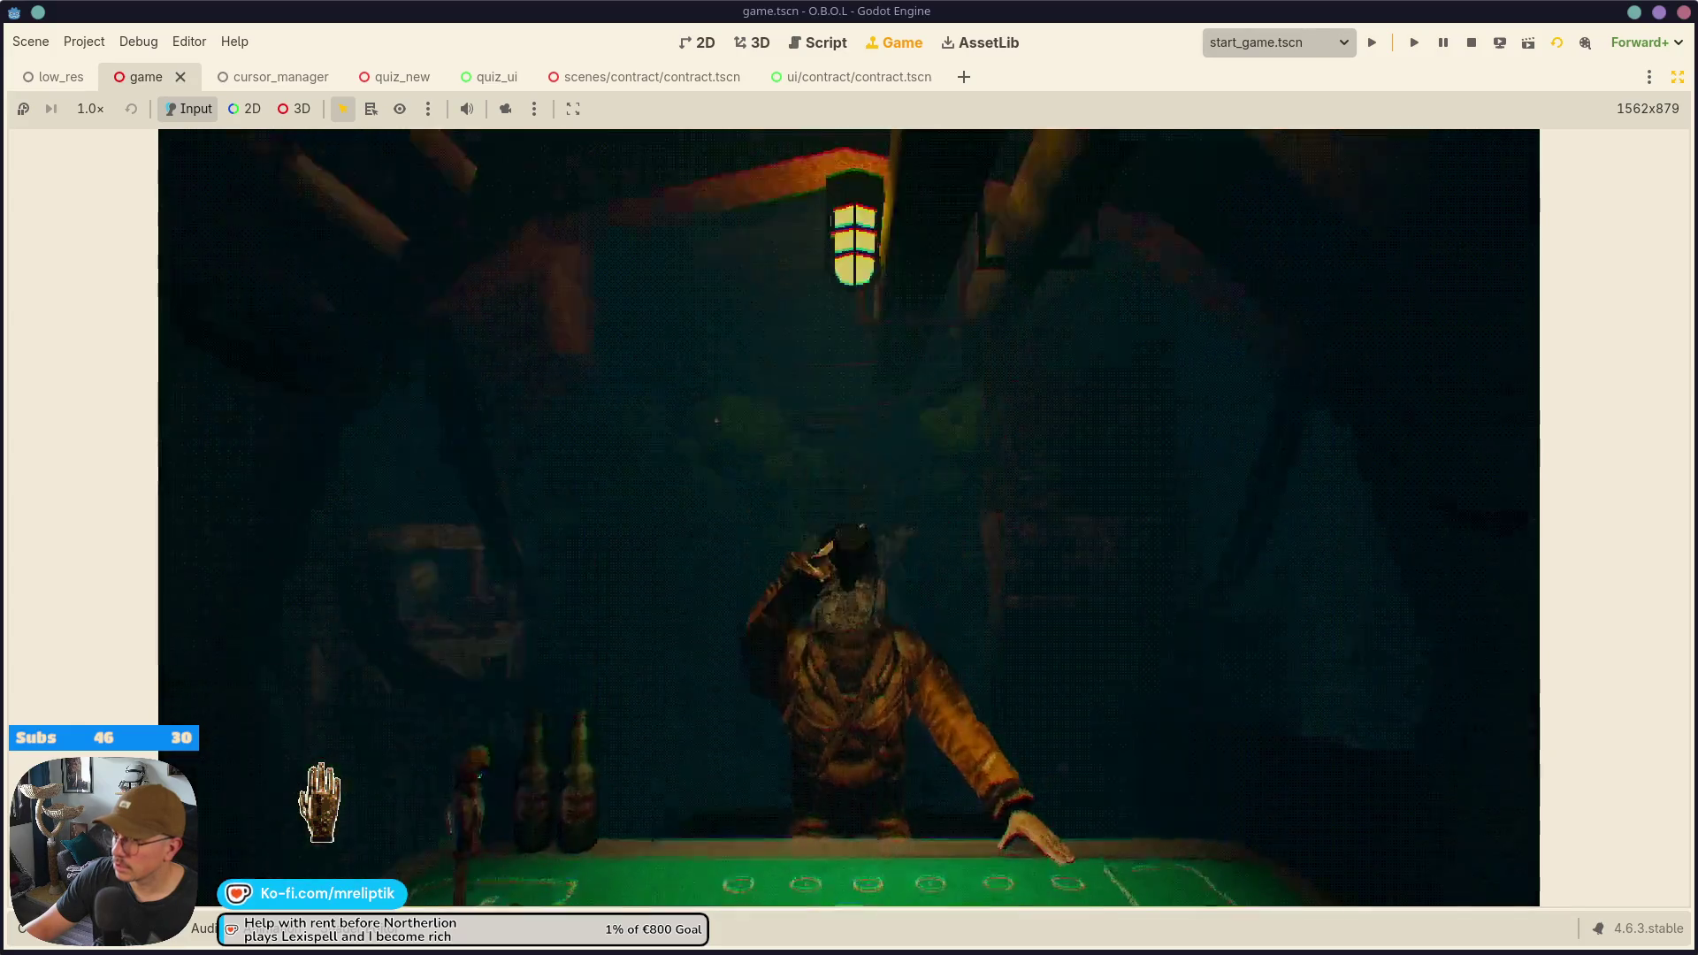
pyautogui.click(1473, 44)
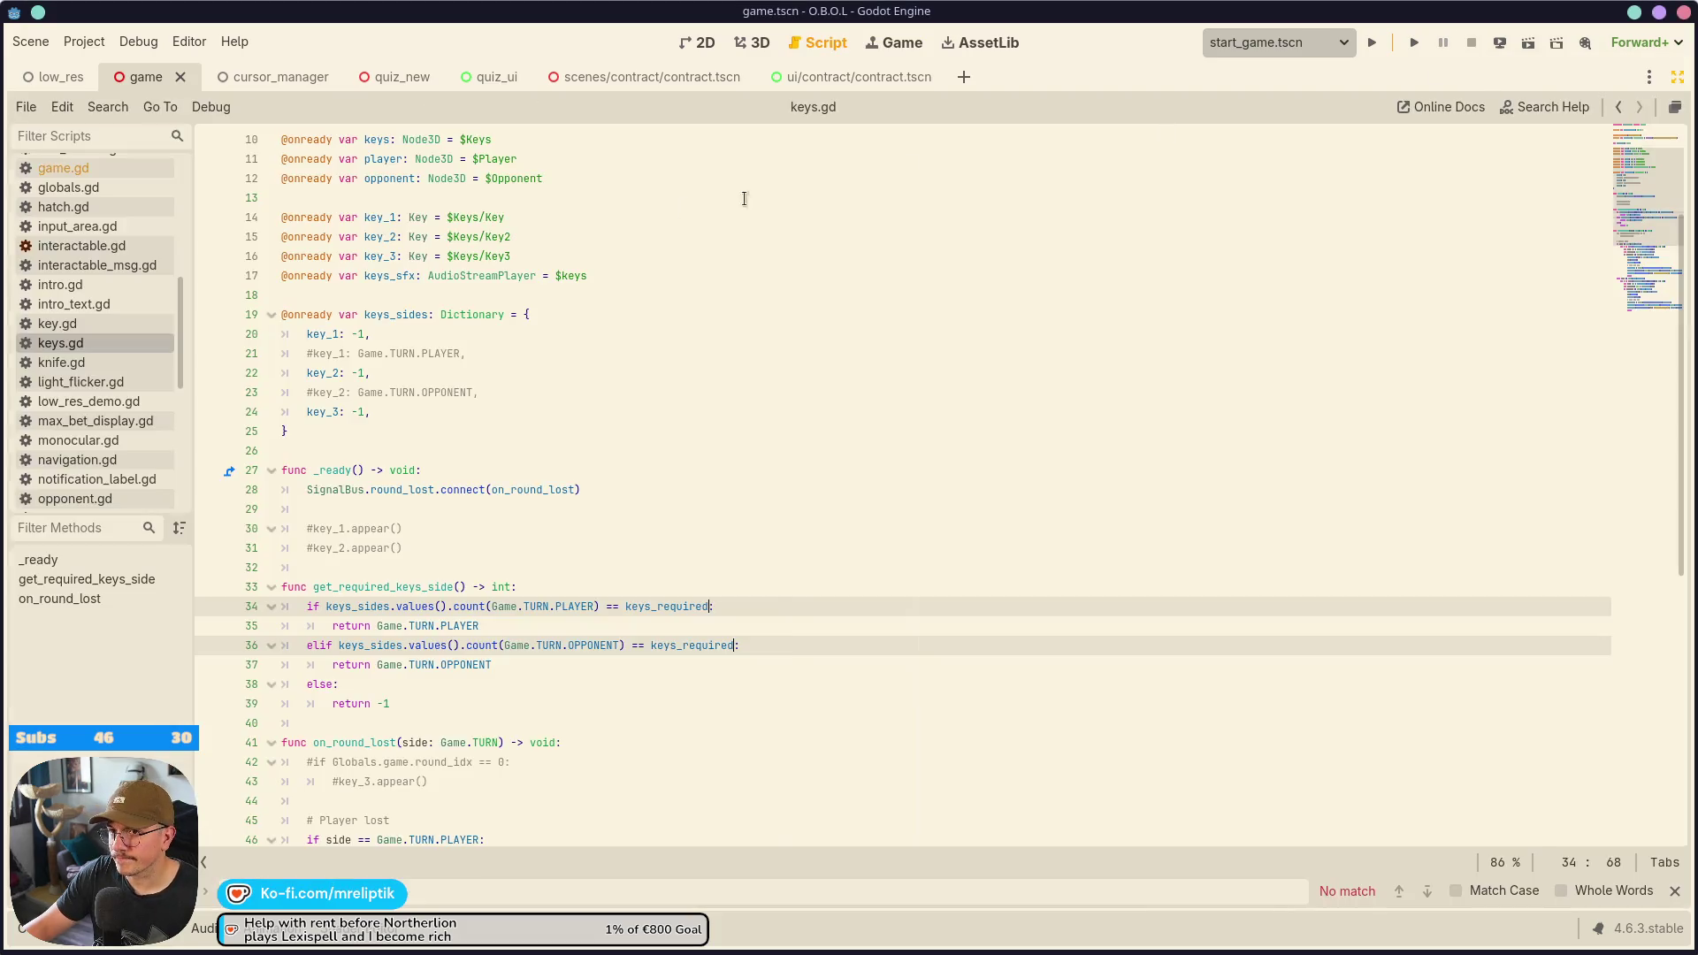
# Search 'transit' in Quick Open Scene and open transition.tscn in its own tab.
pyautogui.click(608, 490)
pyautogui.hotkey('shift', 'alt', 'o')
pyautogui.write('dialogue')
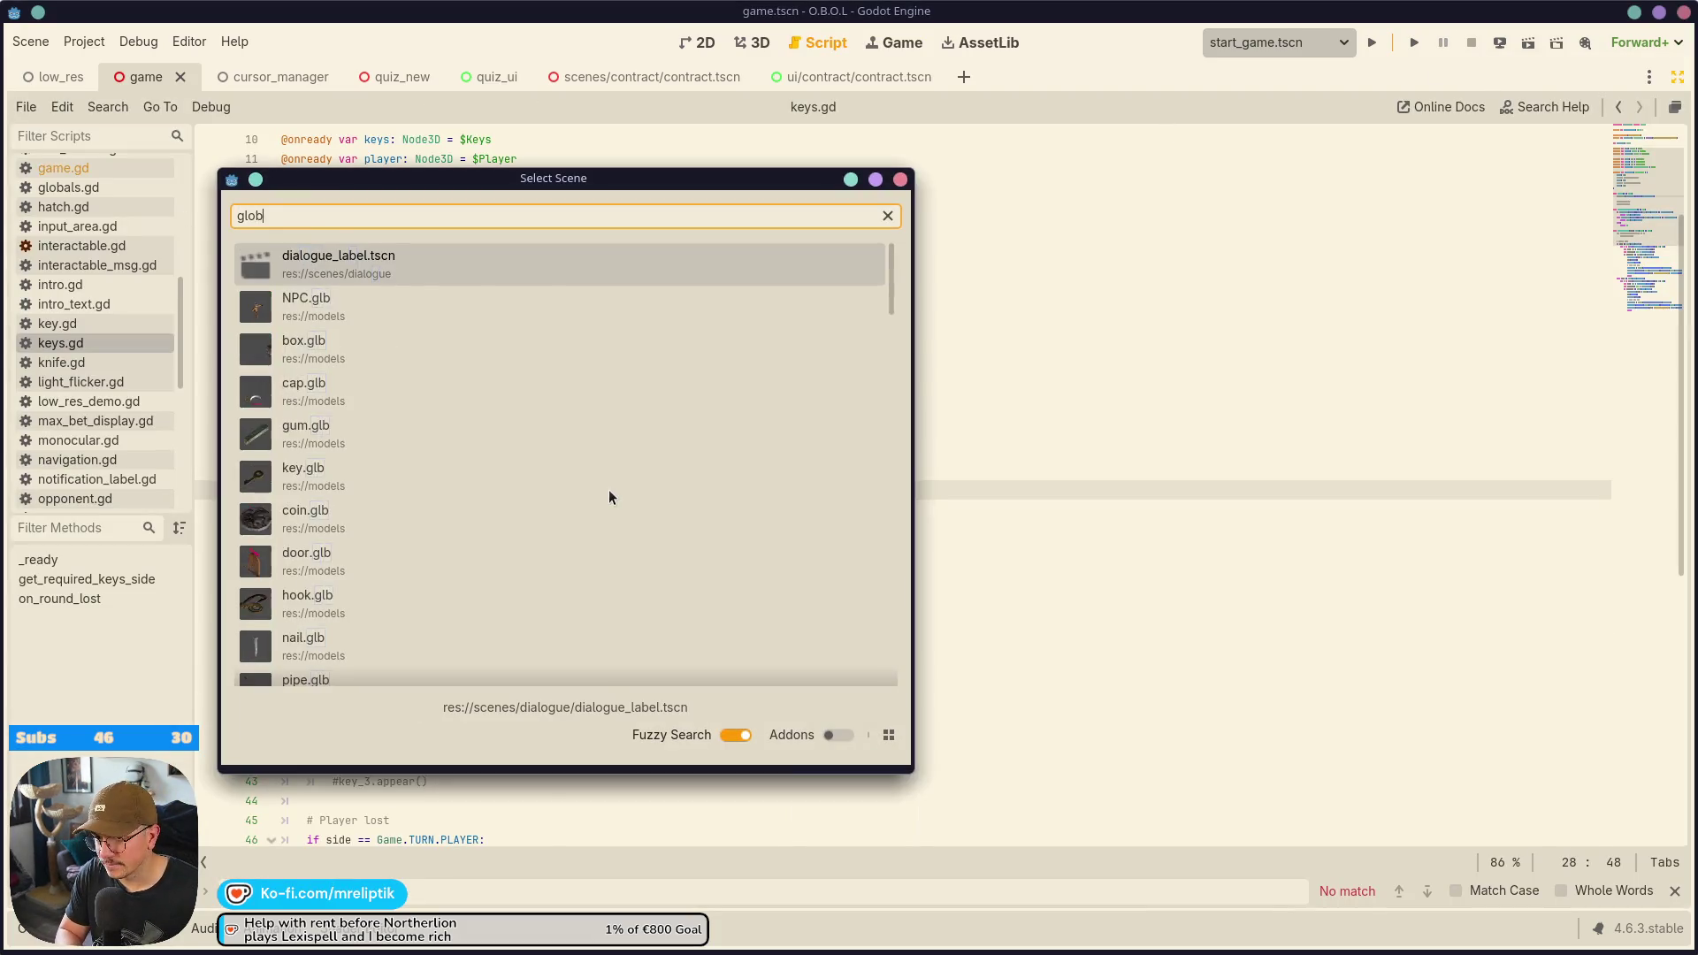
pyautogui.press('Escape')
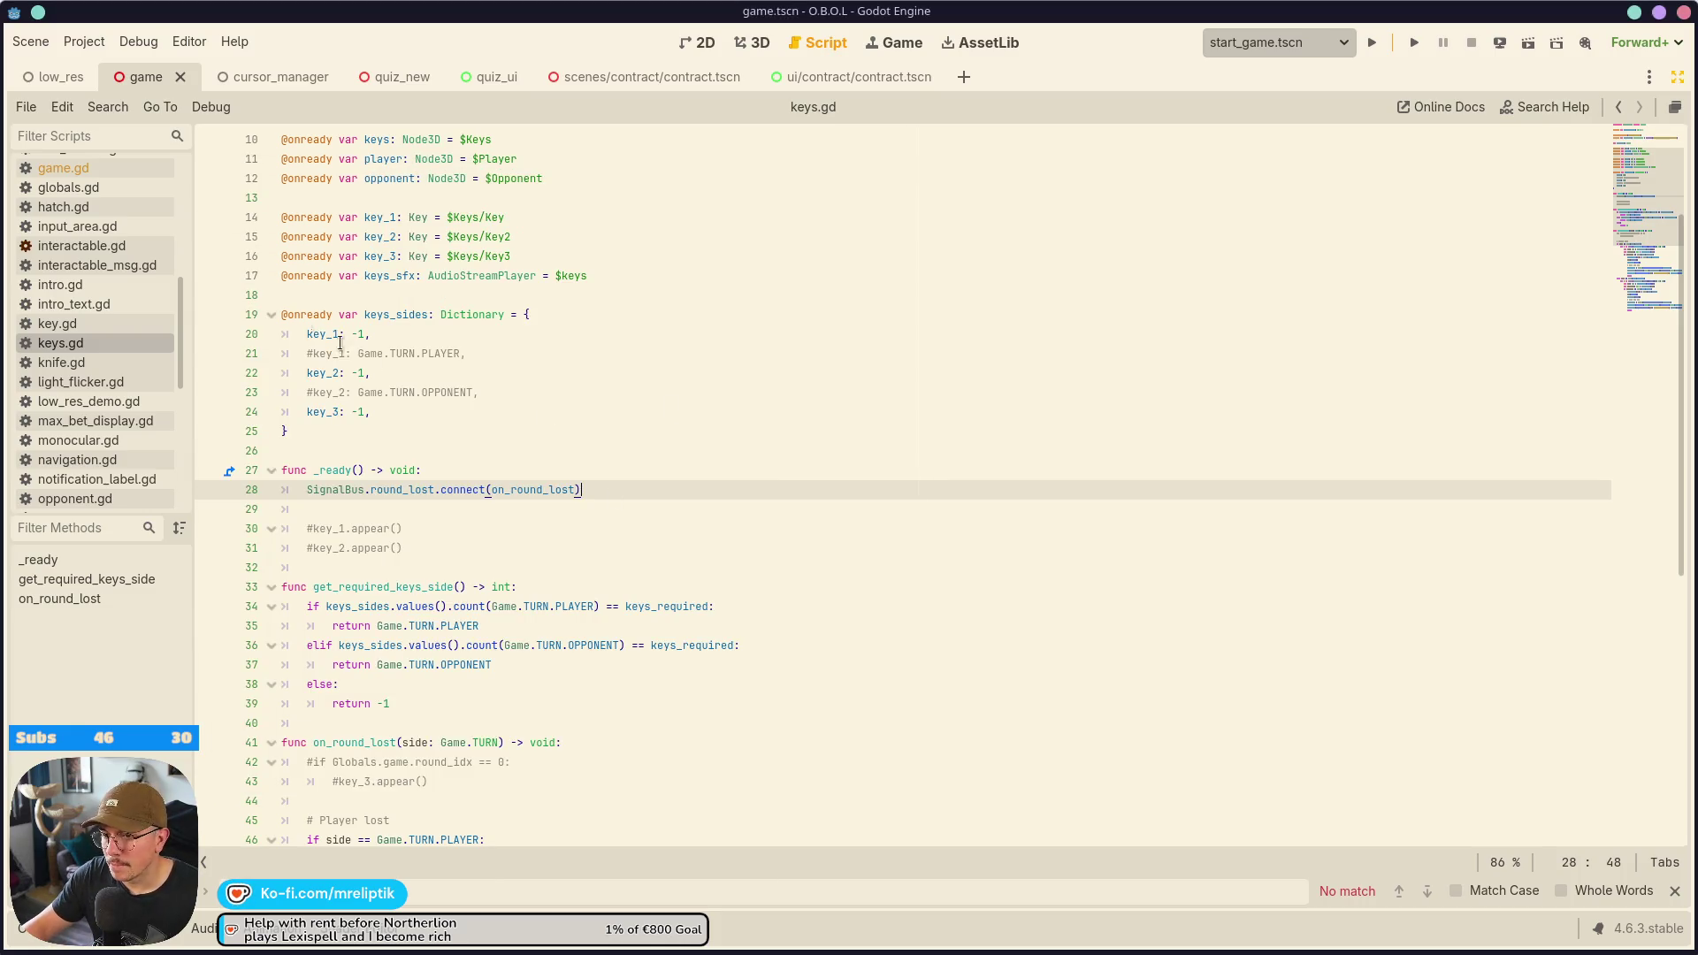
pyautogui.scroll(5, 164, 184)
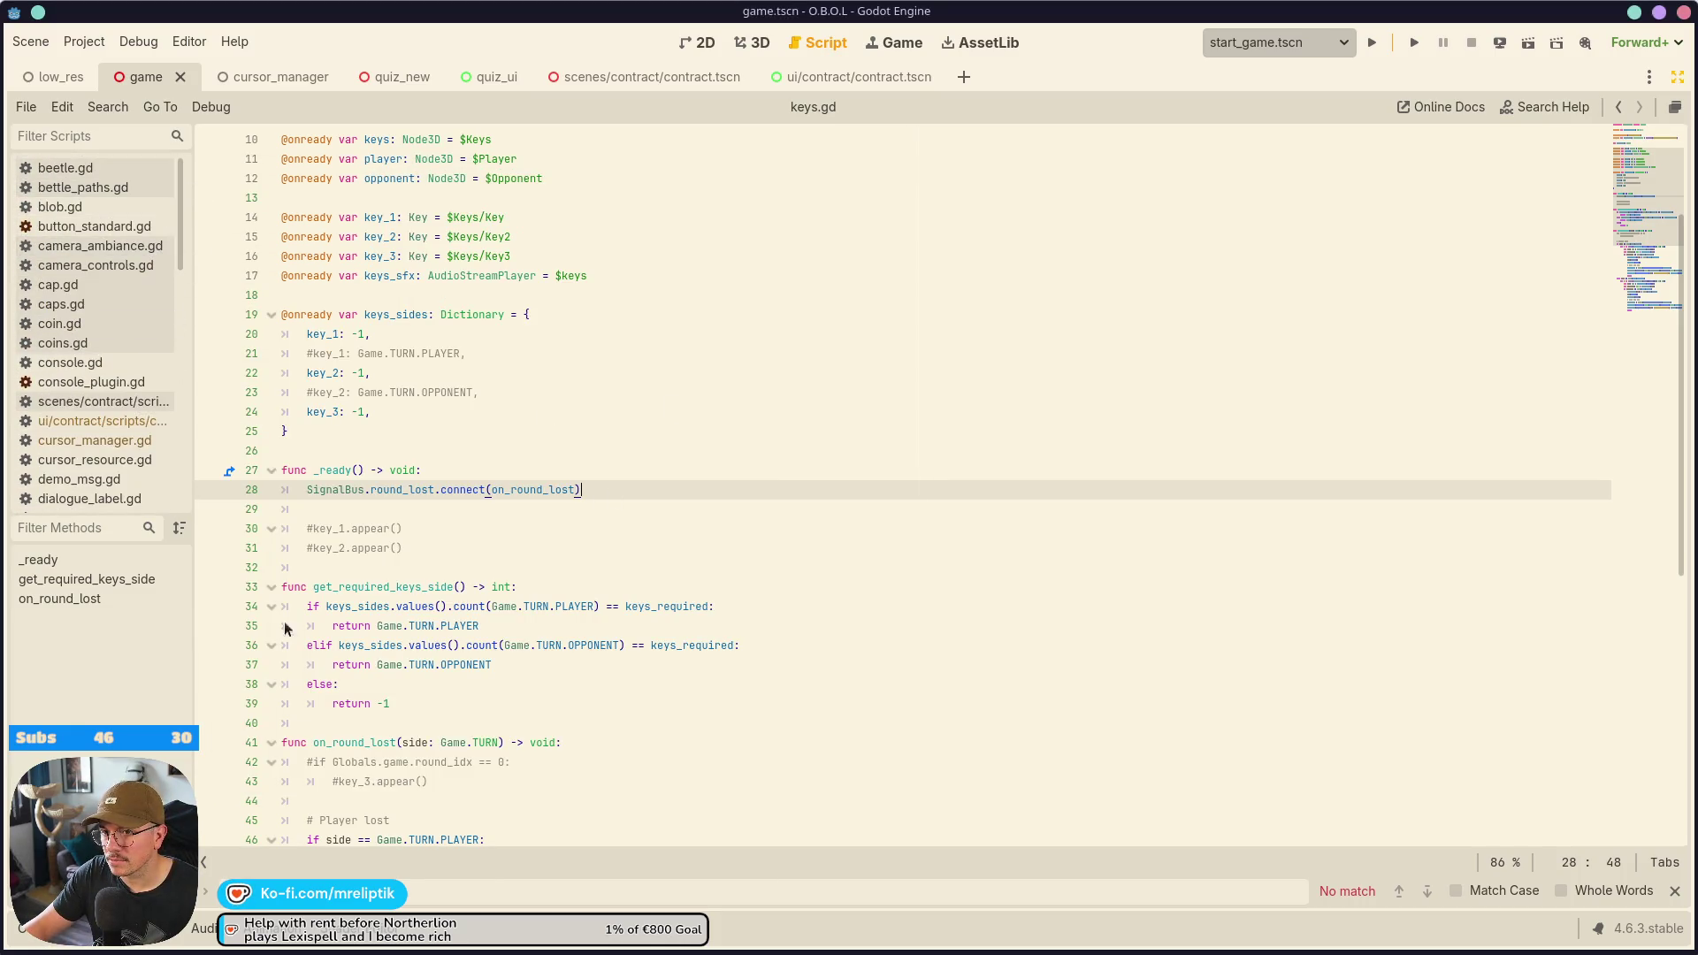
pyautogui.hotkey('ctrl', 'r')
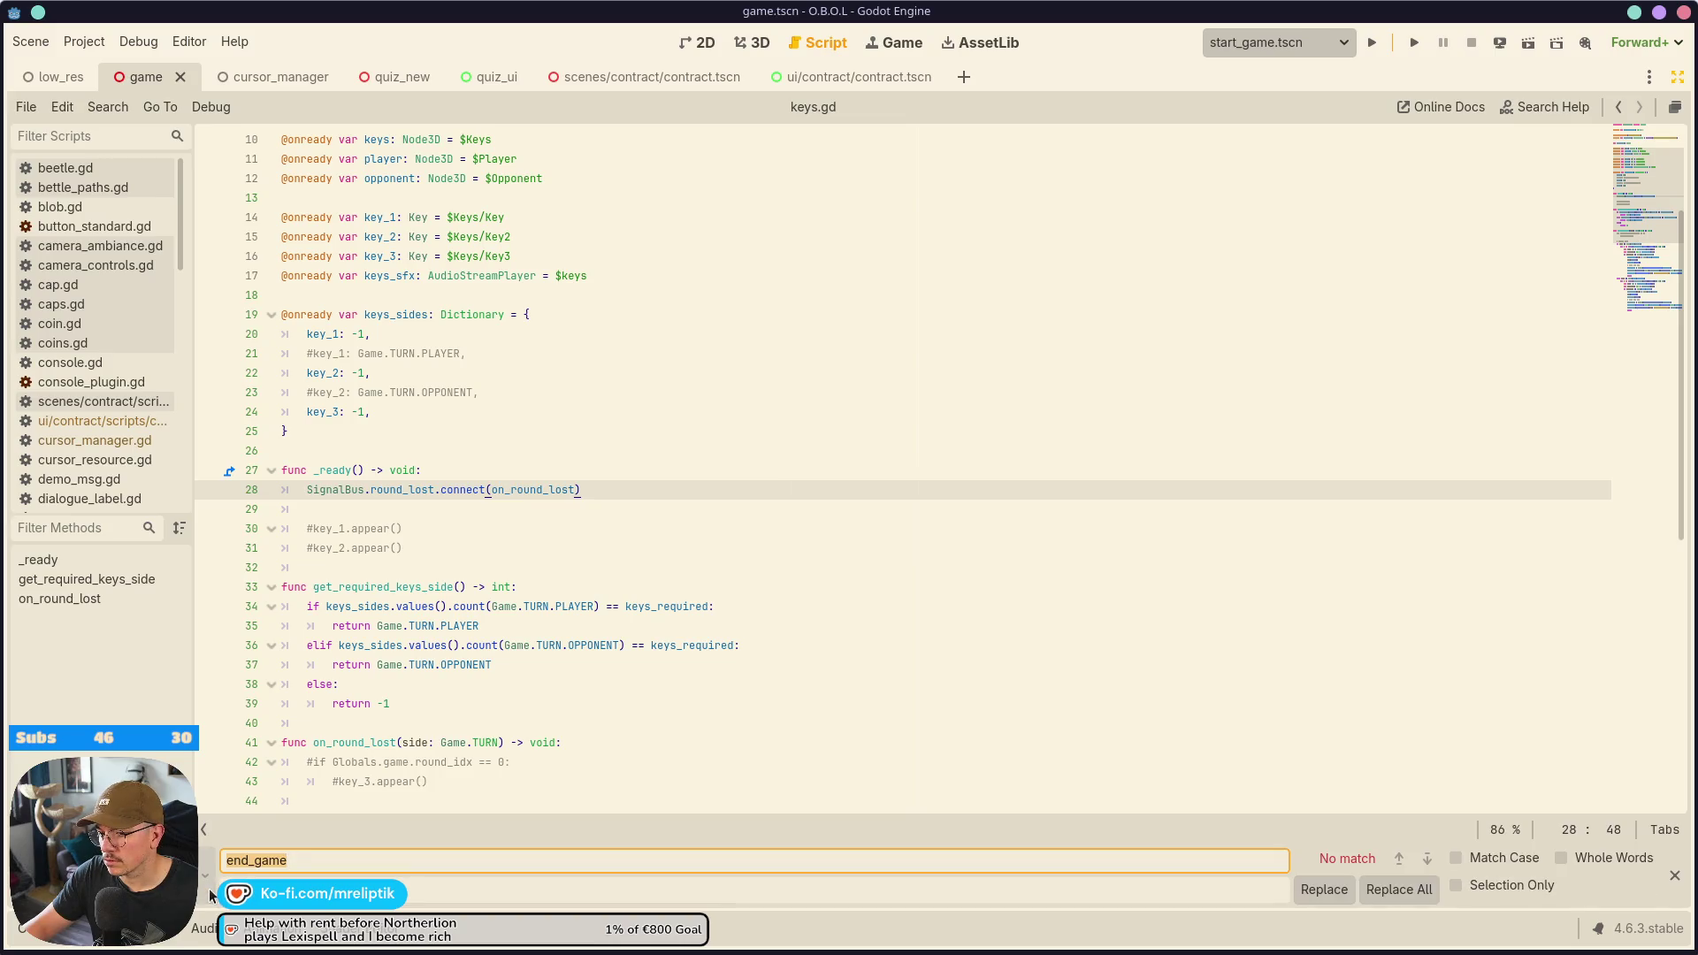
pyautogui.click(584, 417)
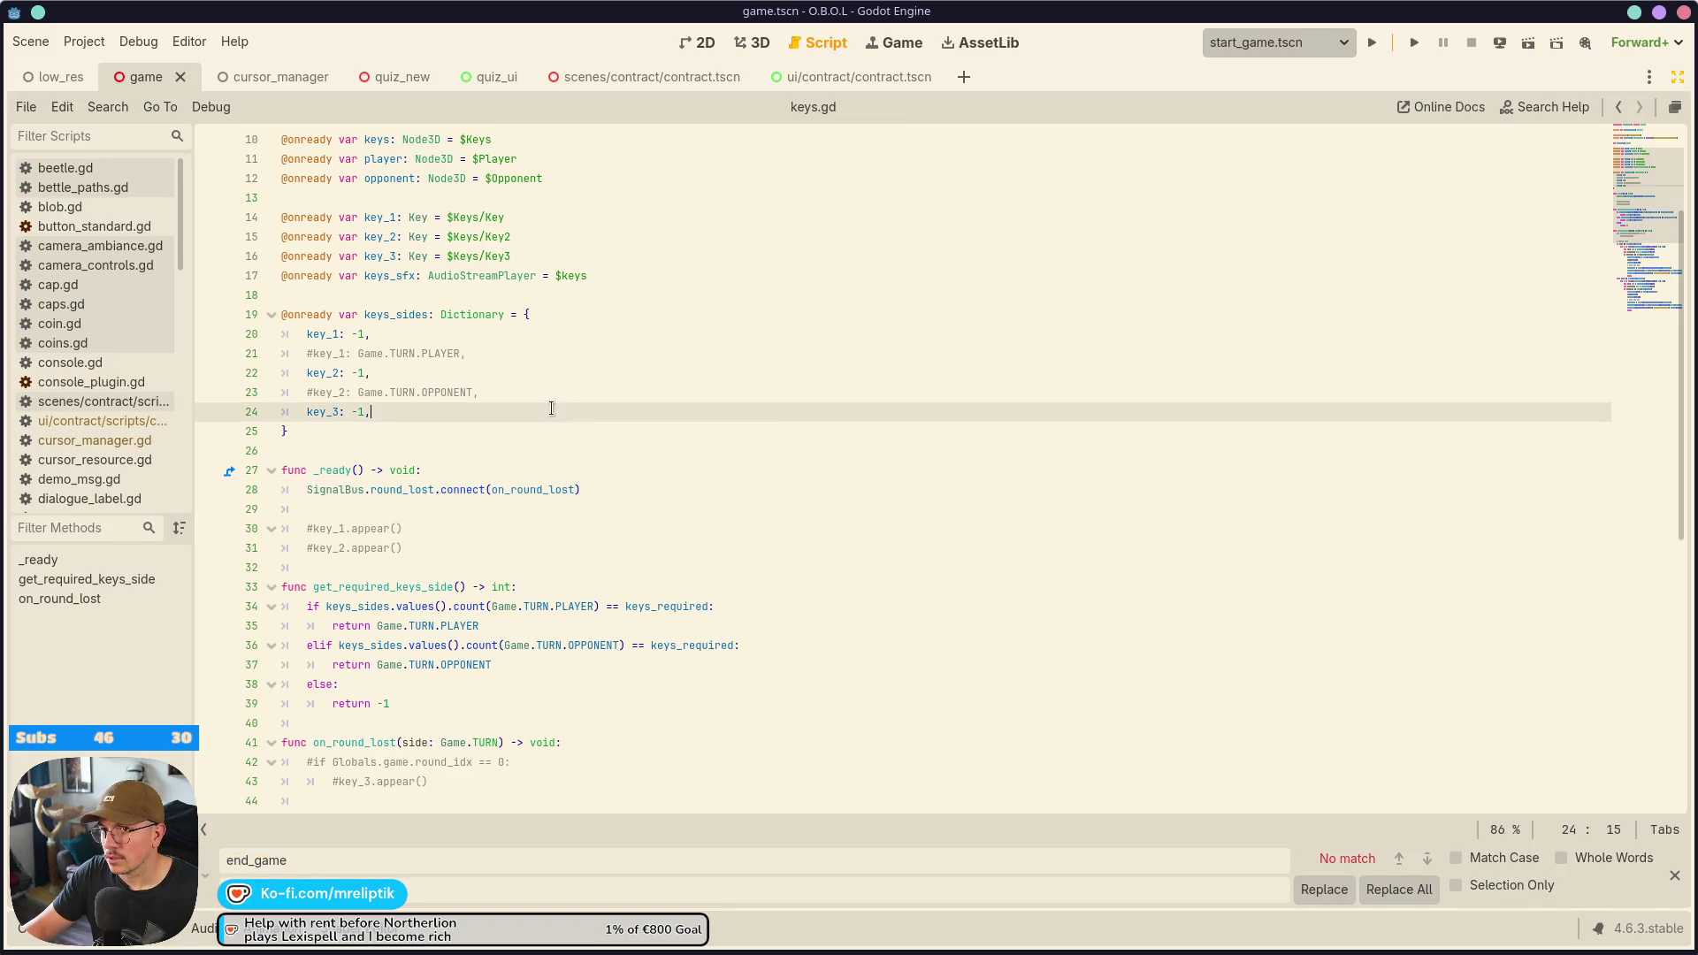
pyautogui.hotkey('ctrl', 'shift', 'o')
pyautogui.write('transit')
pyautogui.press('Return')
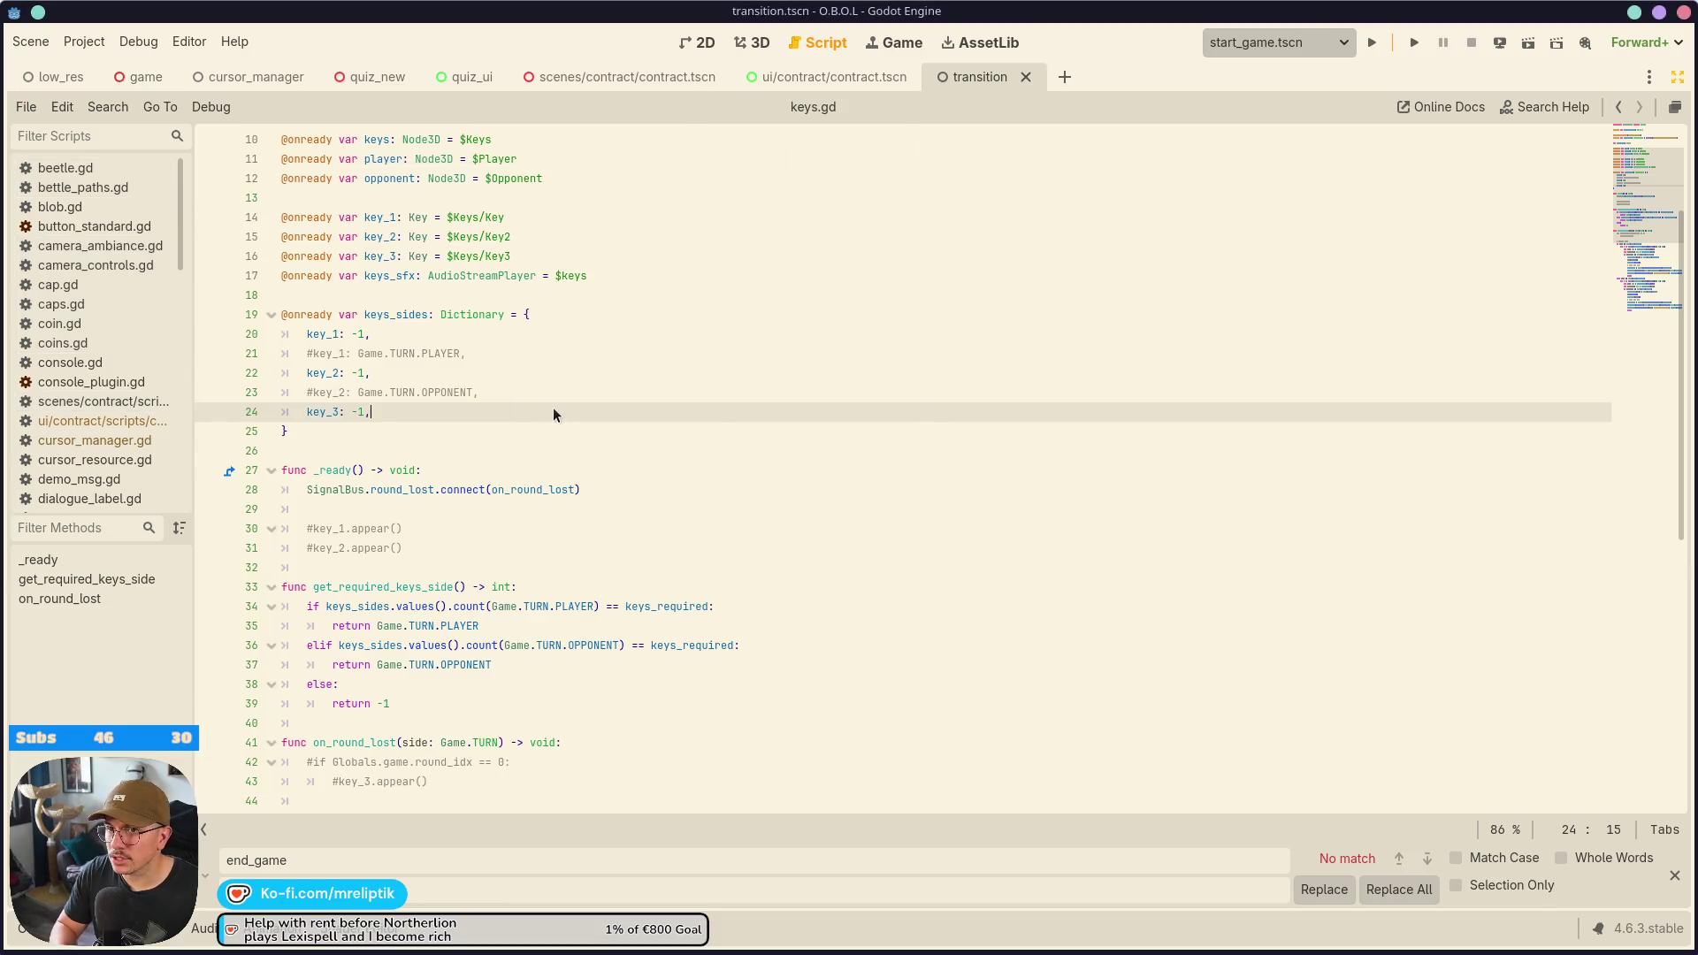
# Restore the side panels, open transition.gd from the Transition node, and highlight every use of speed.
pyautogui.click(1676, 77)
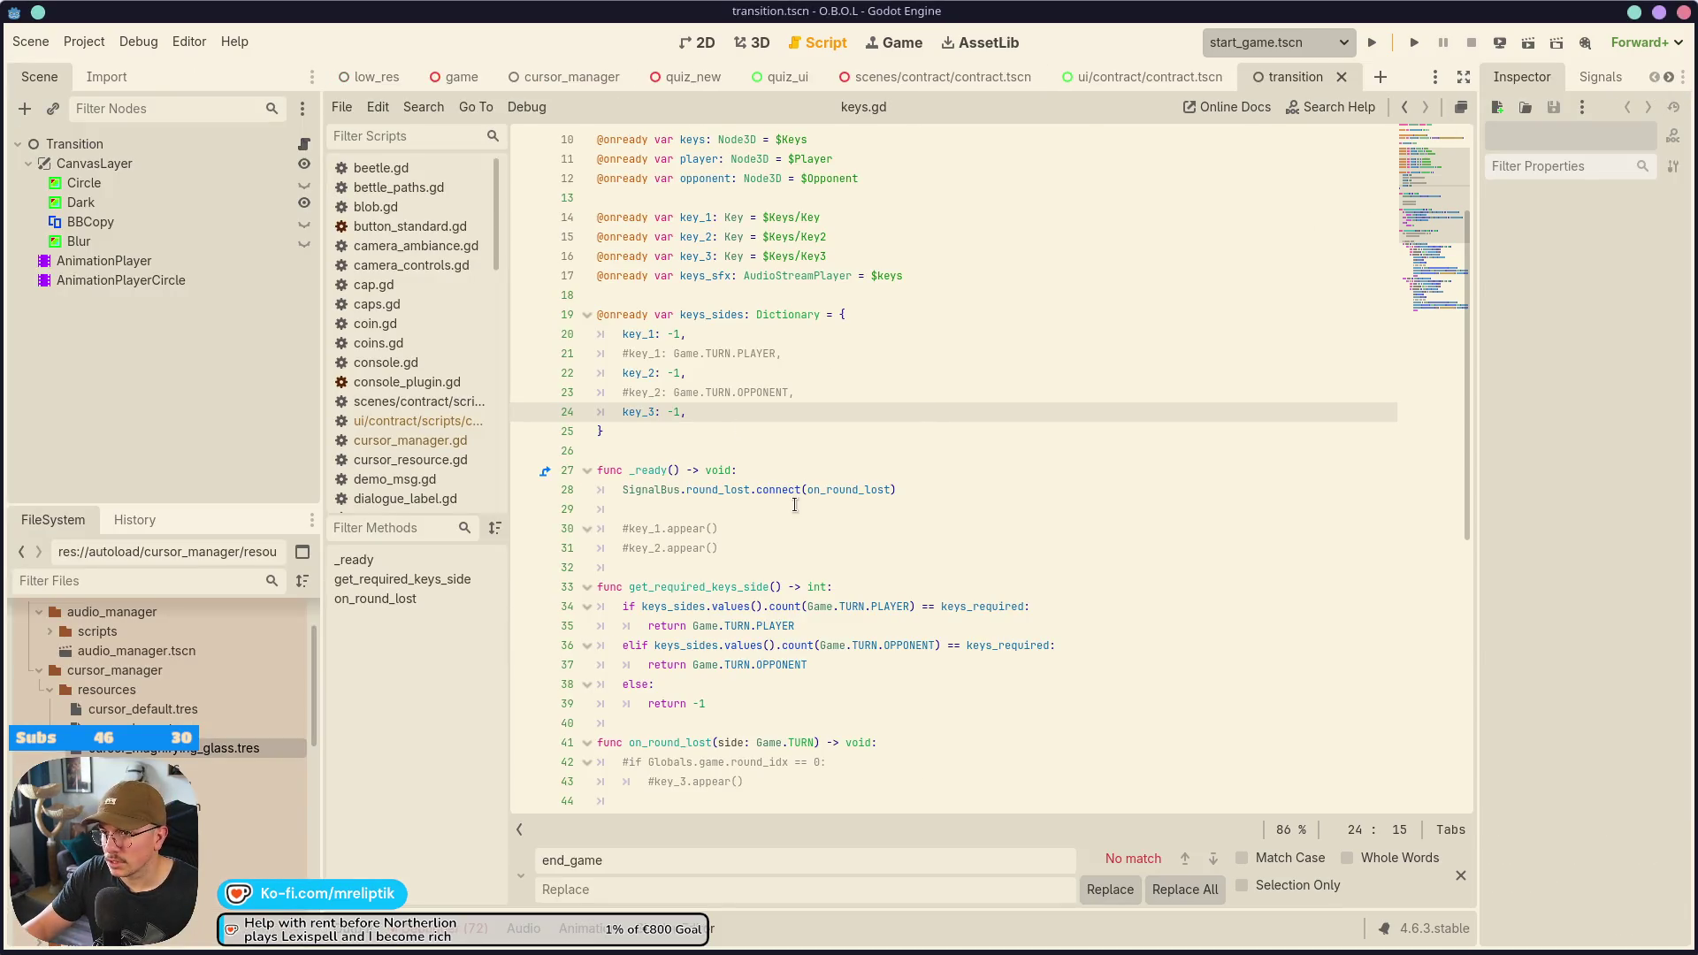
pyautogui.click(303, 143)
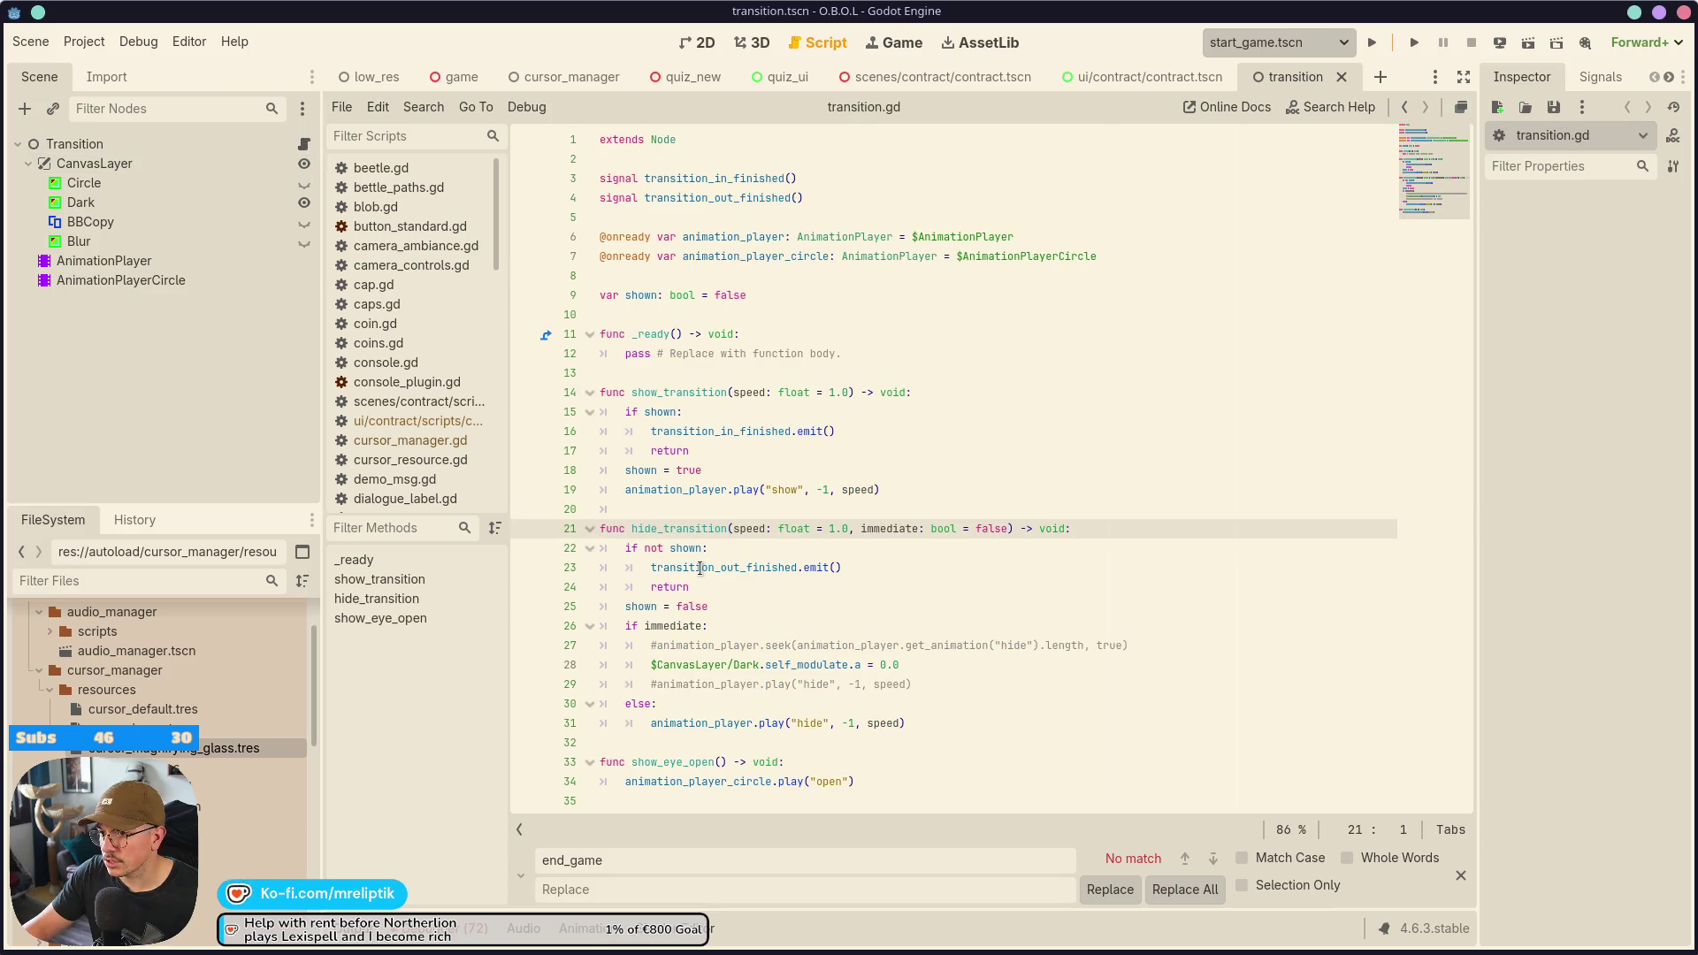
pyautogui.doubleClick(746, 393)
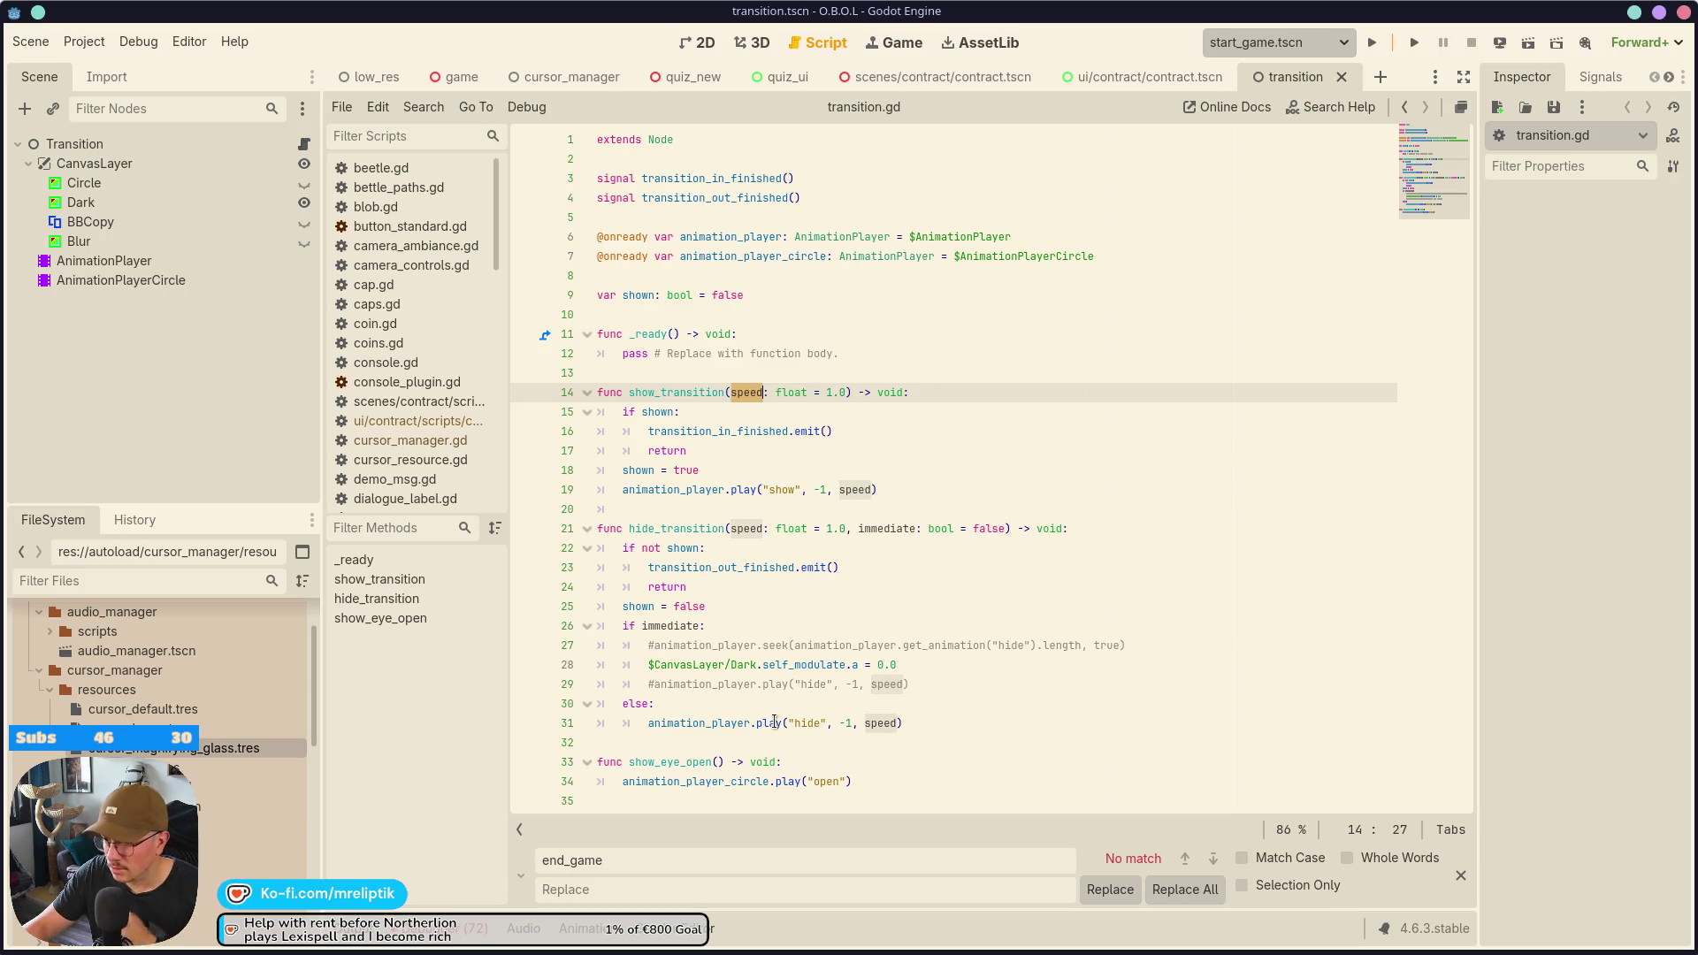
pyautogui.moveTo(774, 722)
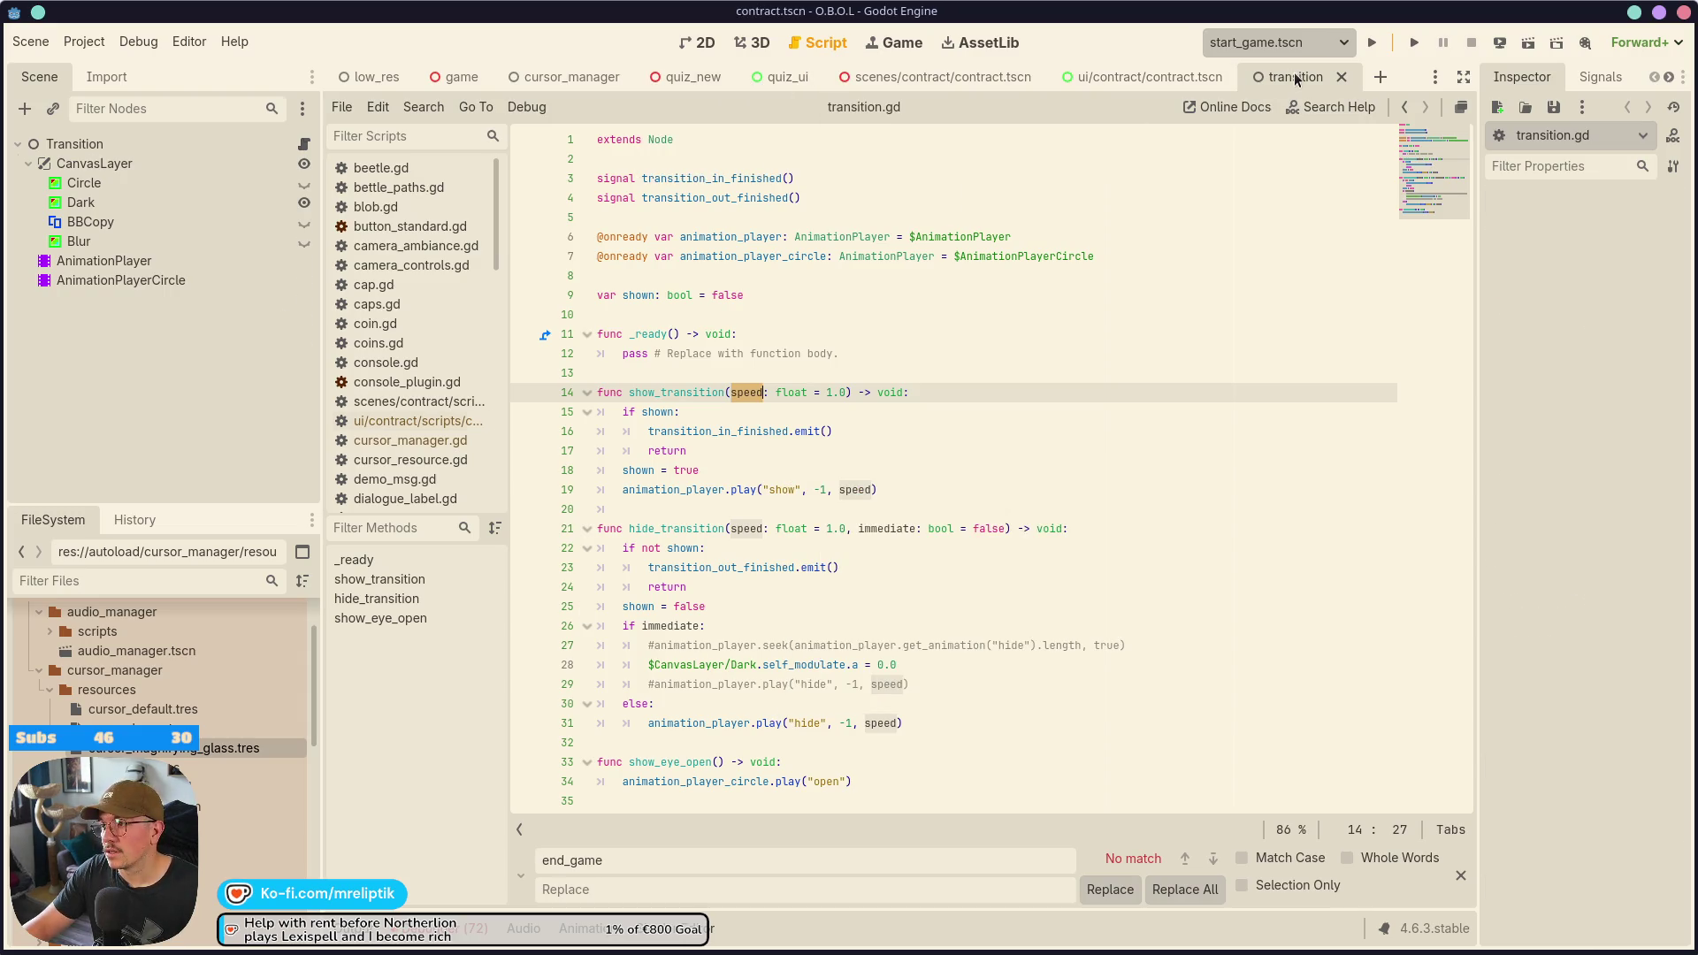
# Switch to the contract.tscn tab and quick-open globals.gd.
pyautogui.click(1167, 77)
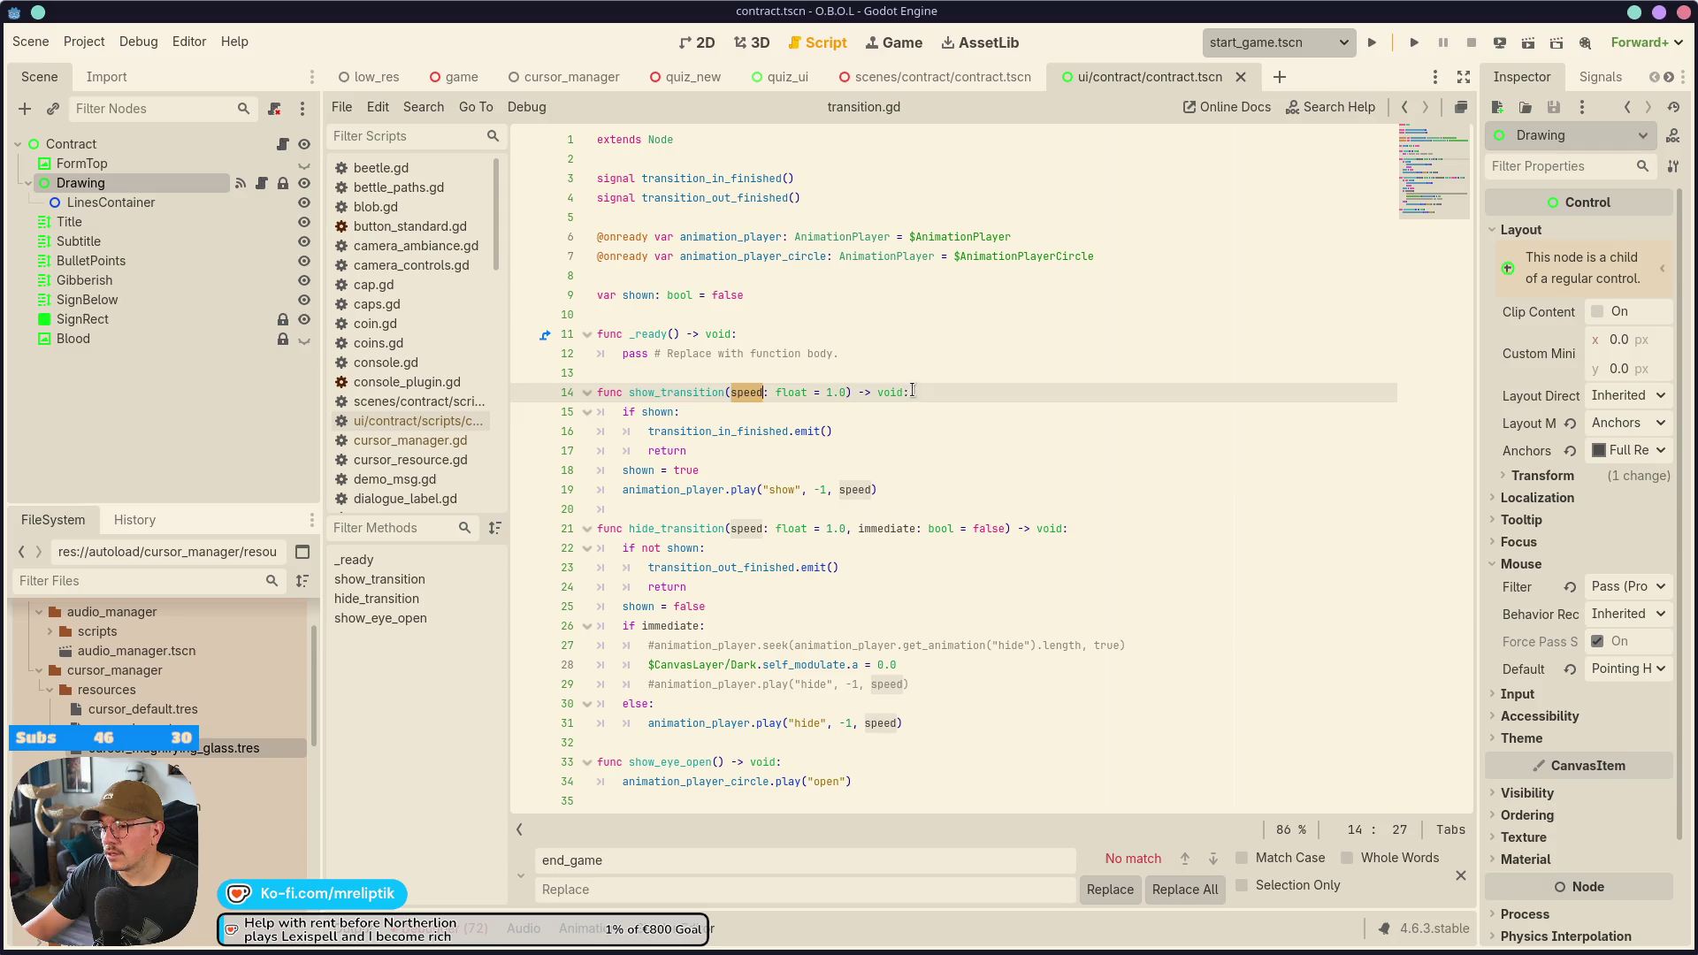
pyautogui.click(910, 355)
pyautogui.hotkey('ctrl', 'alt', 'o')
pyautogui.write('g')
pyautogui.press('Escape')
pyautogui.hotkey('ctrl', 'alt', 'o')
pyautogui.write('globals')
pyautogui.press('Return')
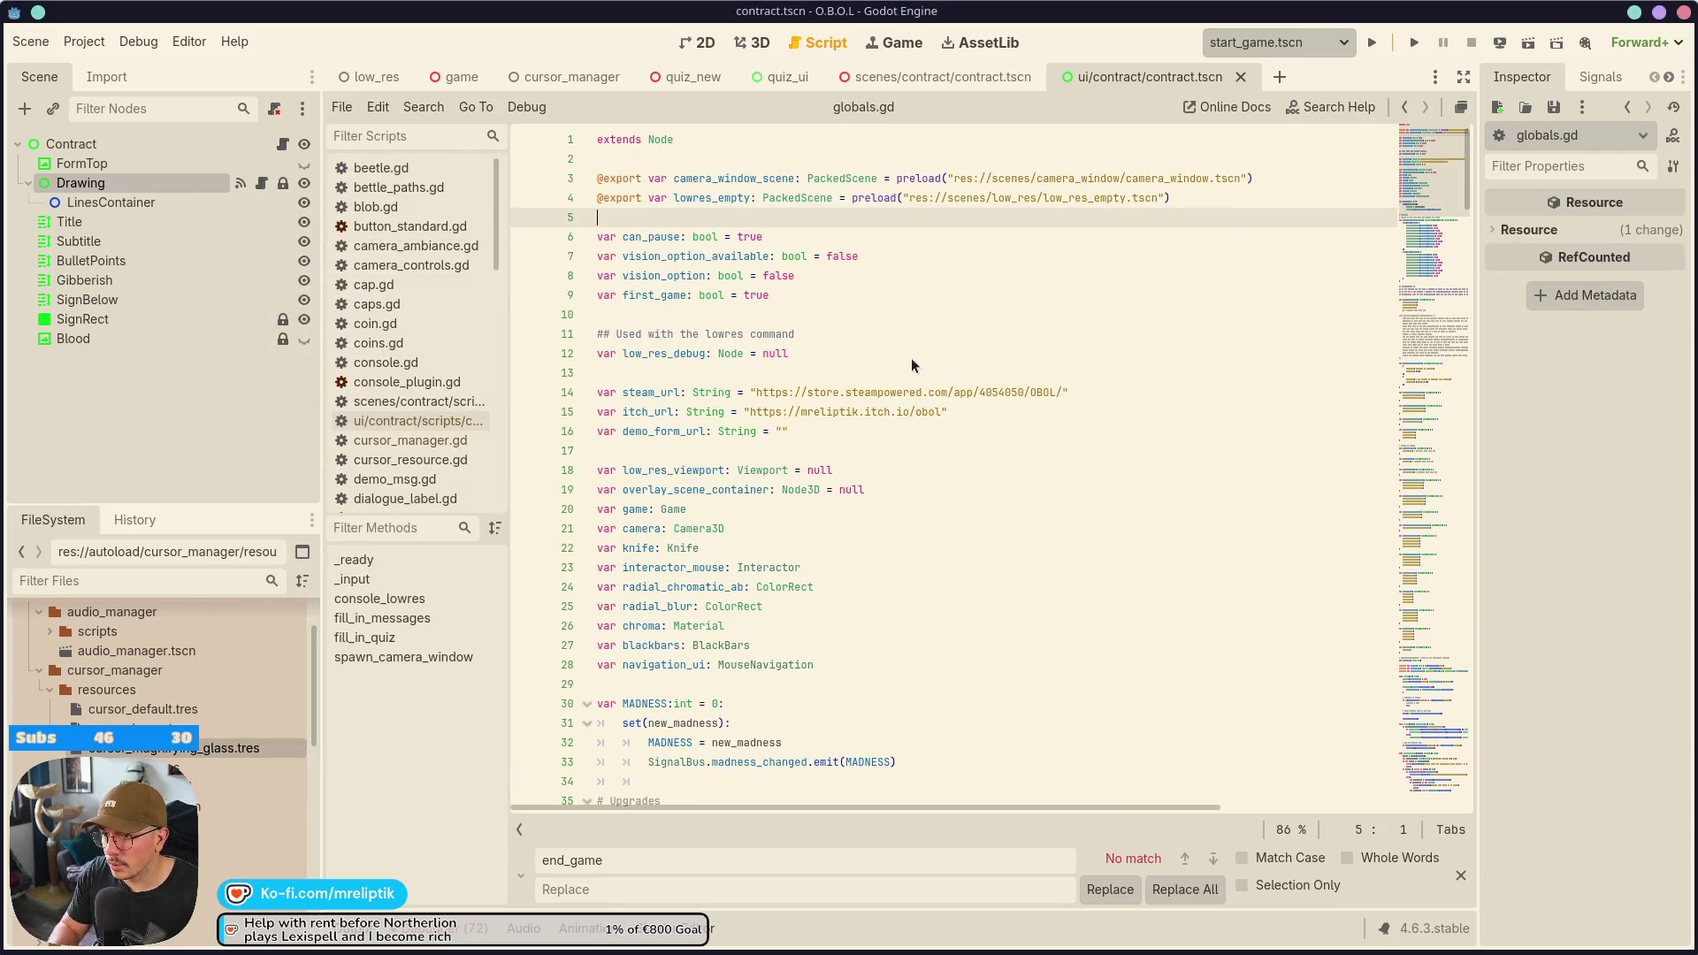
# Uncomment the is_demo = true override near line 219, save, and start a test run.
pyautogui.scroll(-10, 720, 564)
pyautogui.scroll(-20, 720, 563)
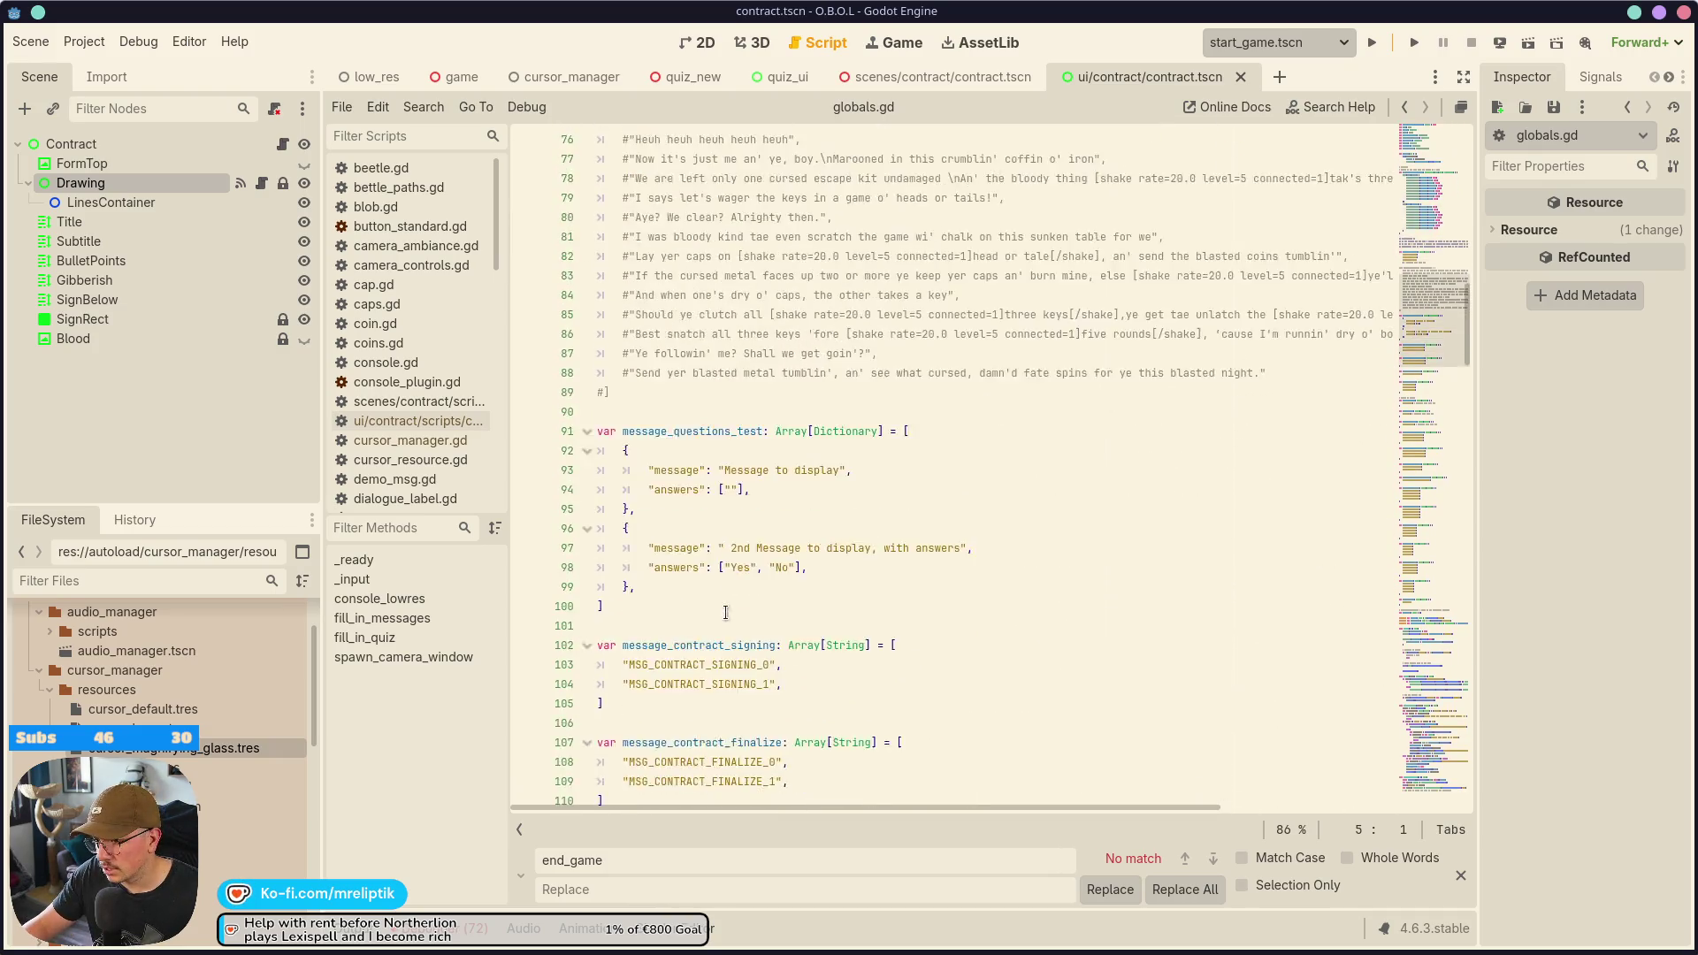
pyautogui.scroll(-18, 762, 623)
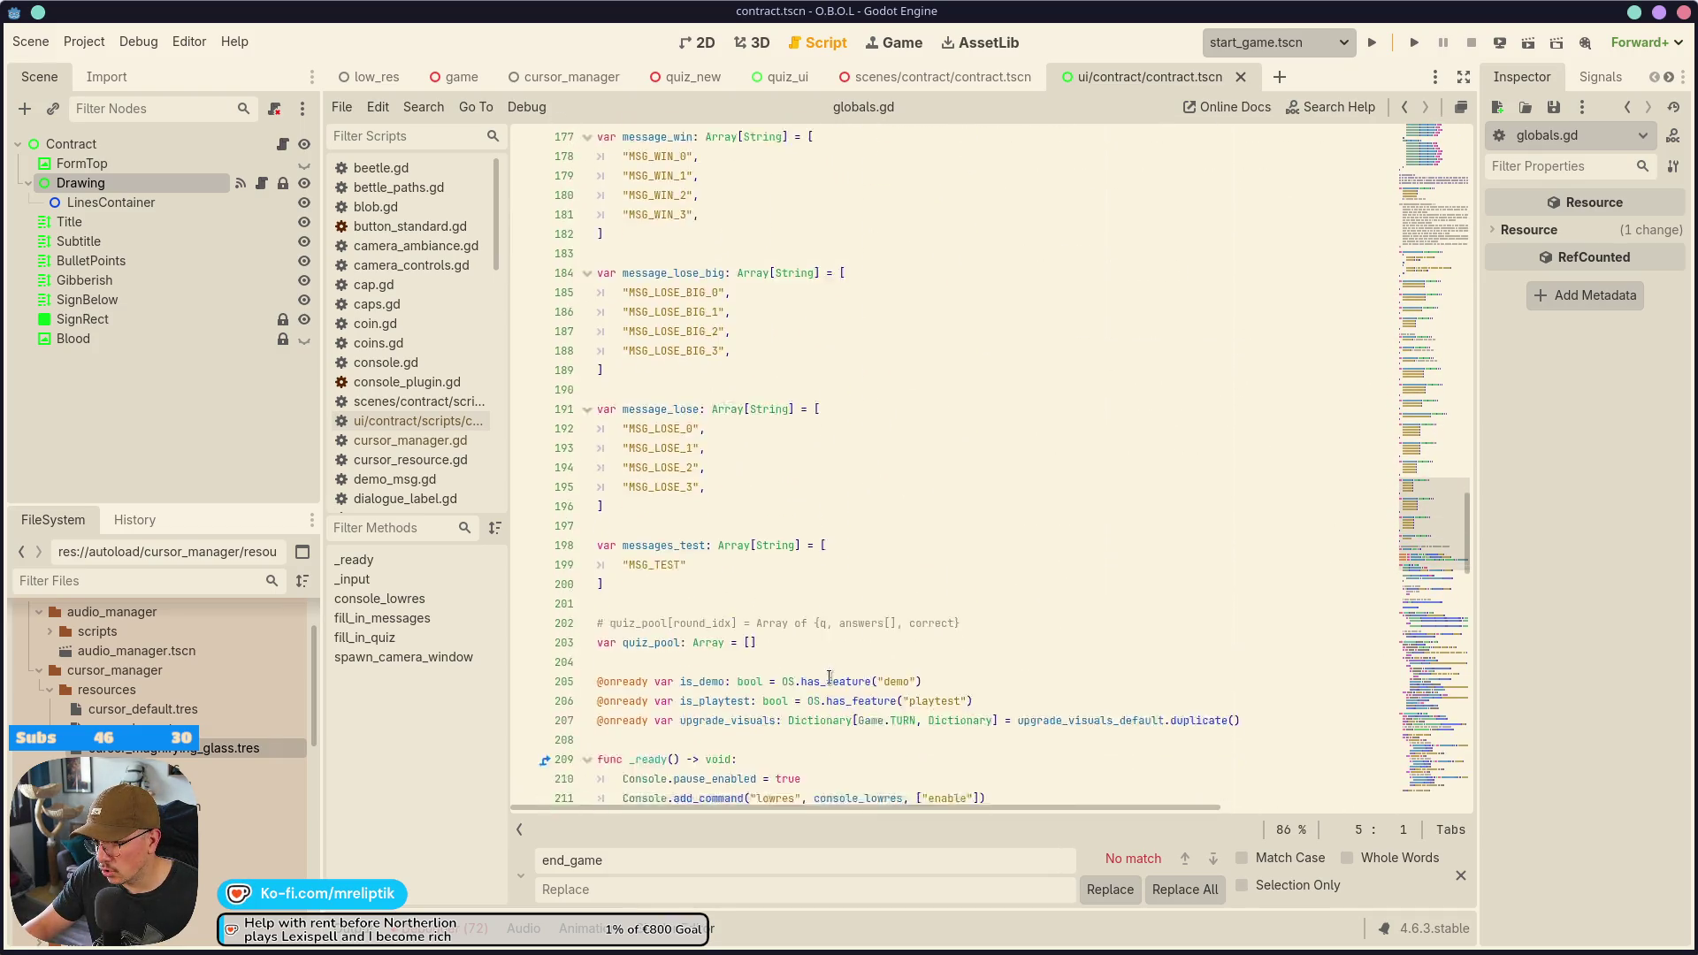
pyautogui.click(758, 588)
pyautogui.hotkey('ctrl', 'k')
pyautogui.hotkey('ctrl', 's')
pyautogui.click(1375, 51)
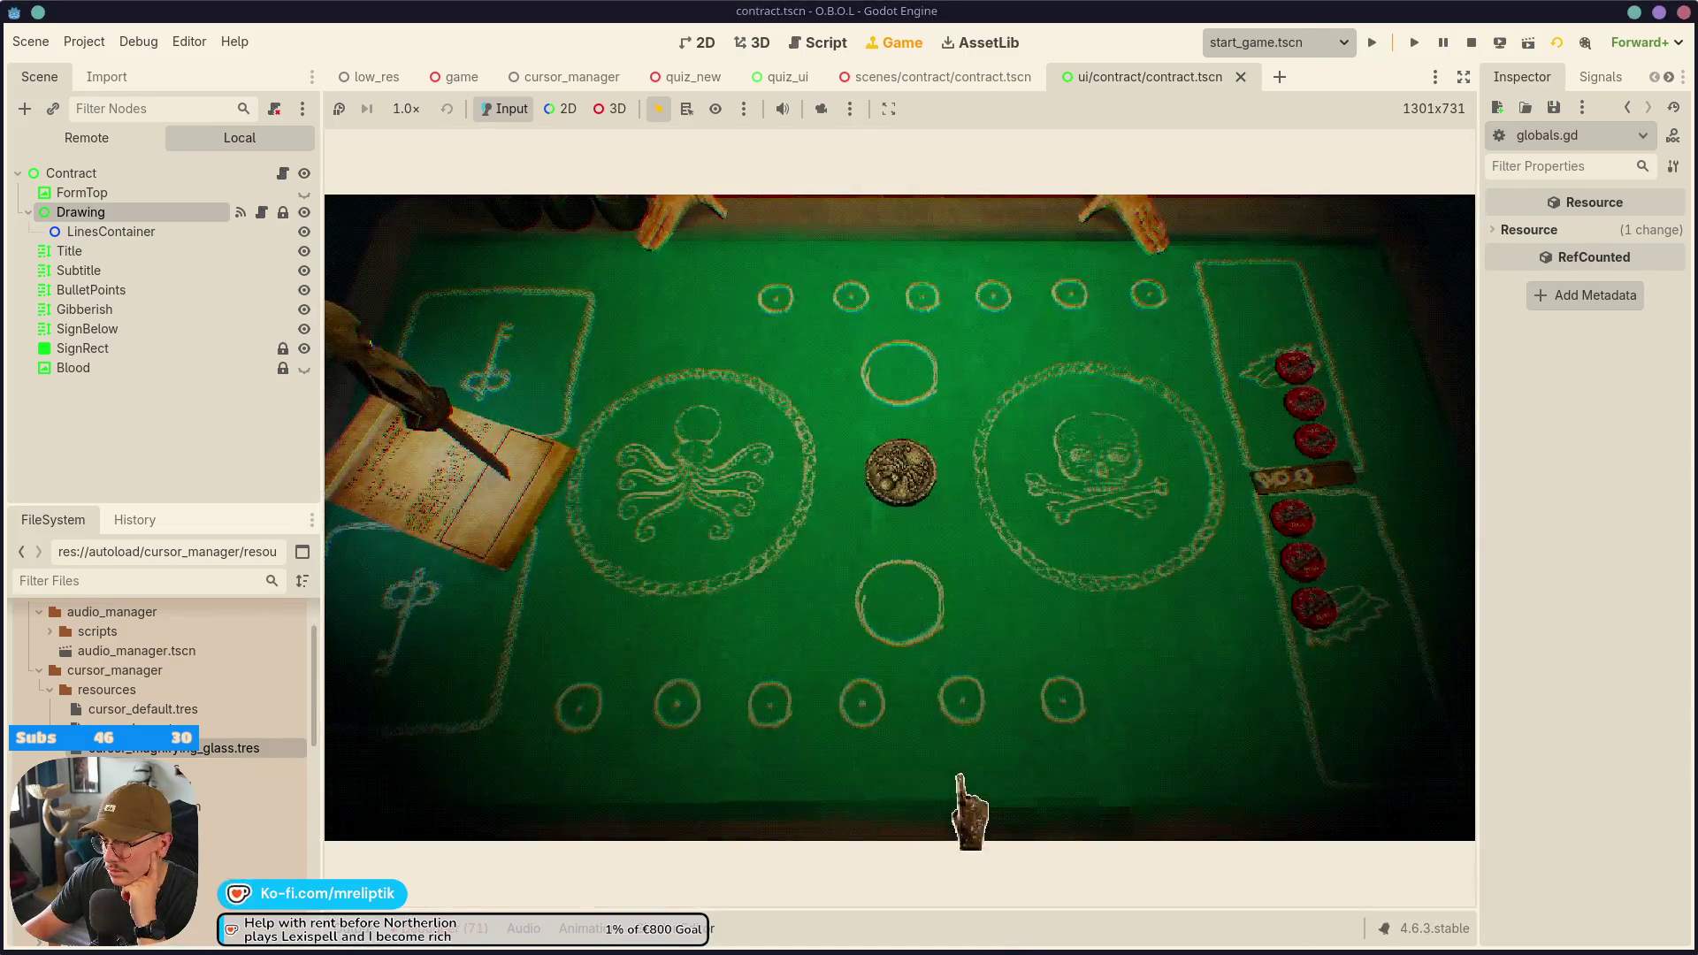
# Place chips on the skull circle and flip the coin.
pyautogui.click(1135, 482)
pyautogui.click(899, 477)
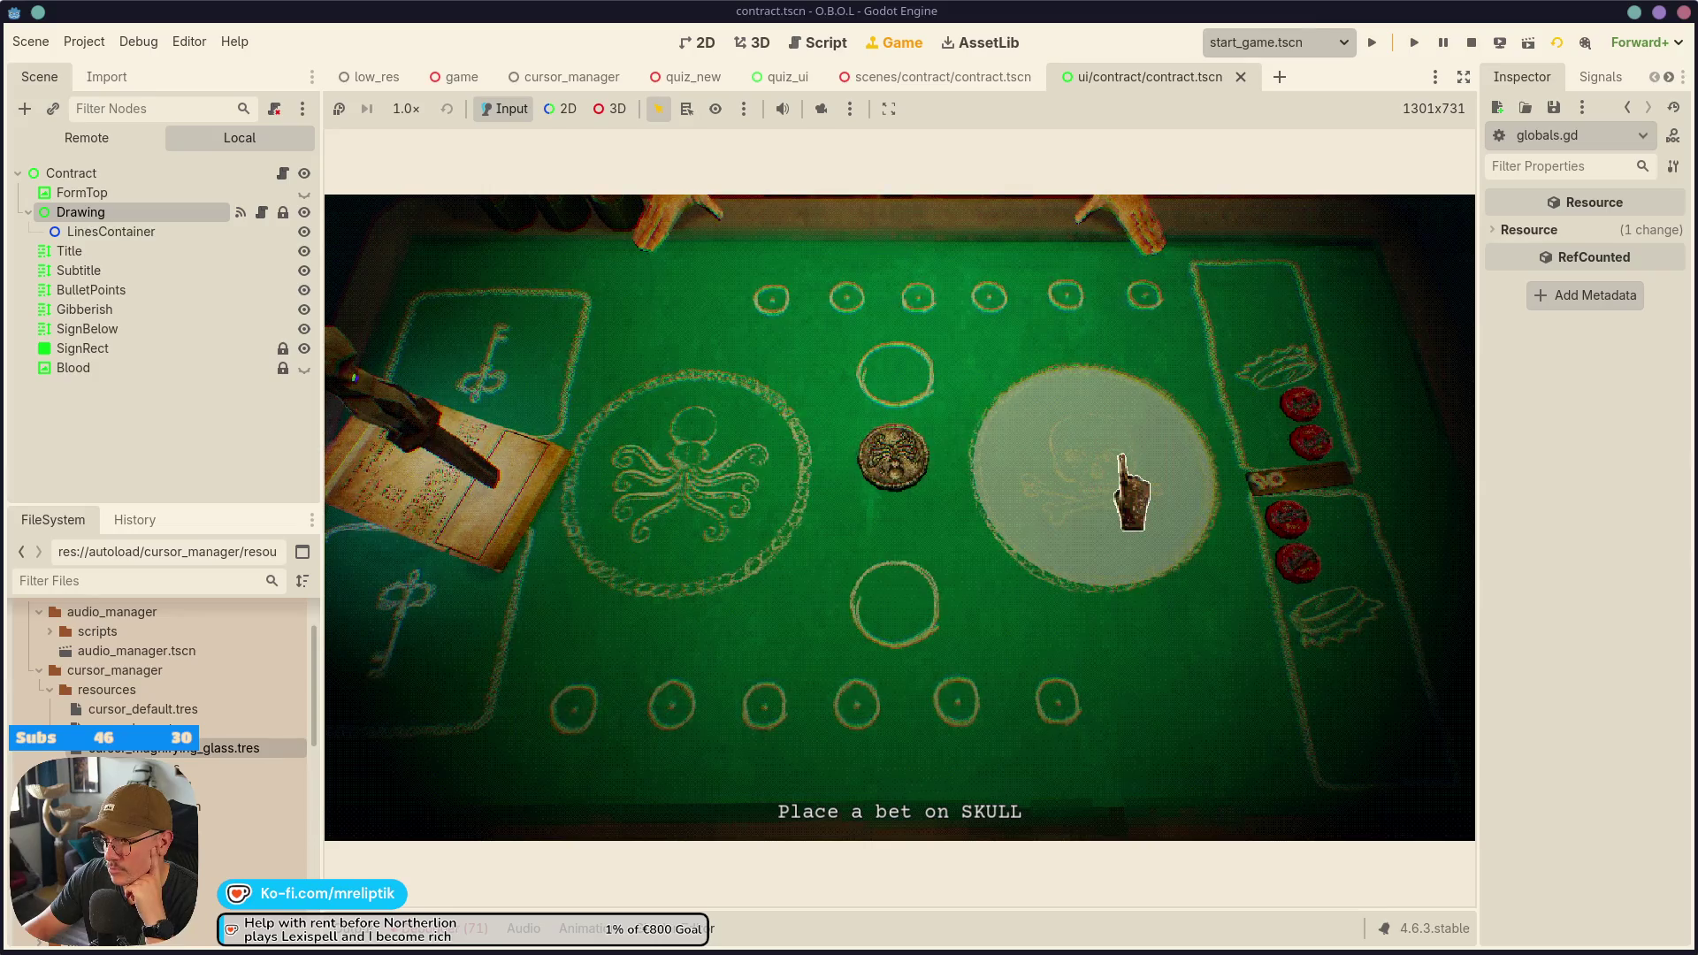
pyautogui.click(885, 453)
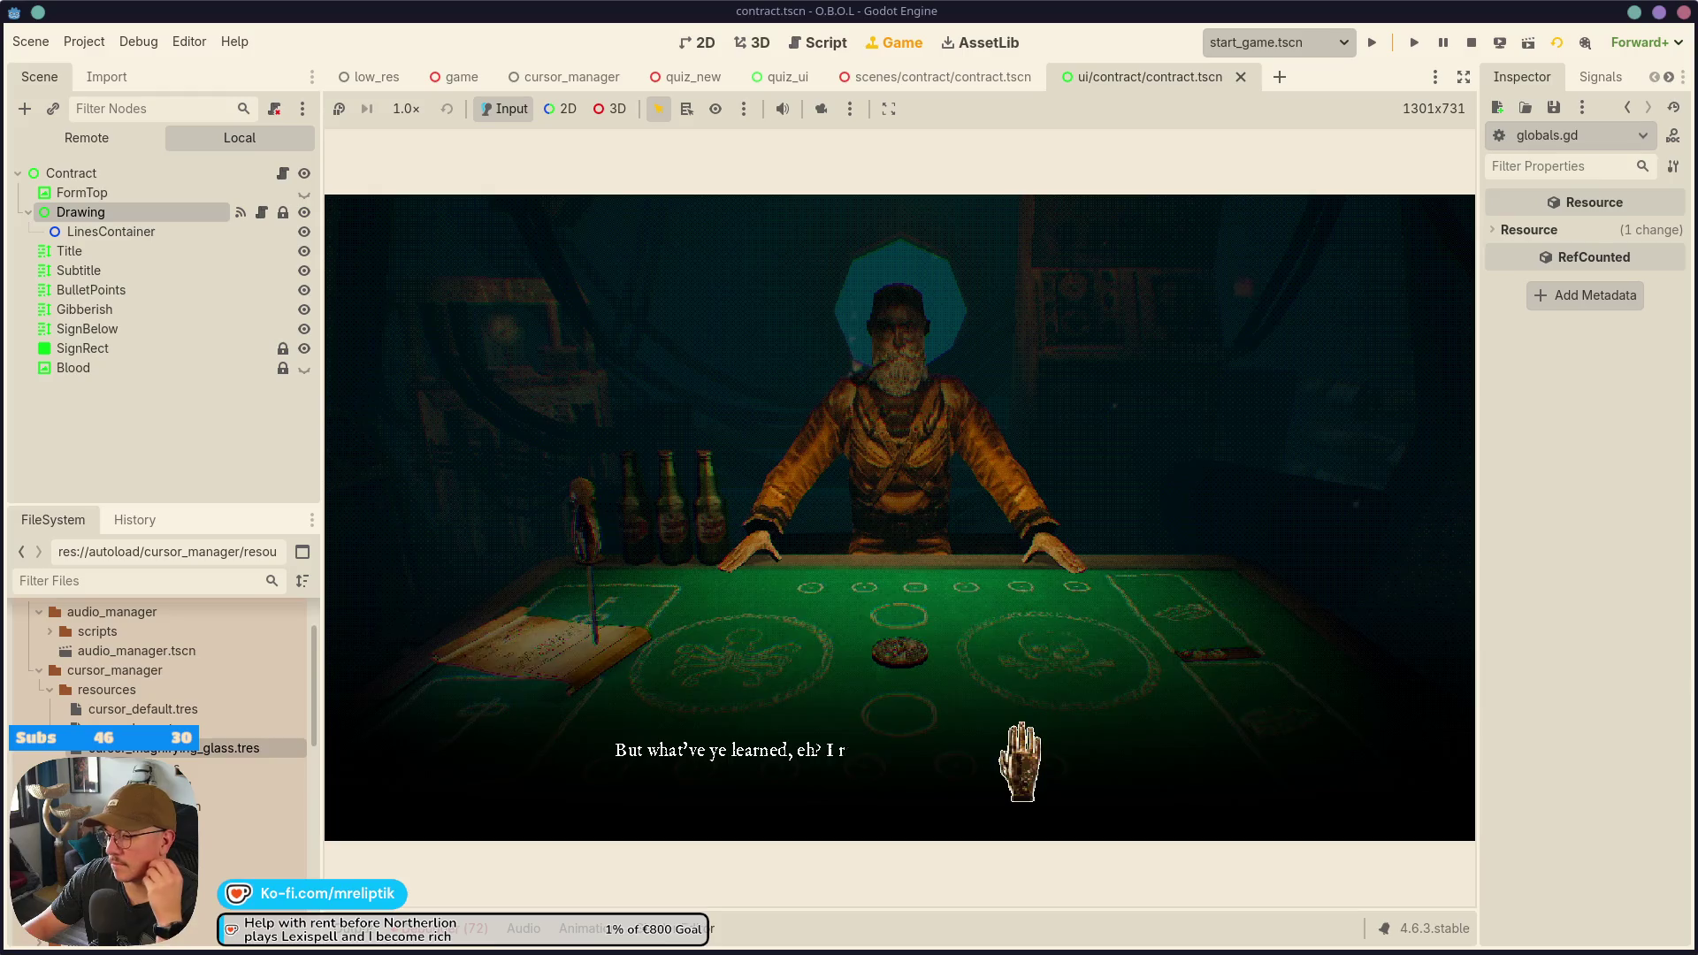
# Stop the running game after the dealer scene plays out.
pyautogui.click(1471, 42)
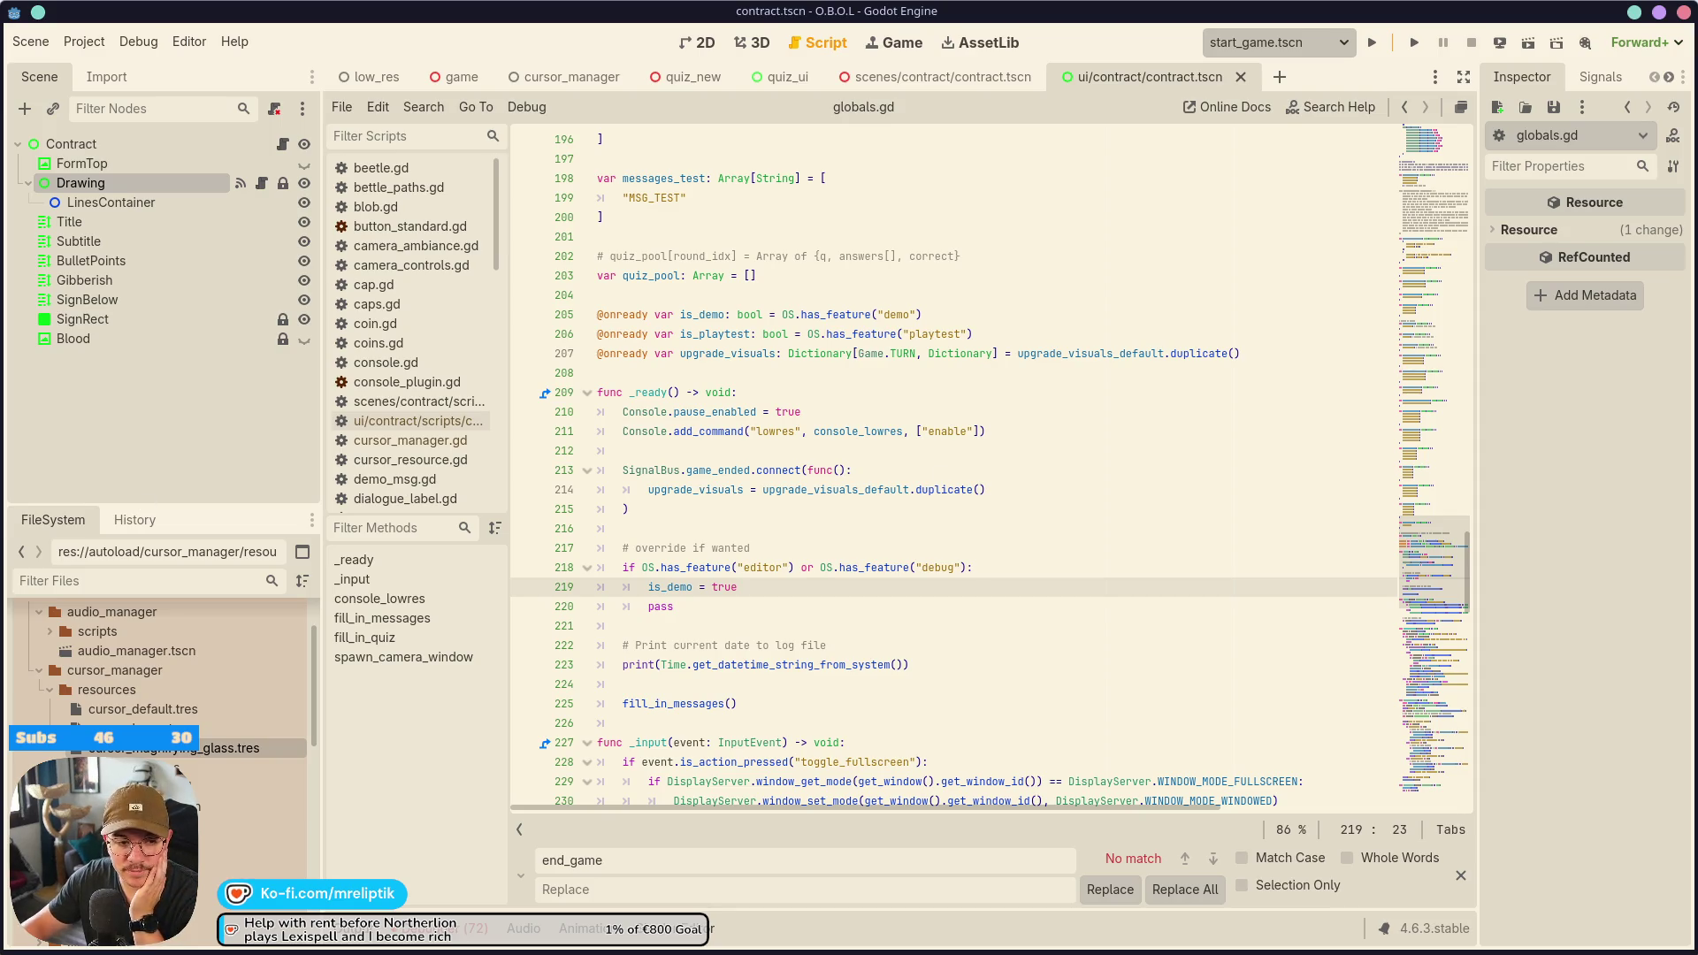
# In VS Code Source Control, review the diffs for keys.gd, game.gd, config.json, game.tscn and globals.gd.
pyautogui.click(339, 939)
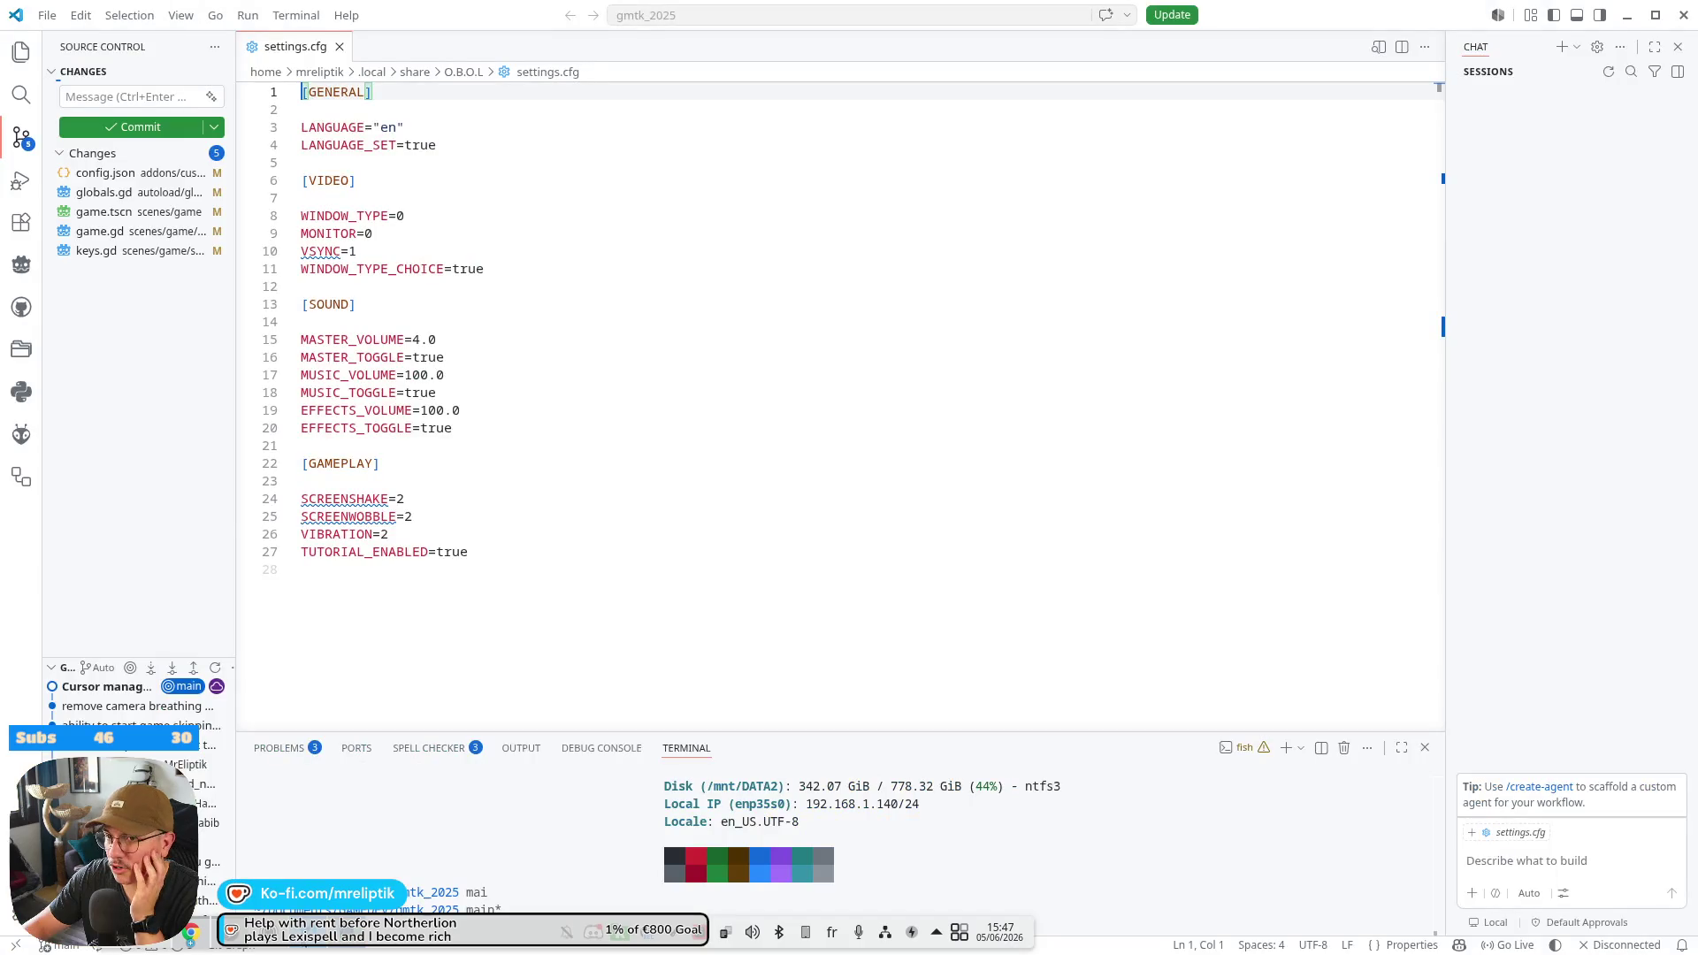
pyautogui.click(102, 252)
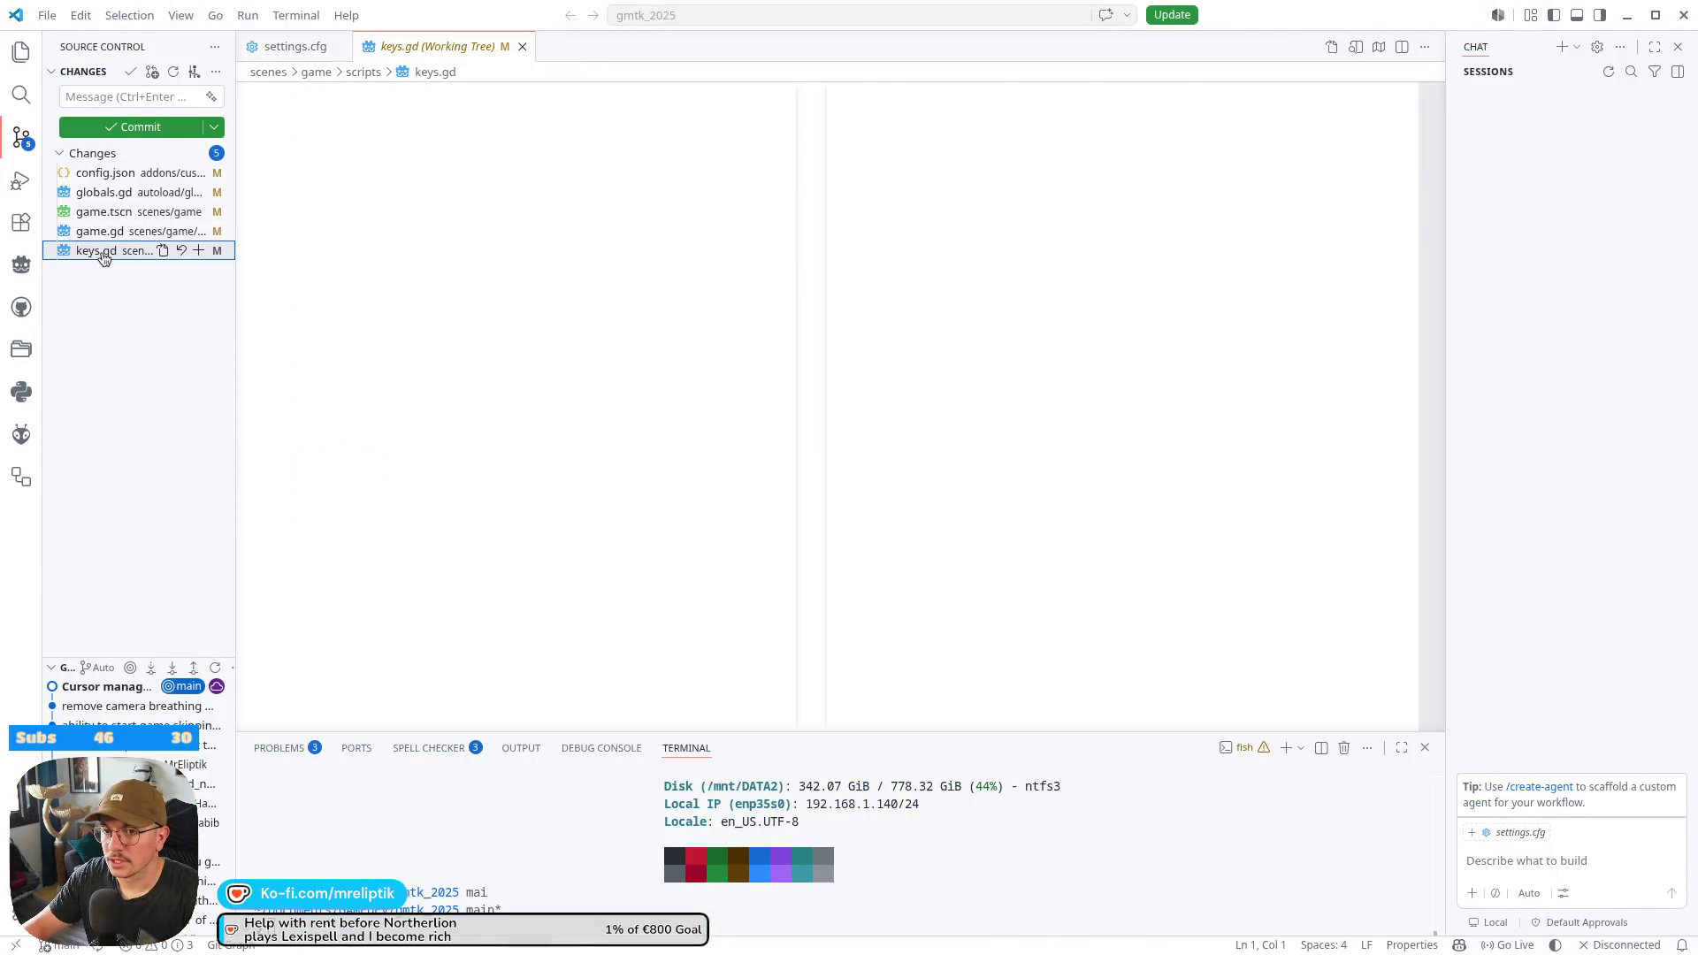
pyautogui.click(118, 237)
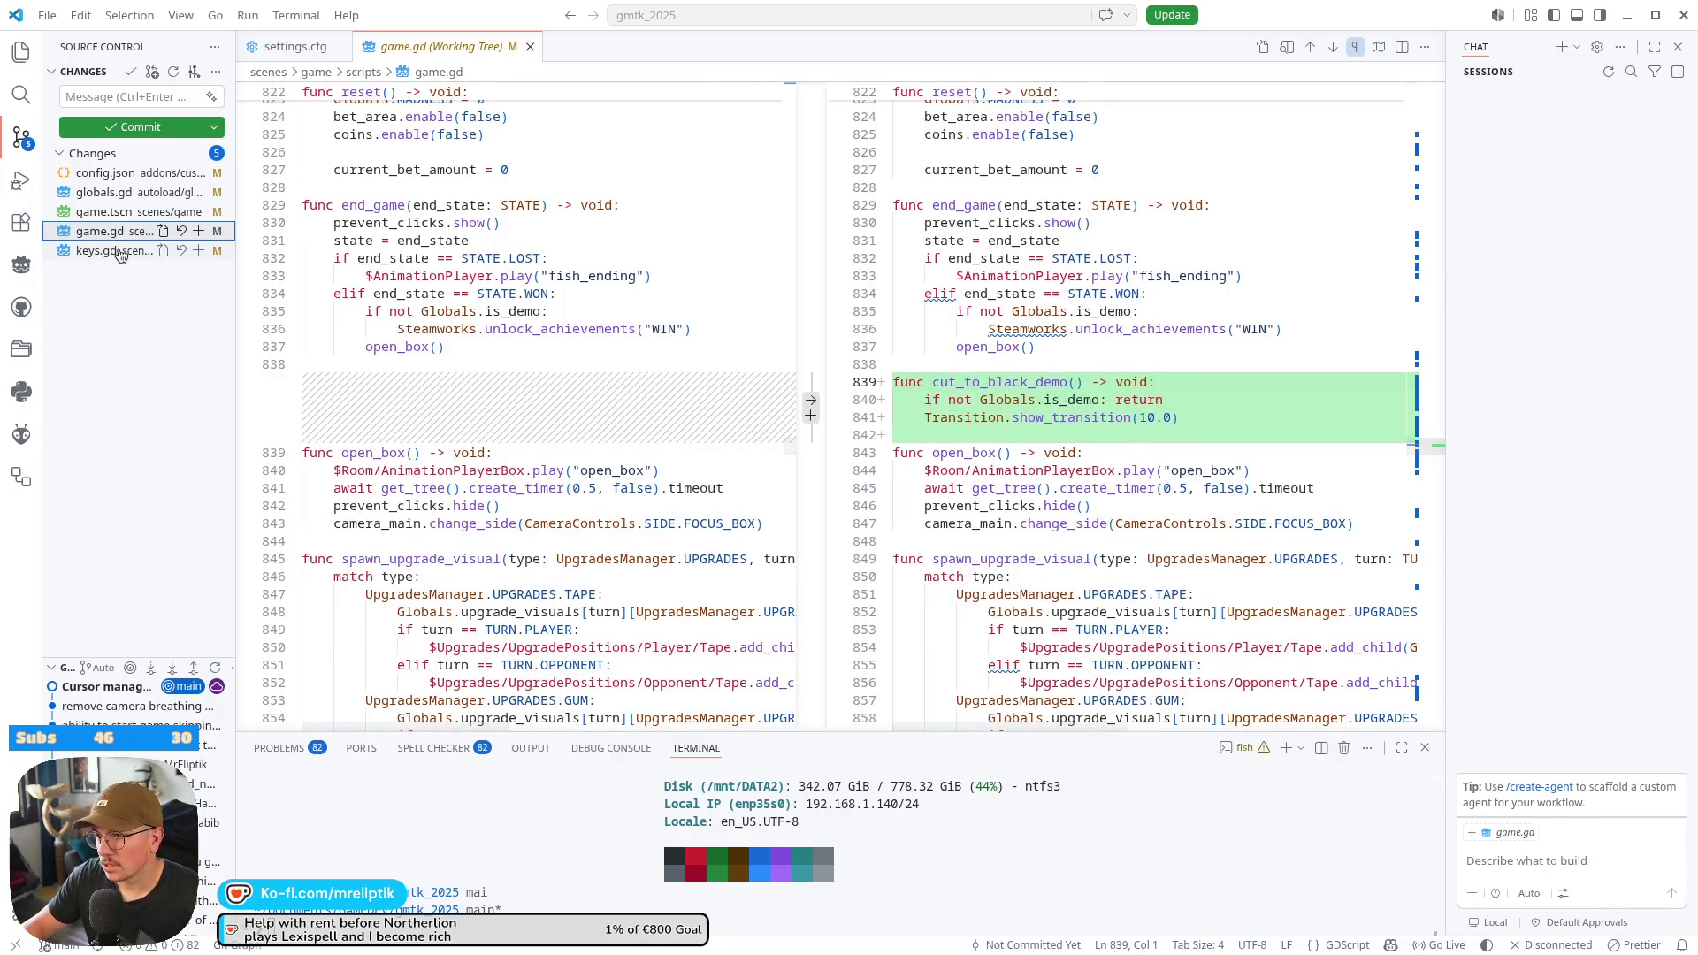
pyautogui.click(119, 174)
pyautogui.click(117, 212)
pyautogui.click(117, 192)
pyautogui.click(116, 214)
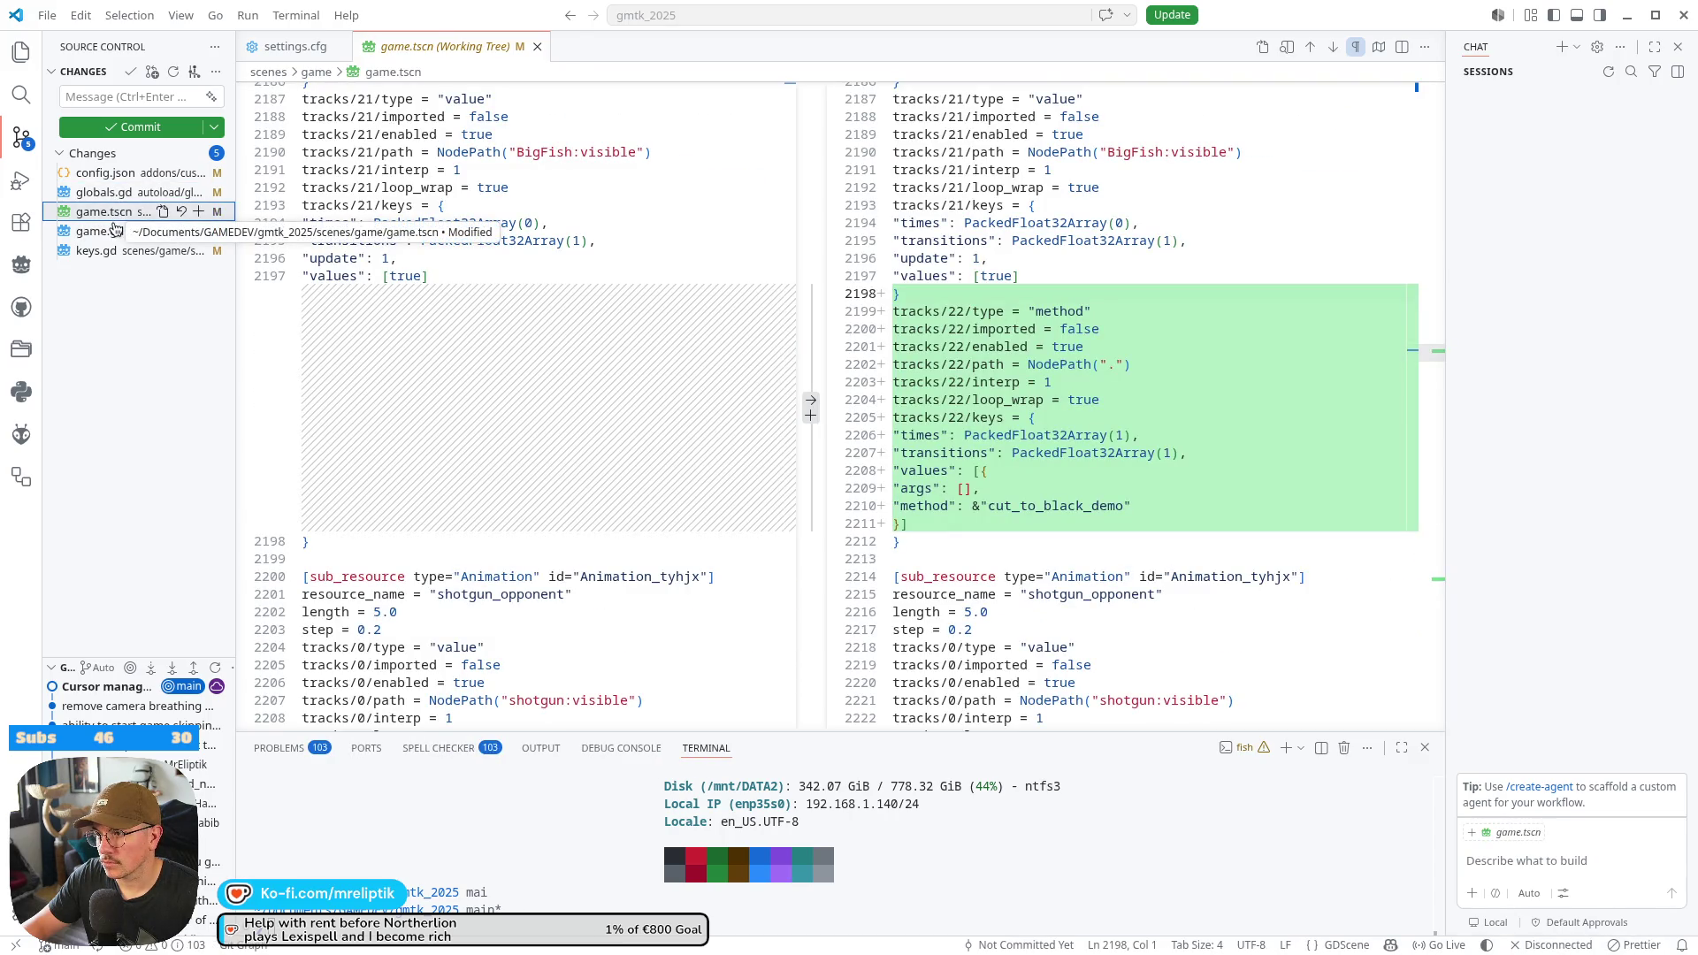
# Stage game.tscn and game.gd and commit them as 'cut to black on fish if demo'.
pyautogui.keyDown('shift'); pyautogui.click(113, 230); pyautogui.keyUp('shift')
pyautogui.click(198, 231)
pyautogui.click(161, 102)
pyautogui.write('cut to black')
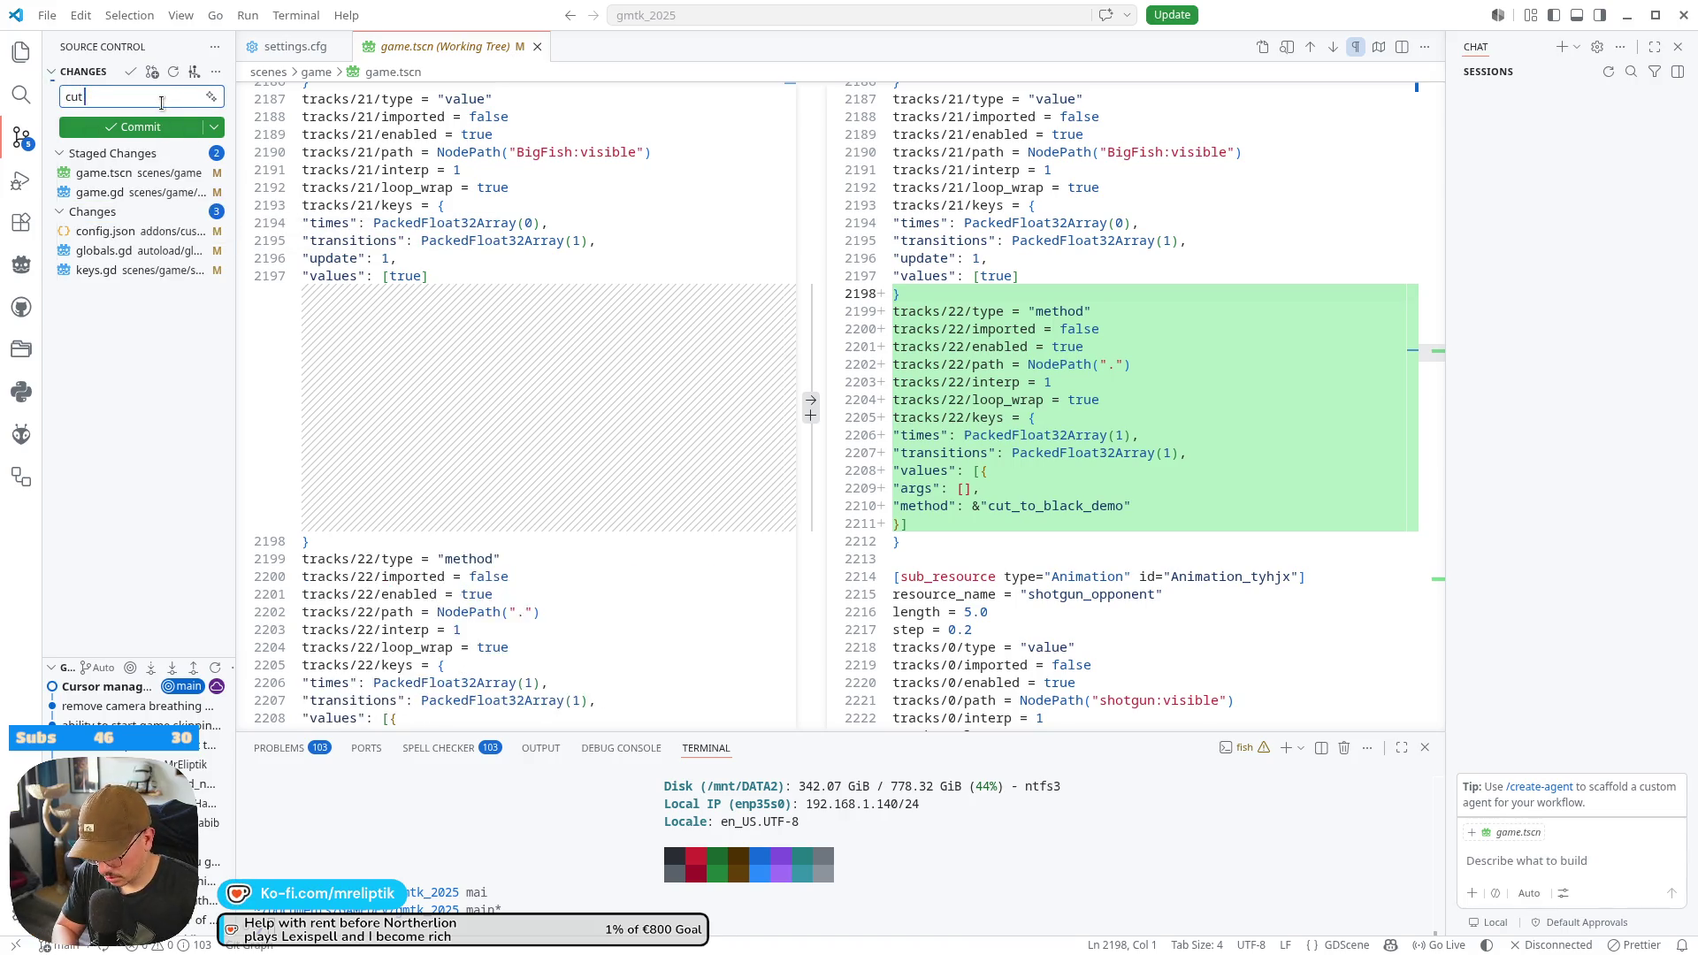
pyautogui.write(' on fish if demo')
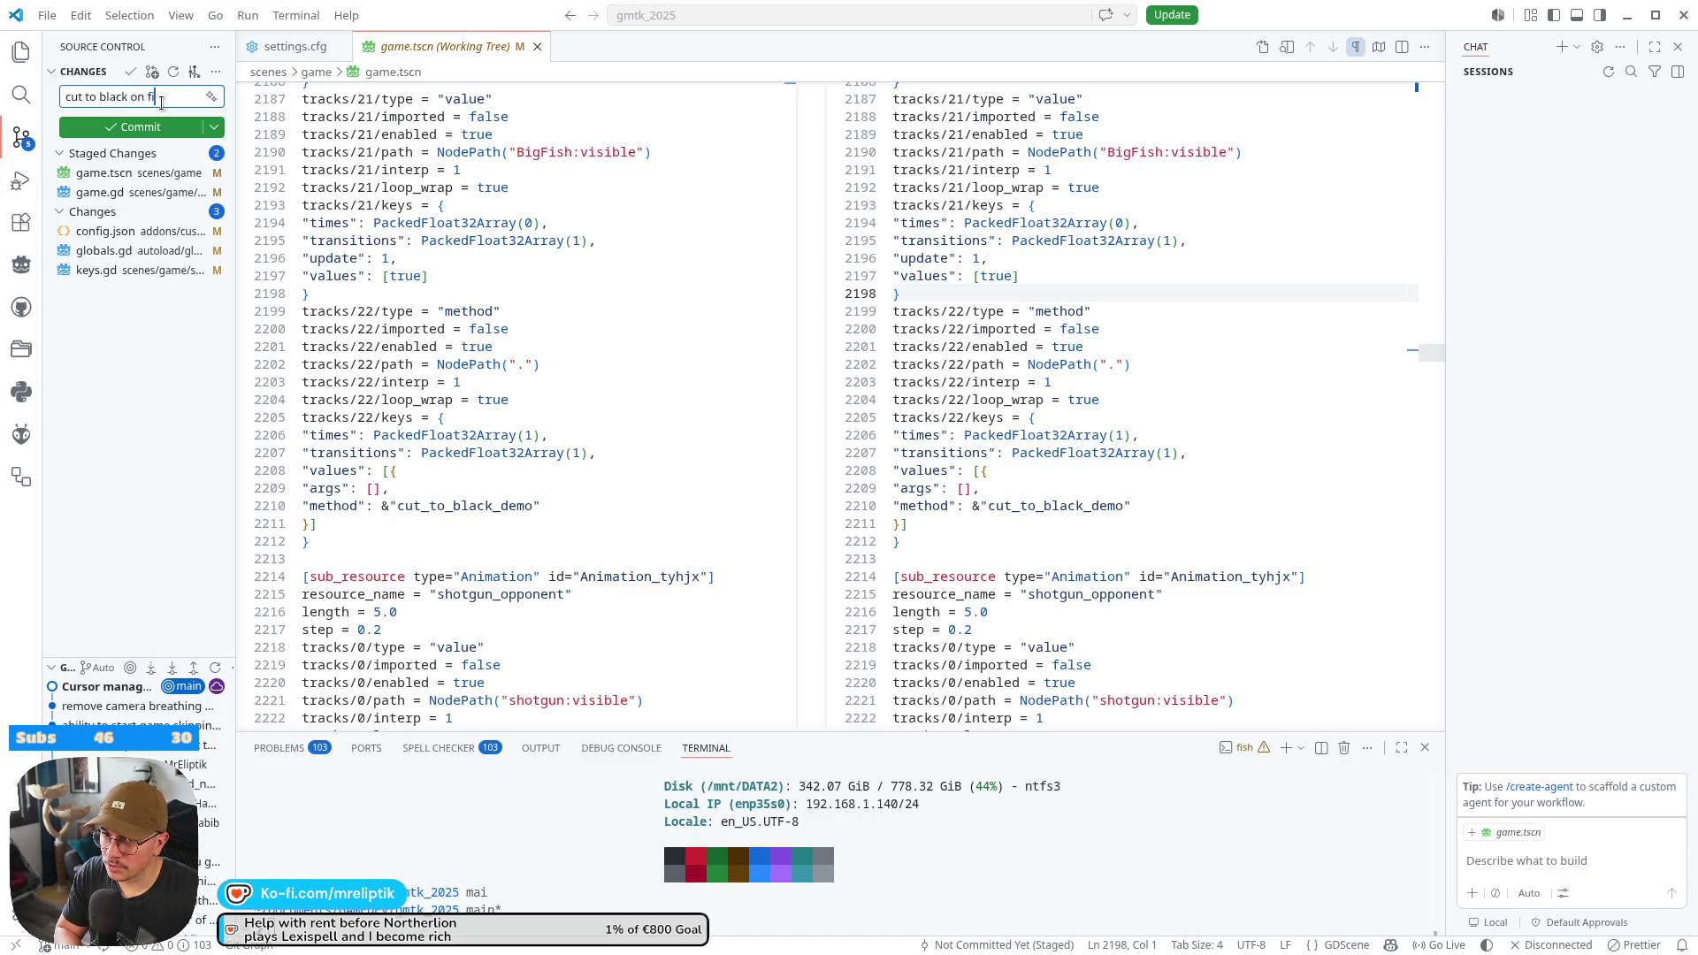
pyautogui.hotkey('ctrl', 'Return')
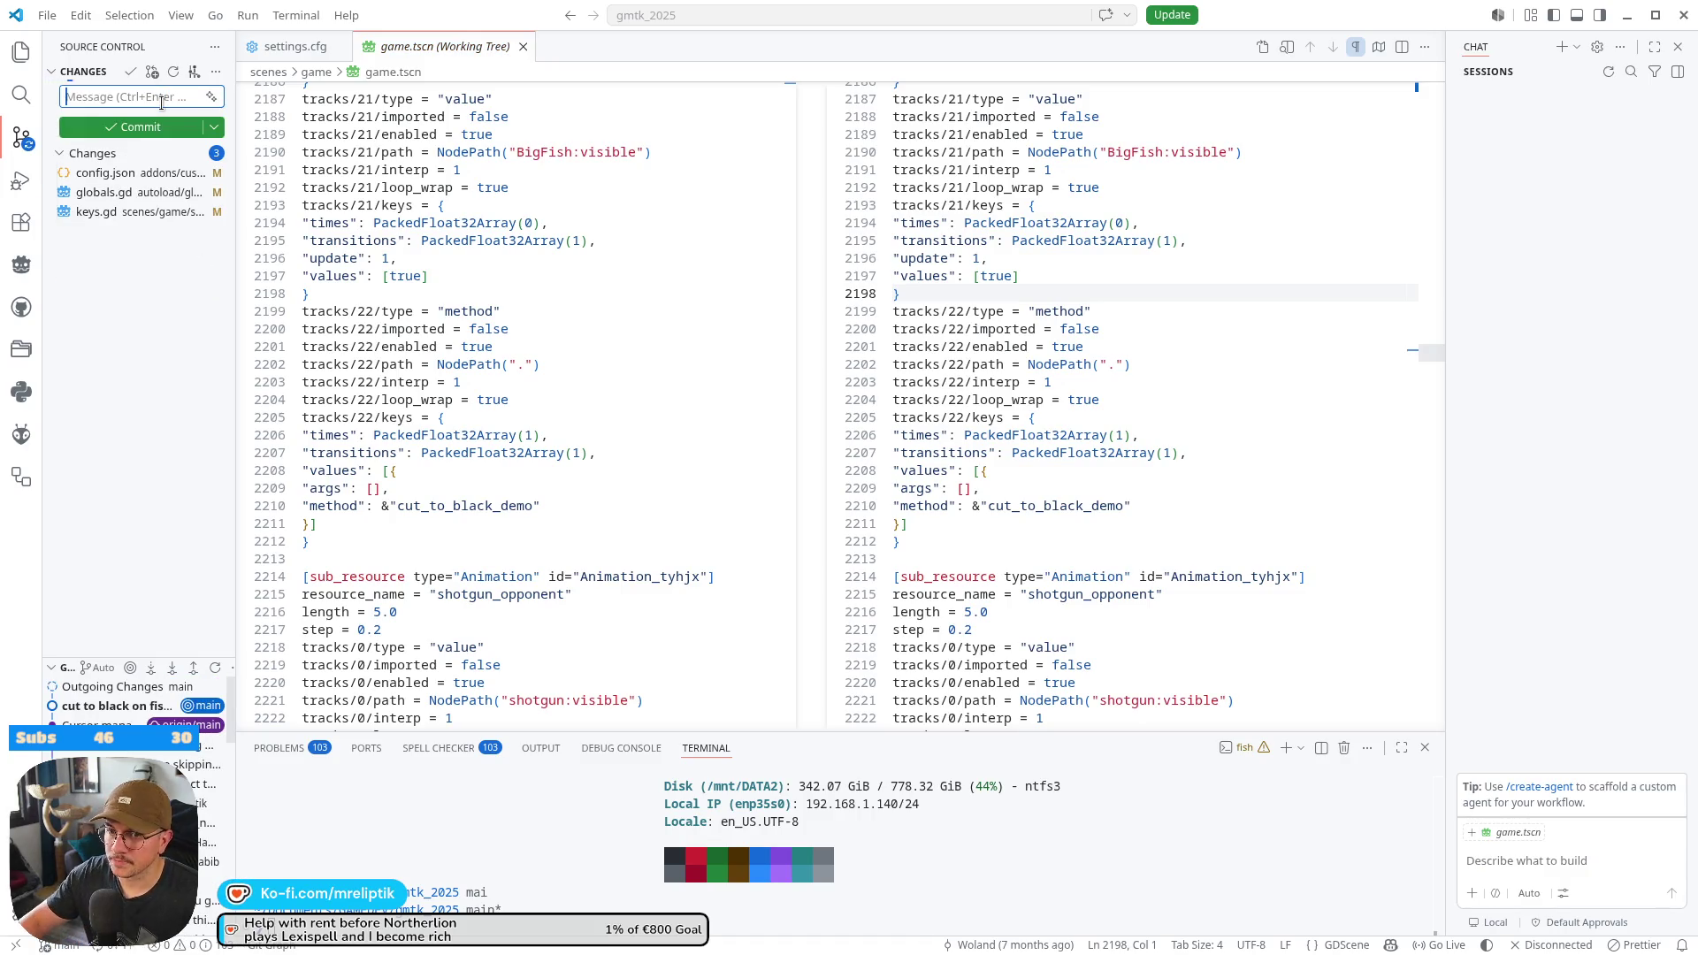
pyautogui.click(346, 946)
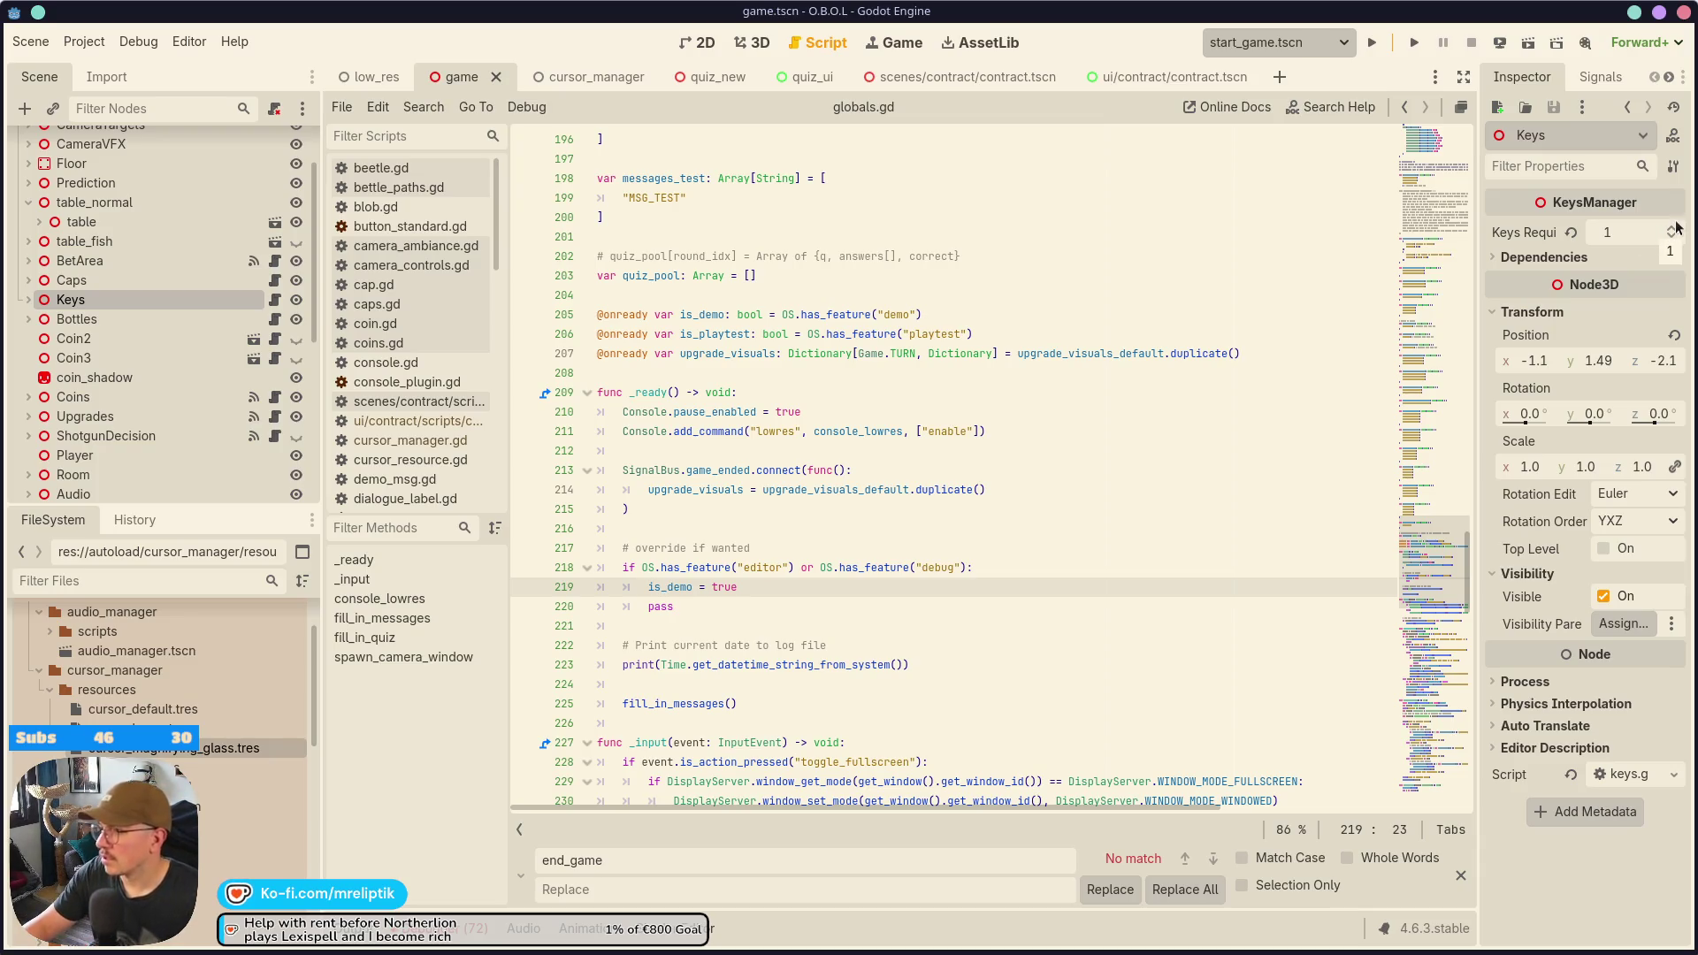
# Raise the Keys node's Keys Required to 3, save the scene, and view the keys.gd diff.
pyautogui.click(1670, 227)
pyautogui.click(1671, 228)
pyautogui.hotkey('ctrl', 's')
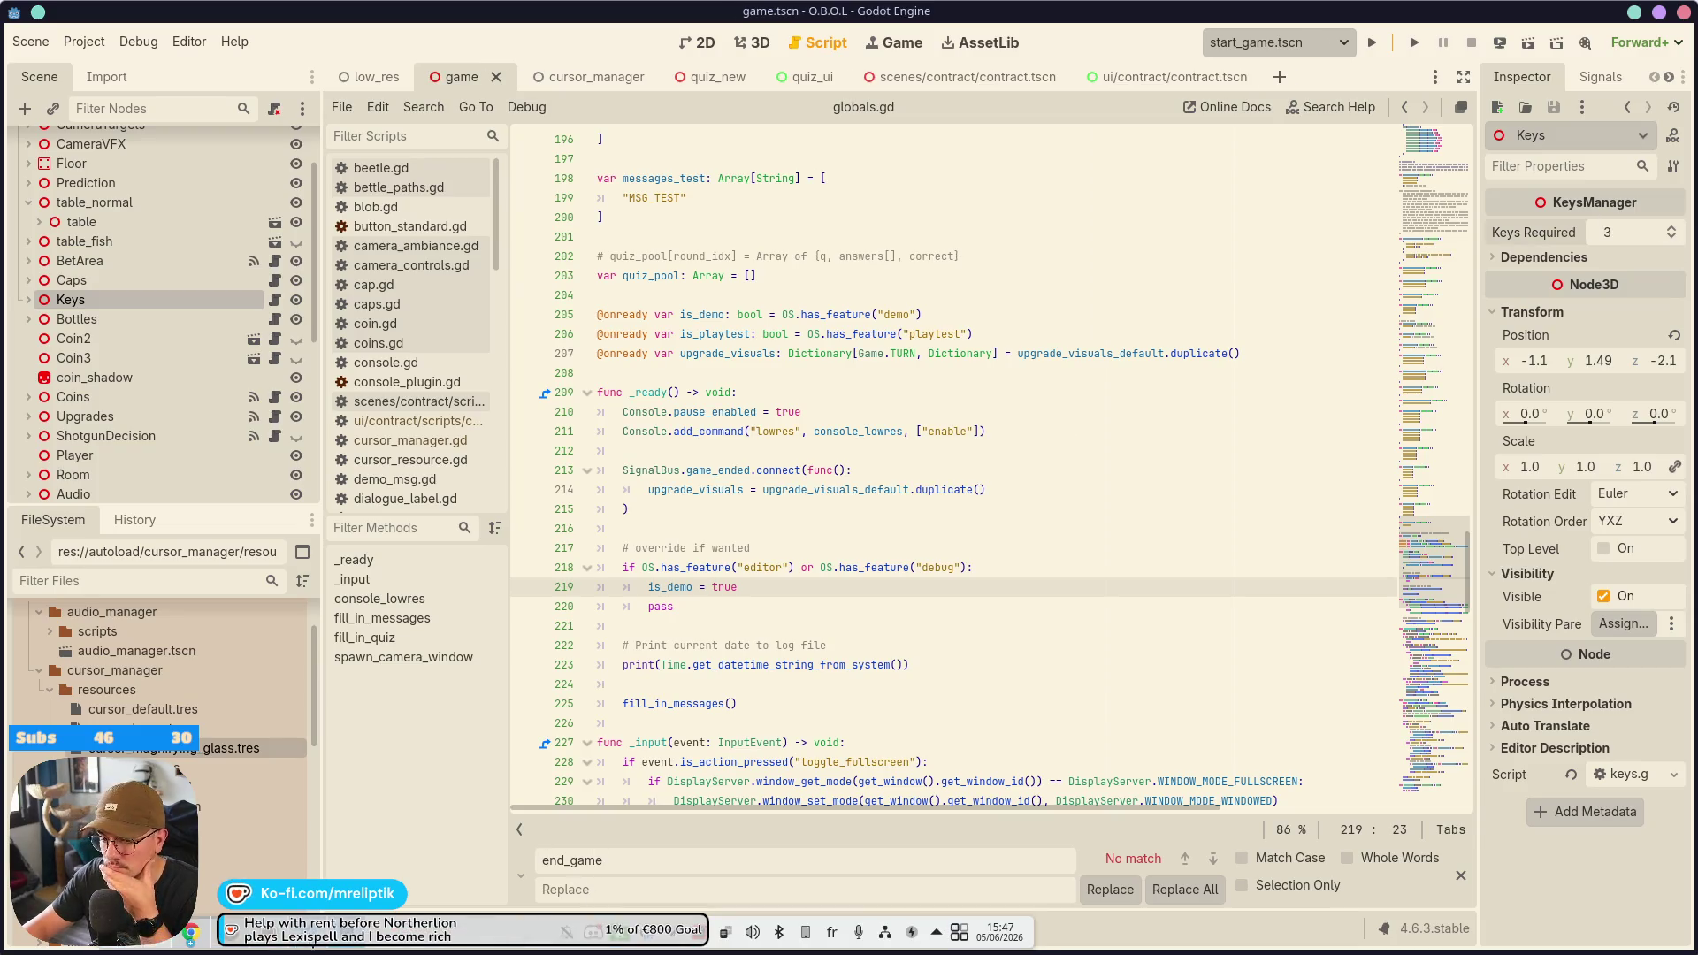
pyautogui.hotkey('alt', 'Tab')
pyautogui.click(132, 232)
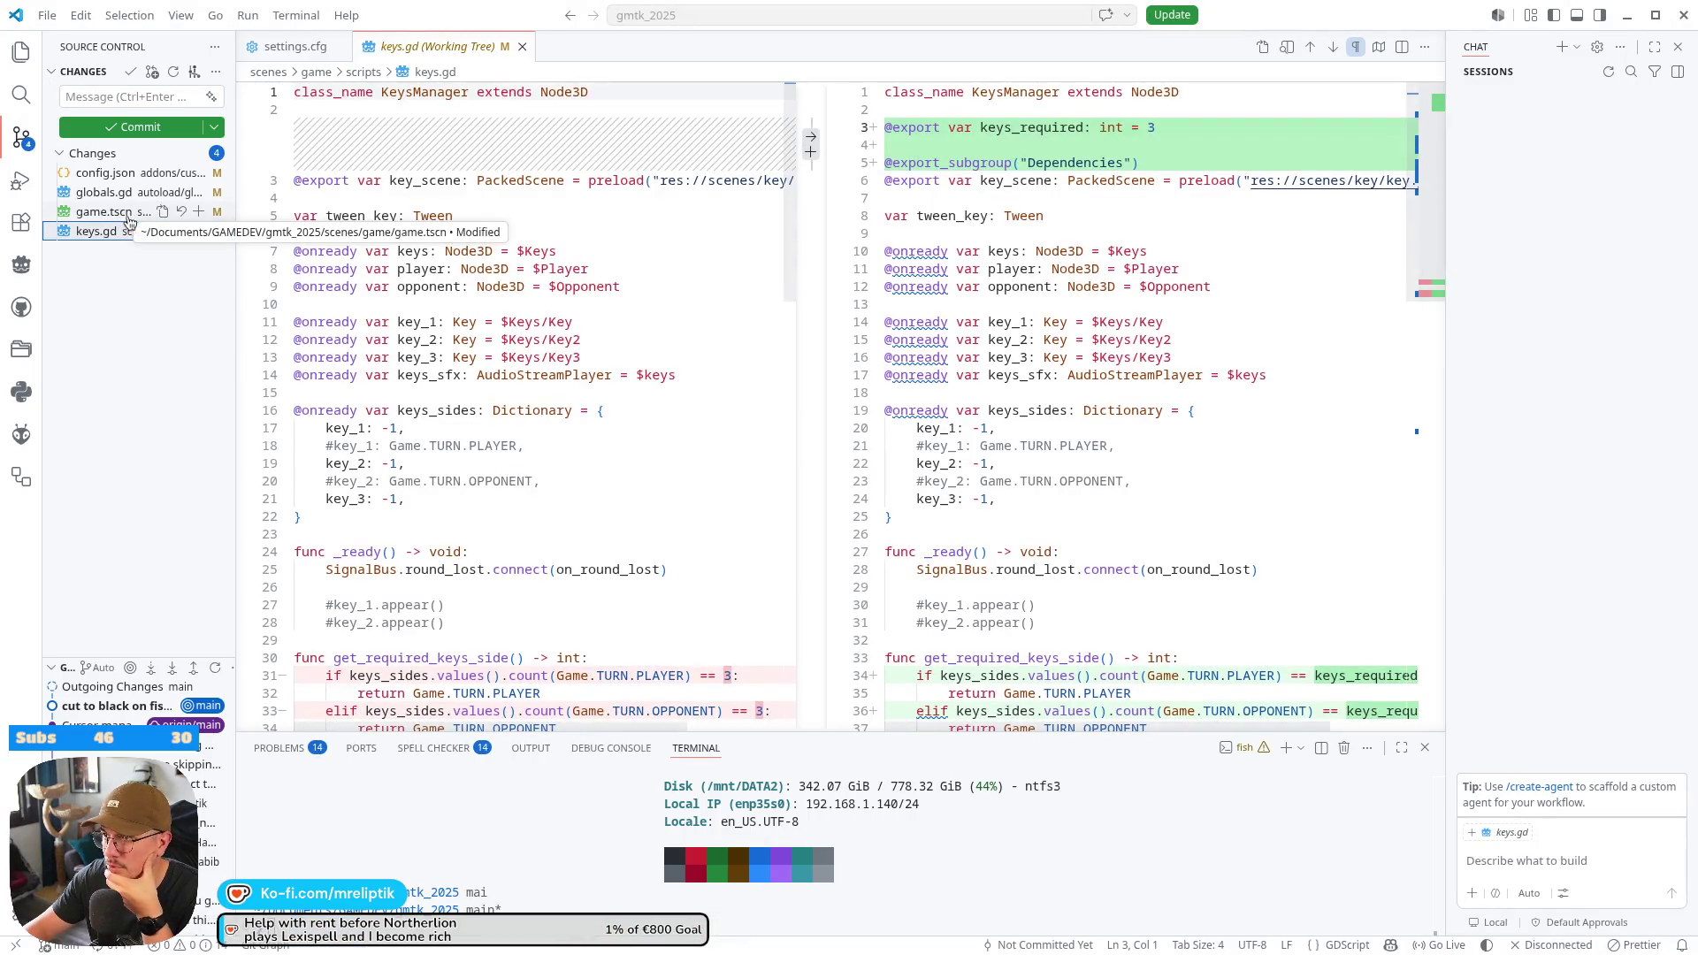
# Stage keys.gd and commit it with the message 'export keys required'.
pyautogui.click(199, 233)
pyautogui.click(132, 97)
pyautogui.write('export keys required')
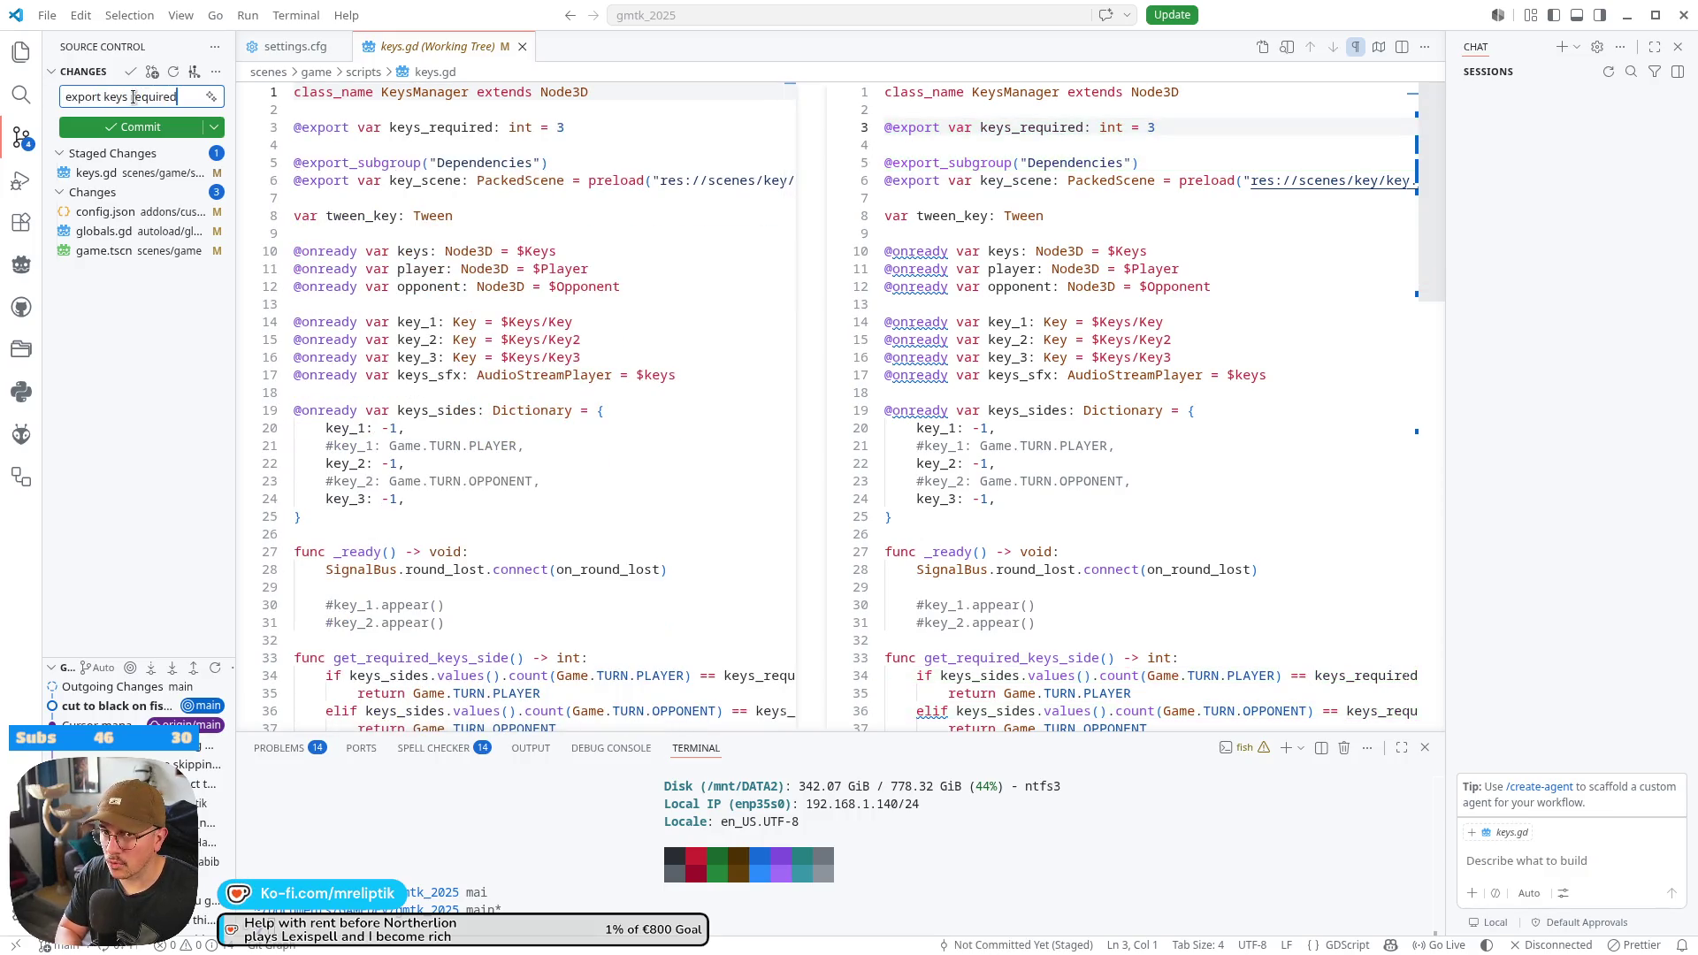
pyautogui.click(140, 126)
# Review the remaining game.tscn and globals.gd diffs, then return to Godot.
pyautogui.click(128, 214)
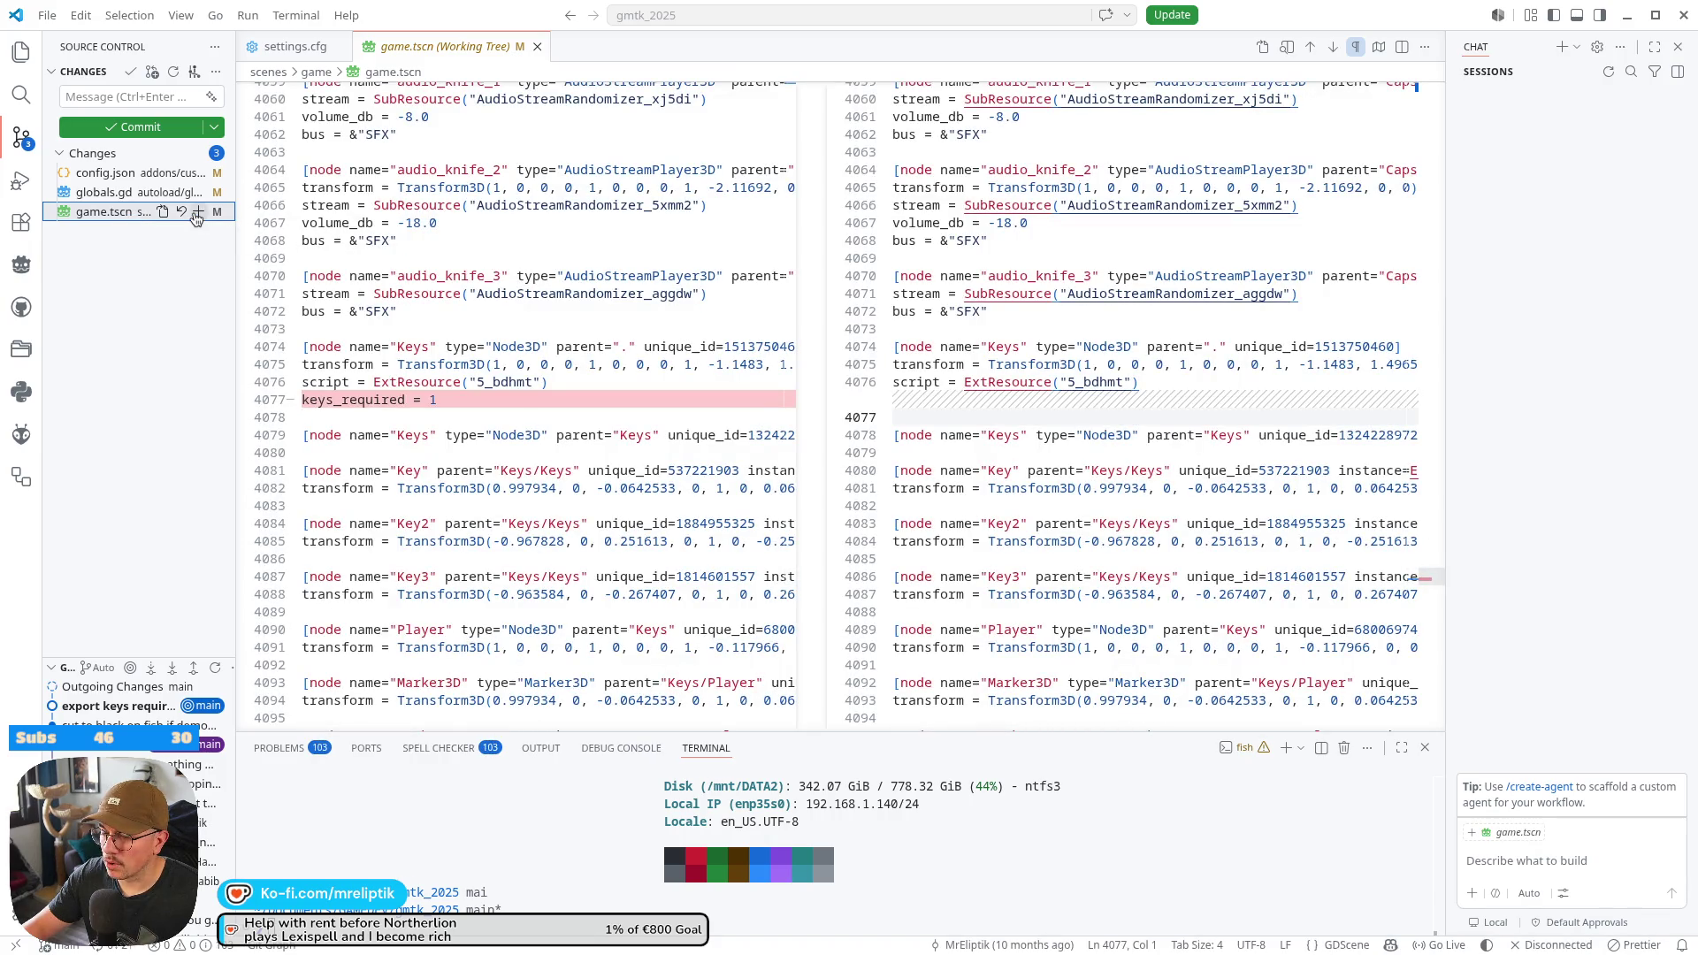
pyautogui.click(106, 192)
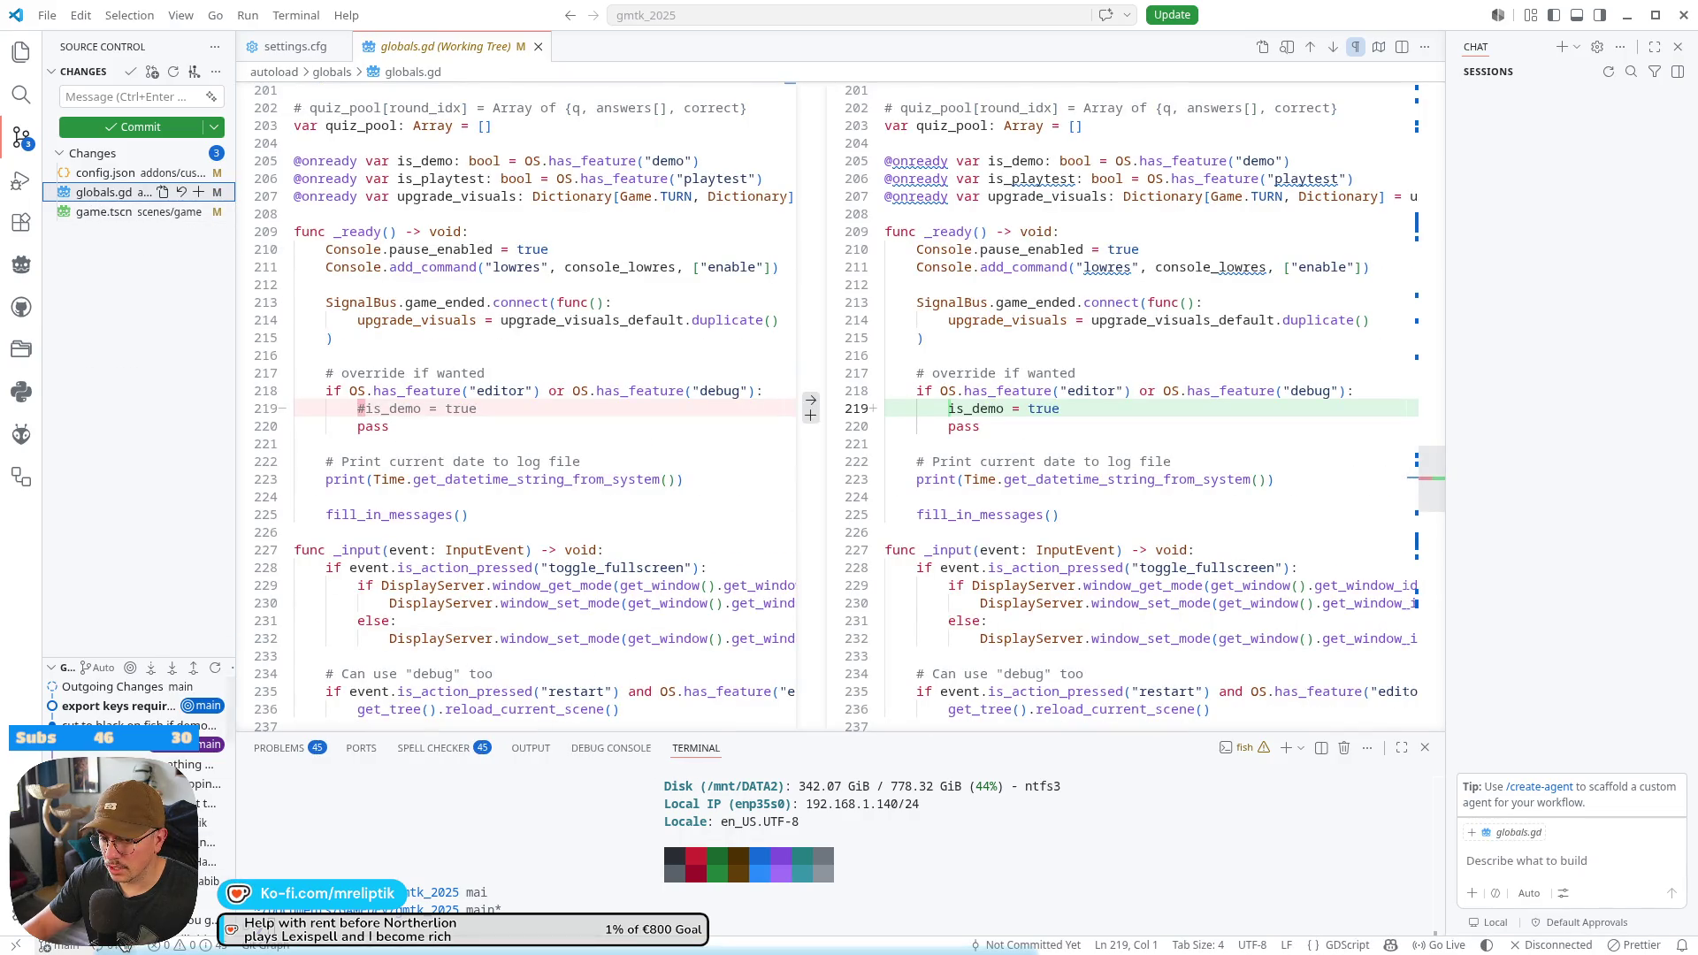
pyautogui.hotkey('alt', 'Tab')
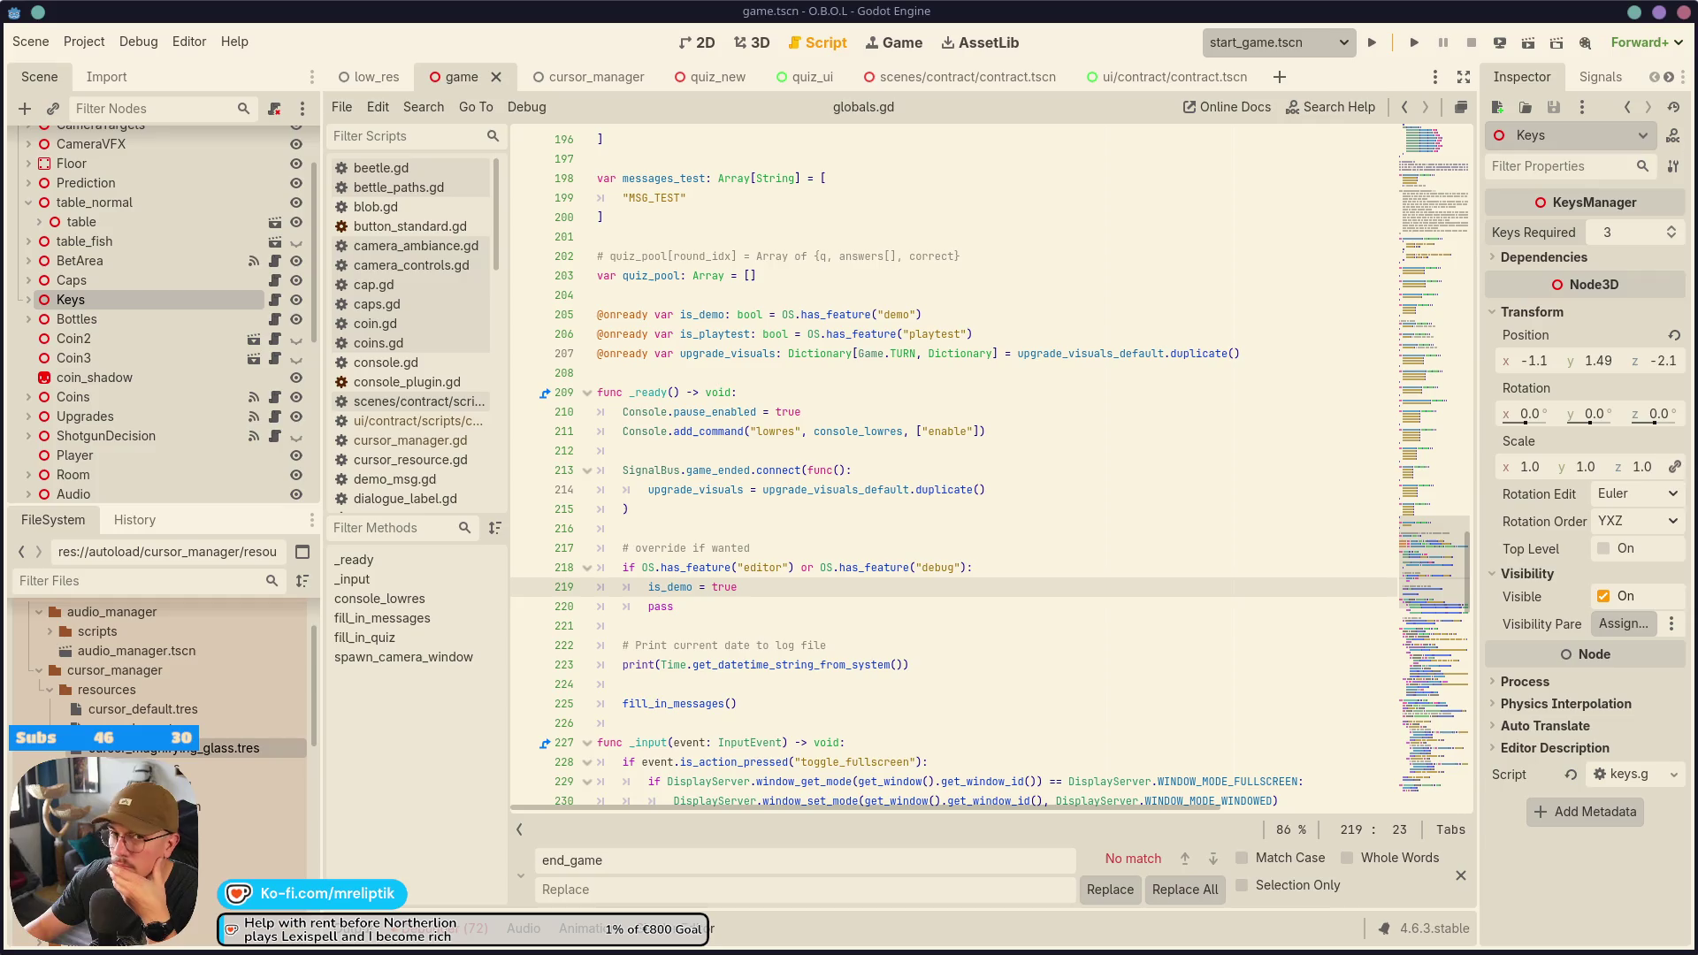
pyautogui.moveTo(658, 954)
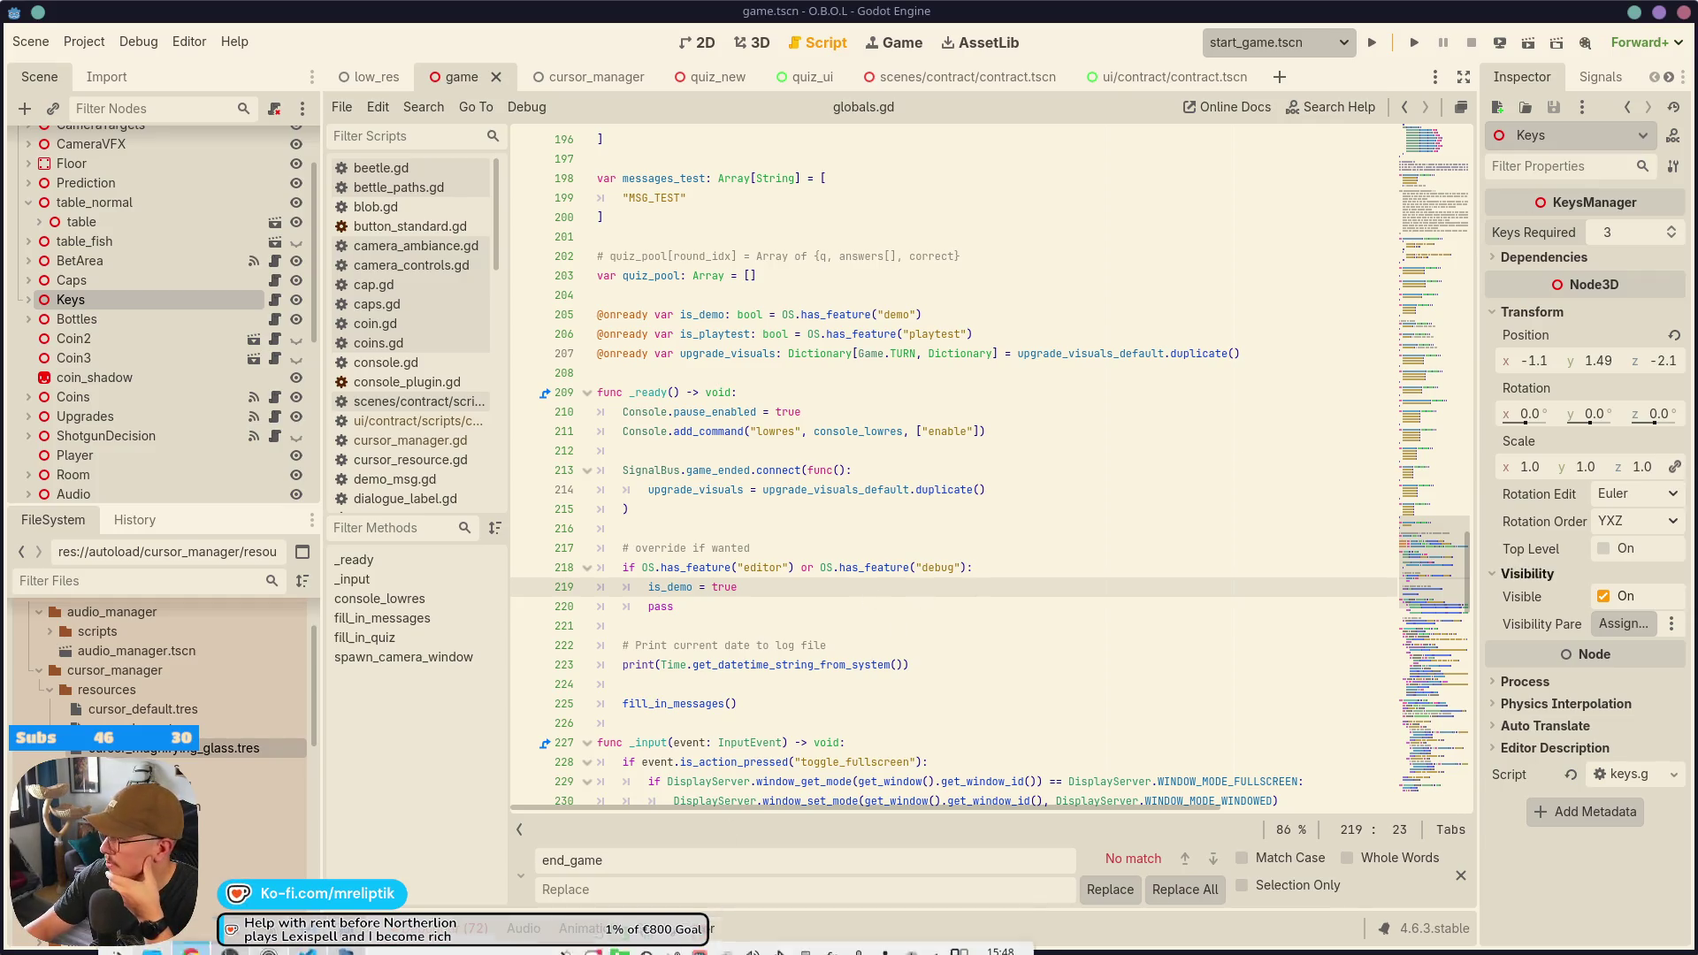
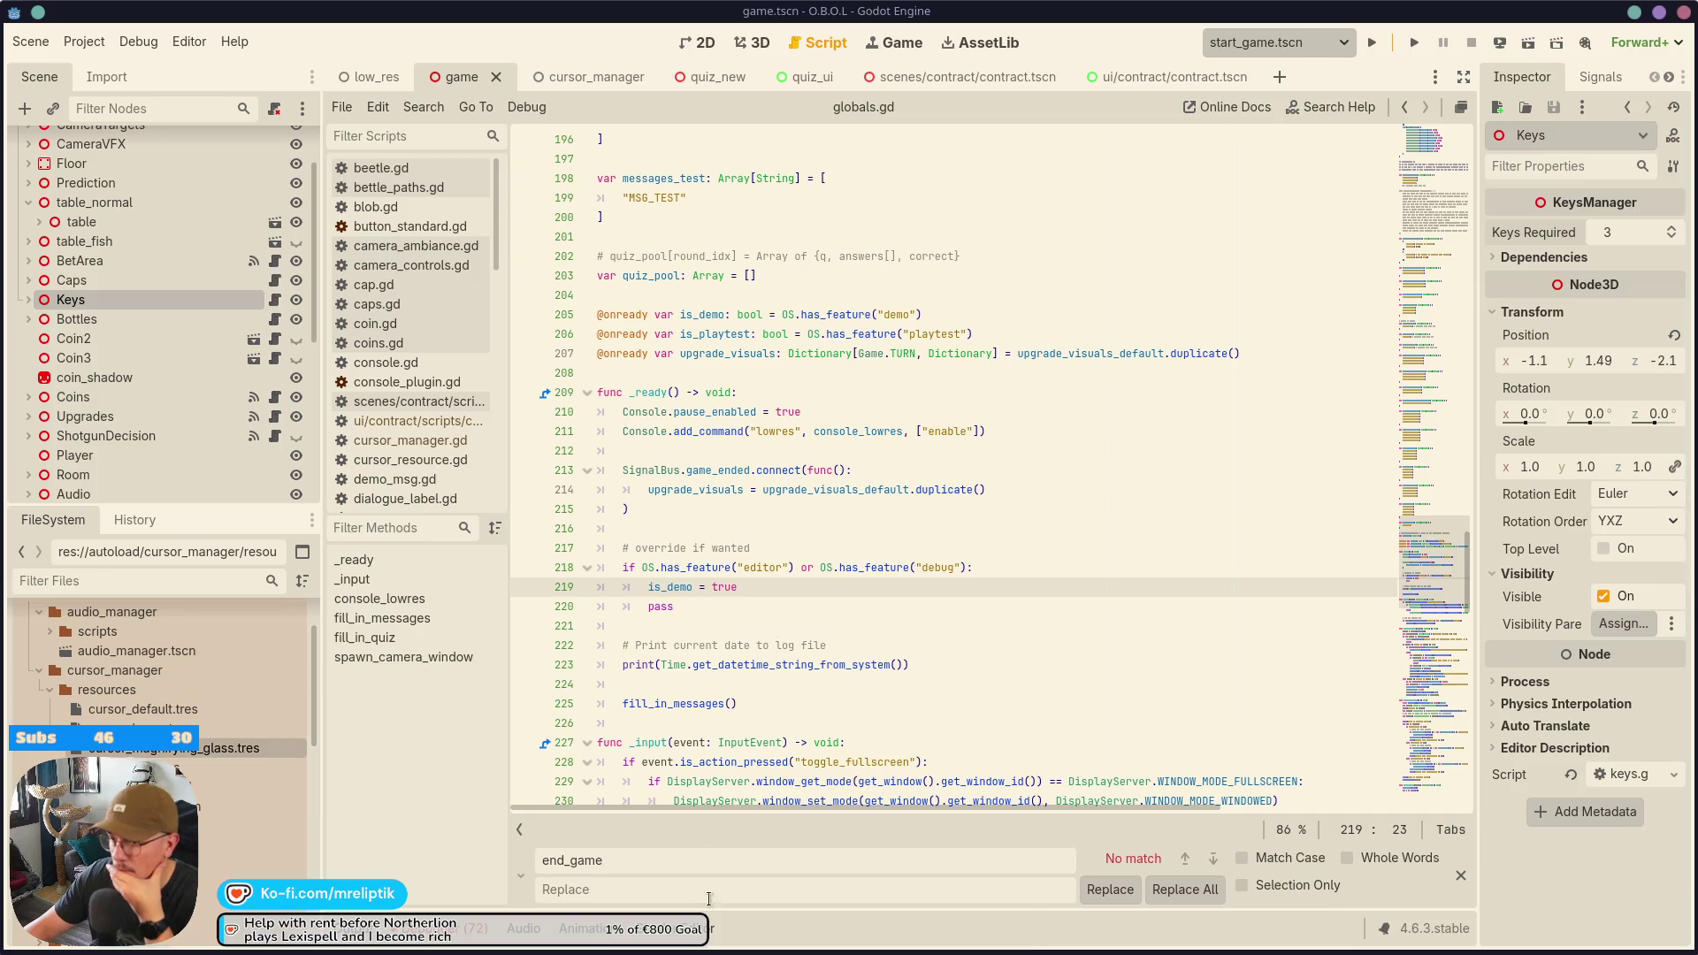
# Switch the editor from the globals.gd script to the 2D scene workspace for game.tscn.
pyautogui.moveTo(669, 949)
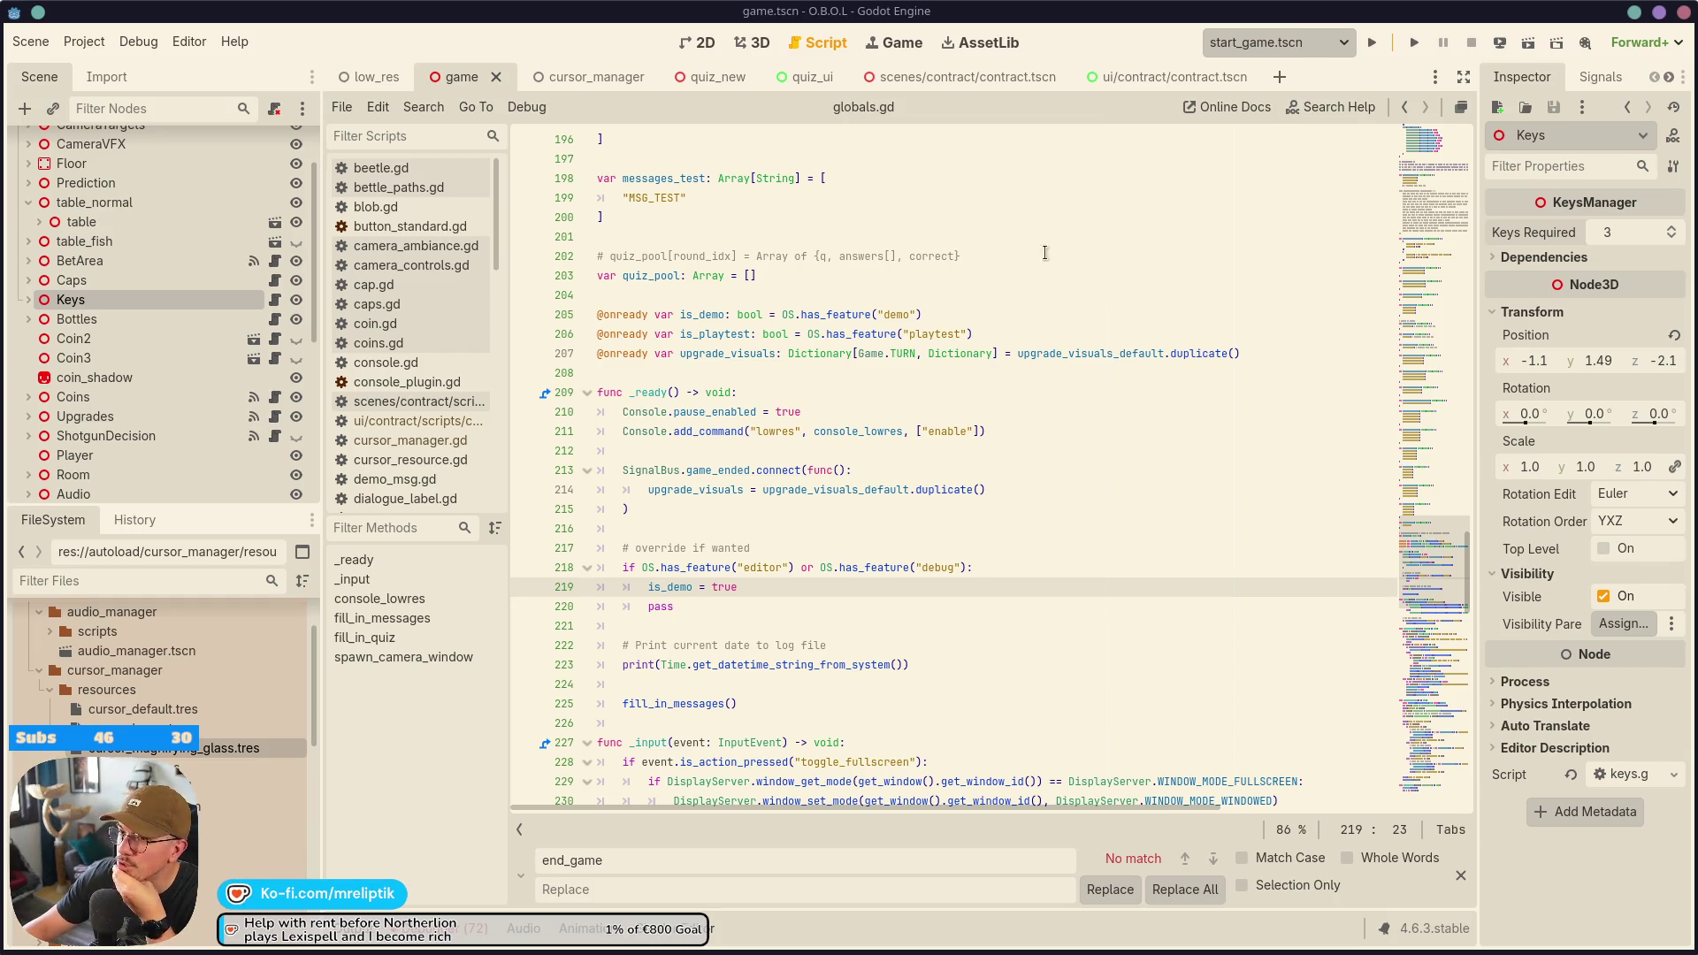
pyautogui.click(703, 44)
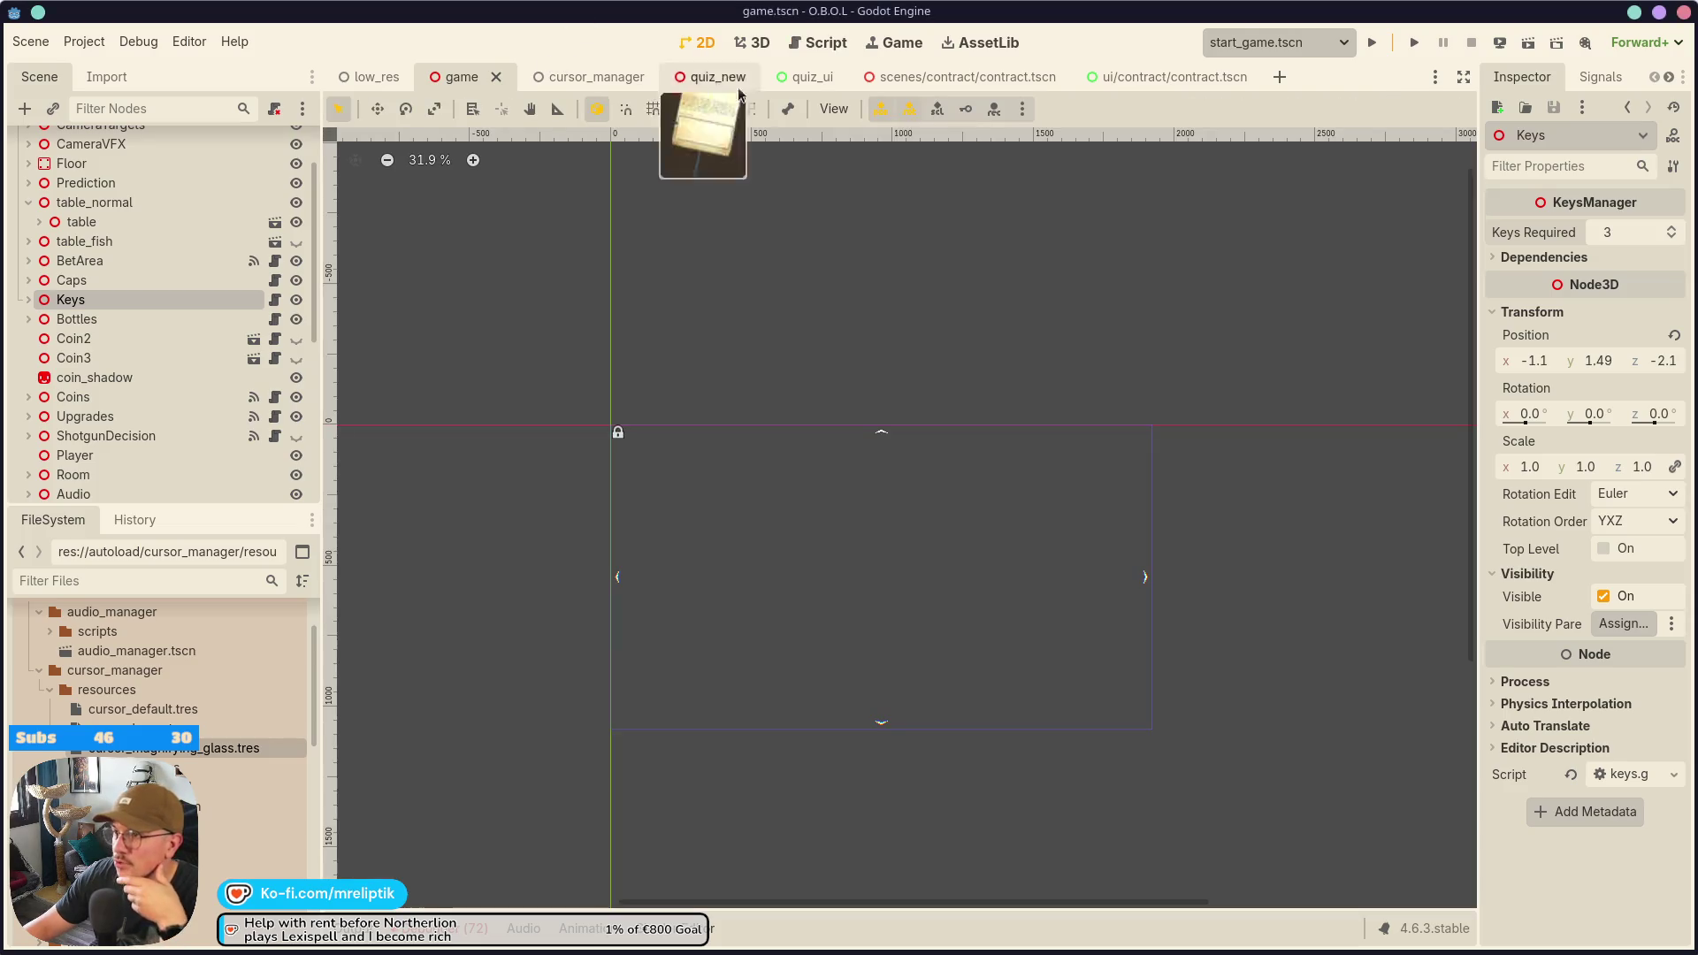
# Close the quiz_ui, quiz_new and cursor_manager scenes and frame the Keys node in 3D.
pyautogui.middleClick(809, 77)
pyautogui.middleClick(716, 77)
pyautogui.middleClick(569, 78)
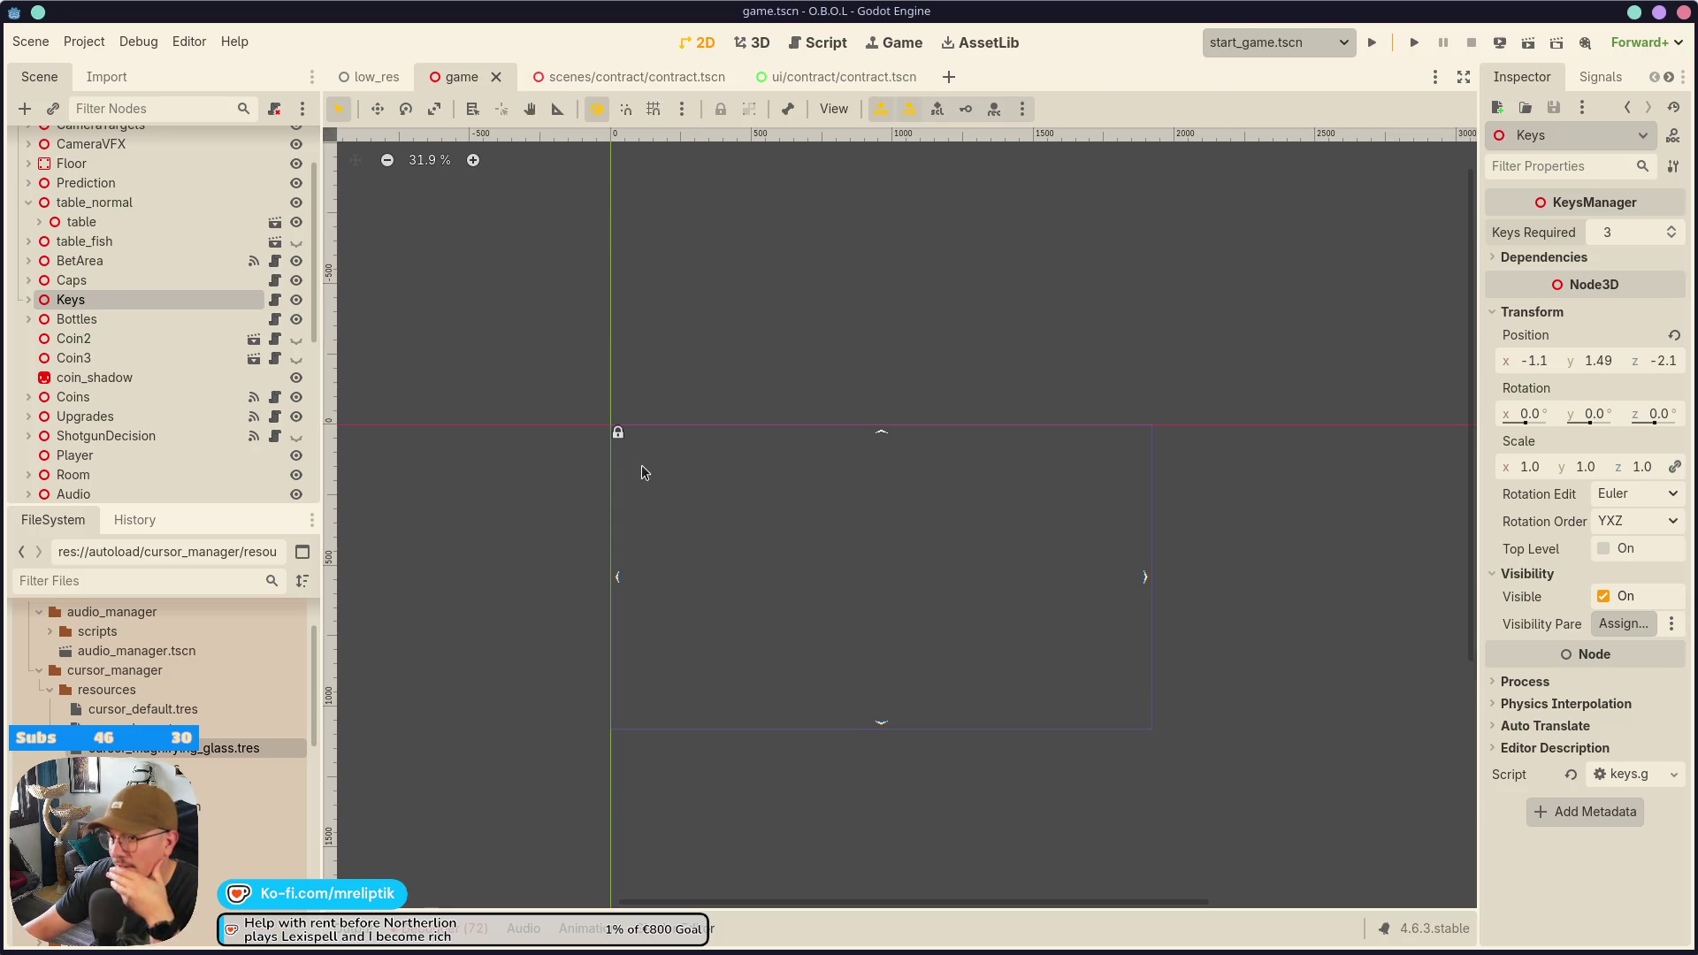
pyautogui.click(748, 43)
pyautogui.press('f')
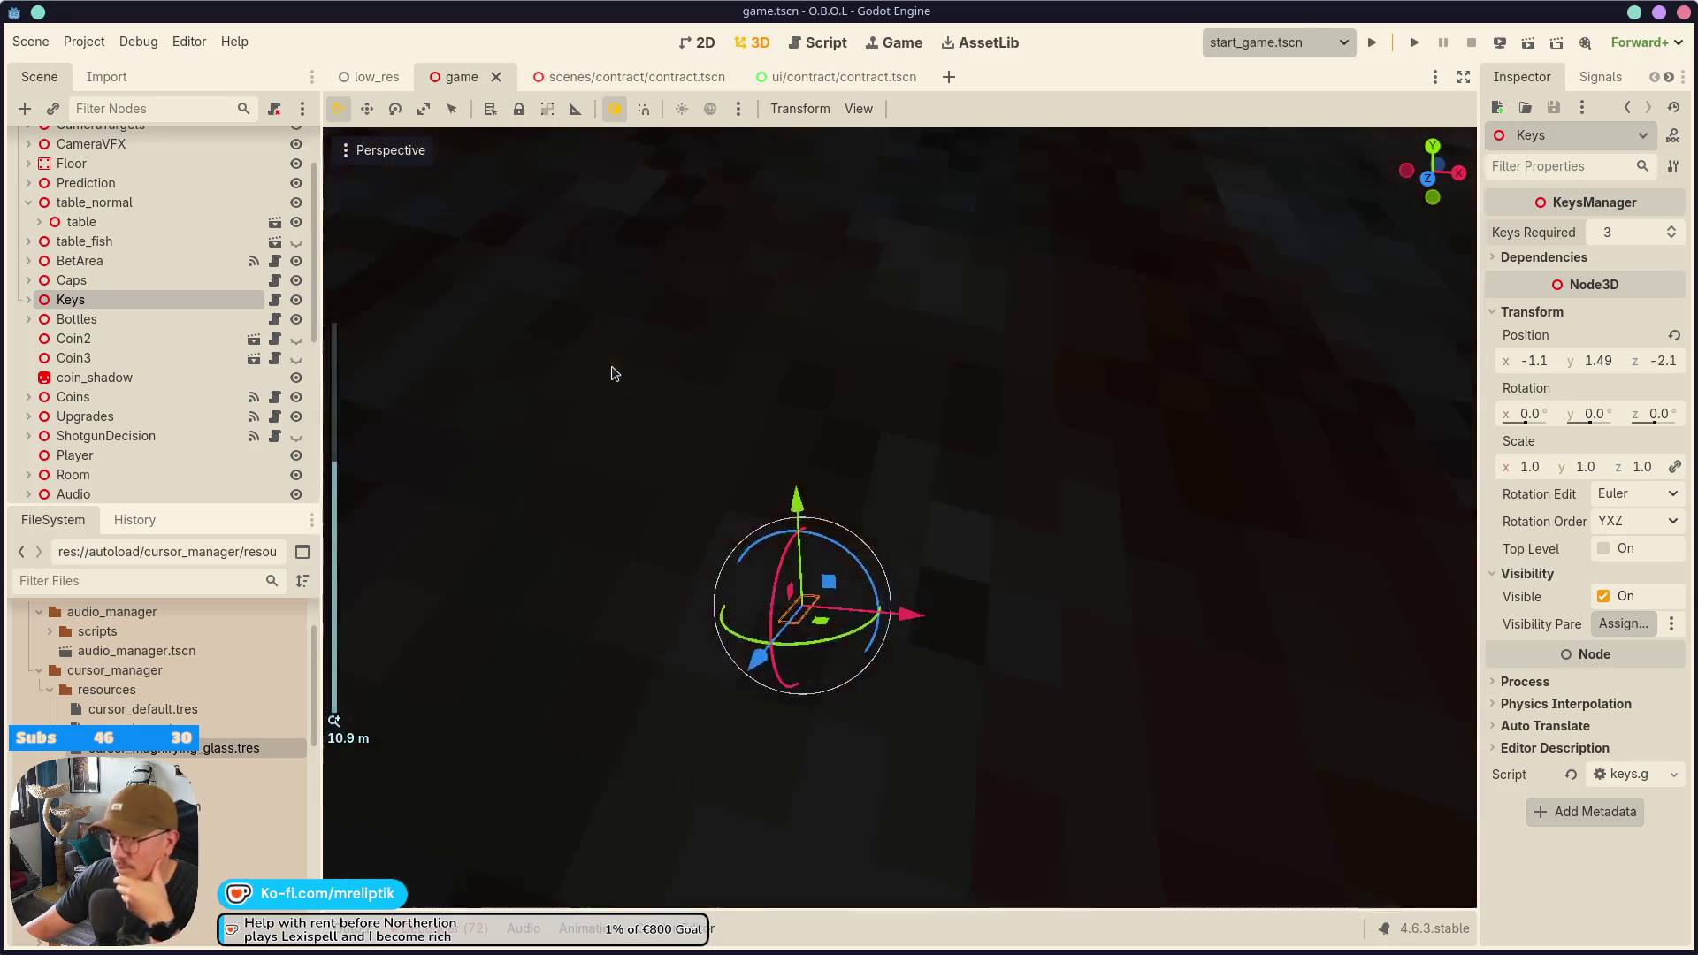
pyautogui.scroll(-5, 906, 684)
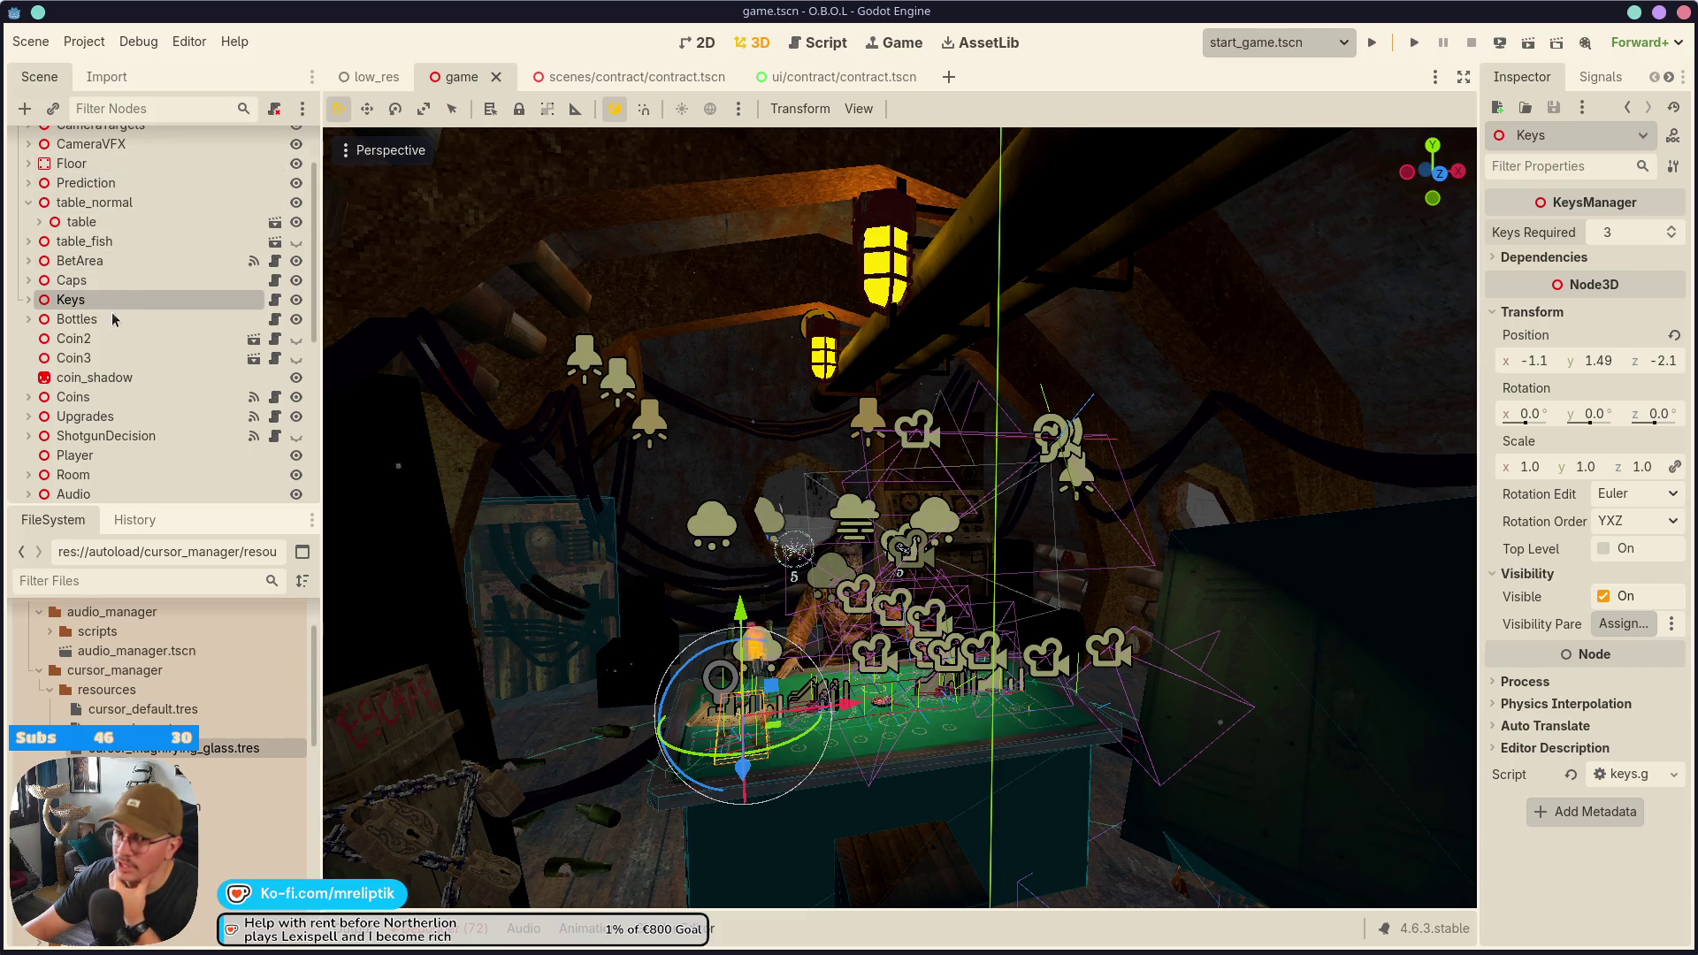
pyautogui.scroll(2, 132, 309)
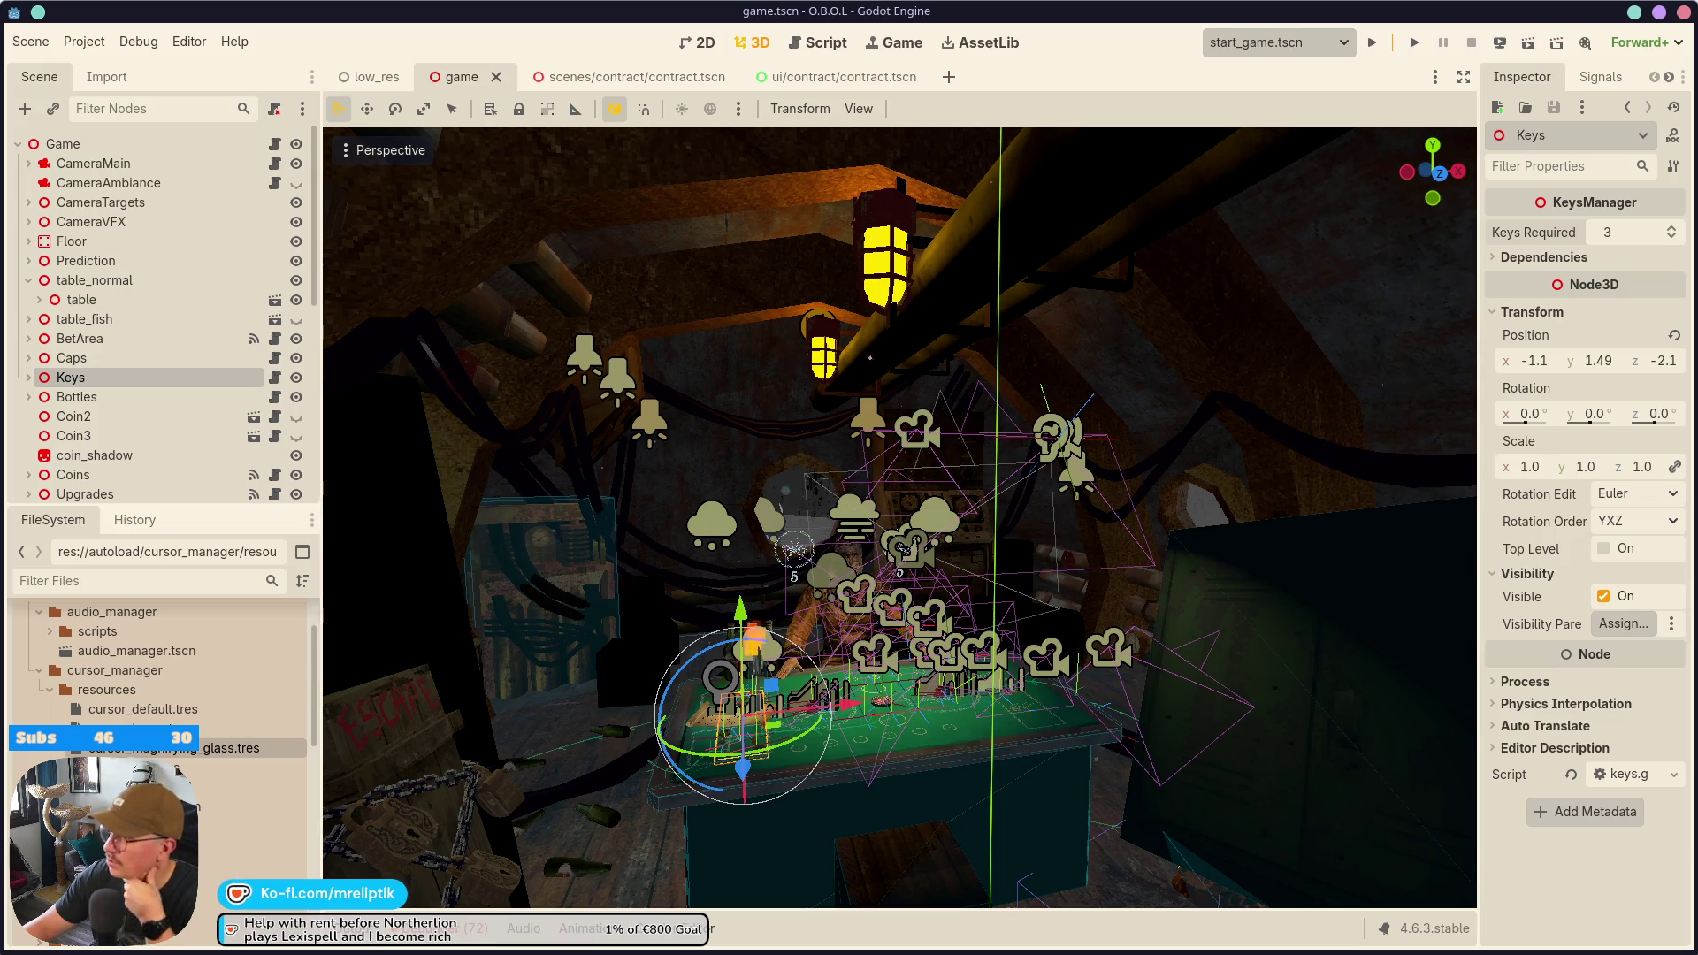
# Review the 72 debugger errors, collapse the bottom panel, and switch over to Discord.
pyautogui.moveTo(1023, 952)
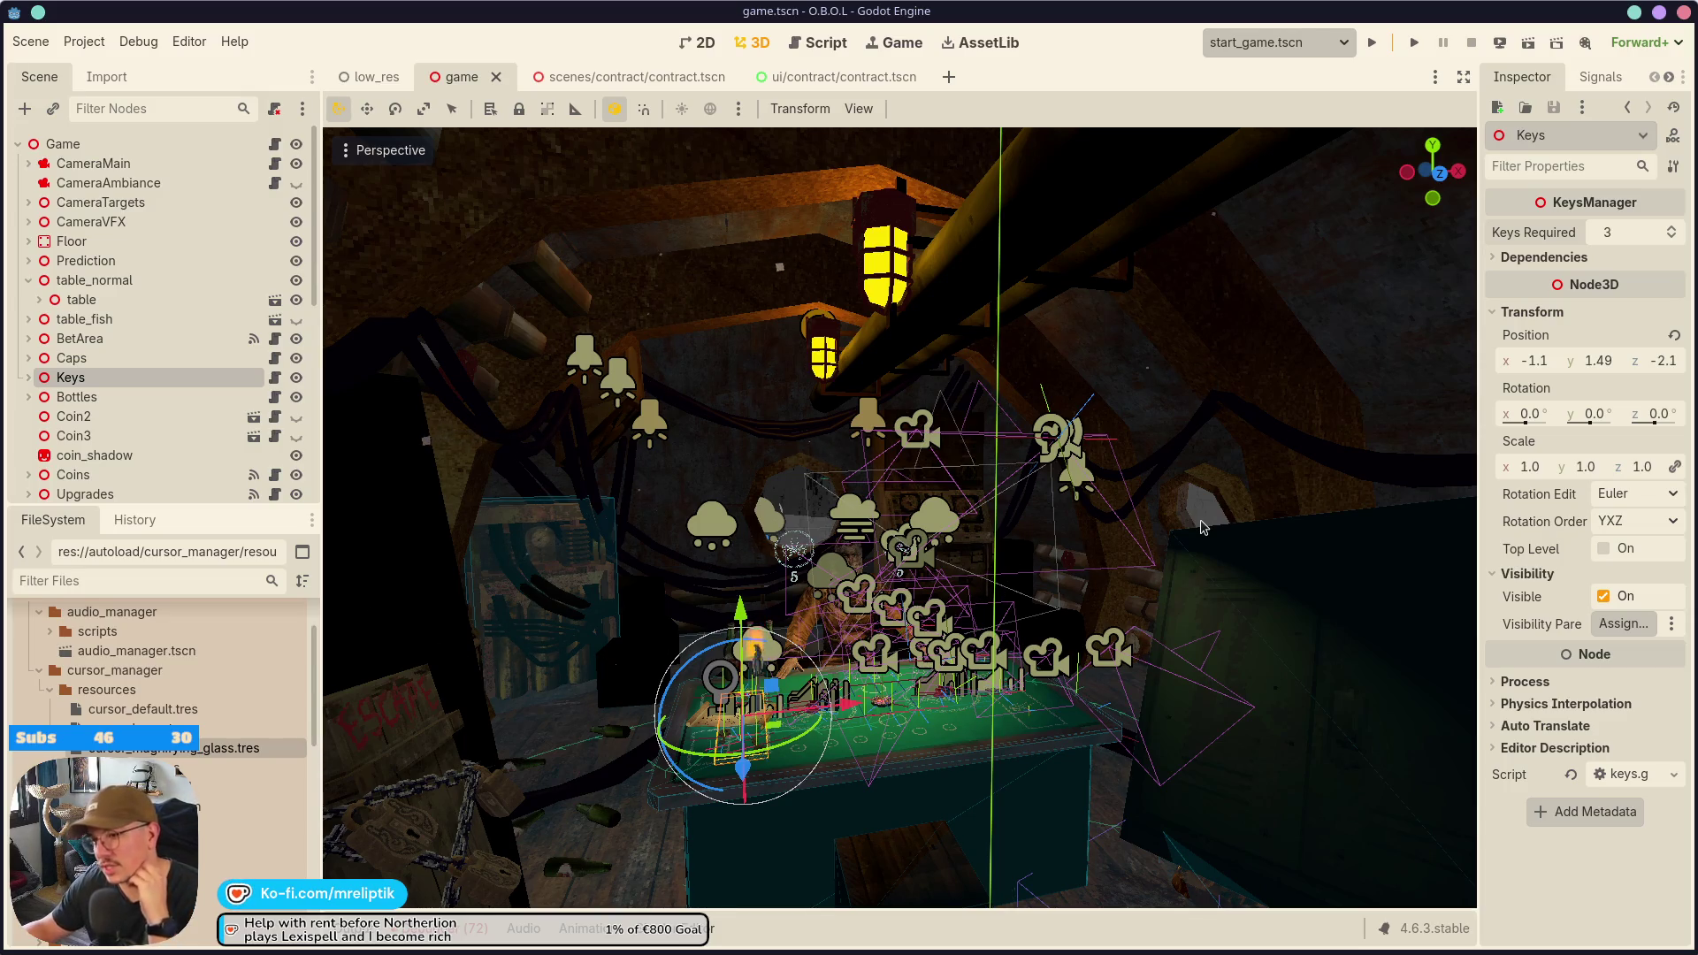
pyautogui.click(466, 928)
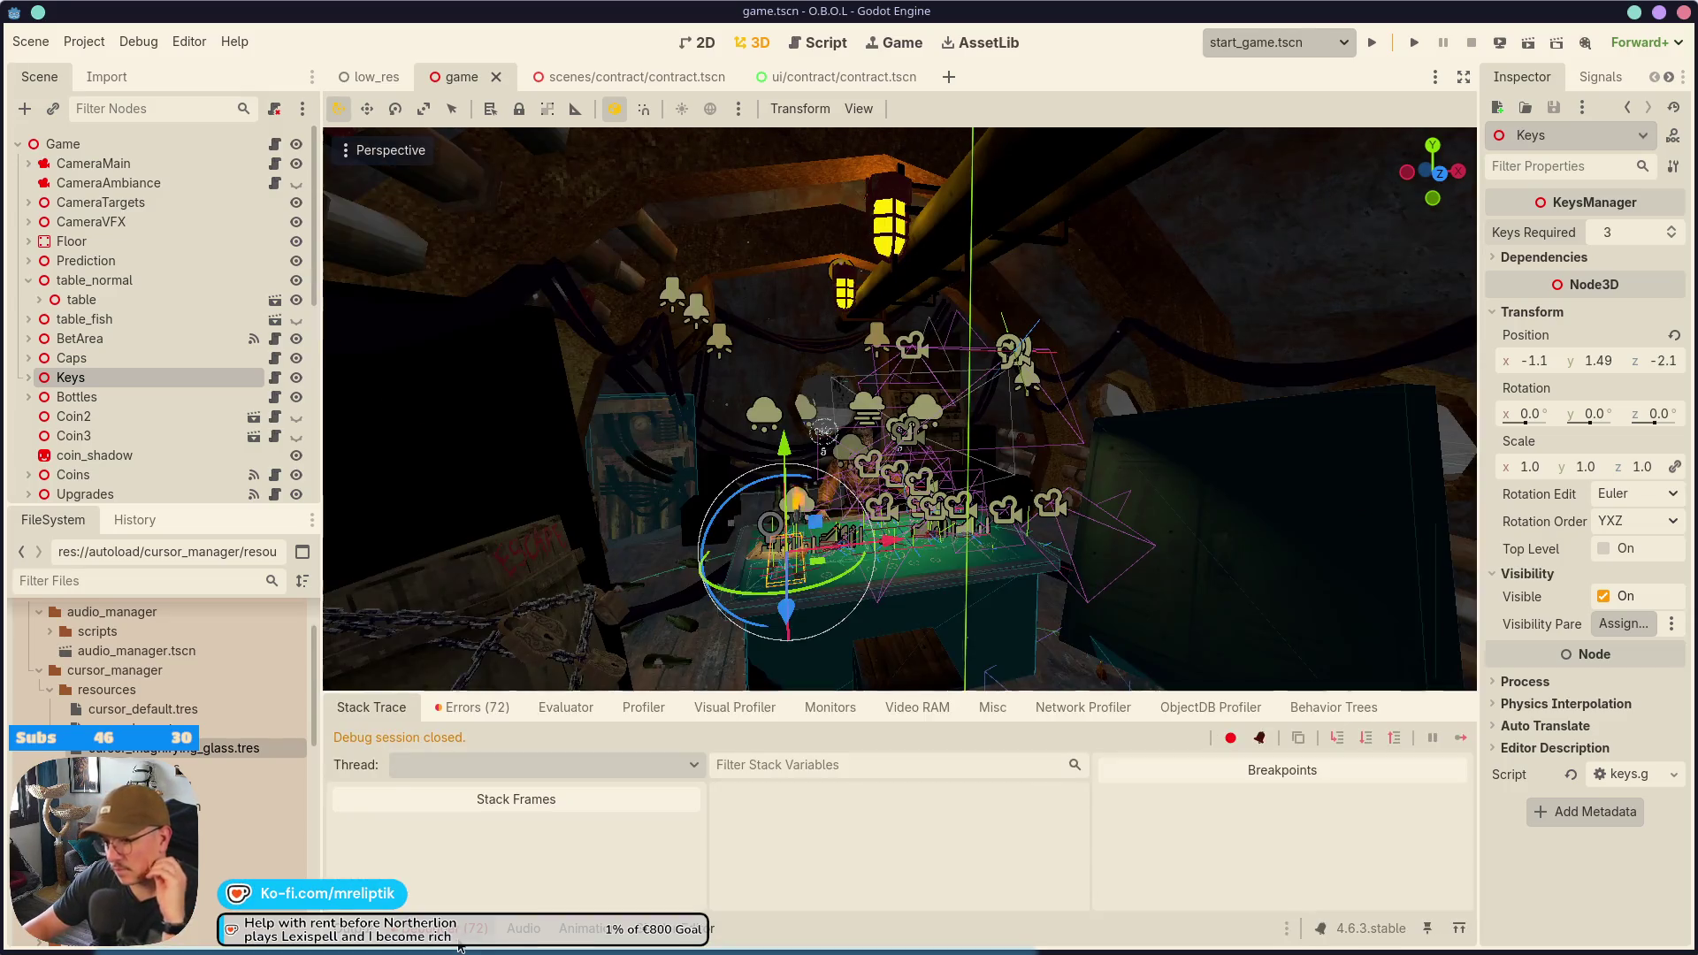
pyautogui.click(474, 704)
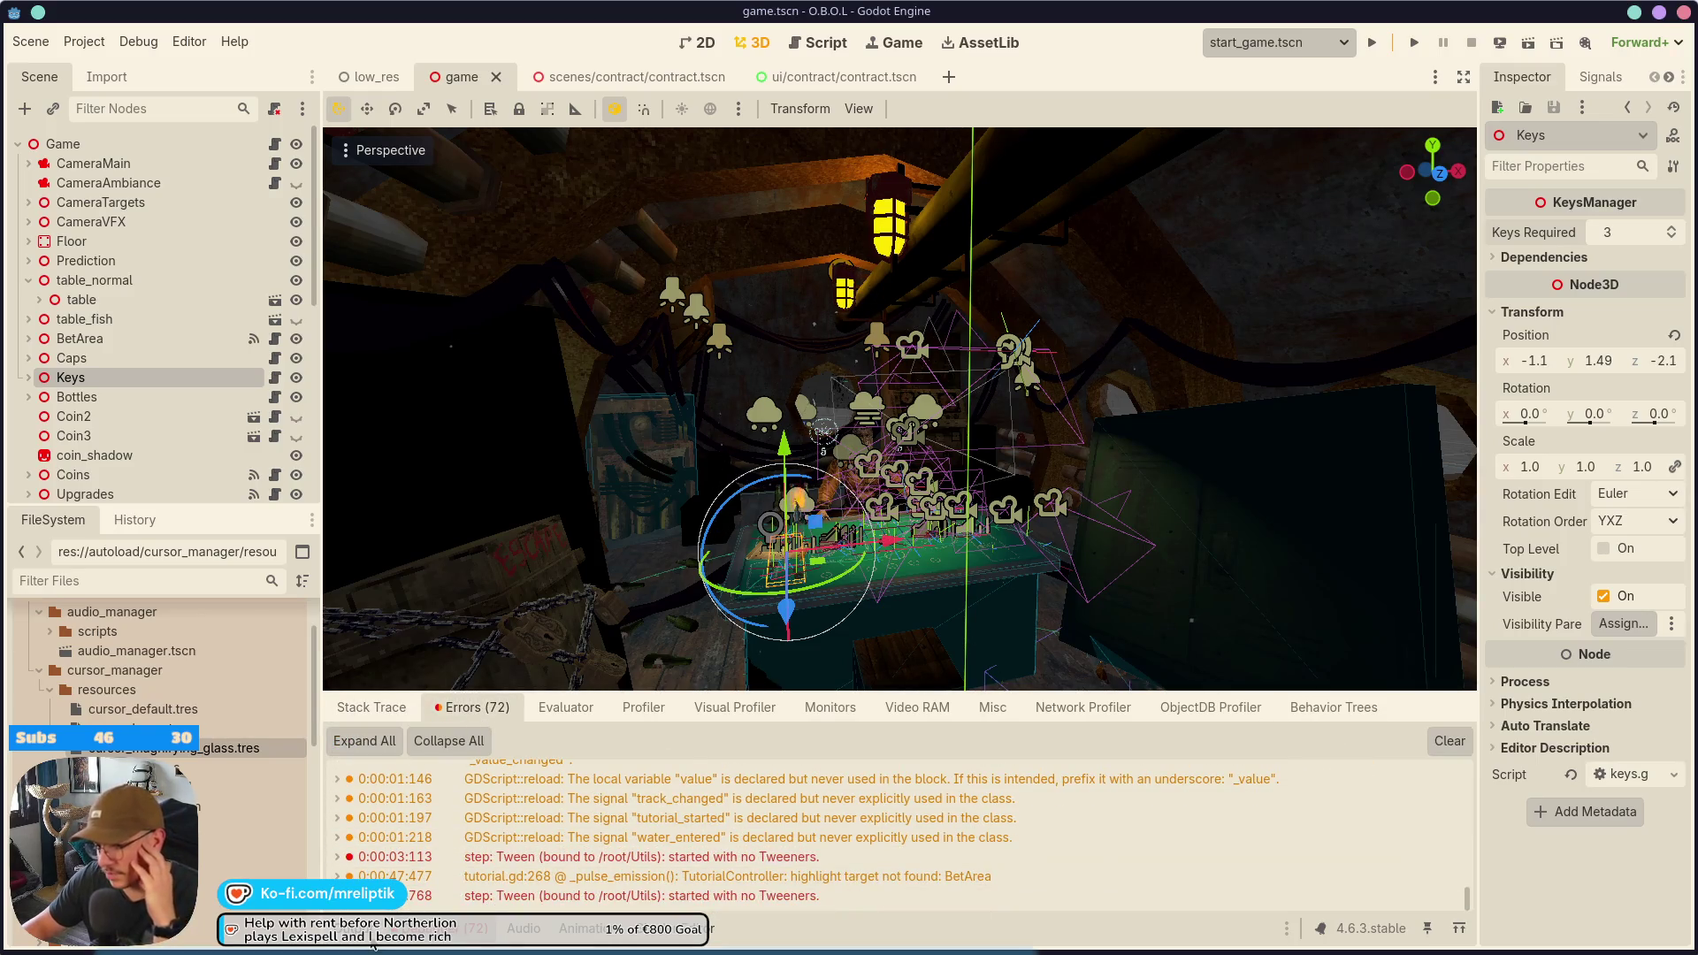
pyautogui.click(372, 940)
pyautogui.click(372, 940)
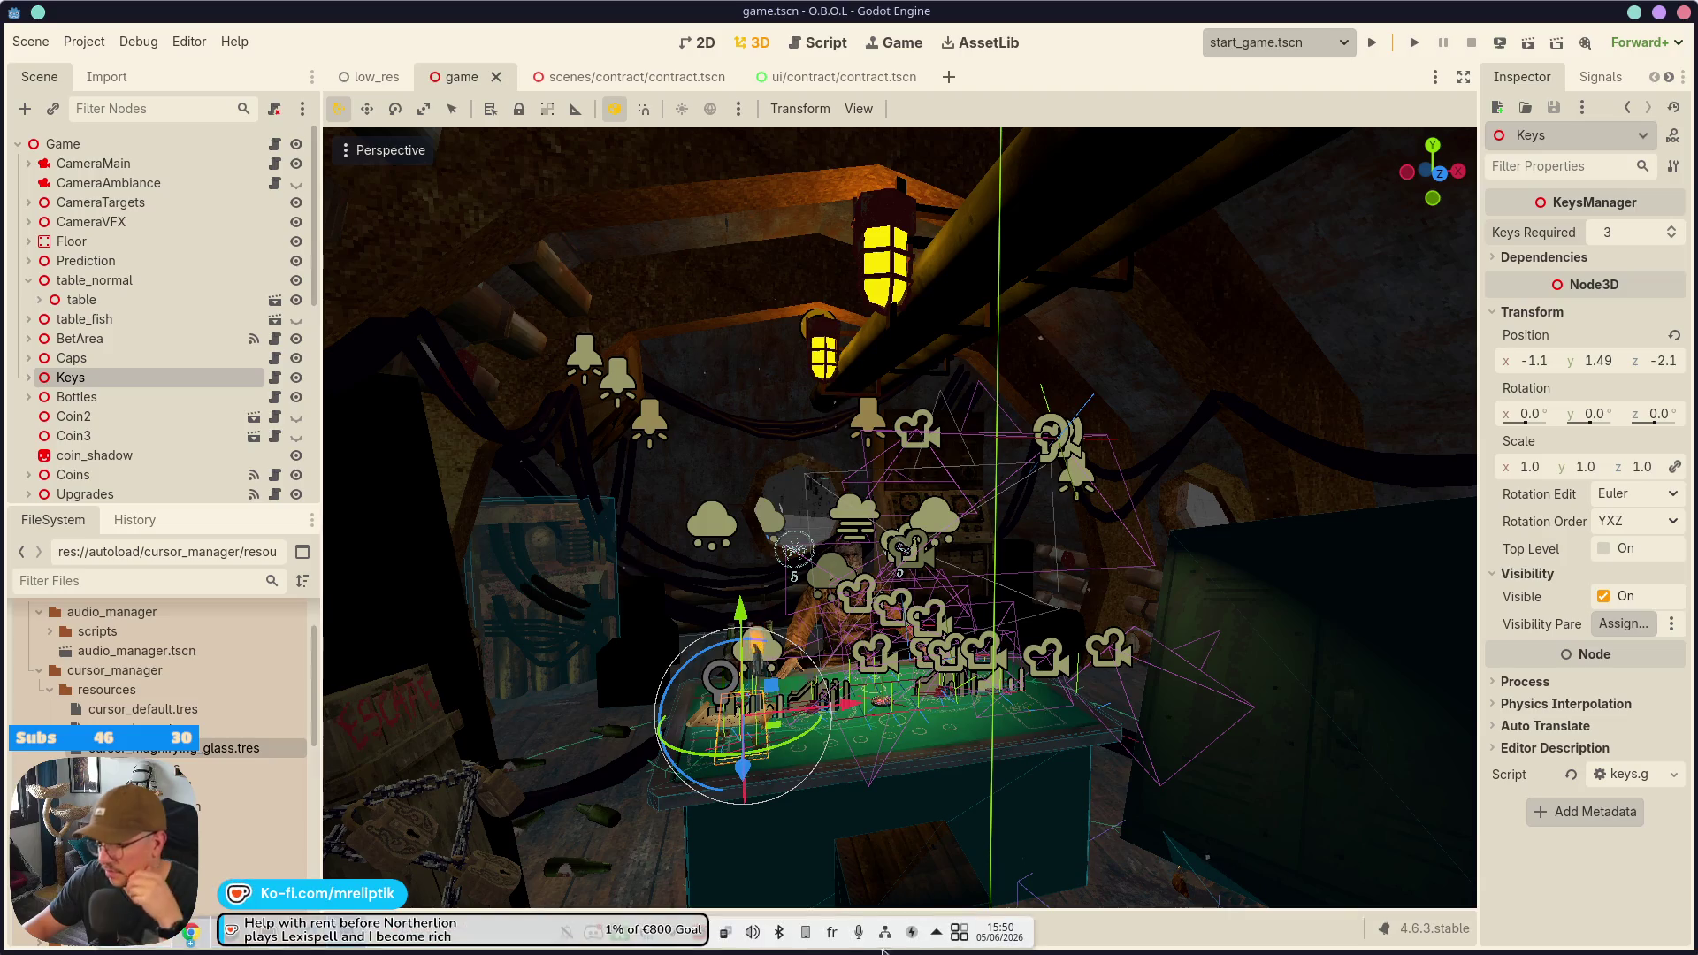
pyautogui.click(584, 934)
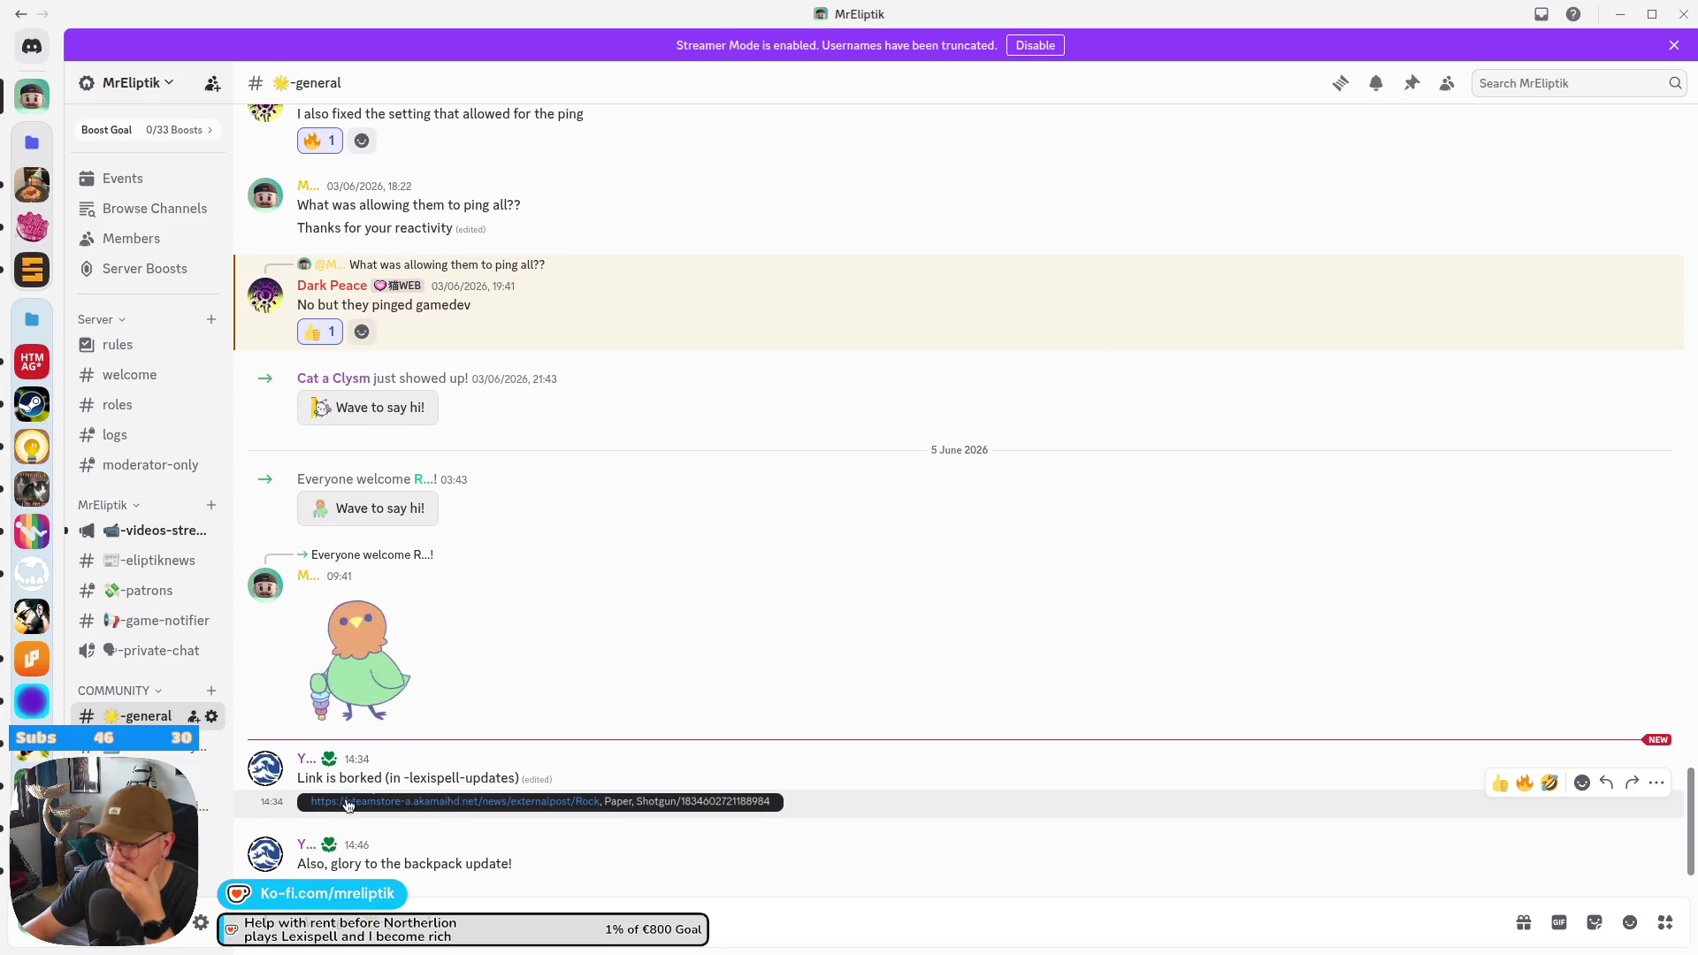
# Browse #videos-streams and #lexispell-feedback, then open the #lexispell-updates channel.
pyautogui.click(155, 530)
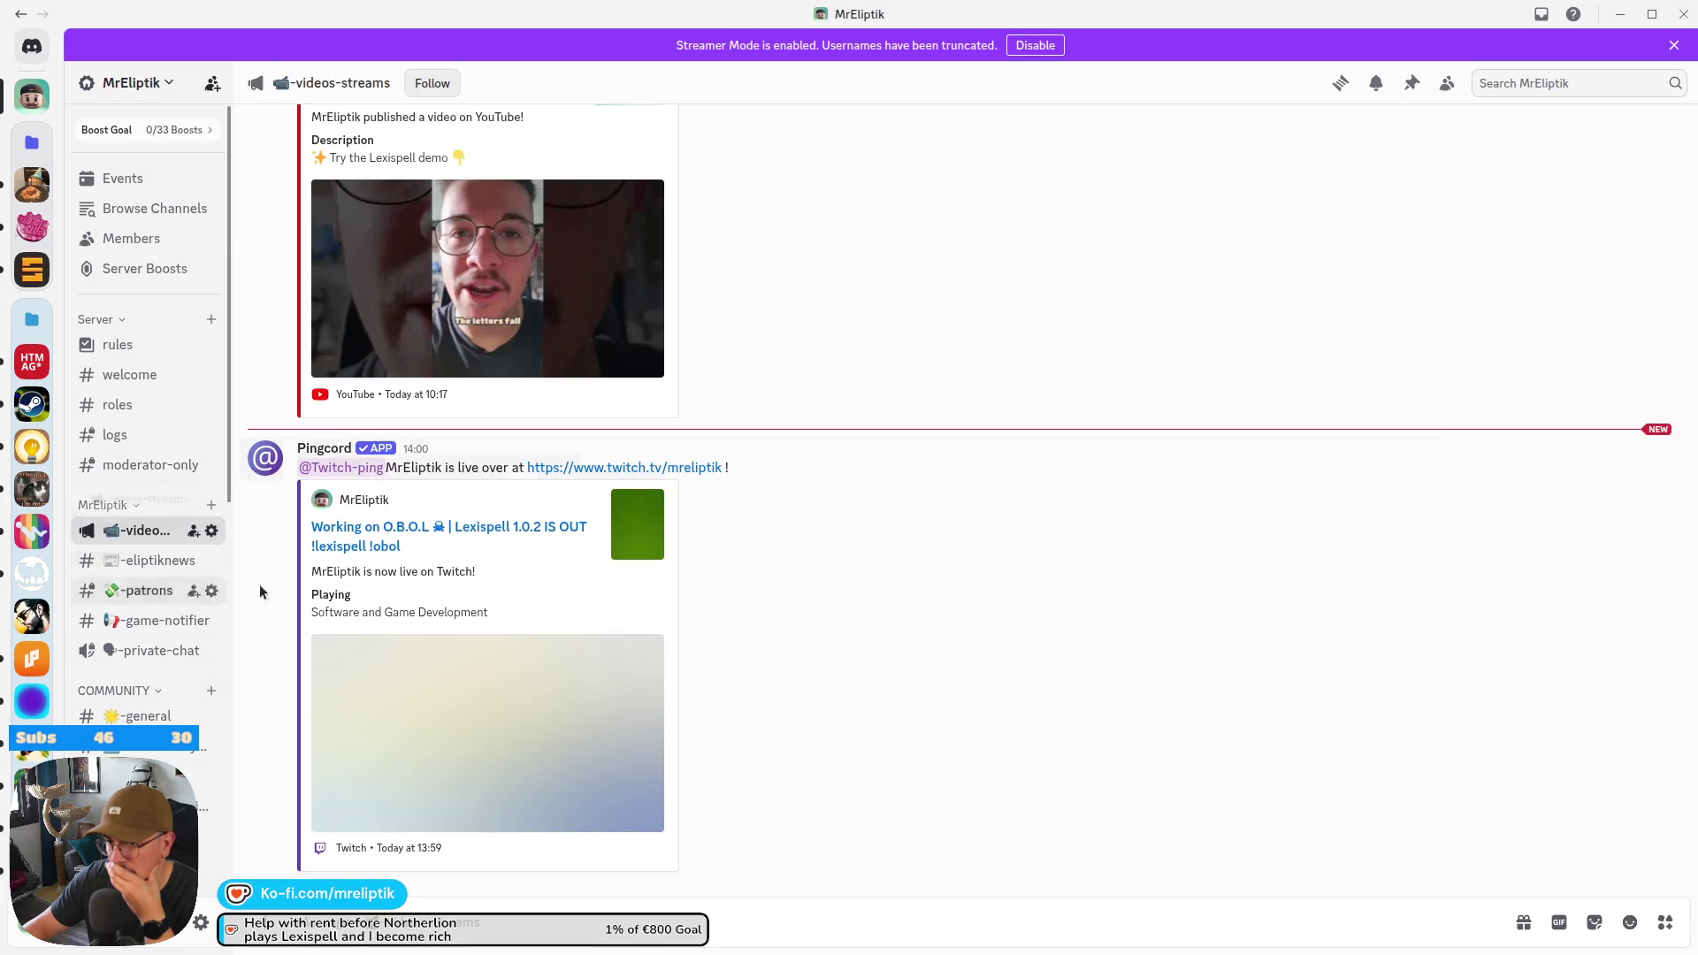
pyautogui.scroll(-5, 151, 619)
pyautogui.click(146, 720)
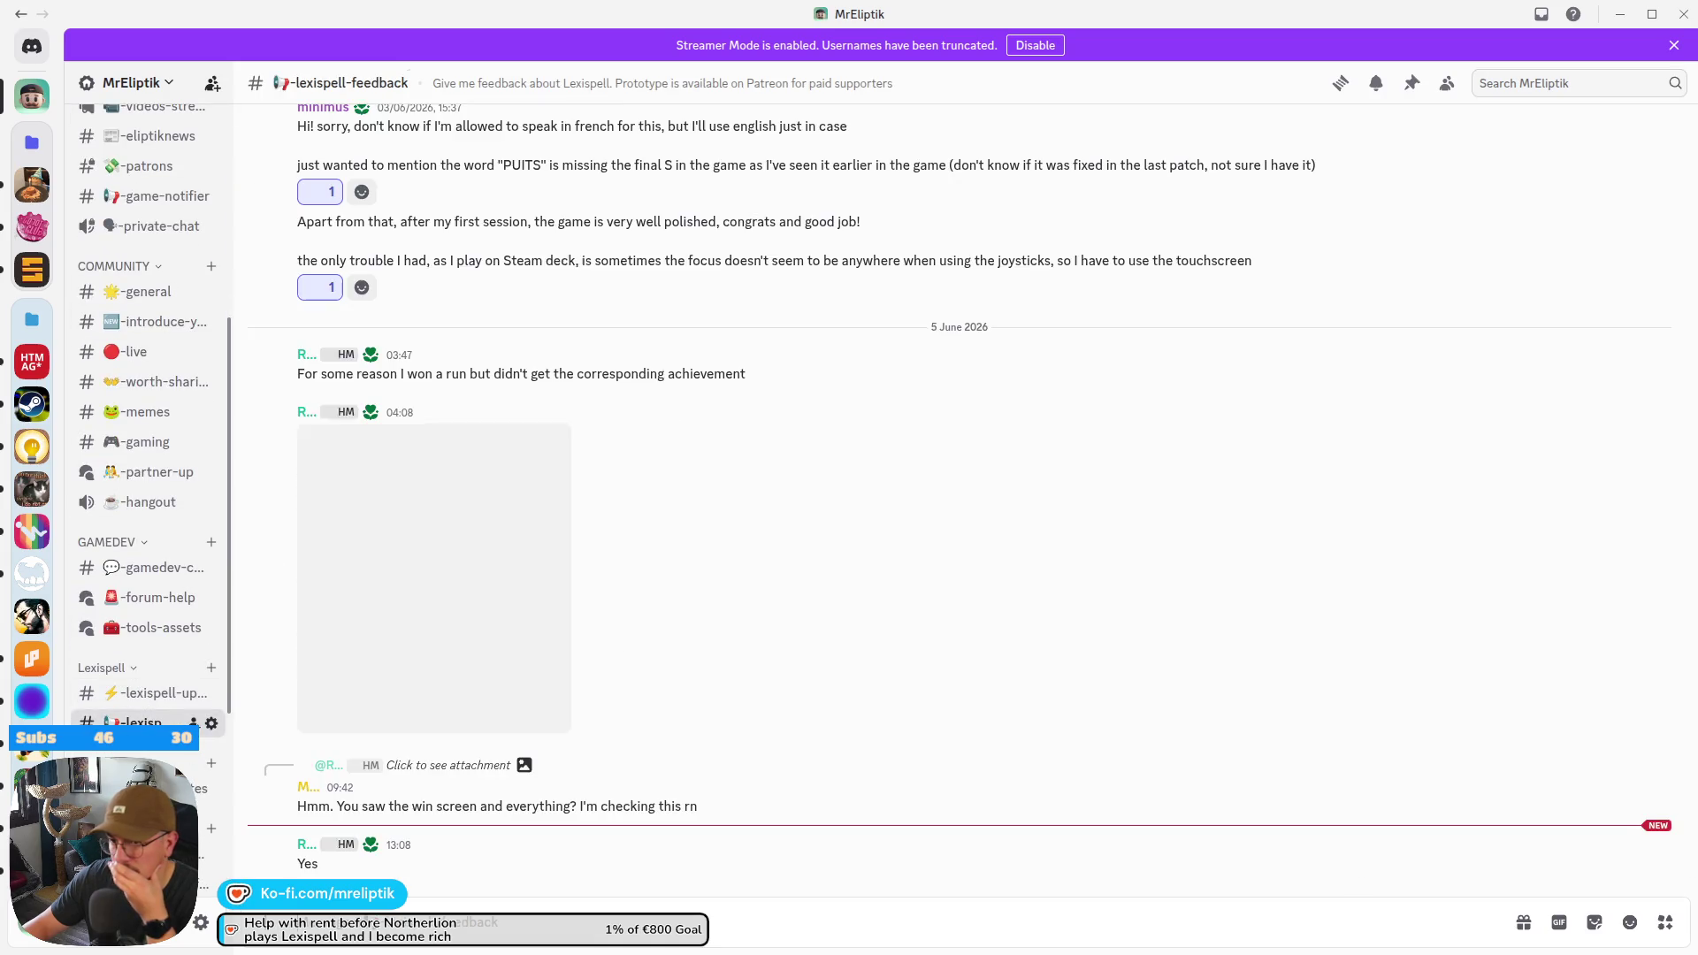
pyautogui.scroll(10, 619, 672)
pyautogui.scroll(-10, 640, 654)
pyautogui.click(146, 693)
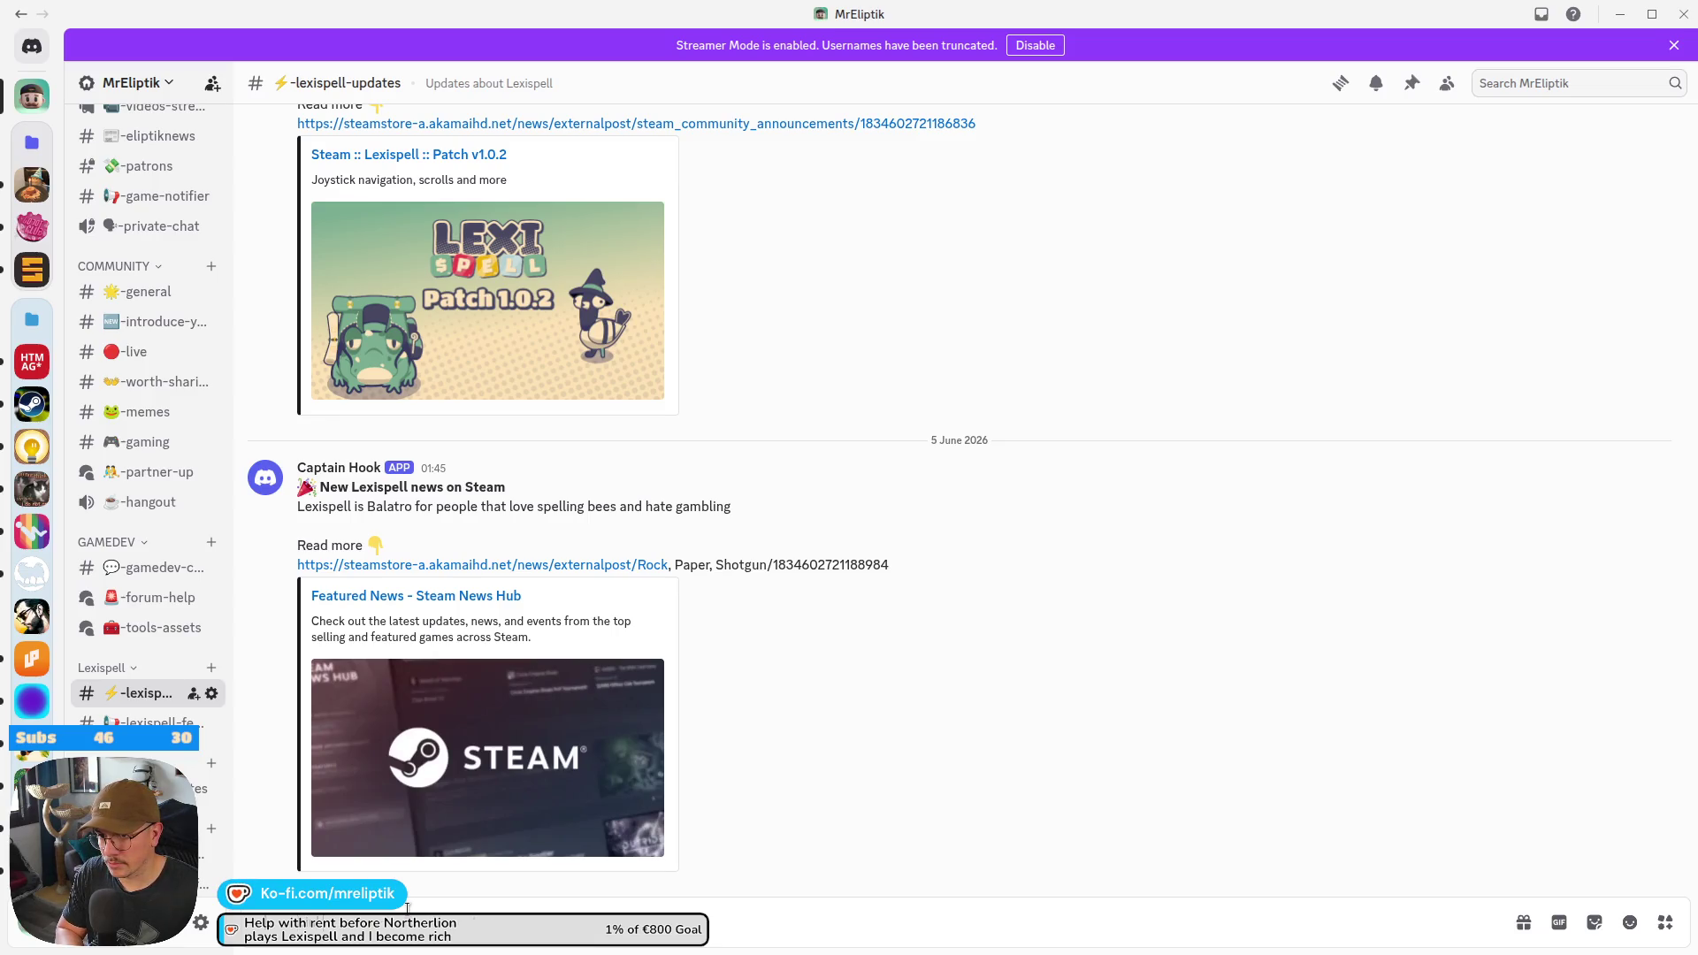
# Post the Rock Paper Shotgun article link in #lexispell-updates, then delete that message.
pyautogui.hotkey('ctrl', 'v')
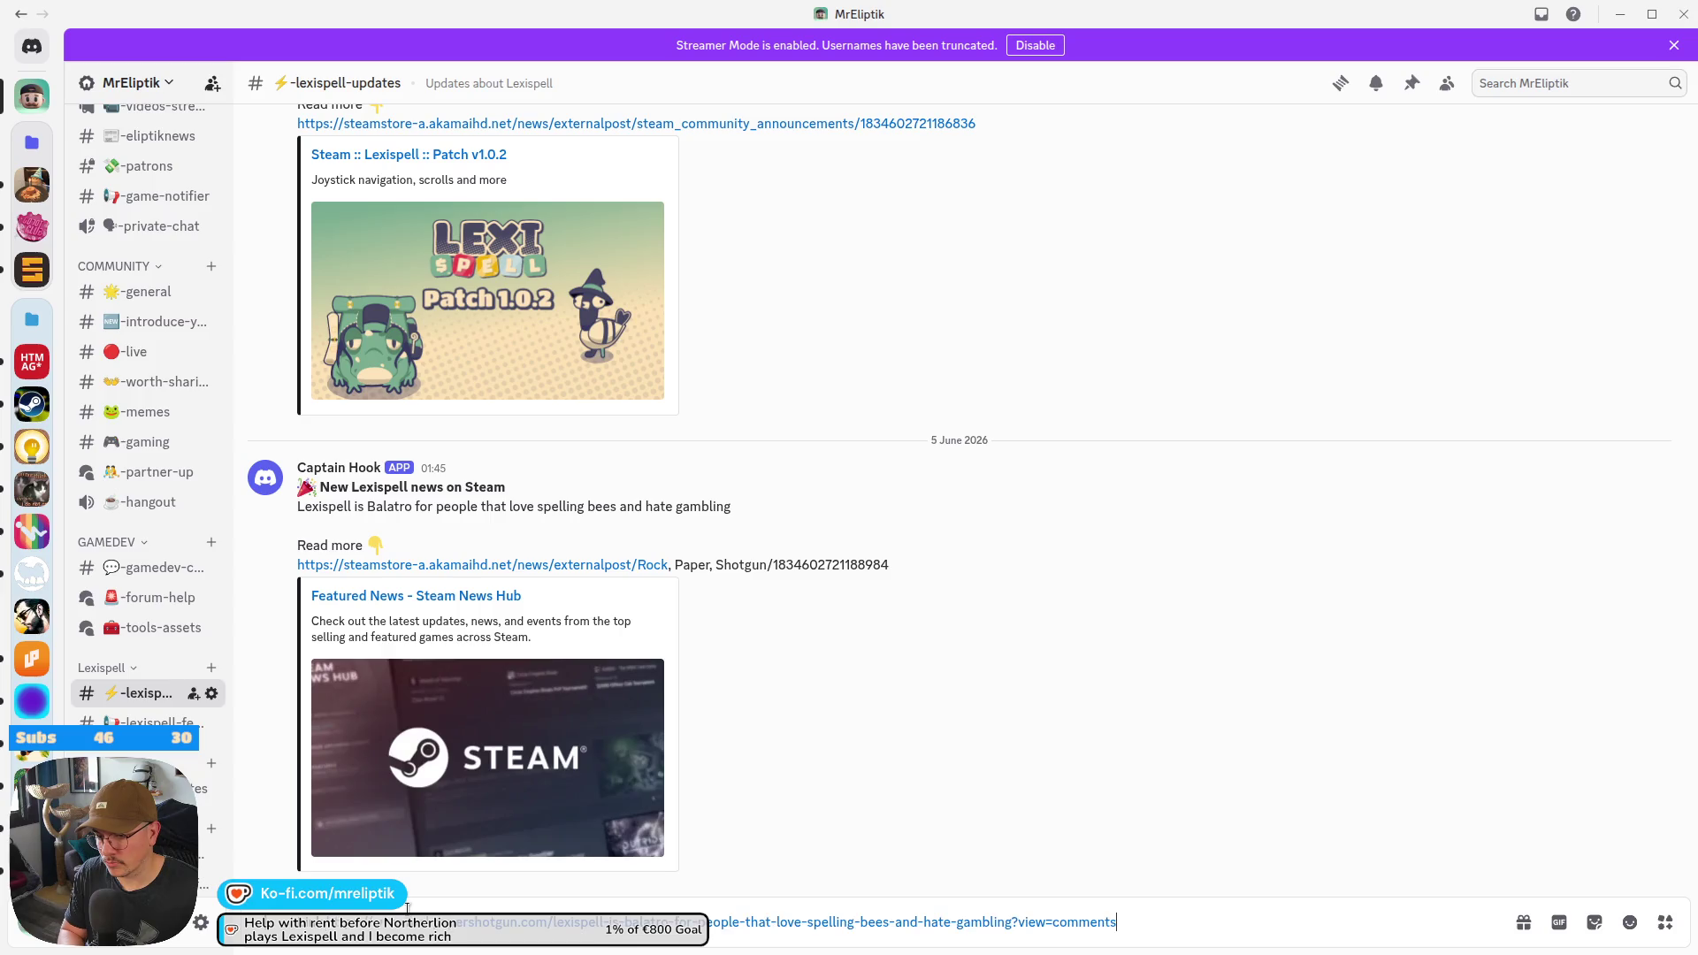
pyautogui.press('Return')
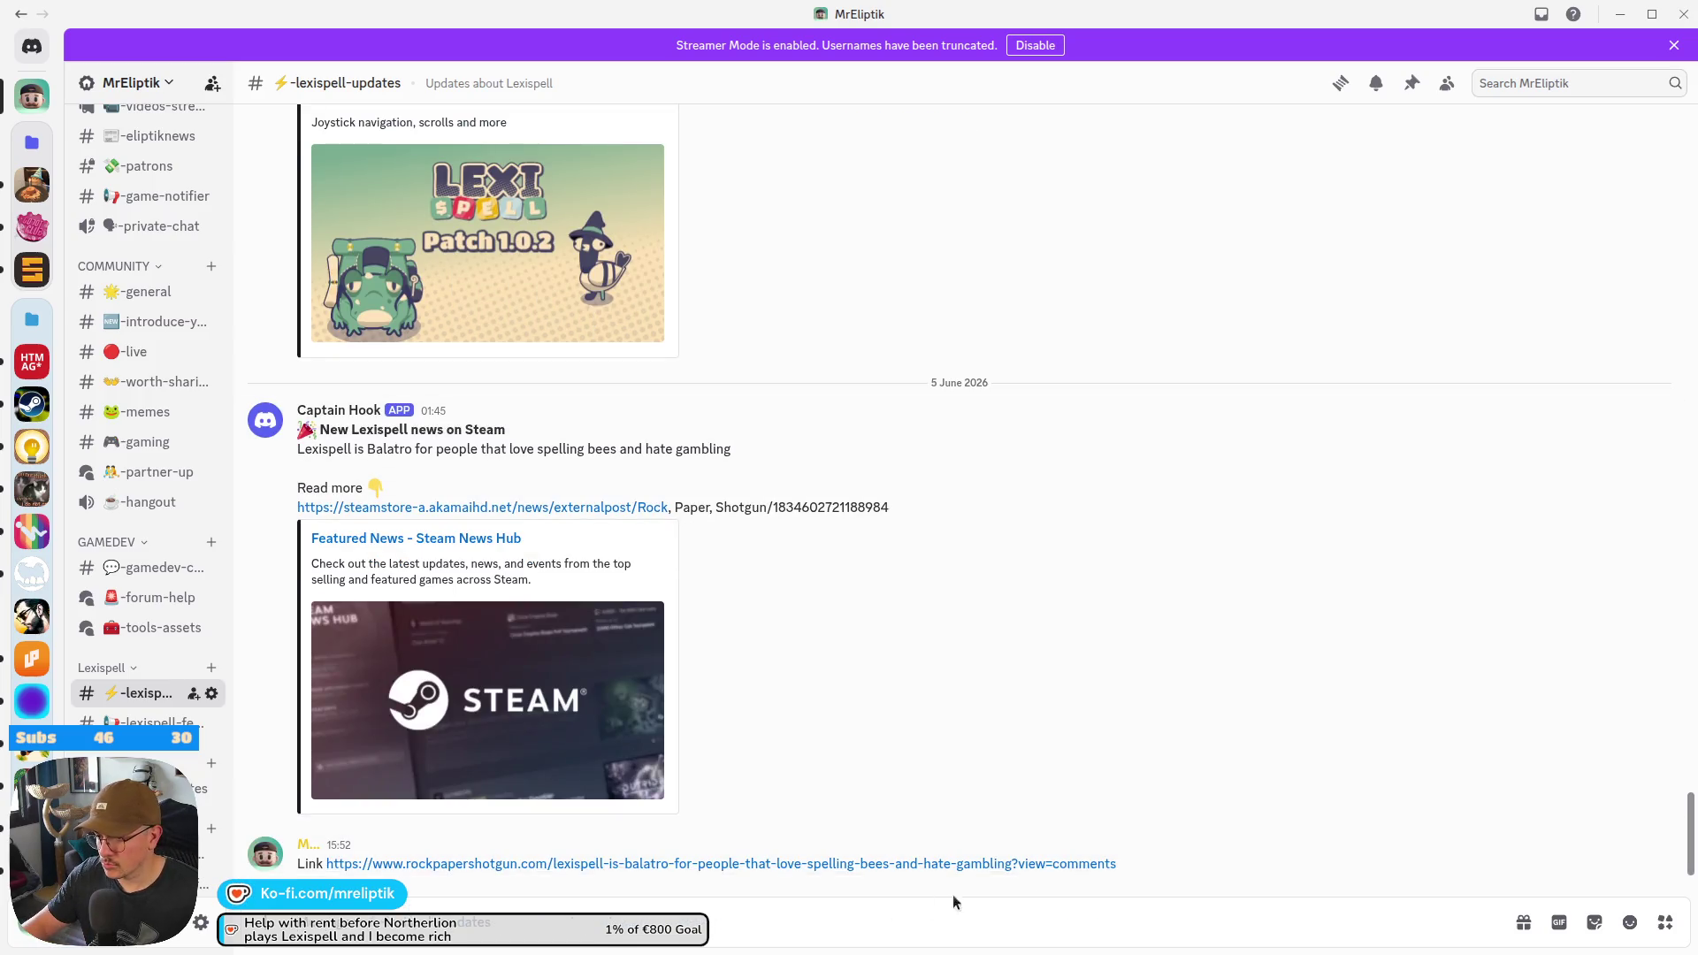
pyautogui.click(1608, 830)
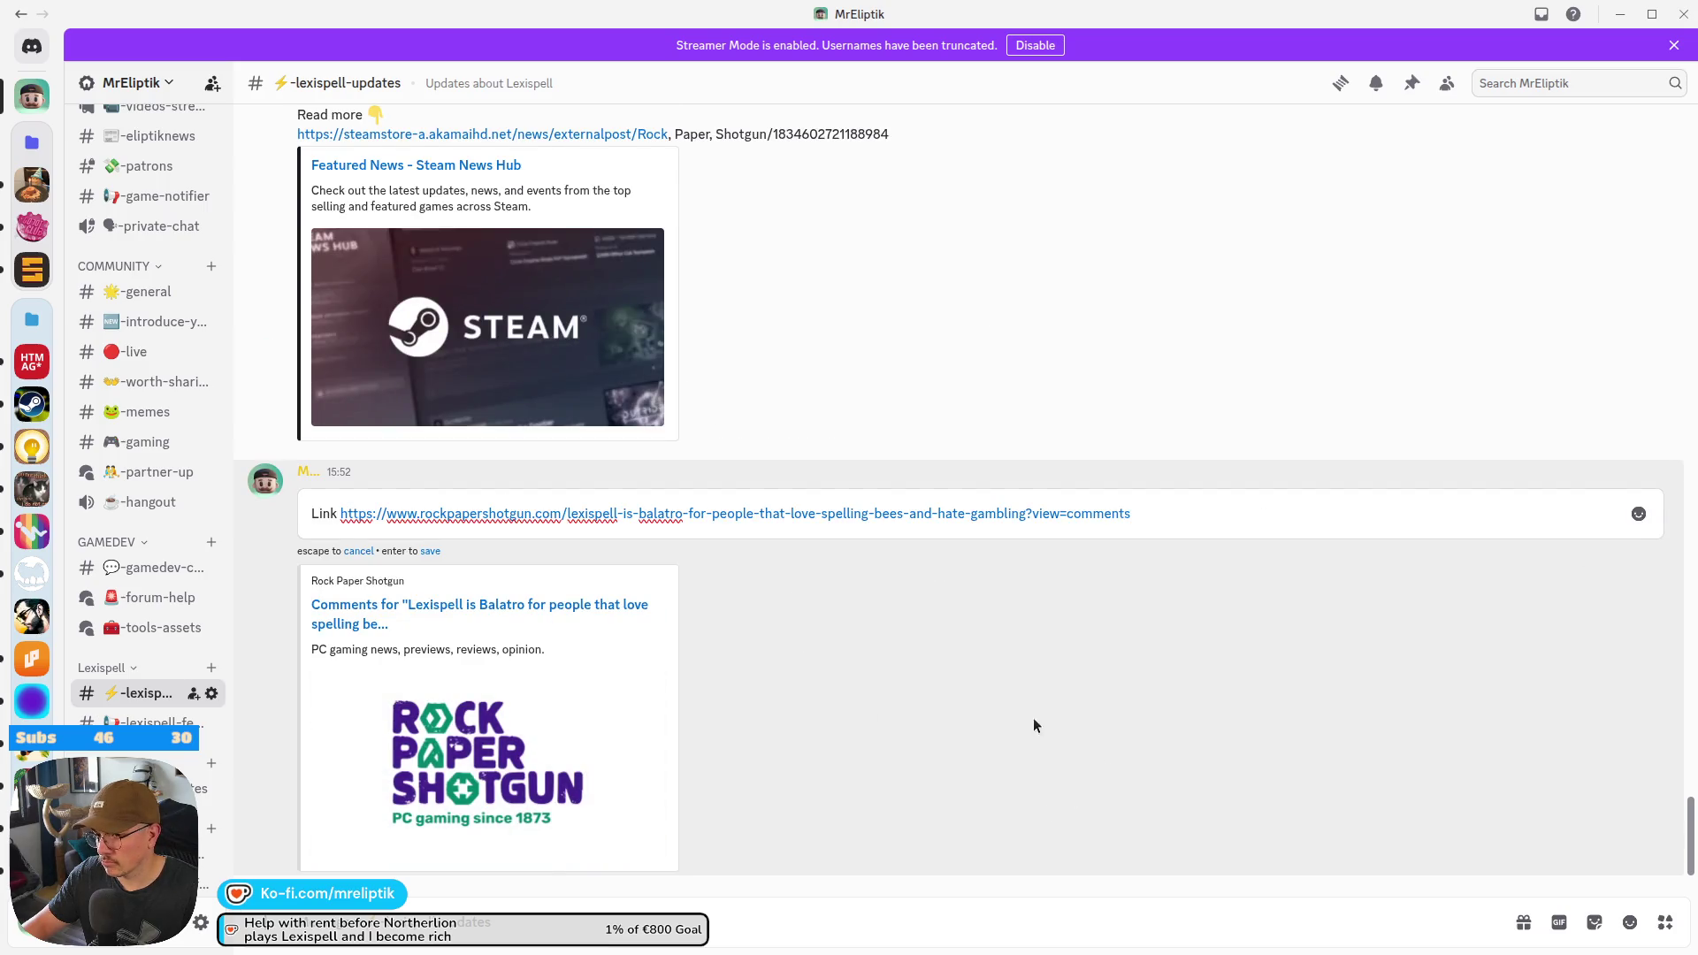
pyautogui.press('Escape')
pyautogui.click(1657, 535)
pyautogui.click(1467, 873)
pyautogui.click(942, 745)
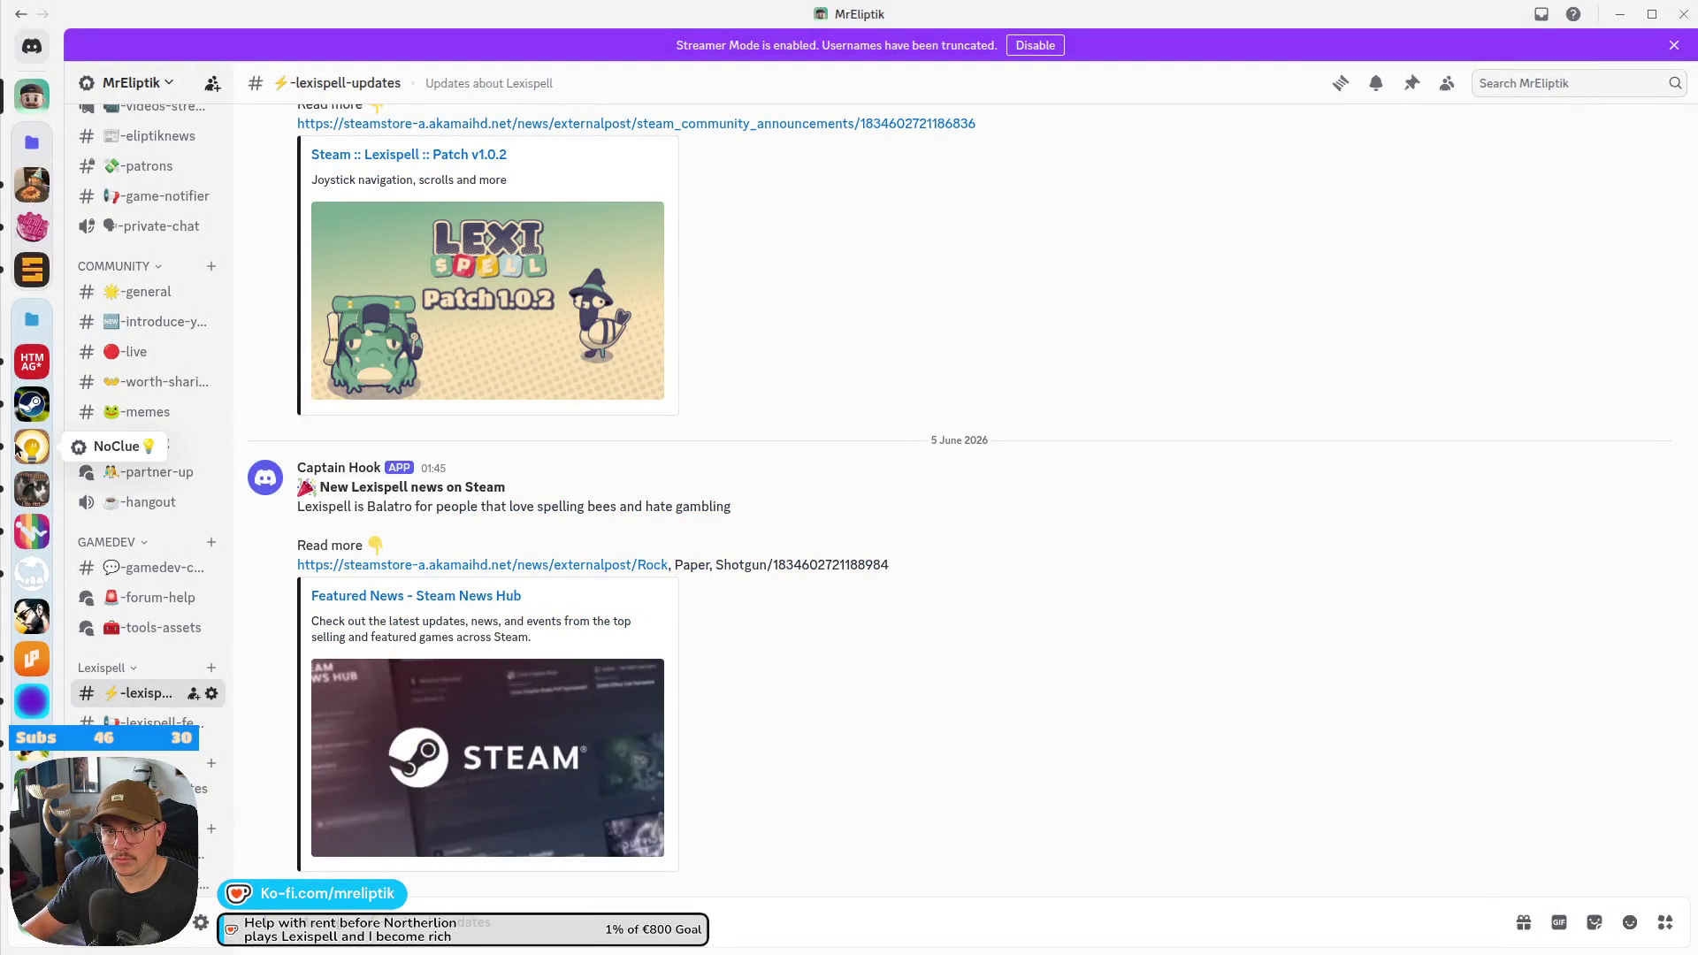
# Repost the link without its ?view=comments ending, then return to #general.
pyautogui.hotkey('ctrl', 'v')
pyautogui.hotkey('ctrl', 'shift', 'Left')
pyautogui.hotkey('ctrl', 'shift', 'Left')
pyautogui.hotkey('ctrl', 'shift', 'Left')
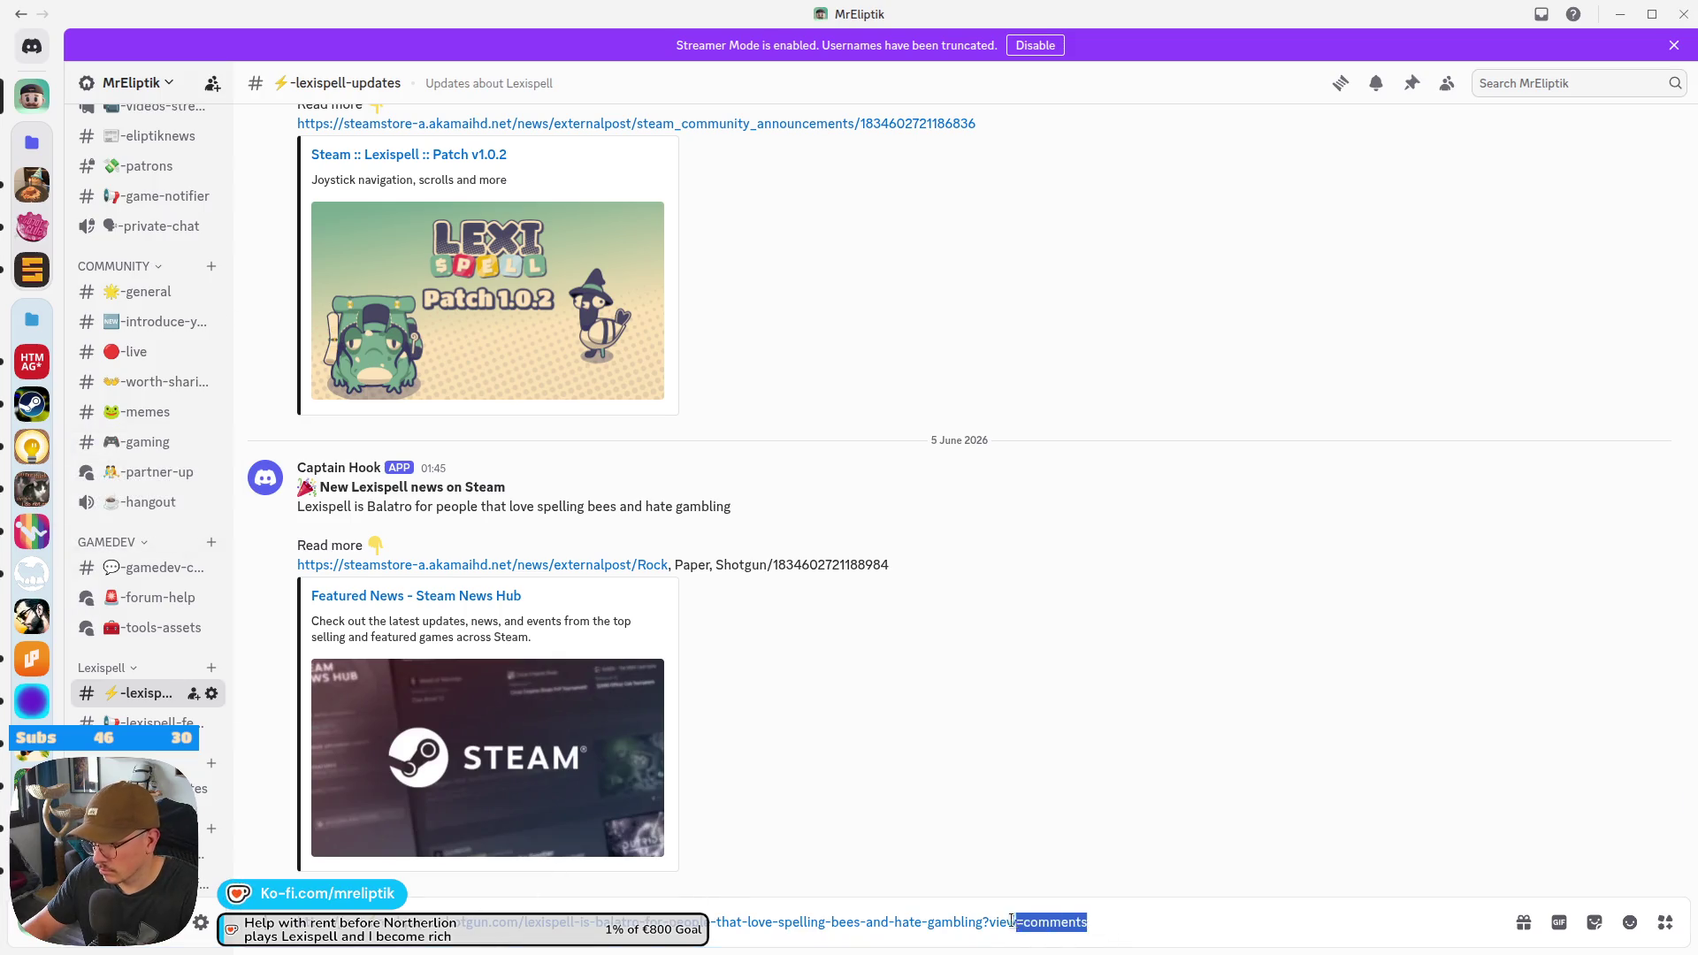
pyautogui.press('BackSpace')
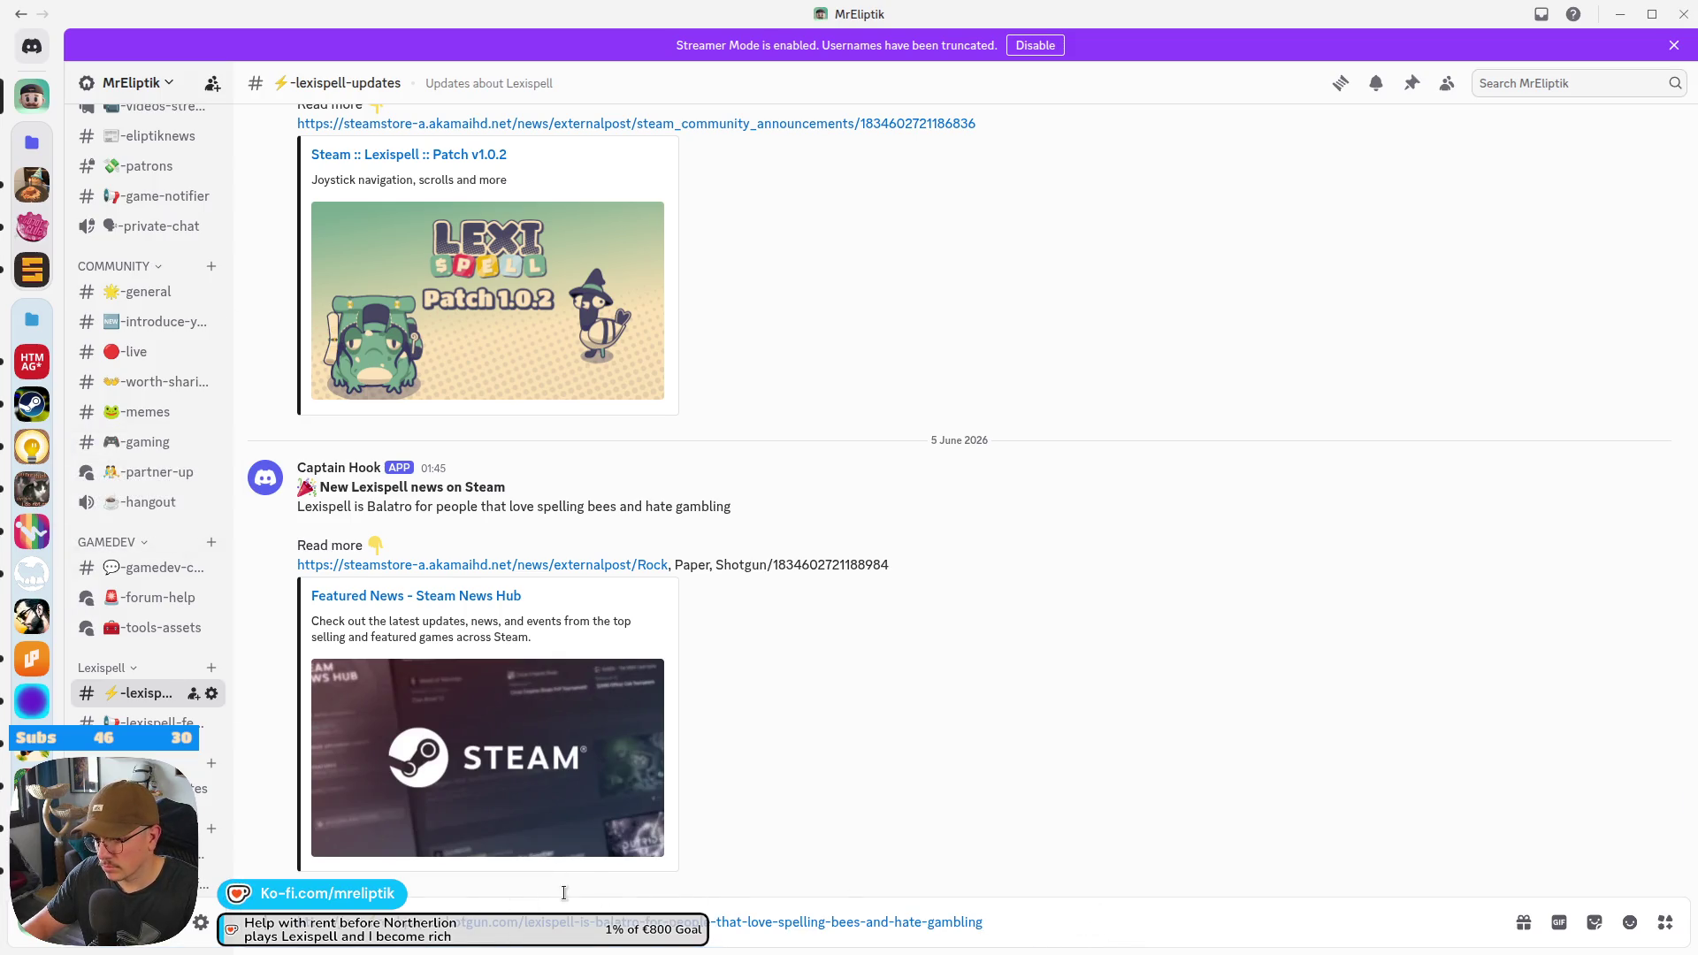
pyautogui.press('Return')
pyautogui.scroll(-1, 163, 610)
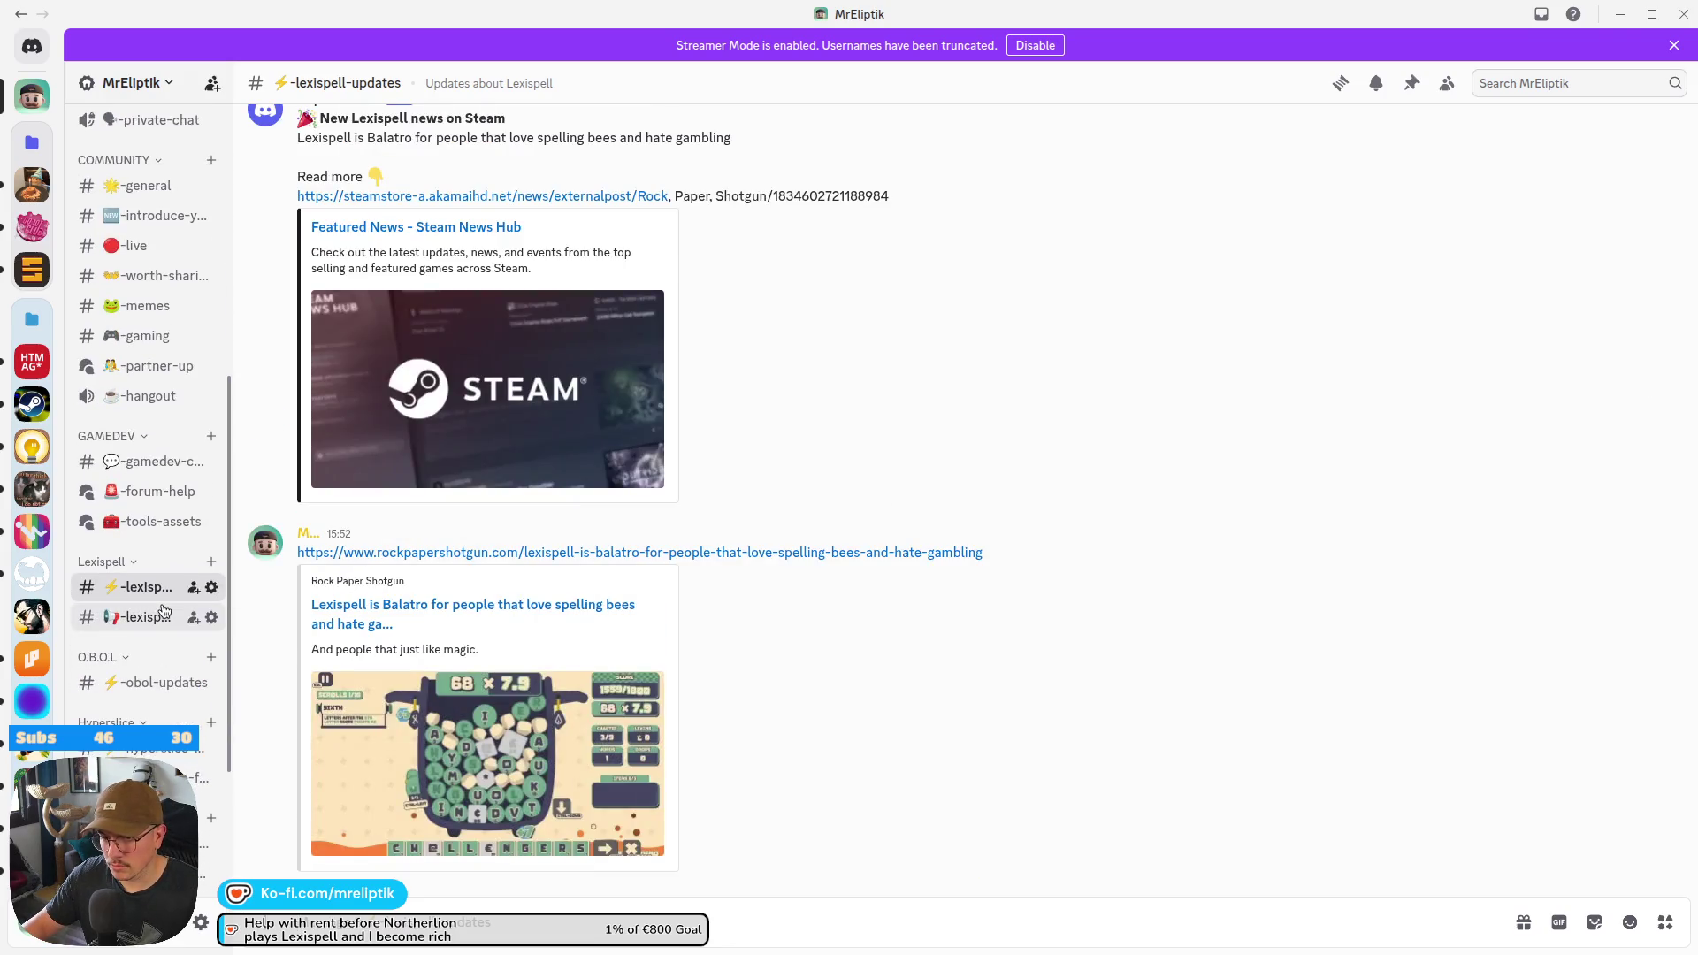
pyautogui.click(163, 610)
pyautogui.scroll(5, 124, 398)
pyautogui.click(137, 610)
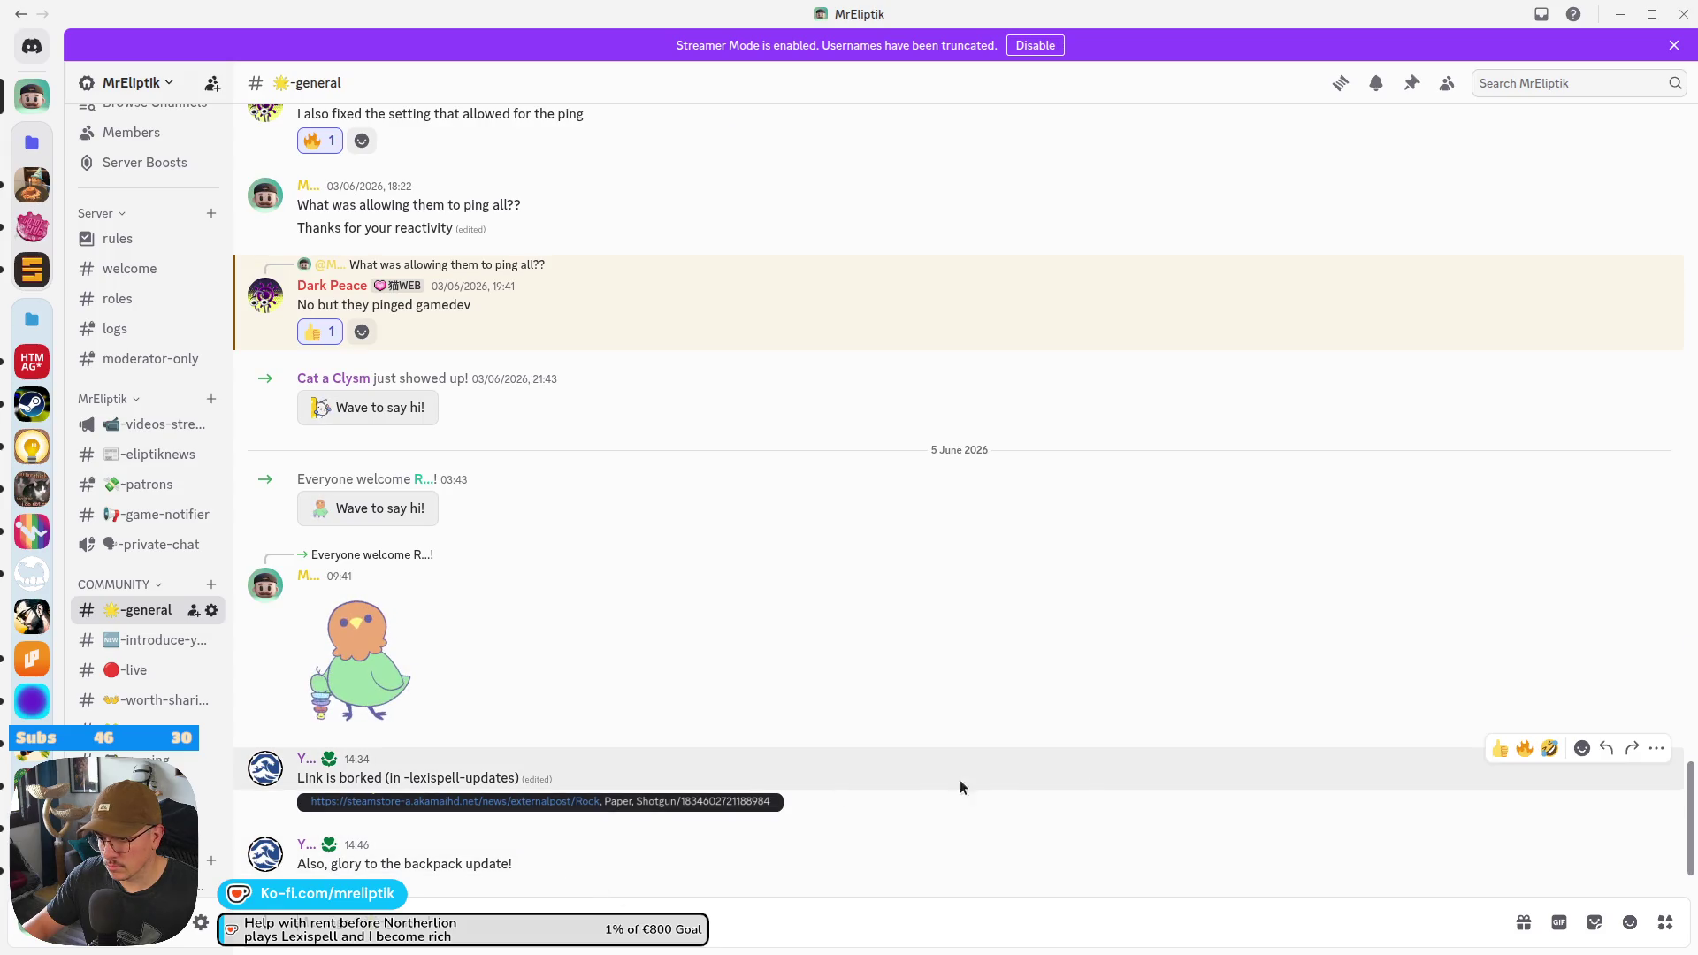
# Reply to 'Link is borked' with the Rock Paper Shotgun link and fire-react to the backpack update.
pyautogui.click(1602, 750)
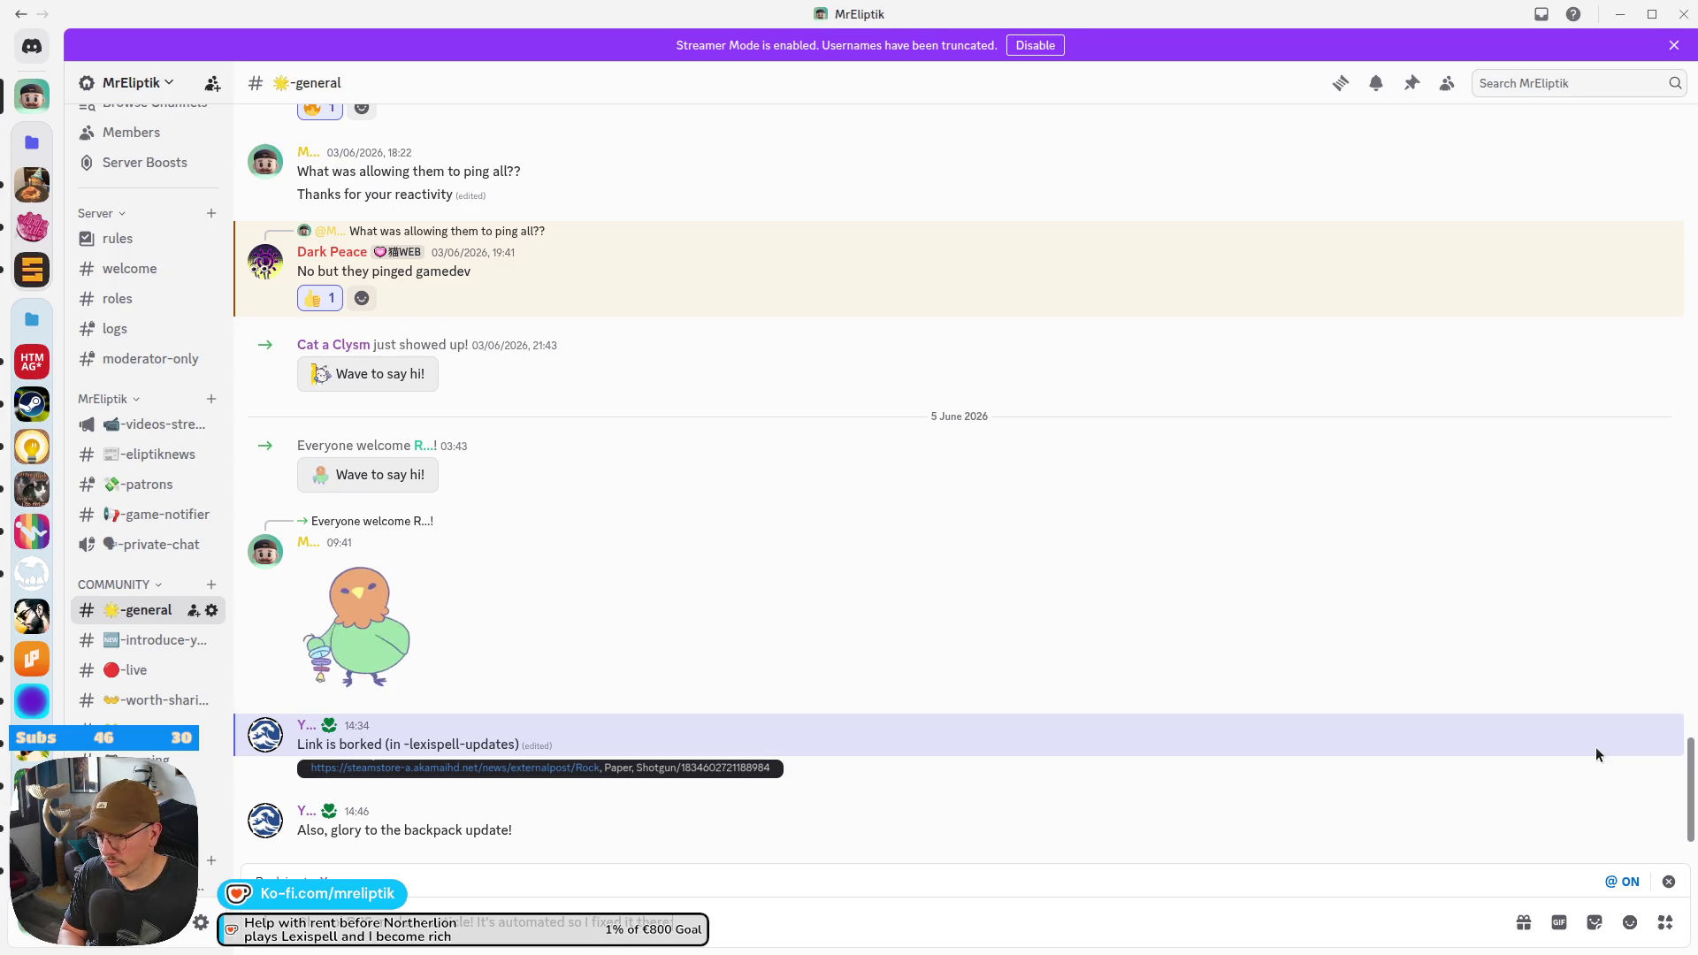
pyautogui.write('https://www.rockpapershotgun.com/lexispell-is-balatro-for-people-that-love-spelling-bees-and-hate-gambling?view=comments')
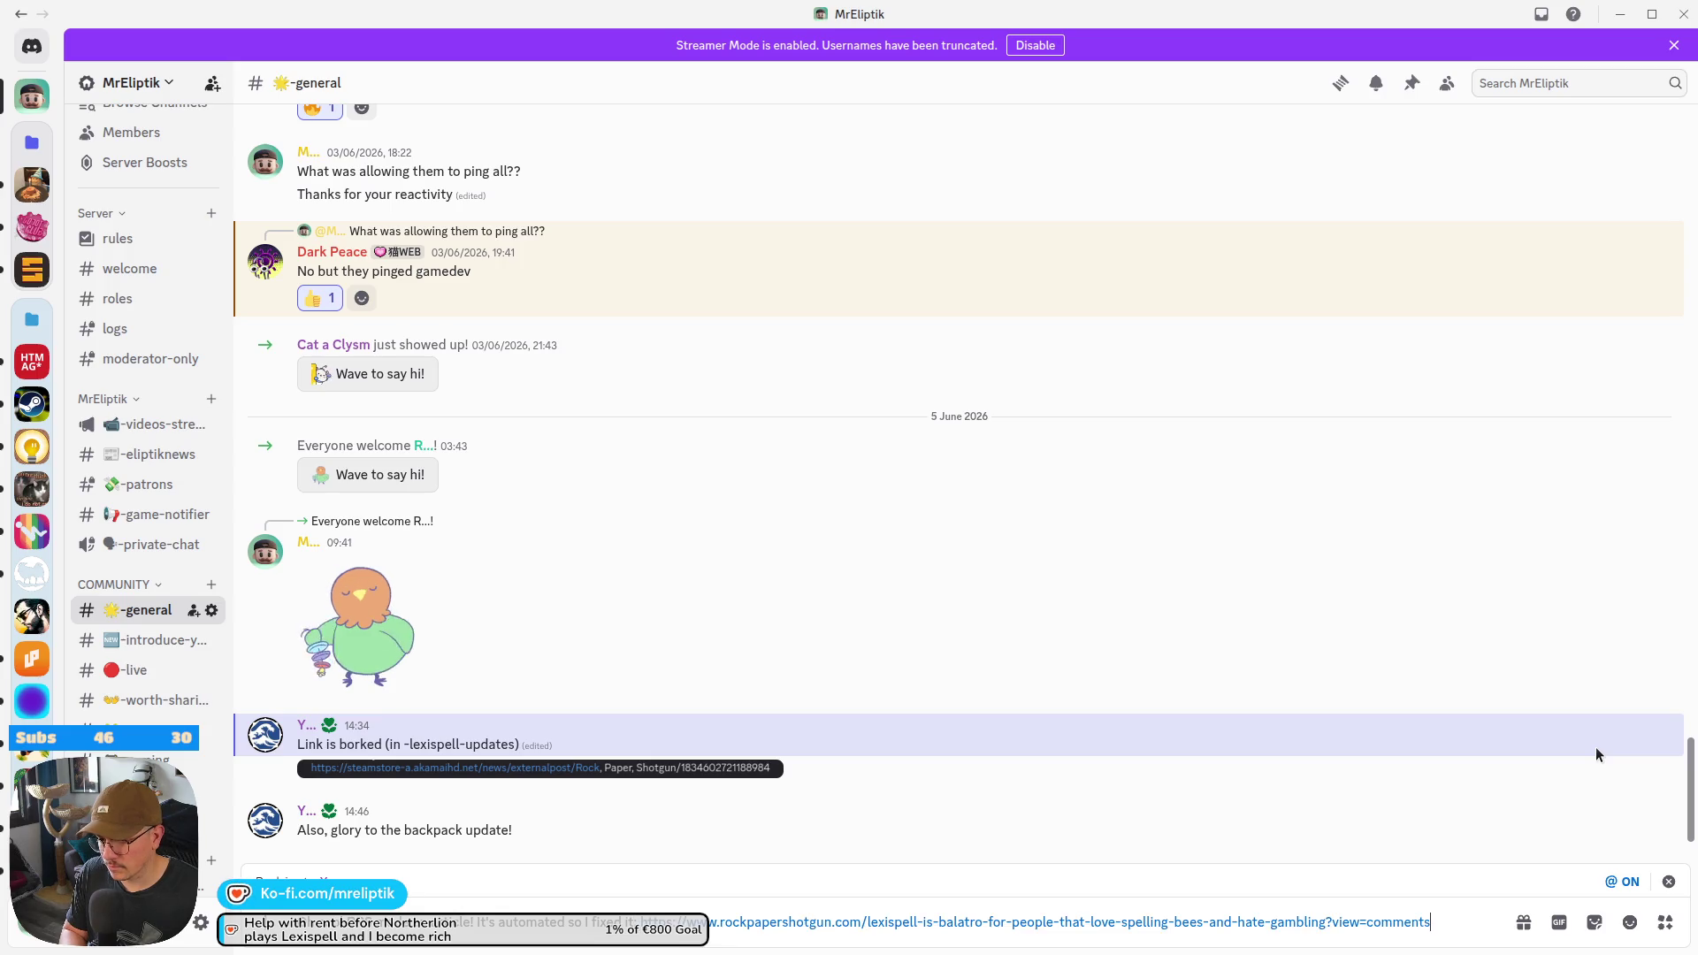
pyautogui.press('Return')
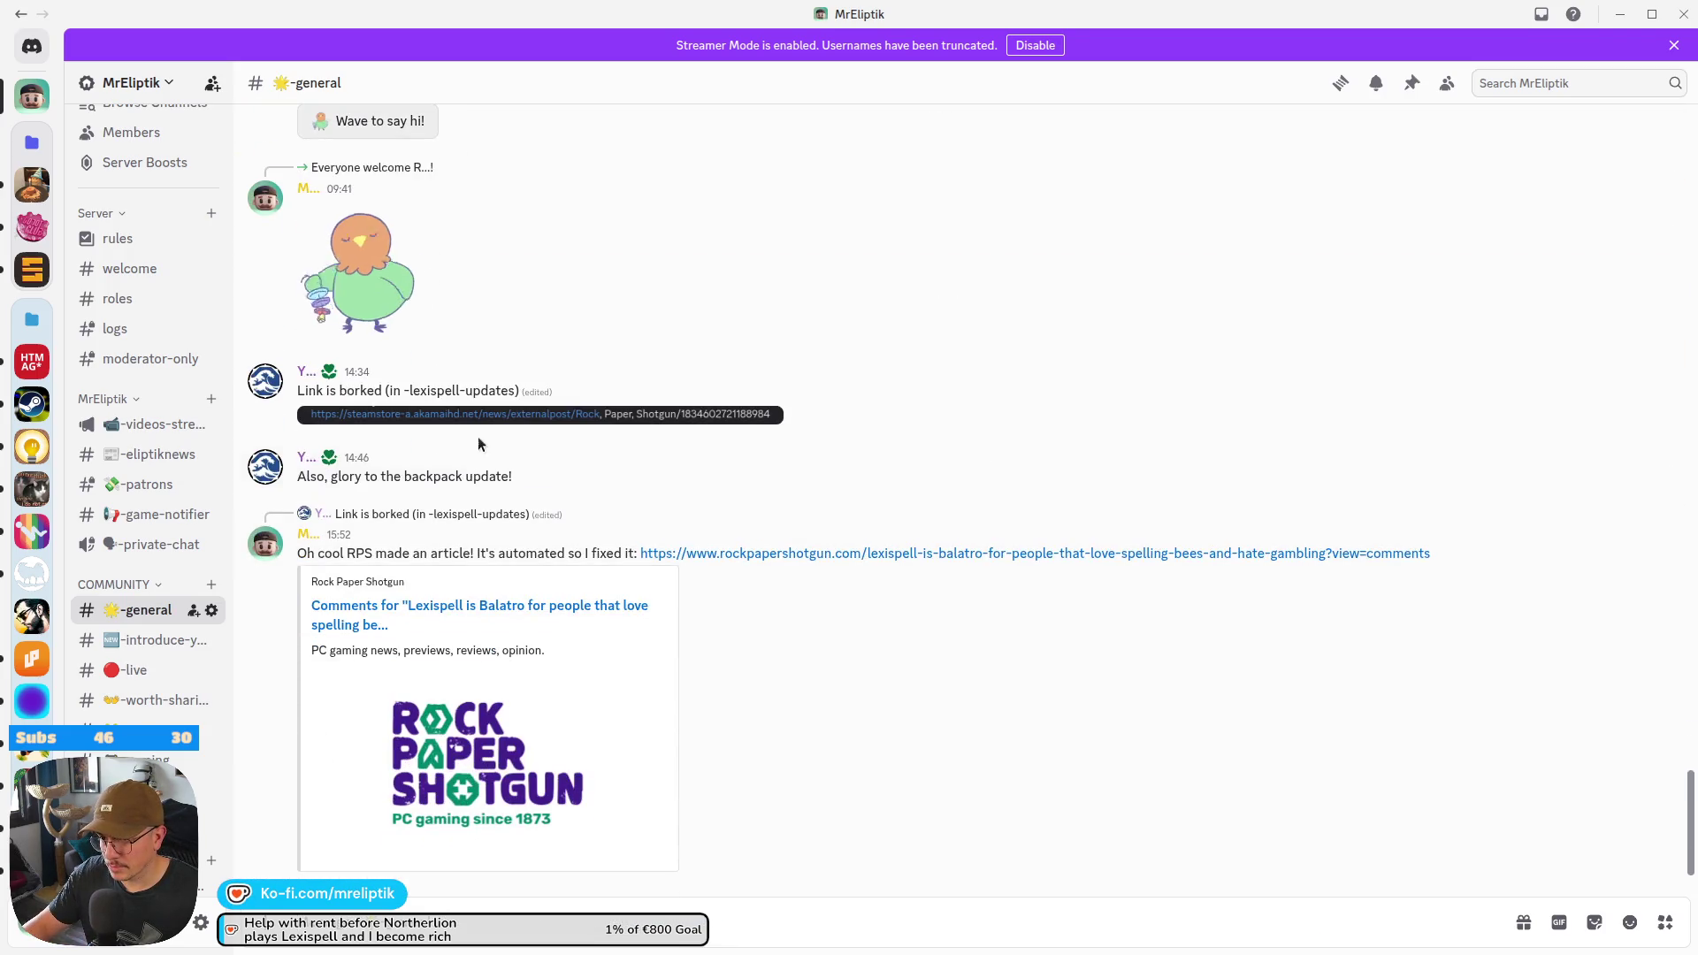
pyautogui.rightClick(477, 444)
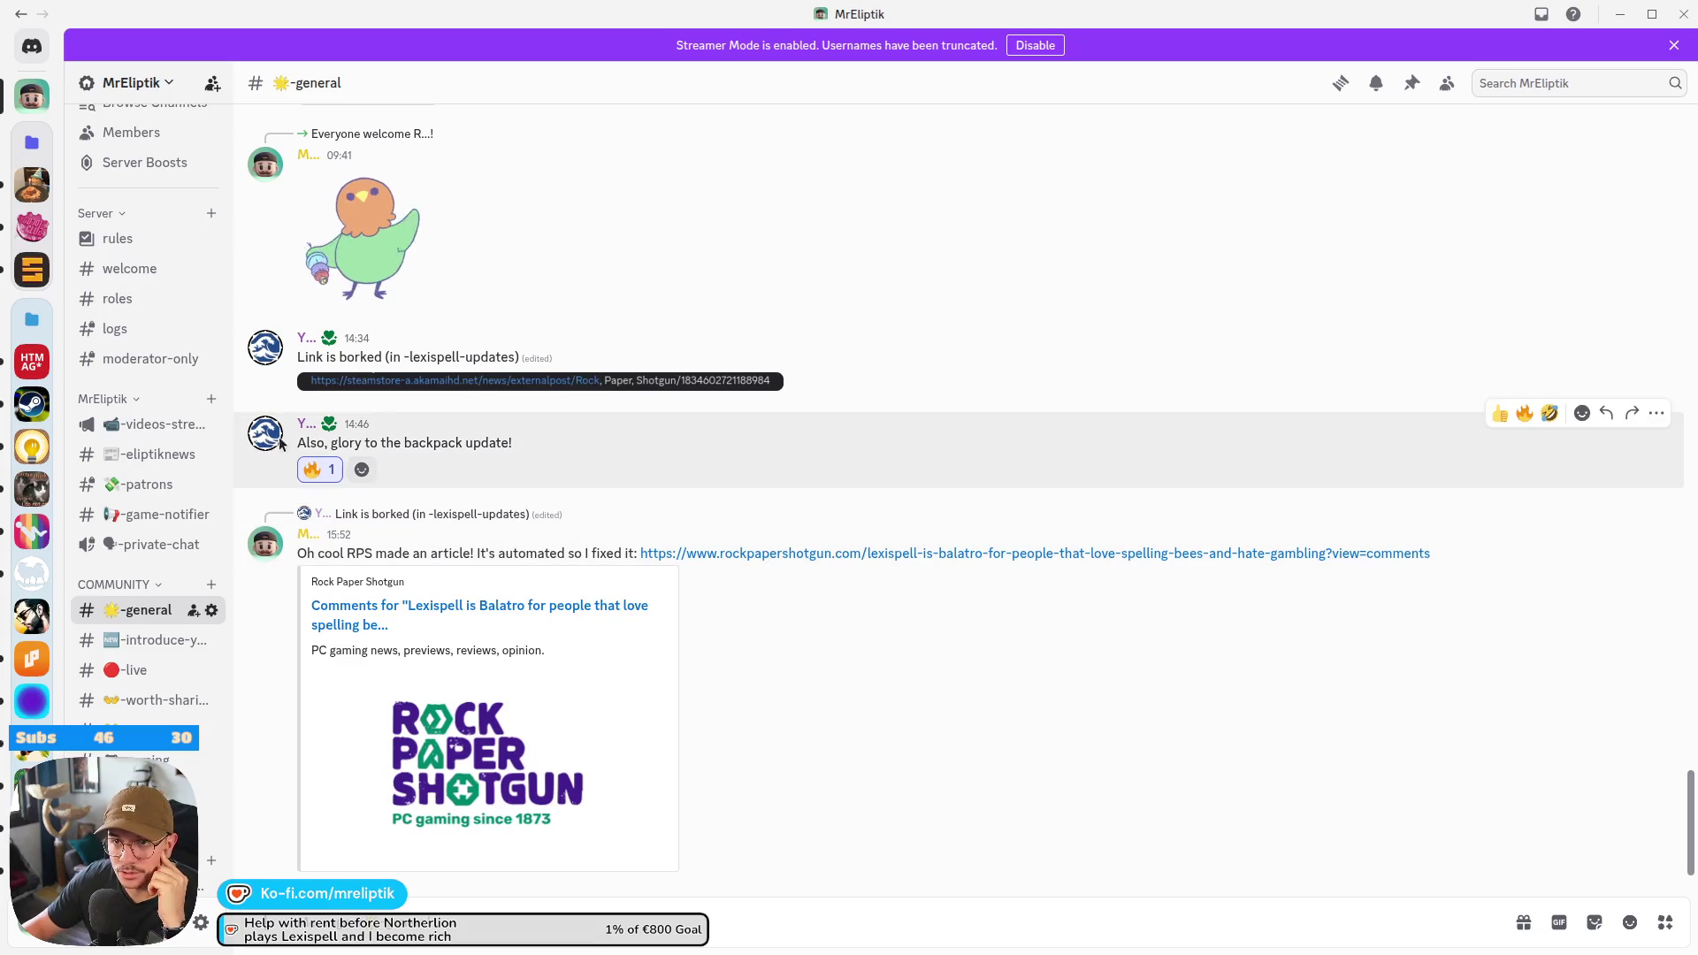
pyautogui.click(1673, 45)
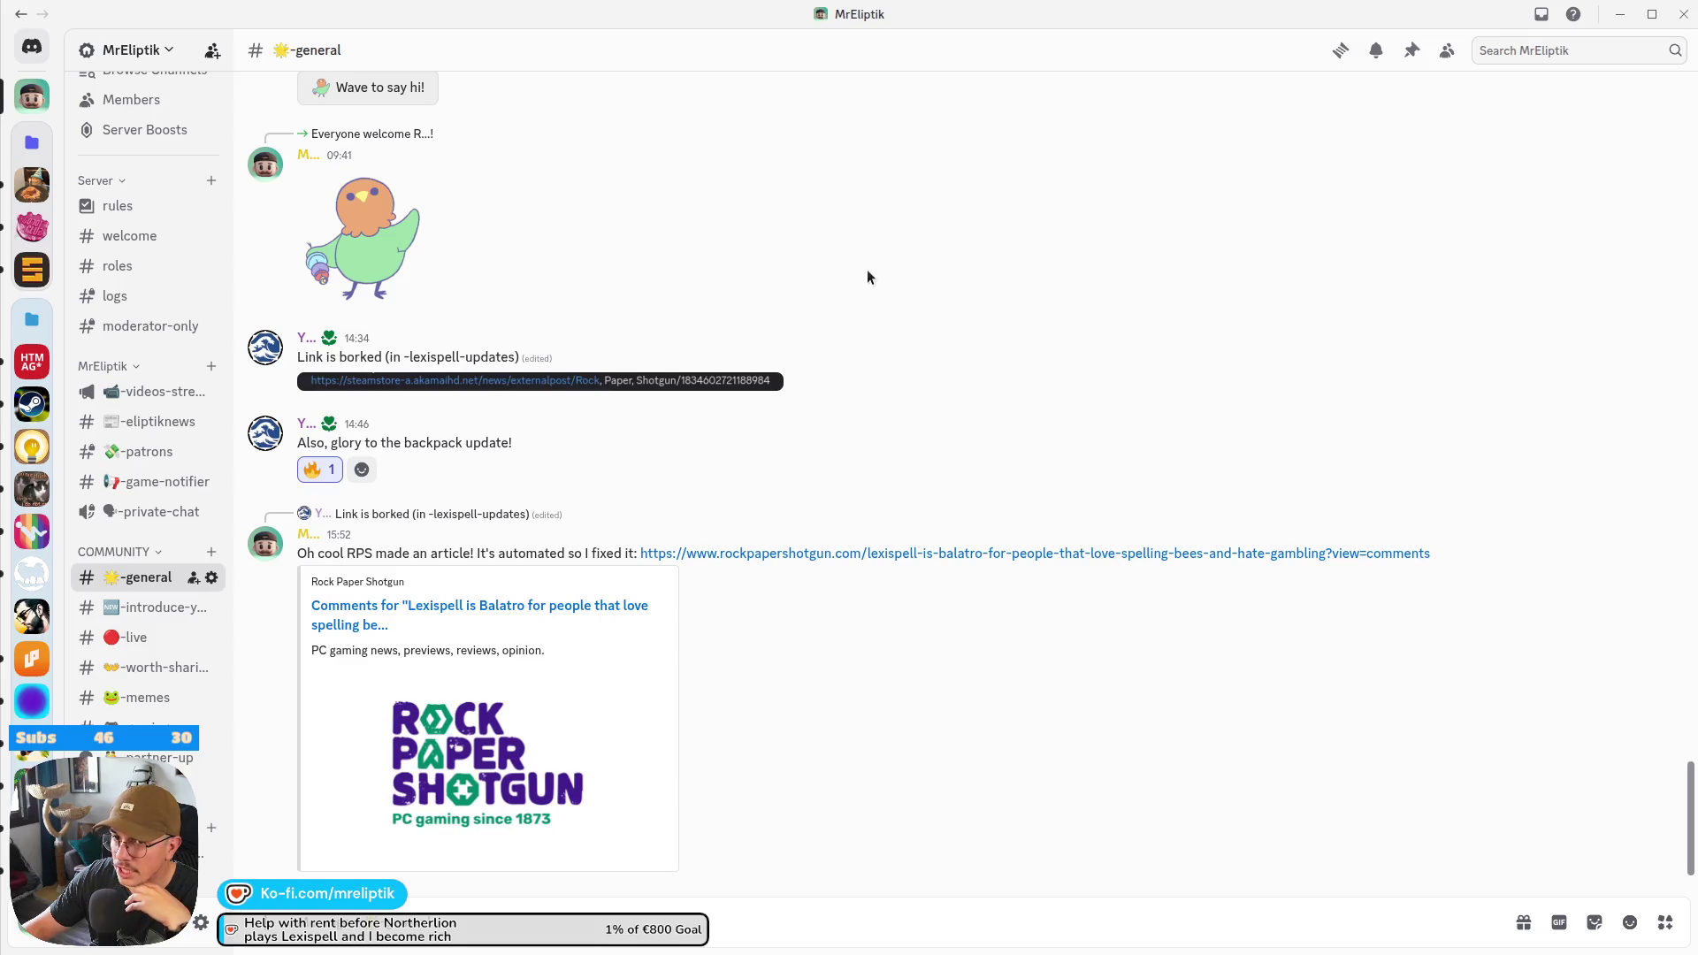
# Close the Discord window to return to the Godot editor.
pyautogui.click(1683, 14)
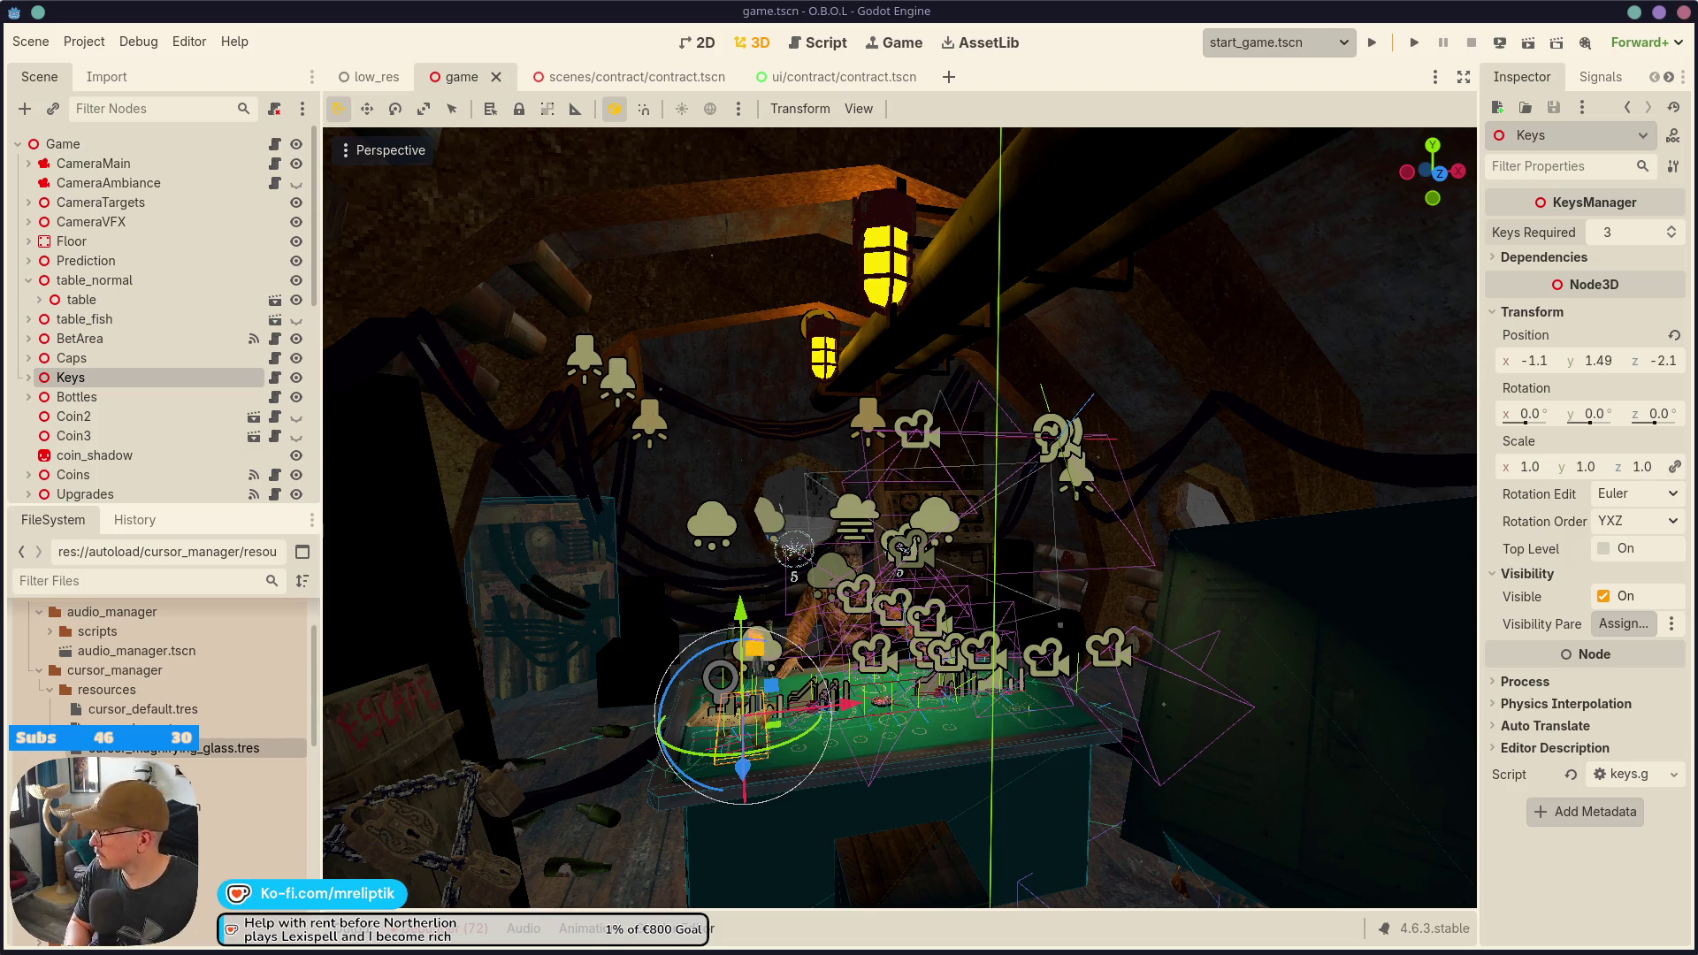
pyautogui.hotkey('ctrl', 'space')
pyautogui.write('em love')
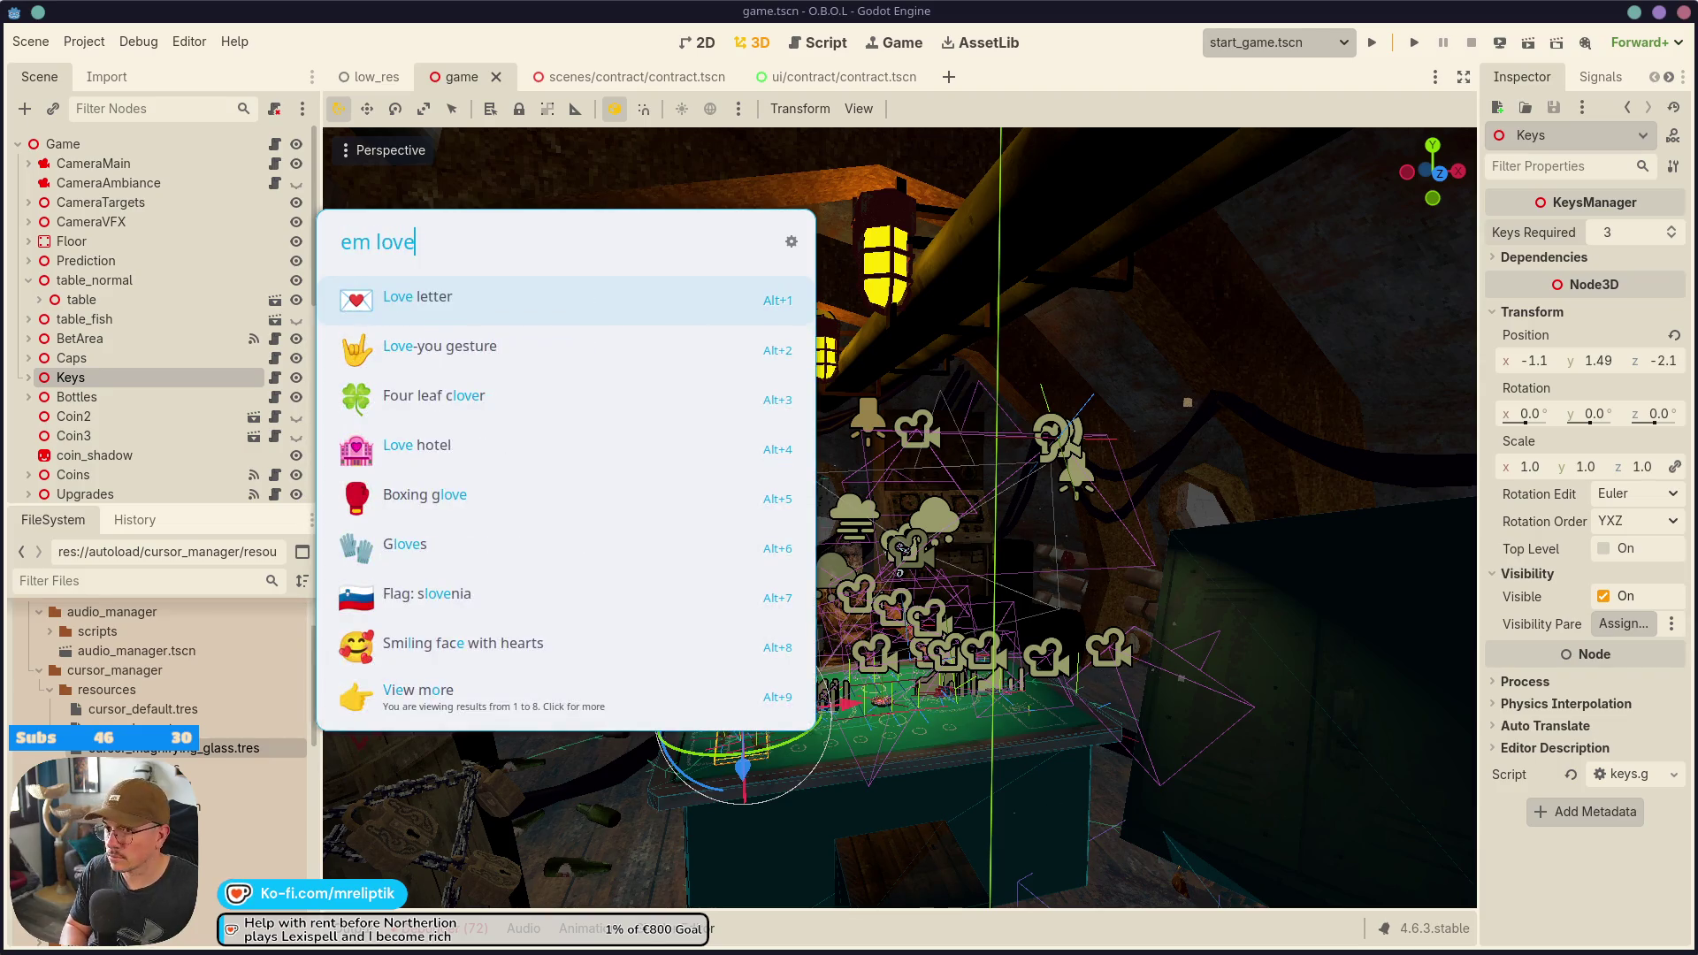
pyautogui.press('Down')
pyautogui.press('Down')
pyautogui.press('Down')
pyautogui.press('Return')
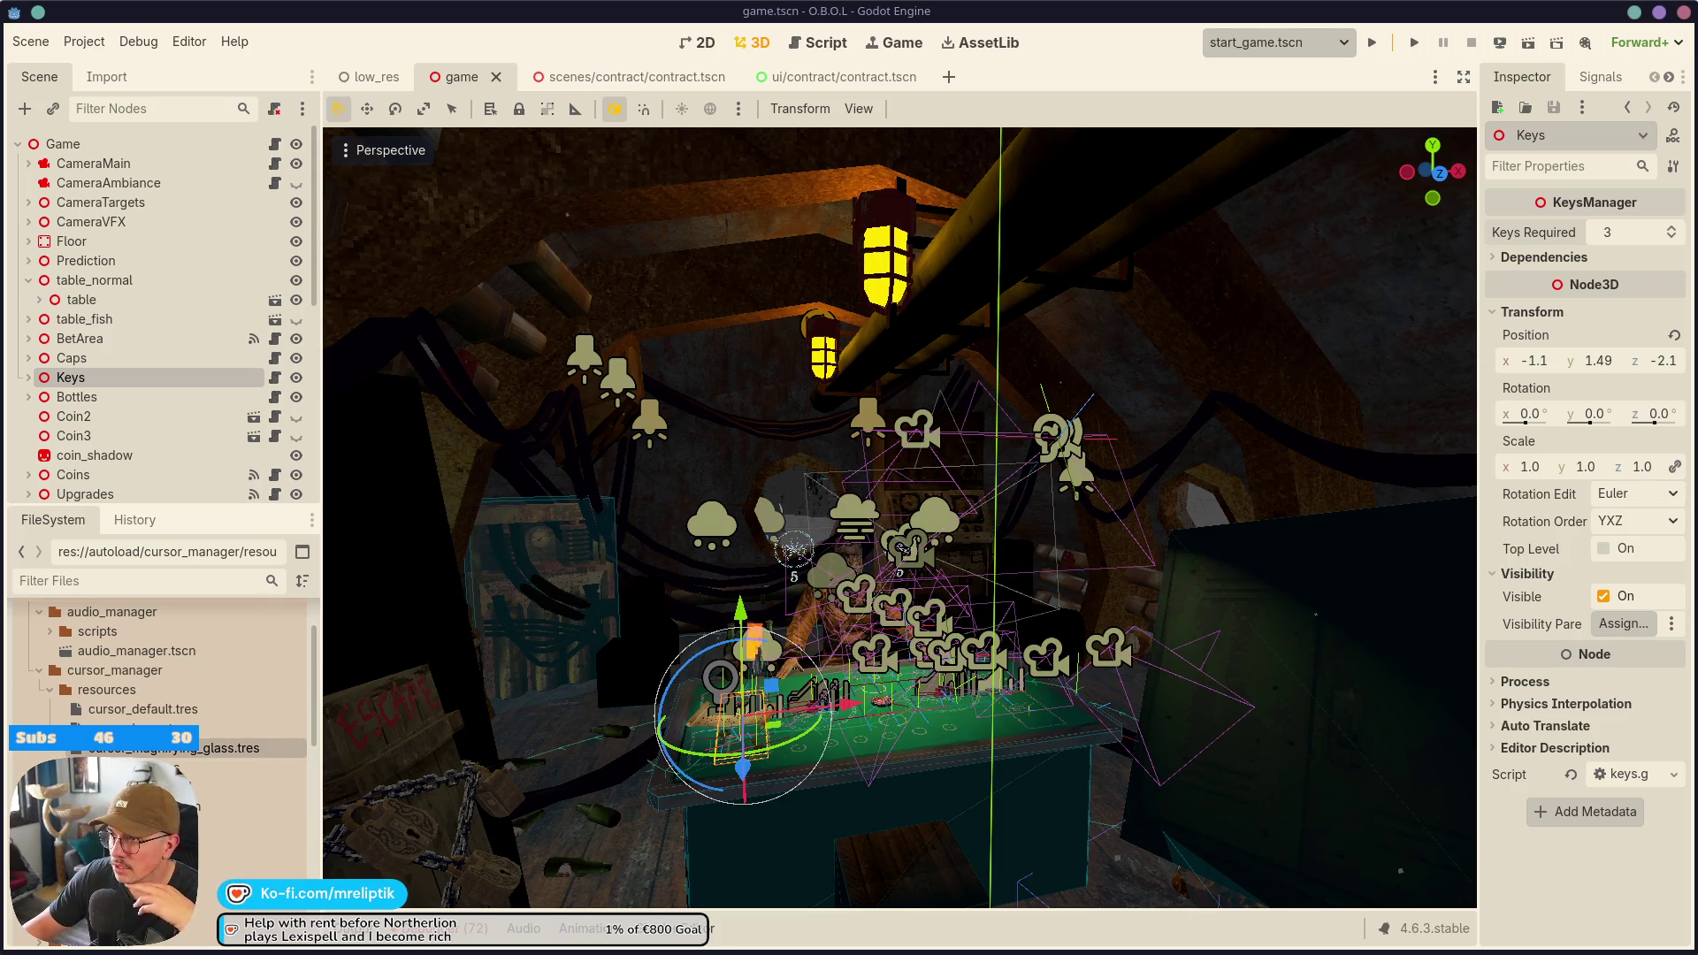
pyautogui.moveTo(1081, 637)
pyautogui.mouseDown()
pyautogui.moveTo(1077, 552)
pyautogui.moveTo(1053, 619)
pyautogui.moveTo(1008, 646)
pyautogui.mouseUp()
# Zoom the 3D viewport in toward the game table and the seated dealer.
pyautogui.scroll(2, 1050, 621)
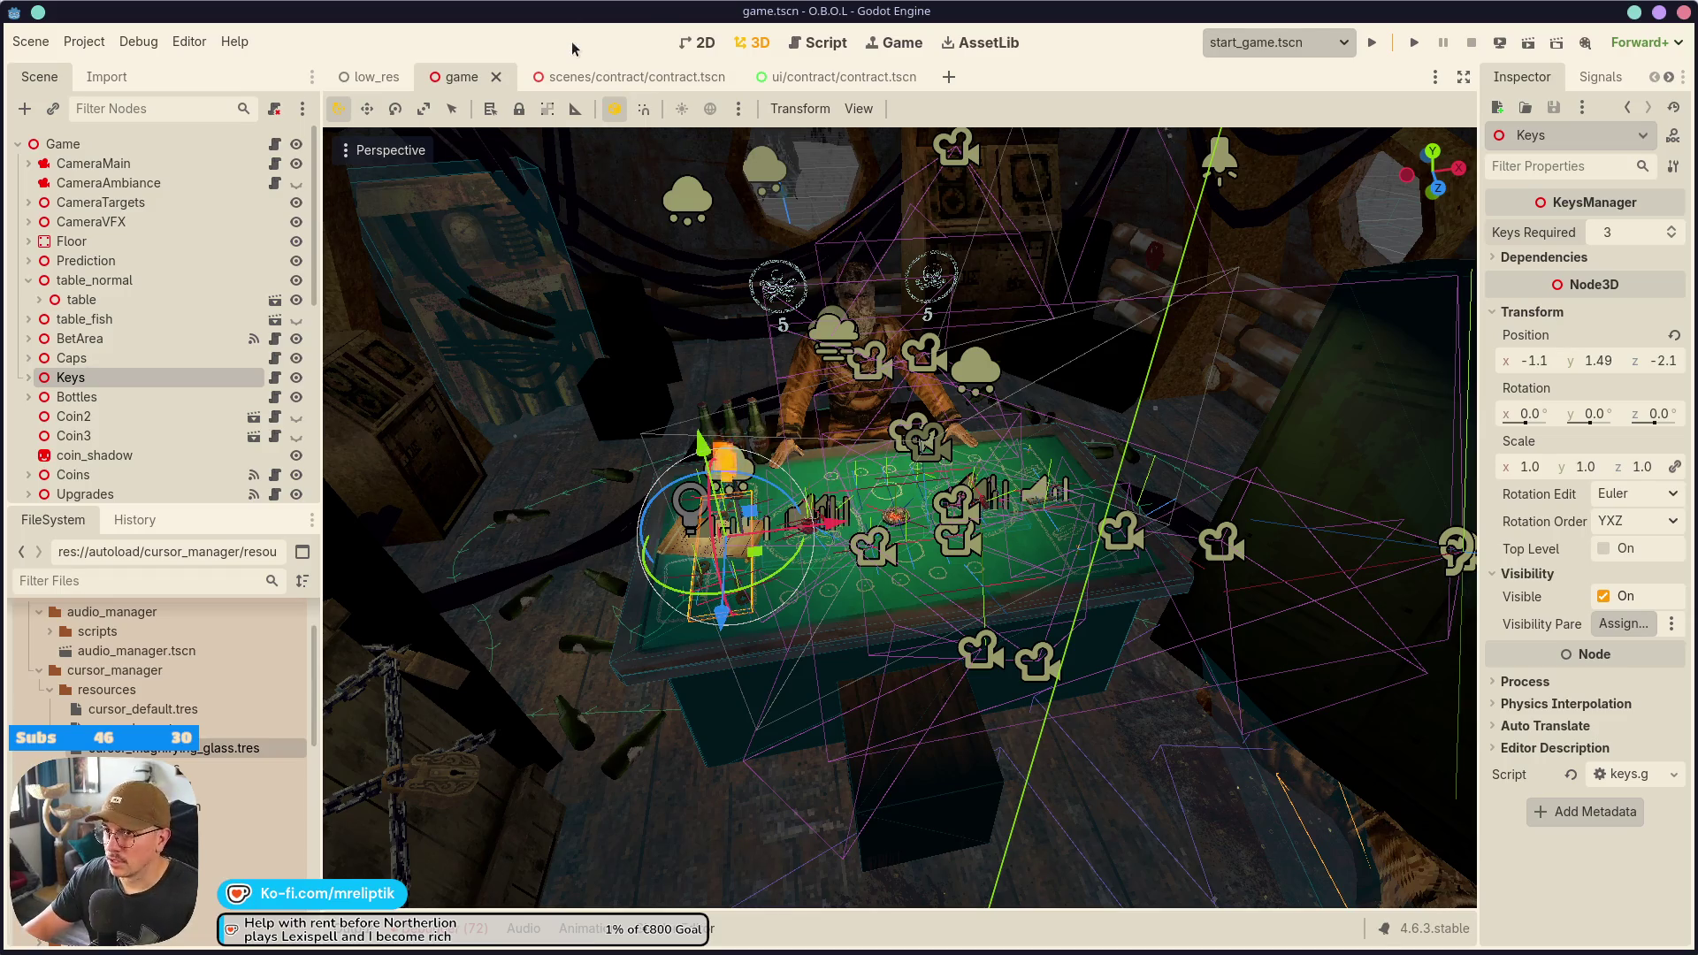
# Glance at contract.tscn, return to game.tscn, zoom in, and save the game scene.
pyautogui.click(632, 77)
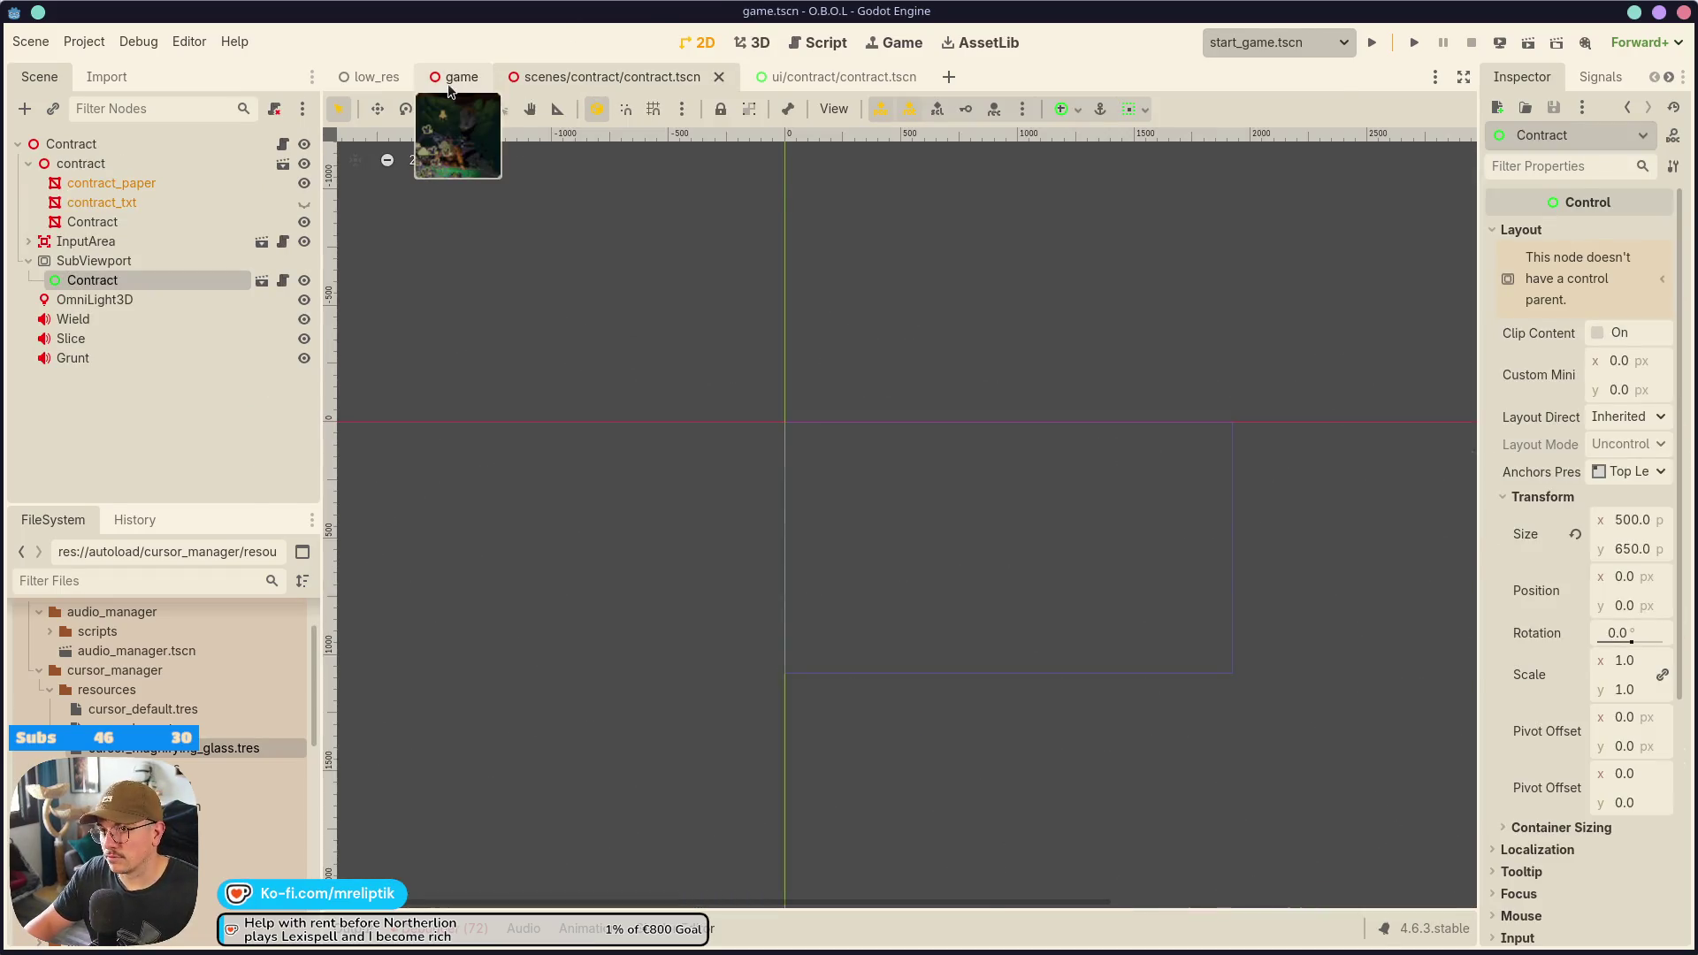
pyautogui.click(450, 79)
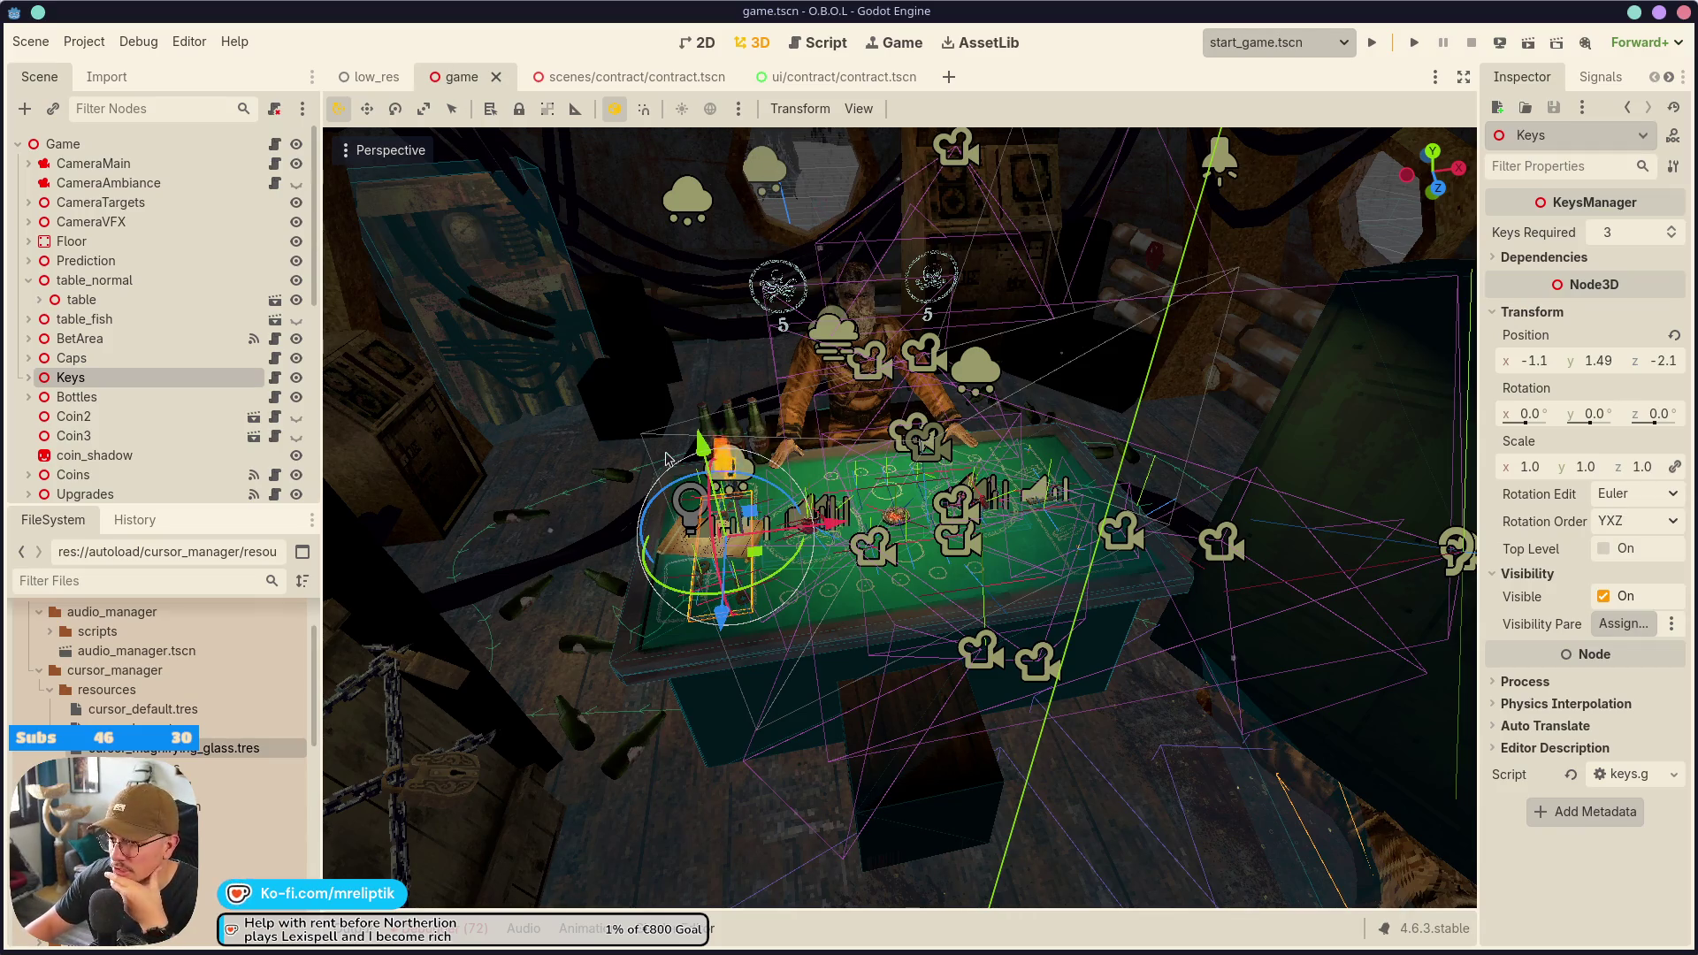
pyautogui.scroll(2, 887, 587)
pyautogui.scroll(3, 887, 586)
pyautogui.hotkey('ctrl', 's')
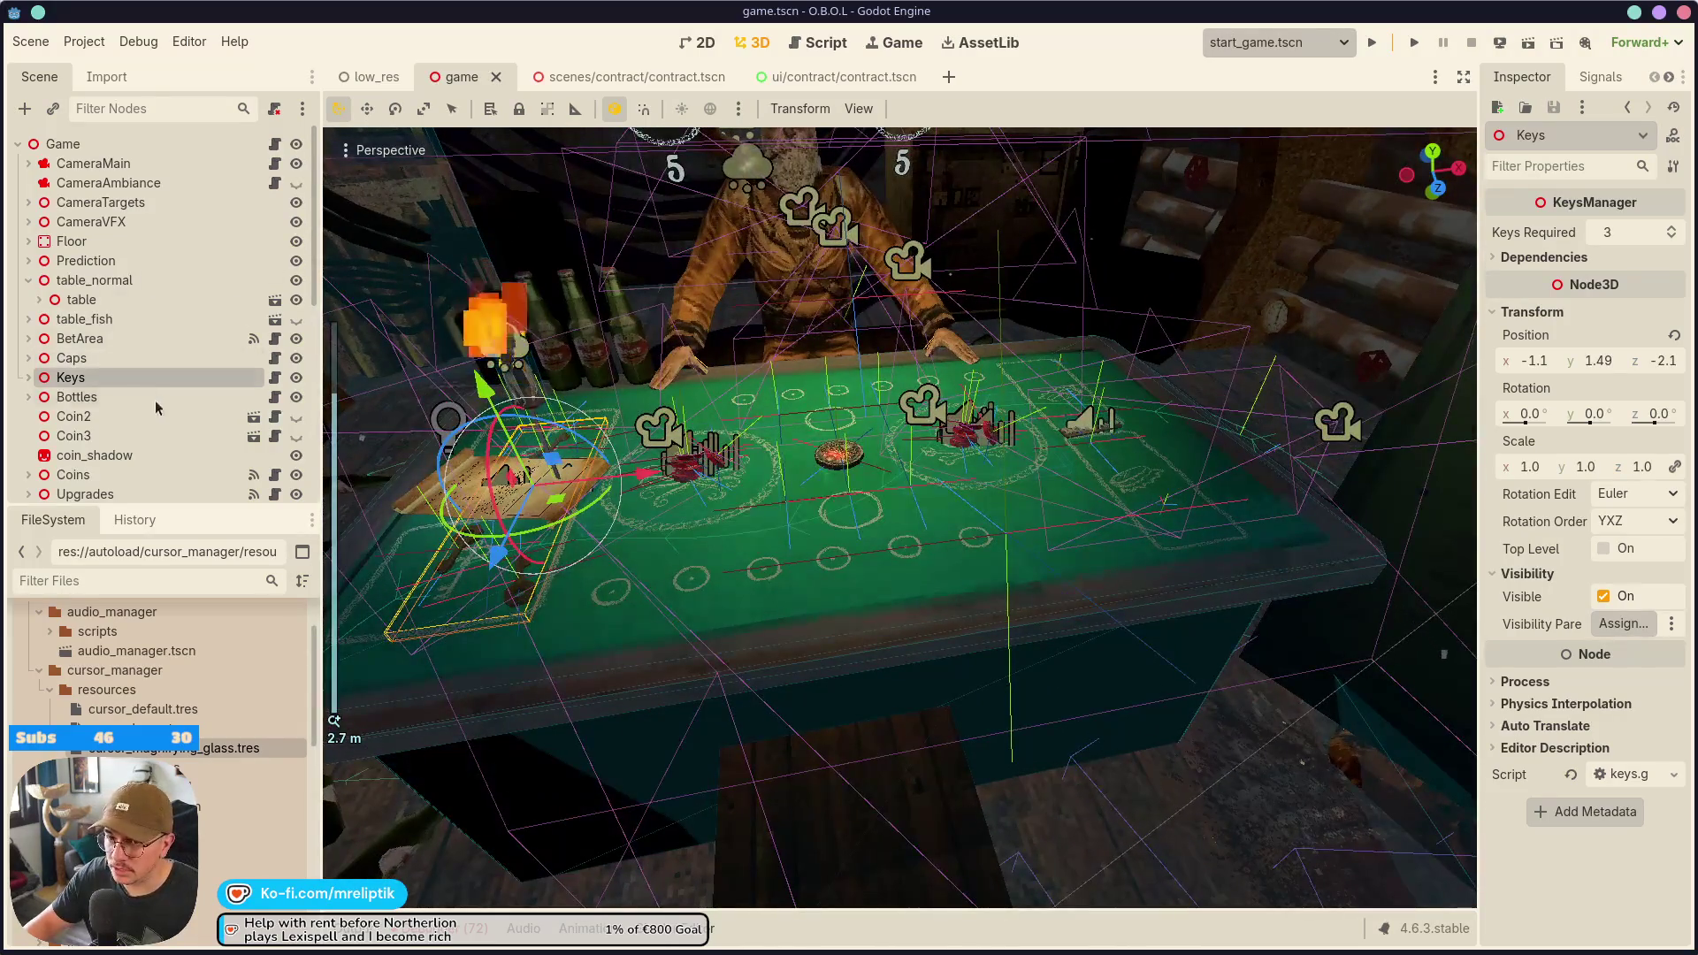
# Open game.gd and search UPGRADES.GREEN_CAP: to find its case in spawn_upgrade_visual.
pyautogui.click(274, 143)
pyautogui.click(1061, 508)
pyautogui.hotkey('ctrl', 'shift', 'Left')
pyautogui.hotkey('ctrl', 'shift', 'Left')
pyautogui.scroll(10, 999, 616)
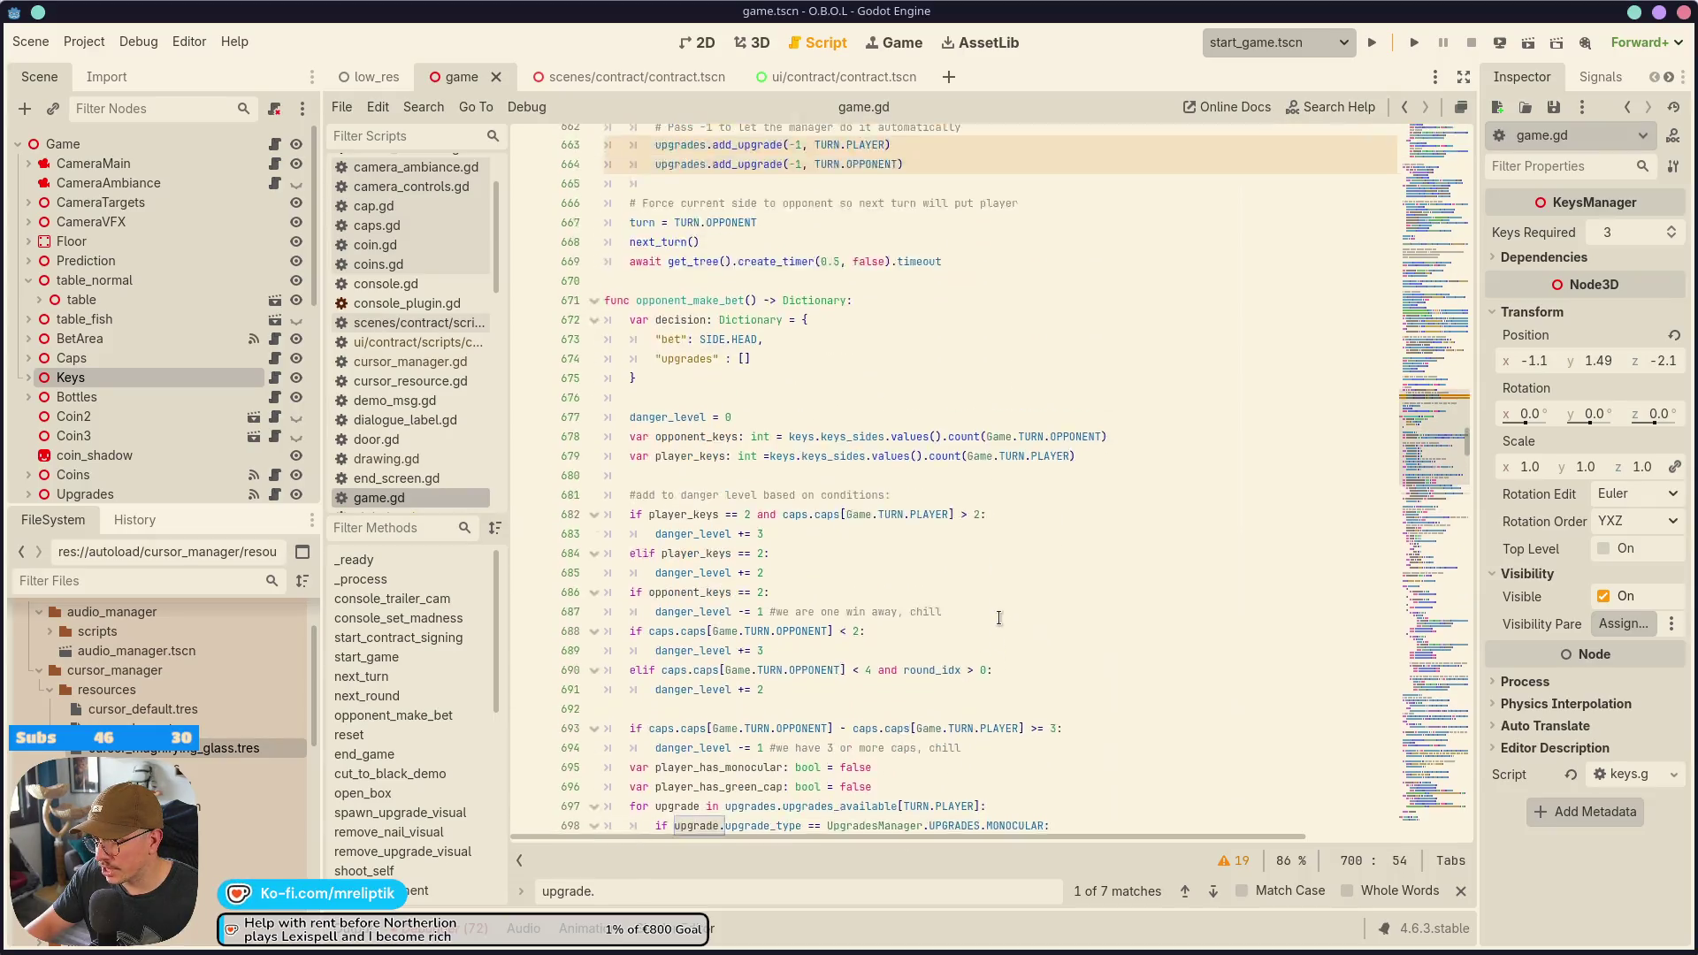
pyautogui.moveTo(834, 777); pyautogui.dragTo(966, 778)
pyautogui.hotkey('ctrl', 'f')
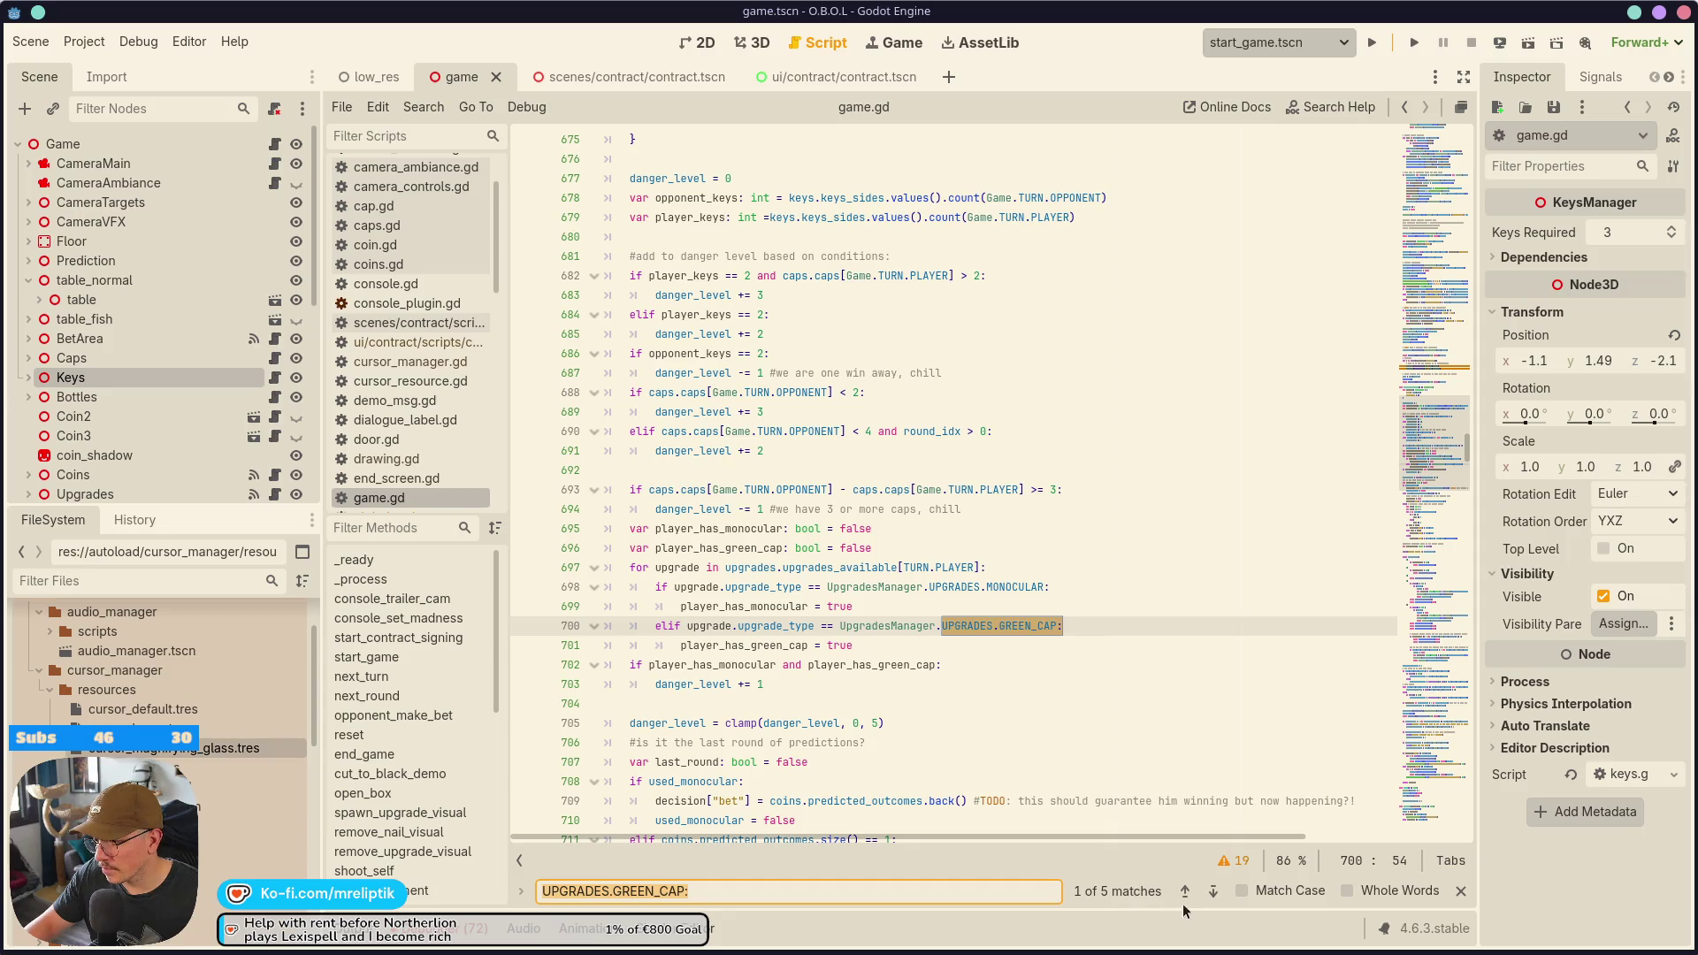
pyautogui.click(1213, 892)
# Add knife.set_on_fire(true) under the GREEN_CAP case and save the script.
pyautogui.scroll(1, 971, 525)
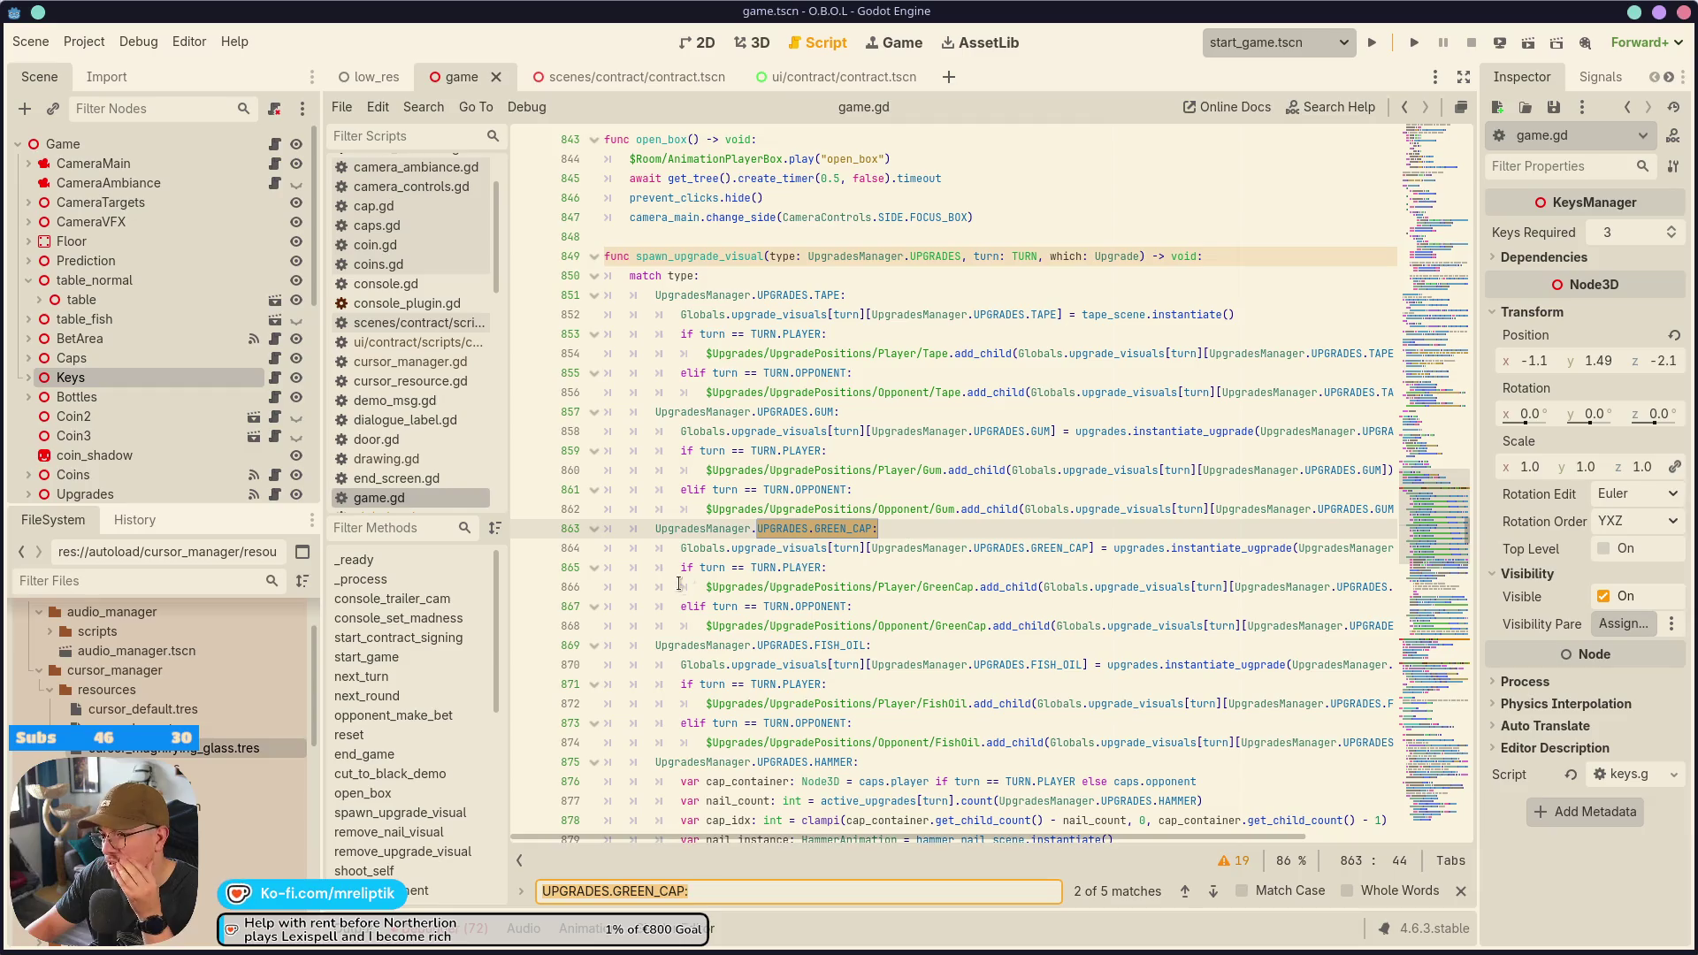
pyautogui.click(914, 528)
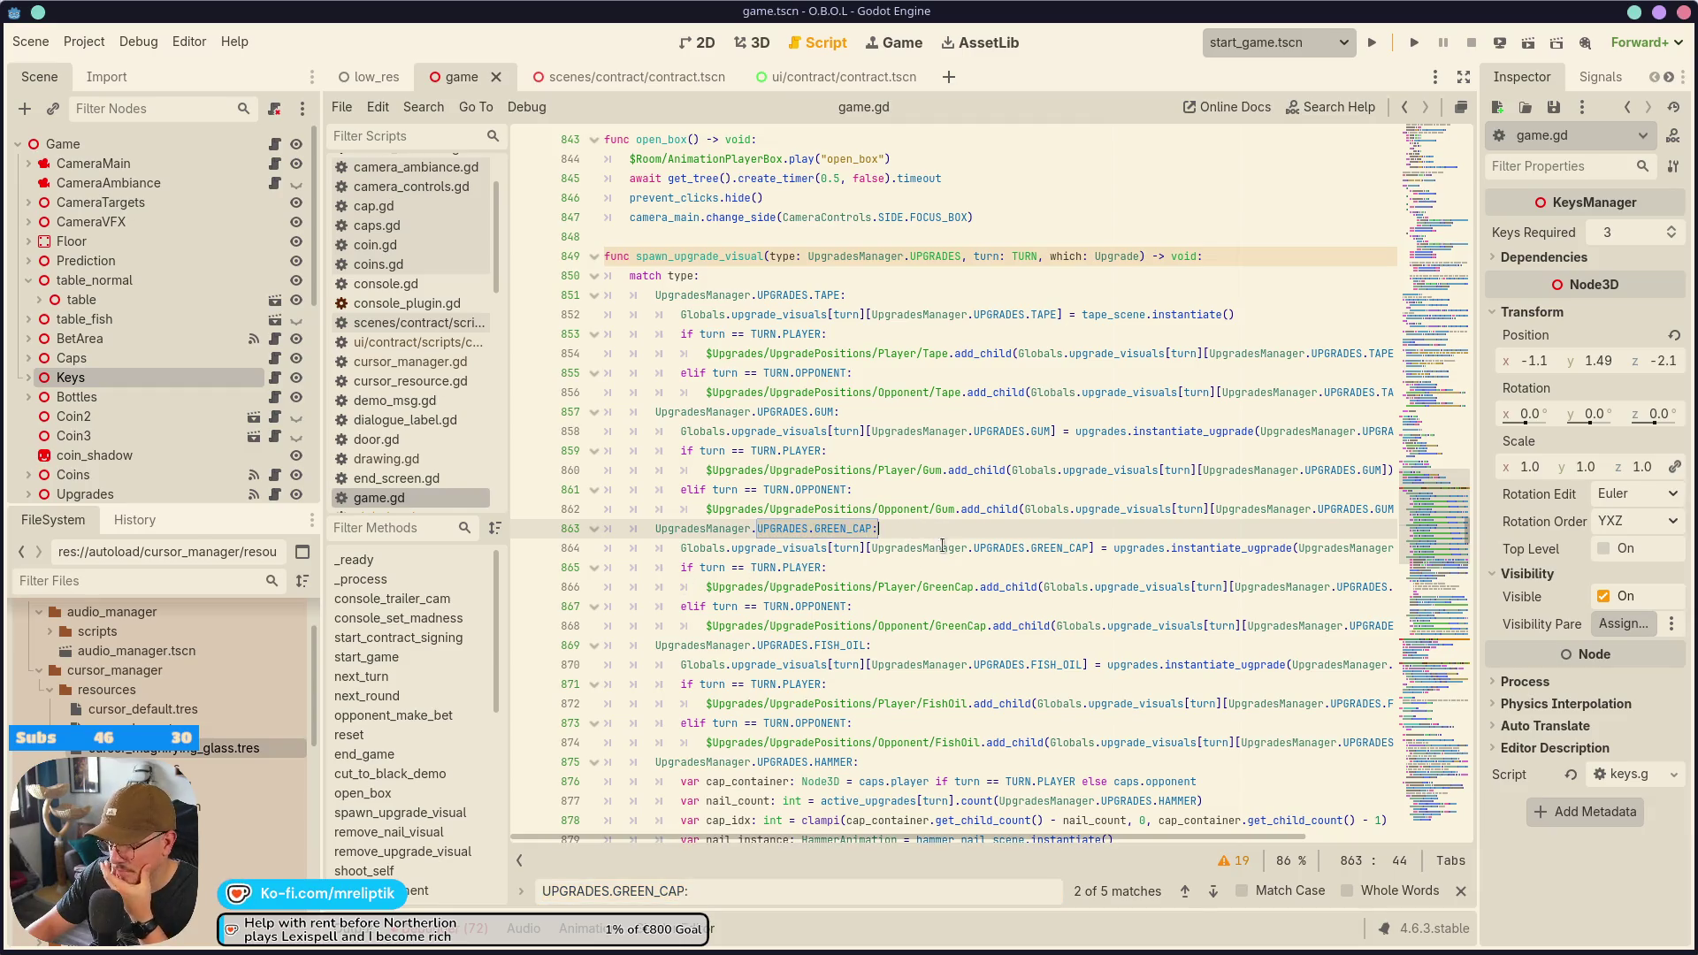
pyautogui.press('Return')
pyautogui.write('knife.s')
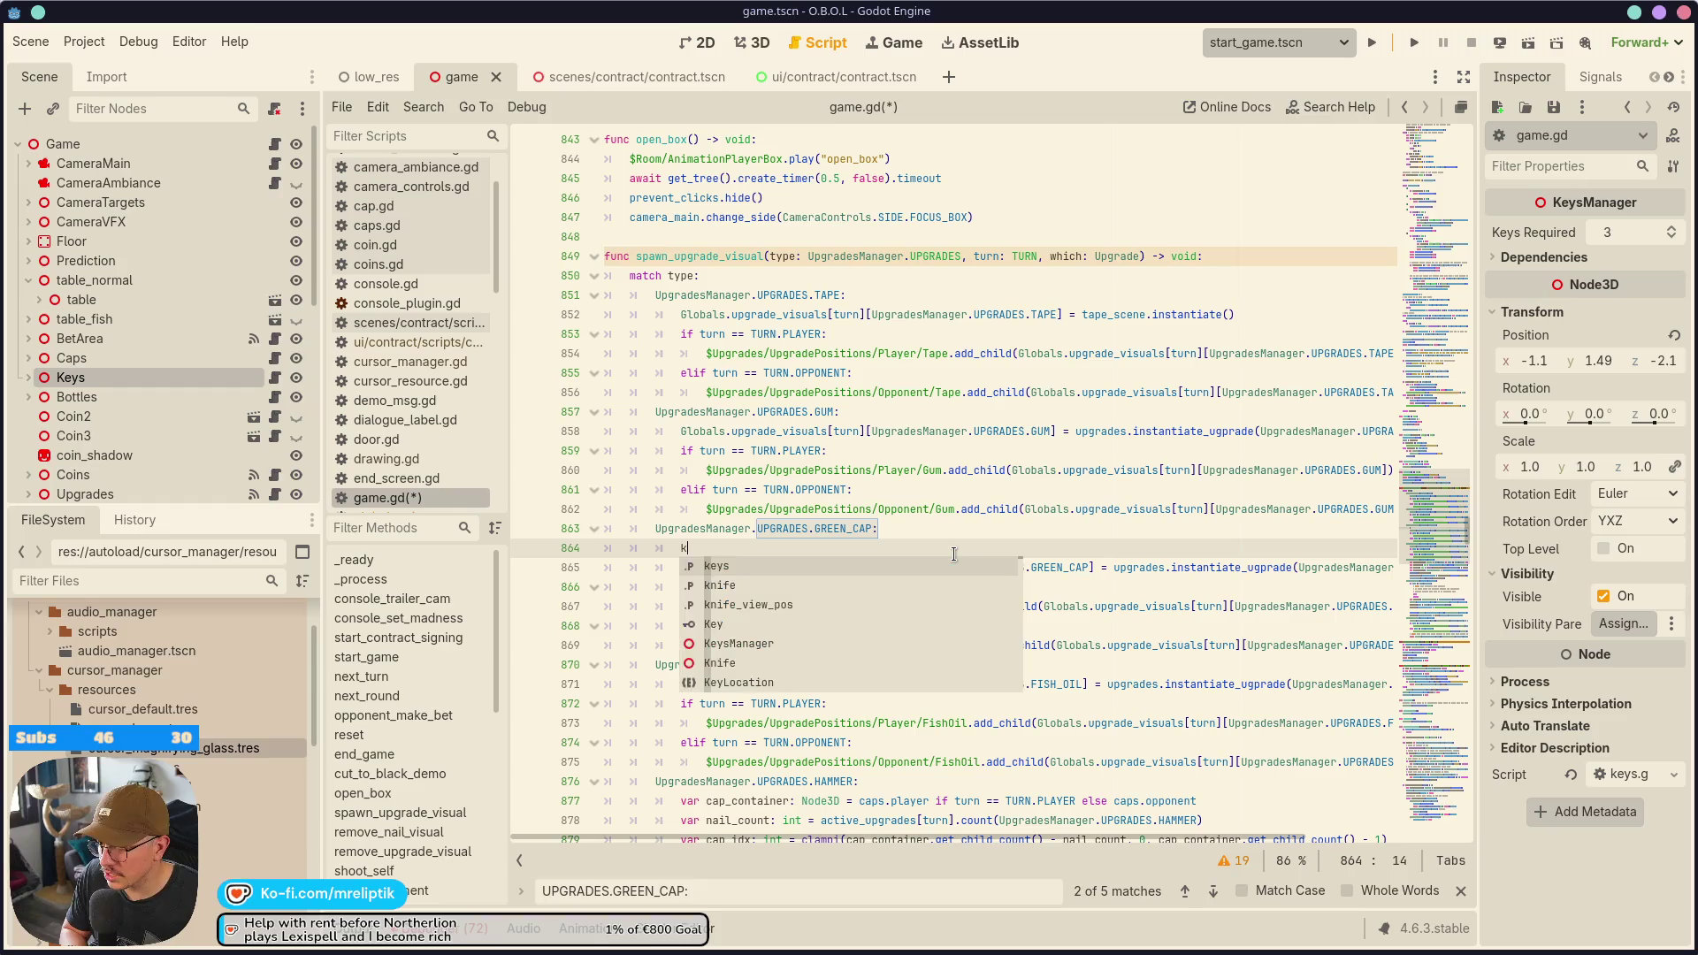
pyautogui.write('et_')
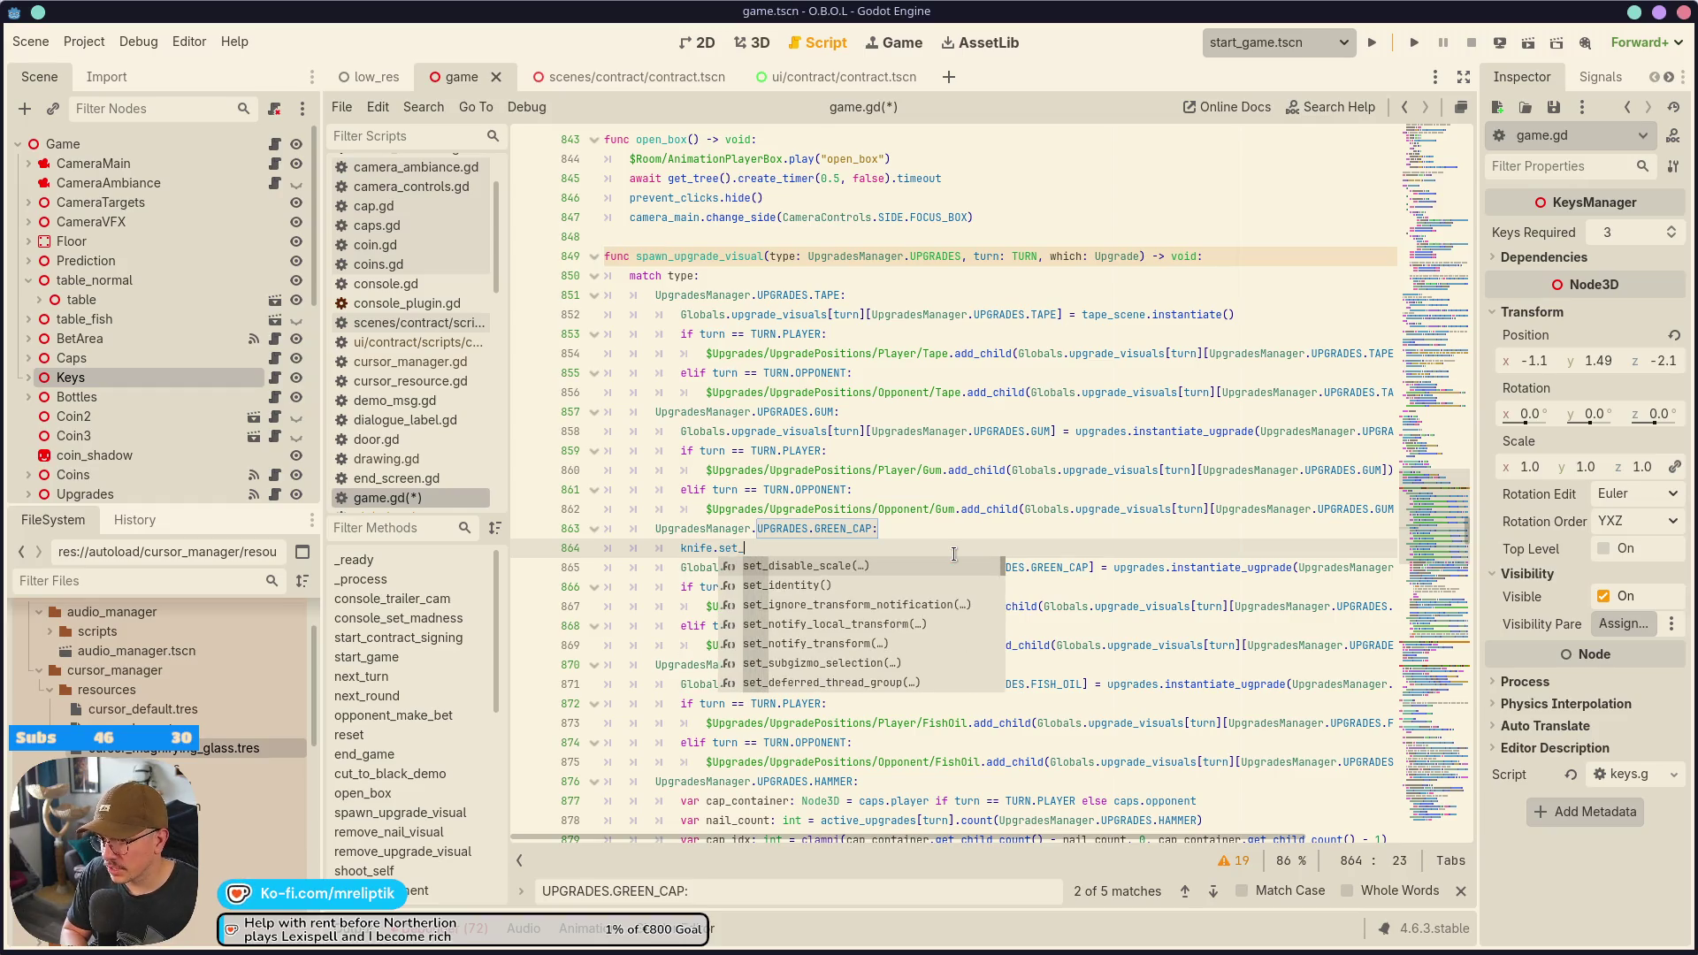
pyautogui.write('on')
pyautogui.press('Return')
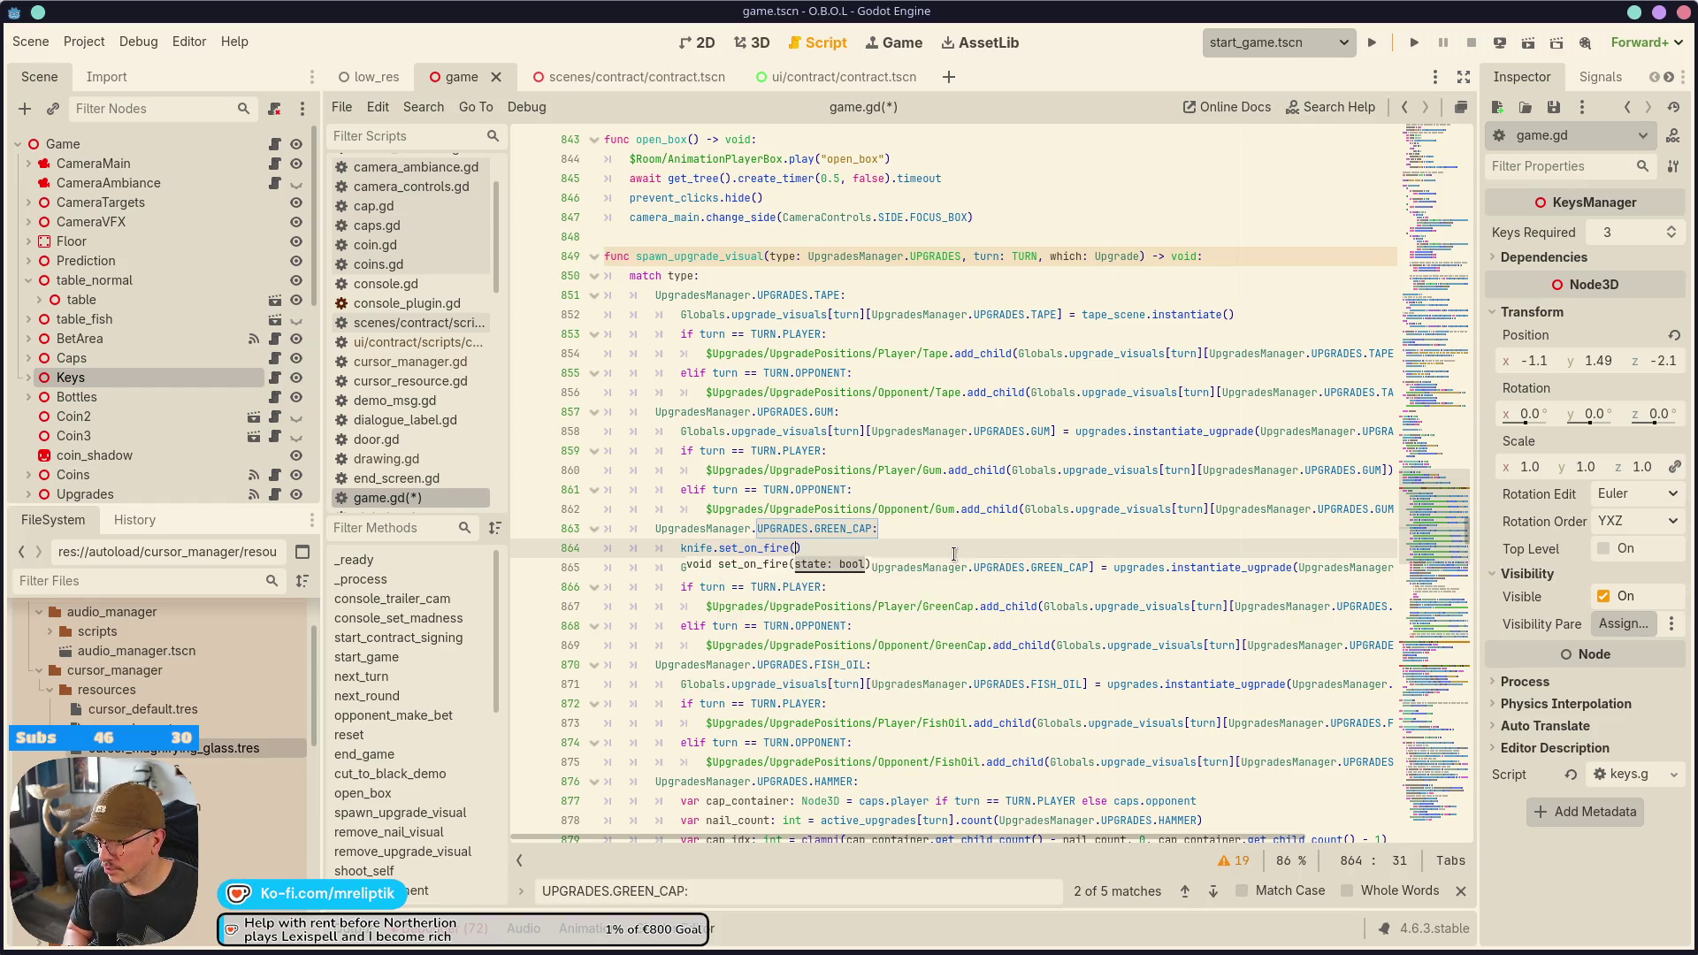
pyautogui.write('e')
pyautogui.hotkey('ctrl', 's')
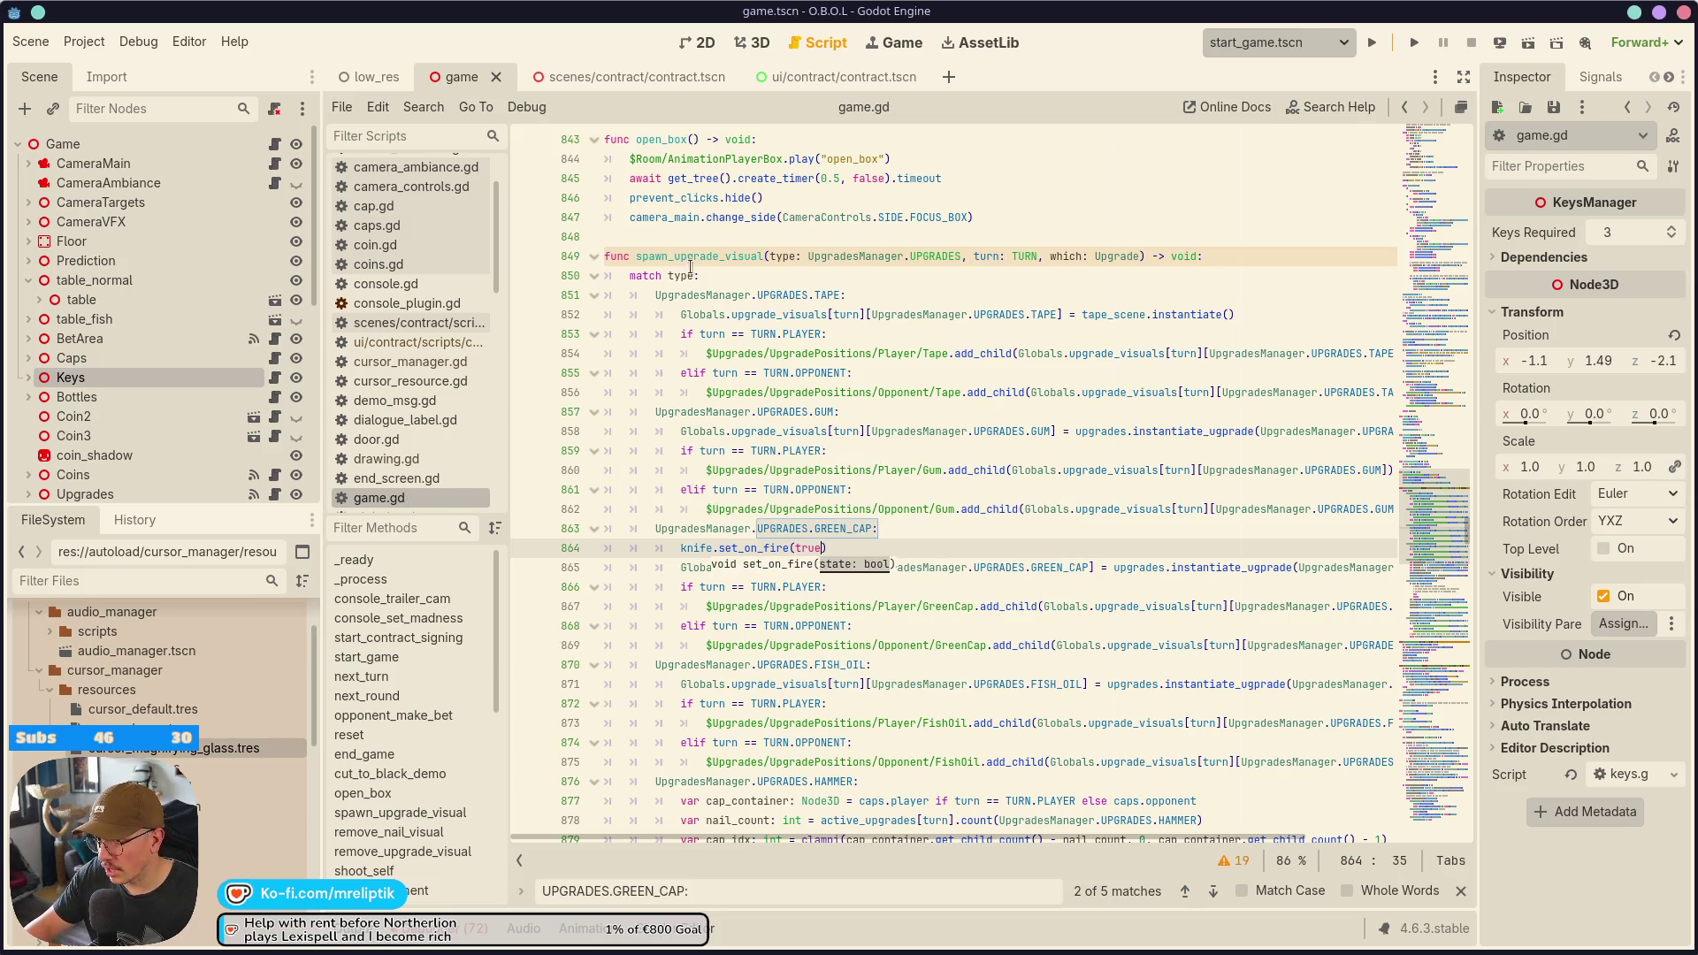
# Check the new knife.set_on_fire(true) line, then jump to the next GREEN_CAP match.
pyautogui.click(703, 256)
pyautogui.click(840, 549)
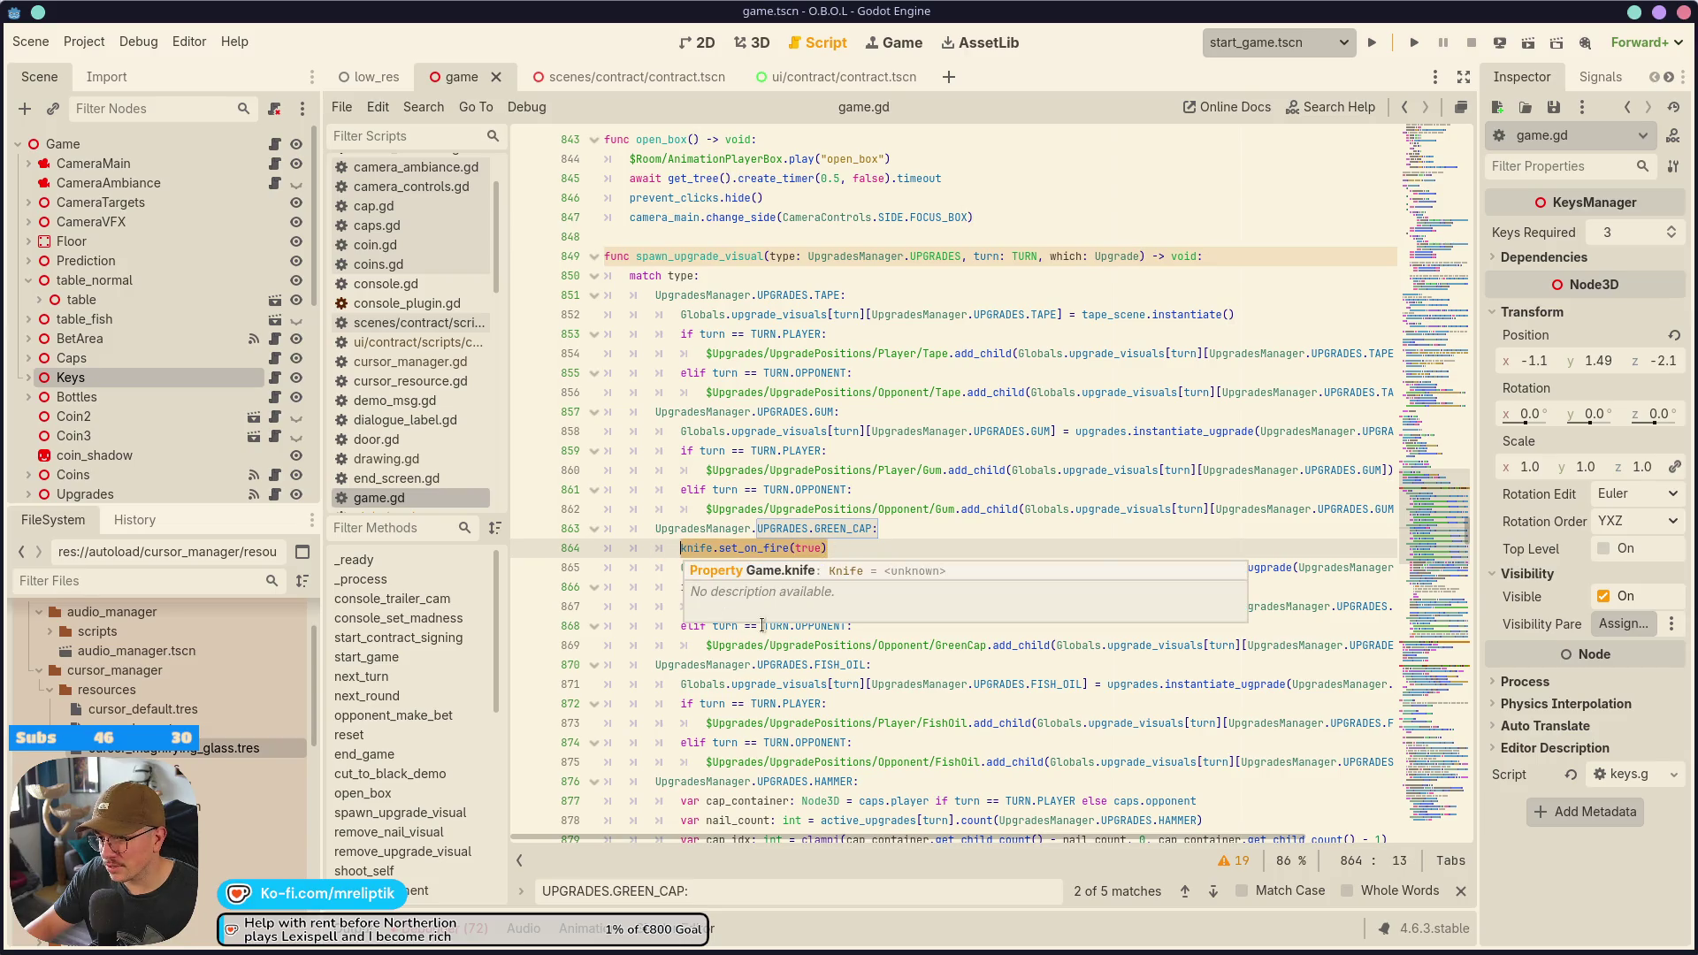
pyautogui.click(867, 553)
pyautogui.hotkey('ctrl', 'shift', 'Left')
pyautogui.hotkey('ctrl', 'shift', 'Left')
pyautogui.hotkey('ctrl', 'shift', 'Left')
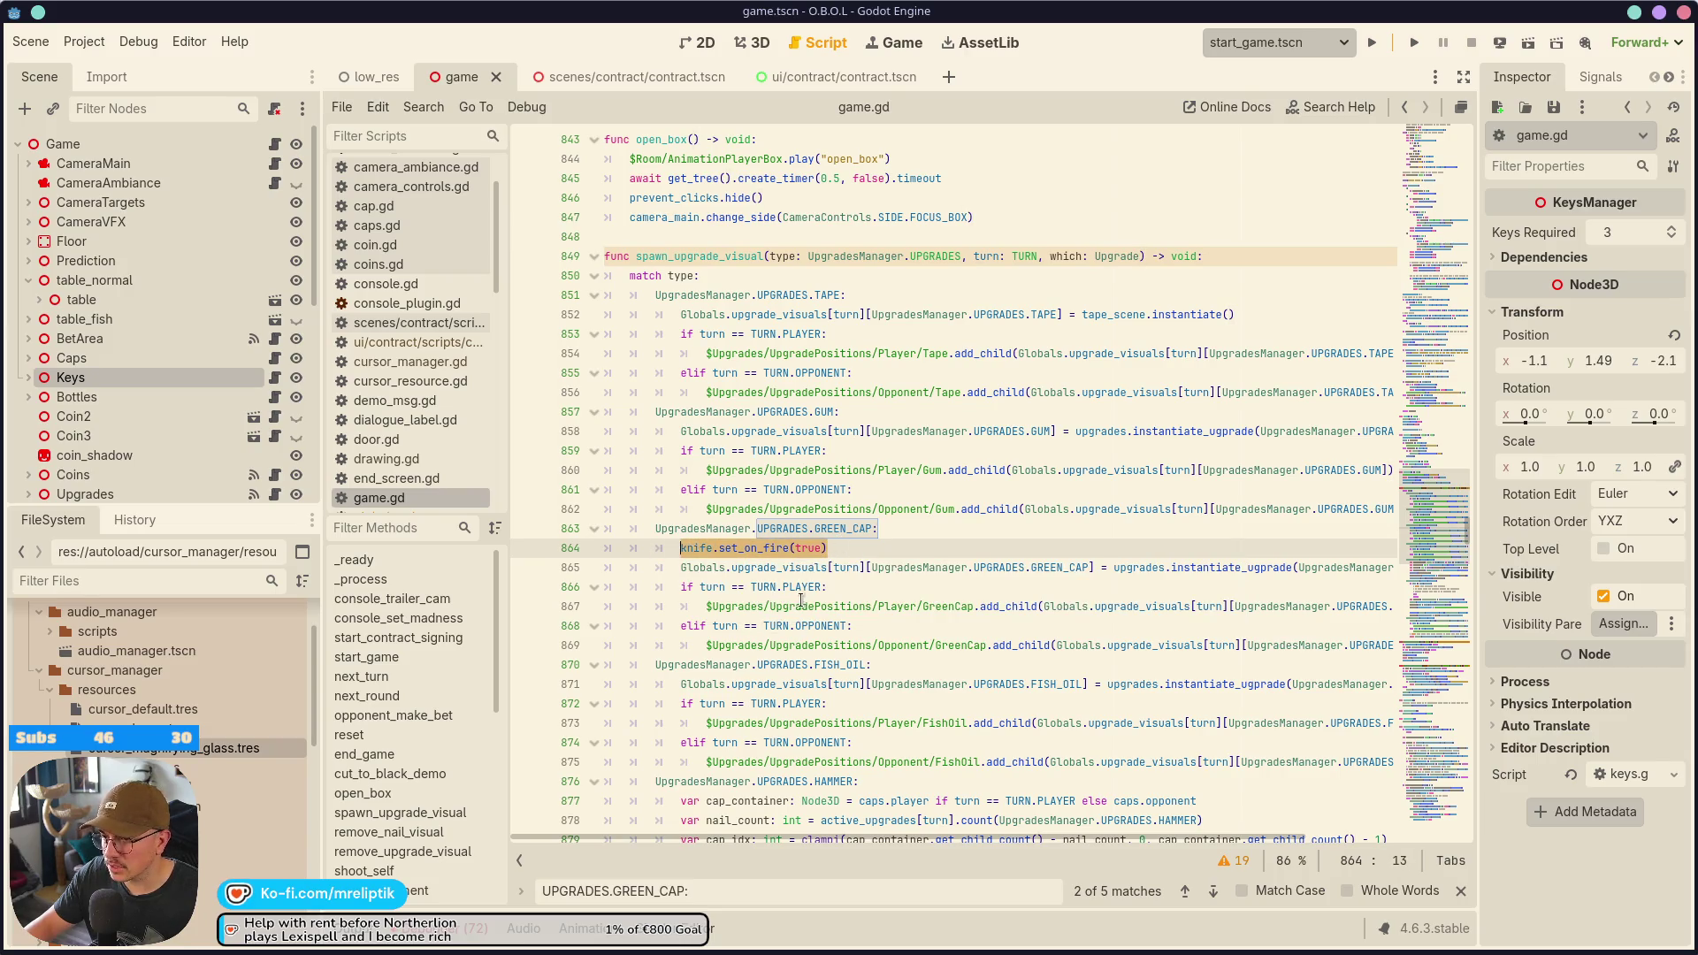
pyautogui.click(880, 528)
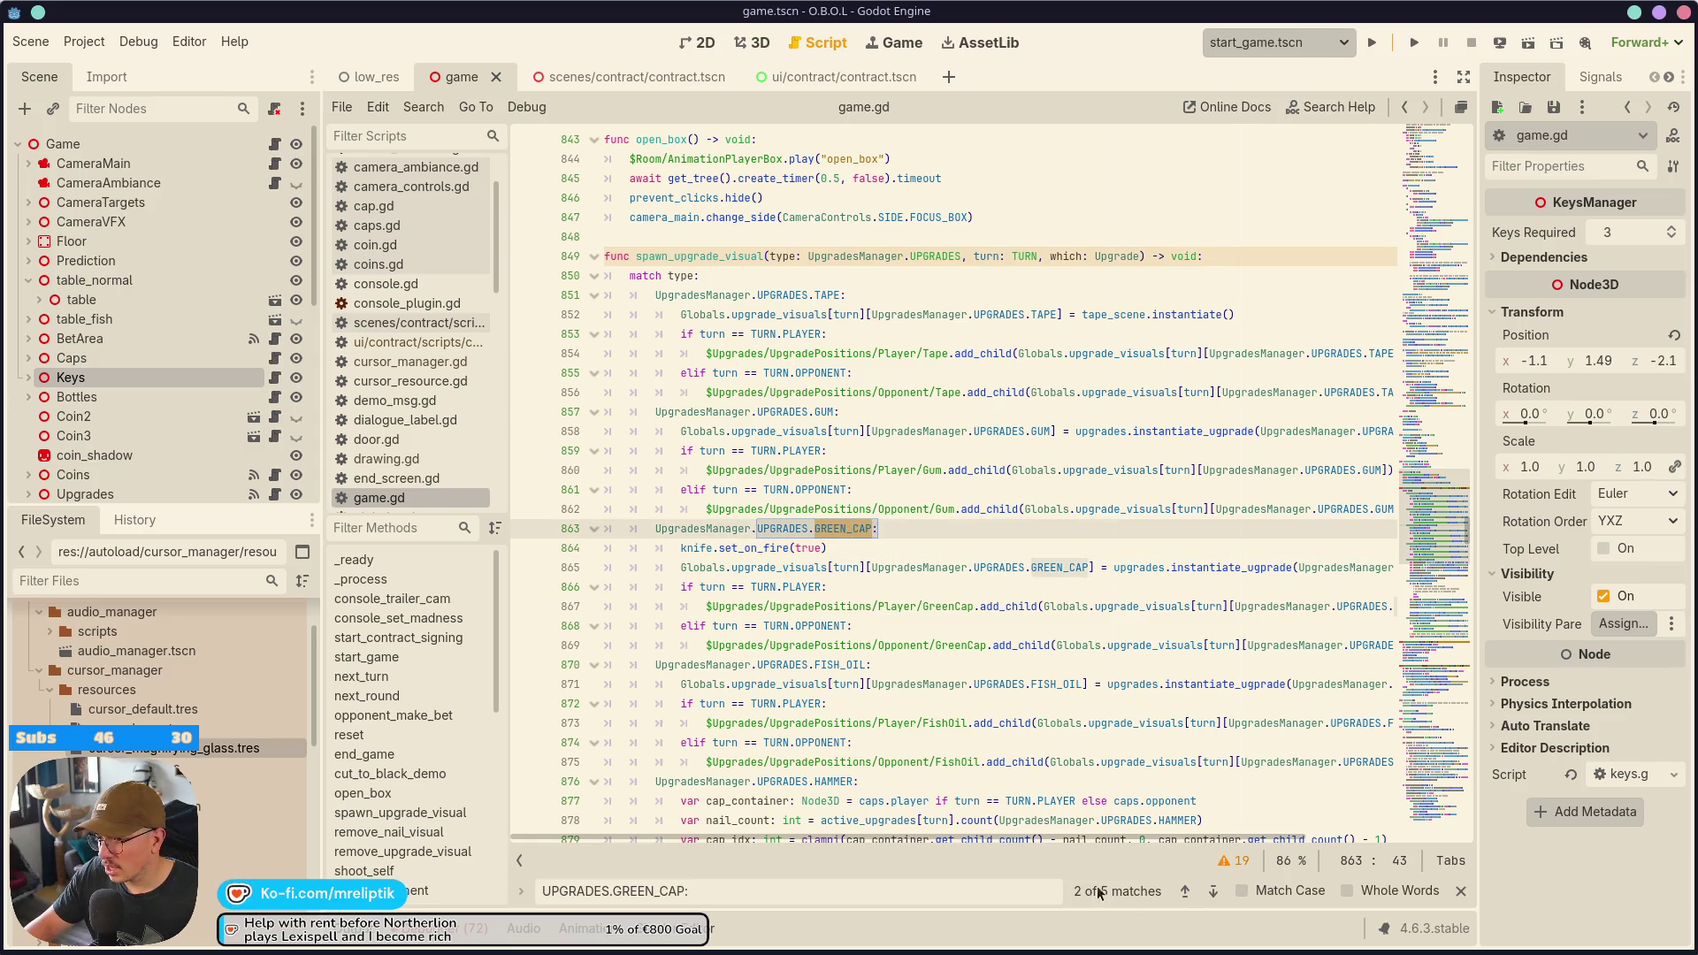
pyautogui.click(1214, 891)
# Broaden the search to UPGRADES.GREEN_CAP without the colon and step through further matches.
pyautogui.press('BackSpace')
pyautogui.scroll(1, 865, 483)
pyautogui.scroll(10, 865, 484)
pyautogui.scroll(-9, 944, 686)
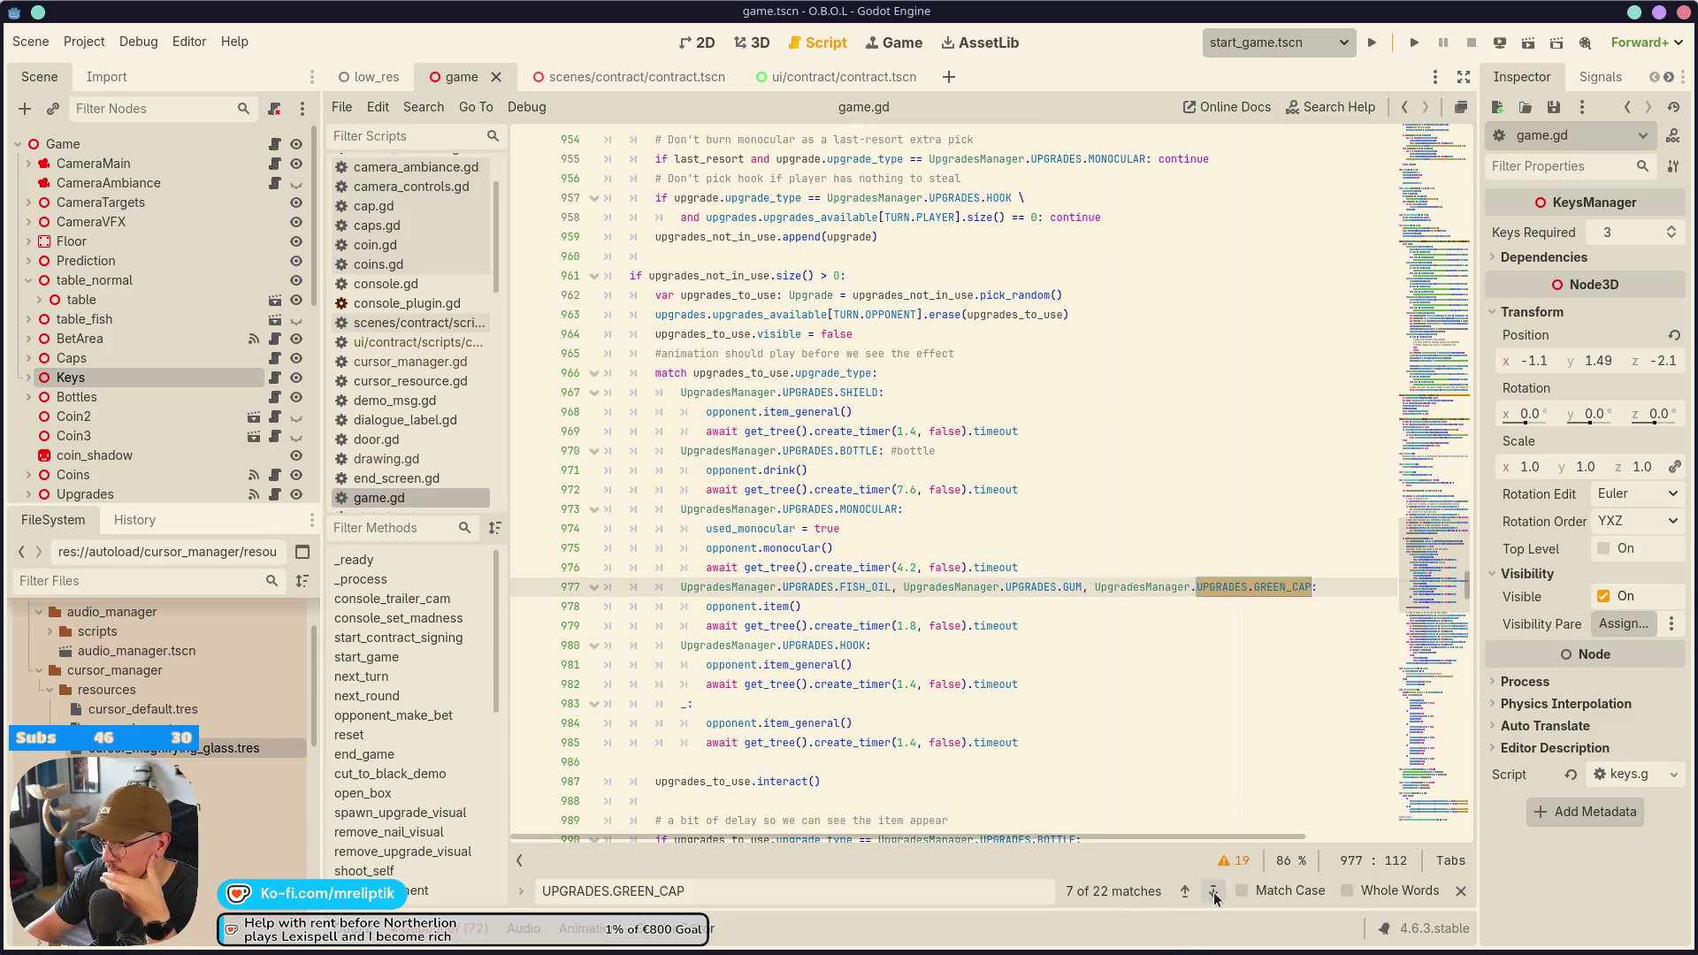
pyautogui.click(1212, 891)
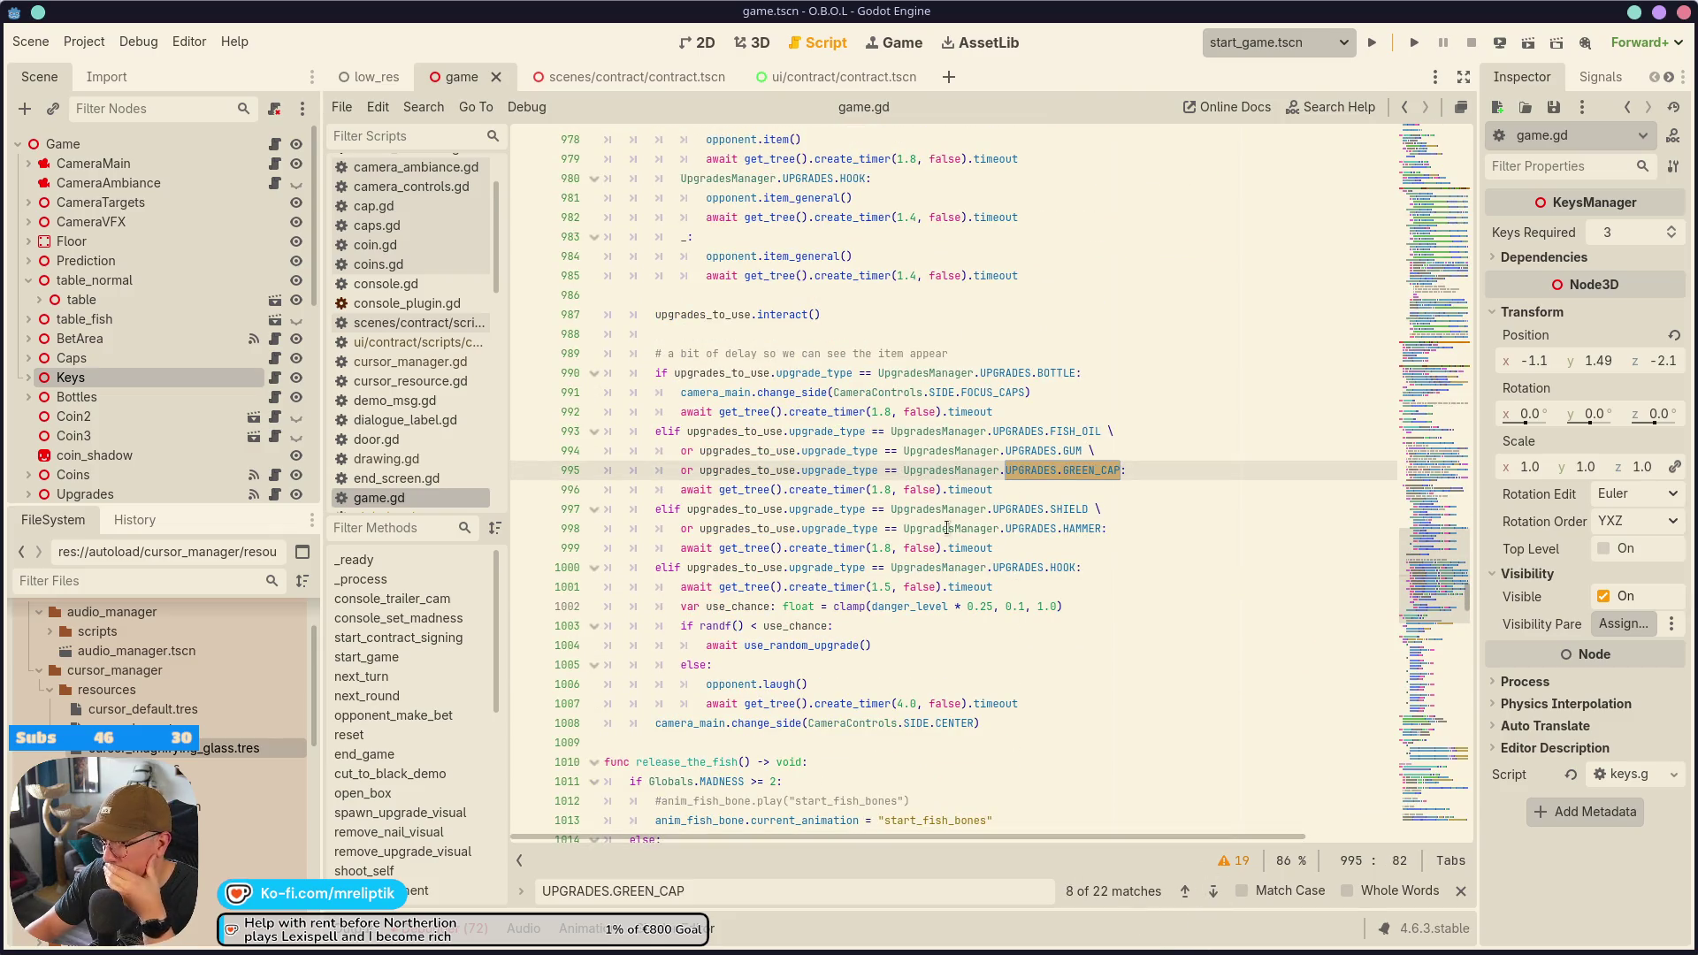
pyautogui.scroll(1, 843, 497)
pyautogui.scroll(19, 843, 497)
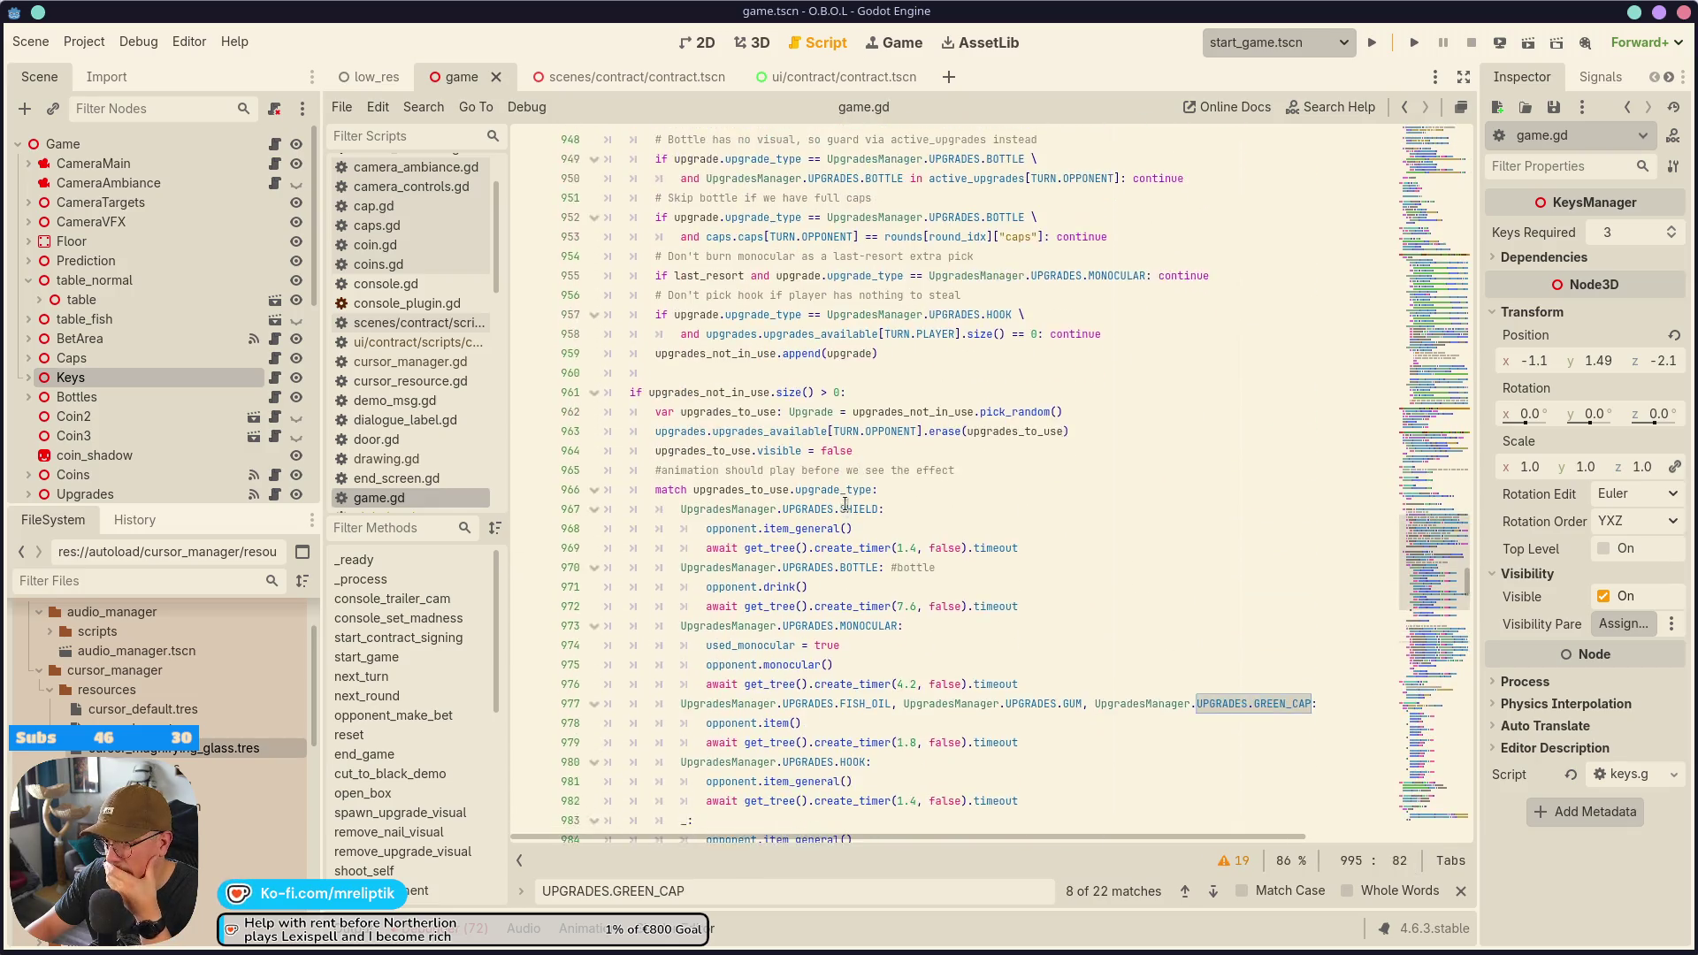
pyautogui.scroll(-18, 846, 505)
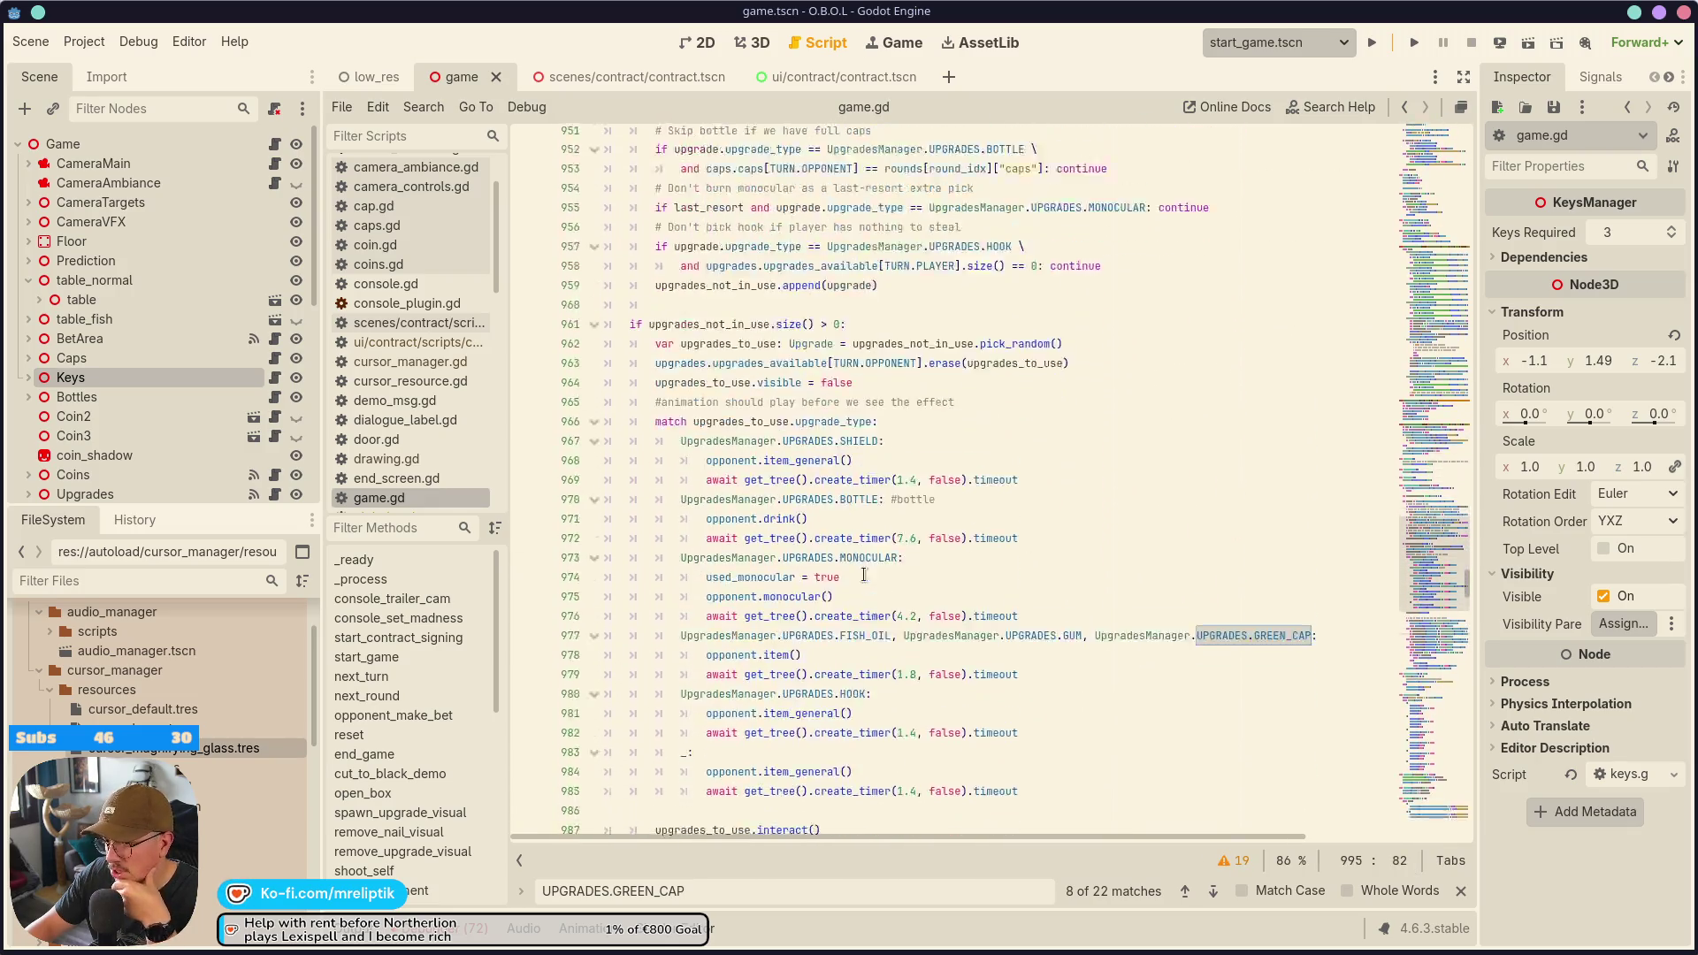
pyautogui.click(1214, 892)
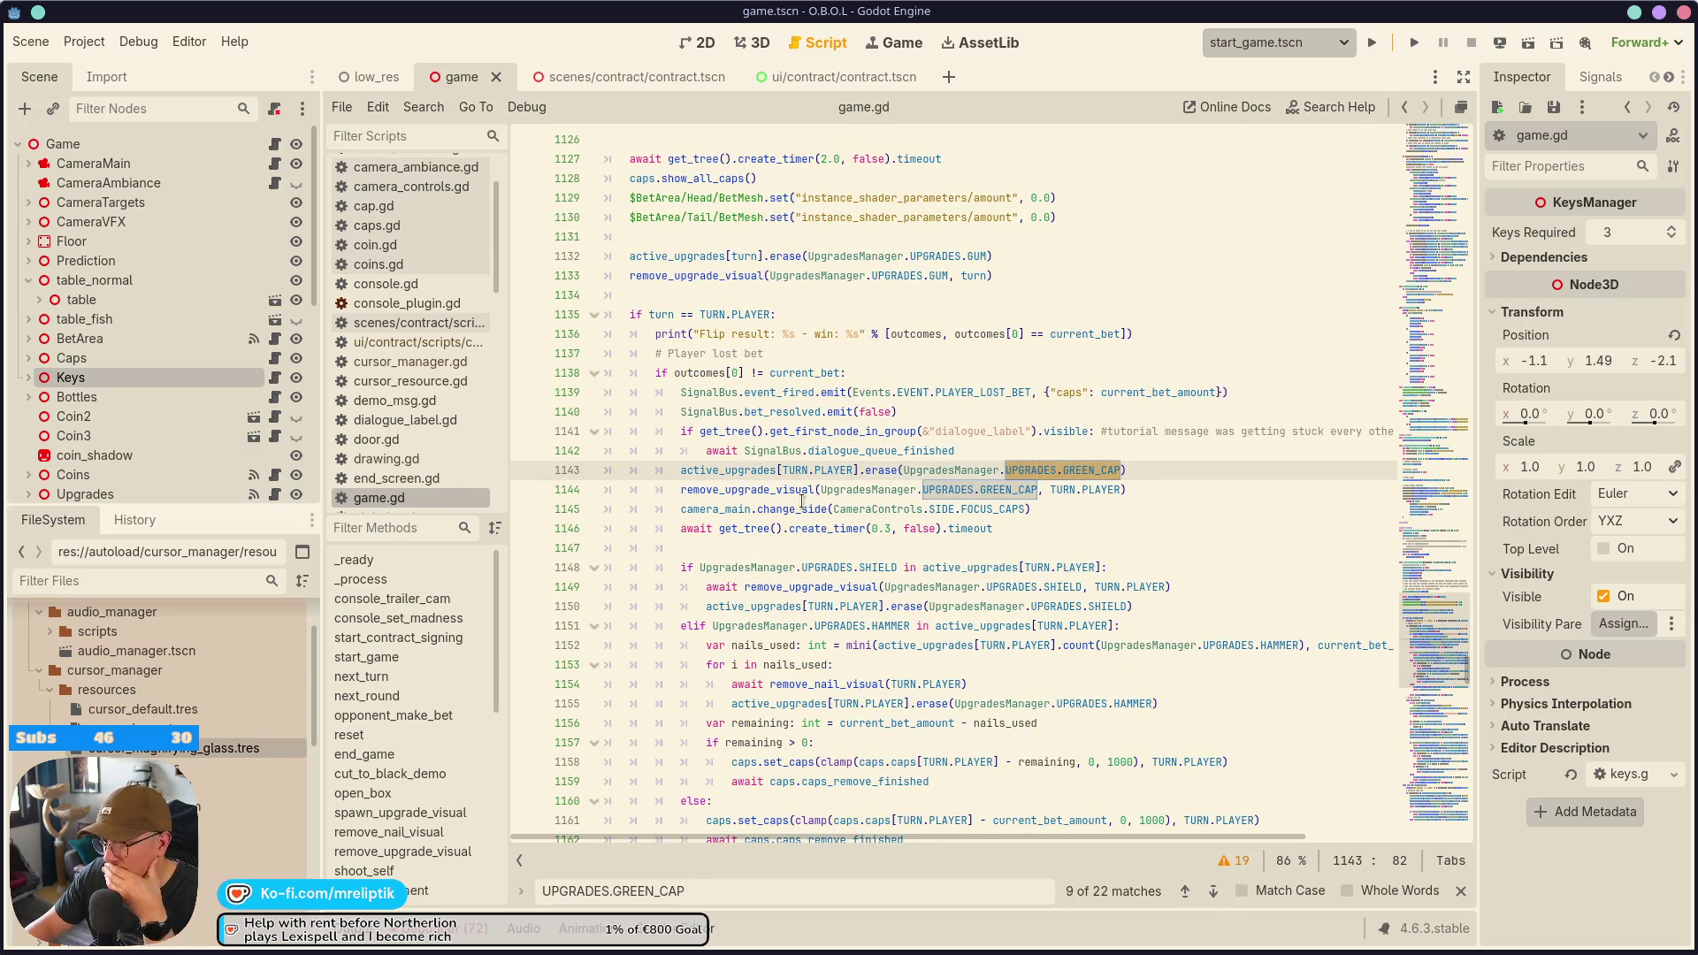
# Highlight every use of remove_upgrade_visual and review them in the script.
pyautogui.doubleClick(762, 489)
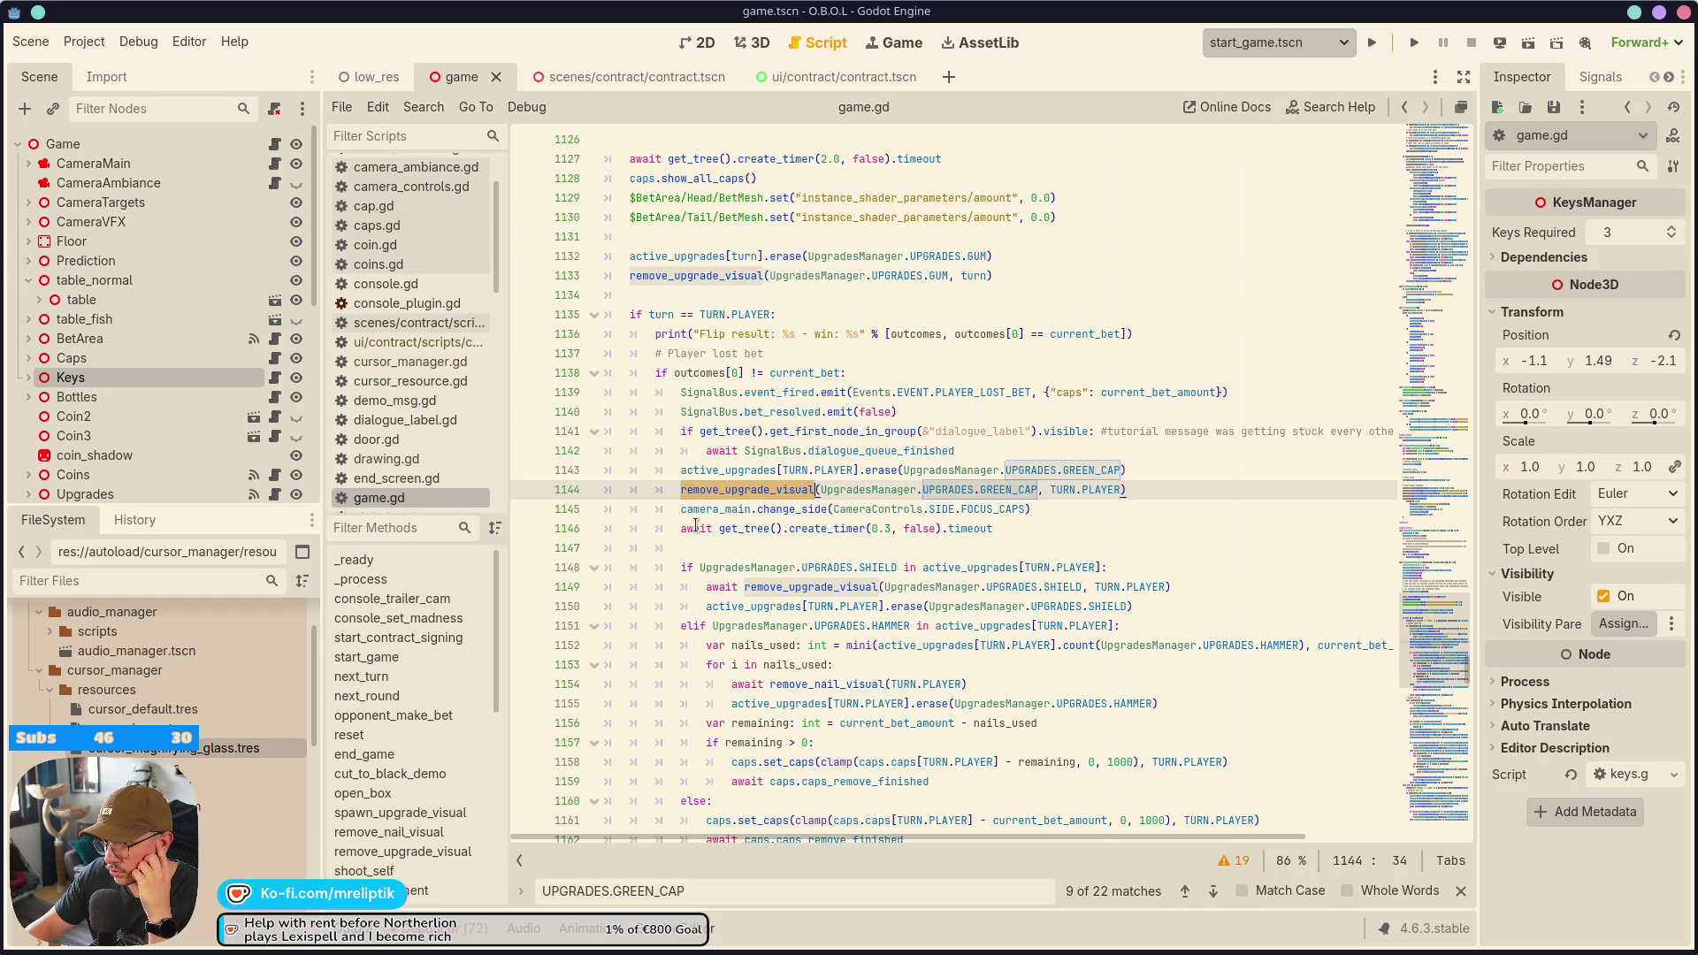
pyautogui.scroll(3, 695, 526)
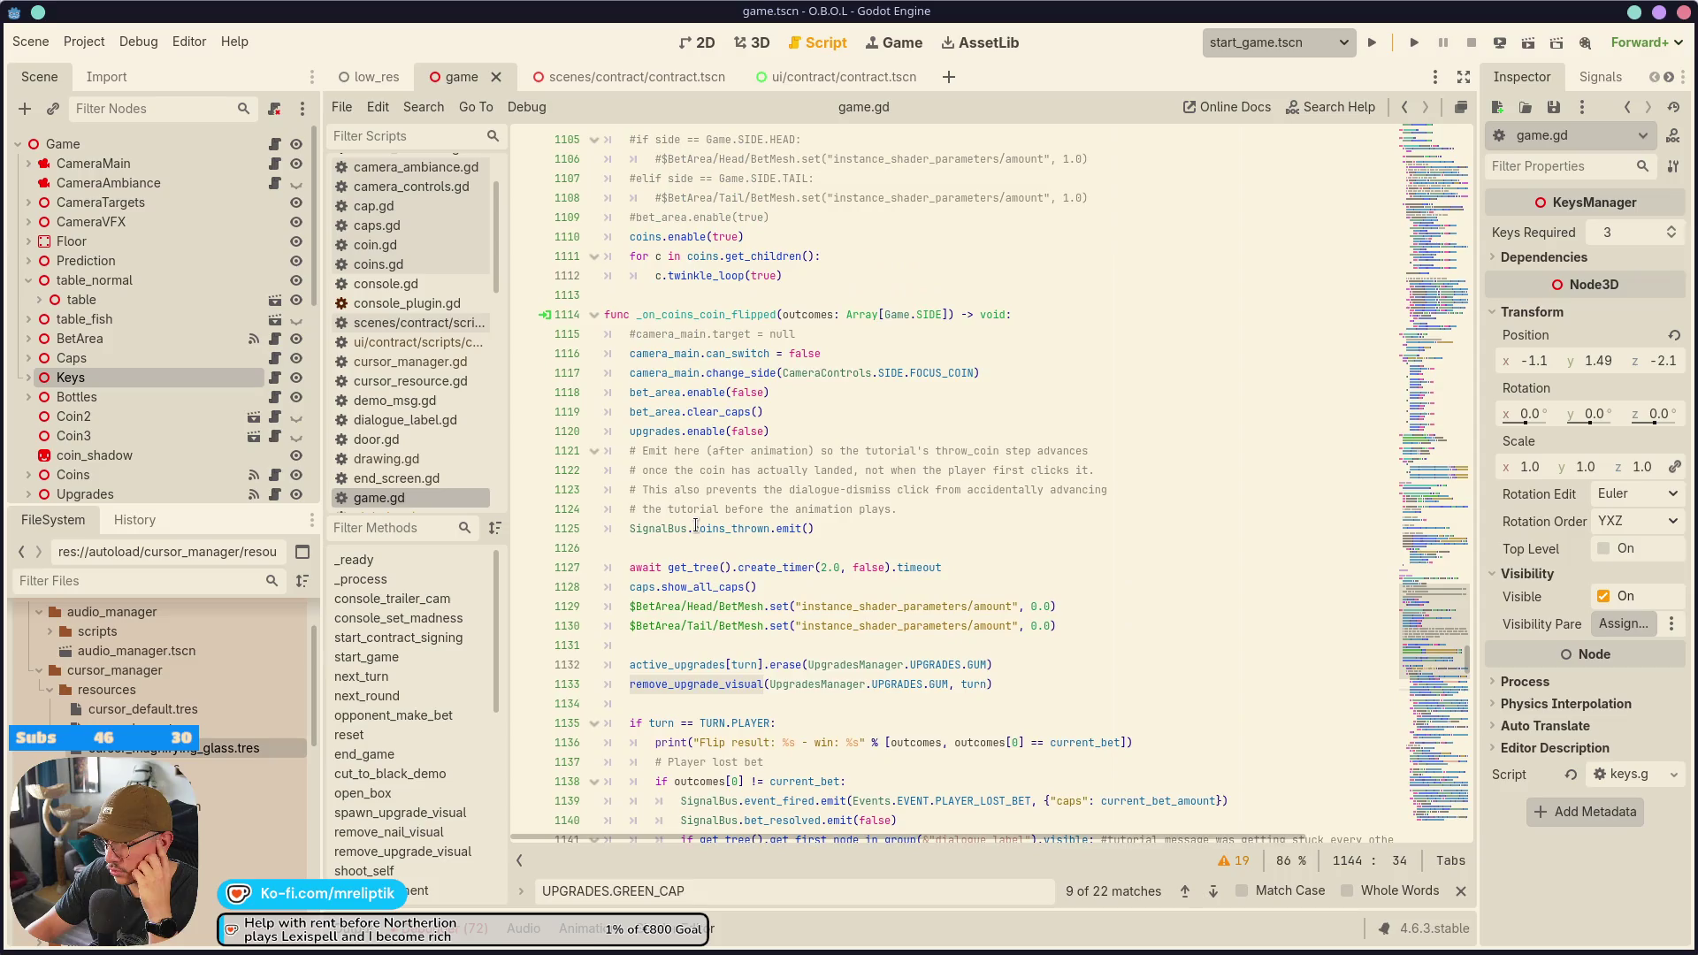
pyautogui.scroll(-1, 696, 527)
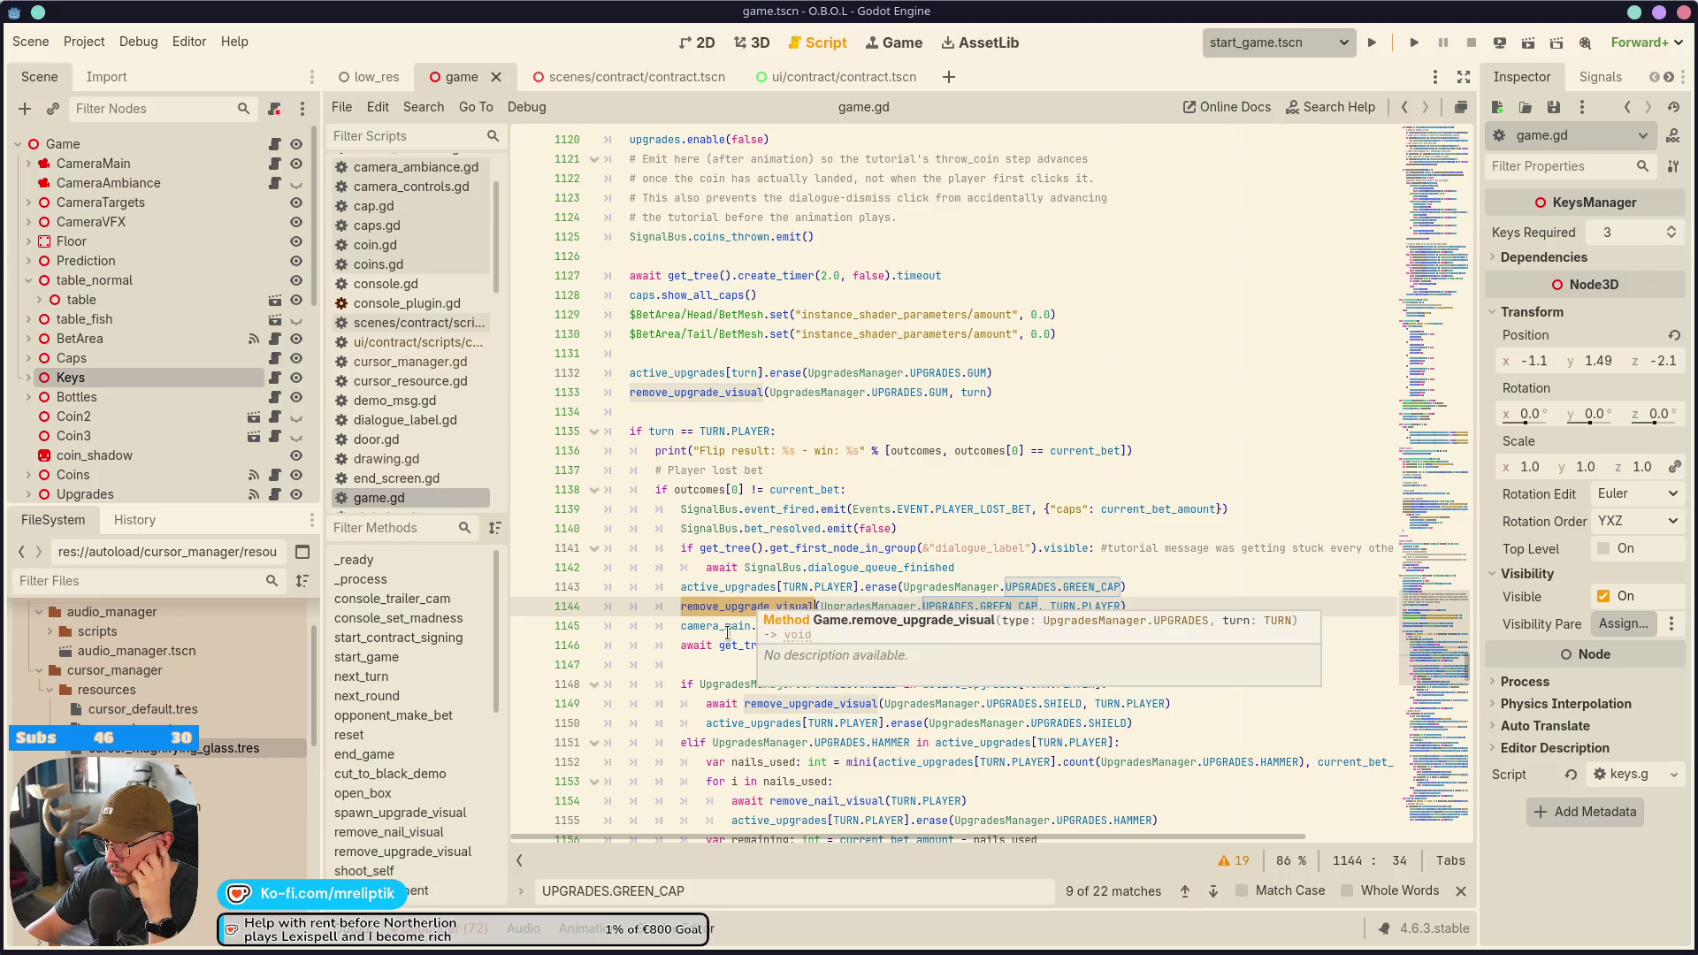
pyautogui.moveTo(721, 646)
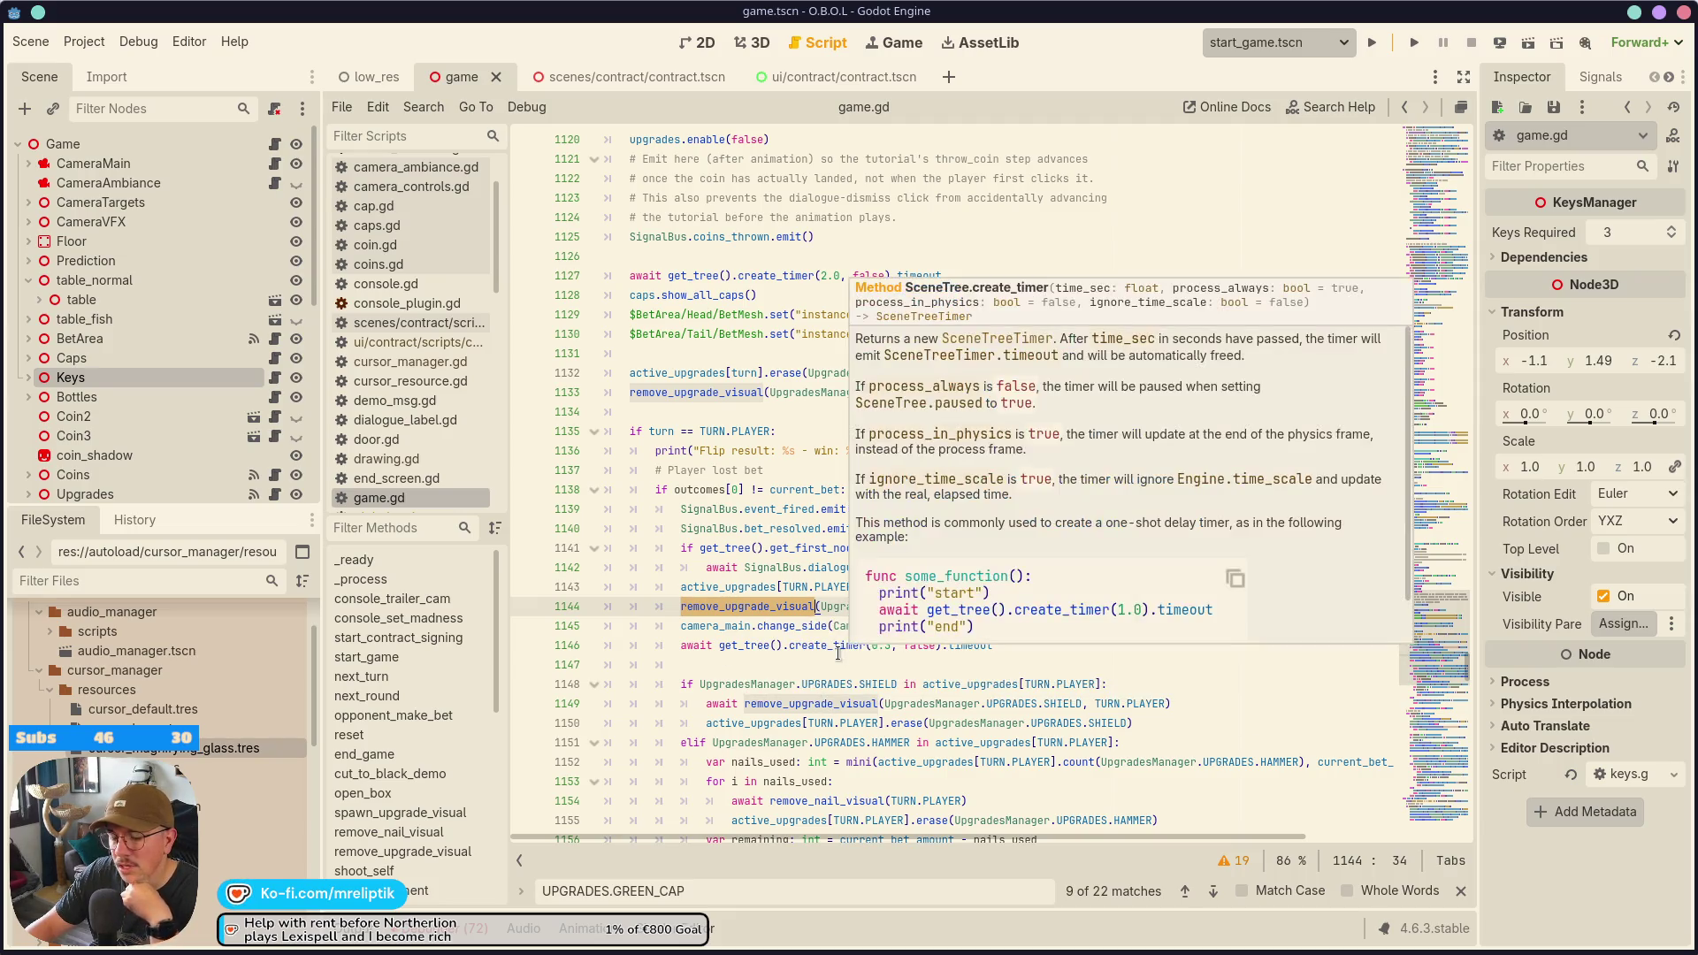
pyautogui.scroll(5, 839, 654)
# Locate the next_turn call on line 1255 and jump to its definition.
pyautogui.doubleClick(693, 315)
pyautogui.scroll(-20, 789, 619)
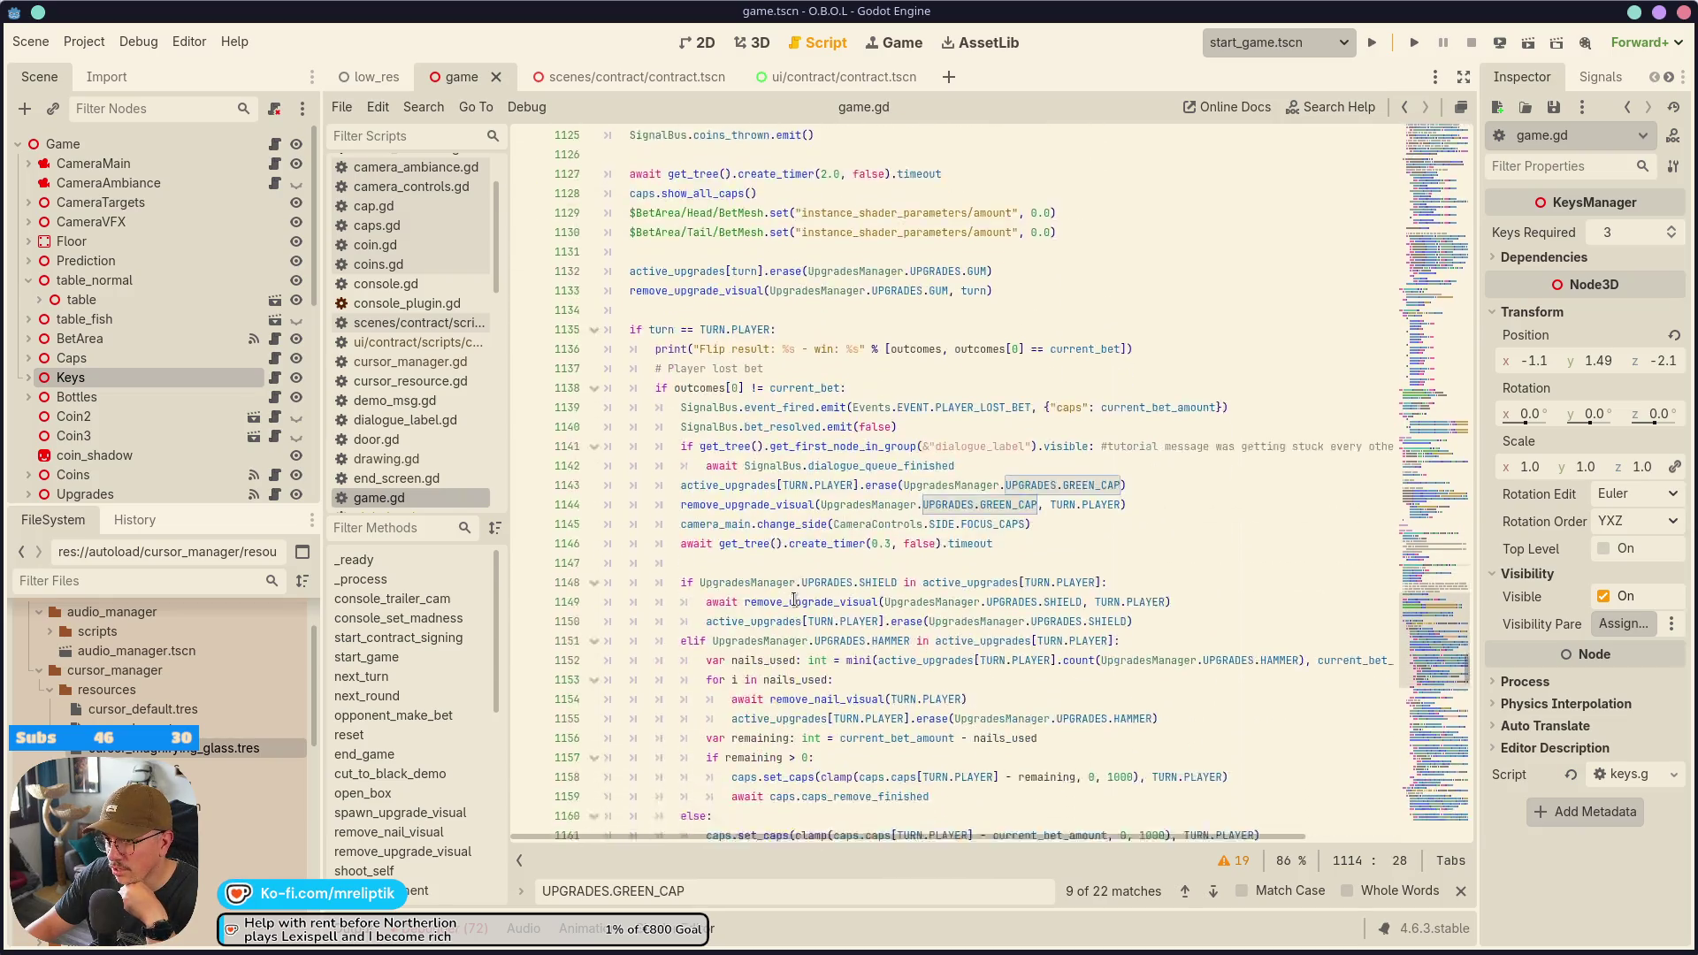
pyautogui.scroll(-20, 789, 619)
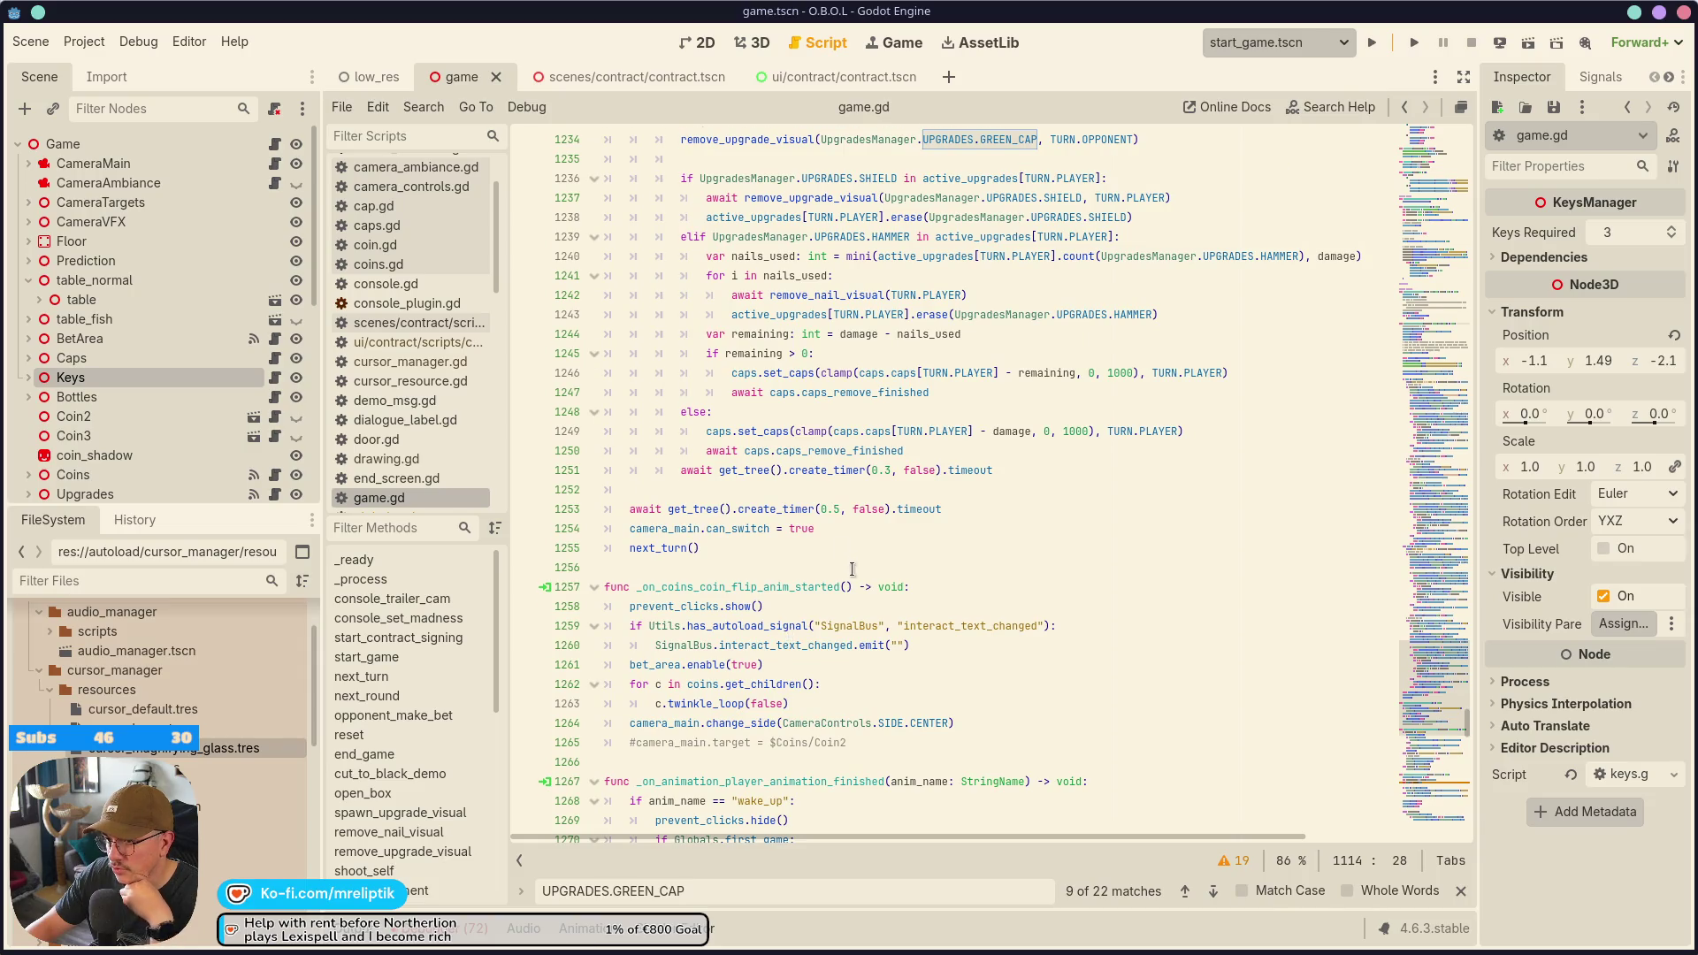
pyautogui.scroll(3, 854, 566)
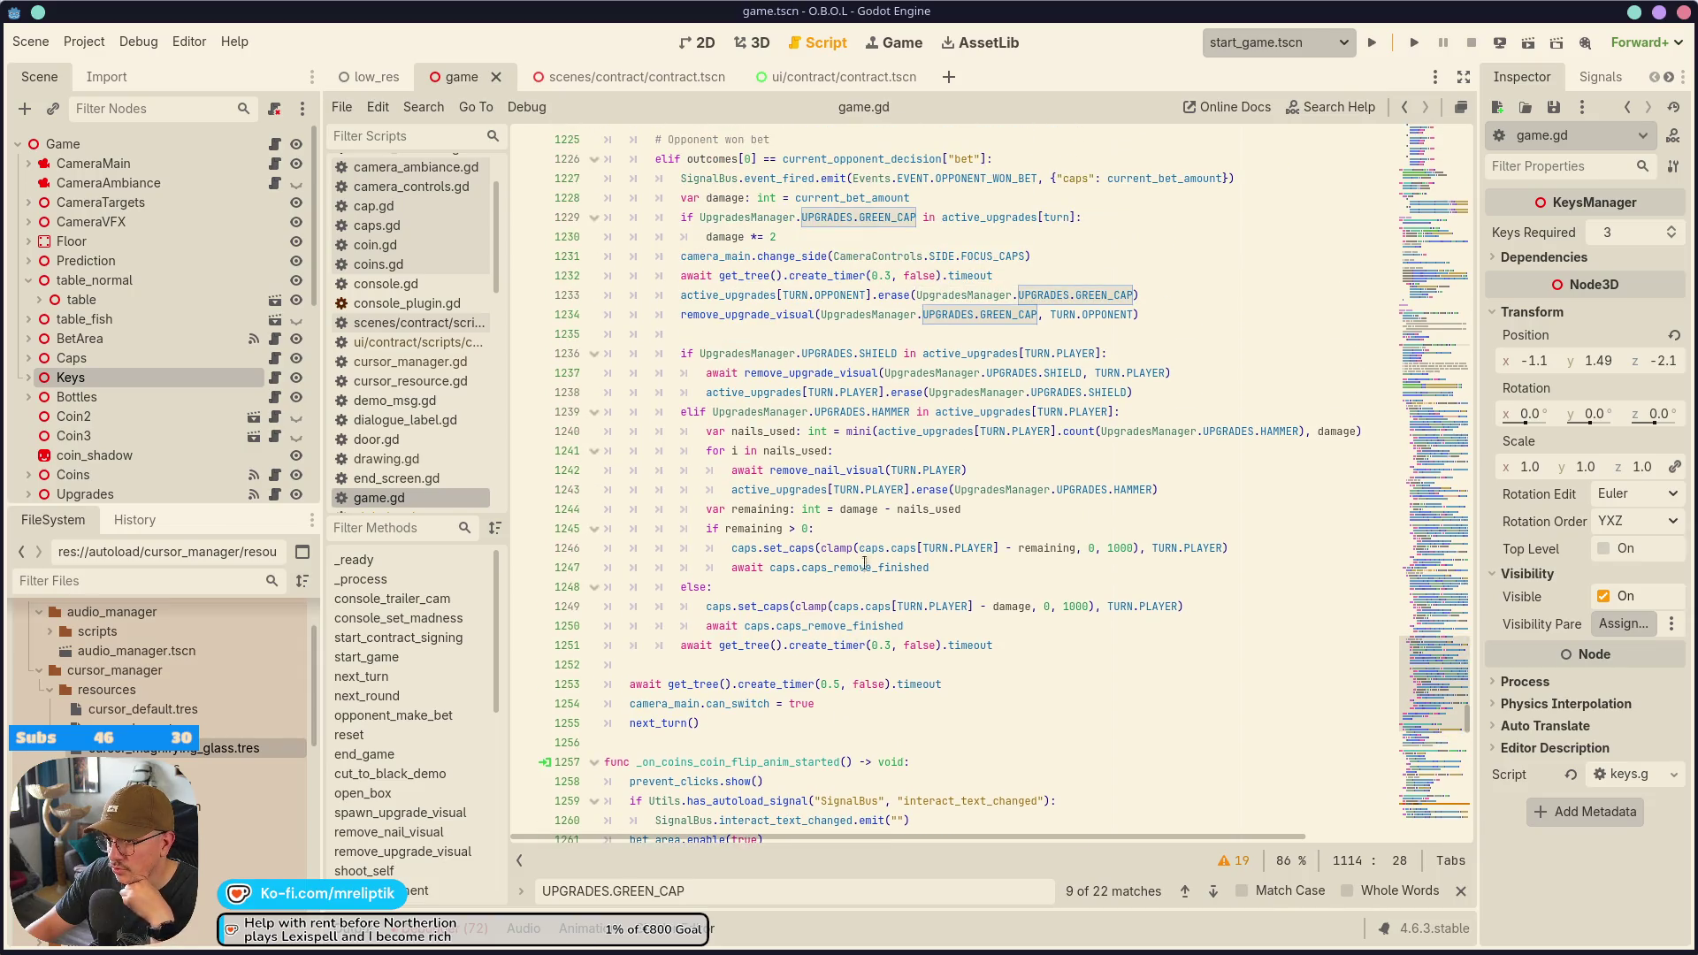
pyautogui.click(808, 372)
pyautogui.doubleClick(807, 372)
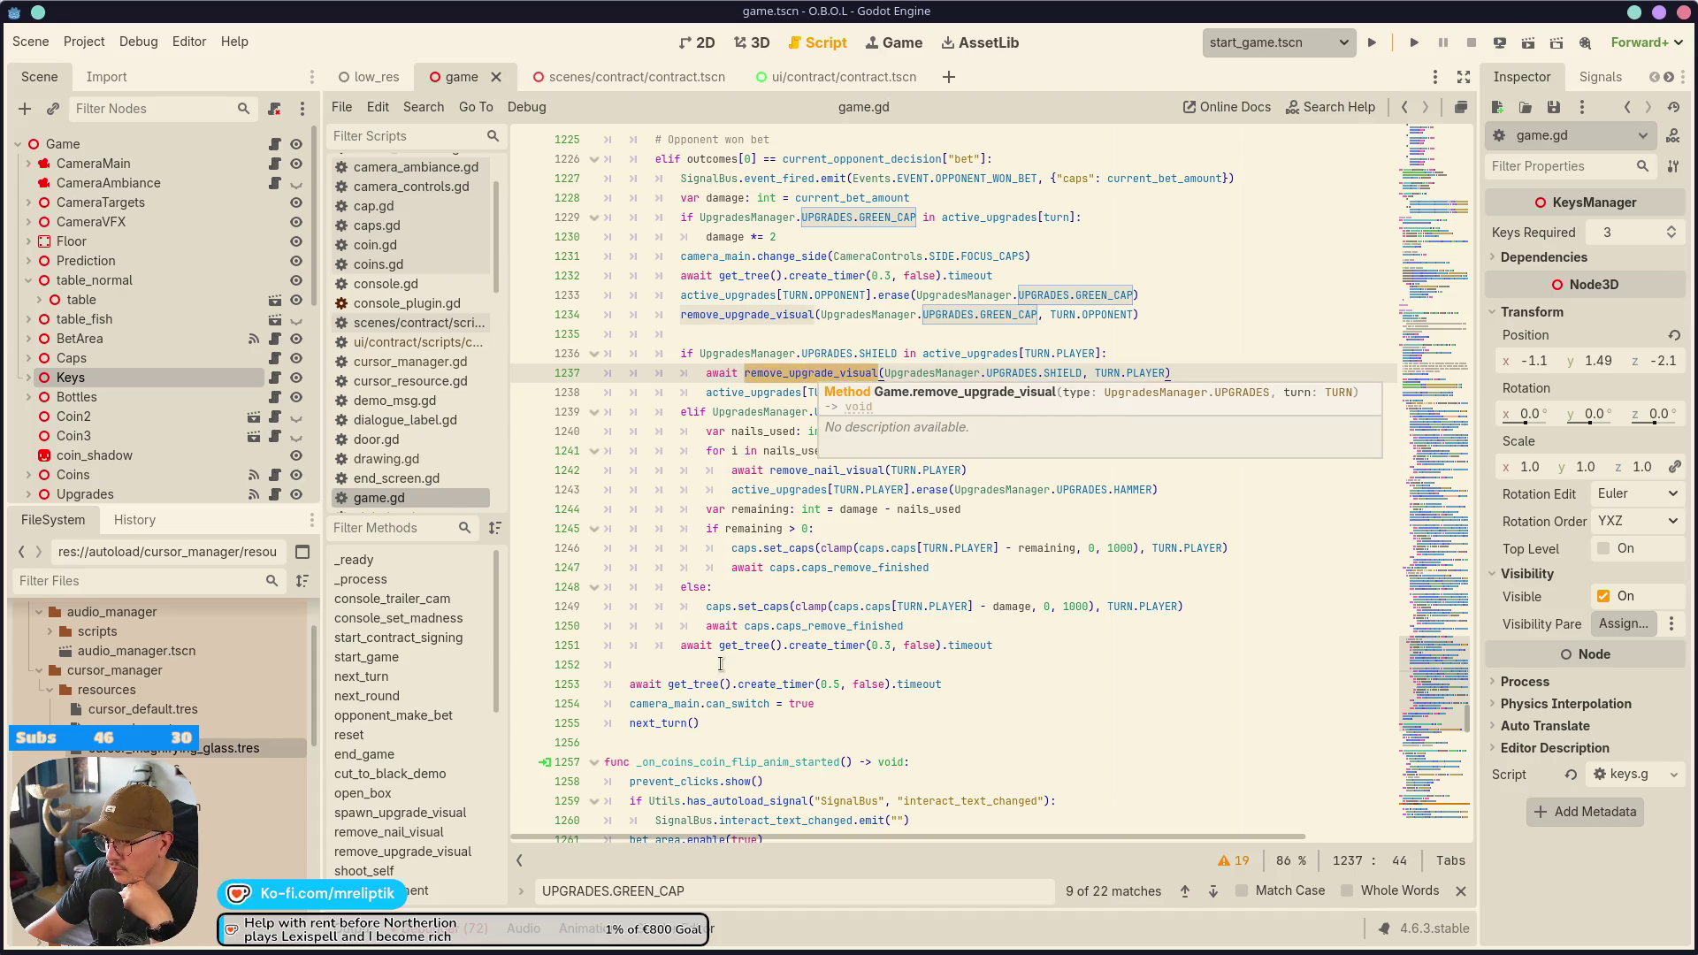
pyautogui.doubleClick(663, 721)
pyautogui.keyDown('ctrl'); pyautogui.click(662, 721); pyautogui.keyUp('ctrl')
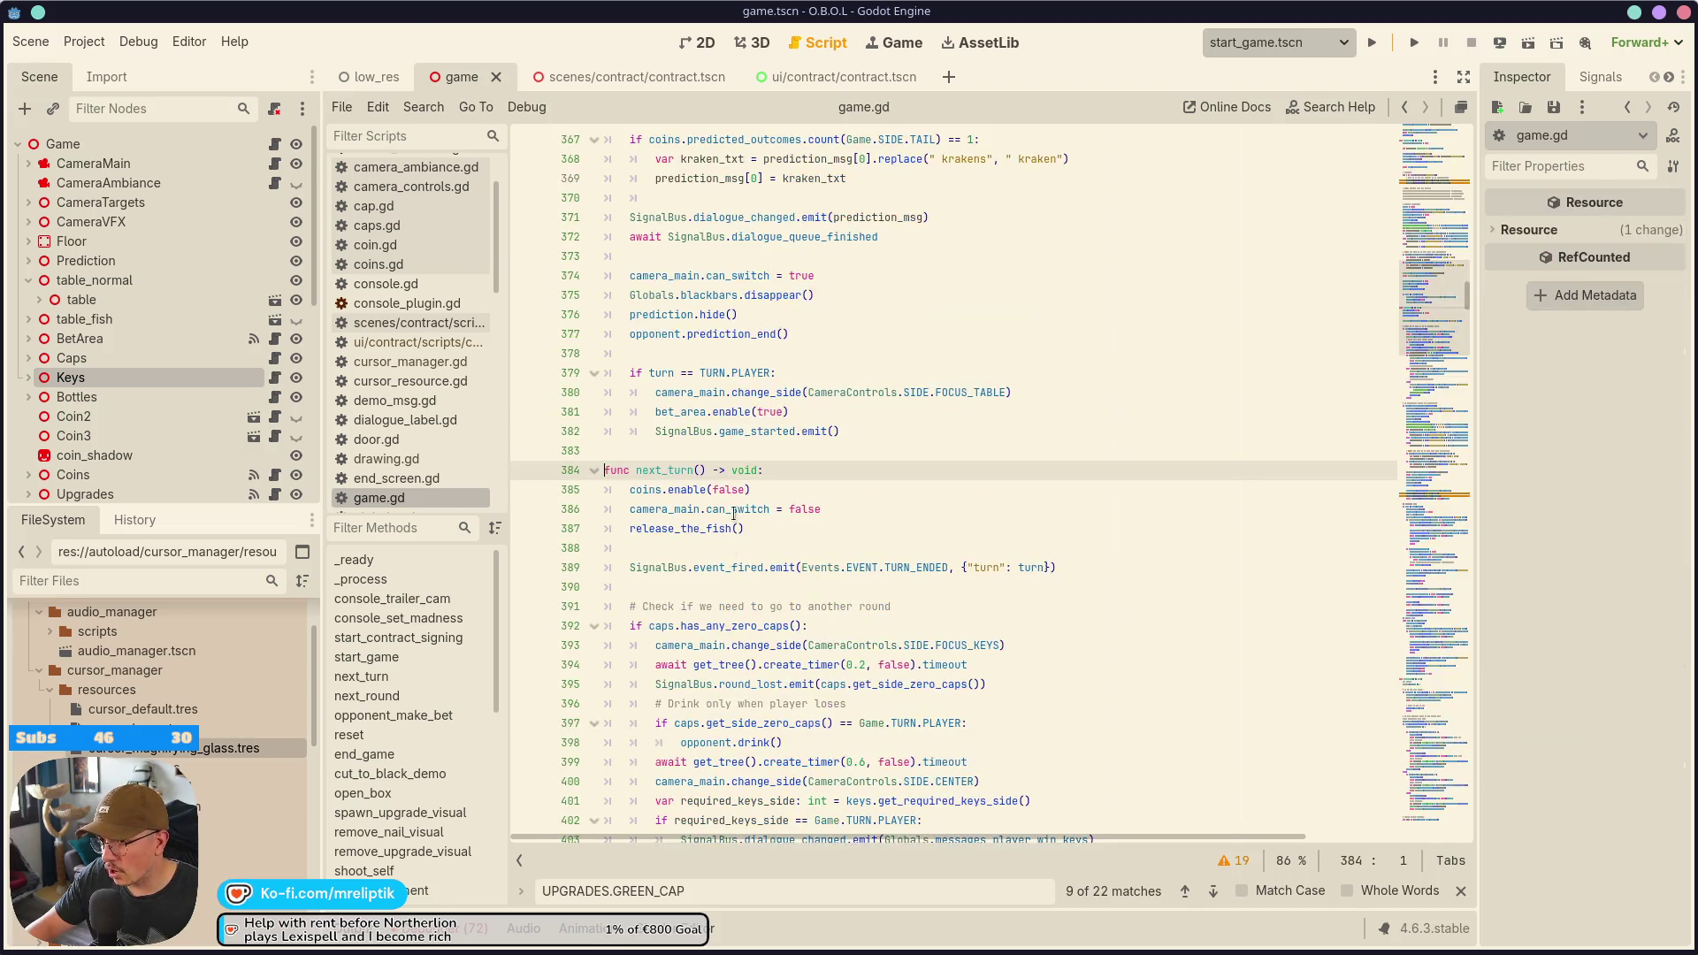
# Insert knife.set_on_fire(false) as next_turn's first line, then run the game with F5.
pyautogui.press('Return')
pyautogui.write('knife.set_on_fire(true)')
pyautogui.press('Left')
pyautogui.hotkey('ctrl', 'BackSpace')
pyautogui.write('false')
pyautogui.press('F5')
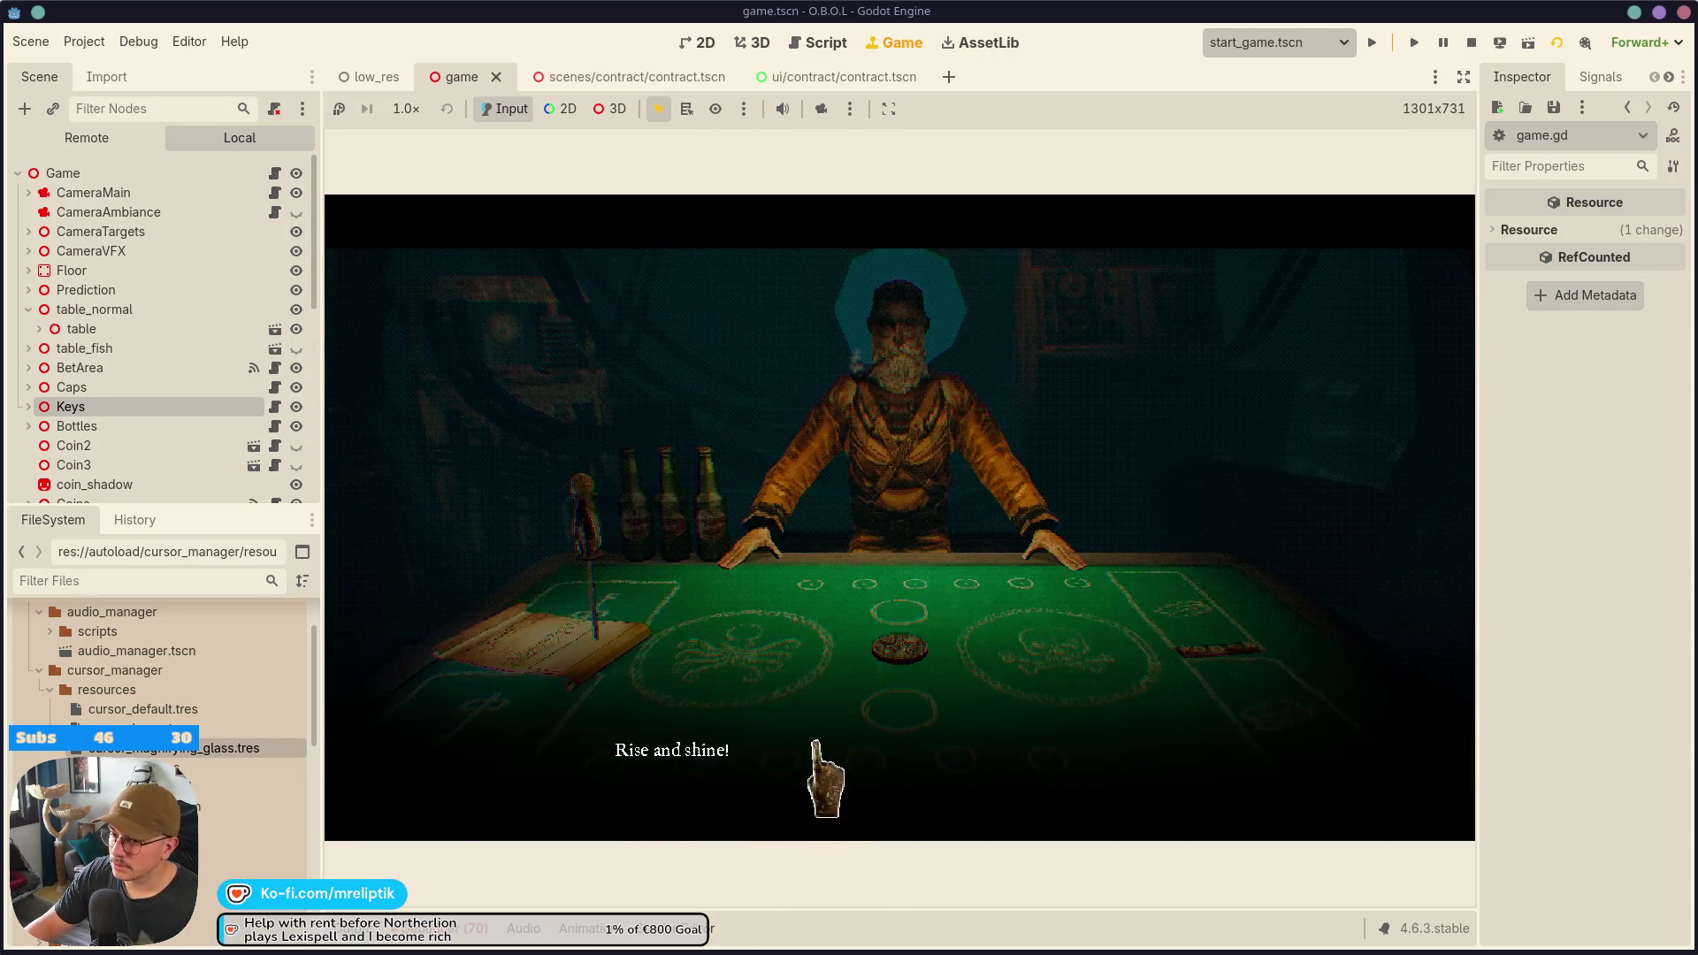
pyautogui.click(456, 929)
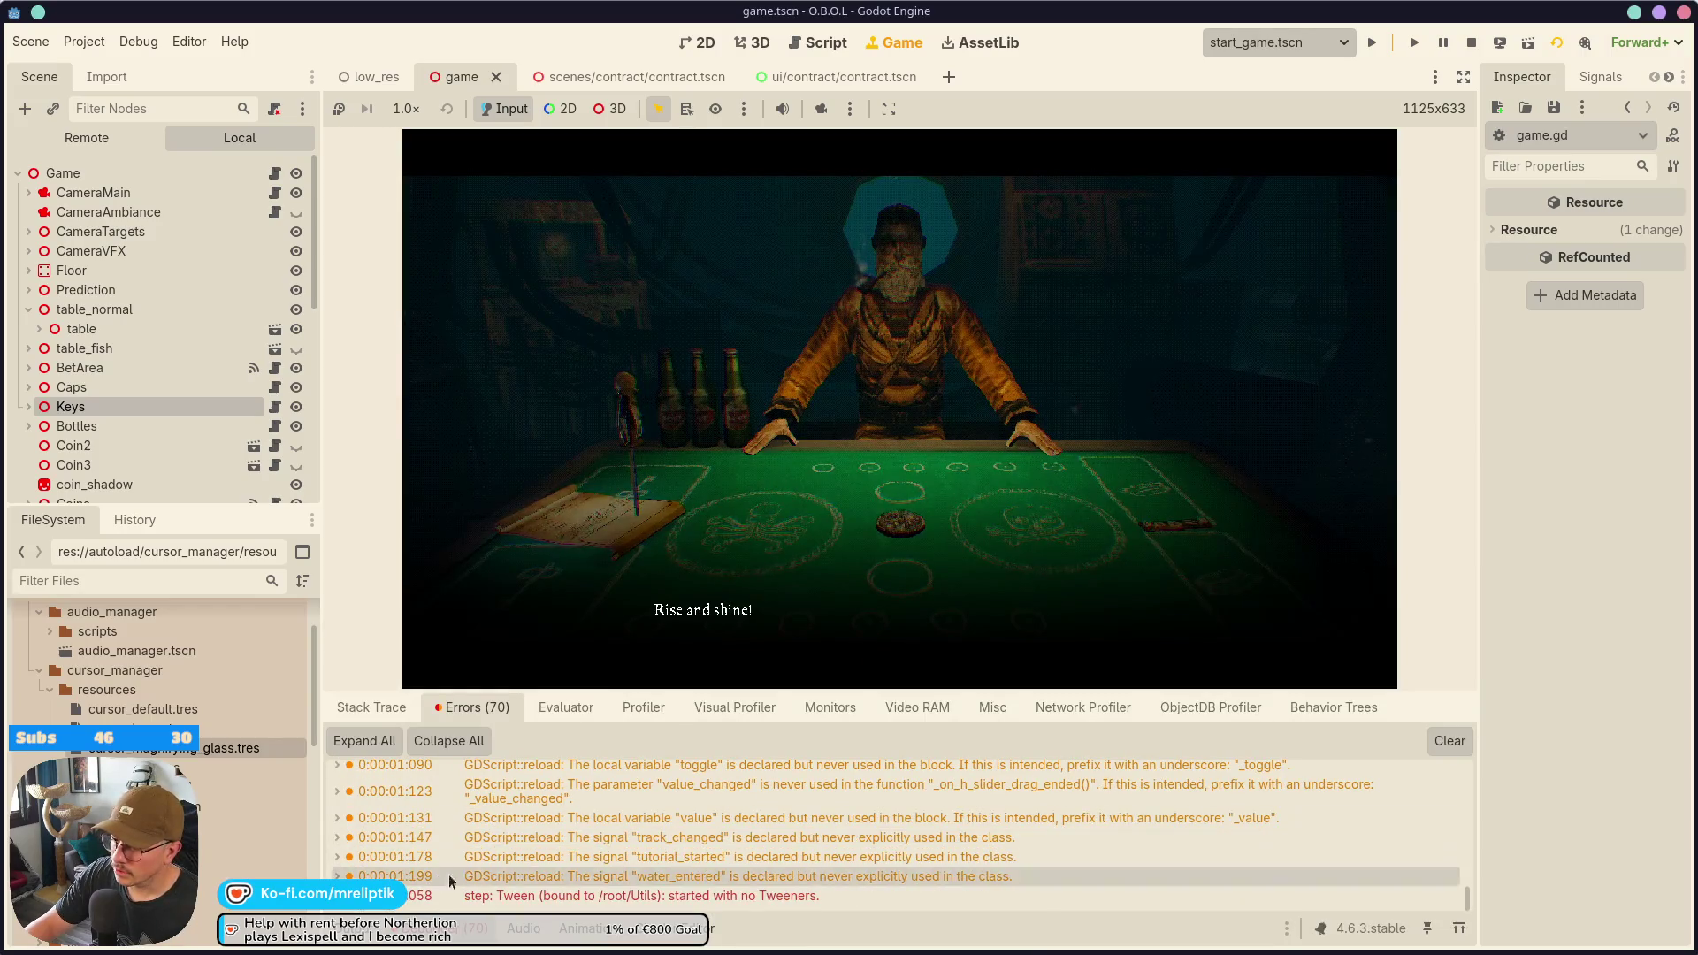
# Collapse the Output bottom panel so the running game fills the view, and bring up the dev console.
pyautogui.click(353, 928)
pyautogui.click(354, 929)
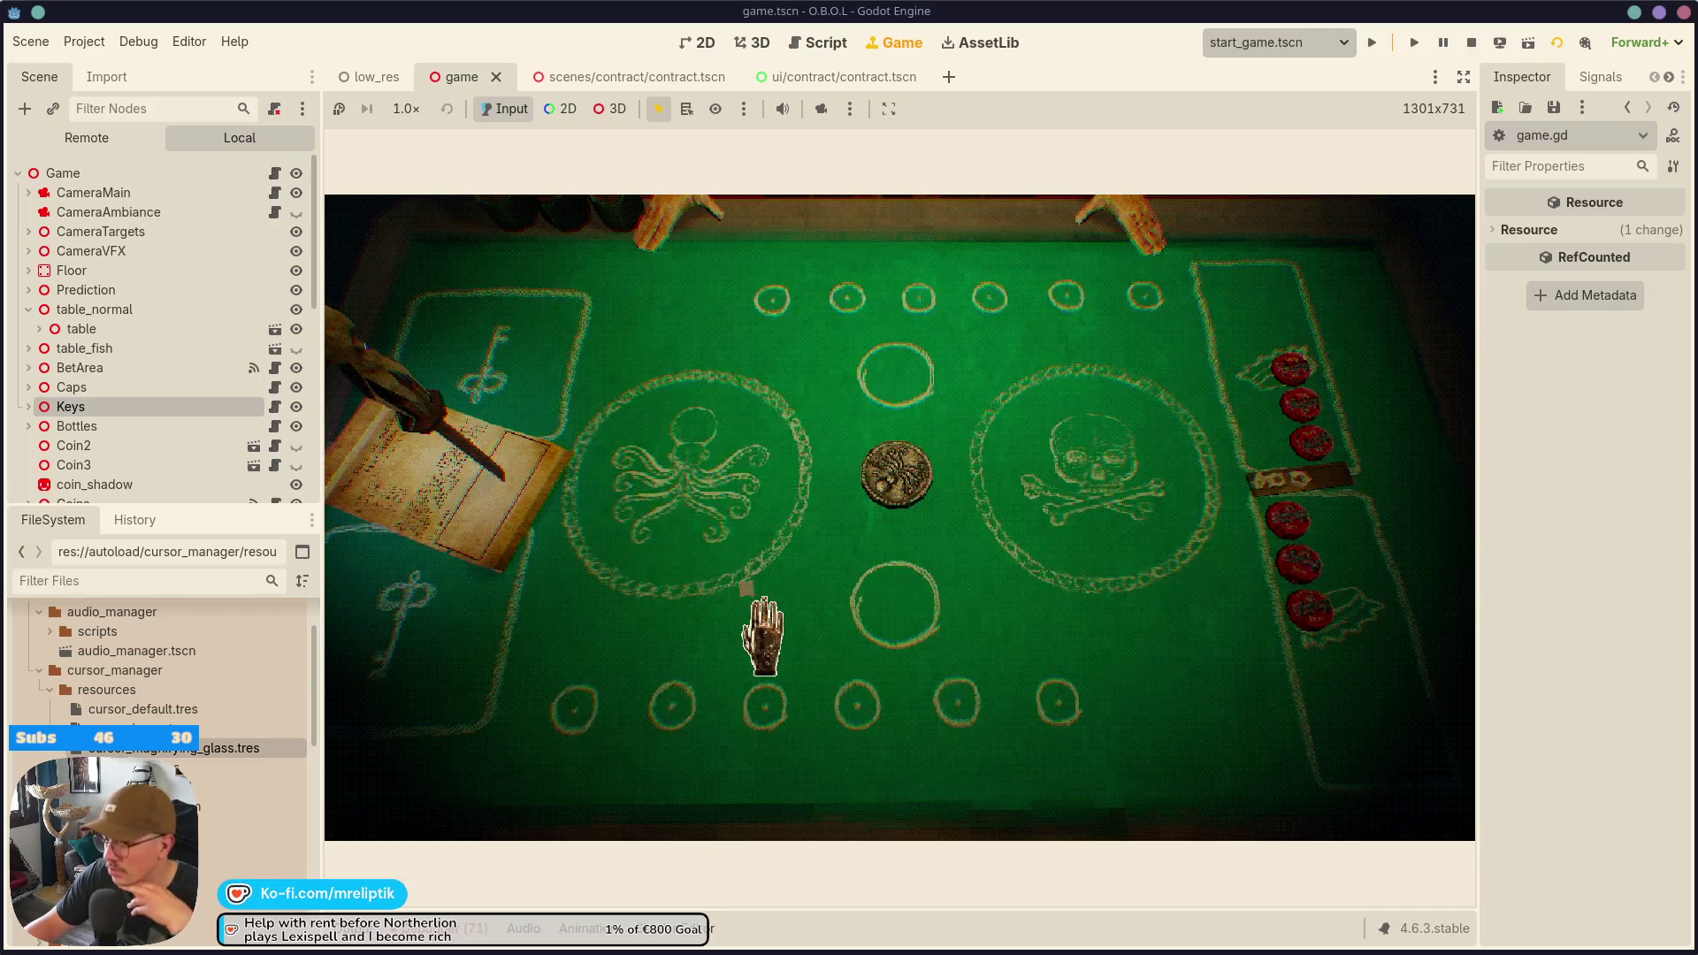
pyautogui.moveTo(1300, 496)
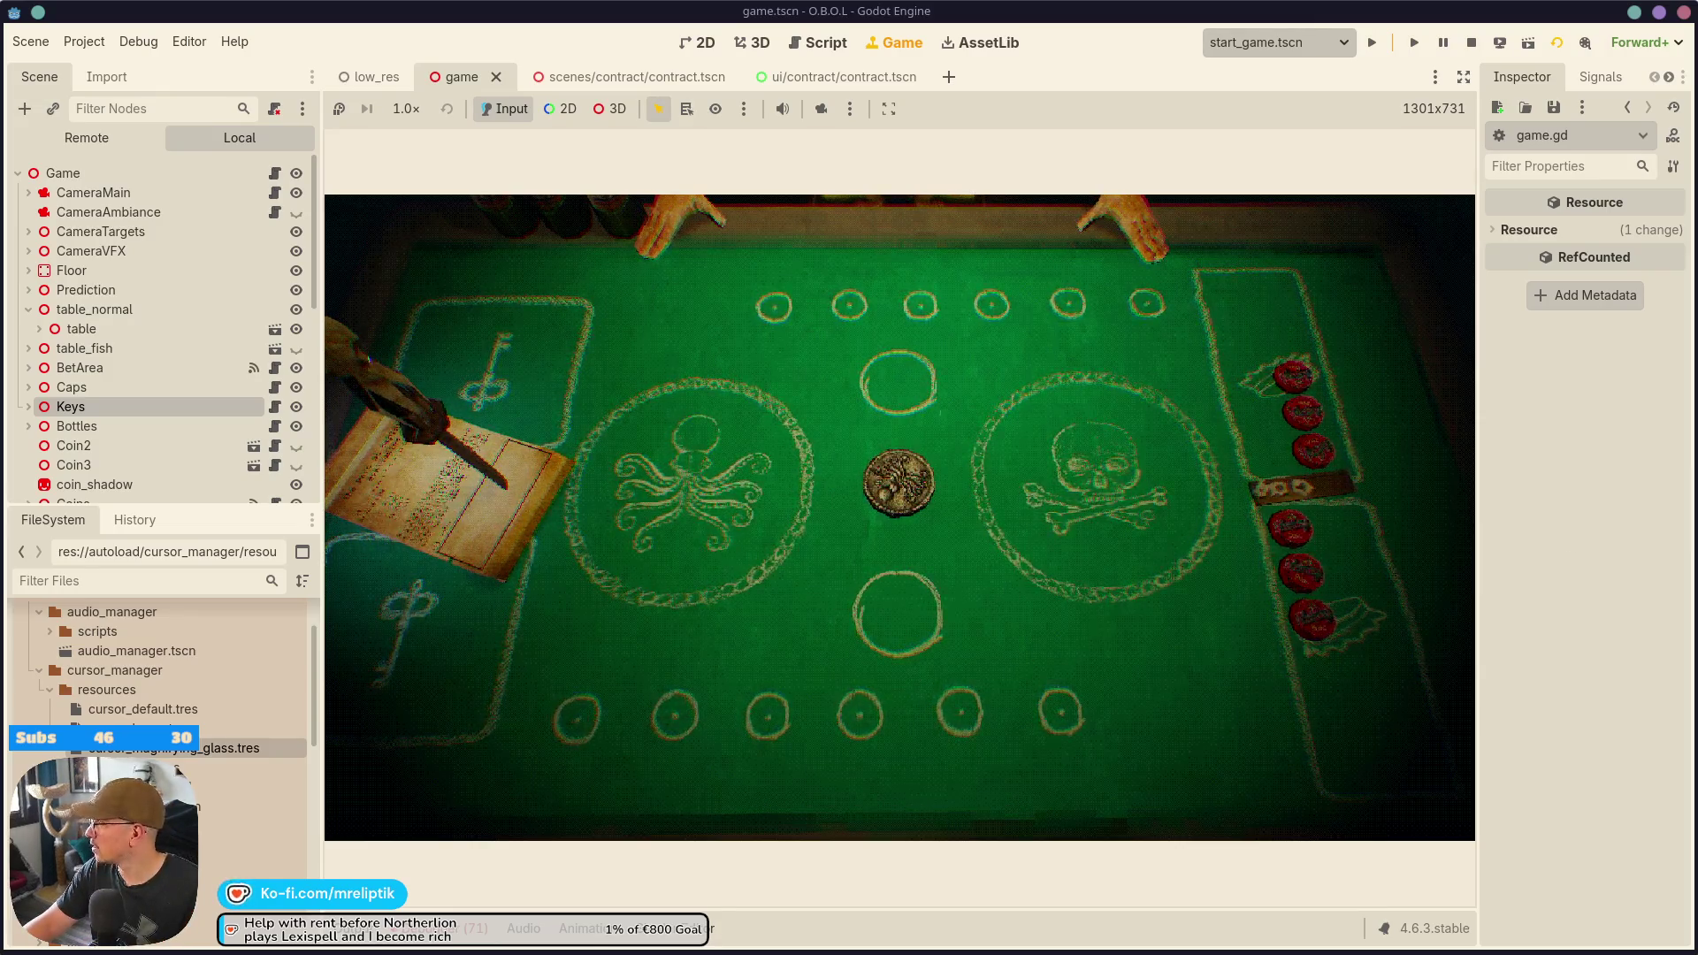
pyautogui.press('`')
# In the dev console, run 'upgrade green player' and then 'upgrade cap player'.
pyautogui.write('upgrade bottle player')
pyautogui.press('Left')
pyautogui.press('Left')
pyautogui.press('Left')
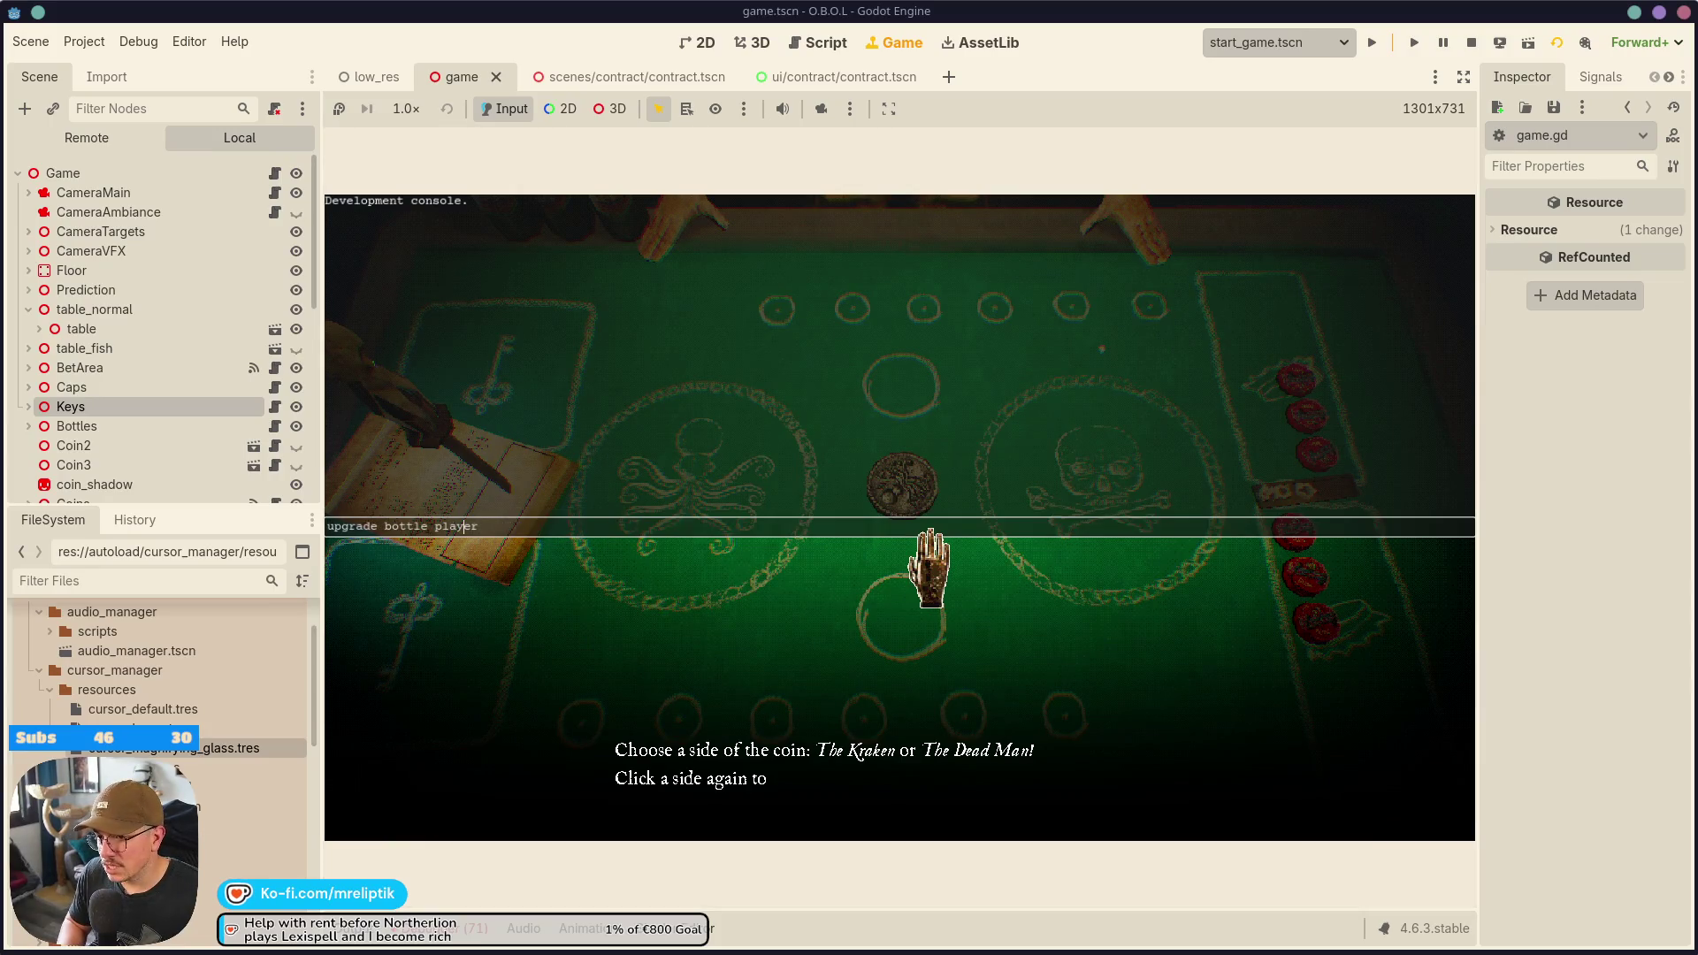
pyautogui.press('BackSpace')
pyautogui.press('BackSpace')
pyautogui.press('BackSpace')
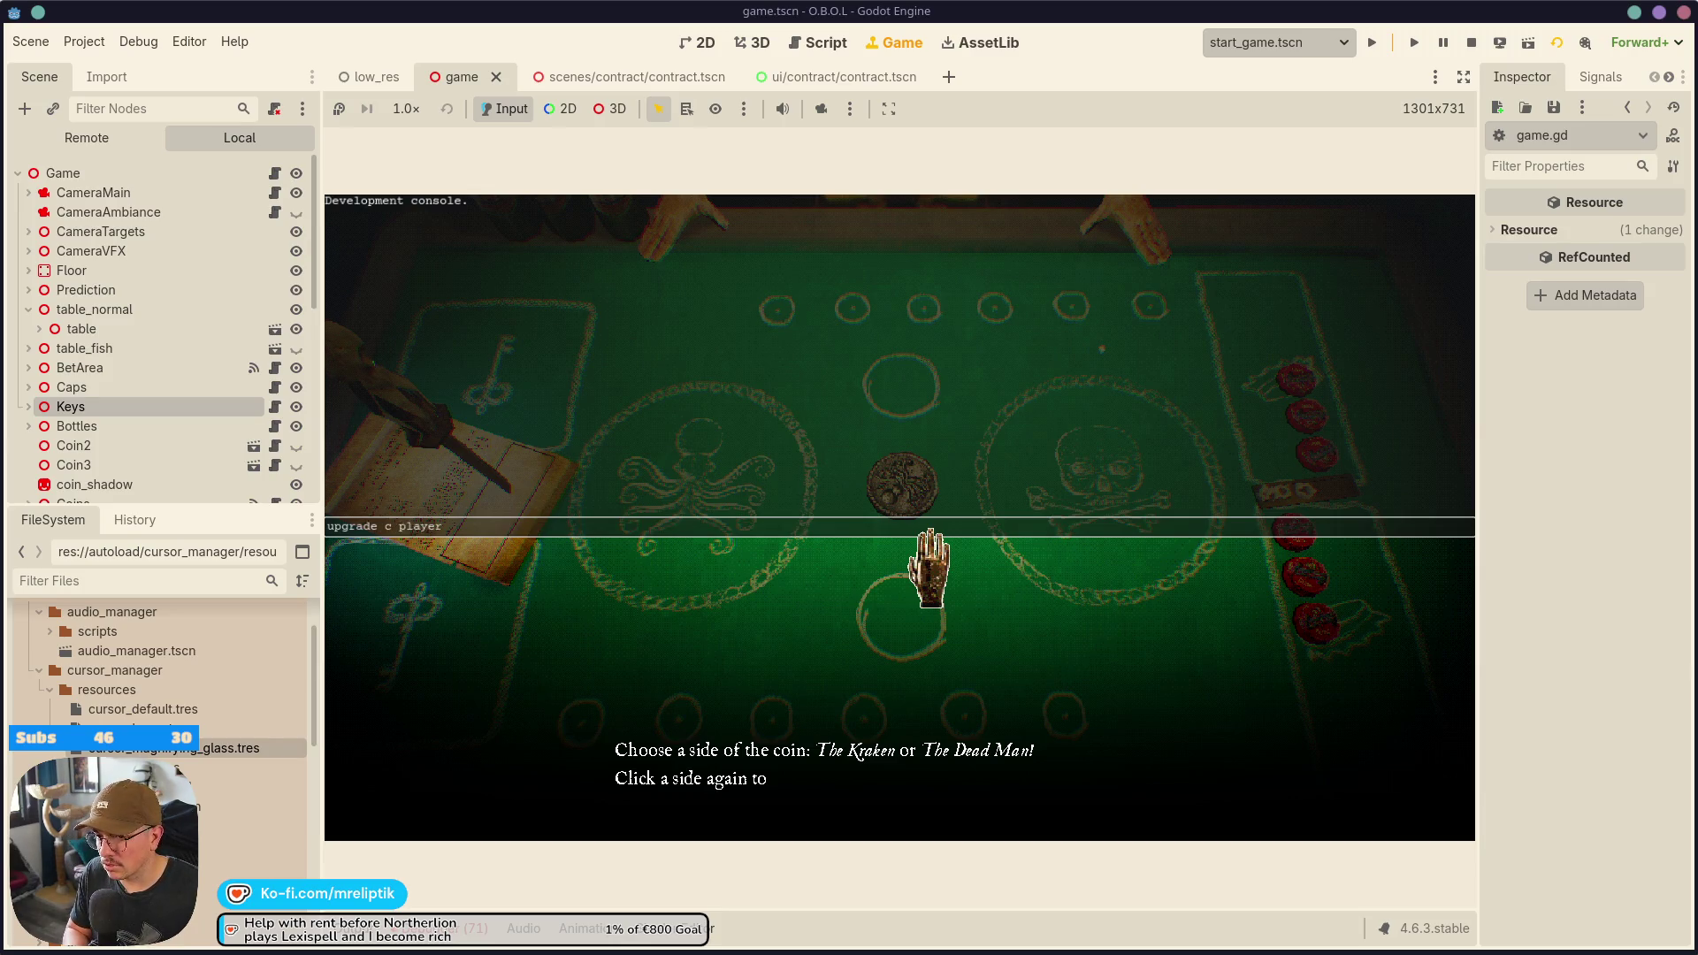
pyautogui.write('een')
pyautogui.press('Return')
pyautogui.press('Up')
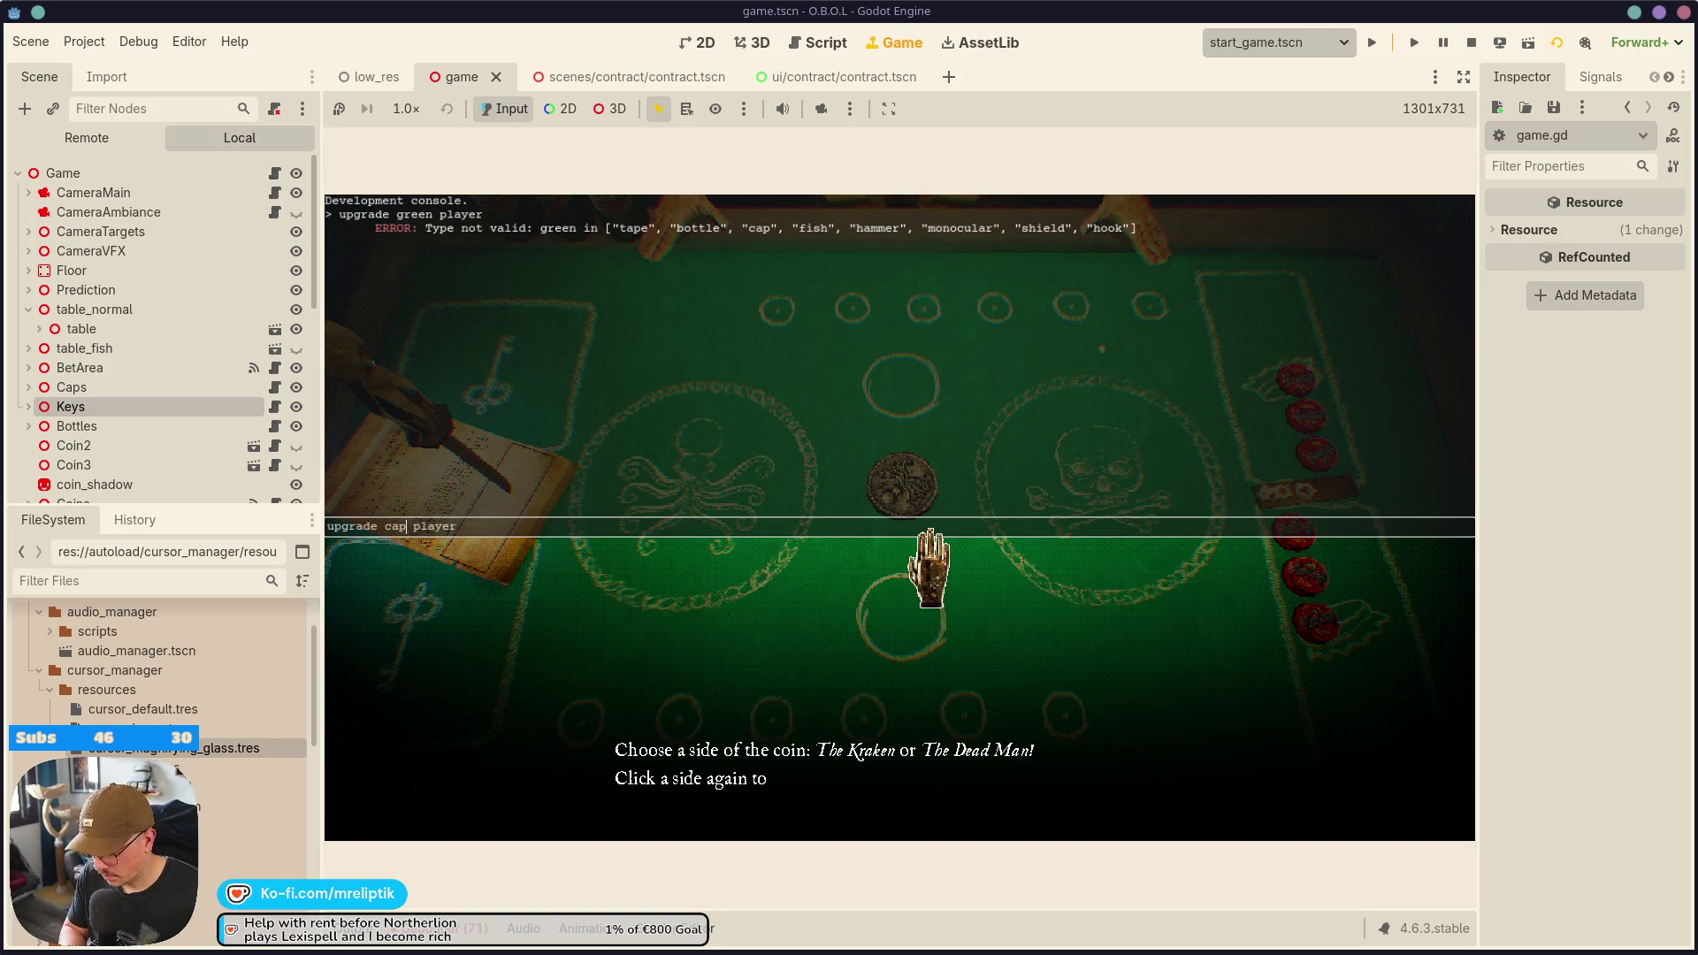
pyautogui.write('p')
pyautogui.press('Return')
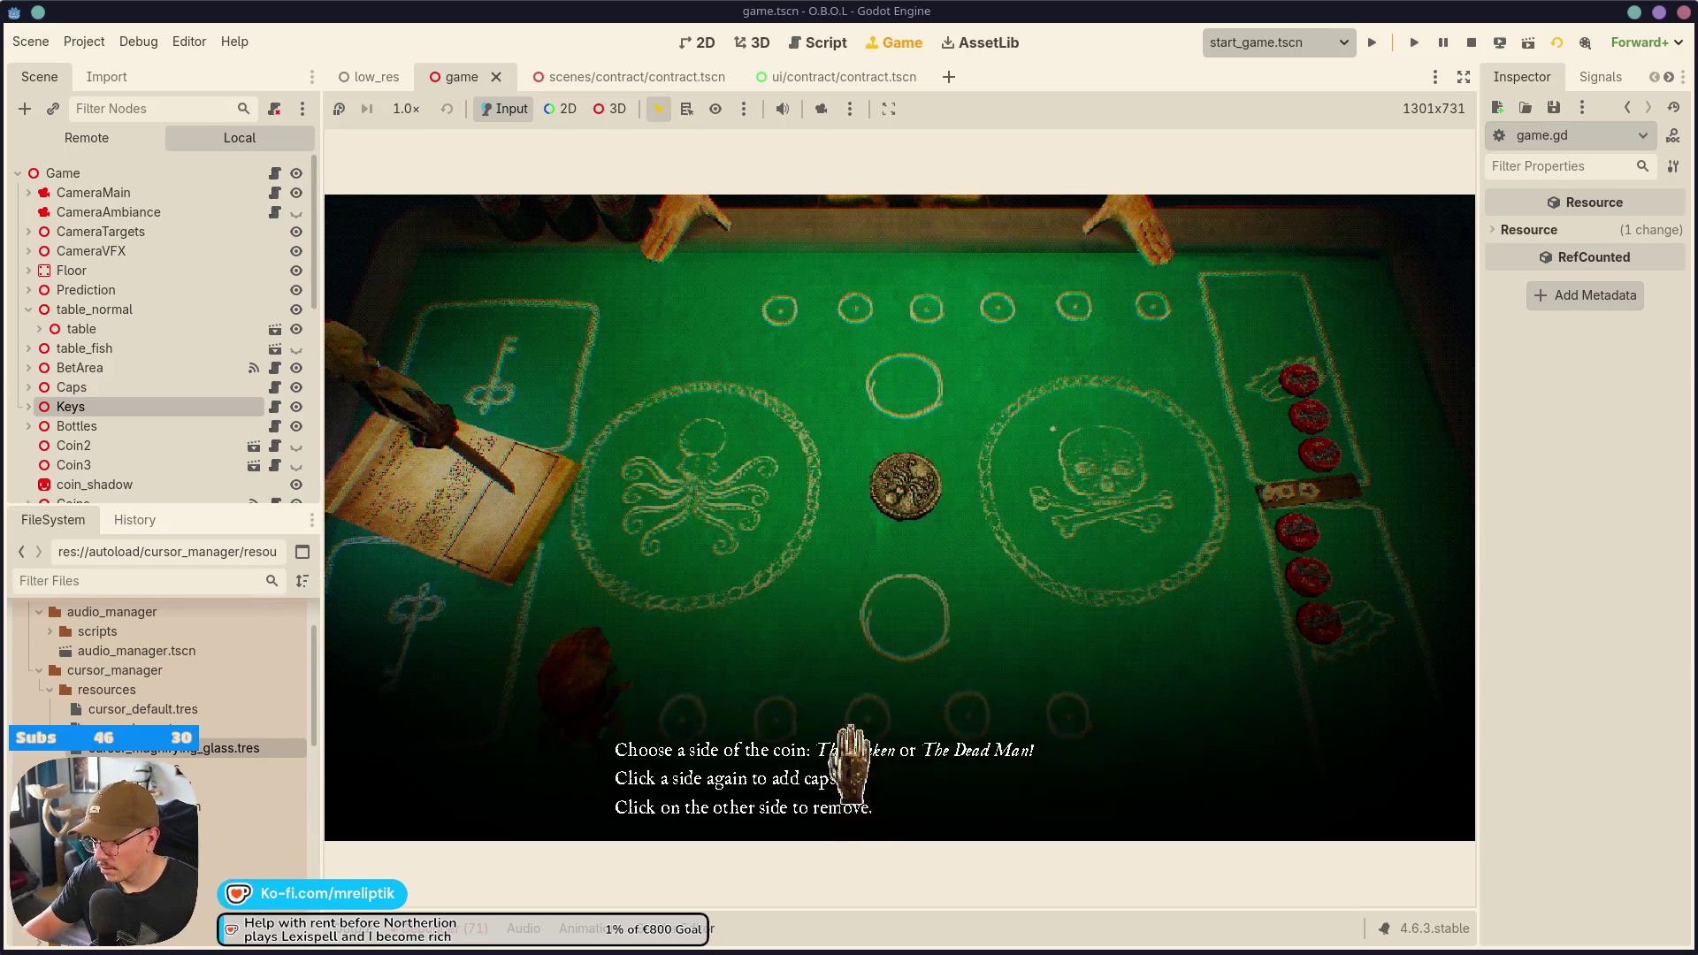
# Dismiss the tutorial, kill the octopus, skip the dealer's dialogue and use the green skull cap.
pyautogui.click(838, 745)
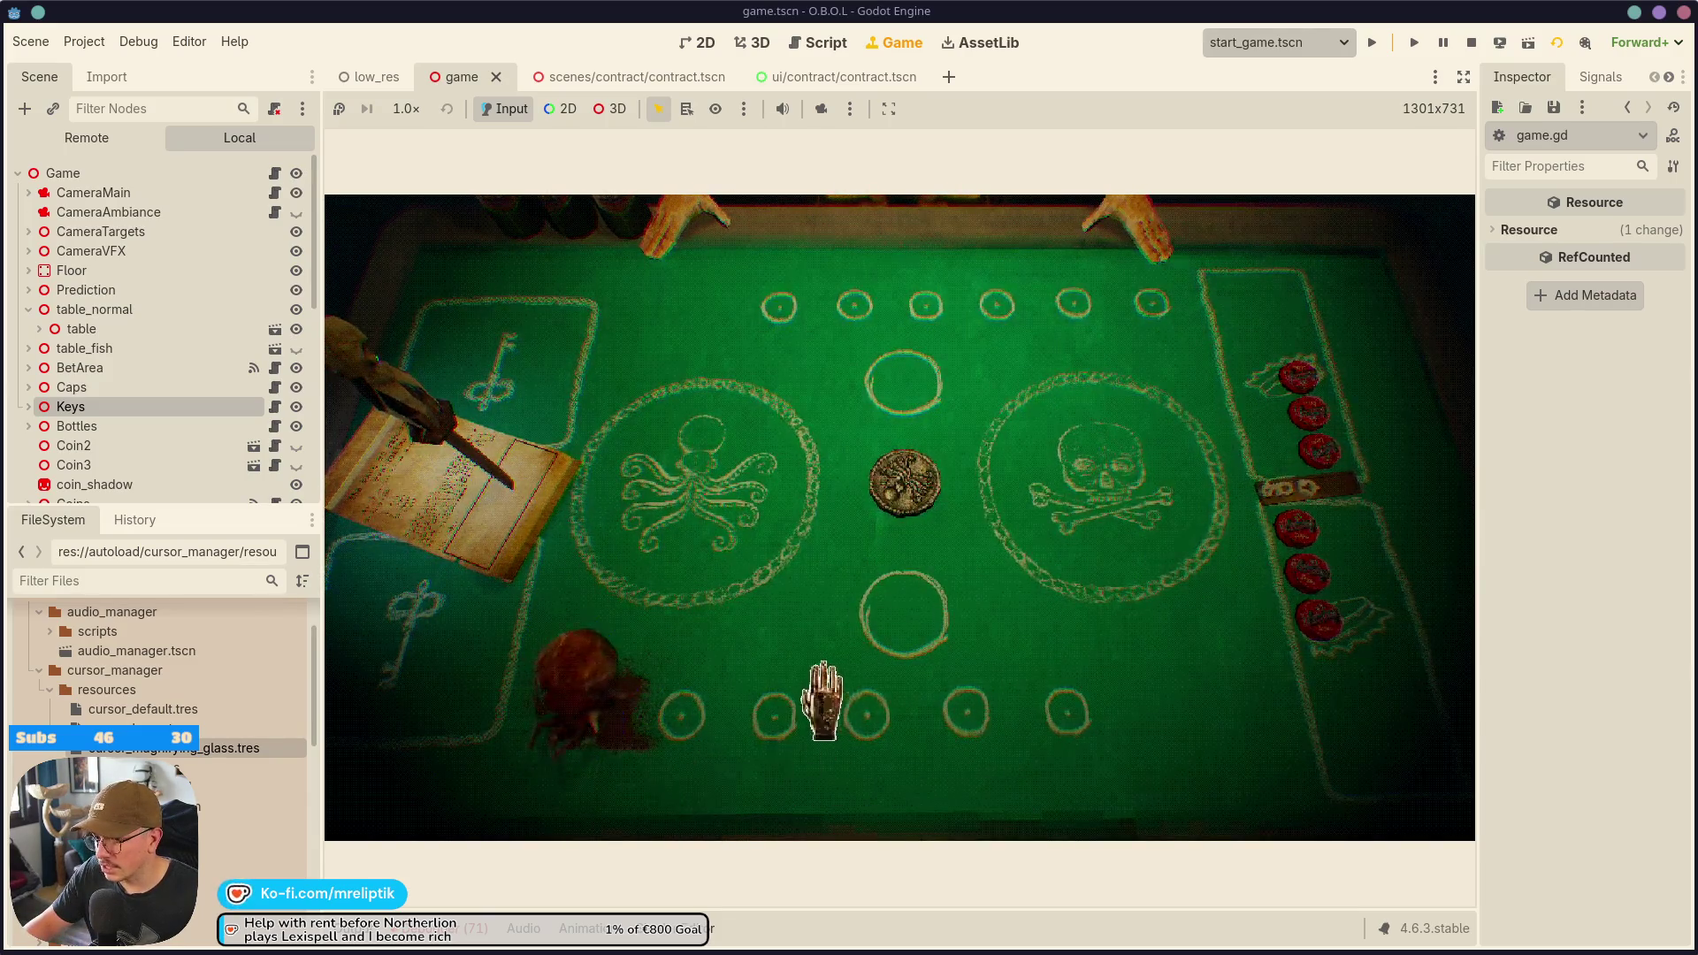
pyautogui.click(570, 685)
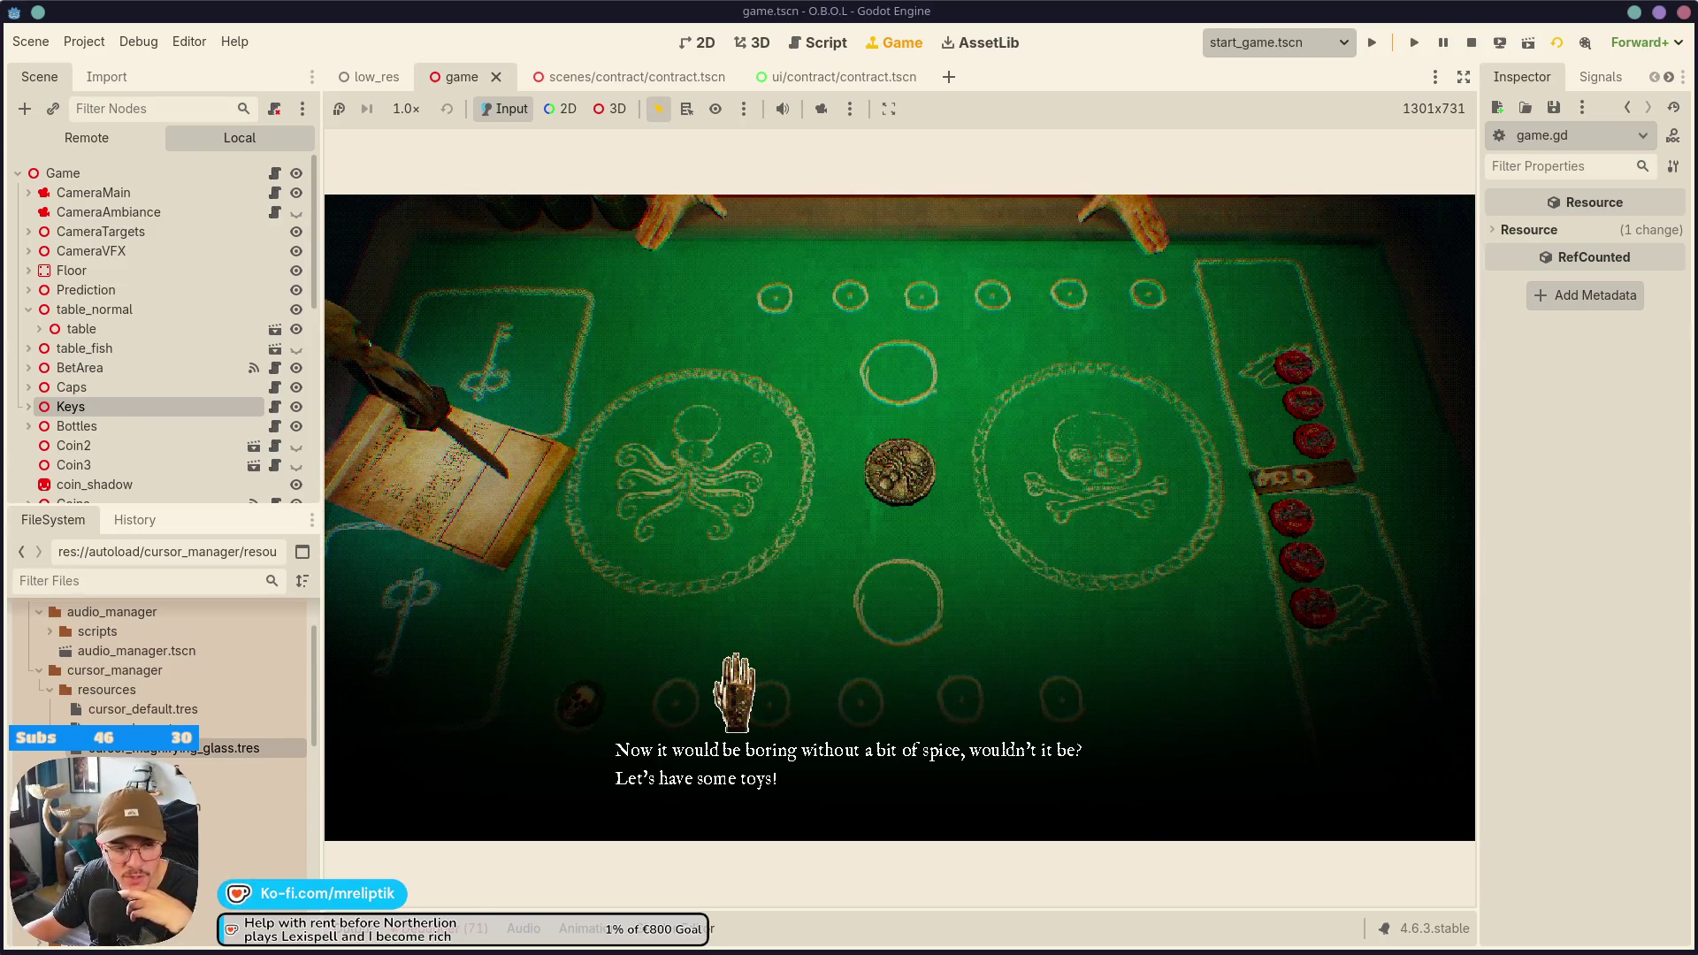
pyautogui.click(807, 707)
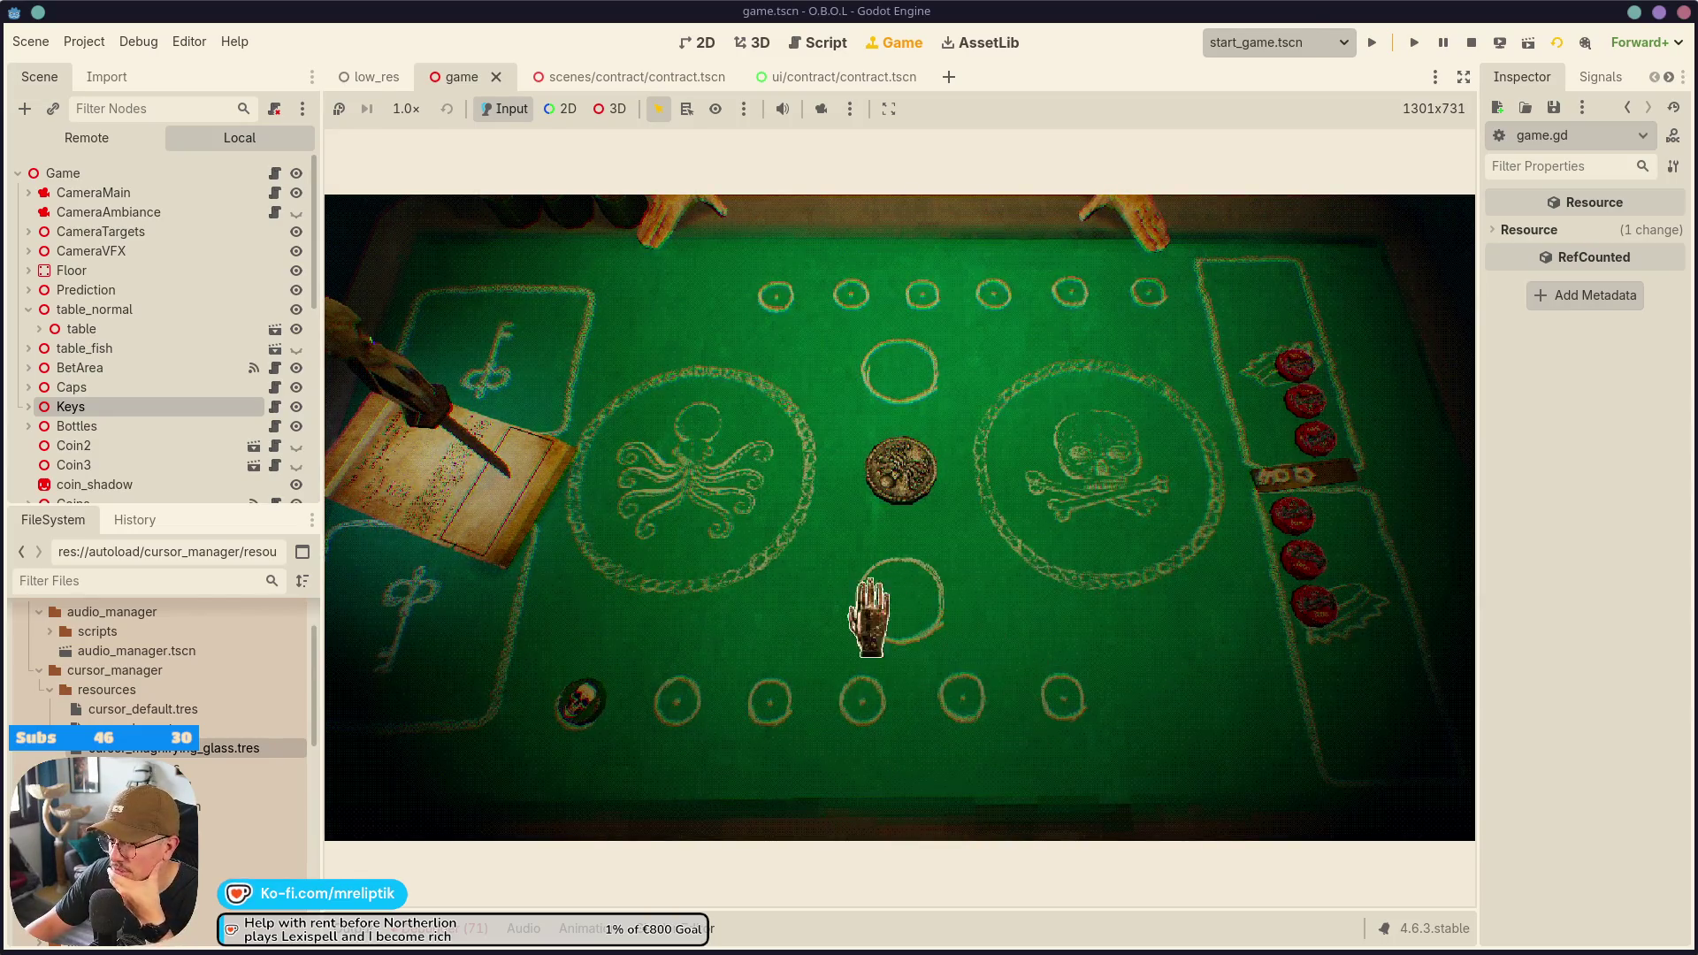
pyautogui.moveTo(581, 707)
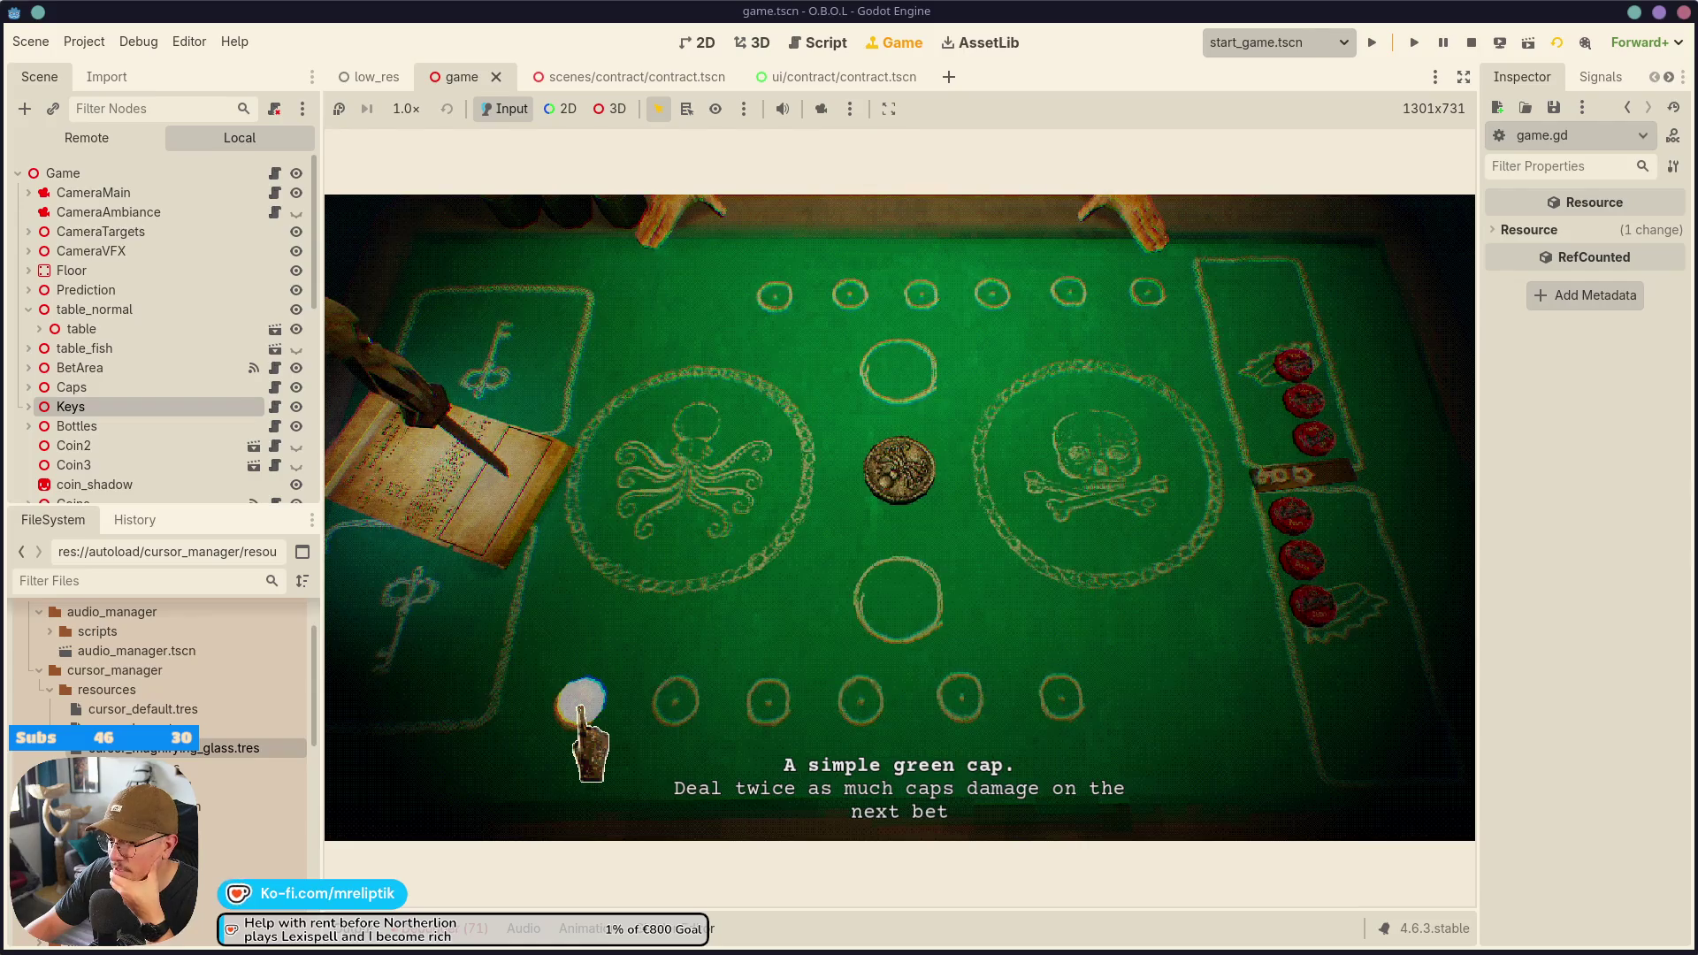
pyautogui.click(580, 712)
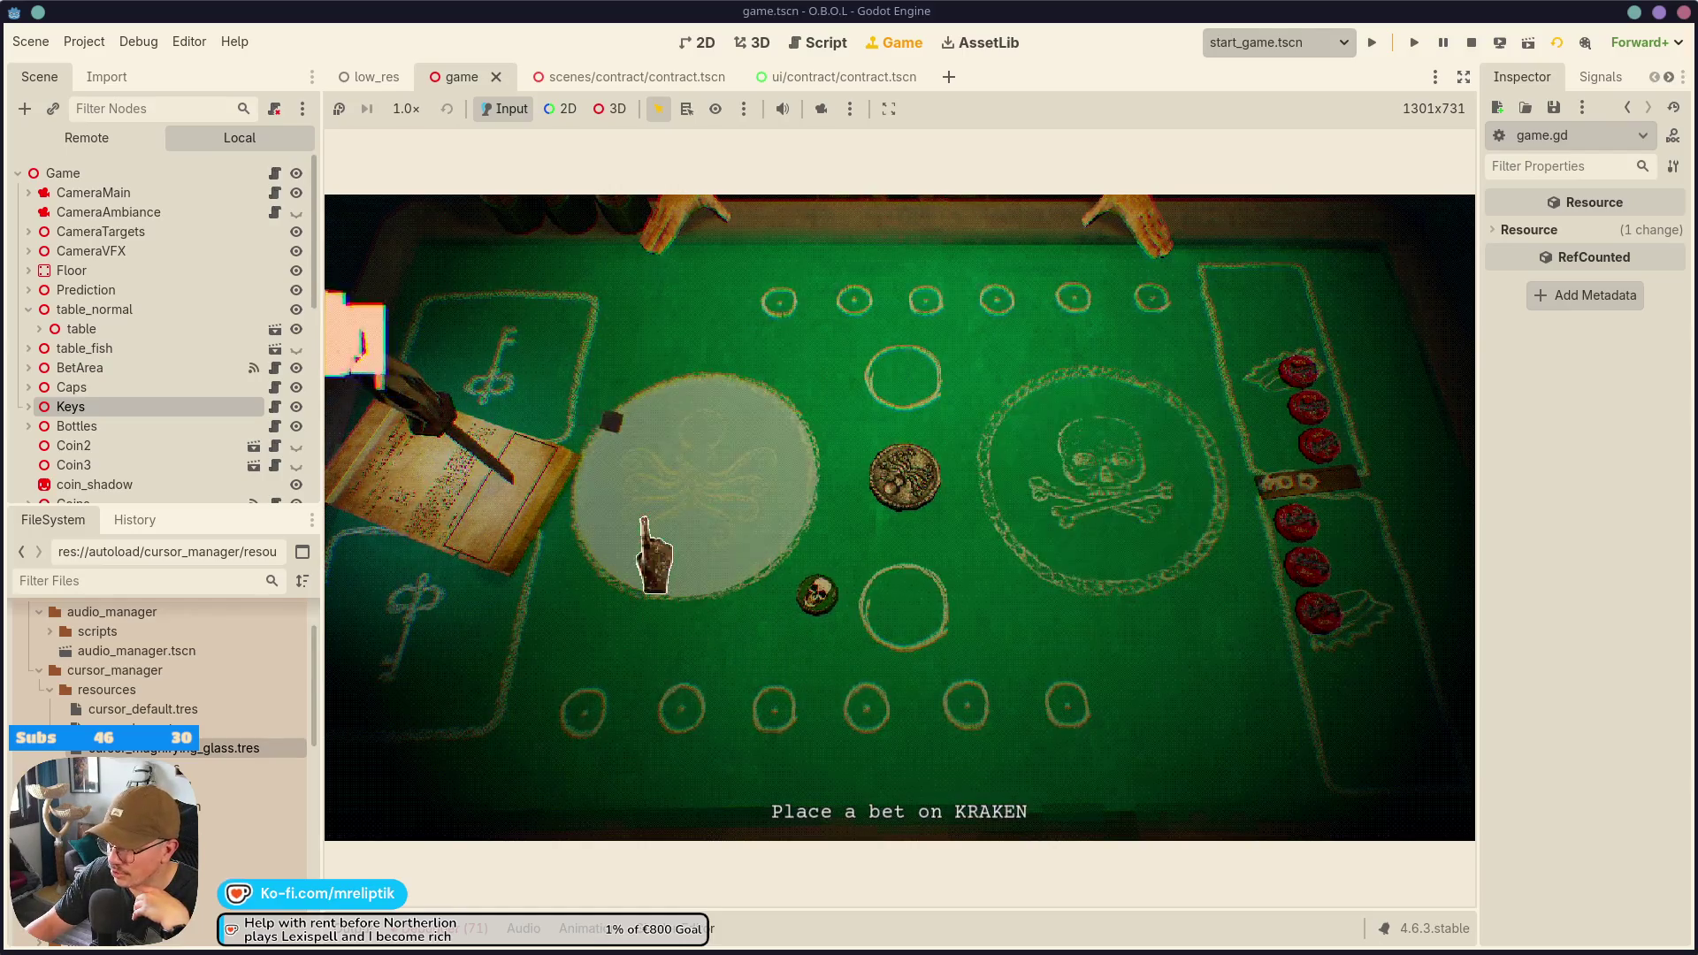
# Bet a token on KRAKEN, flip the coin, then stop the running game.
pyautogui.click(707, 511)
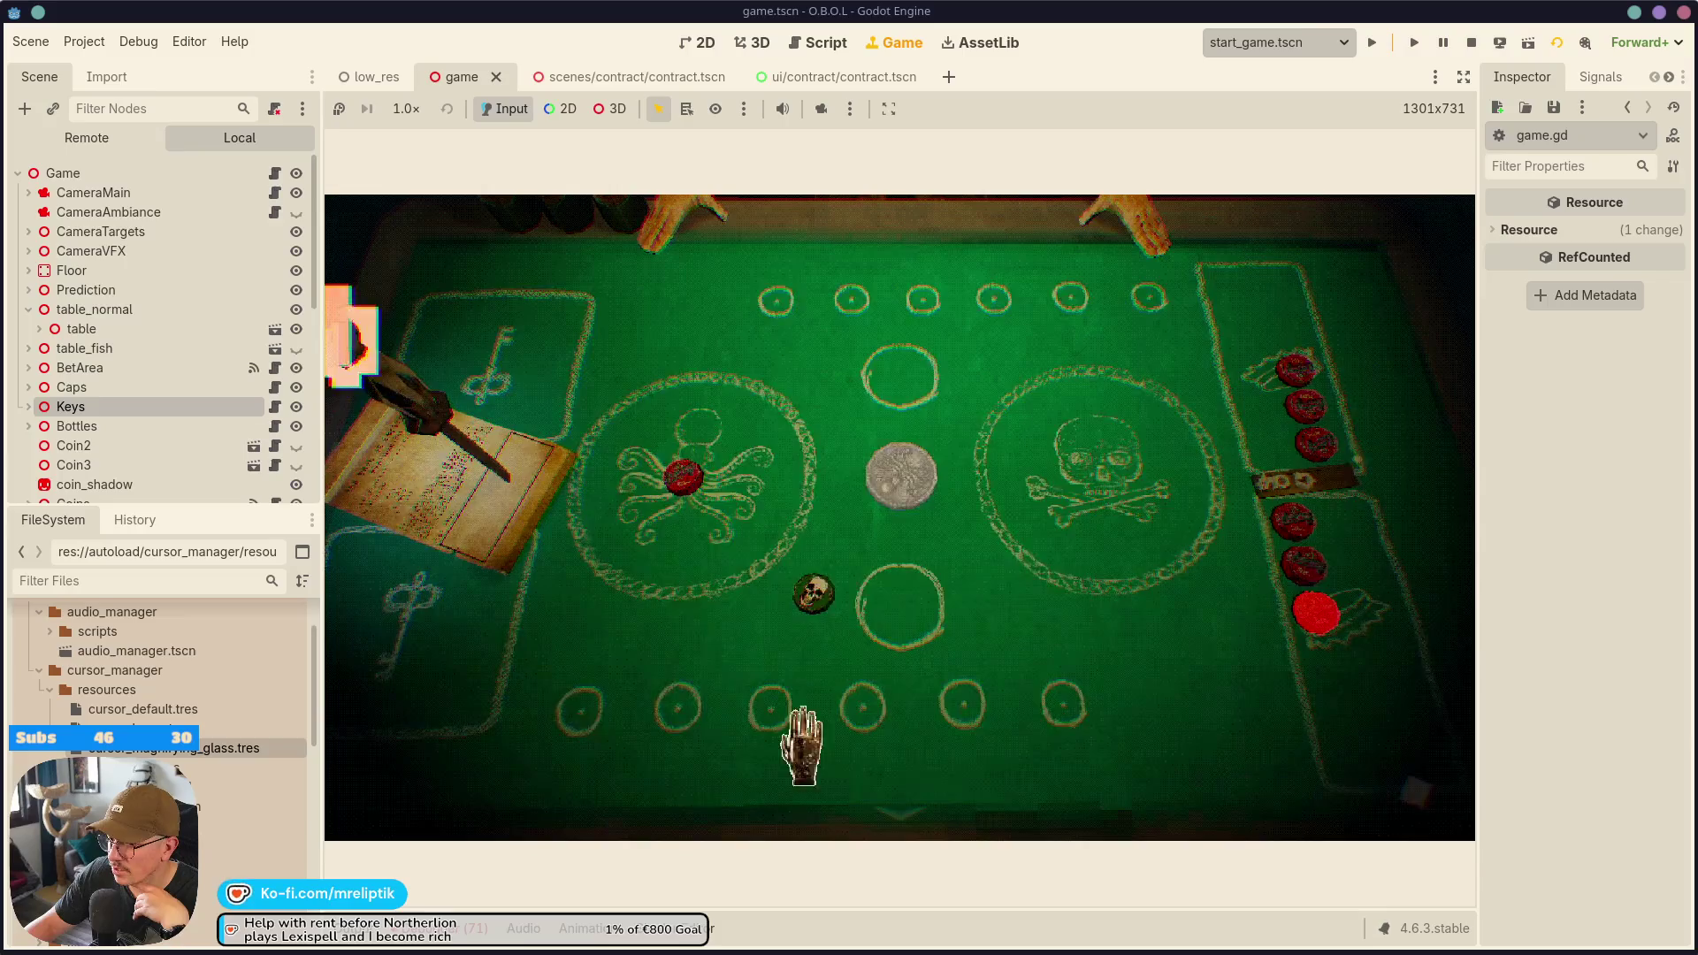
pyautogui.click(901, 478)
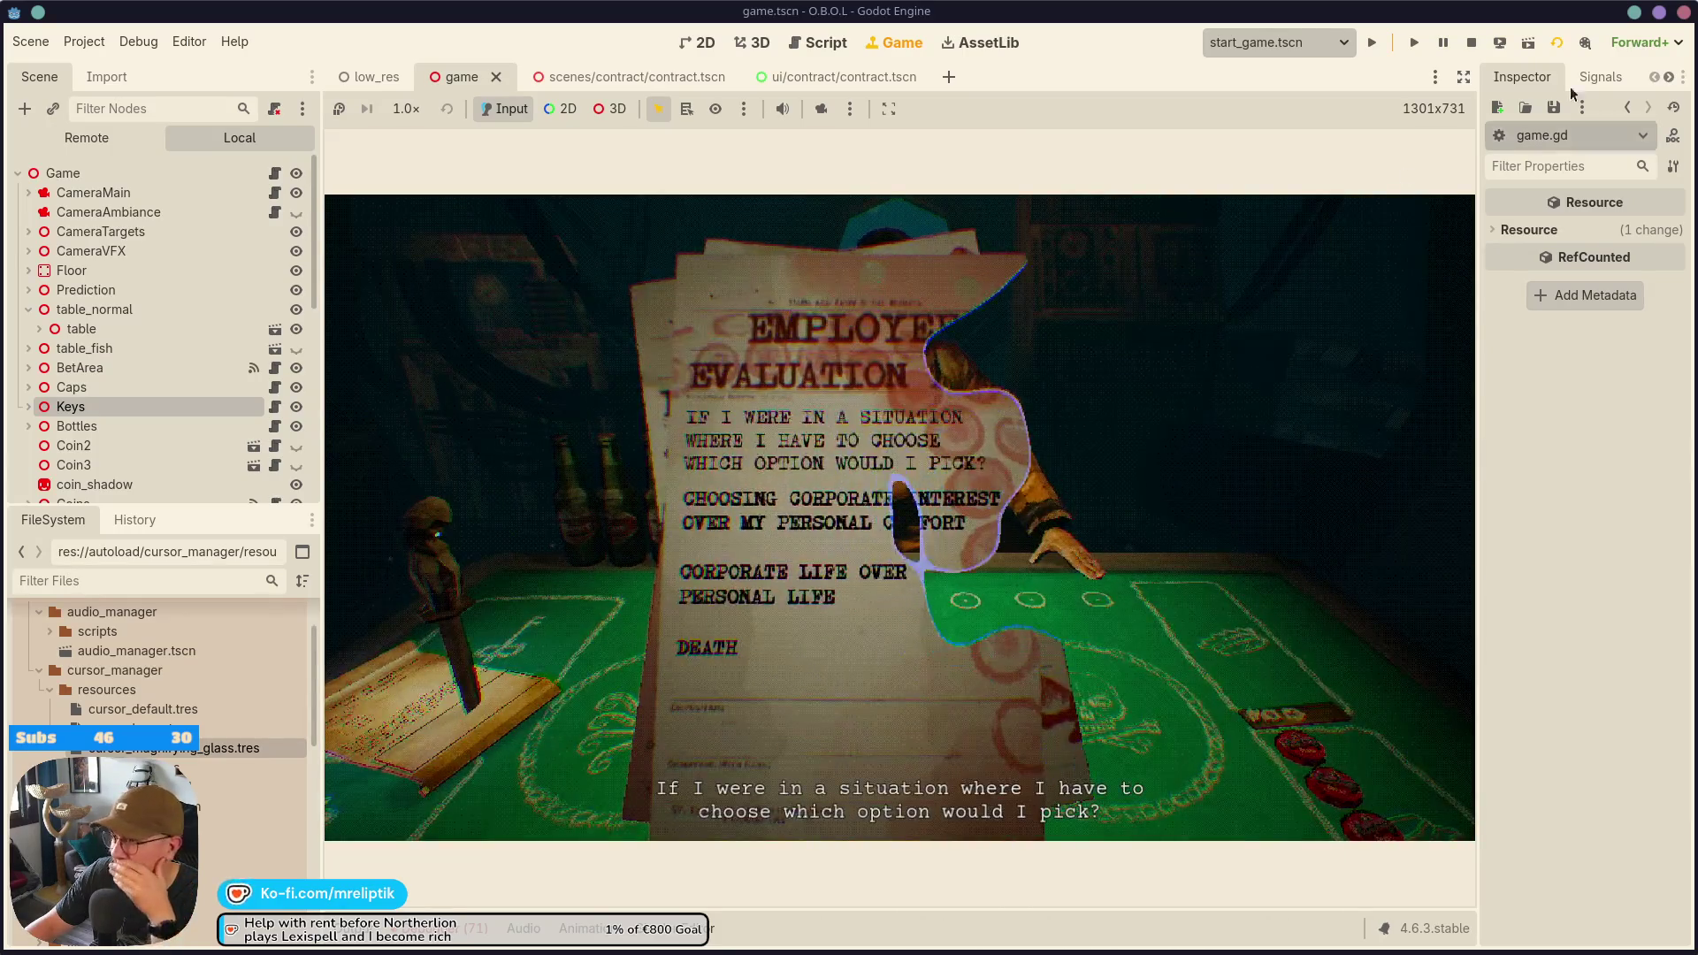
pyautogui.click(1474, 46)
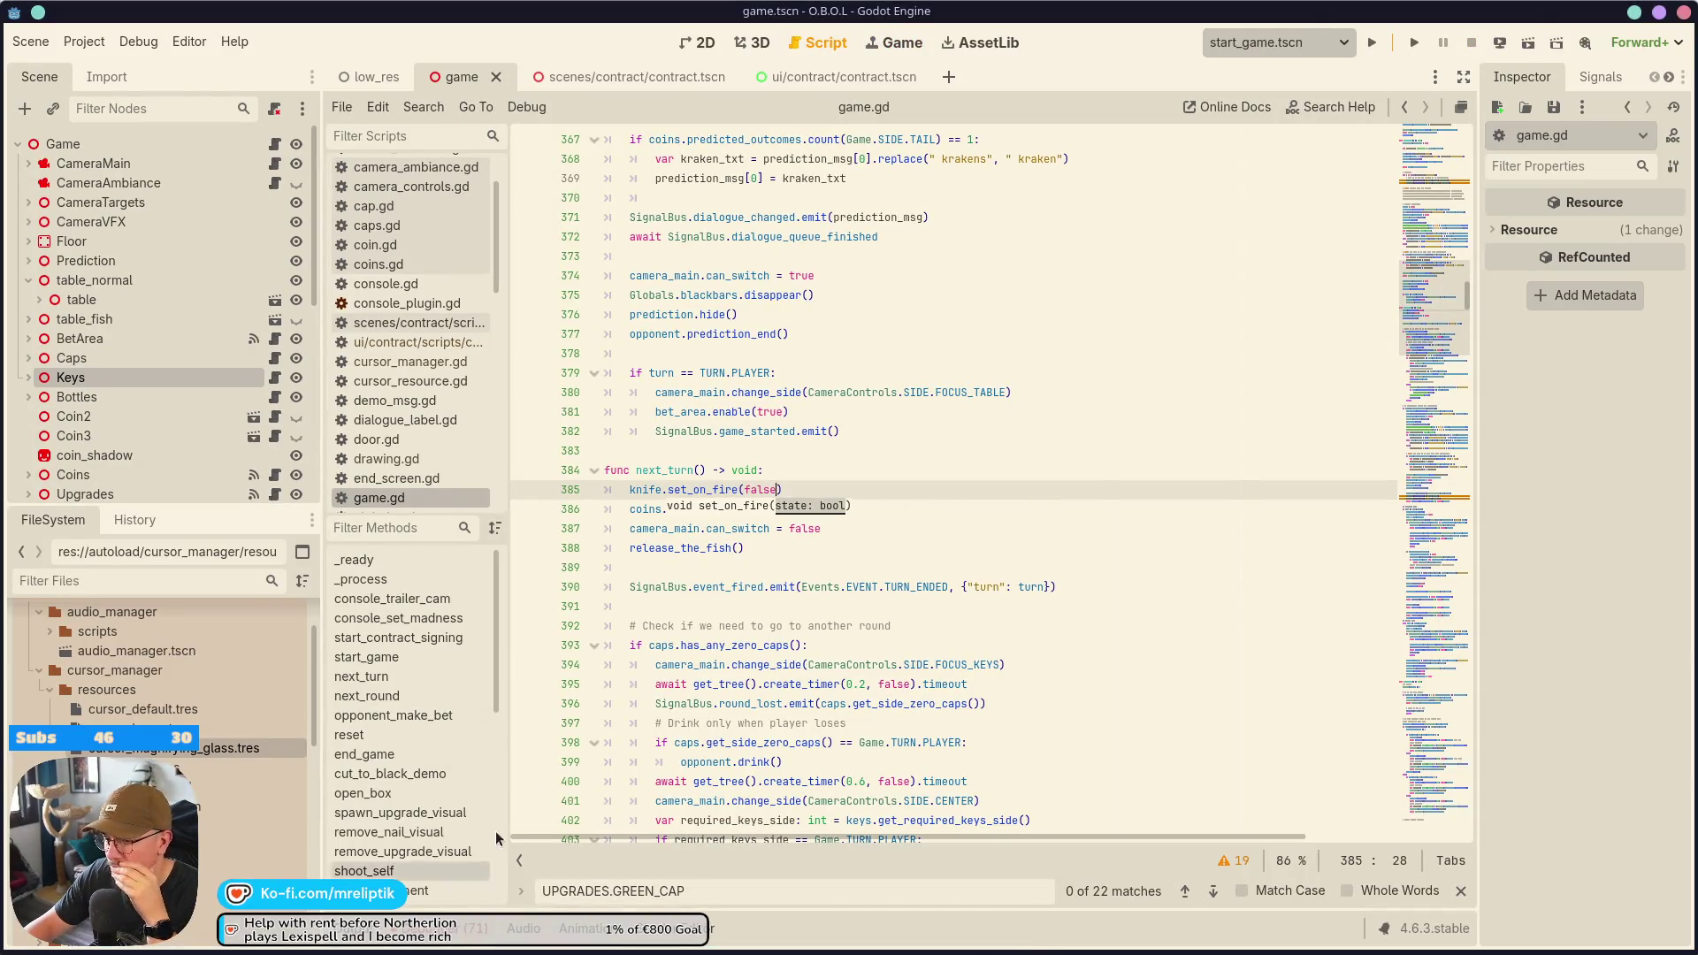
pyautogui.hotkey('alt', 'Tab')
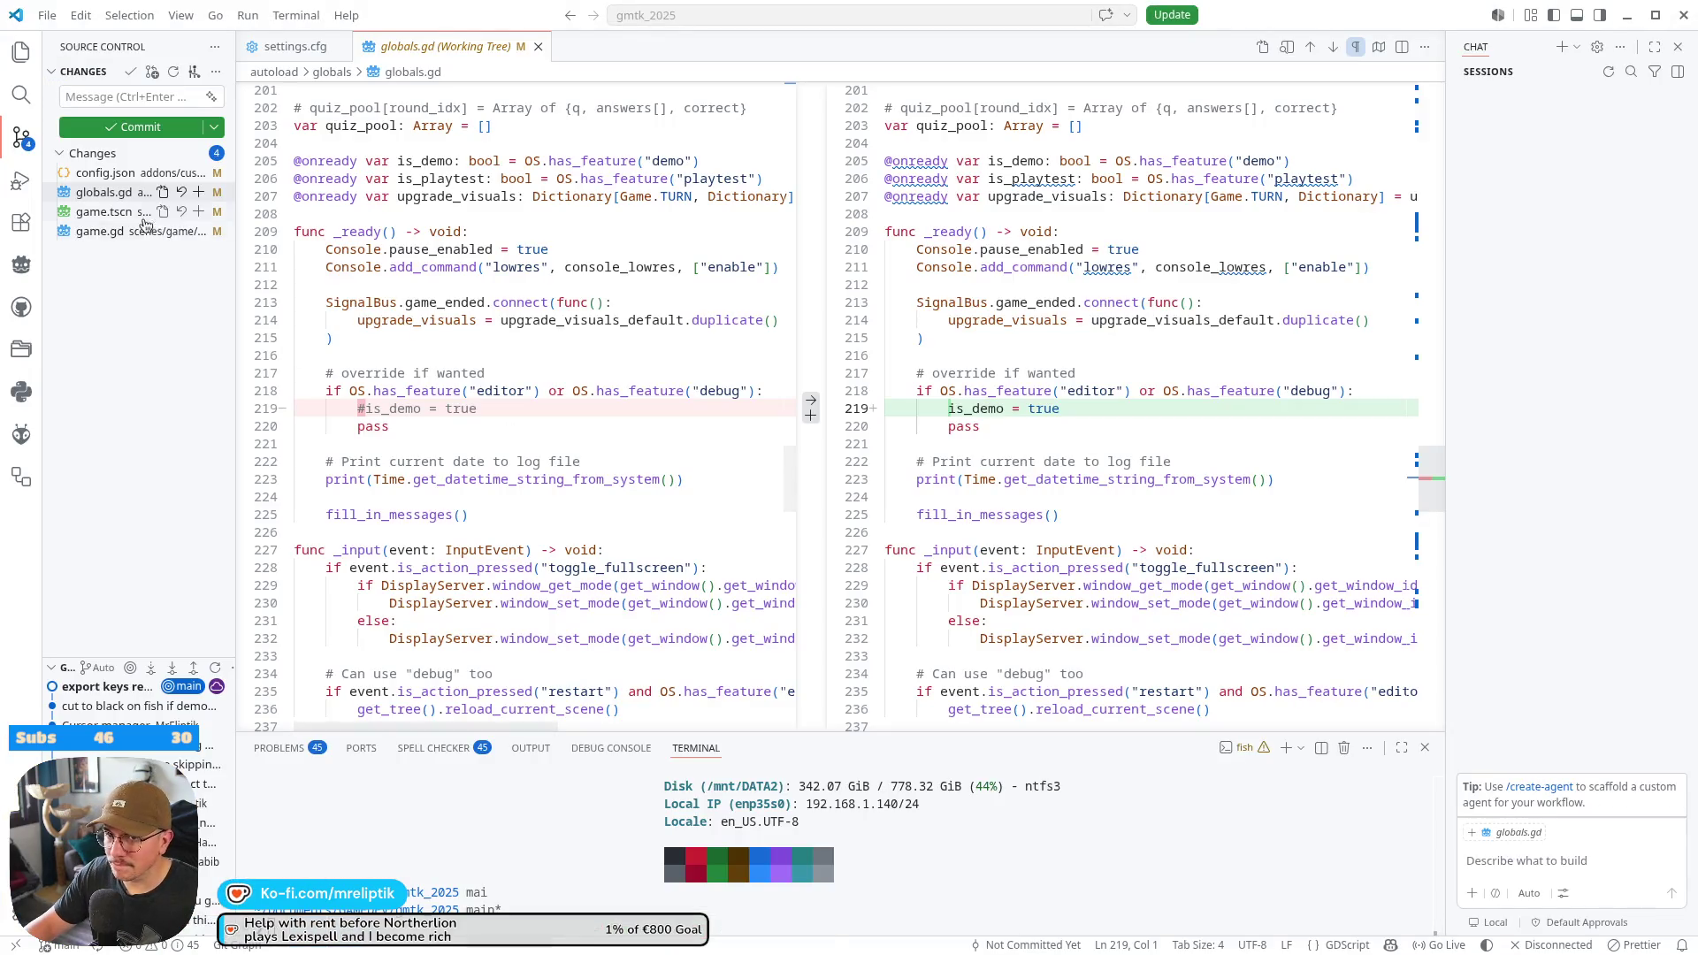
# Review the game.tscn, globals.gd and game.gd diffs, then stage game.gd and game.tscn.
pyautogui.click(108, 207)
pyautogui.click(106, 195)
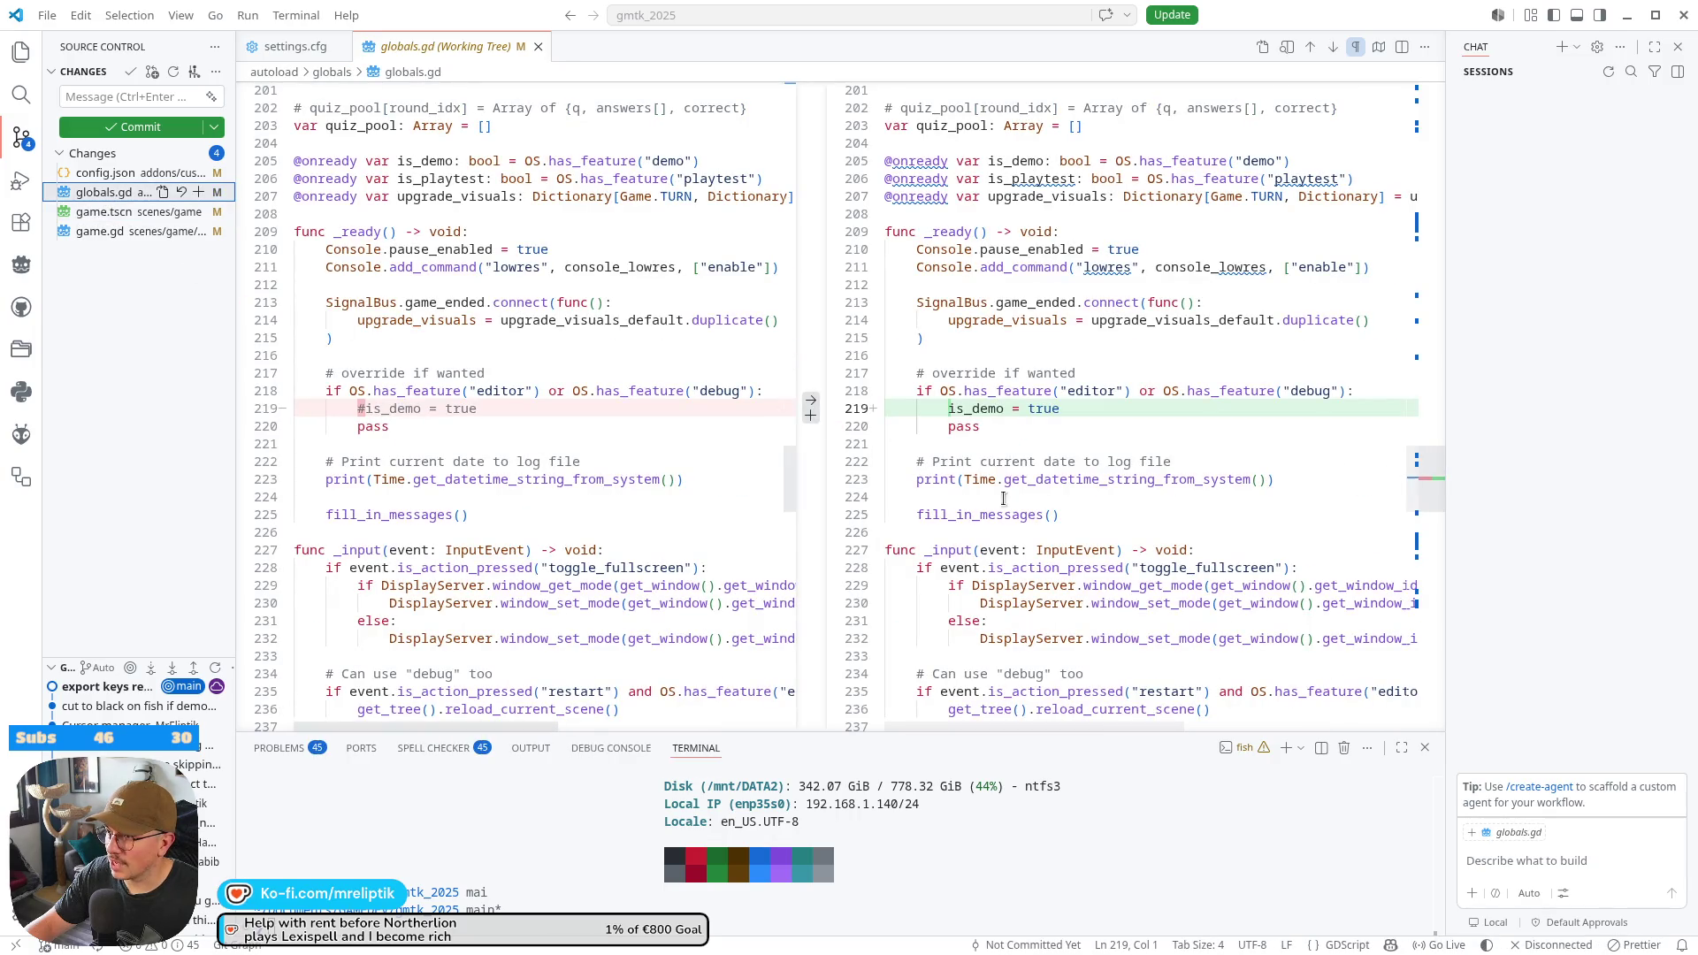
pyautogui.click(104, 213)
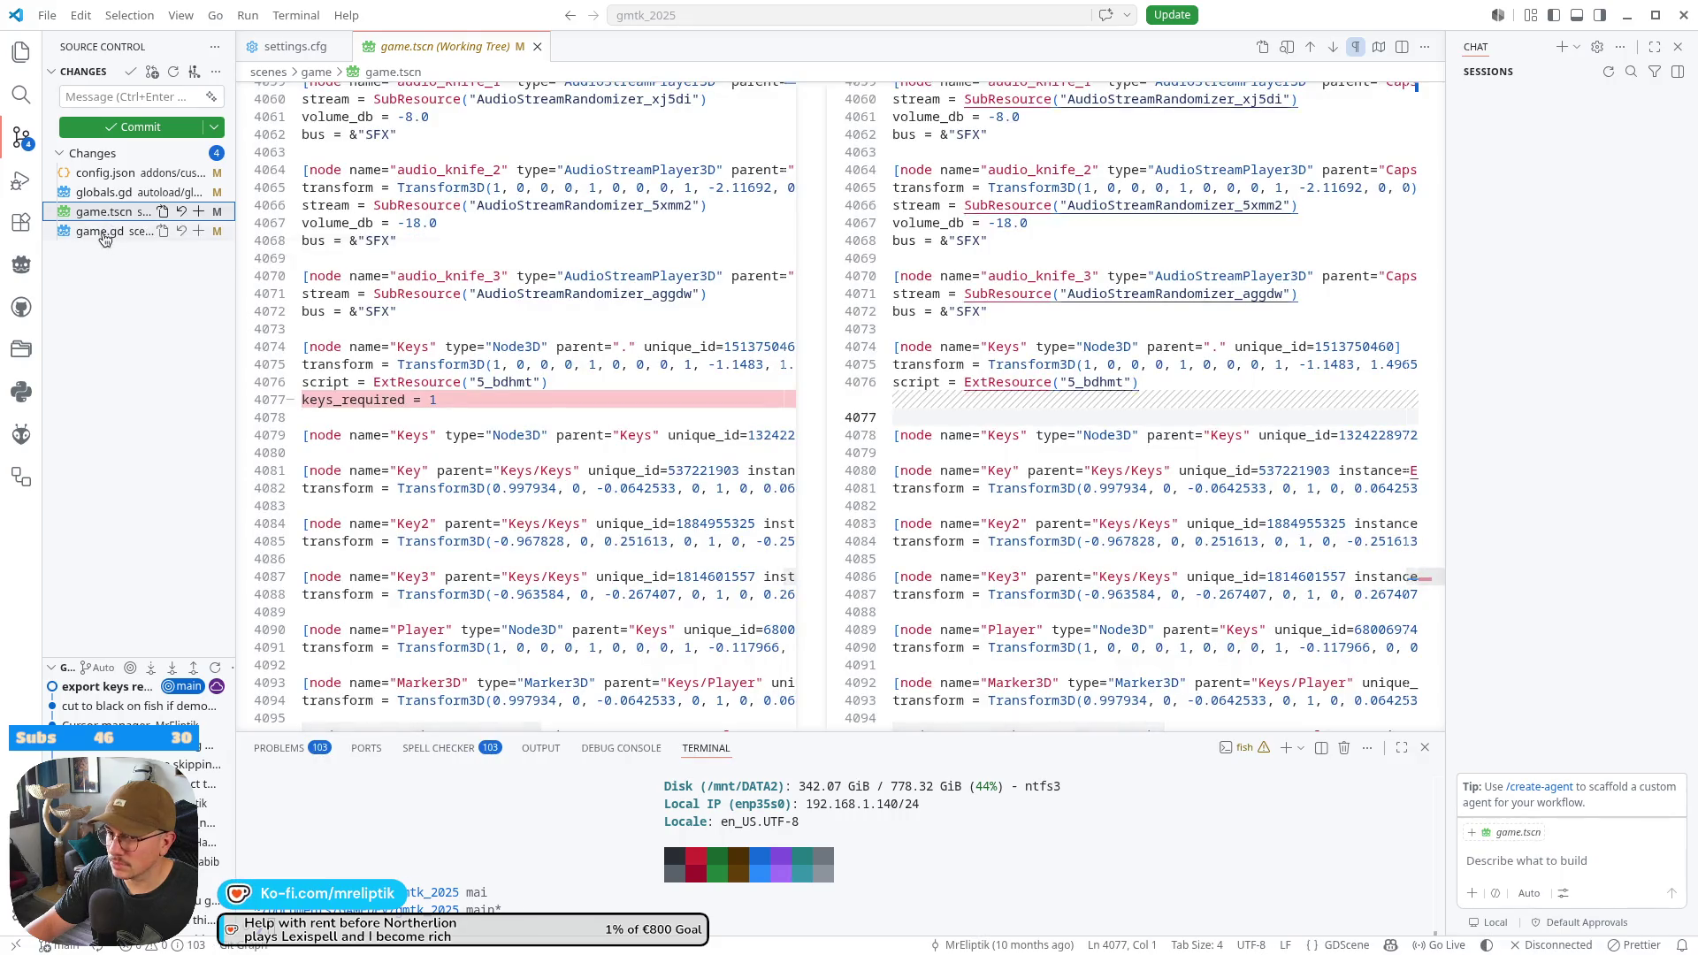
pyautogui.click(105, 232)
pyautogui.press('Up')
pyautogui.click(198, 231)
pyautogui.click(198, 250)
pyautogui.click(99, 97)
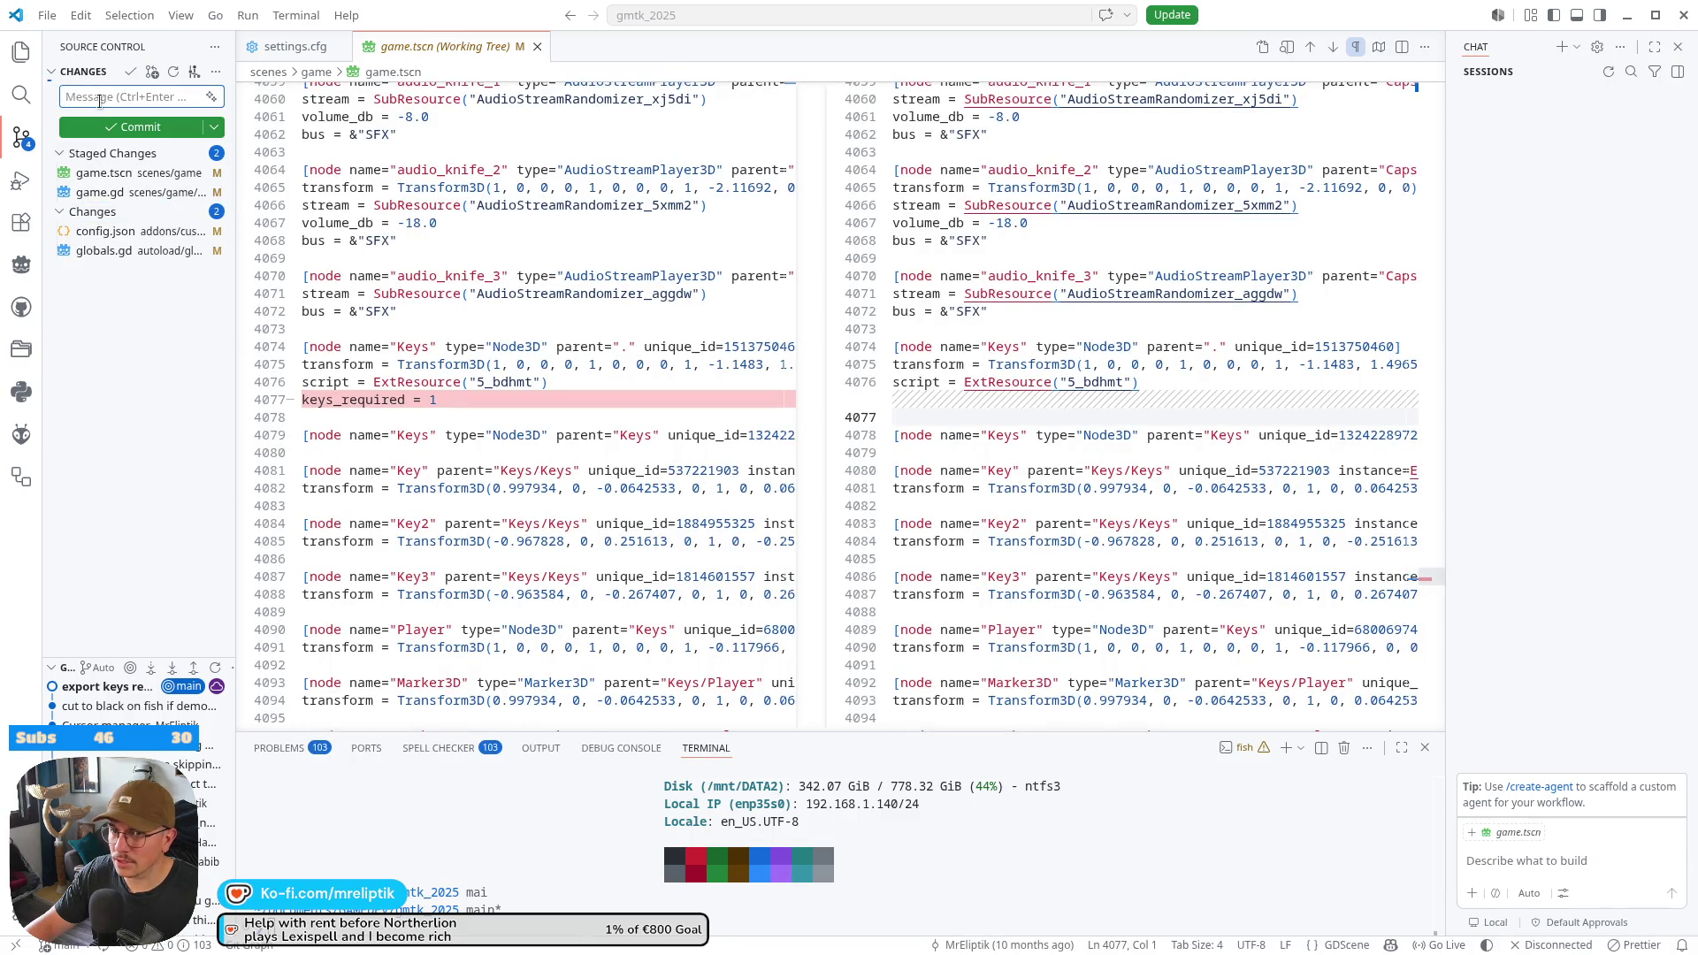
# Commit the staged changes with the message 'set knife on fire when grounded'.
pyautogui.write('set knife')
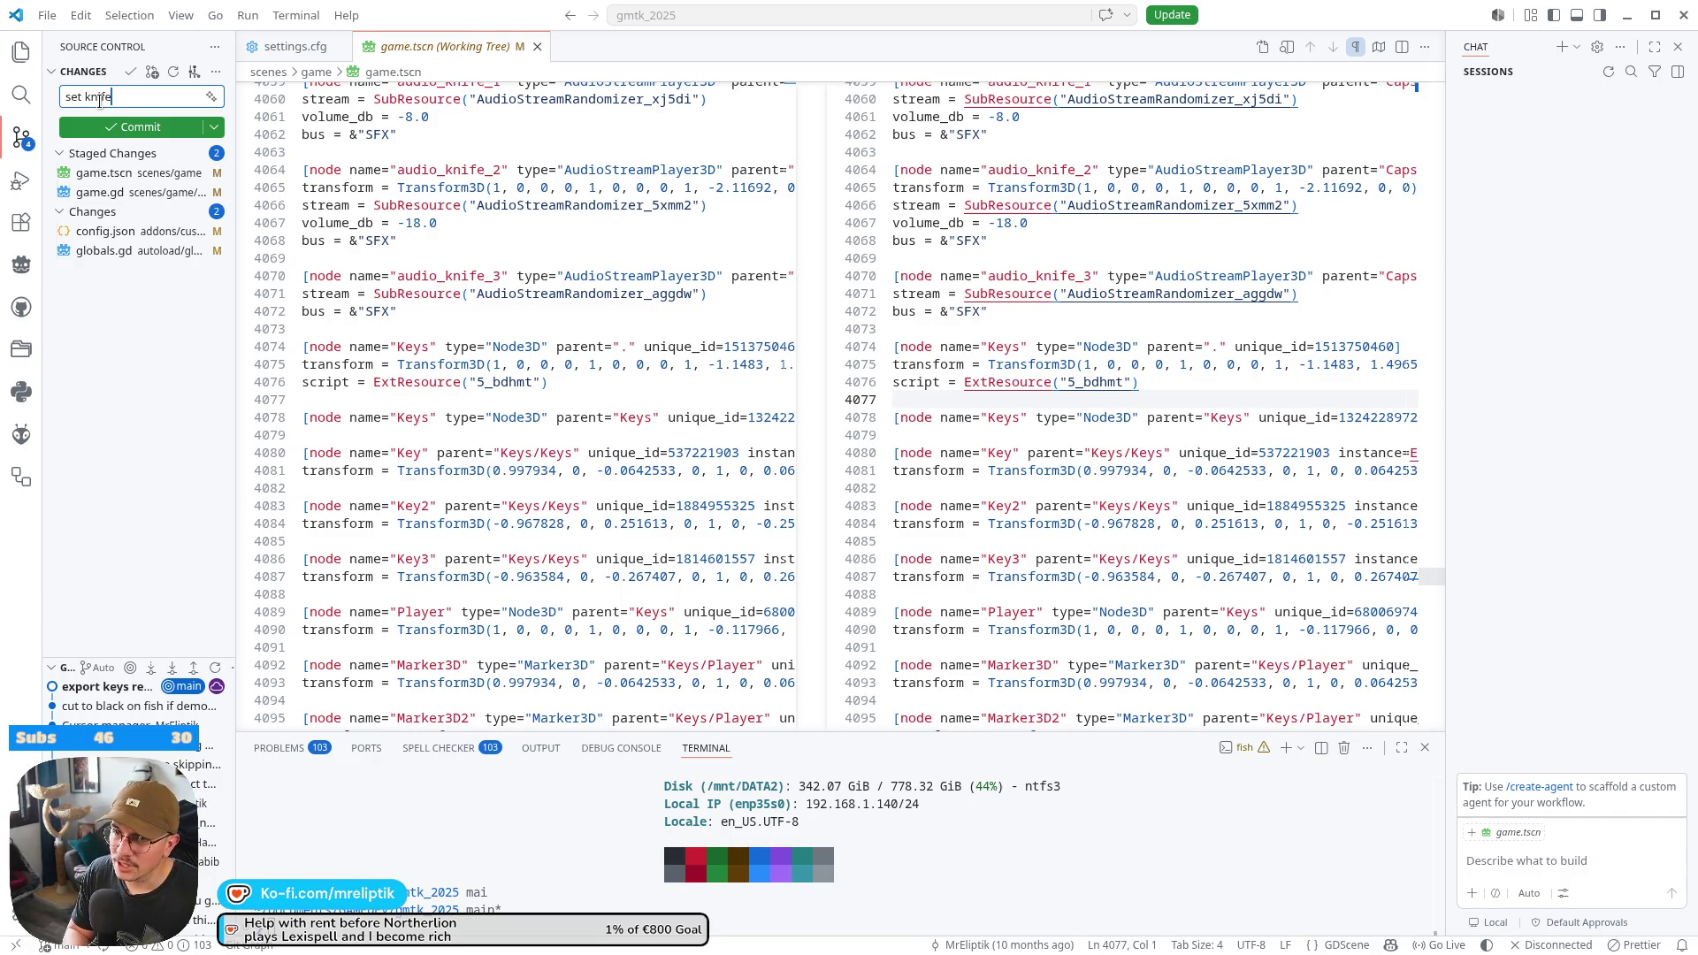
pyautogui.write(' on fire ')
pyautogui.write('when grounded')
pyautogui.hotkey('ctrl', 'Return')
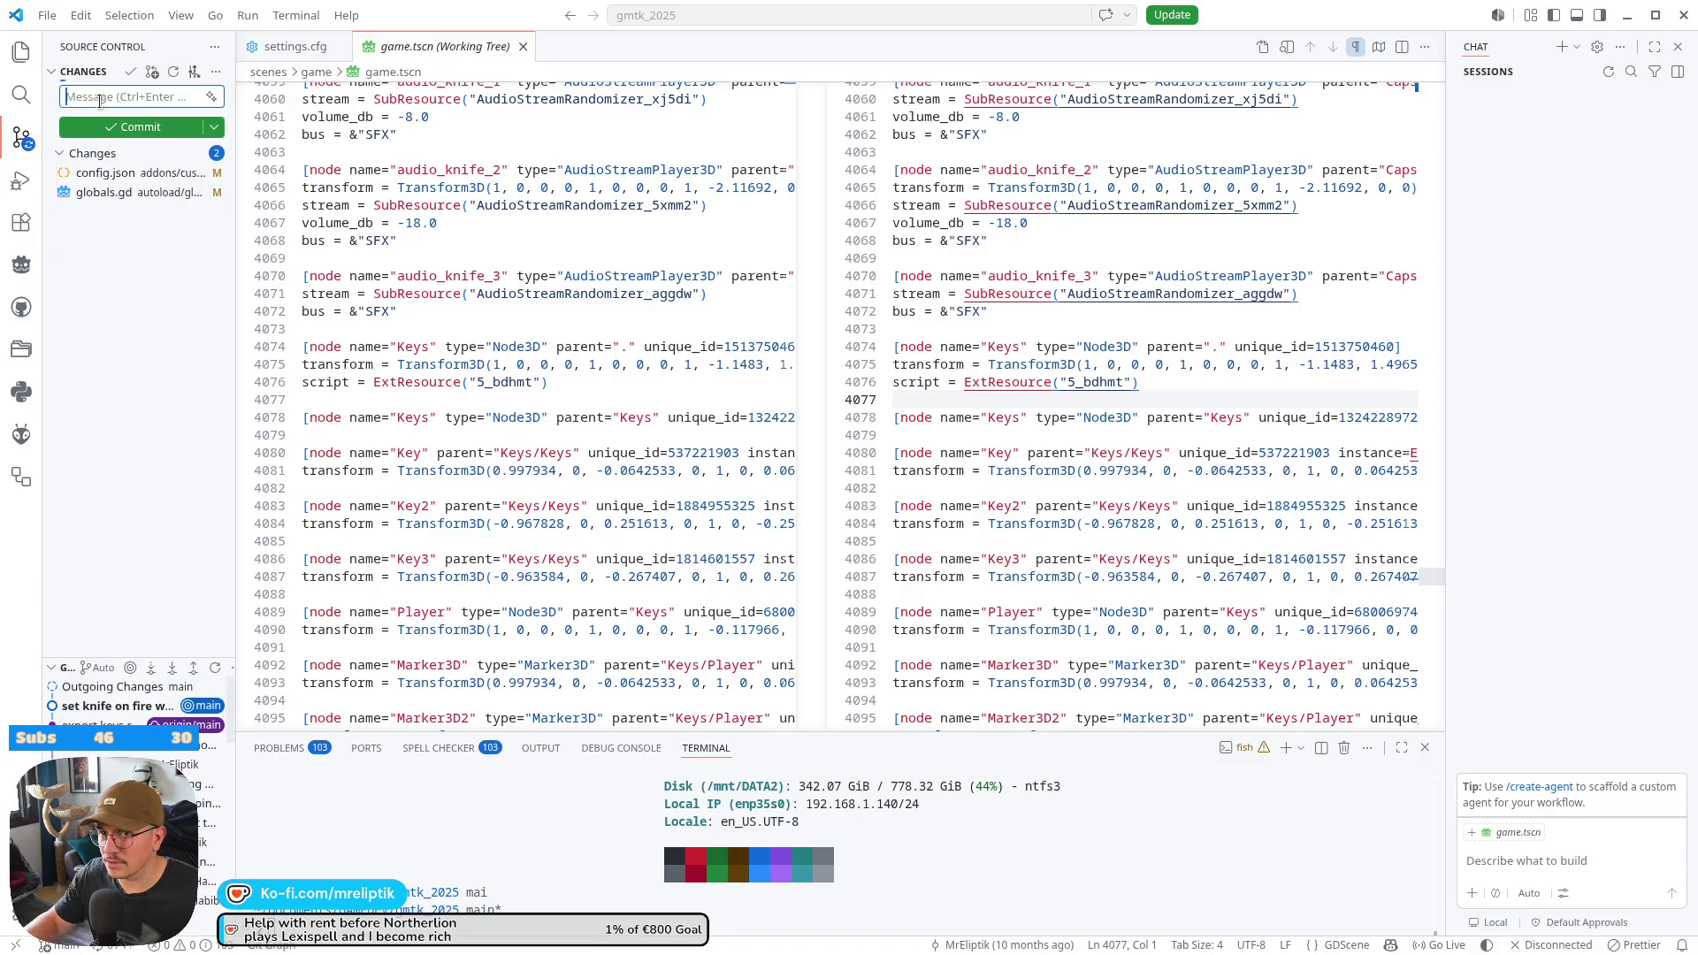
pyautogui.click(448, 766)
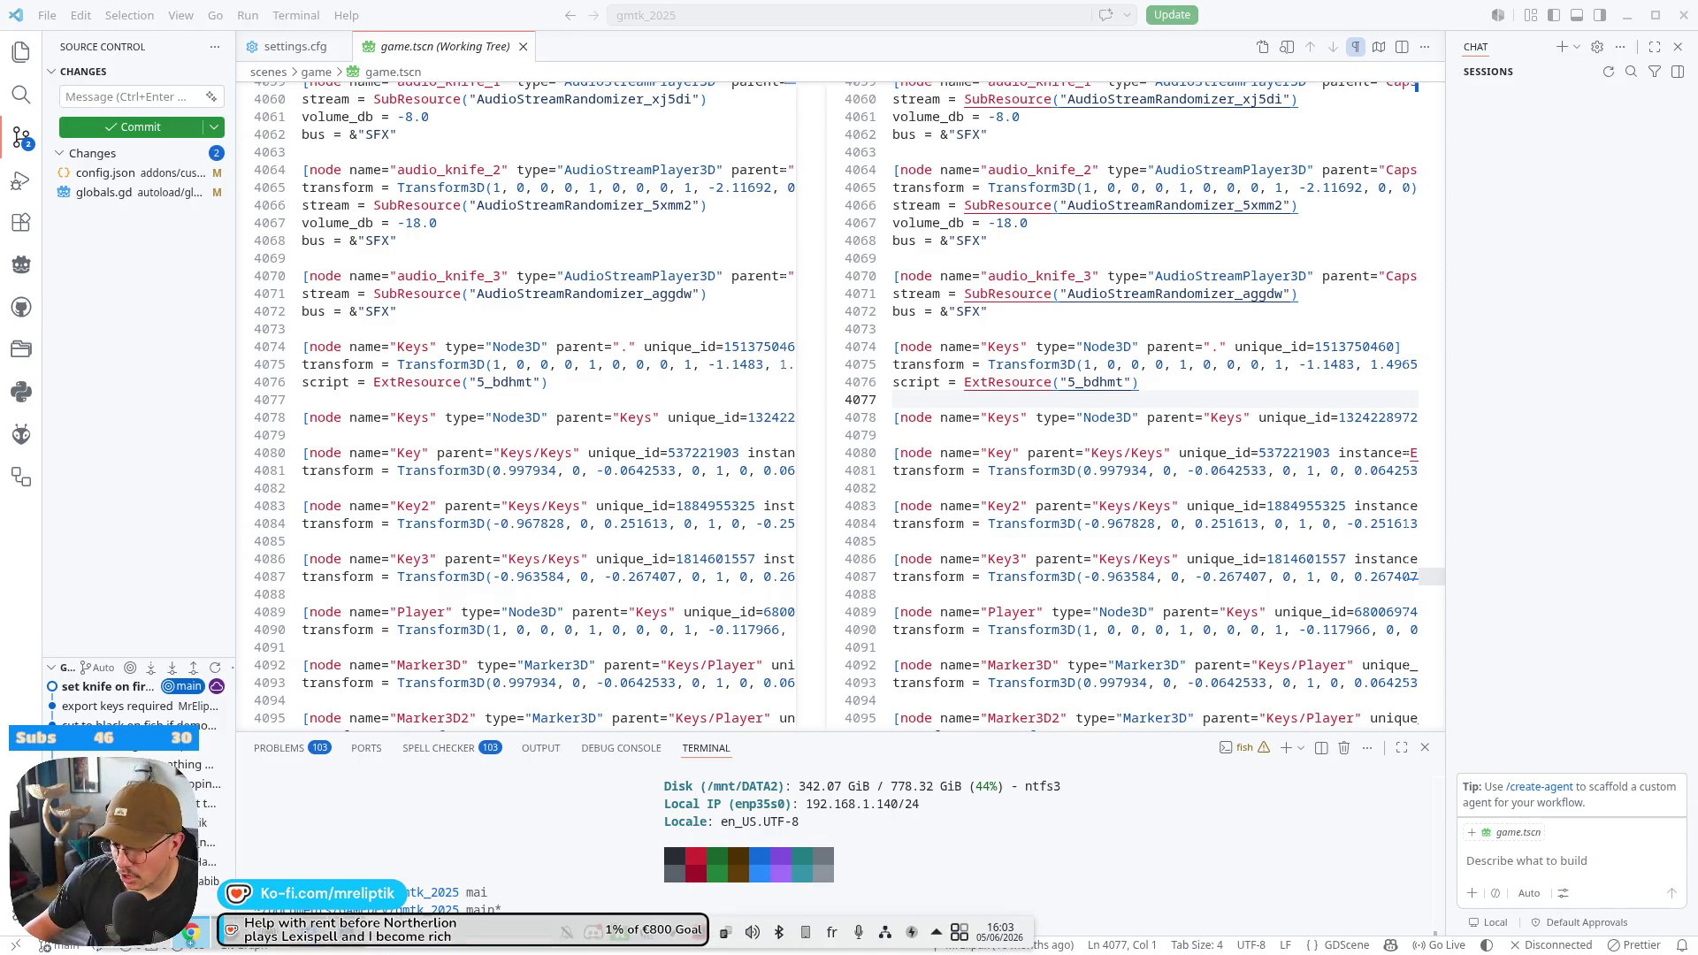
pyautogui.click(332, 949)
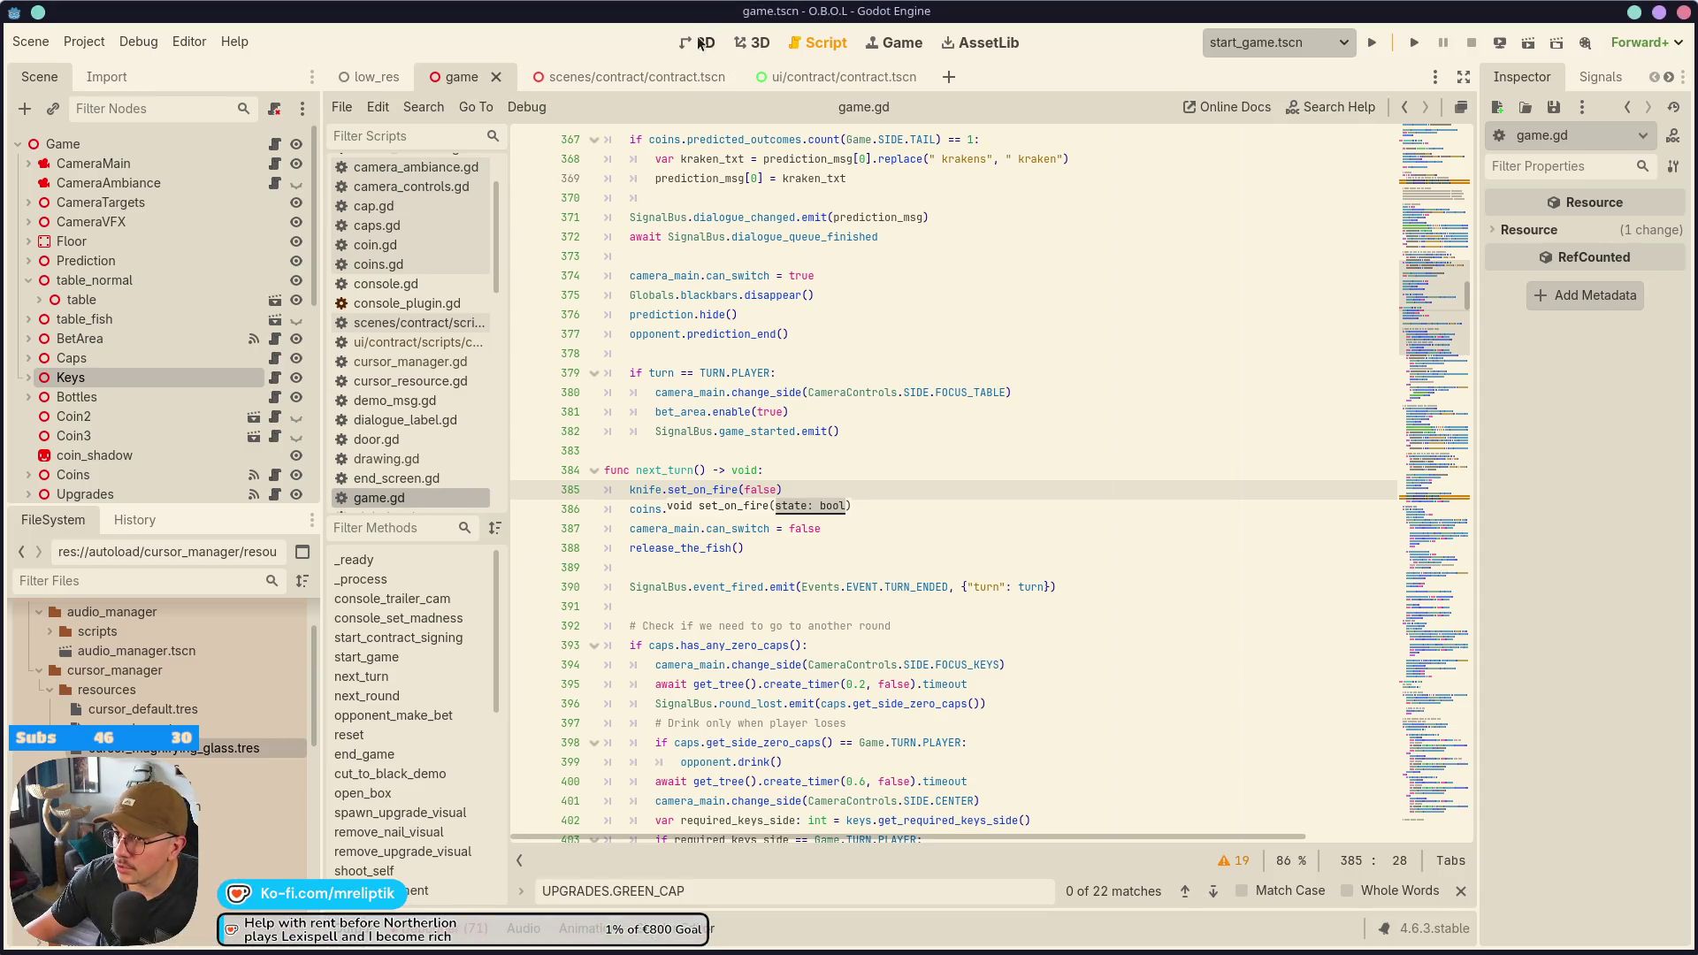
# In the 3D view, rotate Bone1 and Bone2 on the max-bet tray to new angles and save.
pyautogui.click(703, 41)
pyautogui.click(754, 43)
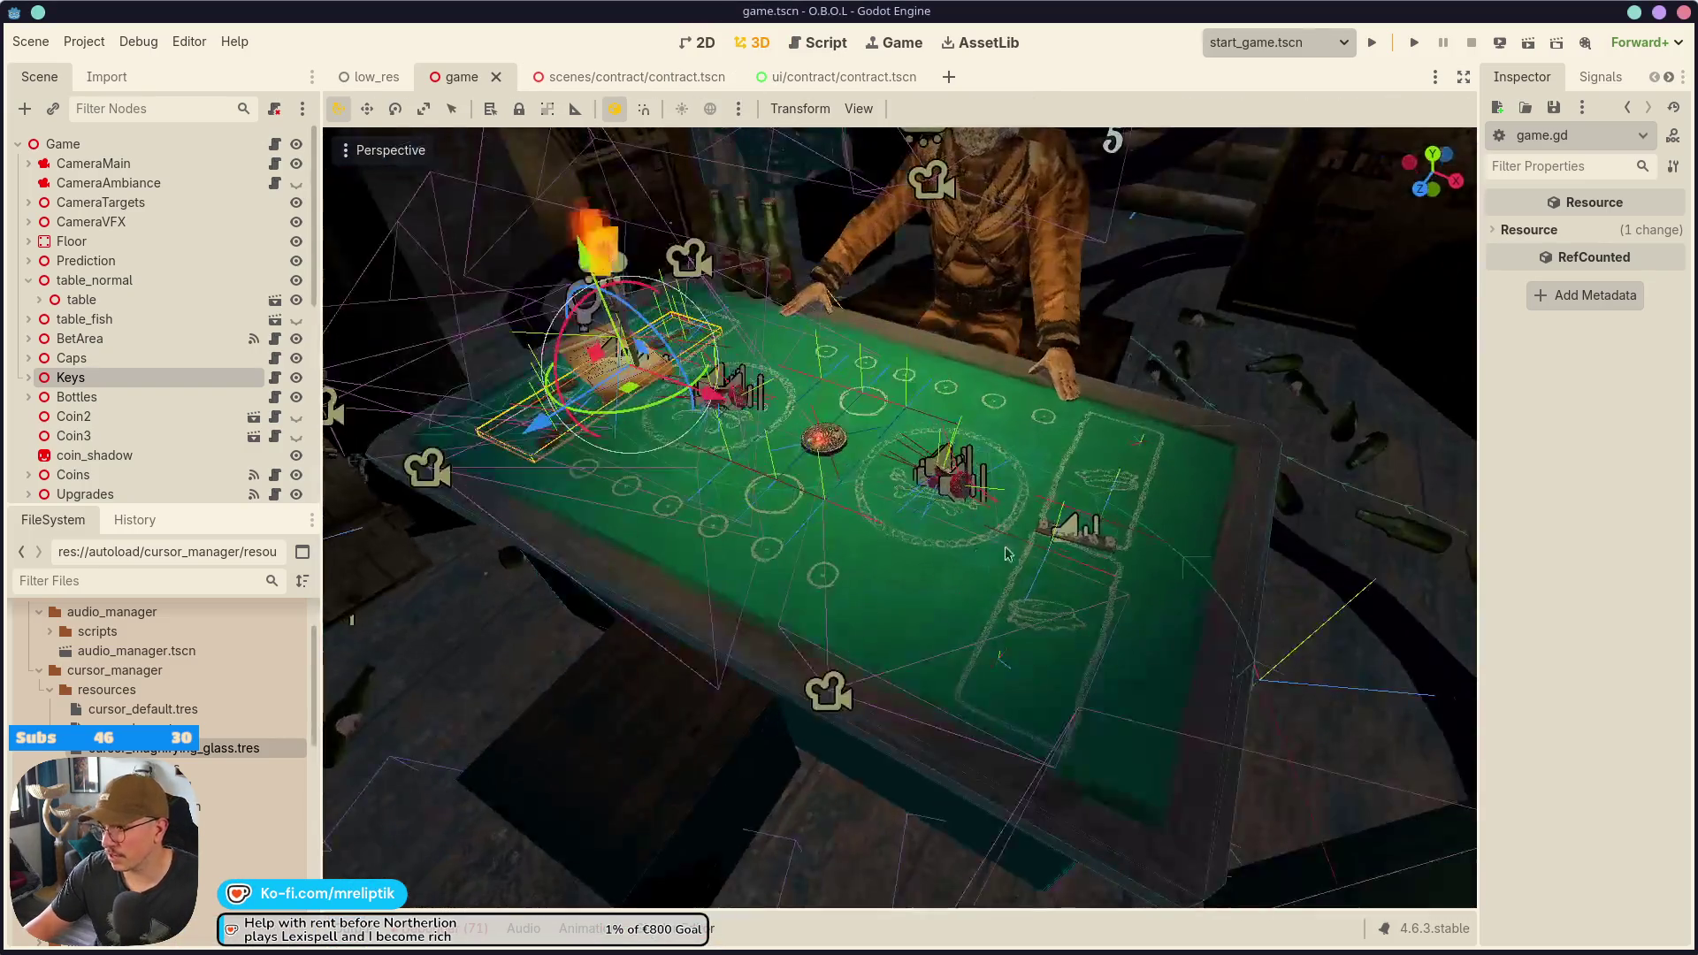
pyautogui.press('f')
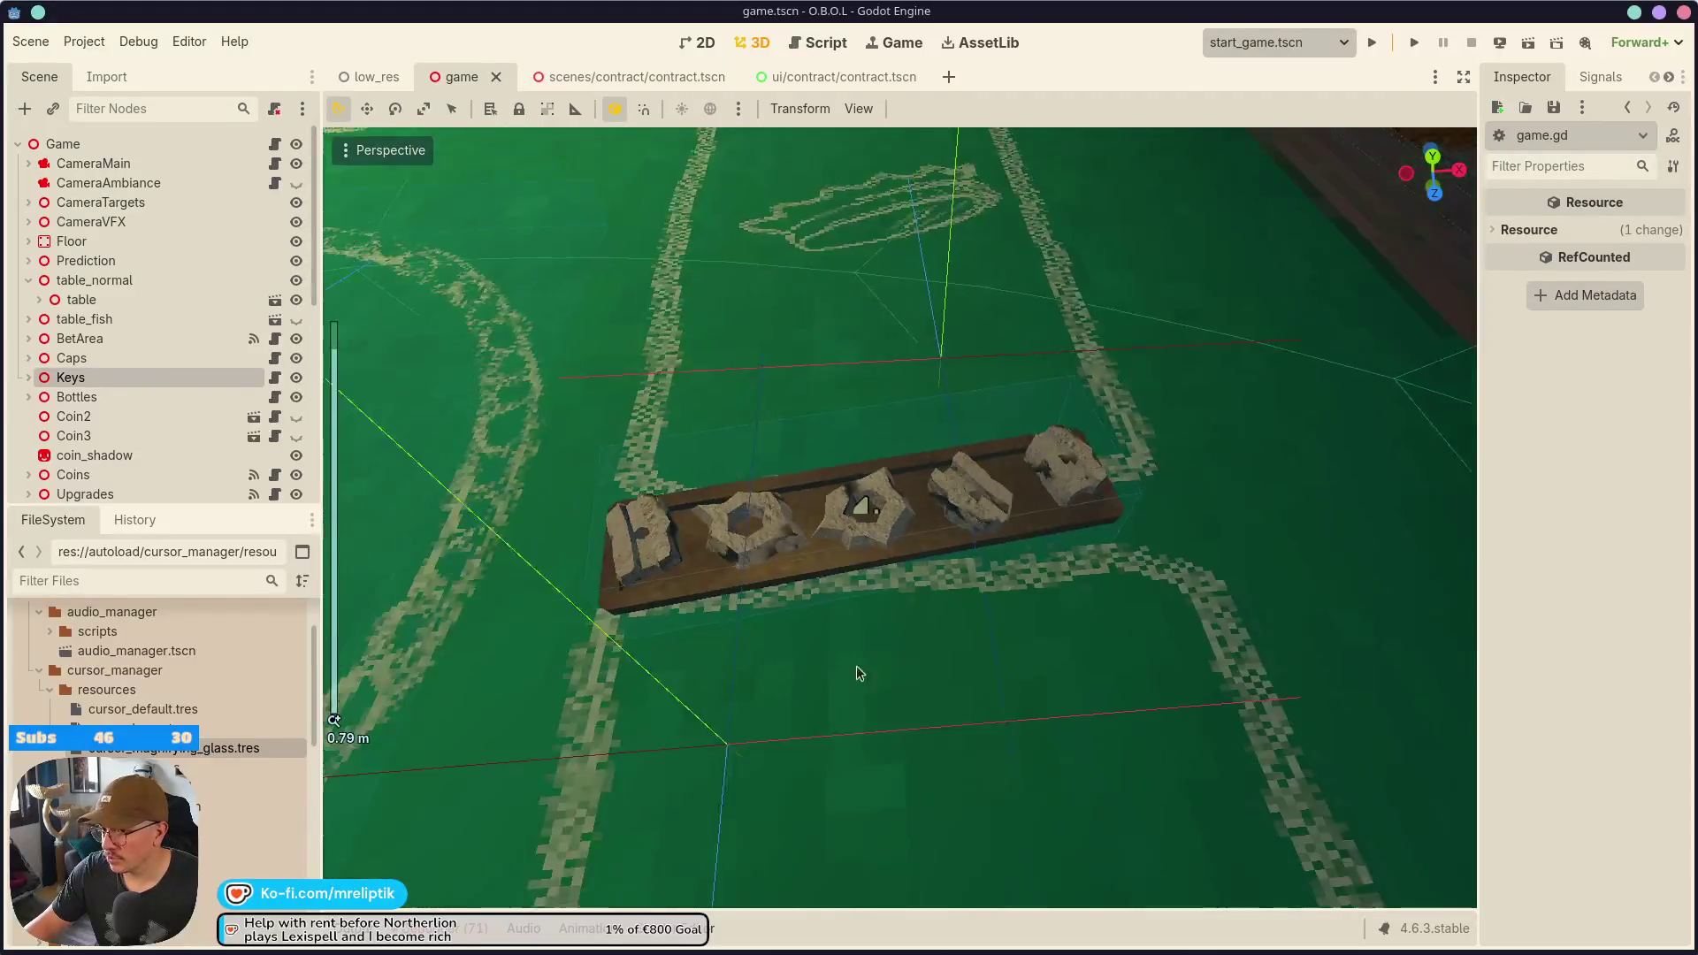
pyautogui.scroll(3, 855, 646)
pyautogui.click(855, 647)
pyautogui.press('f')
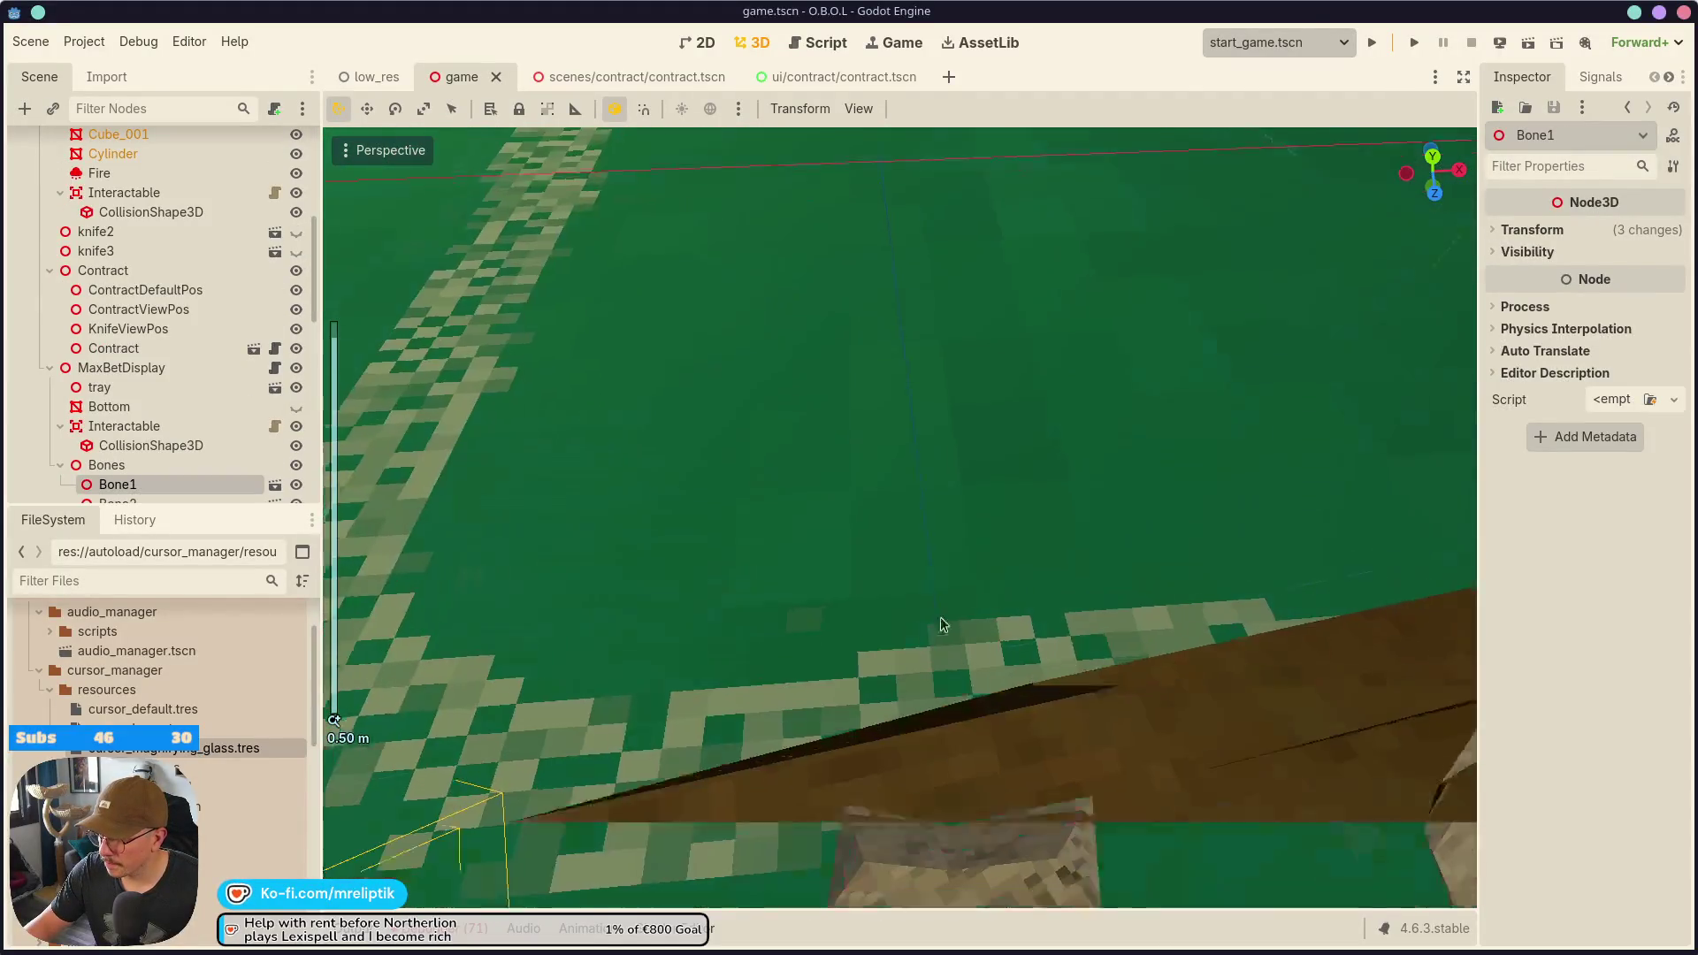
pyautogui.moveTo(834, 710); pyautogui.dragTo(850, 612)
pyautogui.hotkey('ctrl', 's')
pyautogui.scroll(-3, 827, 705)
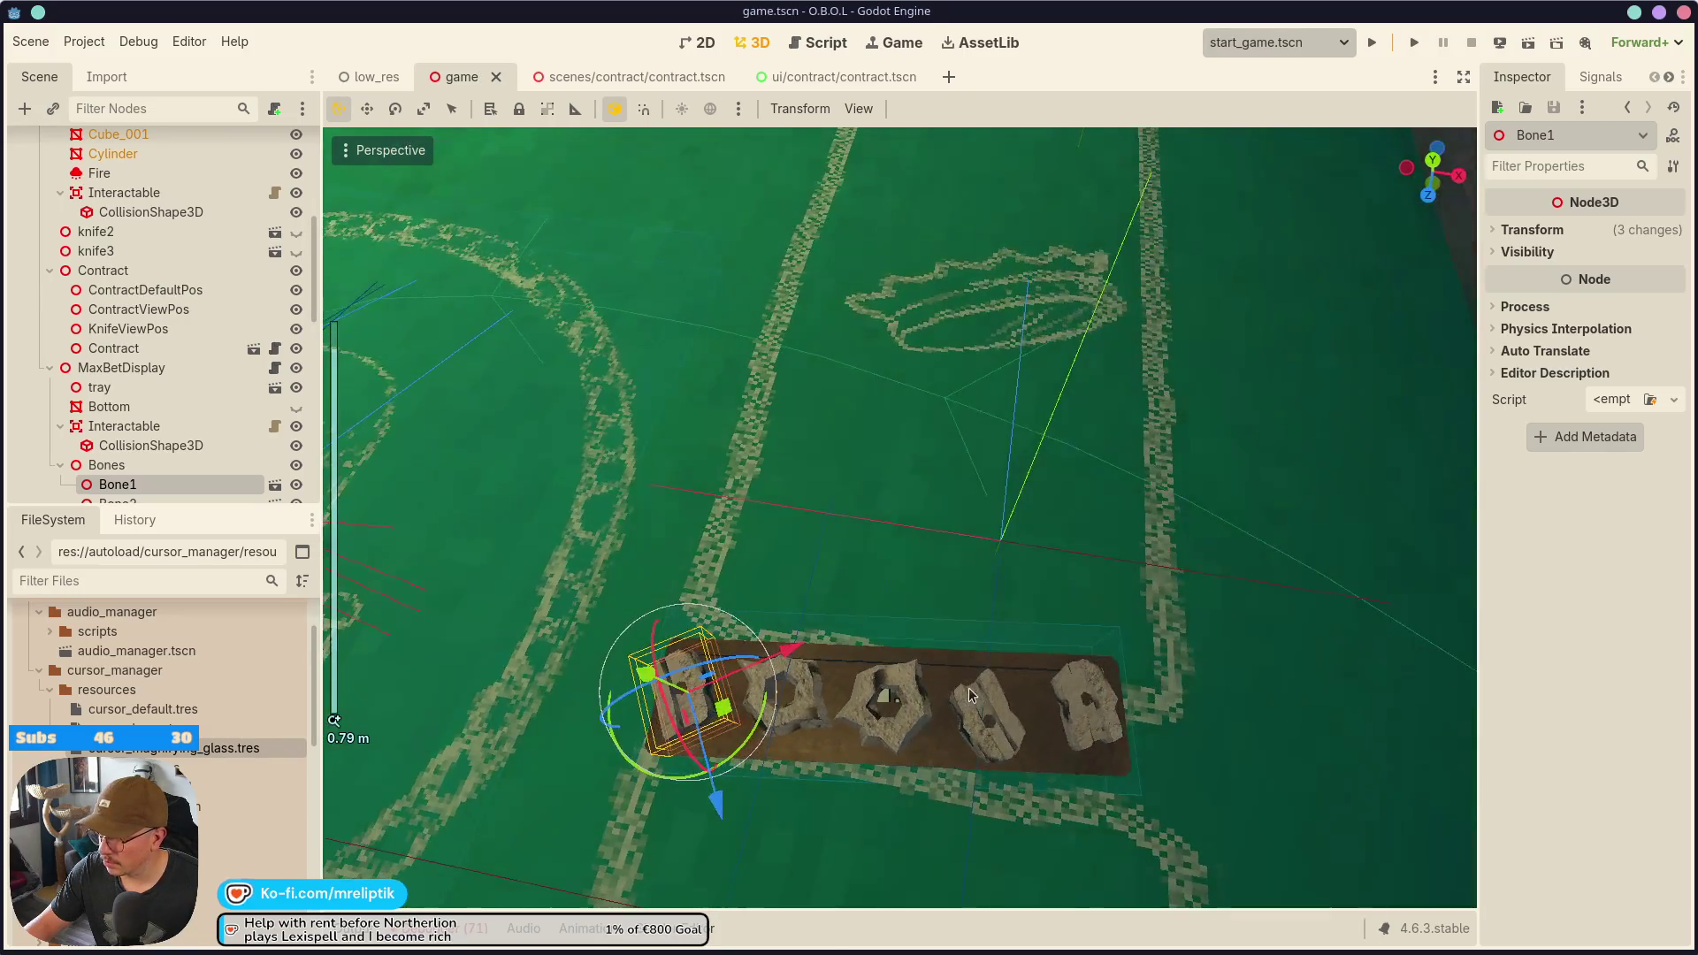
pyautogui.click(826, 704)
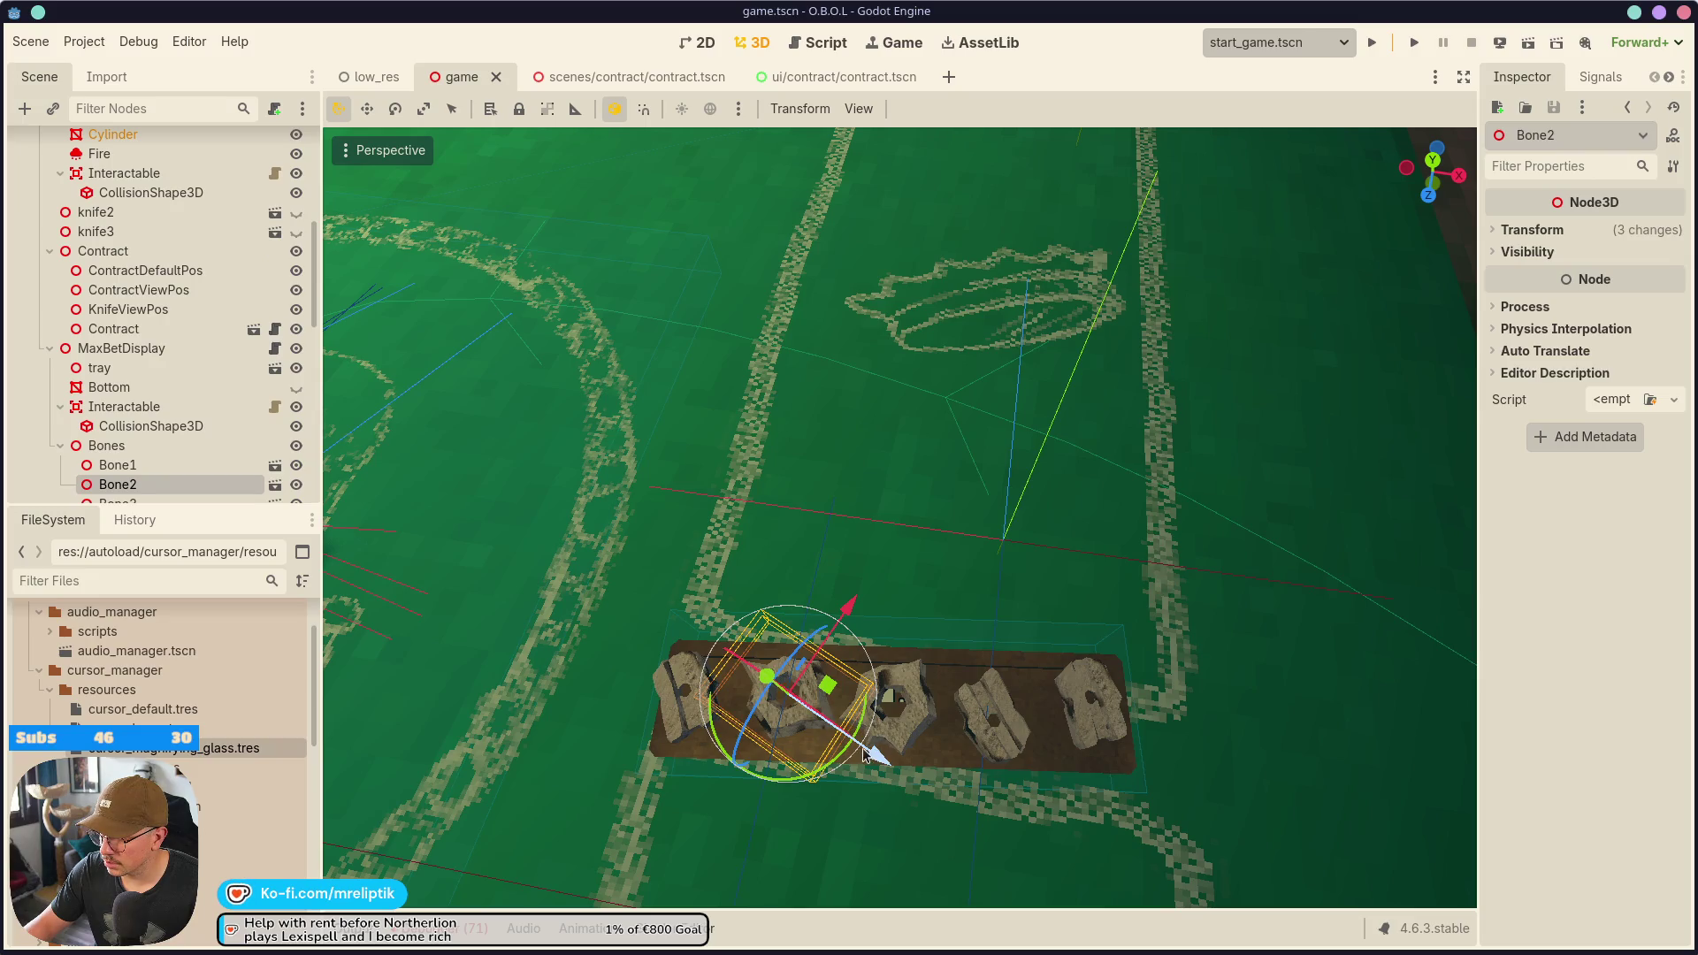
pyautogui.moveTo(840, 751); pyautogui.dragTo(827, 772)
pyautogui.hotkey('ctrl', 's')
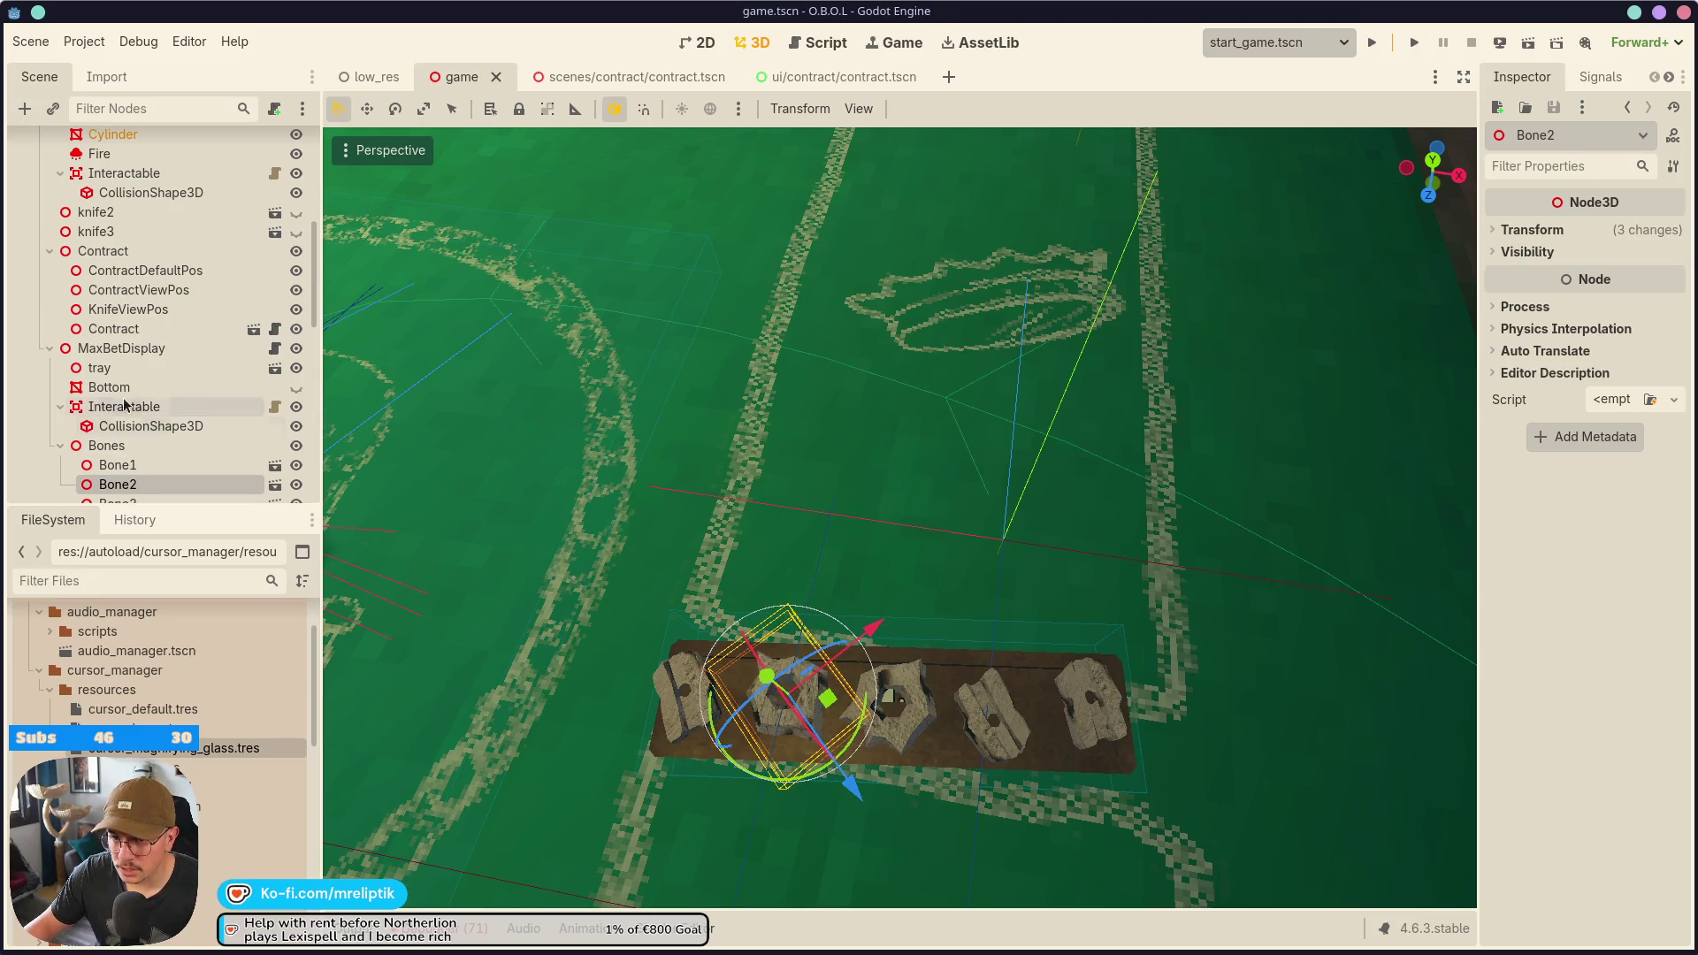
# Select the MaxBetDisplay node and open its script.
pyautogui.scroll(-3, 130, 345)
pyautogui.click(130, 343)
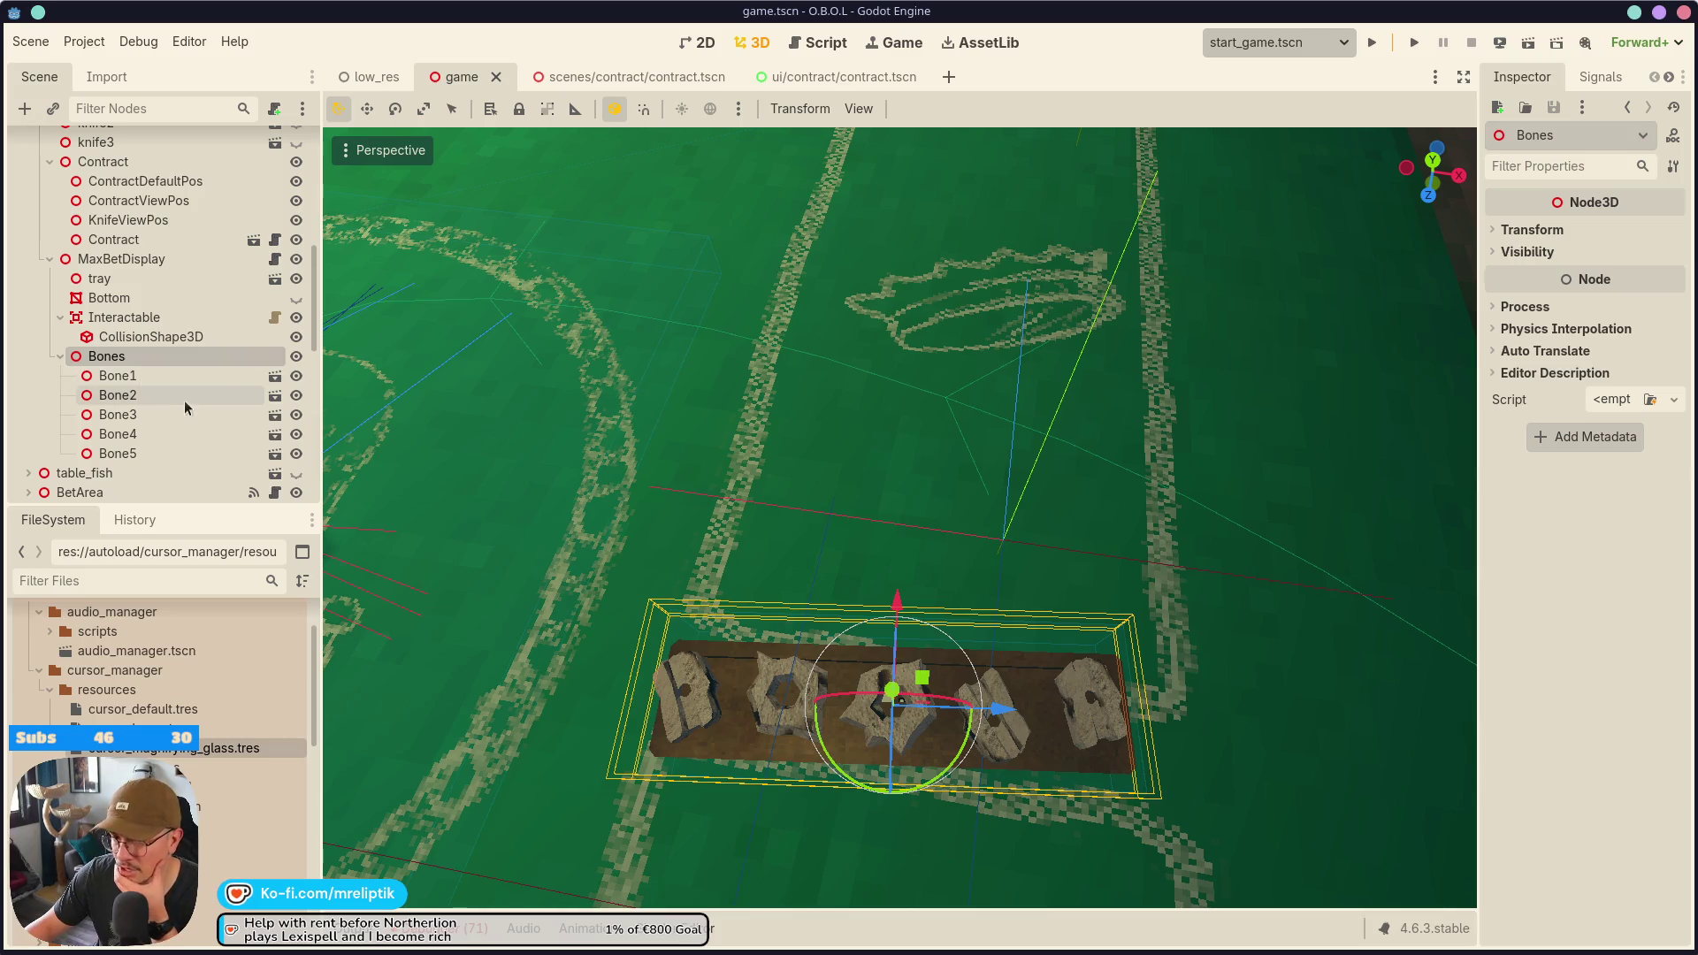
pyautogui.click(244, 259)
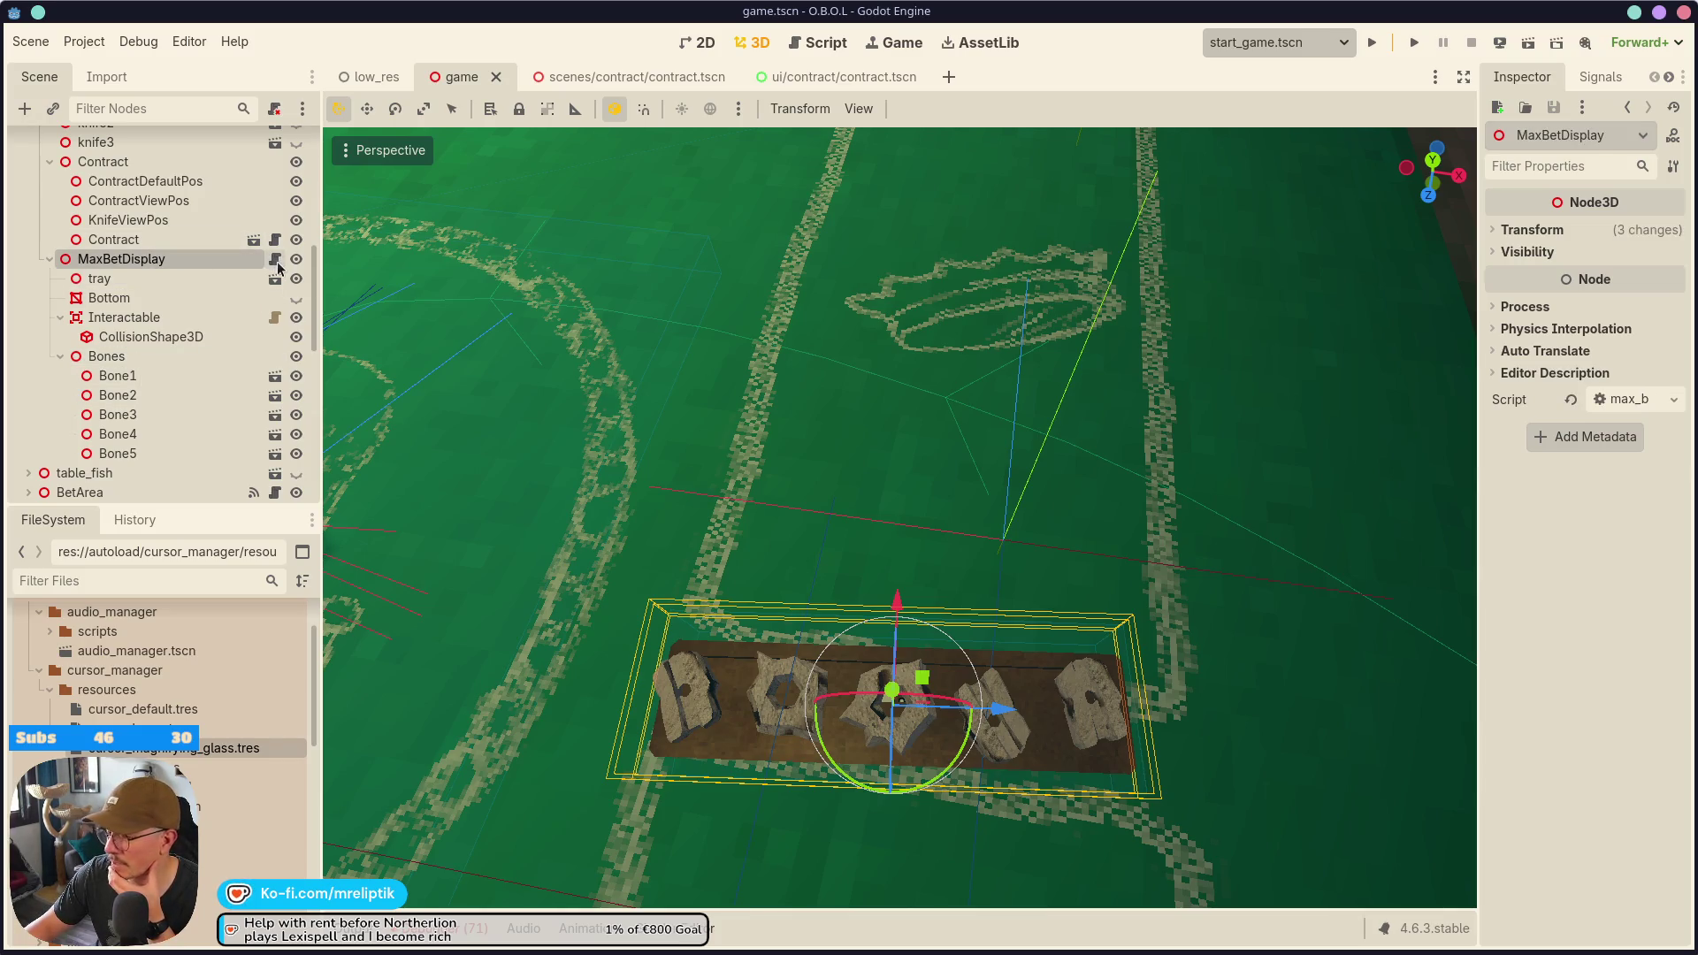
pyautogui.click(275, 260)
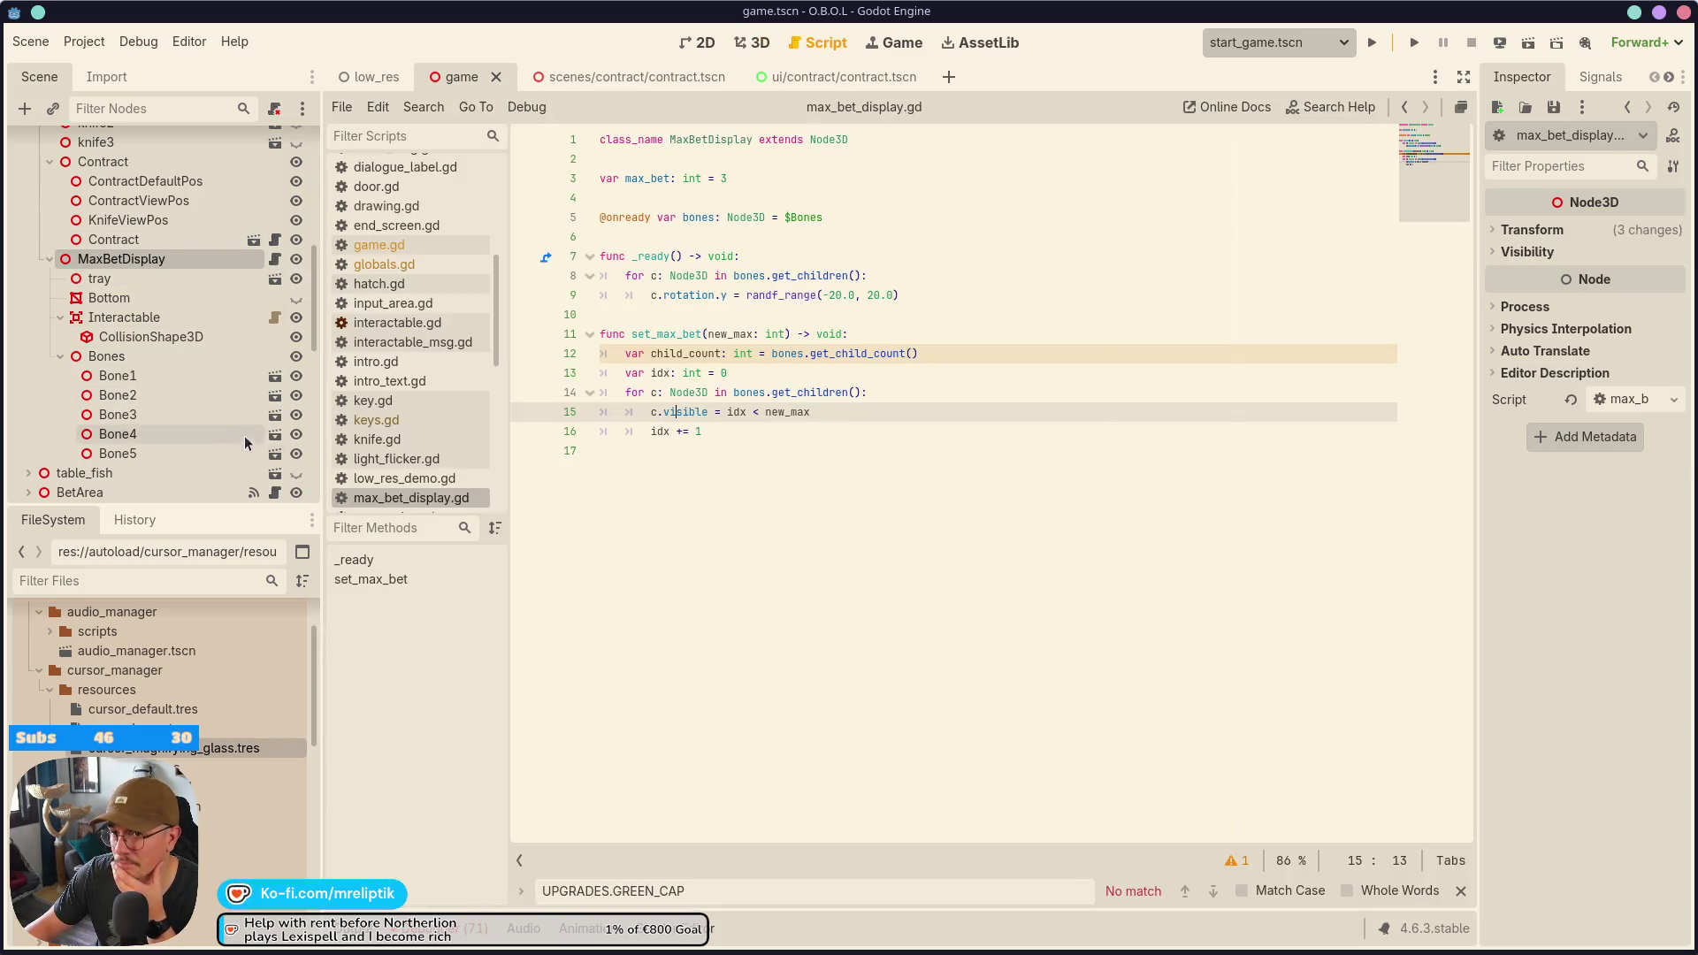
pyautogui.click(129, 320)
pyautogui.click(659, 203)
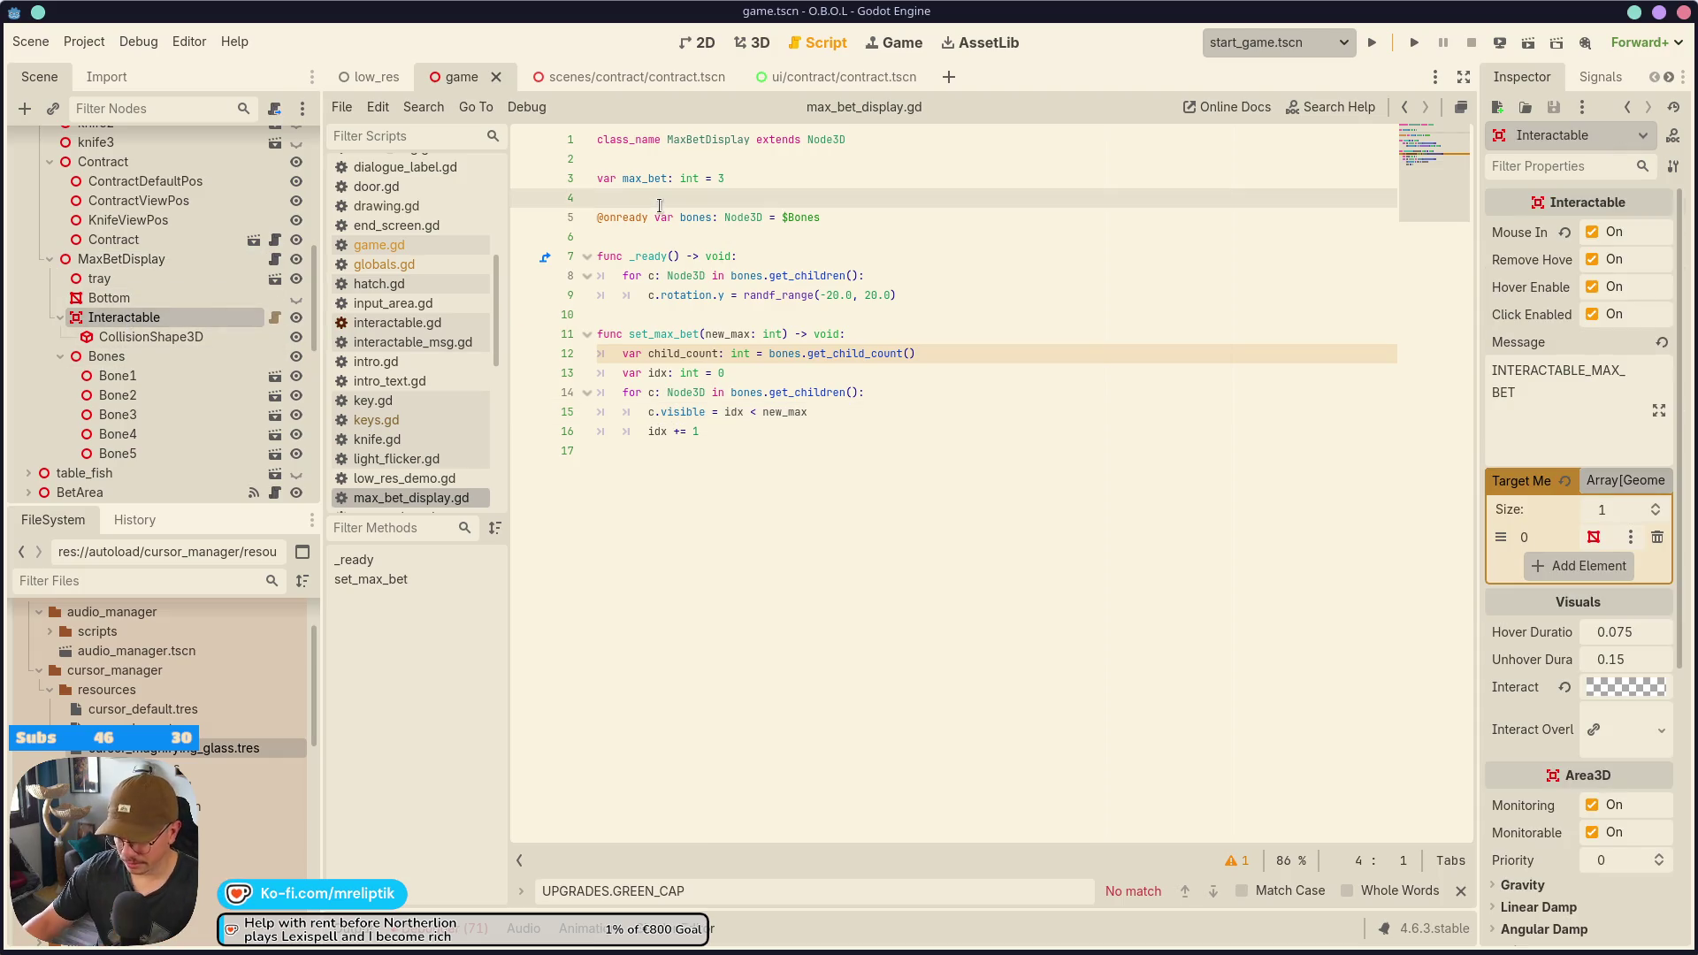
pyautogui.press('Return')
pyautogui.press('Return')
pyautogui.press('Up')
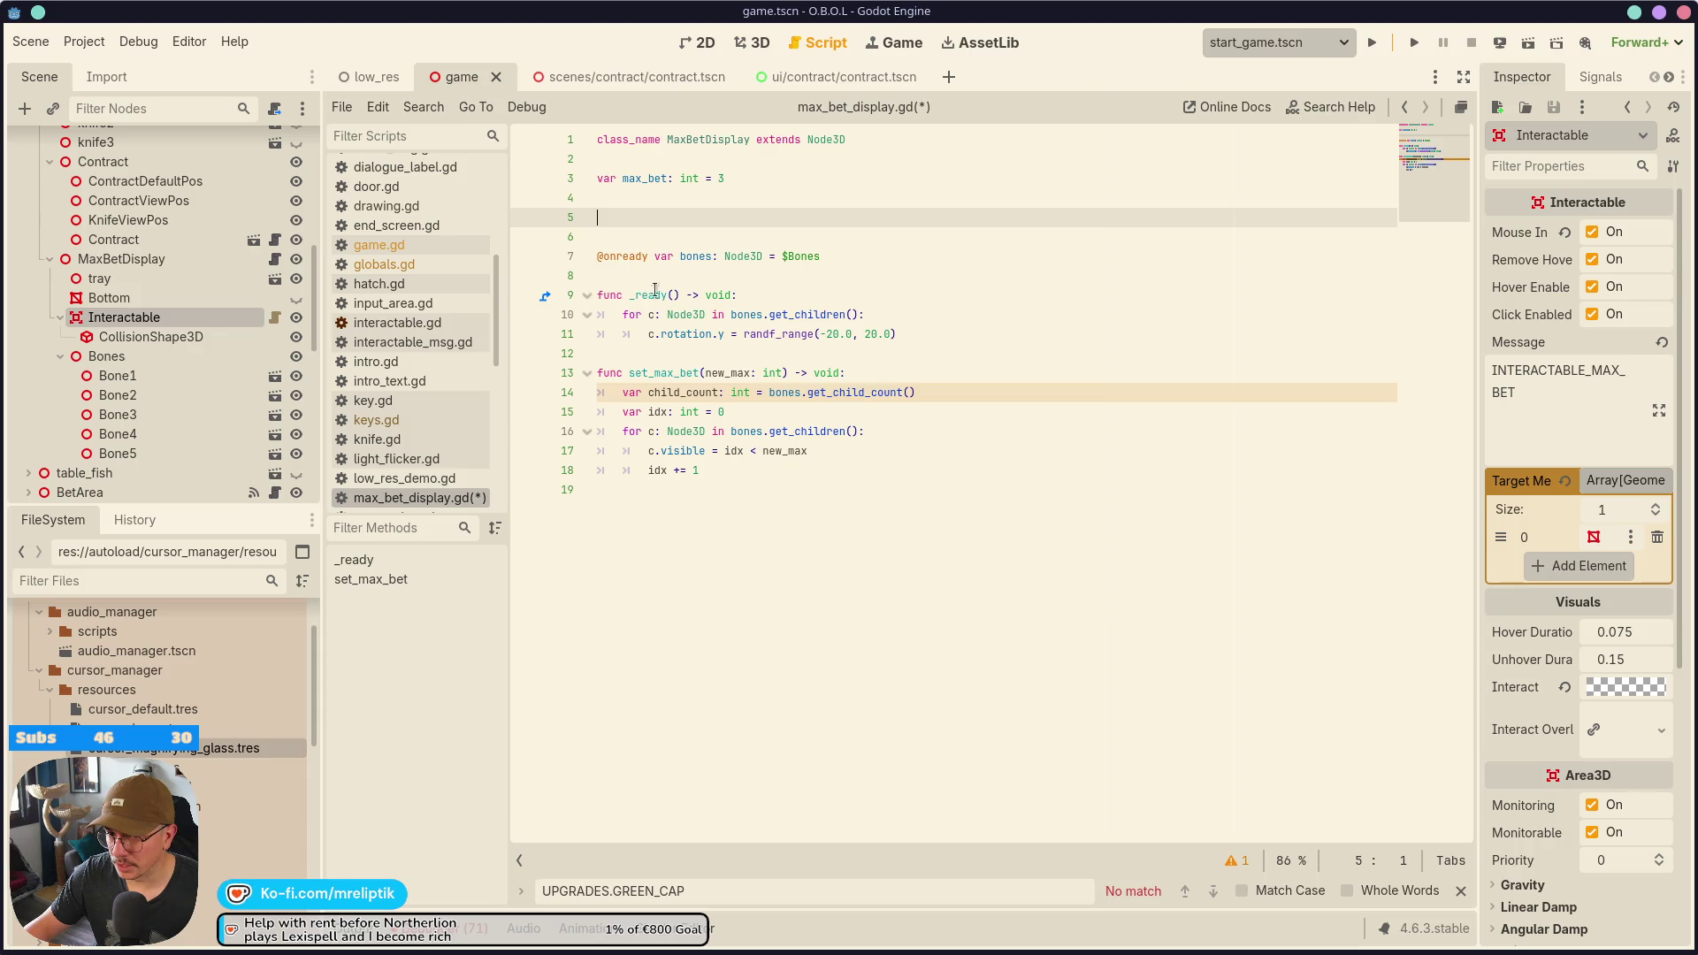
pyautogui.press('Delete')
pyautogui.moveTo(147, 318); pyautogui.dragTo(610, 221)
pyautogui.hotkey('ctrl', 's')
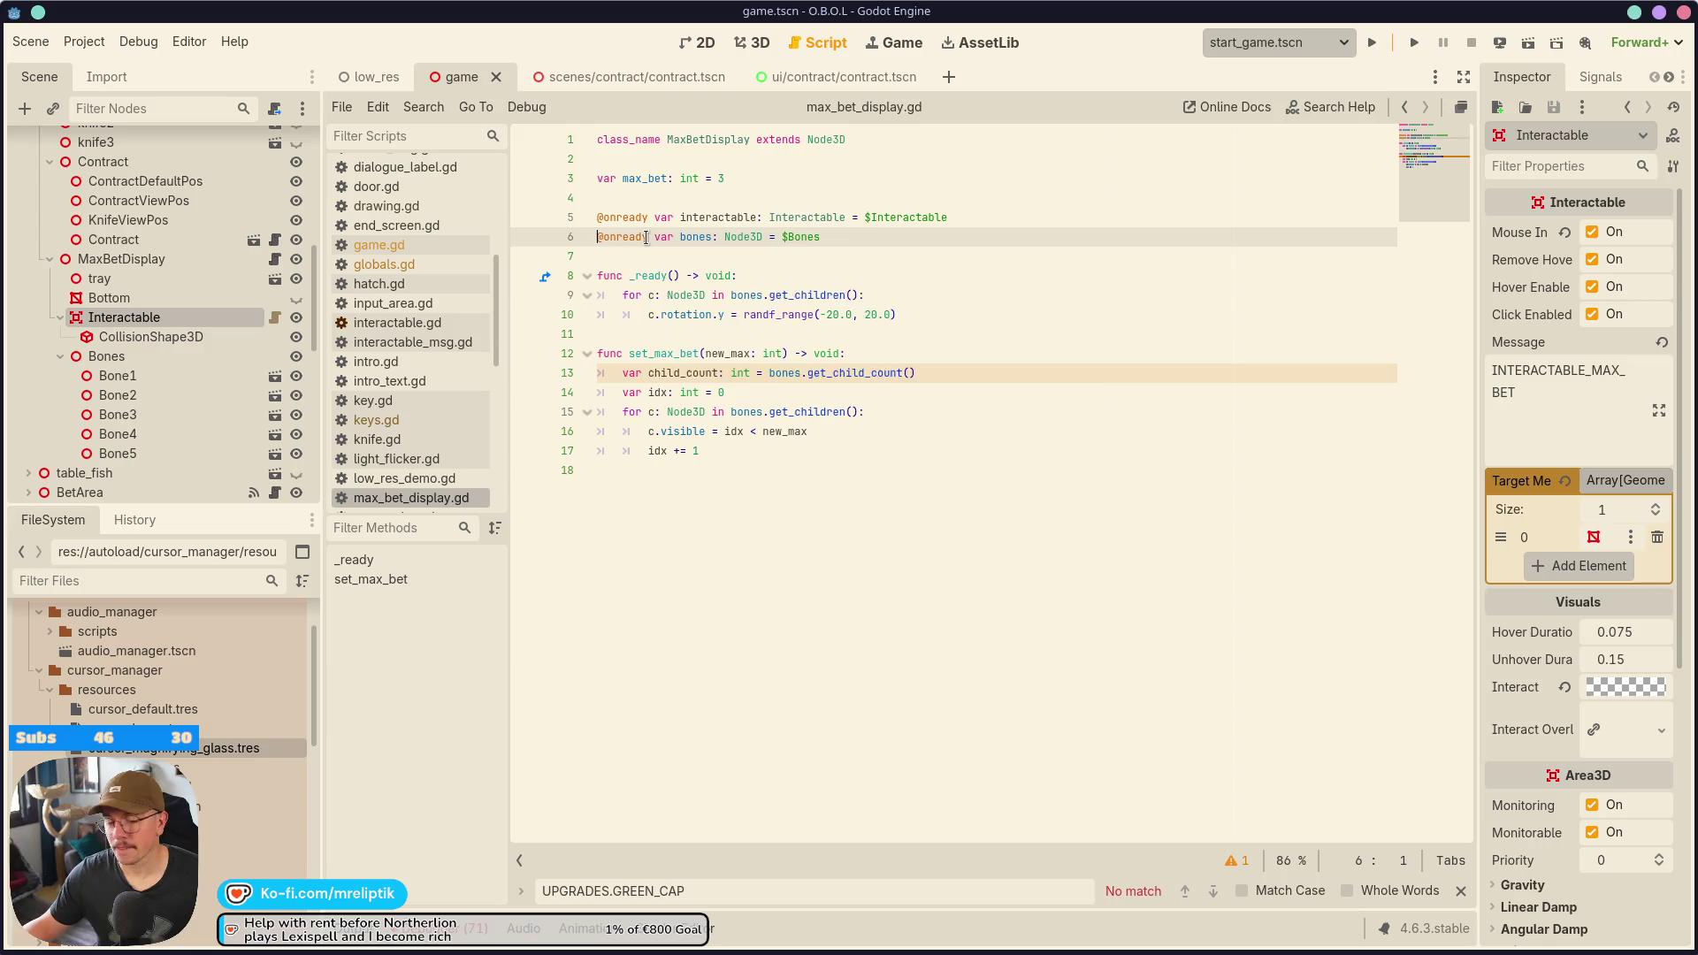
pyautogui.moveTo(645, 237)
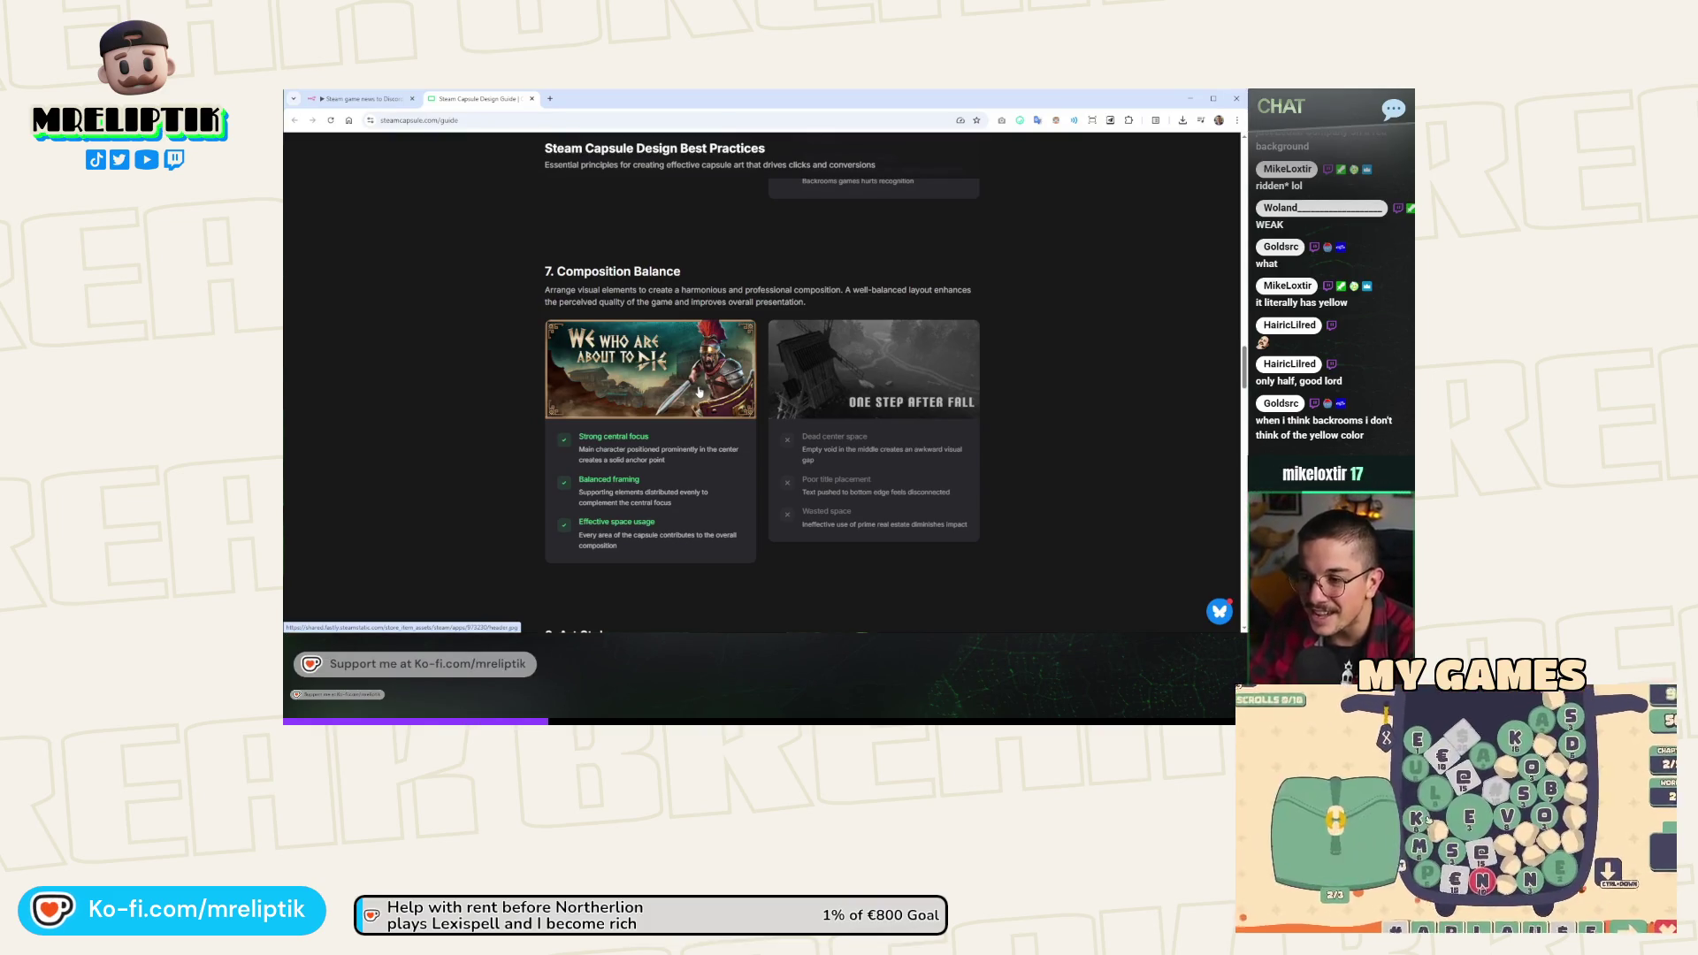
# Zoom the capsule guide page in to 200%.
pyautogui.hotkey('ctrl', '+')
pyautogui.hotkey('ctrl', '+')
pyautogui.hotkey('ctrl', '+')
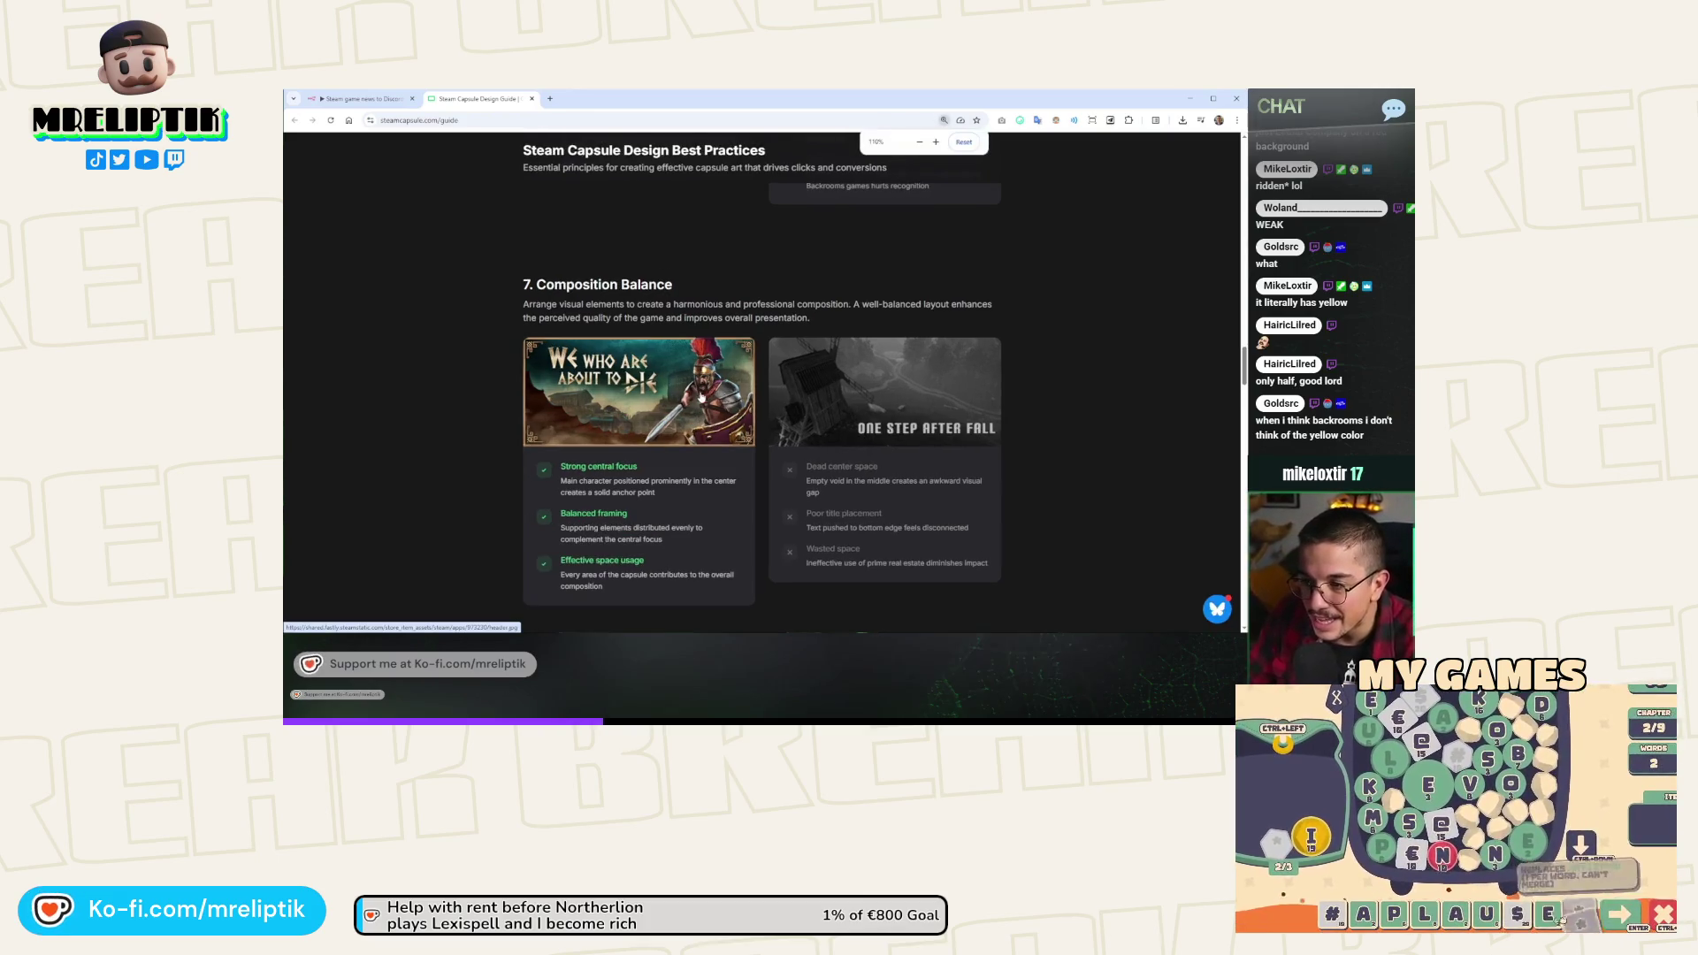
pyautogui.scroll(-1, 662, 466)
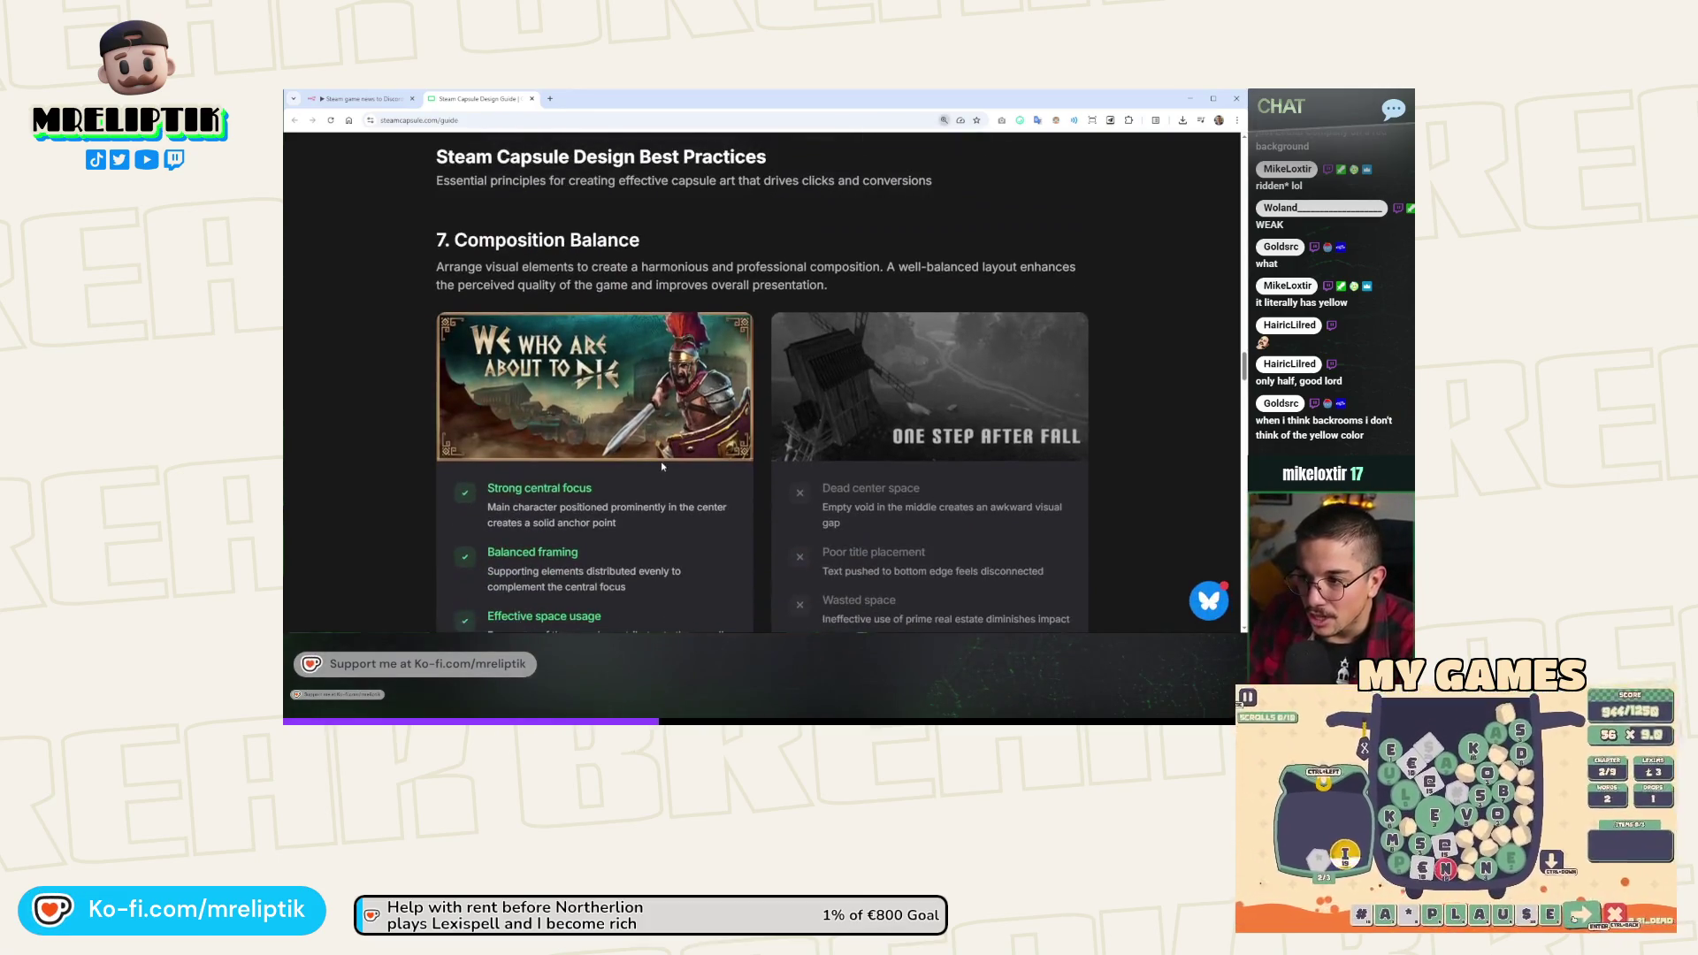
pyautogui.hotkey('ctrl', '+')
pyautogui.hotkey('ctrl', '+')
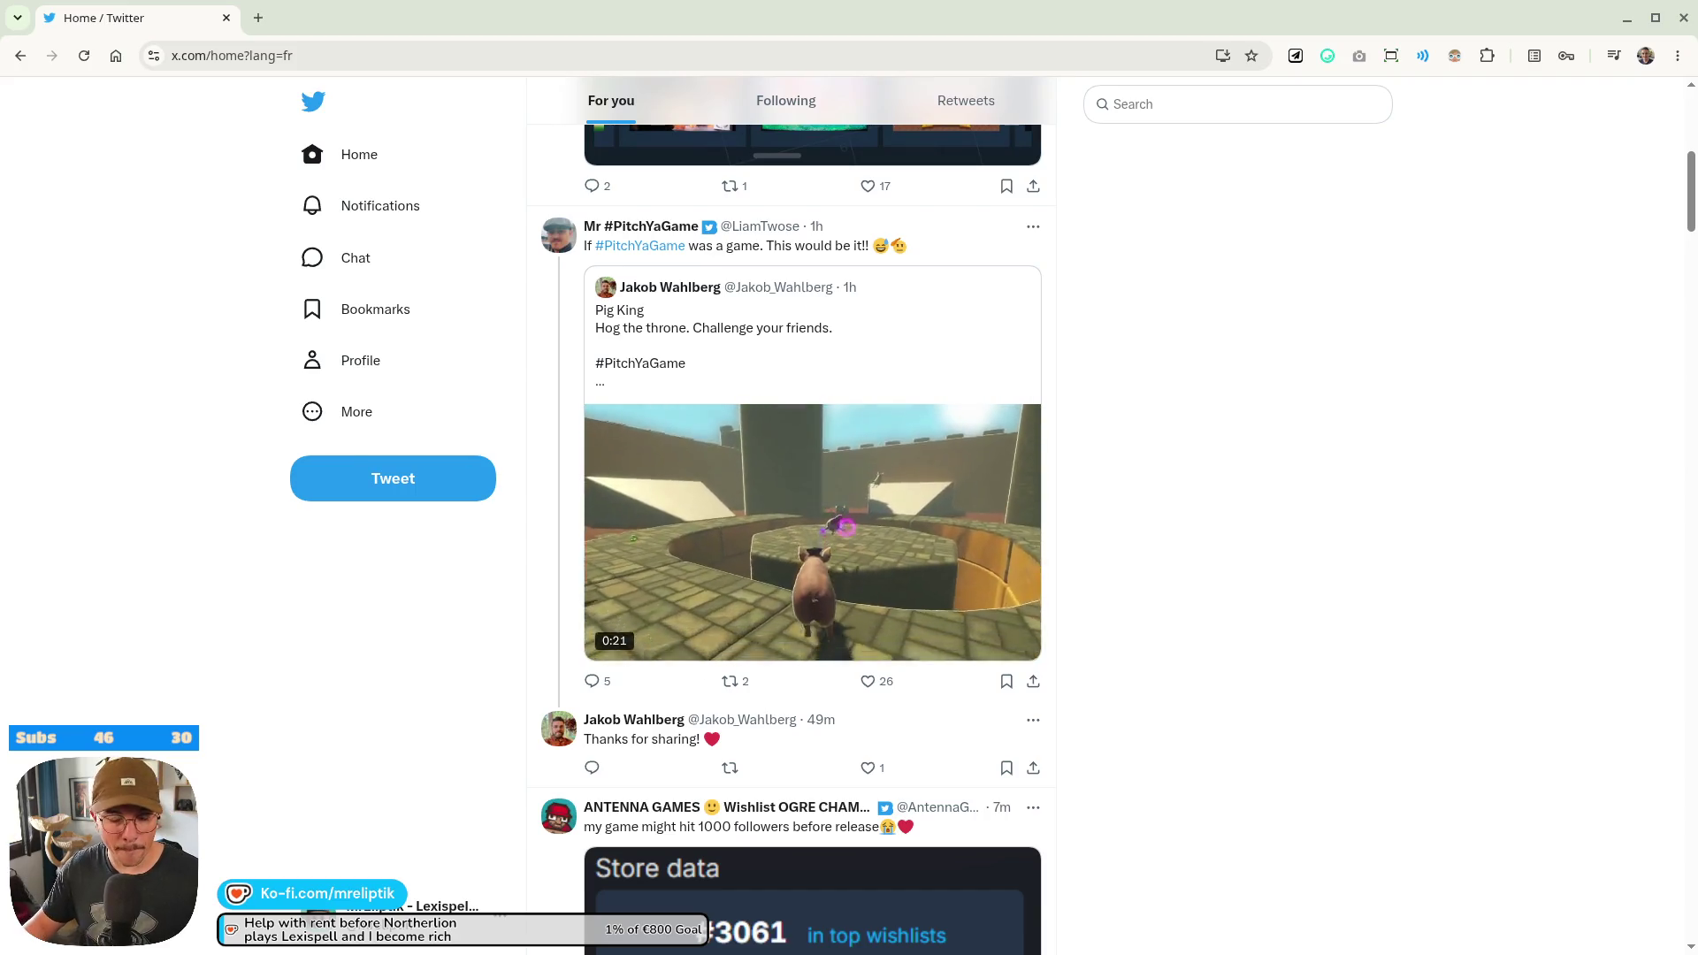
# Open the Pig King and GLIMPO #PitchYaGame tweets in separate tabs, staying on the home feed.
pyautogui.middleClick(730, 319)
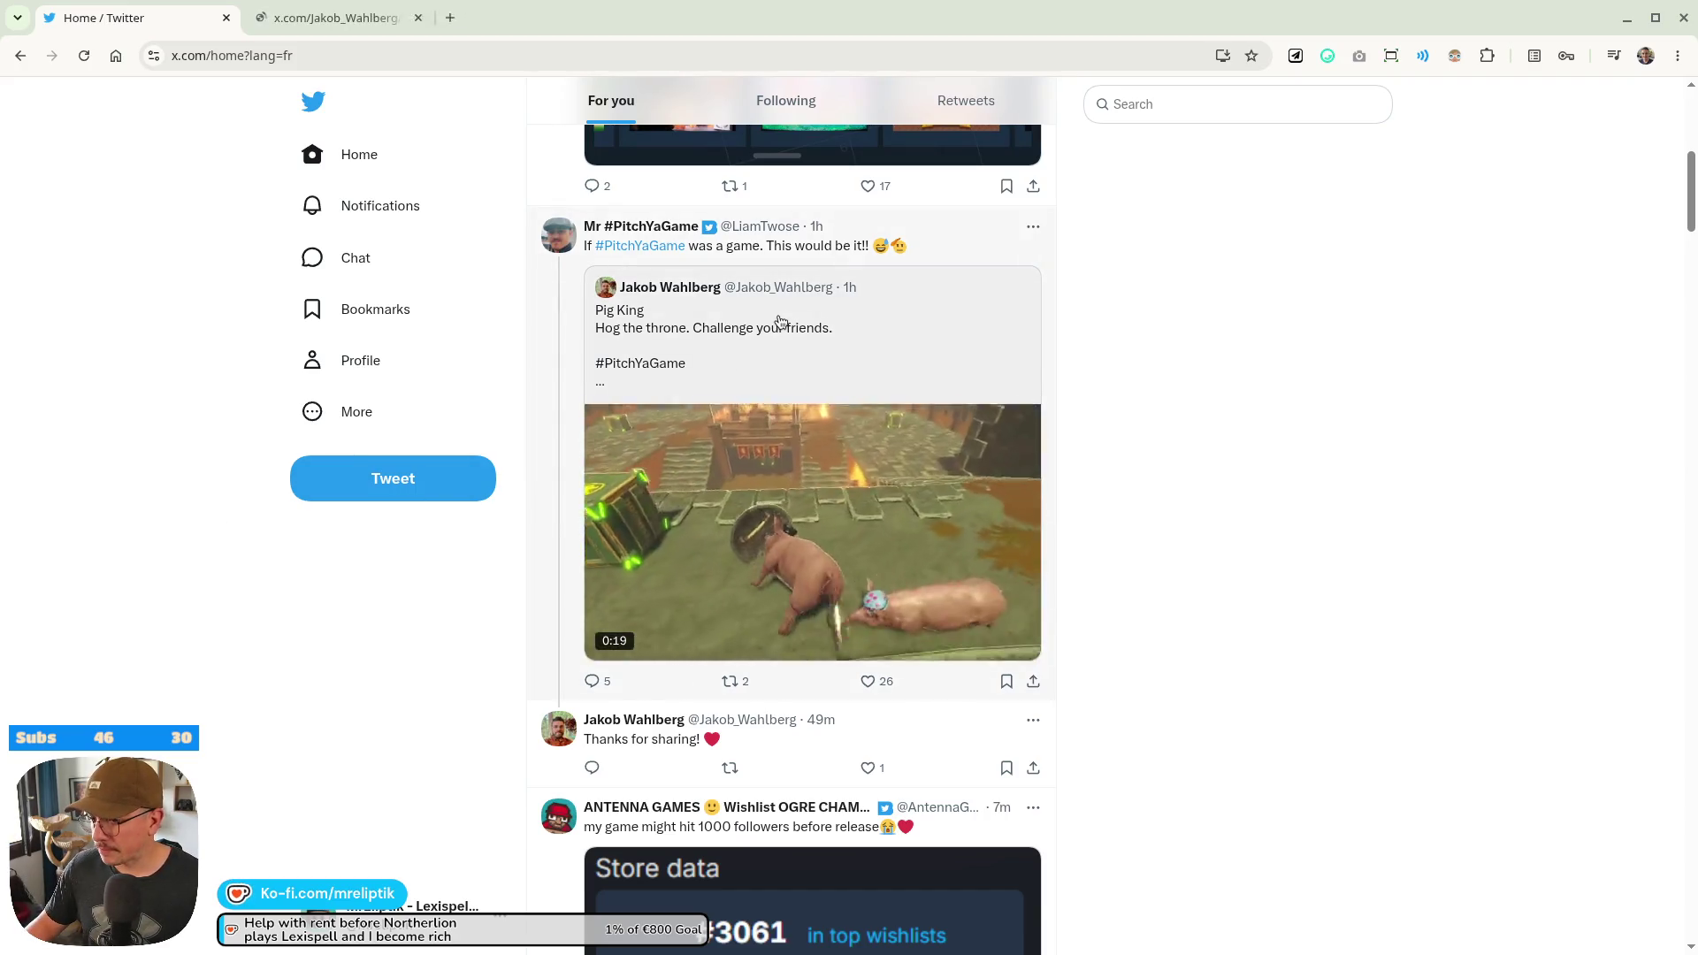
pyautogui.scroll(-3, 469, 647)
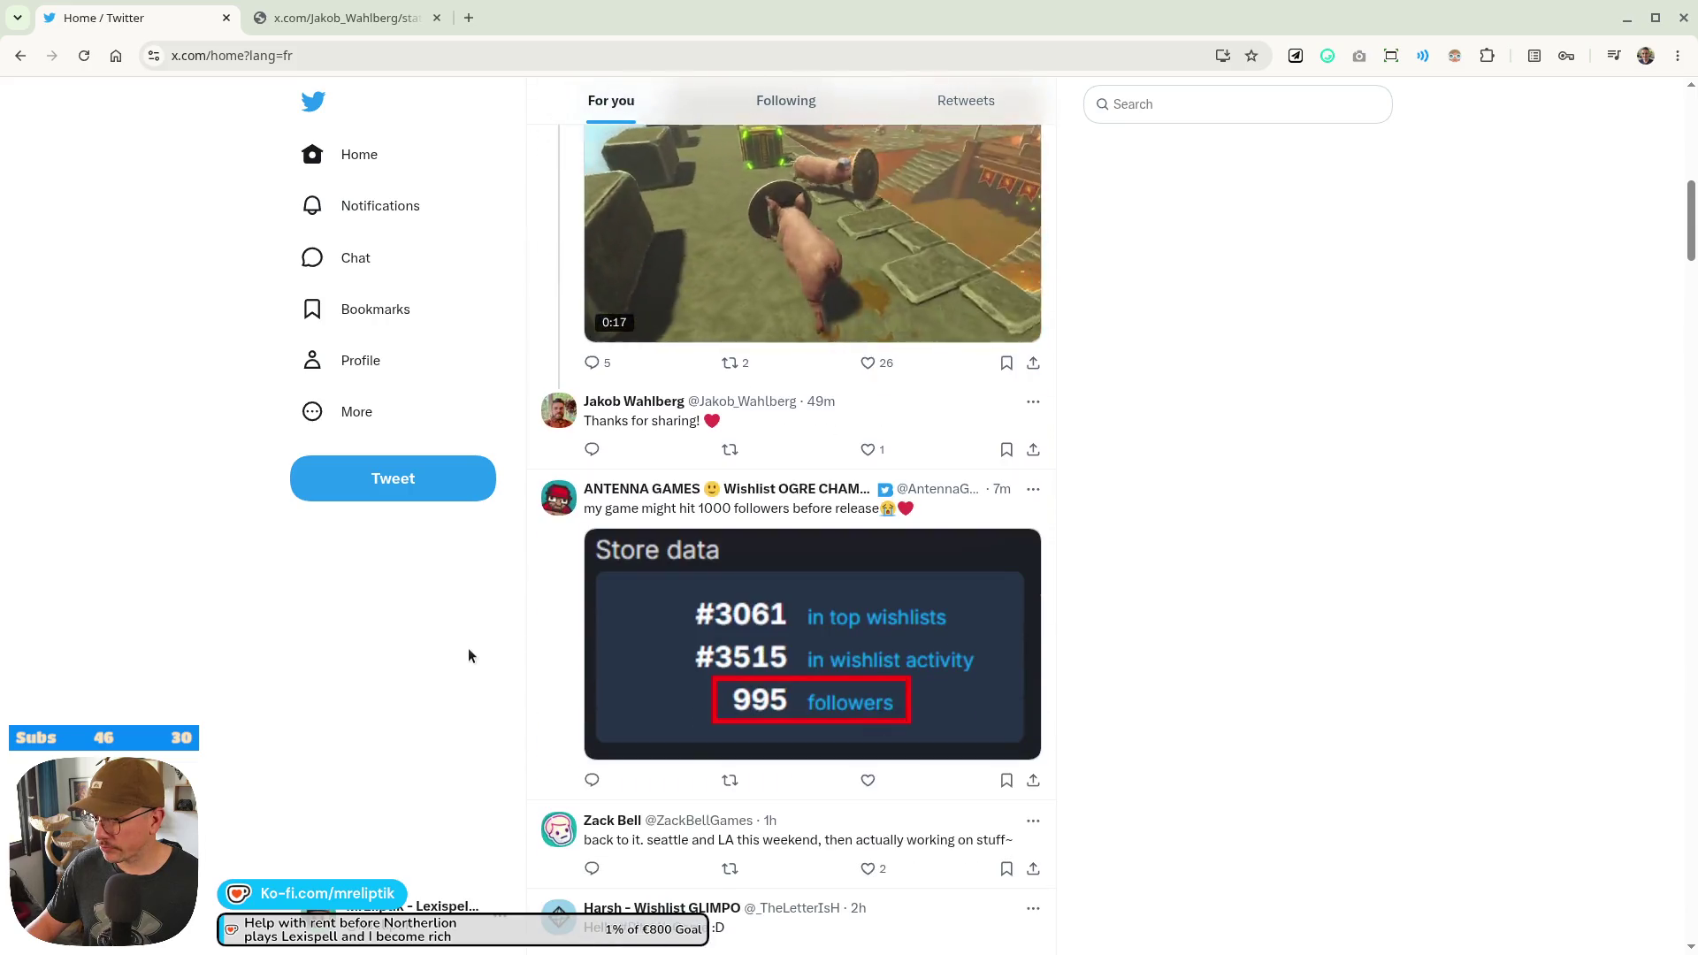
pyautogui.scroll(-3, 467, 631)
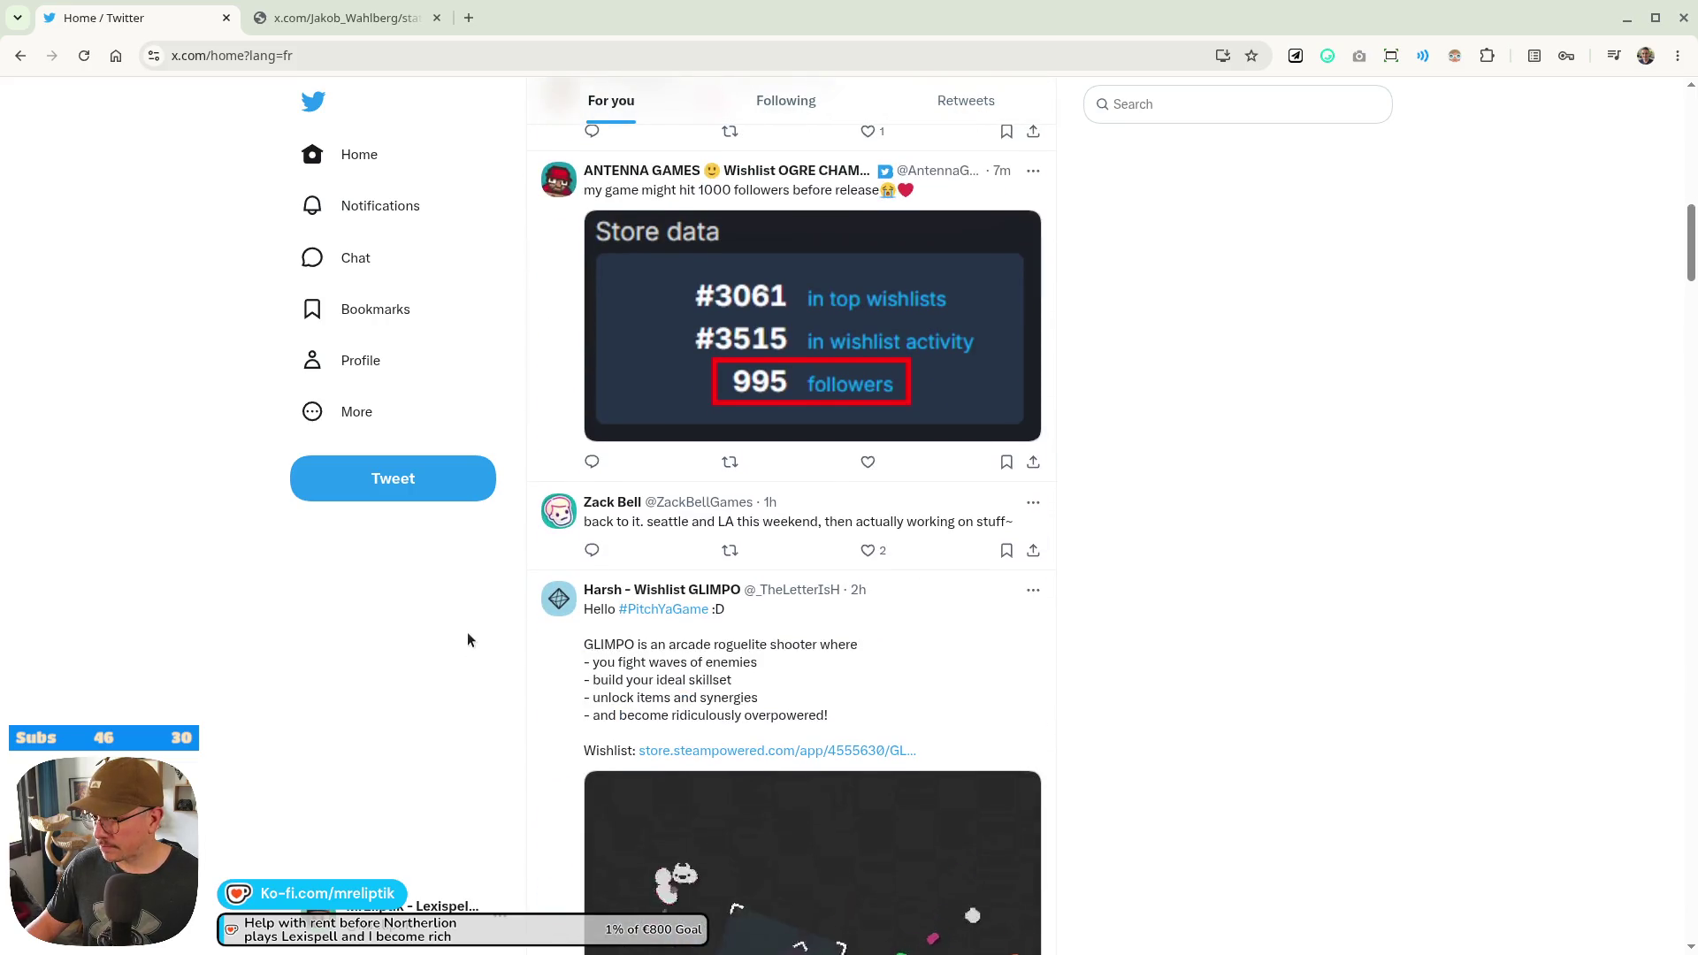
pyautogui.scroll(5, 467, 632)
pyautogui.click(341, 17)
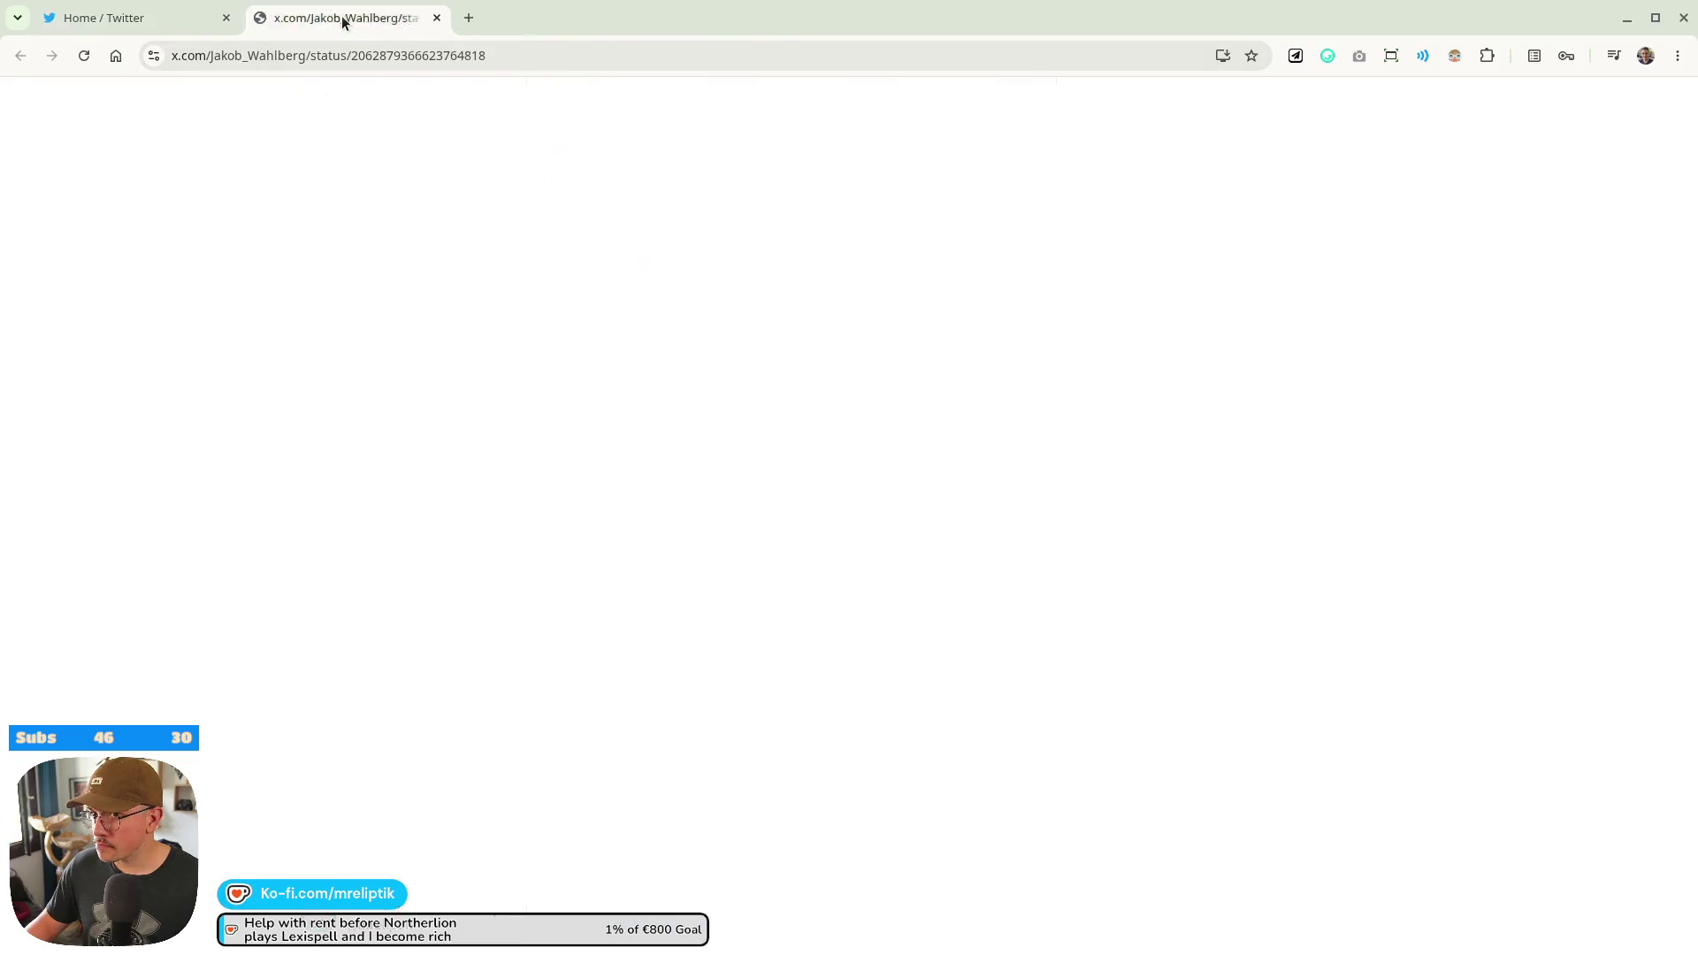
pyautogui.click(138, 20)
pyautogui.scroll(-8, 831, 353)
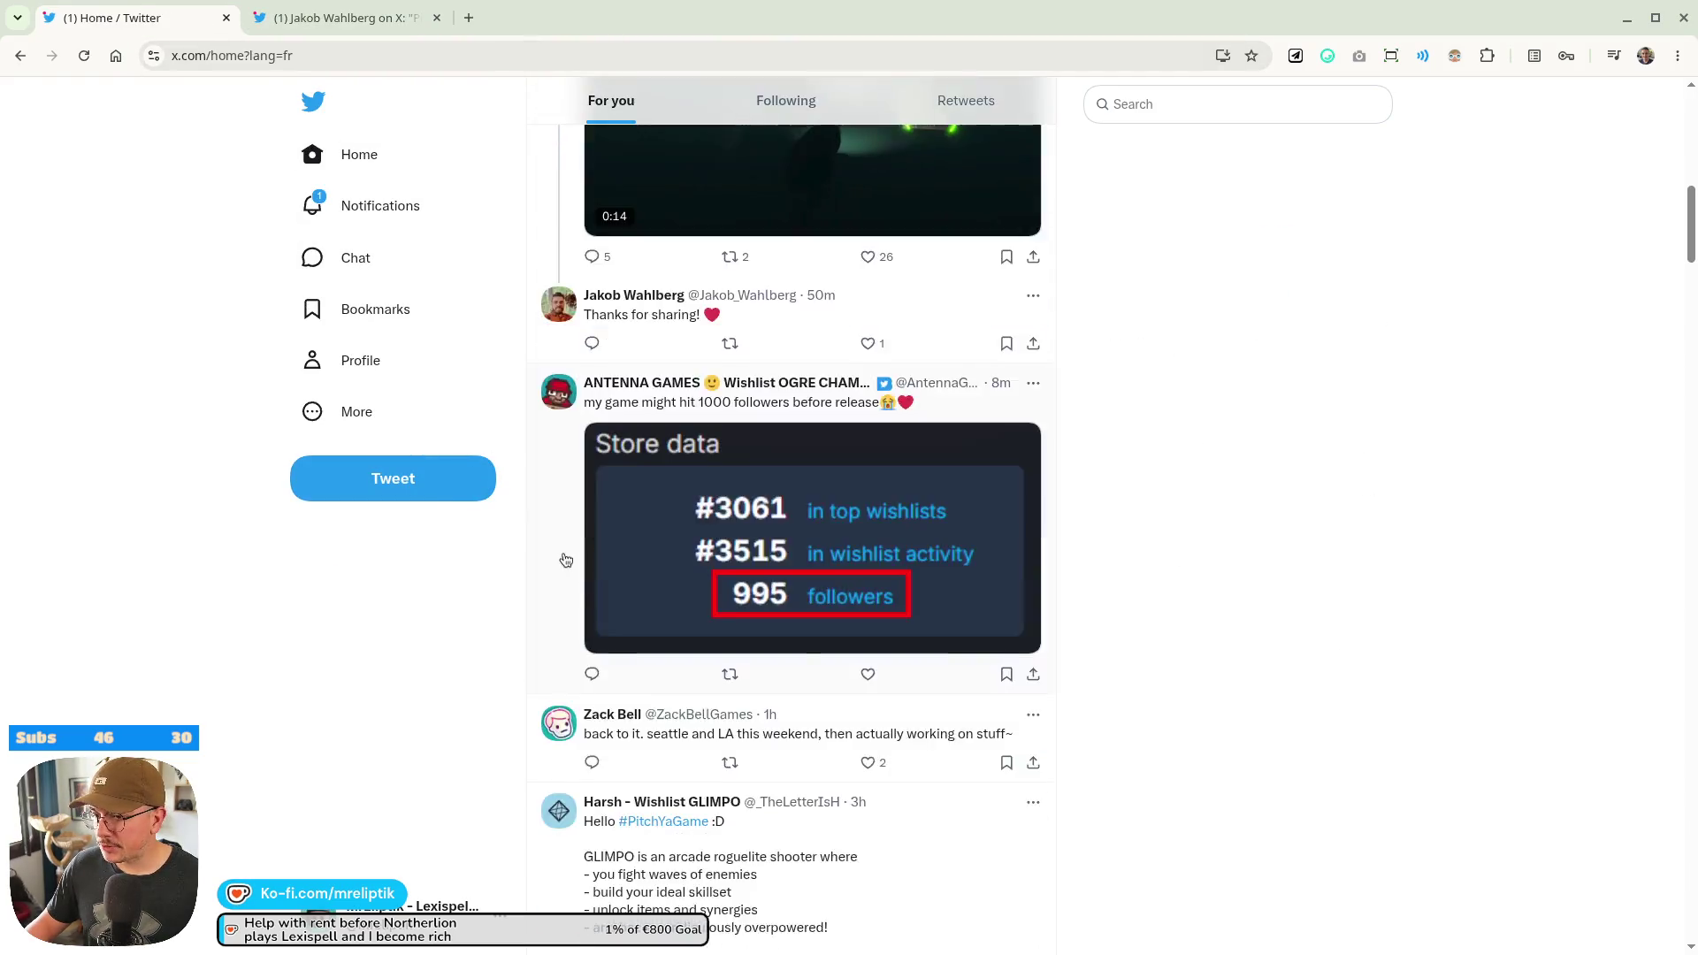
pyautogui.middleClick(831, 226)
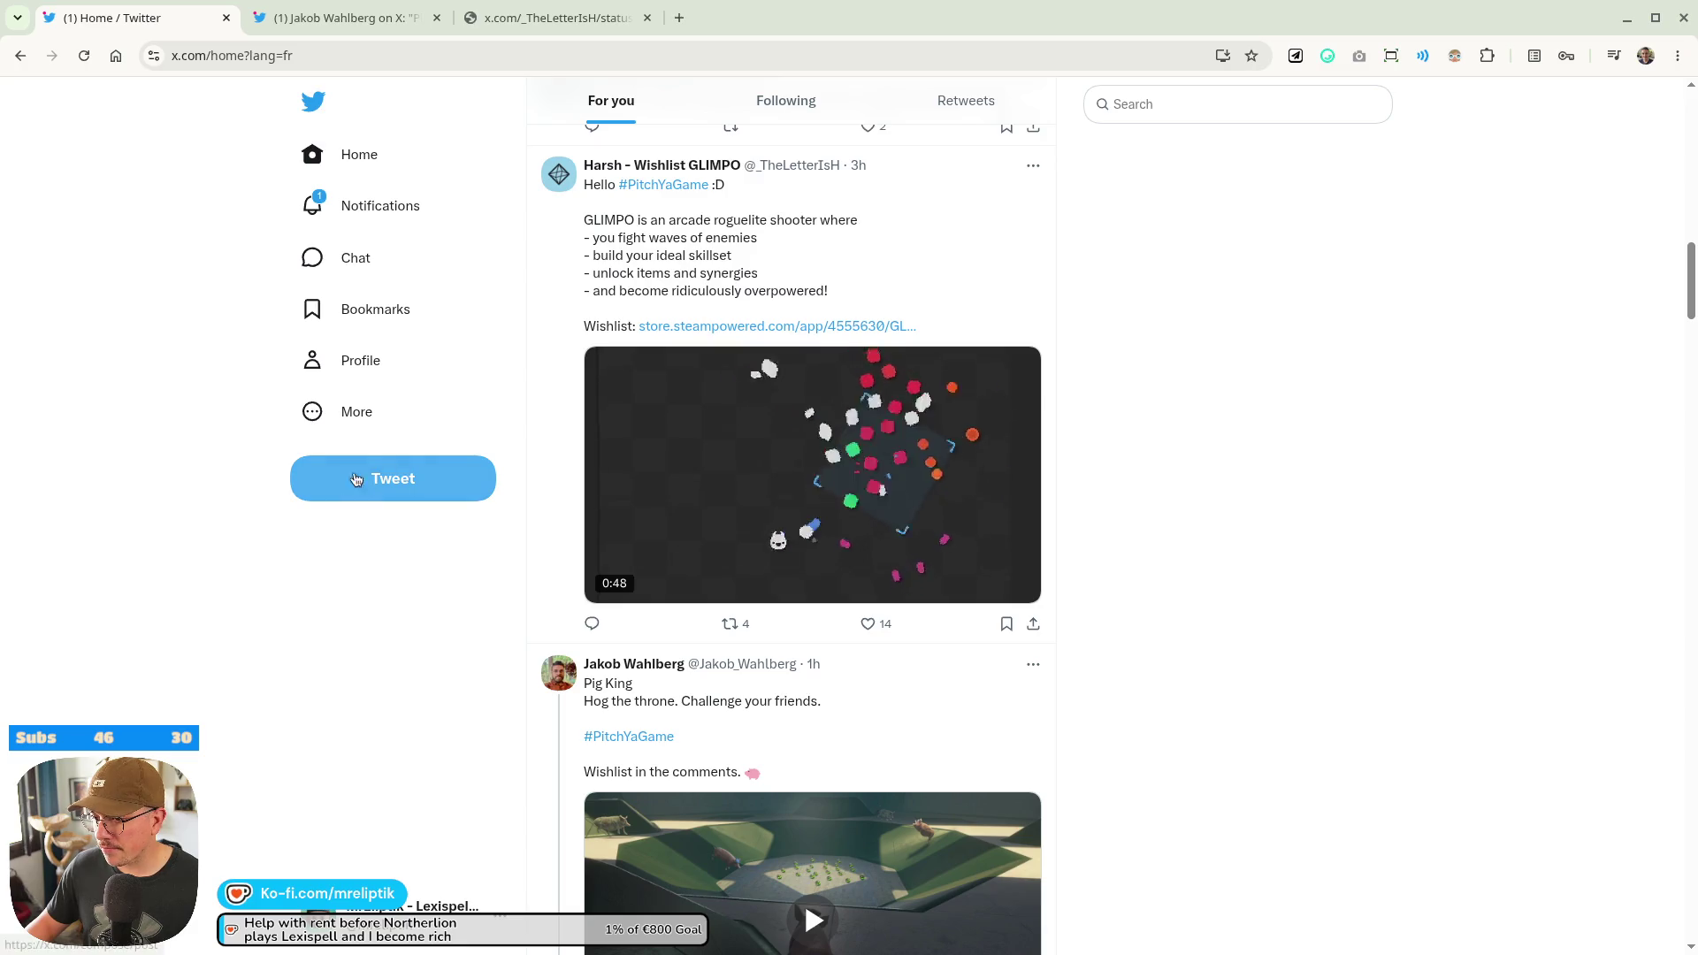
pyautogui.click(477, 473)
# Attach OBOL_Trailer_v2_2_alternate_cut_small.mp4 from kDrive/PROJECTS/GAMEDEV/GMTK_2025/VIDEOS/TRAILERS to the tweet.
pyautogui.moveTo(523, 953)
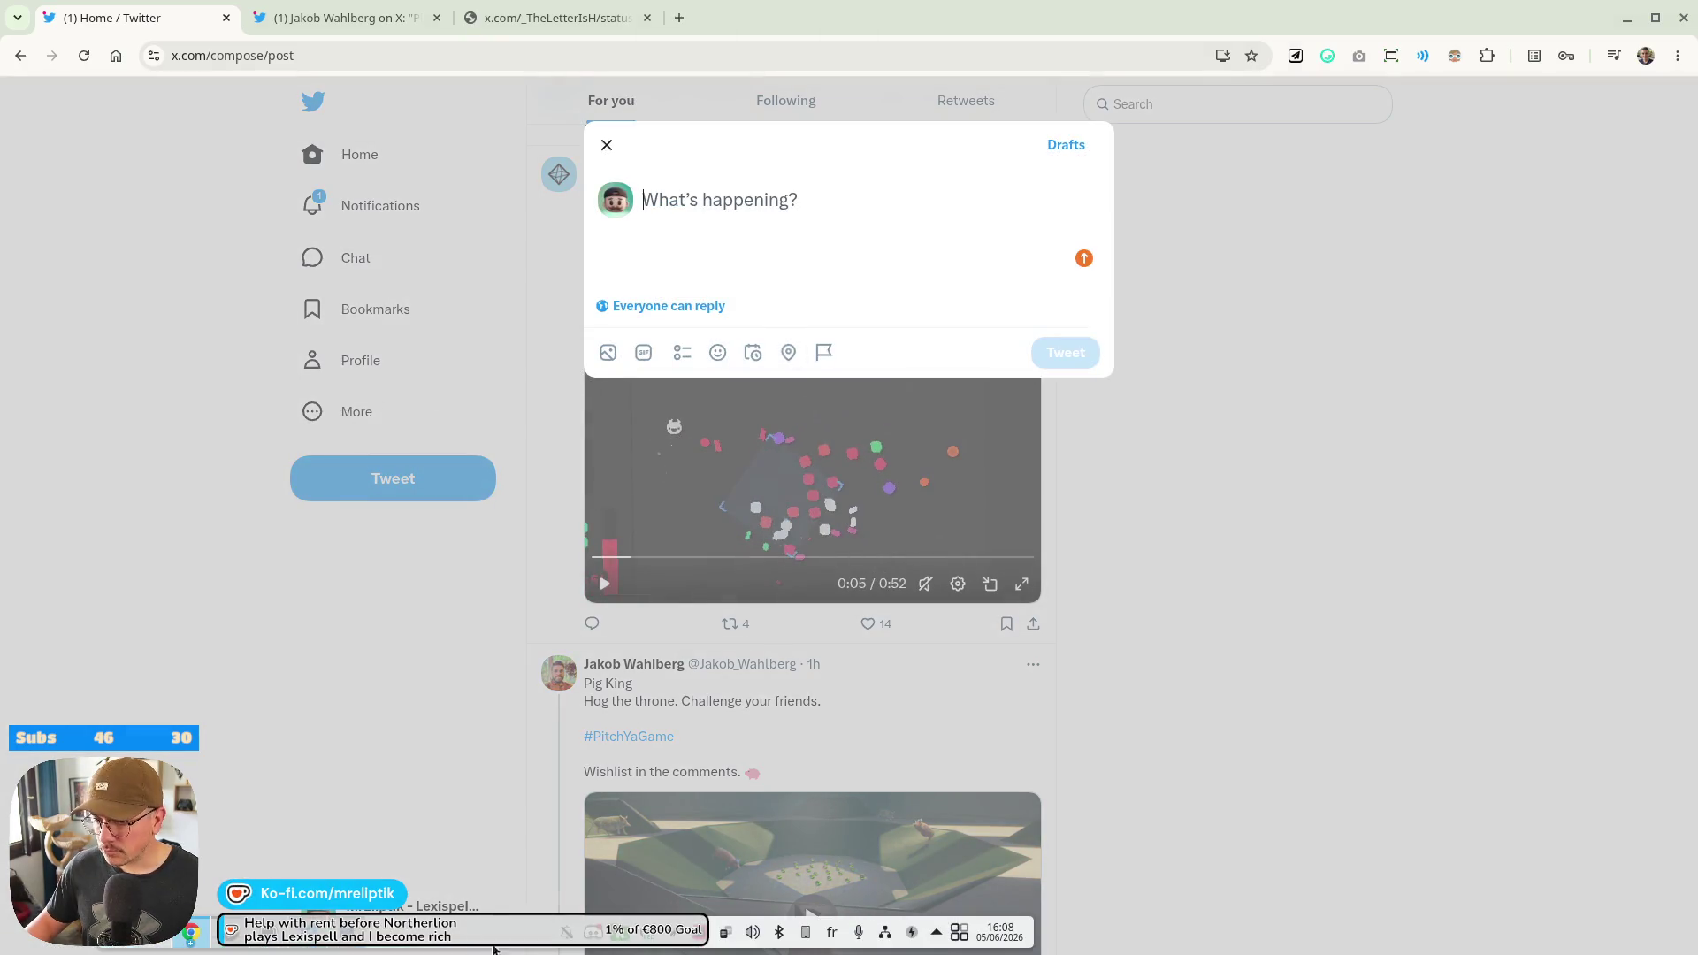
pyautogui.click(191, 948)
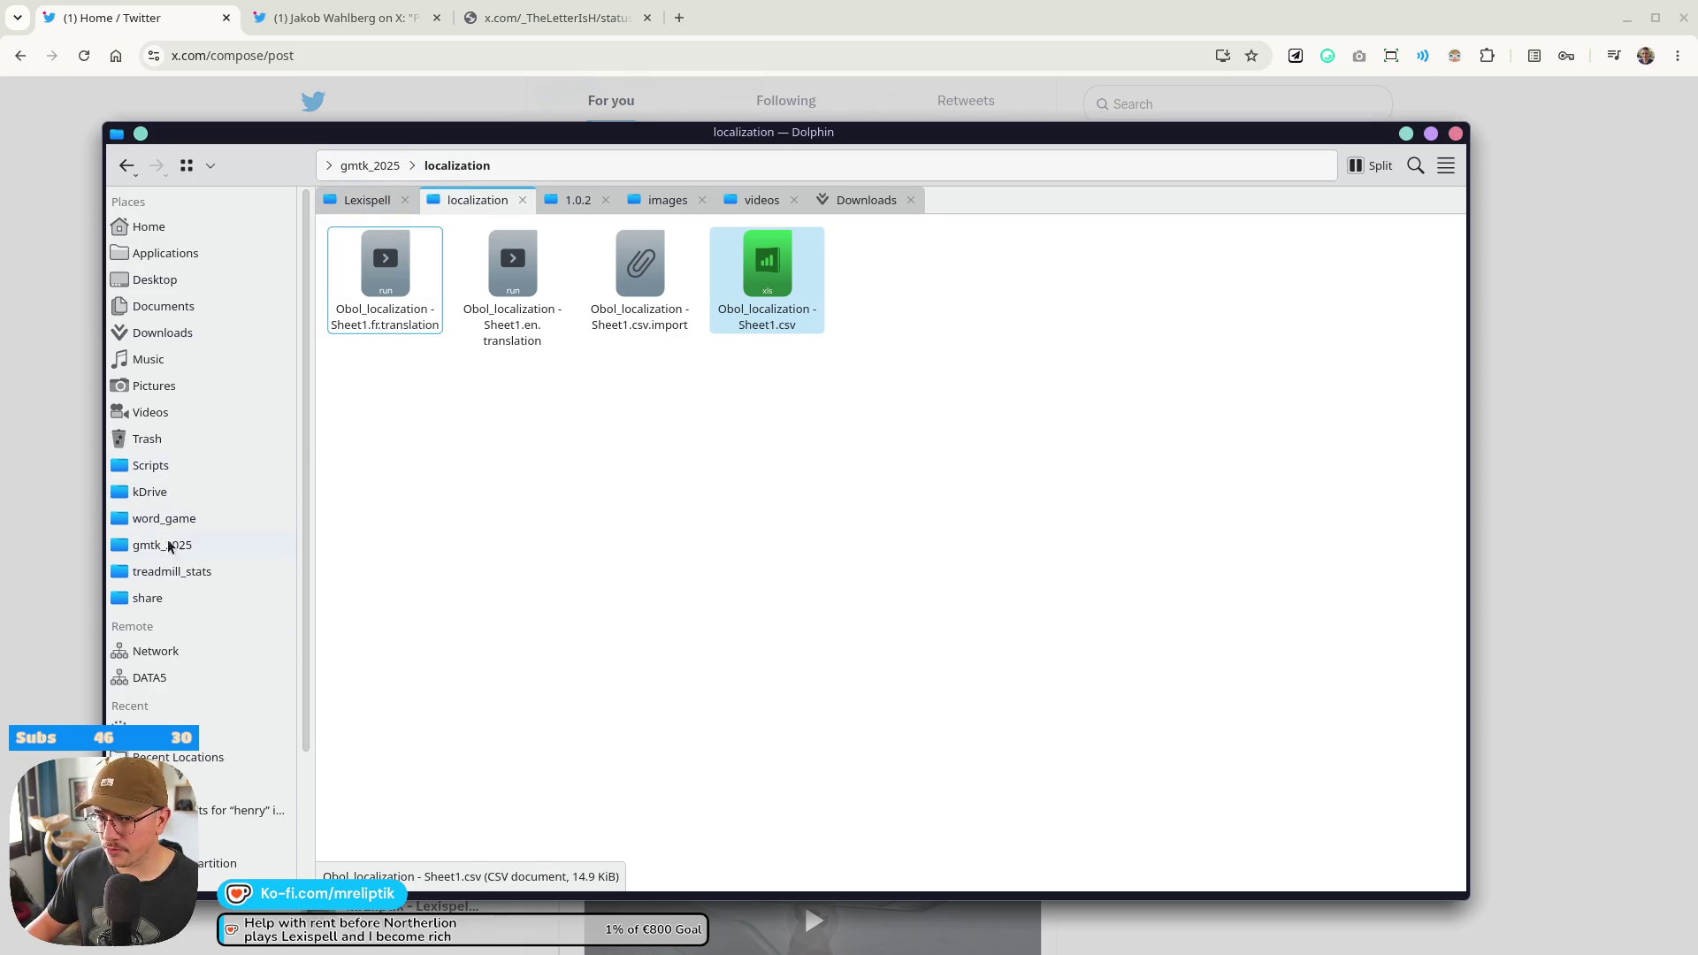
pyautogui.middleClick(170, 490)
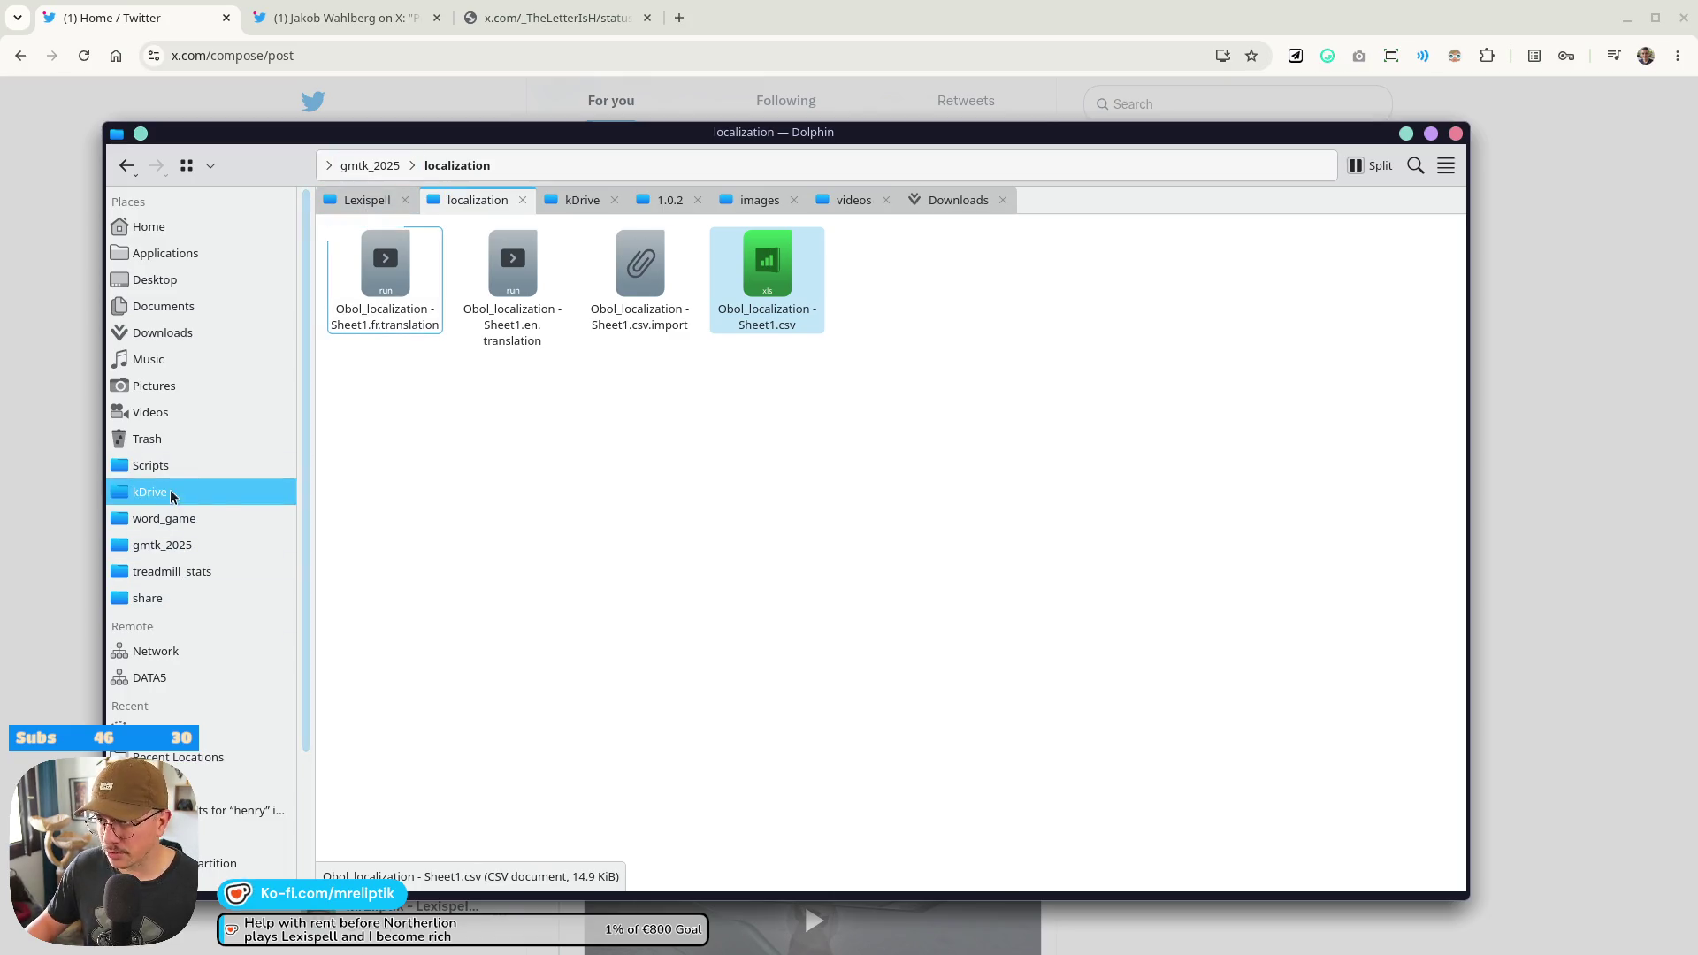
pyautogui.click(559, 204)
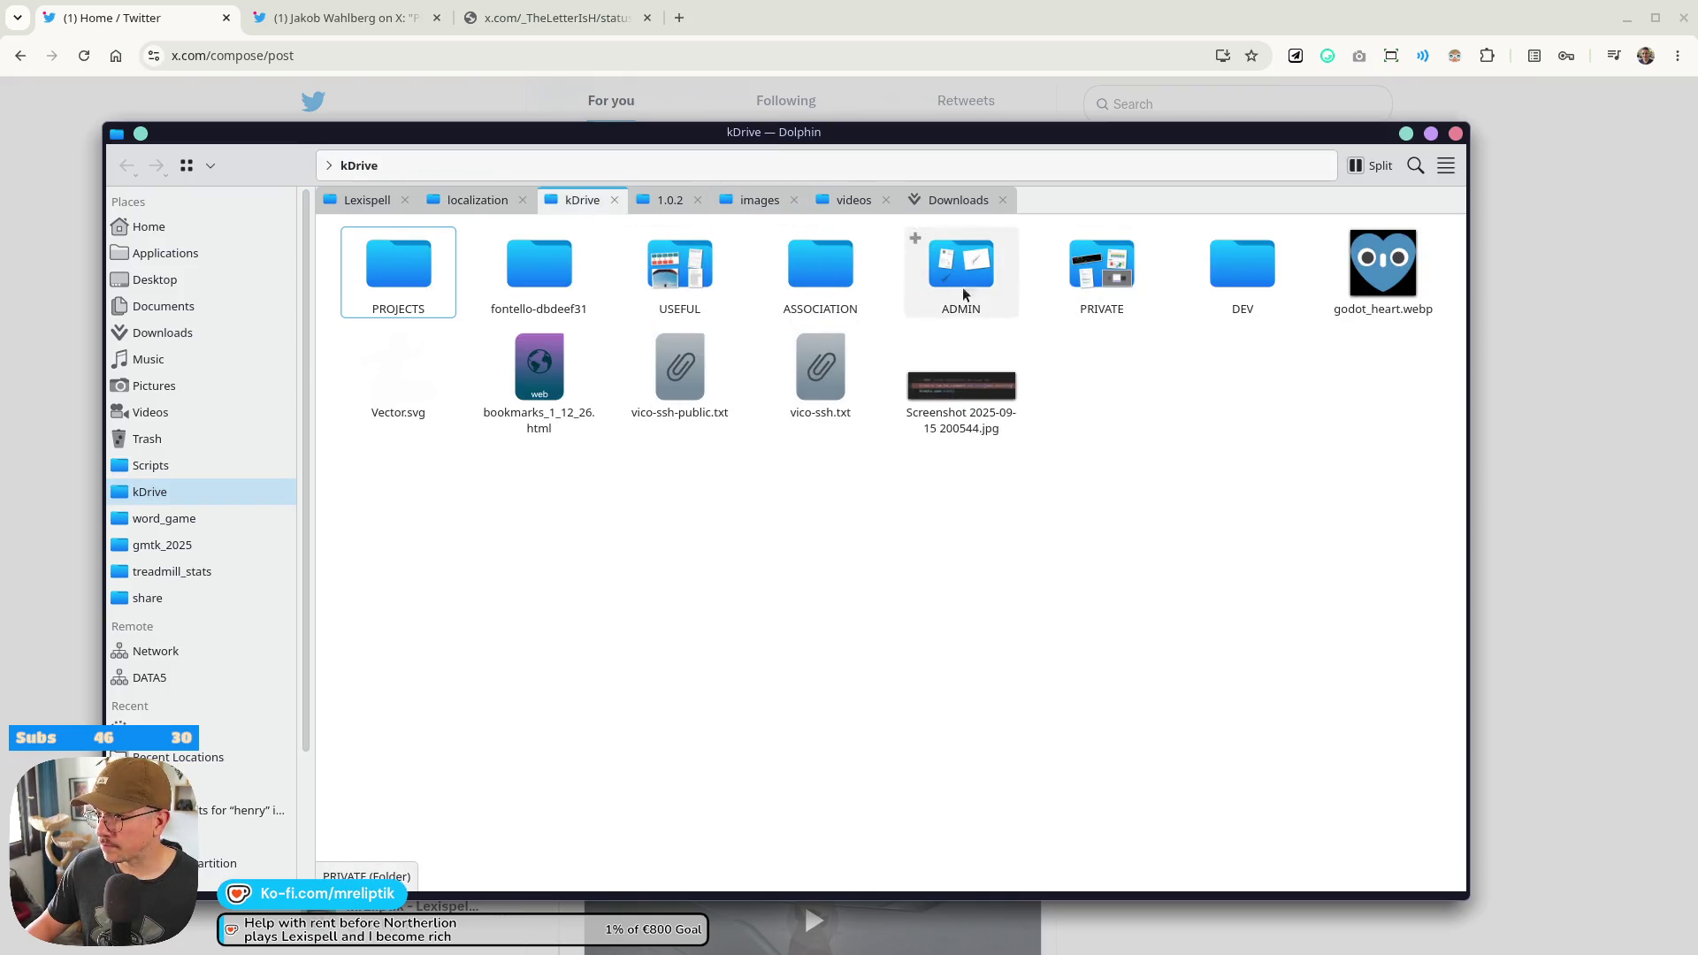
pyautogui.click(402, 277)
pyautogui.doubleClick(403, 277)
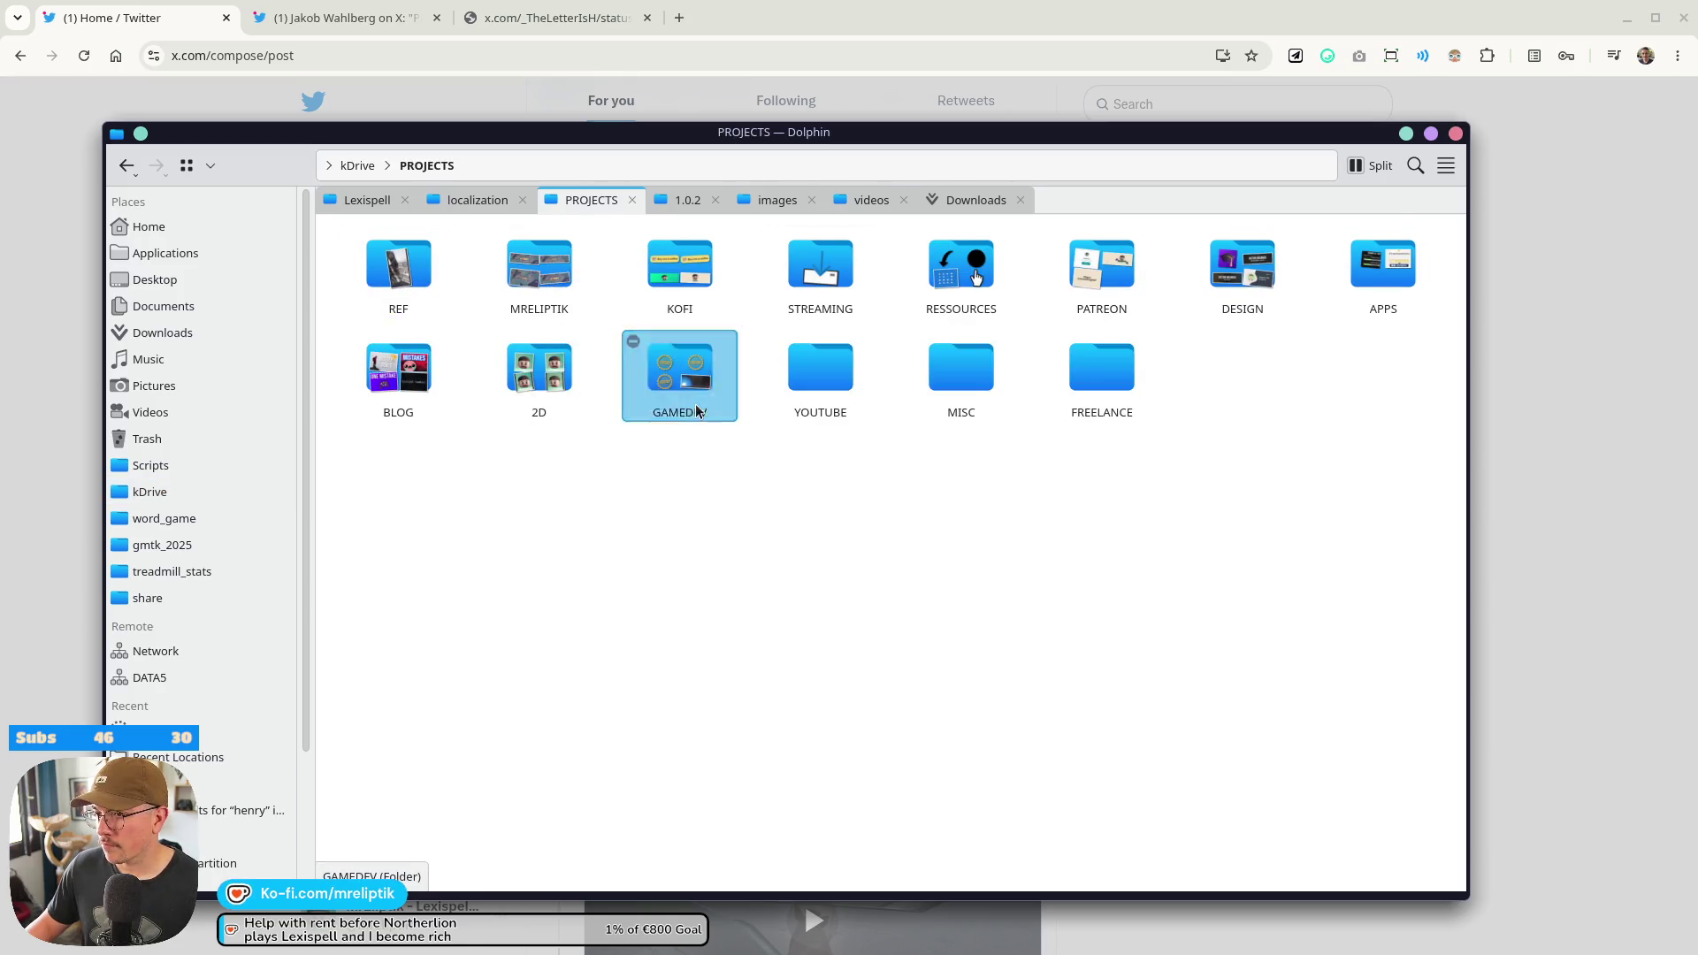
pyautogui.doubleClick(681, 394)
pyautogui.doubleClick(412, 277)
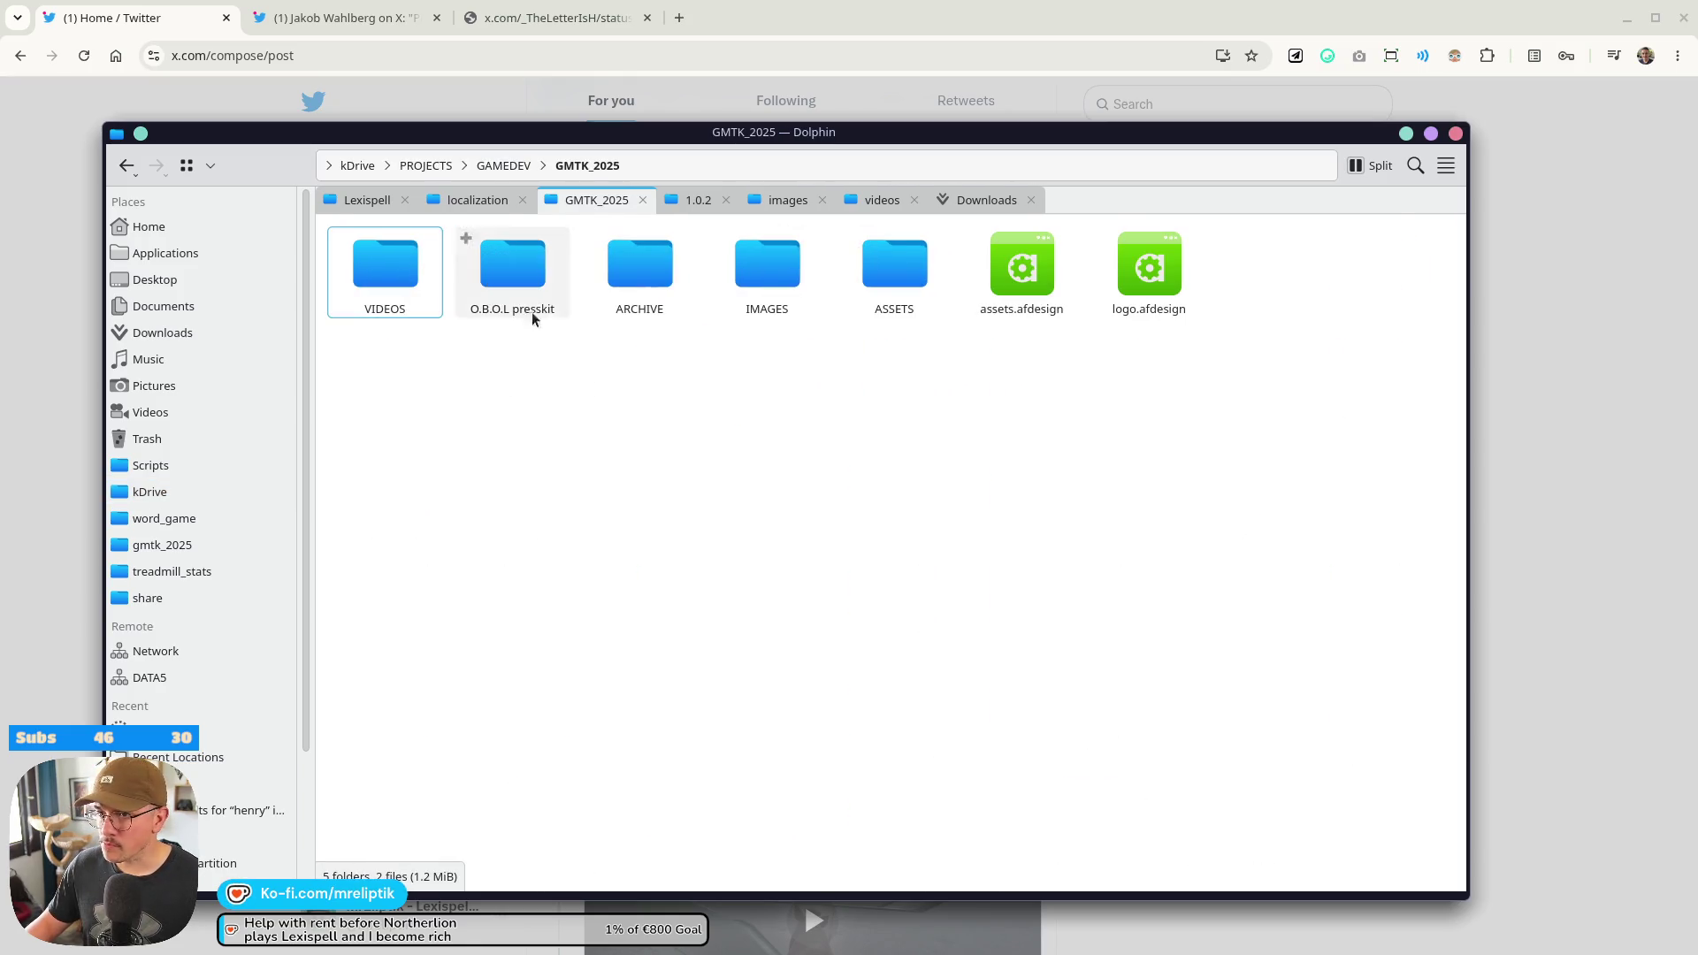
pyautogui.doubleClick(375, 281)
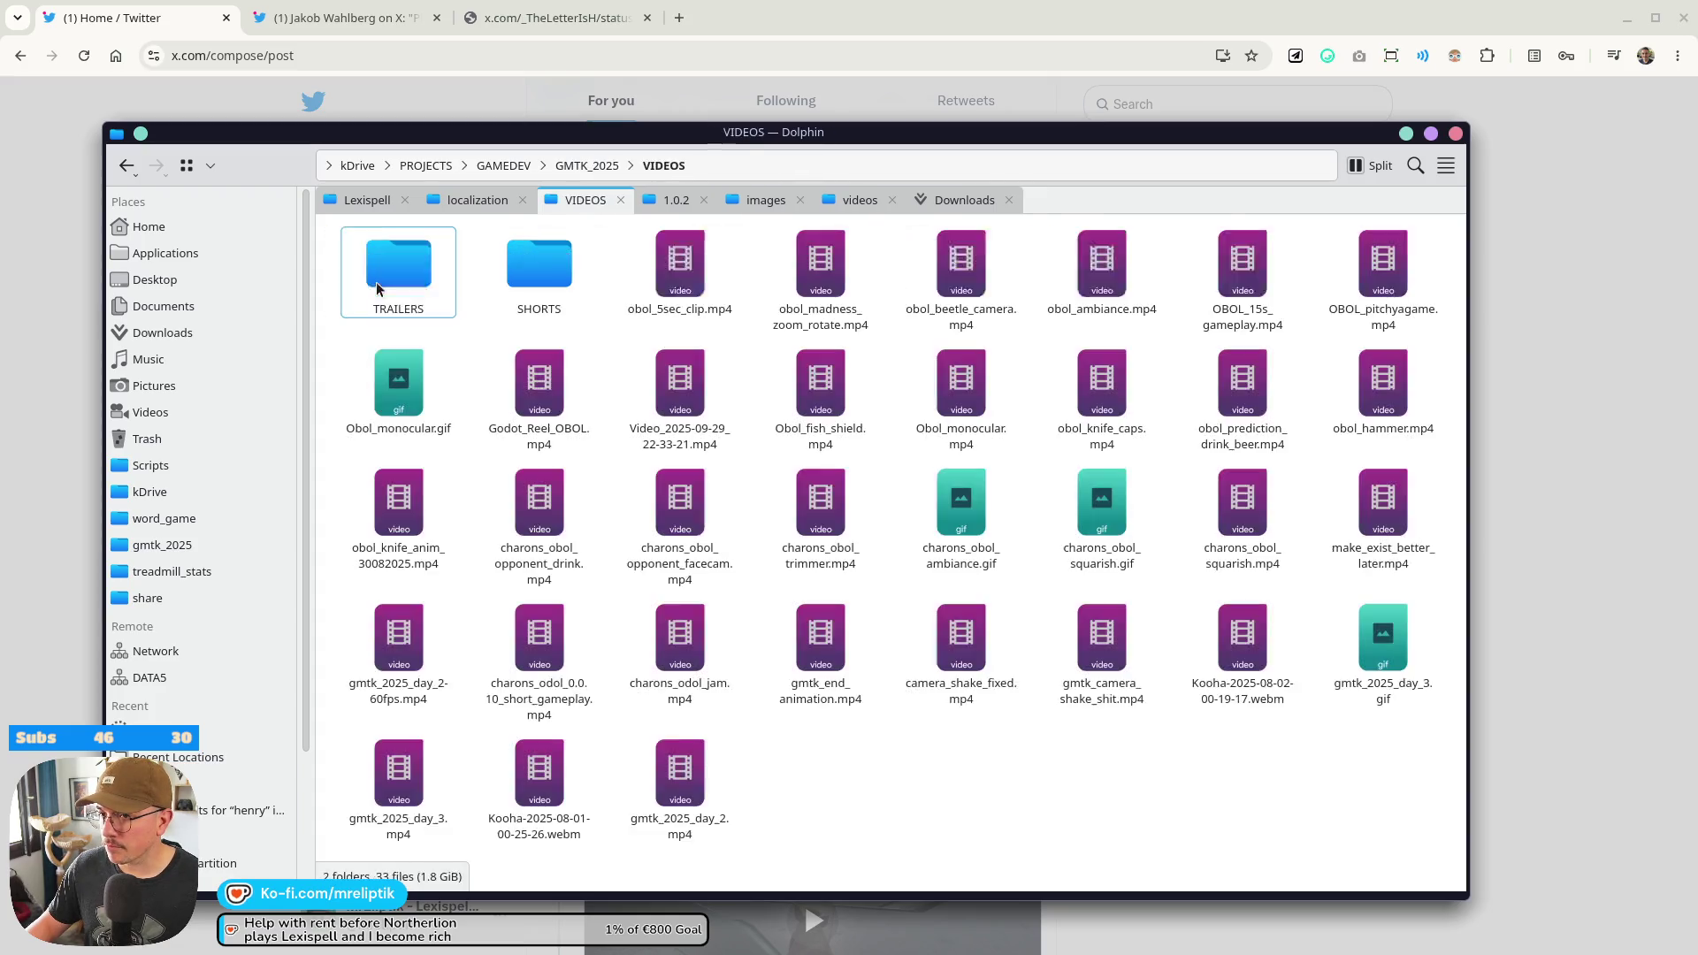
pyautogui.doubleClick(375, 305)
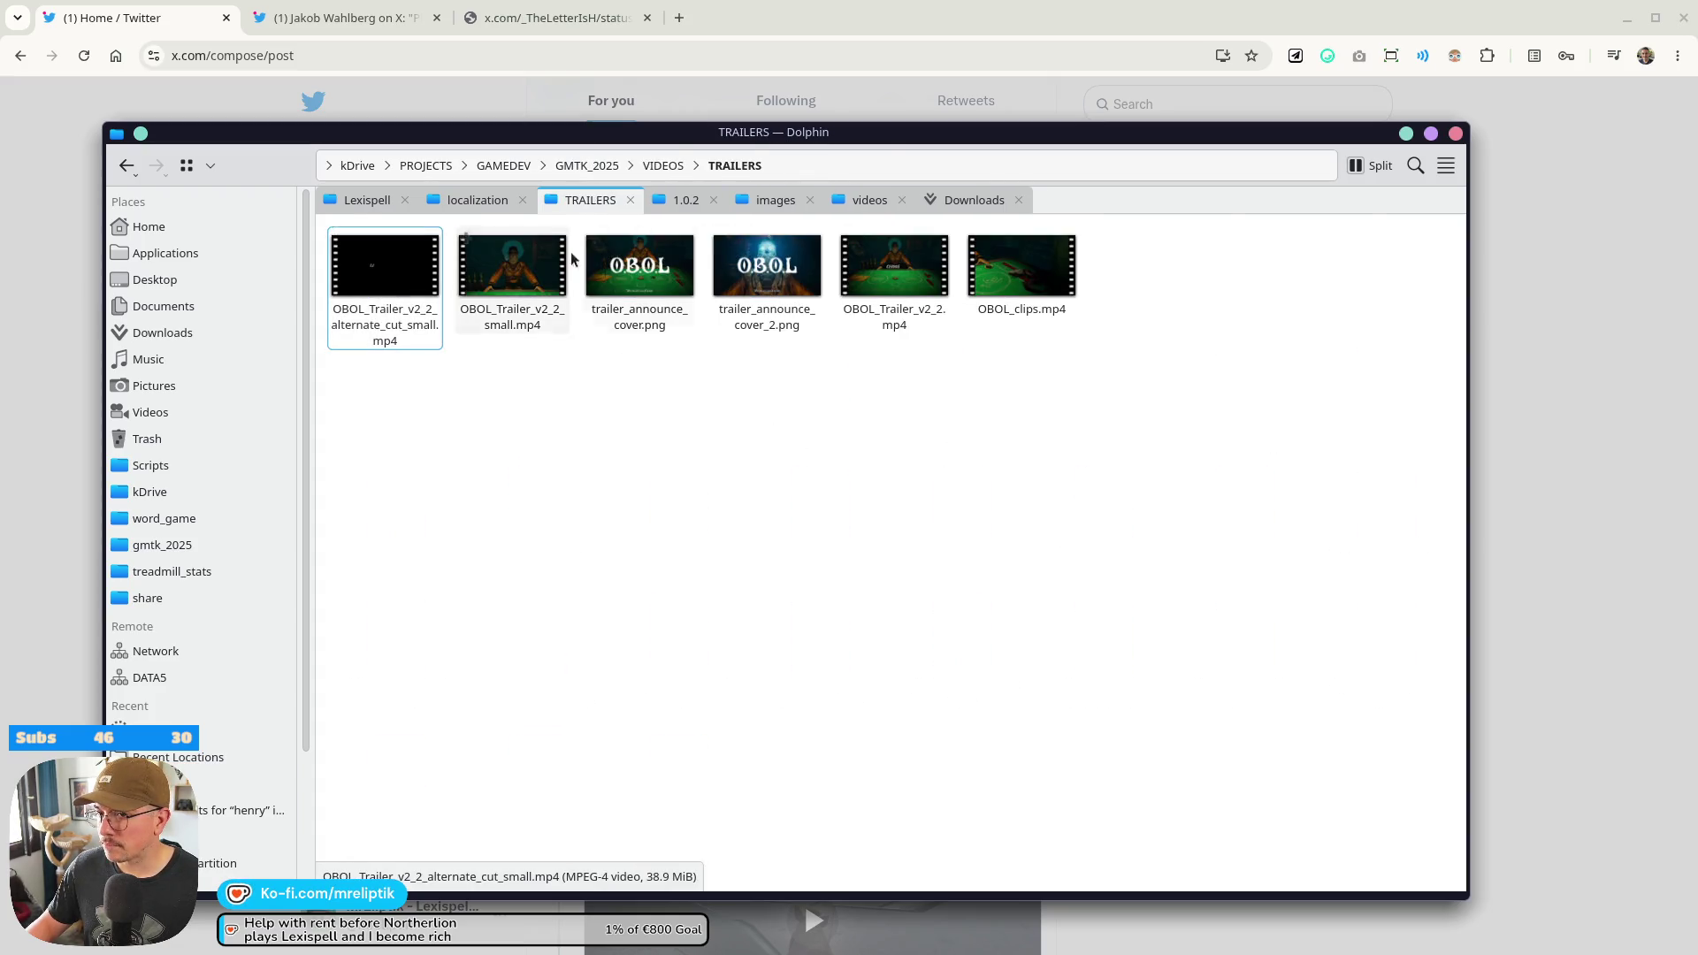
pyautogui.moveTo(887, 141)
pyautogui.mouseDown()
pyautogui.moveTo(1697, 265)
pyautogui.moveTo(890, 300)
pyautogui.moveTo(781, 205)
pyautogui.mouseUp()
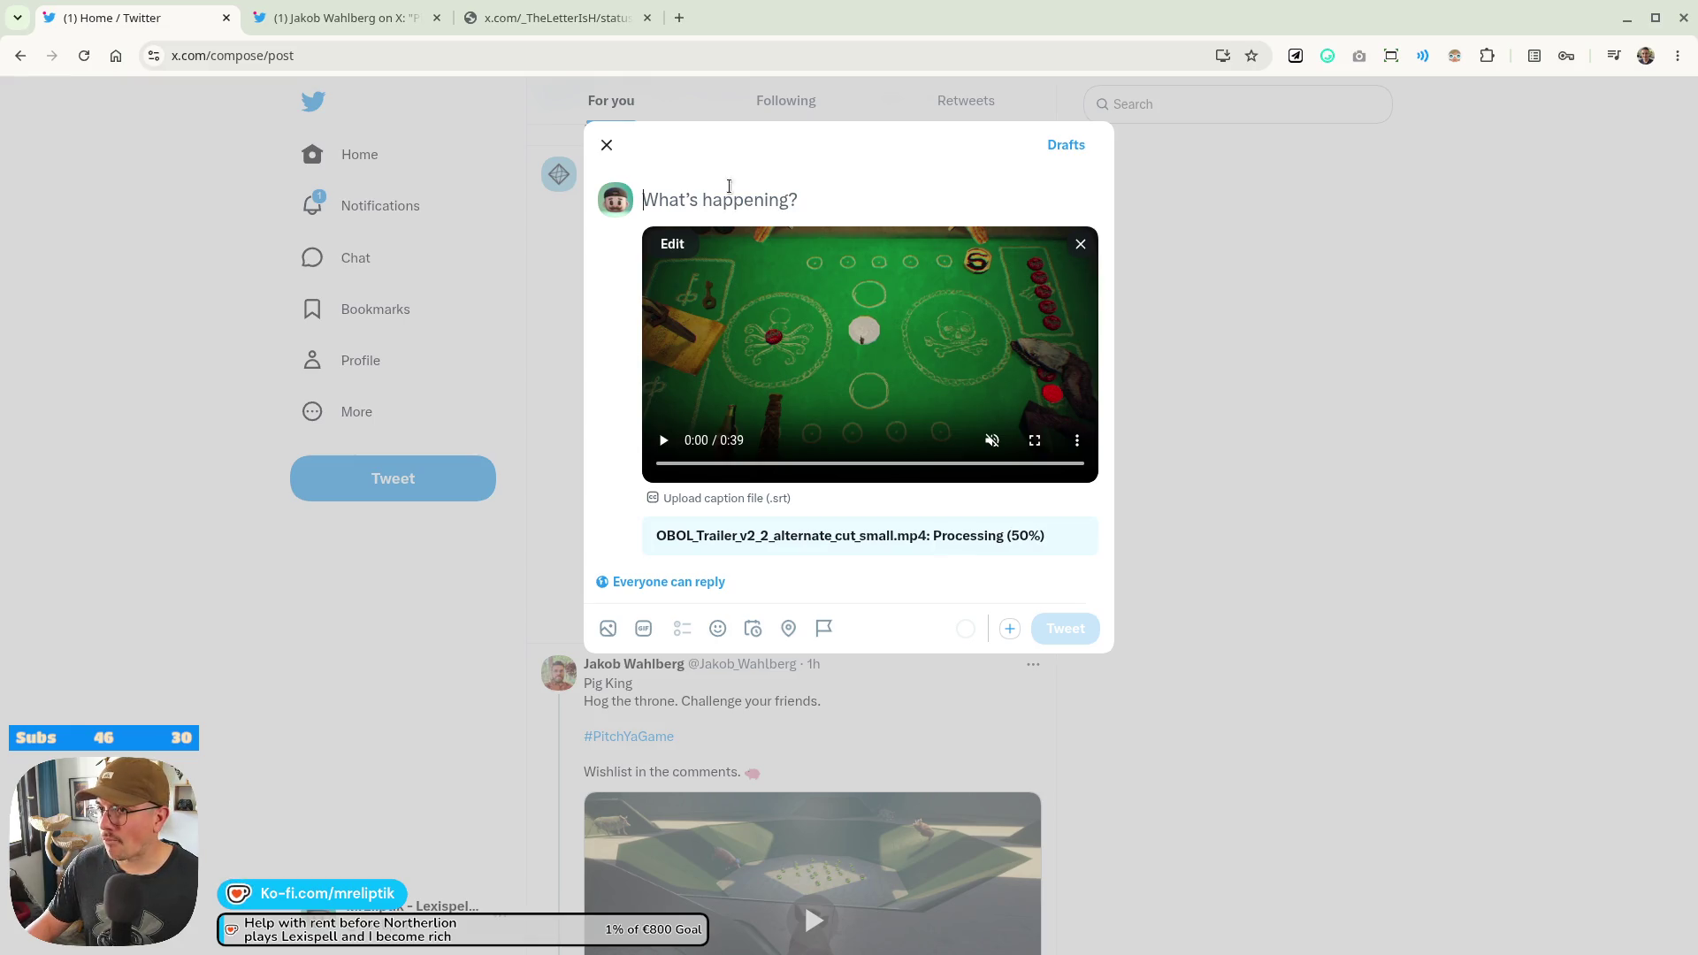
# Type 'Hey #PitchYaGame' in the tweet draft, correcting the 'Hye' typo and the extra space.
pyautogui.click(553, 18)
pyautogui.click(78, 19)
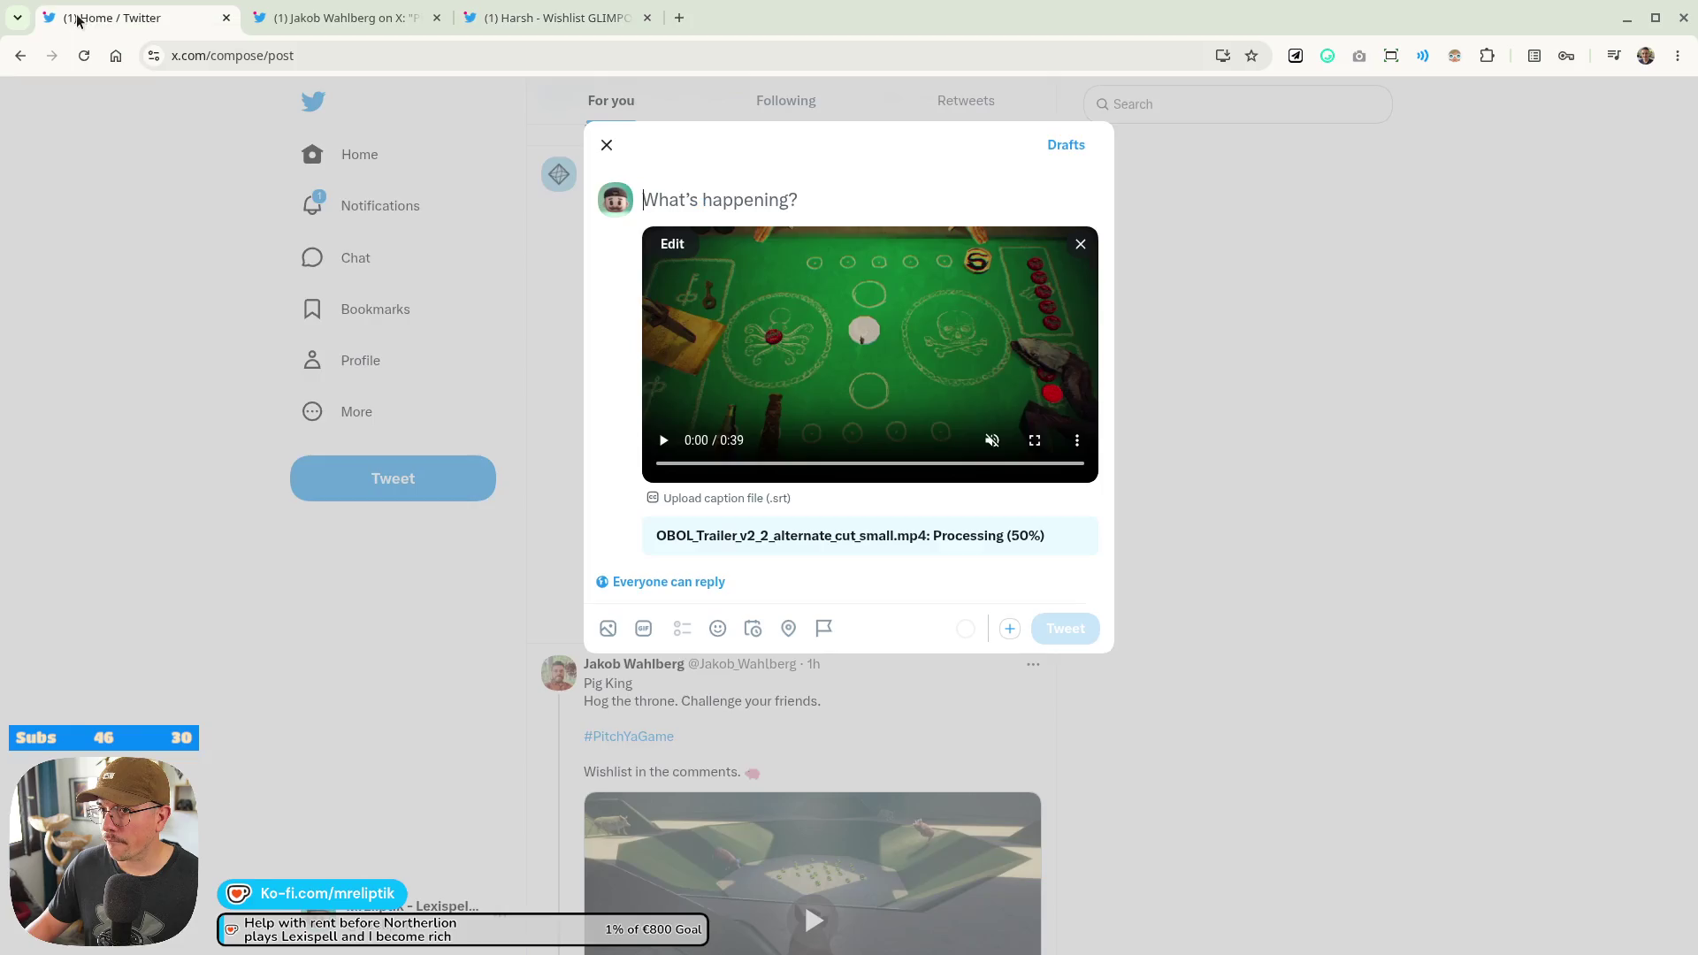
pyautogui.write('Hye #PitchYaGame')
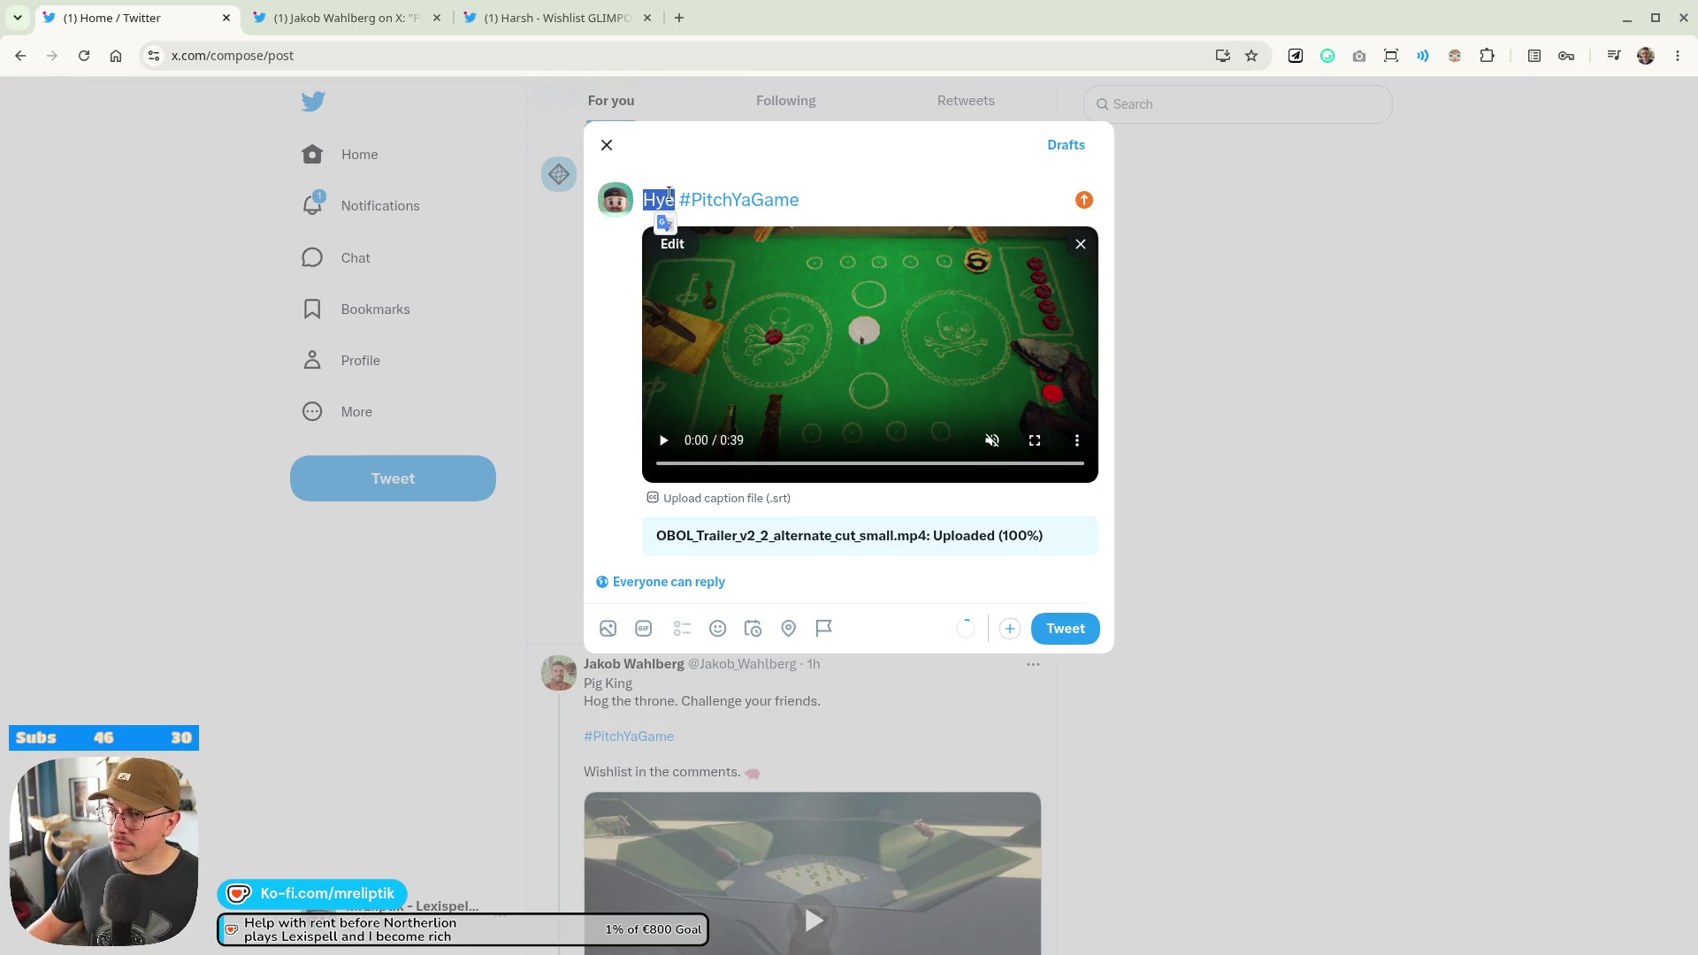
pyautogui.write('Hey')
pyautogui.press('BackSpace')
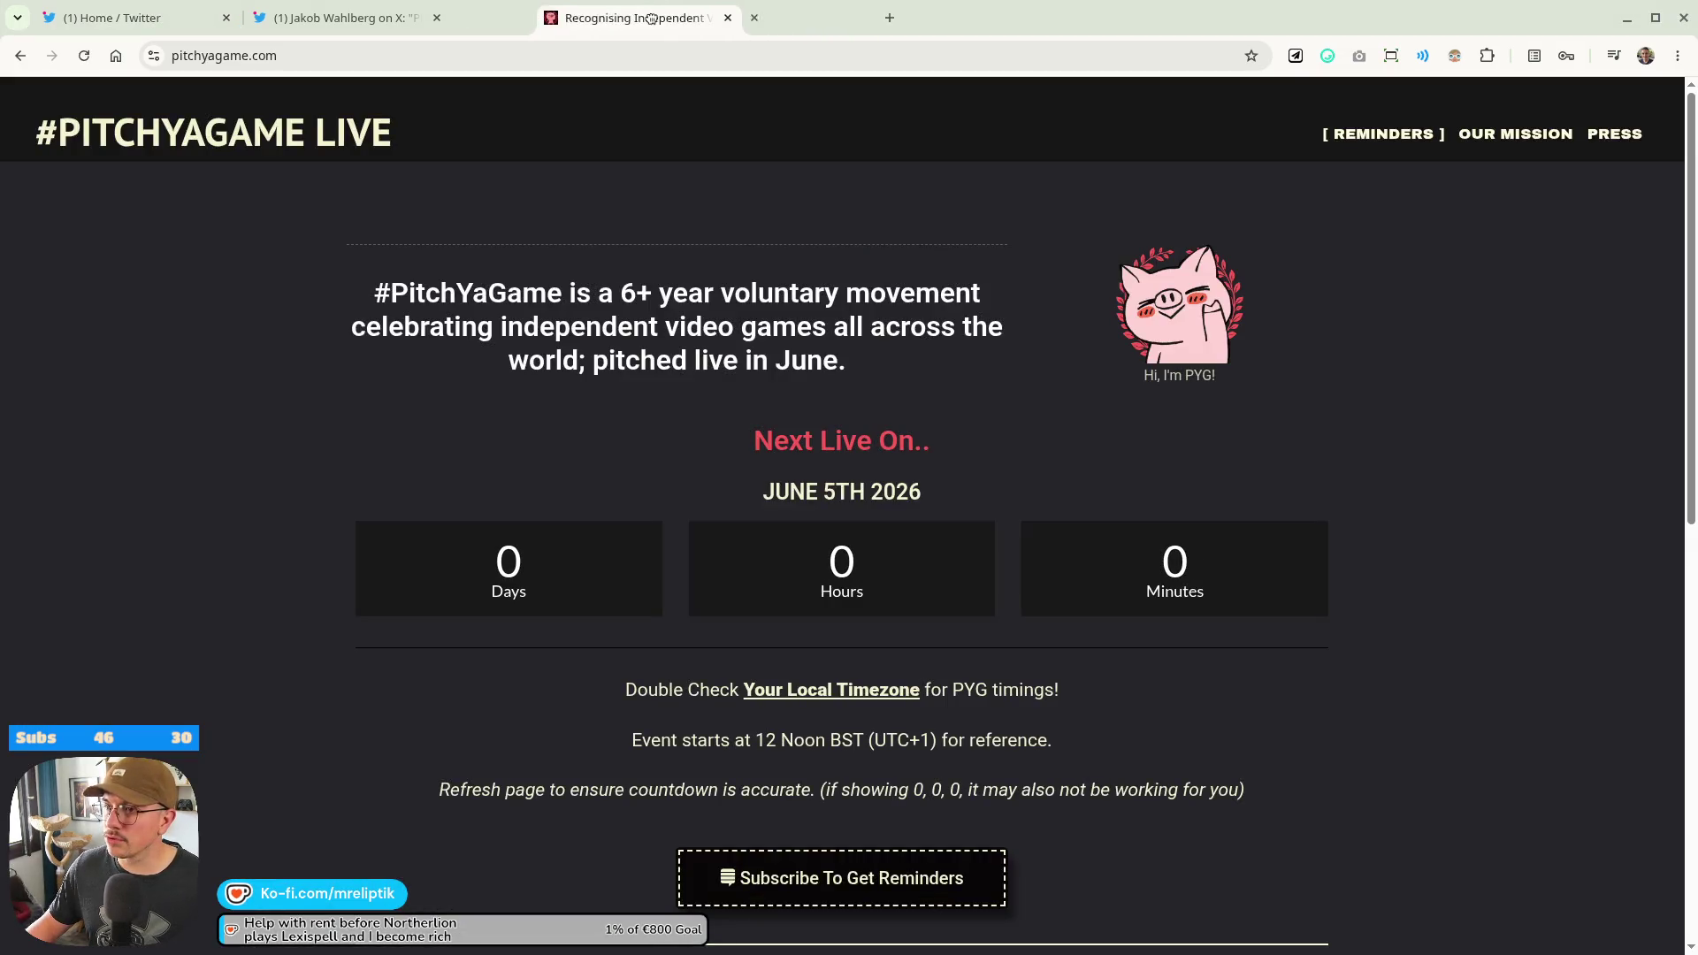
# Check the PitchYaGame start time in your local timezone, then go back to the main page.
pyautogui.scroll(-3, 831, 512)
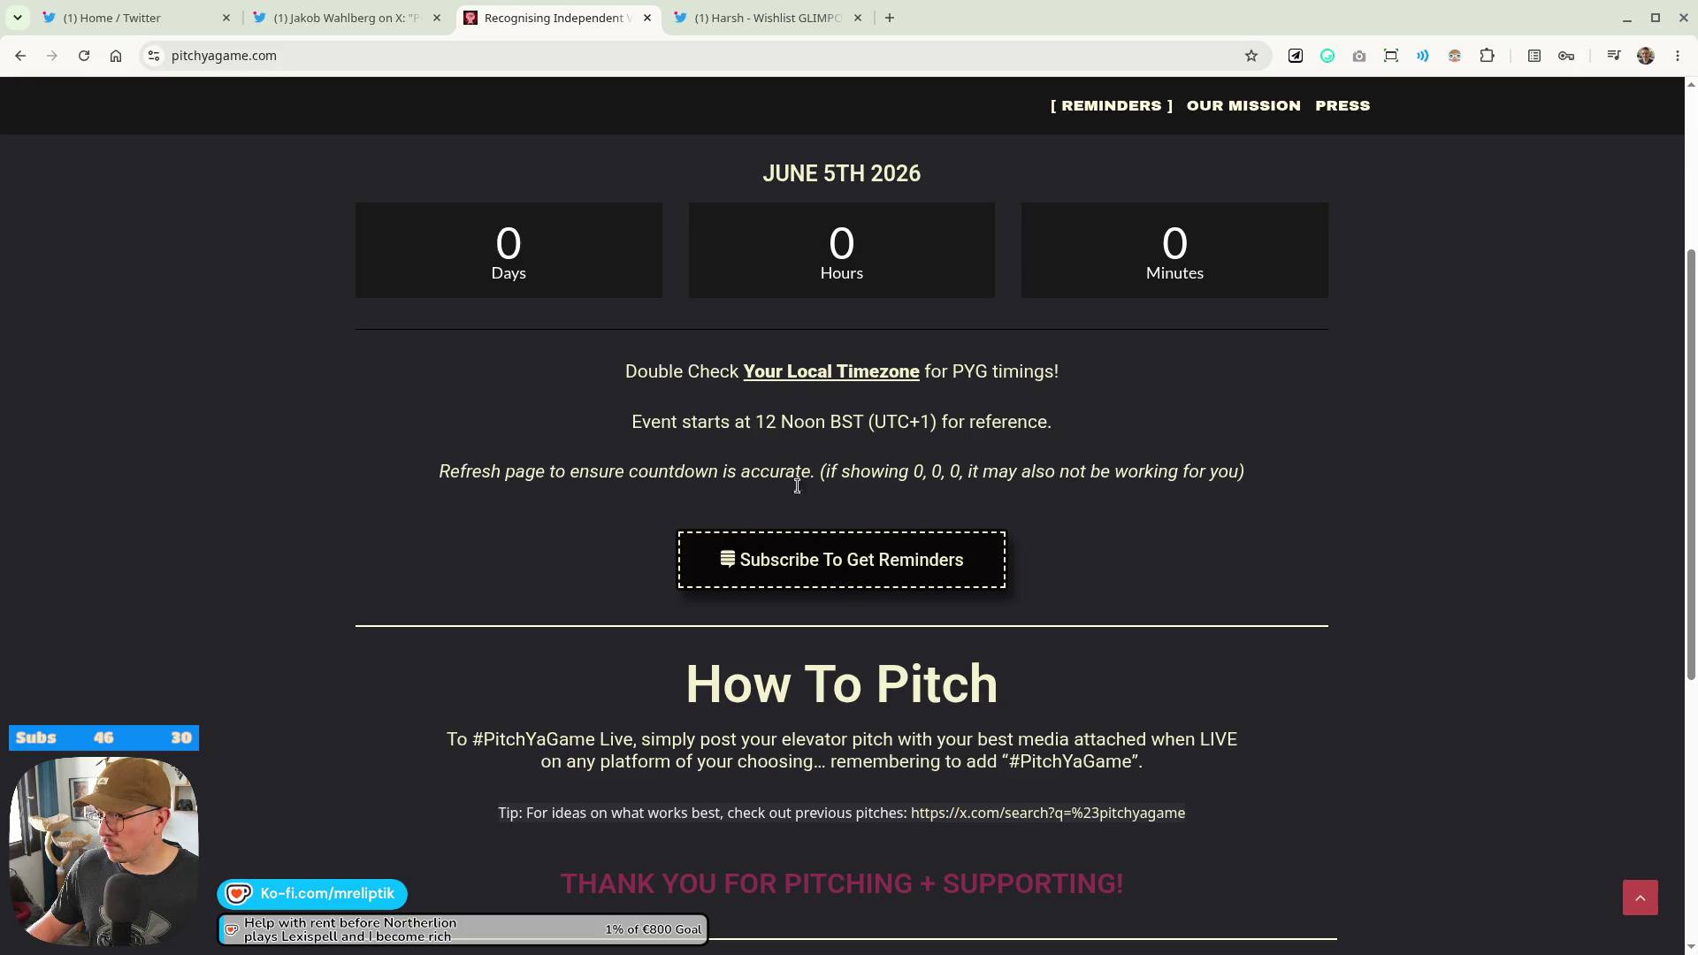
pyautogui.click(819, 380)
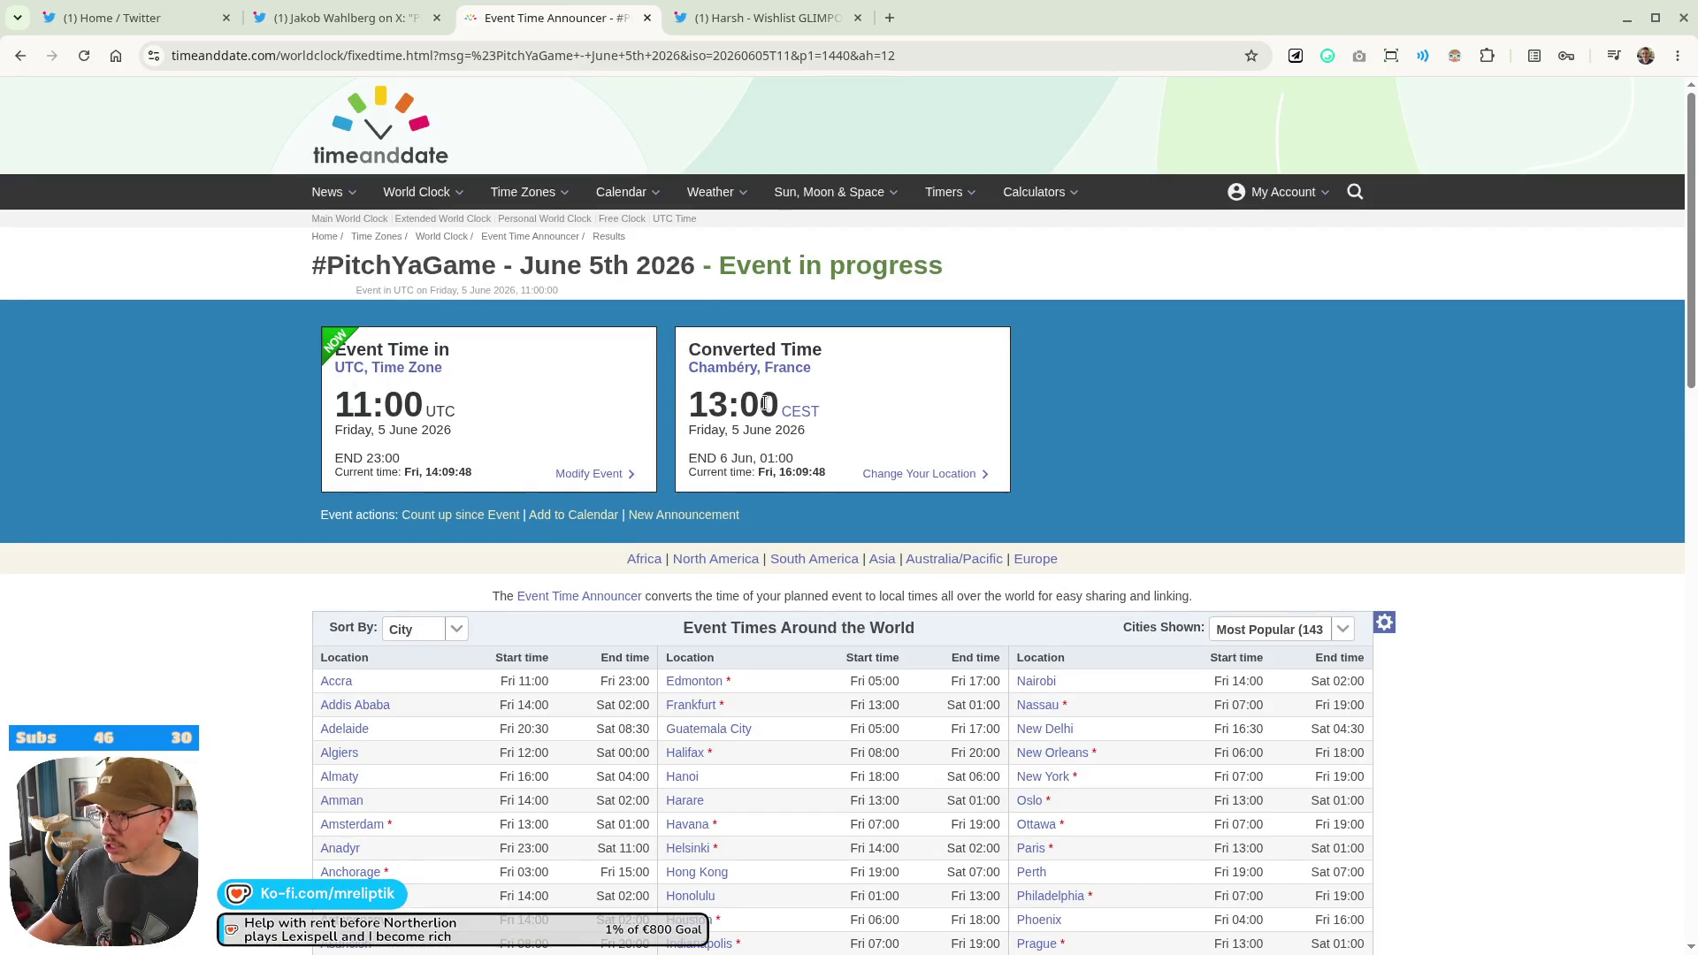
pyautogui.click(349, 17)
pyautogui.click(567, 19)
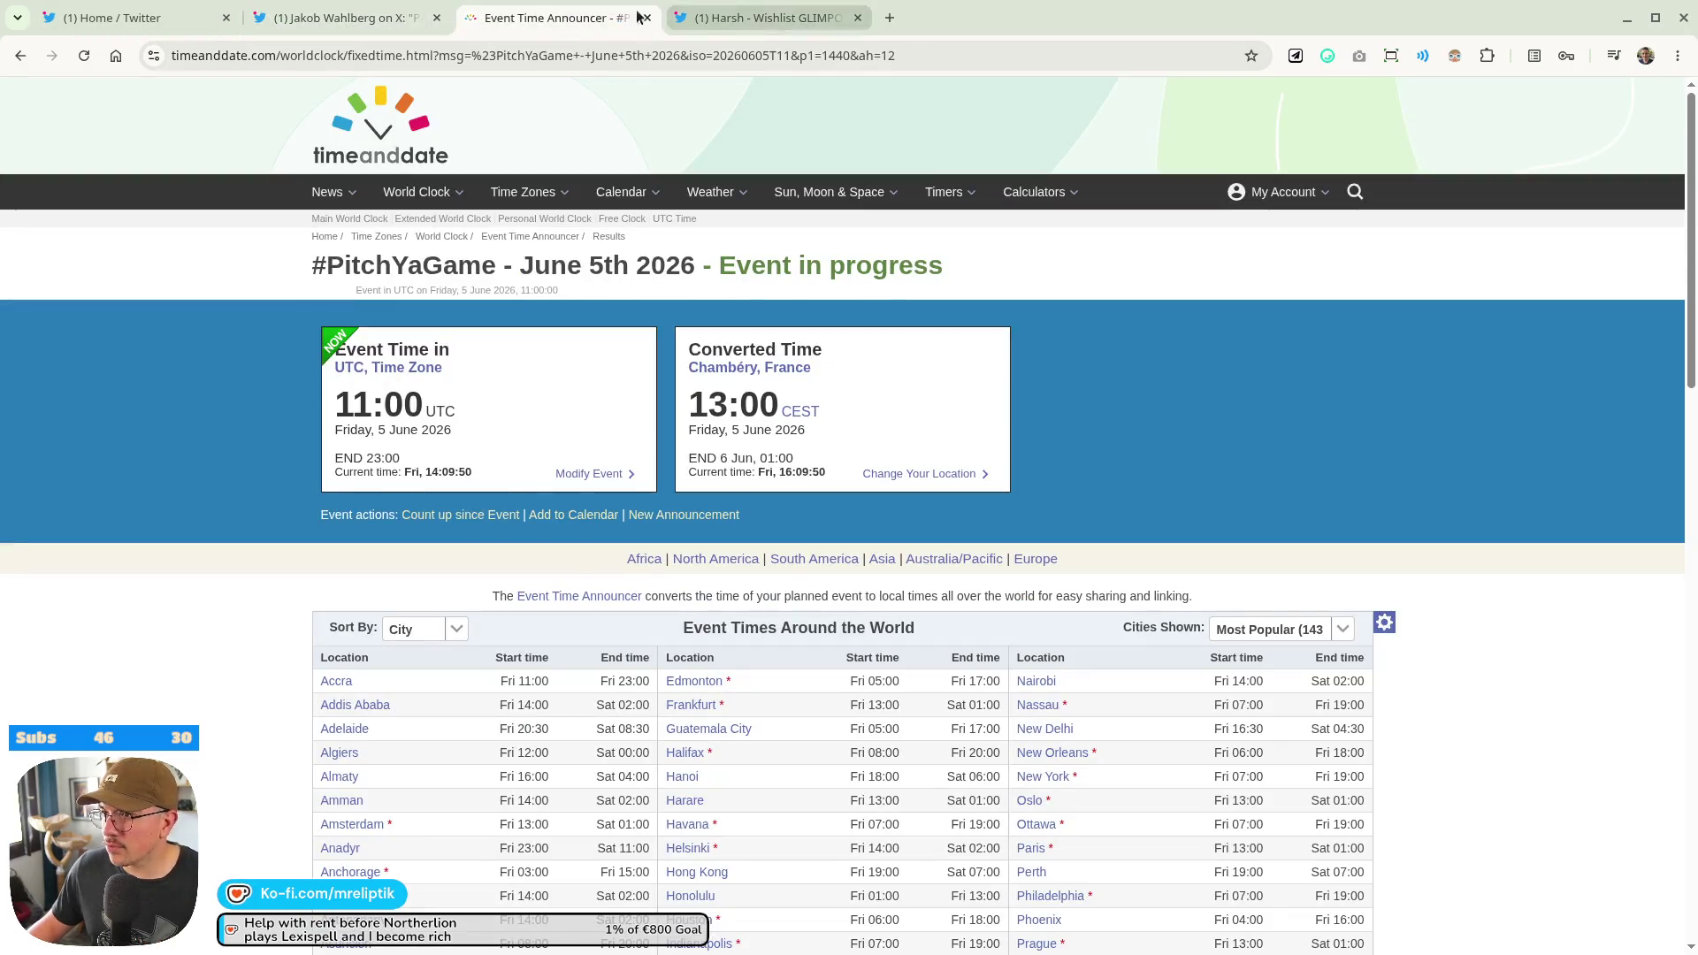
pyautogui.click(31, 57)
# Reload pitchyagame.com to refresh the countdown, then close its tab.
pyautogui.scroll(-7, 353, 349)
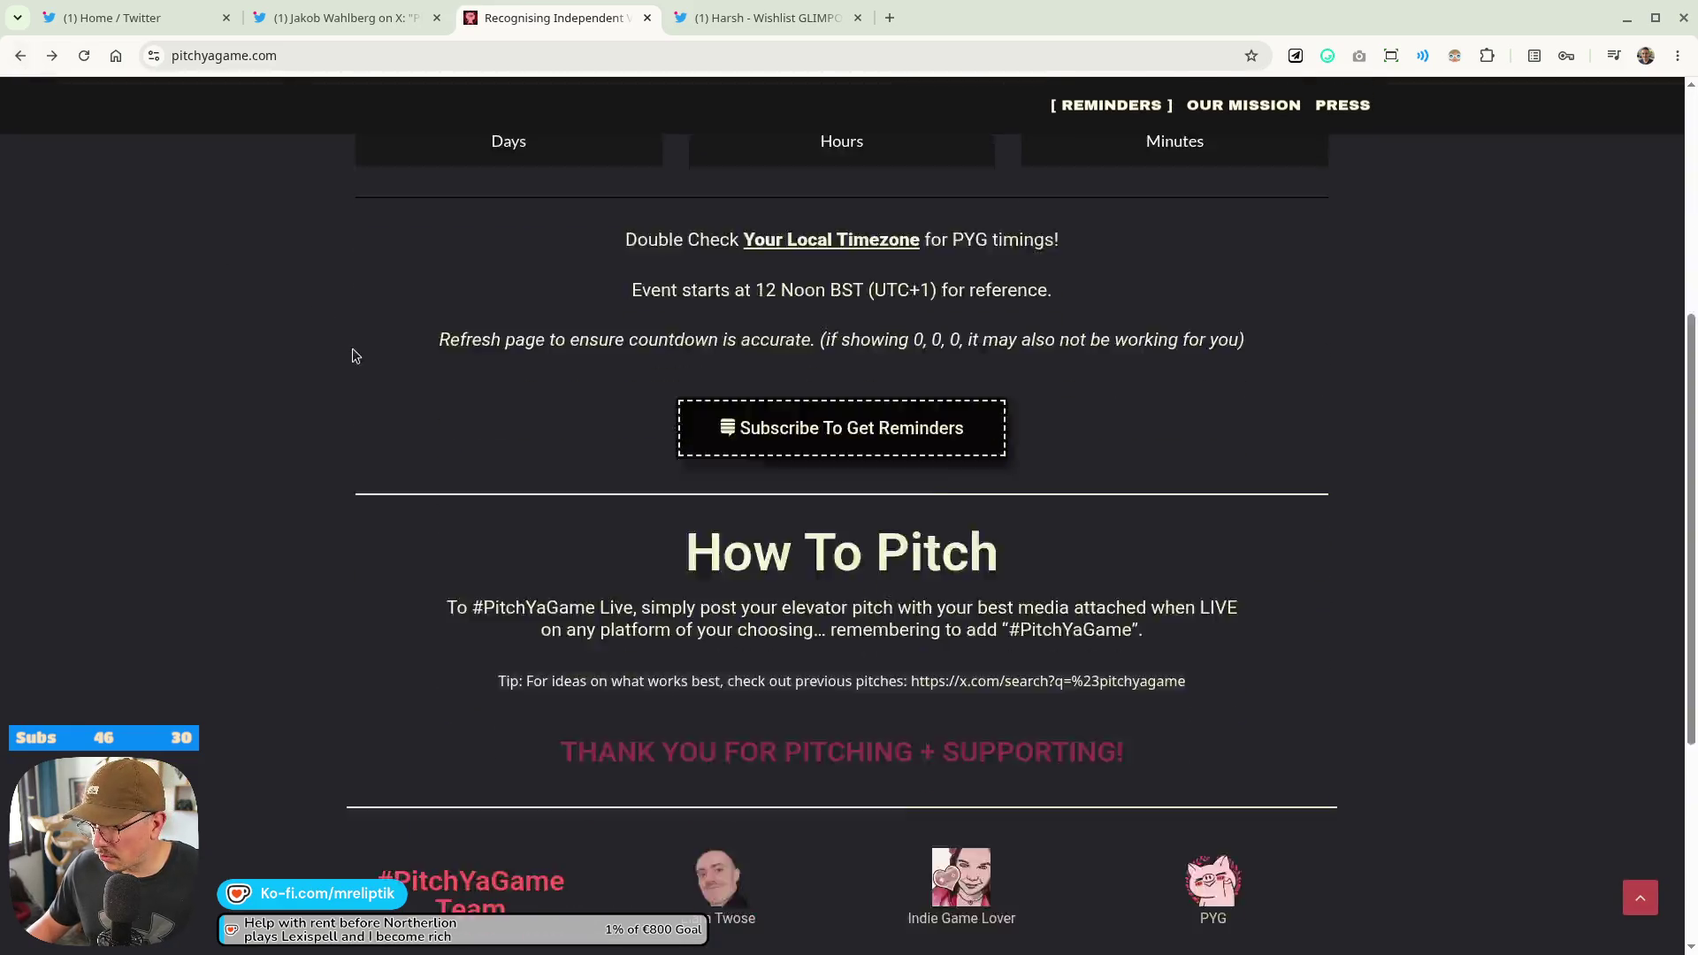
pyautogui.scroll(8, 504, 512)
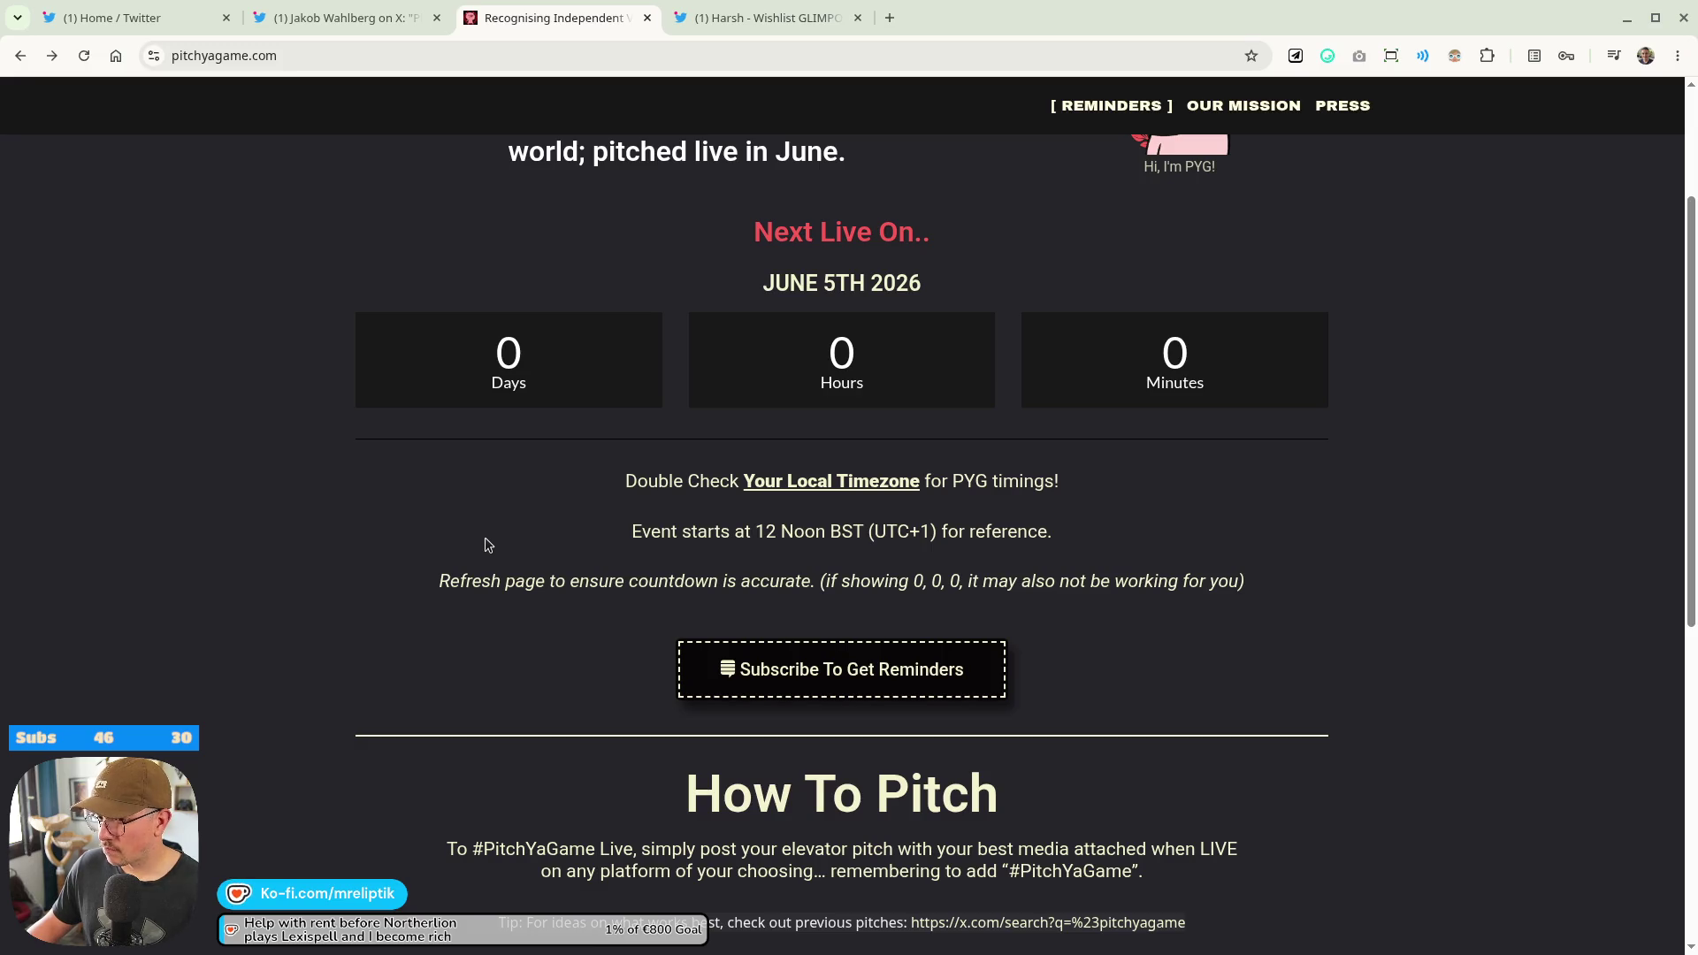
pyautogui.click(85, 58)
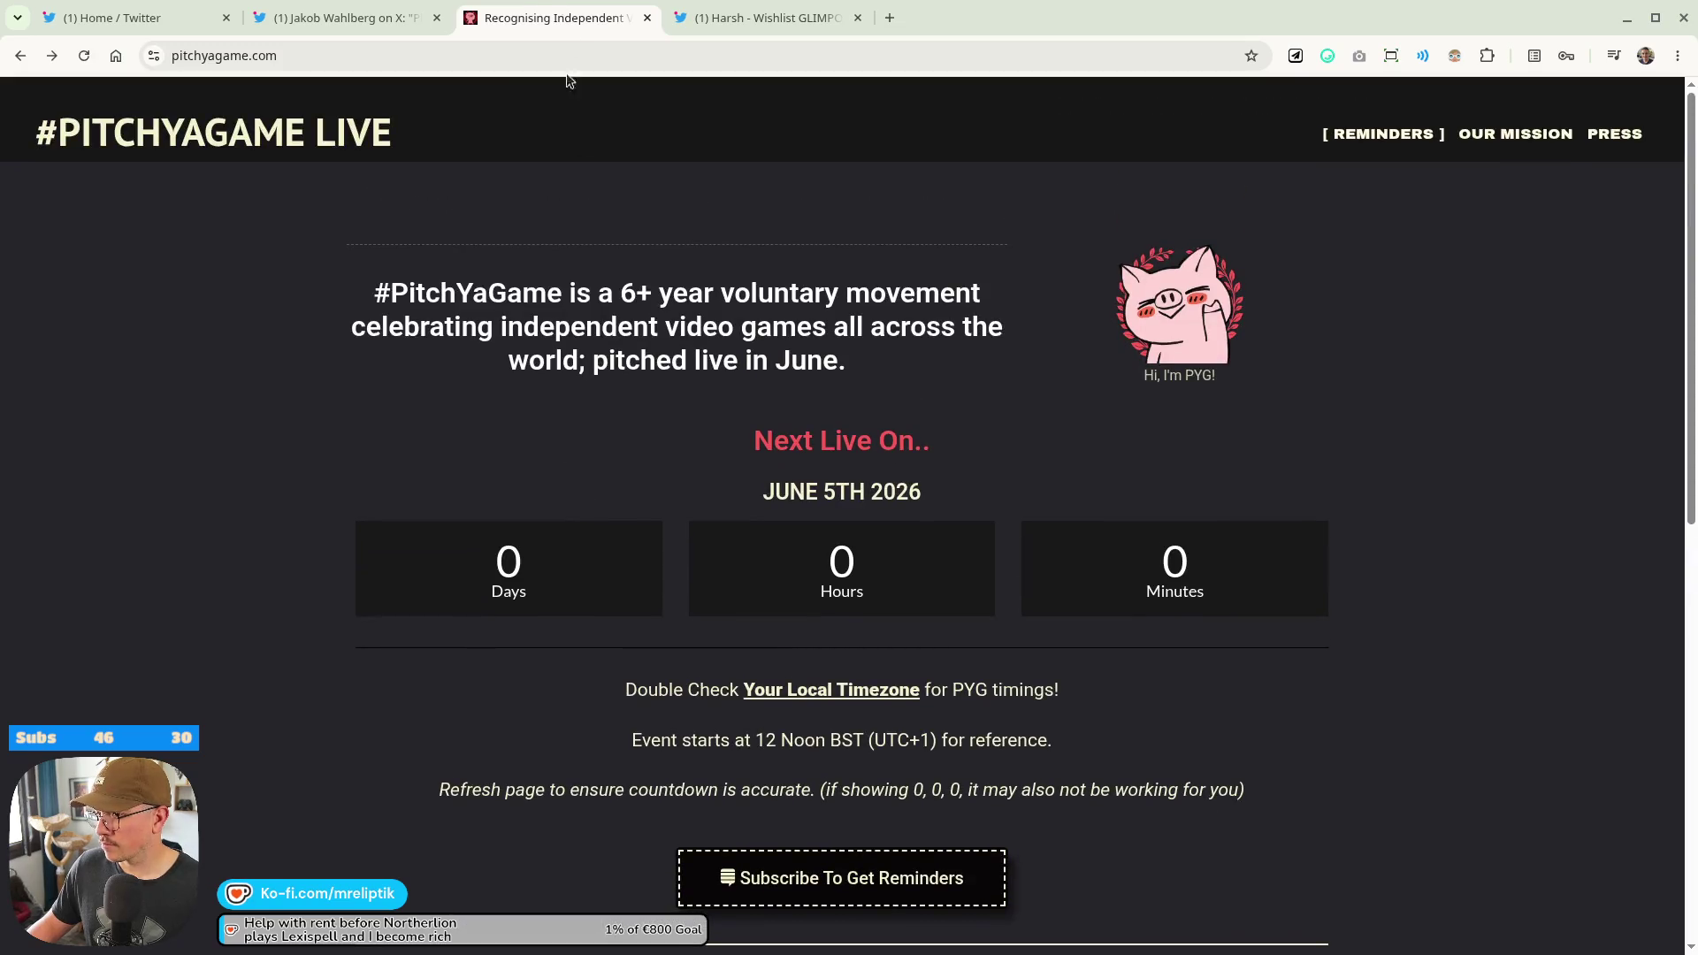
pyautogui.middleClick(549, 21)
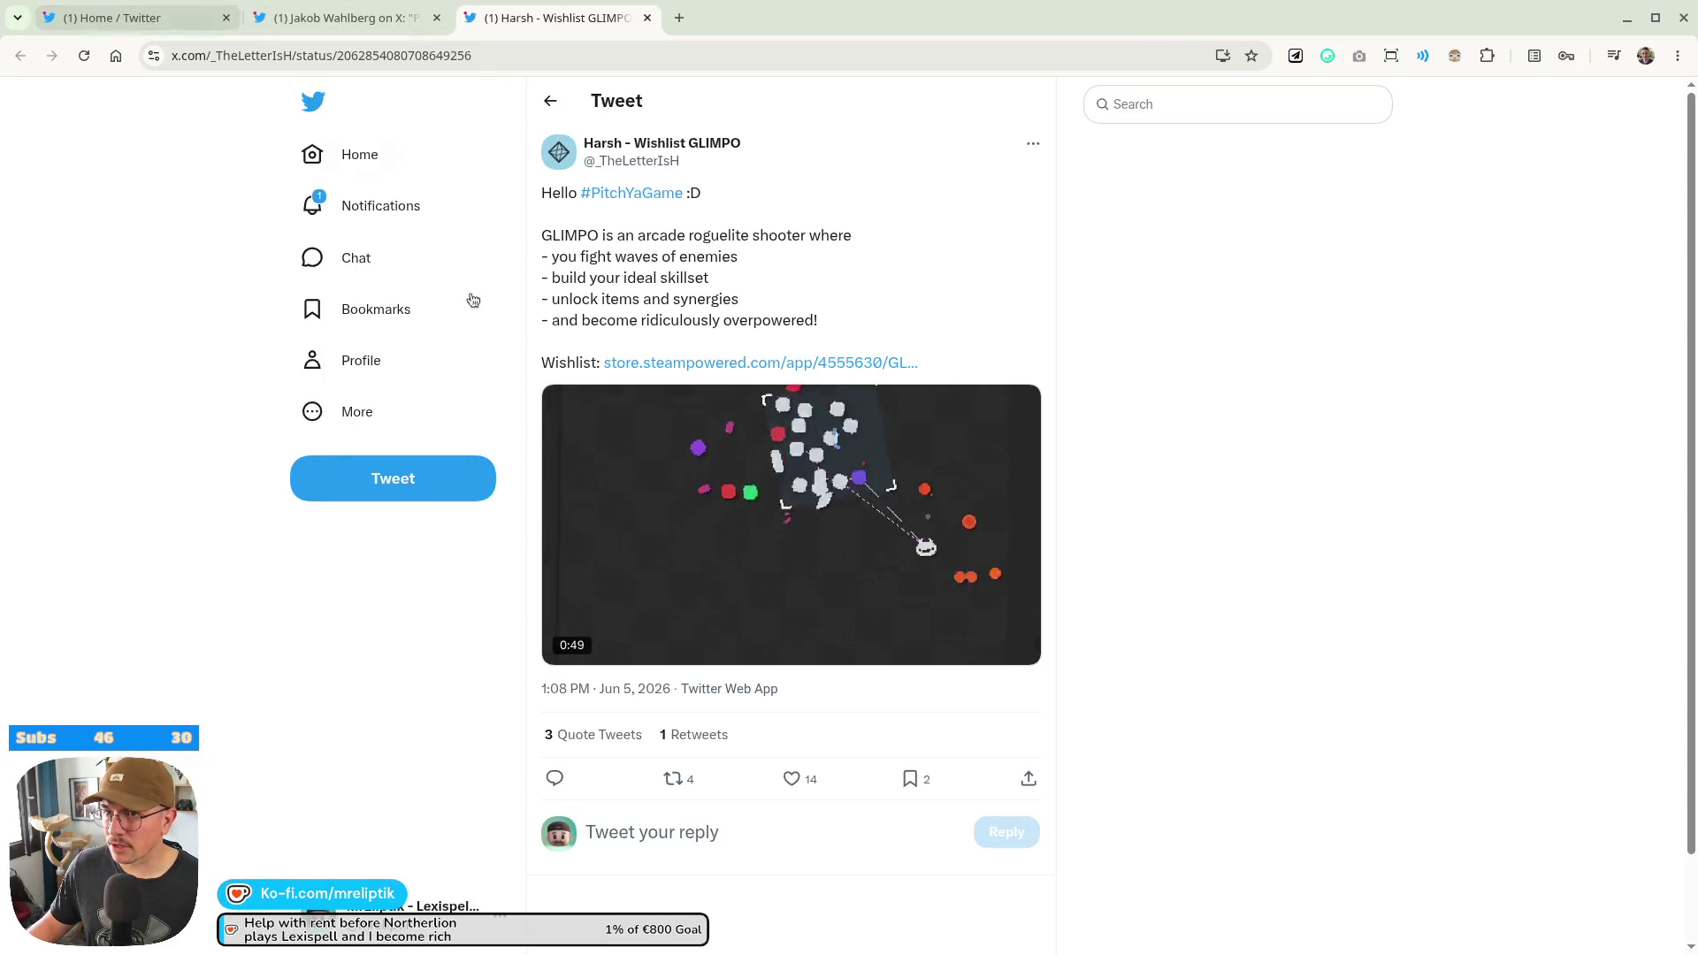
# Like and retweet the GLIMPO pitch tweet, then close its tab.
pyautogui.click(791, 779)
pyautogui.click(672, 778)
pyautogui.click(631, 778)
pyautogui.middleClick(530, 17)
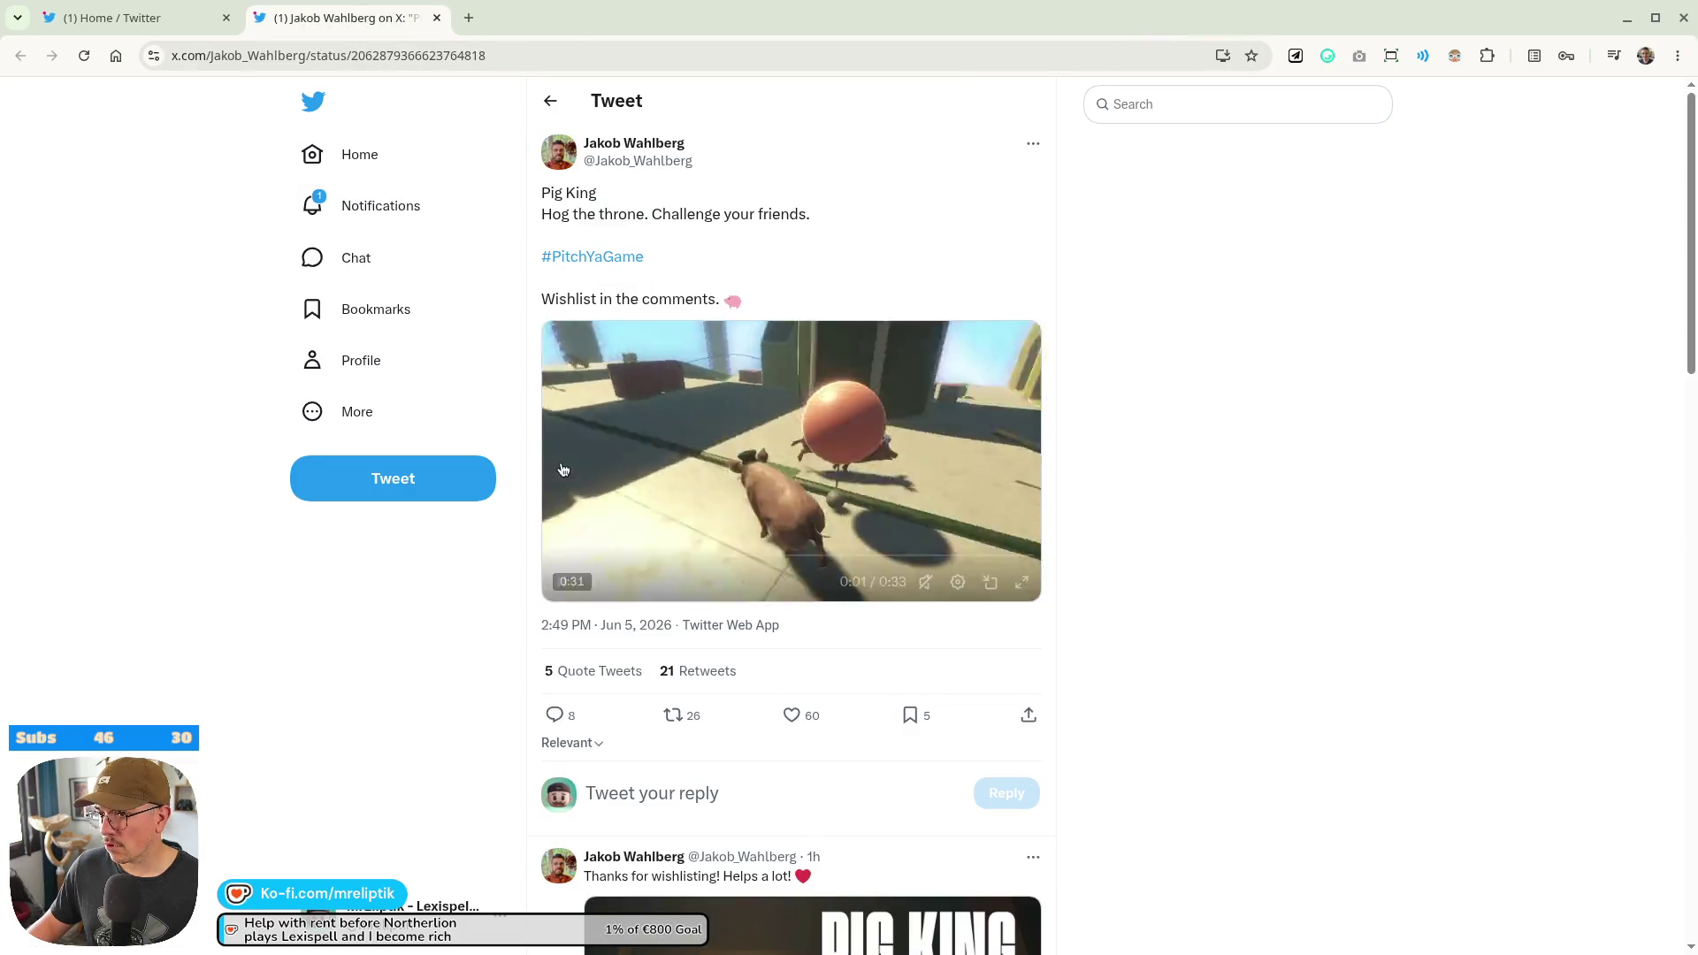
# In the draft, add a comma after the greeting and the line 'Would you bet you life on a coin flip?'.
pyautogui.click(126, 15)
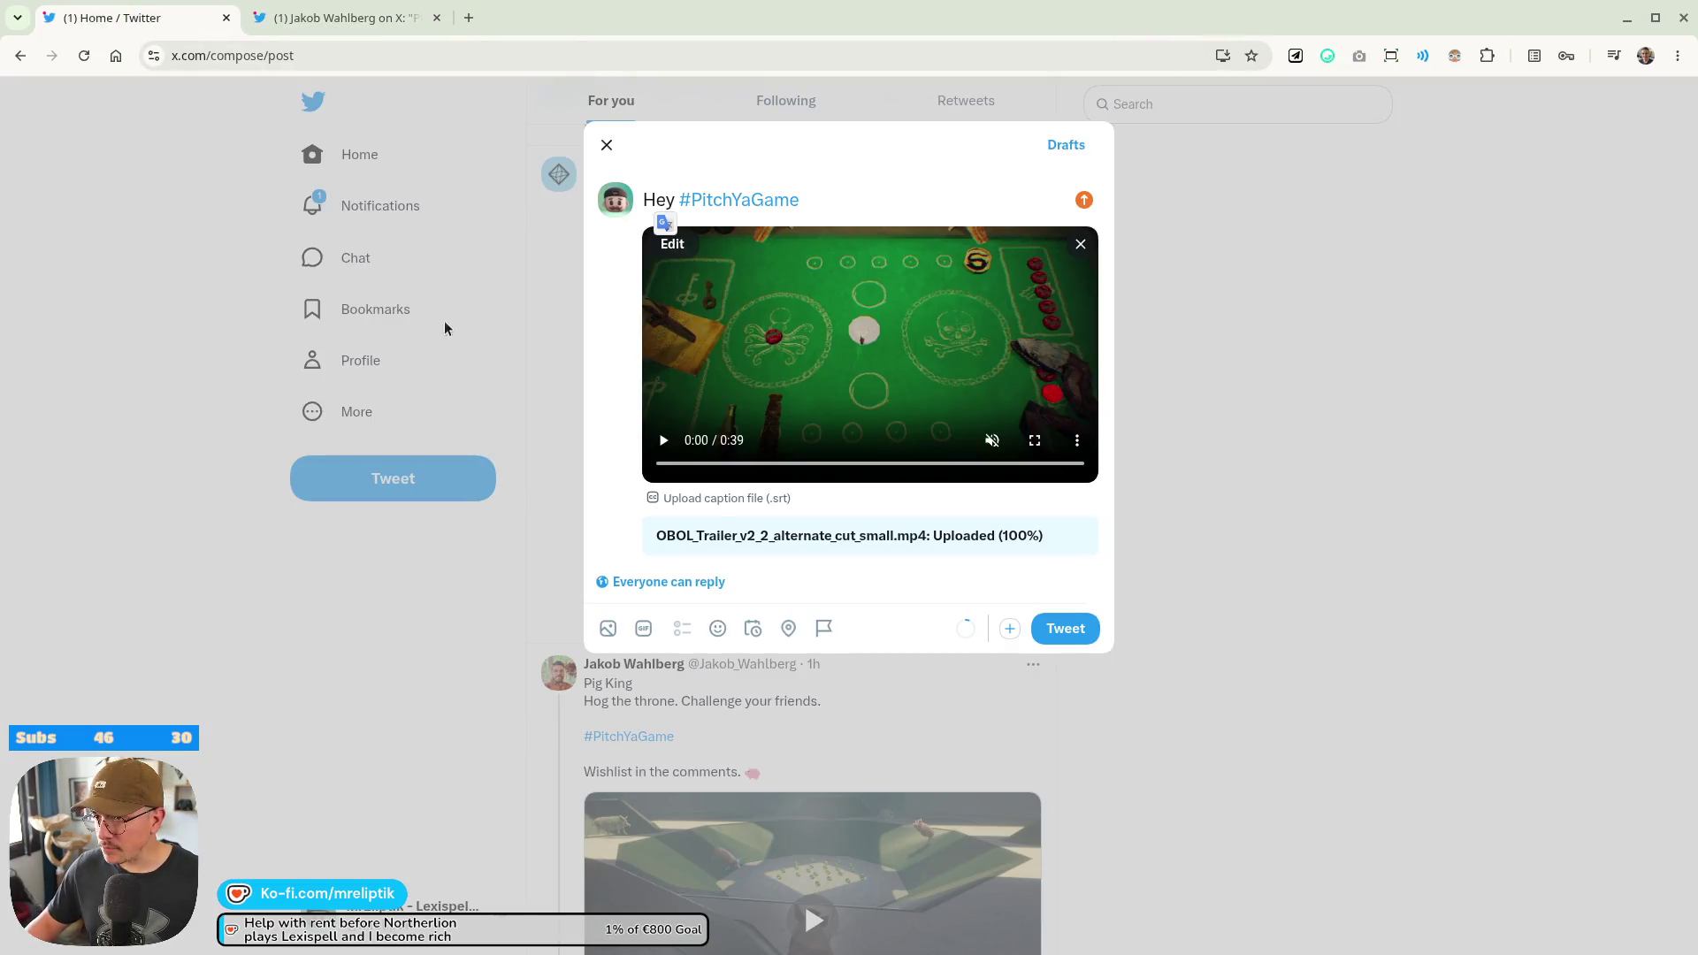
pyautogui.click(831, 205)
pyautogui.press('Return')
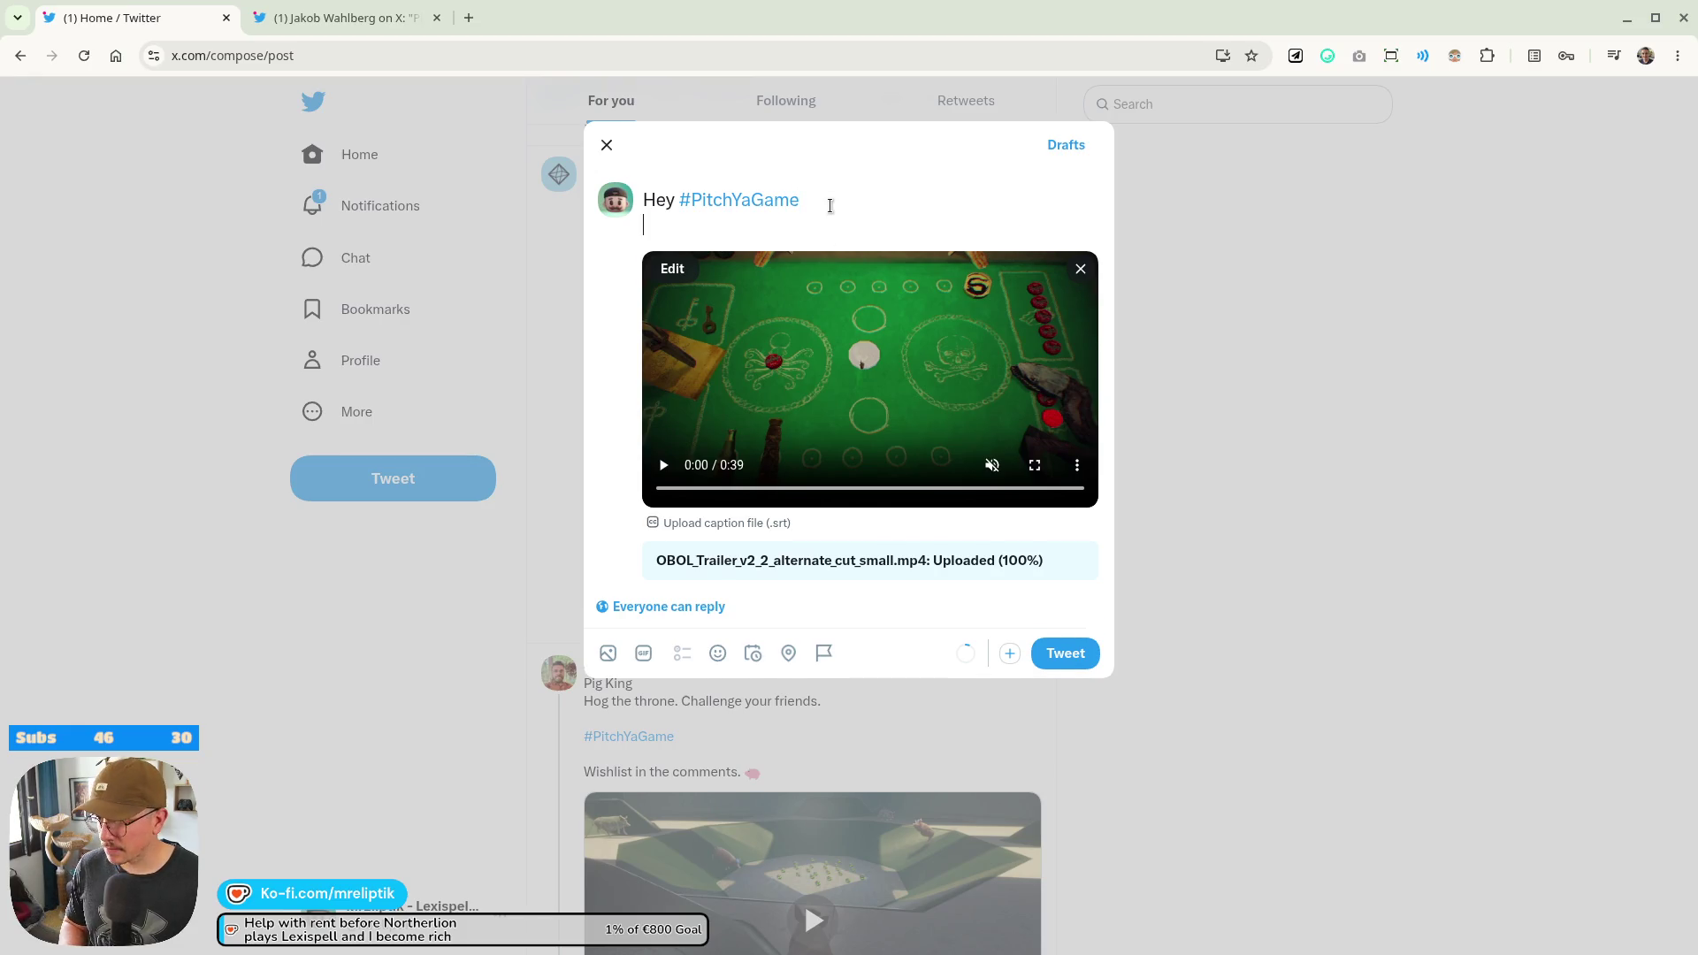
pyautogui.press('BackSpace')
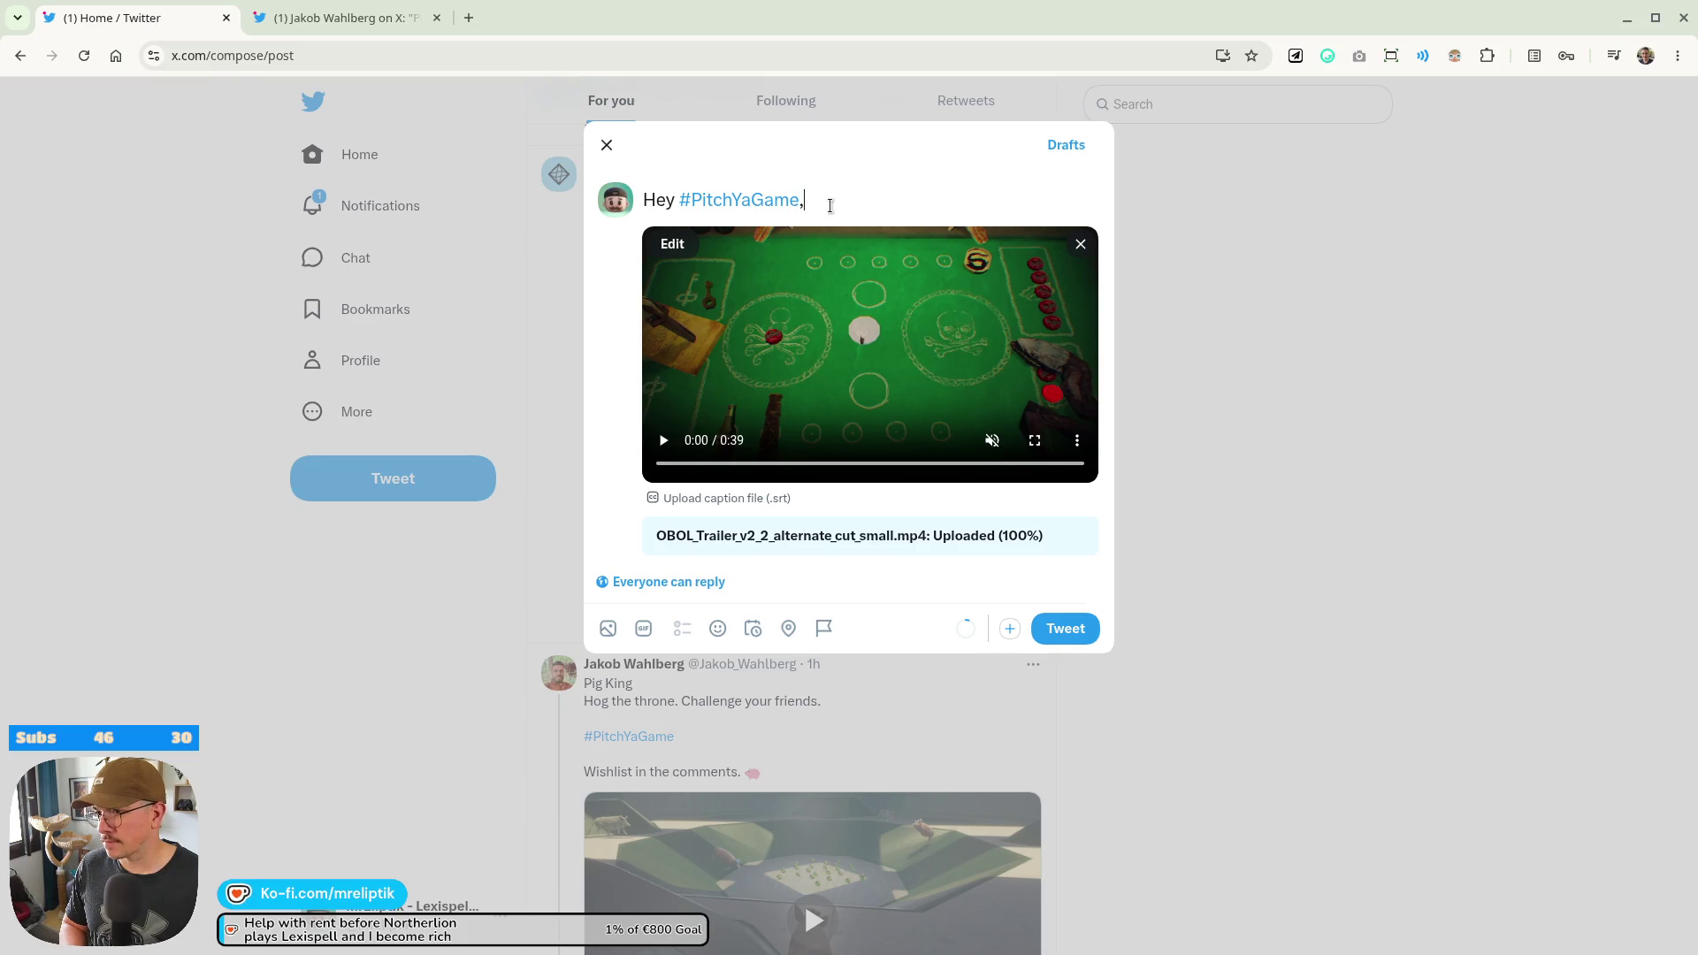
pyautogui.write(',')
pyautogui.press('Return')
pyautogui.write('What')
pyautogui.press('BackSpace')
pyautogui.press('BackSpace')
pyautogui.press('BackSpace')
pyautogui.write('ould you bet you life on a coin flip?')
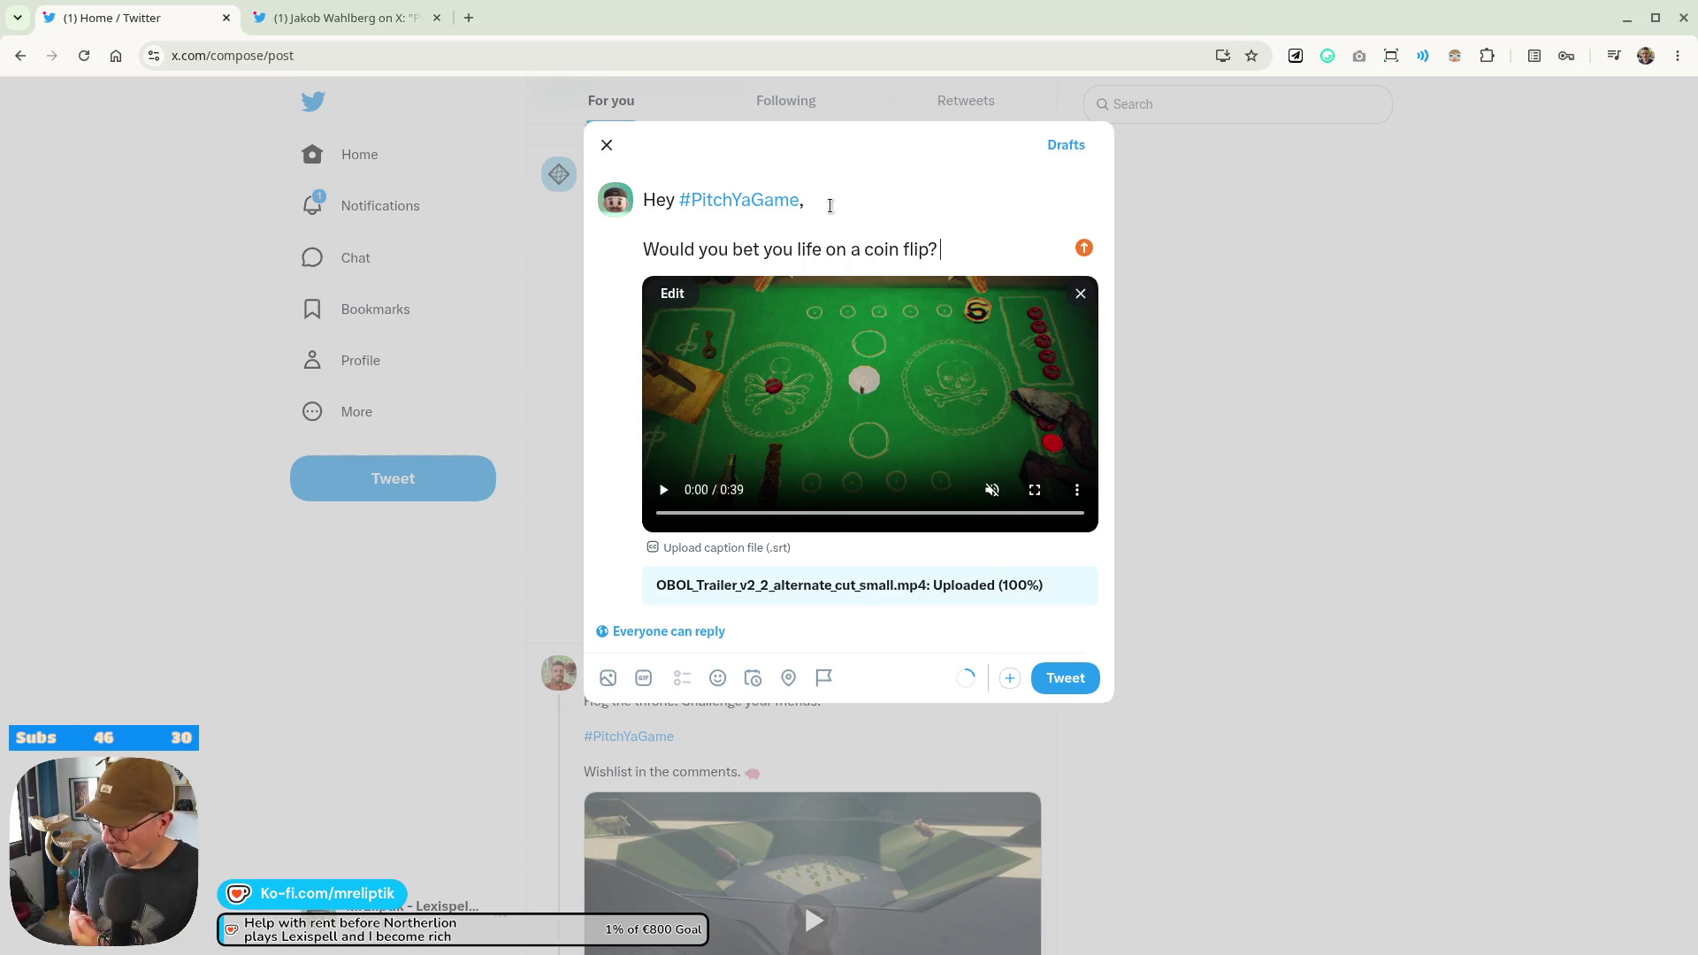
# Glance at the Pig King pitch for reference, then add an empty line below the question.
pyautogui.click(326, 19)
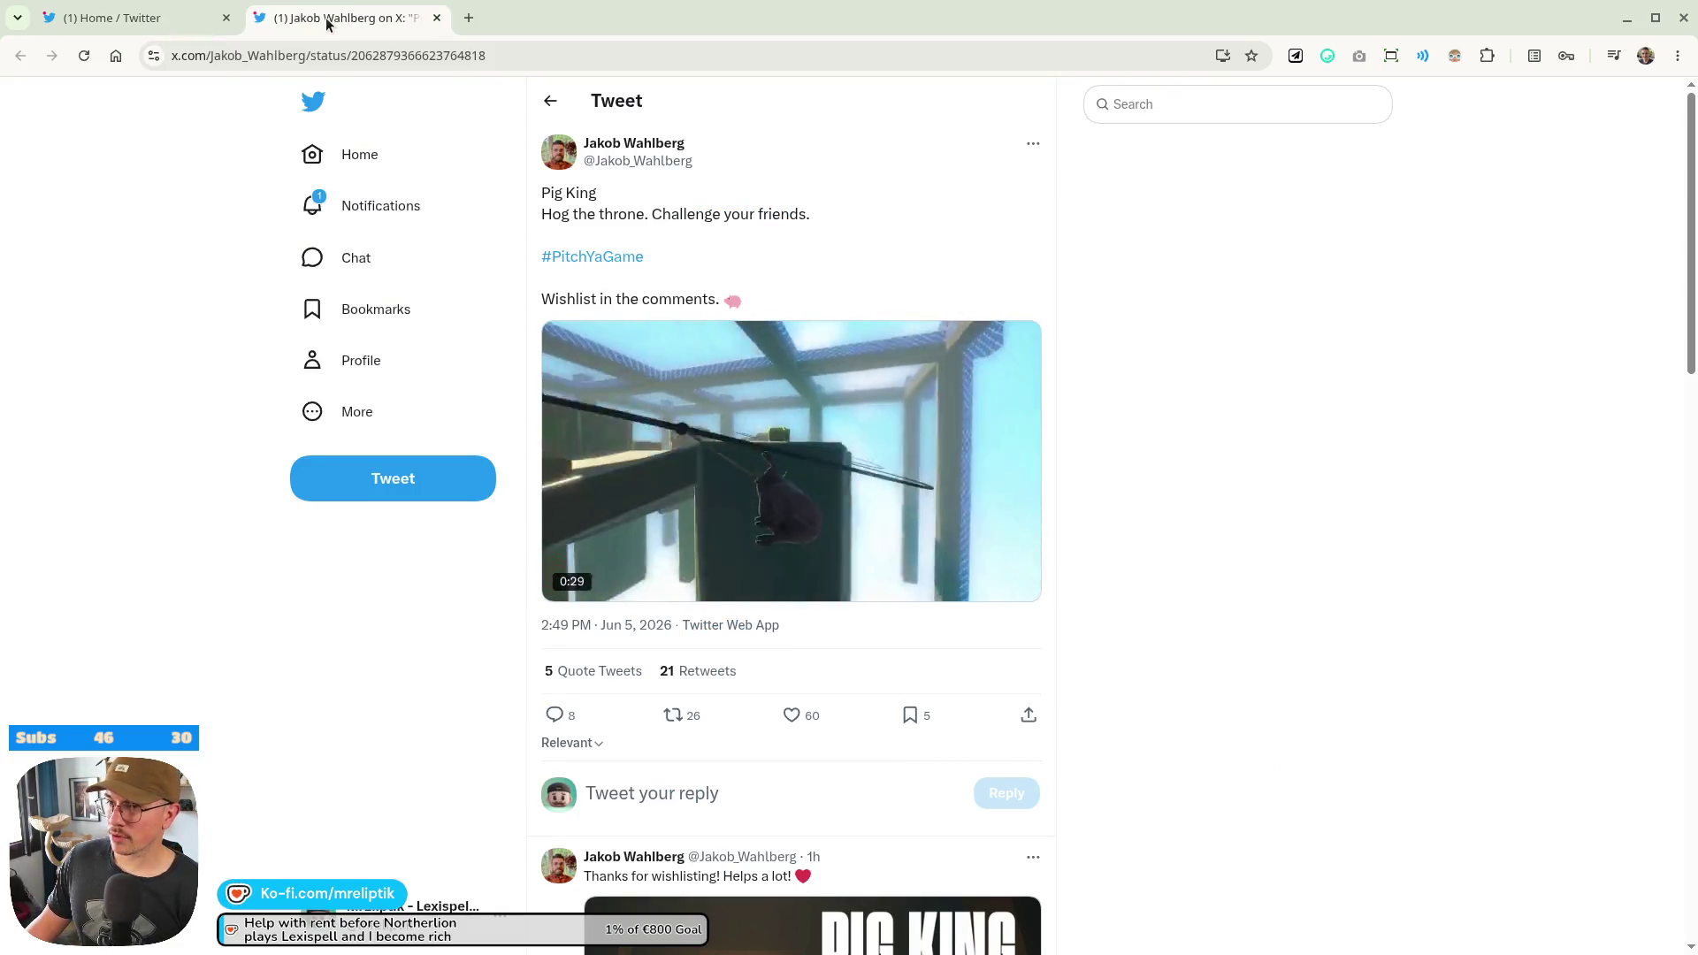
pyautogui.click(209, 19)
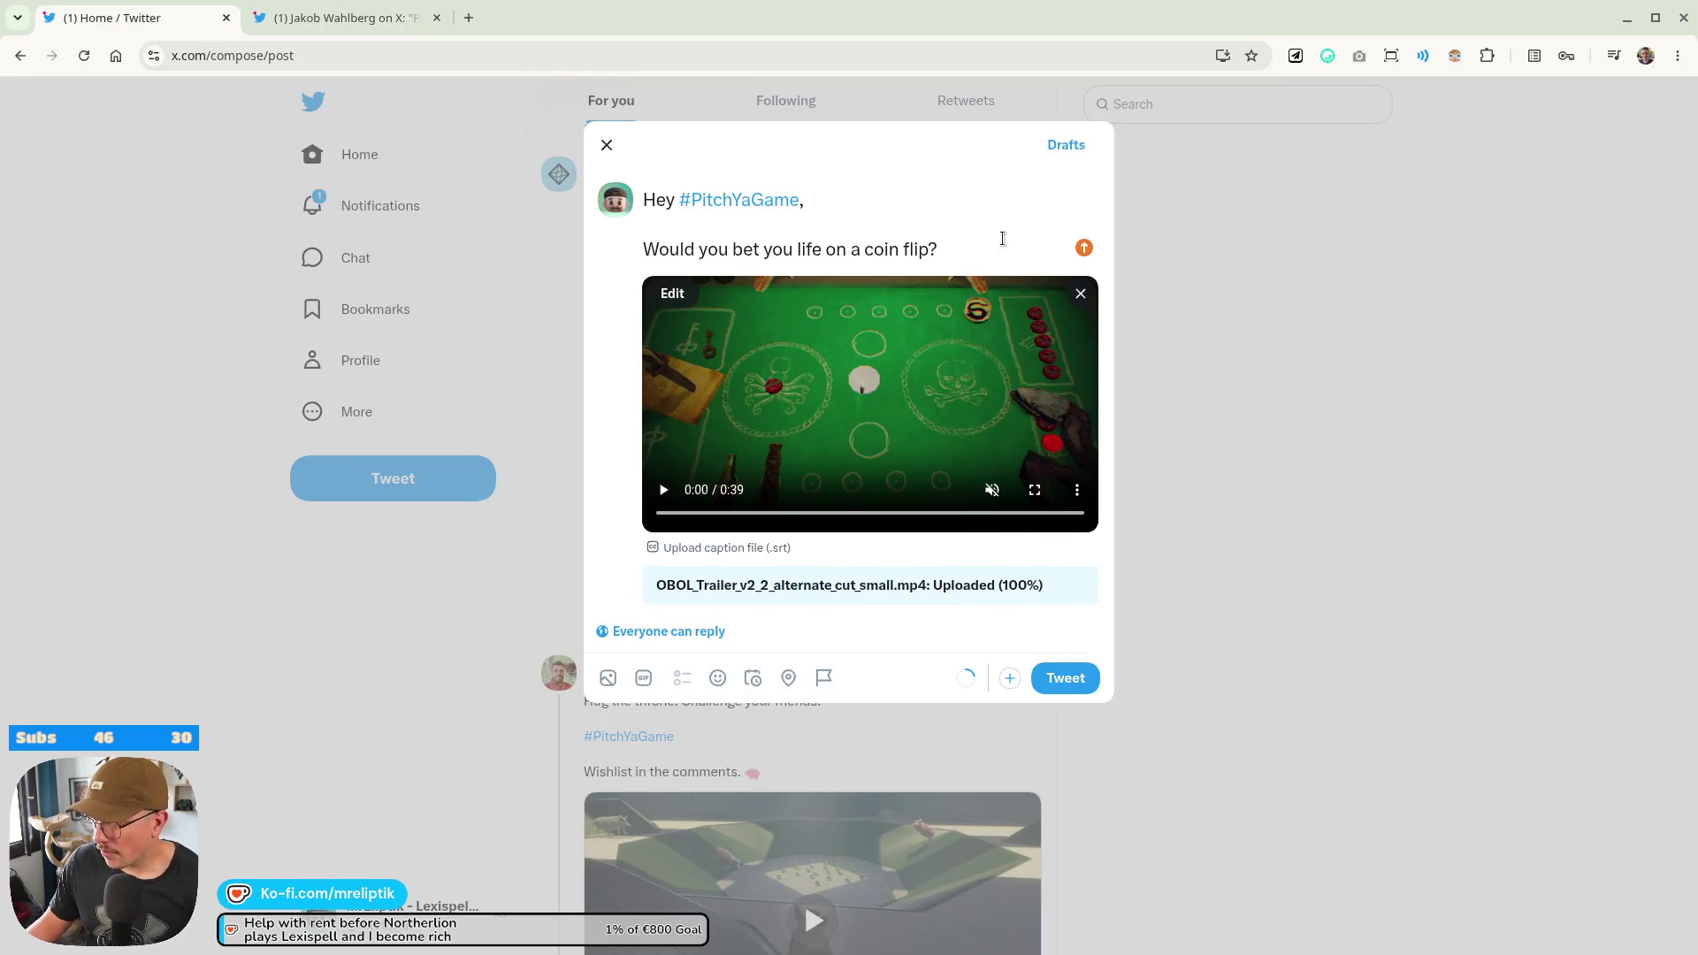
pyautogui.press('Return')
pyautogui.press('Return')
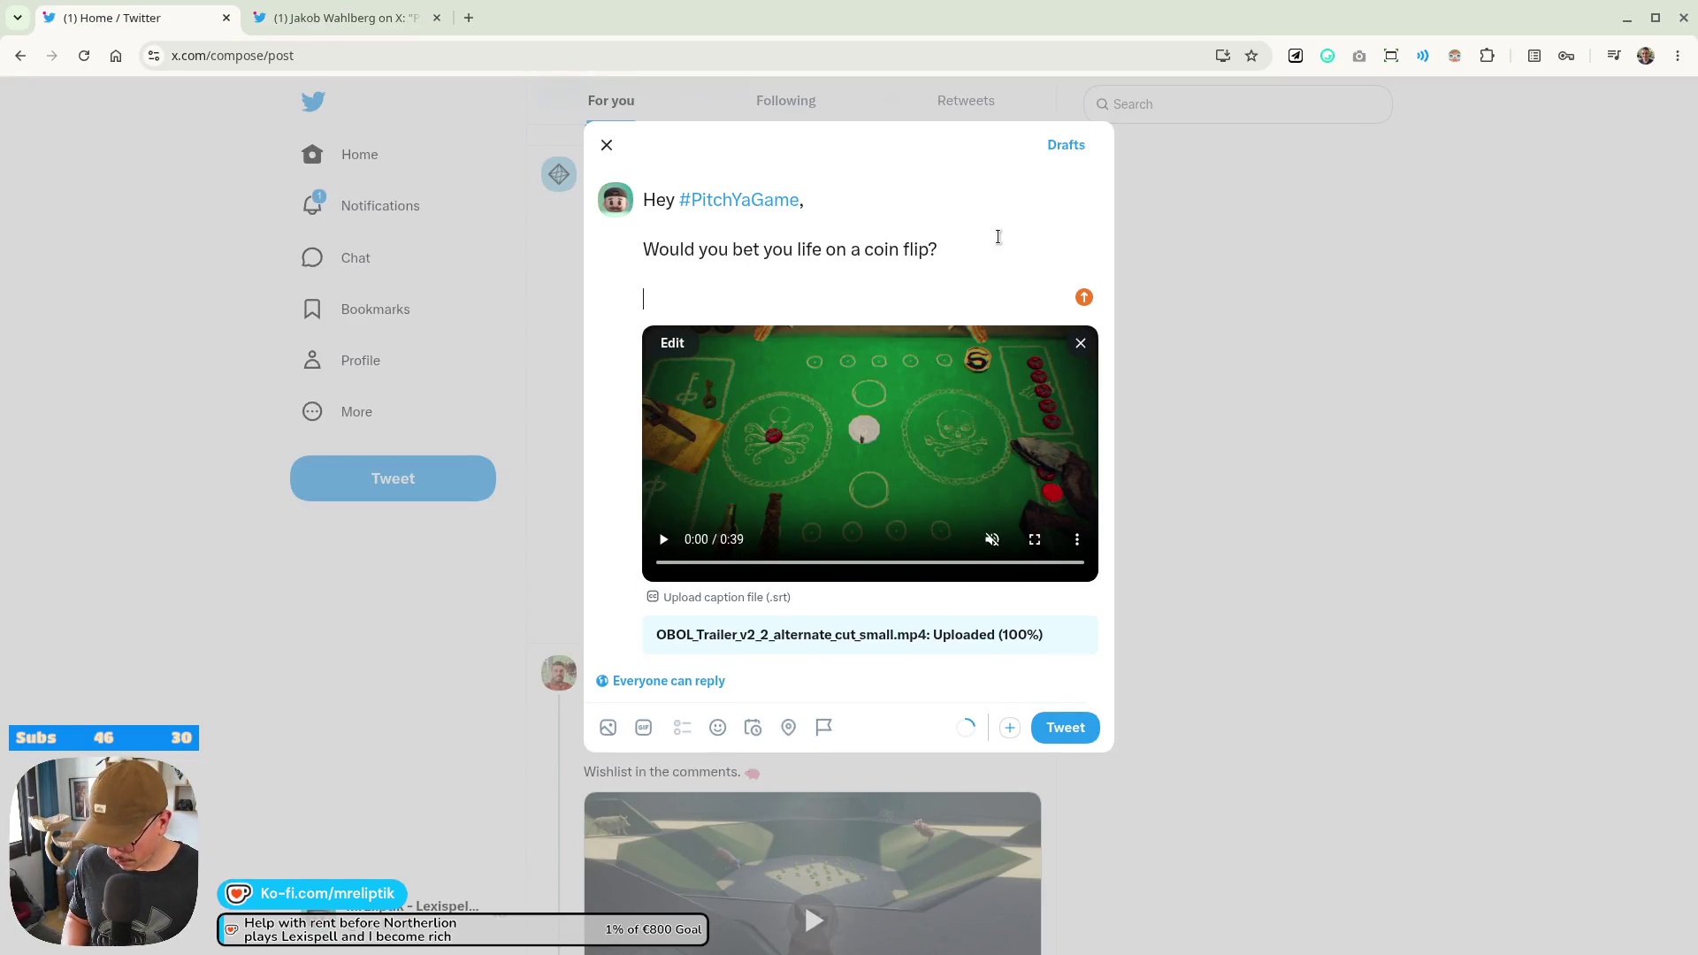